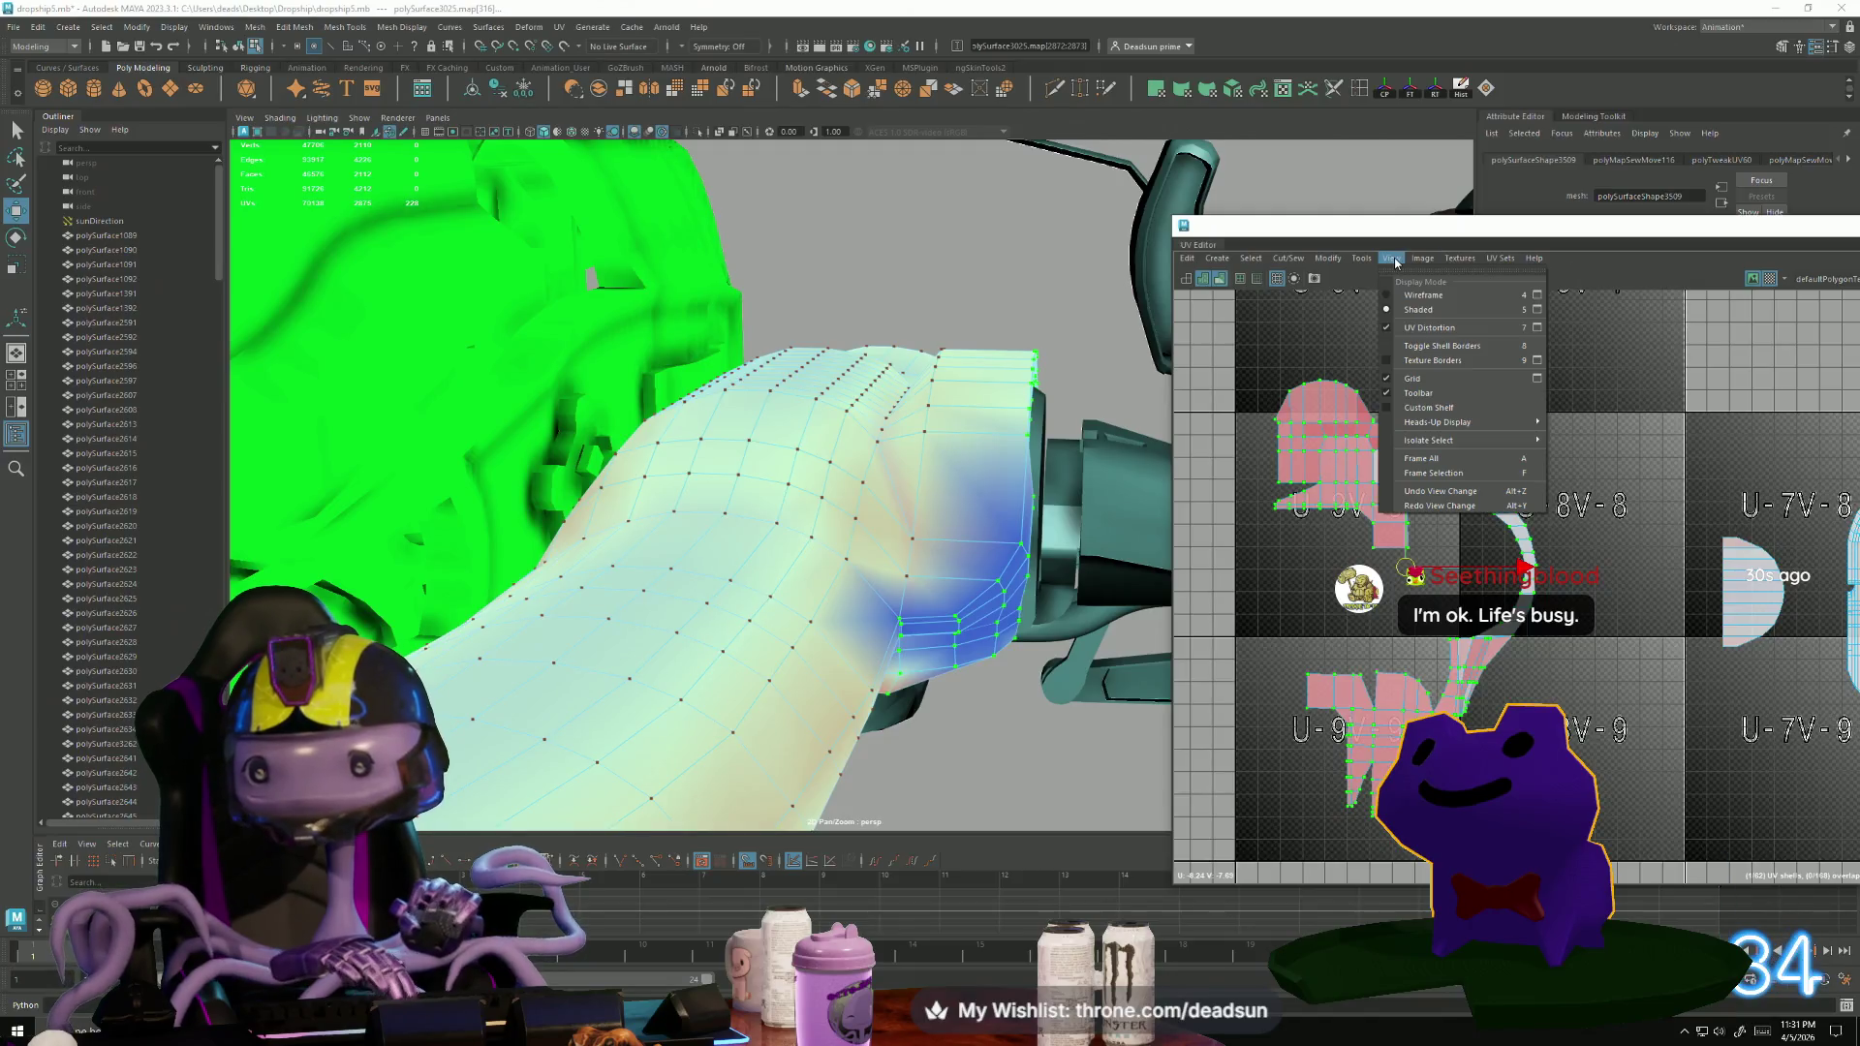
# Flip the selected UV shells, undo the flip, and bring more UDIM tiles into view.
pyautogui.moveTo(1321, 263)
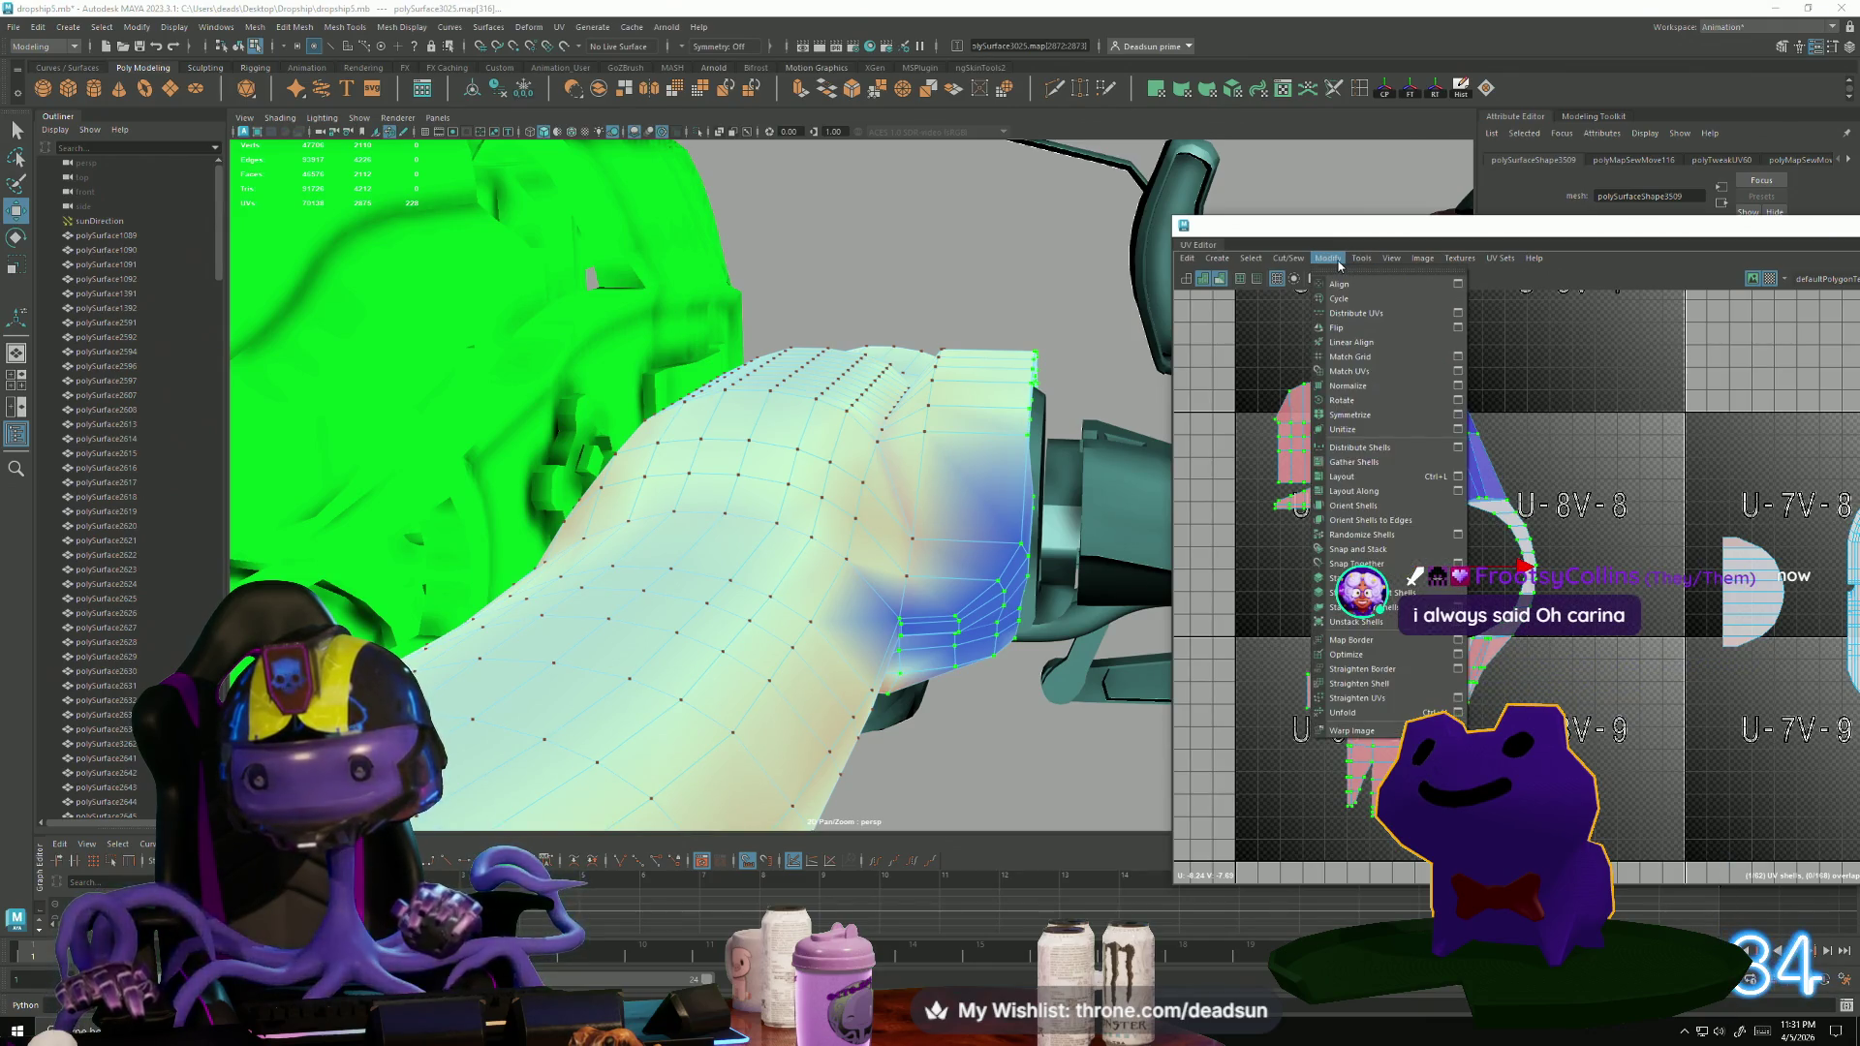
pyautogui.click(1345, 329)
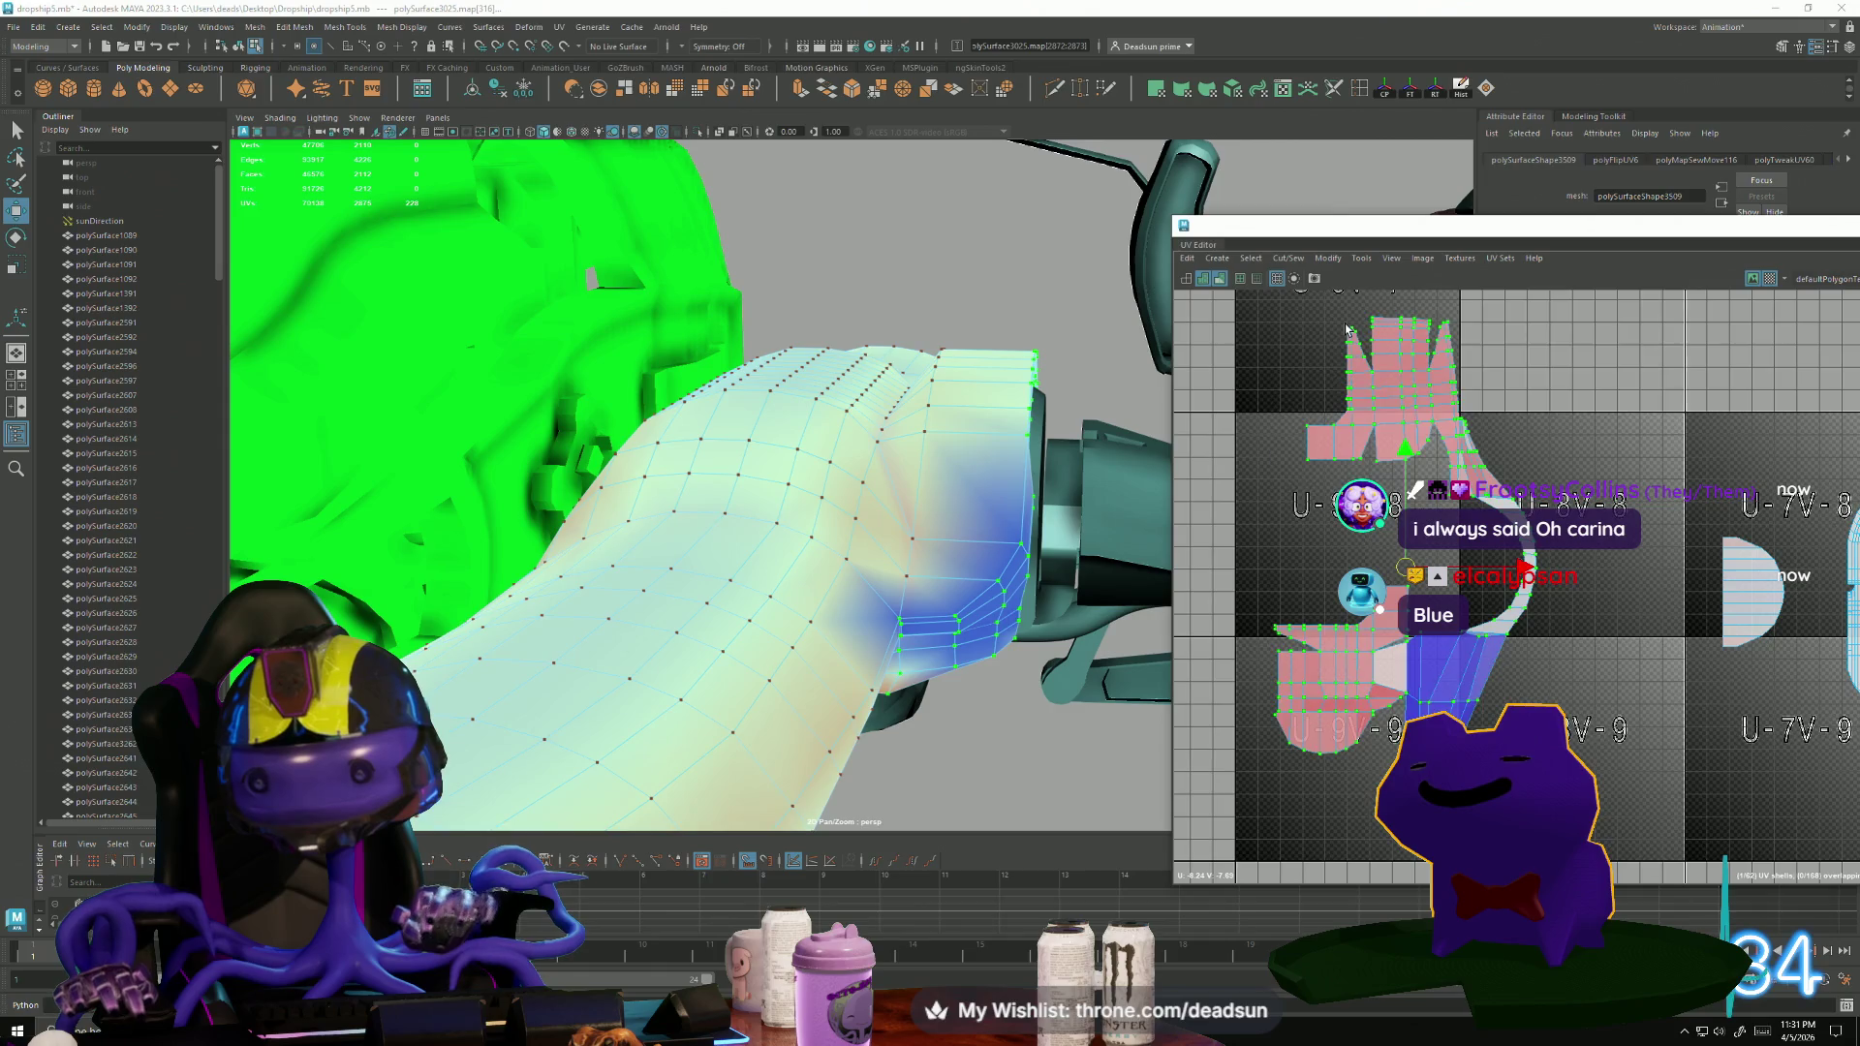
pyautogui.hotkey('ctrl', 'z')
pyautogui.scroll(3, 1364, 538)
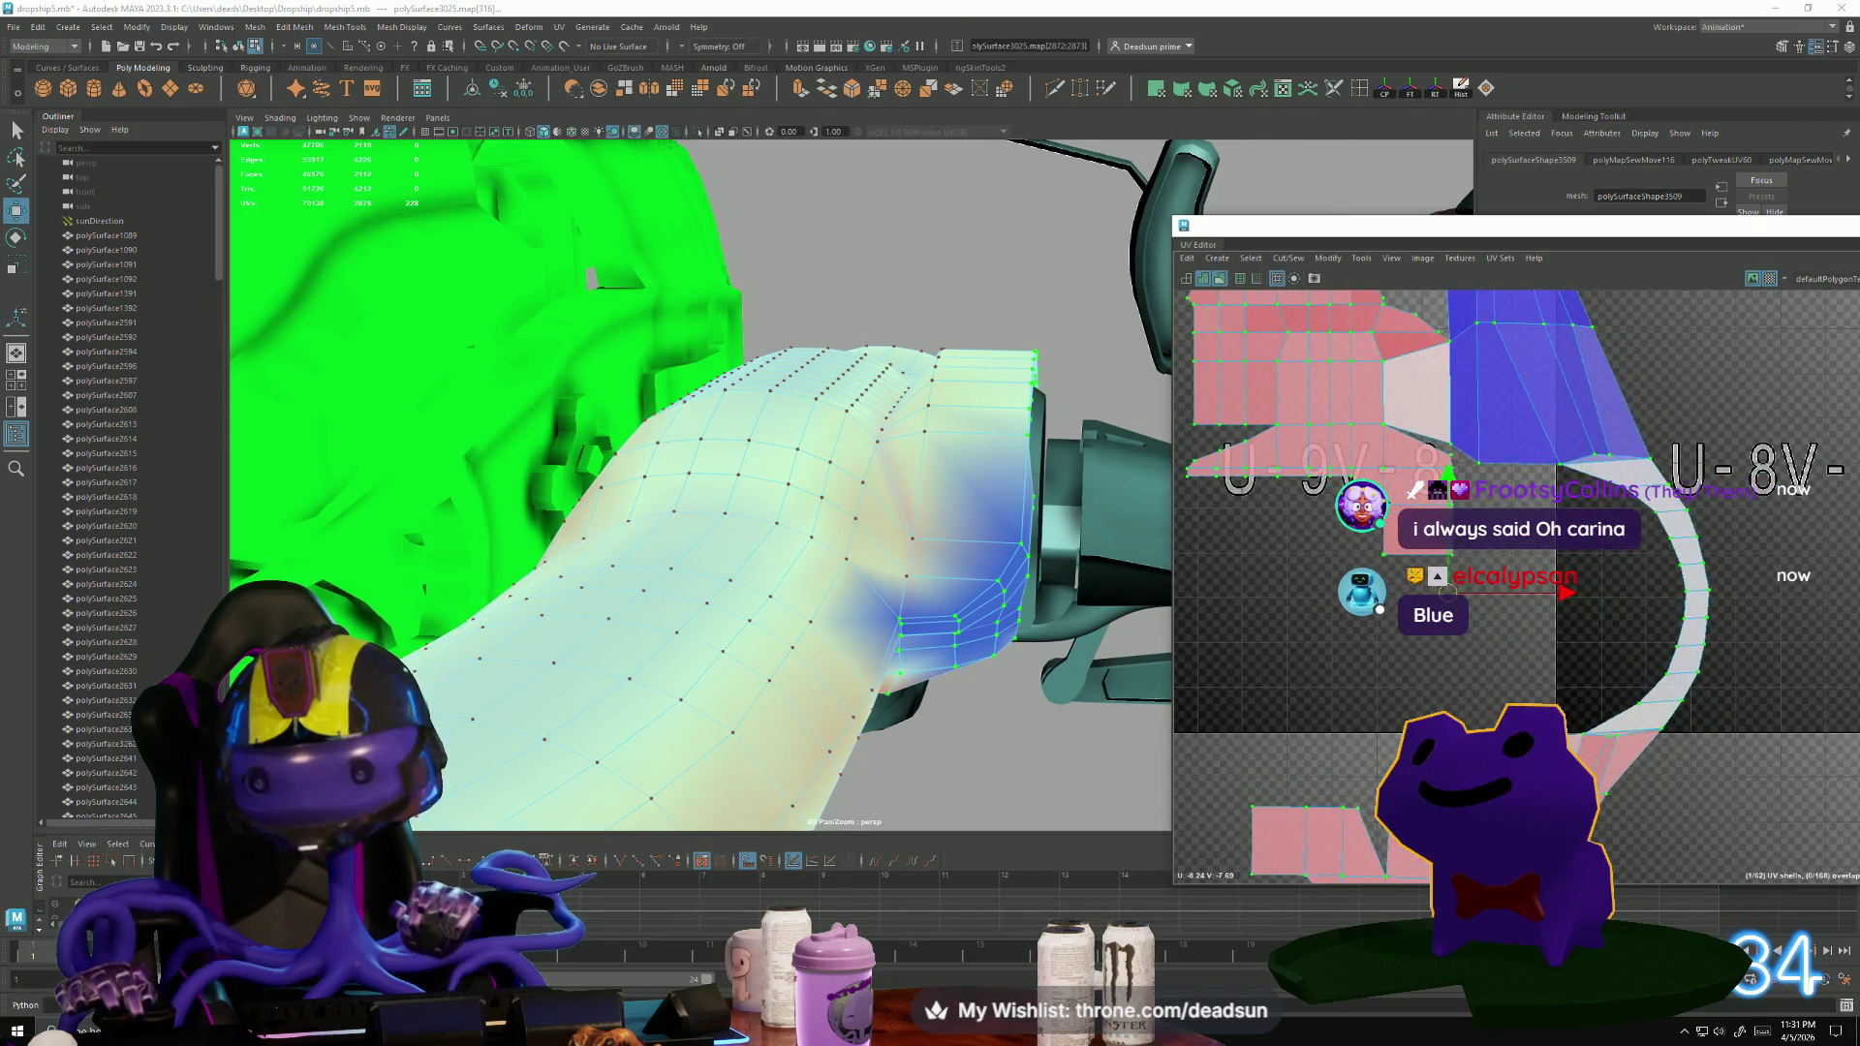
pyautogui.scroll(-3, 1473, 504)
pyautogui.moveTo(1384, 509)
pyautogui.keyDown('alt'); pyautogui.mouseDown(button='middle')
pyautogui.moveTo(1345, 418)
pyautogui.moveTo(1372, 539)
pyautogui.mouseUp(button='middle'); pyautogui.keyUp('alt')
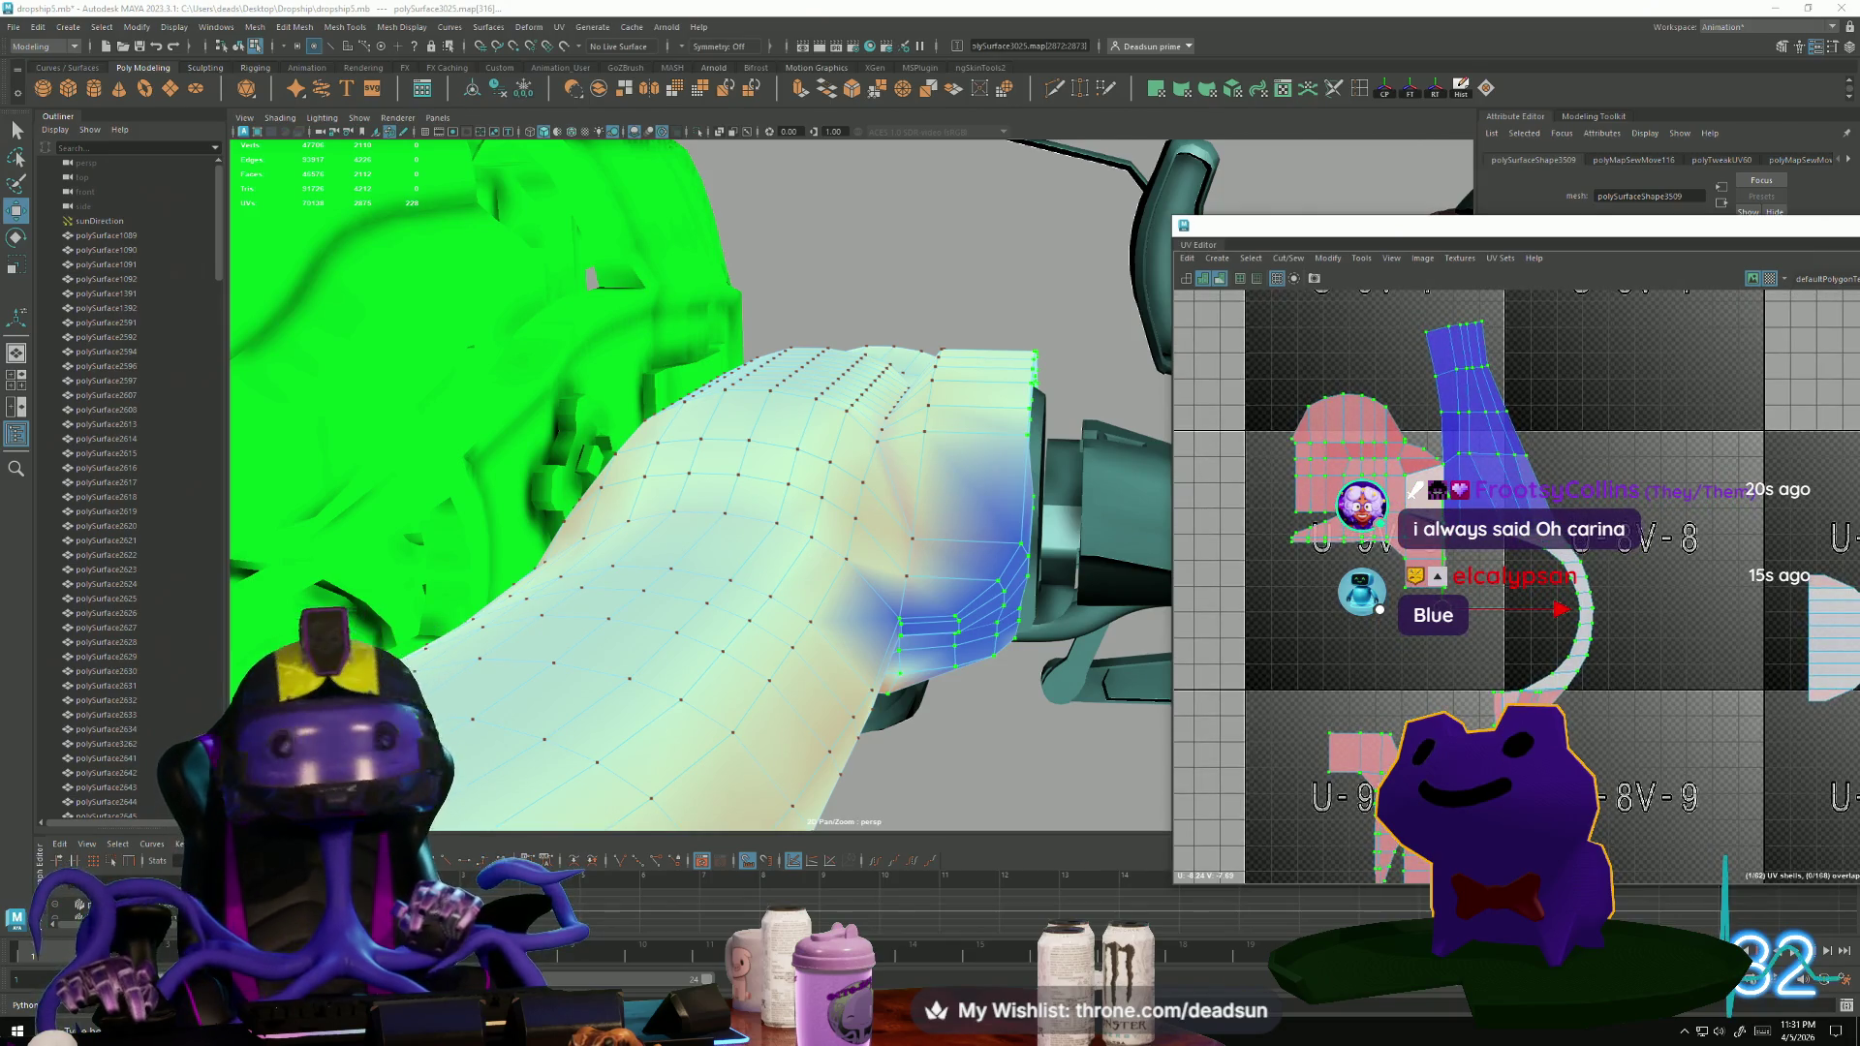
# Scale up the pink panel shell, then enlarge the lower pink shell at U-9V-9 about 1.35x.
pyautogui.moveTo(1458, 656); pyautogui.dragTo(1449, 636)
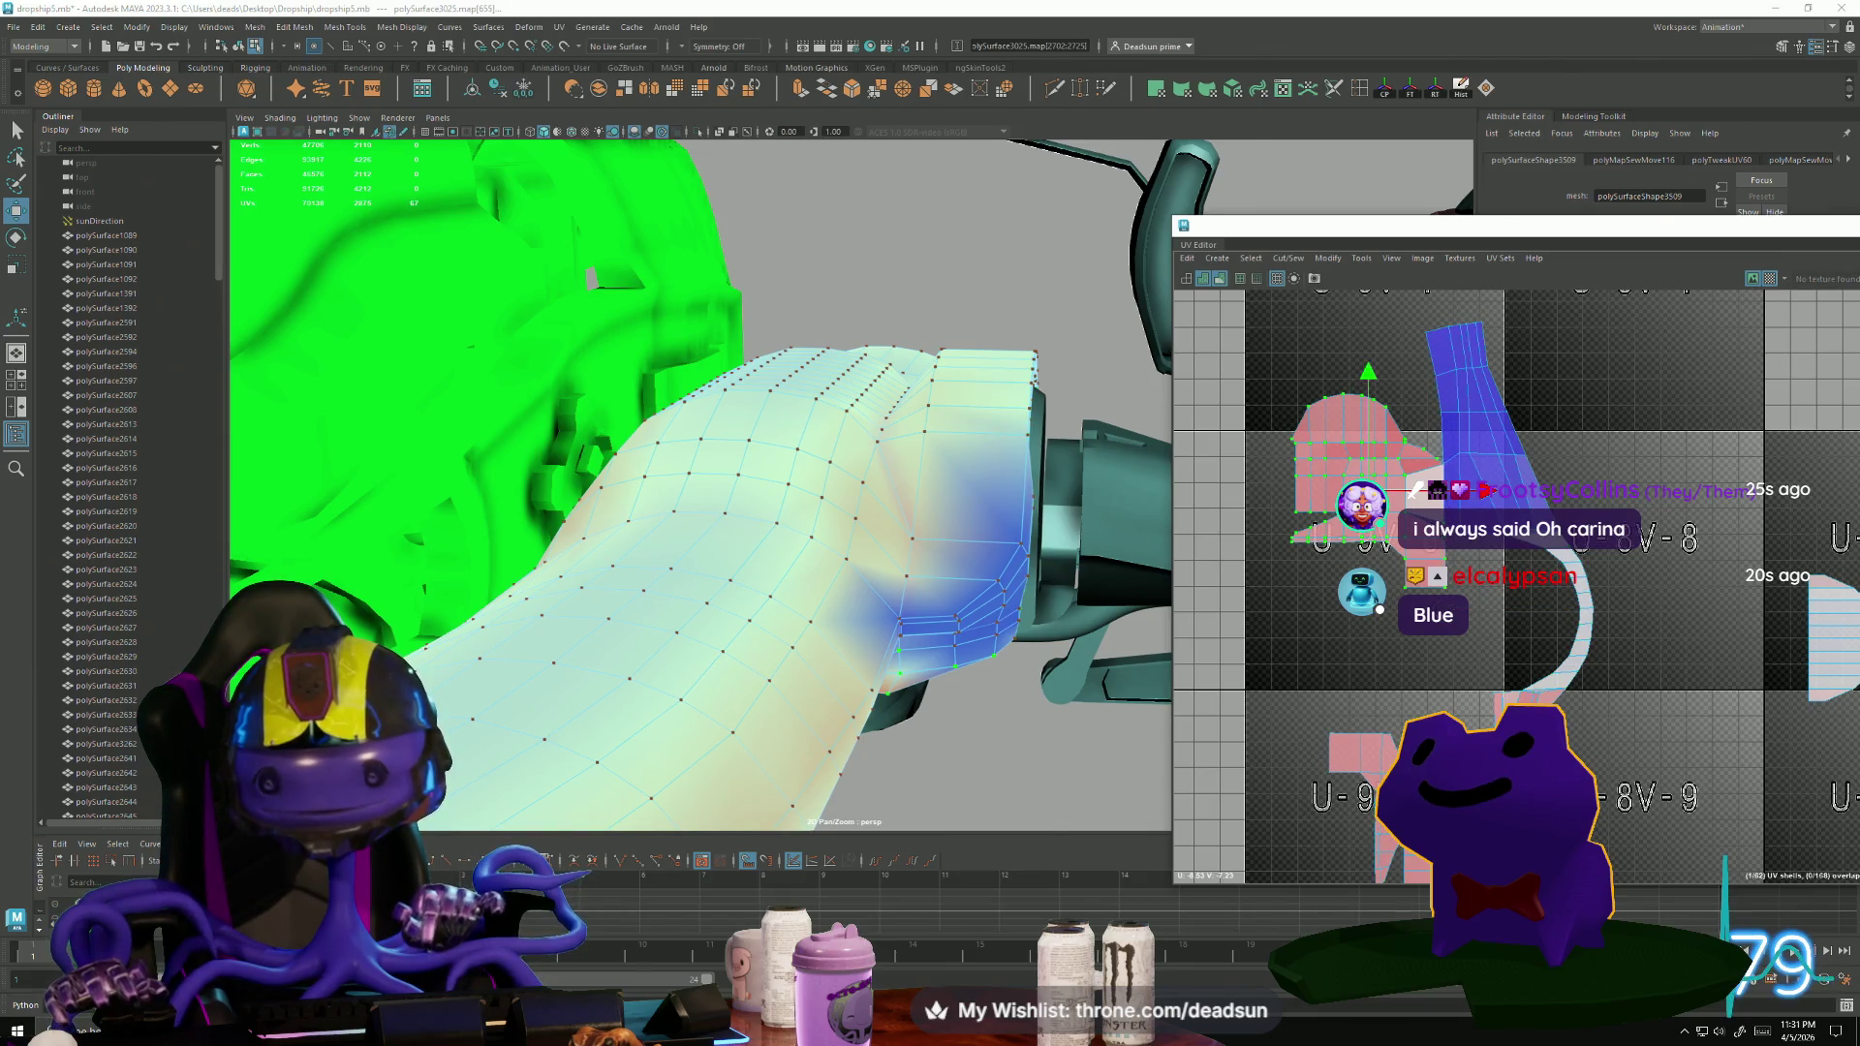
pyautogui.press('r')
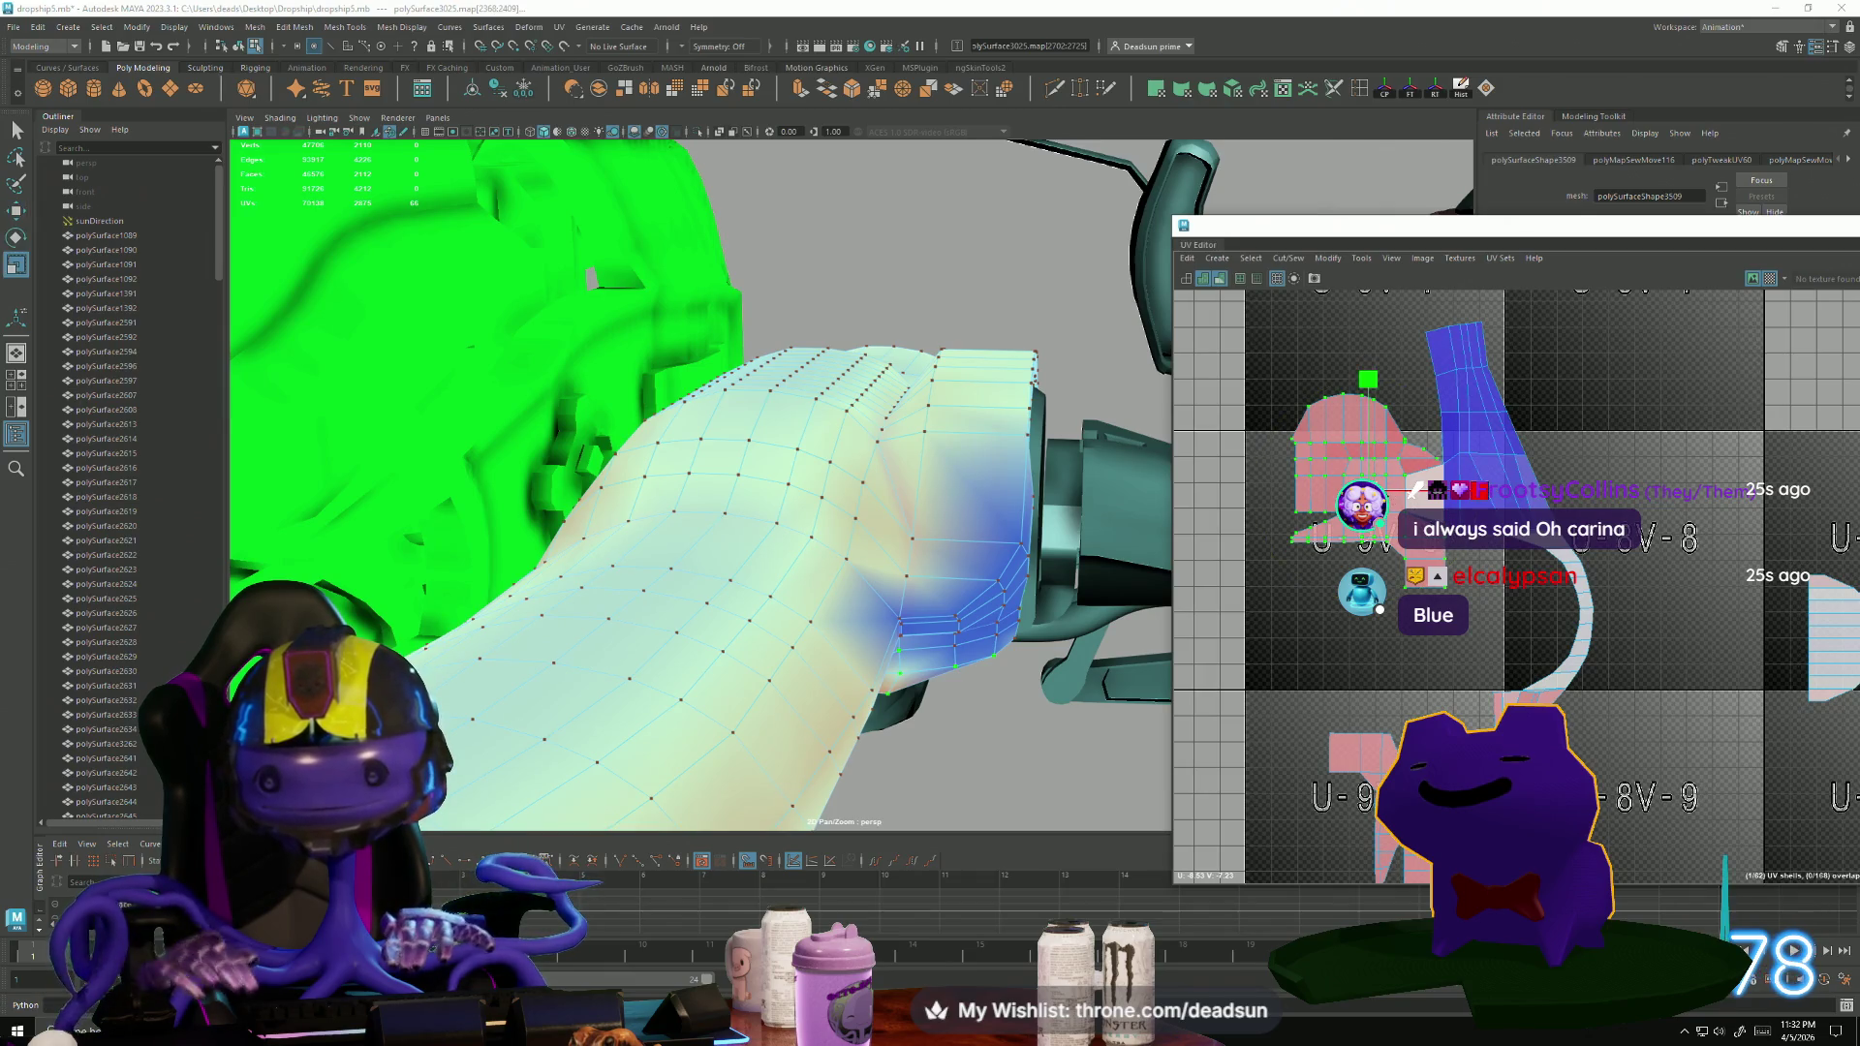
pyautogui.moveTo(1388, 496)
pyautogui.mouseDown(button='middle')
pyautogui.moveTo(1412, 498)
pyautogui.moveTo(1292, 523)
pyautogui.mouseUp(button='middle')
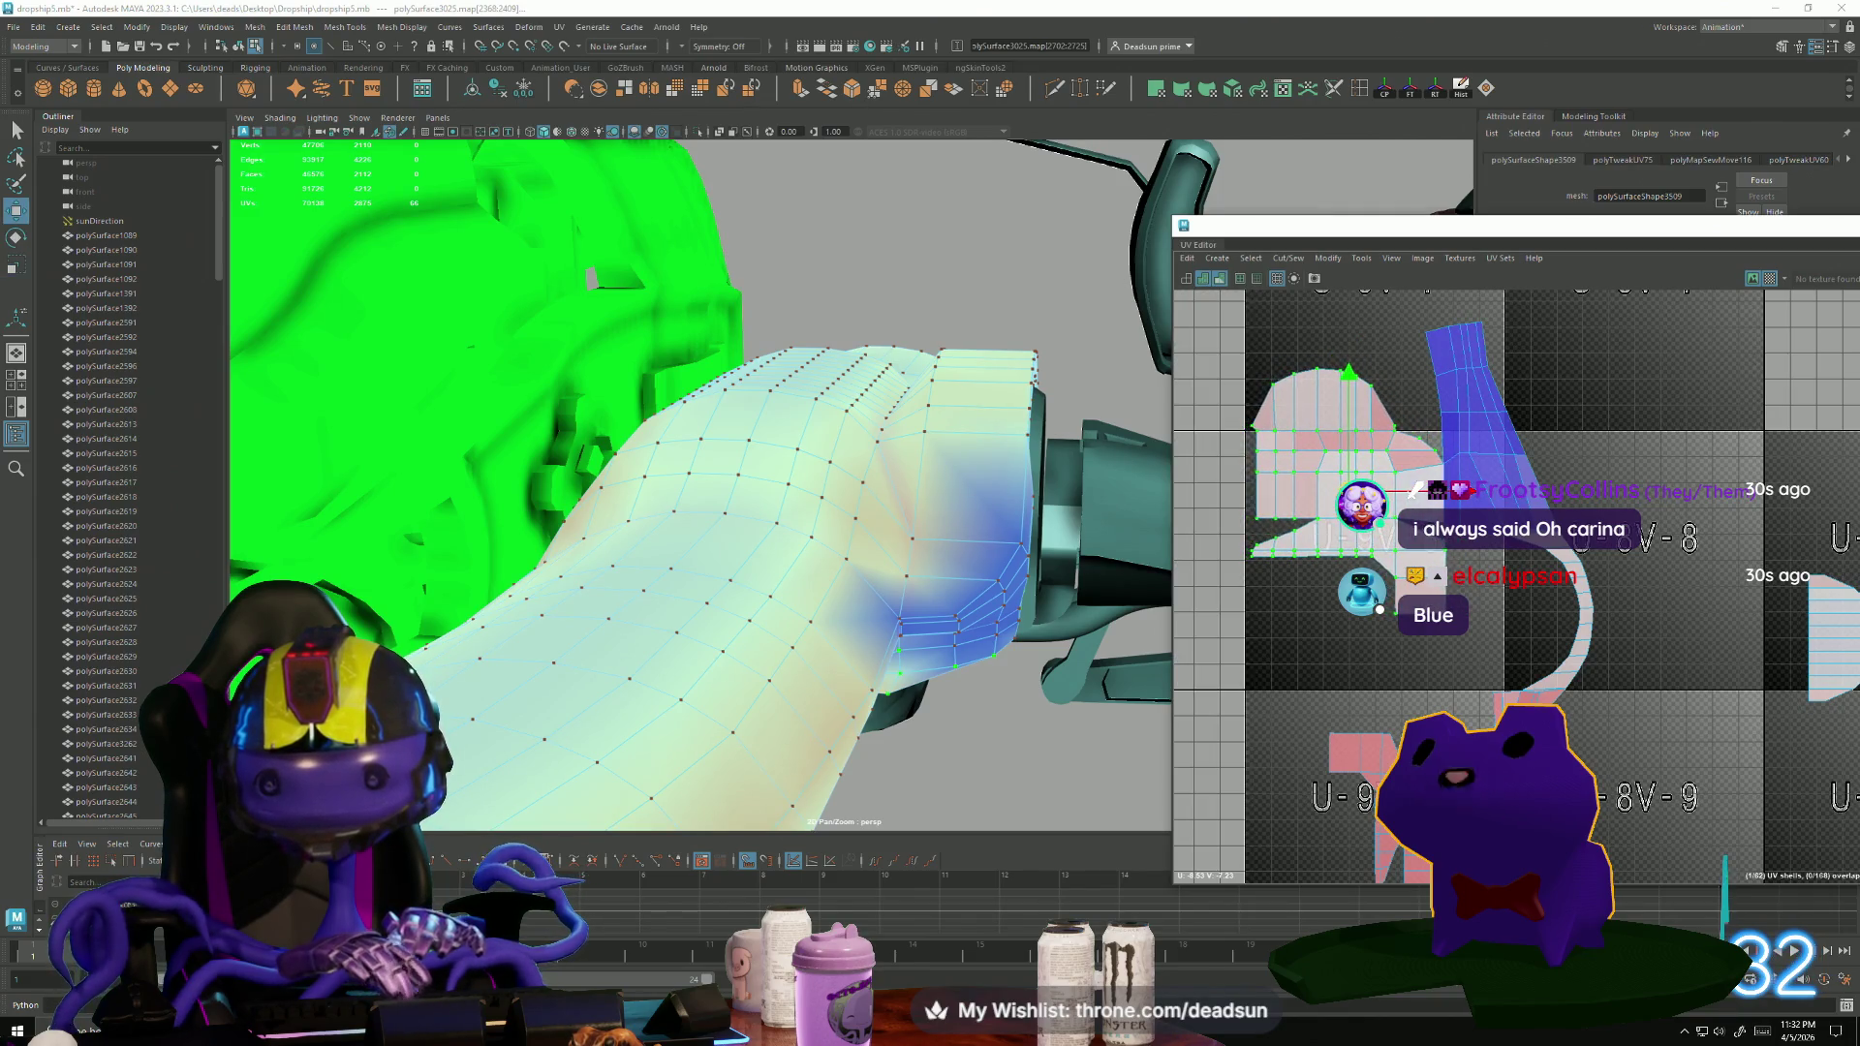
pyautogui.keyDown('alt'); pyautogui.moveTo(1307, 685); pyautogui.dragTo(1264, 567, button='middle'); pyautogui.keyUp('alt')
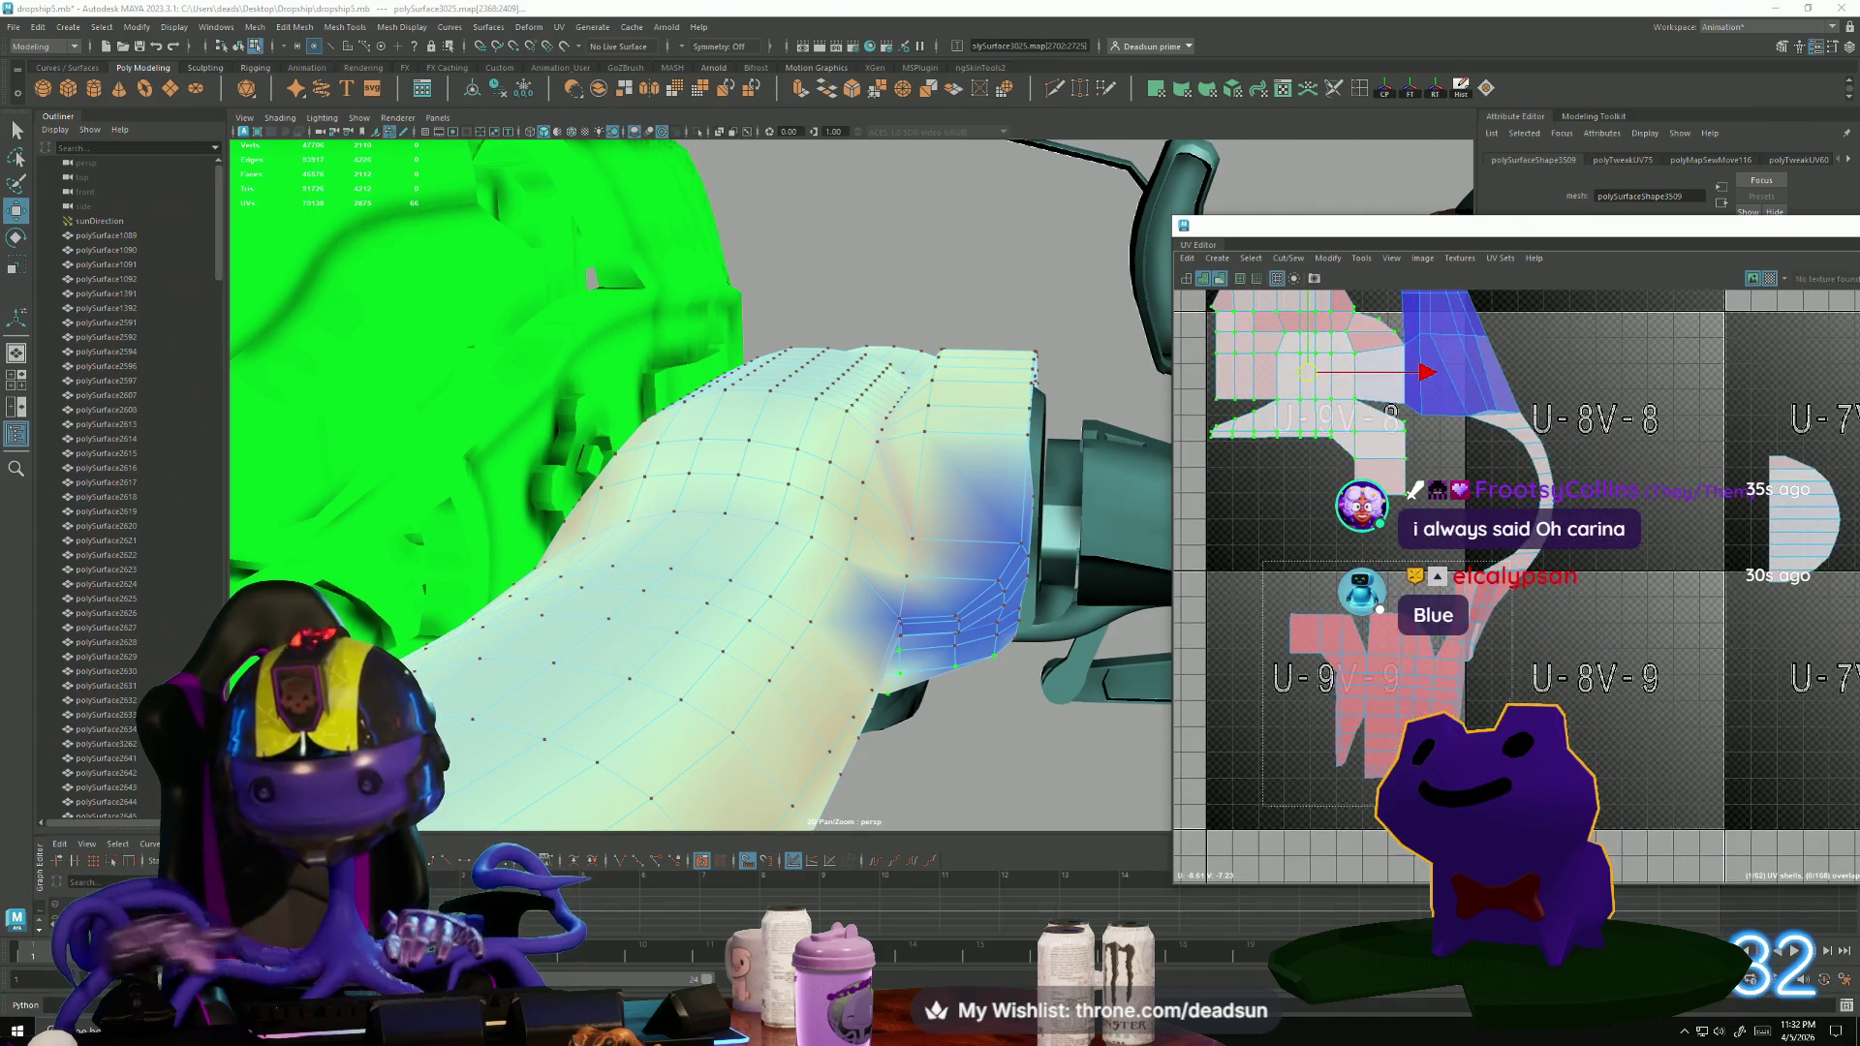
pyautogui.click(1327, 697)
pyautogui.moveTo(1411, 679)
pyautogui.mouseDown()
pyautogui.moveTo(1380, 733)
pyautogui.moveTo(1364, 725)
pyautogui.mouseUp()
pyautogui.press('w')
# Select the upper-left pink shell's UVs without the stray UVs and enlarge it slightly.
pyautogui.scroll(-3, 1407, 607)
pyautogui.moveTo(1245, 317)
pyautogui.mouseDown()
pyautogui.moveTo(1419, 547)
pyautogui.moveTo(1417, 518)
pyautogui.mouseUp()
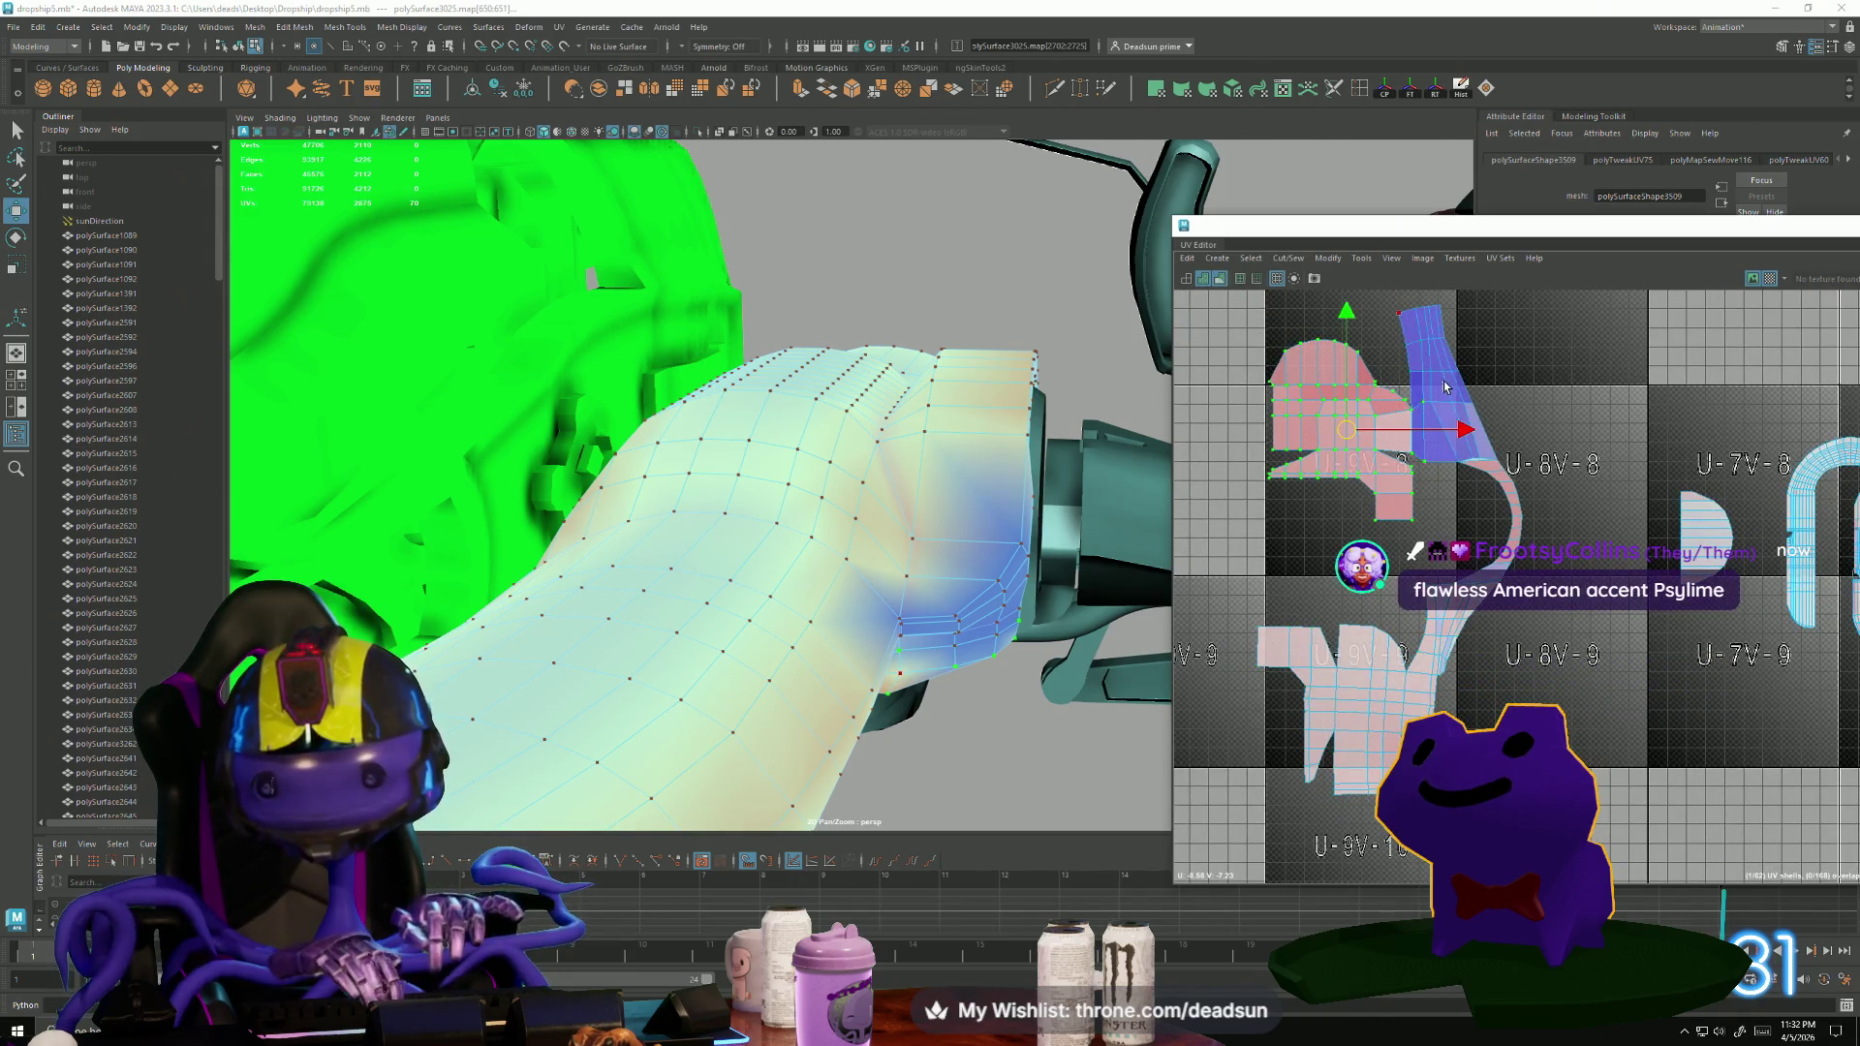
pyautogui.keyDown('ctrl'); pyautogui.moveTo(1423, 392); pyautogui.dragTo(1420, 456); pyautogui.keyUp('ctrl')
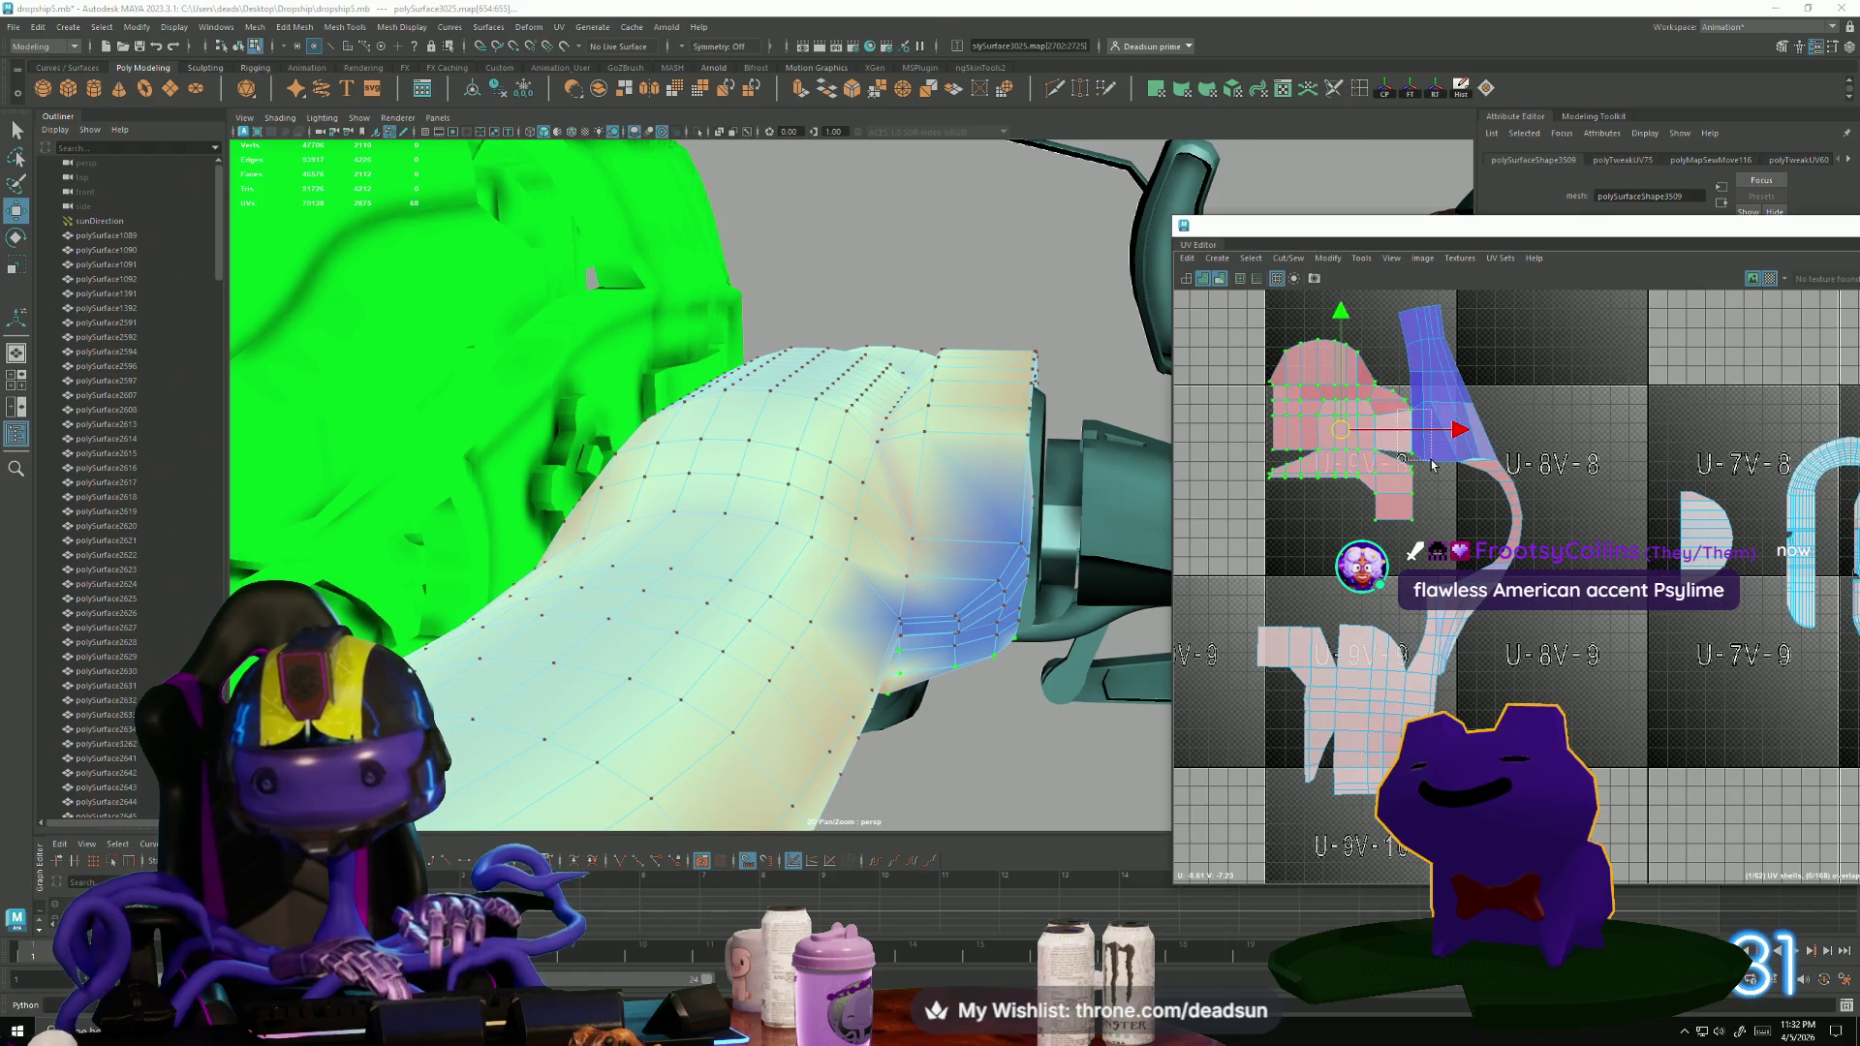
pyautogui.press('e')
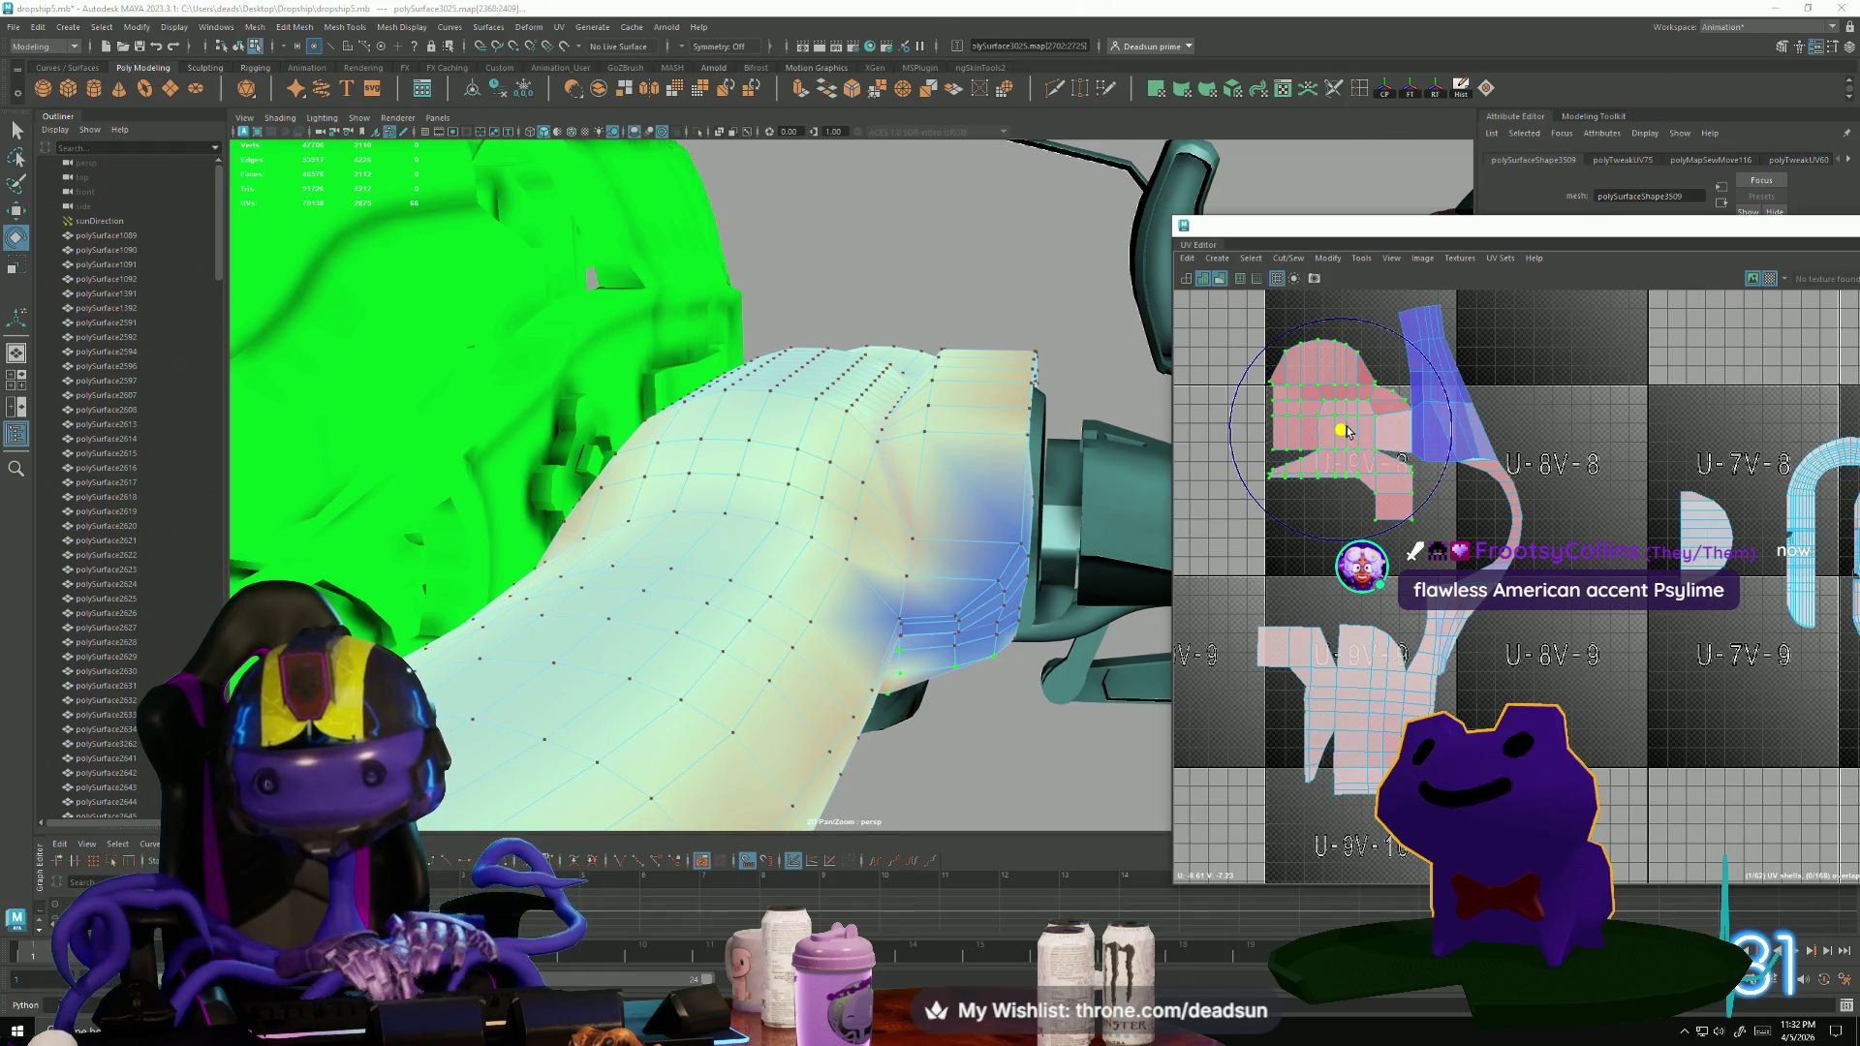
pyautogui.press('r')
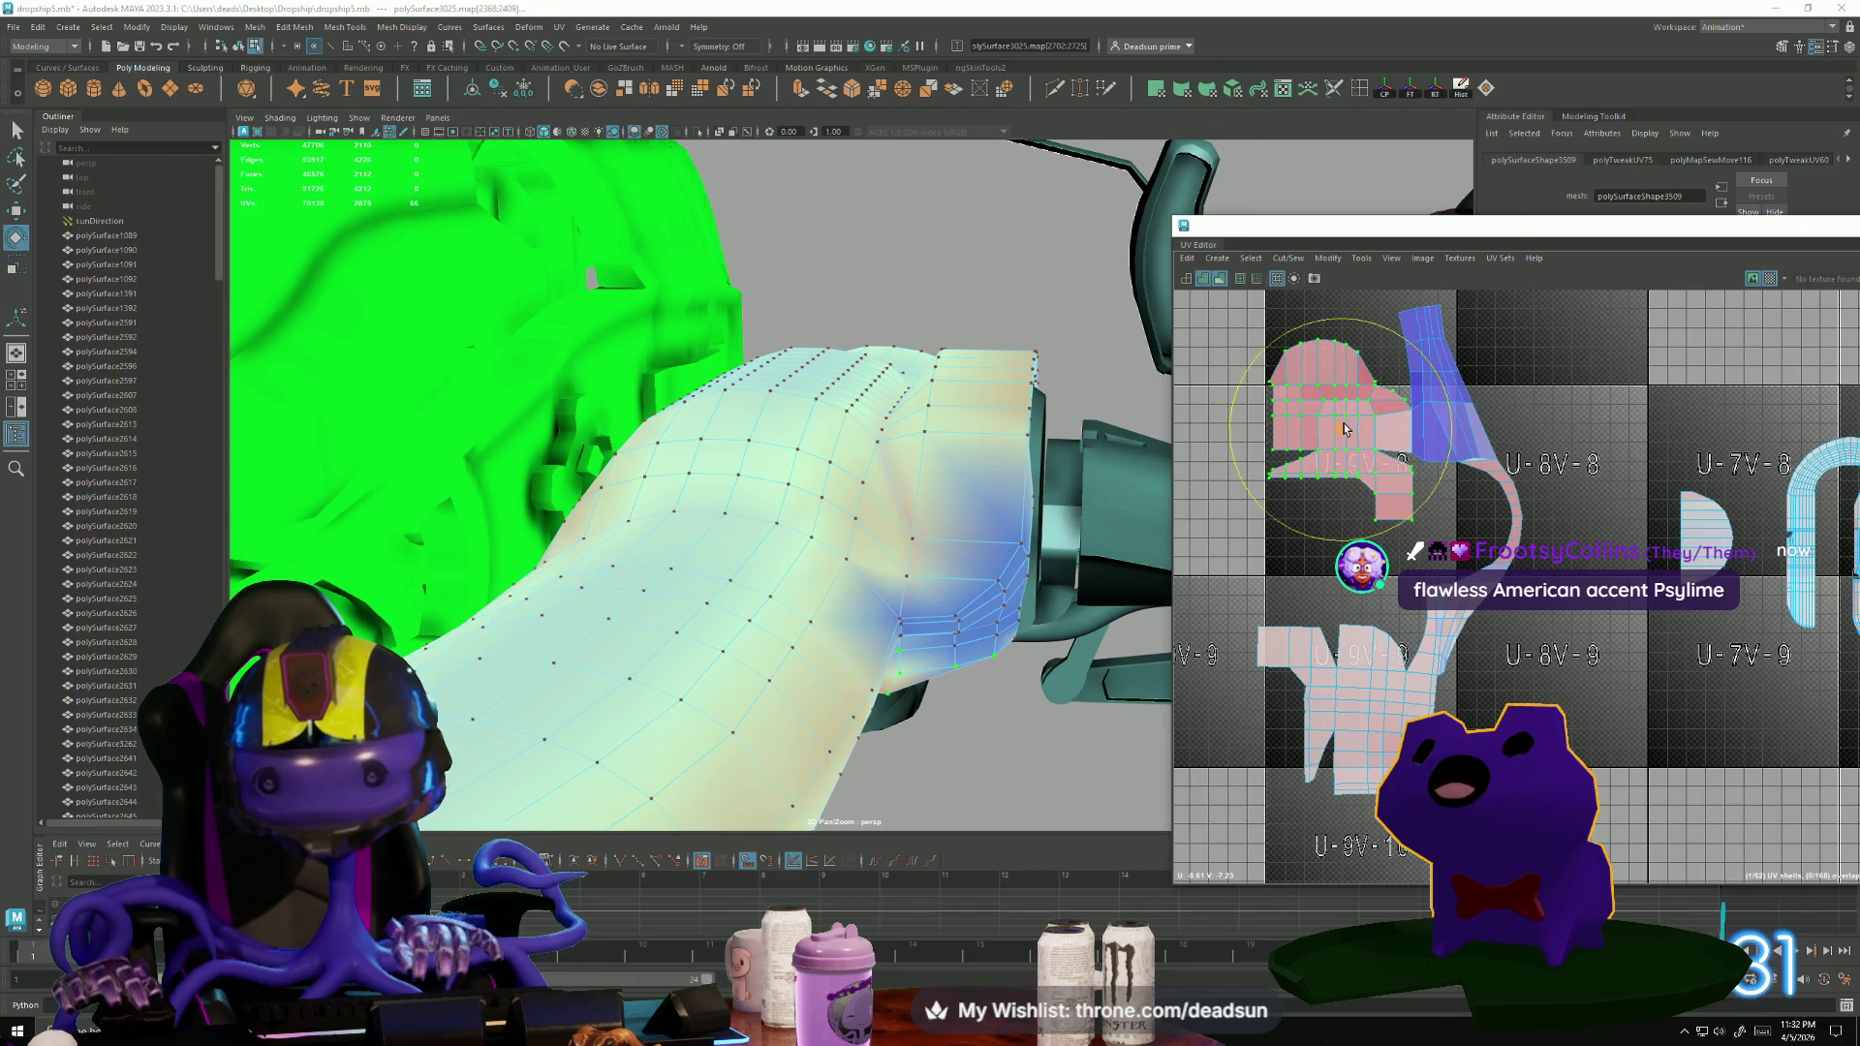
pyautogui.moveTo(1350, 432); pyautogui.dragTo(1332, 436)
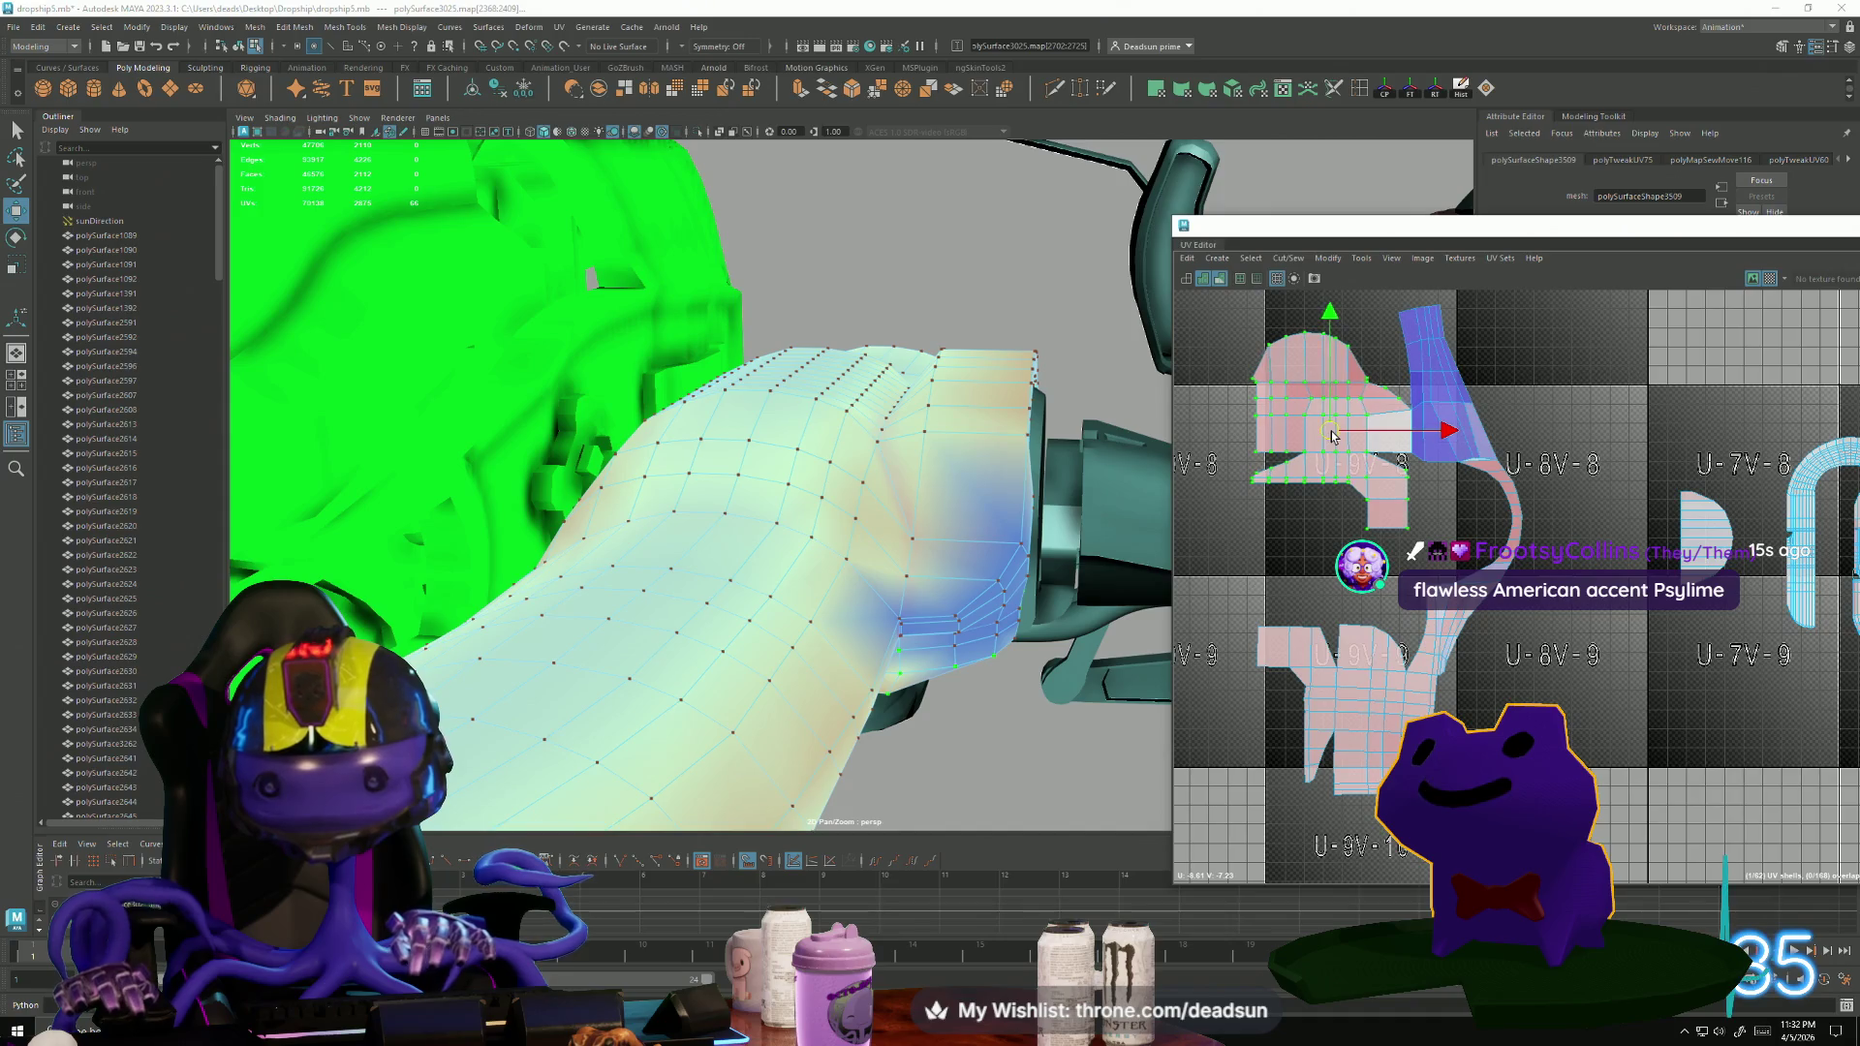
pyautogui.scroll(-3, 1357, 460)
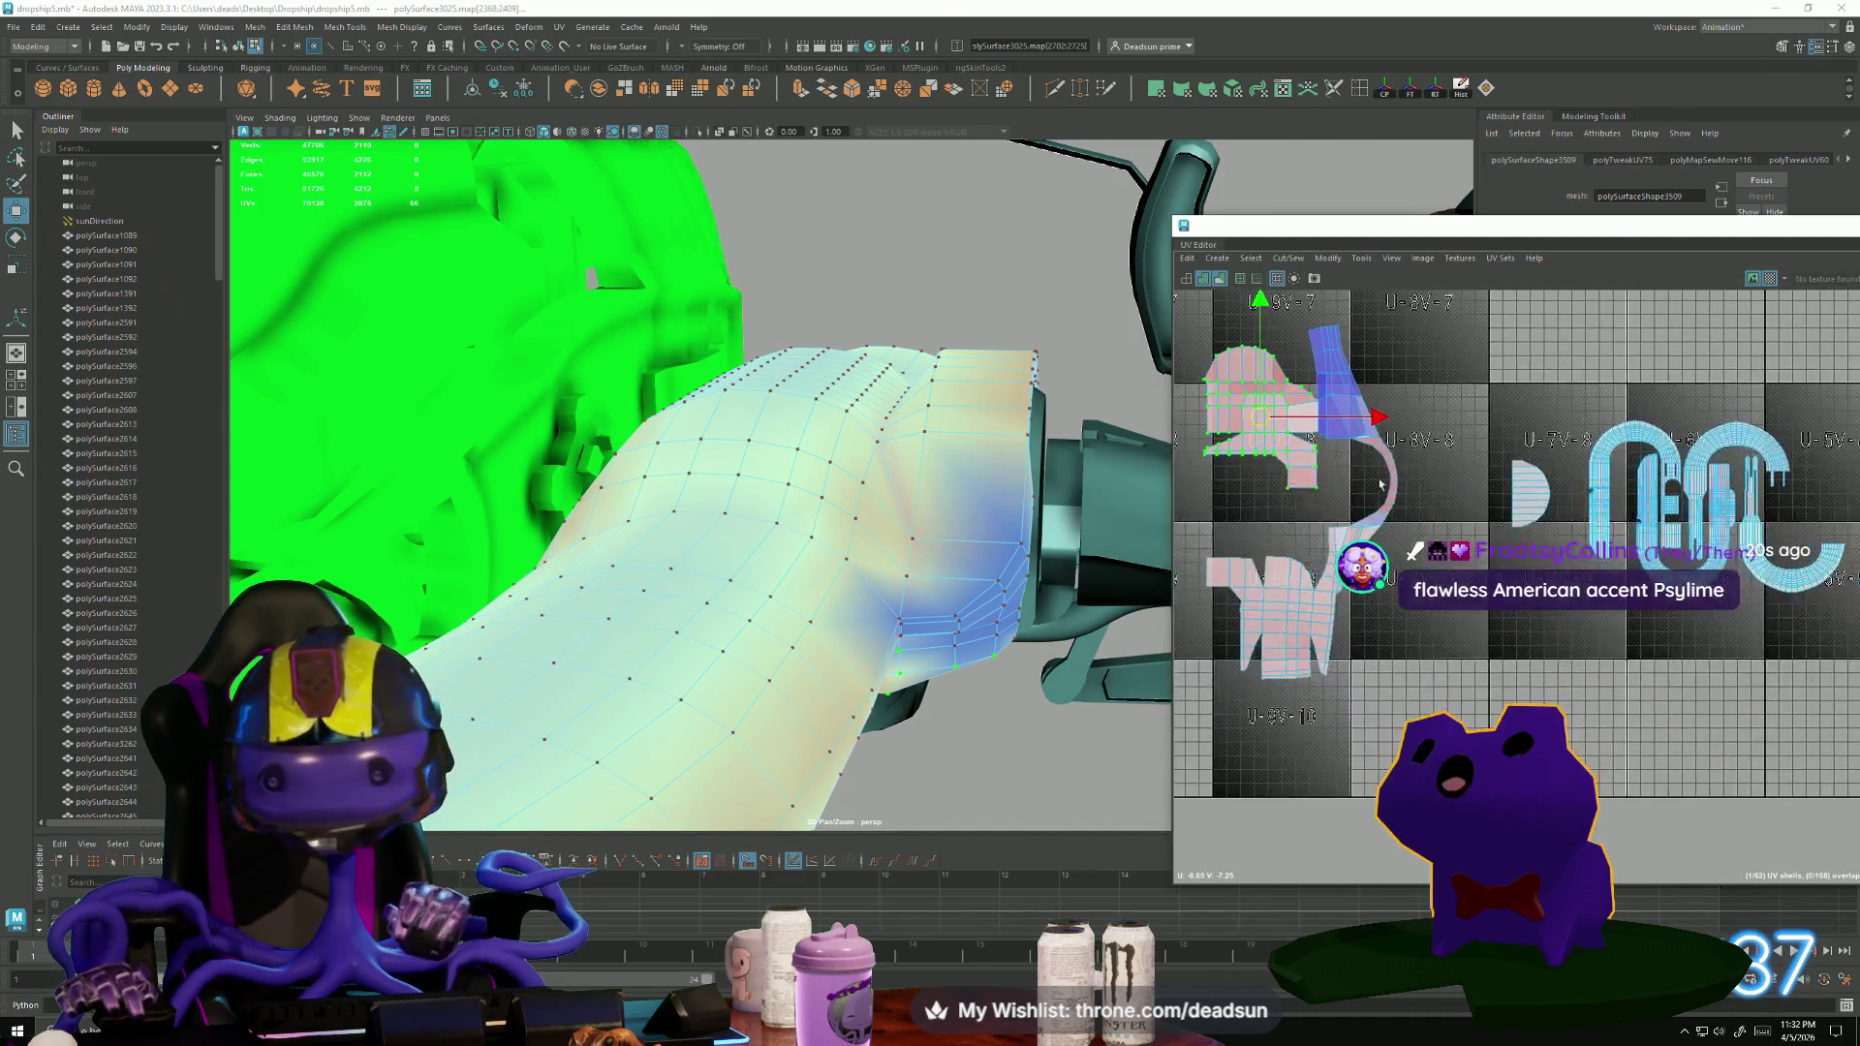
# Scale the selected hose shells and the green shell down.
pyautogui.press('r')
pyautogui.moveTo(1310, 505)
pyautogui.mouseDown()
pyautogui.moveTo(1260, 509)
pyautogui.moveTo(1550, 506)
pyautogui.moveTo(1508, 491)
pyautogui.moveTo(1514, 458)
pyautogui.moveTo(1545, 489)
pyautogui.moveTo(1265, 547)
pyautogui.mouseUp()
pyautogui.press('w')
pyautogui.scroll(2, 1497, 513)
pyautogui.scroll(1, 1551, 508)
pyautogui.press('r')
pyautogui.scroll(-2, 1544, 487)
# Move the half-circle UV shell into the C-shaped shell.
pyautogui.click(1223, 472)
pyautogui.press('r')
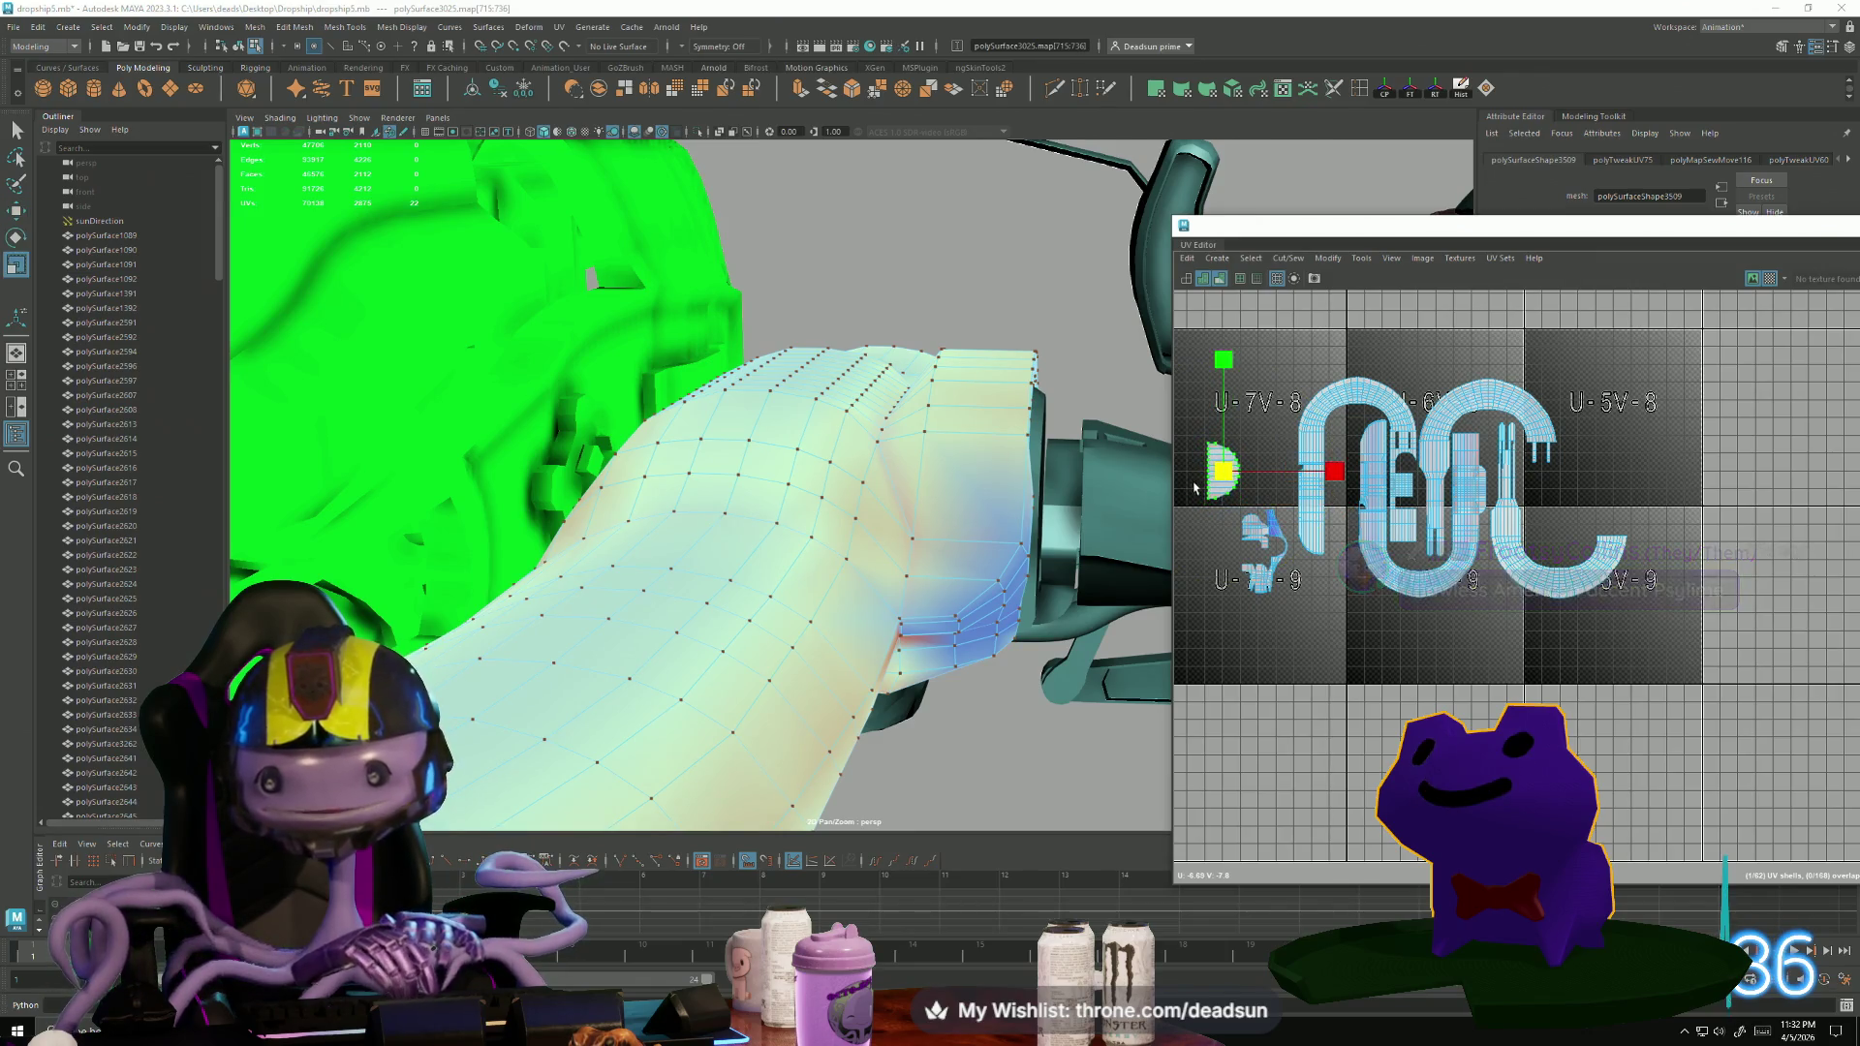
pyautogui.press('w')
pyautogui.moveTo(1224, 472); pyautogui.dragTo(1347, 455)
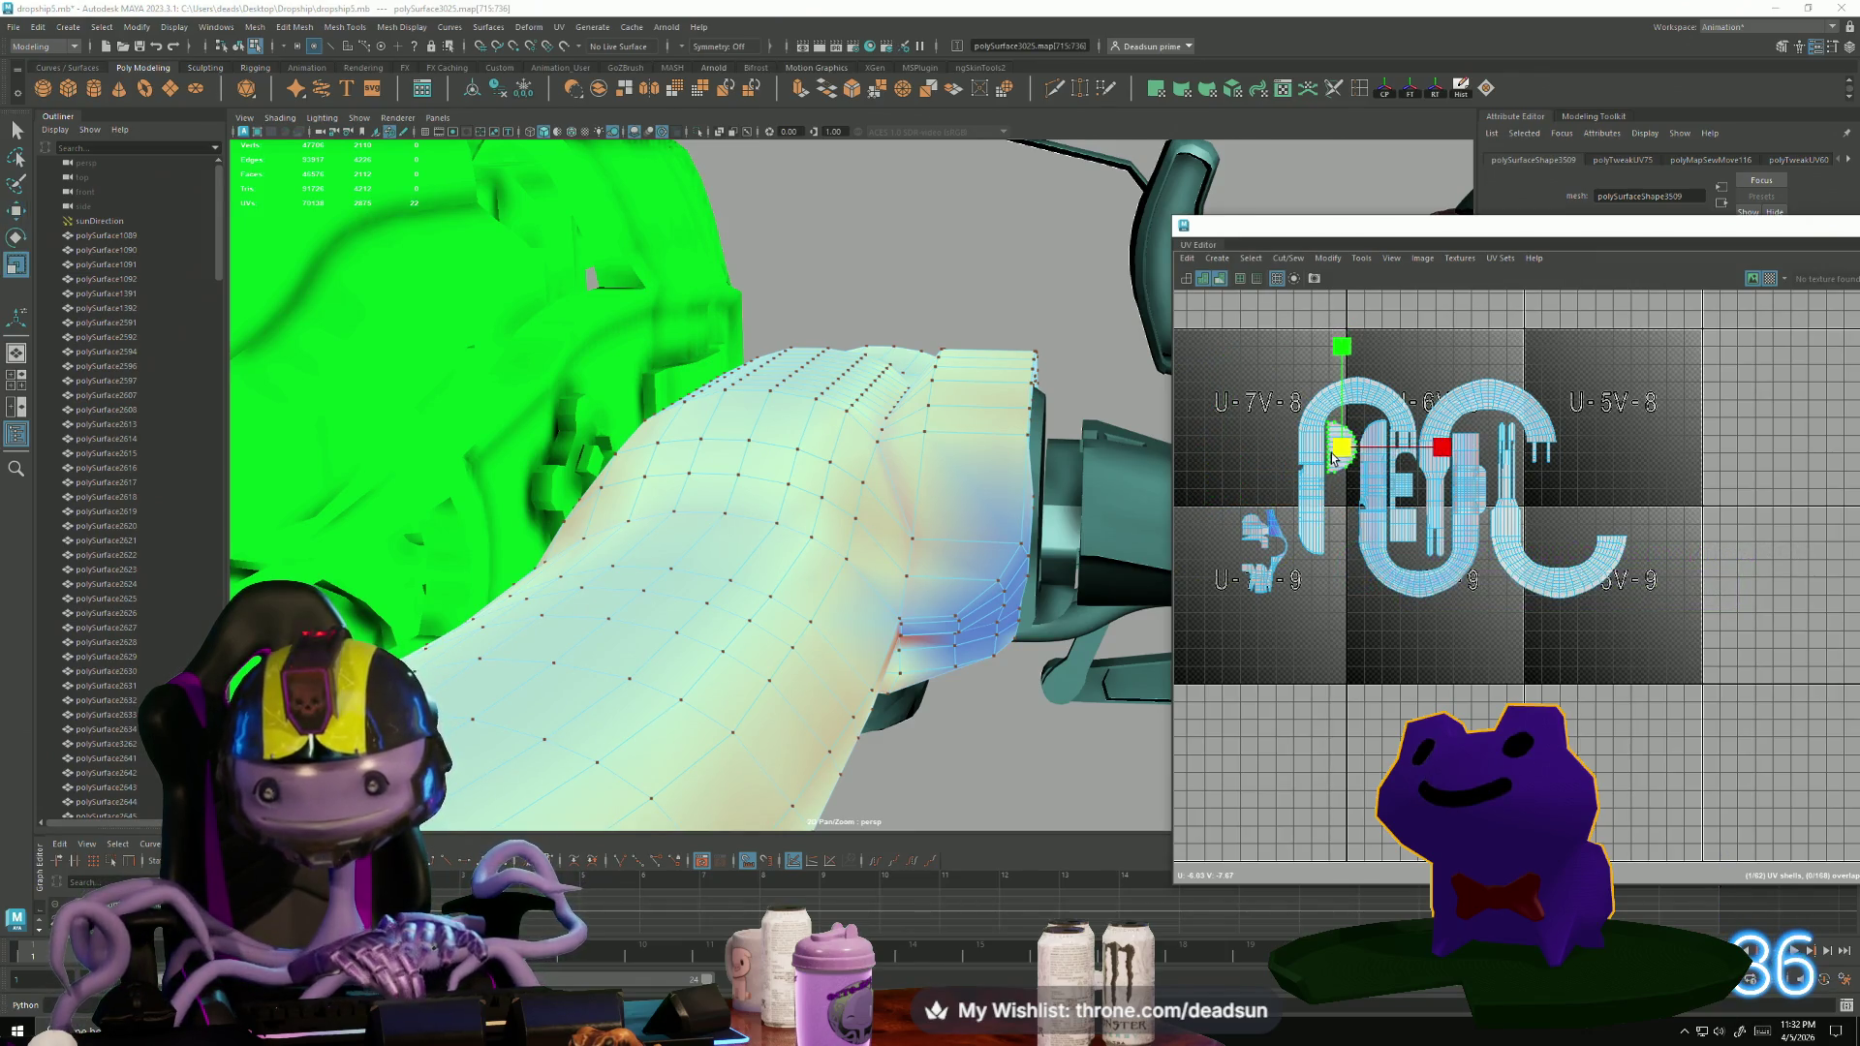
pyautogui.press('w')
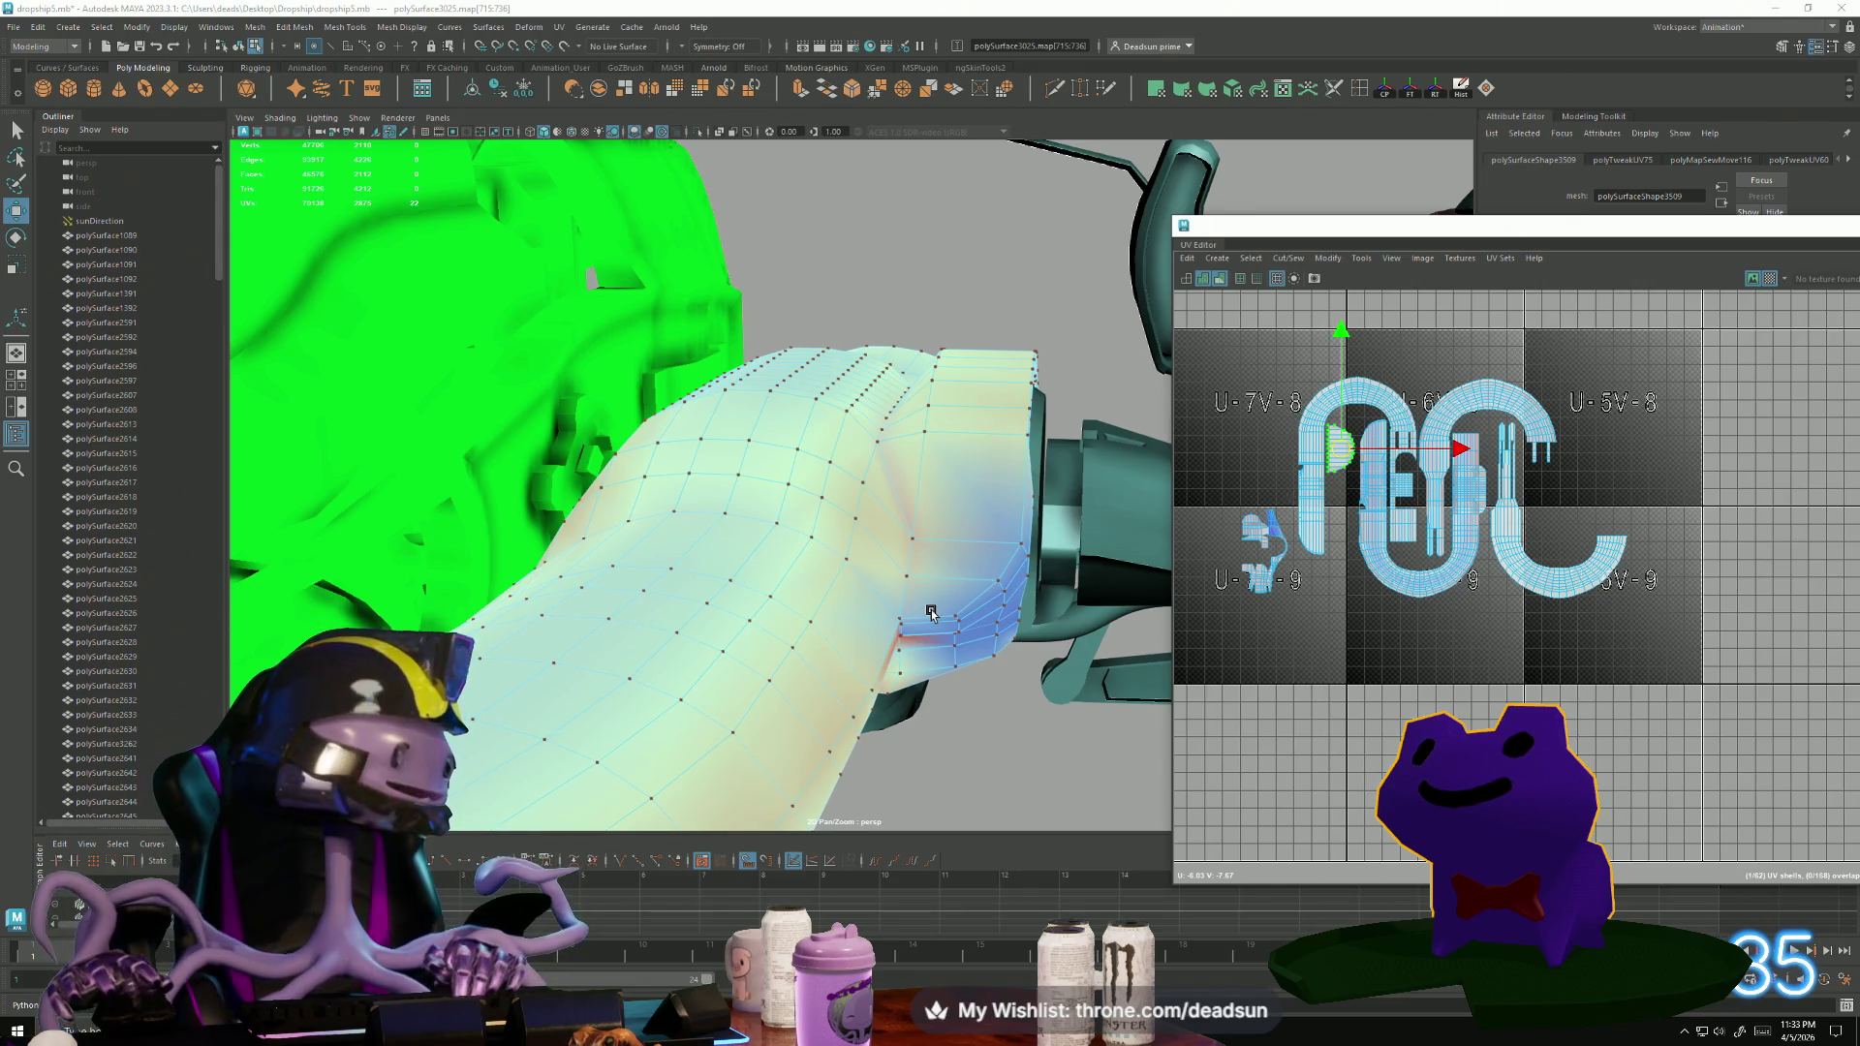
pyautogui.moveTo(790, 530)
pyautogui.keyDown('alt'); pyautogui.mouseDown()
pyautogui.moveTo(789, 623)
pyautogui.moveTo(756, 504)
pyautogui.moveTo(776, 457)
pyautogui.moveTo(630, 394)
pyautogui.mouseUp(); pyautogui.keyUp('alt')
pyautogui.scroll(-10, 1450, 531)
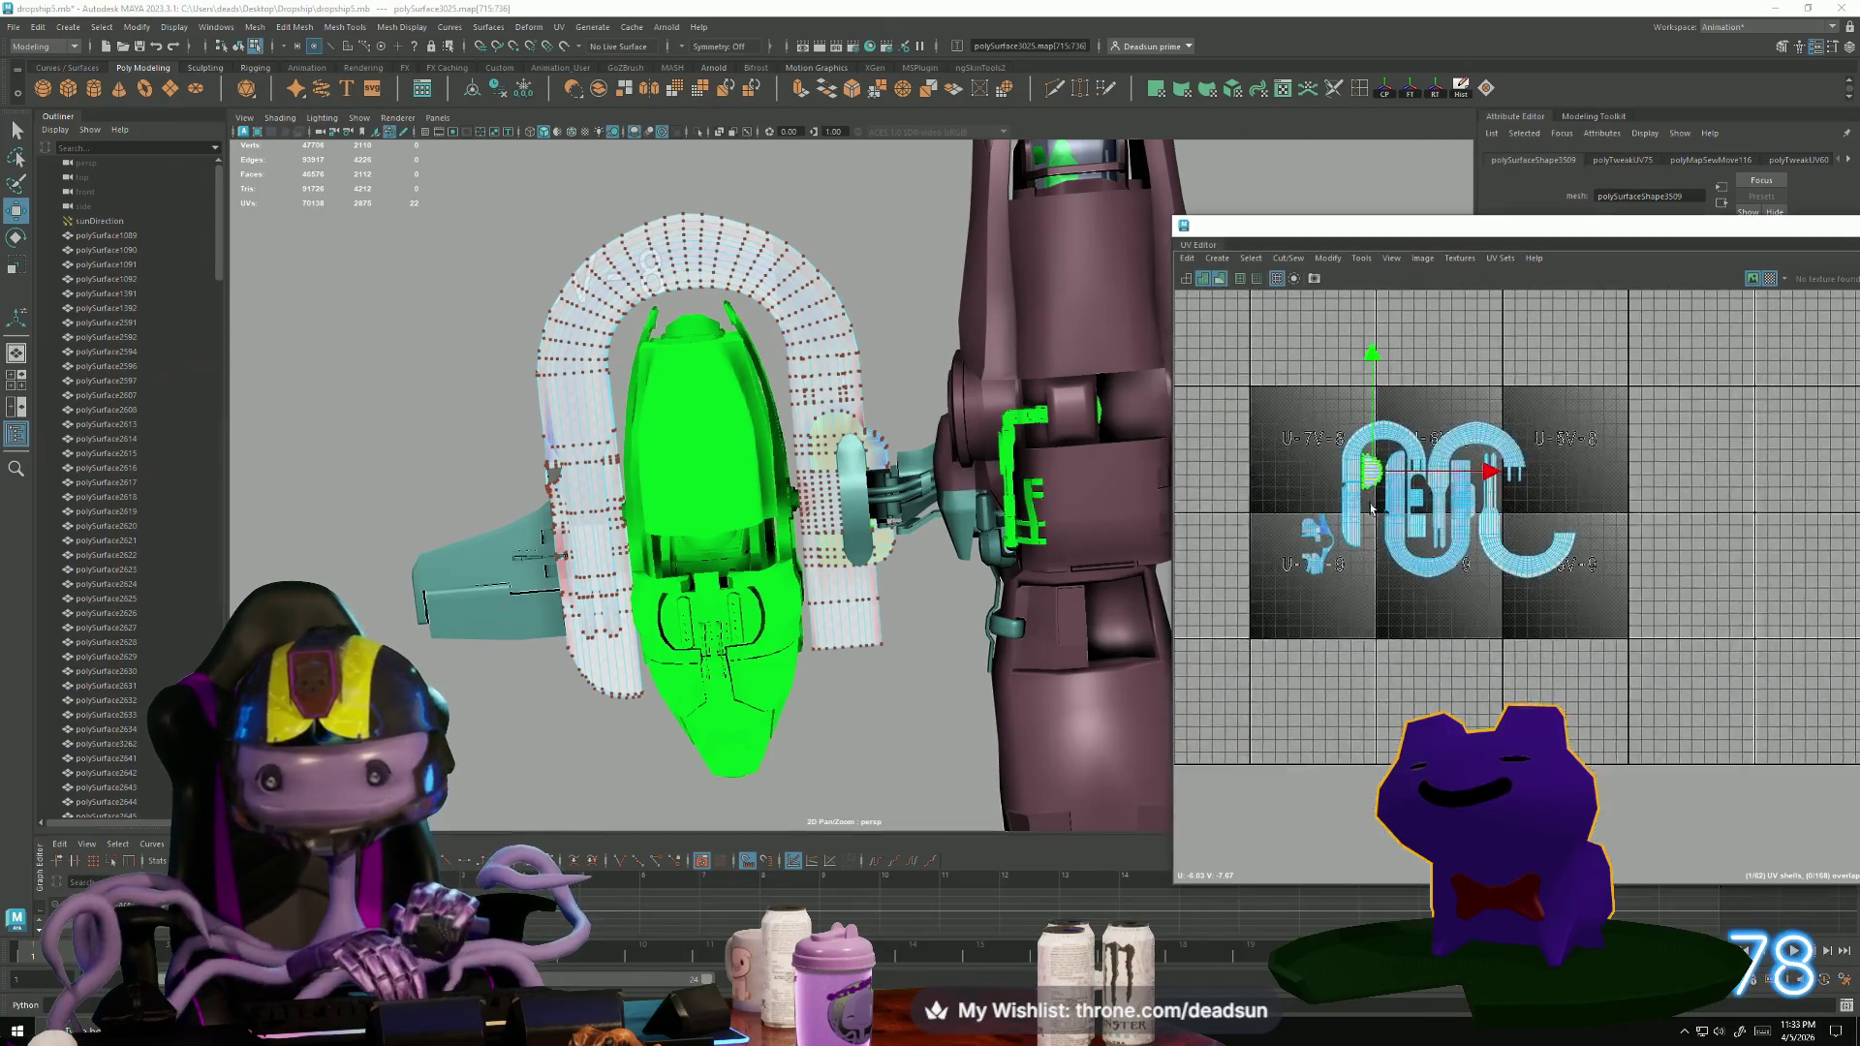
# Select an edge on the ship in edge mode and frame the view on it.
pyautogui.scroll(10, 1449, 549)
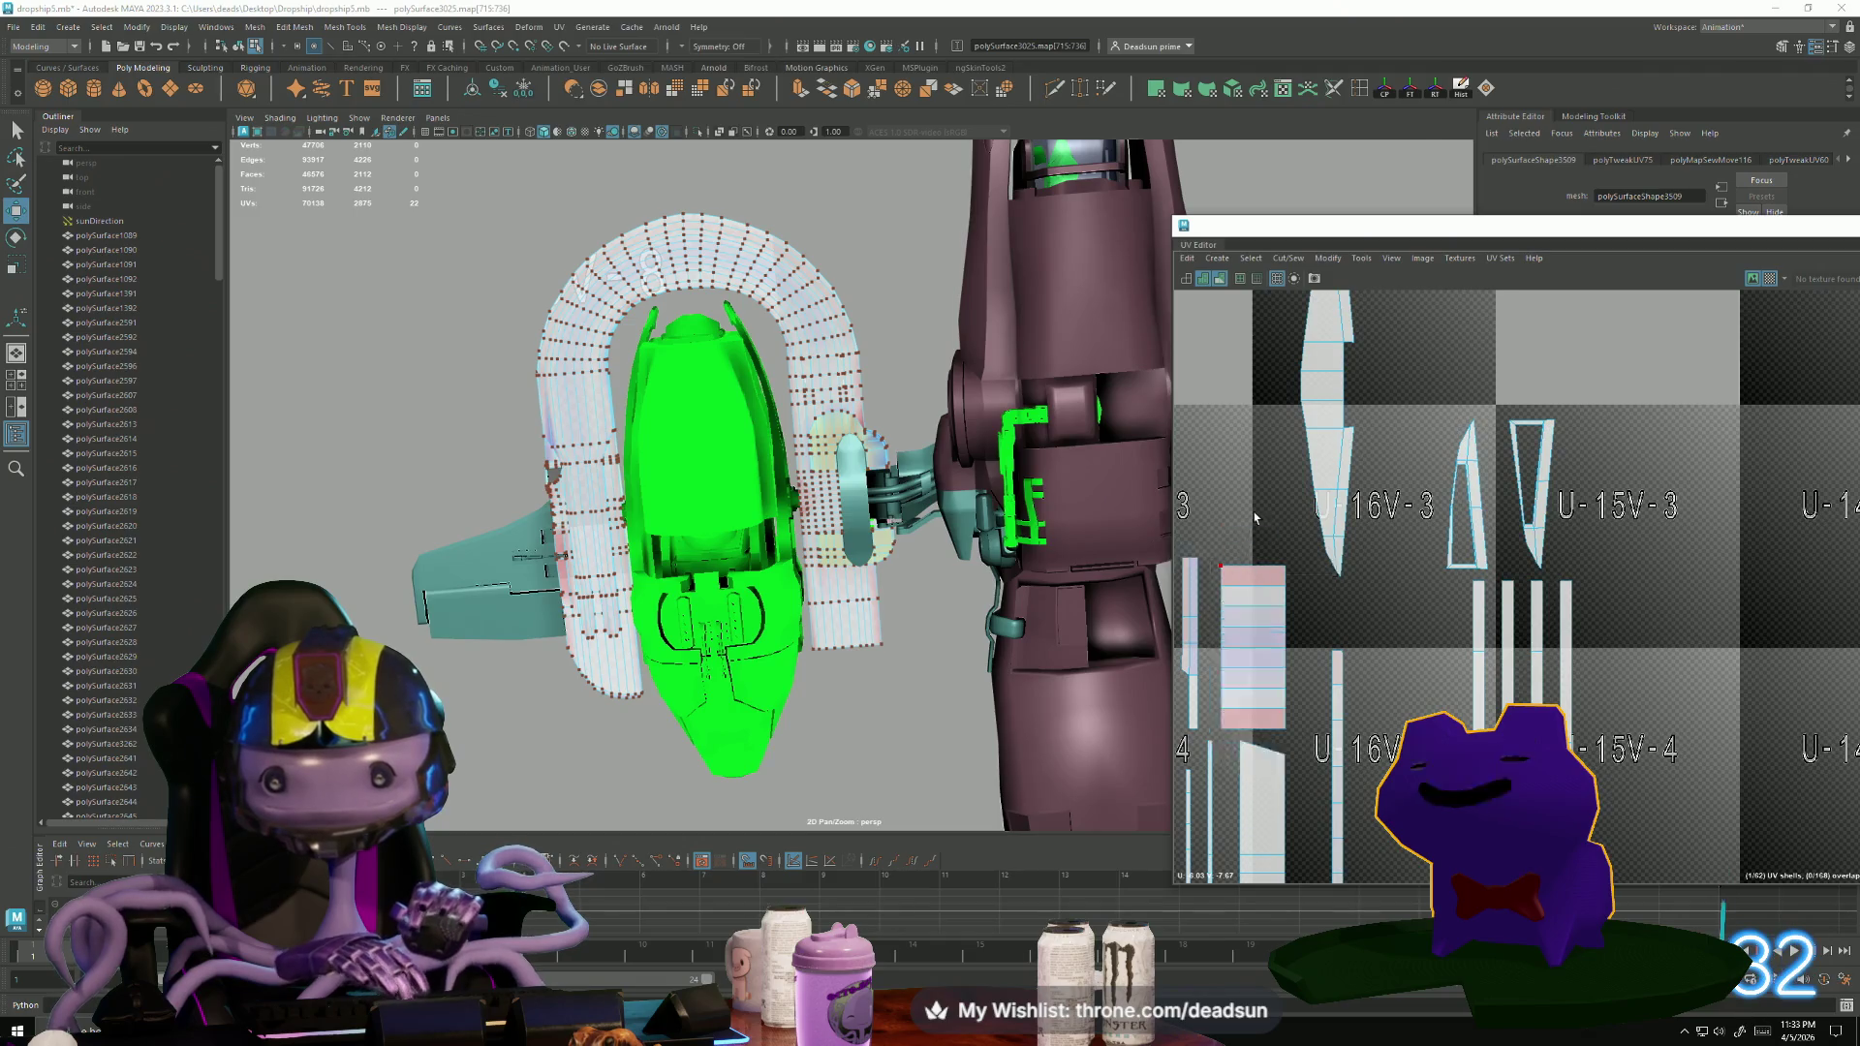
pyautogui.press('F10')
pyautogui.click(926, 514)
pyautogui.keyDown('alt'); pyautogui.moveTo(926, 514); pyautogui.dragTo(797, 564); pyautogui.keyUp('alt')
pyautogui.press('f')
pyautogui.moveTo(990, 582)
pyautogui.keyDown('alt'); pyautogui.mouseDown()
pyautogui.moveTo(631, 494)
pyautogui.moveTo(988, 615)
pyautogui.moveTo(824, 601)
pyautogui.moveTo(931, 649)
pyautogui.moveTo(881, 656)
pyautogui.moveTo(847, 614)
pyautogui.mouseUp(); pyautogui.keyUp('alt')
pyautogui.scroll(5, 1729, 817)
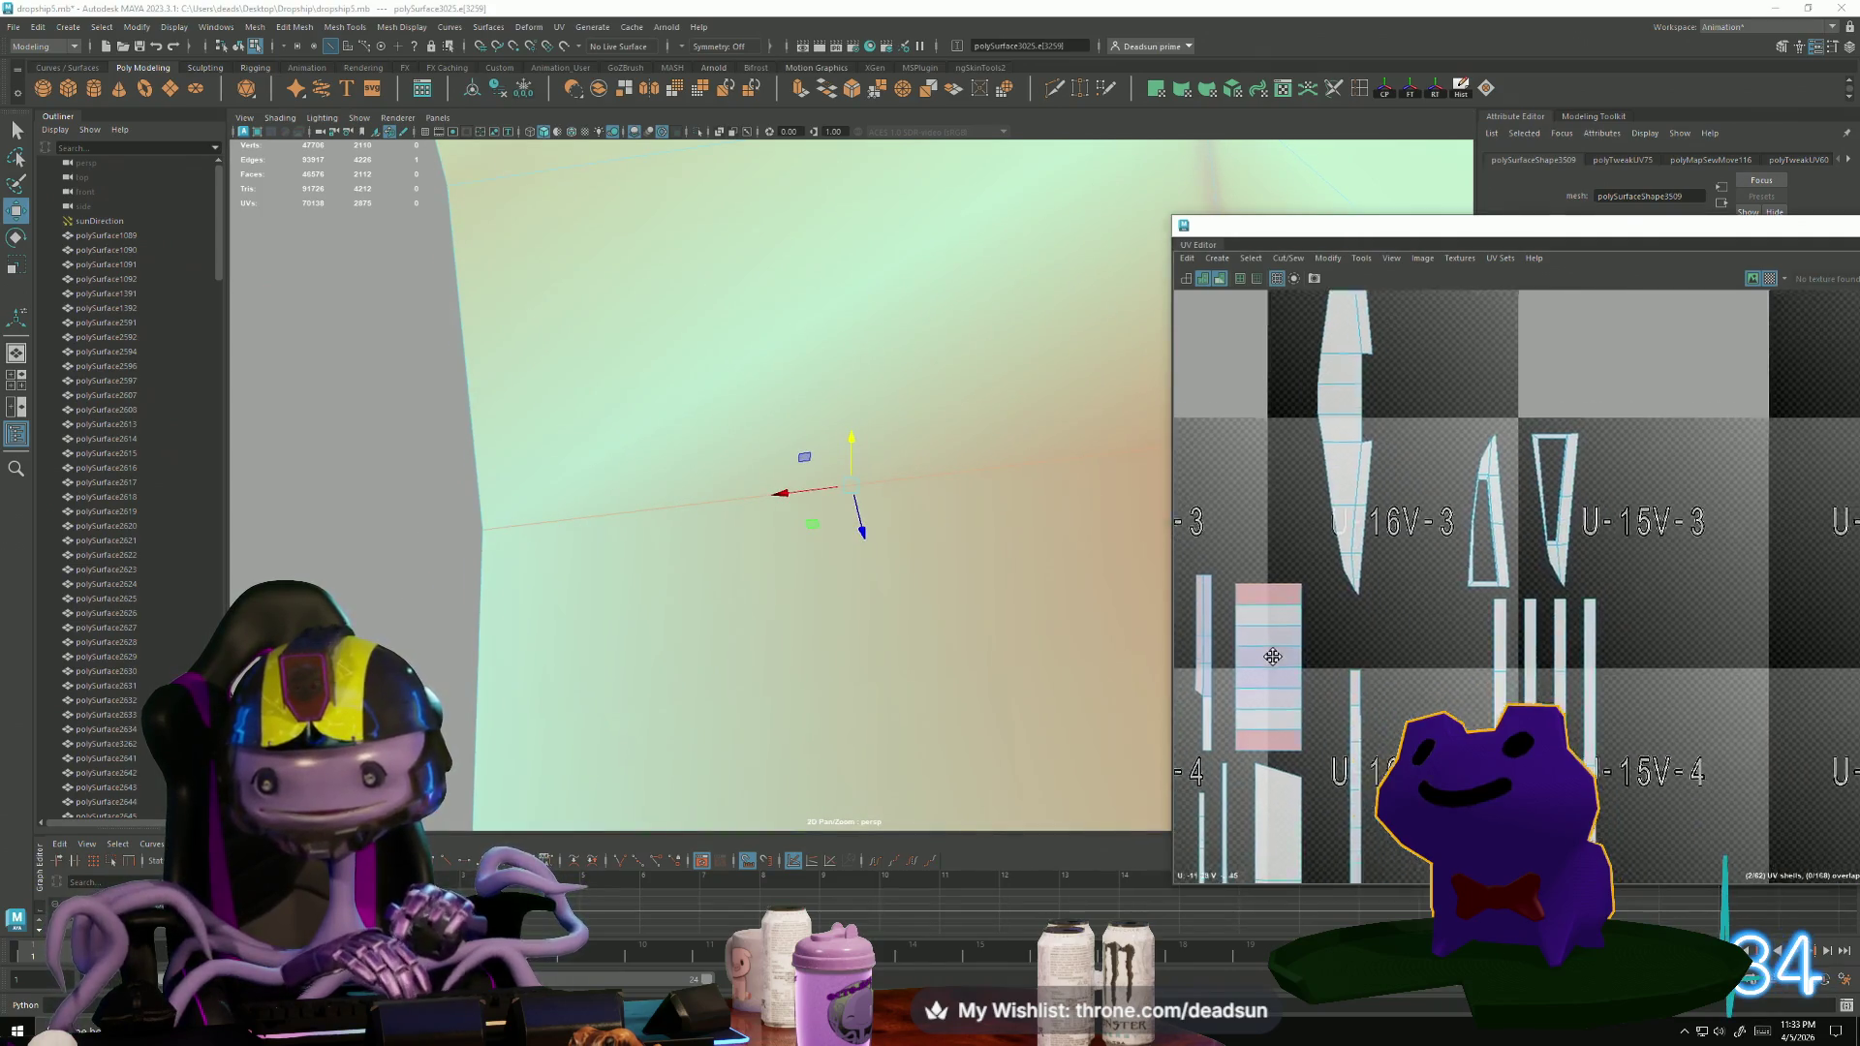
pyautogui.scroll(4, 1312, 519)
# Move and Sew the shells along the selected edge near the pink-striped shell.
pyautogui.moveTo(1312, 520)
pyautogui.keyDown('alt'); pyautogui.mouseDown(button='middle')
pyautogui.moveTo(1506, 560)
pyautogui.moveTo(1556, 542)
pyautogui.mouseUp(button='middle'); pyautogui.keyUp('alt')
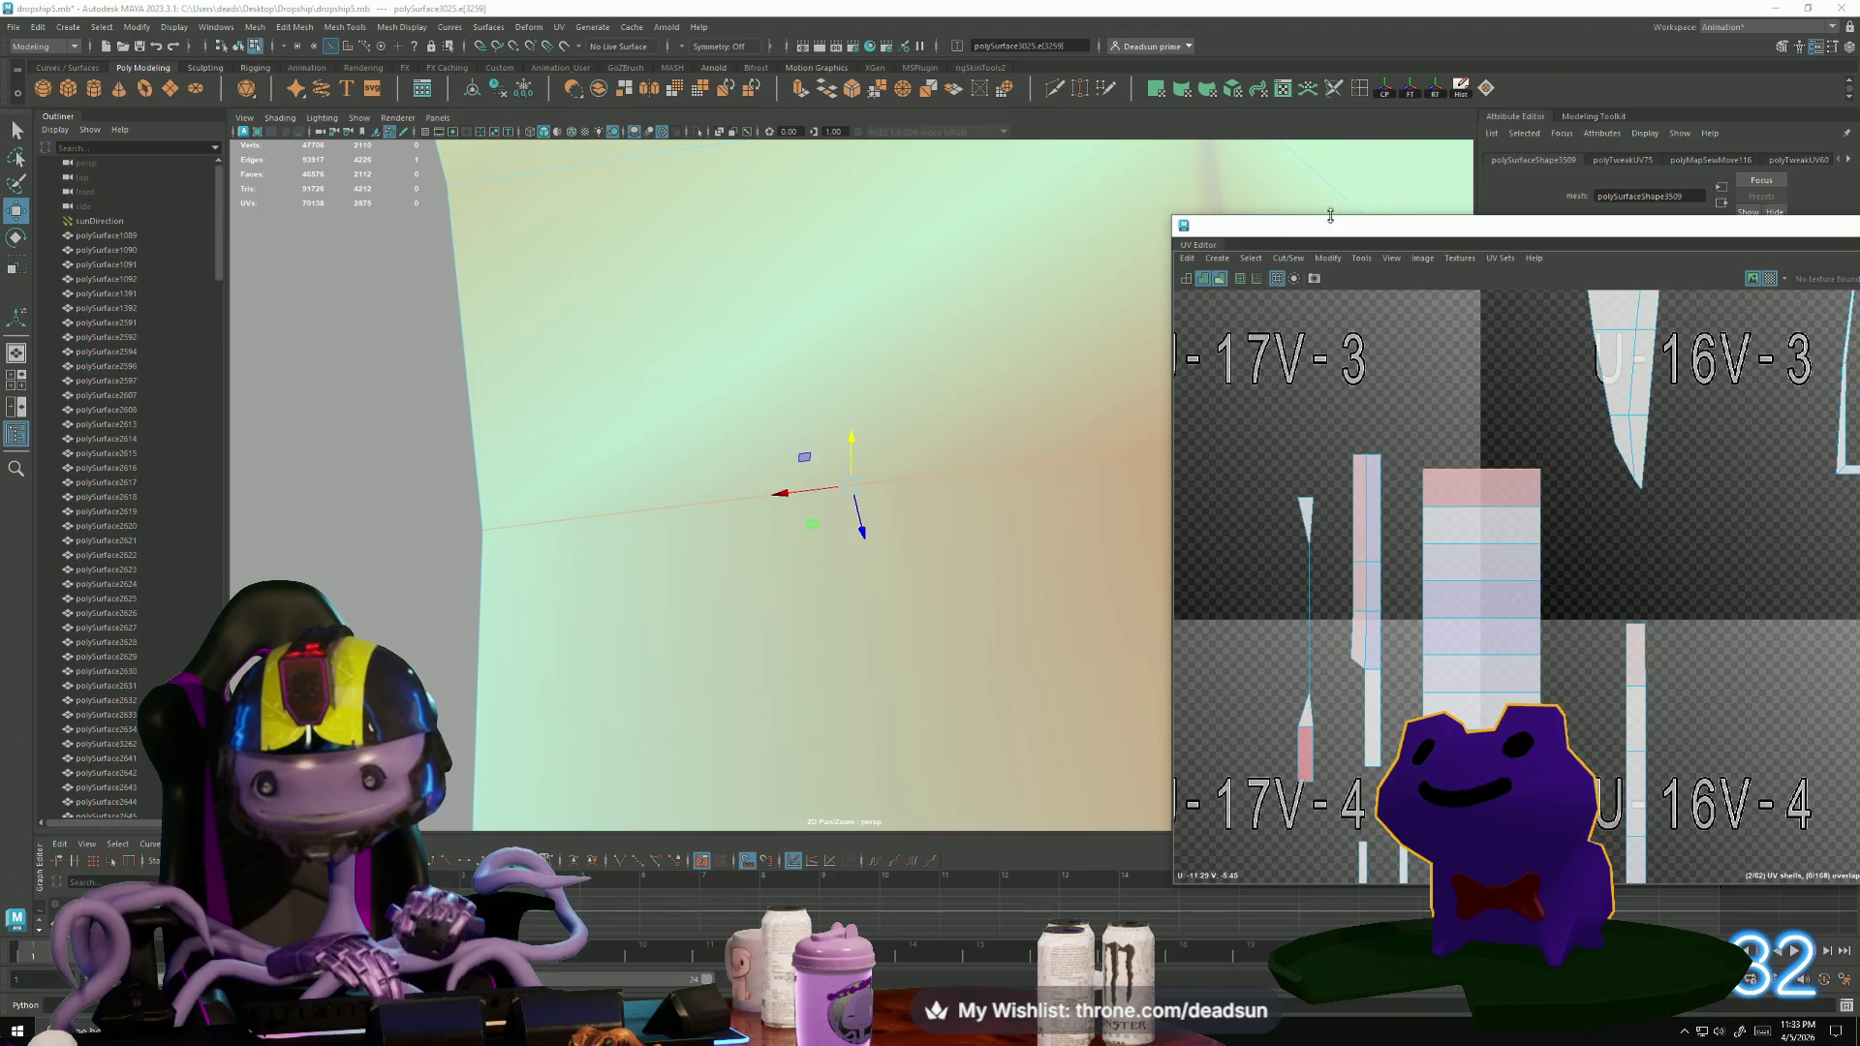
pyautogui.click(1287, 259)
pyautogui.click(1317, 392)
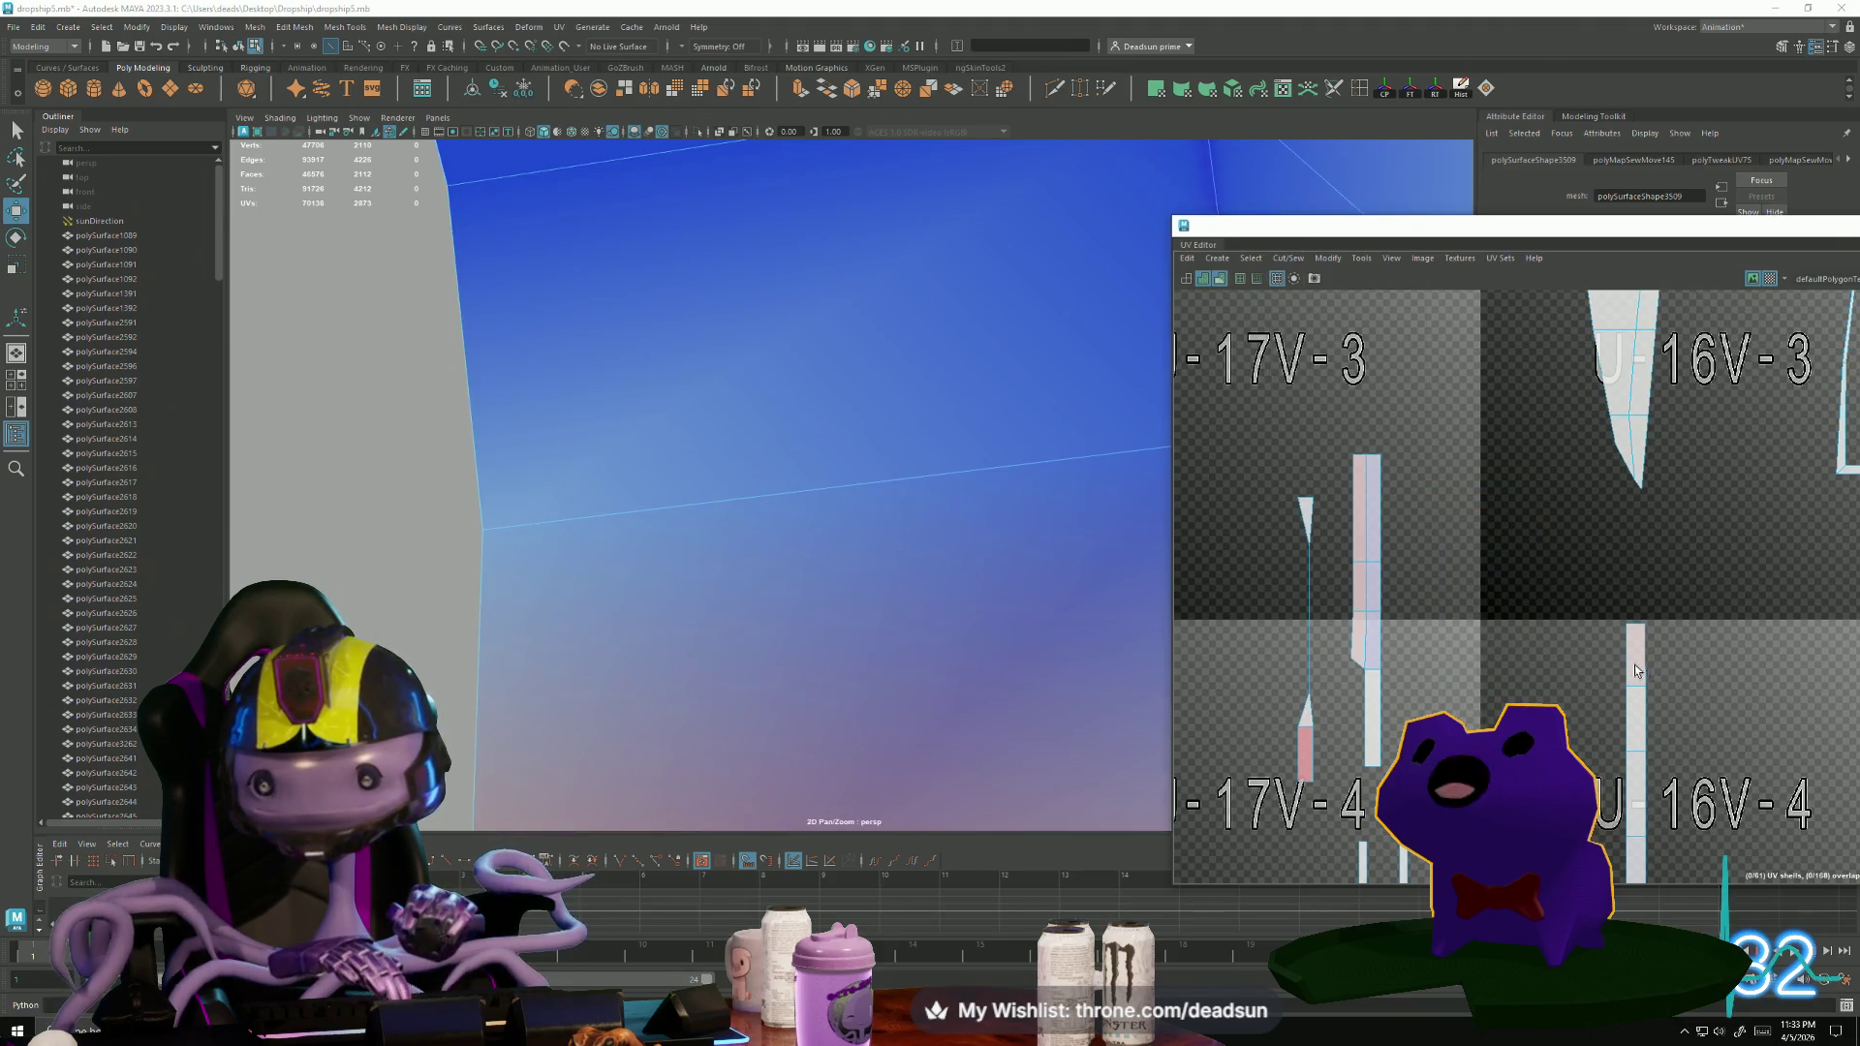
pyautogui.scroll(-5, 1635, 664)
pyautogui.scroll(-3, 1516, 618)
pyautogui.scroll(5, 1570, 720)
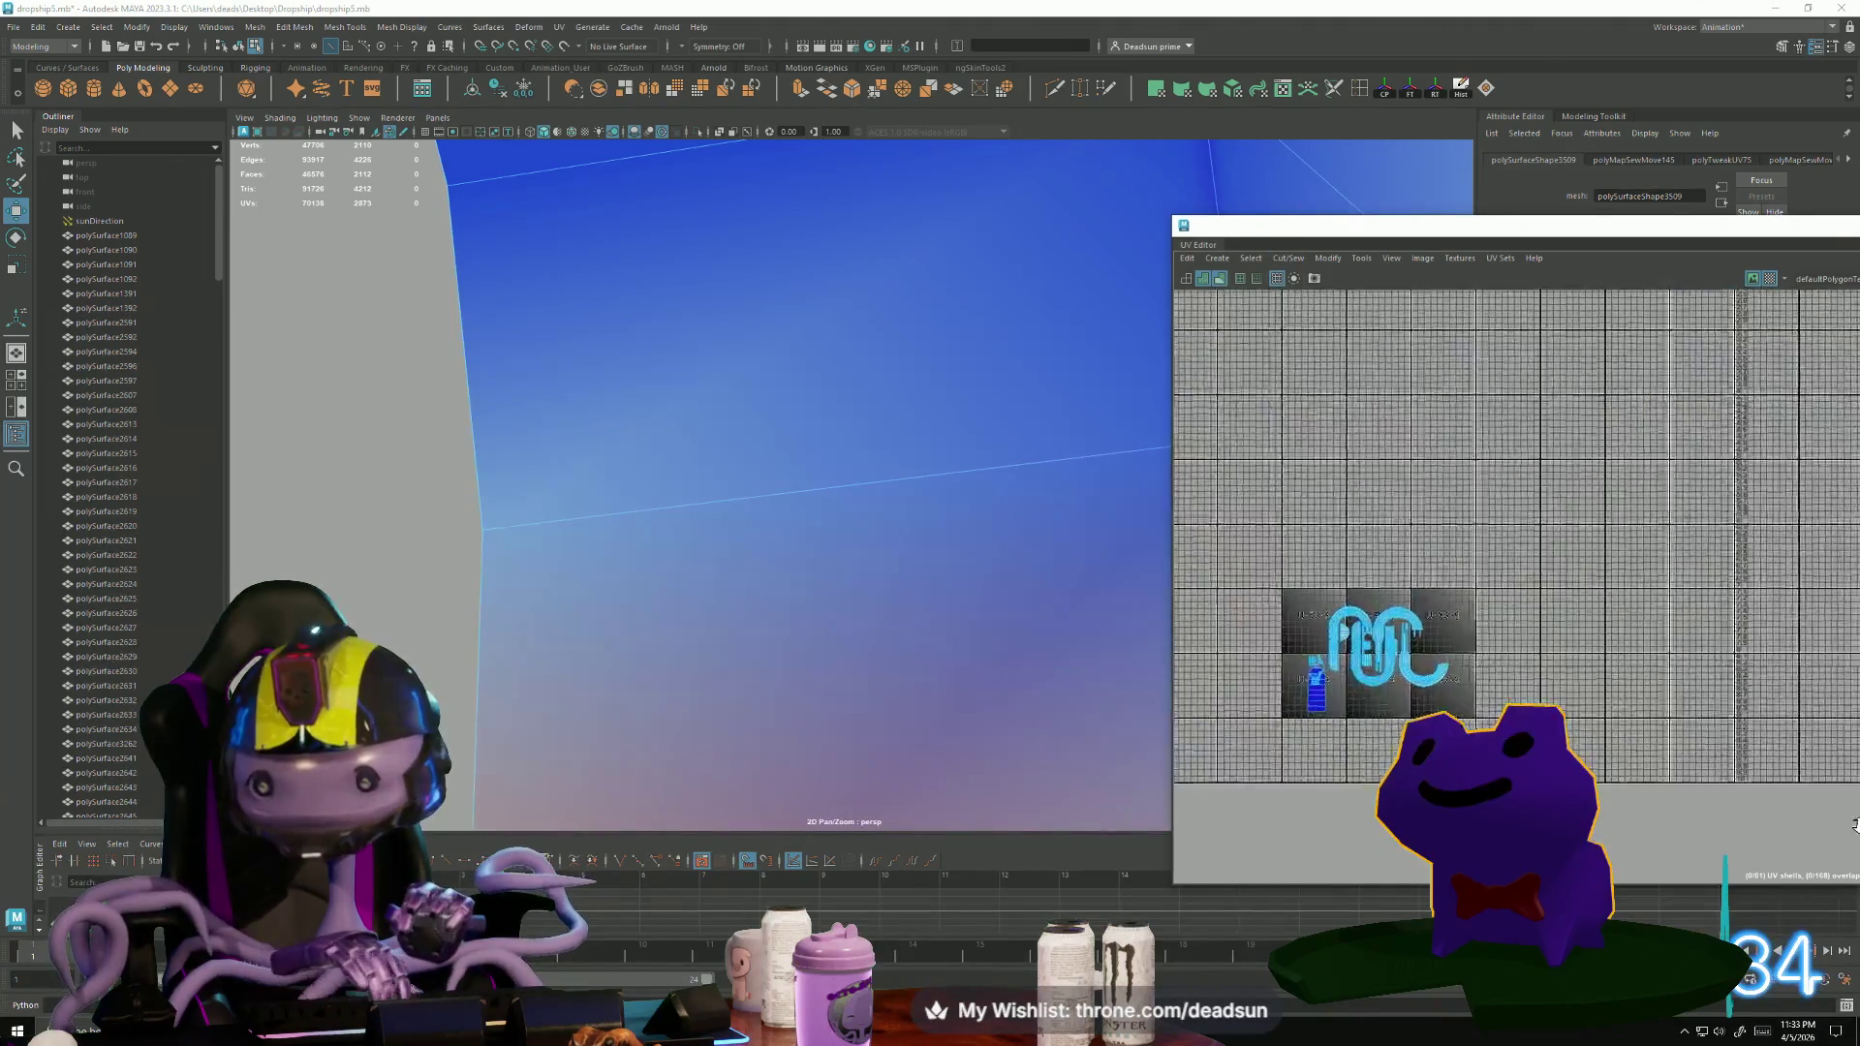
pyautogui.scroll(10, 1569, 719)
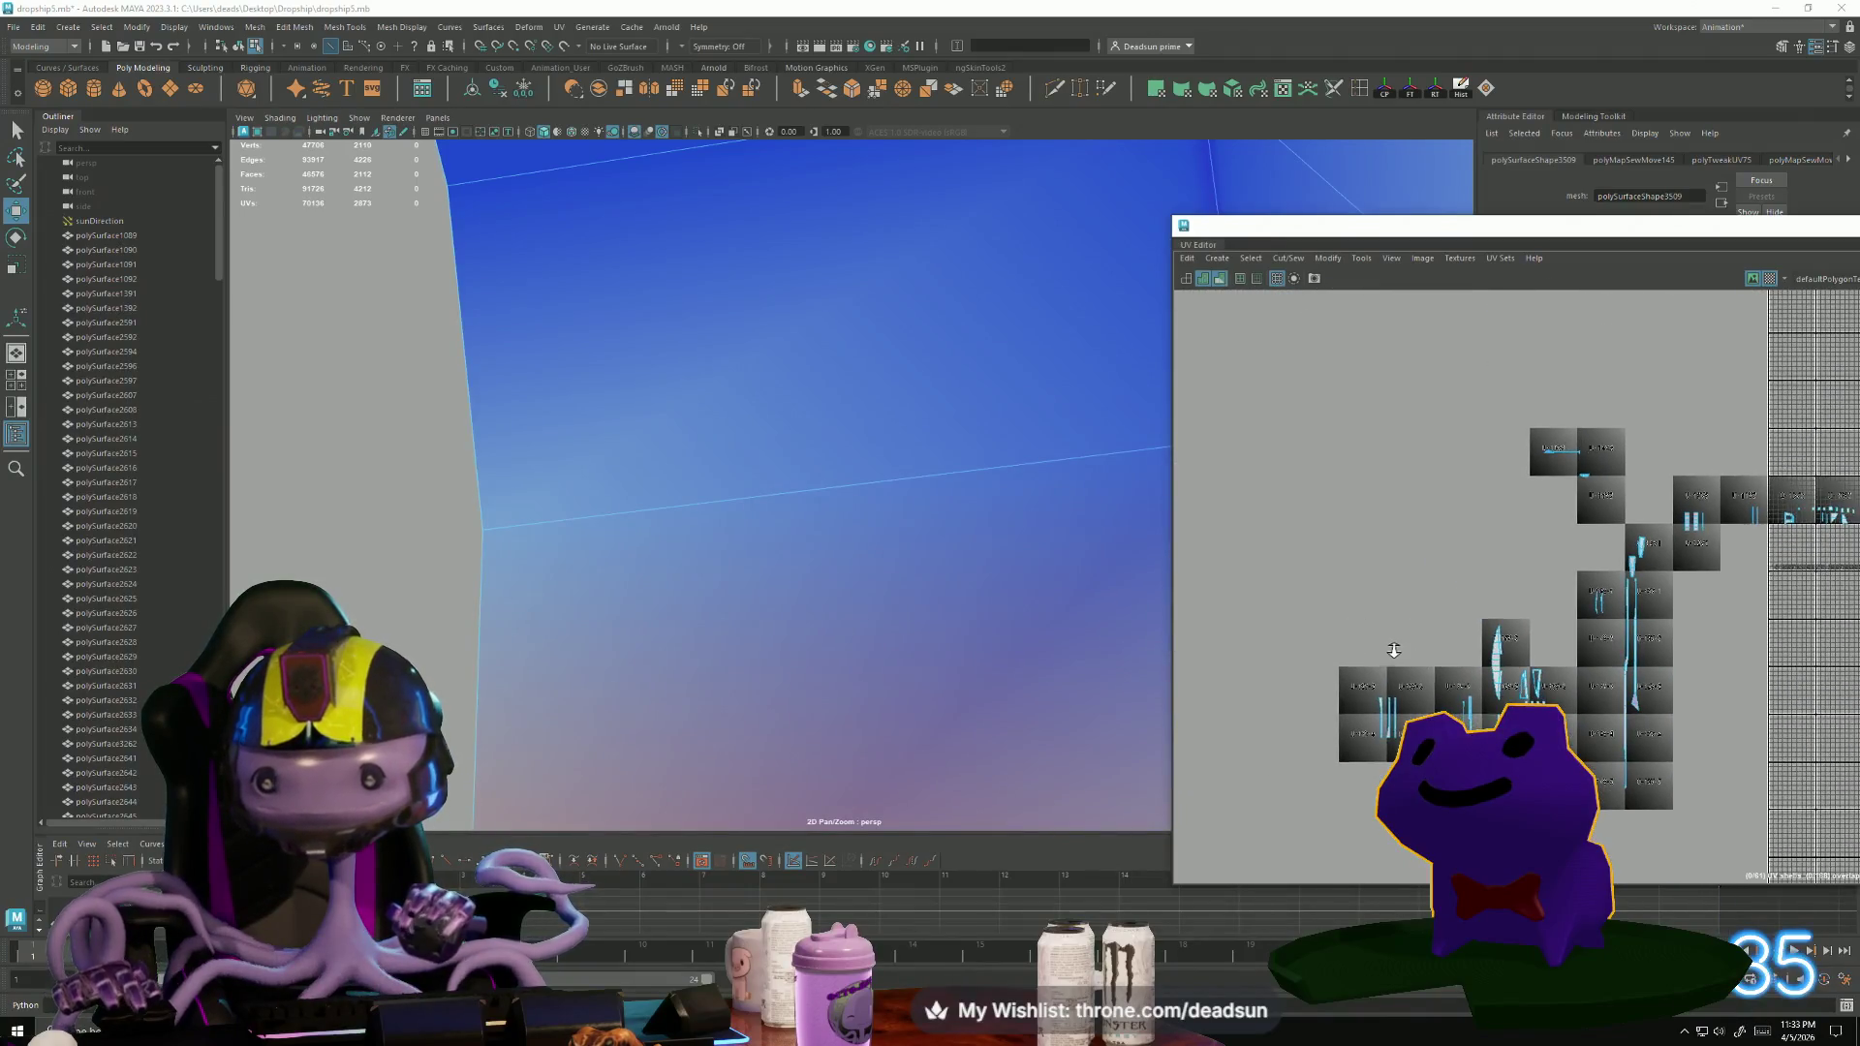
pyautogui.scroll(-2, 1493, 662)
pyautogui.scroll(8, 1366, 635)
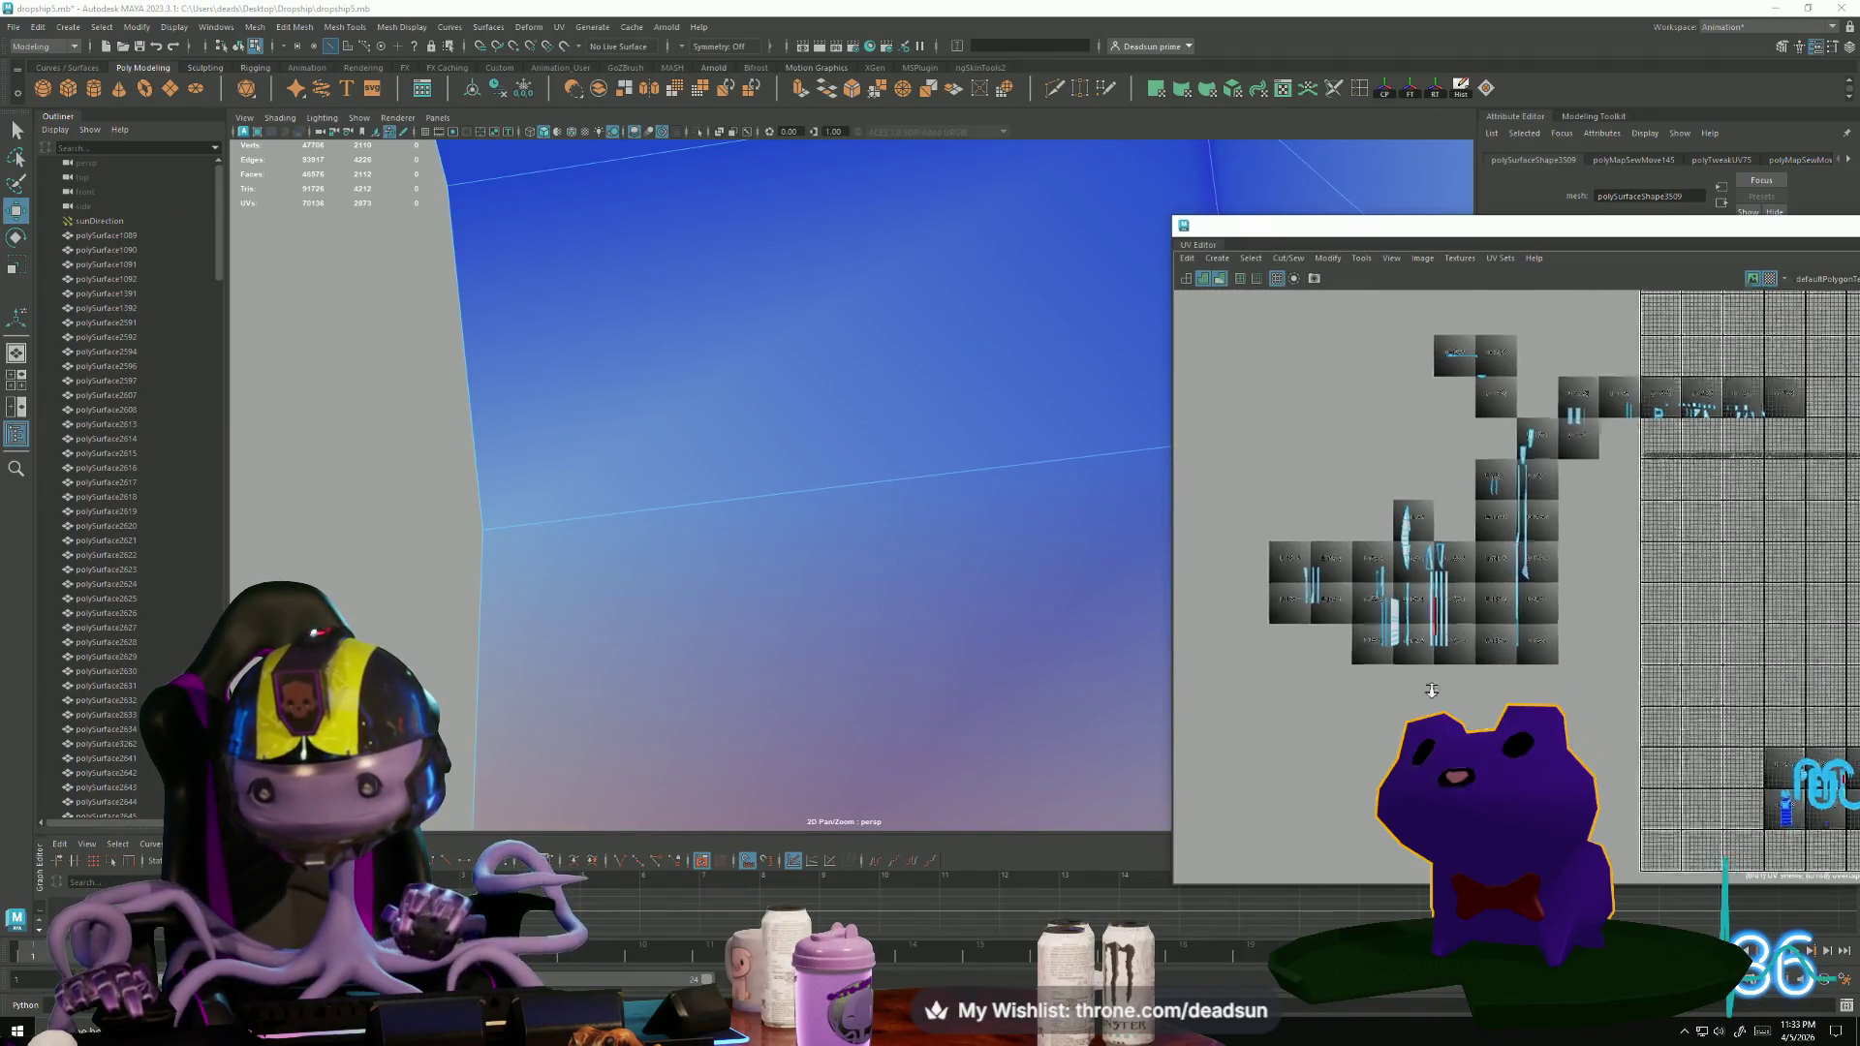
# Select the small strip shell among the panel shells in the V-3 tile row.
pyautogui.click(1616, 373)
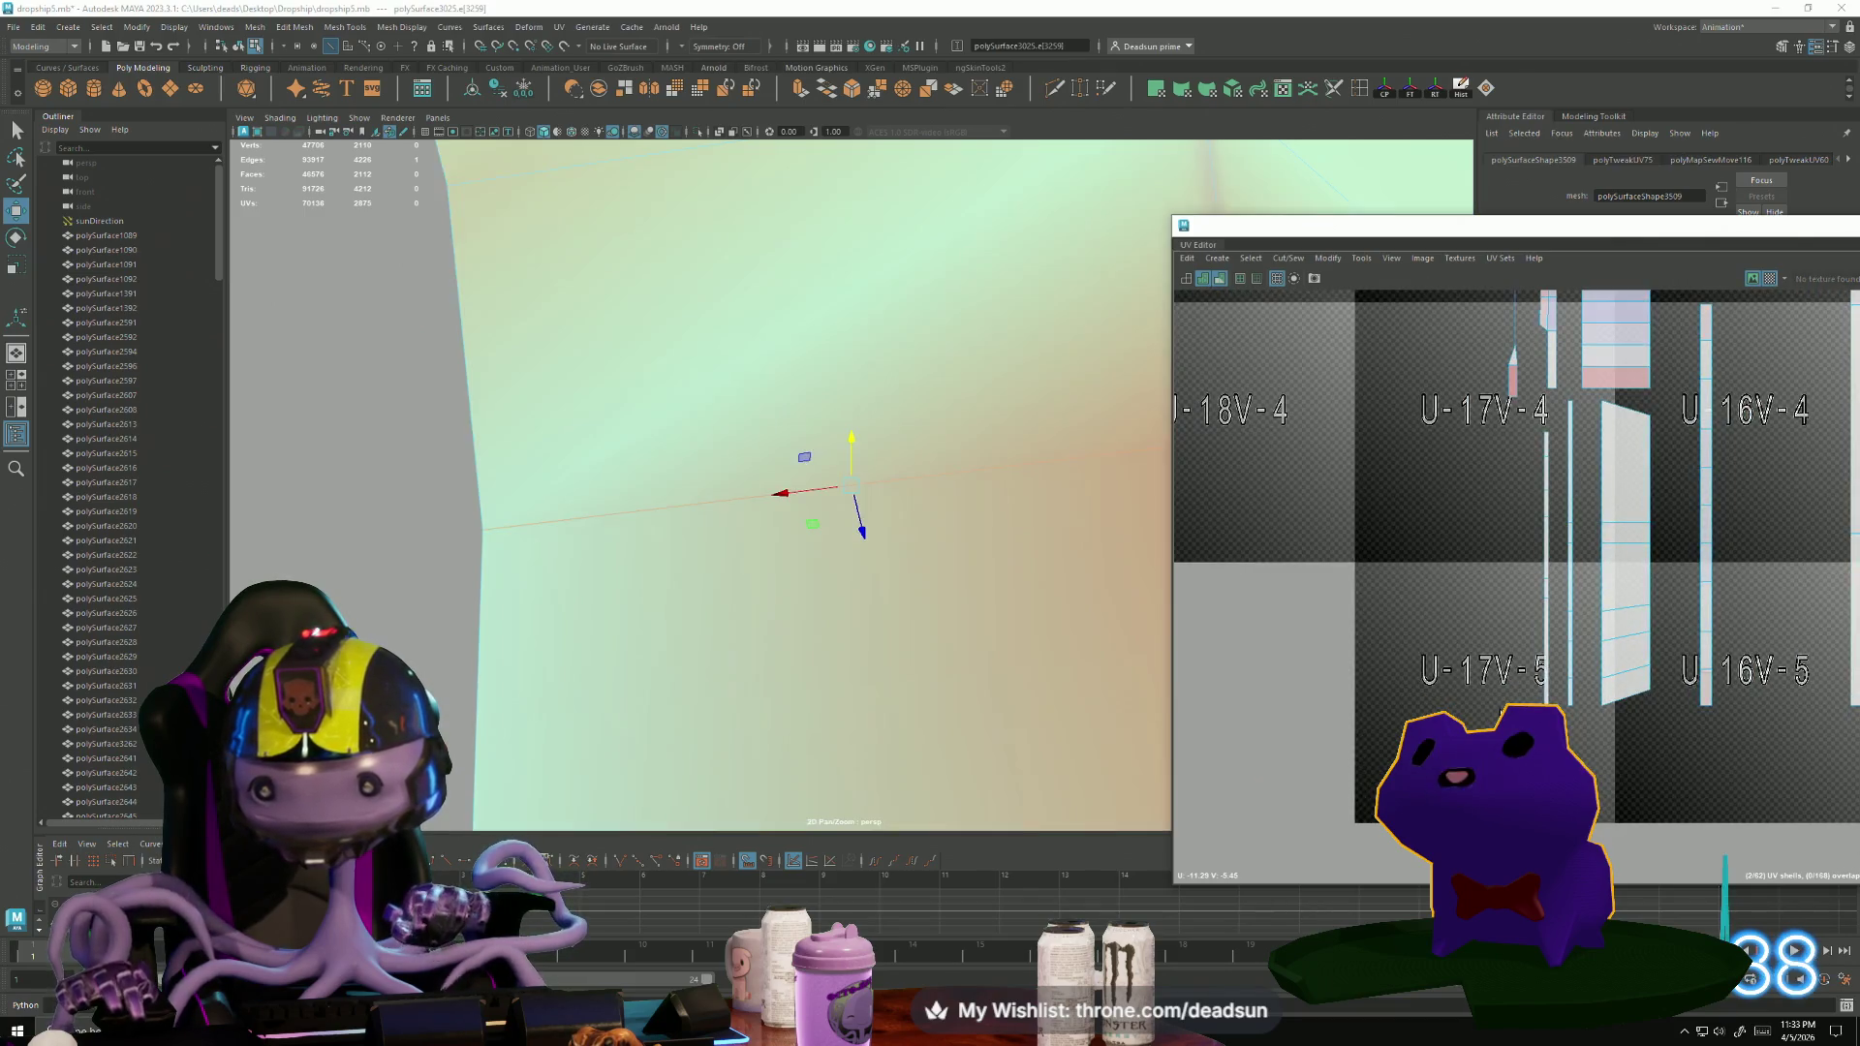
pyautogui.keyDown('alt'); pyautogui.moveTo(1544, 594); pyautogui.dragTo(1356, 863, button='middle'); pyautogui.keyUp('alt')
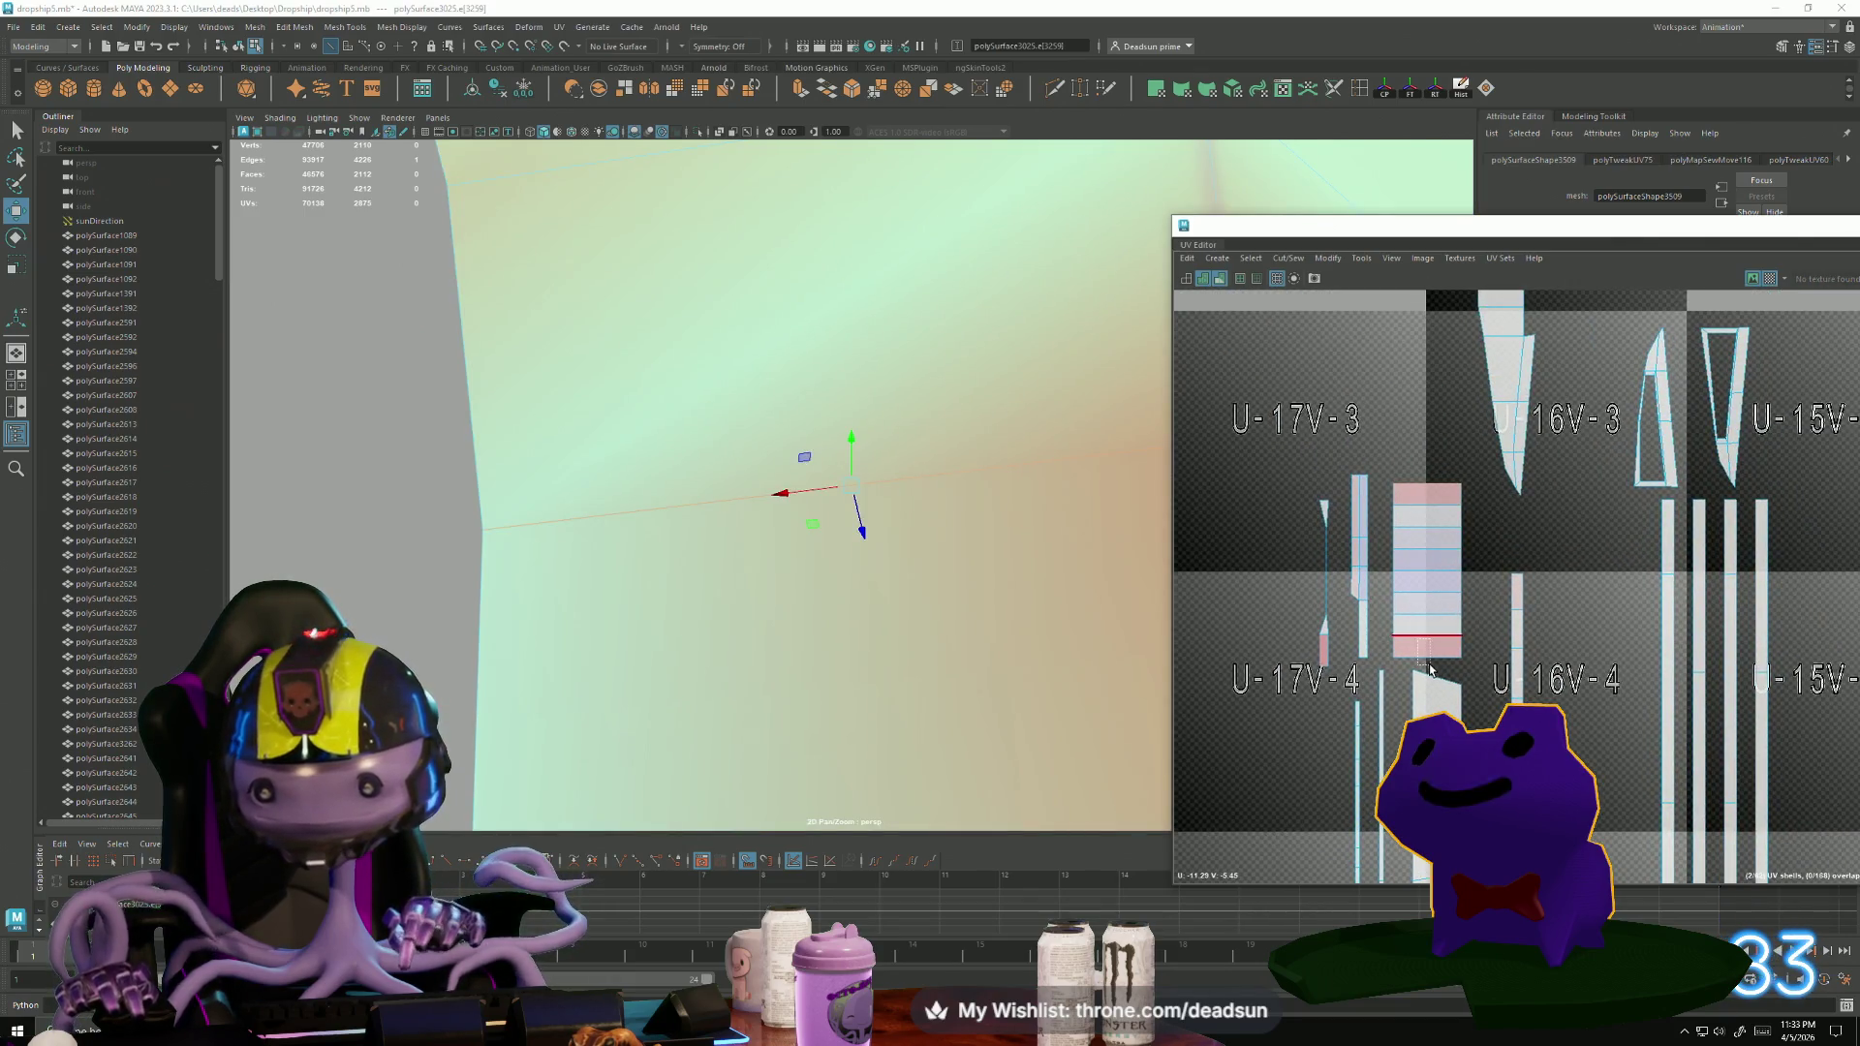
pyautogui.click(1245, 808)
pyautogui.scroll(-10, 1201, 639)
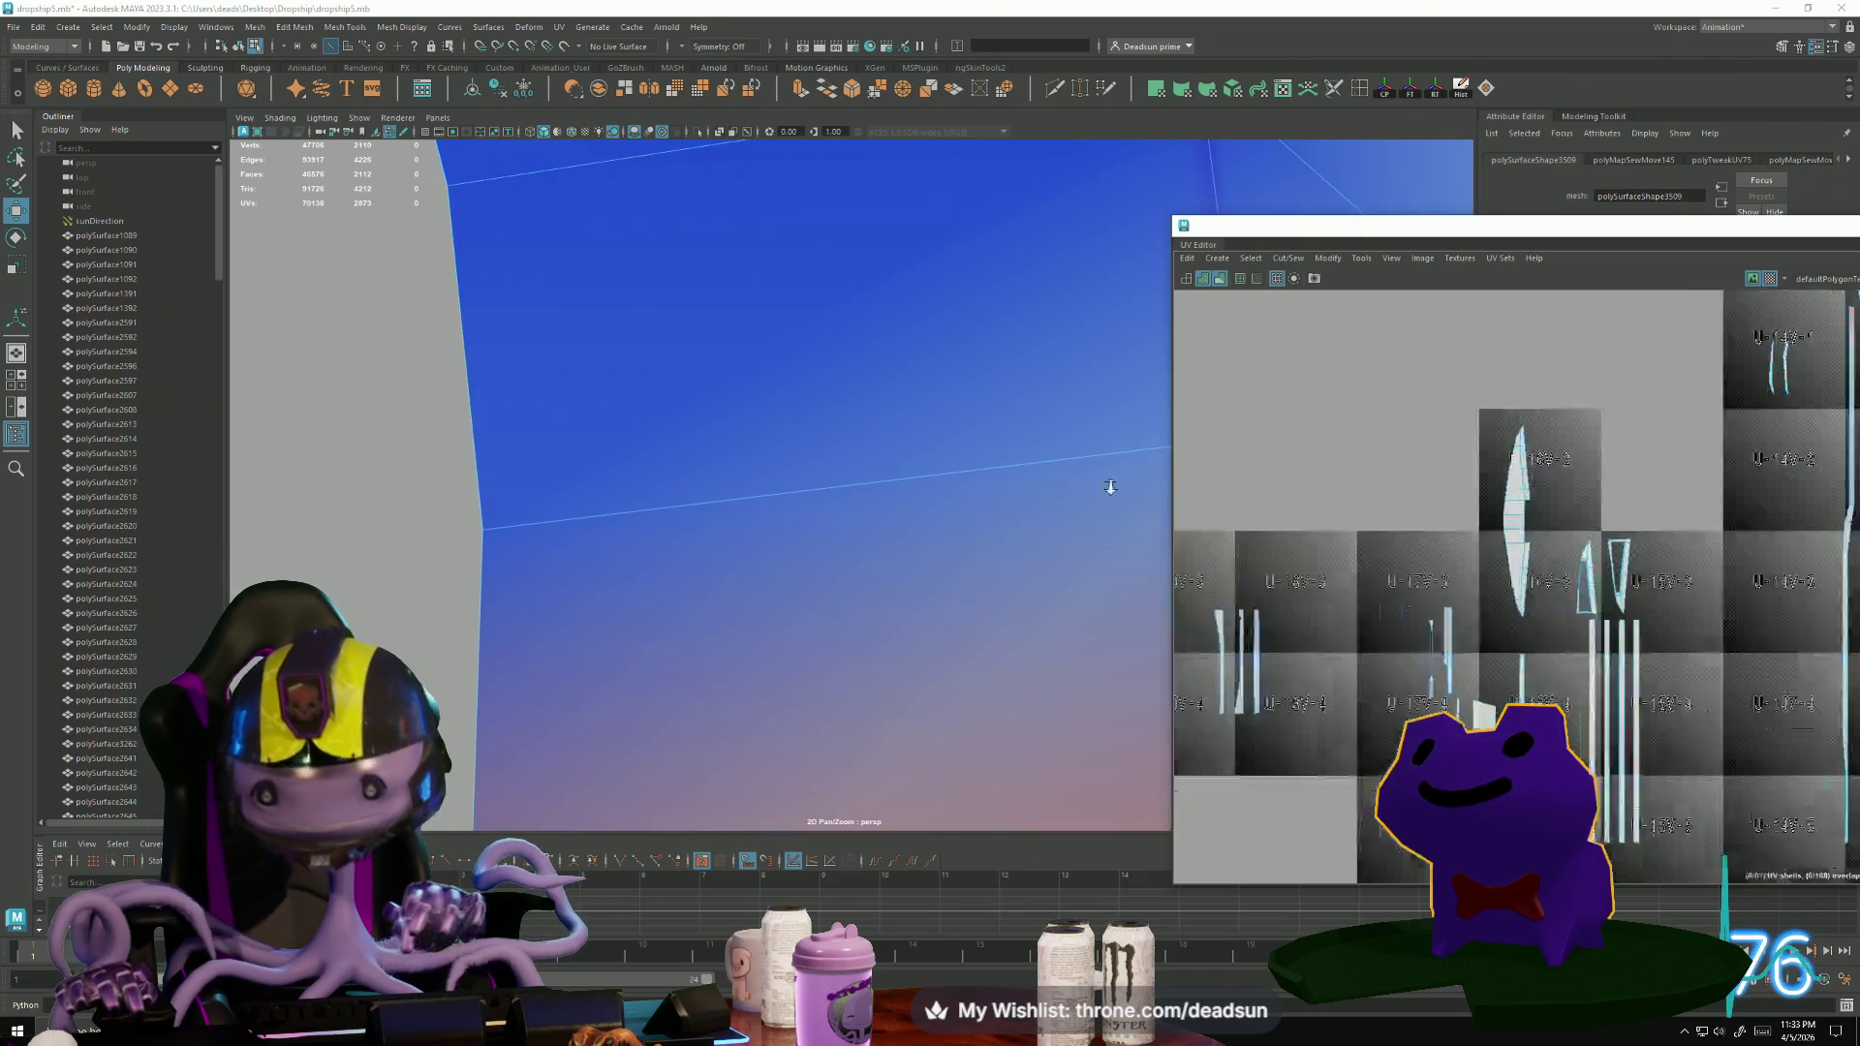
pyautogui.scroll(-2, 1198, 635)
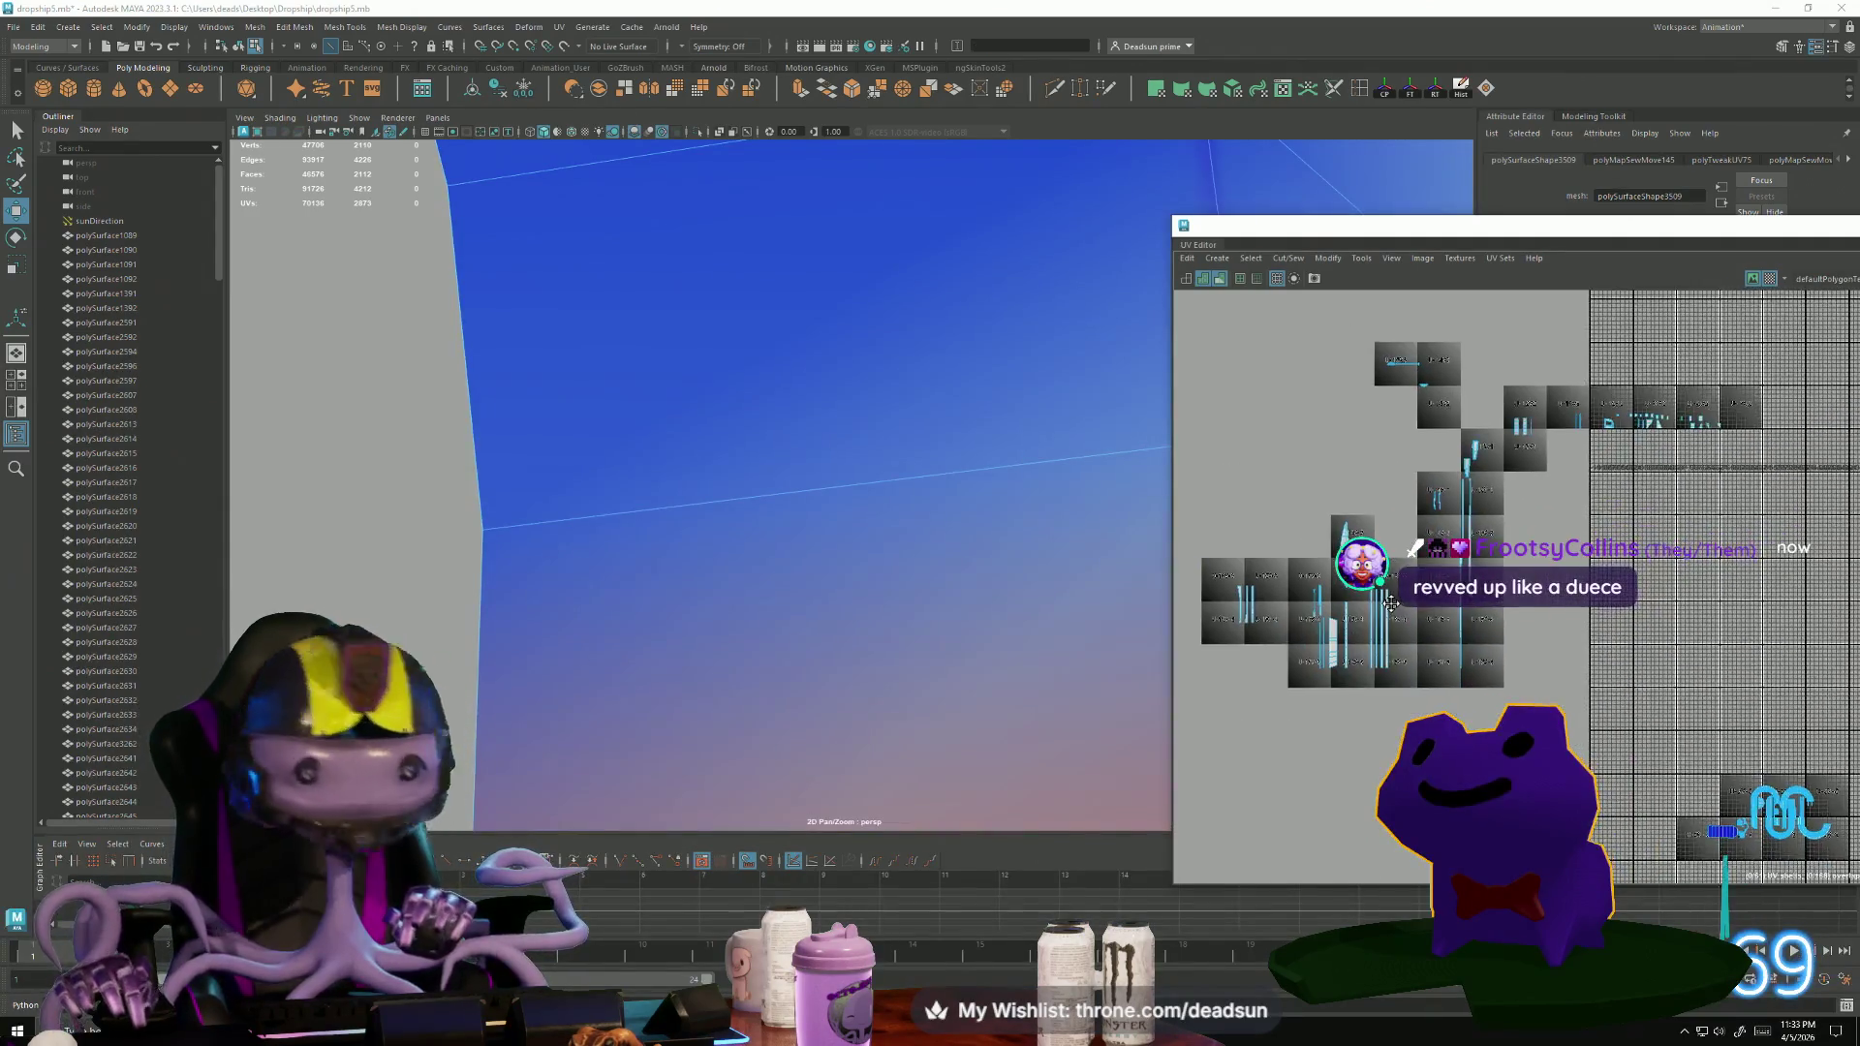
pyautogui.click(1421, 630)
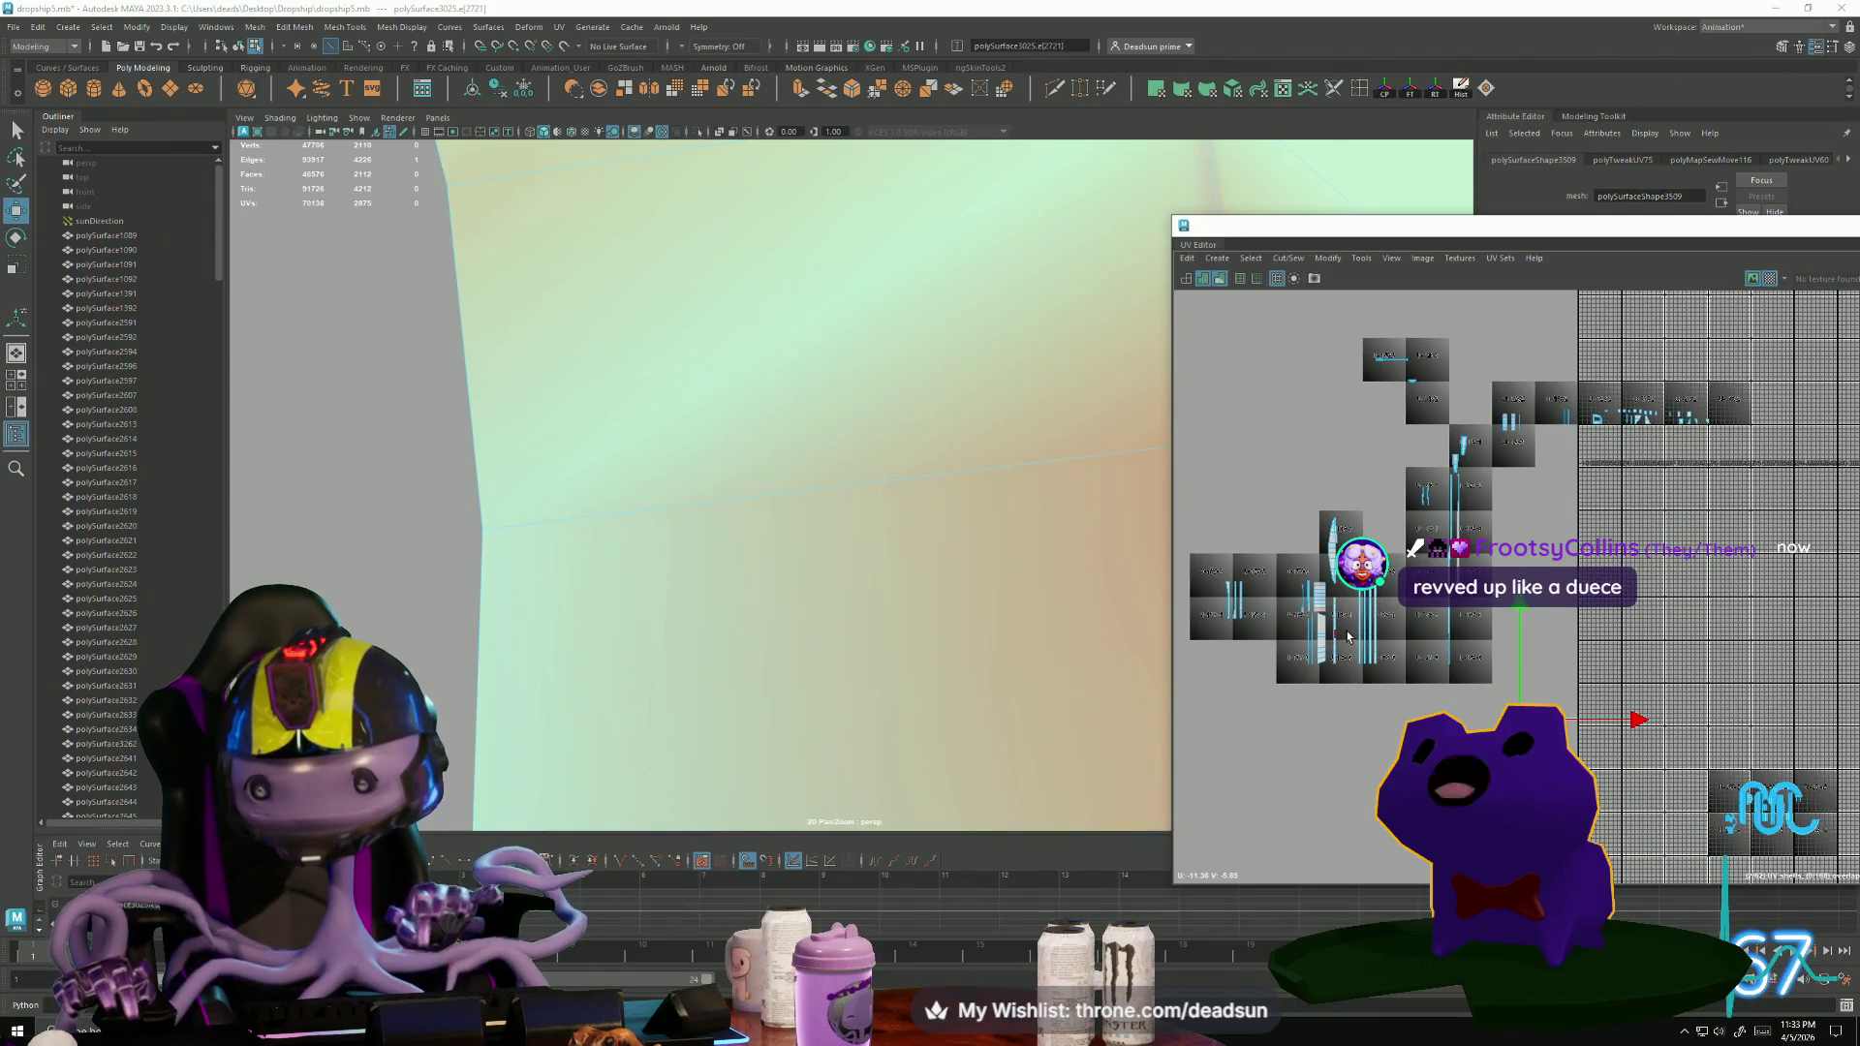
pyautogui.scroll(5, 1319, 634)
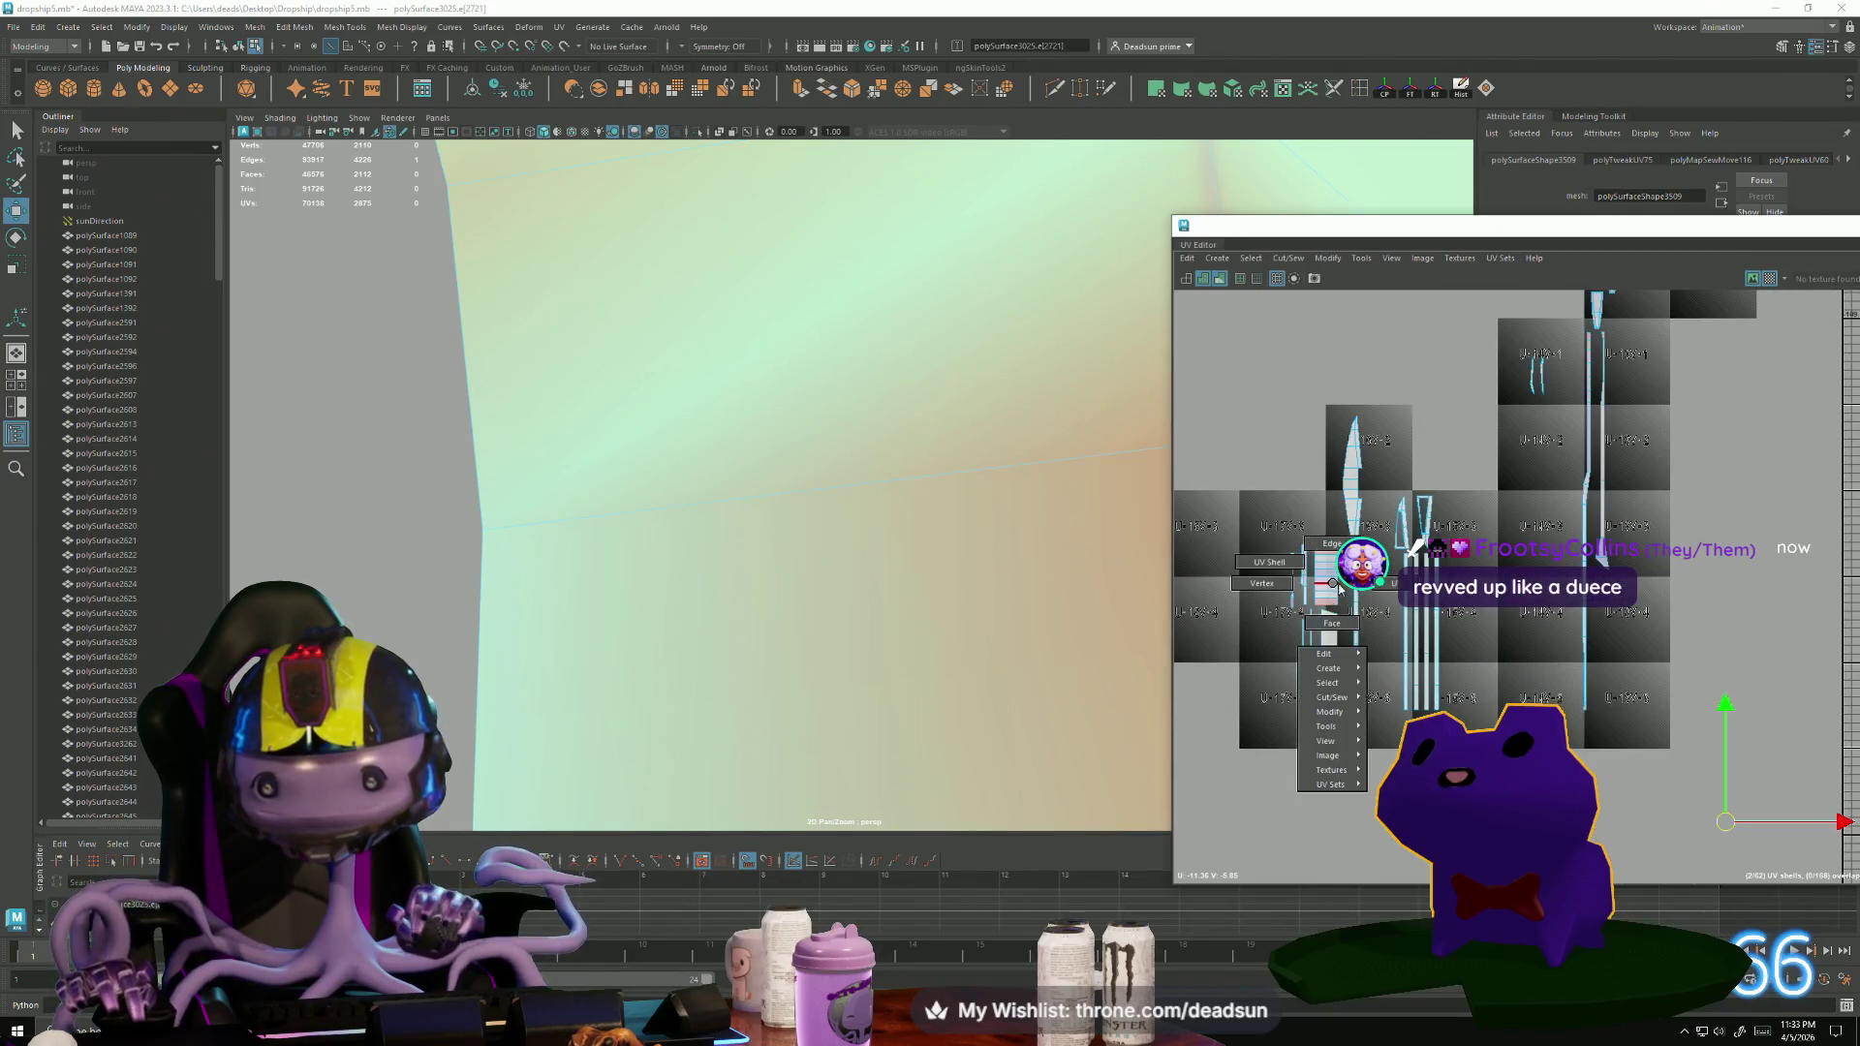
pyautogui.click(1338, 581)
pyautogui.scroll(-4, 1339, 581)
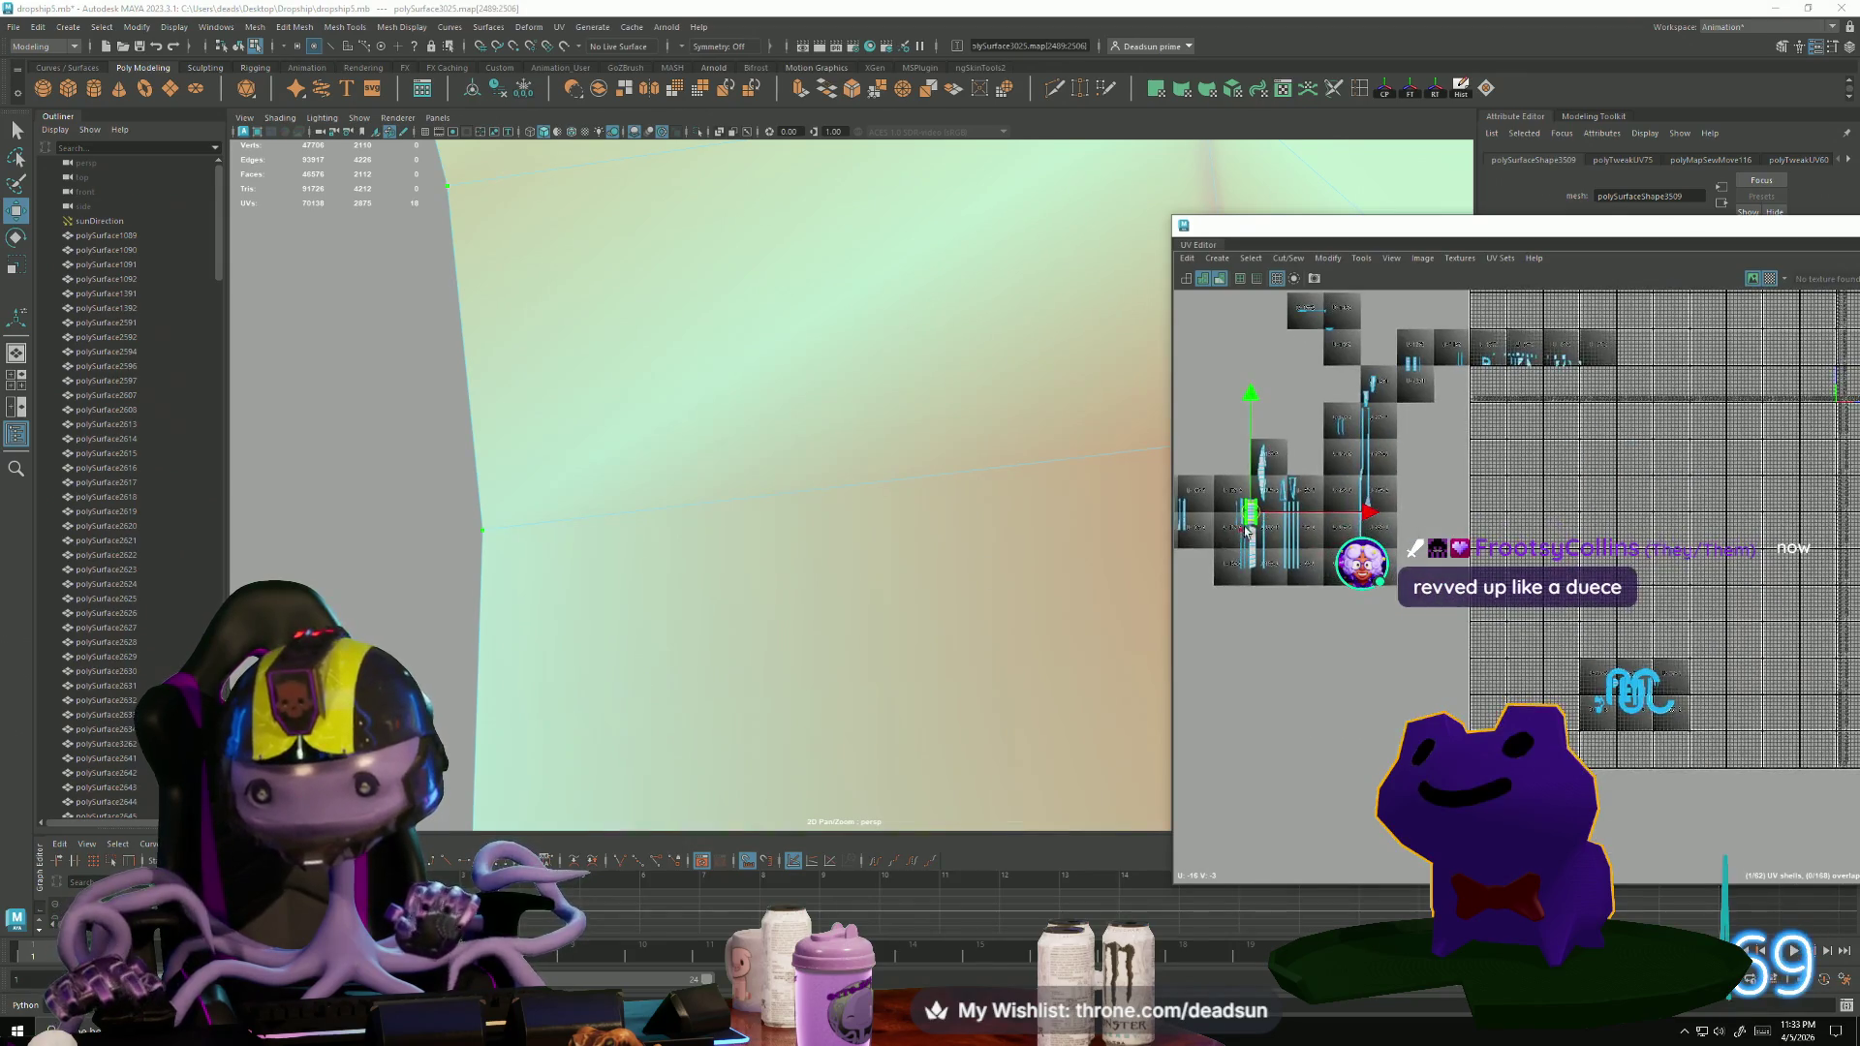
pyautogui.scroll(8, 1592, 737)
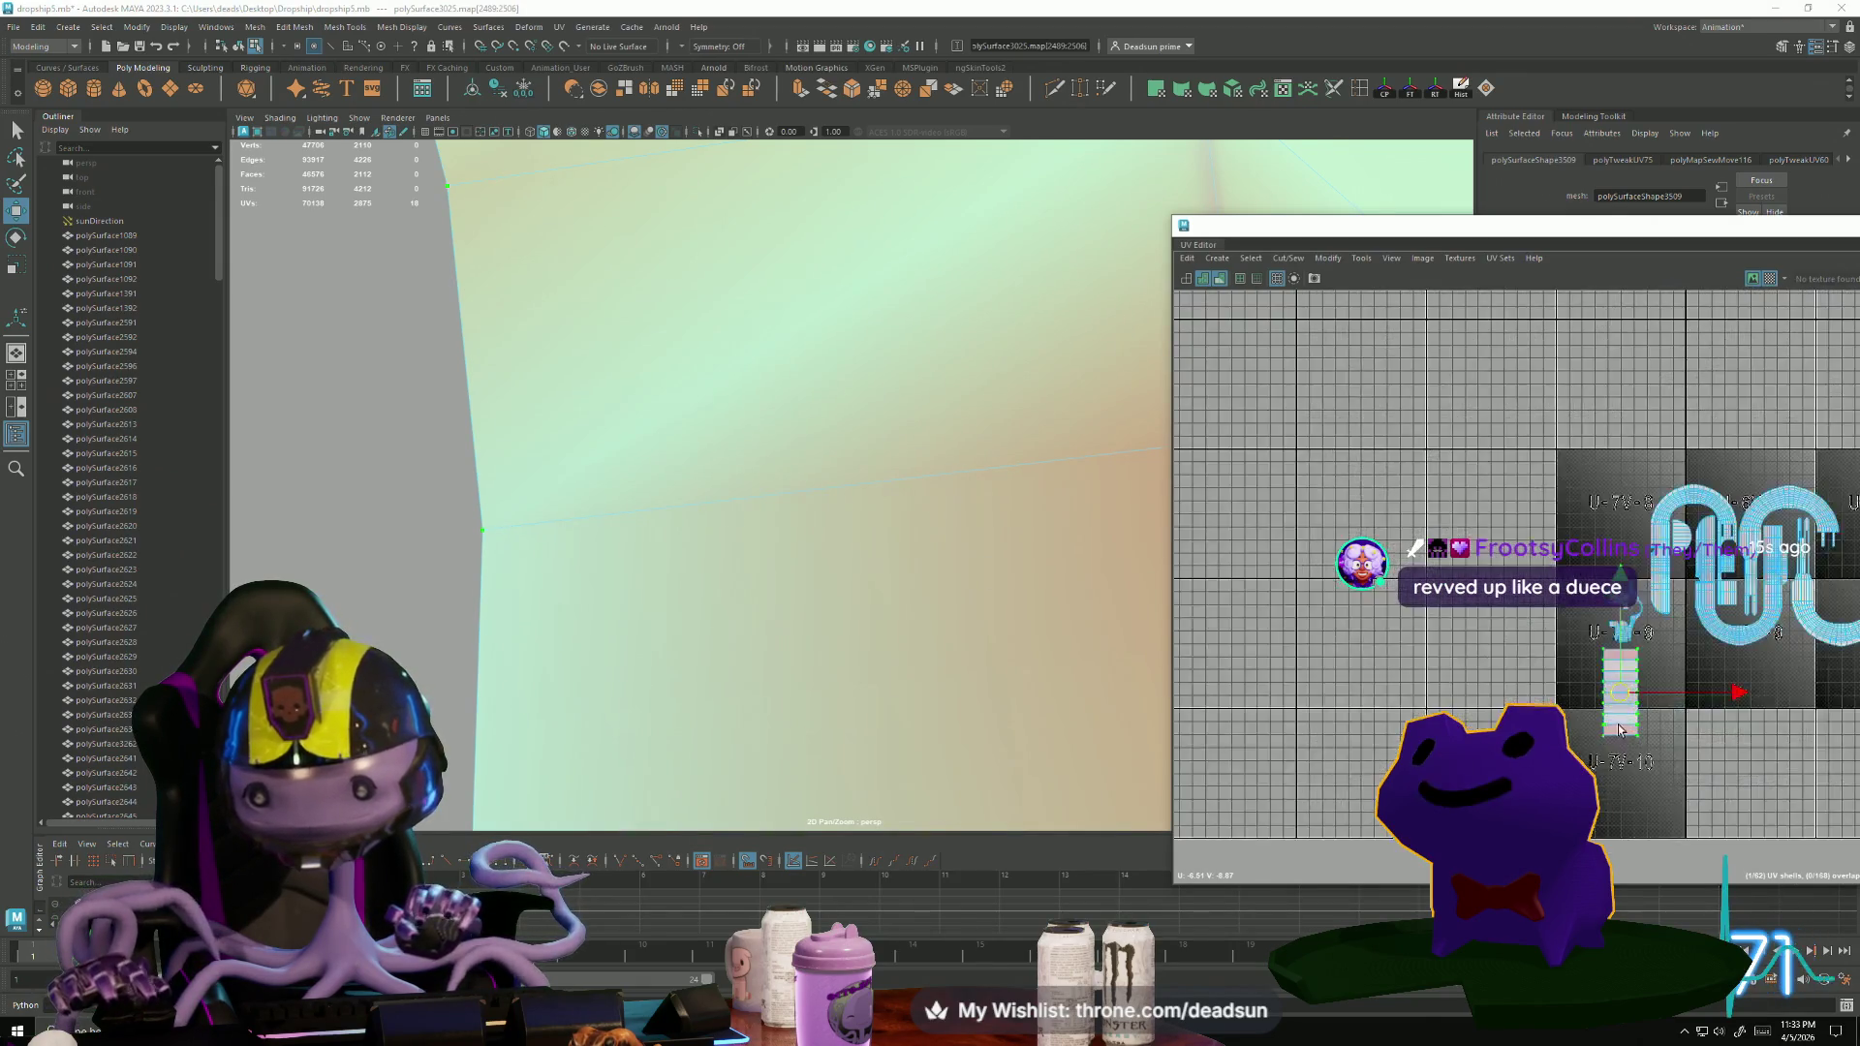
# Shrink the strip shell and slide it up beneath the pink shell.
pyautogui.moveTo(1625, 634)
pyautogui.mouseDown()
pyautogui.moveTo(1551, 651)
pyautogui.moveTo(1478, 427)
pyautogui.moveTo(1497, 388)
pyautogui.mouseUp()
pyautogui.scroll(2, 1453, 620)
pyautogui.moveTo(1453, 620); pyautogui.dragTo(1450, 569, button='right')
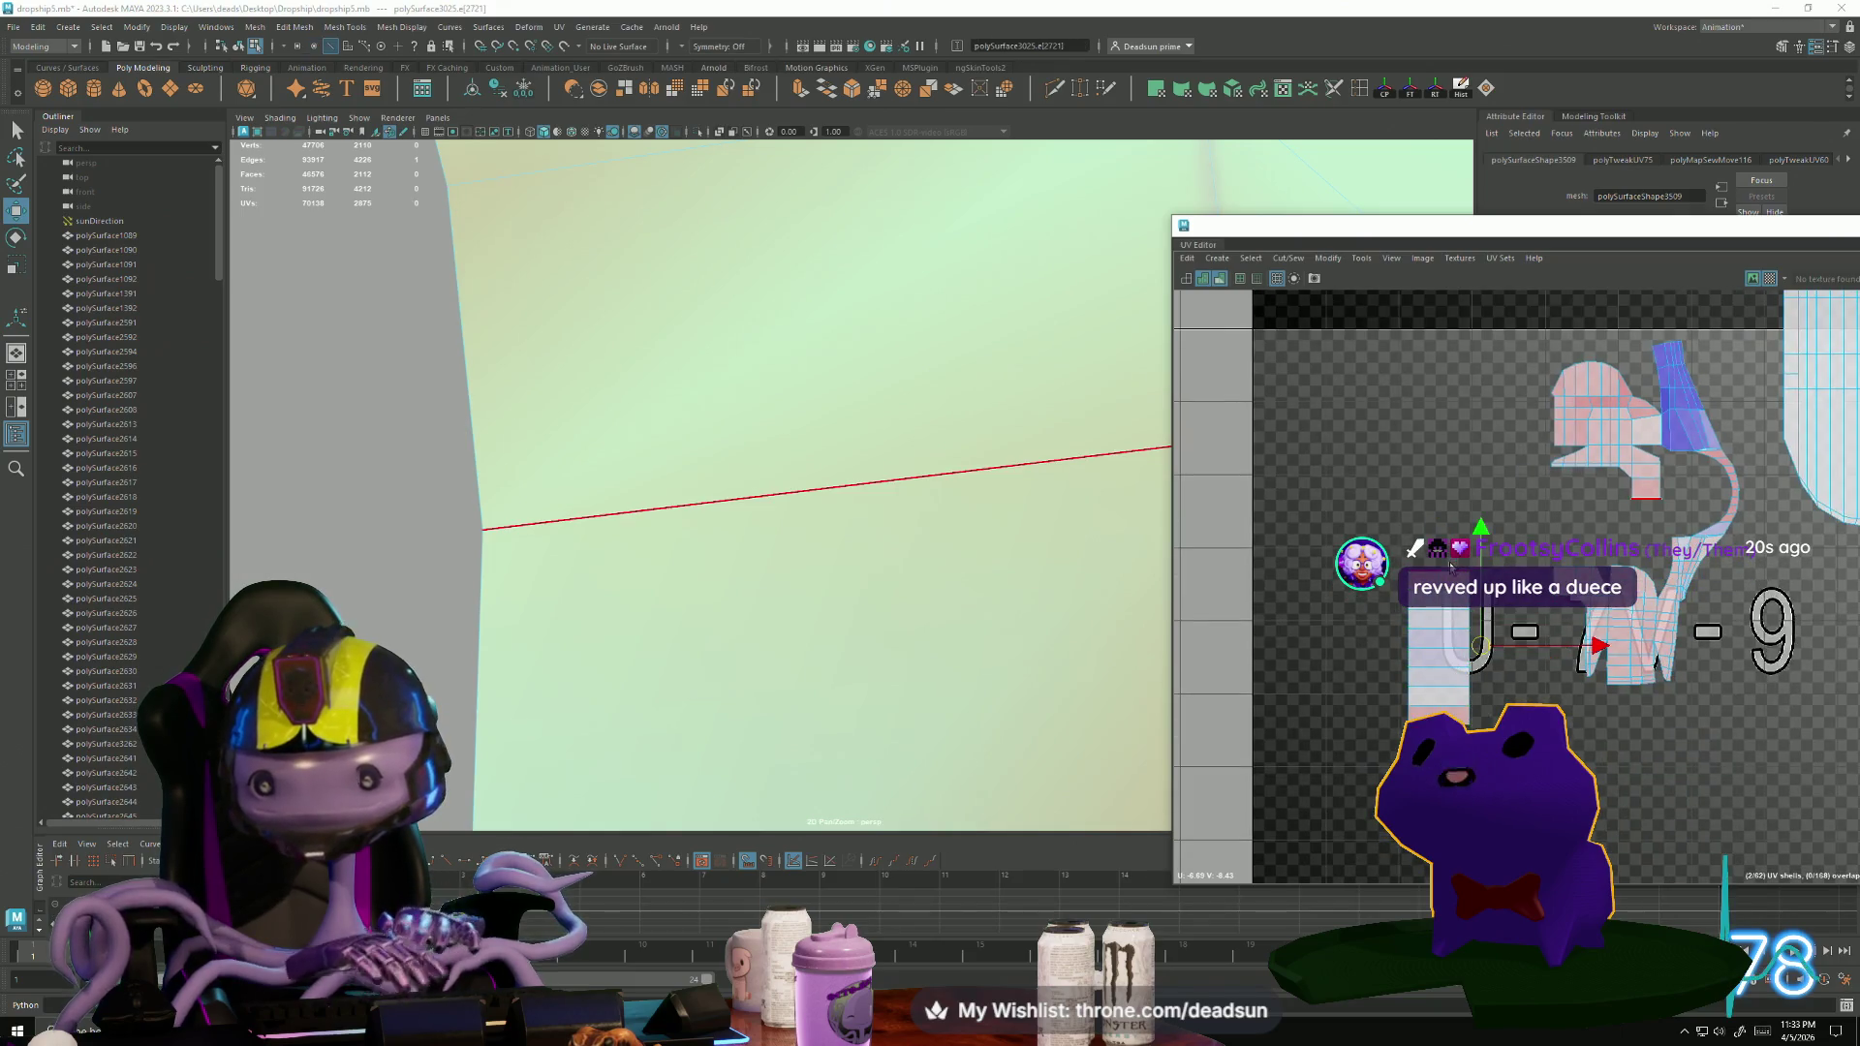
pyautogui.hotkey('ctrl', 'z')
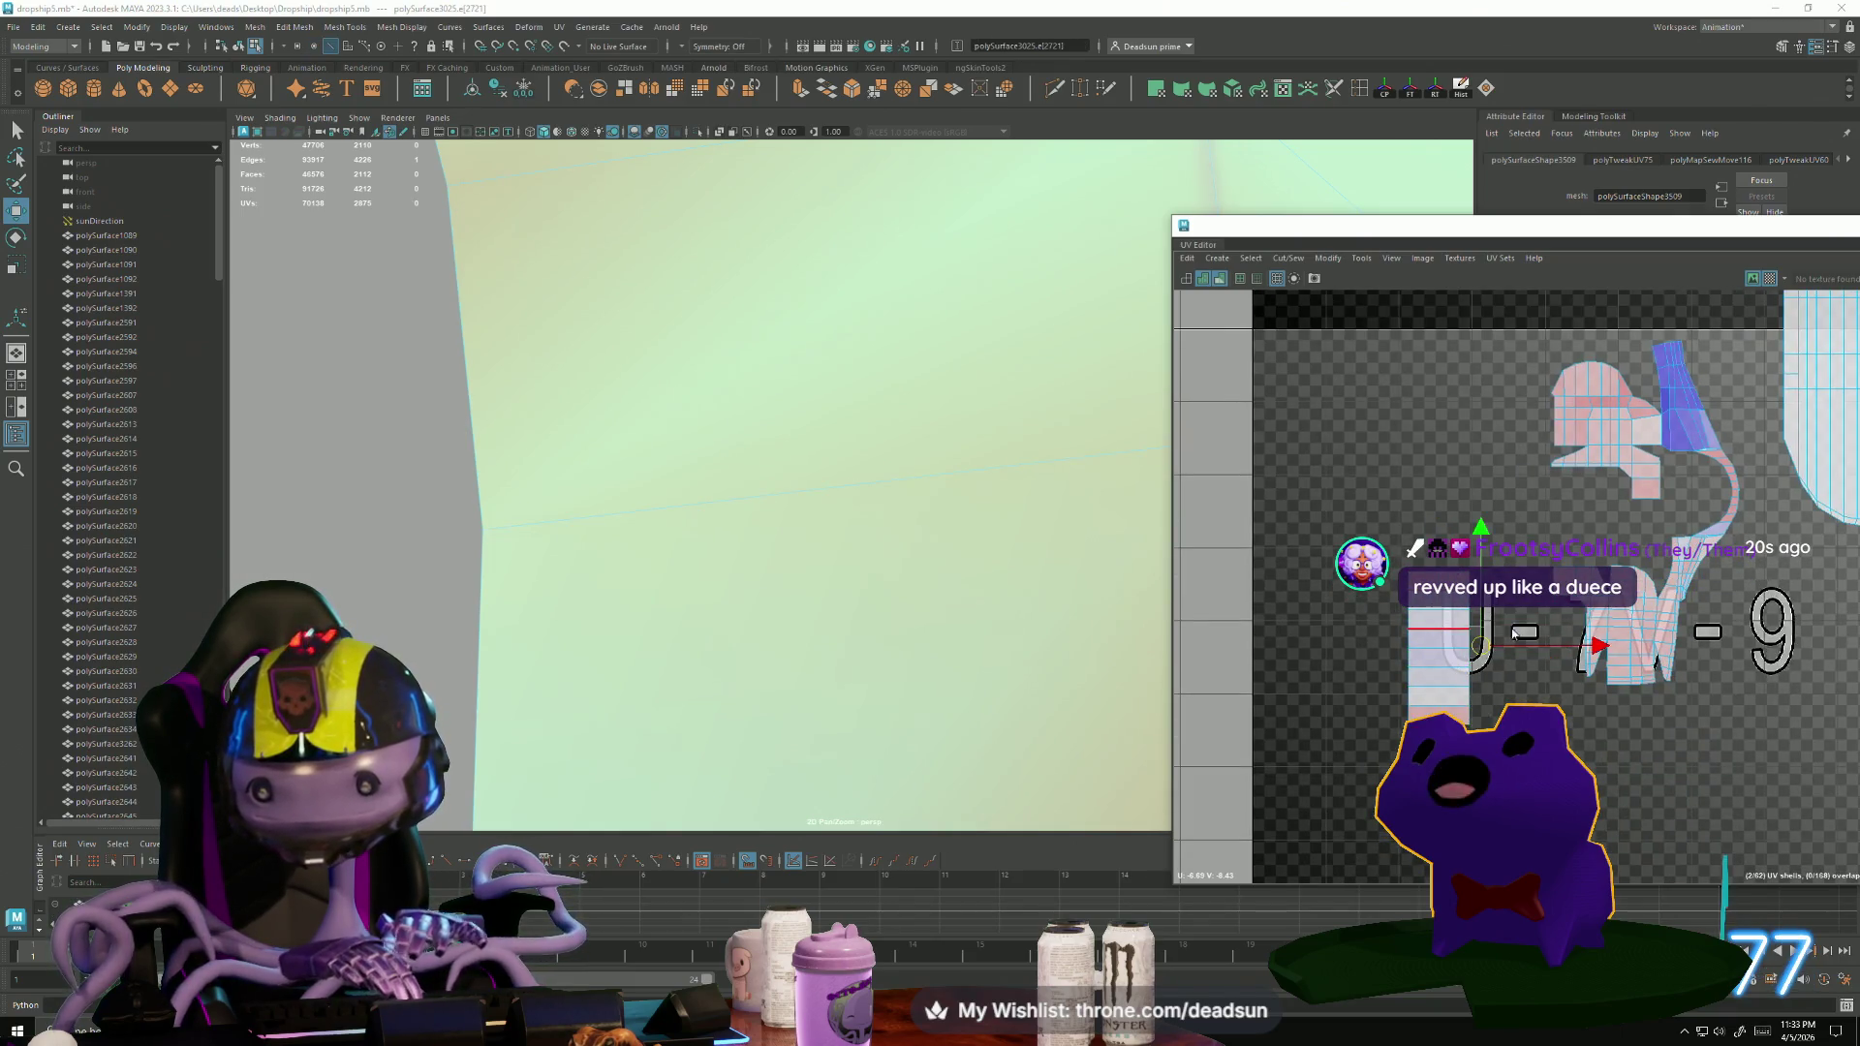
pyautogui.press('w')
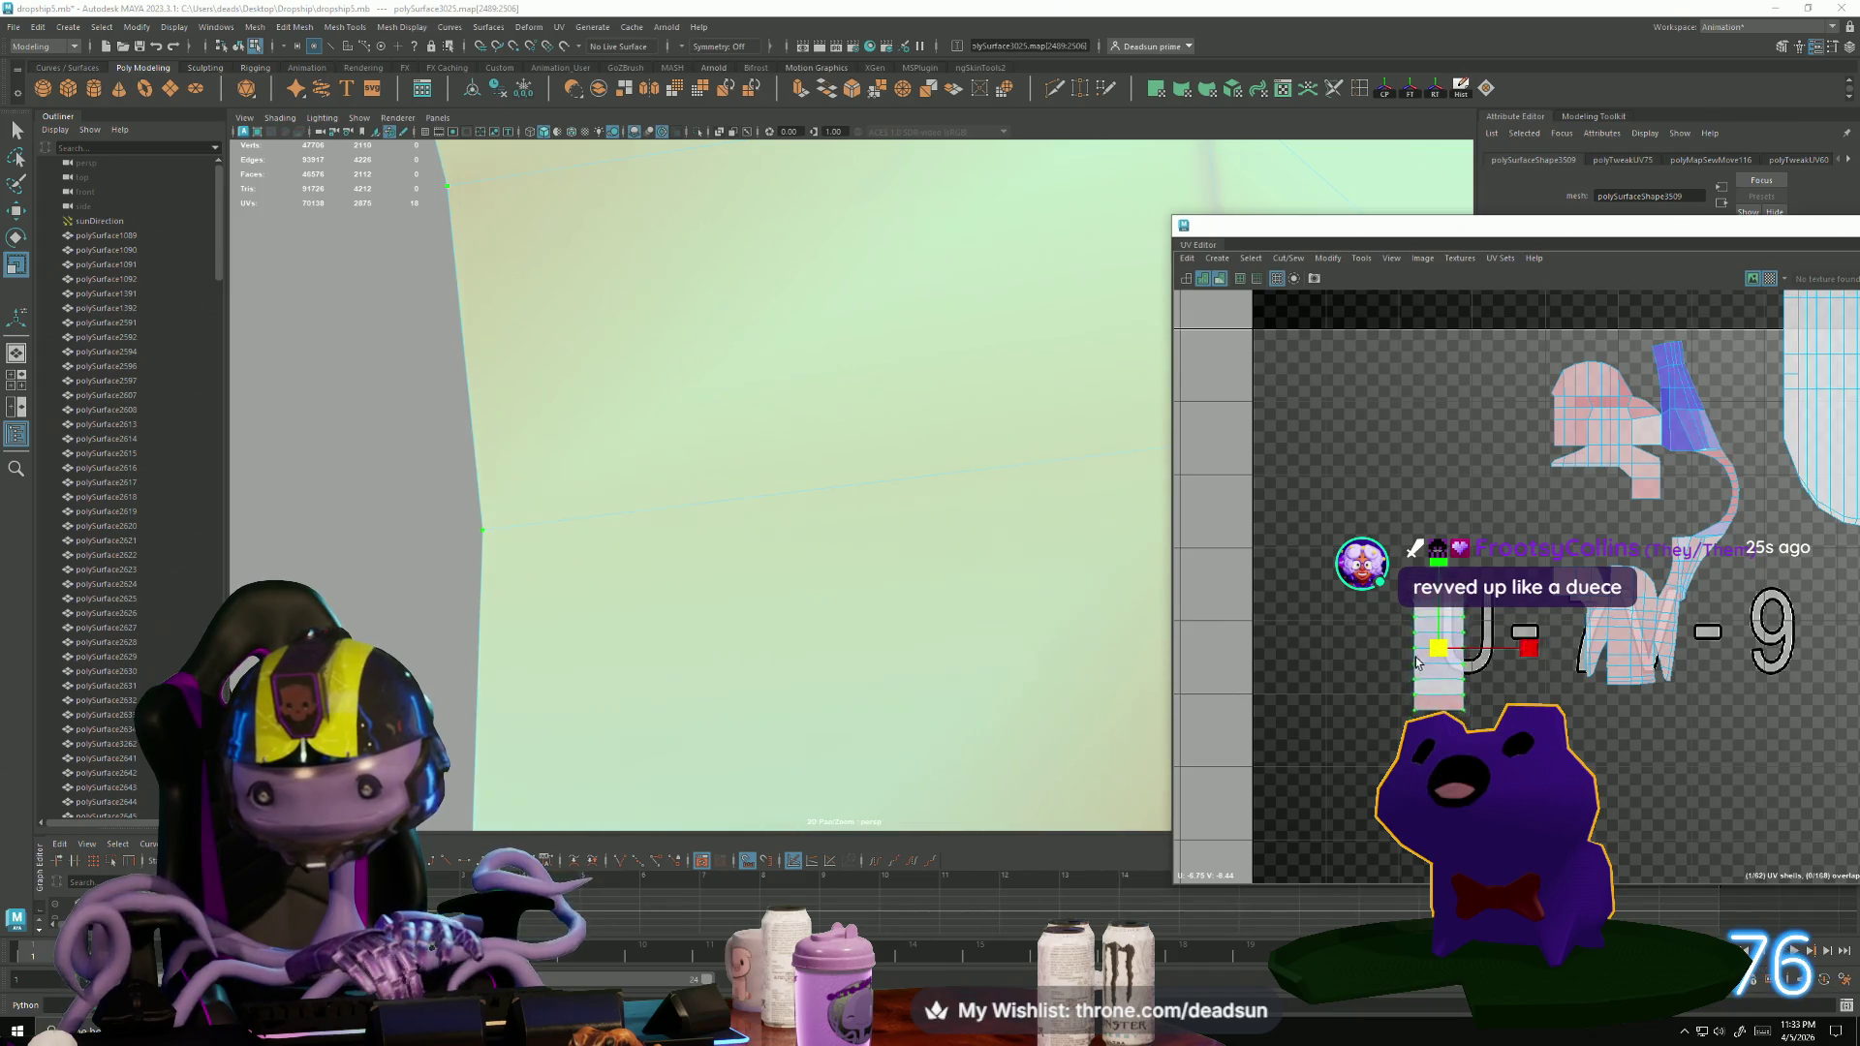
pyautogui.moveTo(1444, 654)
pyautogui.mouseDown()
pyautogui.moveTo(1640, 559)
pyautogui.moveTo(1644, 529)
pyautogui.mouseUp()
pyautogui.scroll(4, 1664, 527)
pyautogui.press('w')
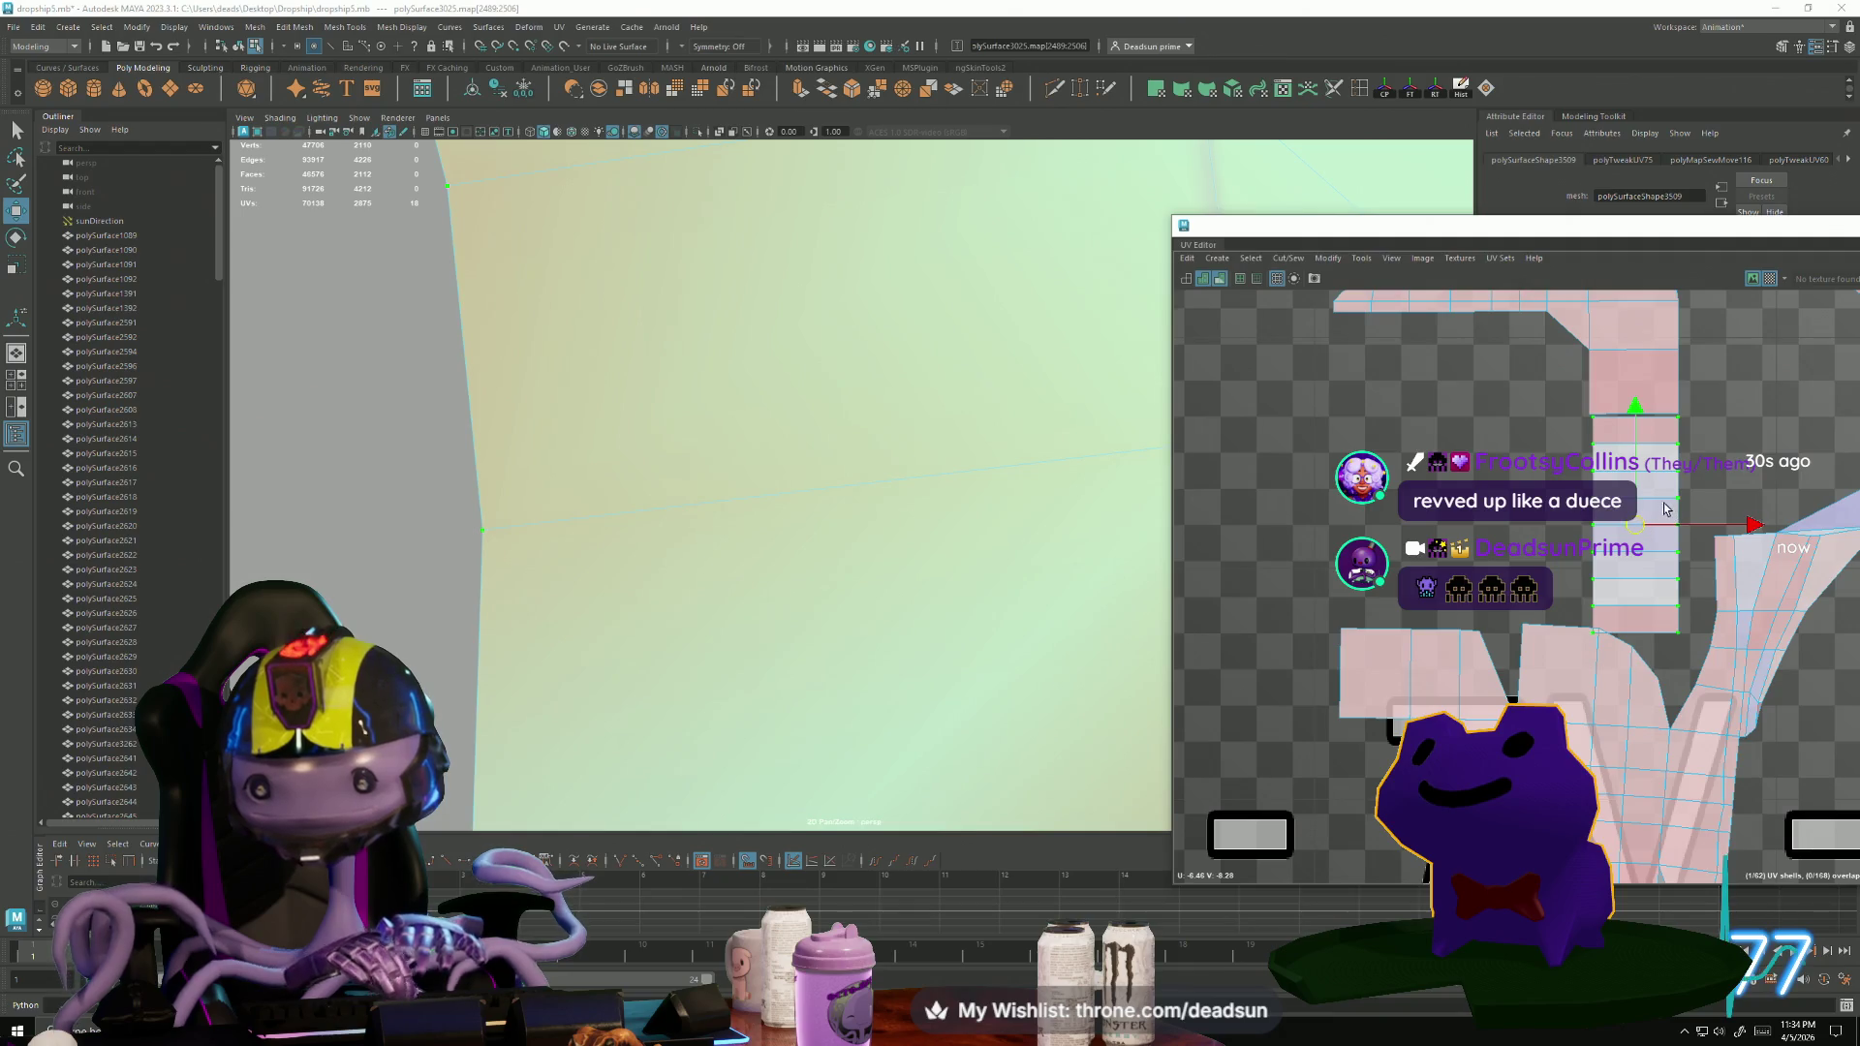
pyautogui.moveTo(1629, 428)
pyautogui.mouseDown()
pyautogui.moveTo(1632, 456)
pyautogui.moveTo(1636, 388)
pyautogui.mouseUp()
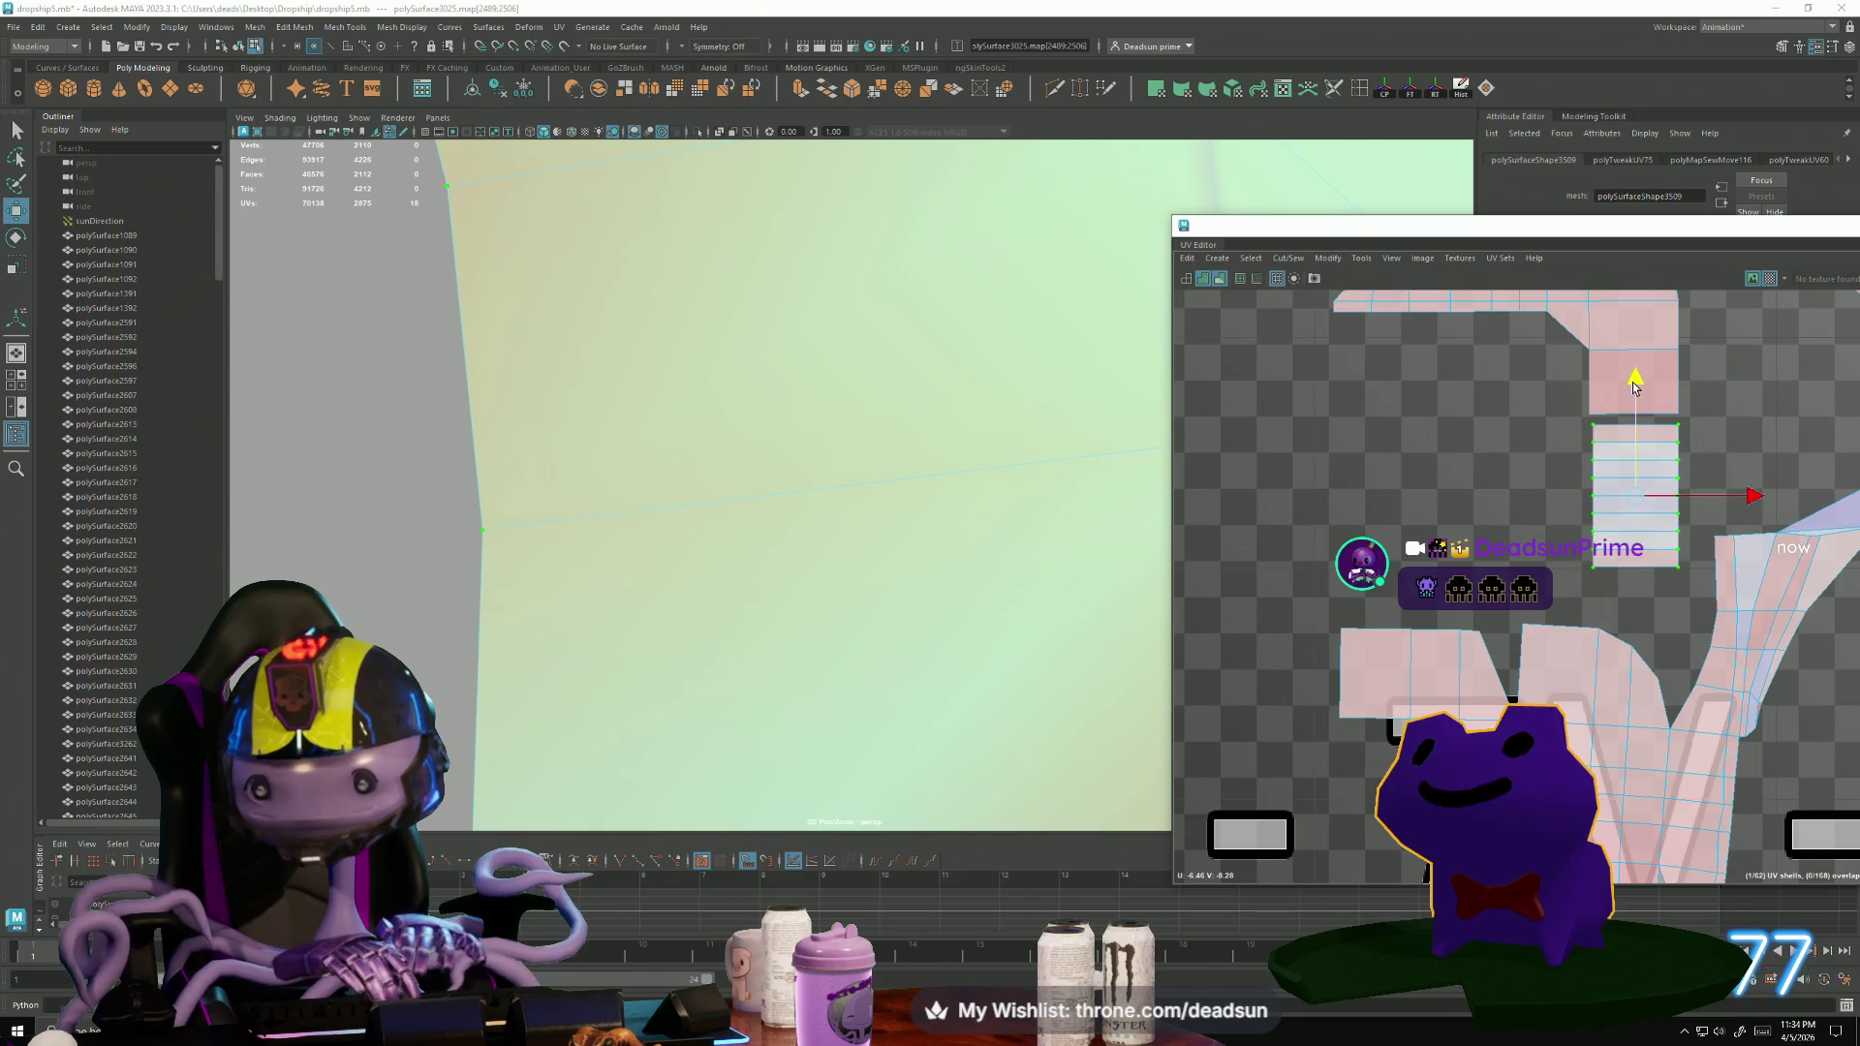
# Select the shared edge and Move and Sew the strip onto the neighbouring pink shell.
pyautogui.press('F10')
pyautogui.click(1655, 417)
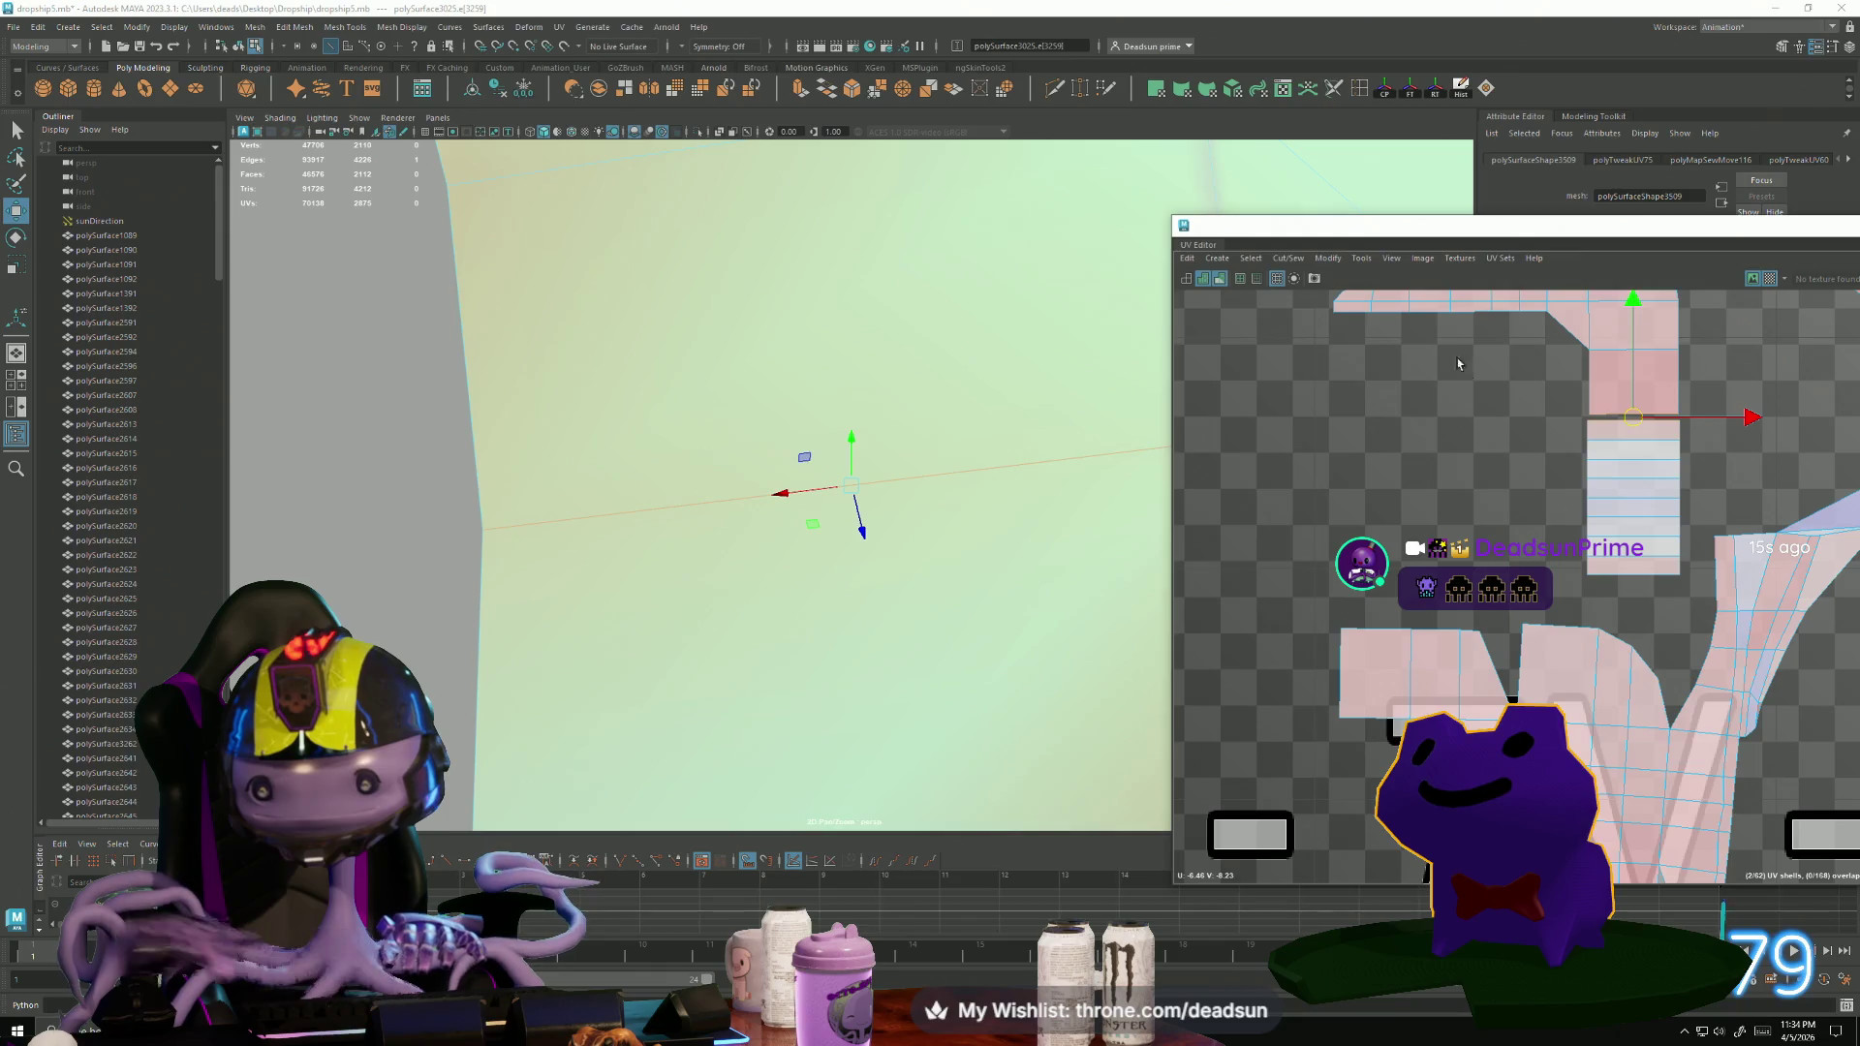
pyautogui.click(1288, 258)
pyautogui.click(1329, 397)
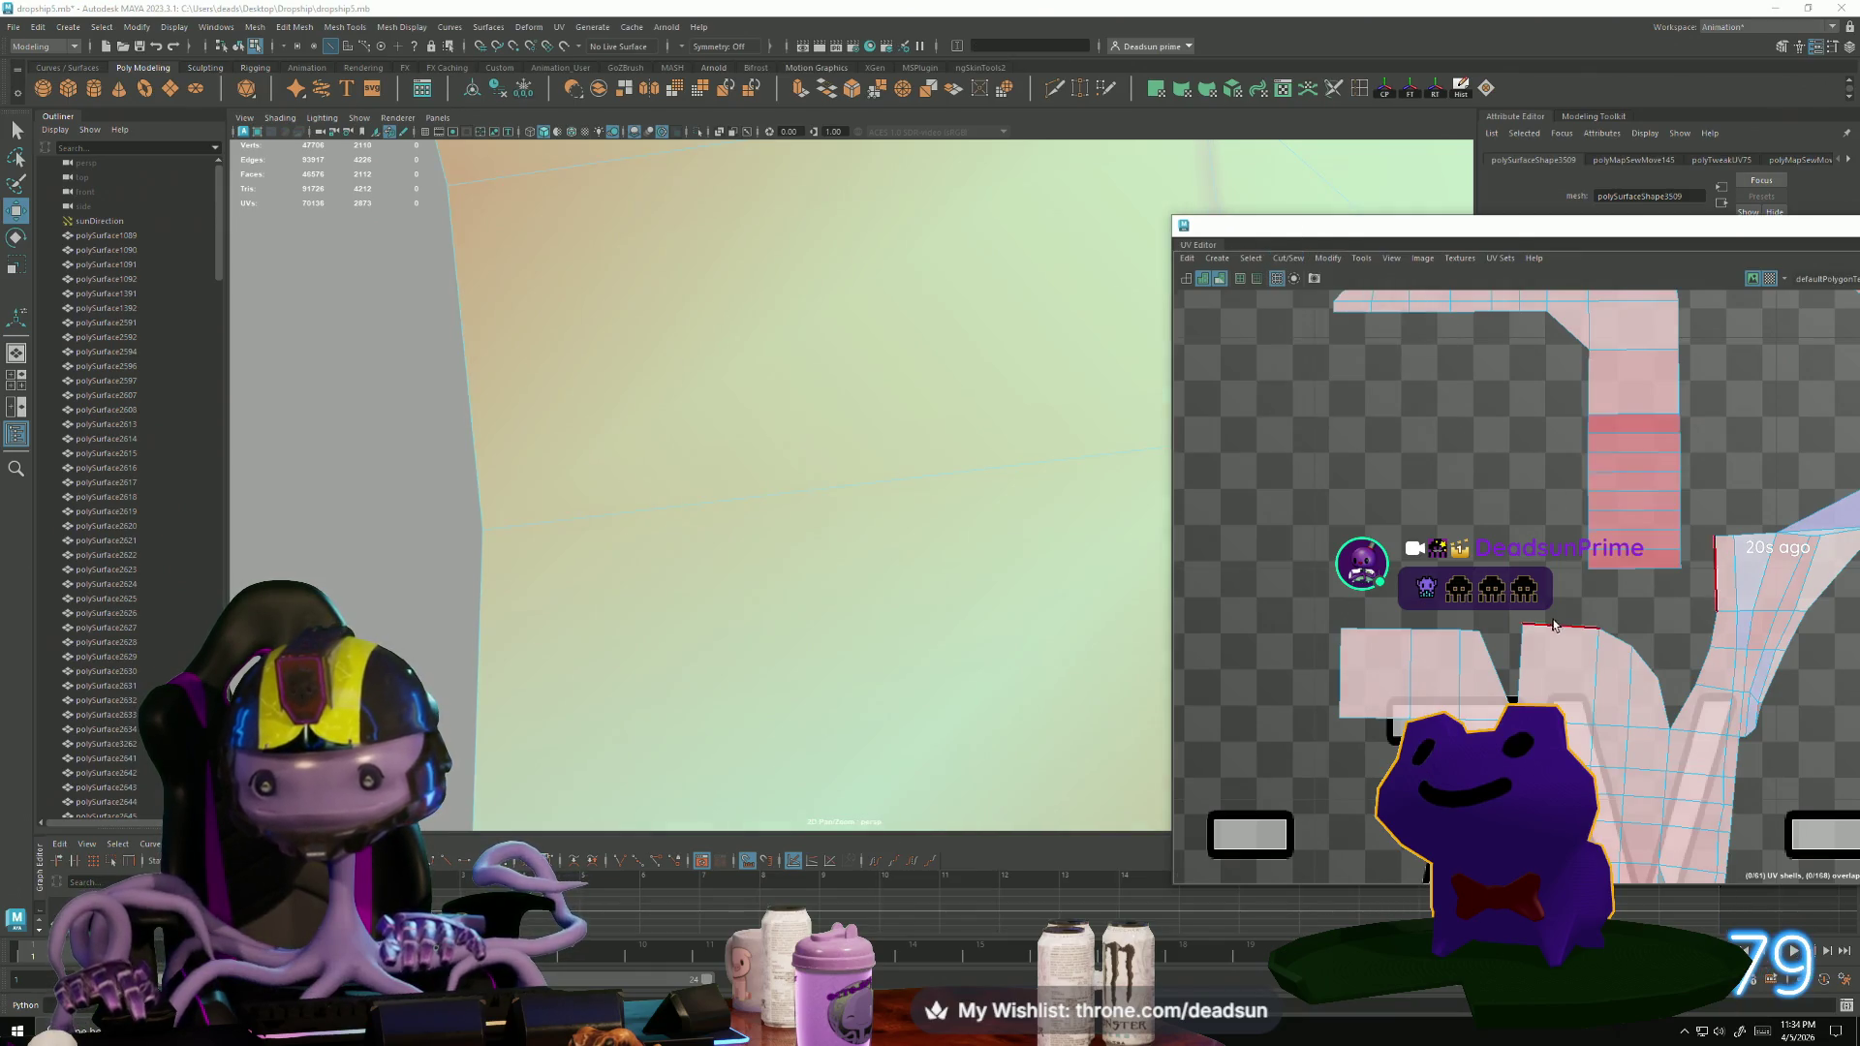
pyautogui.scroll(-2, 1739, 667)
pyautogui.scroll(3, 1506, 433)
# Select and frame two edges on the hose strip shells.
pyautogui.click(1421, 405)
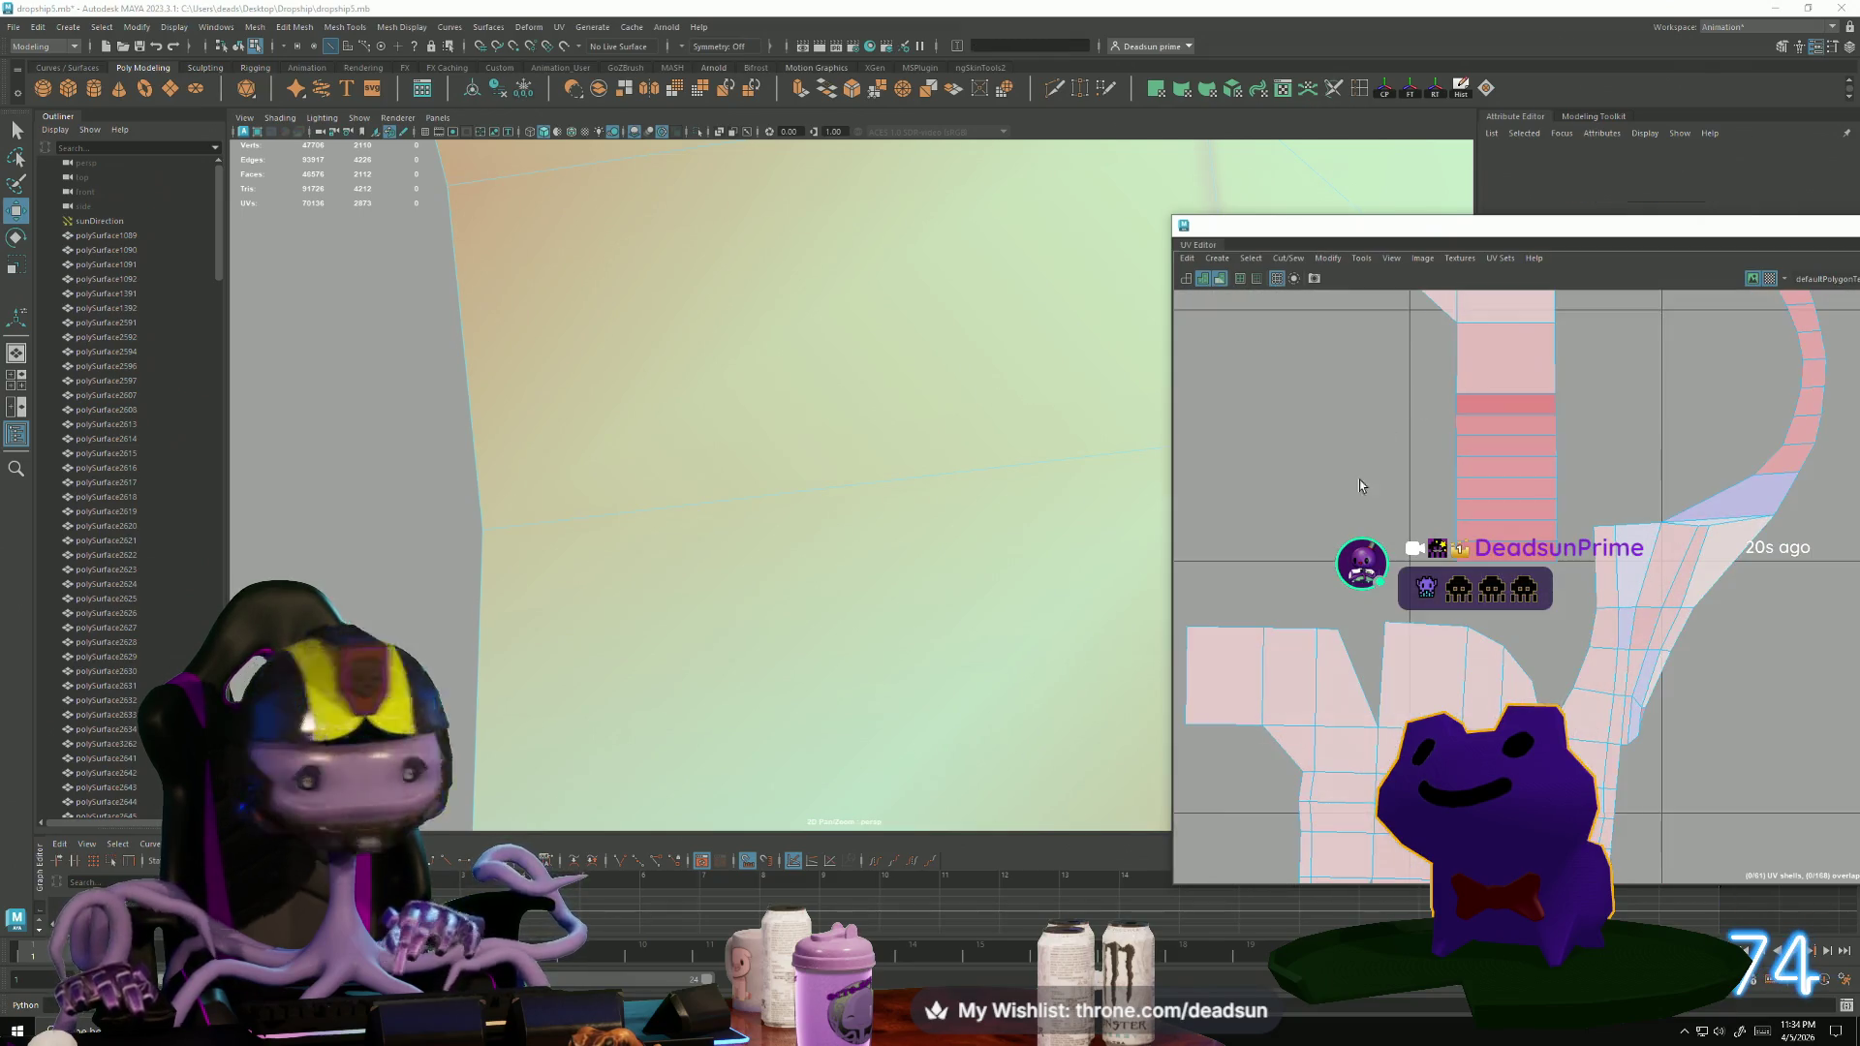
pyautogui.scroll(-4, 1279, 585)
pyautogui.scroll(-4, 1278, 585)
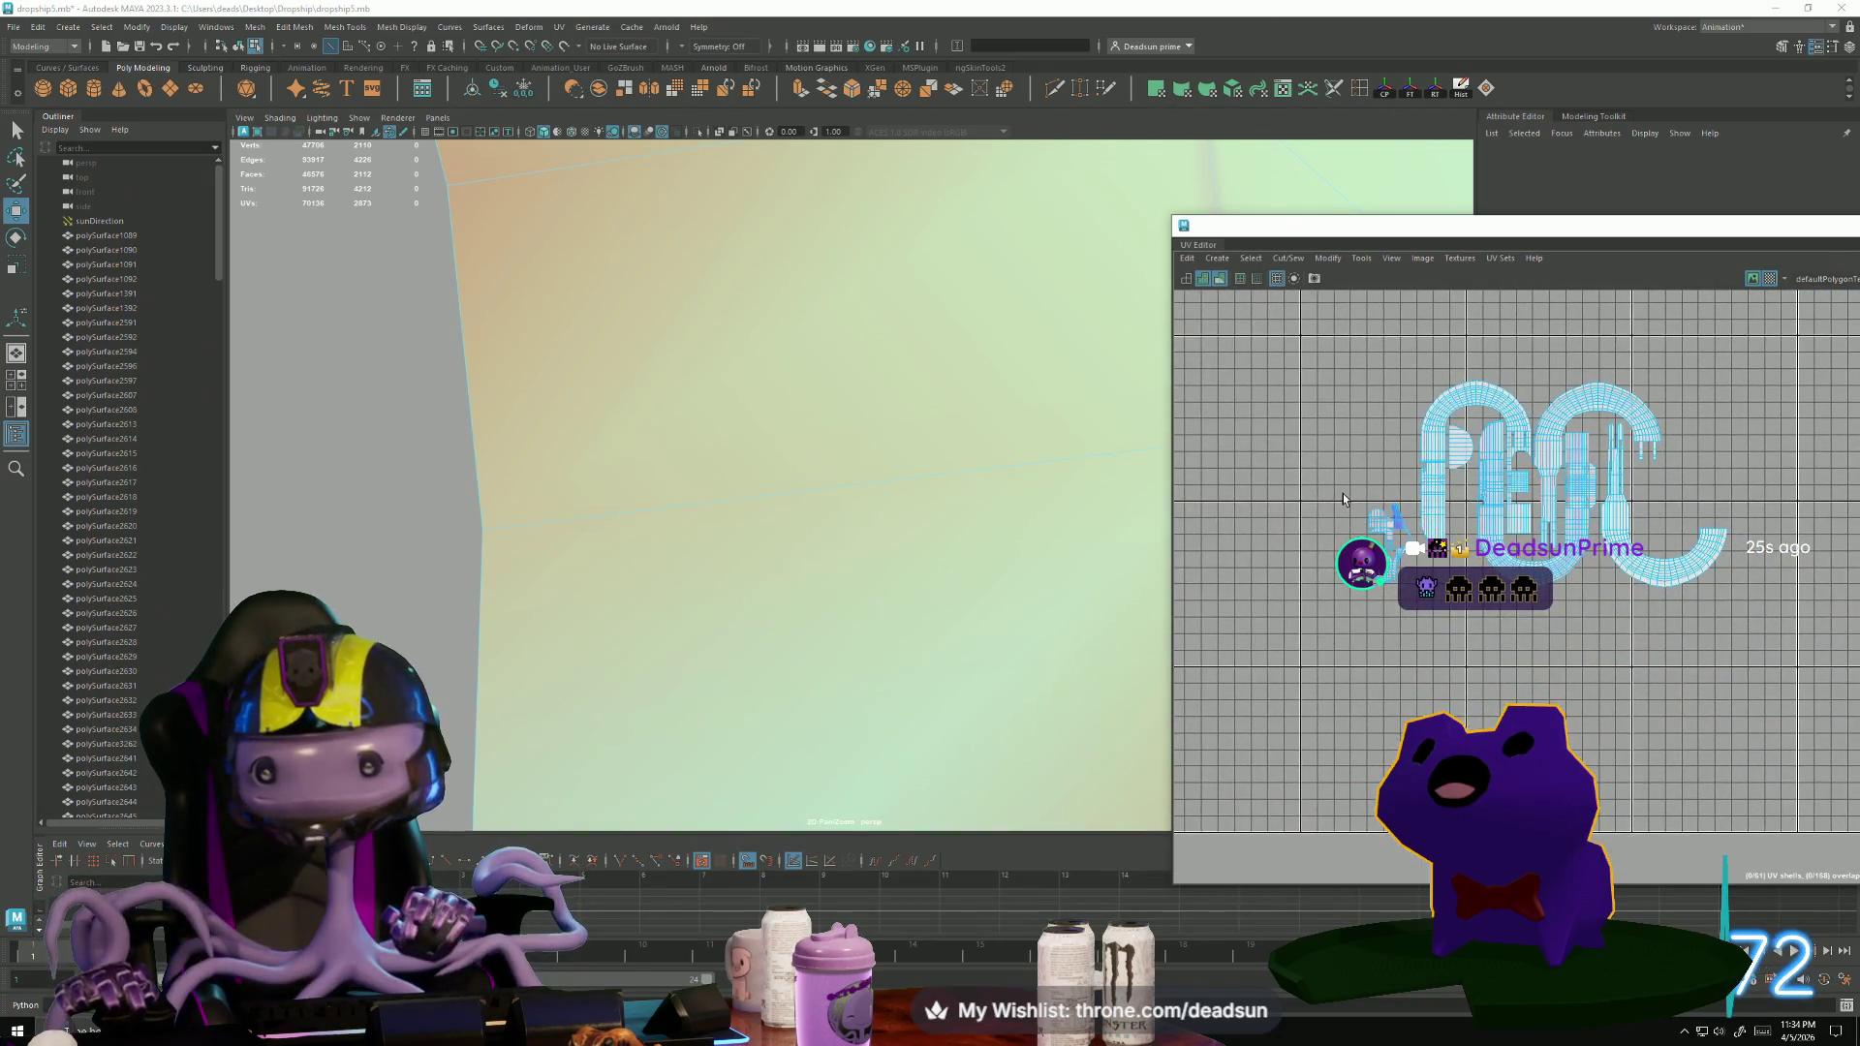
pyautogui.moveTo(1423, 641); pyautogui.dragTo(1415, 642)
pyautogui.press('f')
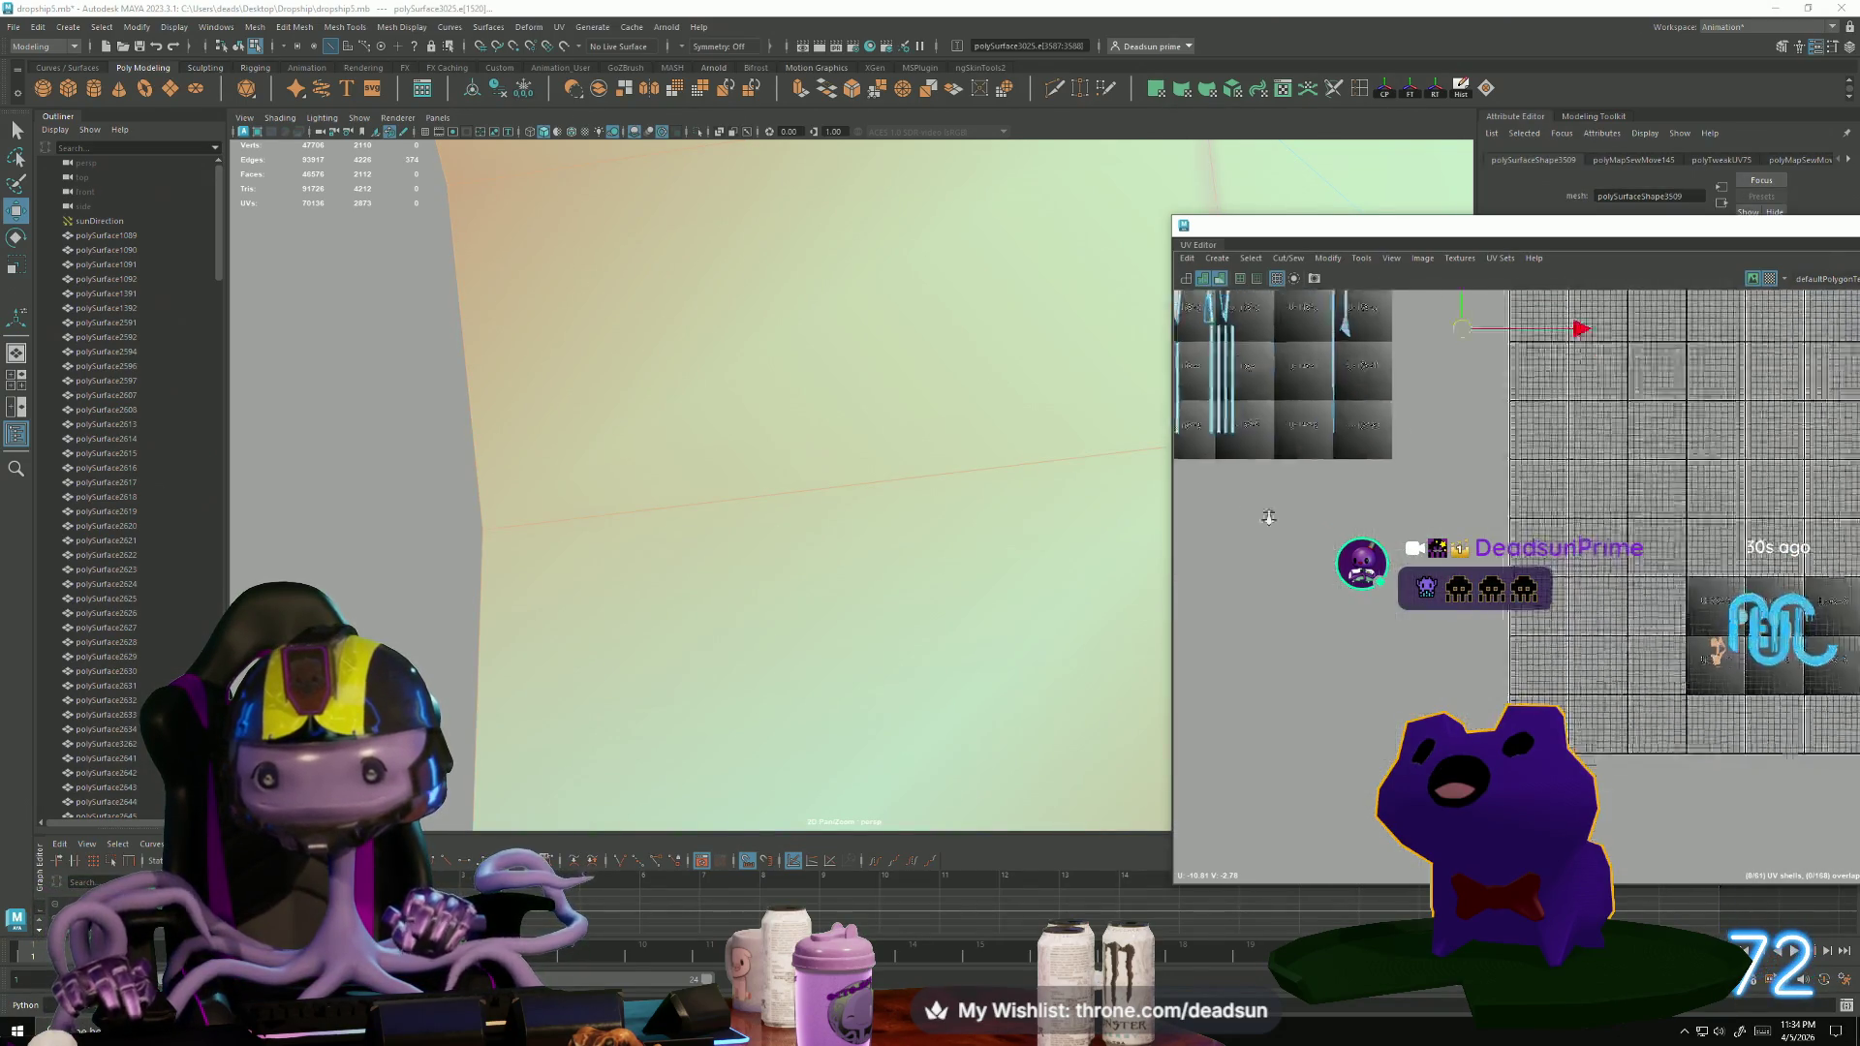
pyautogui.scroll(8, 1421, 524)
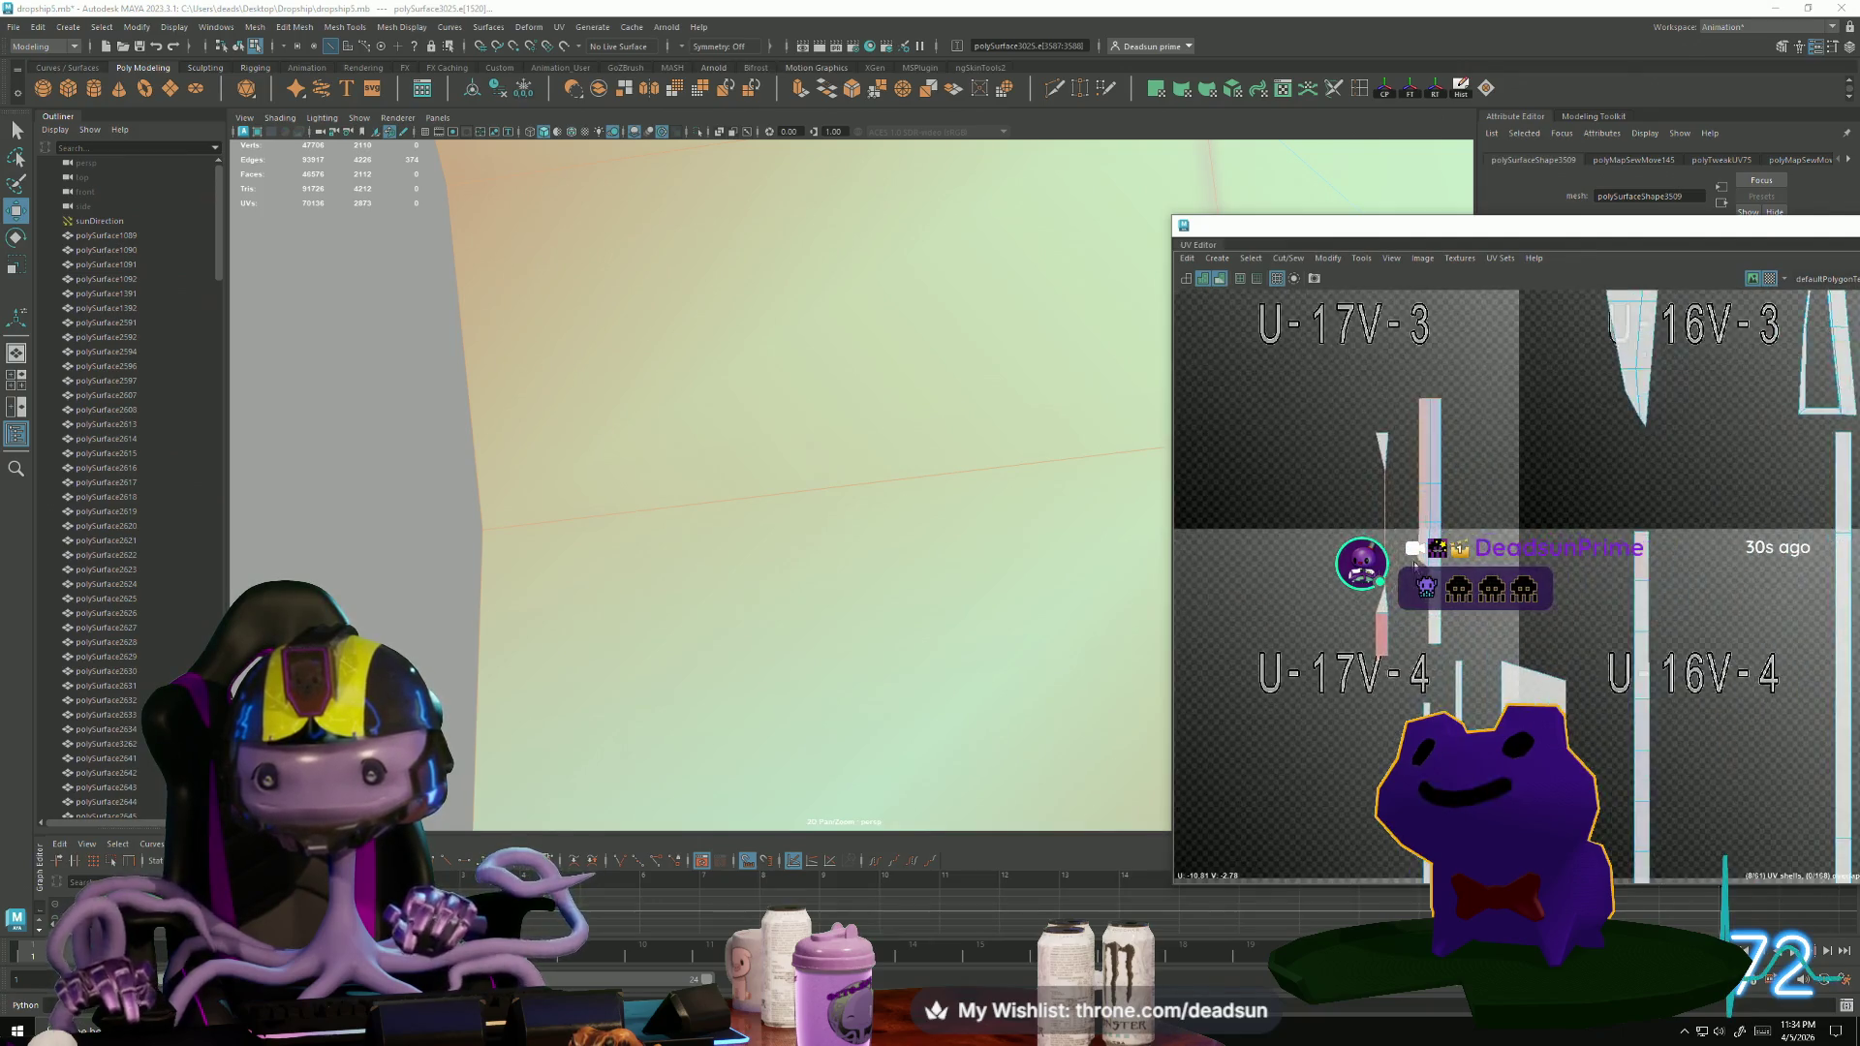
pyautogui.click(1427, 492)
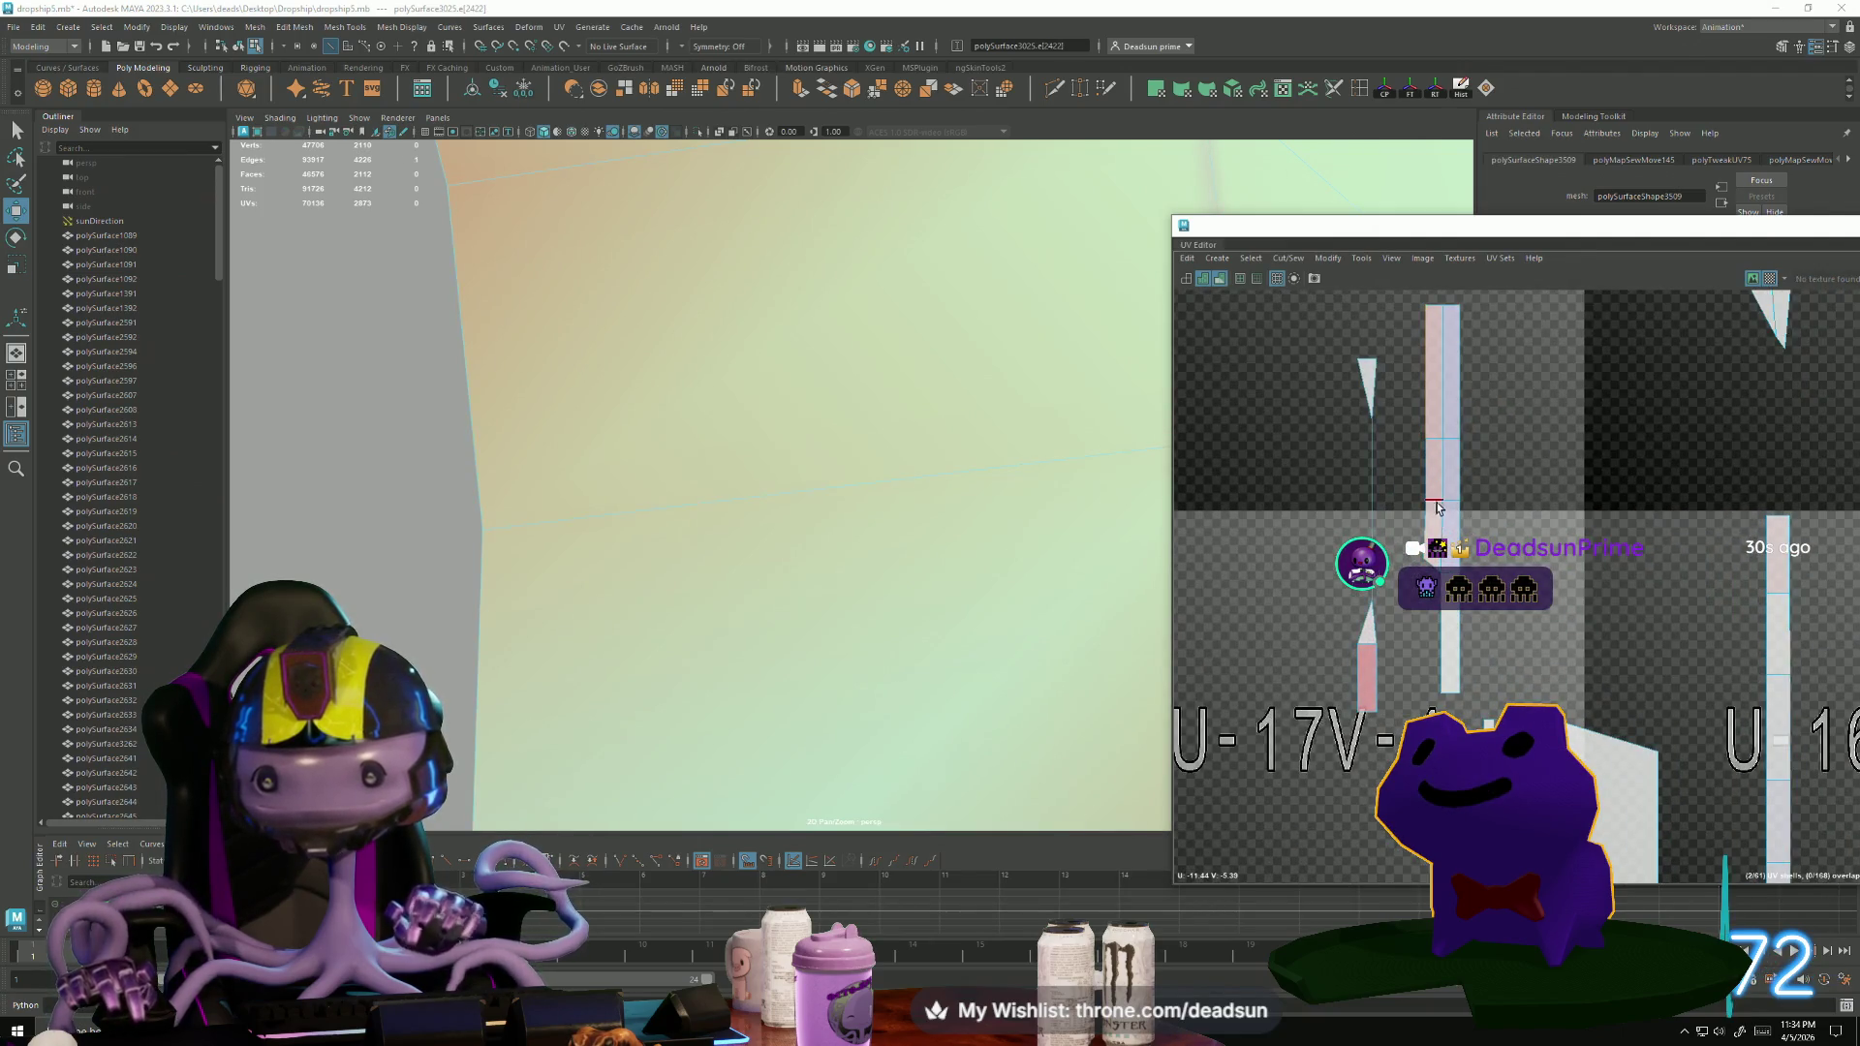
pyautogui.keyDown('shift'); pyautogui.click(1421, 543); pyautogui.keyUp('shift')
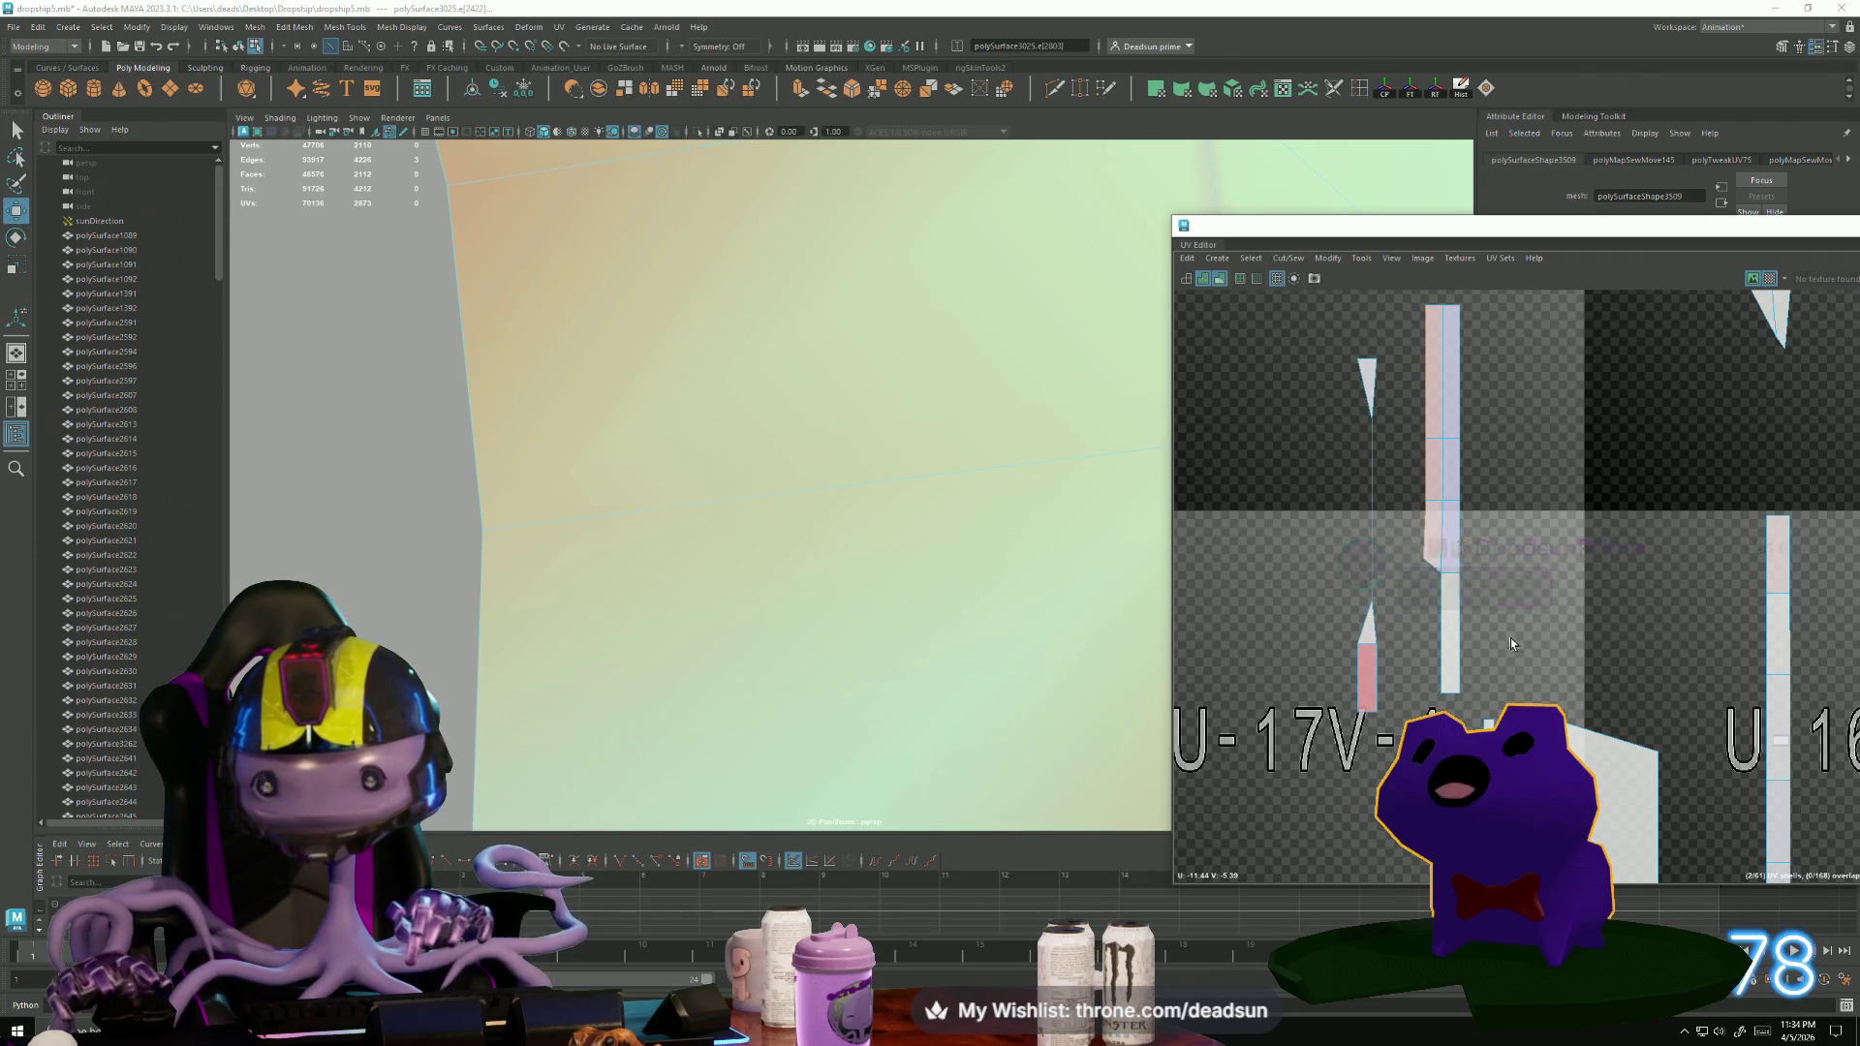
pyautogui.scroll(-8, 1381, 519)
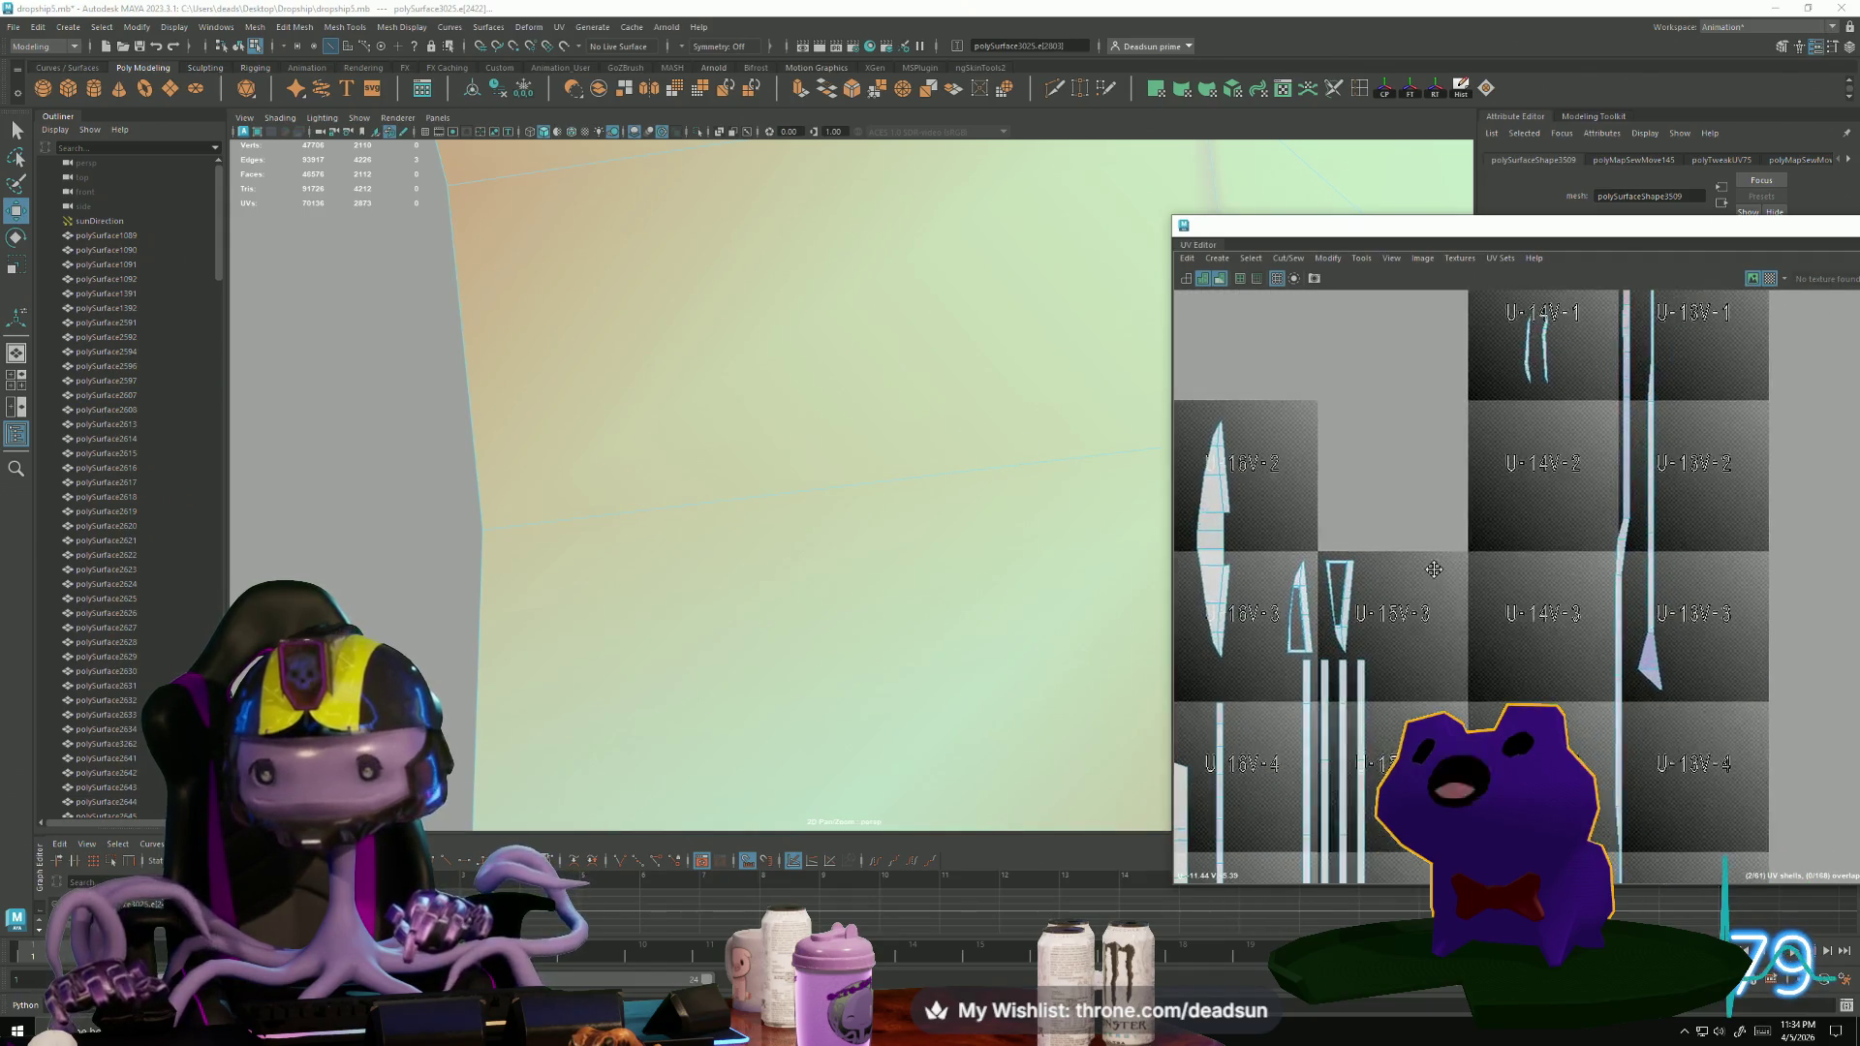
pyautogui.scroll(5, 1205, 668)
pyautogui.scroll(-5, 1206, 667)
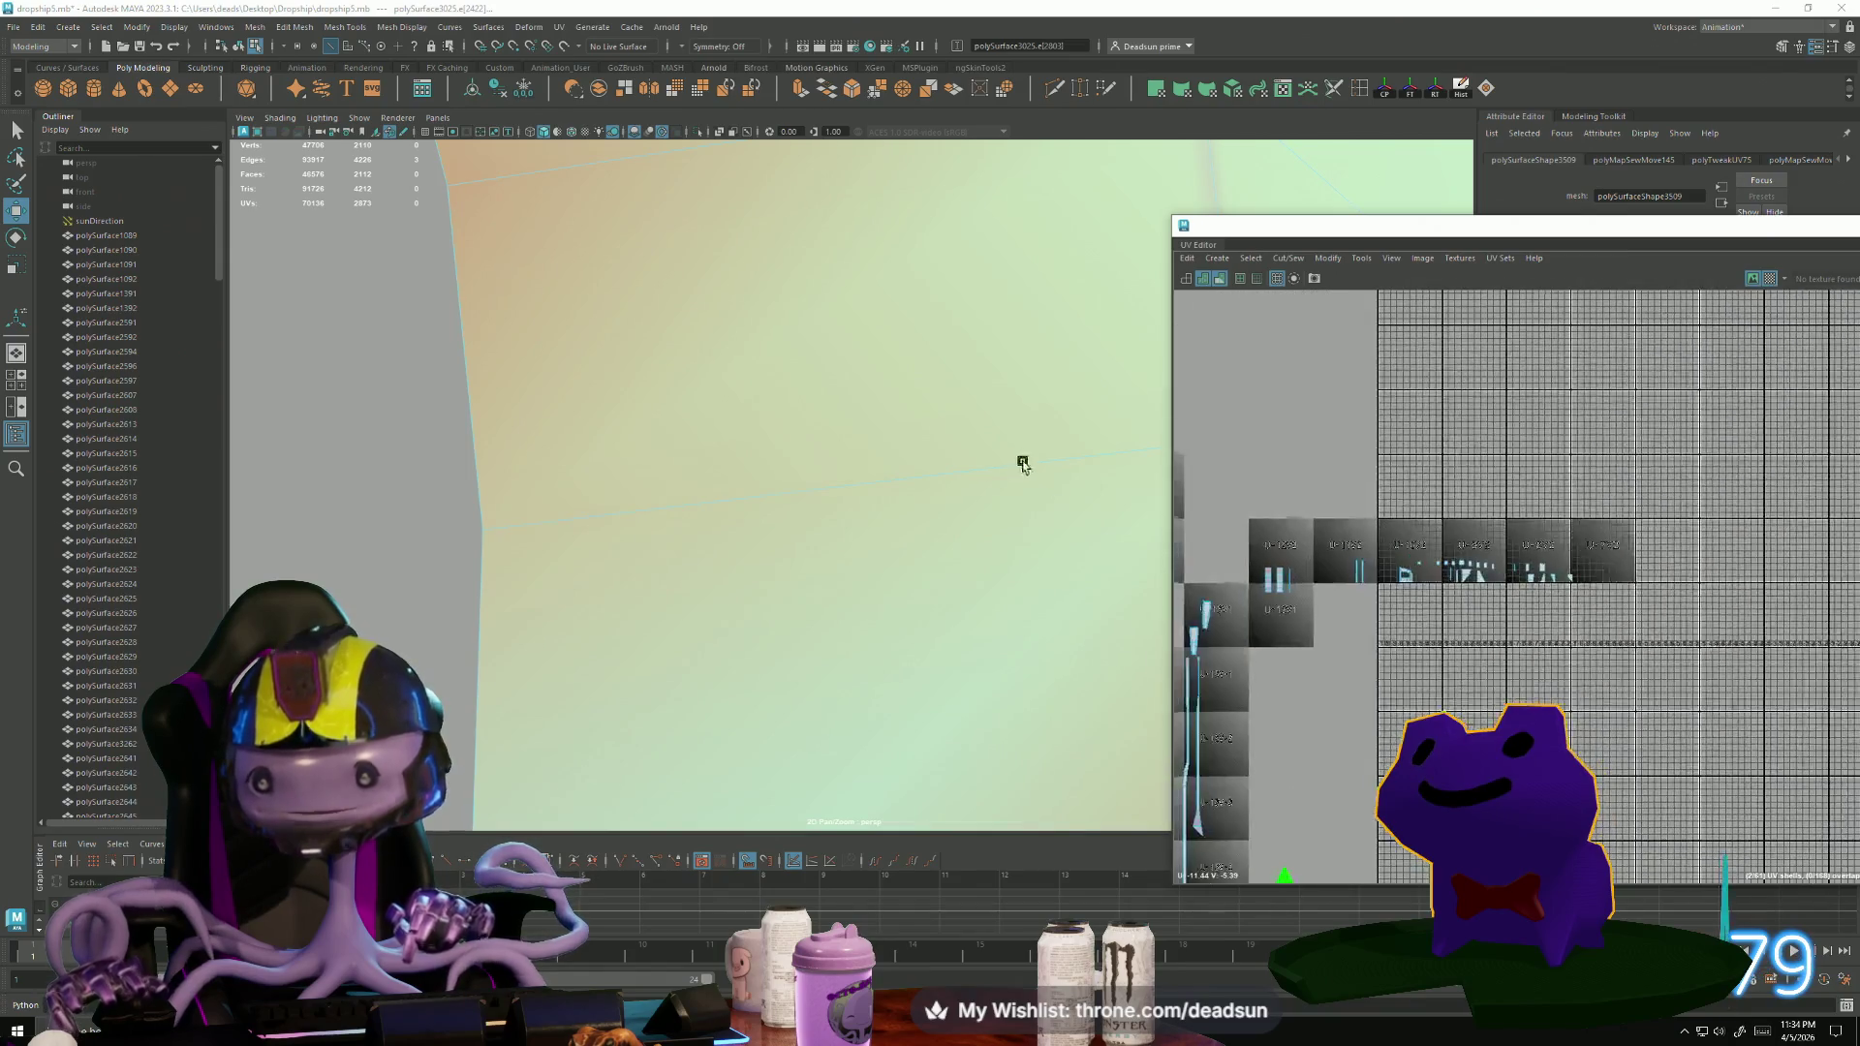
pyautogui.scroll(10, 1388, 543)
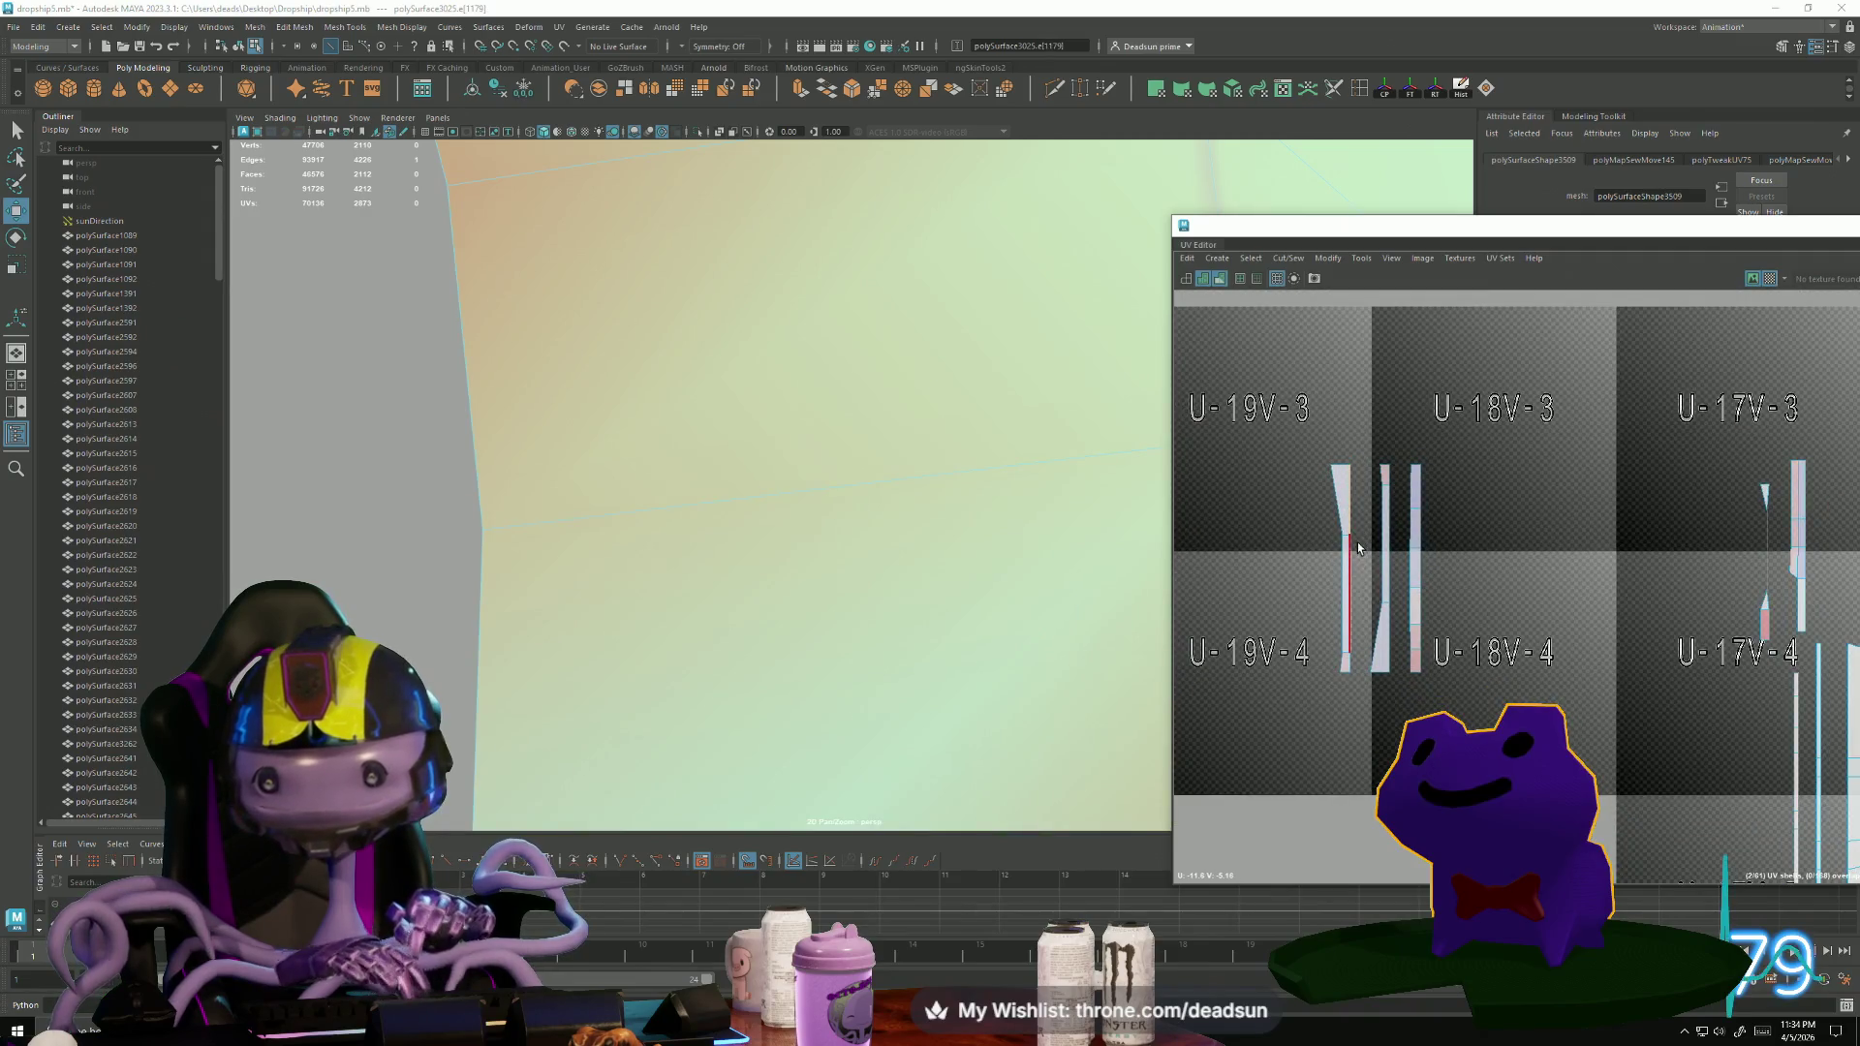
# Turn on UV Distortion shading in the UV Editor and clear the selection.
pyautogui.click(1388, 260)
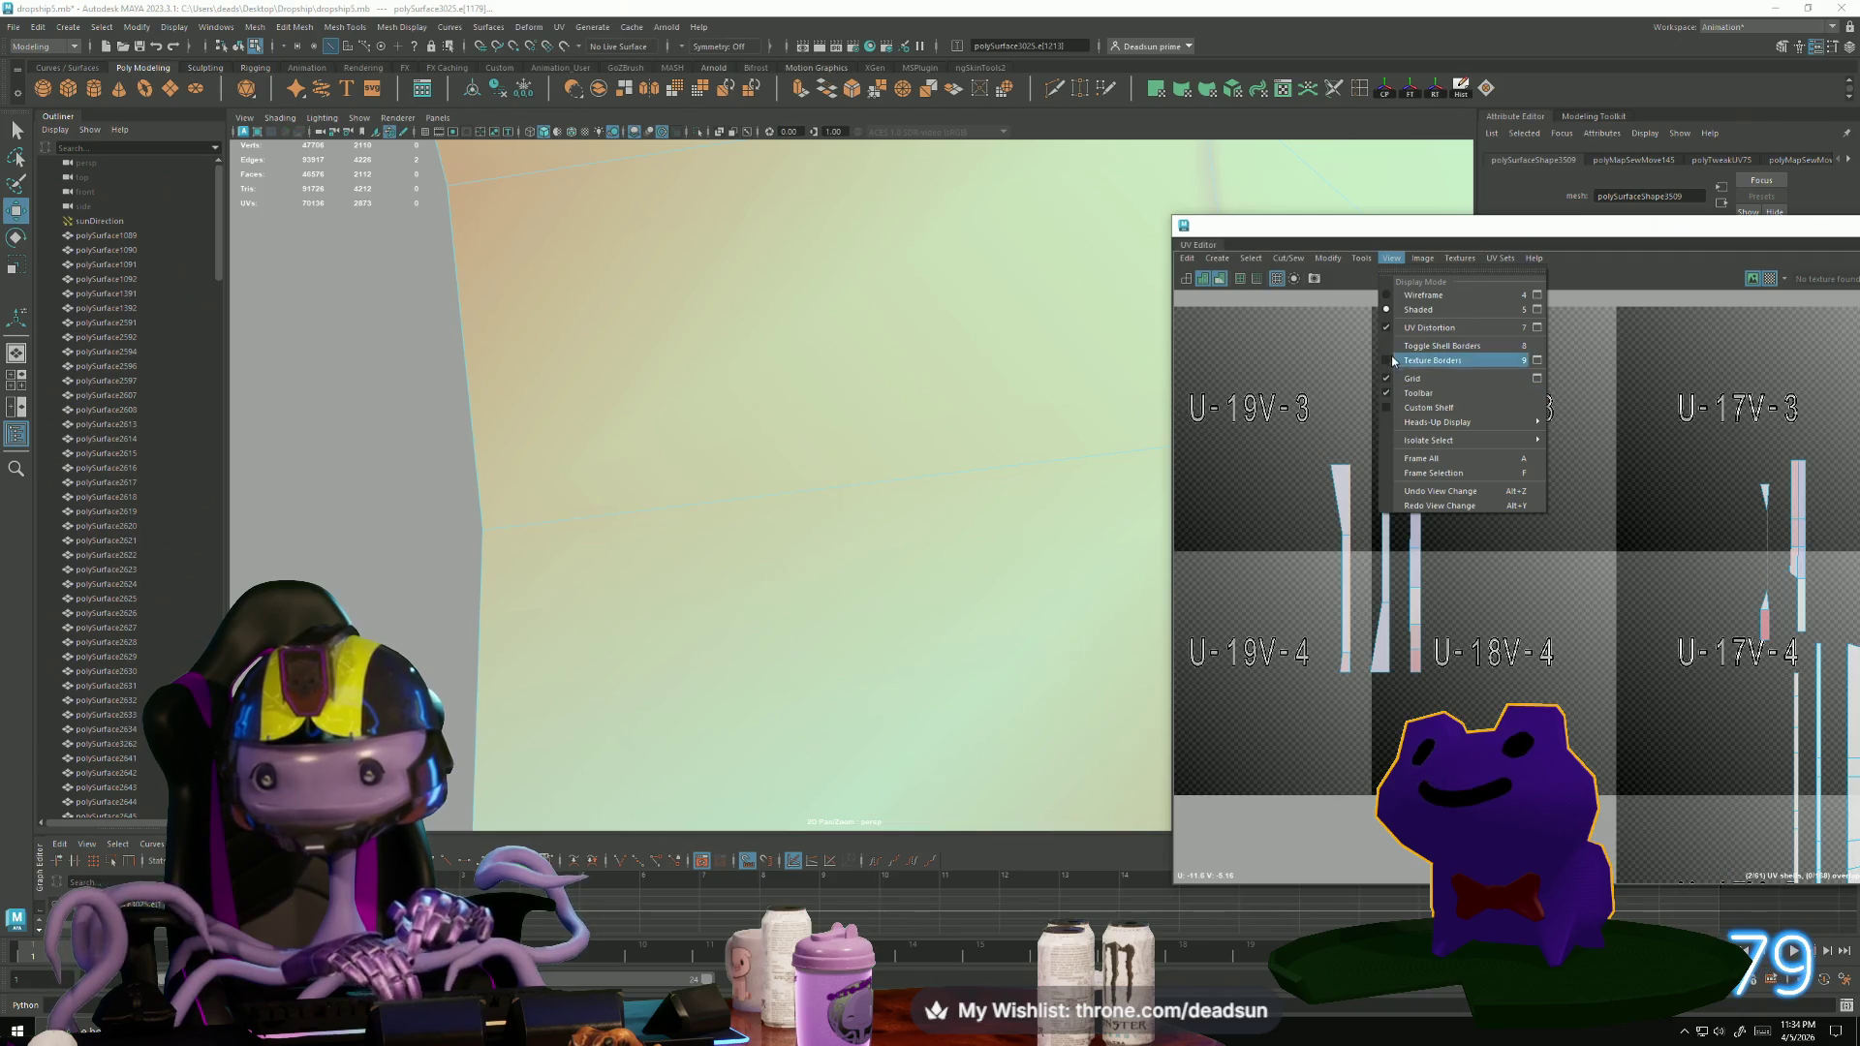
pyautogui.click(1393, 329)
pyautogui.click(1512, 596)
pyautogui.scroll(-5, 1478, 559)
pyautogui.scroll(-2, 1260, 552)
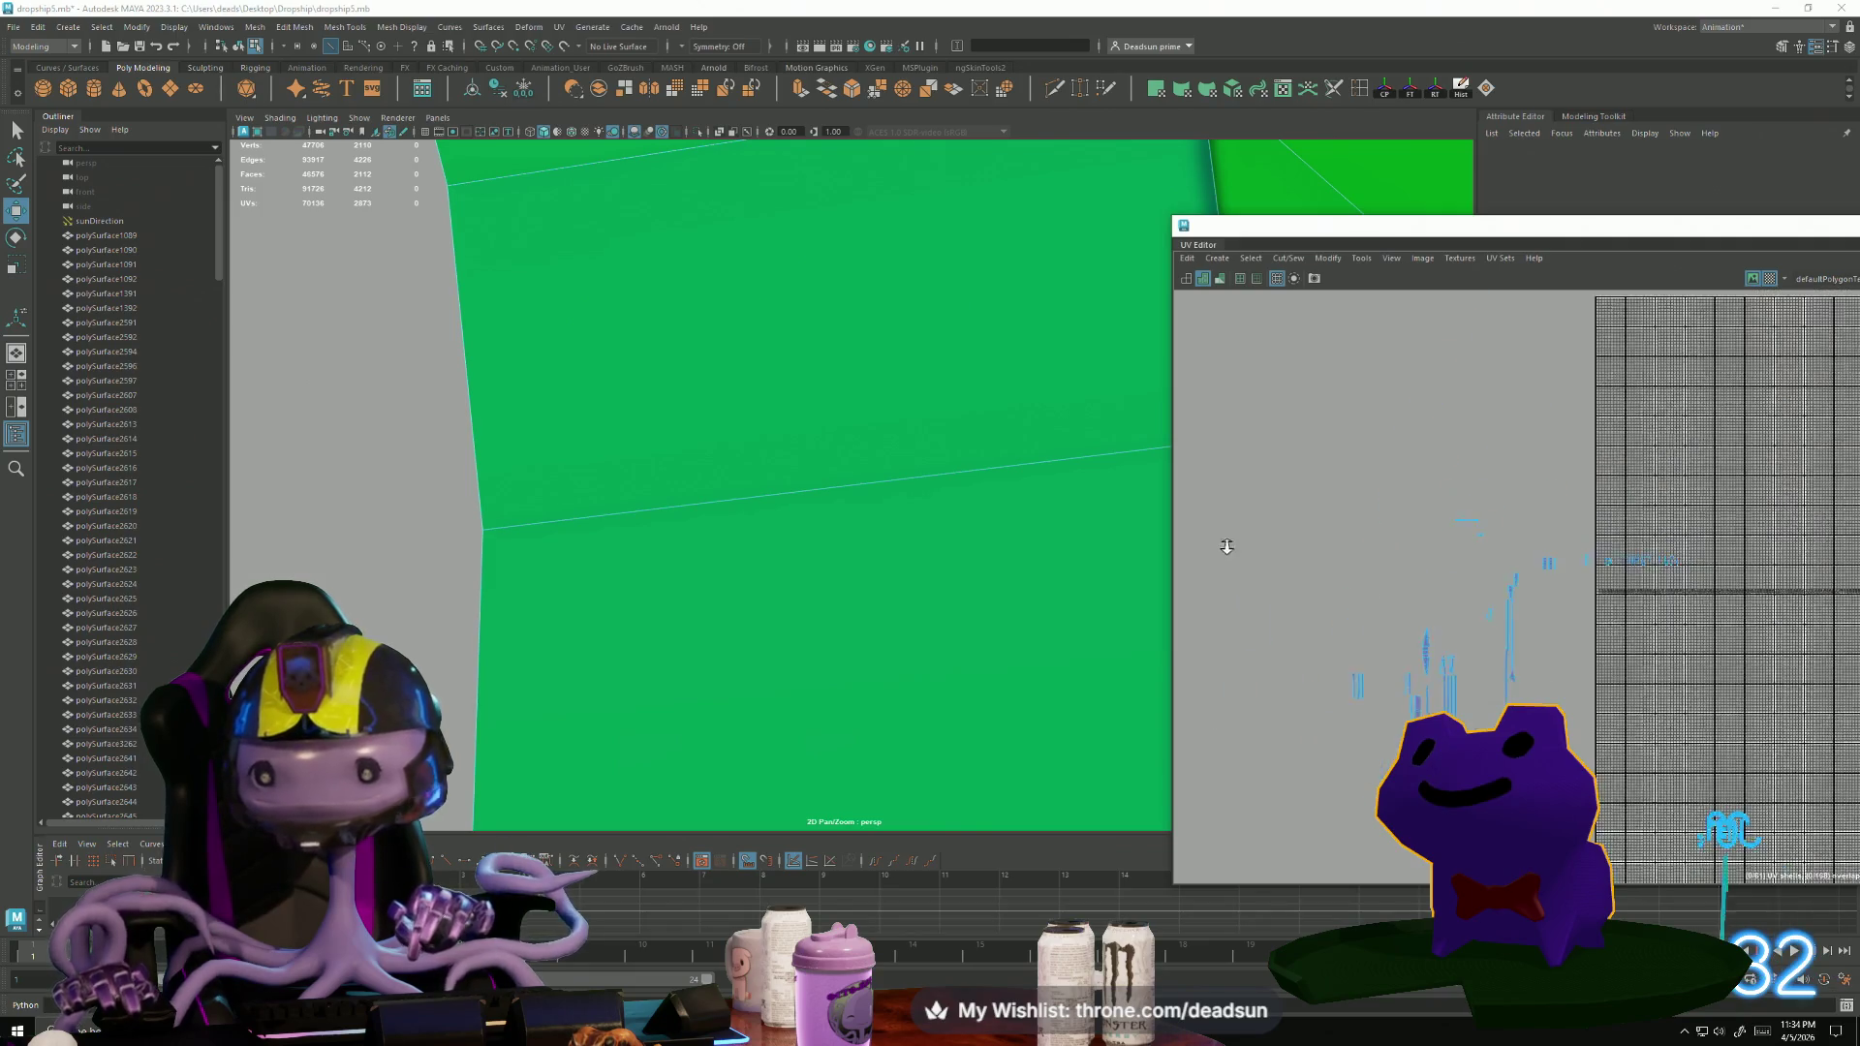
# Select most of the UV shells and scale them down together.
pyautogui.moveTo(1303, 492); pyautogui.dragTo(1594, 766)
pyautogui.press('r')
pyautogui.moveTo(1526, 637)
pyautogui.mouseDown()
pyautogui.moveTo(1438, 657)
pyautogui.moveTo(1679, 756)
pyautogui.mouseUp()
pyautogui.press('w')
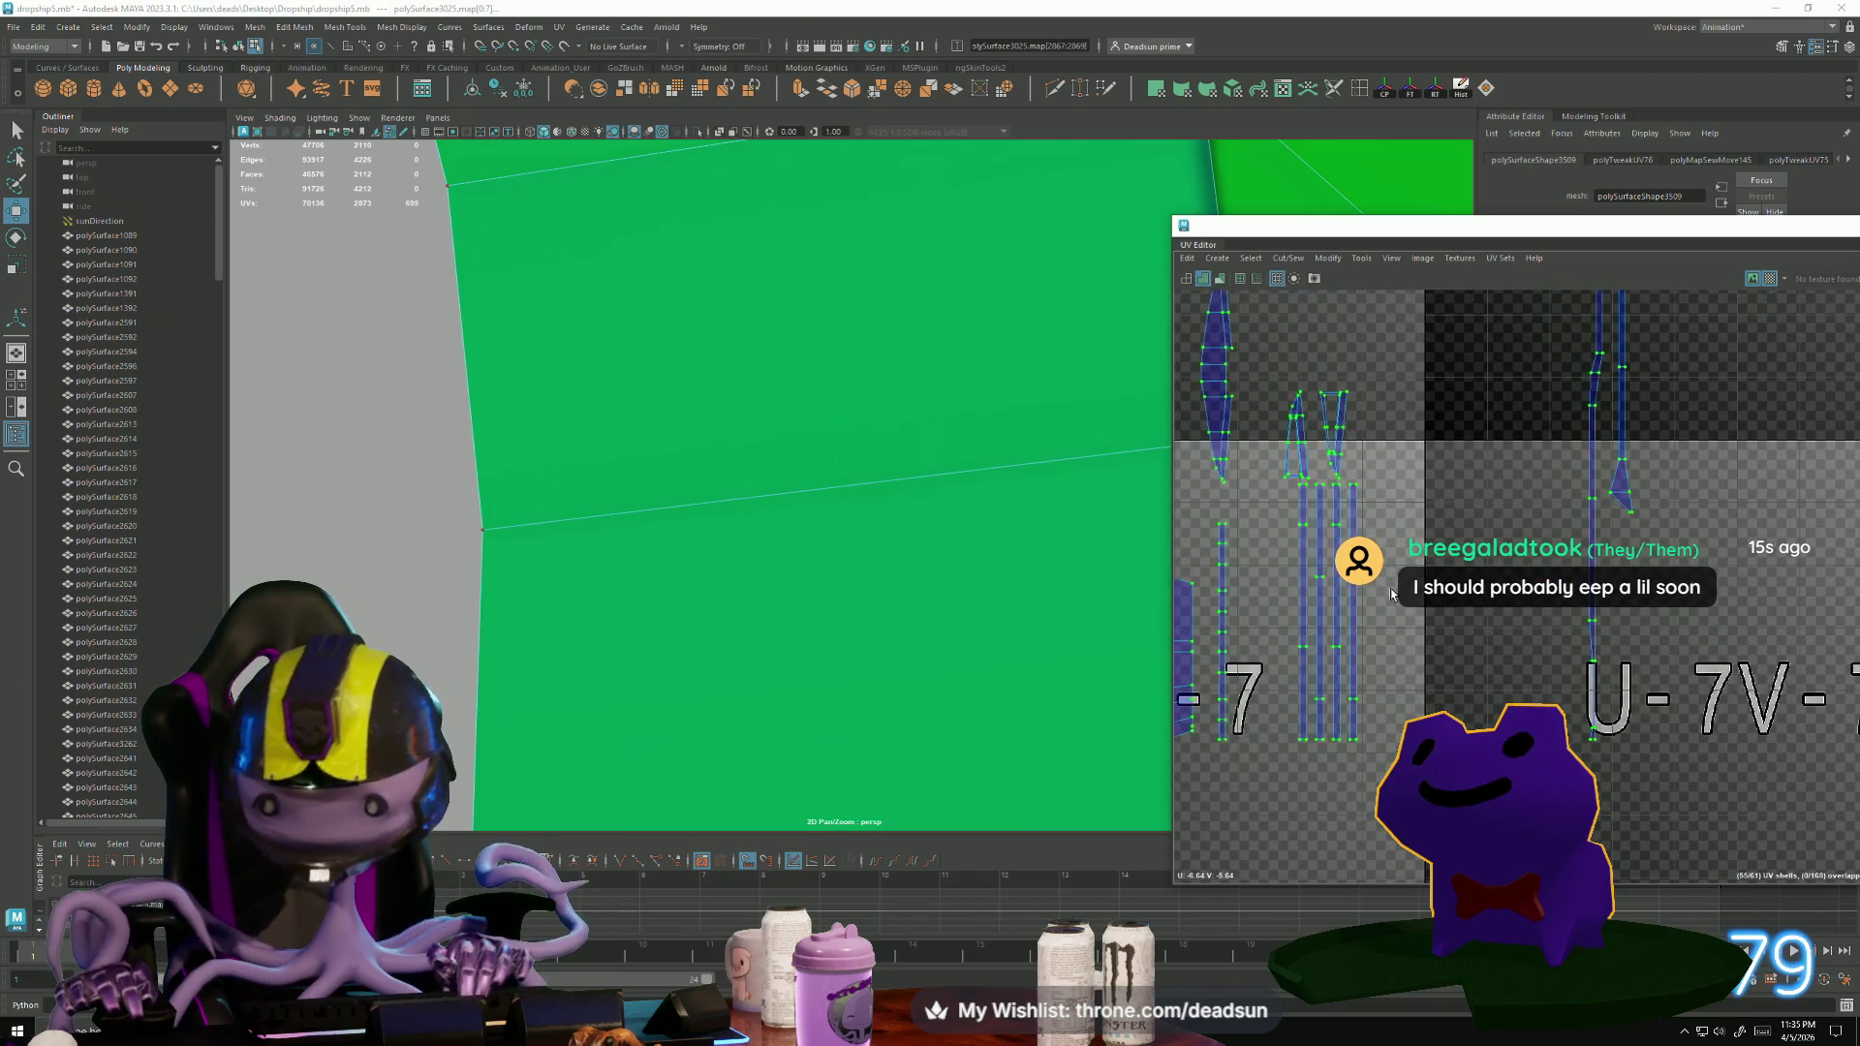
pyautogui.keyDown('alt'); pyautogui.moveTo(1226, 613); pyautogui.dragTo(1424, 710, button='middle'); pyautogui.keyUp('alt')
# Select a single edge on a hose shell and frame it.
pyautogui.click(1334, 472)
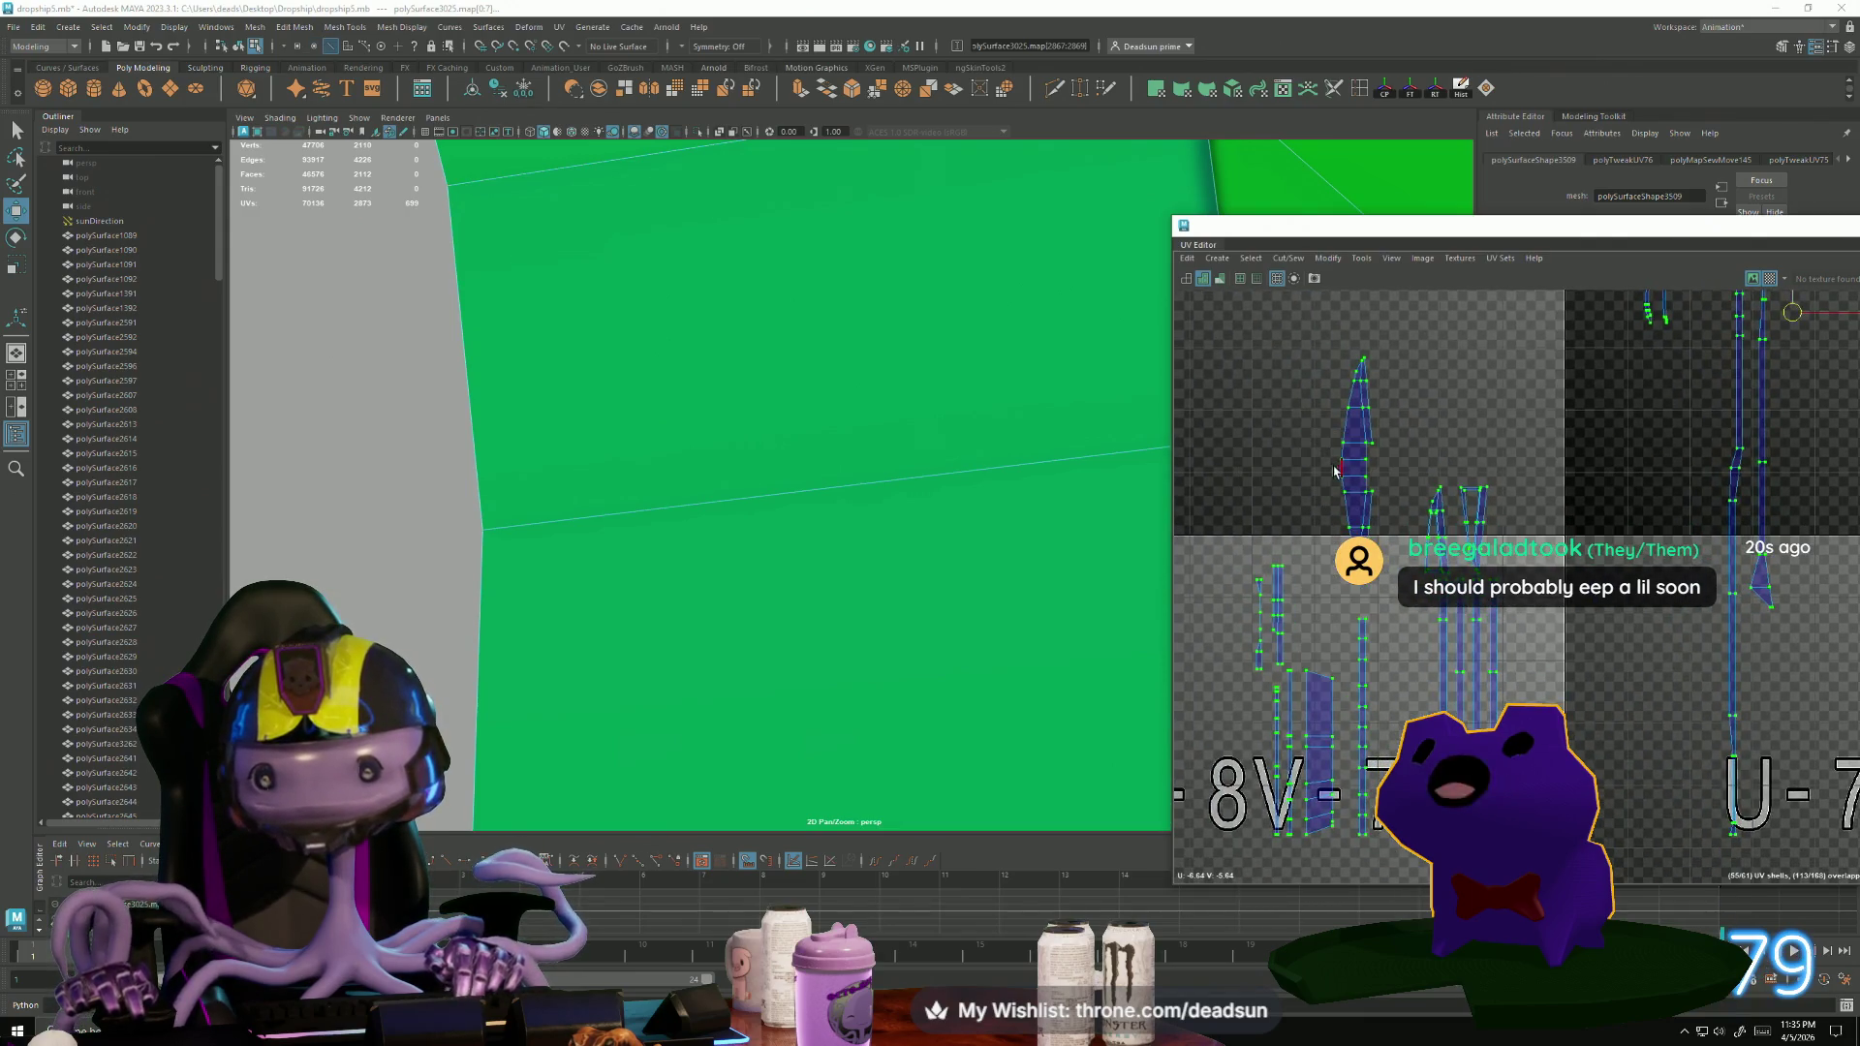
pyautogui.click(1344, 469)
pyautogui.press('f')
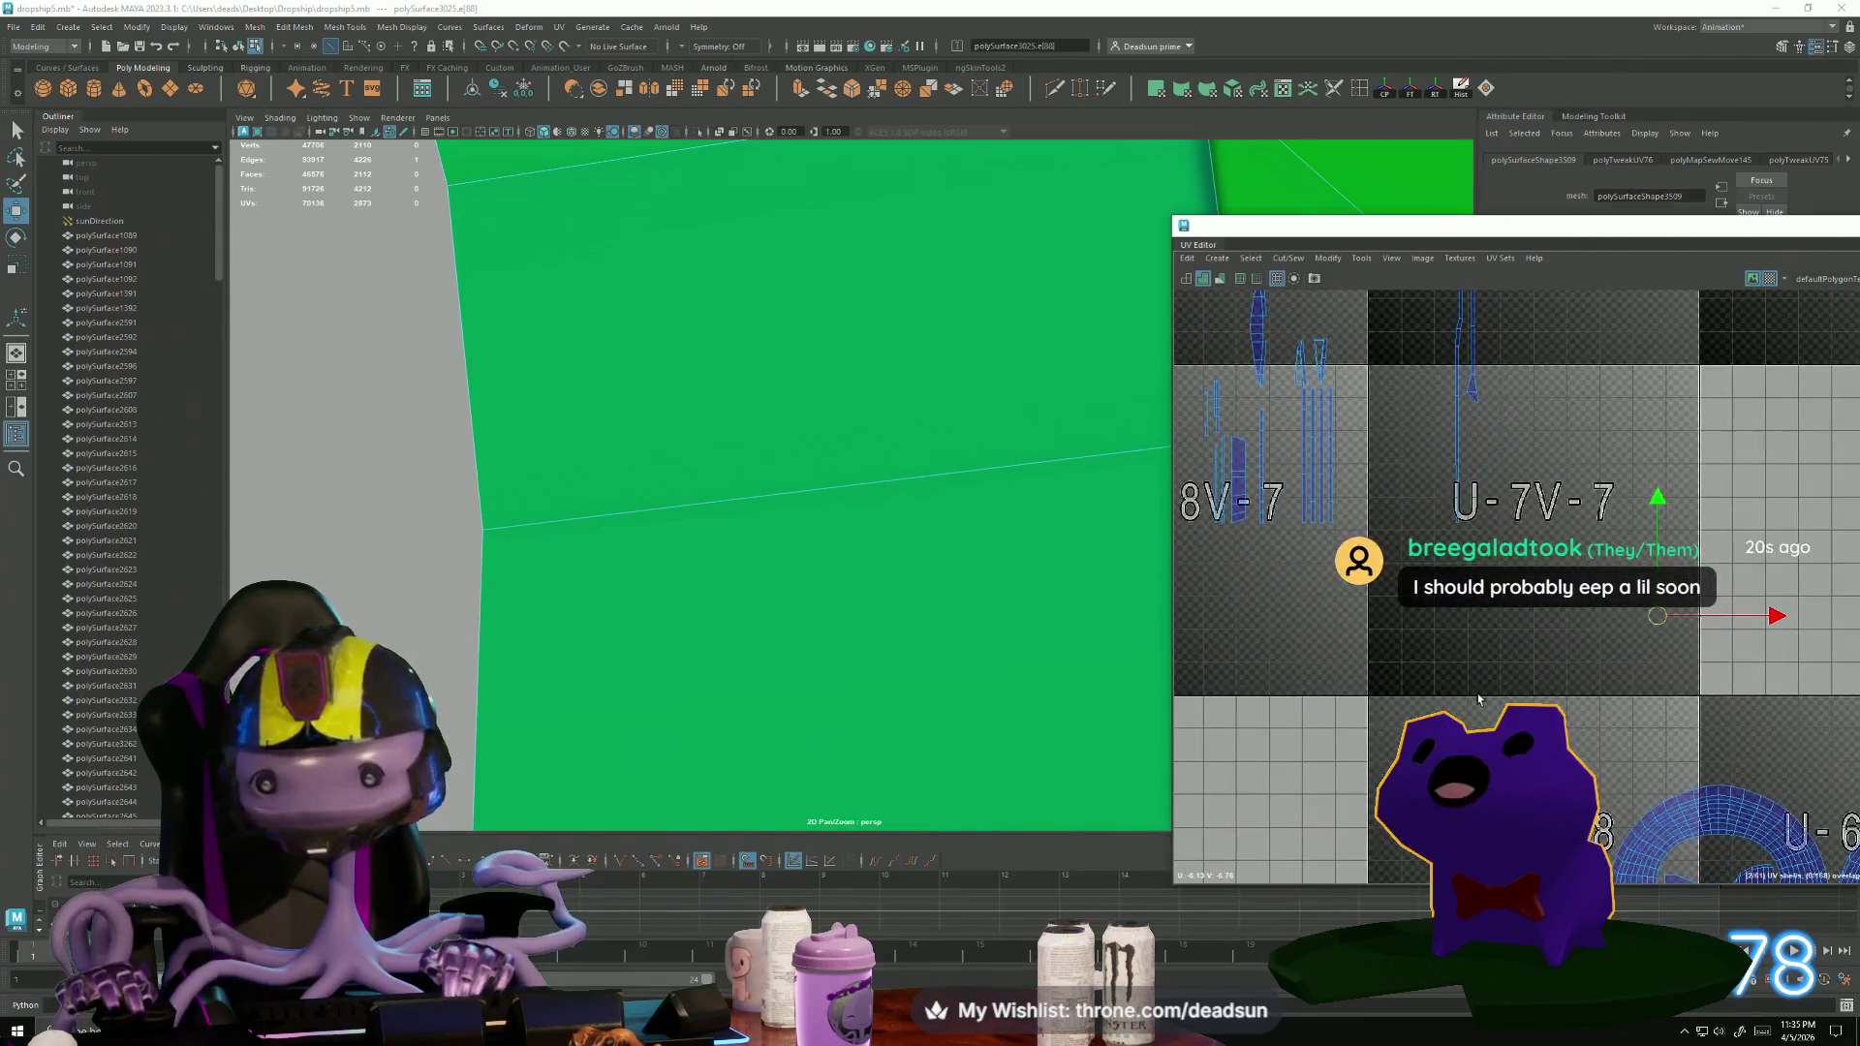
pyautogui.scroll(-2, 1476, 678)
pyautogui.scroll(2, 1405, 582)
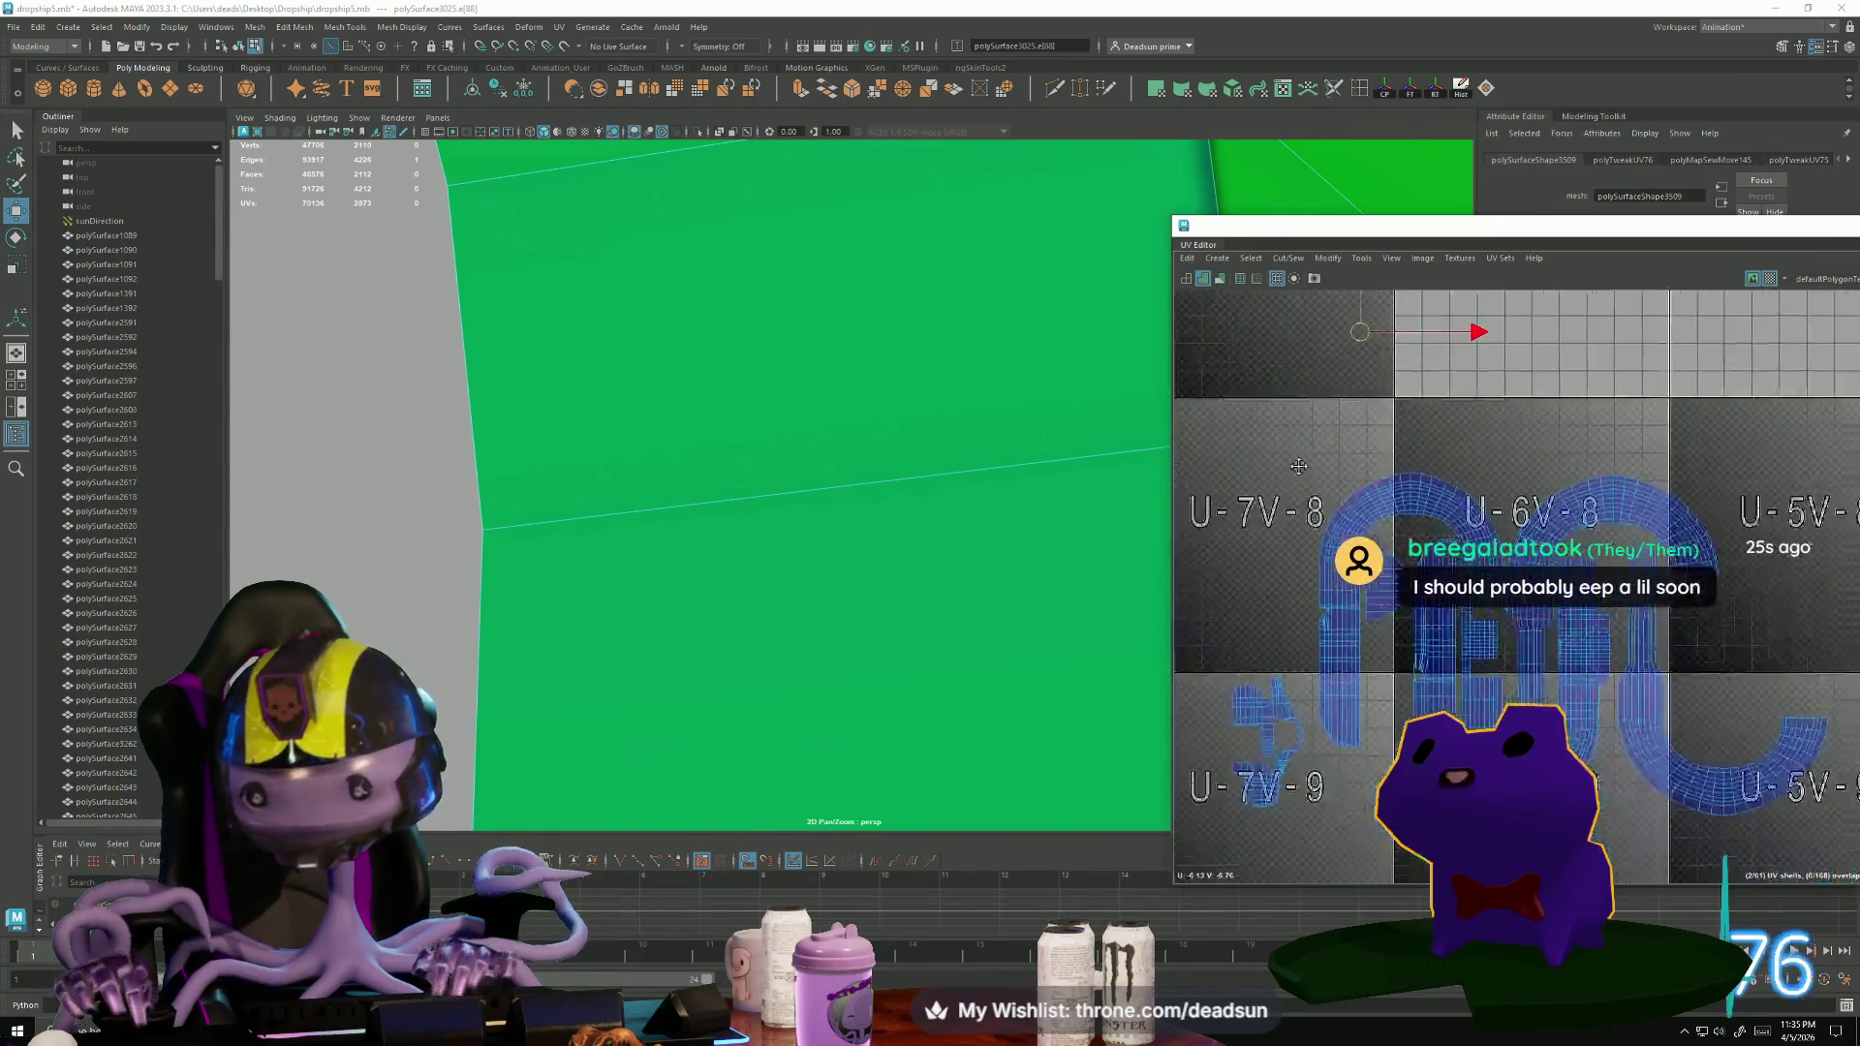
pyautogui.moveTo(1356, 436)
pyautogui.keyDown('alt'); pyautogui.mouseDown(button='middle')
pyautogui.moveTo(1221, 436)
pyautogui.moveTo(1531, 436)
pyautogui.mouseUp(button='middle'); pyautogui.keyUp('alt')
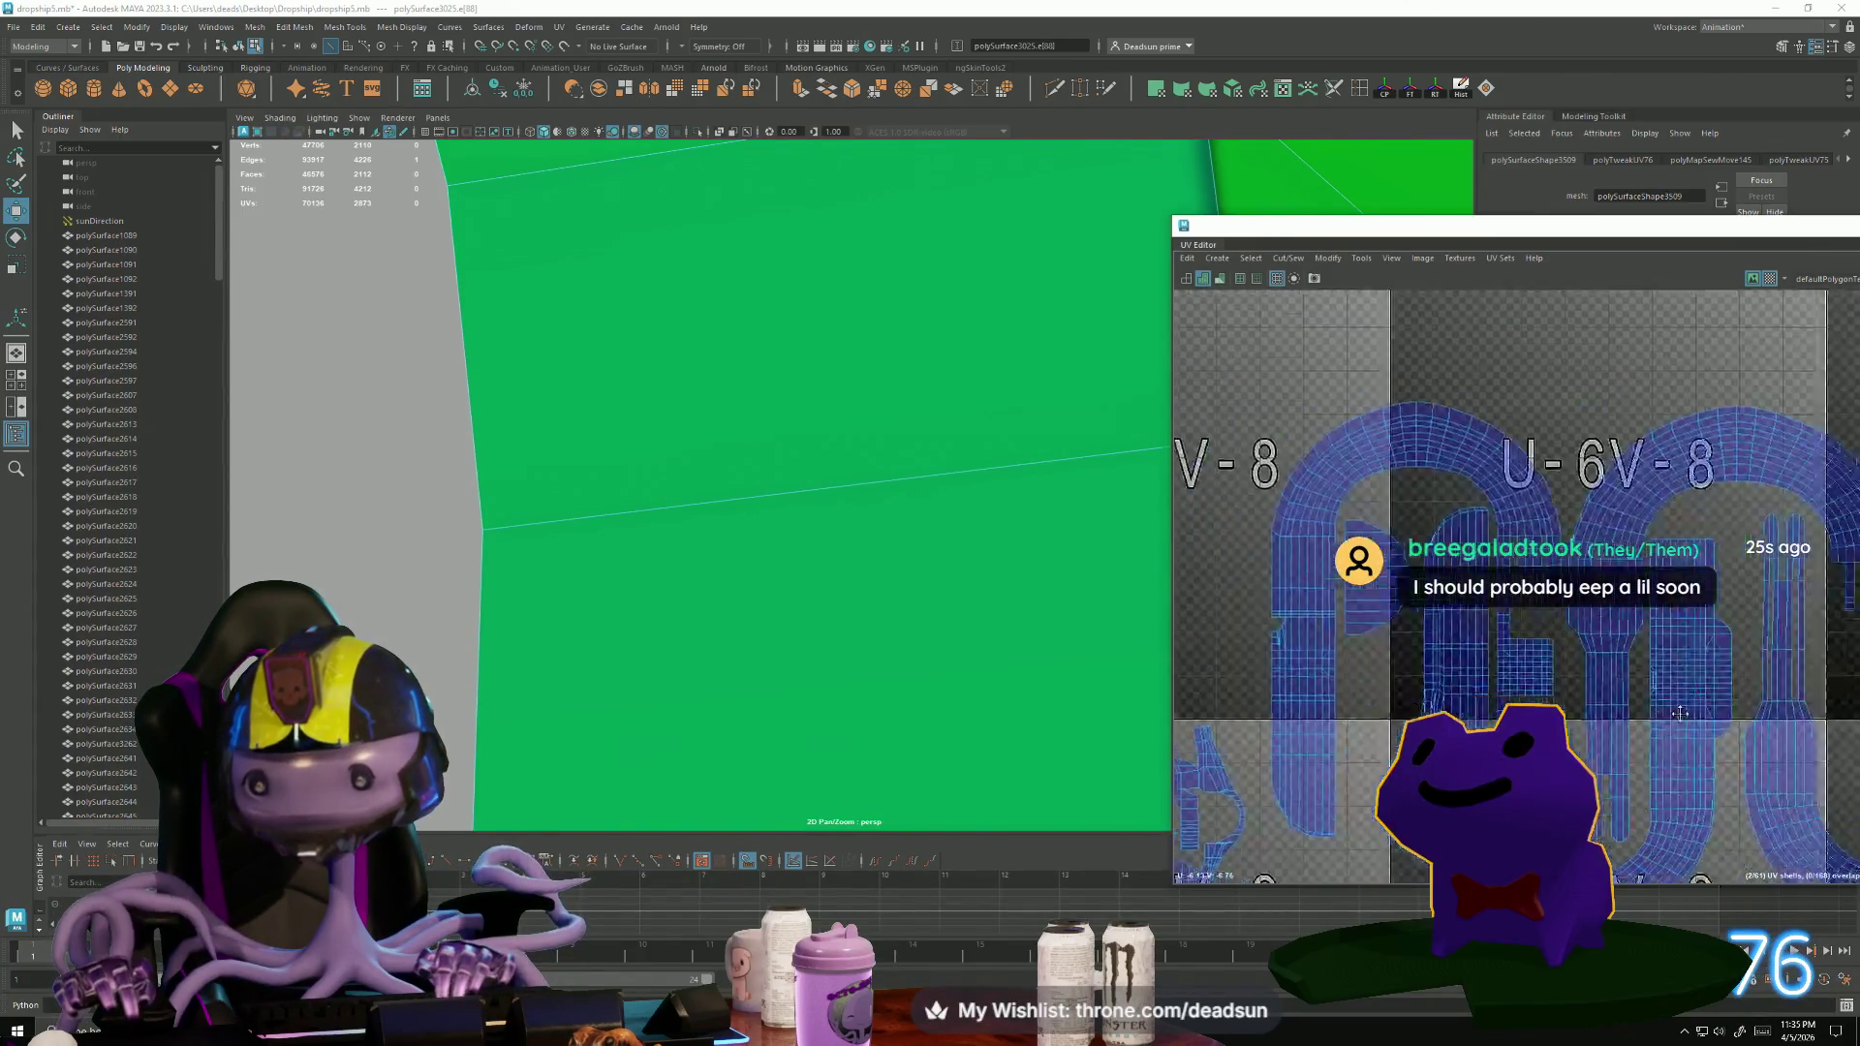
pyautogui.scroll(-3, 1218, 368)
pyautogui.moveTo(1218, 368)
pyautogui.keyDown('alt'); pyautogui.mouseDown(button='middle')
pyautogui.moveTo(1405, 542)
pyautogui.moveTo(1534, 575)
pyautogui.moveTo(1436, 519)
pyautogui.mouseUp(button='middle'); pyautogui.keyUp('alt')
pyautogui.scroll(5, 1405, 543)
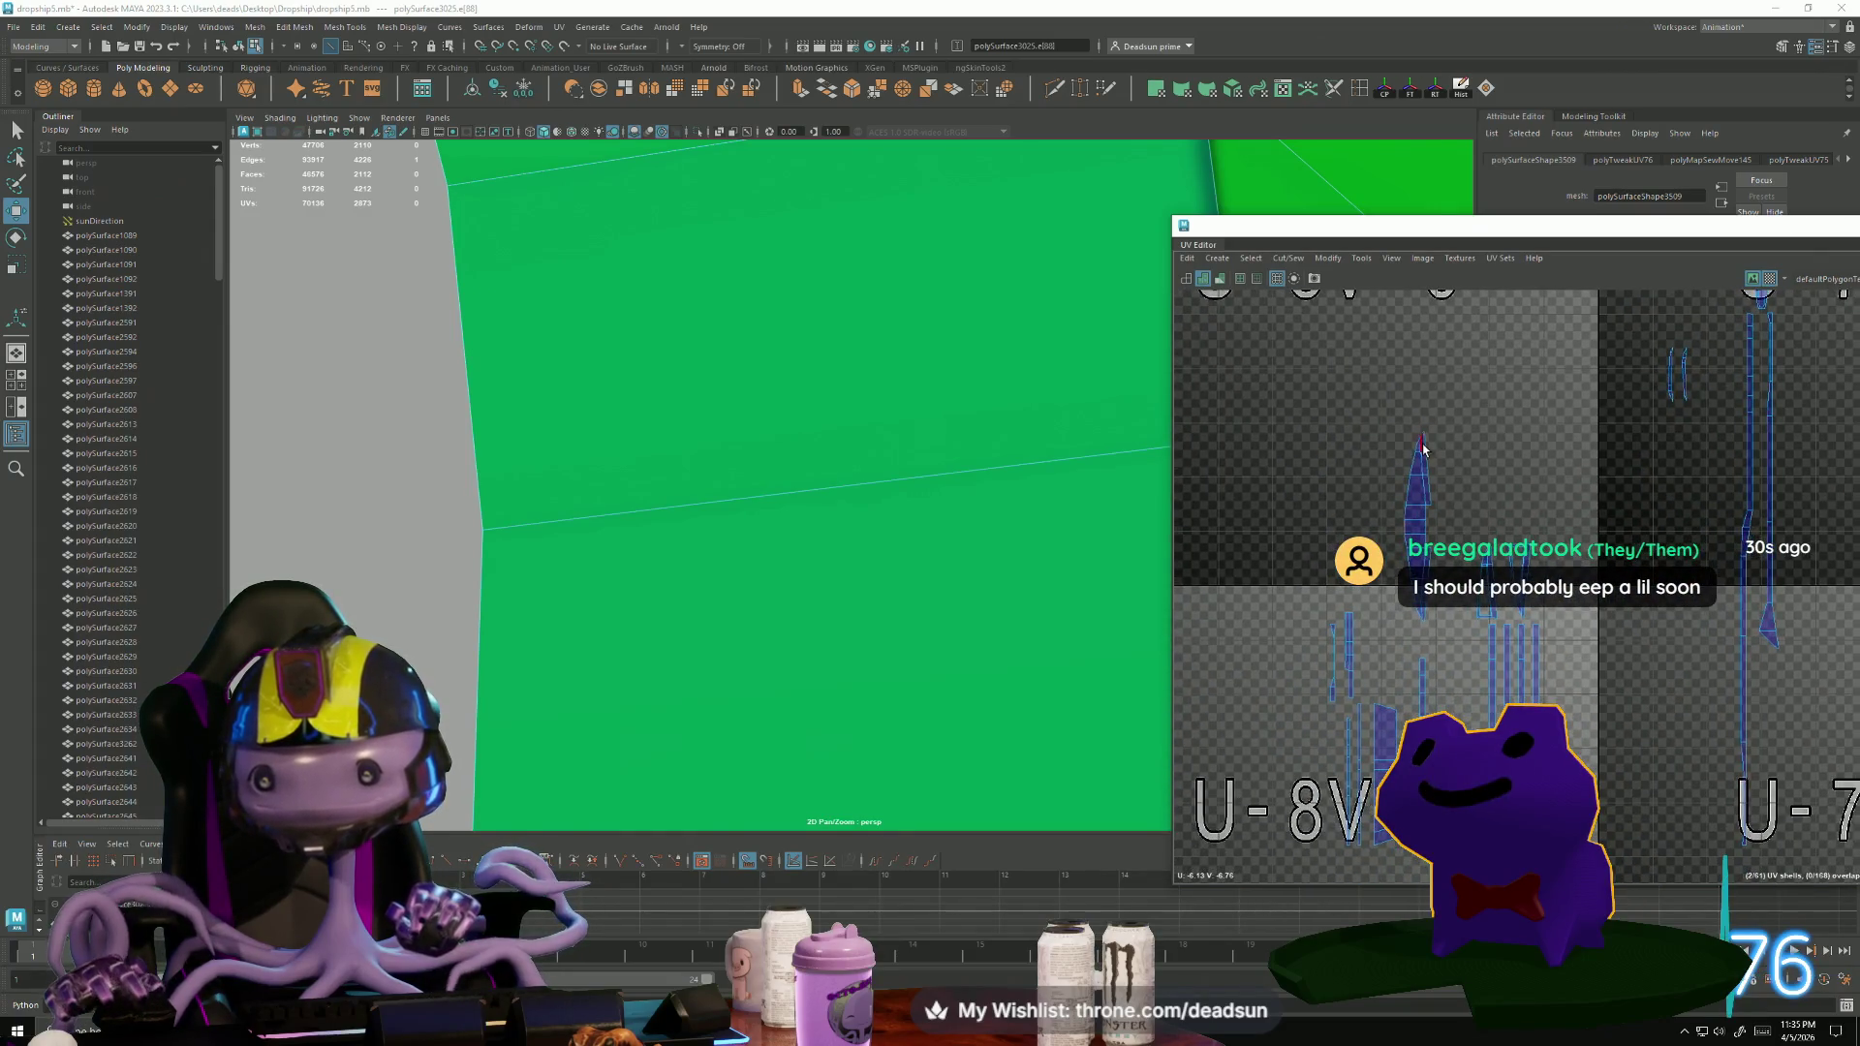
# Select a different pair of edges near the V-8 and V-9 tiles.
pyautogui.click(1442, 468)
pyautogui.scroll(-3, 1442, 468)
pyautogui.moveTo(1444, 649)
pyautogui.keyDown('alt'); pyautogui.mouseDown(button='middle')
pyautogui.moveTo(1202, 406)
pyautogui.moveTo(1371, 456)
pyautogui.moveTo(1444, 585)
pyautogui.mouseUp(button='middle'); pyautogui.keyUp('alt')
pyautogui.scroll(-1, 1202, 406)
pyautogui.scroll(1, 1221, 412)
# Move the narrow shell from tile U-7V-7 into tile U-6V-8.
pyautogui.moveTo(1437, 571); pyautogui.dragTo(1450, 574, button='right')
pyautogui.click(1455, 572)
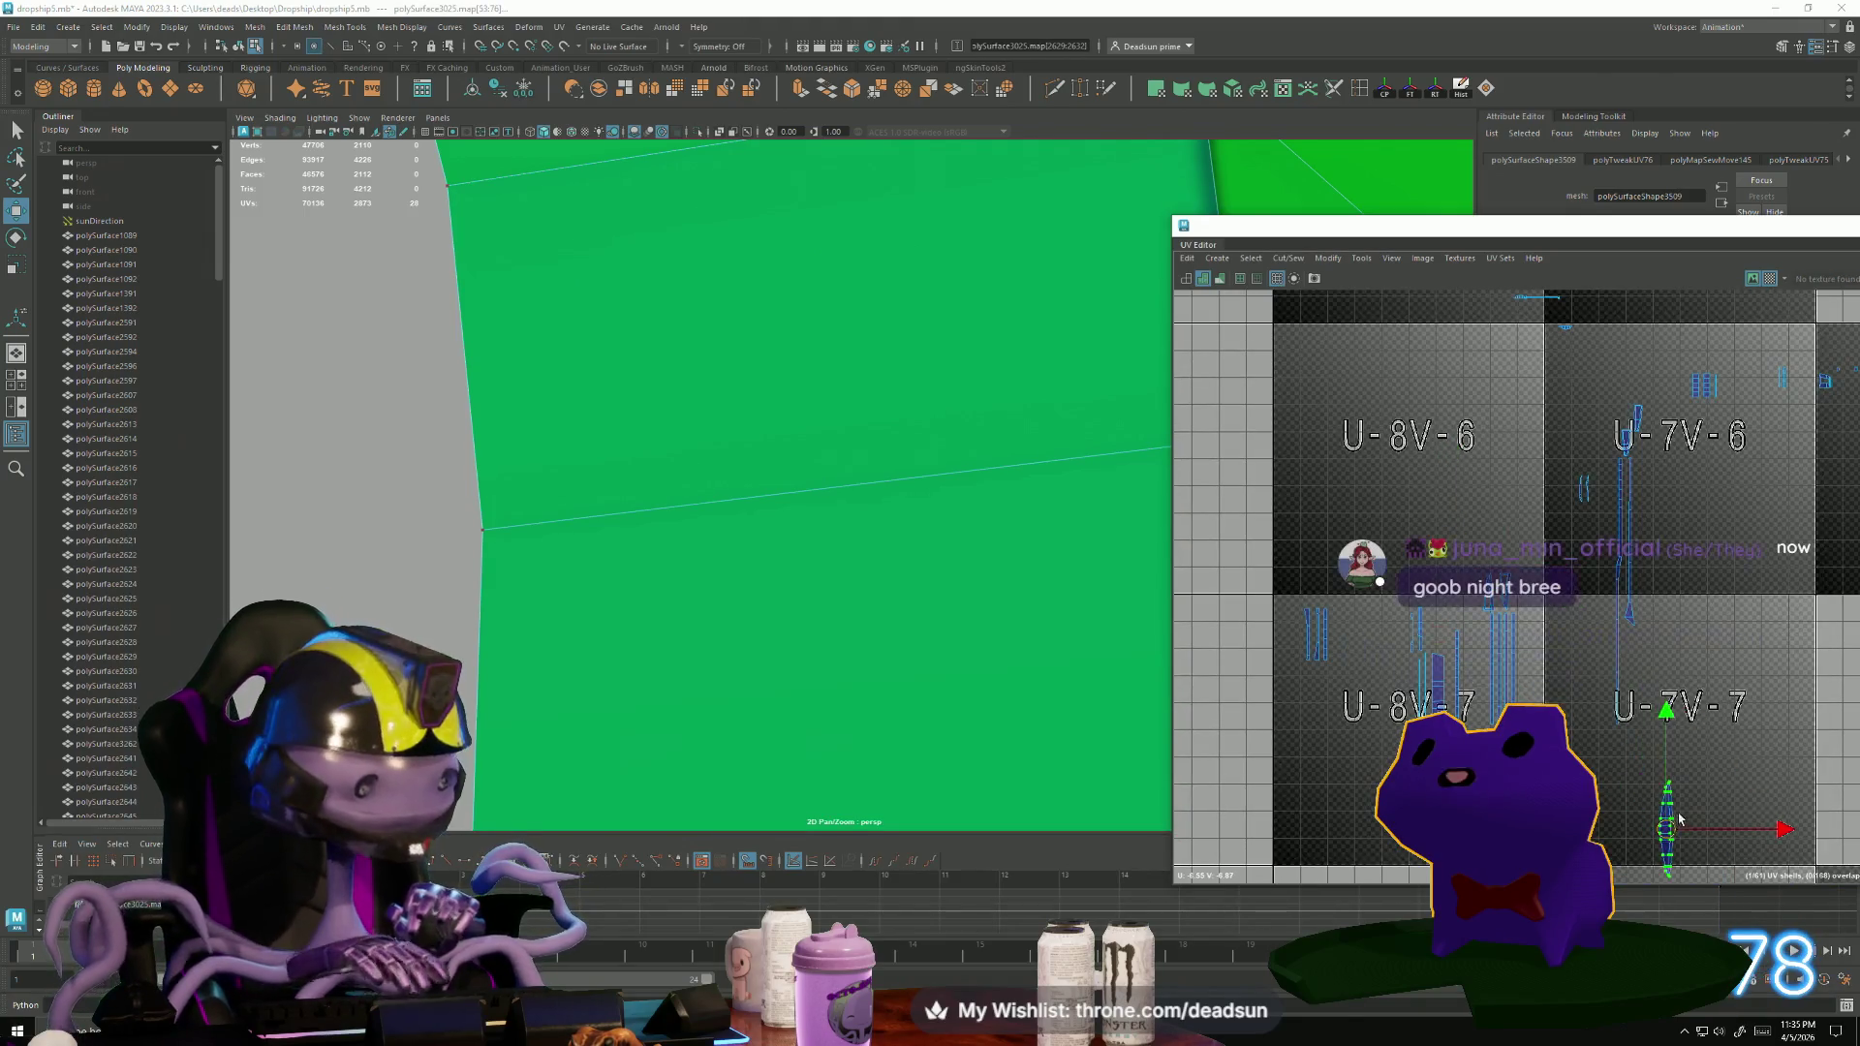
pyautogui.scroll(-1, 1567, 716)
pyautogui.keyDown('alt'); pyautogui.moveTo(1567, 715); pyautogui.dragTo(1352, 475, button='middle'); pyautogui.keyUp('alt')
pyautogui.moveTo(1351, 474); pyautogui.dragTo(1597, 641)
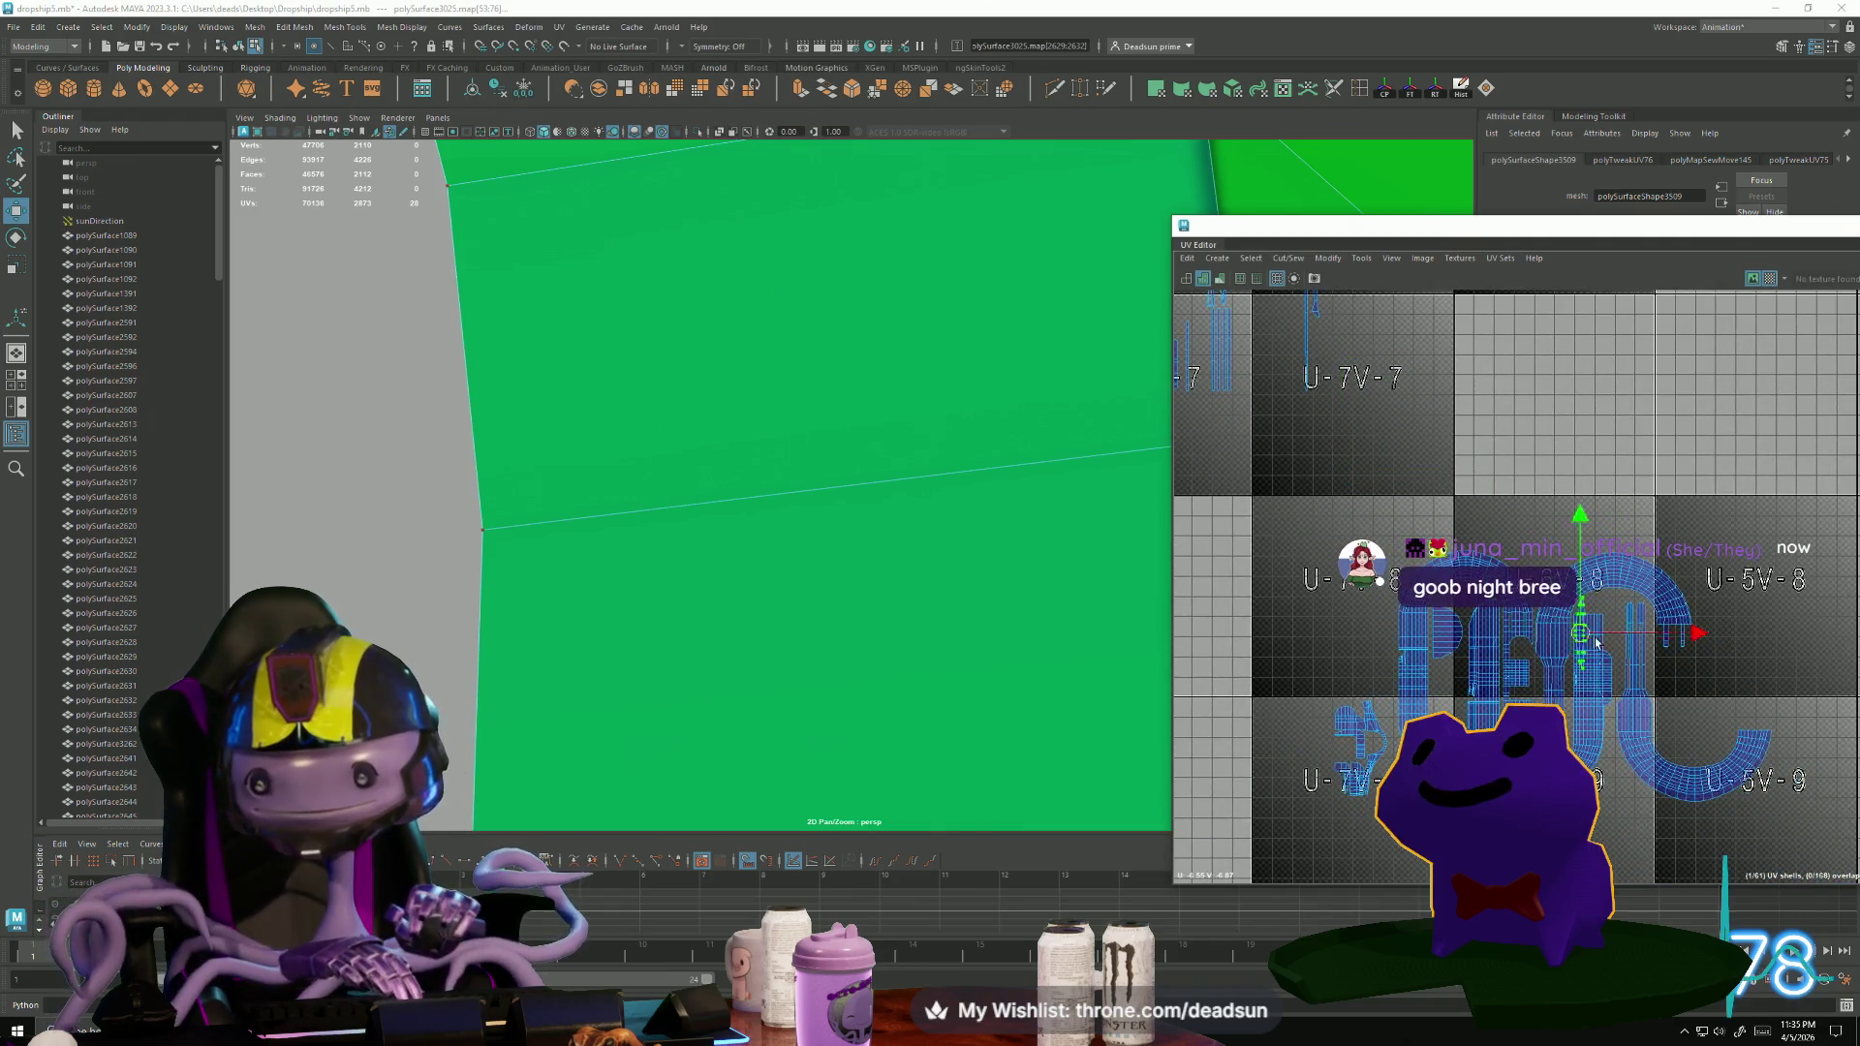
pyautogui.scroll(5, 1623, 628)
pyautogui.press('e')
pyautogui.press('w')
pyautogui.moveTo(1627, 622); pyautogui.dragTo(1644, 668)
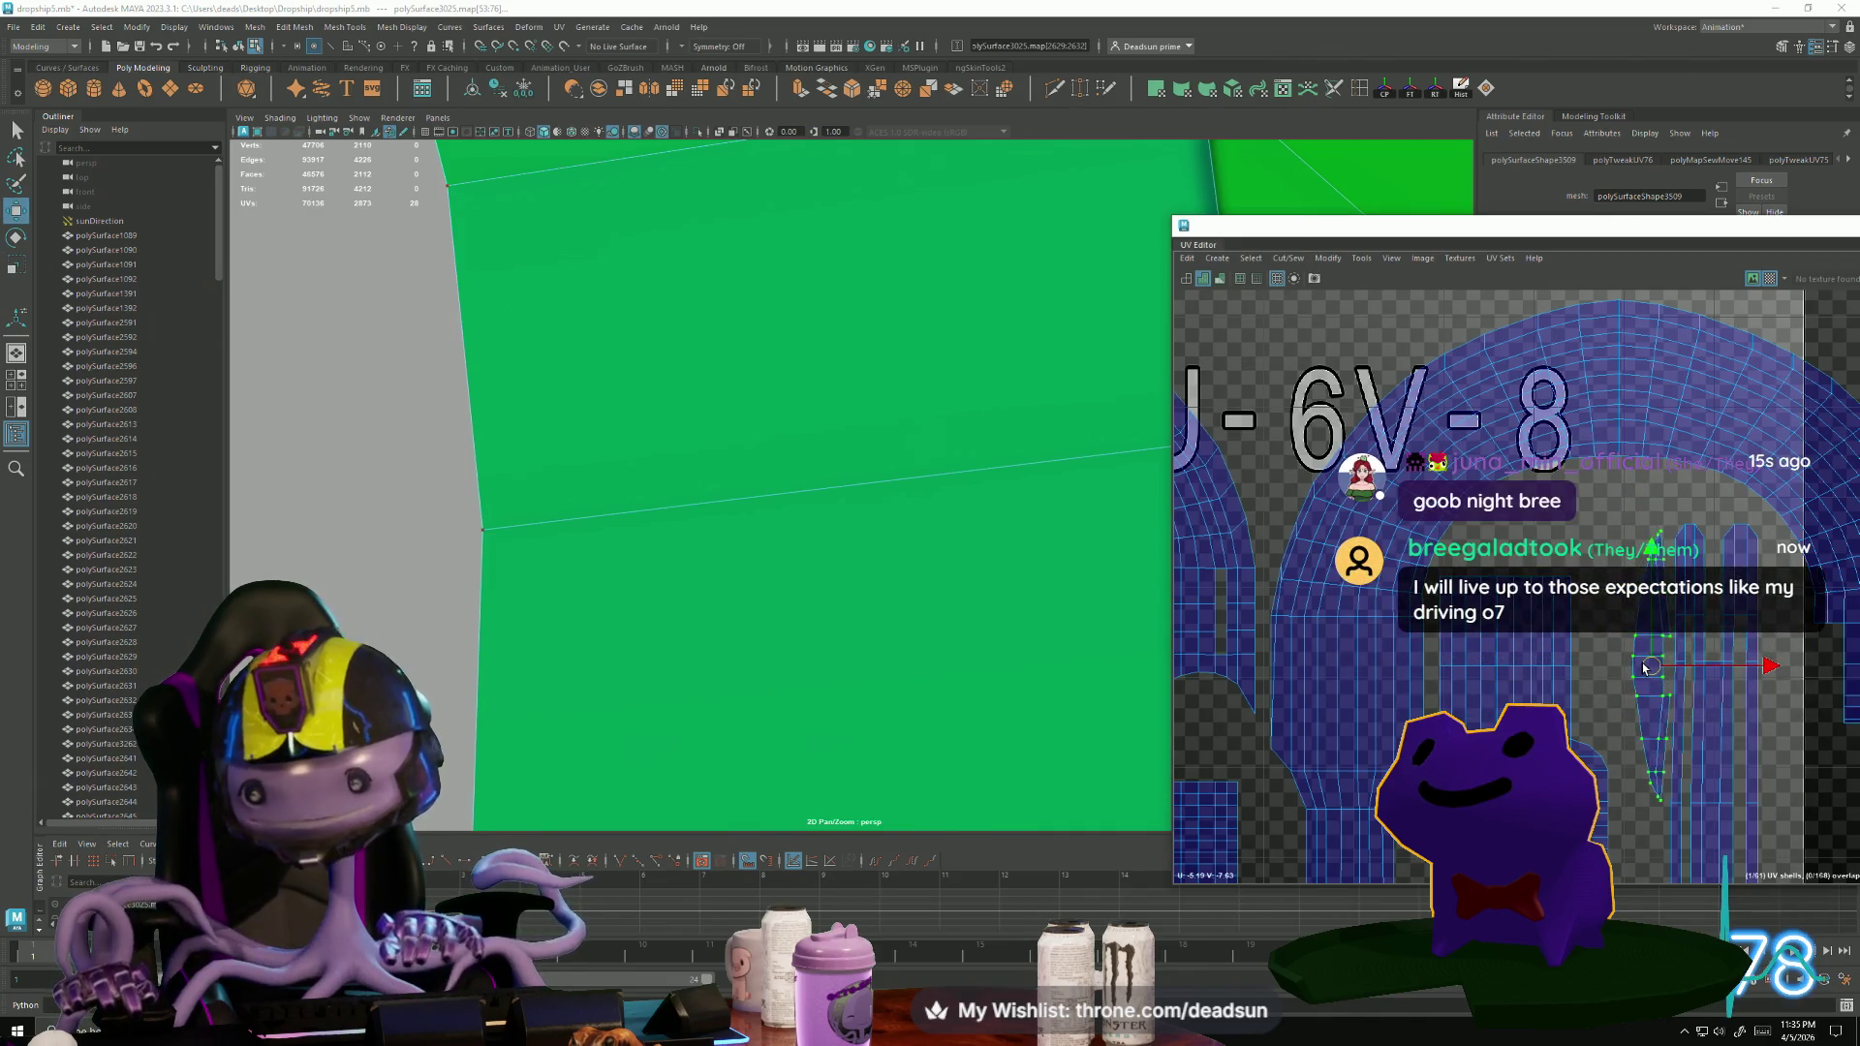
pyautogui.scroll(-5, 1633, 465)
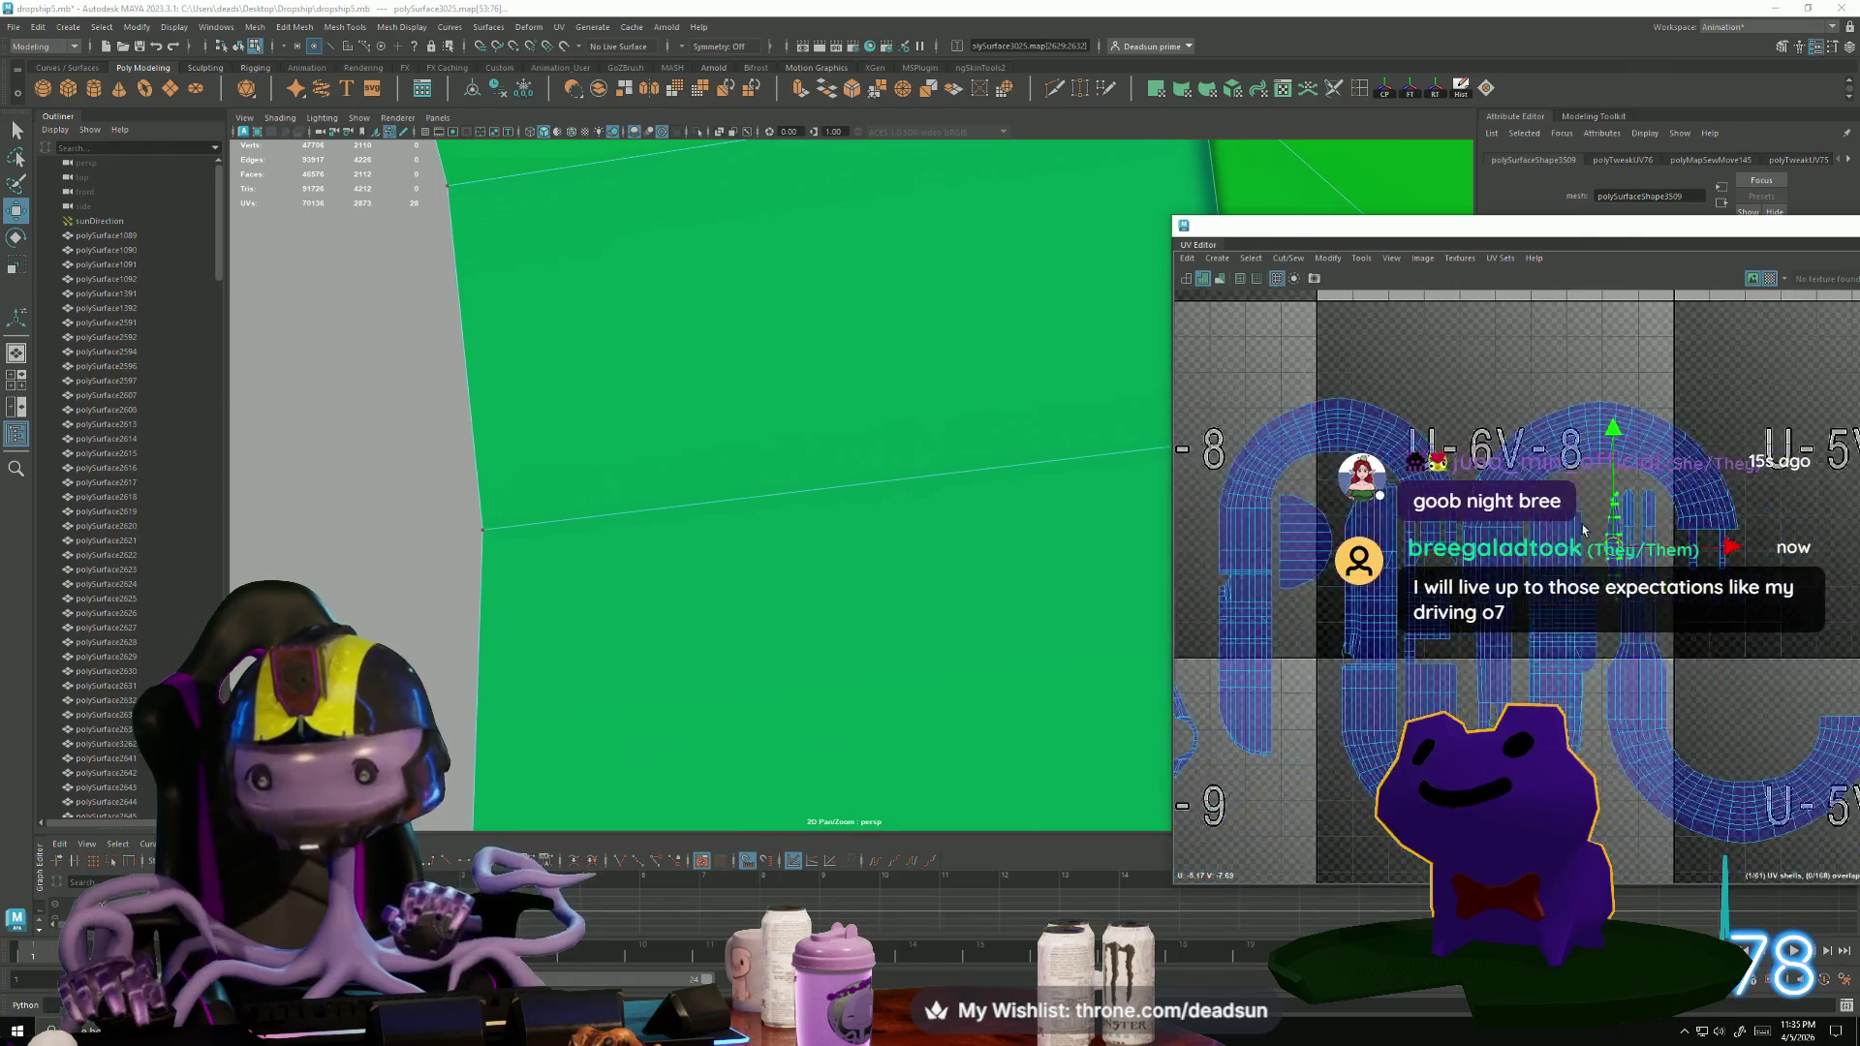
# Shift a small shell and the green shell slightly right, then select the next hose shell.
pyautogui.moveTo(1264, 590); pyautogui.dragTo(1381, 767)
pyautogui.moveTo(1352, 684)
pyautogui.mouseDown()
pyautogui.moveTo(1458, 708)
pyautogui.moveTo(1443, 616)
pyautogui.mouseUp()
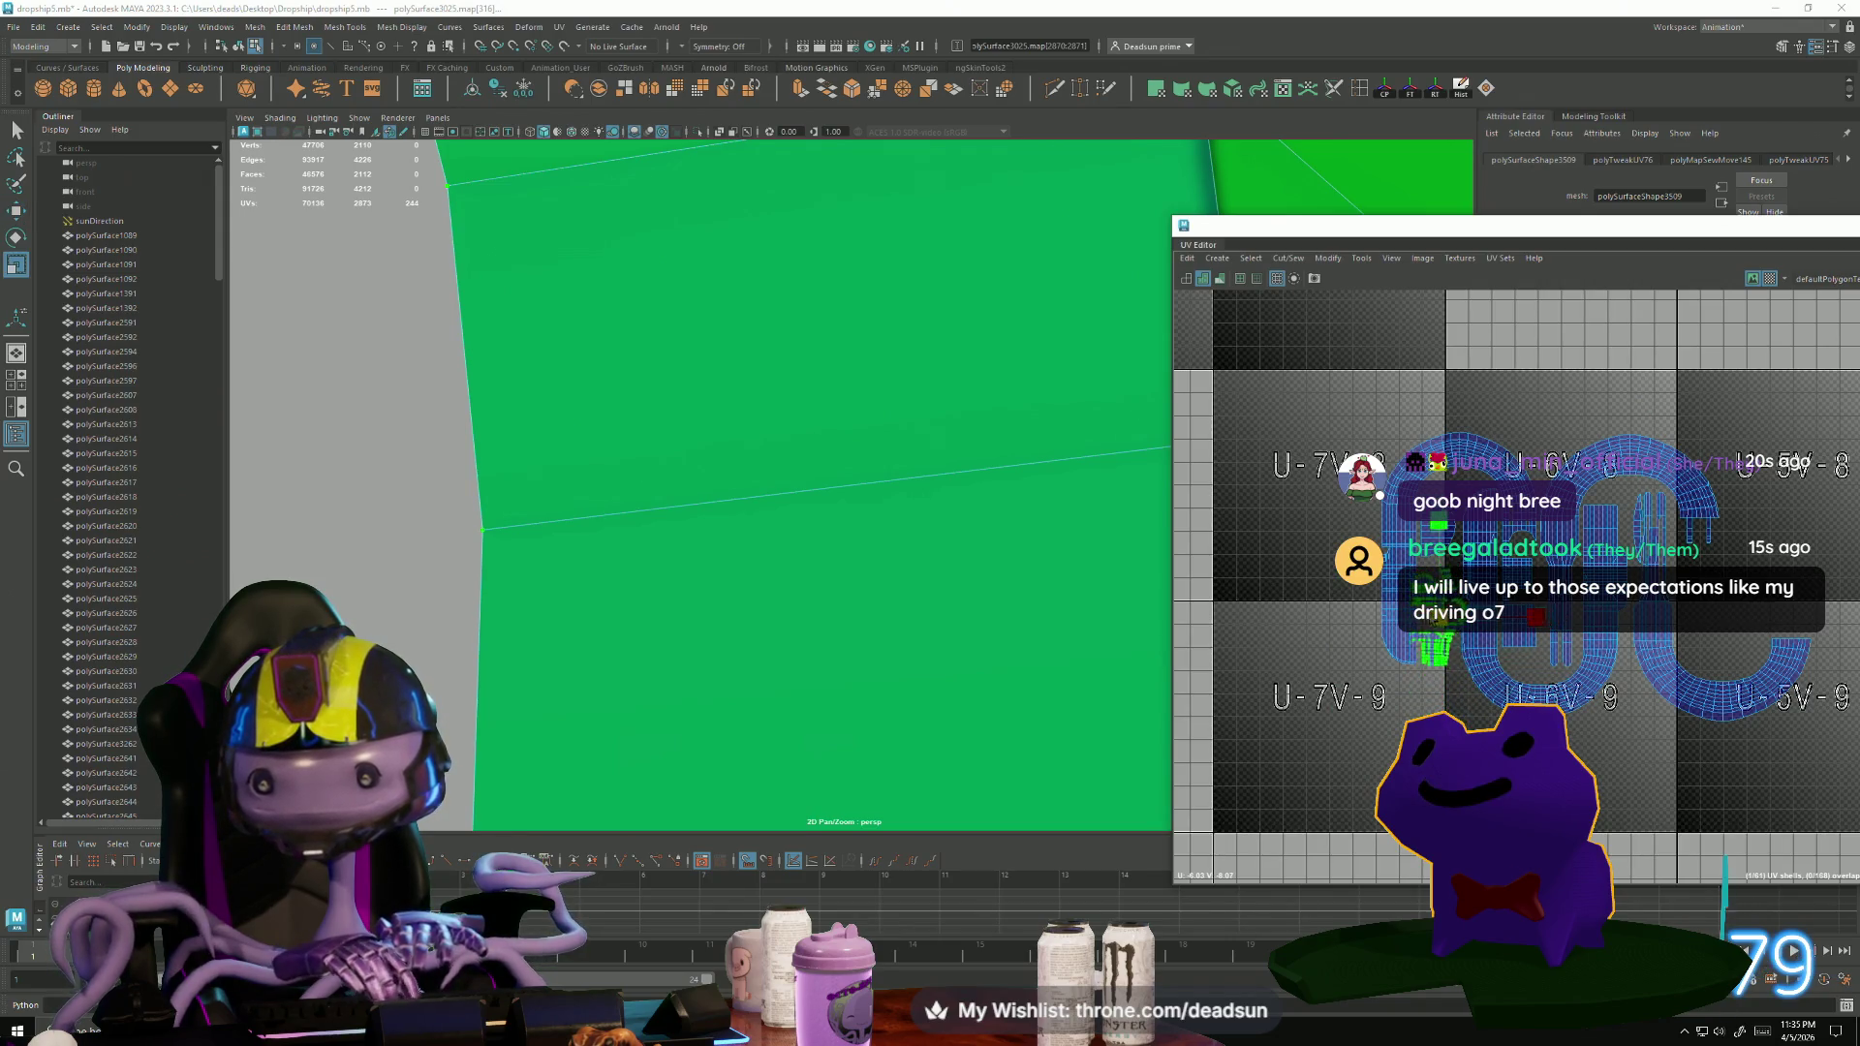
pyautogui.press('w')
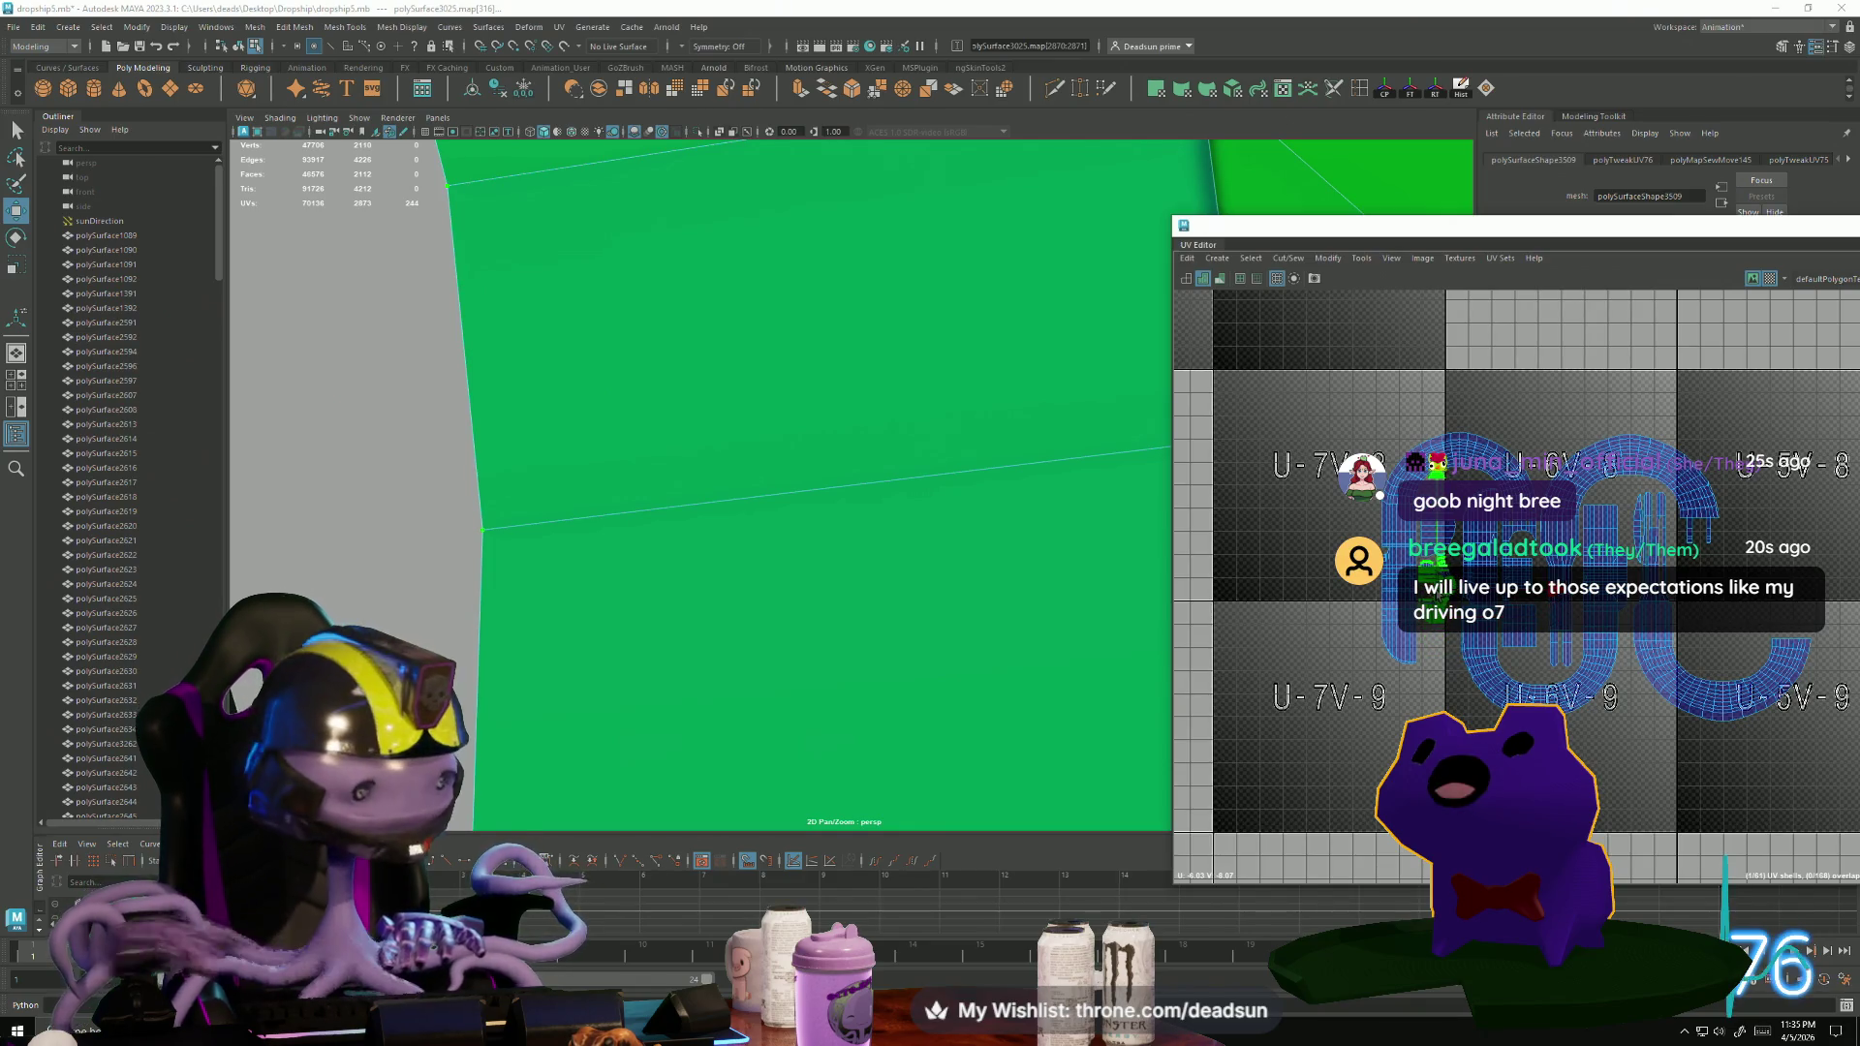
pyautogui.scroll(4, 1443, 586)
pyautogui.moveTo(1431, 588); pyautogui.dragTo(1435, 586)
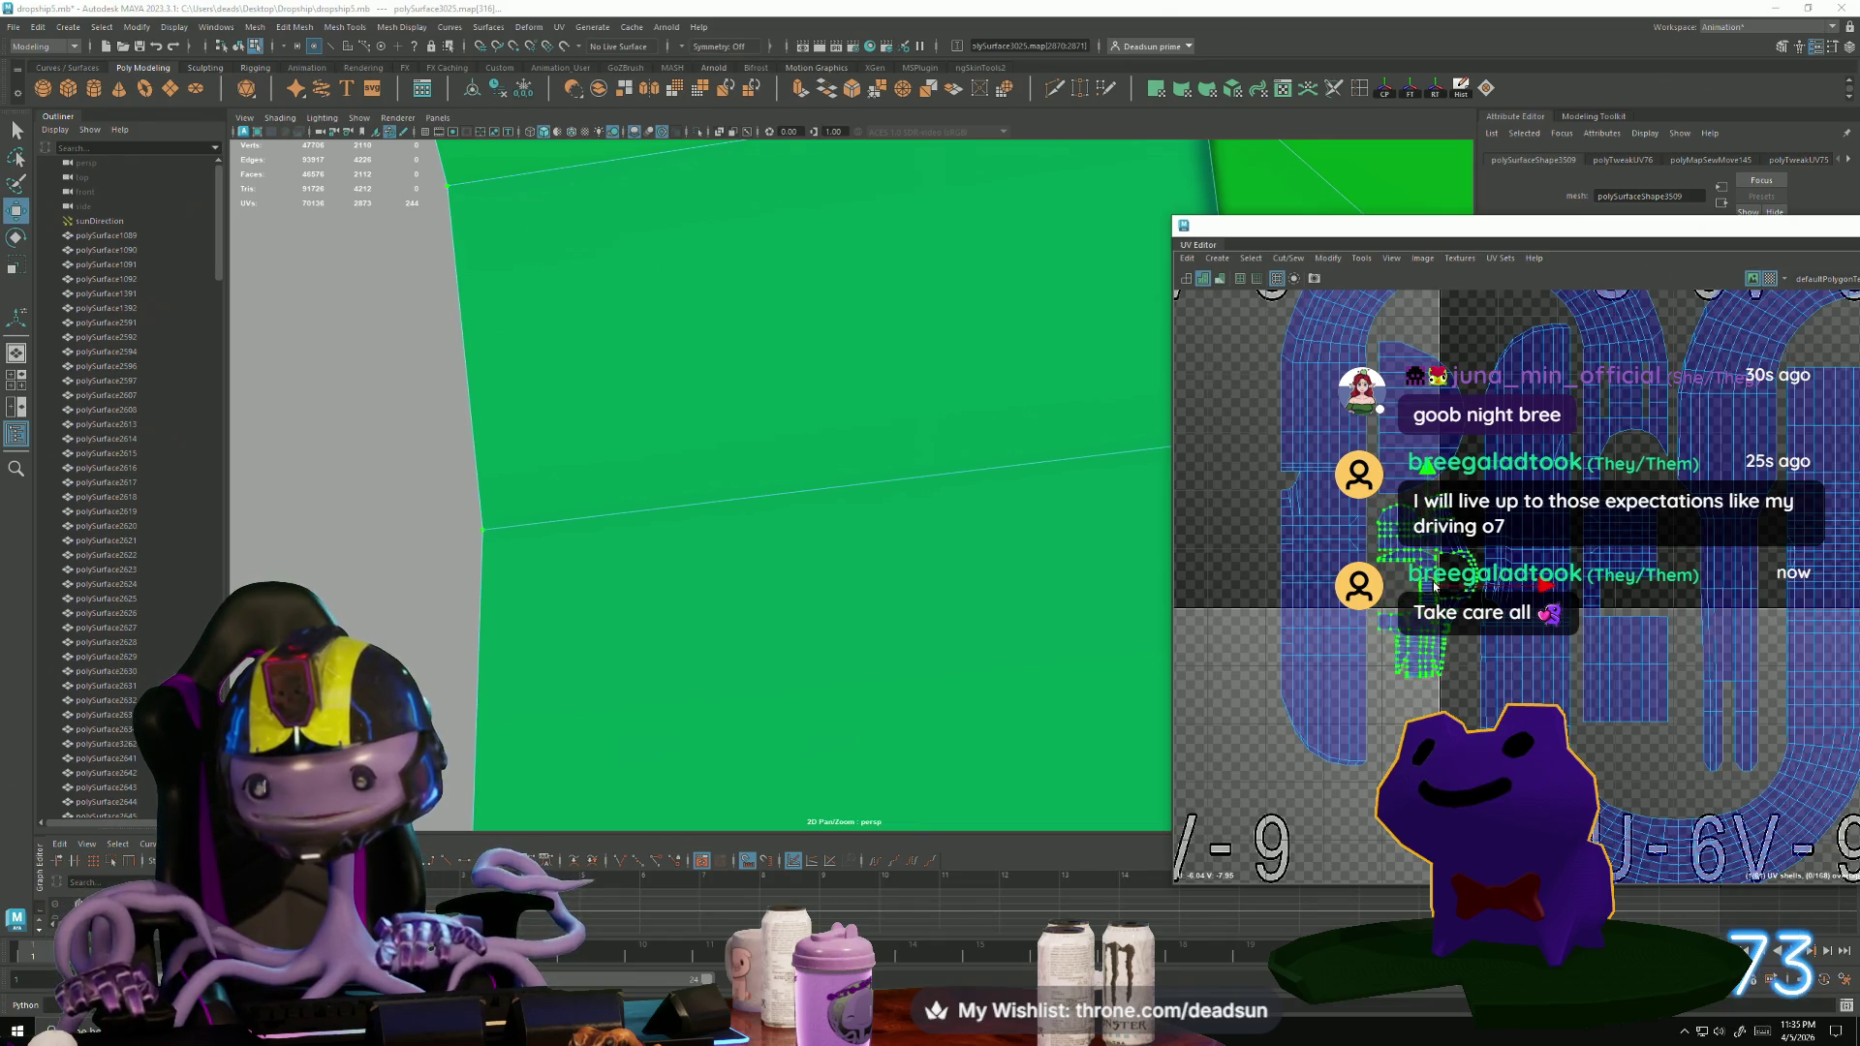
pyautogui.keyDown('alt'); pyautogui.moveTo(1428, 399); pyautogui.dragTo(1381, 596, button='middle'); pyautogui.keyUp('alt')
pyautogui.click(1360, 642)
# Rotate the selected hose shell 90° to lie horizontally and shift it up and right.
pyautogui.press('e')
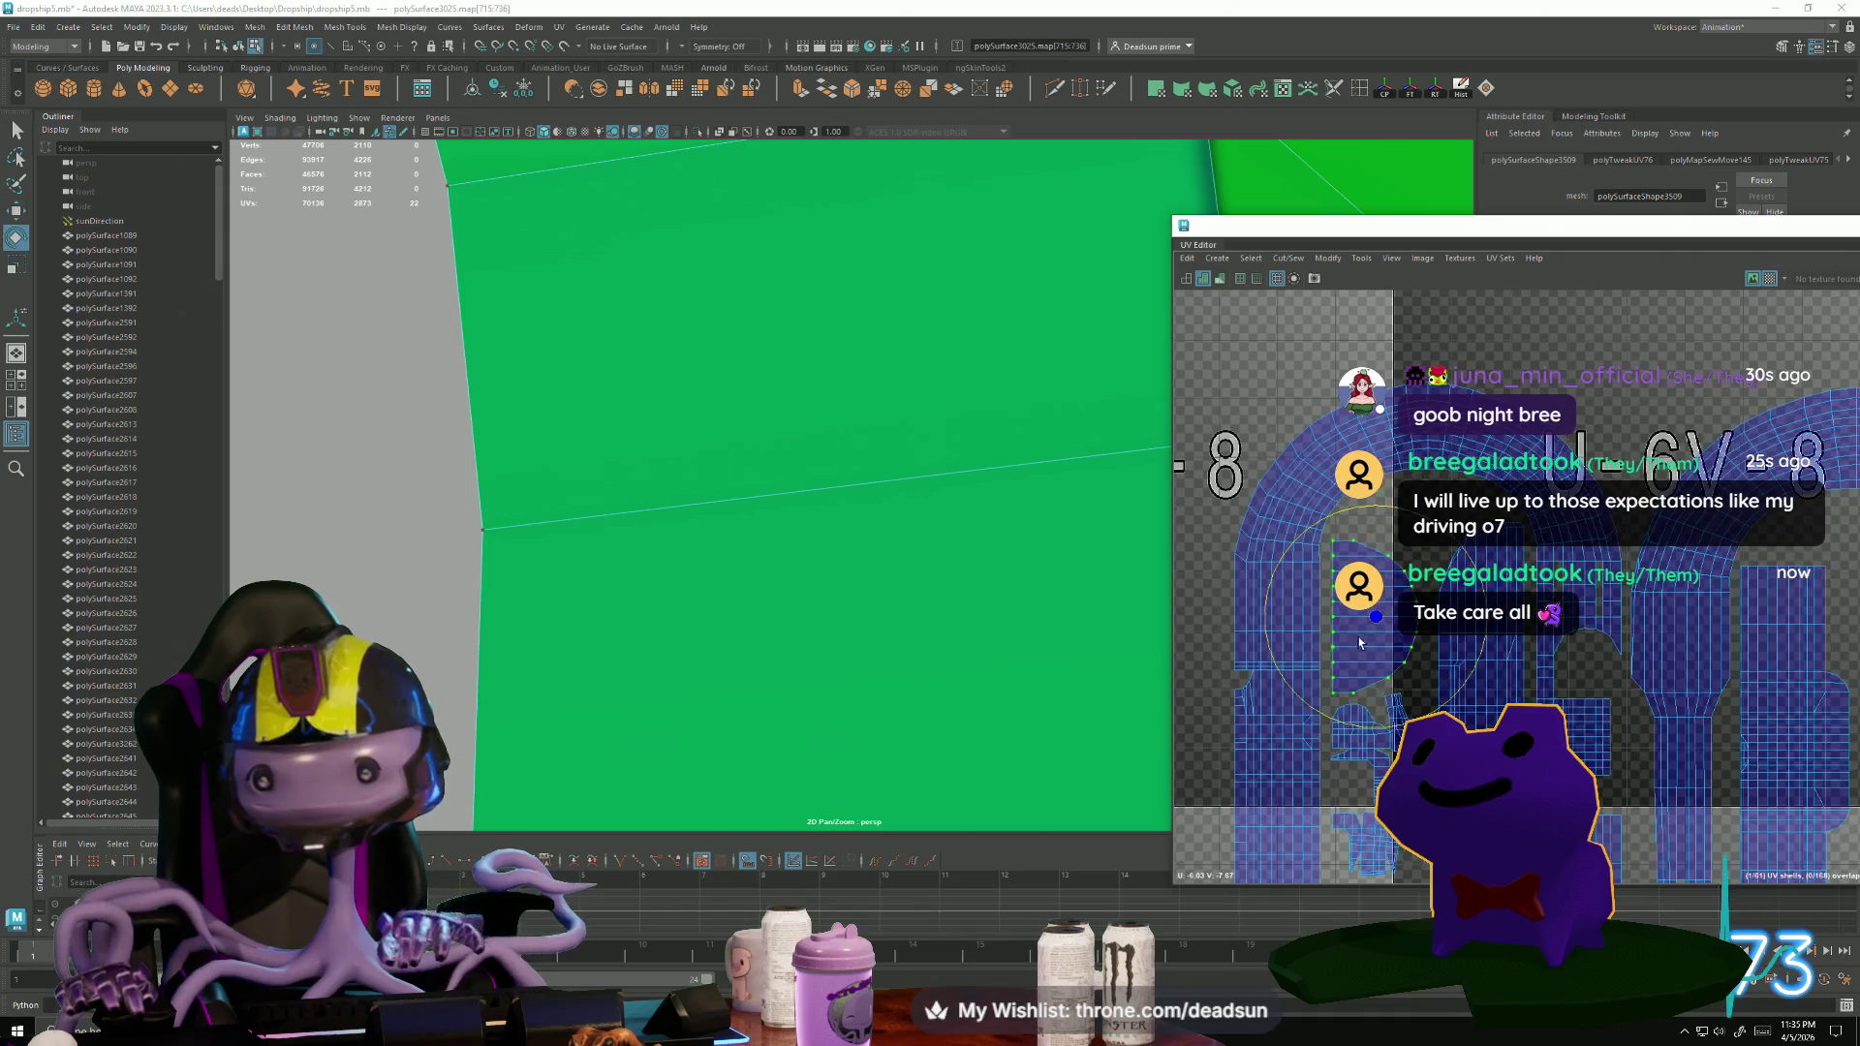
pyautogui.moveTo(1357, 500)
pyautogui.mouseDown()
pyautogui.moveTo(1178, 568)
pyautogui.moveTo(1108, 620)
pyautogui.mouseUp()
pyautogui.press('r')
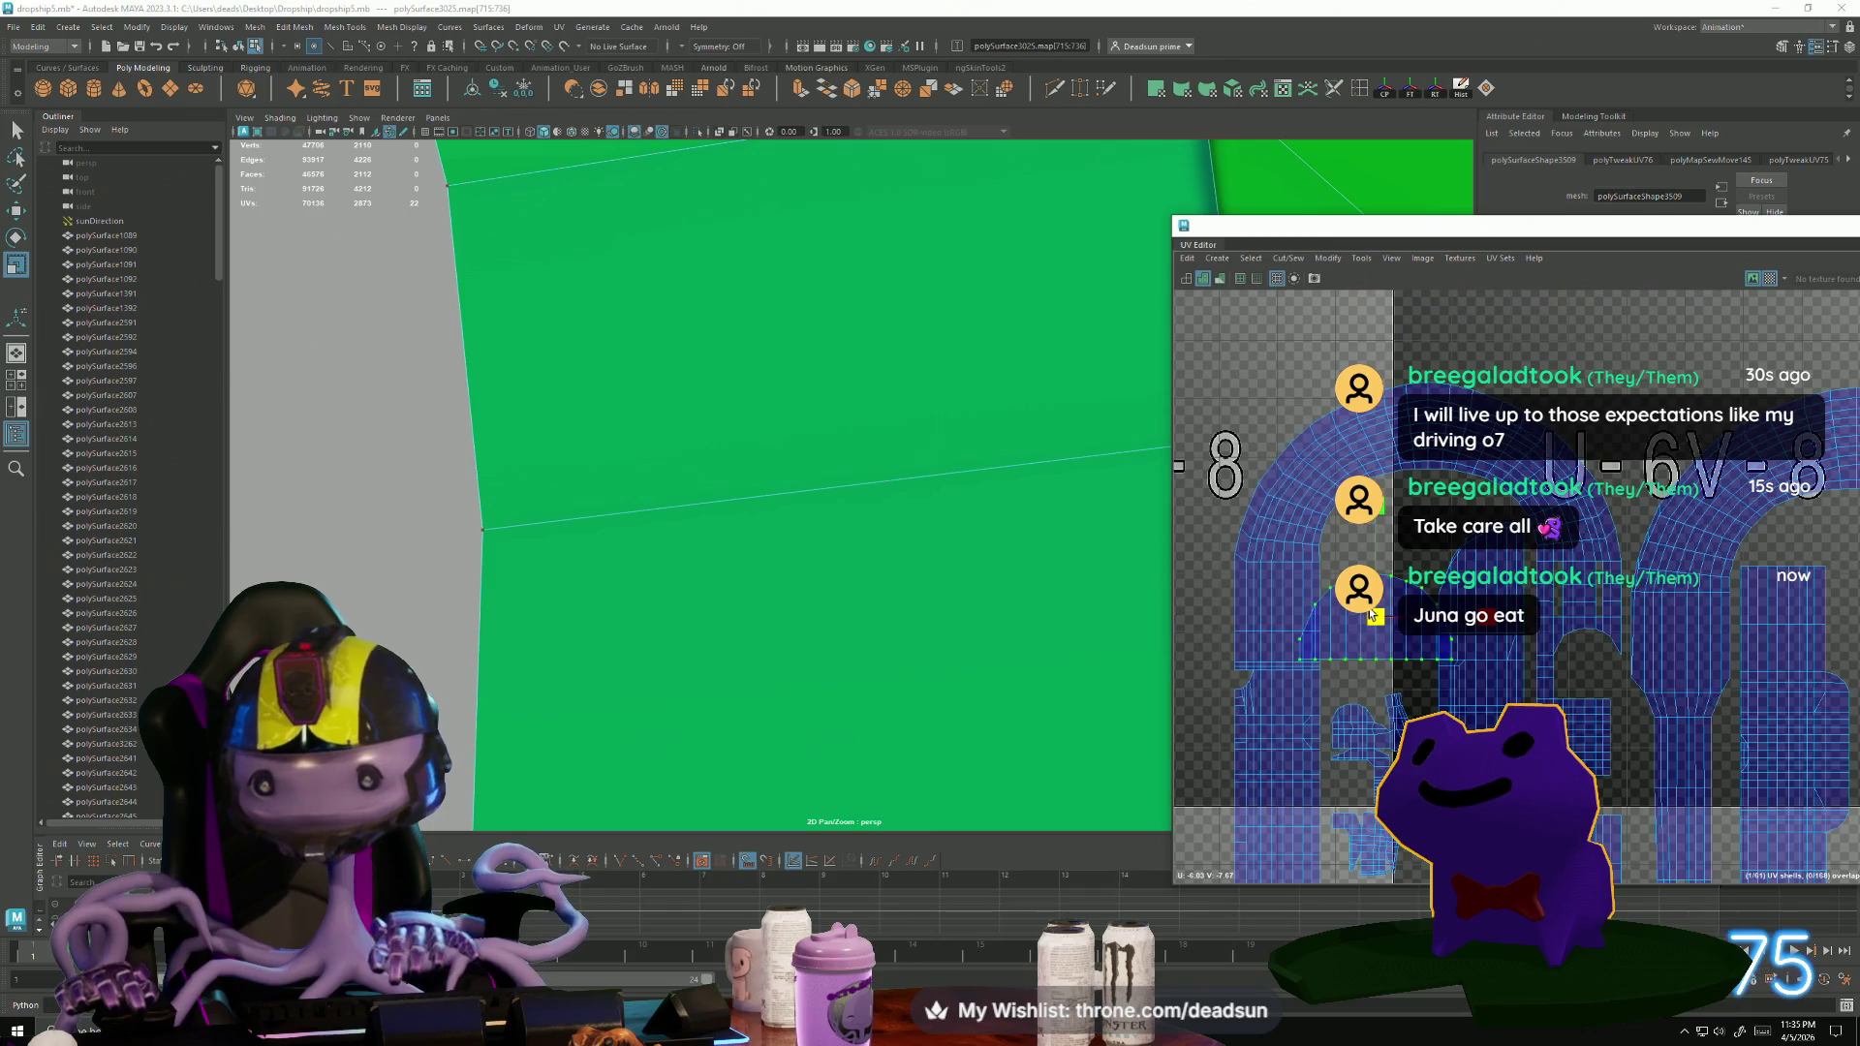
pyautogui.moveTo(1380, 623); pyautogui.dragTo(1433, 499)
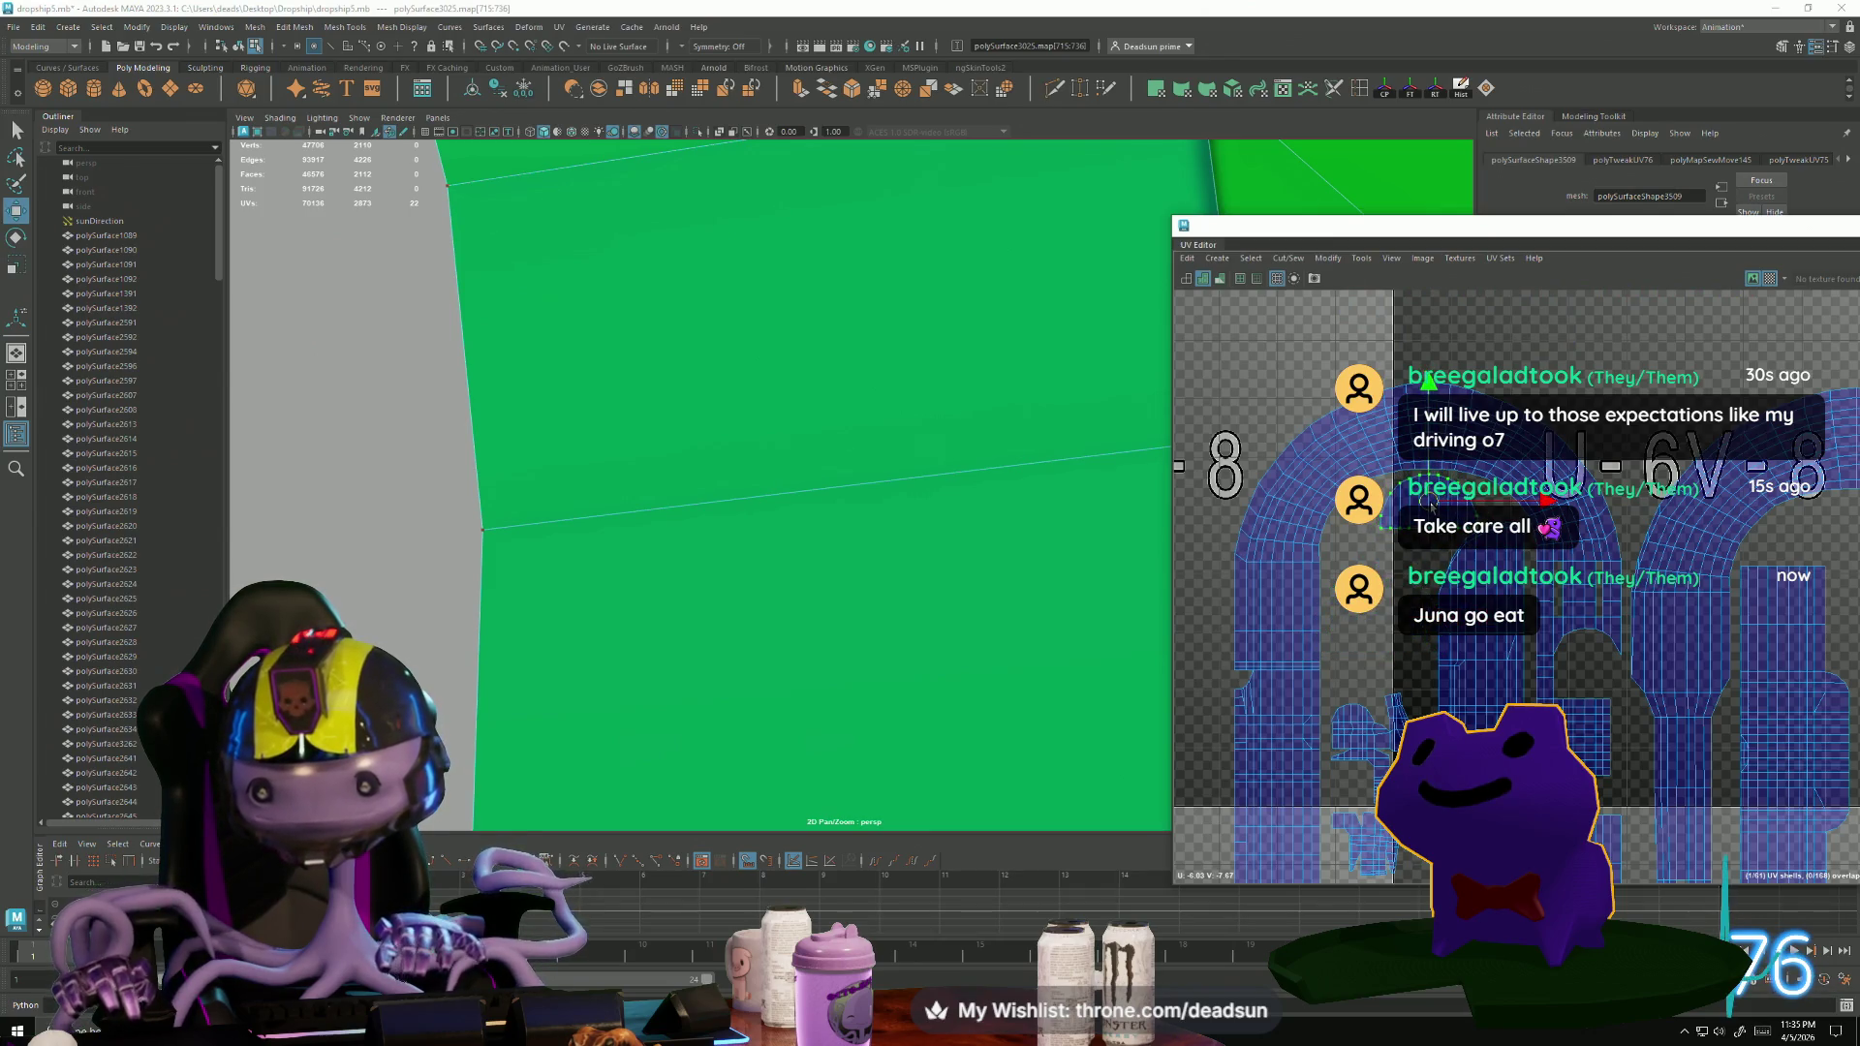
# Move the lower-left UV shell upward.
pyautogui.click(1400, 736)
pyautogui.moveTo(1400, 736); pyautogui.dragTo(1395, 576)
pyautogui.scroll(-10, 1683, 728)
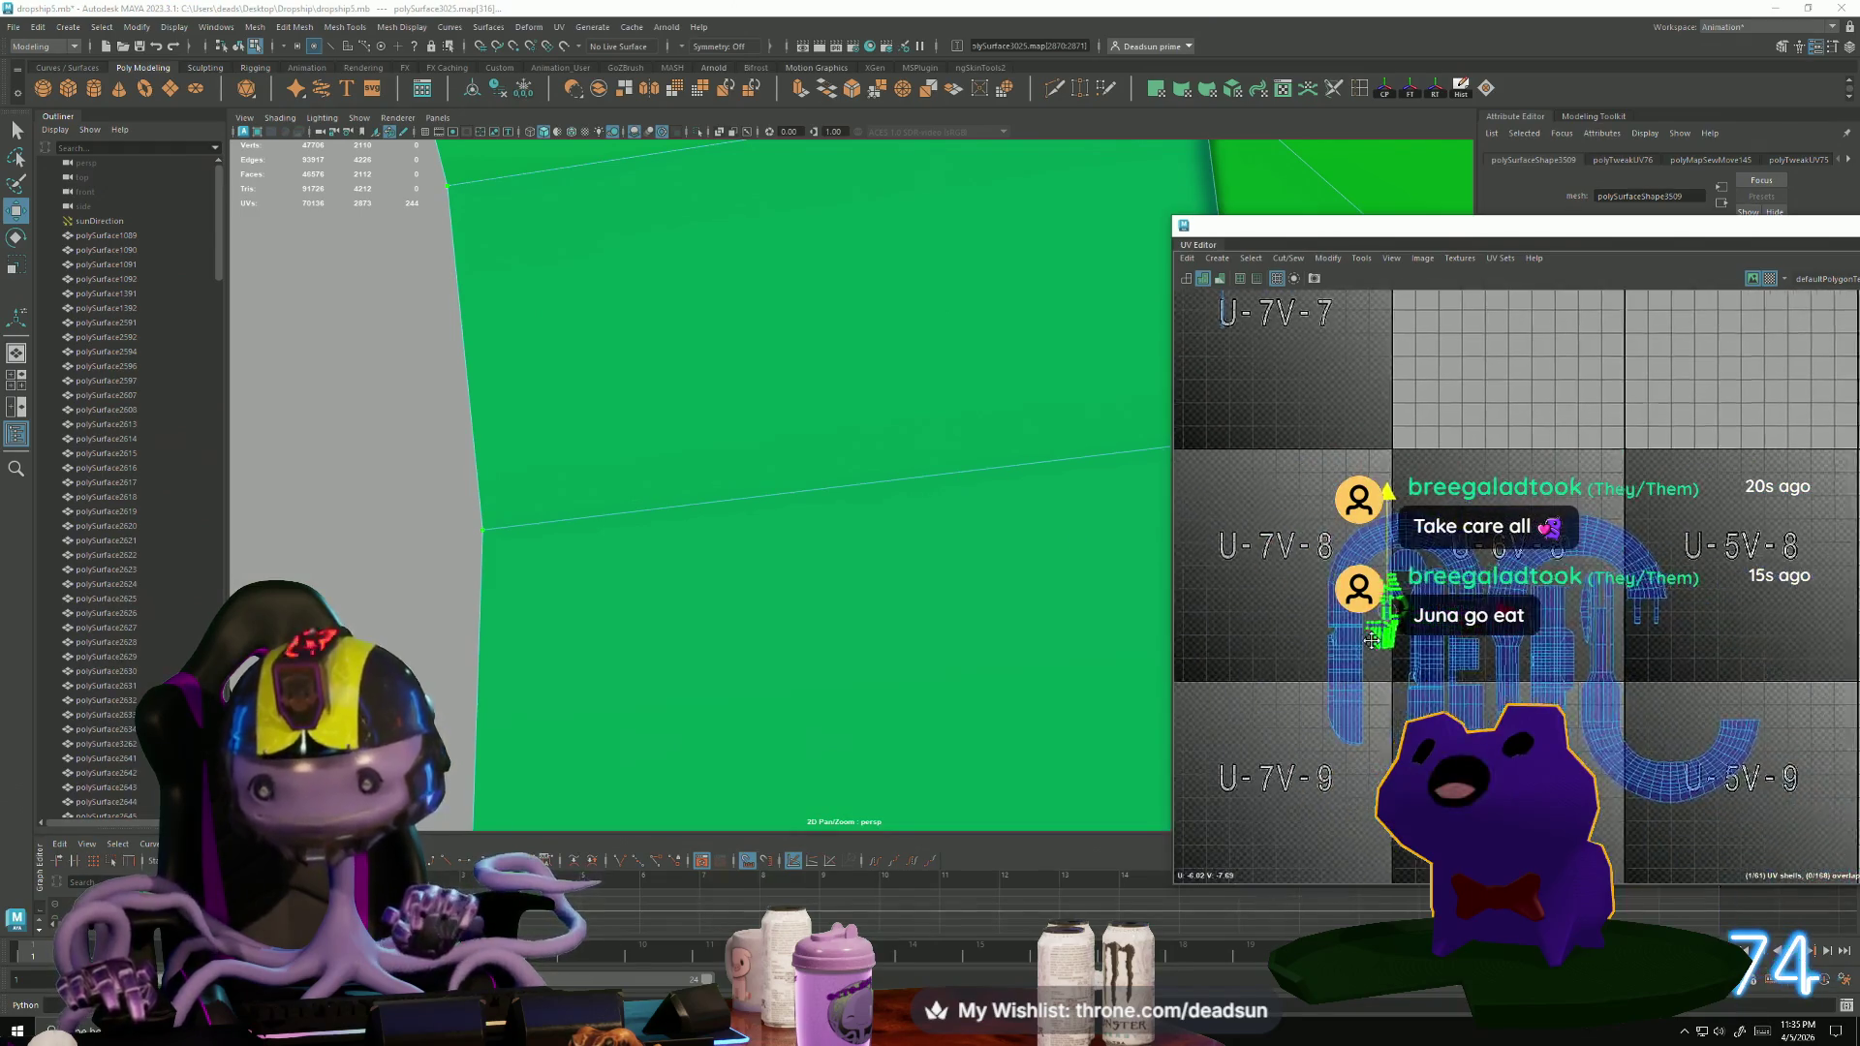
pyautogui.scroll(10, 1345, 429)
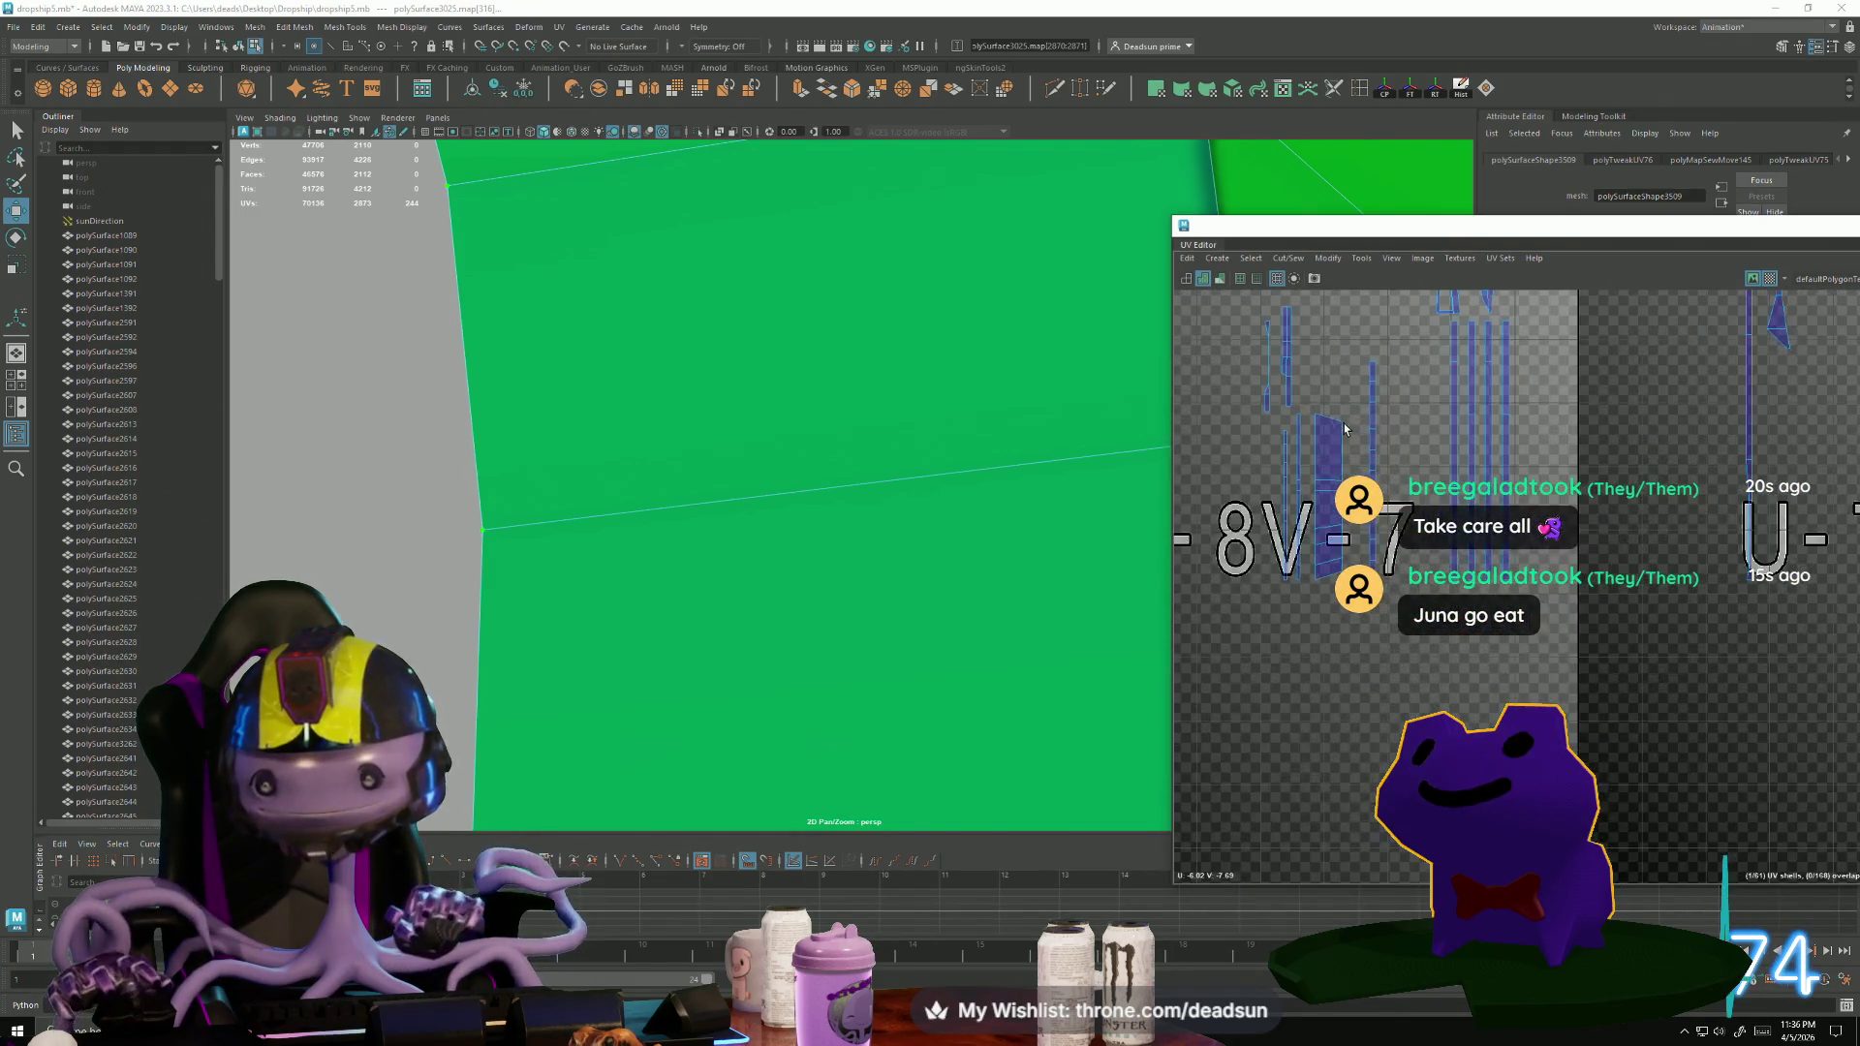
pyautogui.scroll(-5, 1629, 578)
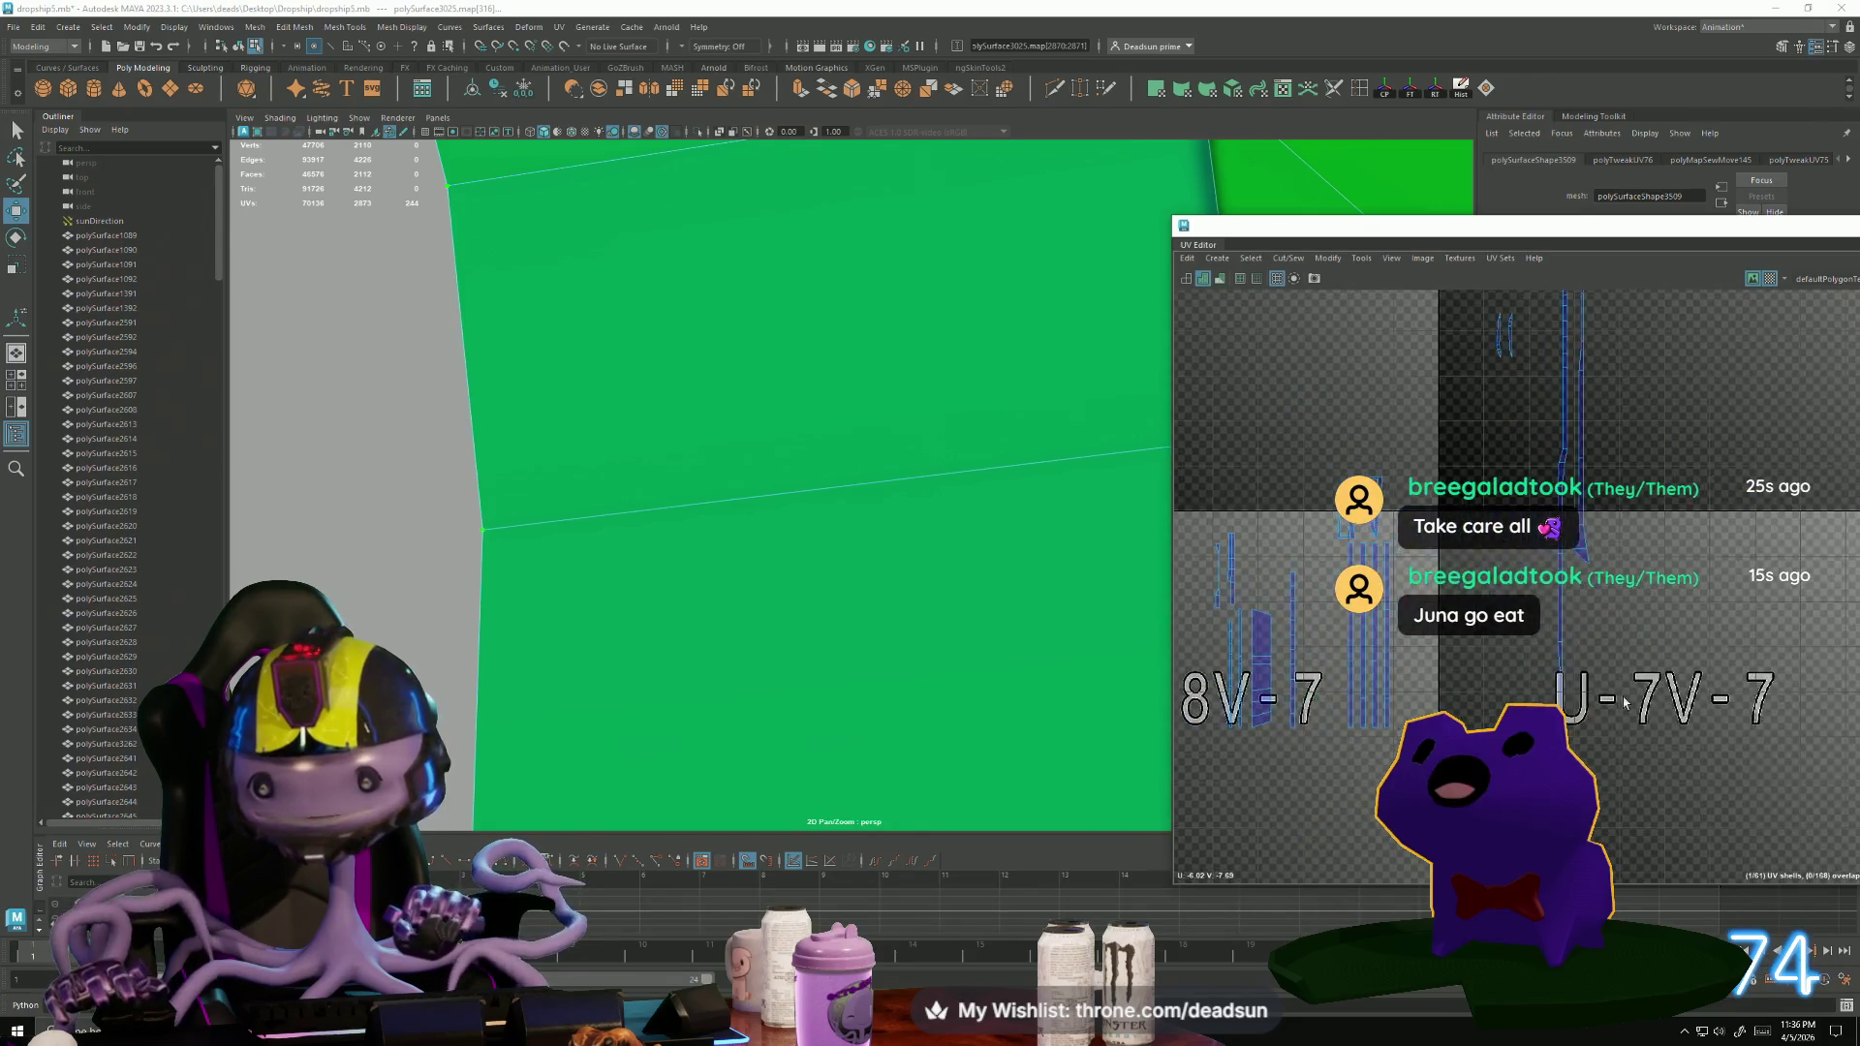
# Select a single edge on the arch shell, with tiles U-7V-9 and U-5V-8 in view.
pyautogui.moveTo(1517, 593)
pyautogui.keyDown('alt'); pyautogui.mouseDown(button='middle')
pyautogui.moveTo(1274, 611)
pyautogui.moveTo(1318, 514)
pyautogui.moveTo(1269, 426)
pyautogui.moveTo(1253, 440)
pyautogui.mouseUp(button='middle'); pyautogui.keyUp('alt')
pyautogui.moveTo(1252, 444); pyautogui.dragTo(1249, 379, button='right')
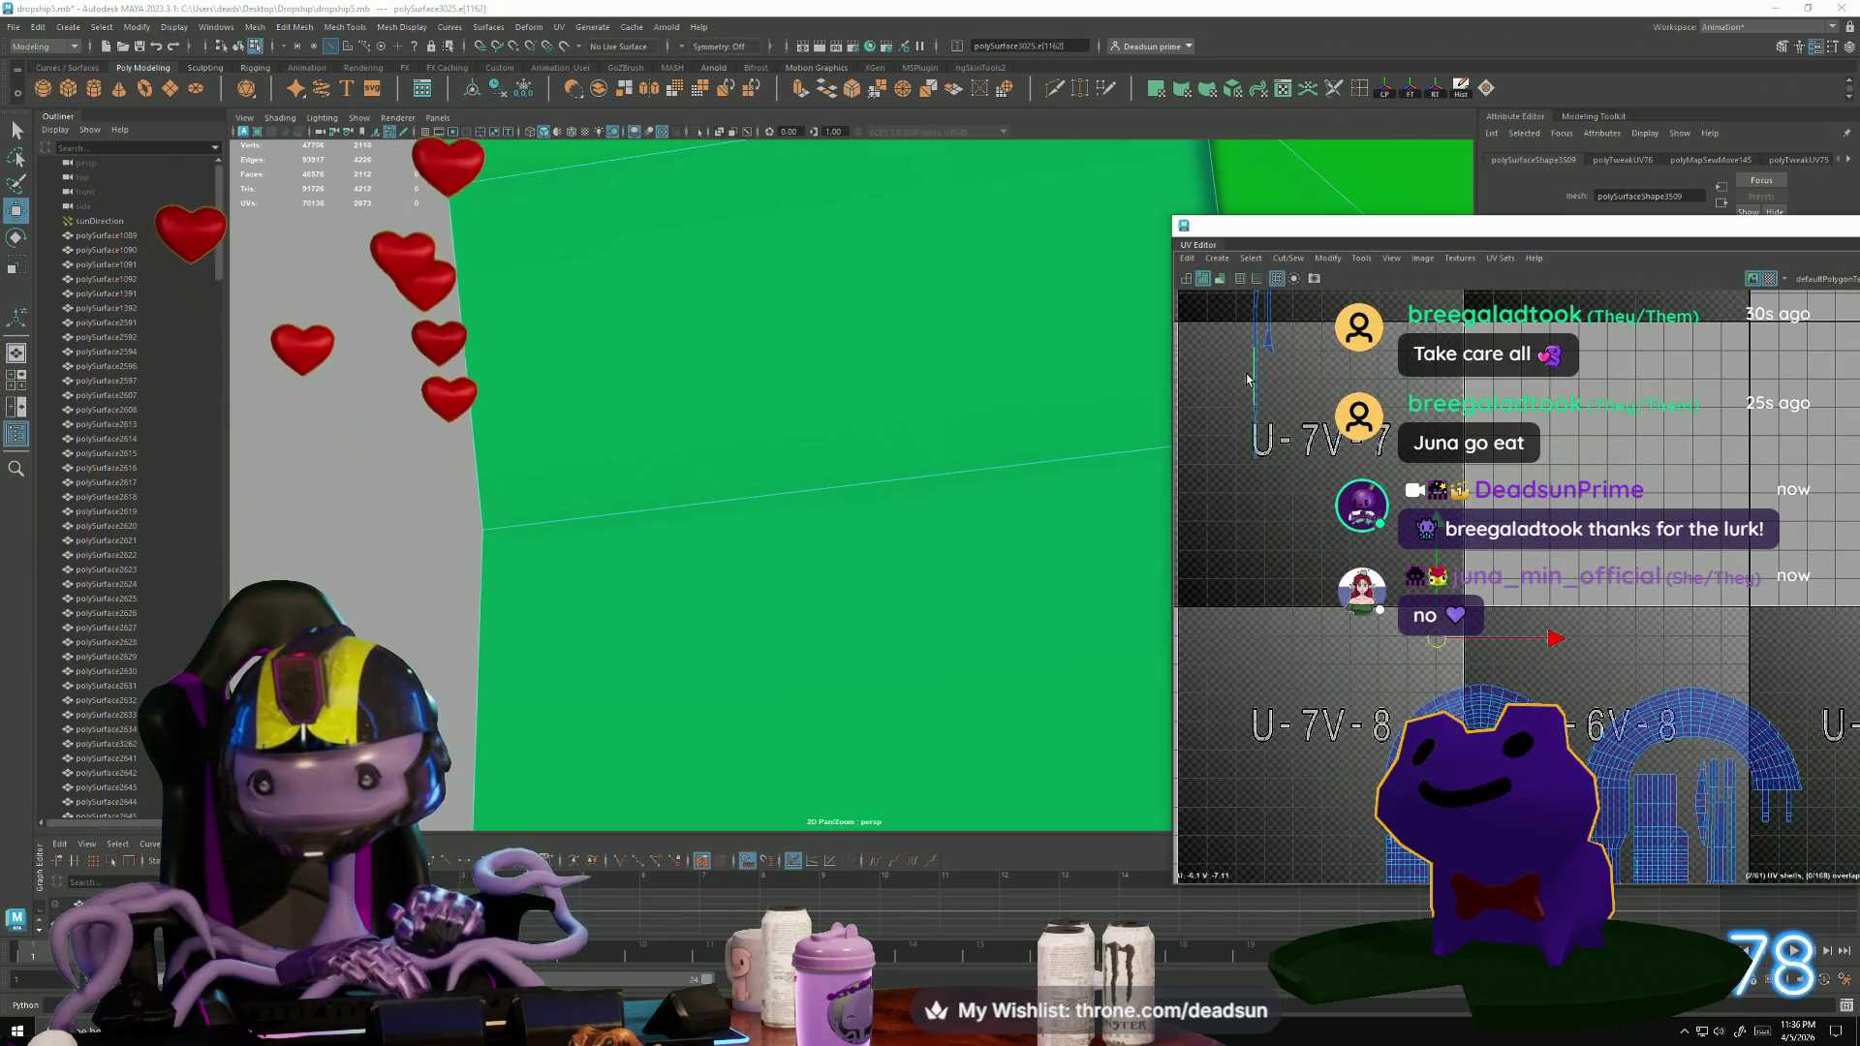
pyautogui.click(1497, 596)
pyautogui.moveTo(1497, 595)
pyautogui.keyDown('alt'); pyautogui.mouseDown(button='middle')
pyautogui.moveTo(1333, 450)
pyautogui.moveTo(1392, 630)
pyautogui.moveTo(1370, 634)
pyautogui.mouseUp(button='middle'); pyautogui.keyUp('alt')
pyautogui.scroll(-2, 1333, 449)
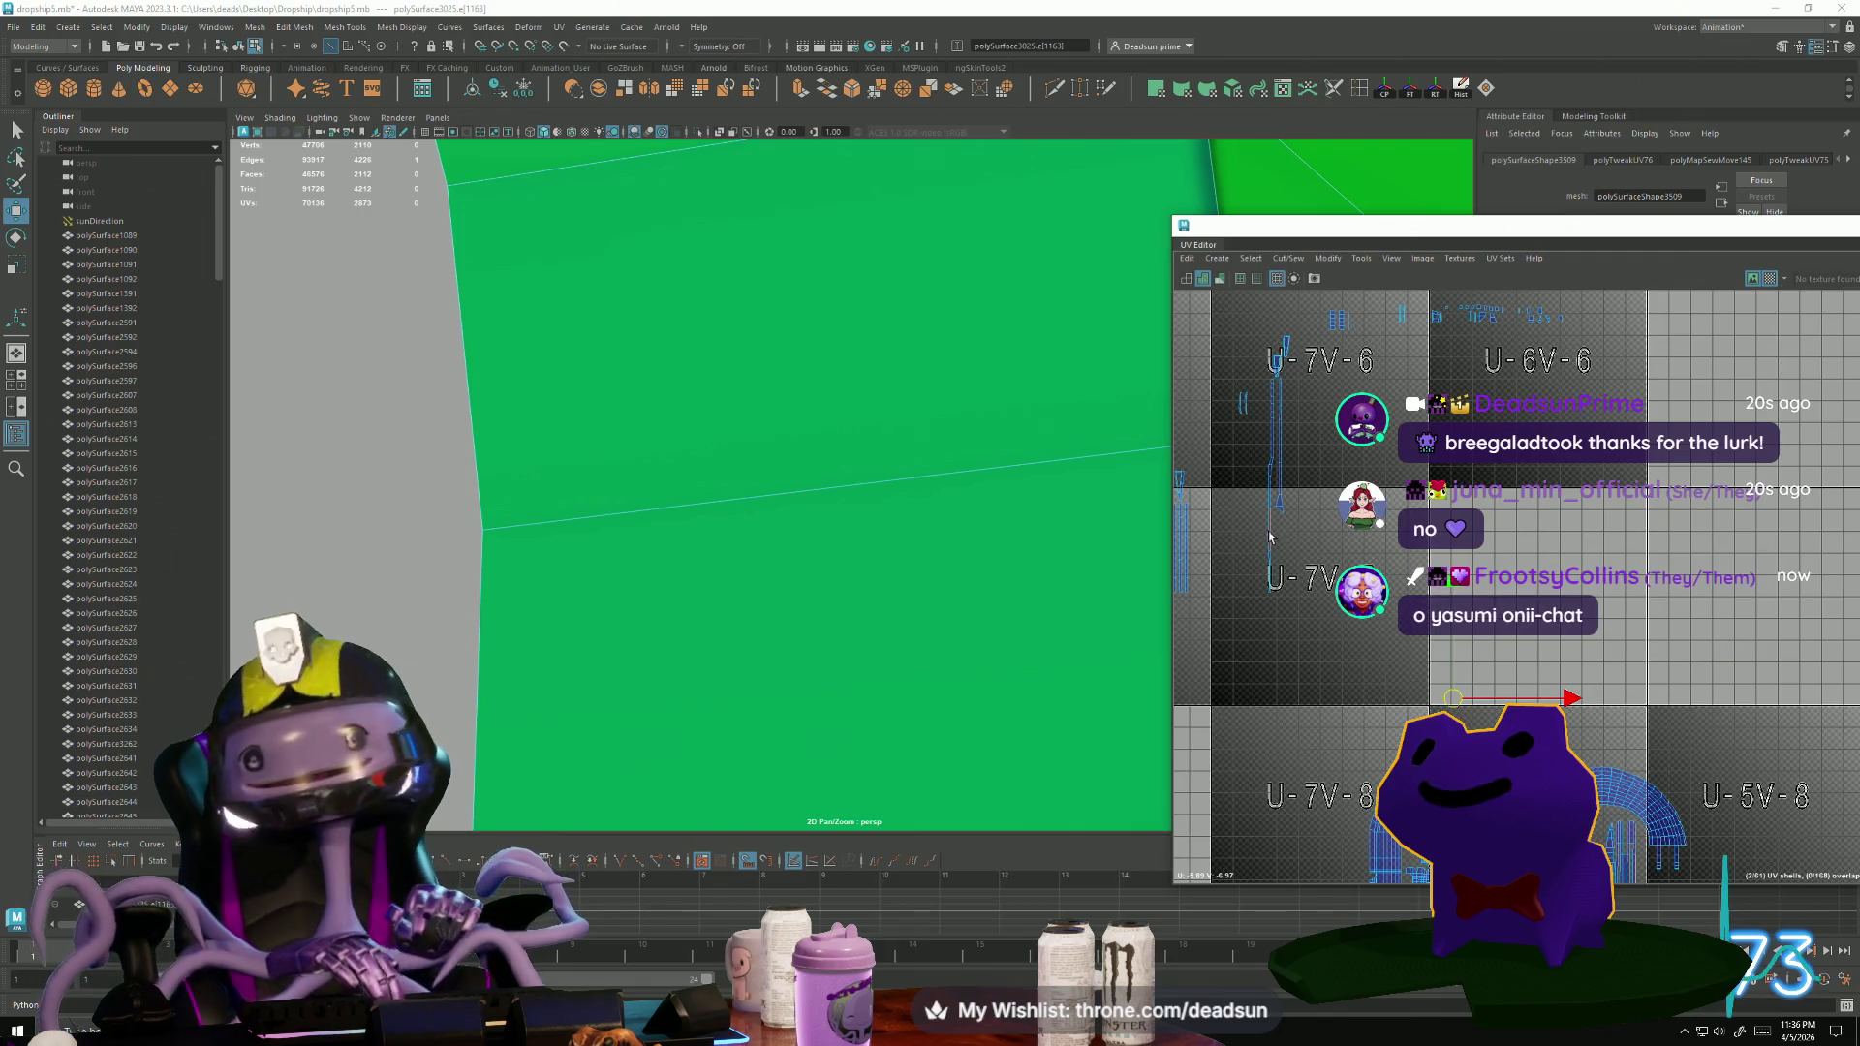
pyautogui.scroll(3, 1324, 637)
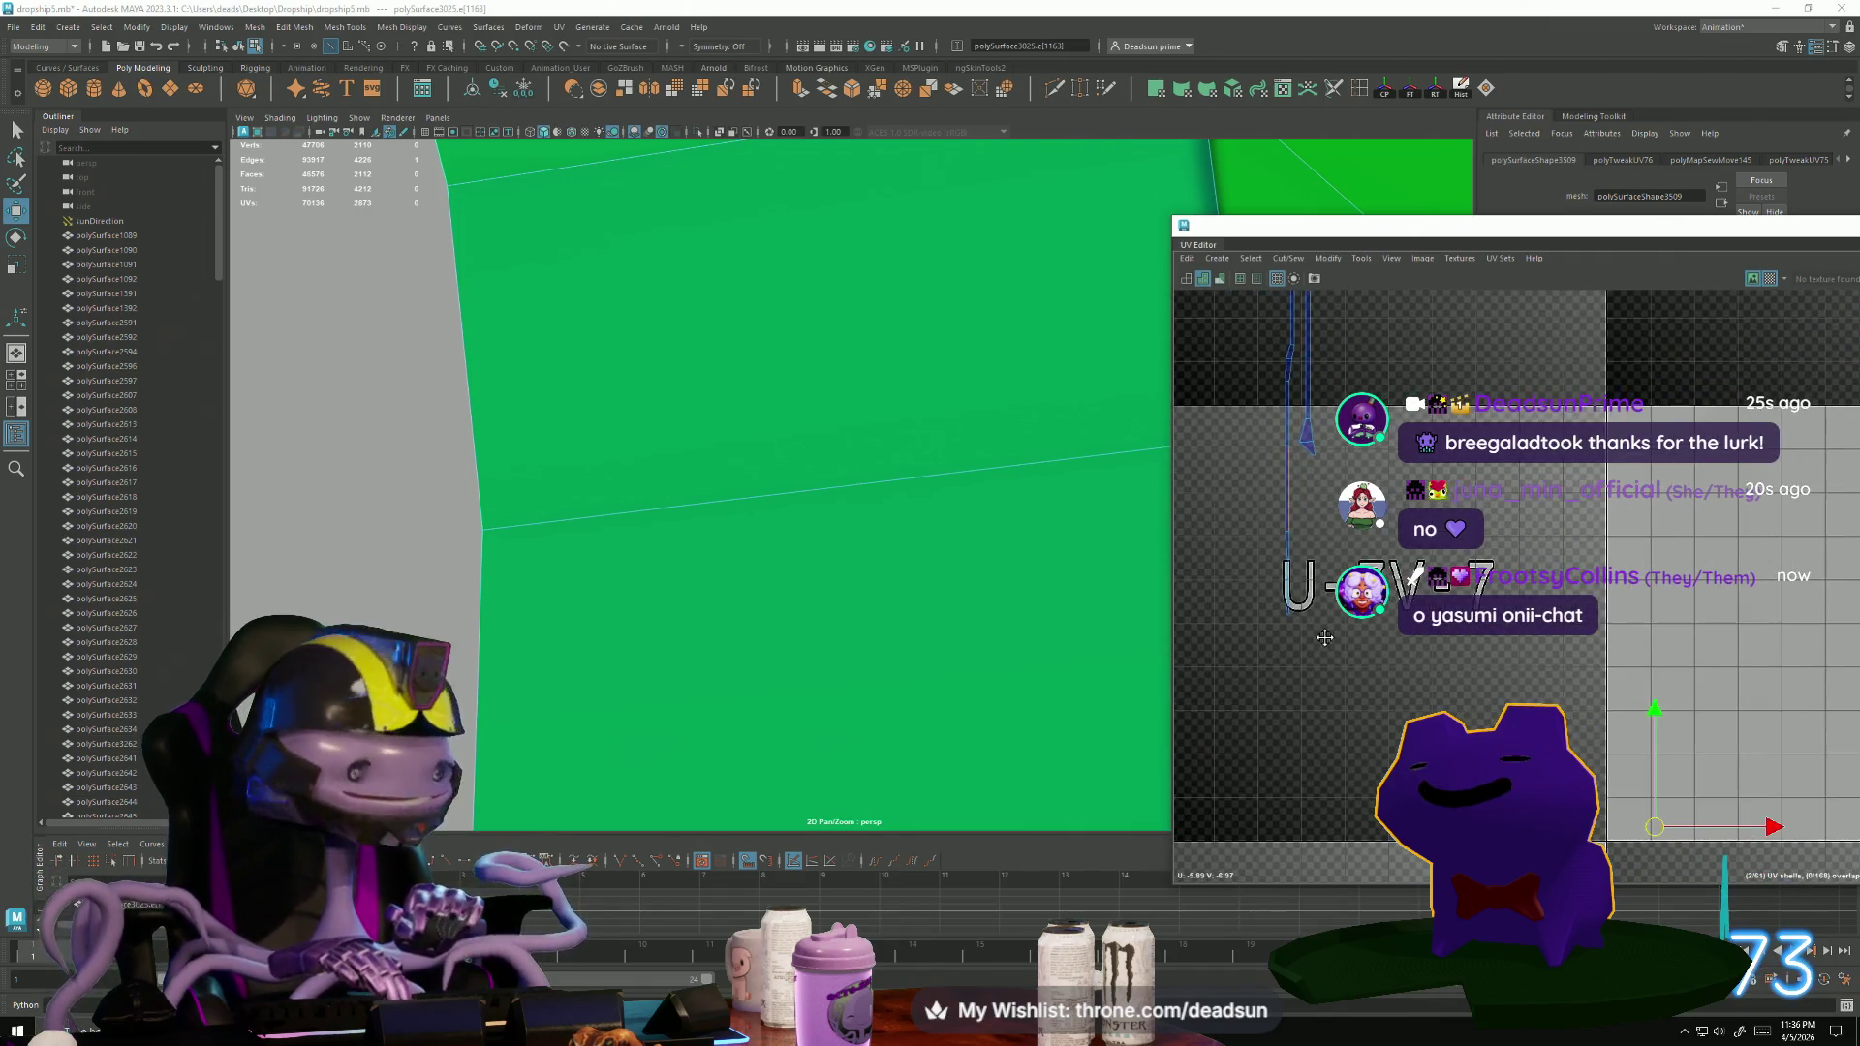
# Convert the edge to UVs and move the UV line down-right toward tile U-5V-8.
pyautogui.keyDown('ctrl'); pyautogui.moveTo(1308, 620); pyautogui.dragTo(1296, 513, button='right'); pyautogui.keyUp('ctrl')
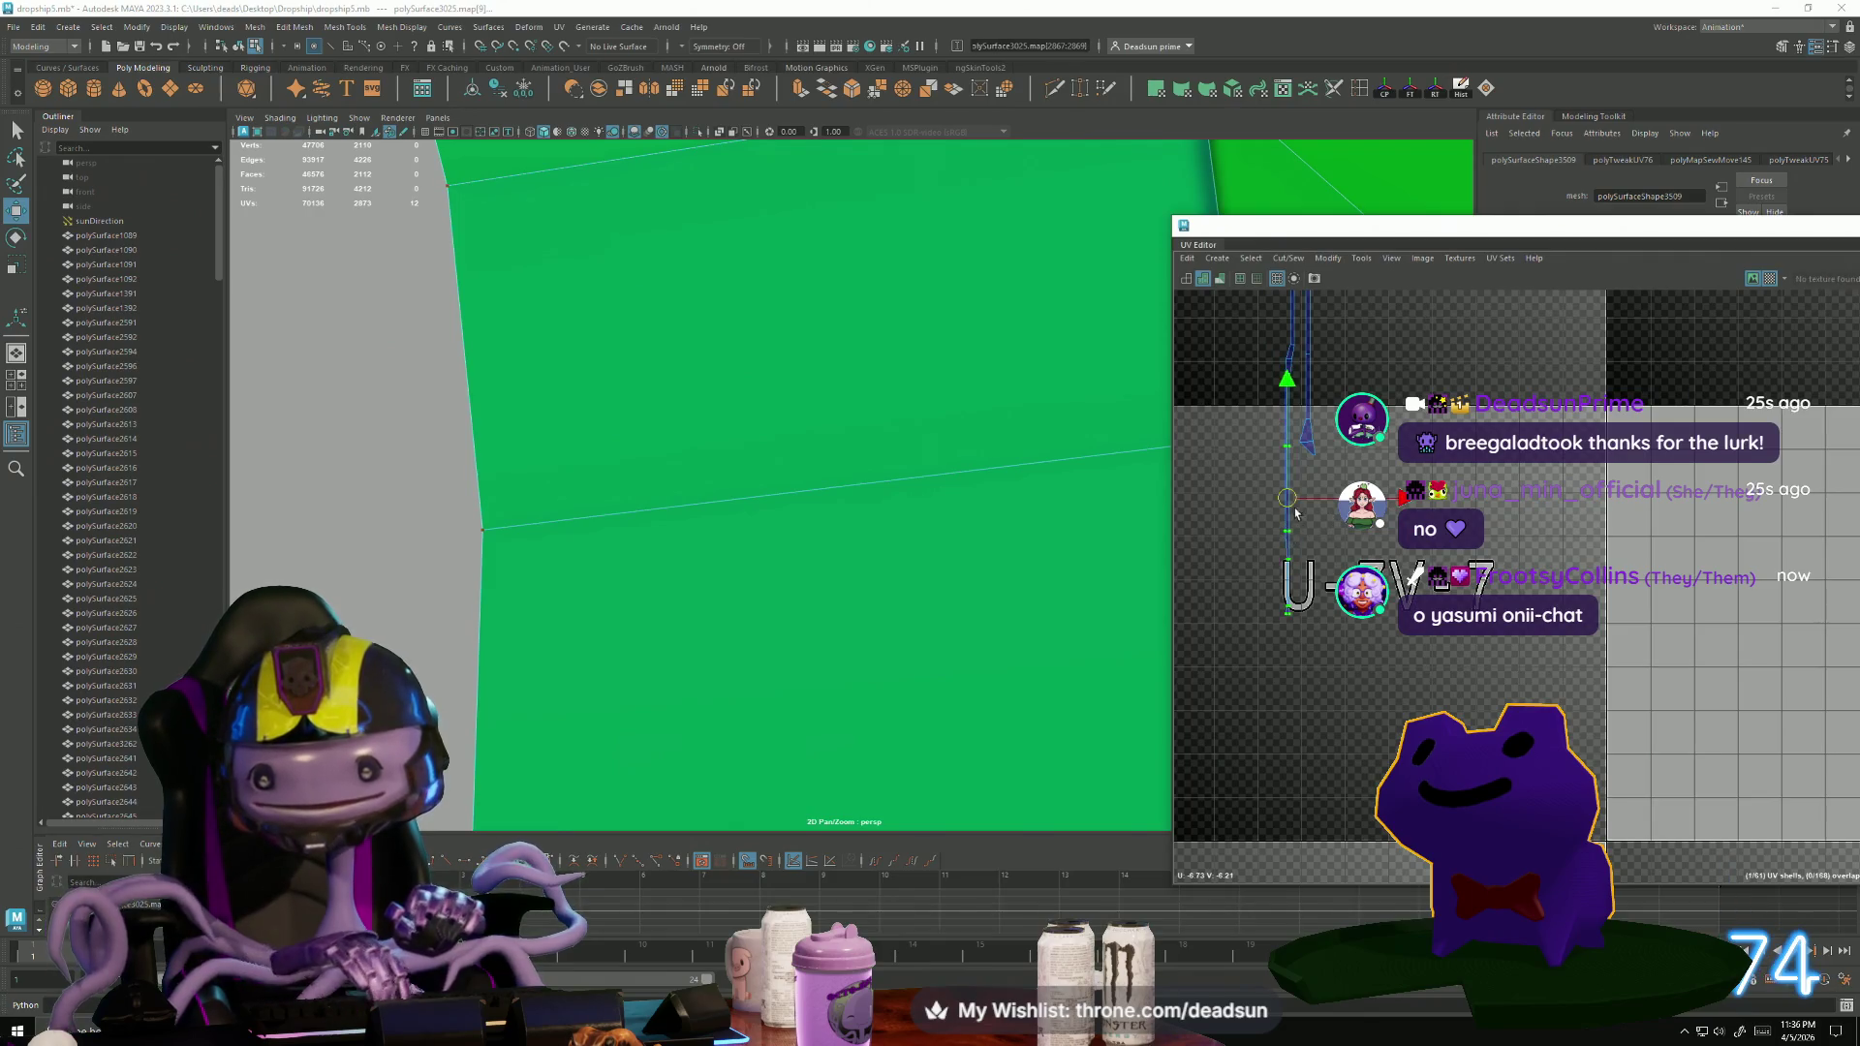
pyautogui.scroll(-4, 1299, 509)
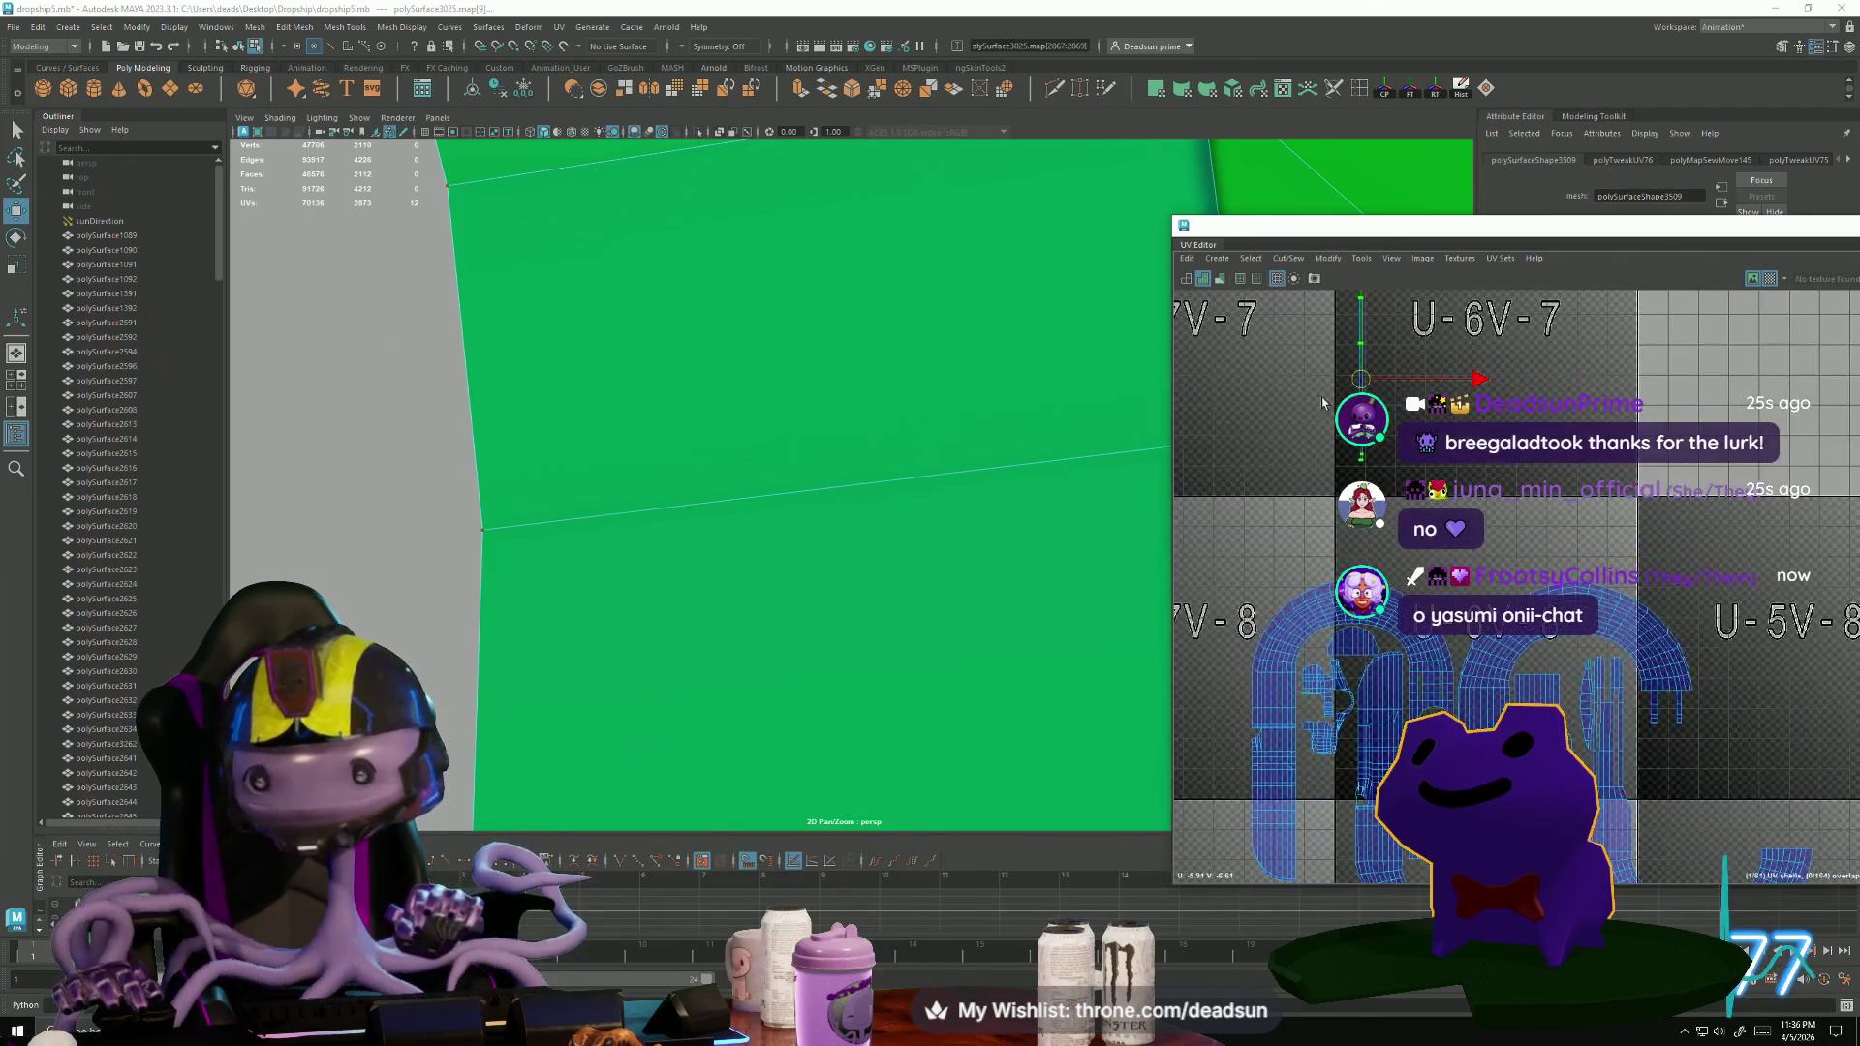
pyautogui.scroll(-4, 1480, 511)
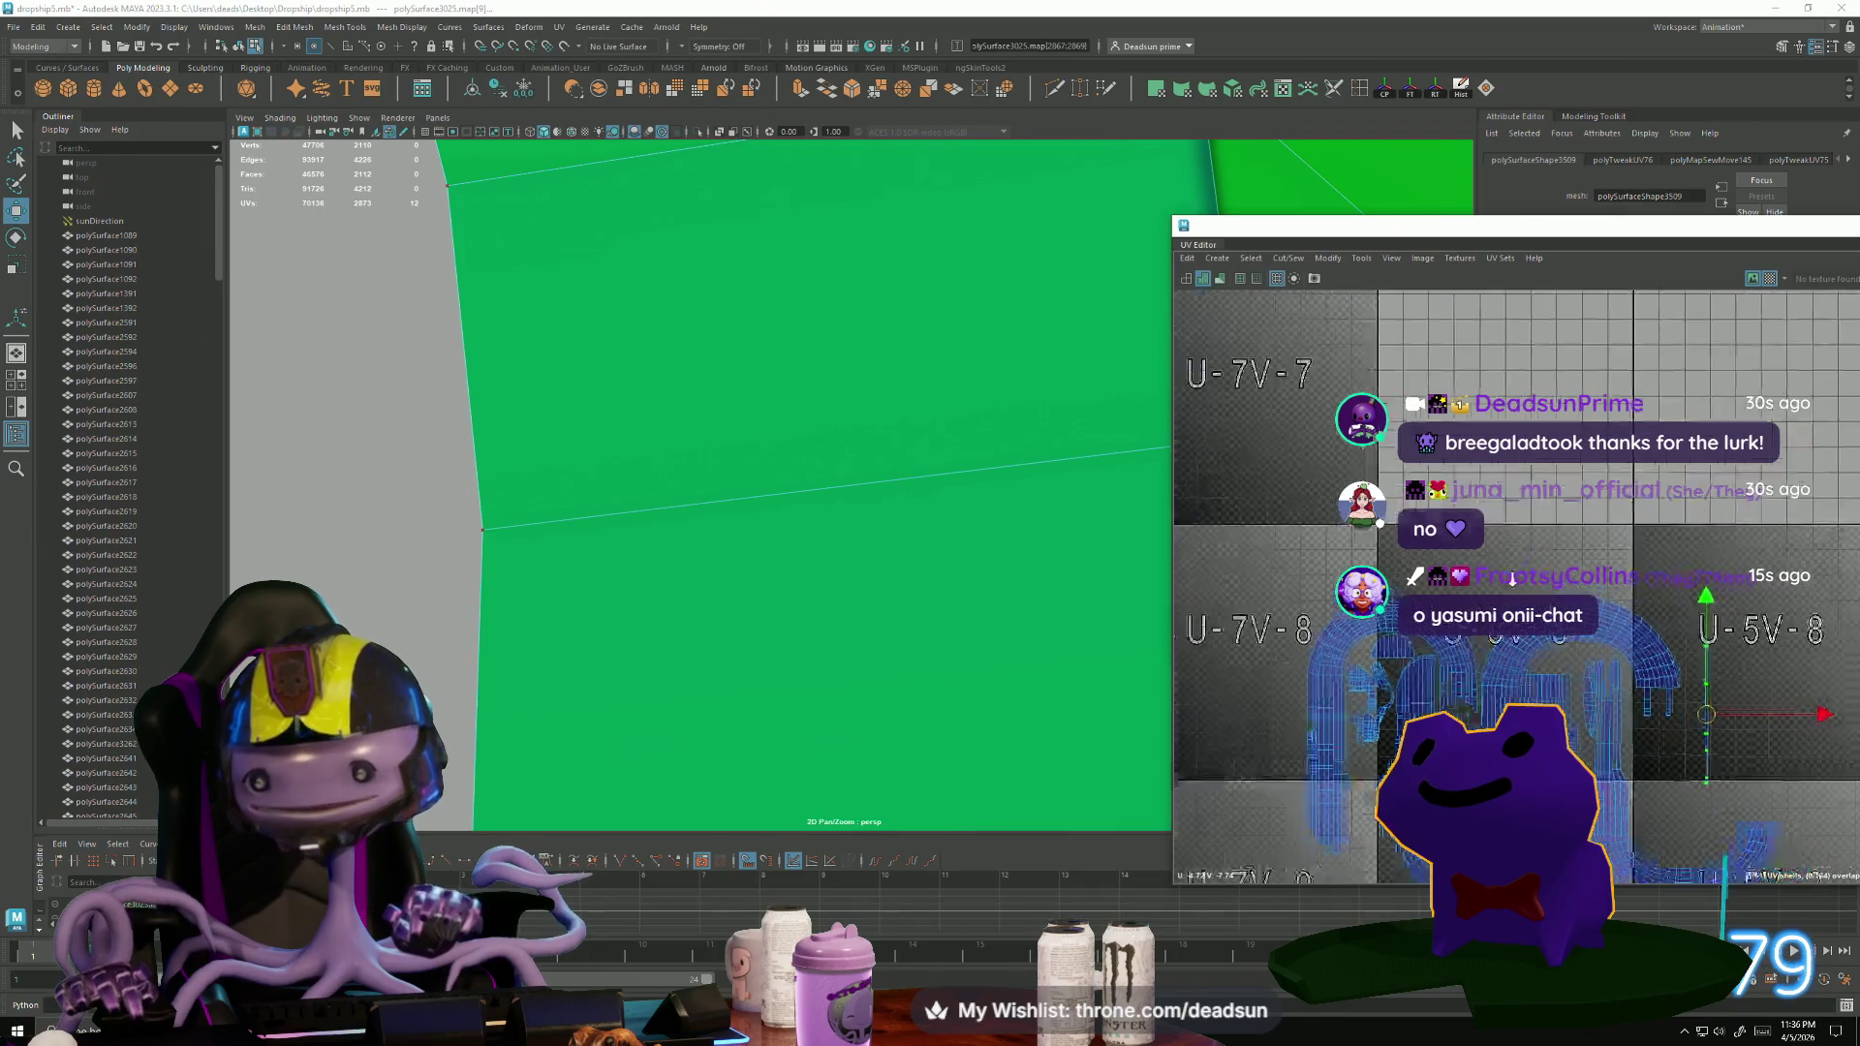
pyautogui.moveTo(1496, 543); pyautogui.dragTo(1781, 820, button='middle')
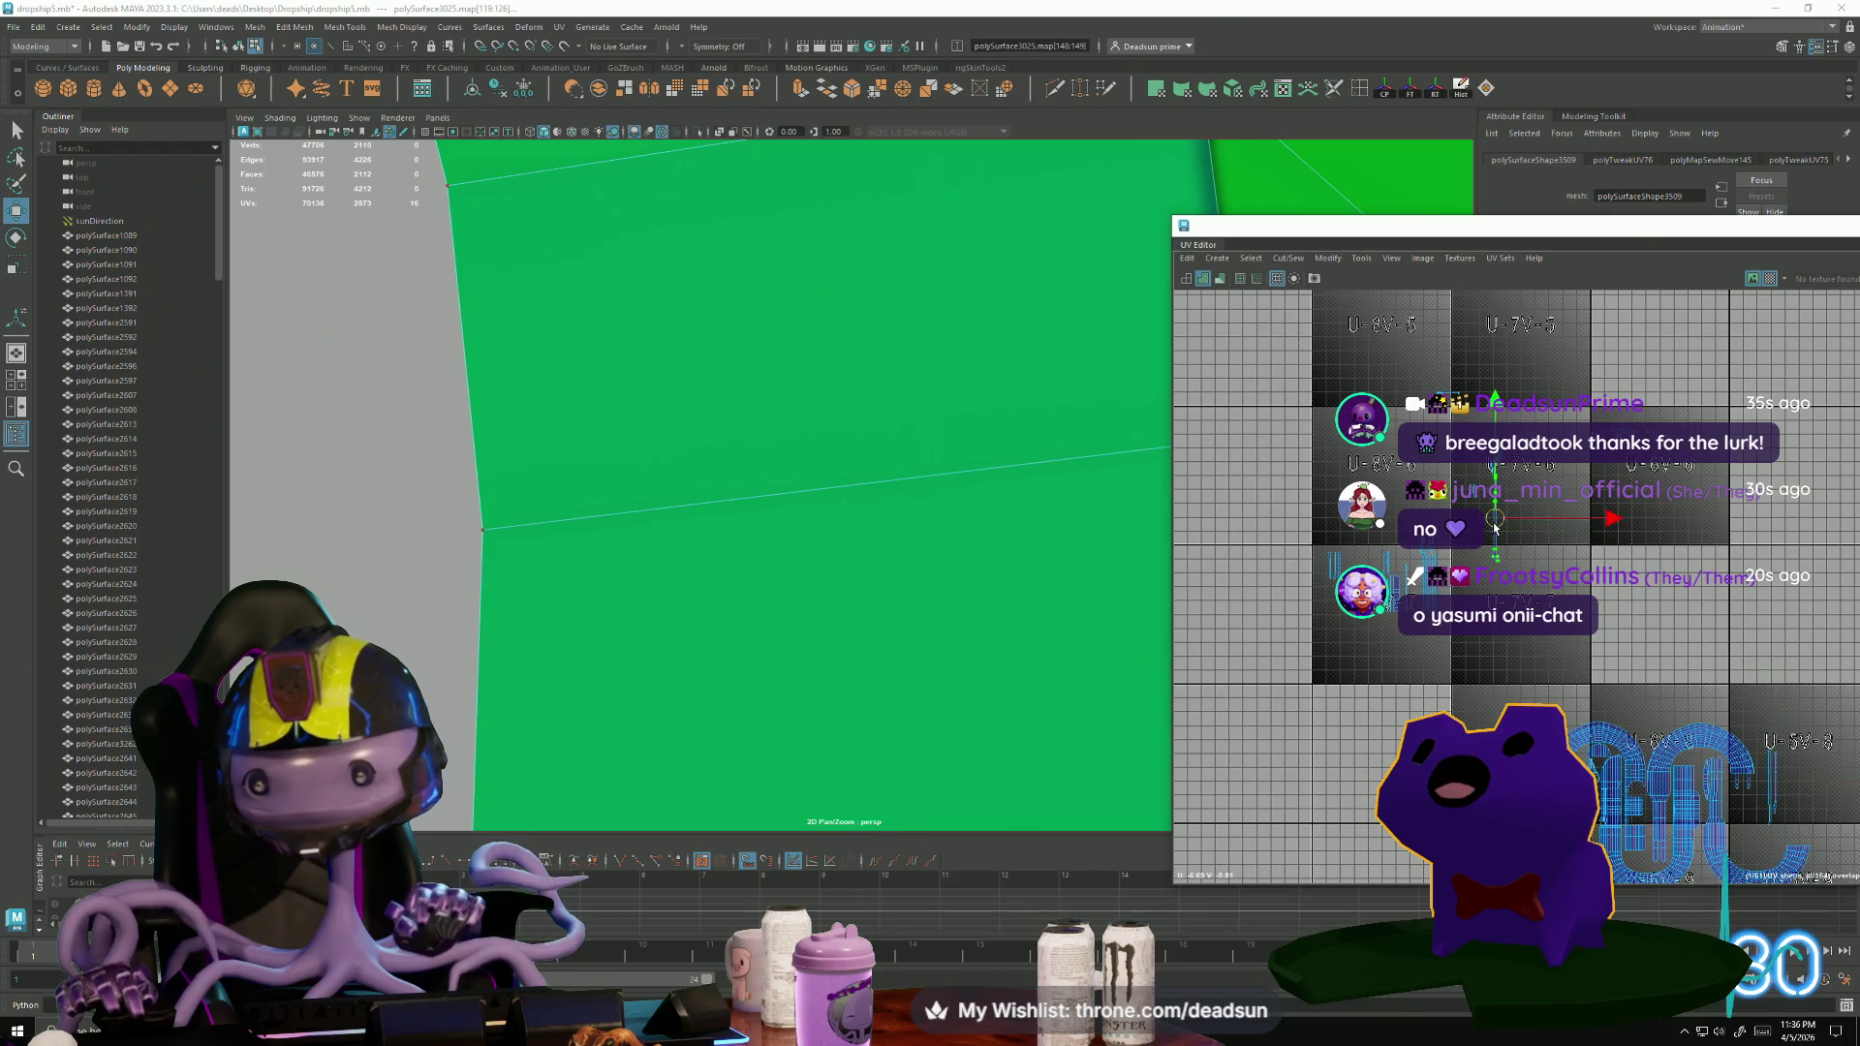
pyautogui.keyDown('alt'); pyautogui.moveTo(1744, 747); pyautogui.dragTo(1506, 592, button='middle'); pyautogui.keyUp('alt')
pyautogui.scroll(5, 1306, 544)
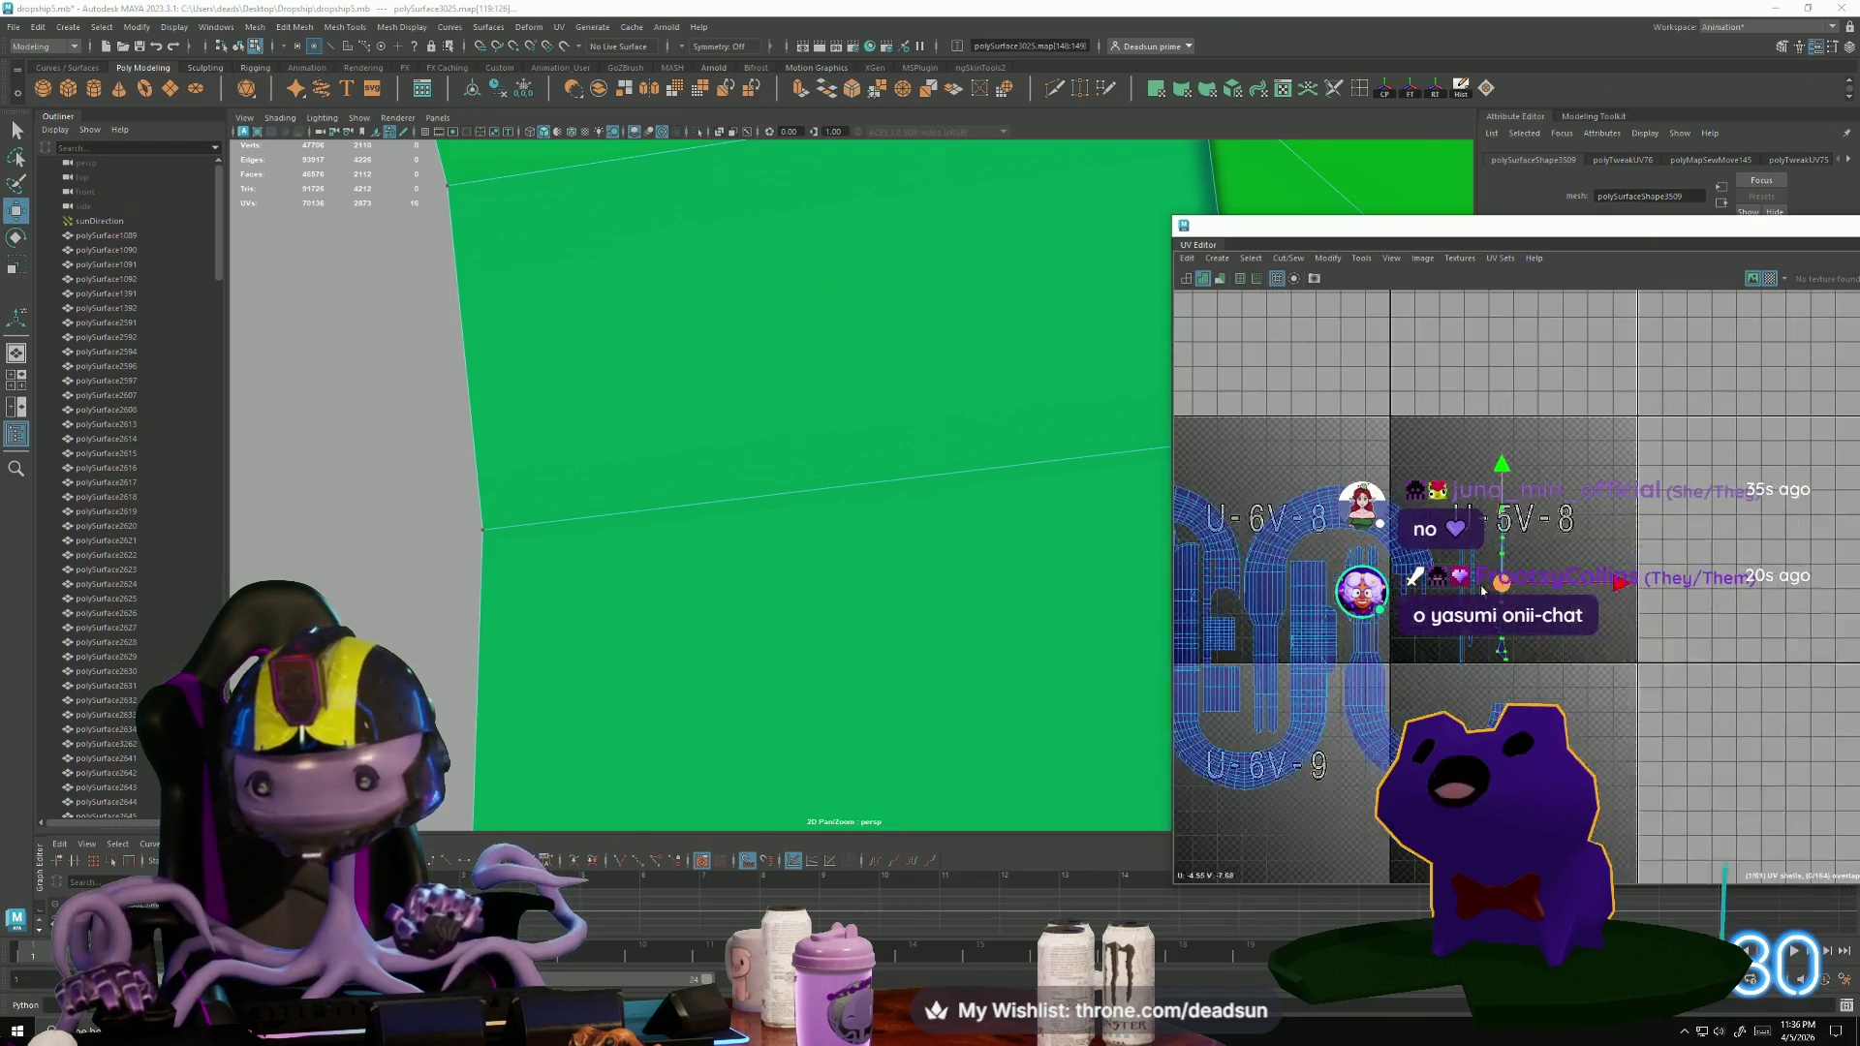
pyautogui.moveTo(1306, 544); pyautogui.dragTo(1300, 465, button='right')
# Convert the thin strip's edge to UVs, rotate and squash them straight, and slide left.
pyautogui.click(1299, 455)
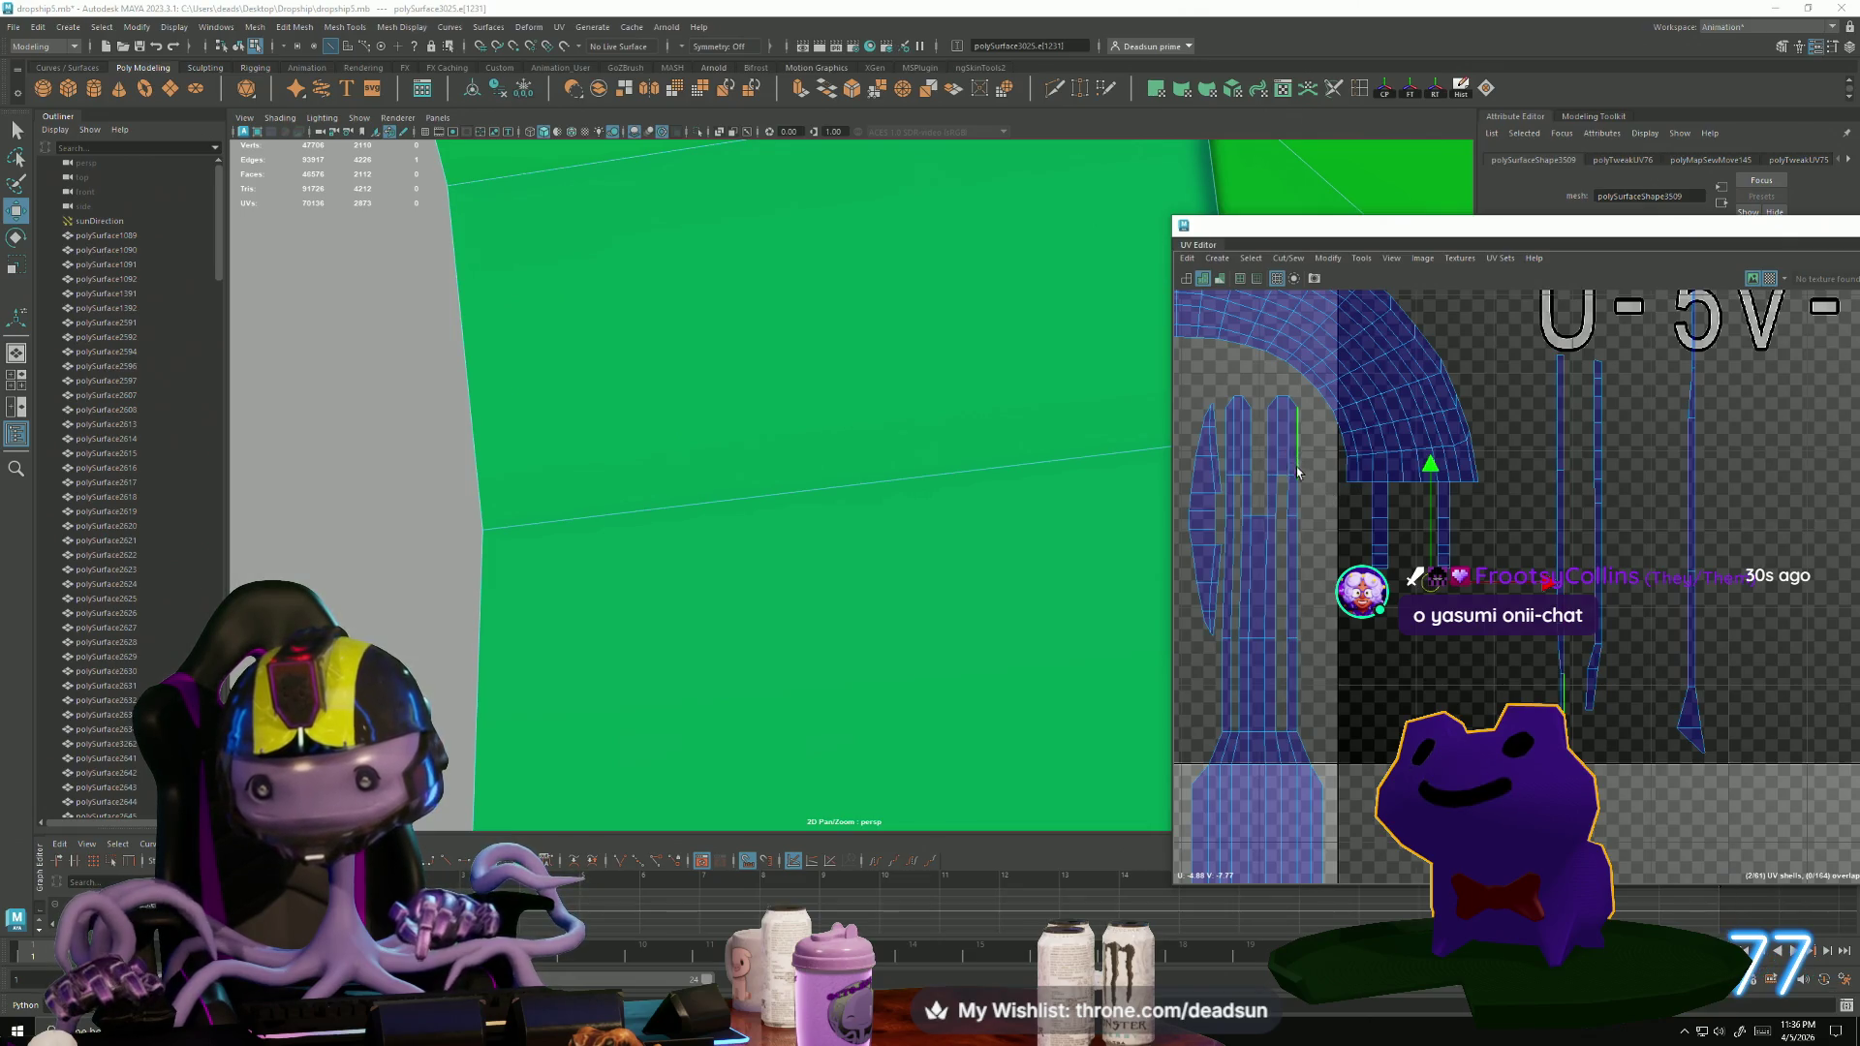
pyautogui.moveTo(1558, 477); pyautogui.dragTo(1603, 487, button='right')
pyautogui.press('e')
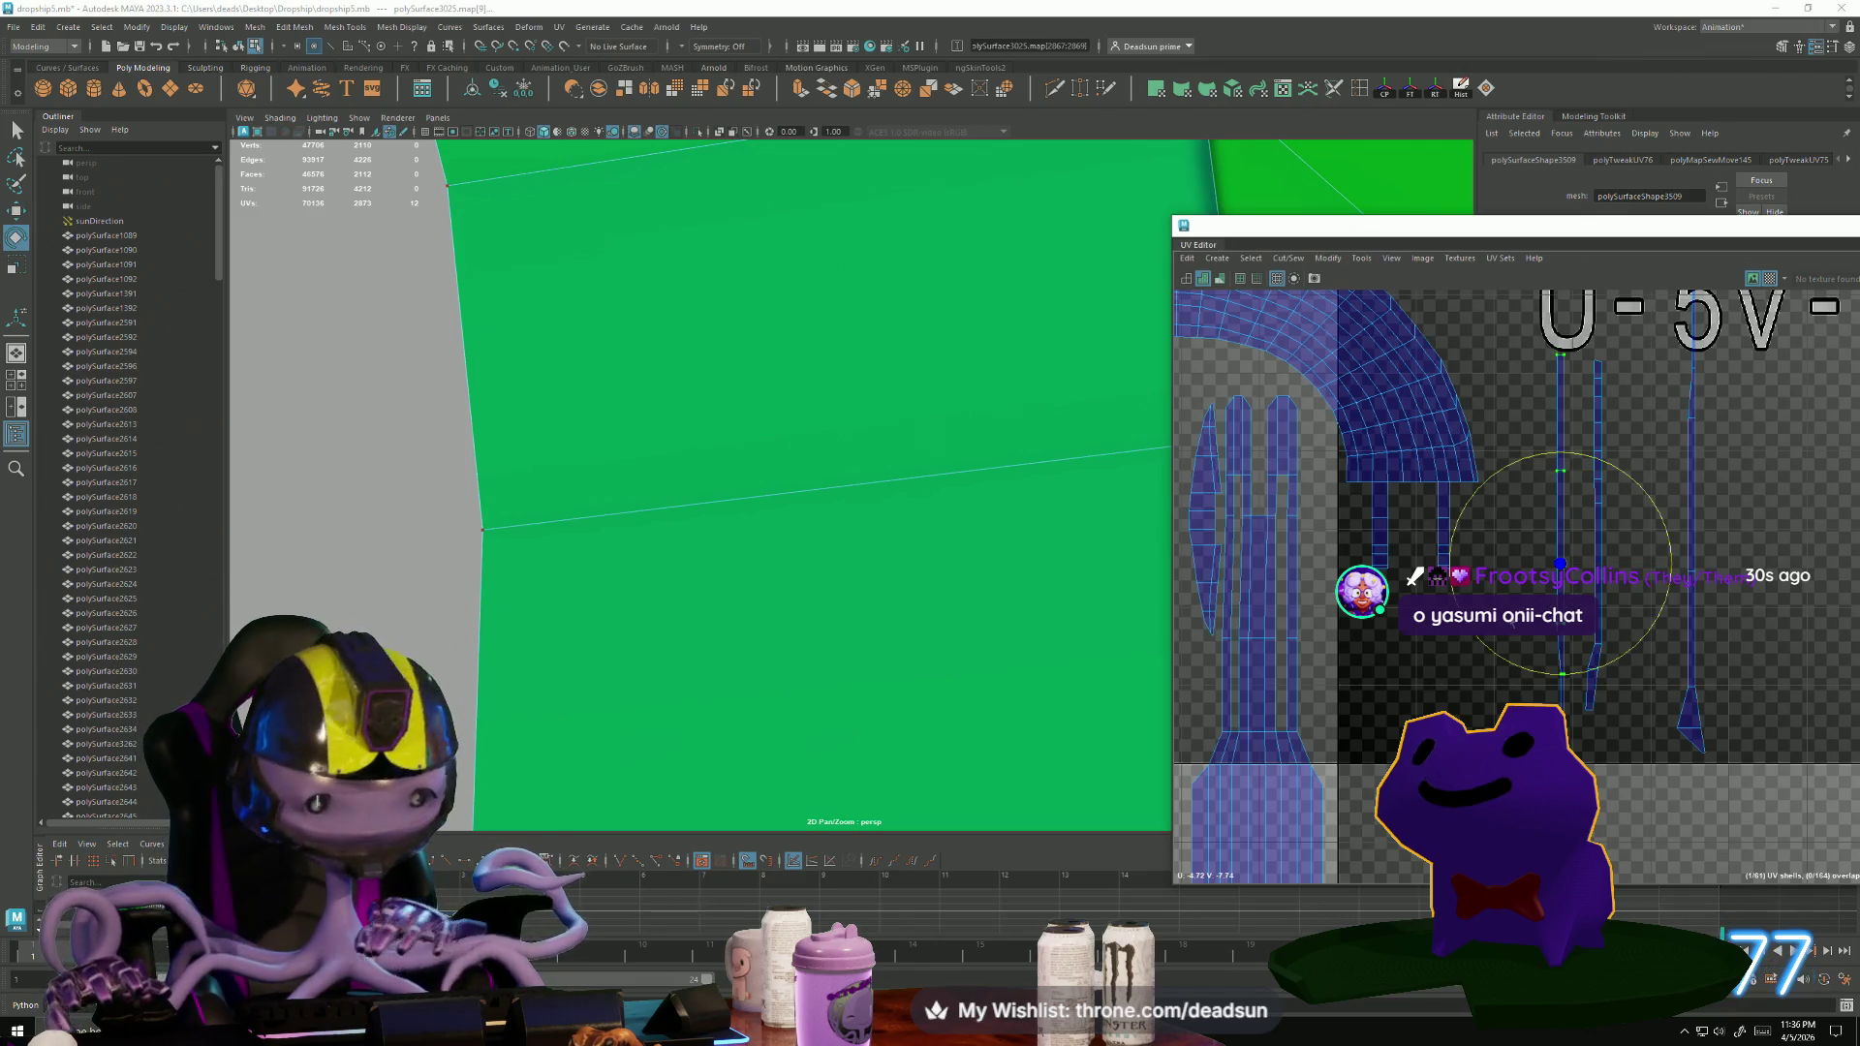
pyautogui.moveTo(1514, 671)
pyautogui.mouseDown()
pyautogui.moveTo(1458, 572)
pyautogui.moveTo(1488, 492)
pyautogui.mouseUp()
pyautogui.press('r')
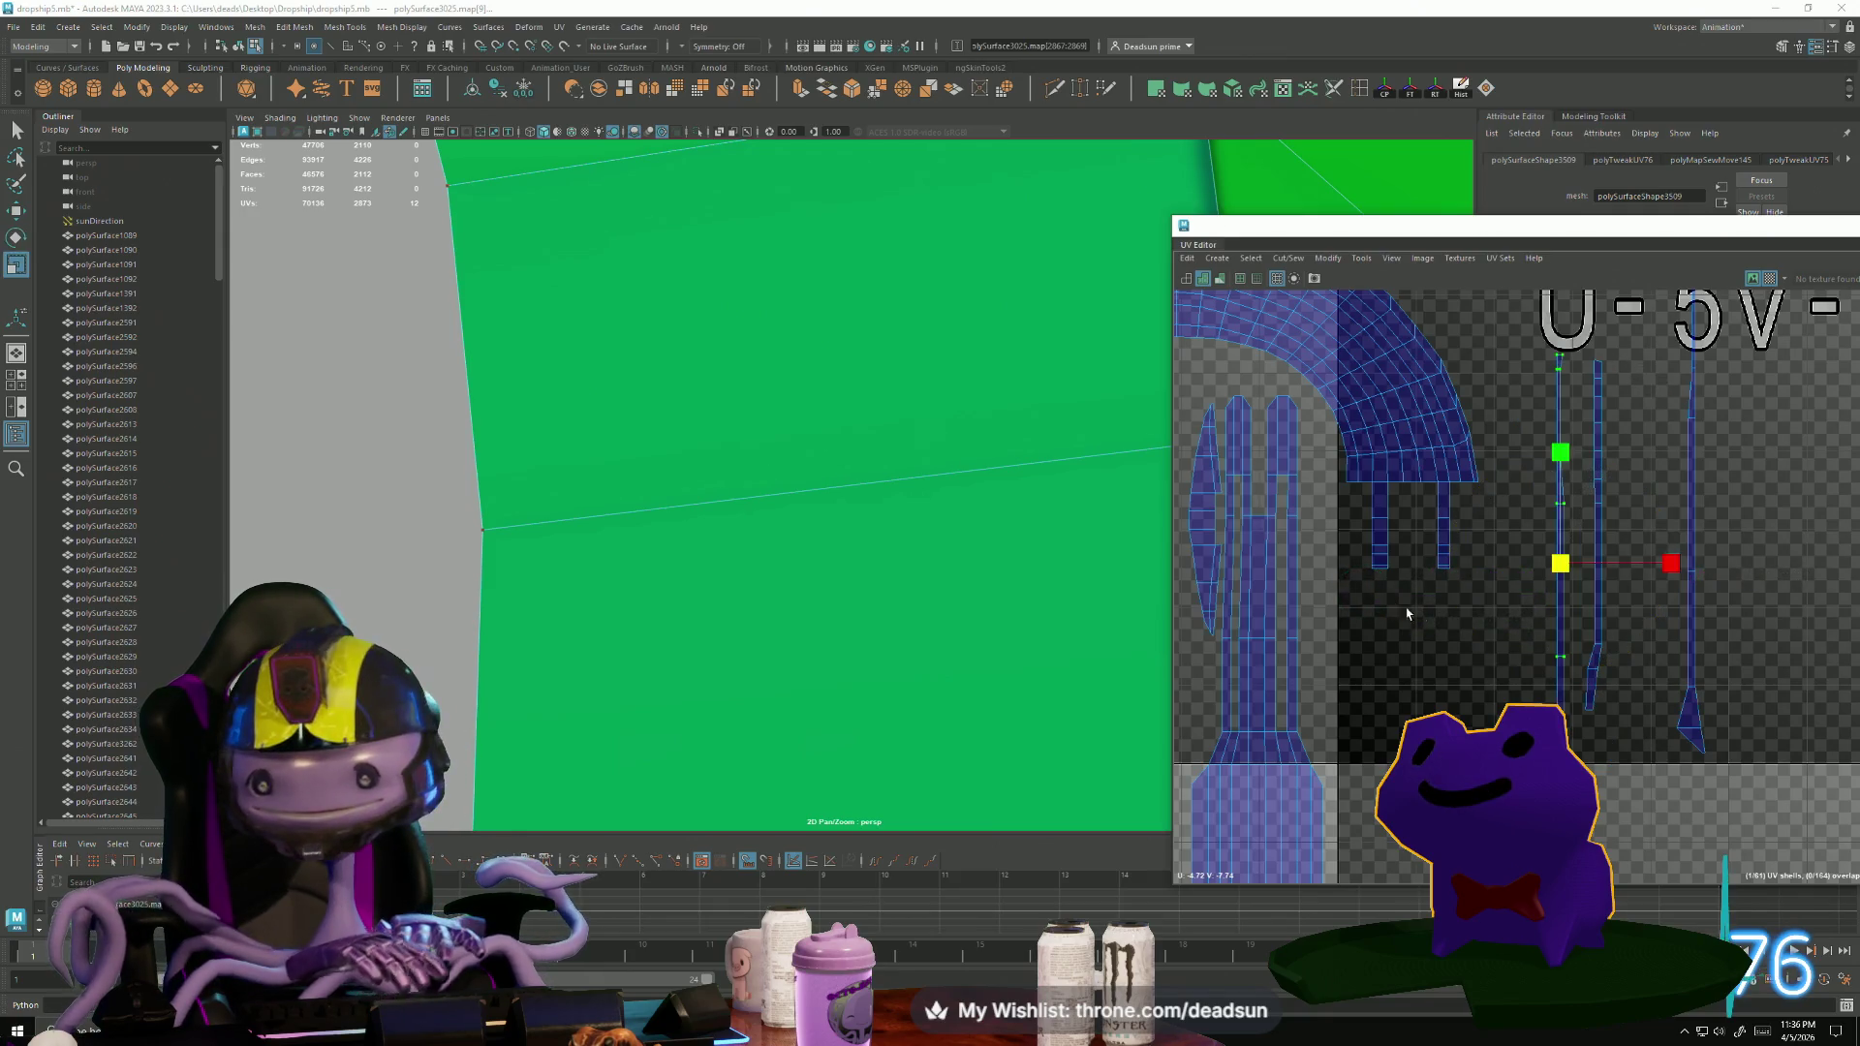
pyautogui.moveTo(1546, 567); pyautogui.dragTo(1304, 562)
pyautogui.press('w')
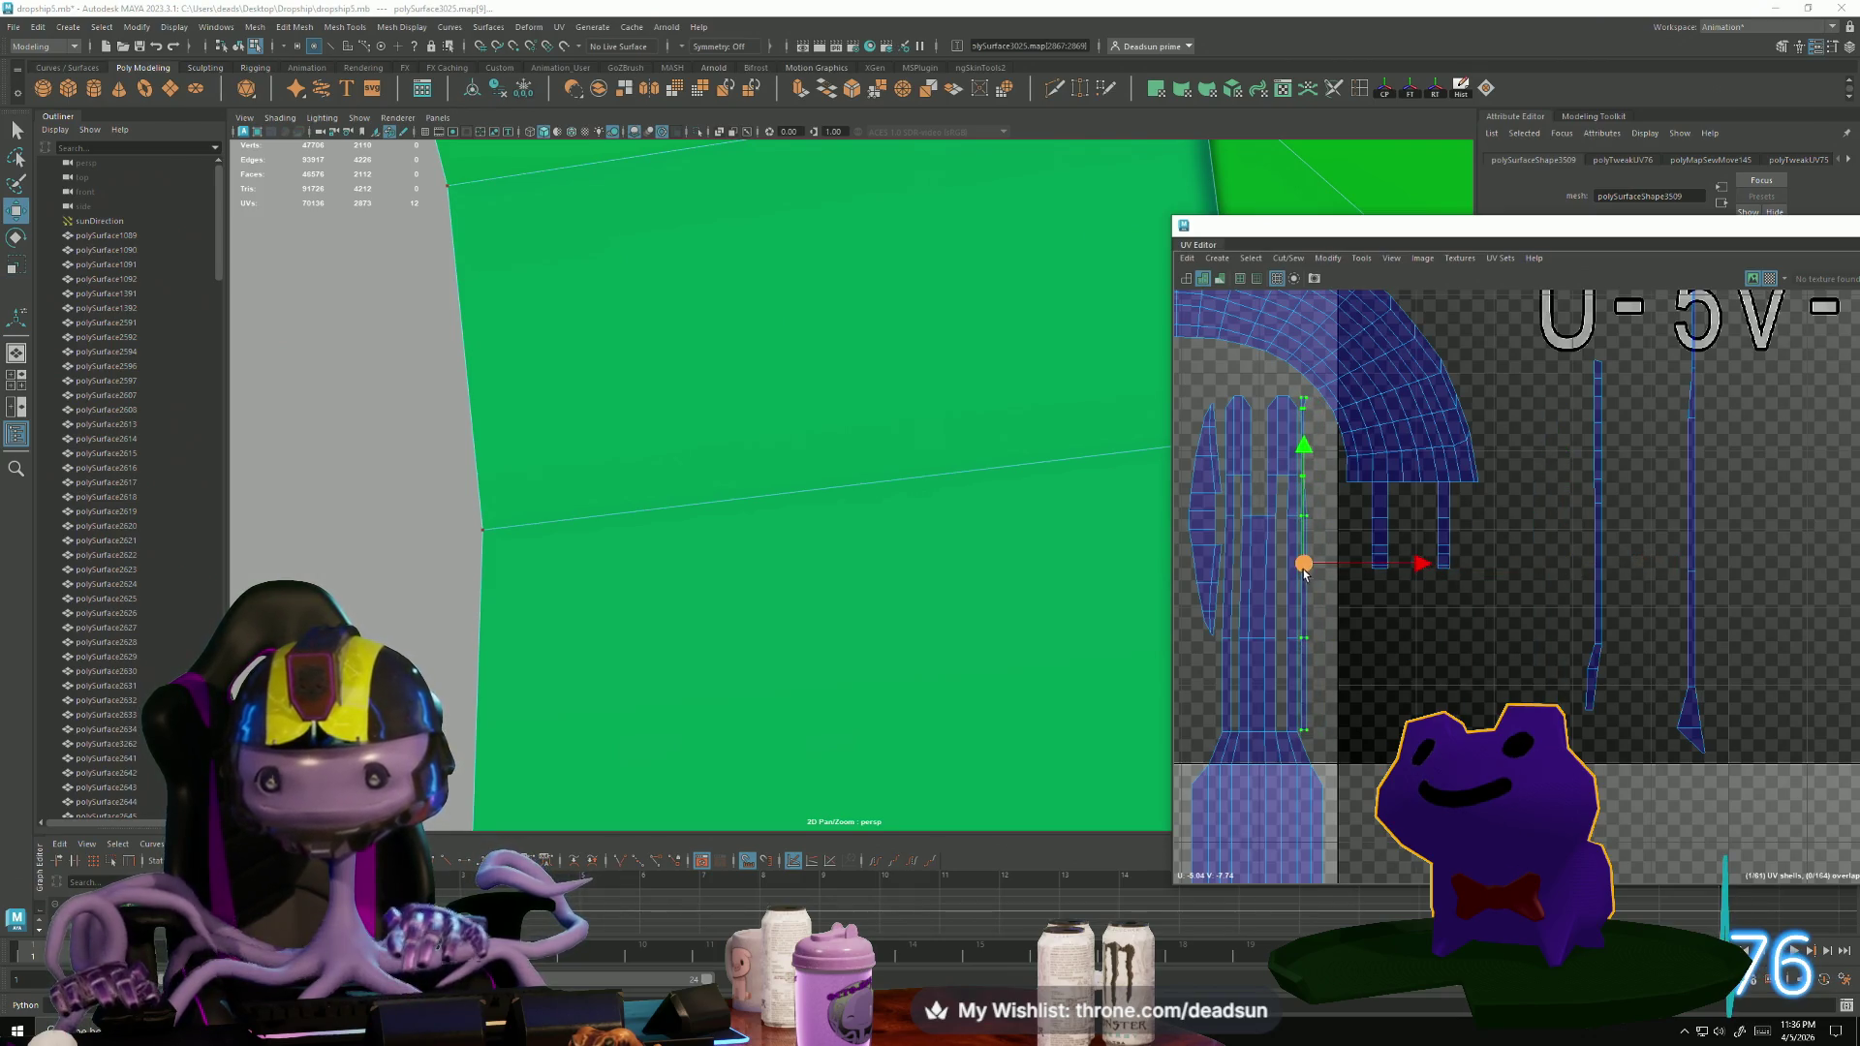
pyautogui.scroll(3, 1304, 573)
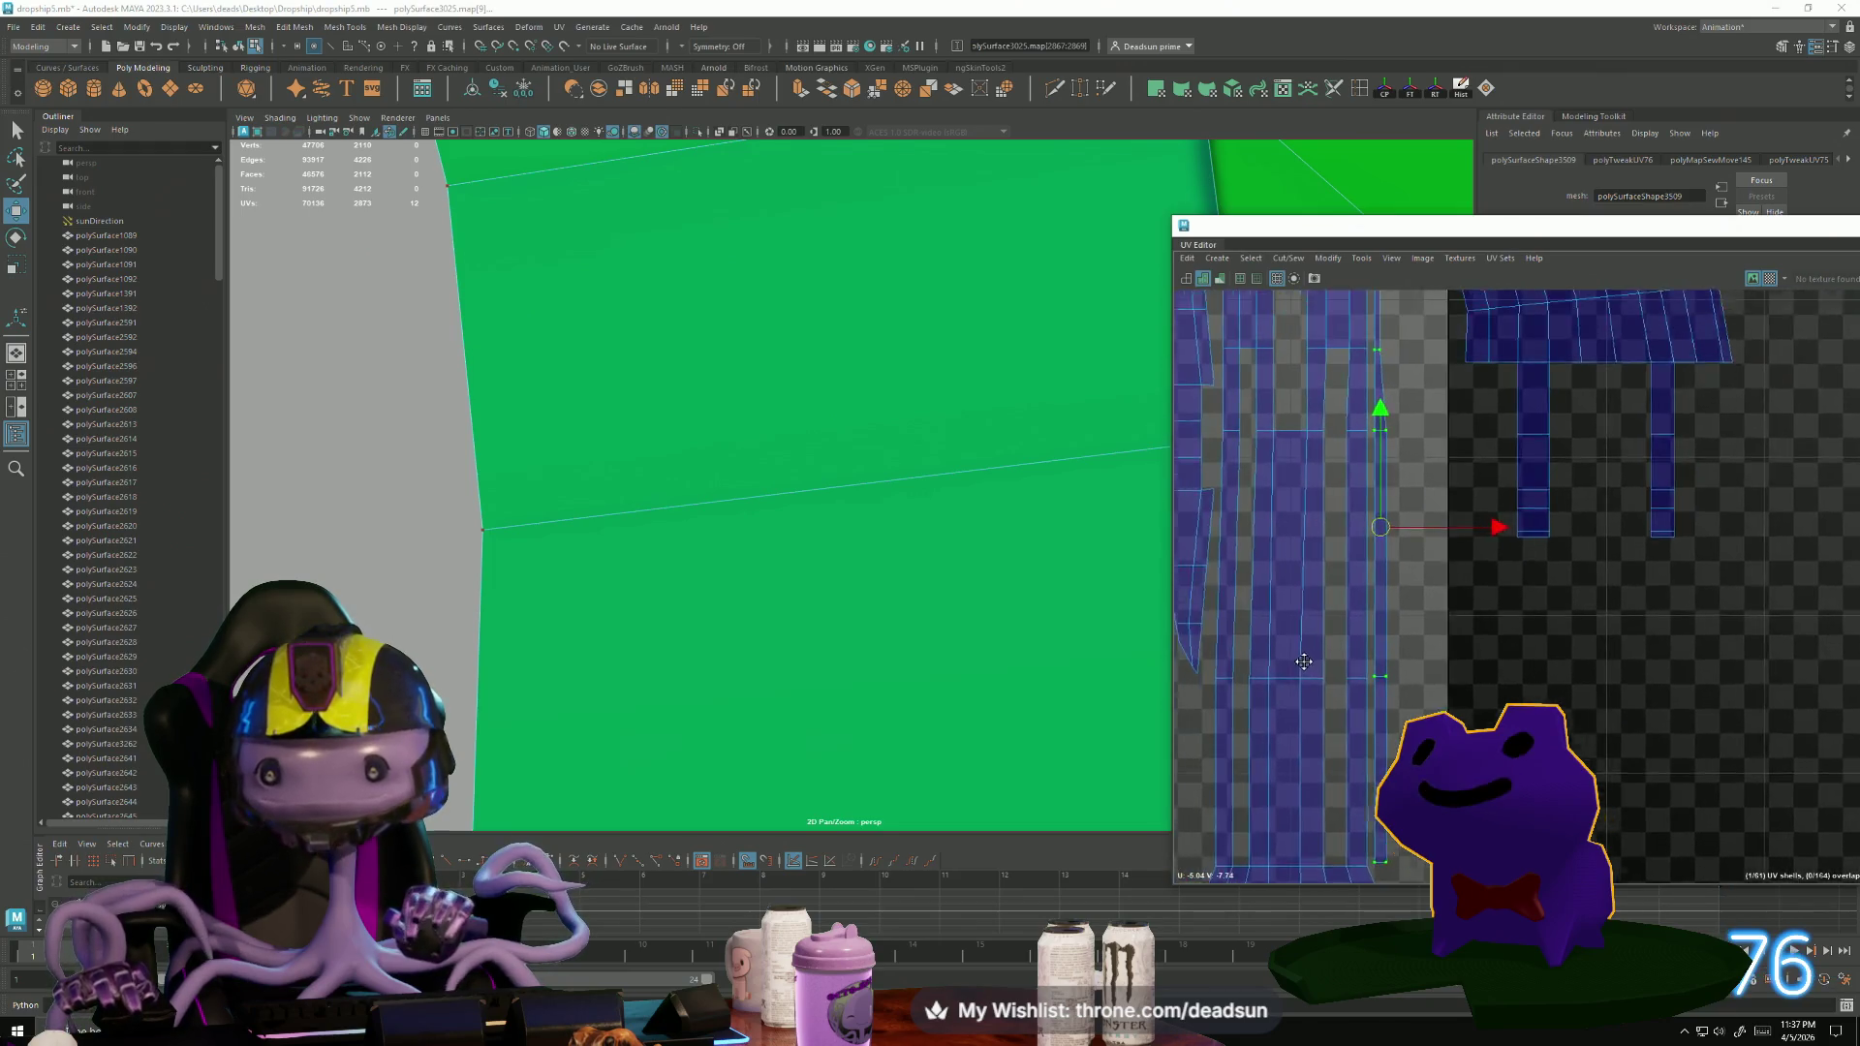
pyautogui.scroll(-1, 1304, 662)
# Sew together the four seam edges selected lower on the shell.
pyautogui.moveTo(1349, 394); pyautogui.dragTo(1338, 720)
pyautogui.keyDown('shift'); pyautogui.click(1351, 766); pyautogui.keyUp('shift')
pyautogui.scroll(-2, 1347, 581)
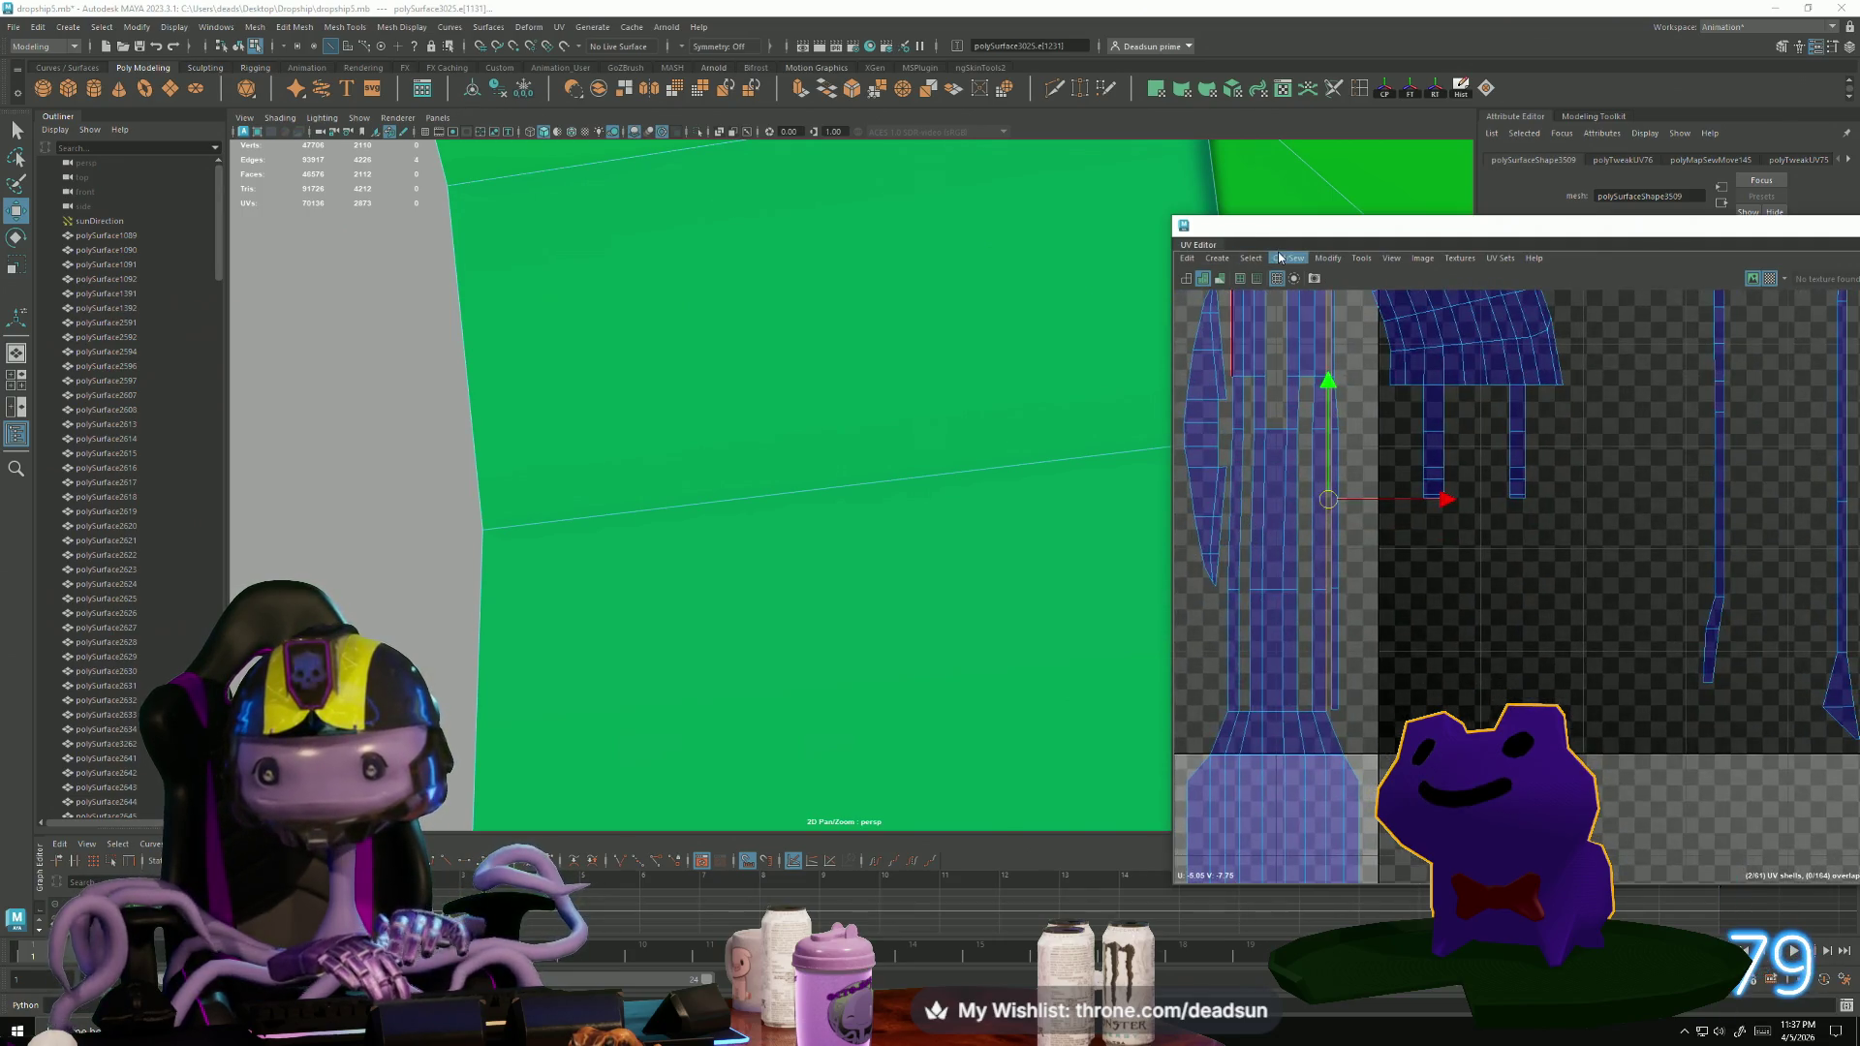
pyautogui.click(1280, 257)
pyautogui.click(1298, 391)
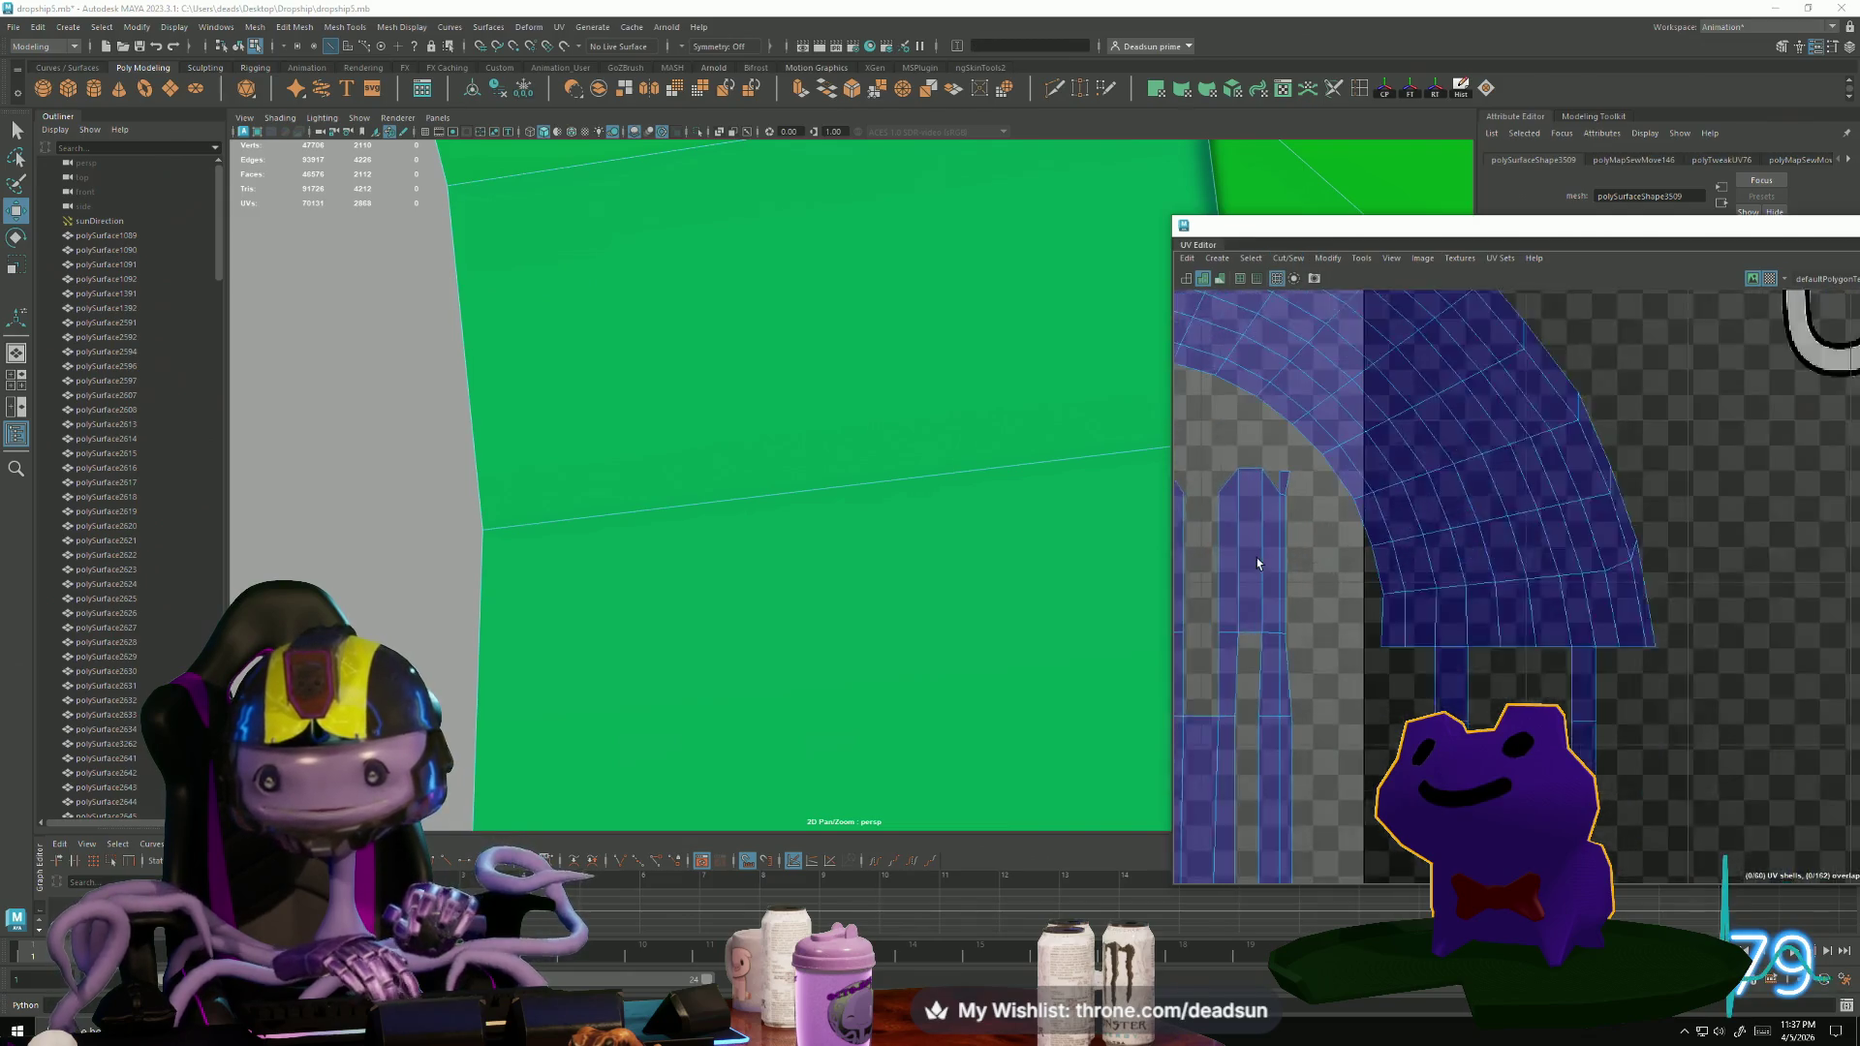
pyautogui.scroll(3, 1258, 563)
# Move the UV at the top of the seam over to close the gap.
pyautogui.click(1304, 432)
pyautogui.press('e')
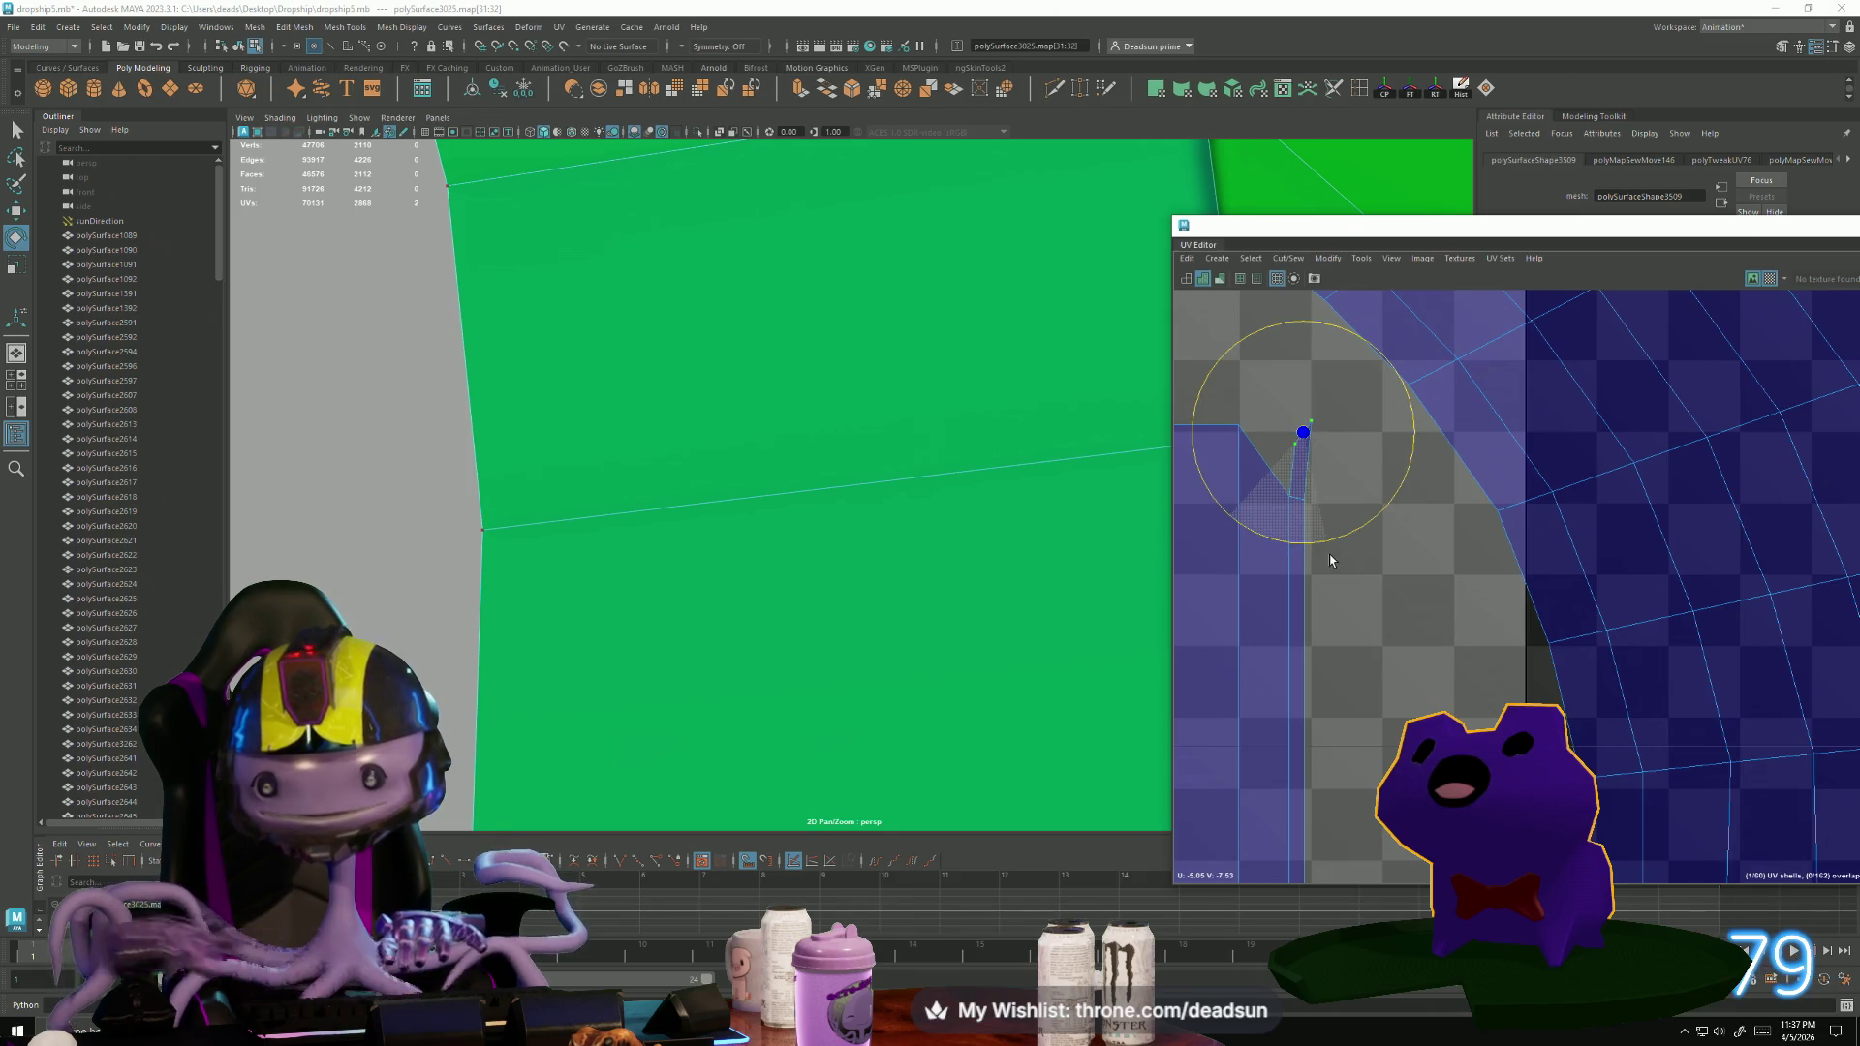
pyautogui.press('w')
pyautogui.moveTo(1304, 432); pyautogui.dragTo(1248, 410)
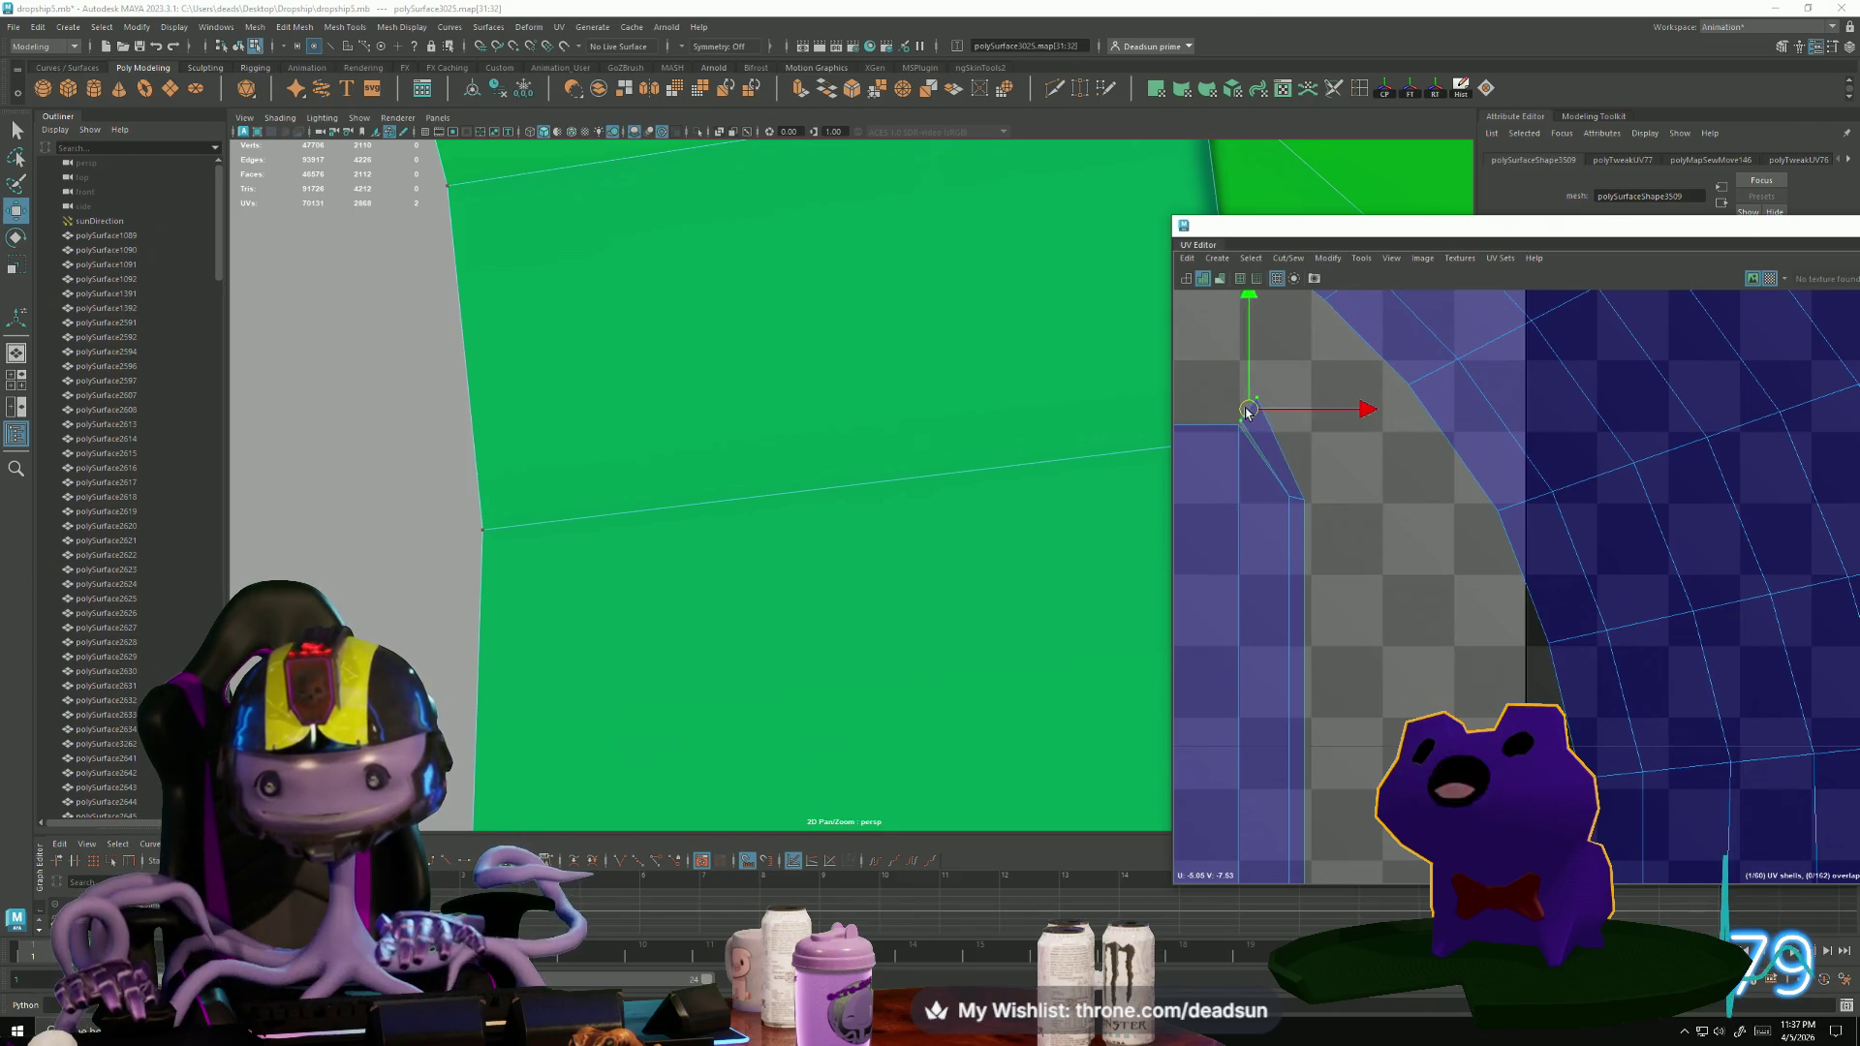
# Move and sew the seam edge shut.
pyautogui.press('F10')
pyautogui.click(1257, 442)
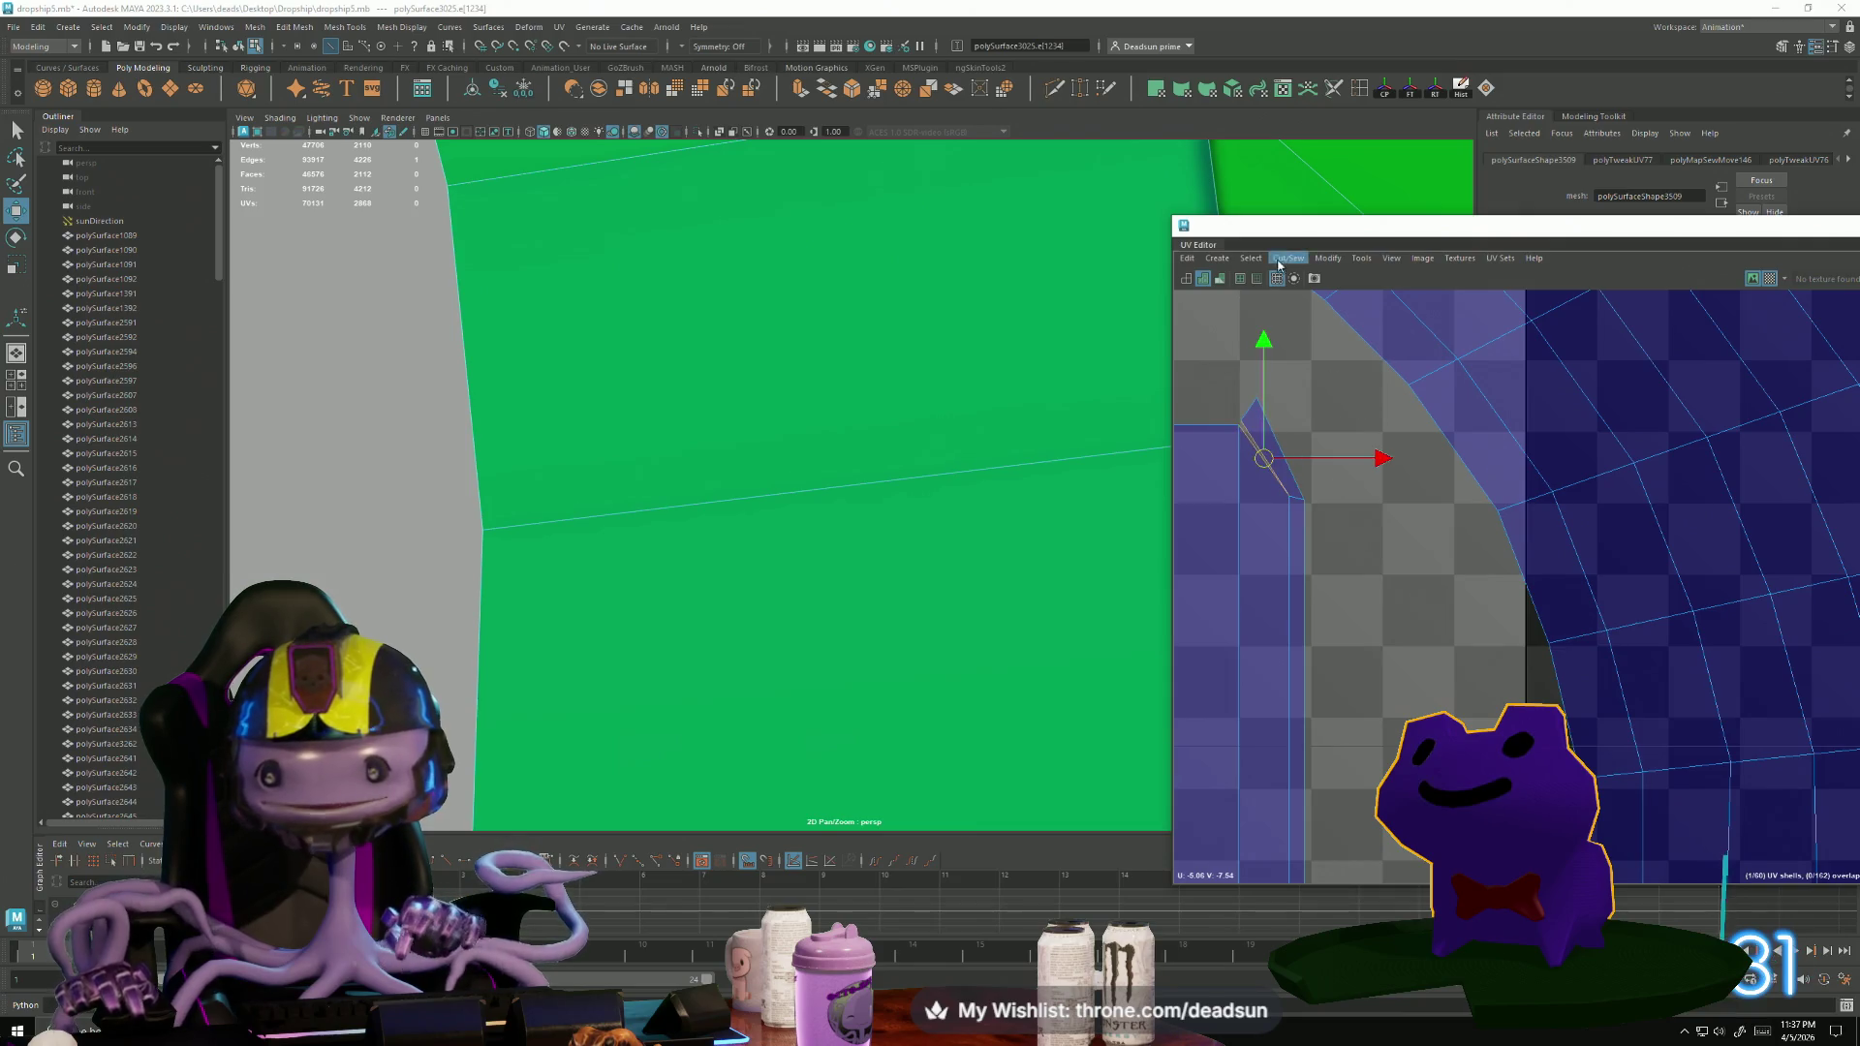
pyautogui.click(1290, 257)
pyautogui.click(1303, 386)
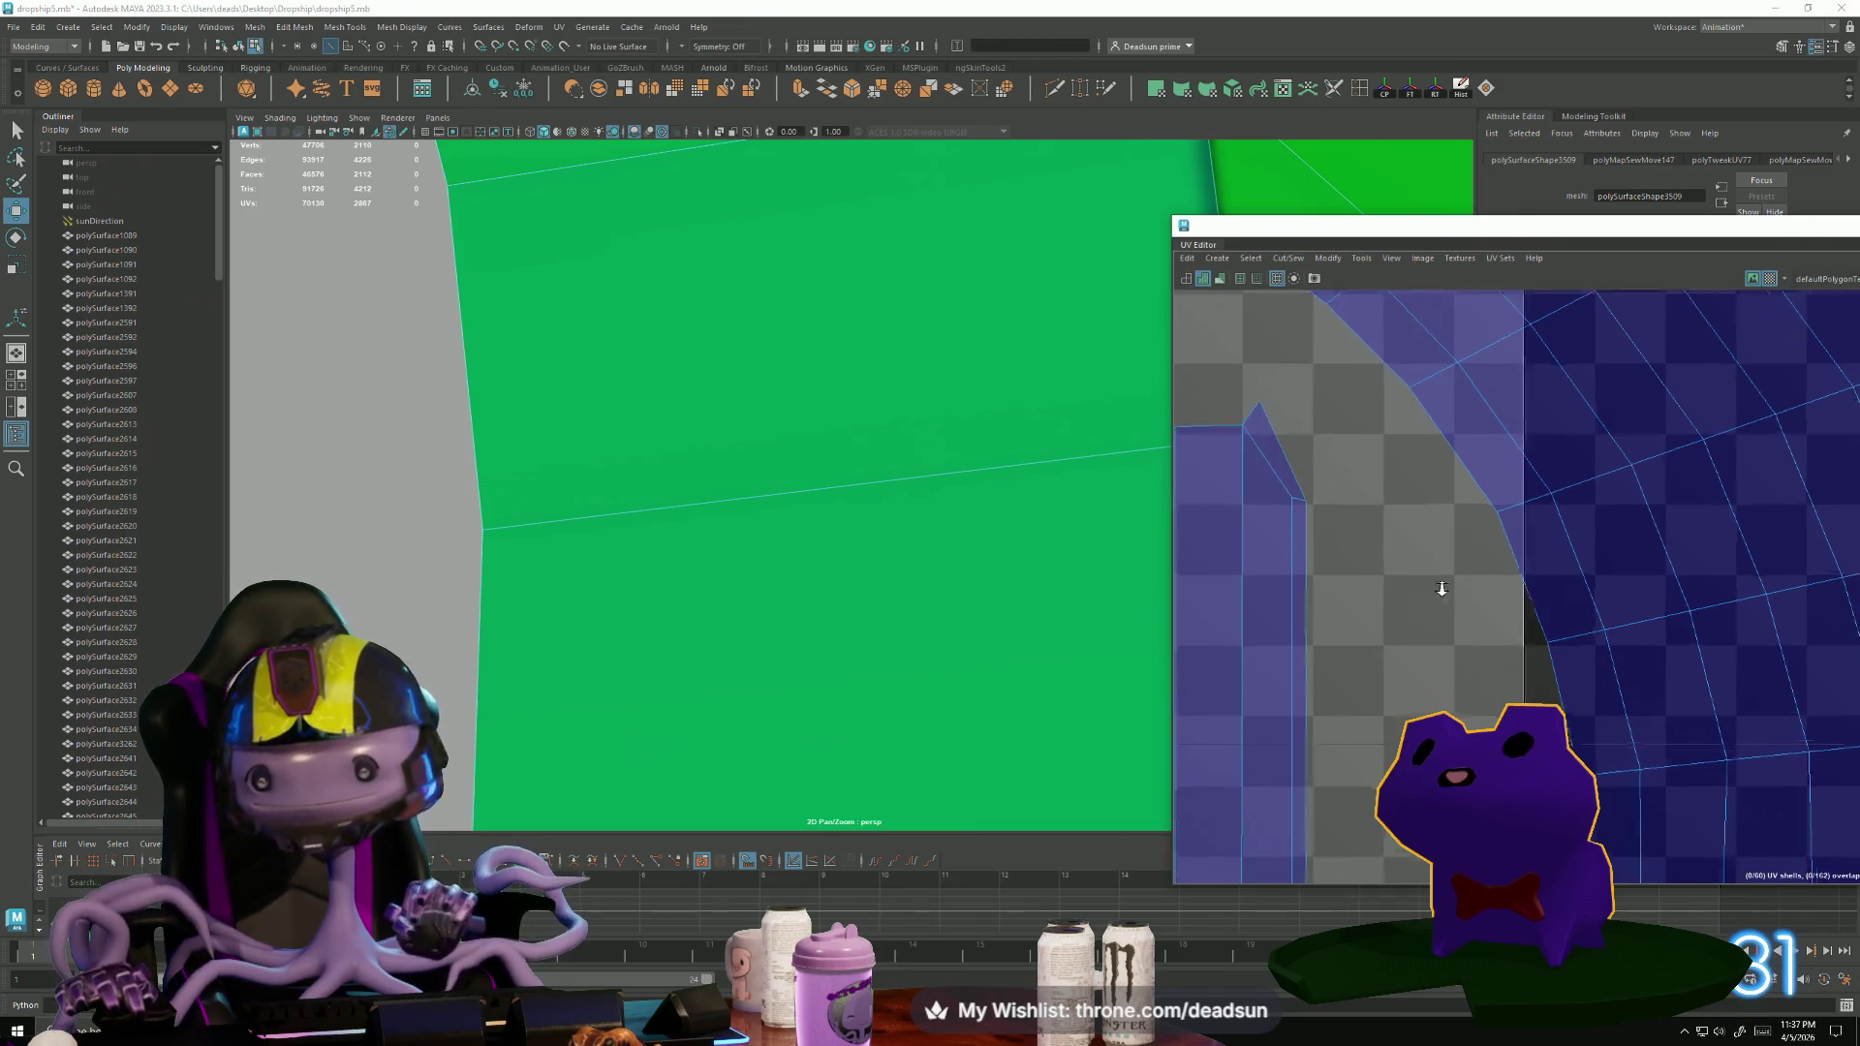
# Move the thin leaf-shaped UV shell up and to the left.
pyautogui.keyDown('alt'); pyautogui.moveTo(1183, 638); pyautogui.dragTo(1560, 587, button='middle'); pyautogui.keyUp('alt')
pyautogui.scroll(-5, 1594, 488)
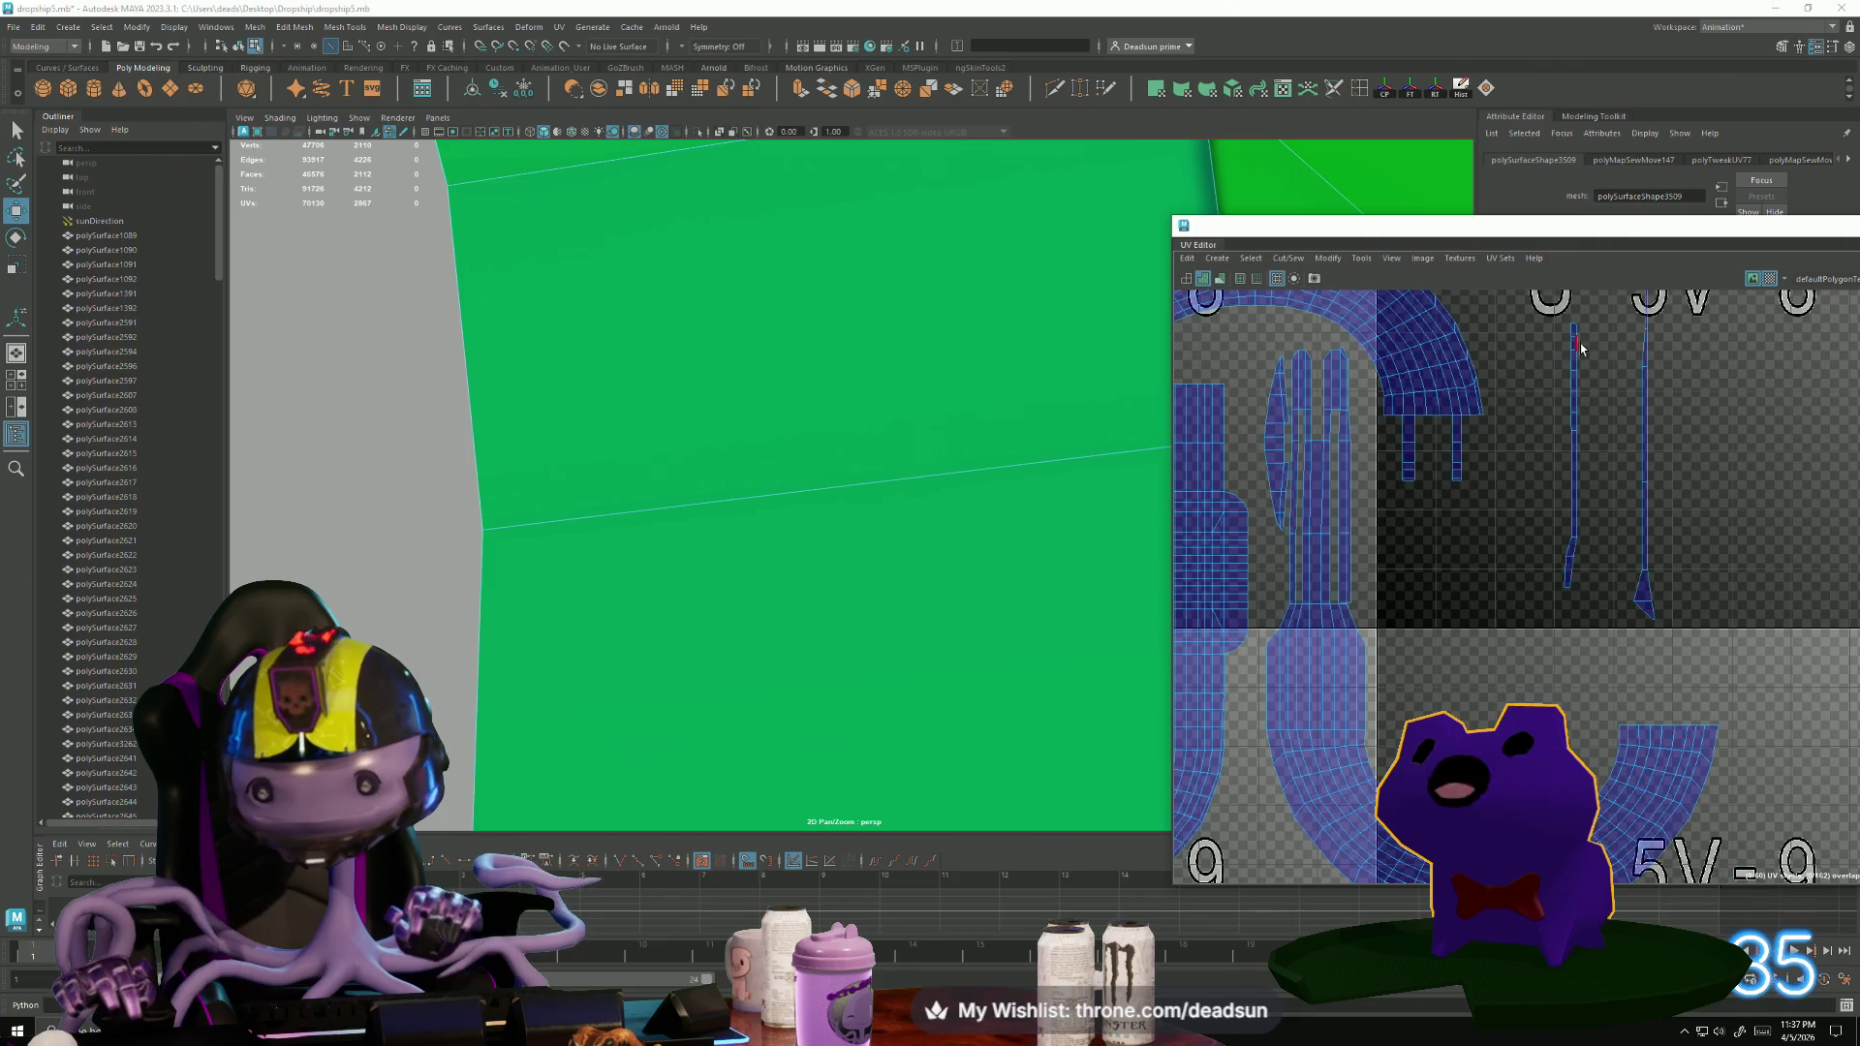
pyautogui.moveTo(1578, 458); pyautogui.dragTo(1572, 413, button='right')
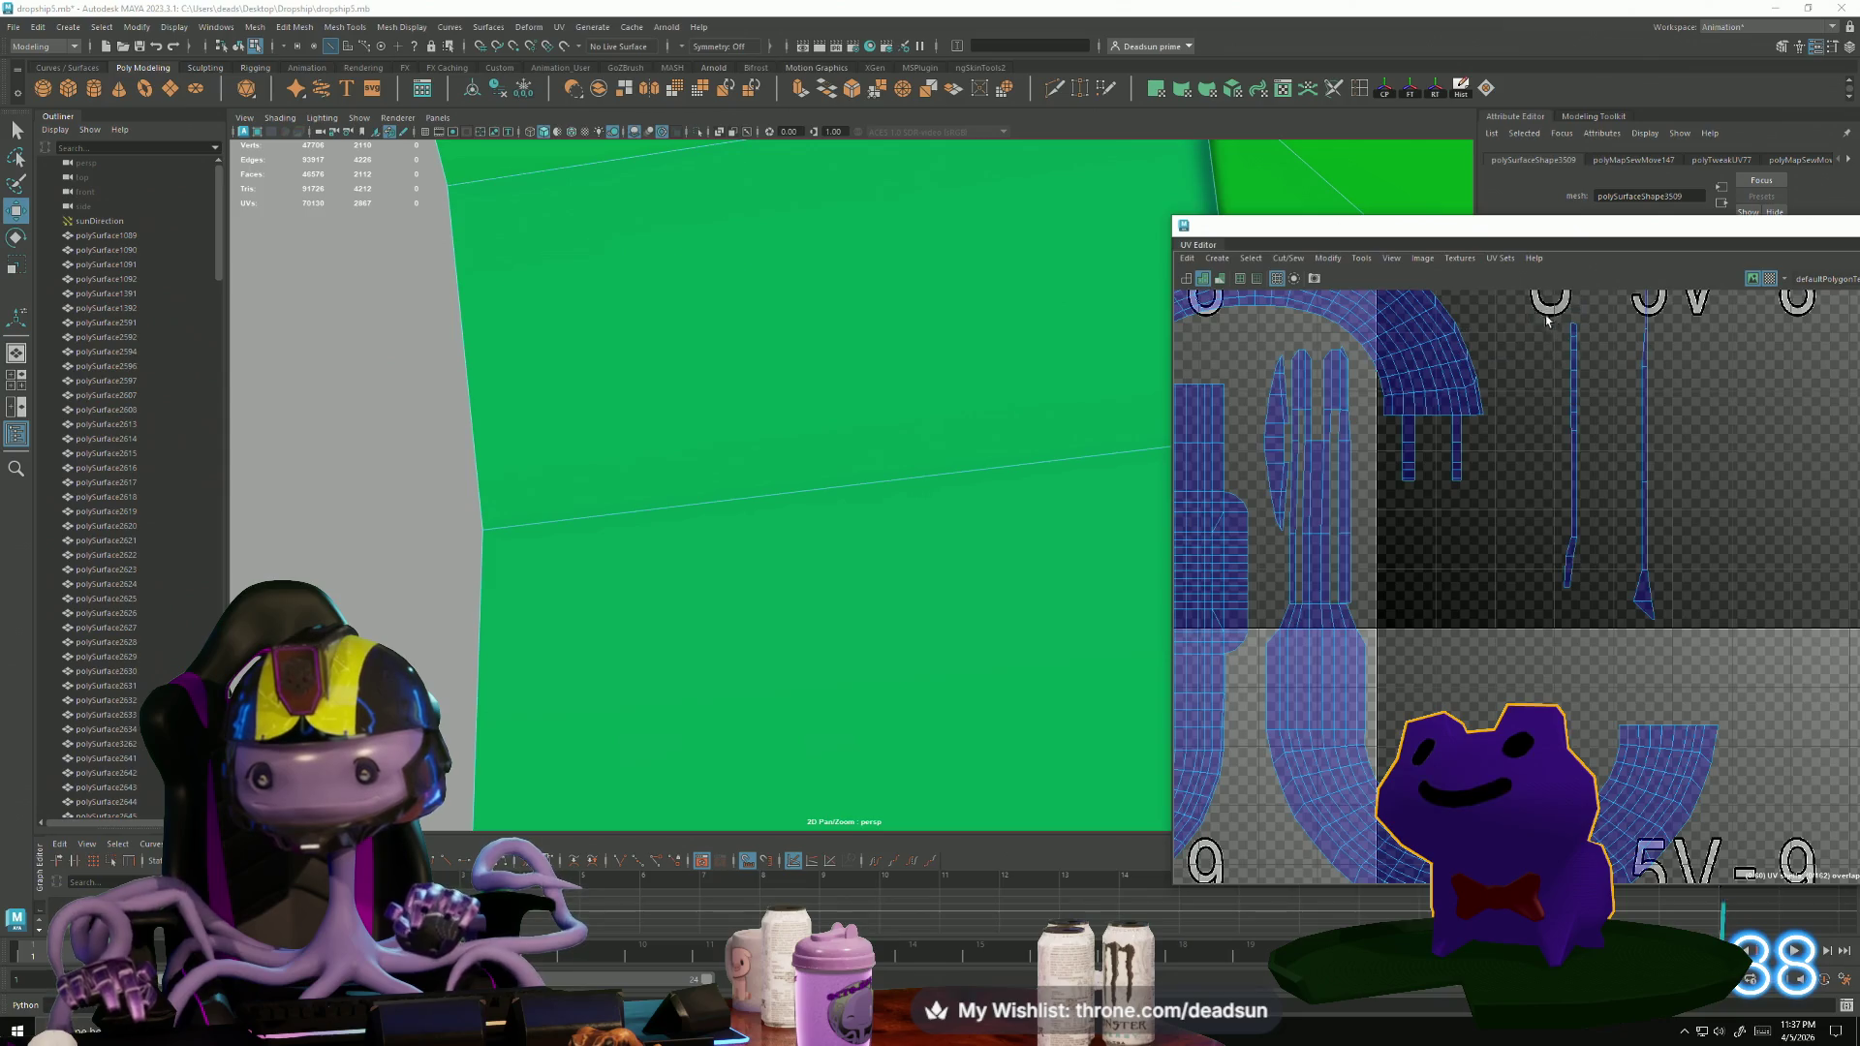
pyautogui.moveTo(1272, 460); pyautogui.dragTo(1277, 416, button='right')
pyautogui.click(1267, 436)
pyautogui.moveTo(1266, 436); pyautogui.dragTo(1253, 430)
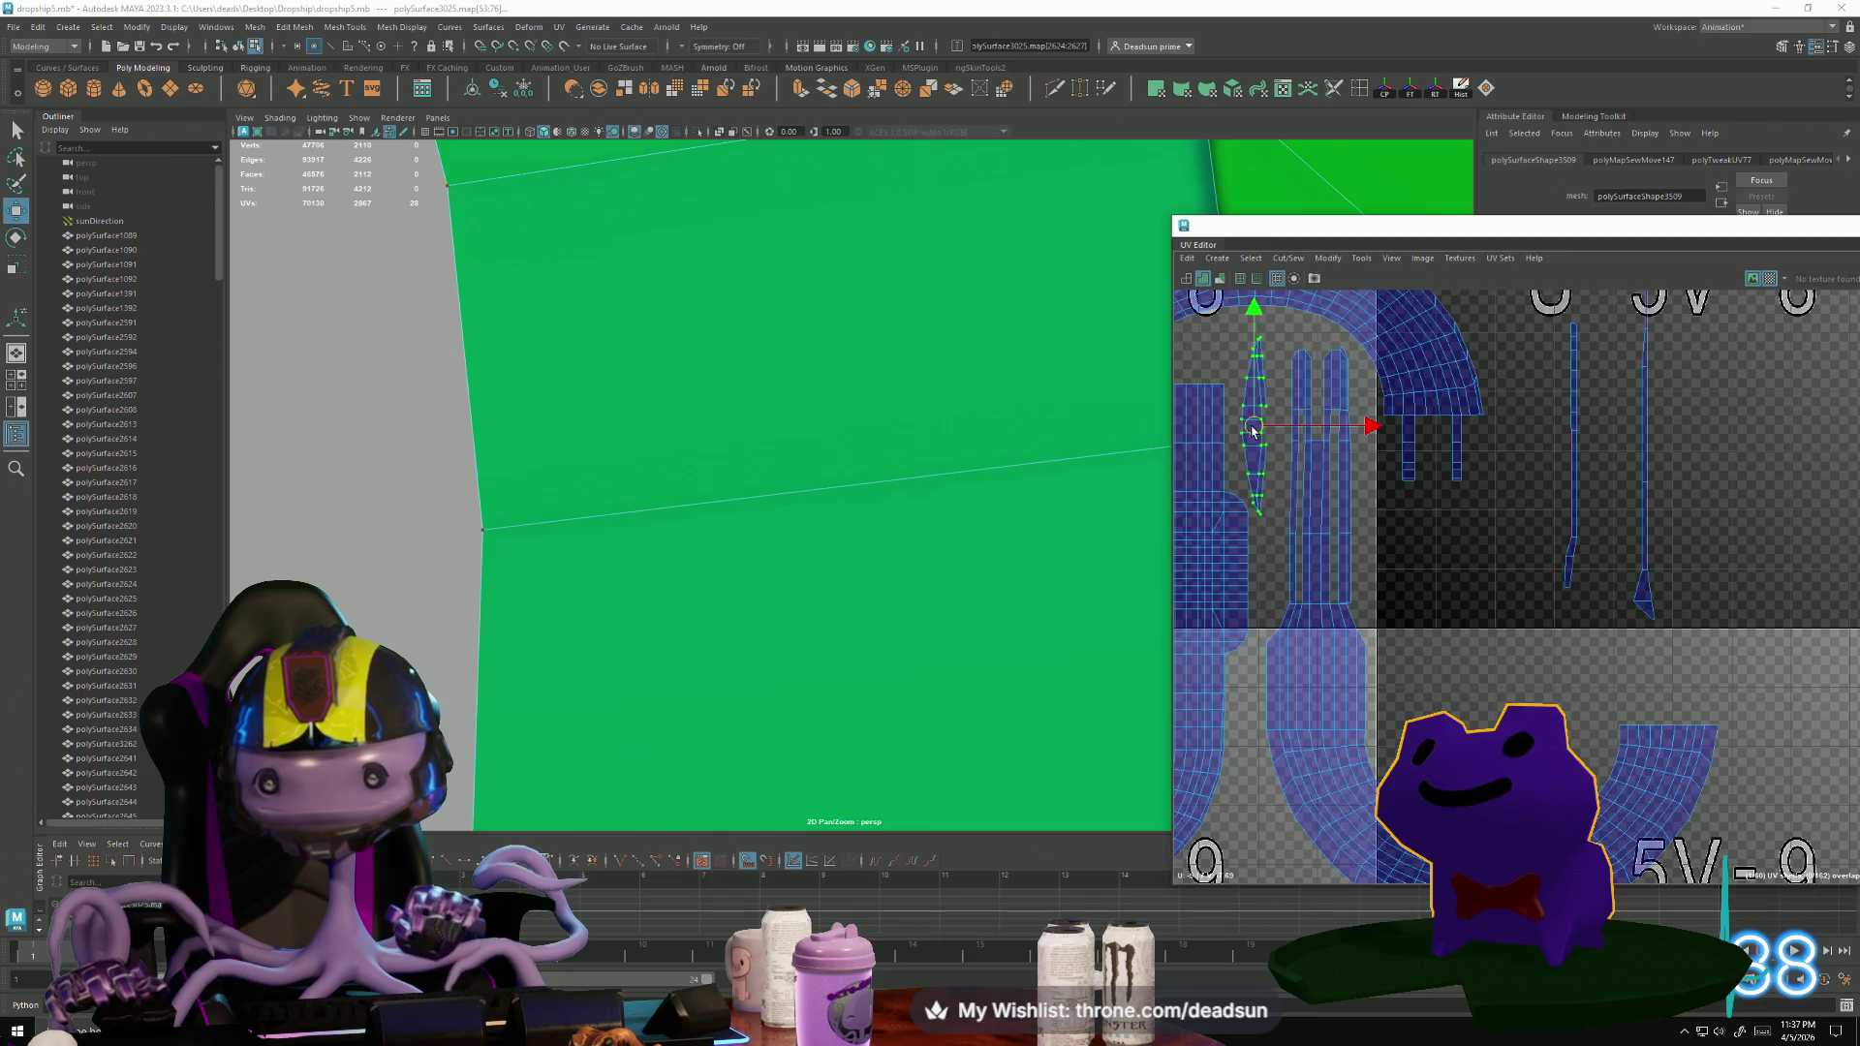
# Move the thin vertical strip left beside the hose shells and nudge it upward.
pyautogui.keyDown('alt'); pyautogui.moveTo(1642, 398); pyautogui.dragTo(1632, 469, button='middle'); pyautogui.keyUp('alt')
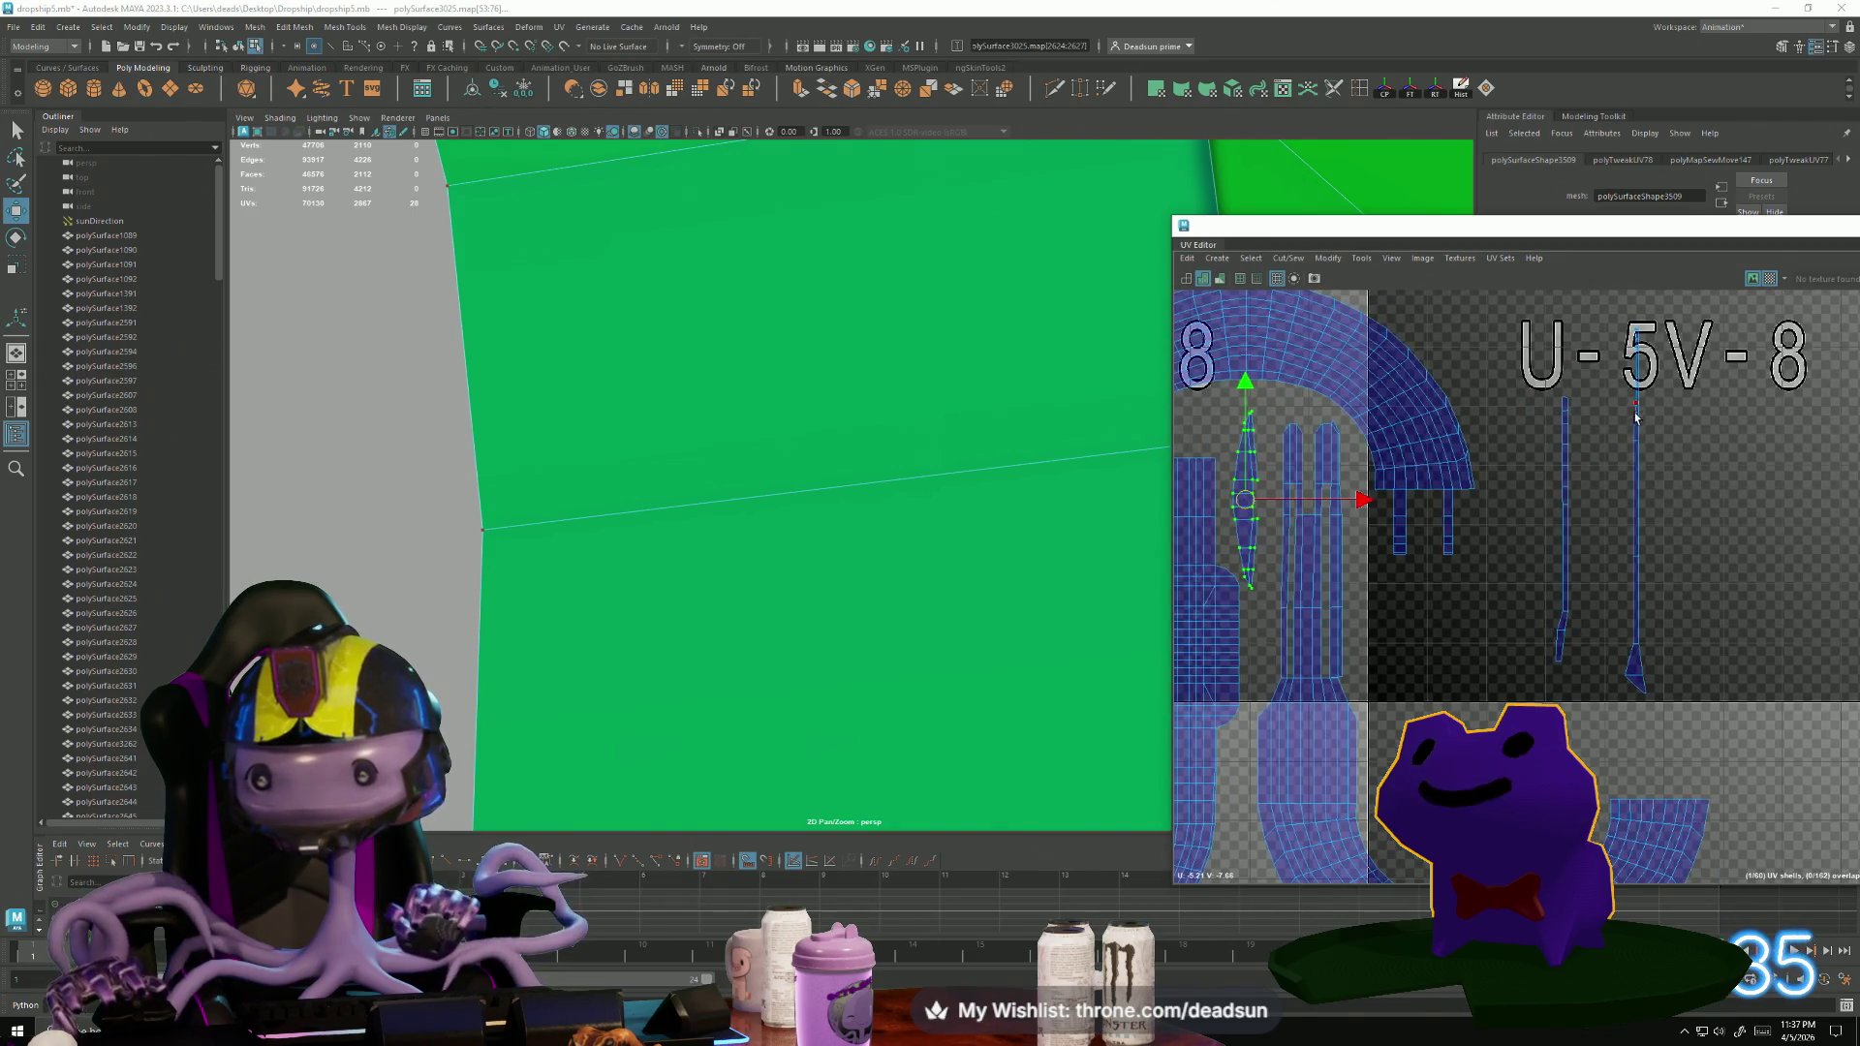
pyautogui.press('F10')
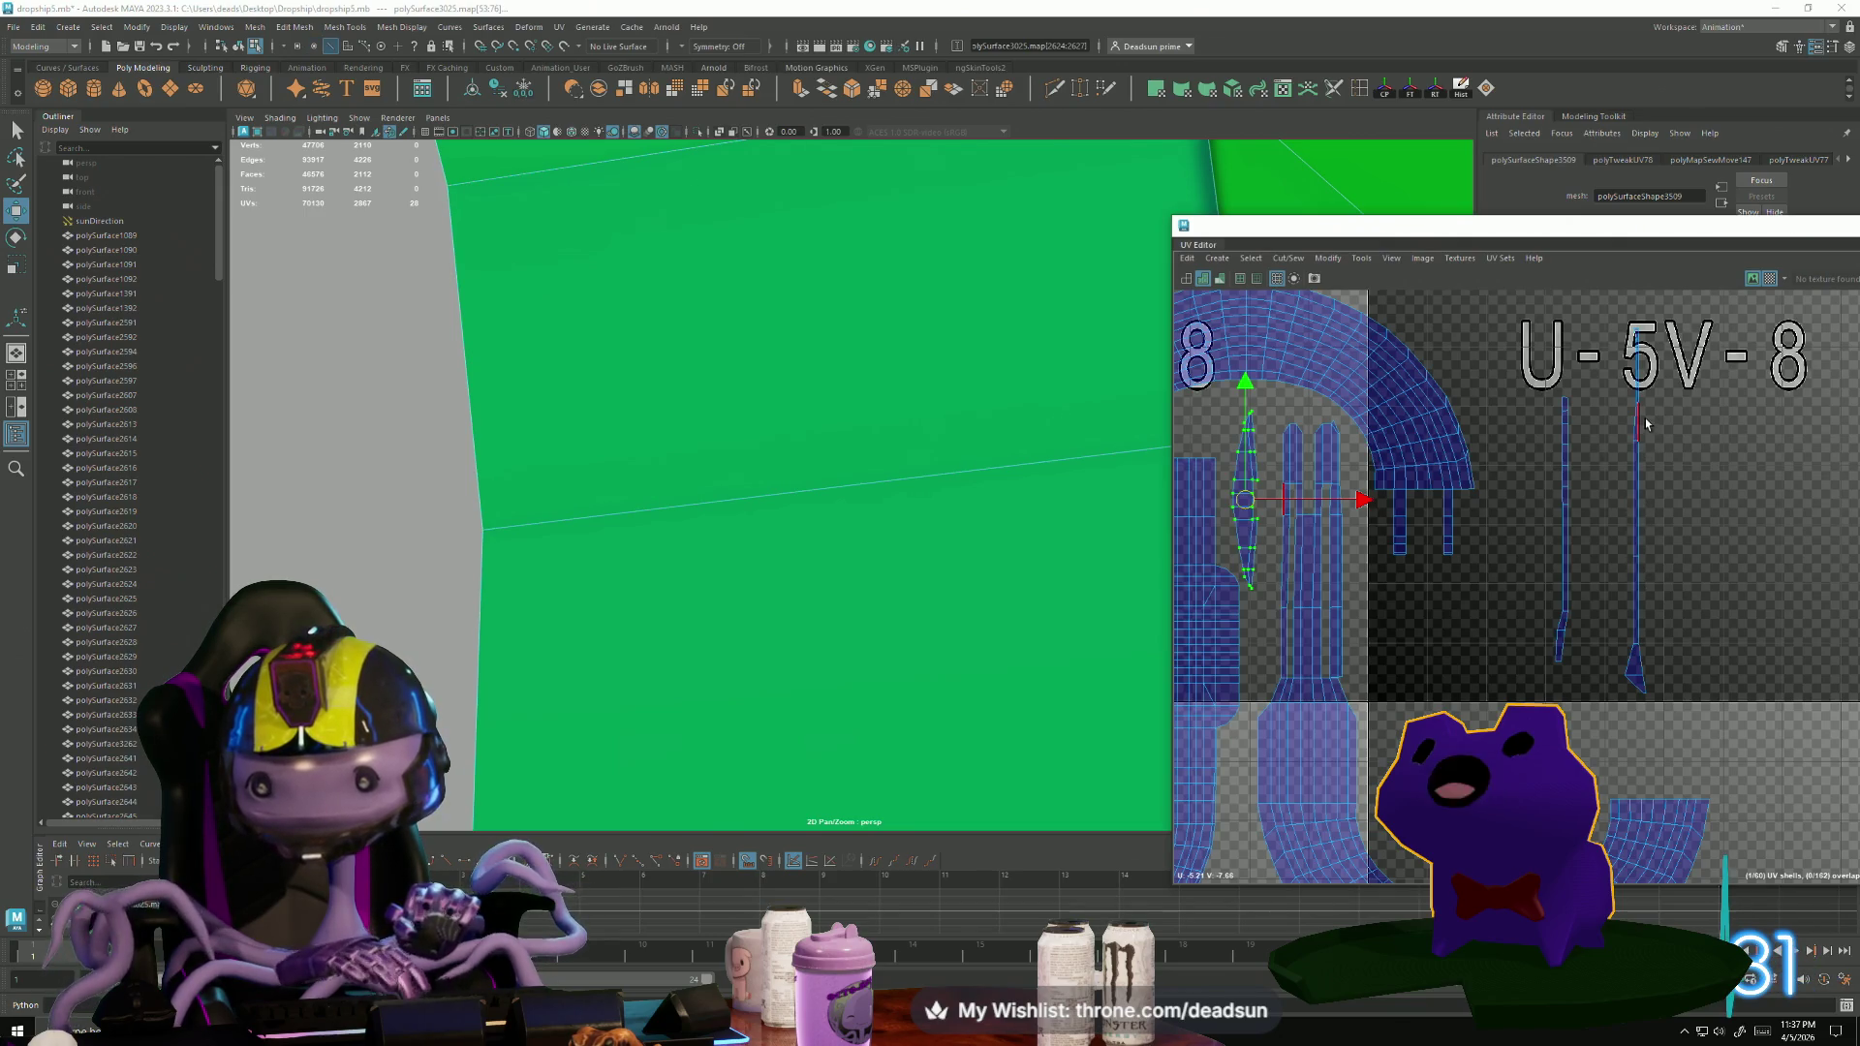
pyautogui.doubleClick(1638, 579)
pyautogui.moveTo(1635, 510)
pyautogui.mouseDown()
pyautogui.moveTo(1265, 569)
pyautogui.moveTo(1265, 621)
pyautogui.moveTo(1279, 599)
pyautogui.mouseUp()
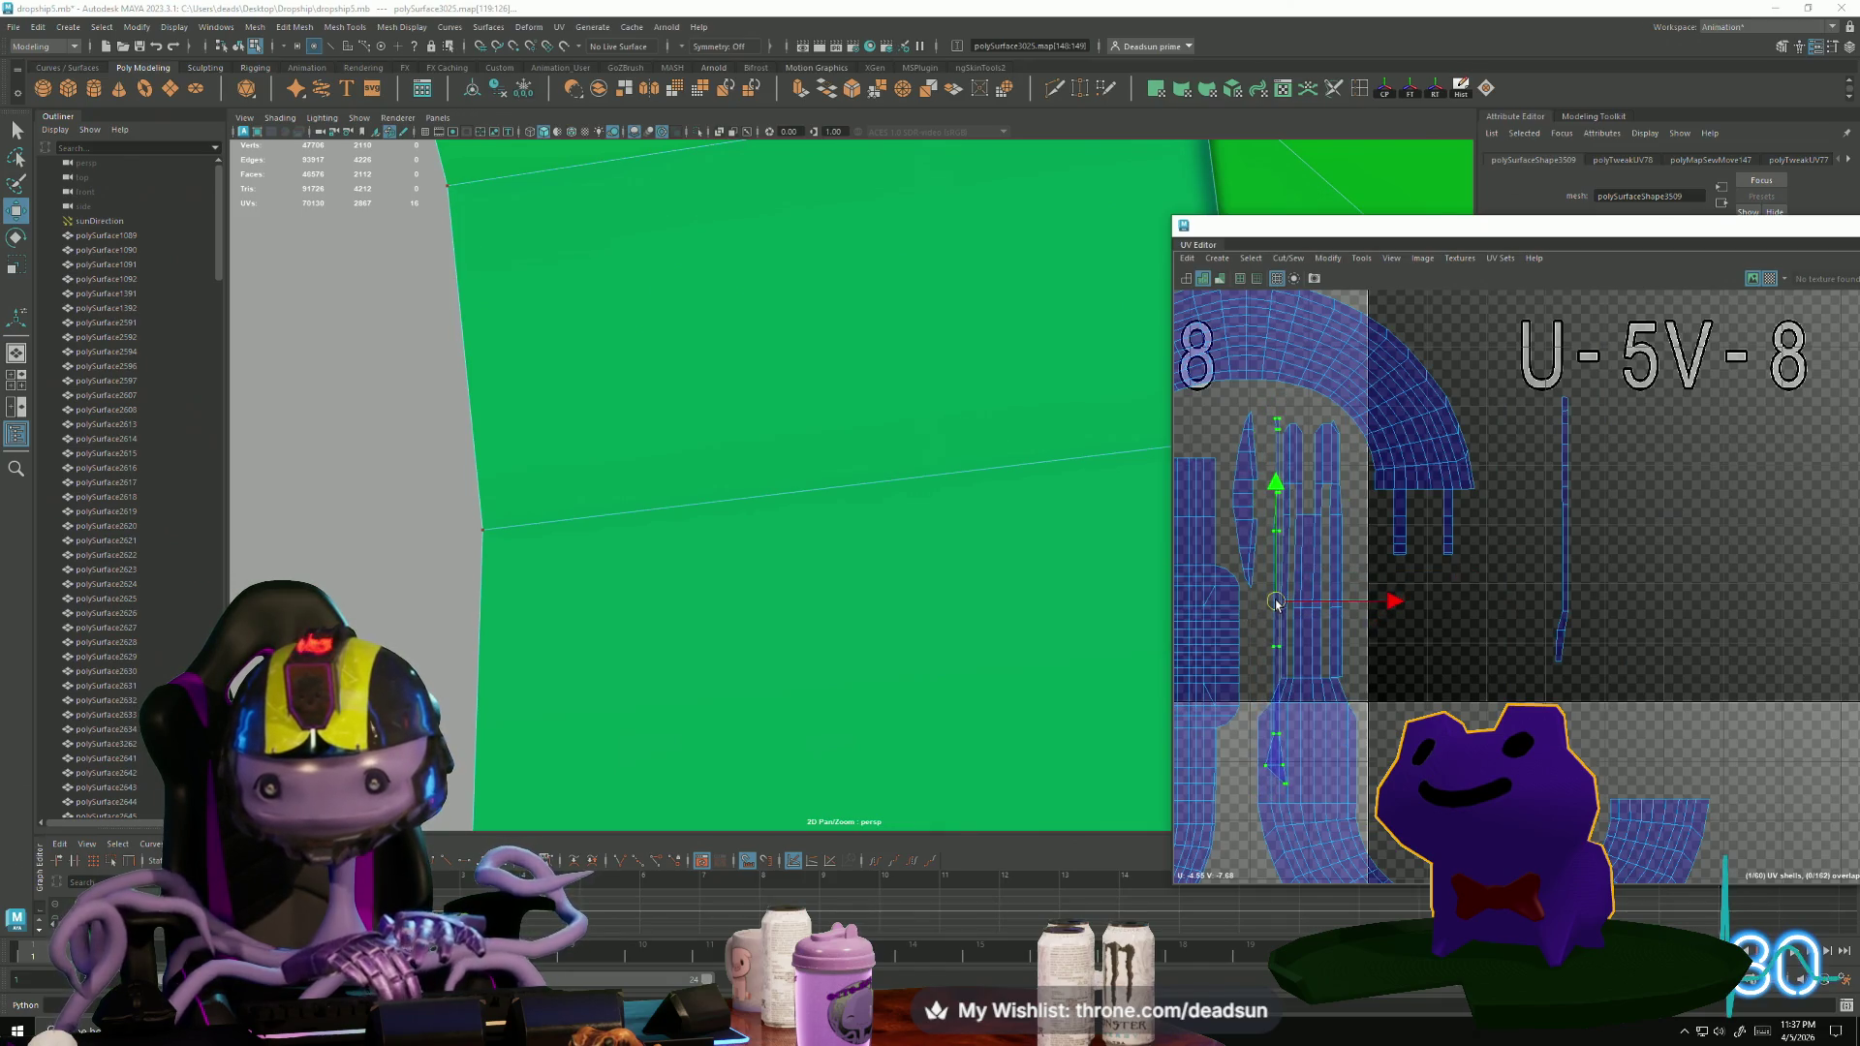
pyautogui.scroll(2, 1277, 603)
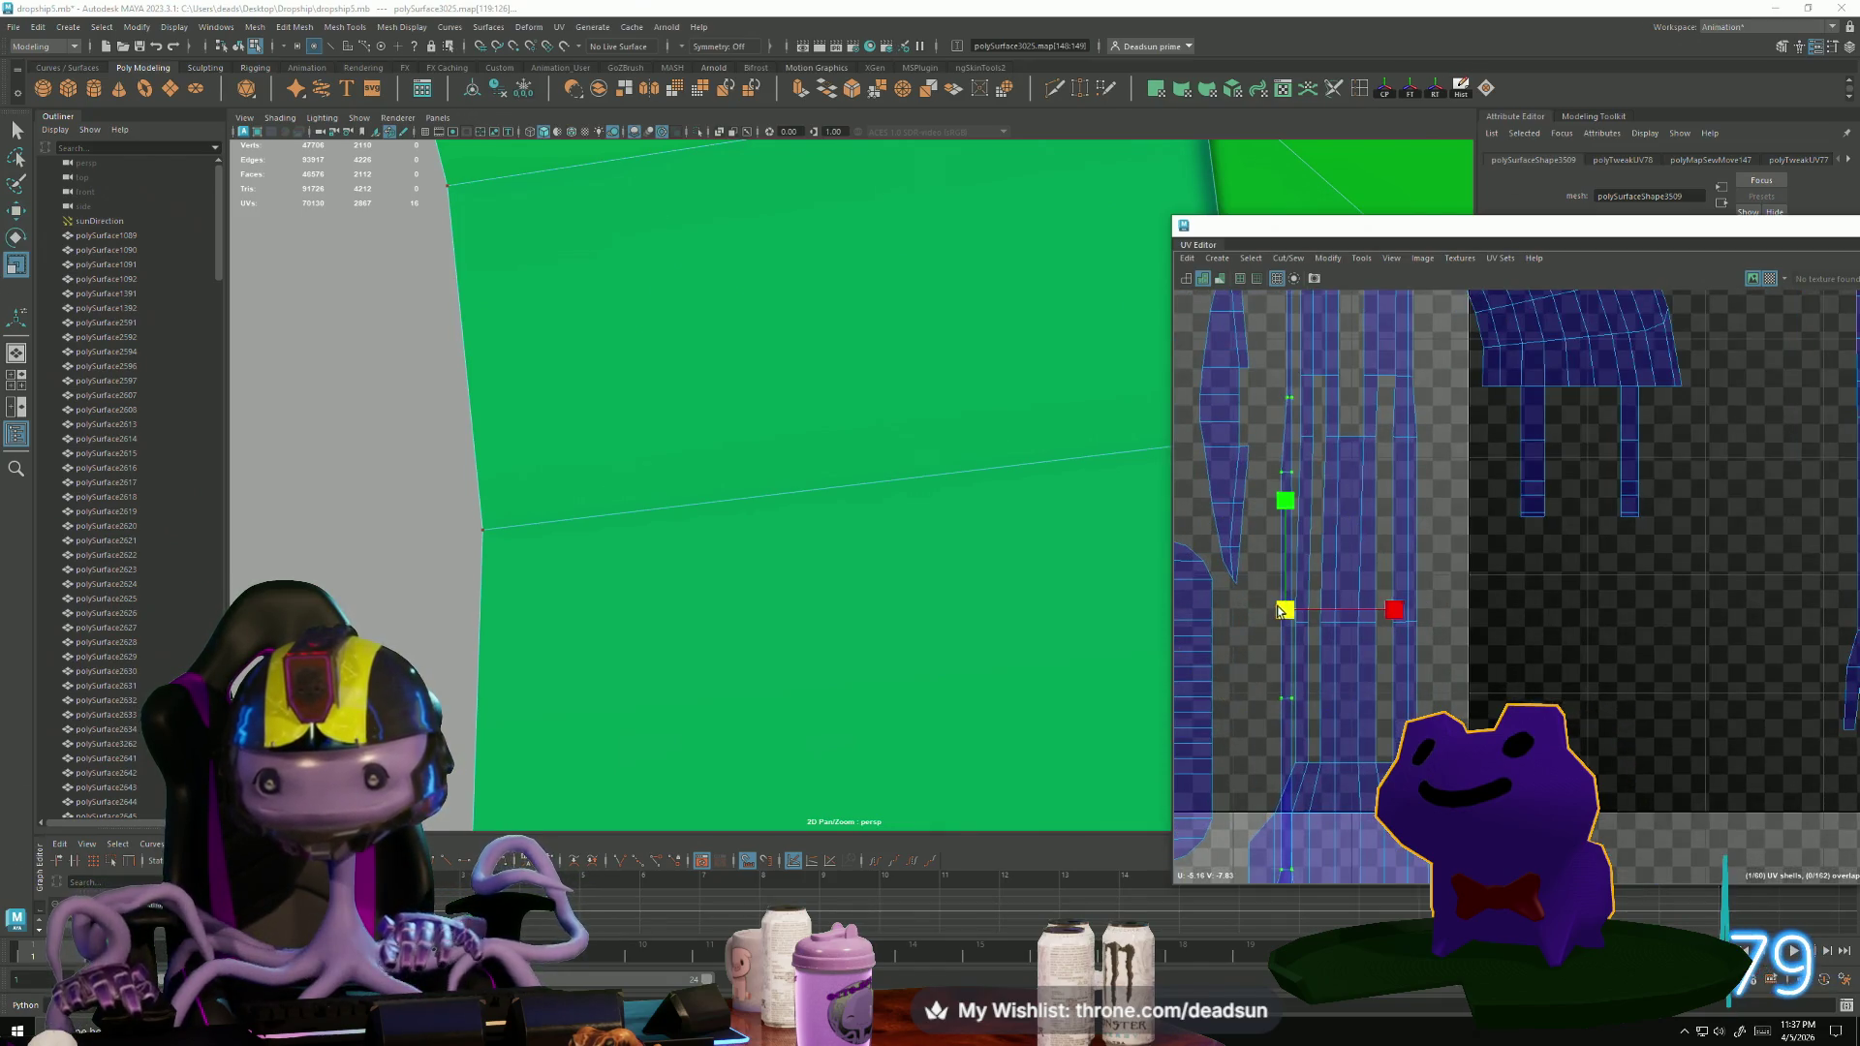
pyautogui.press('w')
pyautogui.moveTo(1287, 617); pyautogui.dragTo(1286, 548)
# Stretch the hose UV strip vertically to full length.
pyautogui.press('r')
pyautogui.keyDown('alt'); pyautogui.moveTo(1269, 769); pyautogui.dragTo(1277, 550, button='middle'); pyautogui.keyUp('alt')
pyautogui.moveTo(1306, 383); pyautogui.dragTo(1292, 339, button='middle')
pyautogui.press('w')
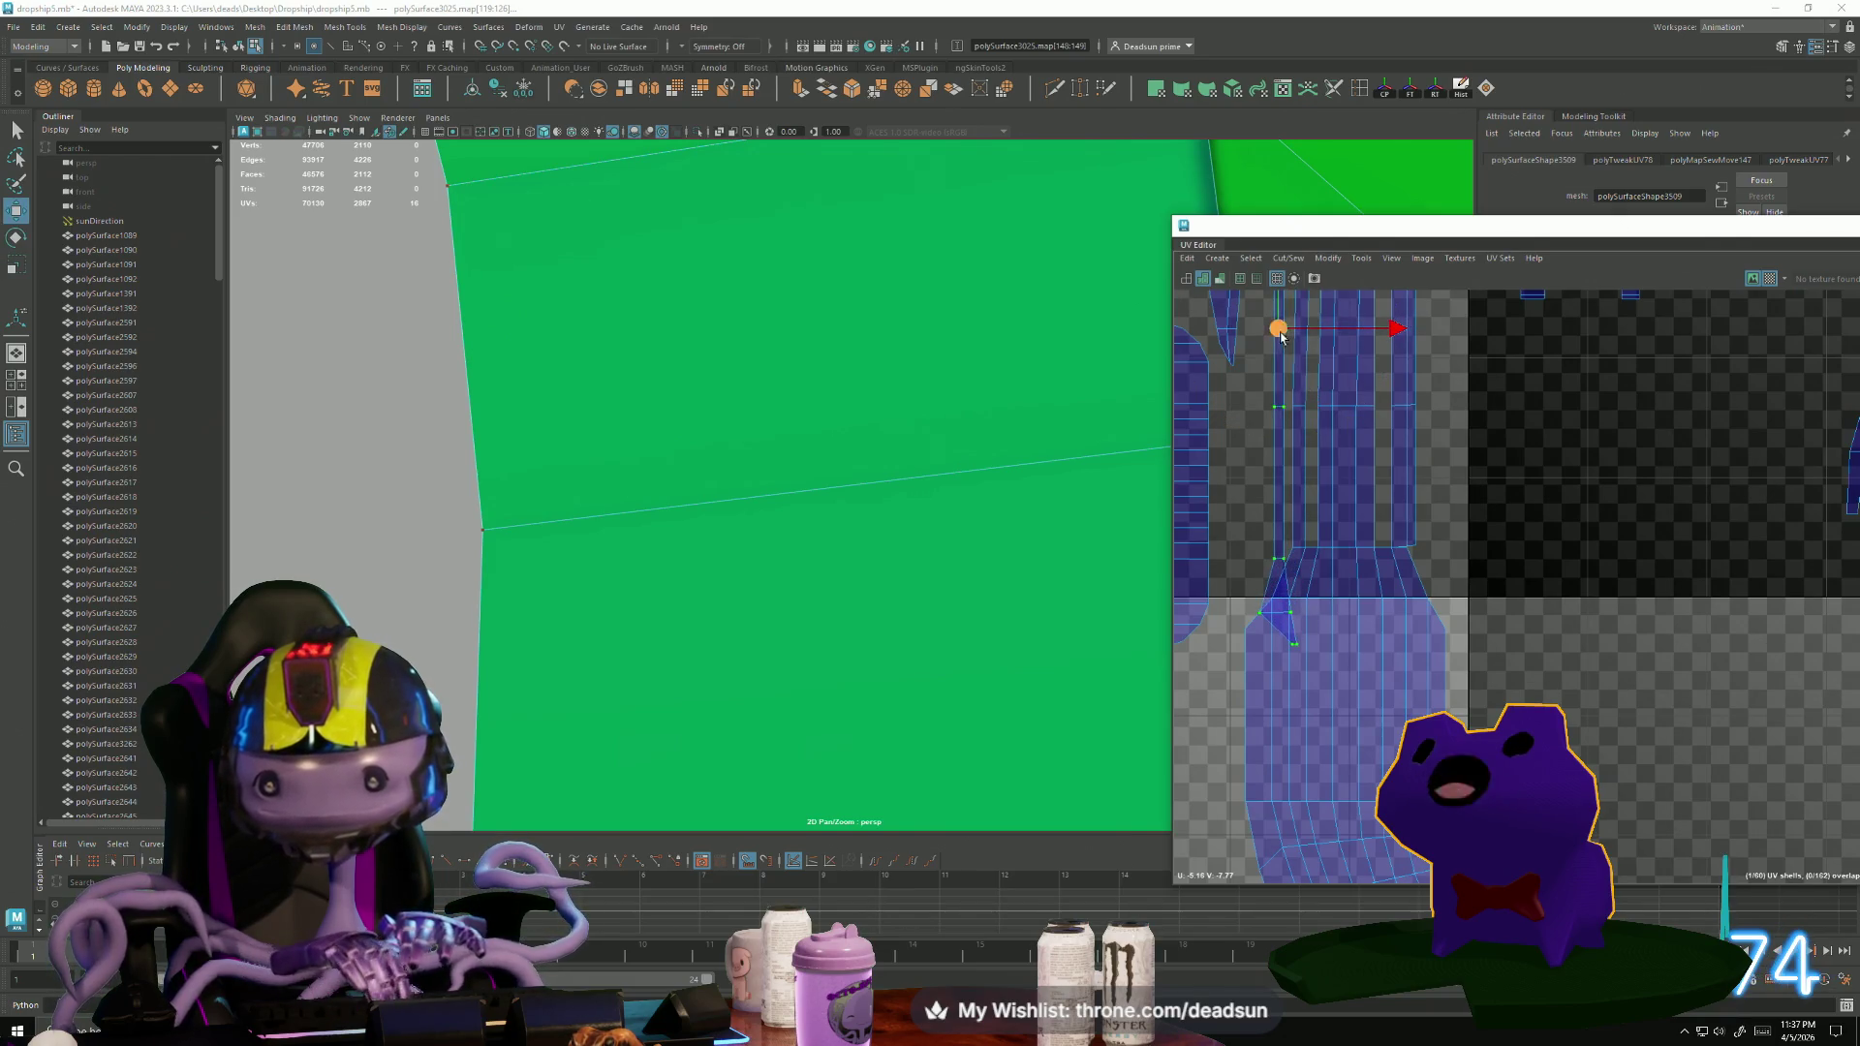
pyautogui.scroll(3, 1235, 562)
pyautogui.scroll(-3, 1453, 553)
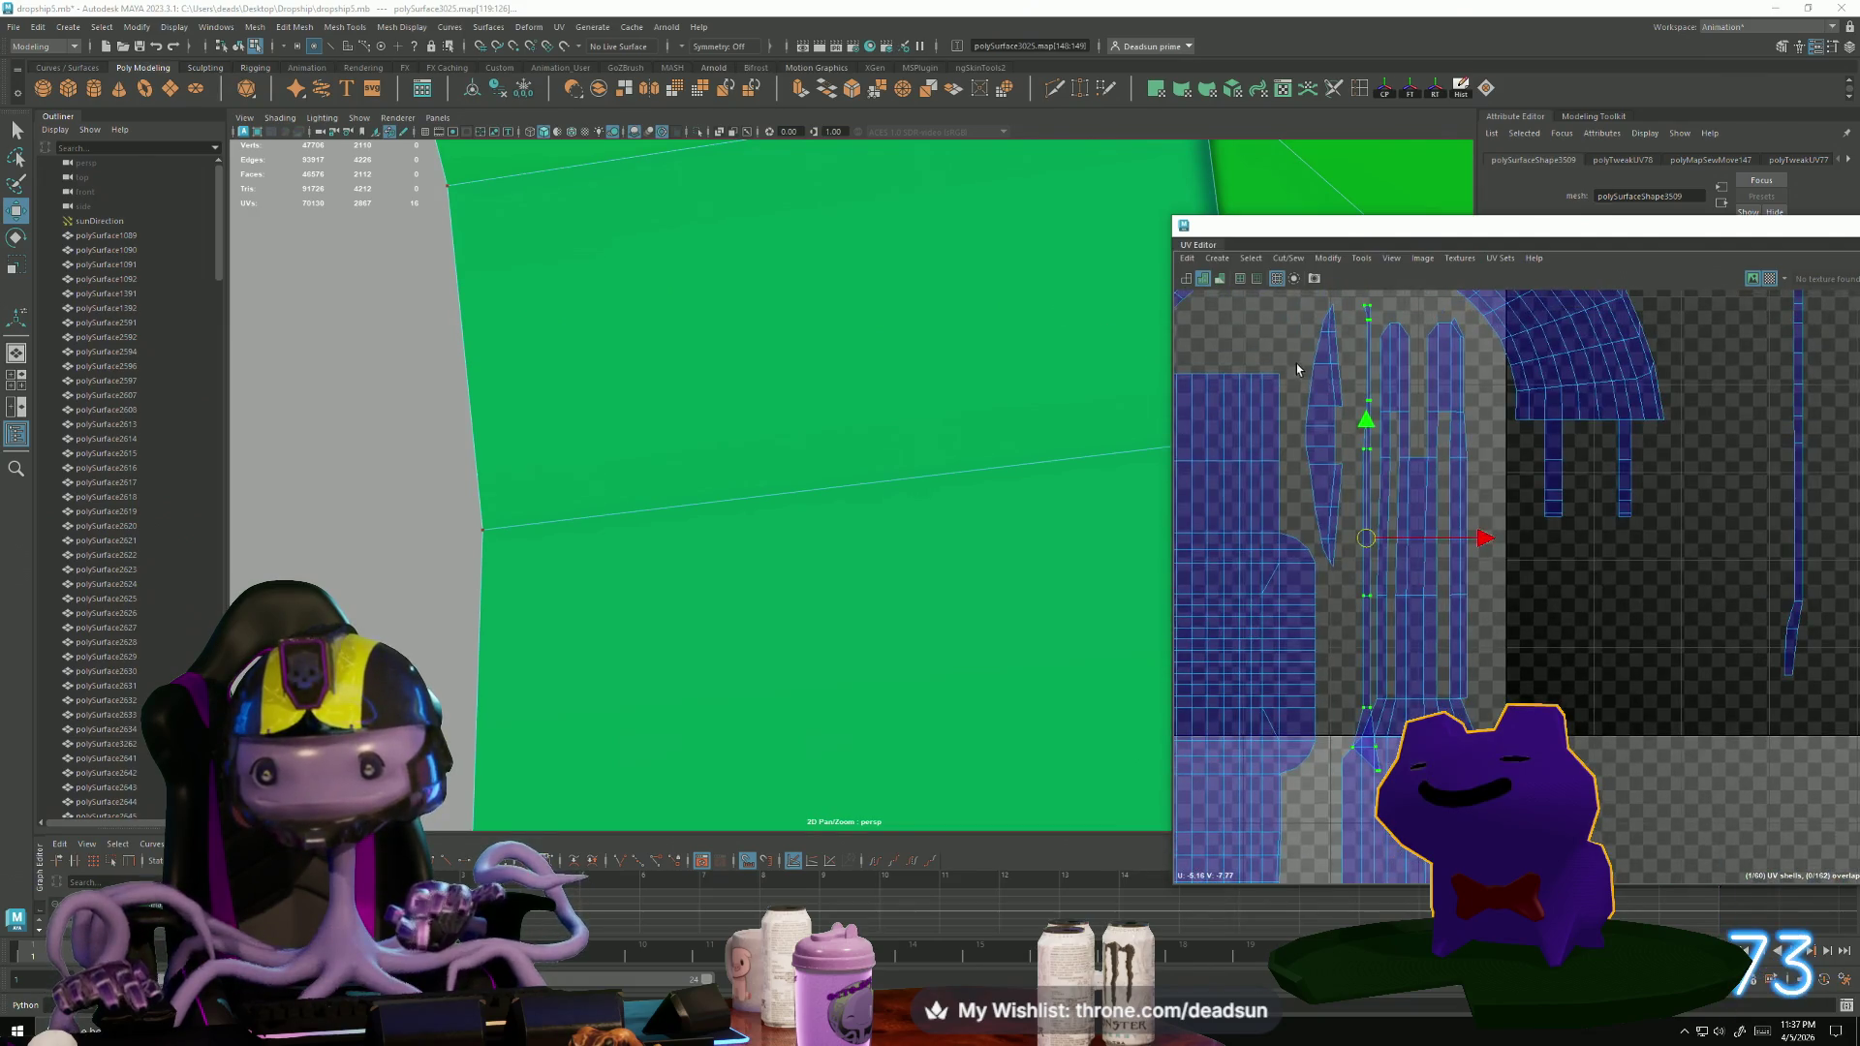
# Rotate the strip's lower-end UVs clockwise and shift them up and left into line.
pyautogui.keyDown('ctrl'); pyautogui.moveTo(1314, 297); pyautogui.dragTo(1454, 610); pyautogui.keyUp('ctrl')
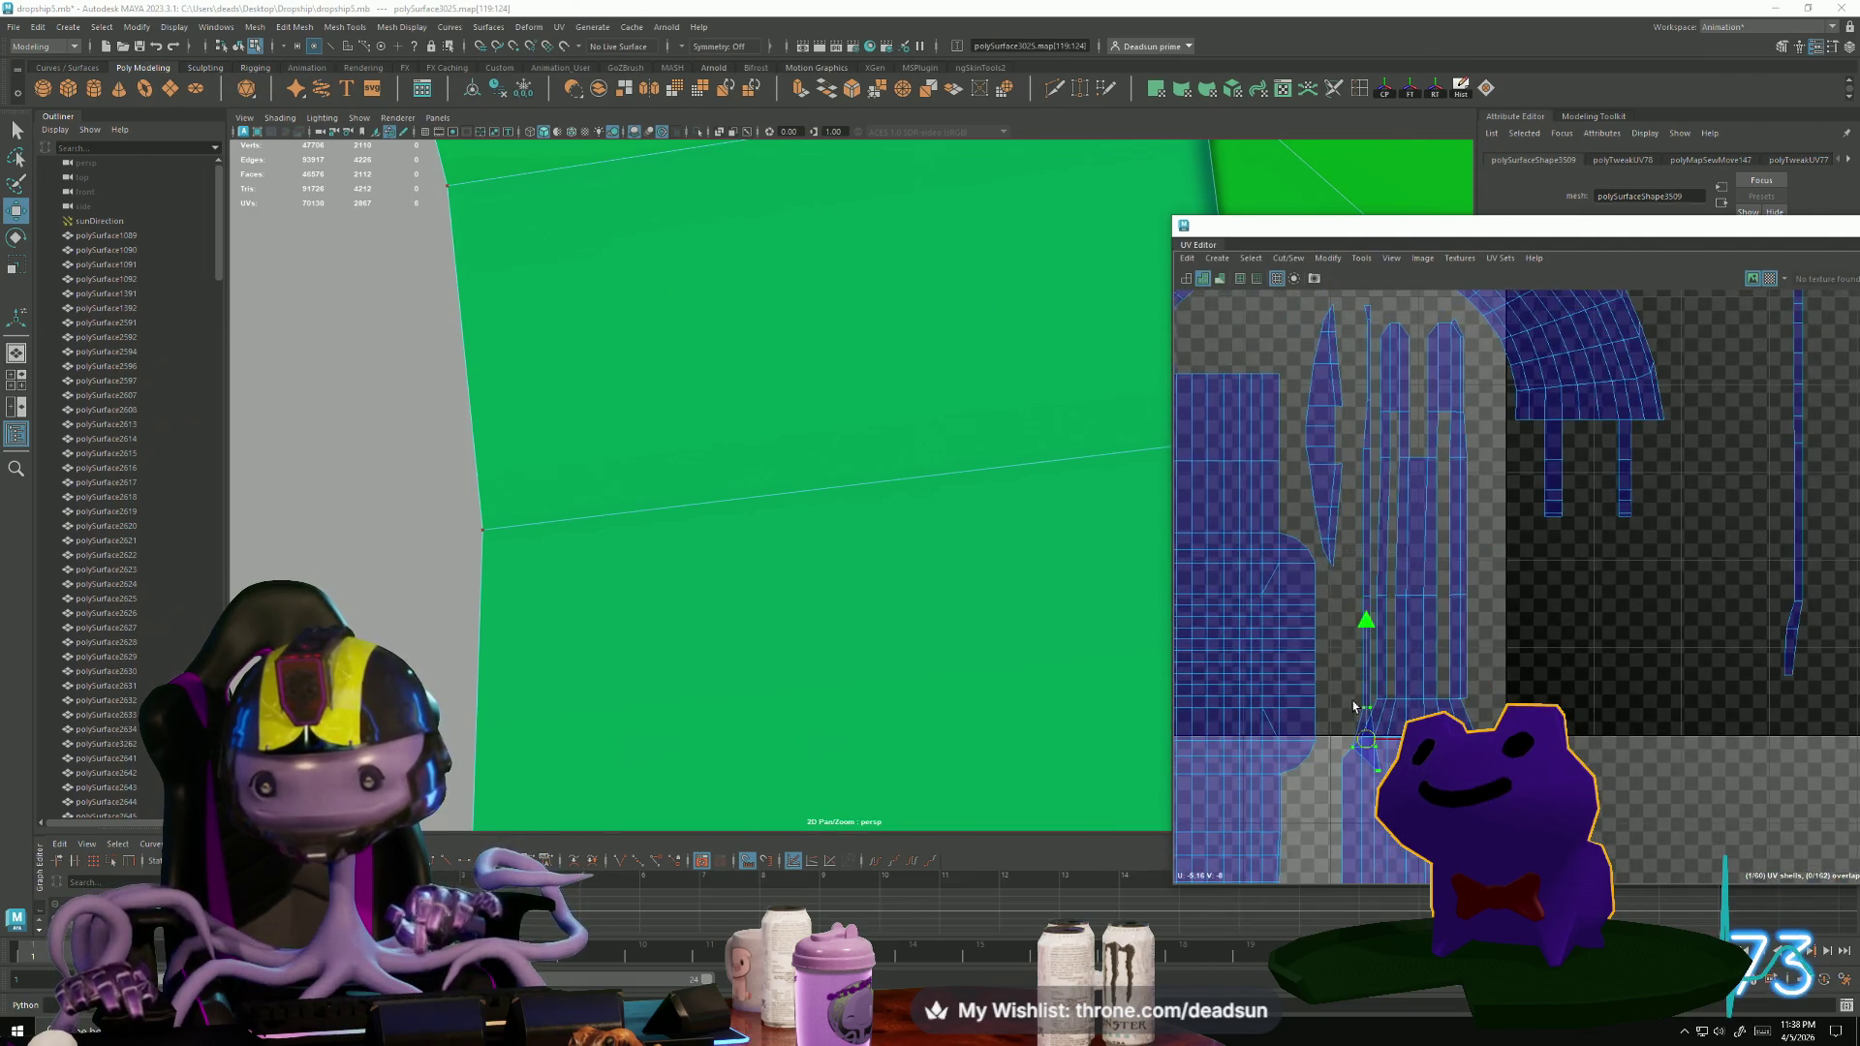
pyautogui.scroll(4, 1354, 706)
pyautogui.press('e')
pyautogui.moveTo(1349, 706); pyautogui.dragTo(1293, 692)
pyautogui.press('w')
pyautogui.moveTo(1324, 589); pyautogui.dragTo(1298, 558)
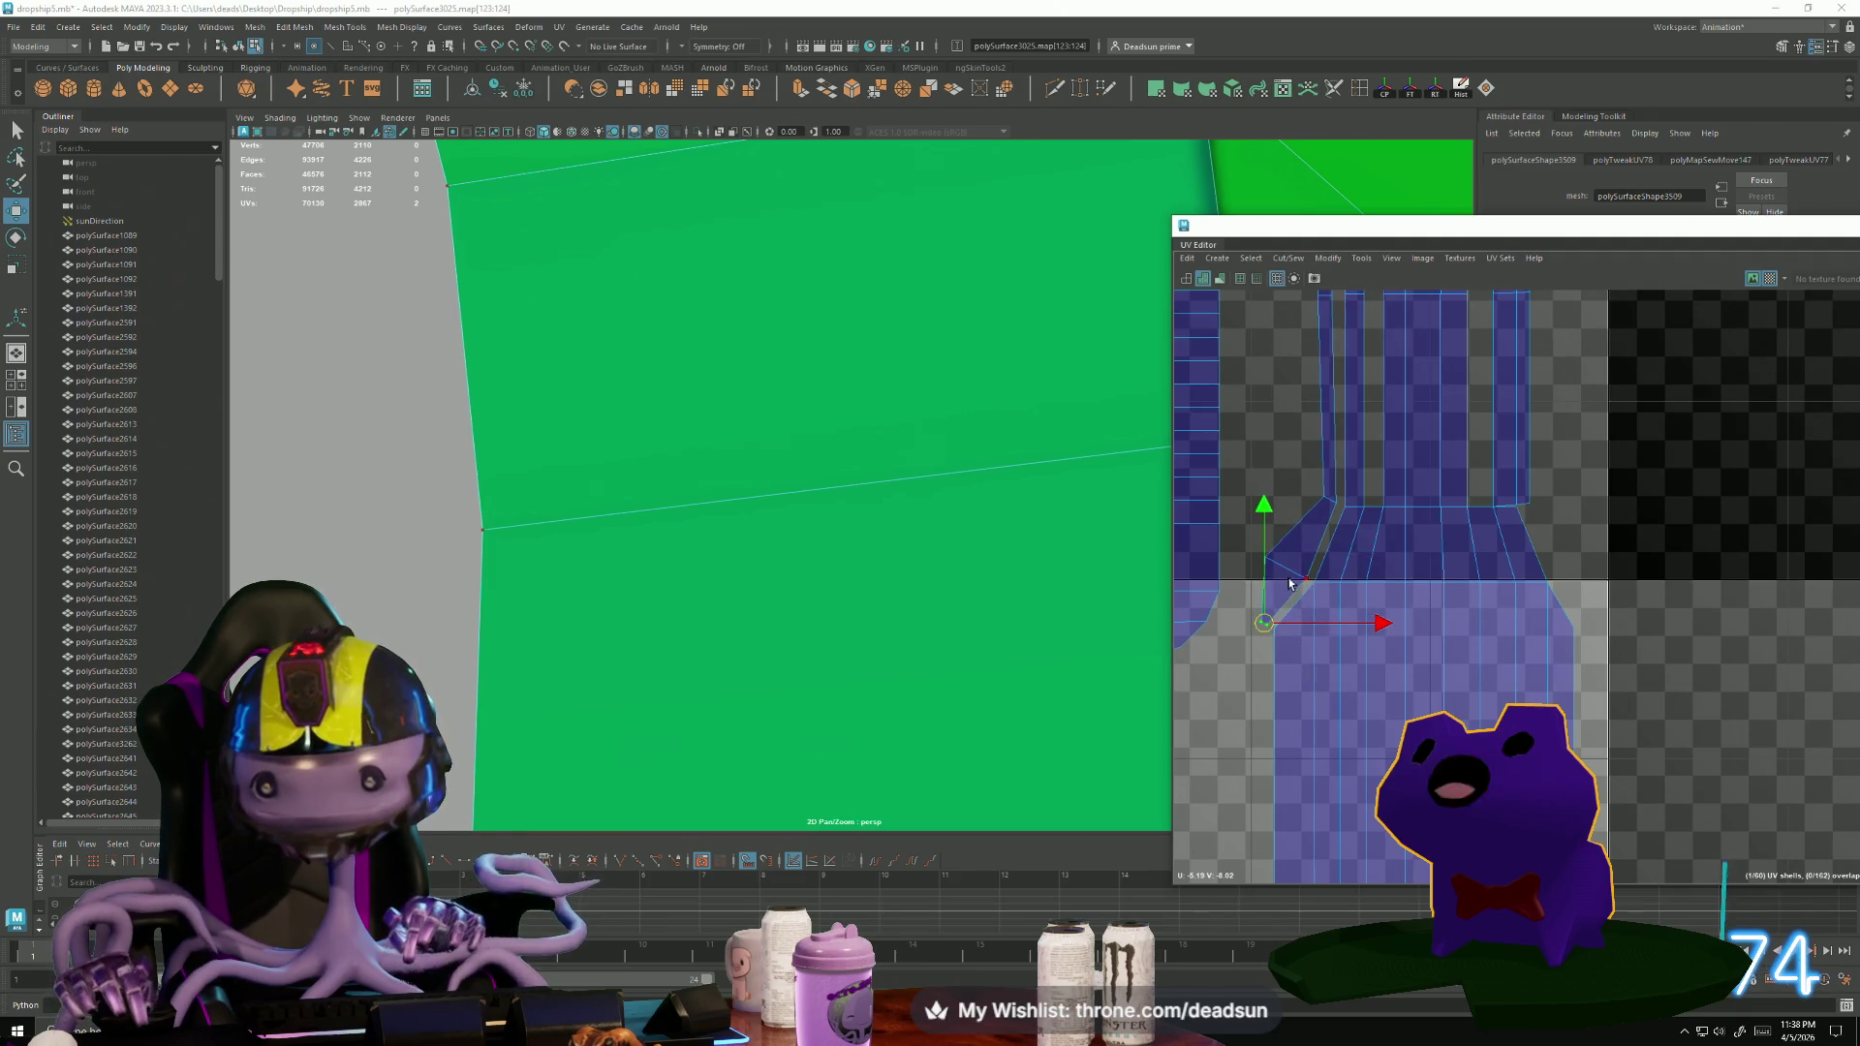
# Select the hose strip's seam edges higher up the strip.
pyautogui.press('F10')
pyautogui.click(1299, 610)
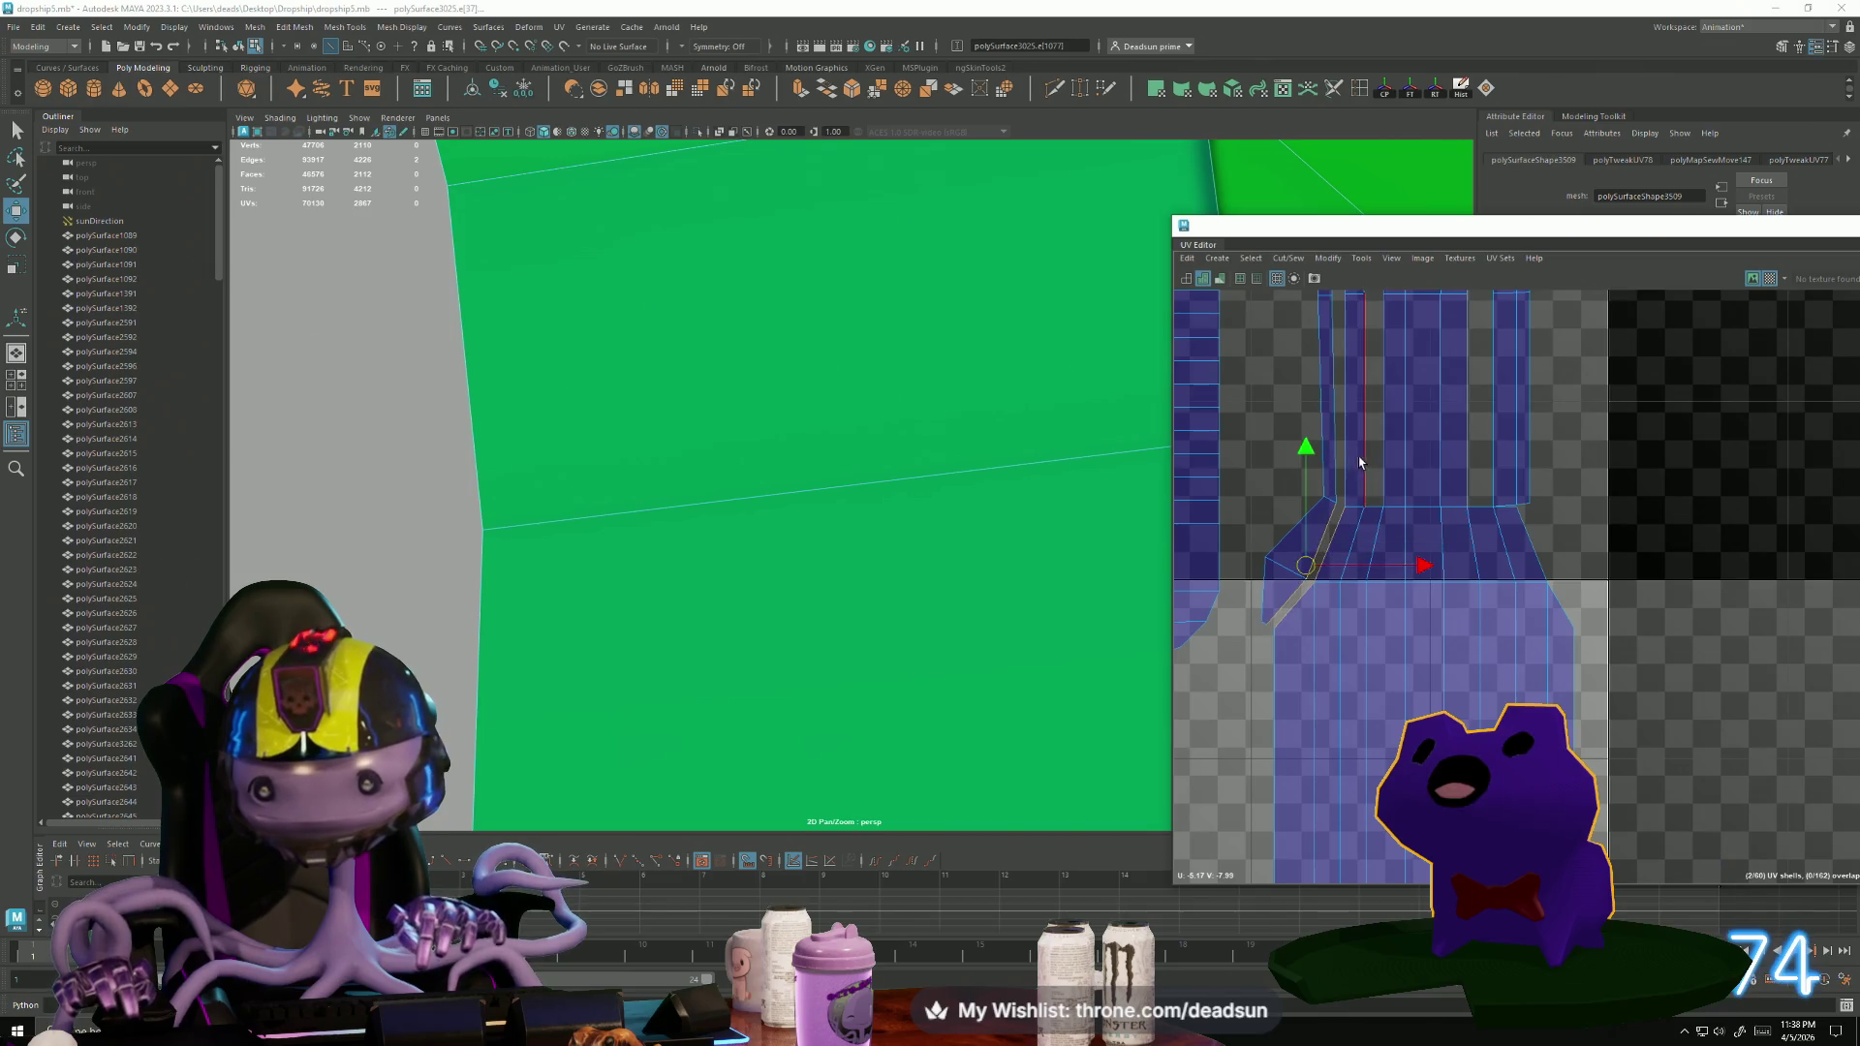
pyautogui.keyDown('alt'); pyautogui.moveTo(1360, 344); pyautogui.dragTo(1321, 707, button='middle'); pyautogui.keyUp('alt')
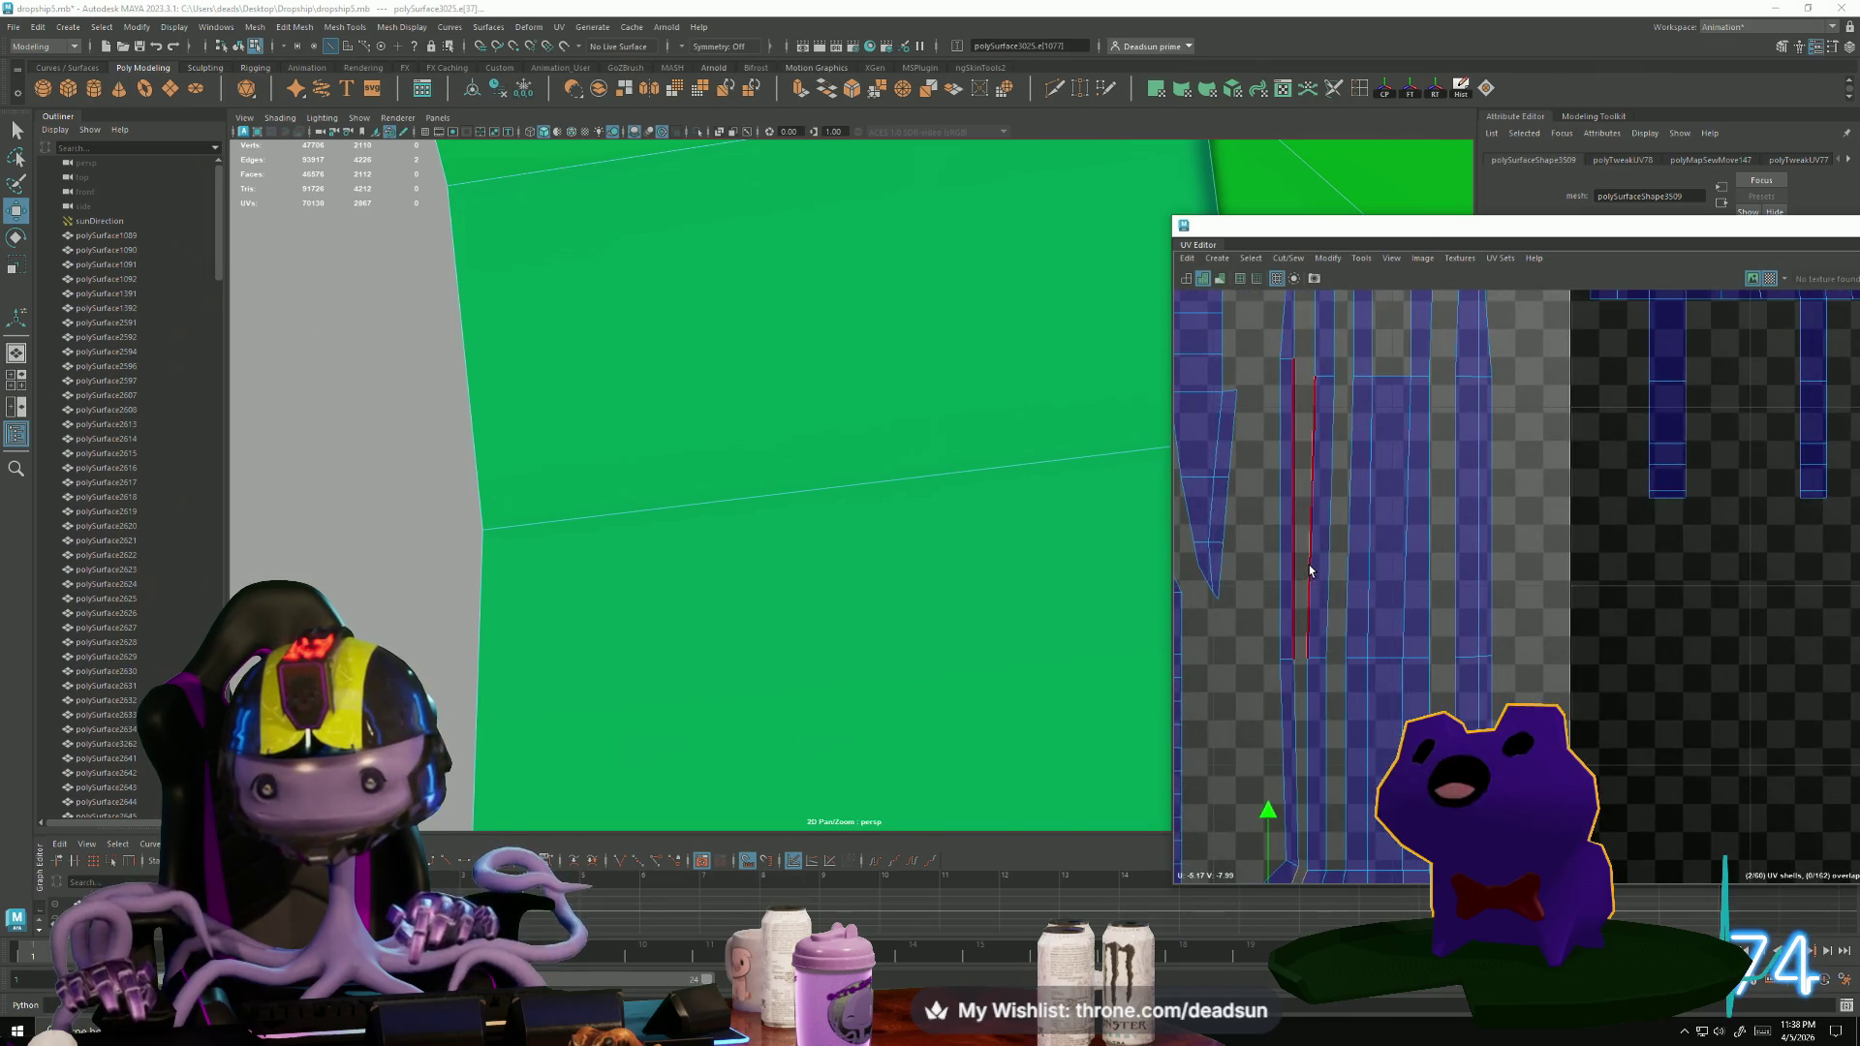
pyautogui.scroll(-3, 1277, 593)
pyautogui.click(1260, 444)
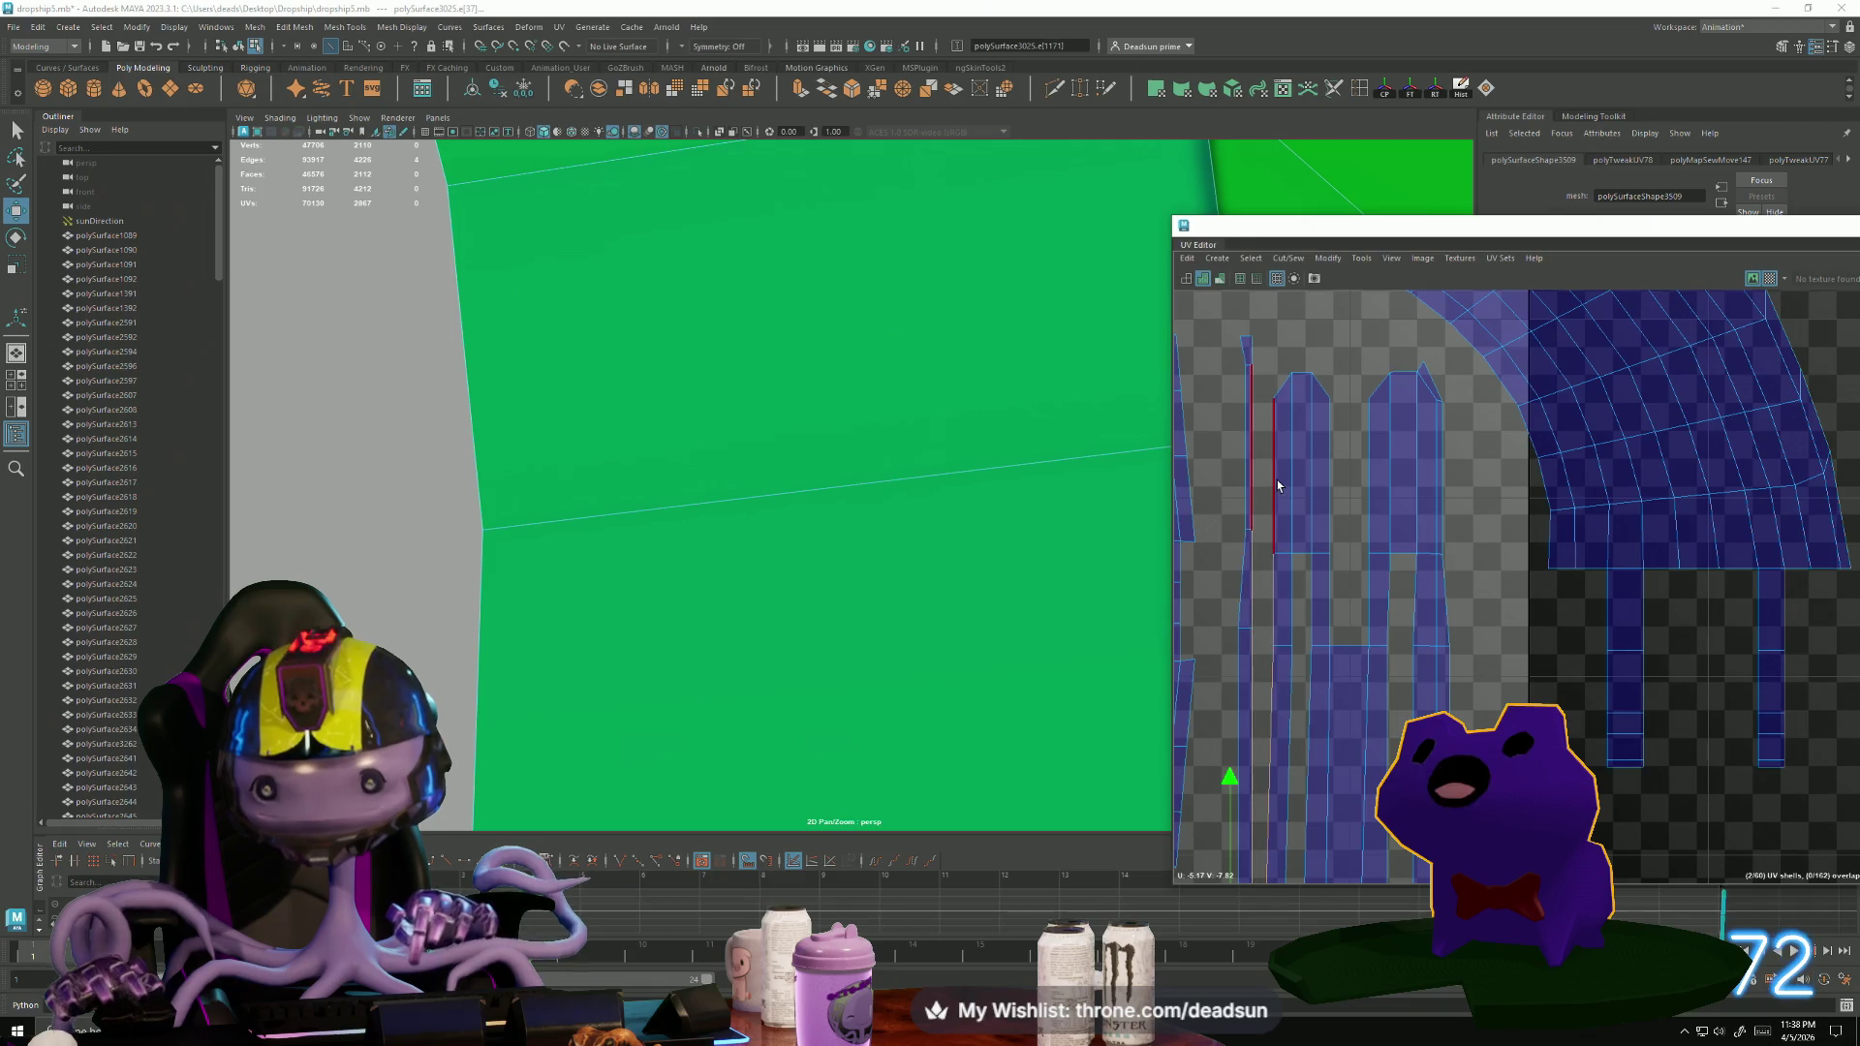
pyautogui.click(1289, 258)
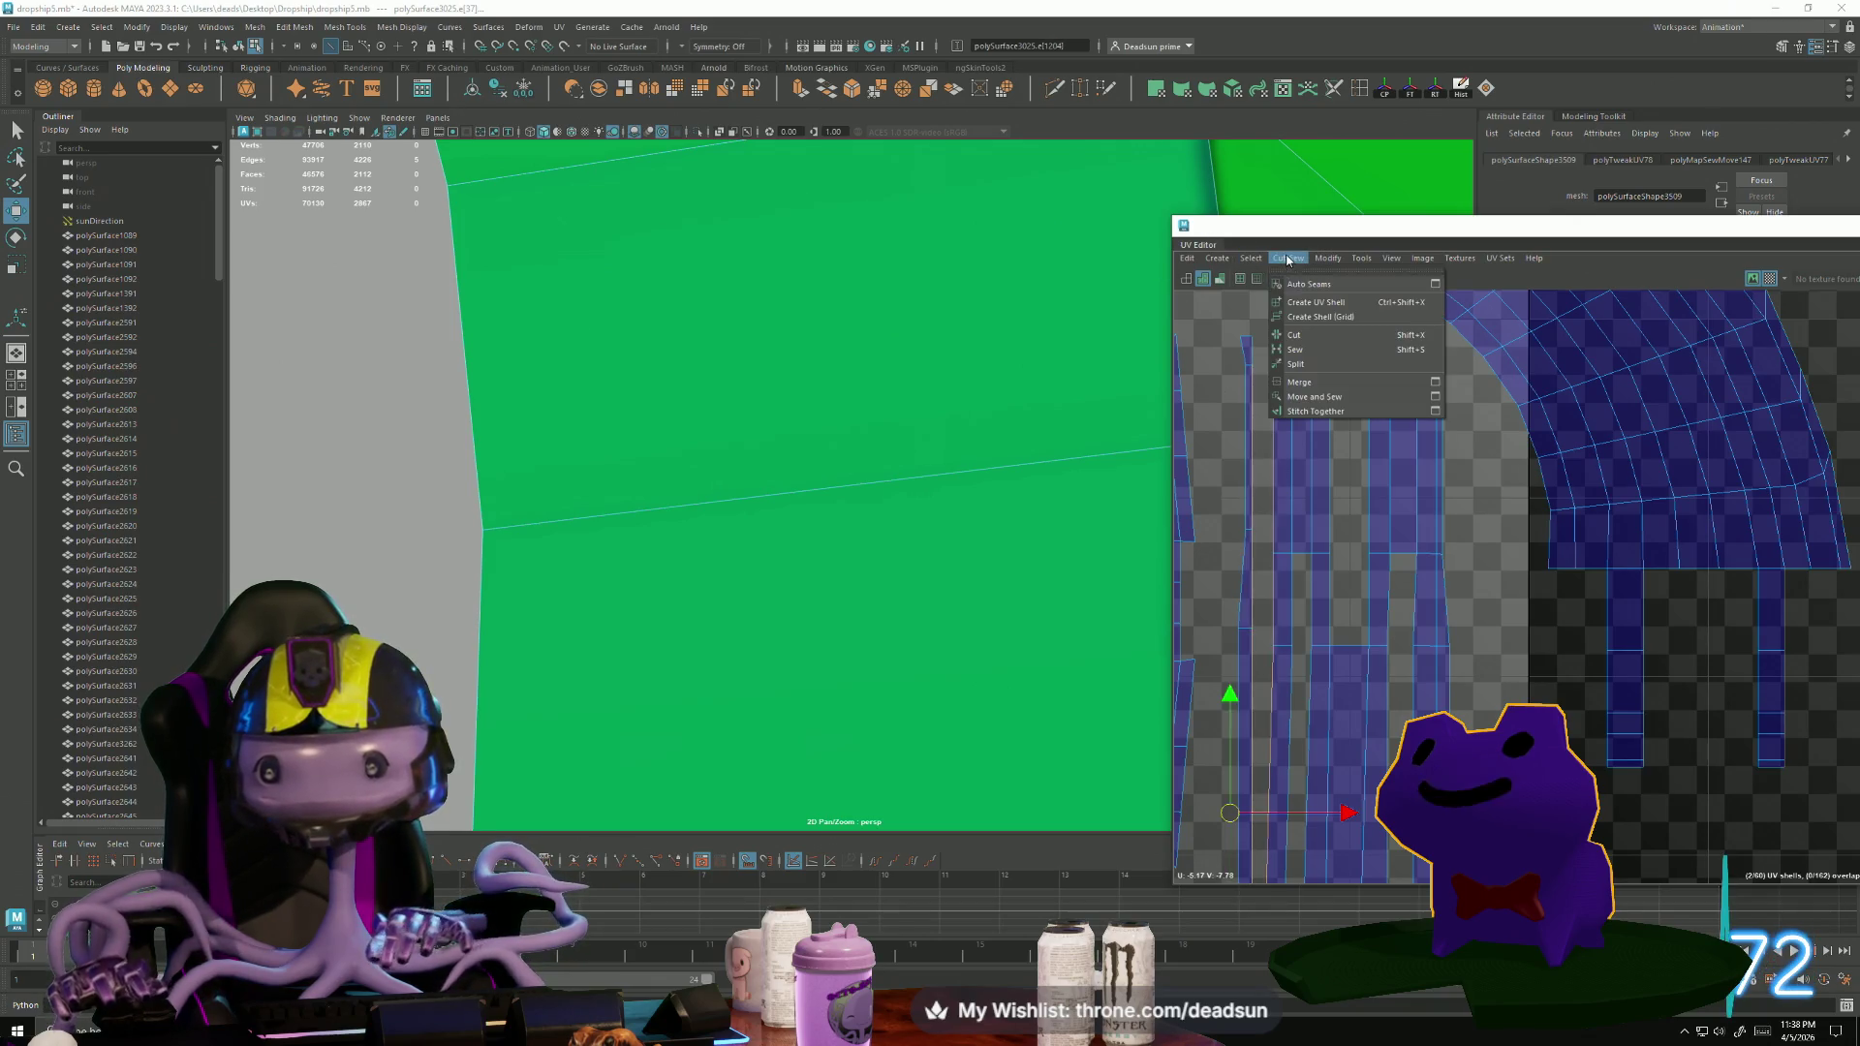
# Move and sew the seam edges, then merge the stray UVs at the strip's corner.
pyautogui.click(1325, 398)
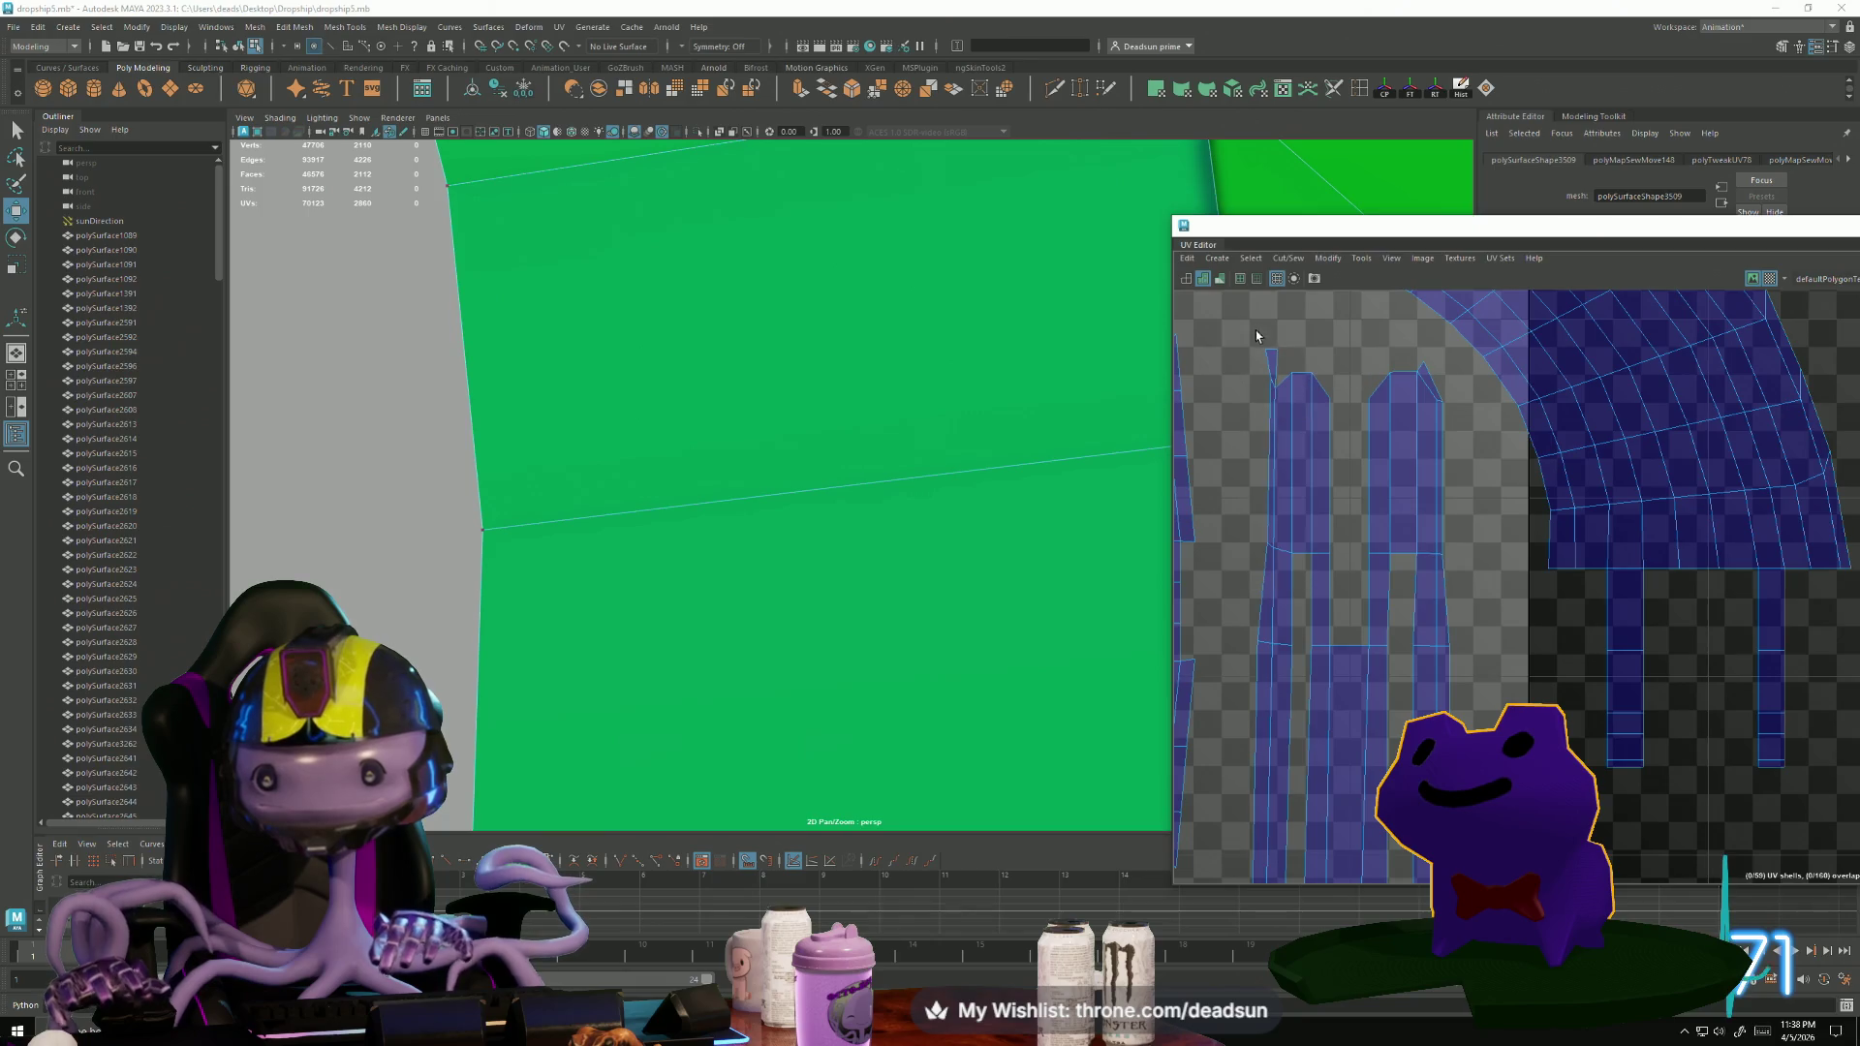
pyautogui.moveTo(1287, 364); pyautogui.dragTo(1289, 365)
pyautogui.press('e')
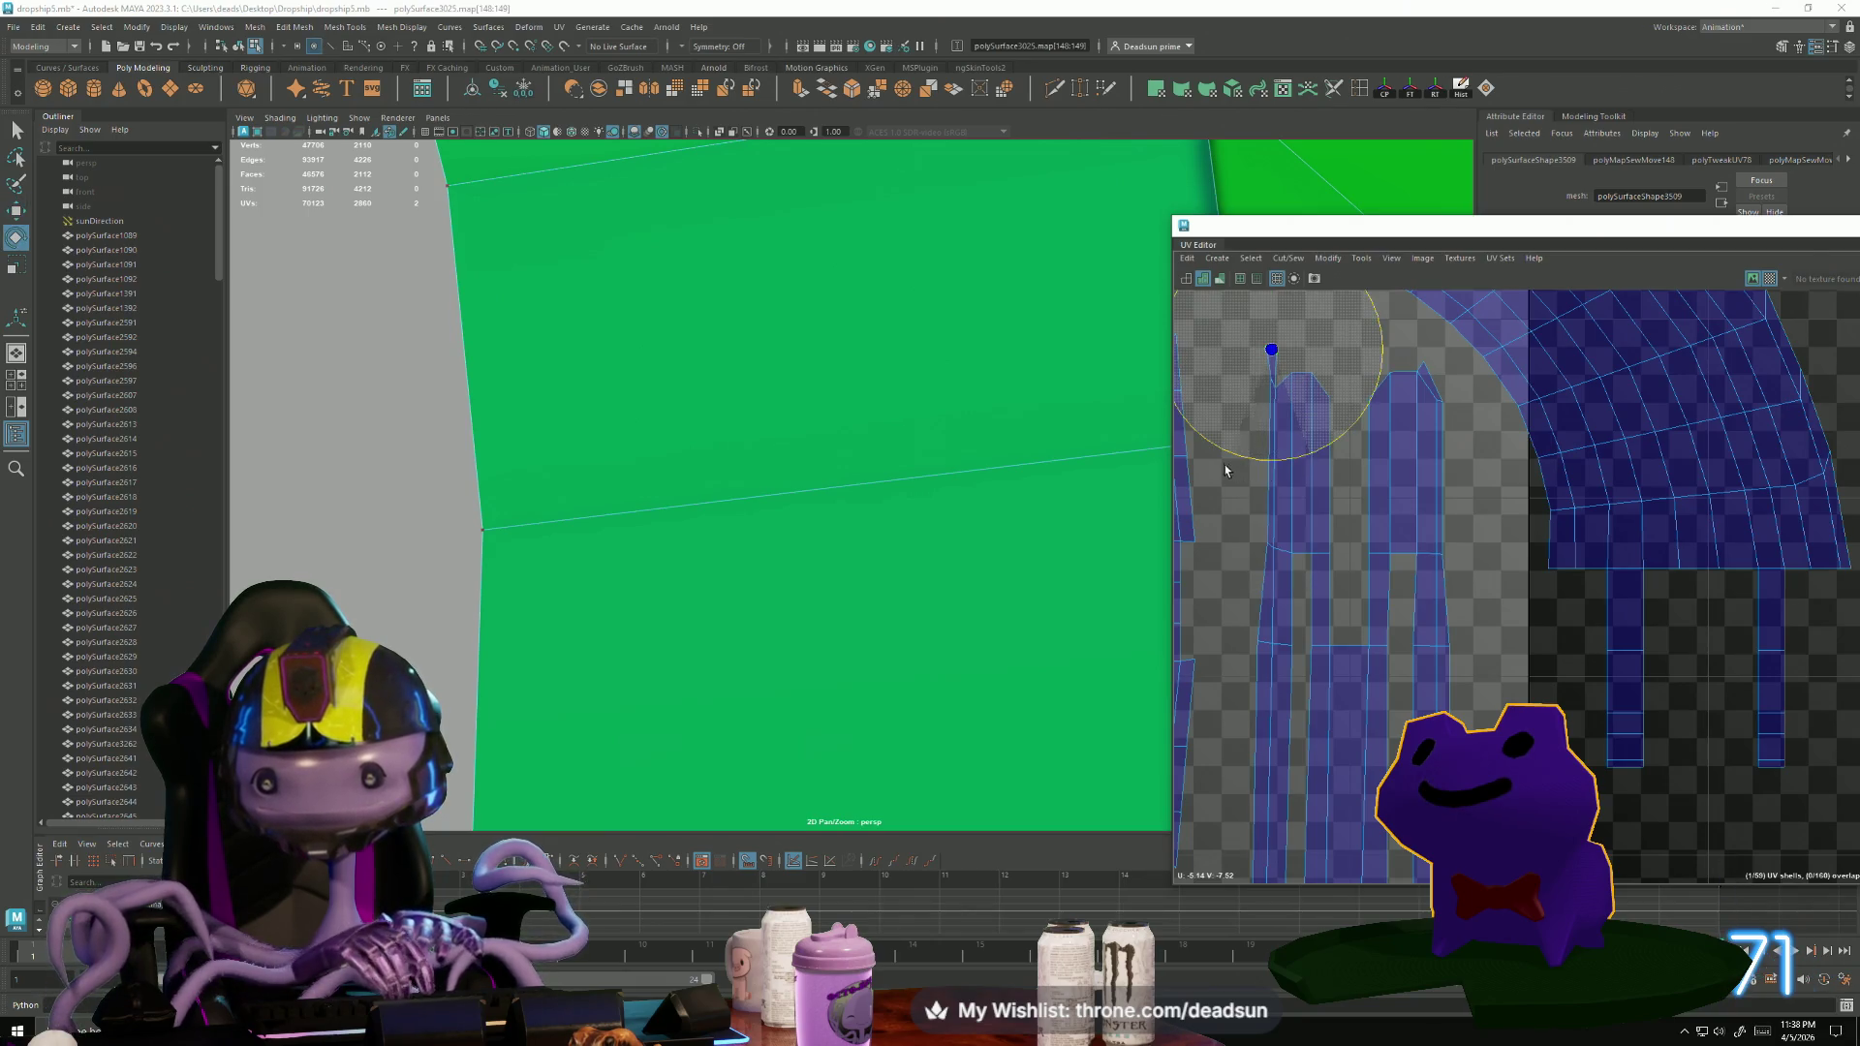
pyautogui.press('w')
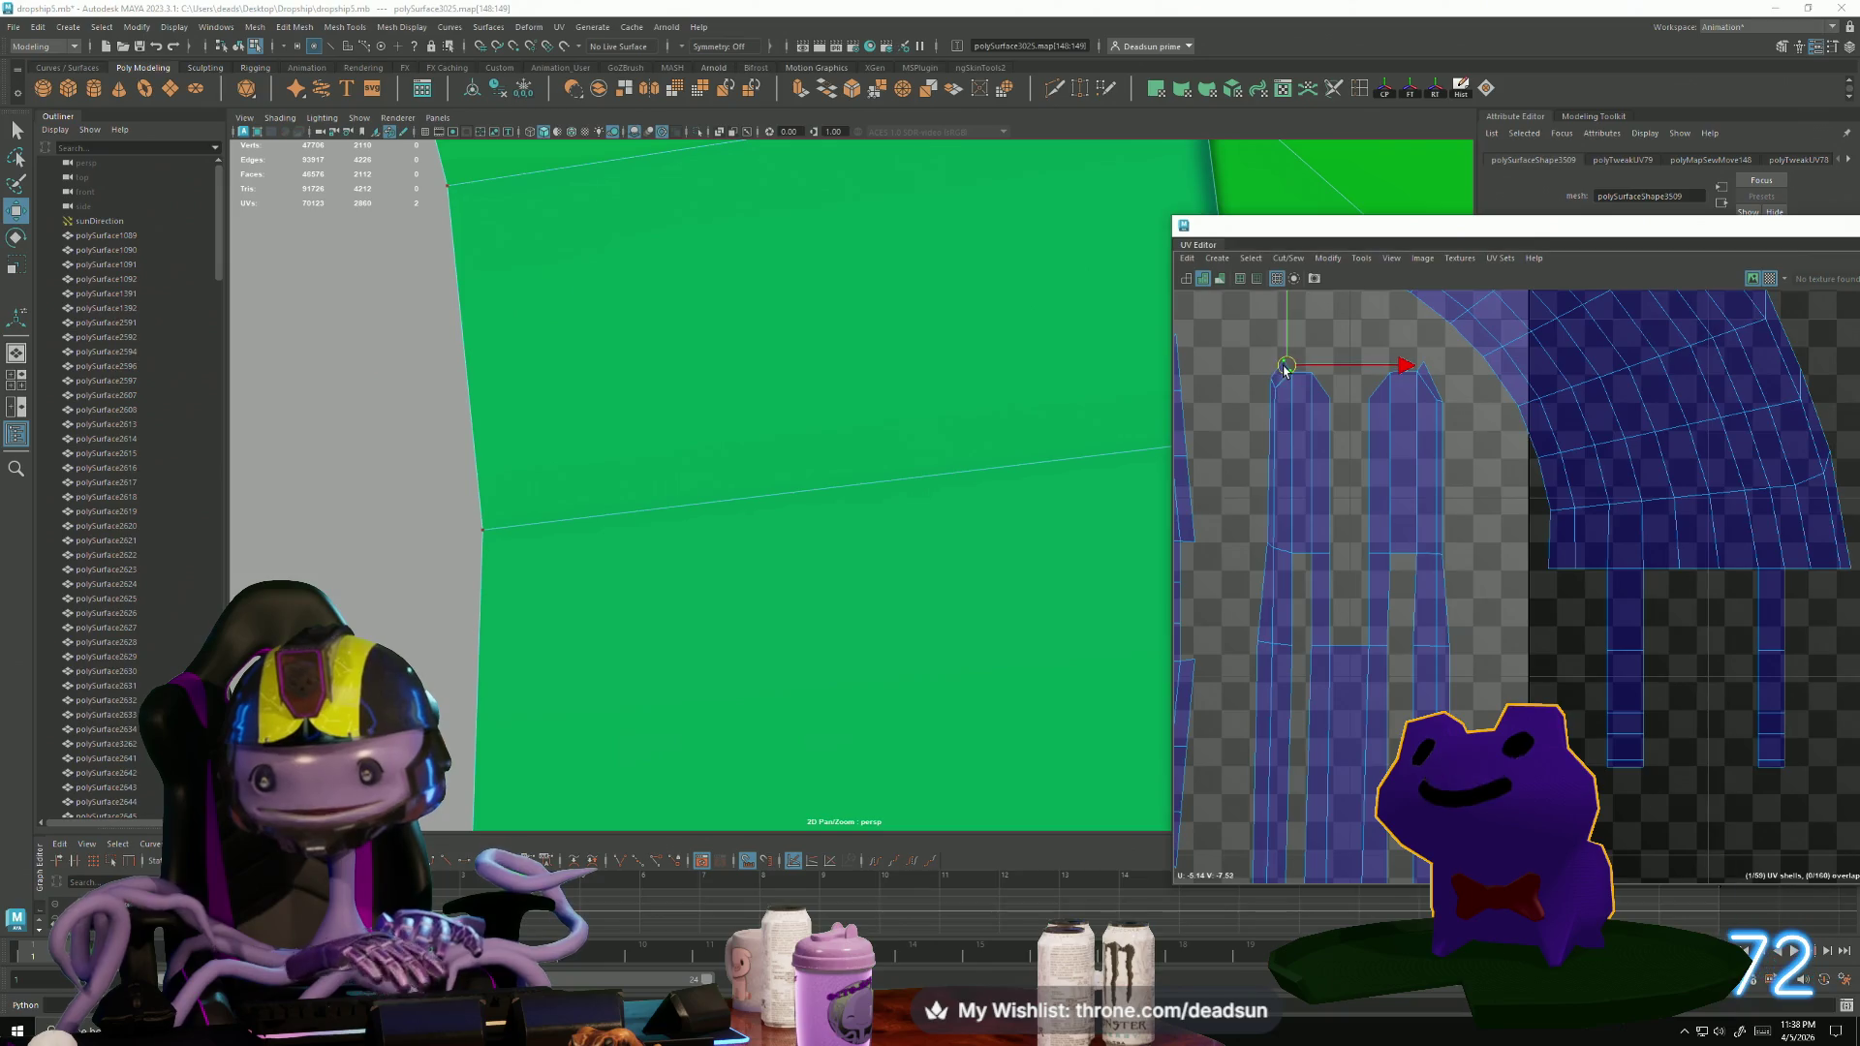
pyautogui.scroll(3, 1284, 370)
pyautogui.click(1292, 268)
pyautogui.click(1321, 403)
pyautogui.keyDown('alt'); pyautogui.moveTo(1358, 652); pyautogui.dragTo(1185, 394, button='middle'); pyautogui.keyUp('alt')
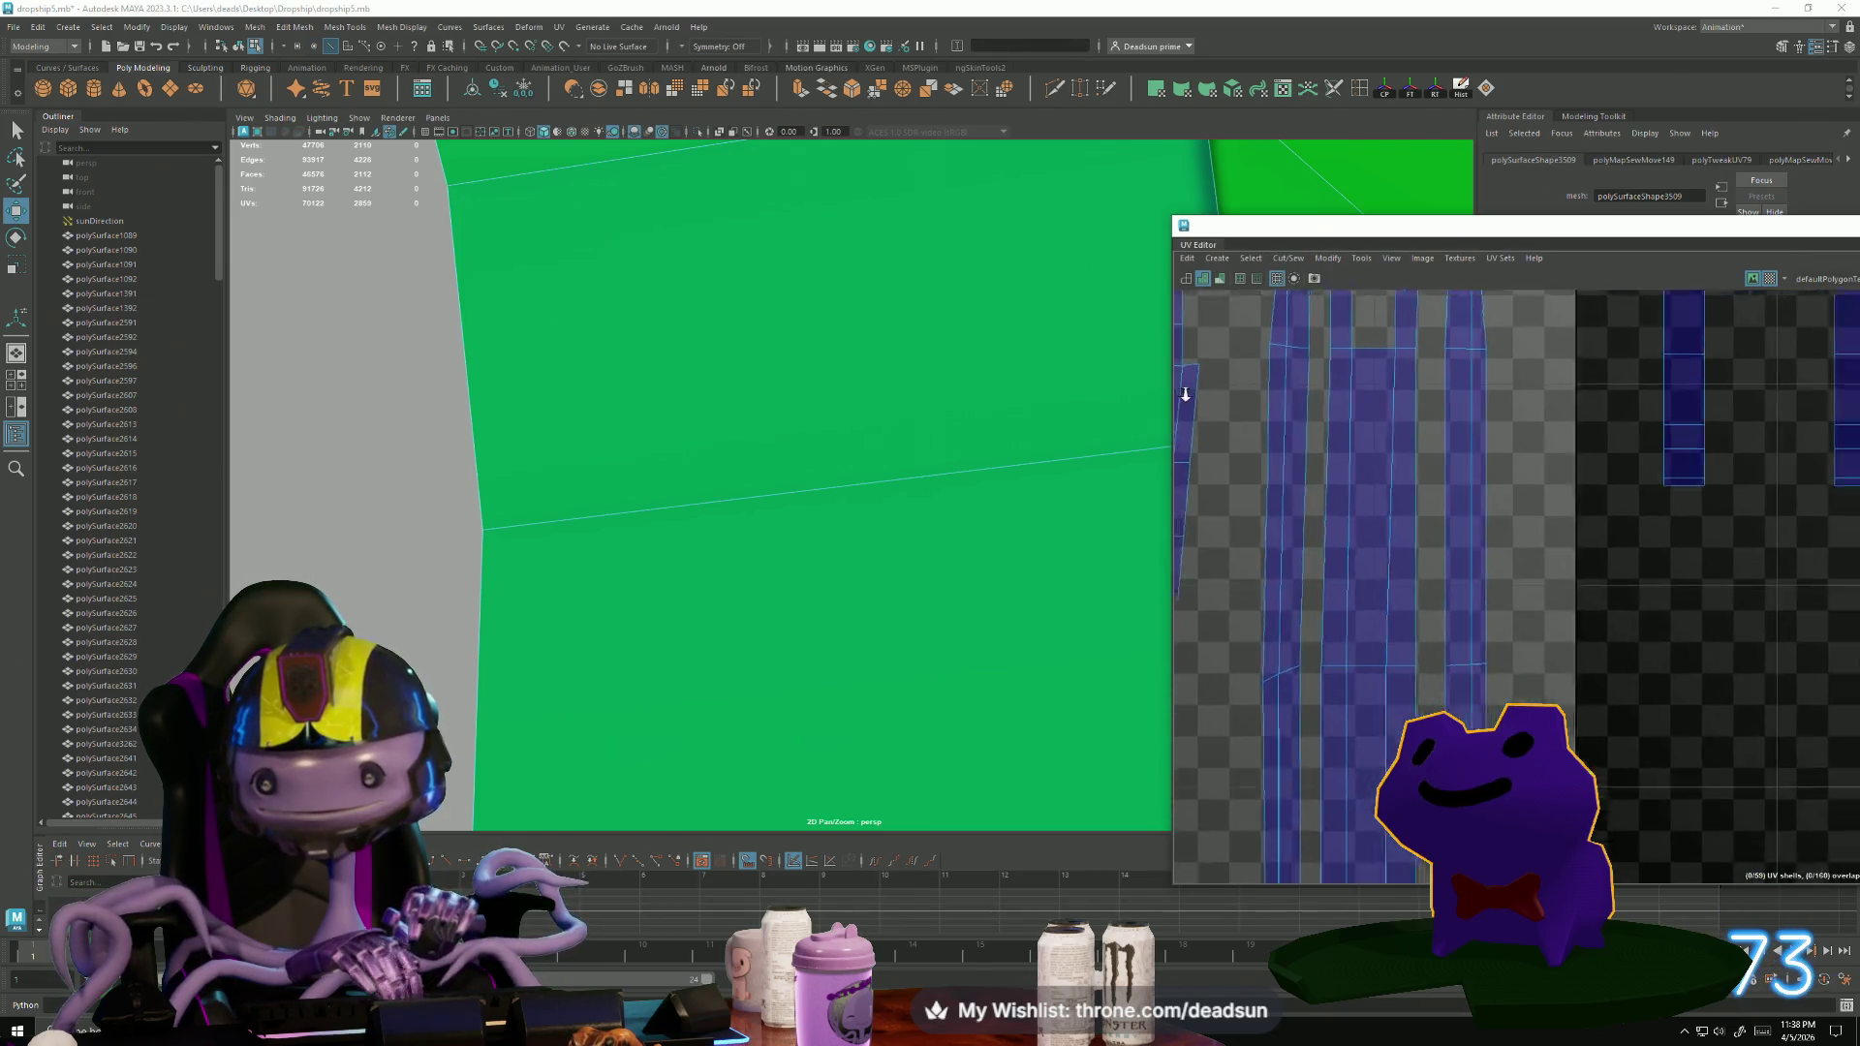
pyautogui.scroll(5, 1322, 492)
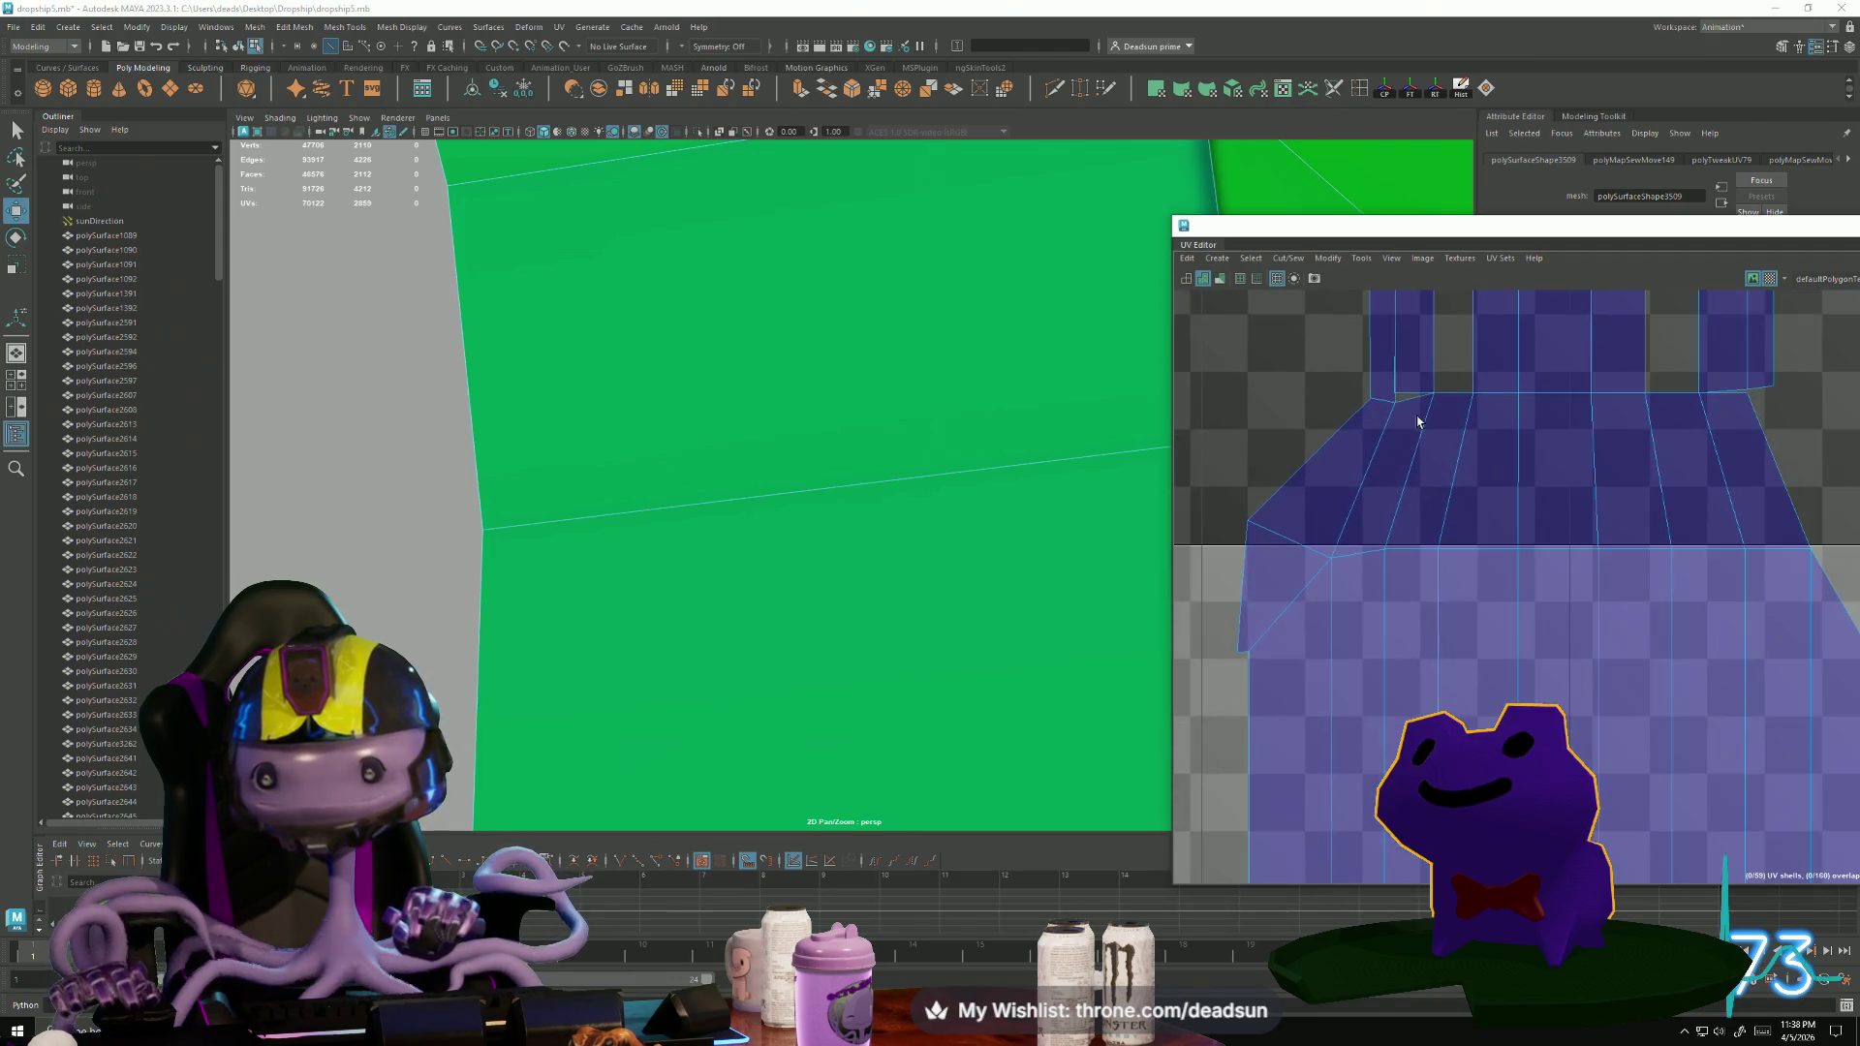
pyautogui.click(1289, 258)
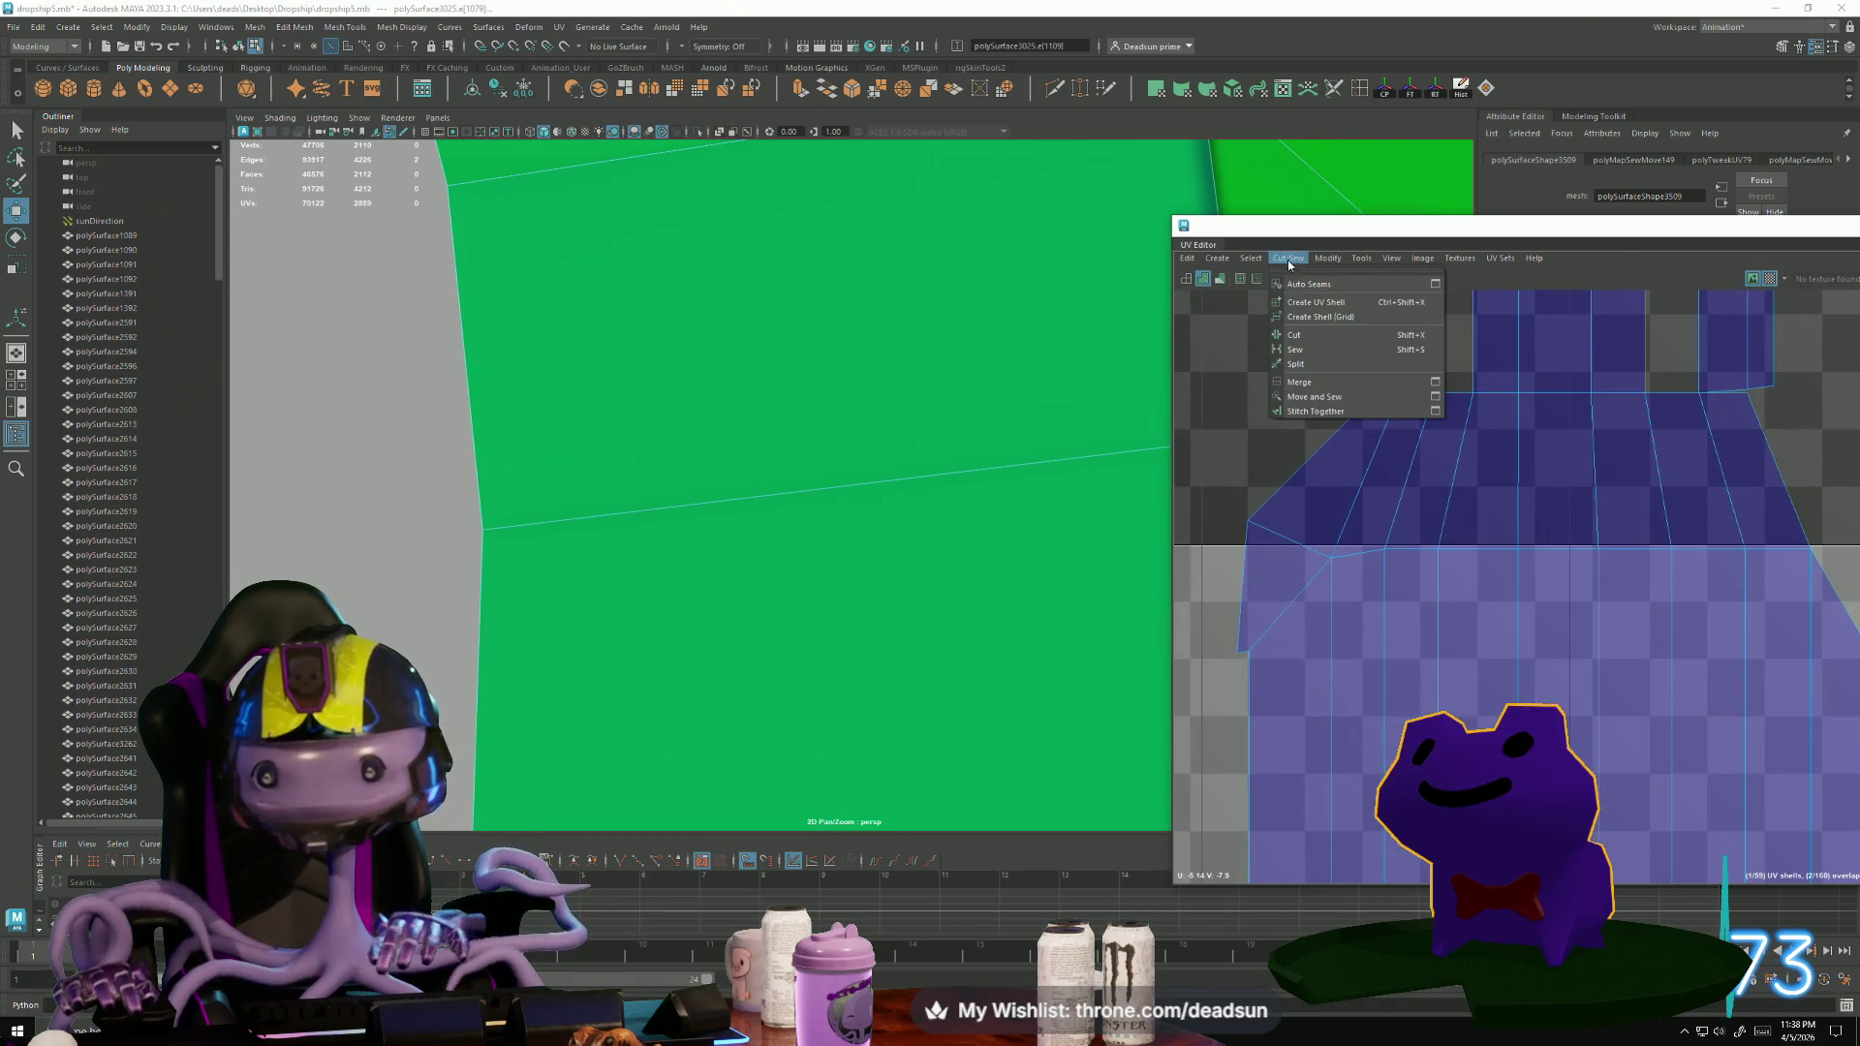
pyautogui.click(1323, 405)
# Pull the shell's corner UV up and left into line.
pyautogui.moveTo(1326, 560); pyautogui.dragTo(1255, 555, button='right')
pyautogui.click(1331, 559)
pyautogui.press('e')
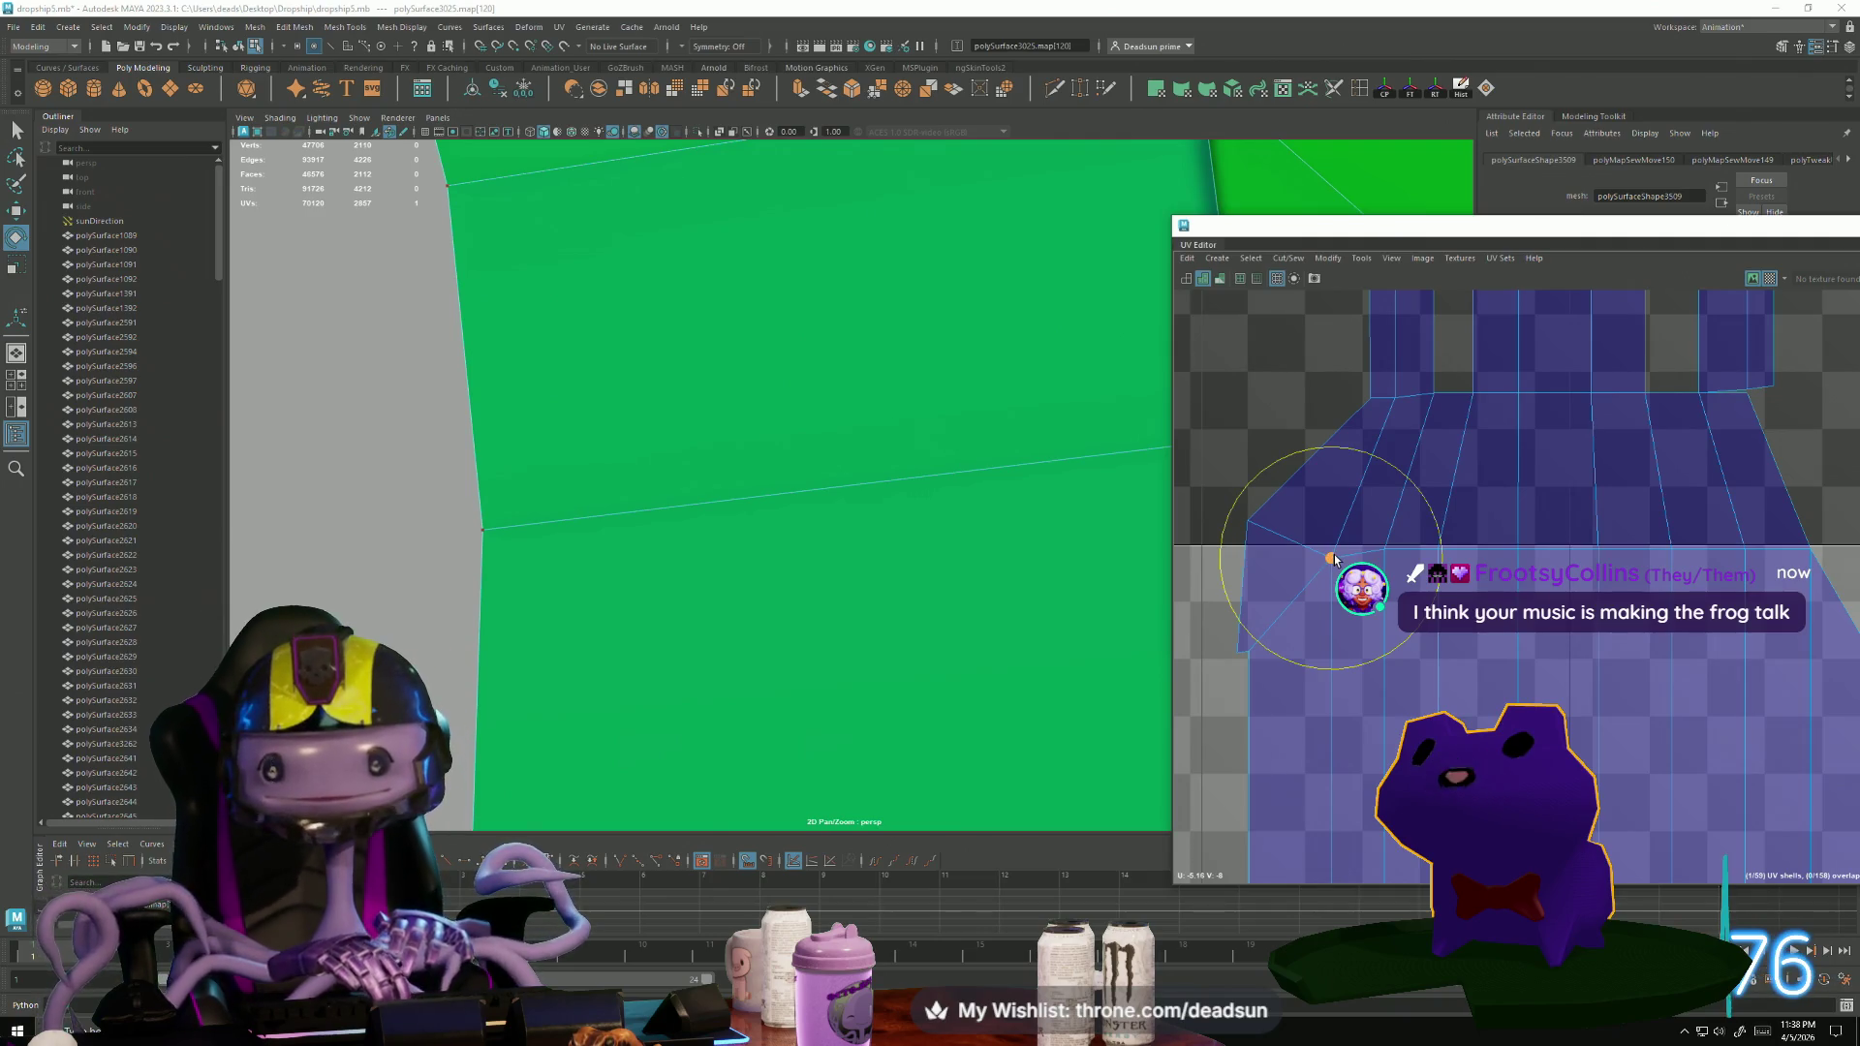
pyautogui.press('w')
pyautogui.moveTo(1332, 559); pyautogui.dragTo(1294, 543)
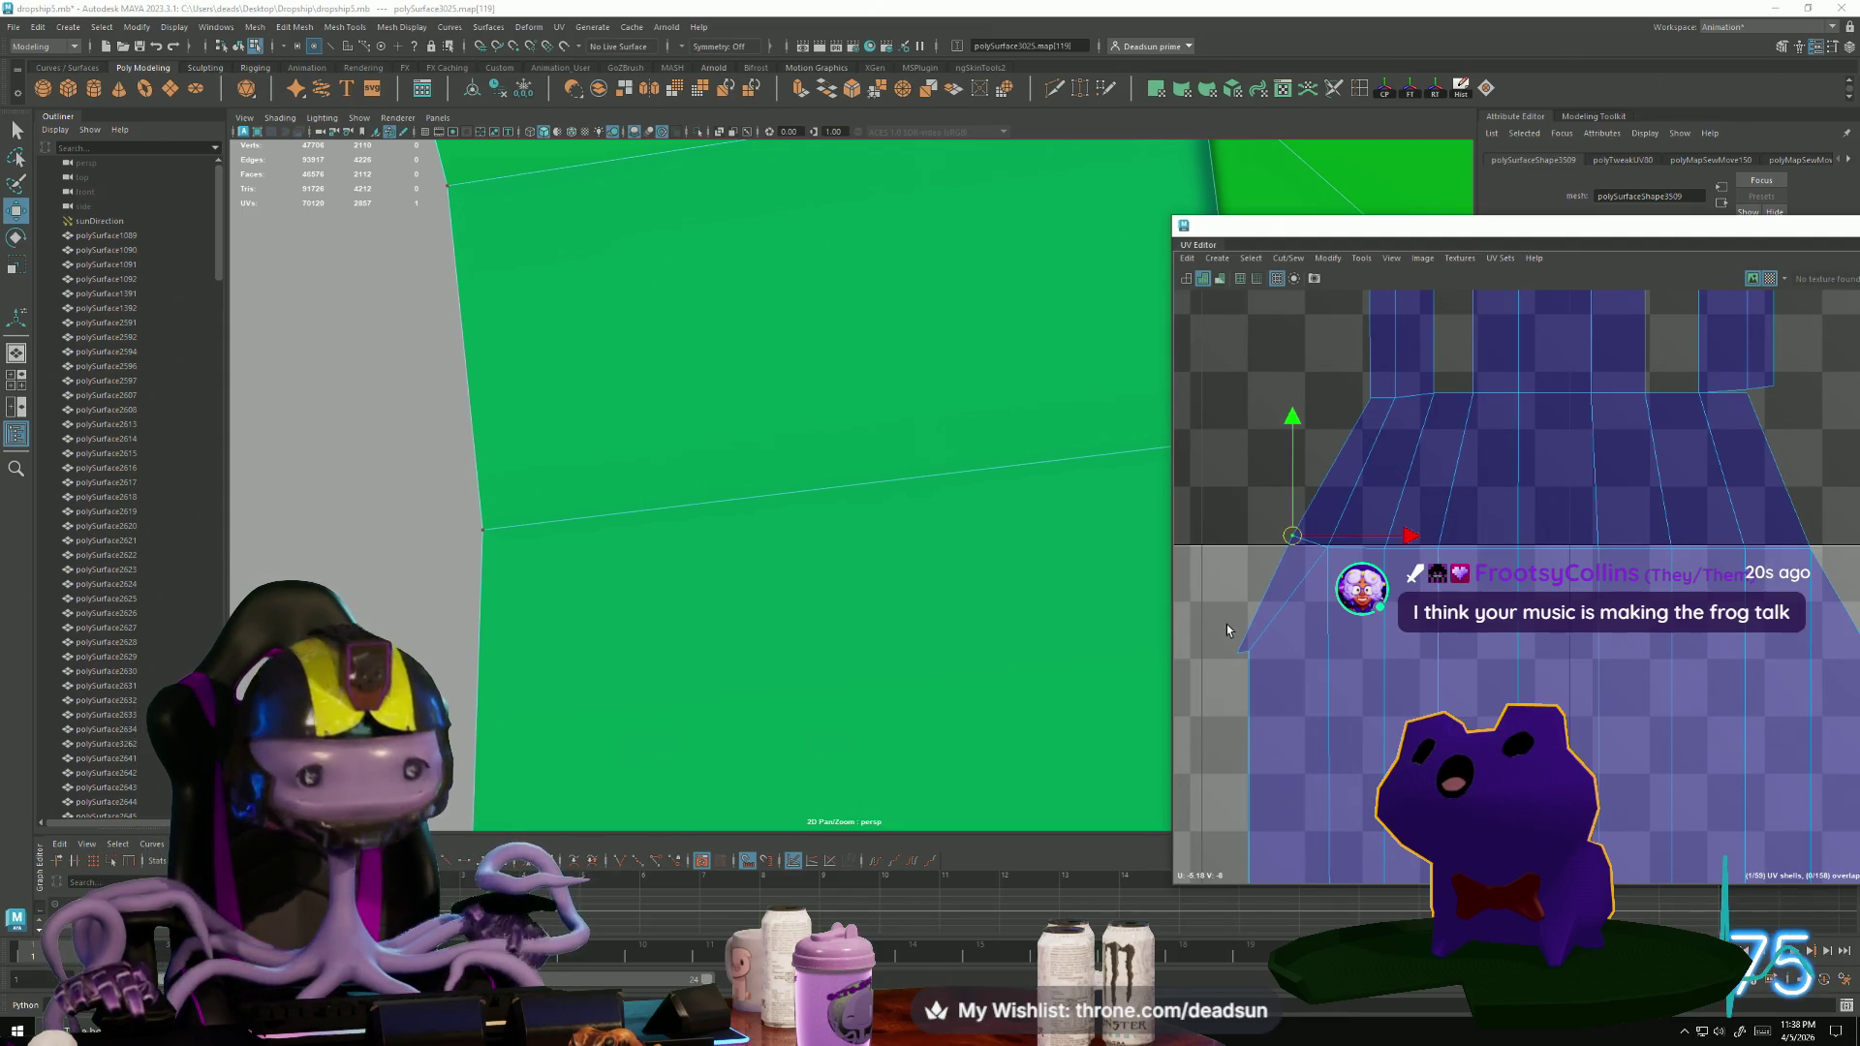
# Bring up the frog avatar's control panel.
pyautogui.click(1495, 950)
pyautogui.scroll(-5, 1318, 969)
pyautogui.scroll(-4, 1313, 950)
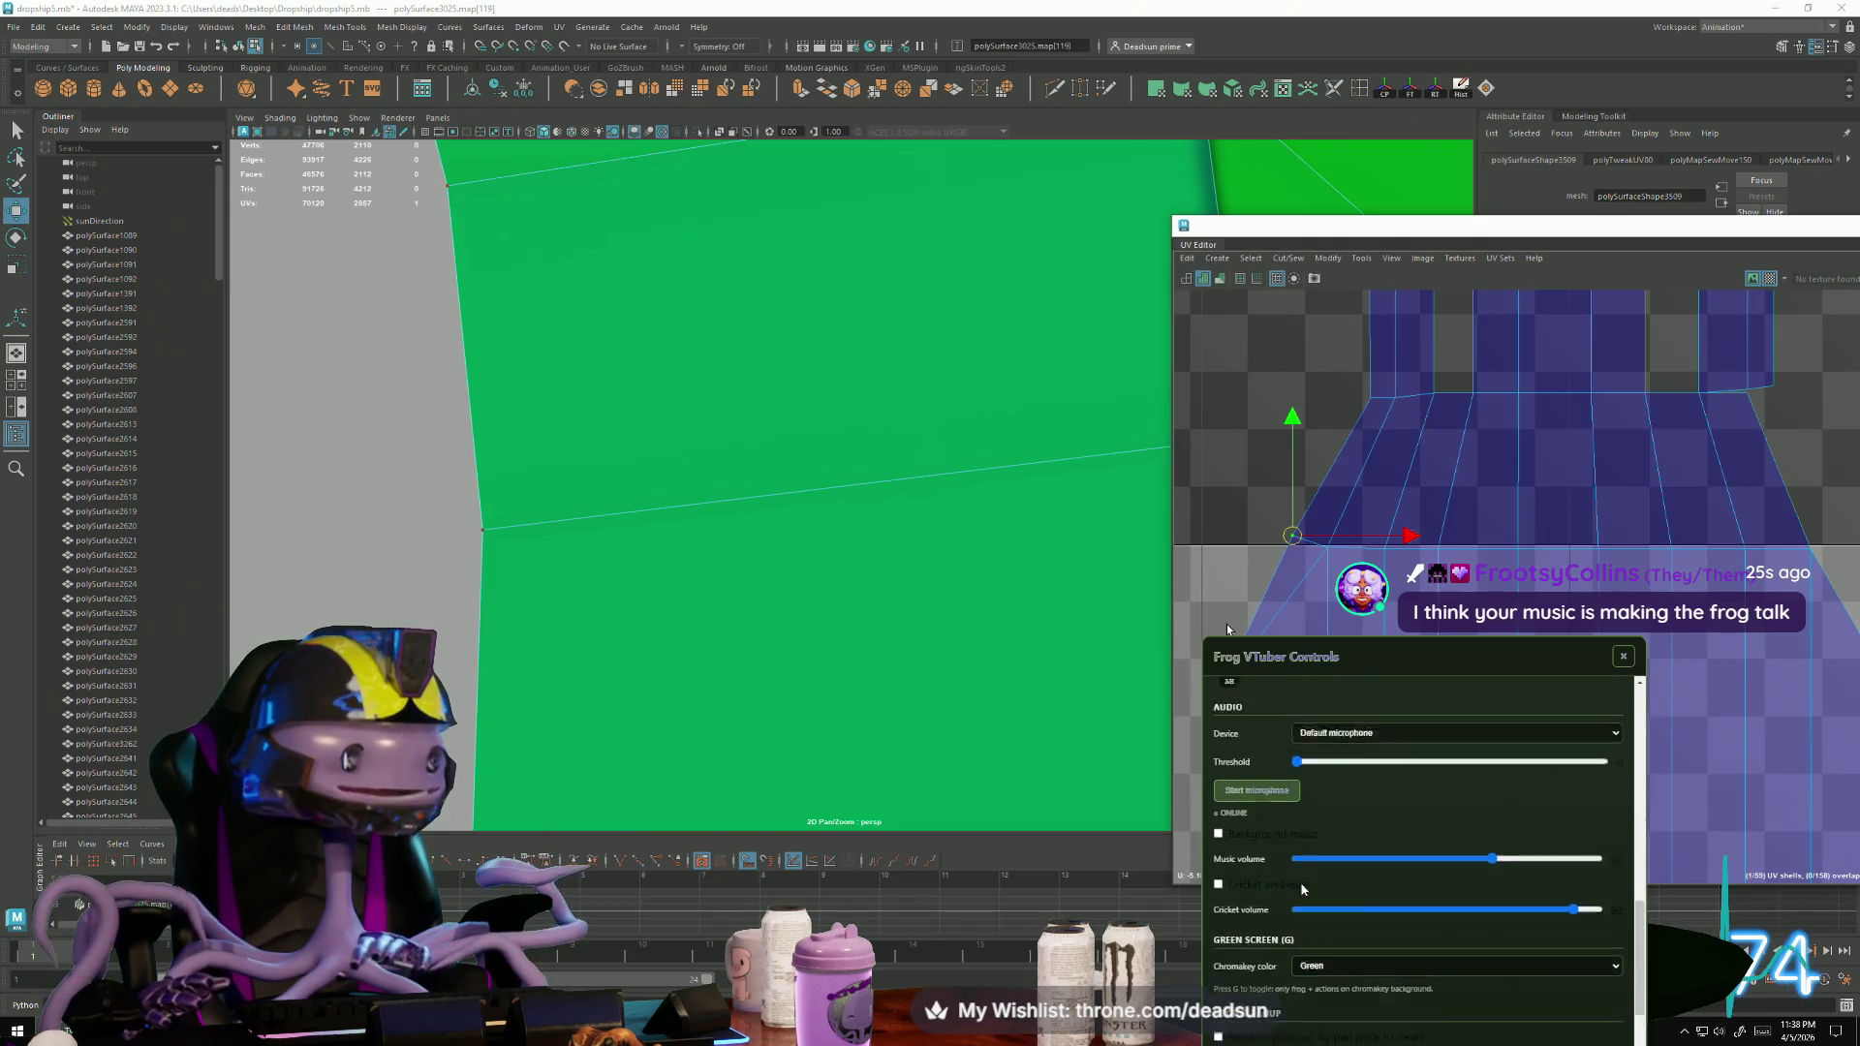
# Lower the frog avatar's microphone Threshold slightly and close the Frog VTuber Controls panel.
pyautogui.scroll(2, 1303, 889)
pyautogui.moveTo(1297, 843); pyautogui.dragTo(1369, 845)
pyautogui.click(1632, 663)
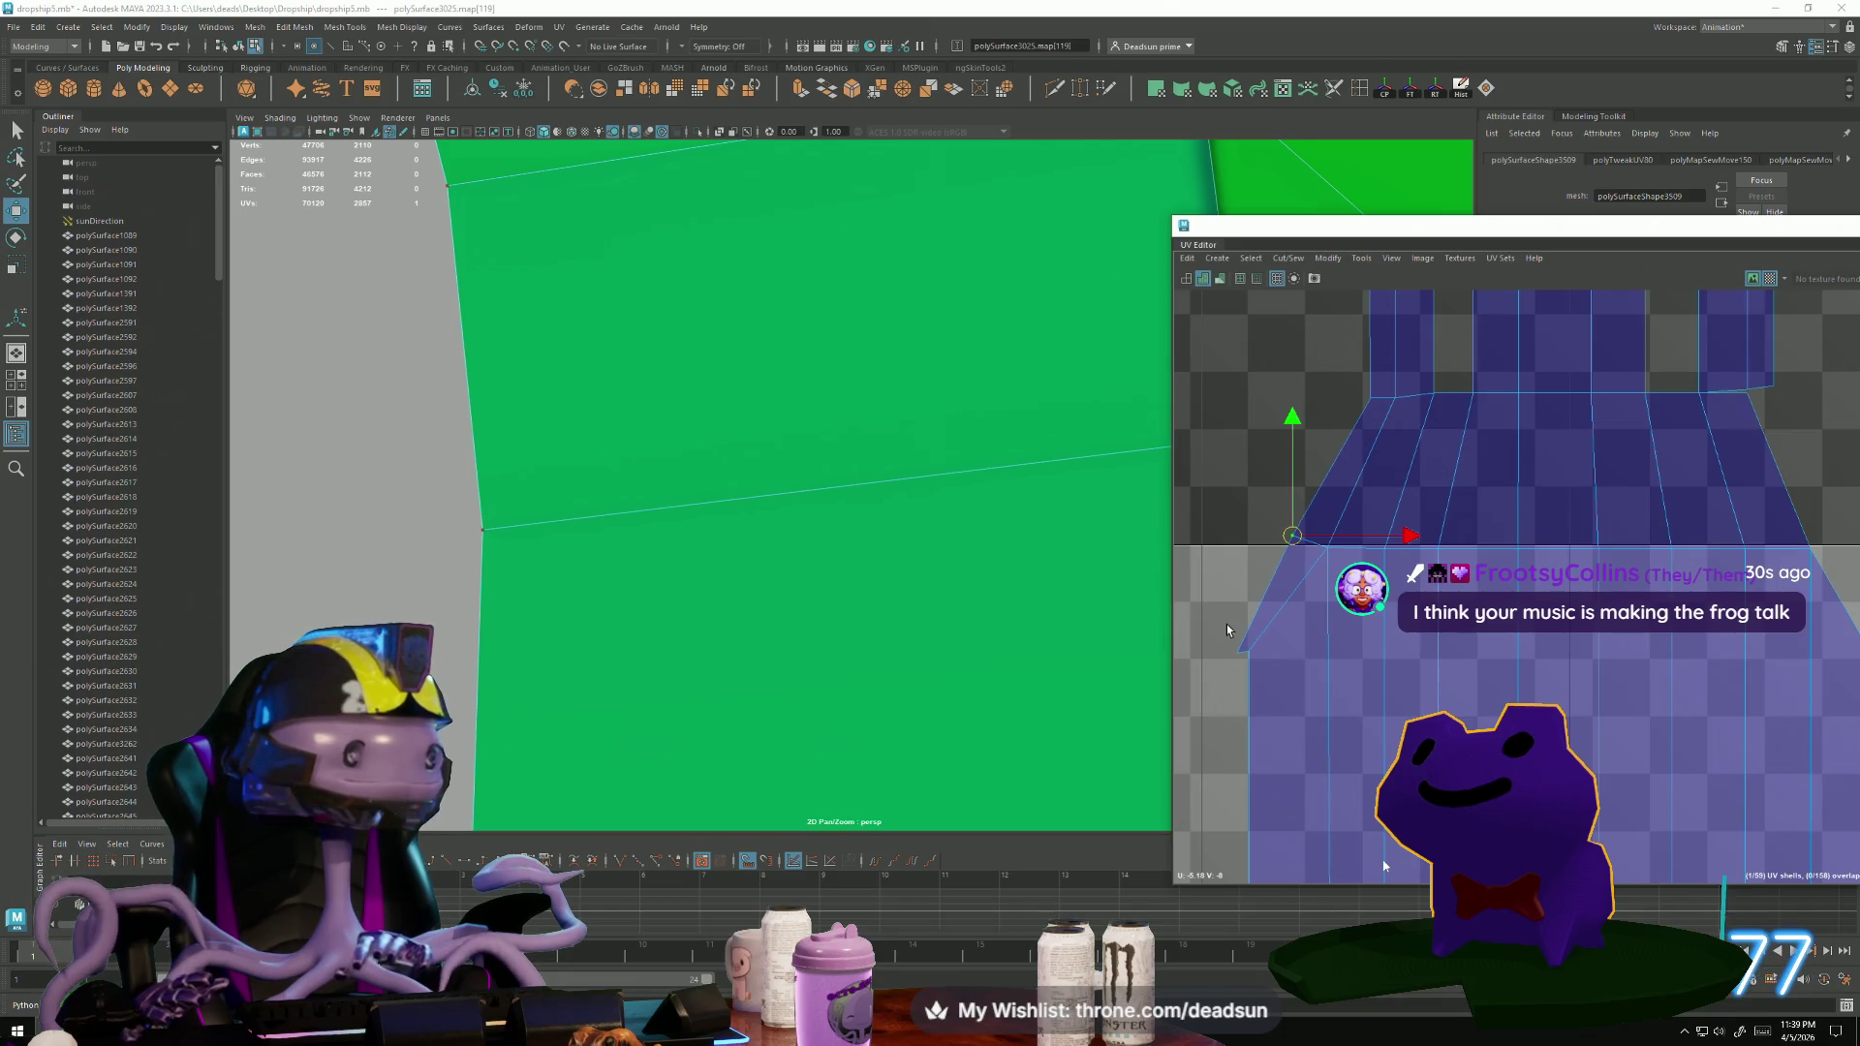
pyautogui.click(1384, 865)
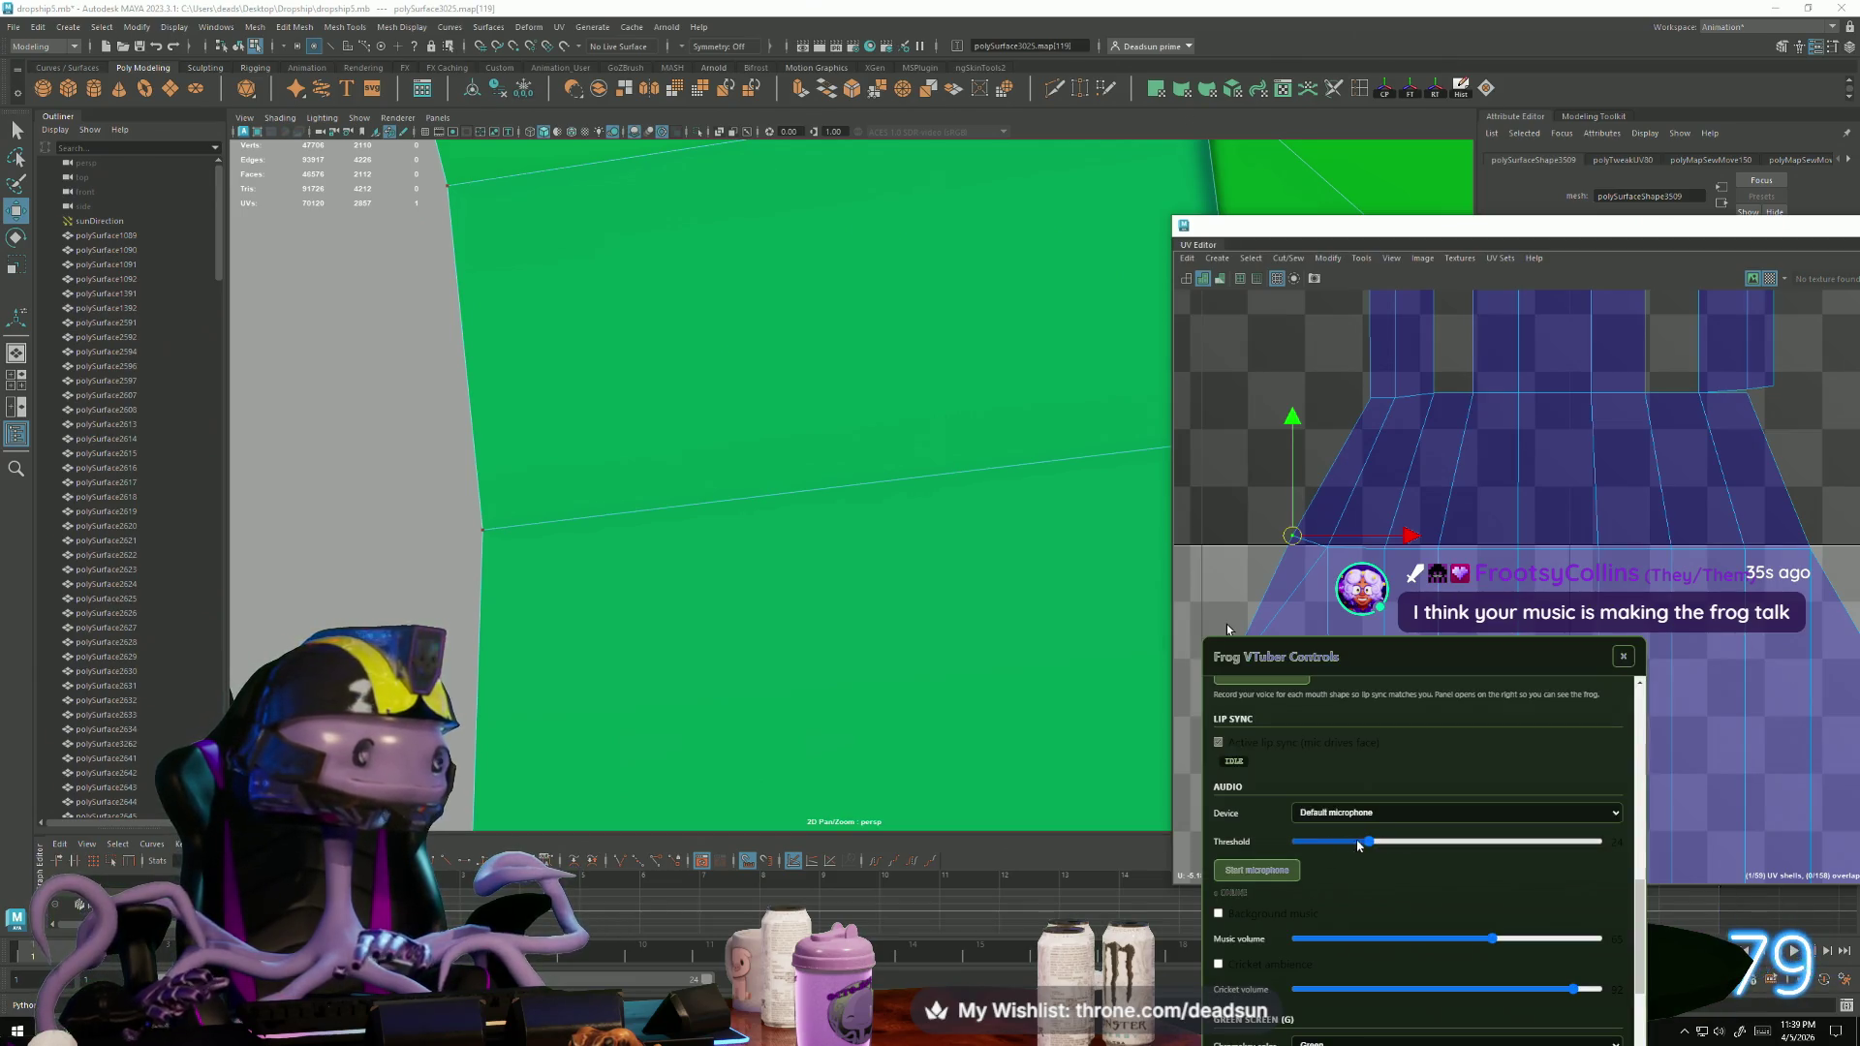
pyautogui.moveTo(1369, 843); pyautogui.dragTo(1337, 843)
pyautogui.click(1623, 656)
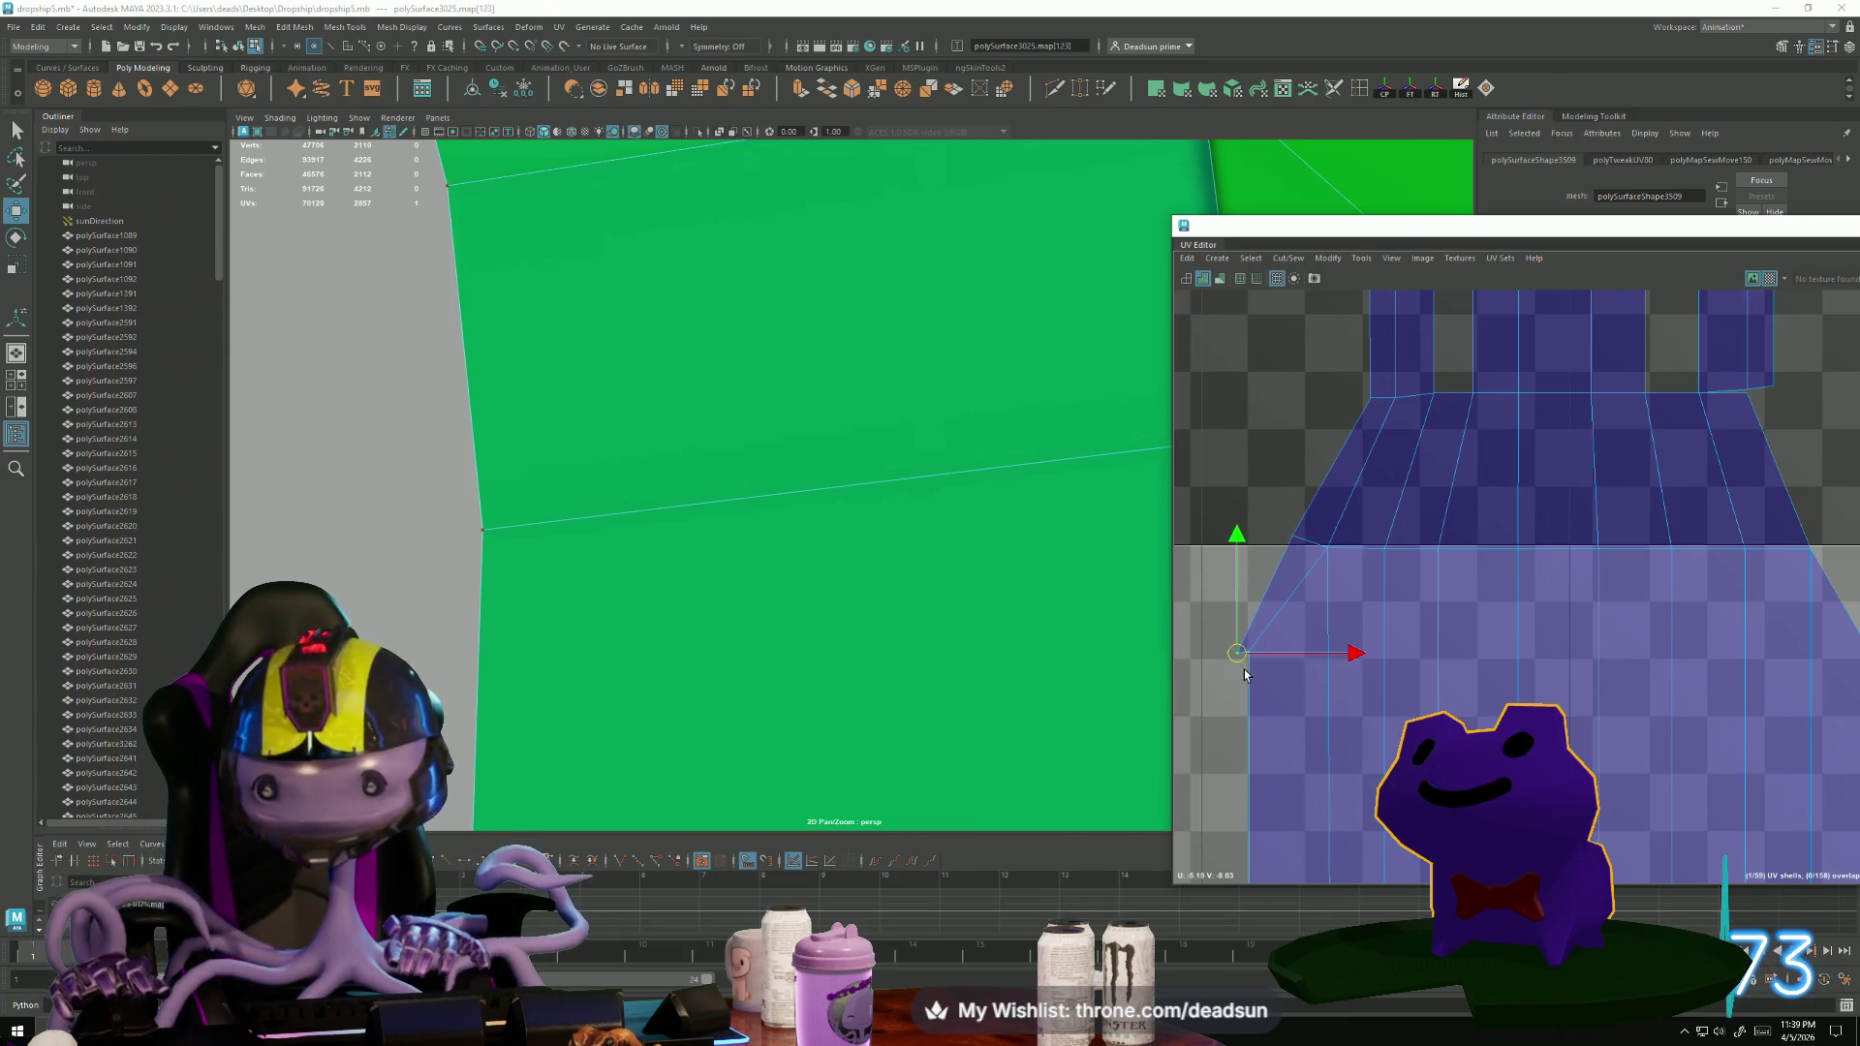
# Move and sew the edge along the shell's bottom.
pyautogui.scroll(-3, 1343, 636)
pyautogui.moveTo(1492, 552)
pyautogui.keyDown('alt'); pyautogui.mouseDown(button='middle')
pyautogui.moveTo(1566, 705)
pyautogui.moveTo(1444, 638)
pyautogui.mouseUp(button='middle'); pyautogui.keyUp('alt')
pyautogui.moveTo(1325, 531); pyautogui.dragTo(1387, 378, button='right')
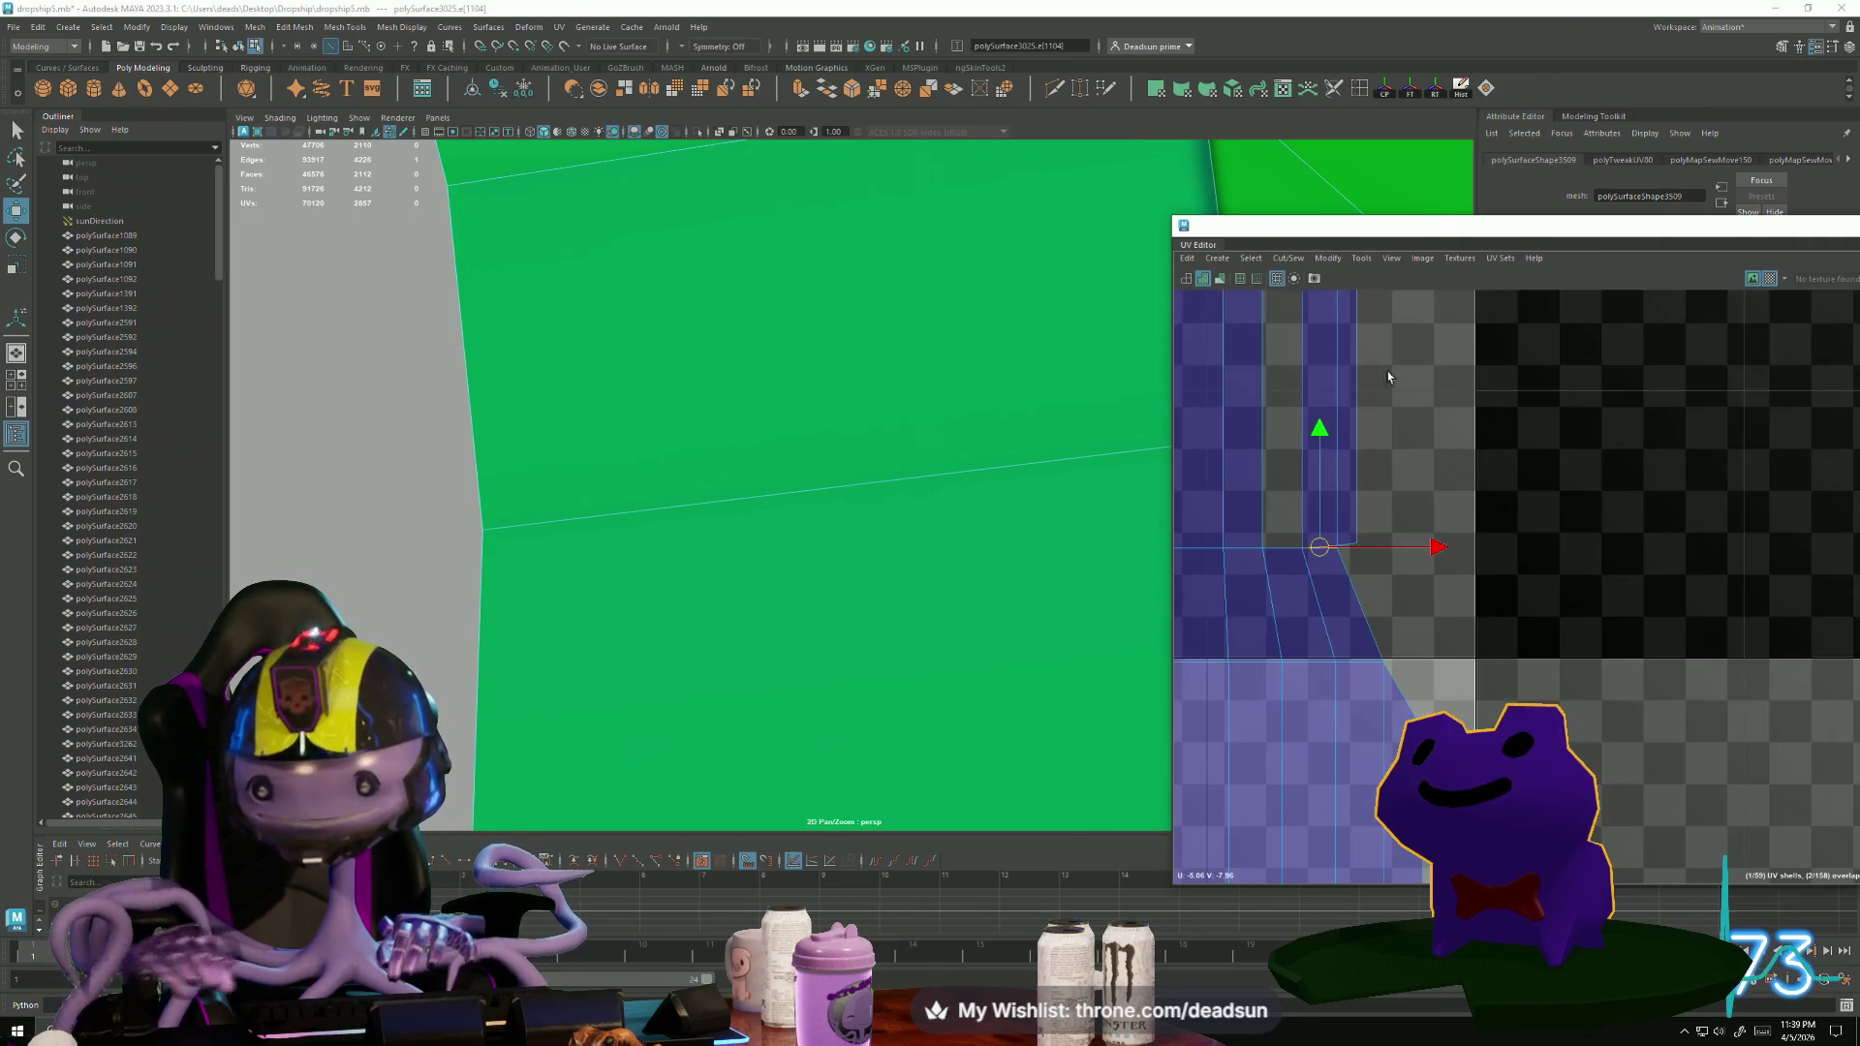
pyautogui.click(1289, 259)
pyautogui.click(1314, 404)
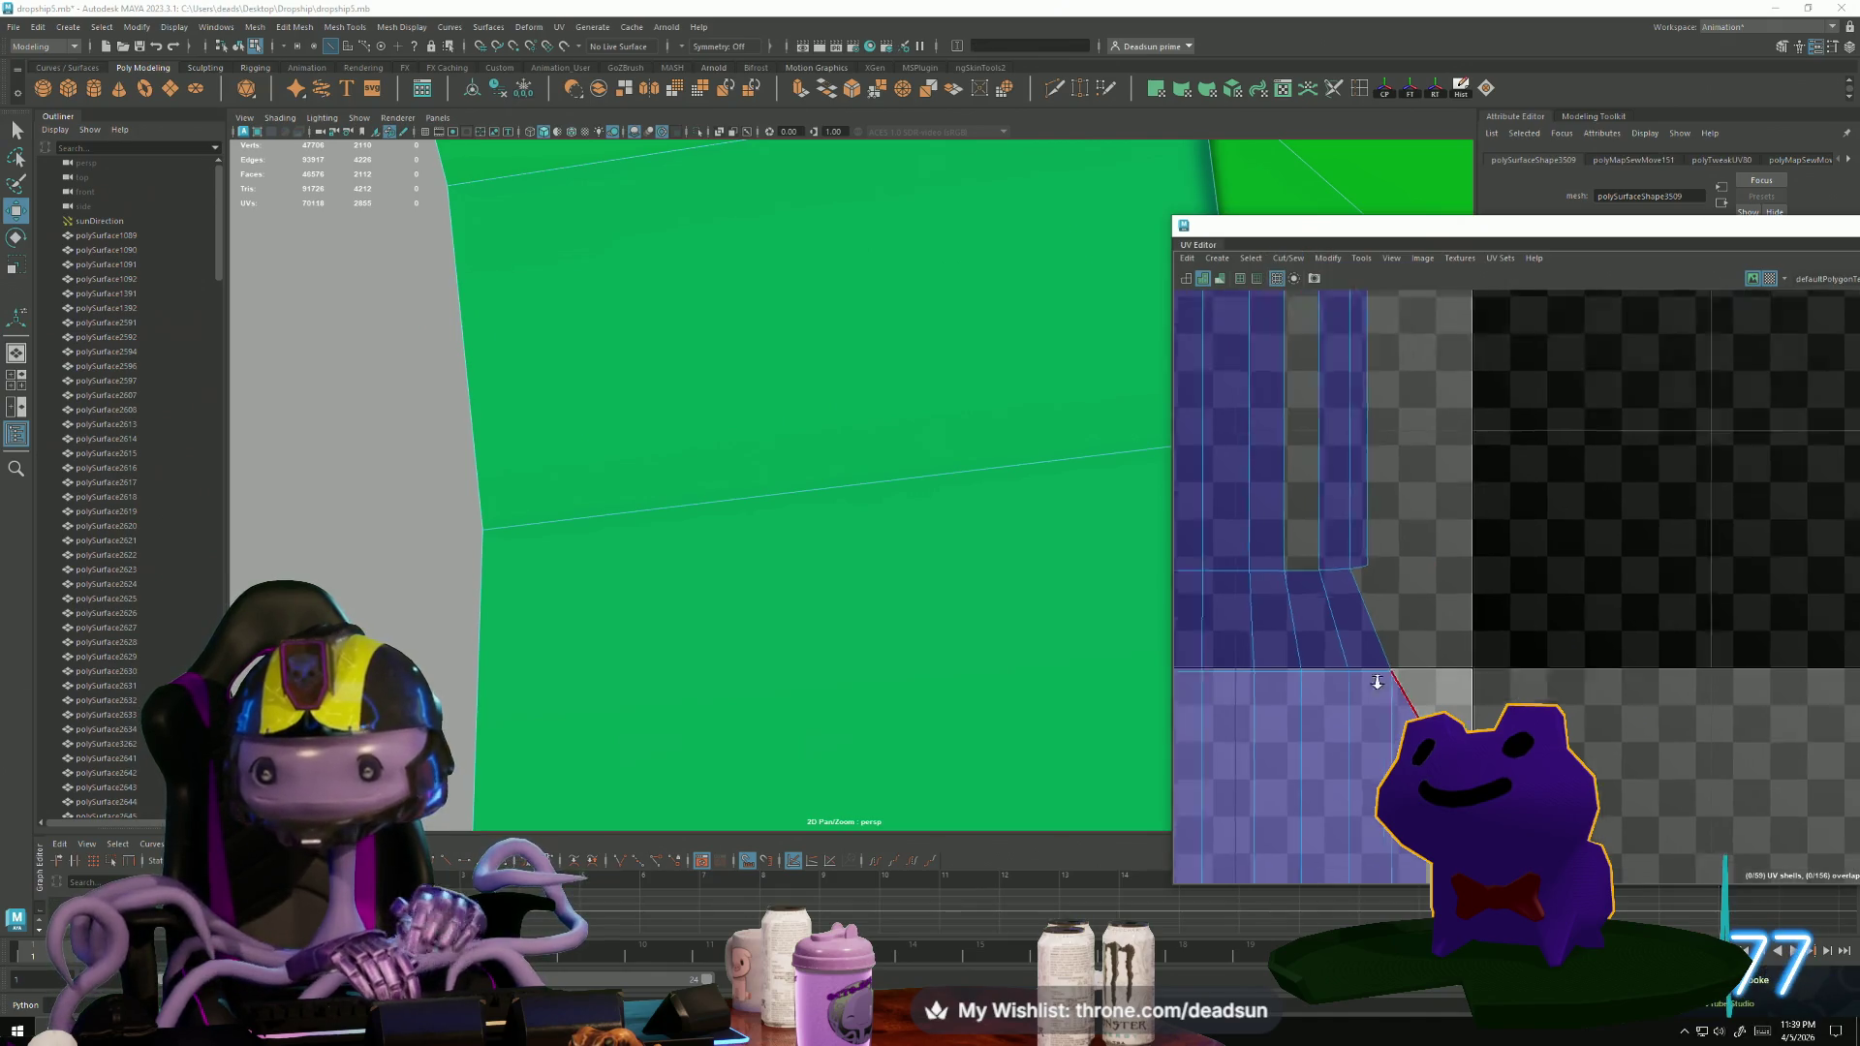
# Rotate the thin vertical shell's UVs to lie horizontal.
pyautogui.scroll(-5, 1308, 582)
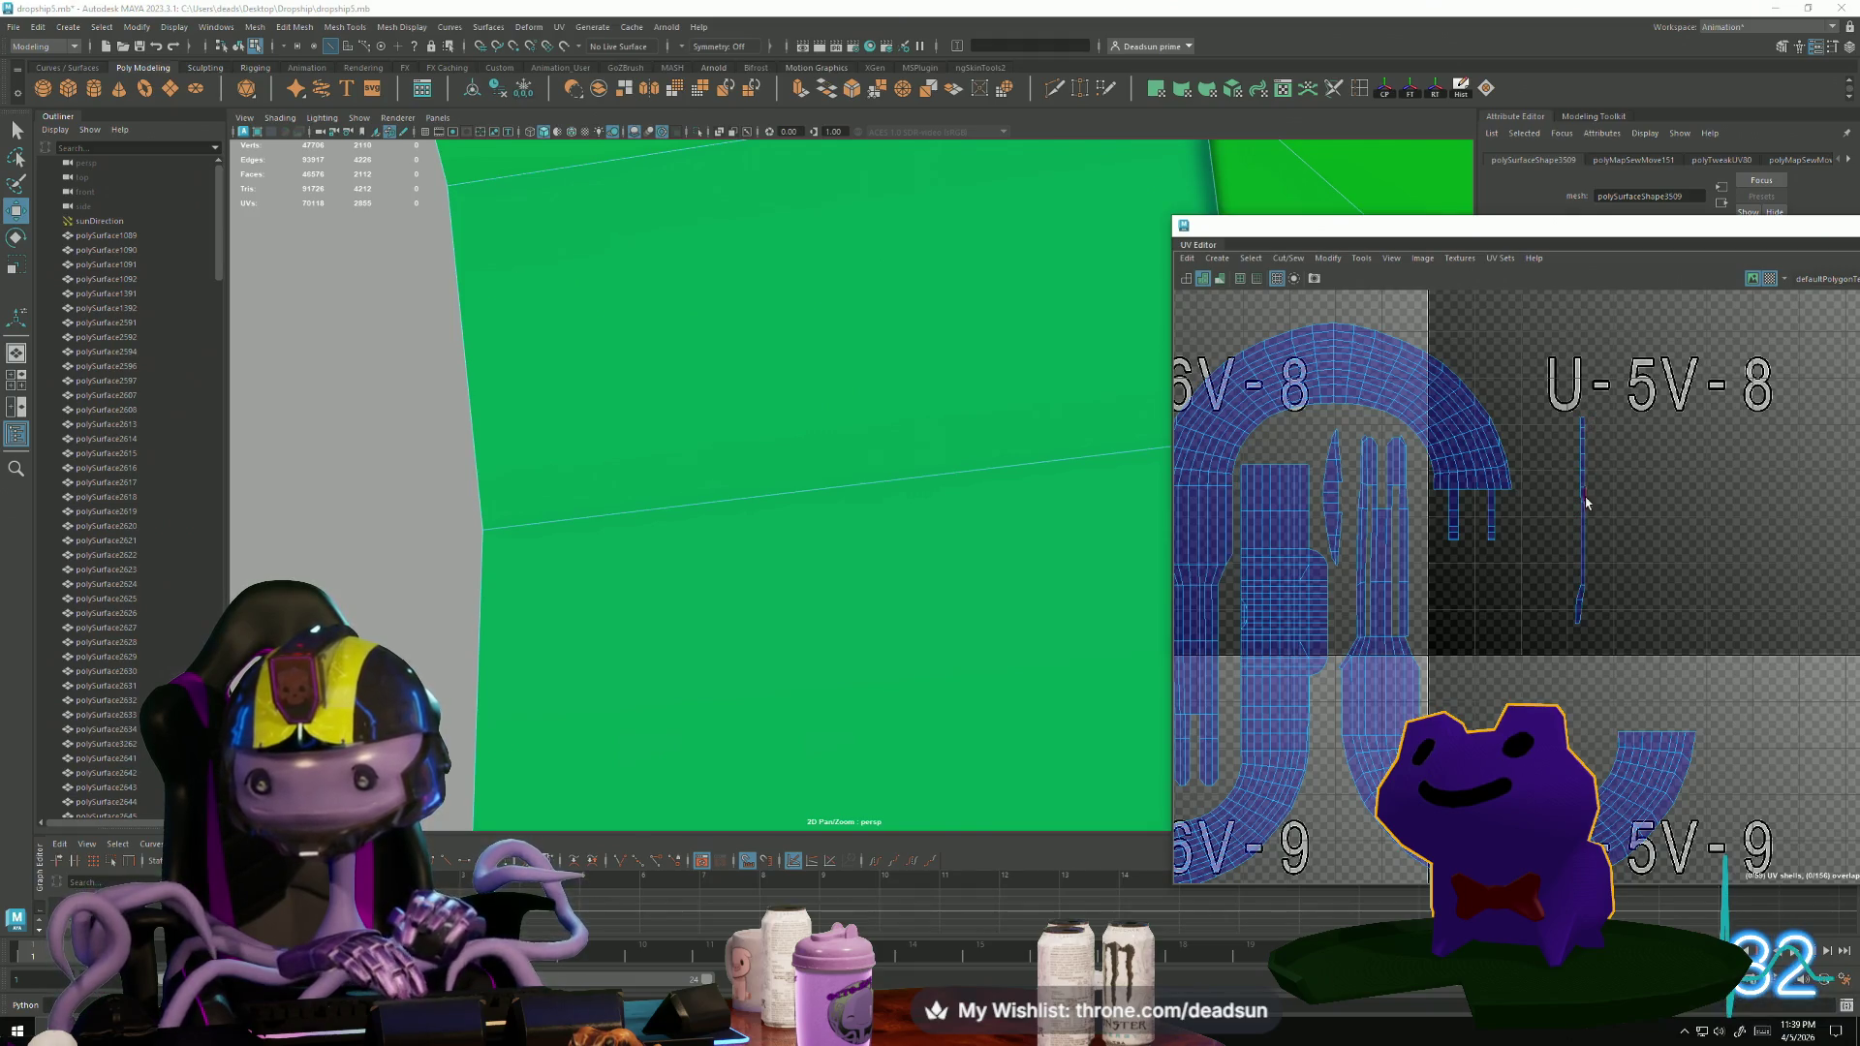
pyautogui.scroll(4, 1577, 608)
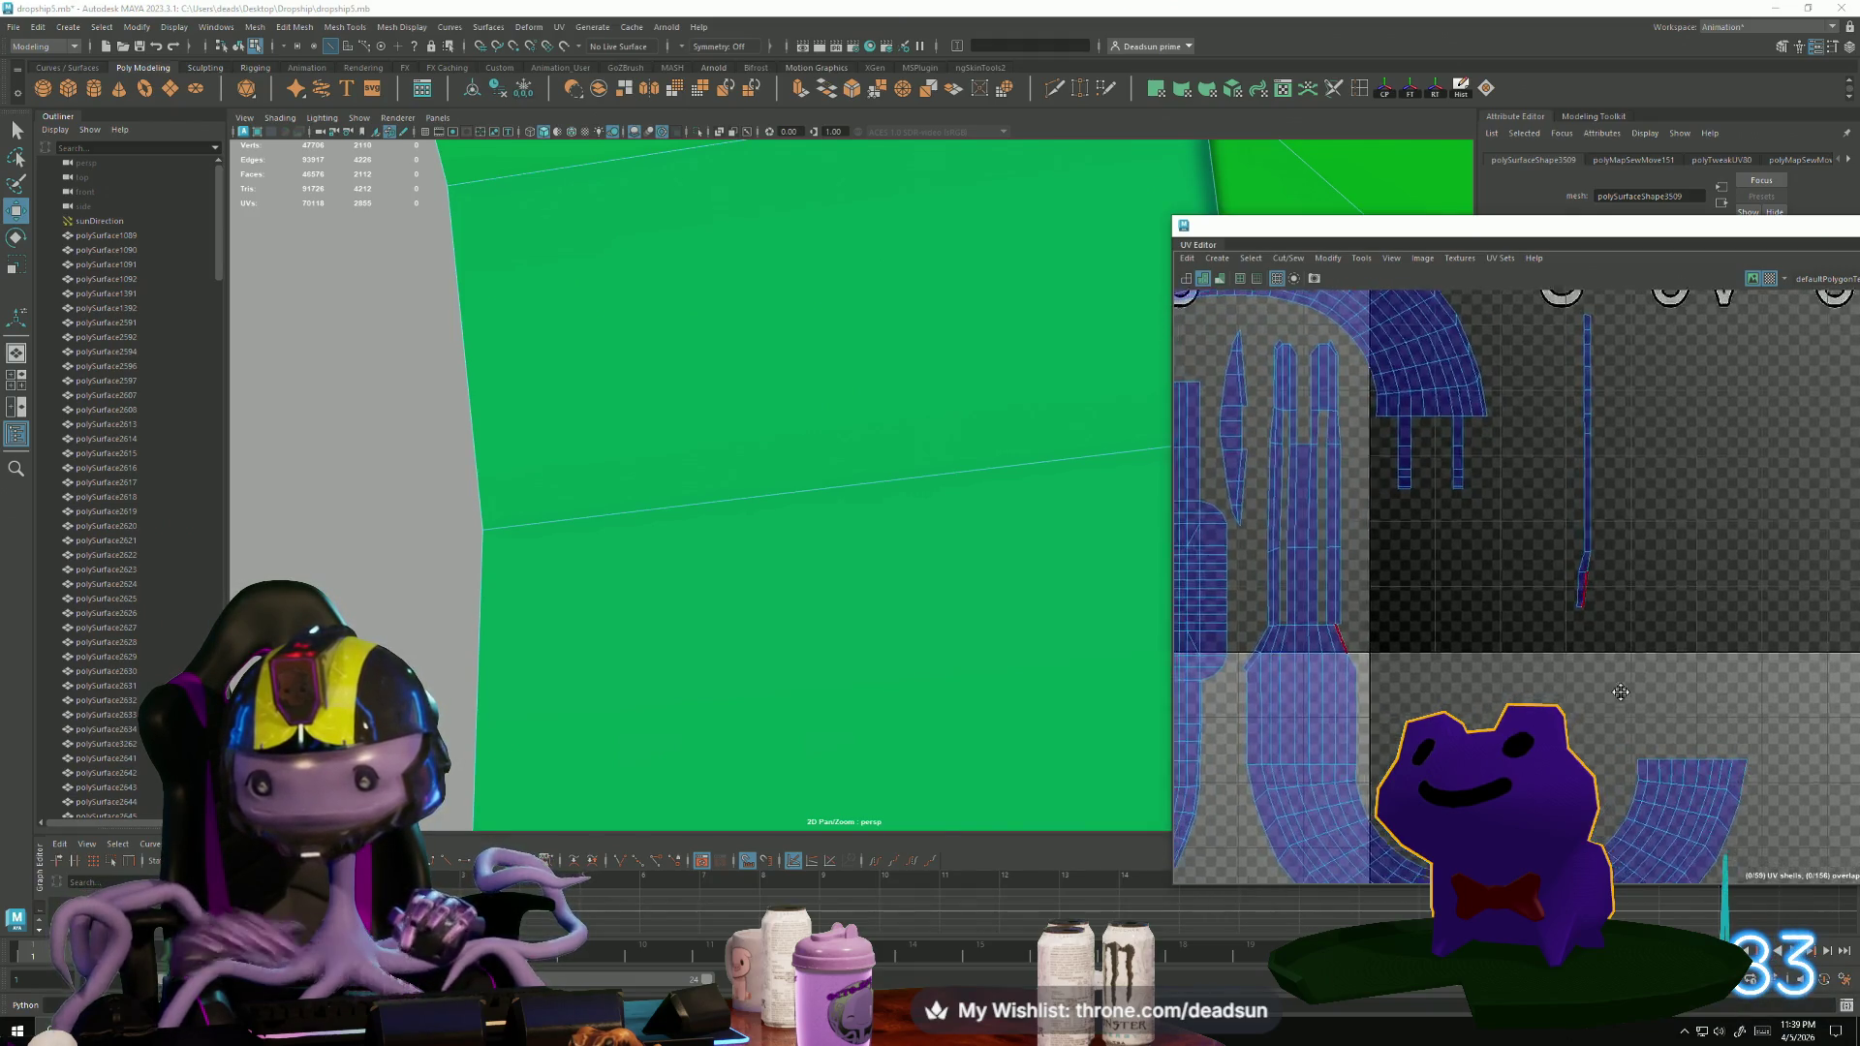
pyautogui.moveTo(1604, 594); pyautogui.dragTo(1647, 584, button='right')
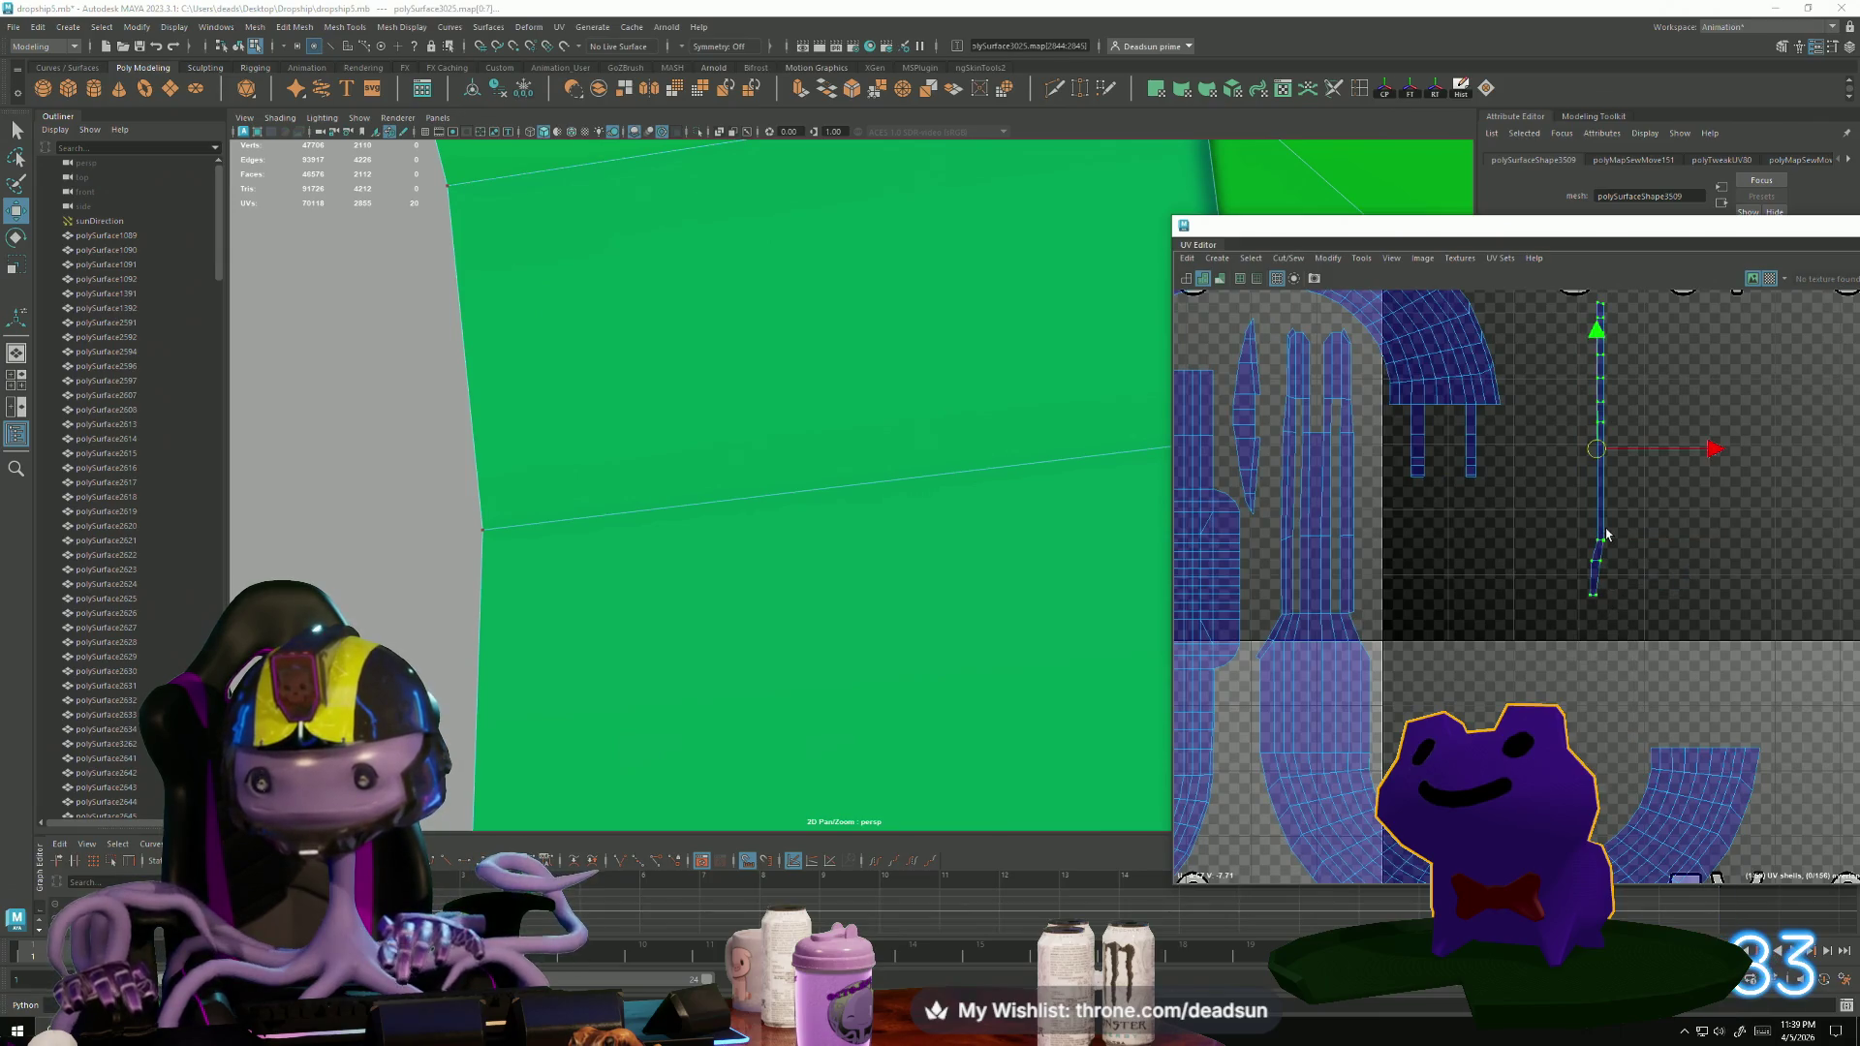
pyautogui.press('e')
pyautogui.moveTo(1677, 532)
pyautogui.mouseDown()
pyautogui.moveTo(1598, 567)
pyautogui.moveTo(1520, 536)
pyautogui.moveTo(1526, 586)
pyautogui.mouseUp()
pyautogui.press('w')
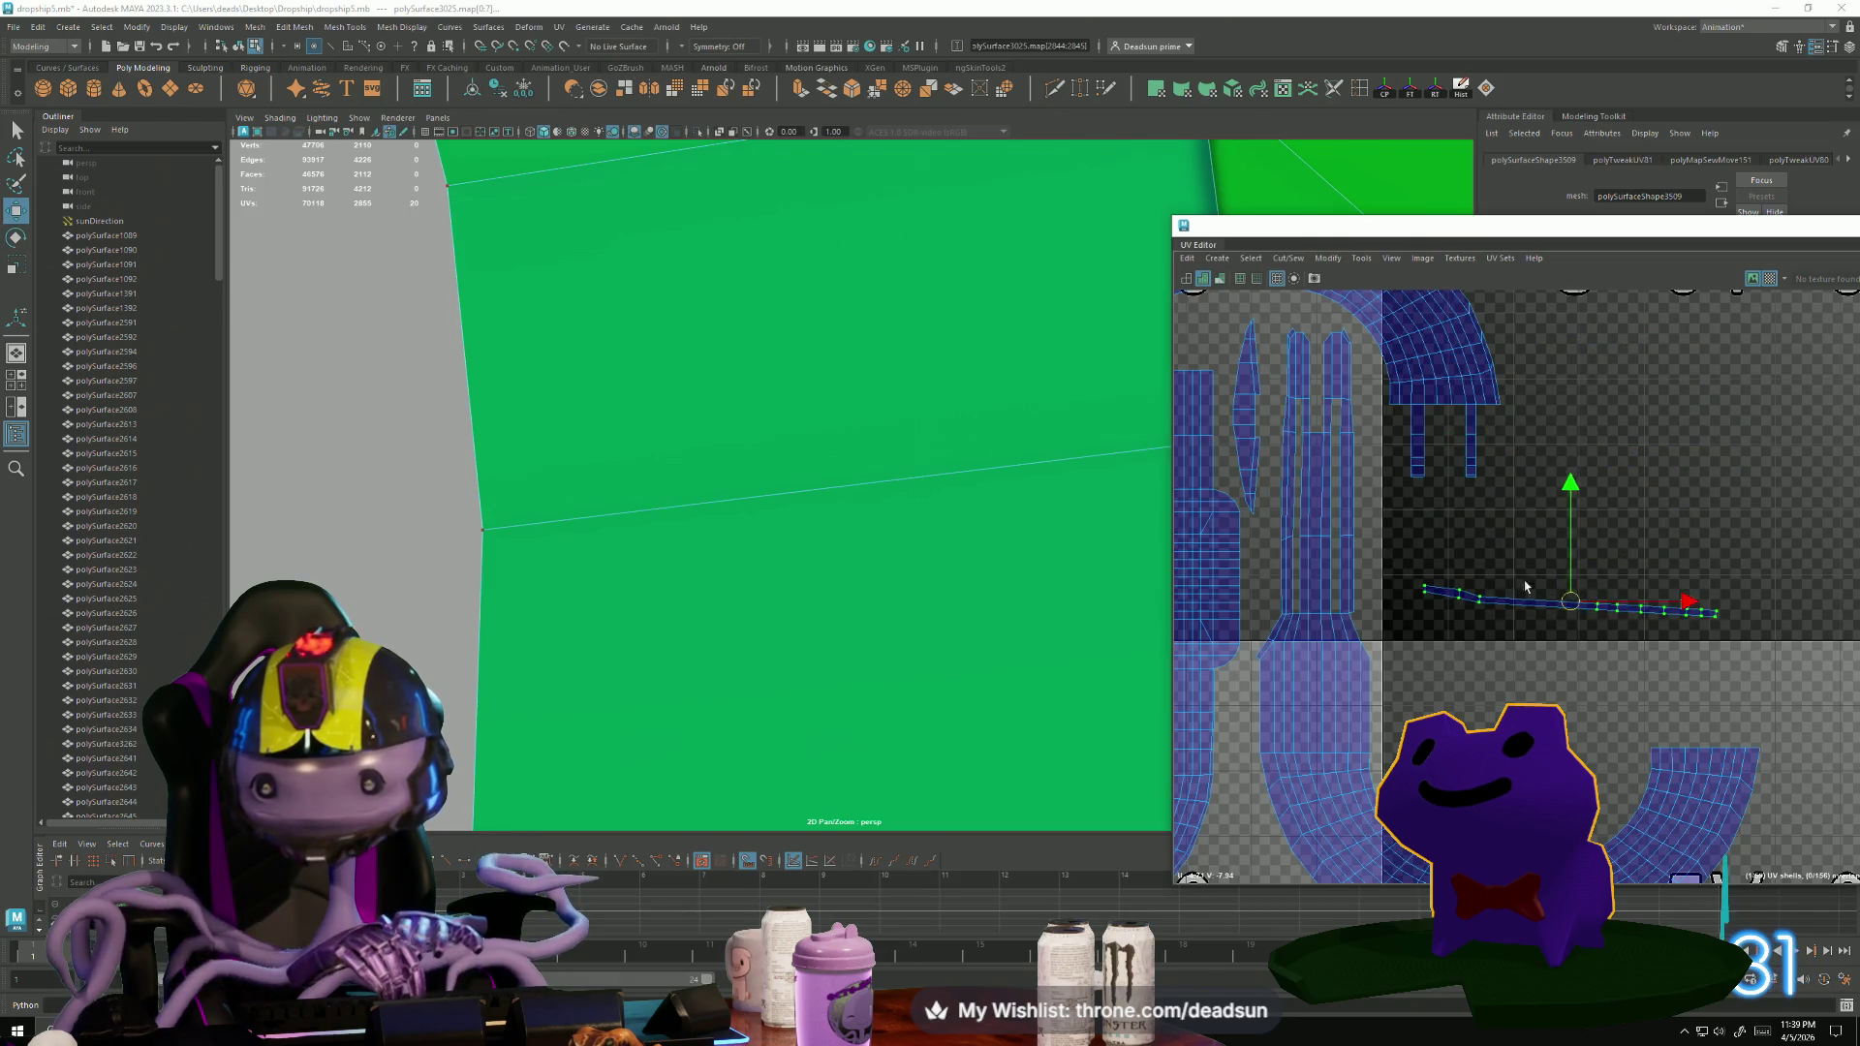
# Cut the shell along the selected edges, then move and sew the added edges.
pyautogui.press('F10')
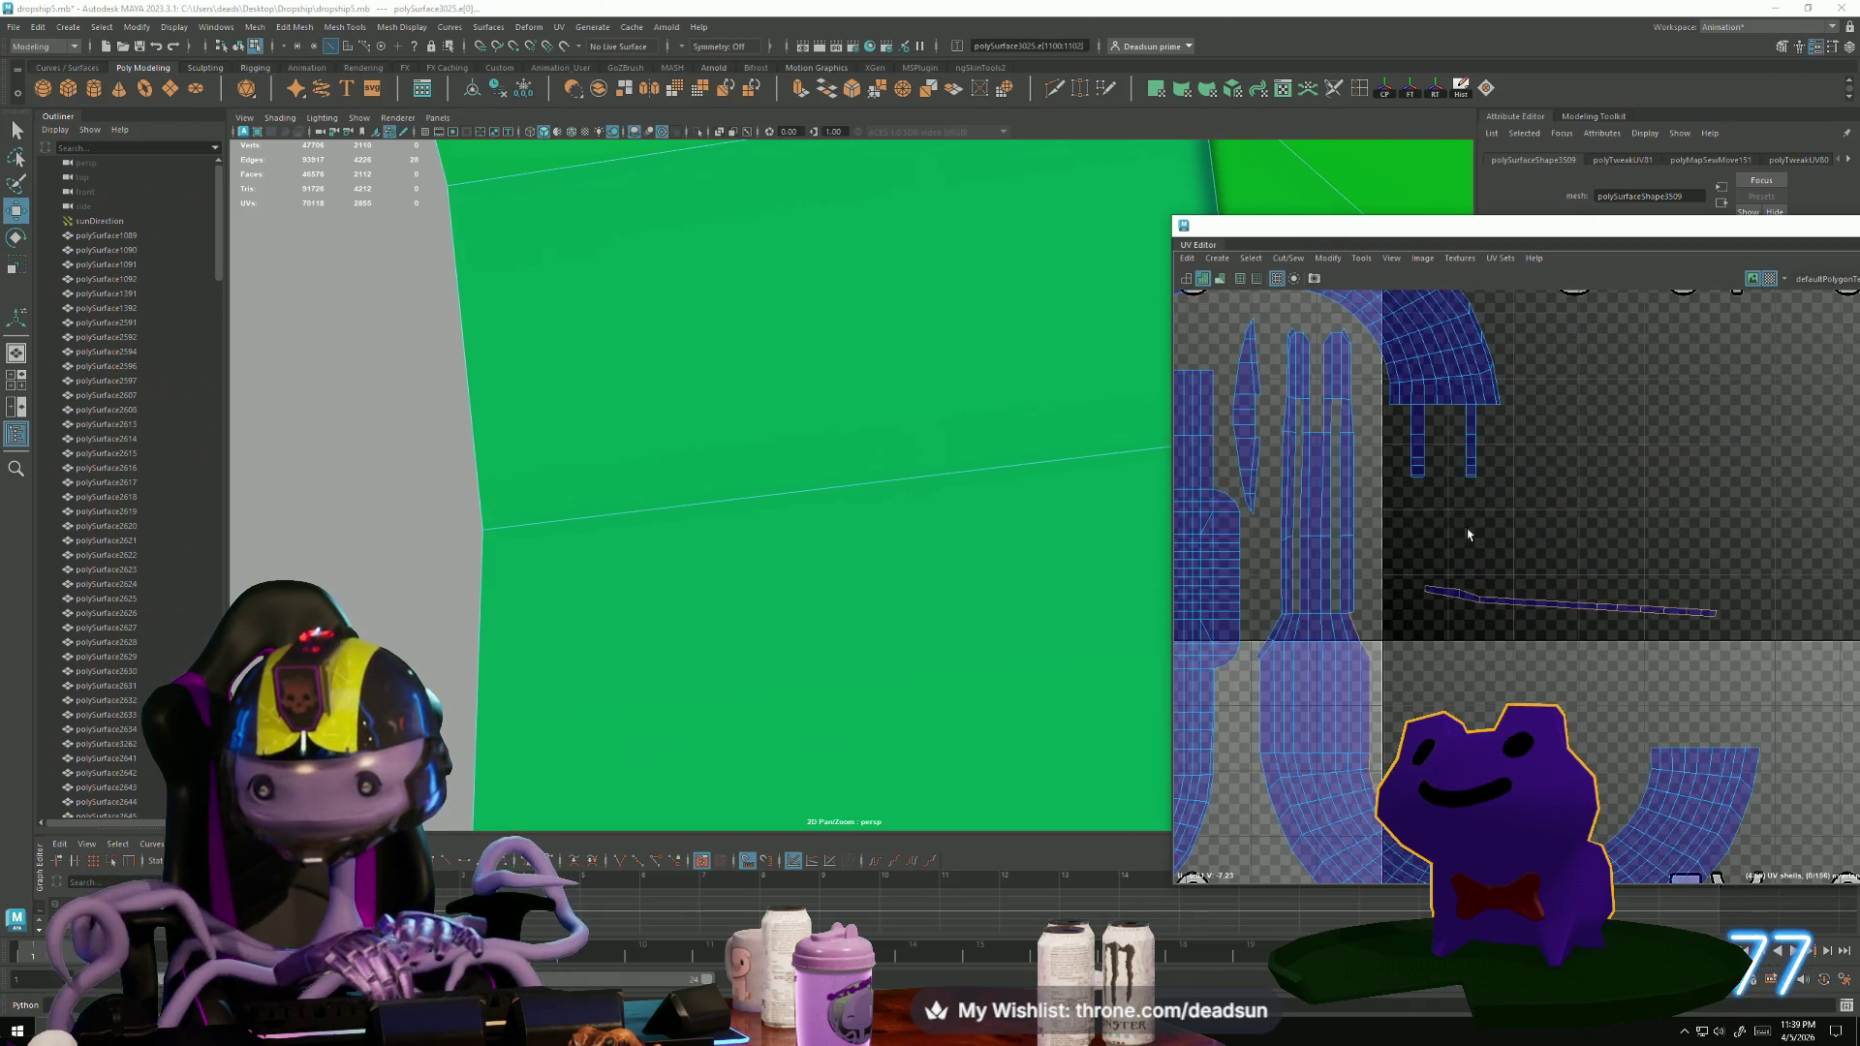
pyautogui.click(1302, 264)
pyautogui.click(1303, 337)
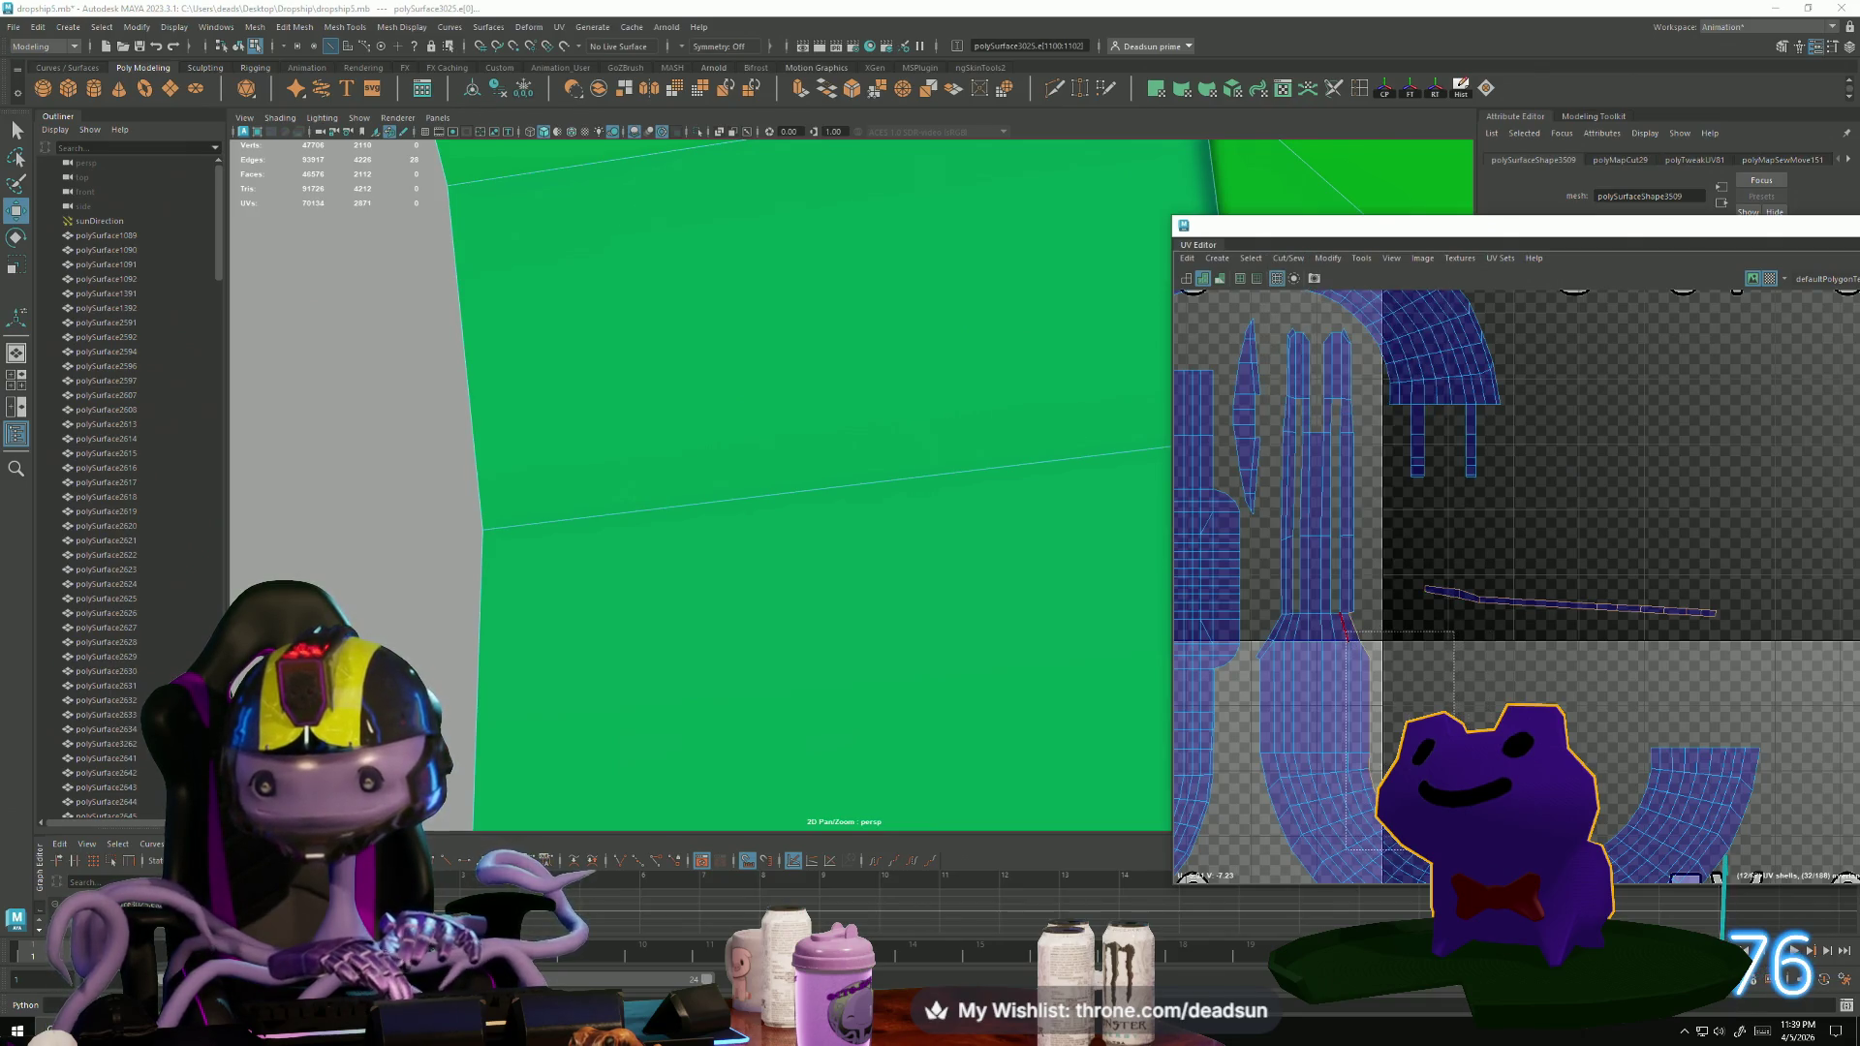
pyautogui.moveTo(1346, 632); pyautogui.dragTo(1408, 838)
pyautogui.scroll(-3, 1511, 824)
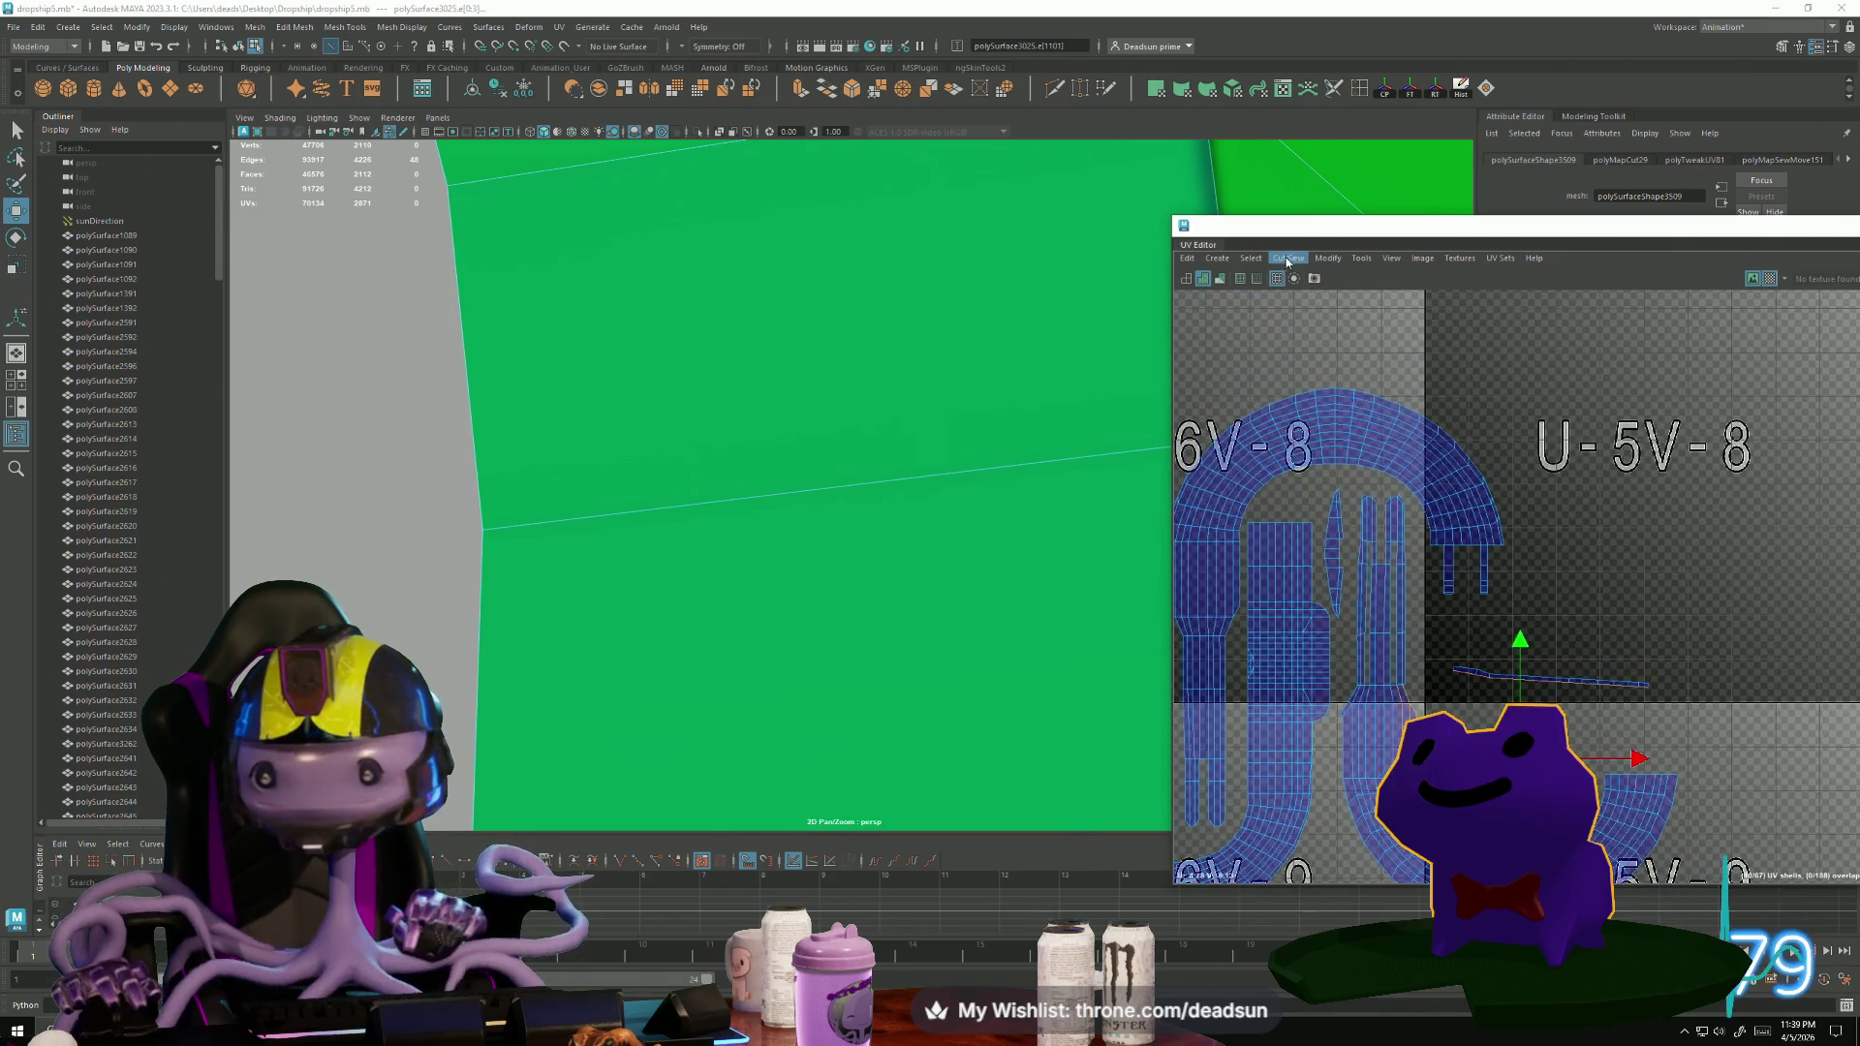
pyautogui.click(1288, 259)
pyautogui.click(1314, 391)
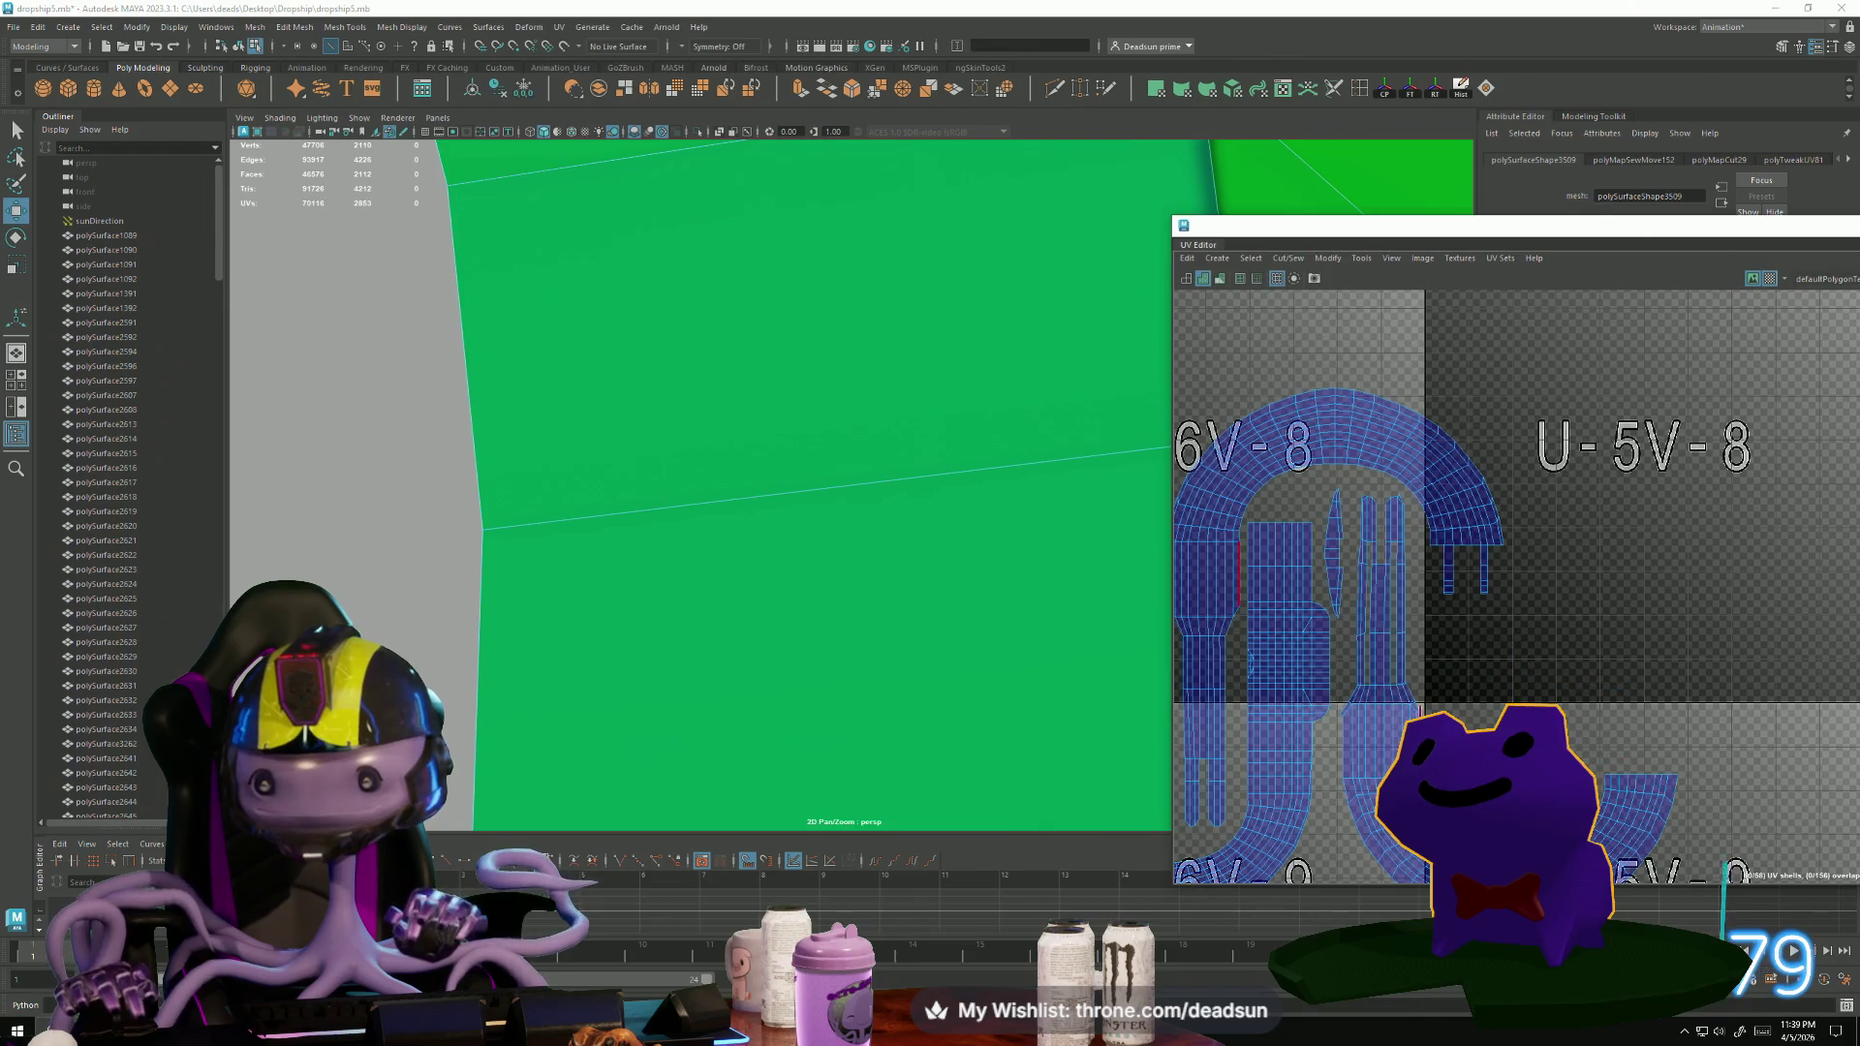
pyautogui.scroll(5, 1414, 674)
# Sew the seam edges on the curved shell together.
pyautogui.click(1413, 673)
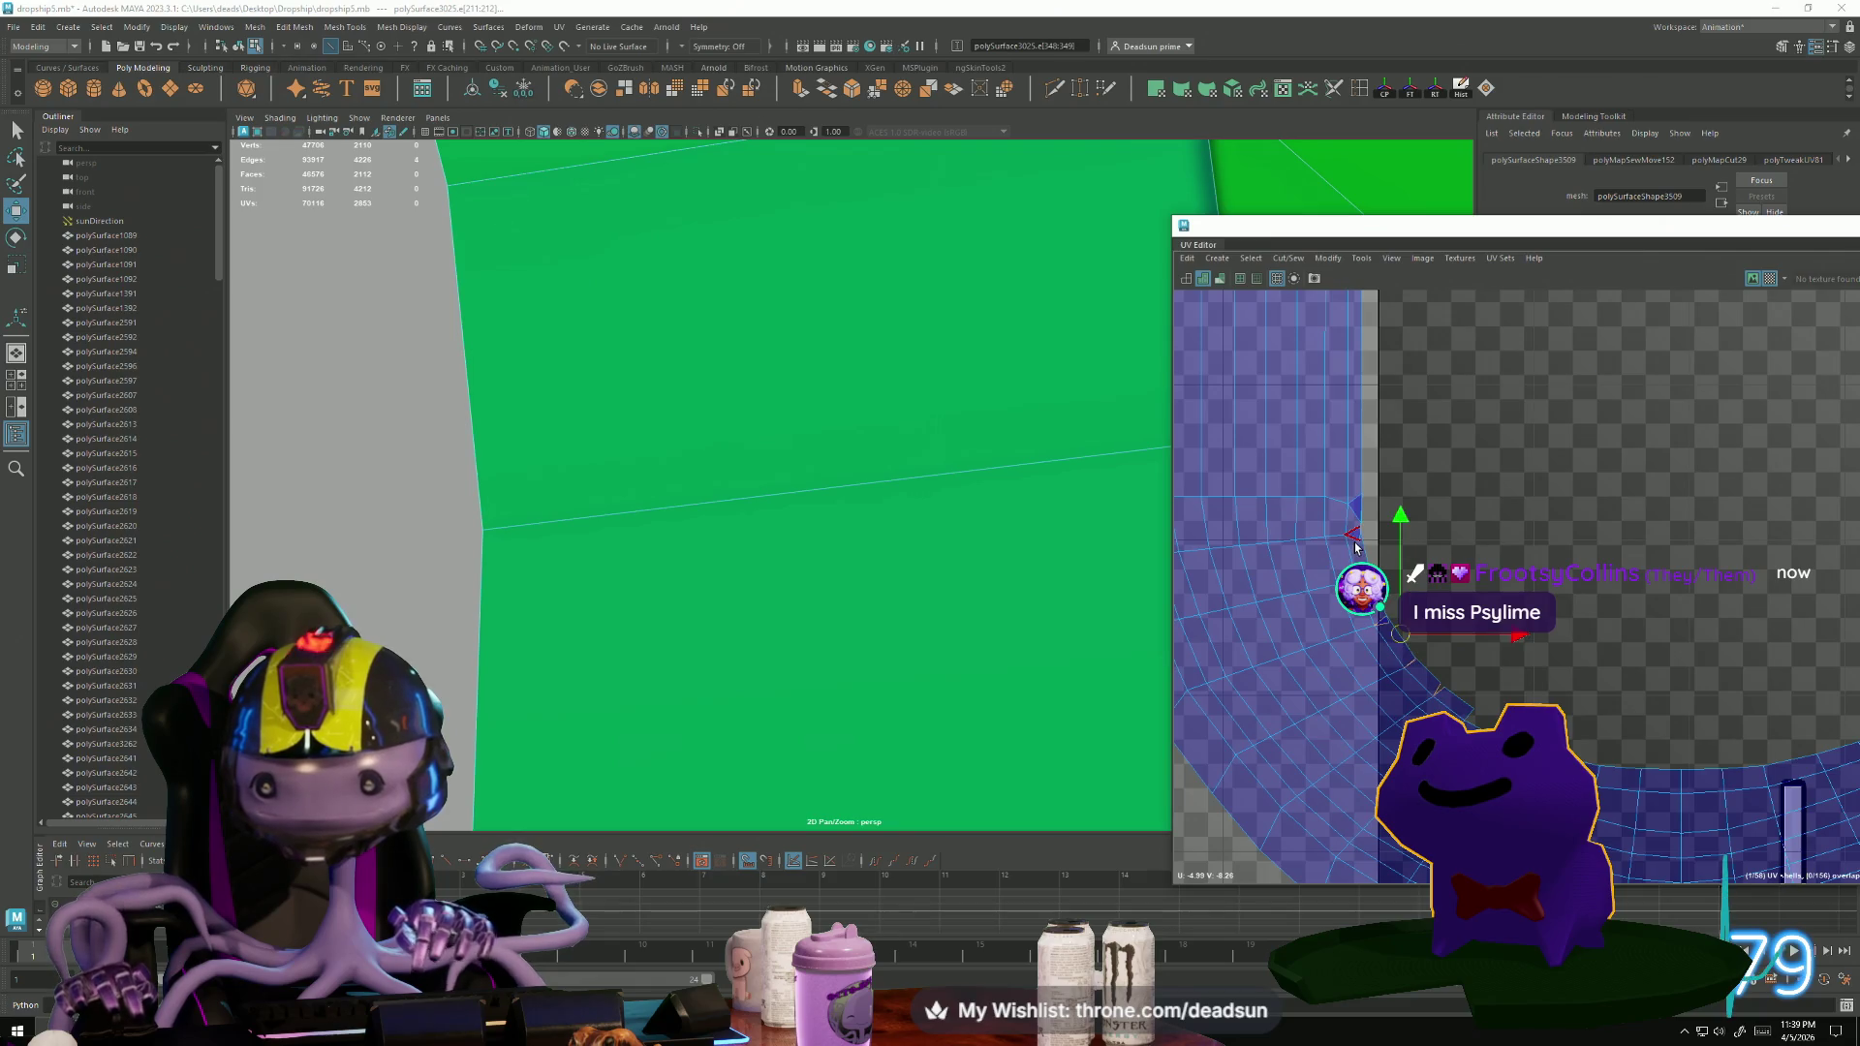
pyautogui.keyDown('alt'); pyautogui.moveTo(1353, 513); pyautogui.dragTo(1344, 618, button='middle'); pyautogui.keyUp('alt')
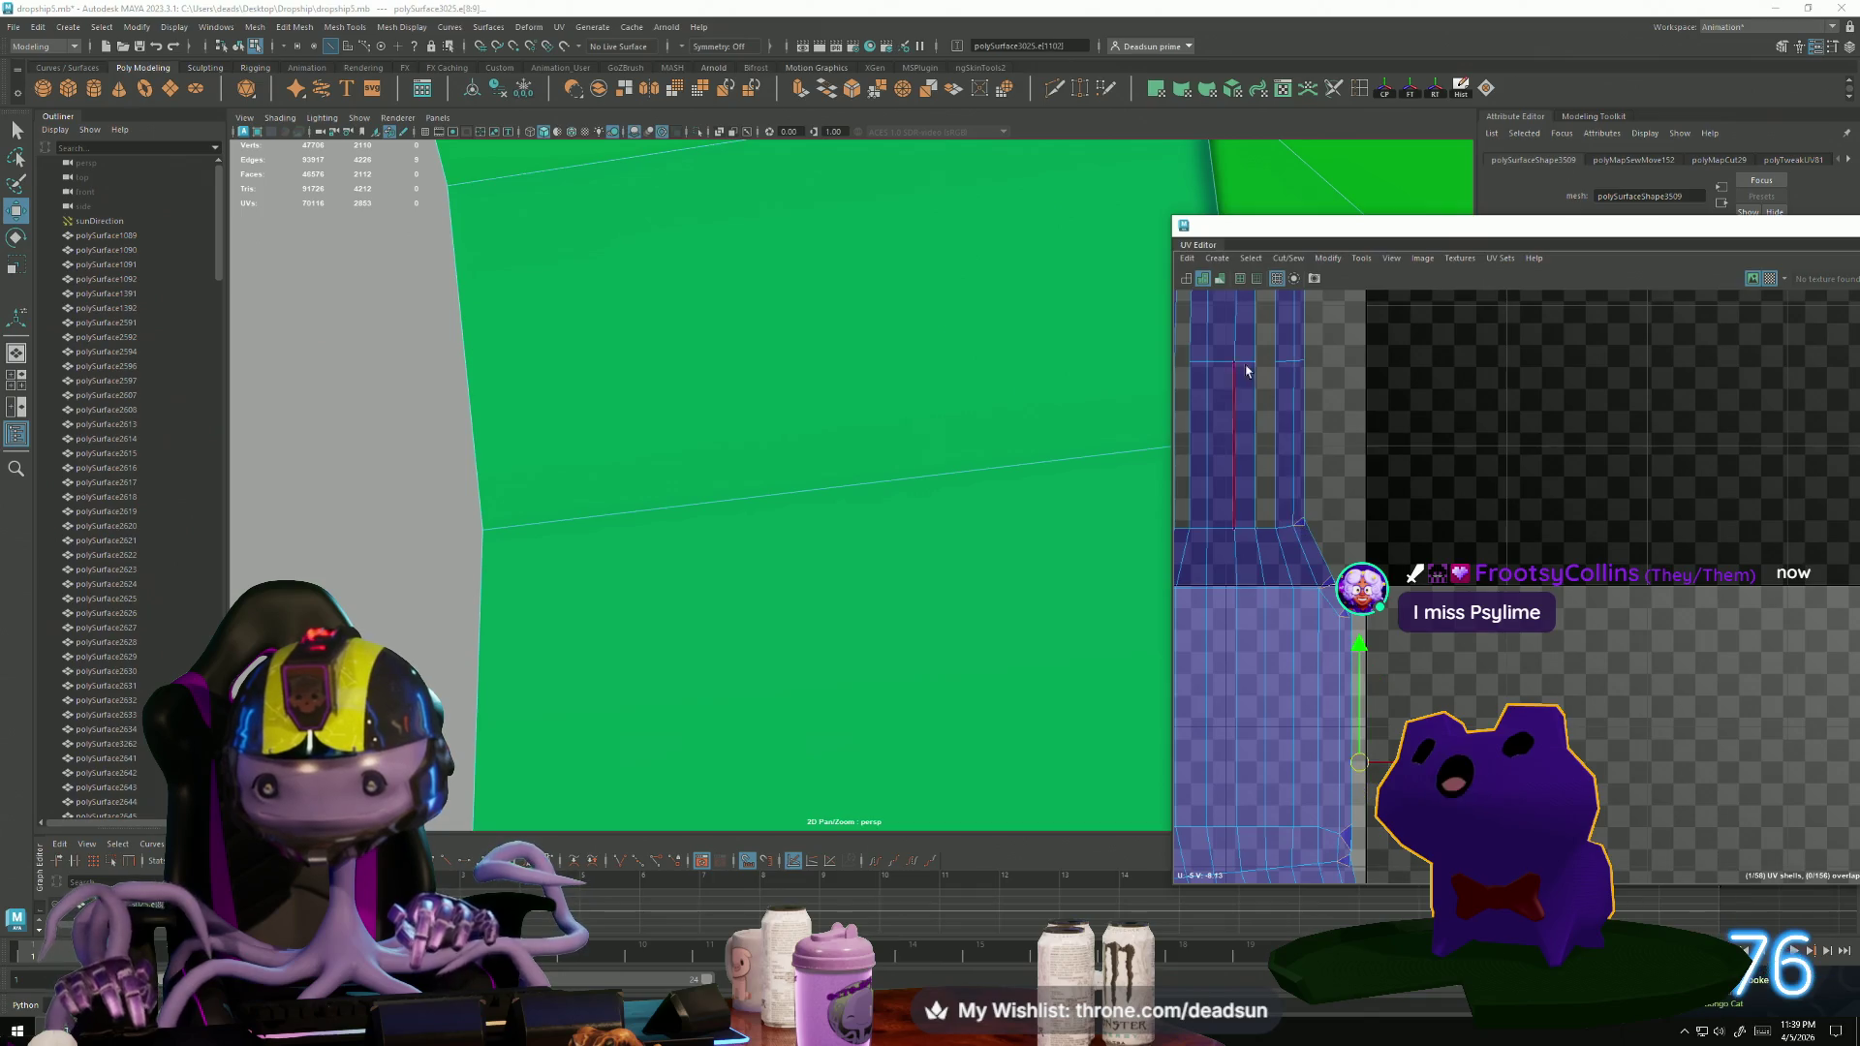
pyautogui.click(1290, 260)
pyautogui.click(1298, 380)
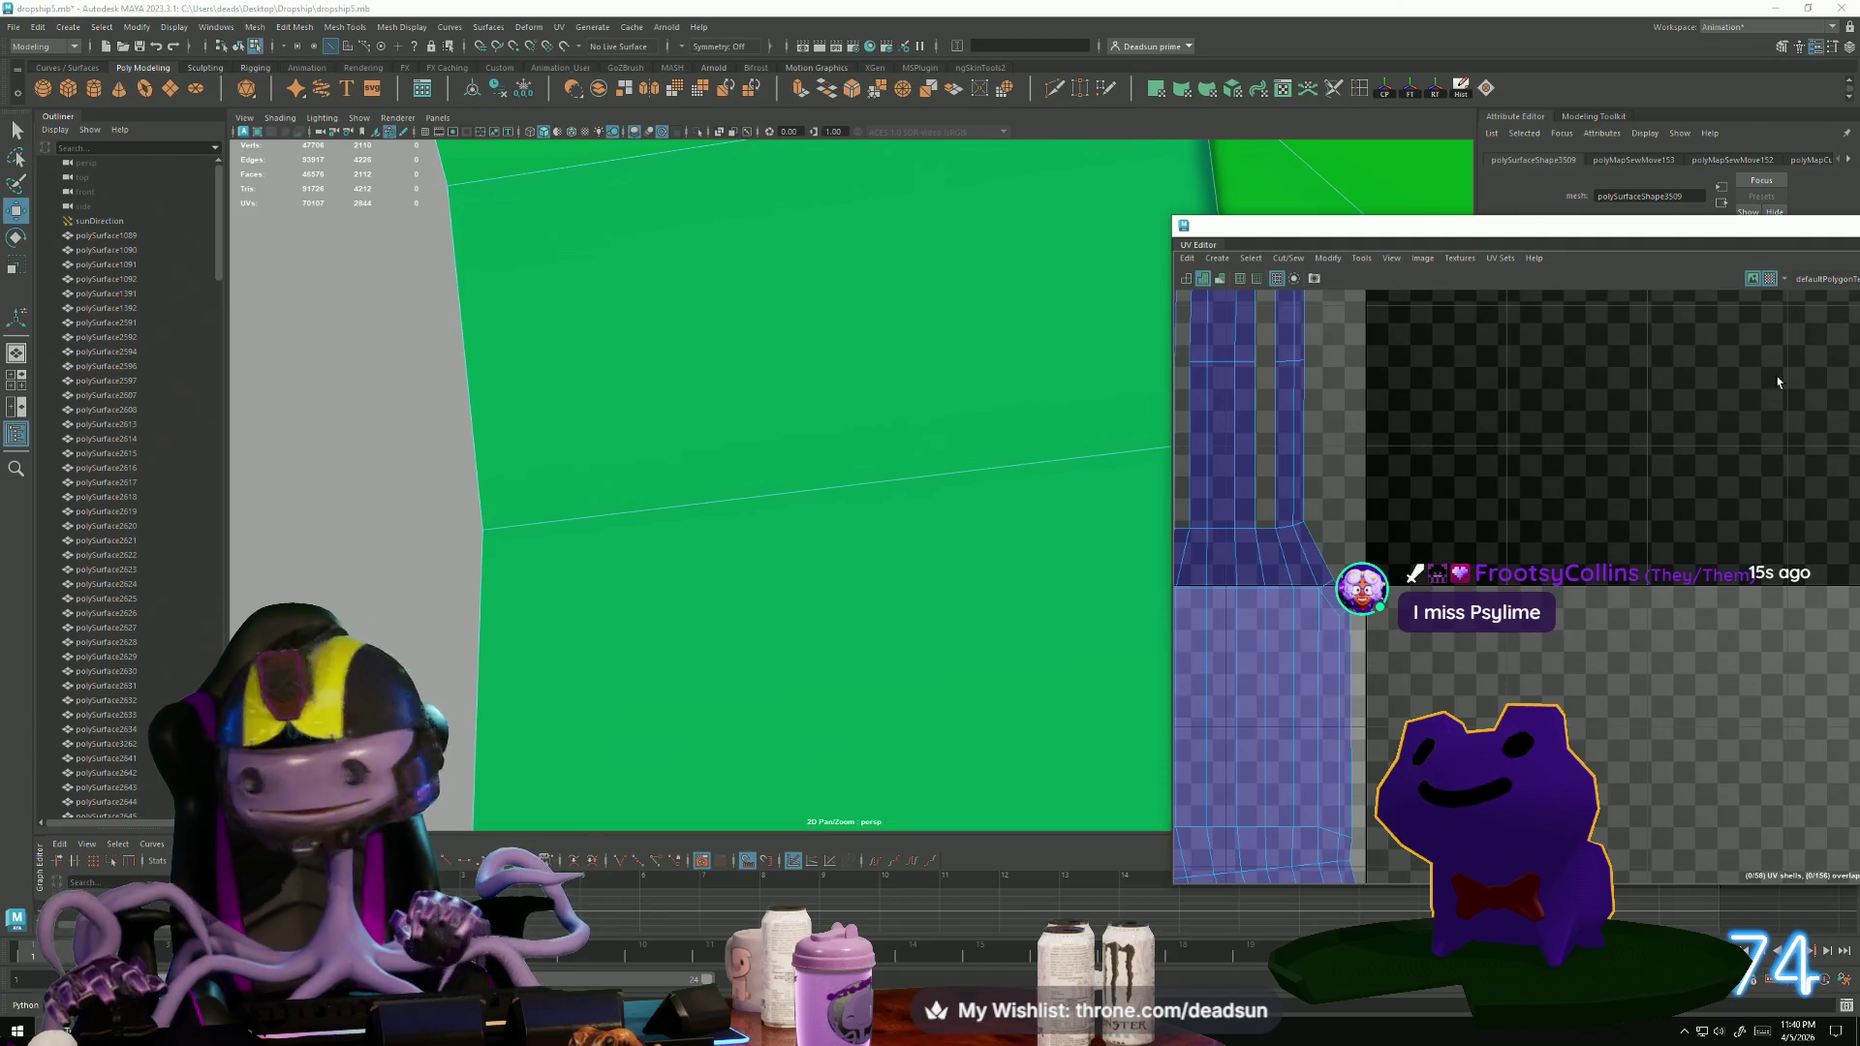
# Drag the UV Editor window from the right edge toward the centre-left of the screen.
pyautogui.moveTo(1859, 227)
pyautogui.mouseDown()
pyautogui.moveTo(1469, 109)
pyautogui.moveTo(1532, 213)
pyautogui.mouseUp()
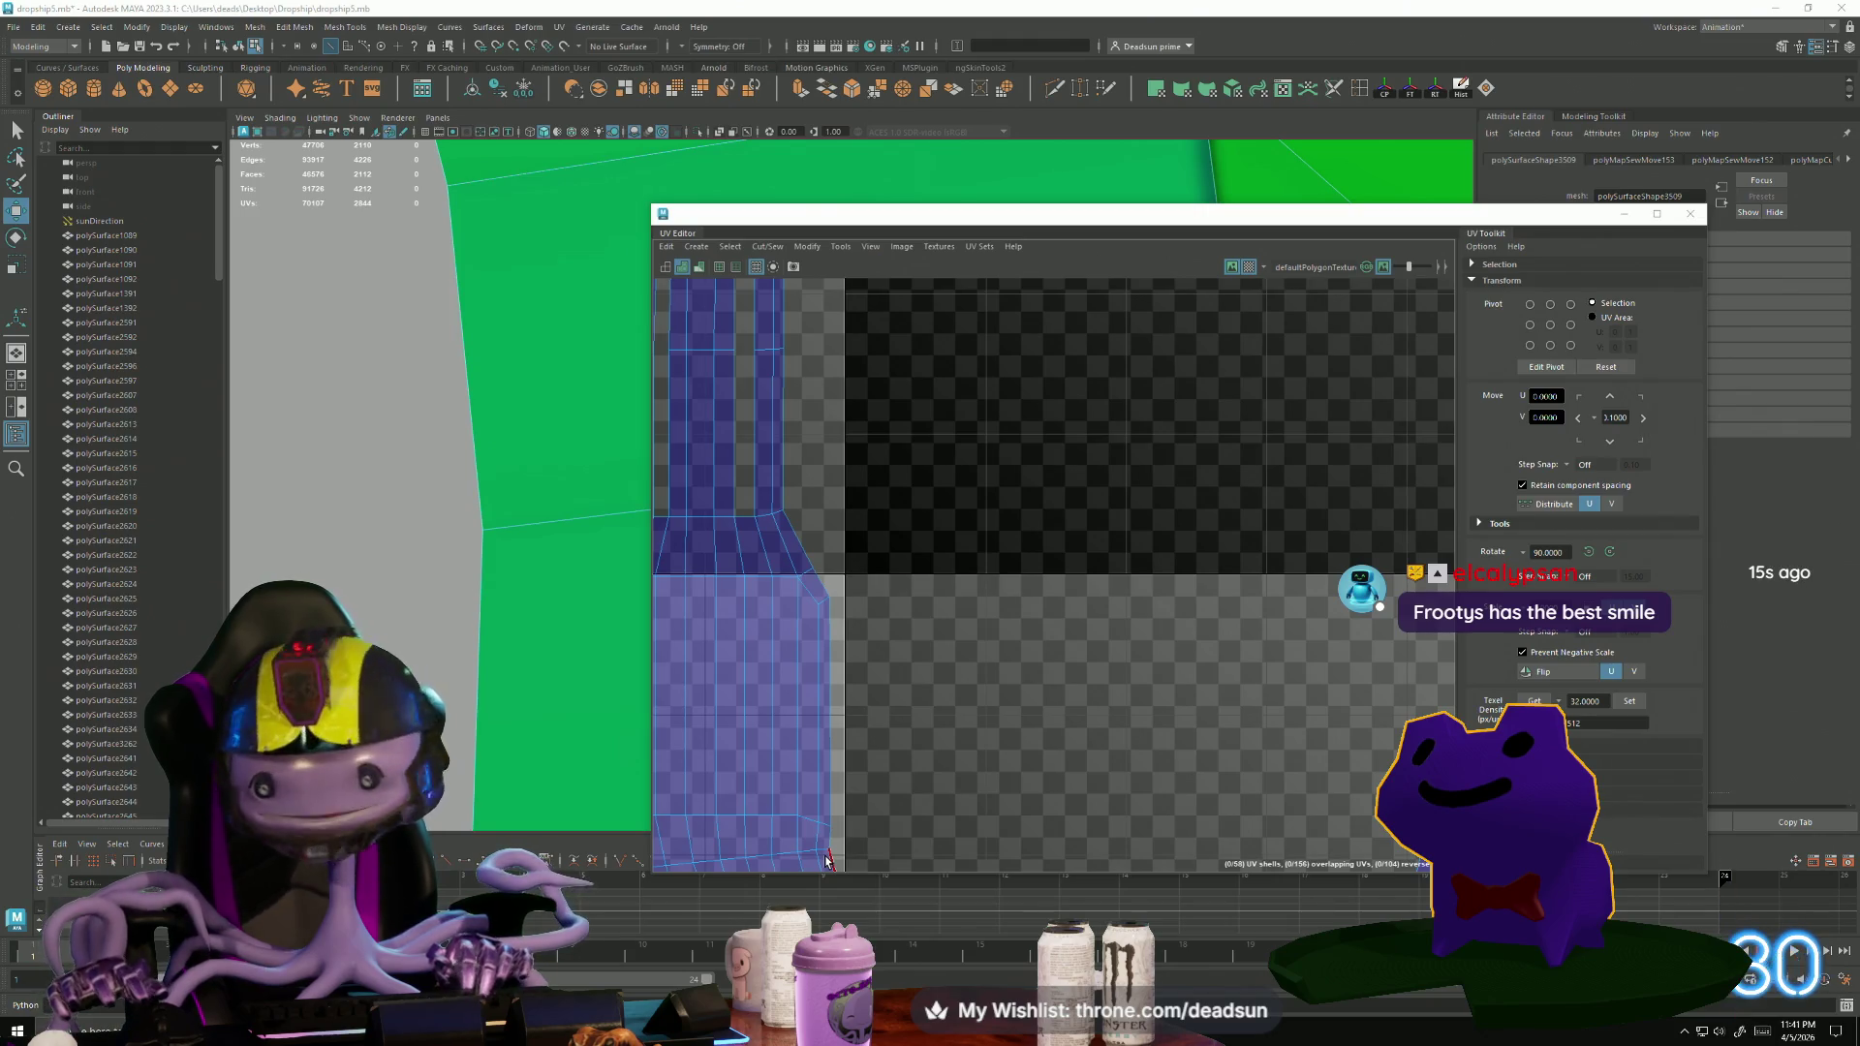
# Select a UV on the hose arc and the edges joining two hose shells.
pyautogui.scroll(-5, 794, 613)
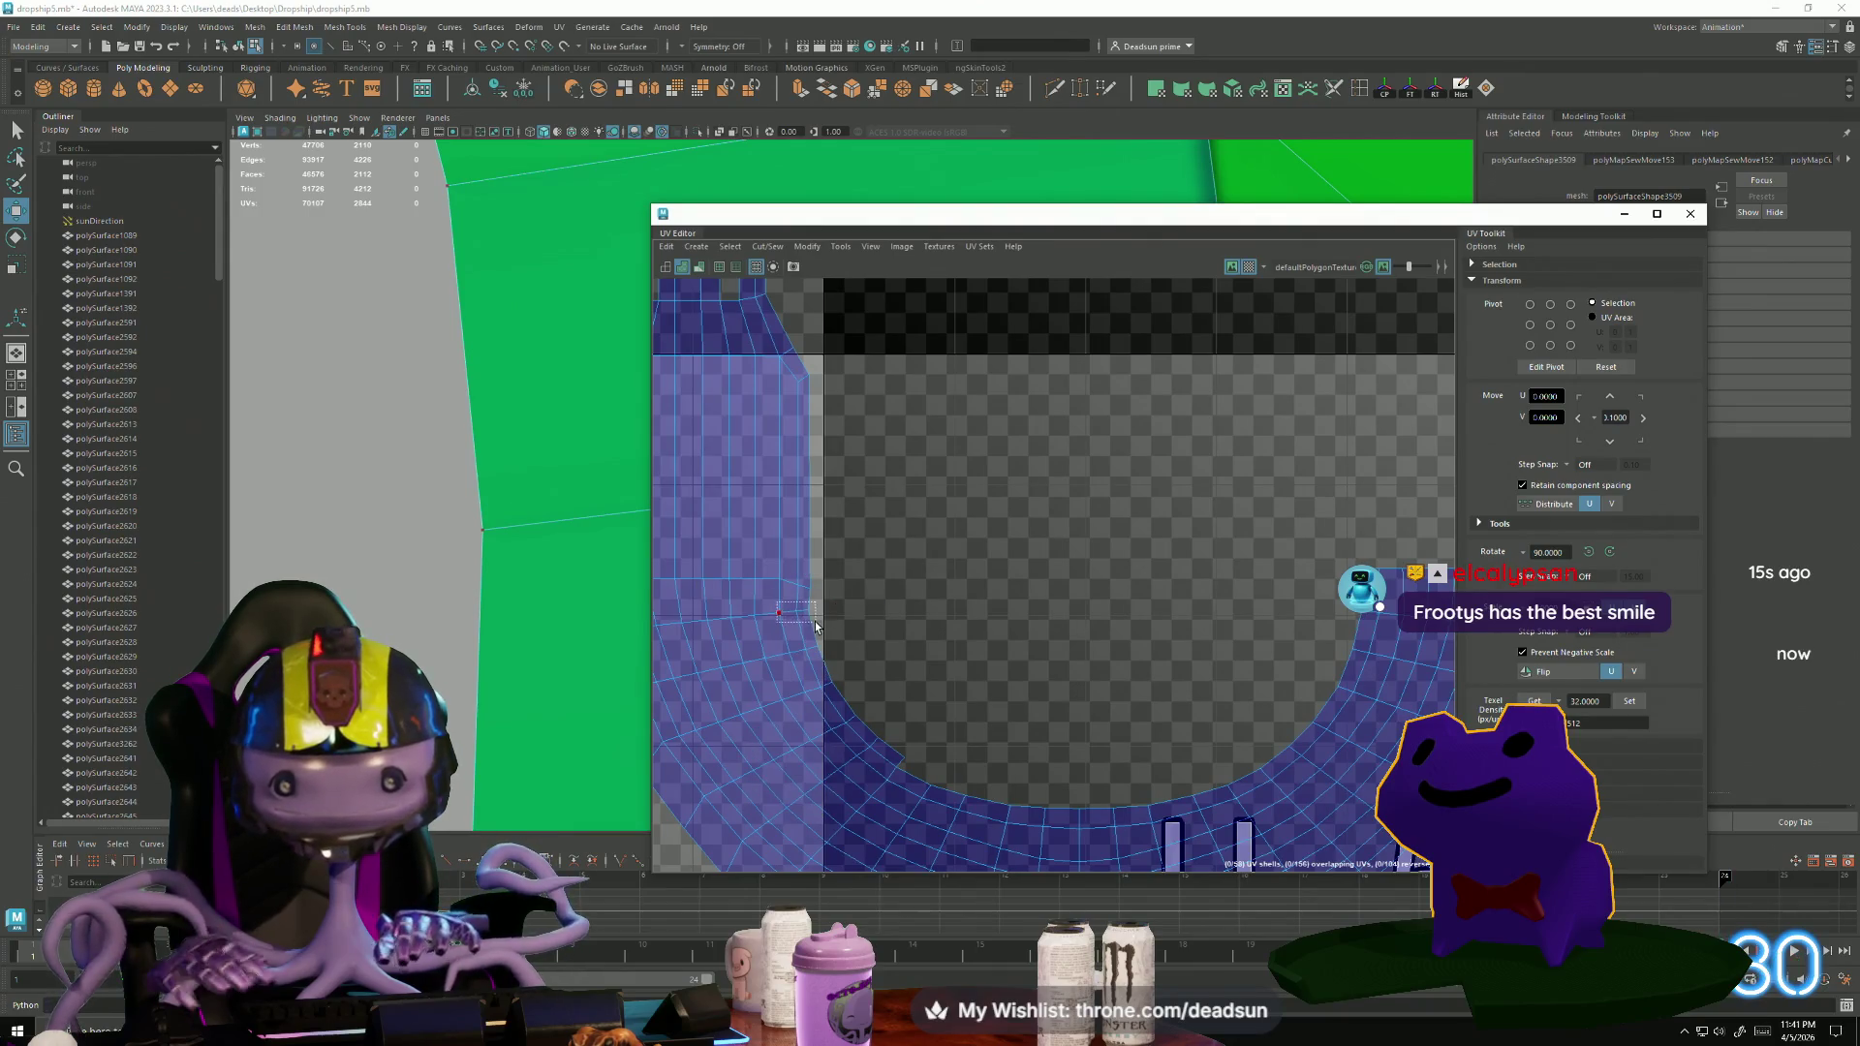
pyautogui.moveTo(815, 626); pyautogui.dragTo(812, 625)
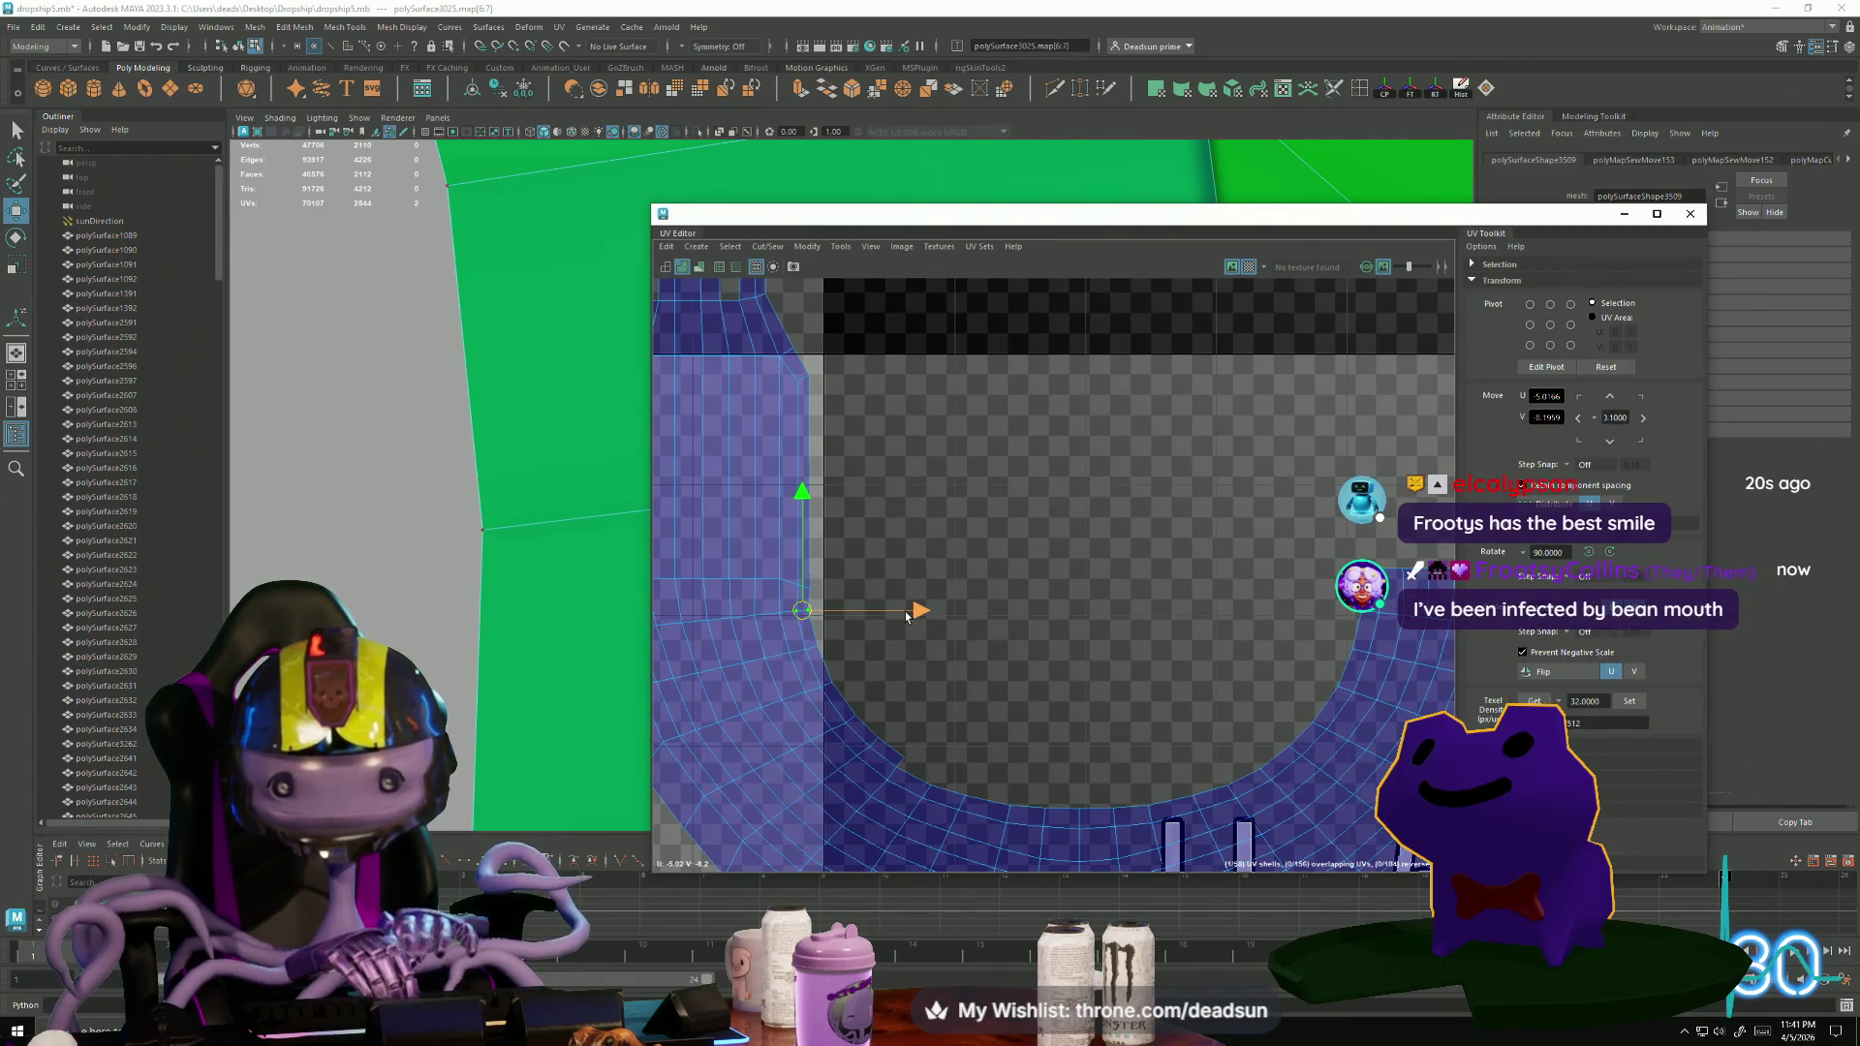
pyautogui.scroll(-10, 907, 617)
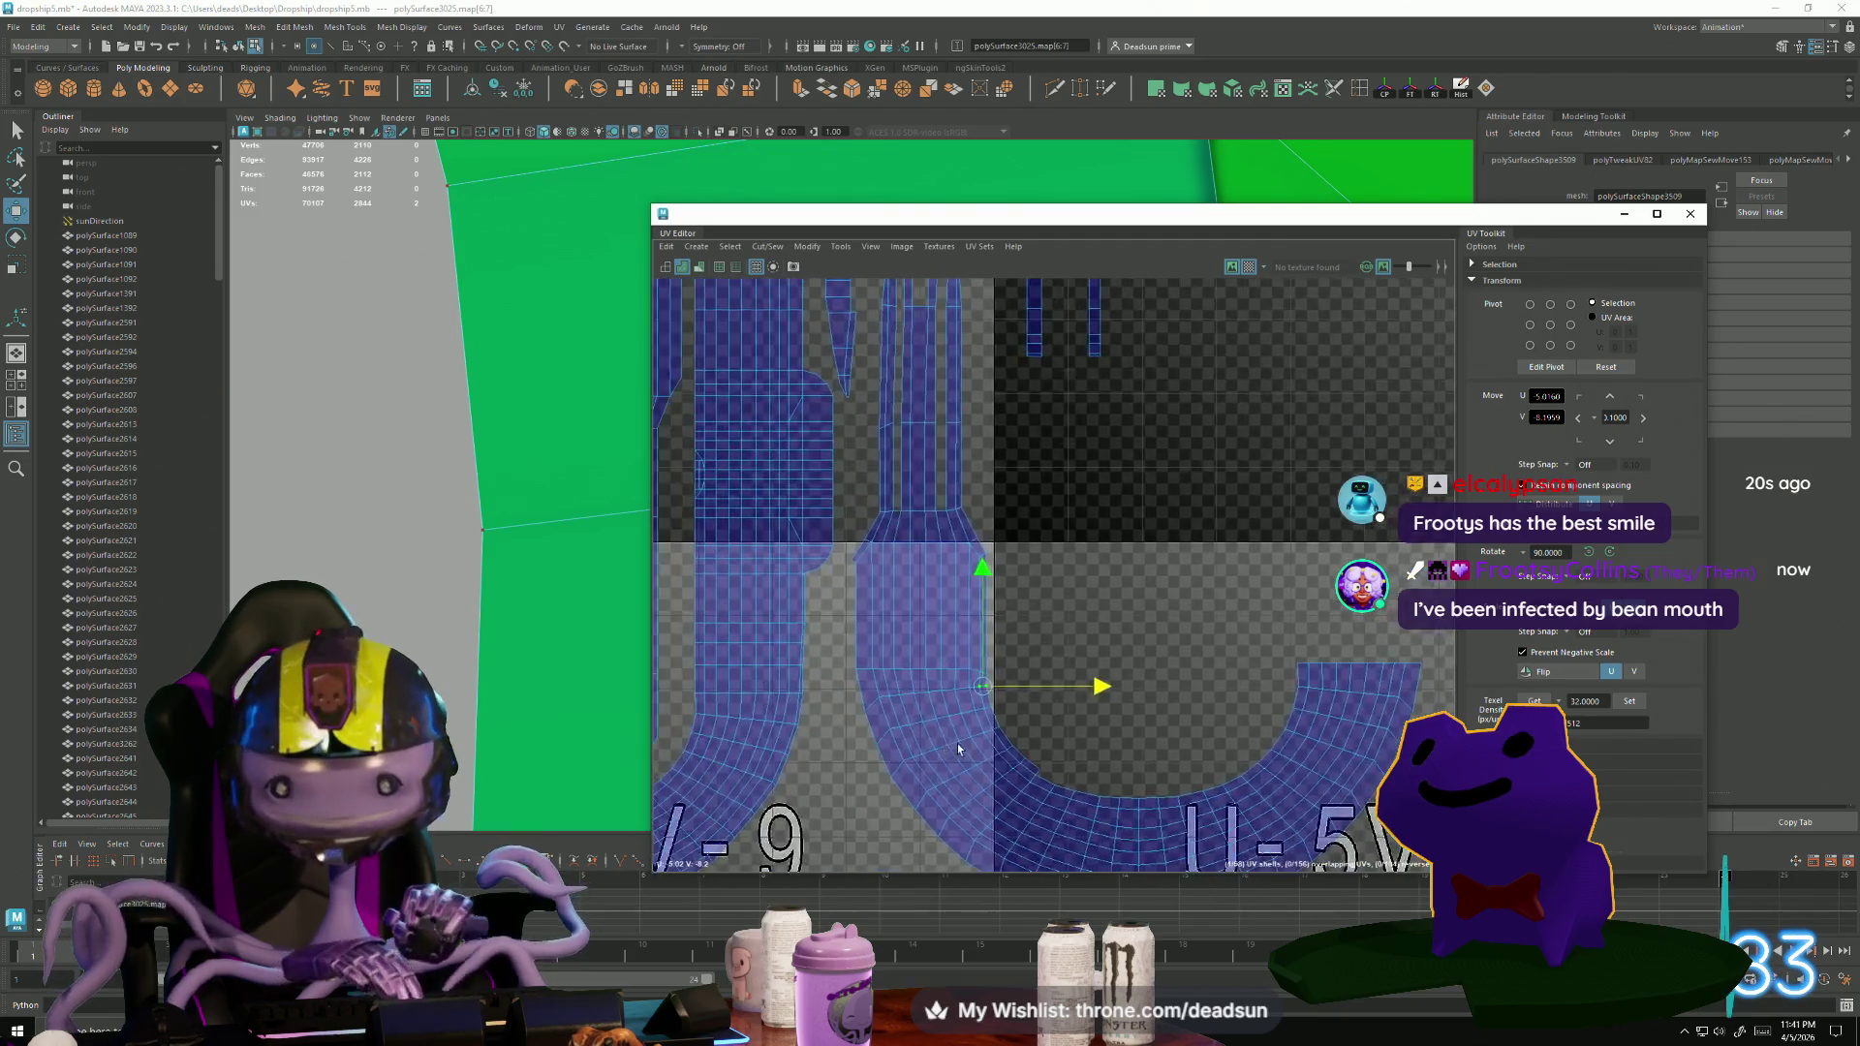
pyautogui.scroll(-2, 678, 526)
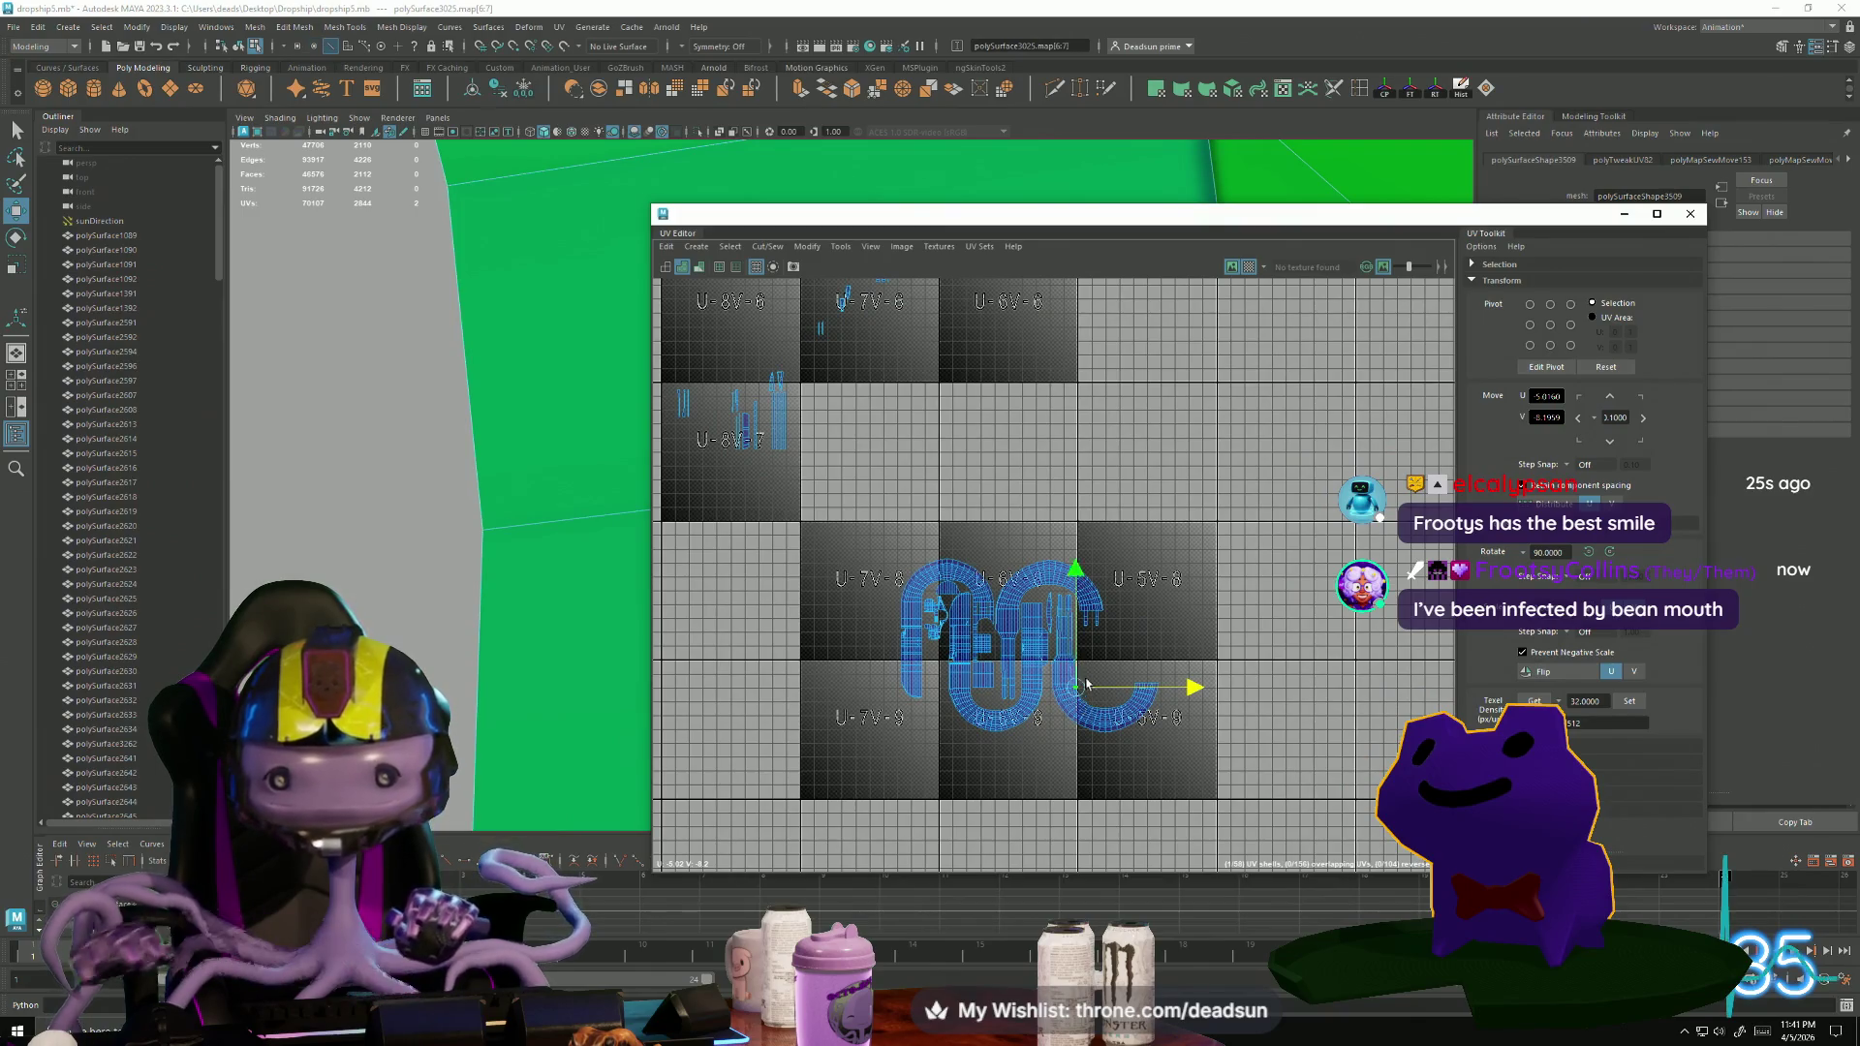
pyautogui.scroll(5, 1086, 684)
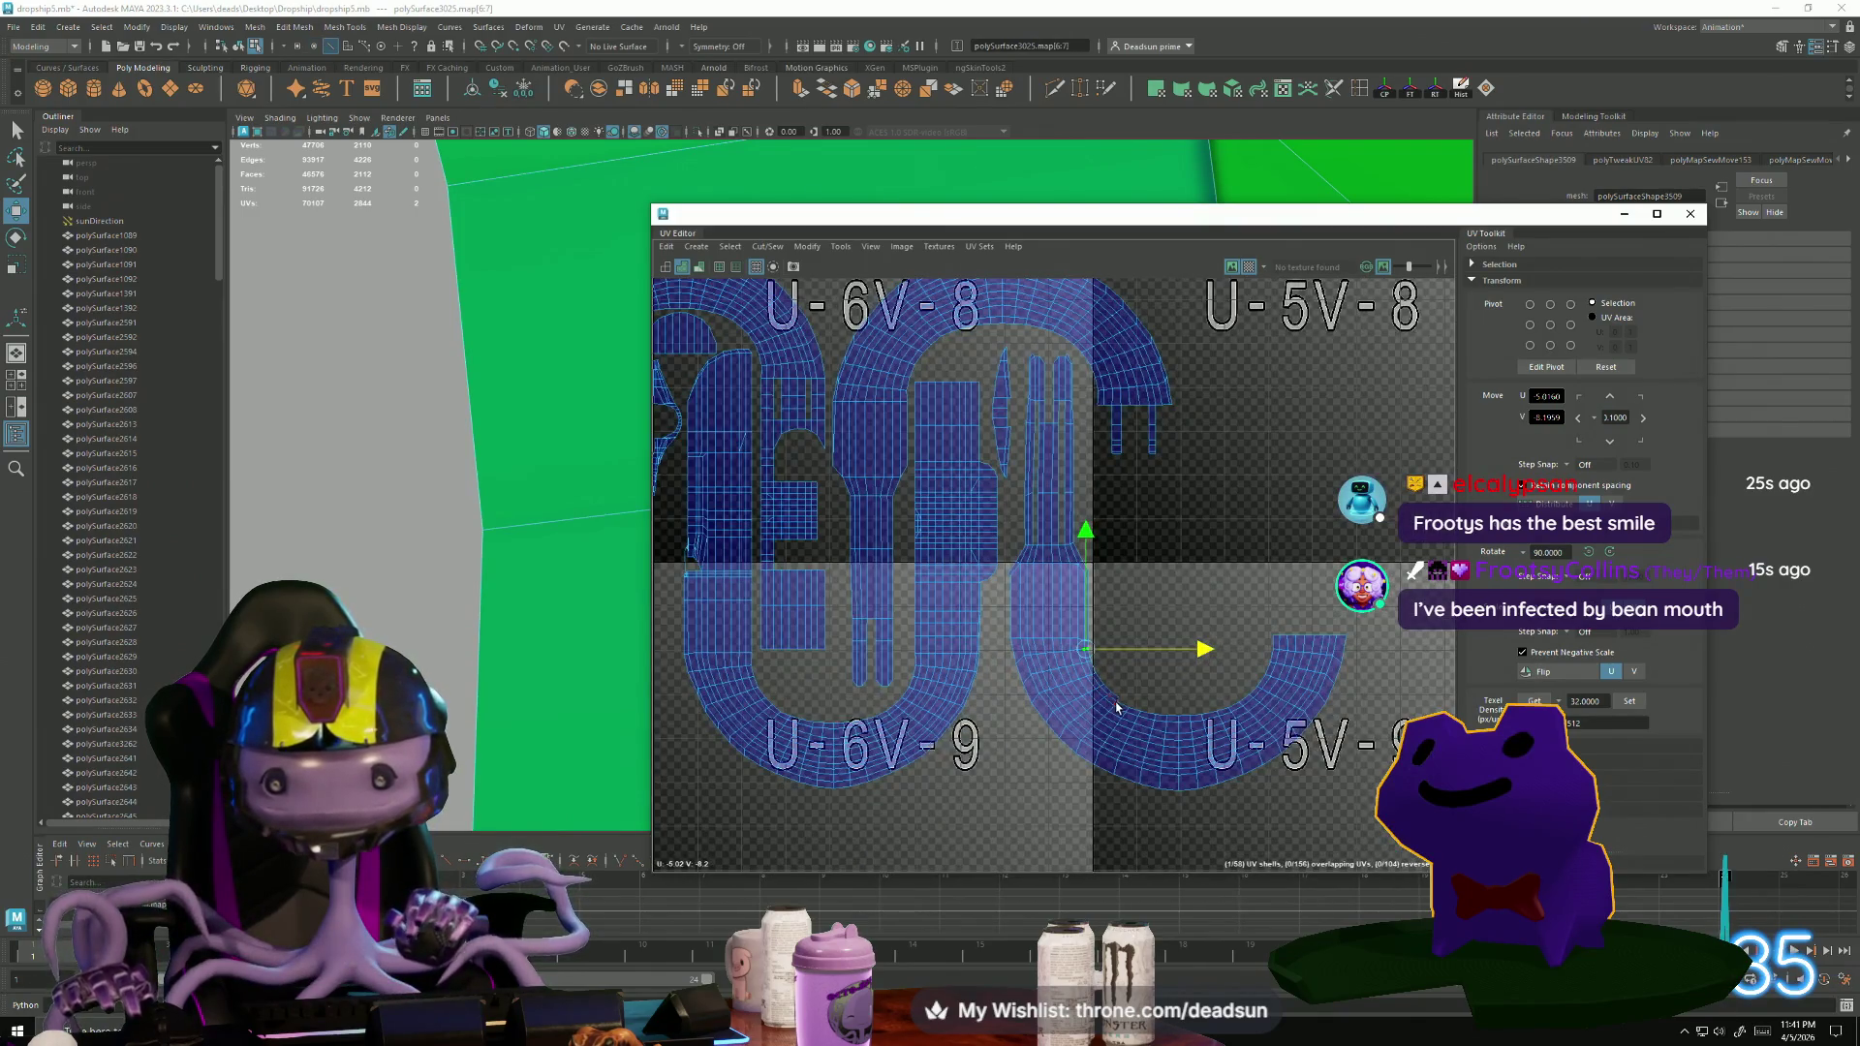
pyautogui.moveTo(1225, 731); pyautogui.dragTo(1247, 691)
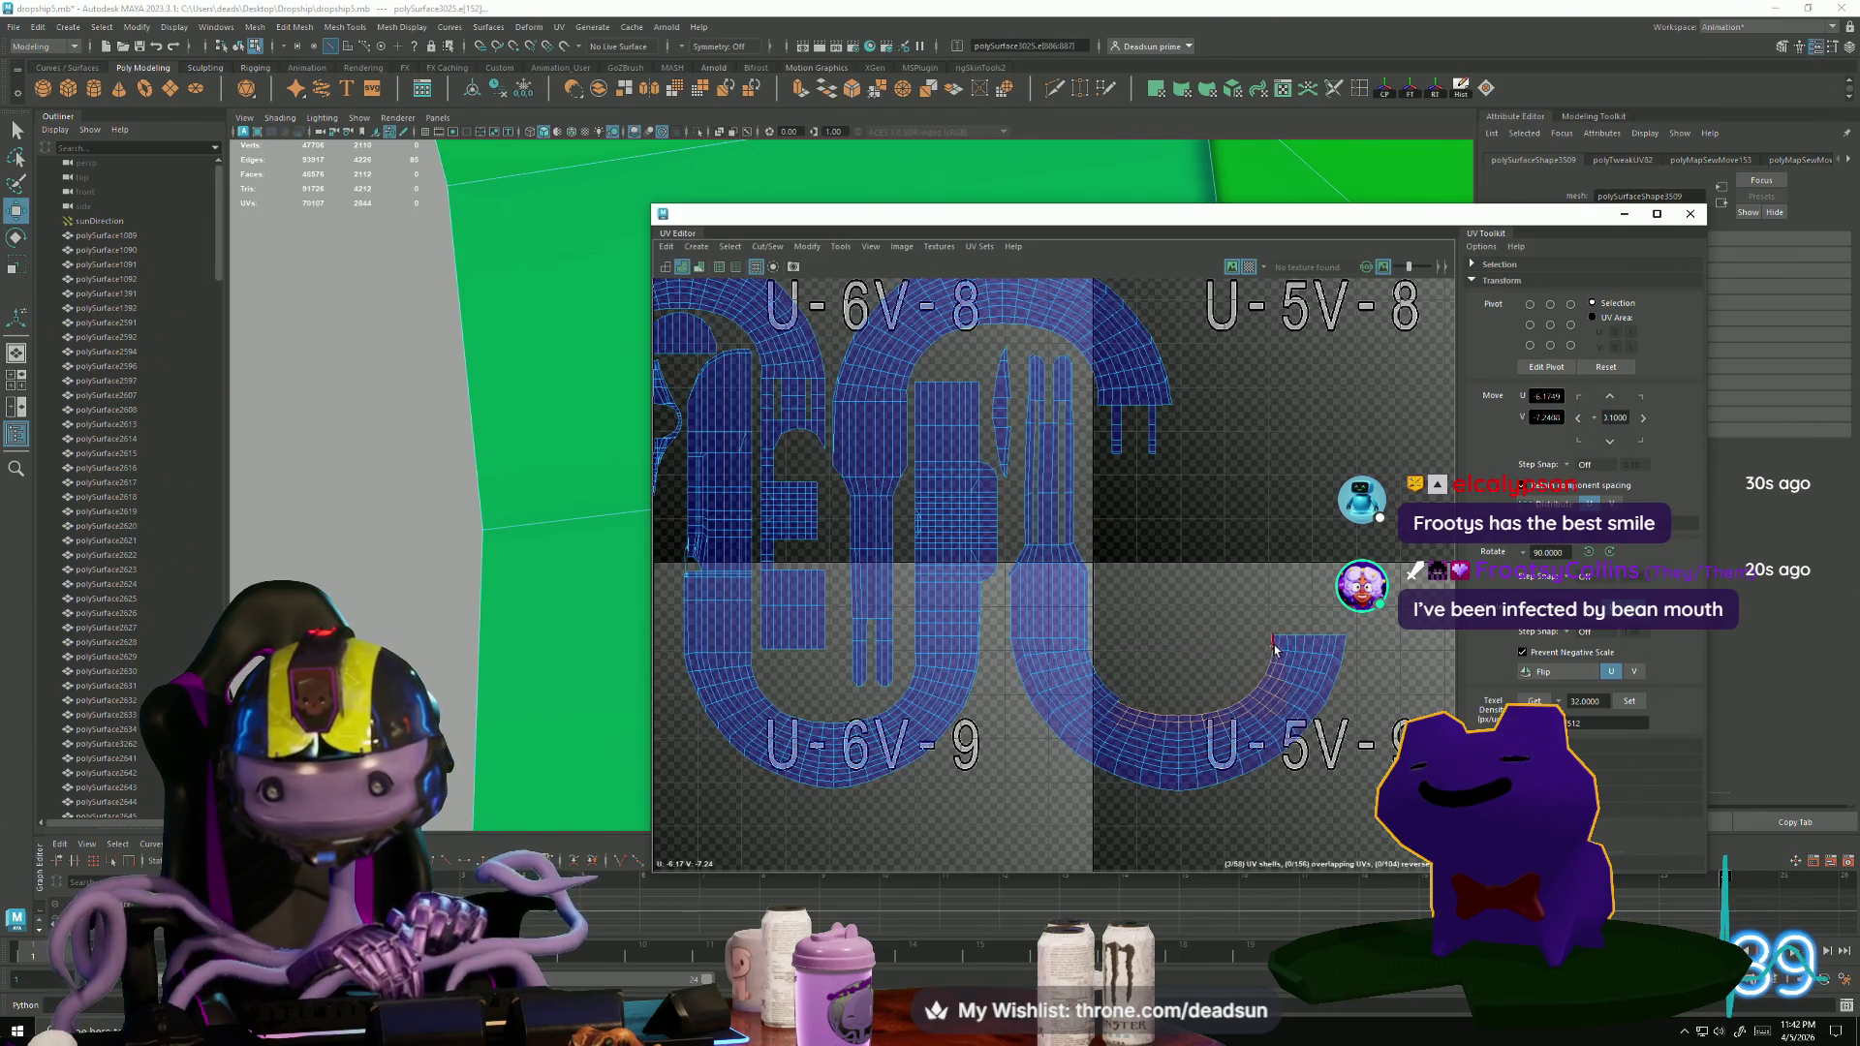
pyautogui.scroll(-5, 1233, 739)
# Switch to UV selection and move the thin strip shell from U-8V-7 into tile U-5V-8.
pyautogui.keyDown('alt'); pyautogui.moveTo(923, 402); pyautogui.dragTo(1176, 528, button='middle'); pyautogui.keyUp('alt')
pyautogui.scroll(6, 960, 485)
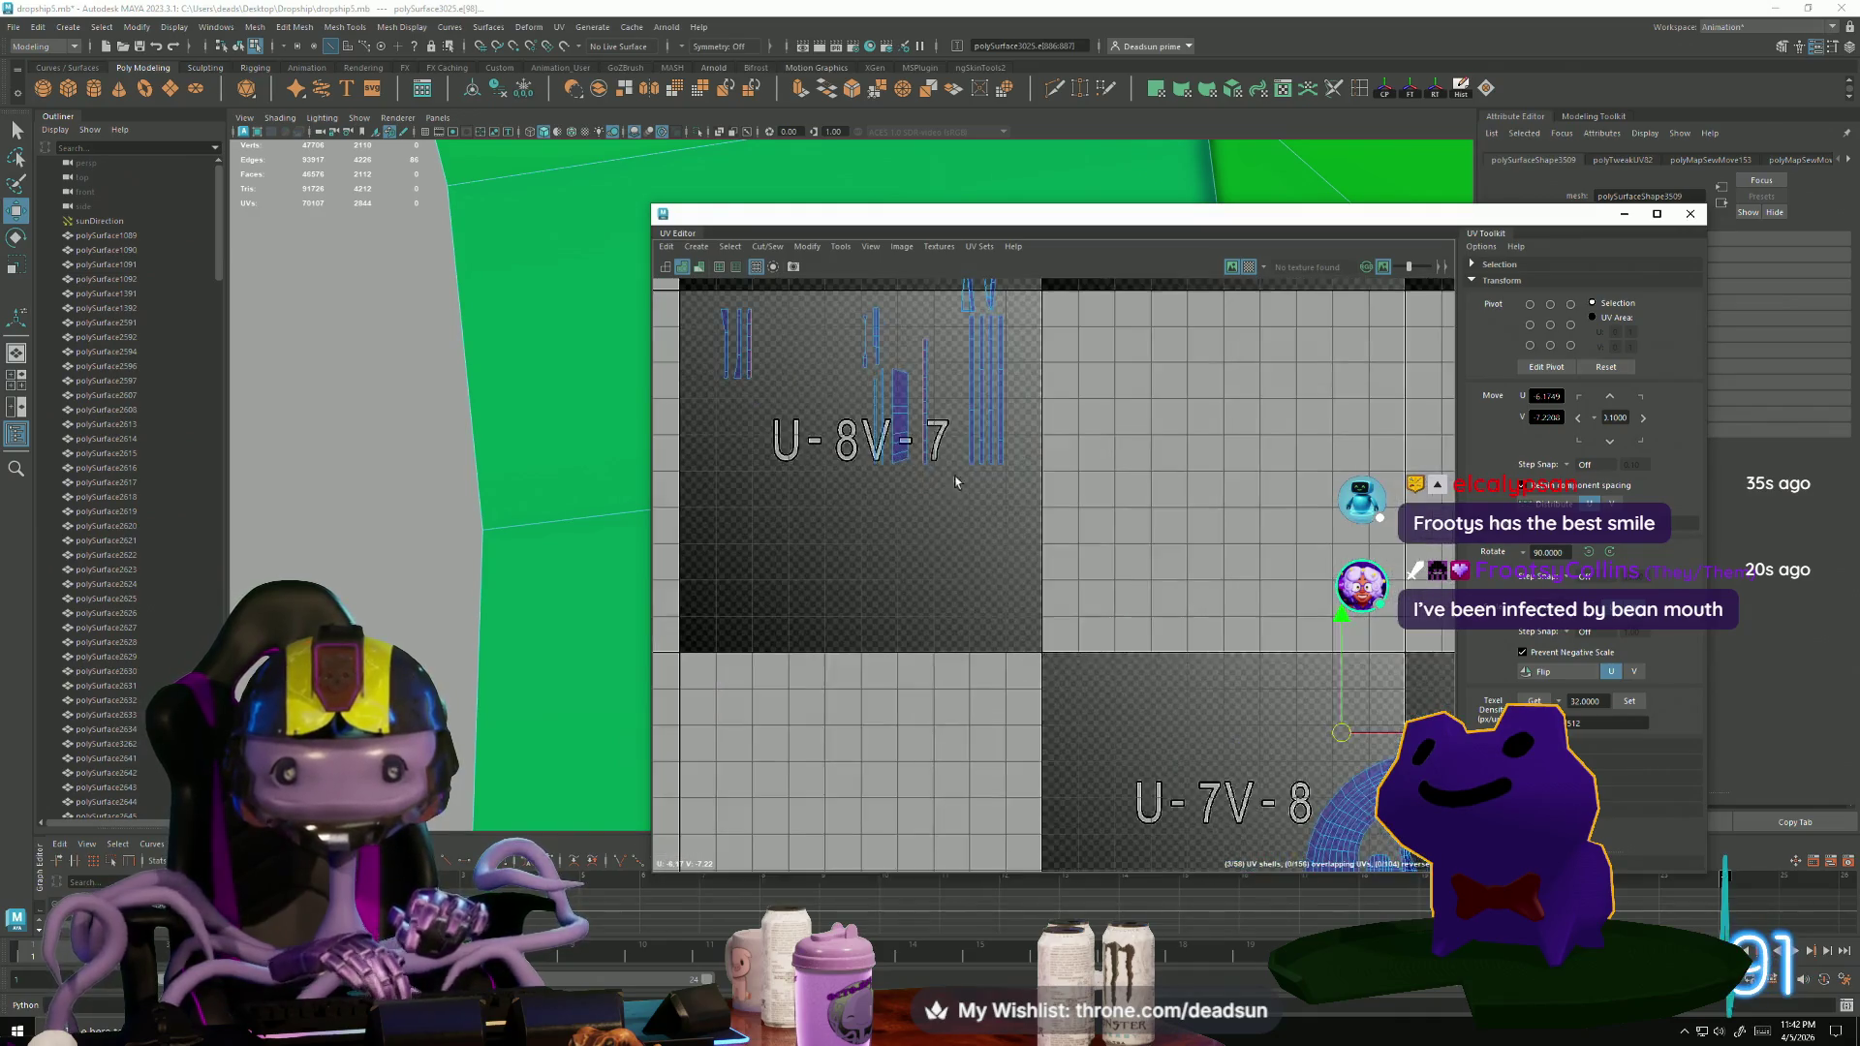
pyautogui.moveTo(949, 423)
pyautogui.keyDown('alt'); pyautogui.mouseDown(button='middle')
pyautogui.moveTo(1201, 649)
pyautogui.moveTo(1167, 601)
pyautogui.moveTo(1134, 601)
pyautogui.moveTo(1151, 586)
pyautogui.mouseUp(button='middle'); pyautogui.keyUp('alt')
pyautogui.moveTo(880, 472); pyautogui.dragTo(853, 474, button='right')
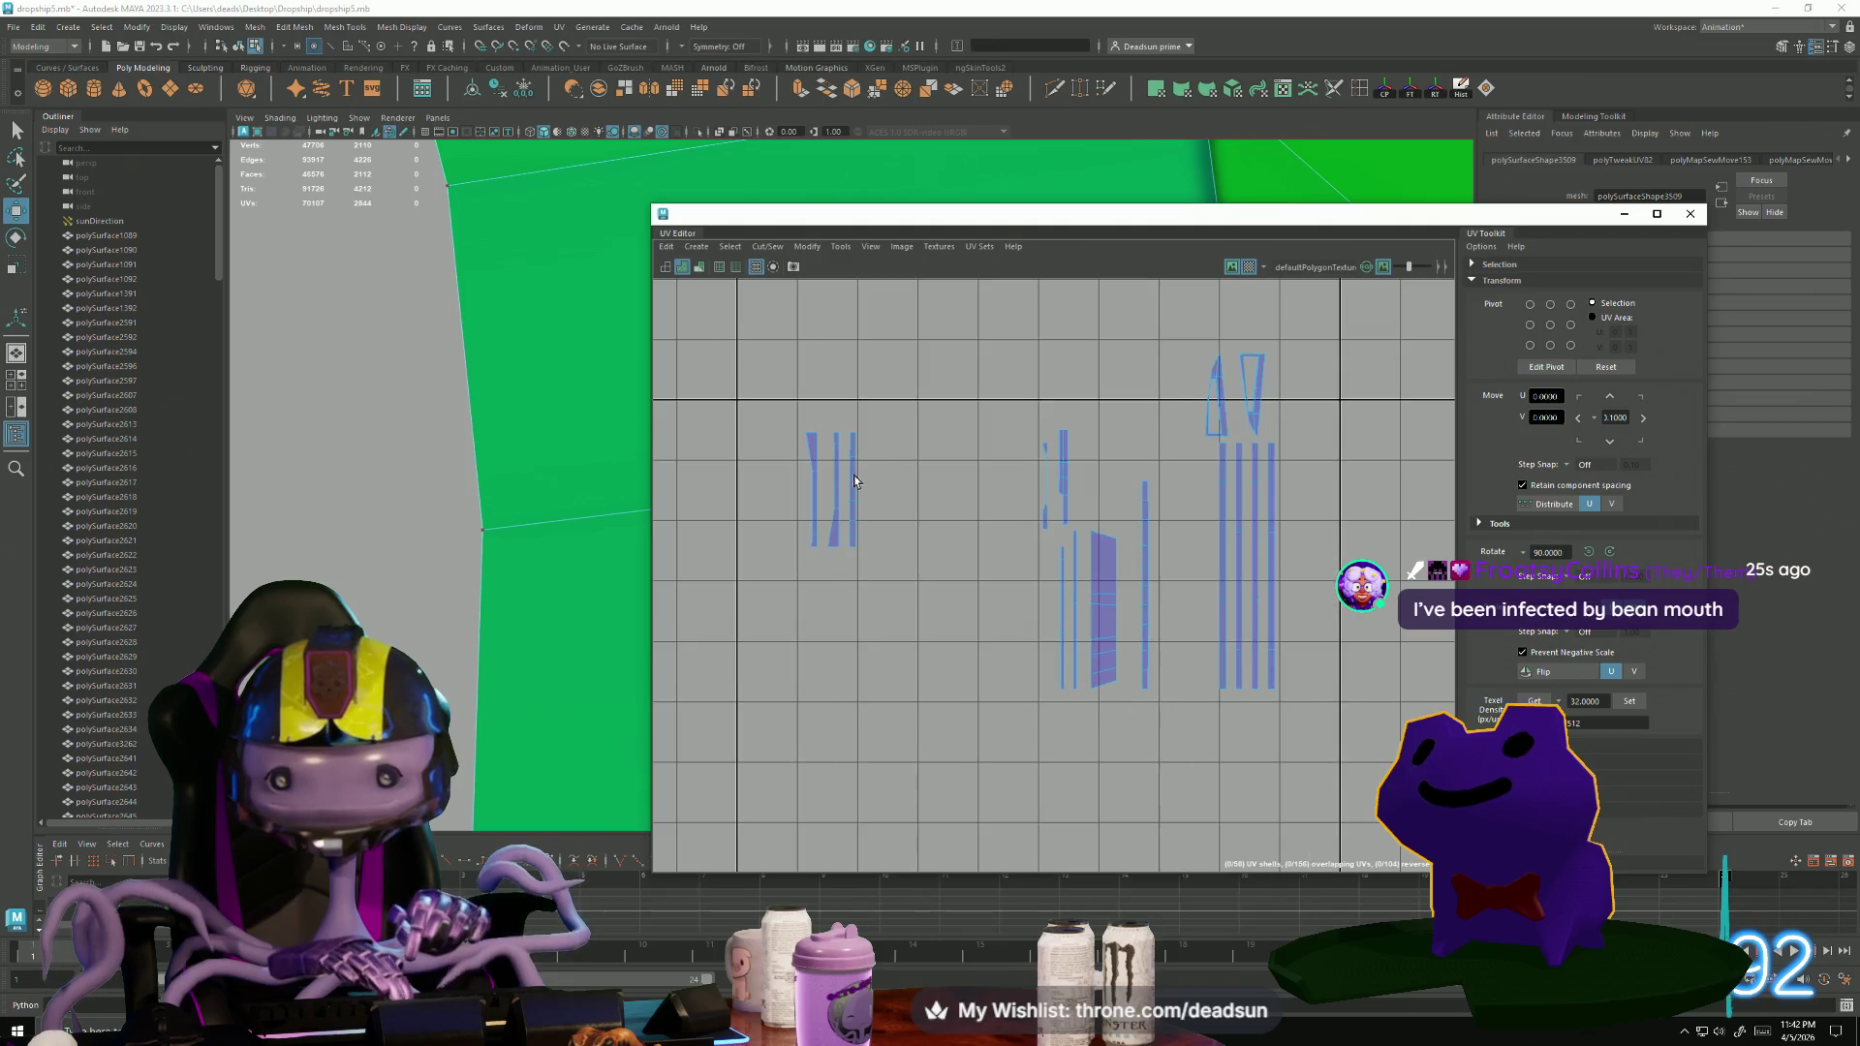
pyautogui.click(852, 474)
pyautogui.moveTo(887, 484); pyautogui.dragTo(1143, 426)
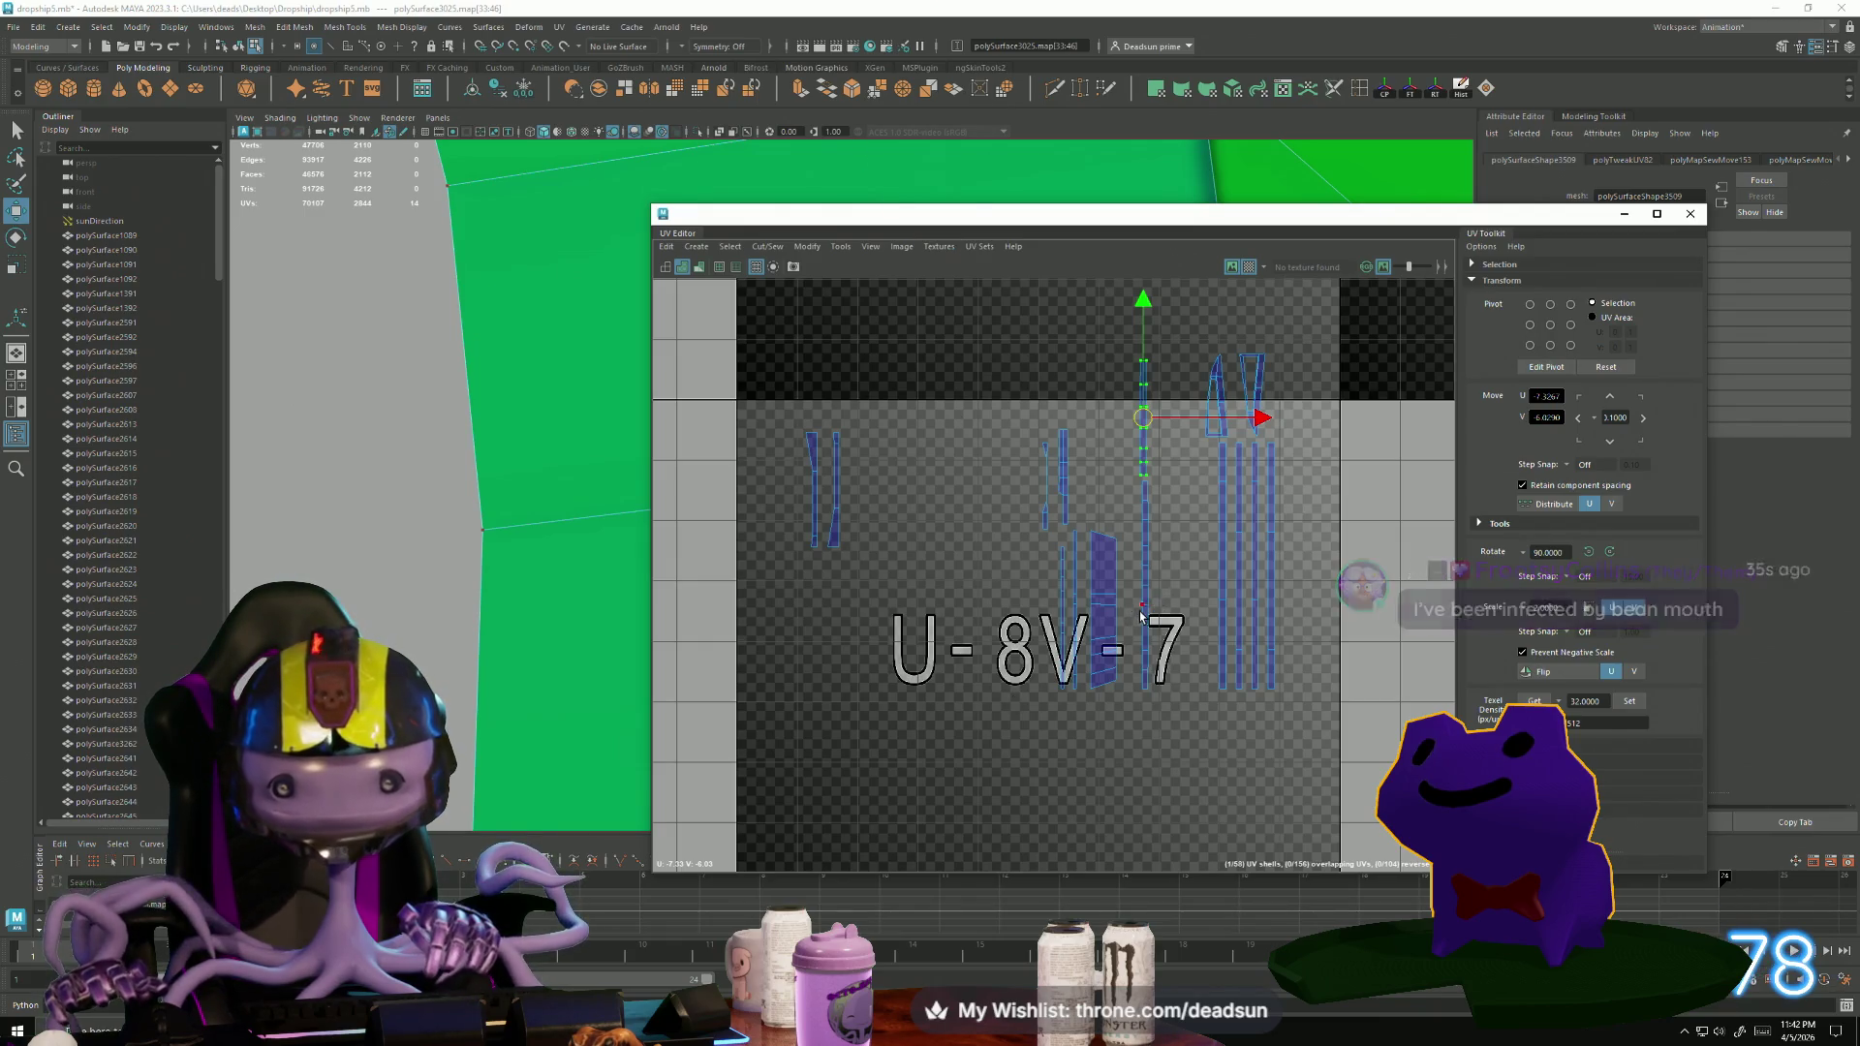
pyautogui.moveTo(1144, 419)
pyautogui.mouseDown()
pyautogui.moveTo(1145, 456)
pyautogui.moveTo(1411, 682)
pyautogui.mouseUp()
pyautogui.scroll(-5, 1410, 682)
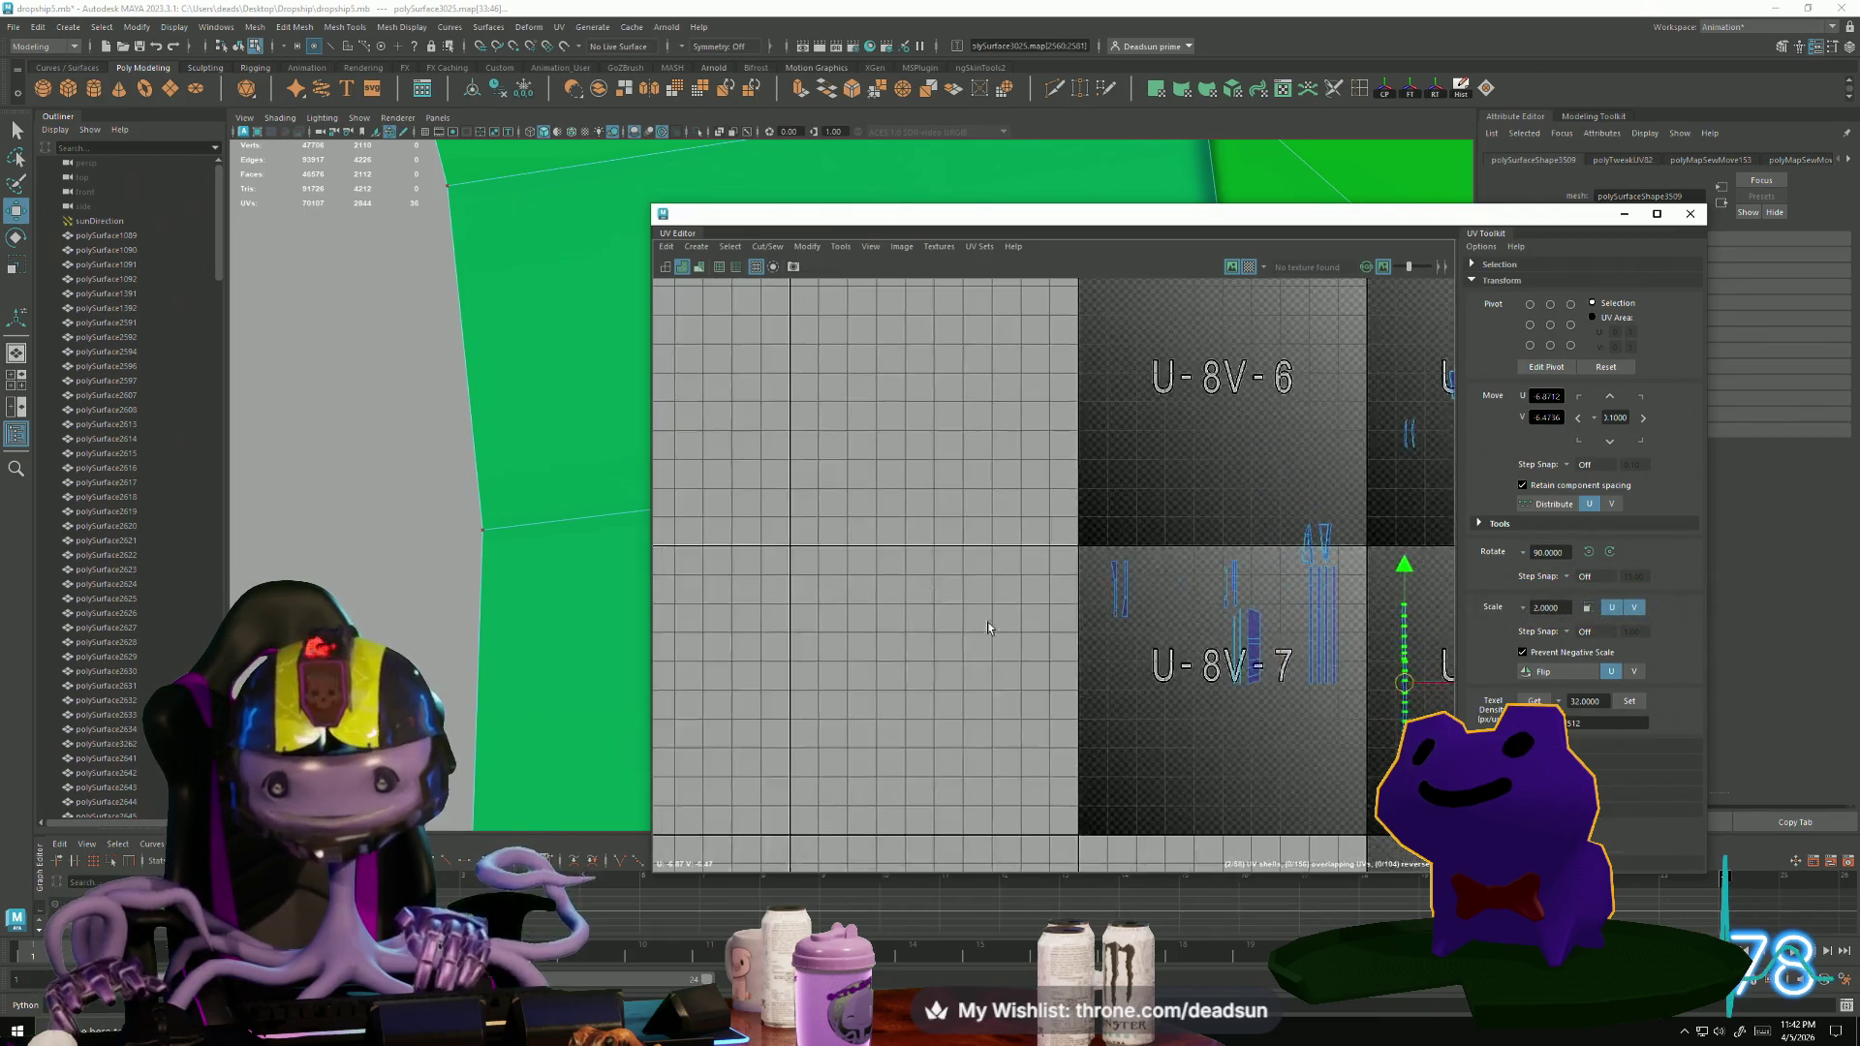
pyautogui.keyDown('alt'); pyautogui.moveTo(1128, 524); pyautogui.dragTo(926, 472, button='middle'); pyautogui.keyUp('alt')
pyautogui.moveTo(925, 471); pyautogui.dragTo(1425, 733)
# Reframe the view over the hose shells and reselect only the thin vertical strip shell.
pyautogui.scroll(-1, 1056, 531)
pyautogui.scroll(-3, 1057, 531)
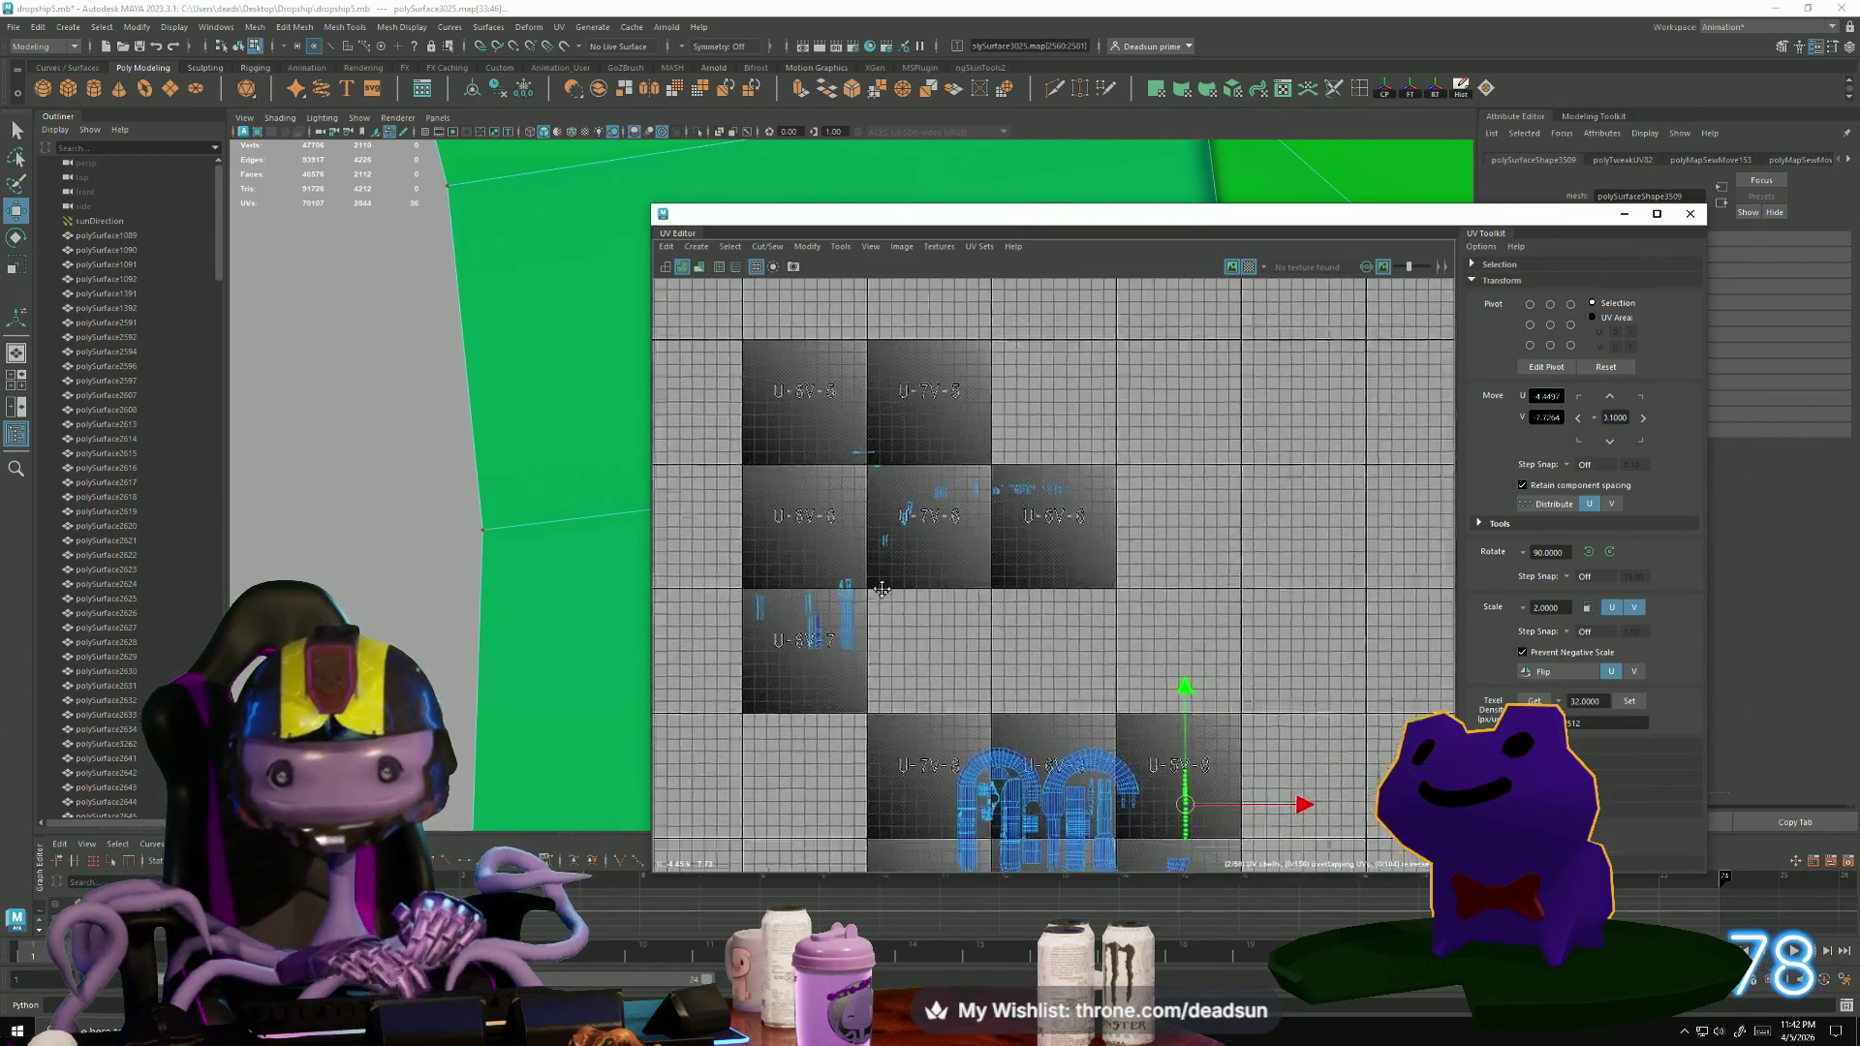
pyautogui.keyDown('alt'); pyautogui.moveTo(1056, 531); pyautogui.dragTo(1056, 368, button='middle'); pyautogui.keyUp('alt')
pyautogui.scroll(5, 1254, 698)
pyautogui.keyDown('alt'); pyautogui.moveTo(1253, 697); pyautogui.dragTo(1079, 524, button='middle'); pyautogui.keyUp('alt')
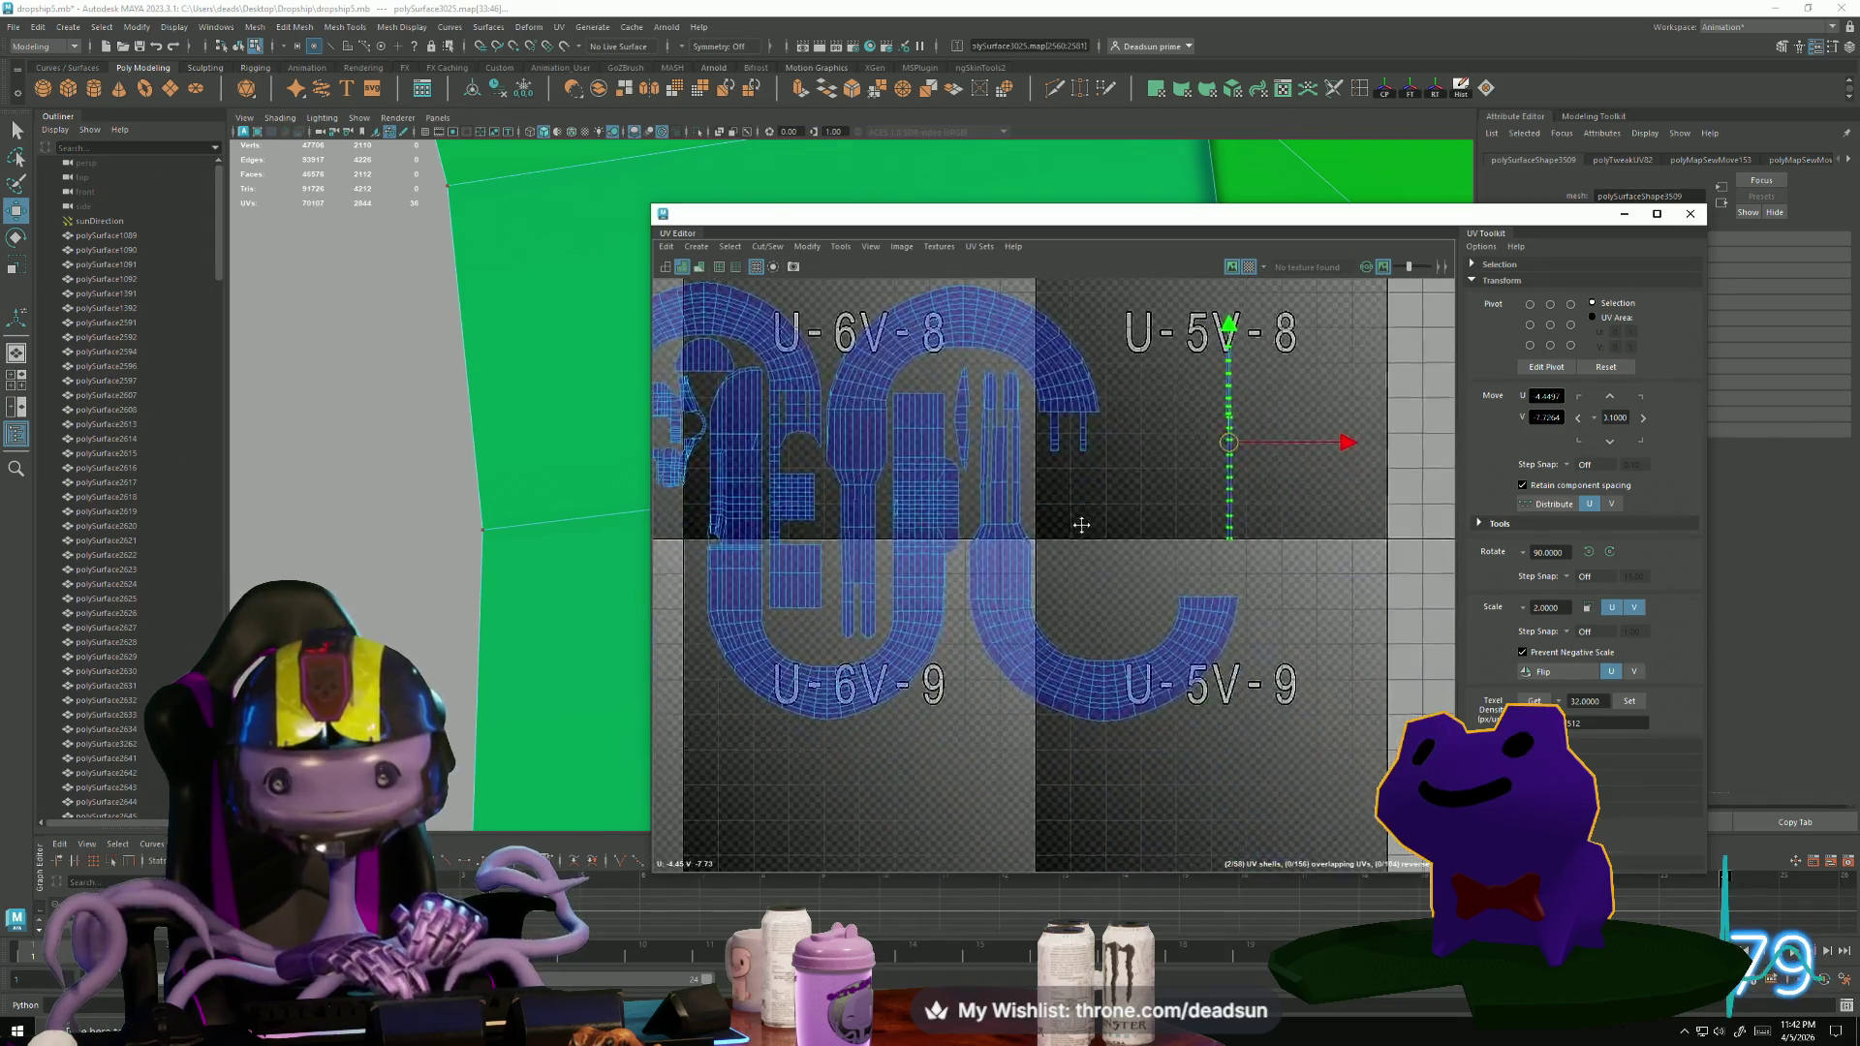
pyautogui.scroll(4, 1079, 523)
pyautogui.moveTo(1229, 652)
pyautogui.keyDown('alt'); pyautogui.mouseDown(button='middle')
pyautogui.moveTo(1126, 623)
pyautogui.moveTo(1063, 658)
pyautogui.mouseUp(button='middle'); pyautogui.keyUp('alt')
pyautogui.scroll(-2, 1125, 600)
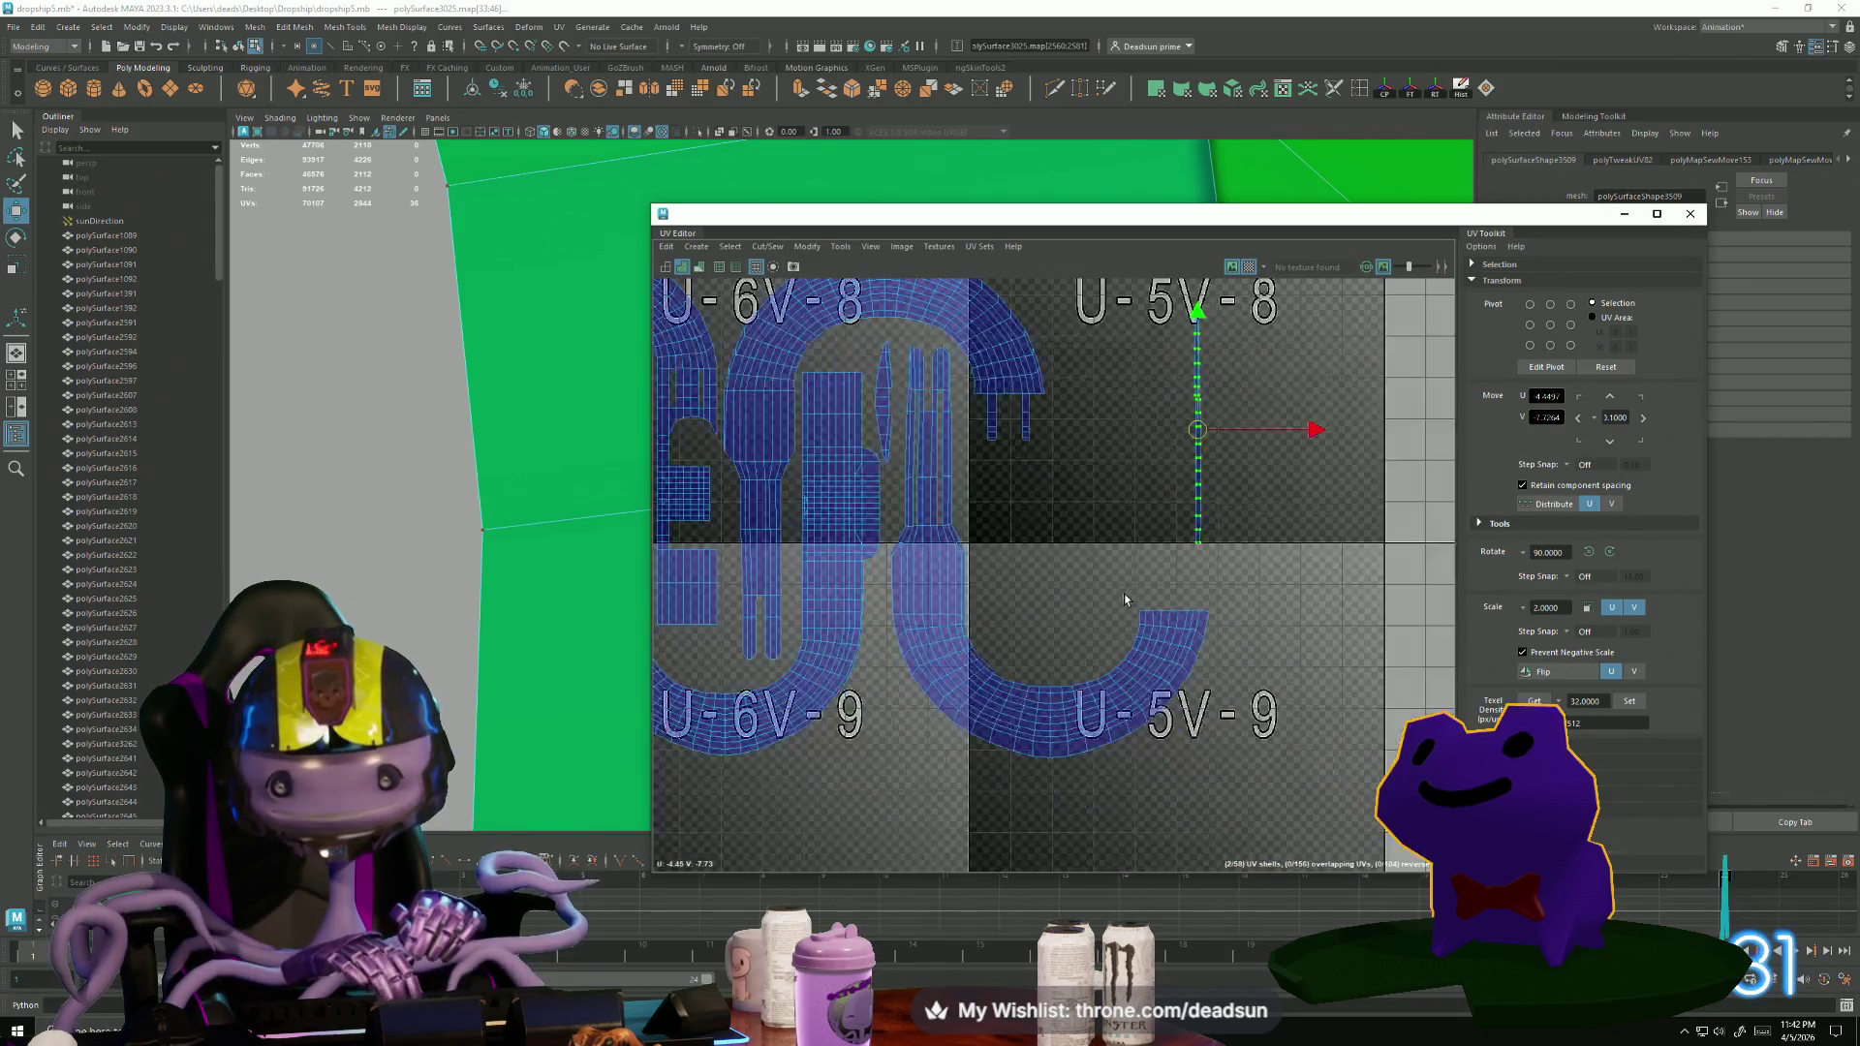
pyautogui.click(1159, 308)
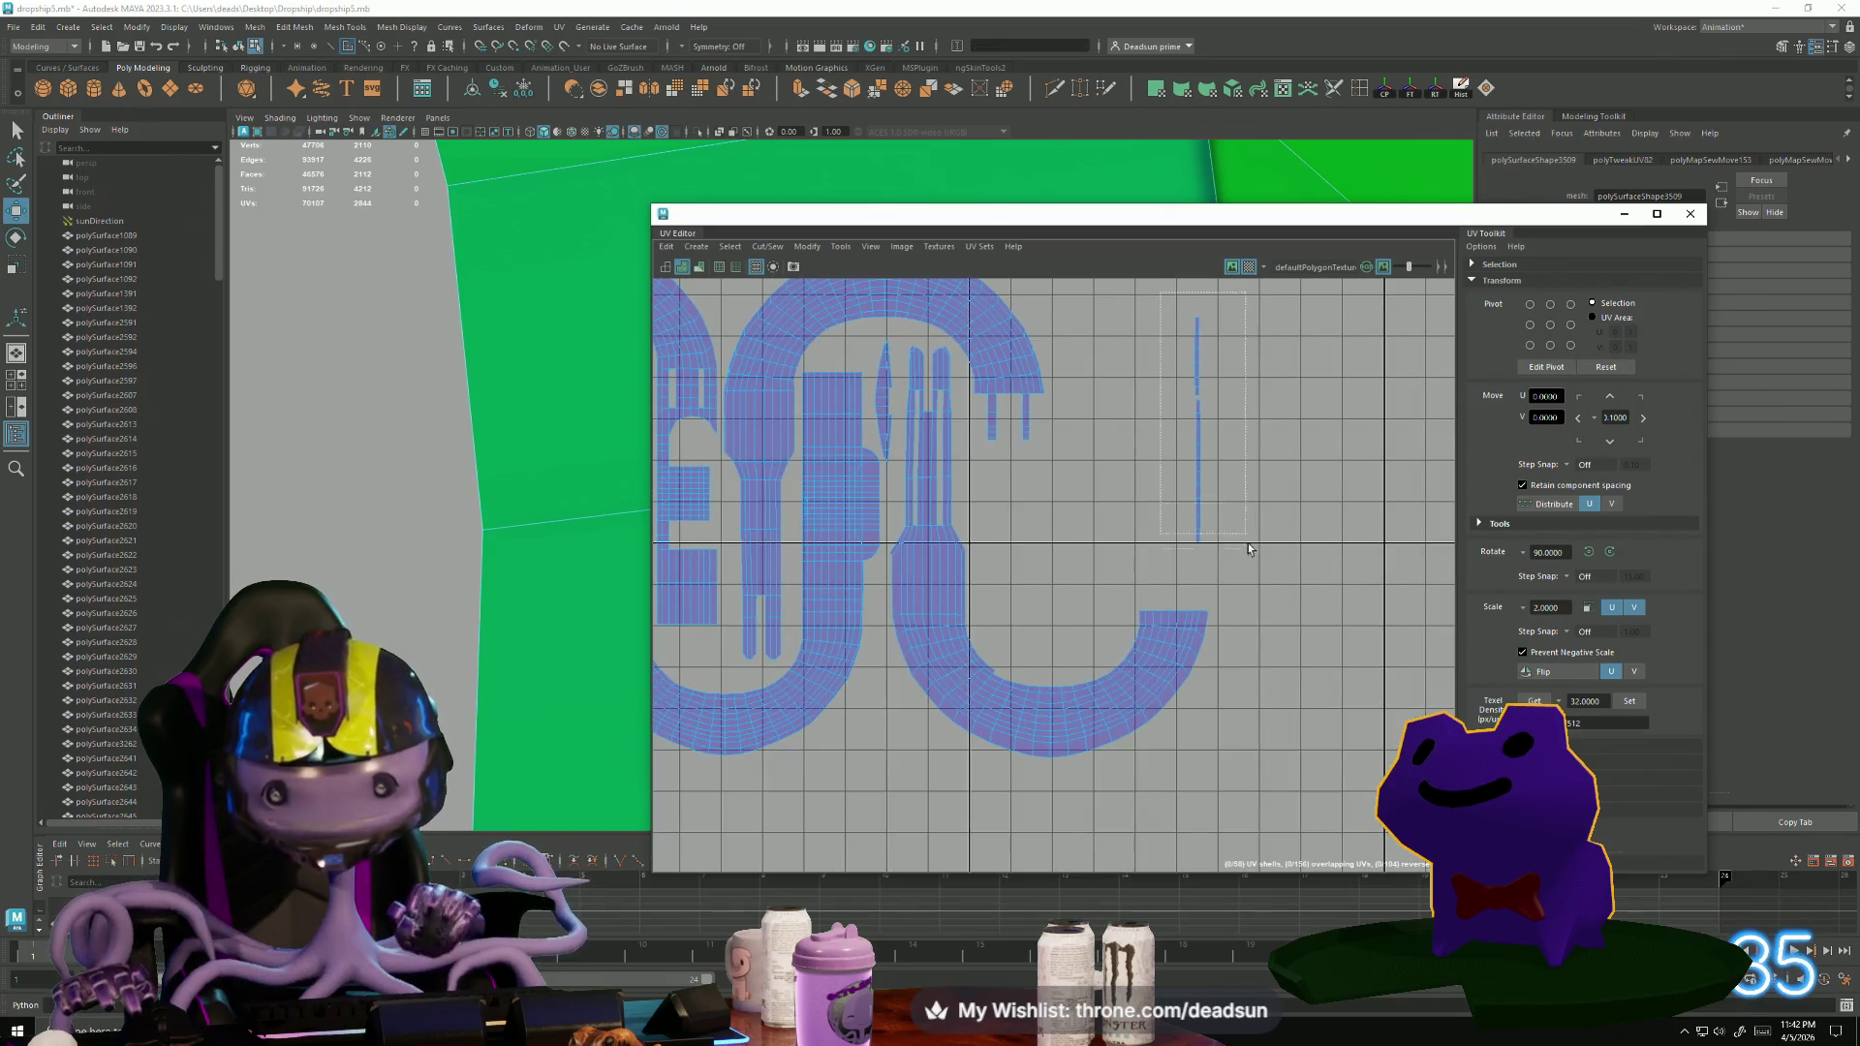
pyautogui.moveTo(1247, 548); pyautogui.dragTo(1248, 549)
pyautogui.click(759, 248)
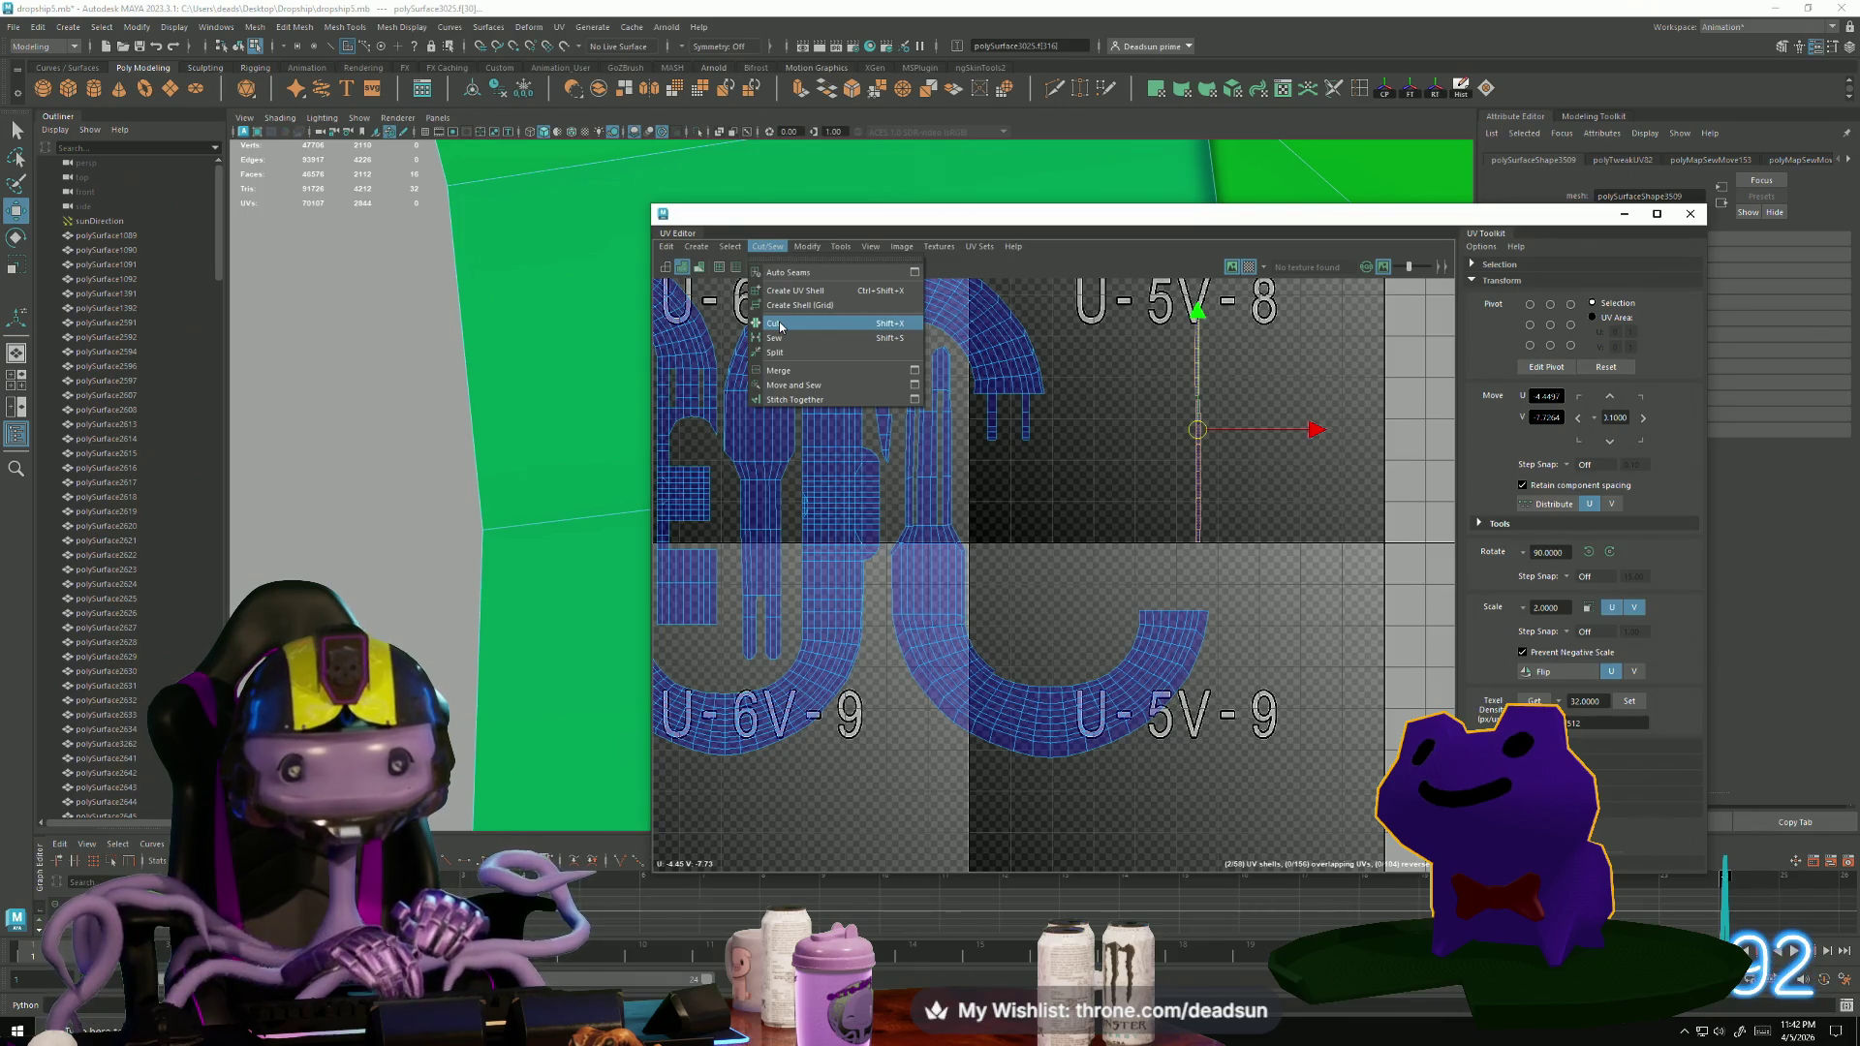
# Cut the strip shell free, then Move and Sew the seam edges at the curve's base.
pyautogui.click(780, 325)
pyautogui.scroll(3, 1013, 666)
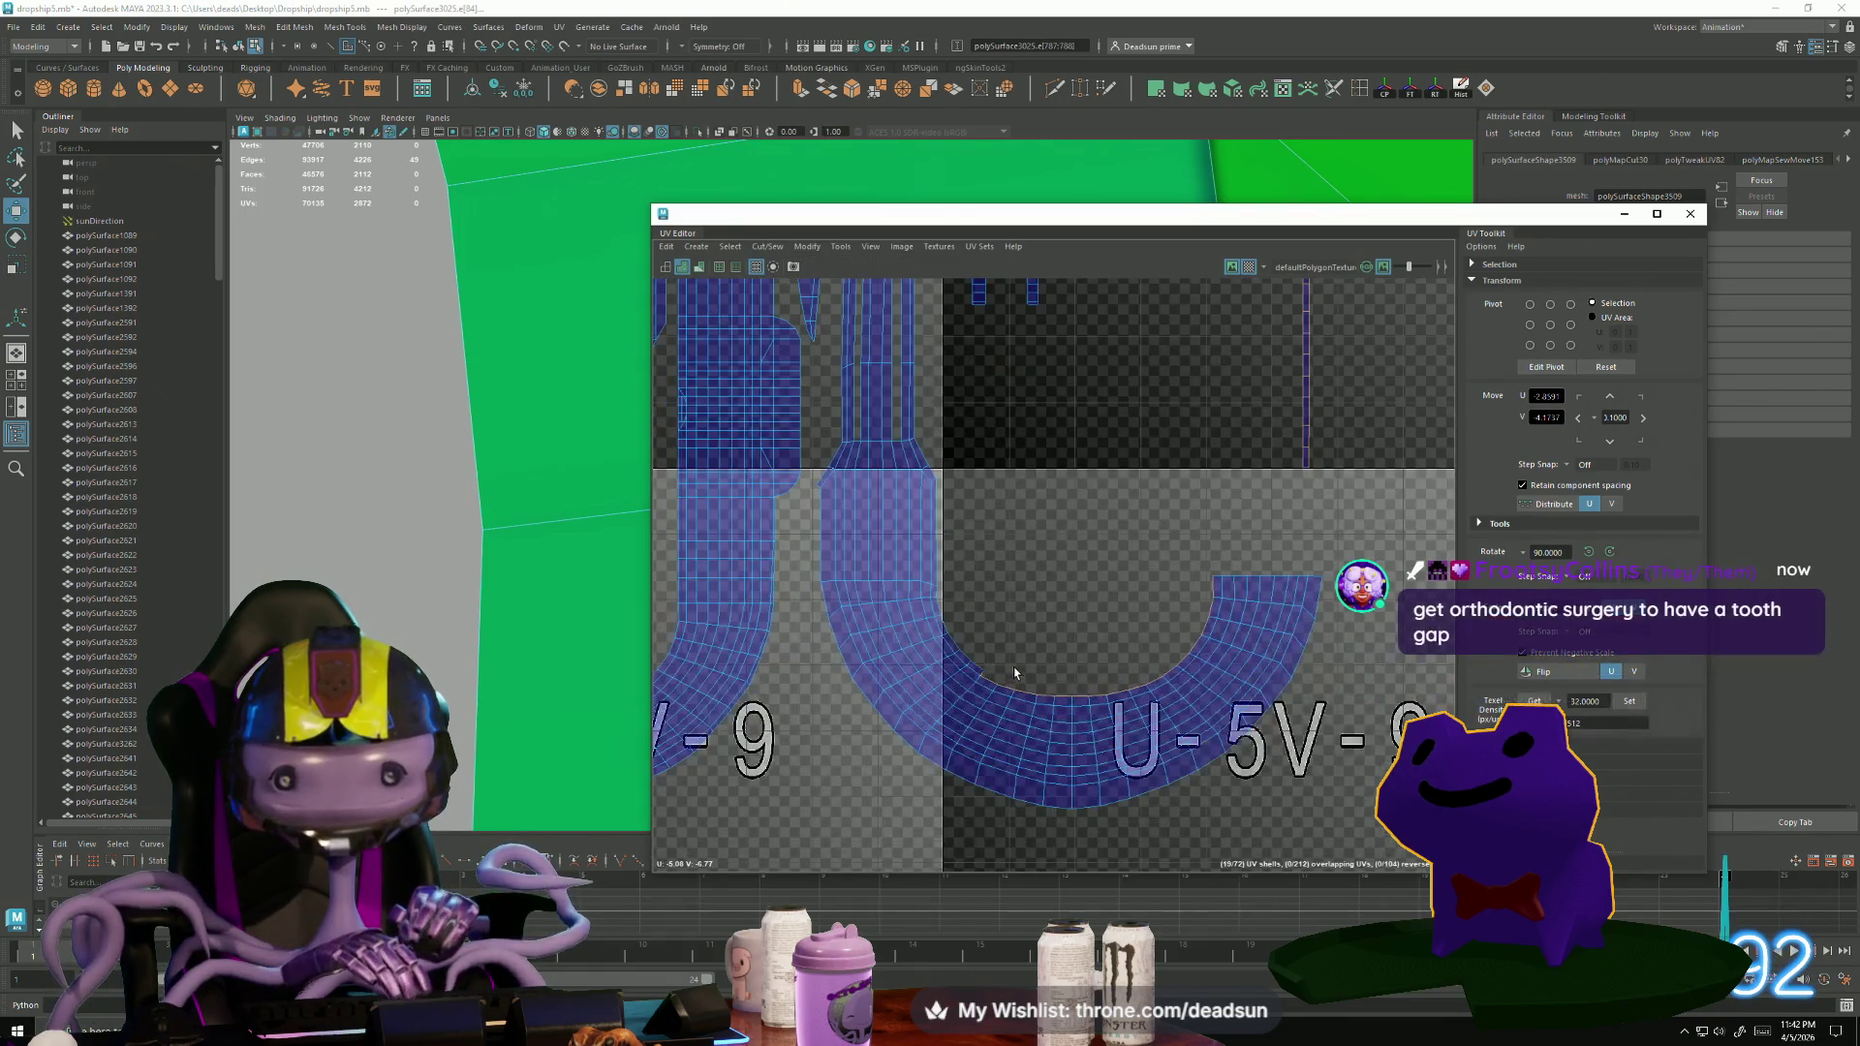
pyautogui.scroll(-3, 1145, 723)
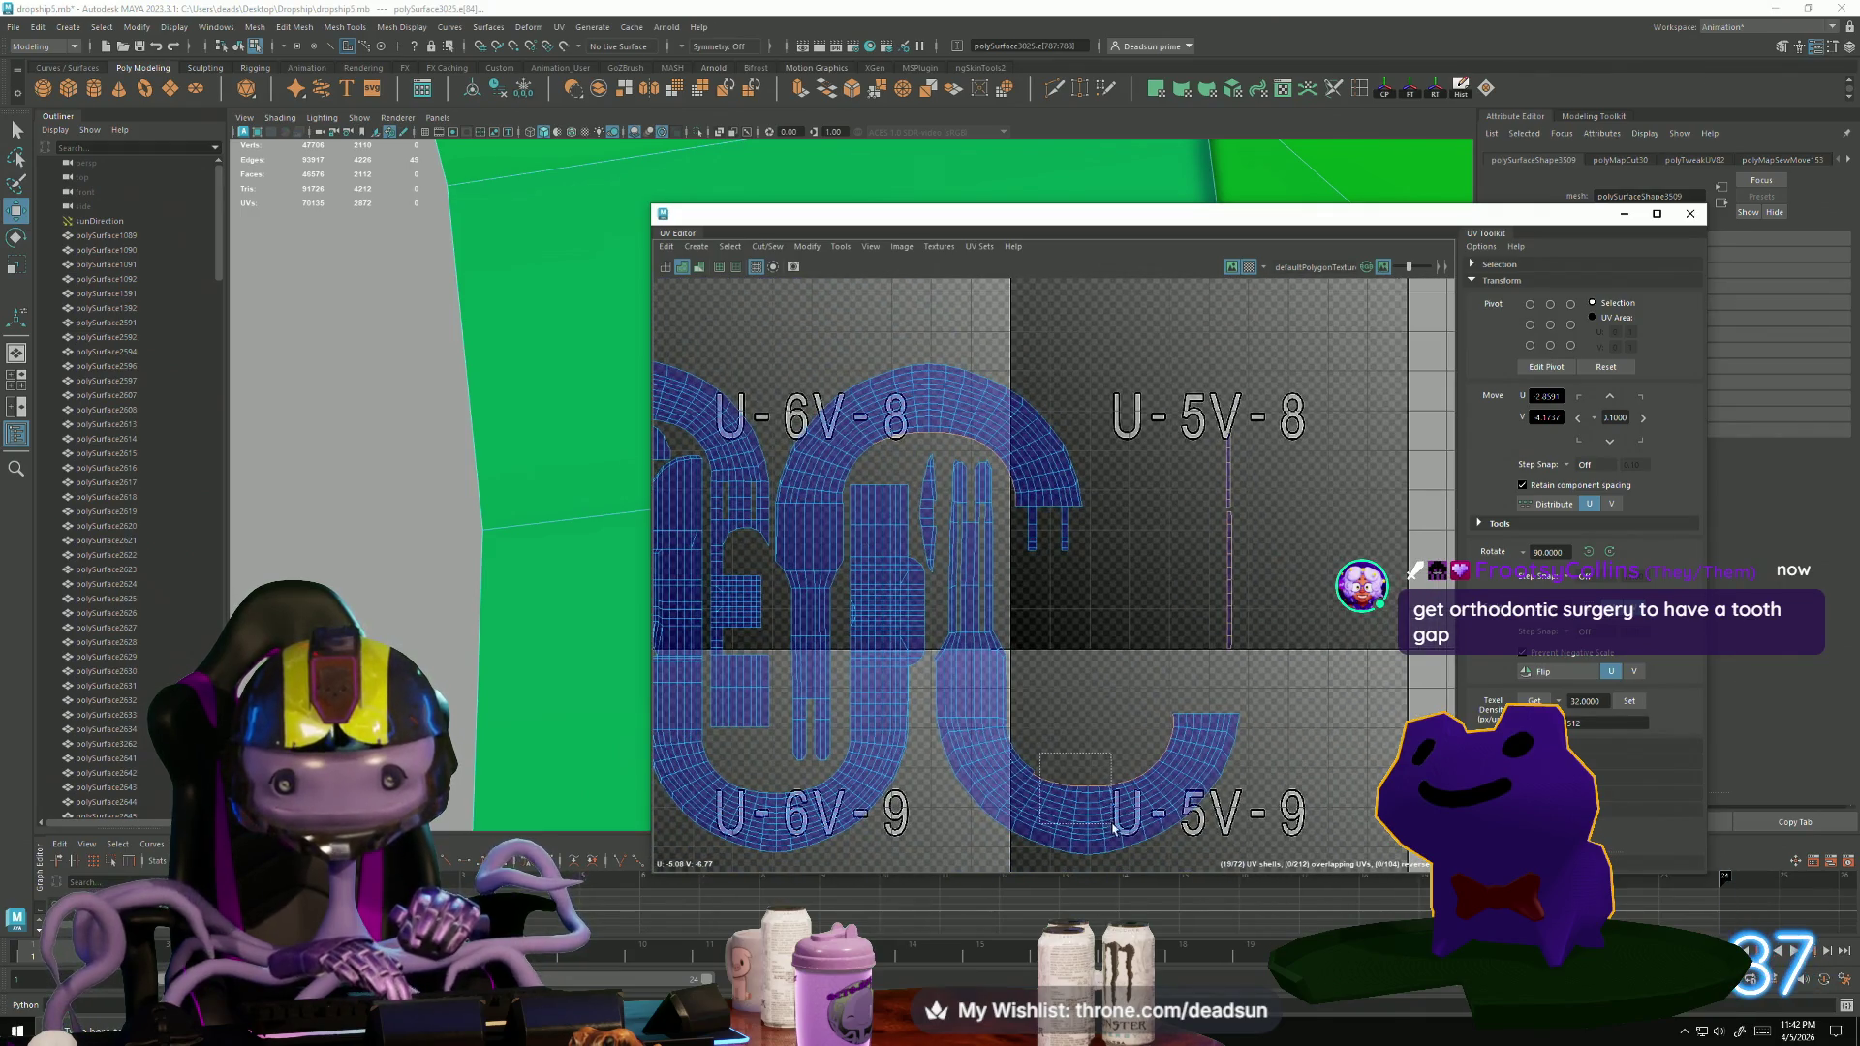
pyautogui.moveTo(1113, 828); pyautogui.dragTo(1133, 835)
pyautogui.scroll(2, 1146, 790)
pyautogui.moveTo(1216, 707); pyautogui.dragTo(1206, 659, button='right')
pyautogui.moveTo(1207, 810); pyautogui.dragTo(1066, 814)
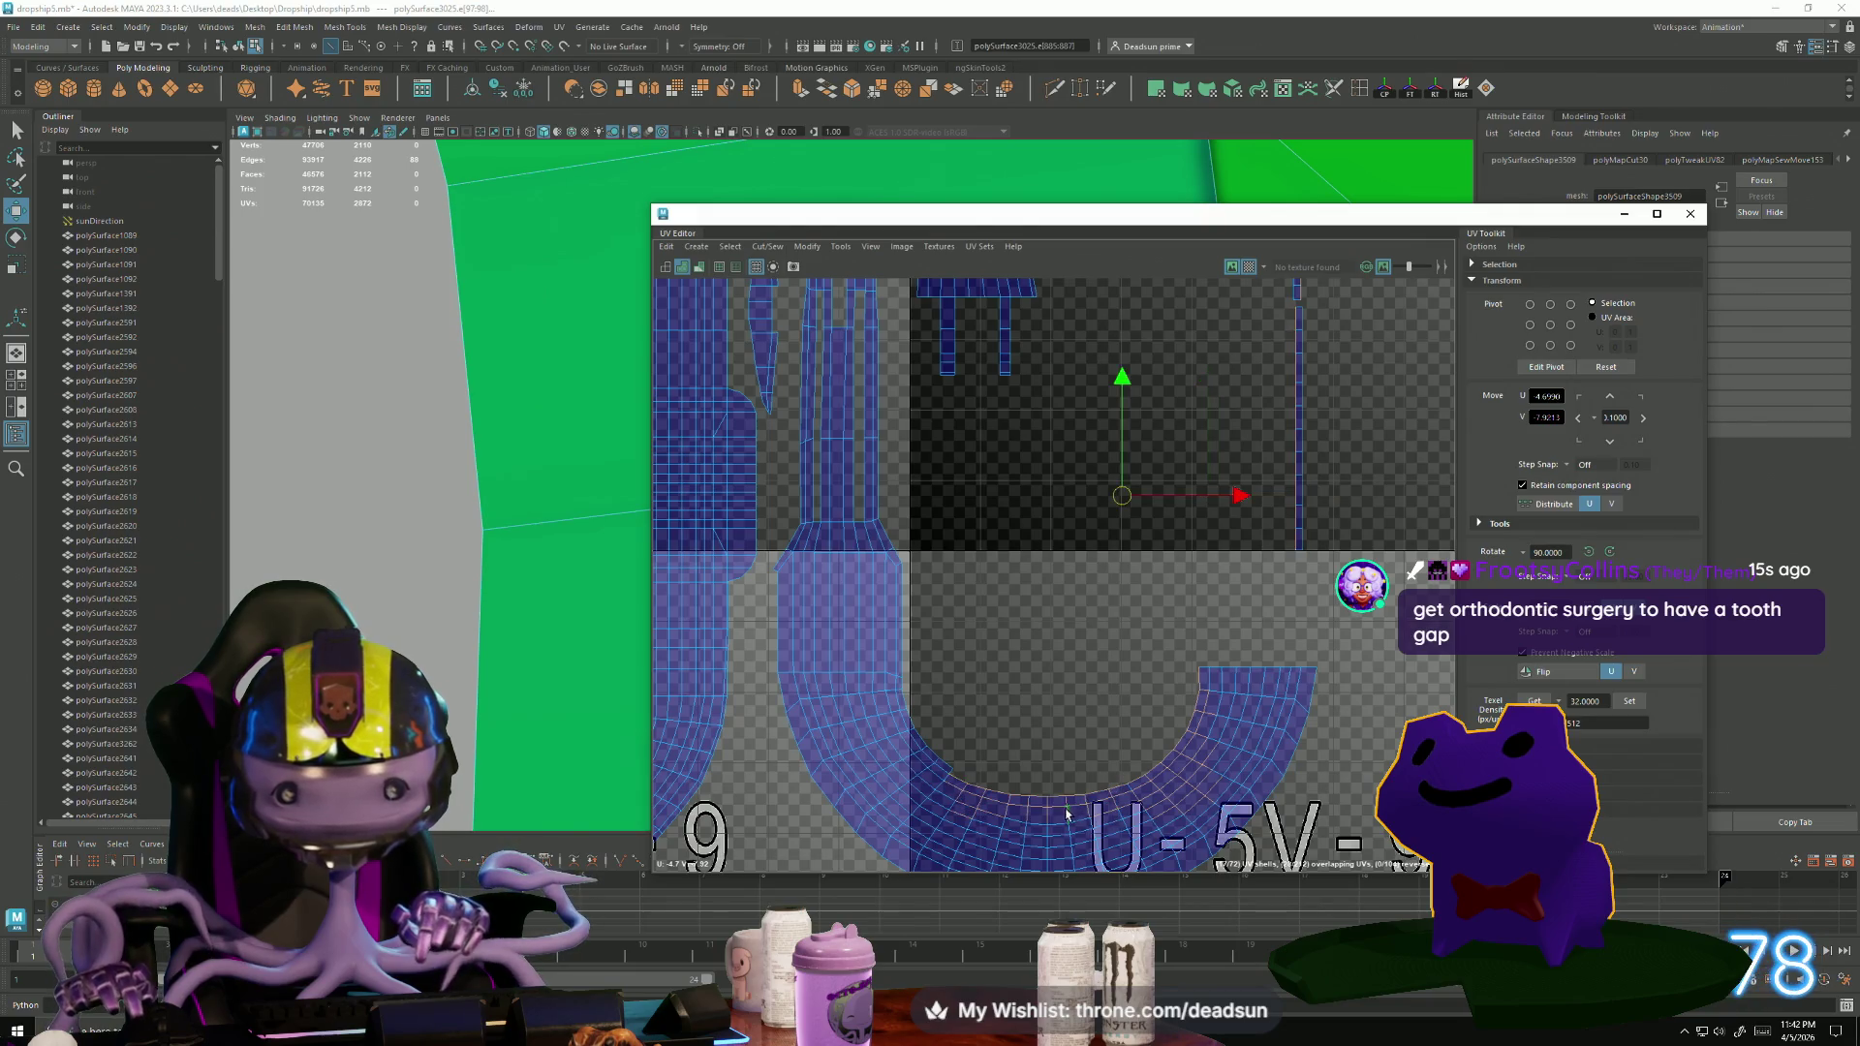
pyautogui.click(767, 246)
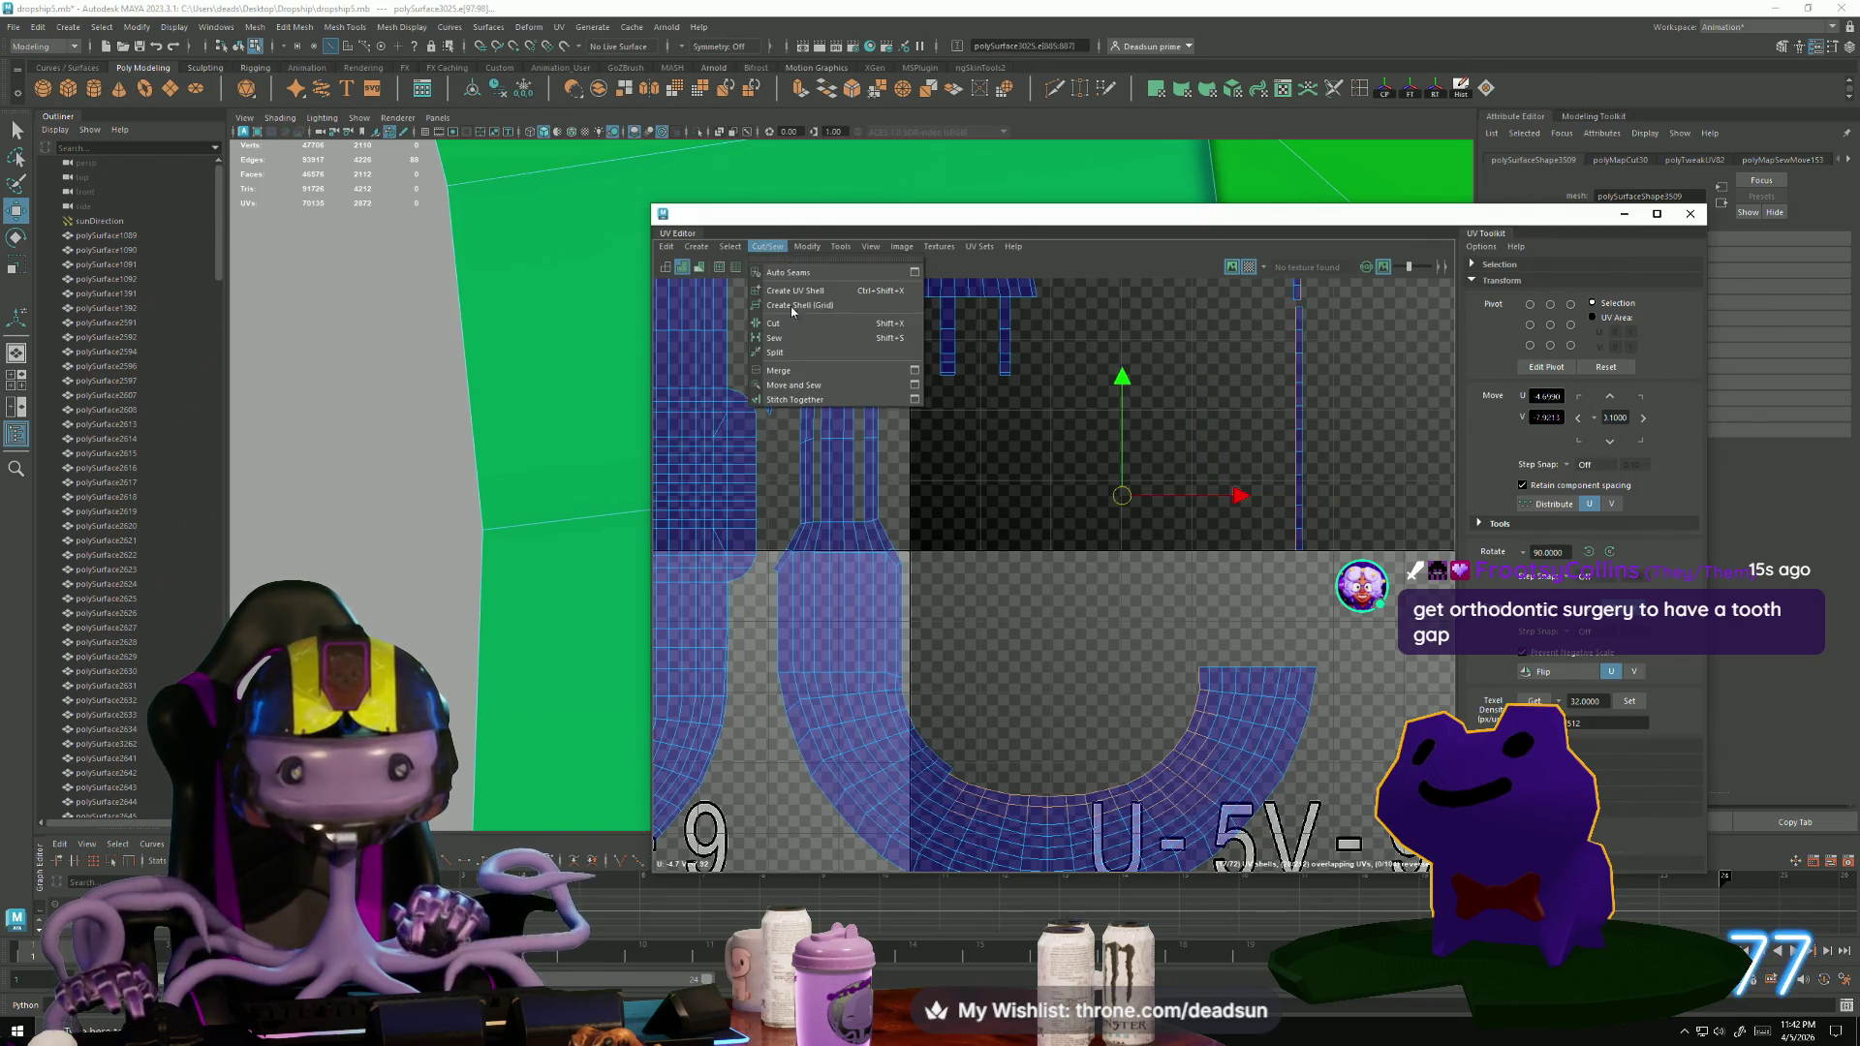
pyautogui.click(804, 383)
# Select nine seam edges running along the curved hose shell's arc.
pyautogui.scroll(3, 976, 829)
pyautogui.scroll(2, 949, 765)
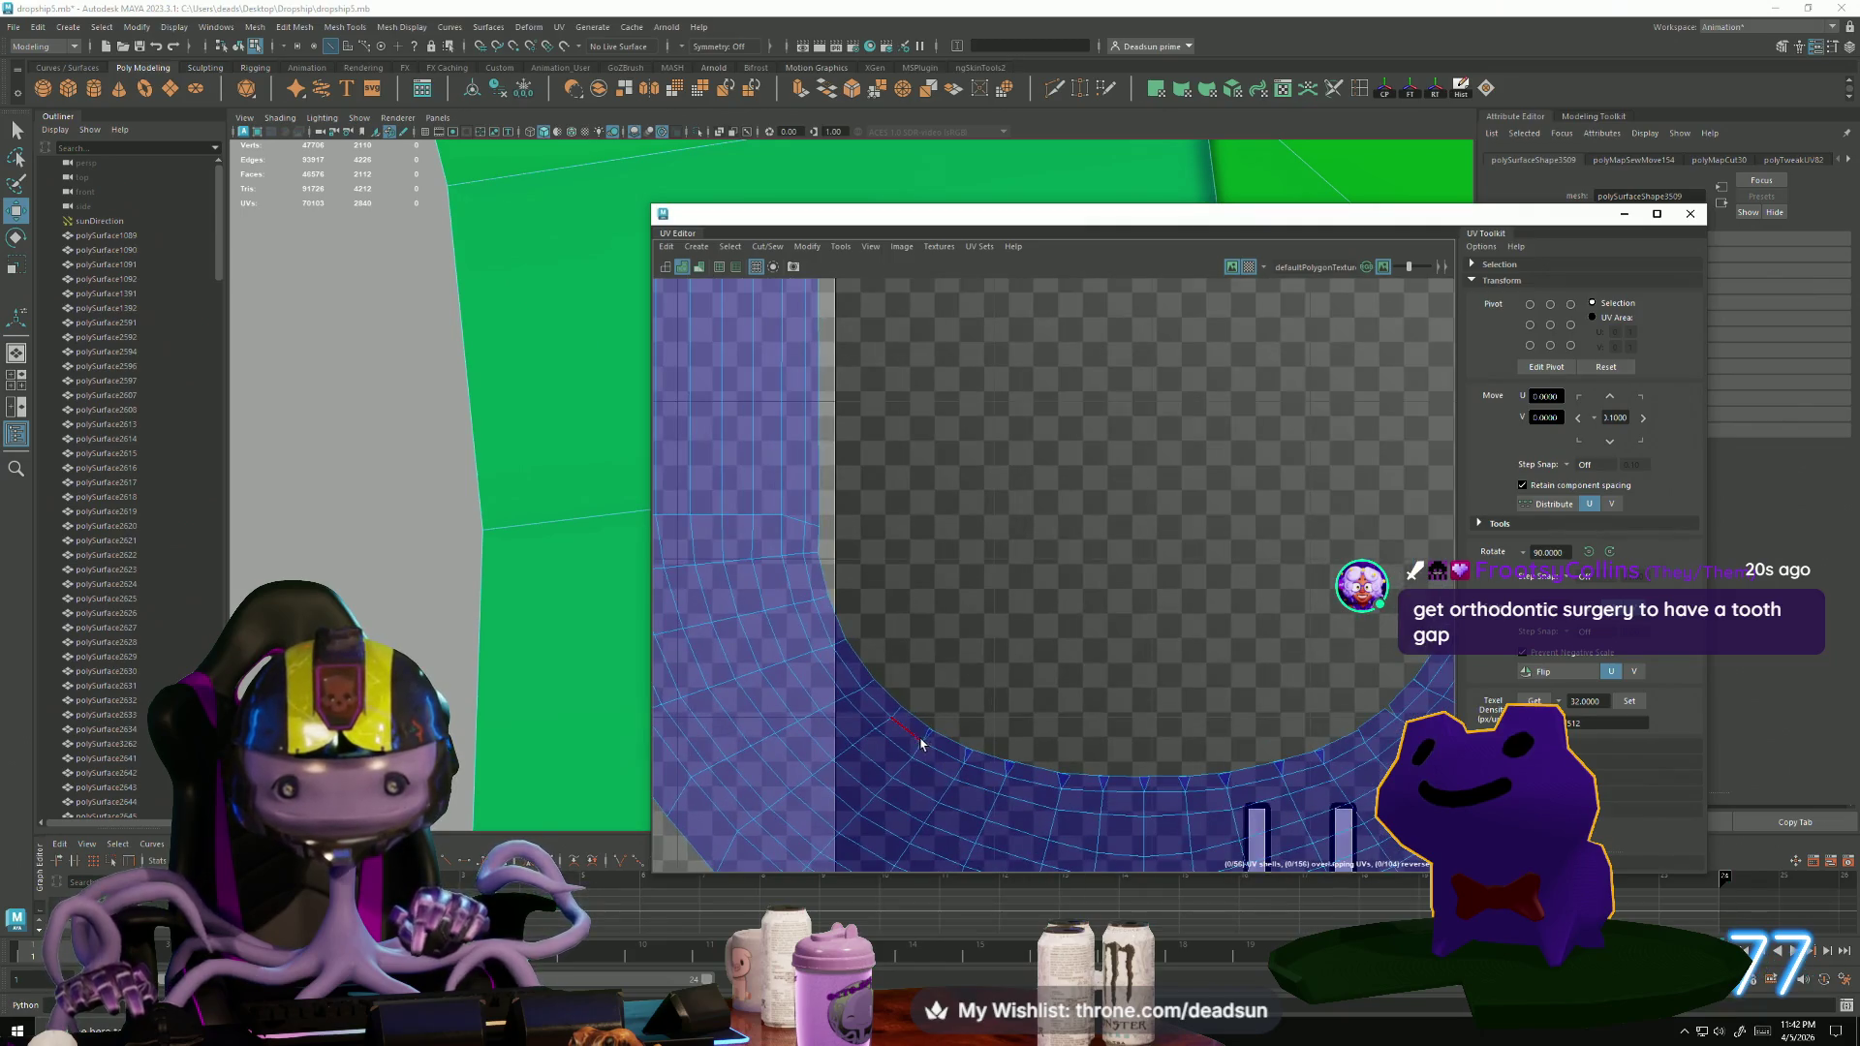
pyautogui.click(930, 746)
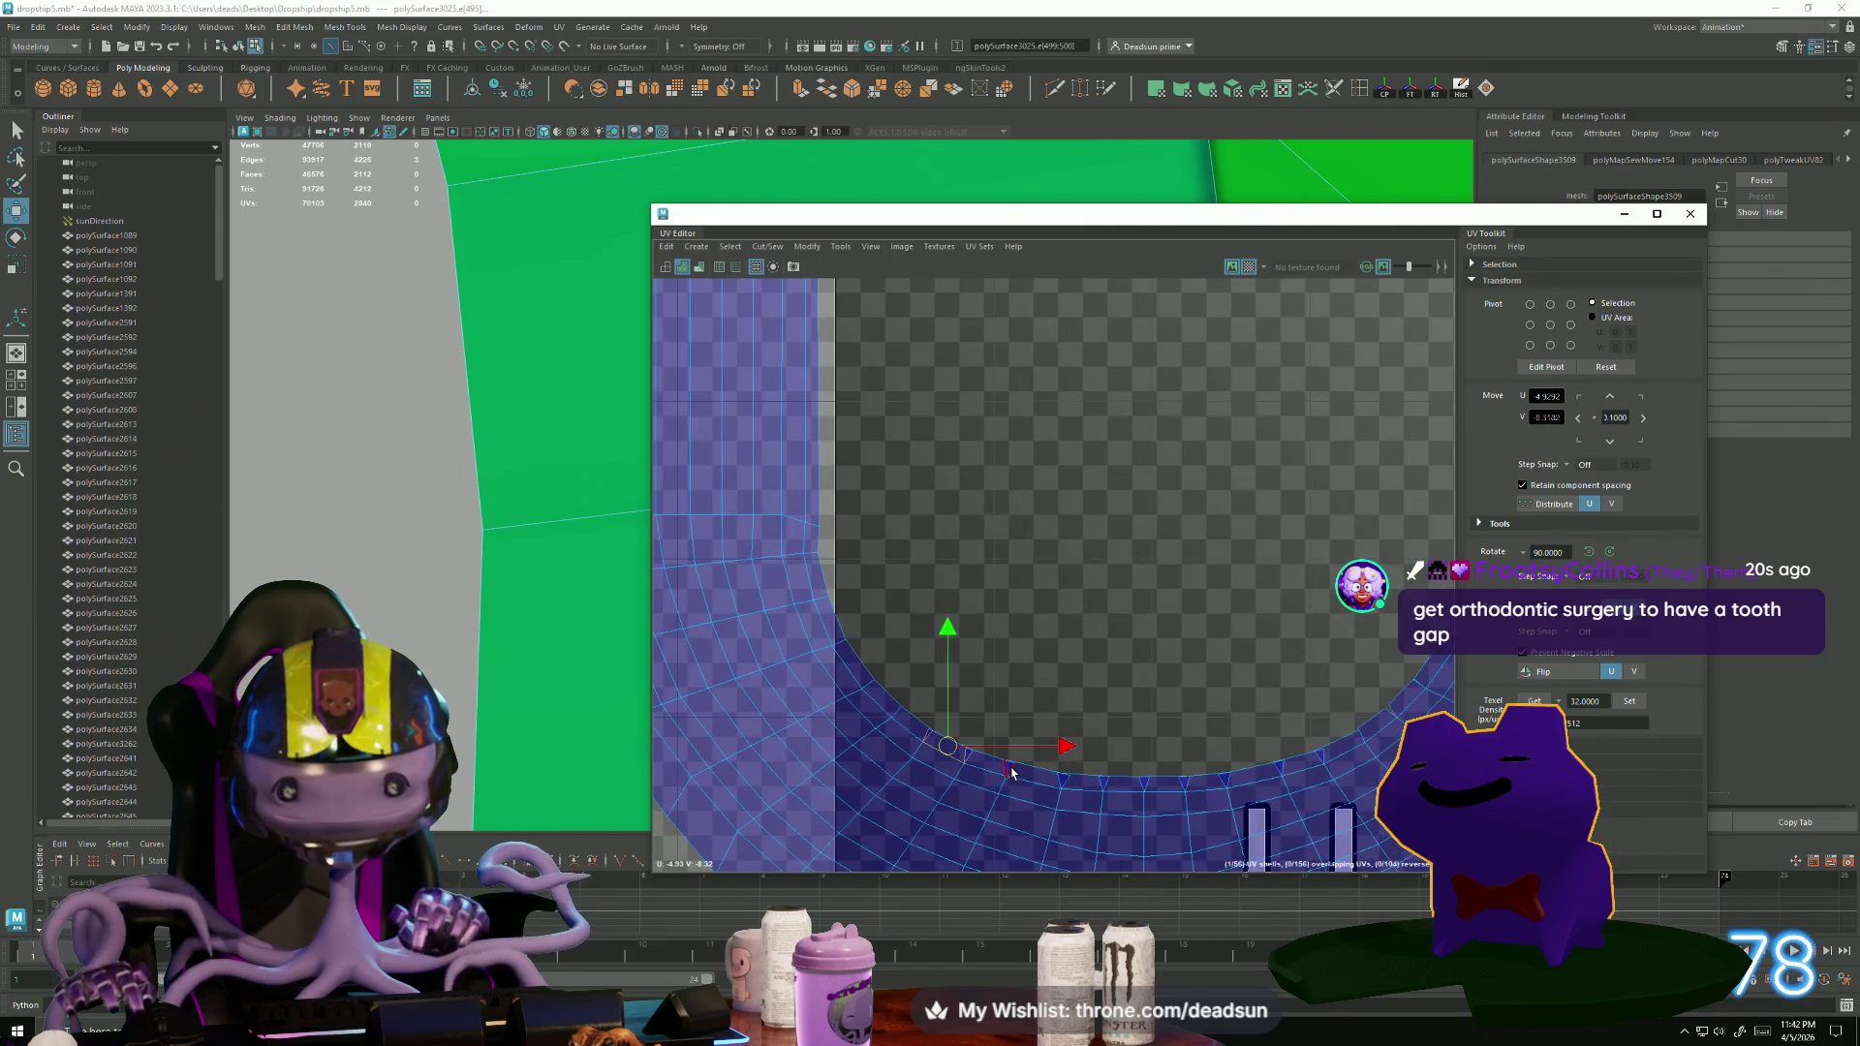
pyautogui.click(1066, 785)
pyautogui.click(1163, 792)
pyautogui.click(1174, 791)
pyautogui.click(1194, 790)
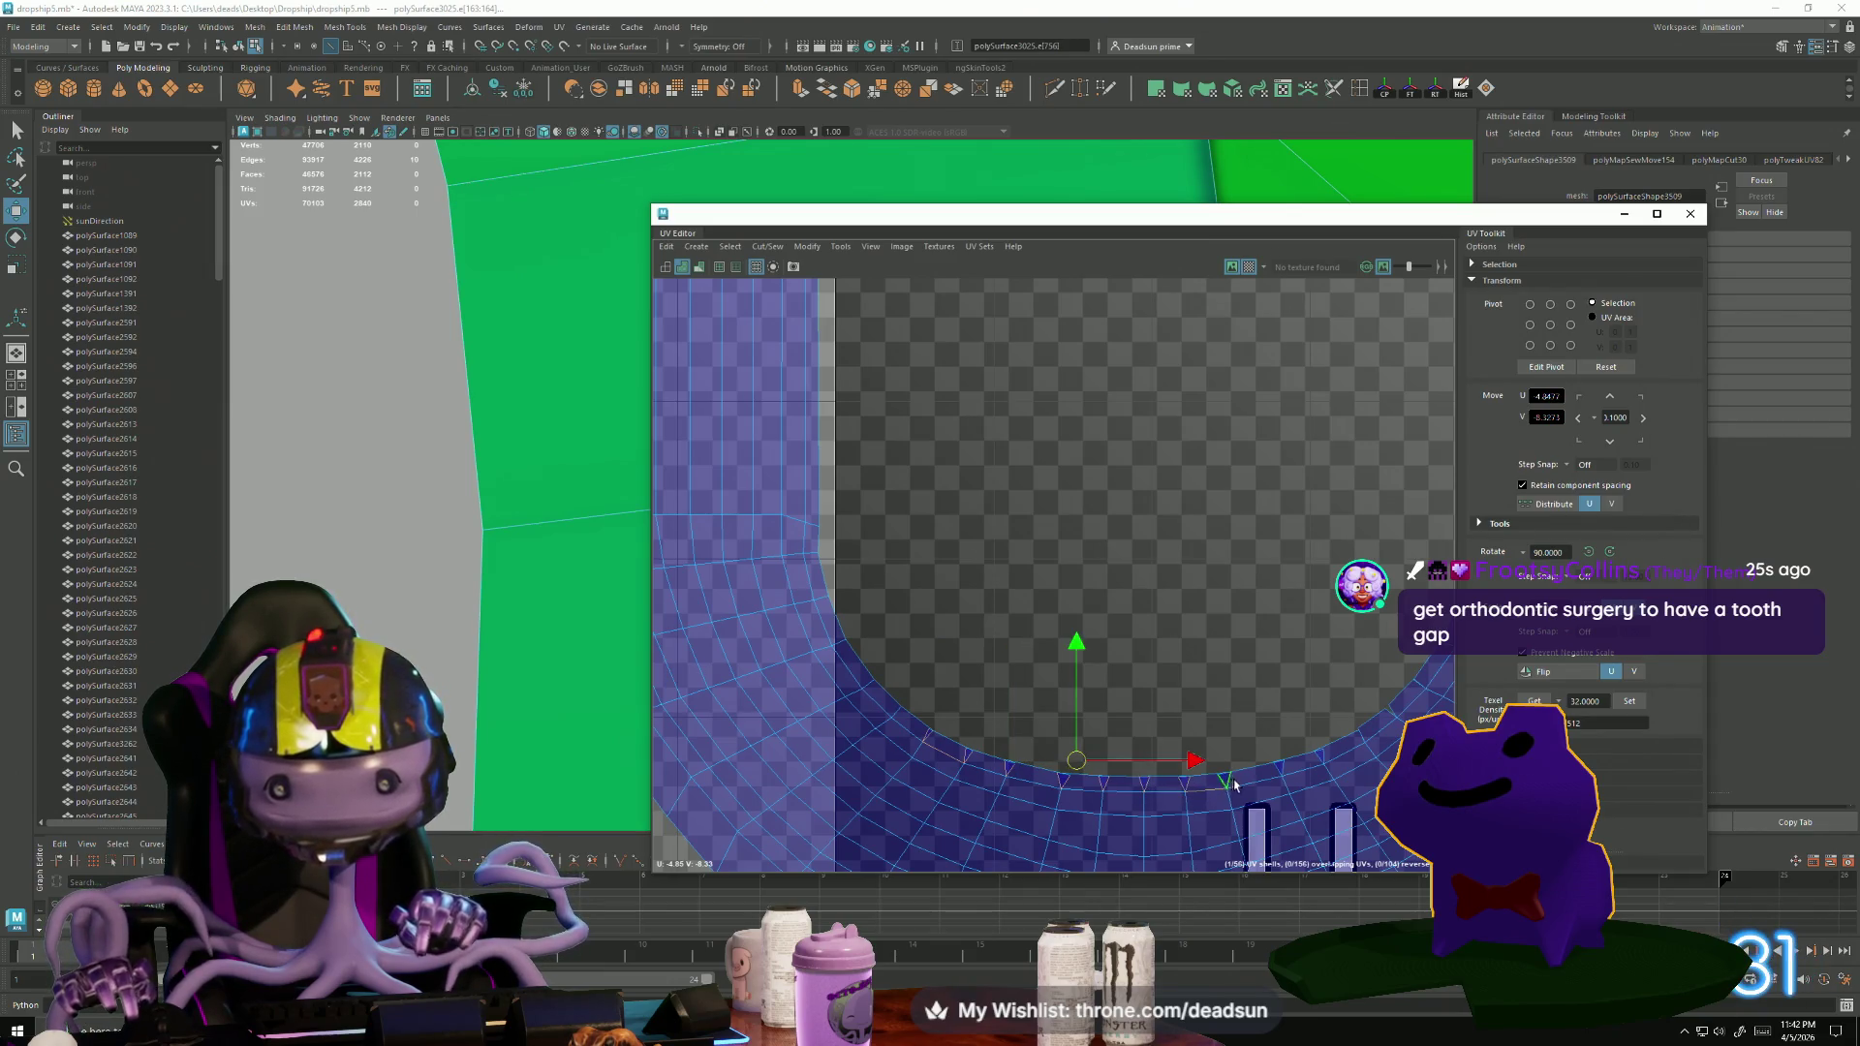
pyautogui.keyDown('shift'); pyautogui.click(1285, 775); pyautogui.keyUp('shift')
pyautogui.keyDown('alt'); pyautogui.moveTo(1285, 775); pyautogui.dragTo(1004, 768, button='middle'); pyautogui.keyUp('alt')
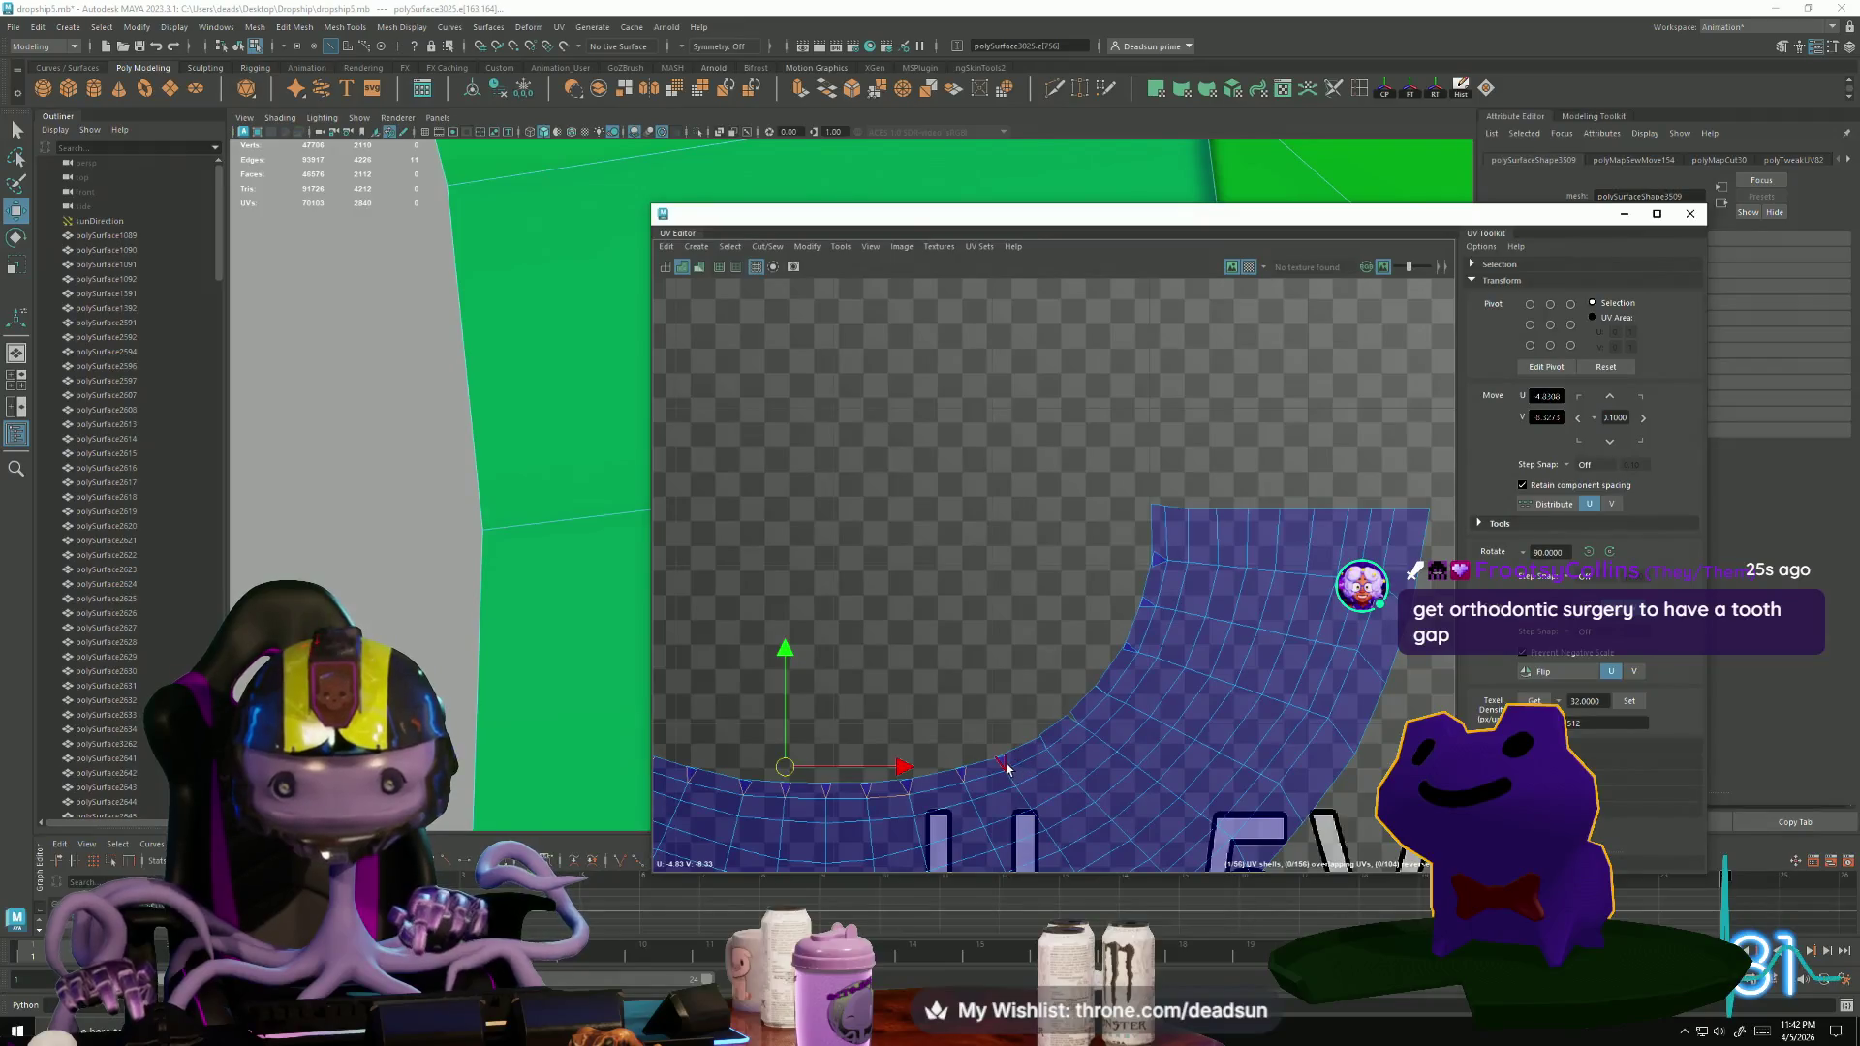
pyautogui.keyDown('shift'); pyautogui.click(1078, 728); pyautogui.keyUp('shift')
pyautogui.keyDown('shift'); pyautogui.click(1108, 695); pyautogui.keyUp('shift')
pyautogui.keyDown('shift'); pyautogui.click(1163, 565); pyautogui.keyUp('shift')
# Move and Sew the selected seam edges, joining the curved shell into one U-shaped arc.
pyautogui.click(784, 246)
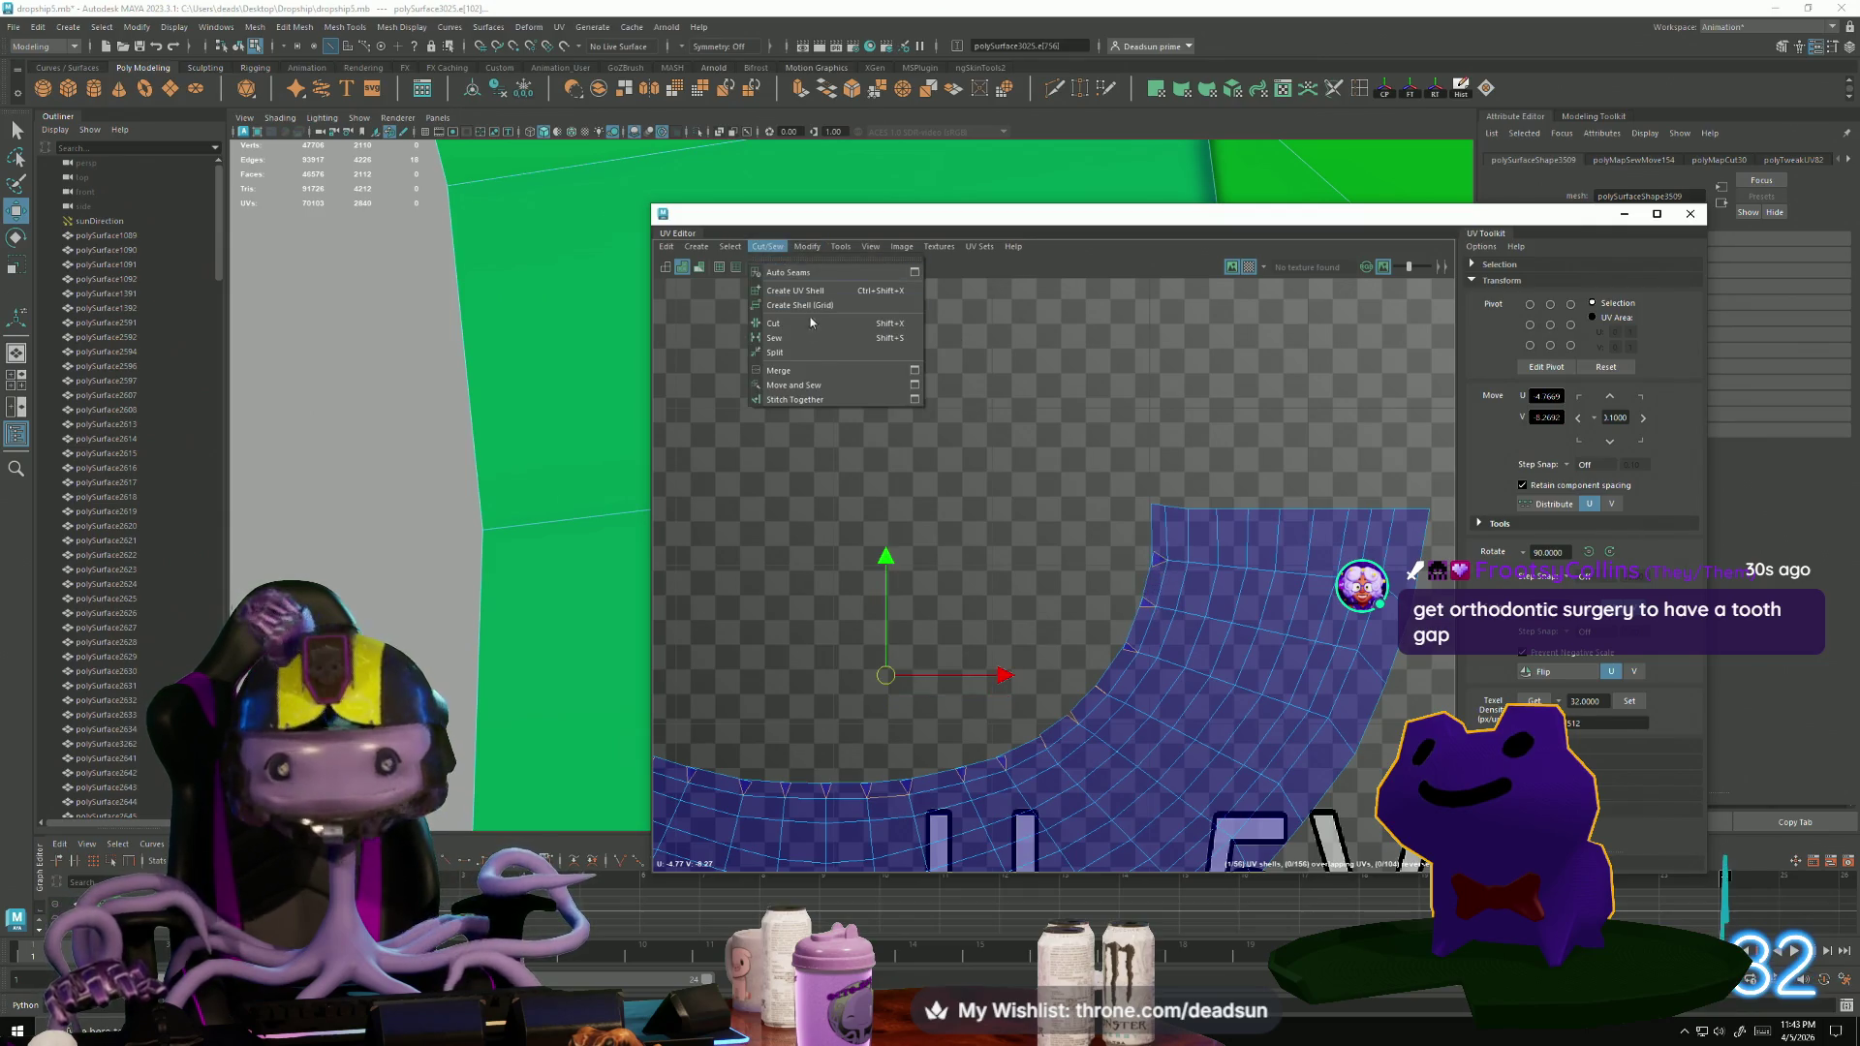
pyautogui.click(833, 382)
pyautogui.scroll(-2, 863, 582)
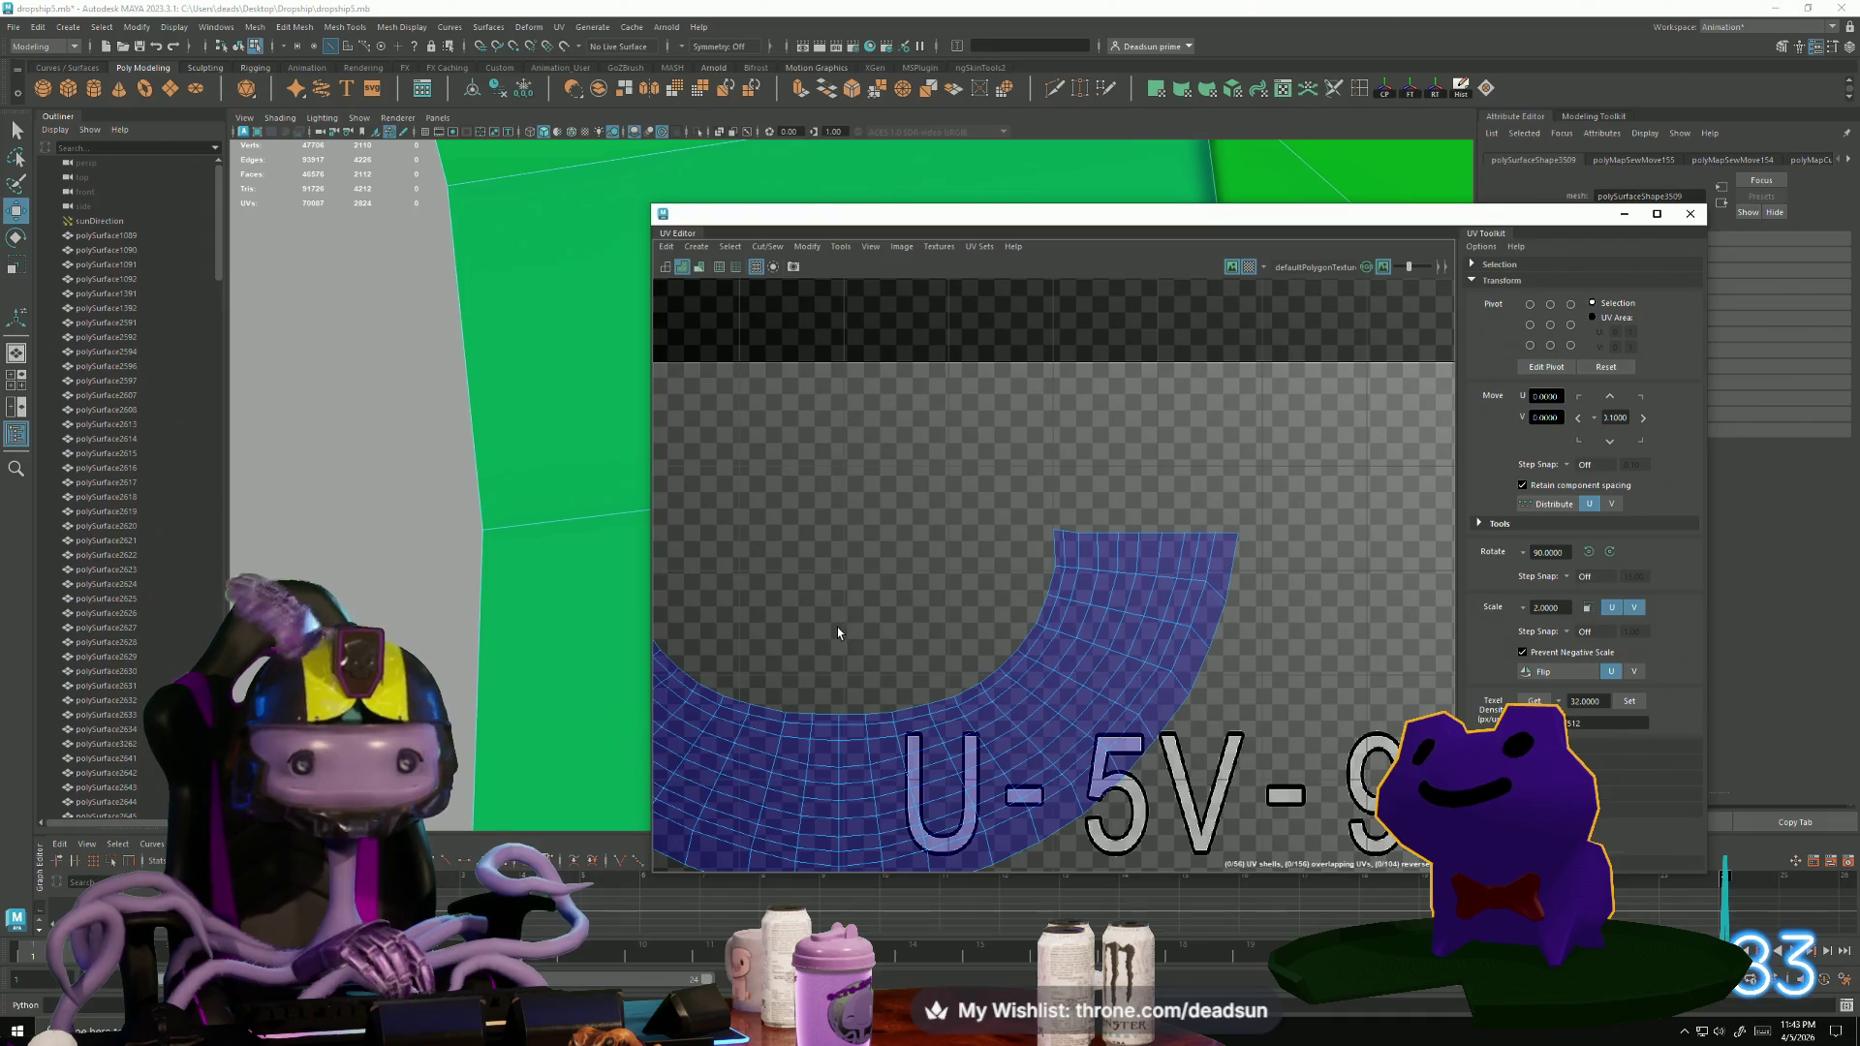
pyautogui.scroll(-1, 835, 626)
pyautogui.moveTo(835, 626)
pyautogui.keyDown('alt'); pyautogui.mouseDown(button='middle')
pyautogui.moveTo(1014, 659)
pyautogui.moveTo(1096, 578)
pyautogui.moveTo(1066, 621)
pyautogui.moveTo(1116, 581)
pyautogui.moveTo(969, 629)
pyautogui.moveTo(1026, 756)
pyautogui.moveTo(675, 577)
pyautogui.moveTo(715, 593)
pyautogui.mouseUp(button='middle'); pyautogui.keyUp('alt')
pyautogui.scroll(-2, 1014, 659)
pyautogui.scroll(-2, 1116, 581)
pyautogui.scroll(-2, 968, 630)
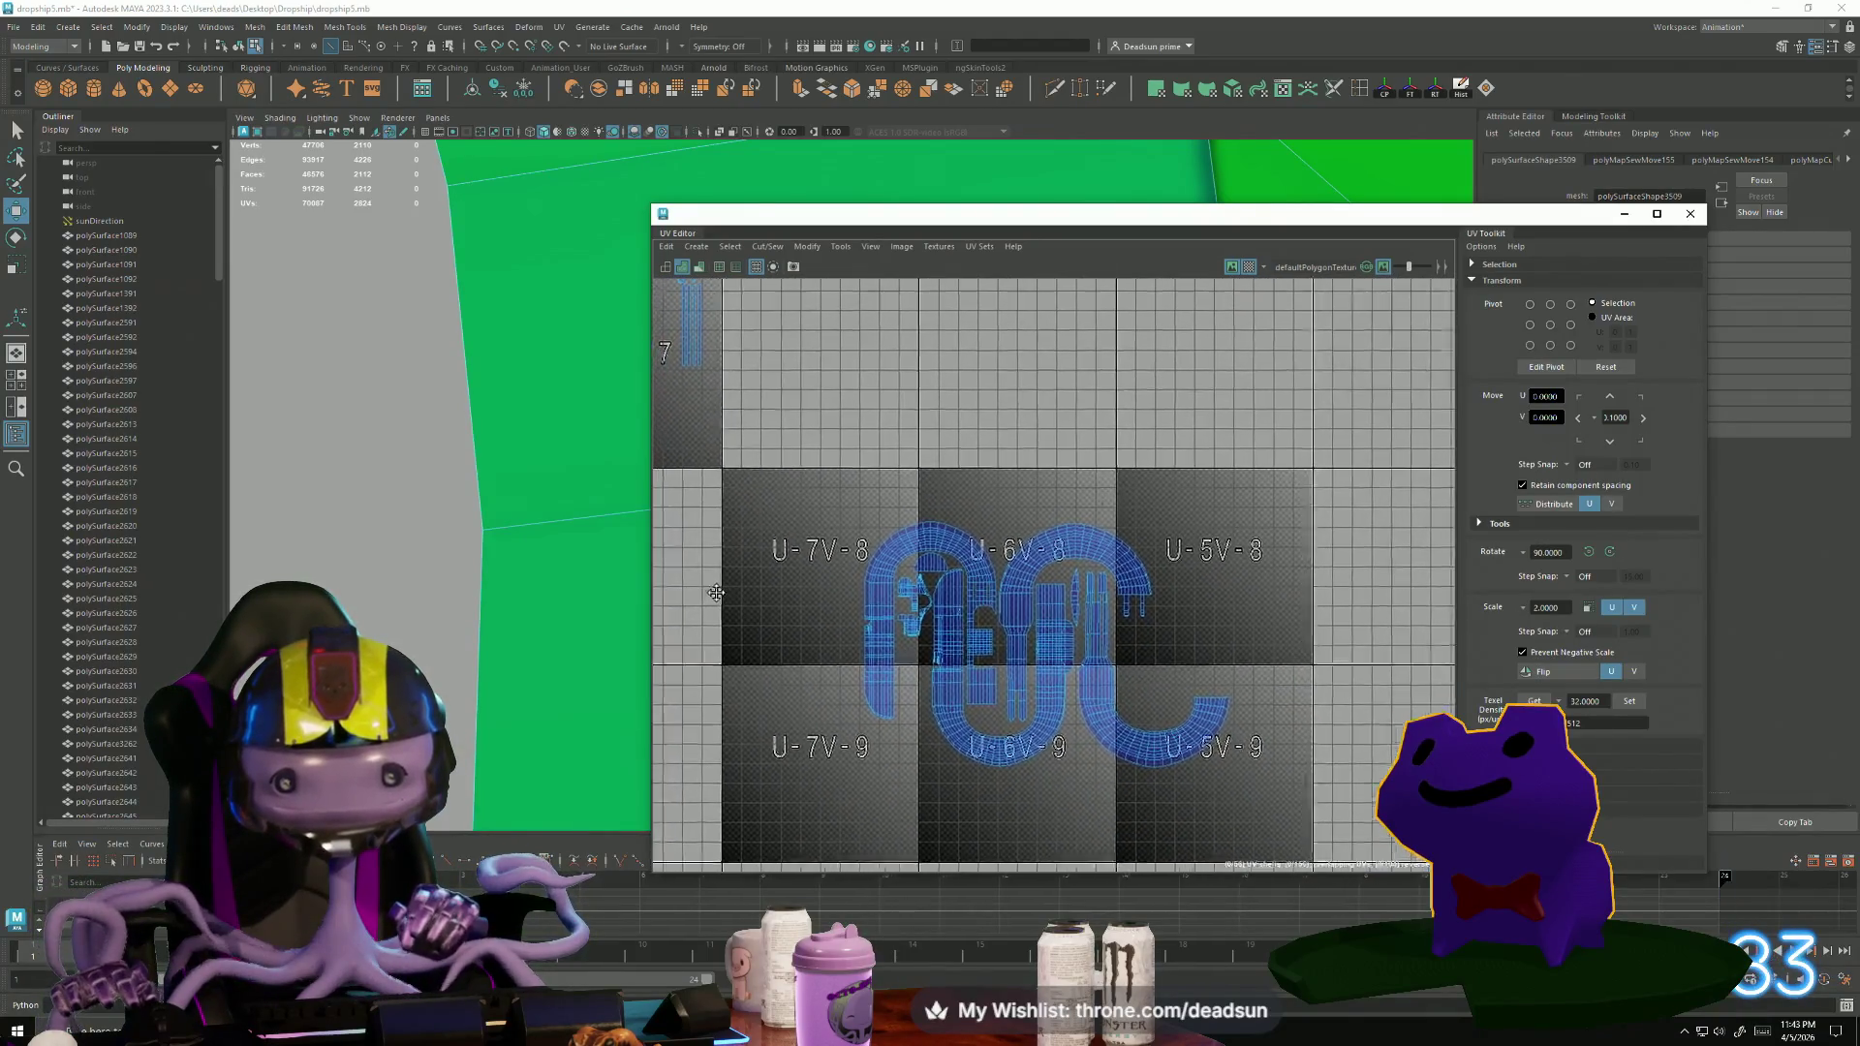
# Select four hose edges and zoom in on the shells around tile U-6V-8.
pyautogui.scroll(2, 715, 593)
pyautogui.scroll(-2, 865, 634)
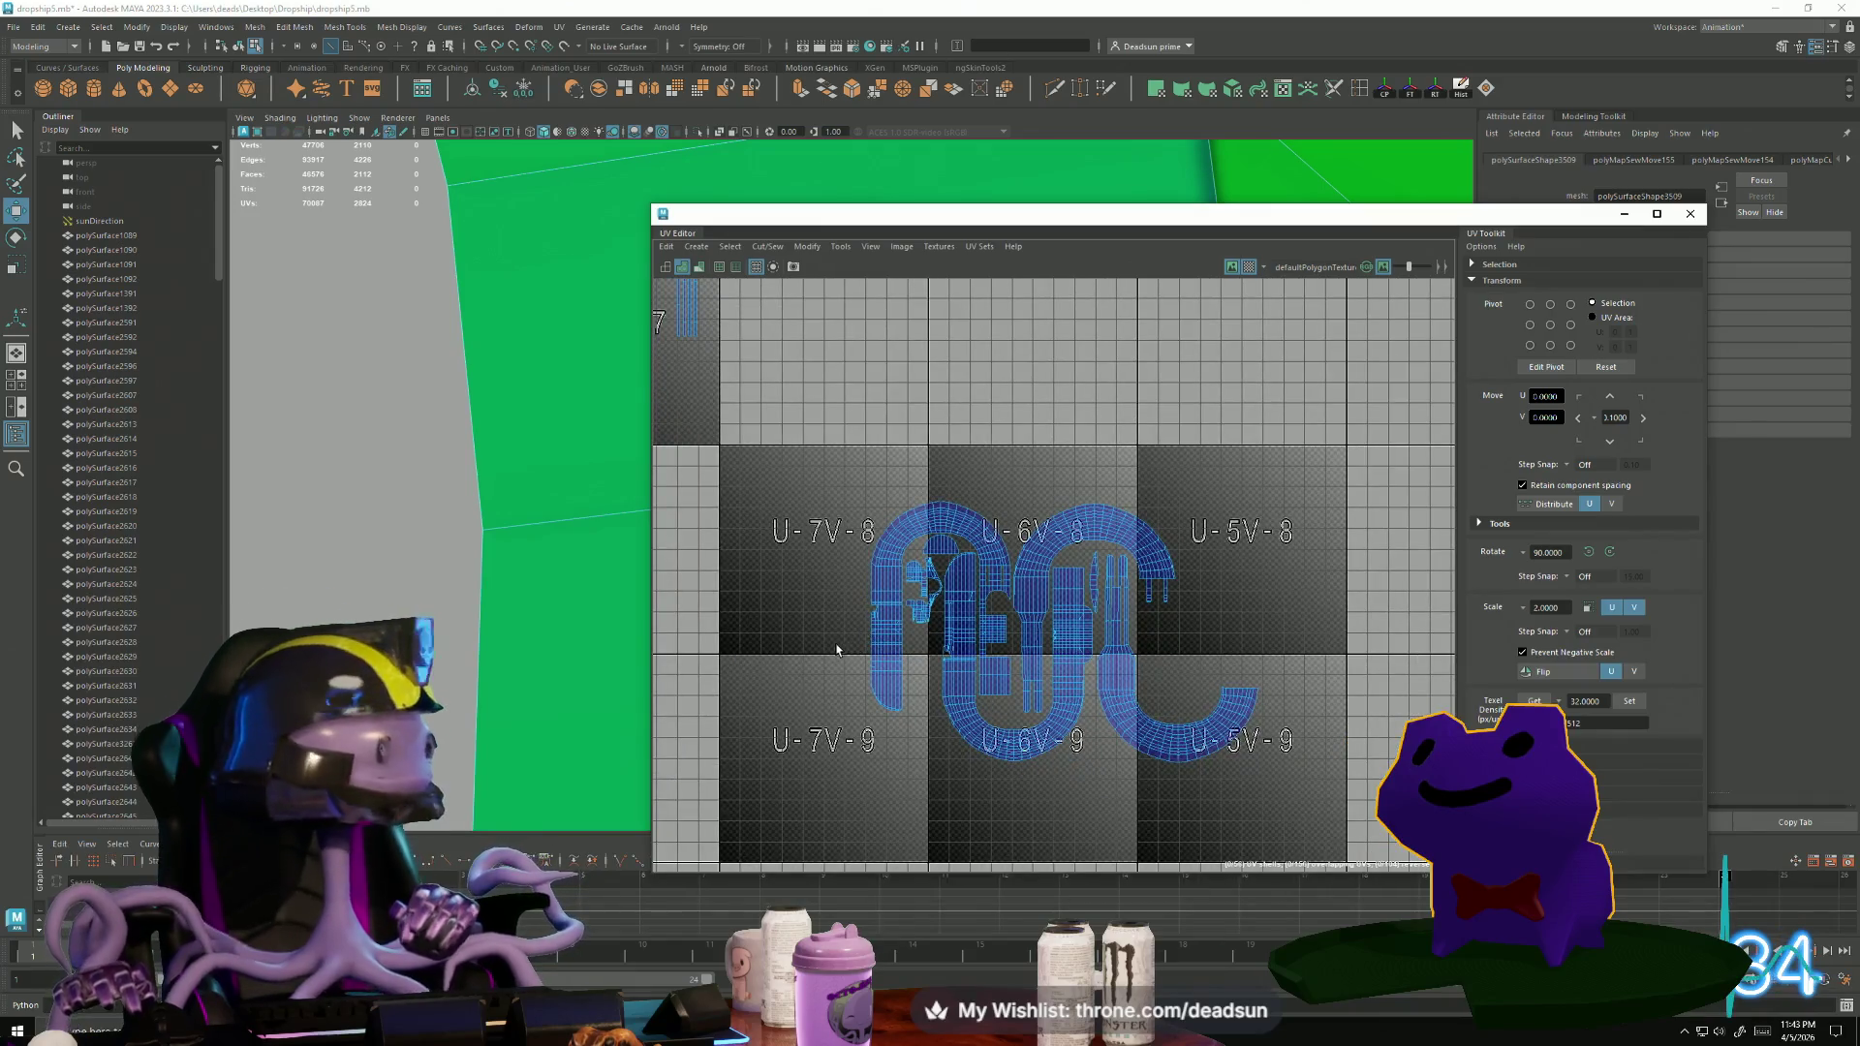
pyautogui.scroll(1, 828, 665)
pyautogui.scroll(1, 789, 667)
pyautogui.scroll(-1, 876, 755)
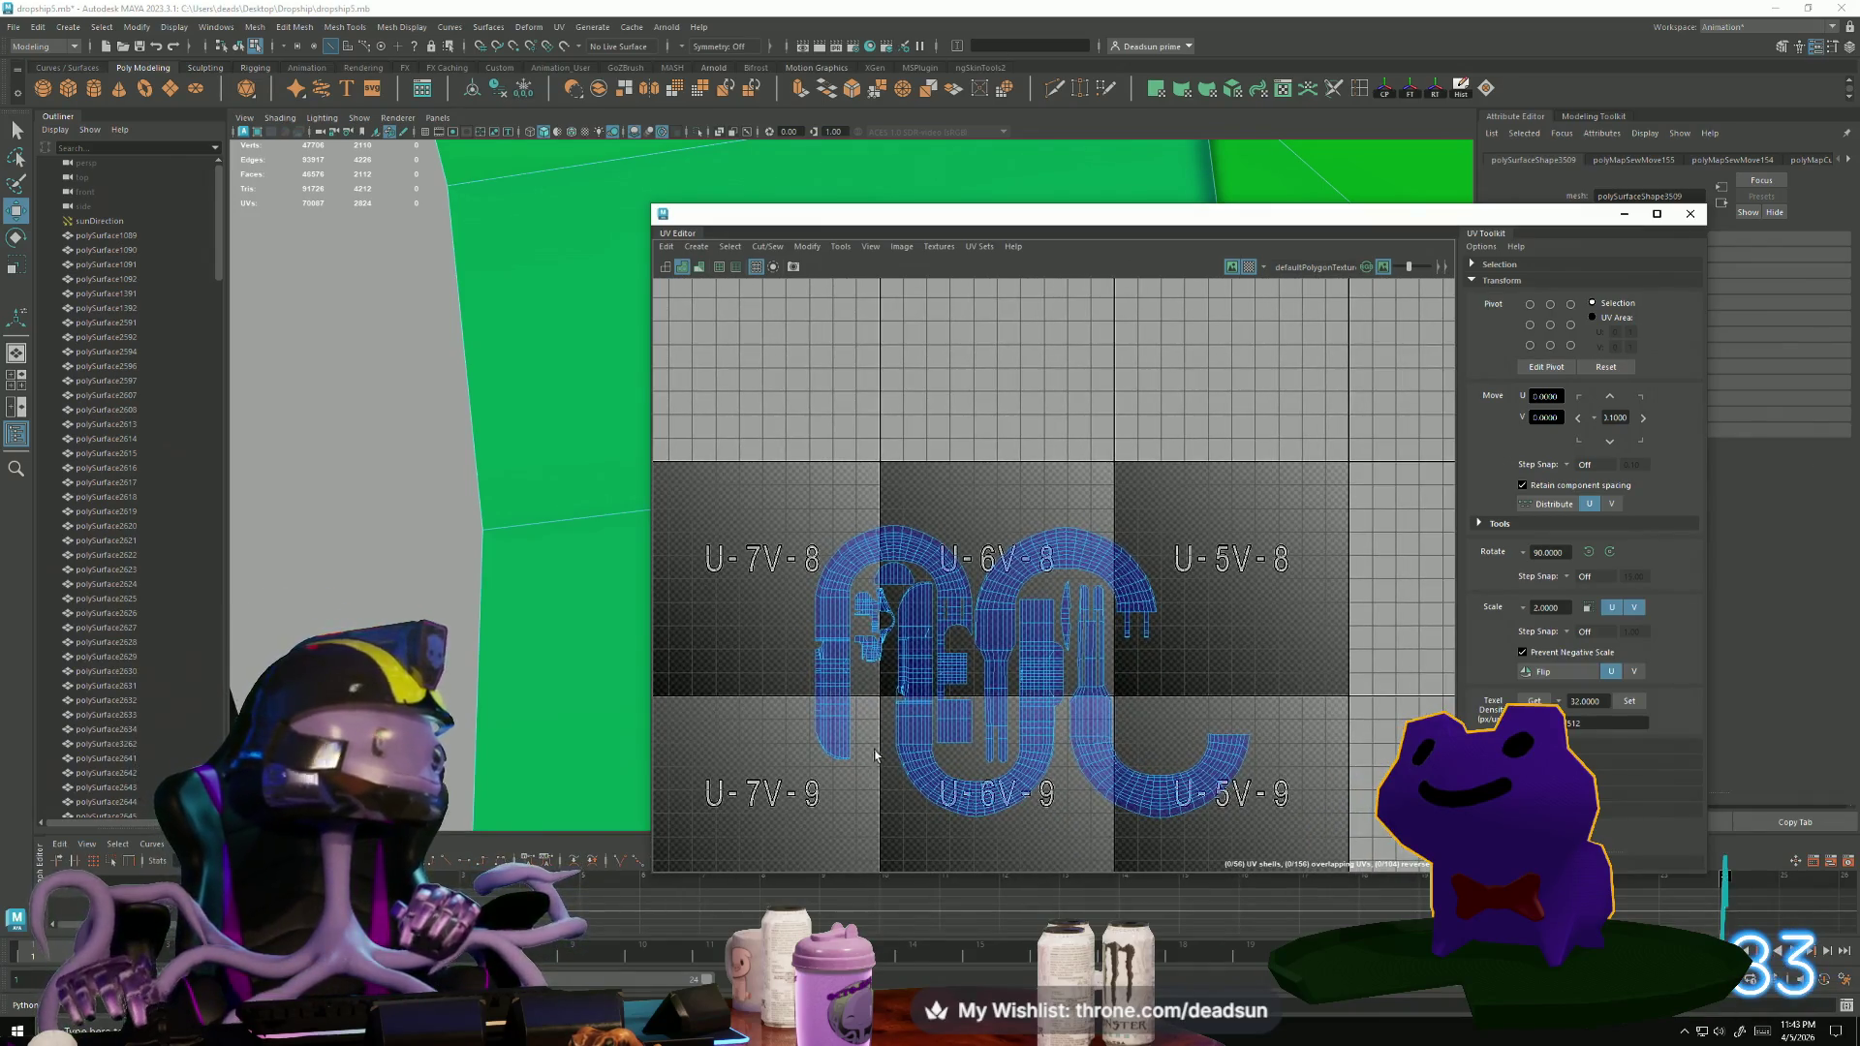
pyautogui.scroll(-3, 832, 754)
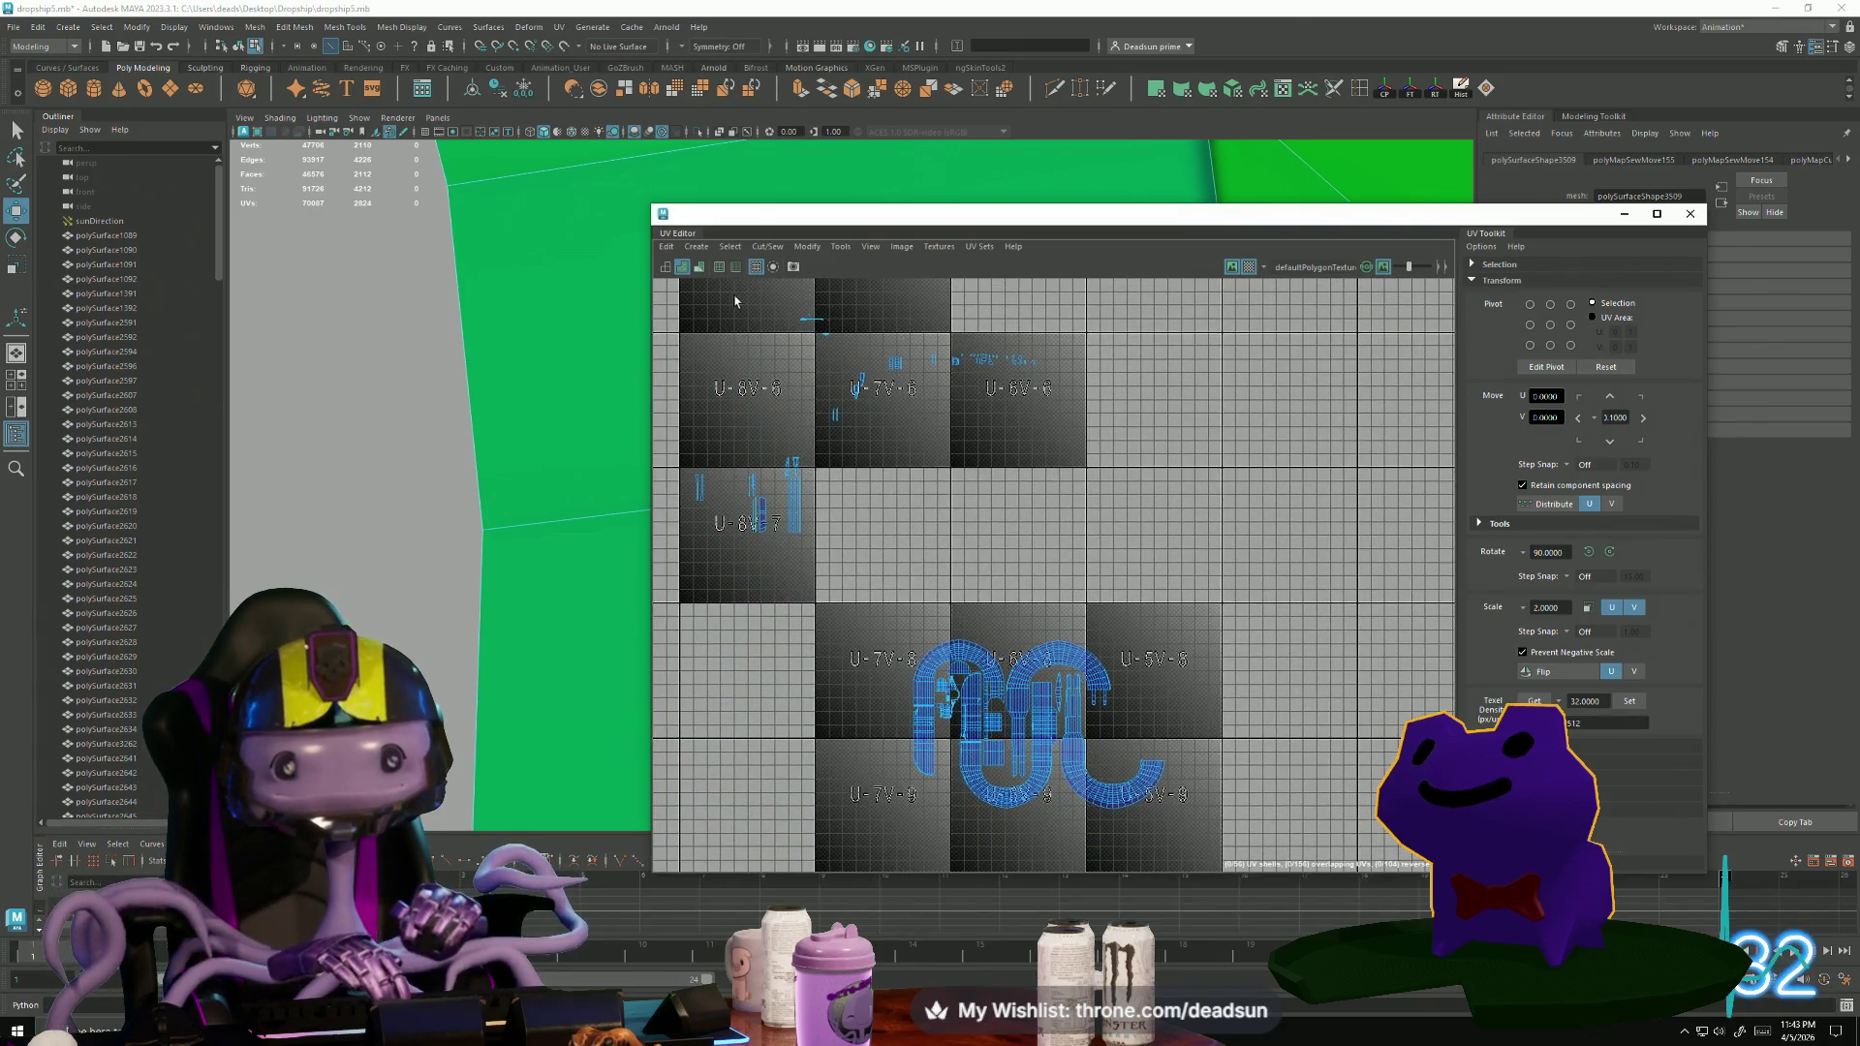
pyautogui.scroll(2, 778, 341)
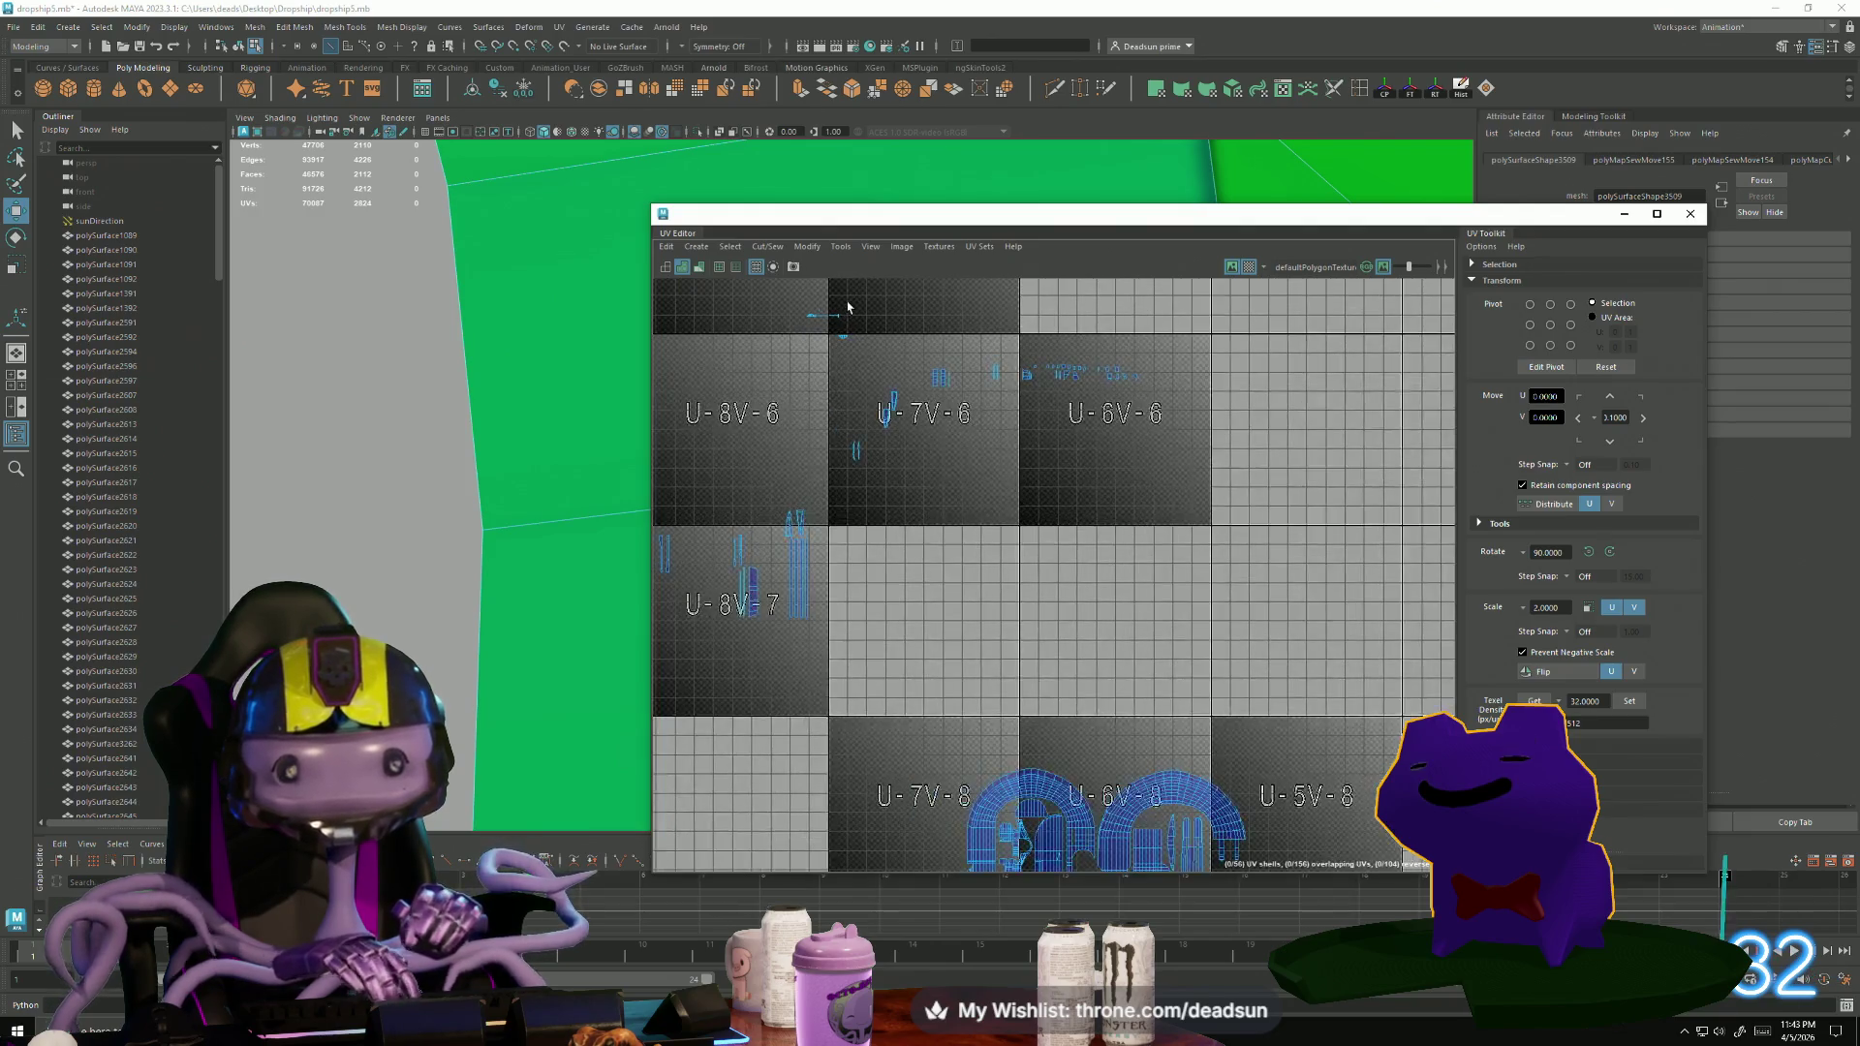
pyautogui.moveTo(877, 315); pyautogui.dragTo(879, 316)
pyautogui.keyDown('alt'); pyautogui.moveTo(1045, 692); pyautogui.dragTo(851, 460, button='middle'); pyautogui.keyUp('alt')
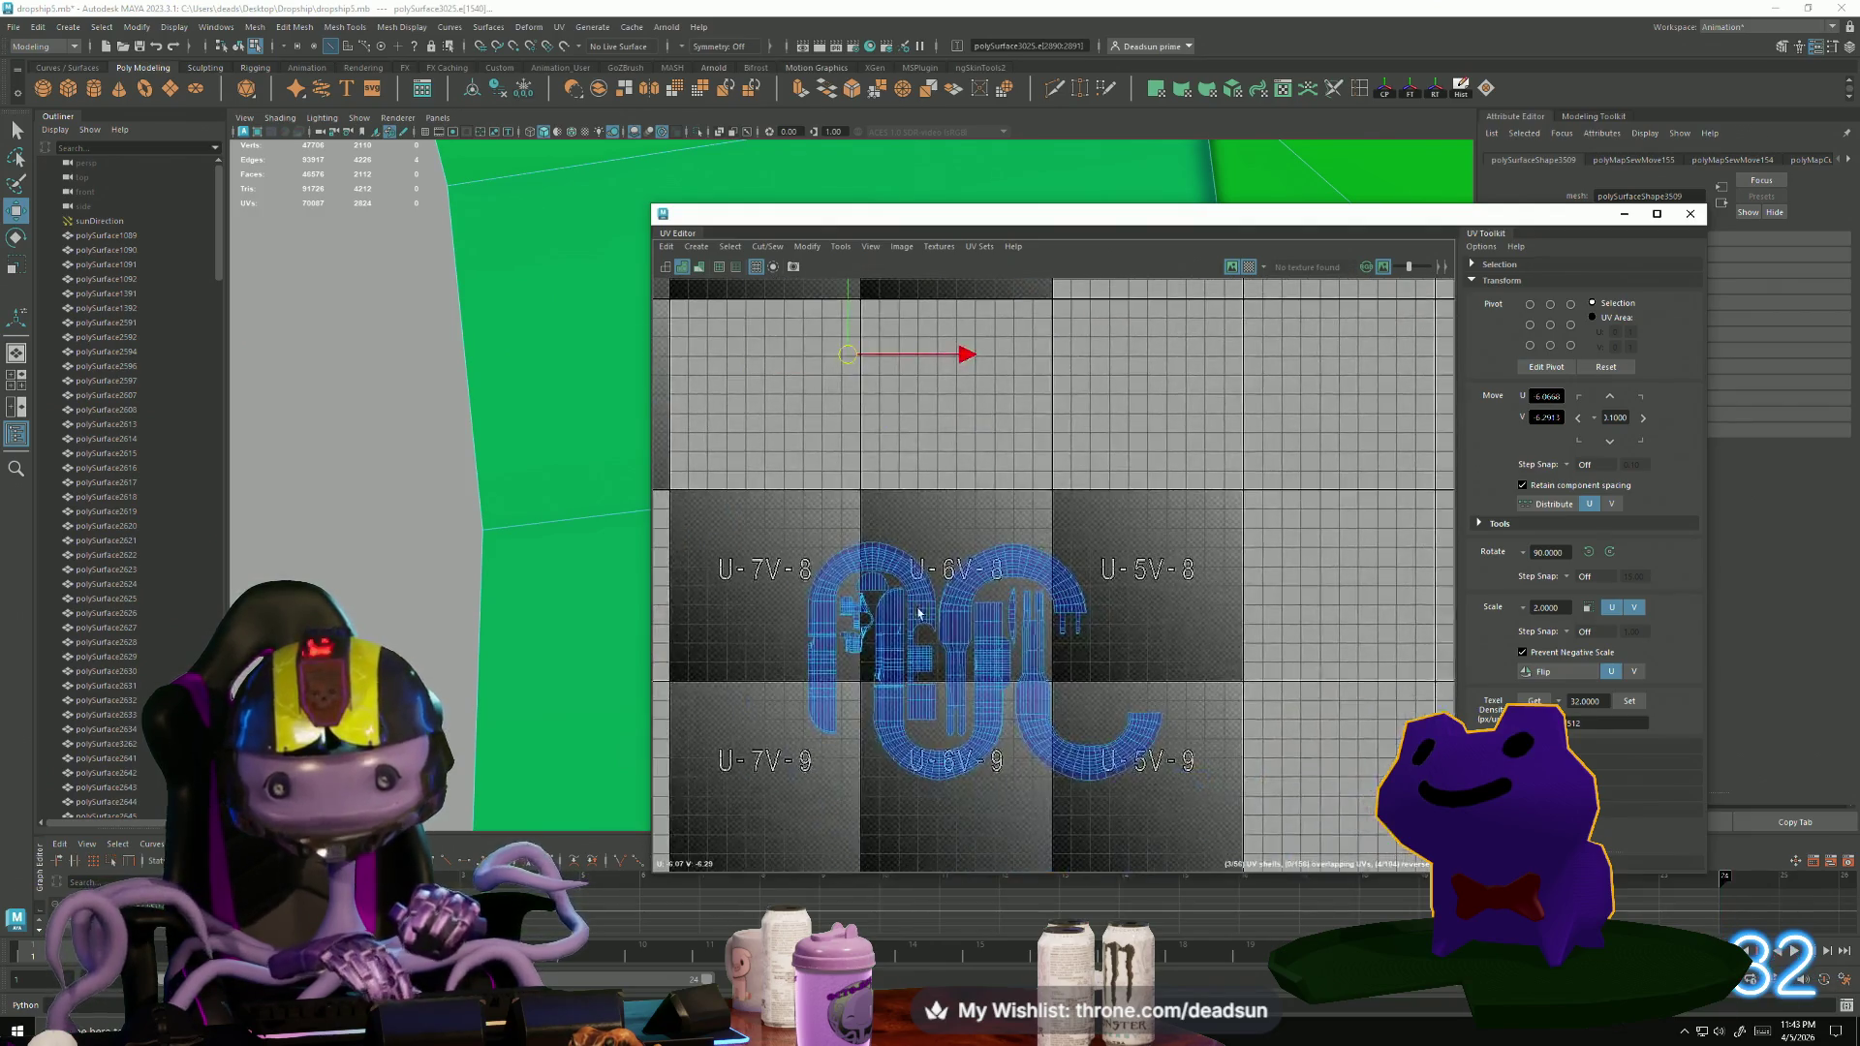
pyautogui.scroll(4, 1001, 681)
pyautogui.scroll(2, 988, 668)
pyautogui.moveTo(988, 669)
pyautogui.keyDown('alt'); pyautogui.mouseDown(button='middle')
pyautogui.moveTo(1128, 257)
pyautogui.moveTo(779, 373)
pyautogui.moveTo(1066, 407)
pyautogui.moveTo(969, 678)
pyautogui.moveTo(871, 841)
pyautogui.moveTo(824, 875)
pyautogui.mouseUp(button='middle'); pyautogui.keyUp('alt')
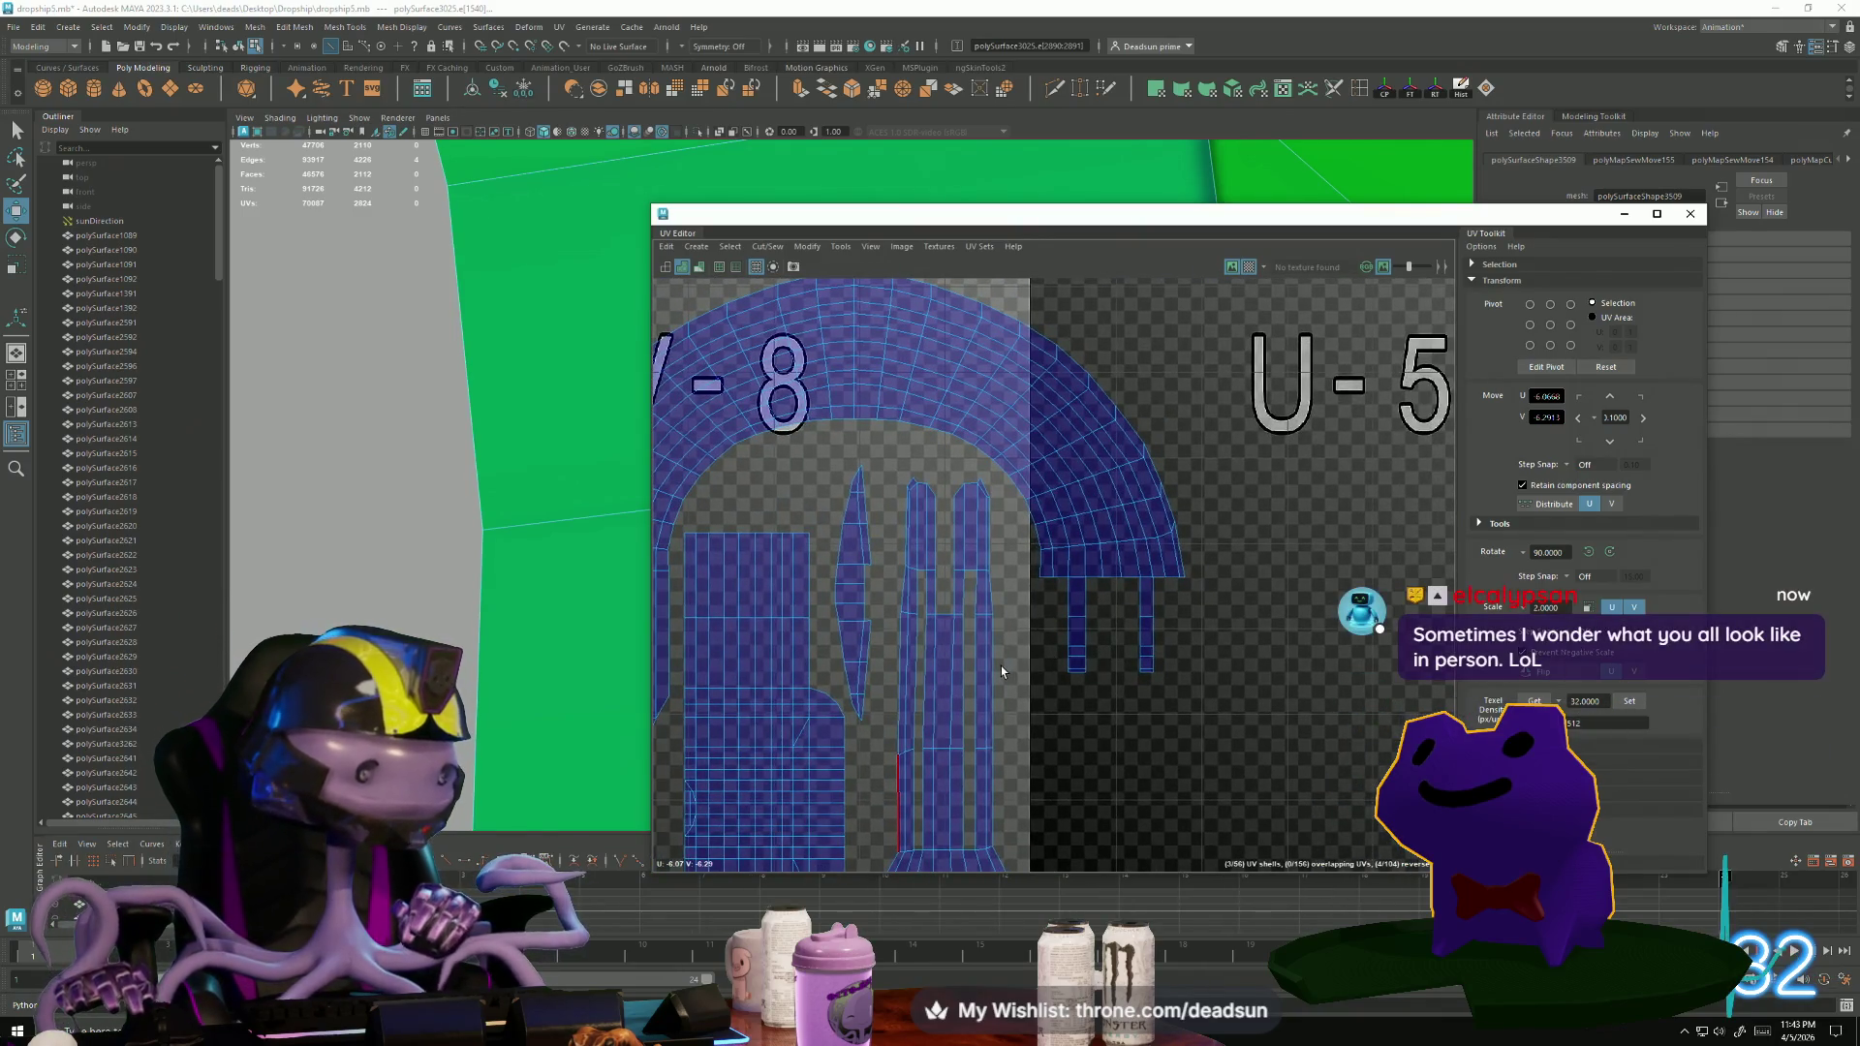
# Select the arc shell's outer-edge UVs in U-6V-8 and nudge them slightly right along U.
pyautogui.scroll(3, 998, 664)
pyautogui.moveTo(992, 667)
pyautogui.keyDown('alt'); pyautogui.mouseDown(button='middle')
pyautogui.moveTo(843, 678)
pyautogui.moveTo(818, 594)
pyautogui.moveTo(831, 652)
pyautogui.mouseUp(button='middle'); pyautogui.keyUp('alt')
pyautogui.moveTo(980, 525); pyautogui.dragTo(1037, 523, button='right')
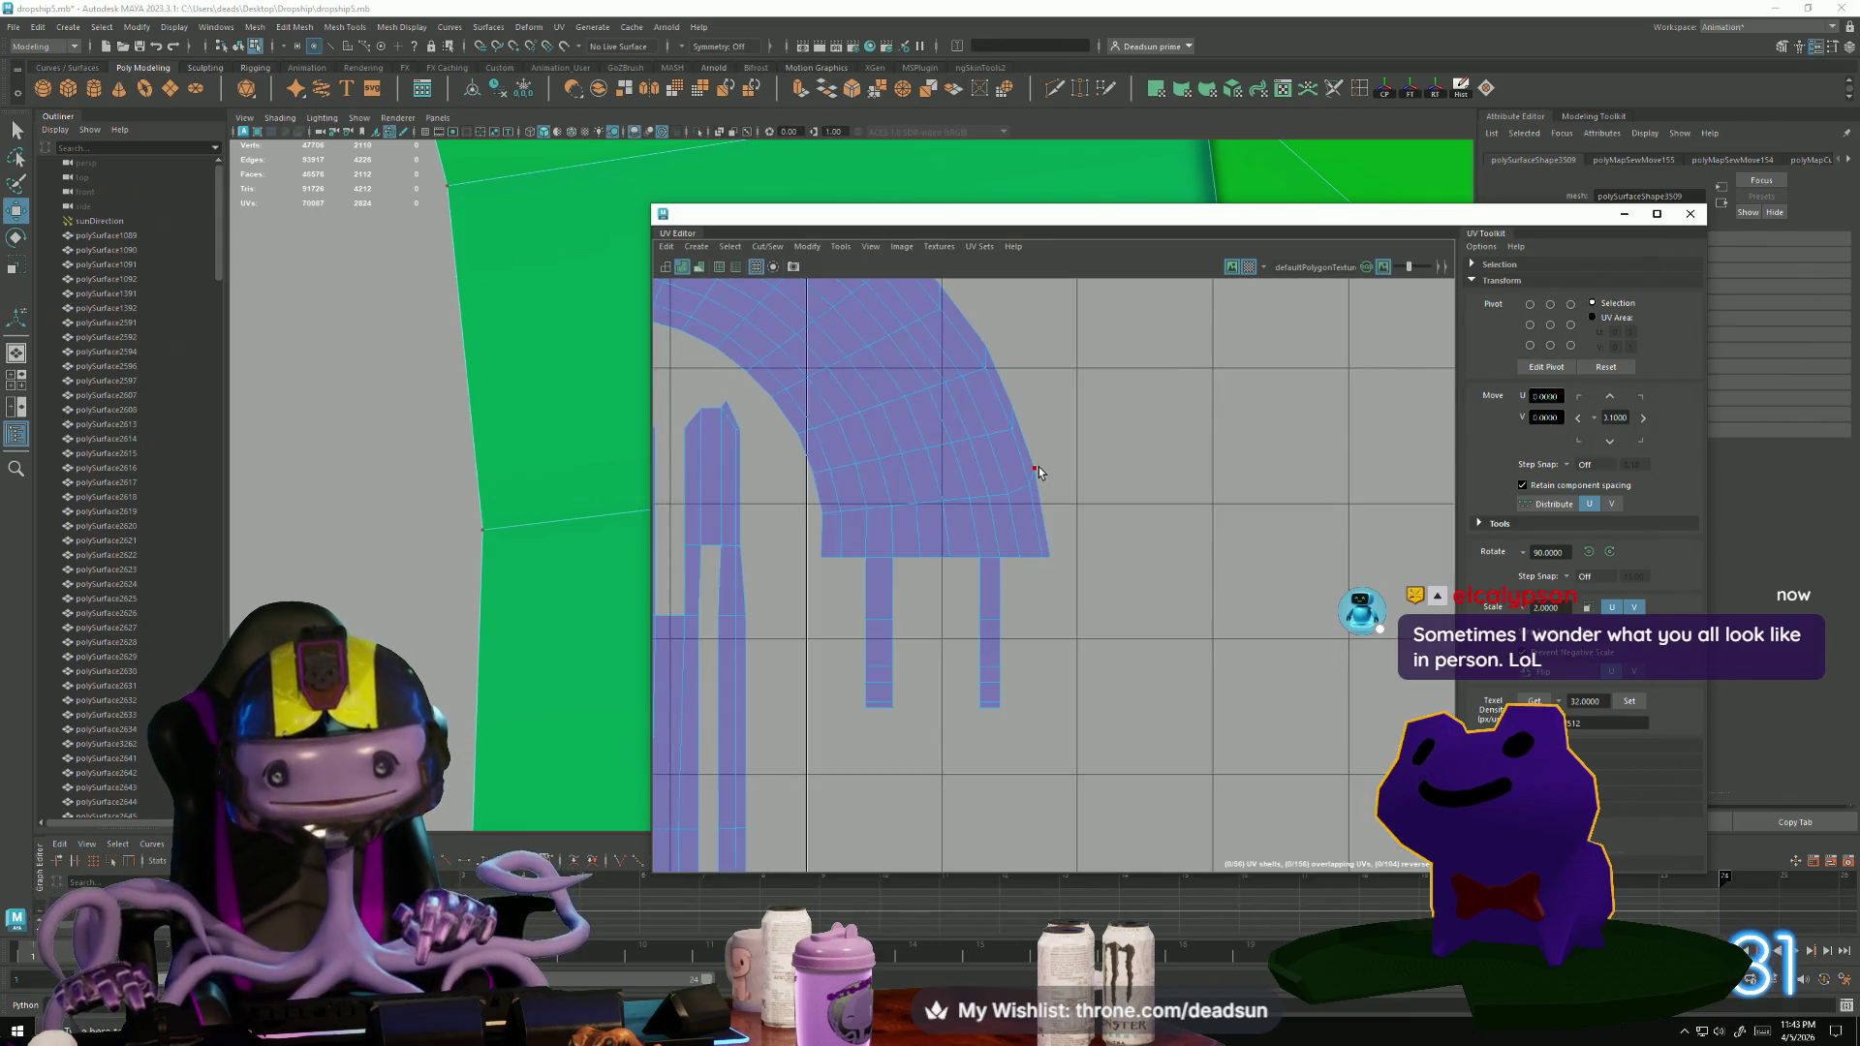
pyautogui.moveTo(1060, 571); pyautogui.dragTo(992, 357)
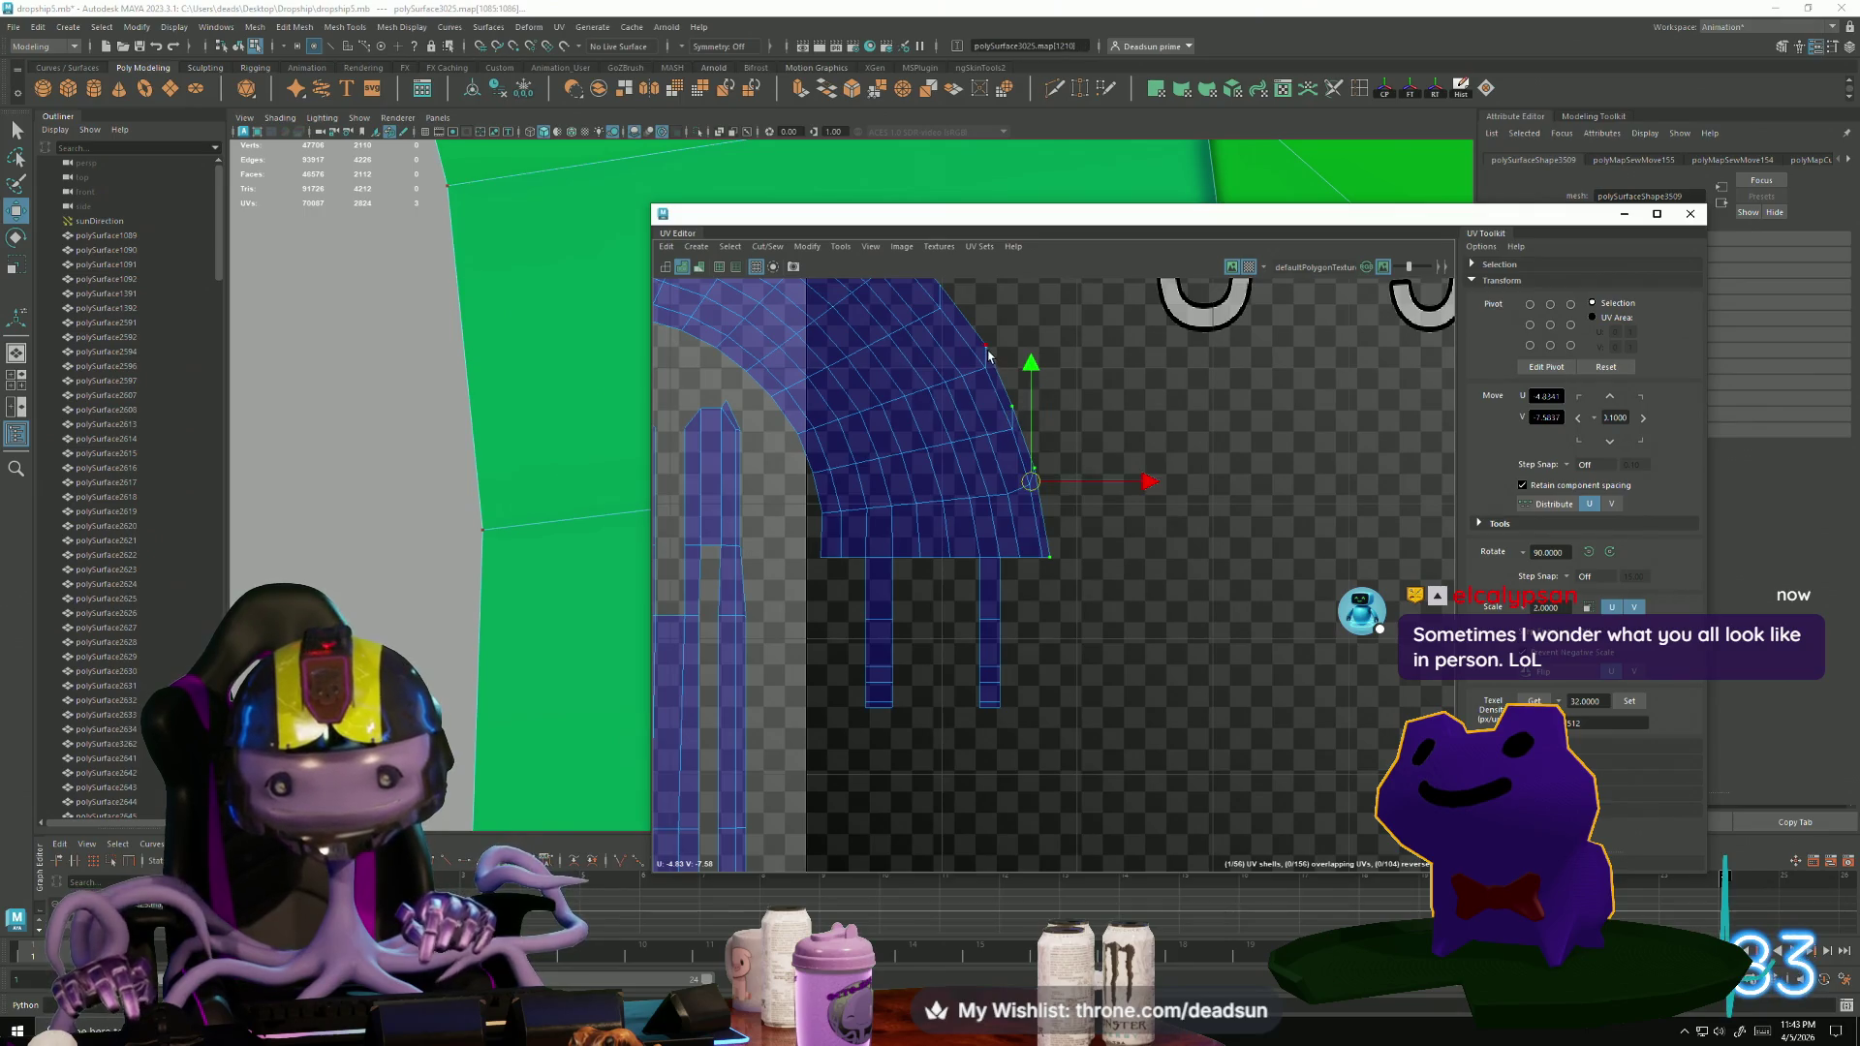
pyautogui.scroll(2, 969, 446)
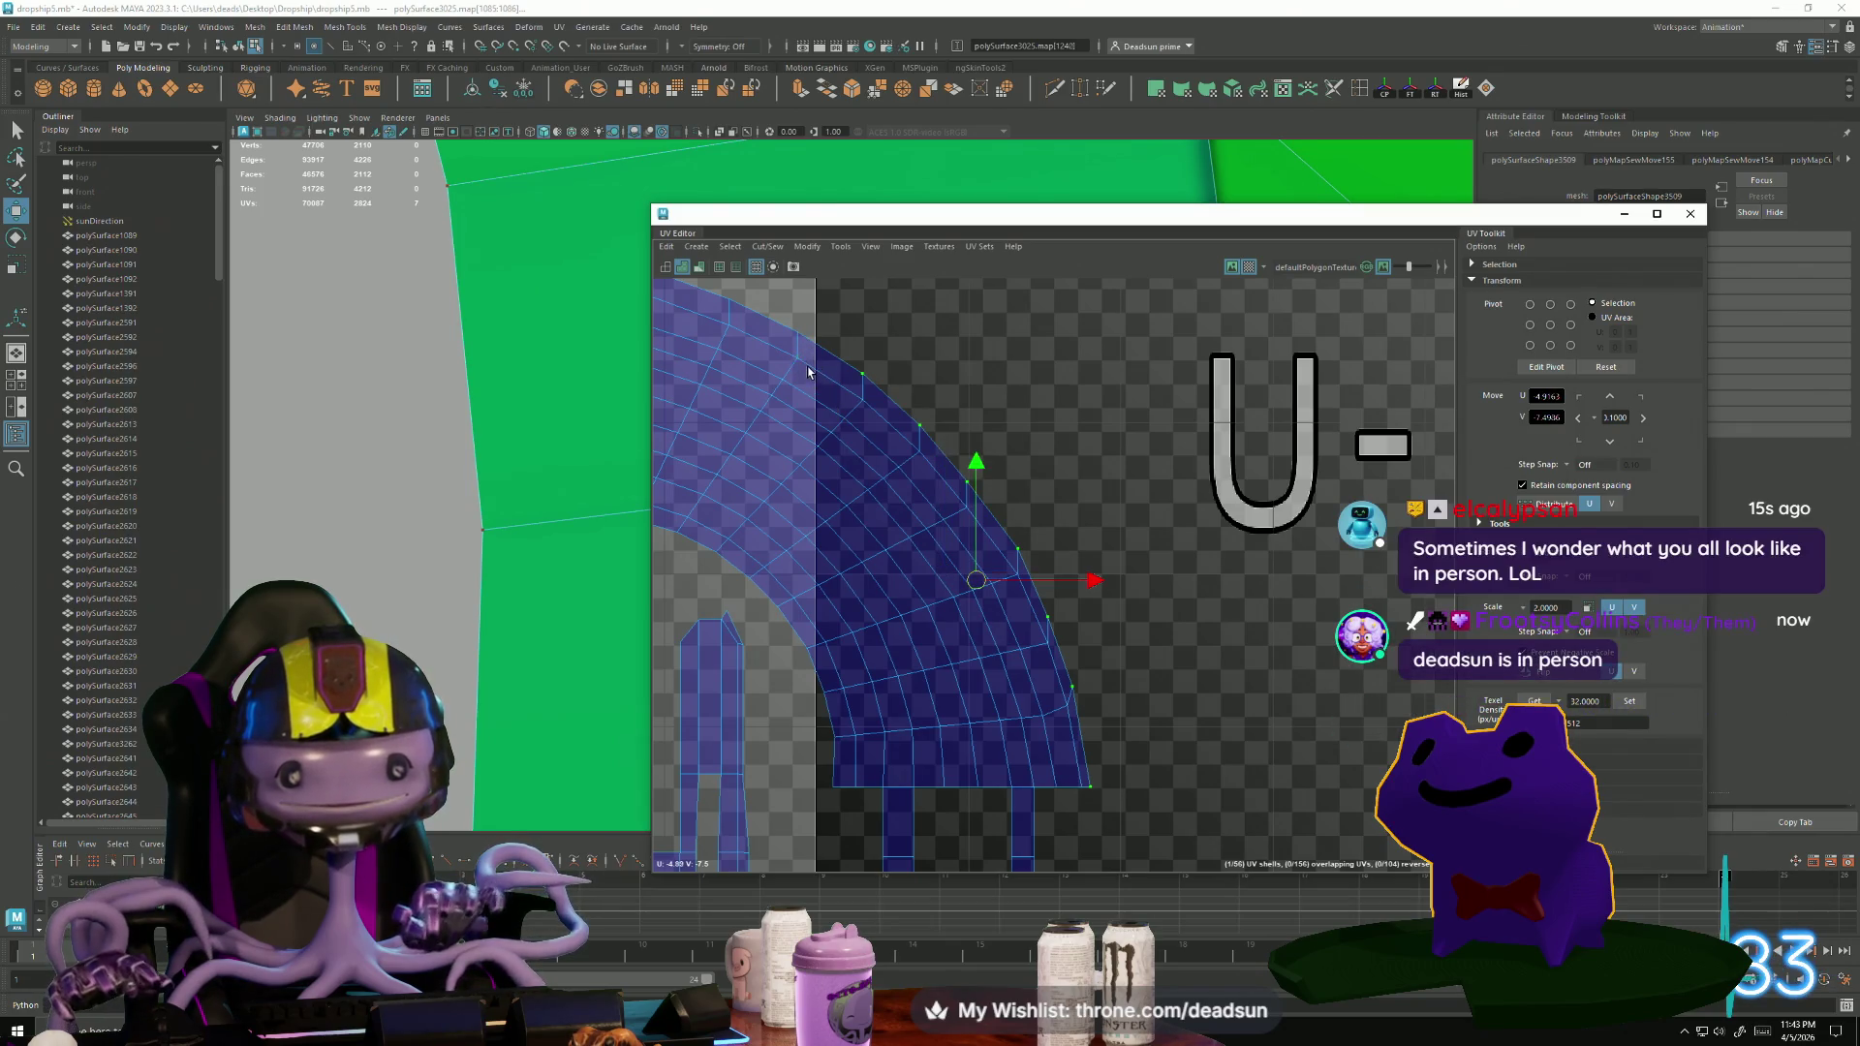
pyautogui.keyDown('shift'); pyautogui.click(795, 334); pyautogui.keyUp('shift')
pyautogui.keyDown('alt'); pyautogui.moveTo(795, 334); pyautogui.dragTo(962, 492, button='middle'); pyautogui.keyUp('alt')
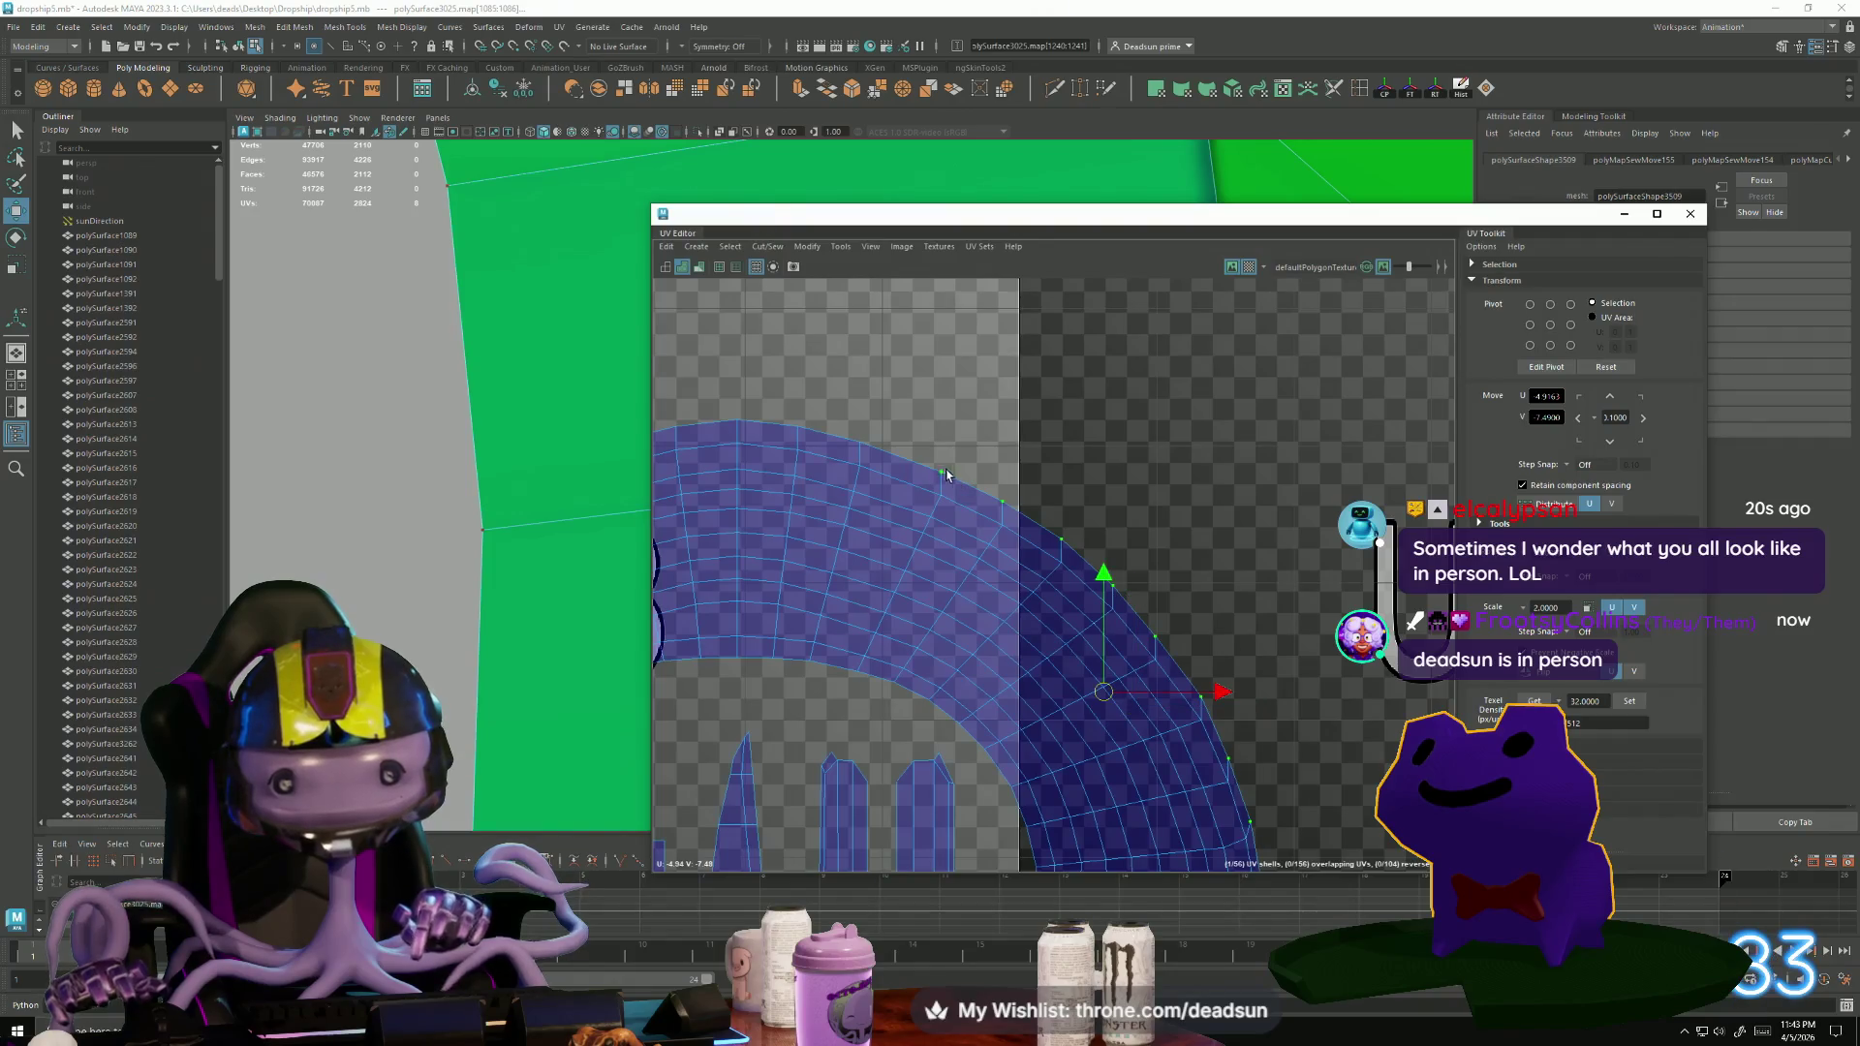
pyautogui.moveTo(1146, 669); pyautogui.dragTo(1155, 668)
pyautogui.keyDown('ctrl'); pyautogui.moveTo(763, 394); pyautogui.dragTo(1101, 576); pyautogui.keyUp('ctrl')
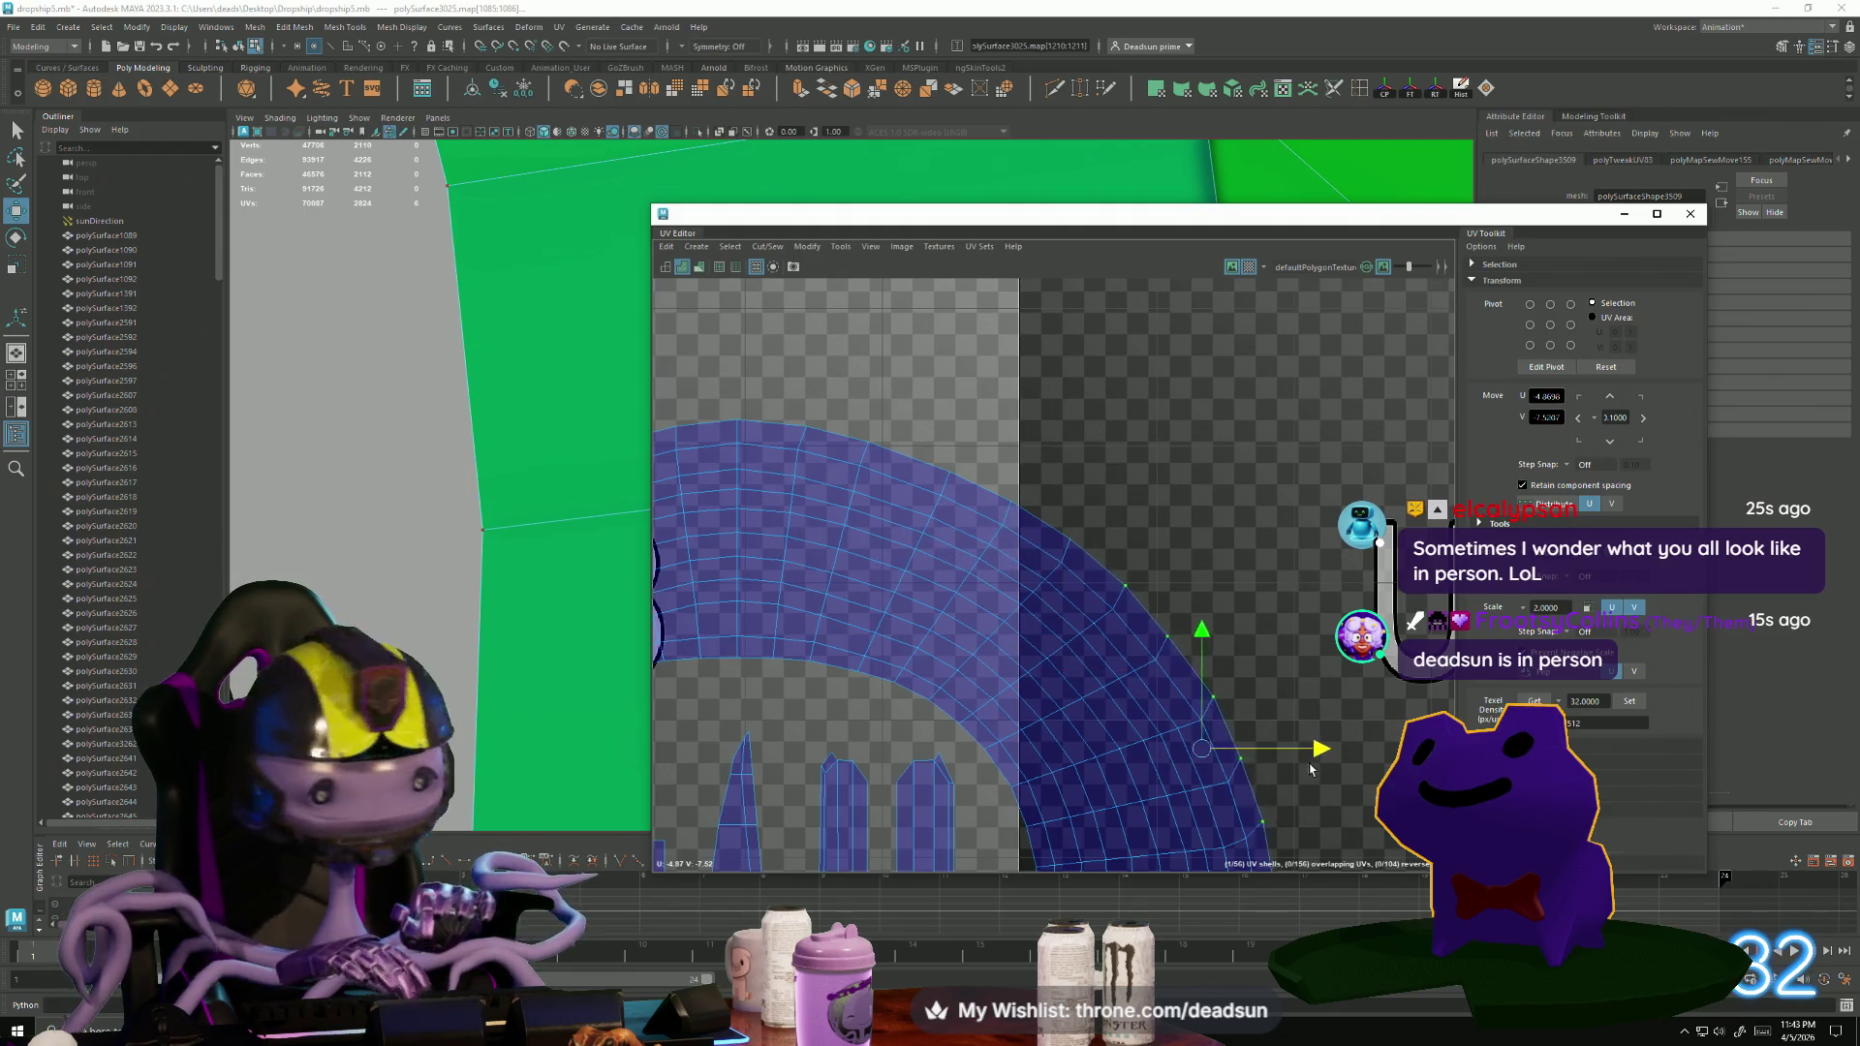
pyautogui.scroll(-10, 1285, 765)
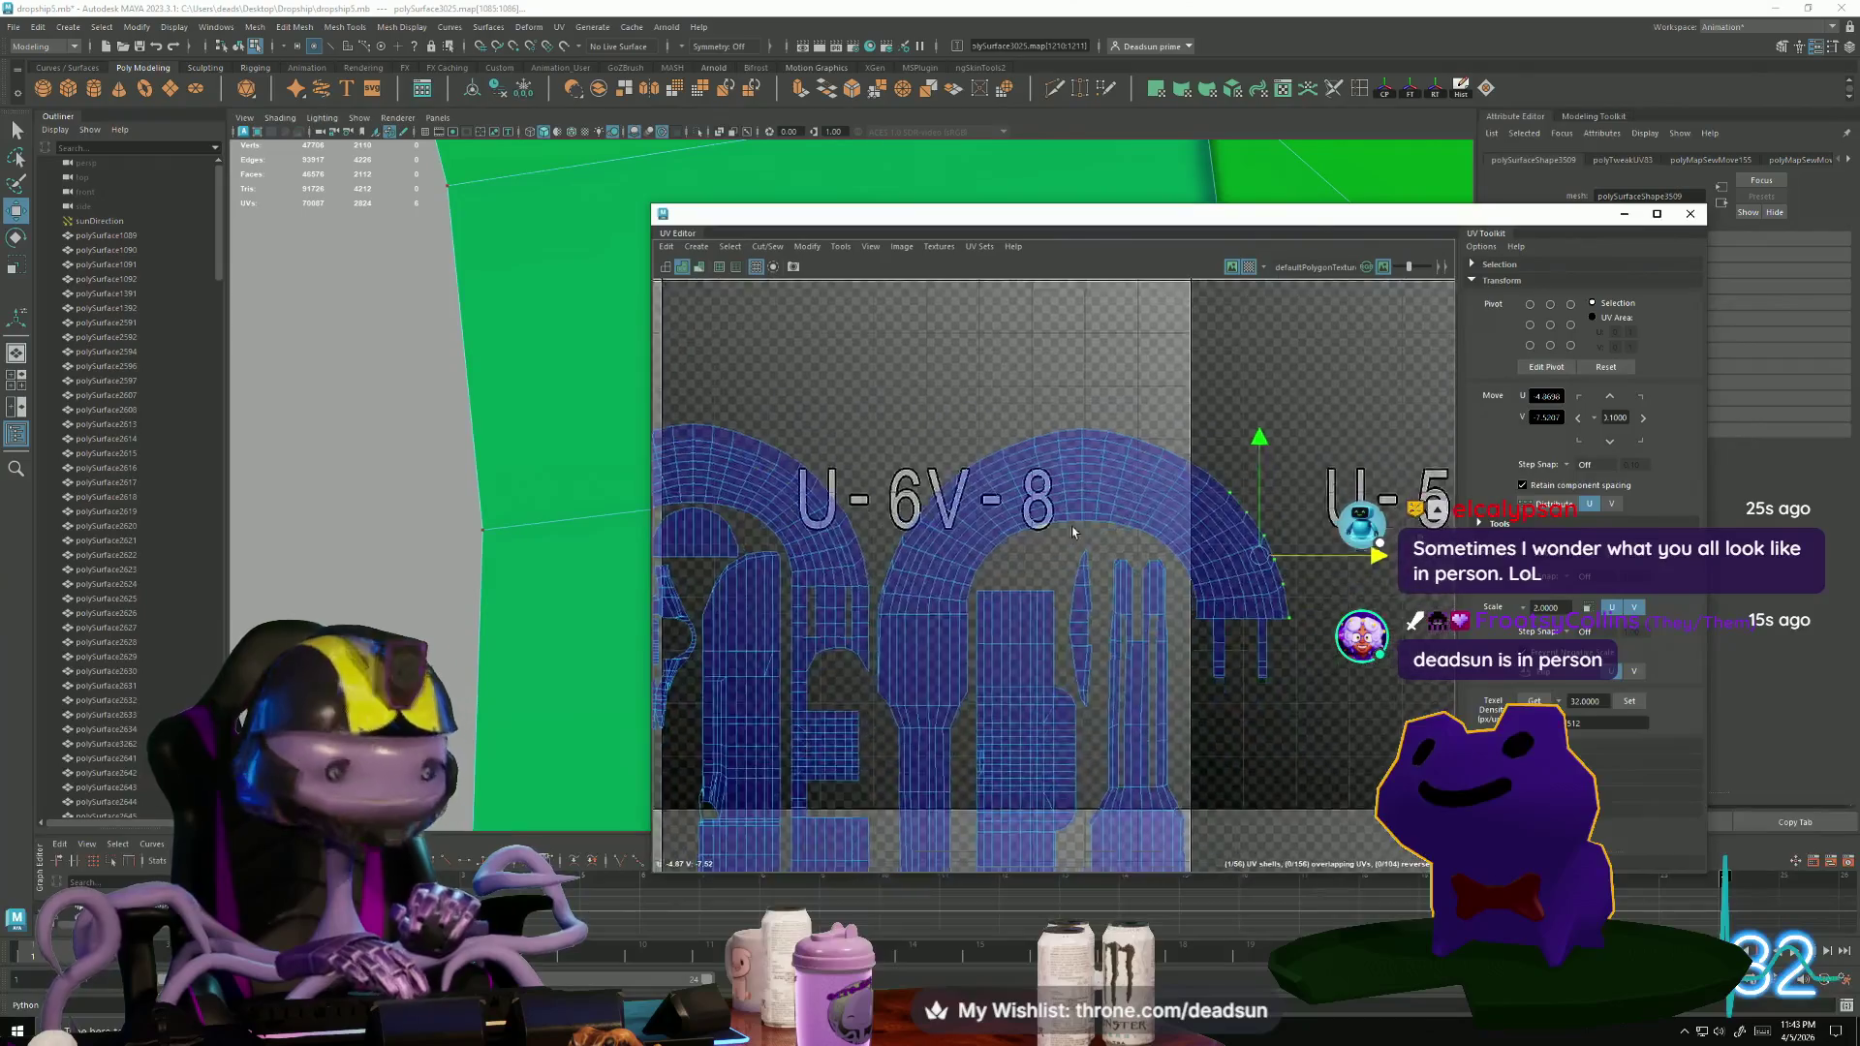
pyautogui.scroll(10, 959, 667)
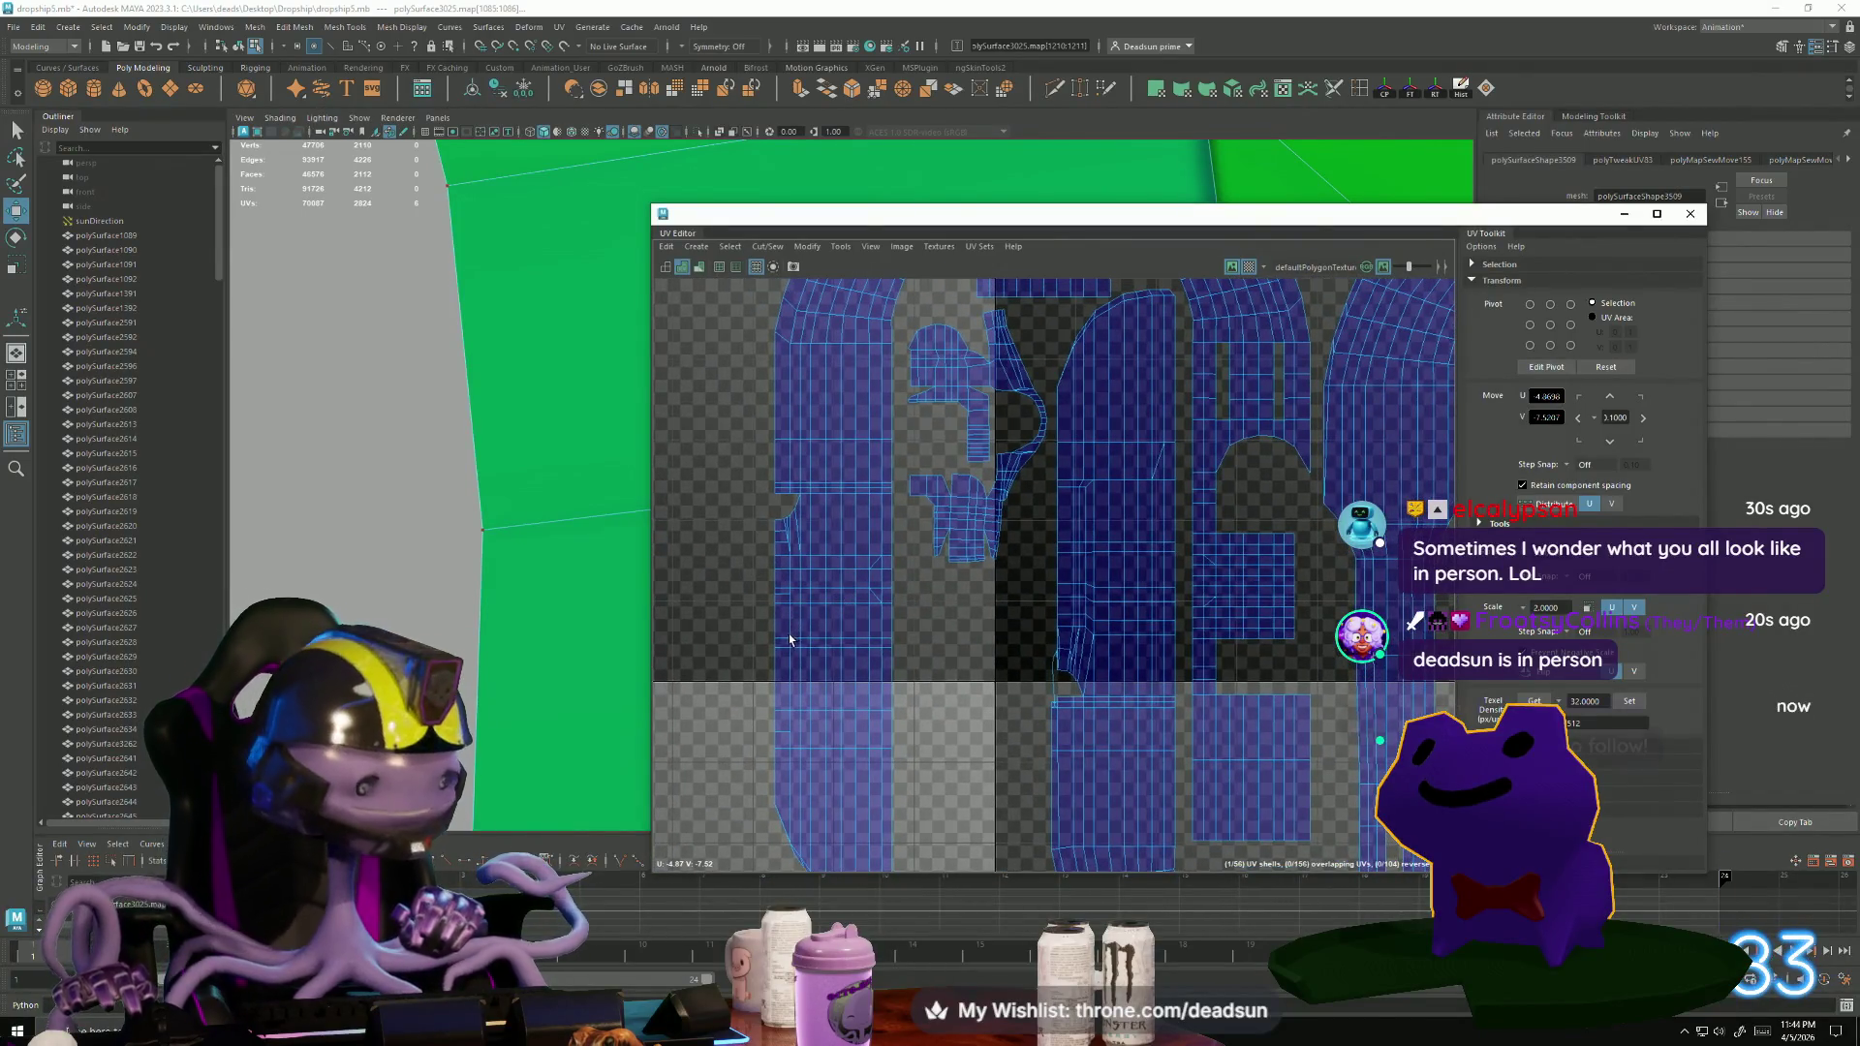
# Select the small shell left of the arc and scale it up slightly.
pyautogui.scroll(-5, 977, 584)
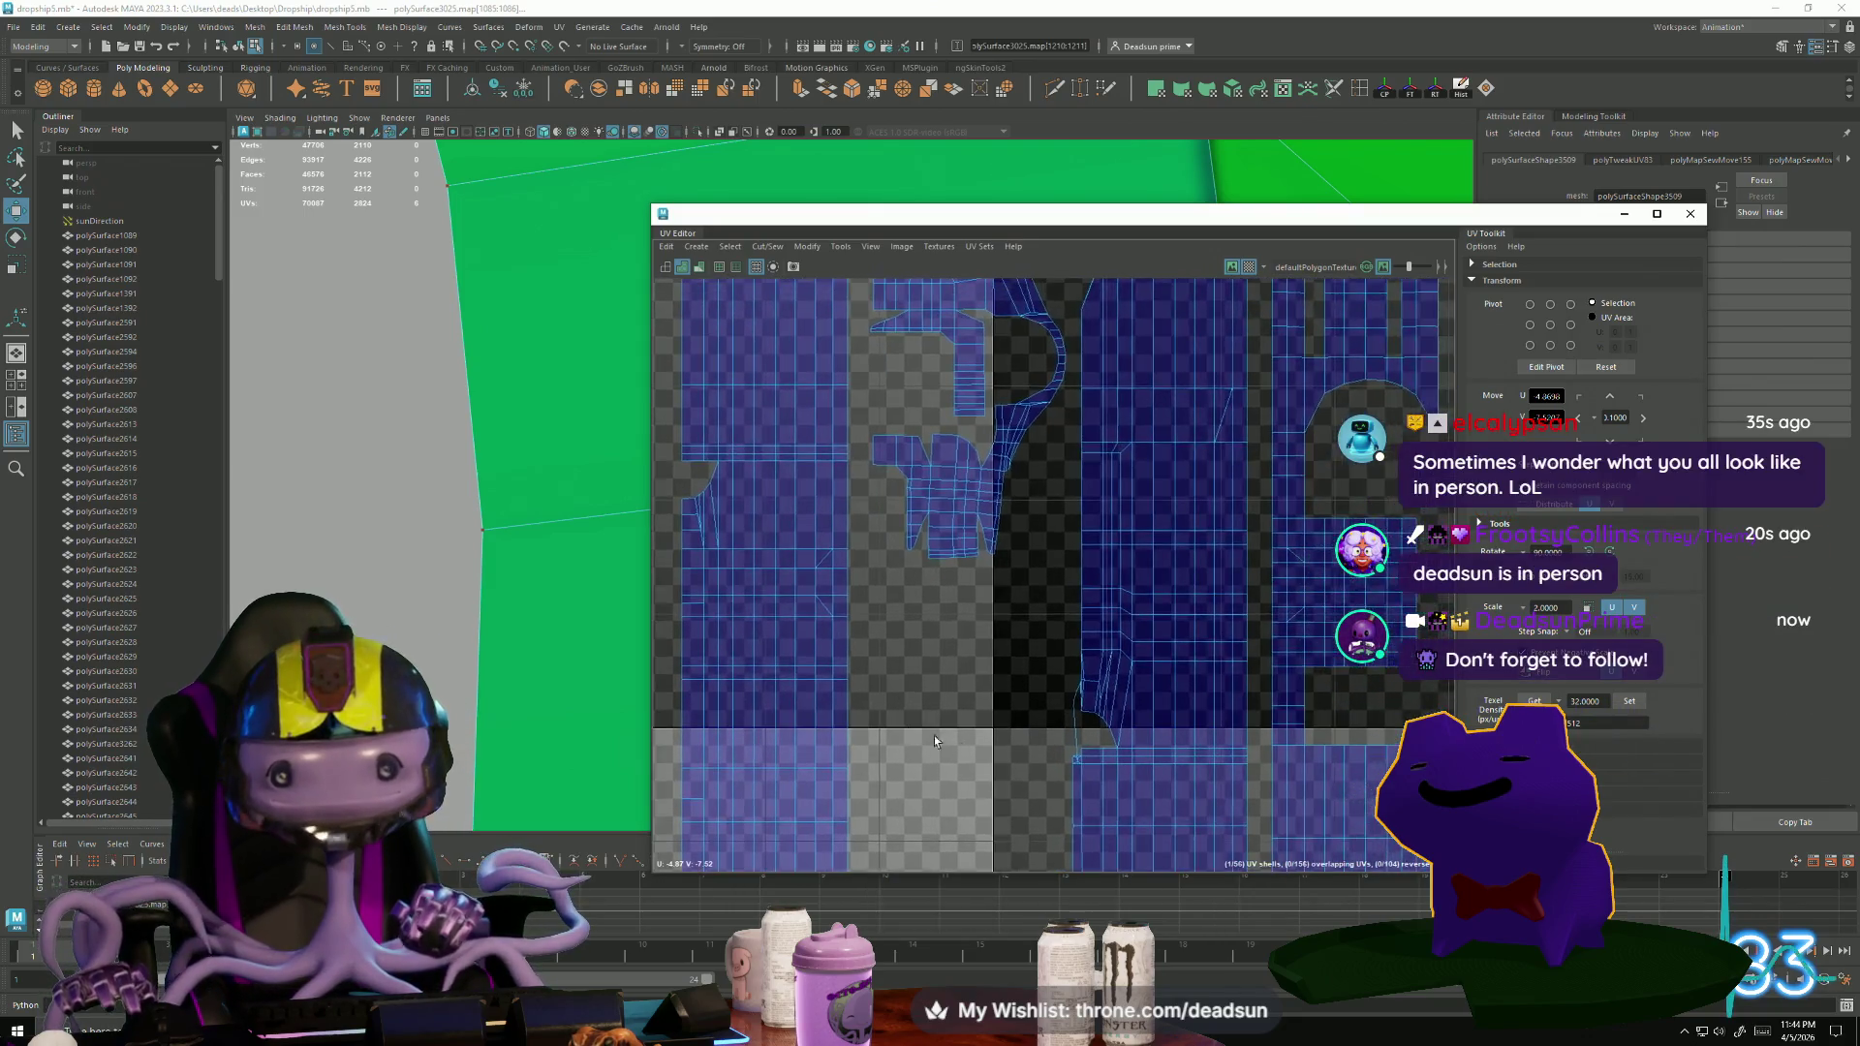
pyautogui.moveTo(977, 585); pyautogui.dragTo(969, 678, button='right')
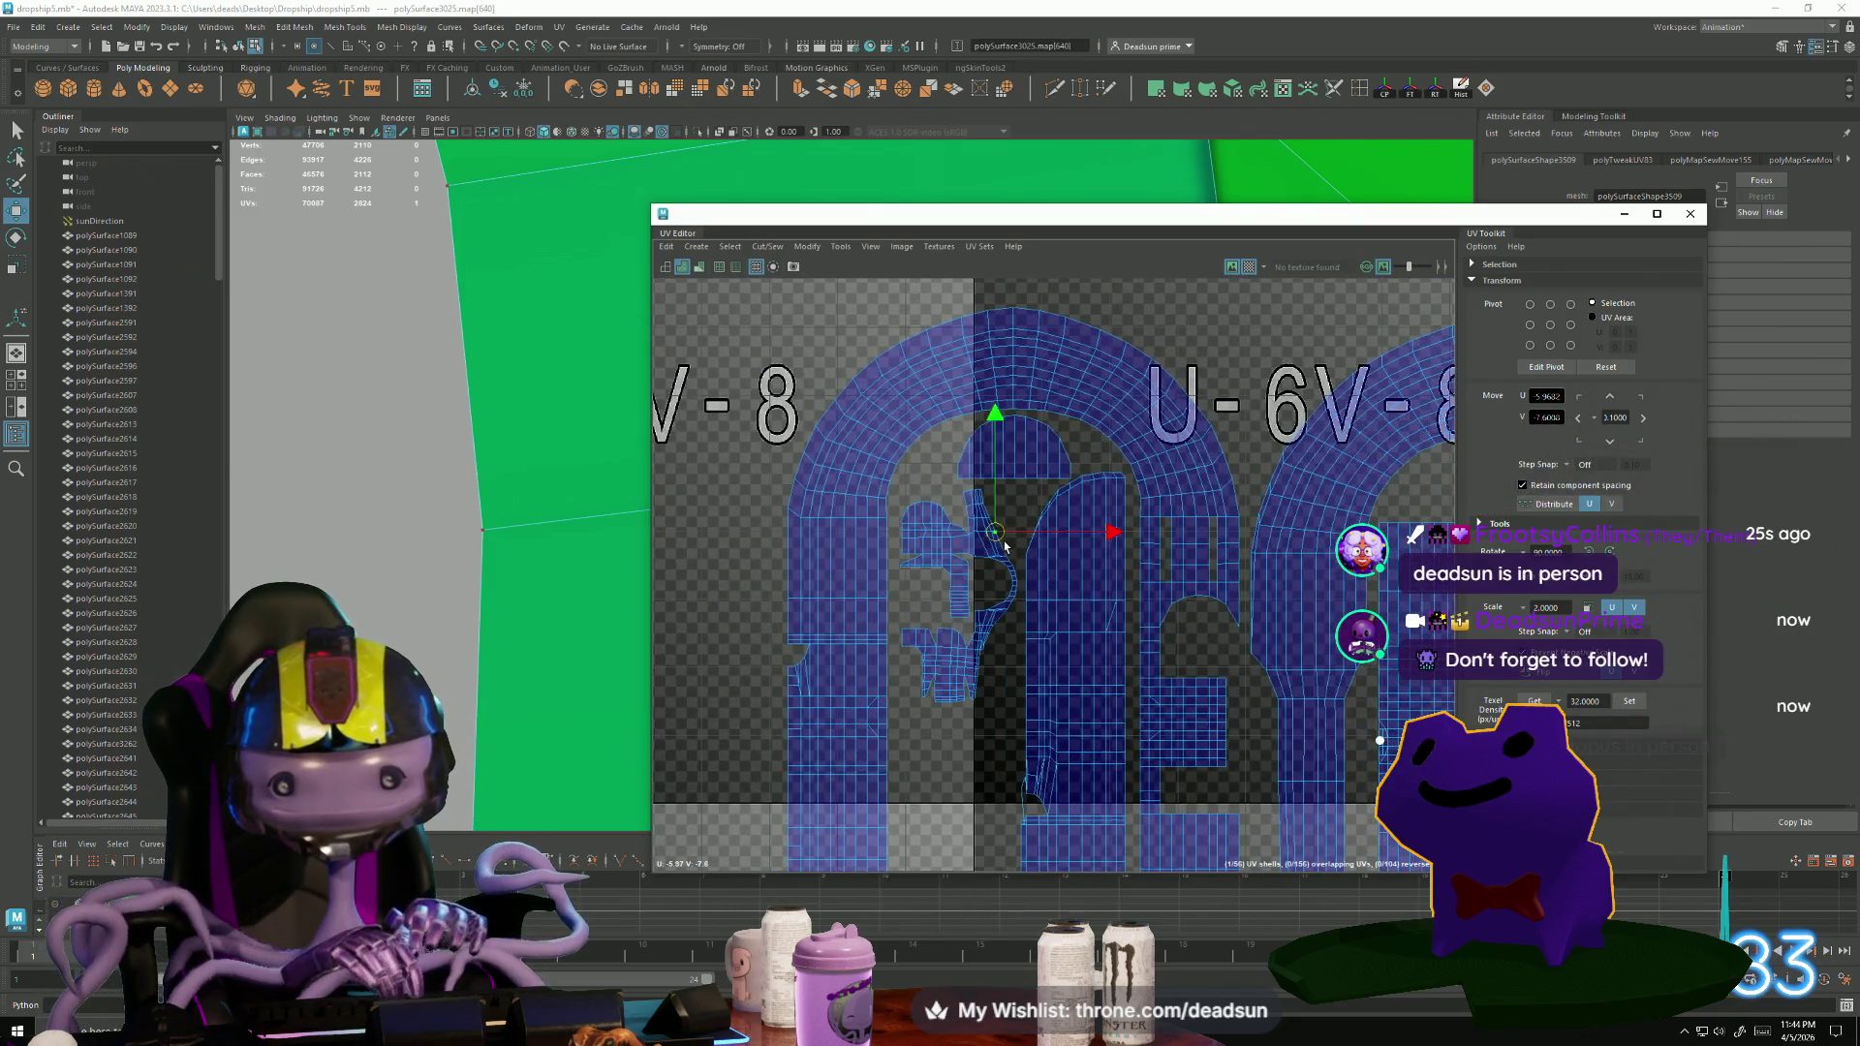
pyautogui.click(959, 596)
pyautogui.press('r')
pyautogui.moveTo(959, 596); pyautogui.dragTo(963, 605)
pyautogui.press('w')
pyautogui.press('r')
pyautogui.press('w')
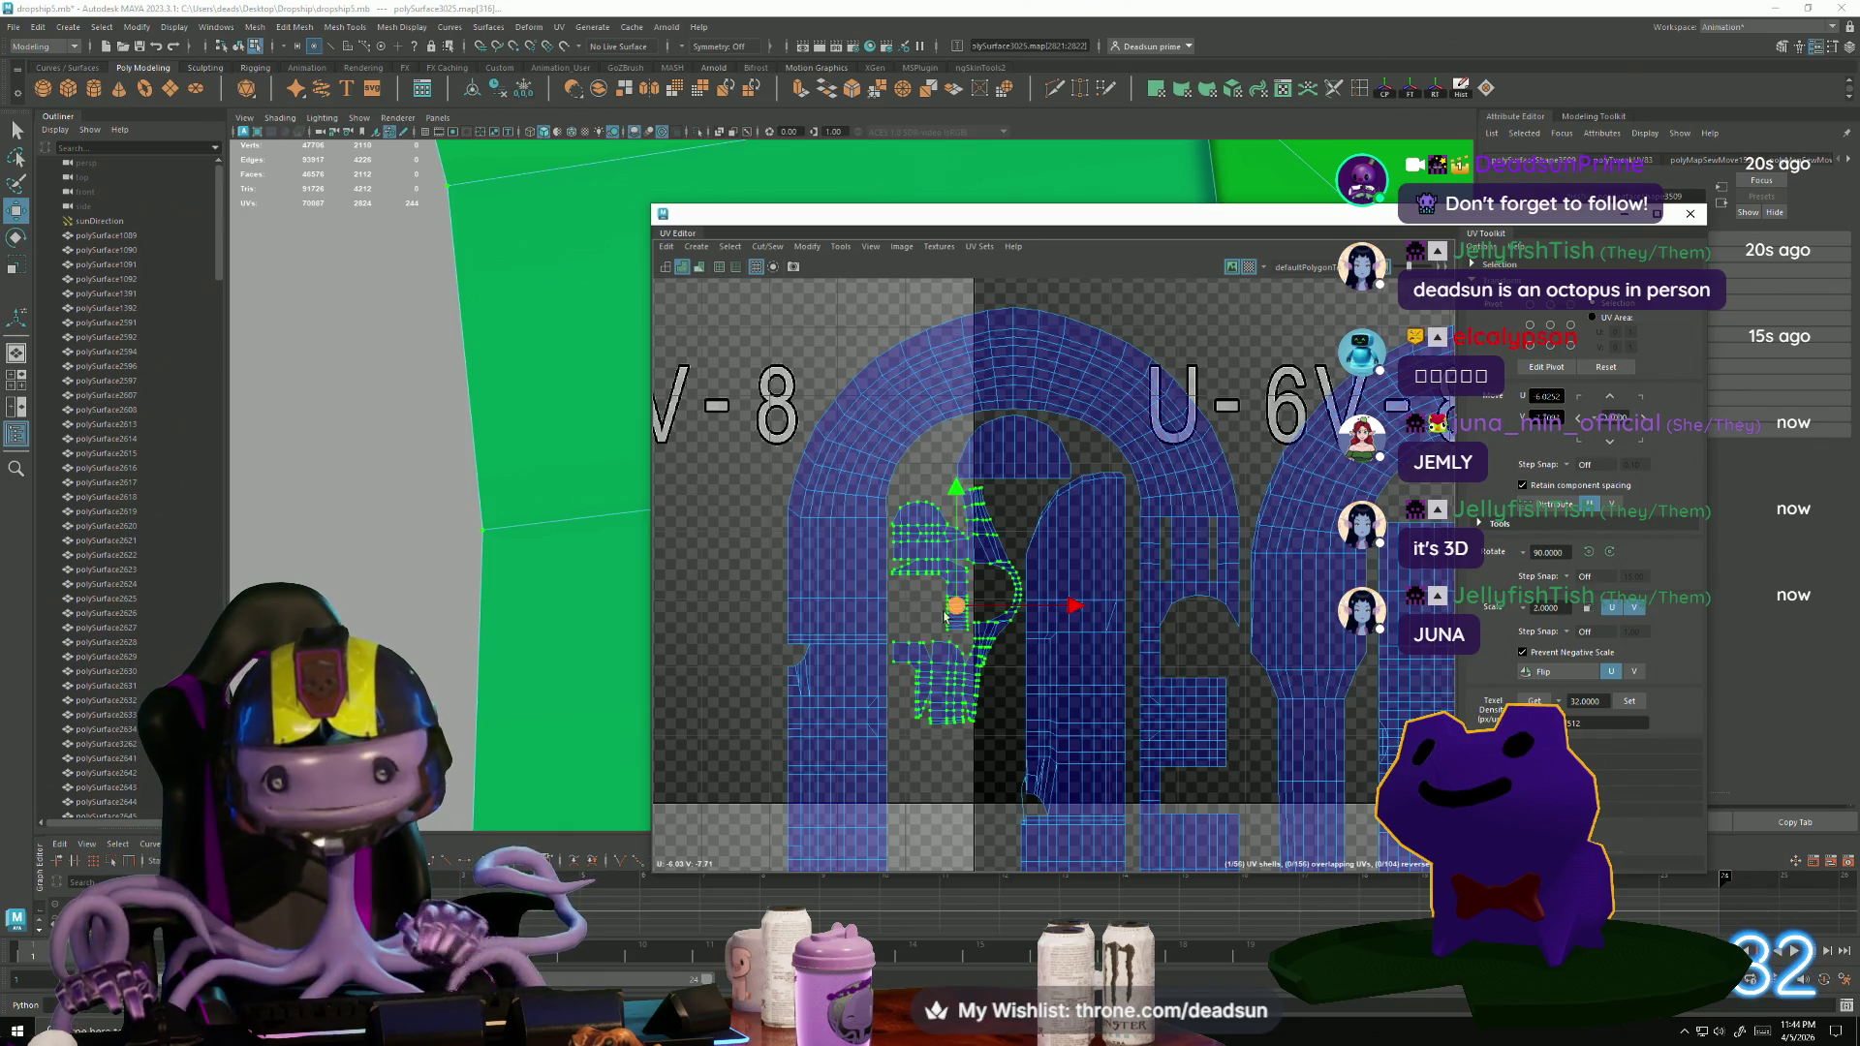
pyautogui.scroll(-3, 744, 544)
pyautogui.scroll(5, 745, 545)
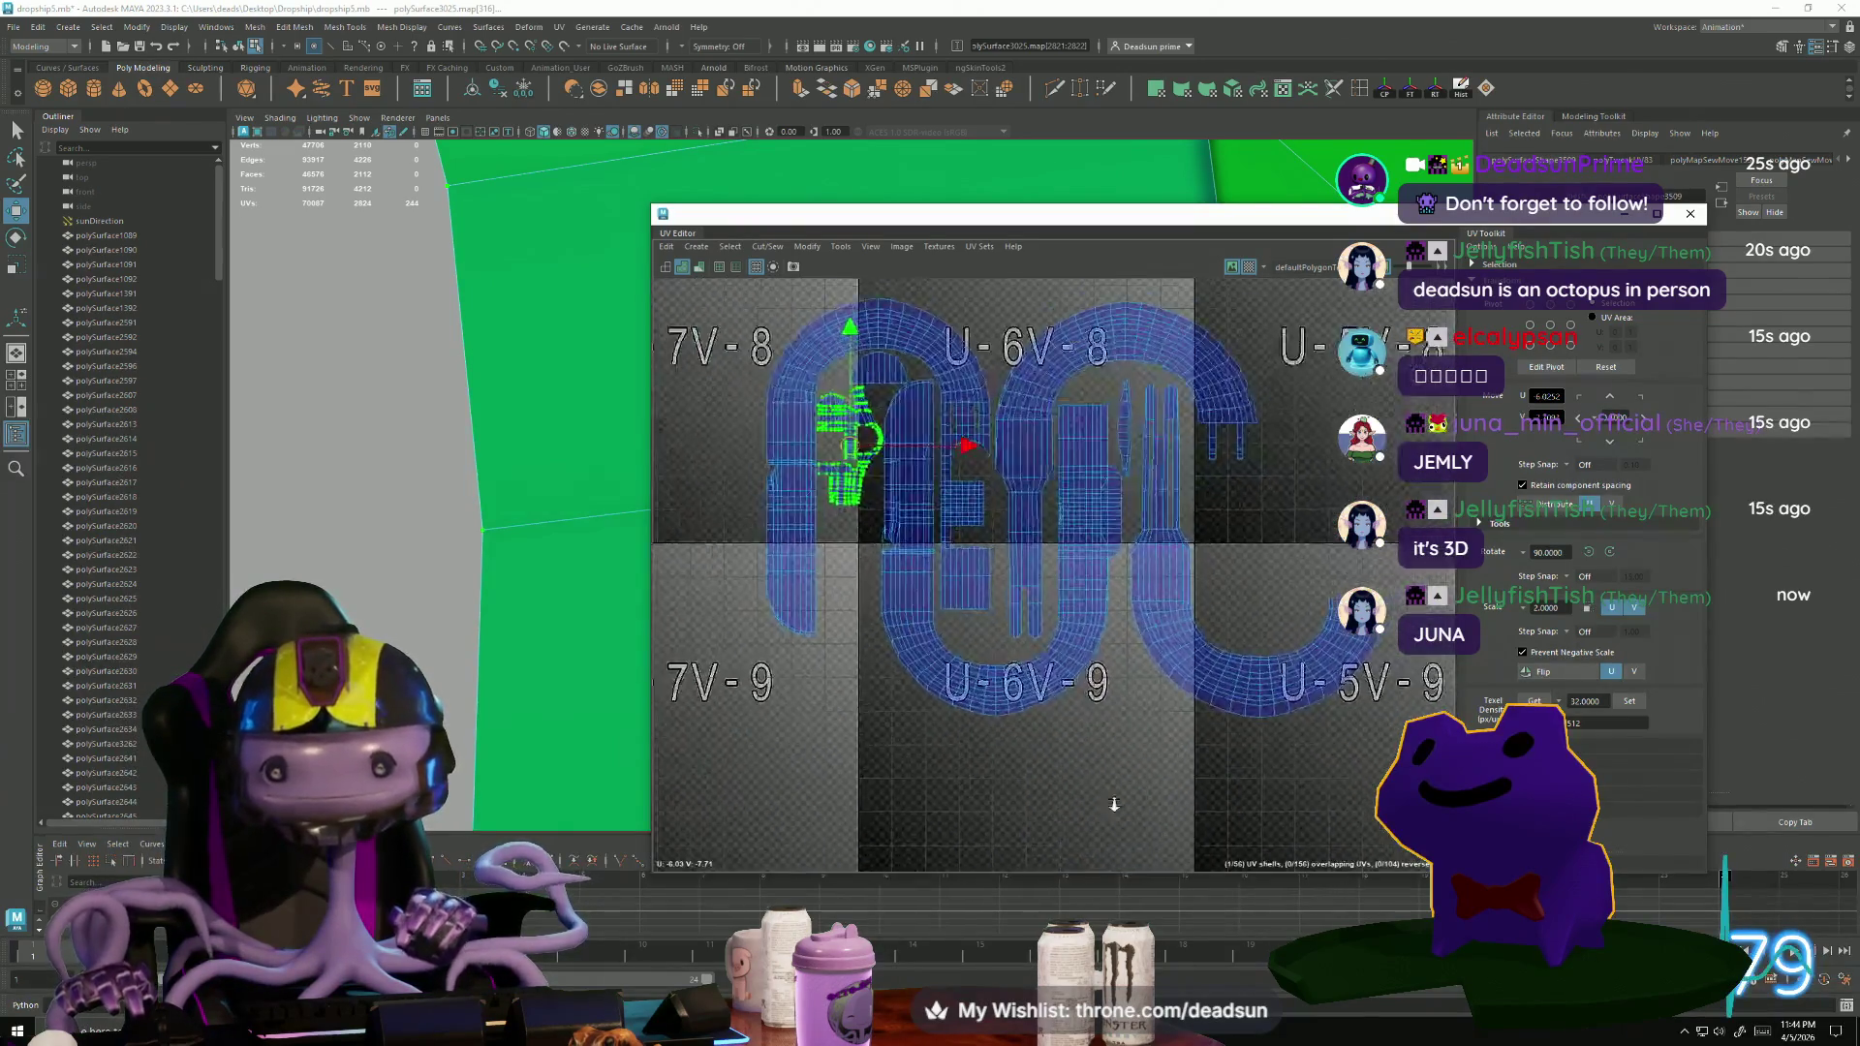
pyautogui.scroll(-5, 1054, 830)
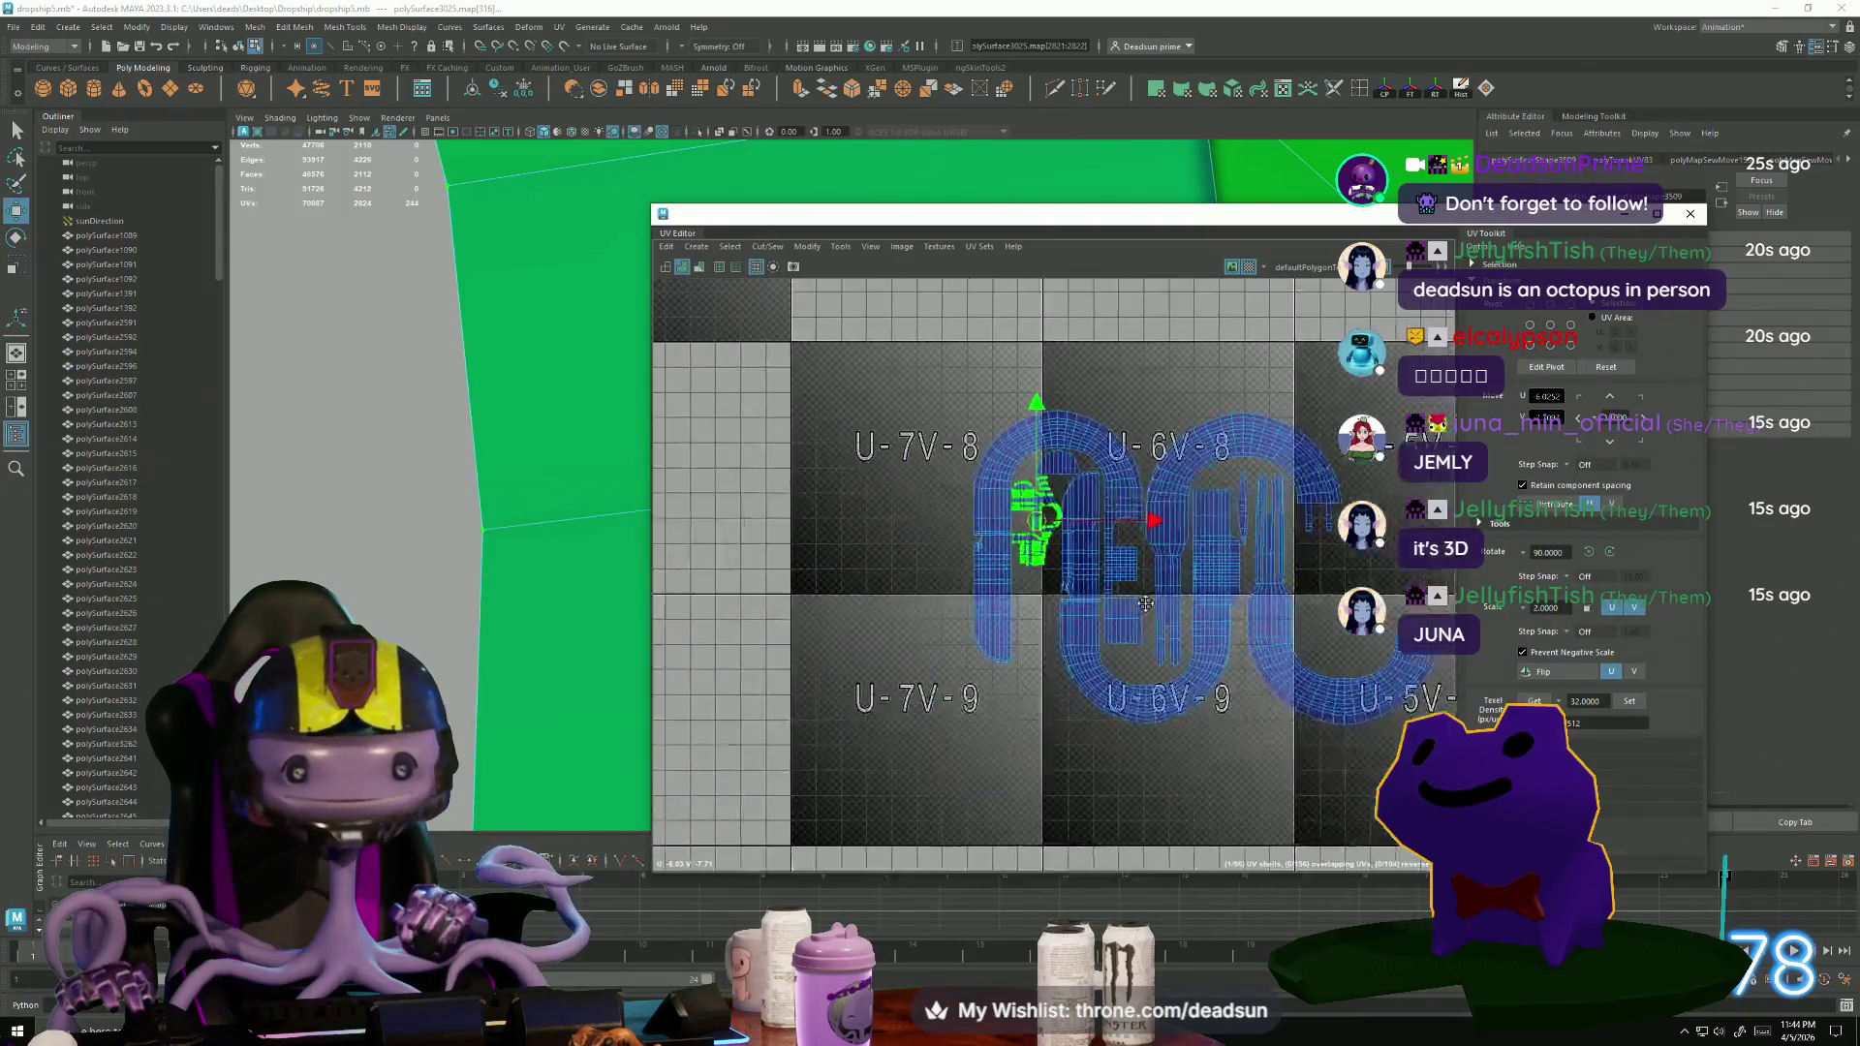
pyautogui.scroll(8, 811, 587)
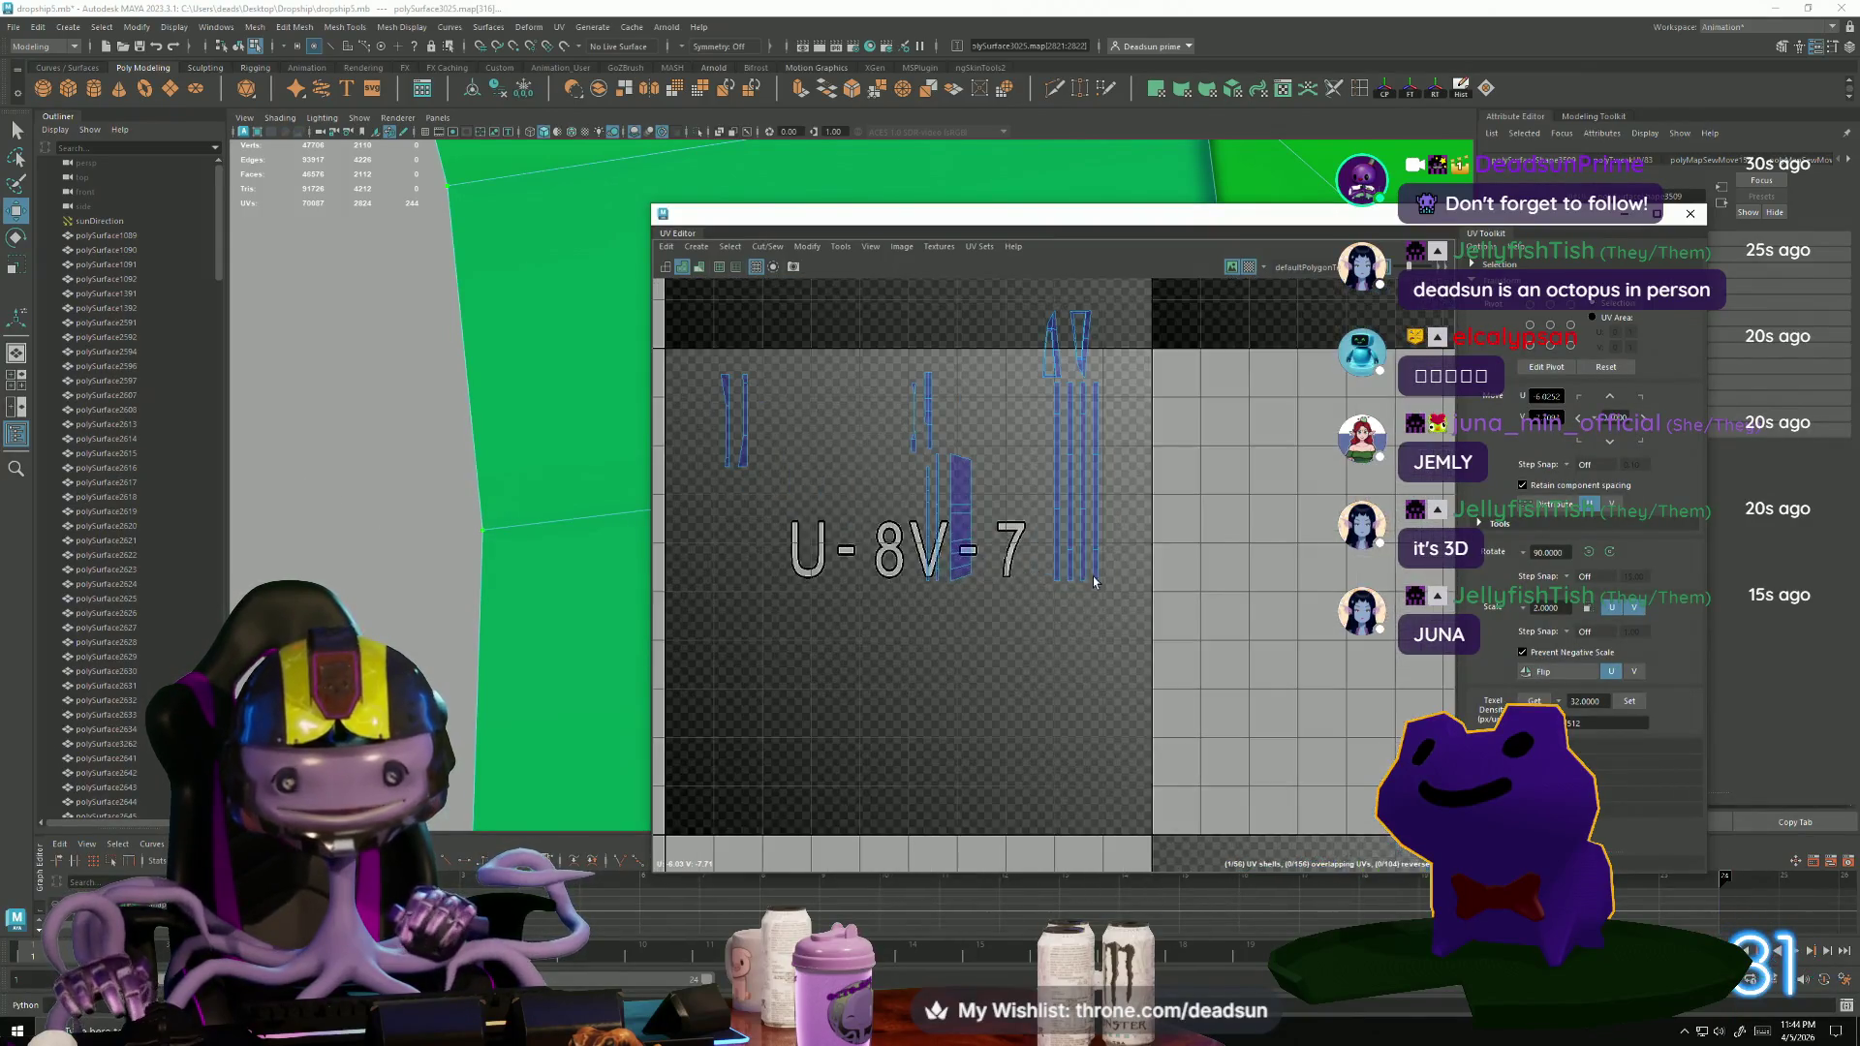
# Select an edge on the wide strip shell in tile U-8V-7.
pyautogui.moveTo(456, 407)
pyautogui.keyDown('alt'); pyautogui.mouseDown()
pyautogui.moveTo(319, 316)
pyautogui.moveTo(429, 402)
pyautogui.moveTo(471, 382)
pyautogui.moveTo(465, 598)
pyautogui.moveTo(475, 490)
pyautogui.moveTo(610, 541)
pyautogui.mouseUp(); pyautogui.keyUp('alt')
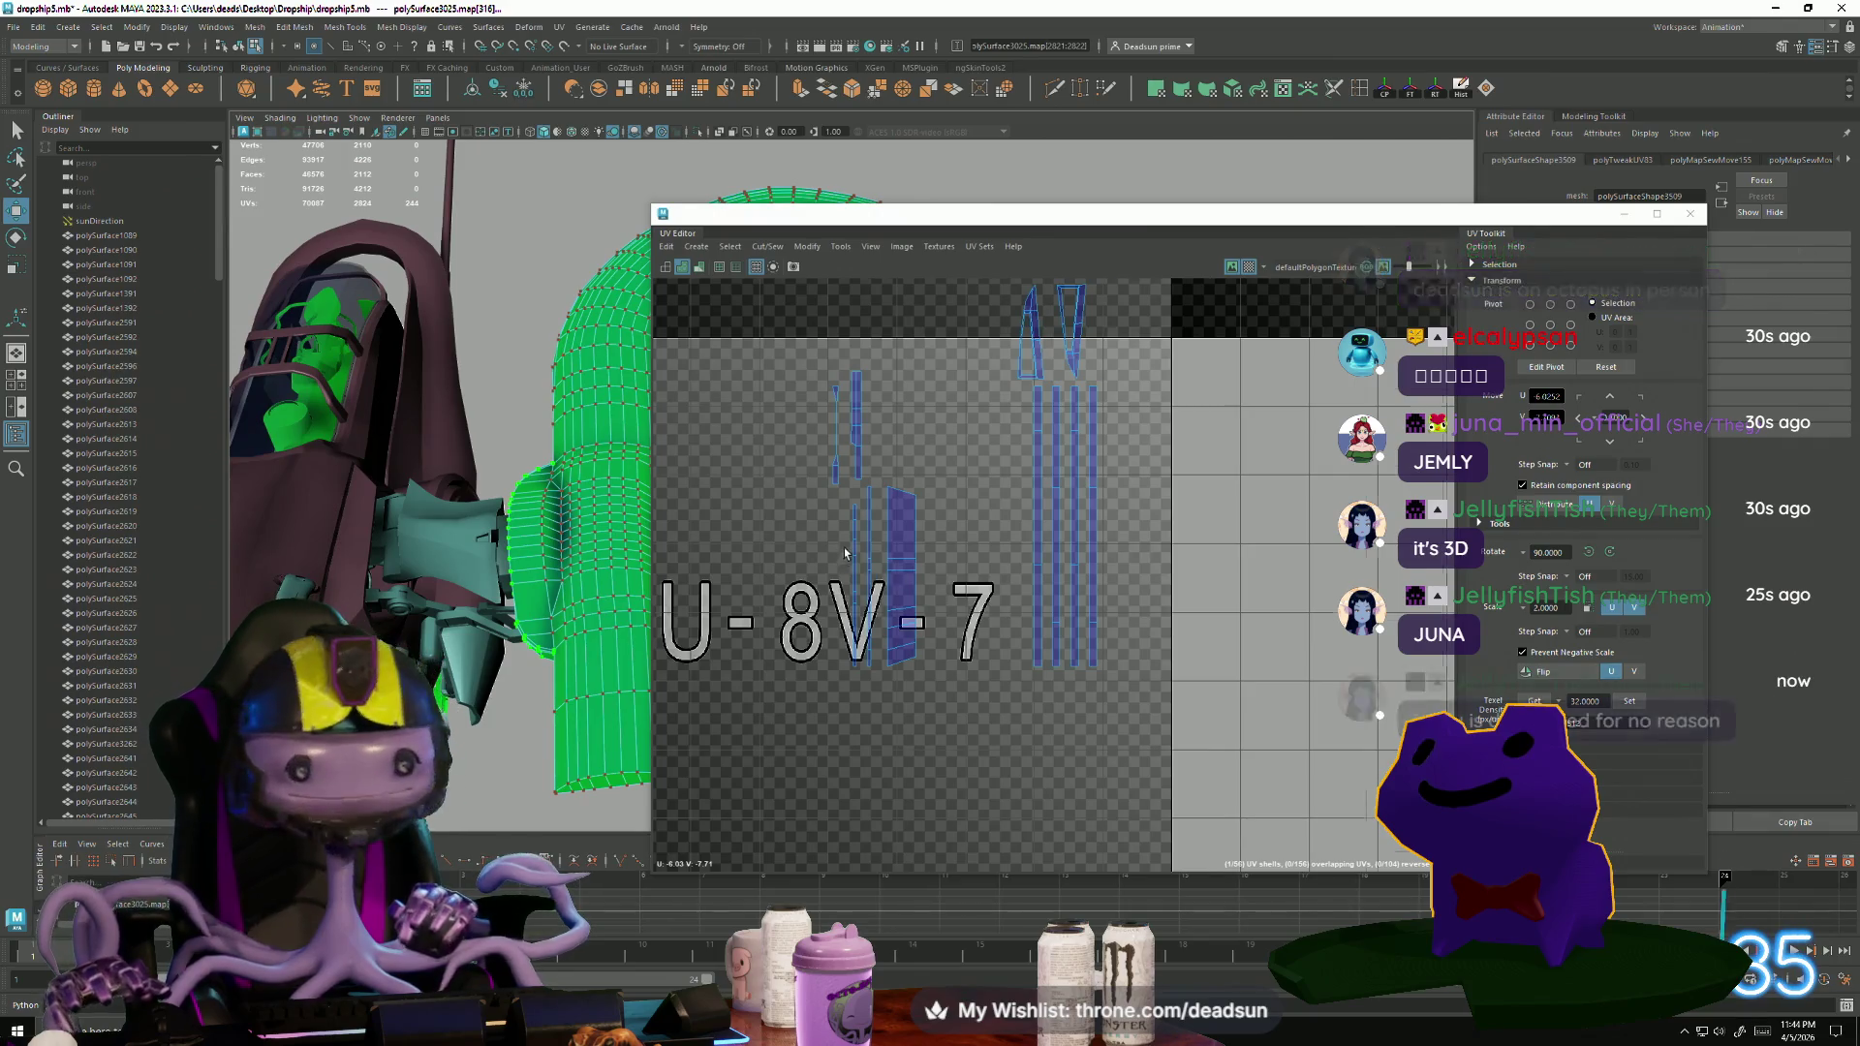
pyautogui.scroll(4, 862, 534)
pyautogui.moveTo(948, 453); pyautogui.dragTo(950, 416, button='right')
pyautogui.click(949, 489)
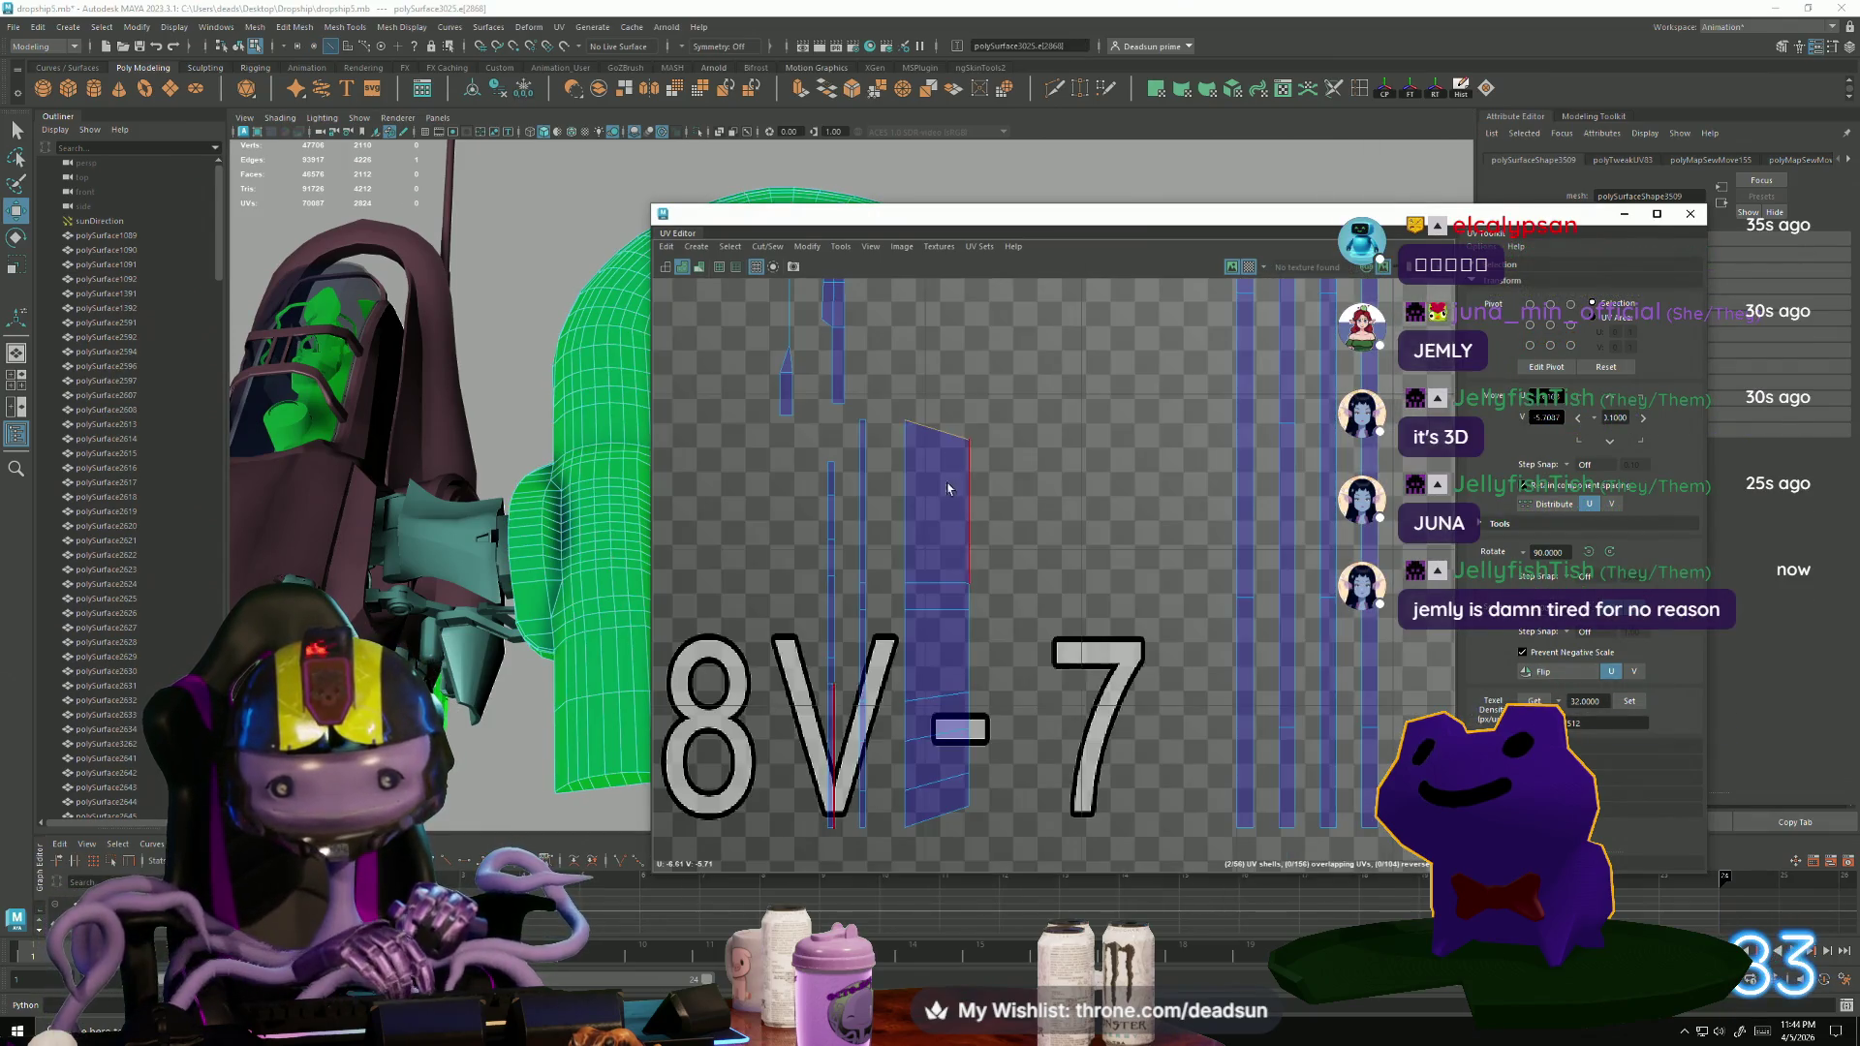
pyautogui.scroll(-6, 979, 465)
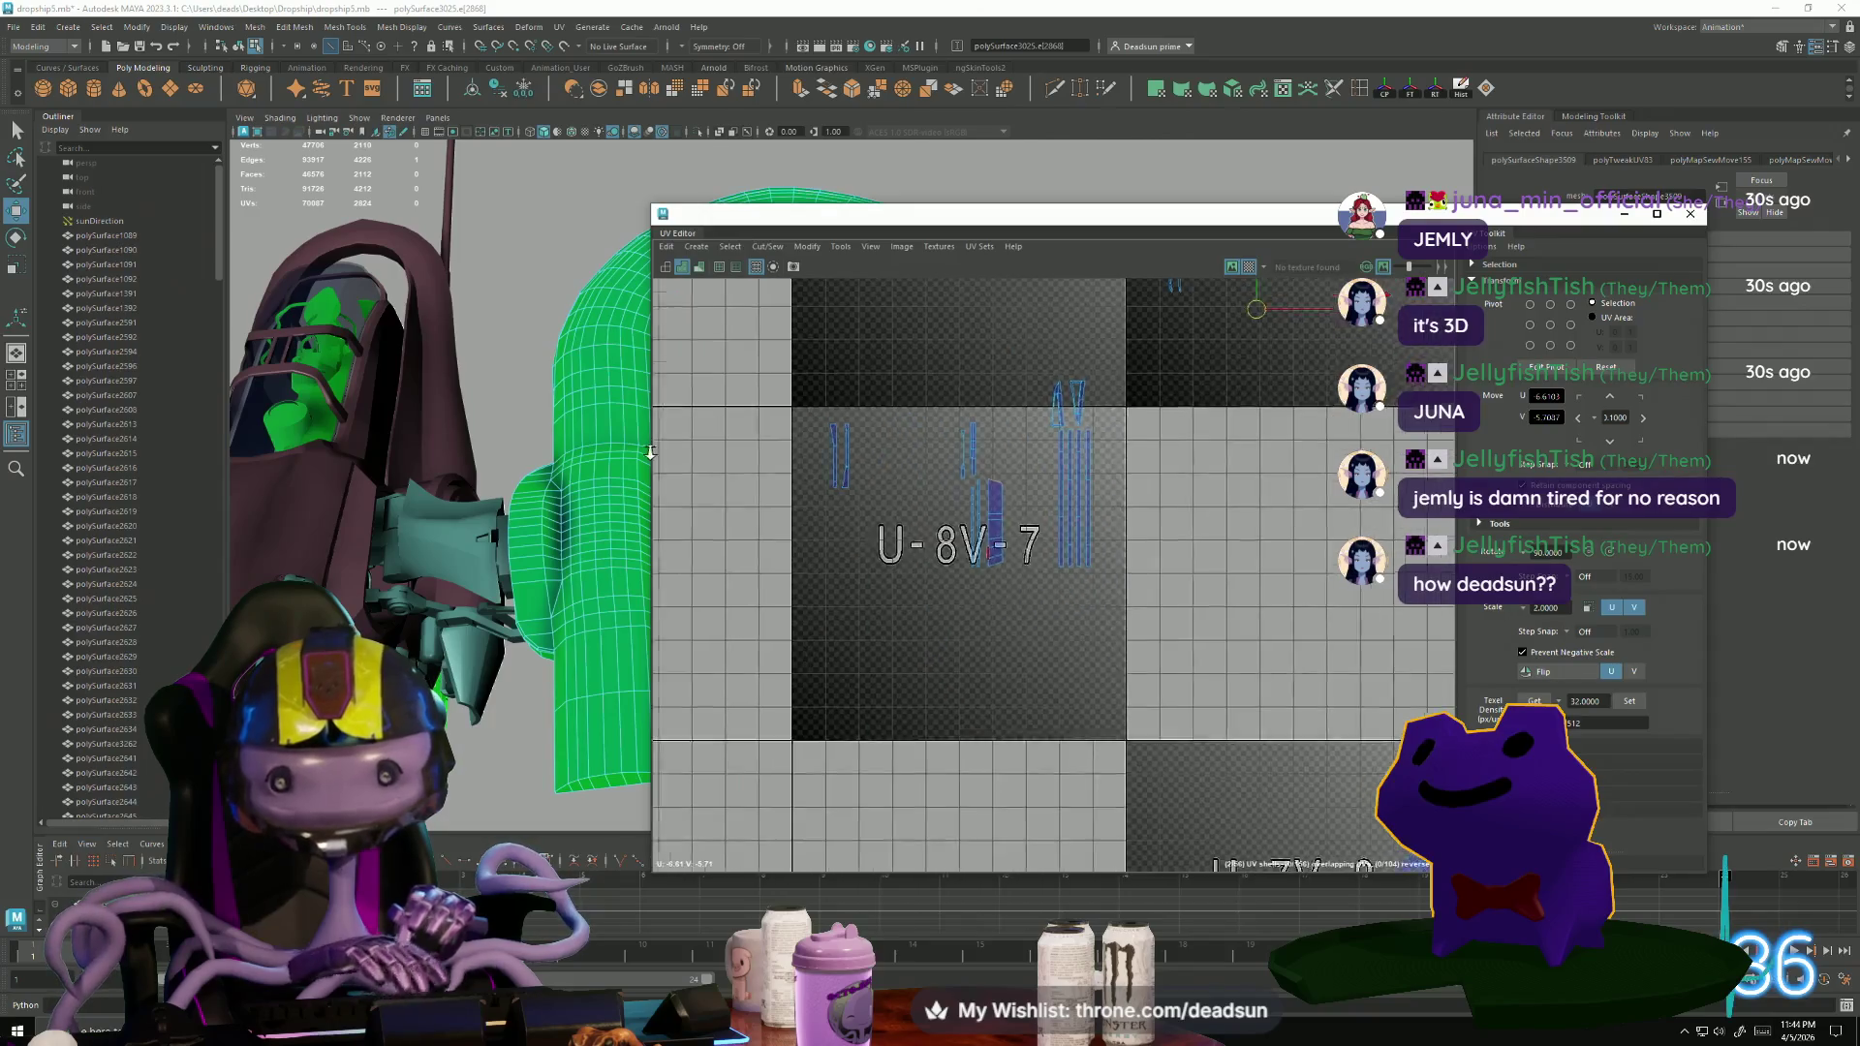
pyautogui.moveTo(690, 507)
pyautogui.keyDown('alt'); pyautogui.mouseDown(button='middle')
pyautogui.moveTo(823, 620)
pyautogui.moveTo(917, 649)
pyautogui.moveTo(1061, 537)
pyautogui.mouseUp(button='middle'); pyautogui.keyUp('alt')
pyautogui.scroll(4, 916, 649)
pyautogui.scroll(-1, 917, 649)
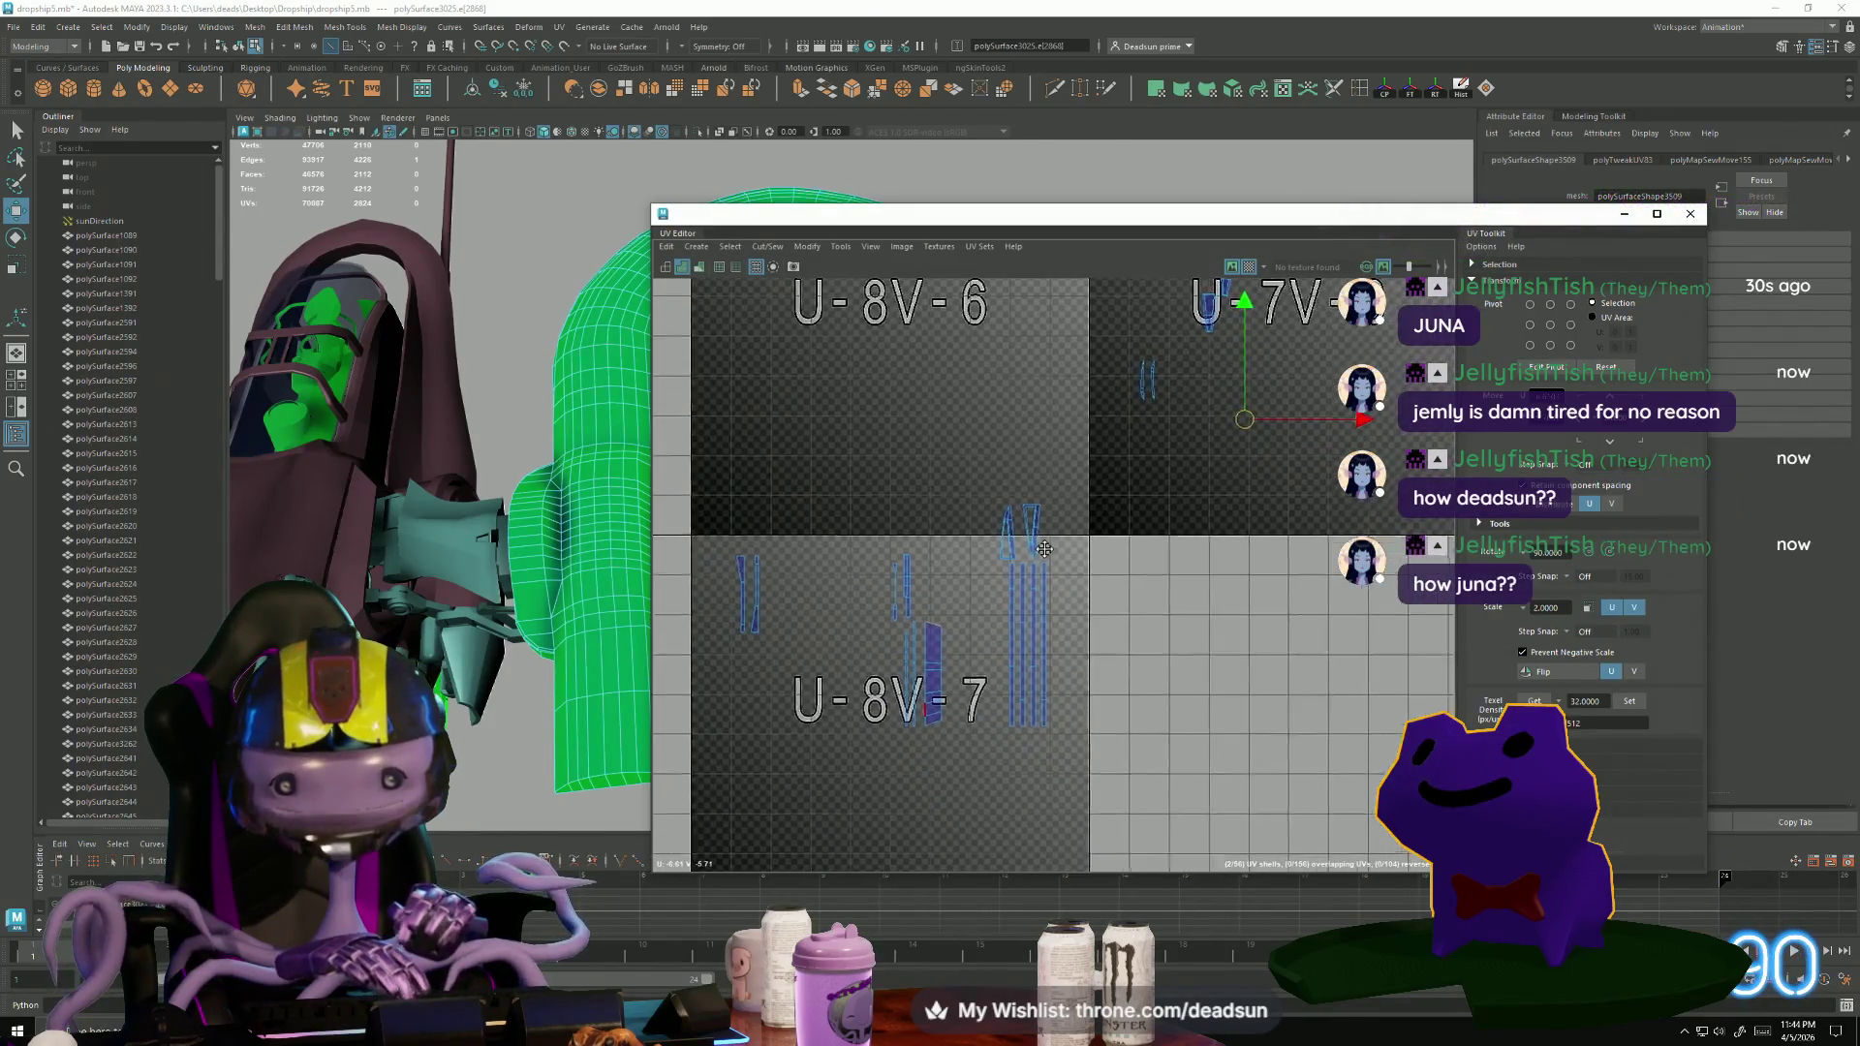
# Sew the chosen edge to merge the shells, then undo the sew and clear the selection.
pyautogui.click(767, 246)
pyautogui.click(780, 371)
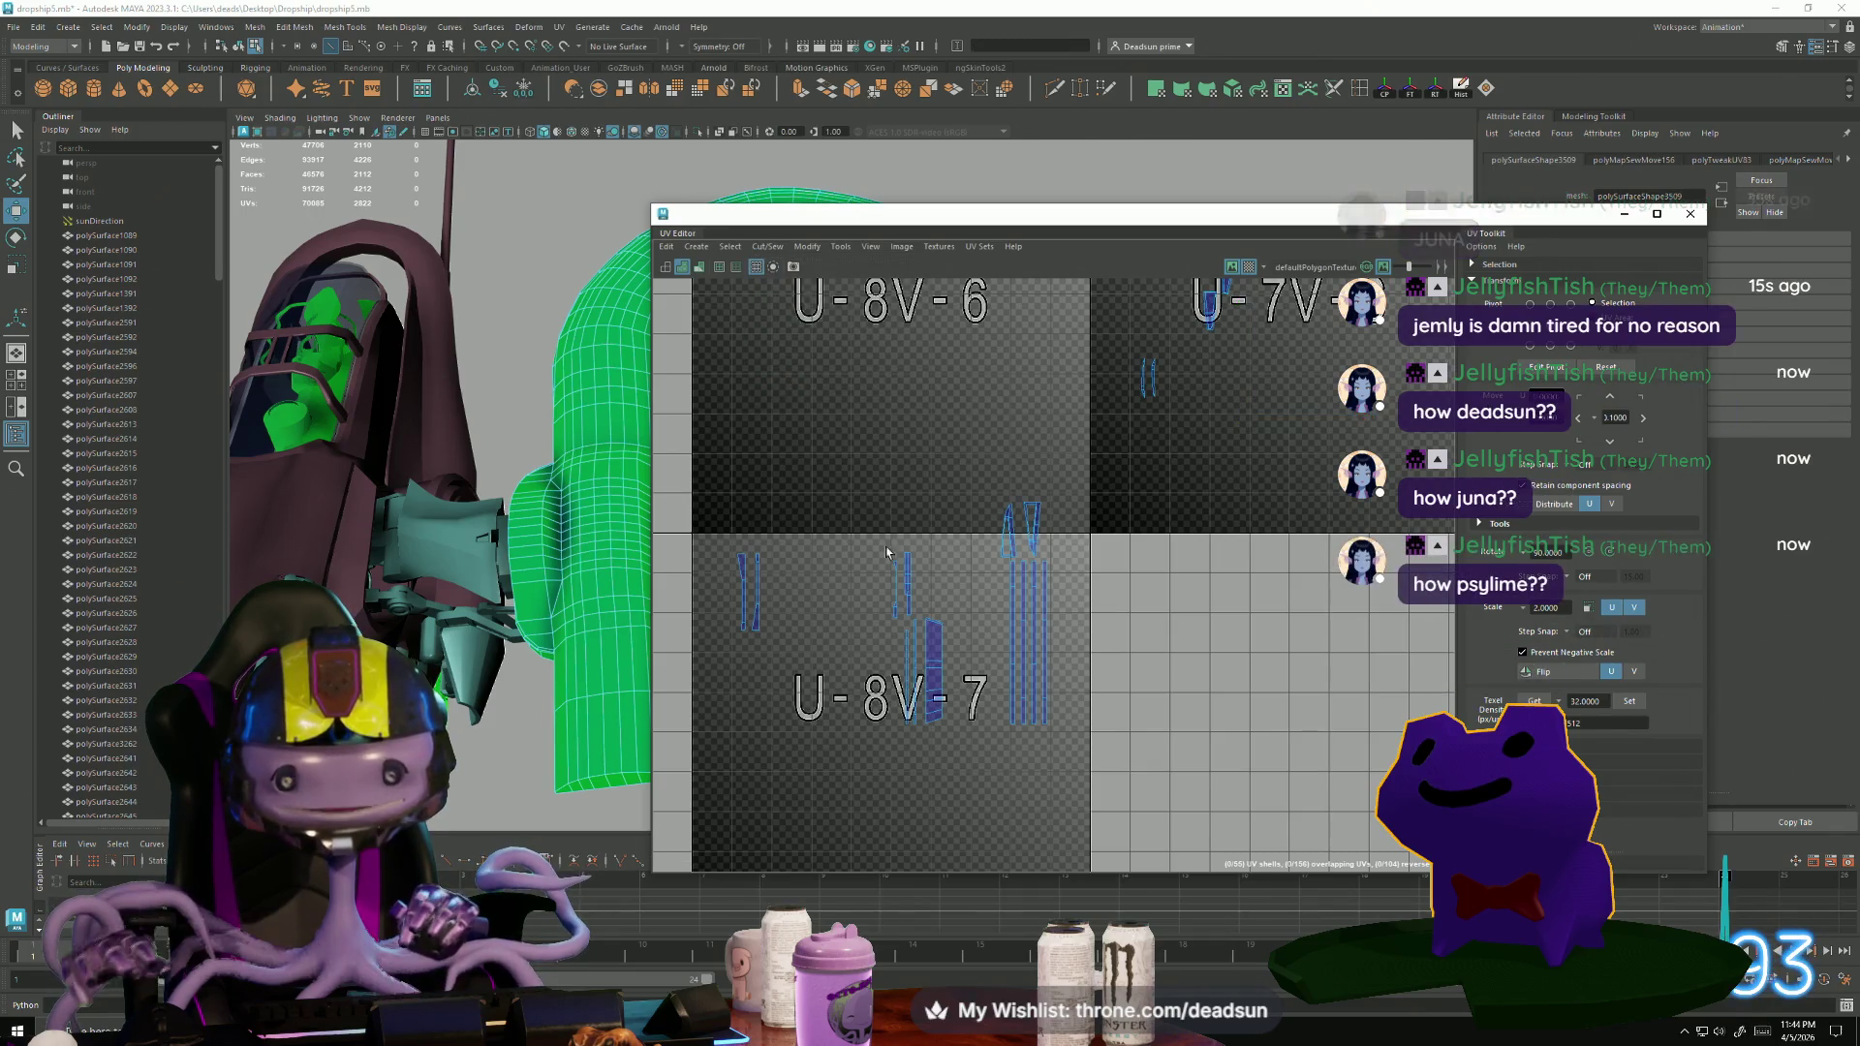
pyautogui.keyDown('ctrl'); pyautogui.click(935, 628); pyautogui.keyUp('ctrl')
pyautogui.scroll(-5, 1075, 852)
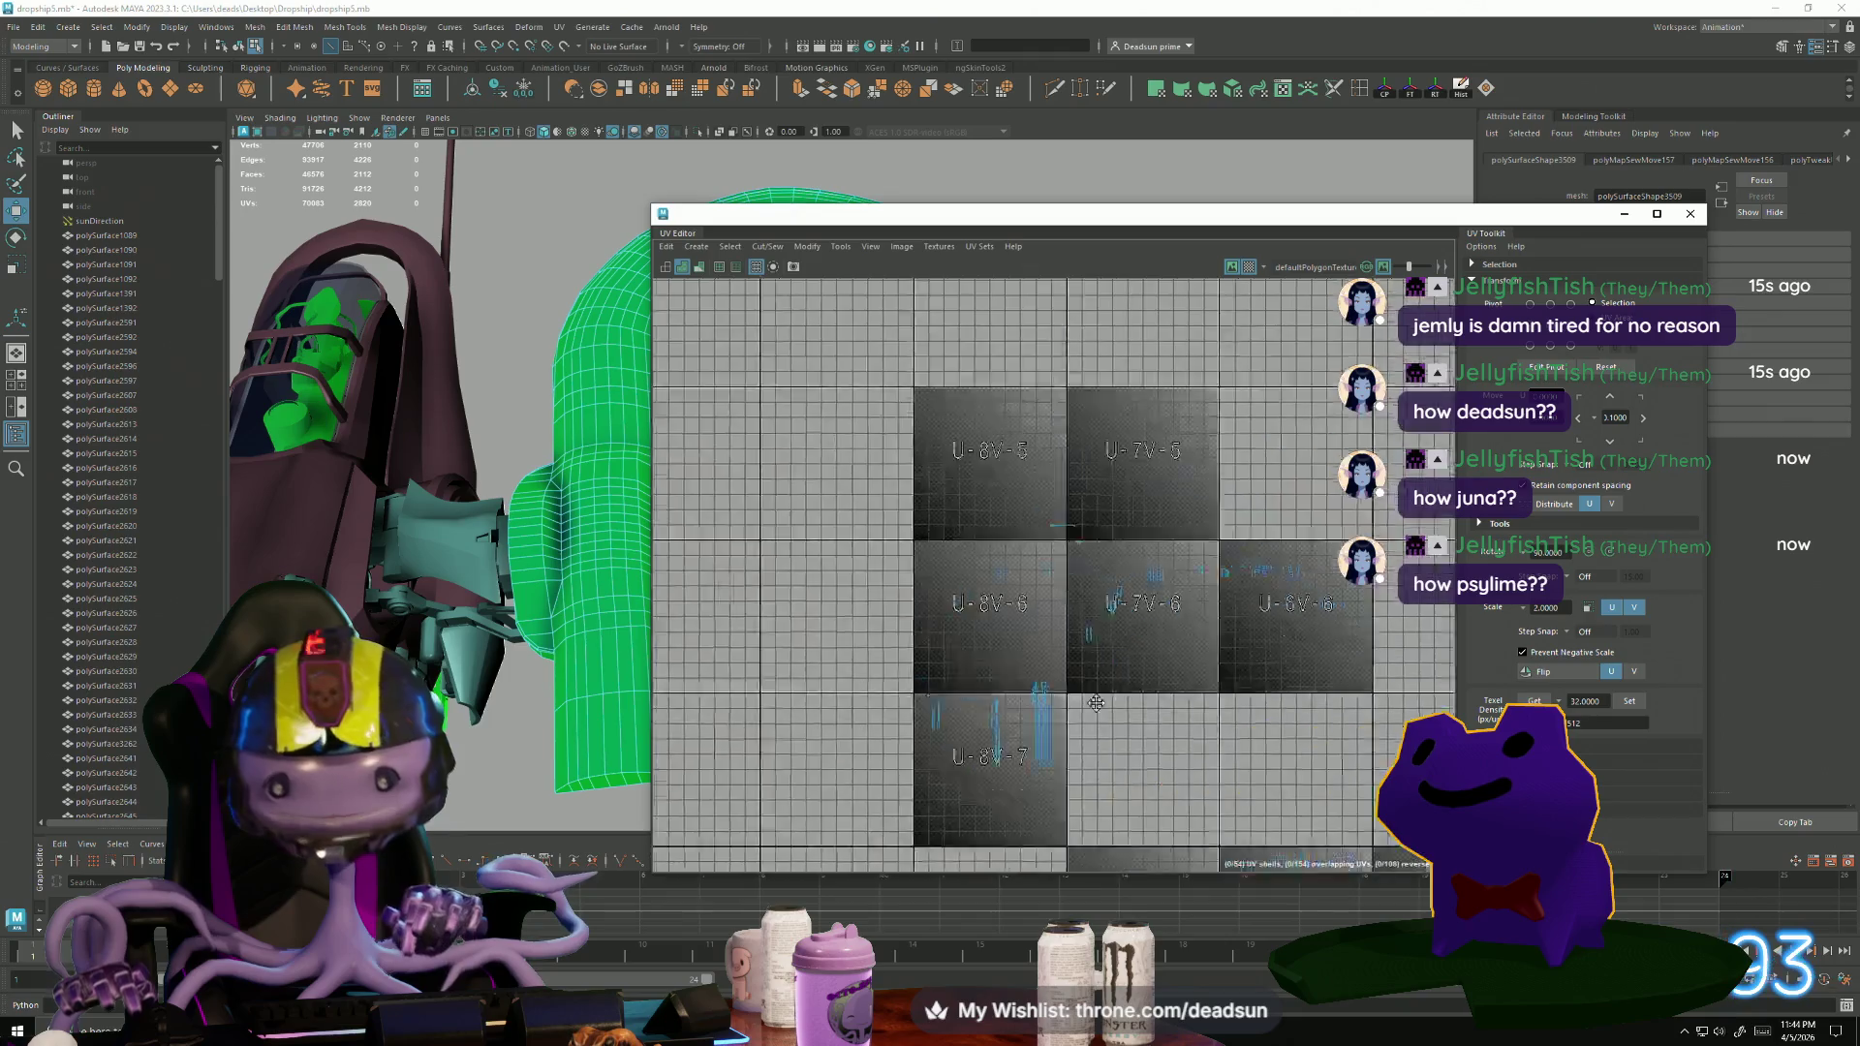
pyautogui.scroll(4, 976, 511)
pyautogui.hotkey('ctrl', 'z')
pyautogui.scroll(-3, 922, 613)
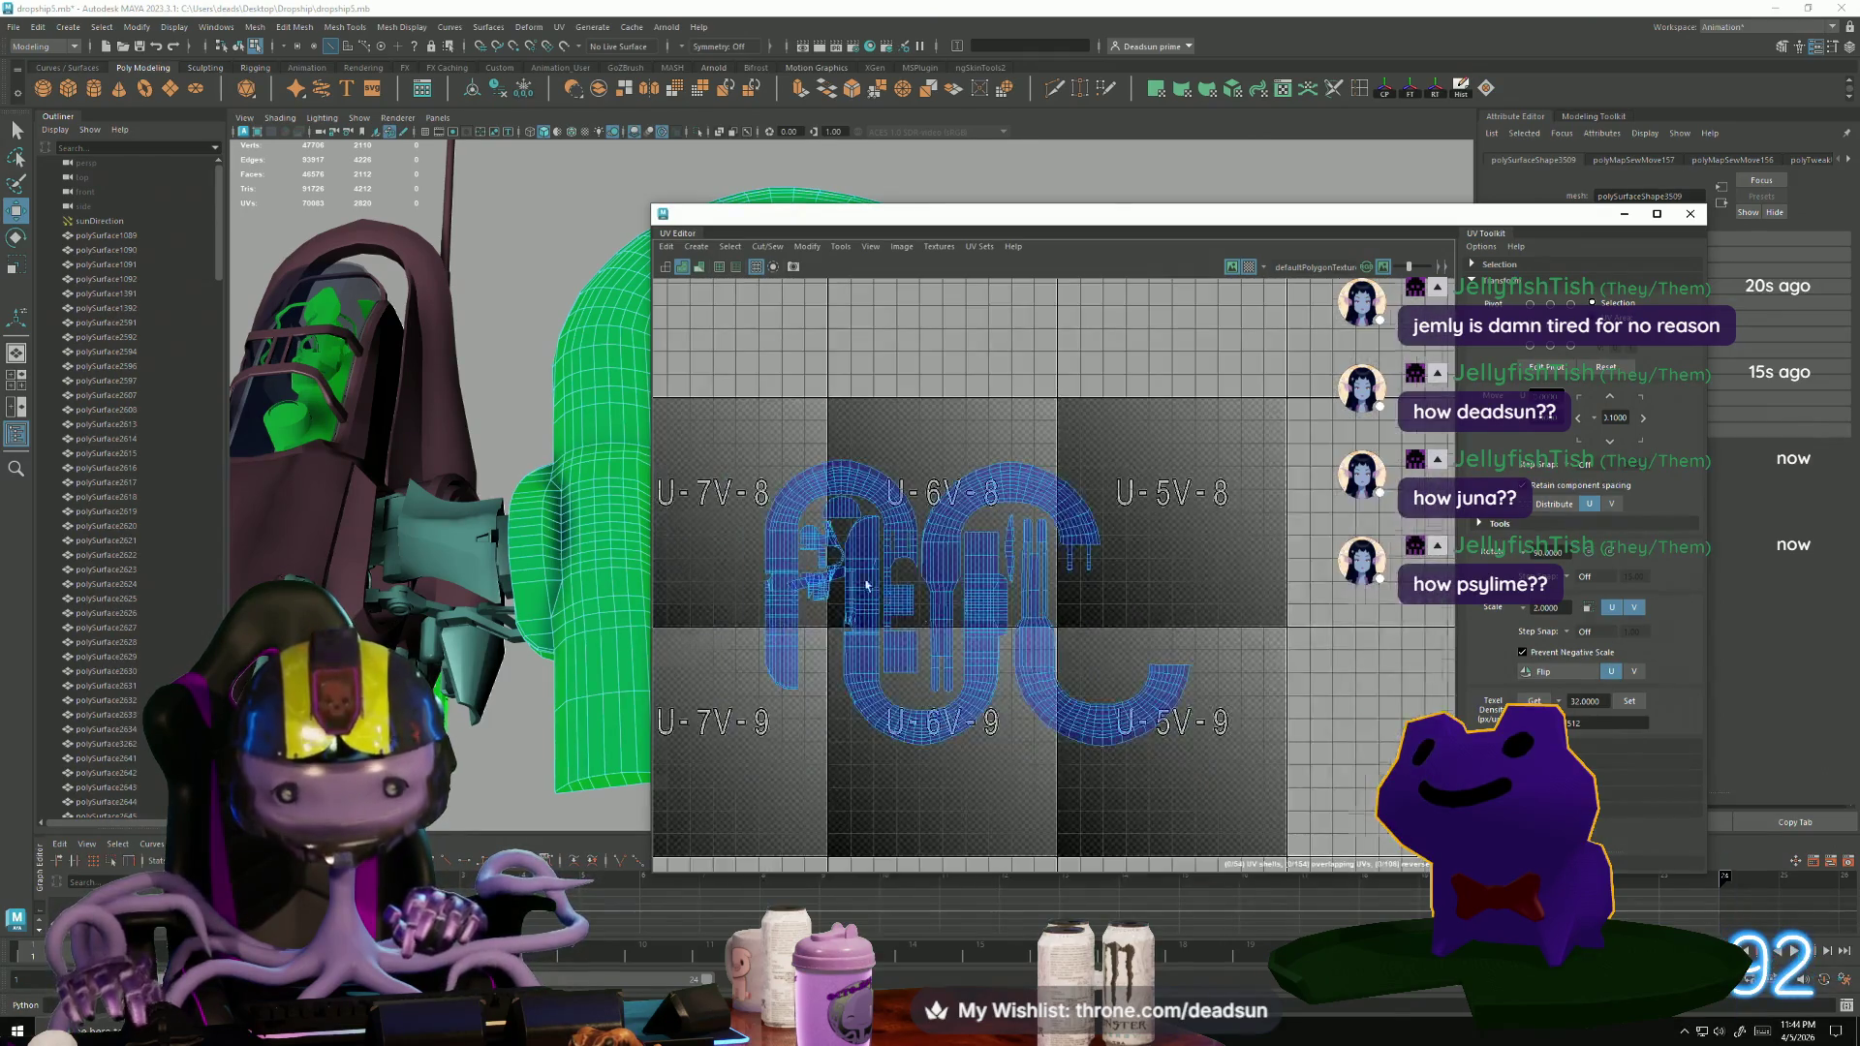
pyautogui.scroll(3, 872, 600)
pyautogui.scroll(4, 841, 562)
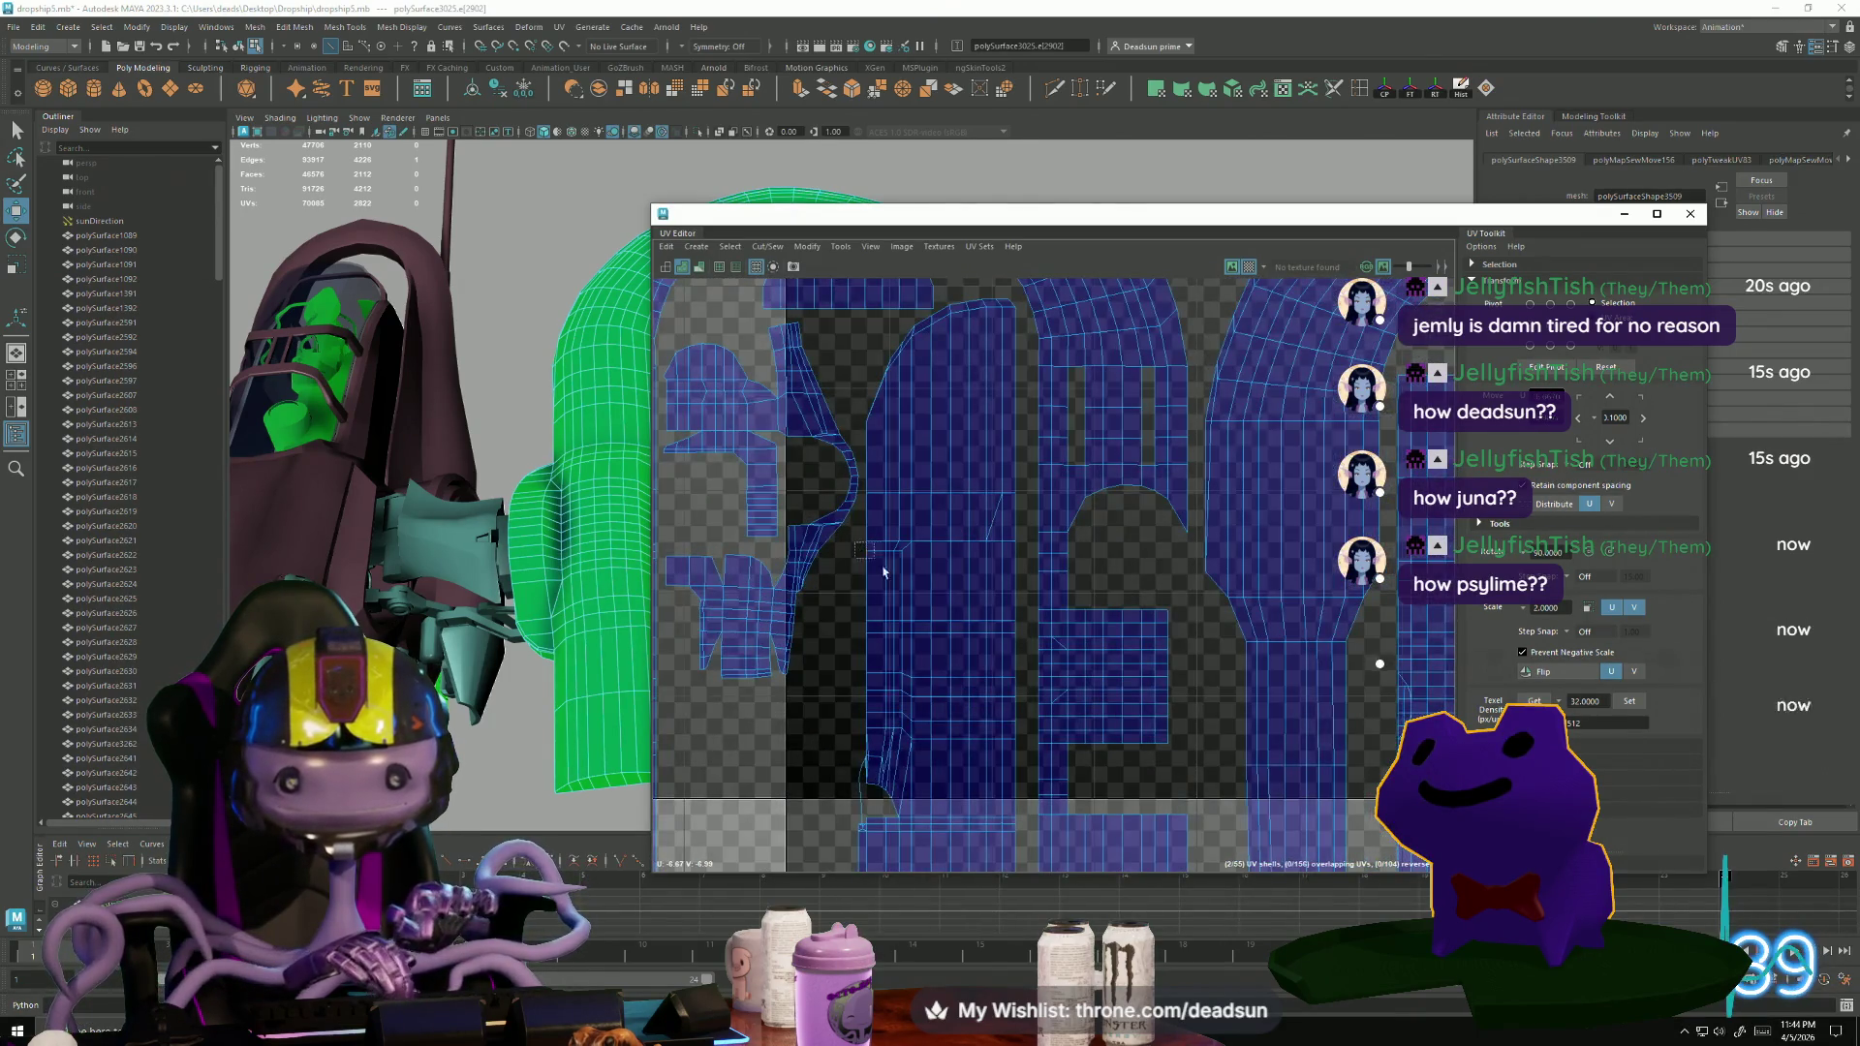
pyautogui.scroll(-8, 884, 572)
pyautogui.click(1114, 658)
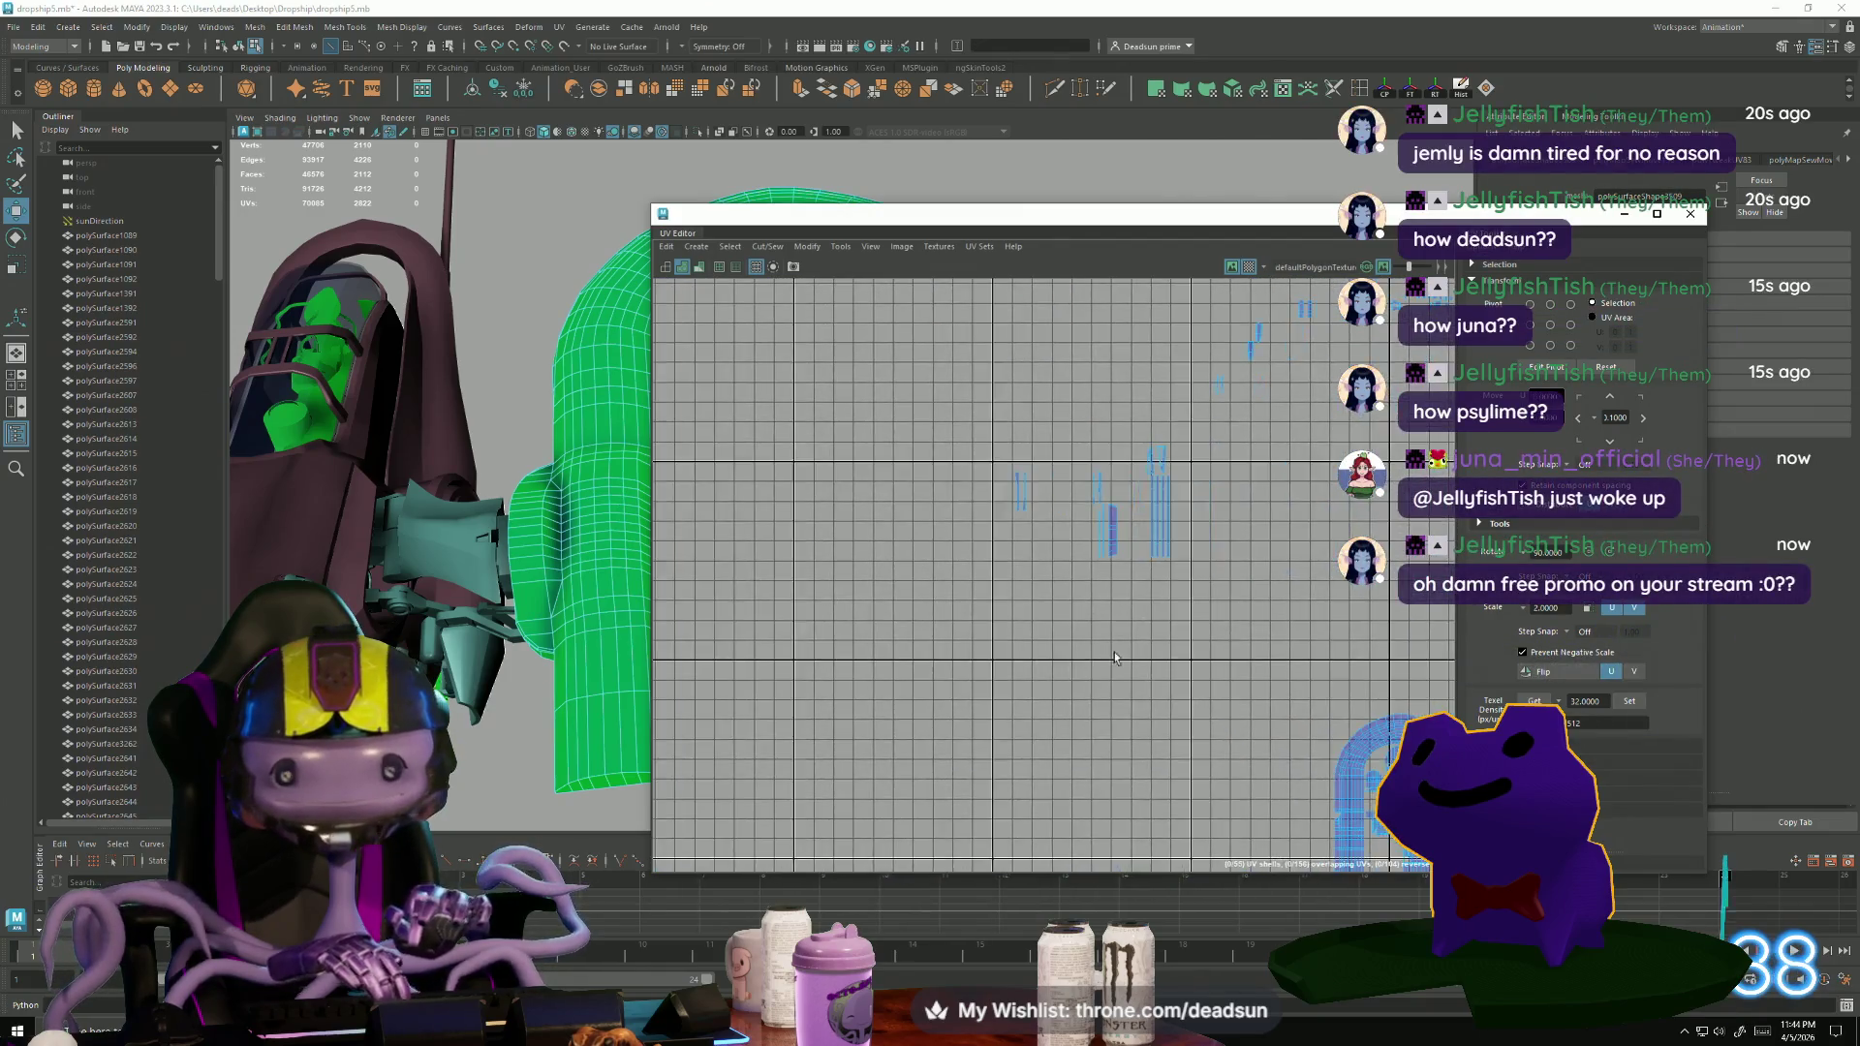
# Select the wide strip shell's right edge, then reframe the U-8V-7 strips and deselect.
pyautogui.scroll(5, 1051, 480)
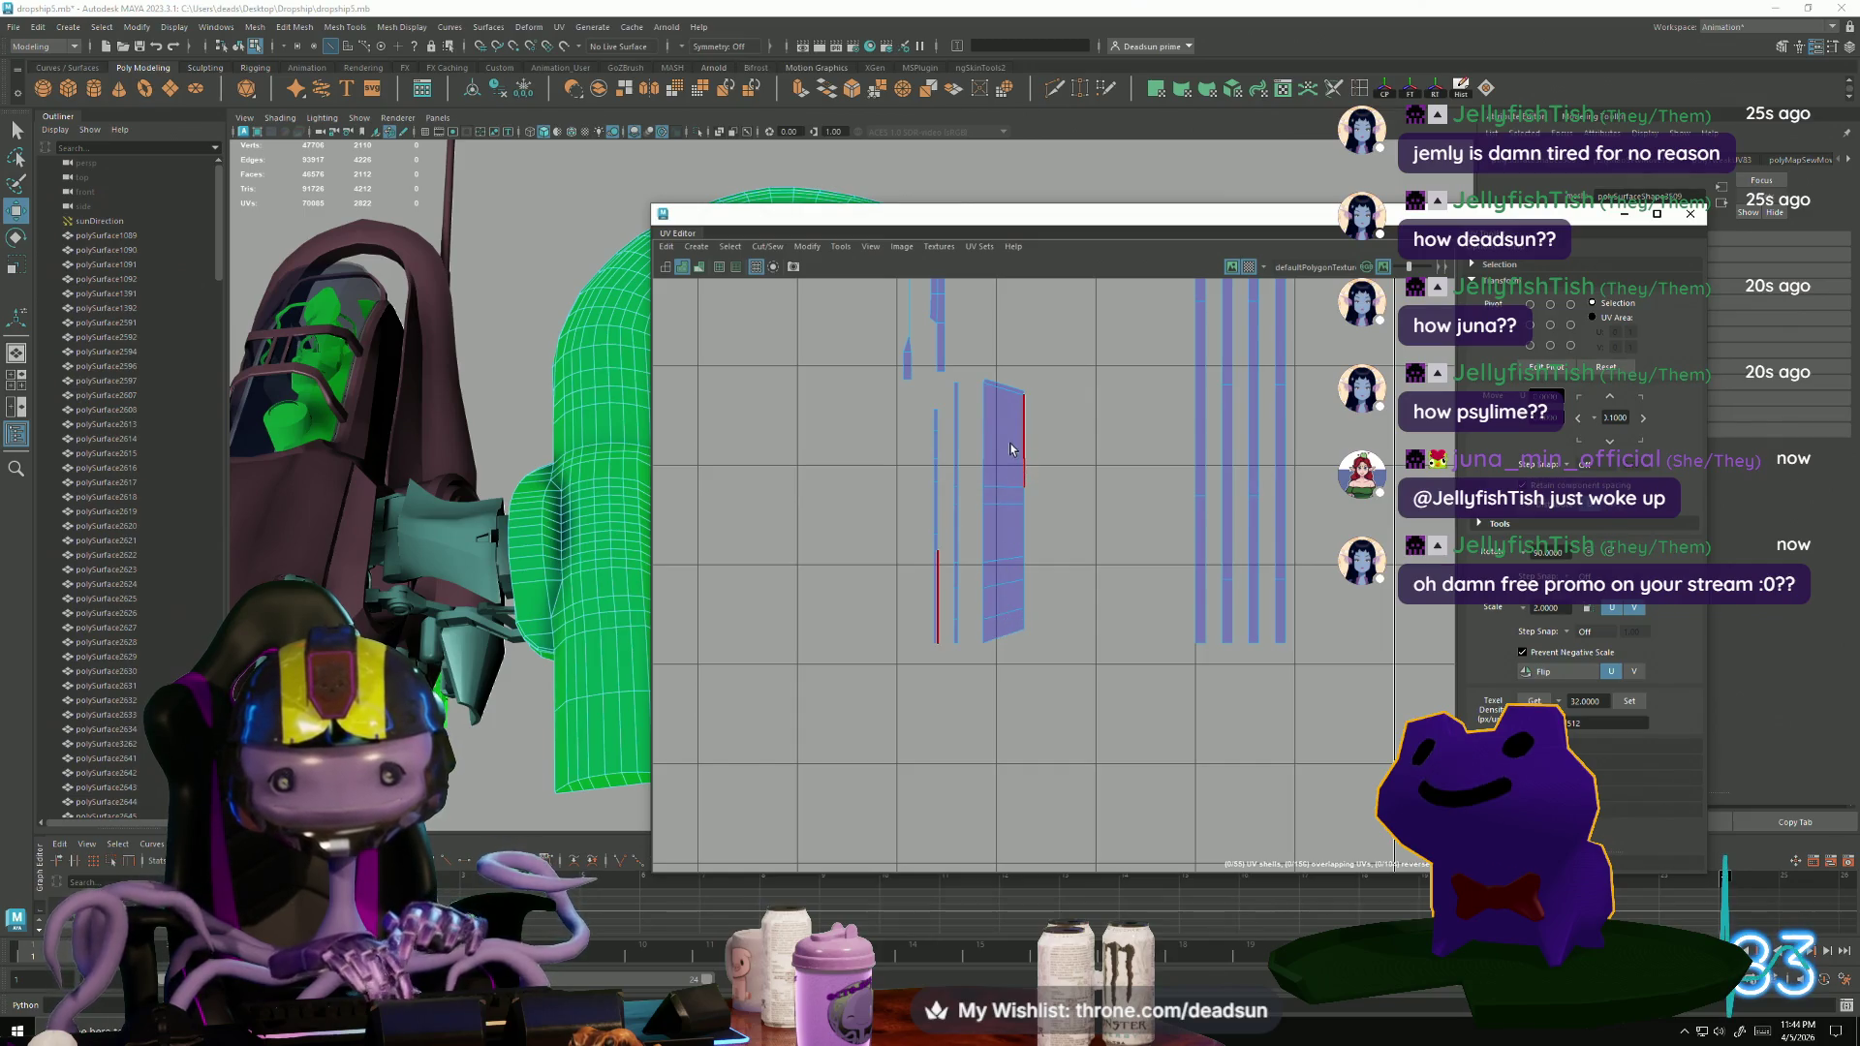
pyautogui.moveTo(1033, 621); pyautogui.dragTo(1031, 616)
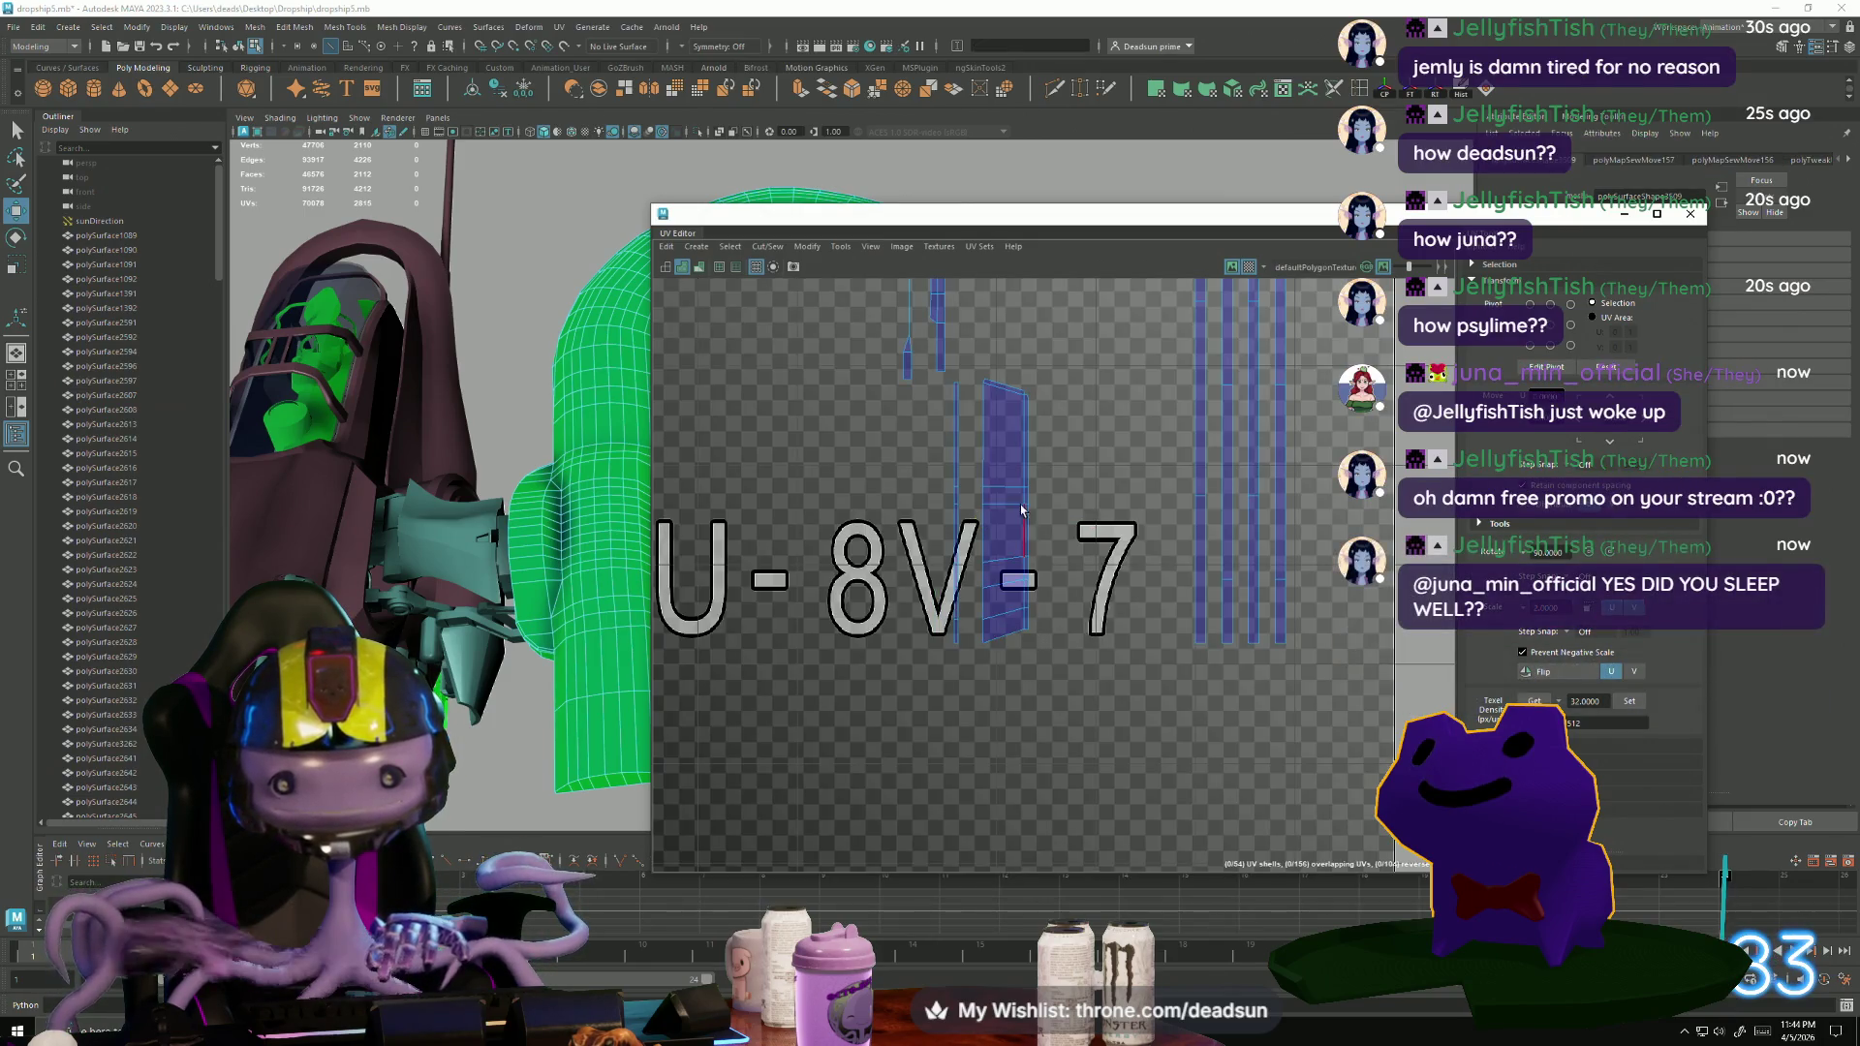
pyautogui.scroll(3, 1022, 411)
pyautogui.moveTo(1031, 403); pyautogui.dragTo(1007, 582)
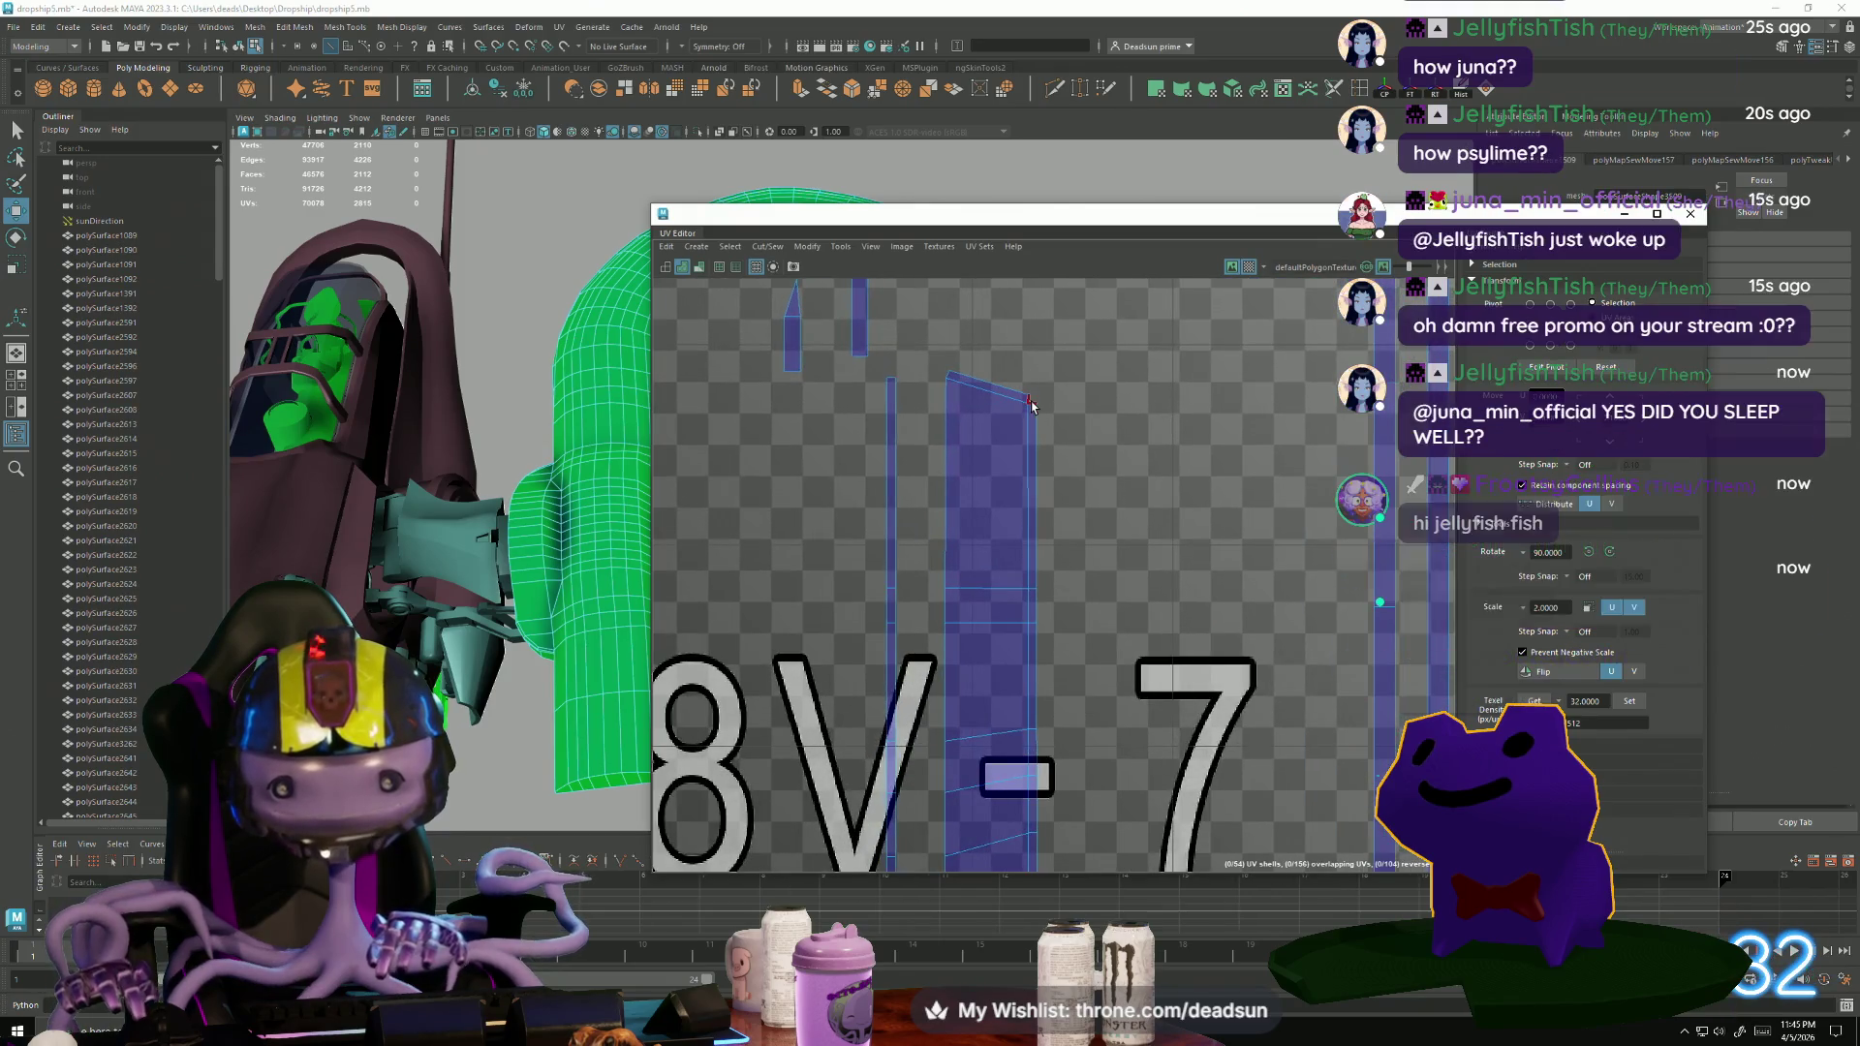
pyautogui.keyDown('alt'); pyautogui.moveTo(998, 783); pyautogui.dragTo(965, 562, button='middle'); pyautogui.keyUp('alt')
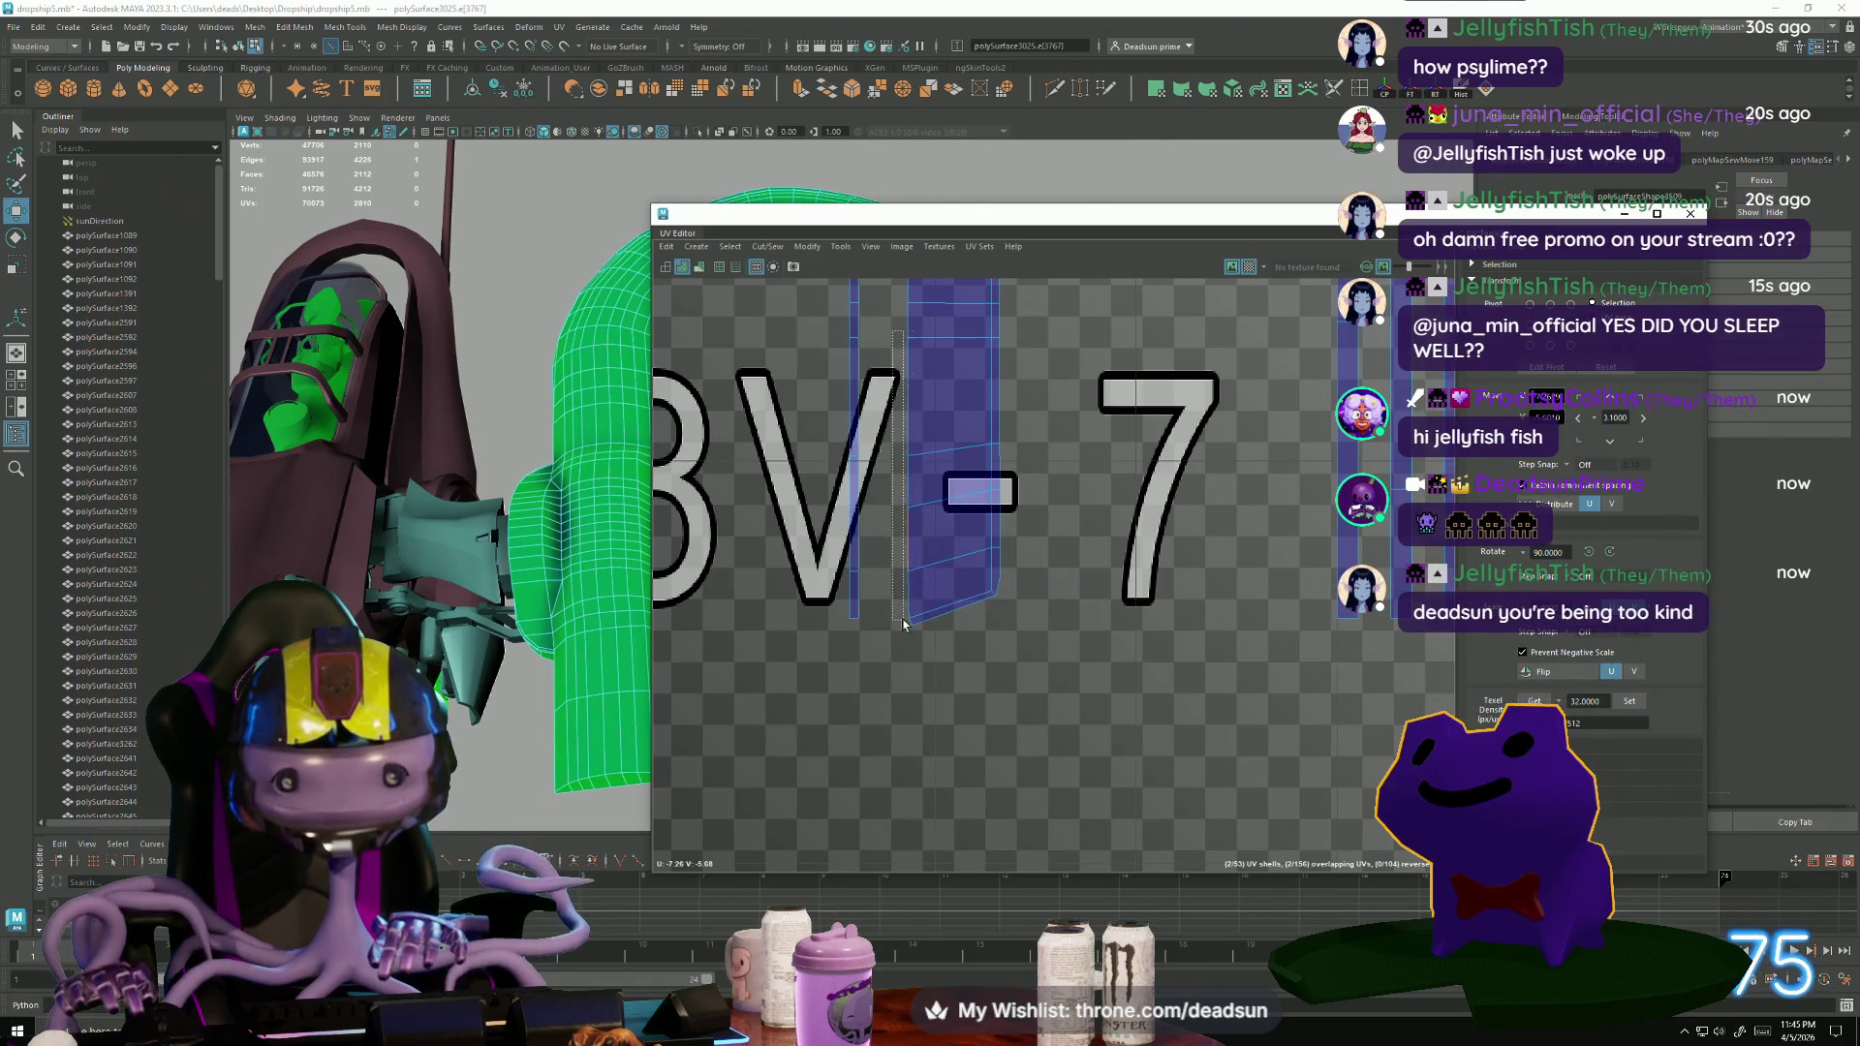
pyautogui.scroll(-3, 919, 600)
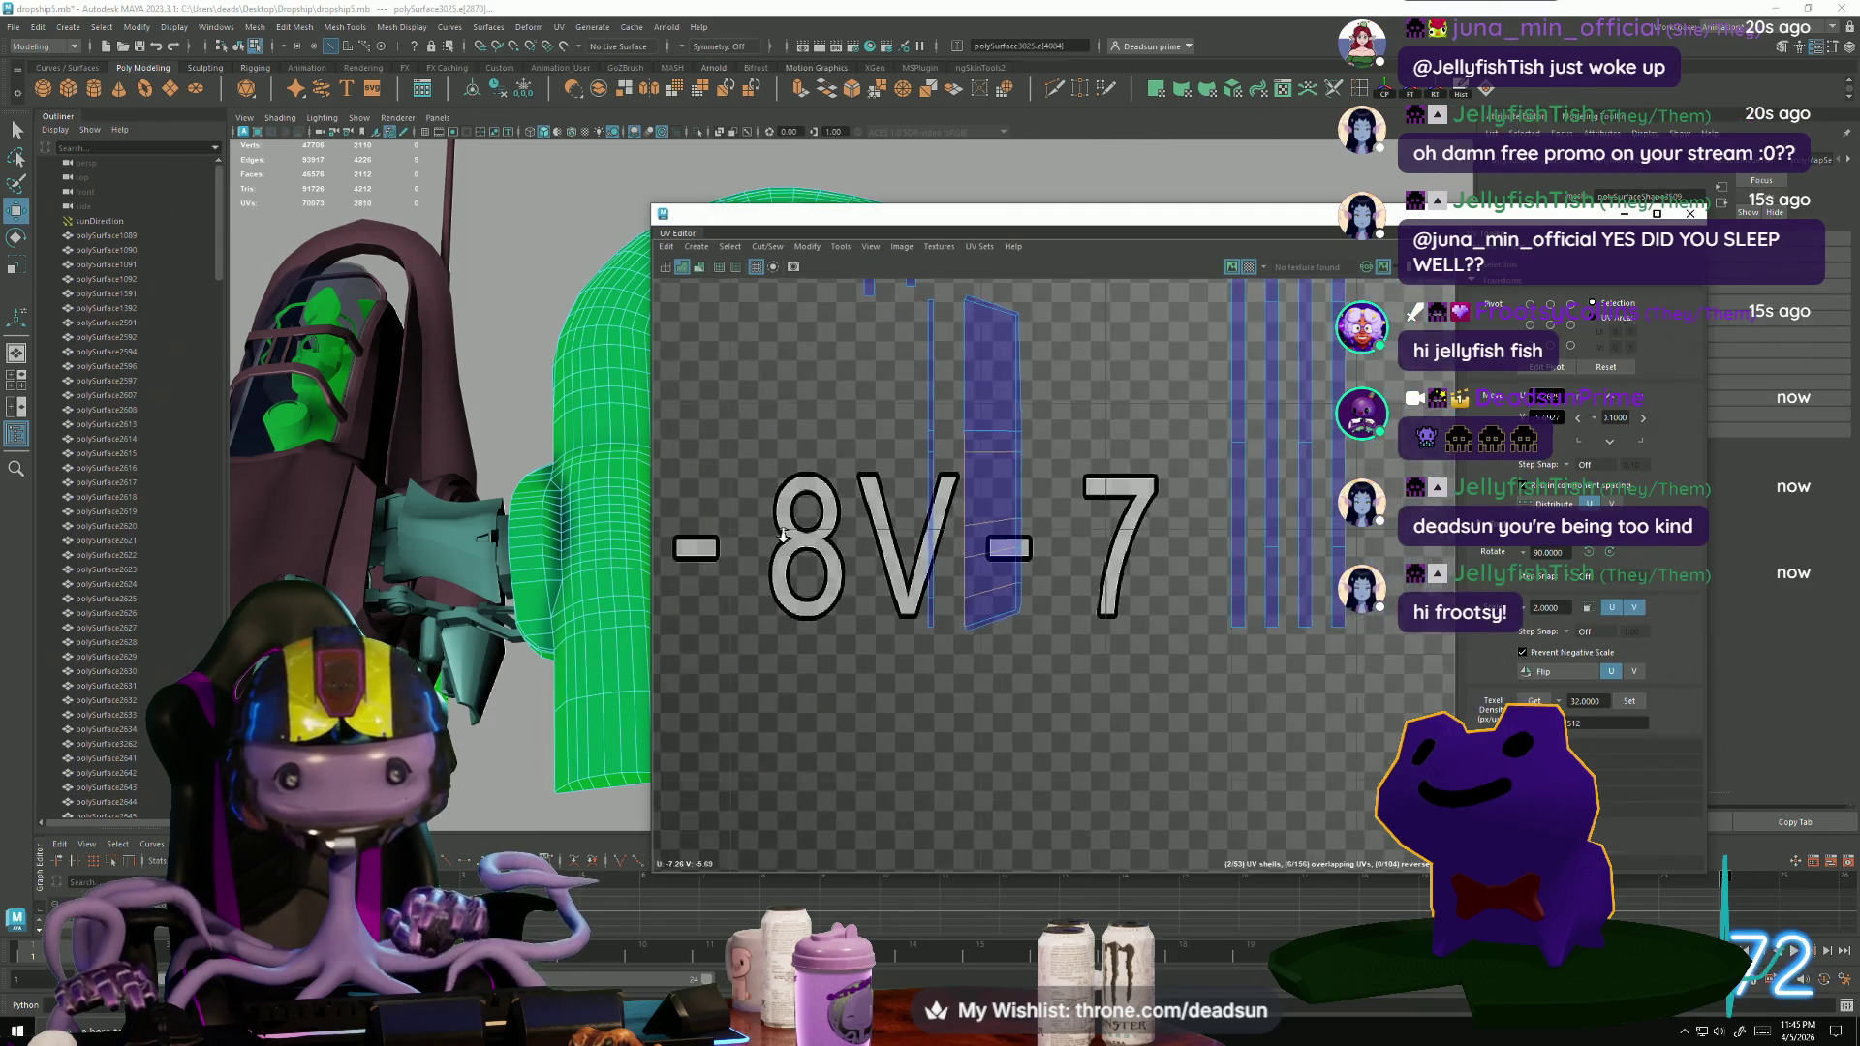
pyautogui.keyDown('alt'); pyautogui.moveTo(919, 600); pyautogui.dragTo(928, 747, button='middle'); pyautogui.keyUp('alt')
pyautogui.scroll(-2, 927, 747)
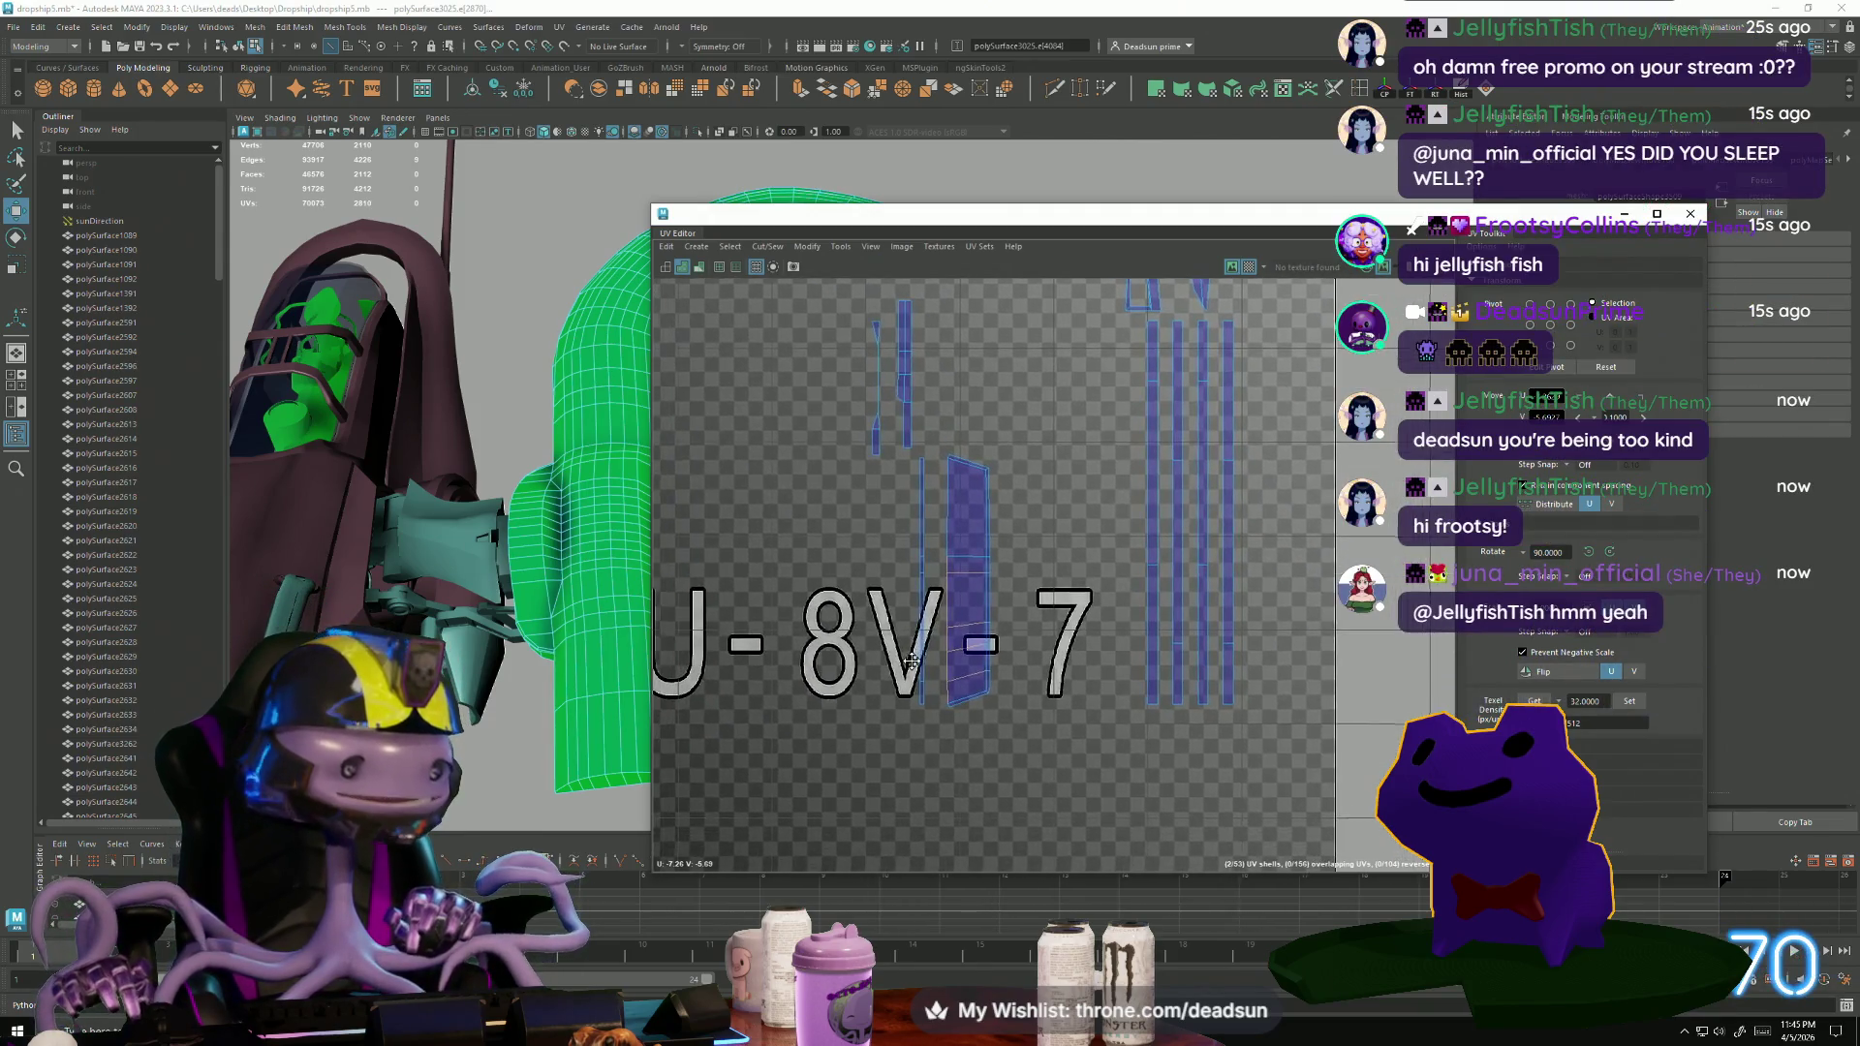
pyautogui.scroll(-2, 912, 692)
pyautogui.scroll(2, 947, 521)
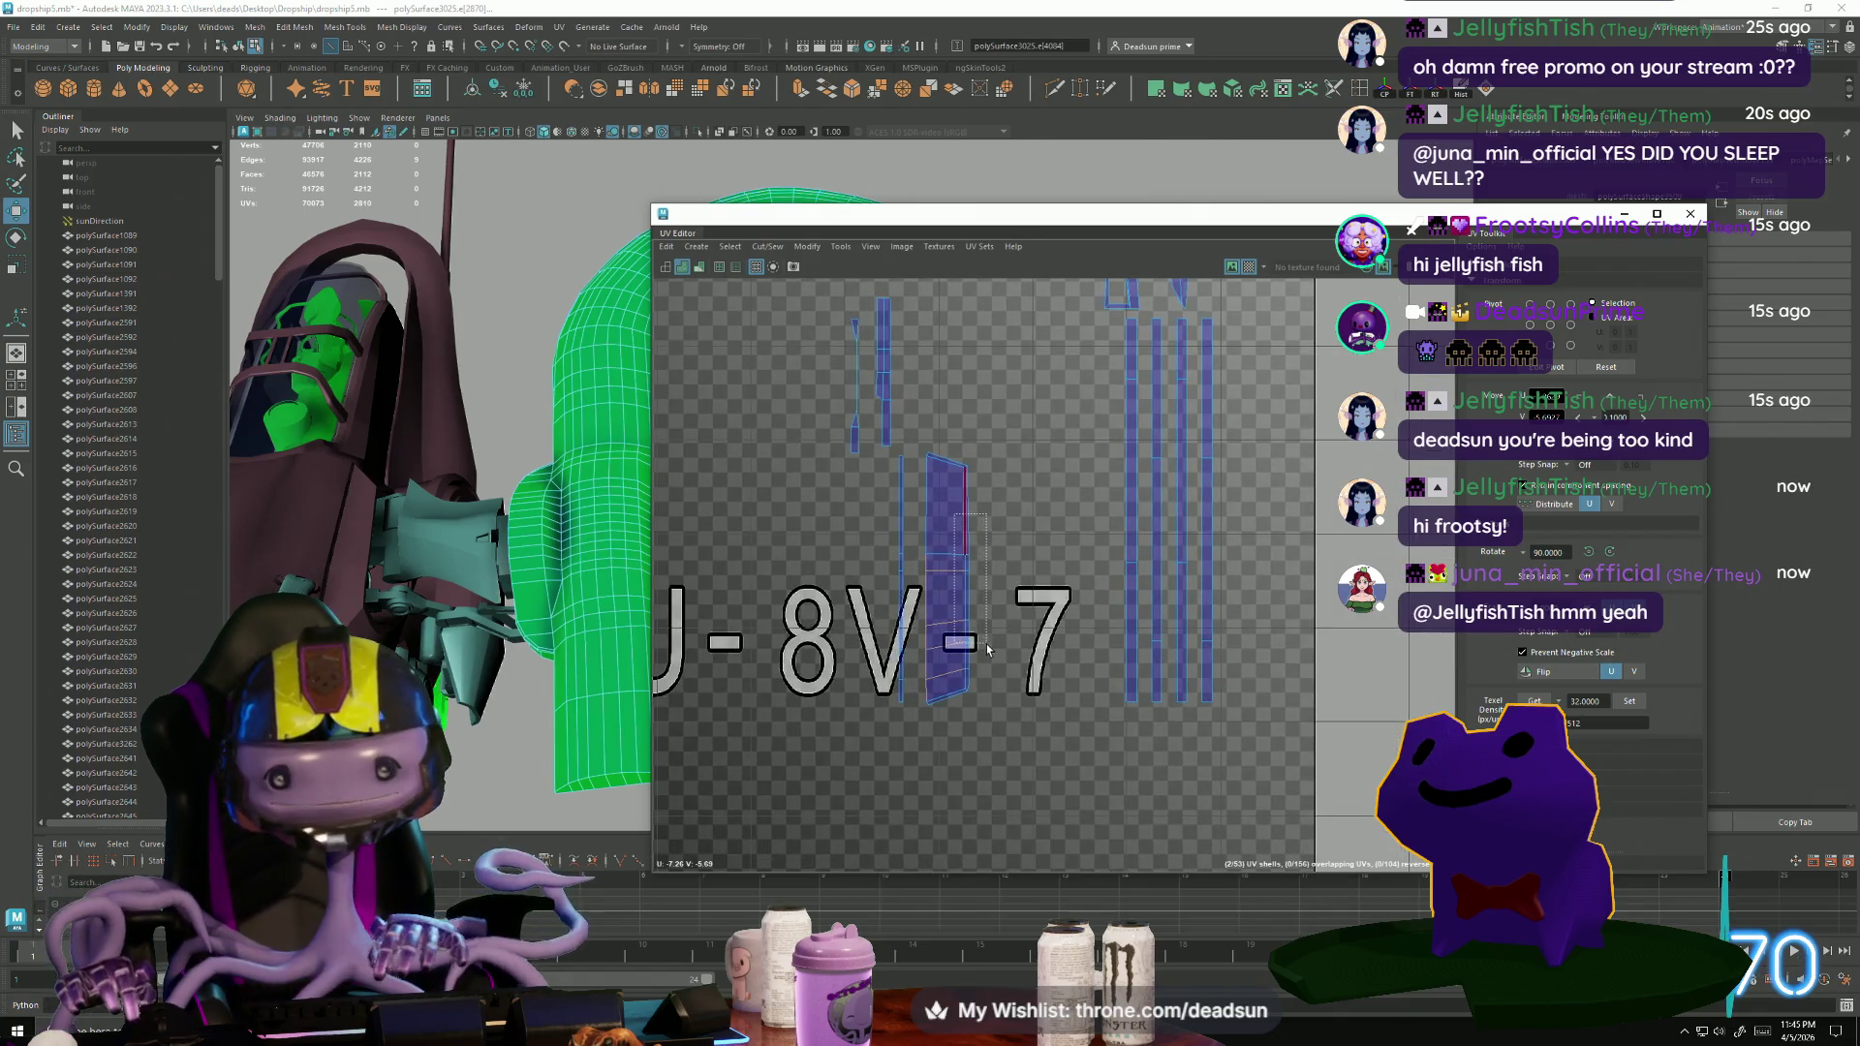
pyautogui.moveTo(992, 685); pyautogui.dragTo(997, 689)
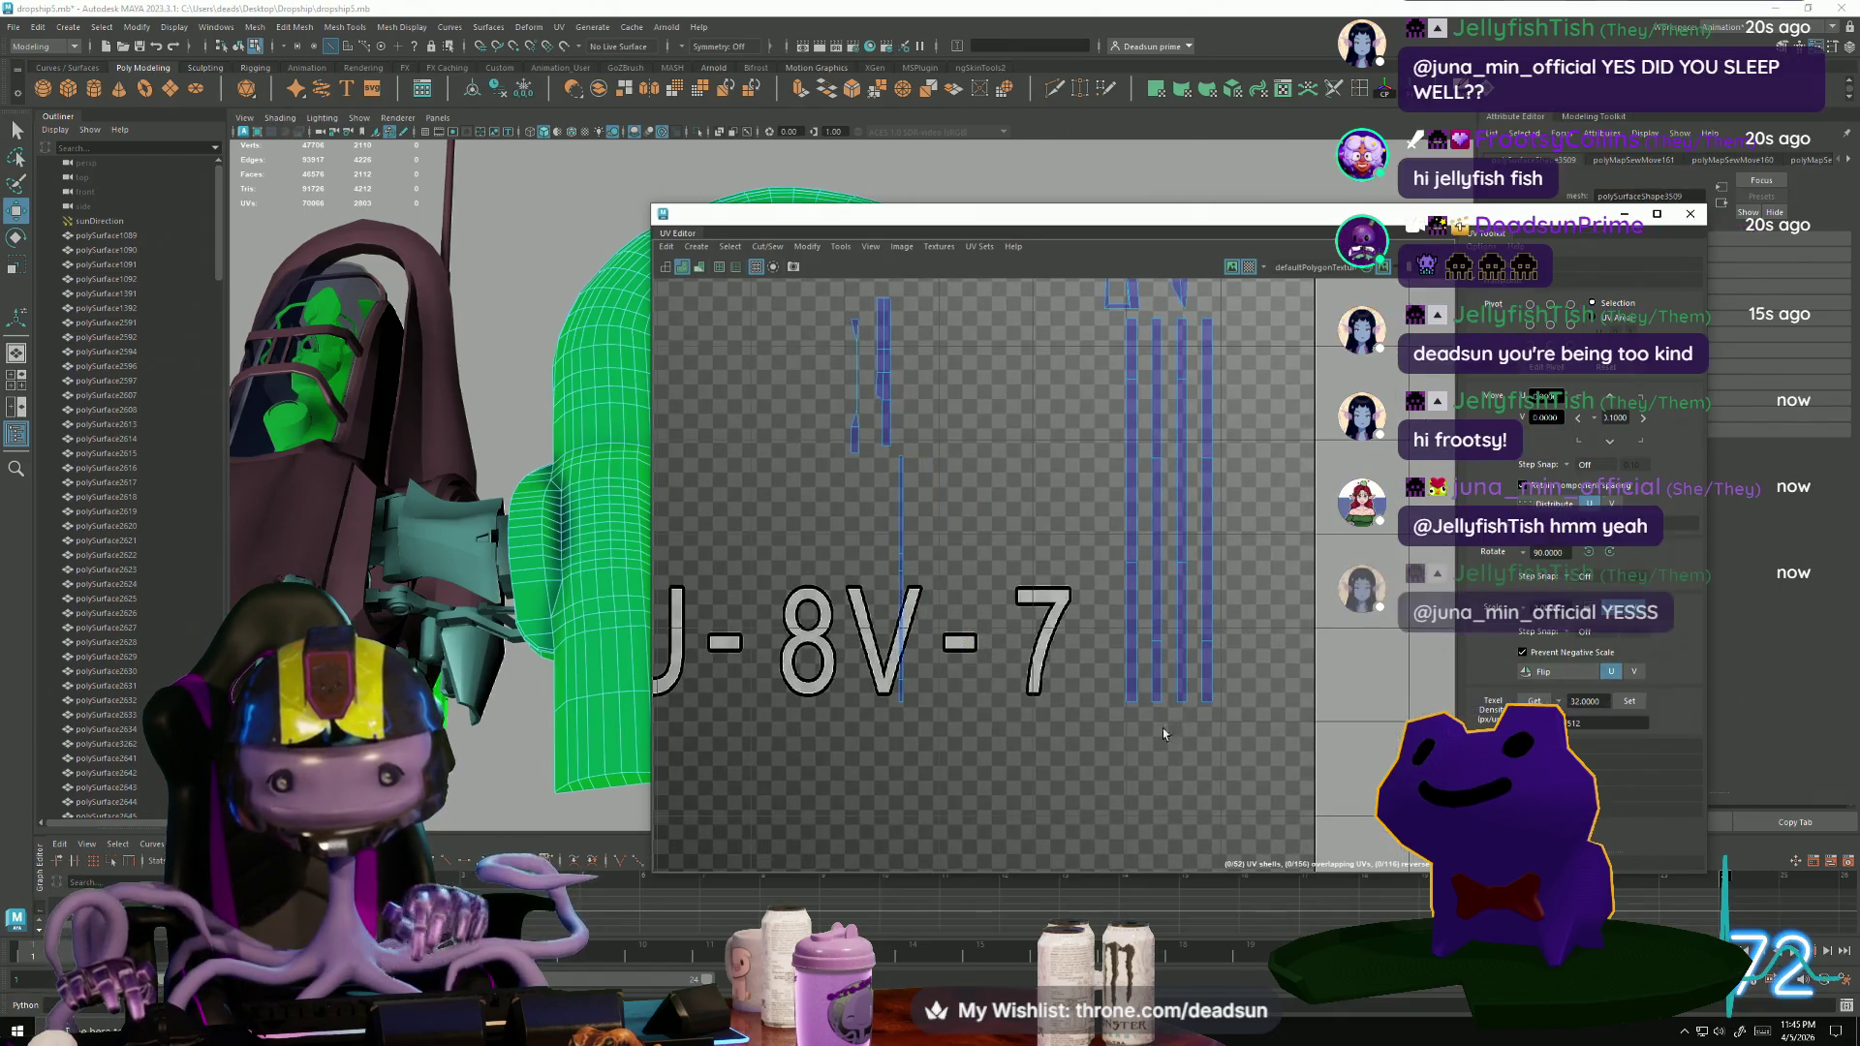
pyautogui.scroll(-4, 1163, 729)
pyautogui.scroll(10, 988, 540)
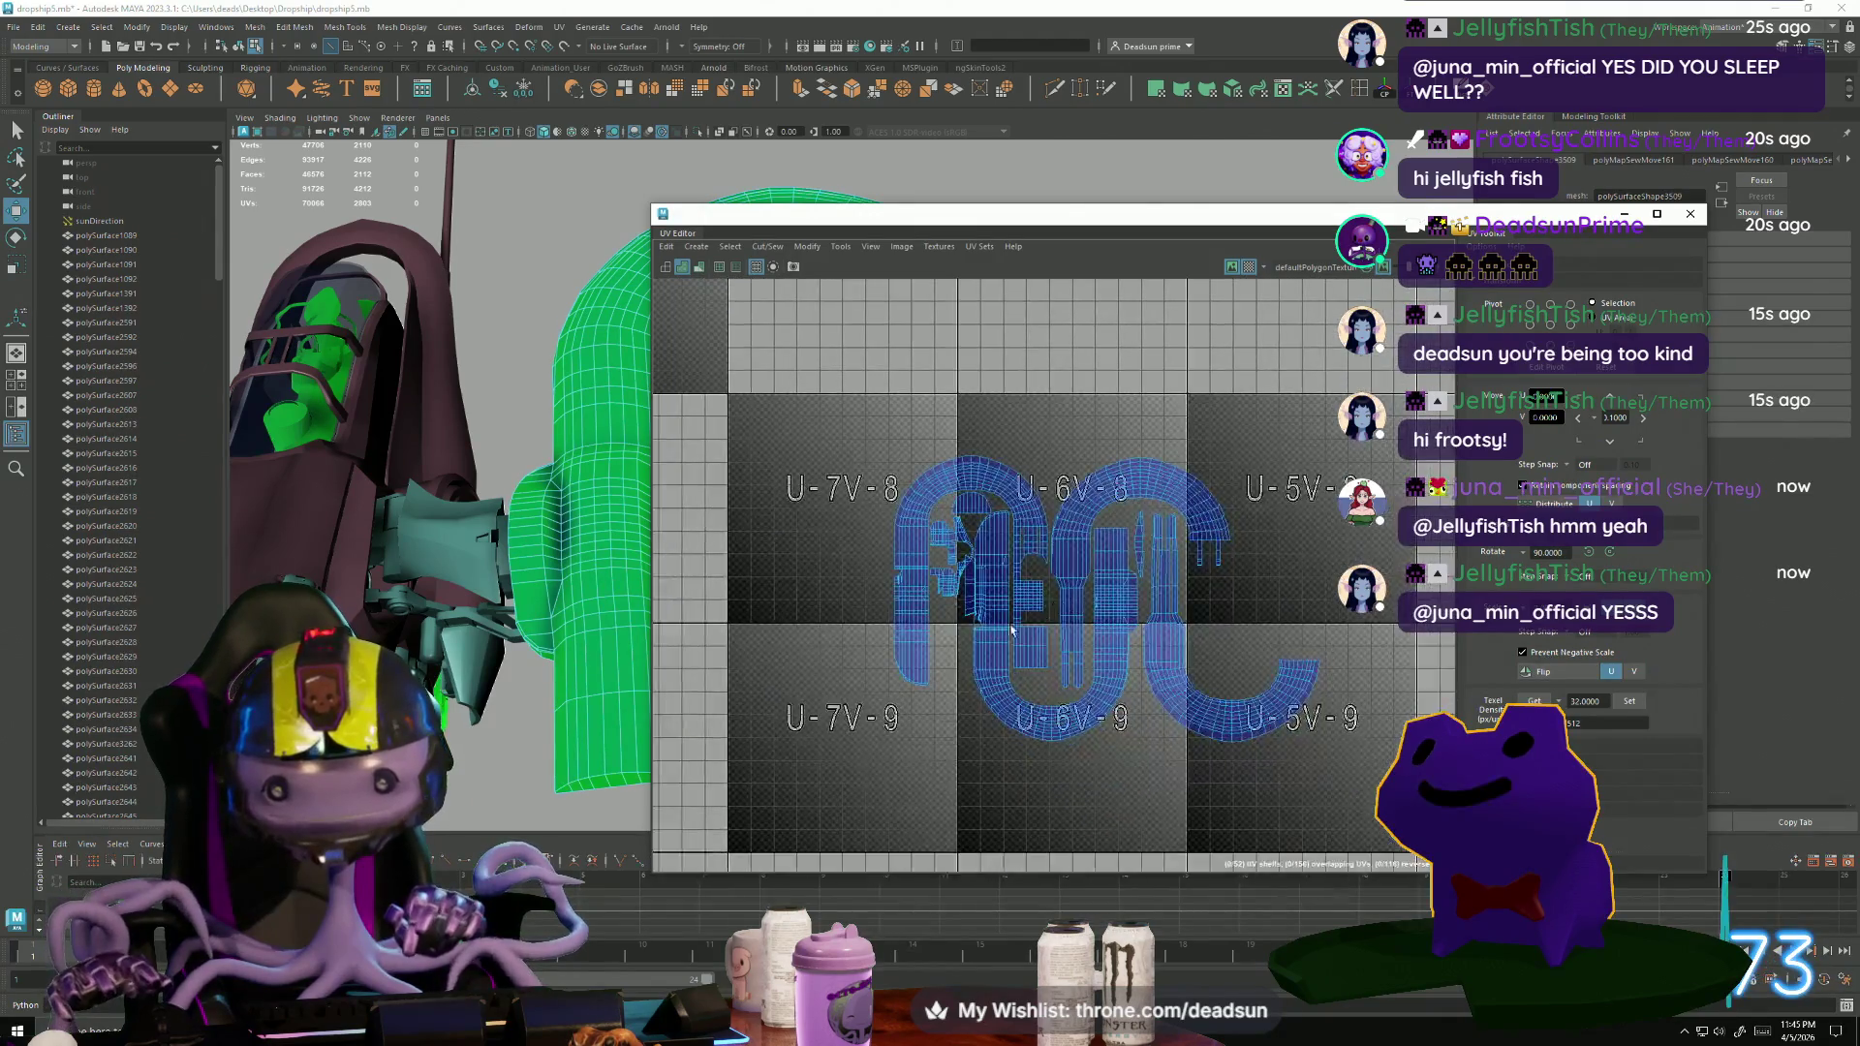
# Select the small panel UV shell and move it left into tile U-7V-8.
pyautogui.doubleClick(933, 526)
pyautogui.scroll(2, 897, 598)
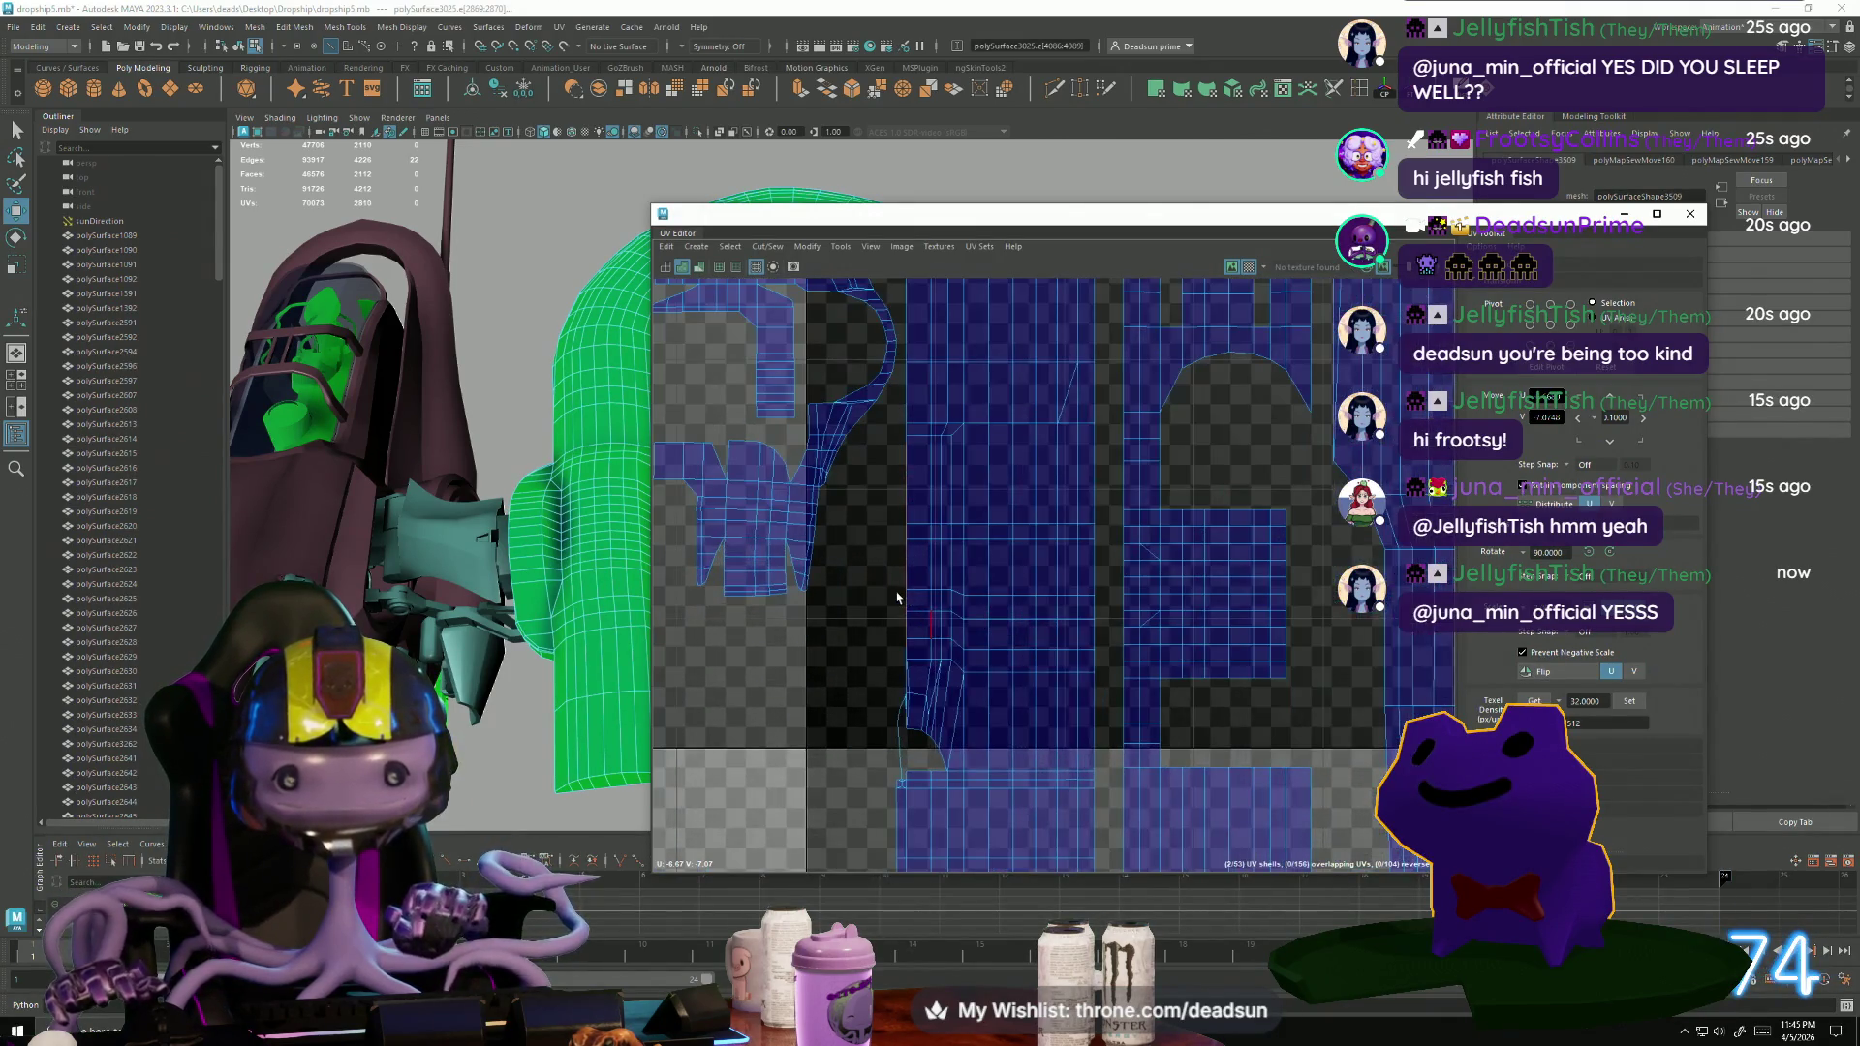
pyautogui.scroll(-3, 928, 595)
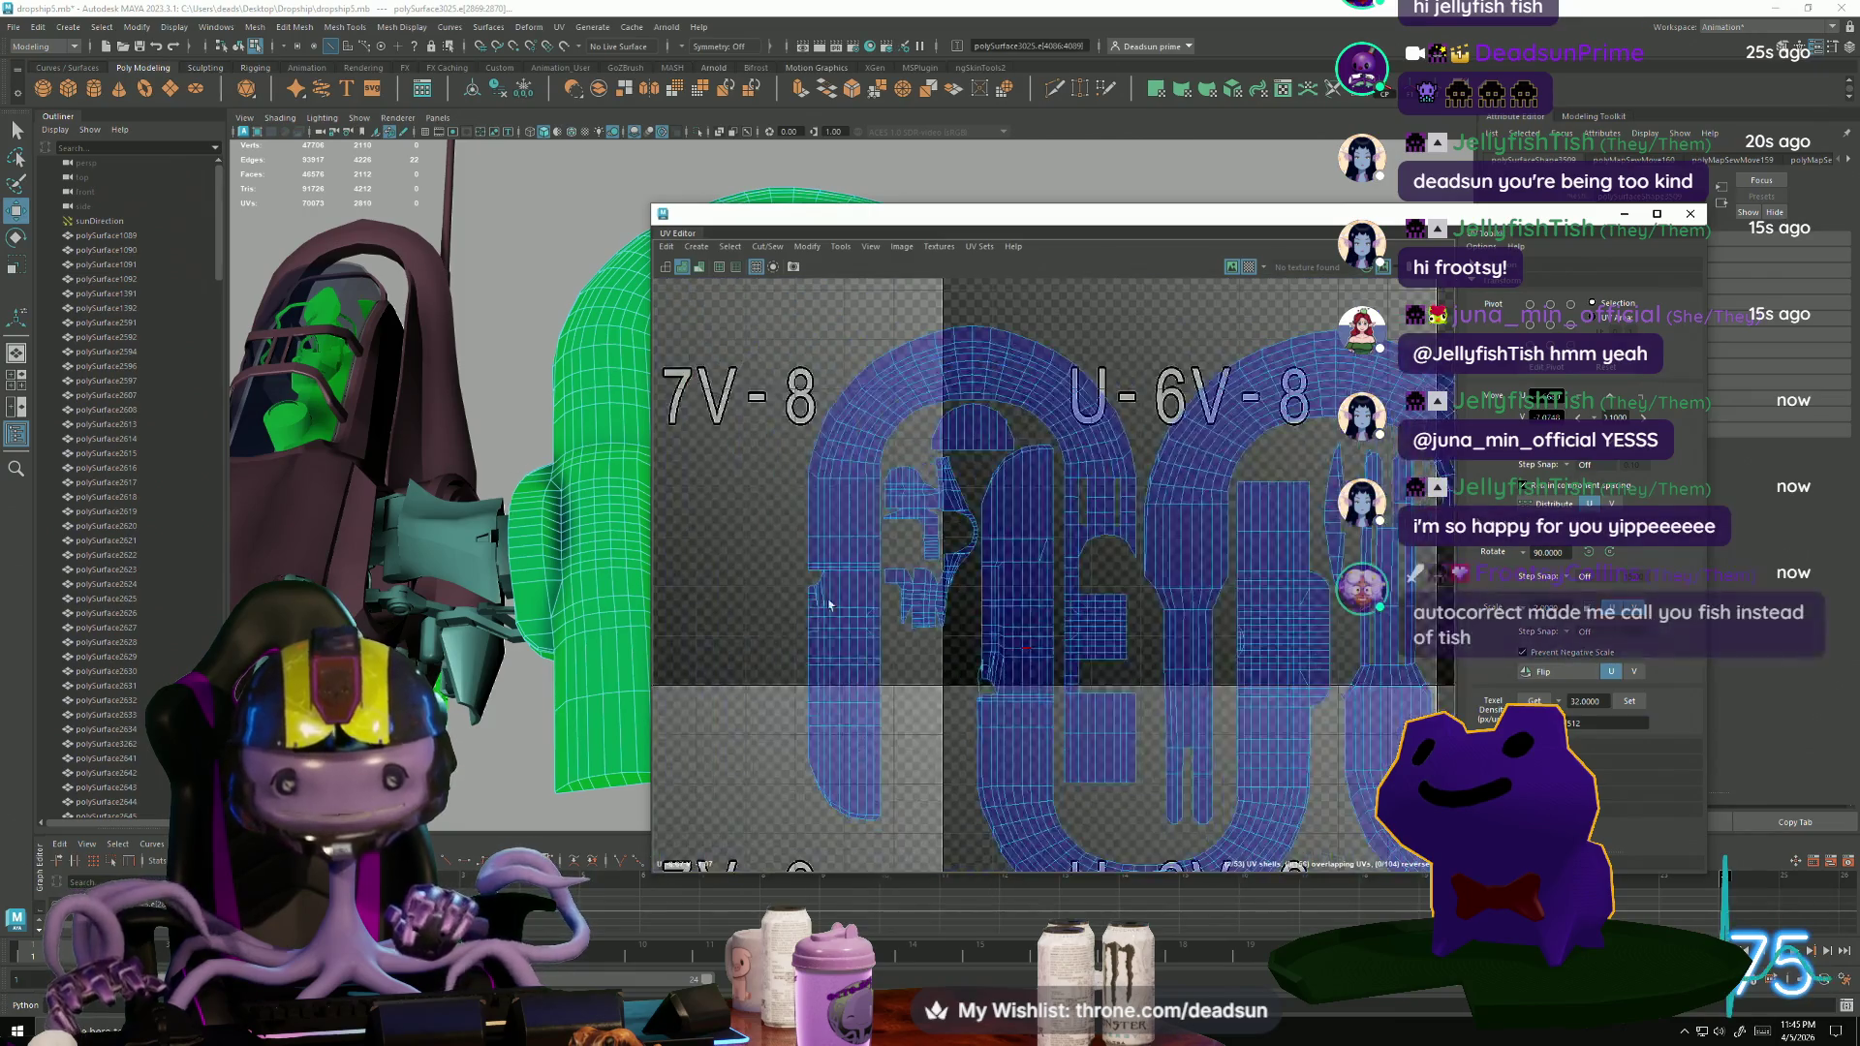
pyautogui.click(962, 589)
pyautogui.moveTo(962, 588); pyautogui.dragTo(810, 579)
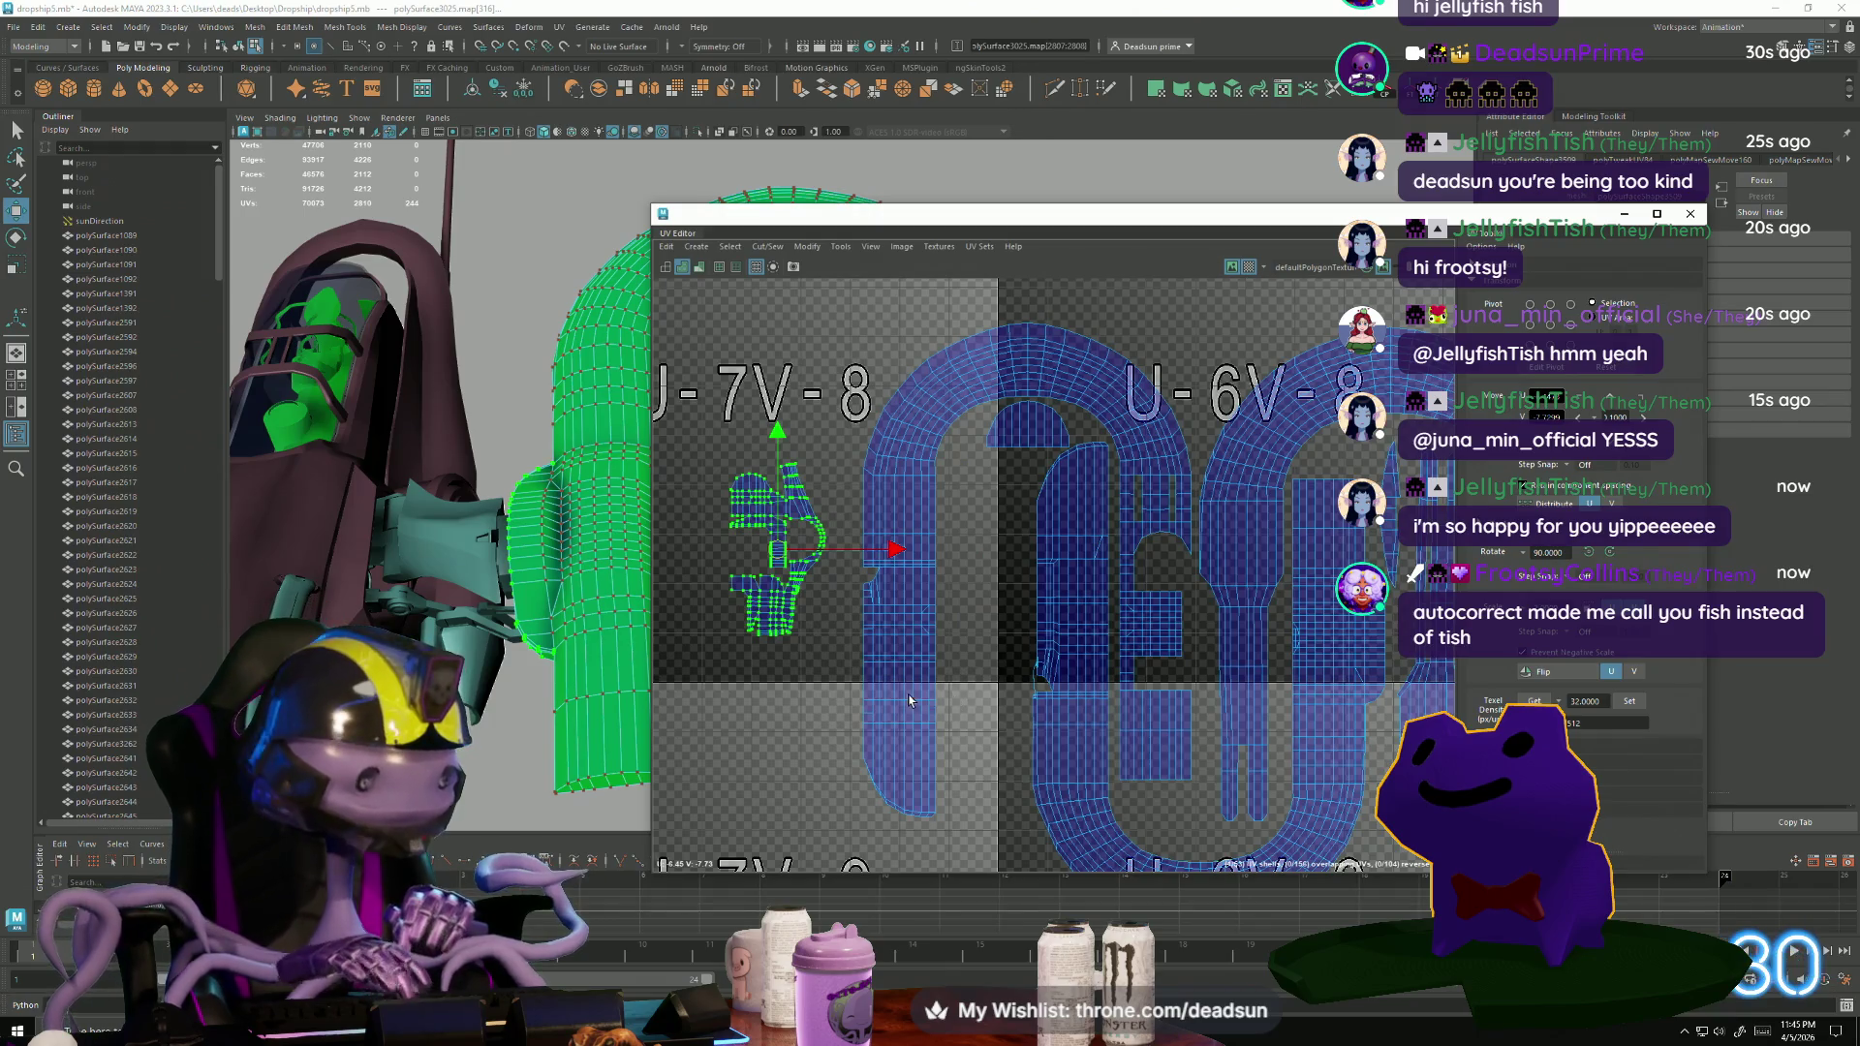
pyautogui.scroll(-2, 992, 688)
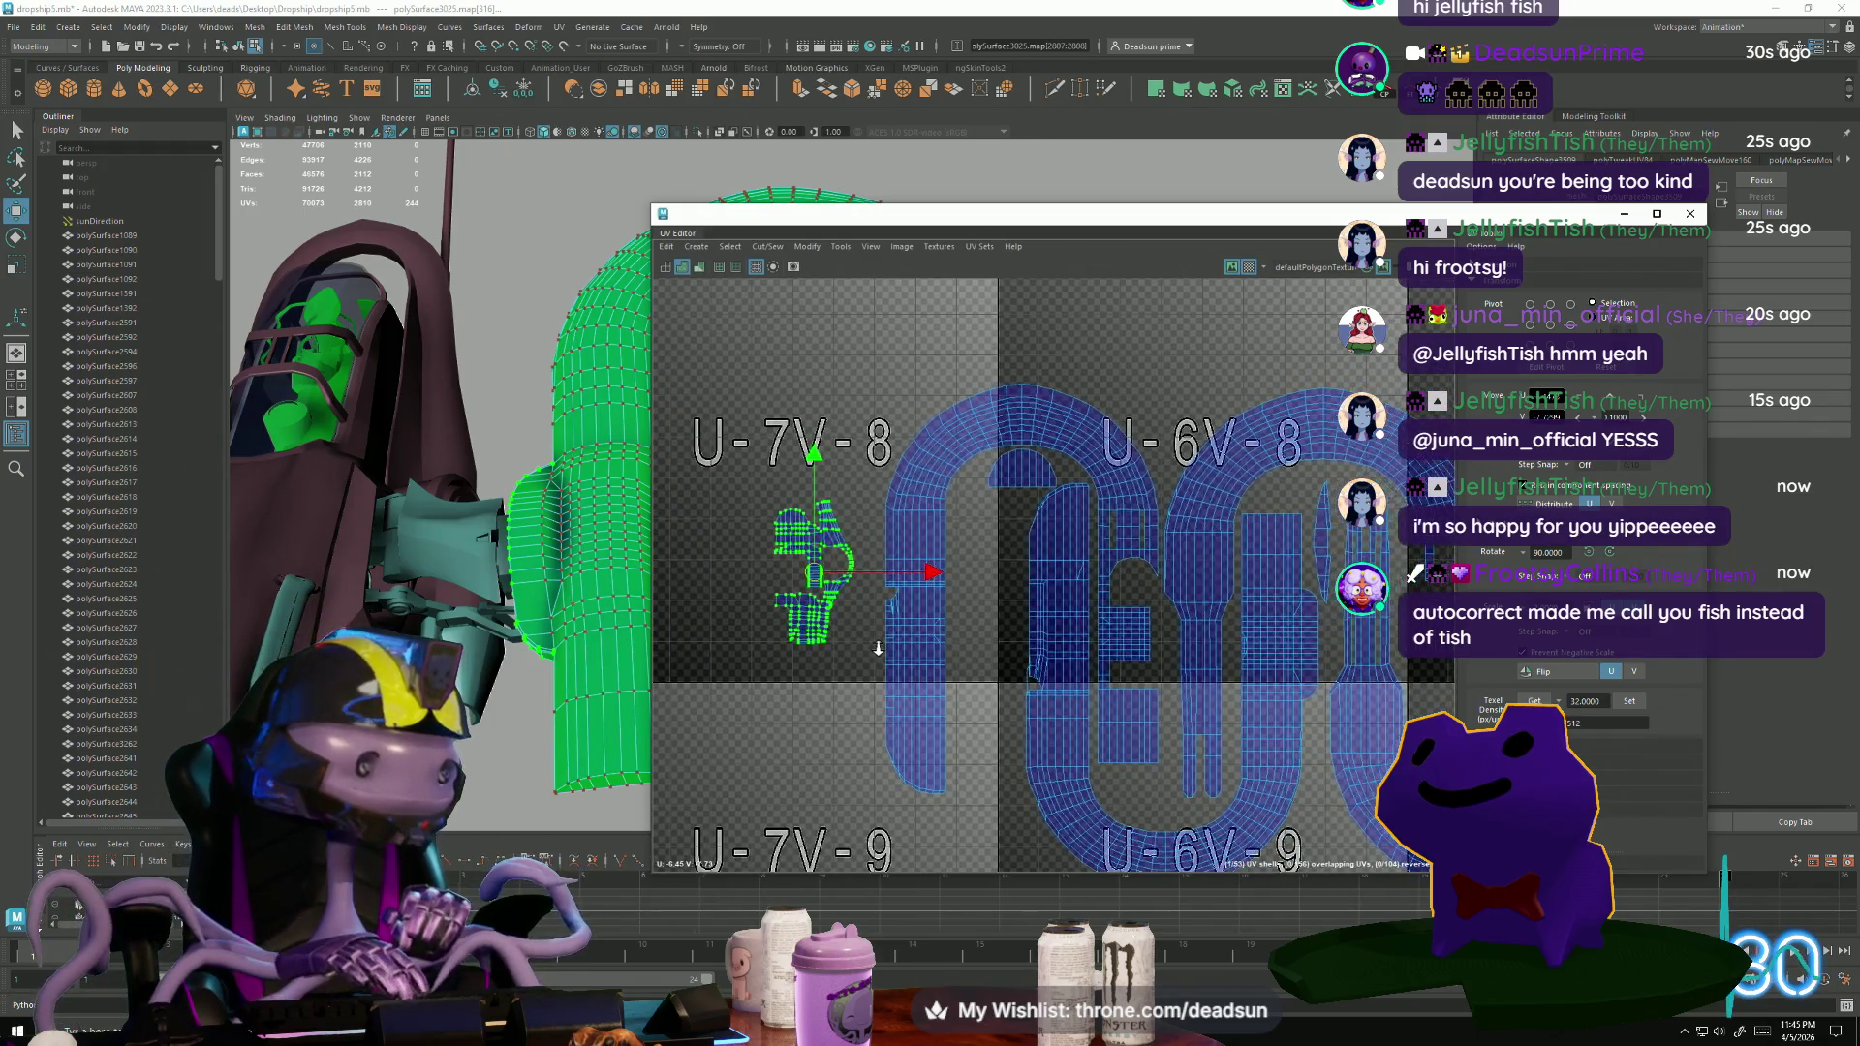
pyautogui.scroll(-1, 875, 648)
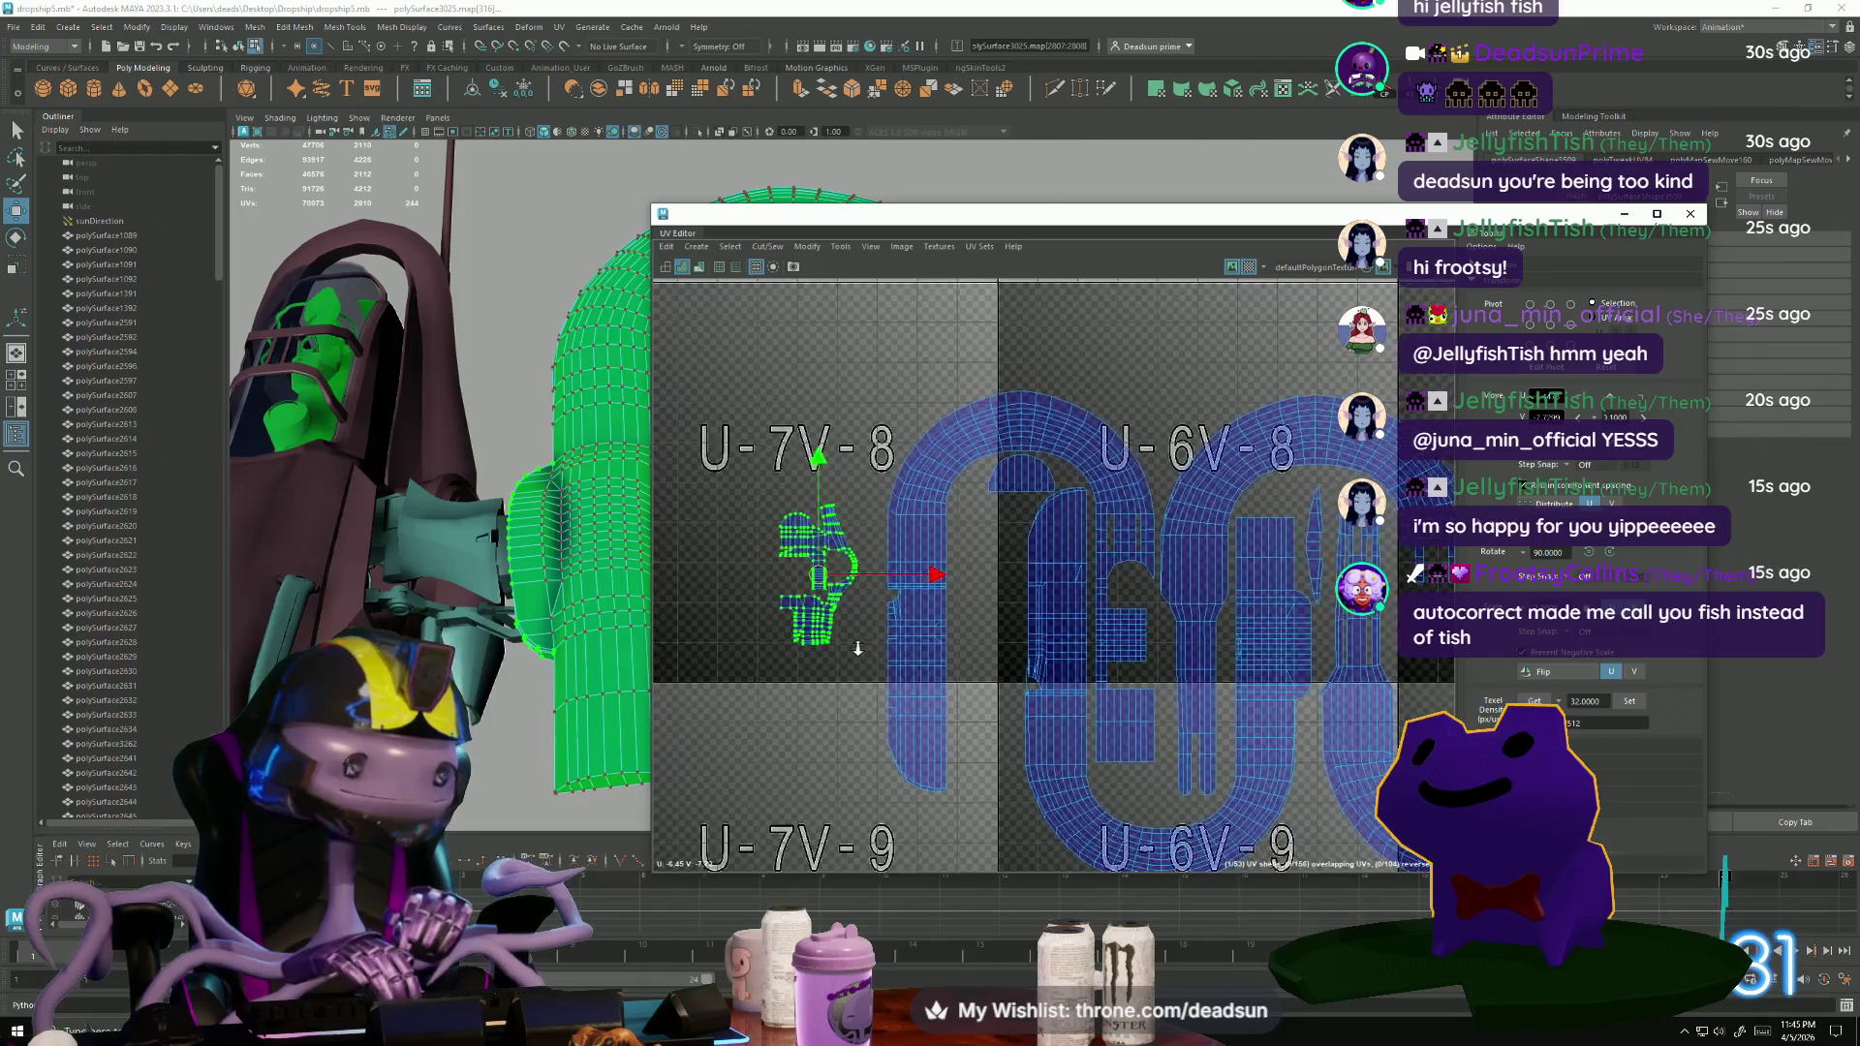
pyautogui.scroll(1, 1011, 613)
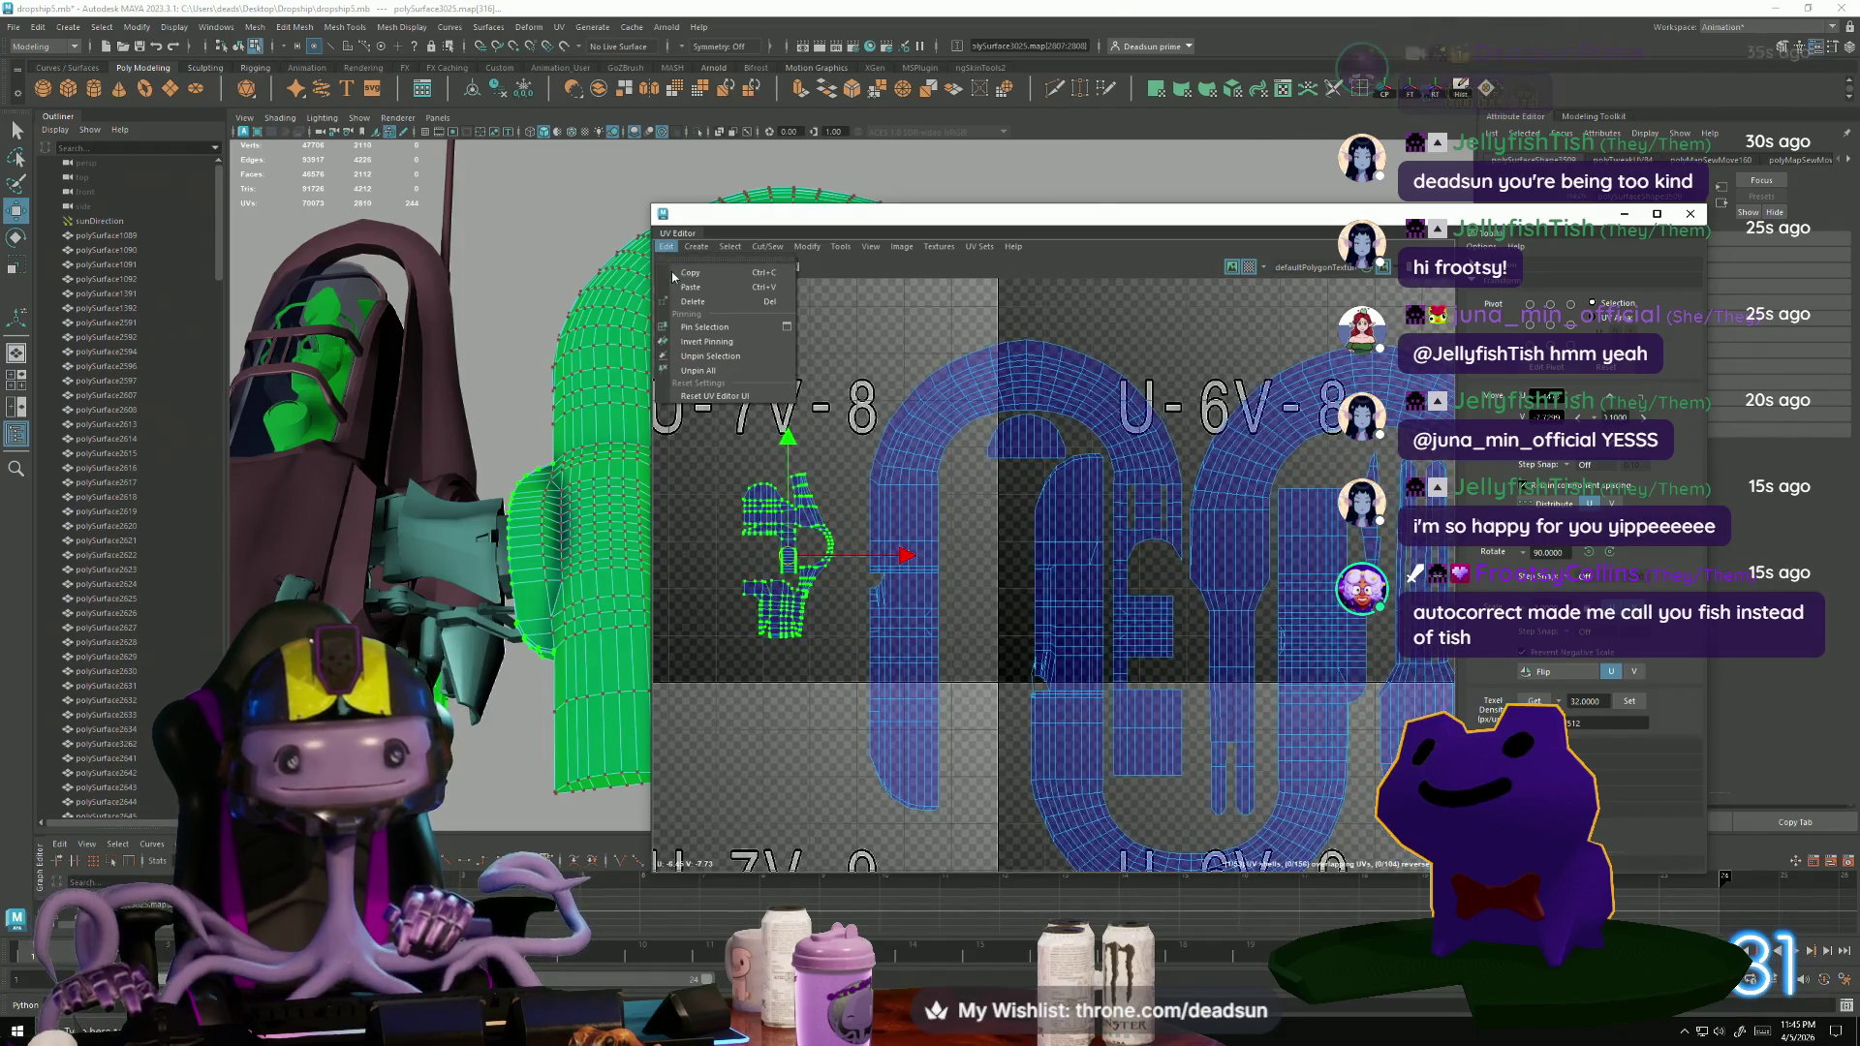
# Save the dropship5 scene and switch over to the web browser.
pyautogui.click(697, 246)
pyautogui.click(2, 44)
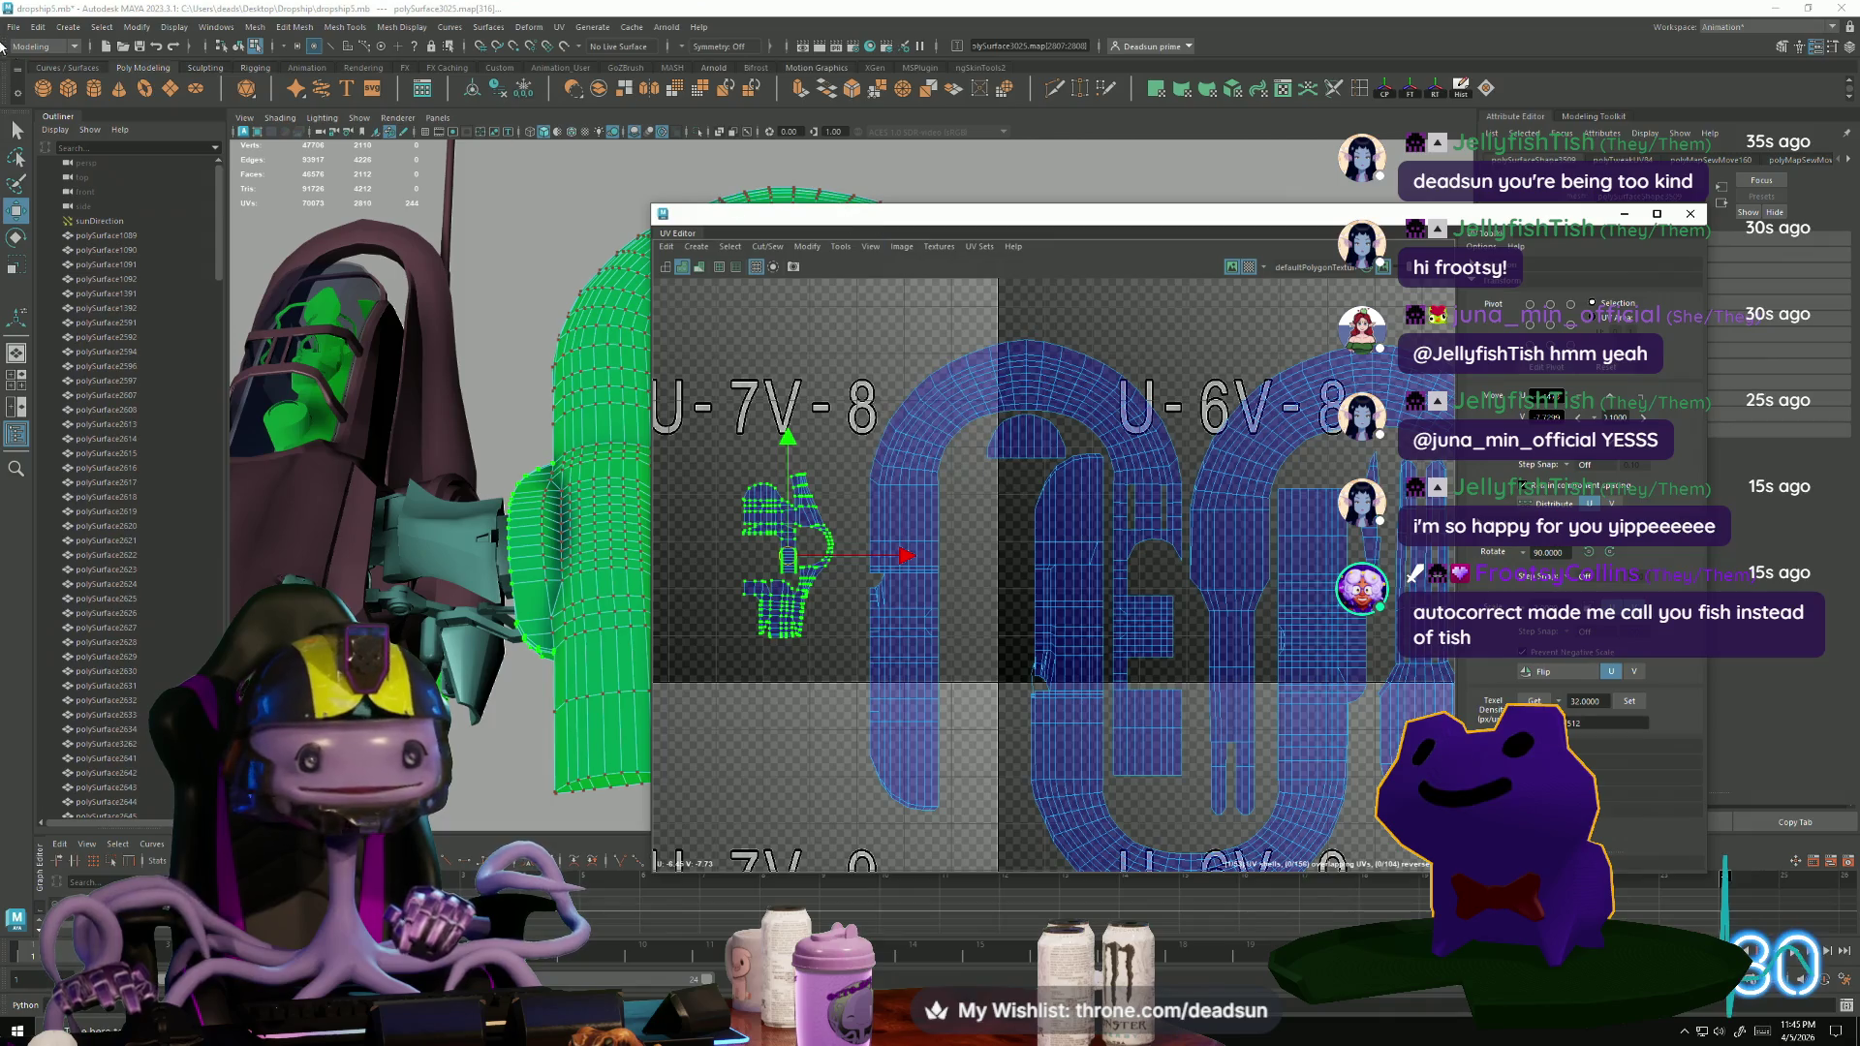
pyautogui.click(14, 27)
pyautogui.click(87, 103)
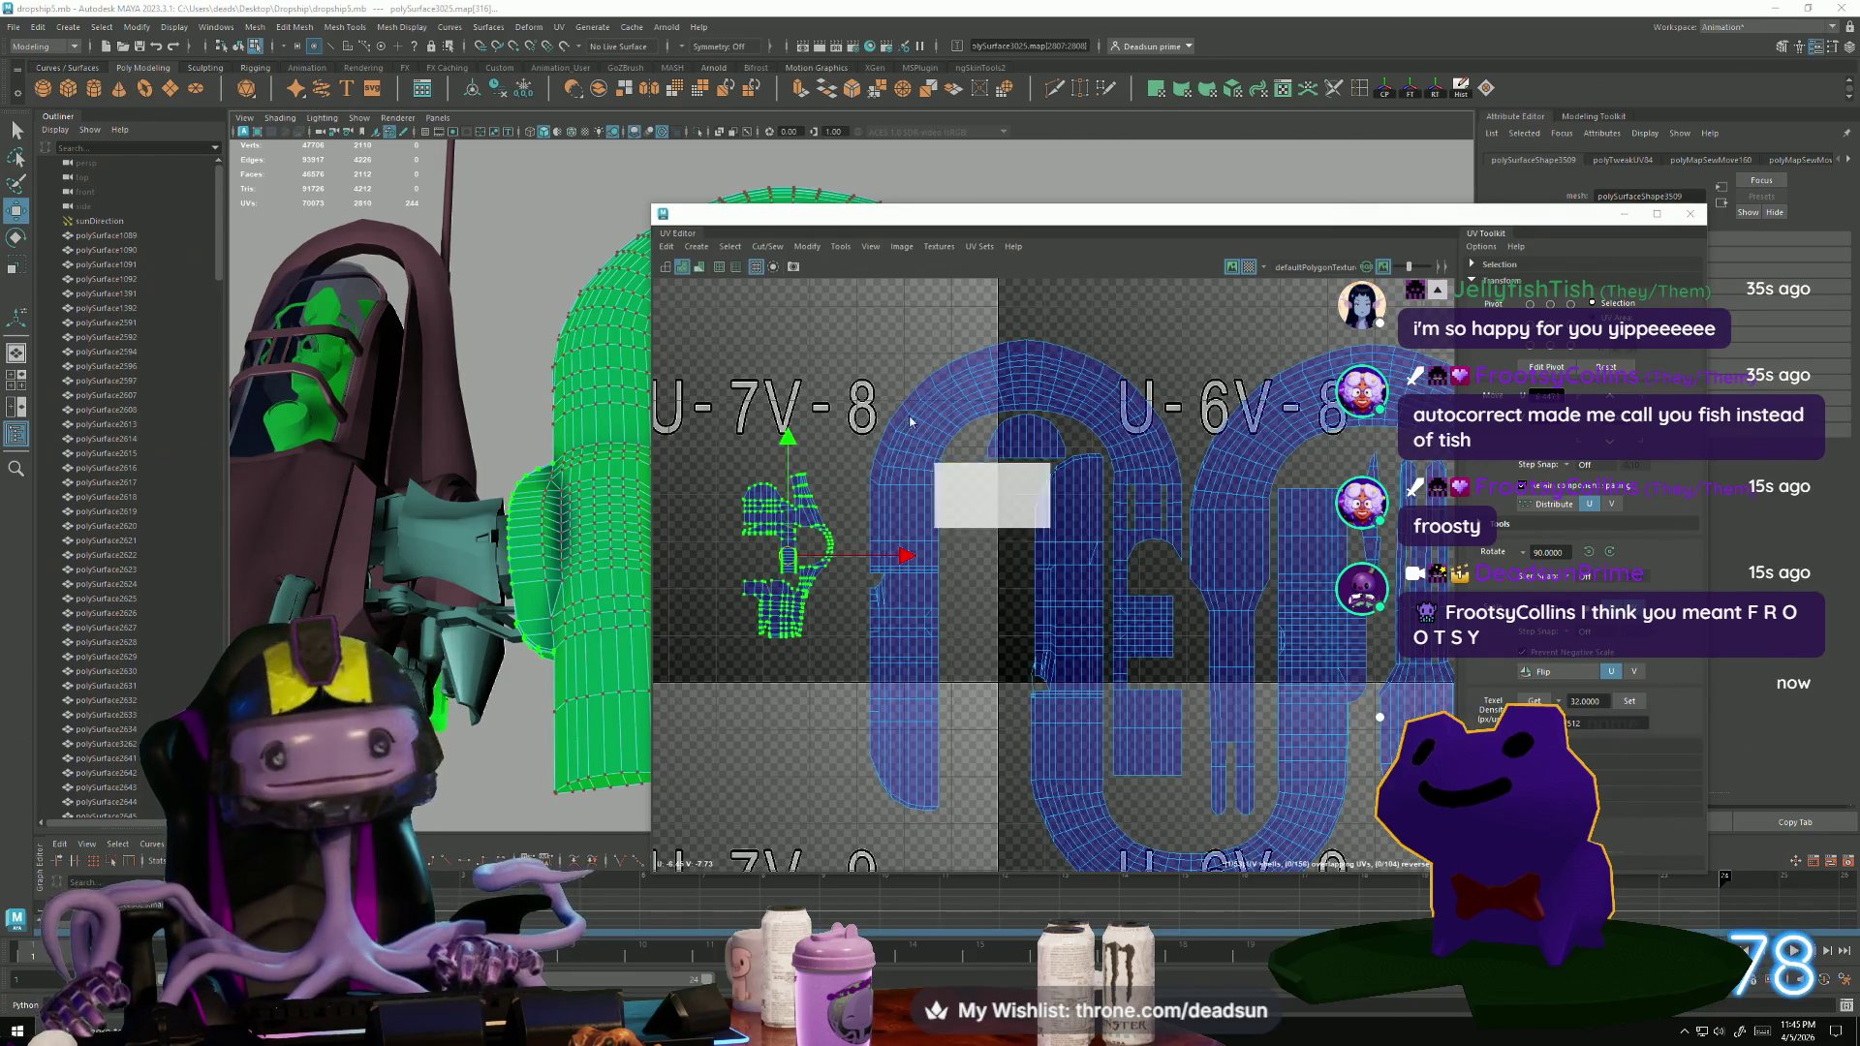
pyautogui.hotkey('alt', 'Tab')
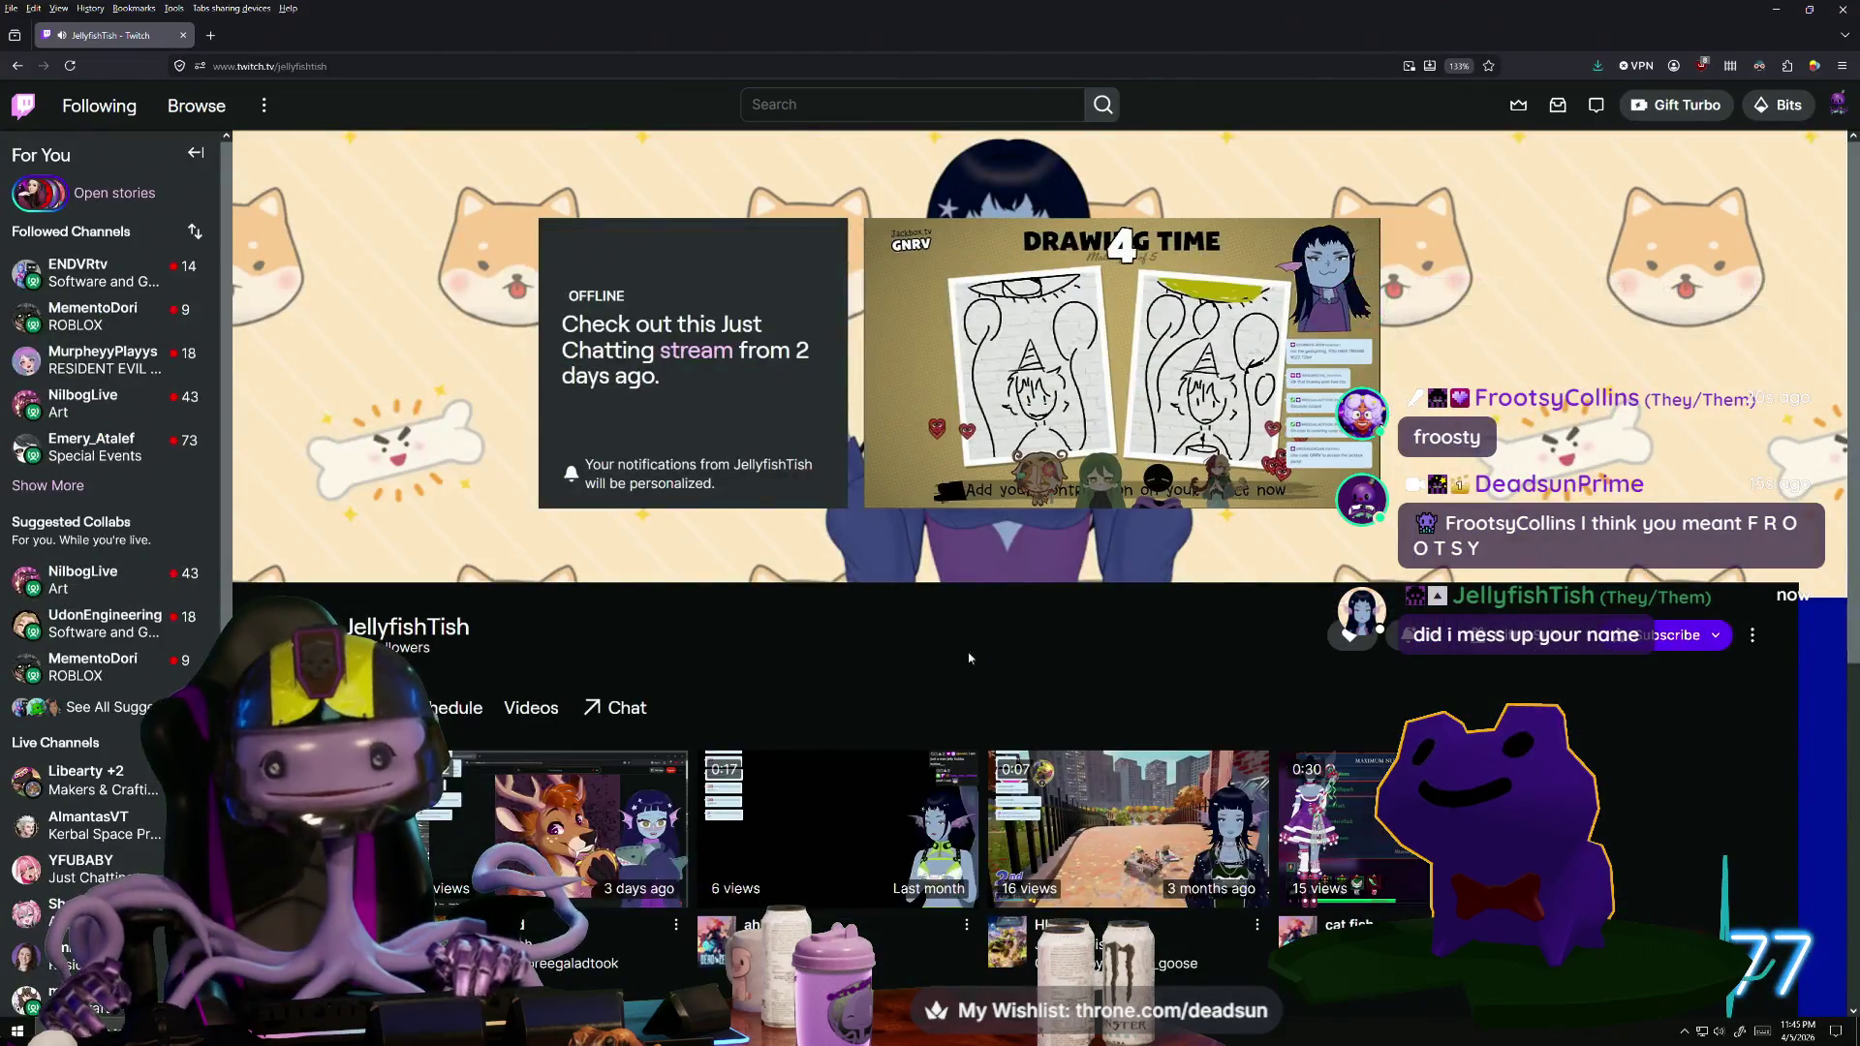
pyautogui.click(575, 826)
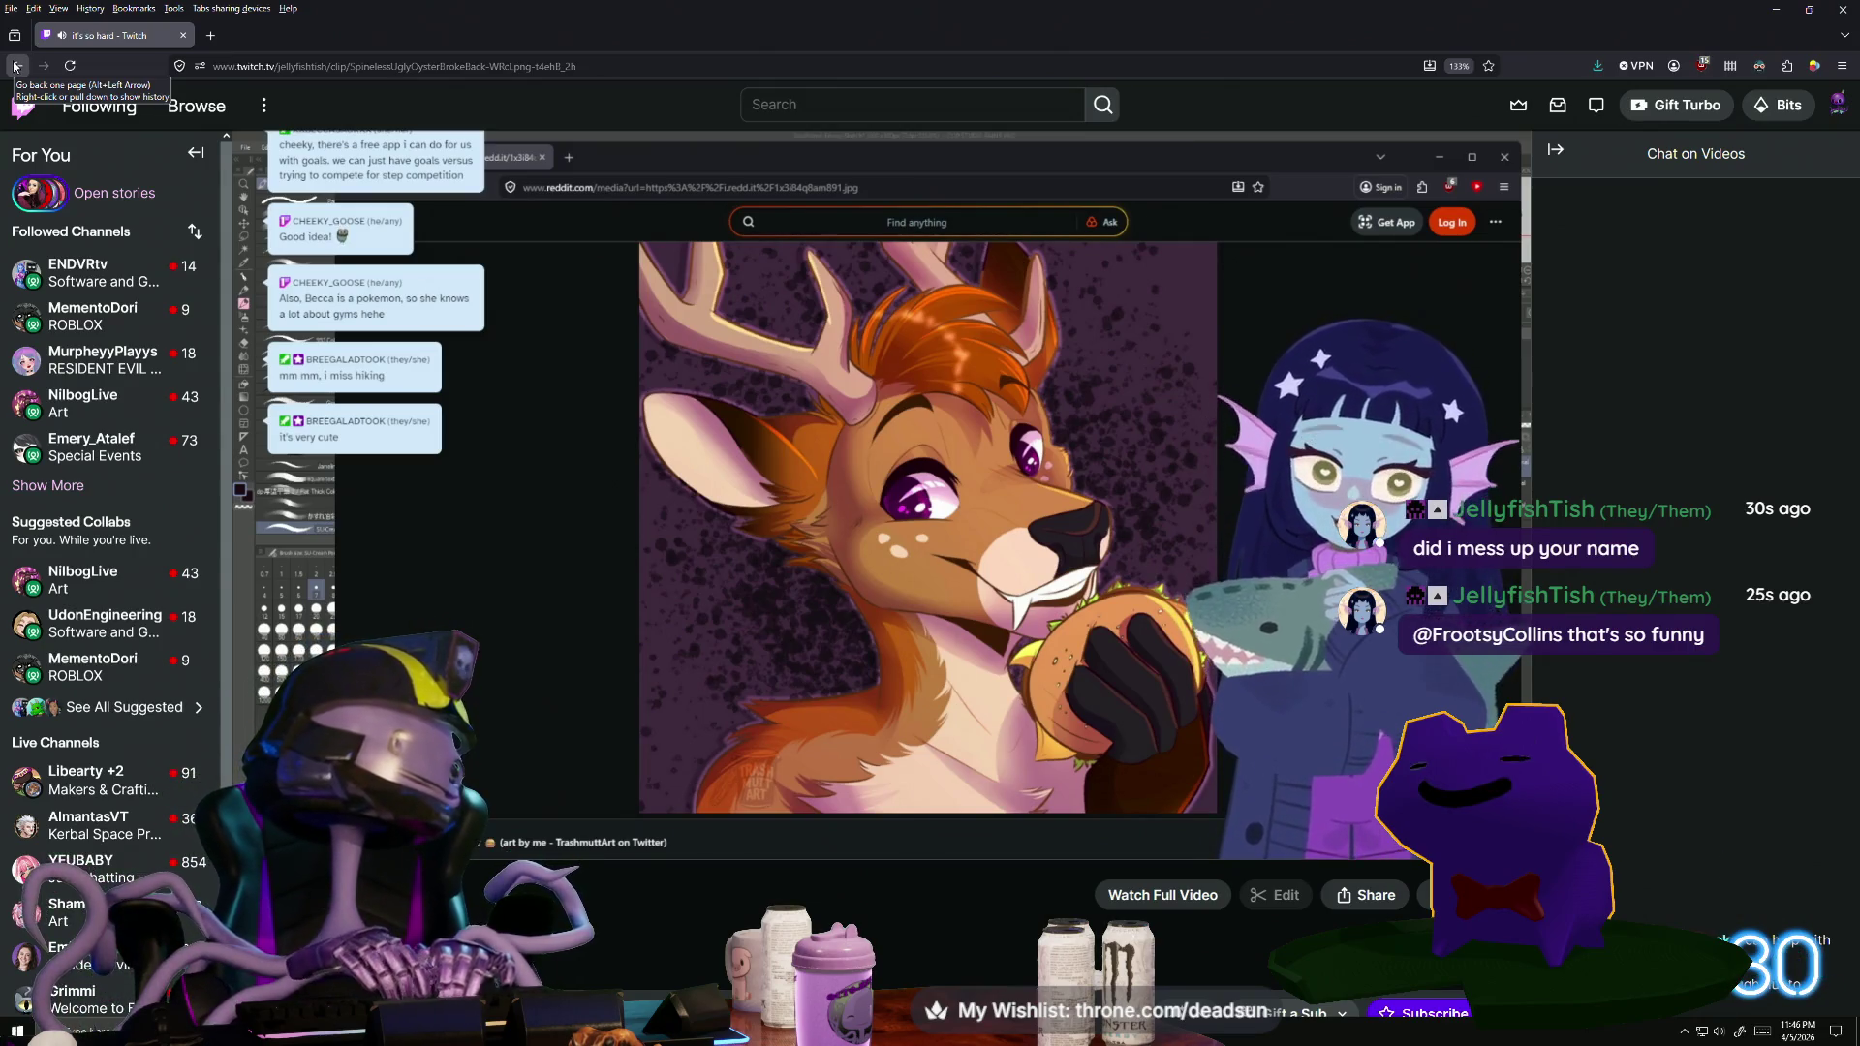
pyautogui.click(15, 66)
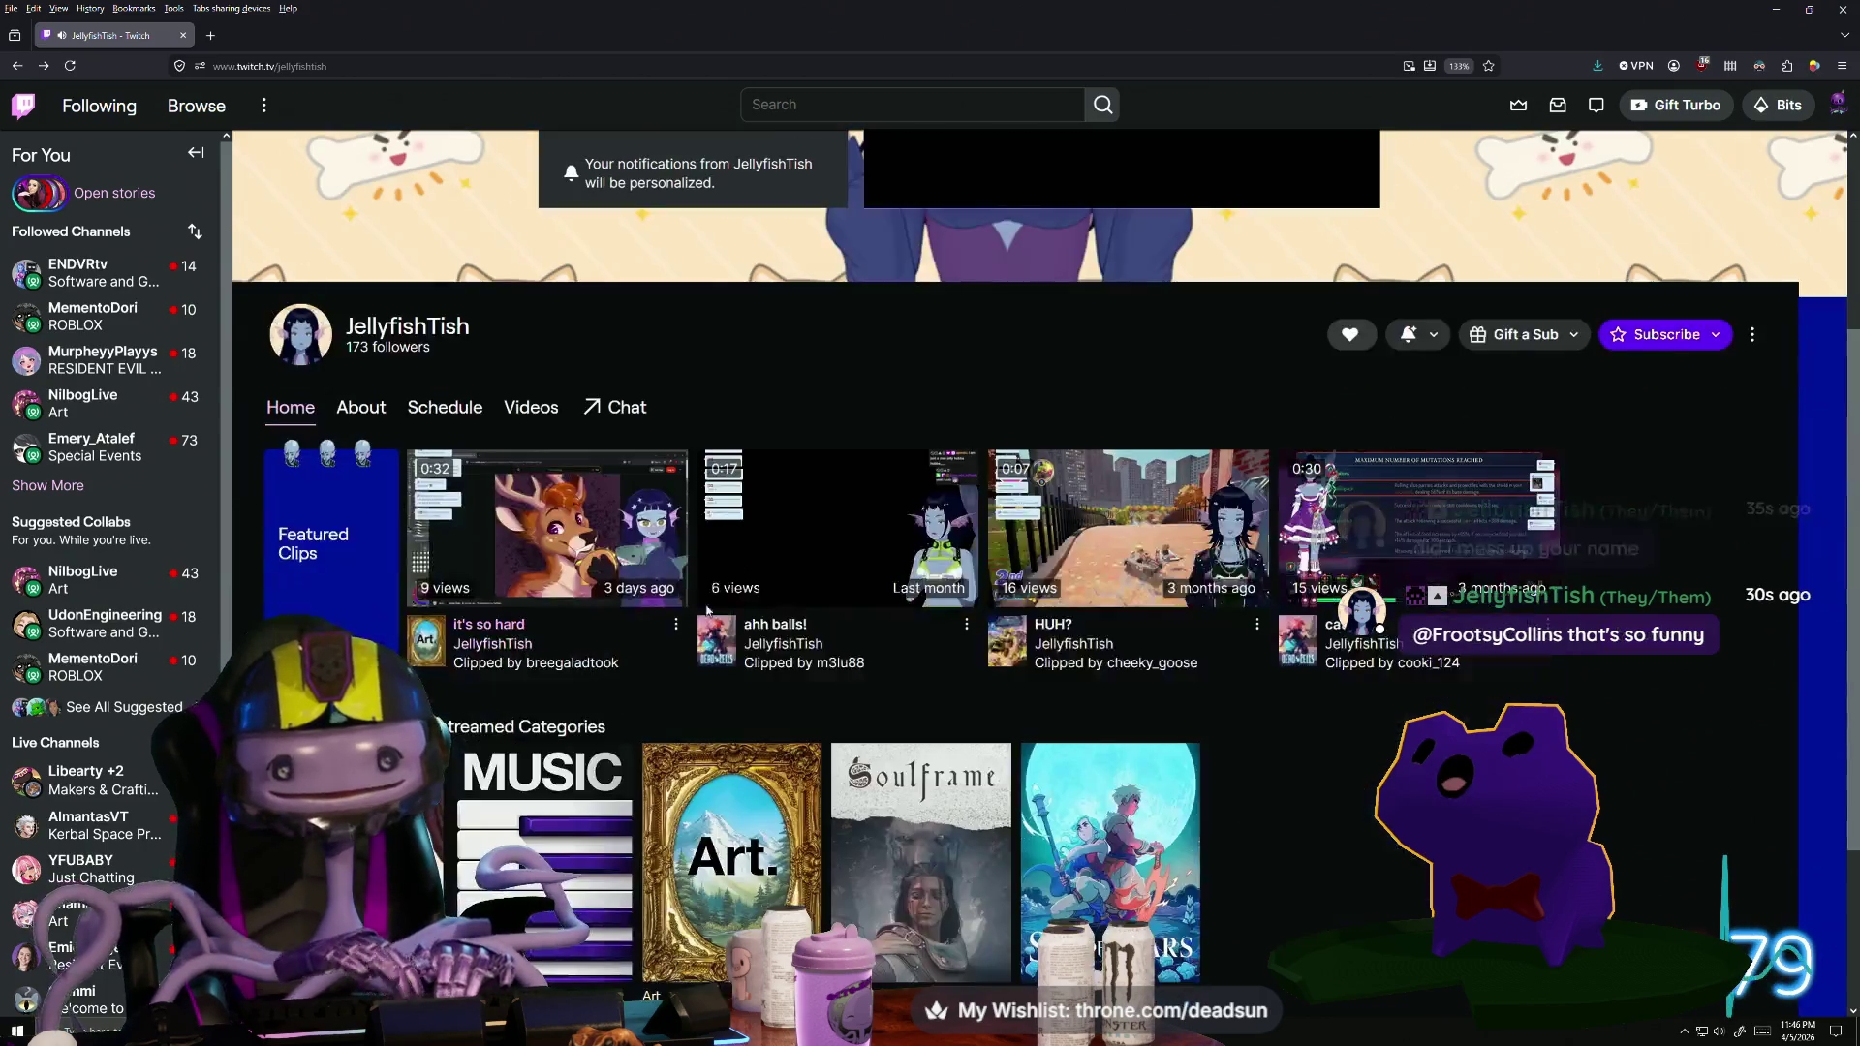
pyautogui.click(834, 539)
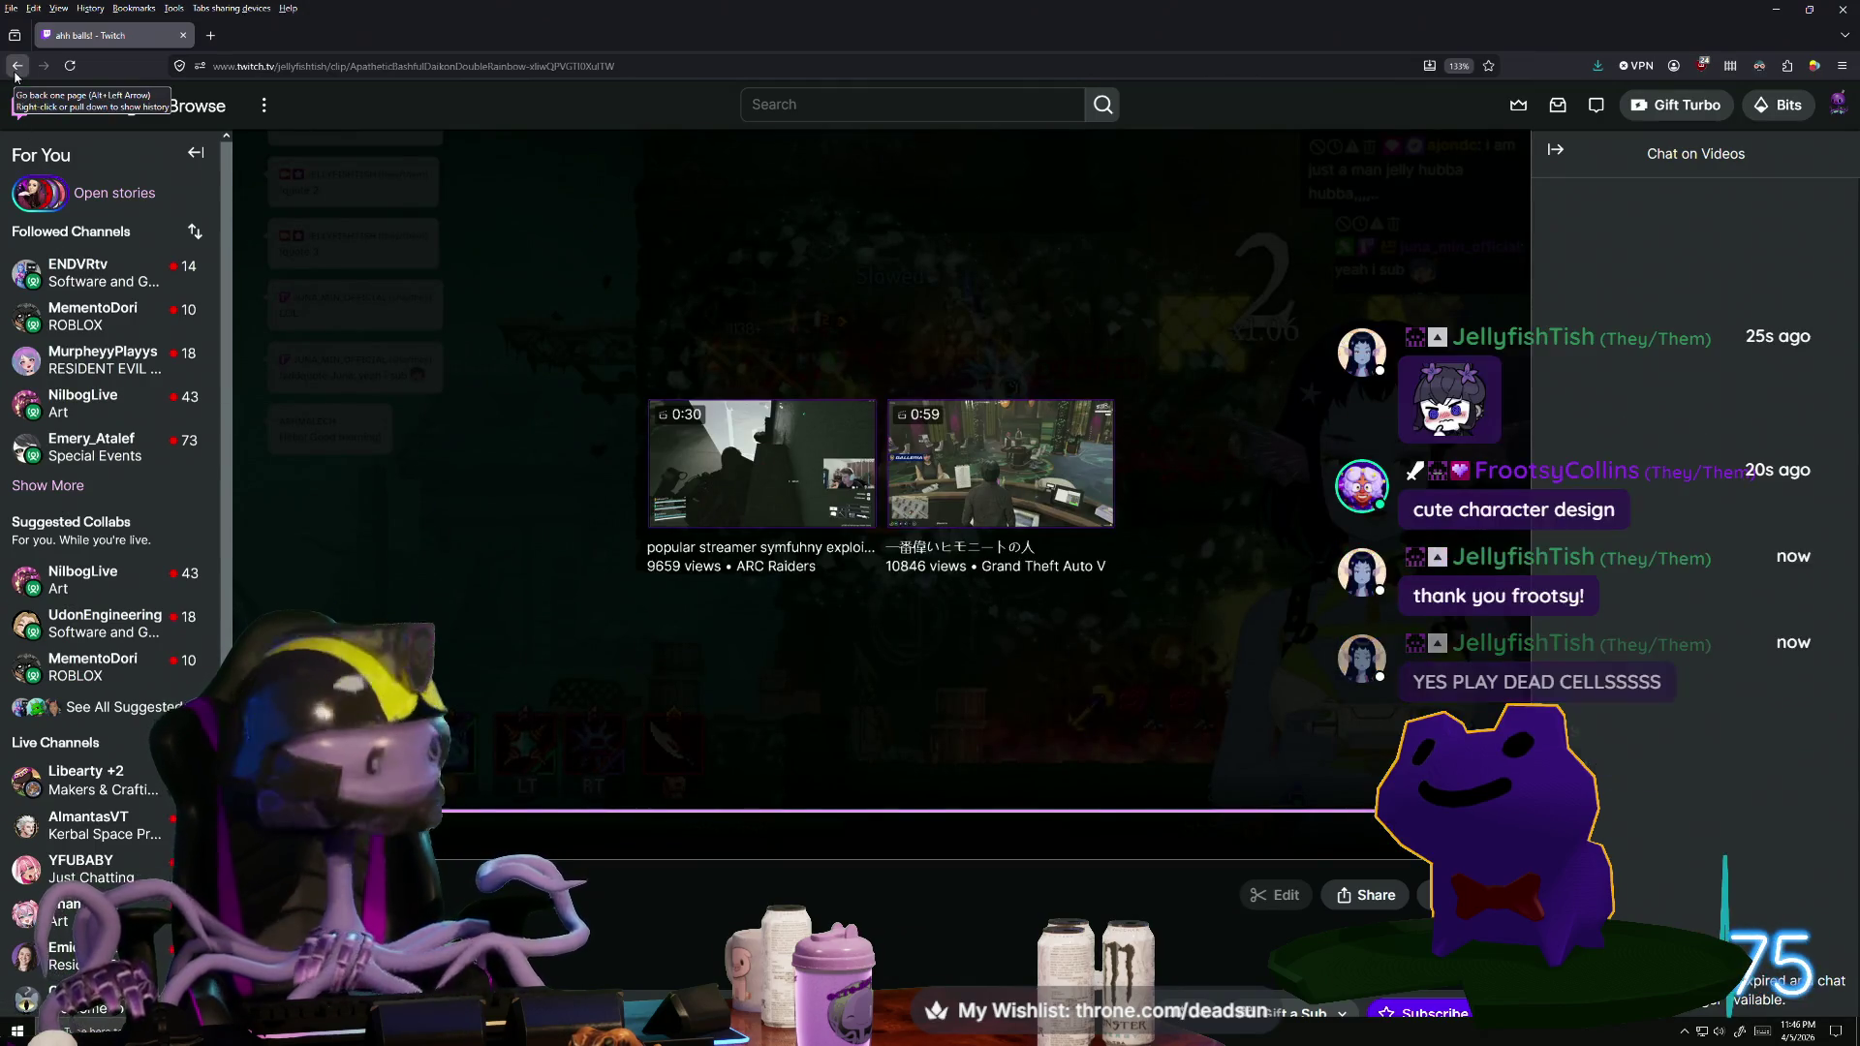
pyautogui.click(17, 72)
pyautogui.hotkey('alt', 'Tab')
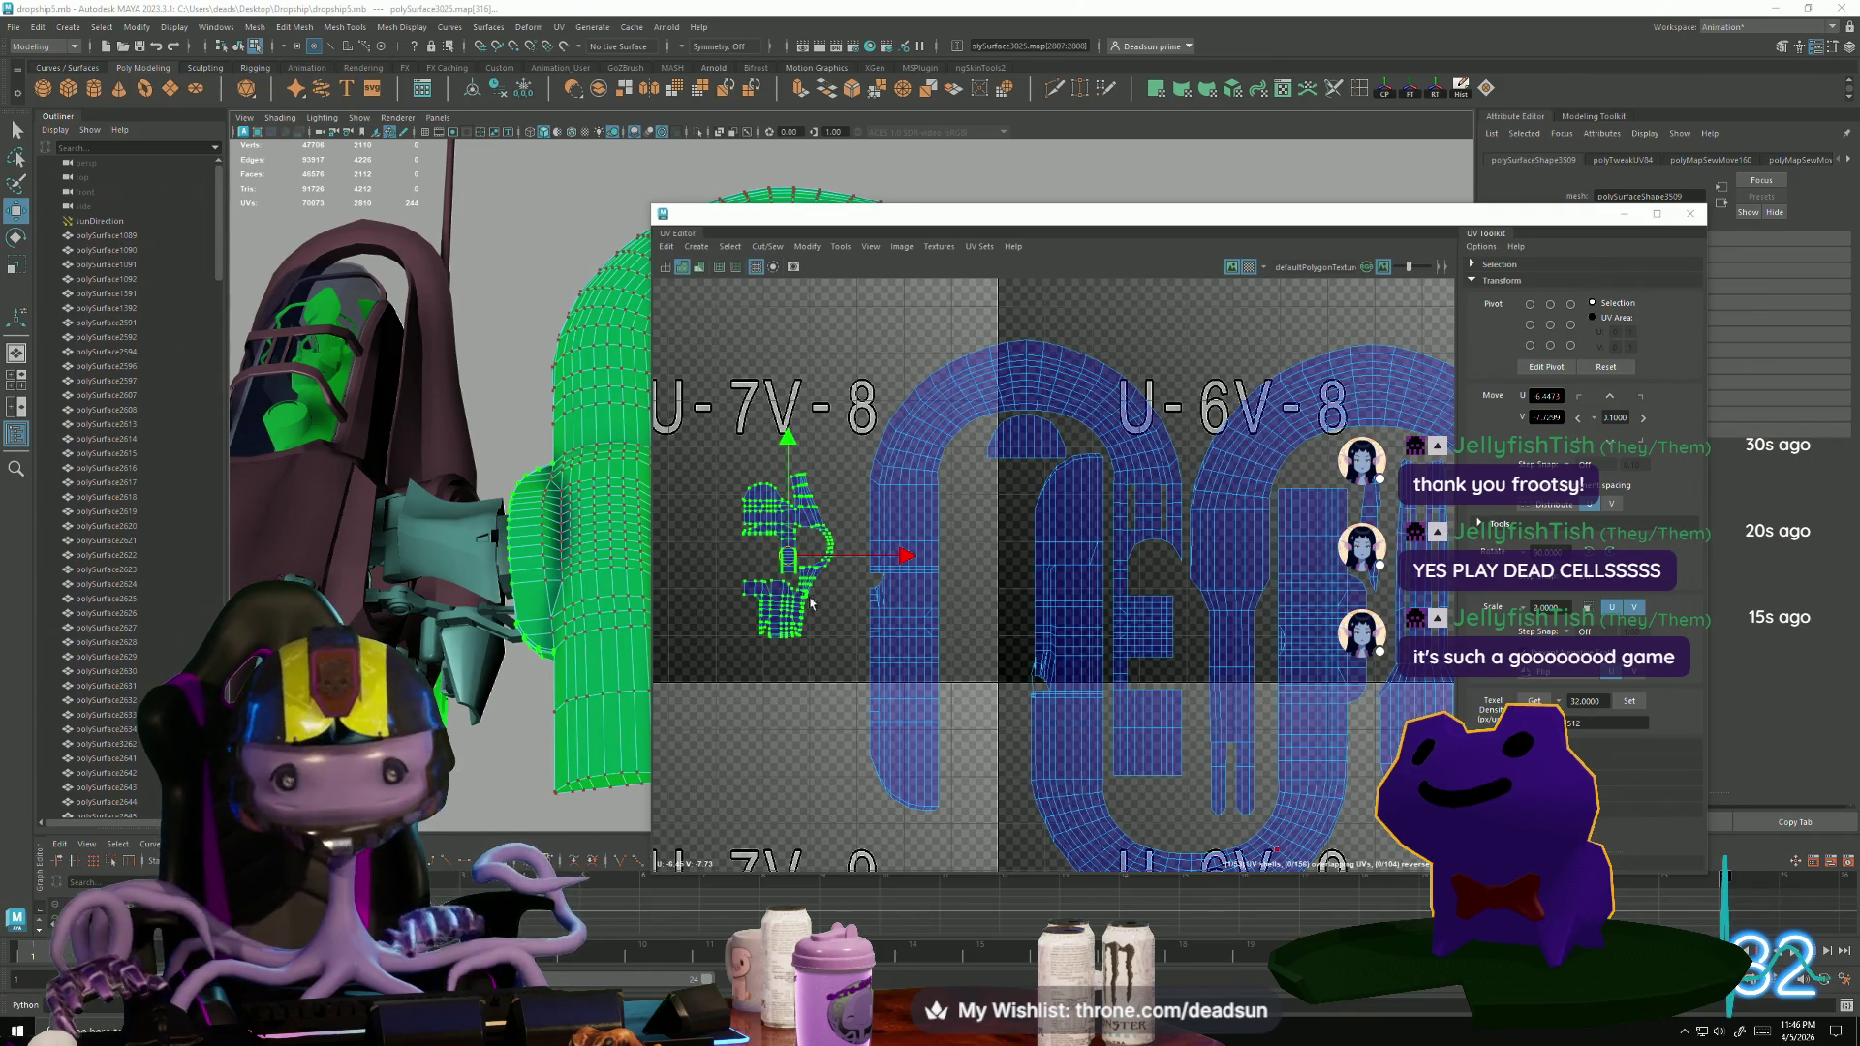
# Frame tile U-8V-7 and marquee-select an edge on the spiky panel shell.
pyautogui.scroll(-5, 790, 577)
pyautogui.keyDown('alt'); pyautogui.moveTo(790, 576); pyautogui.dragTo(980, 557, button='middle'); pyautogui.keyUp('alt')
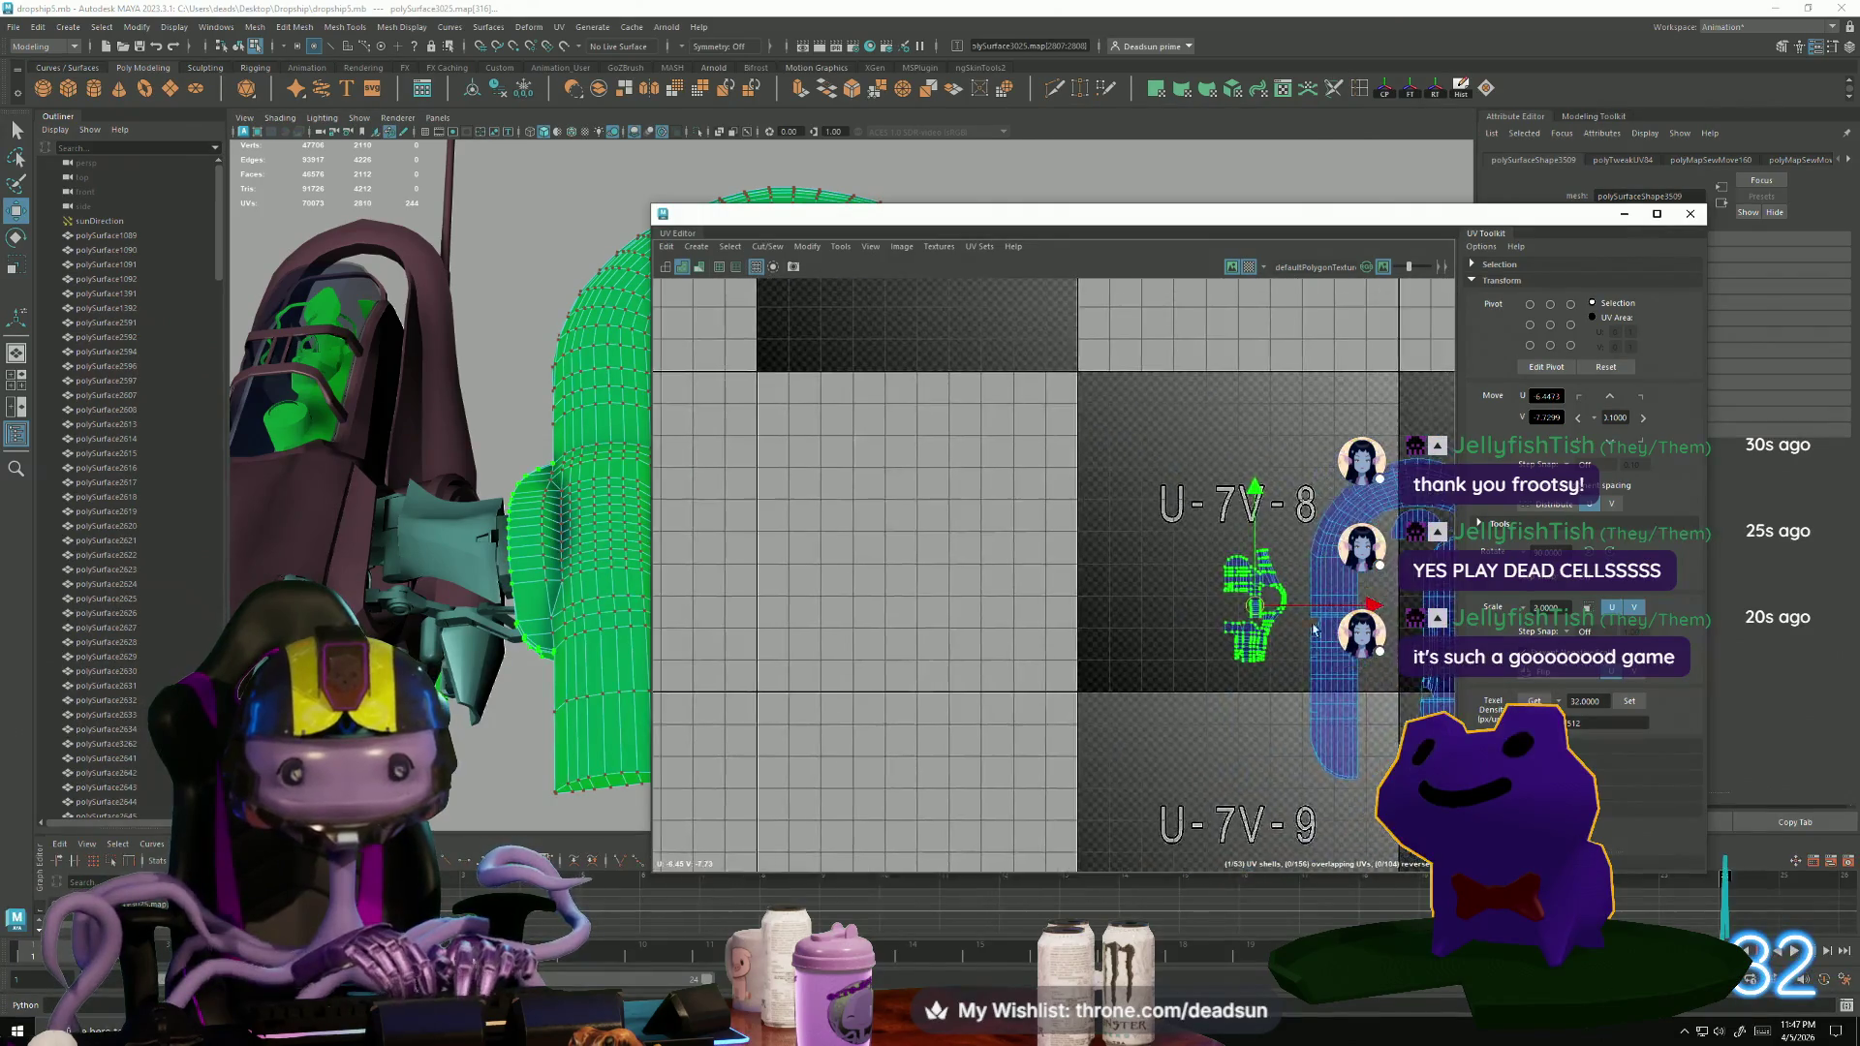
pyautogui.scroll(5, 1086, 484)
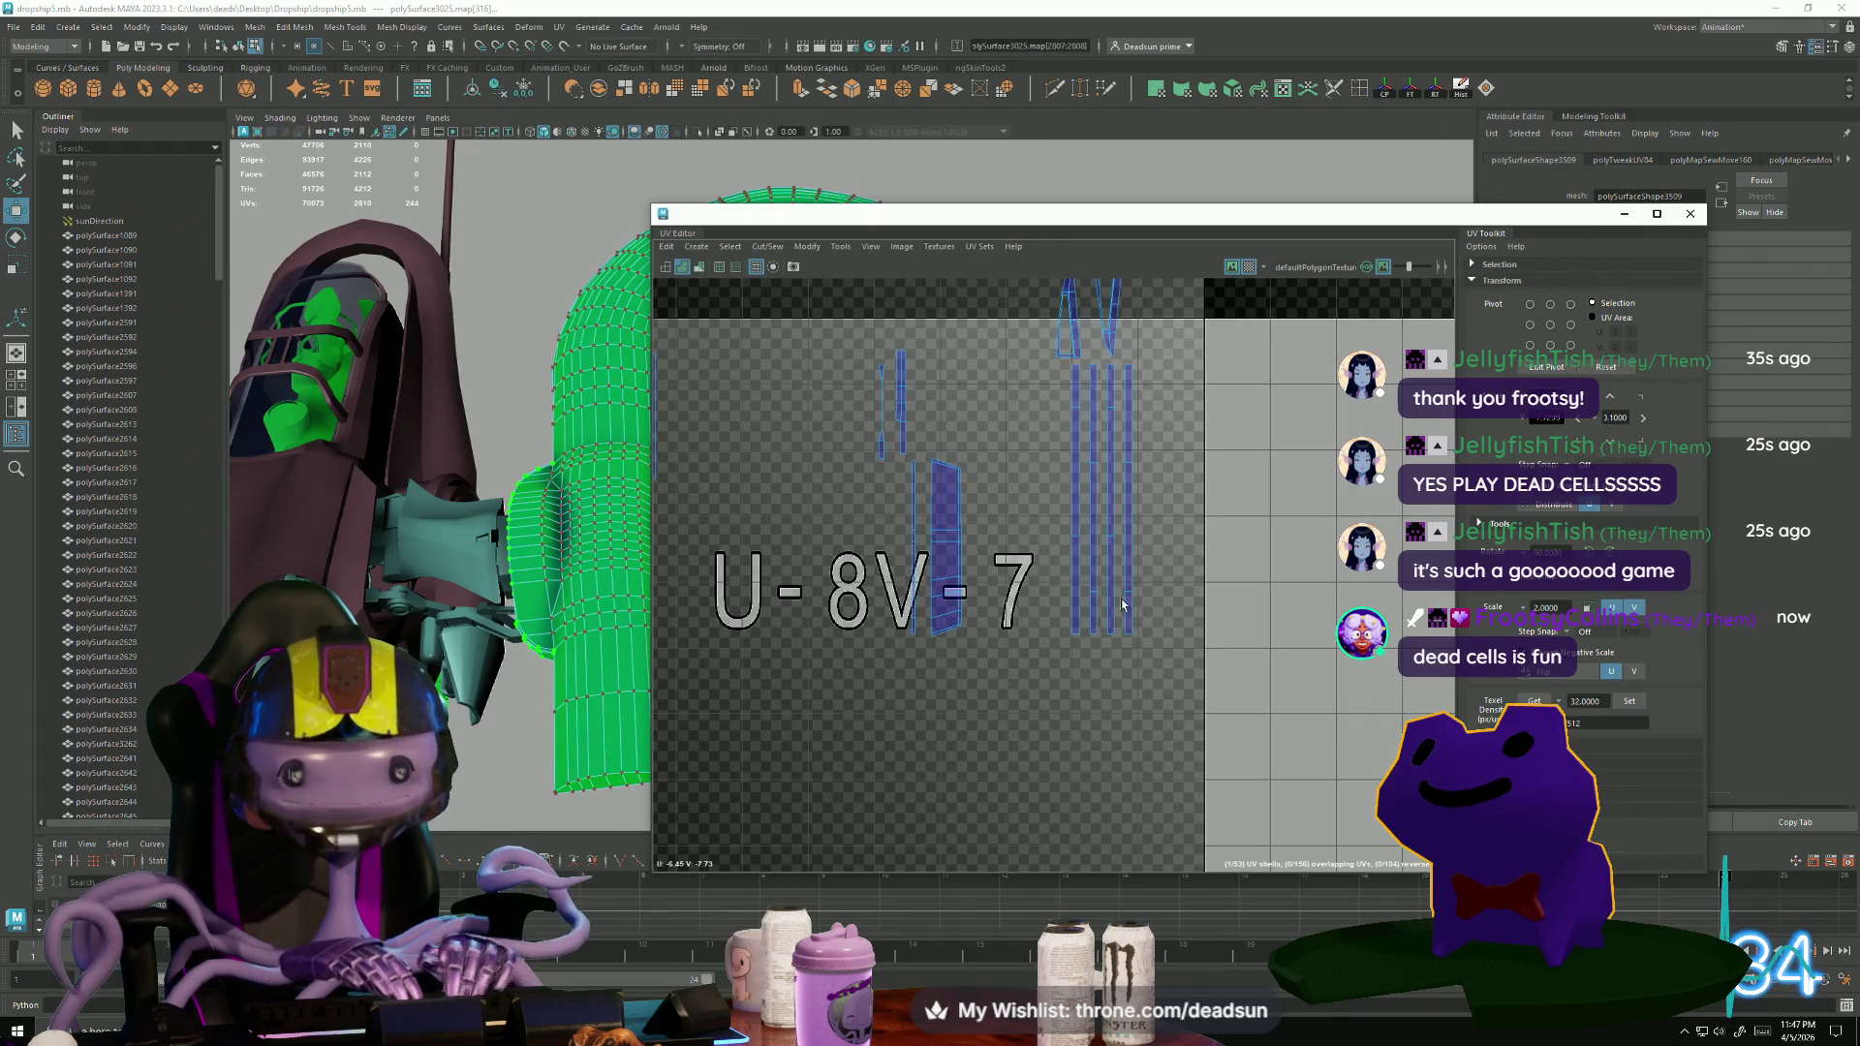
pyautogui.scroll(-1, 1122, 604)
pyautogui.keyDown('alt'); pyautogui.moveTo(1044, 556); pyautogui.dragTo(1035, 605, button='middle'); pyautogui.keyUp('alt')
pyautogui.scroll(2, 1059, 484)
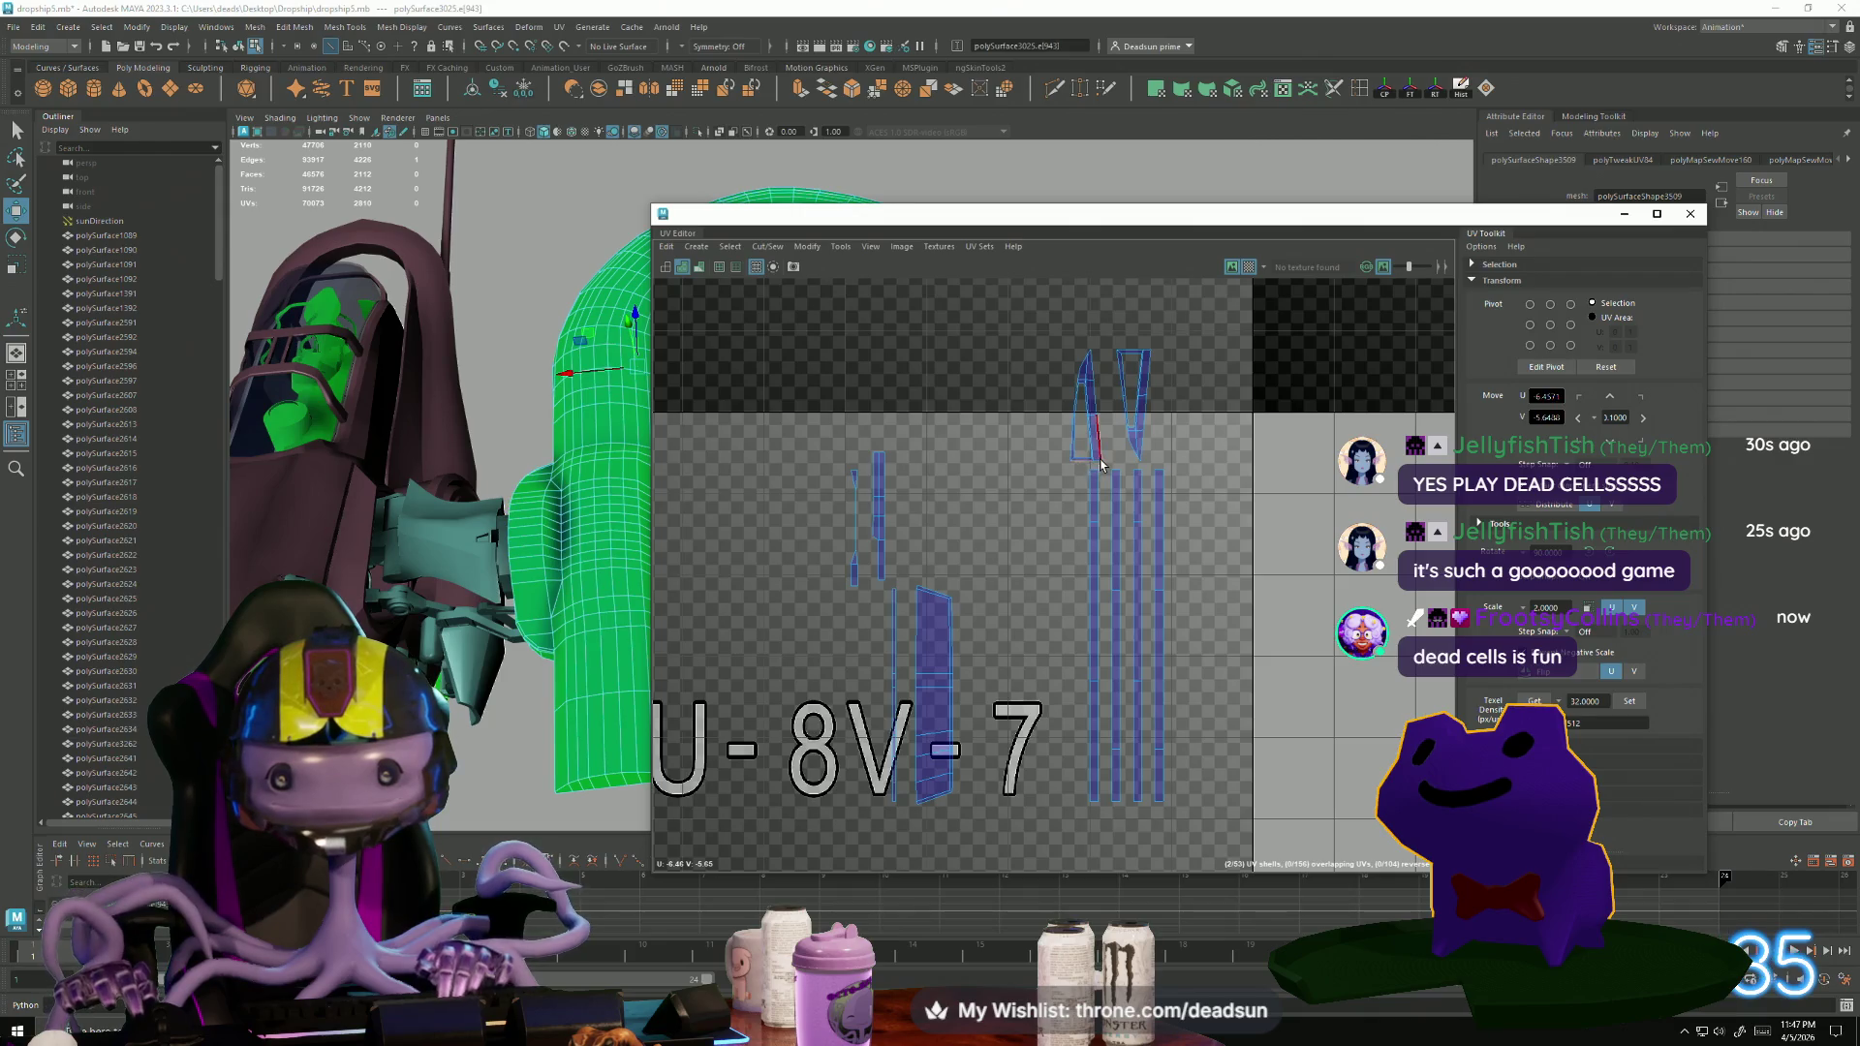
pyautogui.moveTo(1098, 465)
pyautogui.keyDown('alt'); pyautogui.mouseDown(button='middle')
pyautogui.moveTo(1292, 587)
pyautogui.moveTo(1044, 483)
pyautogui.mouseUp(button='middle'); pyautogui.keyUp('alt')
# Pan and zoom across tiles U-6V-8, U-5V-8, U-7V-5, U-7V-6 and U-6V-6.
pyautogui.scroll(-2, 1045, 483)
pyautogui.scroll(1, 1240, 662)
pyautogui.keyDown('alt'); pyautogui.moveTo(1240, 662); pyautogui.dragTo(1109, 643, button='middle'); pyautogui.keyUp('alt')
pyautogui.scroll(-2, 1109, 644)
pyautogui.scroll(2, 865, 503)
pyautogui.moveTo(864, 503)
pyautogui.keyDown('alt'); pyautogui.mouseDown(button='middle')
pyautogui.moveTo(896, 457)
pyautogui.moveTo(1027, 412)
pyautogui.mouseUp(button='middle'); pyautogui.keyUp('alt')
pyautogui.scroll(3, 1020, 543)
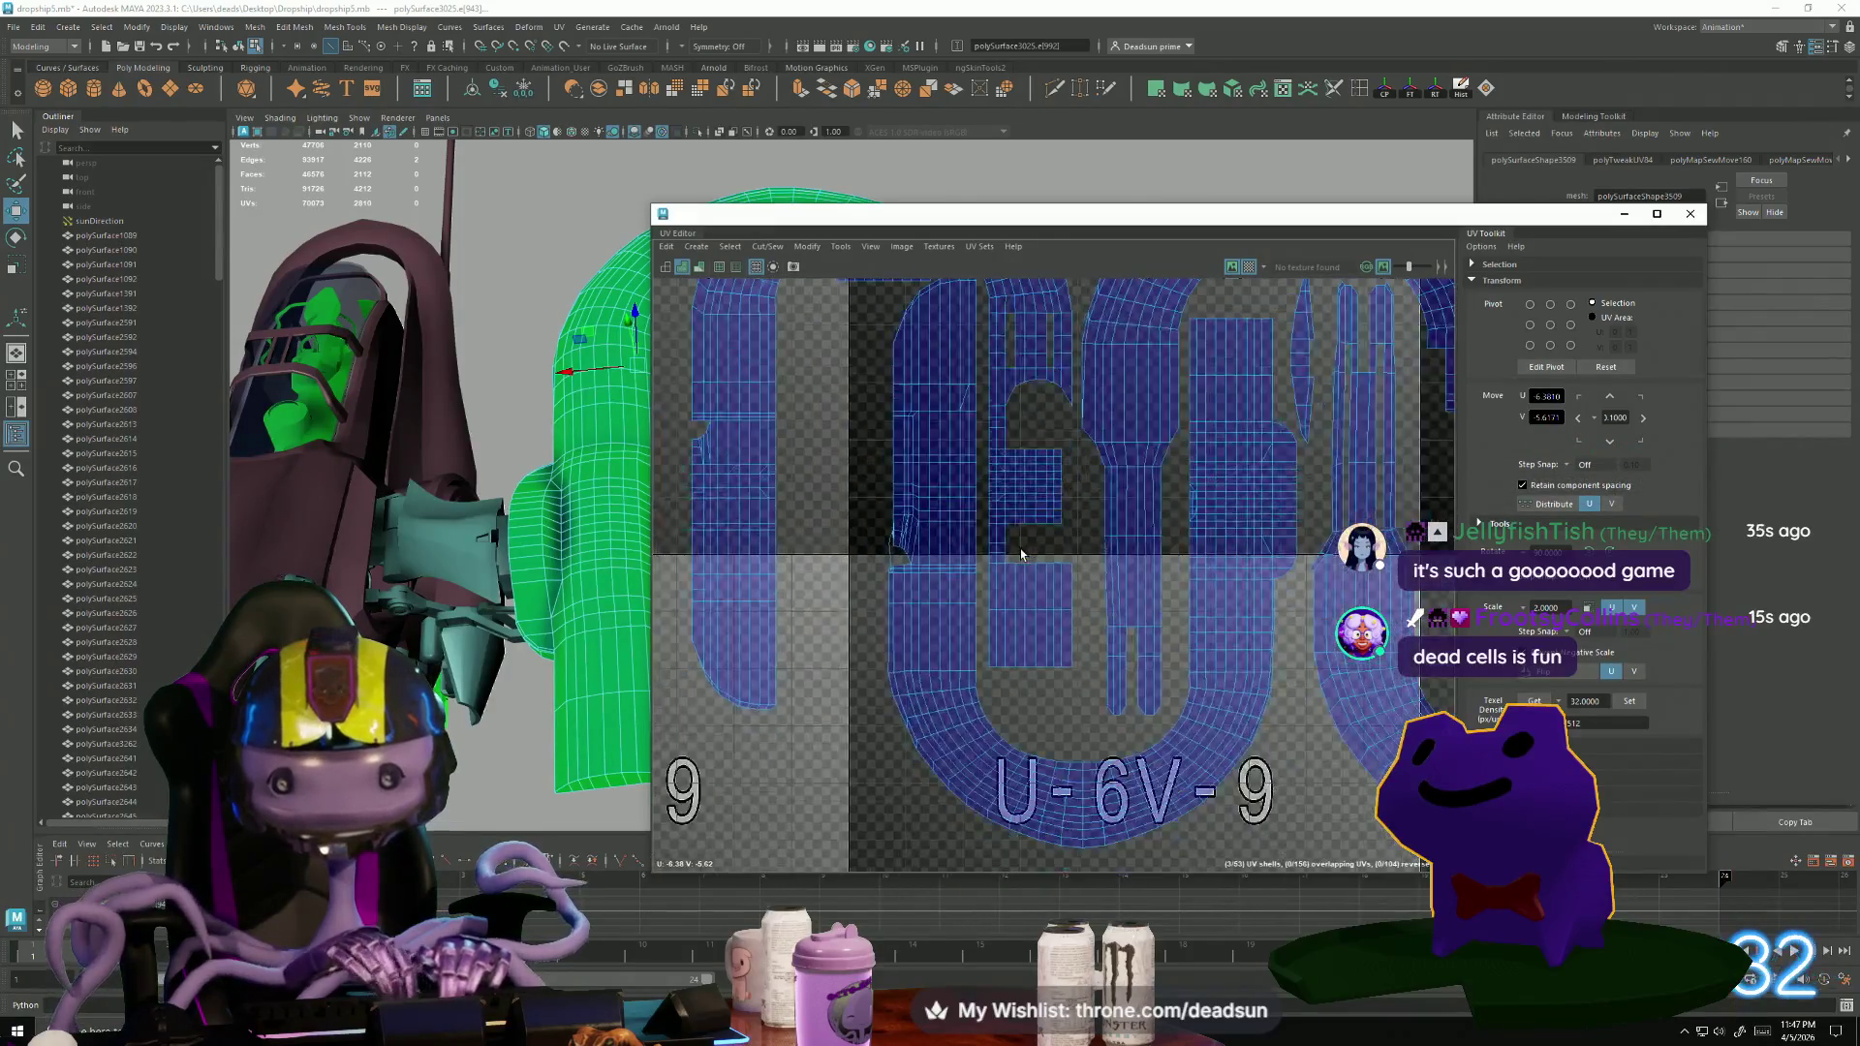
pyautogui.scroll(-3, 995, 523)
pyautogui.scroll(-2, 995, 523)
pyautogui.moveTo(995, 523)
pyautogui.keyDown('alt'); pyautogui.mouseDown(button='middle')
pyautogui.moveTo(998, 832)
pyautogui.moveTo(989, 707)
pyautogui.mouseUp(button='middle'); pyautogui.keyUp('alt')
pyautogui.scroll(2, 998, 736)
pyautogui.scroll(-2, 988, 707)
pyautogui.scroll(2, 960, 621)
pyautogui.scroll(2, 939, 537)
pyautogui.moveTo(959, 620)
pyautogui.keyDown('alt'); pyautogui.mouseDown(button='middle')
pyautogui.moveTo(939, 536)
pyautogui.moveTo(1016, 567)
pyautogui.mouseUp(button='middle'); pyautogui.keyUp('alt')
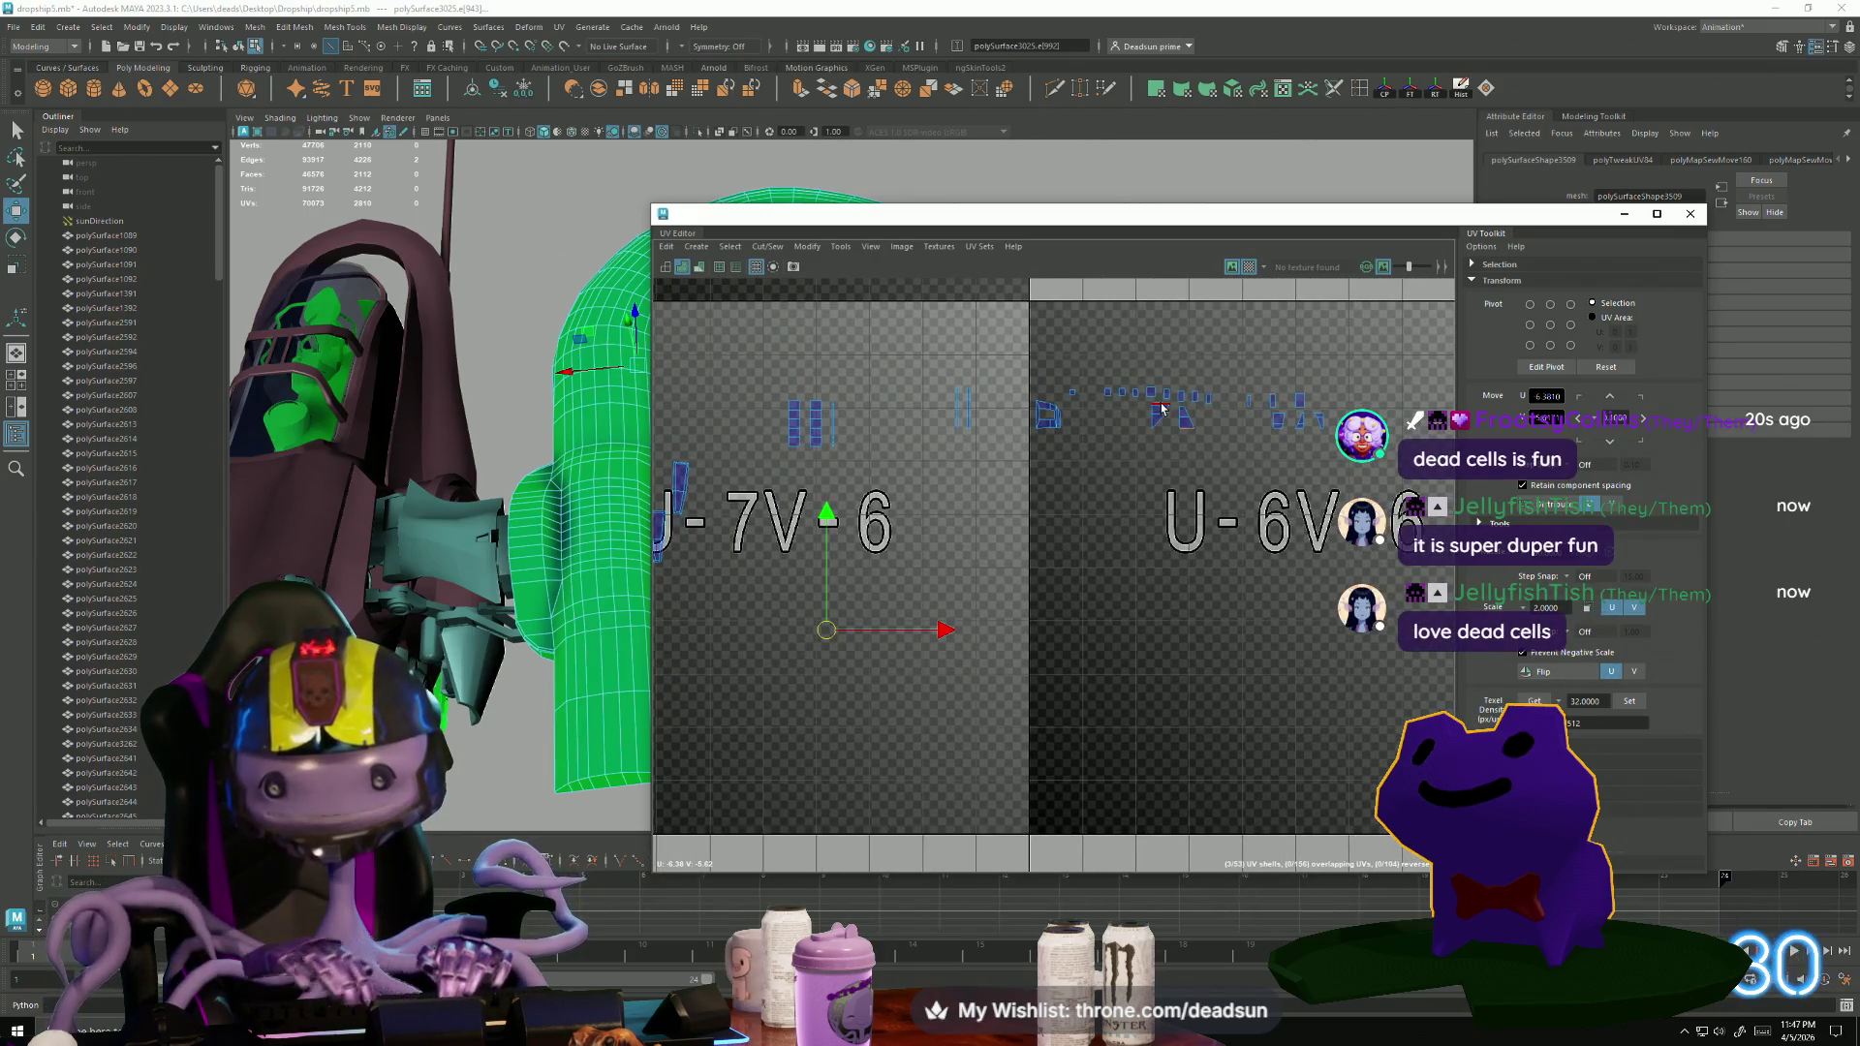
# Rejoin the split spiky shell with Cut/Sew > Move and Sew UVs.
pyautogui.click(759, 246)
pyautogui.click(824, 378)
pyautogui.keyDown('alt'); pyautogui.moveTo(746, 569); pyautogui.dragTo(1200, 410, button='middle'); pyautogui.keyUp('alt')
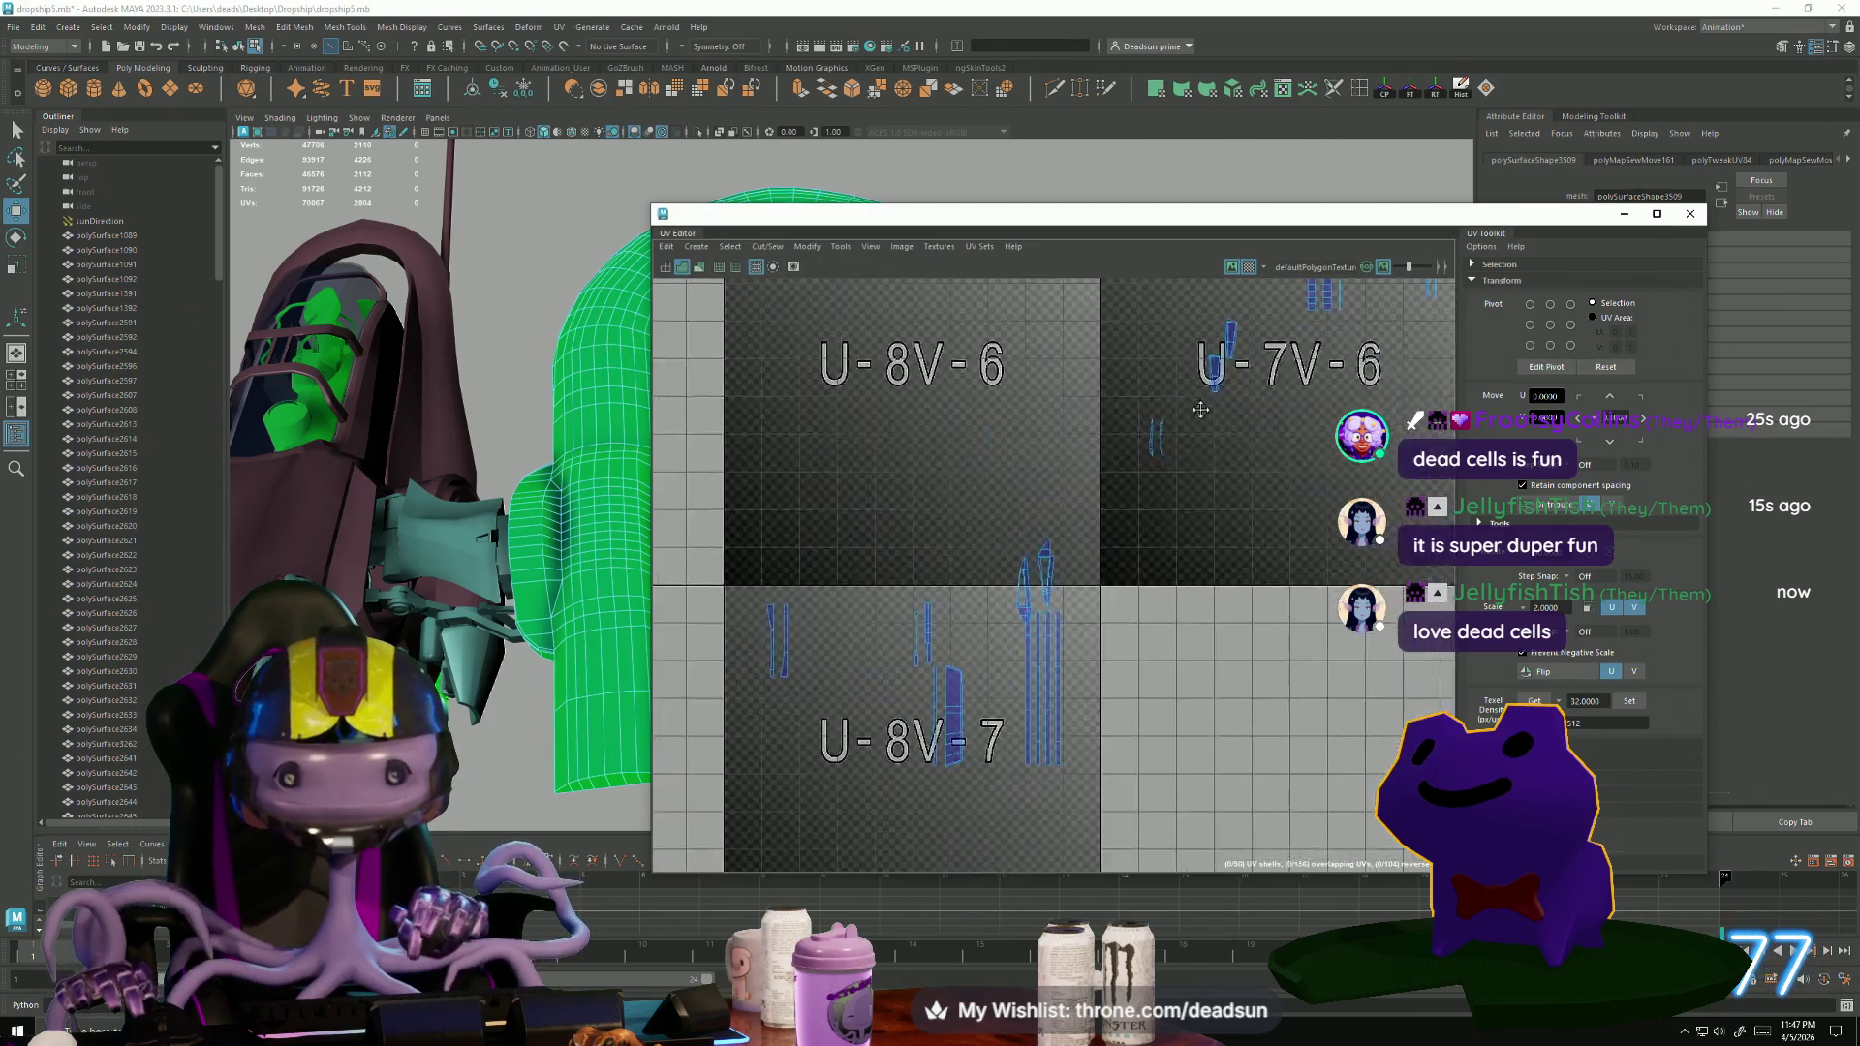
pyautogui.keyDown('alt'); pyautogui.moveTo(1056, 589); pyautogui.dragTo(1103, 531, button='middle'); pyautogui.keyUp('alt')
pyautogui.scroll(5, 1103, 531)
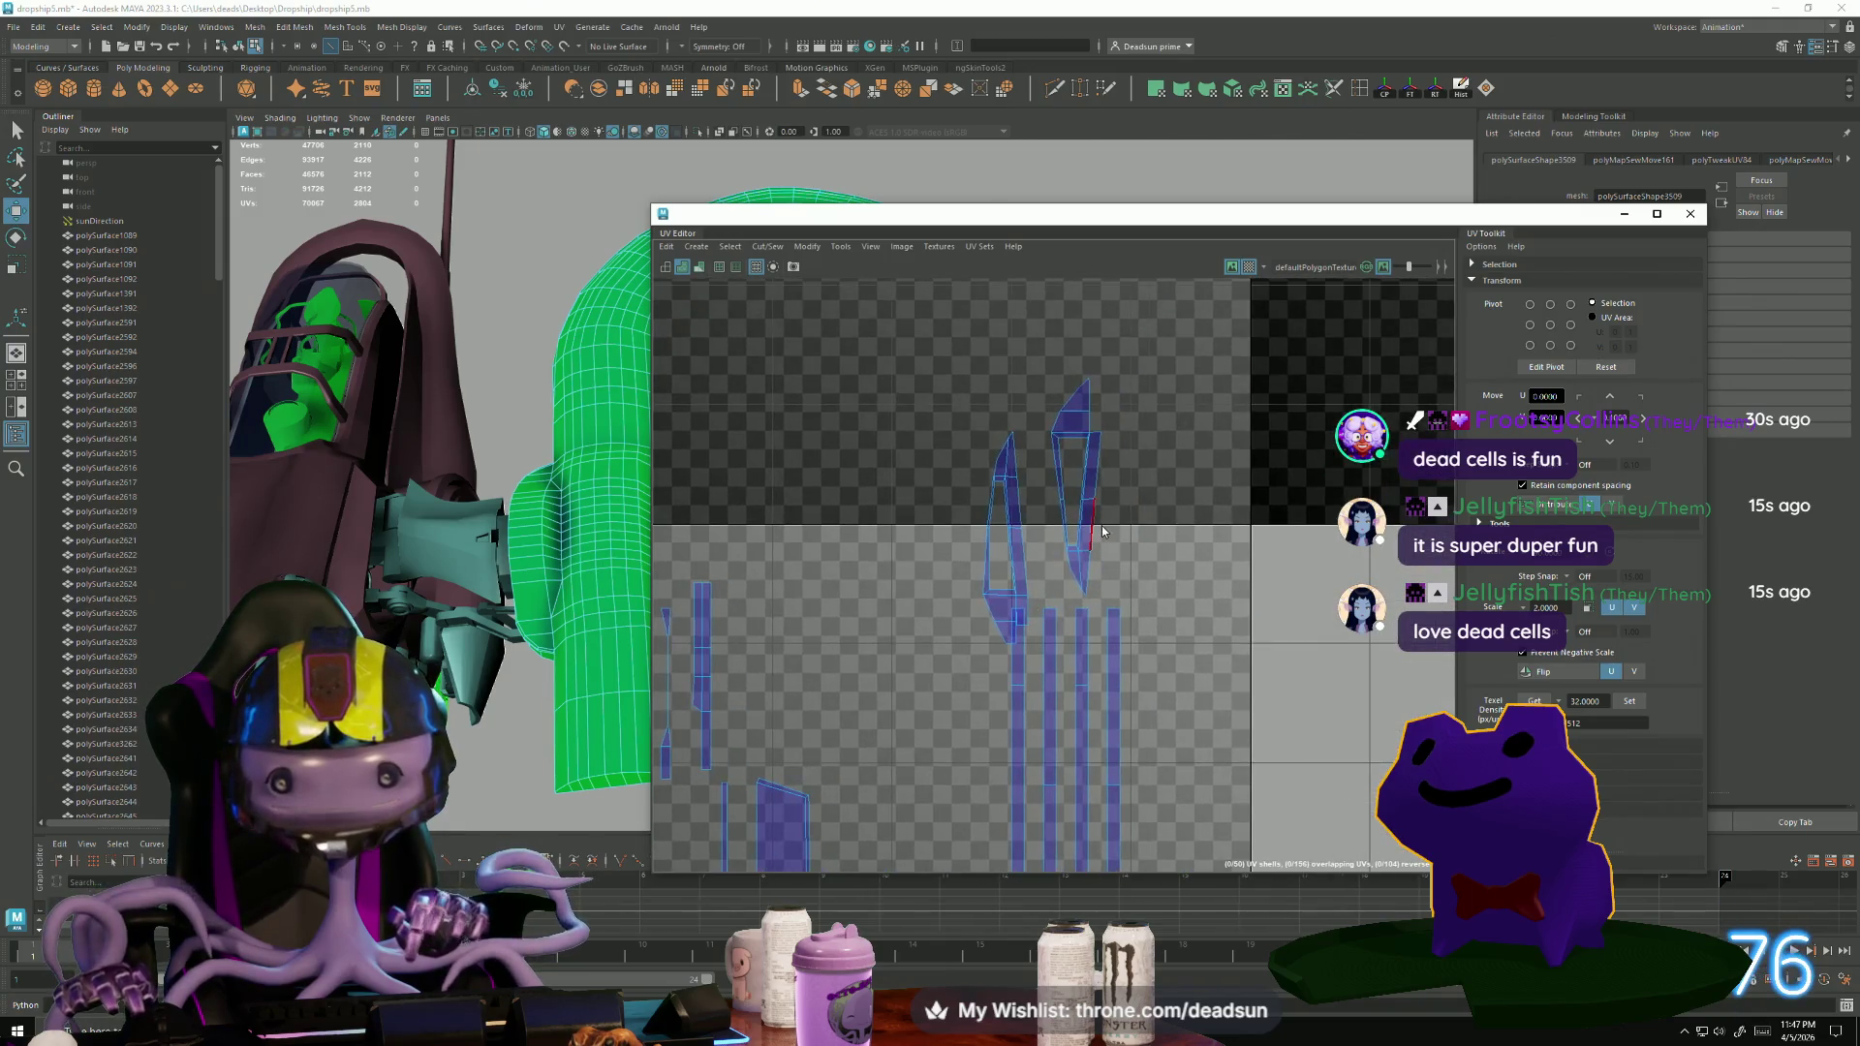
# Move the right and left spiky shells up side by side into the tile above.
pyautogui.click(1103, 531)
pyautogui.moveTo(1071, 494); pyautogui.dragTo(1172, 415)
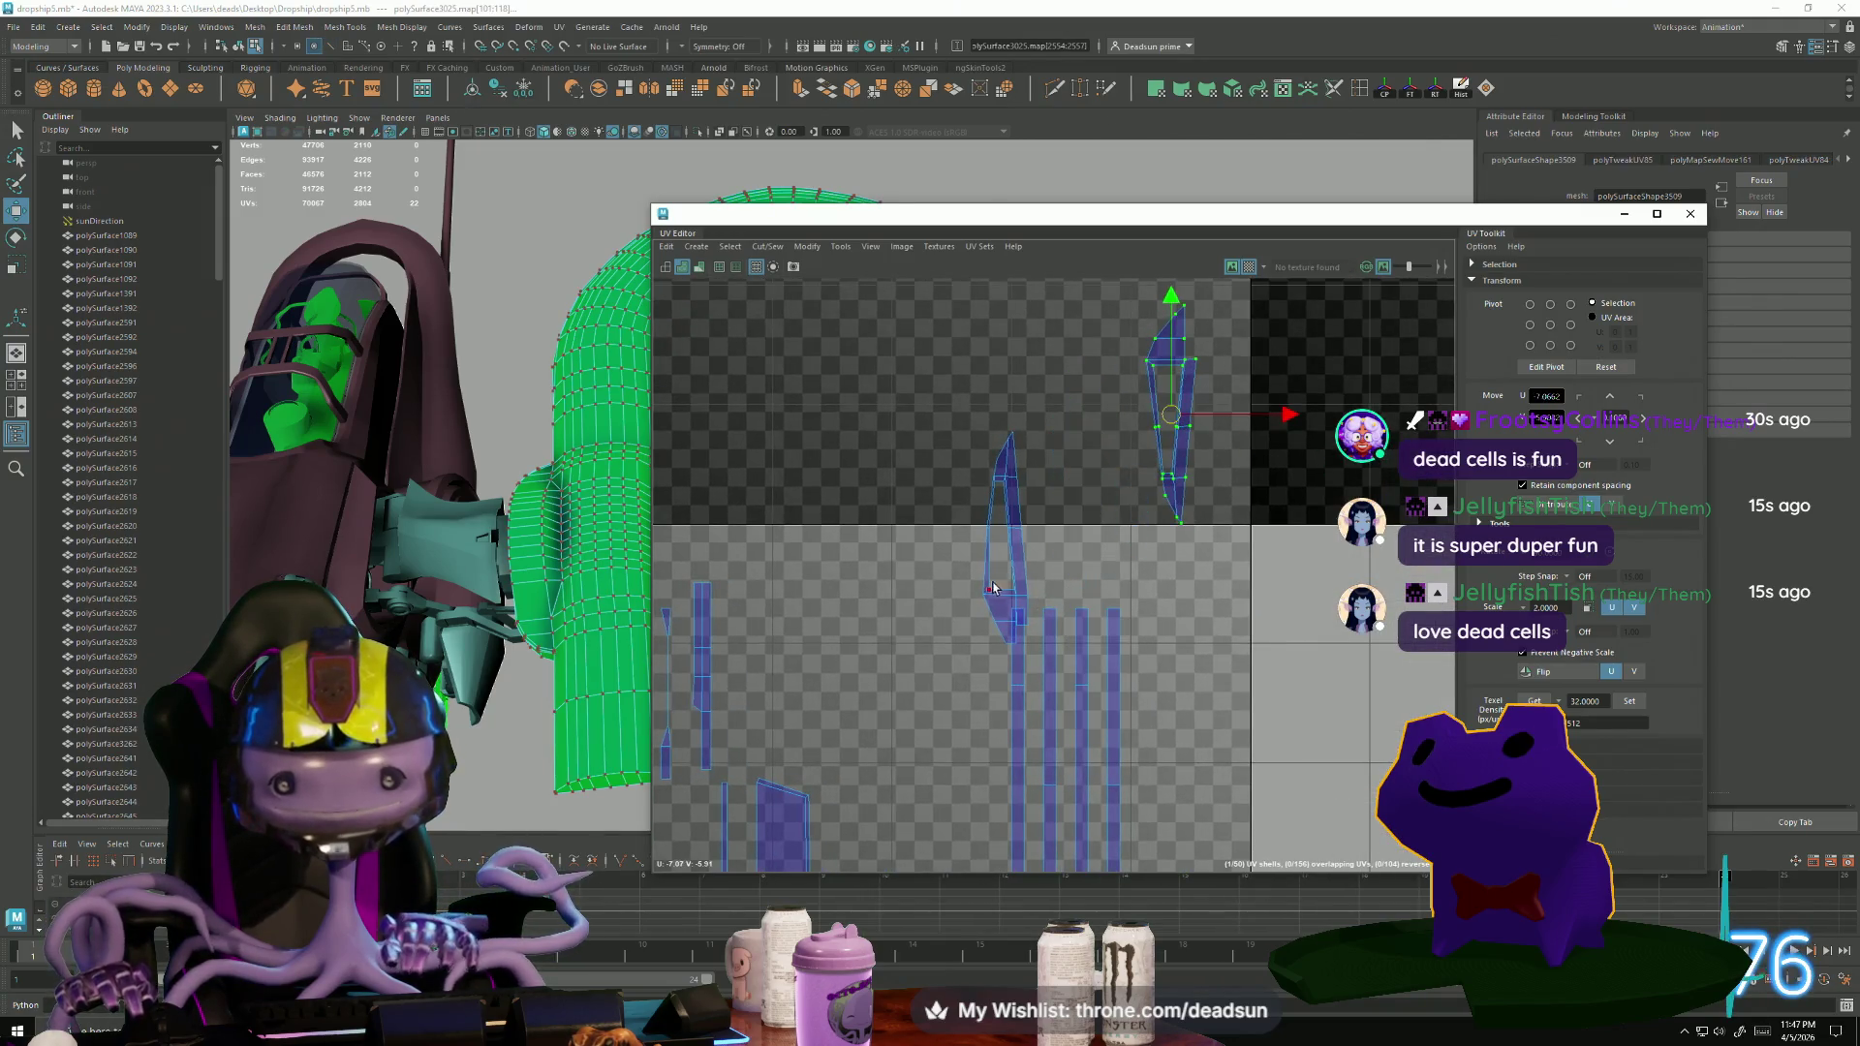
pyautogui.click(989, 602)
pyautogui.moveTo(1011, 535)
pyautogui.mouseDown()
pyautogui.moveTo(1069, 448)
pyautogui.moveTo(1117, 421)
pyautogui.mouseUp()
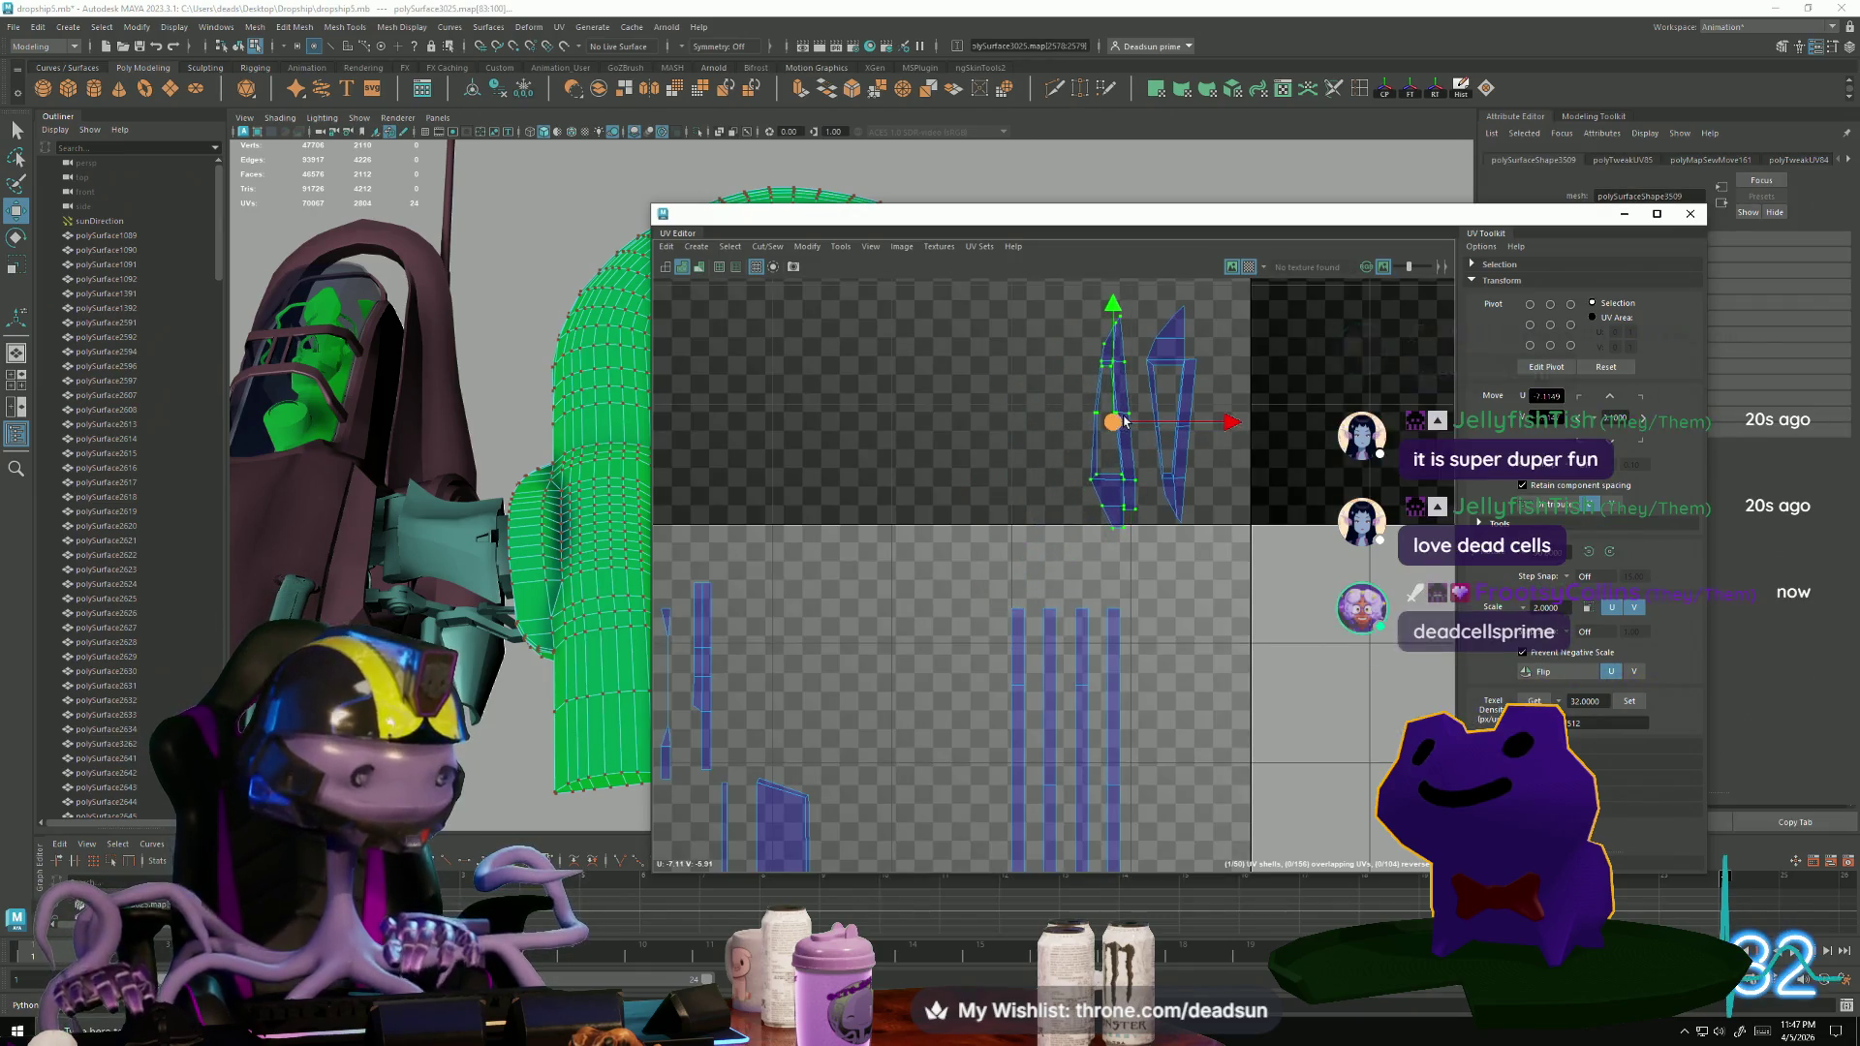
# Switch to edge mode with F10 and select one edge of the shell.
pyautogui.scroll(3, 1104, 426)
pyautogui.press('F10')
pyautogui.click(1112, 492)
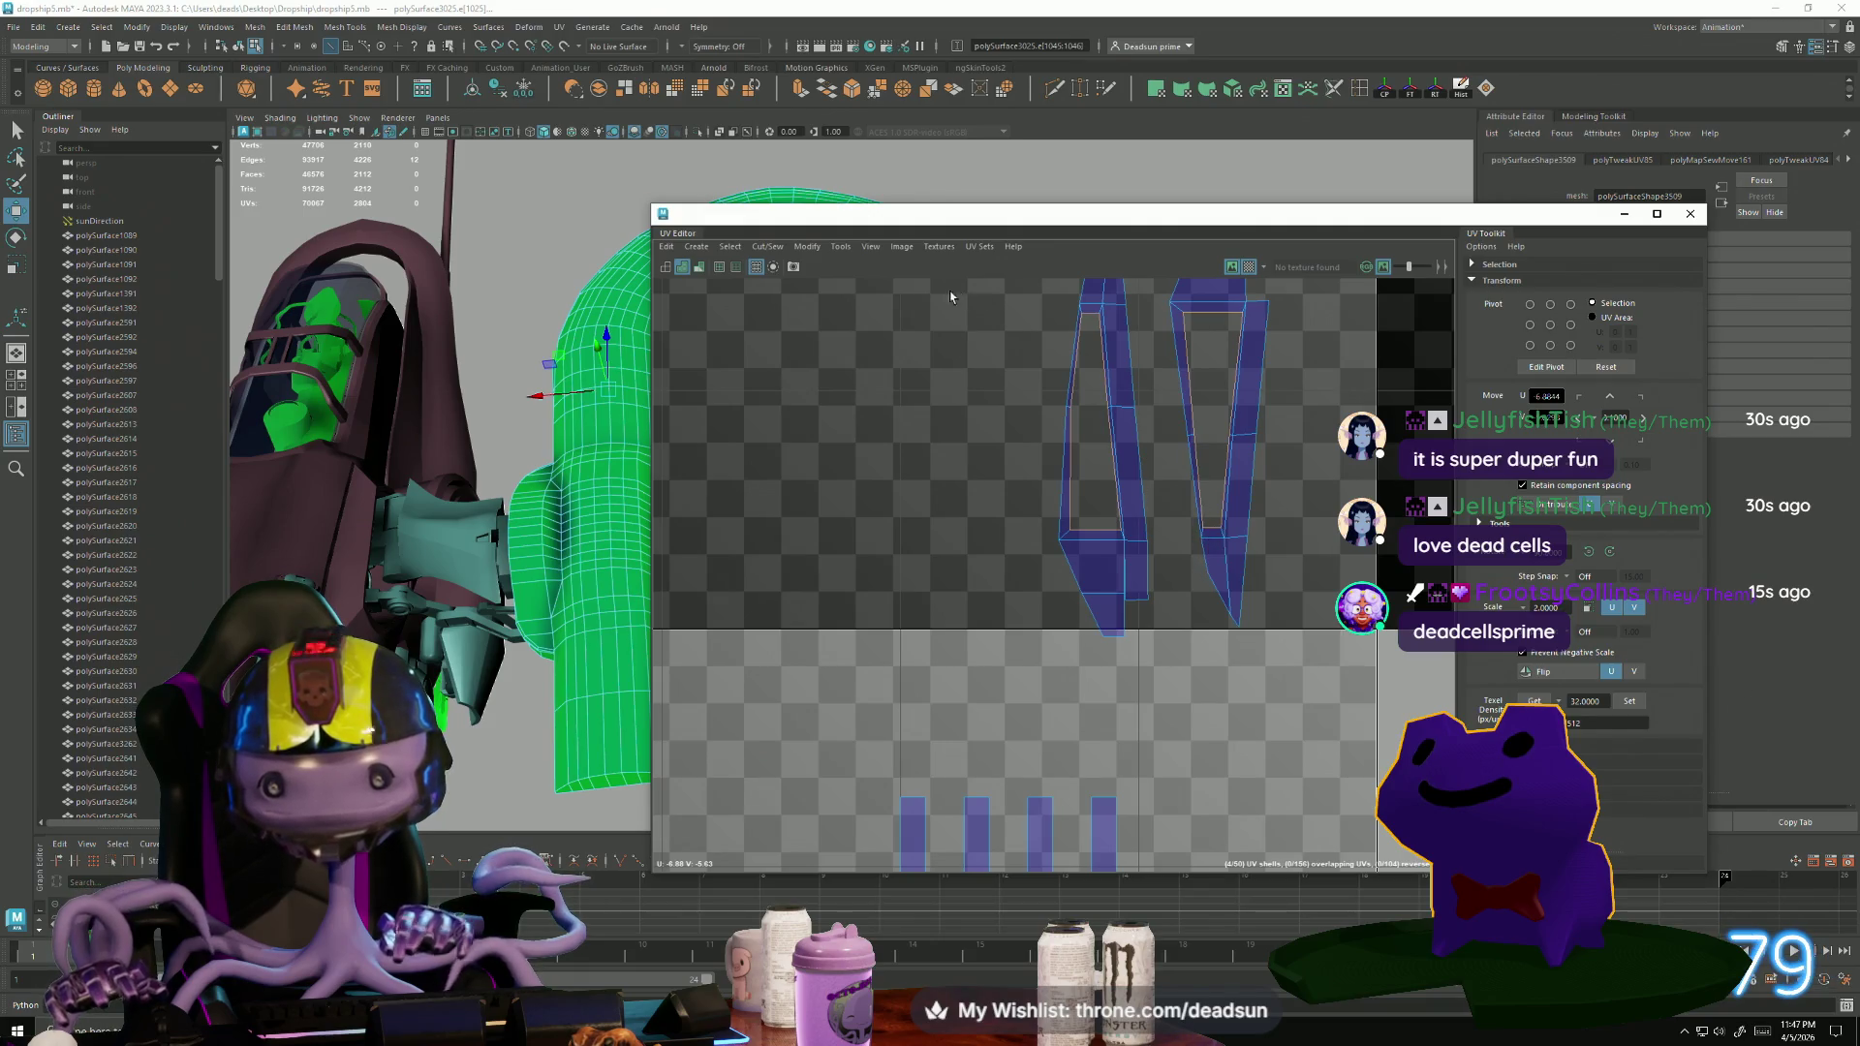
pyautogui.click(744, 248)
# Convert the edge selection to UVs and unfold both spiky shells flat.
pyautogui.click(801, 390)
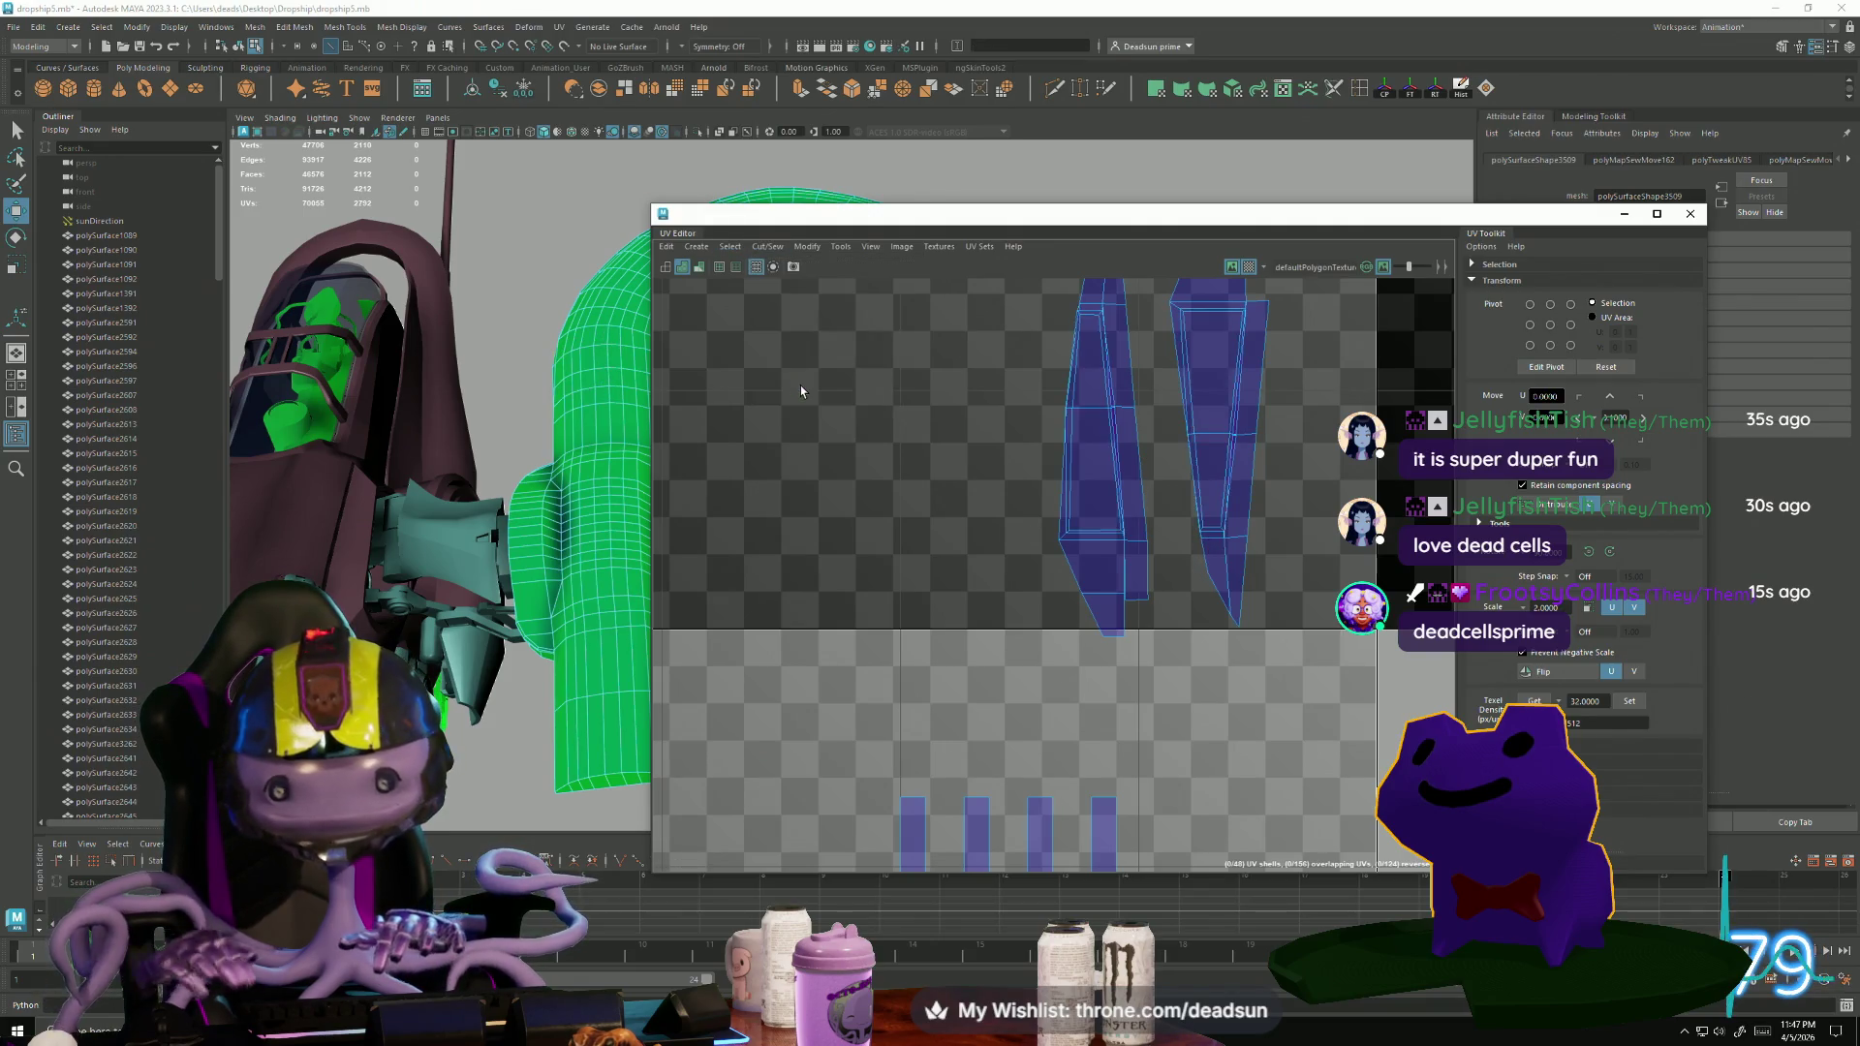
pyautogui.moveTo(1060, 403); pyautogui.dragTo(1102, 414, button='right')
pyautogui.click(1106, 410)
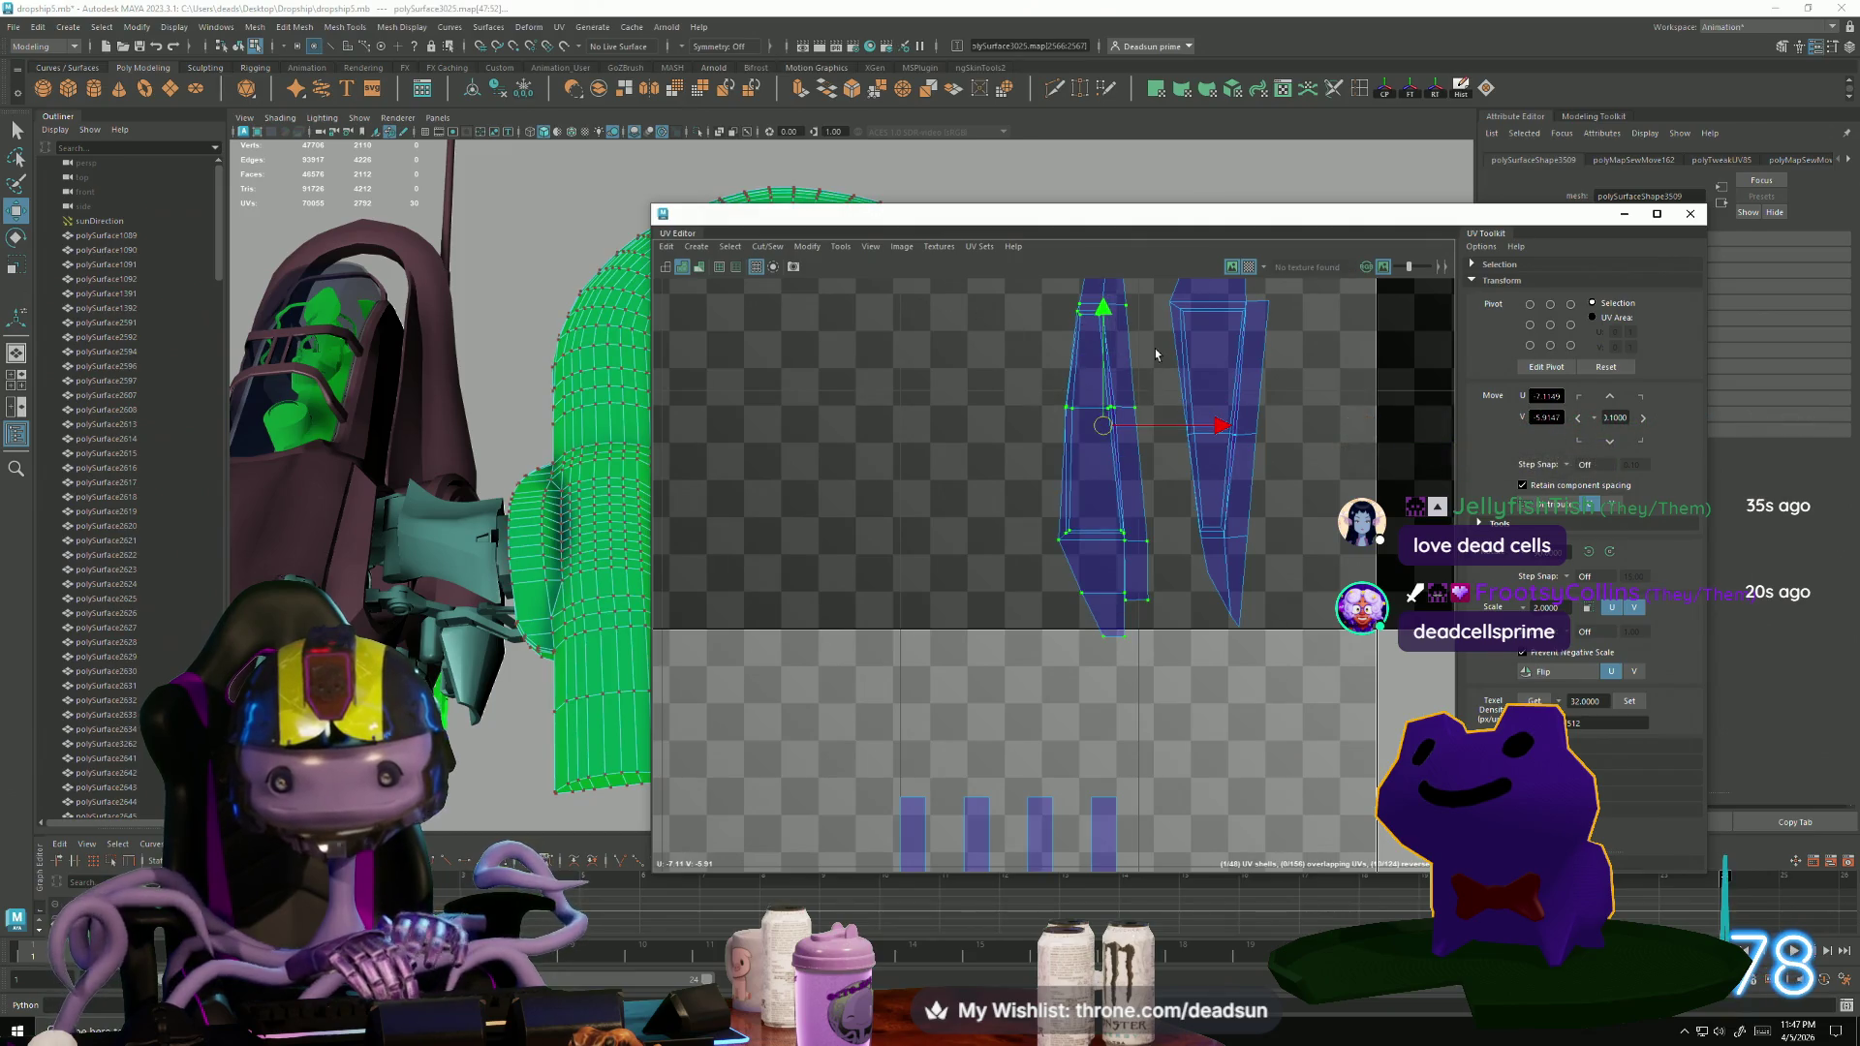
pyautogui.keyDown('shift'); pyautogui.click(1196, 356); pyautogui.keyUp('shift')
pyautogui.click(808, 246)
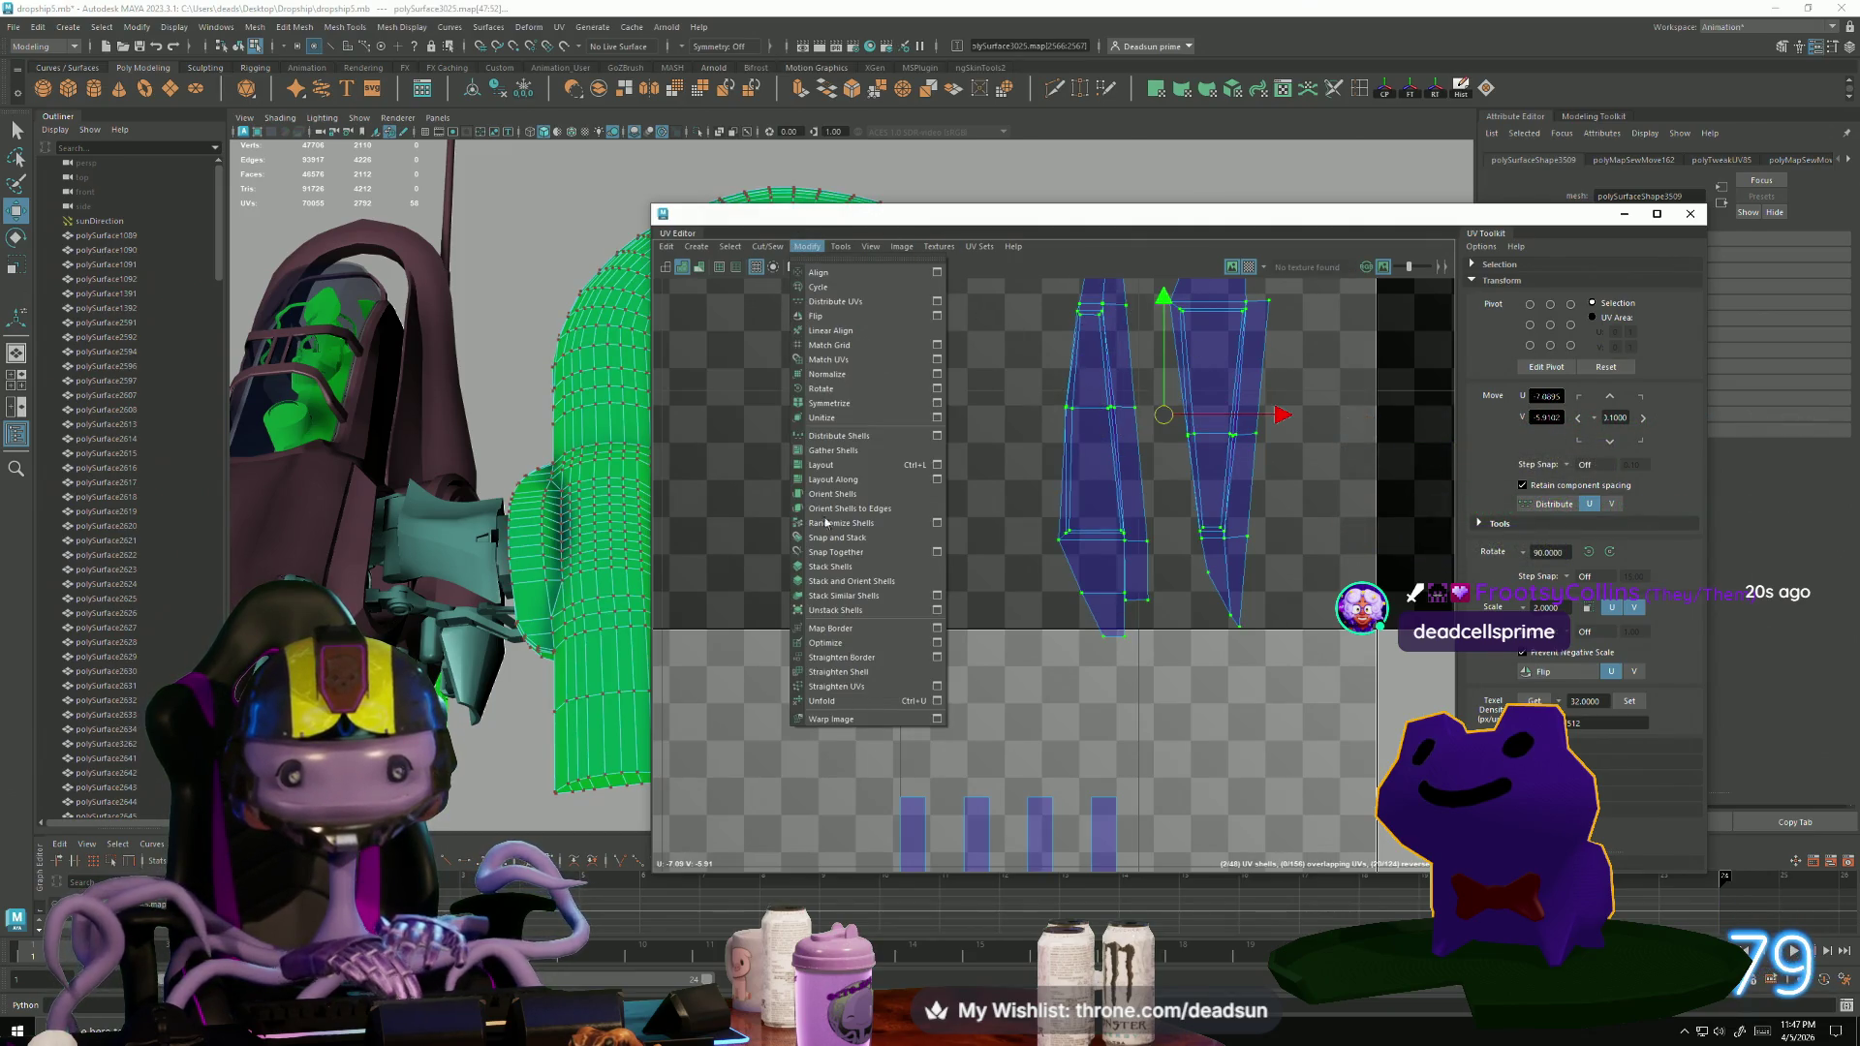
pyautogui.click(837, 701)
# Stretch the left shell's tip up and right and rotate it slightly.
pyautogui.keyDown('alt'); pyautogui.moveTo(1105, 502); pyautogui.dragTo(973, 679, button='middle'); pyautogui.keyUp('alt')
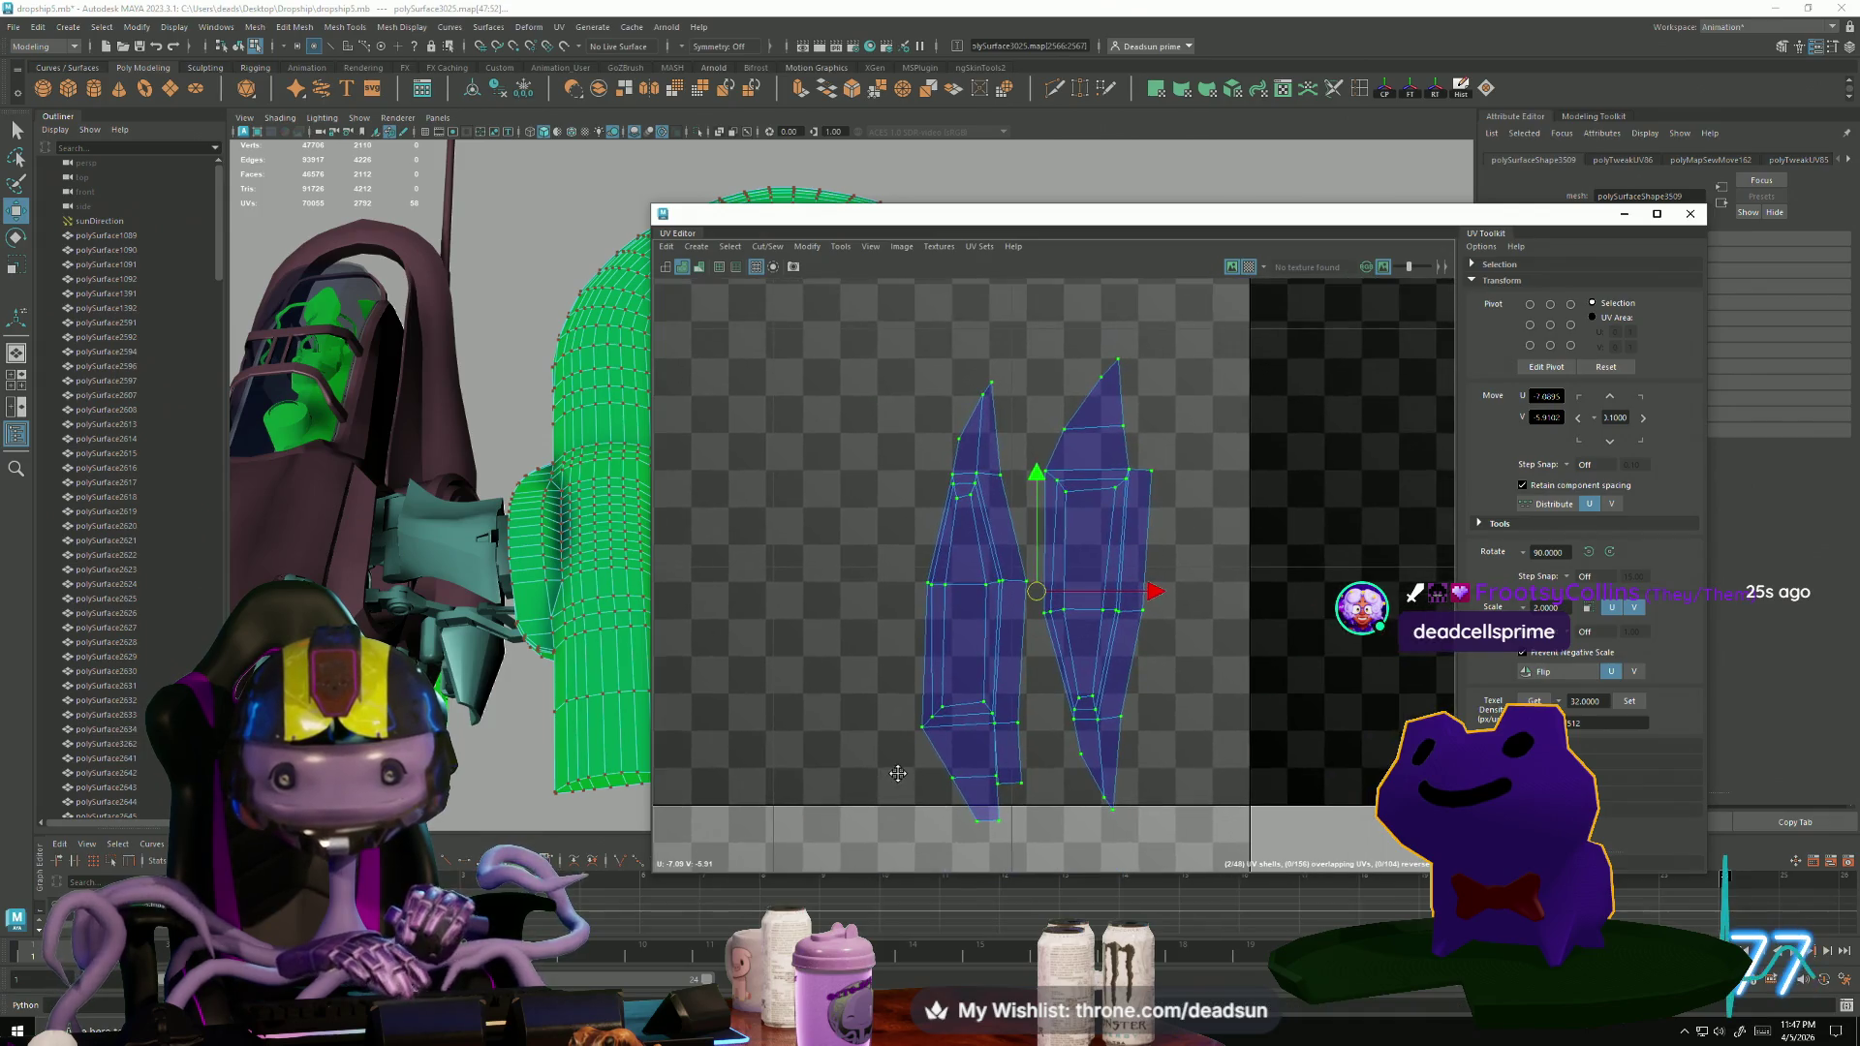
pyautogui.keyDown('alt'); pyautogui.moveTo(974, 679); pyautogui.dragTo(949, 675, button='right'); pyautogui.keyUp('alt')
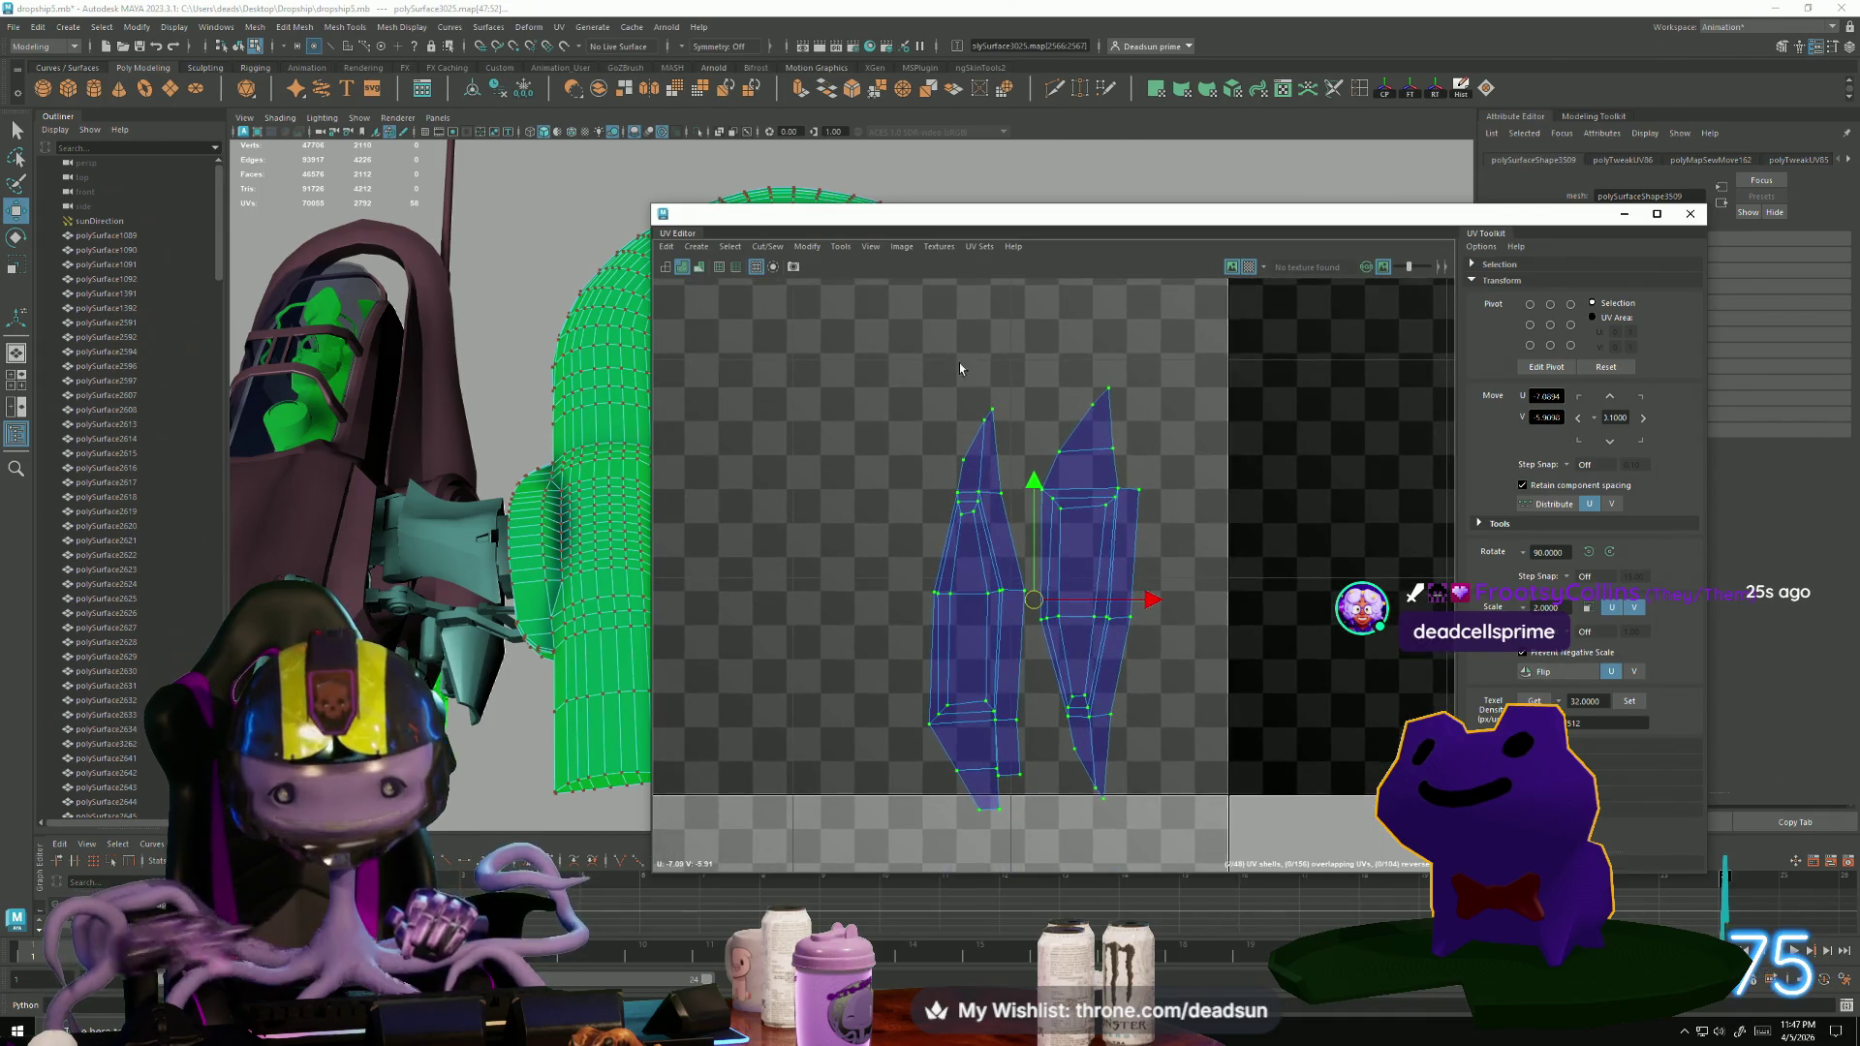
pyautogui.moveTo(980, 462); pyautogui.dragTo(1009, 403)
pyautogui.press('e')
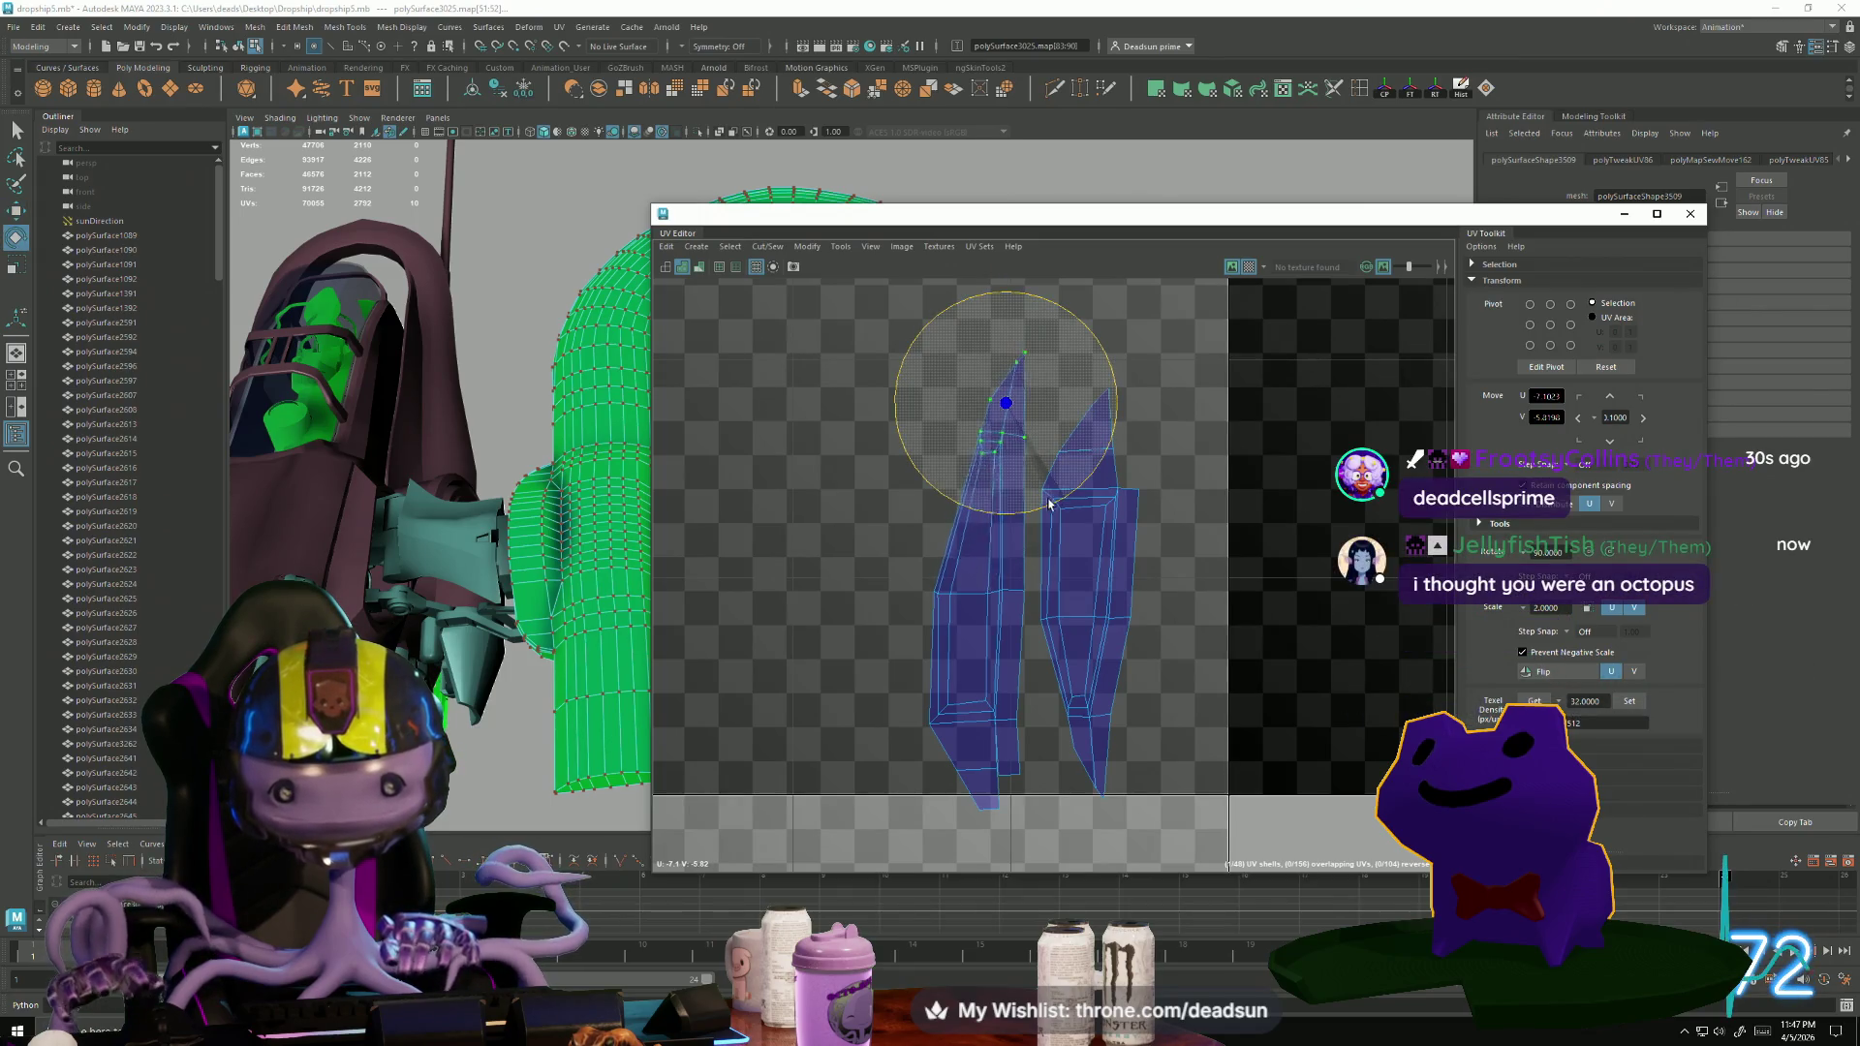
pyautogui.moveTo(1052, 505); pyautogui.dragTo(1056, 512)
pyautogui.press('w')
# Rotate the right spiky shell clockwise and nudge it to nest against the left one.
pyautogui.moveTo(1096, 781)
pyautogui.mouseDown()
pyautogui.moveTo(1112, 802)
pyautogui.moveTo(1090, 816)
pyautogui.mouseUp()
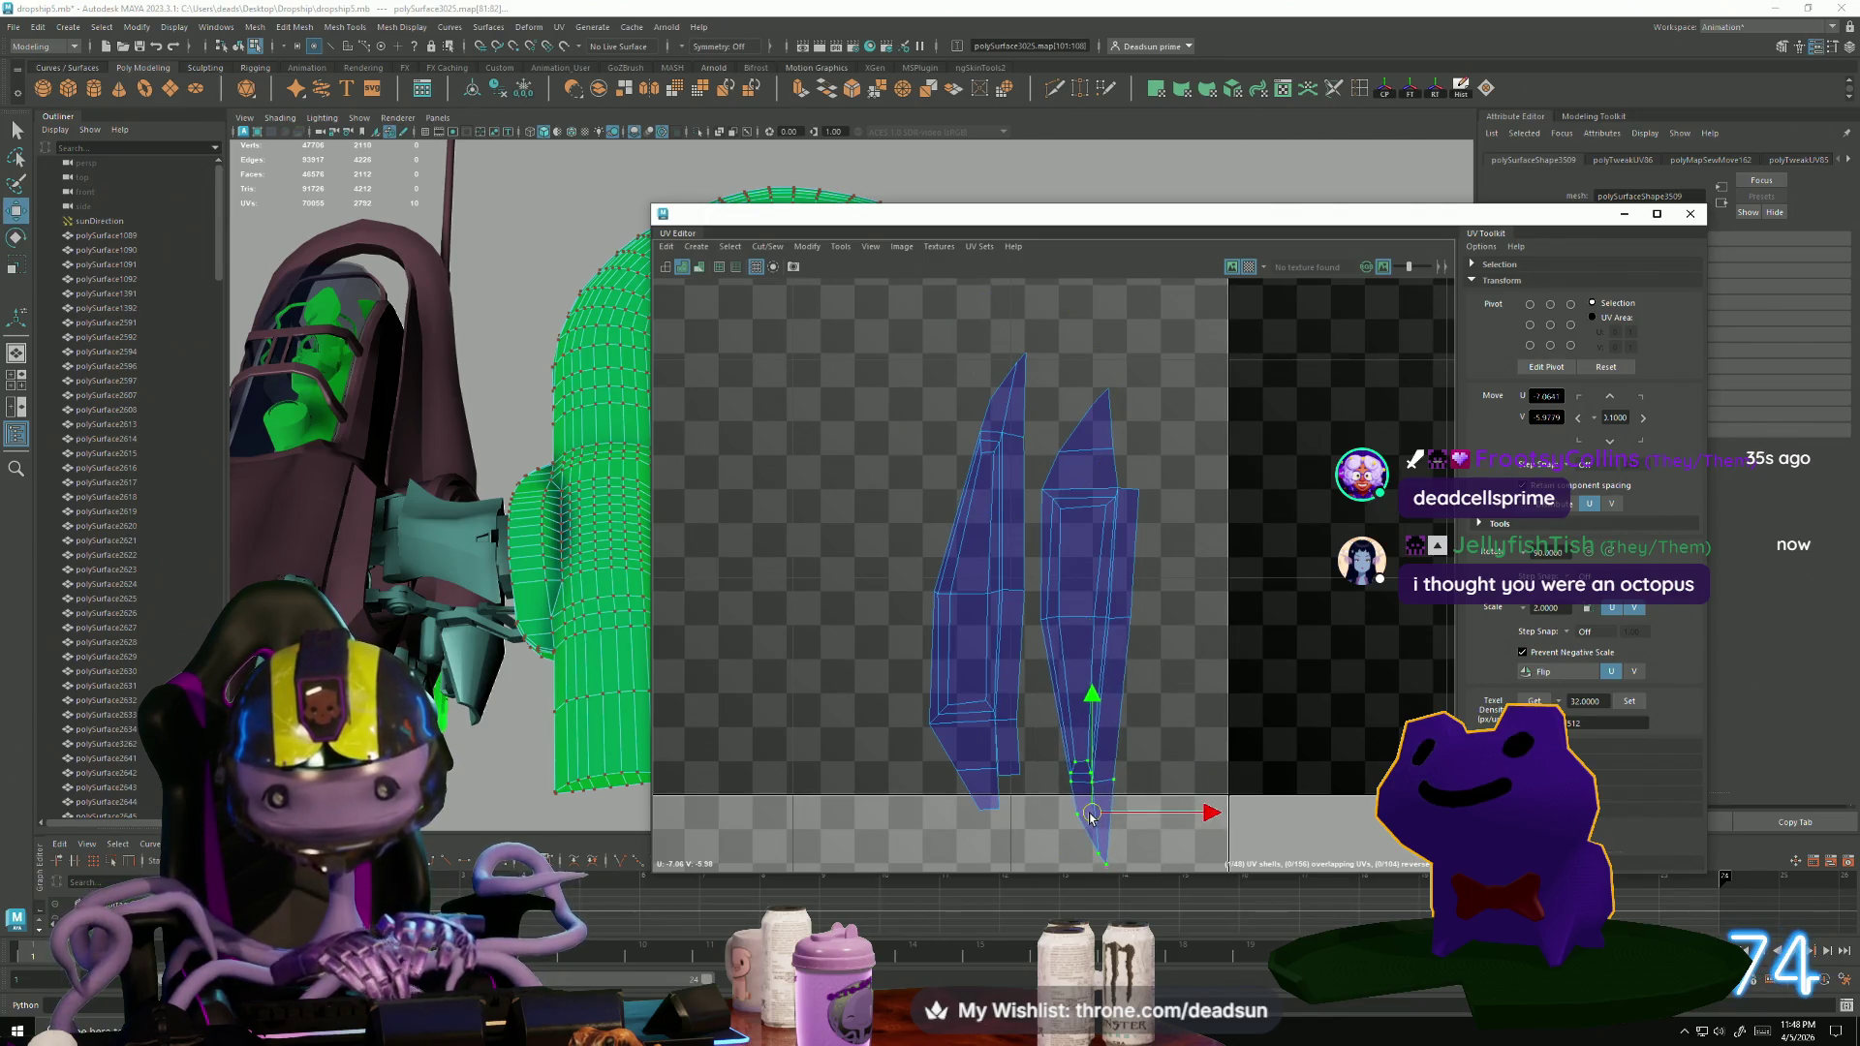
pyautogui.scroll(-5, 1066, 727)
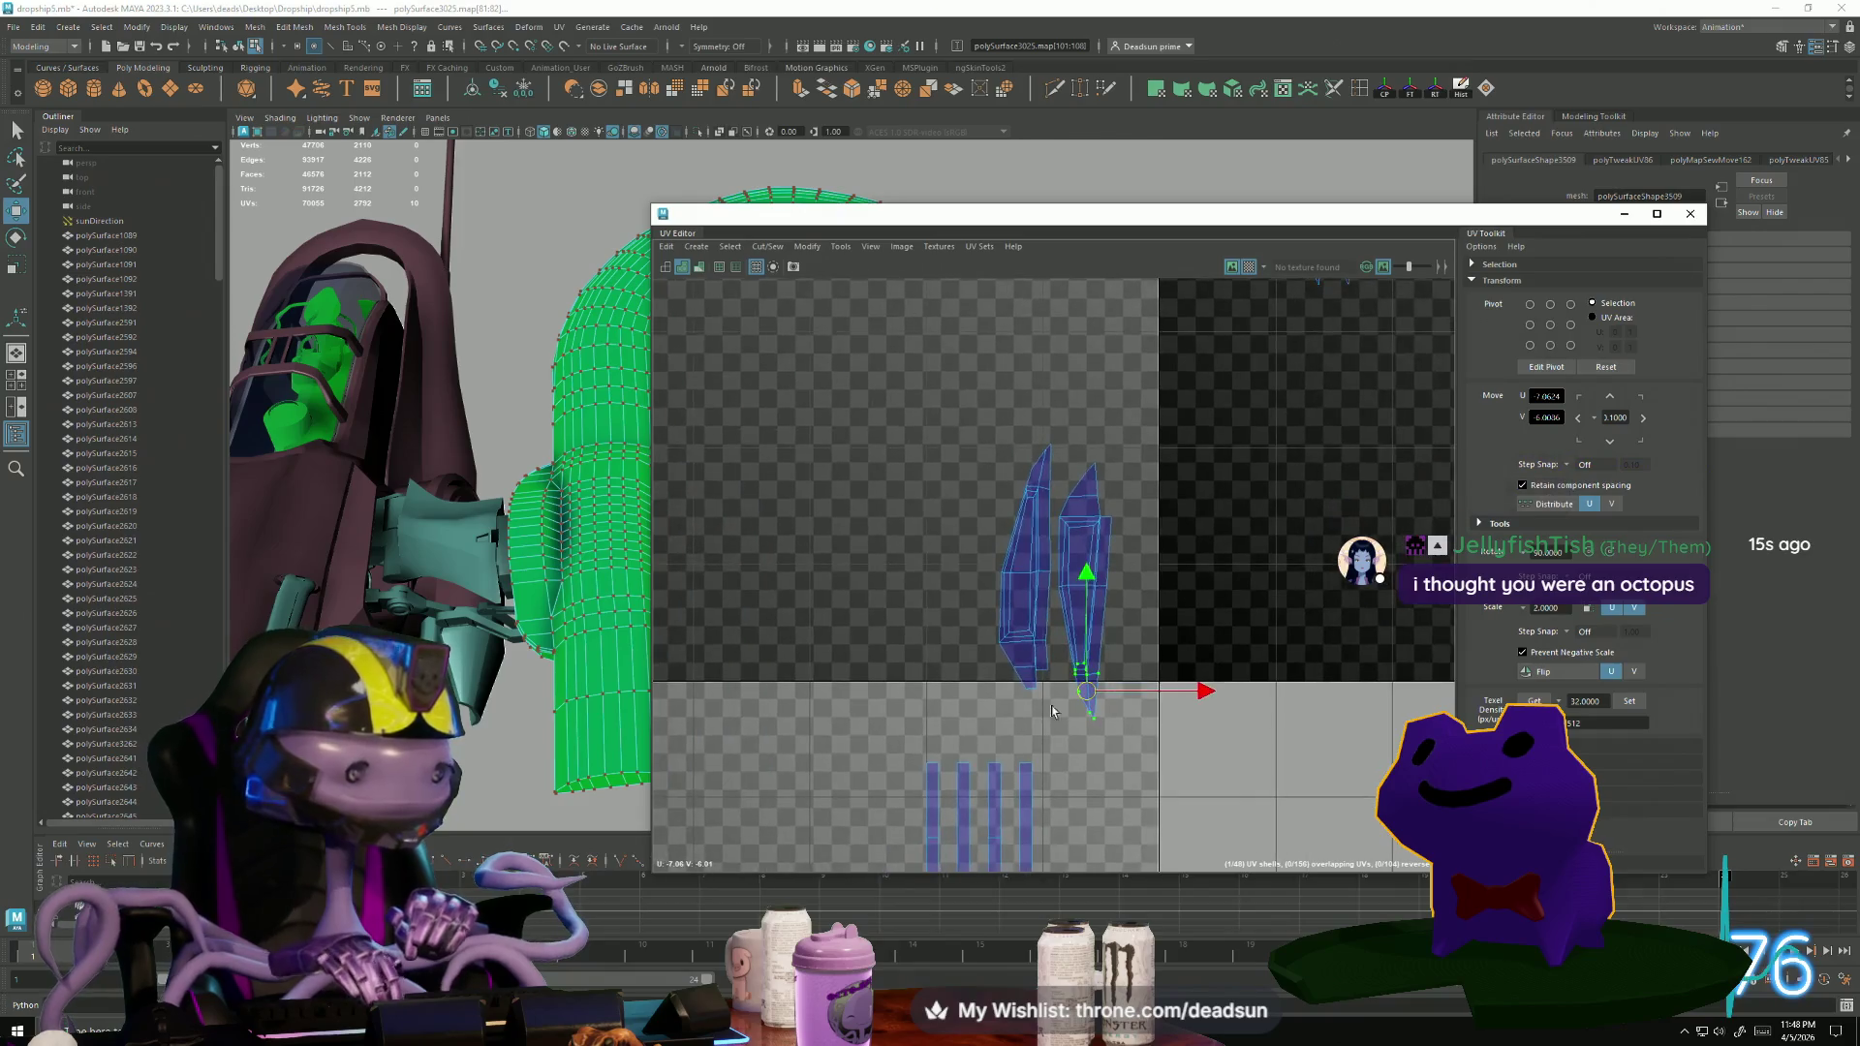
pyautogui.scroll(-3, 1032, 693)
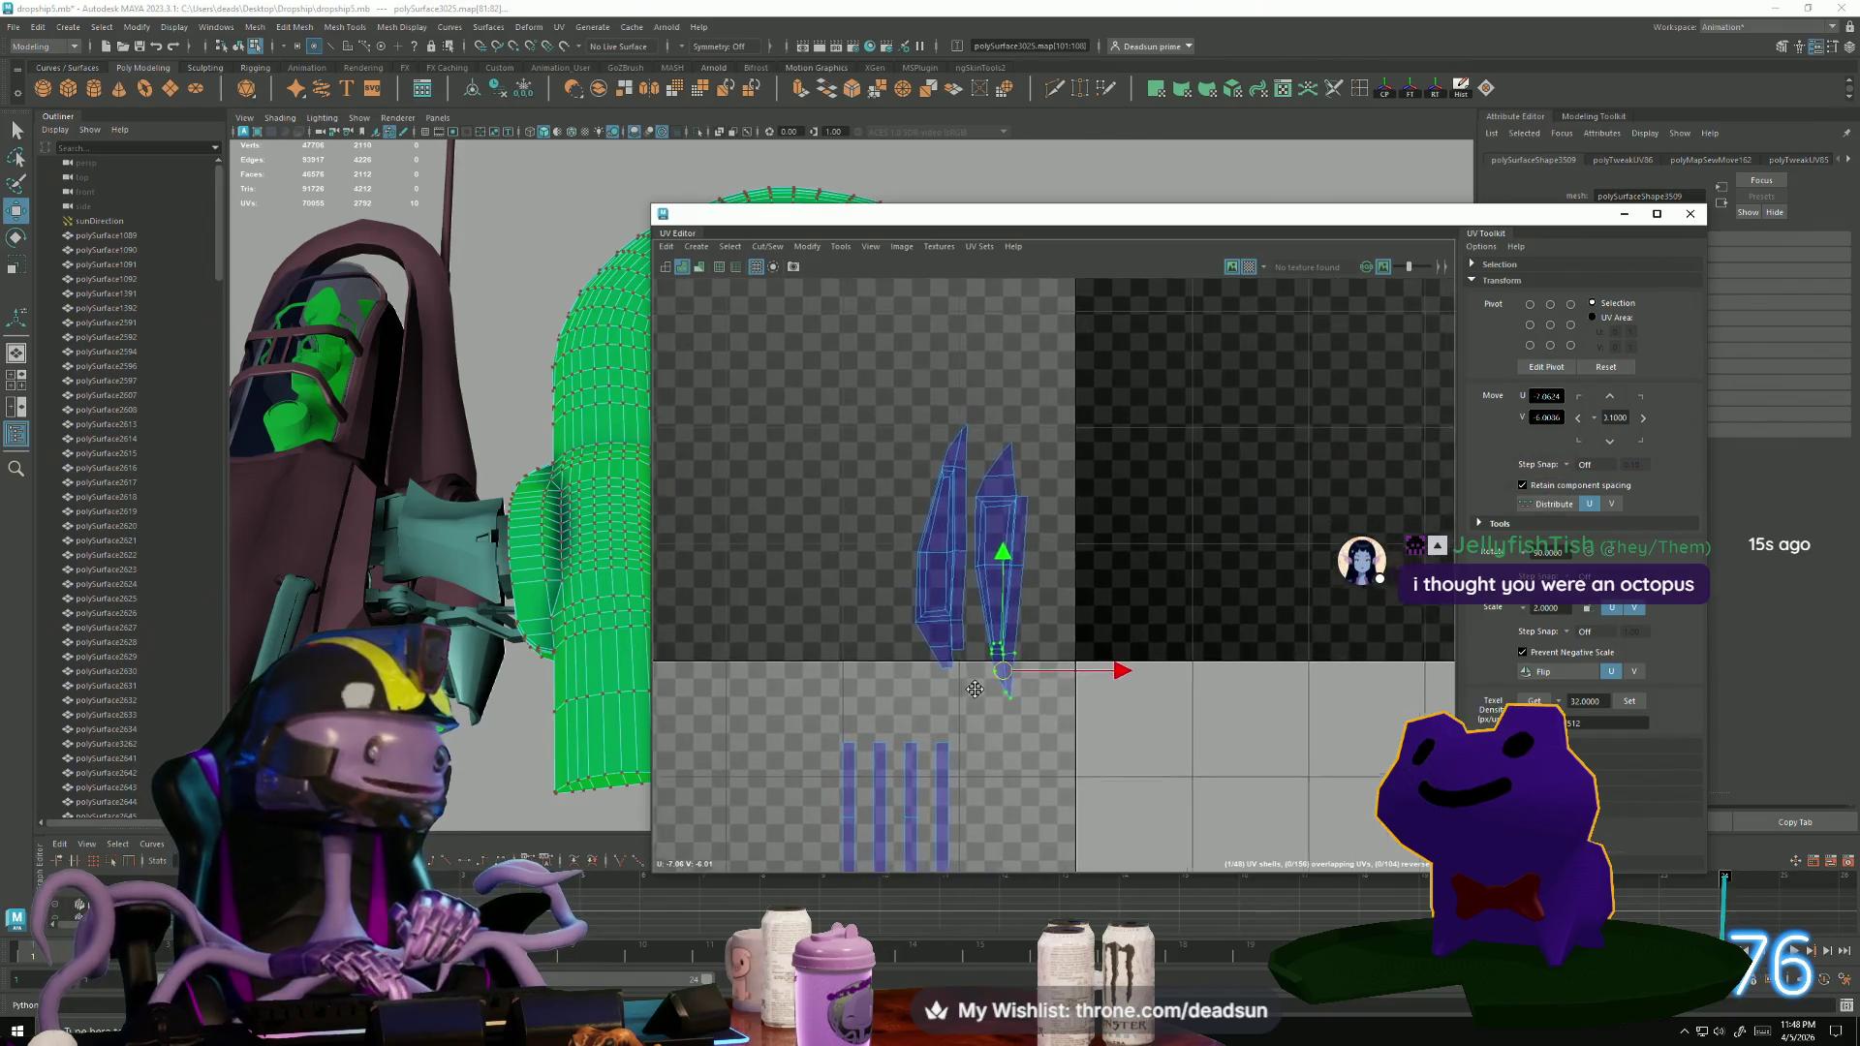
pyautogui.keyDown('alt'); pyautogui.moveTo(1091, 692); pyautogui.dragTo(1079, 647, button='middle'); pyautogui.keyUp('alt')
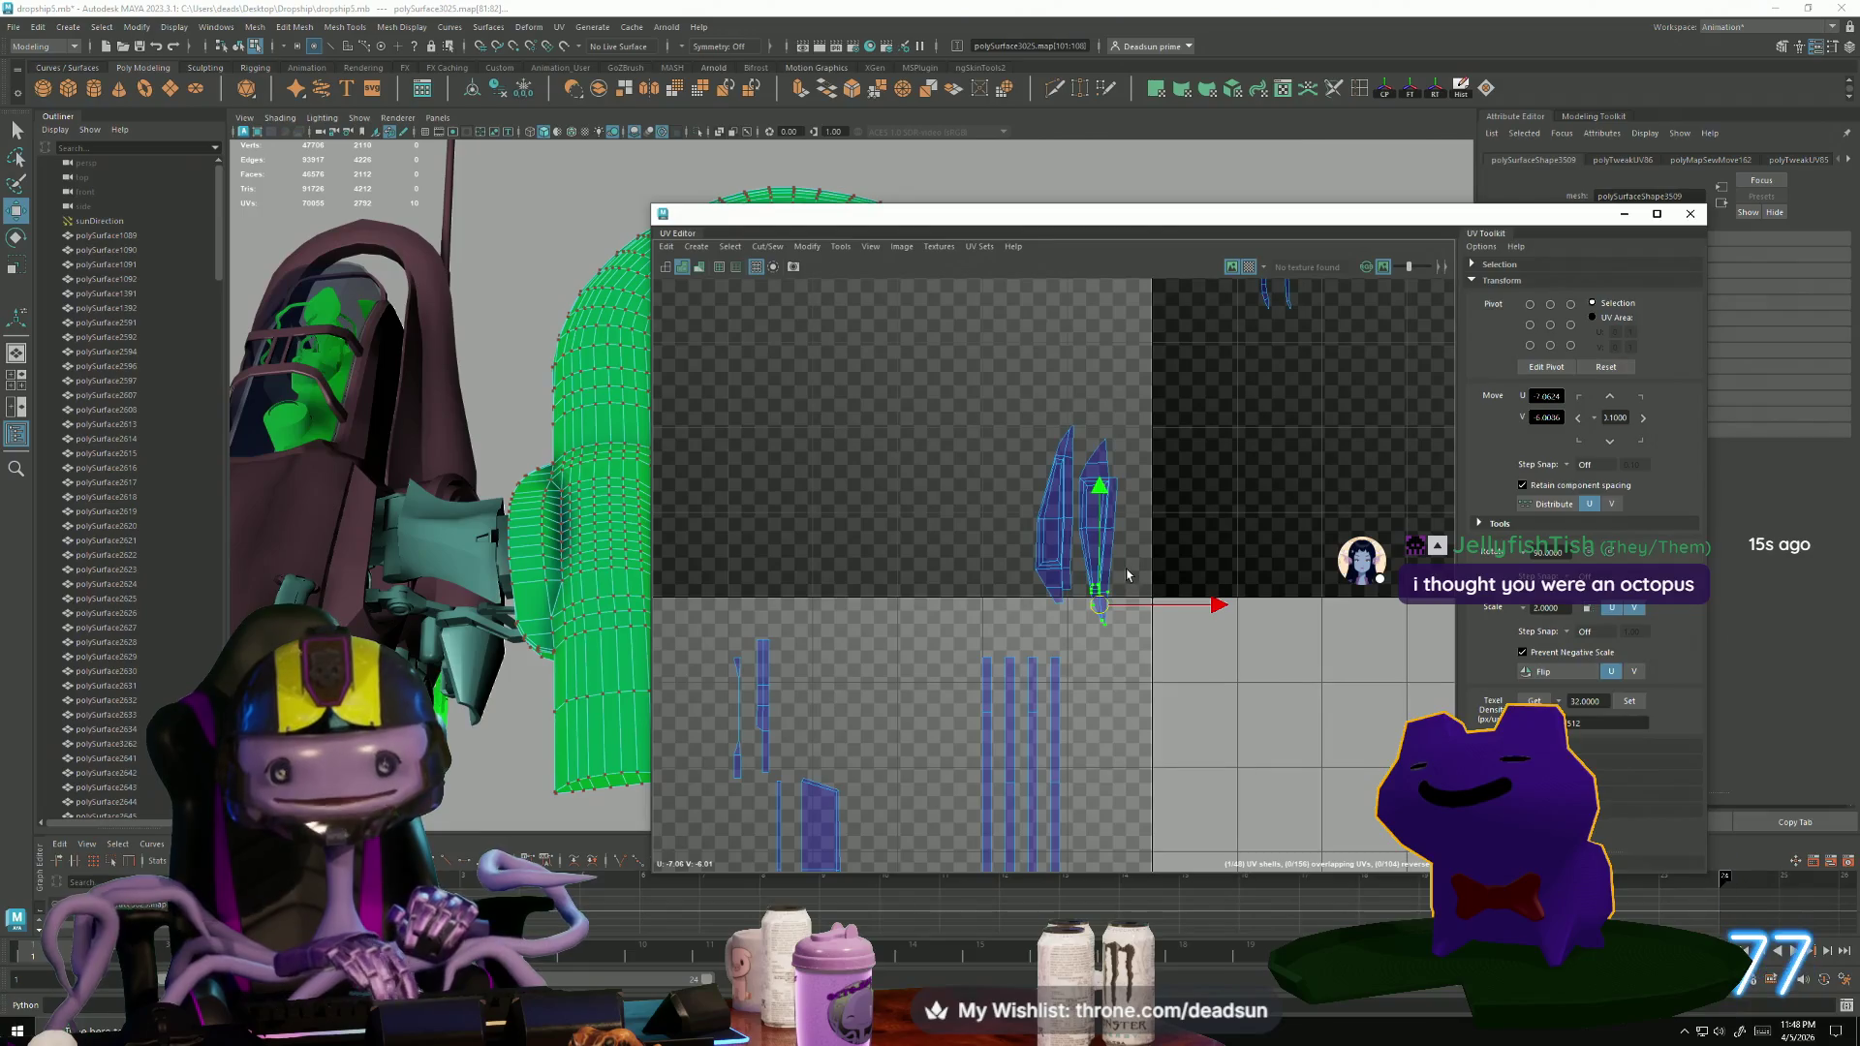
pyautogui.moveTo(1104, 528)
pyautogui.mouseDown()
pyautogui.moveTo(1100, 573)
pyautogui.moveTo(1111, 520)
pyautogui.mouseUp()
pyautogui.press('e')
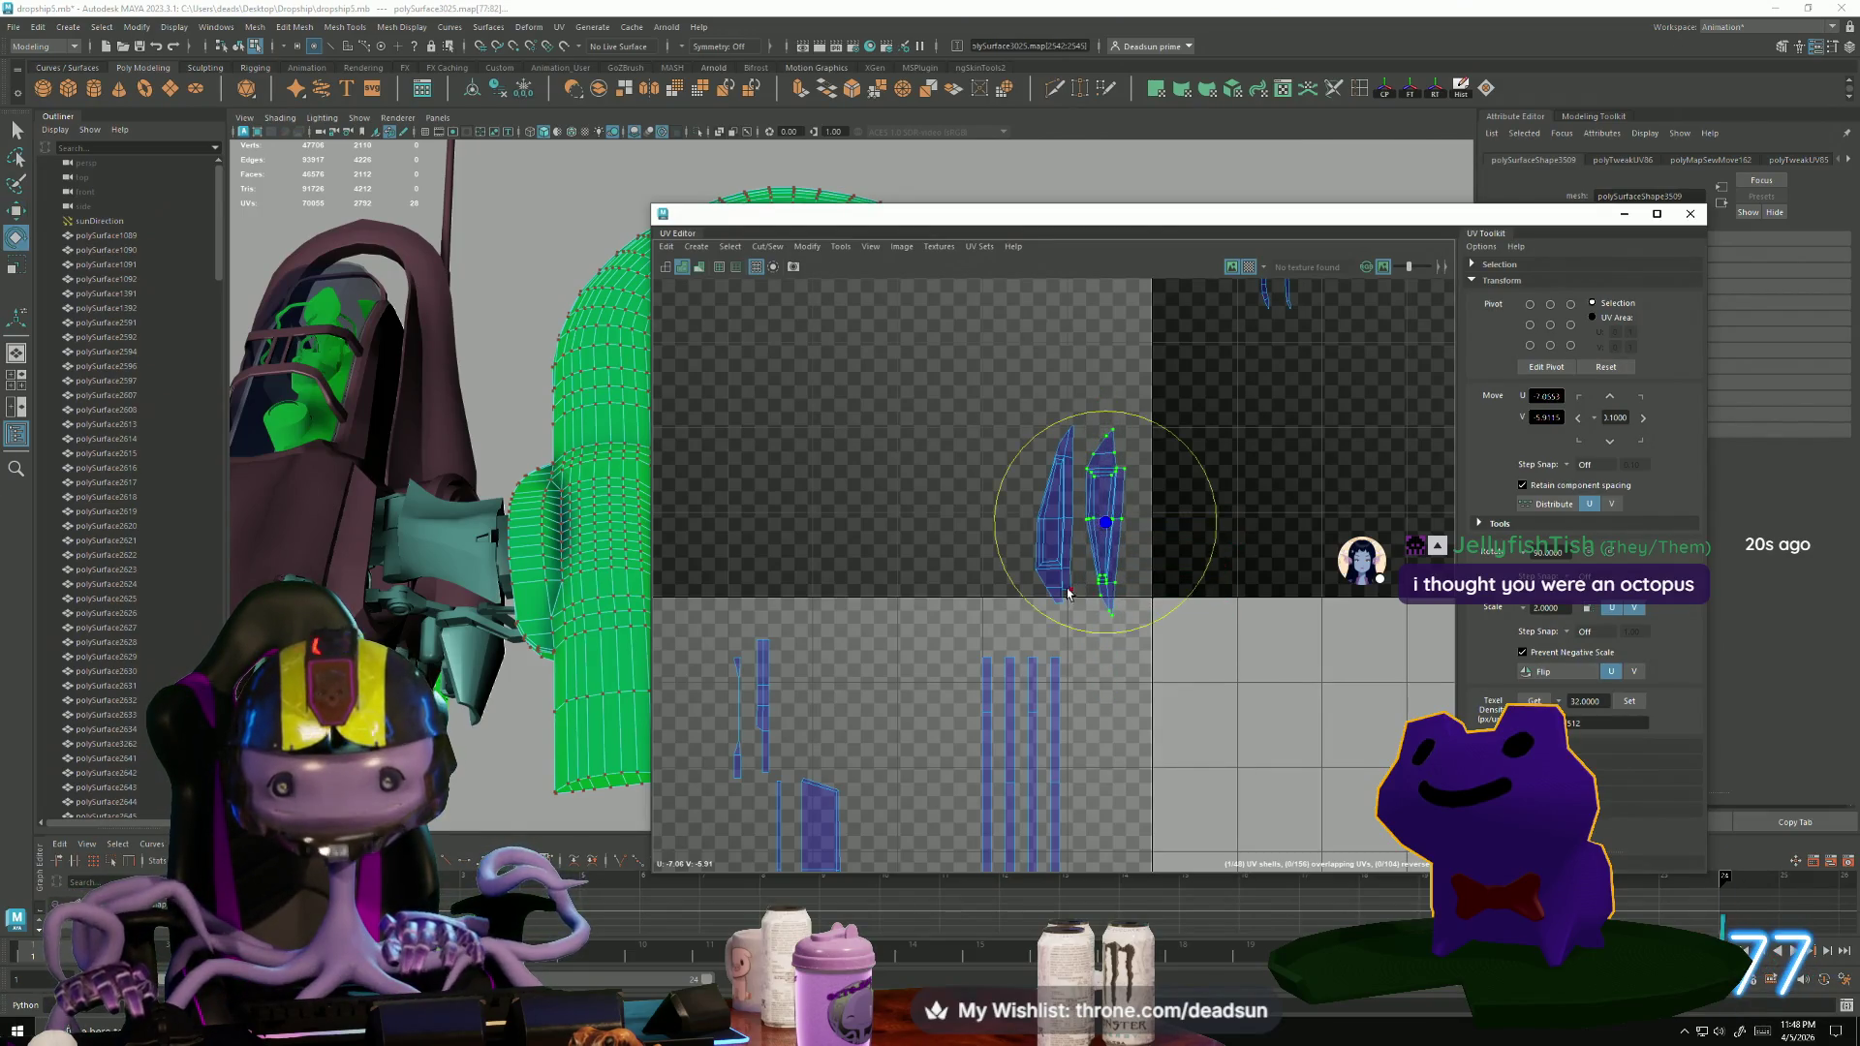
pyautogui.moveTo(1036, 624)
pyautogui.mouseDown()
pyautogui.moveTo(1143, 581)
pyautogui.moveTo(1258, 428)
pyautogui.moveTo(1186, 401)
pyautogui.mouseUp()
pyautogui.press('w')
pyautogui.moveTo(1104, 527); pyautogui.dragTo(1093, 523)
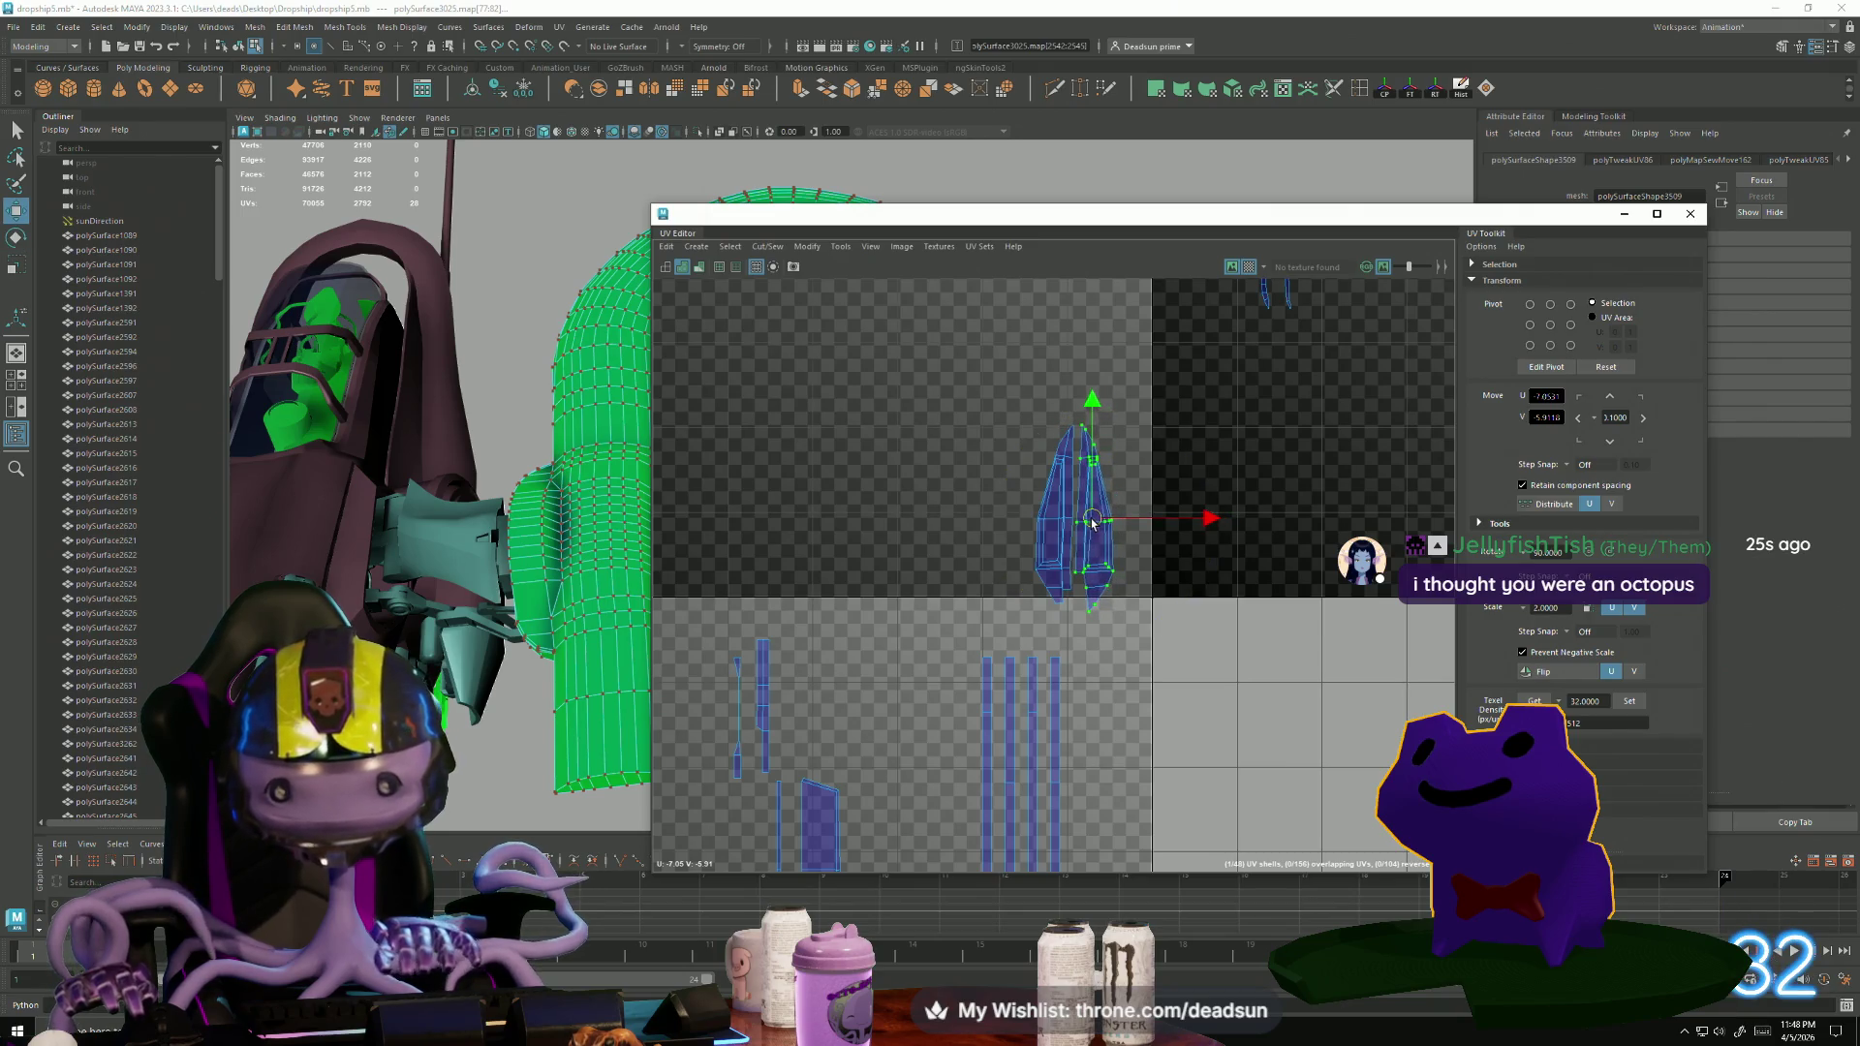
pyautogui.scroll(-3, 1027, 552)
pyautogui.scroll(2, 965, 649)
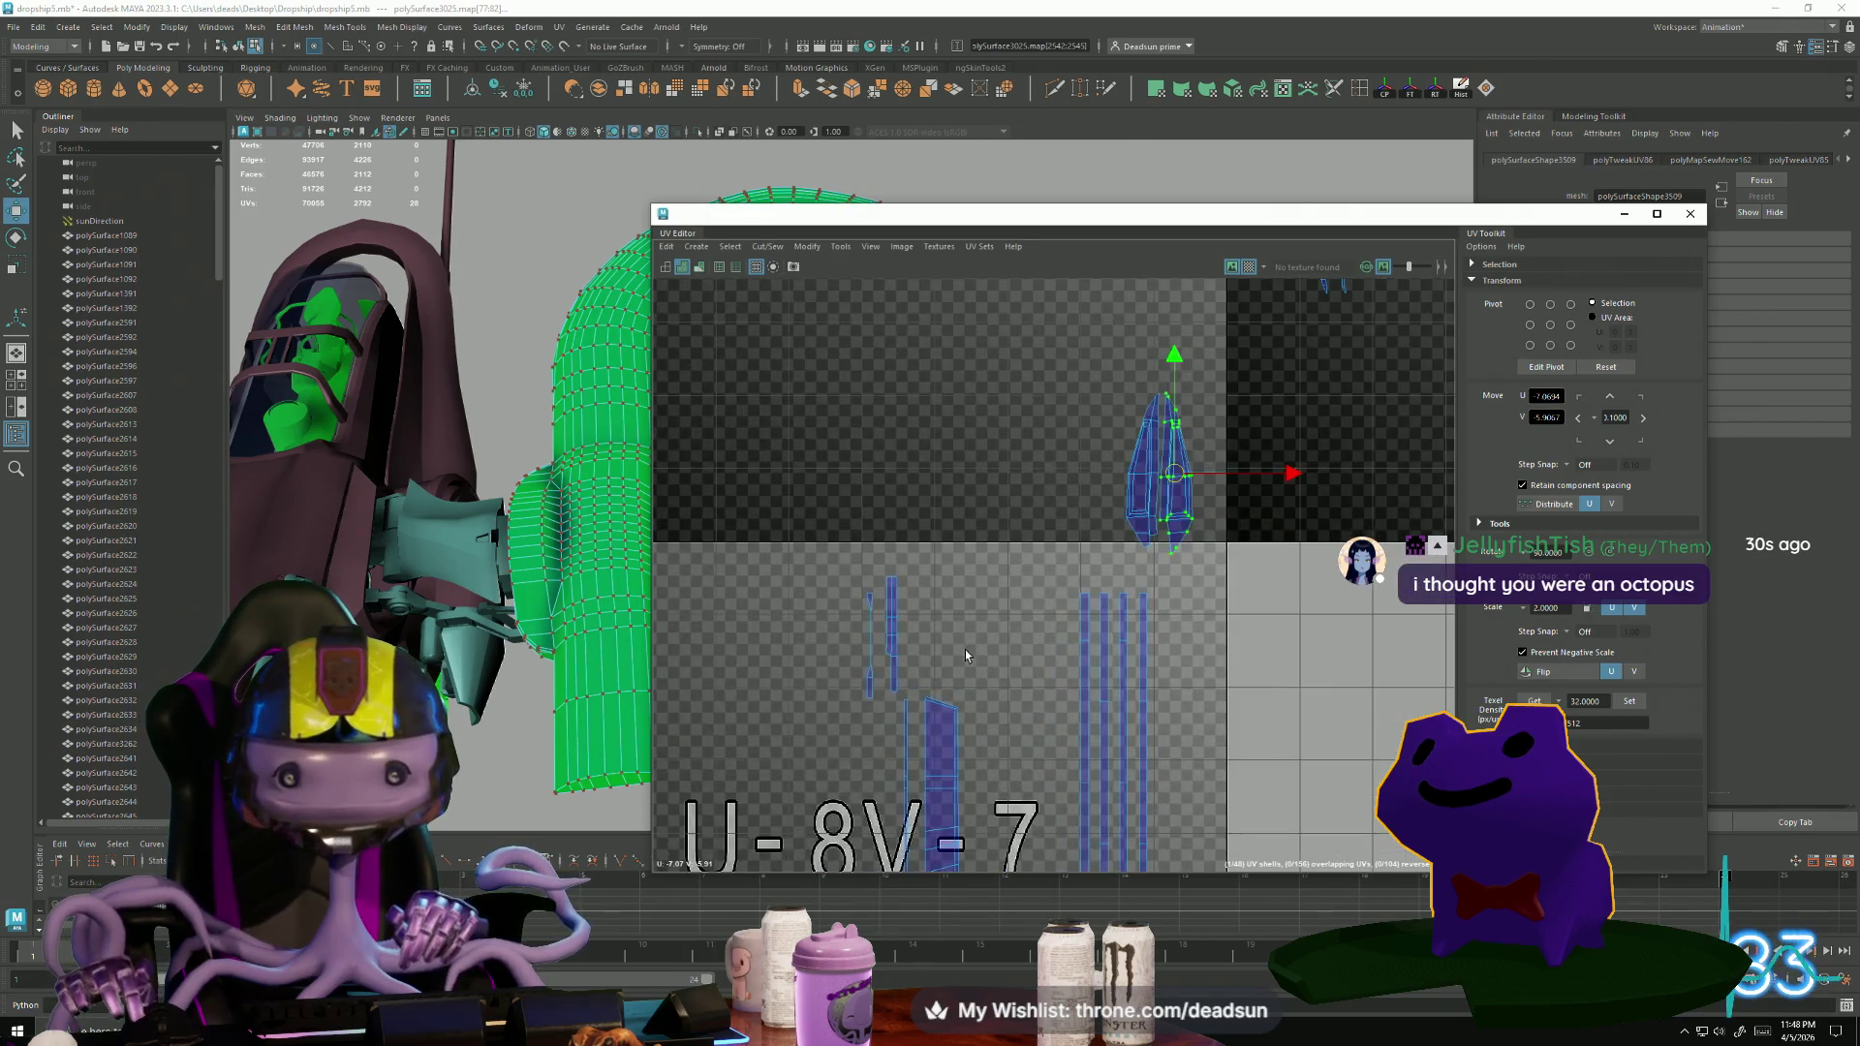
# Select the right two-strip shell and bring tiles U-8V-7 and U-7V-8 into view.
pyautogui.keyDown('alt'); pyautogui.moveTo(1005, 655); pyautogui.dragTo(837, 804, button='middle'); pyautogui.keyUp('alt')
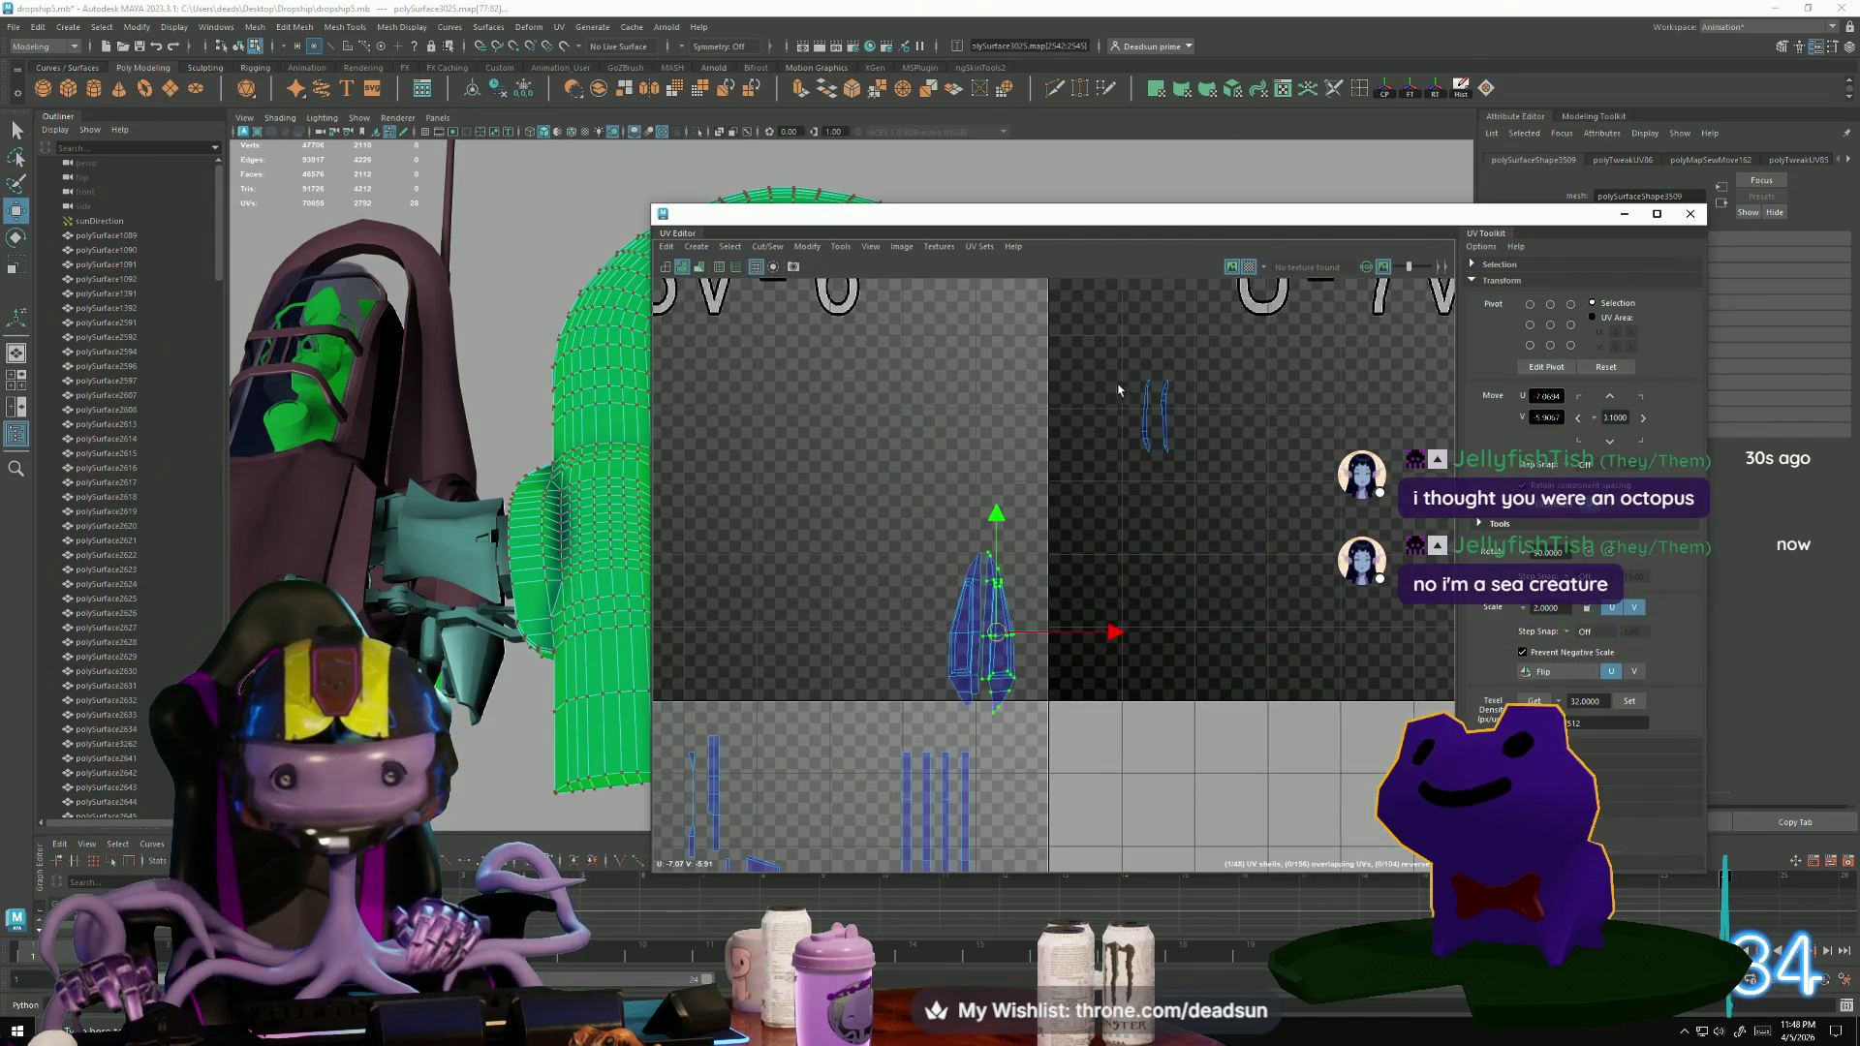
pyautogui.moveTo(1104, 358); pyautogui.dragTo(1225, 567)
pyautogui.scroll(-3, 1226, 605)
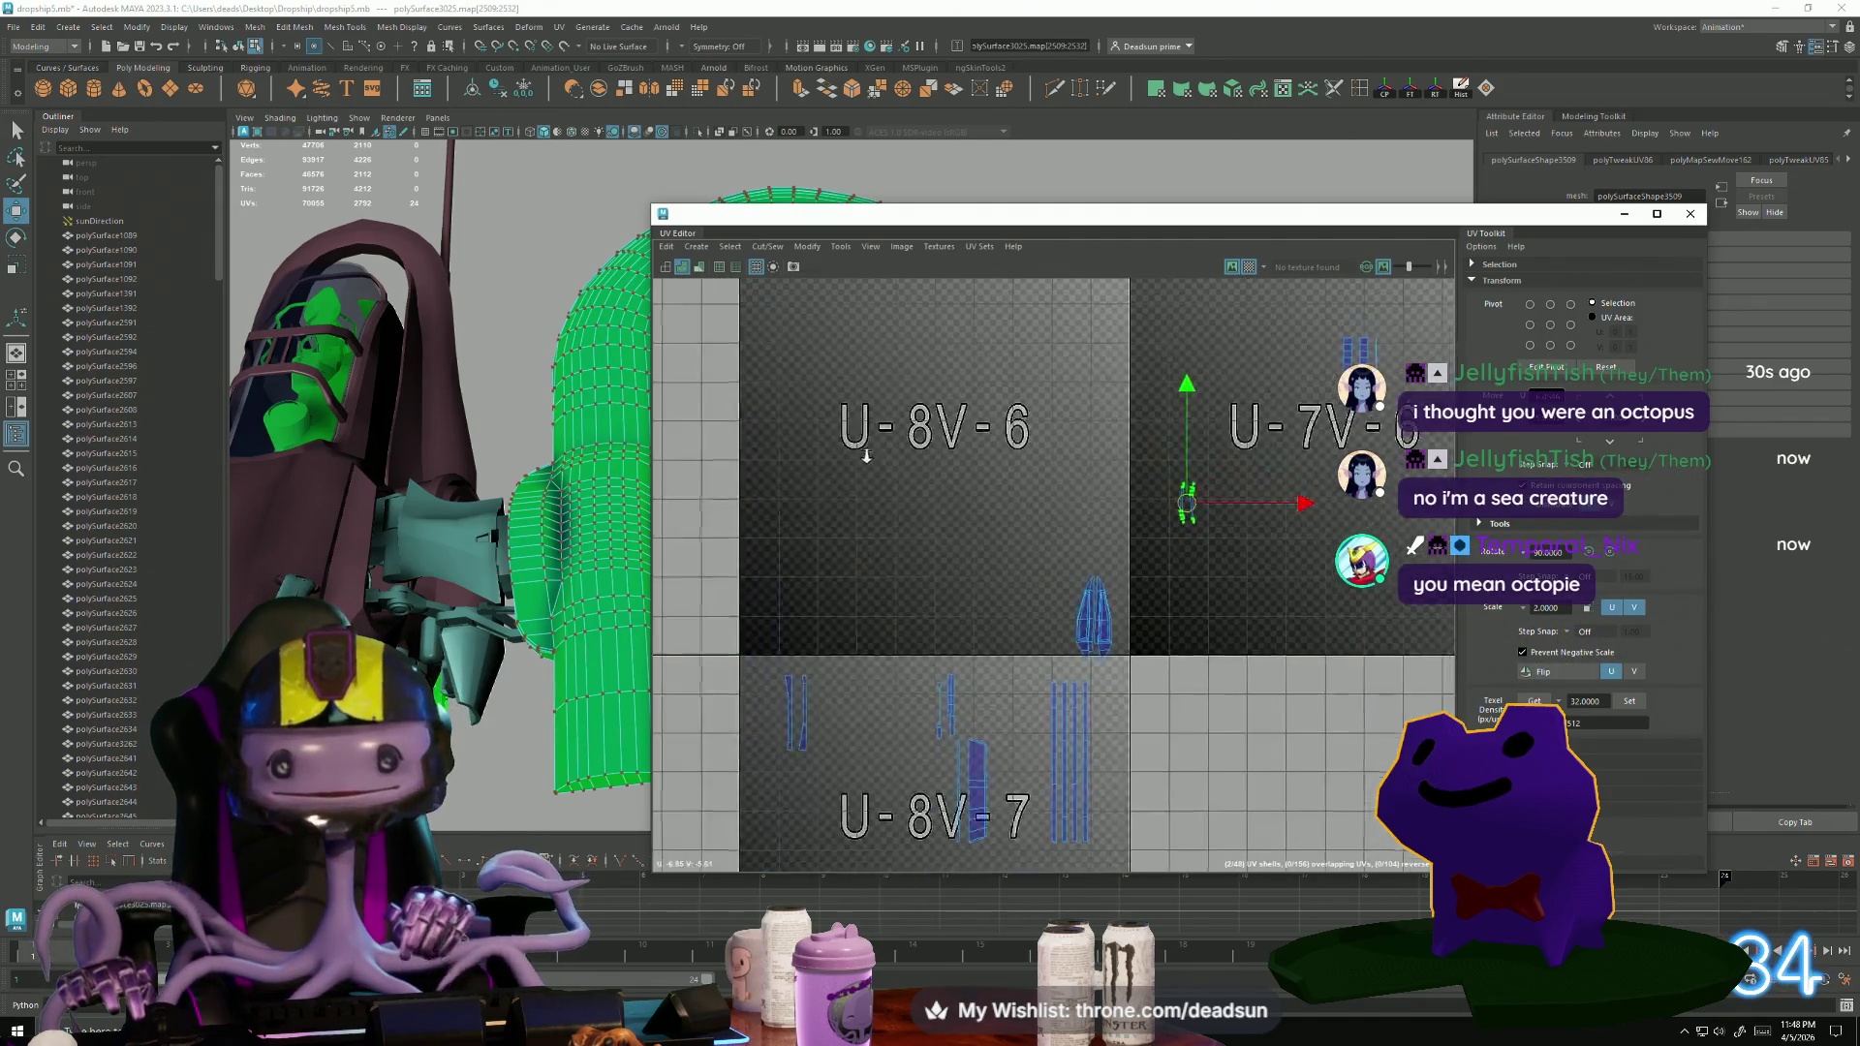
pyautogui.keyDown('alt'); pyautogui.moveTo(1031, 573); pyautogui.dragTo(848, 603, button='middle'); pyautogui.keyUp('alt')
pyautogui.moveTo(1092, 482)
pyautogui.keyDown('alt'); pyautogui.mouseDown(button='middle')
pyautogui.moveTo(1060, 551)
pyautogui.moveTo(775, 576)
pyautogui.mouseUp(button='middle'); pyautogui.keyUp('alt')
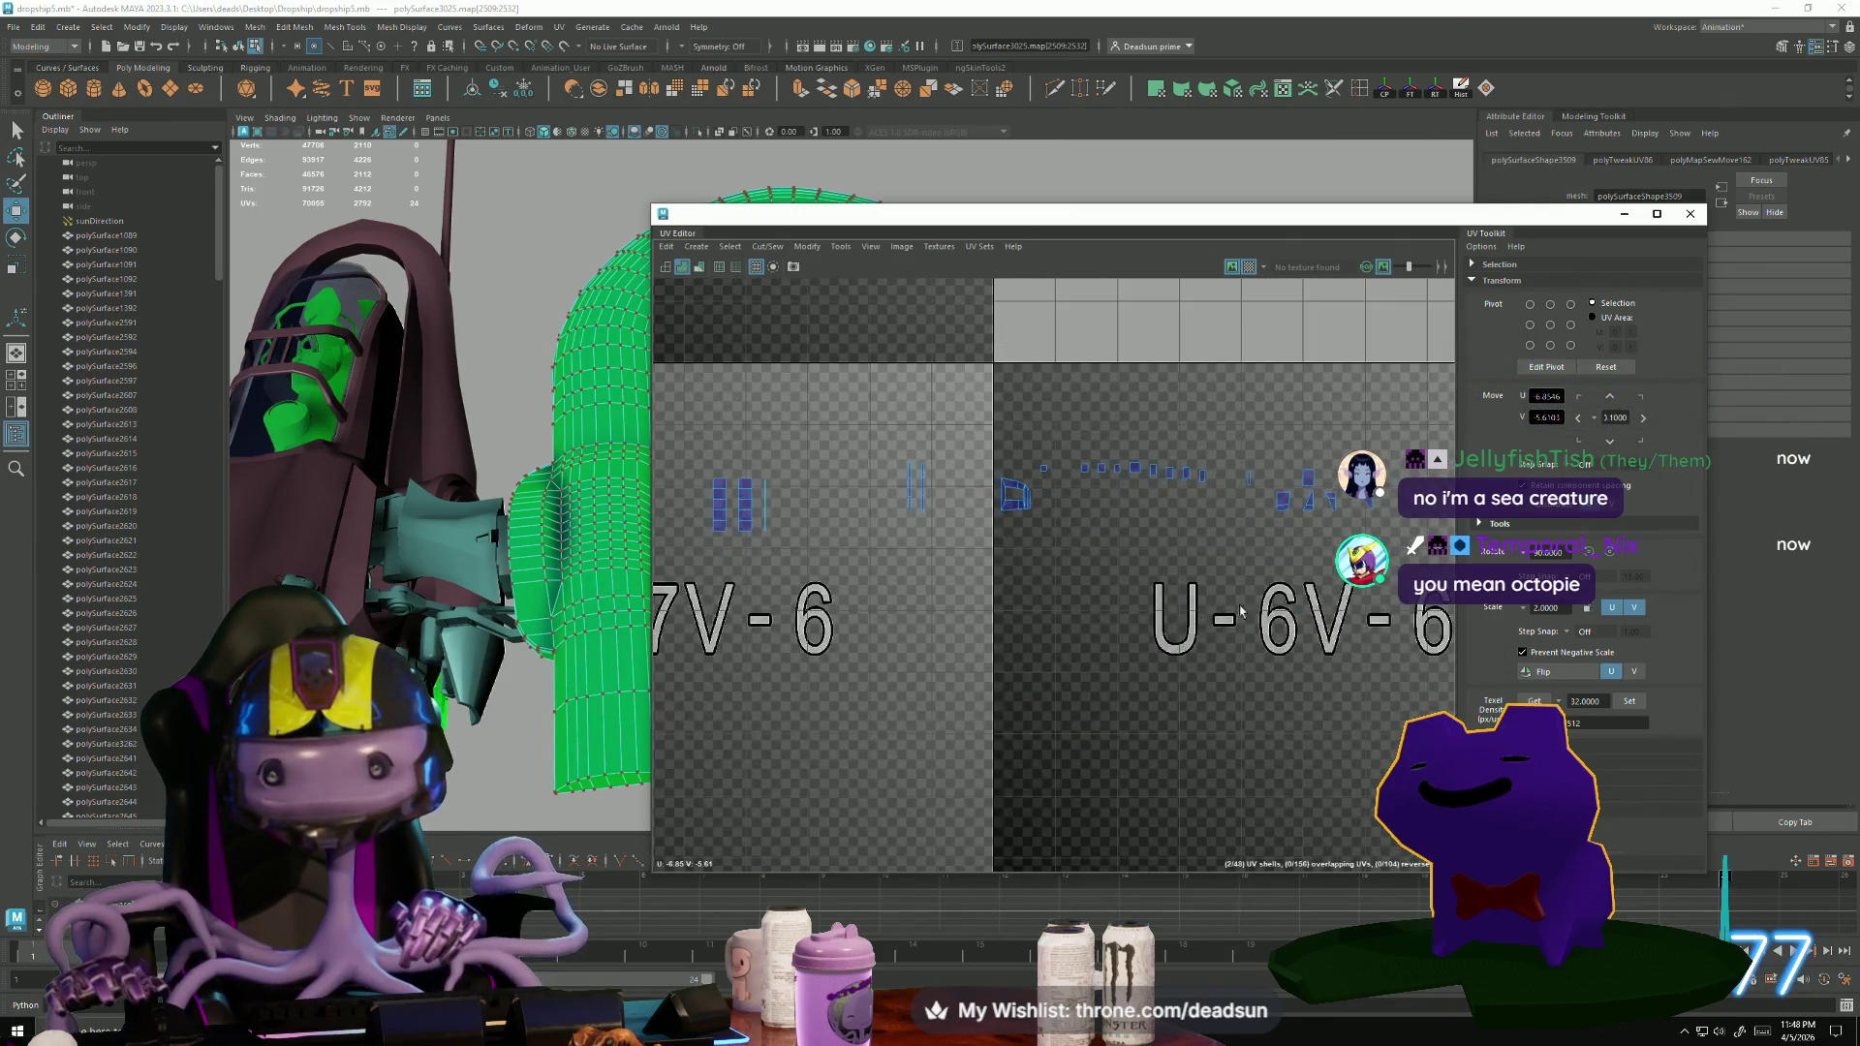
pyautogui.scroll(3, 1328, 576)
pyautogui.scroll(-2, 1035, 685)
pyautogui.moveTo(1034, 685)
pyautogui.keyDown('alt'); pyautogui.mouseDown(button='middle')
pyautogui.moveTo(969, 669)
pyautogui.moveTo(783, 746)
pyautogui.moveTo(605, 738)
pyautogui.mouseUp(button='middle'); pyautogui.keyUp('alt')
pyautogui.scroll(-2, 1017, 582)
pyautogui.keyDown('alt'); pyautogui.moveTo(1018, 582); pyautogui.dragTo(1046, 668, button='middle'); pyautogui.keyUp('alt')
pyautogui.scroll(-3, 1046, 669)
pyautogui.scroll(1, 1063, 469)
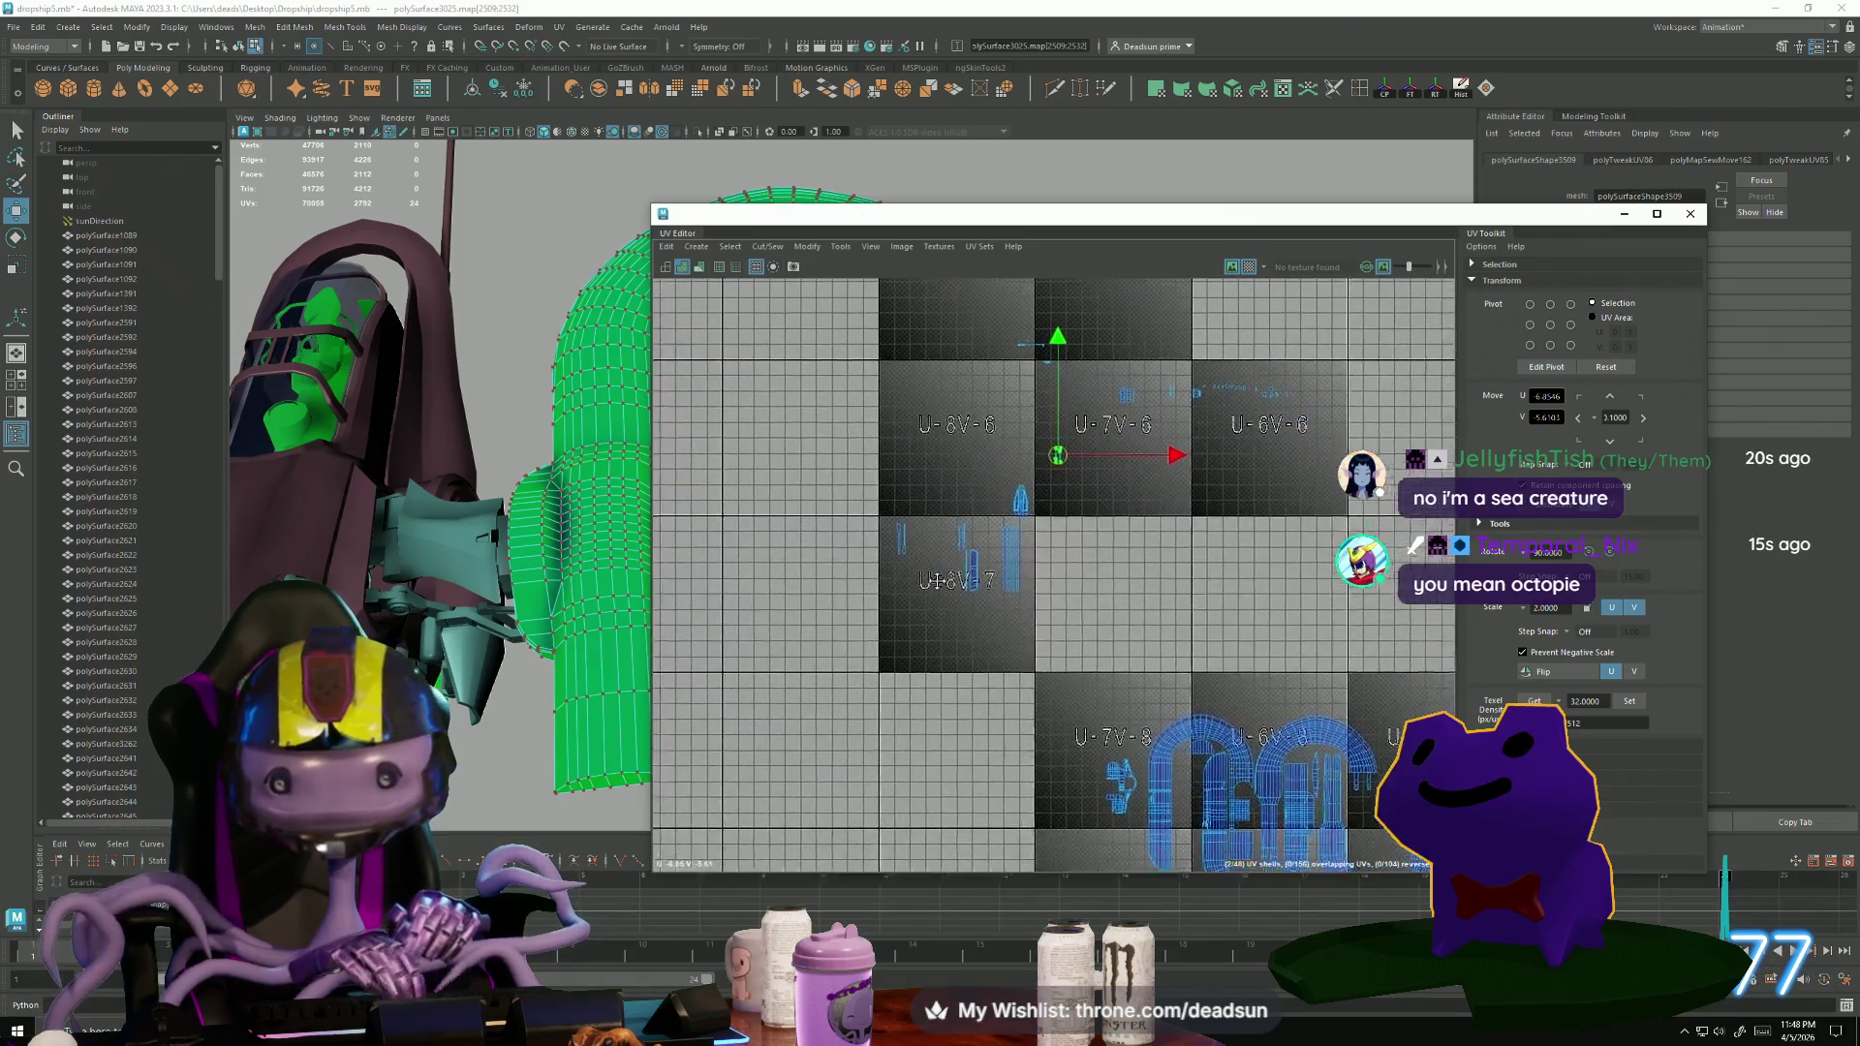
# Switch to Edge selection from the right-click marking menu.
pyautogui.rightClick(1062, 469)
pyautogui.click(1061, 427)
pyautogui.moveTo(1094, 514)
pyautogui.keyDown('alt'); pyautogui.mouseDown(button='middle')
pyautogui.moveTo(1176, 689)
pyautogui.moveTo(1021, 401)
pyautogui.mouseUp(button='middle'); pyautogui.keyUp('alt')
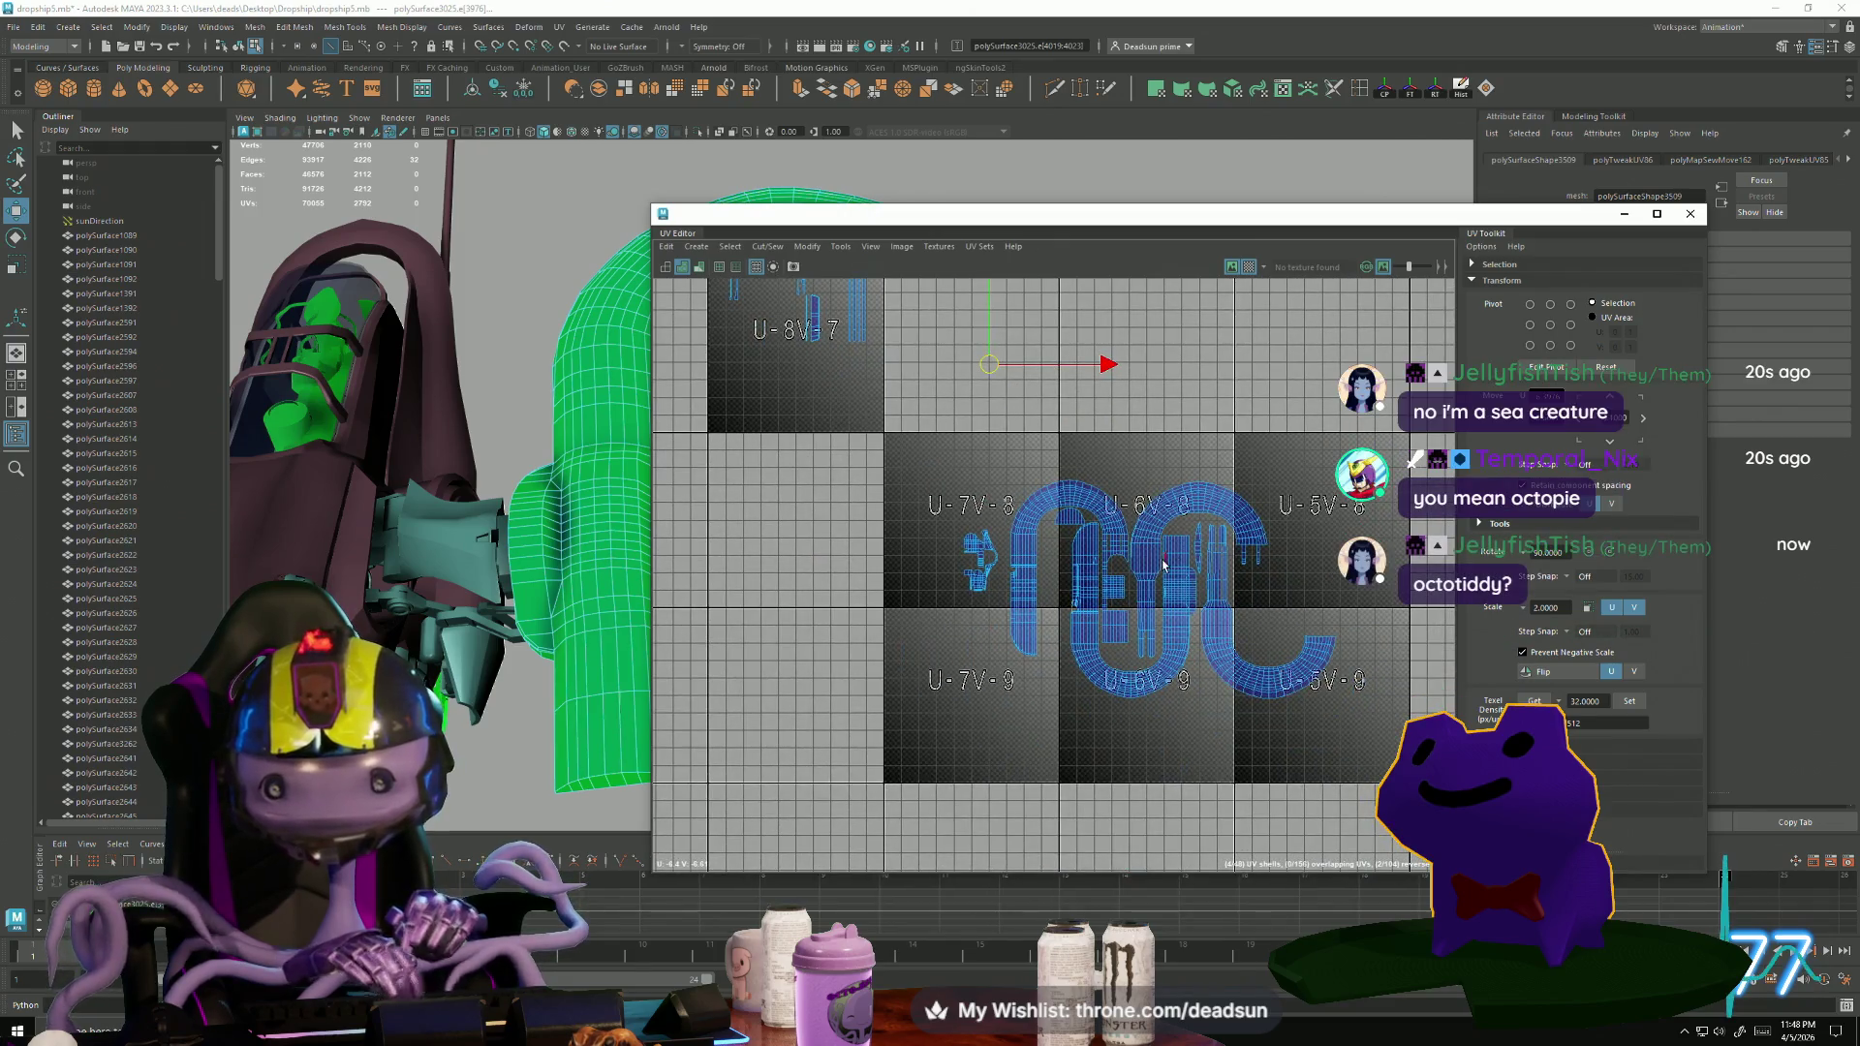
pyautogui.keyDown('alt'); pyautogui.moveTo(1163, 568); pyautogui.dragTo(1201, 792, button='middle'); pyautogui.keyUp('alt')
pyautogui.scroll(4, 1029, 675)
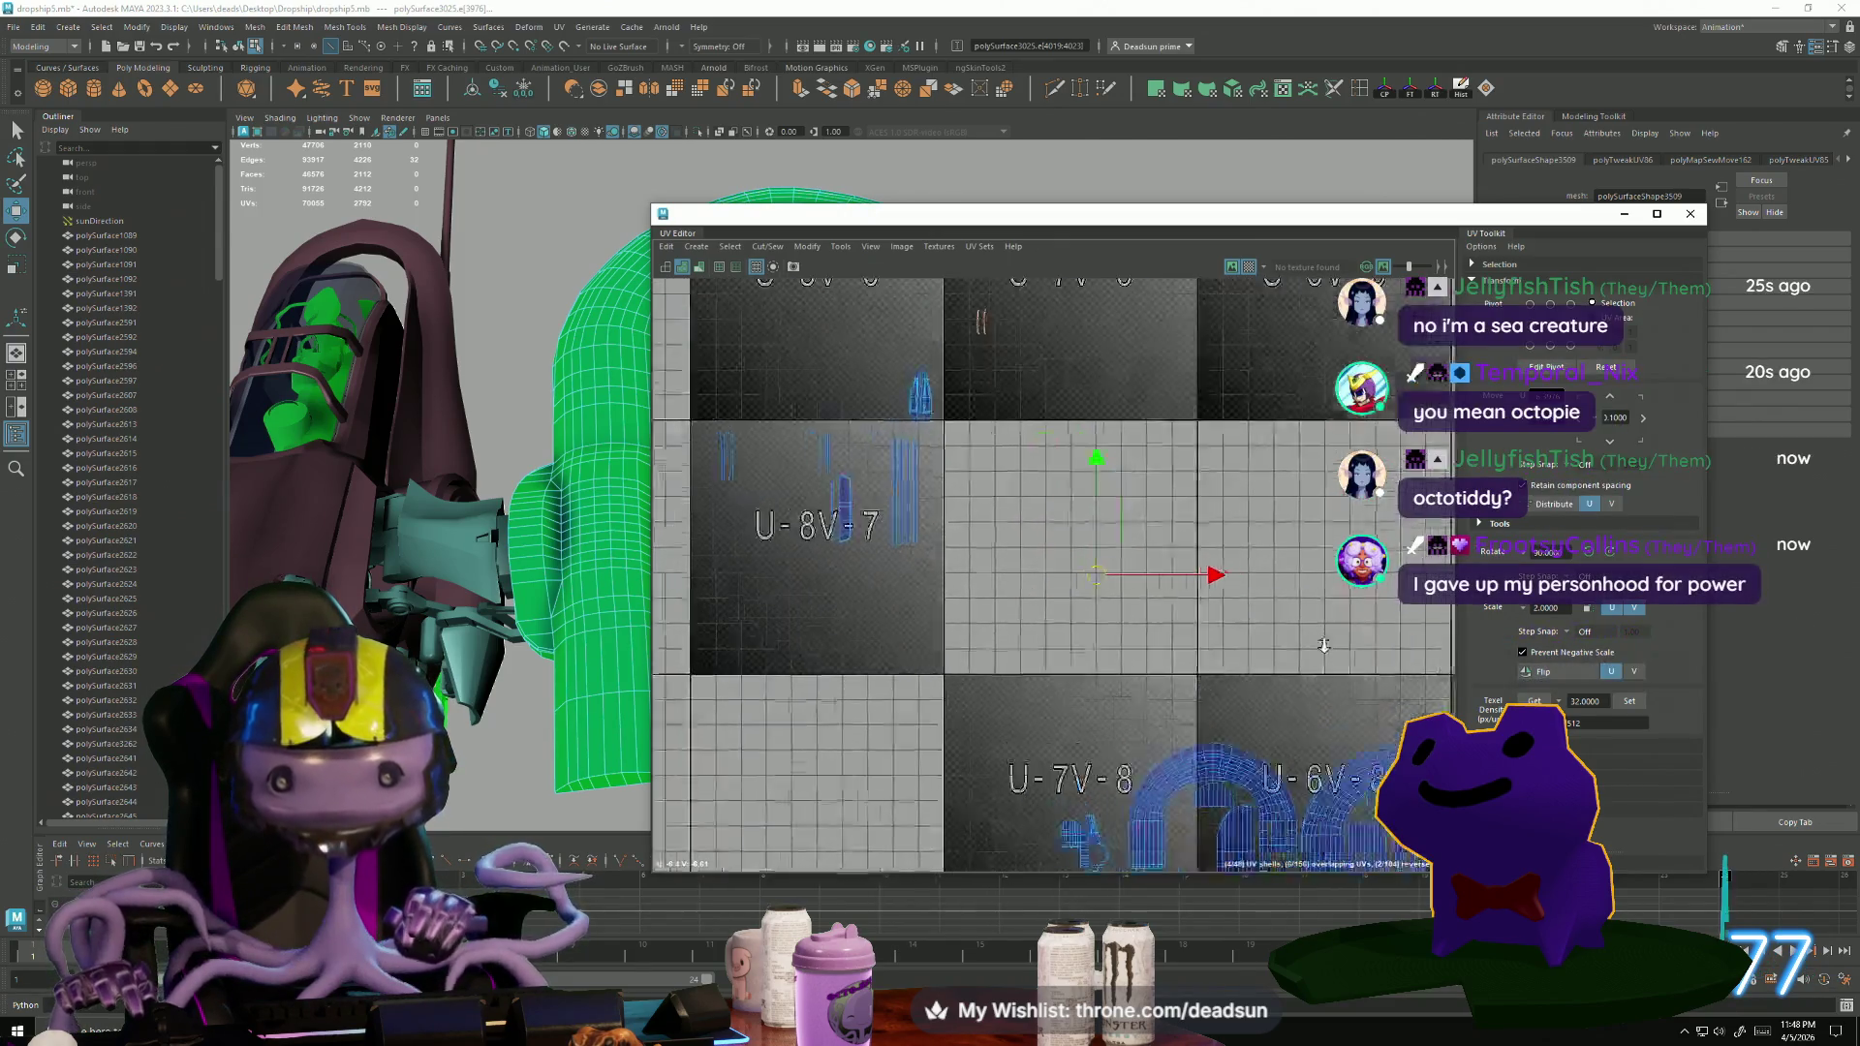
# Zoom in on the two long strips and pick edges near their tops.
pyautogui.keyDown('alt'); pyautogui.moveTo(1029, 674); pyautogui.dragTo(1006, 786, button='middle'); pyautogui.keyUp('alt')
pyautogui.scroll(10, 1044, 578)
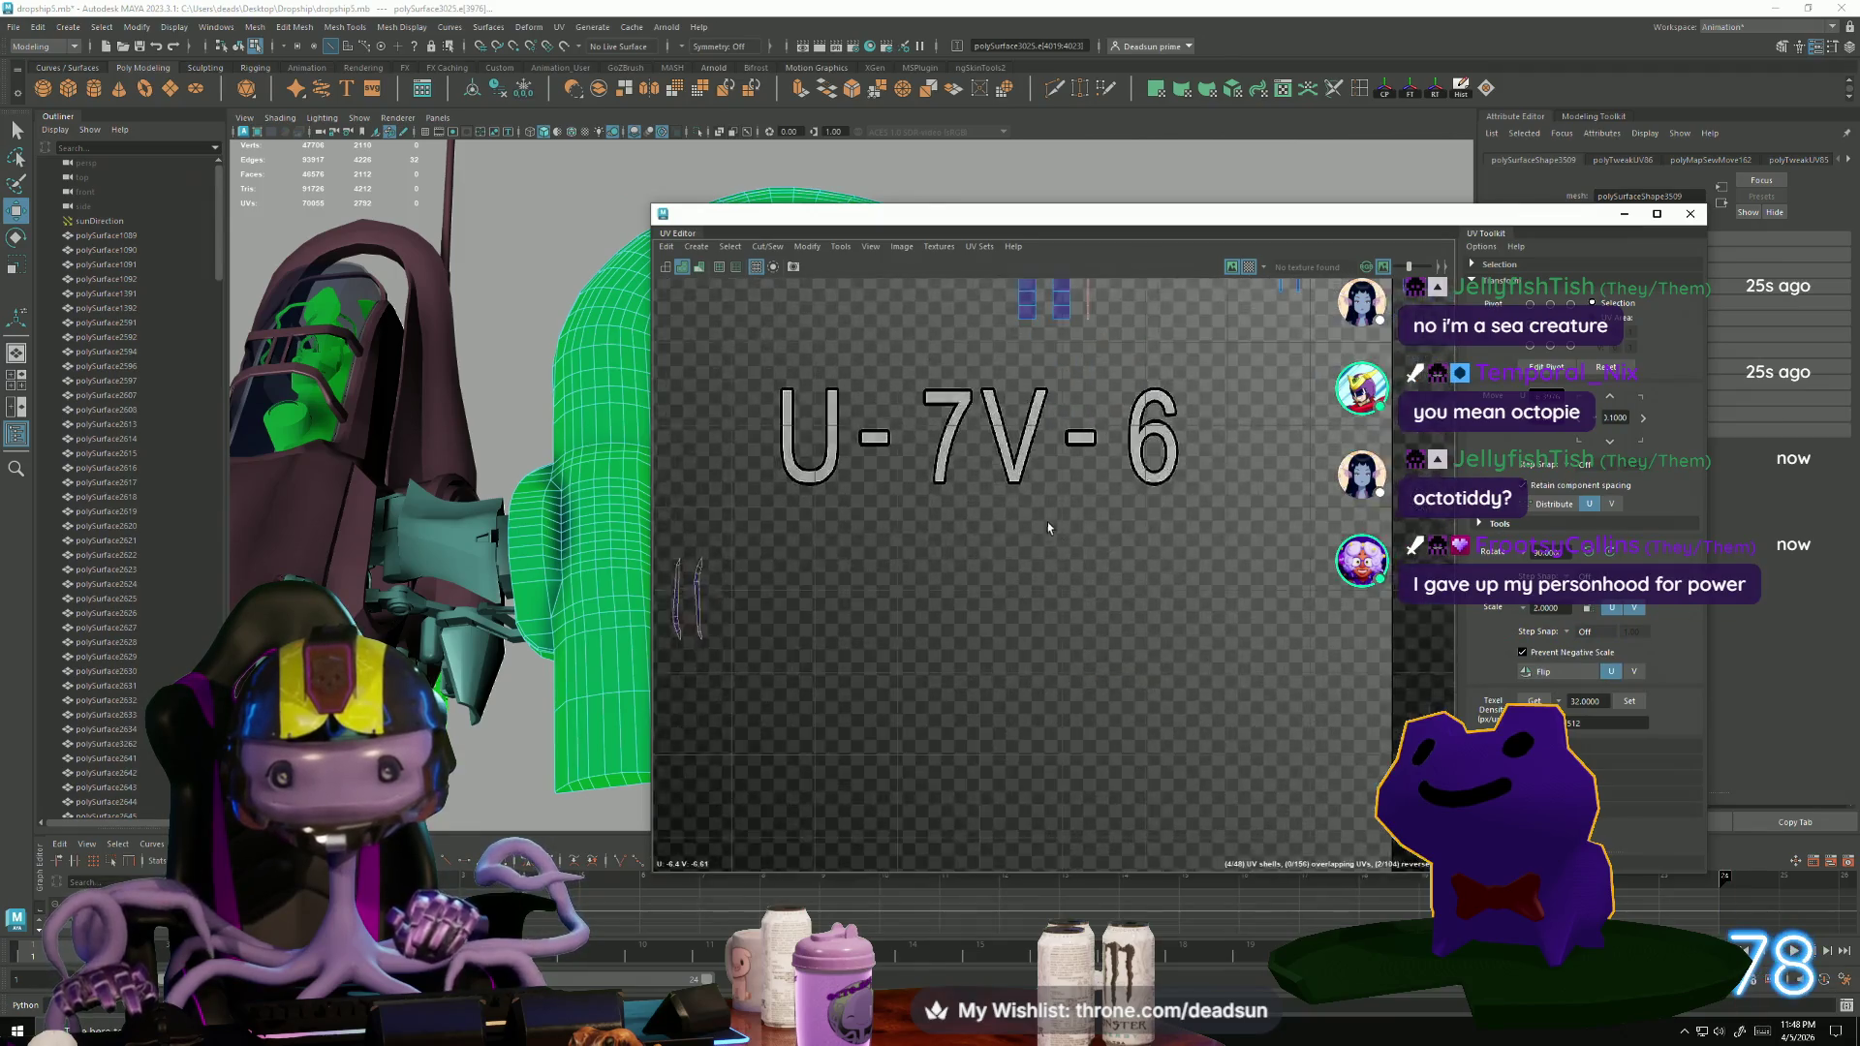
pyautogui.scroll(-10, 1031, 695)
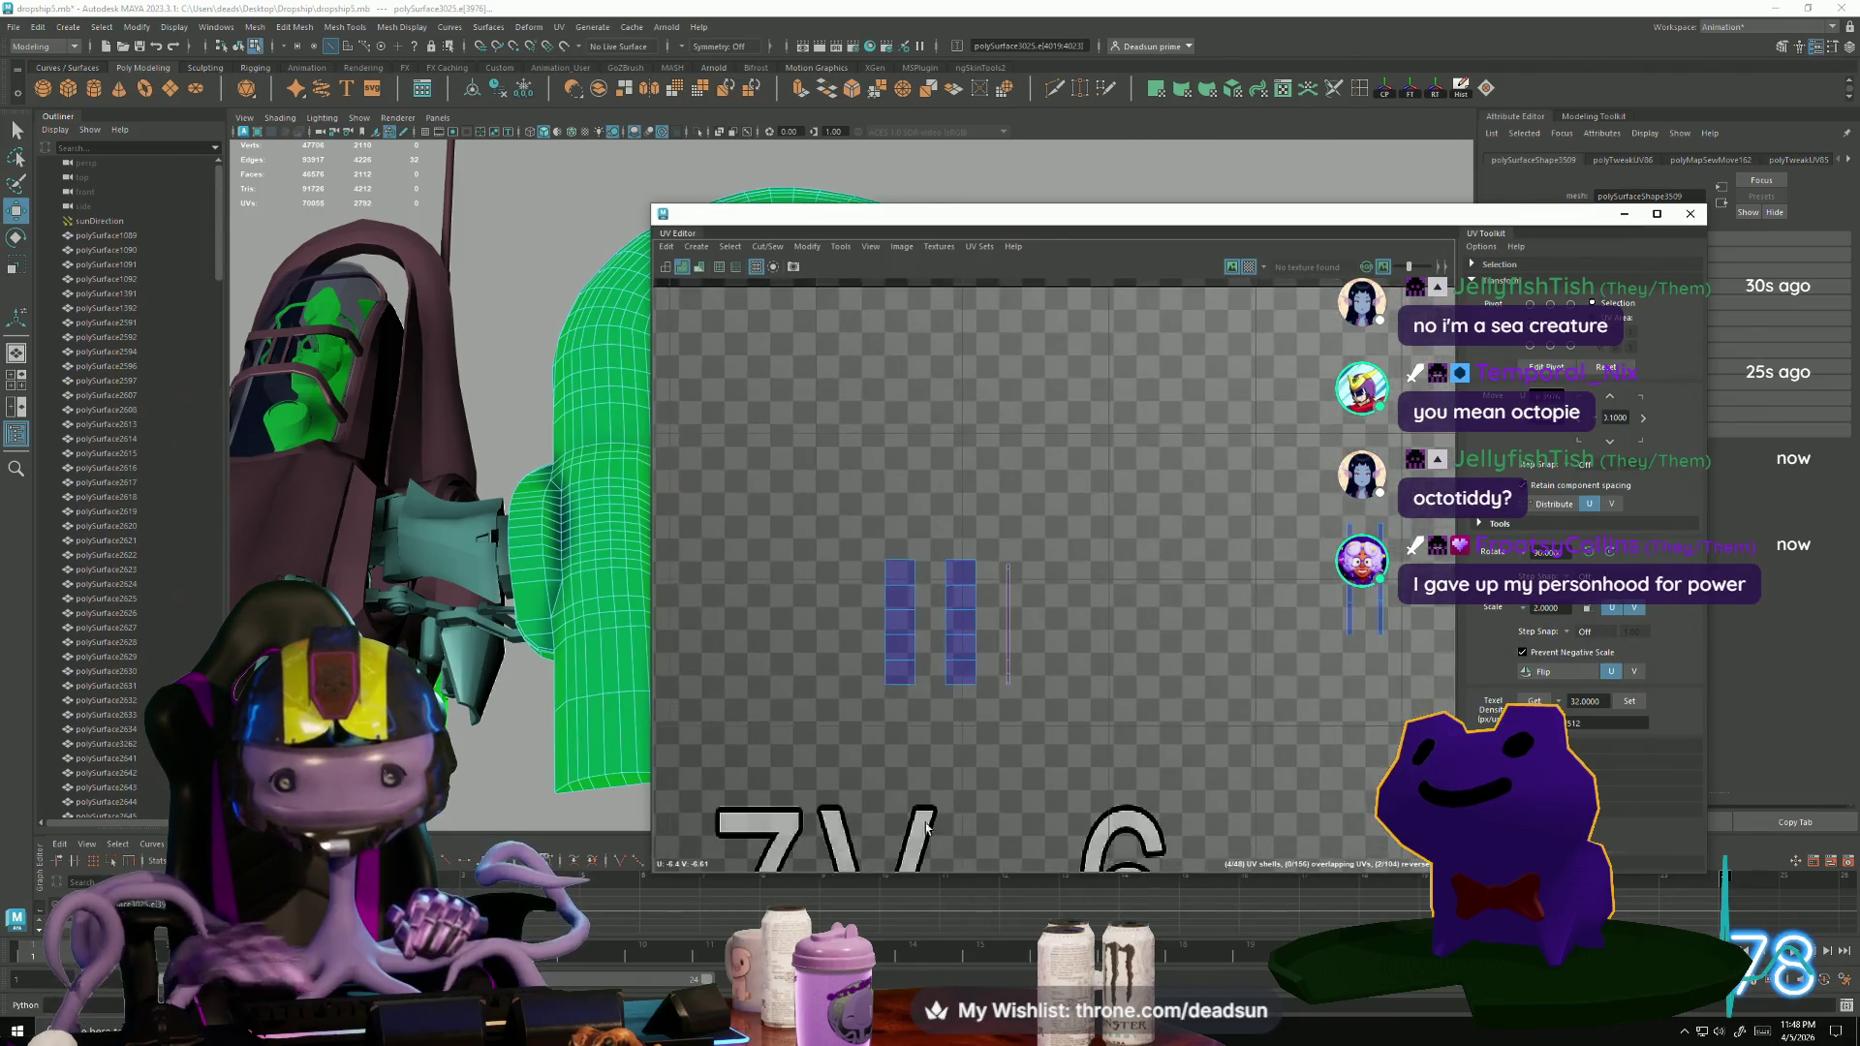
pyautogui.scroll(10, 1016, 649)
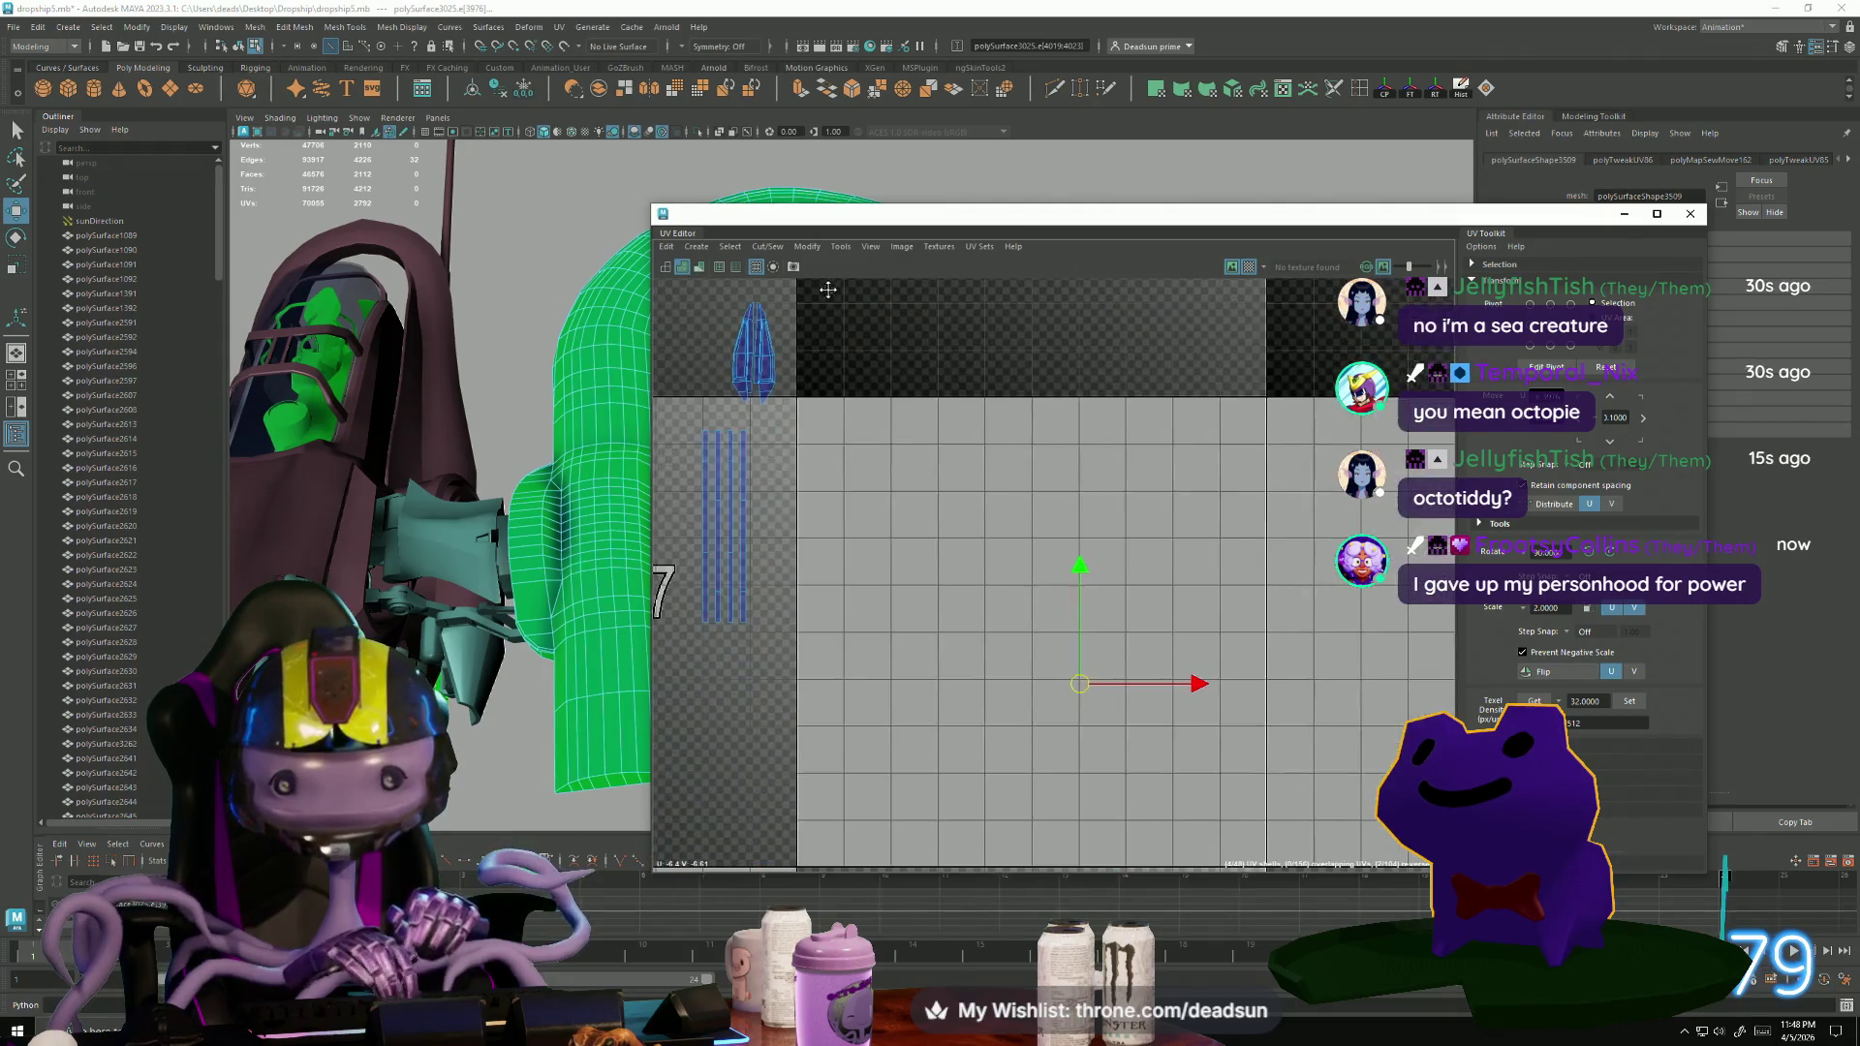
pyautogui.scroll(3, 1043, 573)
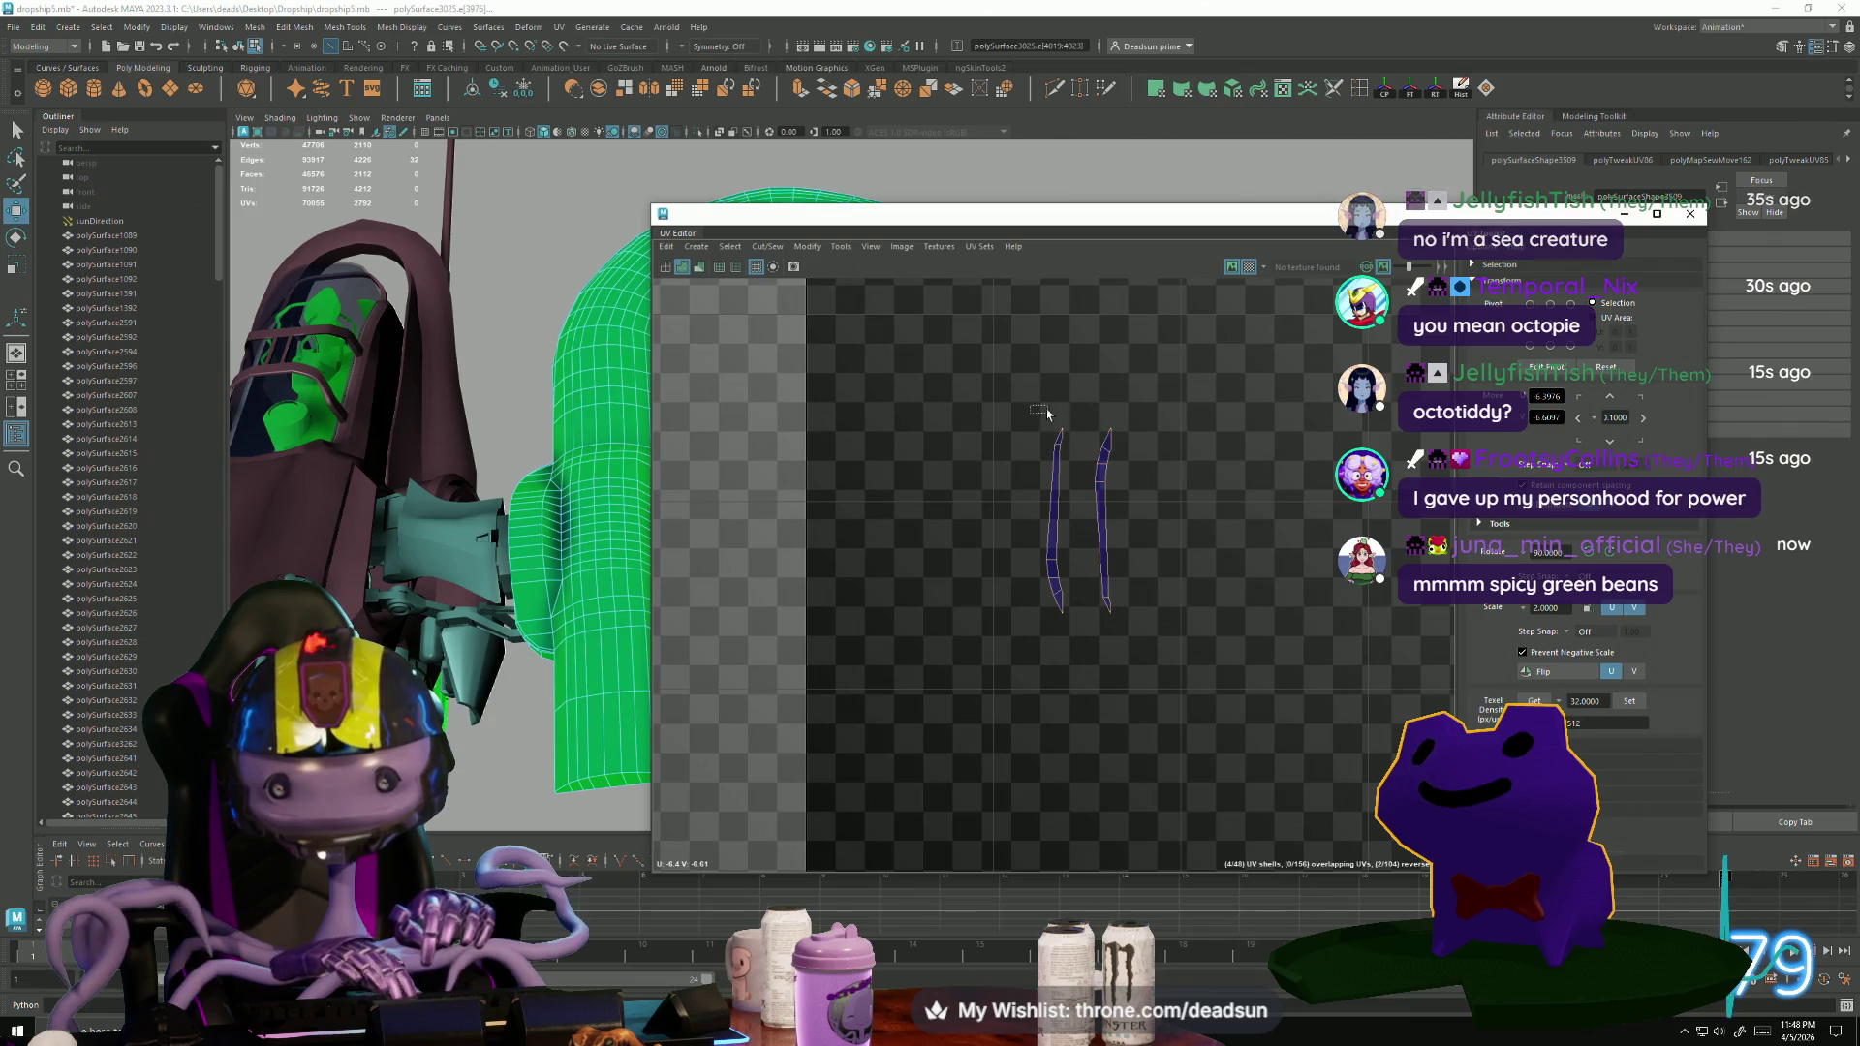
pyautogui.moveTo(1090, 411); pyautogui.dragTo(1122, 455)
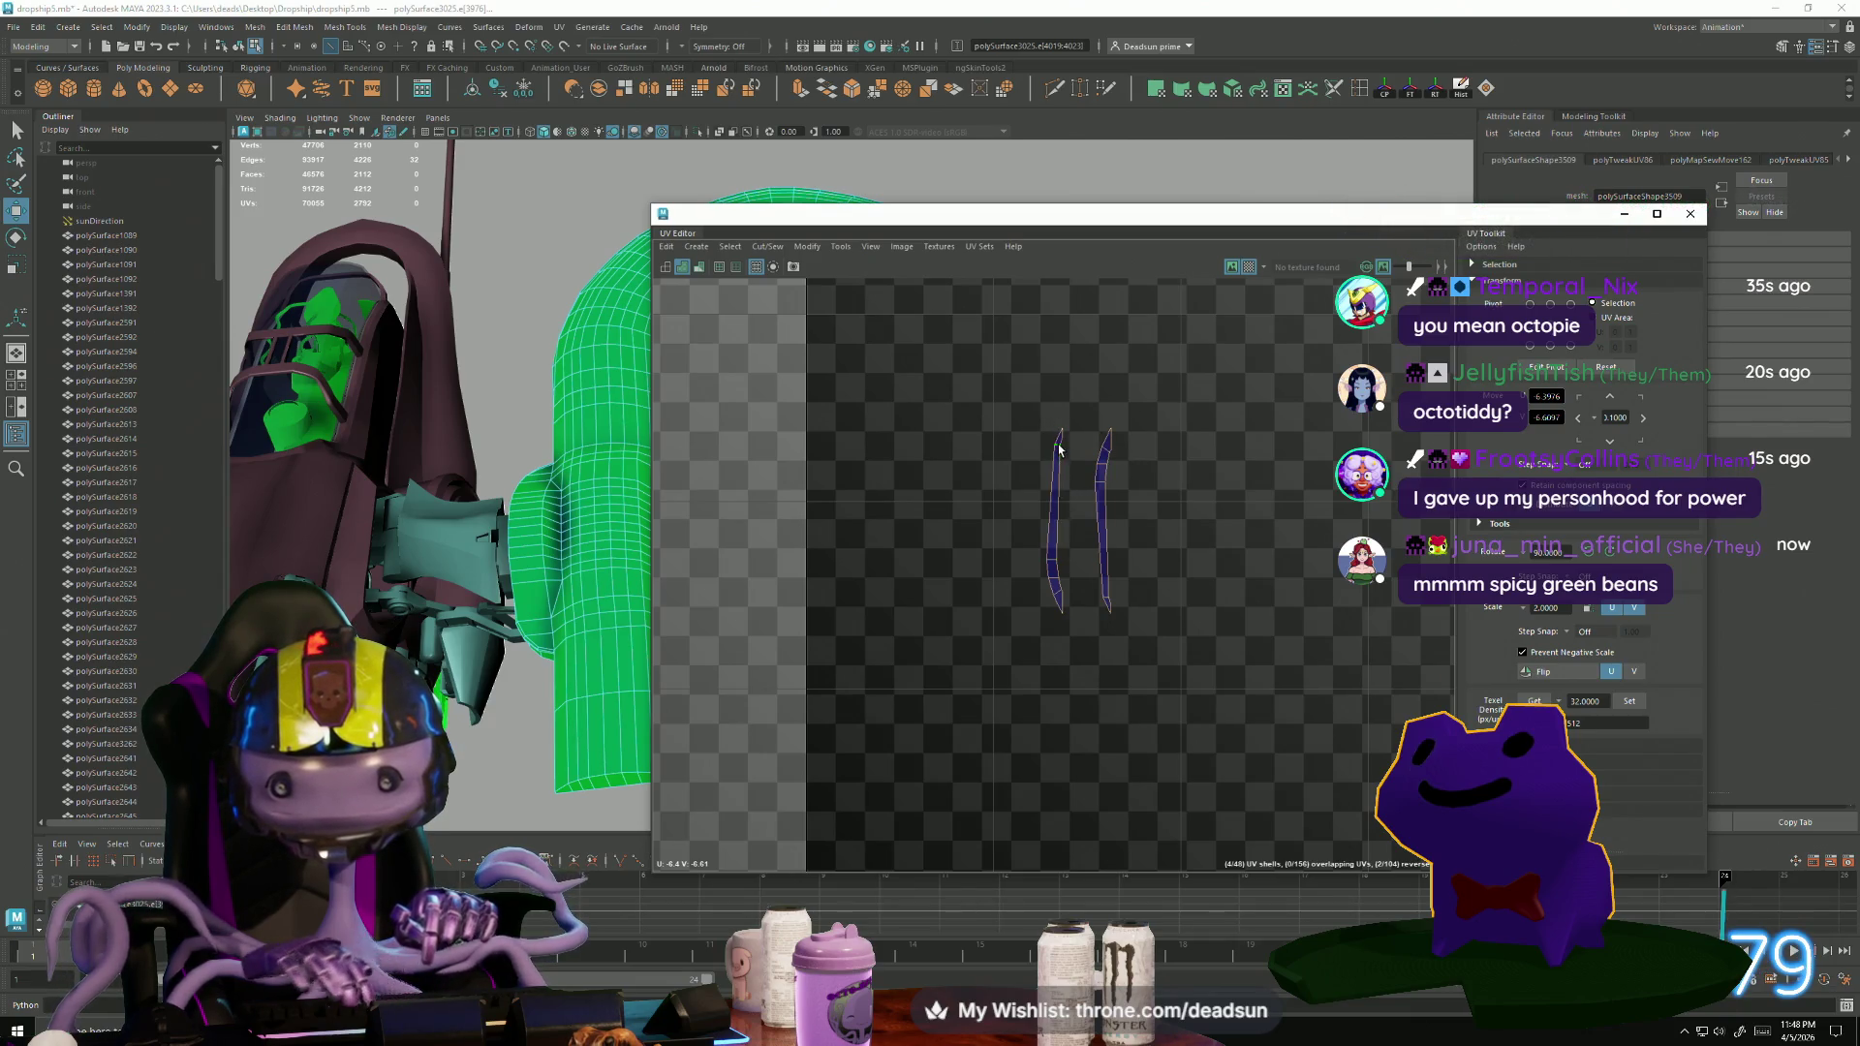
pyautogui.click(1053, 561)
pyautogui.moveTo(1053, 561); pyautogui.dragTo(1069, 585)
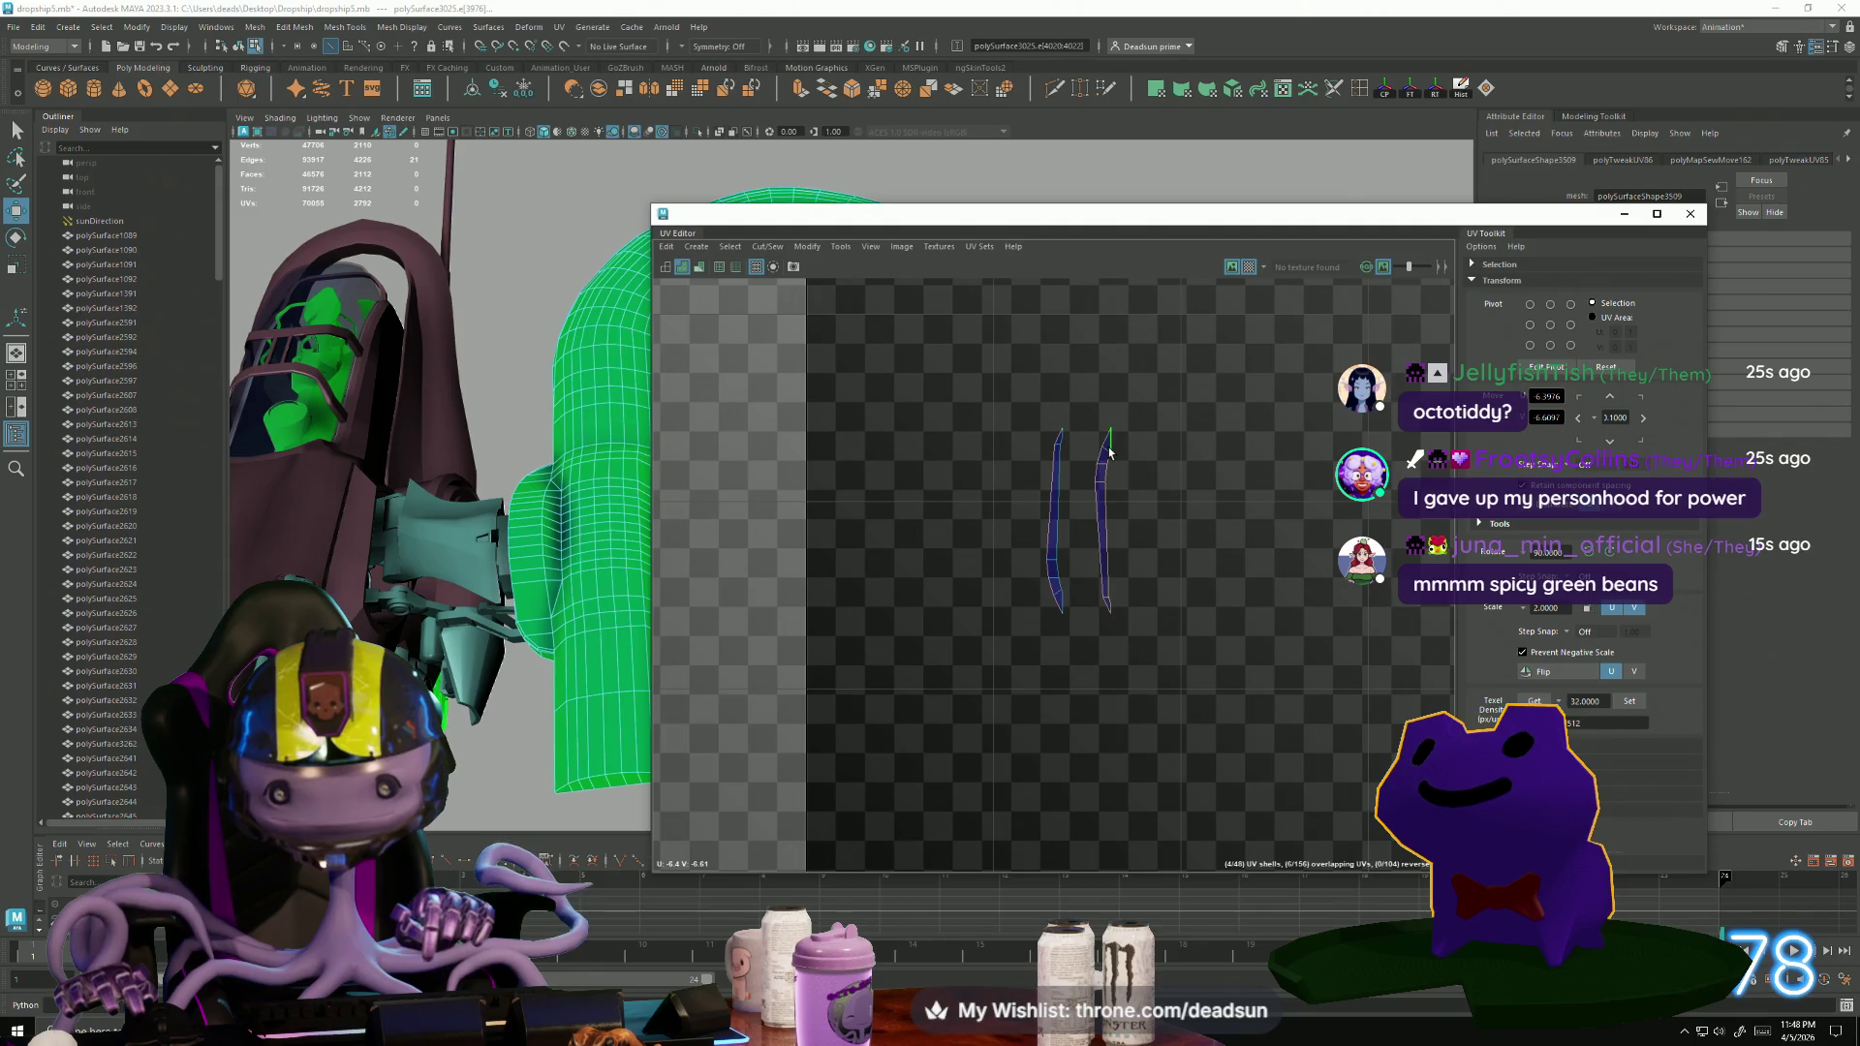
pyautogui.click(1115, 469)
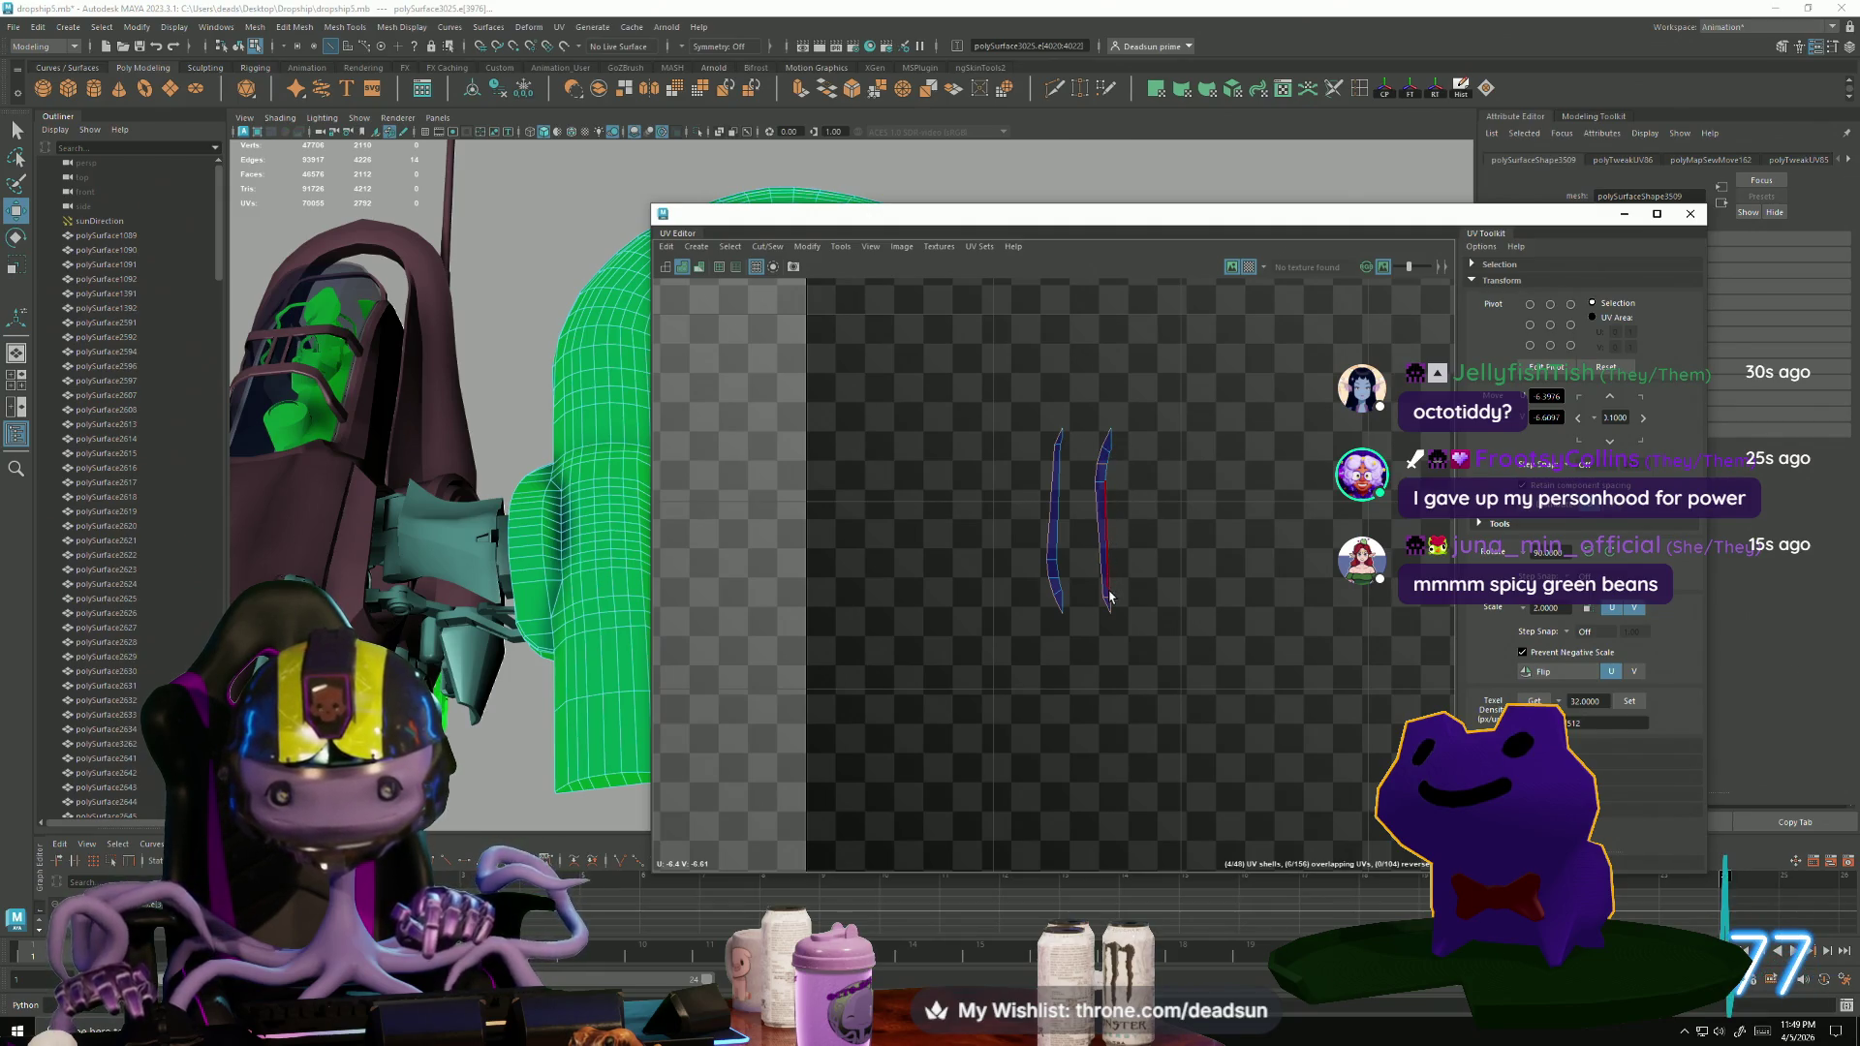
# Box-select the top edges of both strips and sew them with Cut/Sew > Sew.
pyautogui.scroll(5, 1119, 611)
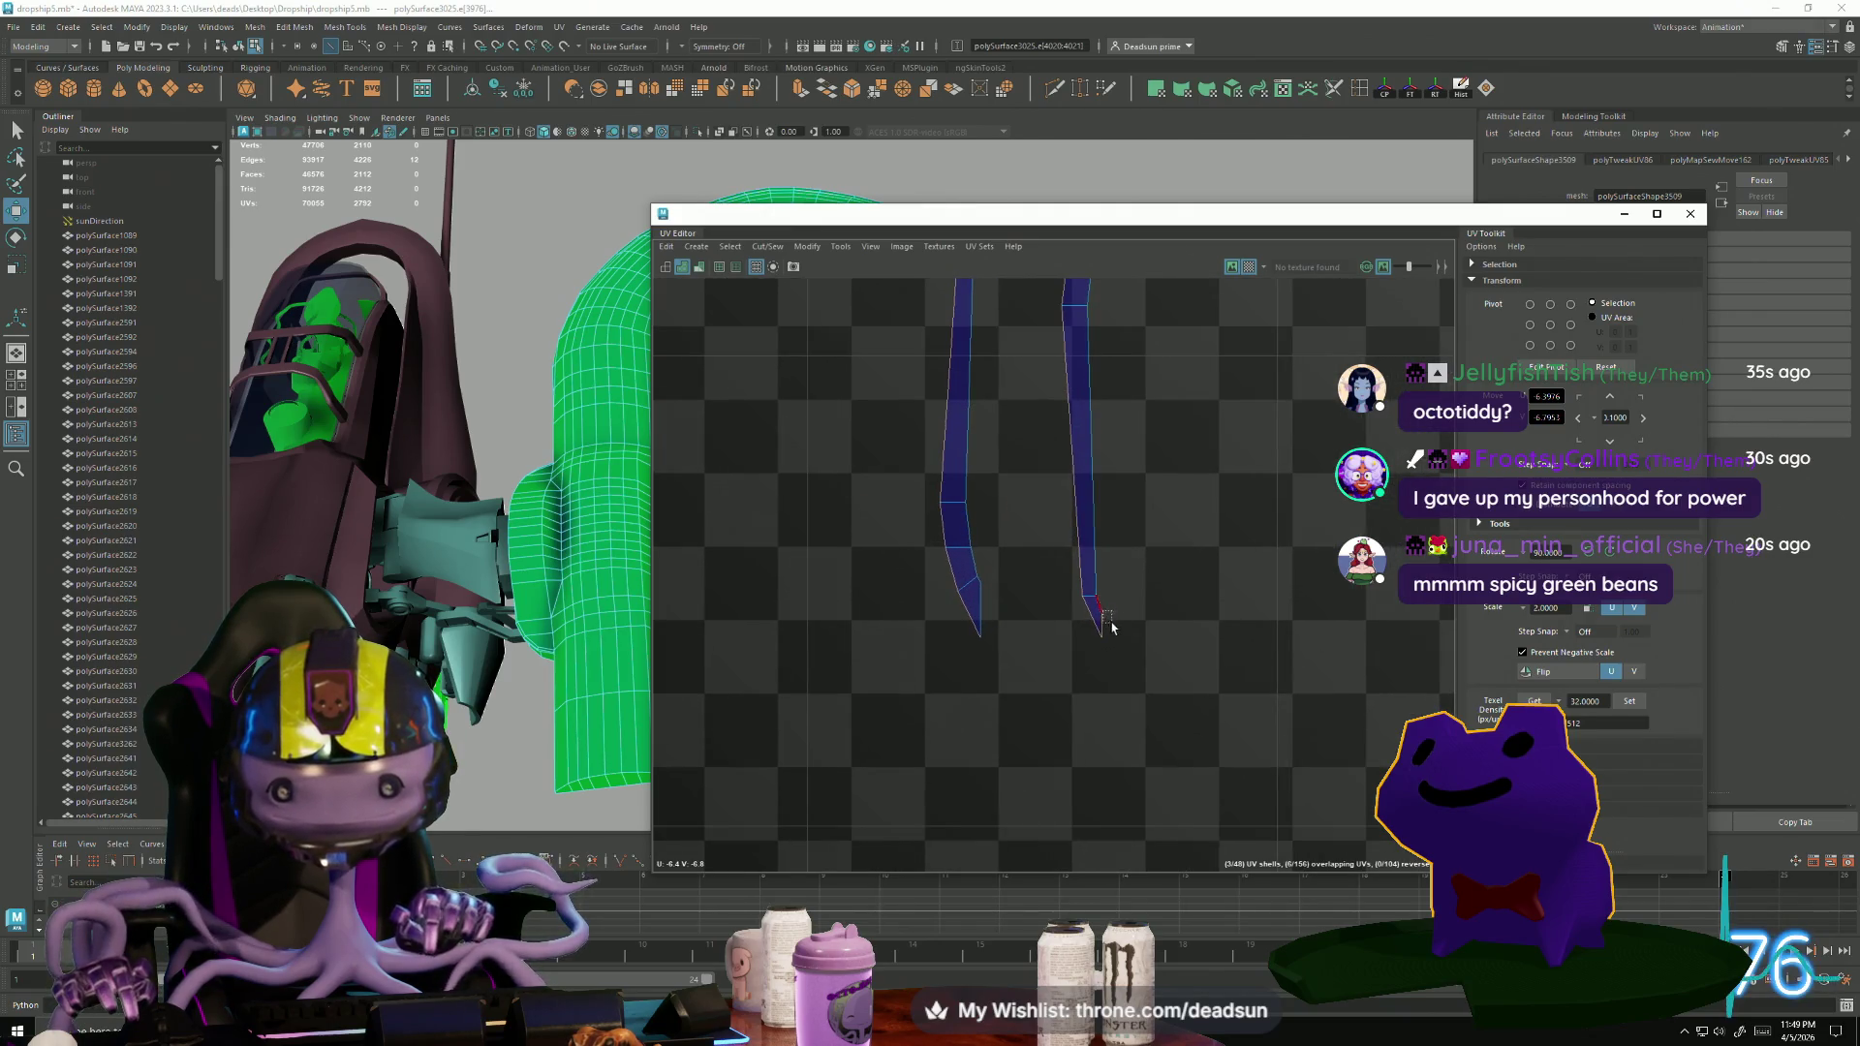
pyautogui.scroll(-2, 1124, 543)
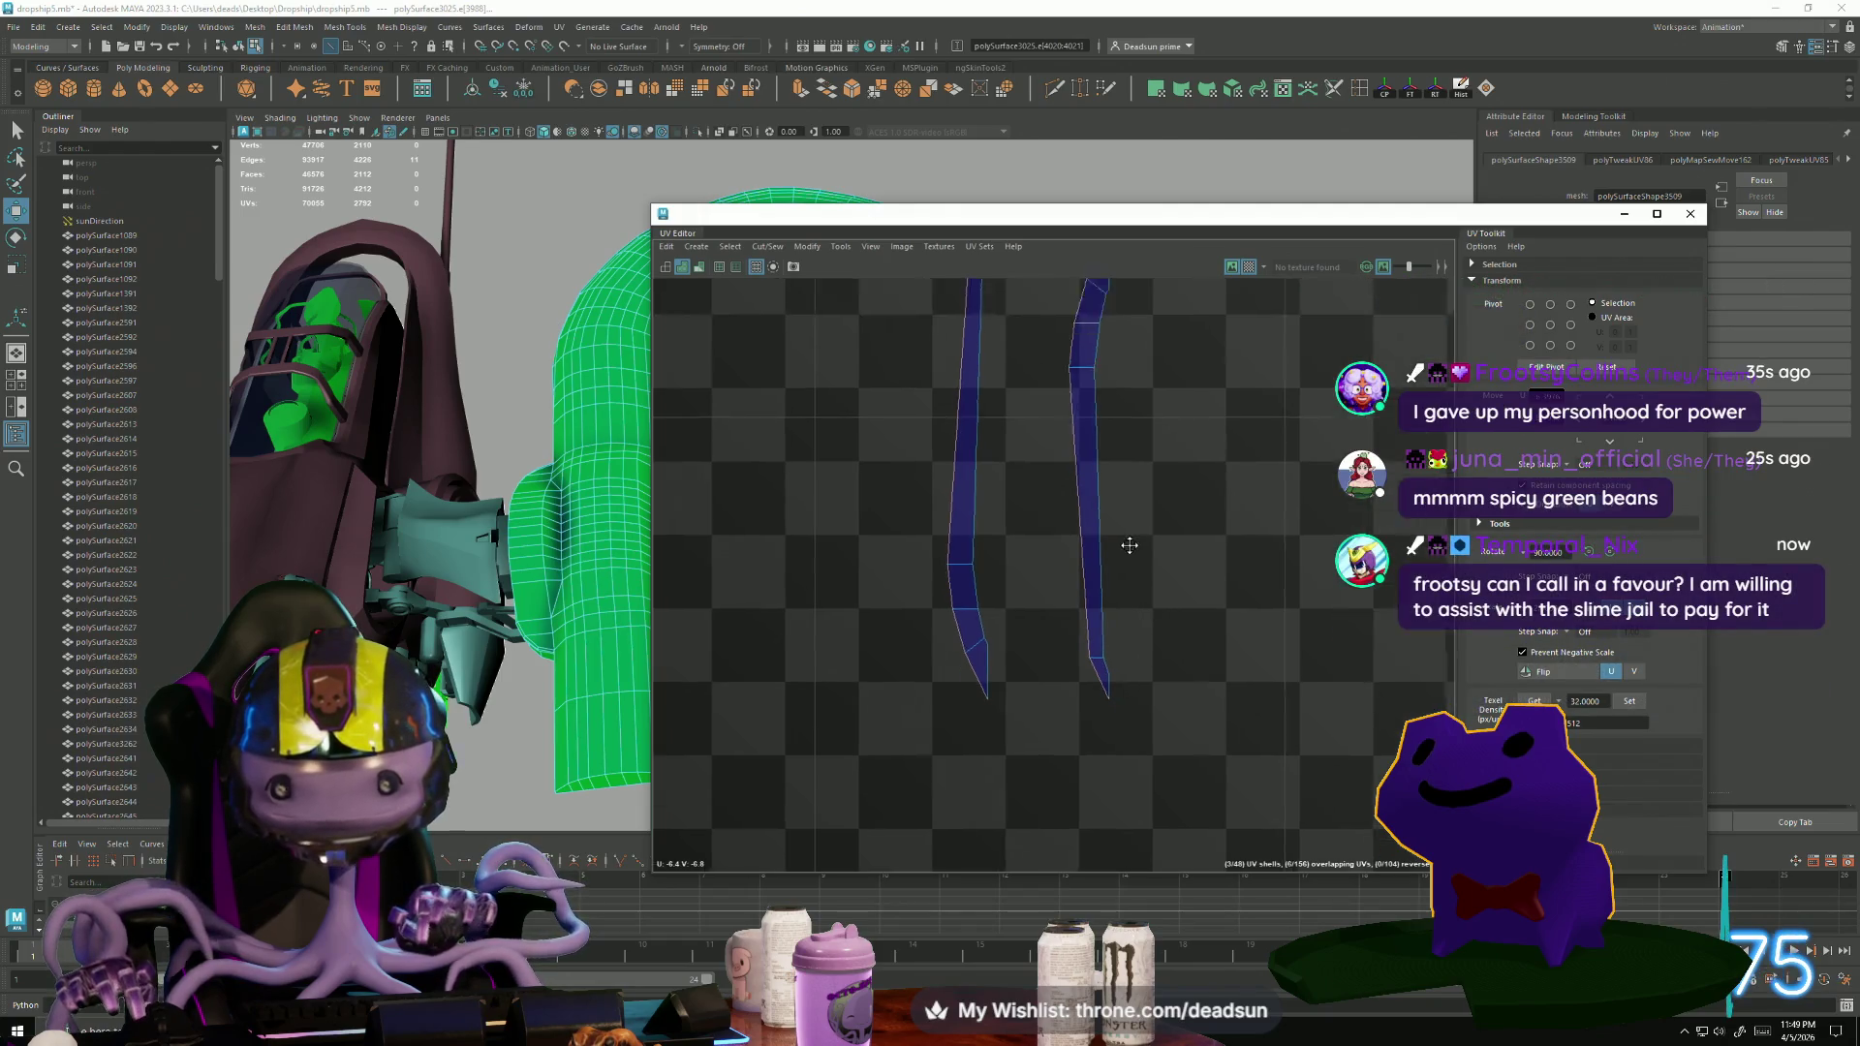
pyautogui.scroll(2, 1098, 501)
pyautogui.moveTo(1087, 501); pyautogui.dragTo(1114, 556)
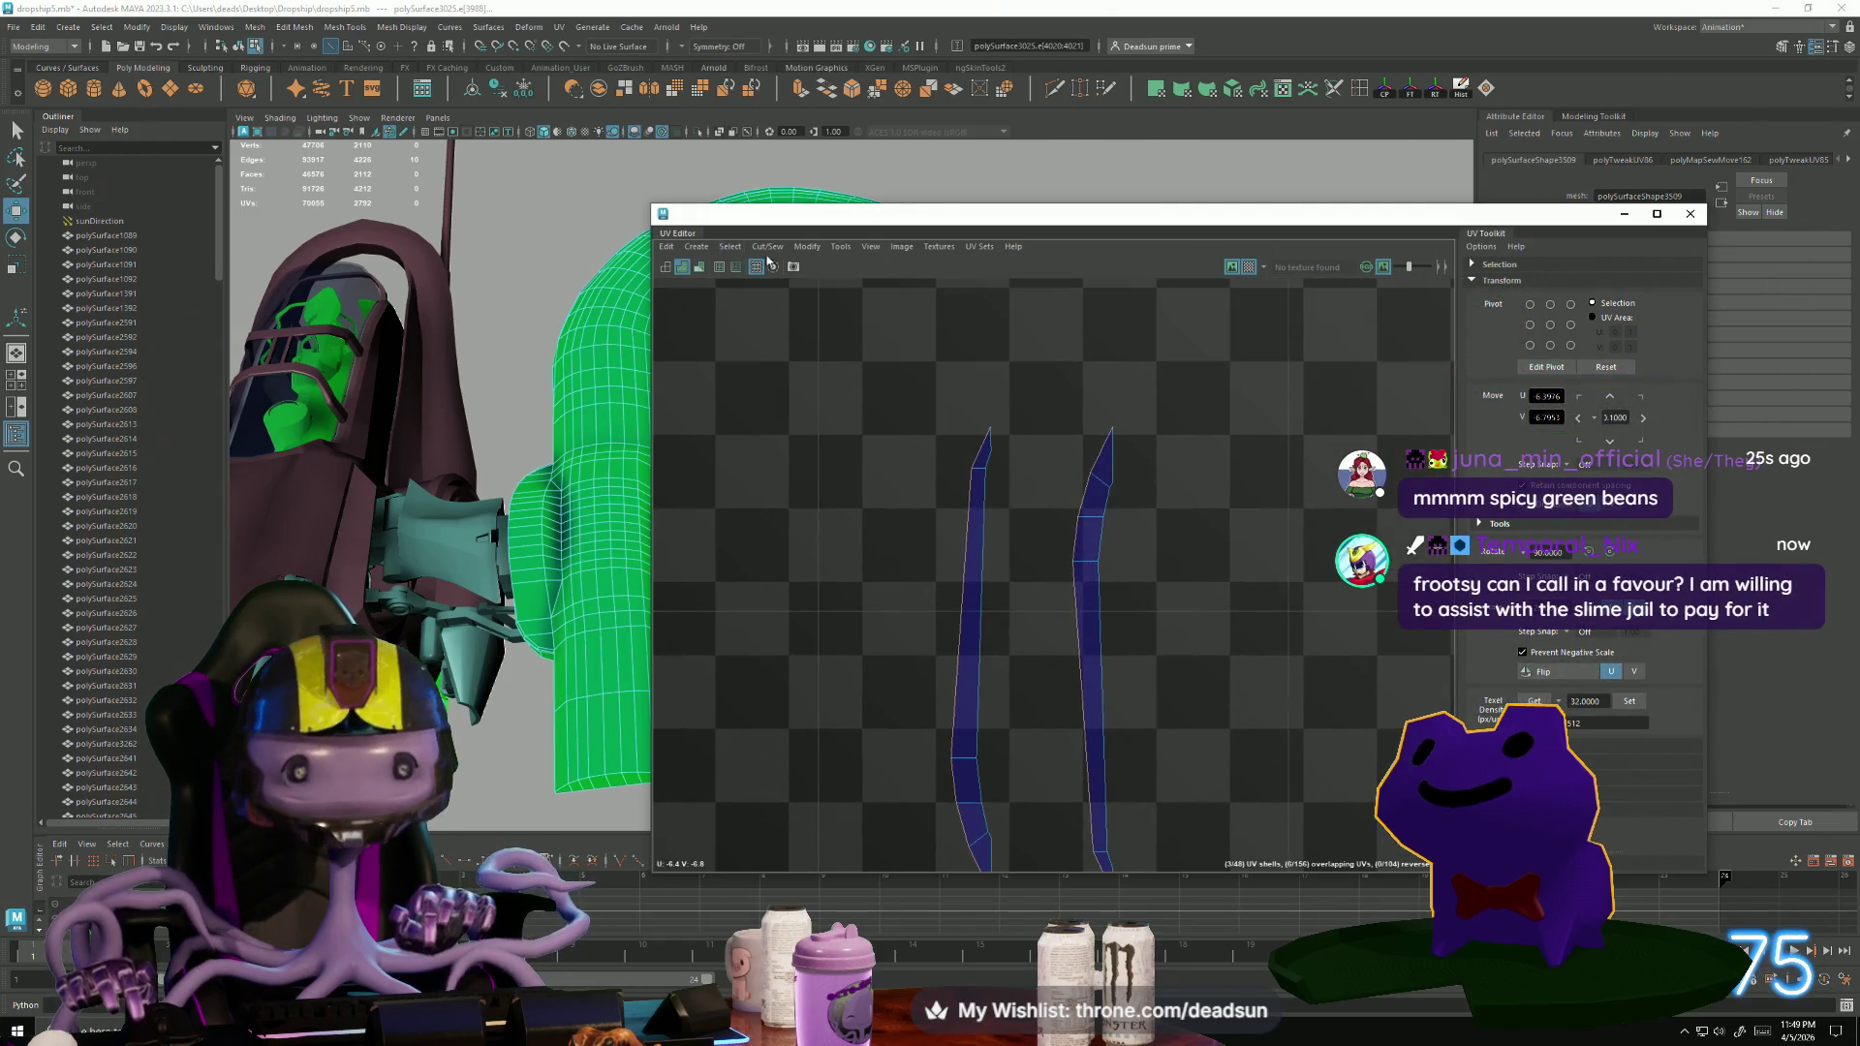
pyautogui.click(767, 246)
pyautogui.click(814, 381)
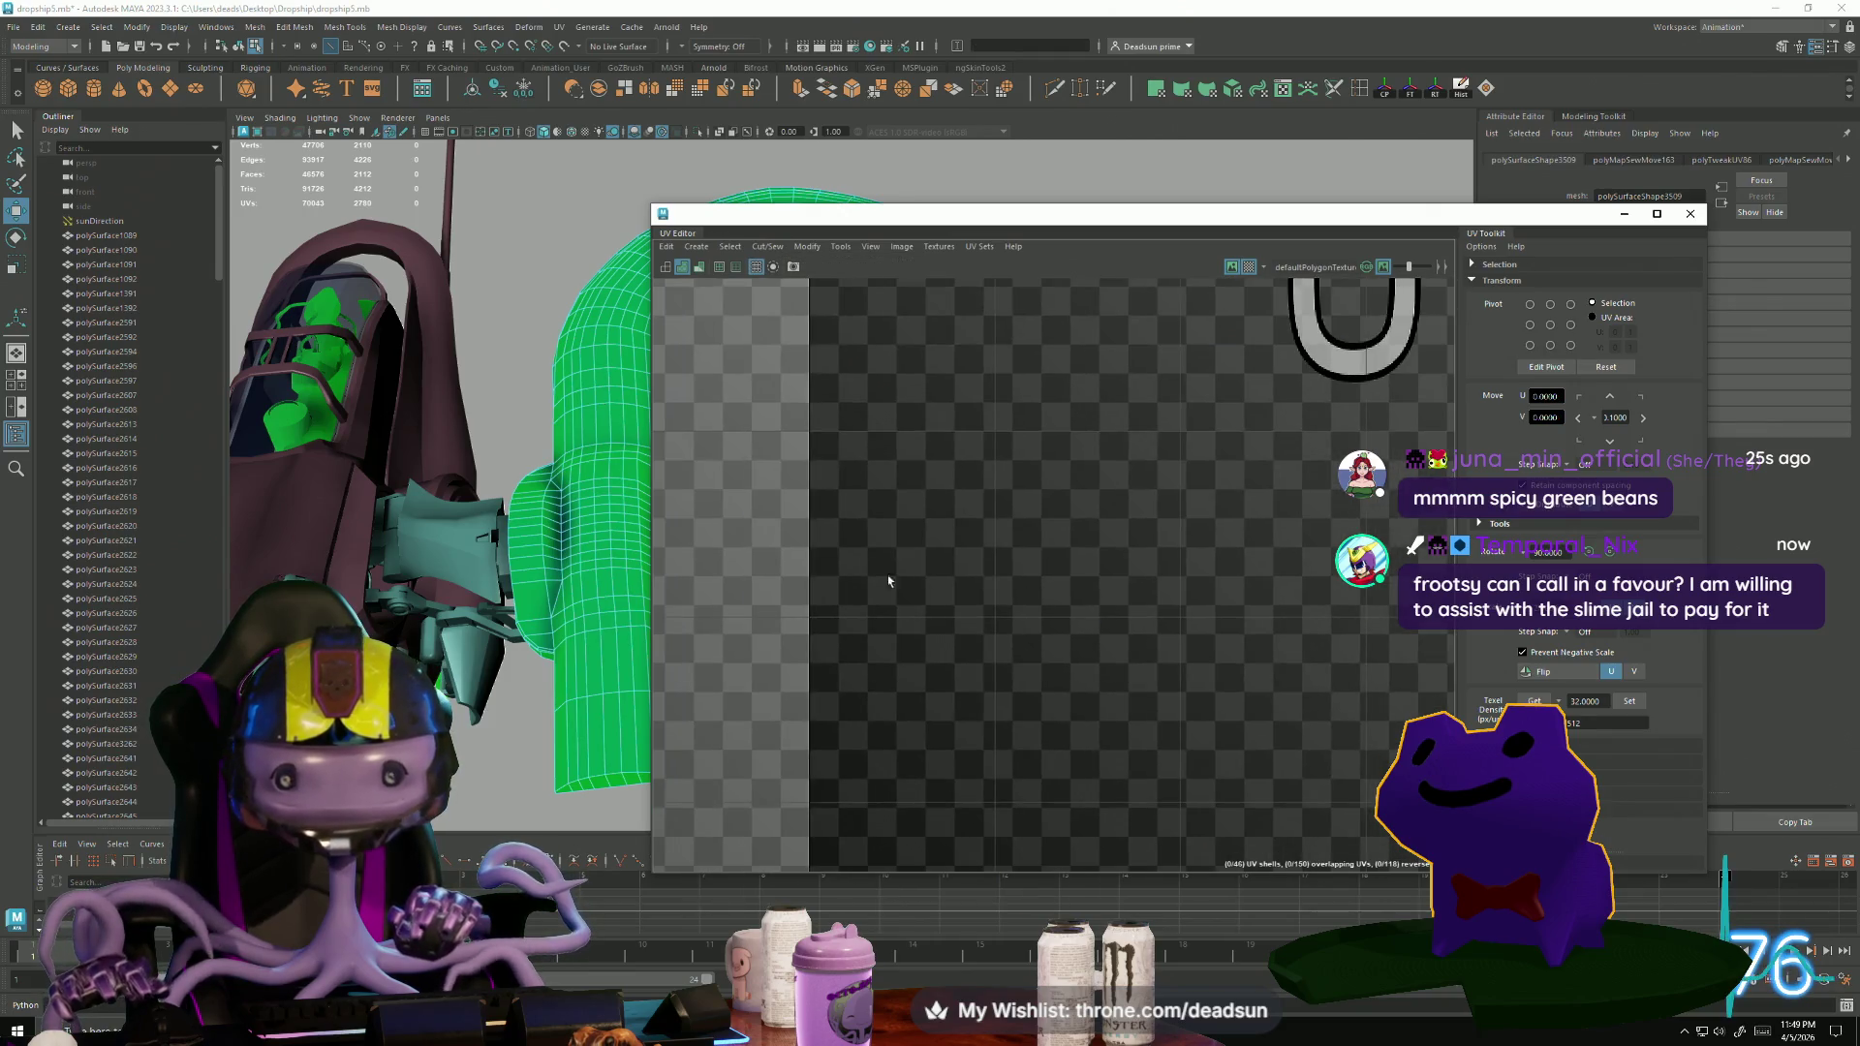
# Select a corner edge of the hose shell and cut the UVs there.
pyautogui.scroll(4, 1008, 624)
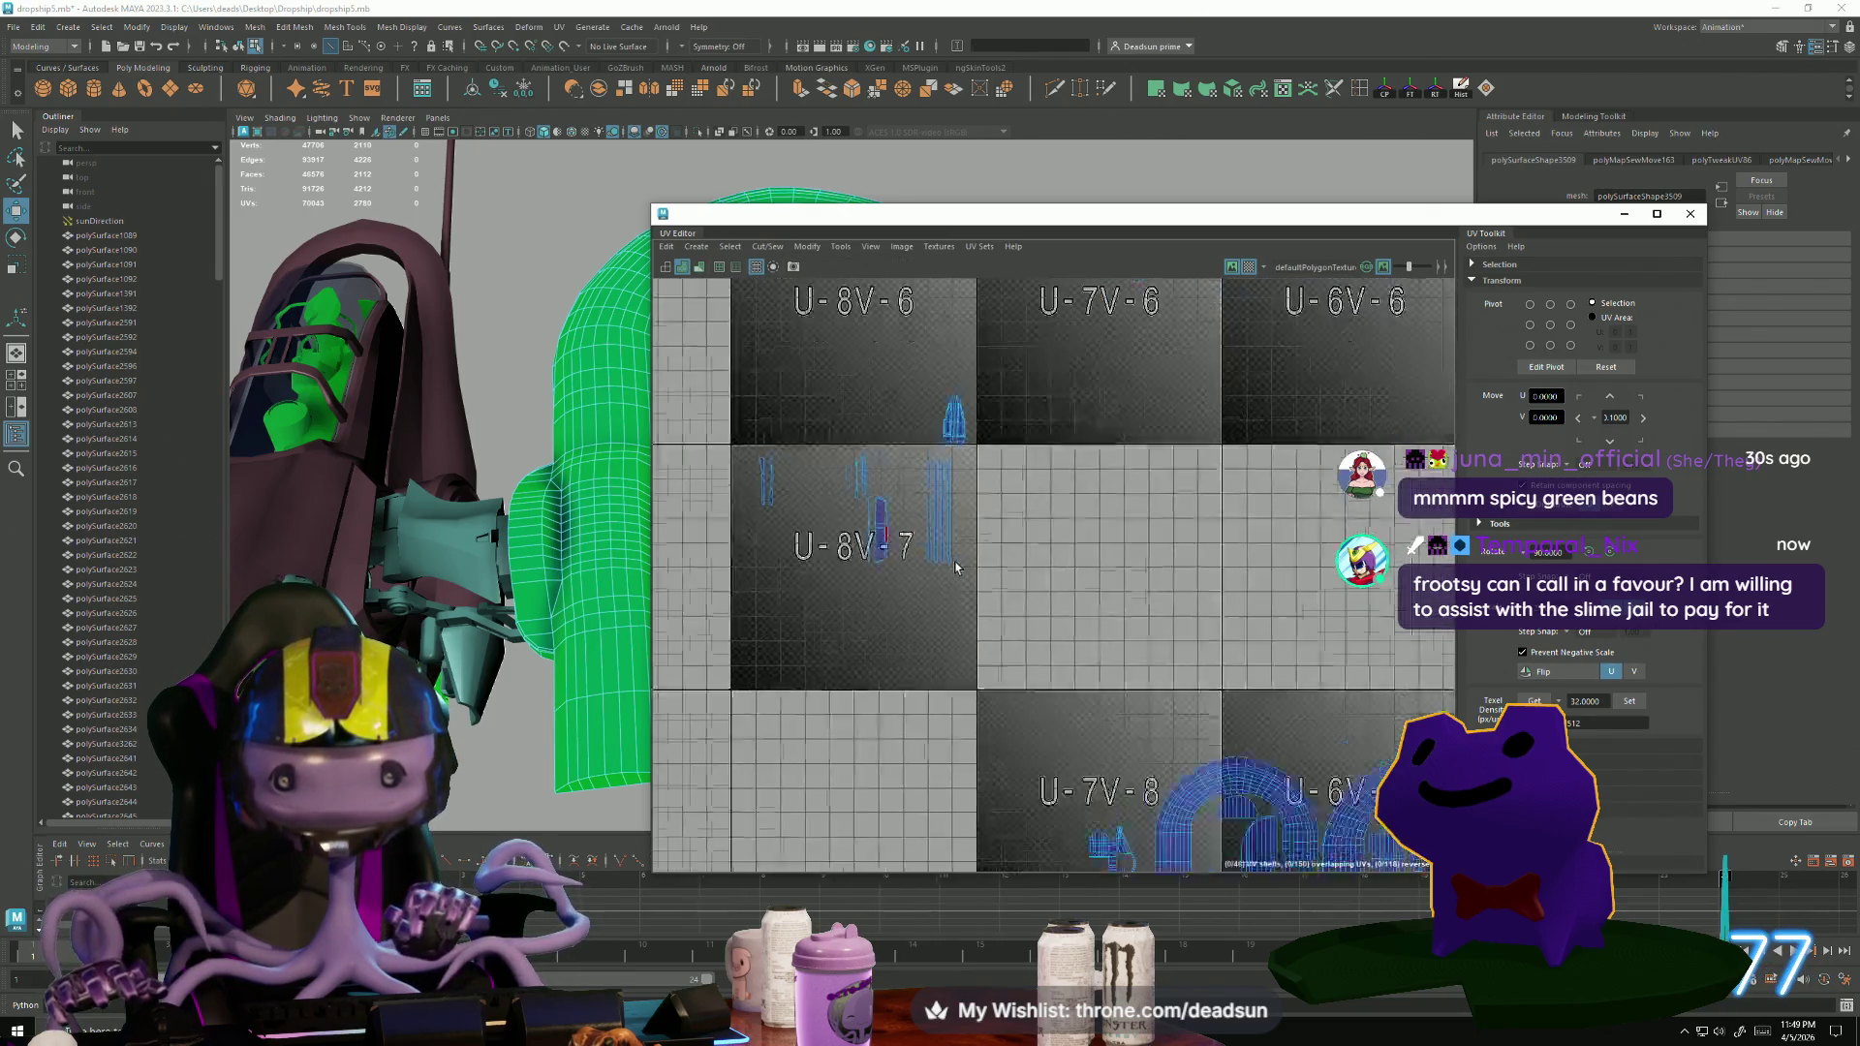
pyautogui.scroll(6, 968, 598)
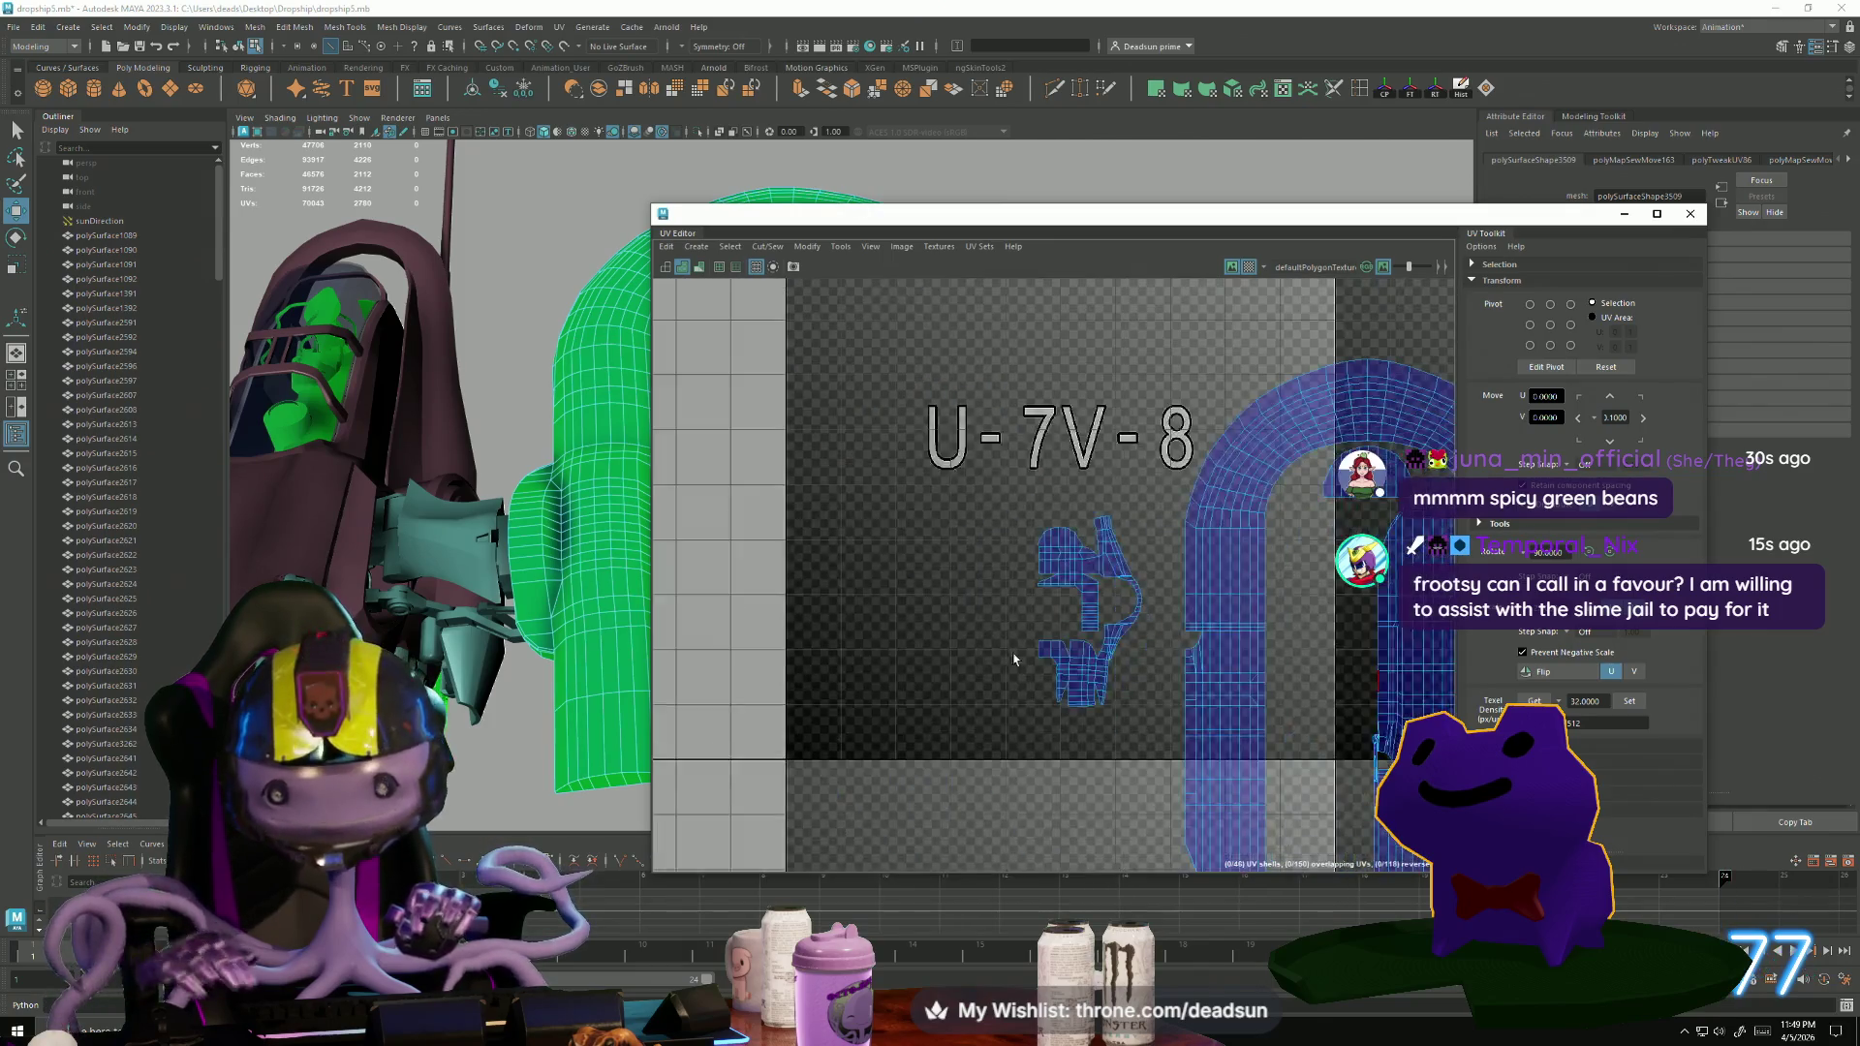
pyautogui.scroll(2, 1101, 549)
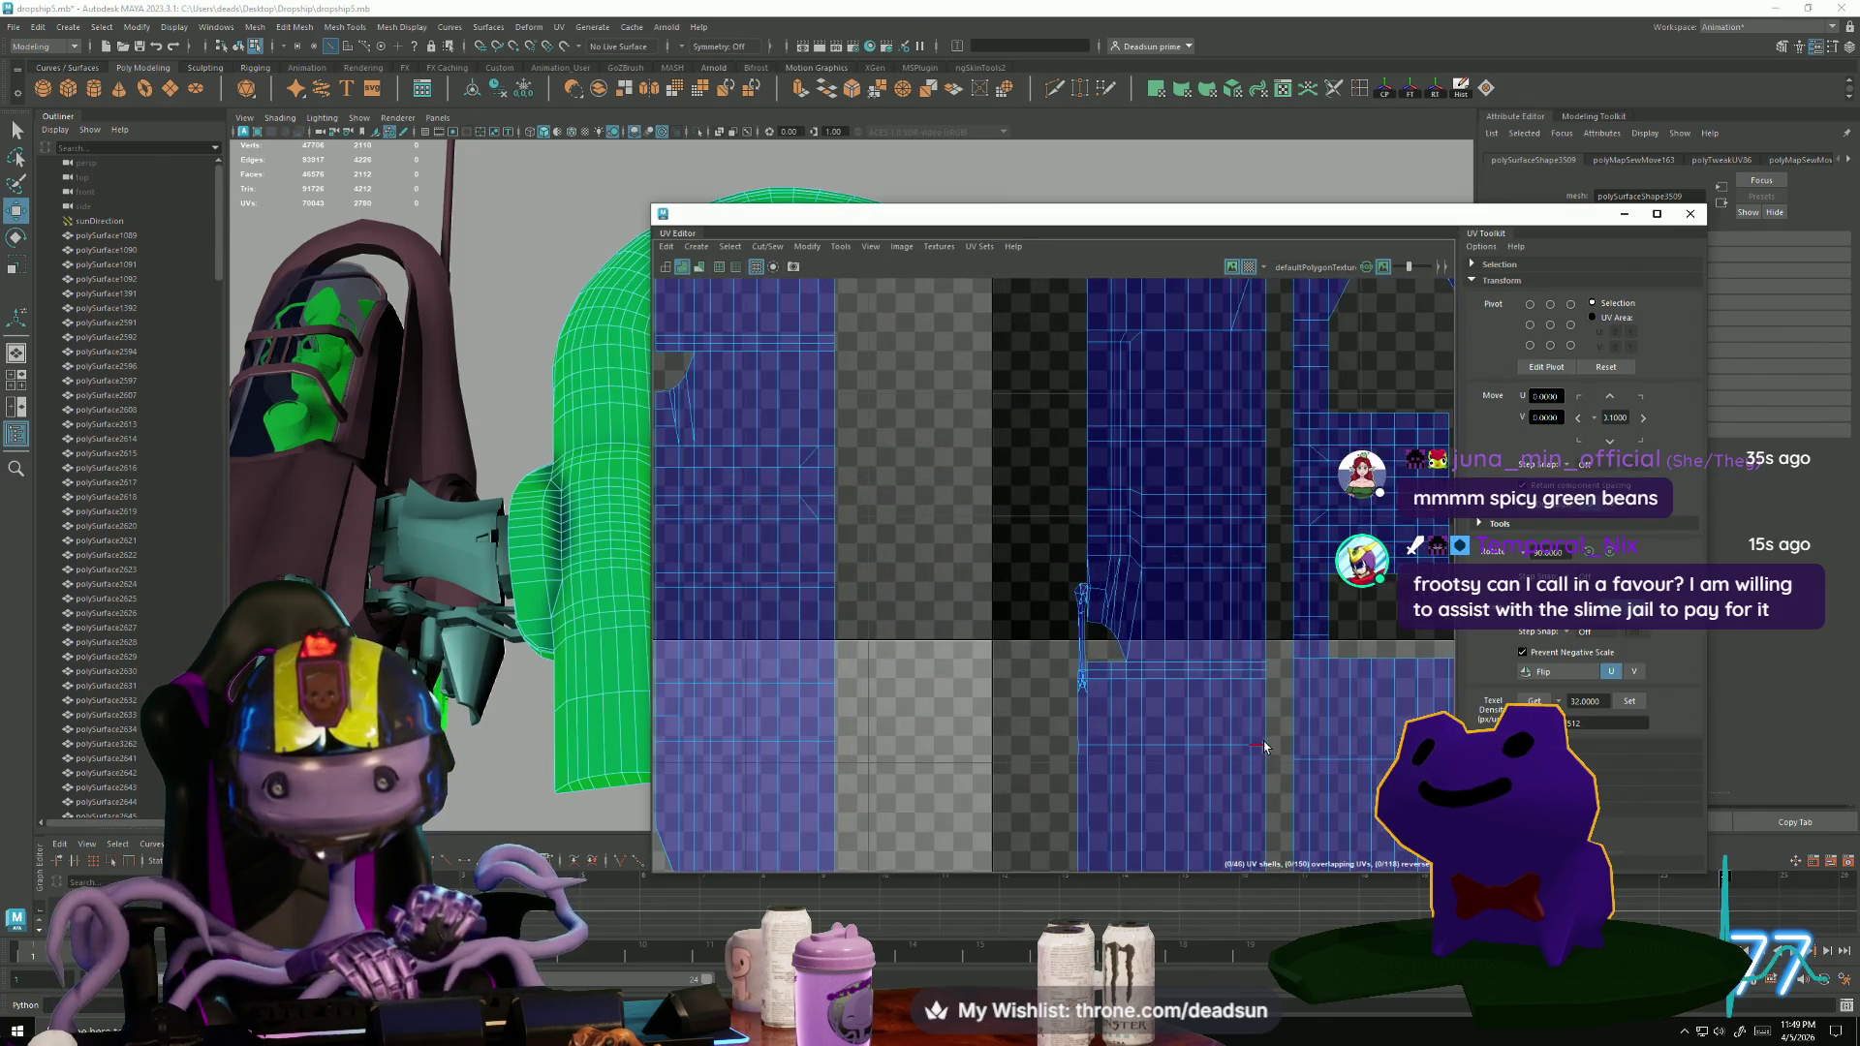
pyautogui.scroll(2, 1126, 674)
pyautogui.click(1075, 630)
pyautogui.scroll(4, 1069, 654)
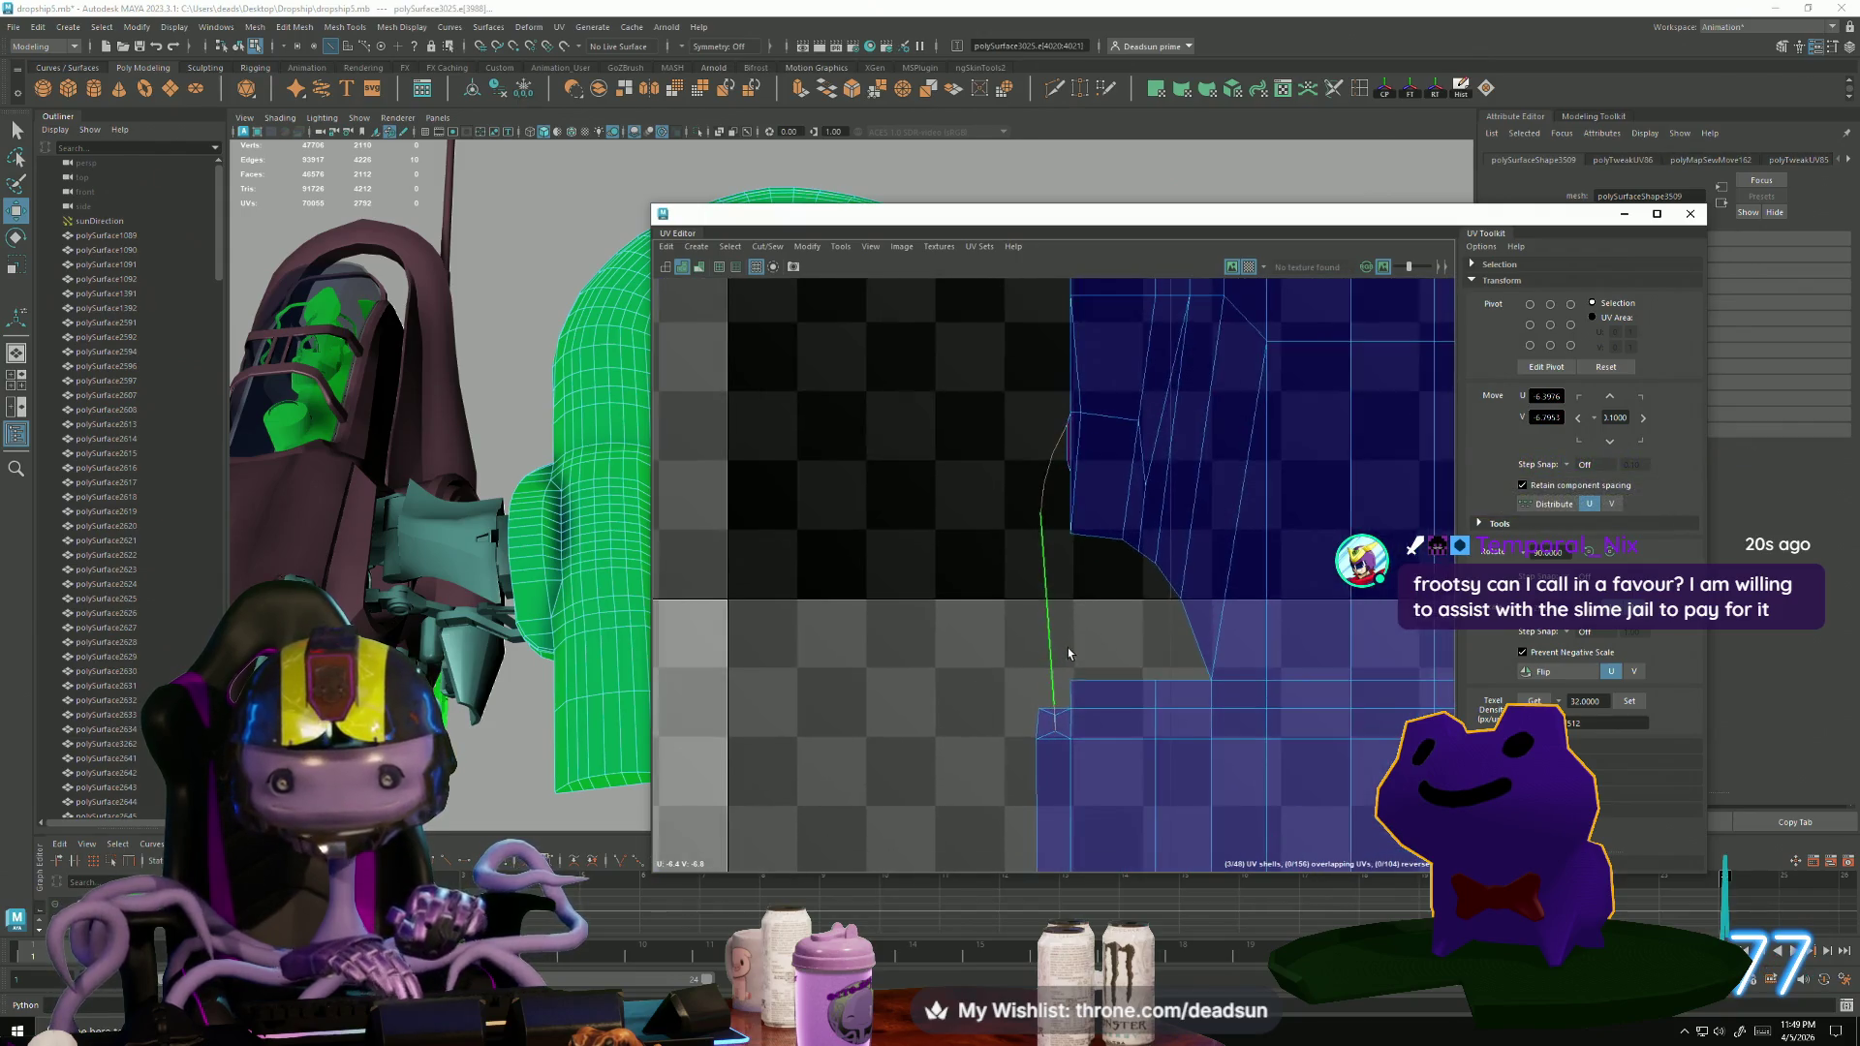
pyautogui.scroll(4, 1060, 727)
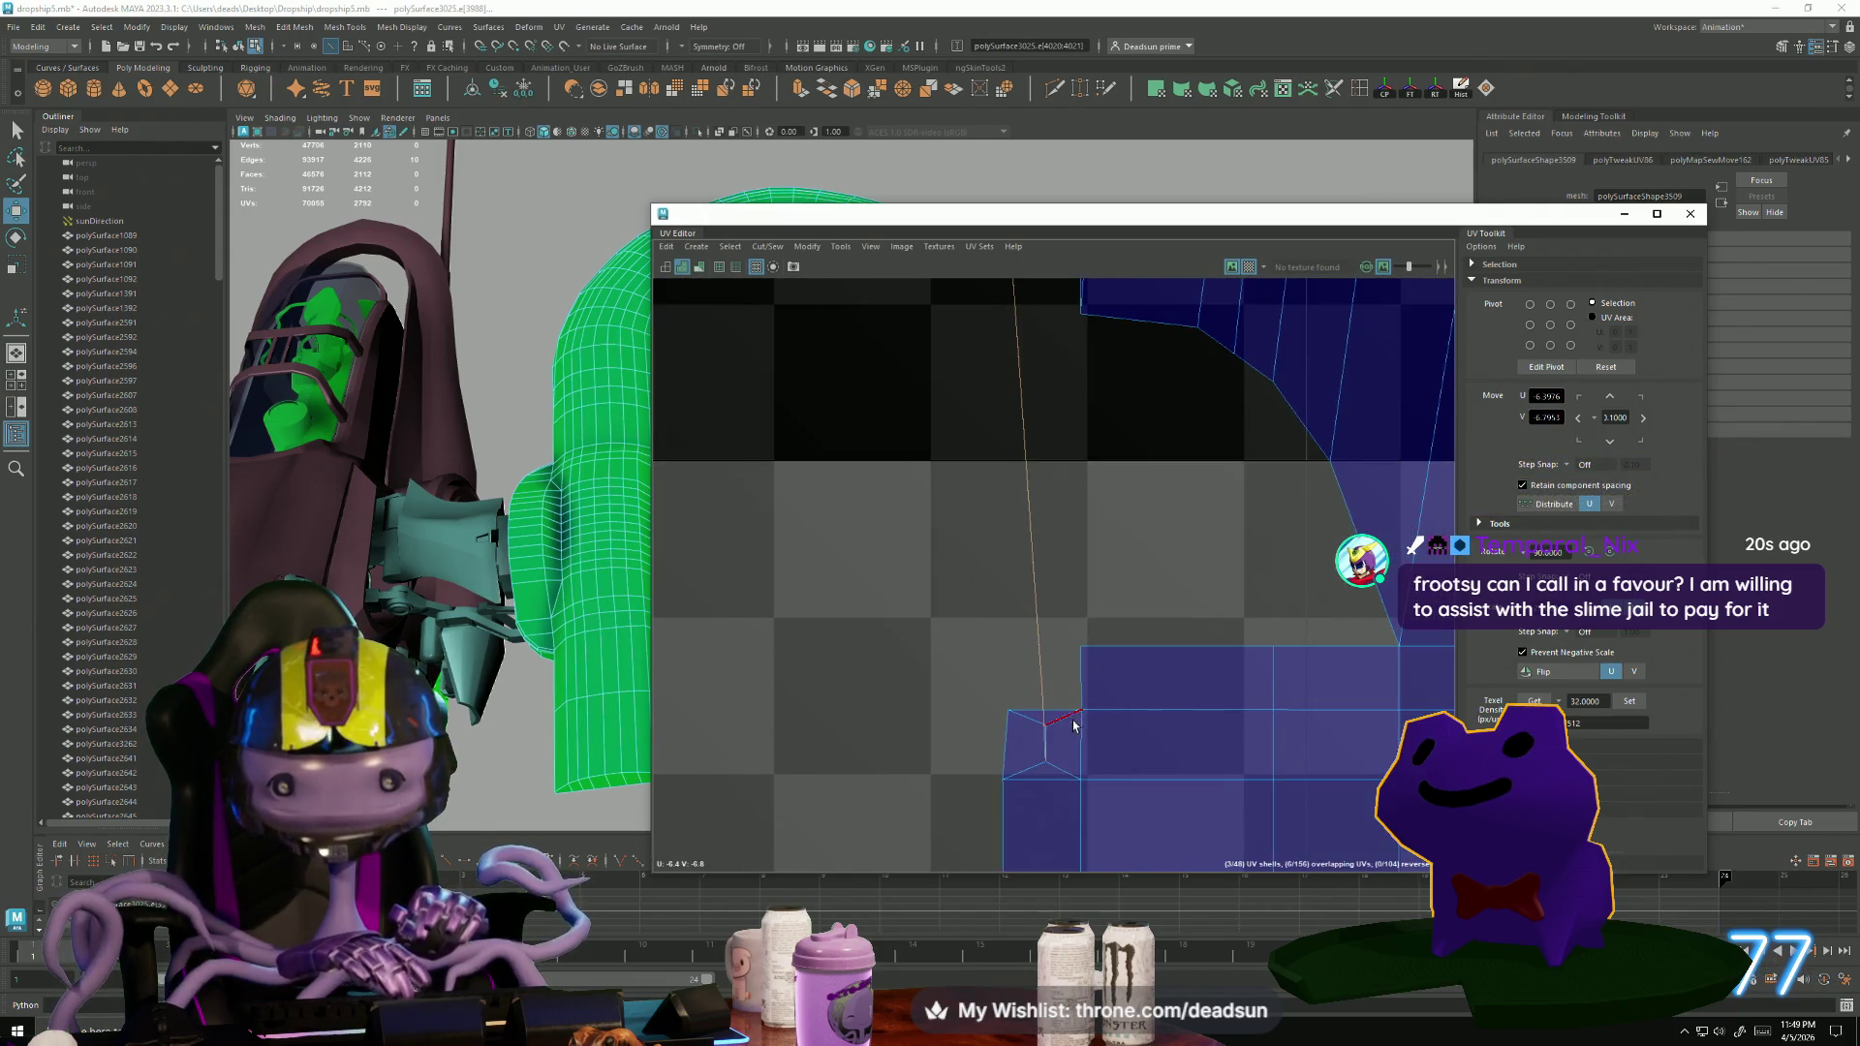
pyautogui.click(1056, 778)
pyautogui.keyDown('alt'); pyautogui.moveTo(1046, 504); pyautogui.dragTo(1045, 842, button='middle'); pyautogui.keyUp('alt')
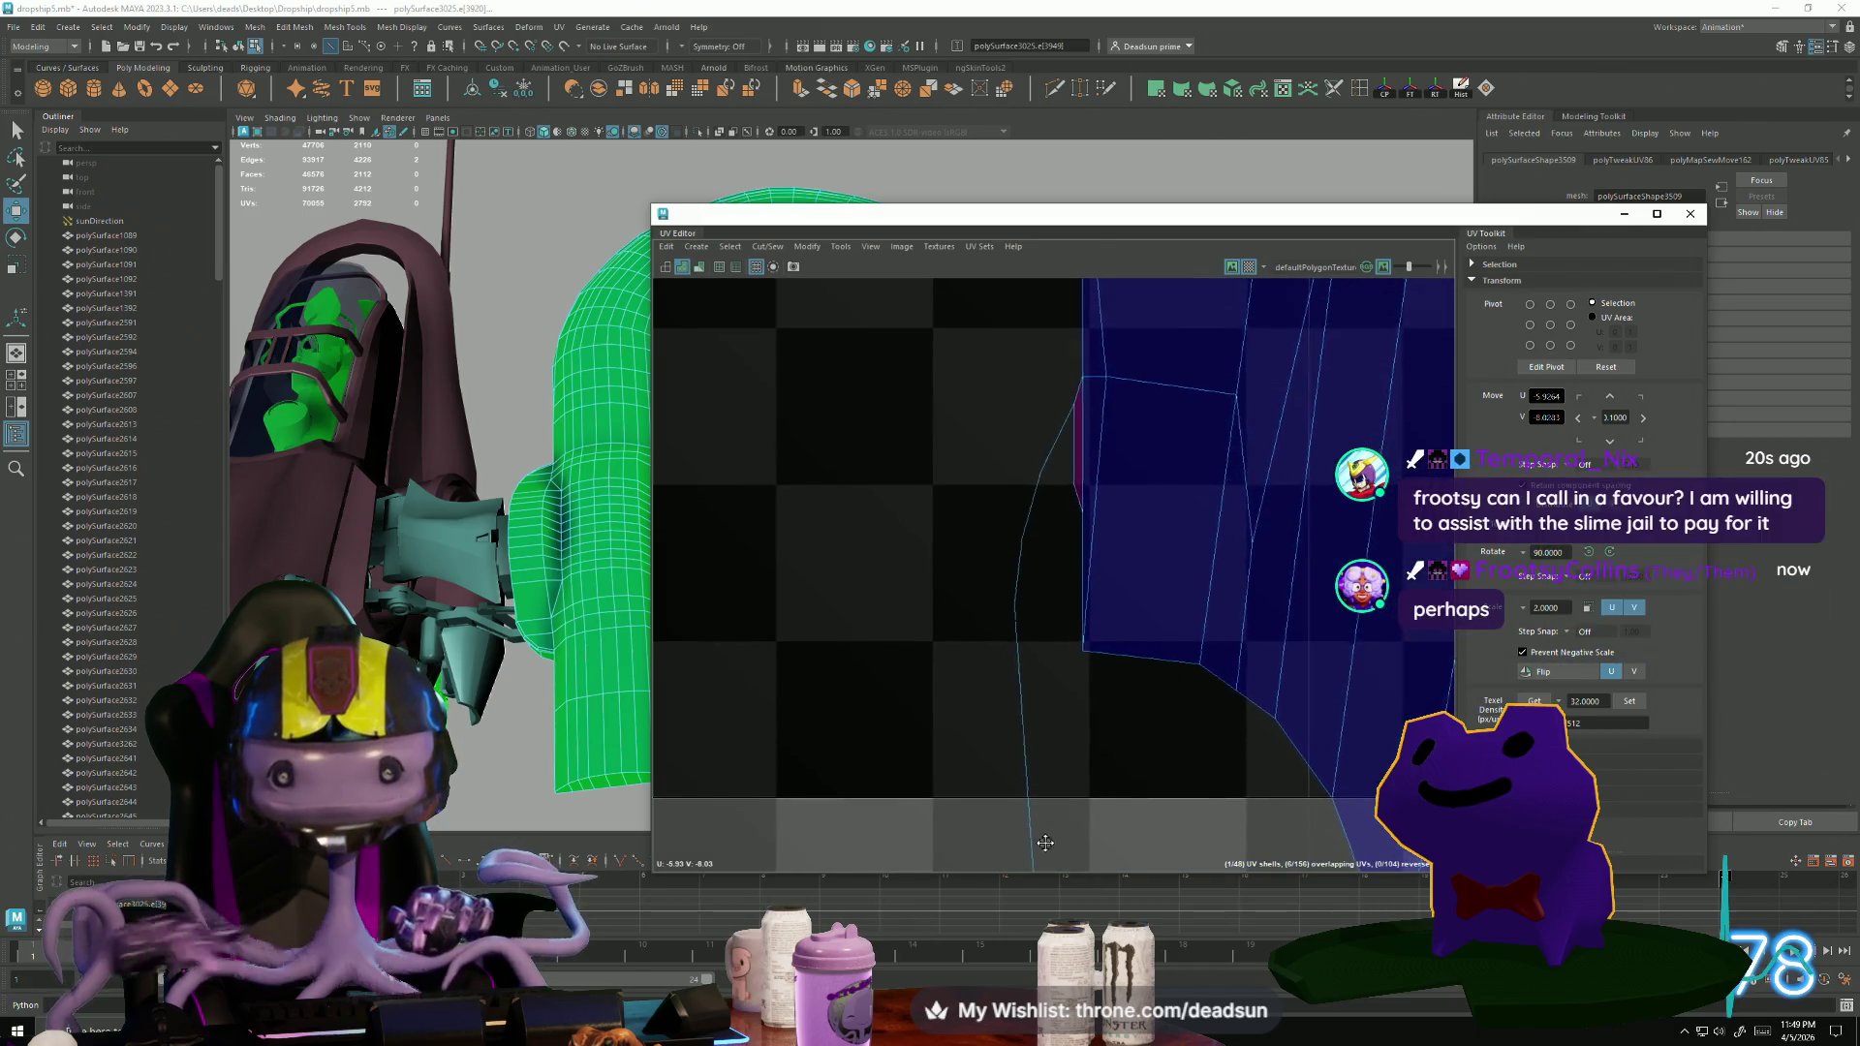
pyautogui.click(766, 247)
pyautogui.click(782, 324)
# Select the vertical edge along the shell and cut a UV seam along it.
pyautogui.scroll(-3, 747, 423)
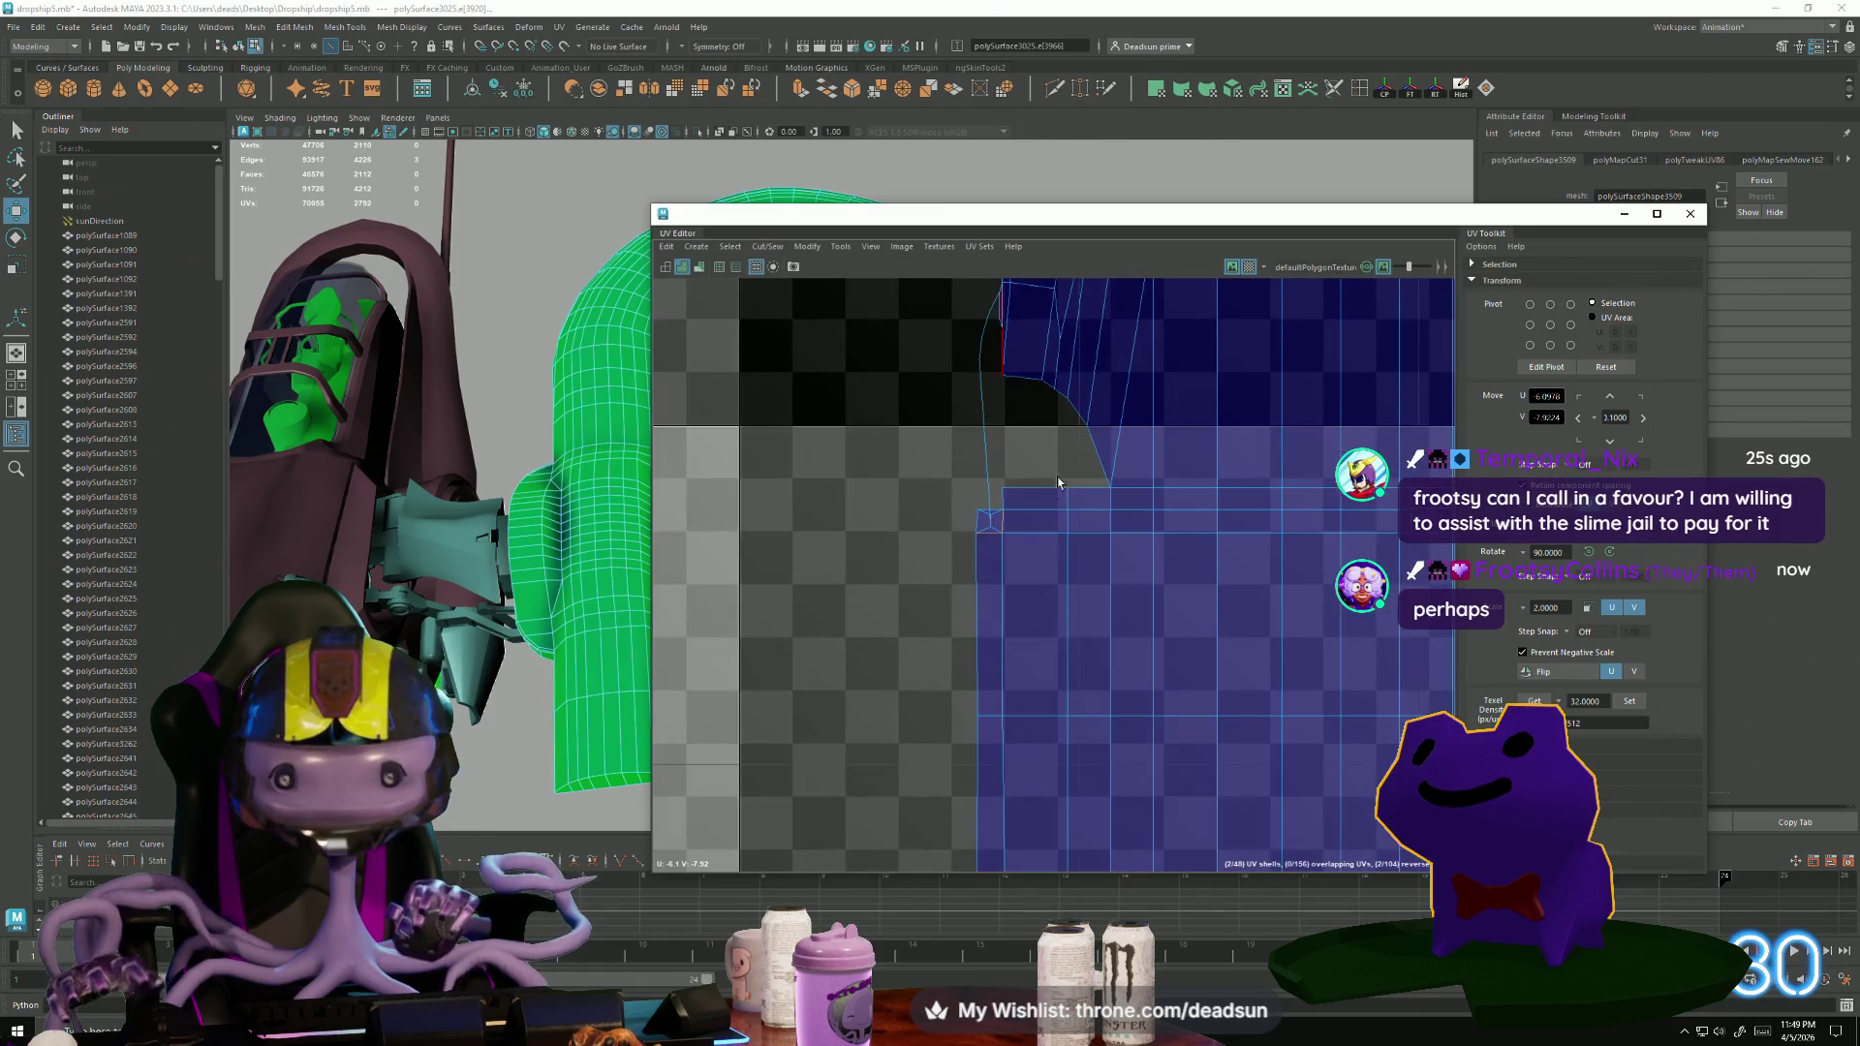
pyautogui.scroll(-5, 996, 311)
pyautogui.hotkey('ctrl', 'F12')
pyautogui.scroll(8, 1076, 535)
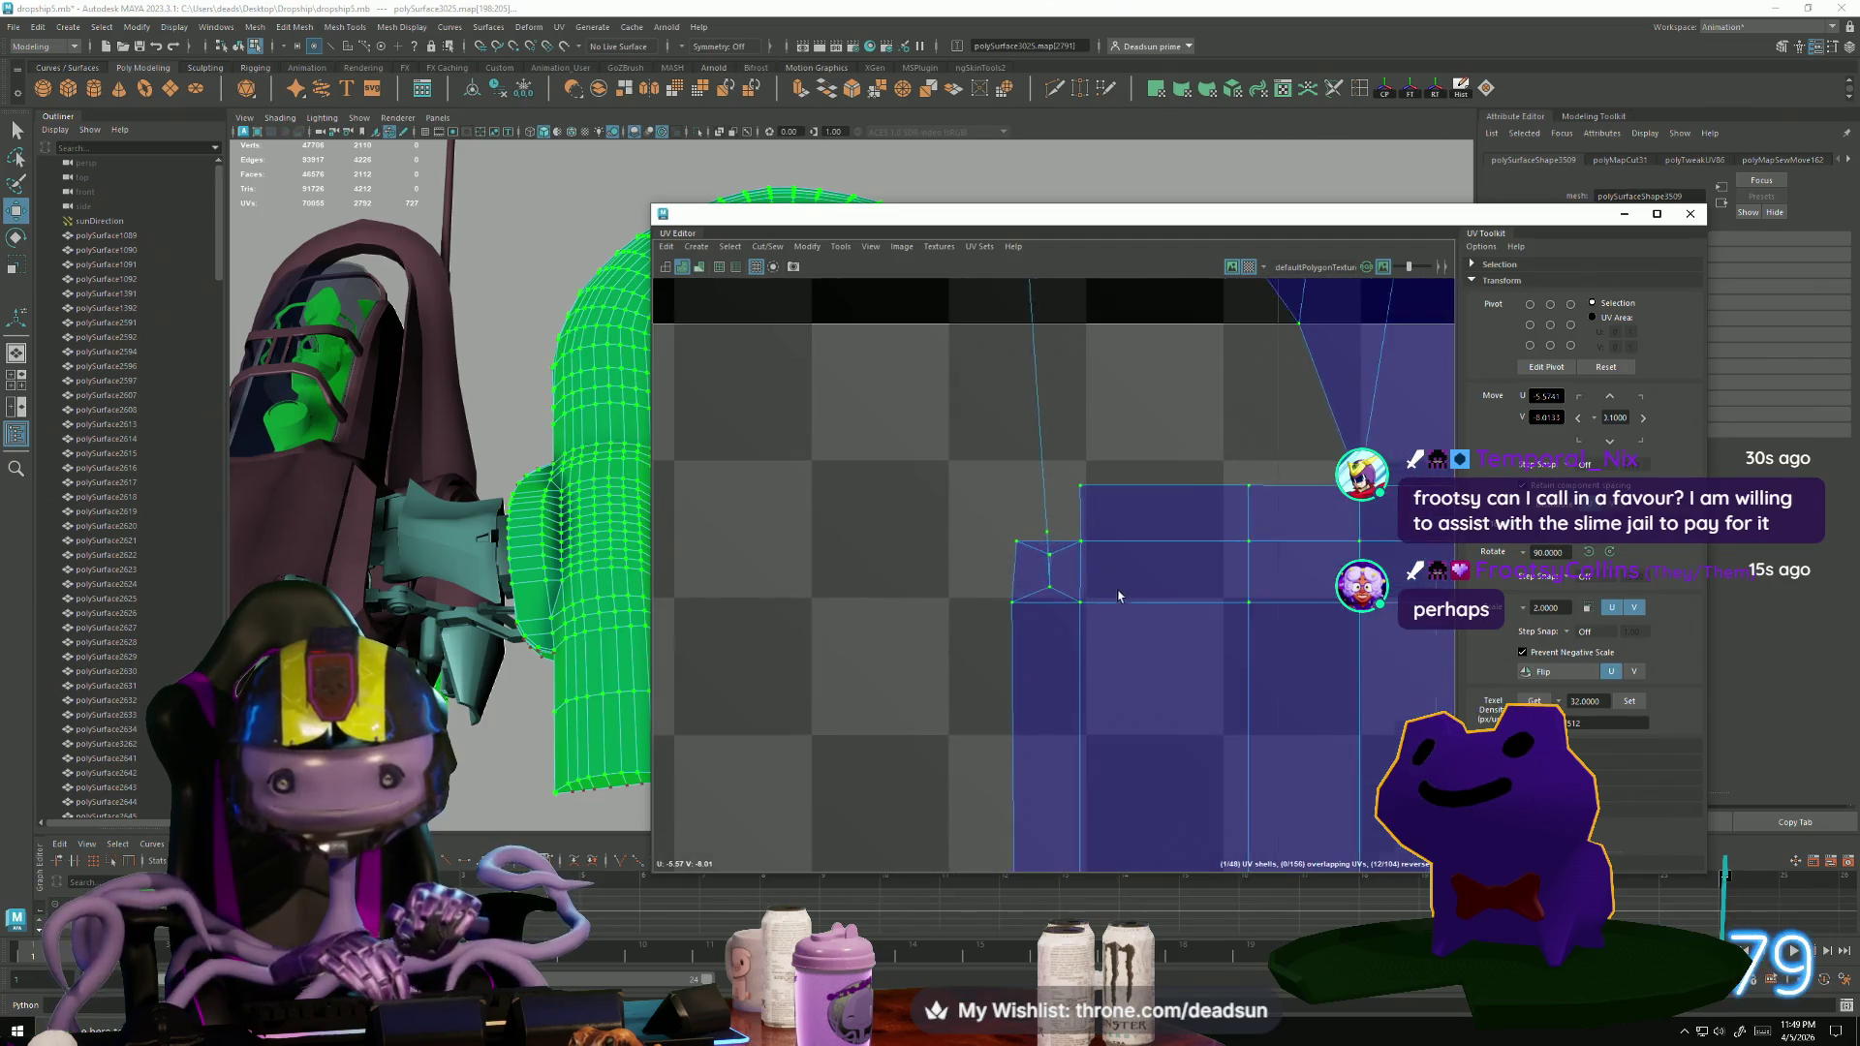
pyautogui.press('F10')
pyautogui.click(1018, 712)
pyautogui.click(1022, 572)
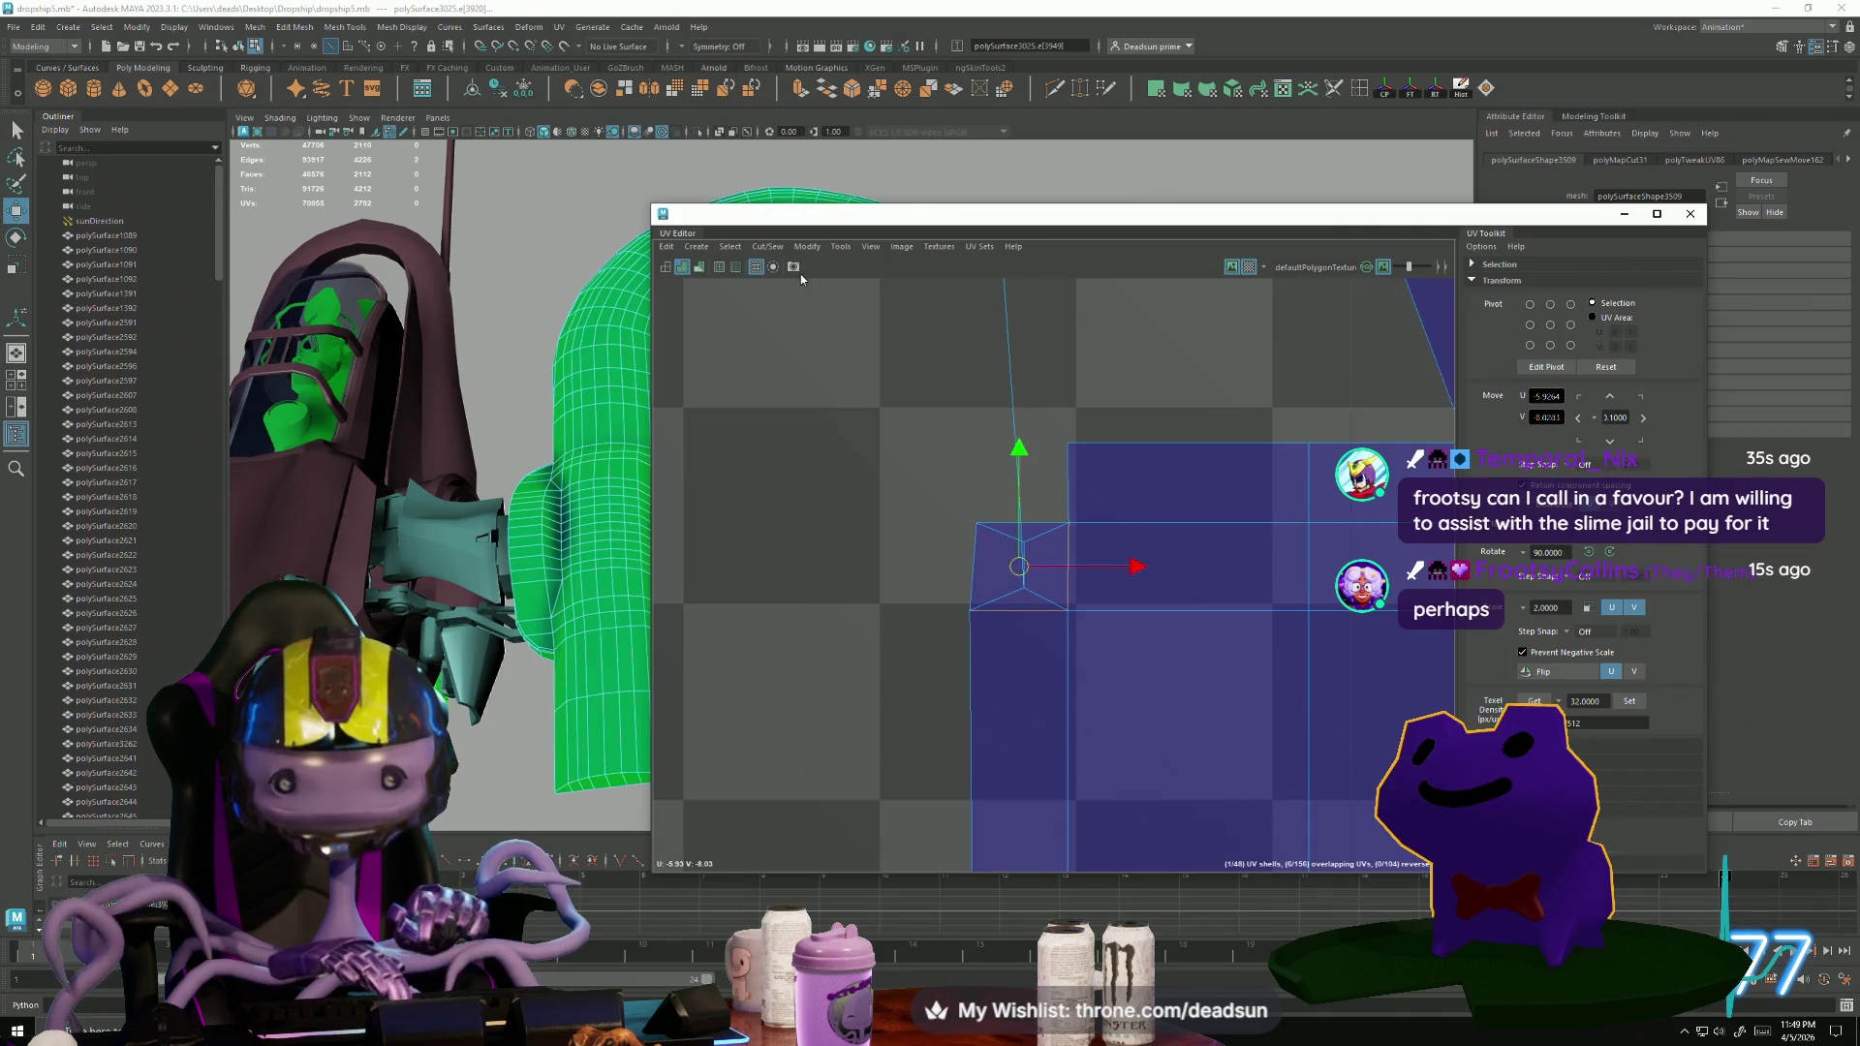
pyautogui.click(767, 246)
pyautogui.click(872, 321)
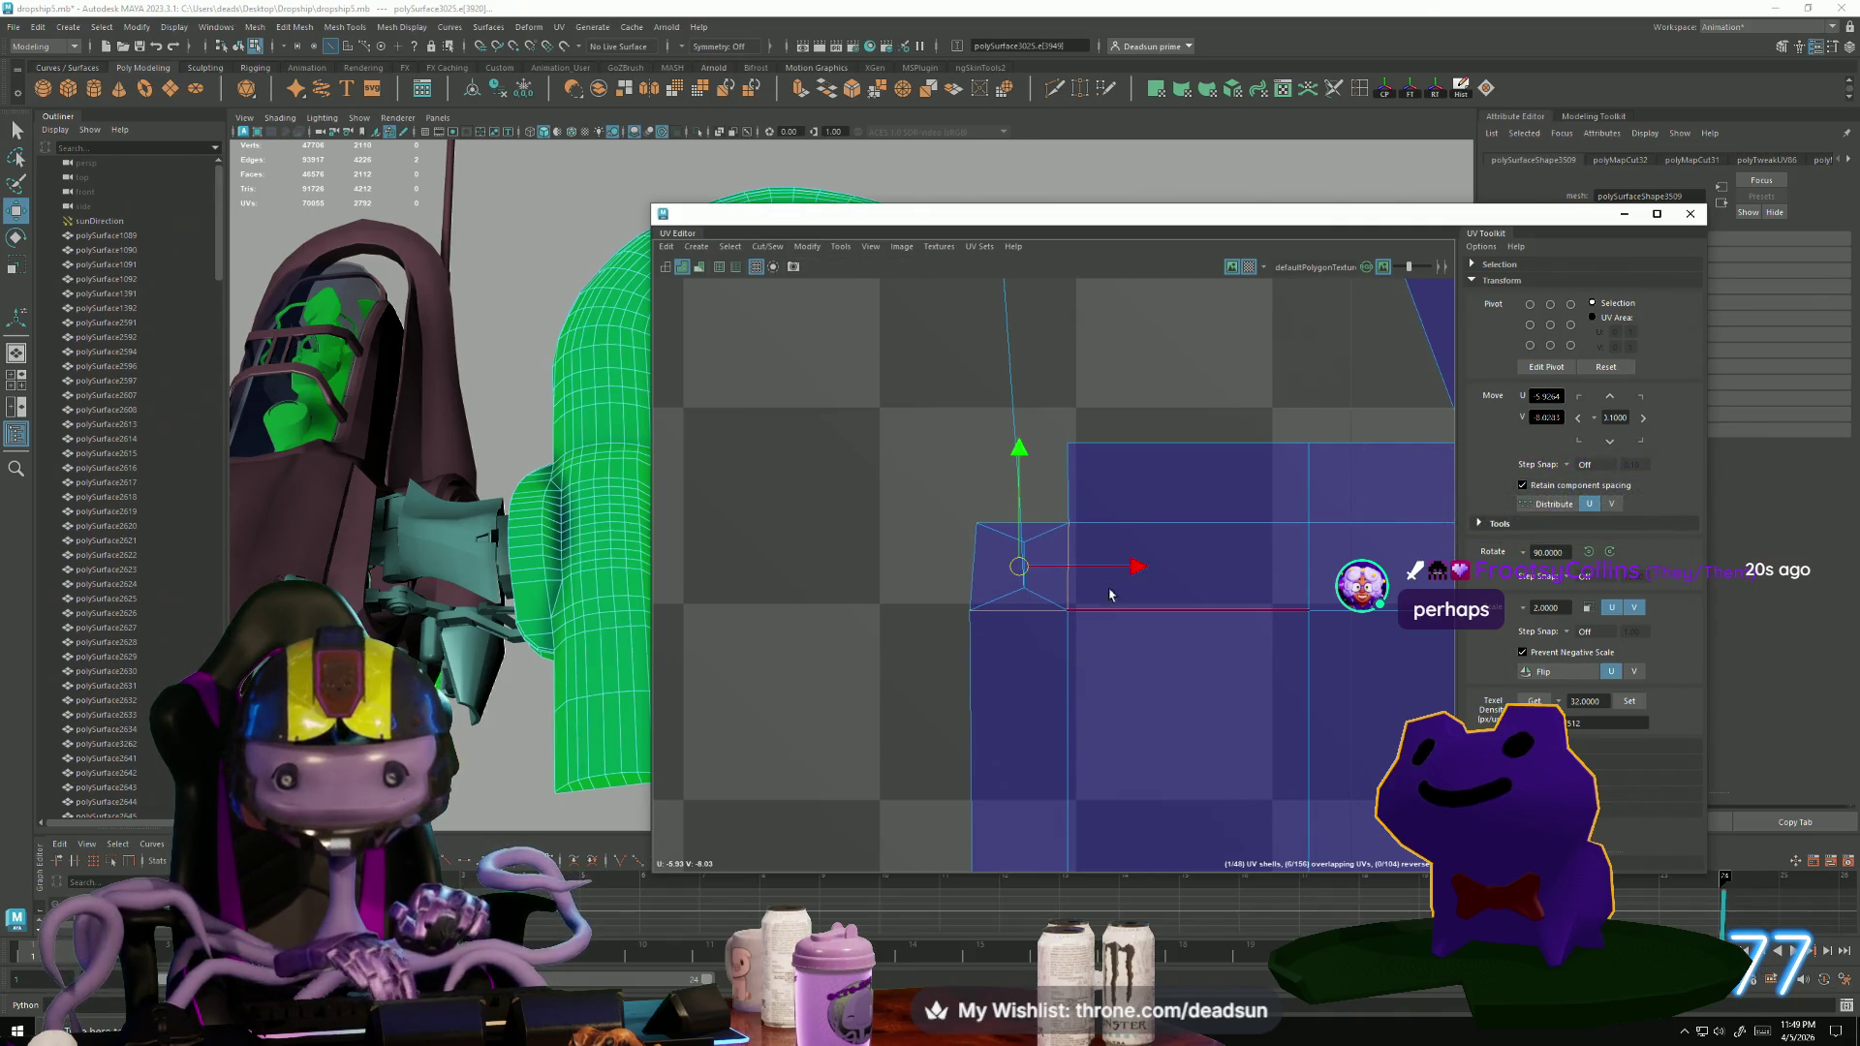
pyautogui.click(1023, 607)
# Switch to face mode and apply Create > Planar projection to the faces.
pyautogui.keyDown('alt'); pyautogui.moveTo(1074, 580); pyautogui.dragTo(744, 452, button='right'); pyautogui.keyUp('alt')
pyautogui.keyDown('alt'); pyautogui.moveTo(743, 452); pyautogui.dragTo(695, 627, button='middle'); pyautogui.keyUp('alt')
pyautogui.moveTo(1064, 419); pyautogui.dragTo(1067, 463, button='right')
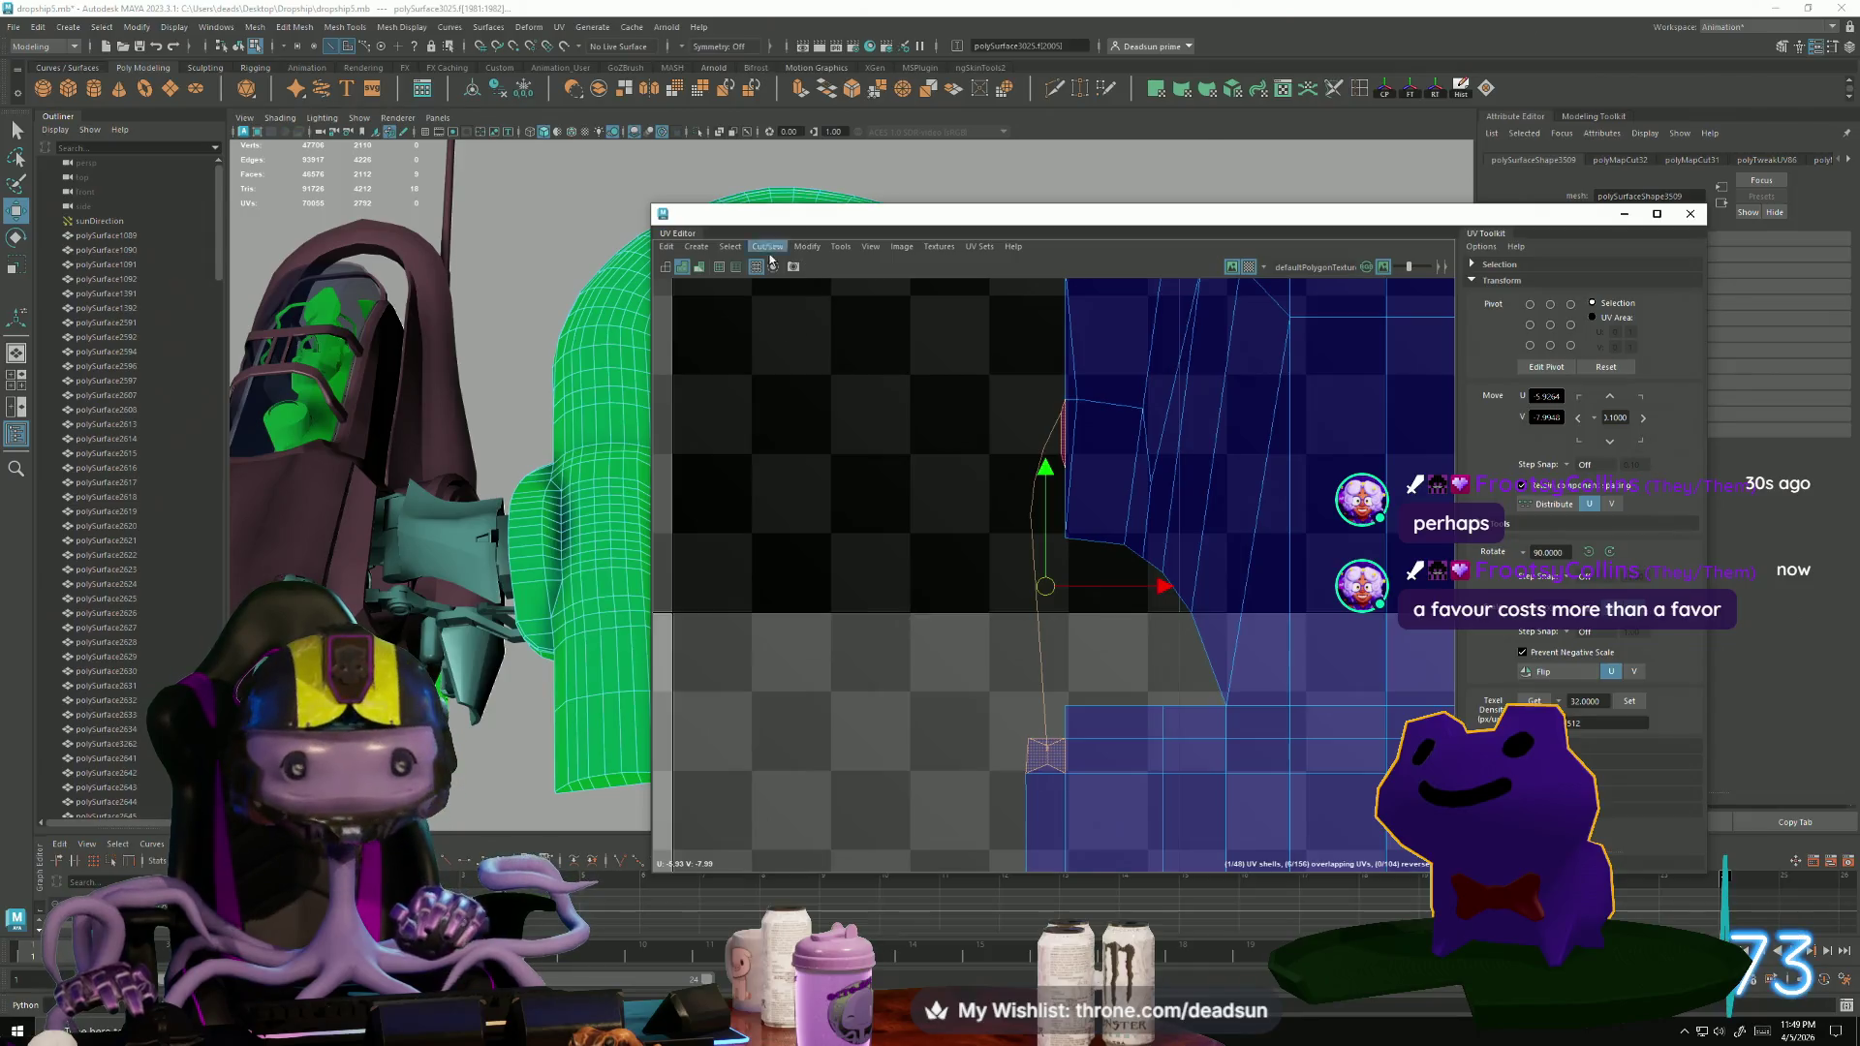
pyautogui.click(739, 250)
pyautogui.moveTo(696, 246)
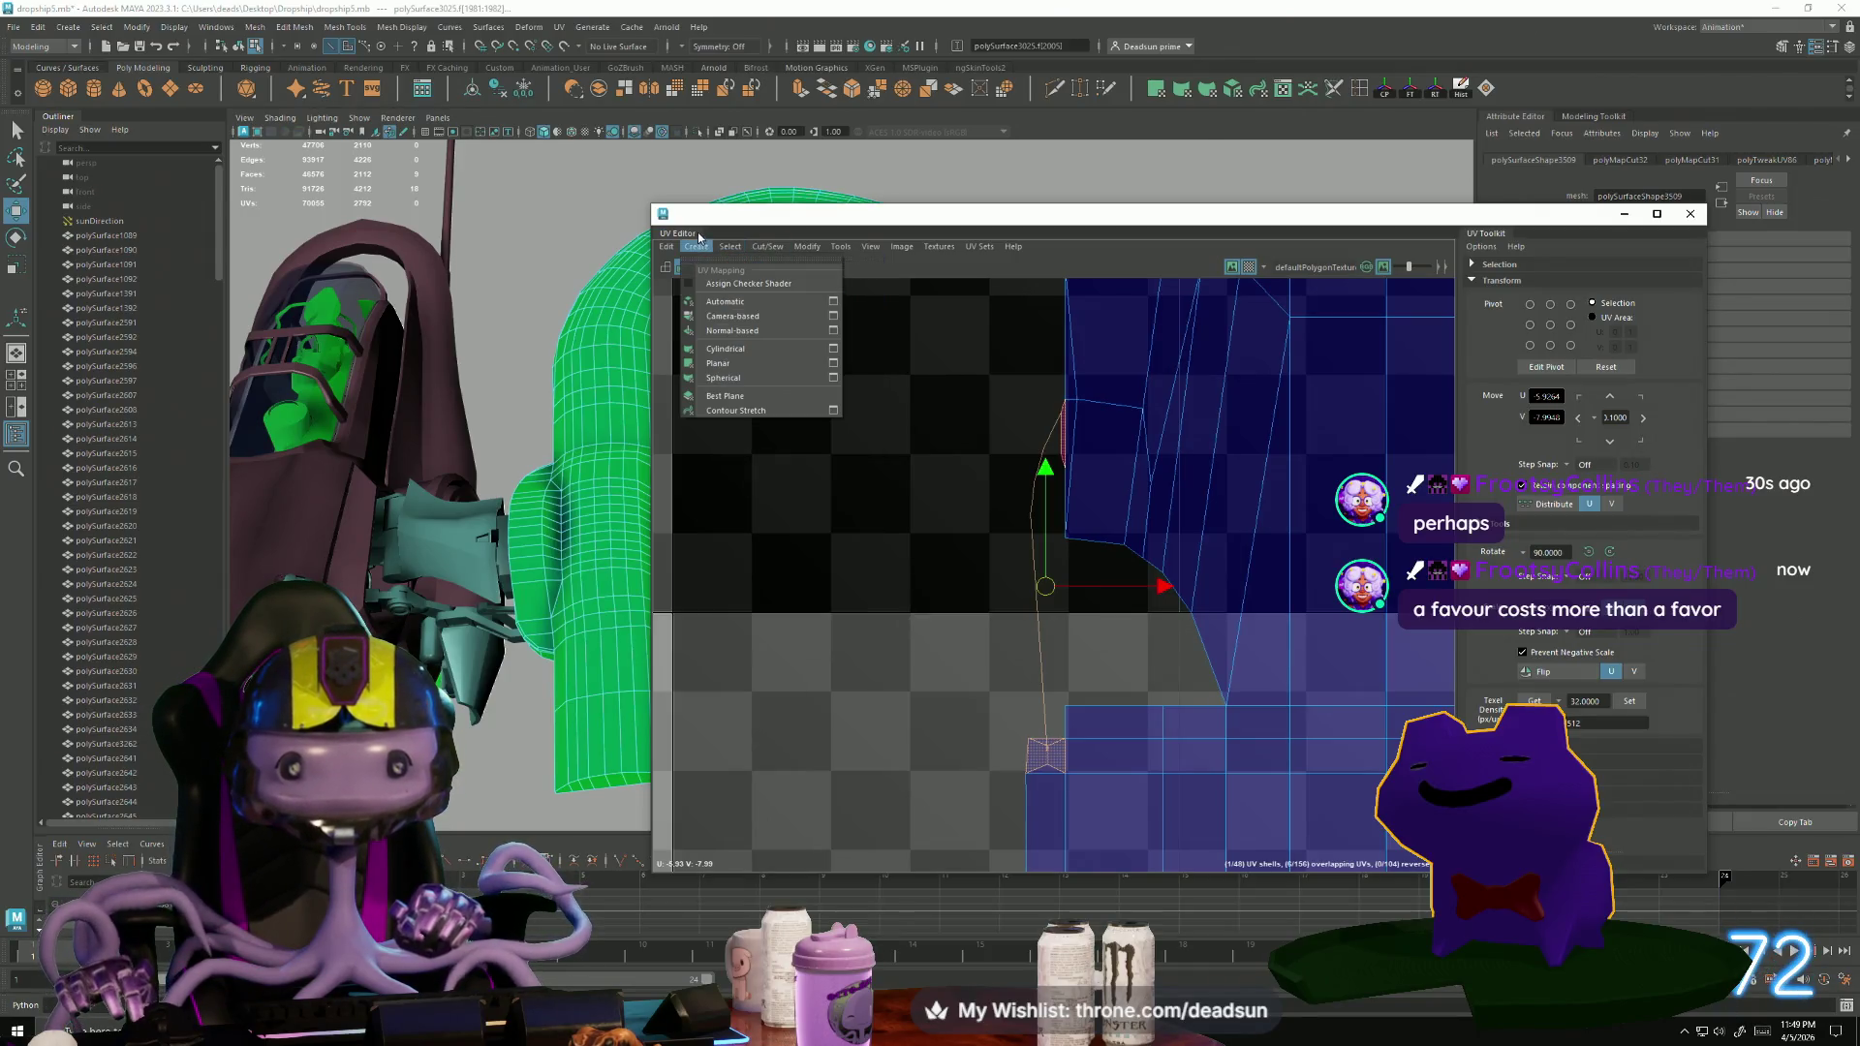
pyautogui.click(707, 363)
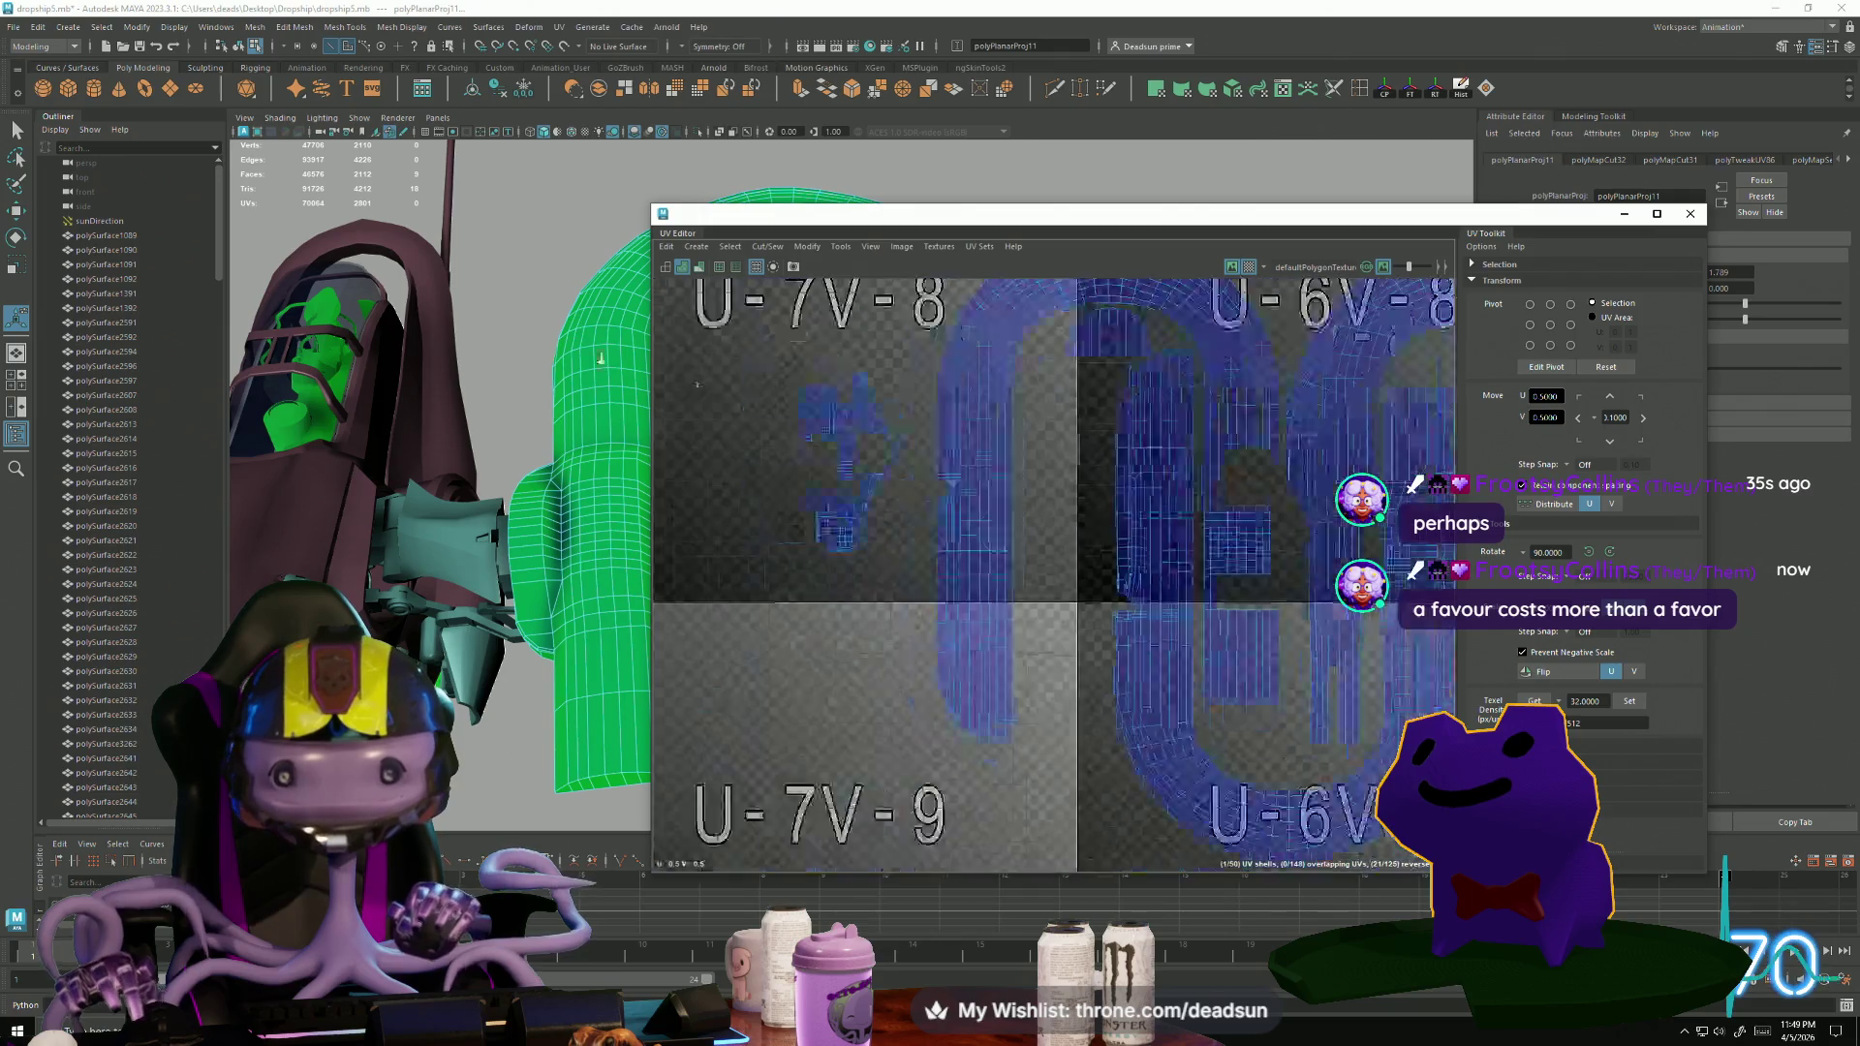
# Select an edge on the new shell, switch to the Move tool and frame it.
pyautogui.scroll(-8, 1066, 581)
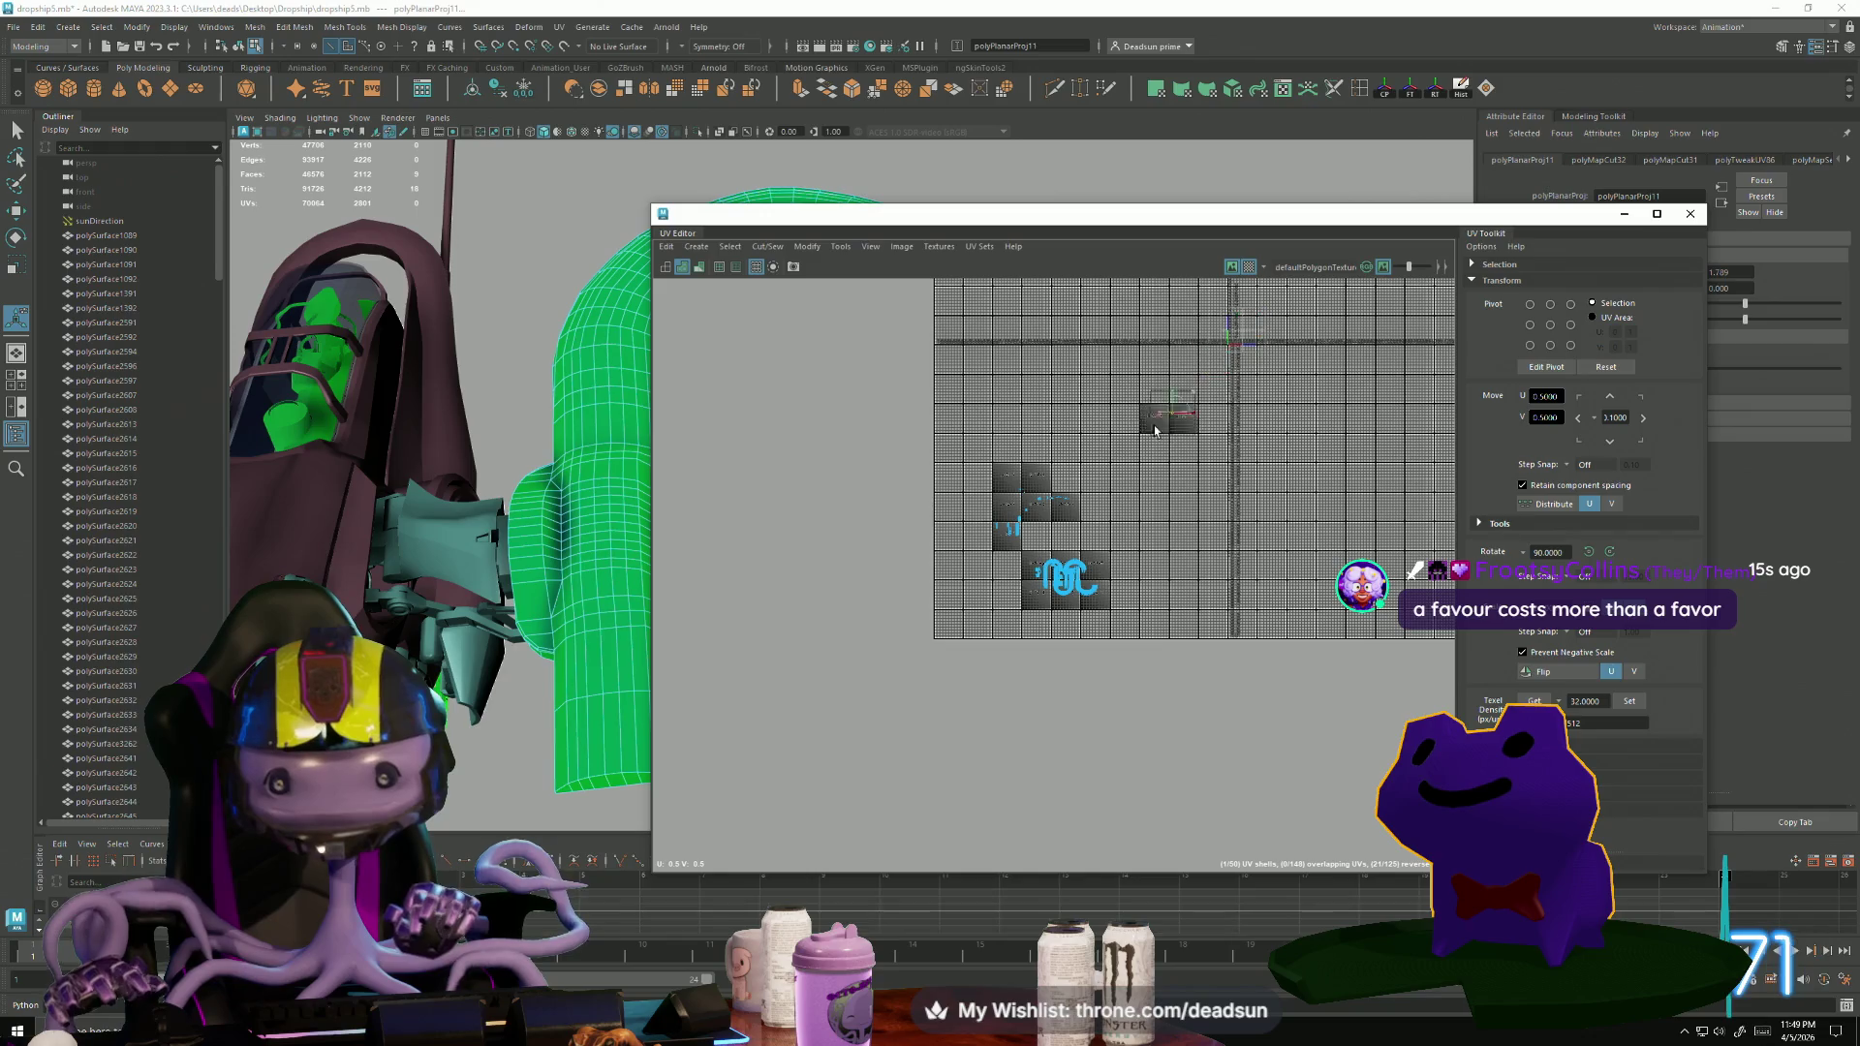
pyautogui.scroll(4, 1048, 533)
pyautogui.click(1048, 533)
pyautogui.press('w')
pyautogui.press('f')
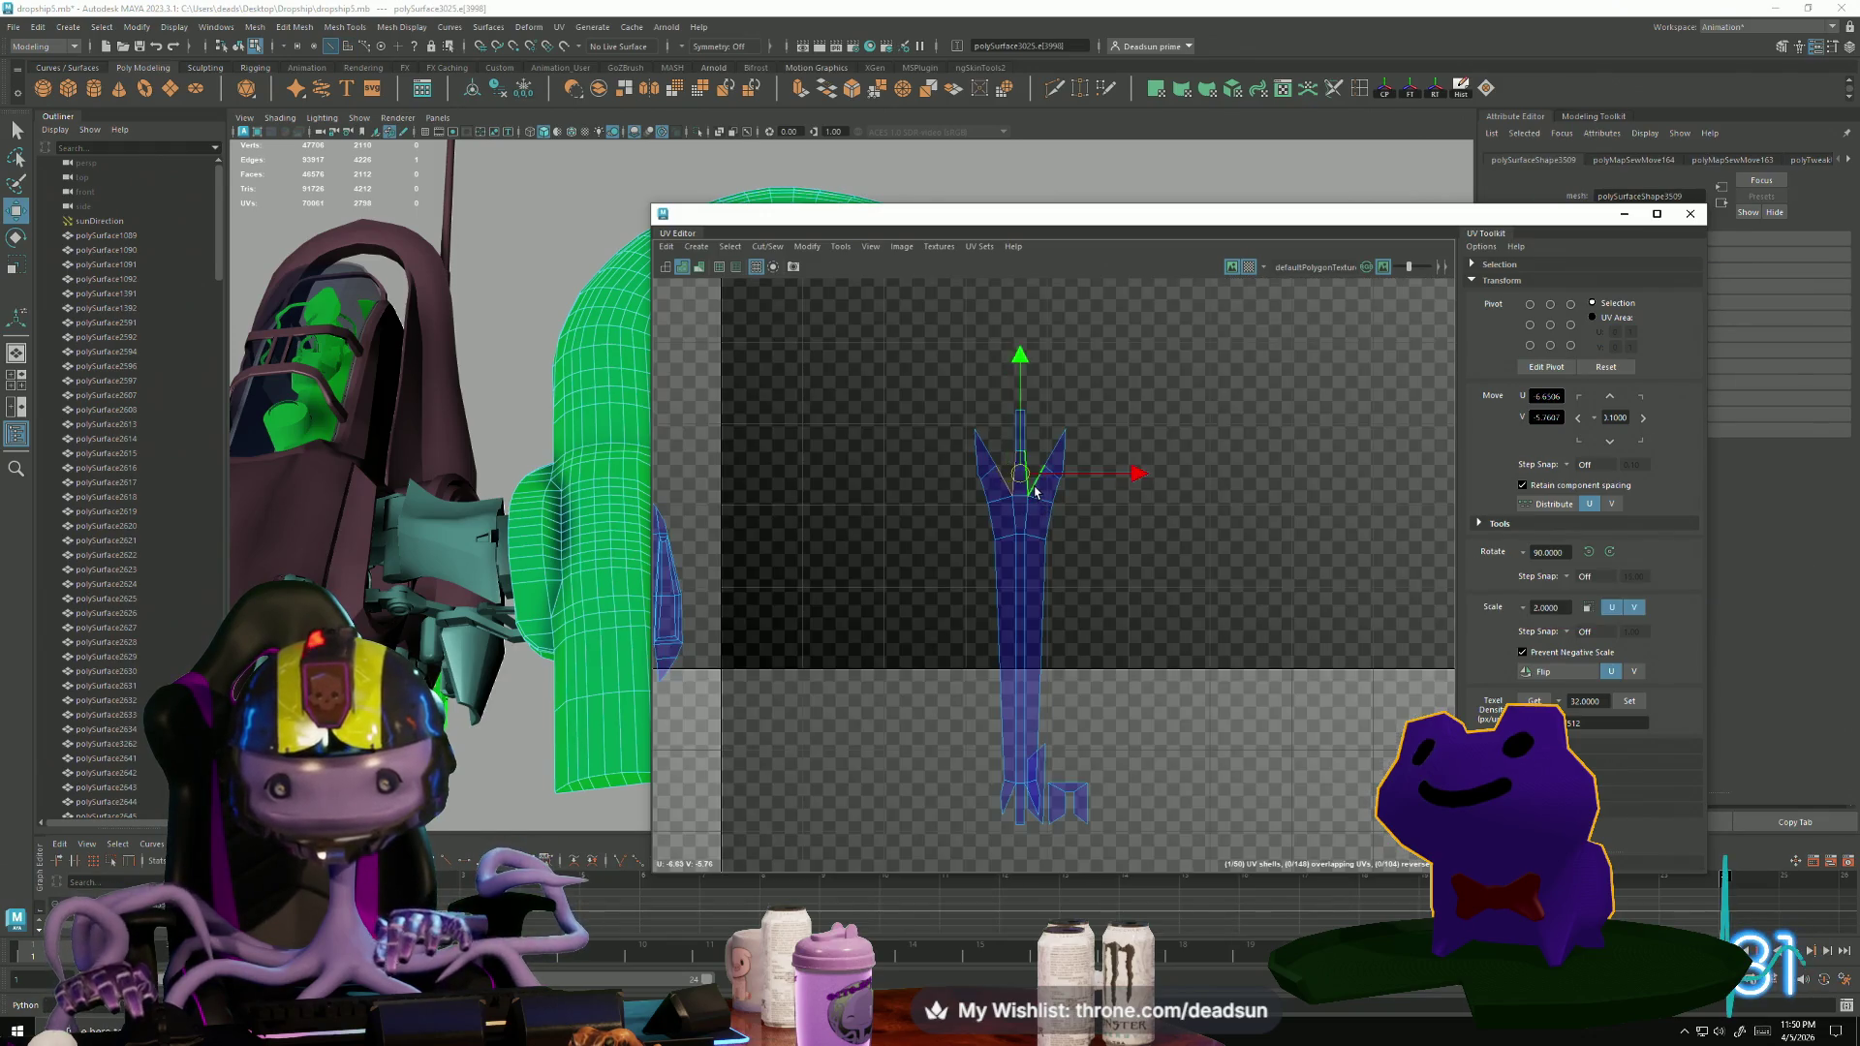
# Sew the long shell's bottom and top edges shut, then move-and-sew it onto its neighbour.
pyautogui.click(1031, 817)
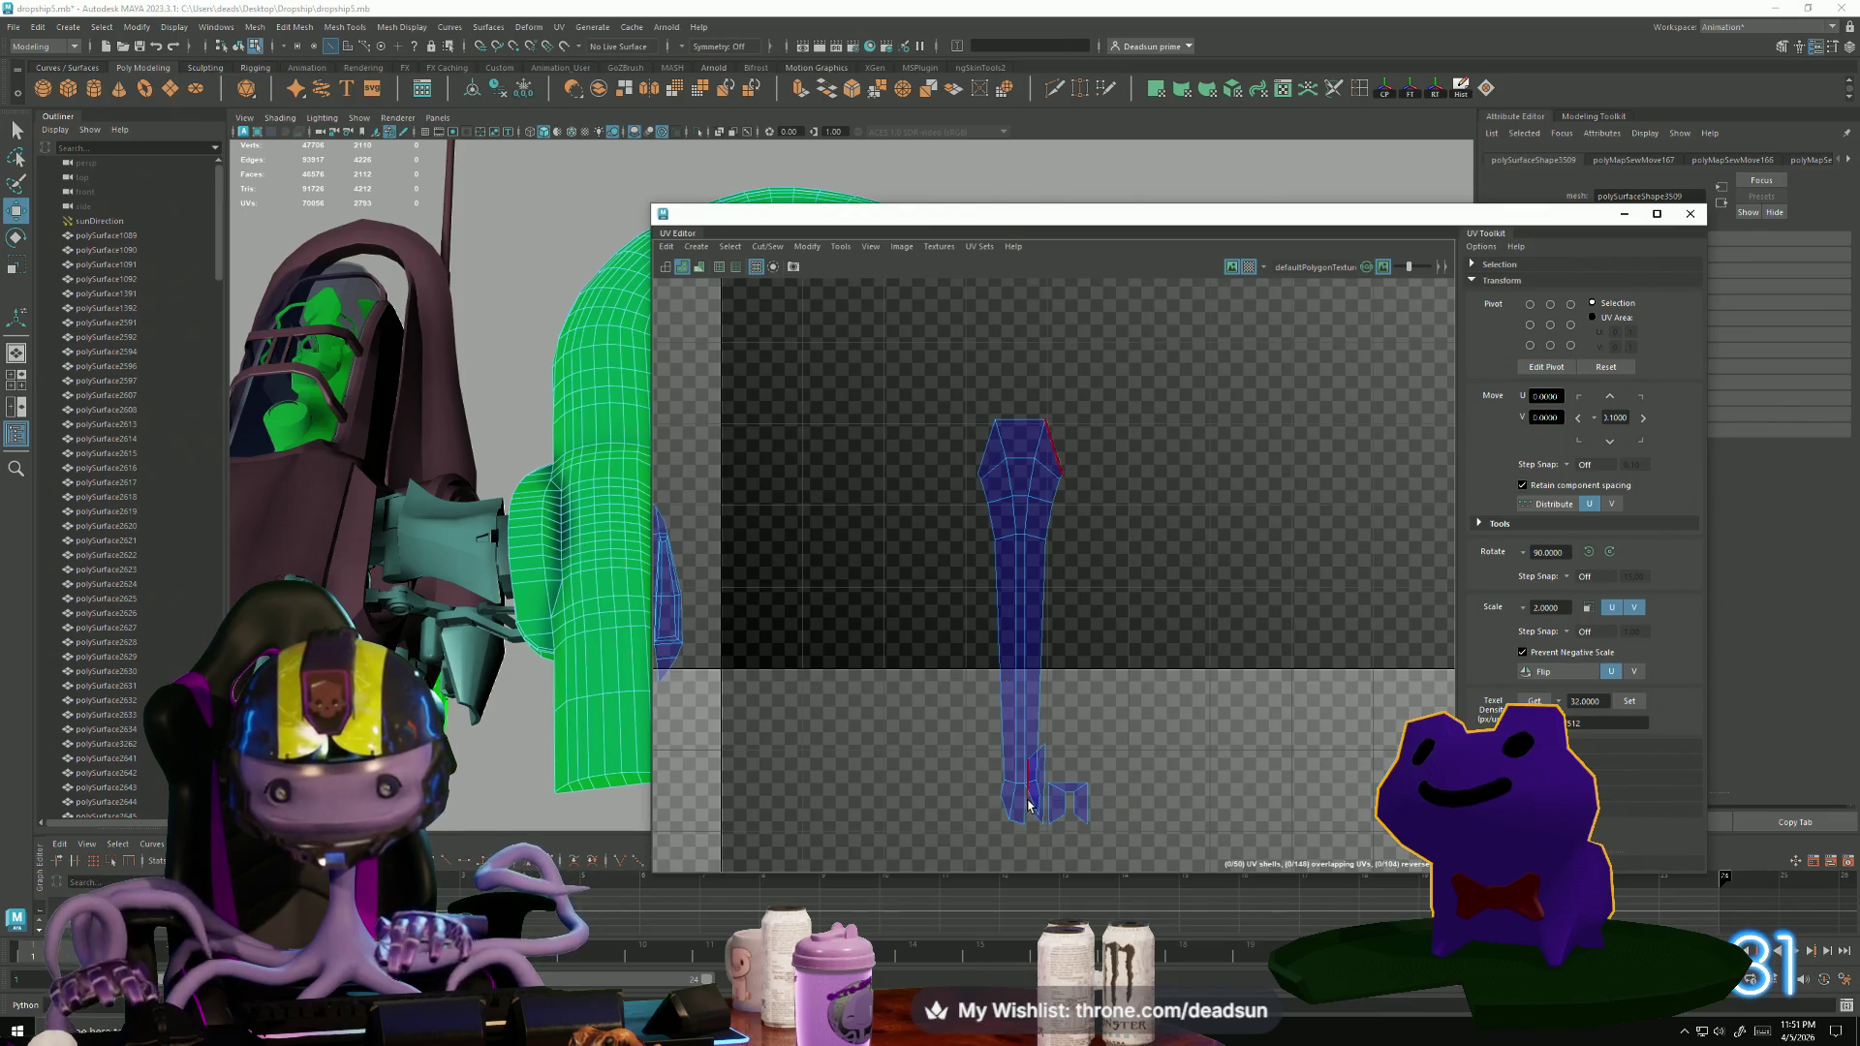
pyautogui.keyDown('shift'); pyautogui.moveTo(1033, 802); pyautogui.dragTo(1007, 751, button='right'); pyautogui.keyUp('shift')
pyautogui.click(1026, 421)
pyautogui.keyDown('shift'); pyautogui.moveTo(1022, 420); pyautogui.dragTo(1018, 425, button='right'); pyautogui.keyUp('shift')
pyautogui.click(1024, 420)
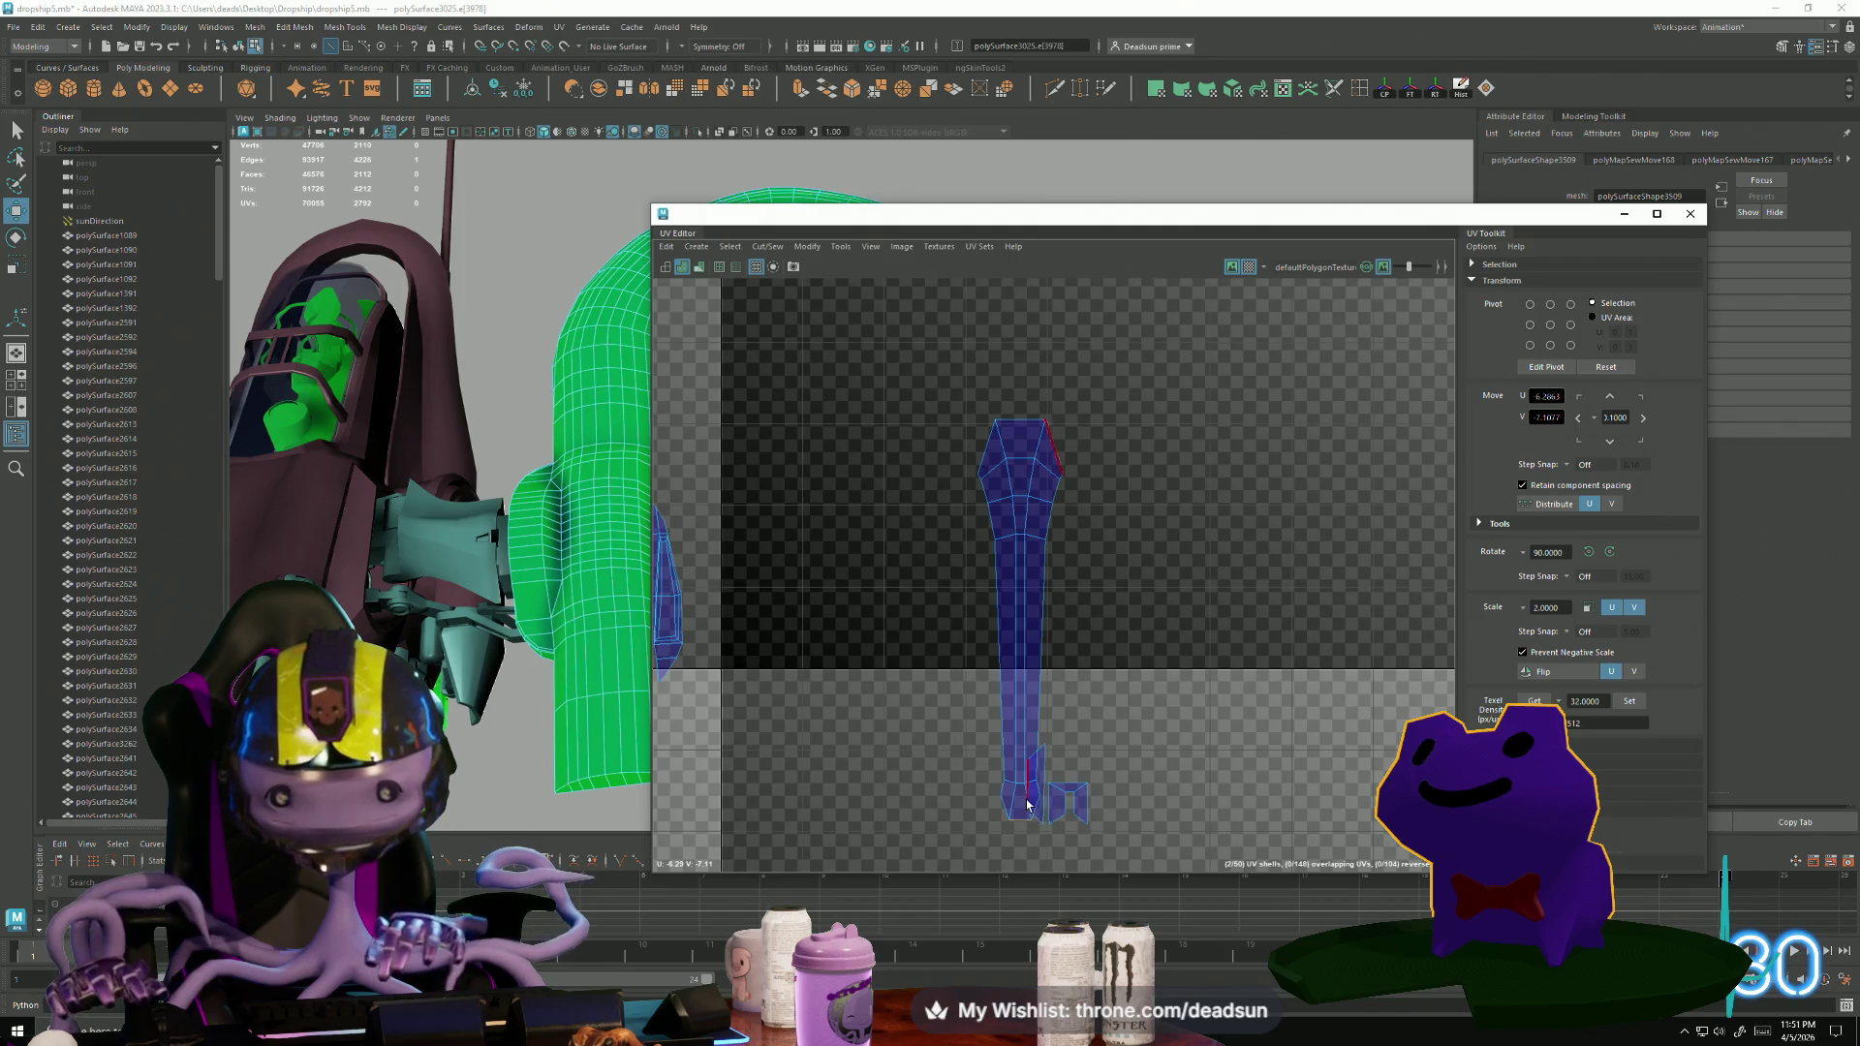
pyautogui.click(1028, 783)
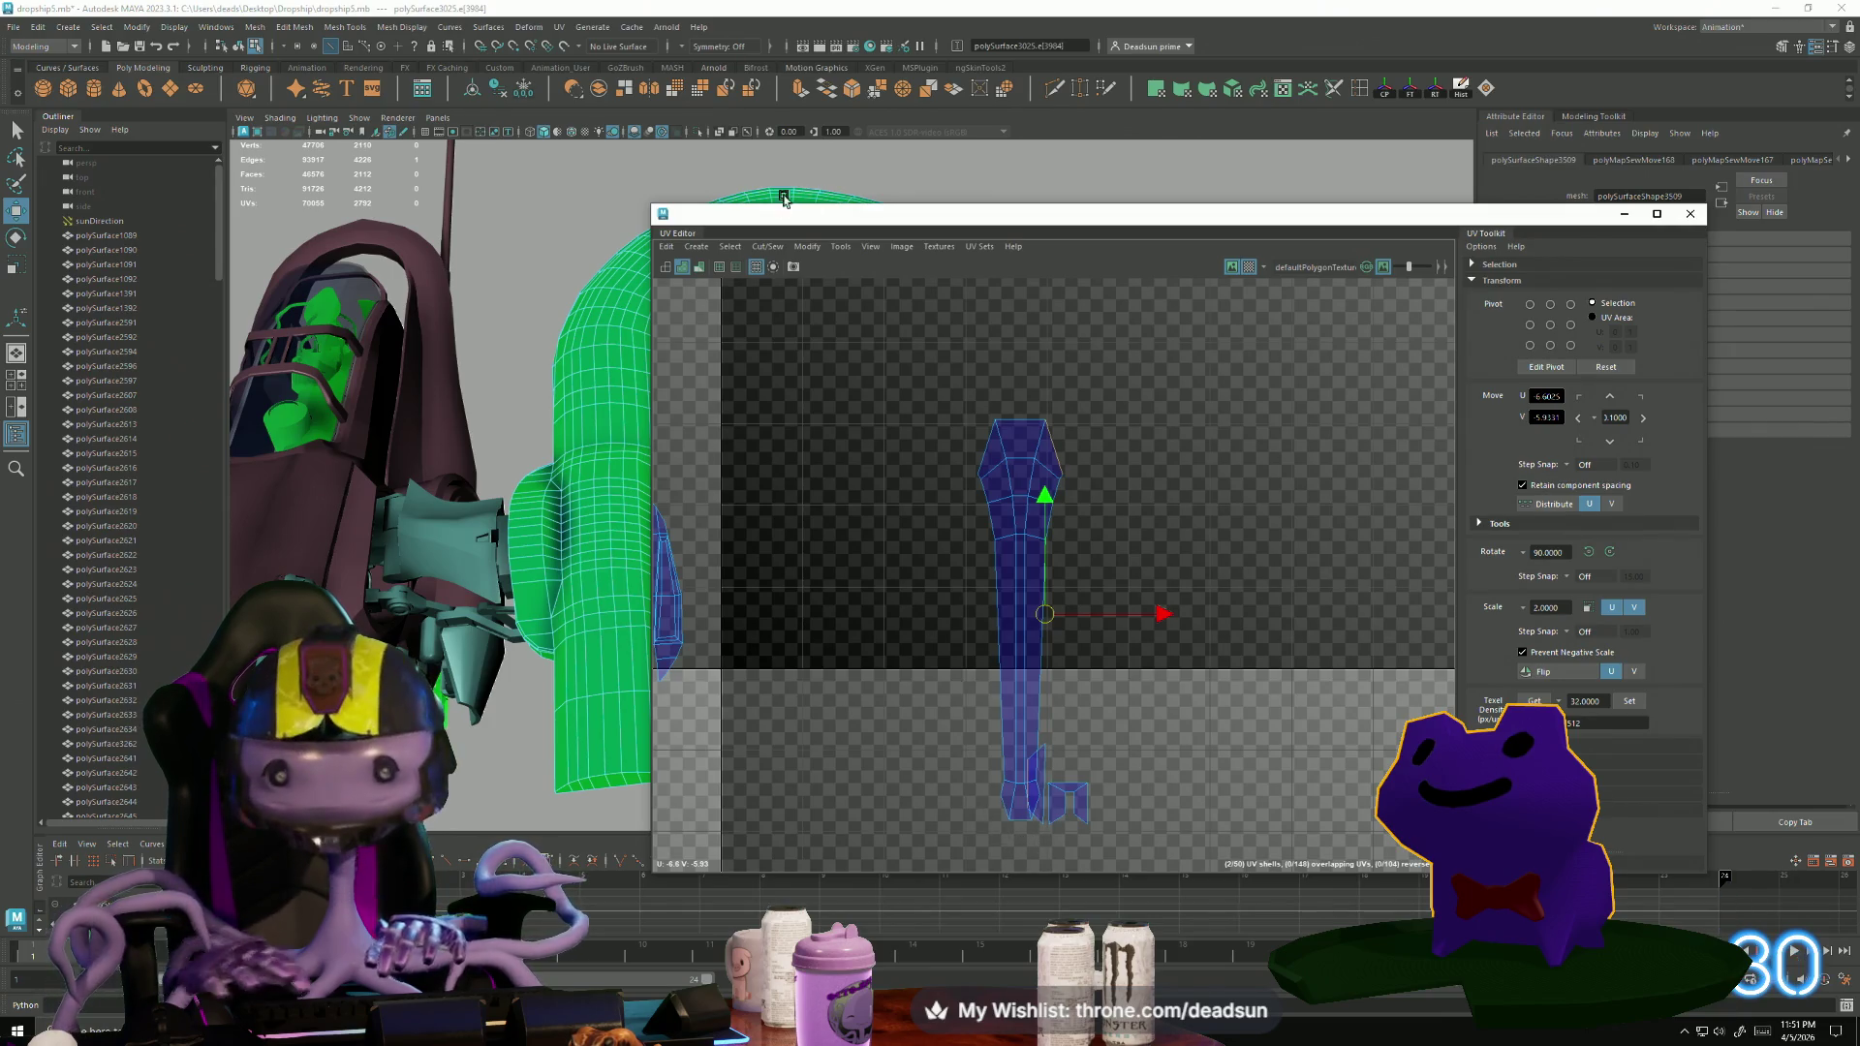
pyautogui.click(768, 246)
pyautogui.click(832, 385)
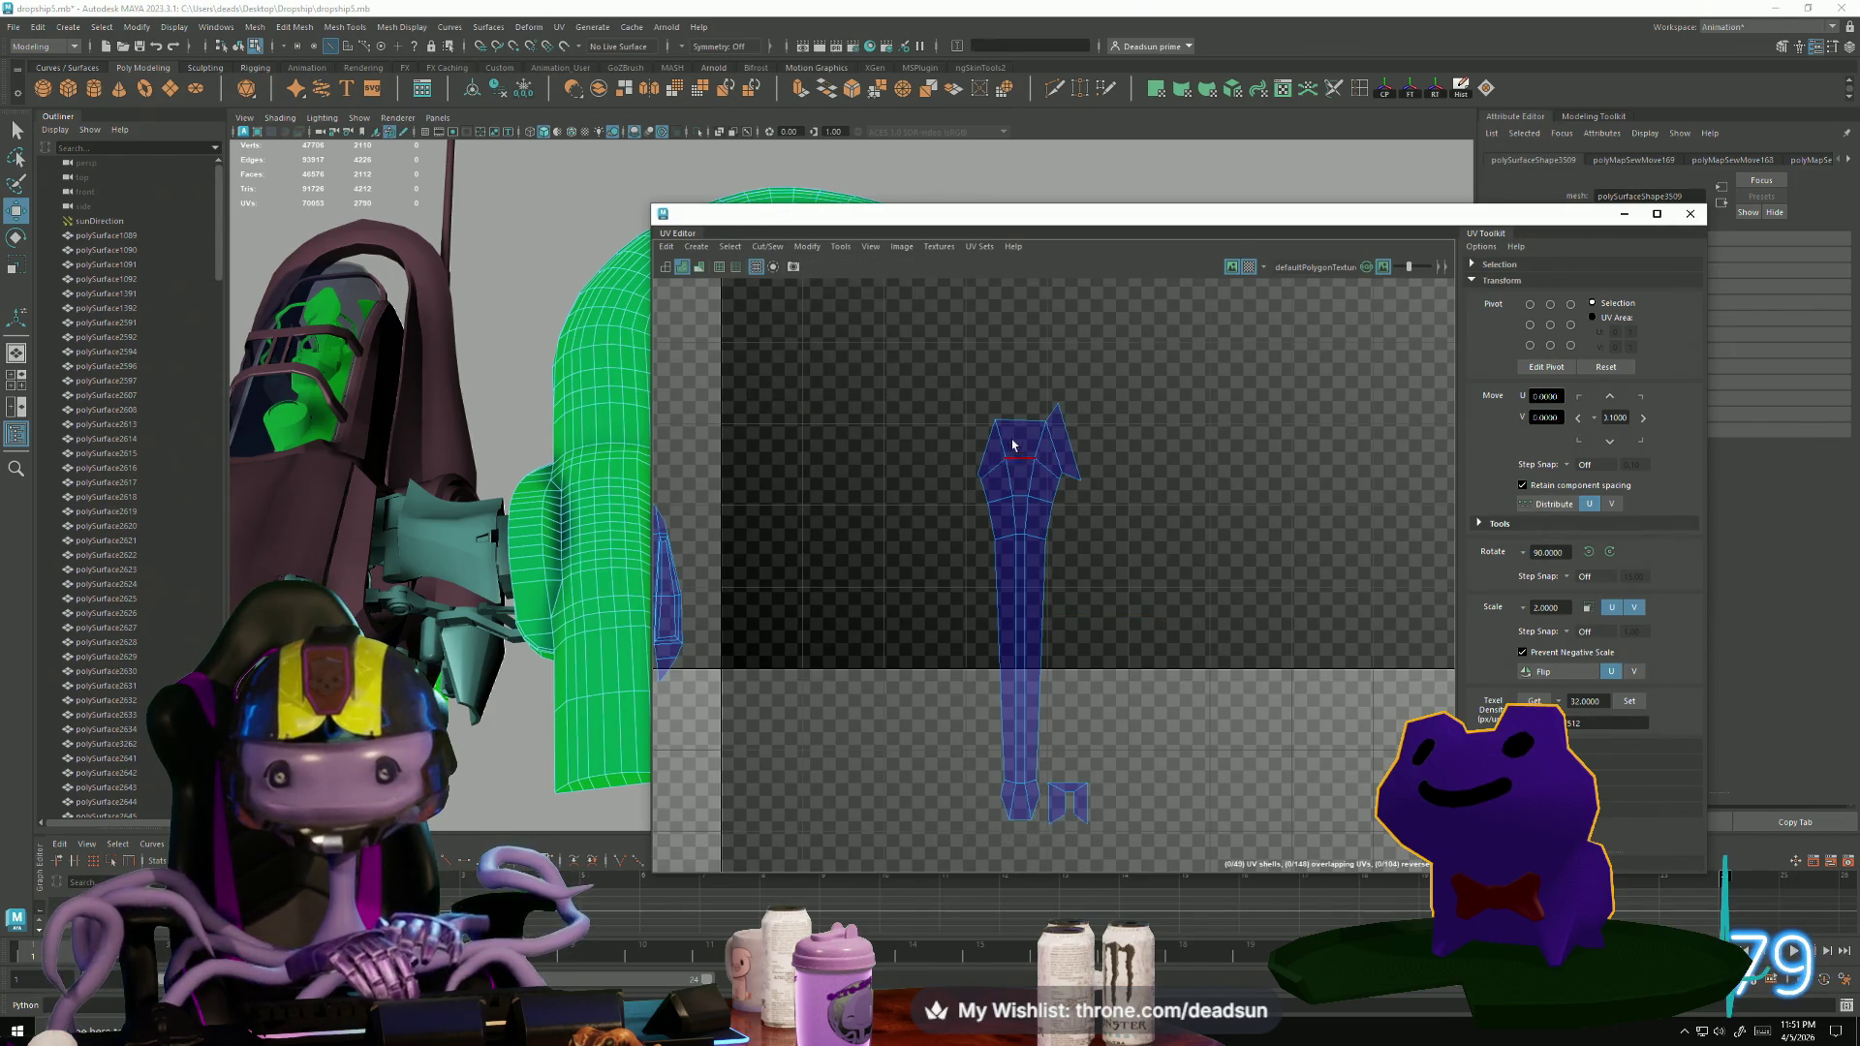
pyautogui.keyDown('shift'); pyautogui.moveTo(996, 445); pyautogui.dragTo(972, 520, button='right'); pyautogui.keyUp('shift')
# Select an edge on the long shell and bring tiles U-8V-6 and U-8V-7 into view.
pyautogui.scroll(-3, 974, 562)
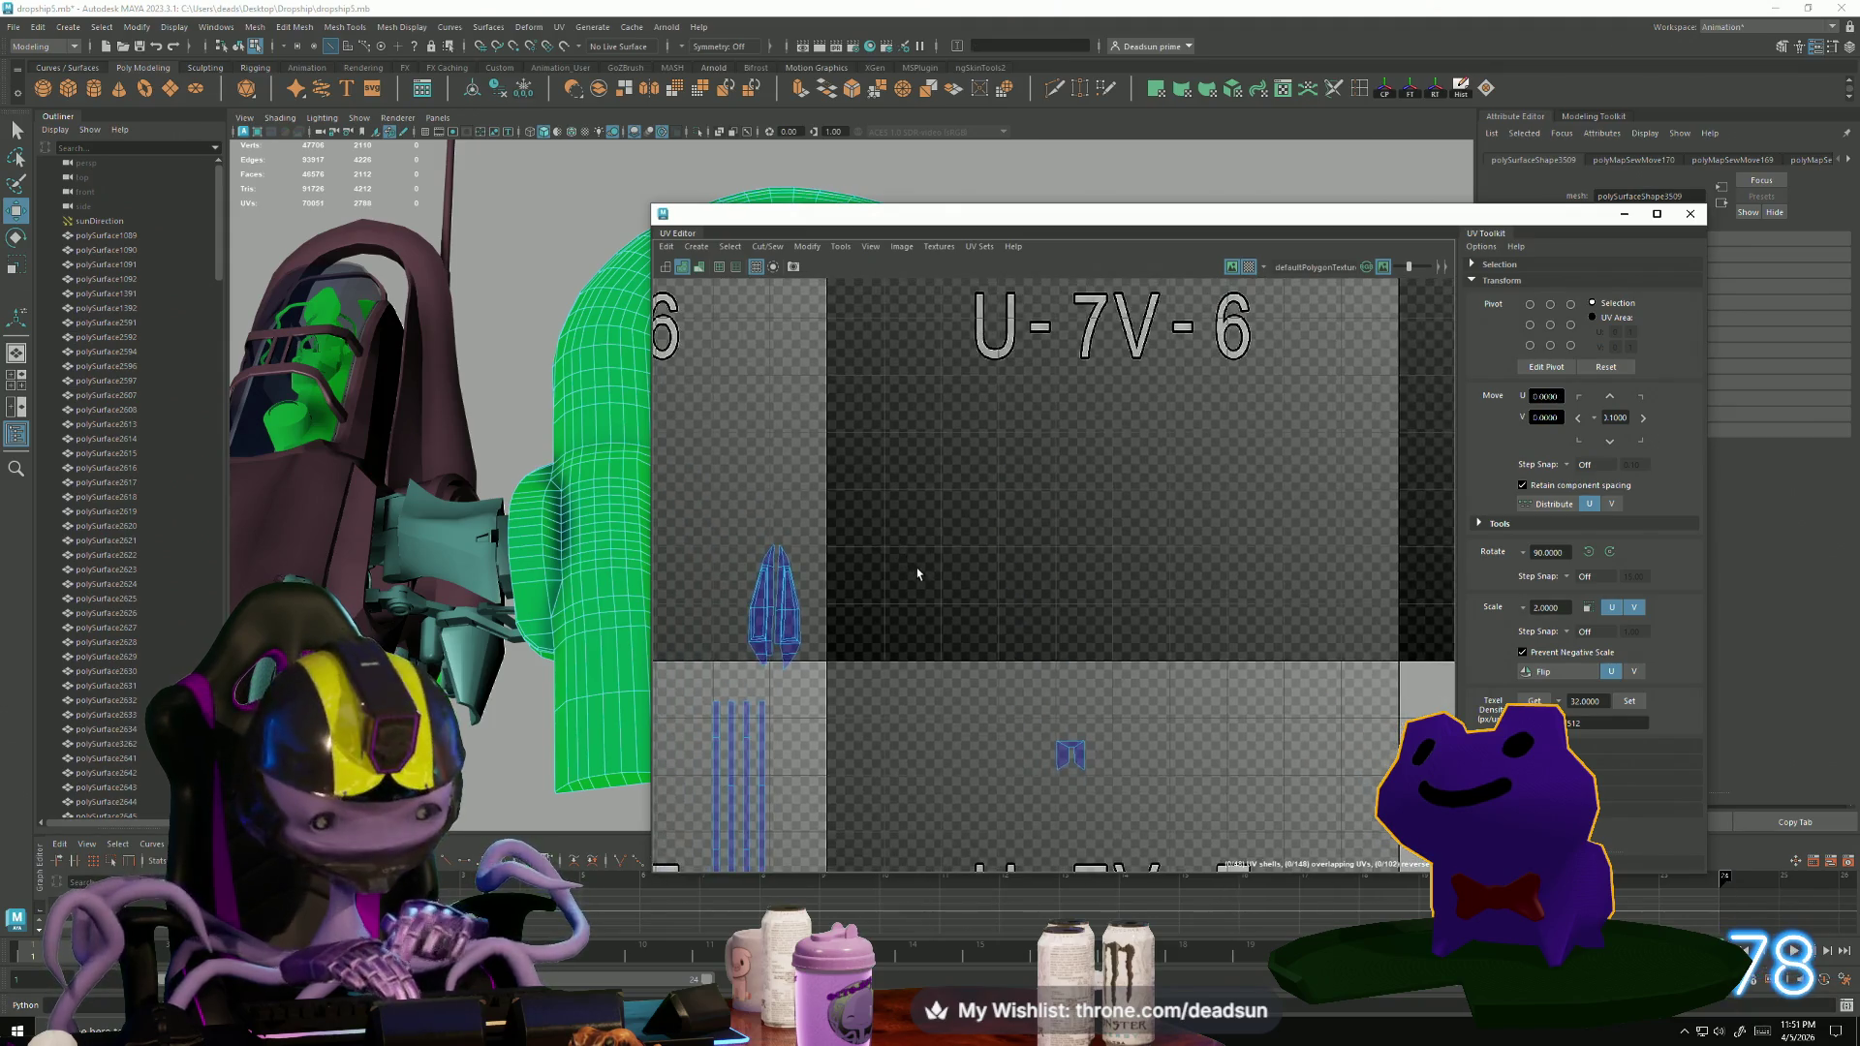
pyautogui.scroll(-5, 918, 574)
pyautogui.scroll(3, 1303, 806)
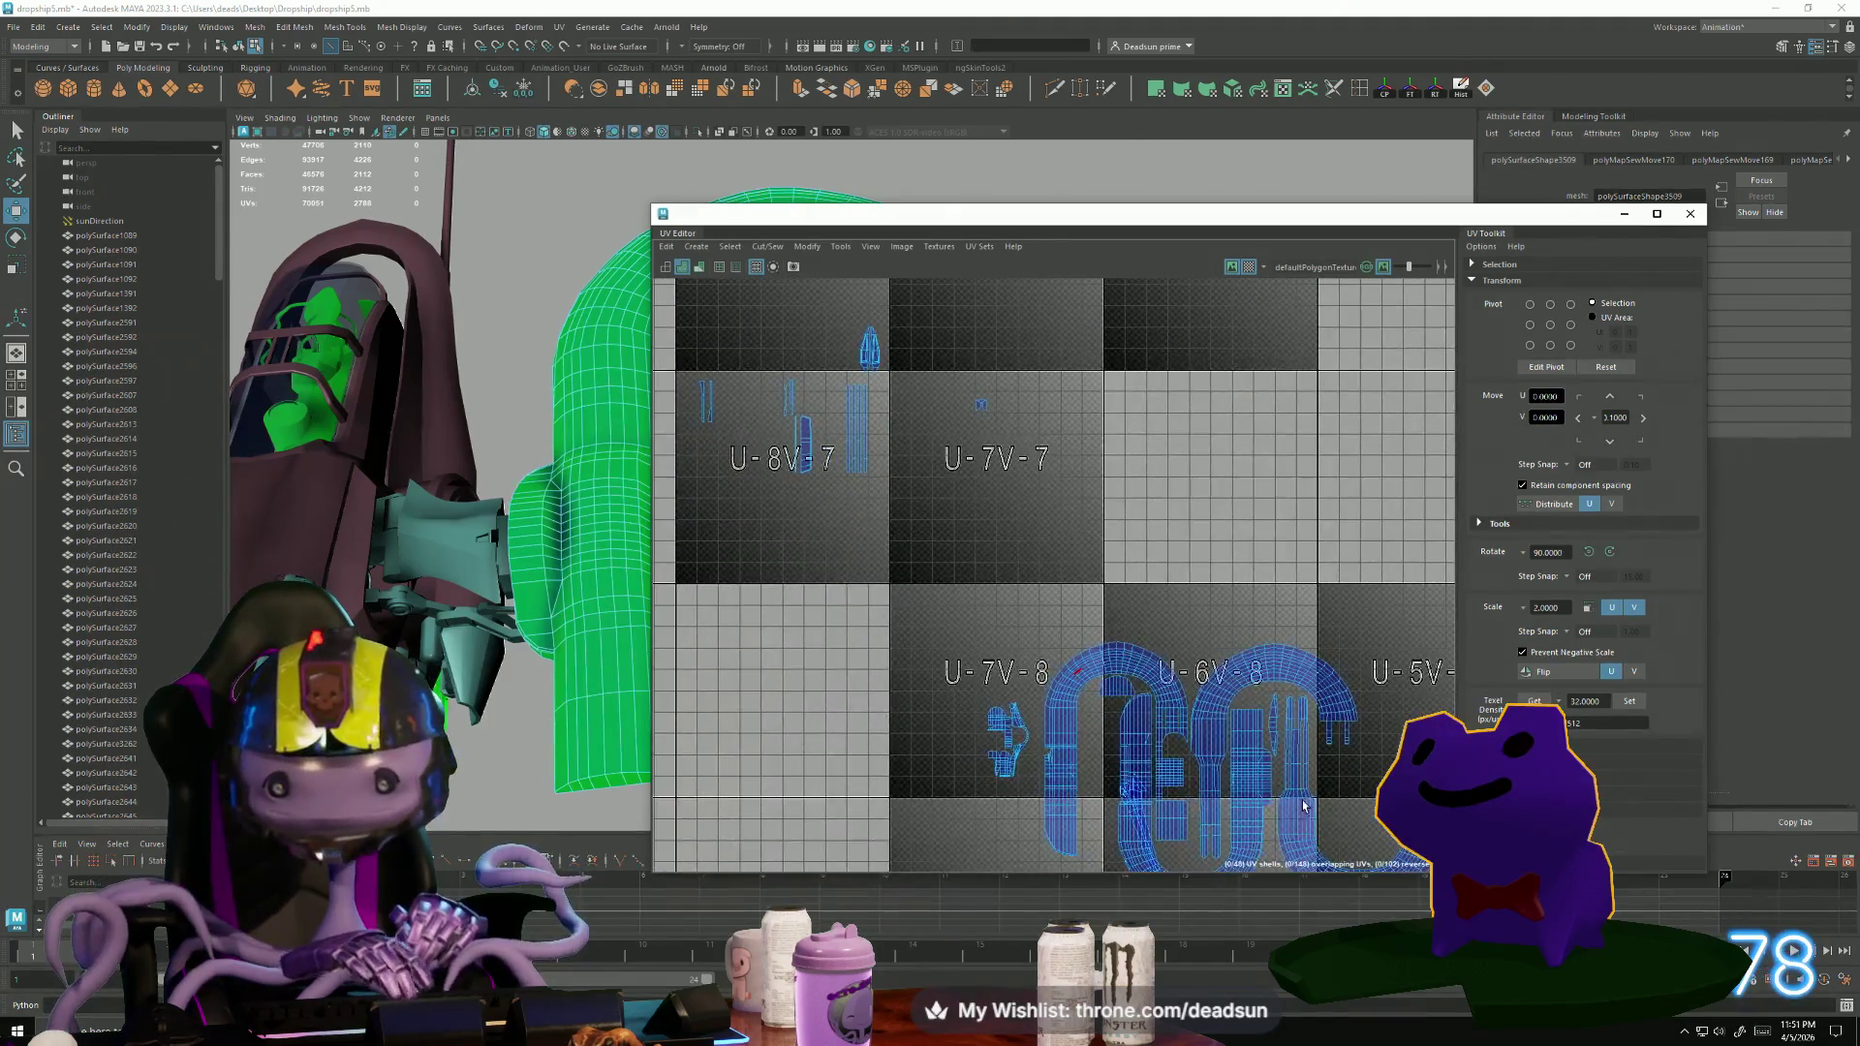
pyautogui.click(1145, 763)
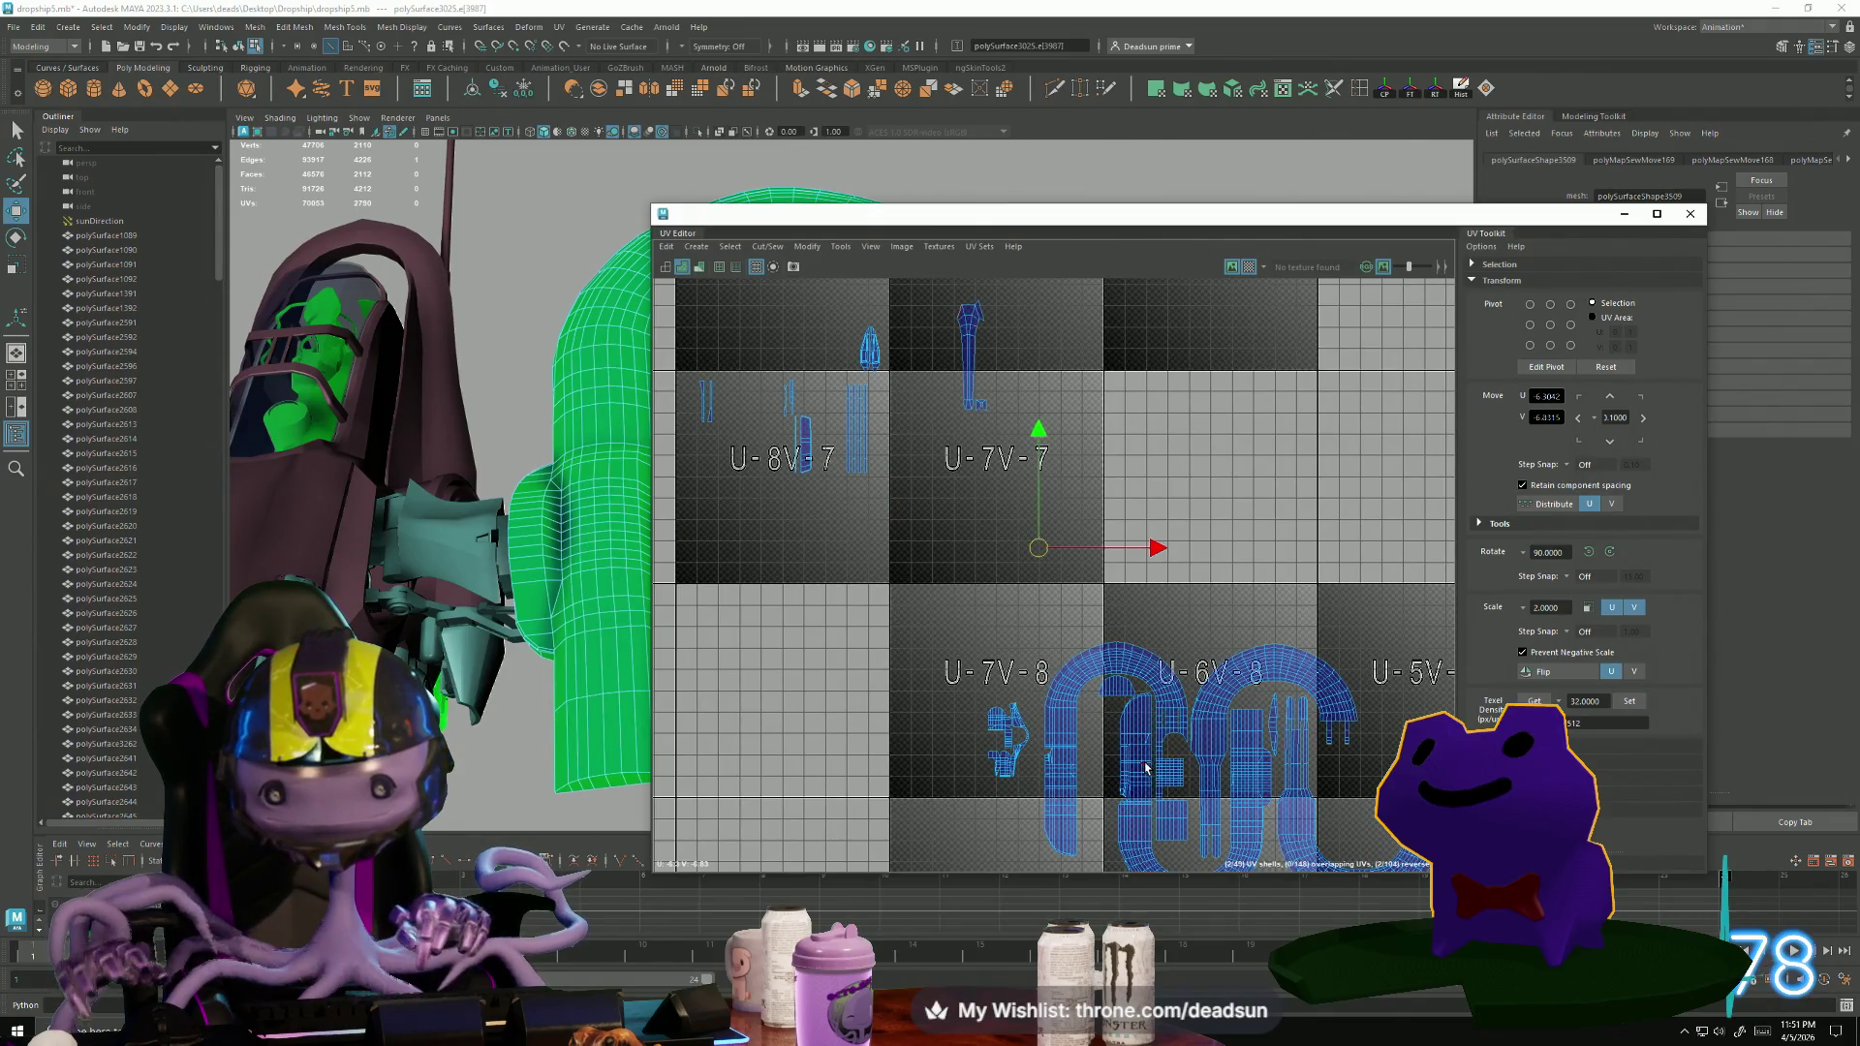
pyautogui.scroll(2, 1095, 625)
pyautogui.scroll(1, 1096, 625)
pyautogui.moveTo(1096, 625)
pyautogui.keyDown('alt'); pyautogui.mouseDown(button='middle')
pyautogui.moveTo(1357, 663)
pyautogui.moveTo(1088, 686)
pyautogui.moveTo(1110, 765)
pyautogui.moveTo(1044, 768)
pyautogui.moveTo(1098, 744)
pyautogui.moveTo(1059, 754)
pyautogui.moveTo(1047, 694)
pyautogui.mouseUp(button='middle'); pyautogui.keyUp('alt')
# Select the small pointed shell and pick two of its edges in edge mode.
pyautogui.scroll(2, 1047, 694)
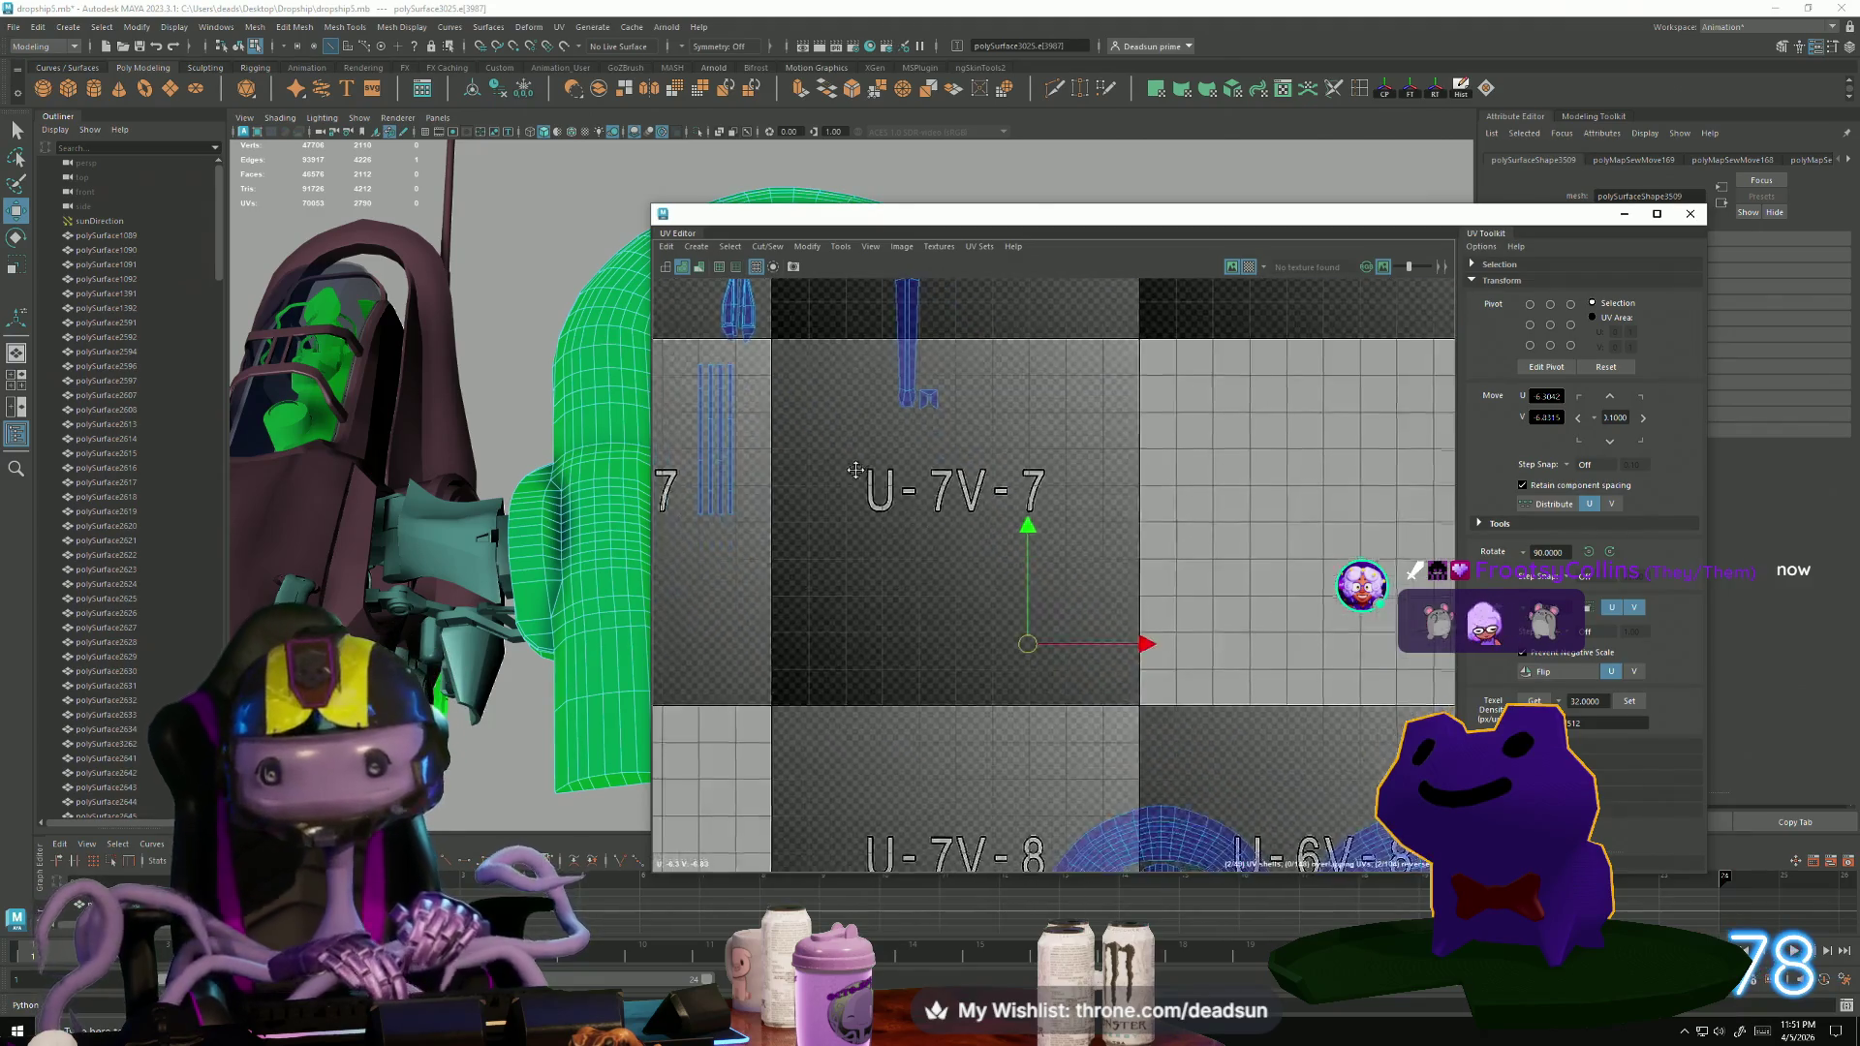
pyautogui.scroll(-3, 1017, 601)
pyautogui.scroll(2, 982, 524)
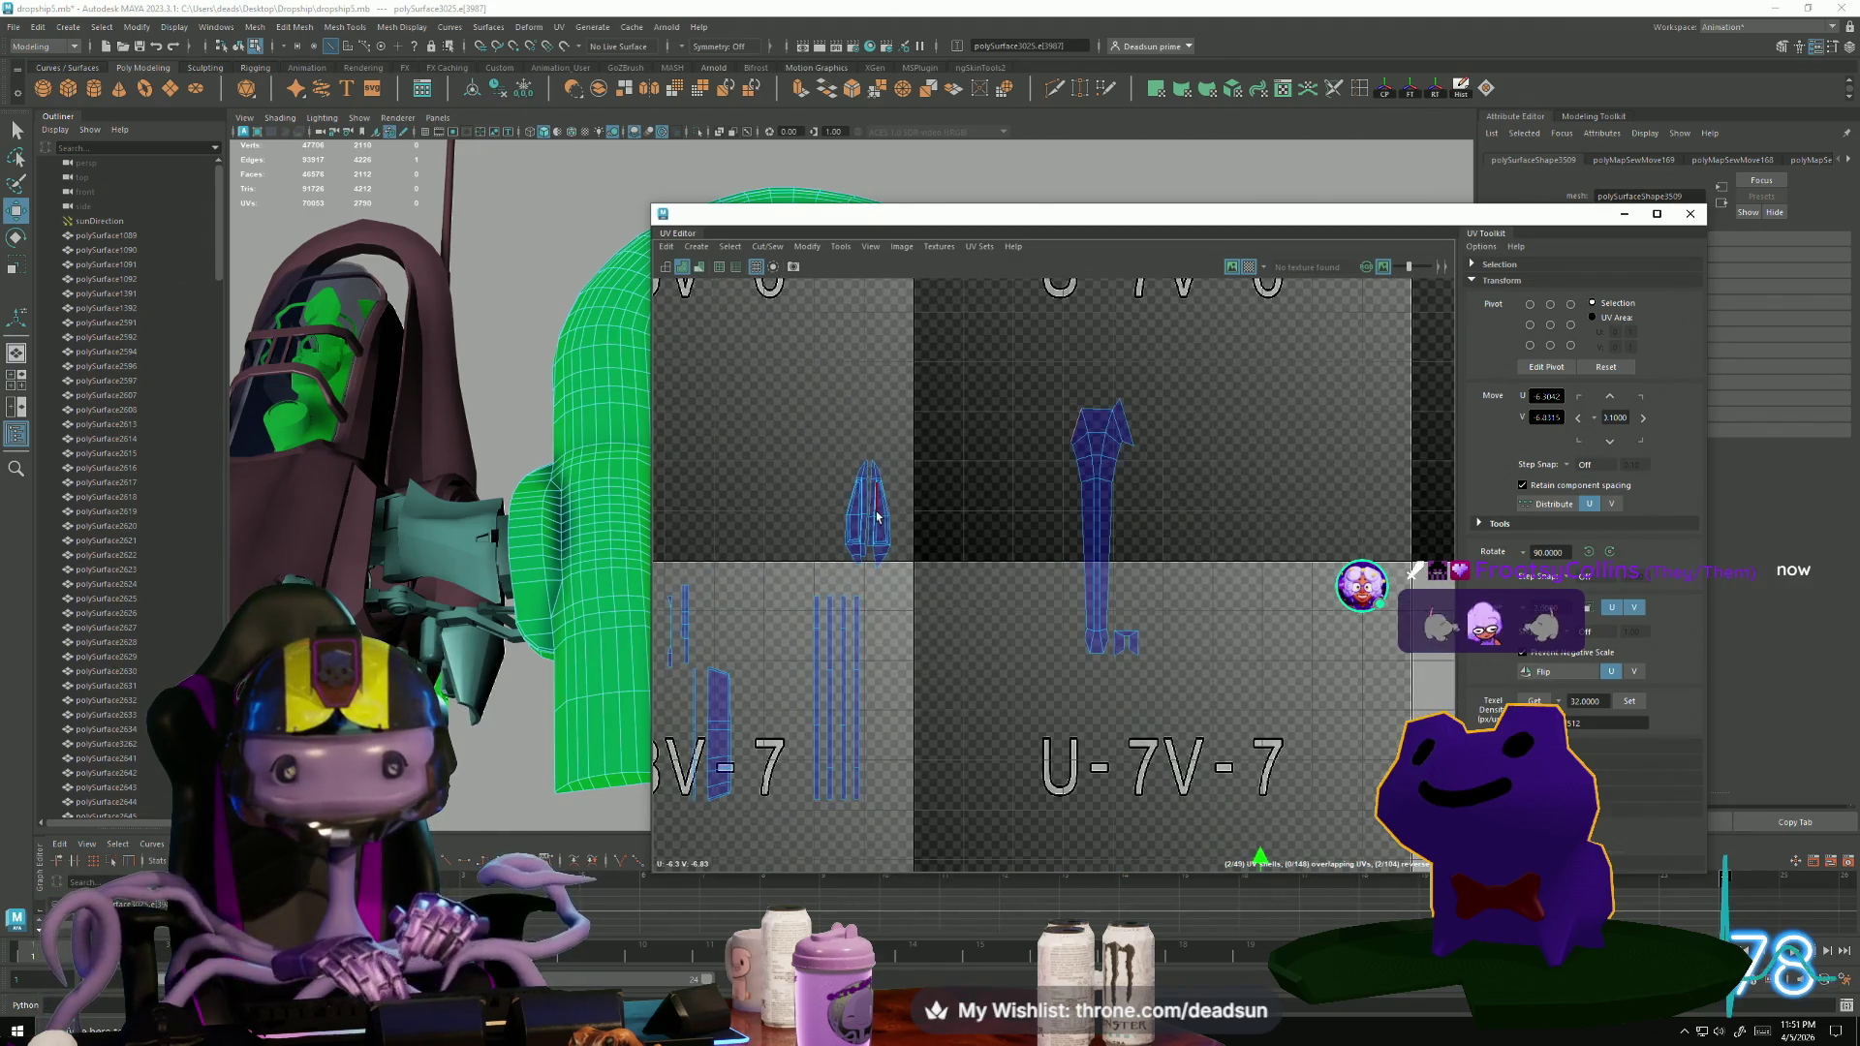
pyautogui.moveTo(781, 436); pyautogui.dragTo(888, 579)
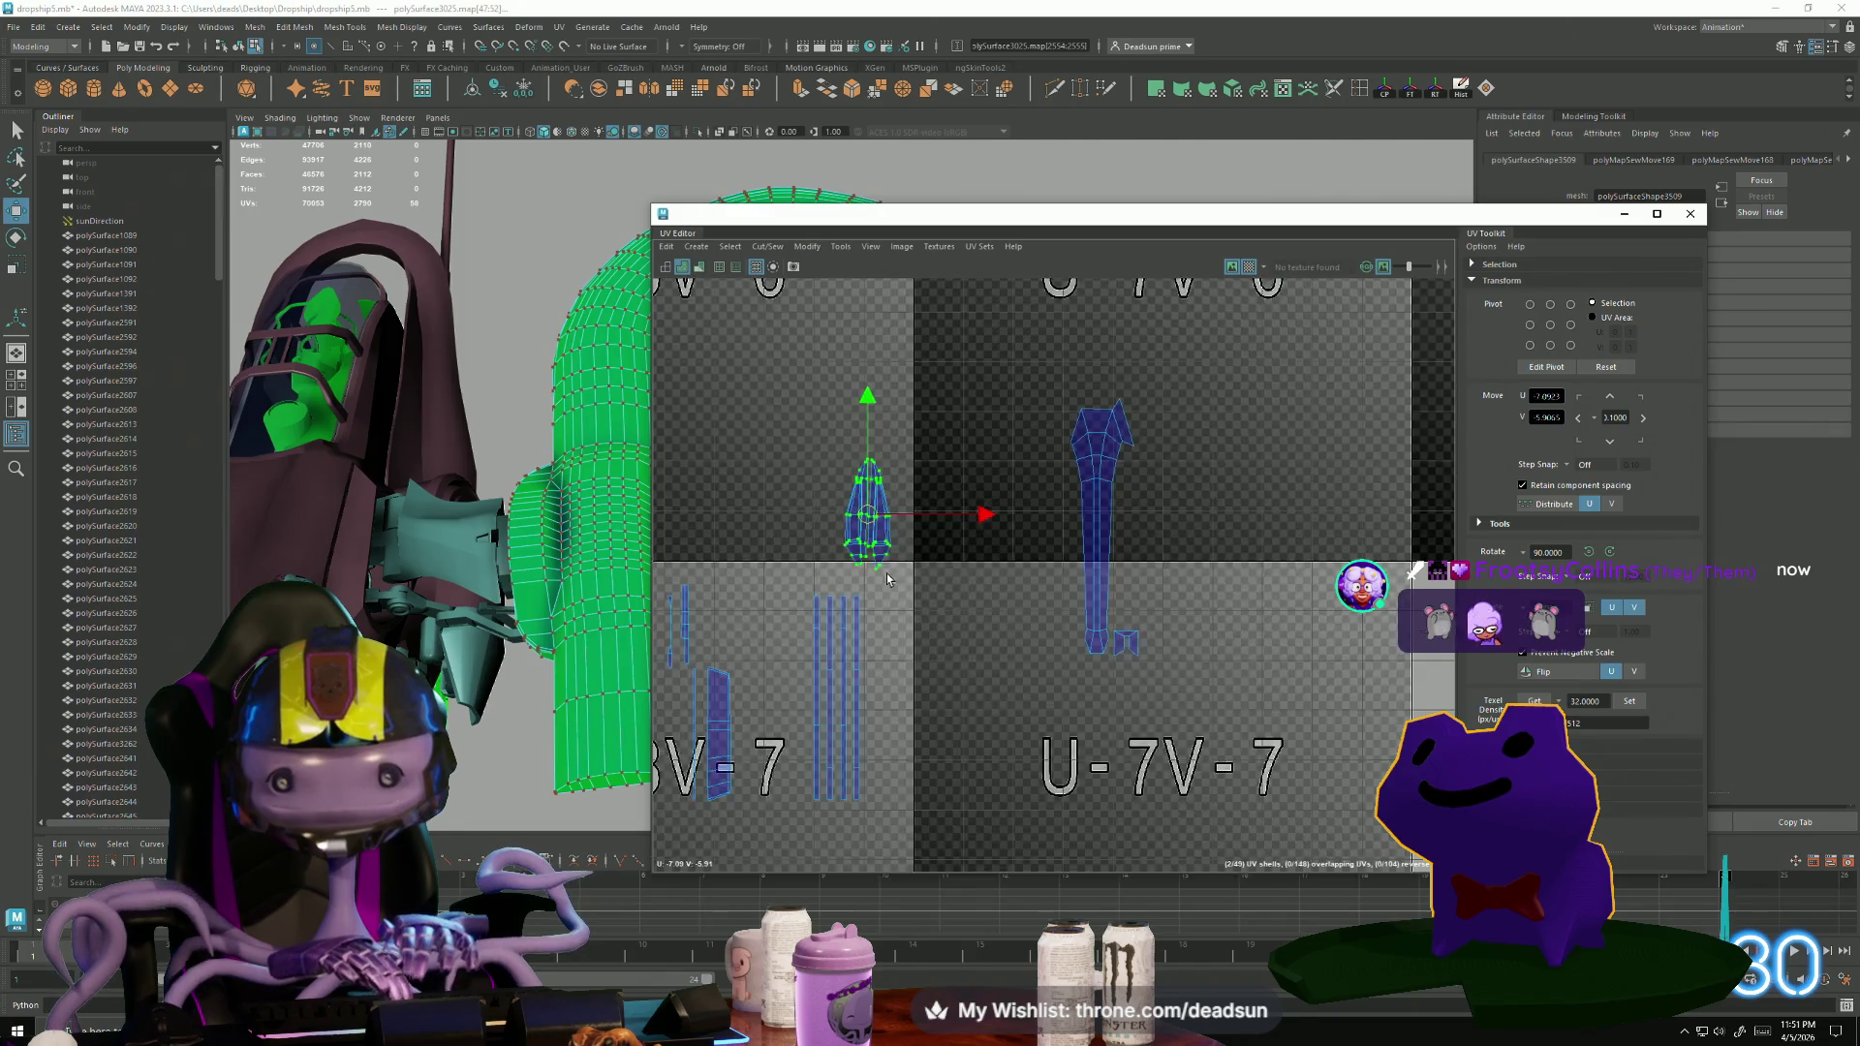
pyautogui.scroll(5, 888, 578)
pyautogui.press('F10')
pyautogui.click(848, 489)
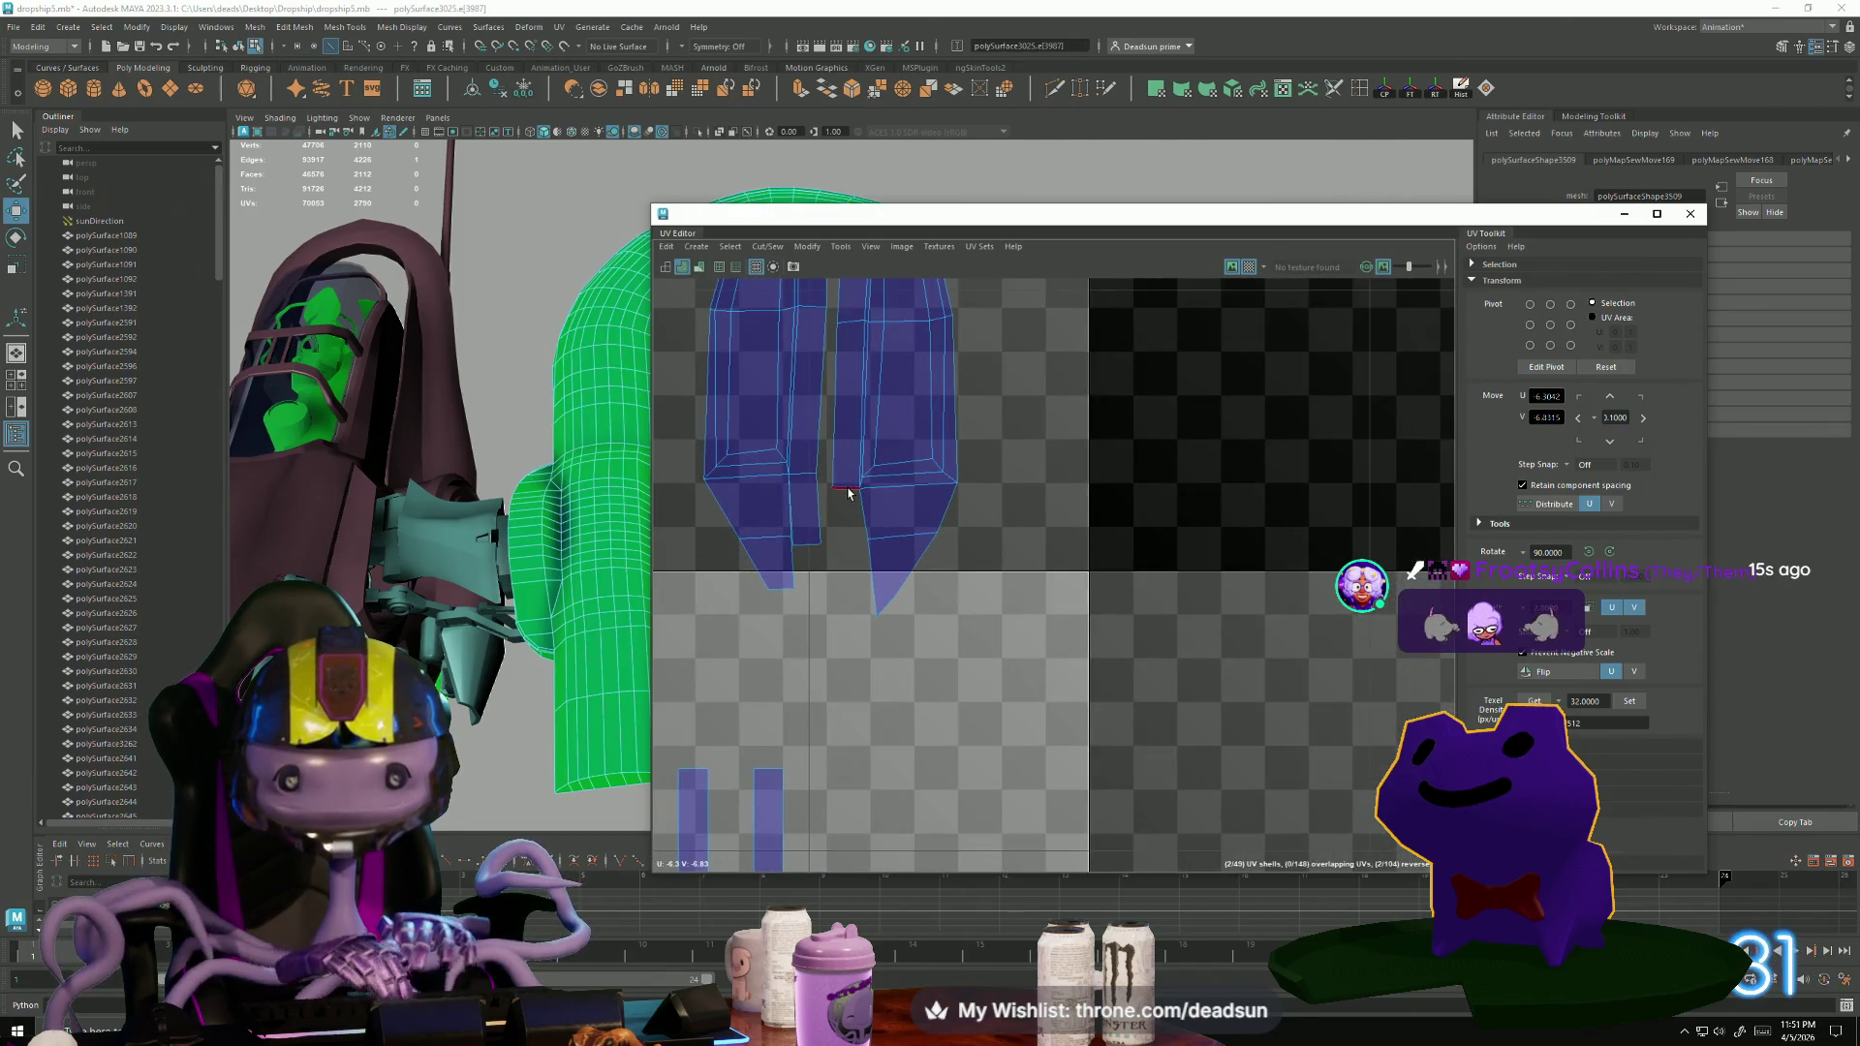
pyautogui.click(884, 584)
# Stitch the chosen edges of the pointed shells together, undoing the extra sew onto the left shell.
pyautogui.press('f')
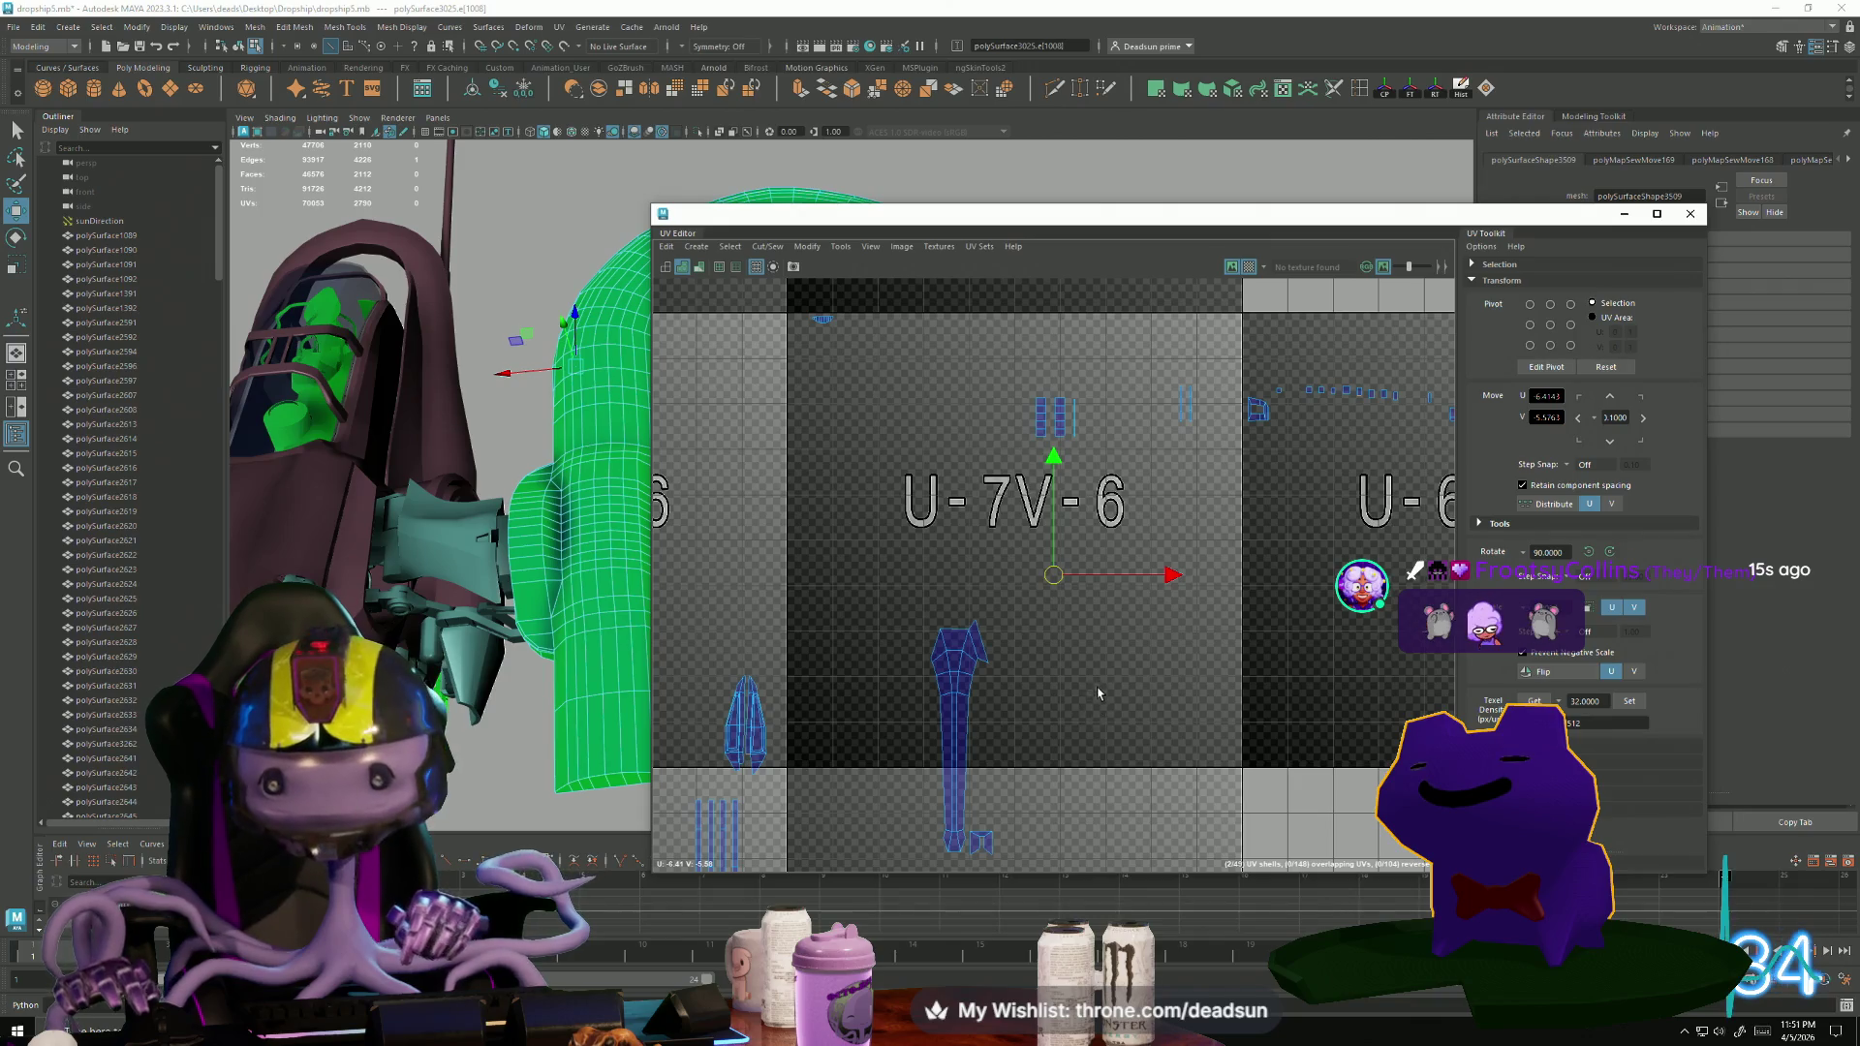
pyautogui.scroll(-5, 1098, 694)
pyautogui.moveTo(877, 543)
pyautogui.keyDown('alt'); pyautogui.mouseDown(button='middle')
pyautogui.moveTo(774, 323)
pyautogui.moveTo(864, 430)
pyautogui.mouseUp(button='middle'); pyautogui.keyUp('alt')
pyautogui.scroll(3, 858, 441)
pyautogui.scroll(1, 1036, 498)
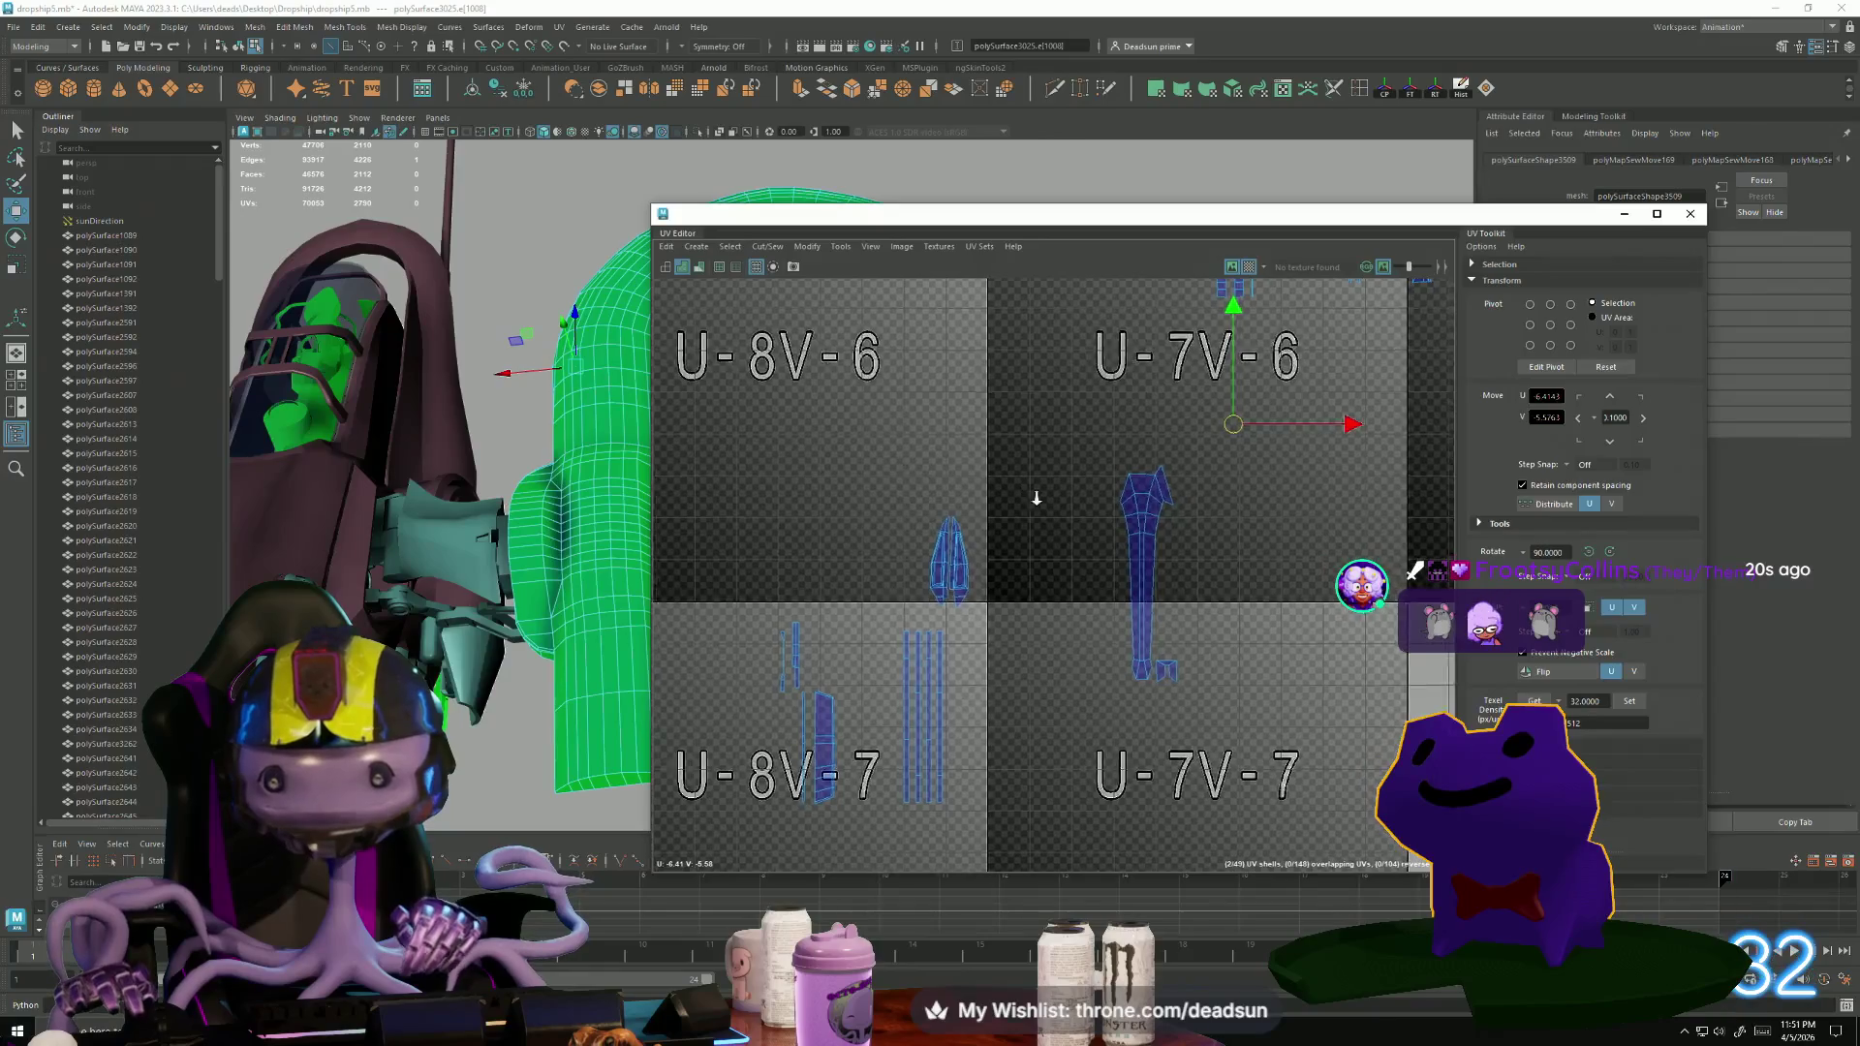
pyautogui.scroll(3, 1036, 498)
pyautogui.click(767, 246)
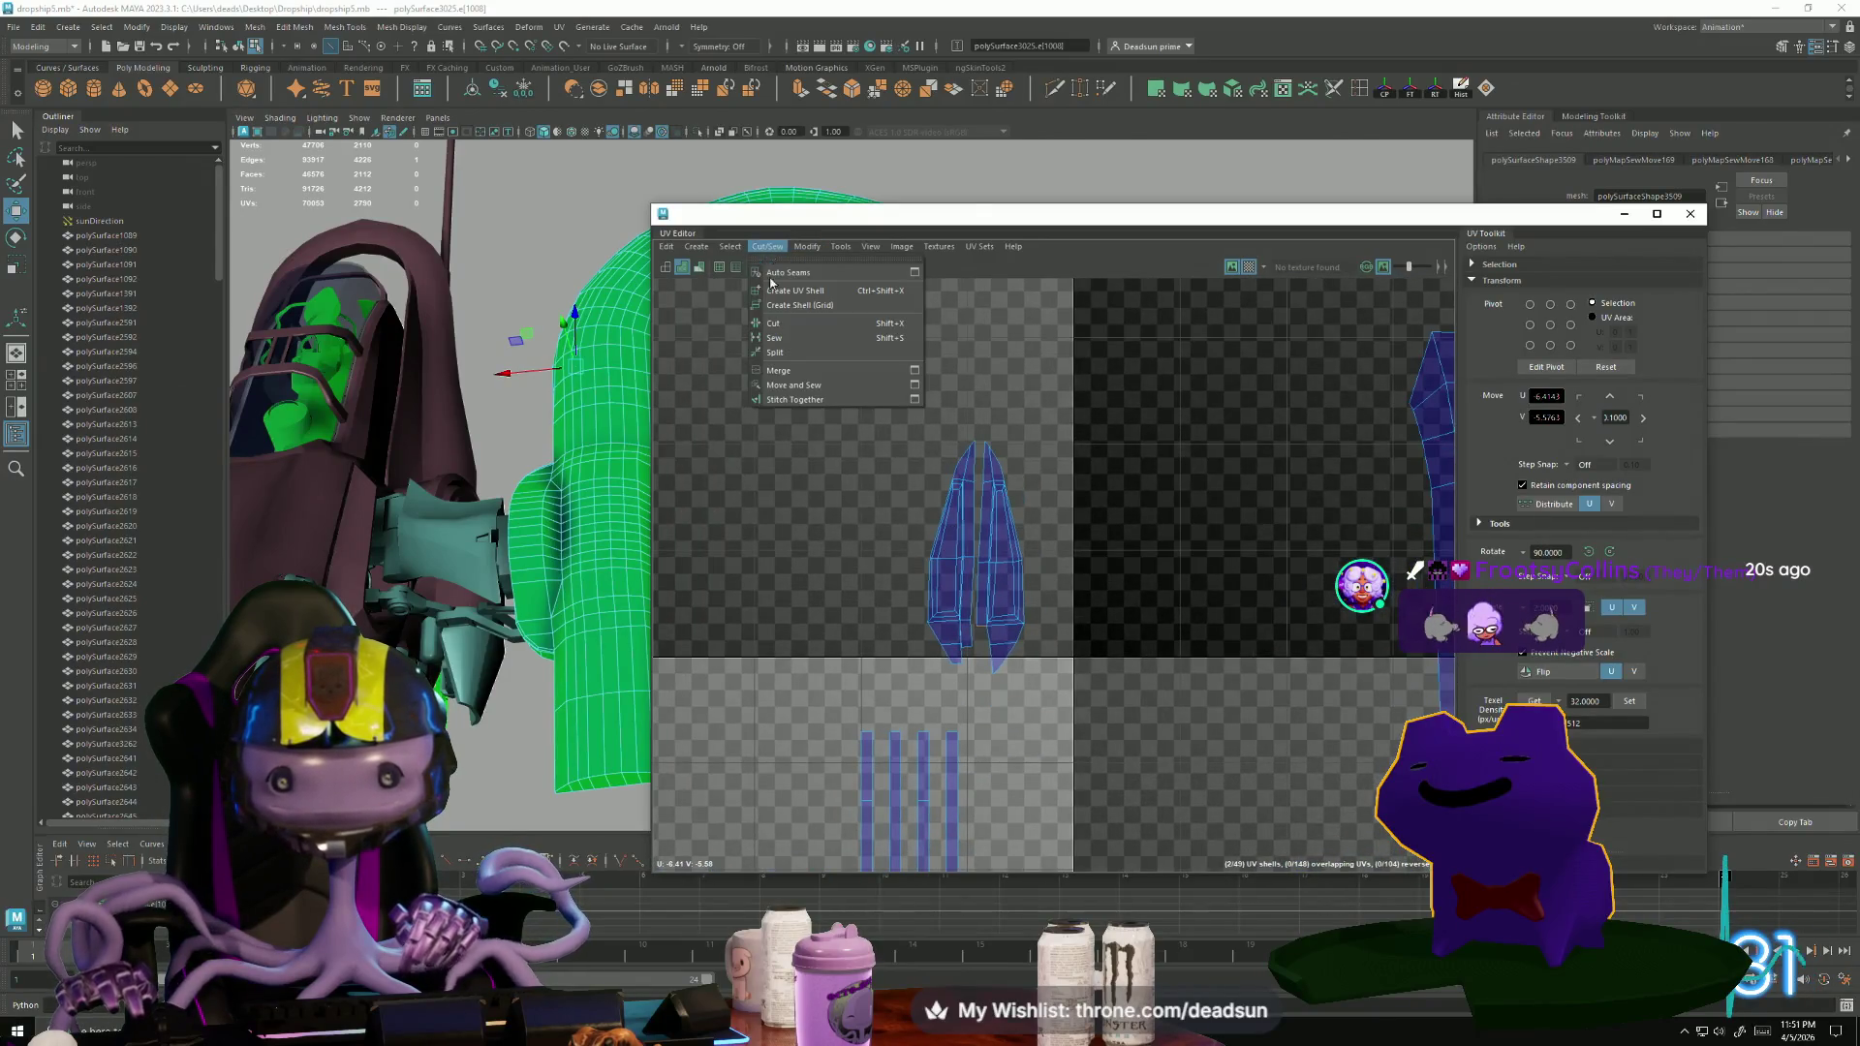
pyautogui.click(781, 399)
pyautogui.scroll(3, 993, 638)
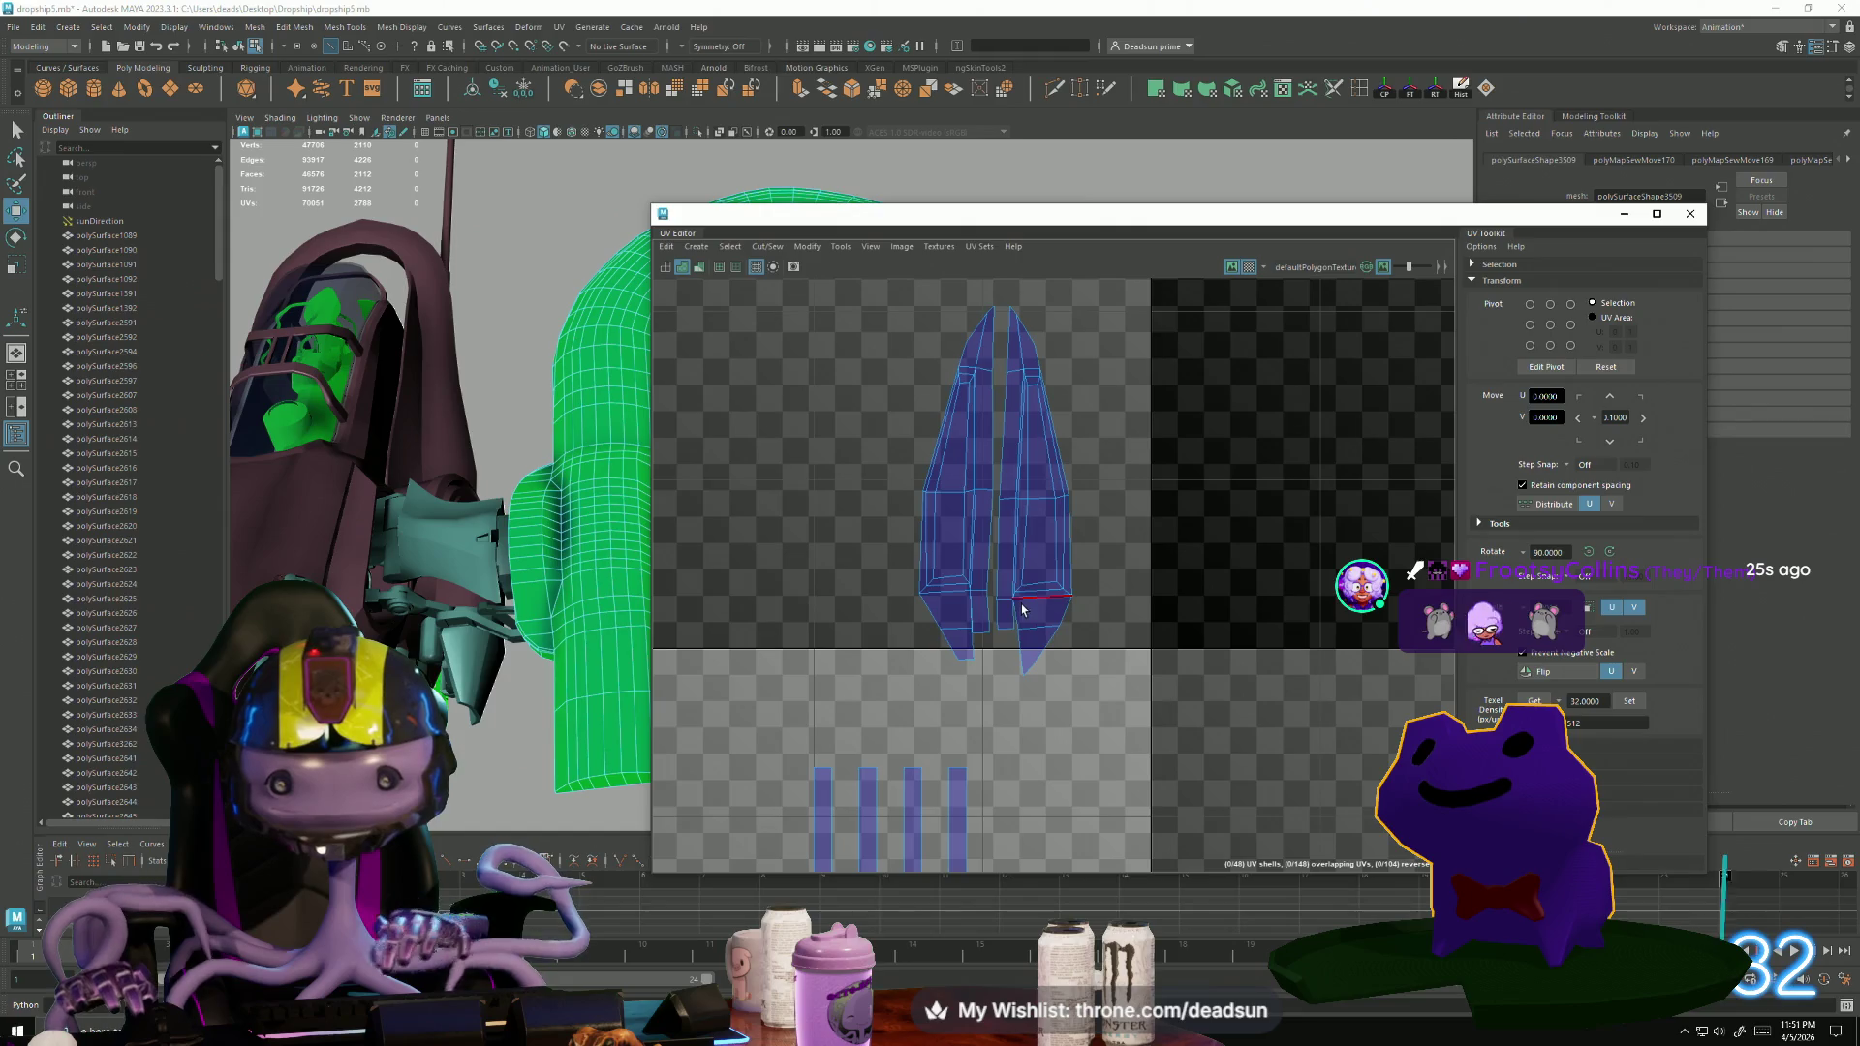
pyautogui.keyDown('ctrl'); pyautogui.click(1022, 599); pyautogui.keyUp('ctrl')
pyautogui.hotkey('ctrl', 'z')
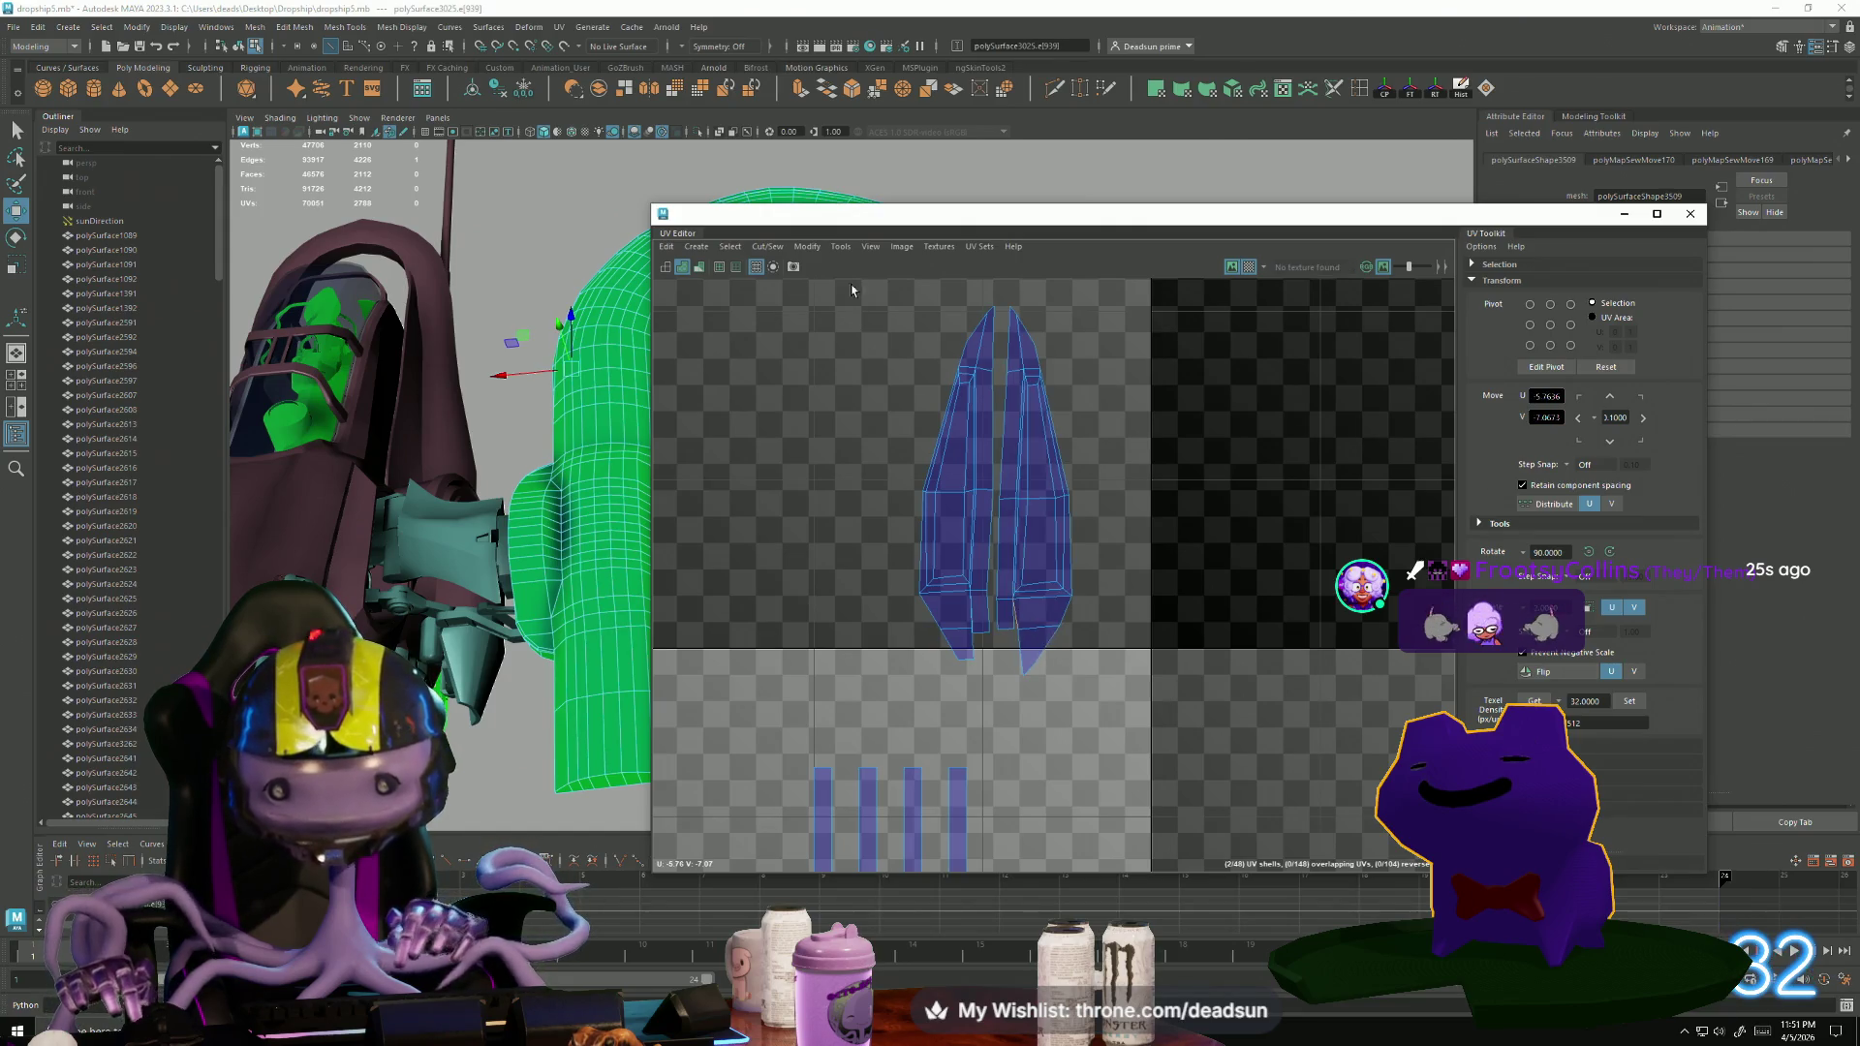
# Move two UVs at the pointed shell's base up and to the right.
pyautogui.click(752, 248)
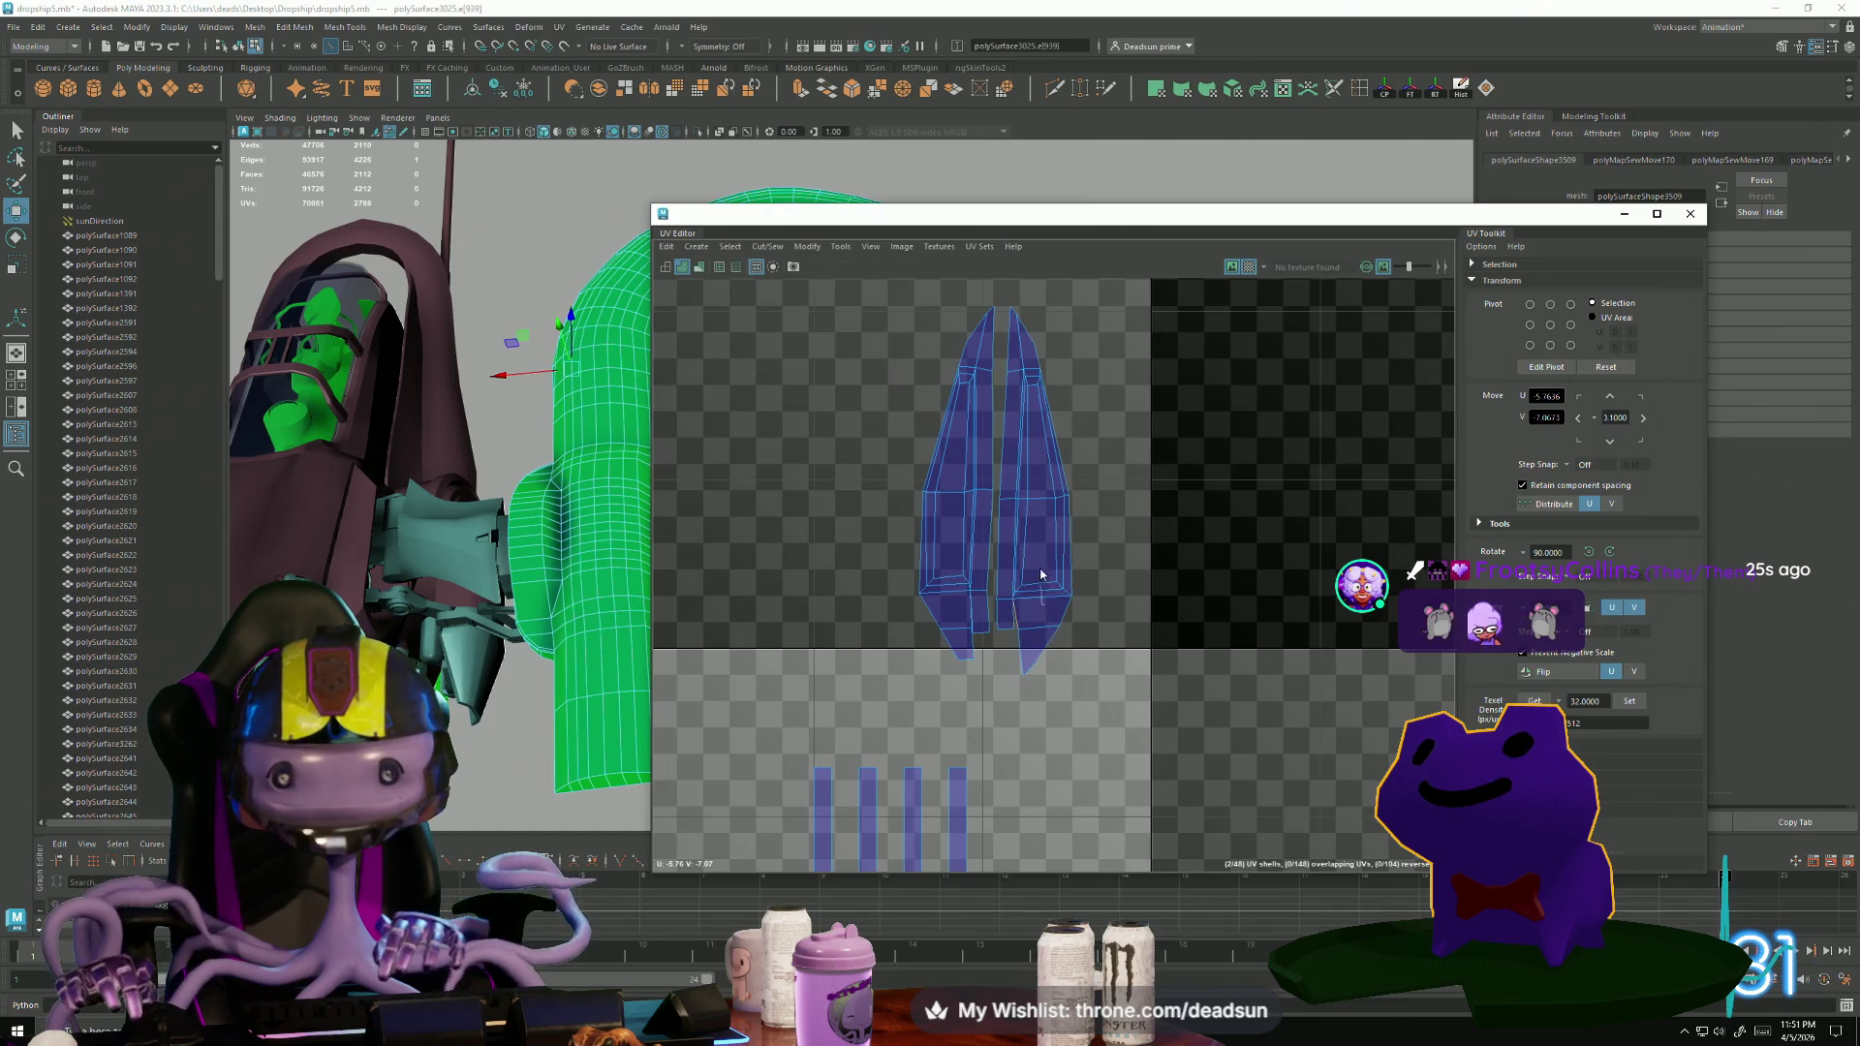
pyautogui.moveTo(980, 633); pyautogui.dragTo(982, 639, button='right')
pyautogui.click(983, 639)
pyautogui.scroll(5, 983, 640)
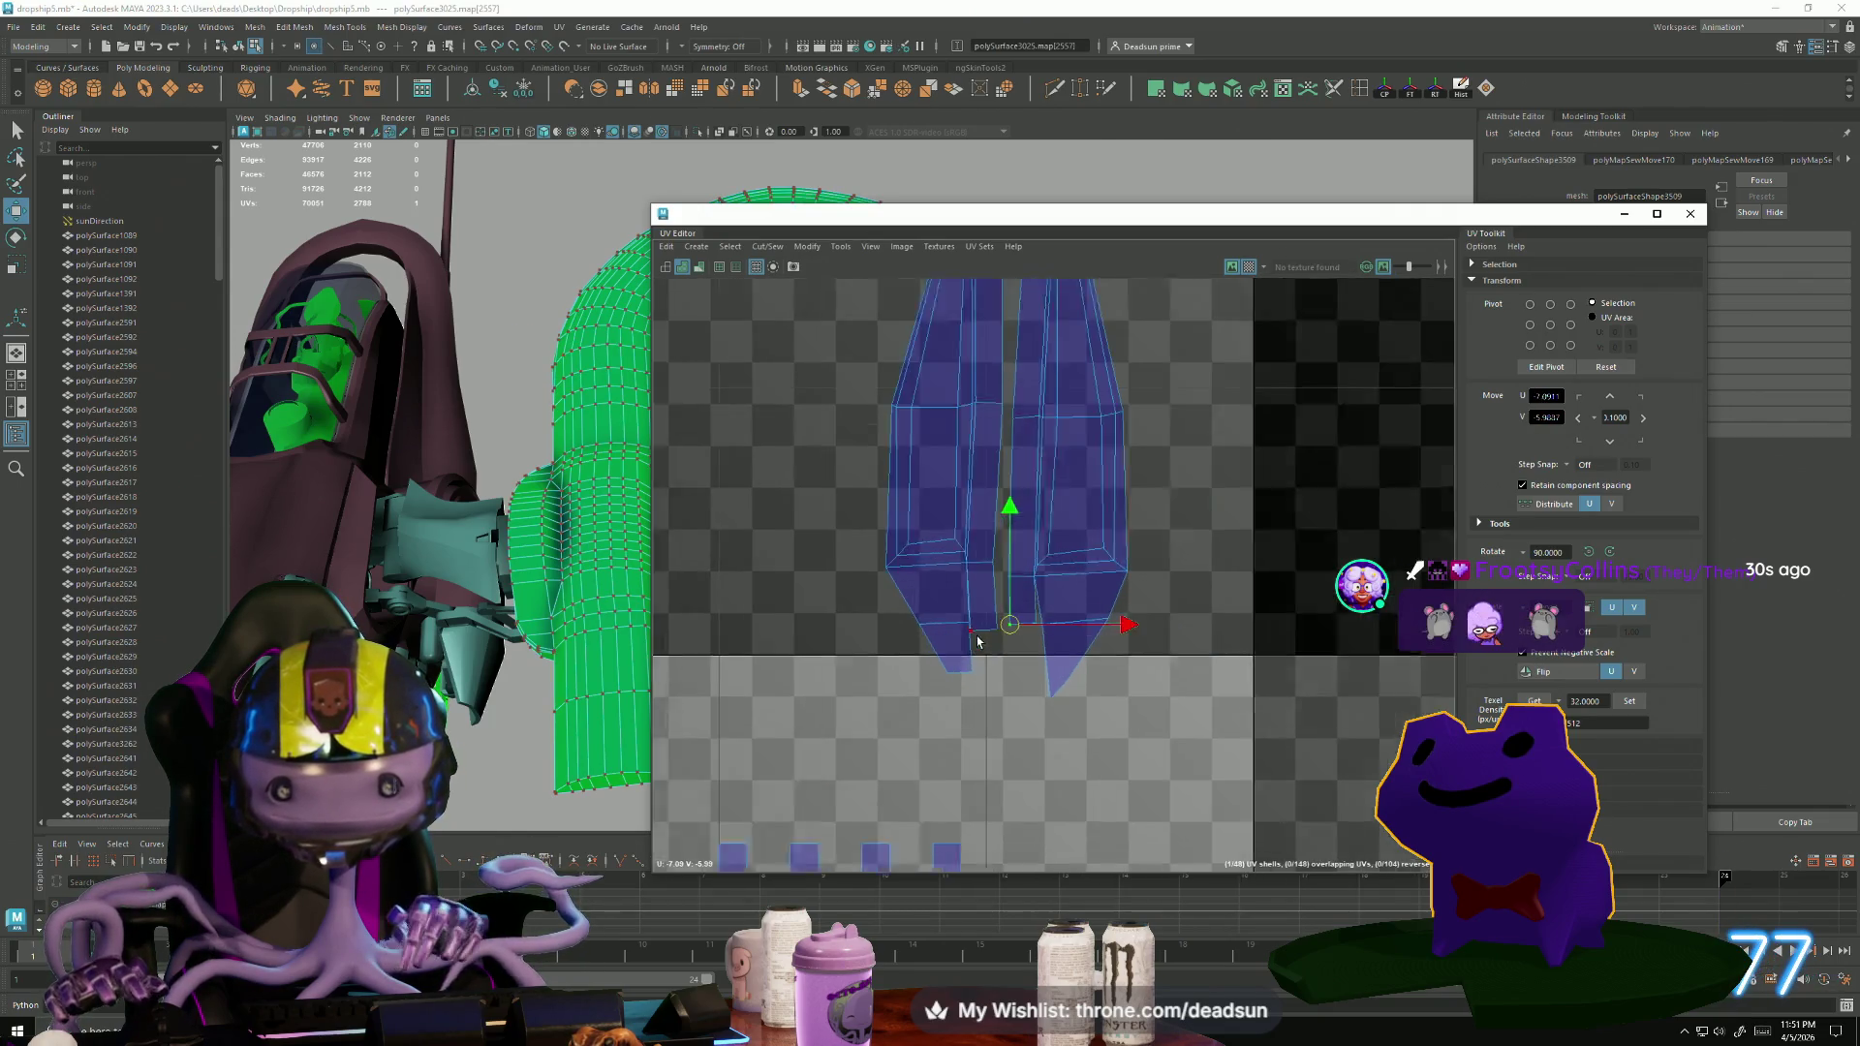
pyautogui.click(965, 606)
pyautogui.keyDown('shift'); pyautogui.click(1017, 605); pyautogui.keyUp('shift')
pyautogui.moveTo(1006, 628); pyautogui.dragTo(1022, 616, button='middle')
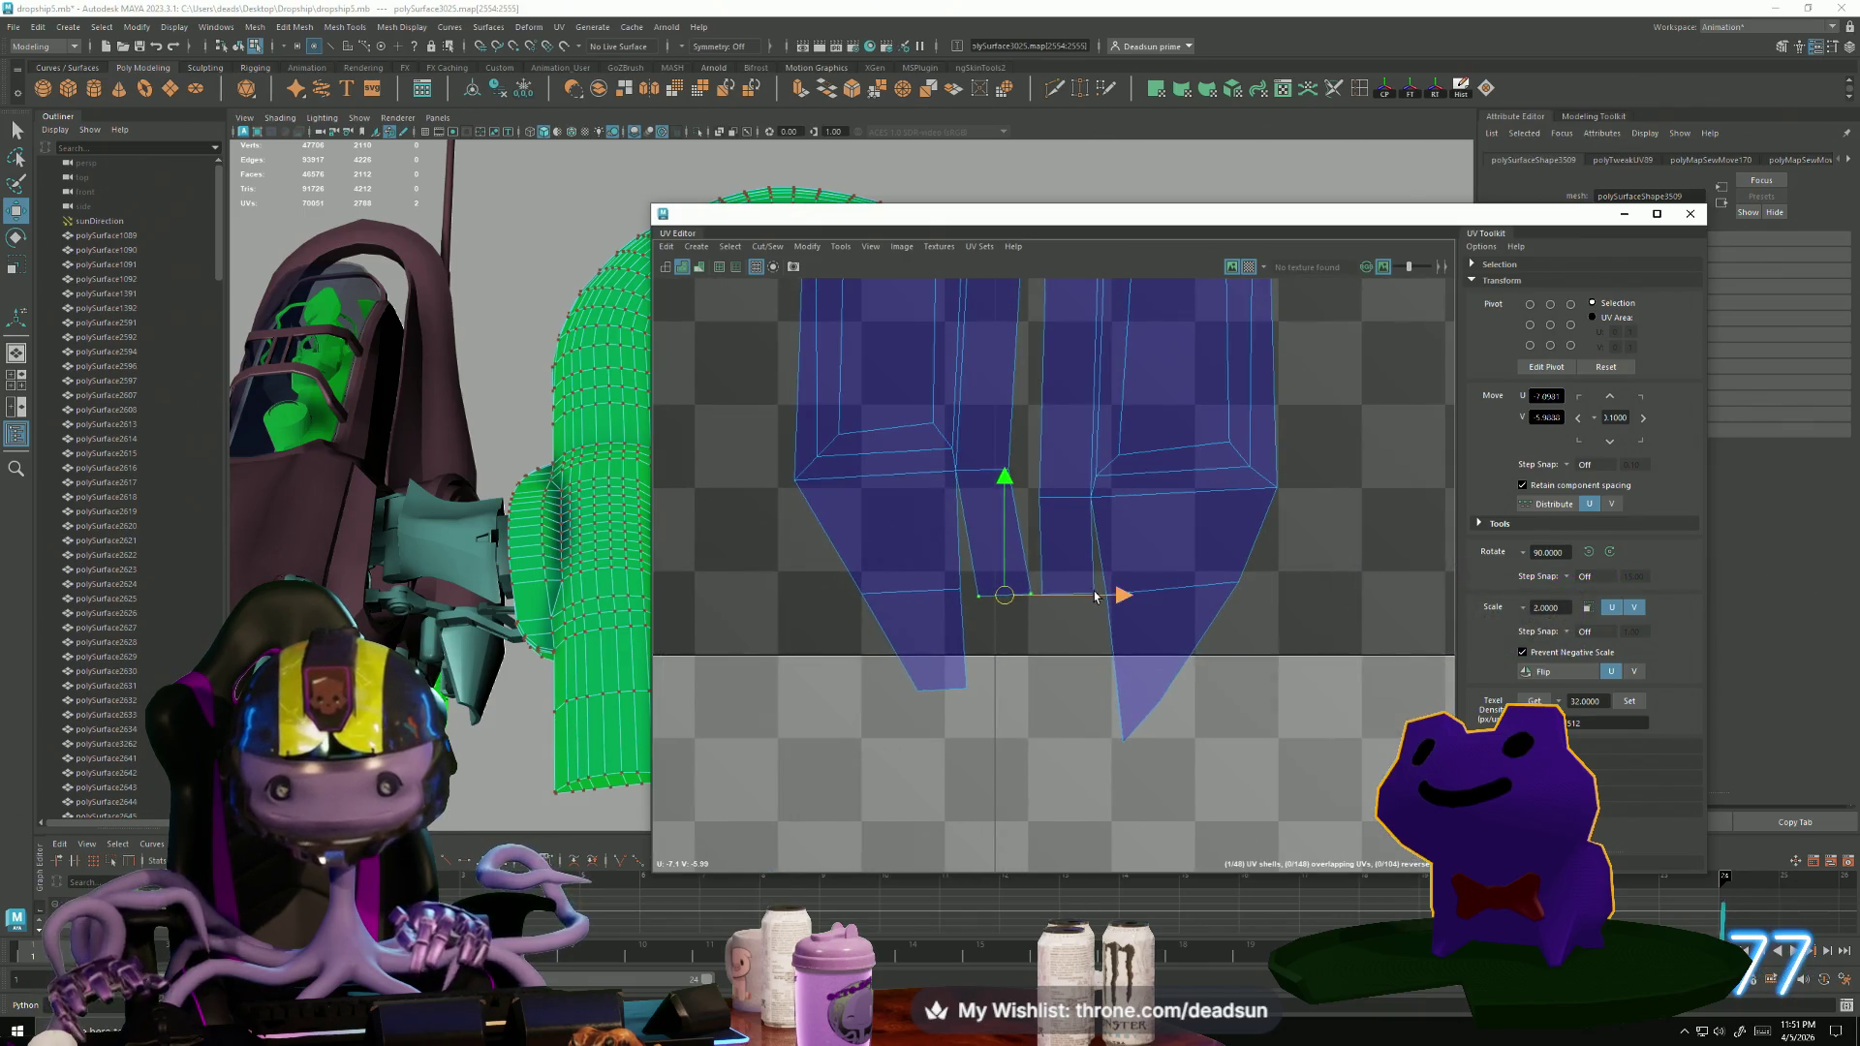
# Select all UVs of the right-hand pointed shell.
pyautogui.scroll(-4, 1326, 592)
pyautogui.keyDown('alt'); pyautogui.moveTo(1275, 469); pyautogui.dragTo(1179, 570, button='middle'); pyautogui.keyUp('alt')
pyautogui.doubleClick(1197, 519)
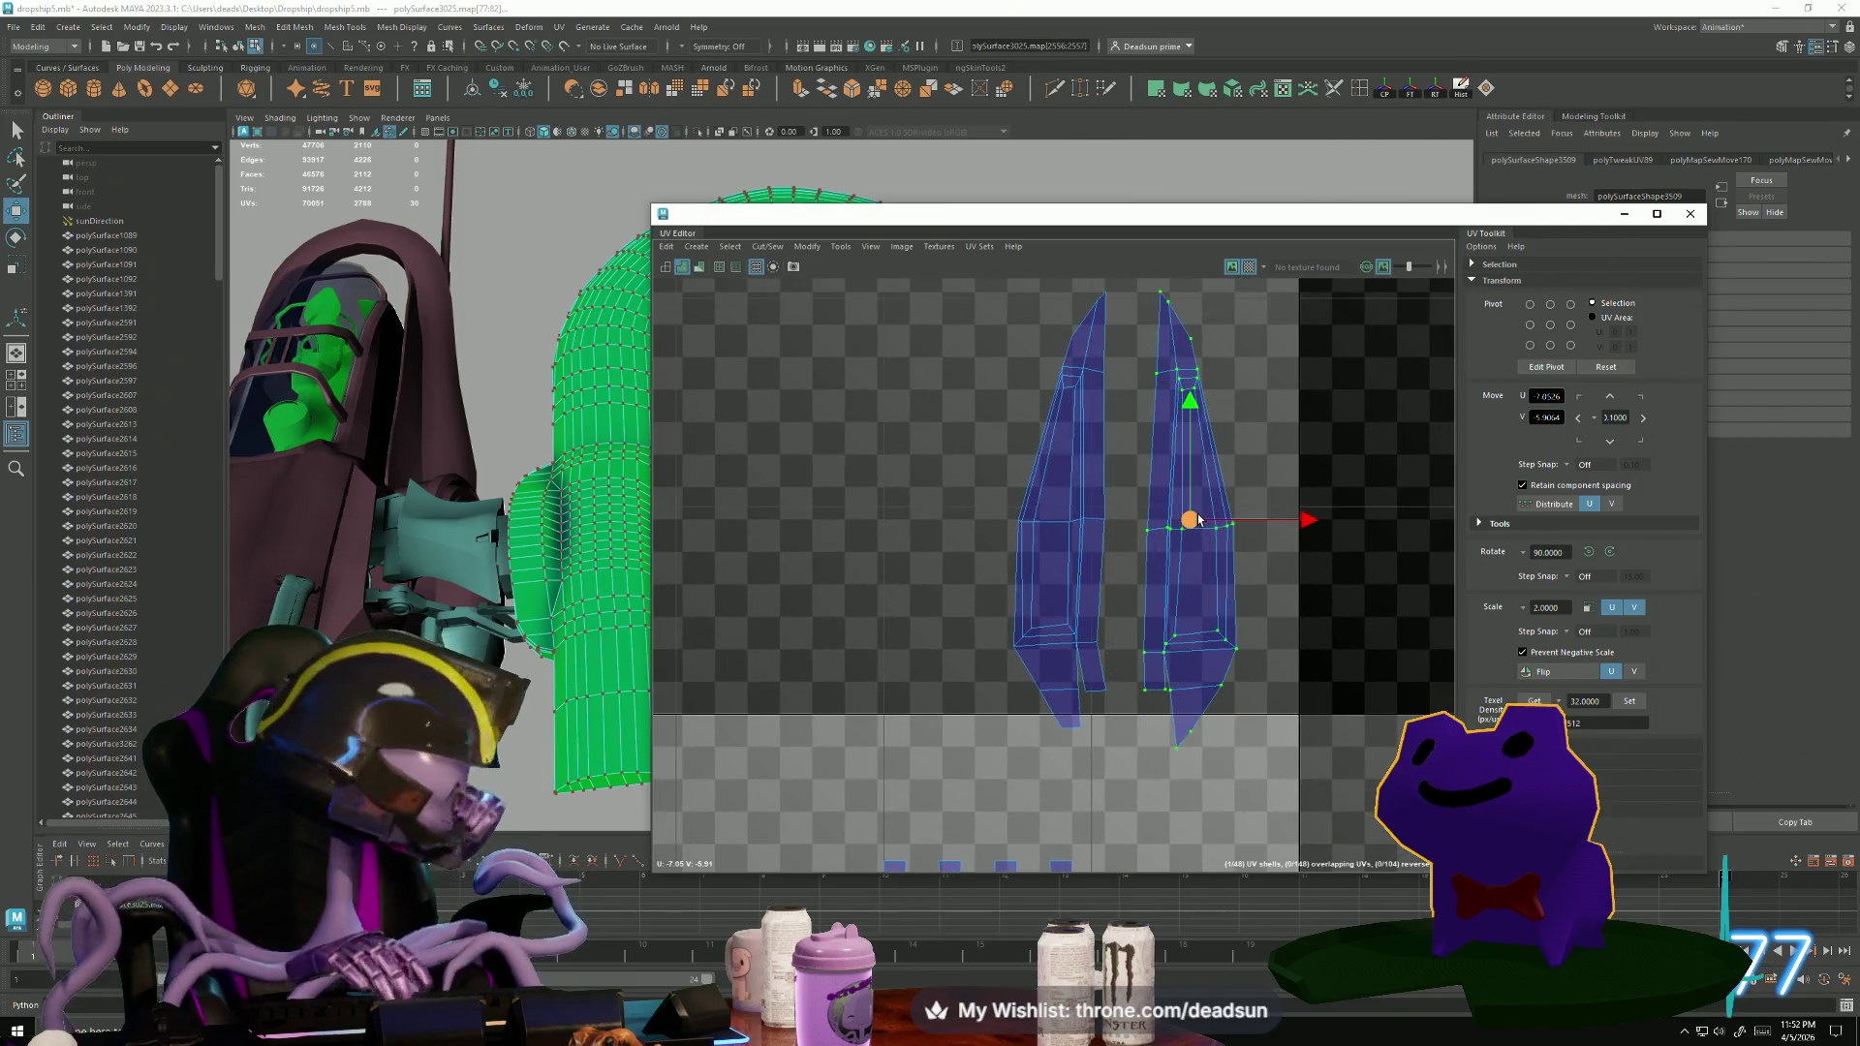
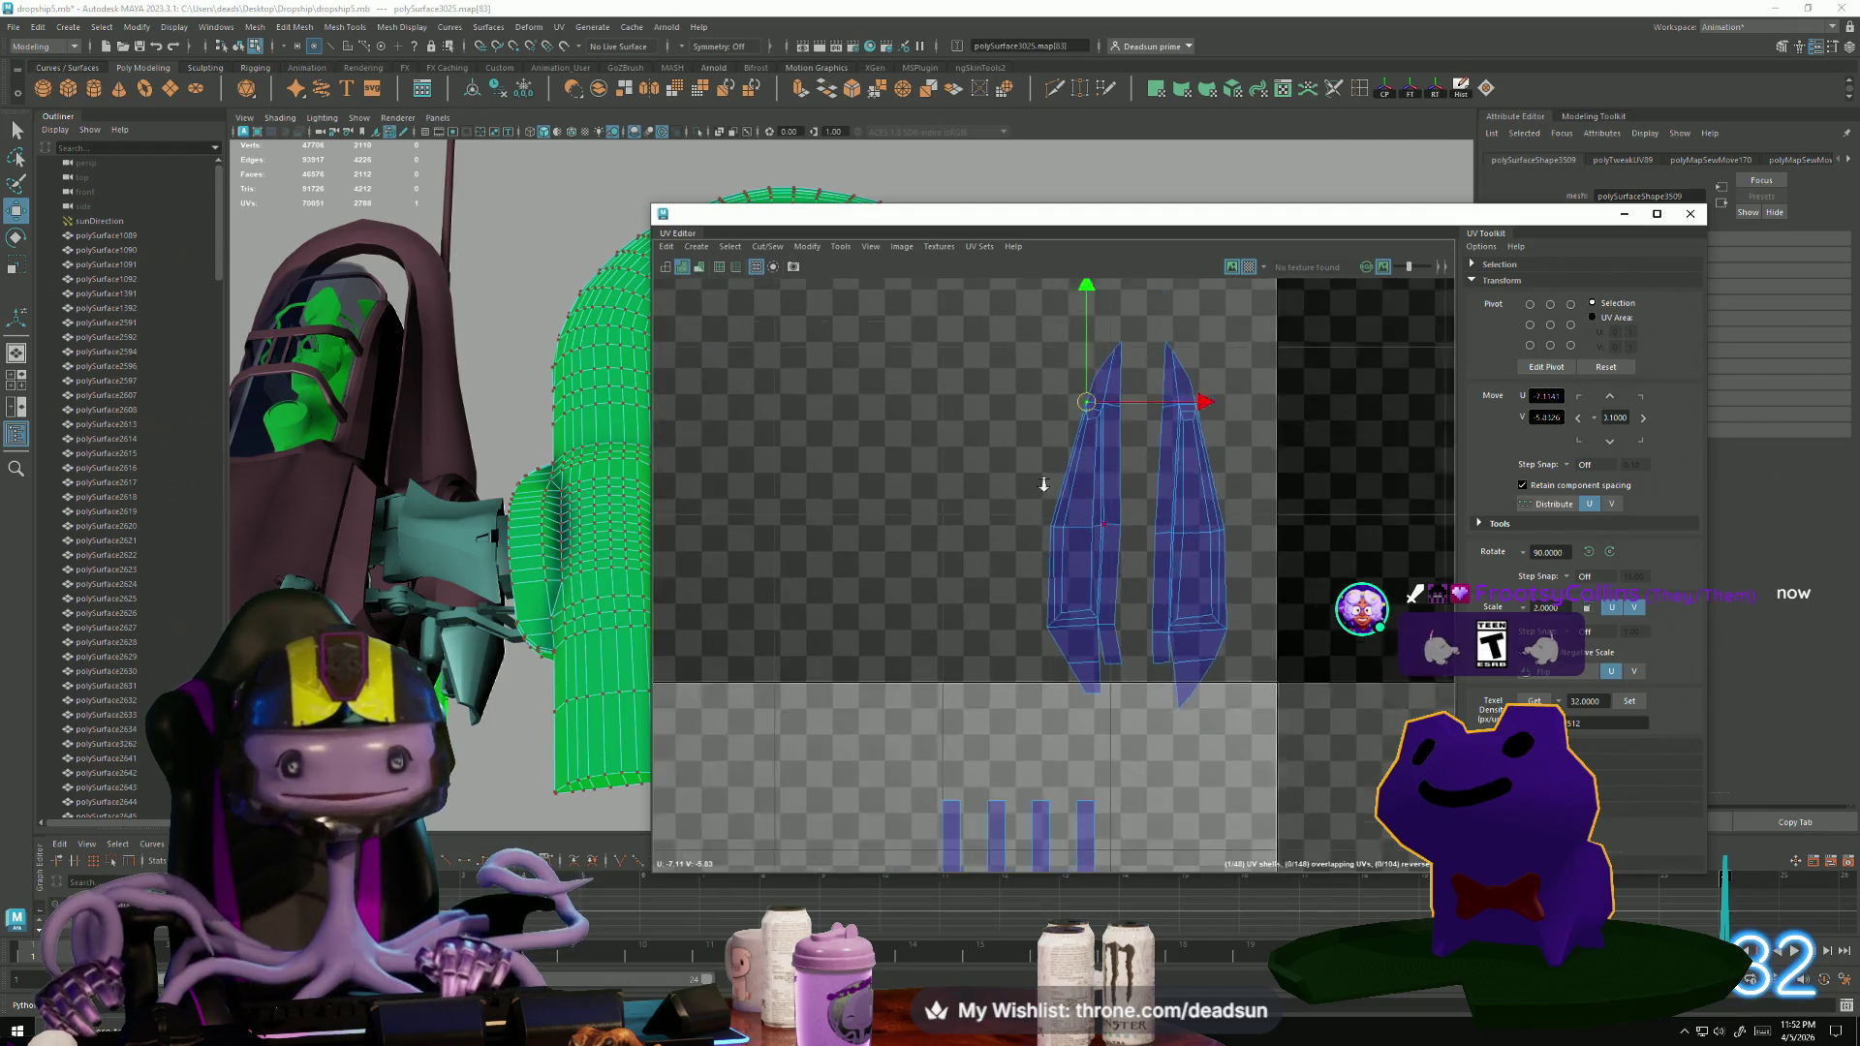
# Select both tall pointed shells and run Modify > Unfold on them.
pyautogui.scroll(-3, 1190, 550)
pyautogui.moveTo(1029, 355)
pyautogui.mouseDown()
pyautogui.moveTo(1255, 651)
pyautogui.moveTo(1256, 724)
pyautogui.mouseUp()
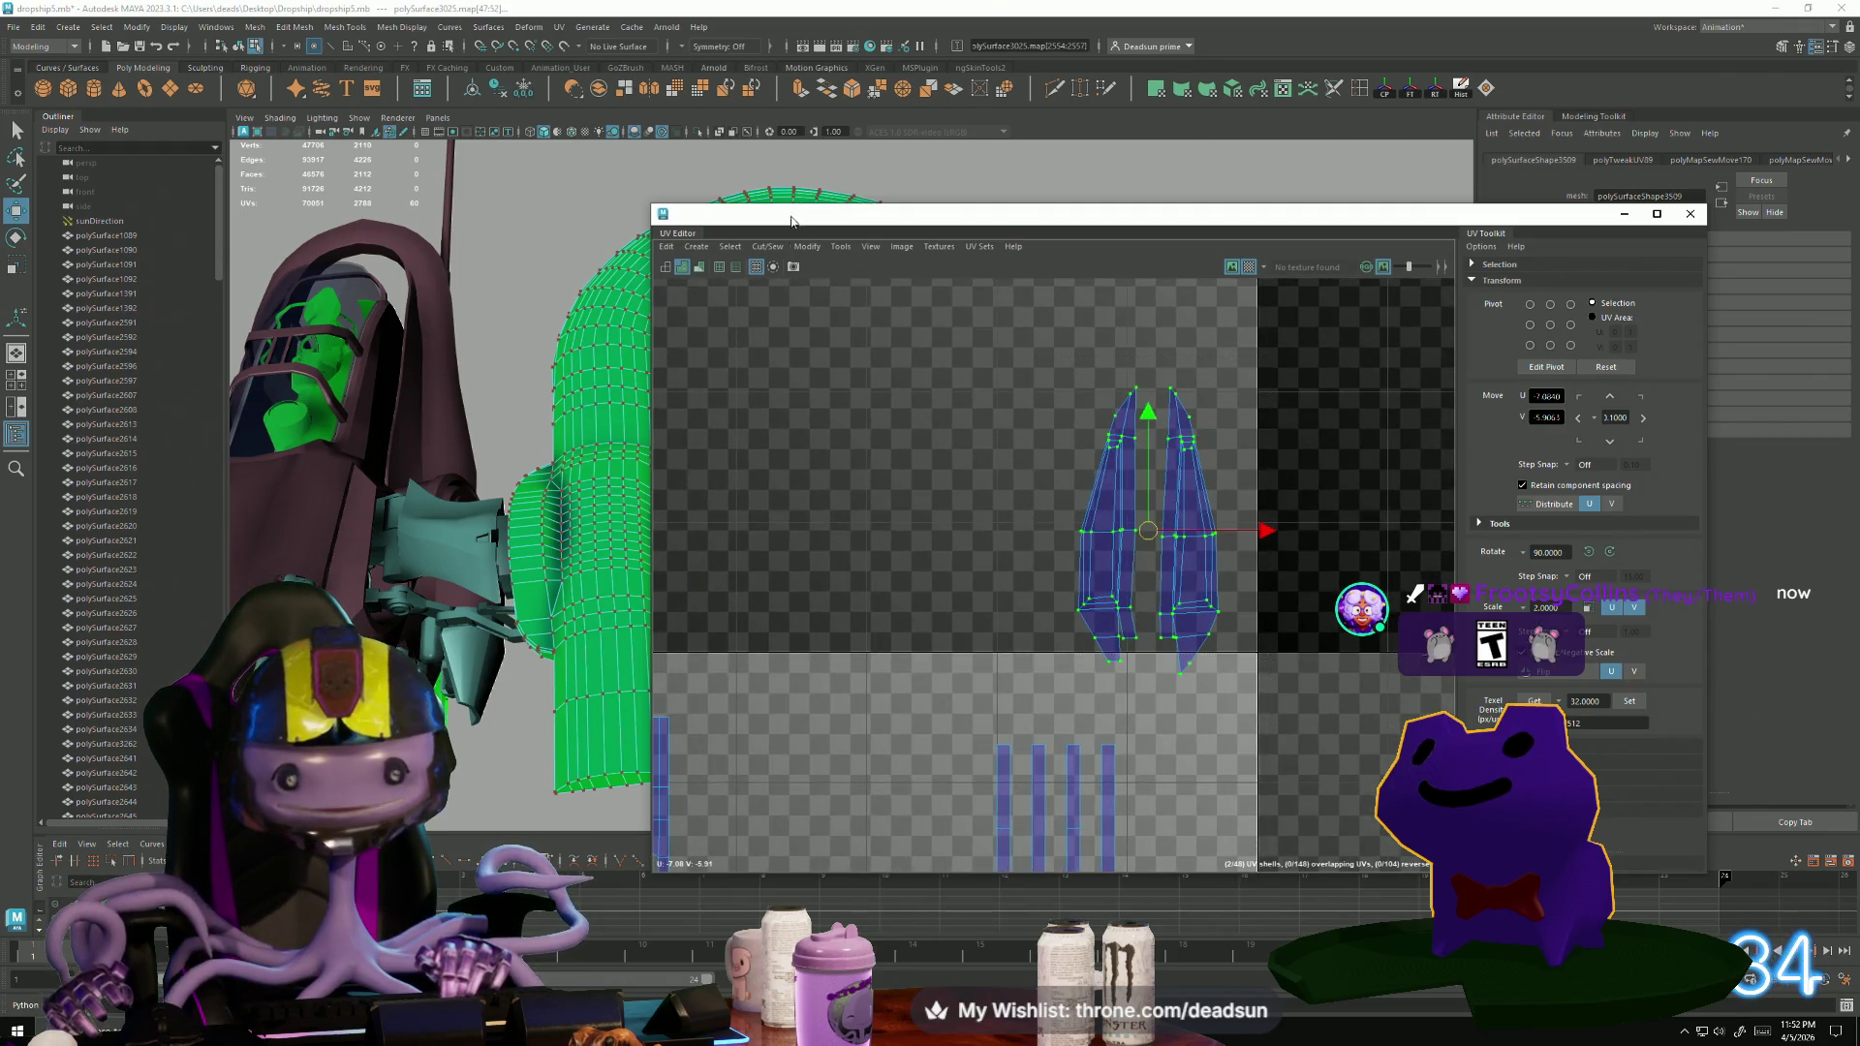
pyautogui.click(807, 246)
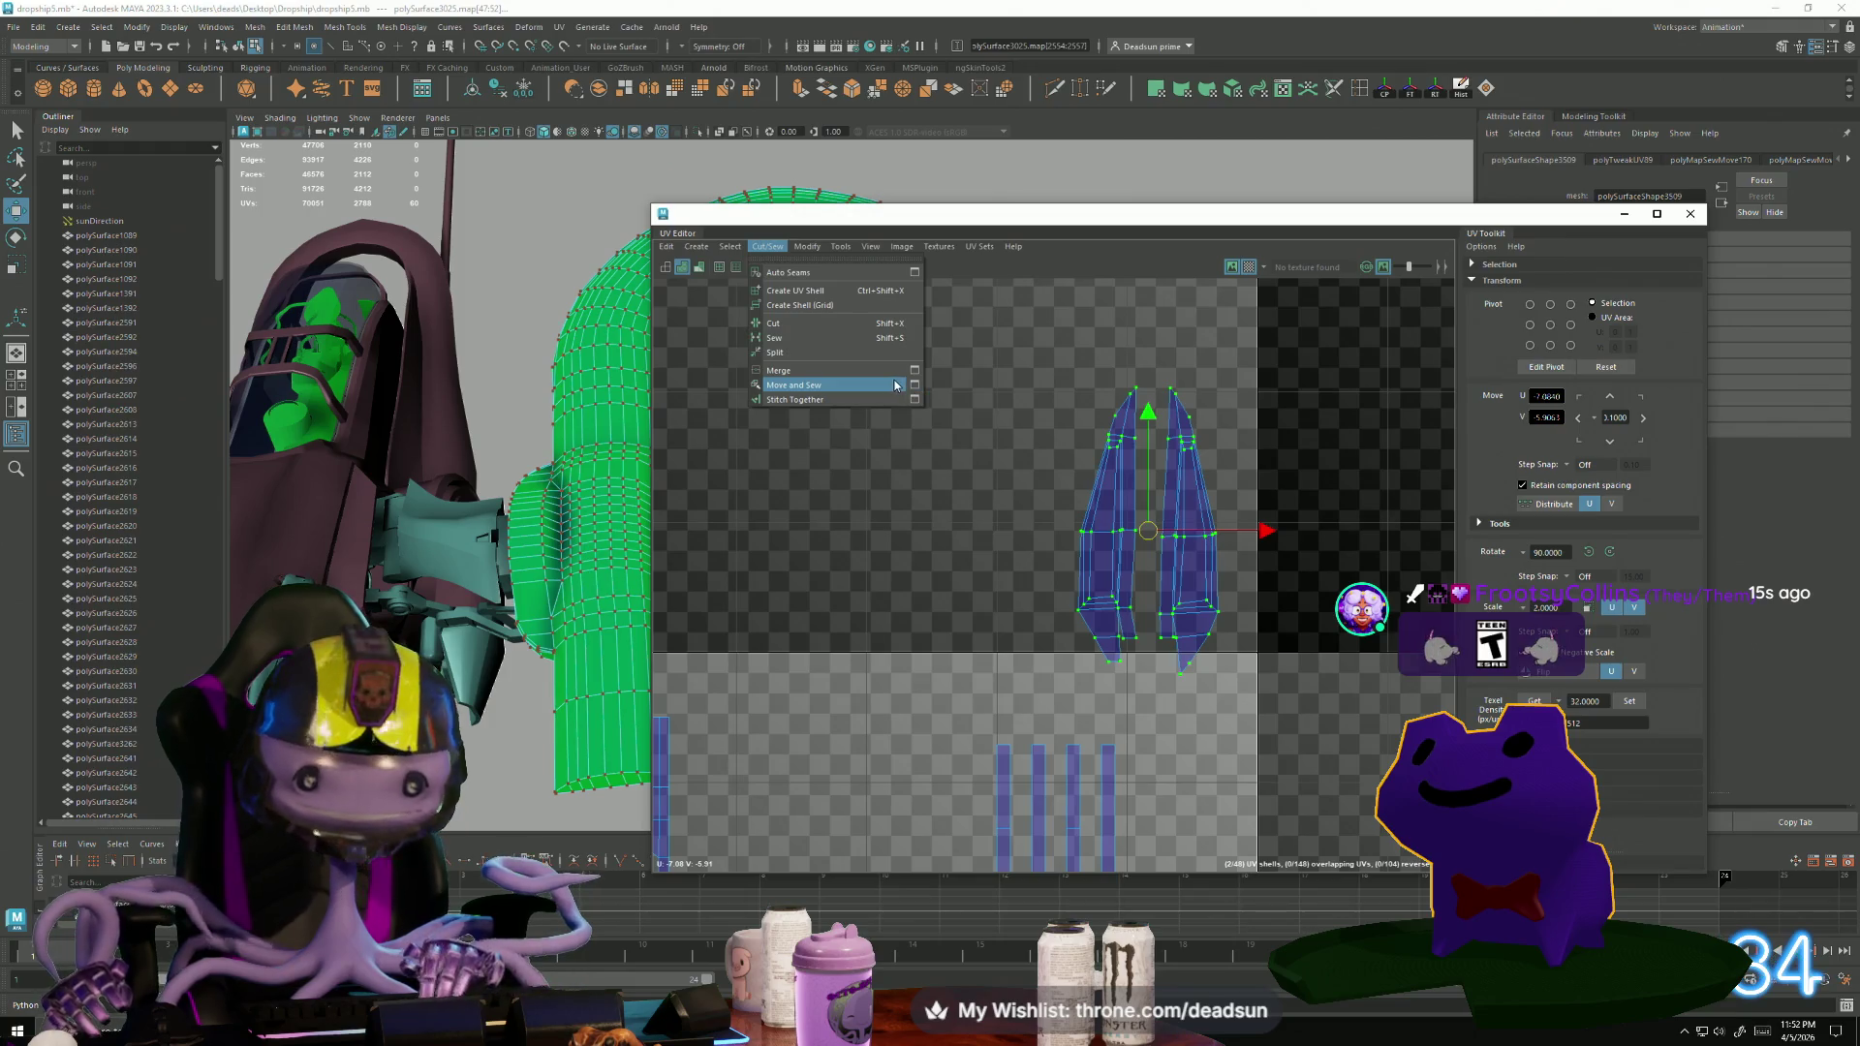
pyautogui.moveTo(807, 246)
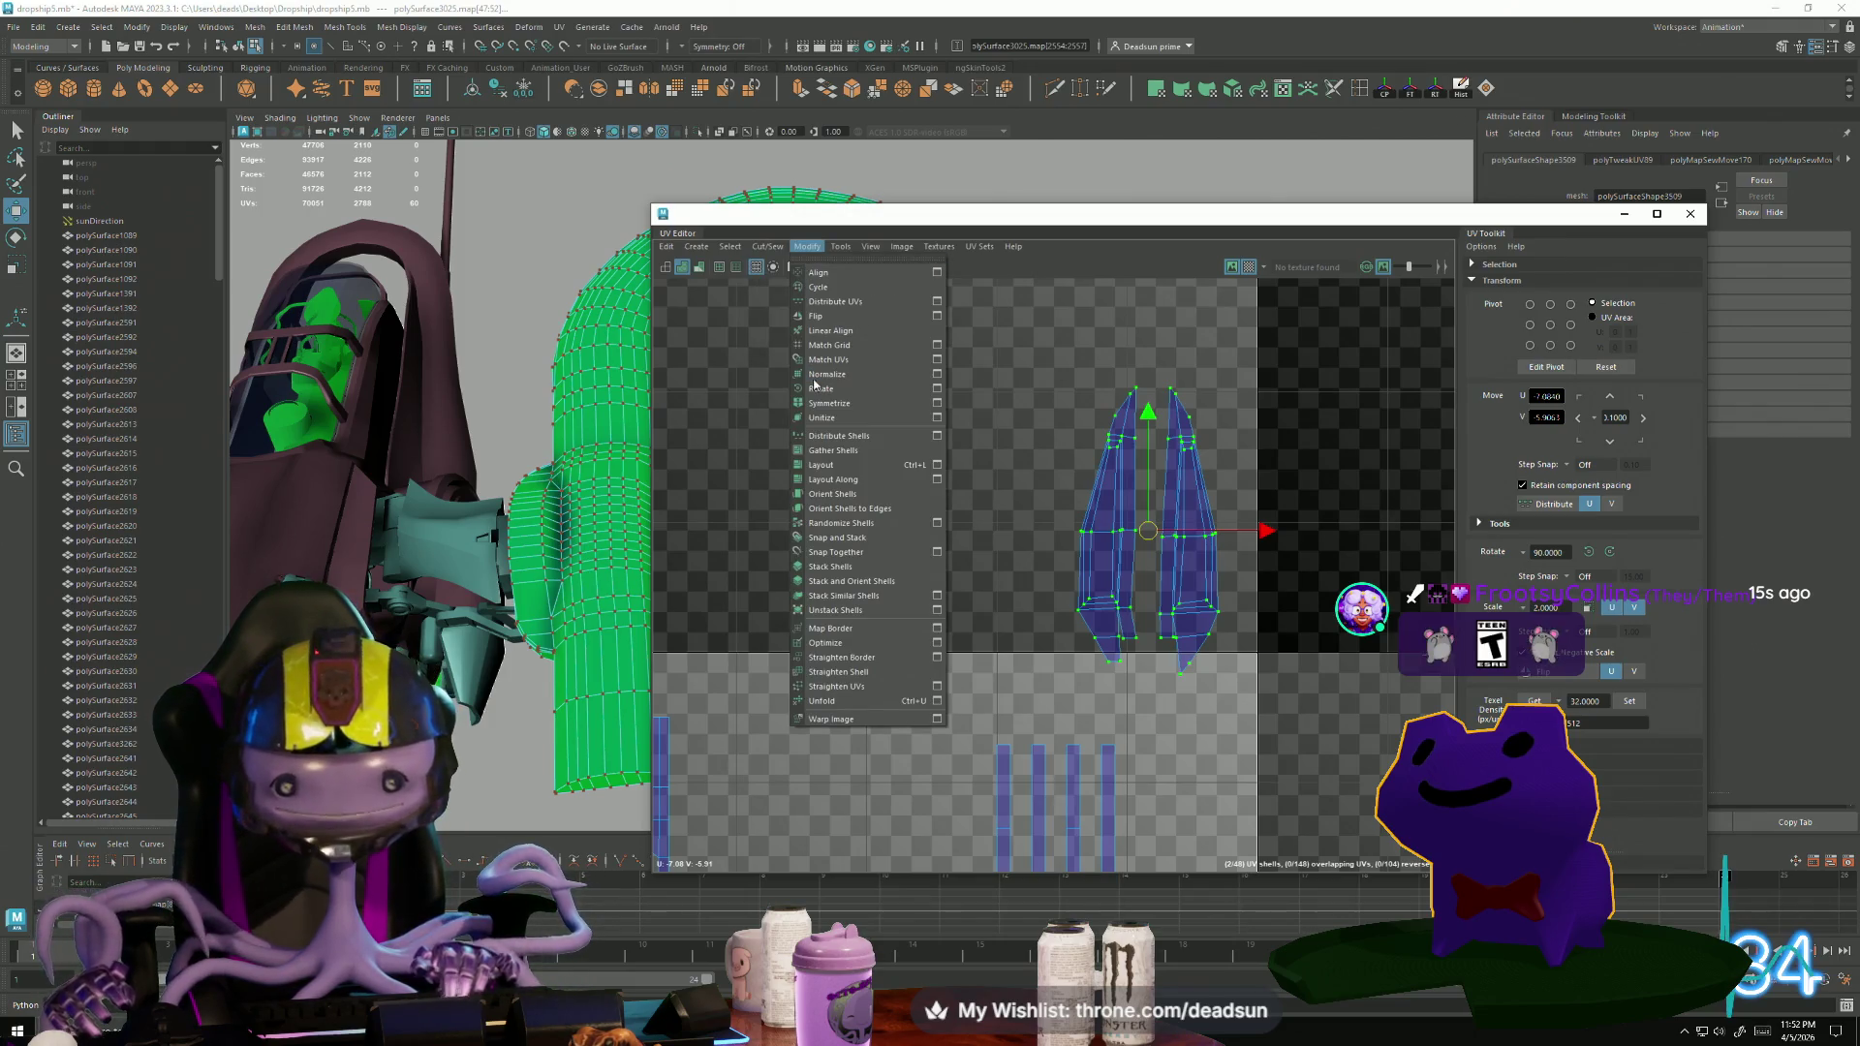
pyautogui.click(829, 709)
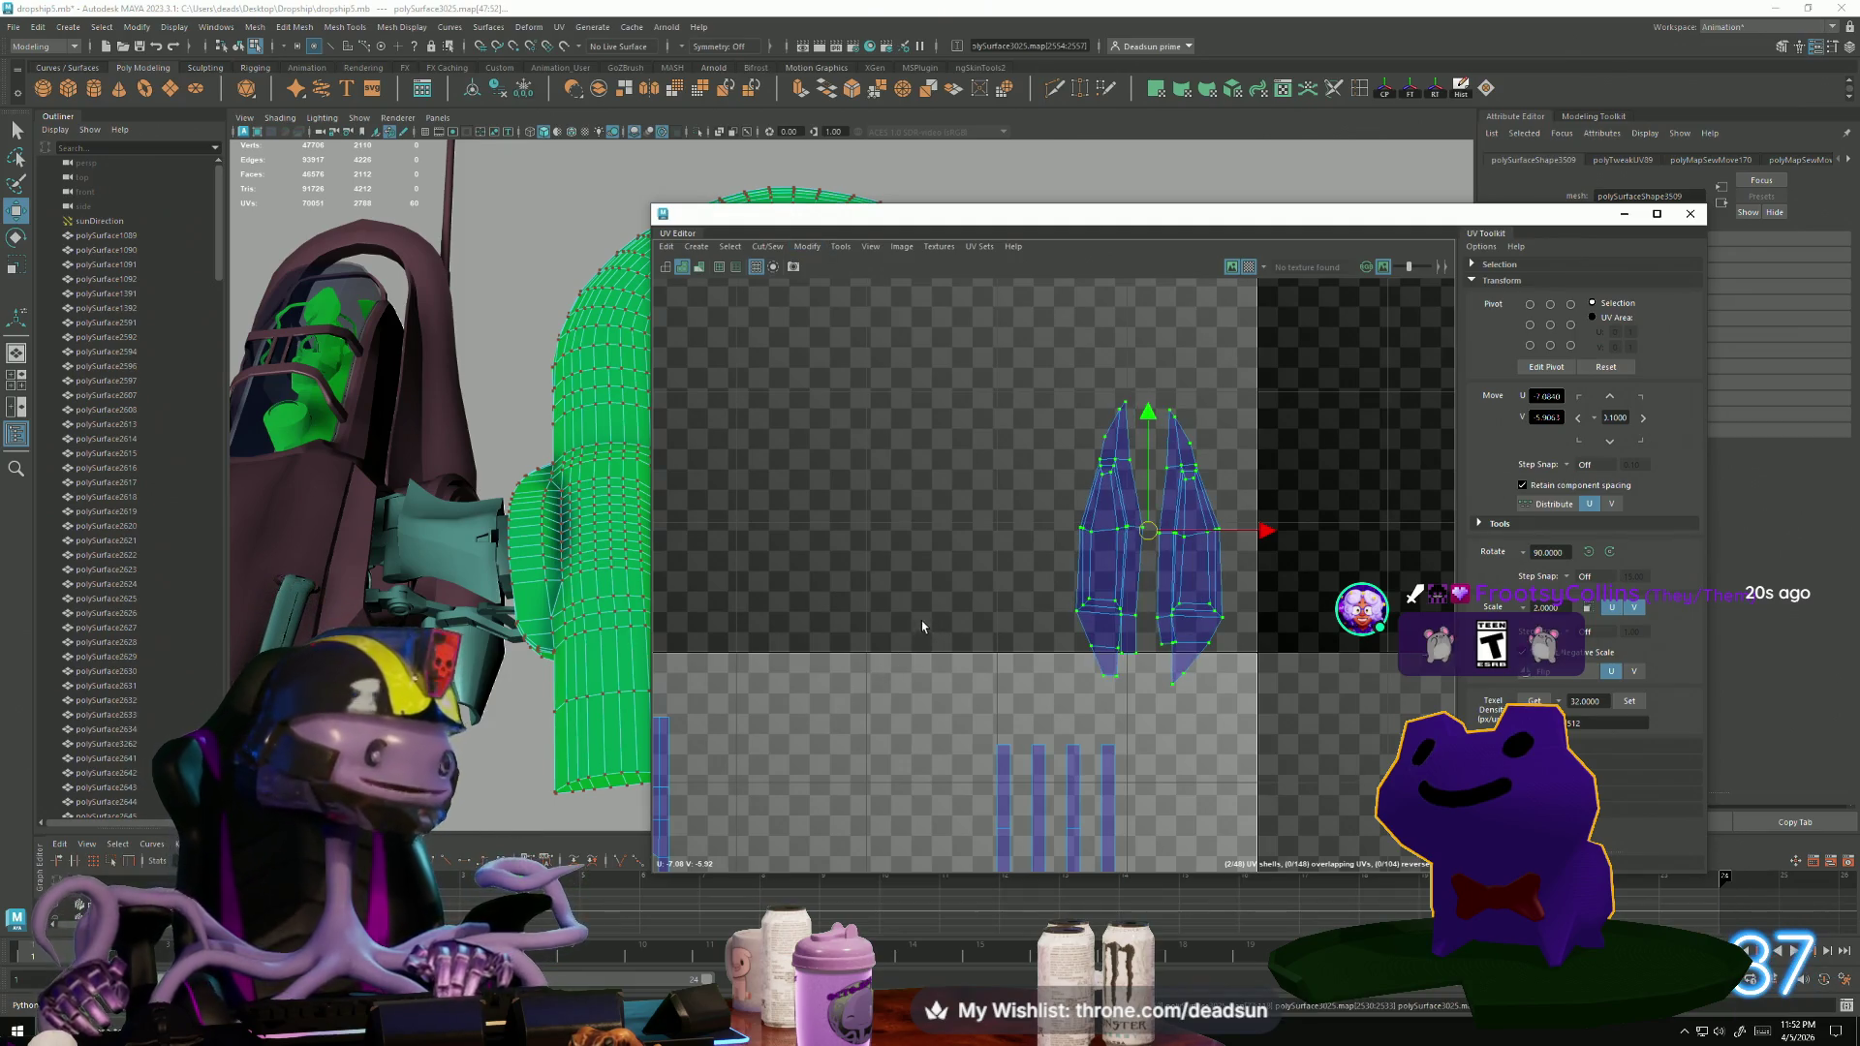
# Pan across the UV tiles, select the four vertical UV strips, then clear the selection.
pyautogui.scroll(-4, 956, 532)
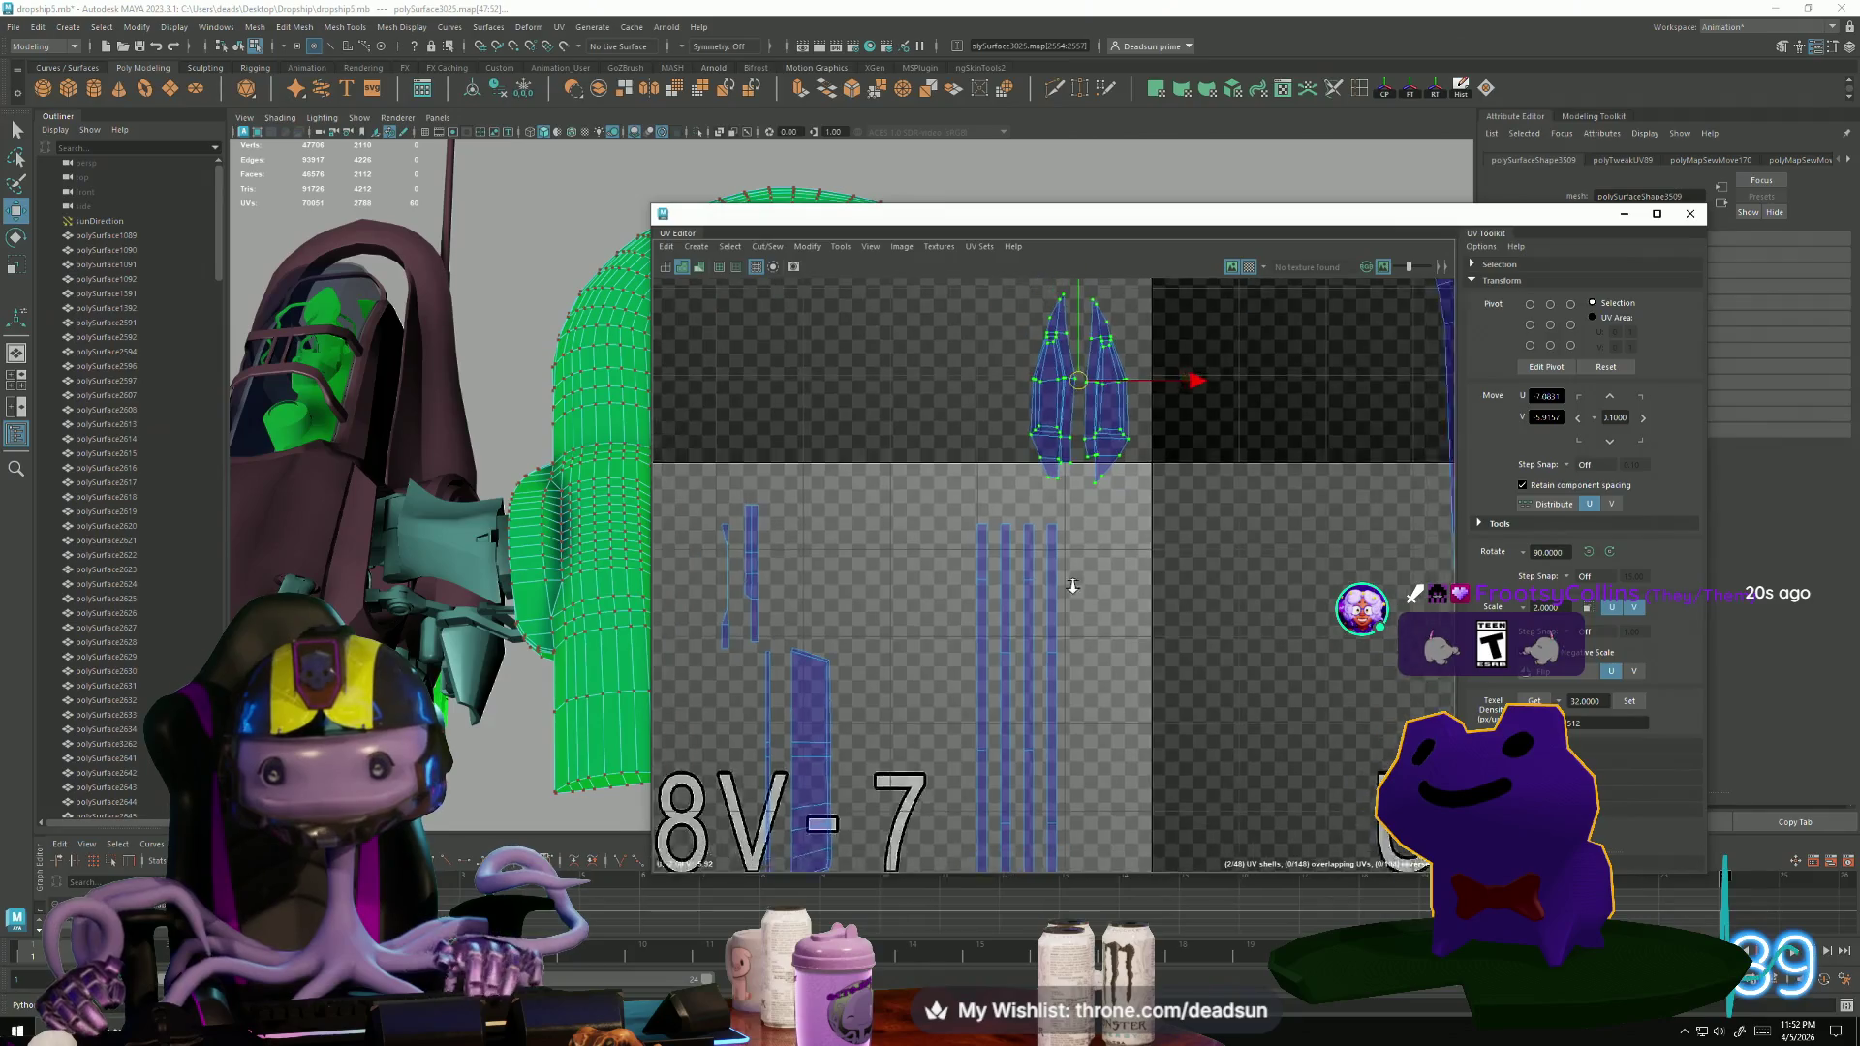
pyautogui.moveTo(1031, 581)
pyautogui.keyDown('alt'); pyautogui.mouseDown(button='middle')
pyautogui.moveTo(1105, 479)
pyautogui.moveTo(1013, 605)
pyautogui.moveTo(863, 722)
pyautogui.mouseUp(button='middle'); pyautogui.keyUp('alt')
pyautogui.scroll(-3, 864, 722)
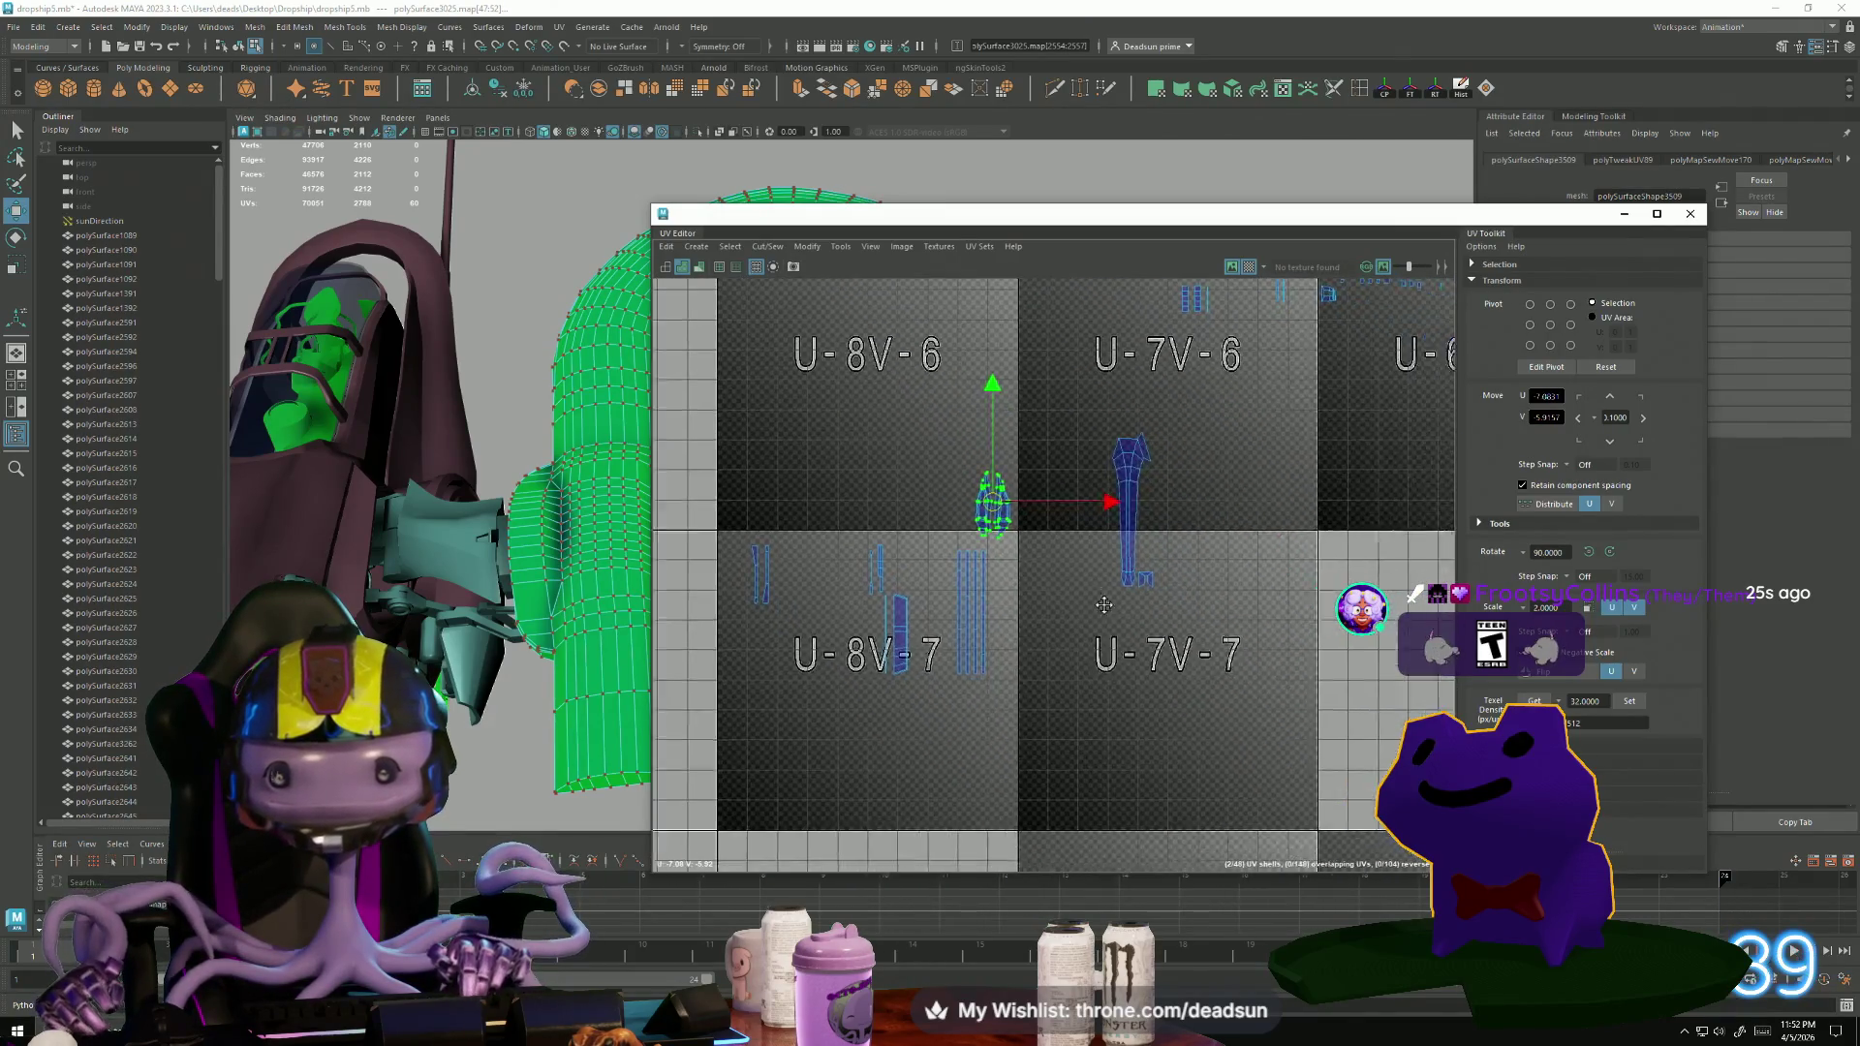
pyautogui.scroll(1, 950, 612)
pyautogui.moveTo(1018, 708); pyautogui.dragTo(1015, 728)
pyautogui.click(883, 529)
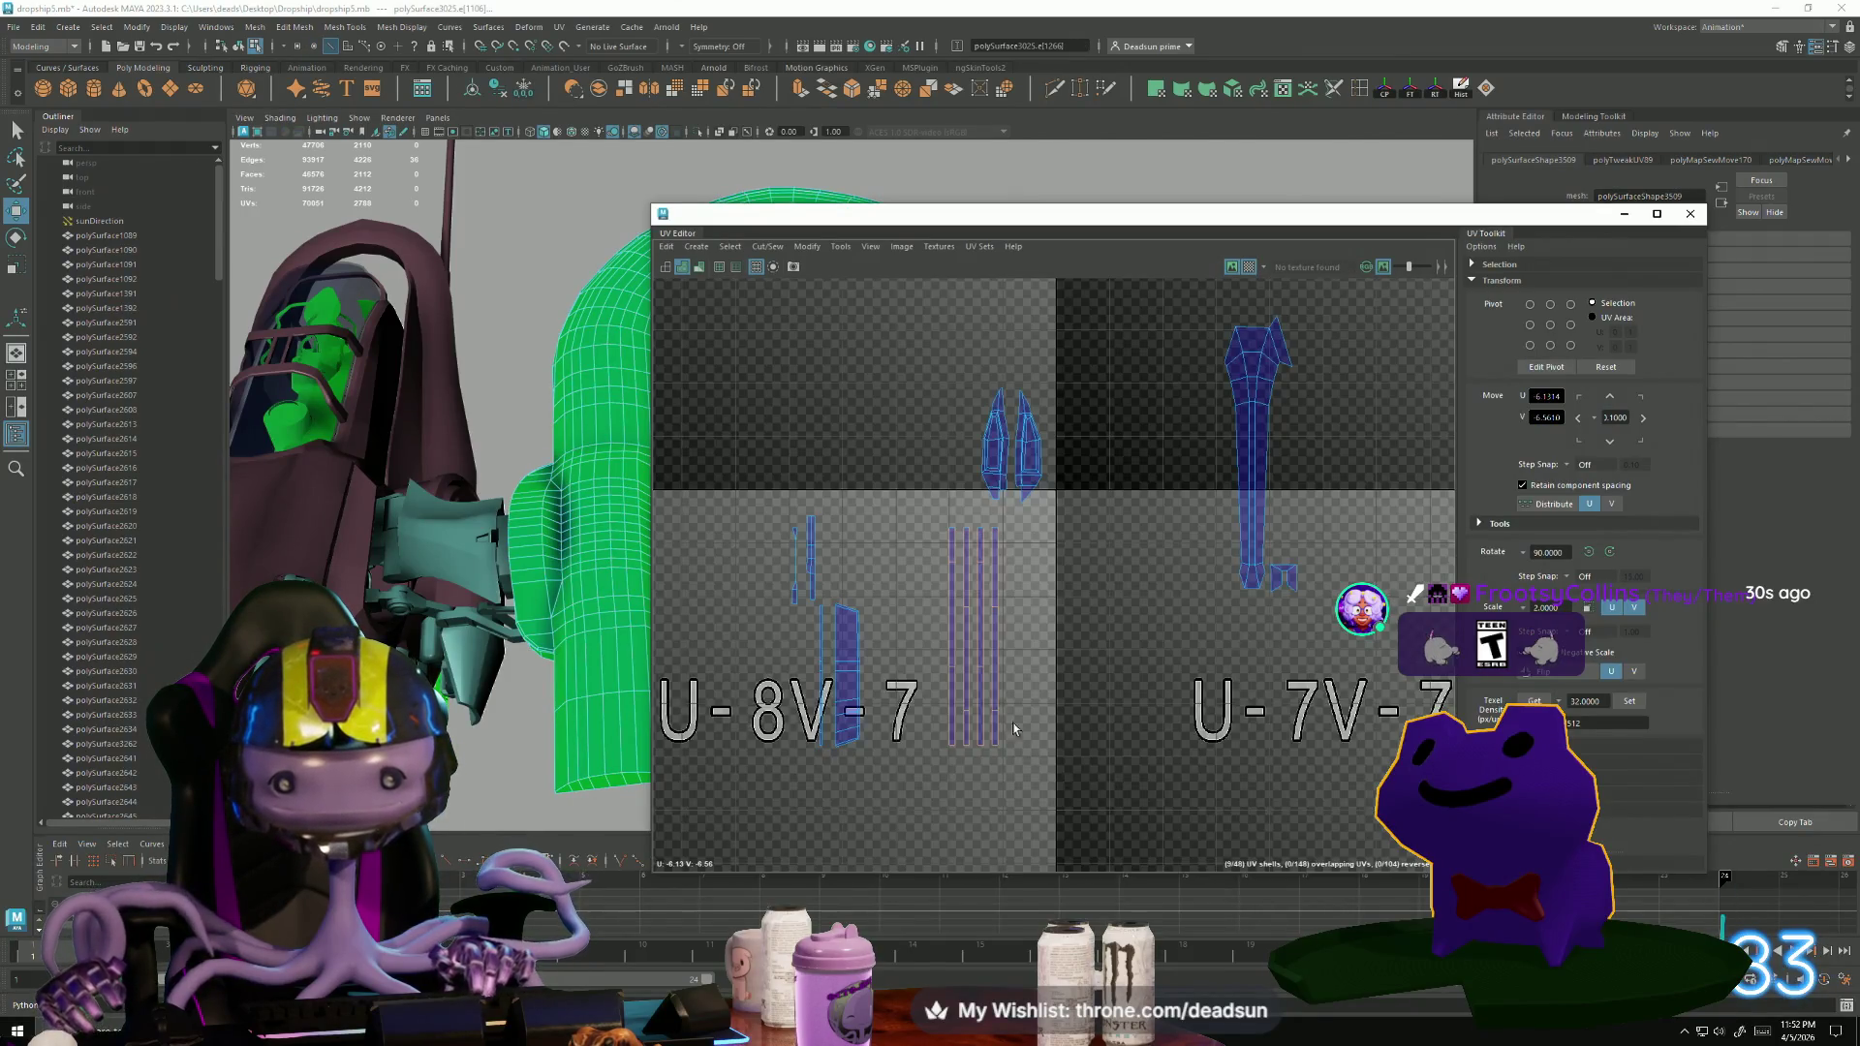
# Pan over the blue shells to bring the UDIM tiles above them into view.
pyautogui.scroll(-3, 1171, 573)
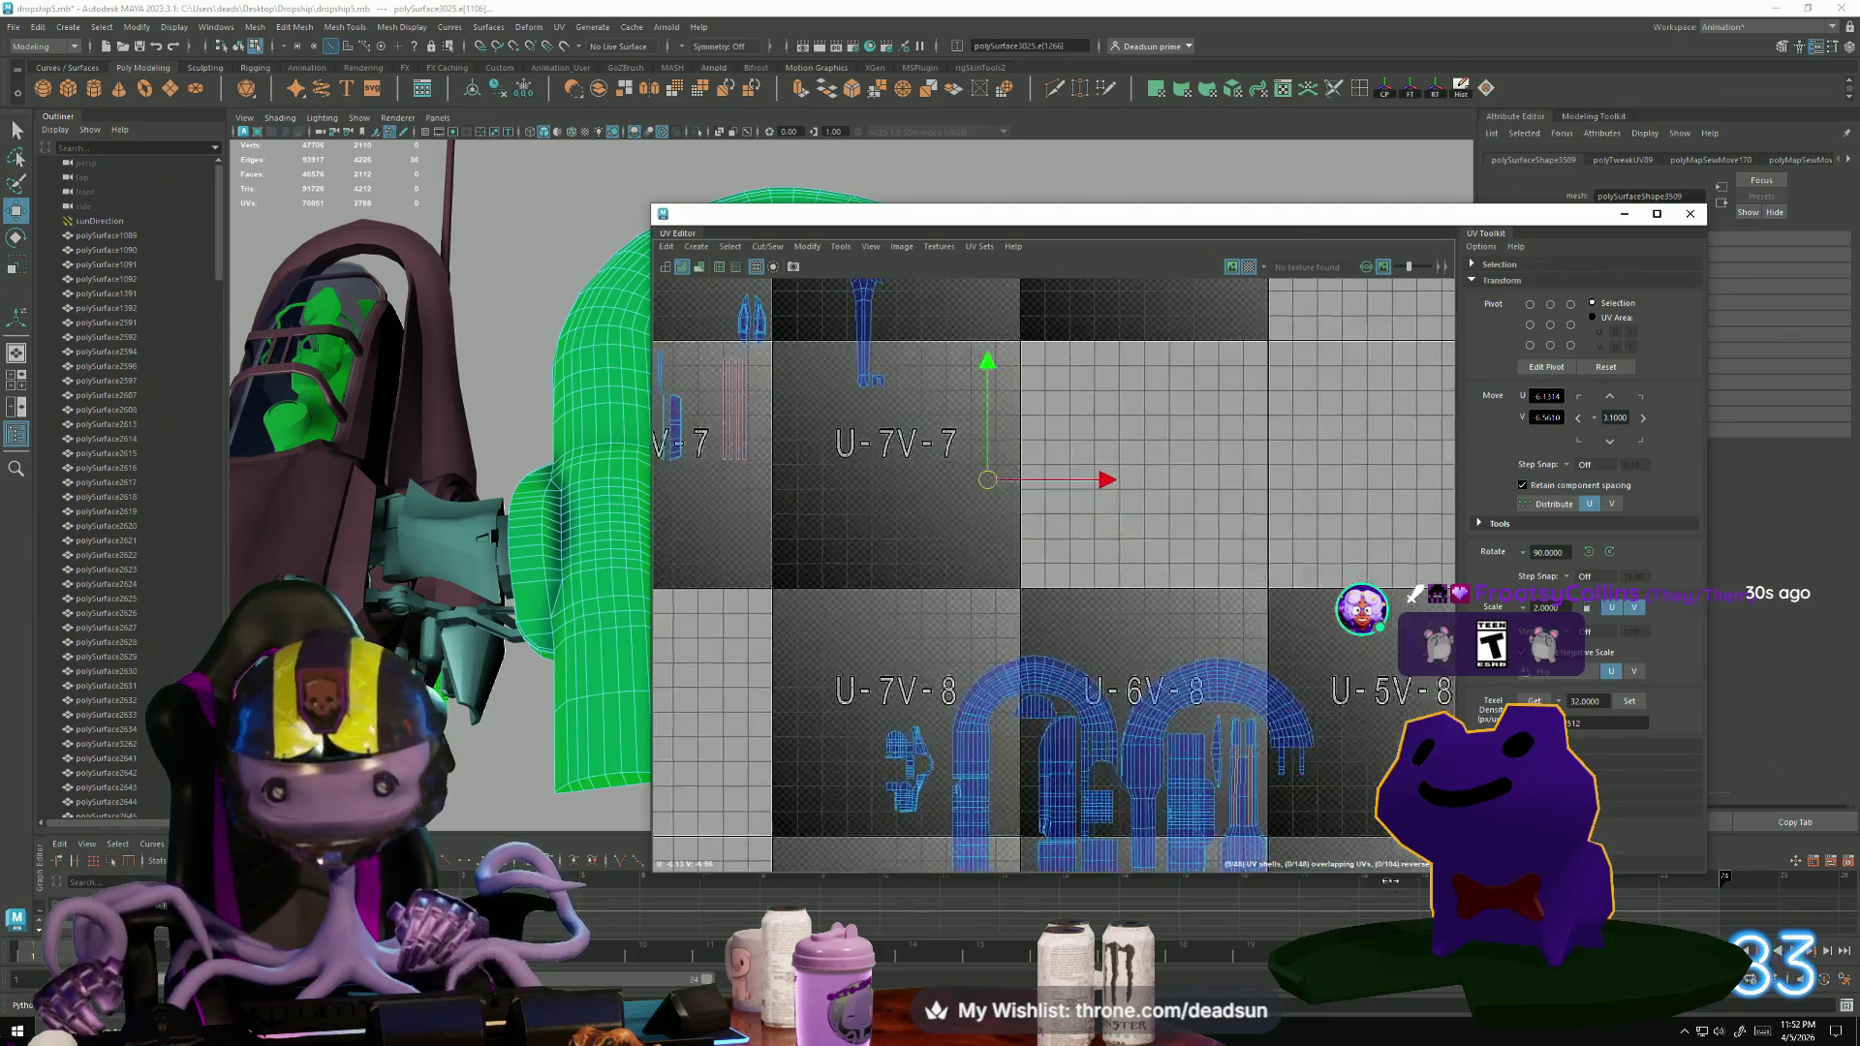
pyautogui.scroll(6, 1069, 528)
pyautogui.scroll(3, 1069, 528)
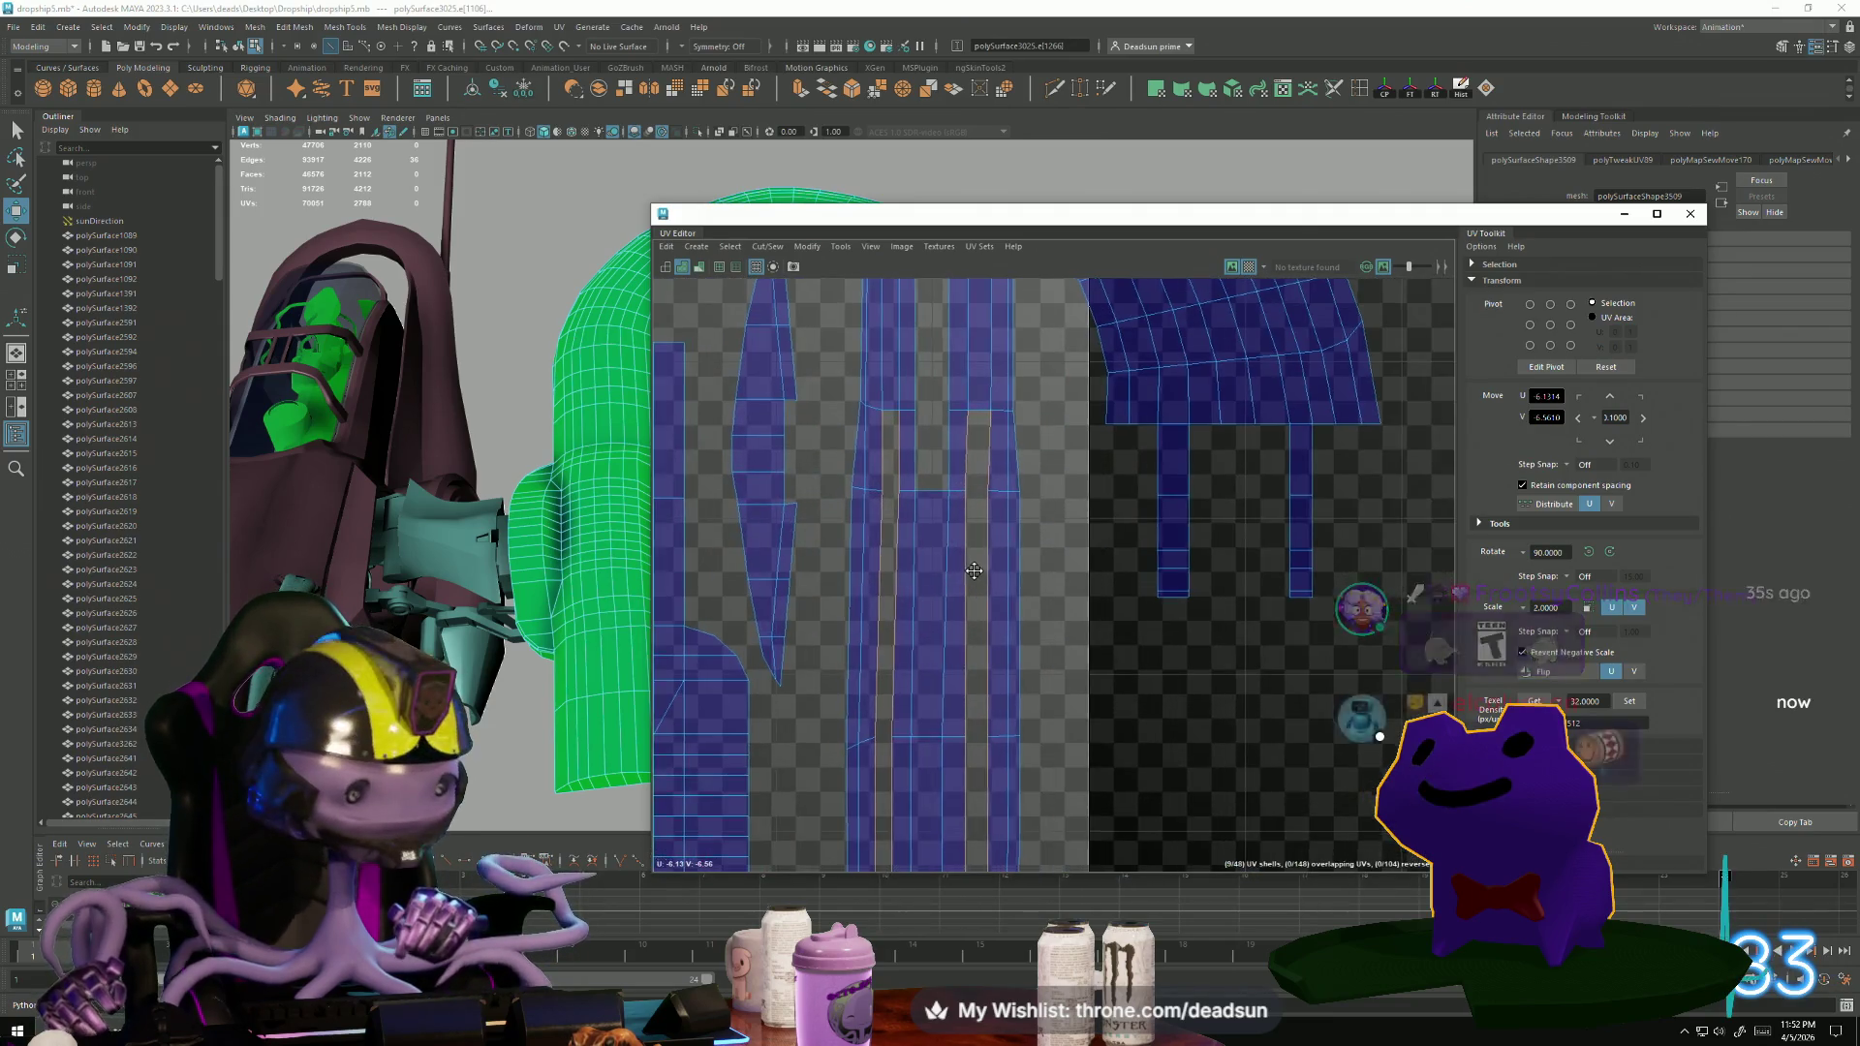
pyautogui.keyDown('alt'); pyautogui.moveTo(963, 494); pyautogui.dragTo(962, 581, button='middle'); pyautogui.keyUp('alt')
pyautogui.scroll(-5, 956, 561)
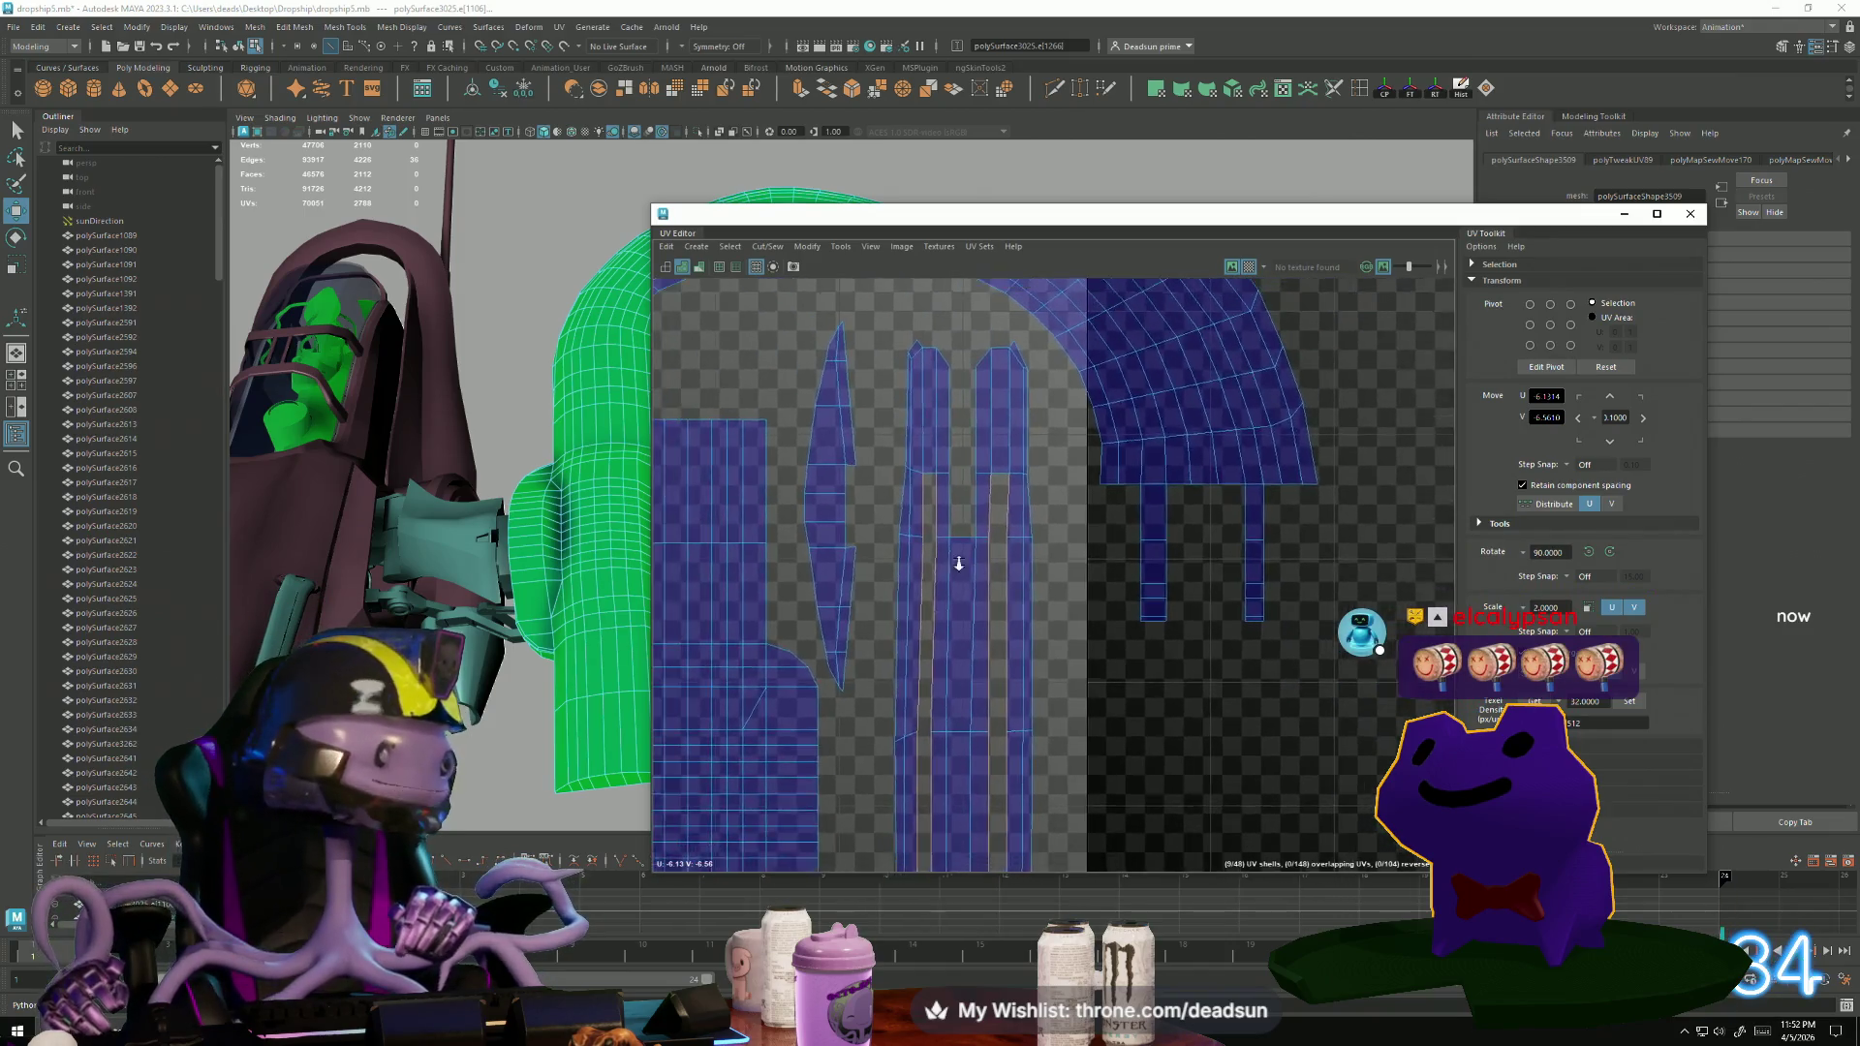
pyautogui.scroll(-5, 868, 515)
pyautogui.moveTo(872, 436)
pyautogui.keyDown('alt'); pyautogui.mouseDown(button='middle')
pyautogui.moveTo(911, 531)
pyautogui.moveTo(1037, 668)
pyautogui.moveTo(930, 543)
pyautogui.mouseUp(button='middle'); pyautogui.keyUp('alt')
pyautogui.scroll(2, 868, 448)
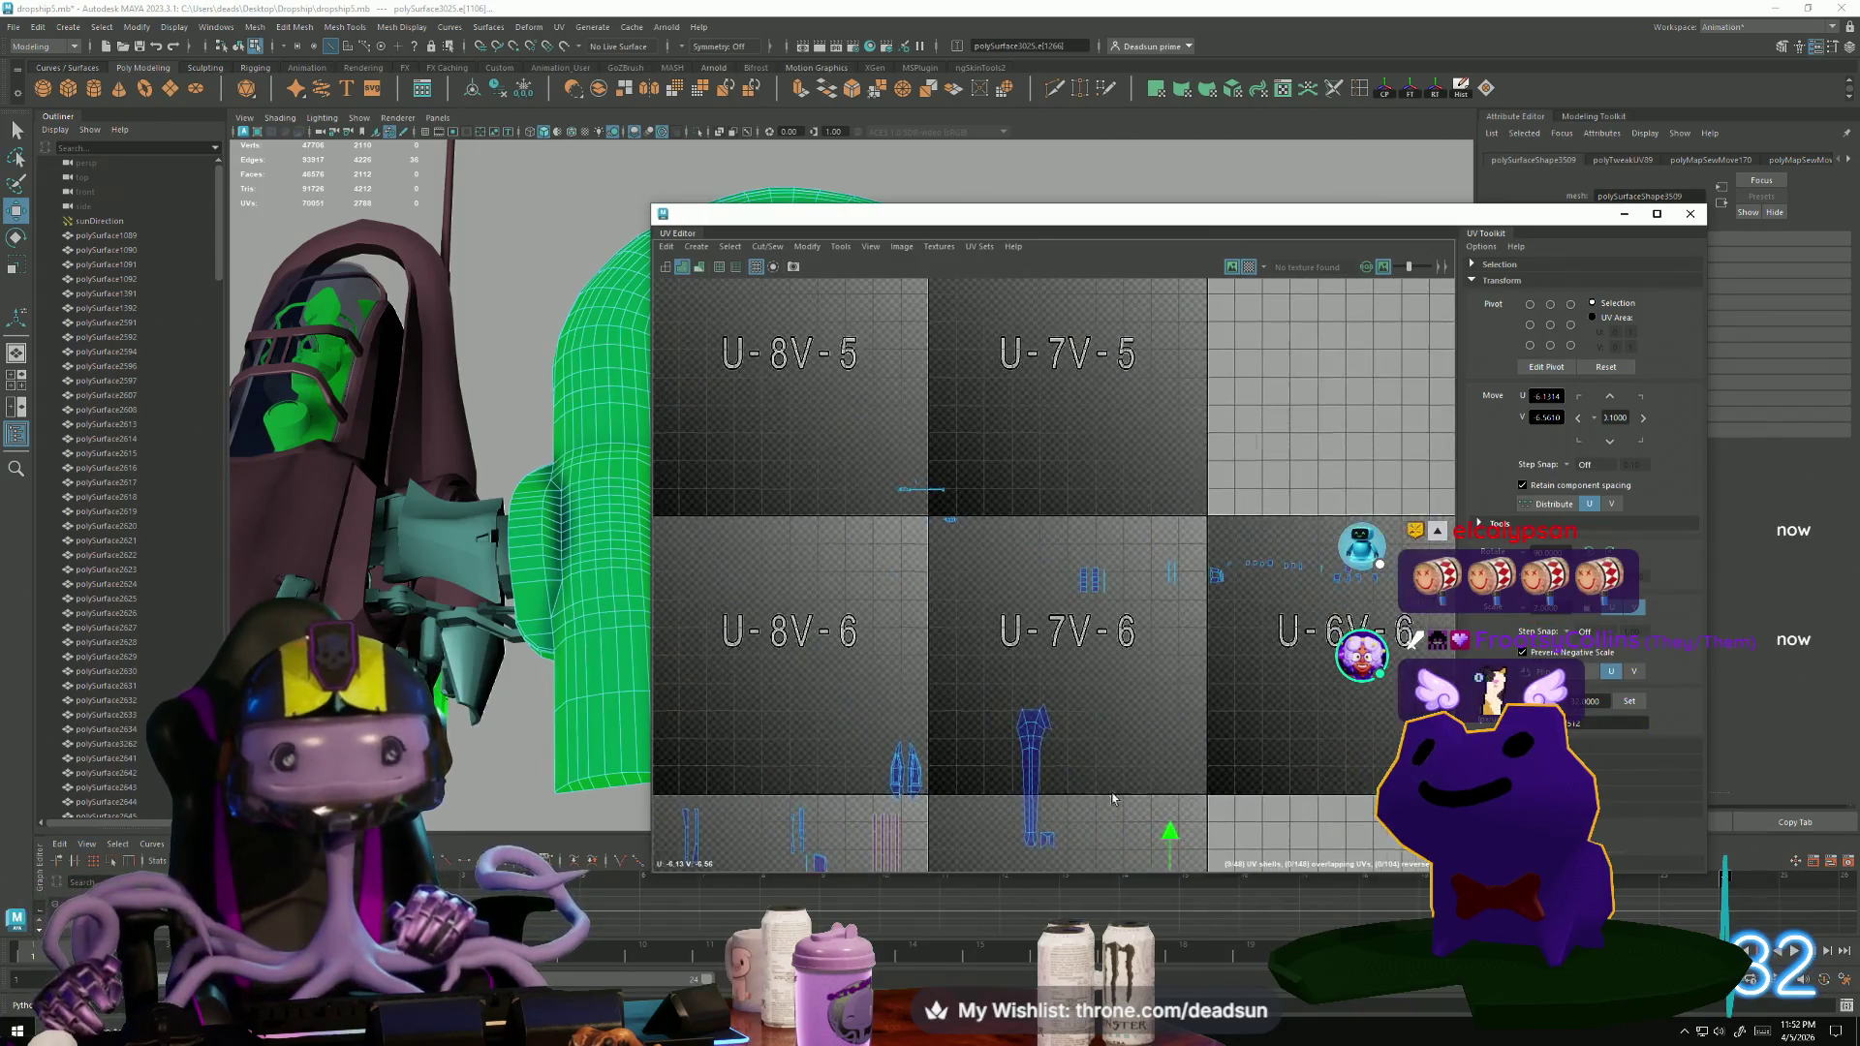
pyautogui.scroll(2, 868, 449)
pyautogui.scroll(6, 868, 448)
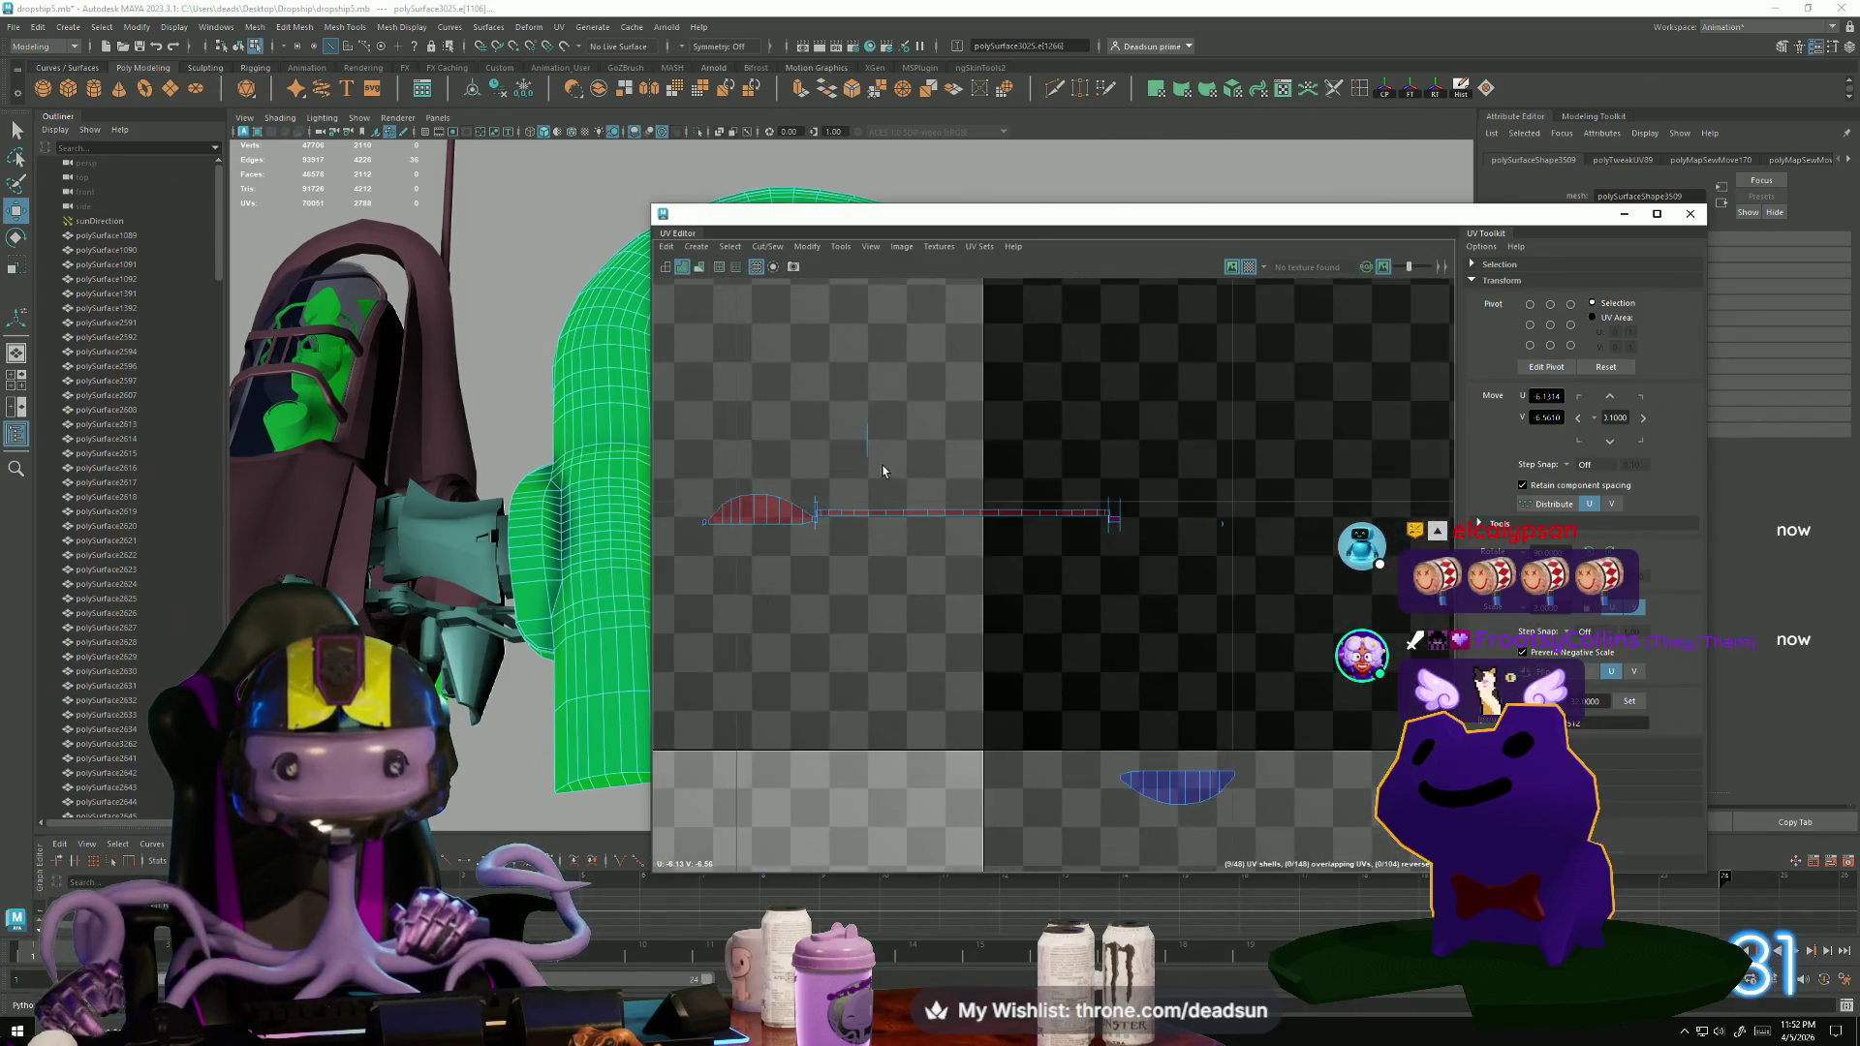
# Select the UVs of the long purple strip and the fan-and-strip shell.
pyautogui.moveTo(751, 526); pyautogui.dragTo(841, 526)
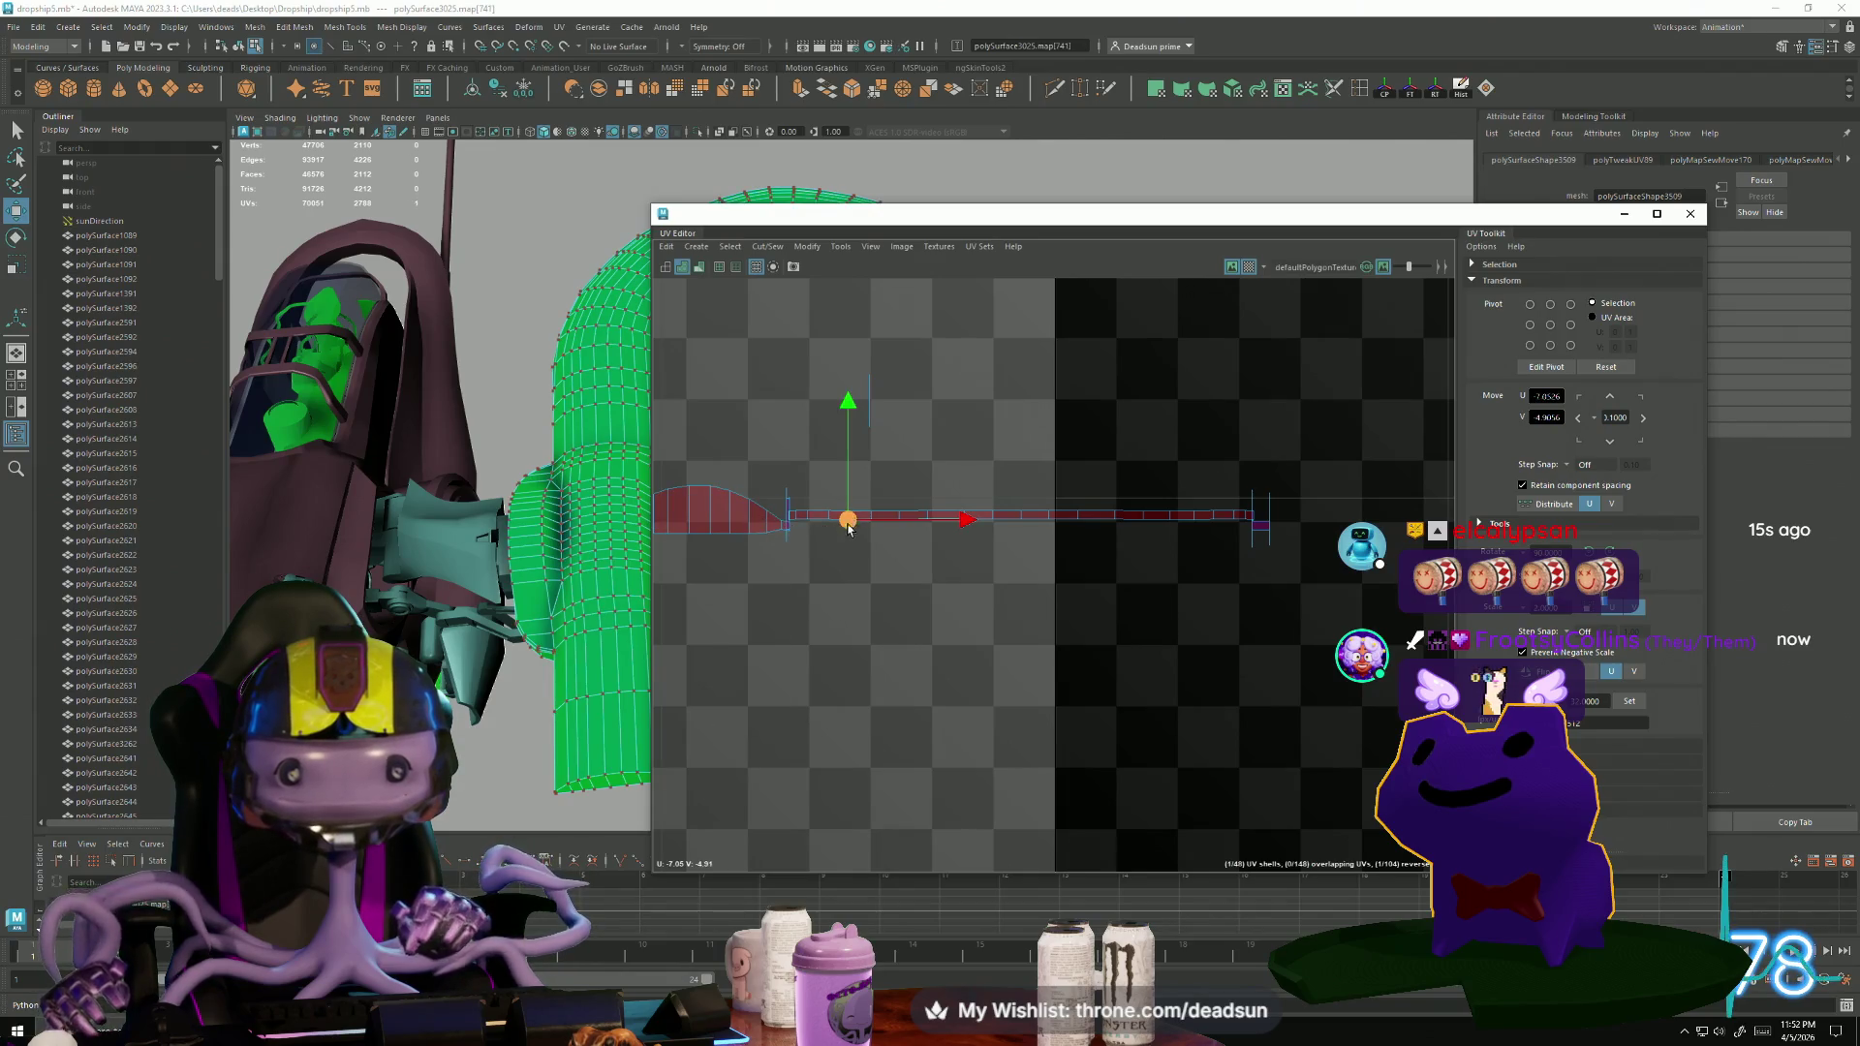
pyautogui.doubleClick(1012, 516)
pyautogui.keyDown('alt'); pyautogui.moveTo(941, 510); pyautogui.dragTo(954, 625, button='middle'); pyautogui.keyUp('alt')
pyautogui.scroll(5, 721, 635)
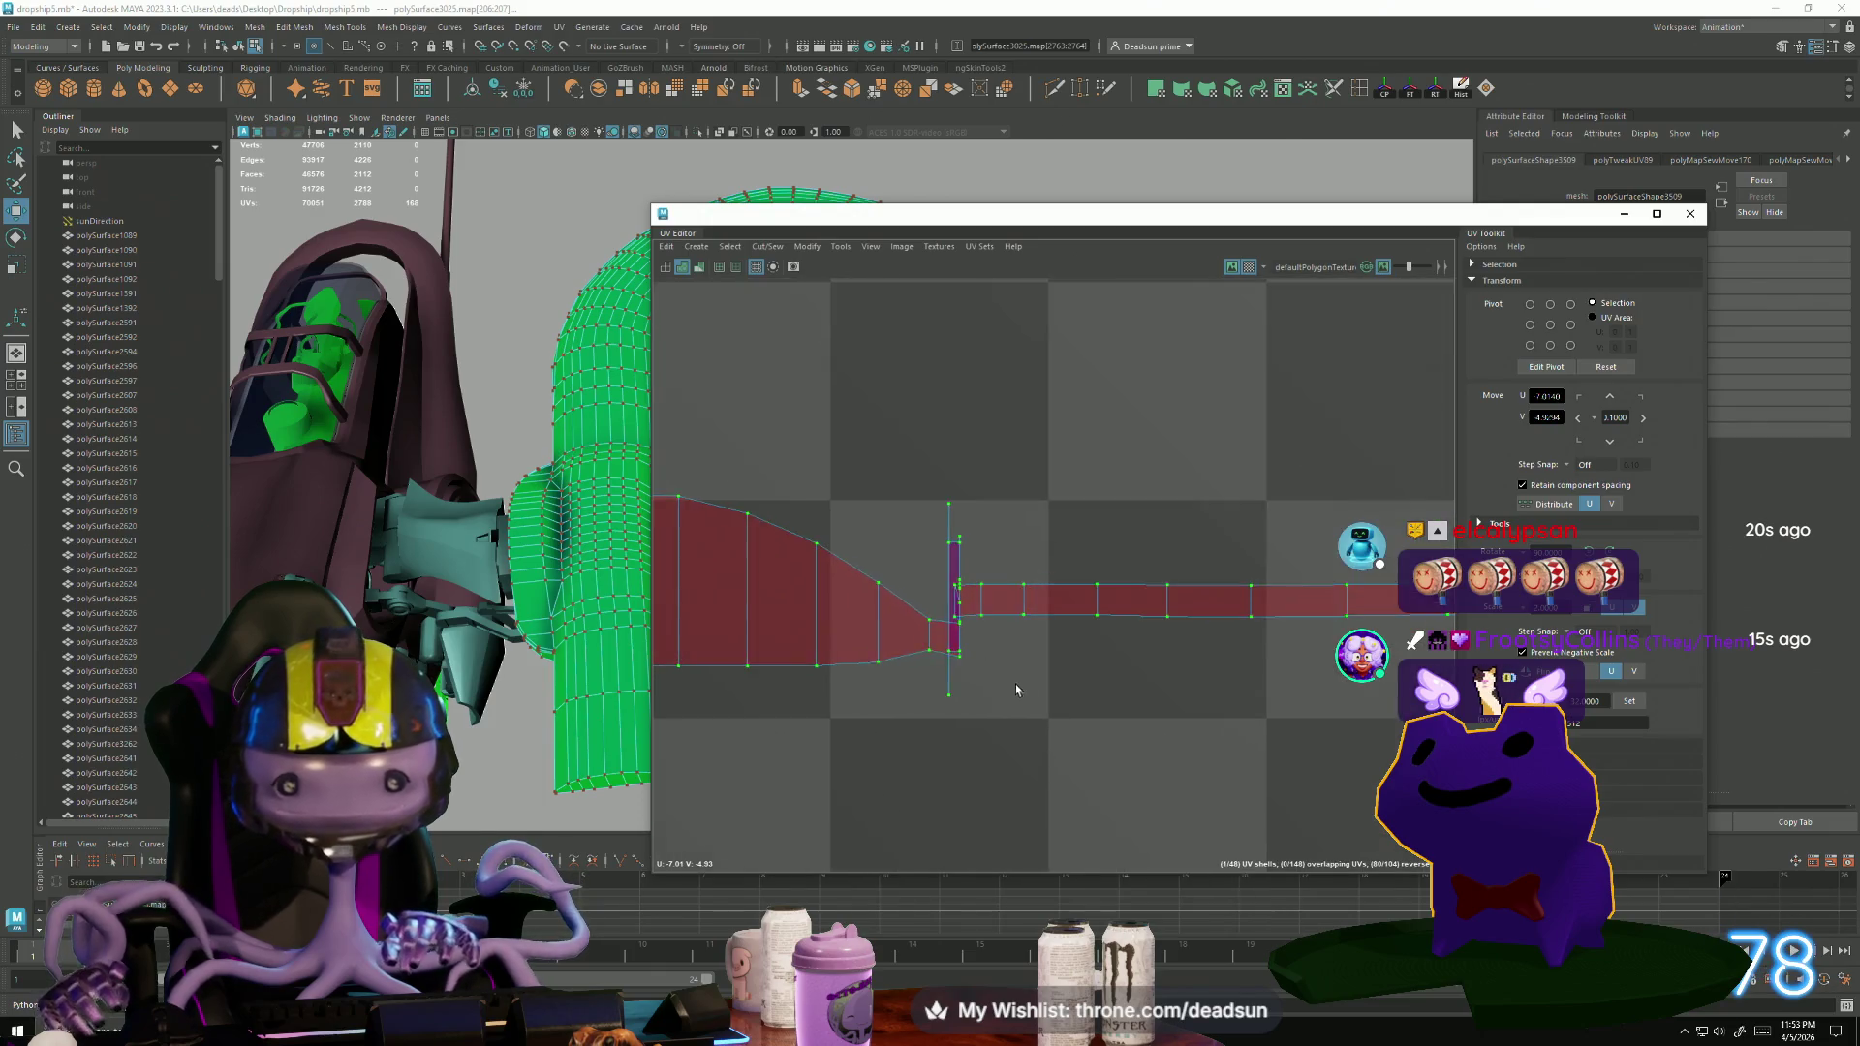
pyautogui.scroll(2, 1007, 683)
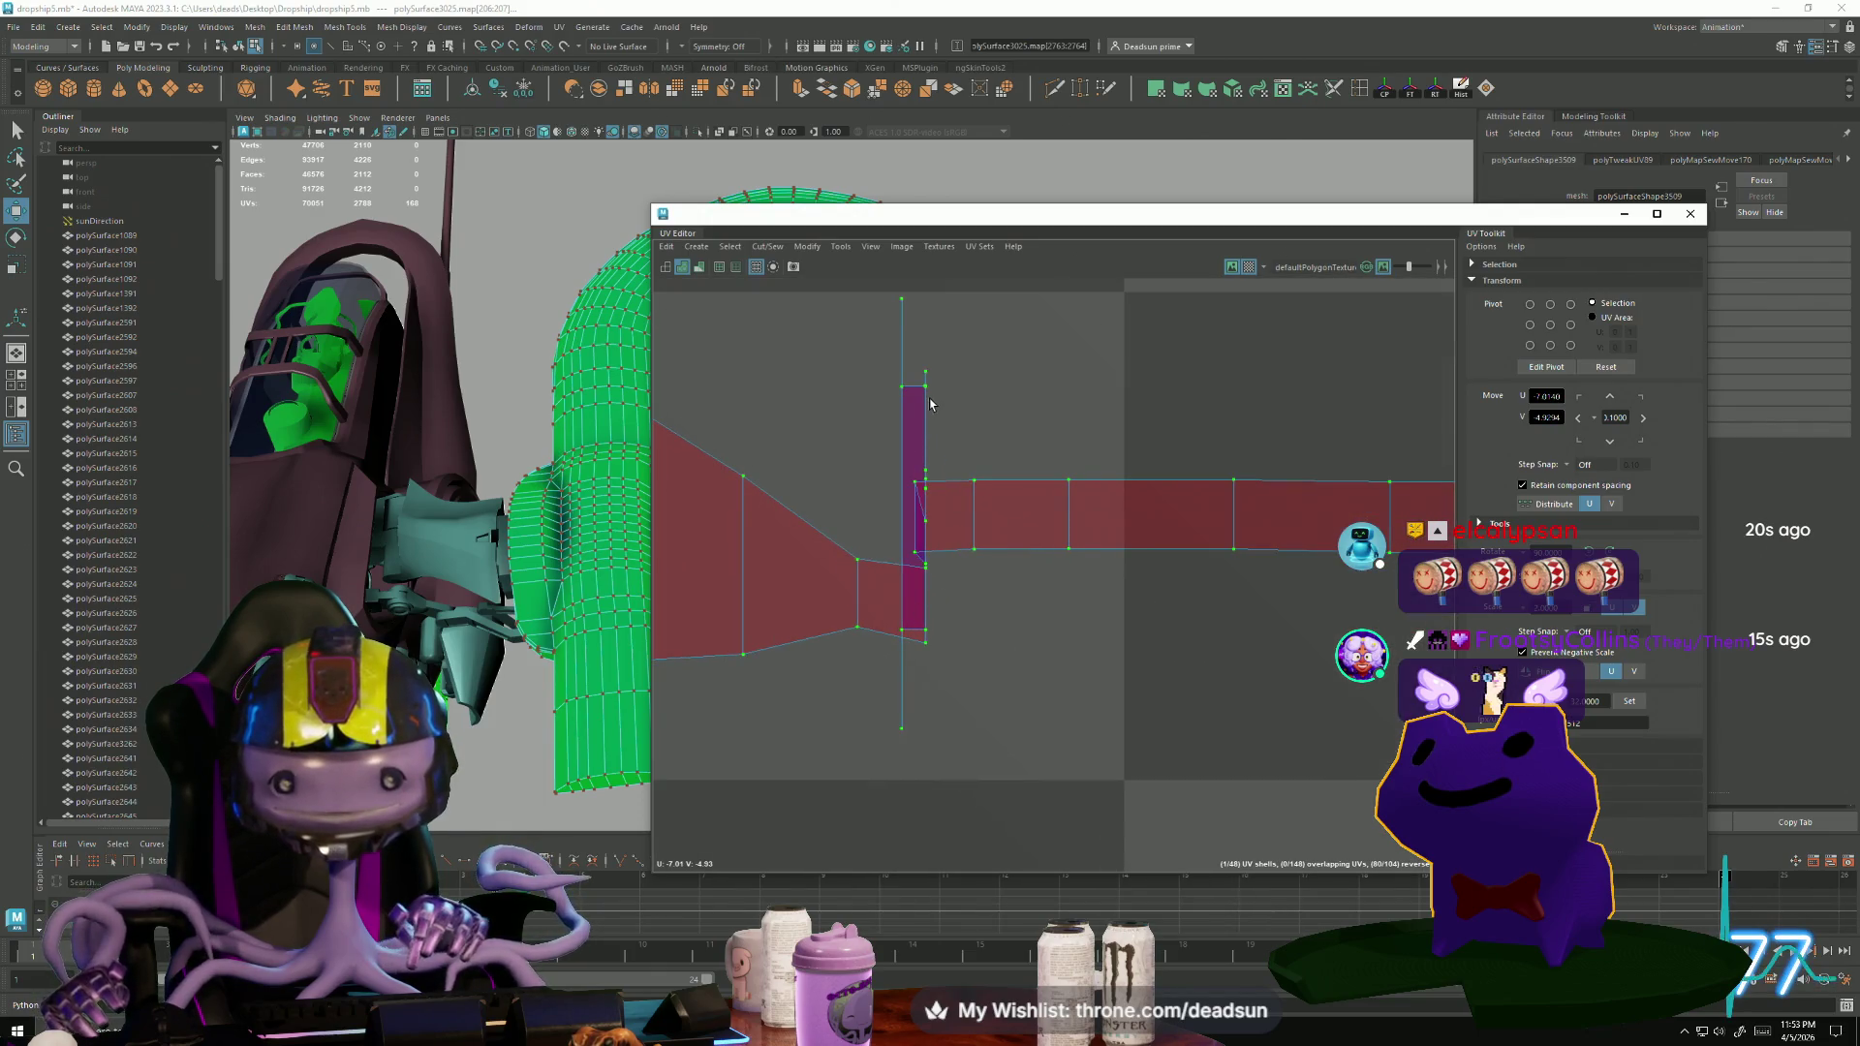
pyautogui.click(927, 390)
pyautogui.scroll(-1, 972, 602)
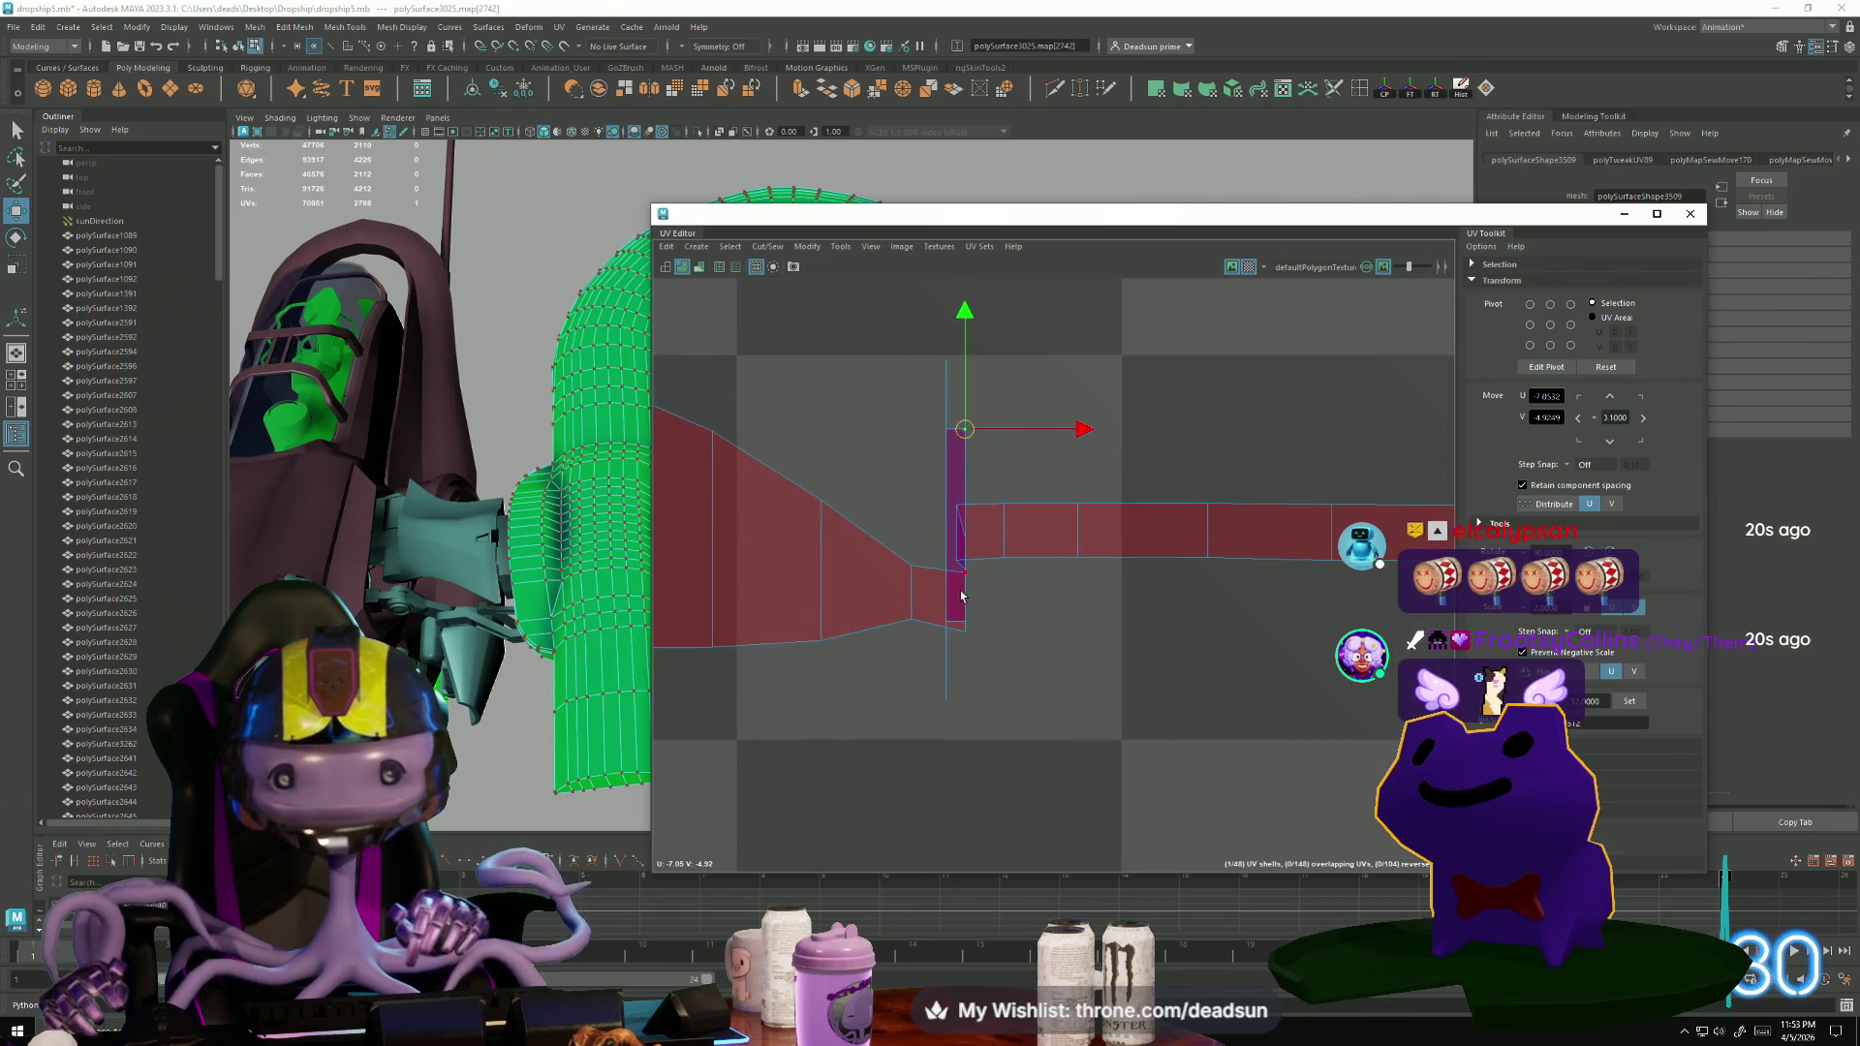
pyautogui.scroll(-5, 961, 596)
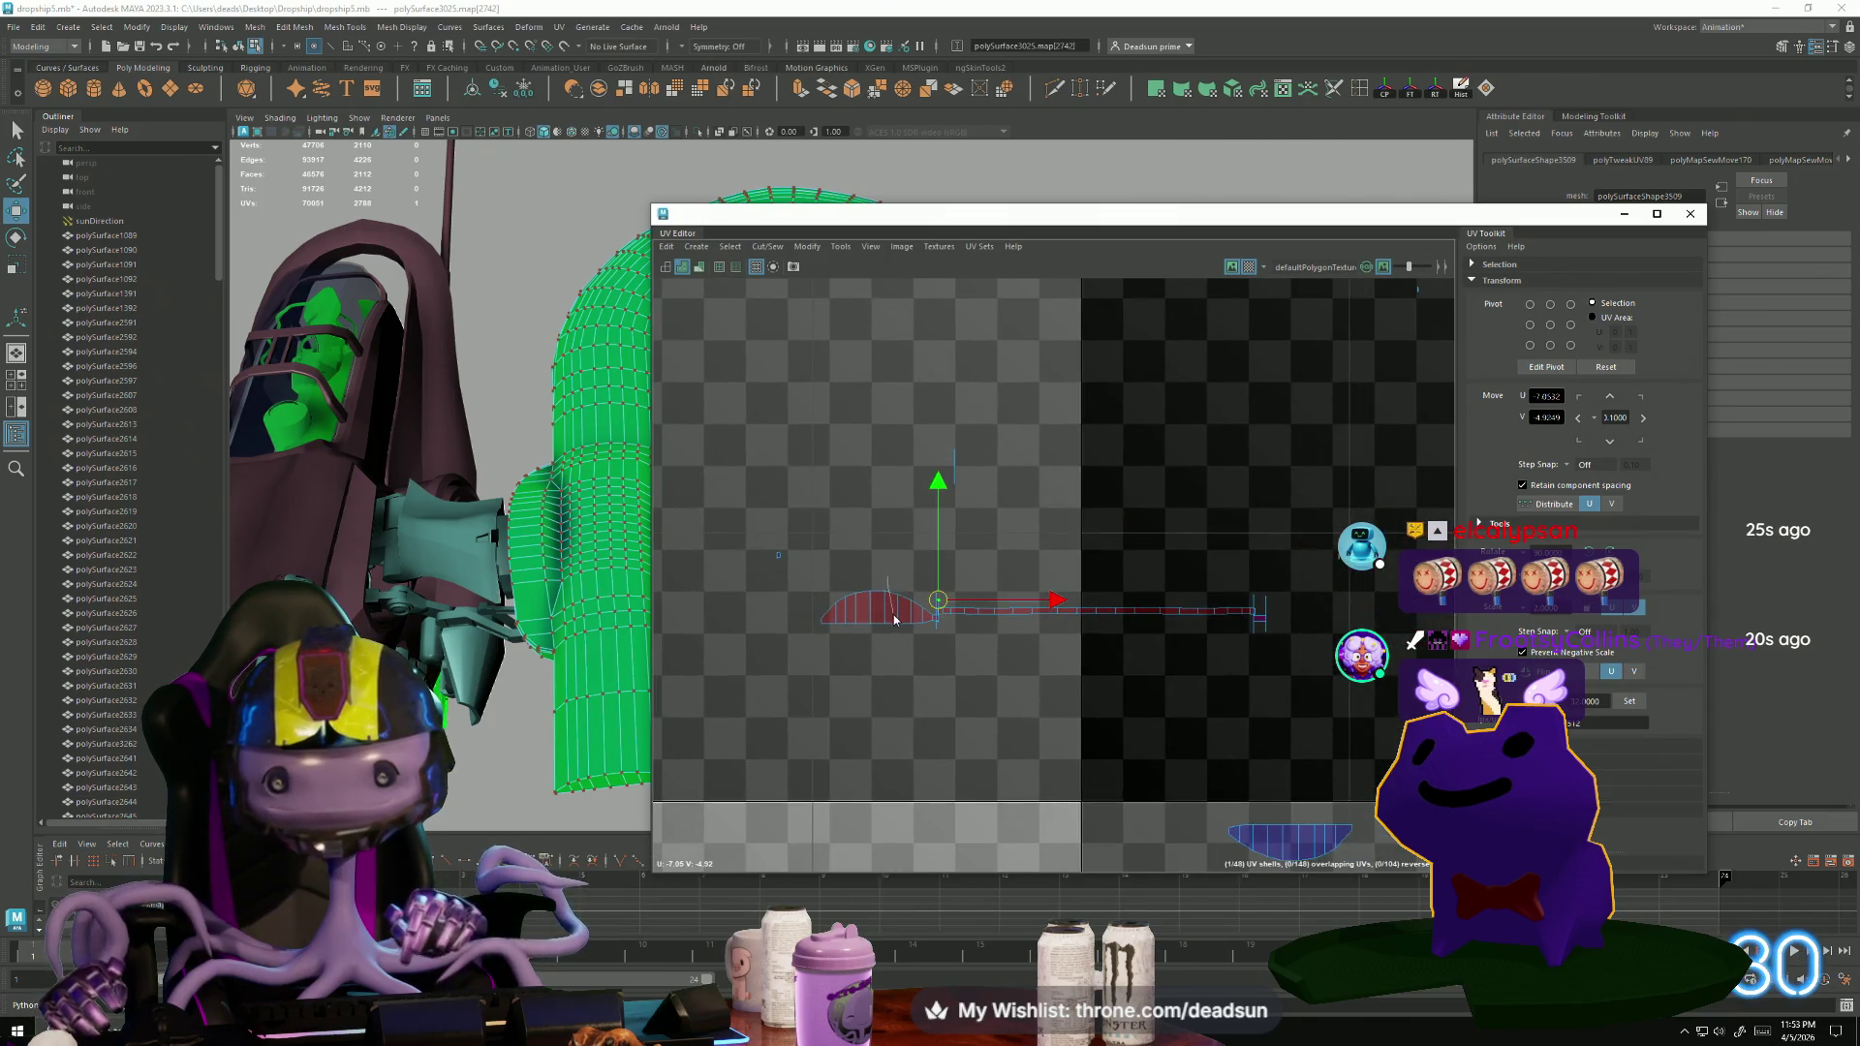
# Convert the selection to faces and apply Create > Automatic projection.
pyautogui.press('F11')
pyautogui.moveTo(812, 537); pyautogui.dragTo(1331, 748)
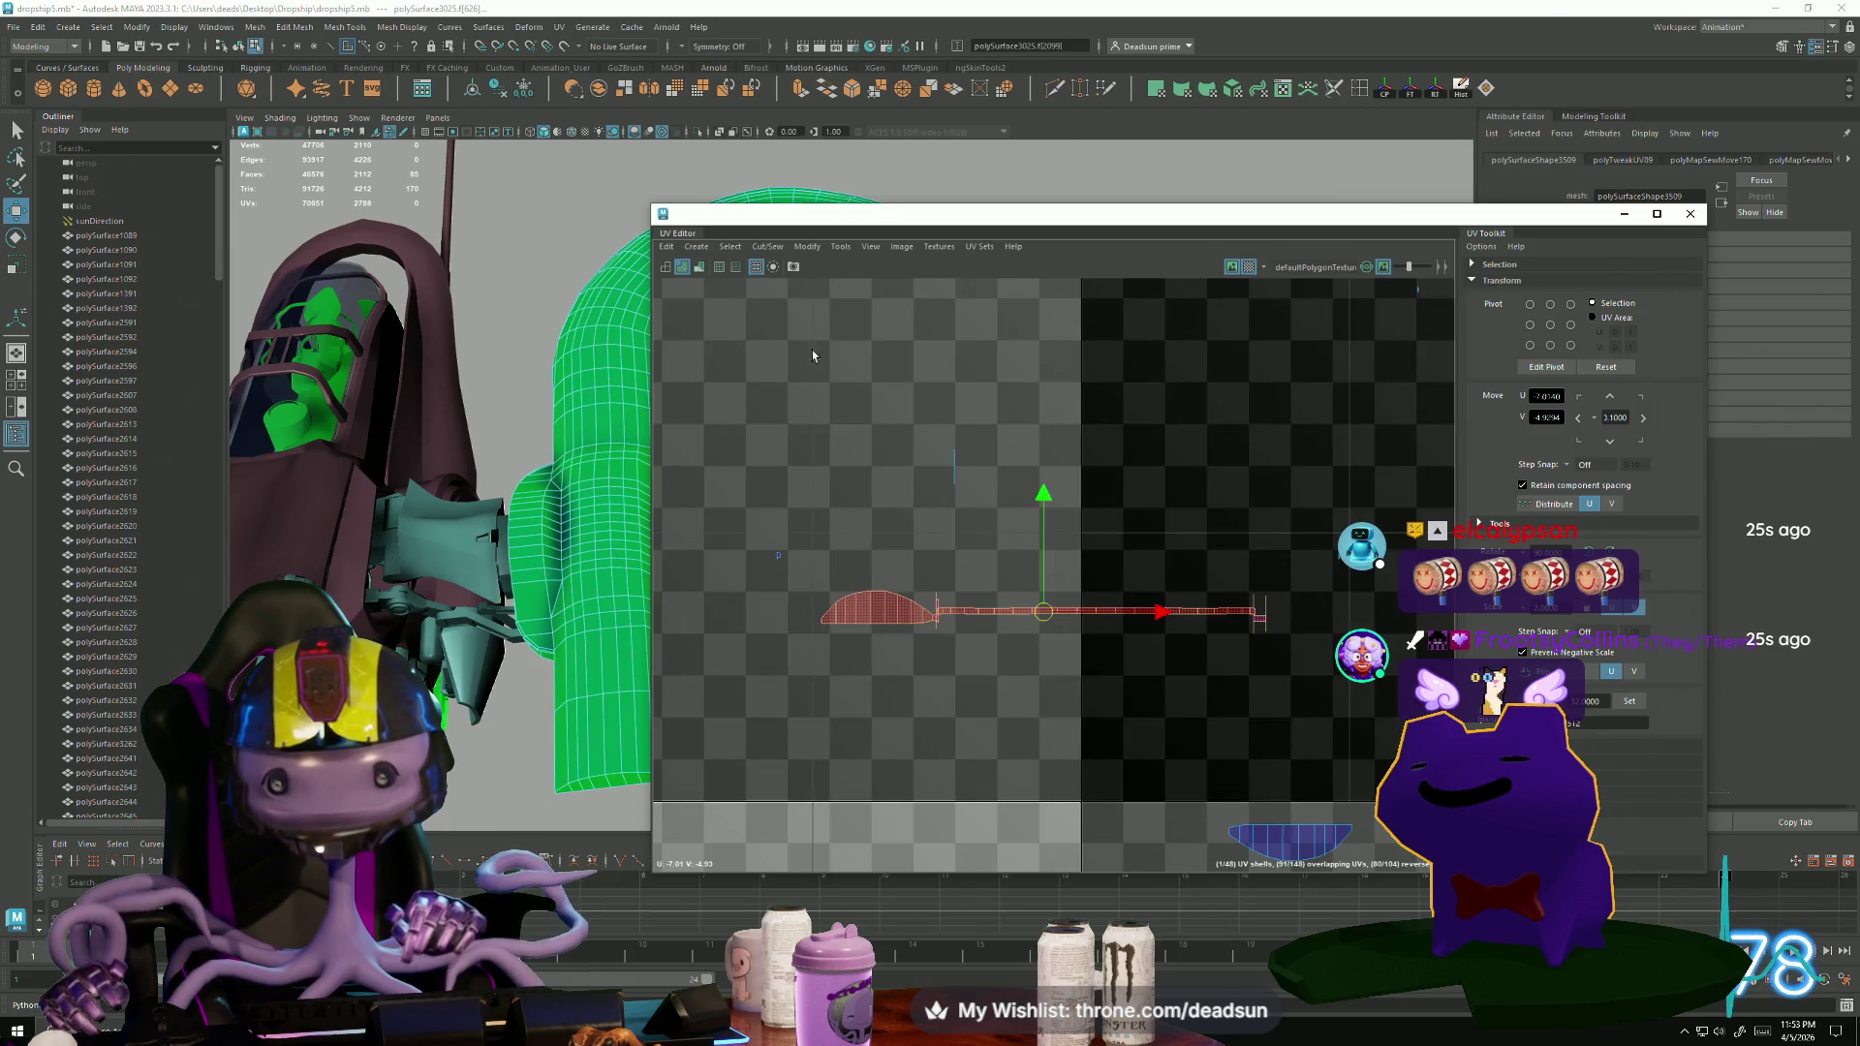
pyautogui.click(733, 250)
pyautogui.click(734, 250)
pyautogui.click(697, 249)
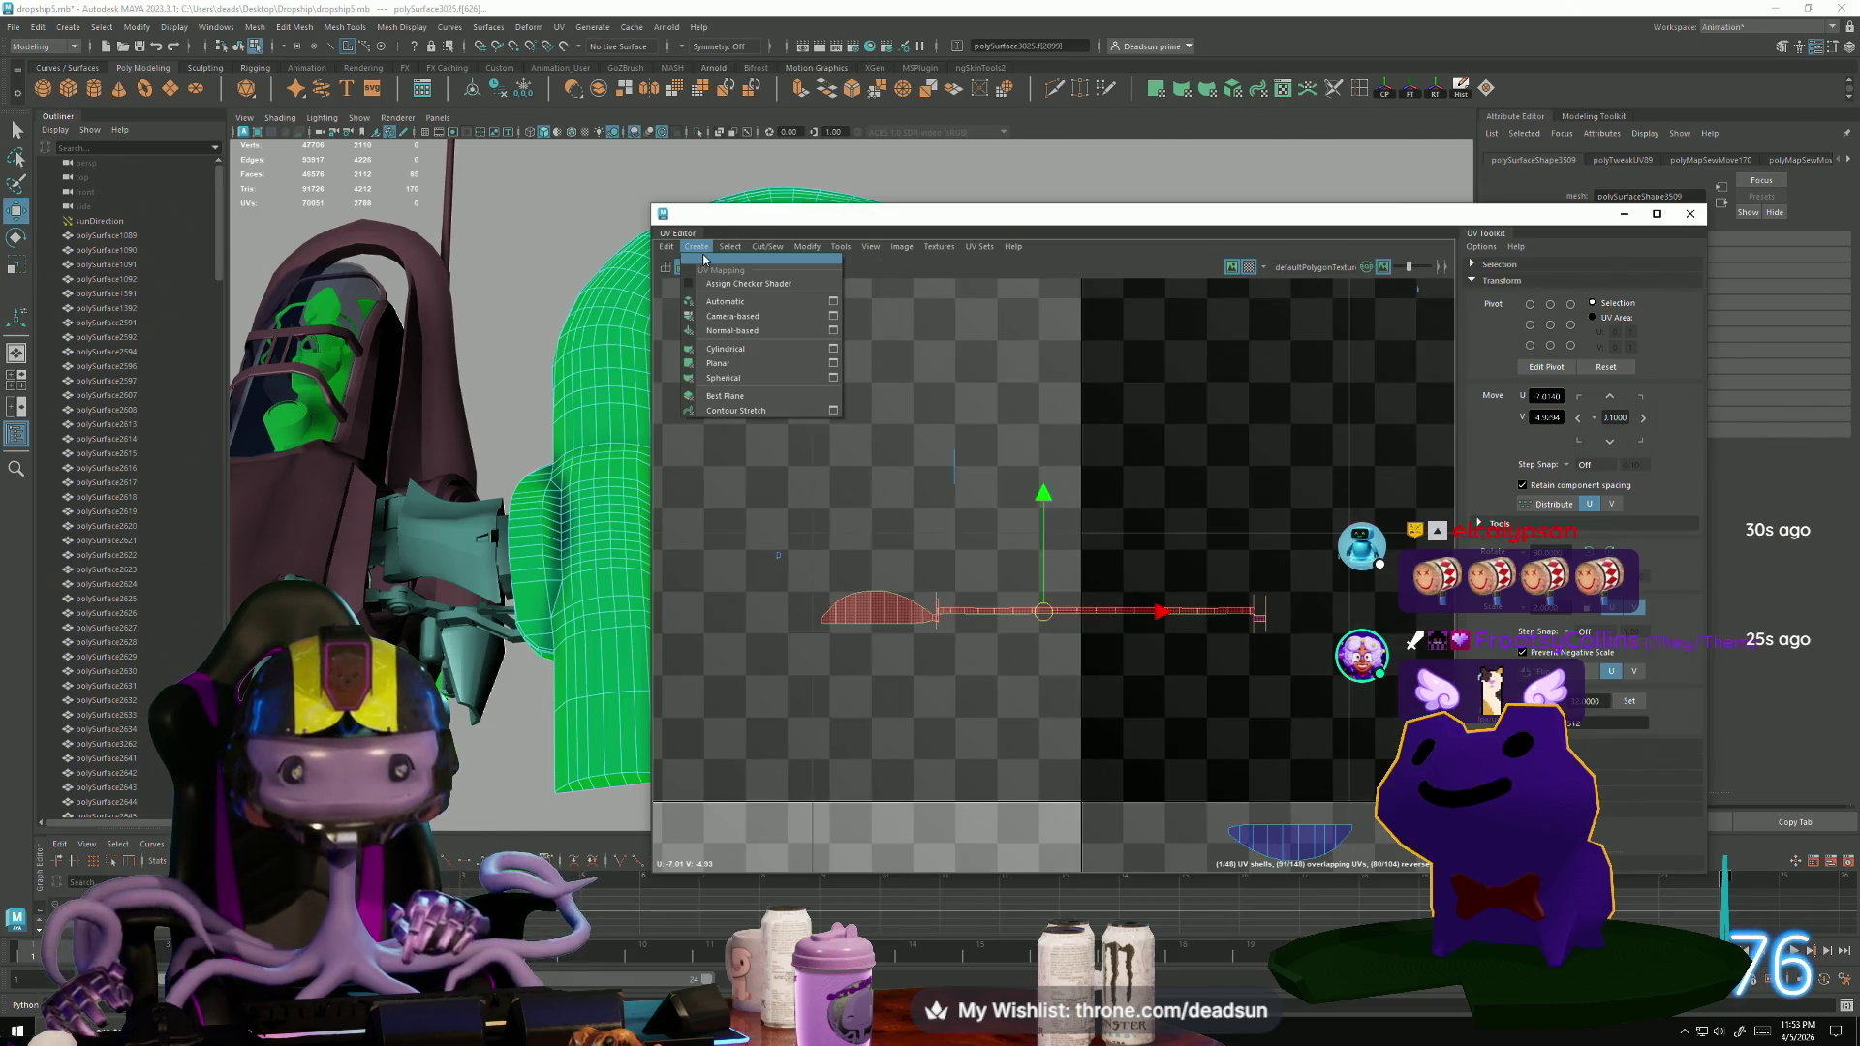
pyautogui.click(725, 302)
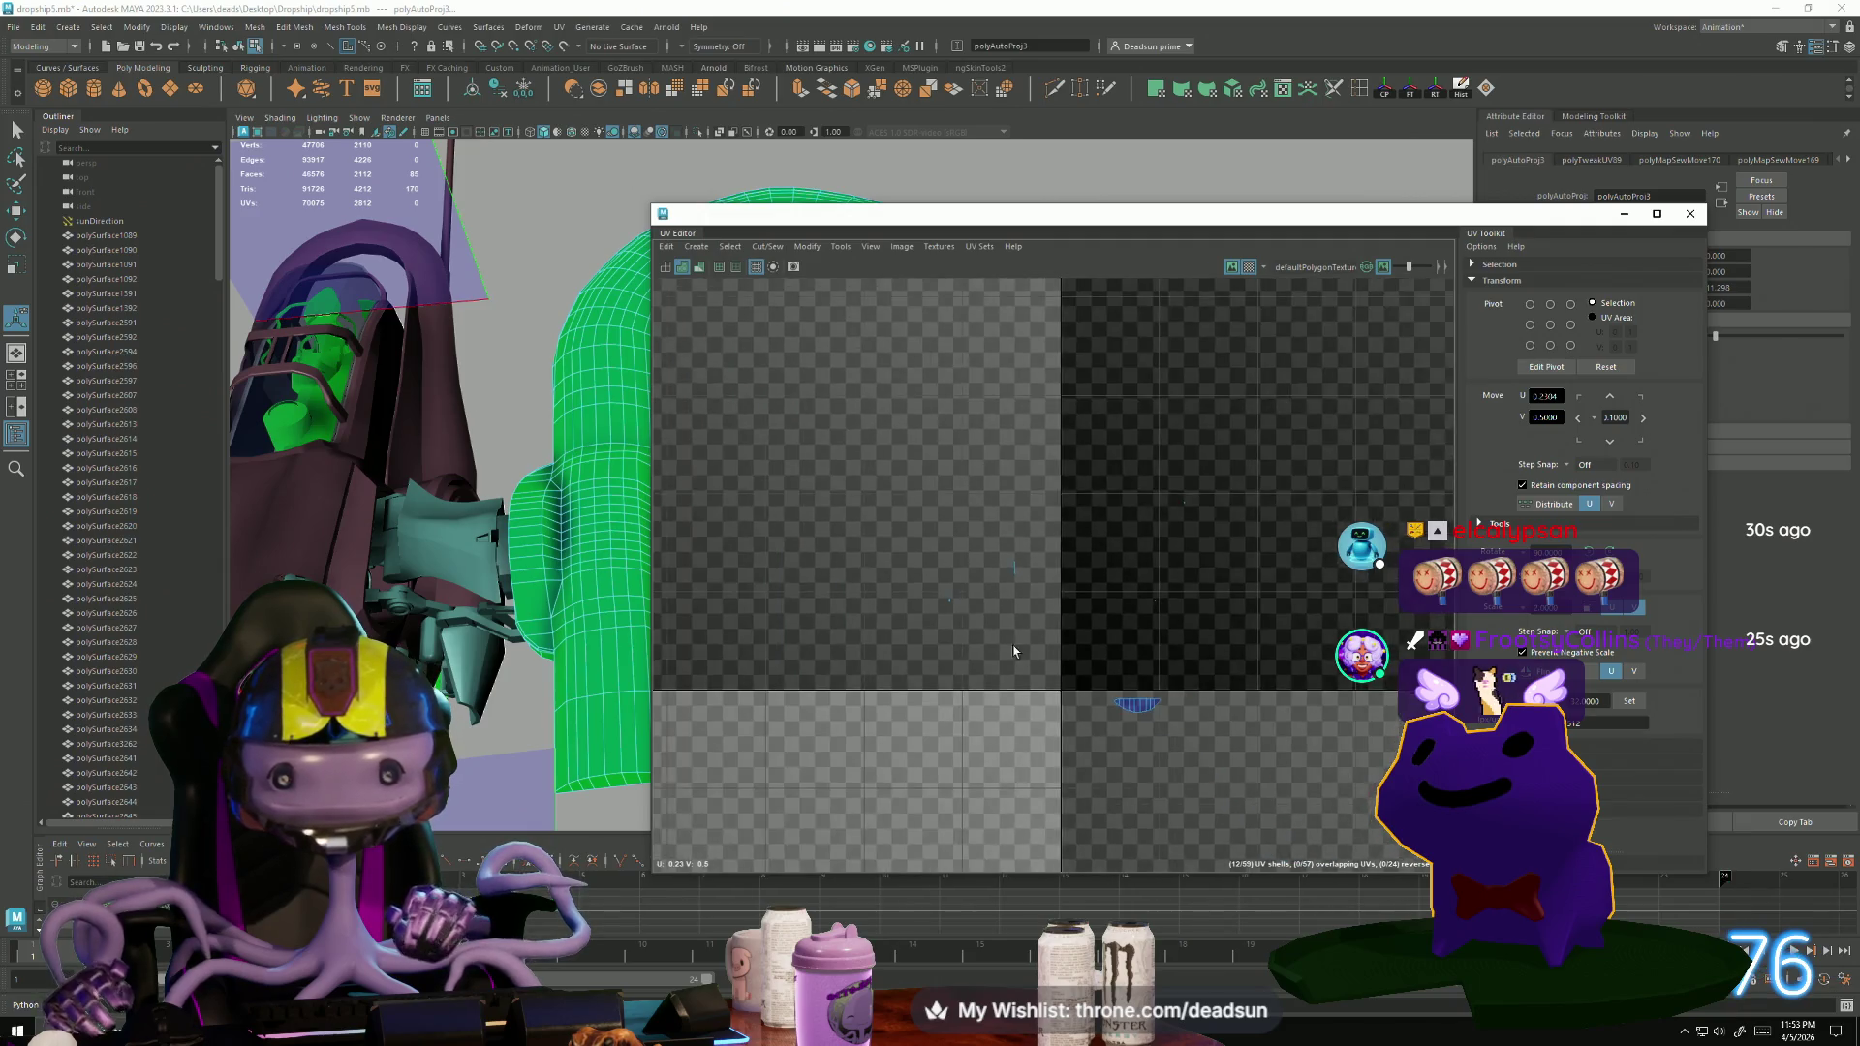
# Switch to the Move tool and select a shell in the lower-left tiles.
pyautogui.scroll(-10, 1013, 516)
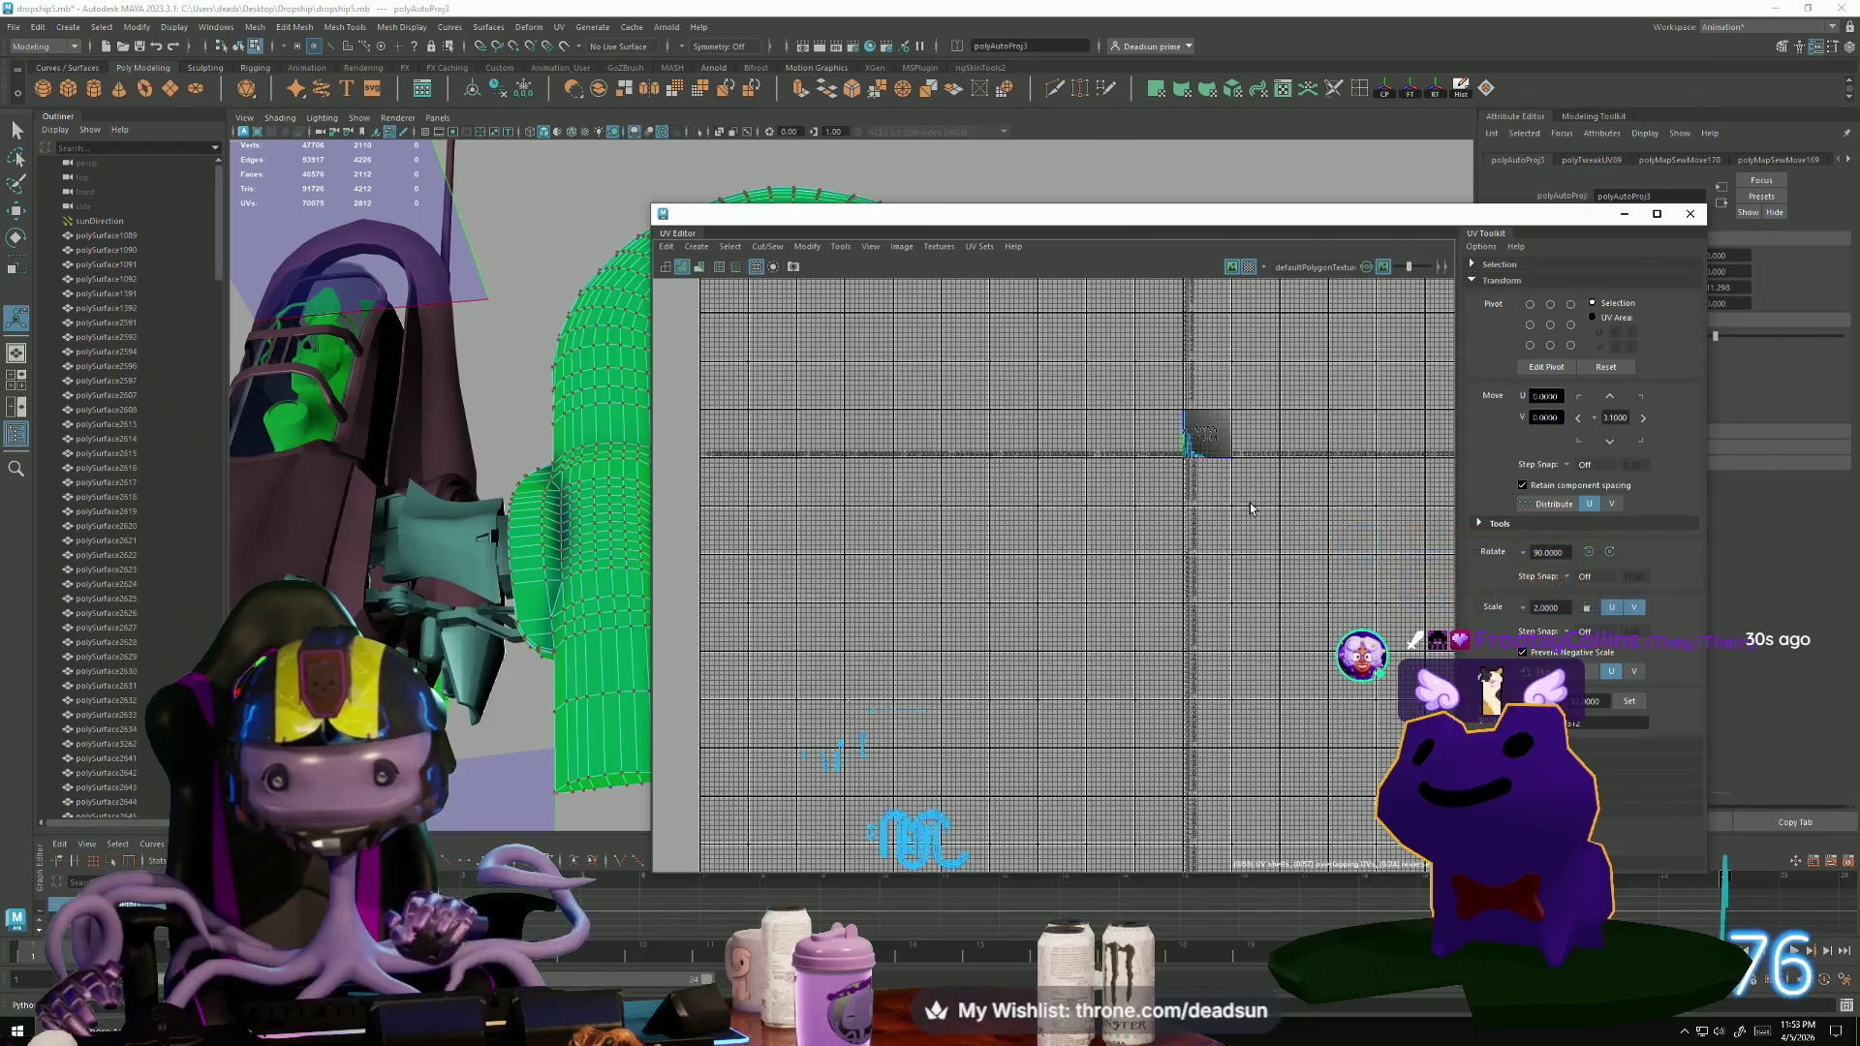
pyautogui.press('w')
pyautogui.click(870, 783)
pyautogui.scroll(10, 870, 786)
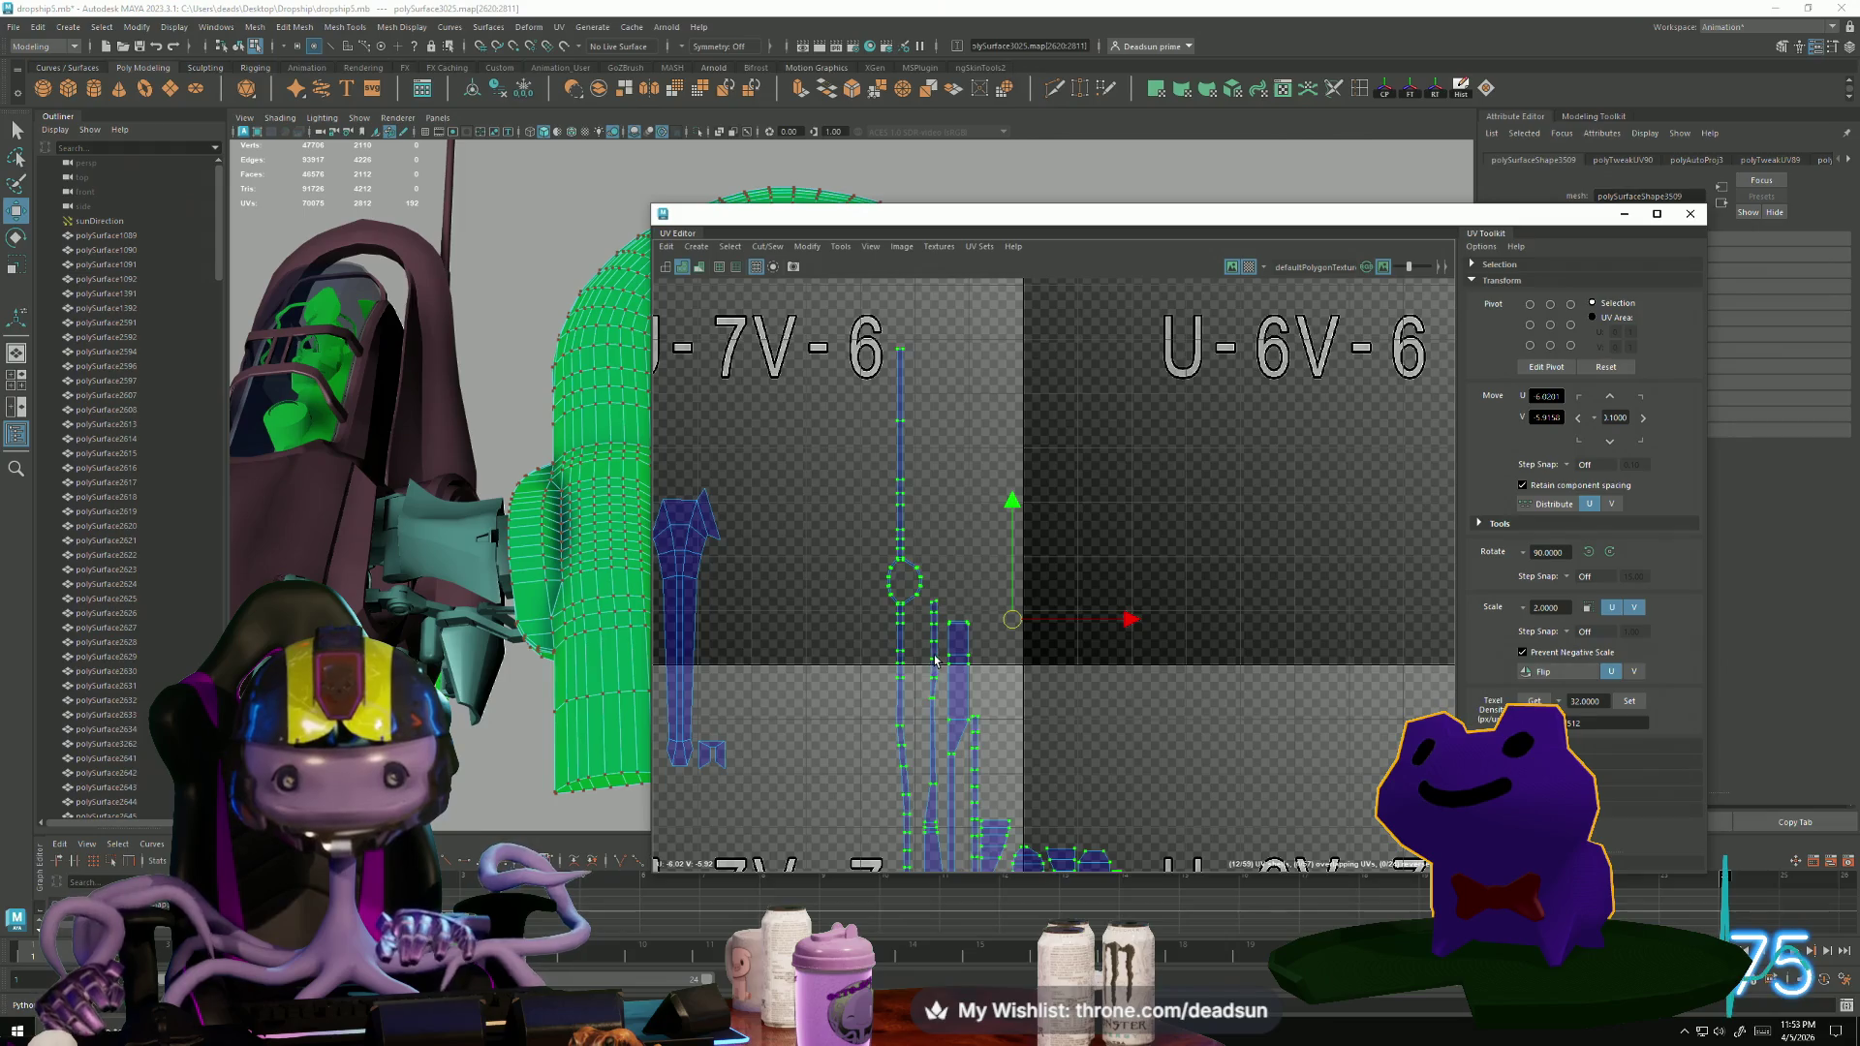
# Navigate to tile U-6V-6 and change the component selection mode.
pyautogui.scroll(1, 934, 661)
pyautogui.scroll(-3, 1074, 760)
pyautogui.moveTo(1075, 760)
pyautogui.keyDown('alt'); pyautogui.mouseDown(button='middle')
pyautogui.moveTo(958, 654)
pyautogui.moveTo(1026, 847)
pyautogui.mouseUp(button='middle'); pyautogui.keyUp('alt')
pyautogui.scroll(3, 897, 464)
pyautogui.scroll(4, 897, 466)
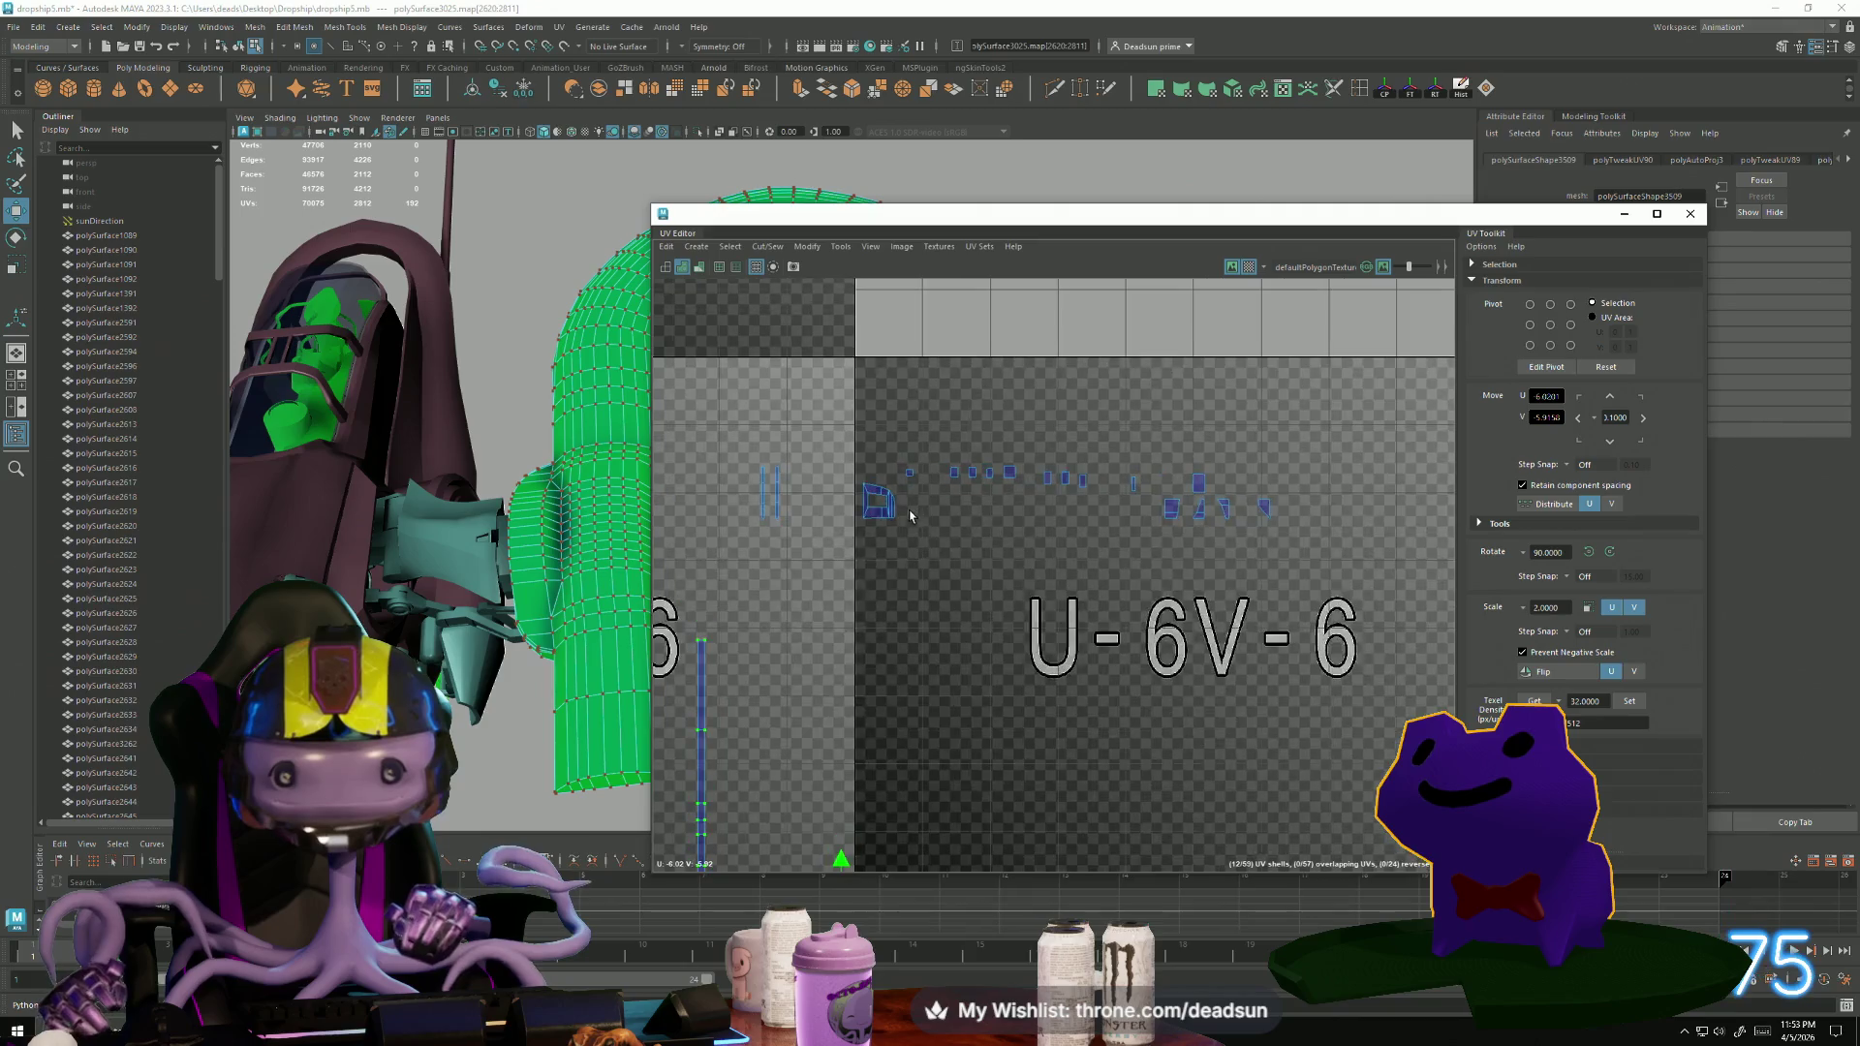
pyautogui.moveTo(832, 461); pyautogui.dragTo(941, 481, button='right')
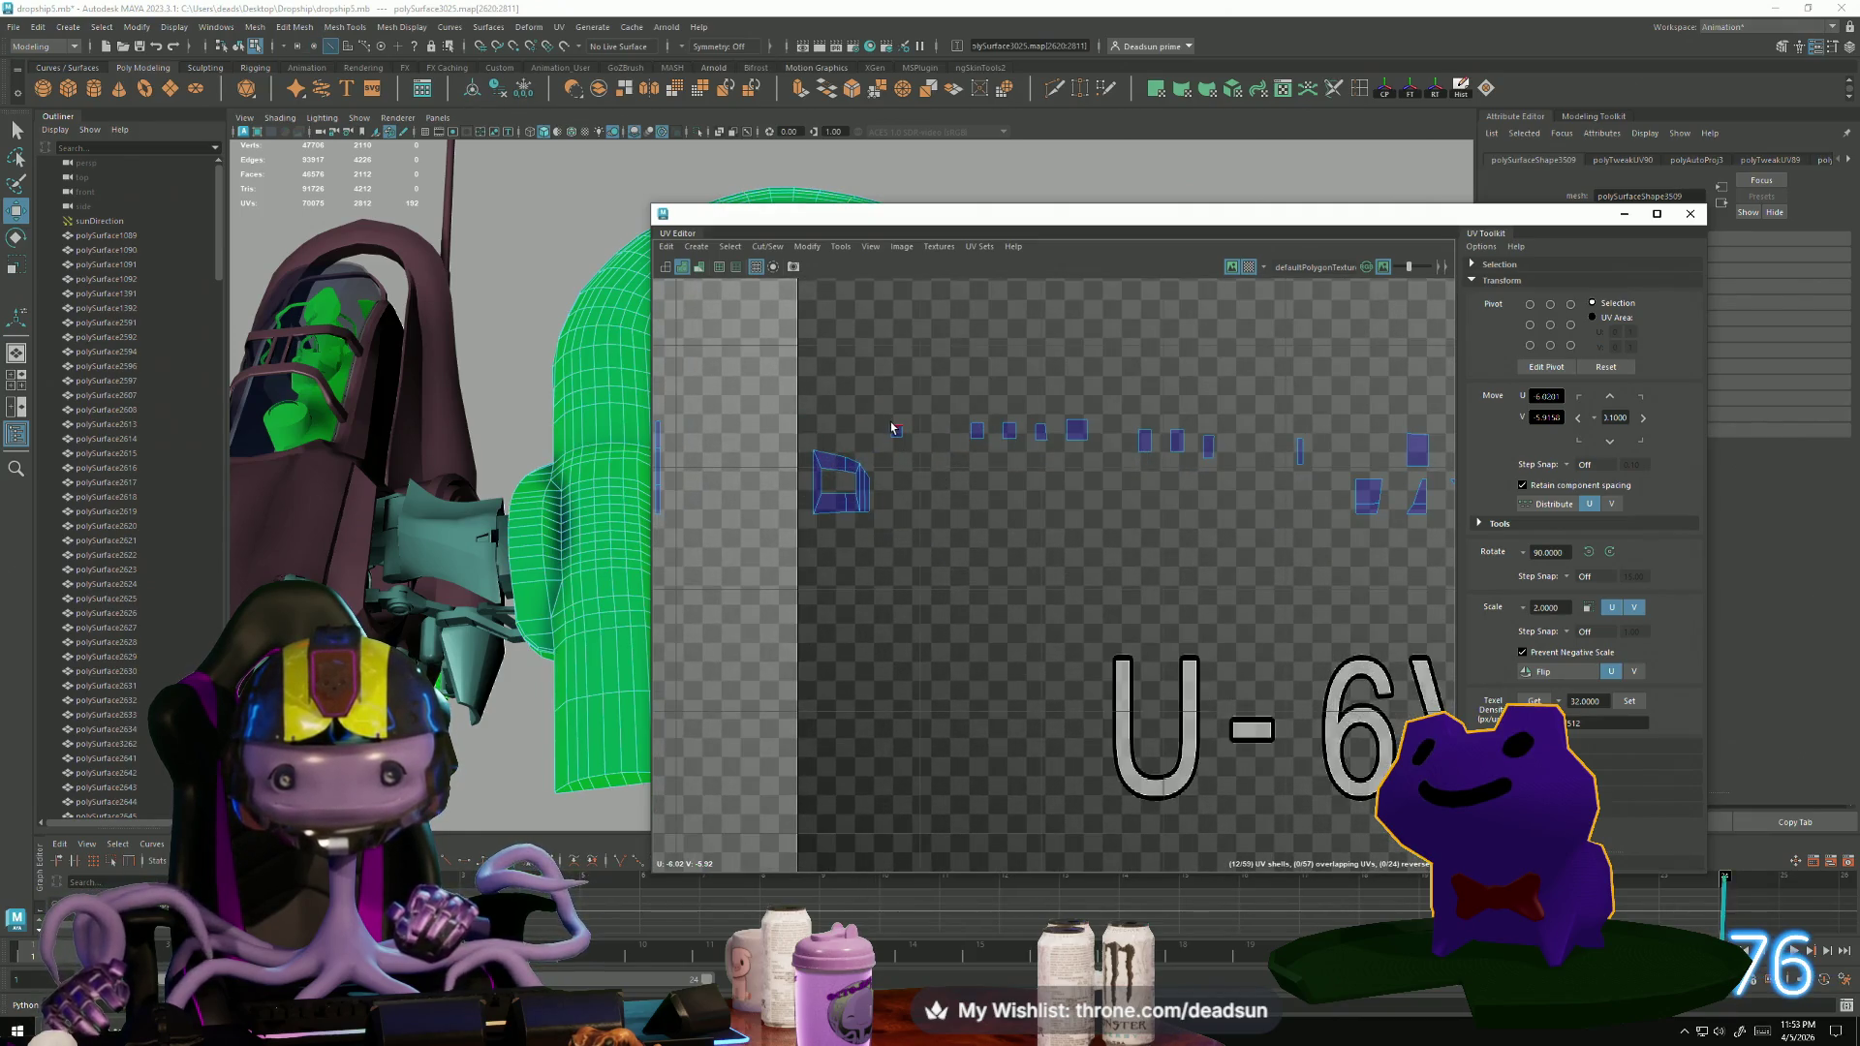
pyautogui.scroll(-2, 988, 540)
pyautogui.scroll(-4, 964, 659)
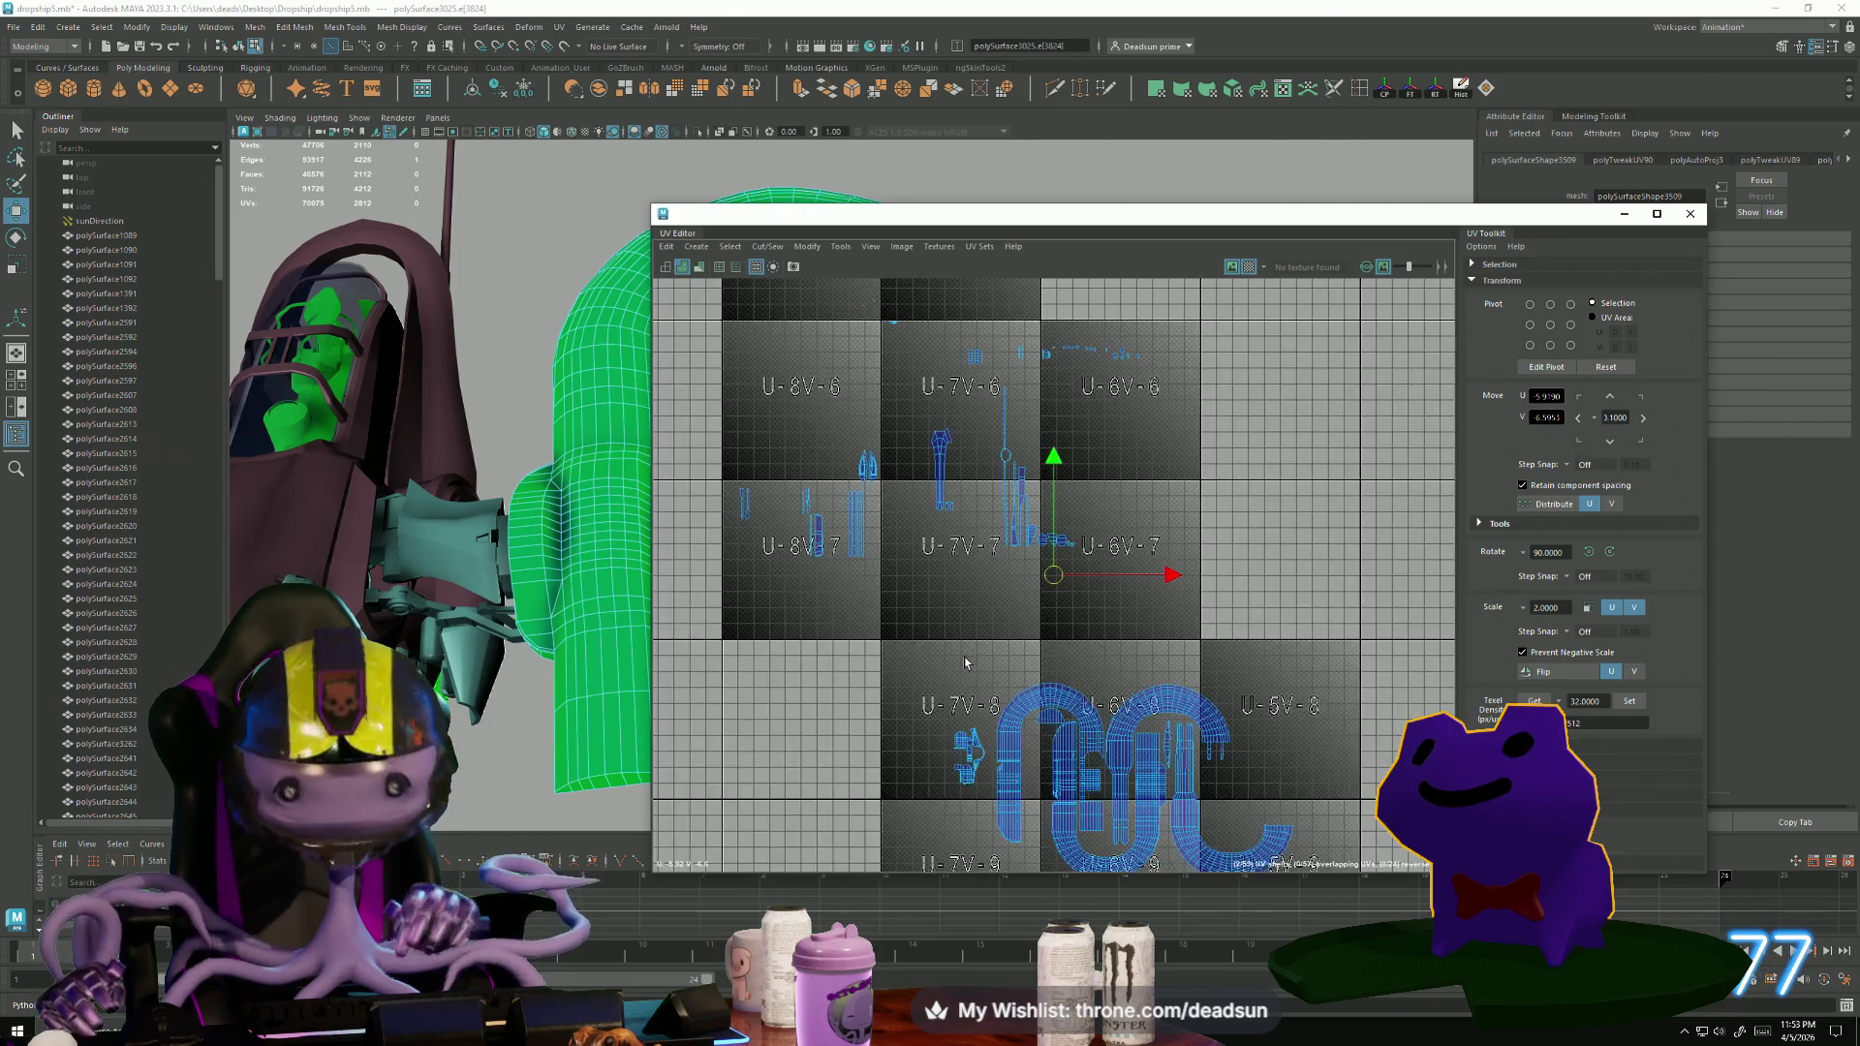
pyautogui.scroll(8, 885, 628)
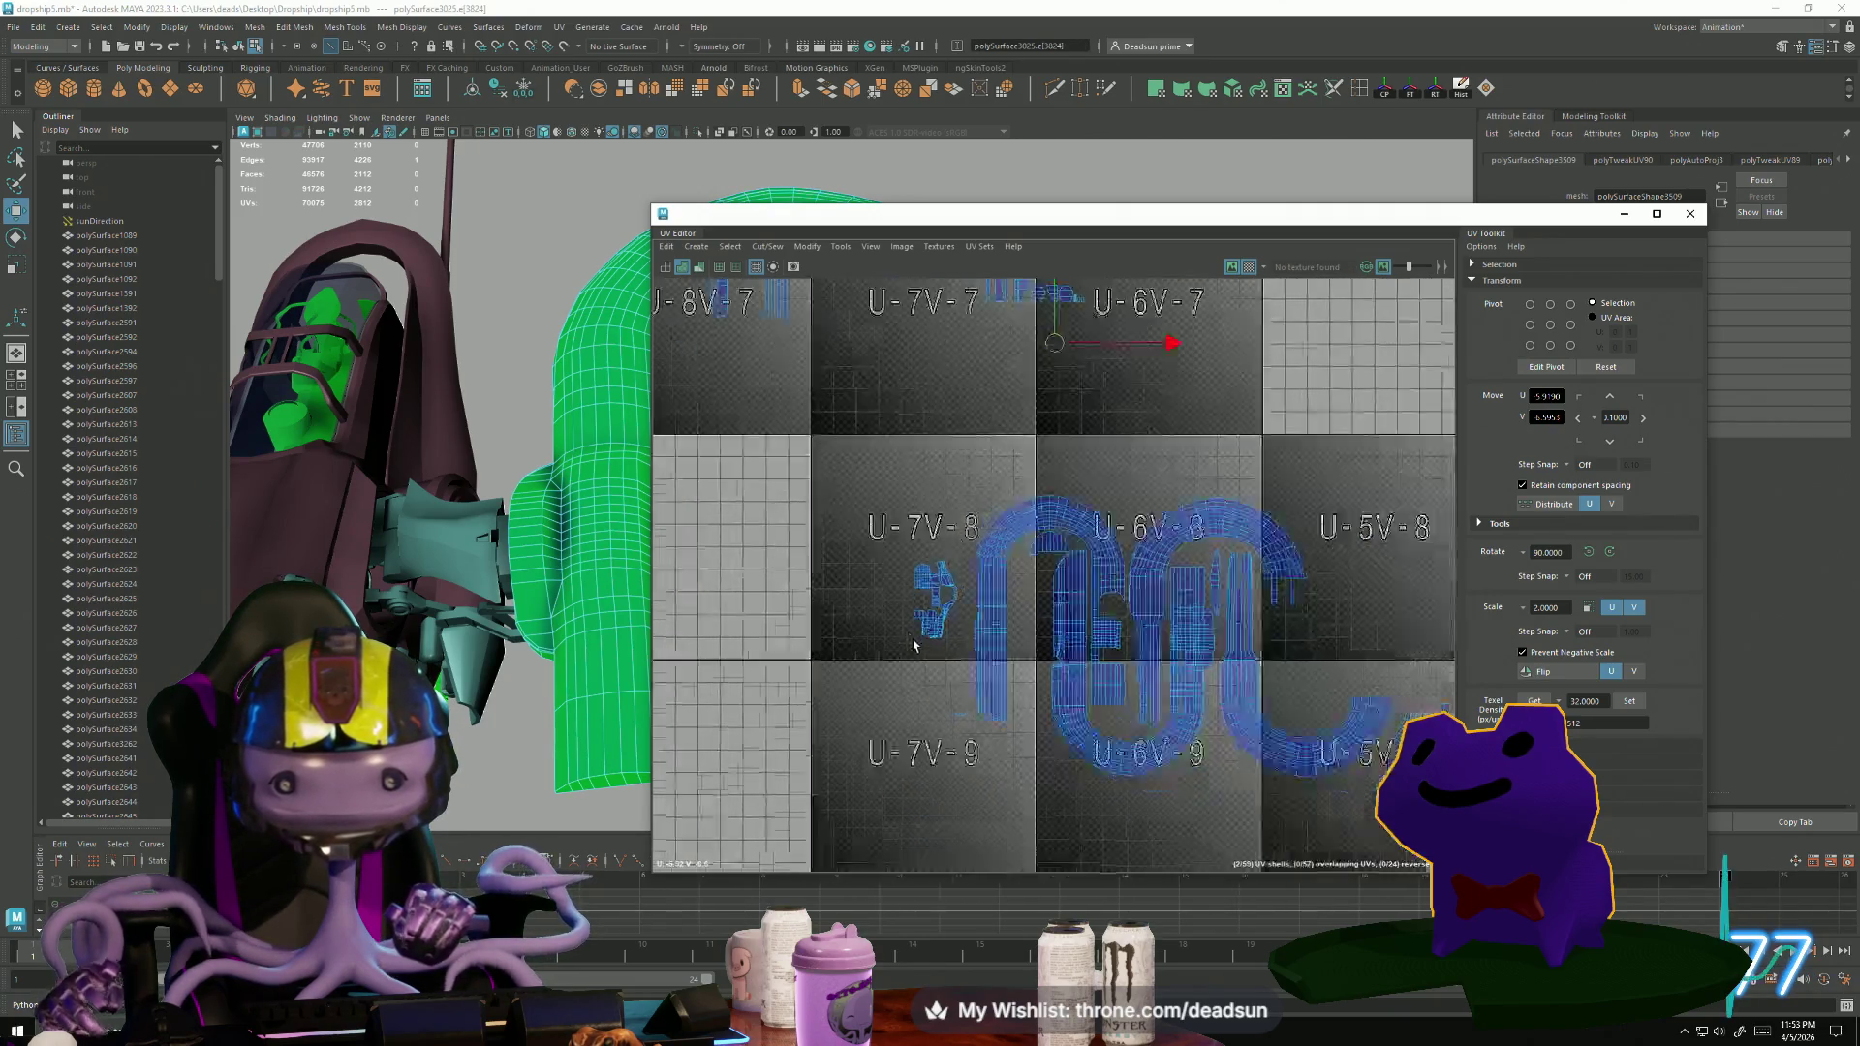
pyautogui.scroll(-3, 972, 637)
# Move the top-row shells from the U-6/U-7 tiles into tile U-7V-6.
pyautogui.keyDown('alt'); pyautogui.moveTo(959, 407); pyautogui.dragTo(945, 794, button='middle'); pyautogui.keyUp('alt')
pyautogui.scroll(3, 944, 506)
pyautogui.scroll(-2, 944, 507)
pyautogui.keyDown('alt'); pyautogui.moveTo(945, 506); pyautogui.dragTo(938, 587, button='middle'); pyautogui.keyUp('alt')
pyautogui.scroll(3, 944, 581)
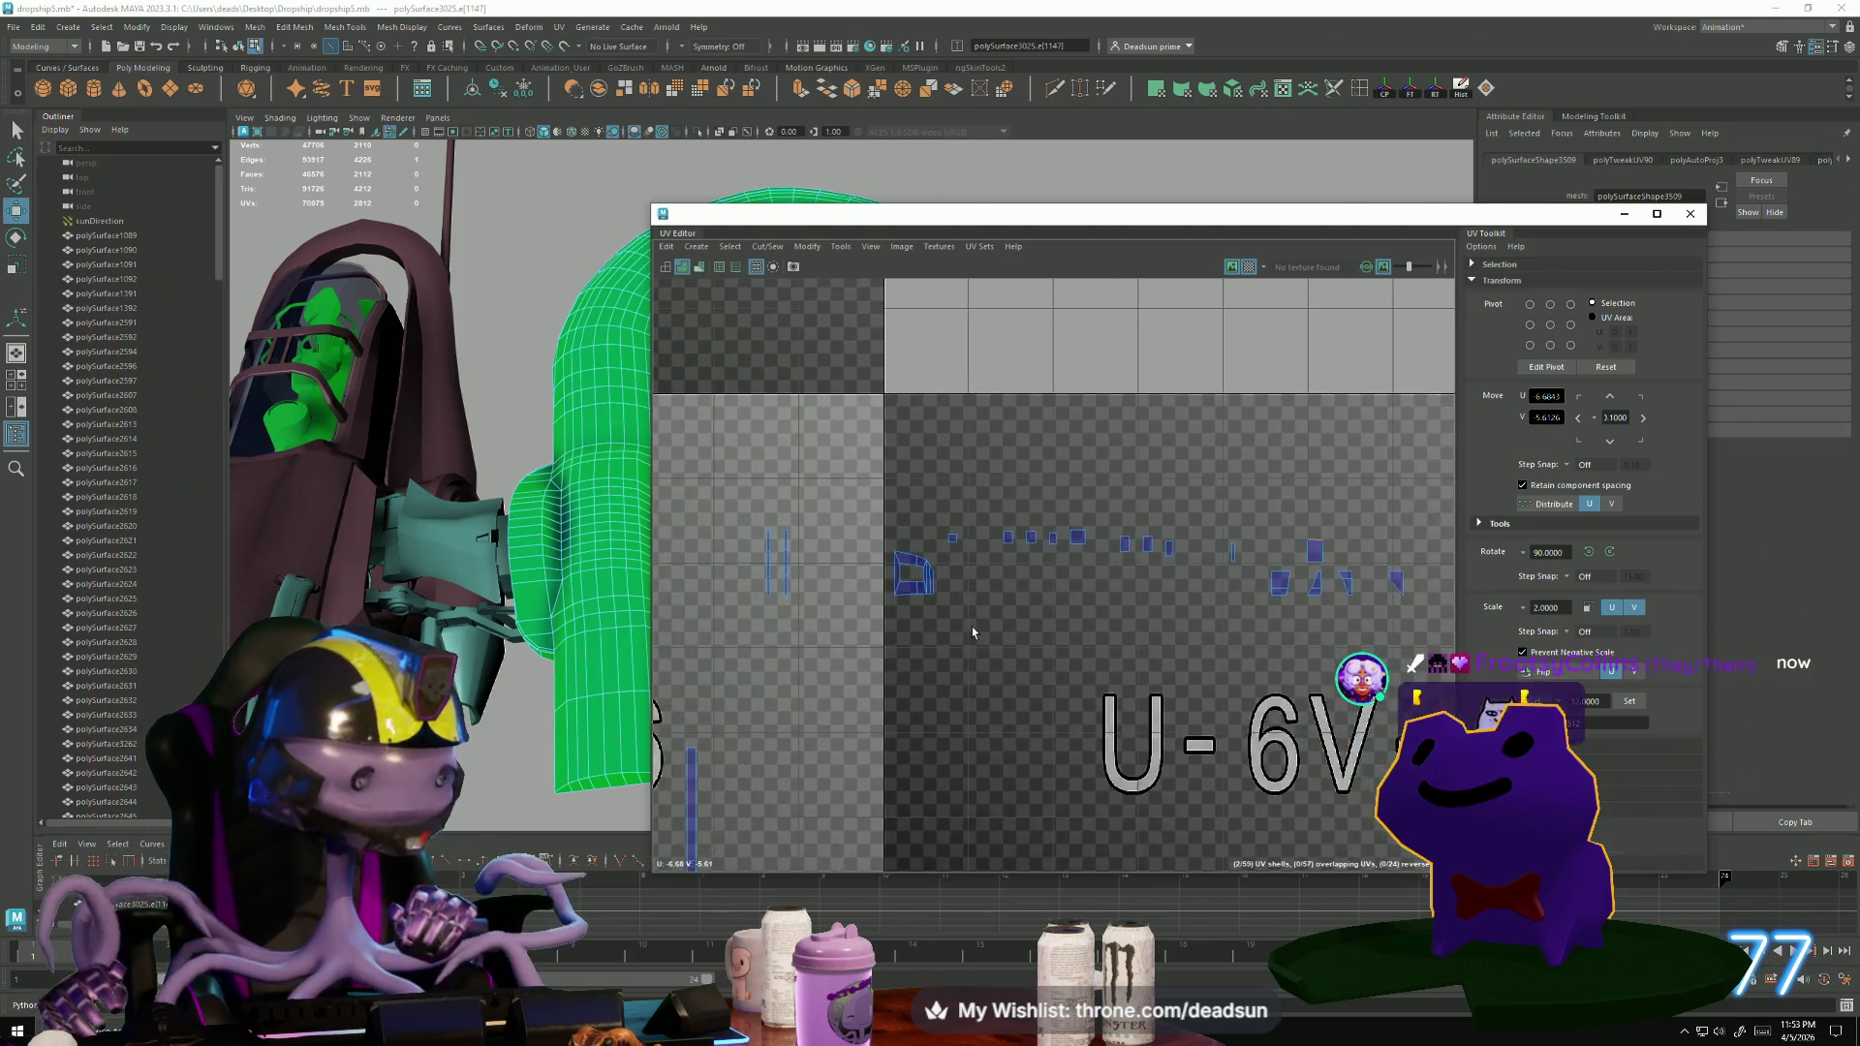
pyautogui.scroll(-3, 973, 626)
pyautogui.moveTo(854, 567)
pyautogui.keyDown('alt'); pyautogui.mouseDown(button='middle')
pyautogui.moveTo(1031, 409)
pyautogui.moveTo(1366, 359)
pyautogui.moveTo(1404, 289)
pyautogui.moveTo(1211, 388)
pyautogui.moveTo(997, 537)
pyautogui.mouseUp(button='middle'); pyautogui.keyUp('alt')
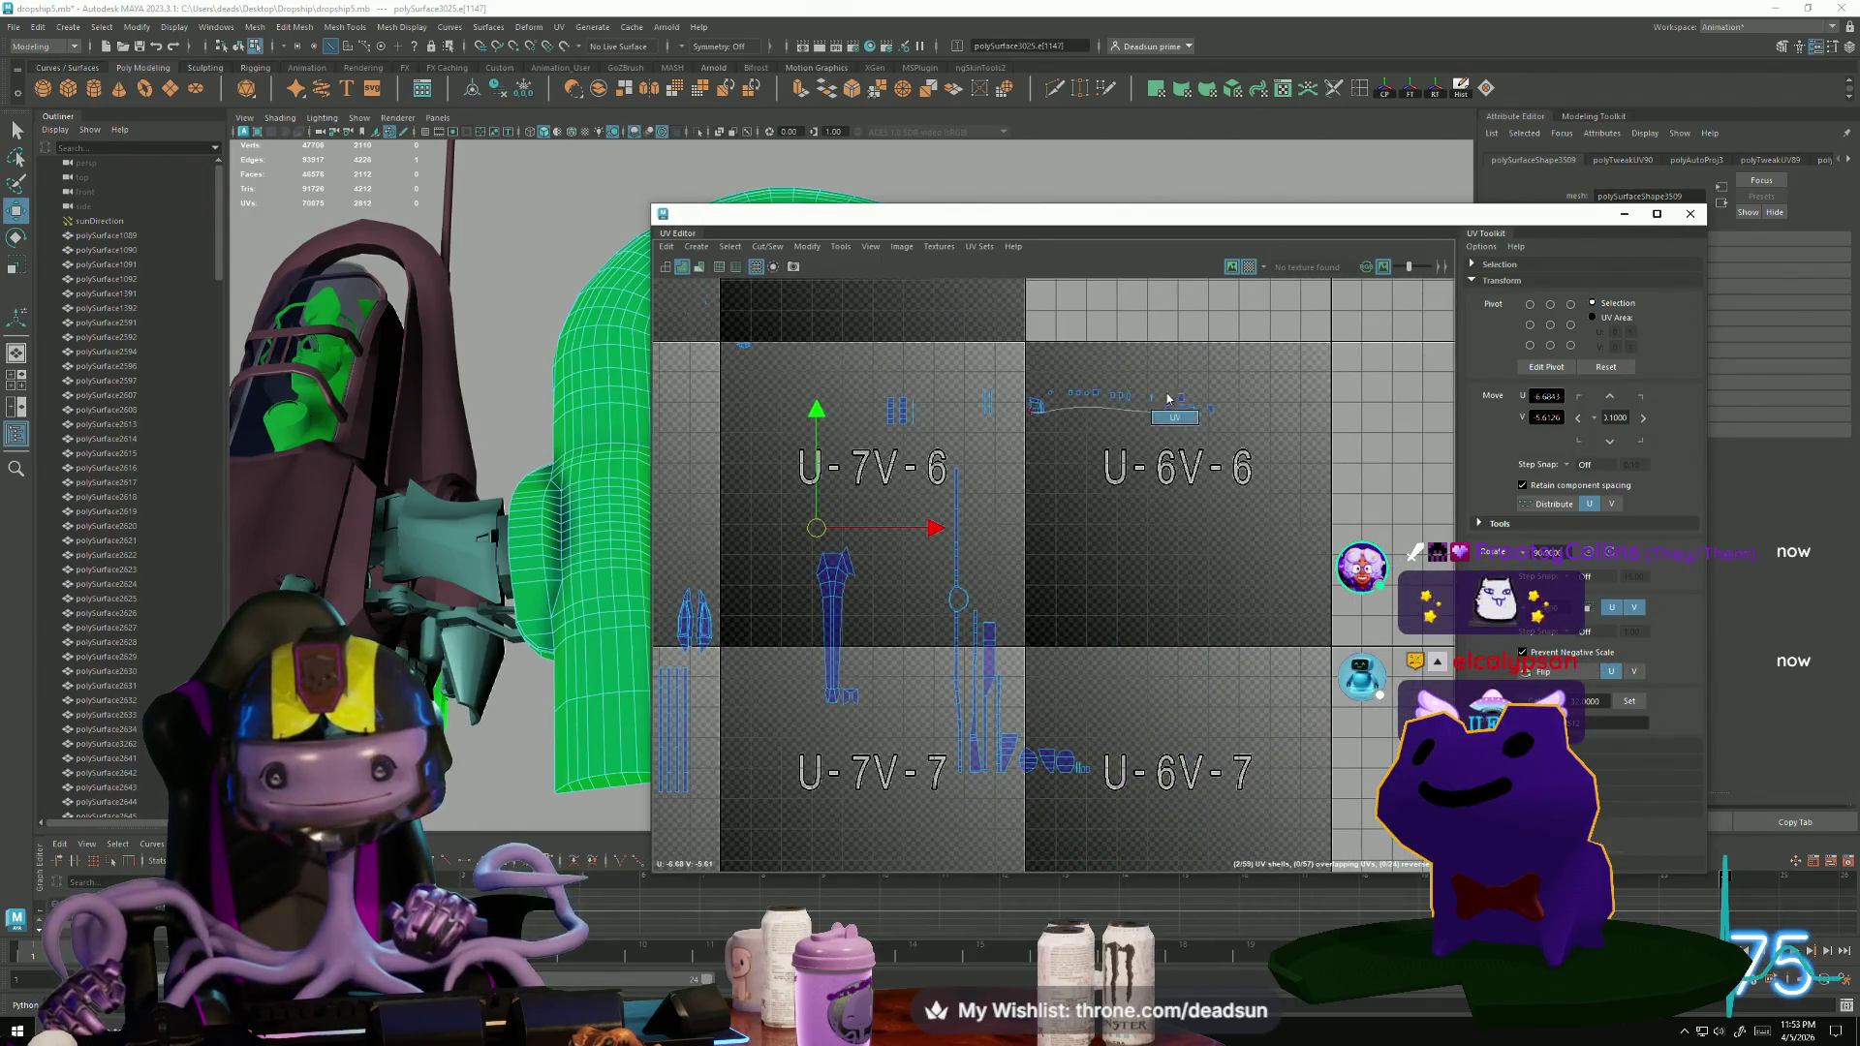
pyautogui.moveTo(1167, 398); pyautogui.dragTo(1172, 415, button='right')
pyautogui.moveTo(1257, 463)
pyautogui.mouseDown()
pyautogui.moveTo(1008, 382)
pyautogui.moveTo(726, 491)
pyautogui.mouseUp()
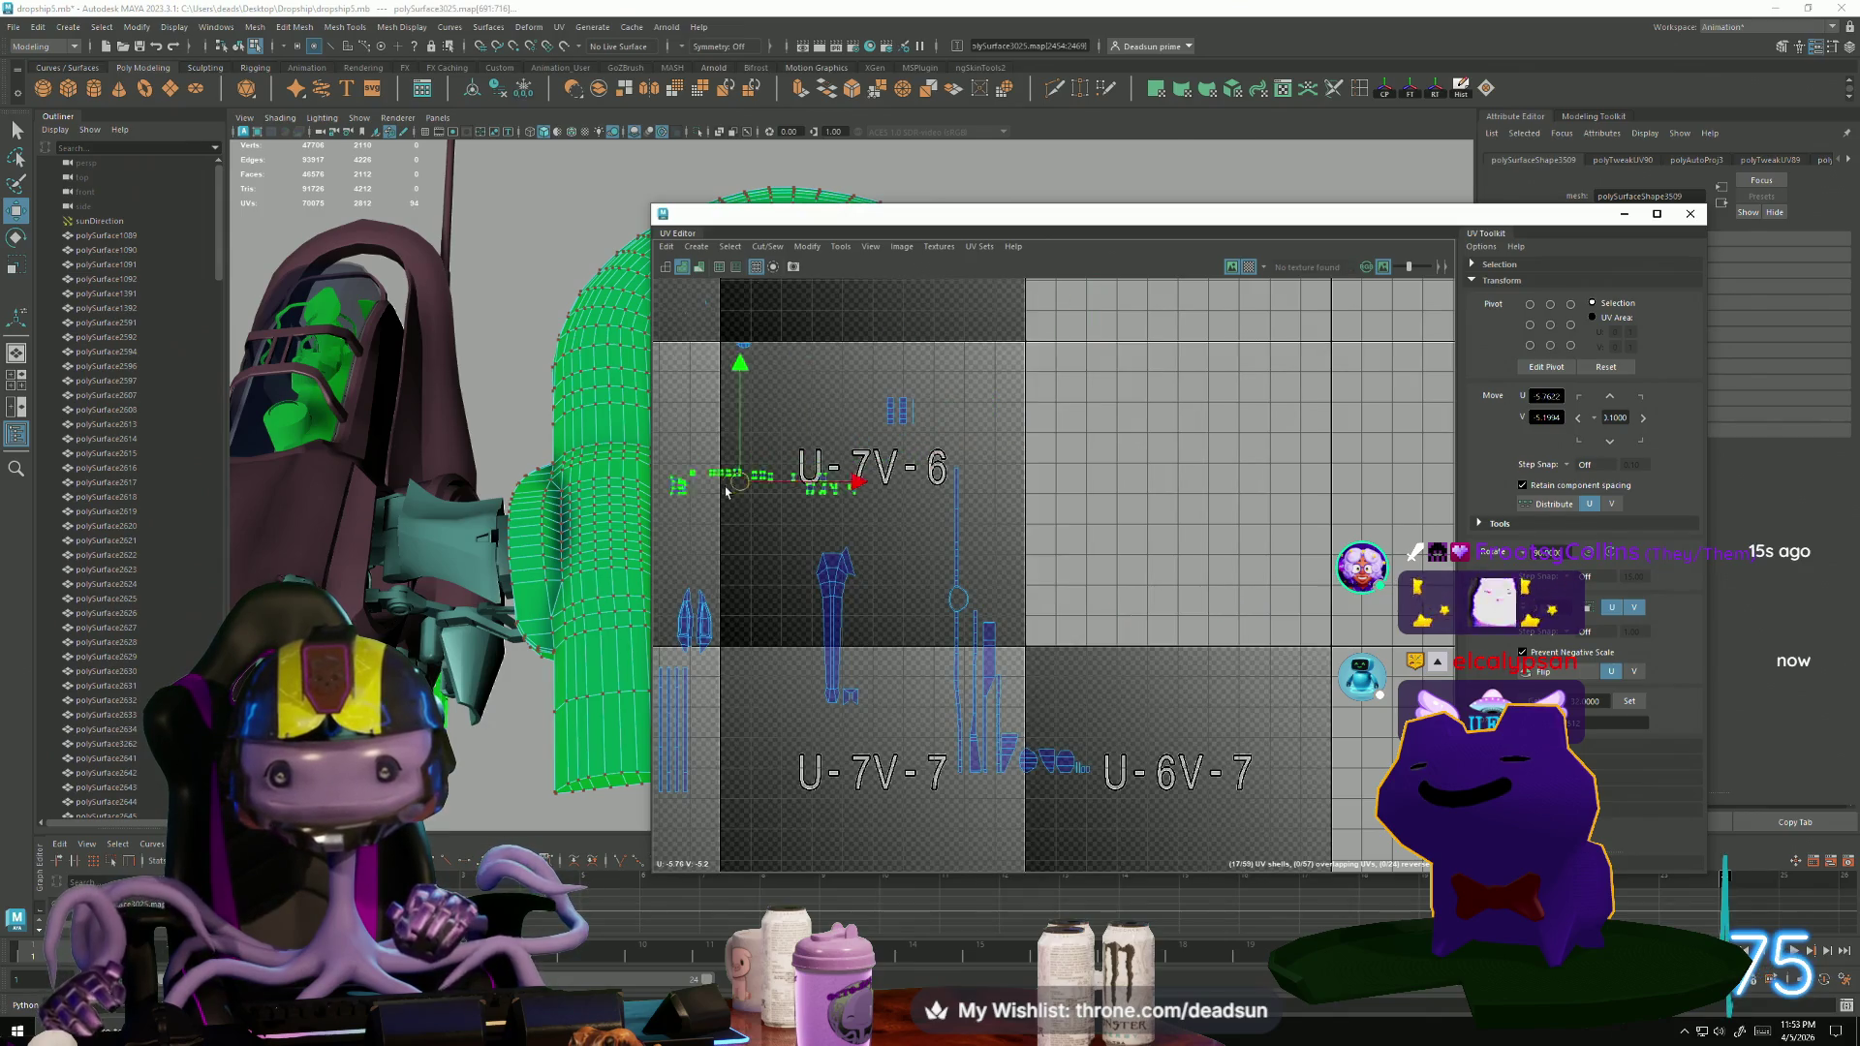
# Select a group of shells and move them into tile U-8V-6.
pyautogui.moveTo(726, 492)
pyautogui.keyDown('alt'); pyautogui.mouseDown(button='middle')
pyautogui.moveTo(939, 347)
pyautogui.moveTo(910, 503)
pyautogui.mouseUp(button='middle'); pyautogui.keyUp('alt')
pyautogui.moveTo(1073, 449); pyautogui.dragTo(1071, 448)
pyautogui.moveTo(985, 386)
pyautogui.mouseDown()
pyautogui.moveTo(788, 681)
pyautogui.moveTo(744, 669)
pyautogui.mouseUp()
pyautogui.scroll(2, 756, 650)
pyautogui.scroll(1, 940, 469)
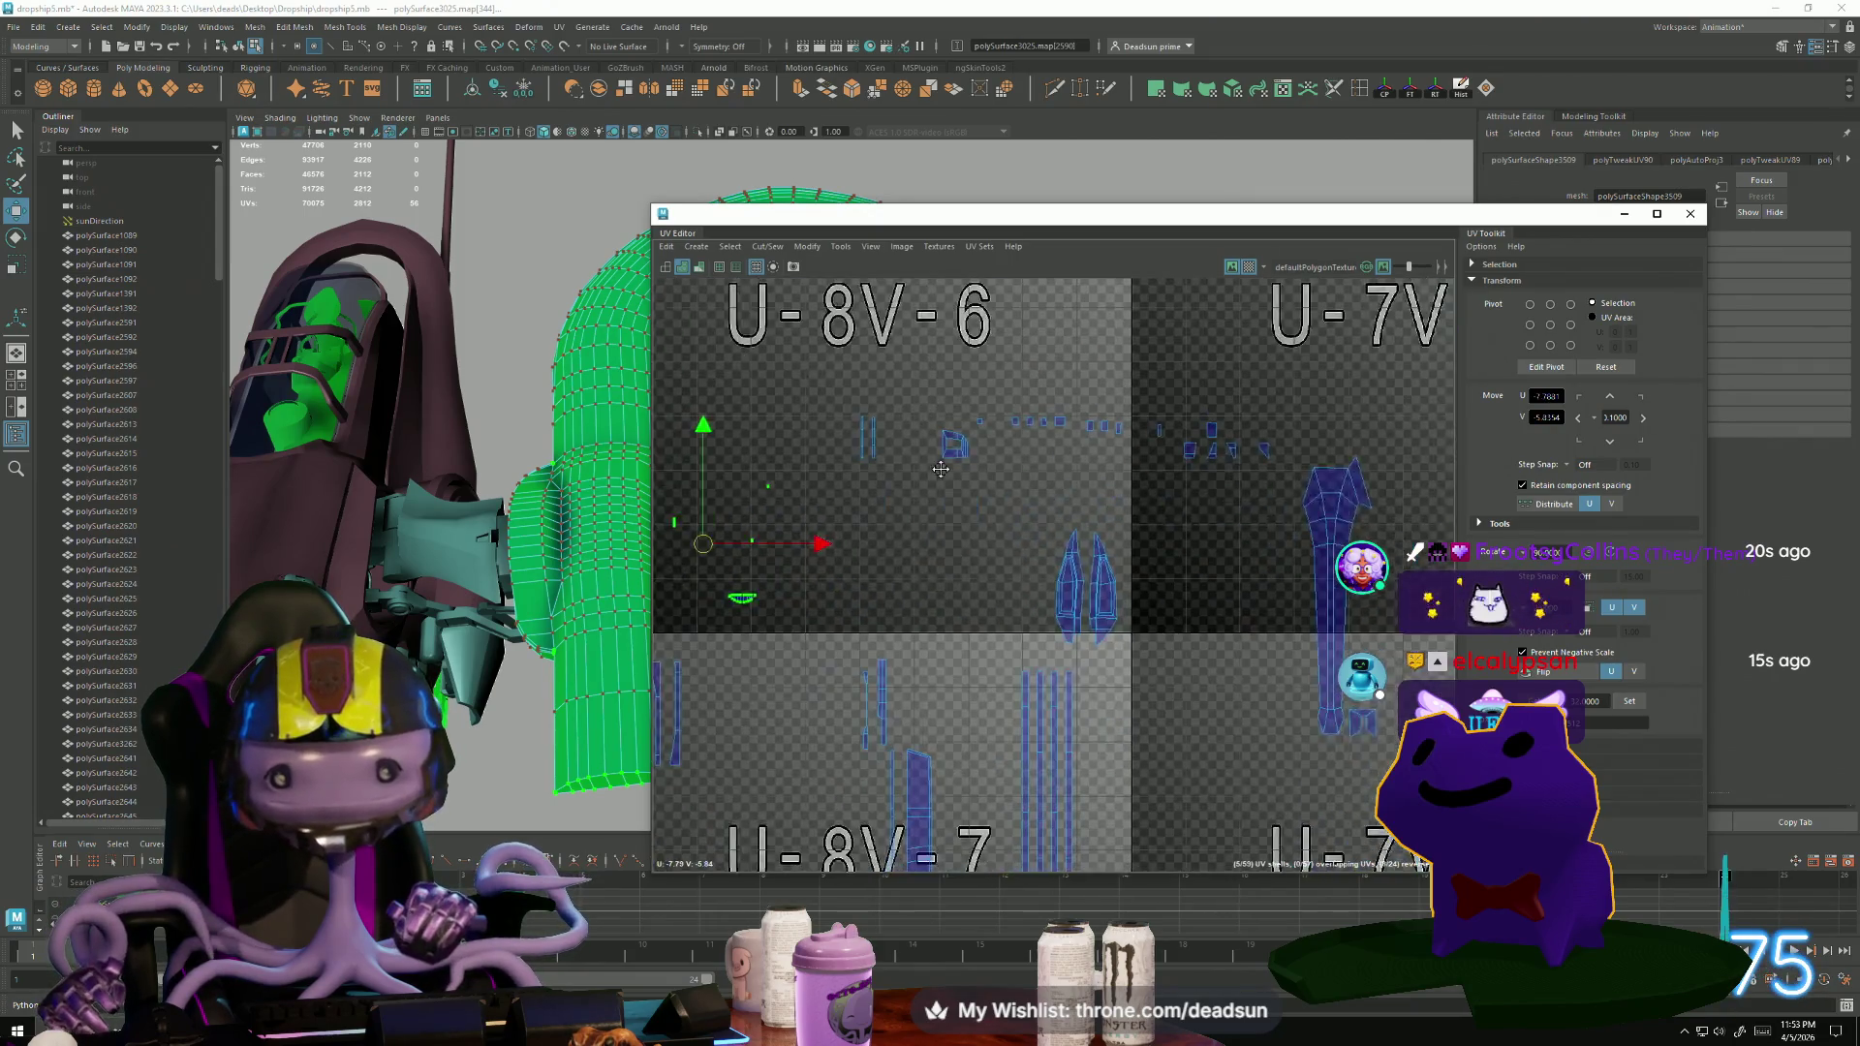
# In U-8V-7, shift the blue shell right and move the small shells lower.
pyautogui.keyDown('alt'); pyautogui.moveTo(657, 666); pyautogui.dragTo(757, 548, button='middle'); pyautogui.keyUp('alt')
pyautogui.moveTo(833, 724); pyautogui.dragTo(833, 725)
pyautogui.moveTo(765, 593); pyautogui.dragTo(933, 596)
pyautogui.scroll(-1, 1056, 725)
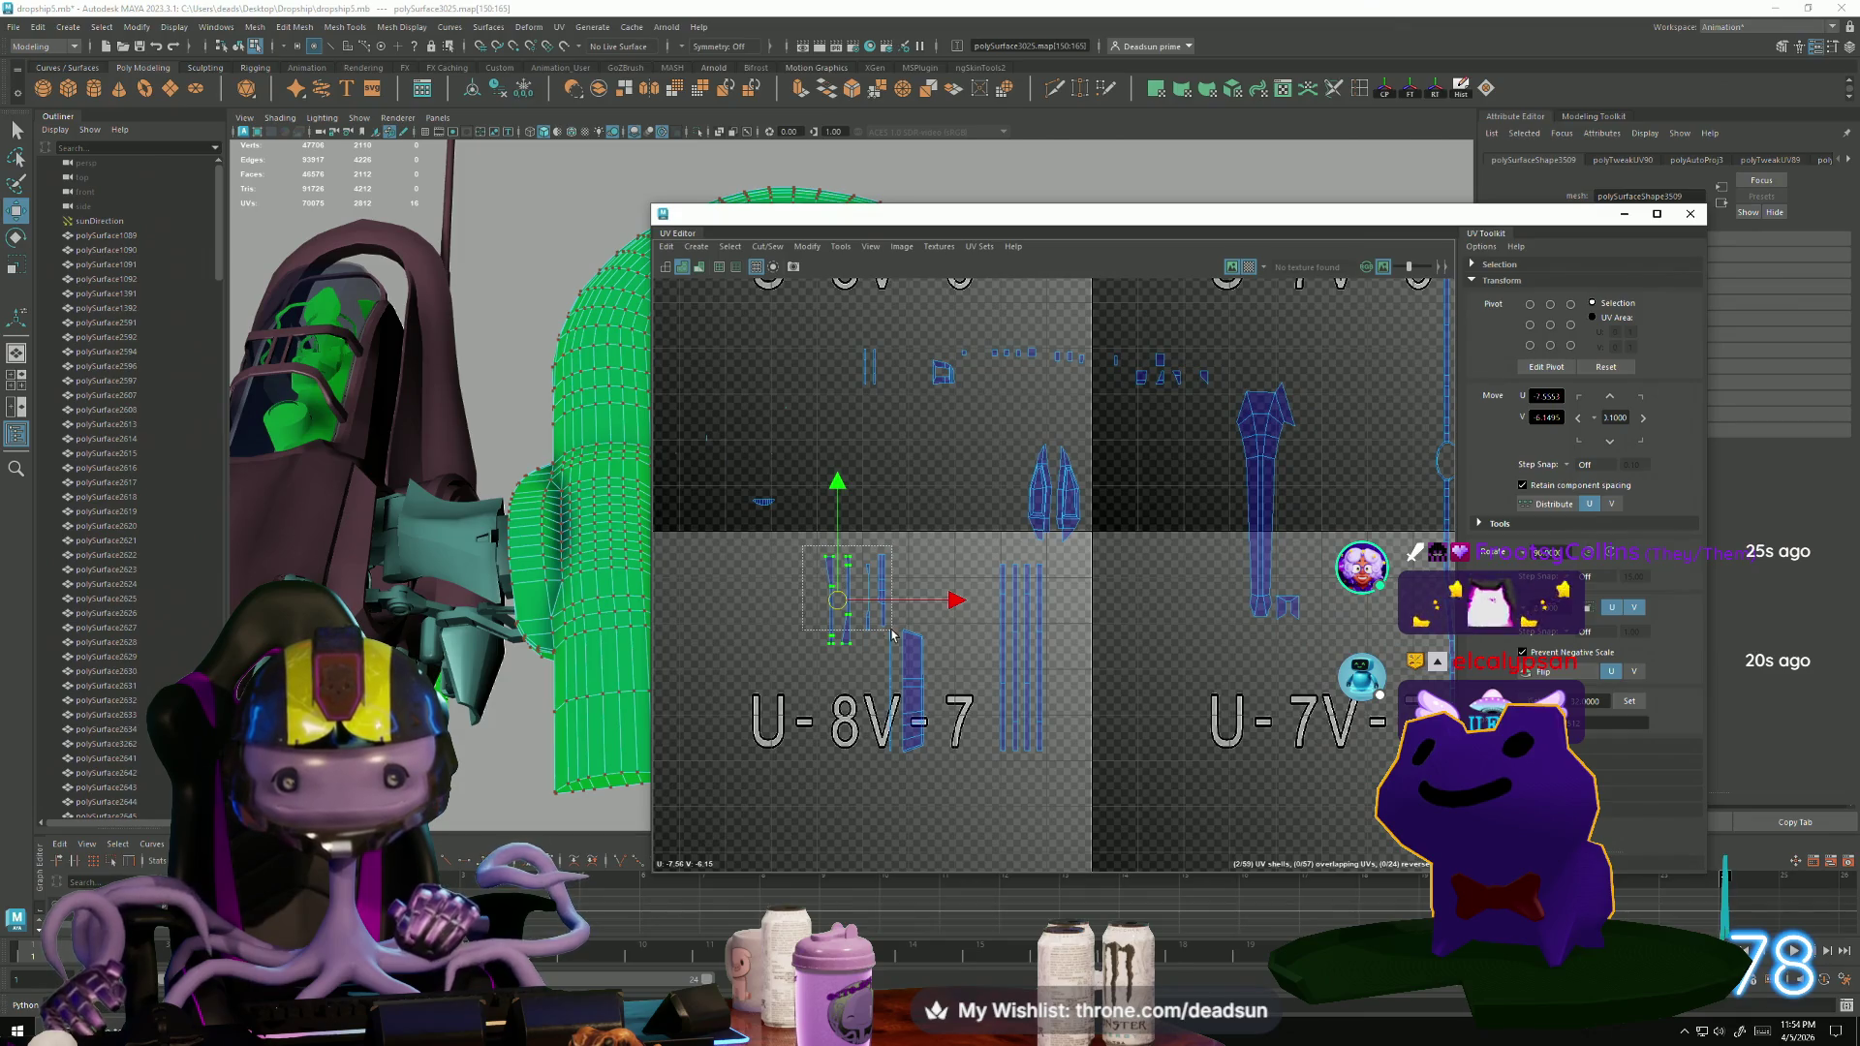
pyautogui.moveTo(886, 660); pyautogui.dragTo(887, 660)
pyautogui.moveTo(839, 602); pyautogui.dragTo(851, 693)
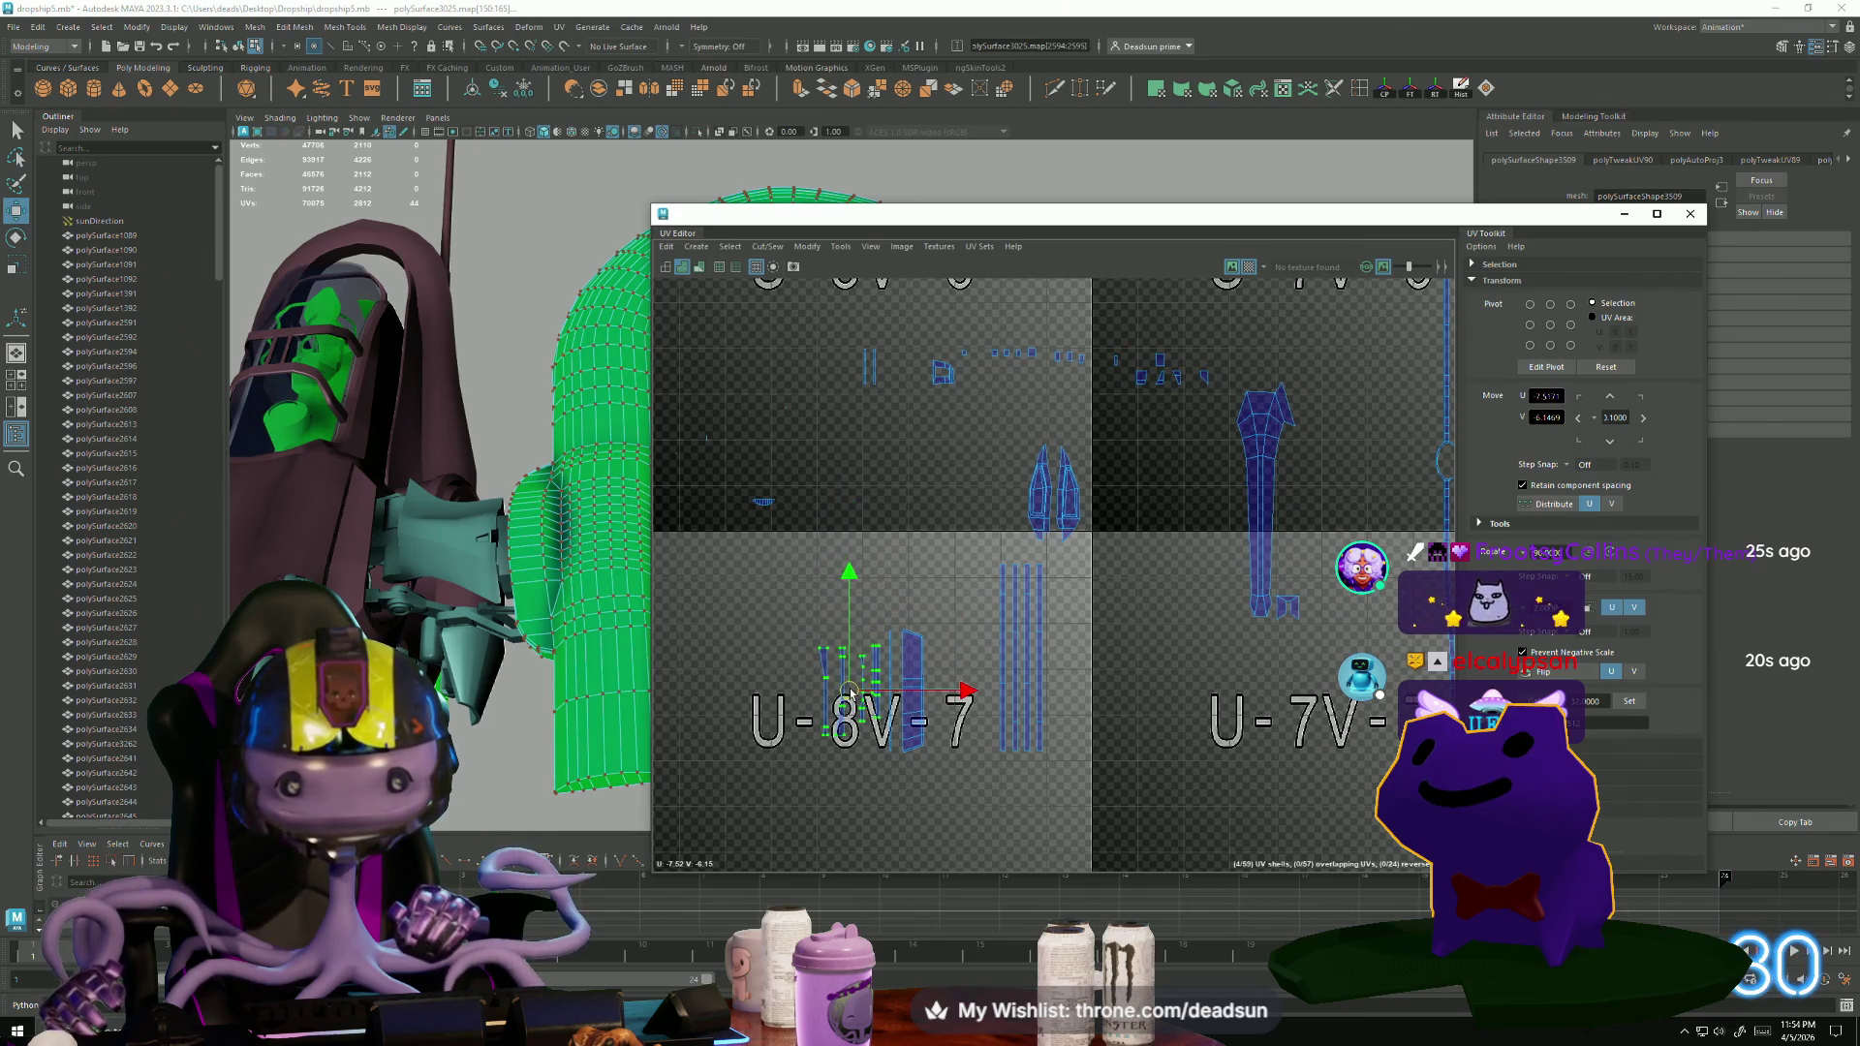
# Move the two blade shells down from U-8V-6 into U-8V-7.
pyautogui.keyDown('alt'); pyautogui.moveTo(956, 611); pyautogui.dragTo(771, 742, button='middle'); pyautogui.keyUp('alt')
pyautogui.scroll(-1, 941, 638)
pyautogui.keyDown('alt'); pyautogui.moveTo(942, 637); pyautogui.dragTo(1059, 494, button='middle'); pyautogui.keyUp('alt')
pyautogui.moveTo(935, 433)
pyautogui.mouseDown()
pyautogui.moveTo(1055, 558)
pyautogui.moveTo(759, 675)
pyautogui.mouseUp()
# Select several small shells in U-8V-6 and move them down toward U-8V-7.
pyautogui.scroll(1, 758, 676)
pyautogui.keyDown('alt'); pyautogui.moveTo(668, 388); pyautogui.dragTo(786, 481, button='middle'); pyautogui.keyUp('alt')
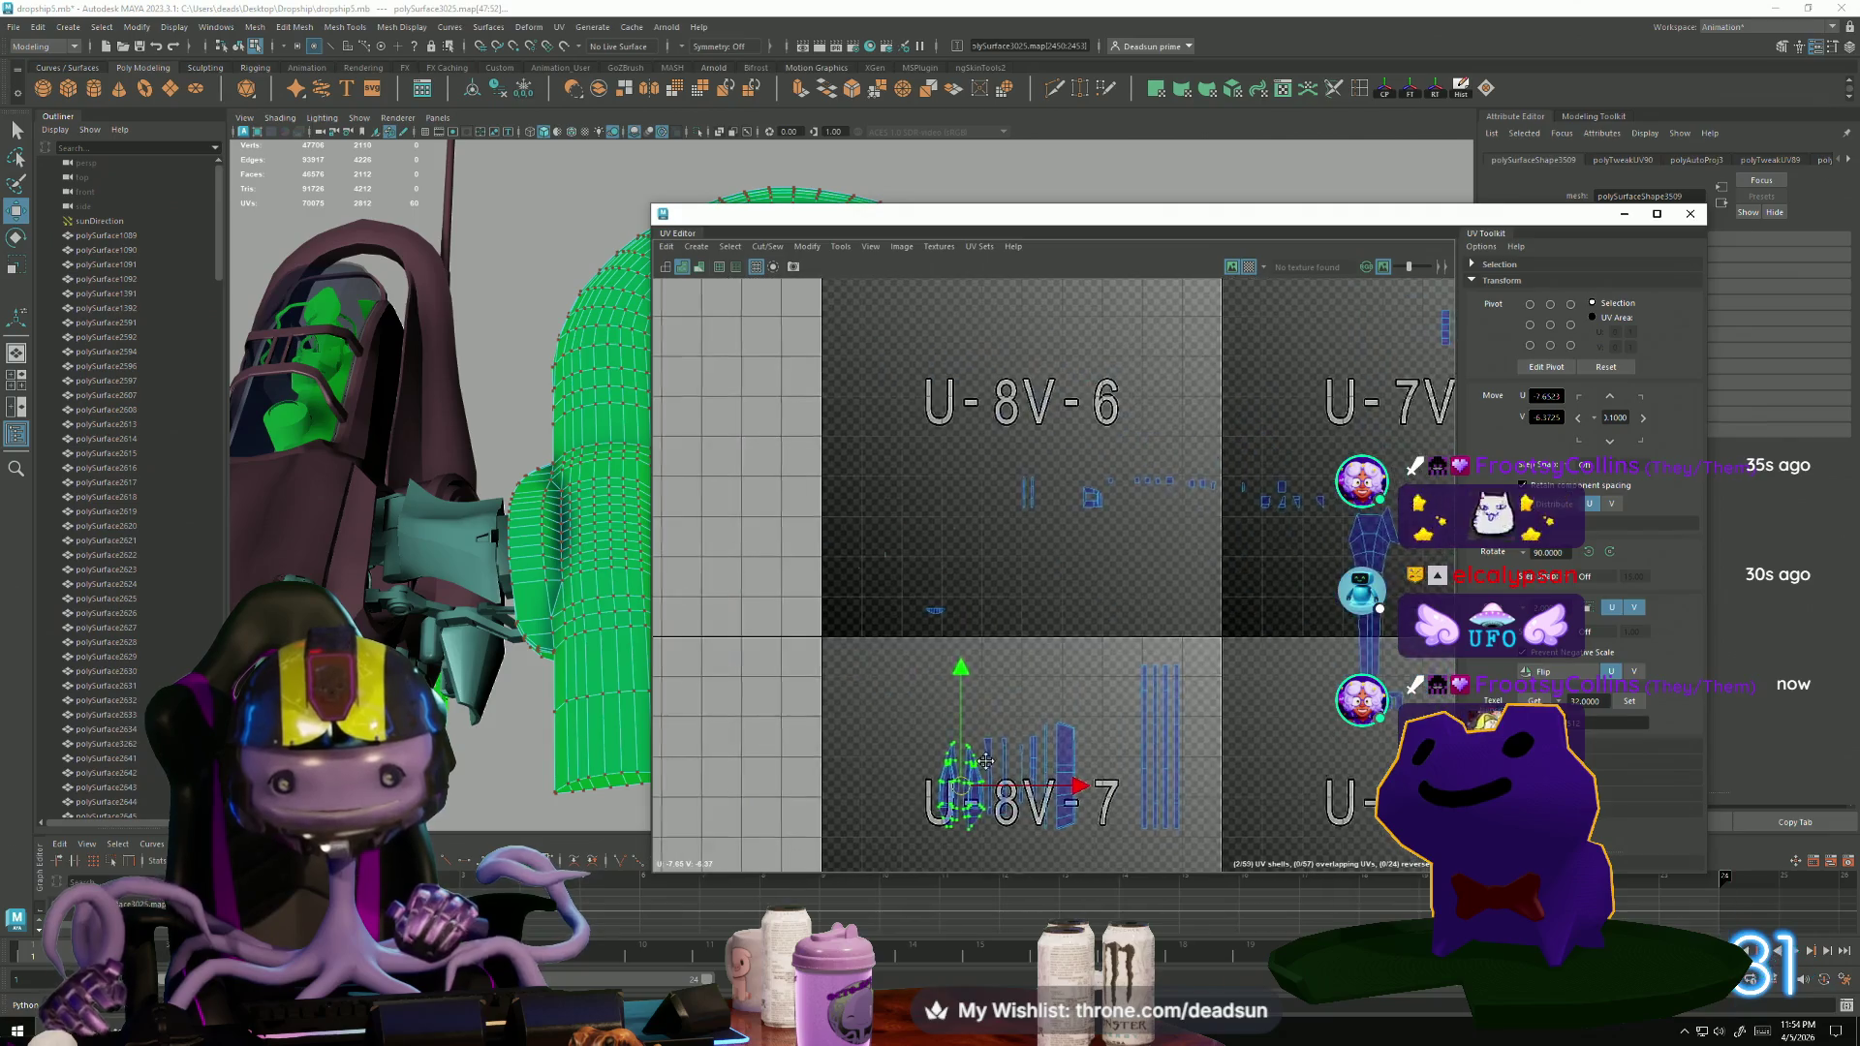
pyautogui.moveTo(786, 482)
pyautogui.mouseDown()
pyautogui.moveTo(1008, 649)
pyautogui.moveTo(972, 663)
pyautogui.mouseUp()
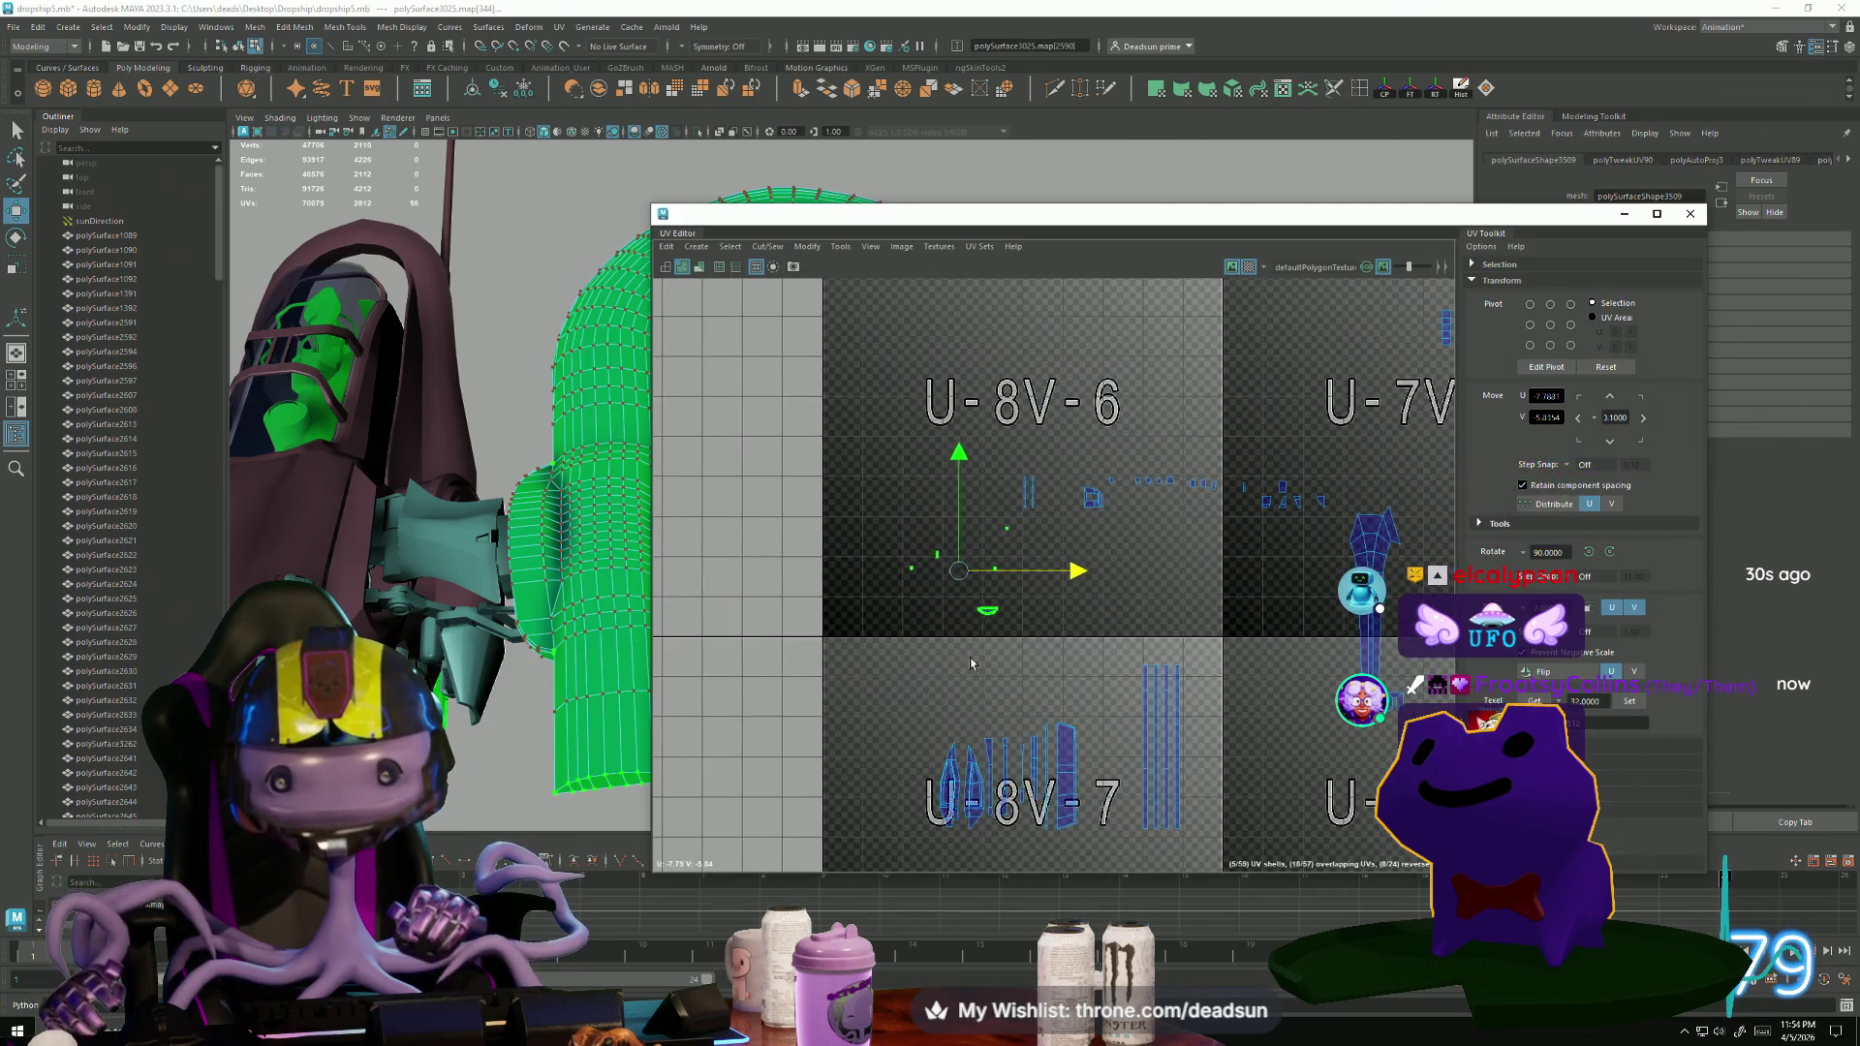
pyautogui.moveTo(955, 586)
pyautogui.mouseDown()
pyautogui.moveTo(989, 655)
pyautogui.moveTo(1025, 676)
pyautogui.mouseUp()
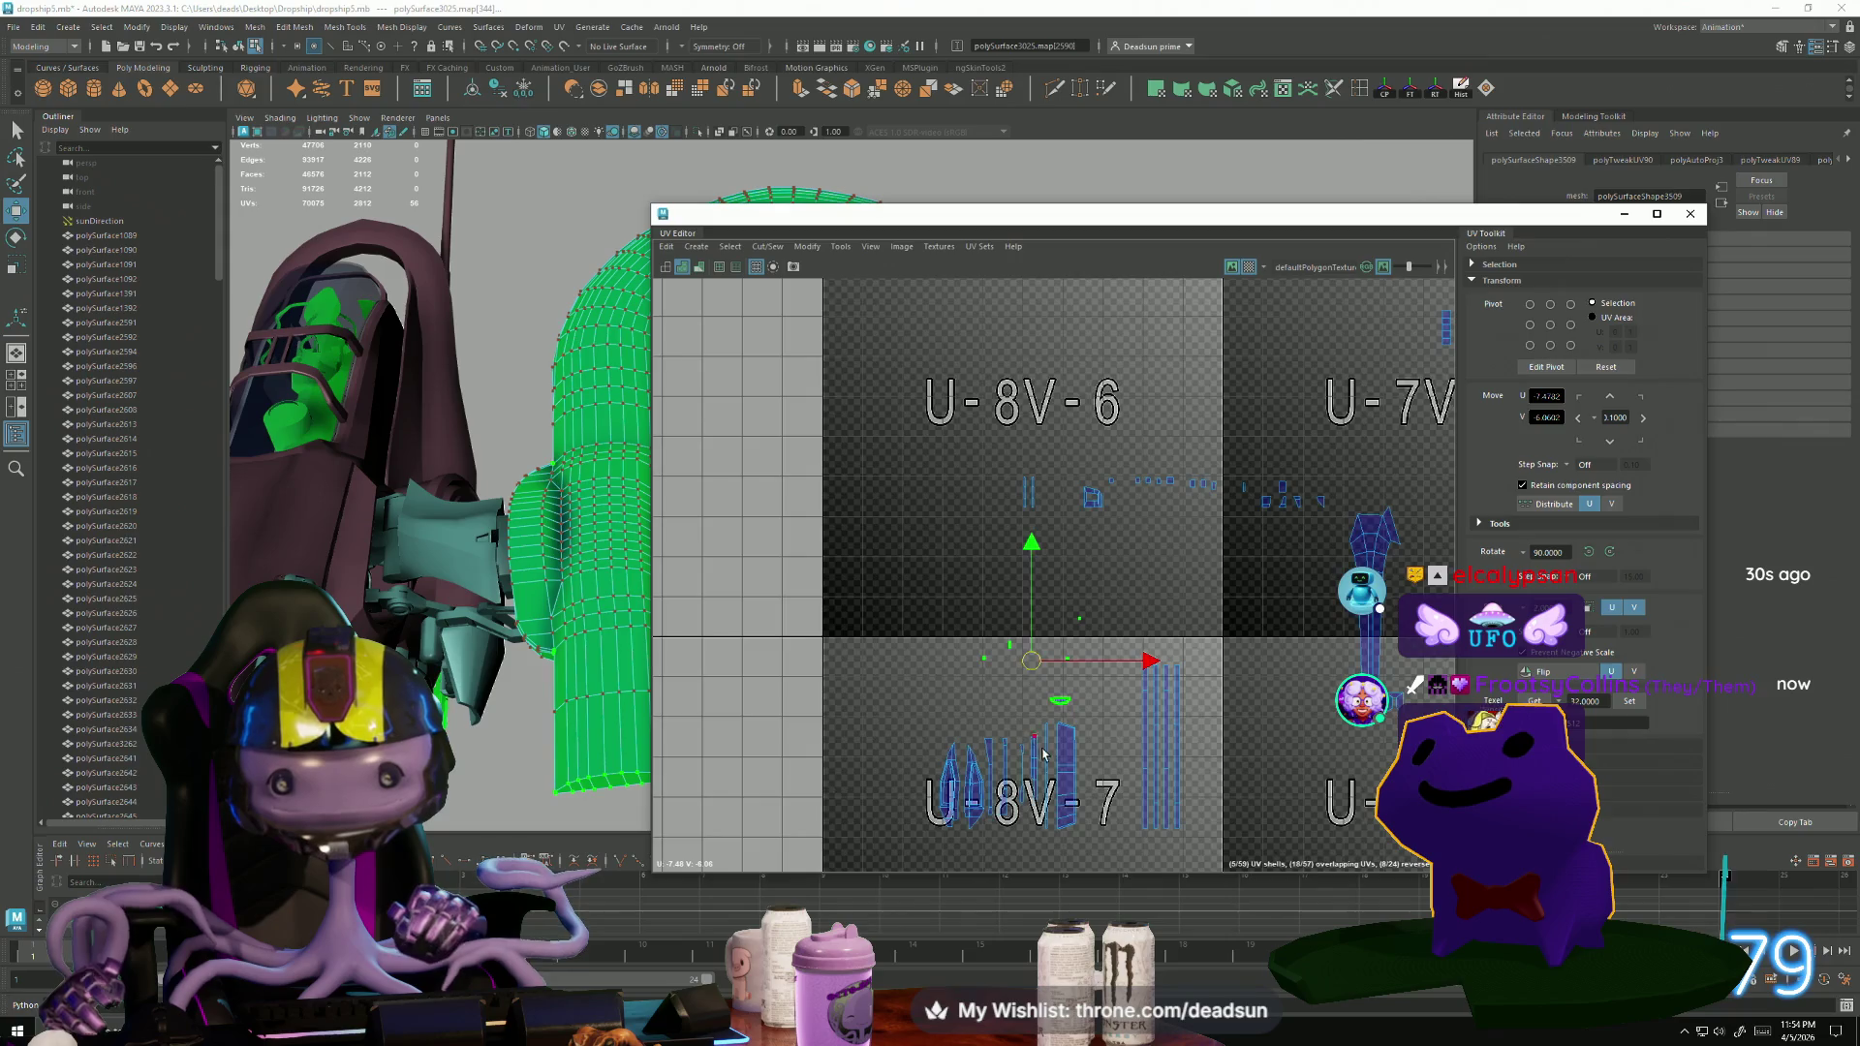
pyautogui.scroll(5, 1083, 665)
pyautogui.scroll(4, 1083, 666)
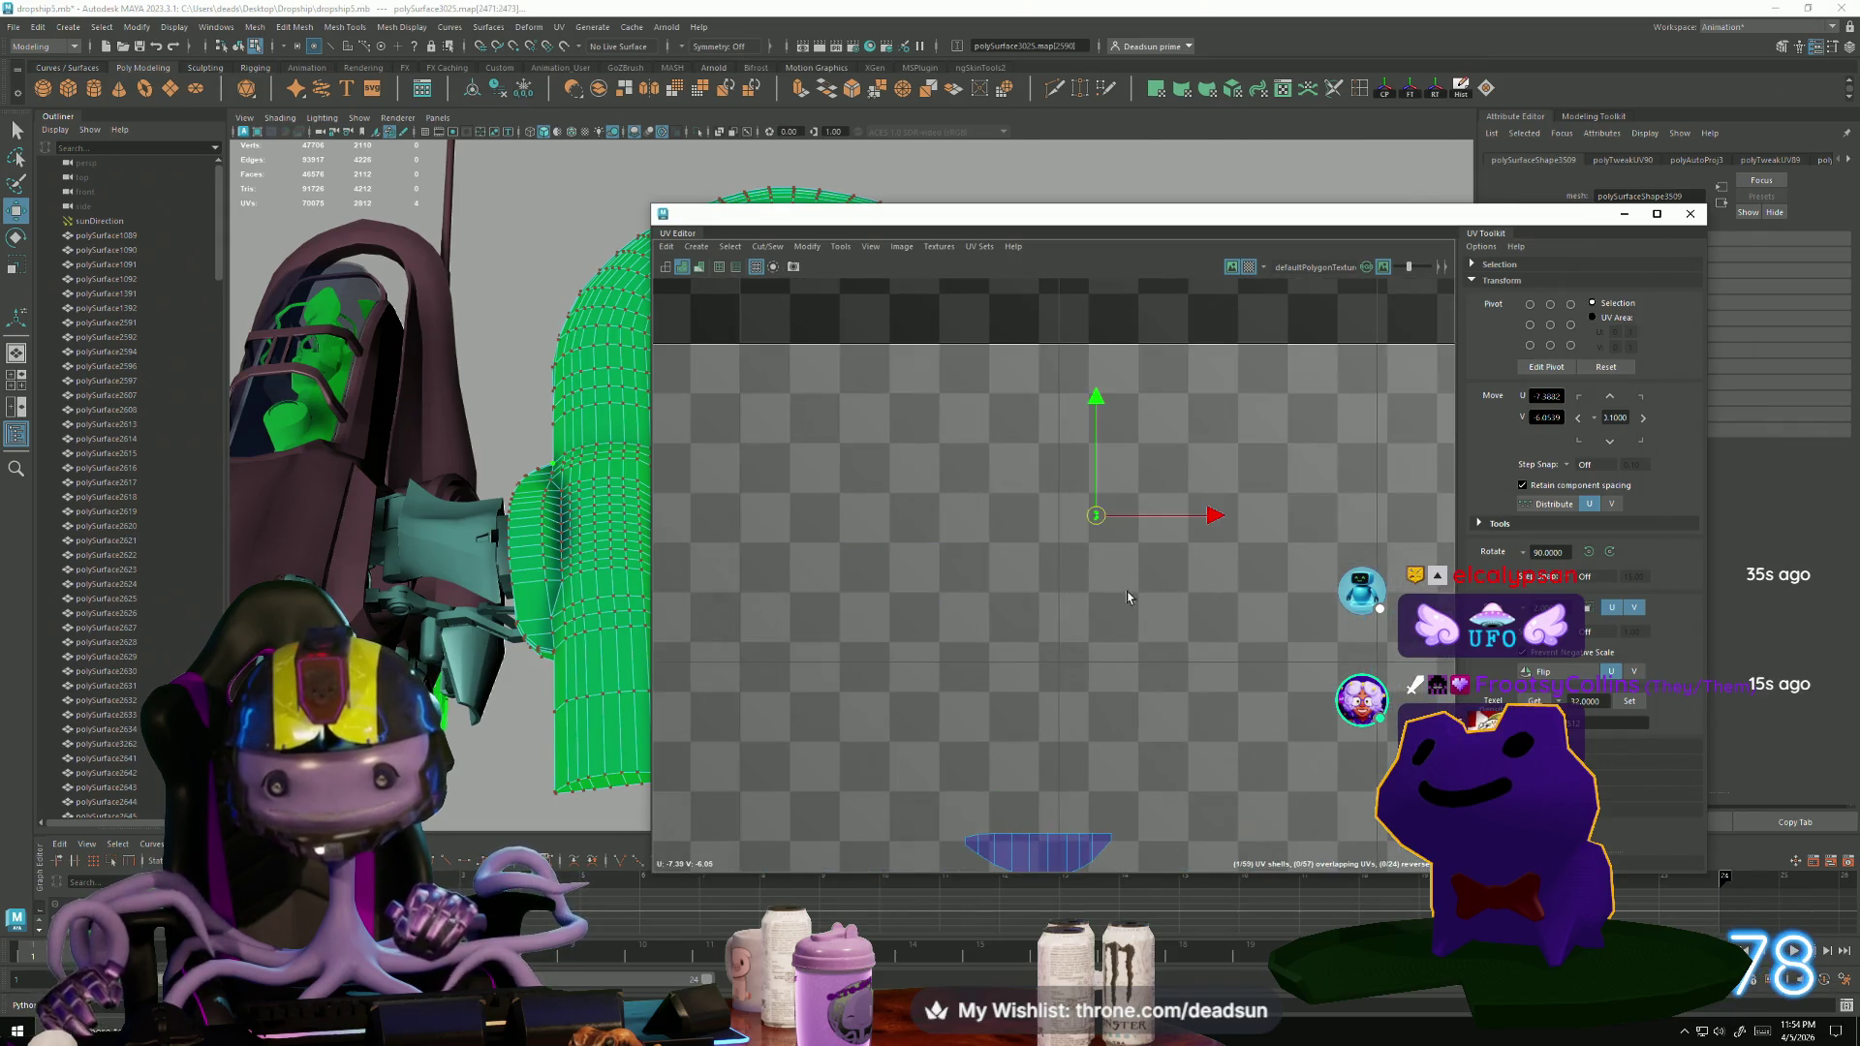
# Frame the selected shell and scale up the small middle shell.
pyautogui.press('f')
pyautogui.scroll(-10, 1176, 662)
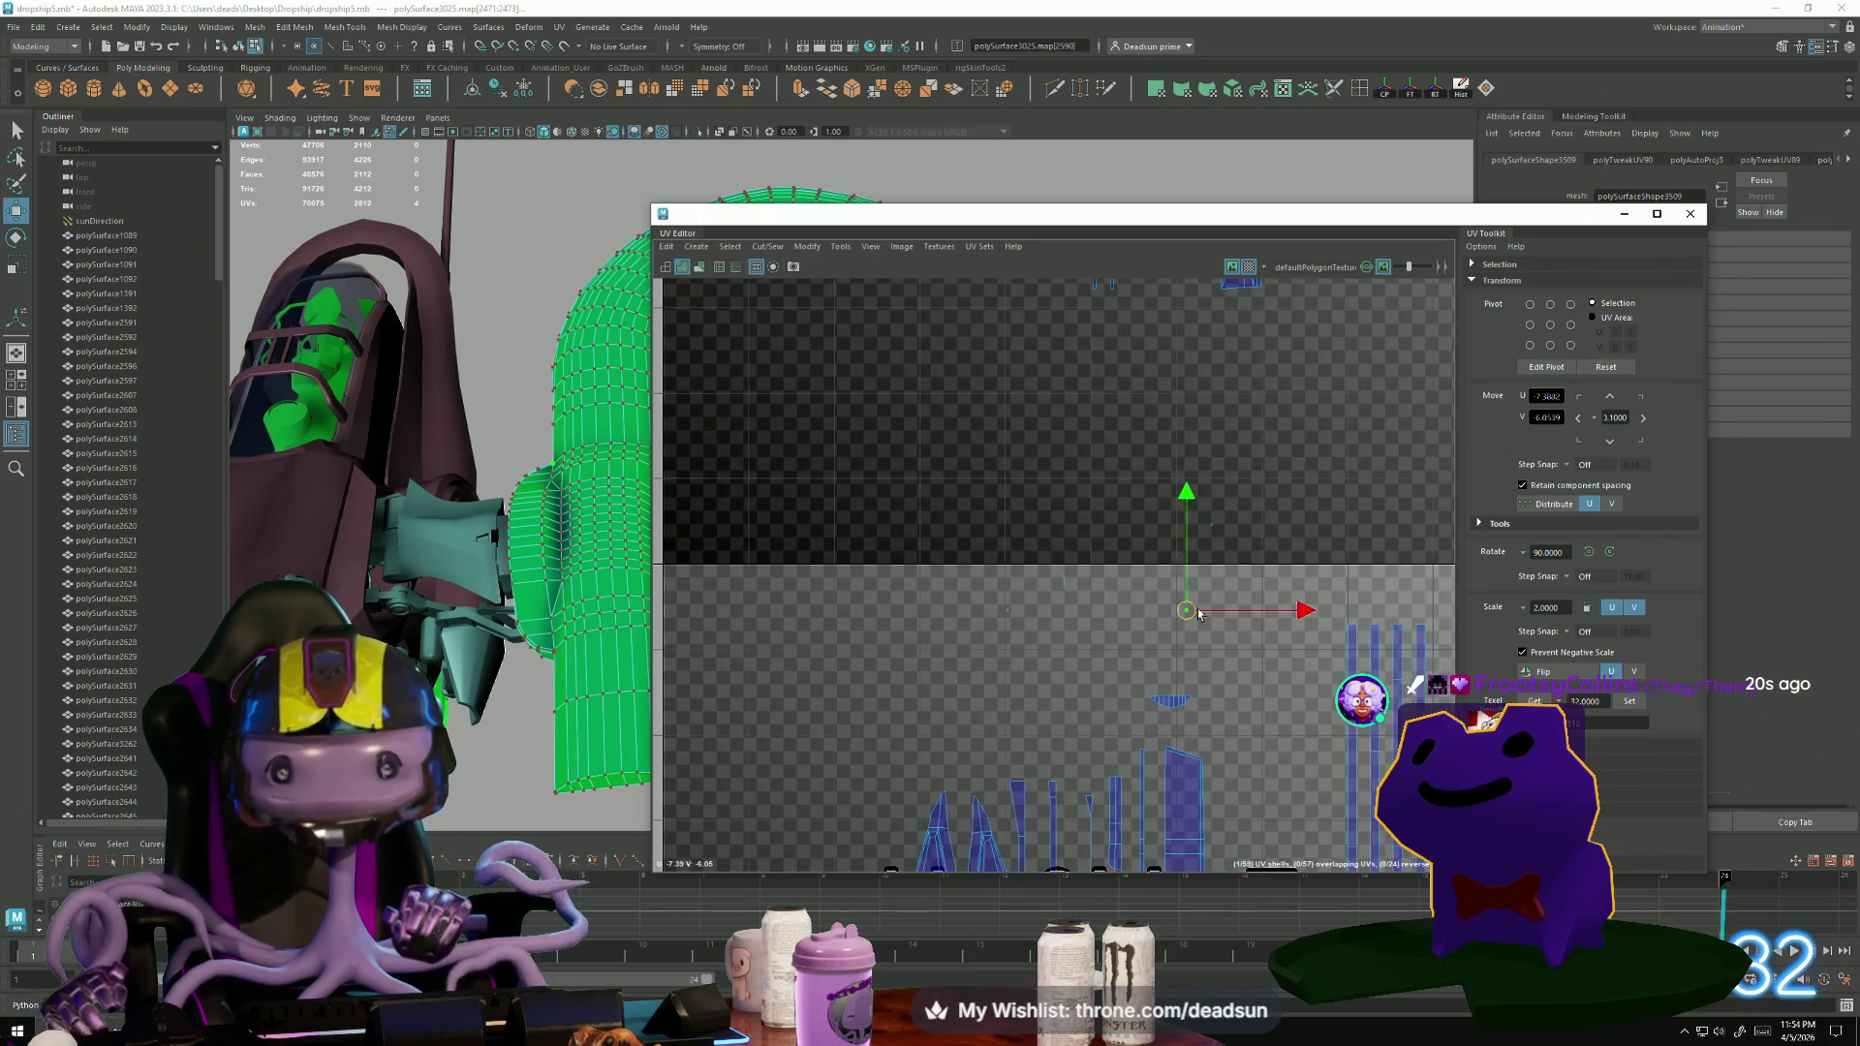
pyautogui.press('e')
pyautogui.press('r')
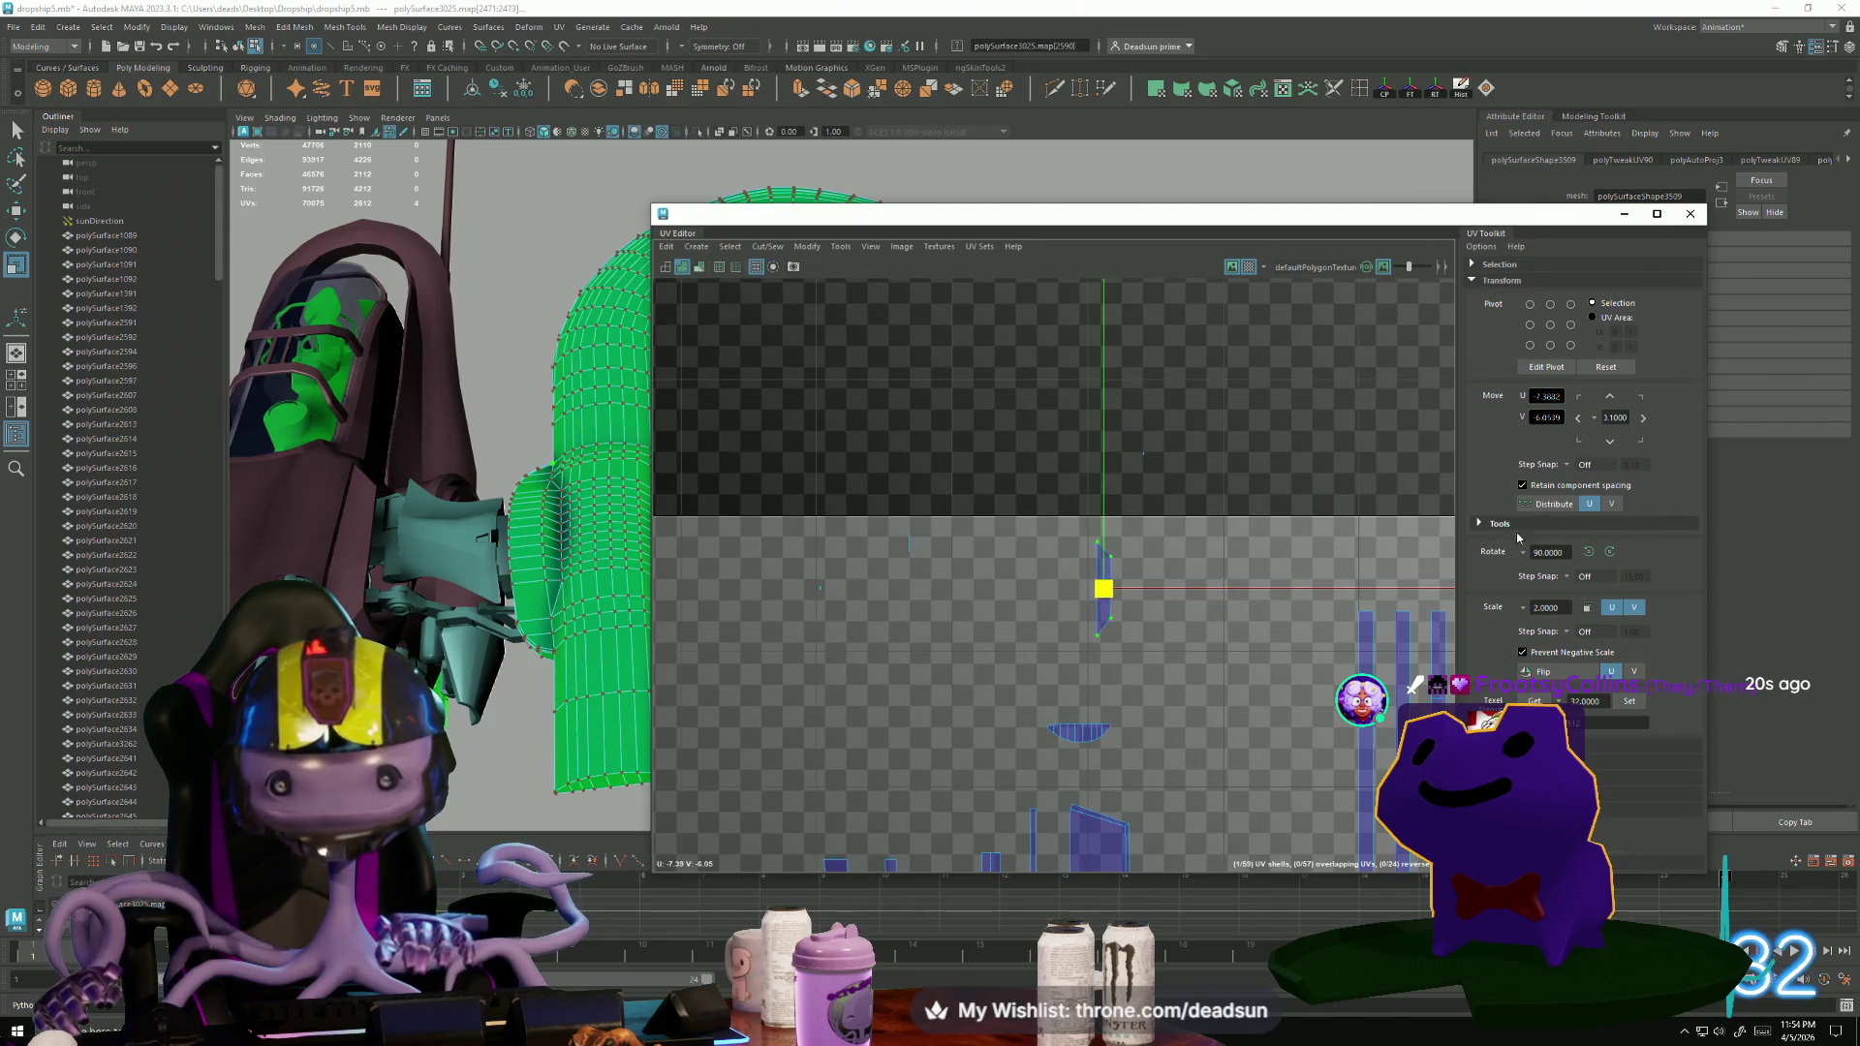
pyautogui.moveTo(1124, 431); pyautogui.dragTo(1168, 470)
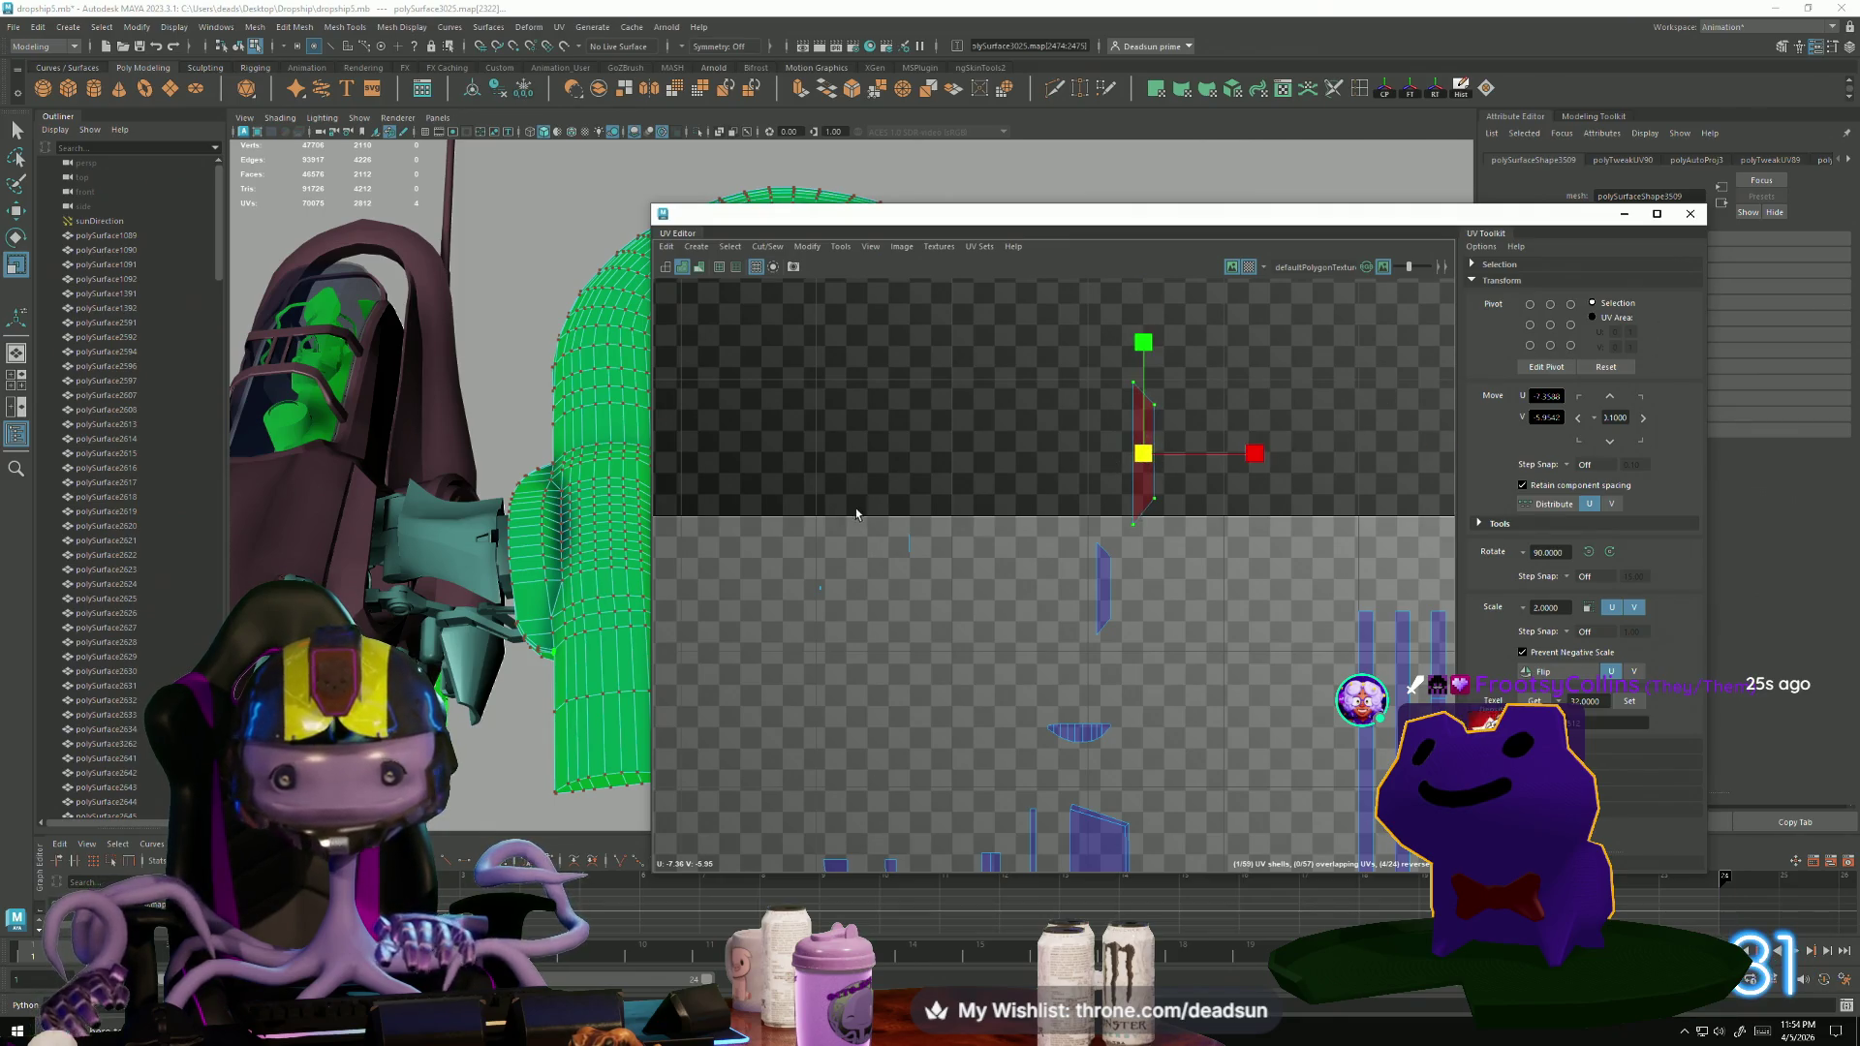
pyautogui.moveTo(983, 629); pyautogui.dragTo(983, 630)
pyautogui.moveTo(938, 530)
pyautogui.mouseDown(button='middle')
pyautogui.moveTo(1089, 523)
pyautogui.moveTo(998, 547)
pyautogui.mouseUp(button='middle')
# Stretch the next small shell into a tall rectangle and pull two corner UVs left.
pyautogui.click(819, 591)
pyautogui.moveTo(823, 601); pyautogui.dragTo(1124, 547, button='middle')
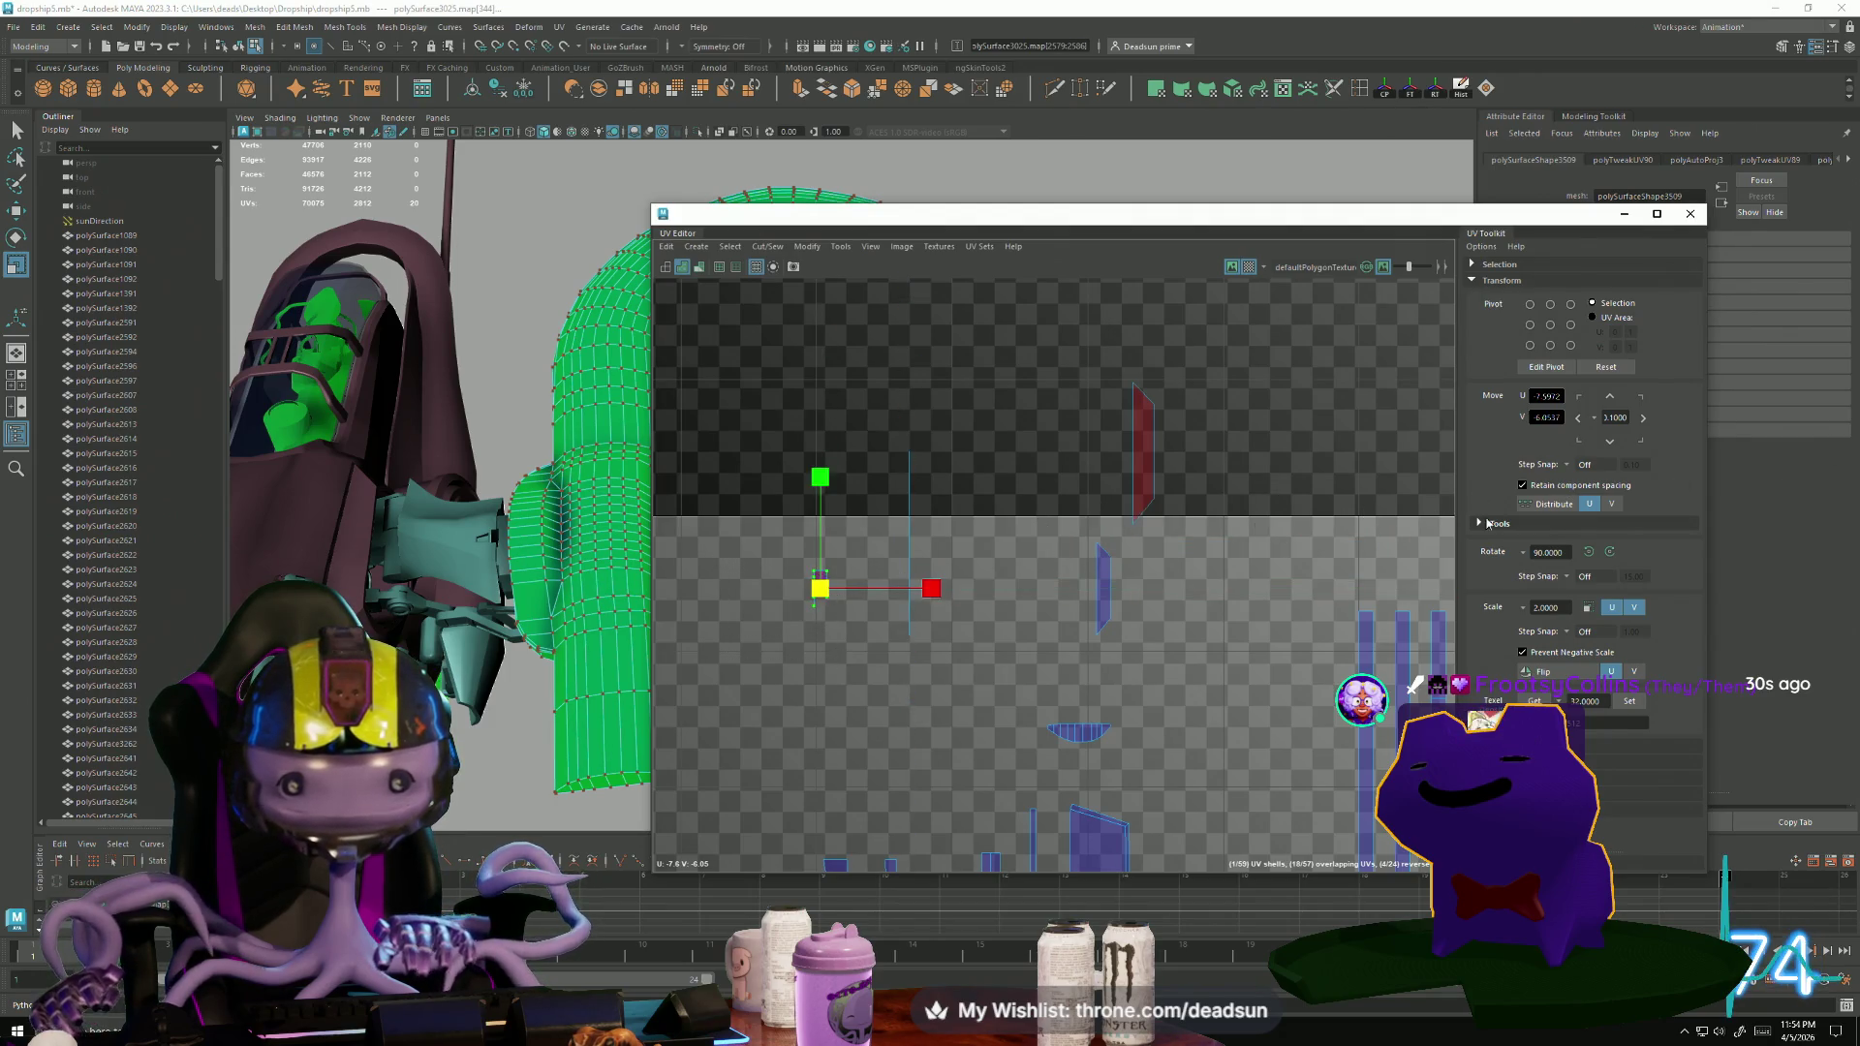
pyautogui.moveTo(930, 571); pyautogui.dragTo(1158, 542, button='middle')
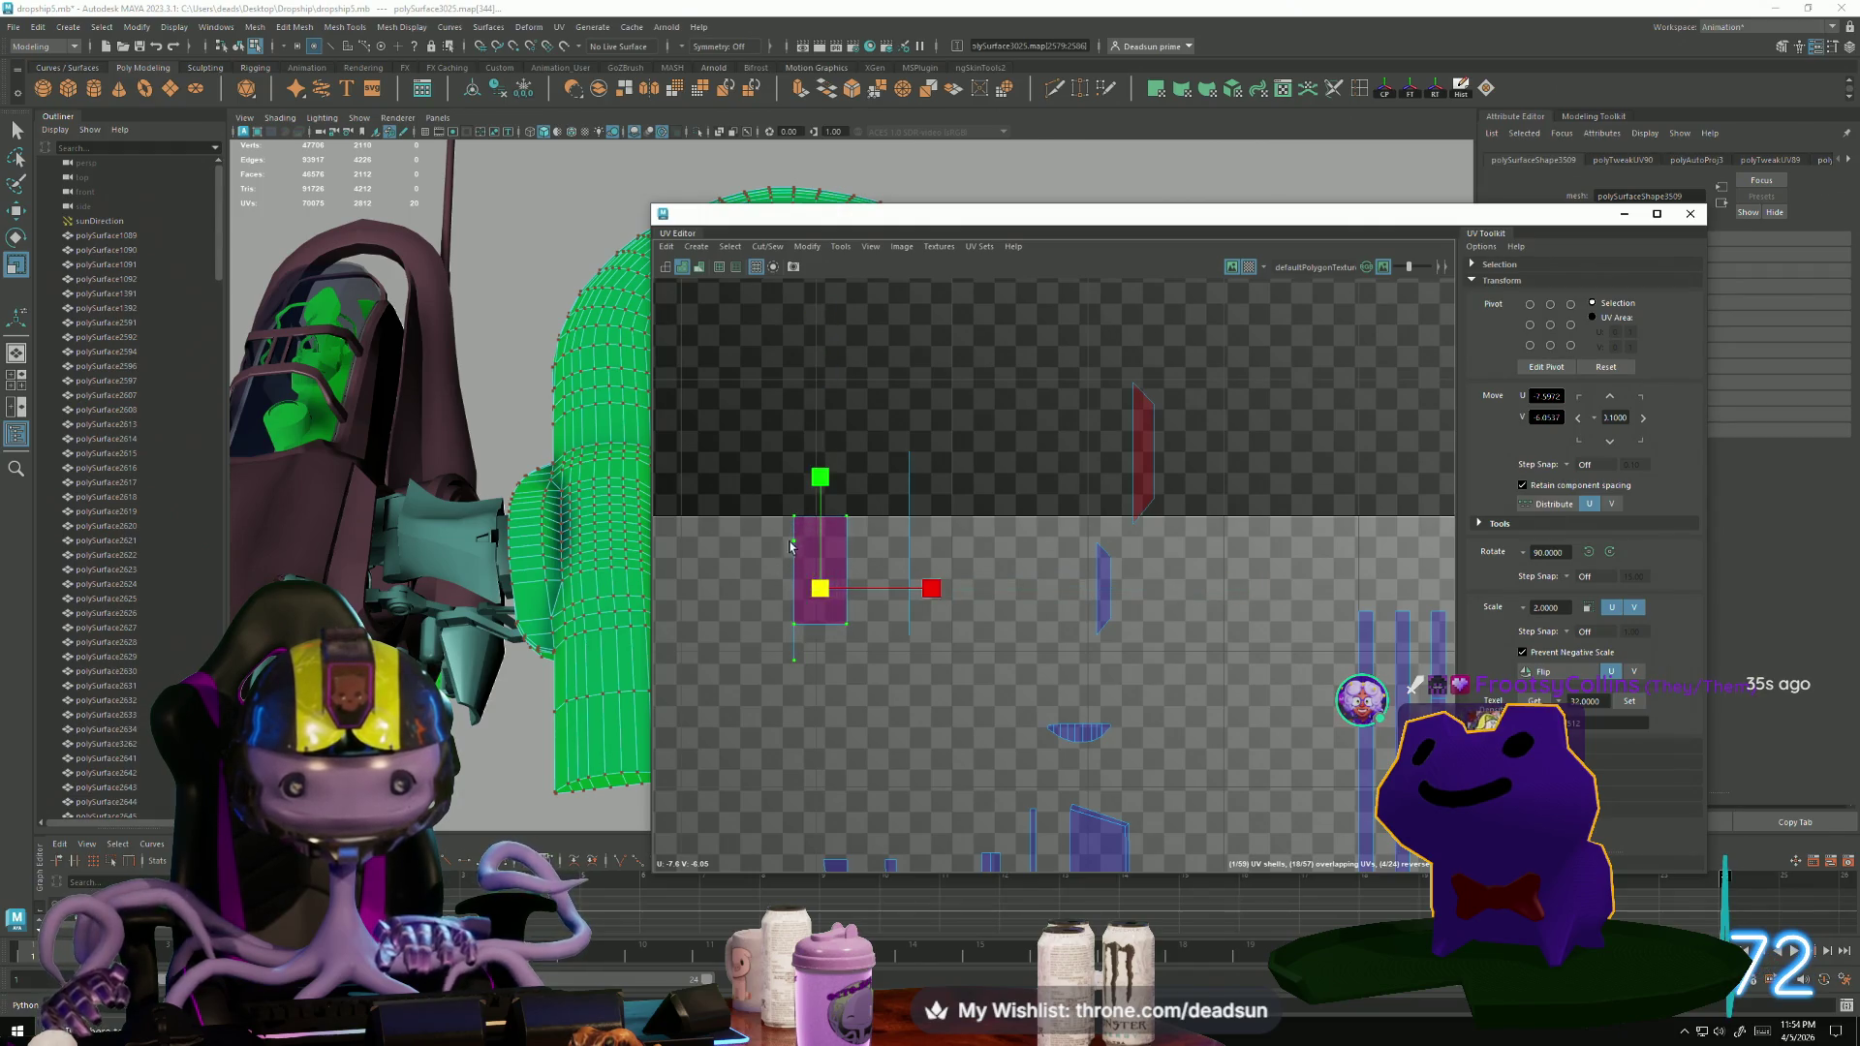
pyautogui.click(802, 560)
pyautogui.keyDown('shift'); pyautogui.click(793, 630); pyautogui.keyUp('shift')
pyautogui.press('w')
pyautogui.moveTo(781, 582); pyautogui.dragTo(720, 581, button='middle')
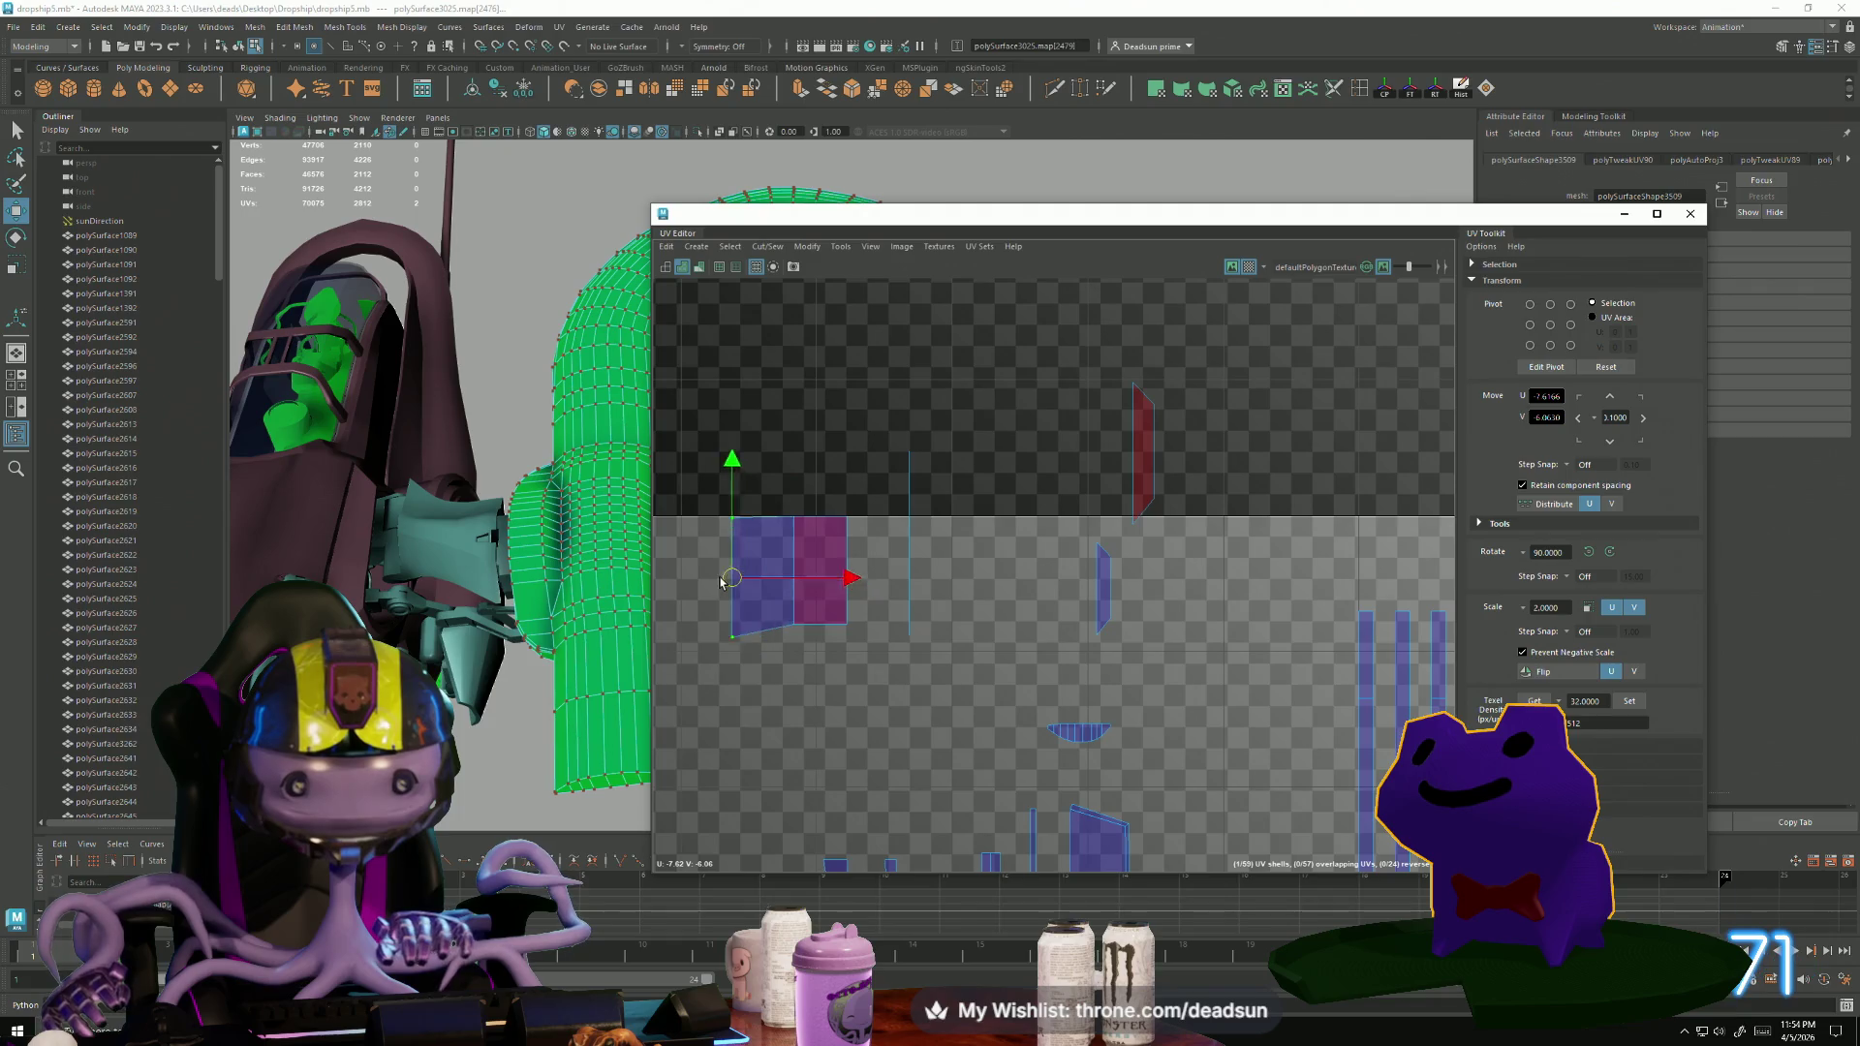
# Reposition the shell's top and bottom corner UVs to unflip and square it.
pyautogui.click(795, 517)
pyautogui.moveTo(795, 523)
pyautogui.mouseDown(button='middle')
pyautogui.moveTo(873, 589)
pyautogui.moveTo(780, 531)
pyautogui.moveTo(895, 524)
pyautogui.mouseUp(button='middle')
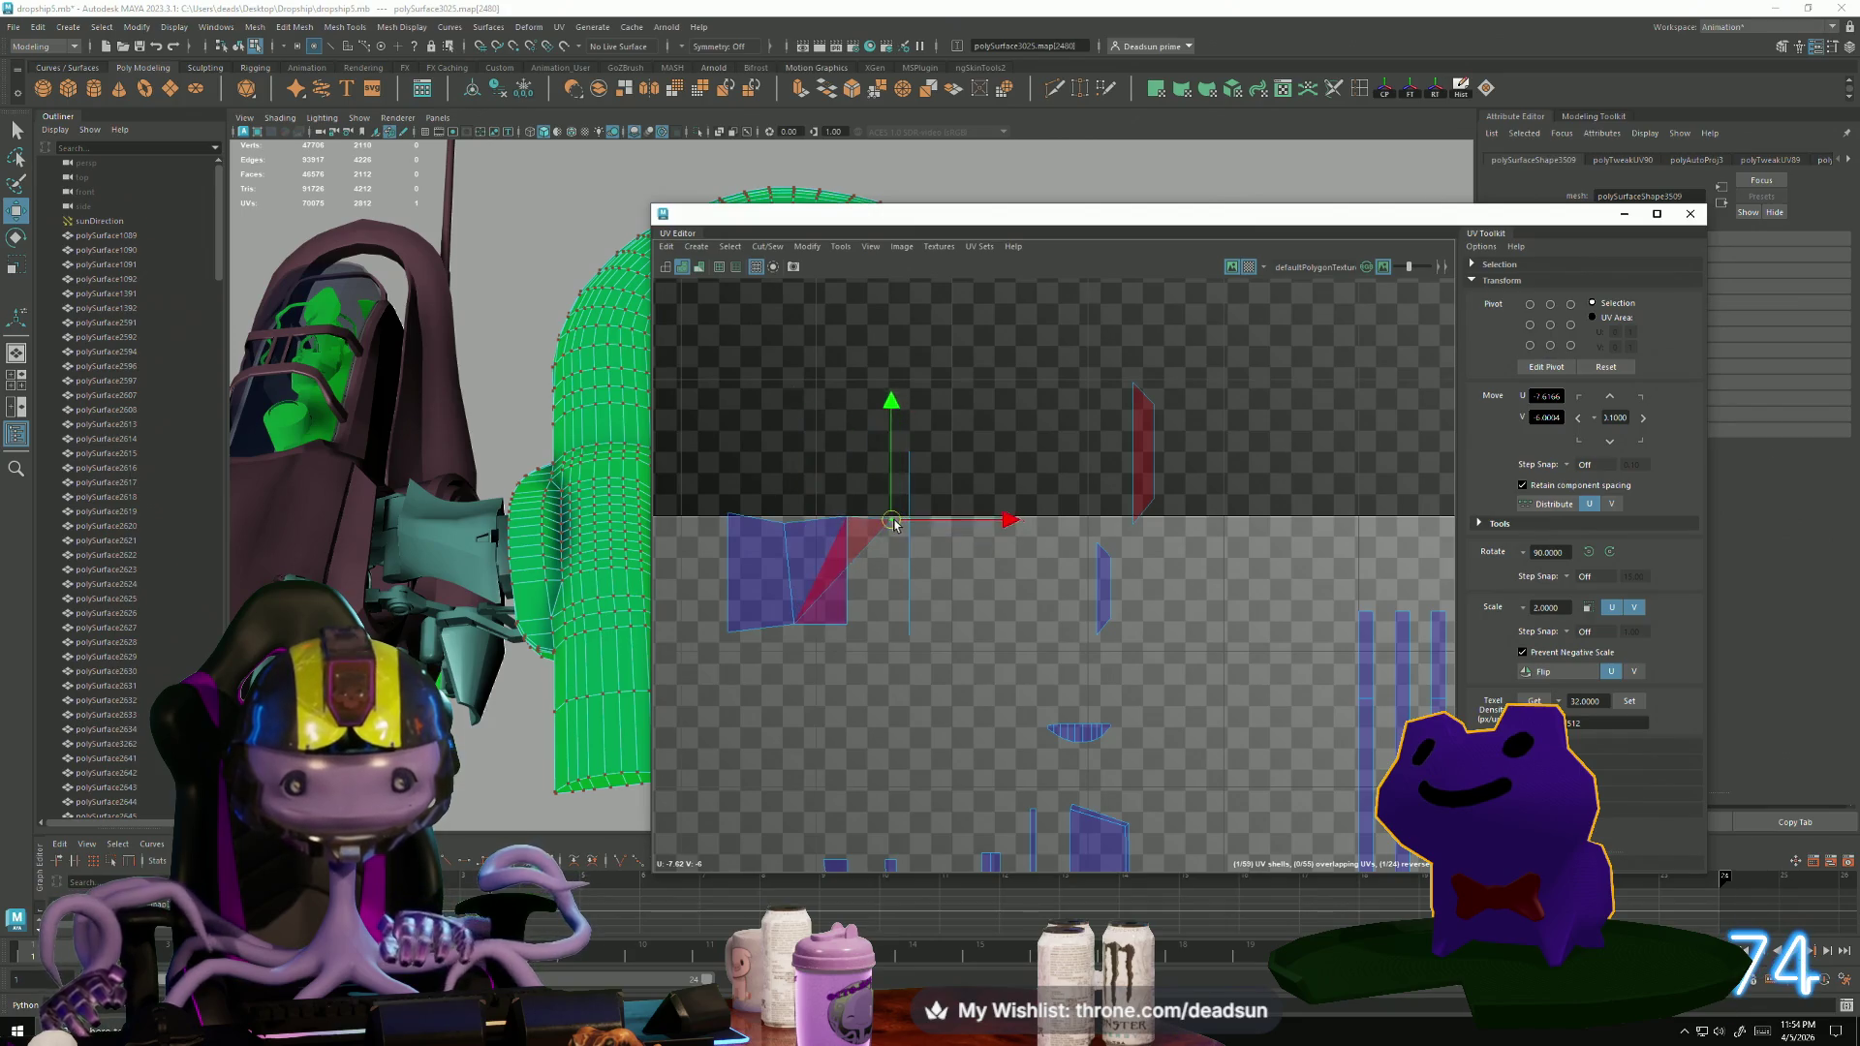
pyautogui.click(793, 625)
pyautogui.moveTo(791, 624); pyautogui.dragTo(899, 634, button='middle')
pyautogui.click(797, 625)
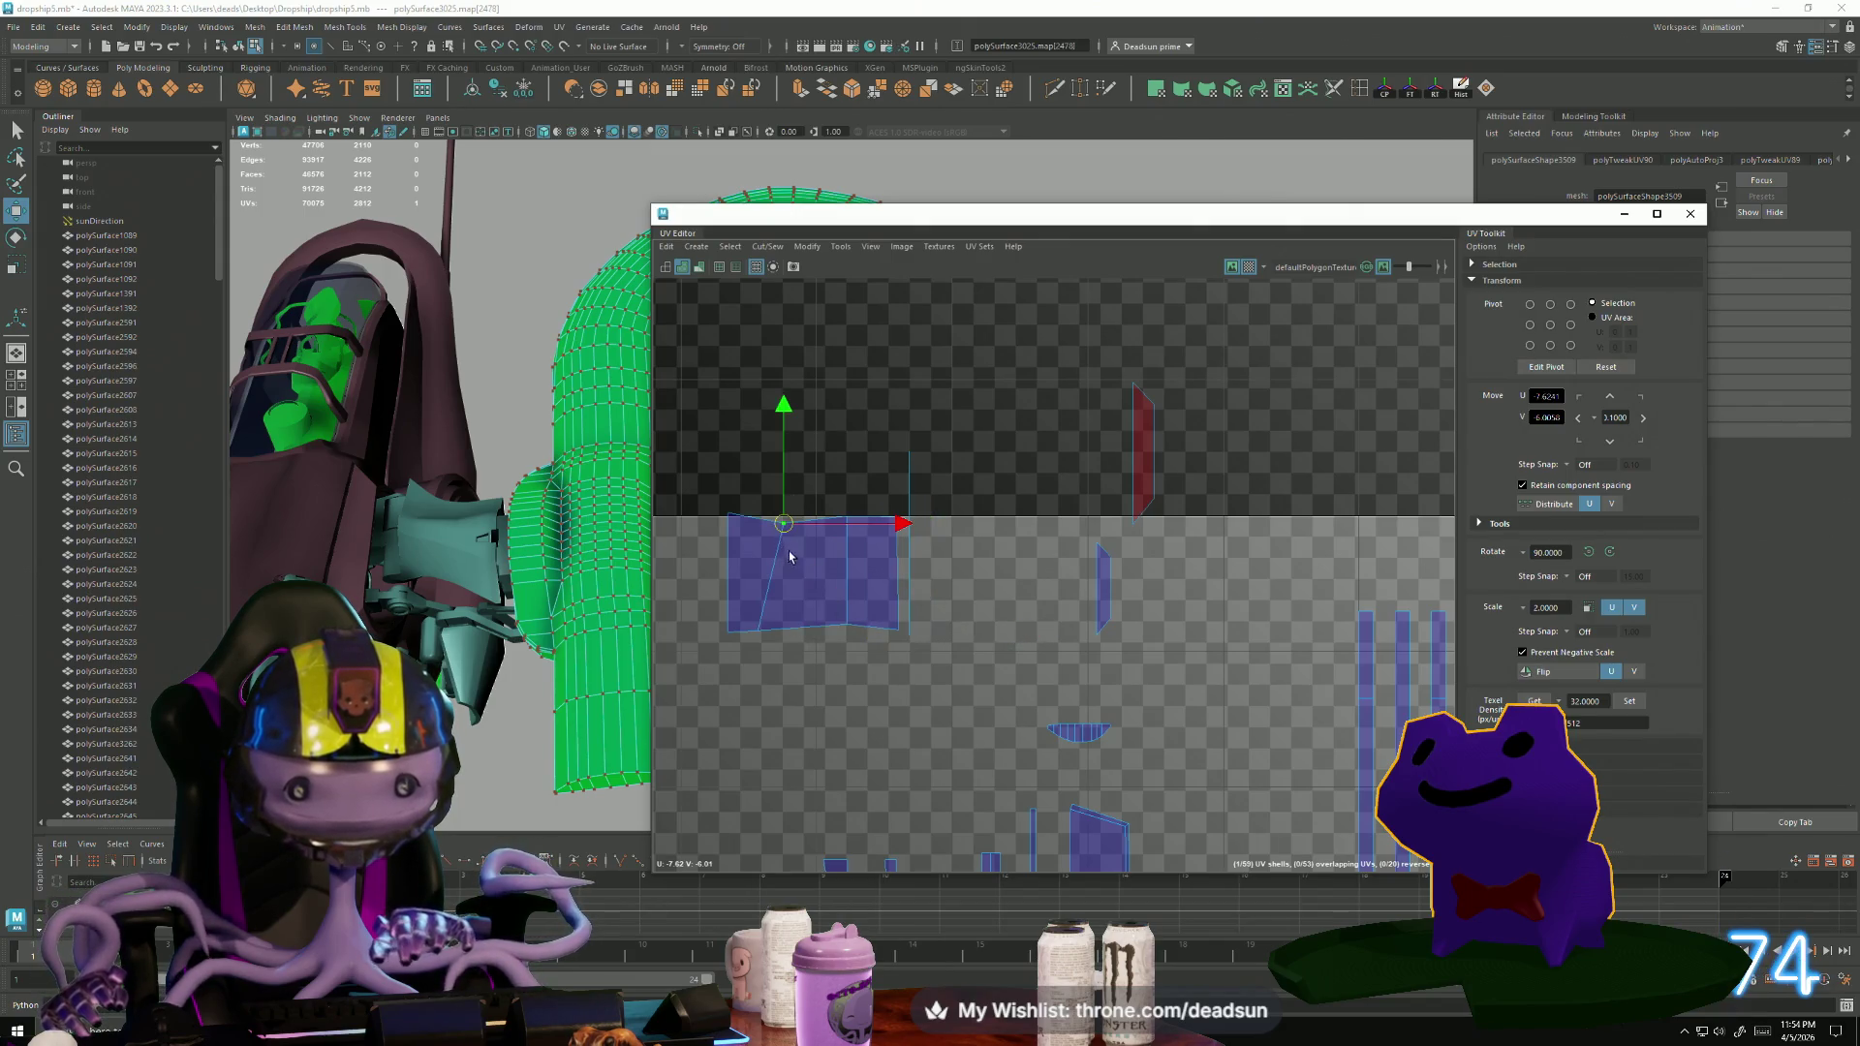
pyautogui.moveTo(789, 657); pyautogui.dragTo(789, 657)
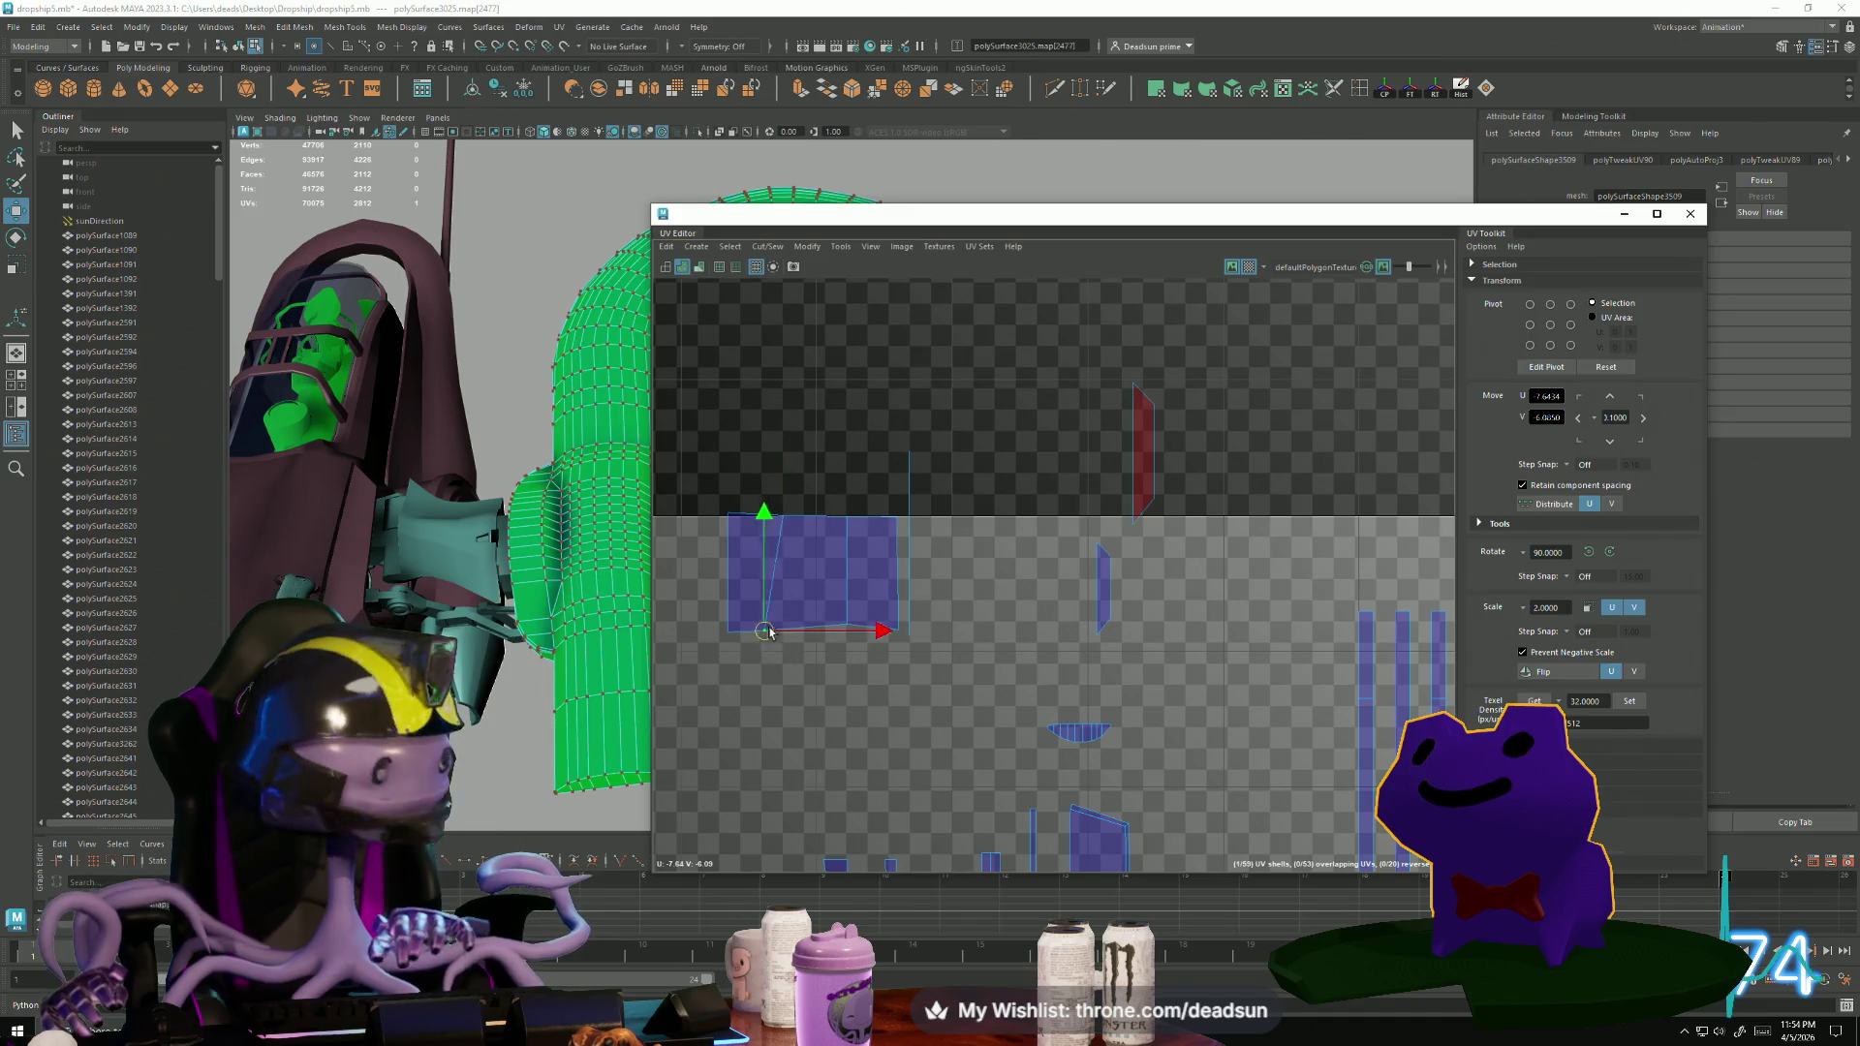
pyautogui.moveTo(761, 632); pyautogui.dragTo(783, 630, button='middle')
# Straighten the narrow strip by moving its corner UVs, then shift the strip right.
pyautogui.click(911, 466)
pyautogui.moveTo(923, 472)
pyautogui.mouseDown(button='middle')
pyautogui.moveTo(990, 478)
pyautogui.moveTo(889, 464)
pyautogui.moveTo(878, 514)
pyautogui.mouseUp(button='middle')
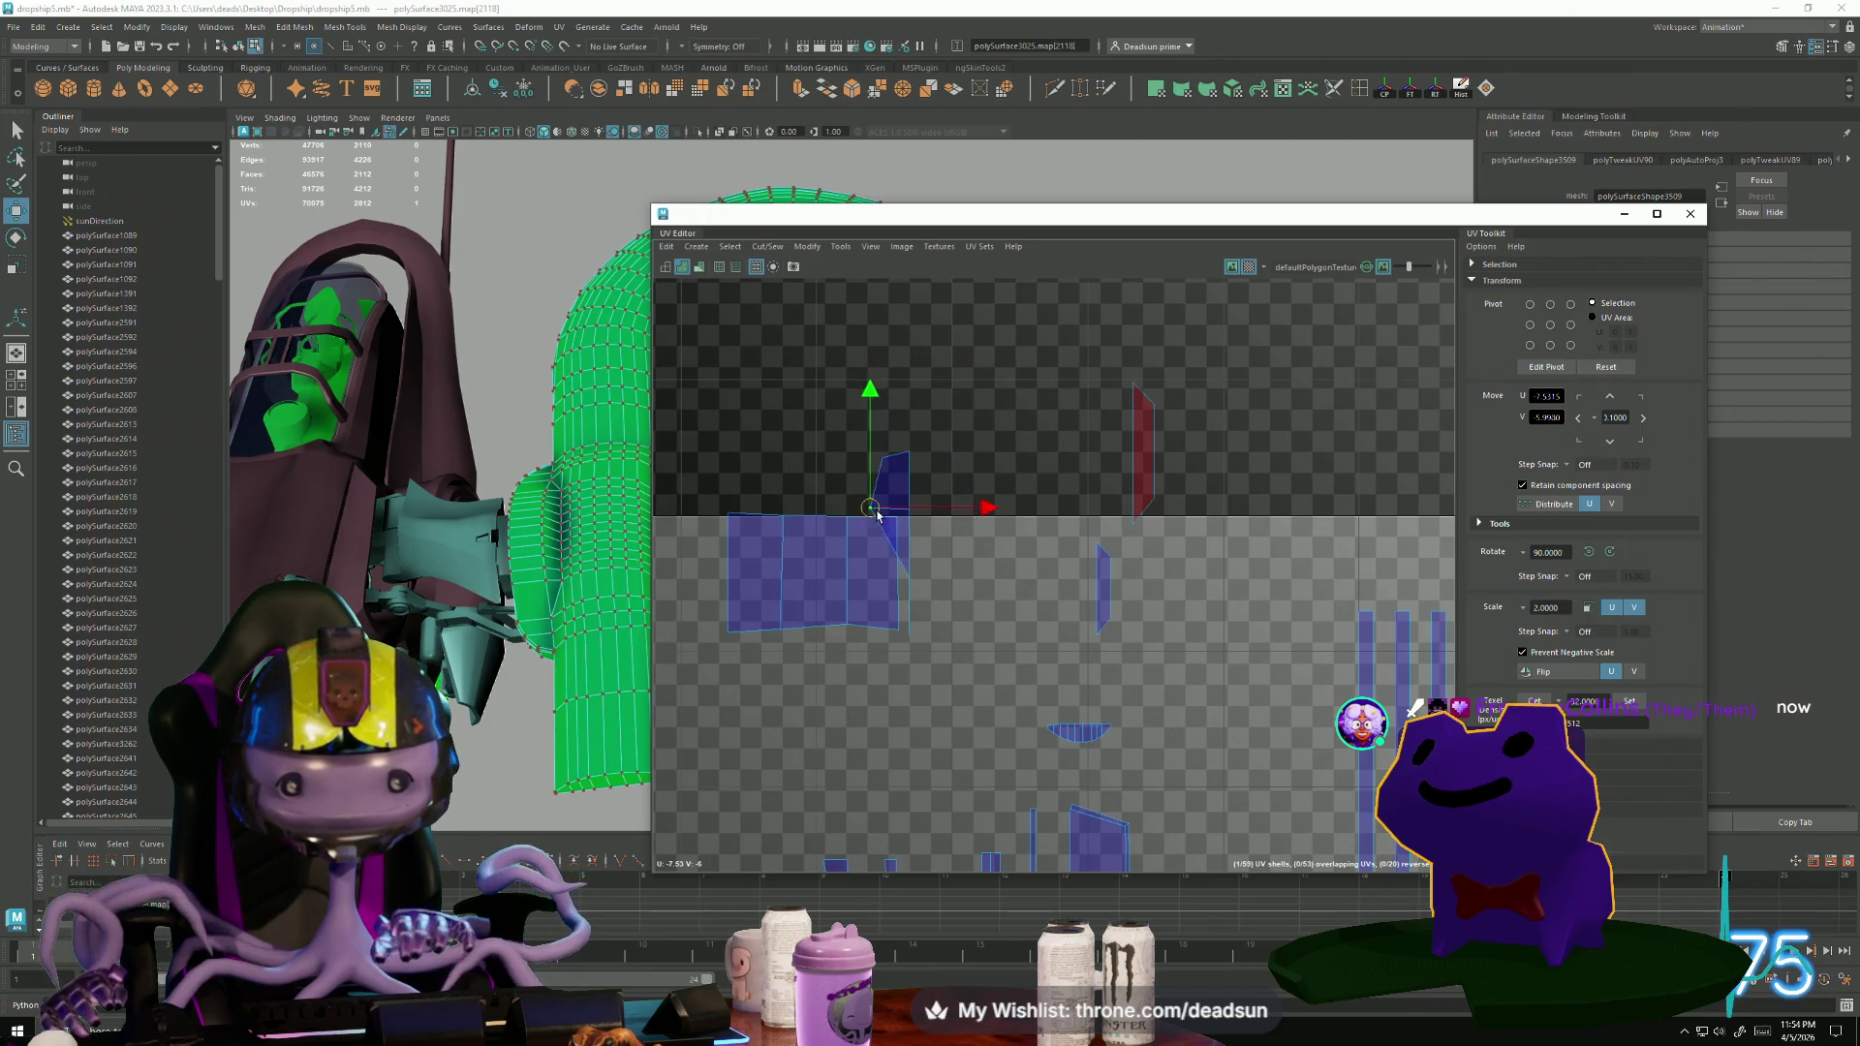
pyautogui.click(871, 578)
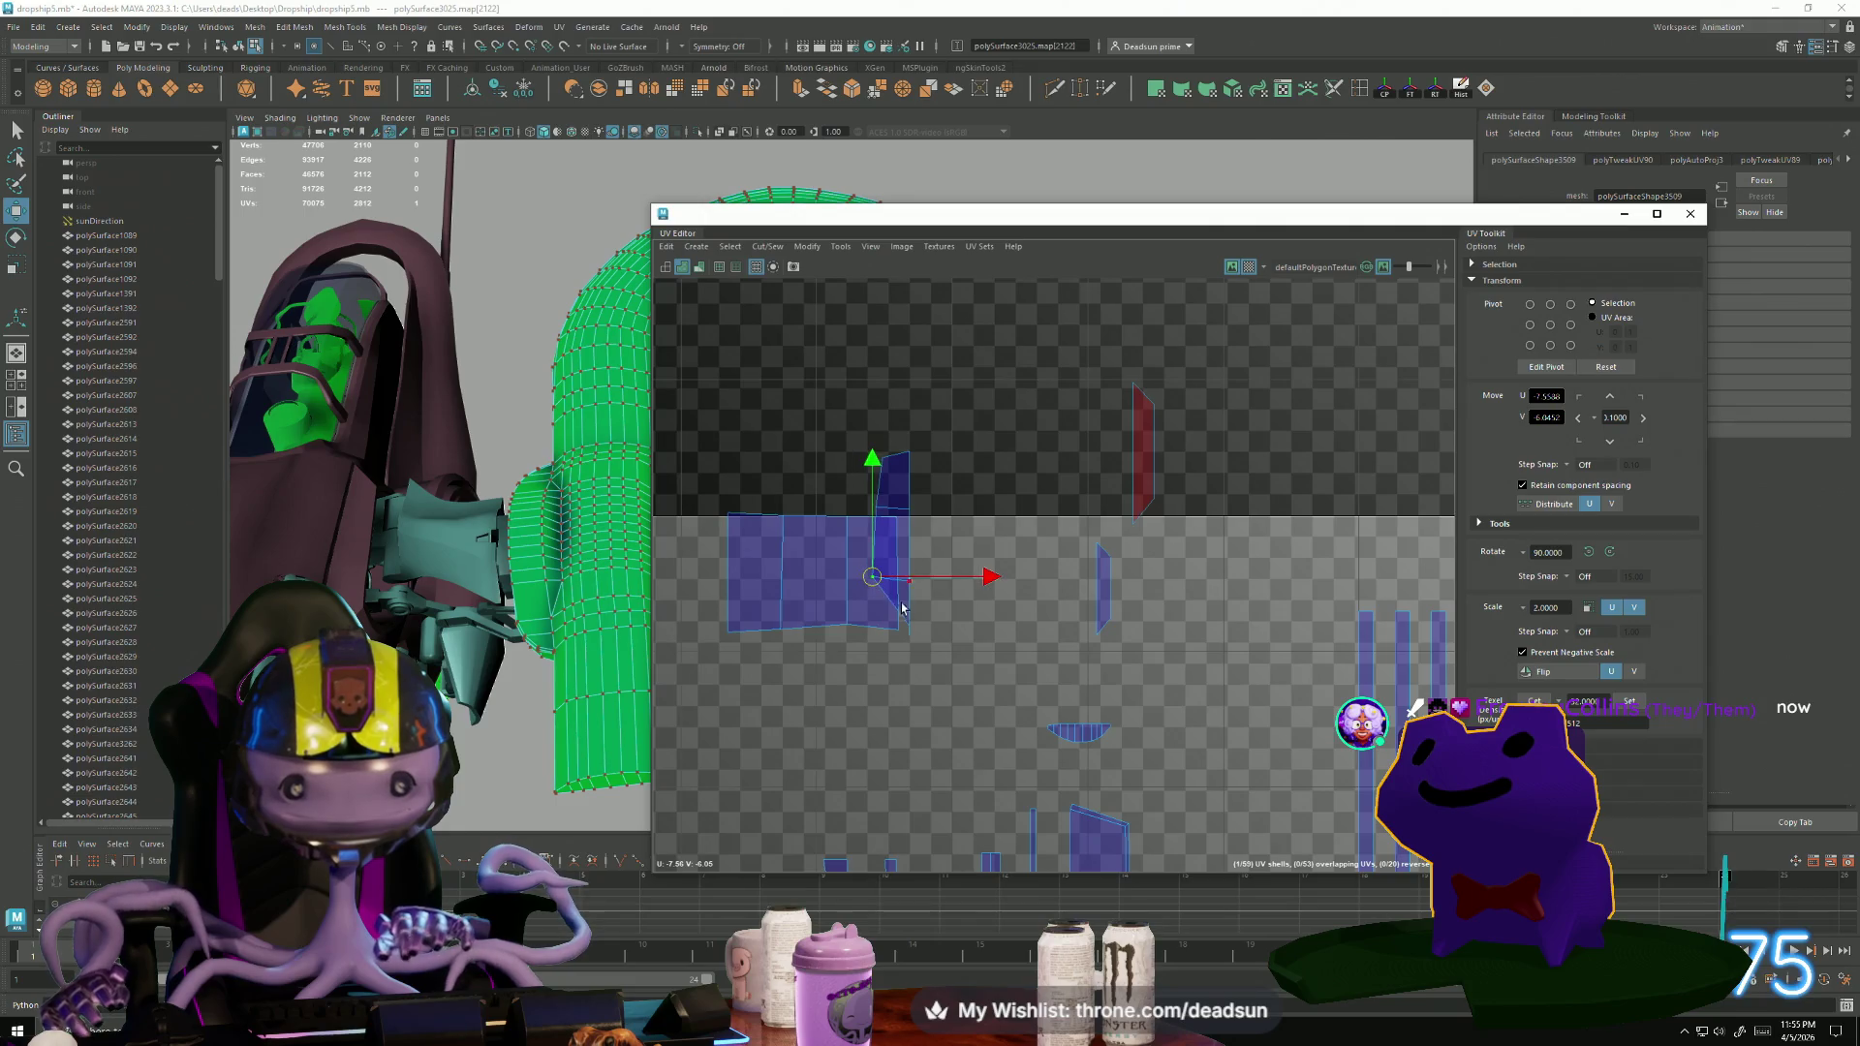
pyautogui.click(912, 631)
pyautogui.moveTo(913, 631); pyautogui.dragTo(865, 639, button='middle')
pyautogui.doubleClick(899, 520)
pyautogui.moveTo(899, 520); pyautogui.dragTo(976, 503, button='middle')
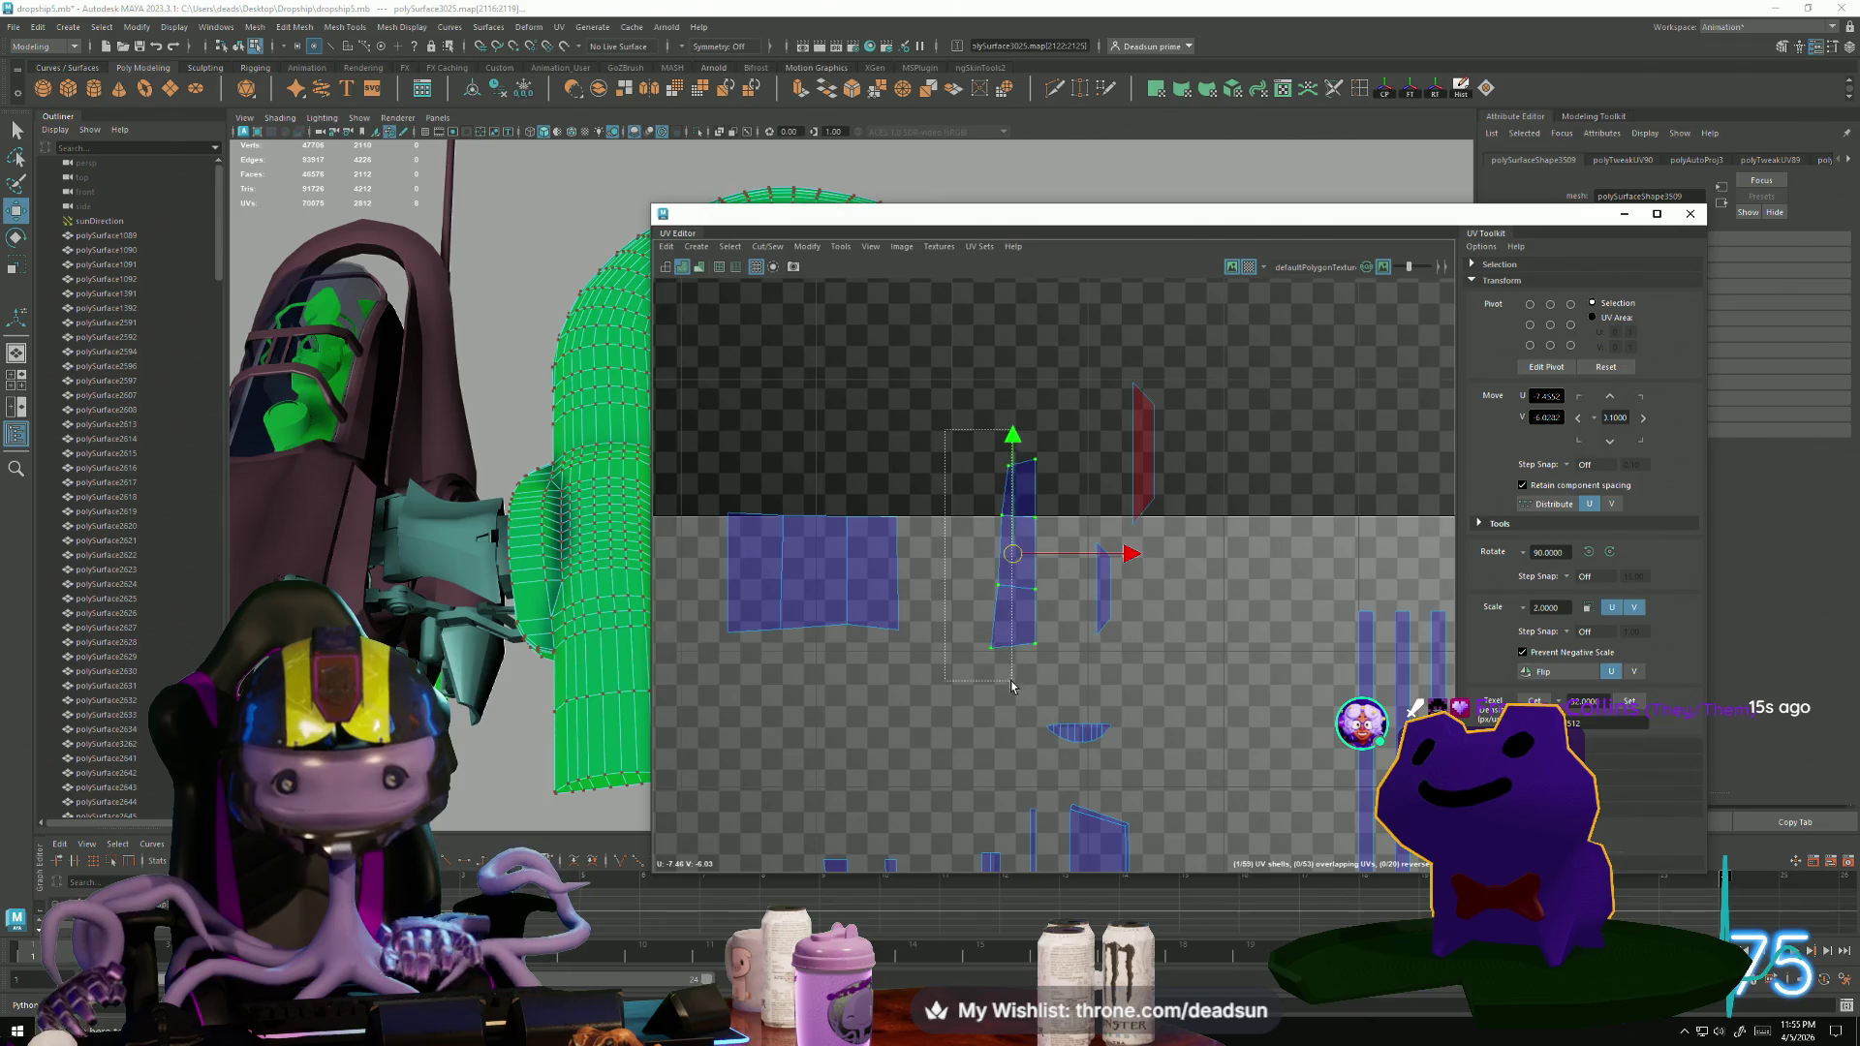
# Scale UV pairs on the strip and slide the red flipped shell to the right.
pyautogui.moveTo(1011, 686); pyautogui.dragTo(1006, 610)
pyautogui.press('r')
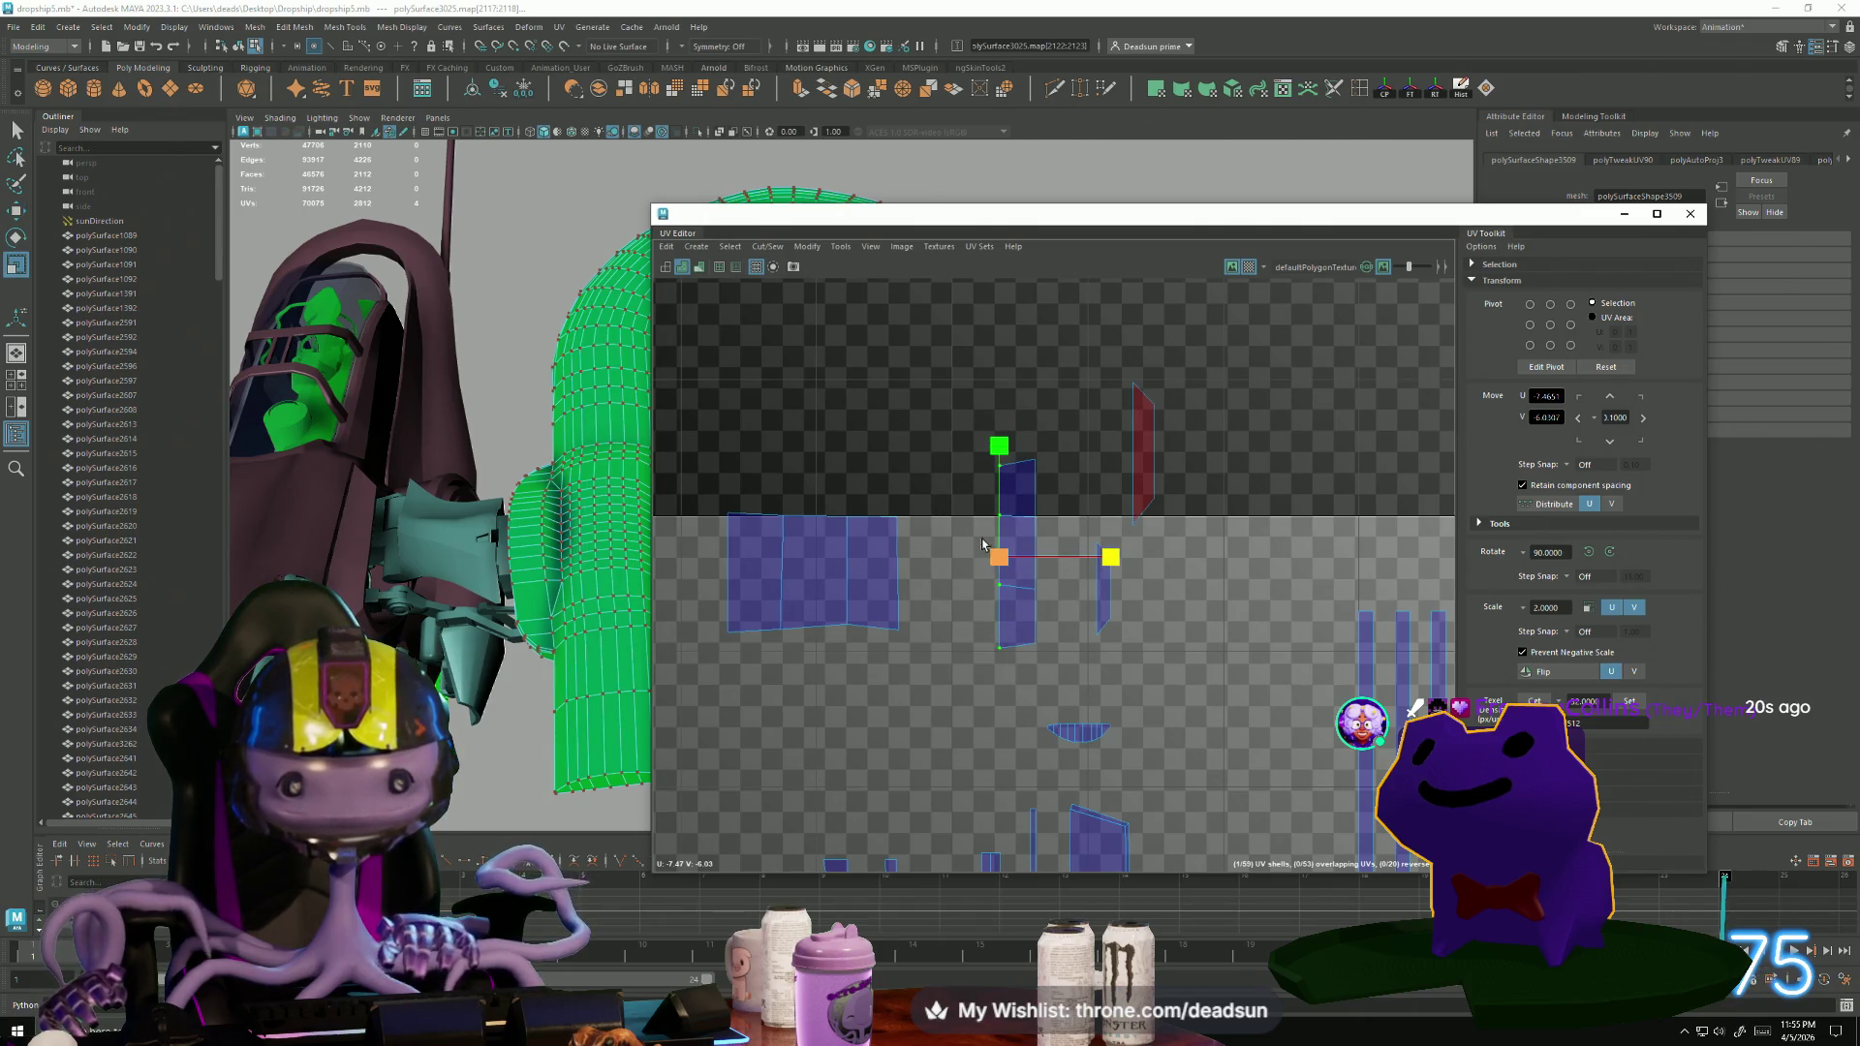
pyautogui.moveTo(1045, 549); pyautogui.dragTo(1054, 626)
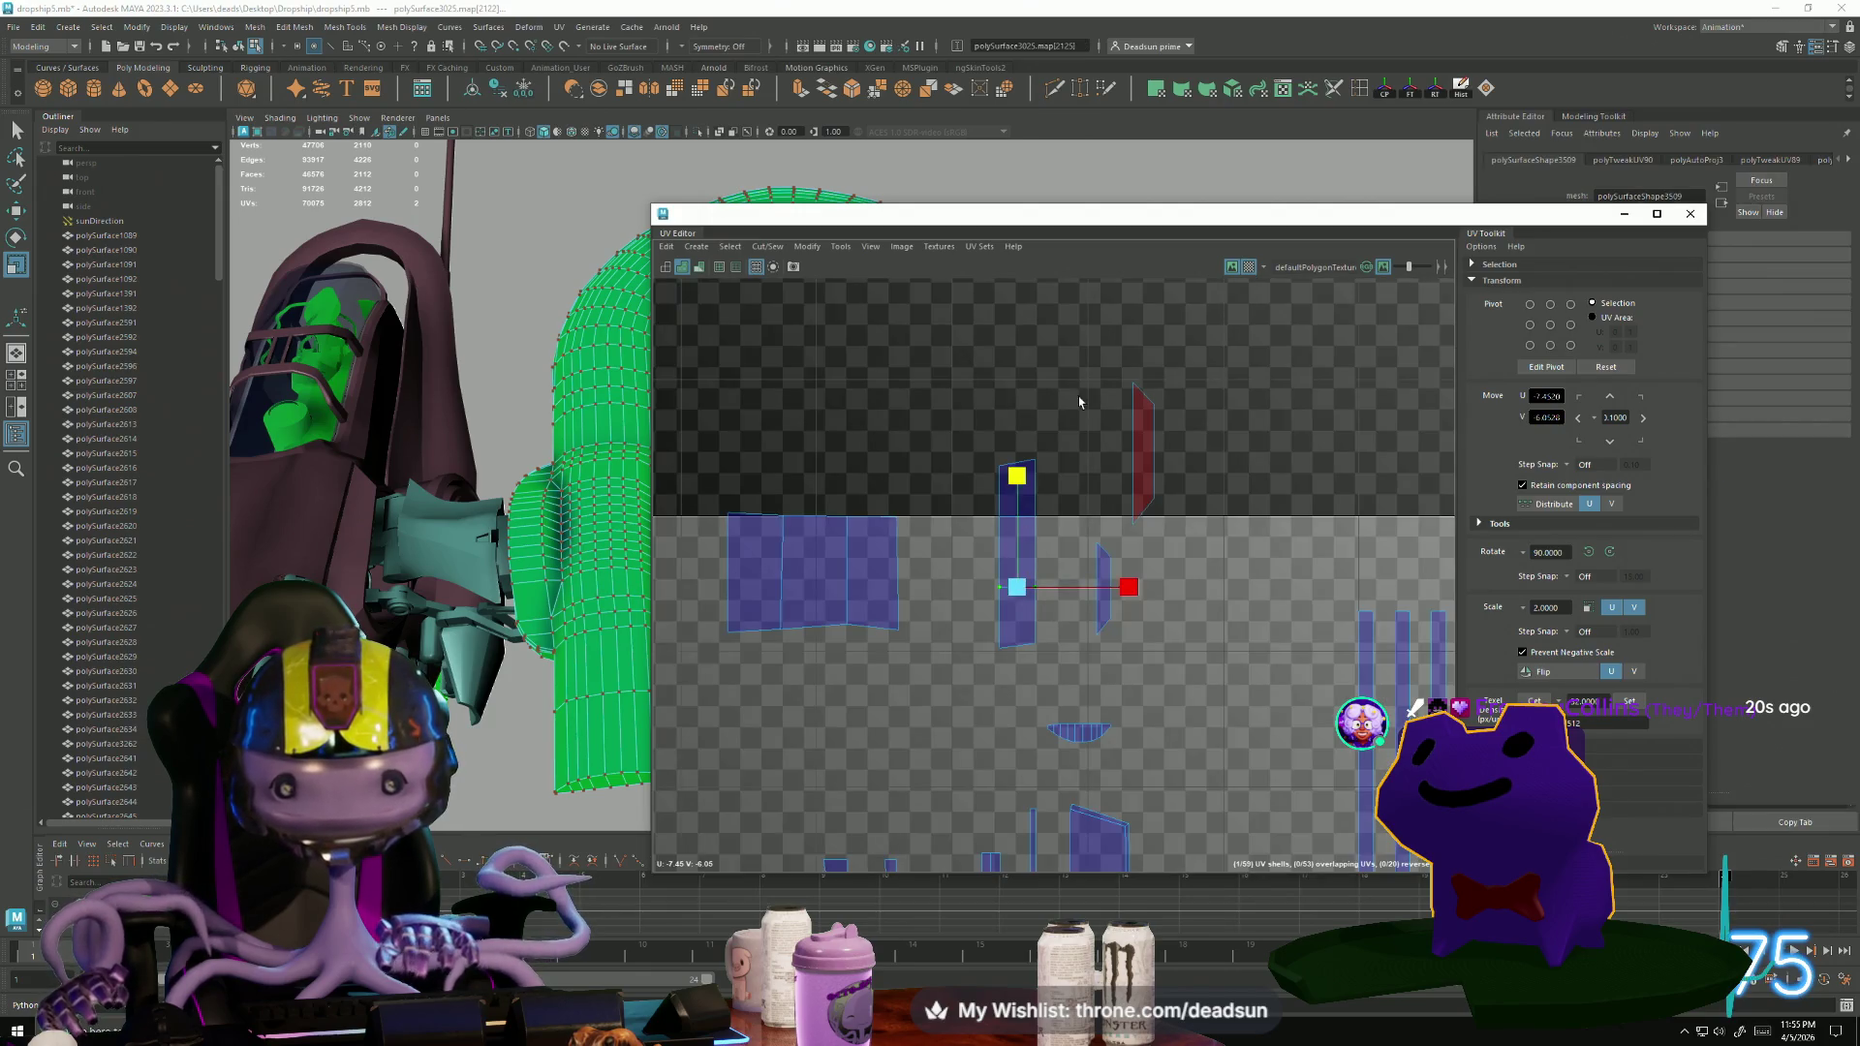
pyautogui.moveTo(1148, 531); pyautogui.dragTo(1147, 531)
pyautogui.press('w')
pyautogui.moveTo(1246, 452); pyautogui.dragTo(1307, 457)
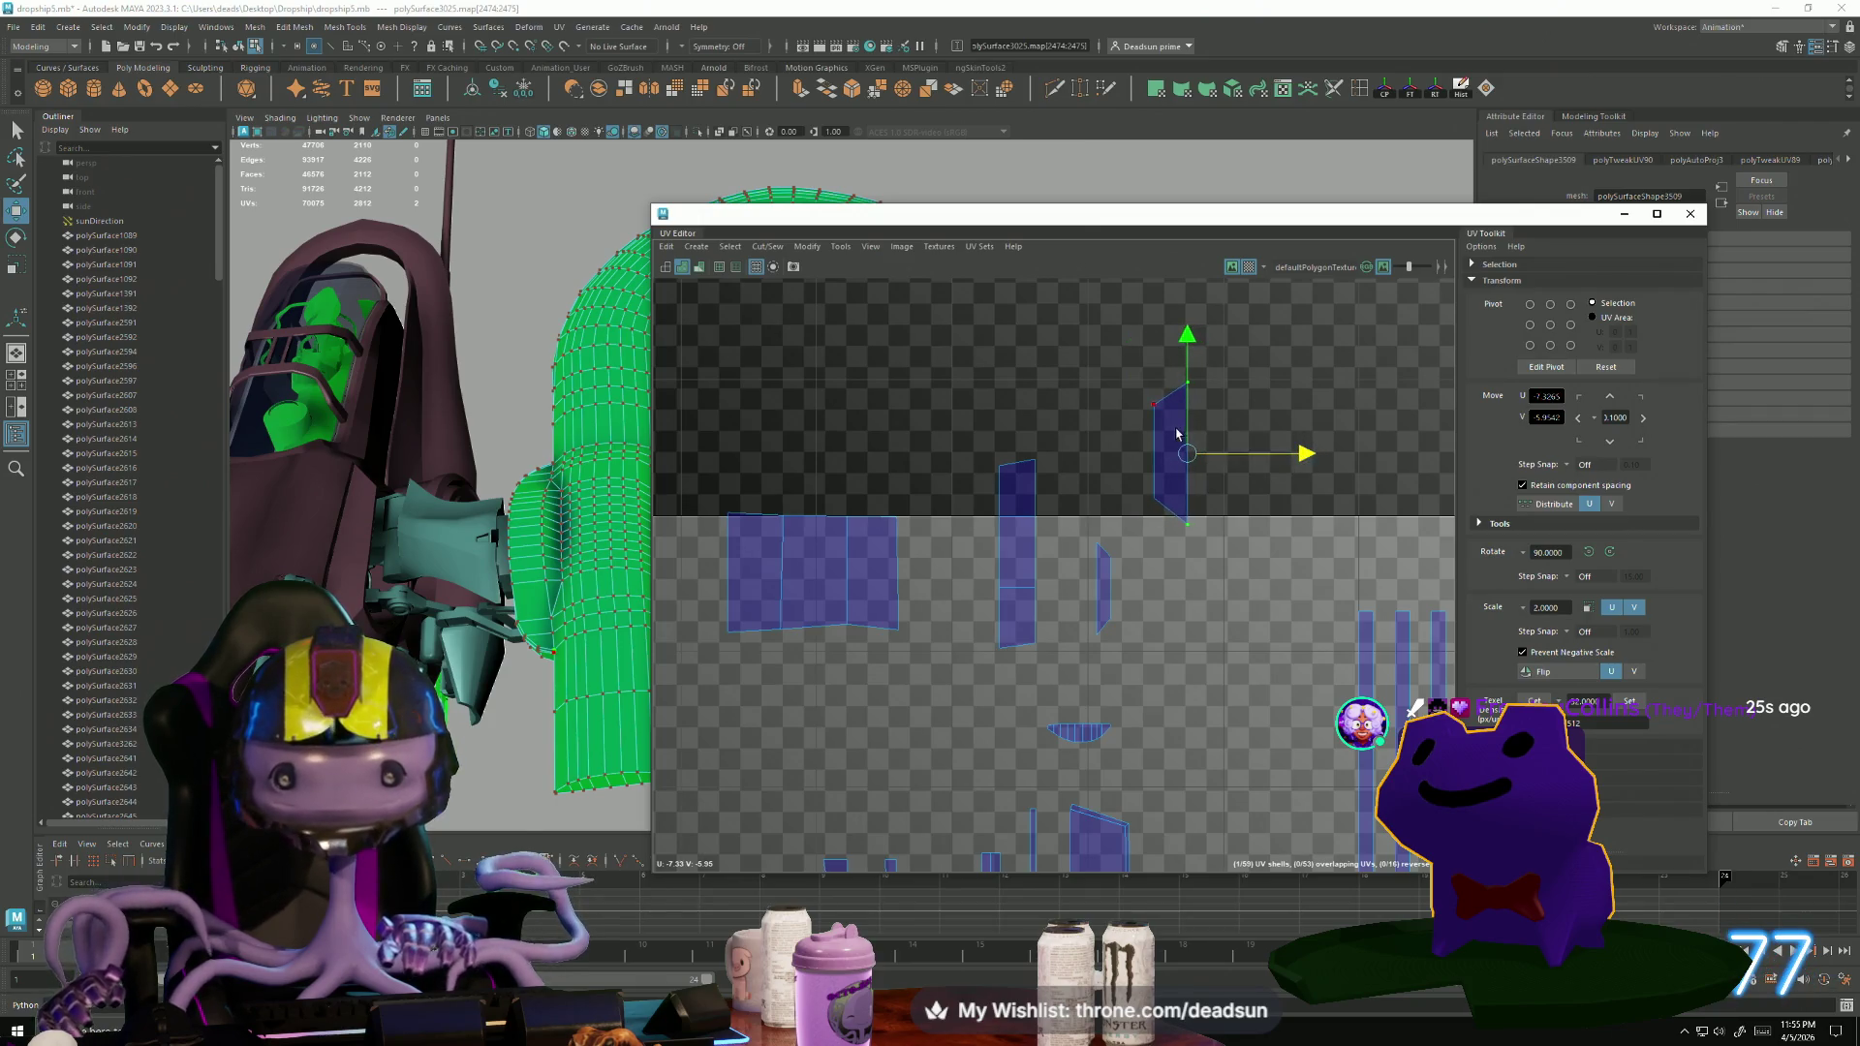
pyautogui.scroll(-5, 1093, 638)
pyautogui.scroll(-2, 1093, 638)
pyautogui.scroll(-3, 767, 531)
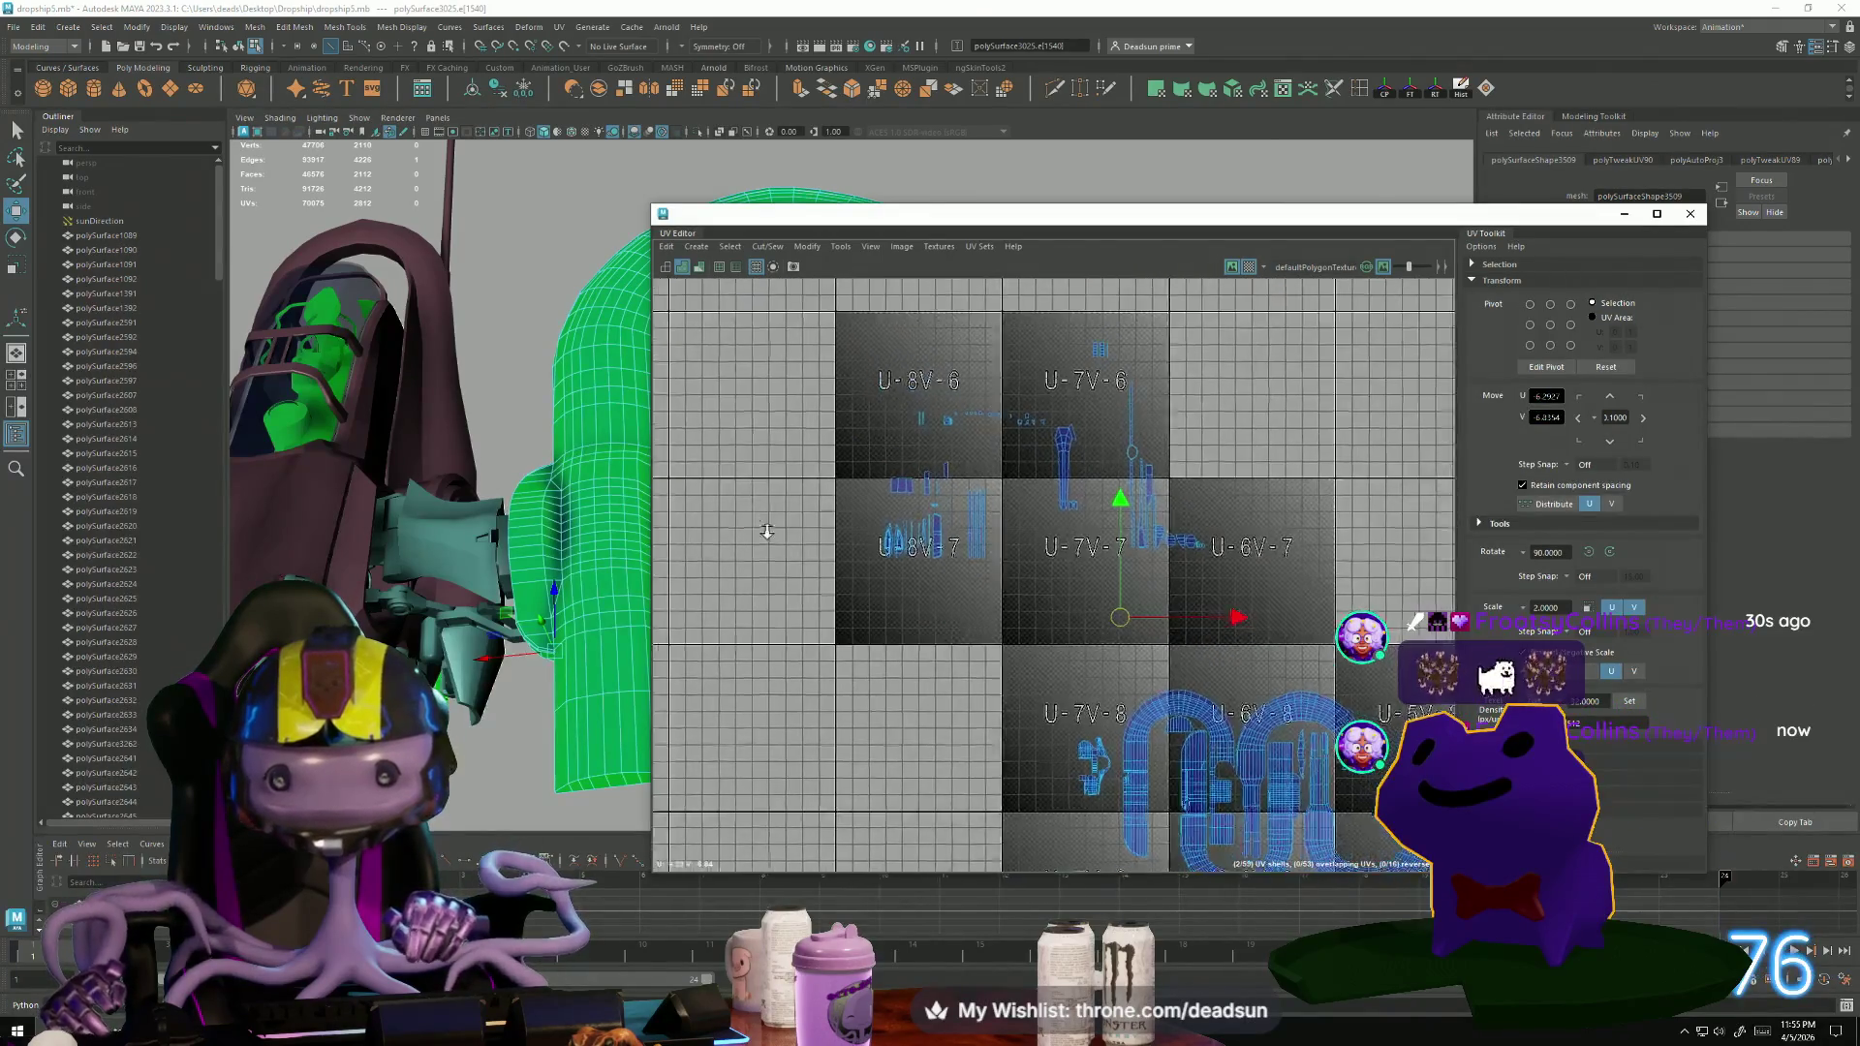
# Pan and zoom across the UDIM tiles from the V-8/V-9 rows to U-7V-6.
pyautogui.scroll(1, 977, 681)
pyautogui.moveTo(977, 681)
pyautogui.keyDown('alt'); pyautogui.mouseDown(button='middle')
pyautogui.moveTo(924, 636)
pyautogui.moveTo(855, 634)
pyautogui.moveTo(881, 665)
pyautogui.mouseUp(button='middle'); pyautogui.keyUp('alt')
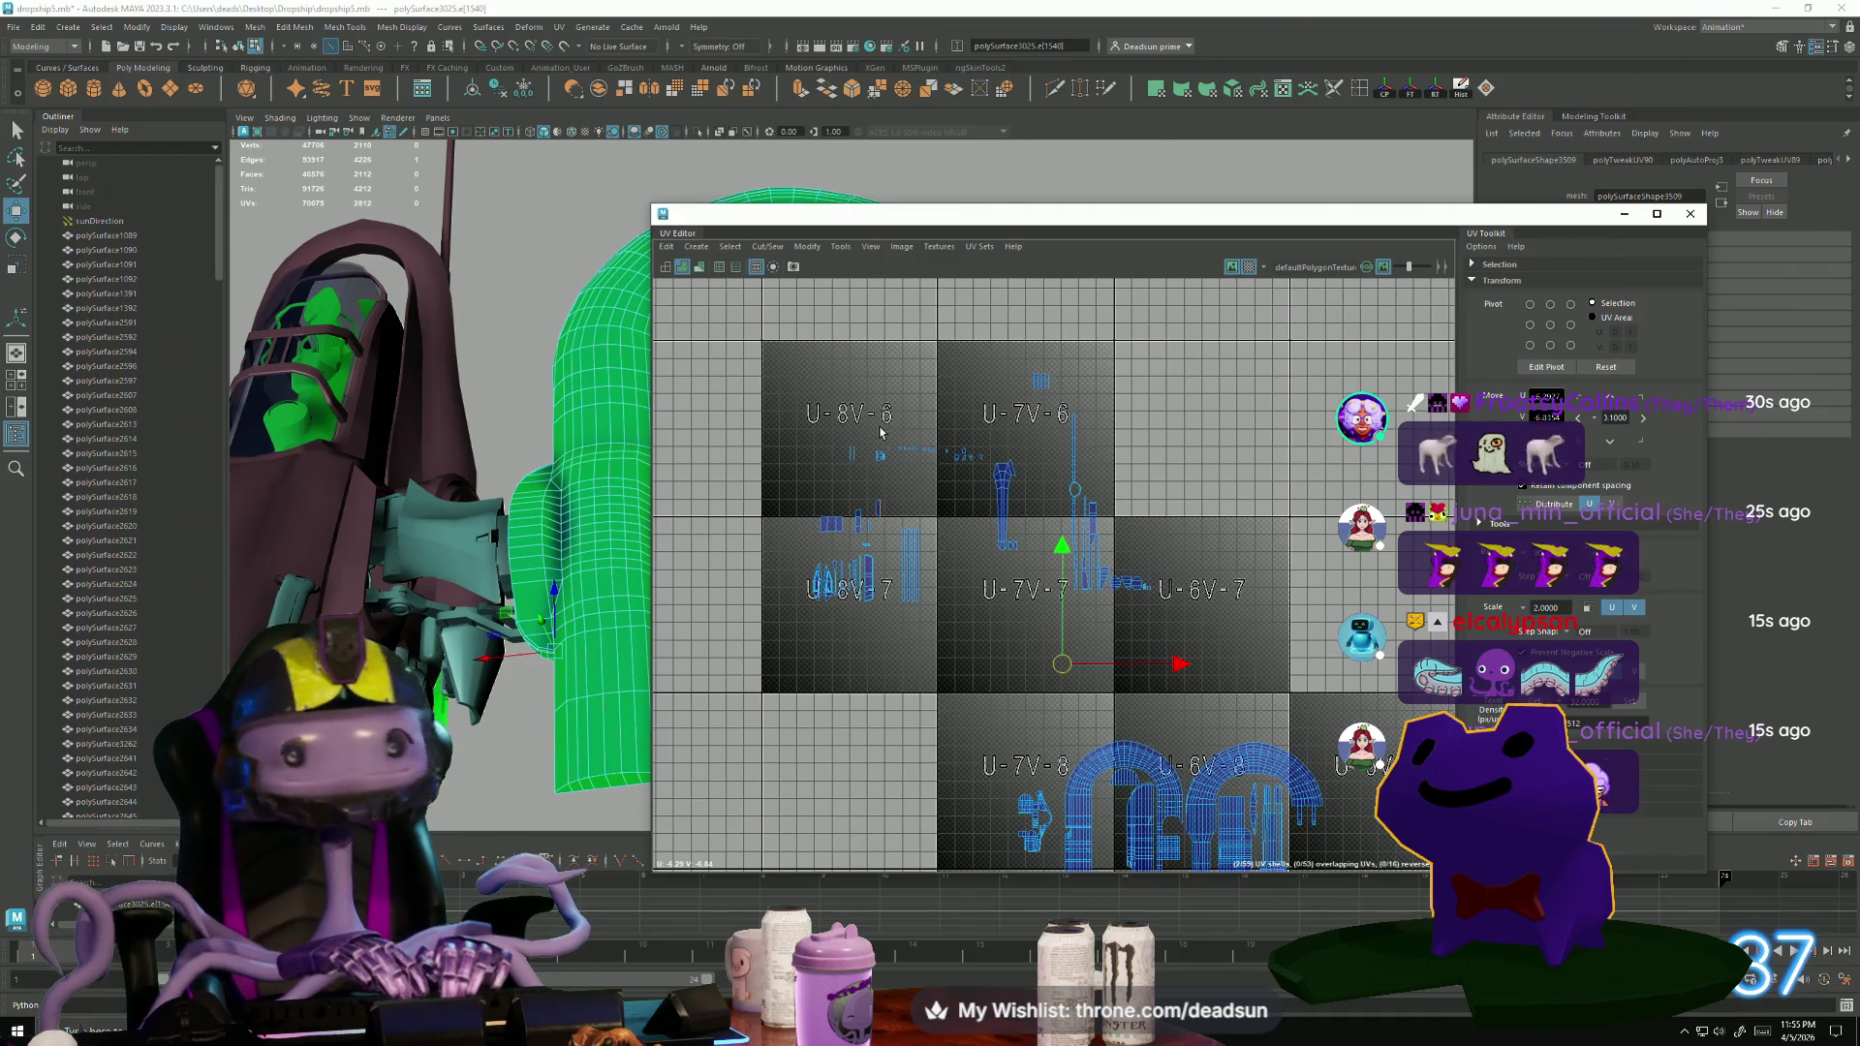
pyautogui.scroll(5, 1043, 511)
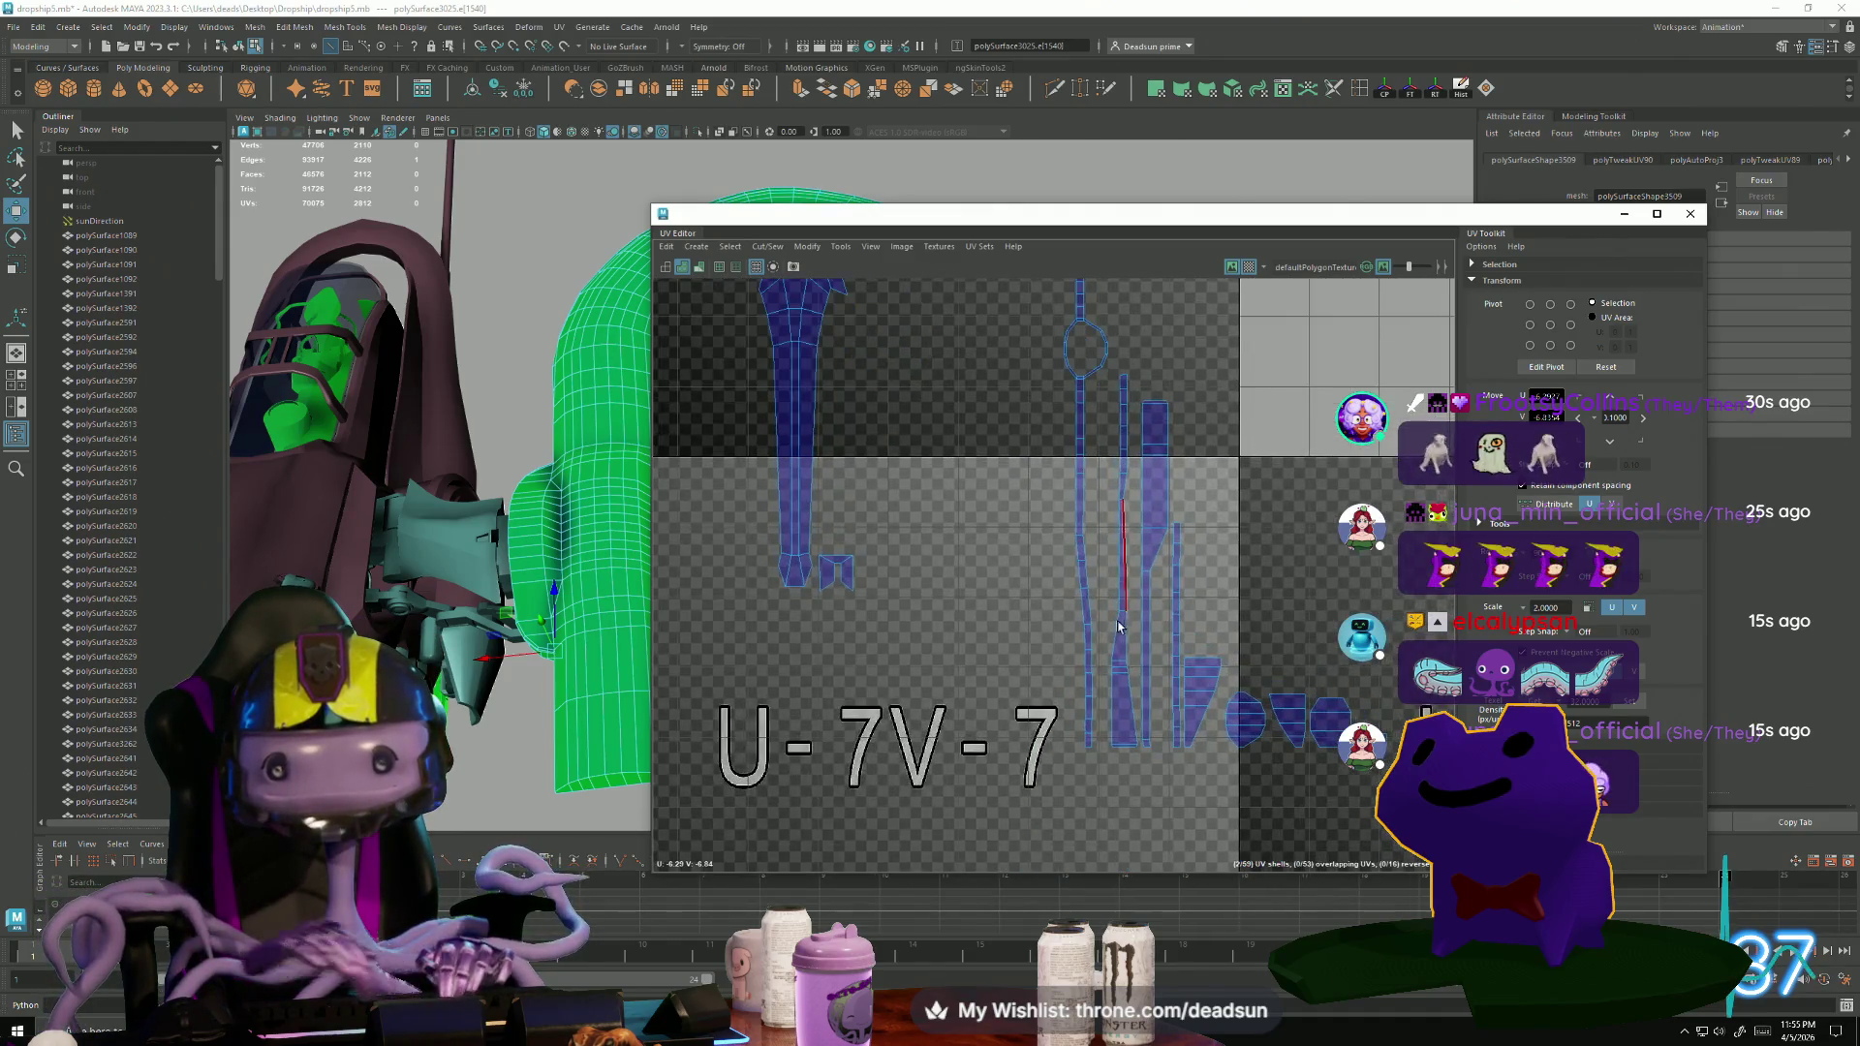
pyautogui.scroll(-6, 868, 506)
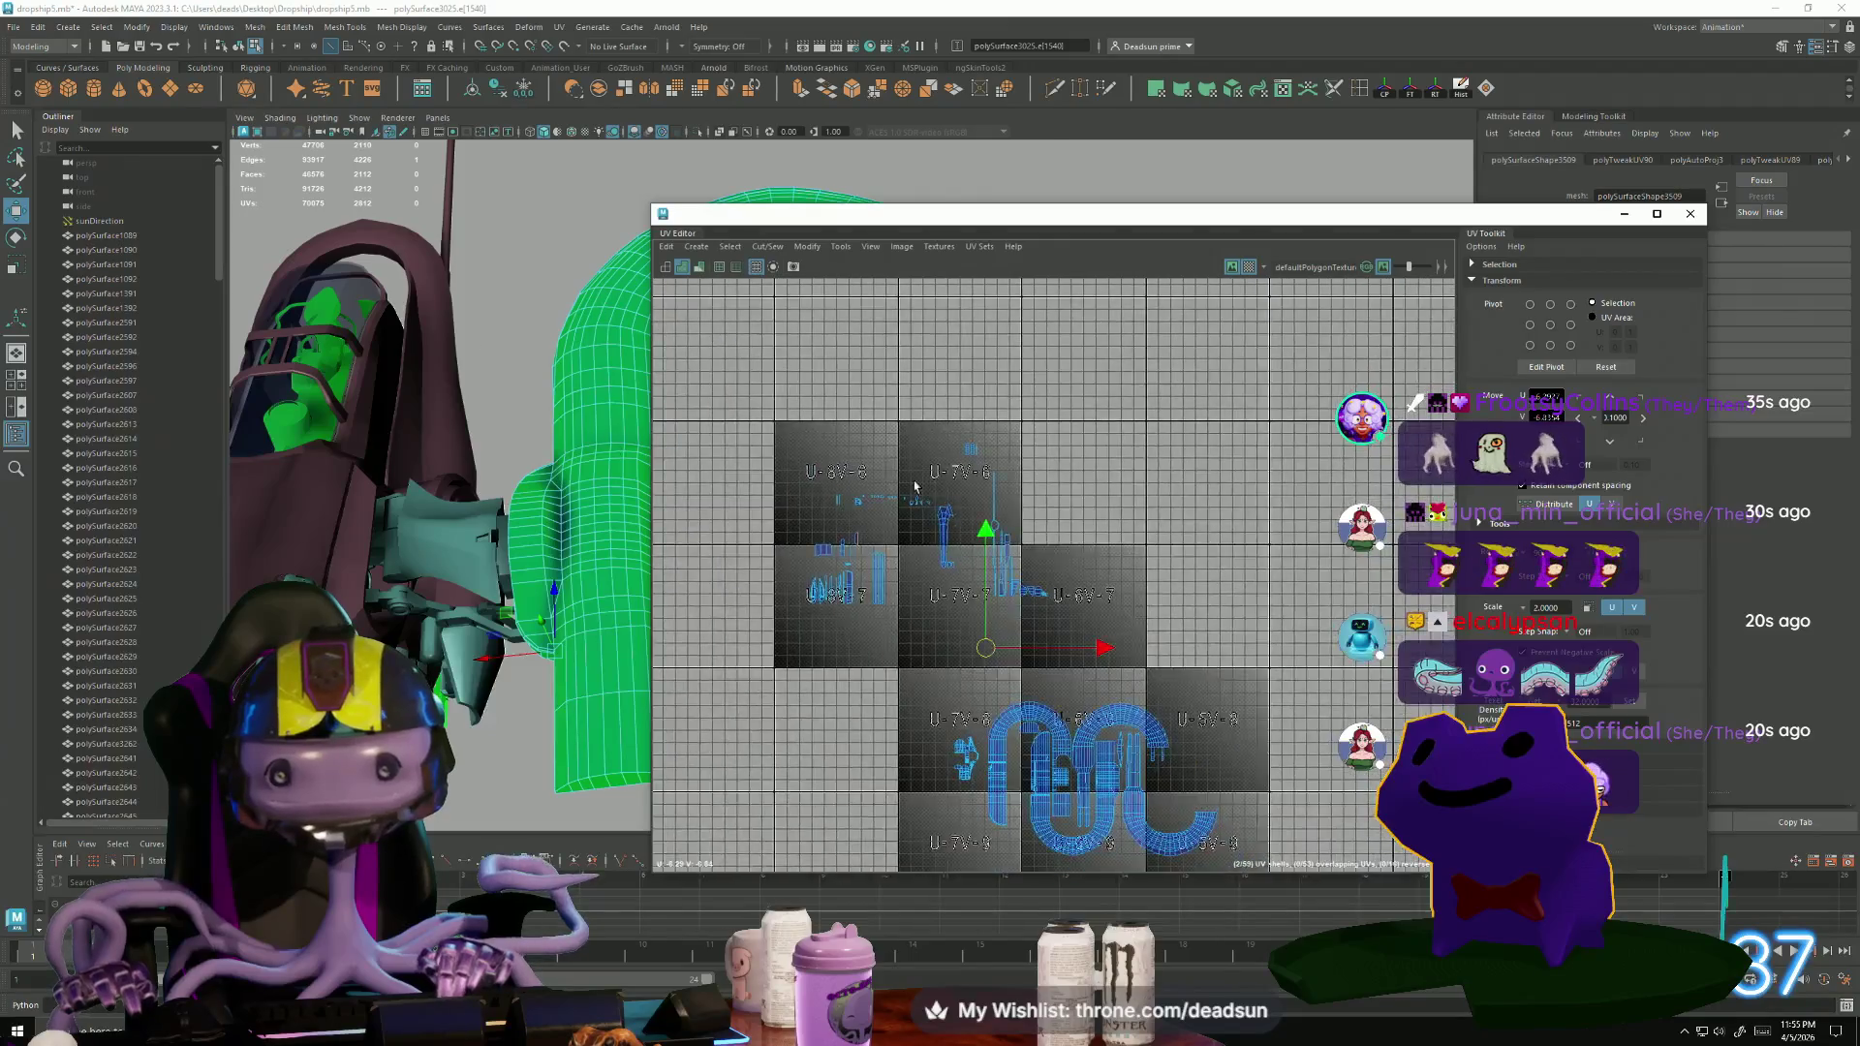
pyautogui.scroll(5, 1009, 616)
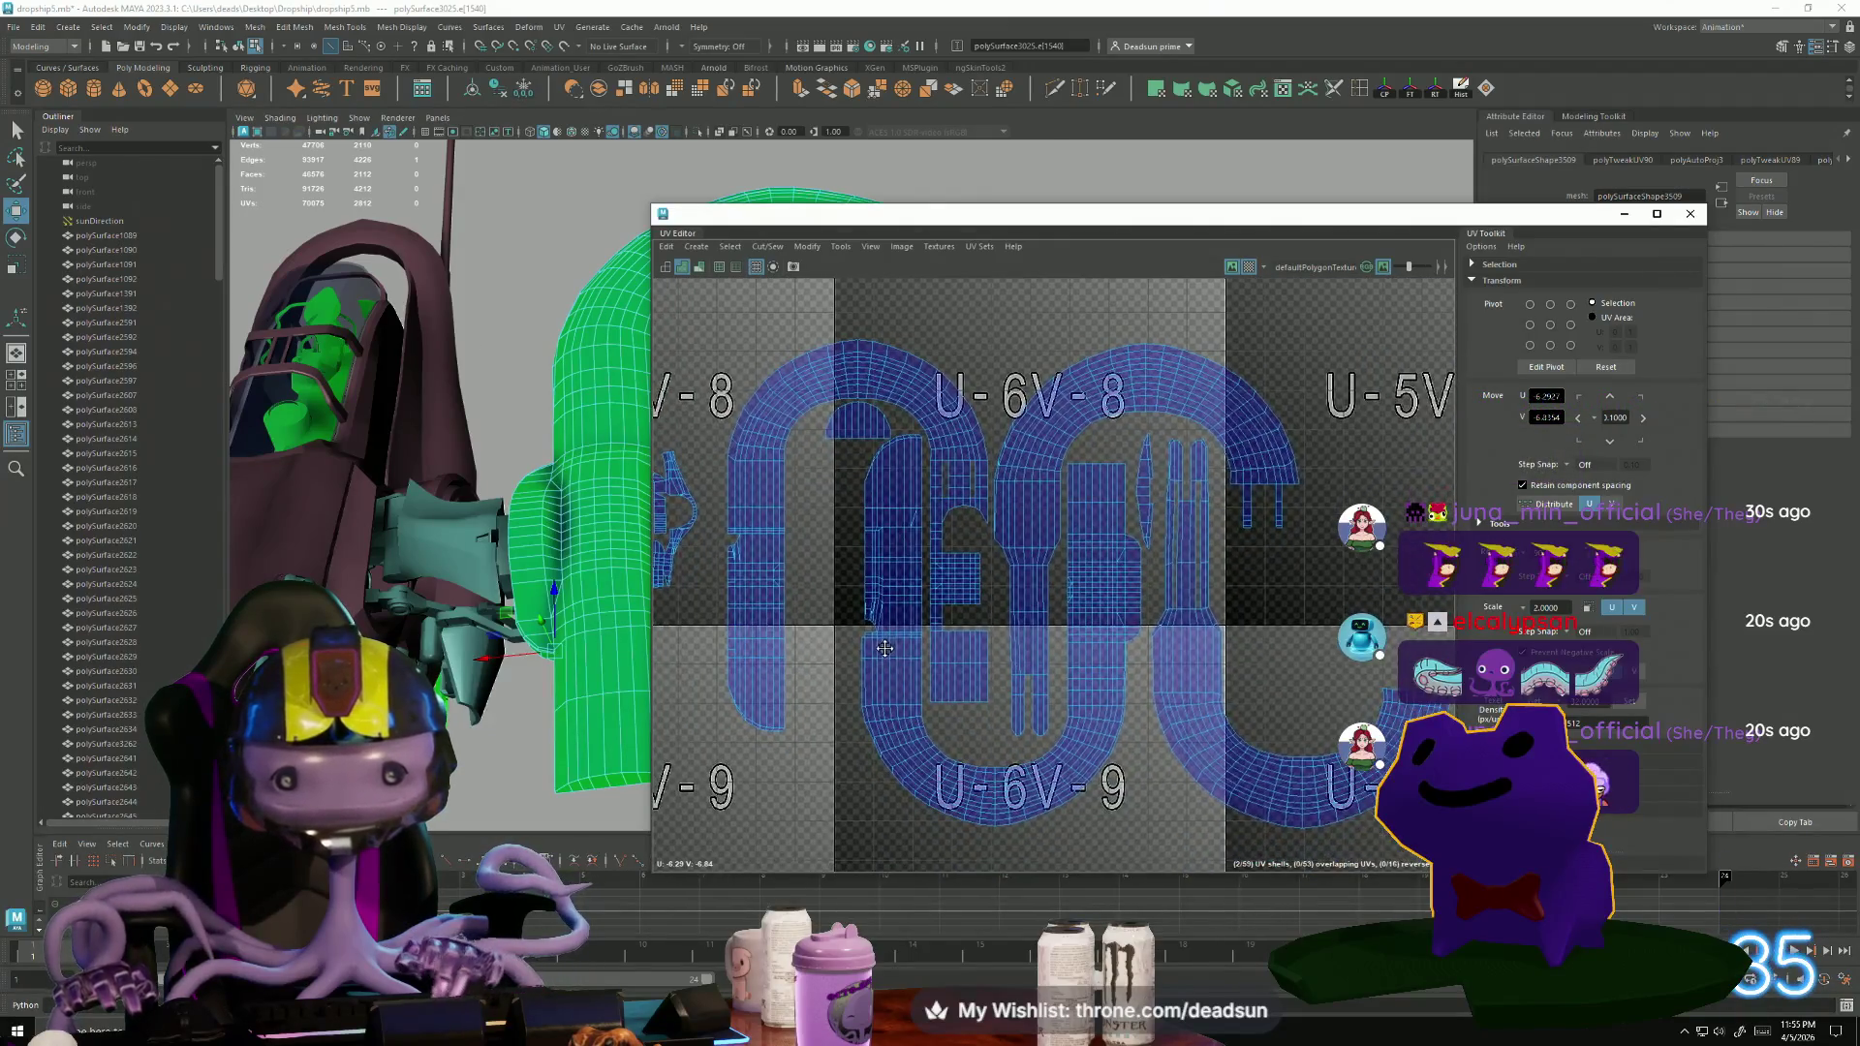
pyautogui.scroll(-3, 849, 625)
pyautogui.scroll(3, 950, 756)
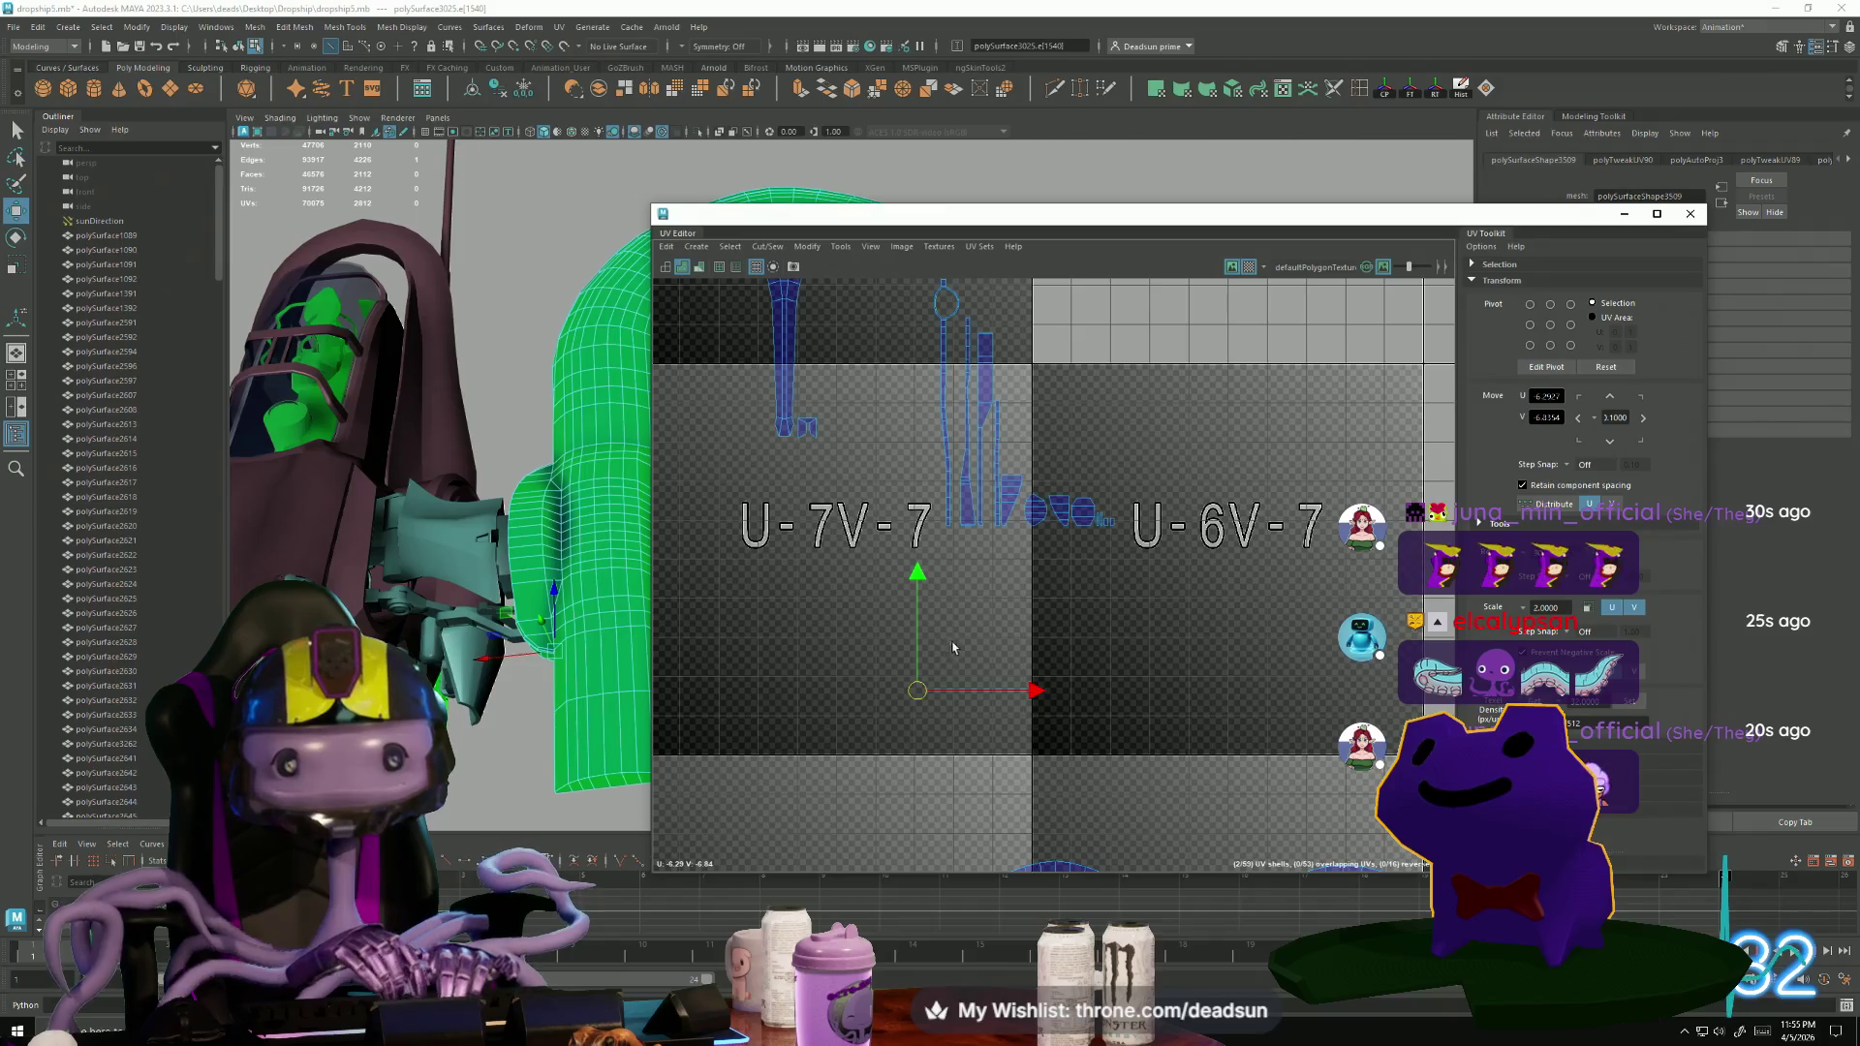
pyautogui.scroll(-2, 961, 636)
pyautogui.moveTo(971, 592)
pyautogui.keyDown('alt'); pyautogui.mouseDown(button='middle')
pyautogui.moveTo(897, 337)
pyautogui.moveTo(920, 359)
pyautogui.moveTo(894, 497)
pyautogui.mouseUp(button='middle'); pyautogui.keyUp('alt')
pyautogui.scroll(-1, 893, 497)
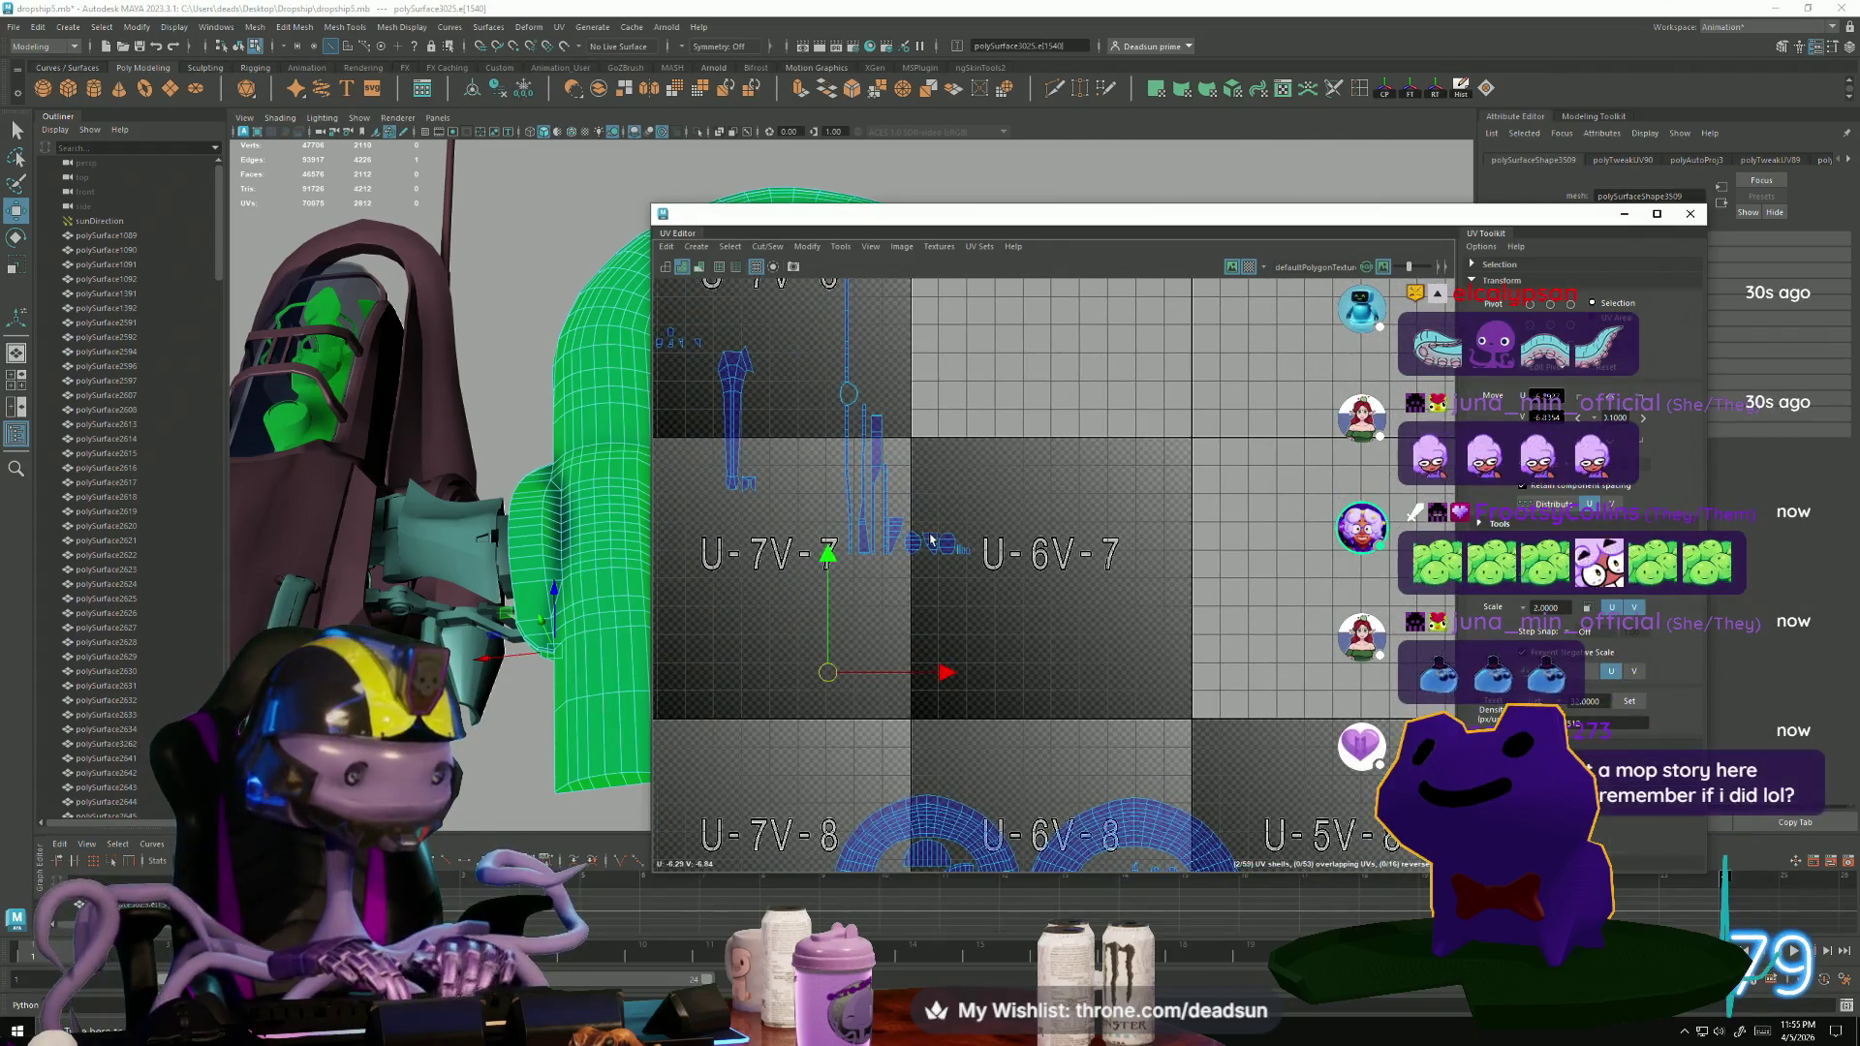
pyautogui.keyDown('alt'); pyautogui.moveTo(809, 455); pyautogui.dragTo(812, 486, button='middle'); pyautogui.keyUp('alt')
pyautogui.keyDown('alt'); pyautogui.moveTo(889, 532); pyautogui.dragTo(892, 505, button='middle'); pyautogui.keyUp('alt')
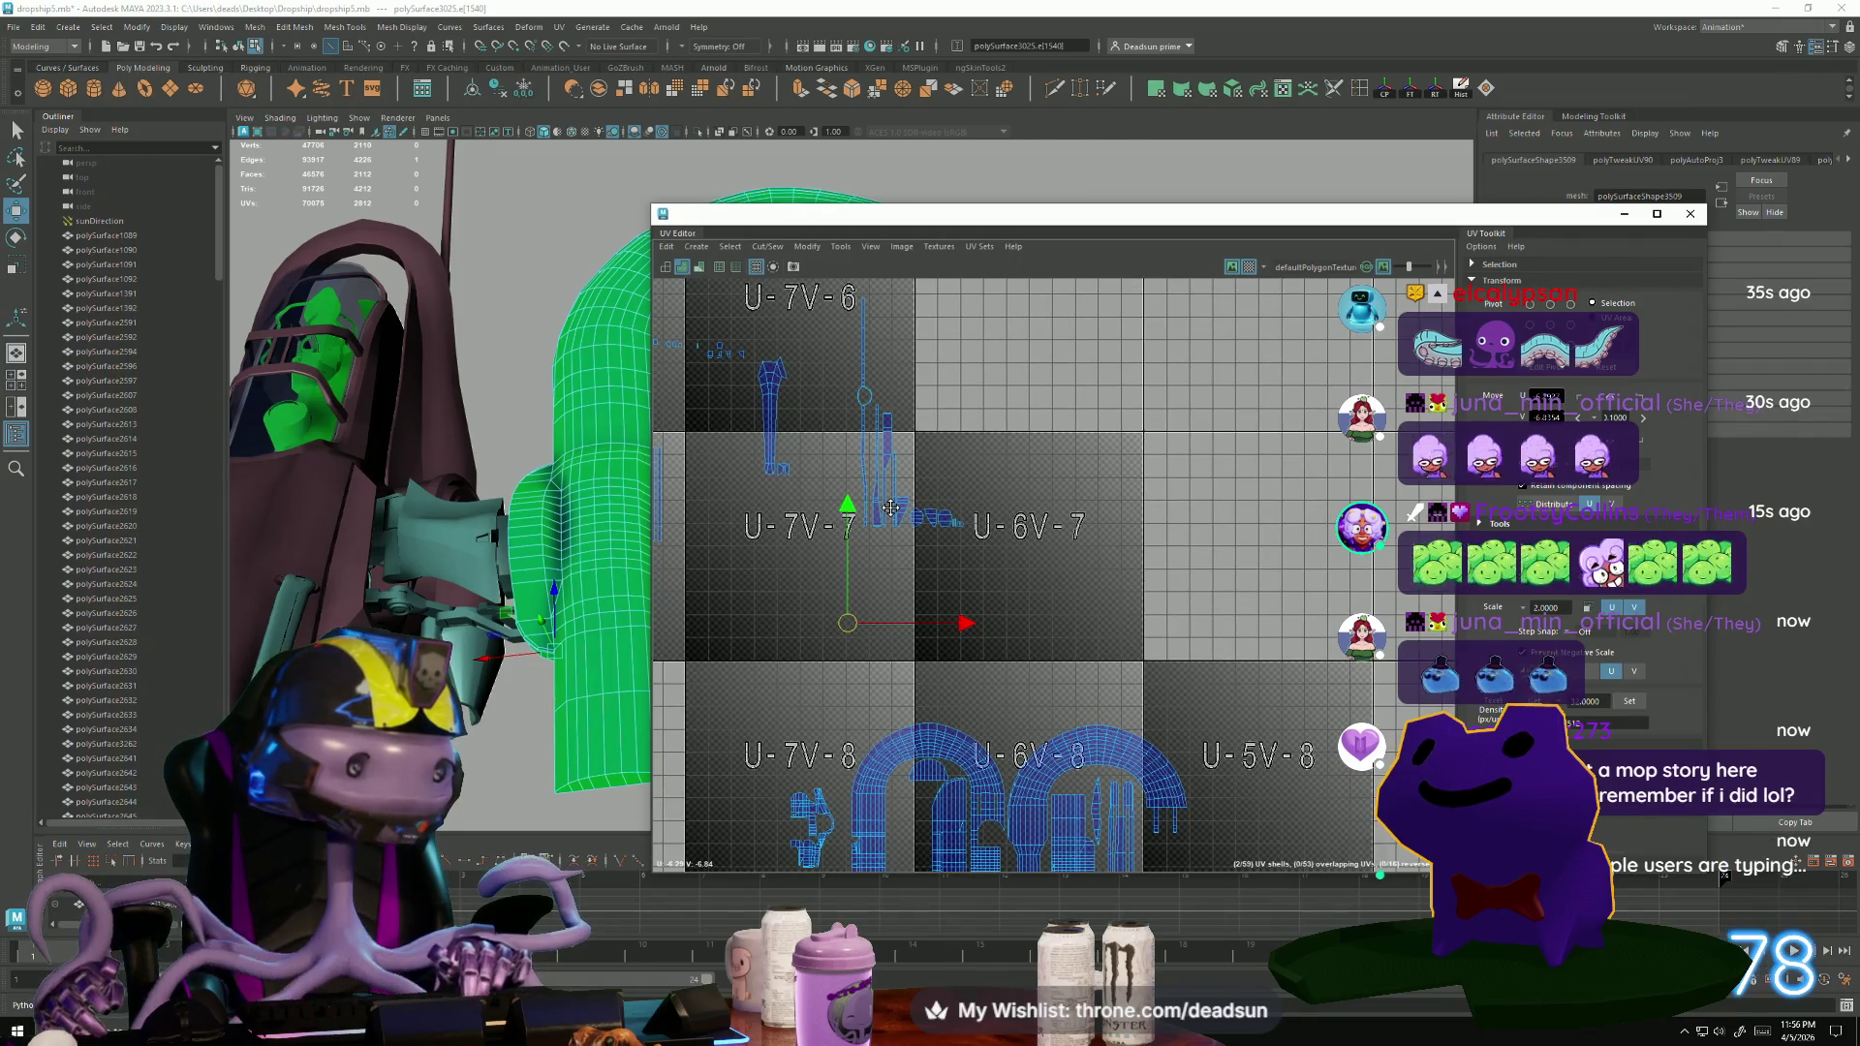
pyautogui.scroll(-1, 890, 508)
pyautogui.keyDown('alt'); pyautogui.moveTo(891, 508); pyautogui.dragTo(881, 571, button='middle'); pyautogui.keyUp('alt')
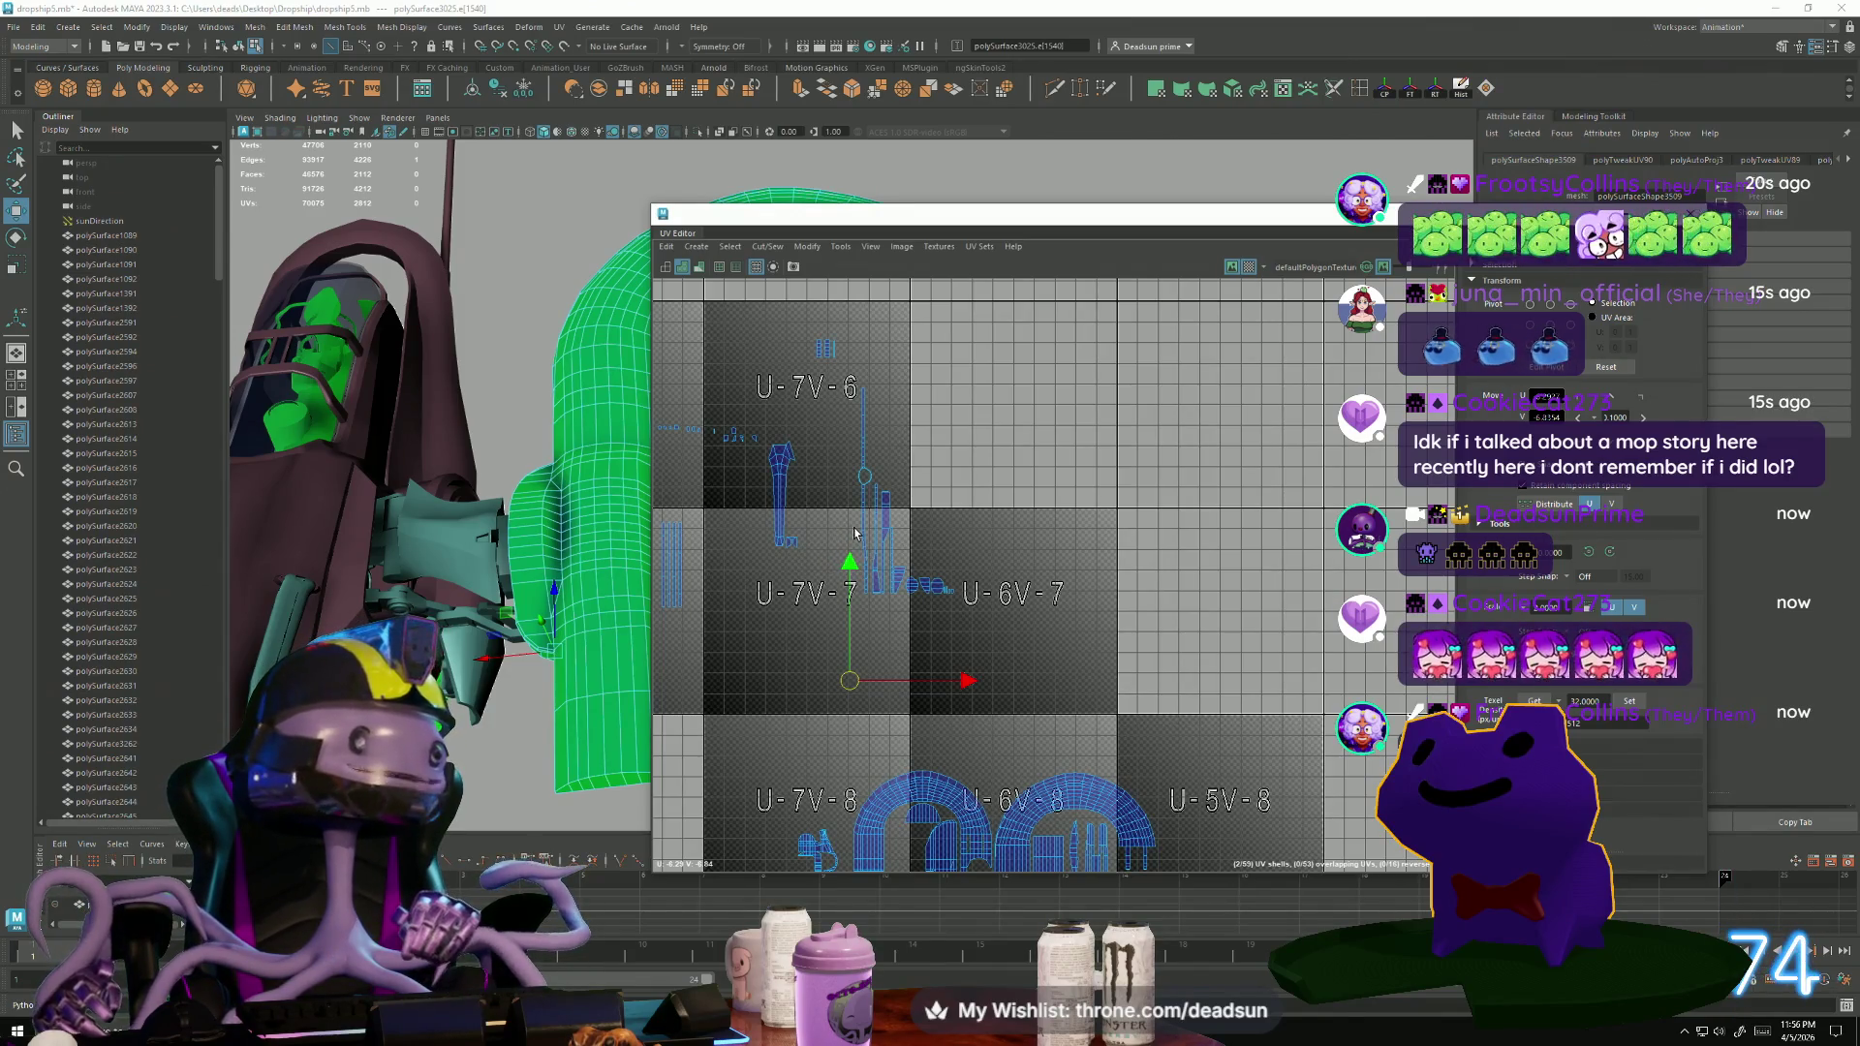
# Select a small shell in U-7V-7 and move it left into tile U-8V-7.
pyautogui.scroll(-4, 845, 550)
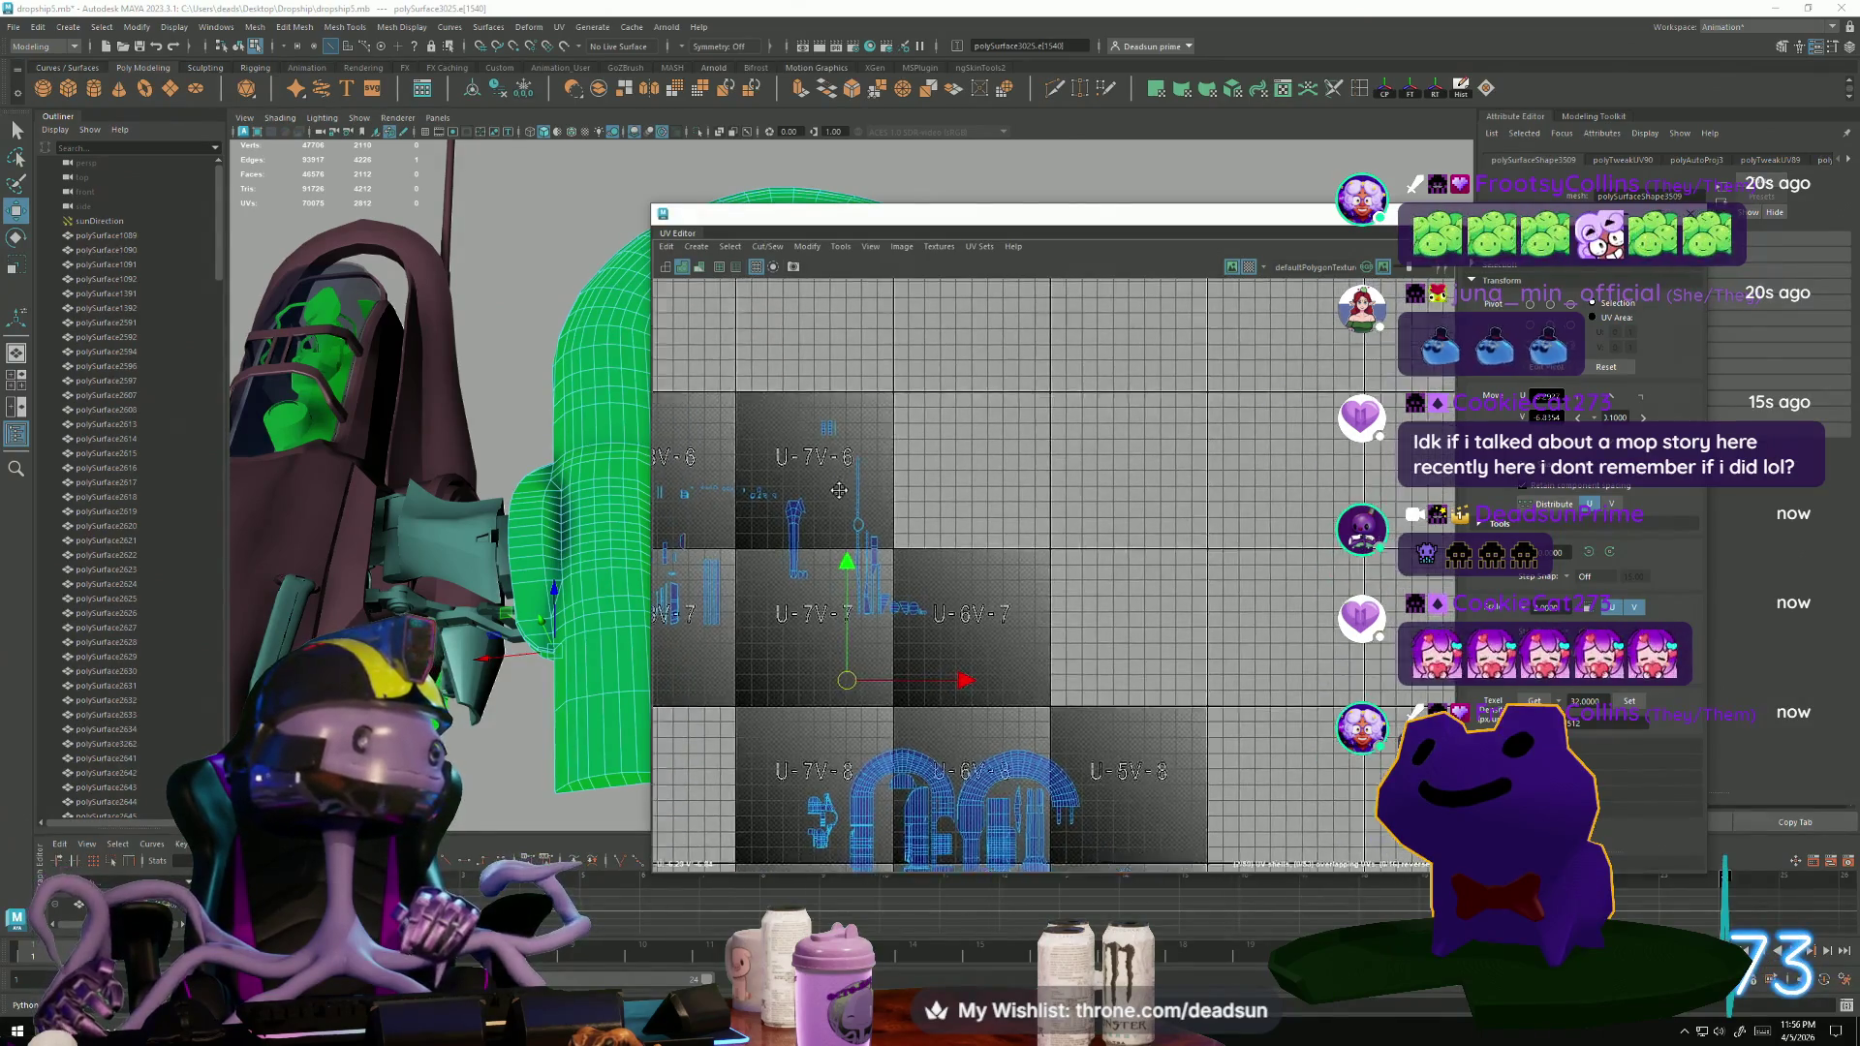
pyautogui.scroll(5, 870, 466)
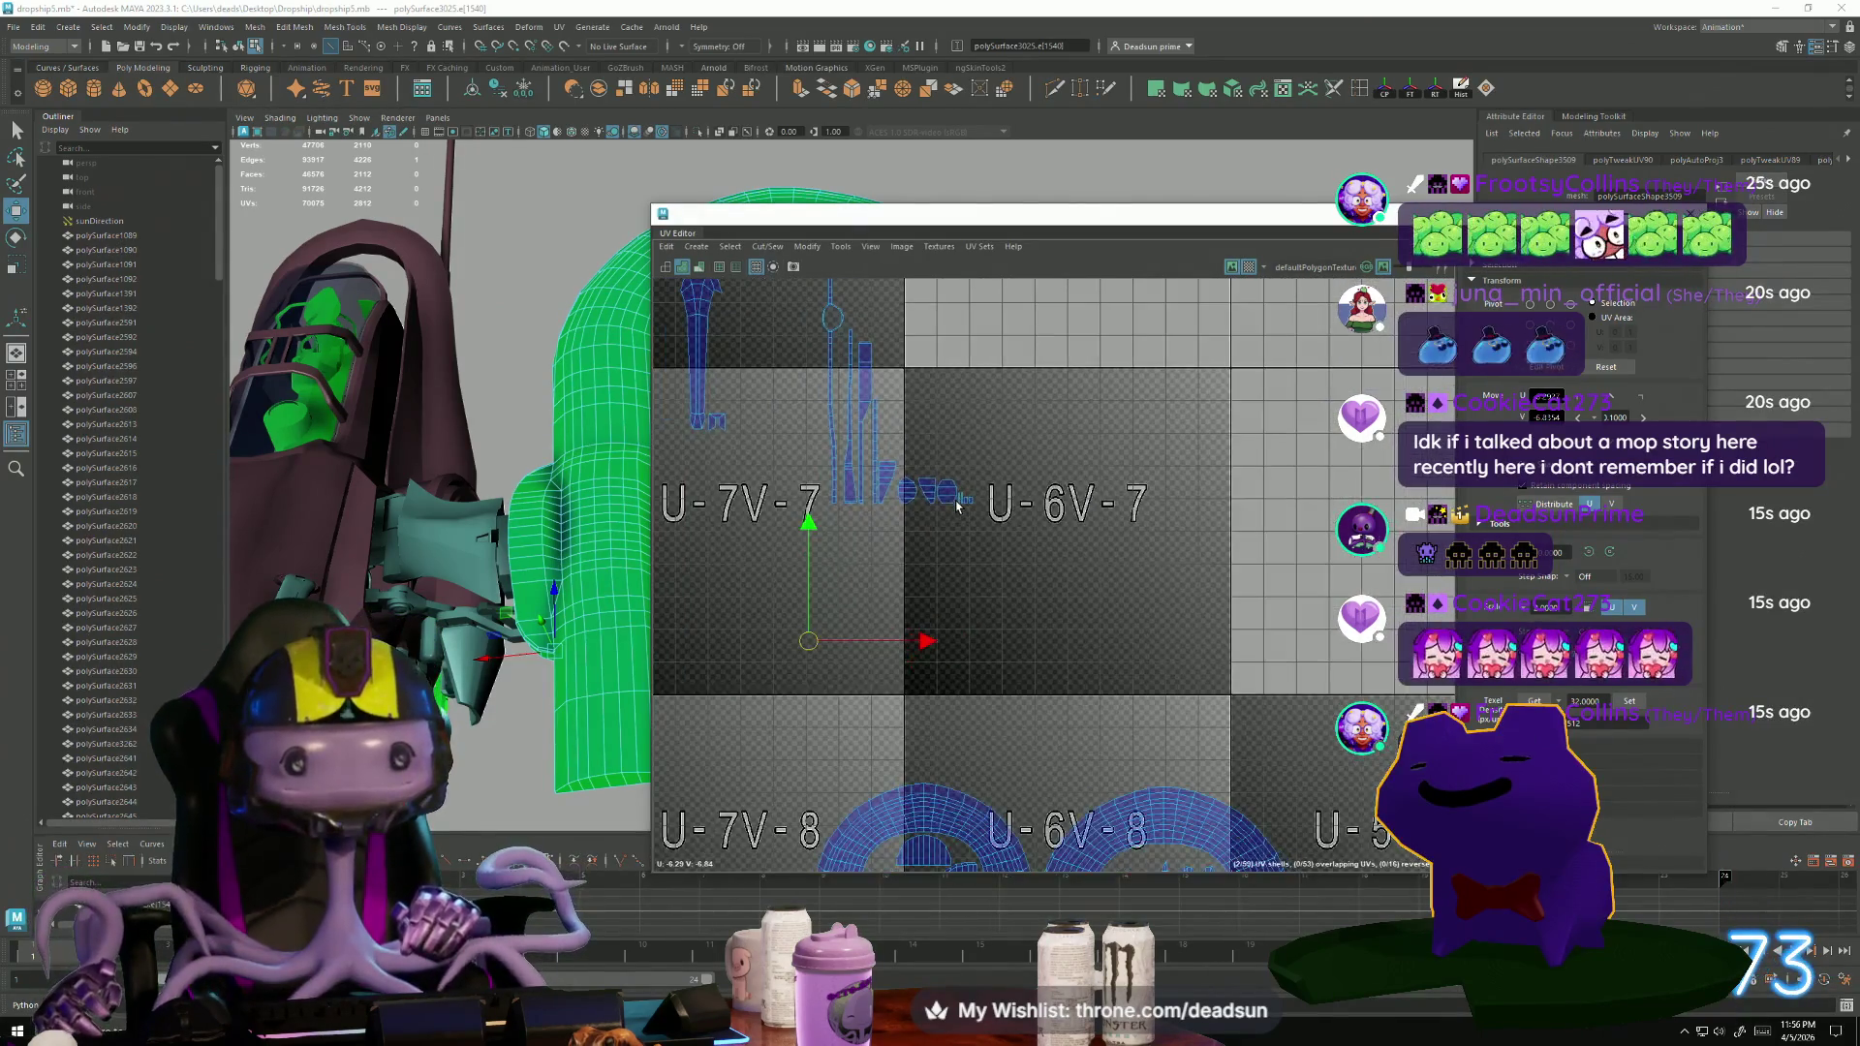
pyautogui.moveTo(951, 500); pyautogui.dragTo(950, 668, button='right')
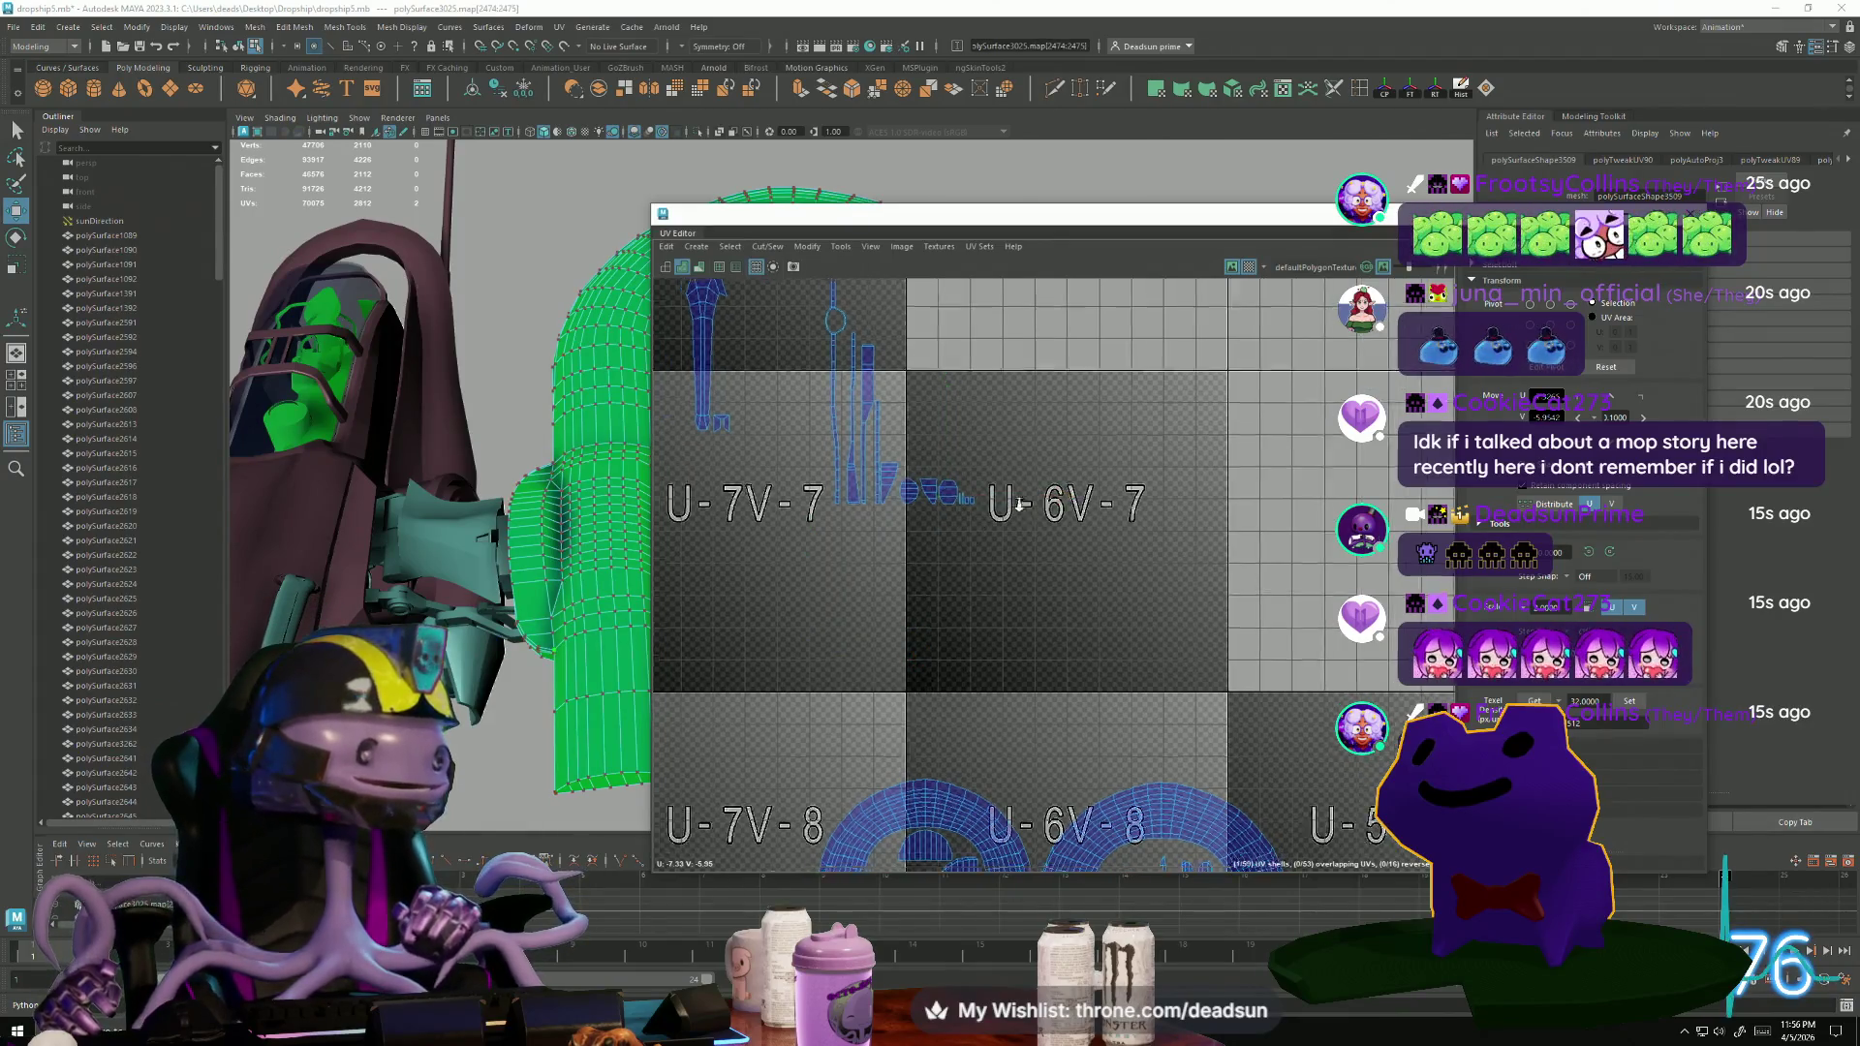
pyautogui.scroll(-3, 1134, 614)
pyautogui.scroll(-1, 1133, 614)
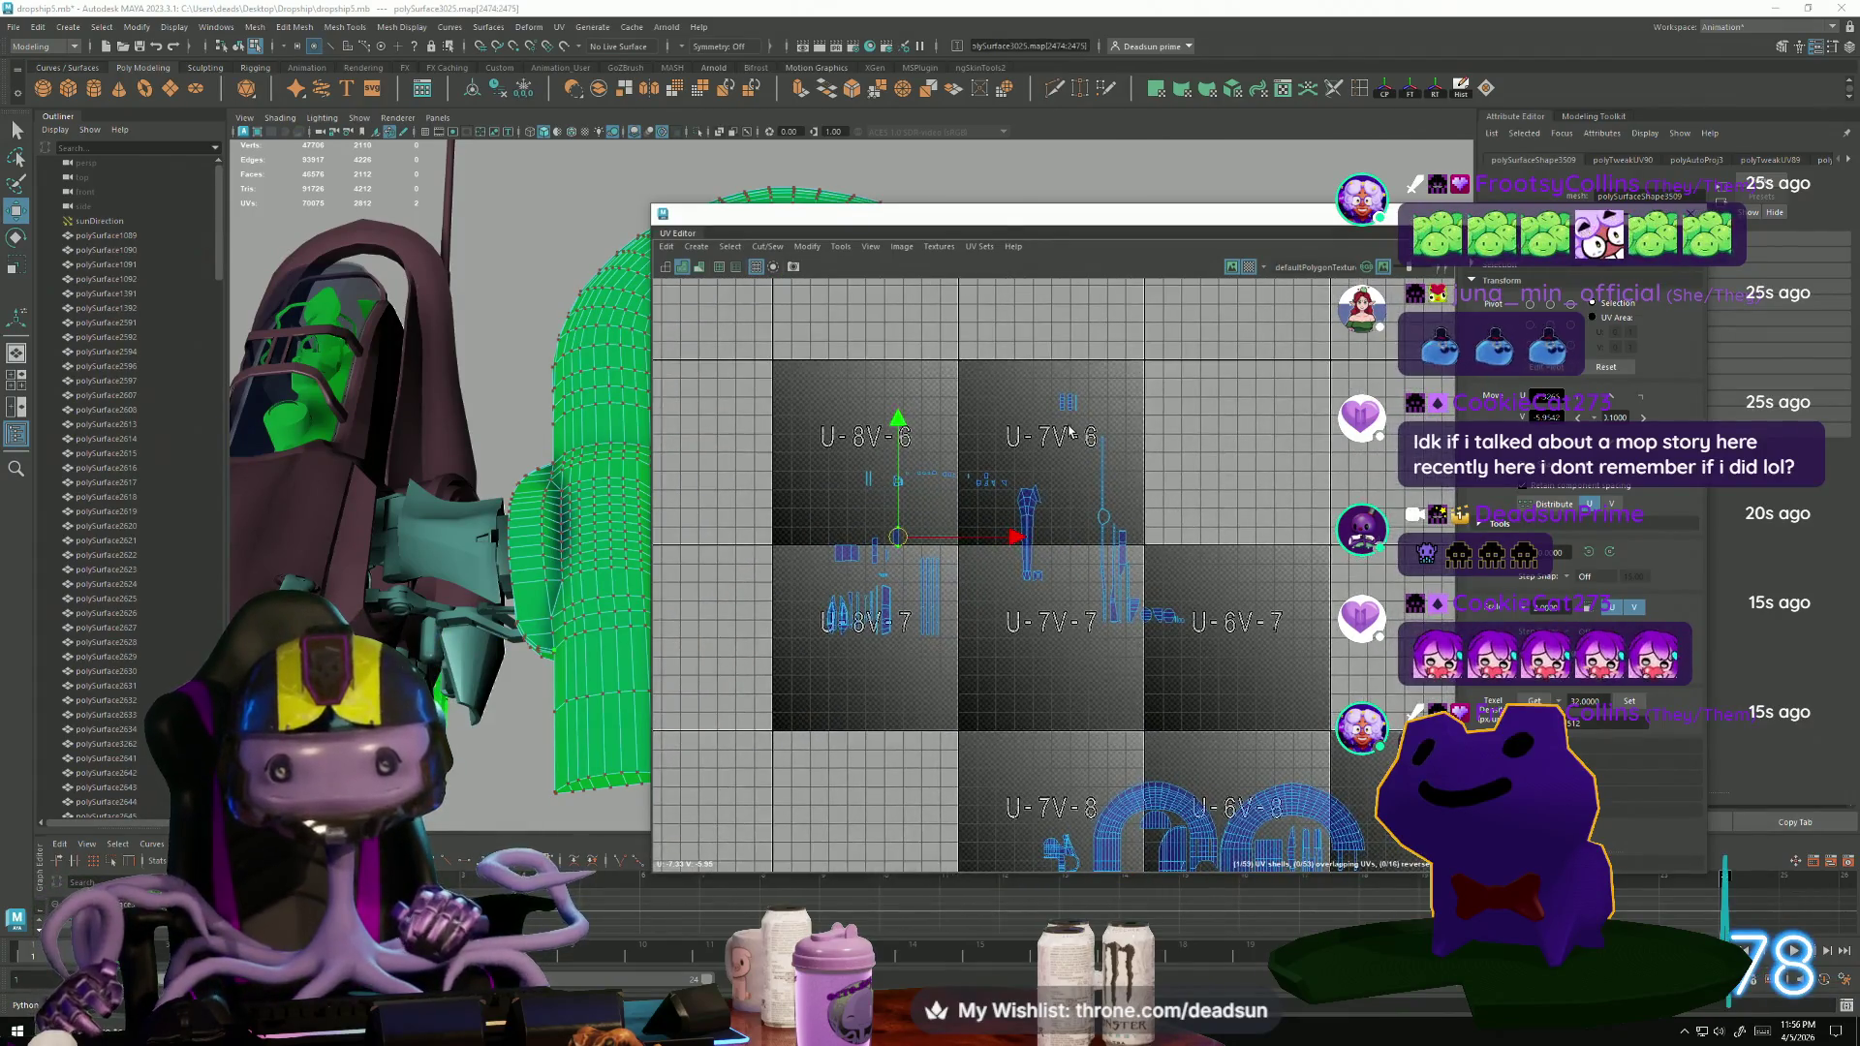
pyautogui.doubleClick(1151, 557)
pyautogui.moveTo(1151, 554)
pyautogui.mouseDown()
pyautogui.moveTo(756, 570)
pyautogui.moveTo(837, 572)
pyautogui.mouseUp()
pyautogui.scroll(2, 923, 588)
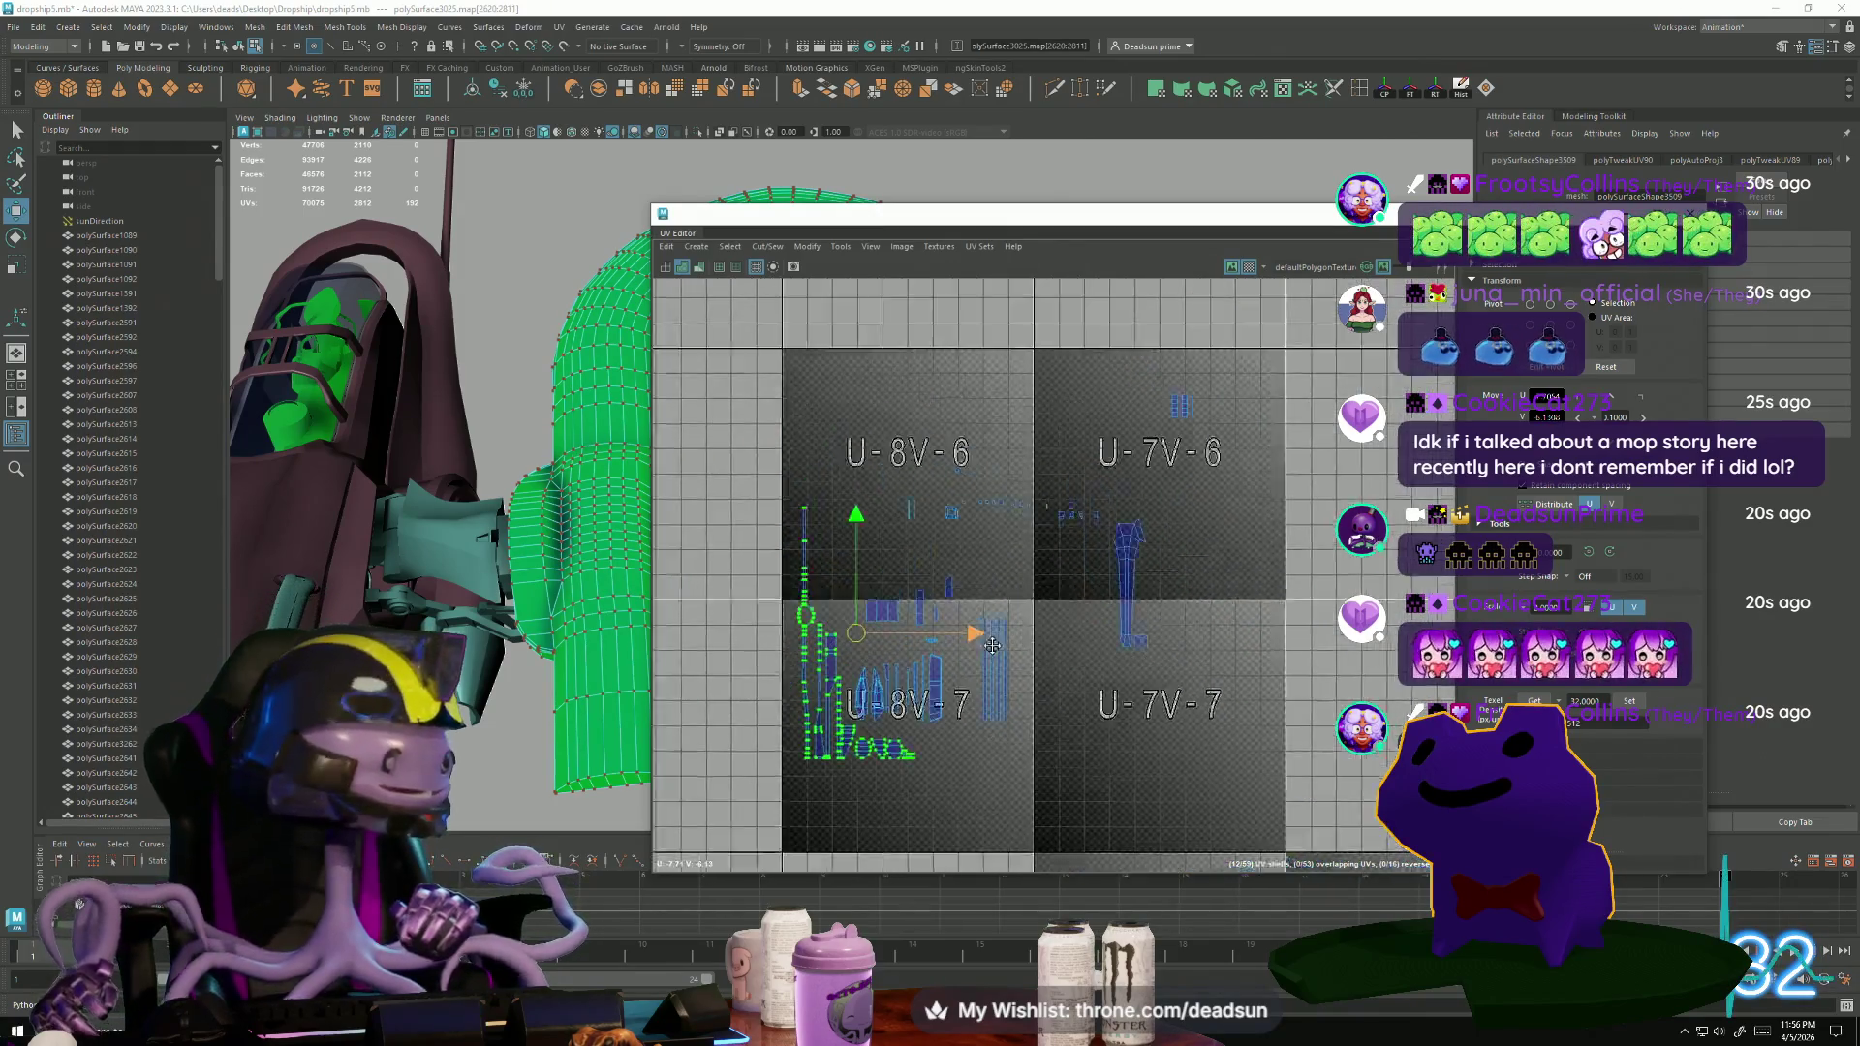
# Select the small shells in U-8V-7 near the V-6 row.
pyautogui.moveTo(976, 586)
pyautogui.keyDown('alt'); pyautogui.mouseDown(button='middle')
pyautogui.moveTo(958, 577)
pyautogui.moveTo(974, 590)
pyautogui.mouseUp(button='middle'); pyautogui.keyUp('alt')
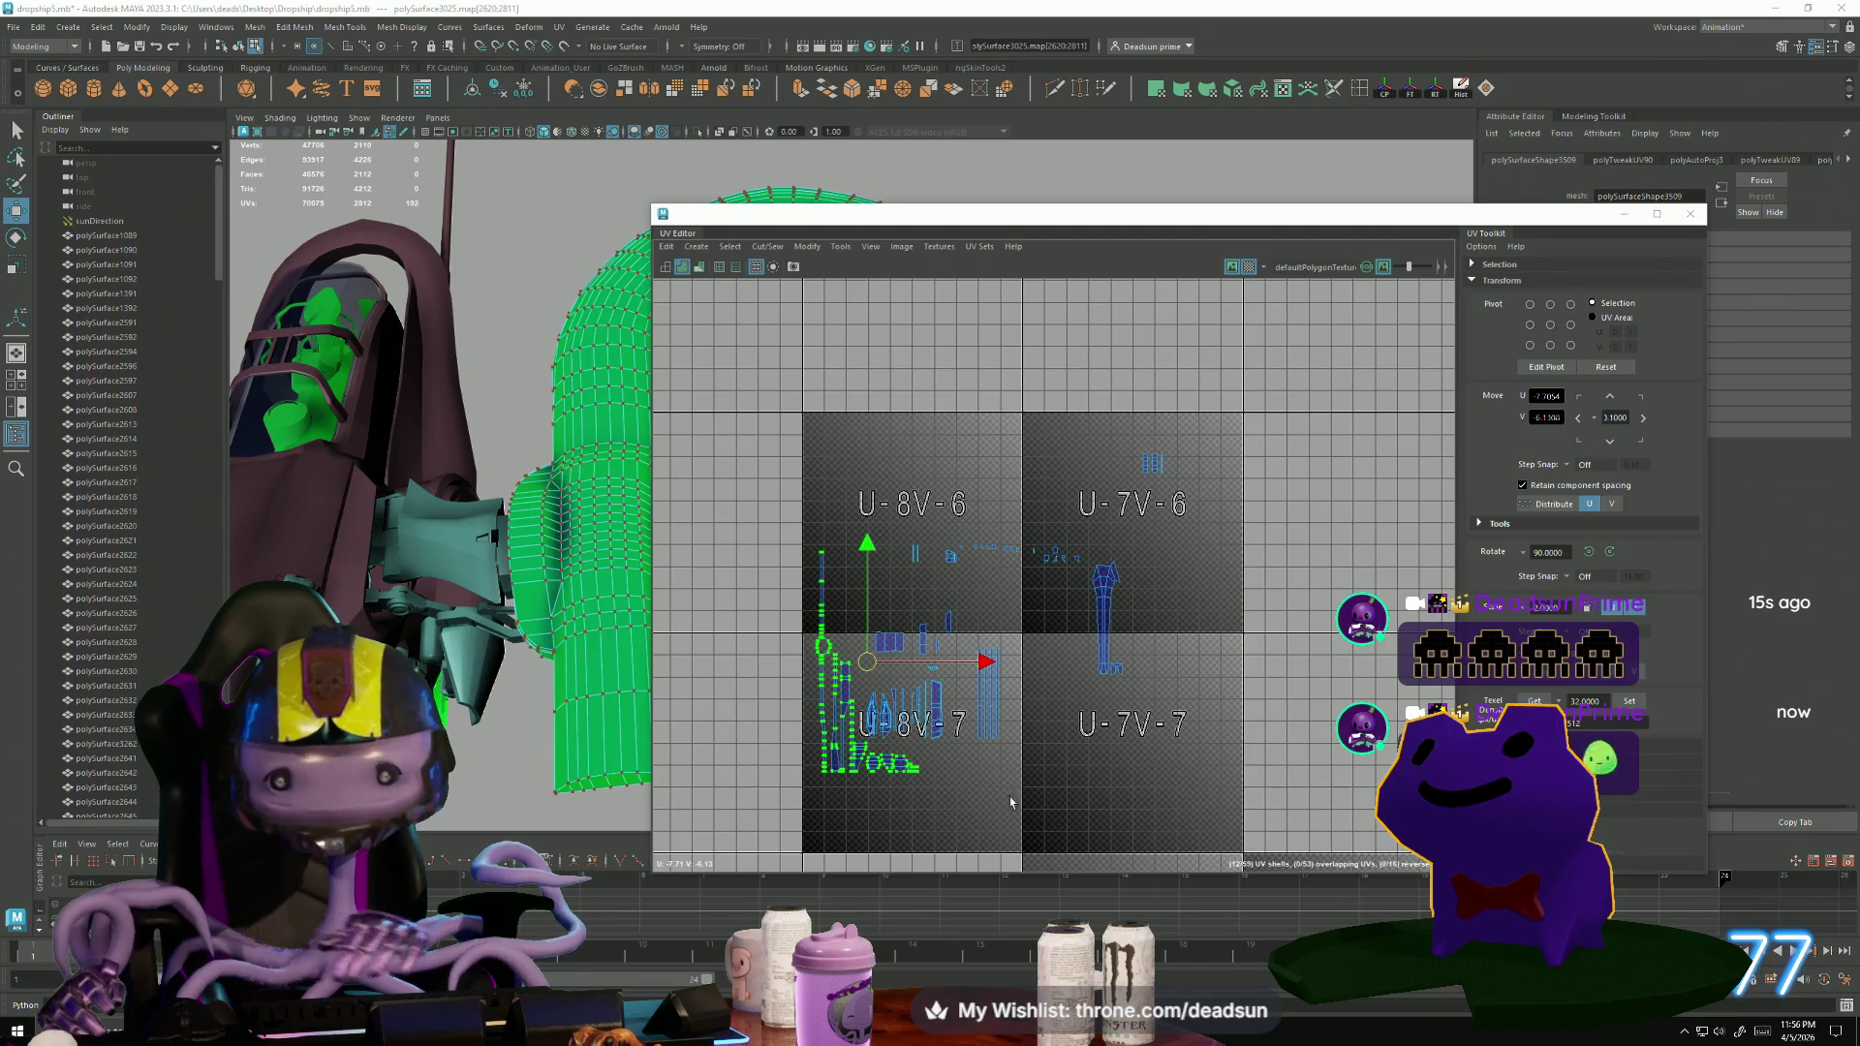
pyautogui.scroll(2, 903, 685)
pyautogui.moveTo(989, 466)
pyautogui.mouseDown()
pyautogui.moveTo(1143, 539)
pyautogui.moveTo(889, 555)
pyautogui.mouseUp()
pyautogui.scroll(-2, 967, 635)
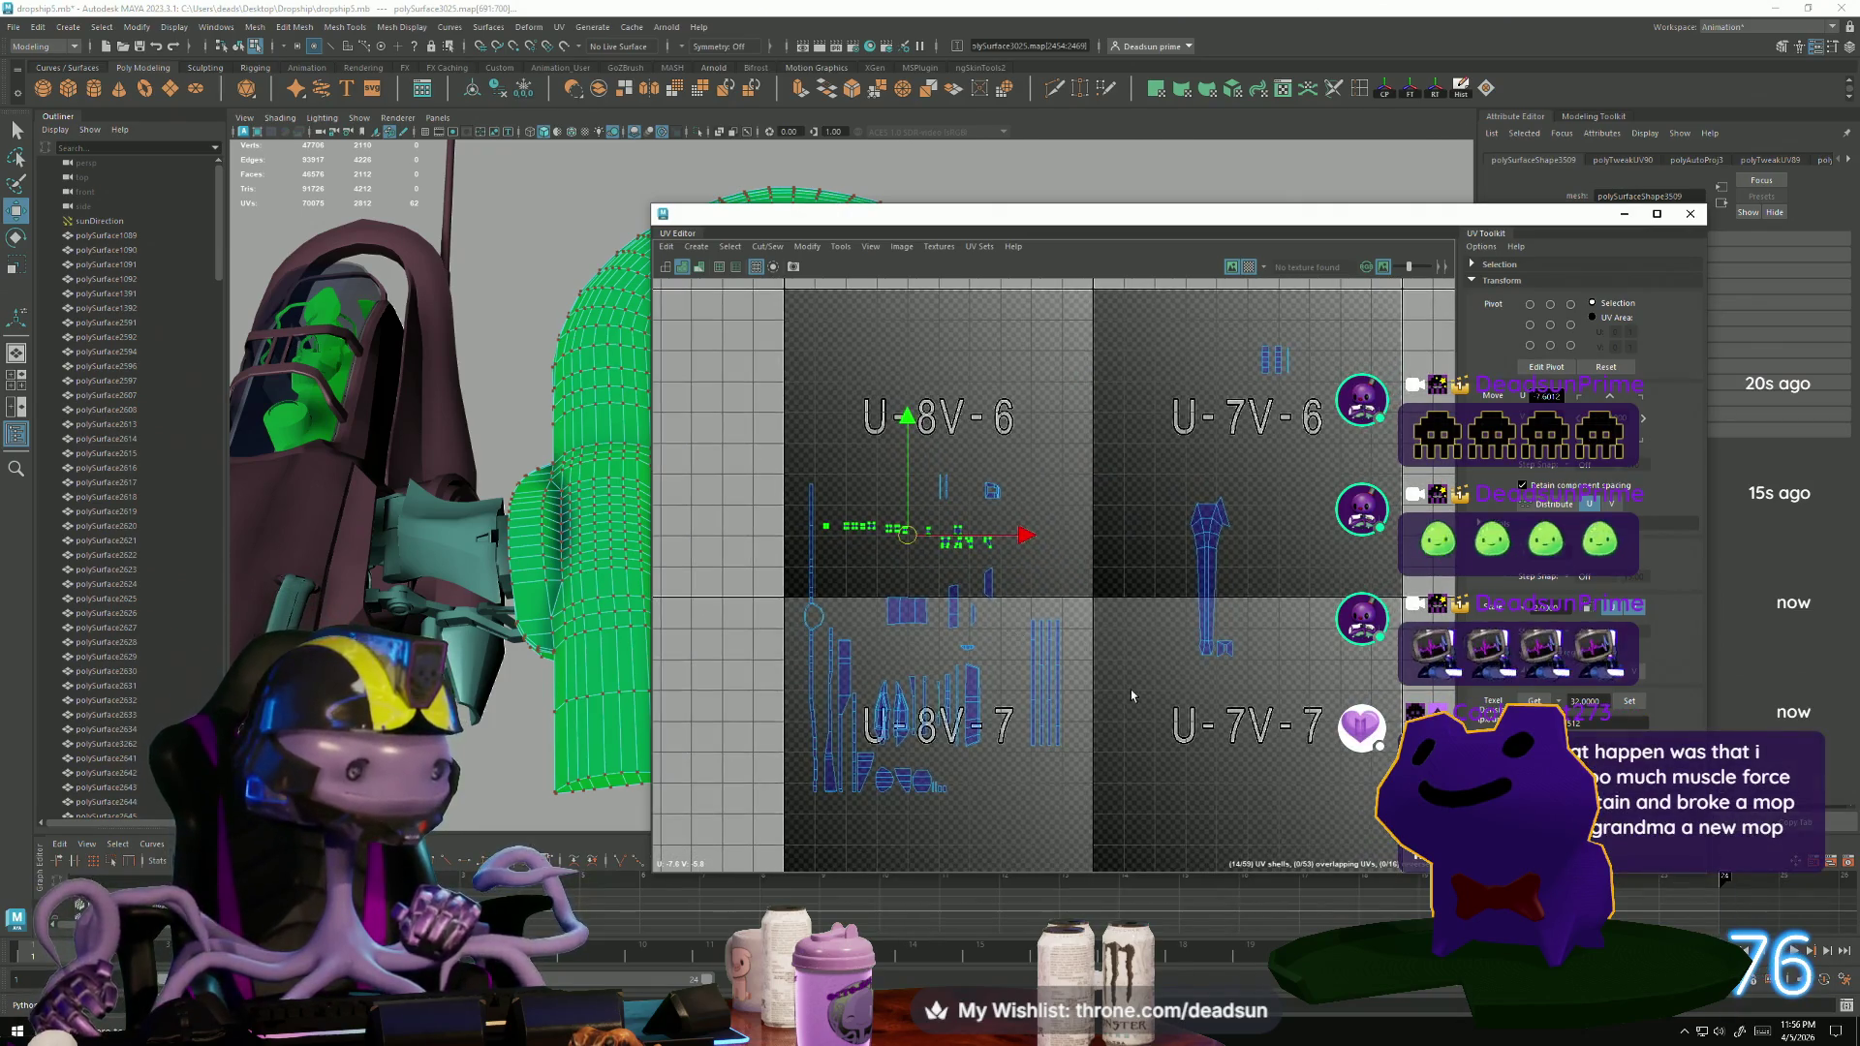
pyautogui.keyDown('alt'); pyautogui.moveTo(1093, 696); pyautogui.dragTo(1136, 710, button='middle'); pyautogui.keyUp('alt')
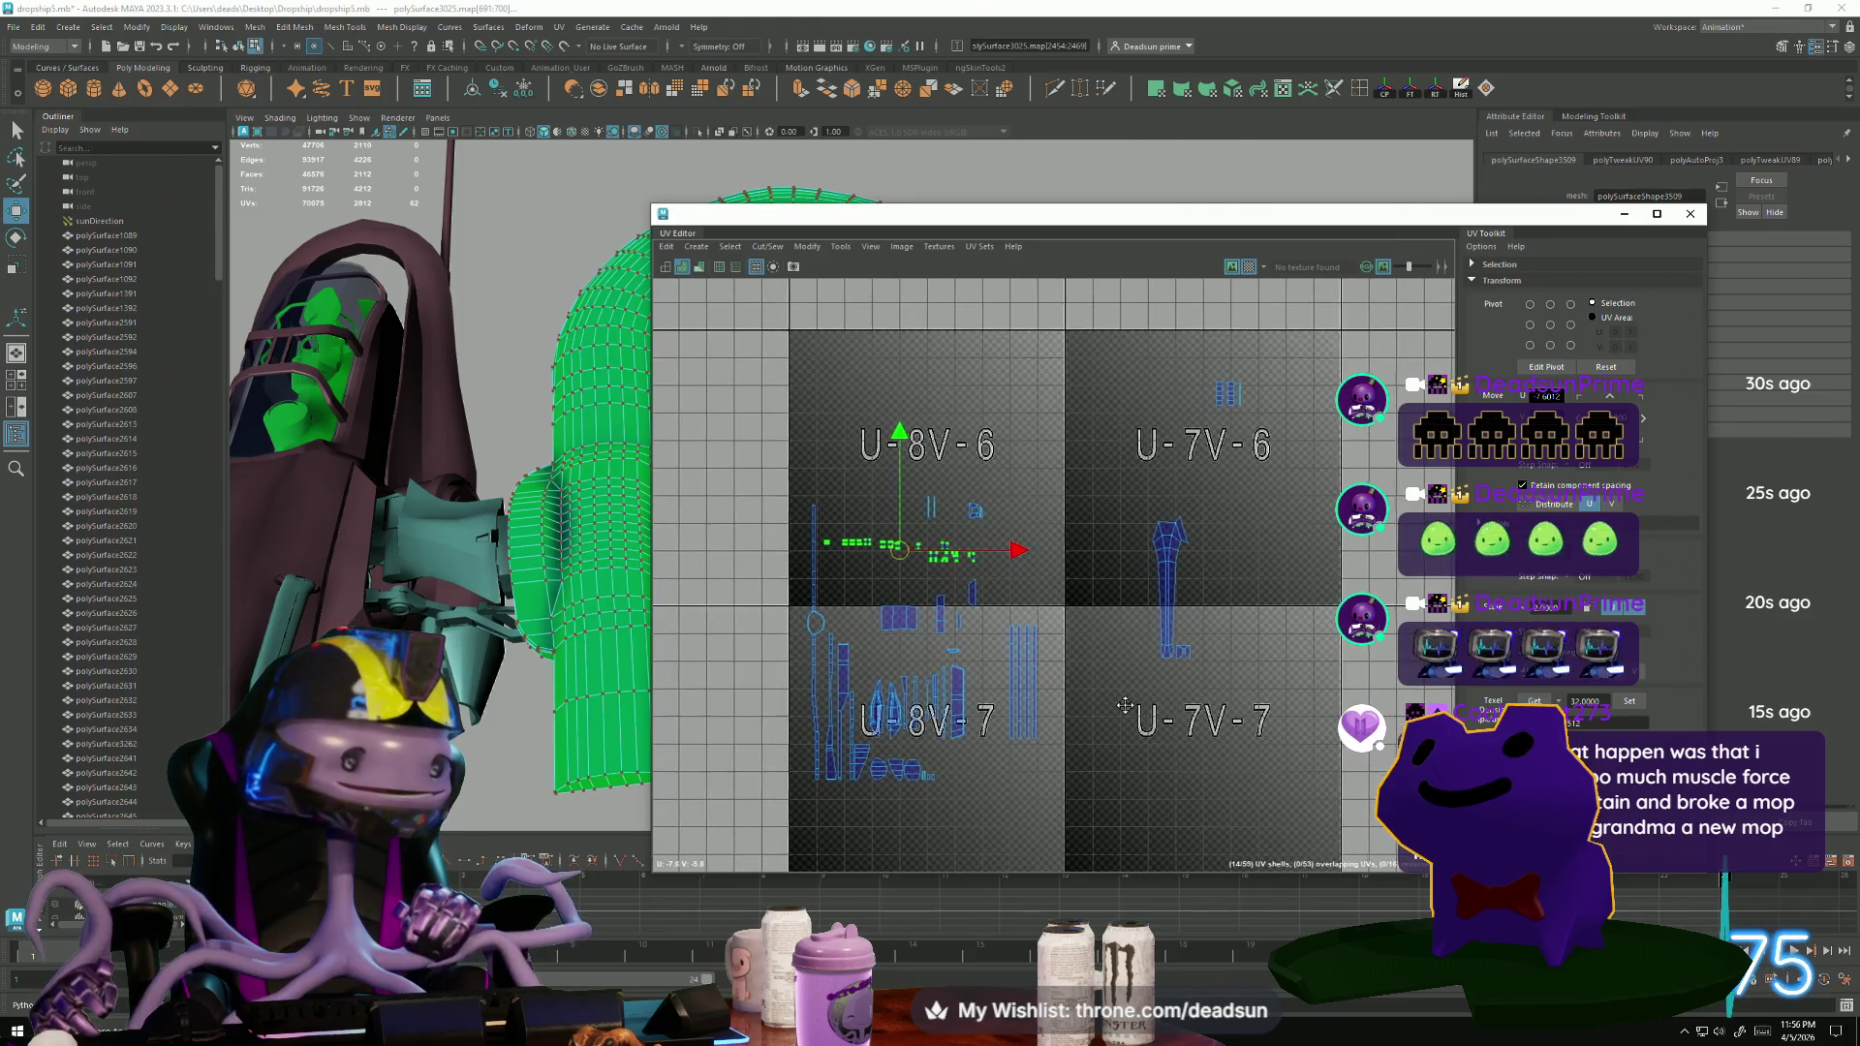
# Move the two small shells from U-7V-6 down toward the U-7V-7 tile.
pyautogui.moveTo(1128, 524); pyautogui.dragTo(1259, 706)
pyautogui.moveTo(1249, 308); pyautogui.dragTo(1144, 395, button='middle')
pyautogui.moveTo(1305, 456); pyautogui.dragTo(1305, 458)
pyautogui.moveTo(1235, 410); pyautogui.dragTo(1036, 580, button='middle')
# Shift the blue shells from the left tile right into the next tile.
pyautogui.scroll(-5, 1124, 668)
pyautogui.keyDown('alt'); pyautogui.moveTo(1124, 668); pyautogui.dragTo(884, 675, button='middle'); pyautogui.keyUp('alt')
pyautogui.moveTo(739, 421); pyautogui.dragTo(887, 572)
pyautogui.moveTo(840, 511)
pyautogui.mouseDown(button='middle')
pyautogui.moveTo(1033, 539)
pyautogui.moveTo(1084, 578)
pyautogui.mouseUp(button='middle')
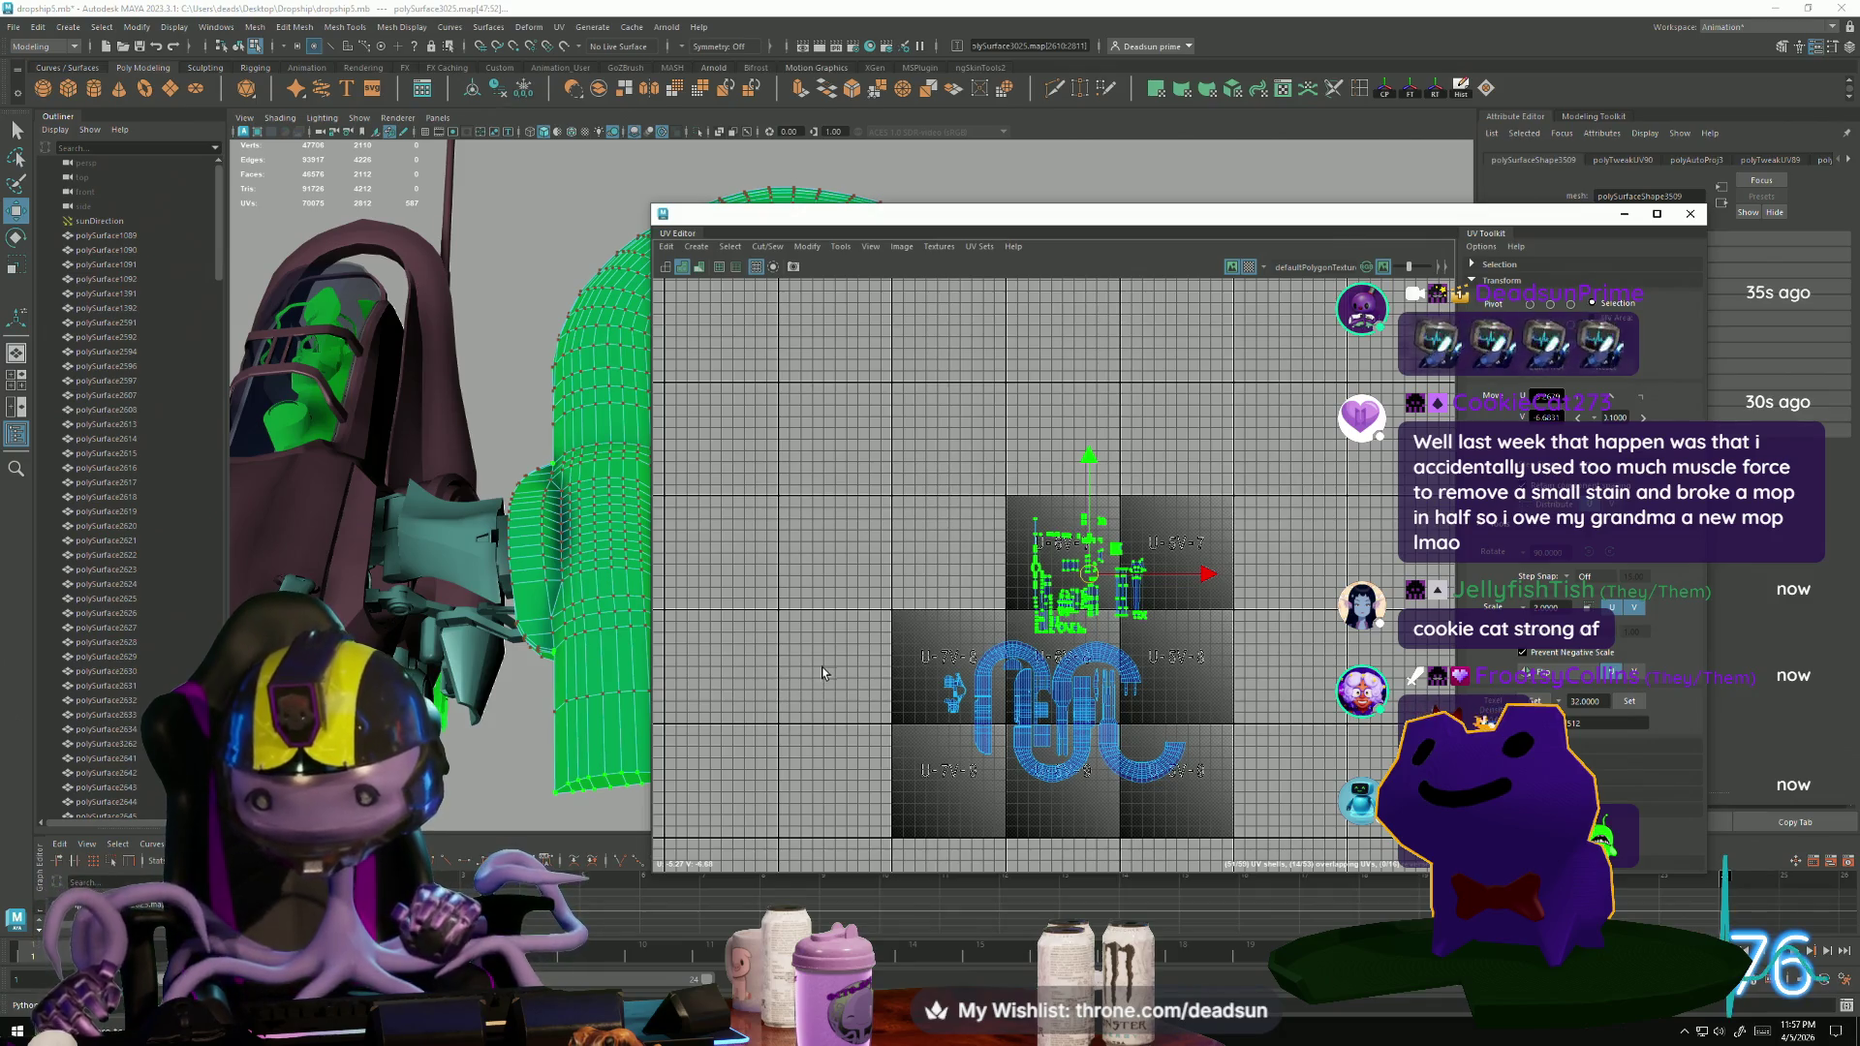
# Orbit the ship to another angle and select a single UV point.
pyautogui.scroll(6, 976, 564)
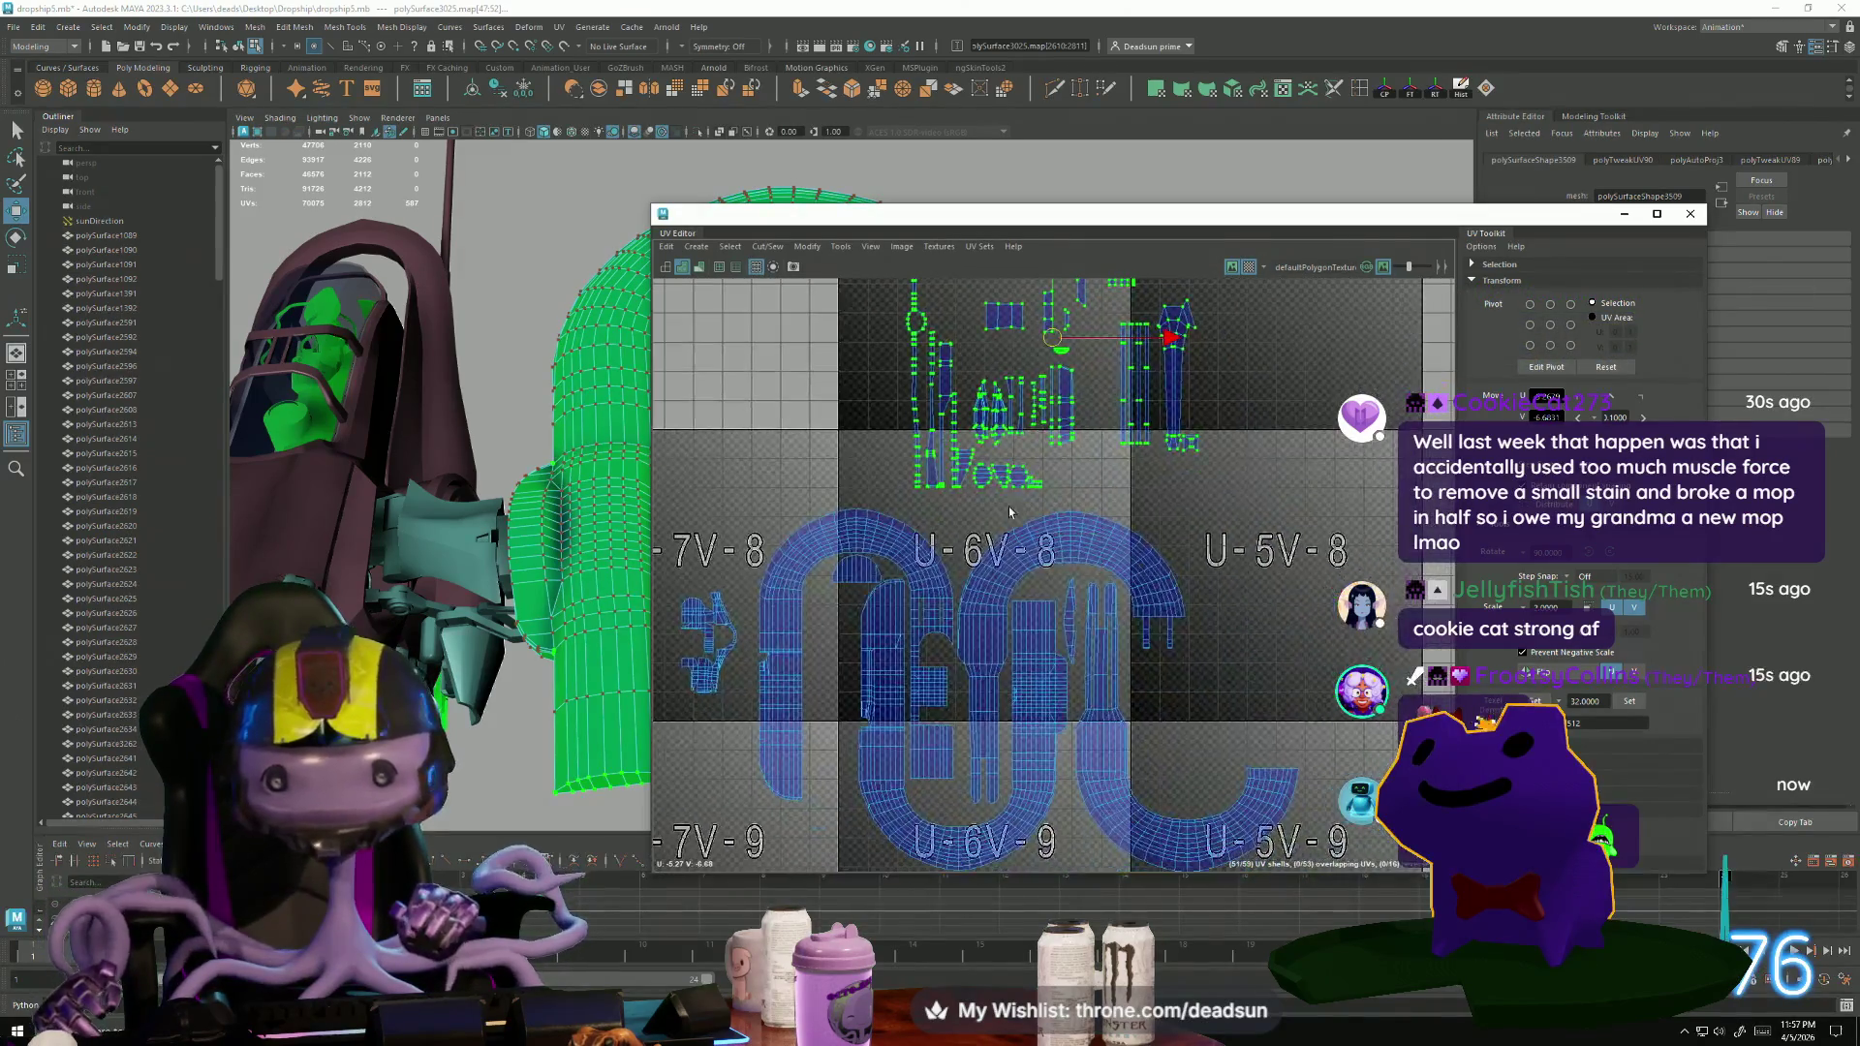
pyautogui.scroll(-3, 1007, 554)
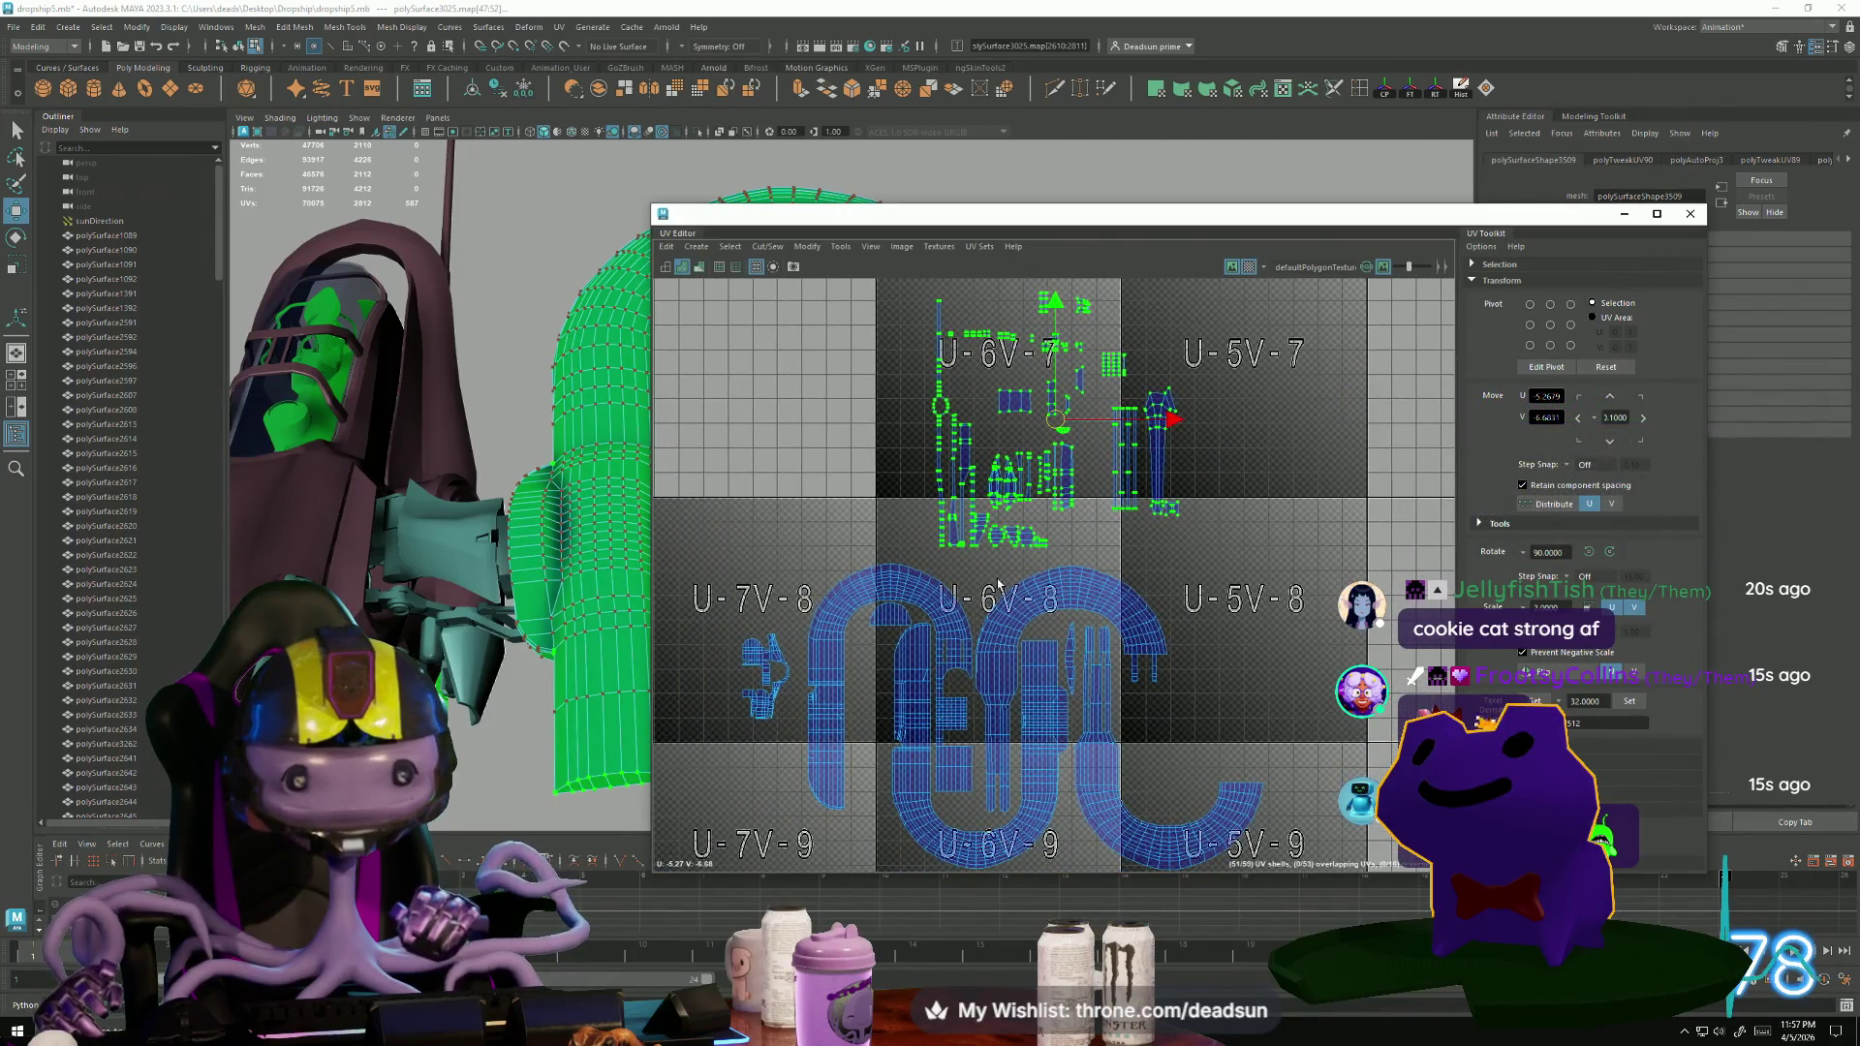
pyautogui.keyDown('alt'); pyautogui.moveTo(524, 601); pyautogui.dragTo(416, 624); pyautogui.keyUp('alt')
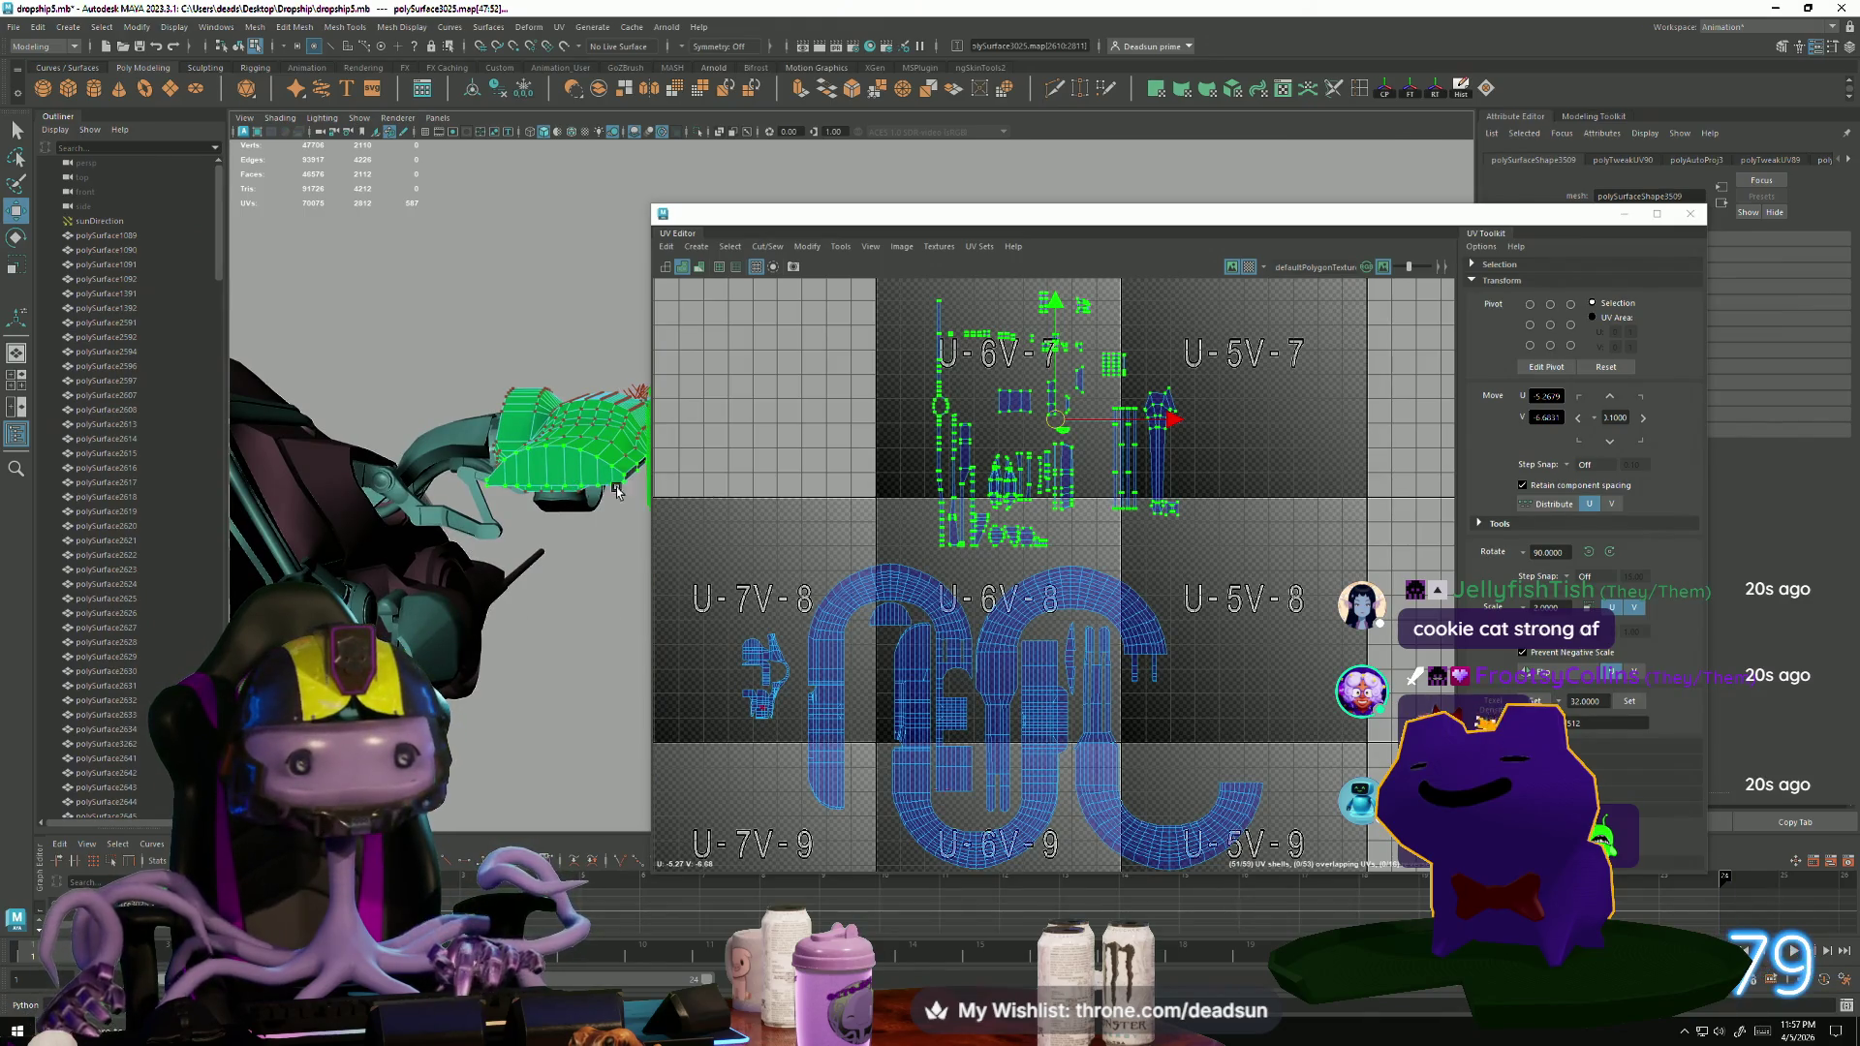
pyautogui.scroll(8, 1027, 514)
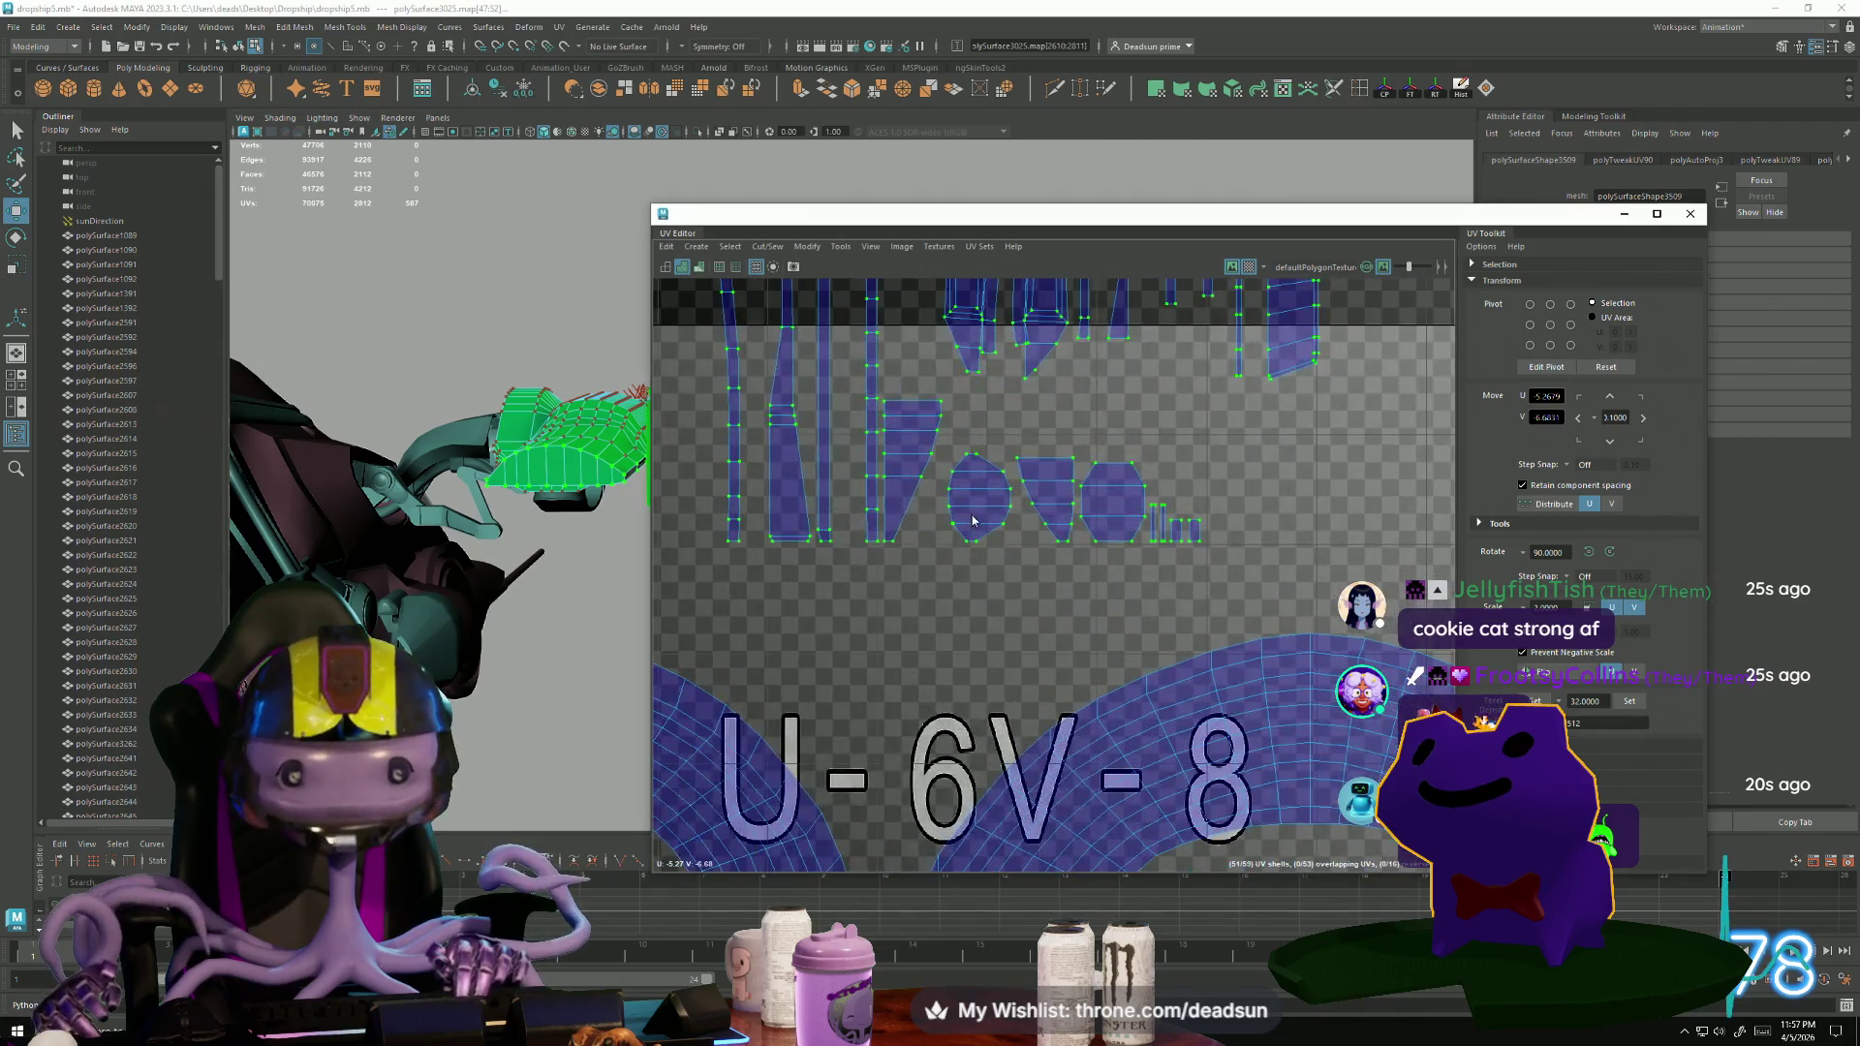
pyautogui.click(570, 453)
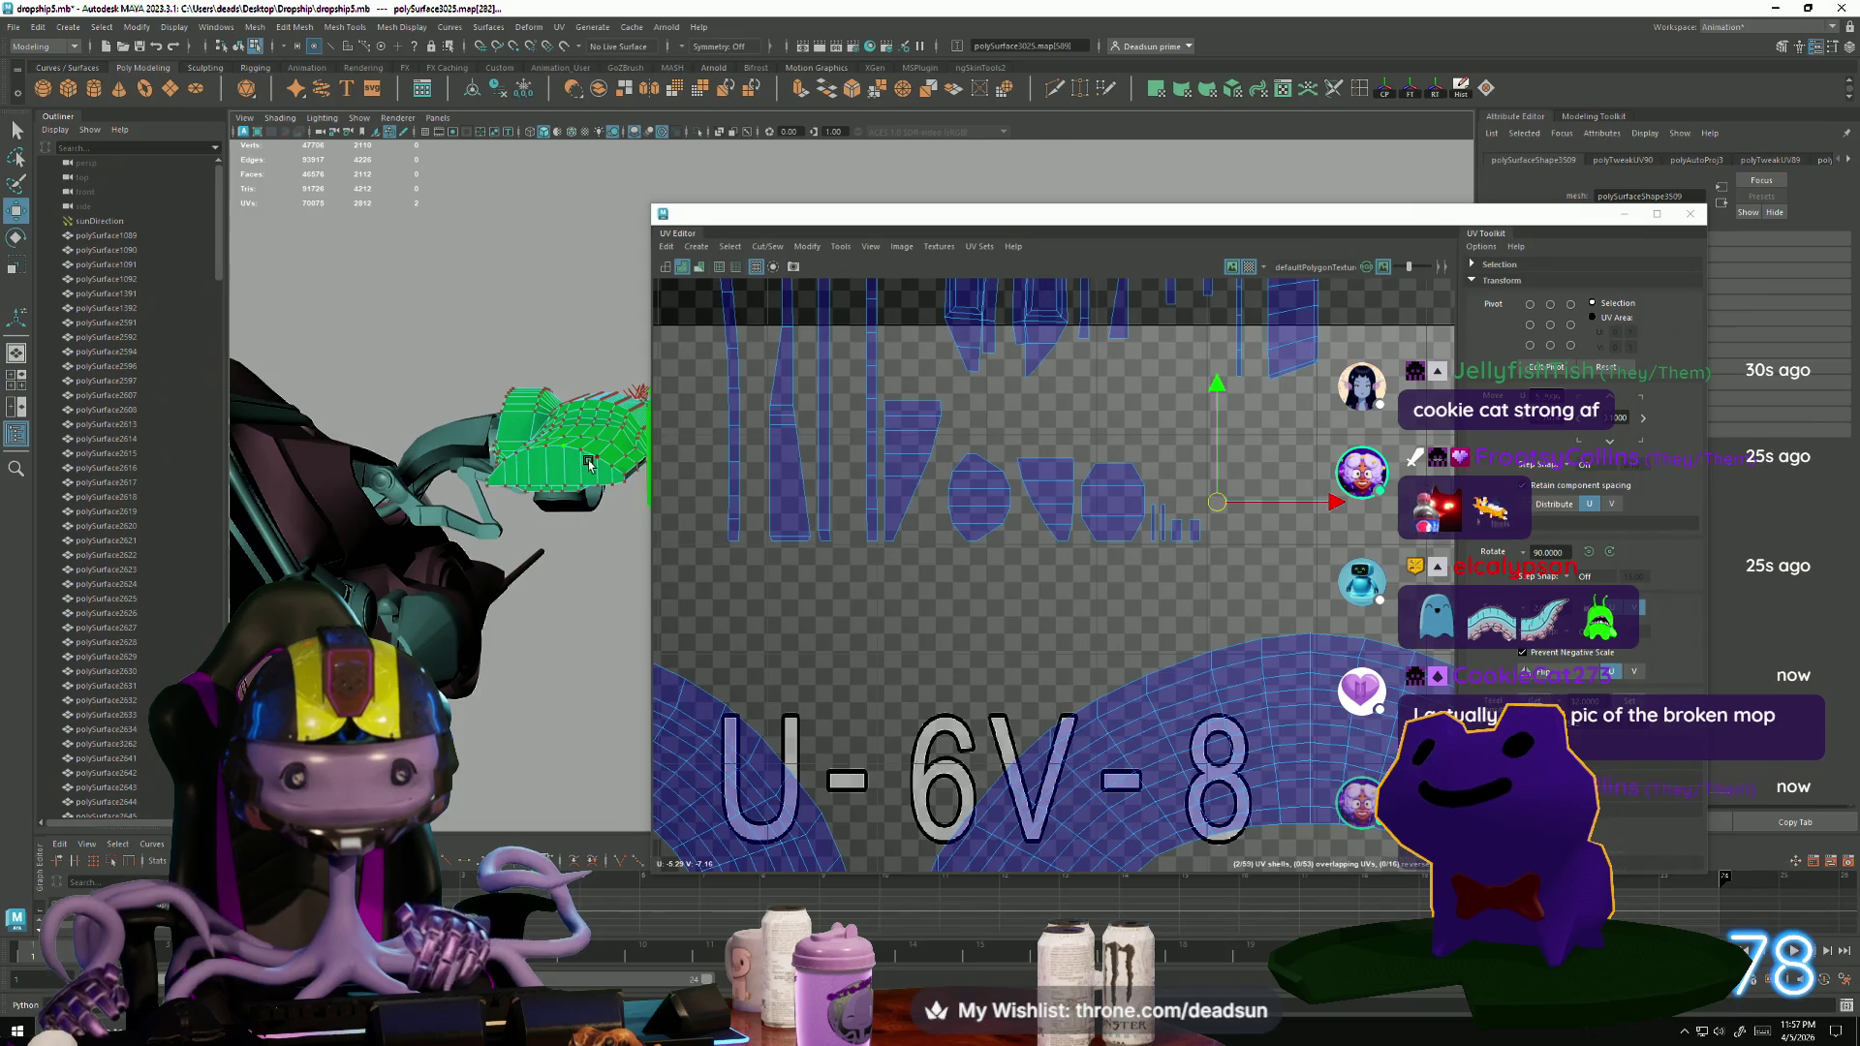
pyautogui.scroll(-3, 917, 694)
pyautogui.scroll(-2, 1053, 515)
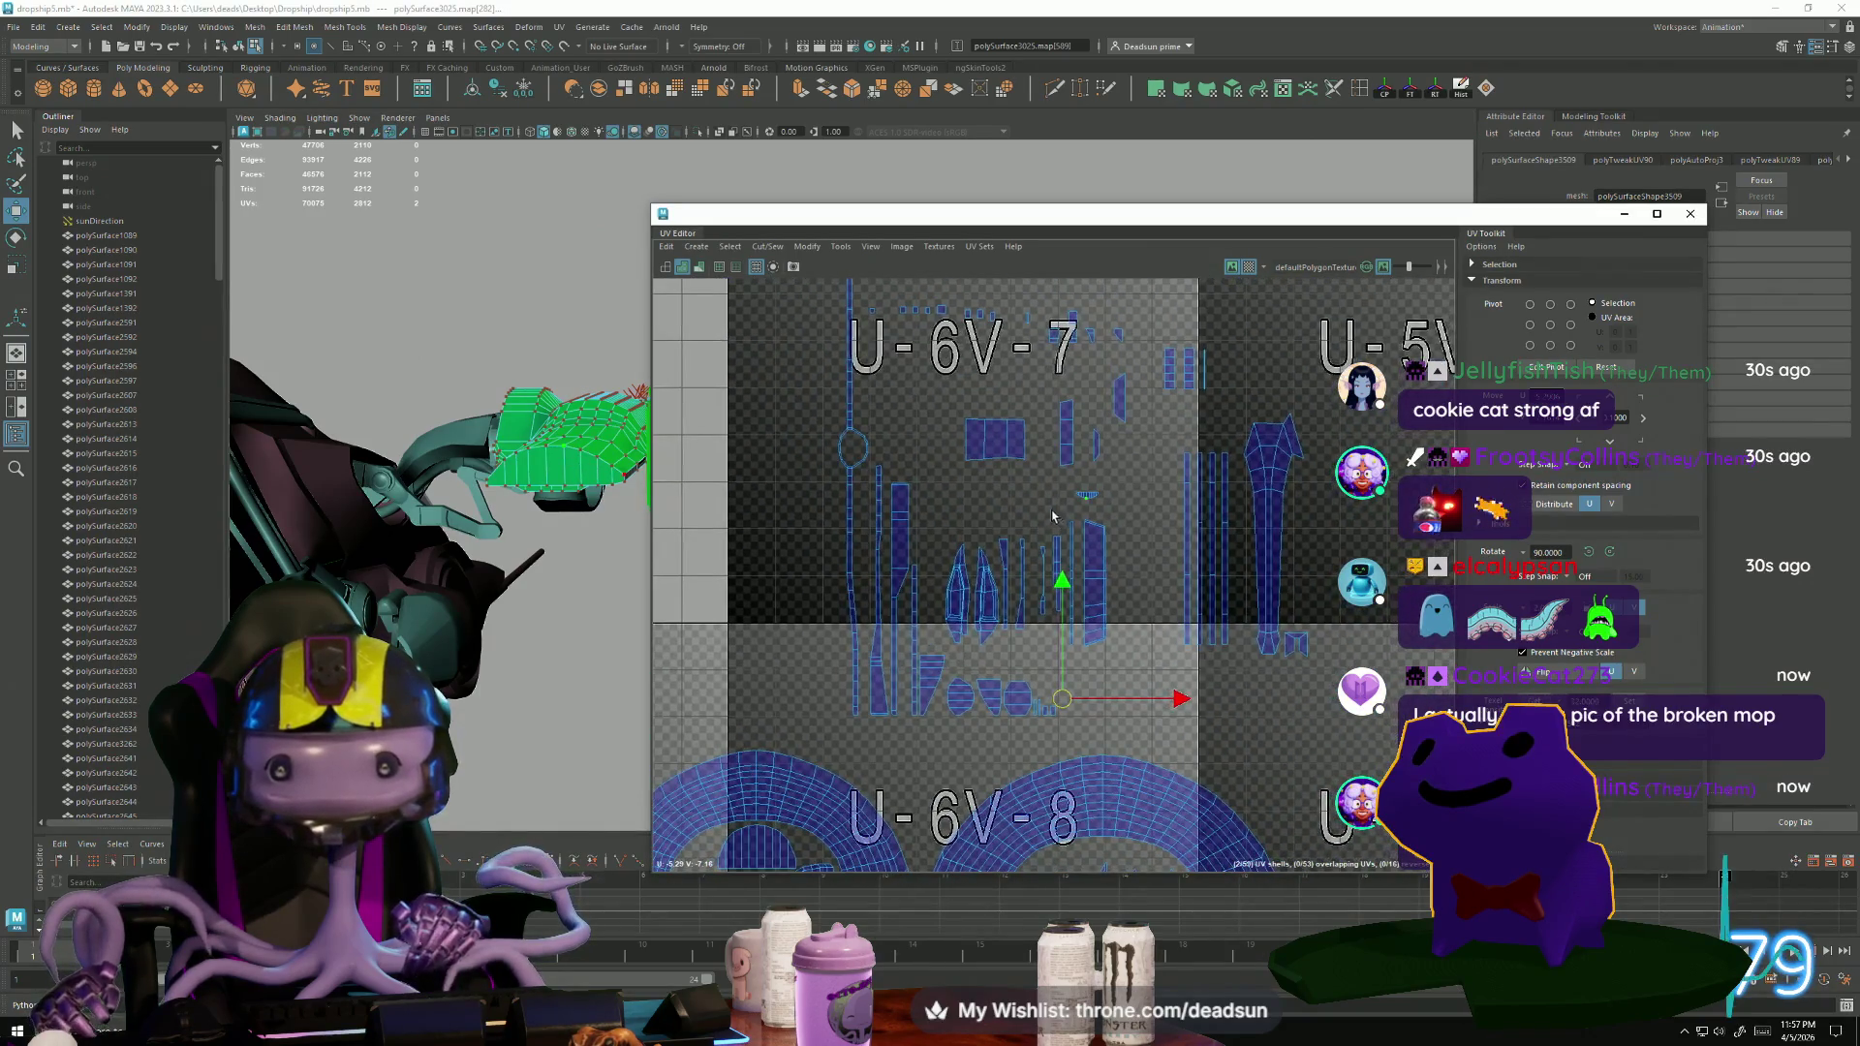
# Move the selected shell from U-6V-7 down into U-6V-8, nudged left.
pyautogui.press('r')
pyautogui.moveTo(1134, 515)
pyautogui.mouseDown()
pyautogui.moveTo(1075, 542)
pyautogui.moveTo(950, 775)
pyautogui.mouseUp()
pyautogui.press('w')
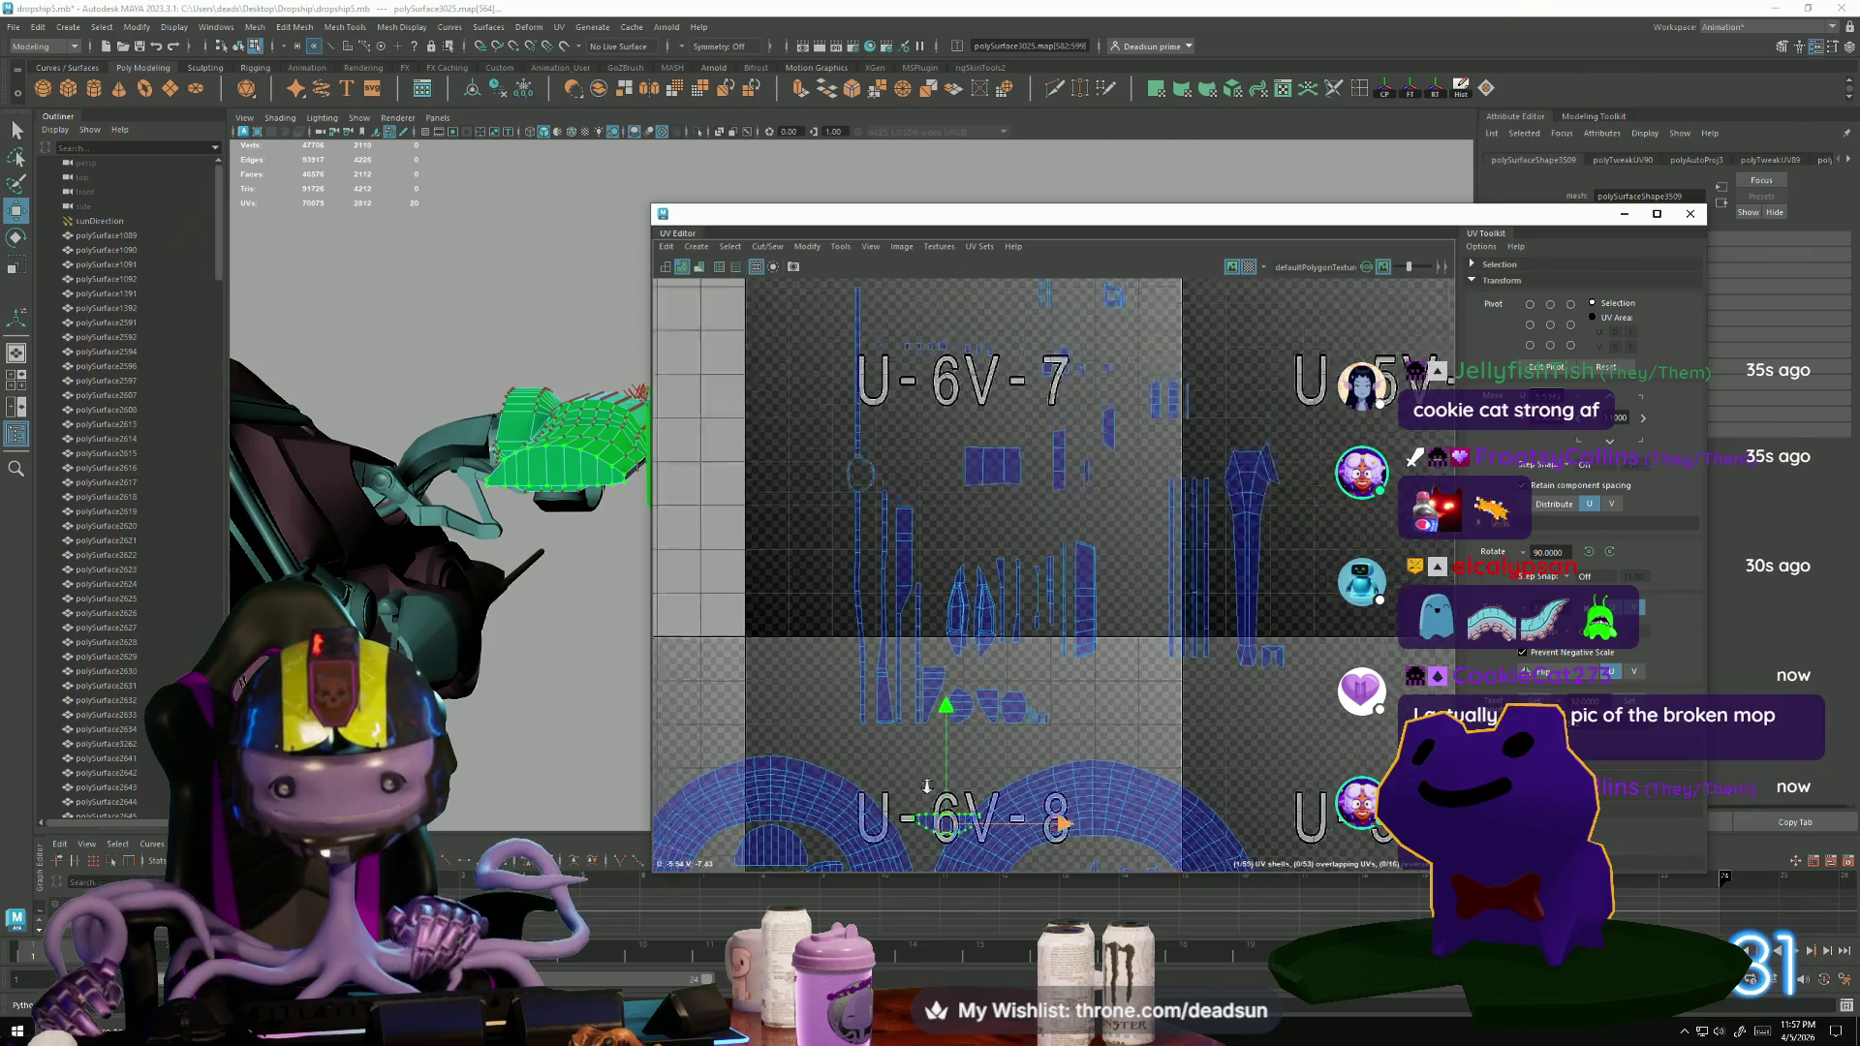
pyautogui.scroll(-2, 949, 775)
pyautogui.keyDown('alt'); pyautogui.moveTo(1056, 688); pyautogui.dragTo(1087, 477, button='middle'); pyautogui.keyUp('alt')
pyautogui.moveTo(987, 465); pyautogui.dragTo(831, 516)
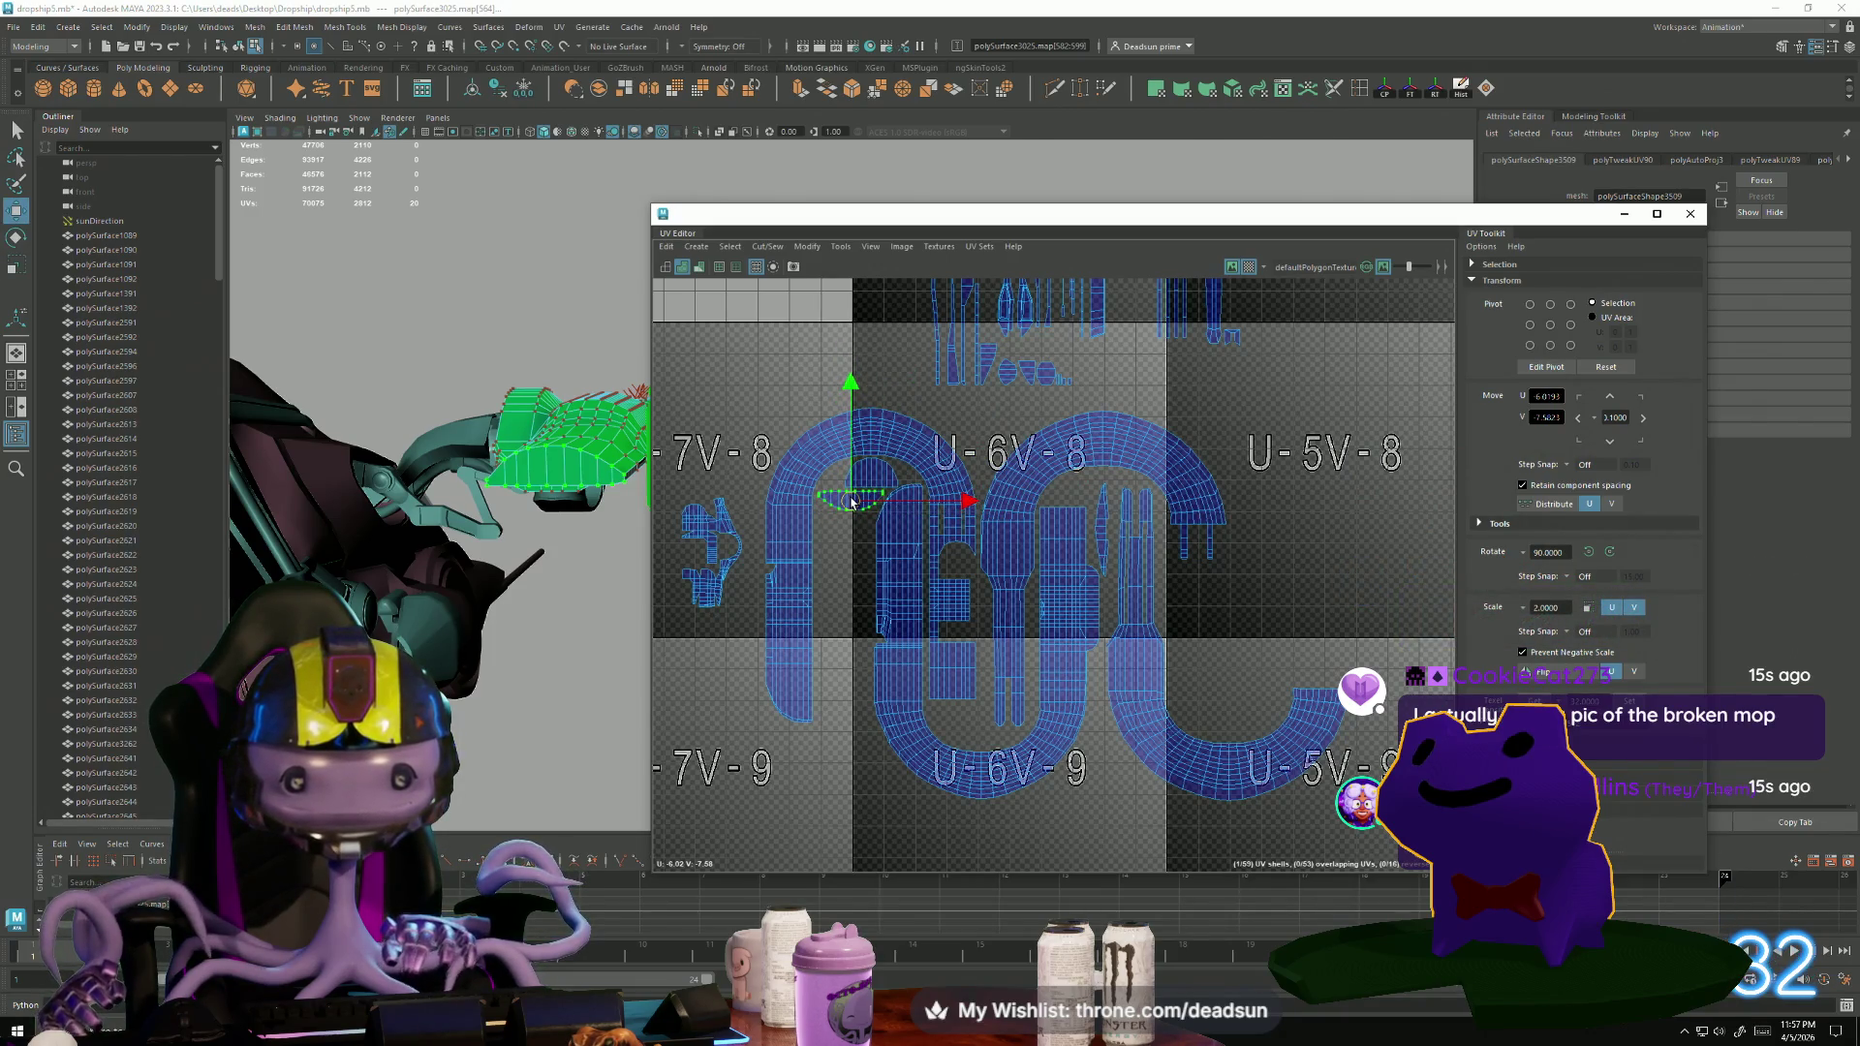
pyautogui.scroll(-2, 809, 582)
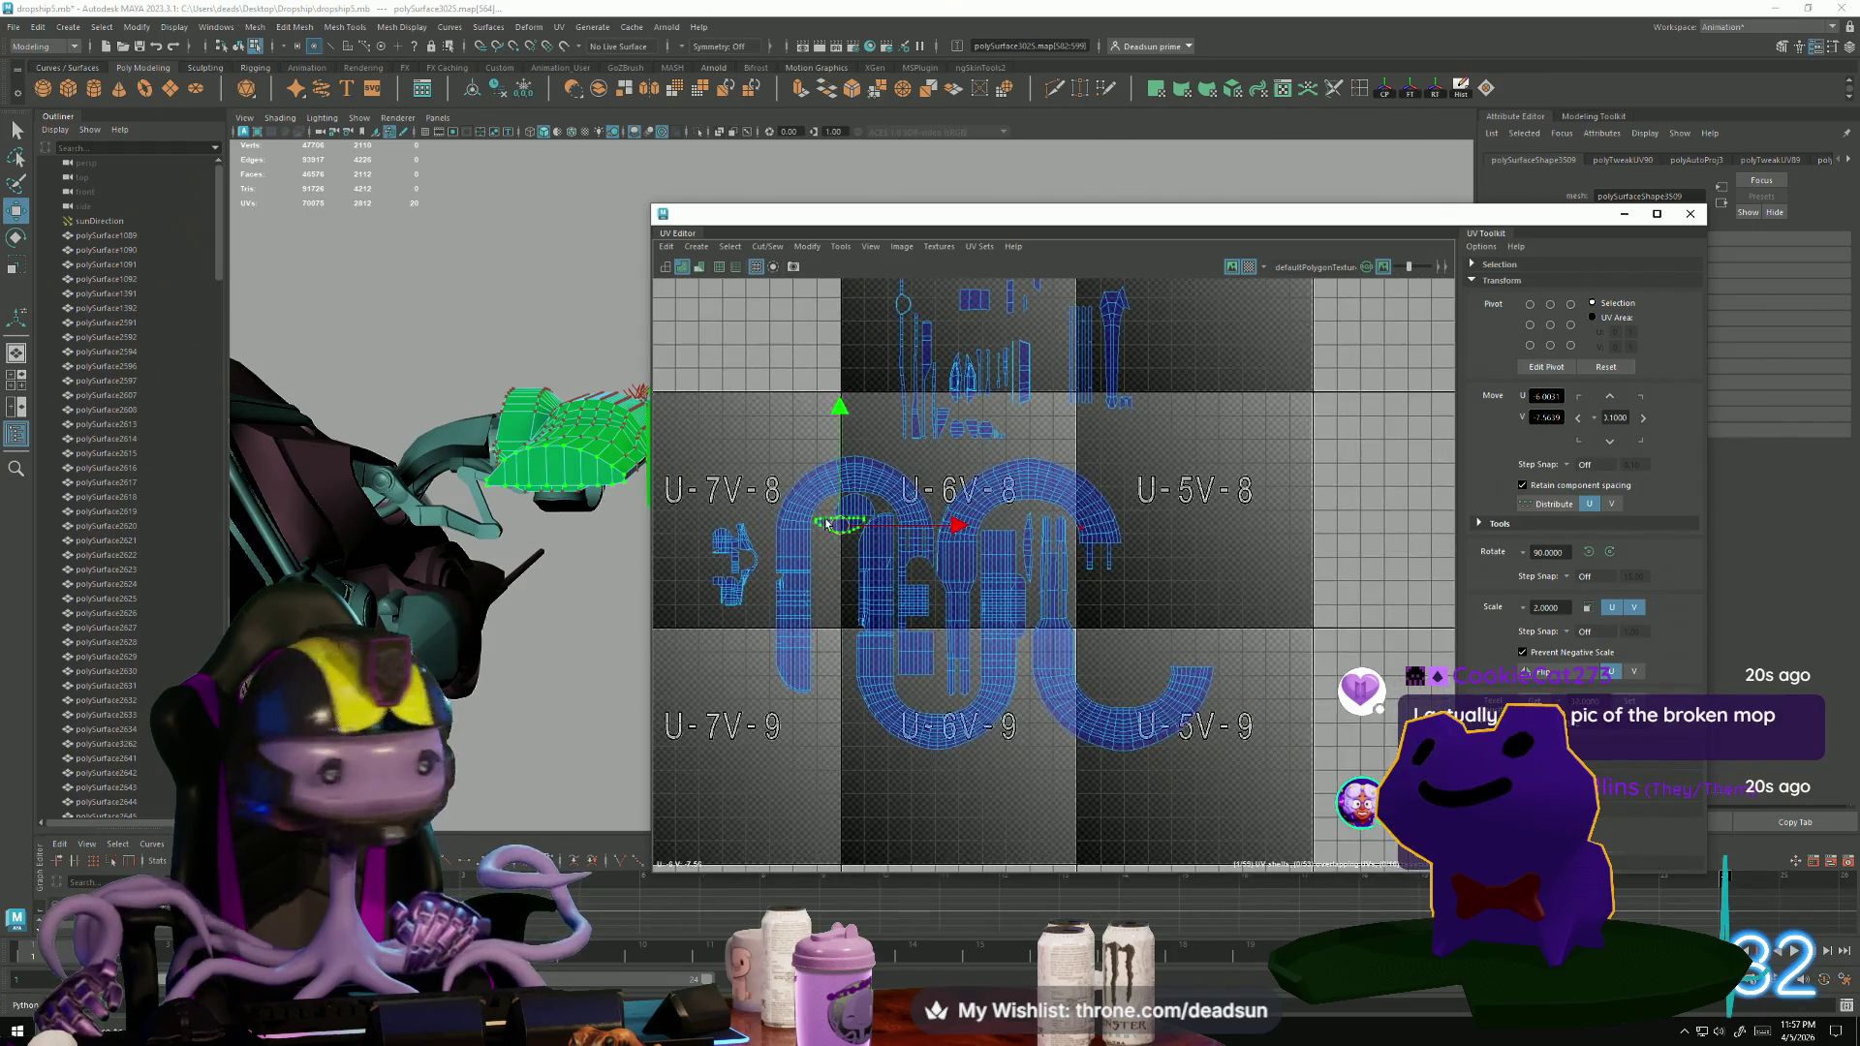
pyautogui.moveTo(541, 606)
pyautogui.keyDown('alt'); pyautogui.mouseDown()
pyautogui.moveTo(443, 547)
pyautogui.moveTo(610, 635)
pyautogui.moveTo(567, 489)
pyautogui.mouseUp(); pyautogui.keyUp('alt')
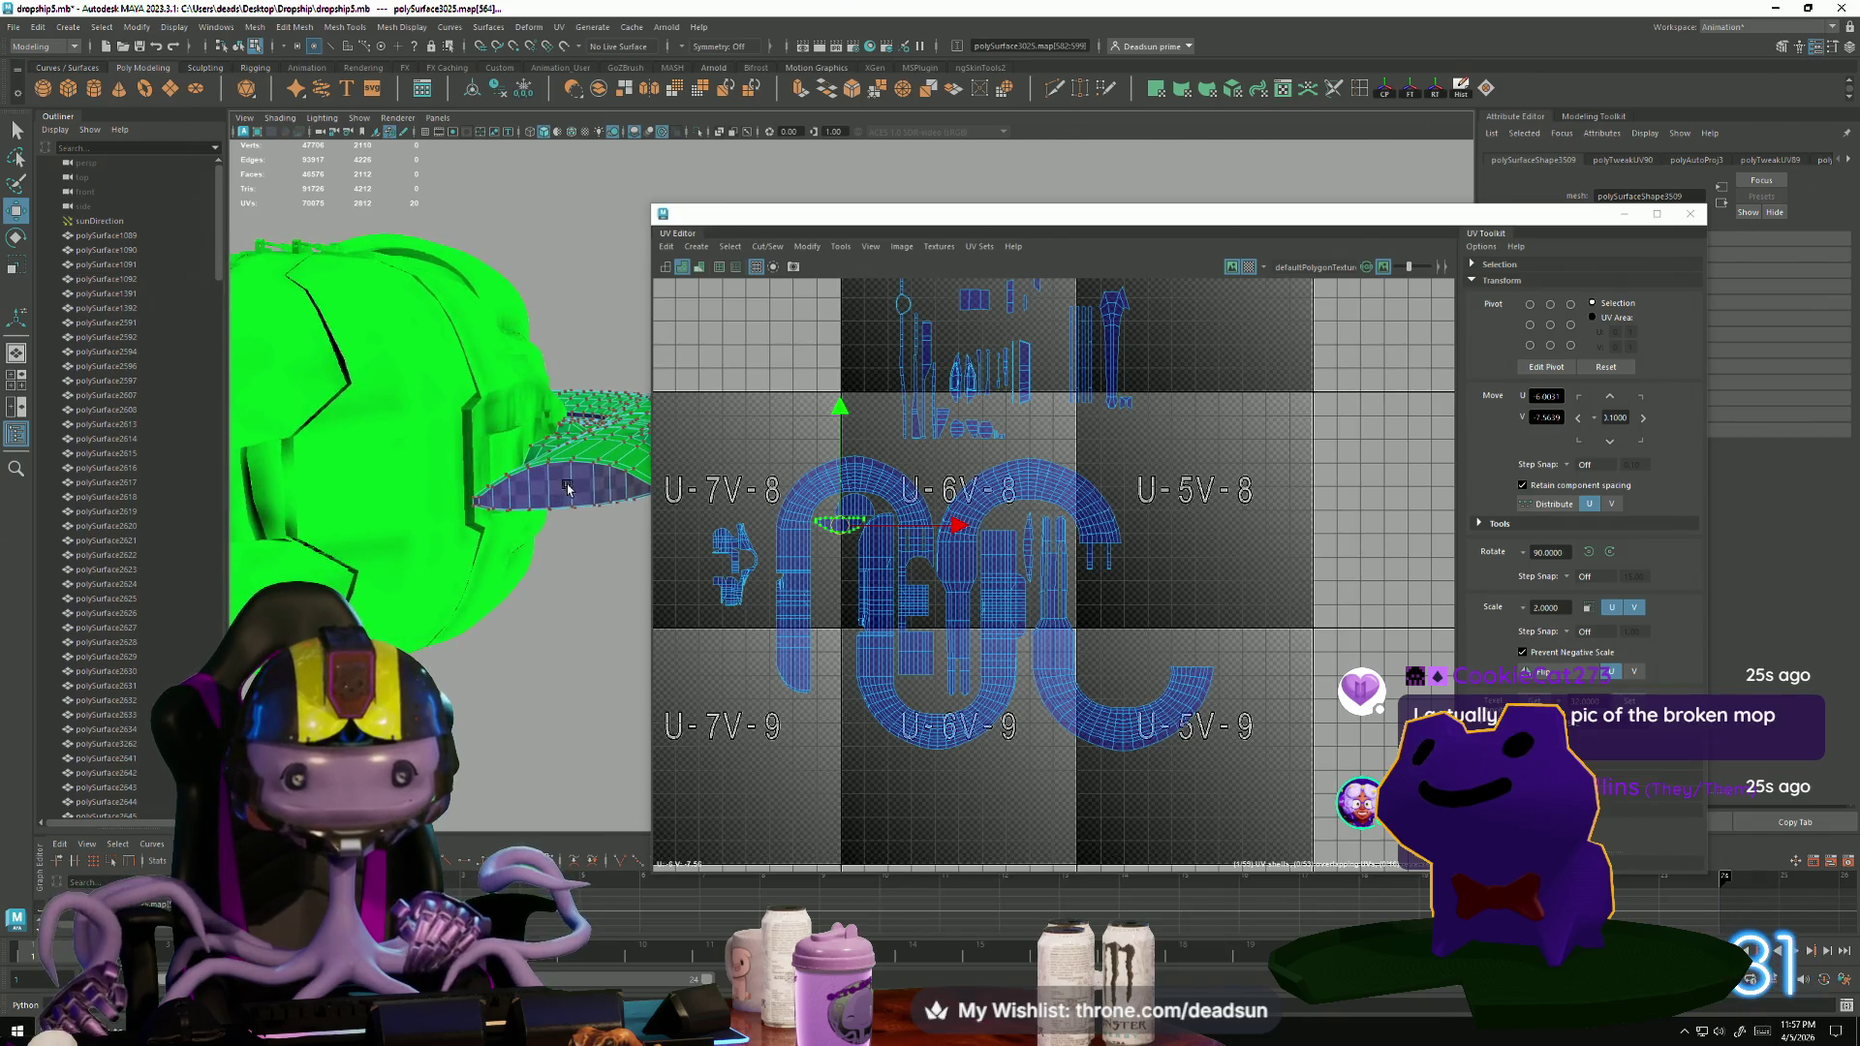
# Sew the two arched shells together along their shared edge.
pyautogui.scroll(3, 948, 420)
pyautogui.click(941, 397)
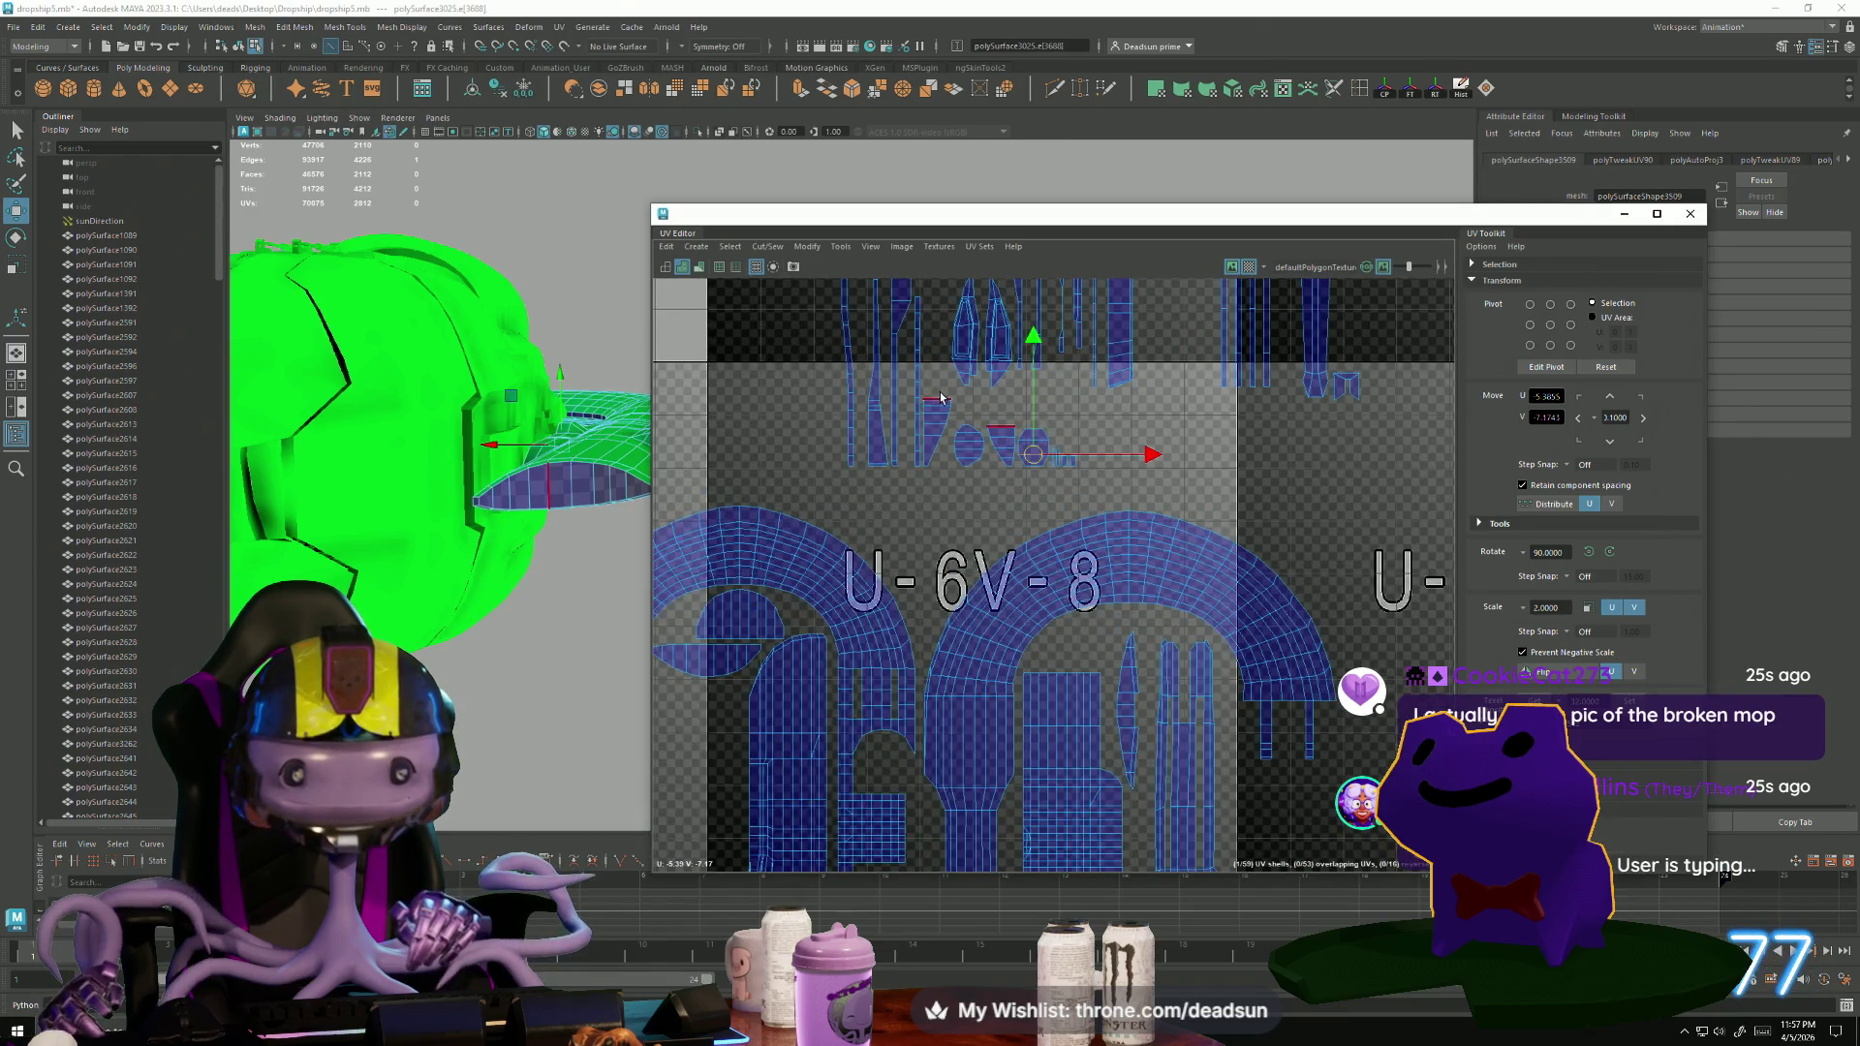
pyautogui.click(826, 581)
pyautogui.keyDown('shift'); pyautogui.moveTo(932, 287); pyautogui.dragTo(801, 392, button='right'); pyautogui.keyUp('shift')
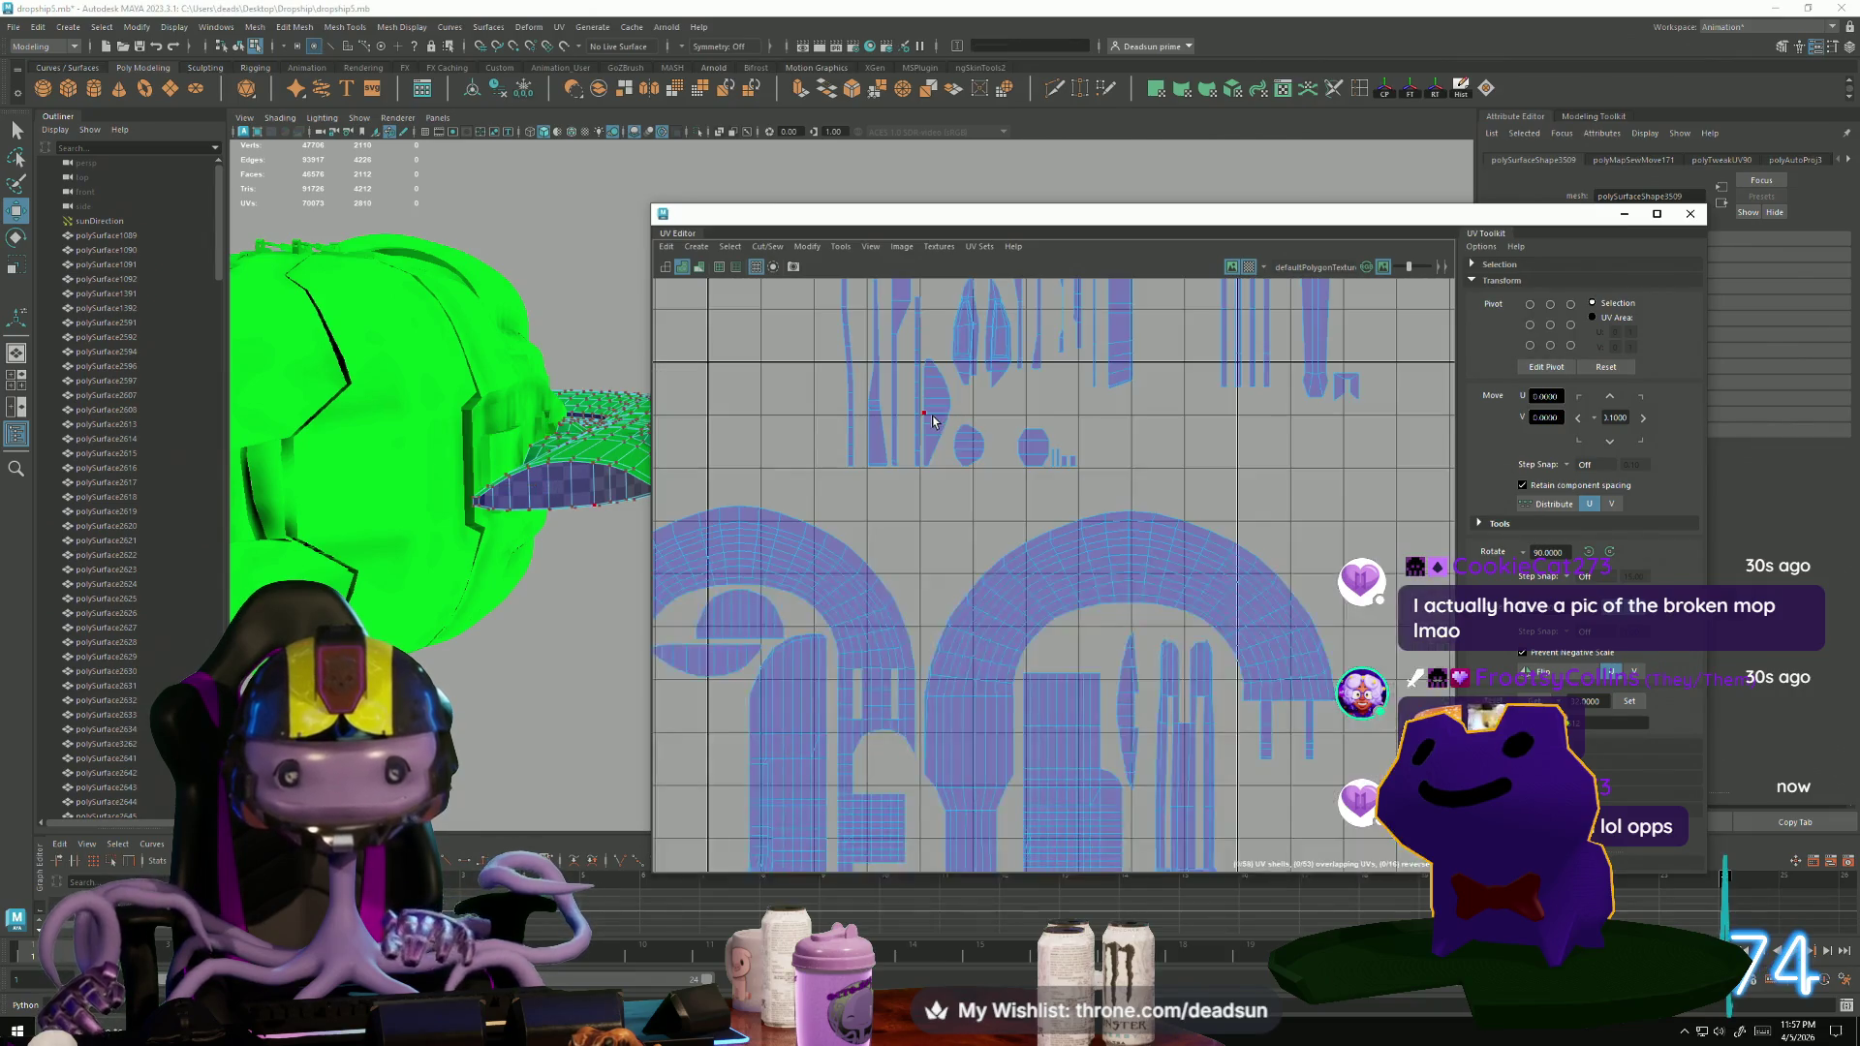
# Shift a column of UVs on the left shell outward to the left.
pyautogui.click(728, 738)
pyautogui.moveTo(727, 738); pyautogui.dragTo(671, 726)
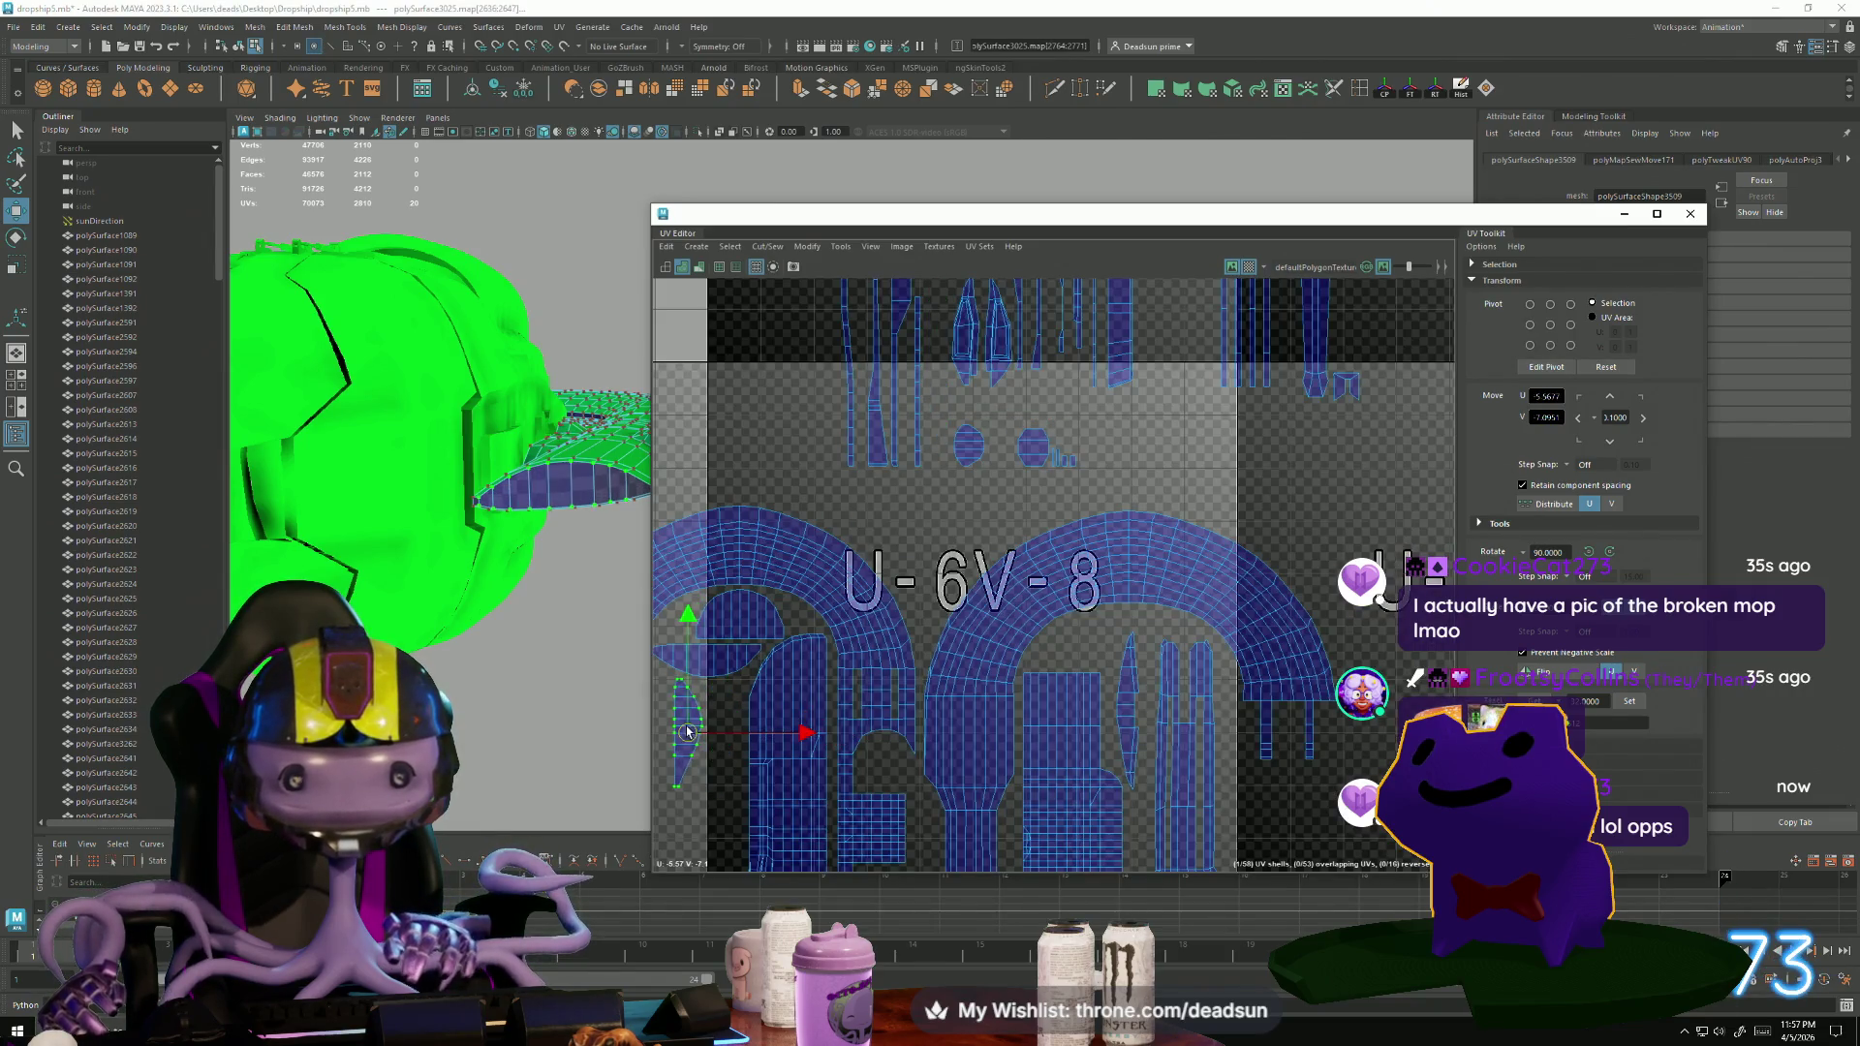
pyautogui.keyDown('alt'); pyautogui.moveTo(671, 726); pyautogui.dragTo(797, 705, button='middle'); pyautogui.keyUp('alt')
pyautogui.moveTo(797, 705); pyautogui.dragTo(788, 694)
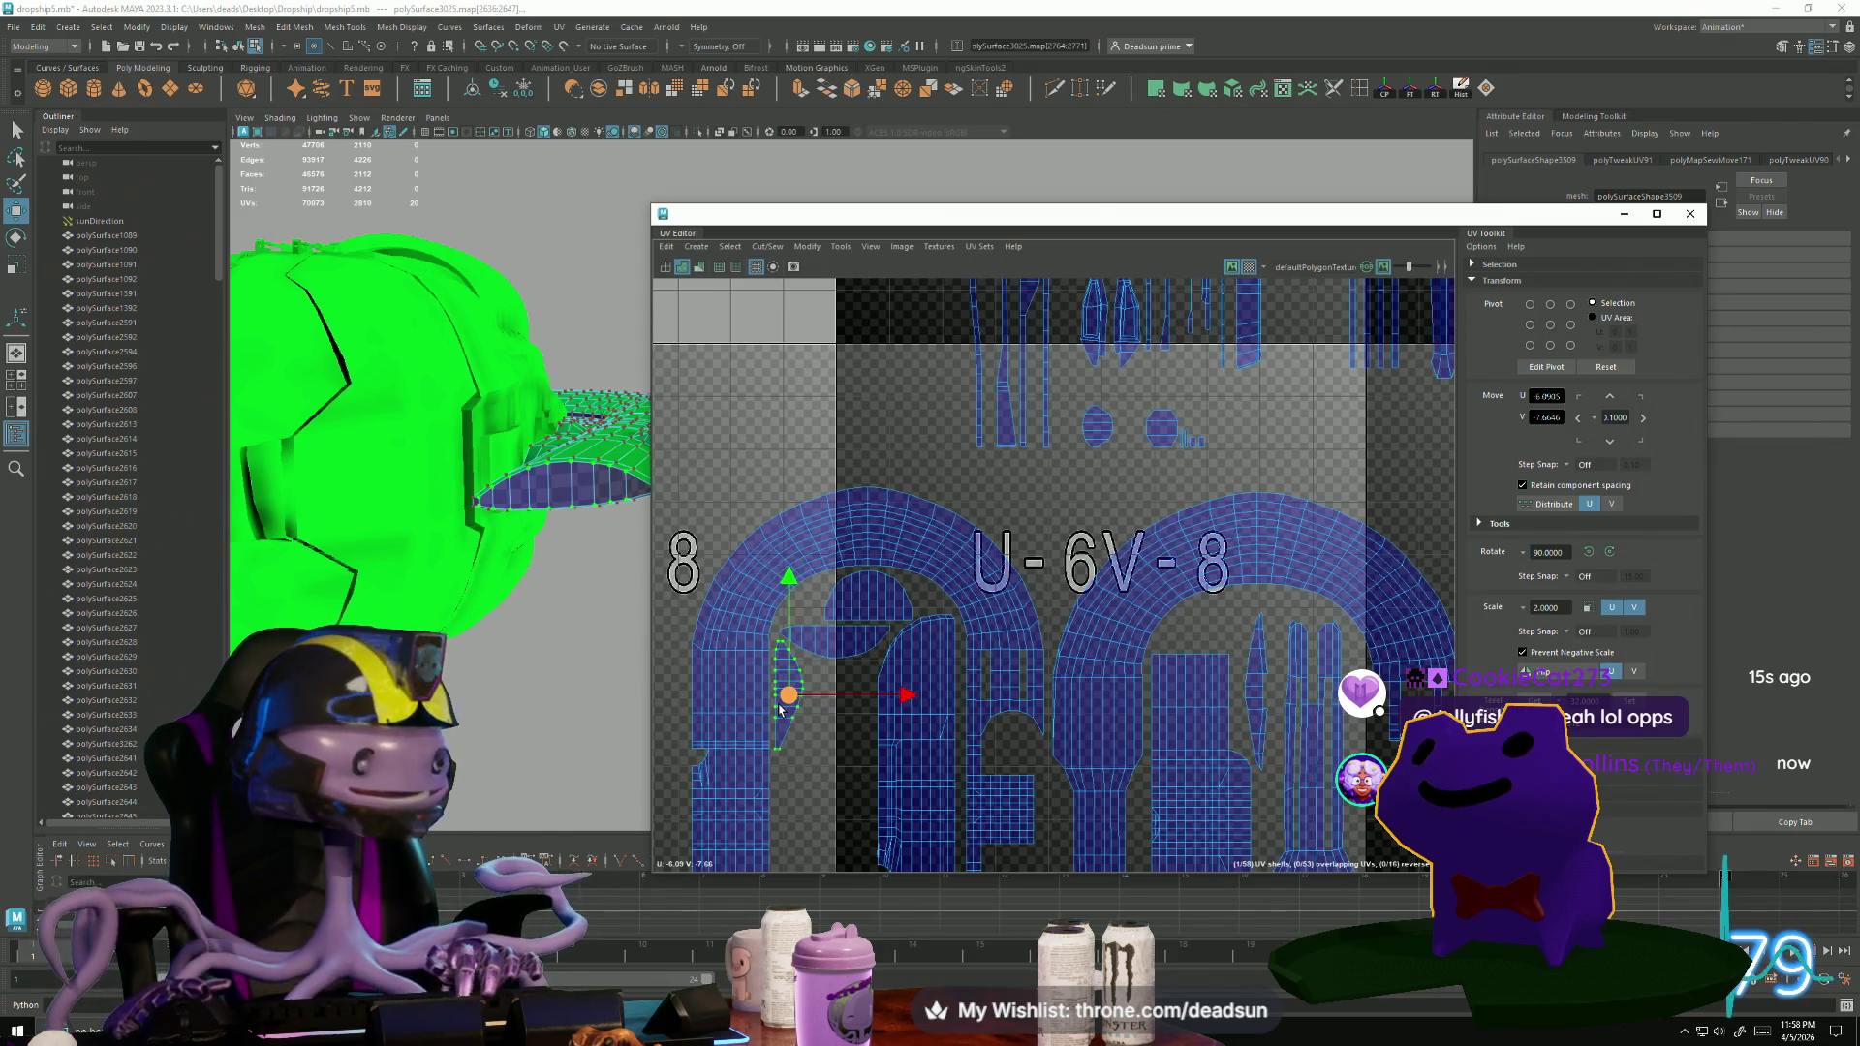
pyautogui.scroll(8, 846, 767)
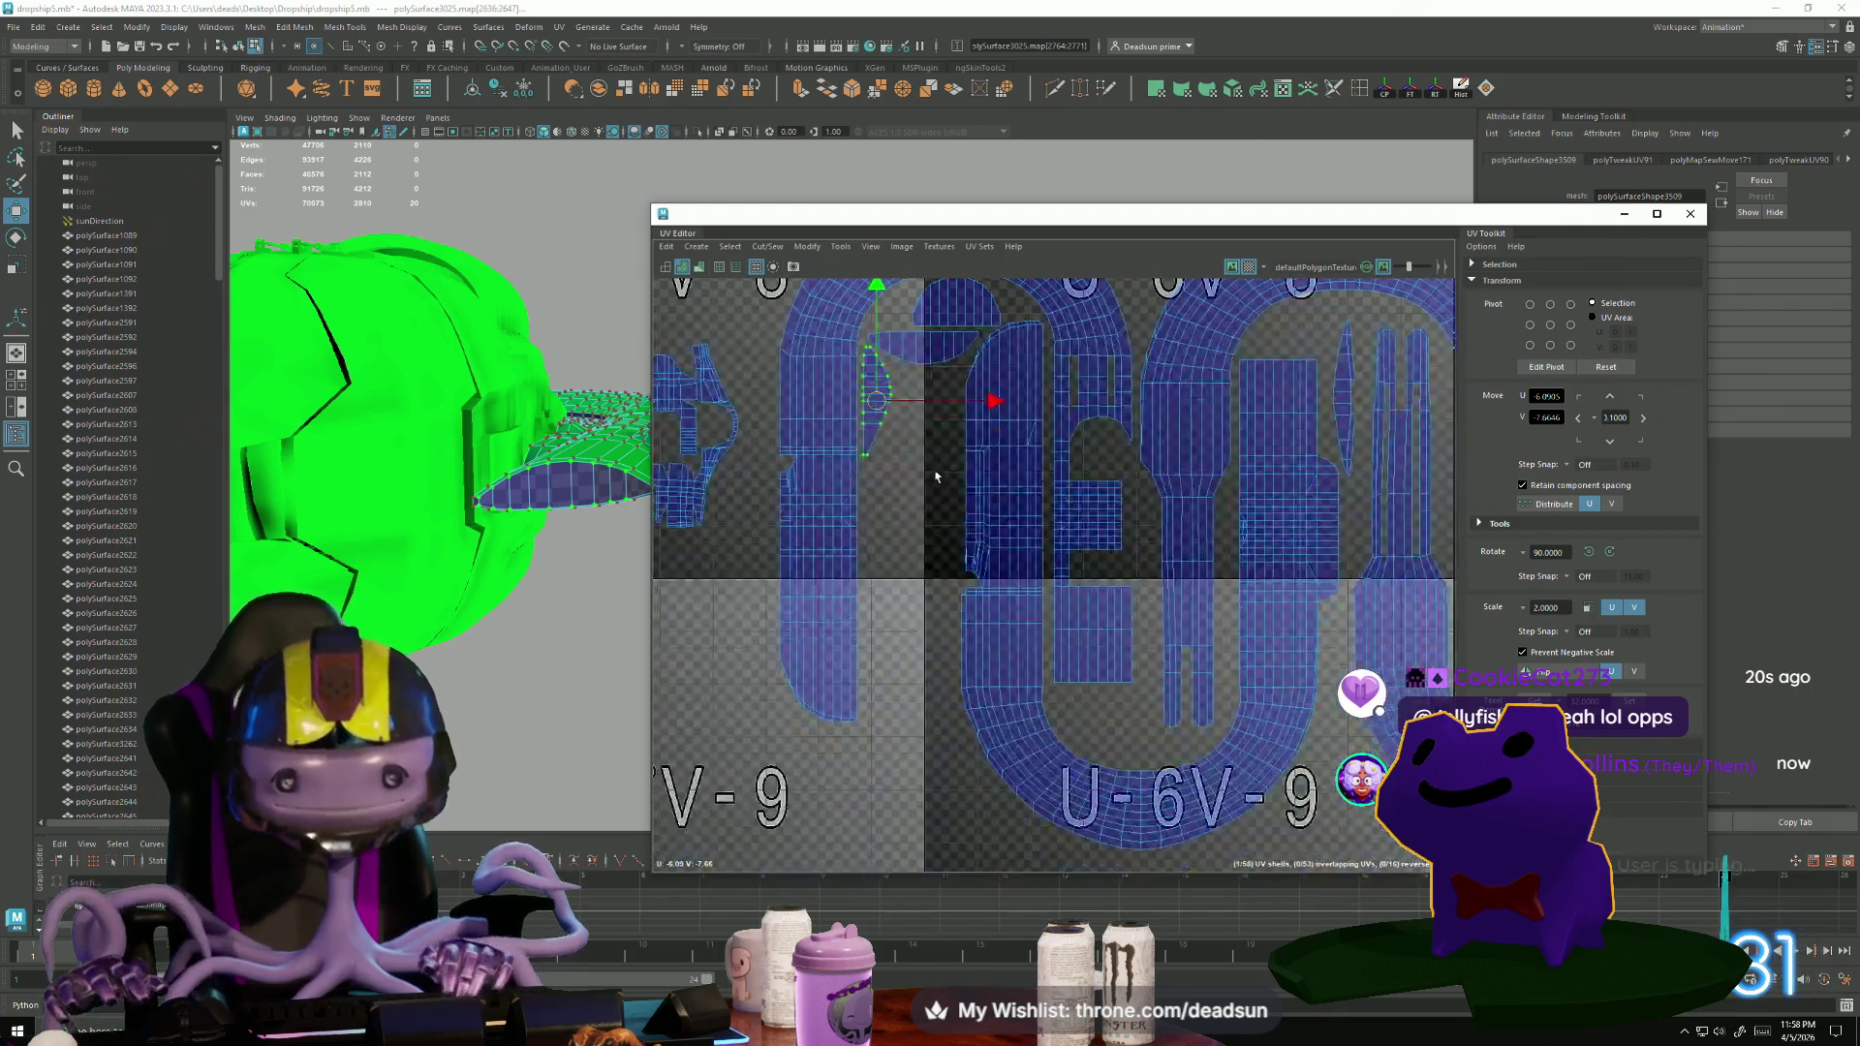
pyautogui.moveTo(849, 628); pyautogui.dragTo(880, 615, button='right')
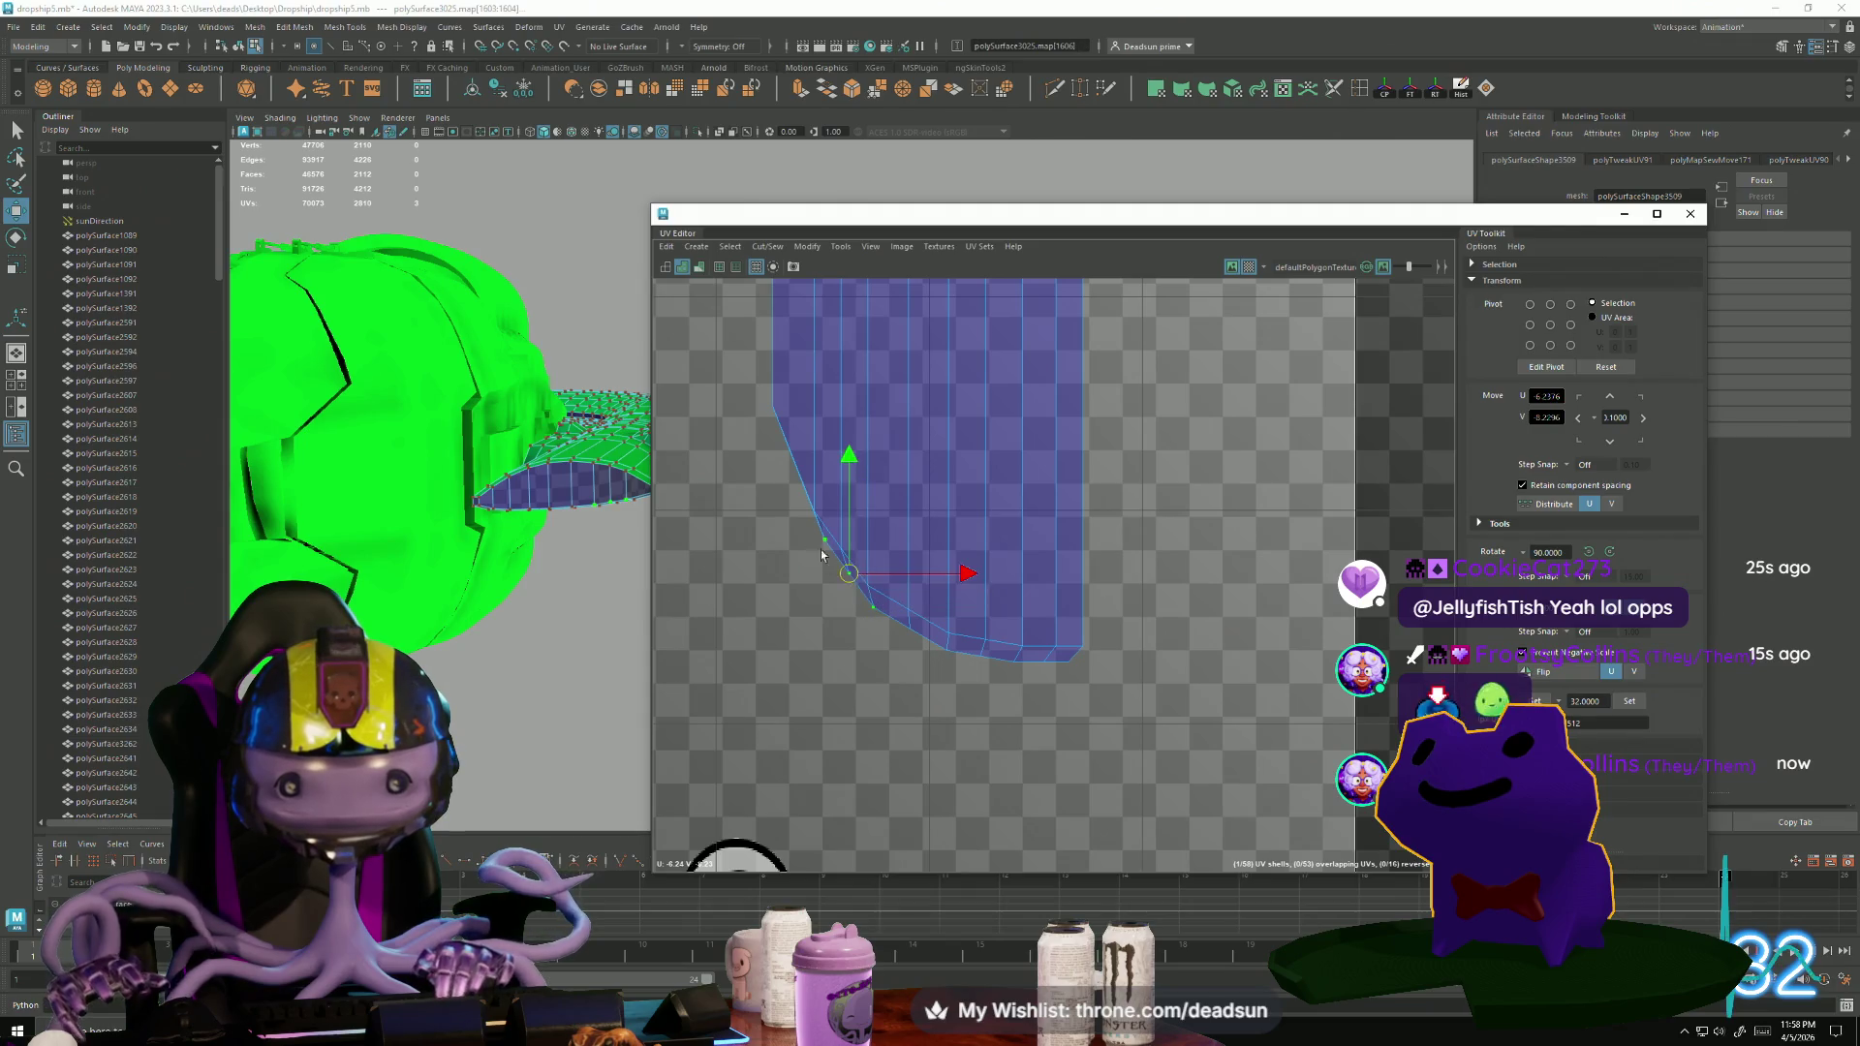
# Pull the first stray border UVs left and down into line.
pyautogui.moveTo(851, 578); pyautogui.dragTo(820, 570)
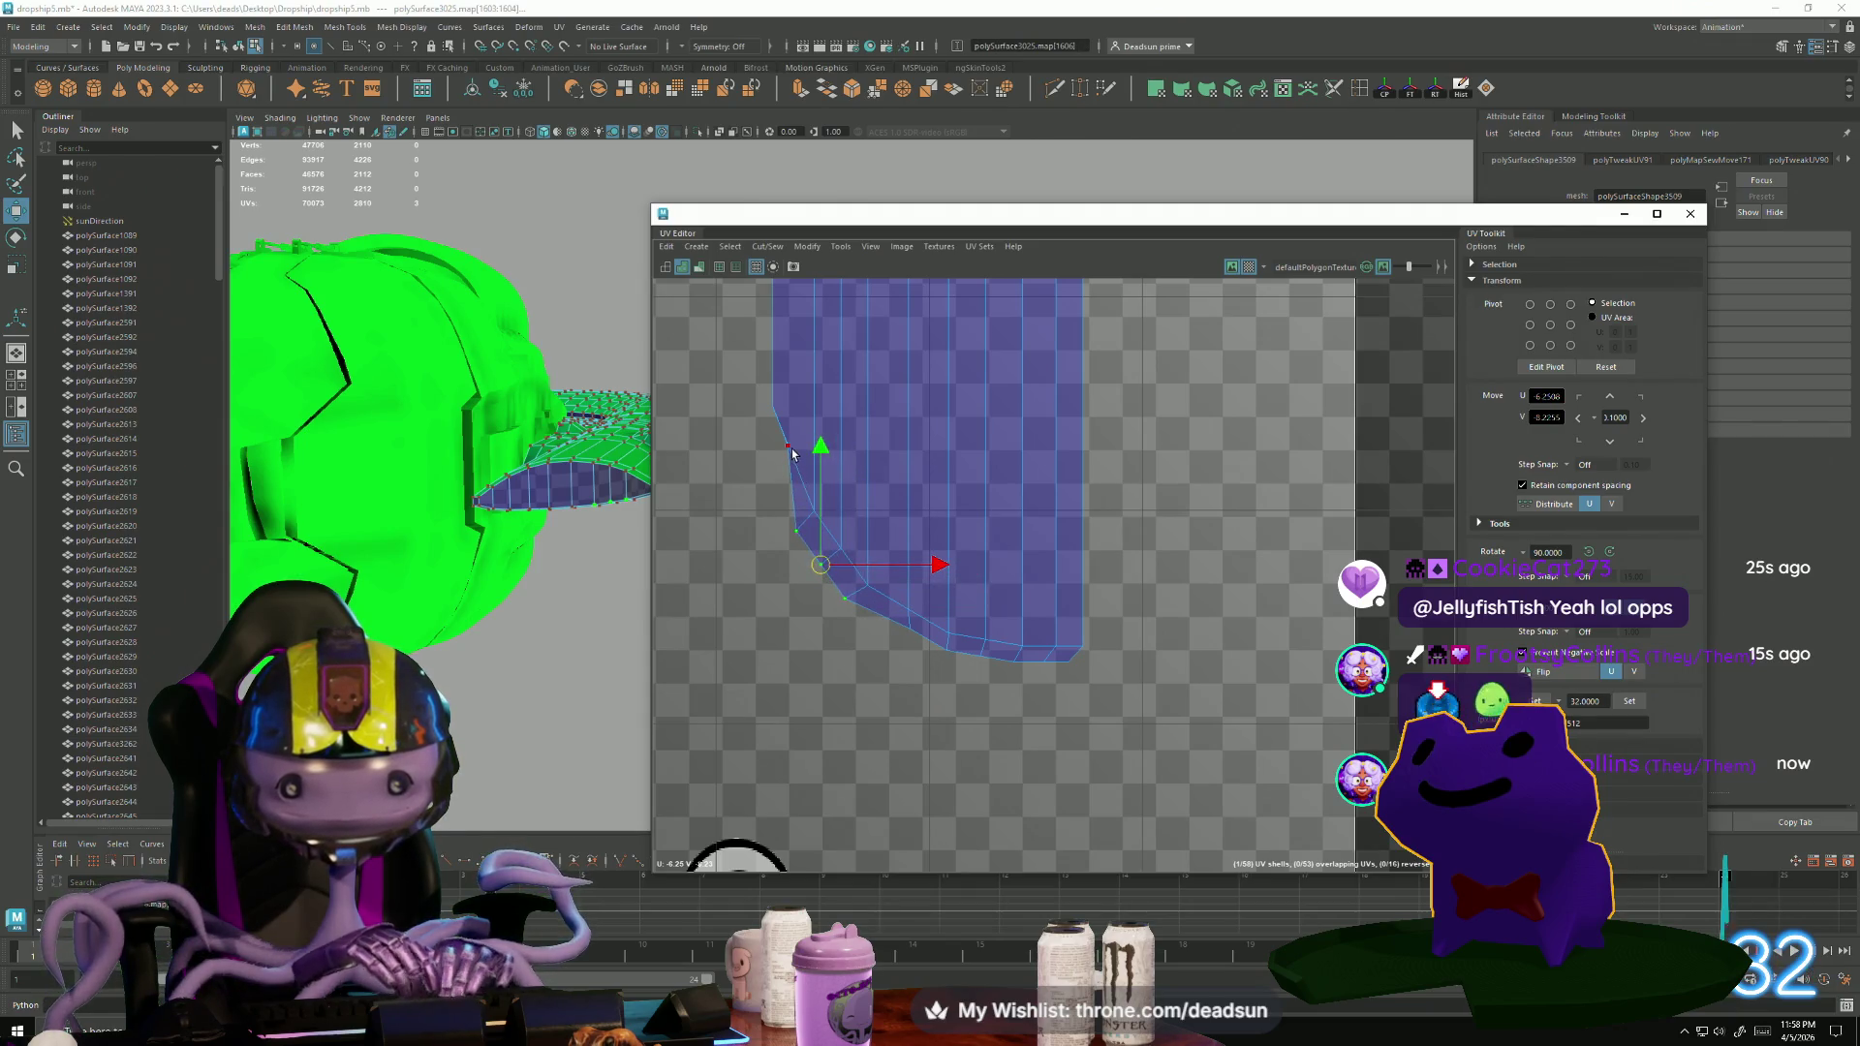
pyautogui.moveTo(790, 446); pyautogui.dragTo(758, 441)
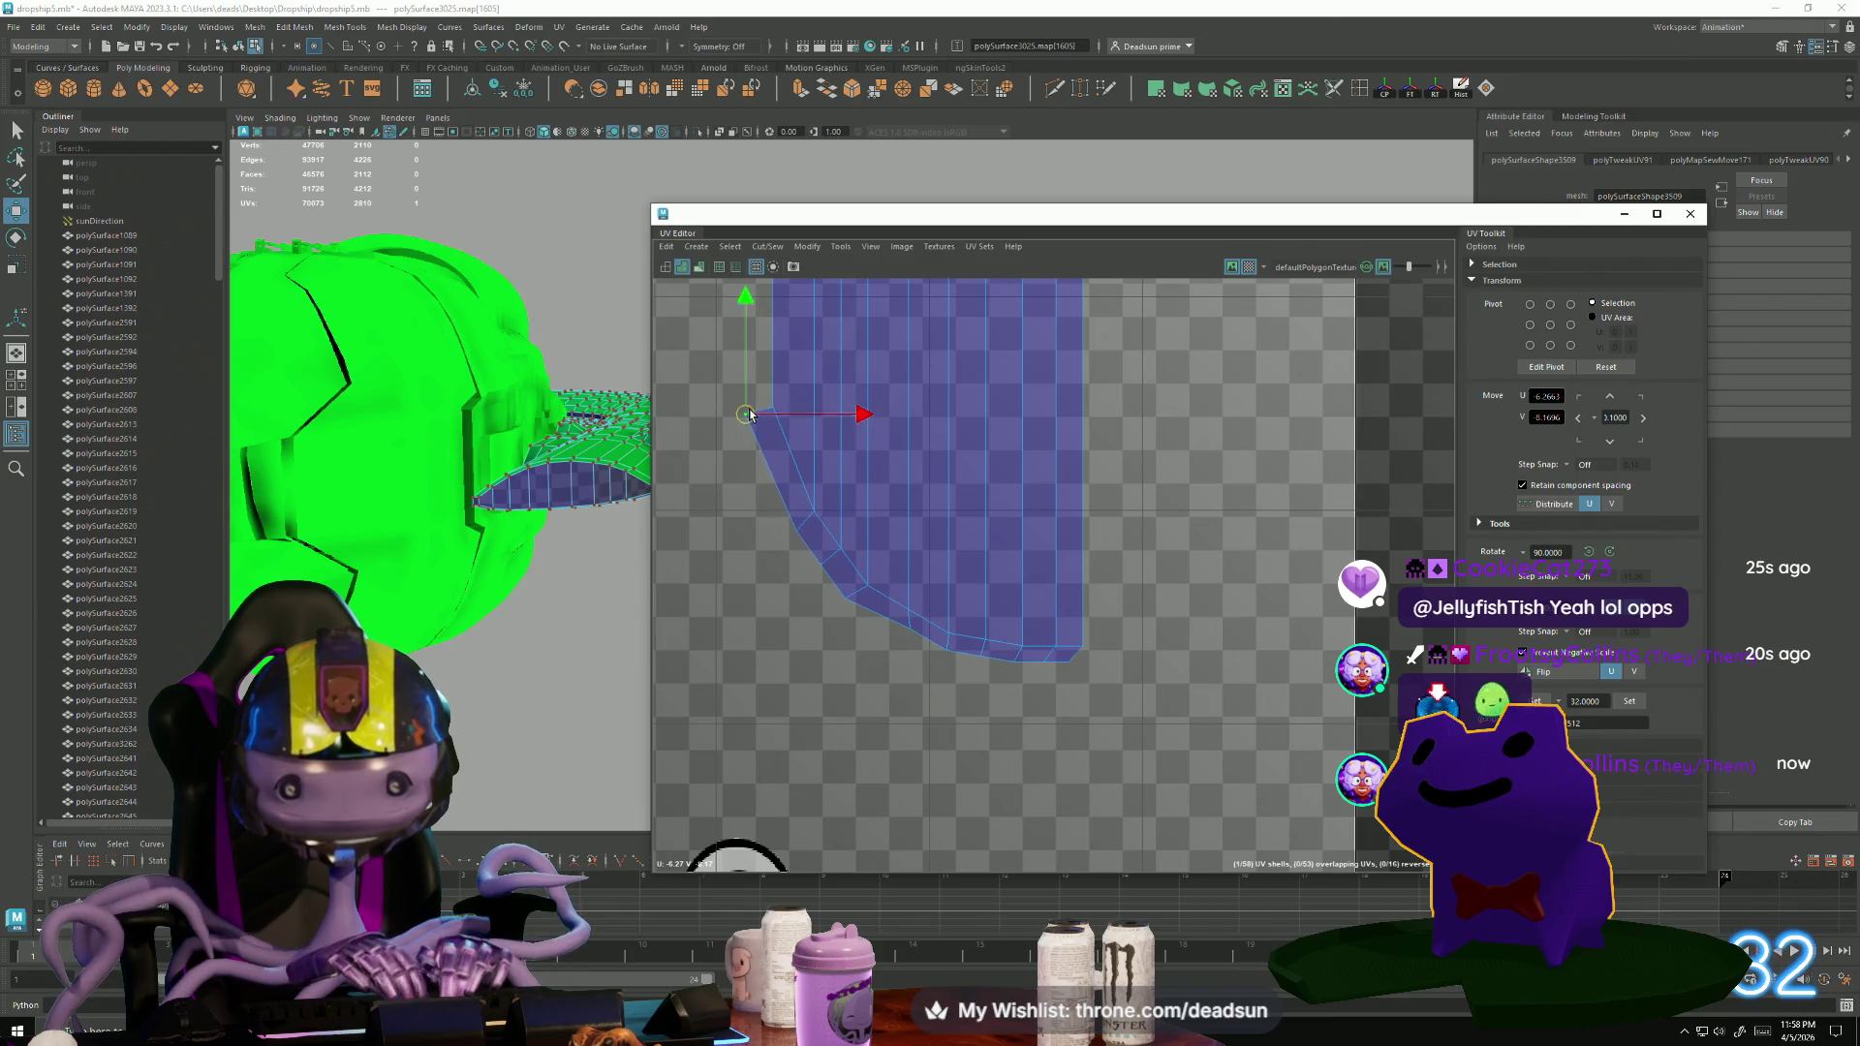
pyautogui.scroll(-1, 749, 414)
pyautogui.keyDown('alt'); pyautogui.moveTo(776, 469); pyautogui.dragTo(889, 769, button='middle'); pyautogui.keyUp('alt')
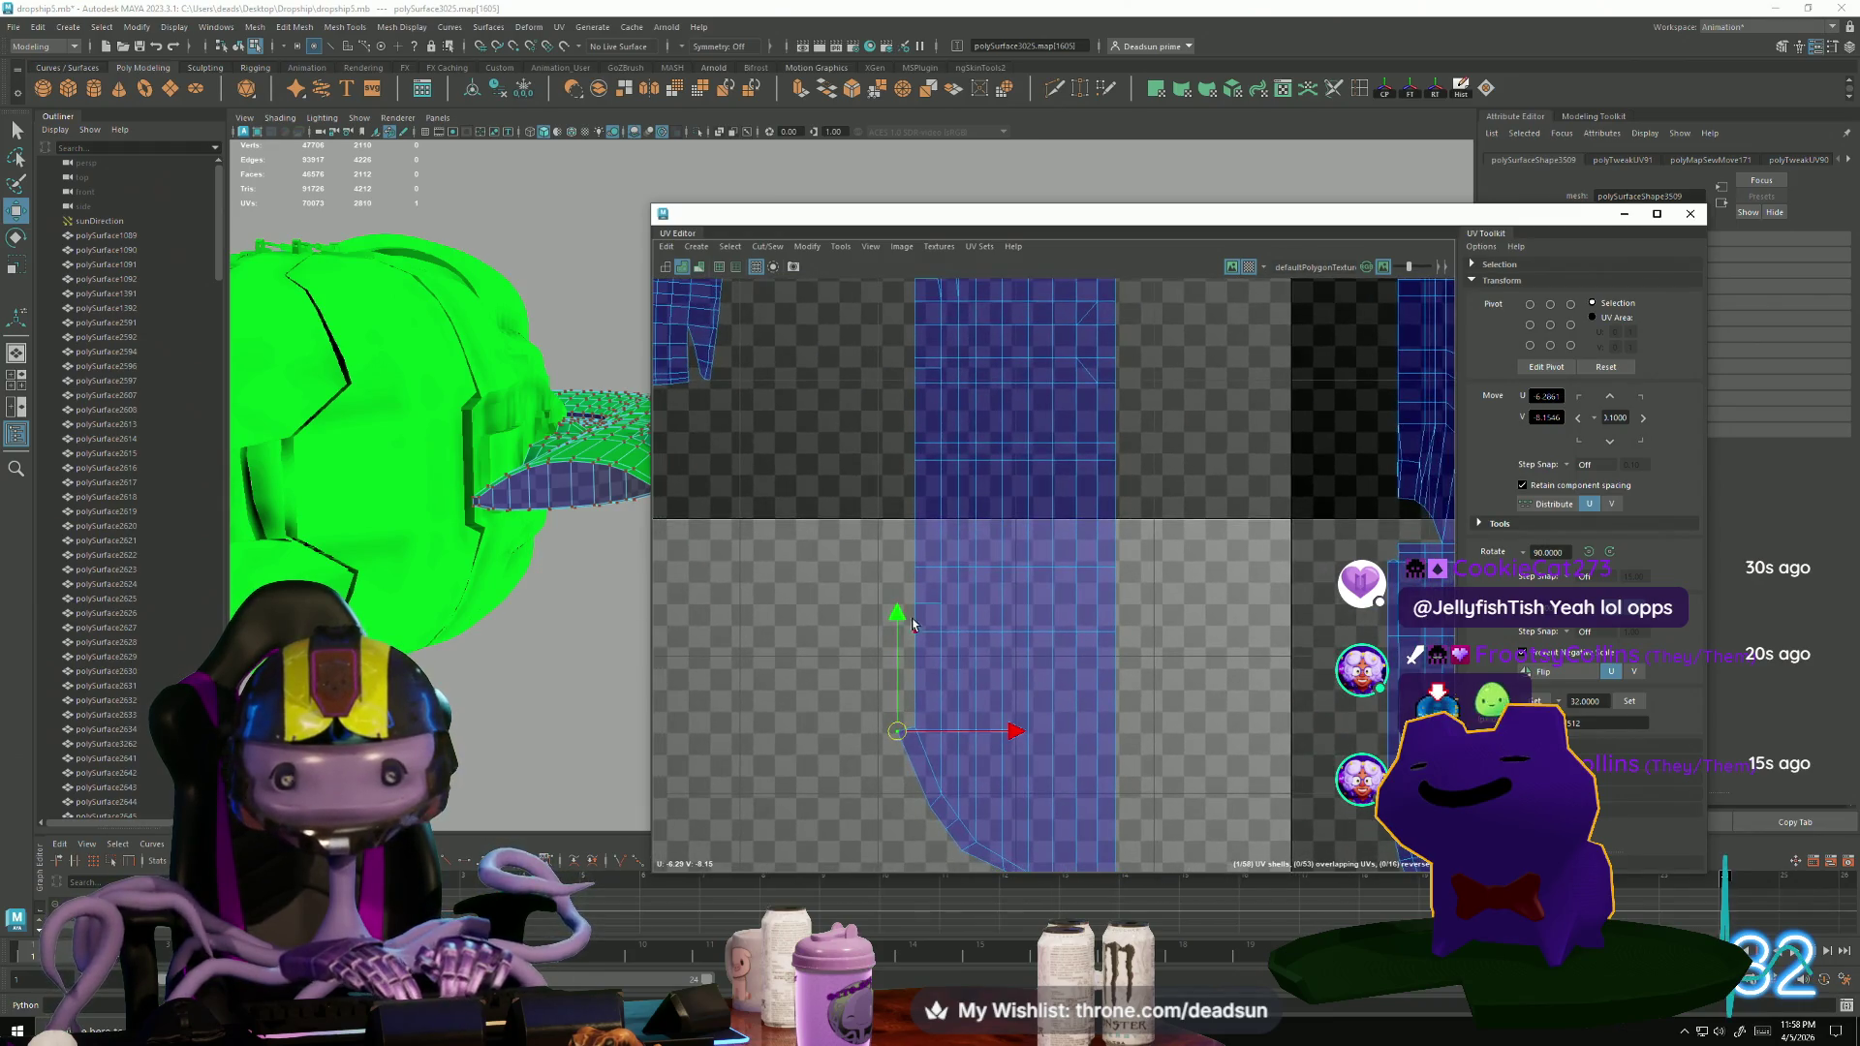
pyautogui.moveTo(917, 608); pyautogui.dragTo(880, 611)
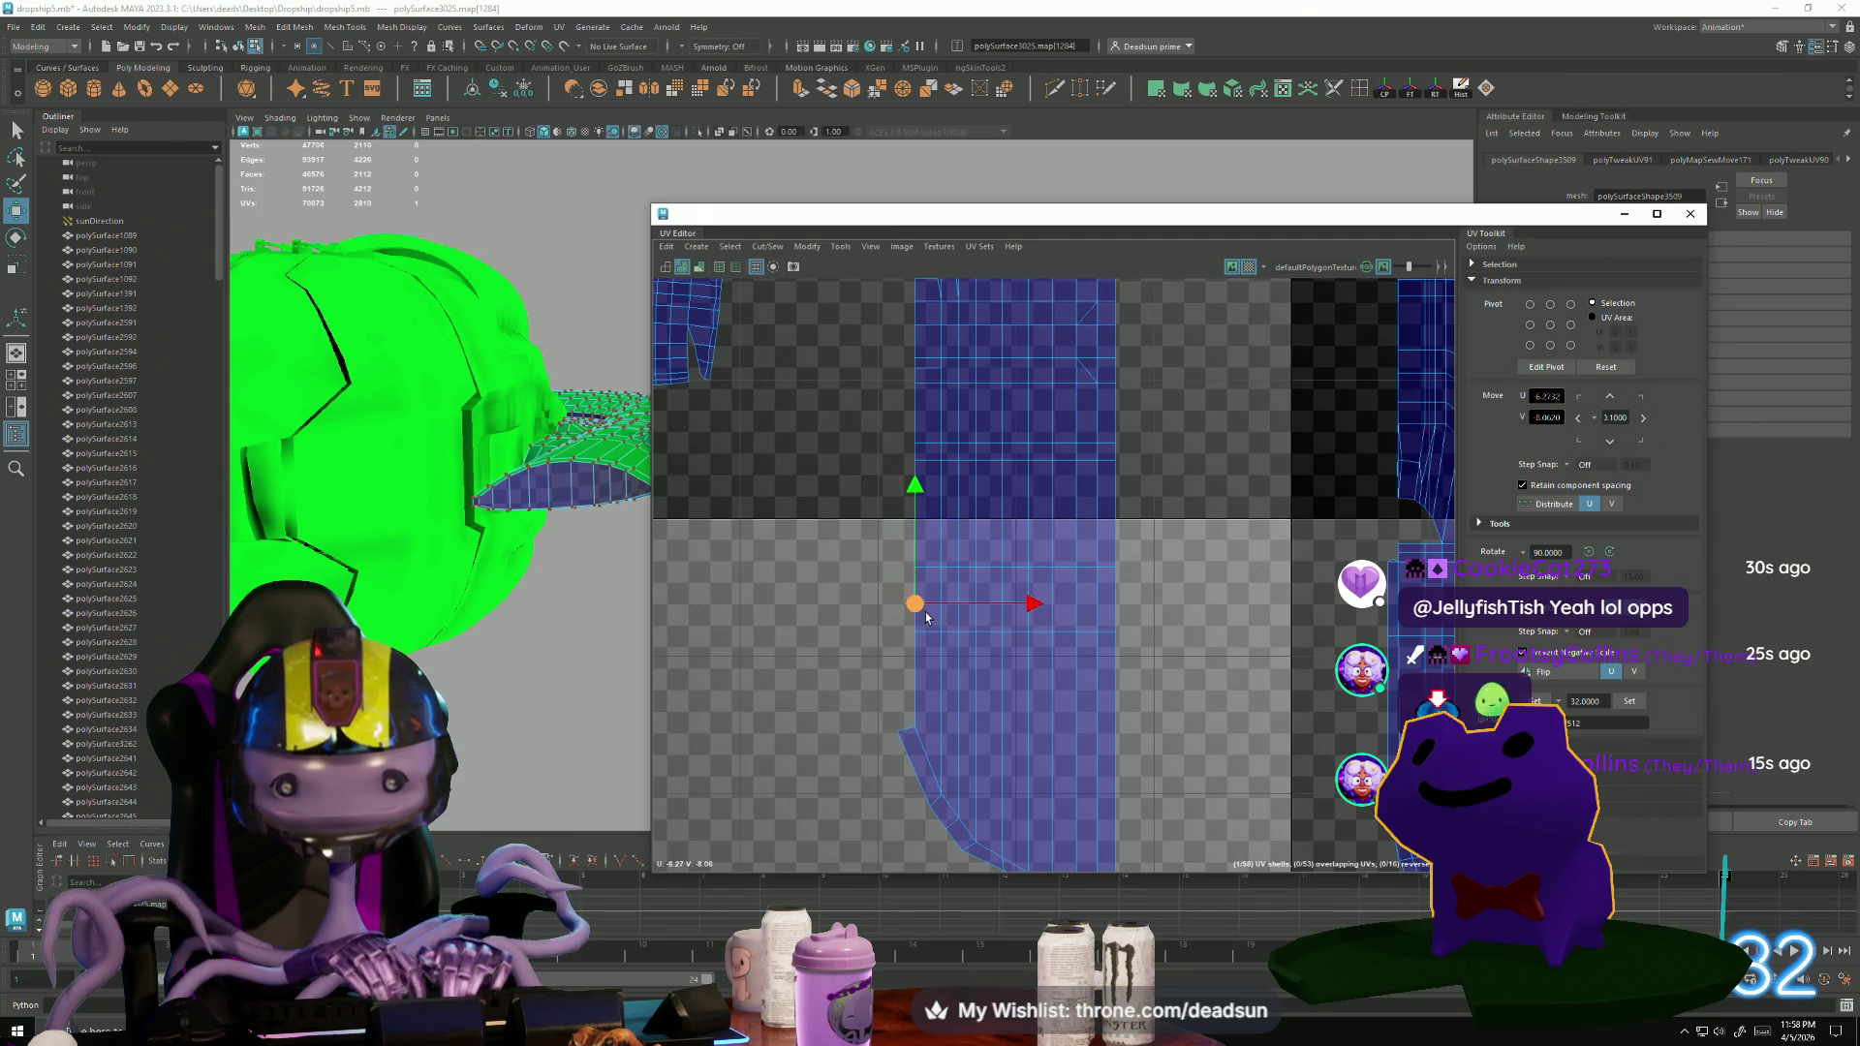
pyautogui.scroll(5, 930, 612)
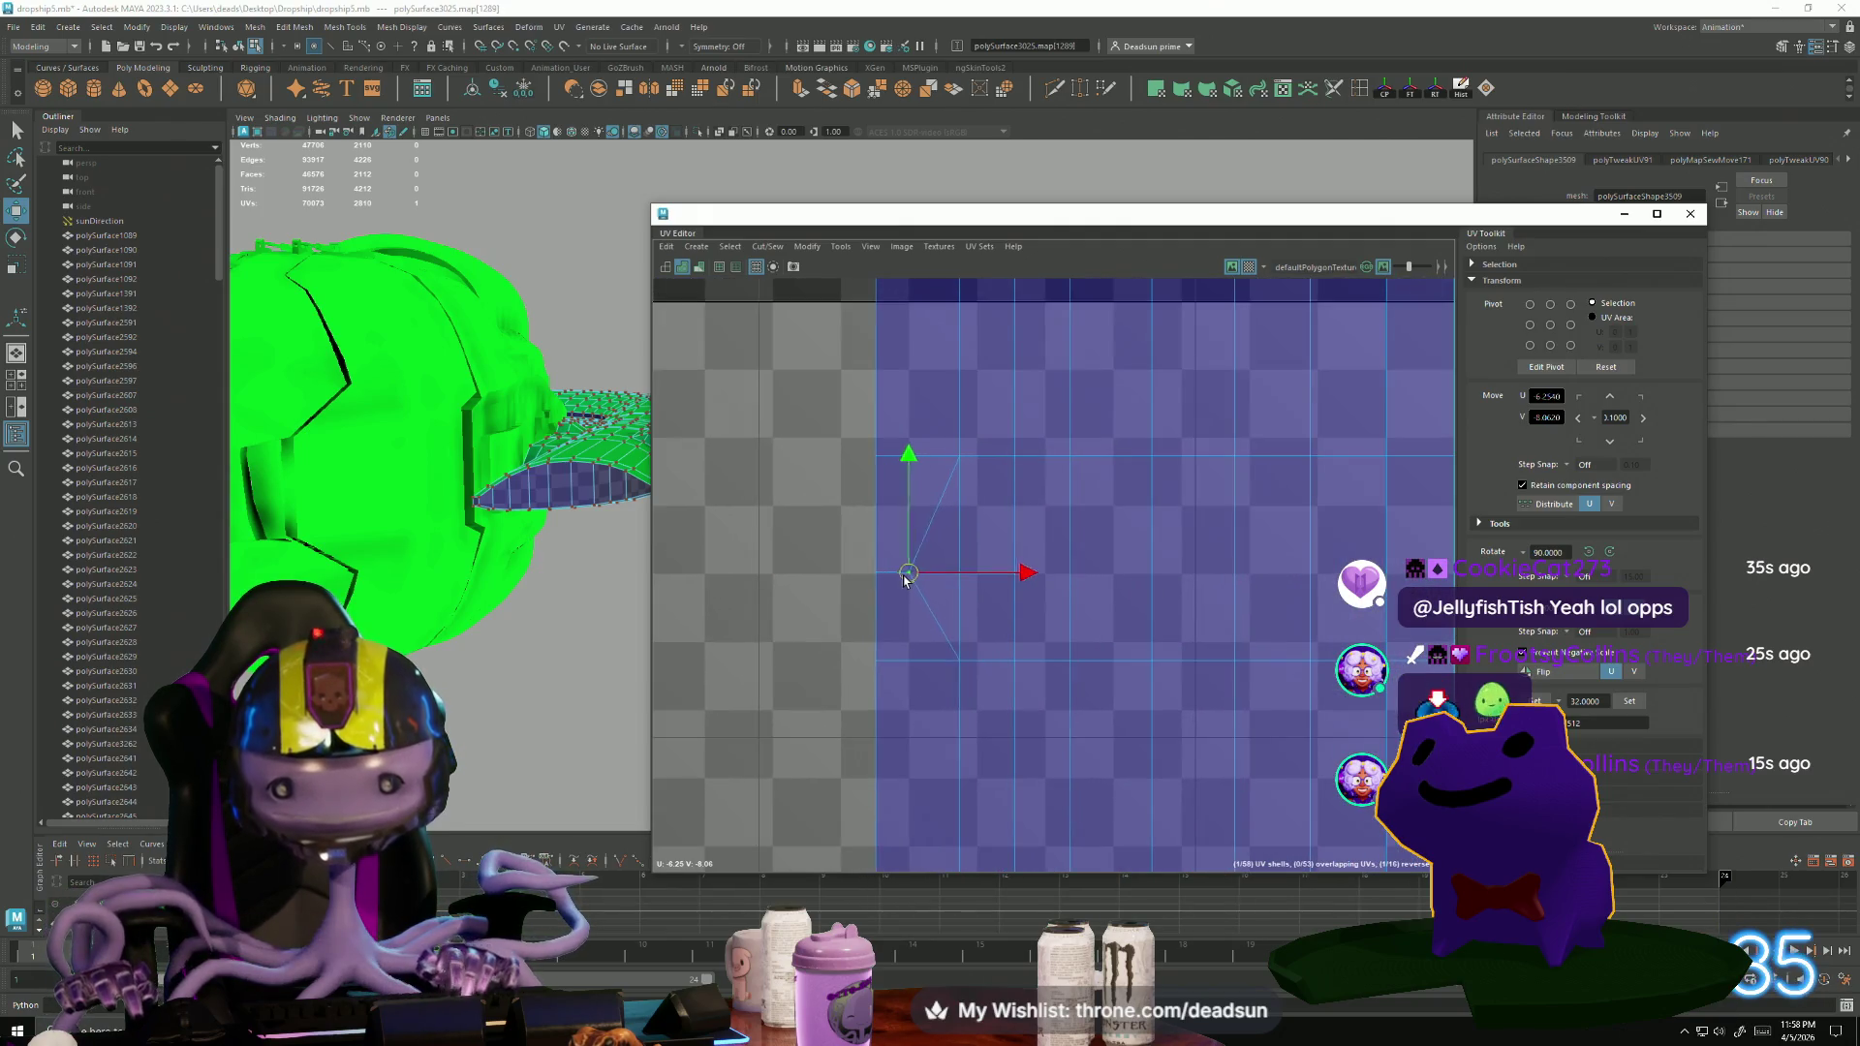
pyautogui.moveTo(921, 550); pyautogui.dragTo(921, 576)
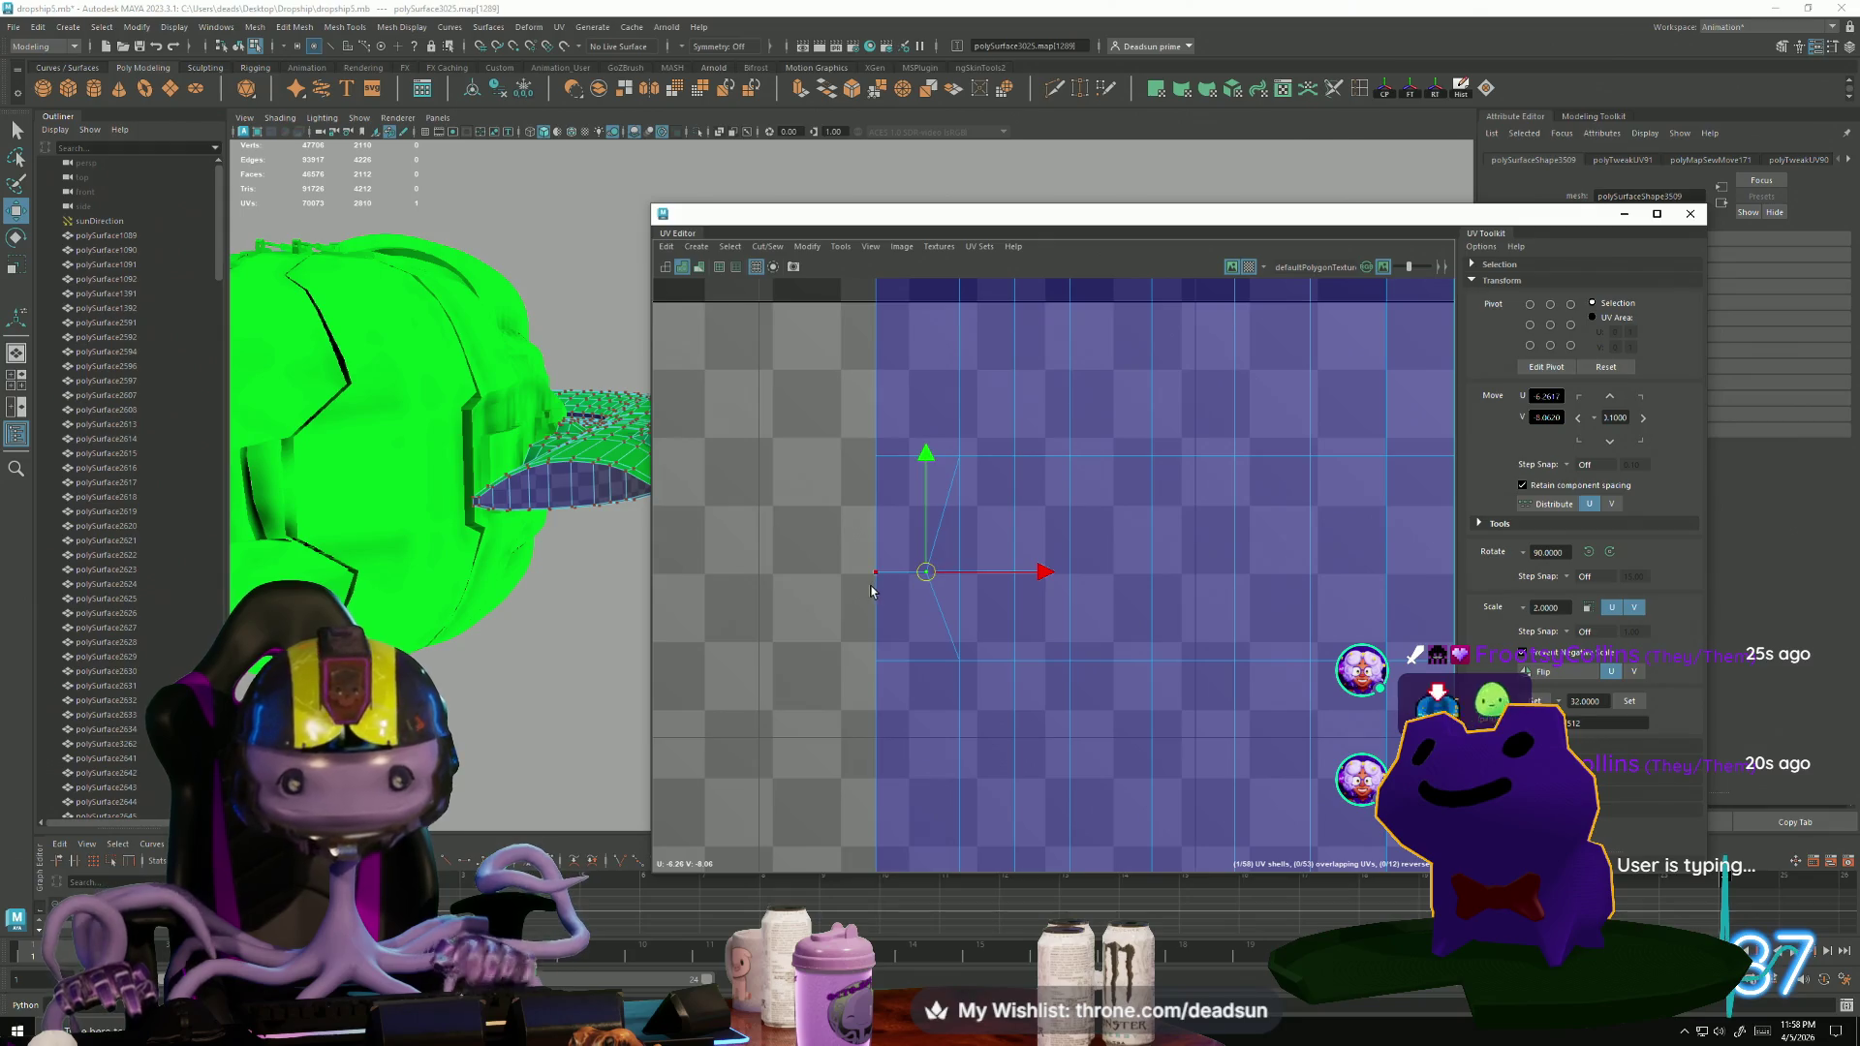
# Line up the upper border UVs along the shell's left edge.
pyautogui.scroll(6, 539, 531)
pyautogui.moveTo(537, 501)
pyautogui.keyDown('alt'); pyautogui.mouseDown()
pyautogui.moveTo(498, 569)
pyautogui.moveTo(513, 581)
pyautogui.moveTo(498, 573)
pyautogui.moveTo(567, 616)
pyautogui.mouseUp(); pyautogui.keyUp('alt')
pyautogui.click(936, 570)
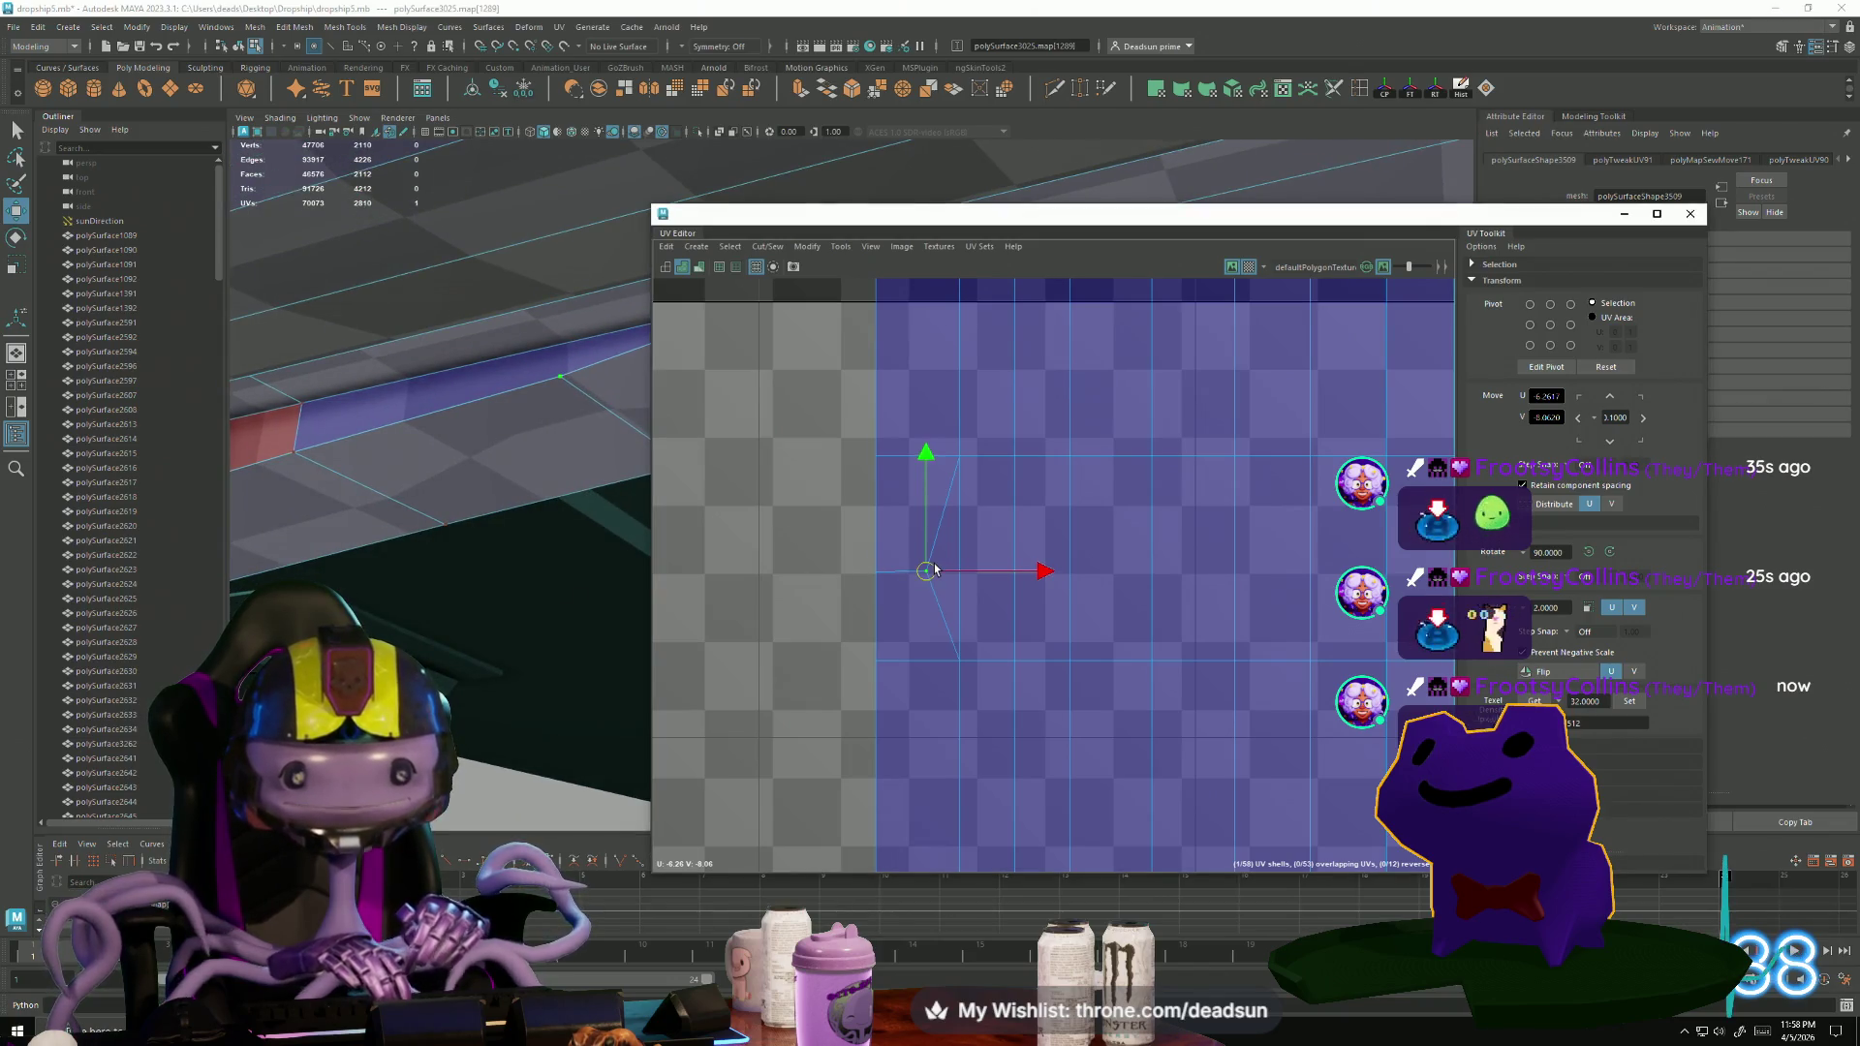
pyautogui.click(954, 656)
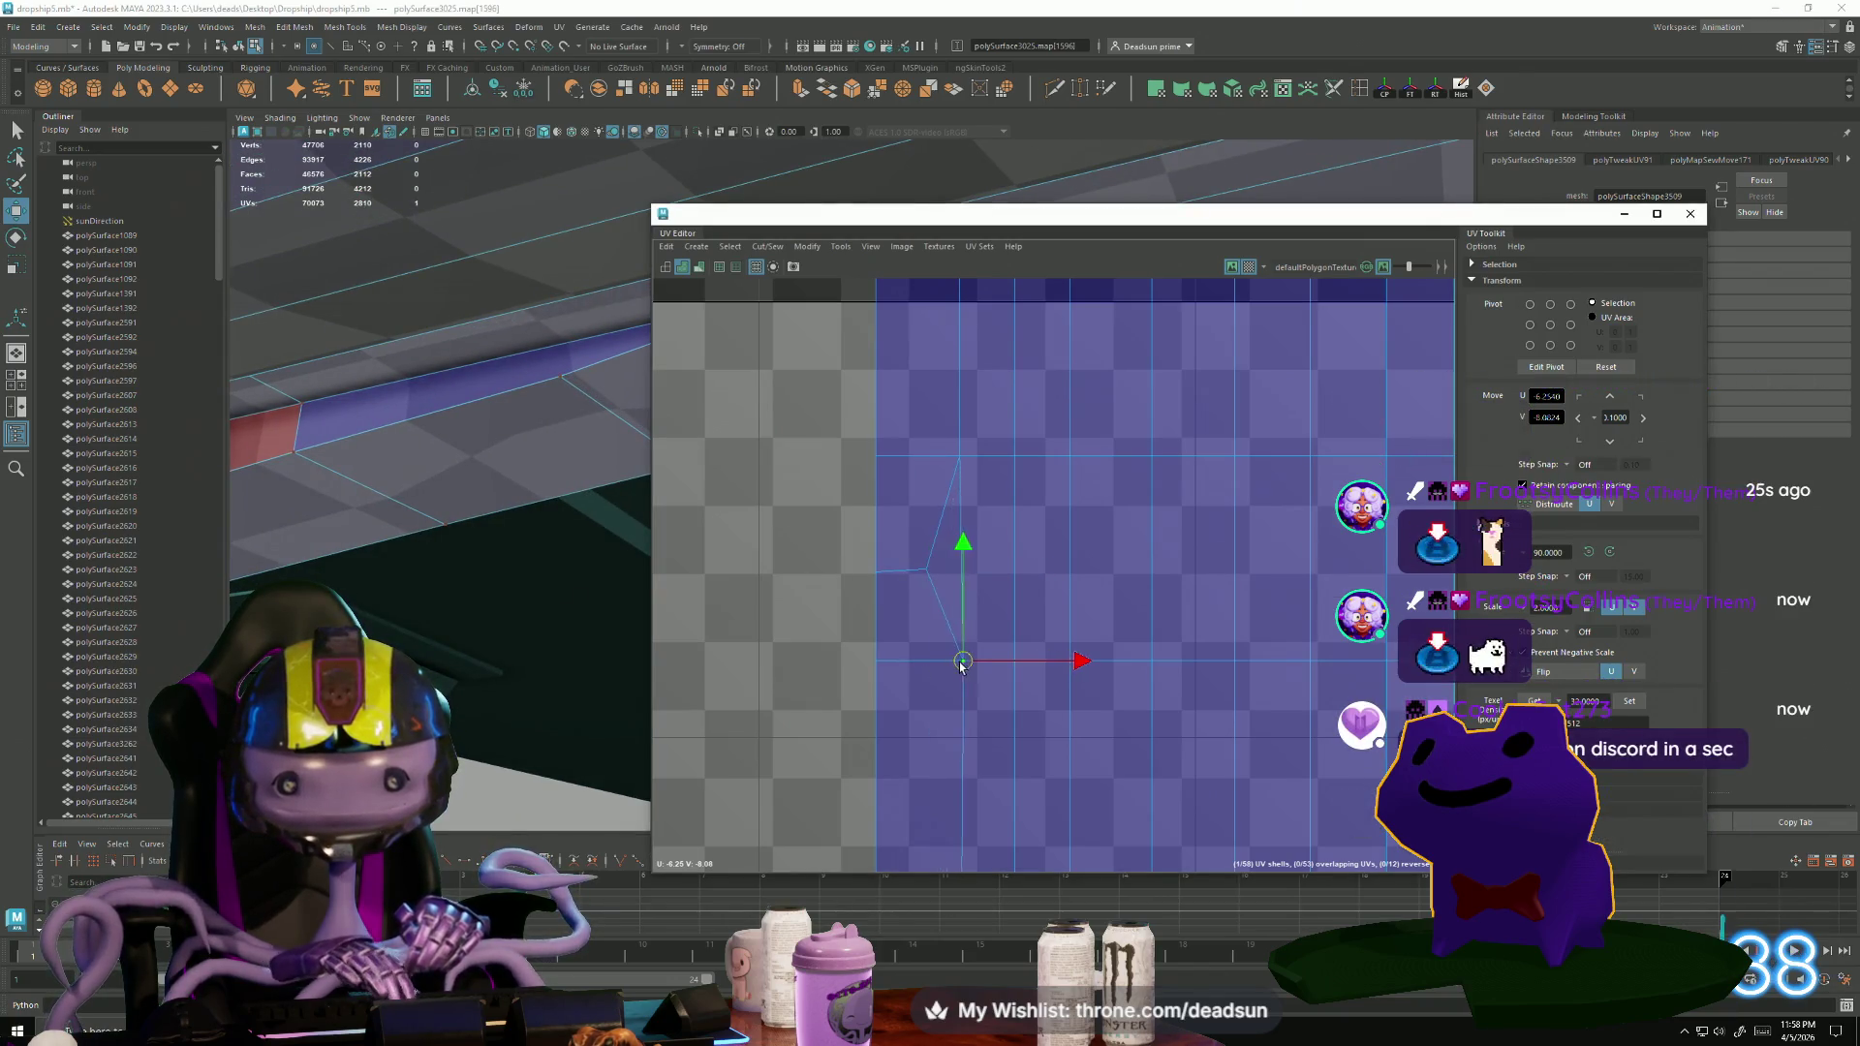
pyautogui.click(959, 455)
pyautogui.moveTo(959, 455)
pyautogui.mouseDown()
pyautogui.moveTo(913, 446)
pyautogui.moveTo(915, 463)
pyautogui.mouseUp()
pyautogui.click(927, 668)
pyautogui.click(955, 366)
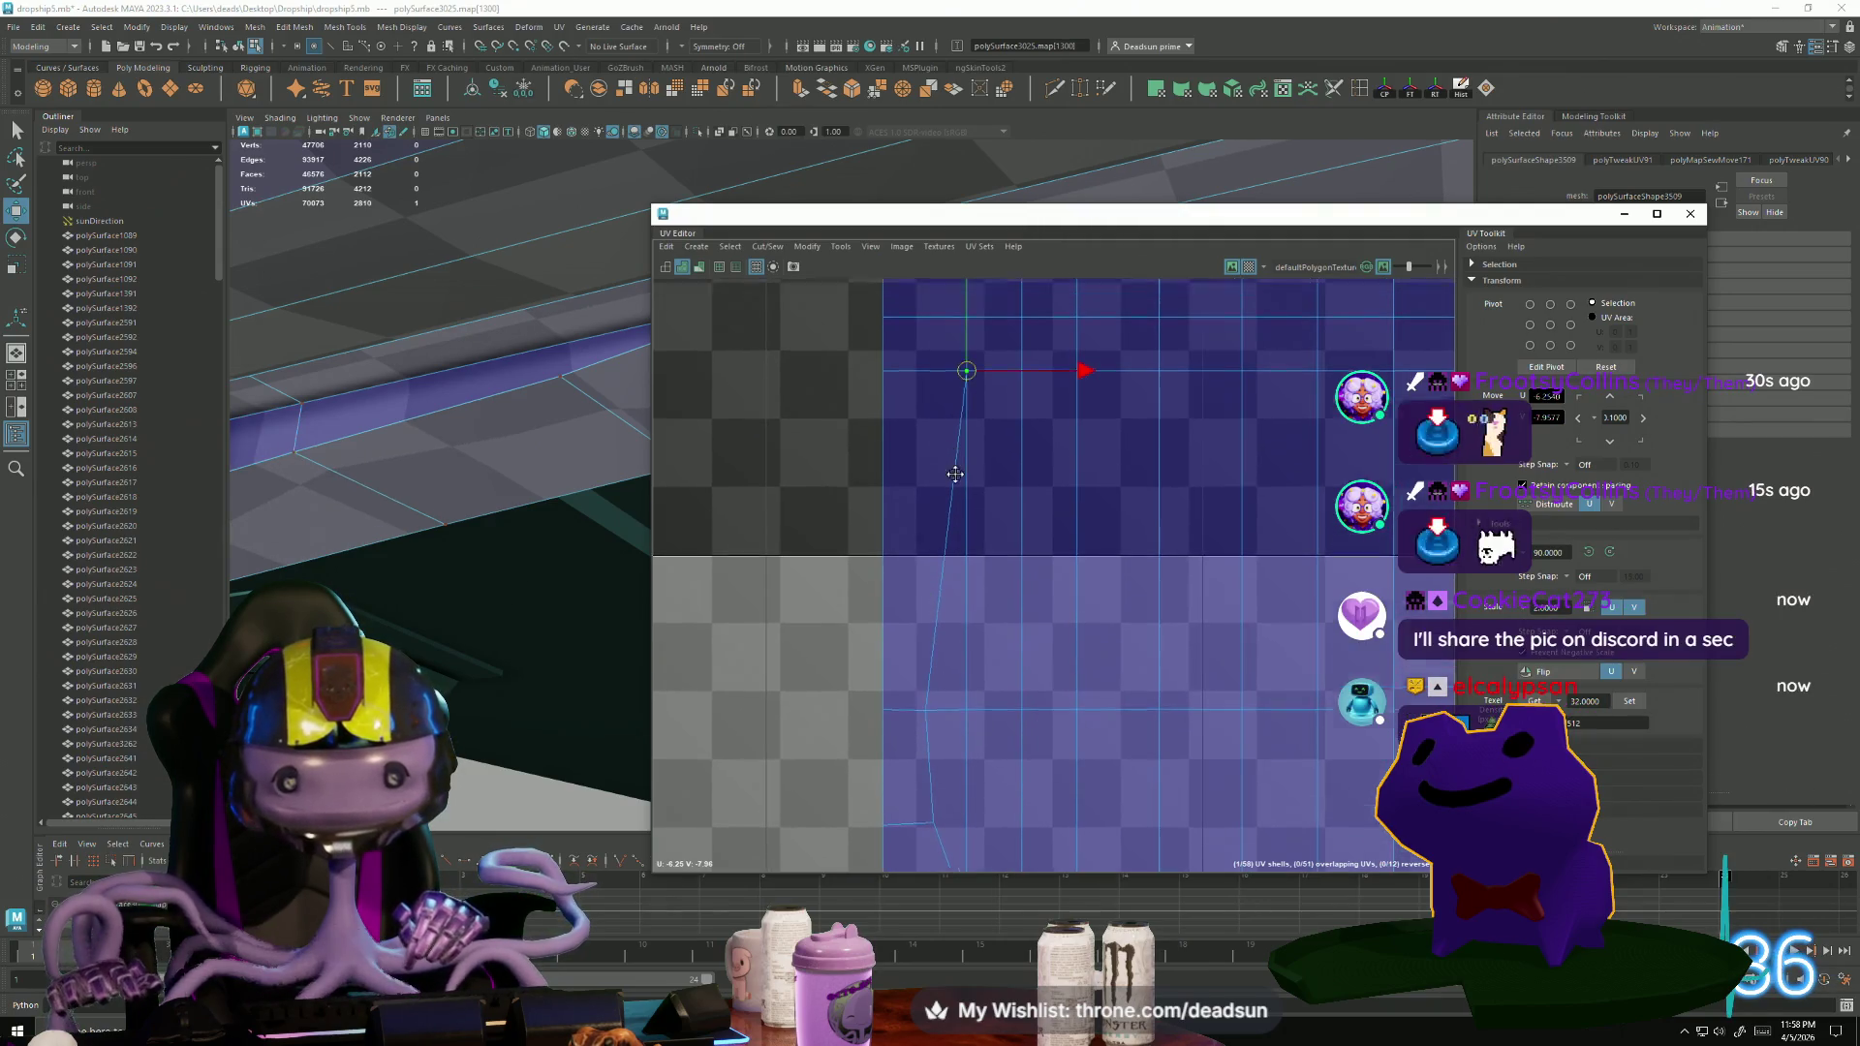
pyautogui.keyDown('alt'); pyautogui.moveTo(945, 388); pyautogui.dragTo(977, 574, button='middle'); pyautogui.keyUp('alt')
pyautogui.moveTo(989, 553)
pyautogui.mouseDown()
pyautogui.moveTo(955, 552)
pyautogui.moveTo(947, 599)
pyautogui.mouseUp()
# Lower the UV point at the shell's notch along the edge.
pyautogui.moveTo(504, 543)
pyautogui.keyDown('alt'); pyautogui.mouseDown()
pyautogui.moveTo(474, 524)
pyautogui.moveTo(427, 572)
pyautogui.moveTo(455, 591)
pyautogui.moveTo(431, 610)
pyautogui.moveTo(484, 562)
pyautogui.mouseUp(); pyautogui.keyUp('alt')
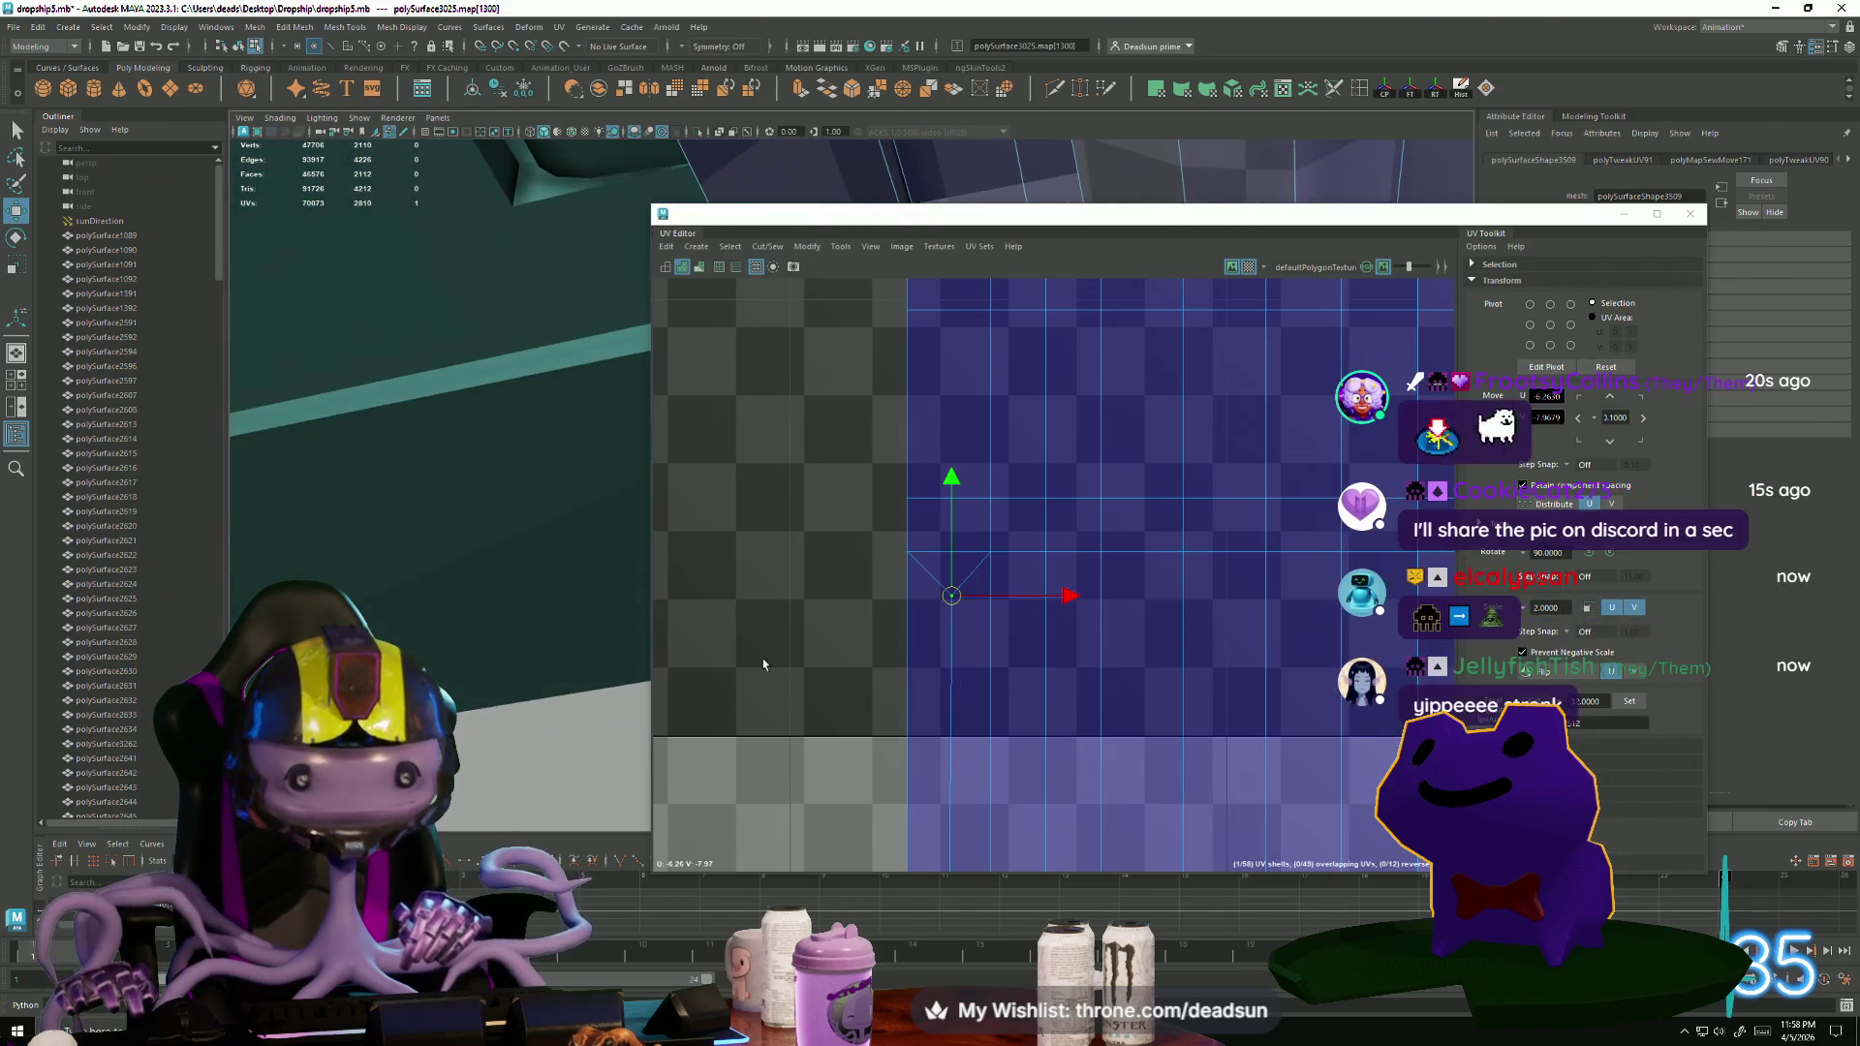
pyautogui.click(996, 601)
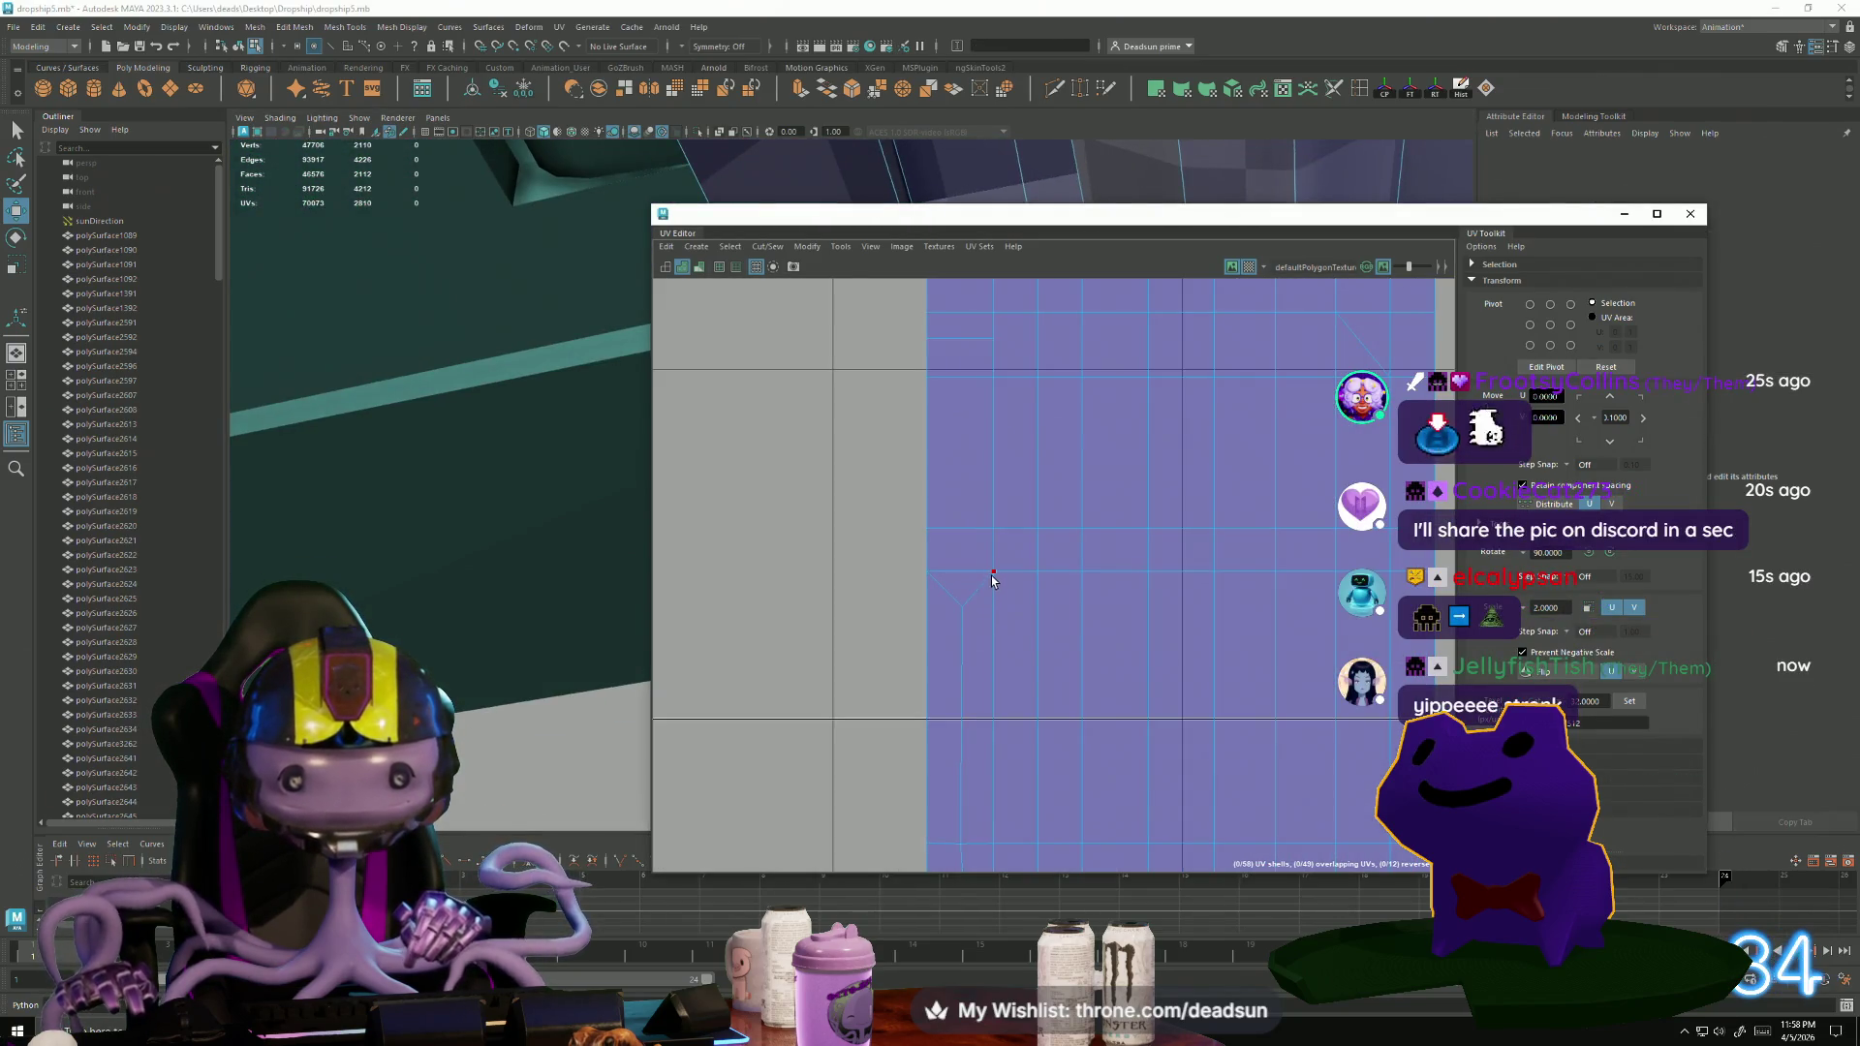
pyautogui.click(994, 575)
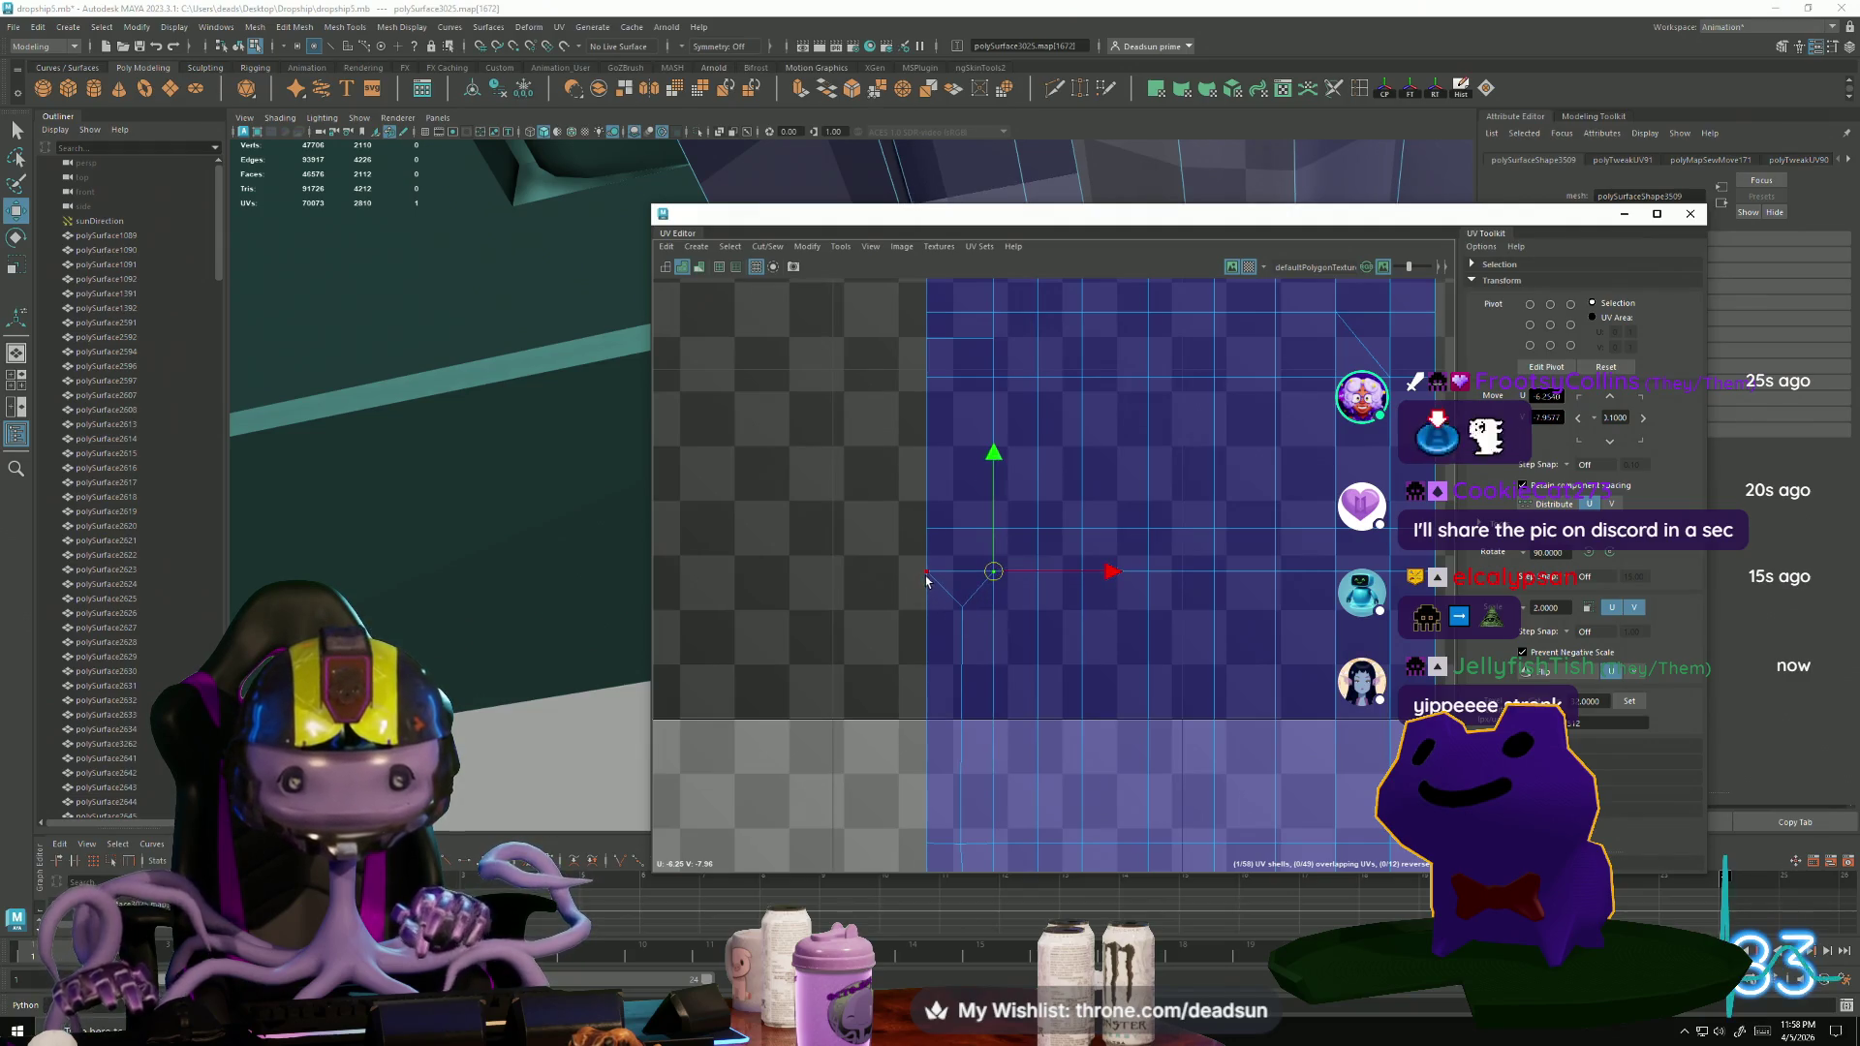
pyautogui.moveTo(921, 576); pyautogui.dragTo(922, 617)
pyautogui.moveTo(542, 595)
pyautogui.keyDown('alt'); pyautogui.mouseDown()
pyautogui.moveTo(483, 630)
pyautogui.moveTo(436, 579)
pyautogui.mouseUp(); pyautogui.keyUp('alt')
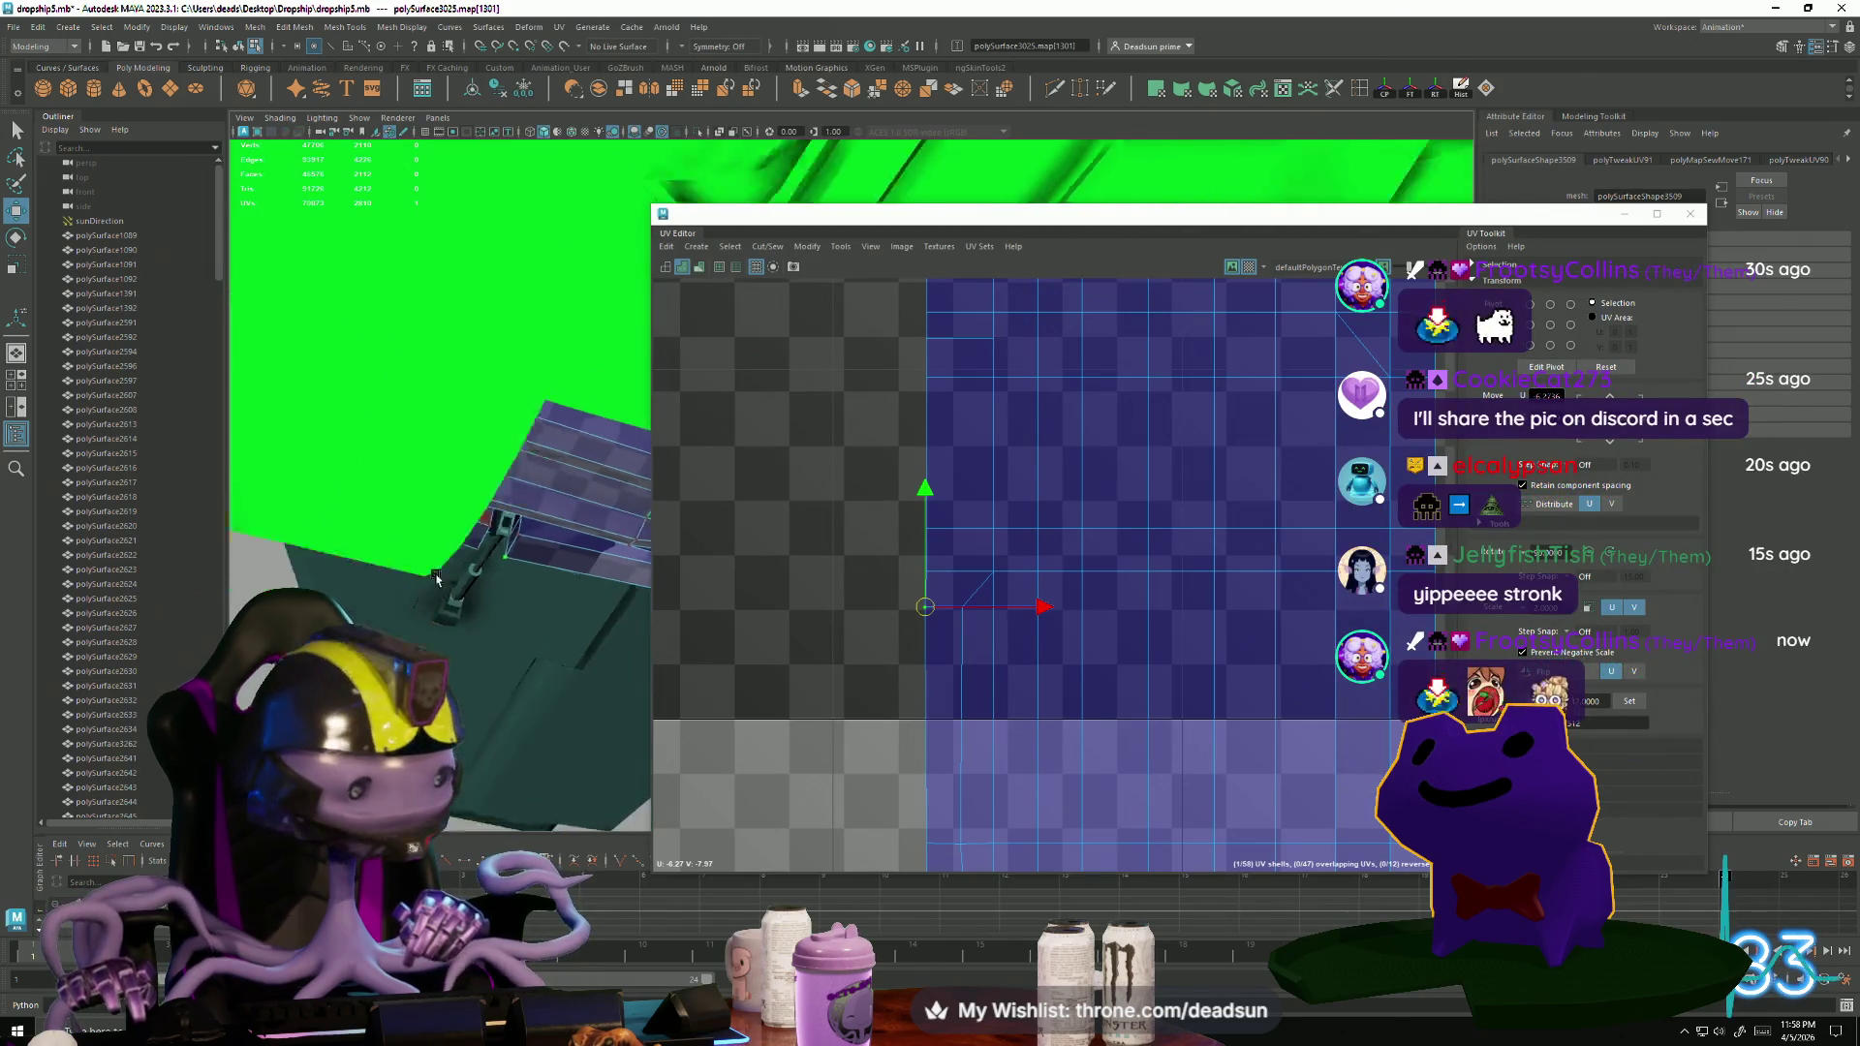
# Select the UVs along the shell's vertical edge in U-6V-8.
pyautogui.scroll(-5, 880, 702)
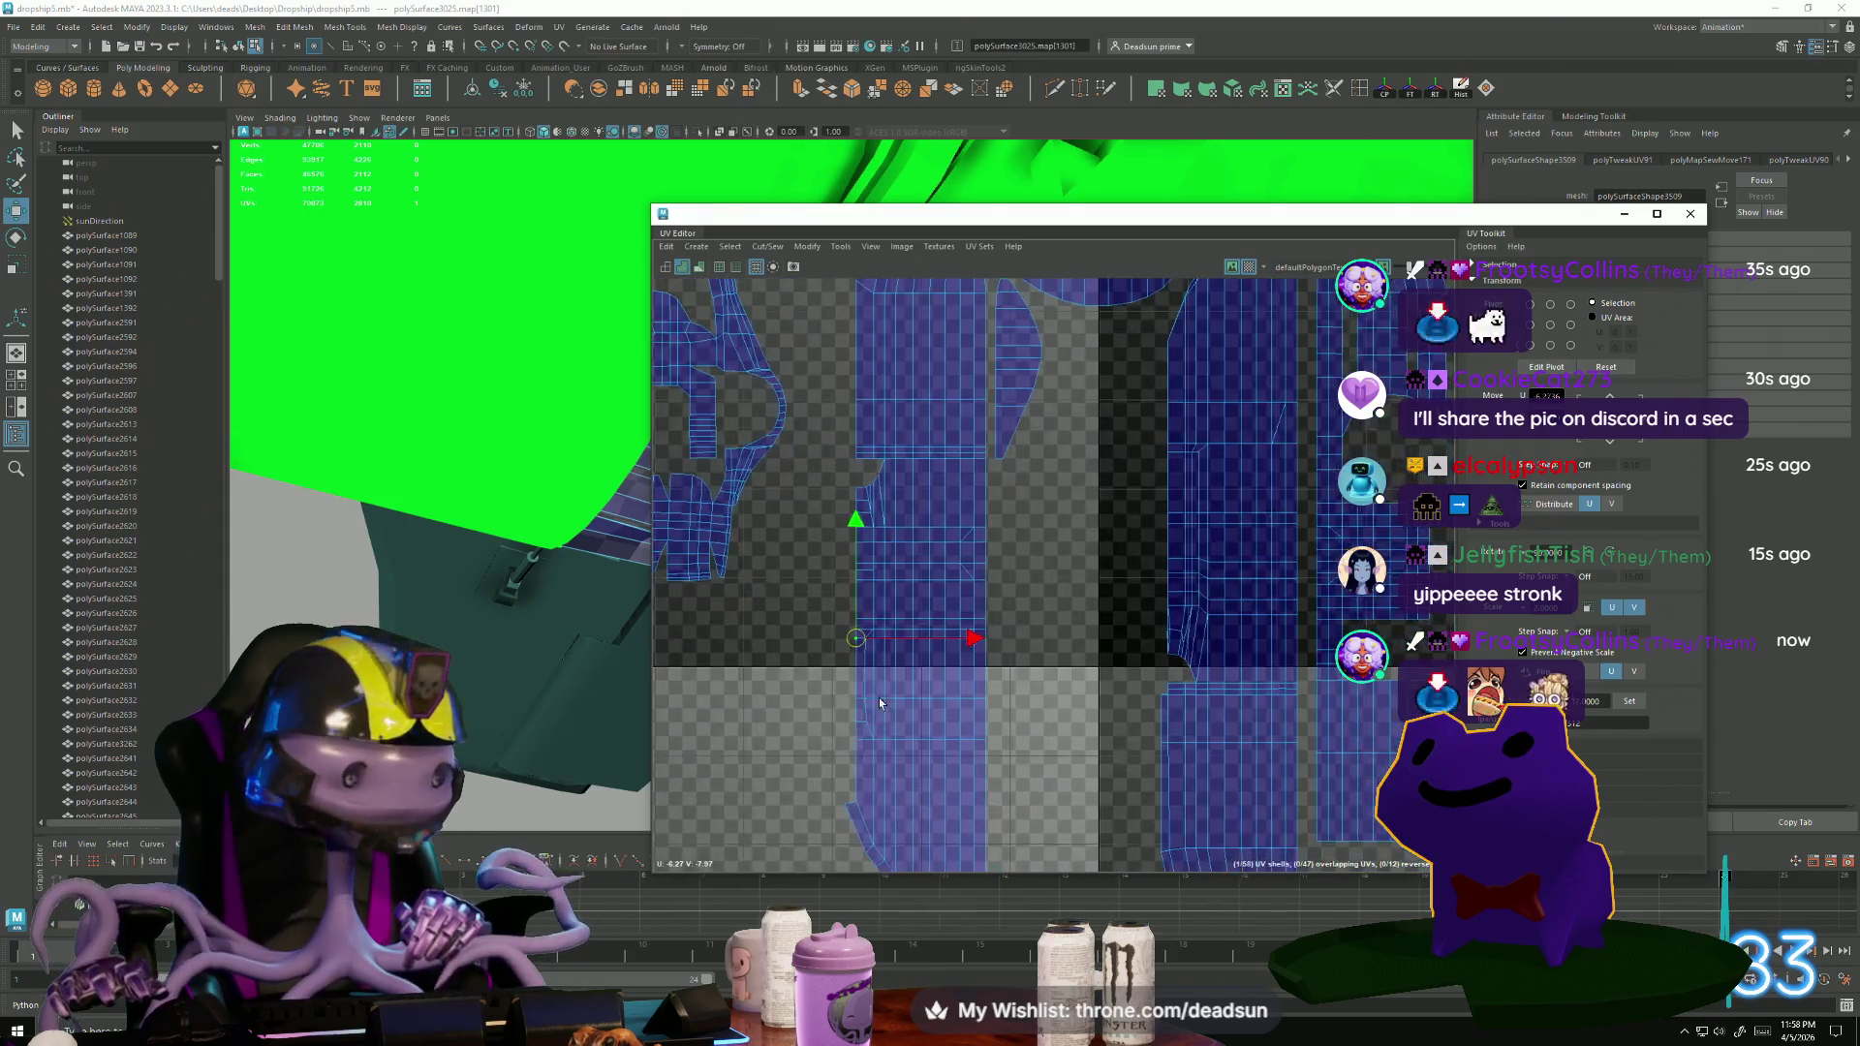
pyautogui.scroll(-3, 880, 703)
pyautogui.moveTo(880, 703)
pyautogui.keyDown('alt'); pyautogui.mouseDown(button='middle')
pyautogui.moveTo(666, 610)
pyautogui.moveTo(927, 646)
pyautogui.mouseUp(button='middle'); pyautogui.keyUp('alt')
pyautogui.scroll(-4, 667, 610)
pyautogui.scroll(10, 900, 643)
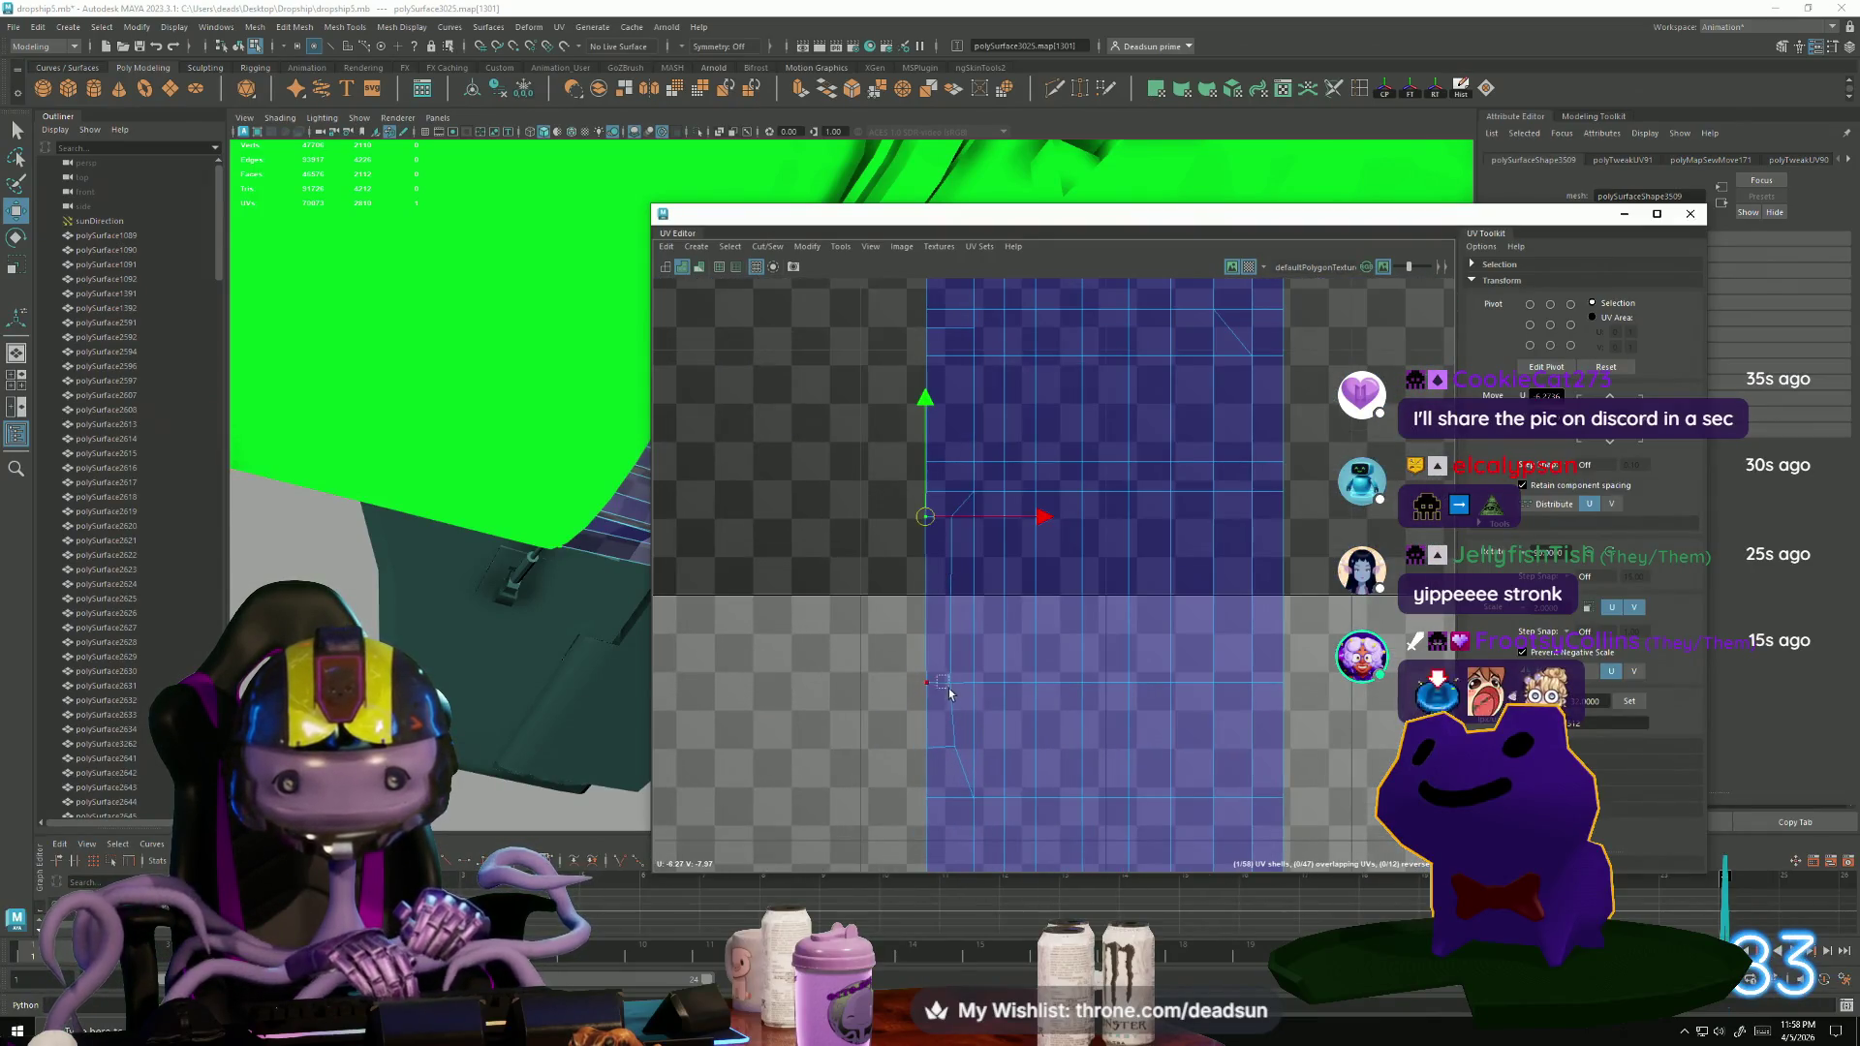
pyautogui.moveTo(947, 731); pyautogui.dragTo(962, 768)
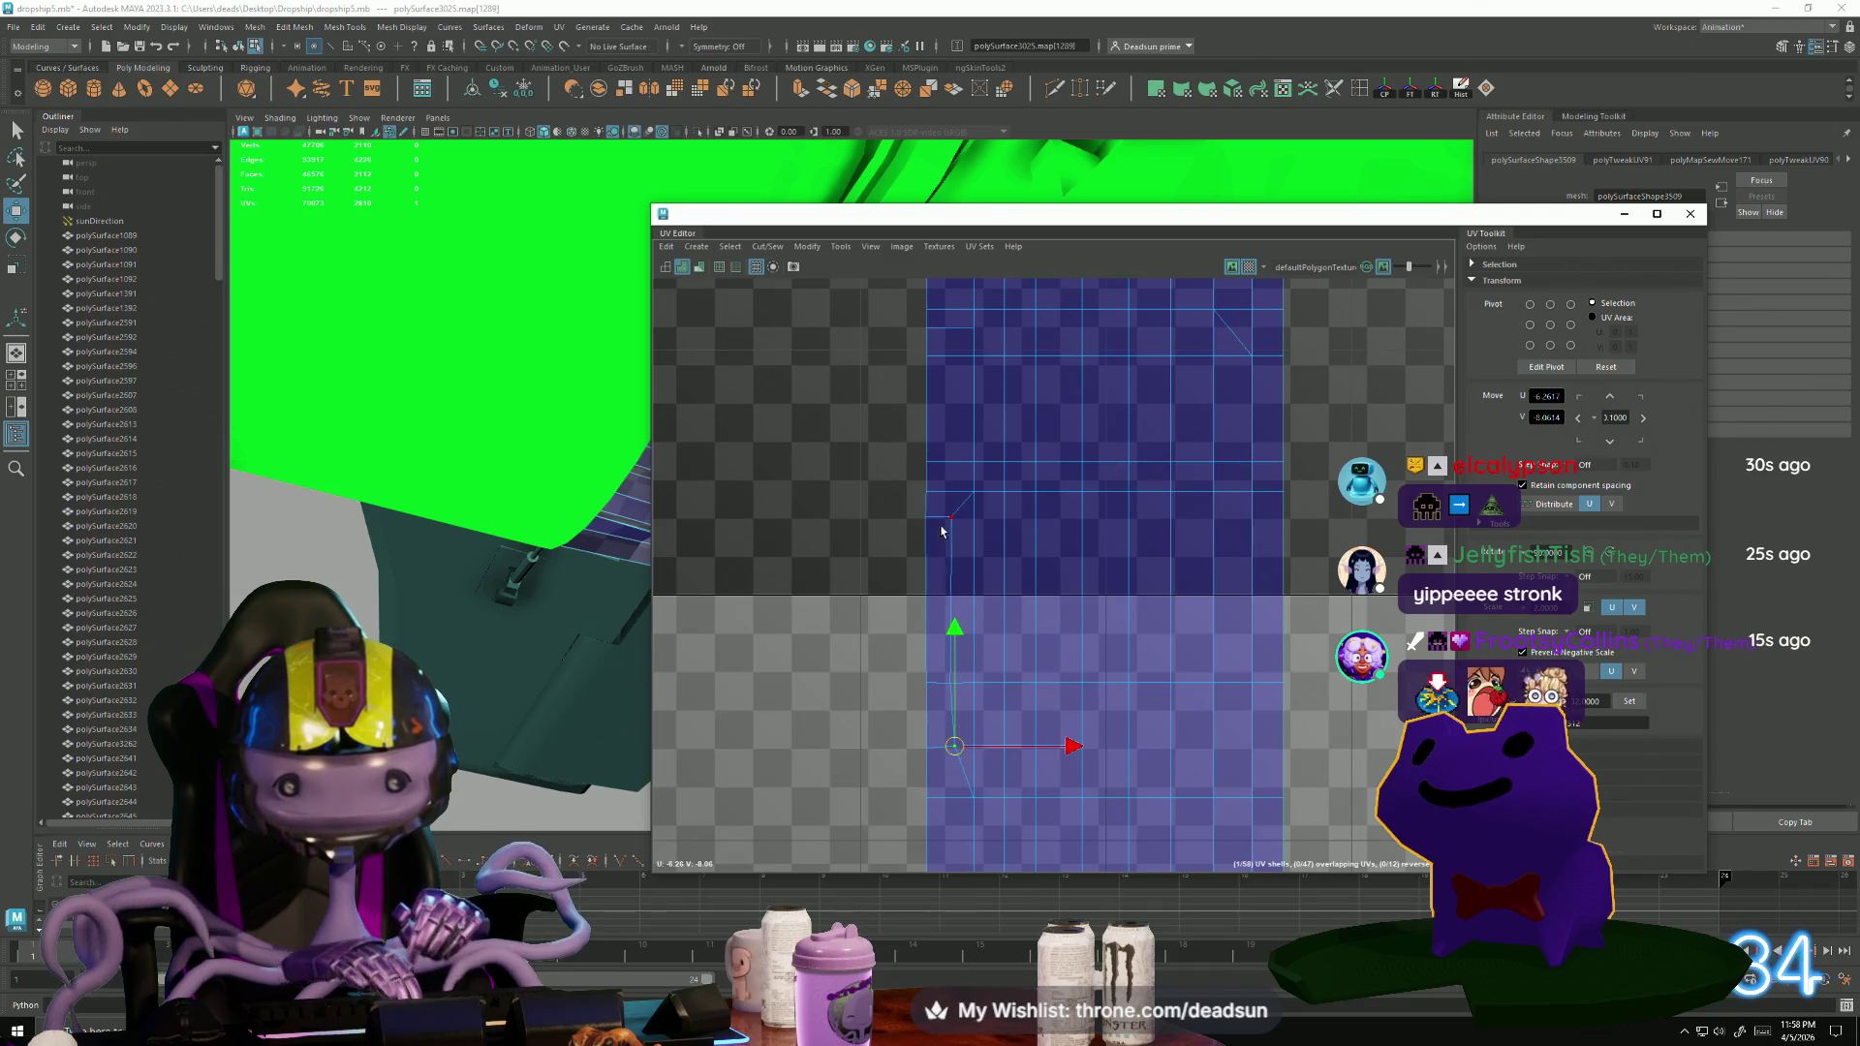
pyautogui.moveTo(954, 684); pyautogui.dragTo(959, 690)
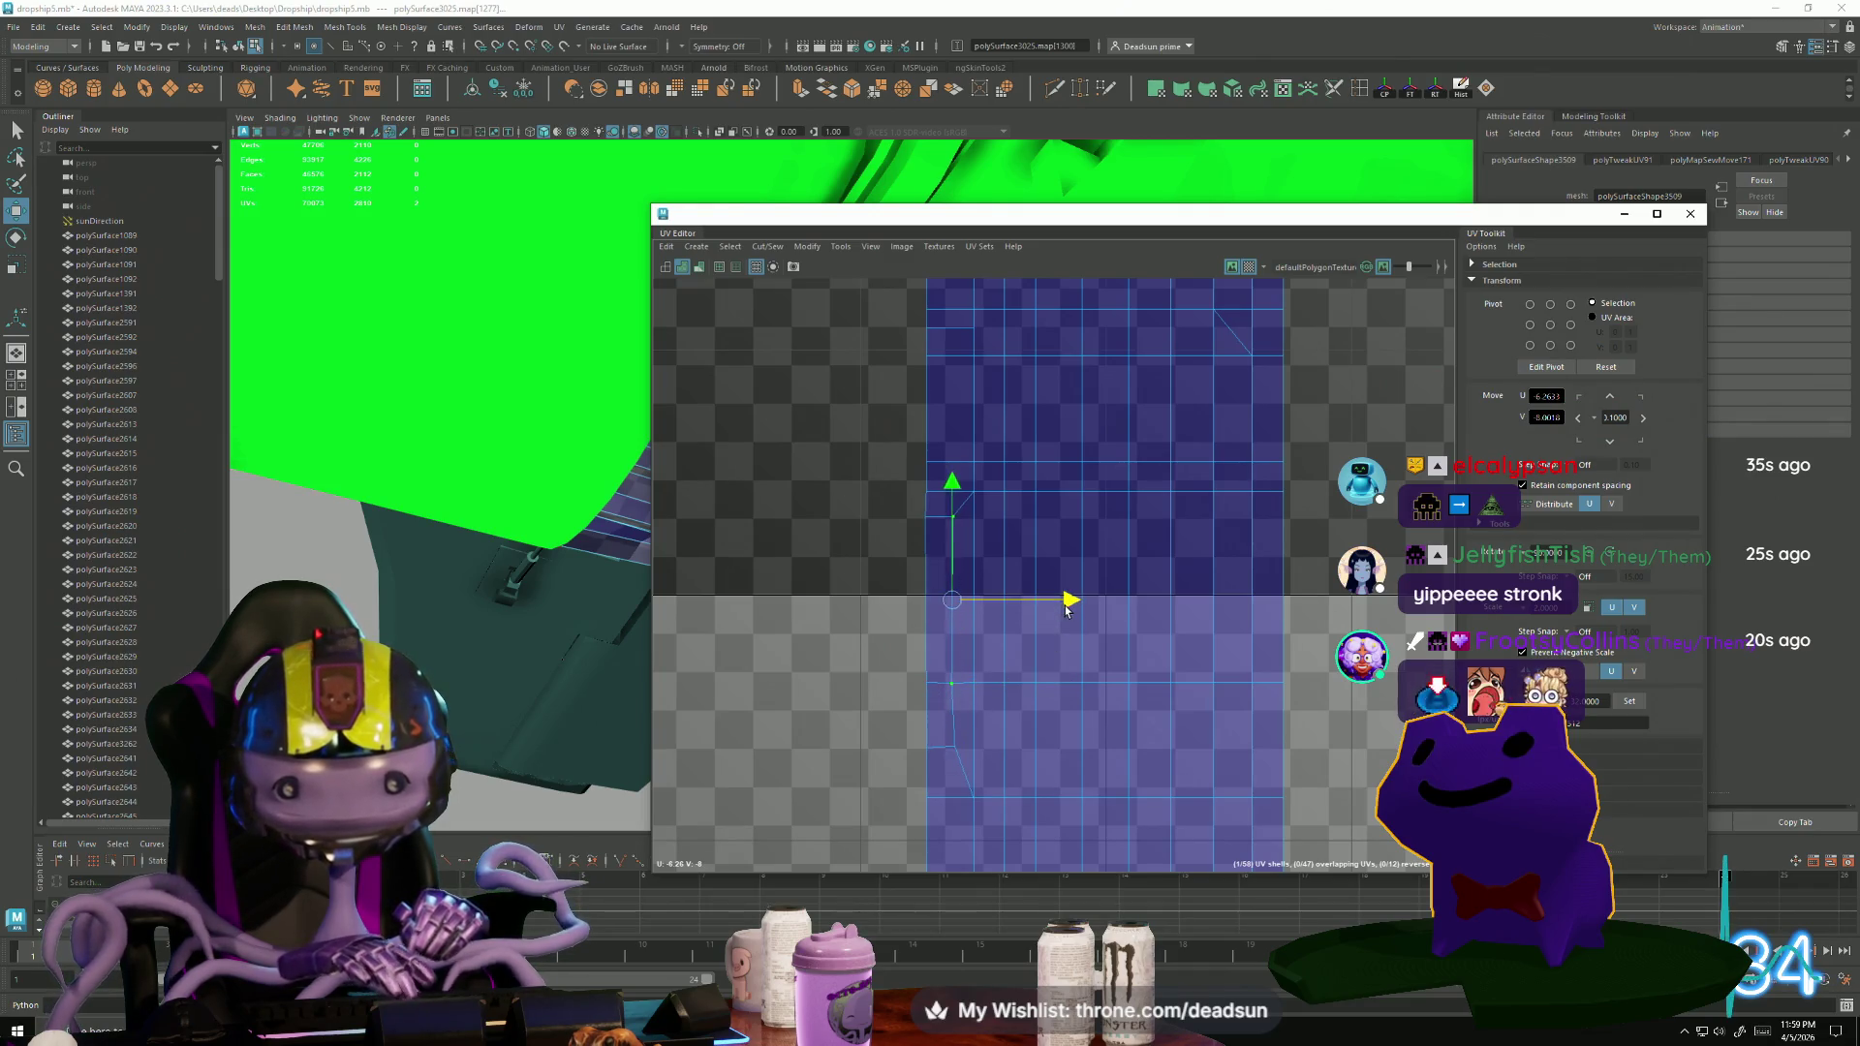
# Nudge the curved corner's UV points up and right to straighten the edge.
pyautogui.scroll(-2, 1069, 609)
pyautogui.keyDown('alt'); pyautogui.moveTo(1290, 493); pyautogui.dragTo(1015, 748, button='middle'); pyautogui.keyUp('alt')
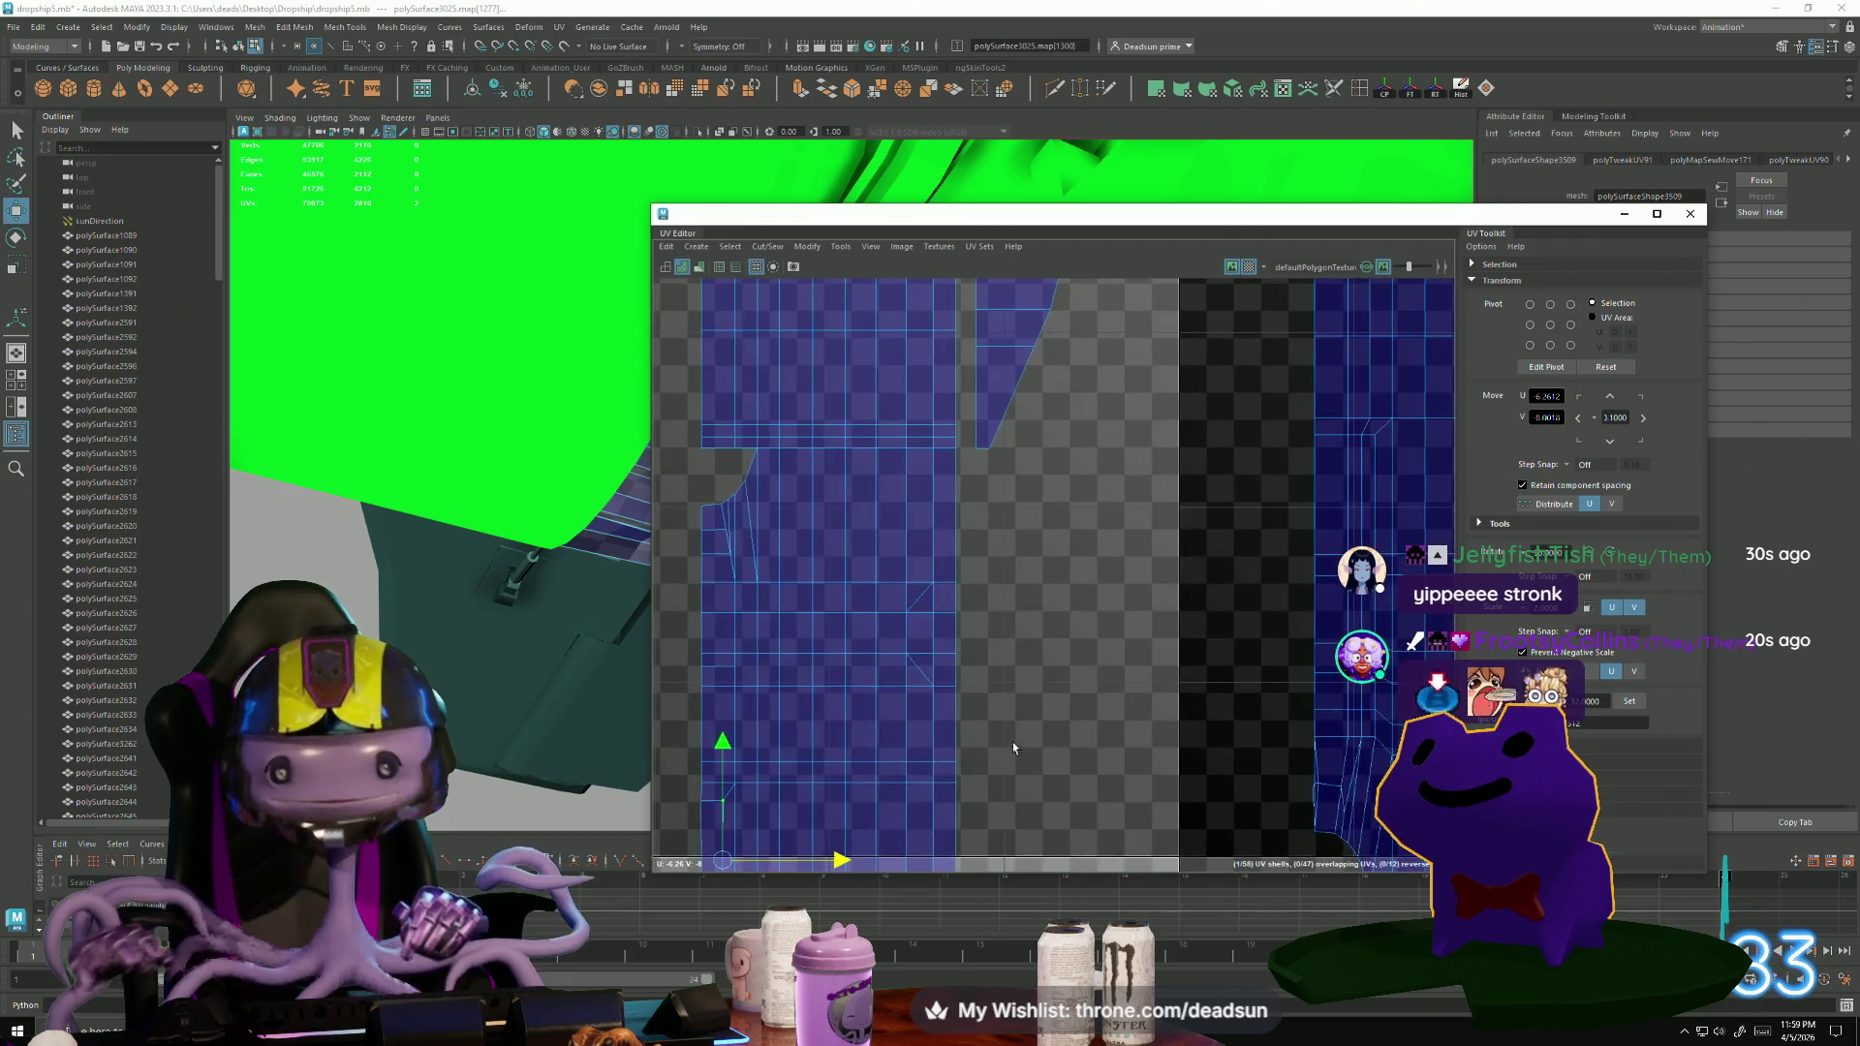
pyautogui.keyDown('alt'); pyautogui.moveTo(800, 637); pyautogui.dragTo(968, 601, button='middle'); pyautogui.keyUp('alt')
pyautogui.scroll(3, 968, 601)
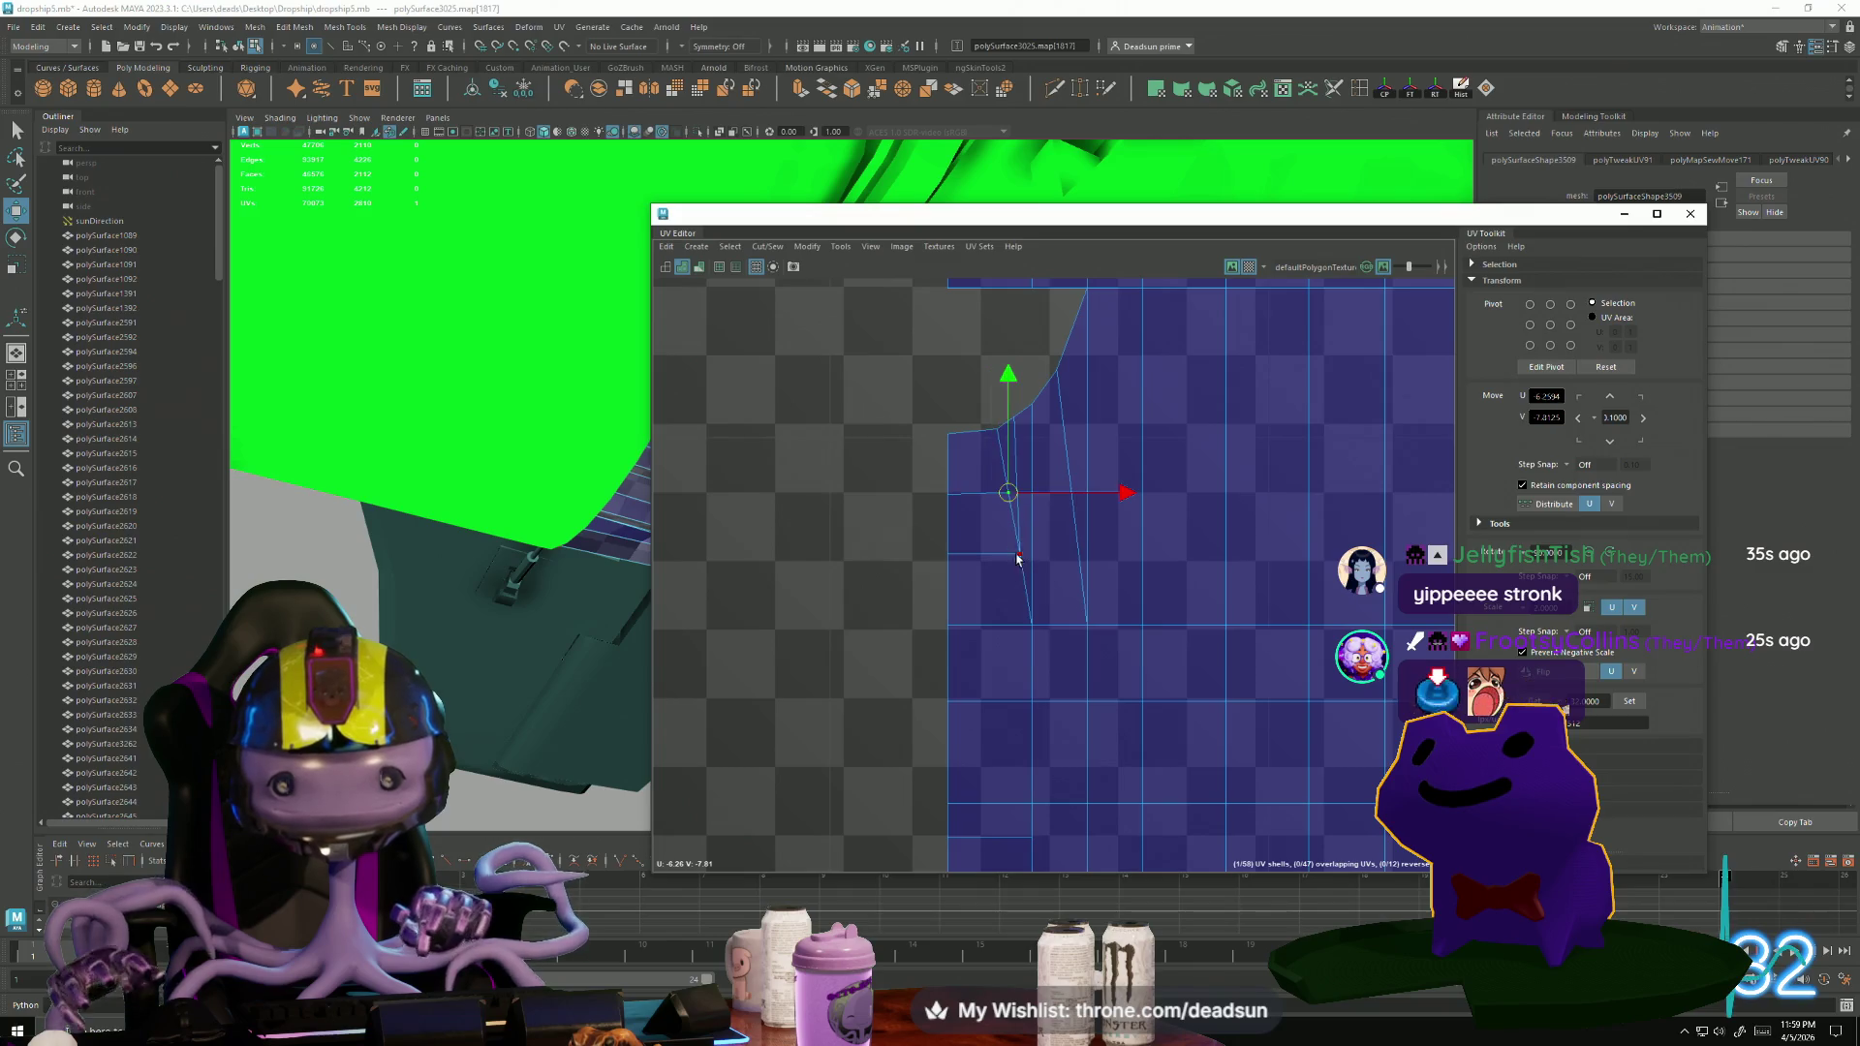
pyautogui.keyDown('alt'); pyautogui.moveTo(1016, 559); pyautogui.dragTo(977, 712, button='middle'); pyautogui.keyUp('alt')
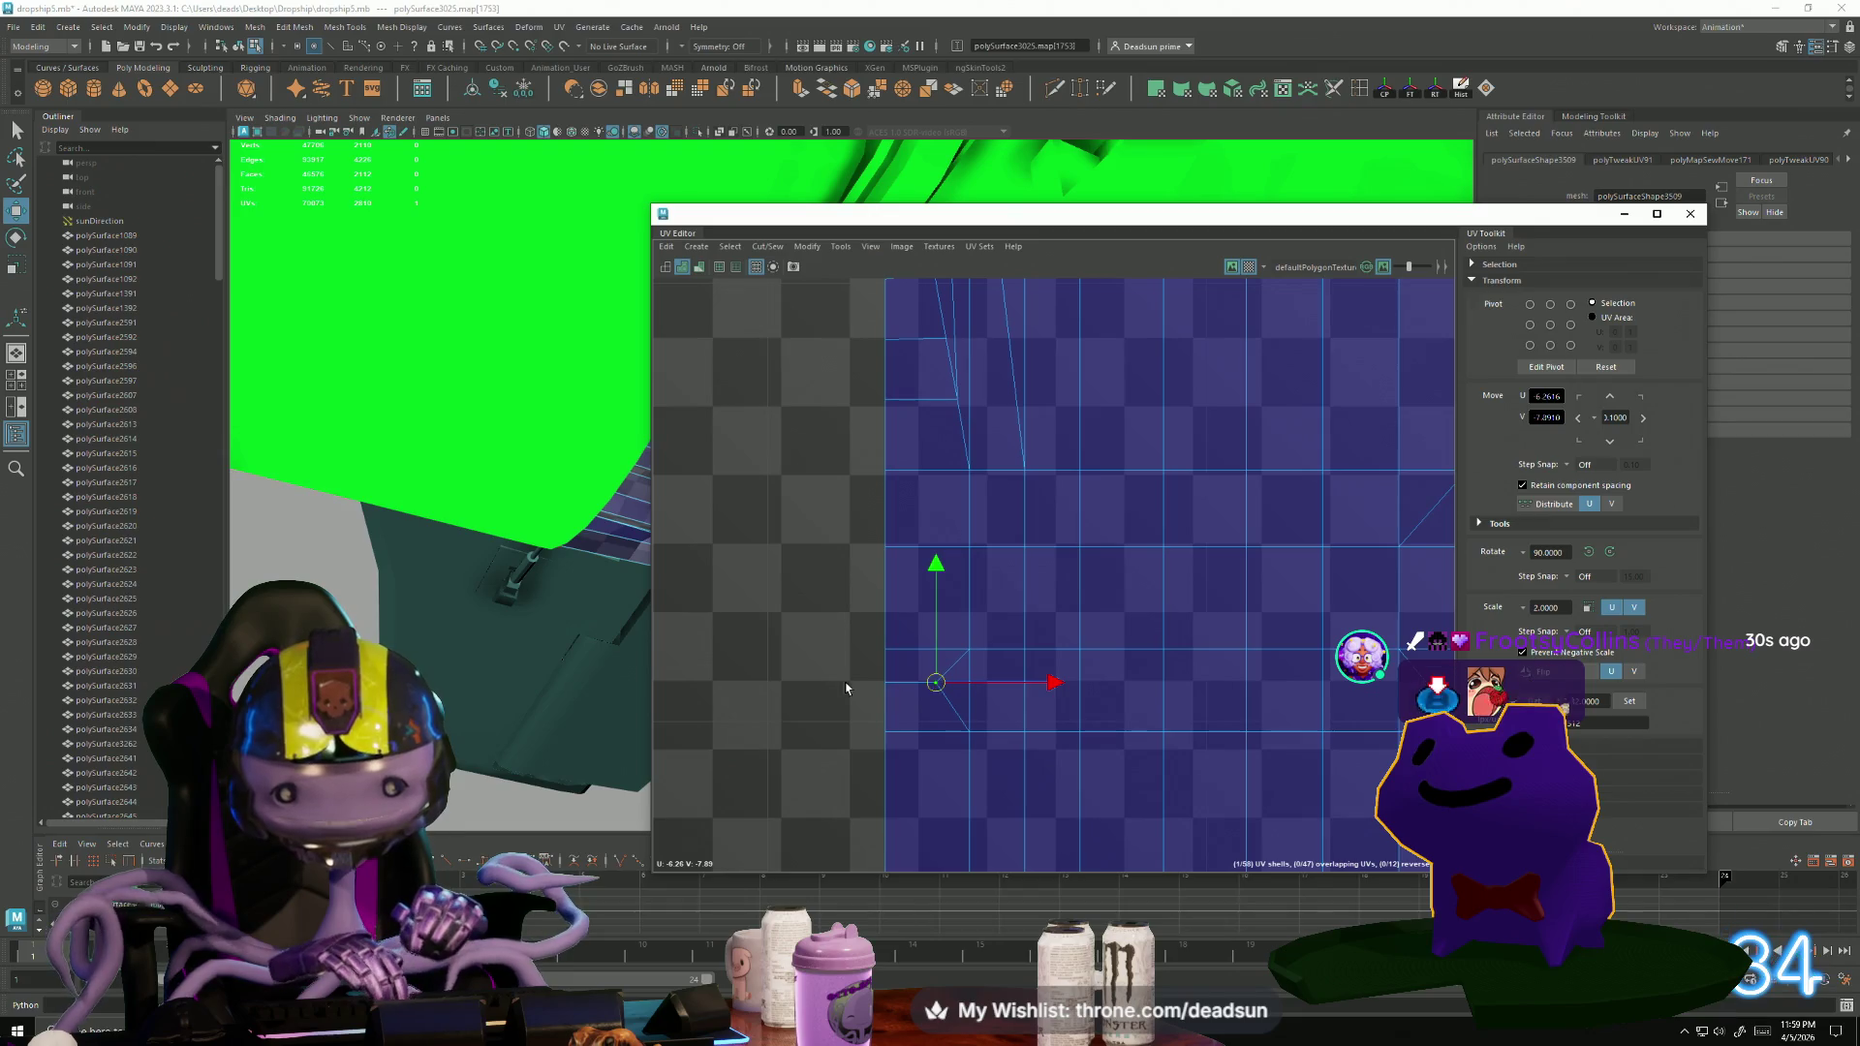
pyautogui.moveTo(893, 708); pyautogui.dragTo(886, 686)
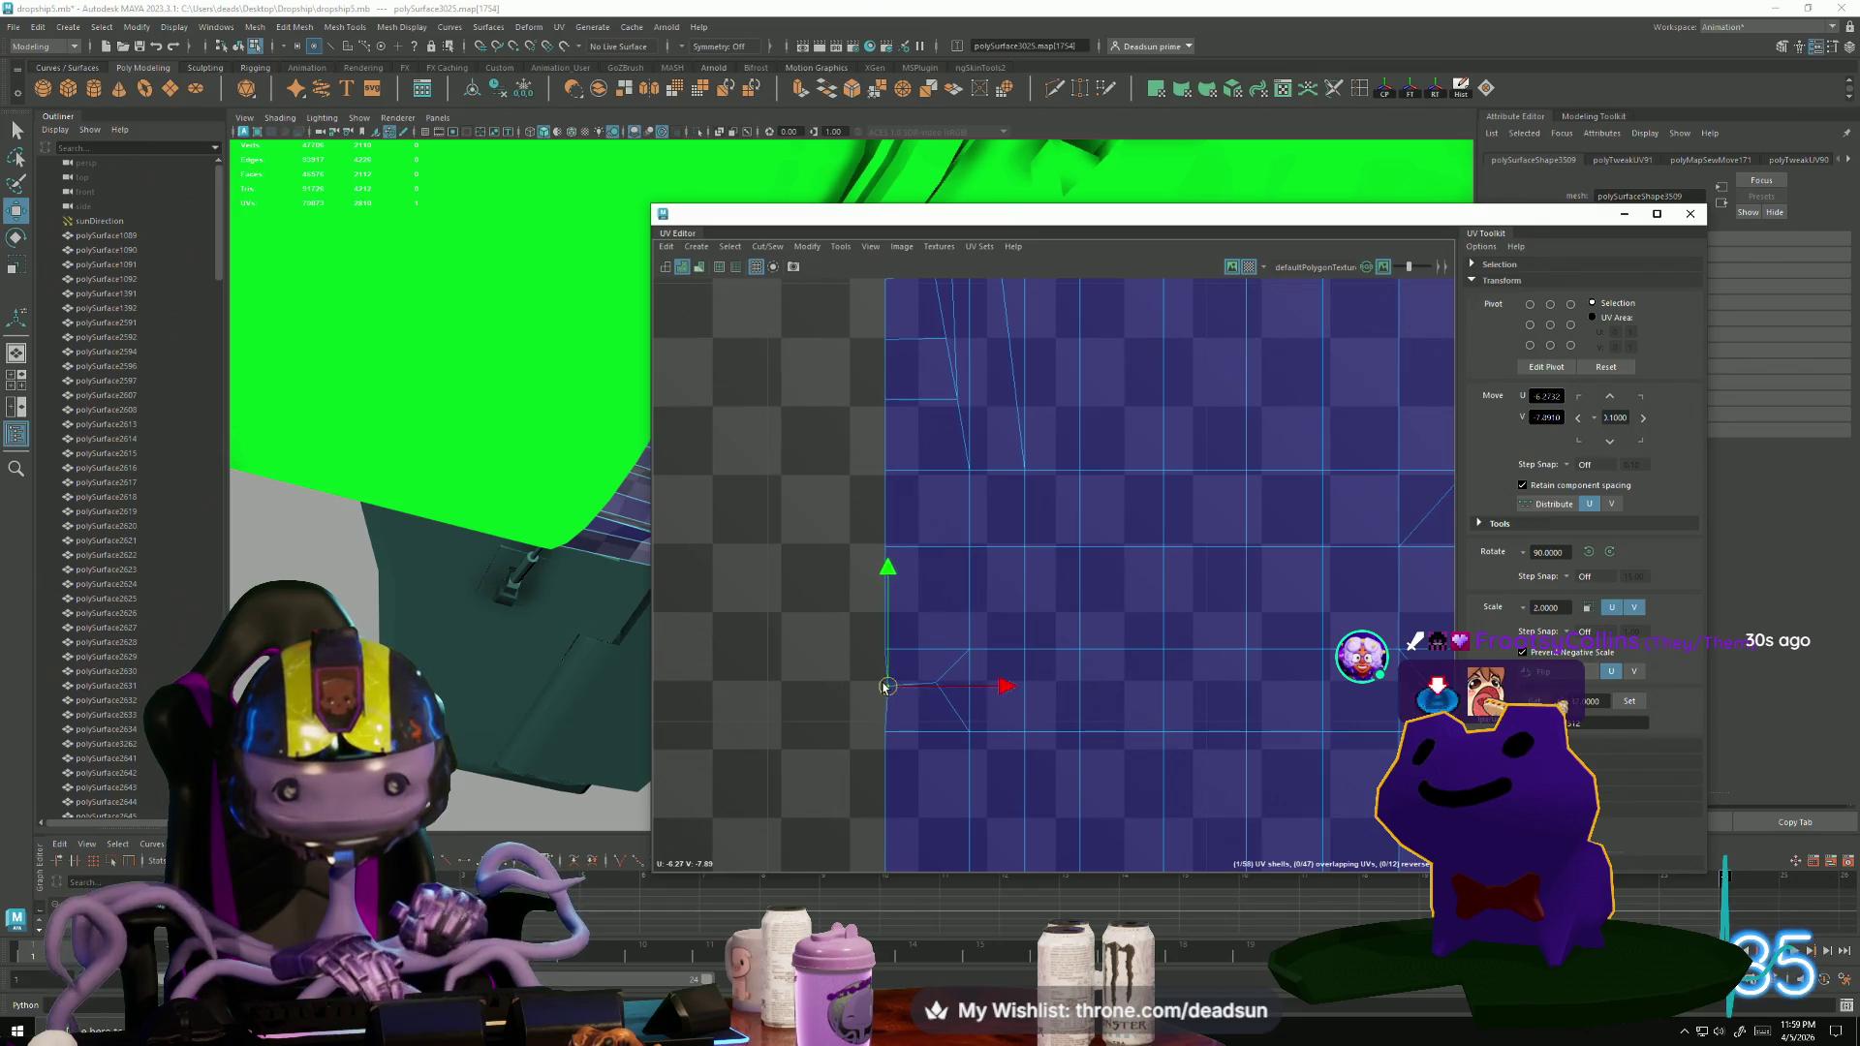
pyautogui.keyDown('alt'); pyautogui.moveTo(1127, 767); pyautogui.dragTo(663, 751, button='middle'); pyautogui.keyUp('alt')
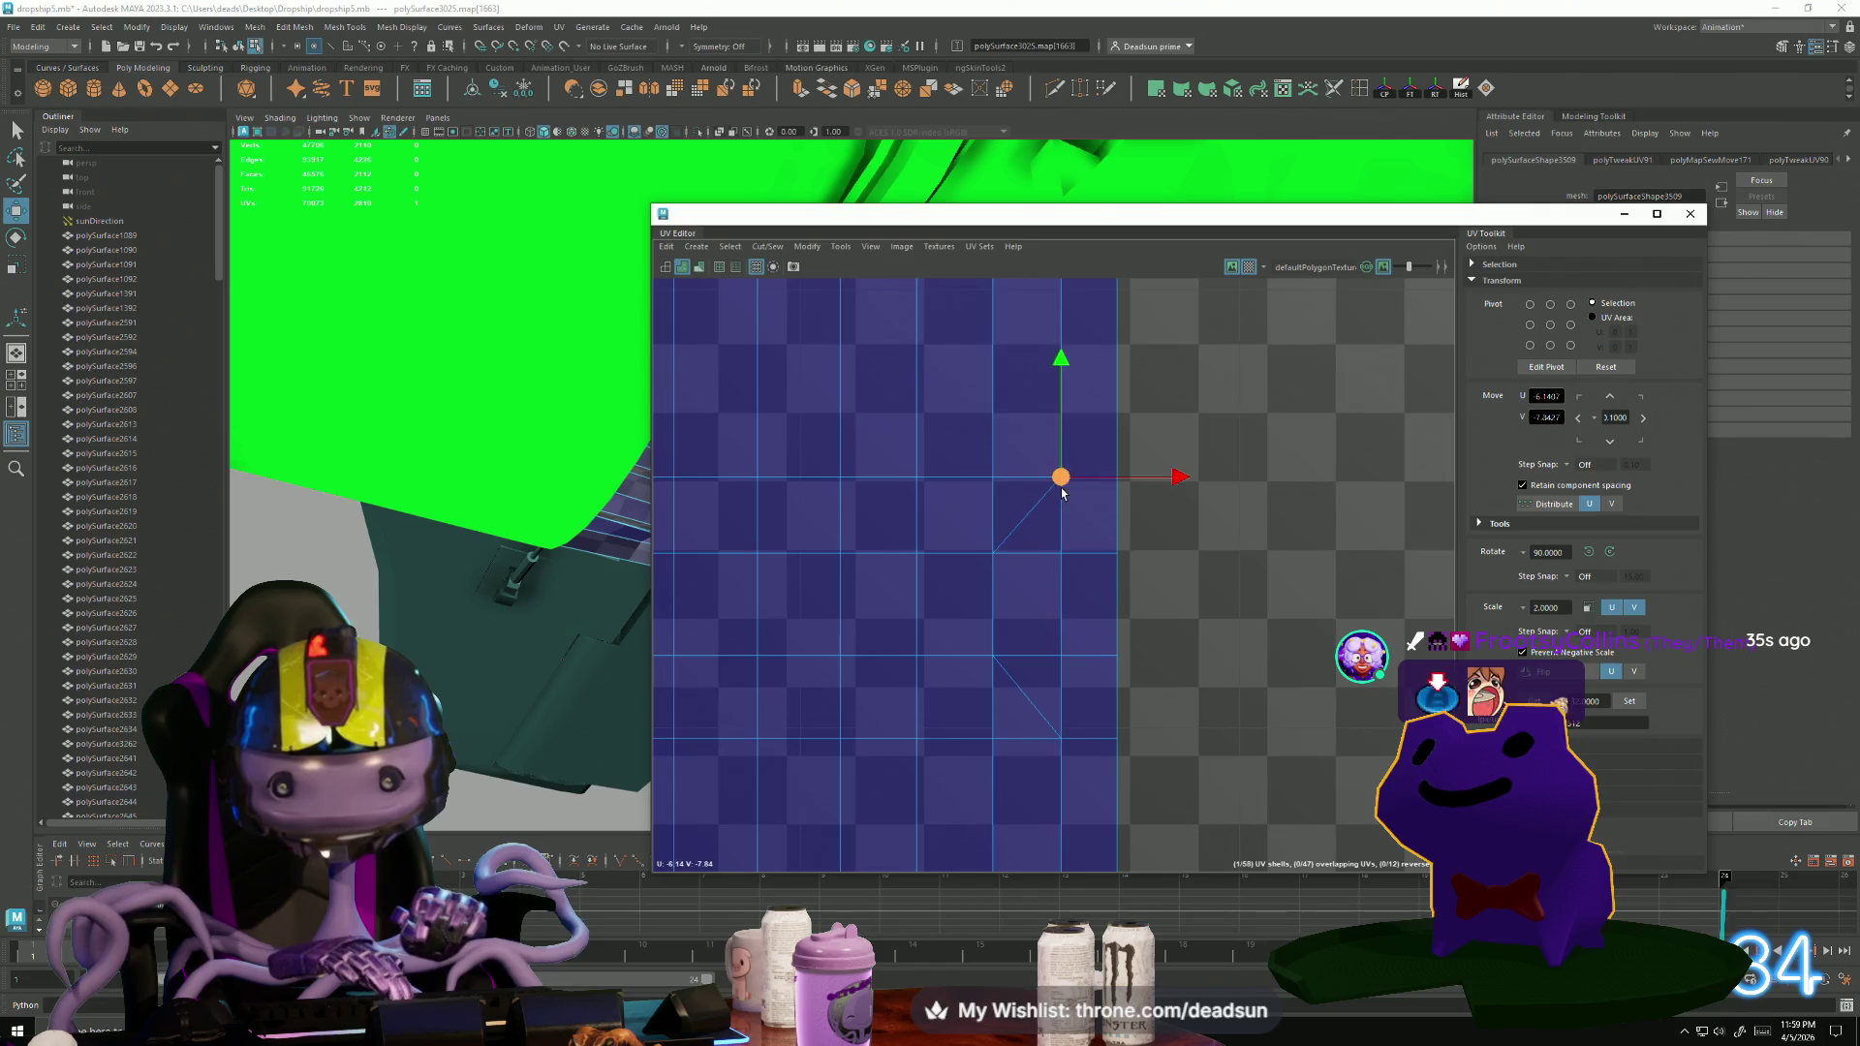
pyautogui.moveTo(1062, 557); pyautogui.dragTo(1103, 562)
pyautogui.keyDown('alt'); pyautogui.moveTo(1061, 653); pyautogui.dragTo(1039, 743, button='middle'); pyautogui.keyUp('alt')
pyautogui.scroll(-3, 871, 640)
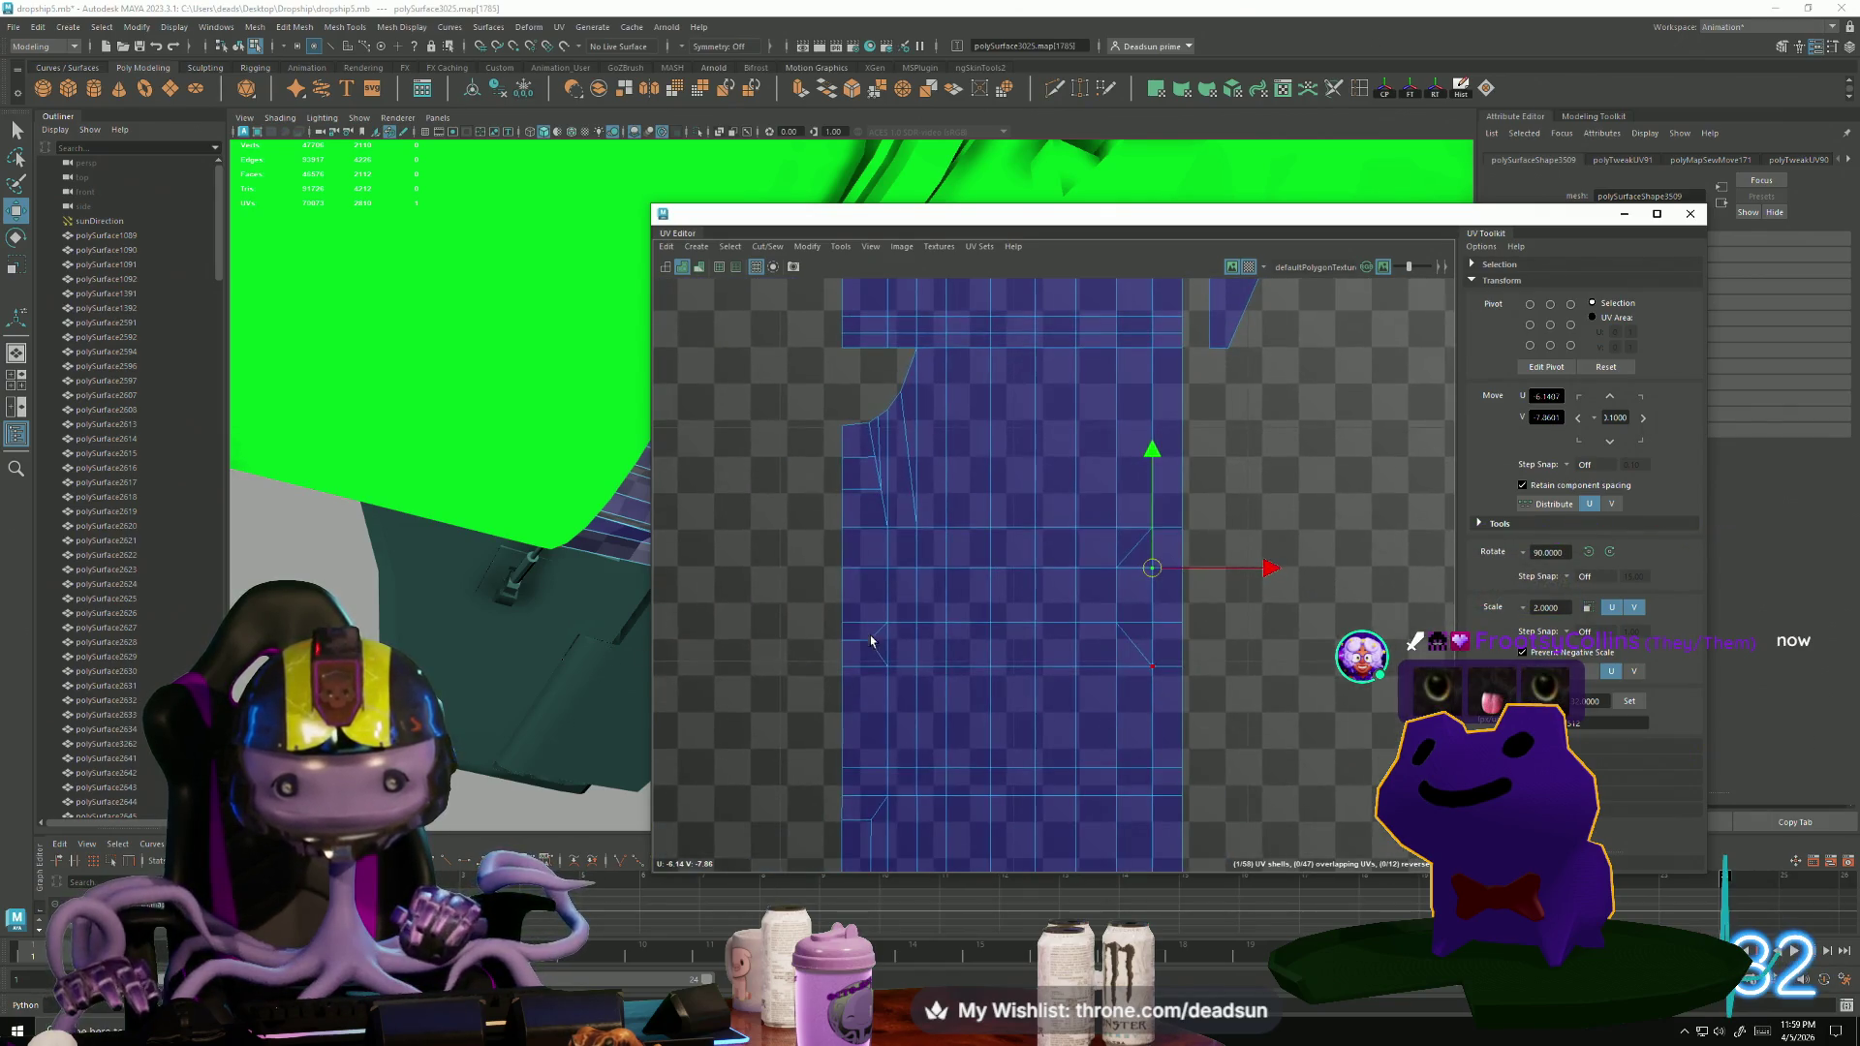
# Zoom out to tiles U-6V-8 and U-5V-8, slide the UV Editor right, and orbit onto the hull.
pyautogui.scroll(-2, 908, 797)
pyautogui.scroll(-3, 740, 739)
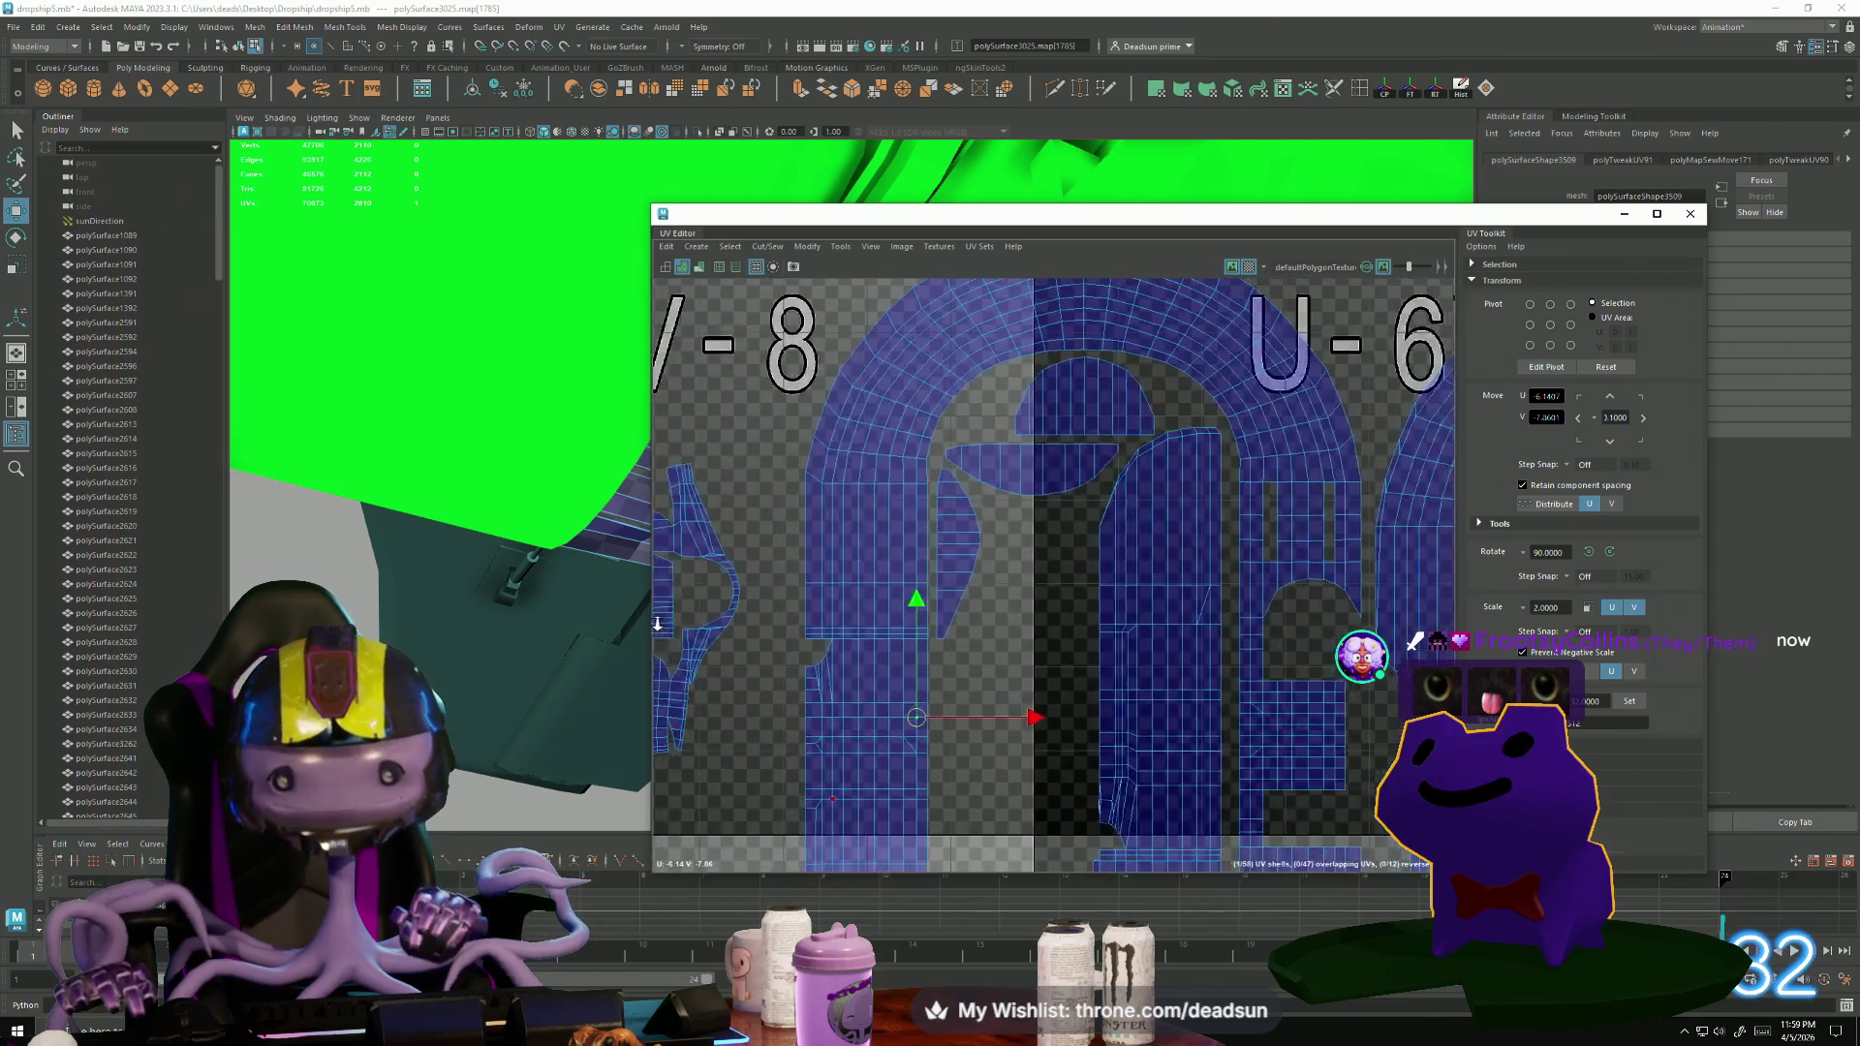
pyautogui.scroll(-3, 731, 594)
pyautogui.scroll(3, 930, 611)
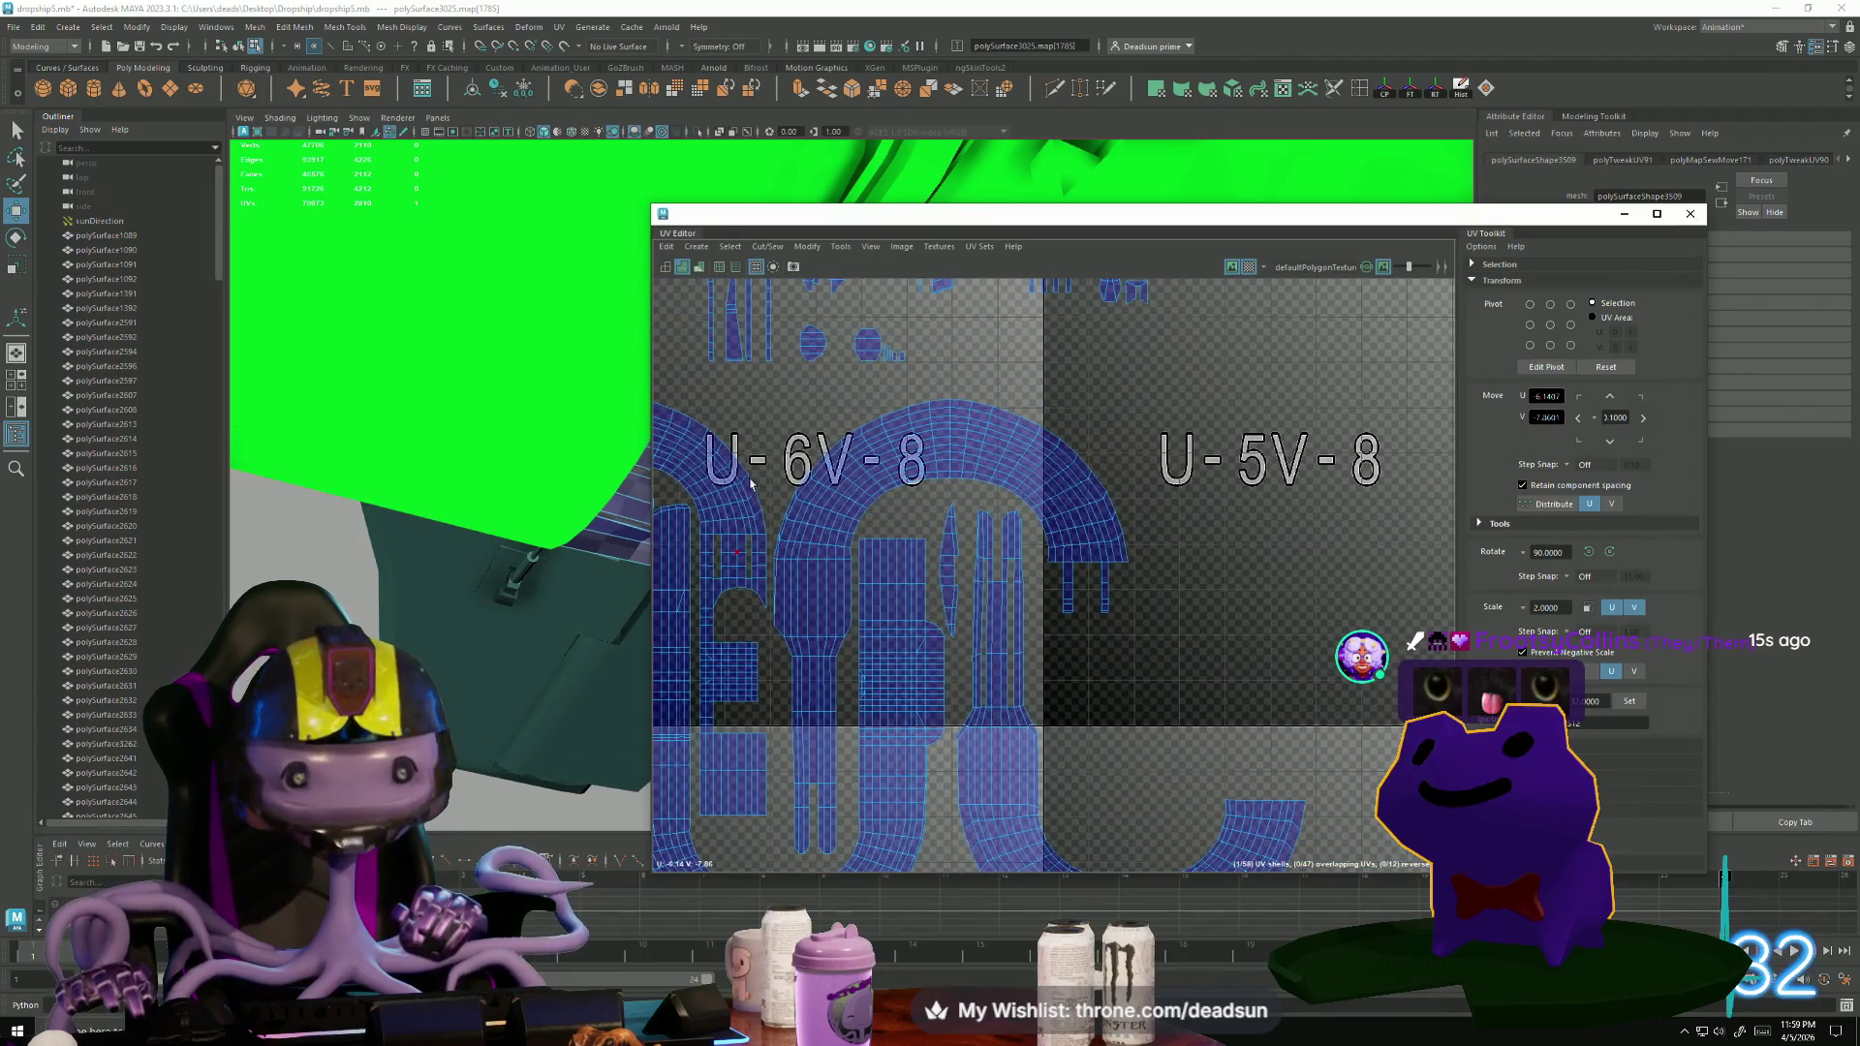
pyautogui.scroll(3, 765, 504)
pyautogui.moveTo(875, 518); pyautogui.dragTo(756, 466, button='right')
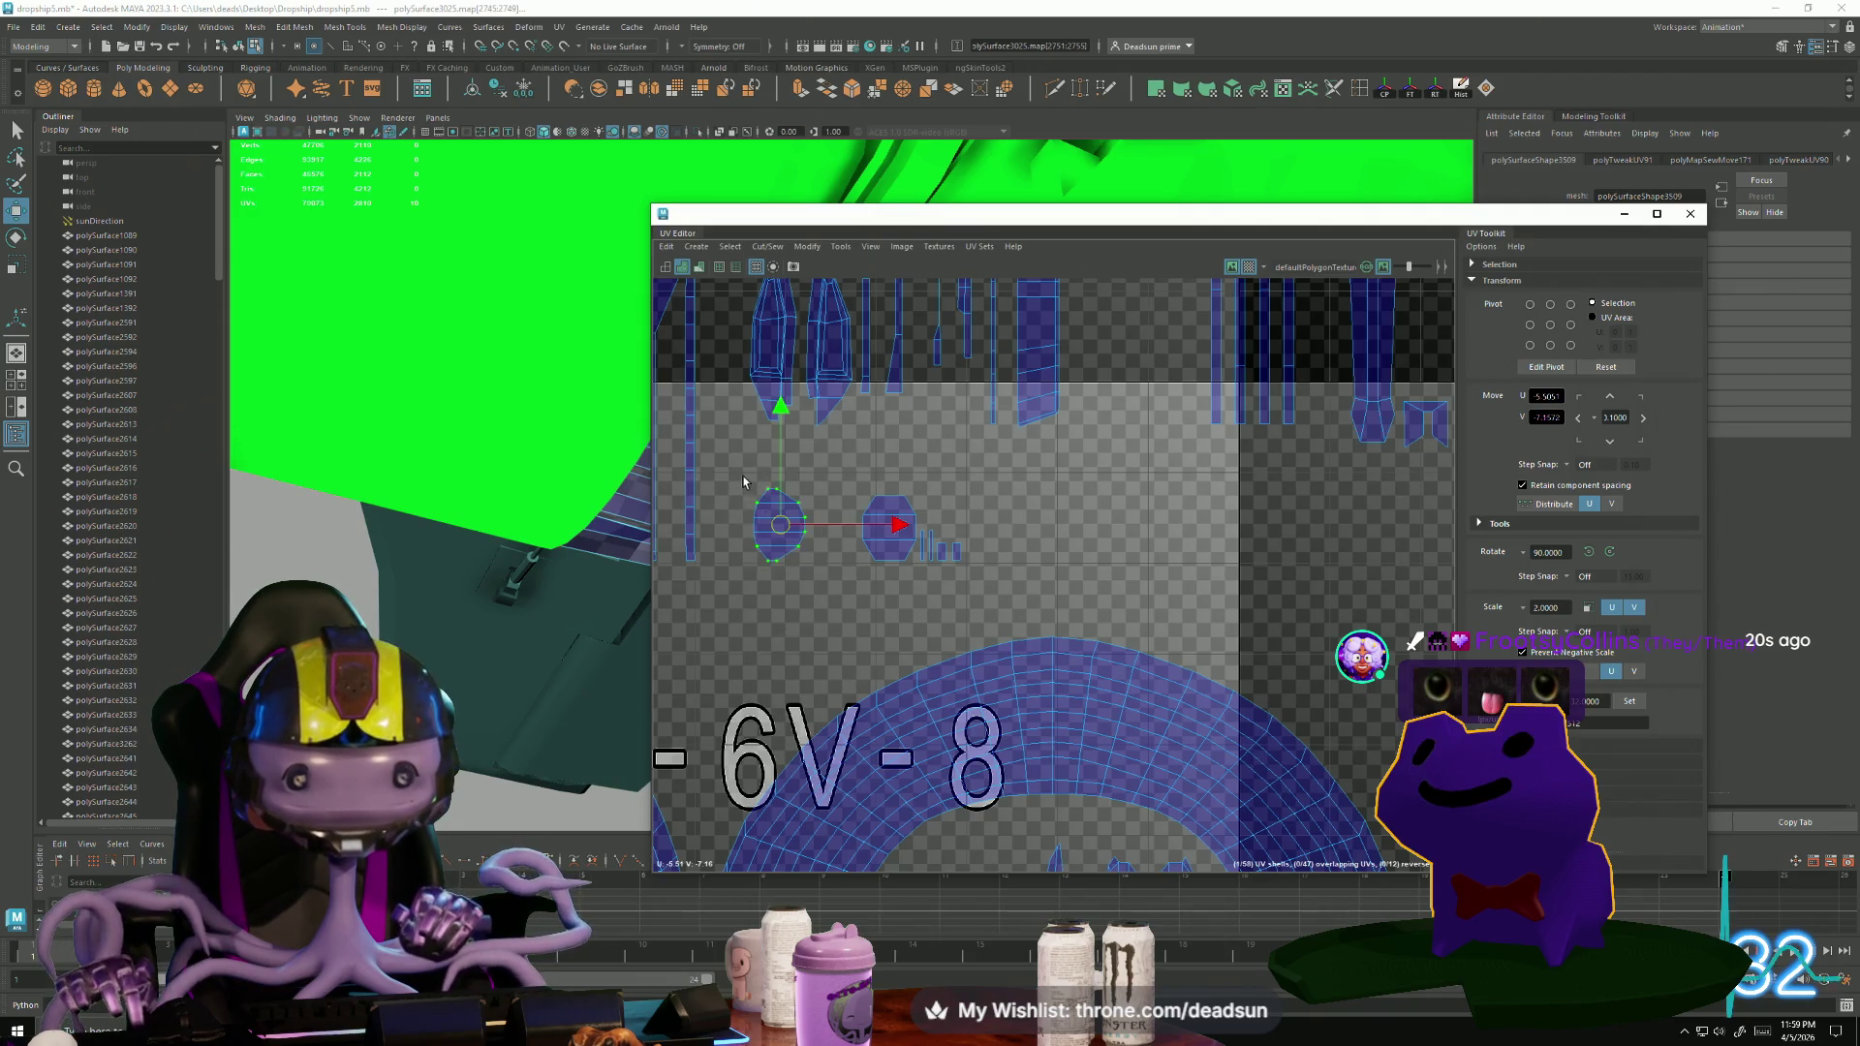
pyautogui.keyDown('alt'); pyautogui.moveTo(517, 603); pyautogui.dragTo(576, 528); pyautogui.keyUp('alt')
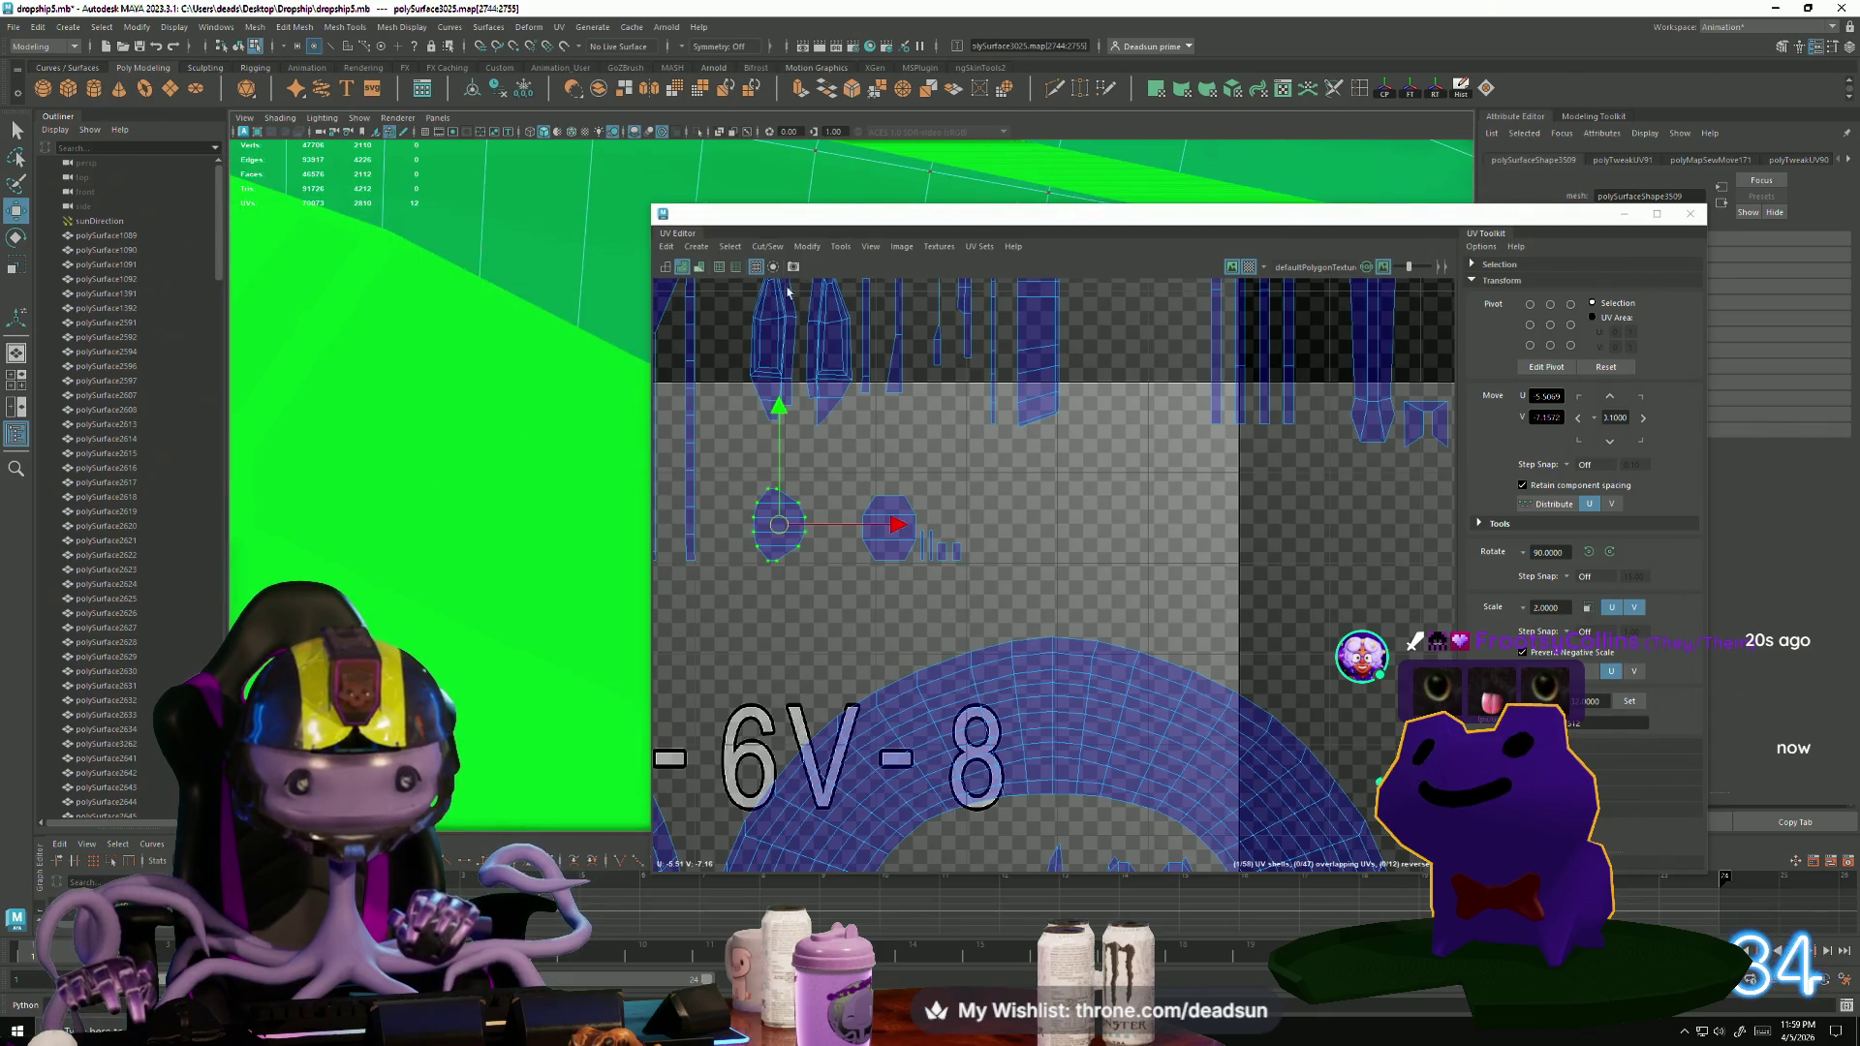
pyautogui.moveTo(969, 213); pyautogui.dragTo(1440, 201)
pyautogui.moveTo(383, 409)
pyautogui.keyDown('alt'); pyautogui.mouseDown()
pyautogui.moveTo(544, 507)
pyautogui.moveTo(514, 469)
pyautogui.moveTo(390, 491)
pyautogui.moveTo(623, 565)
pyautogui.moveTo(556, 614)
pyautogui.moveTo(565, 602)
pyautogui.moveTo(361, 611)
pyautogui.moveTo(415, 596)
pyautogui.mouseUp(); pyautogui.keyUp('alt')
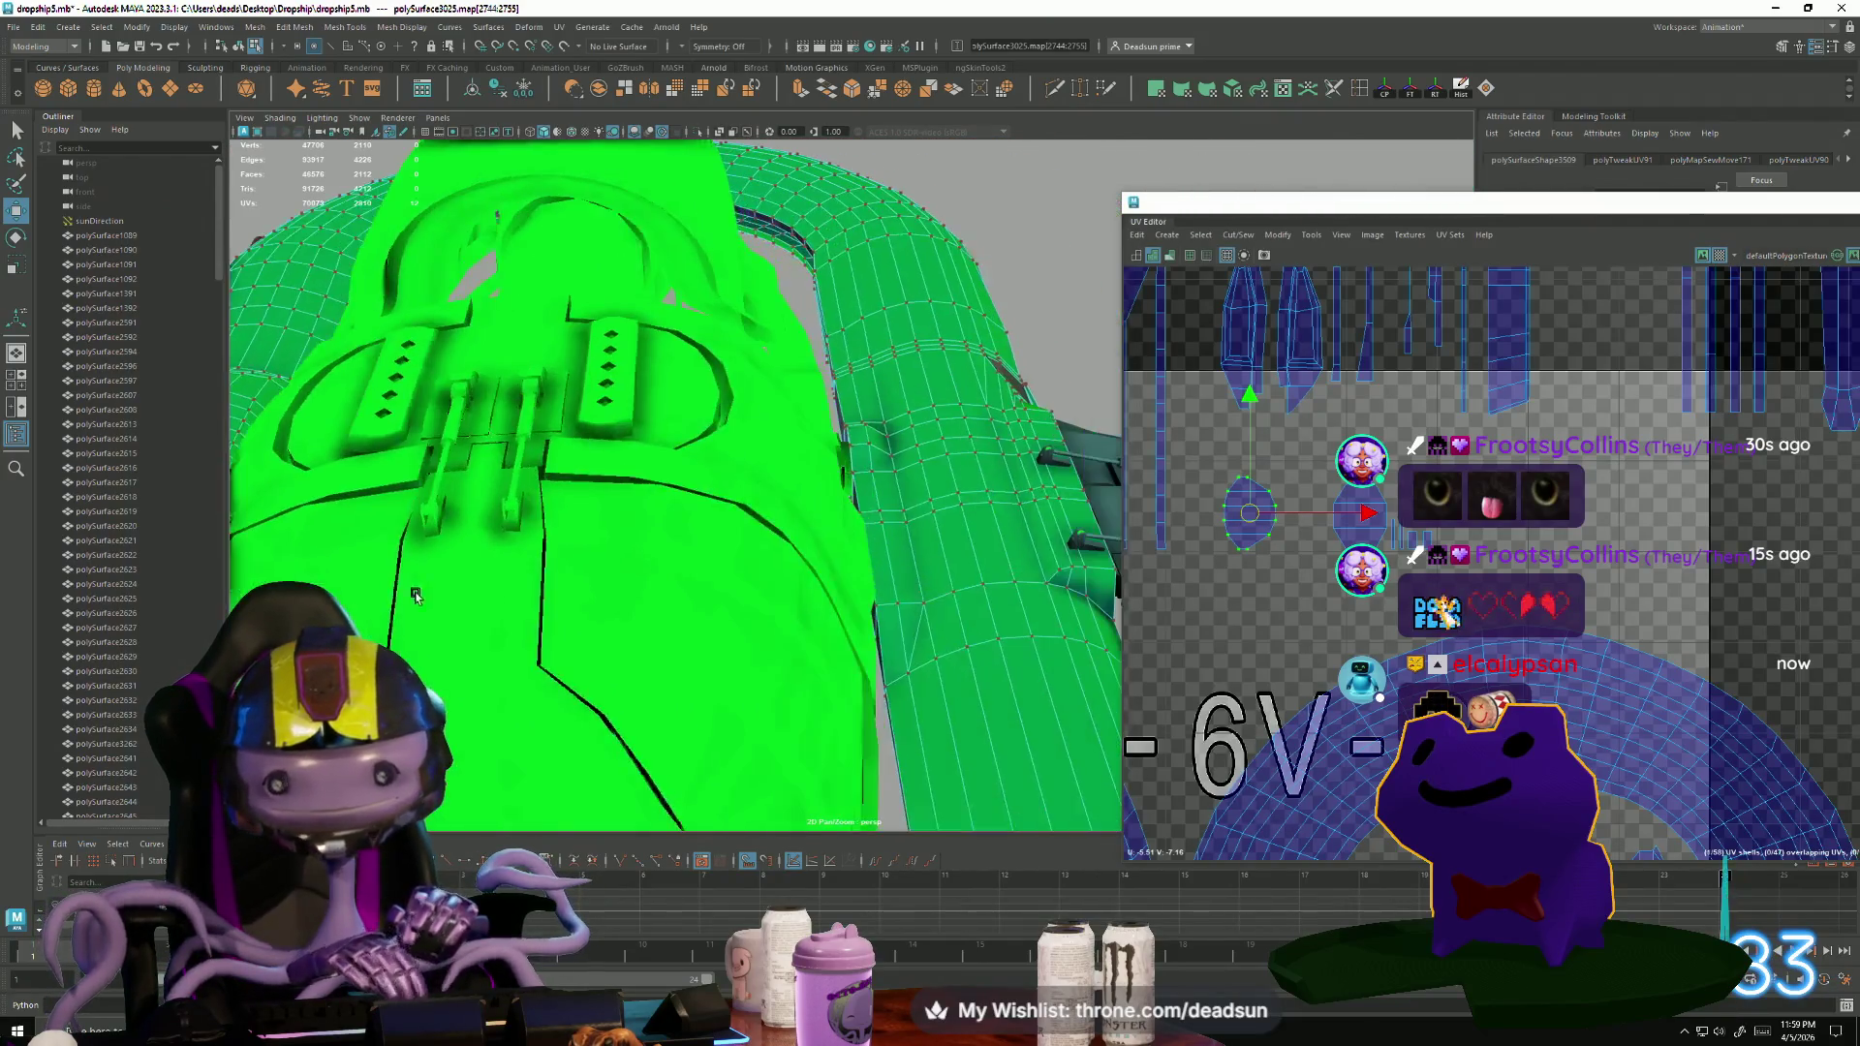
# Select one face of polySurface3025's hull strip and convert it to UVs (Ctrl+F12).
pyautogui.moveTo(1076, 545)
pyautogui.keyDown('alt'); pyautogui.mouseDown()
pyautogui.moveTo(1055, 594)
pyautogui.moveTo(1181, 565)
pyautogui.moveTo(468, 558)
pyautogui.moveTo(435, 589)
pyautogui.moveTo(441, 559)
pyautogui.moveTo(822, 696)
pyautogui.moveTo(710, 449)
pyautogui.mouseUp(); pyautogui.keyUp('alt')
pyautogui.scroll(-5, 1329, 489)
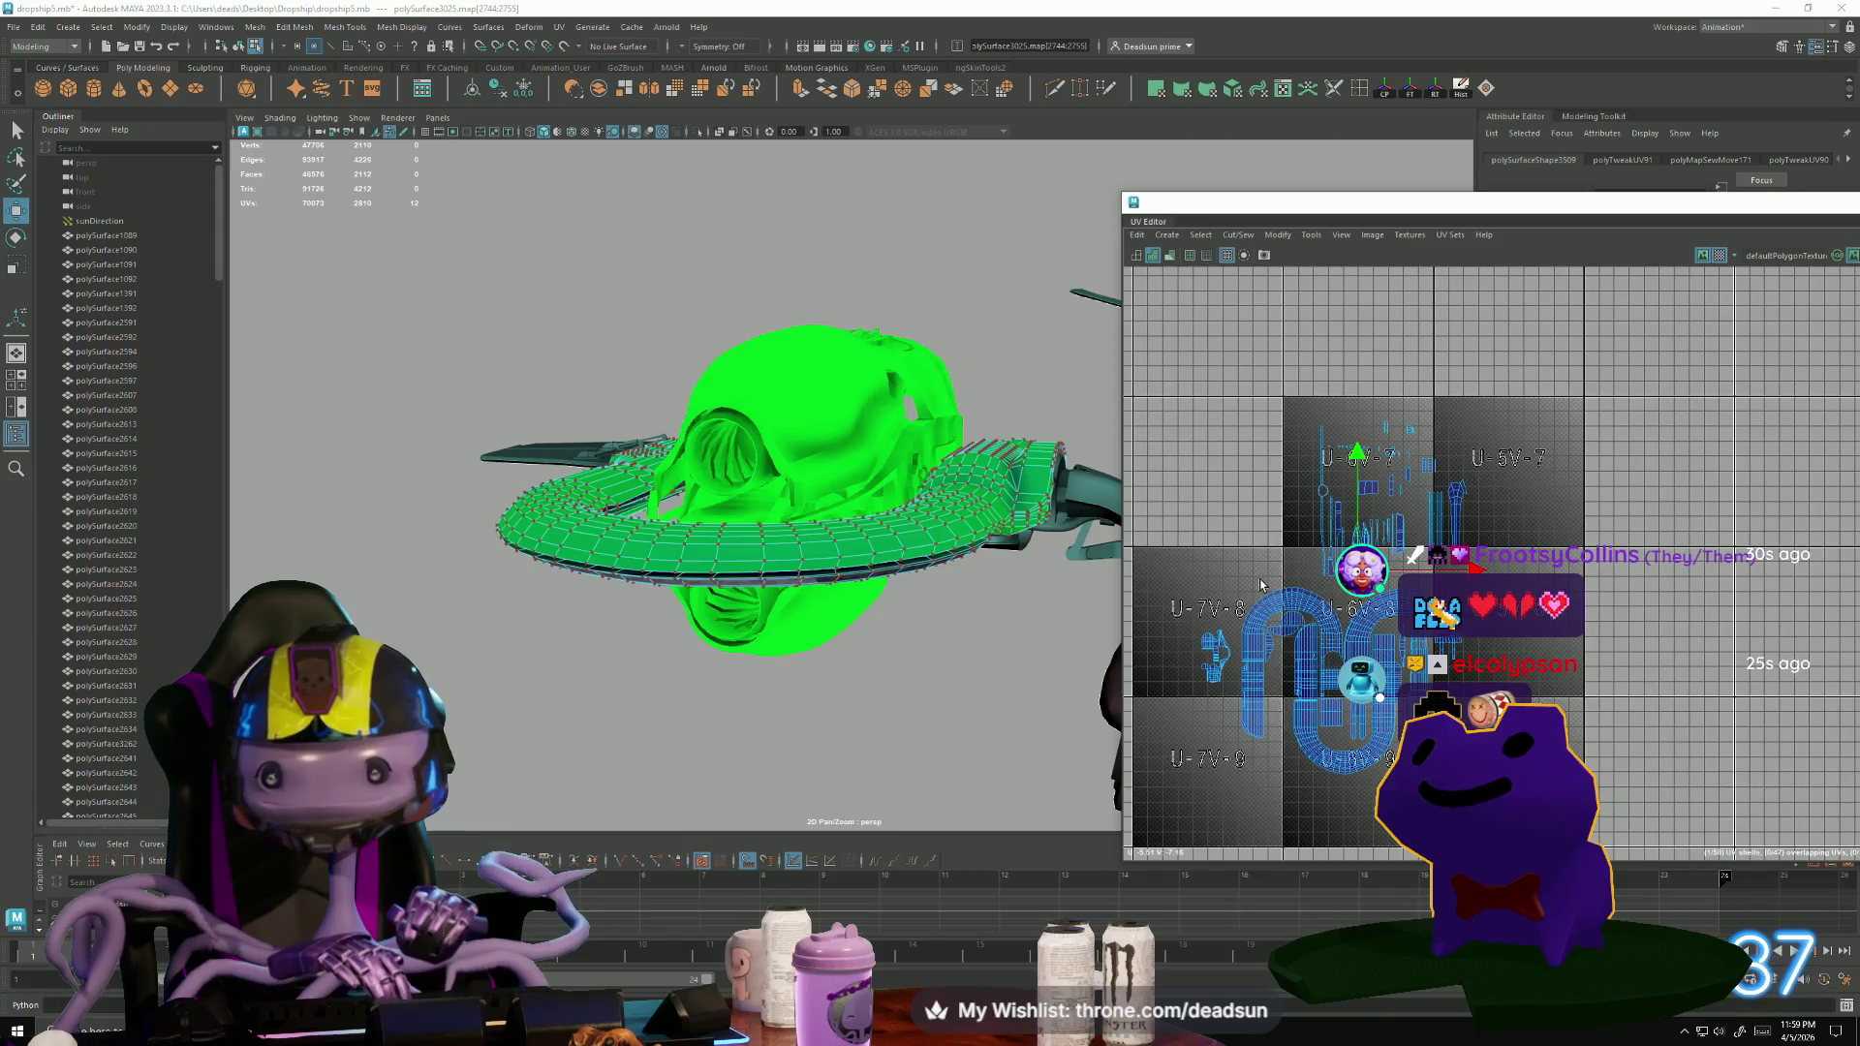
pyautogui.scroll(5, 1274, 593)
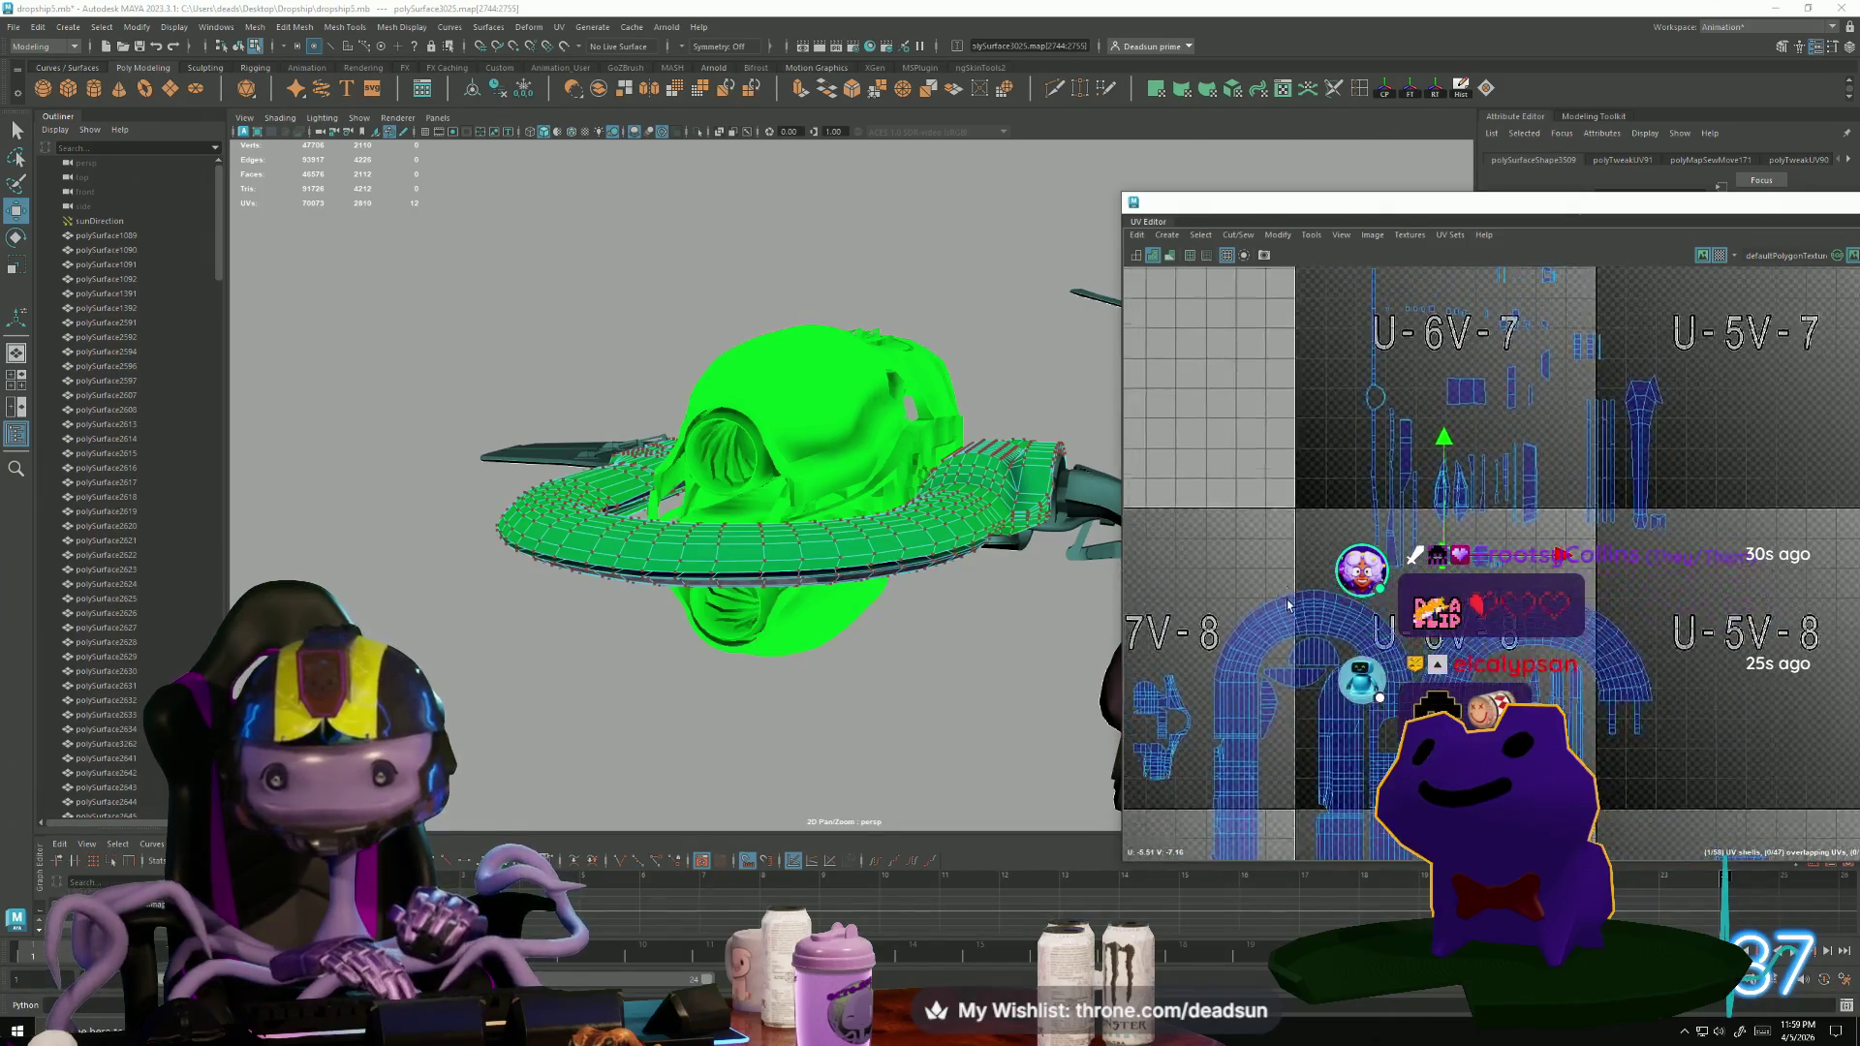
pyautogui.click(1382, 451)
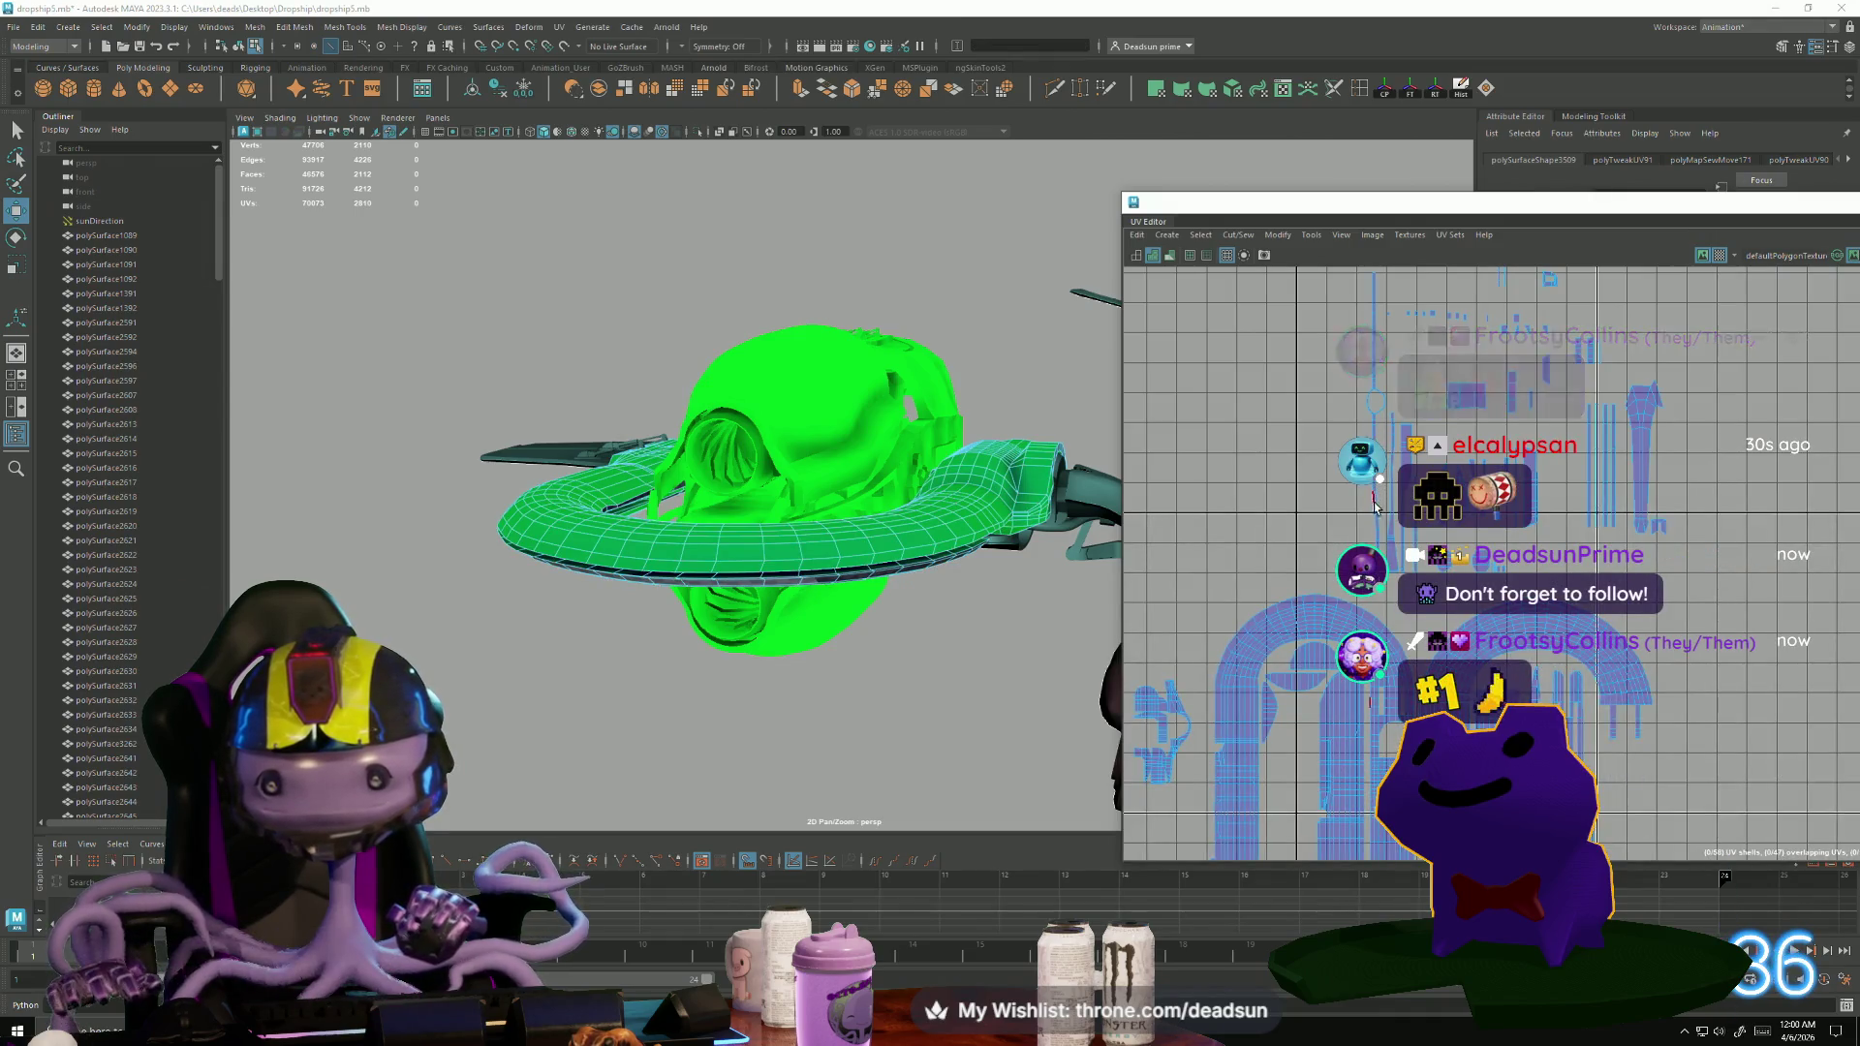
pyautogui.scroll(5, 1400, 504)
pyautogui.scroll(5, 1415, 547)
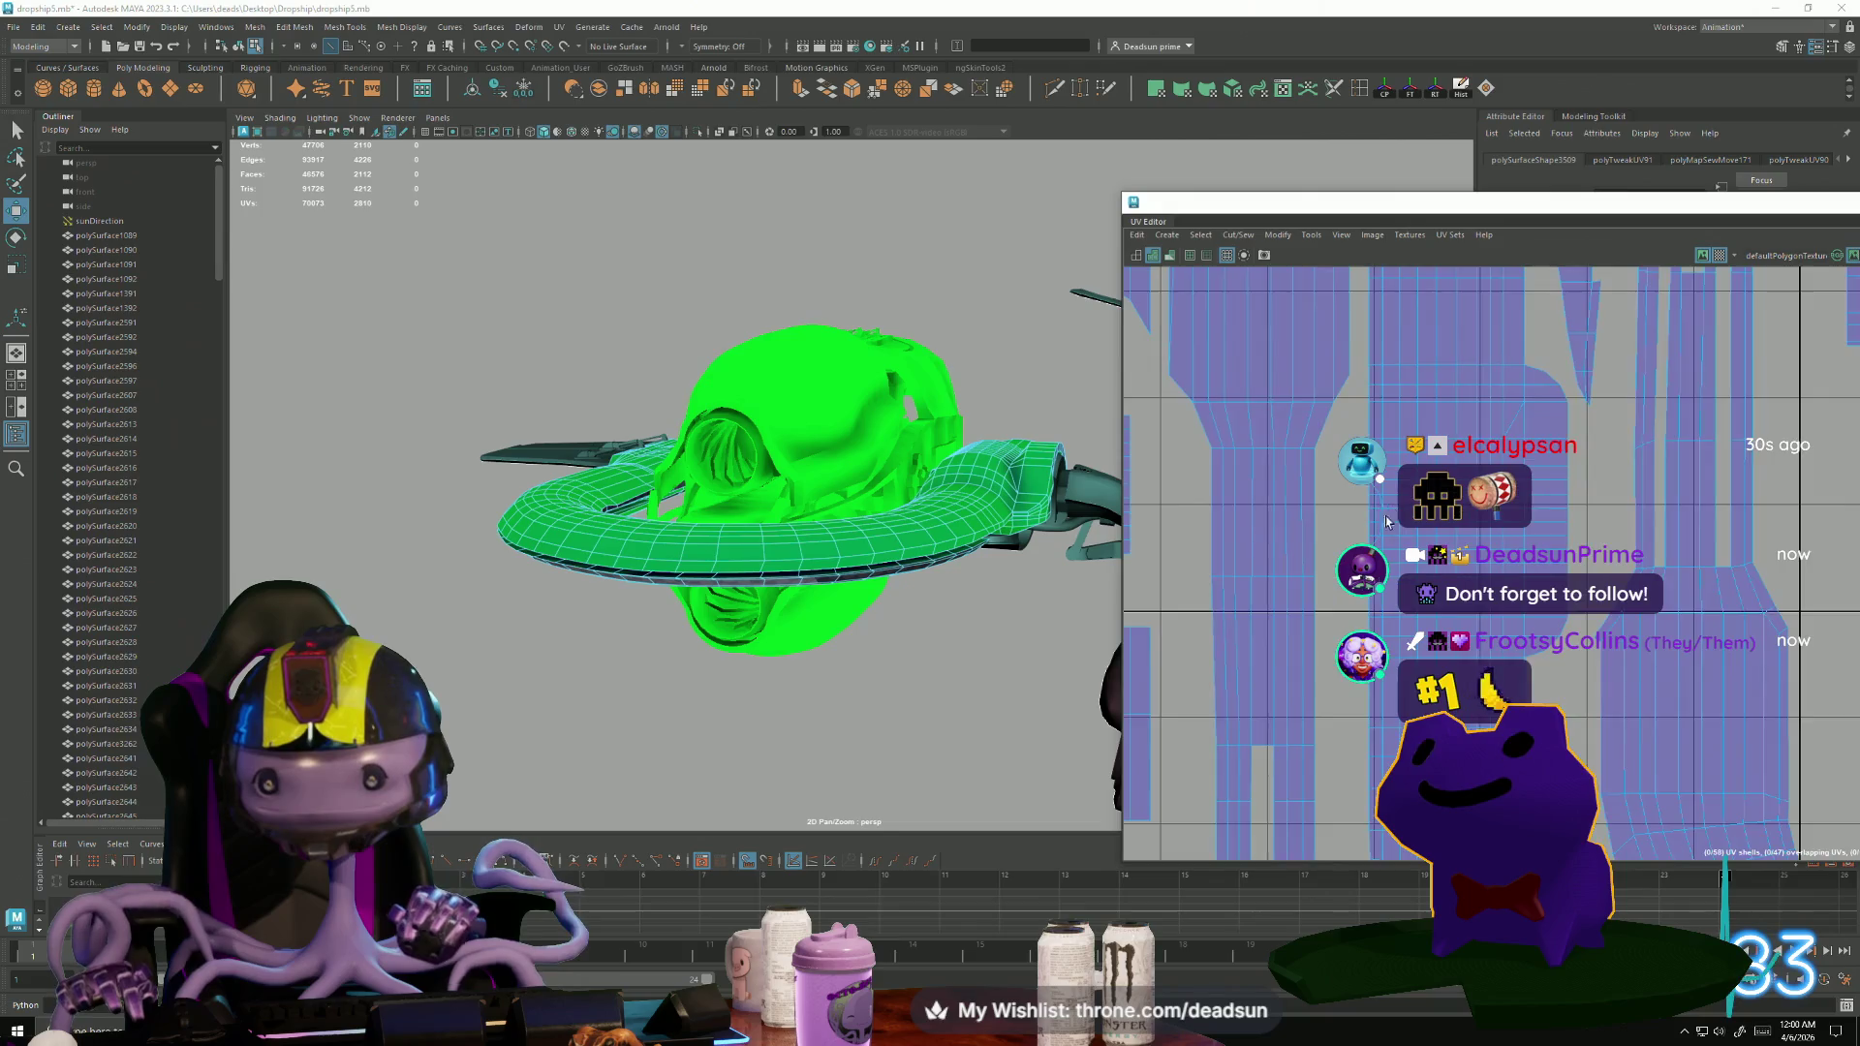
pyautogui.moveTo(1382, 468); pyautogui.dragTo(1388, 499, button='right')
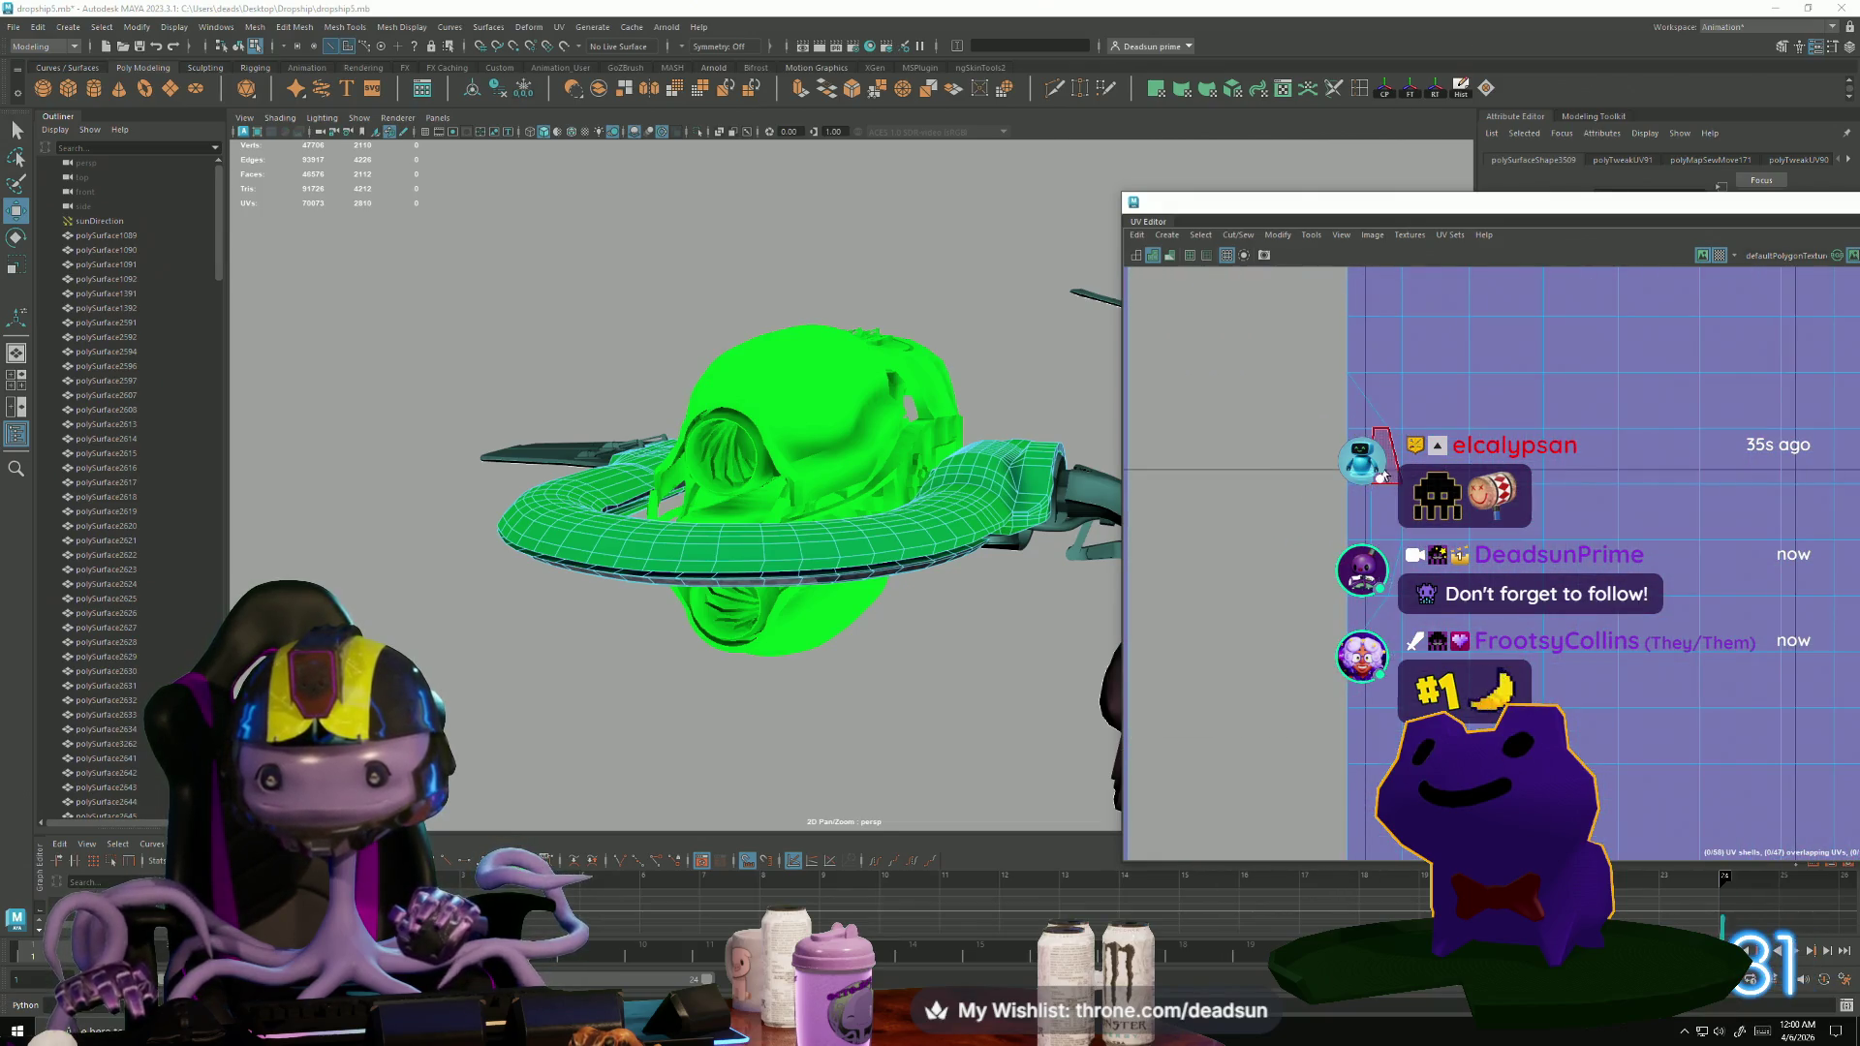
pyautogui.click(1380, 477)
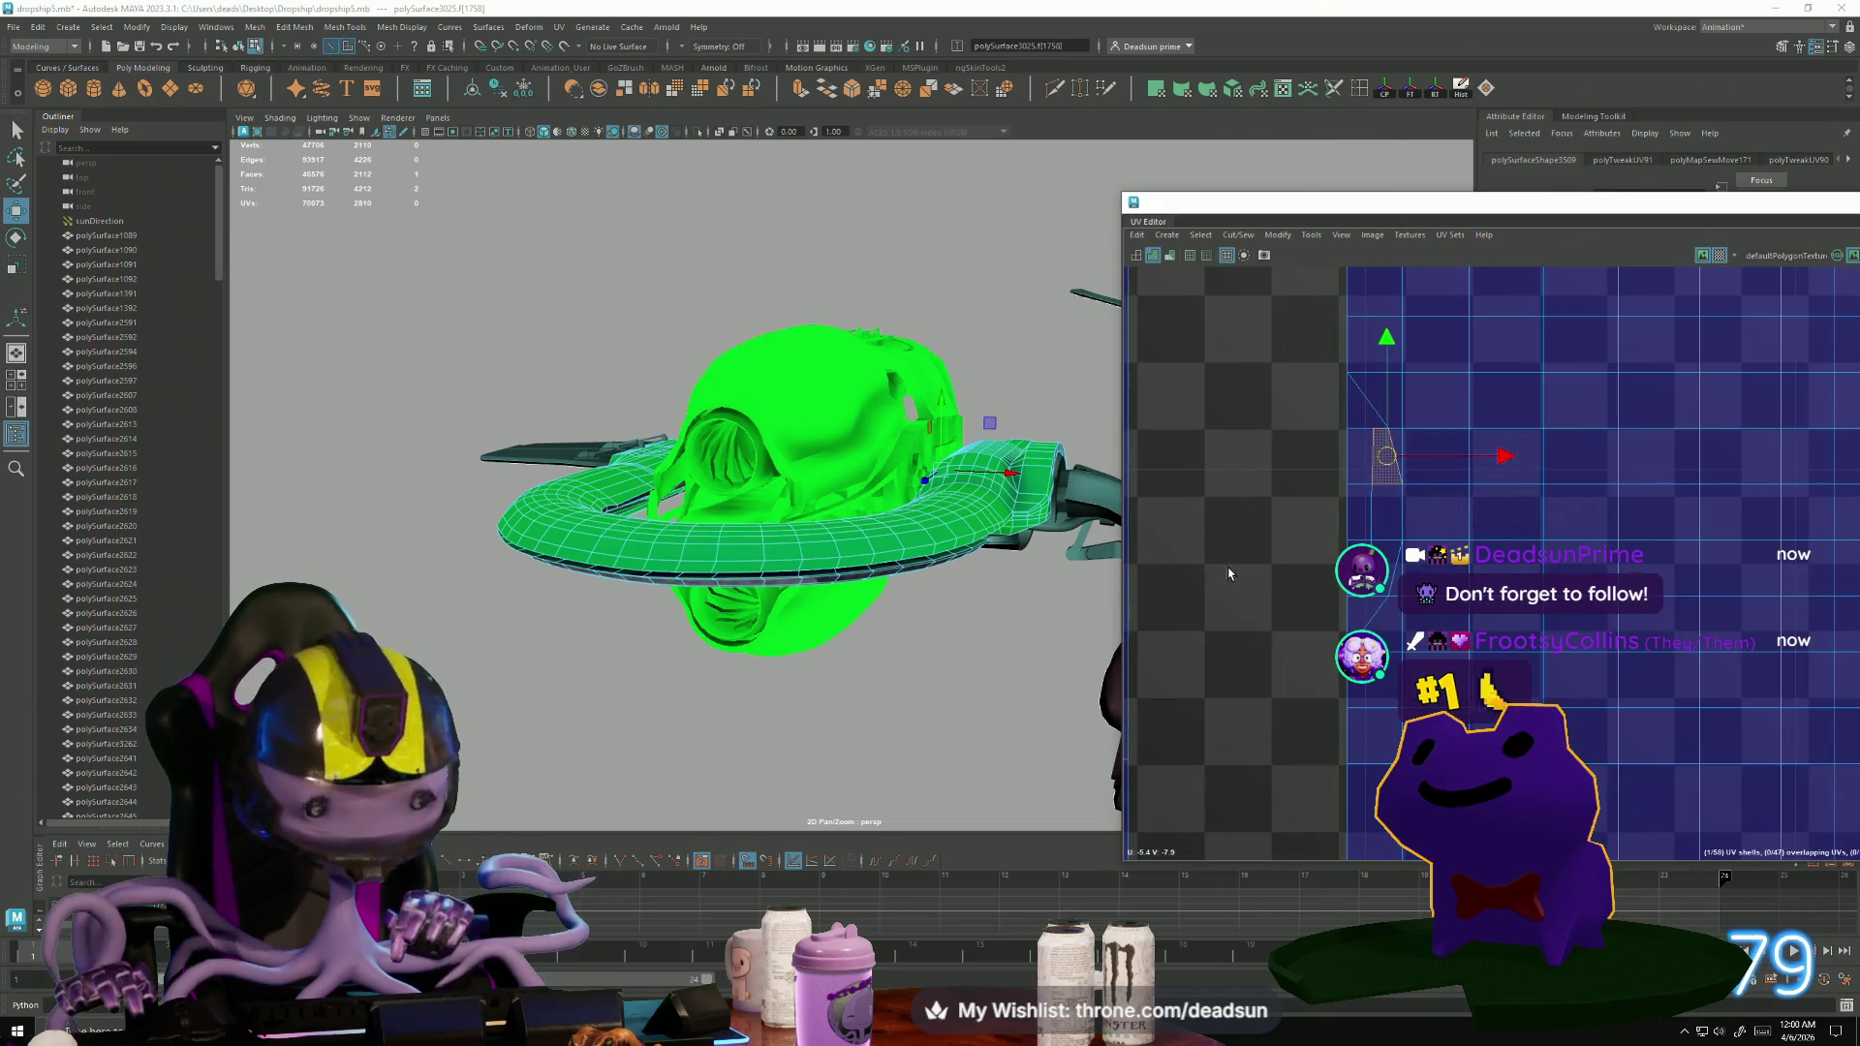
pyautogui.hotkey('ctrl', 'F12')
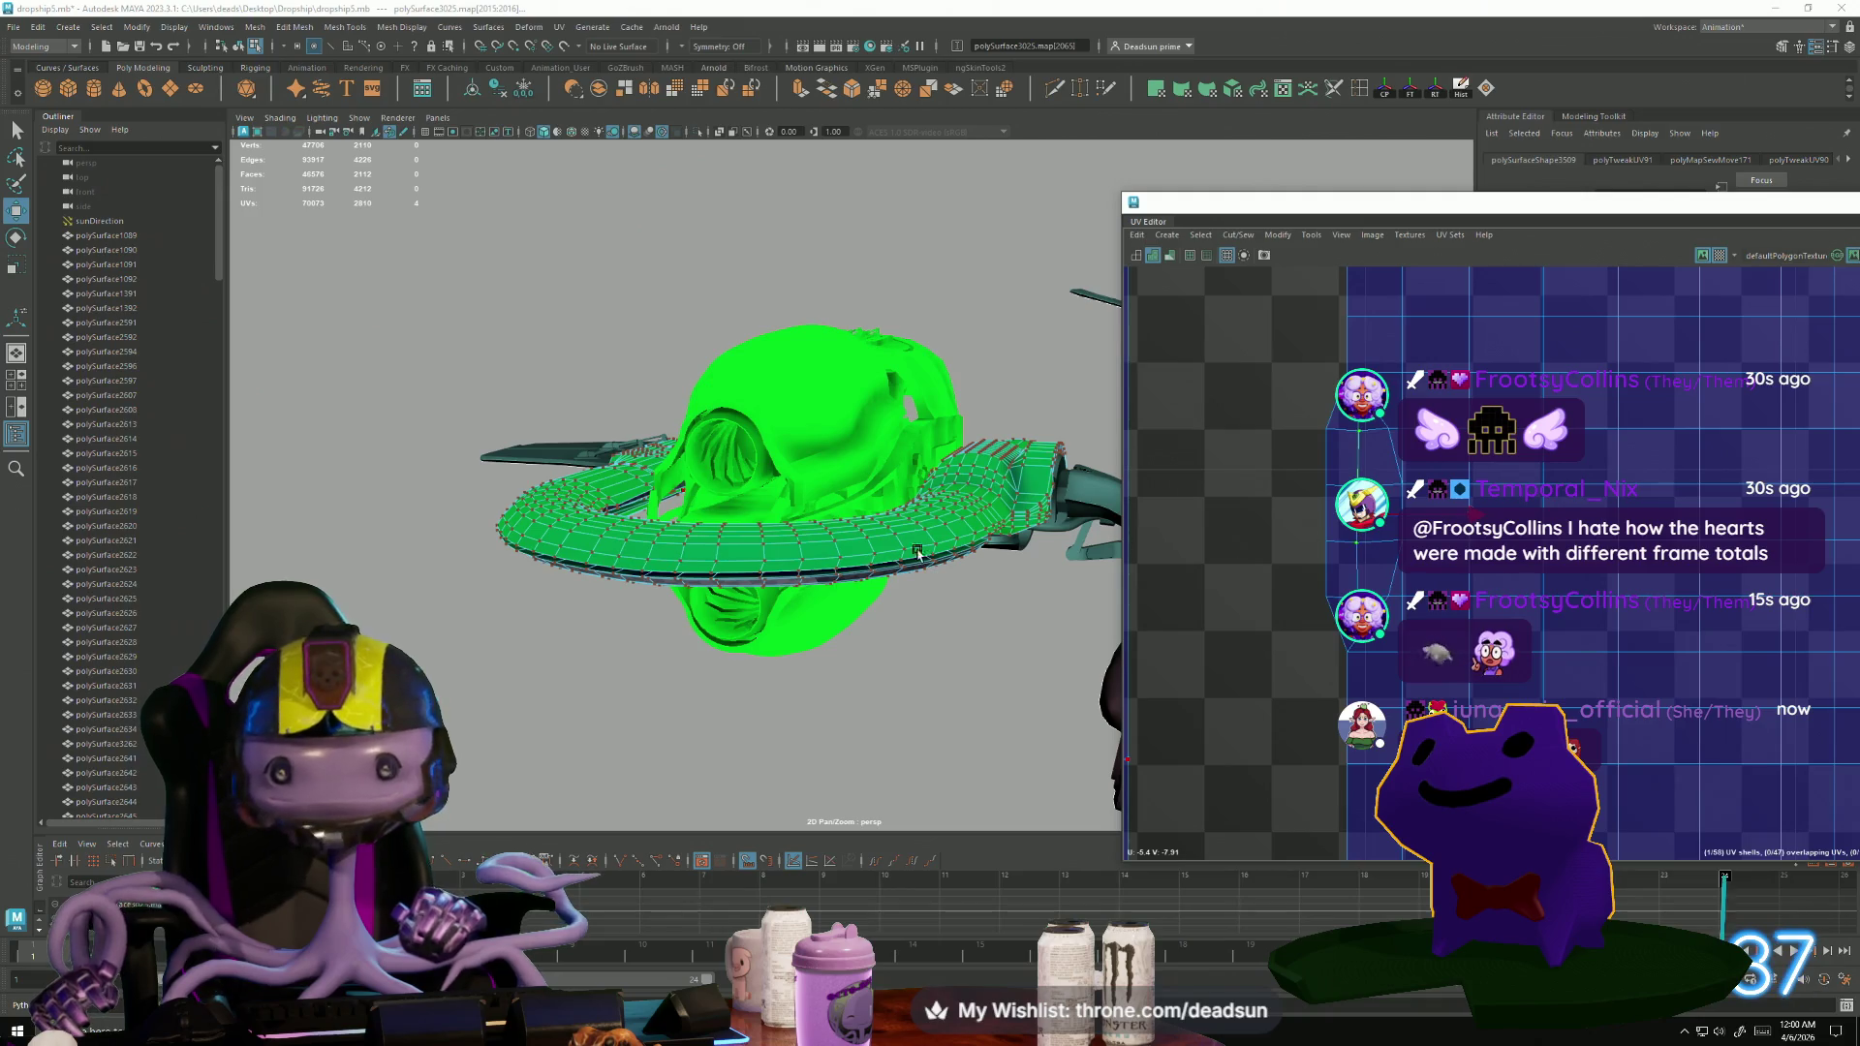
# Tumble in close on the hull and select the UV shell.
pyautogui.scroll(10, 893, 519)
pyautogui.moveTo(843, 520)
pyautogui.keyDown('alt'); pyautogui.mouseDown()
pyautogui.moveTo(1193, 556)
pyautogui.moveTo(984, 572)
pyautogui.moveTo(852, 678)
pyautogui.moveTo(755, 603)
pyautogui.mouseUp(); pyautogui.keyUp('alt')
pyautogui.click(1366, 505)
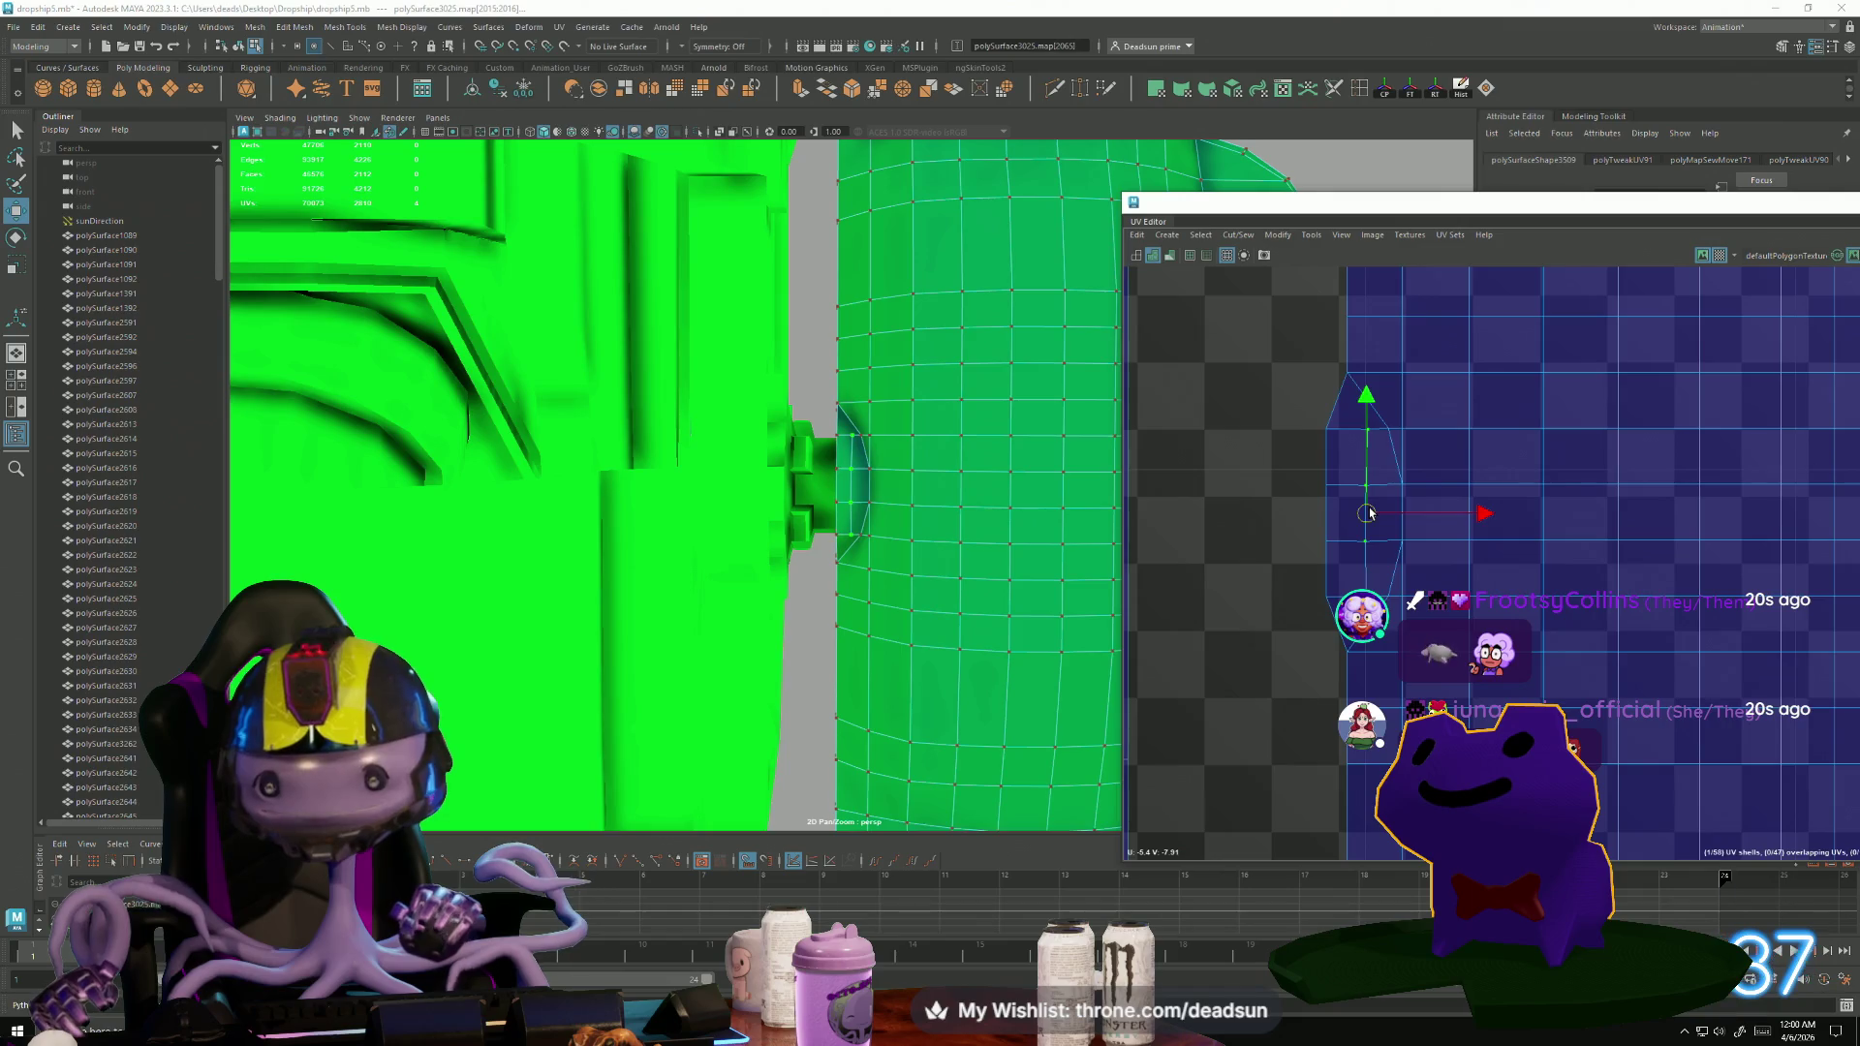
# Select the long vertical UV strip shell.
pyautogui.scroll(-1, 1370, 513)
pyautogui.moveTo(1007, 611)
pyautogui.keyDown('alt'); pyautogui.mouseDown()
pyautogui.moveTo(997, 552)
pyautogui.moveTo(1026, 507)
pyautogui.moveTo(959, 501)
pyautogui.moveTo(955, 469)
pyautogui.moveTo(1003, 489)
pyautogui.mouseUp(); pyautogui.keyUp('alt')
pyautogui.scroll(-5, 1309, 602)
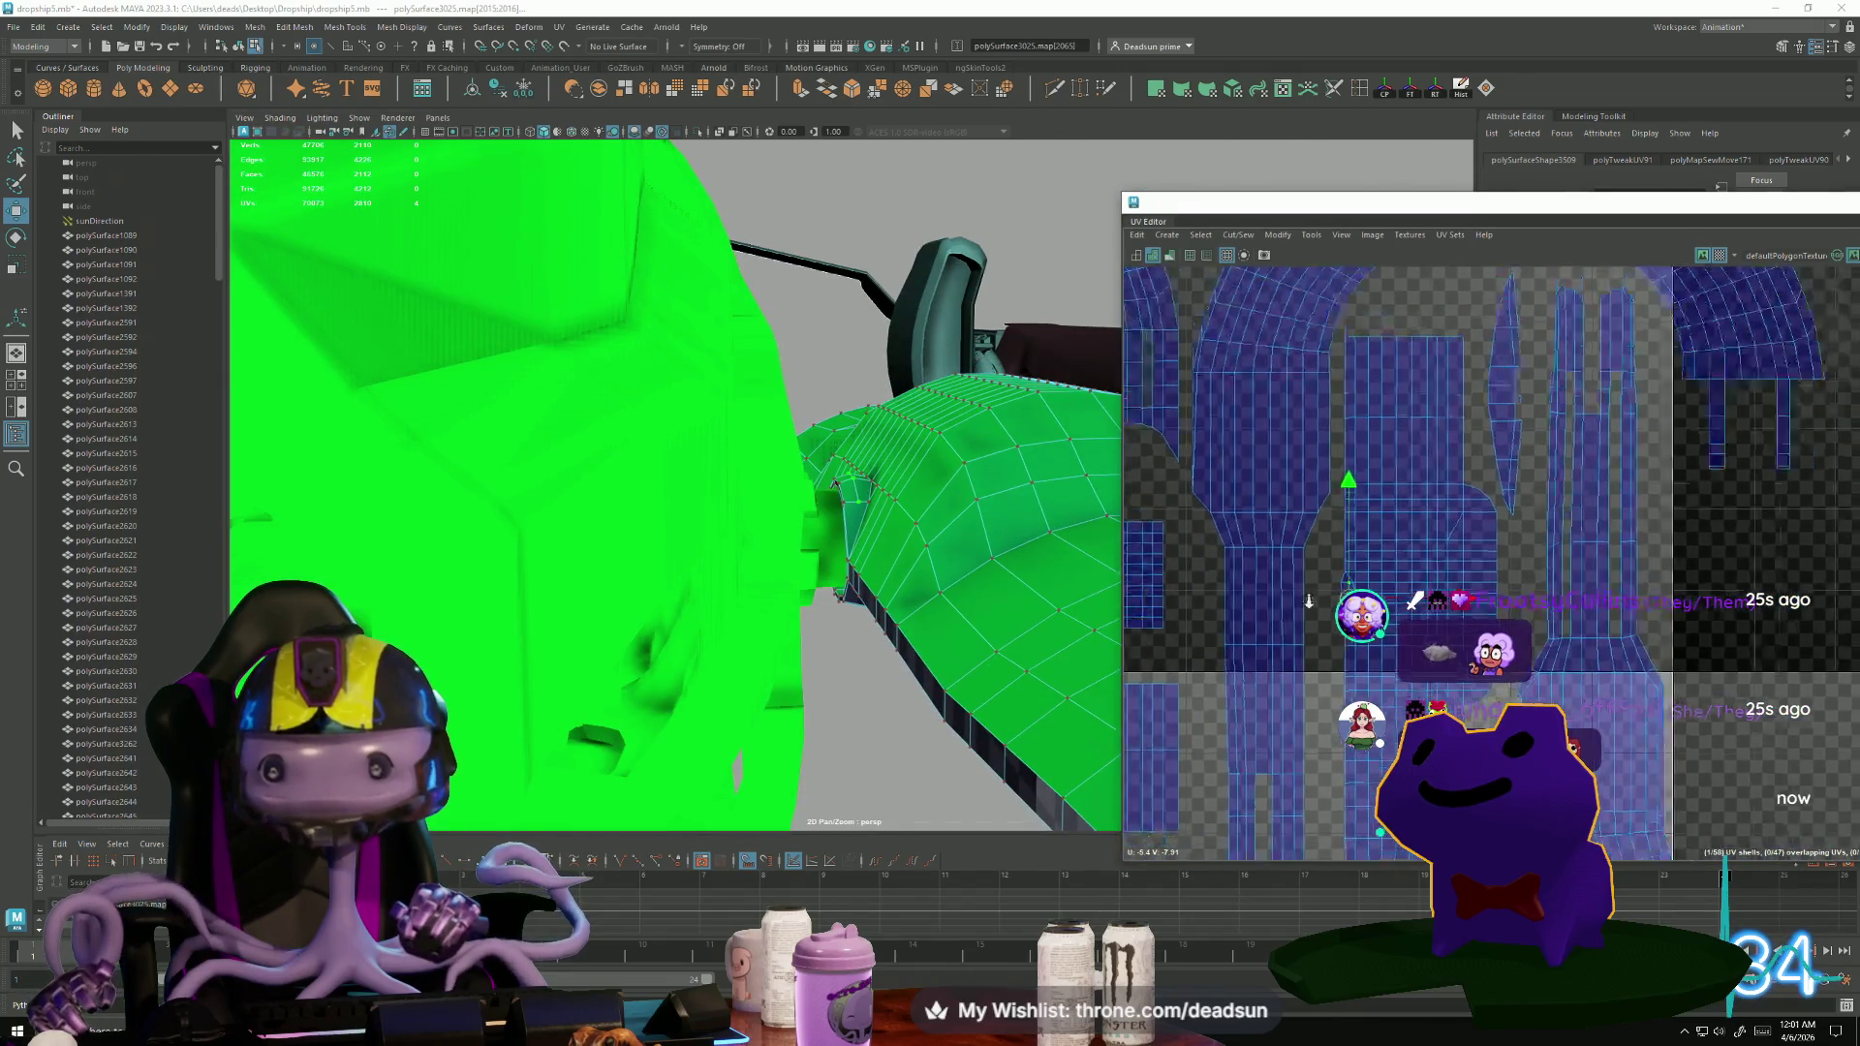
pyautogui.scroll(-5, 1309, 602)
pyautogui.scroll(5, 1351, 580)
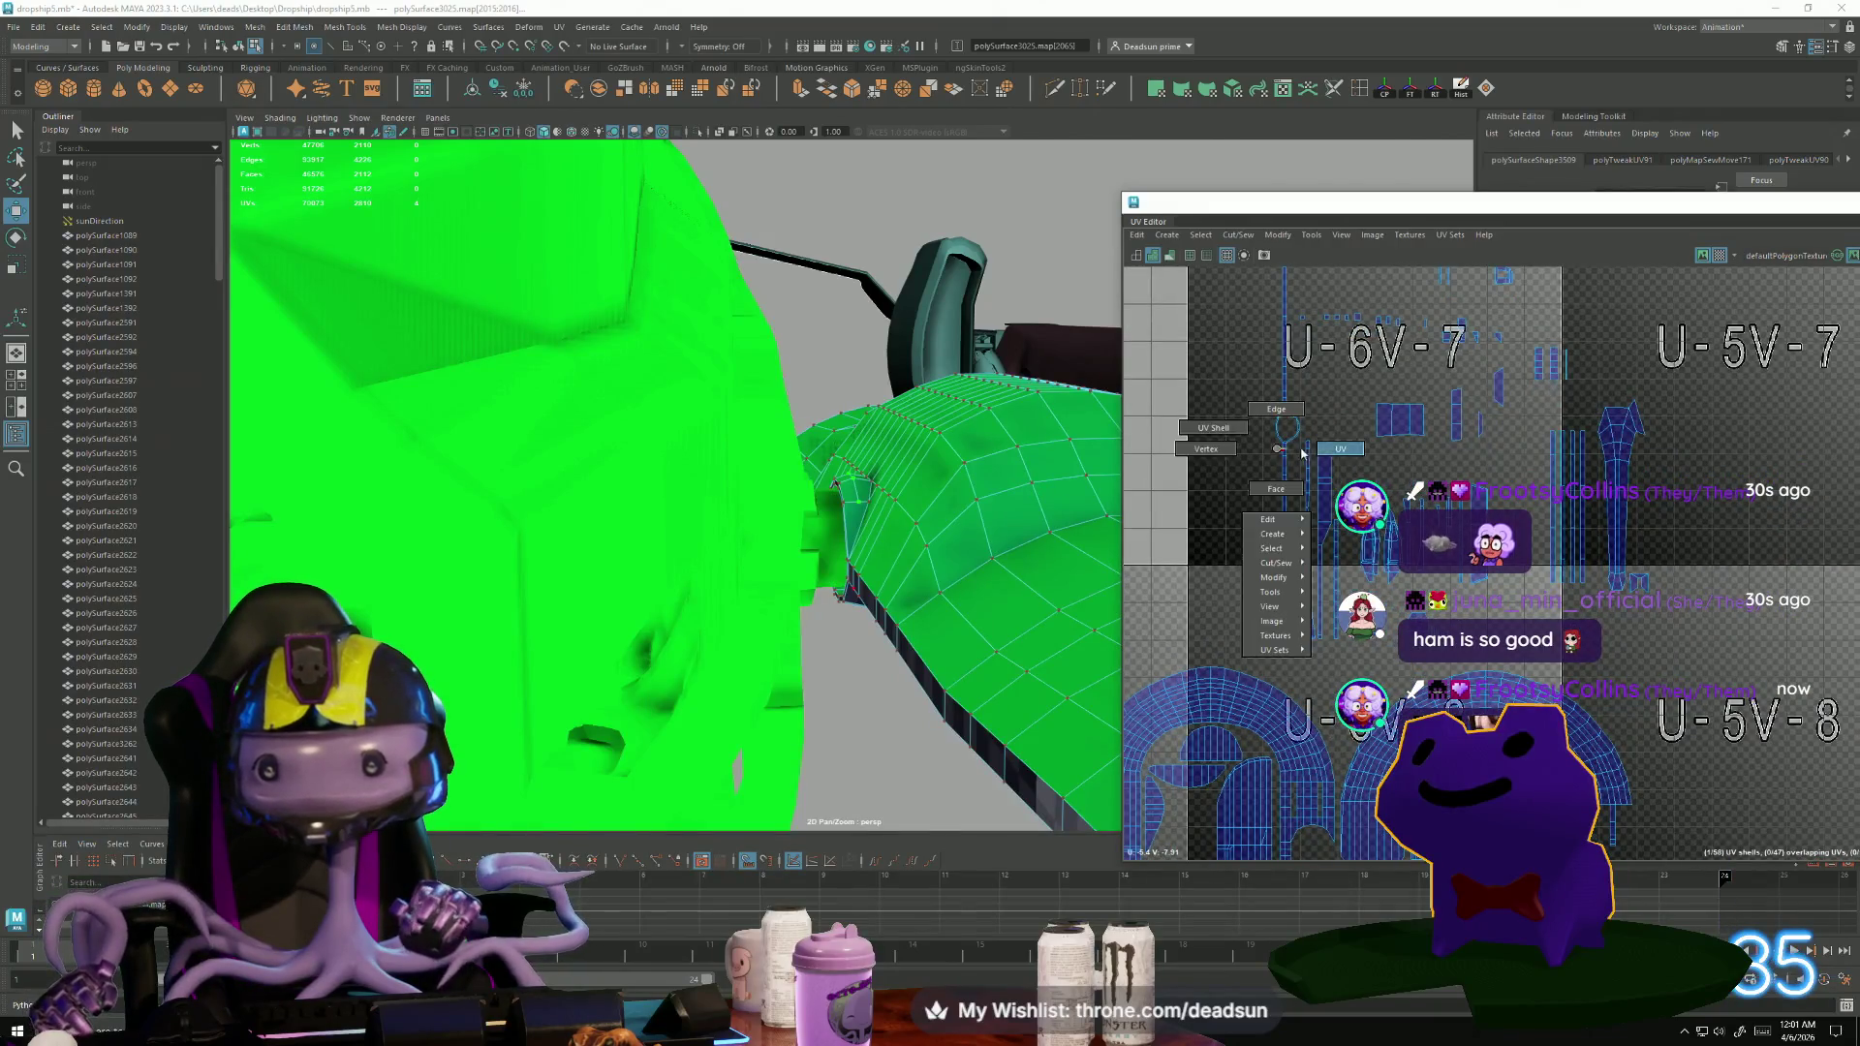
pyautogui.click(1286, 452)
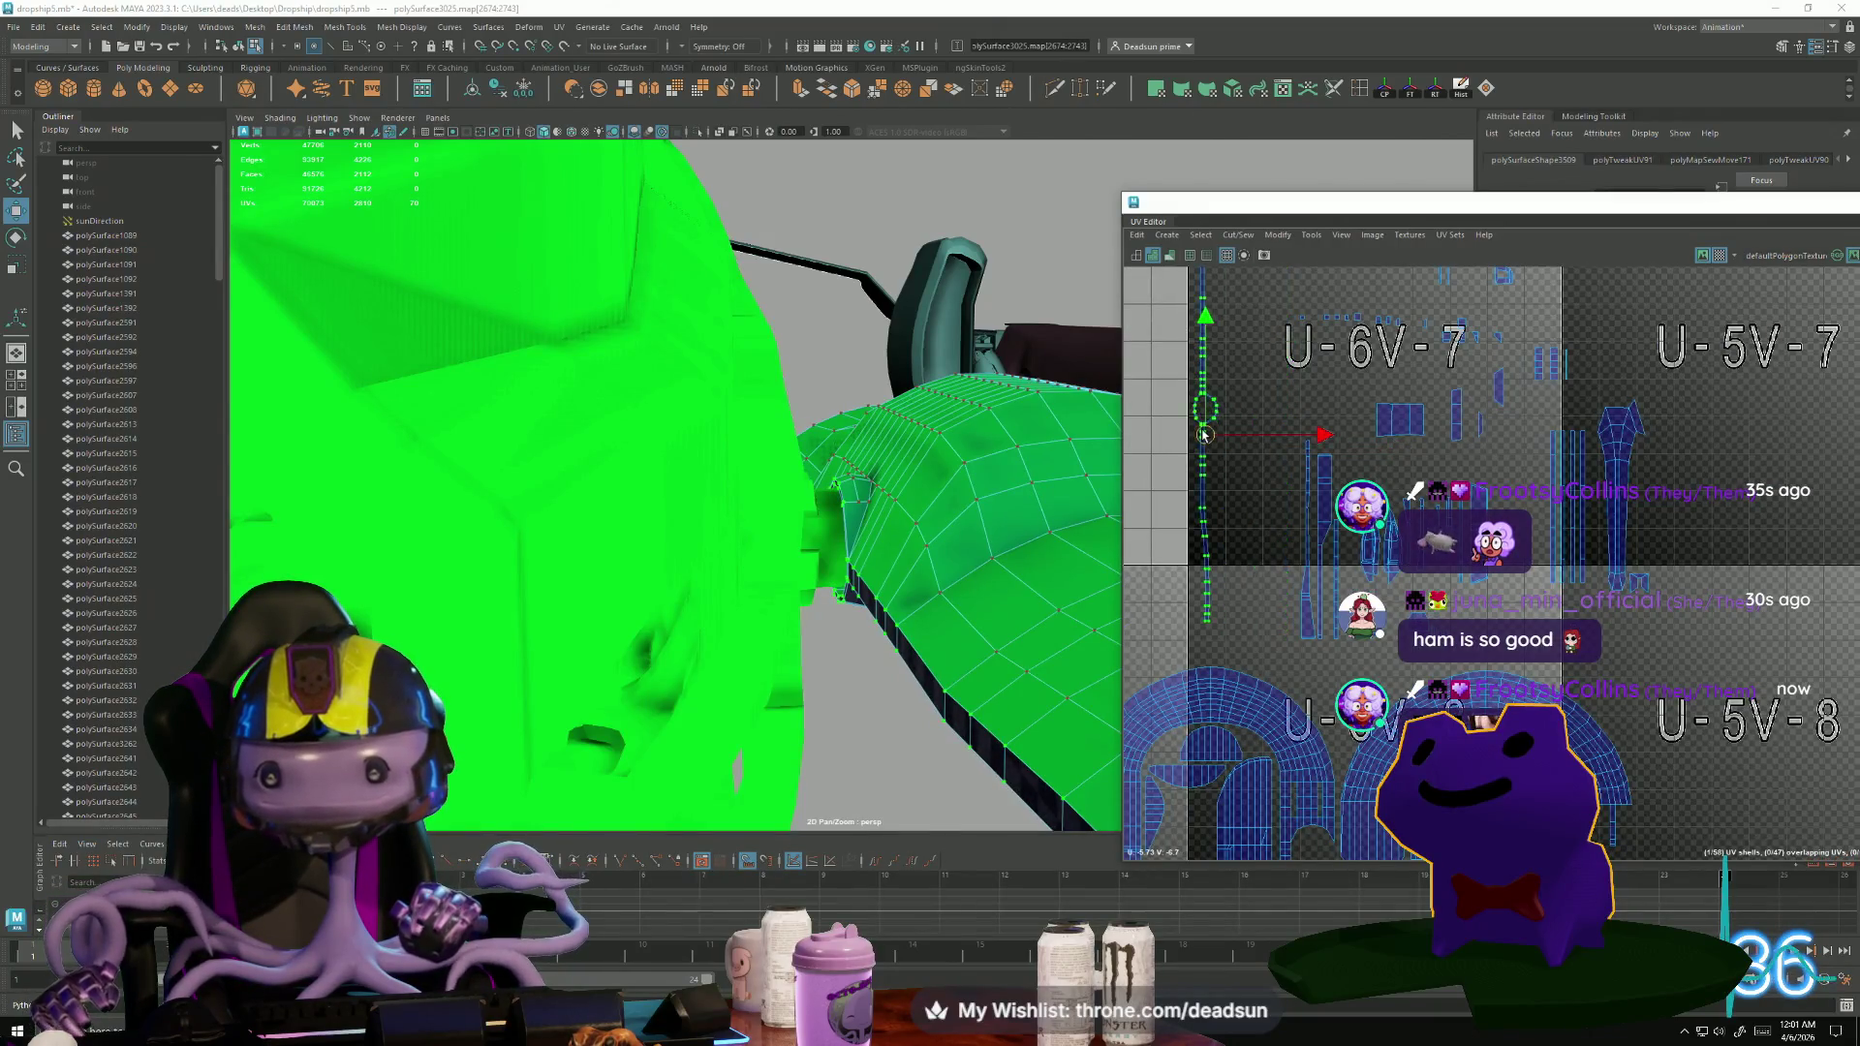
pyautogui.scroll(5, 1204, 435)
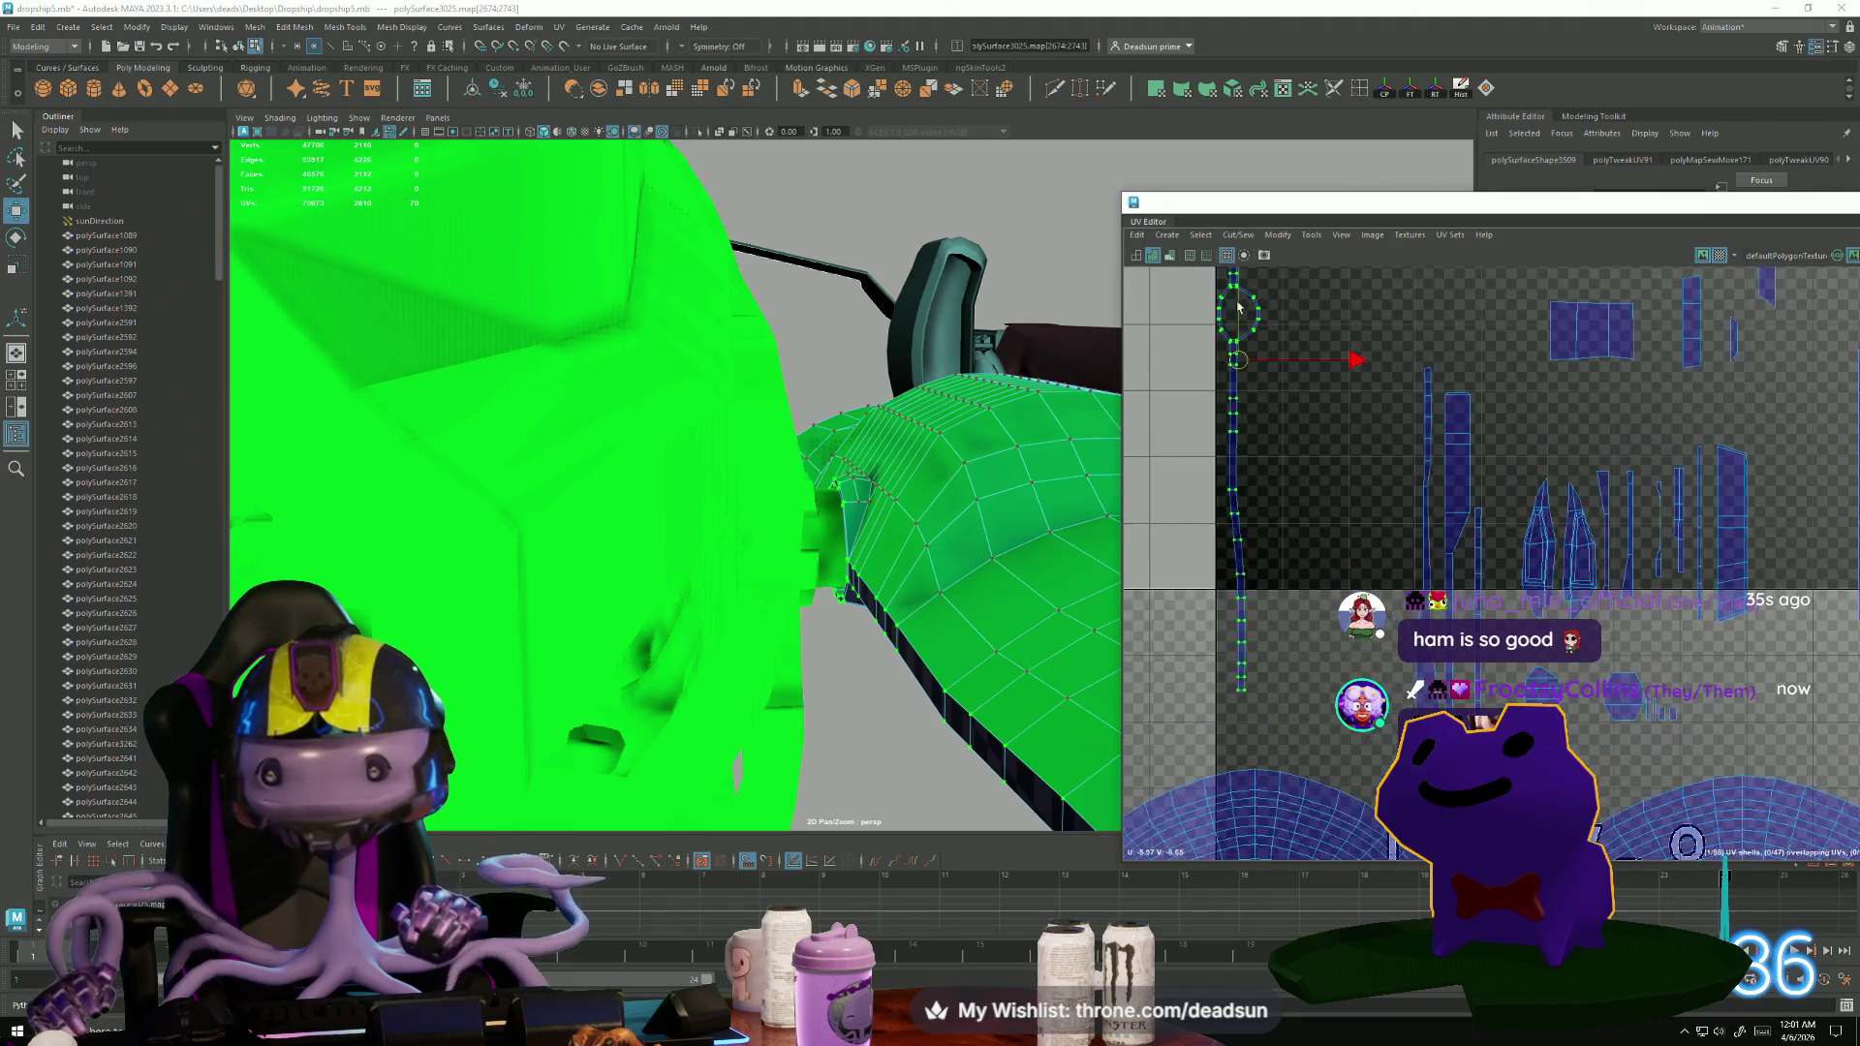
pyautogui.scroll(5, 1237, 307)
# Cut the strip along one chosen edge with Cut/Sew > Cut.
pyautogui.click(1194, 384)
pyautogui.keyDown('alt'); pyautogui.moveTo(1202, 290); pyautogui.dragTo(1307, 602, button='middle'); pyautogui.keyUp('alt')
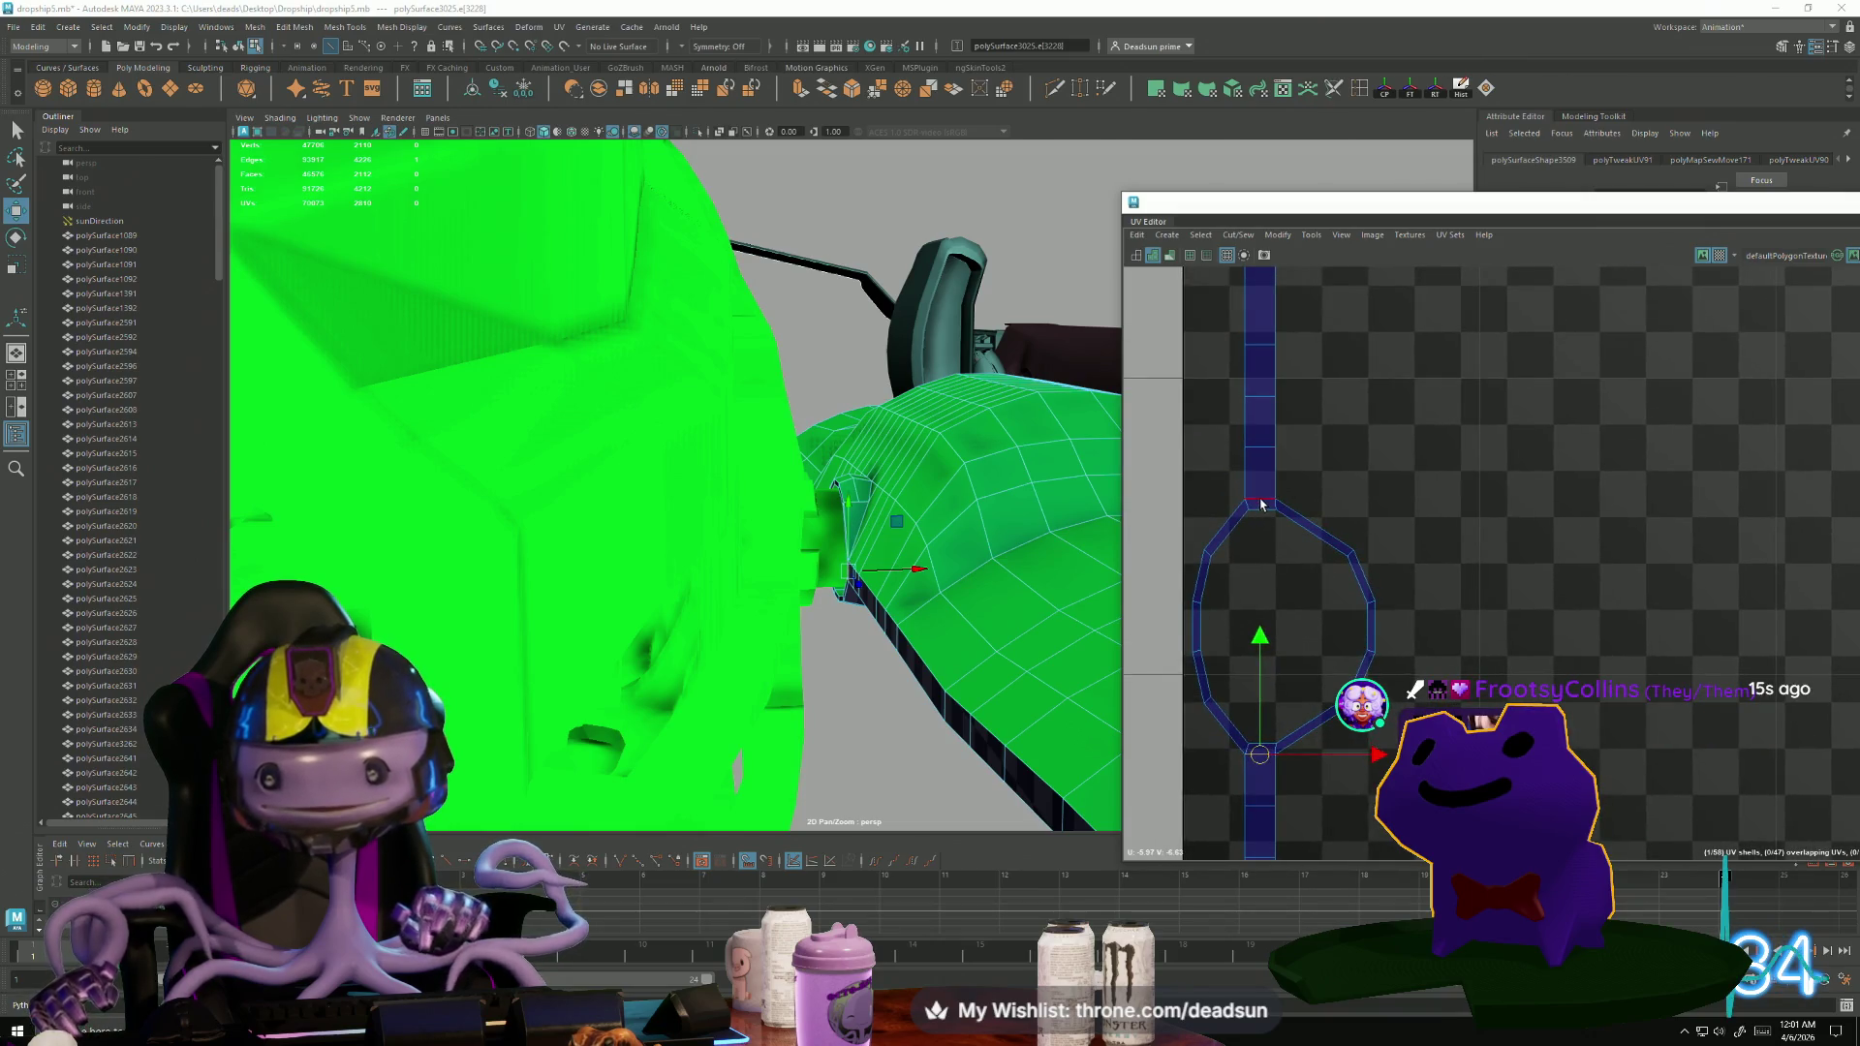
pyautogui.click(1236, 234)
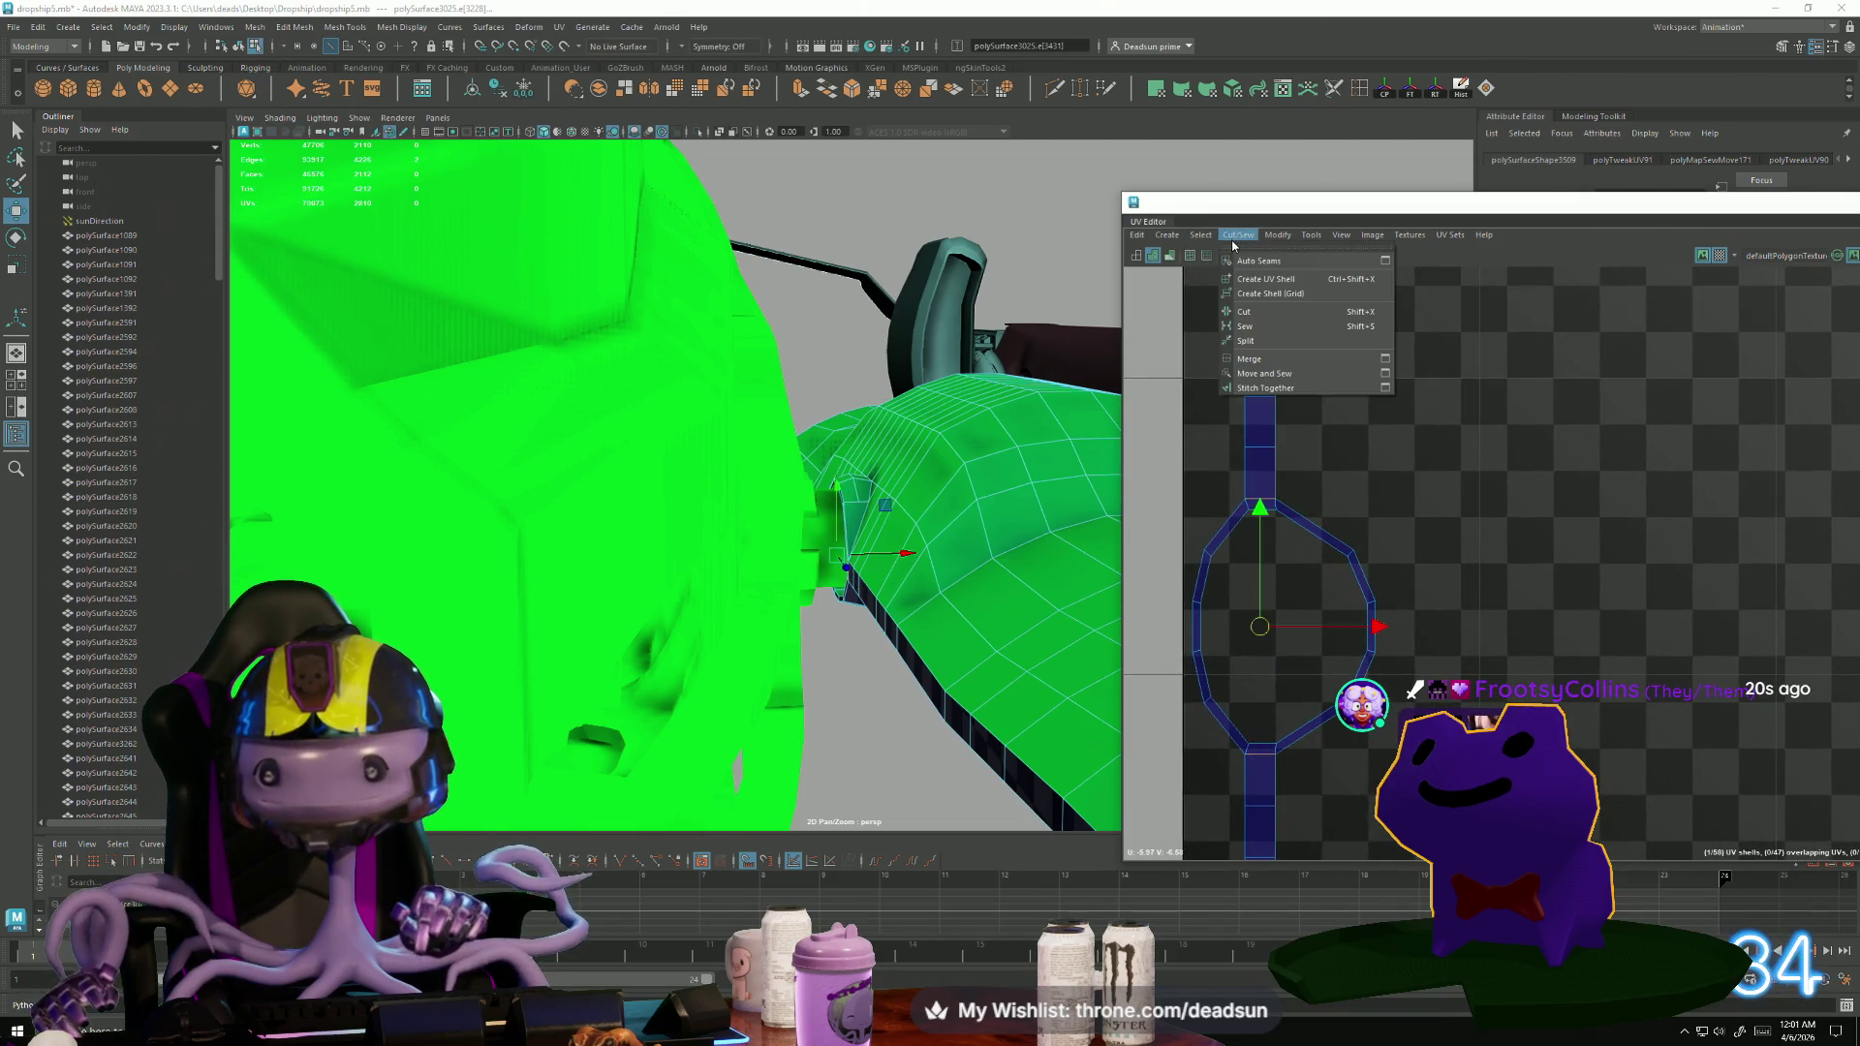
pyautogui.click(1255, 311)
# Bring tiles U-5V-7 and U-5V-8 into view and switch to UV selection mode.
pyautogui.scroll(-10, 1218, 549)
pyautogui.scroll(-5, 1218, 549)
pyautogui.moveTo(1129, 663)
pyautogui.keyDown('alt'); pyautogui.mouseDown(button='middle')
pyautogui.moveTo(1245, 592)
pyautogui.moveTo(1241, 655)
pyautogui.mouseUp(button='middle'); pyautogui.keyUp('alt')
pyautogui.rightClick(1242, 618)
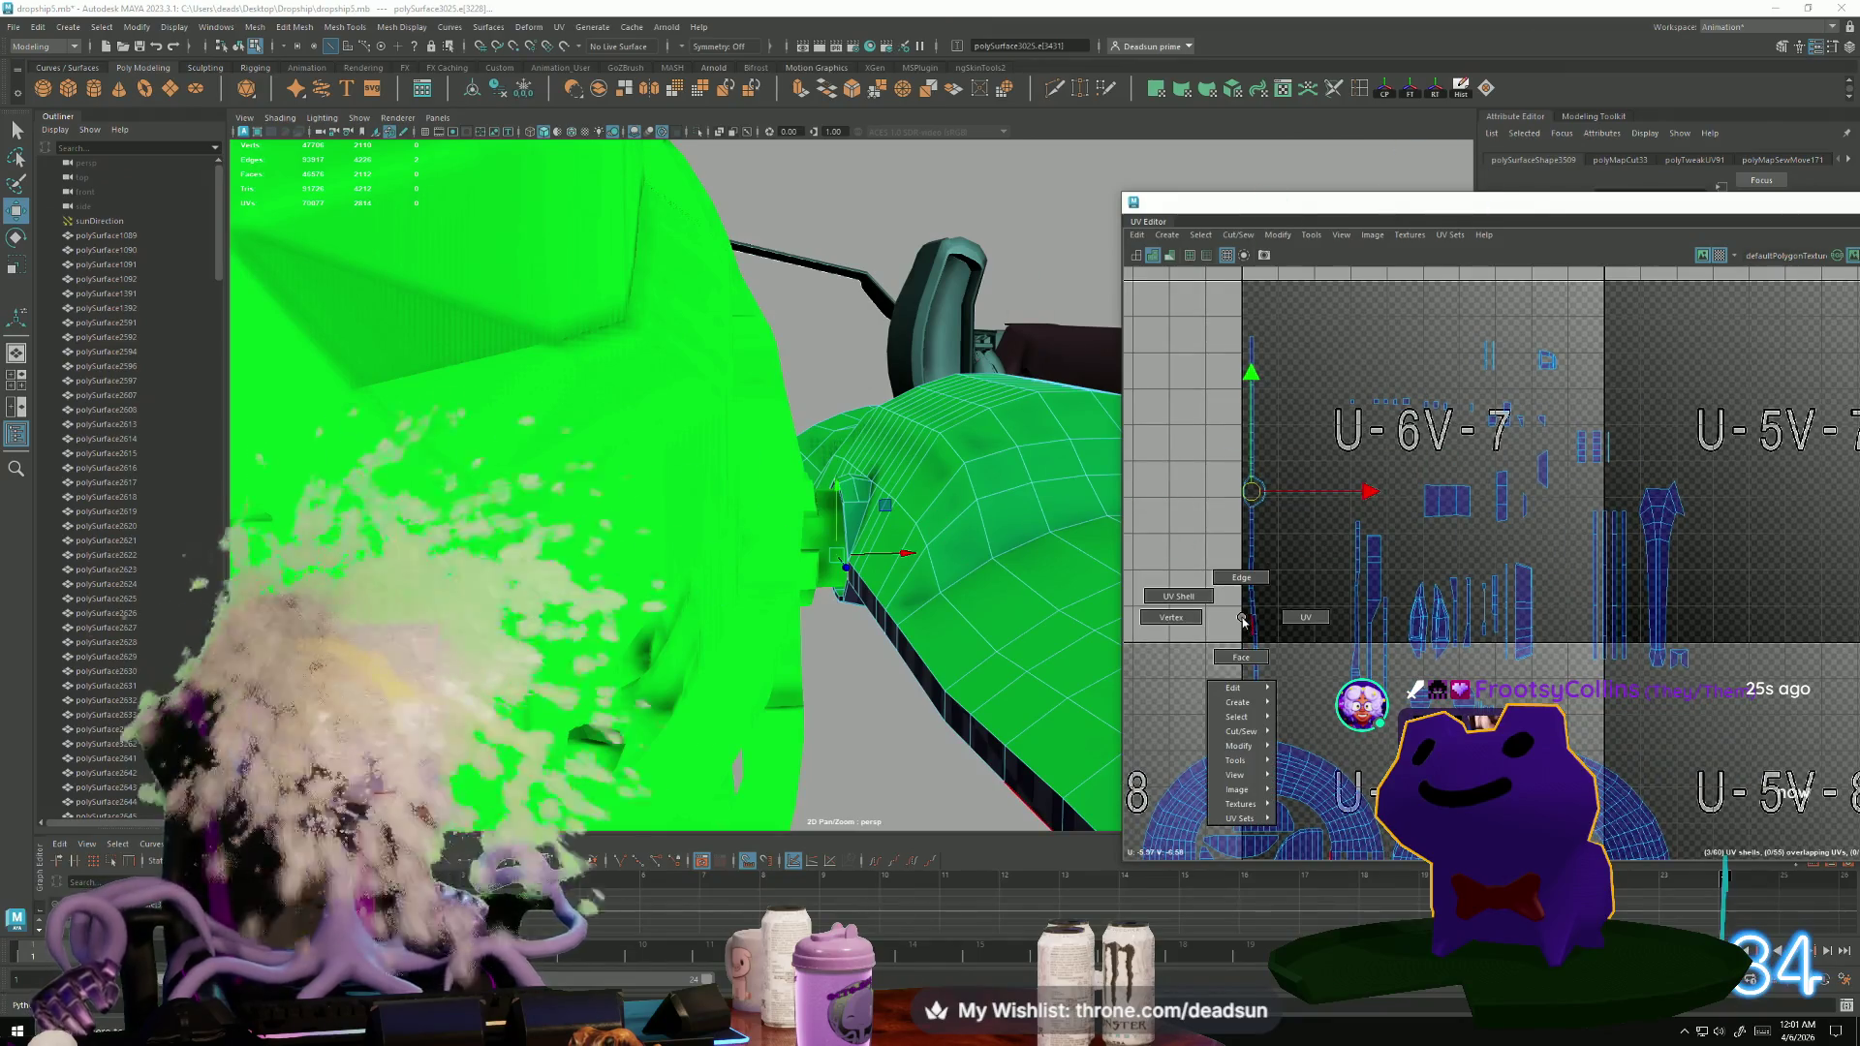
pyautogui.click(1223, 628)
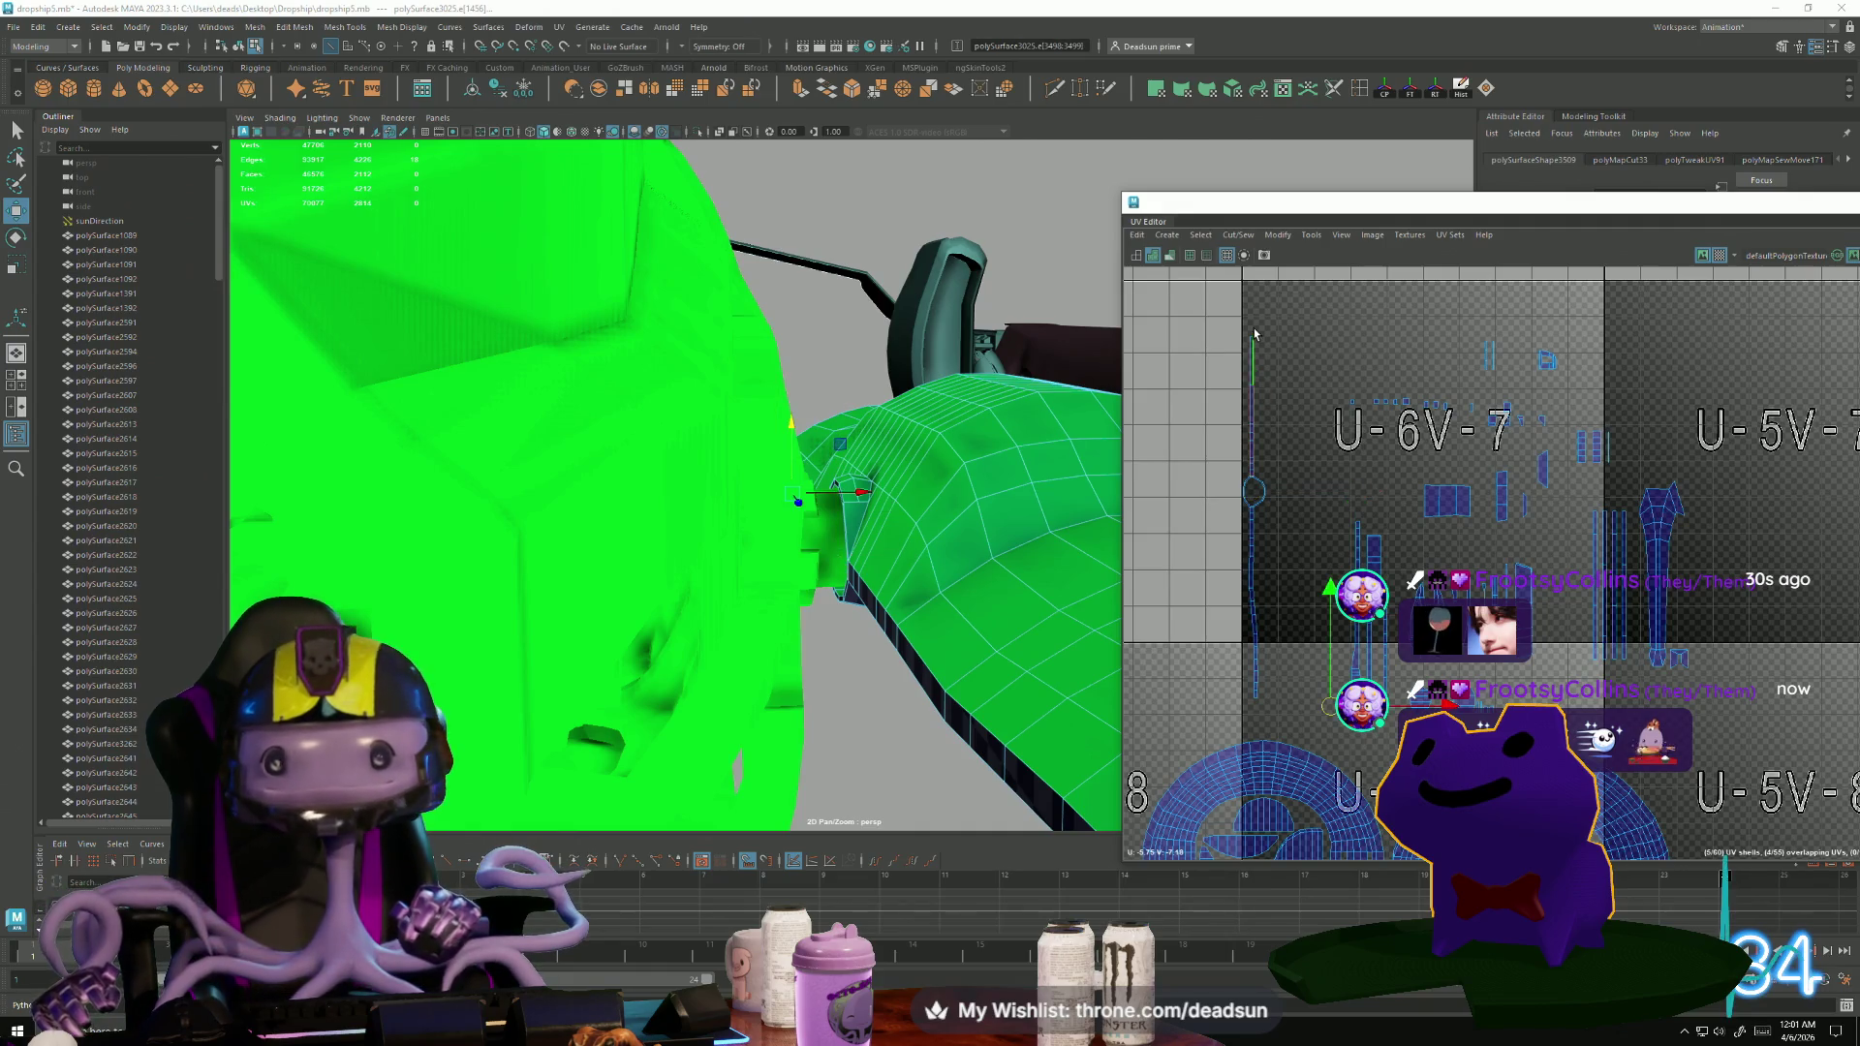
pyautogui.rightClick(1257, 613)
pyautogui.click(1235, 581)
# Select the vertical strip of UVs and move it into the U-5V-8 tile.
pyautogui.moveTo(1259, 717); pyautogui.dragTo(1249, 407)
pyautogui.keyDown('alt'); pyautogui.moveTo(1251, 514); pyautogui.dragTo(1308, 328, button='middle'); pyautogui.keyUp('alt')
pyautogui.moveTo(1340, 351); pyautogui.dragTo(1388, 579)
pyautogui.moveTo(1370, 374); pyautogui.dragTo(1366, 565)
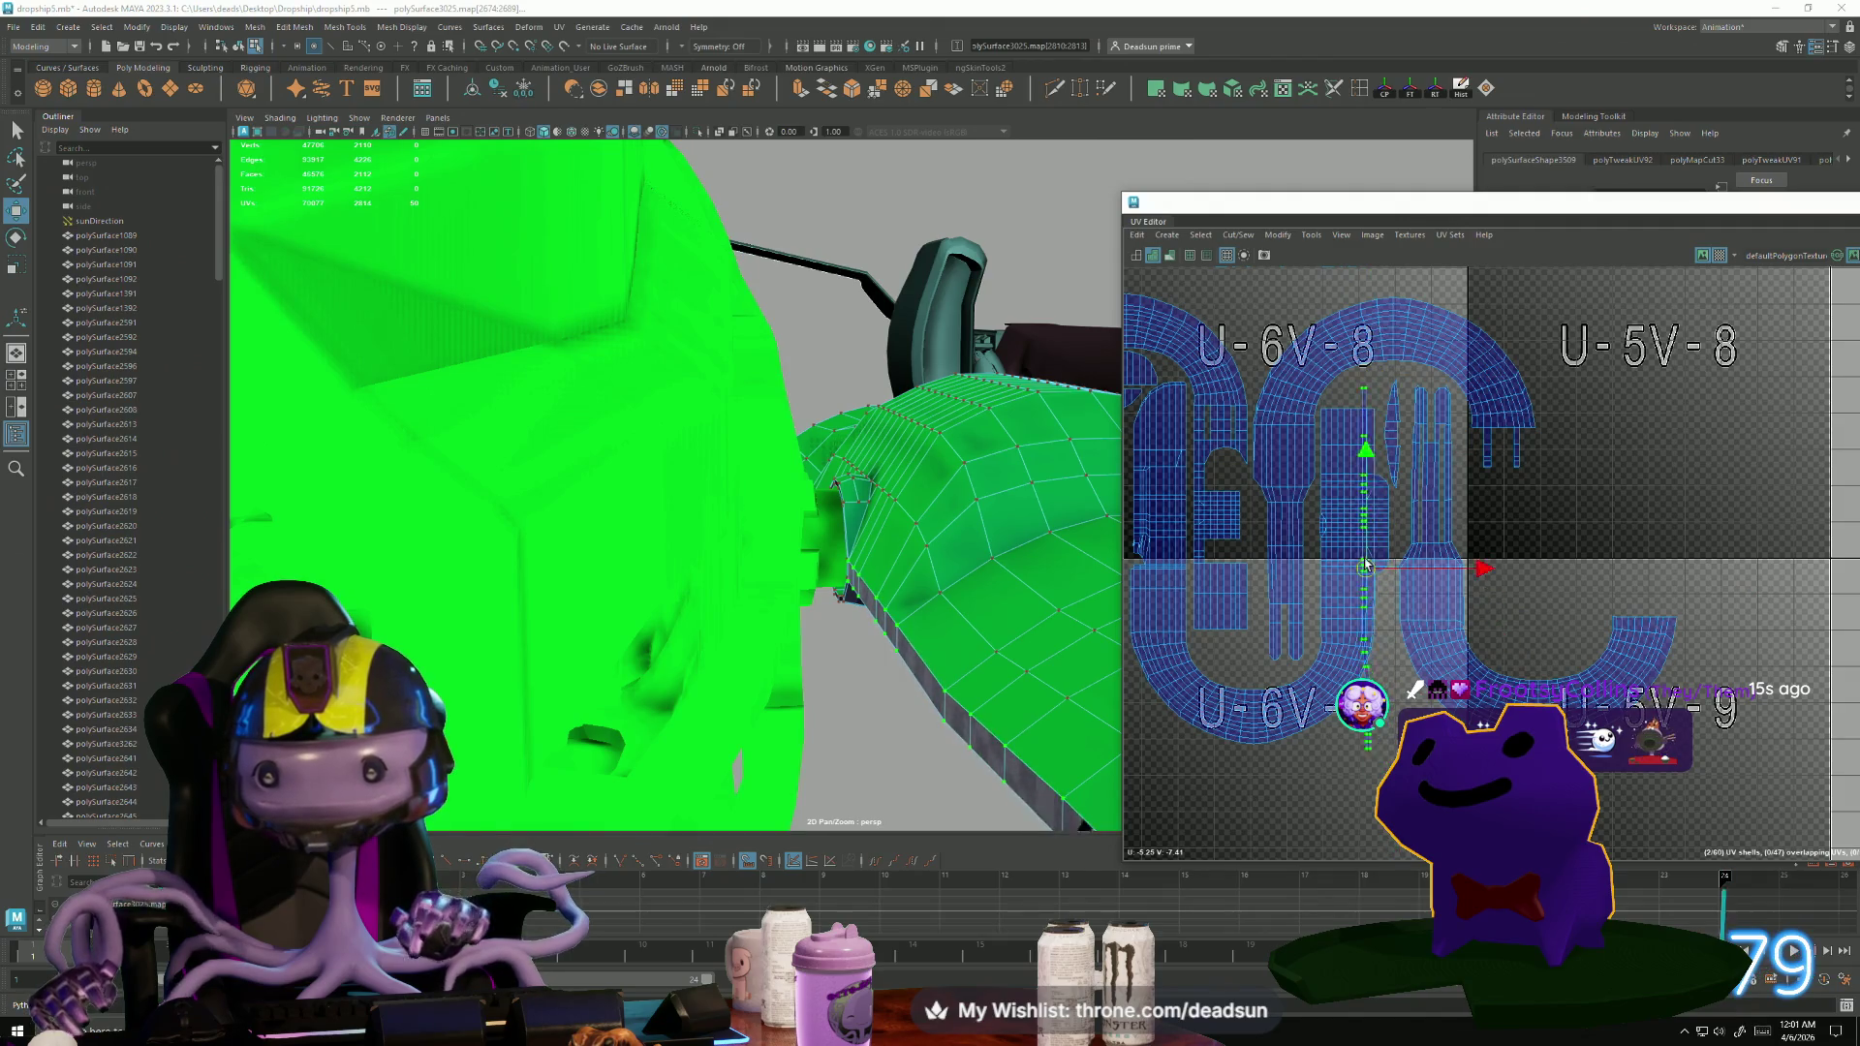
pyautogui.press('=')
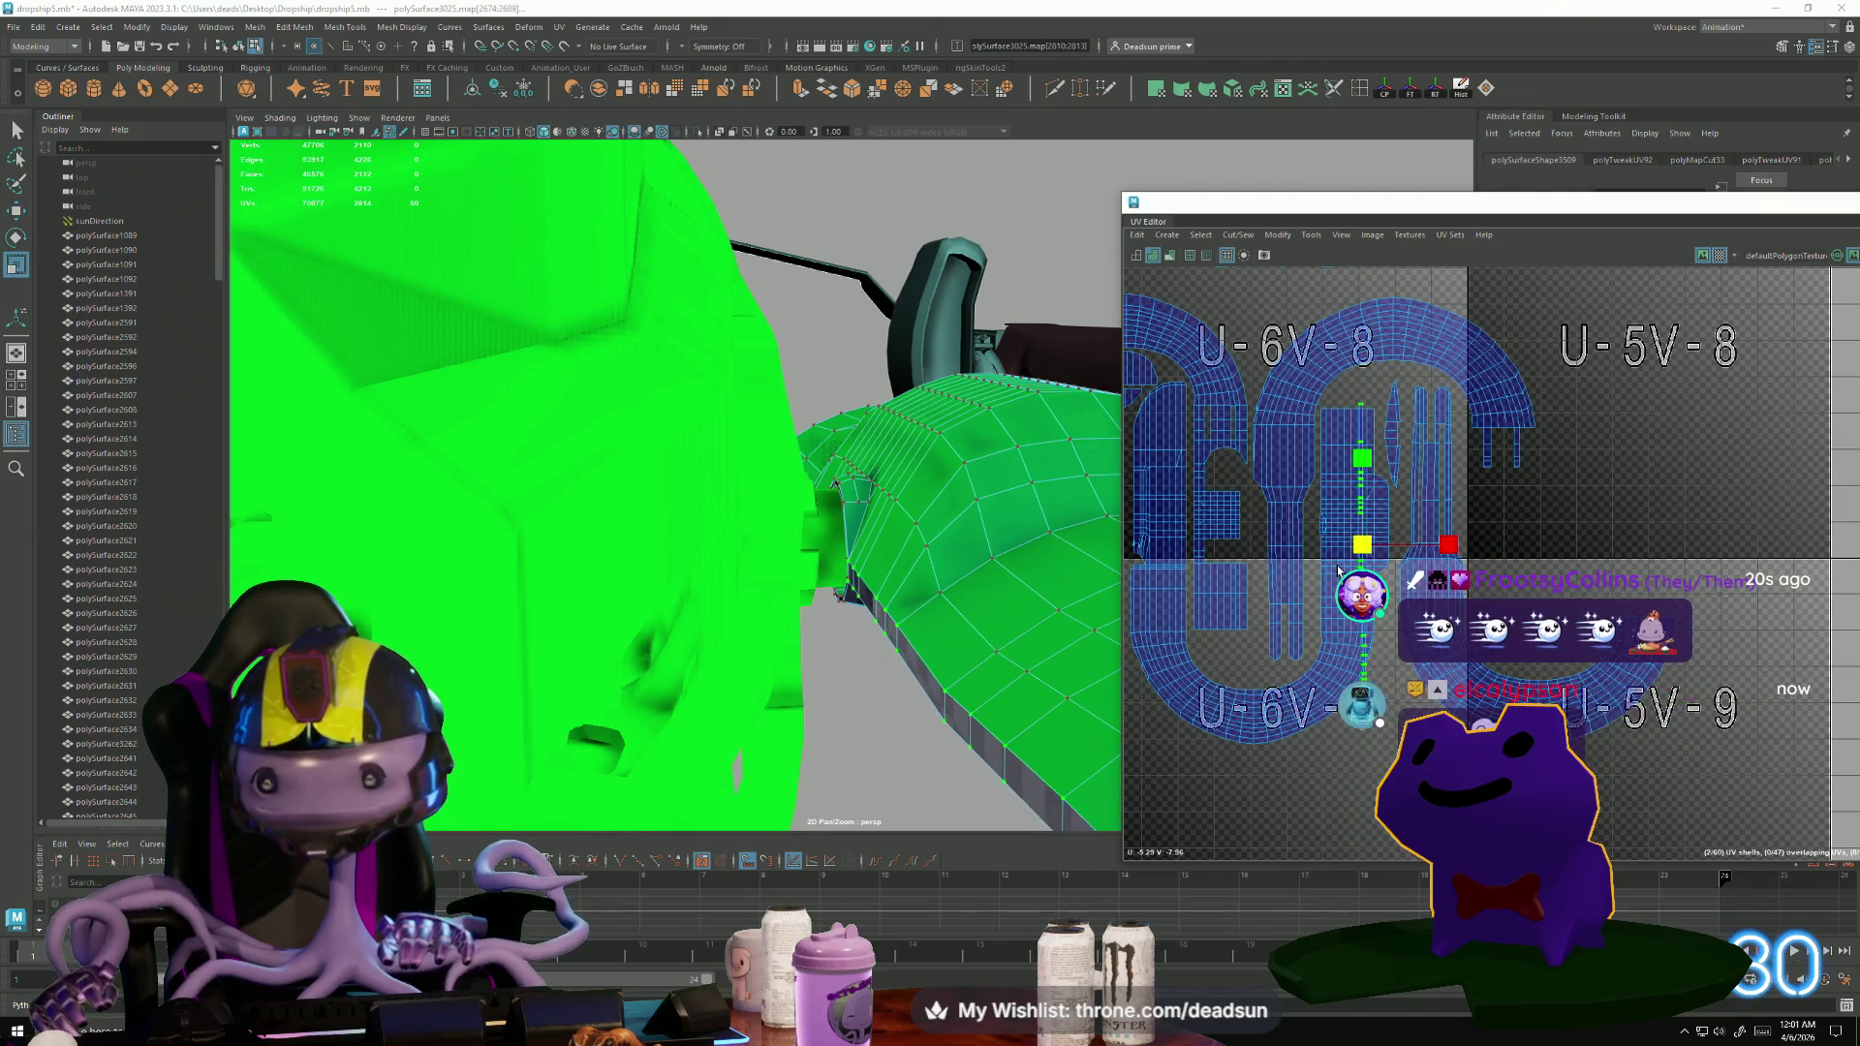
pyautogui.moveTo(1369, 549); pyautogui.dragTo(1612, 489)
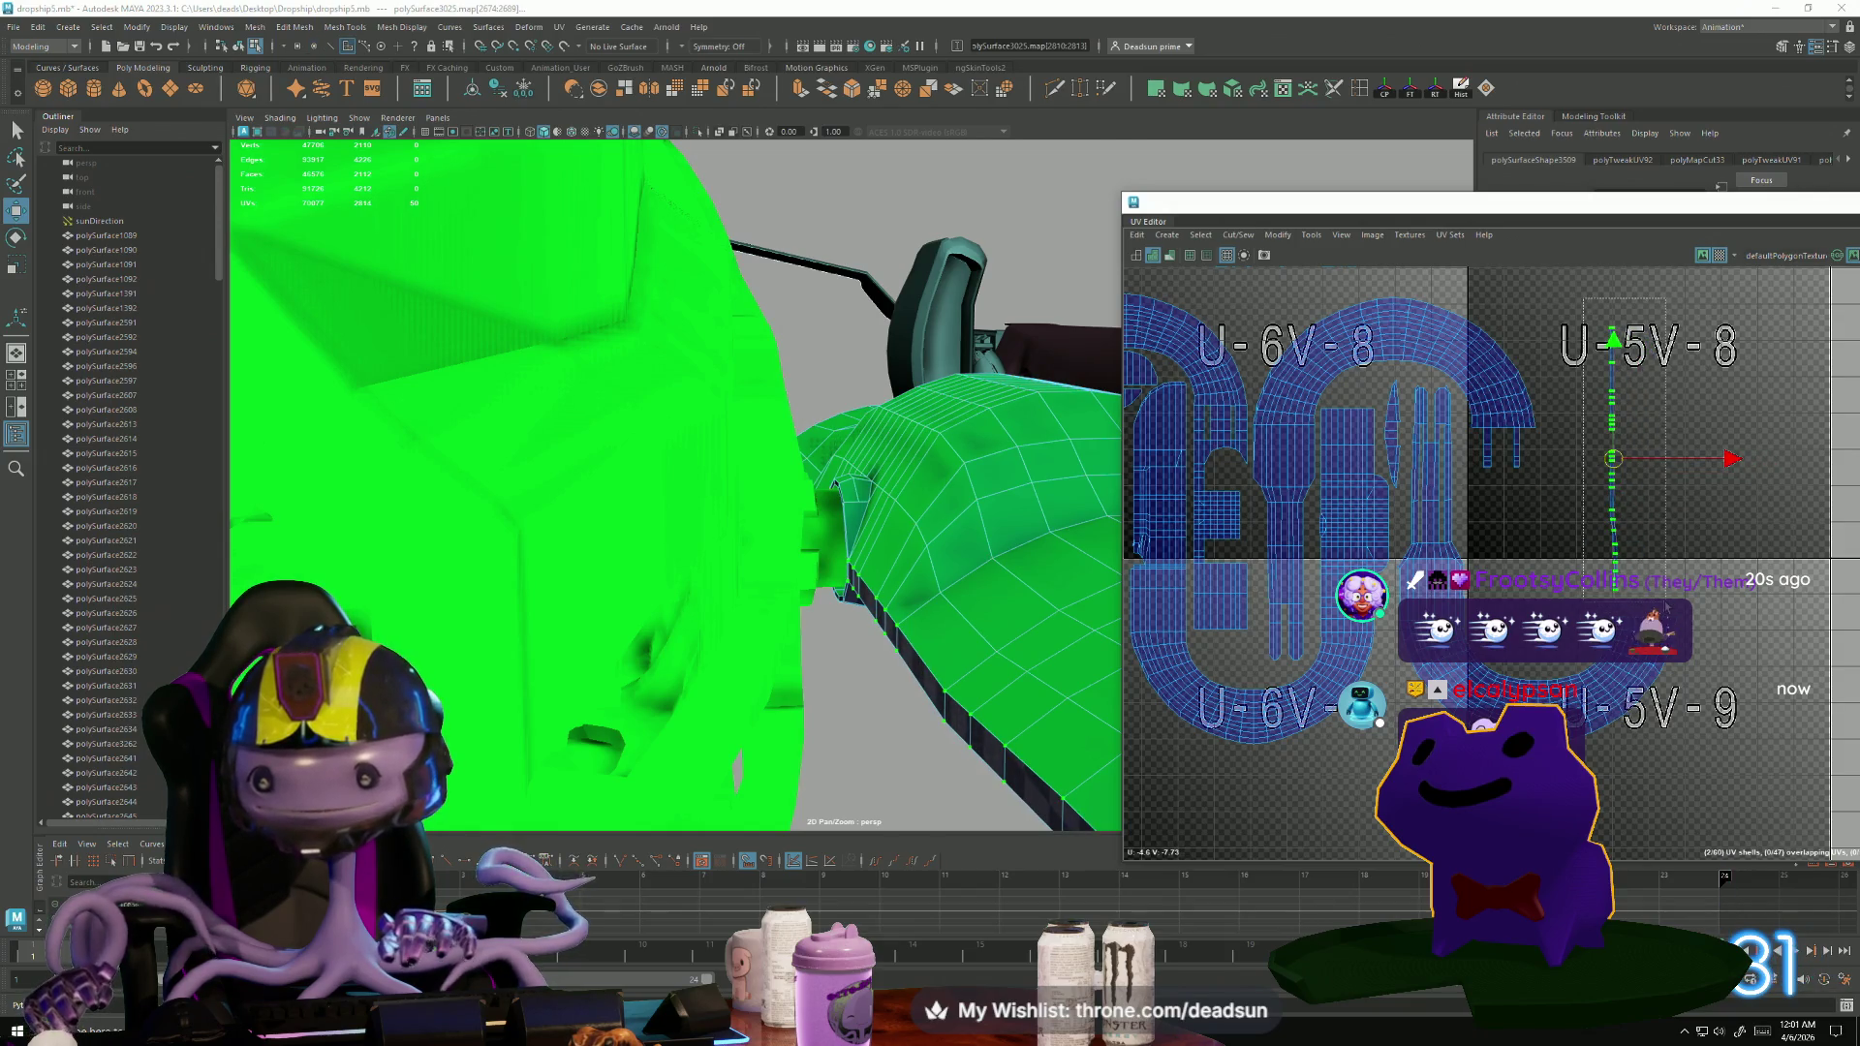
# Convert the selection to faces and cut their UVs into a separate shell.
pyautogui.hotkey('ctrl', 'F11')
pyautogui.click(1247, 243)
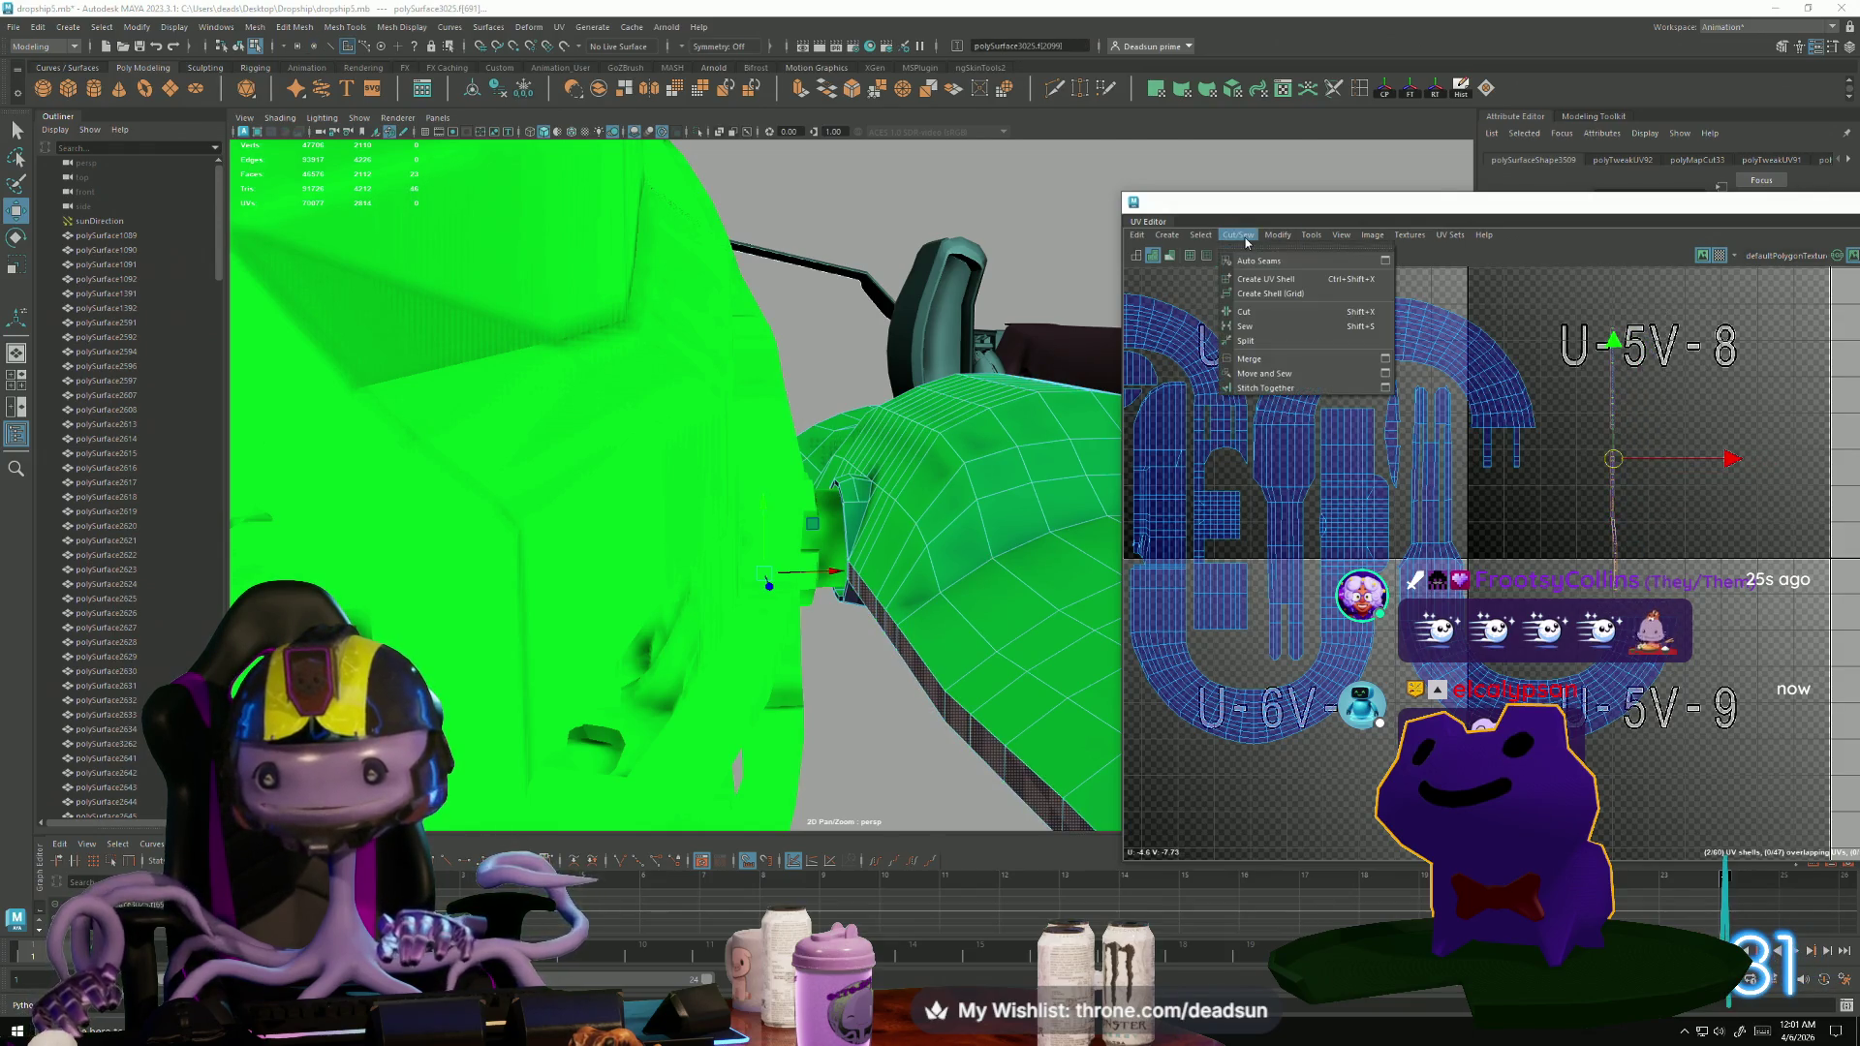
pyautogui.click(1226, 312)
pyautogui.keyDown('alt'); pyautogui.moveTo(1256, 505); pyautogui.dragTo(1326, 497, button='middle'); pyautogui.keyUp('alt')
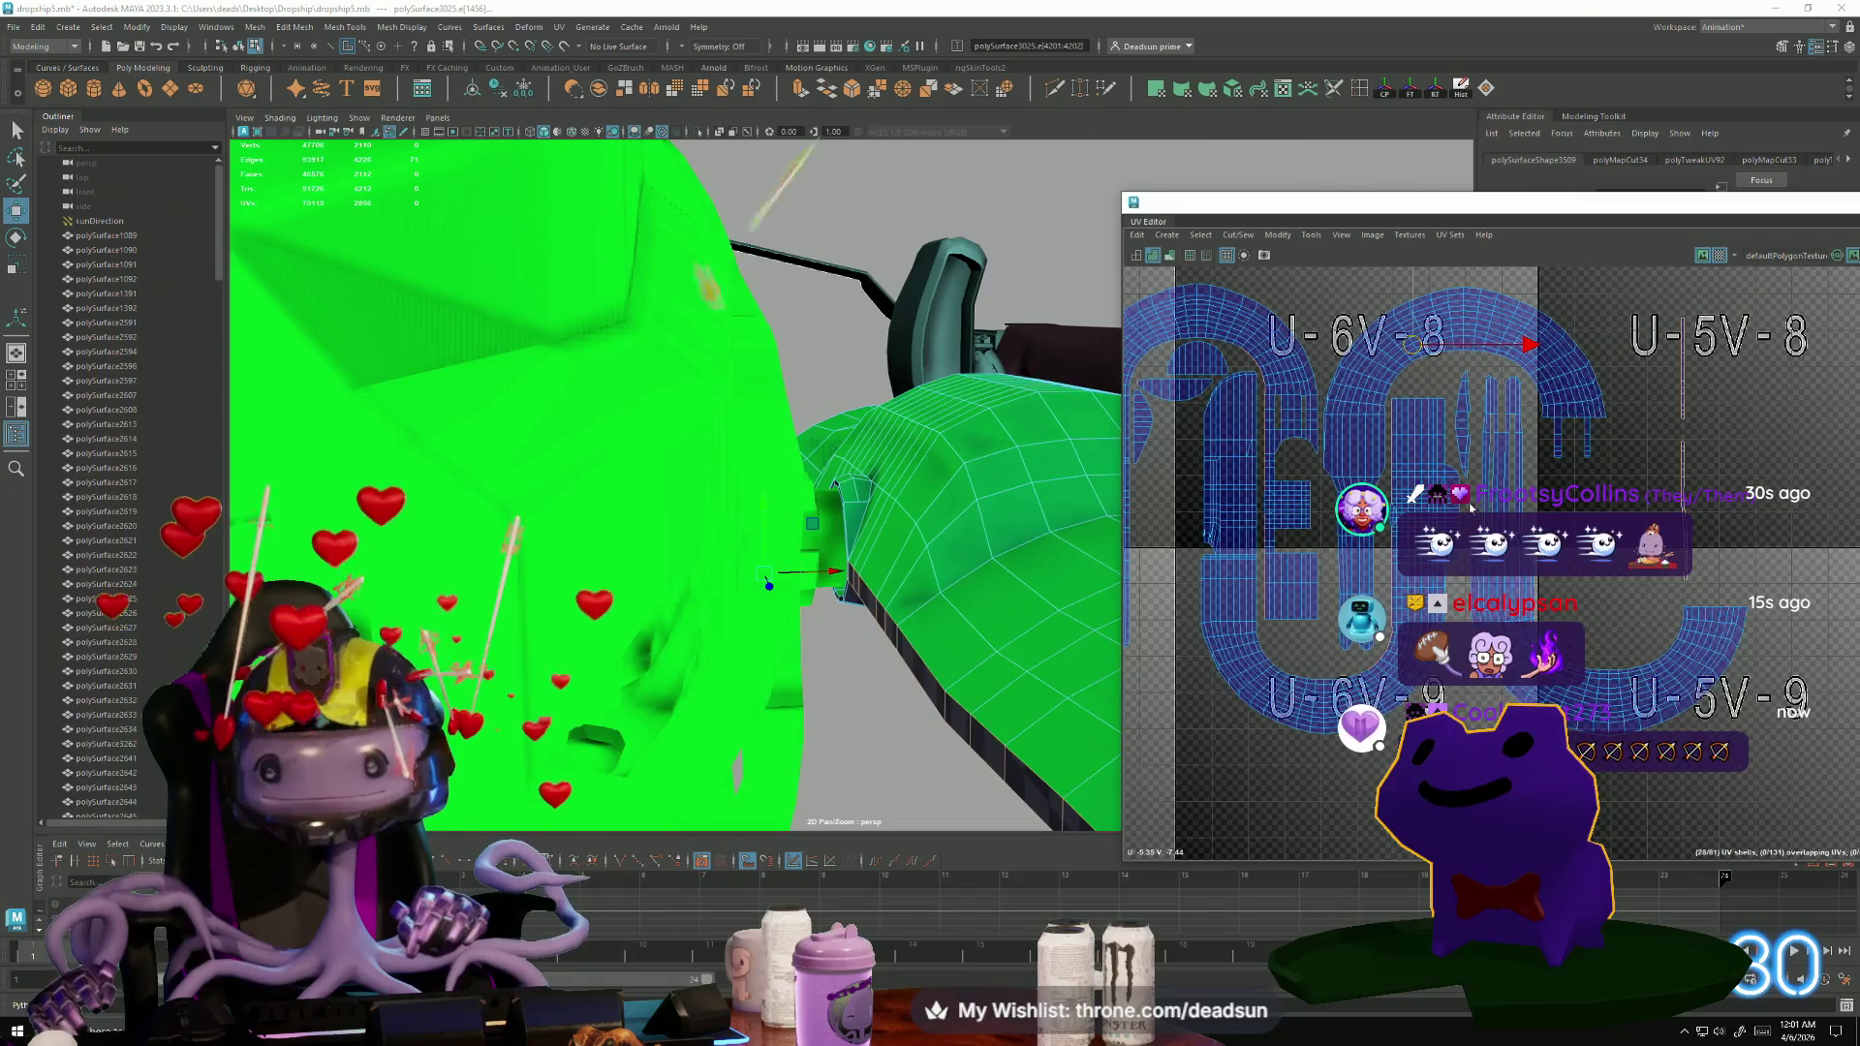
# Select a group of UV shells minus one, try sewing them, then undo the sew.
pyautogui.click(1392, 557)
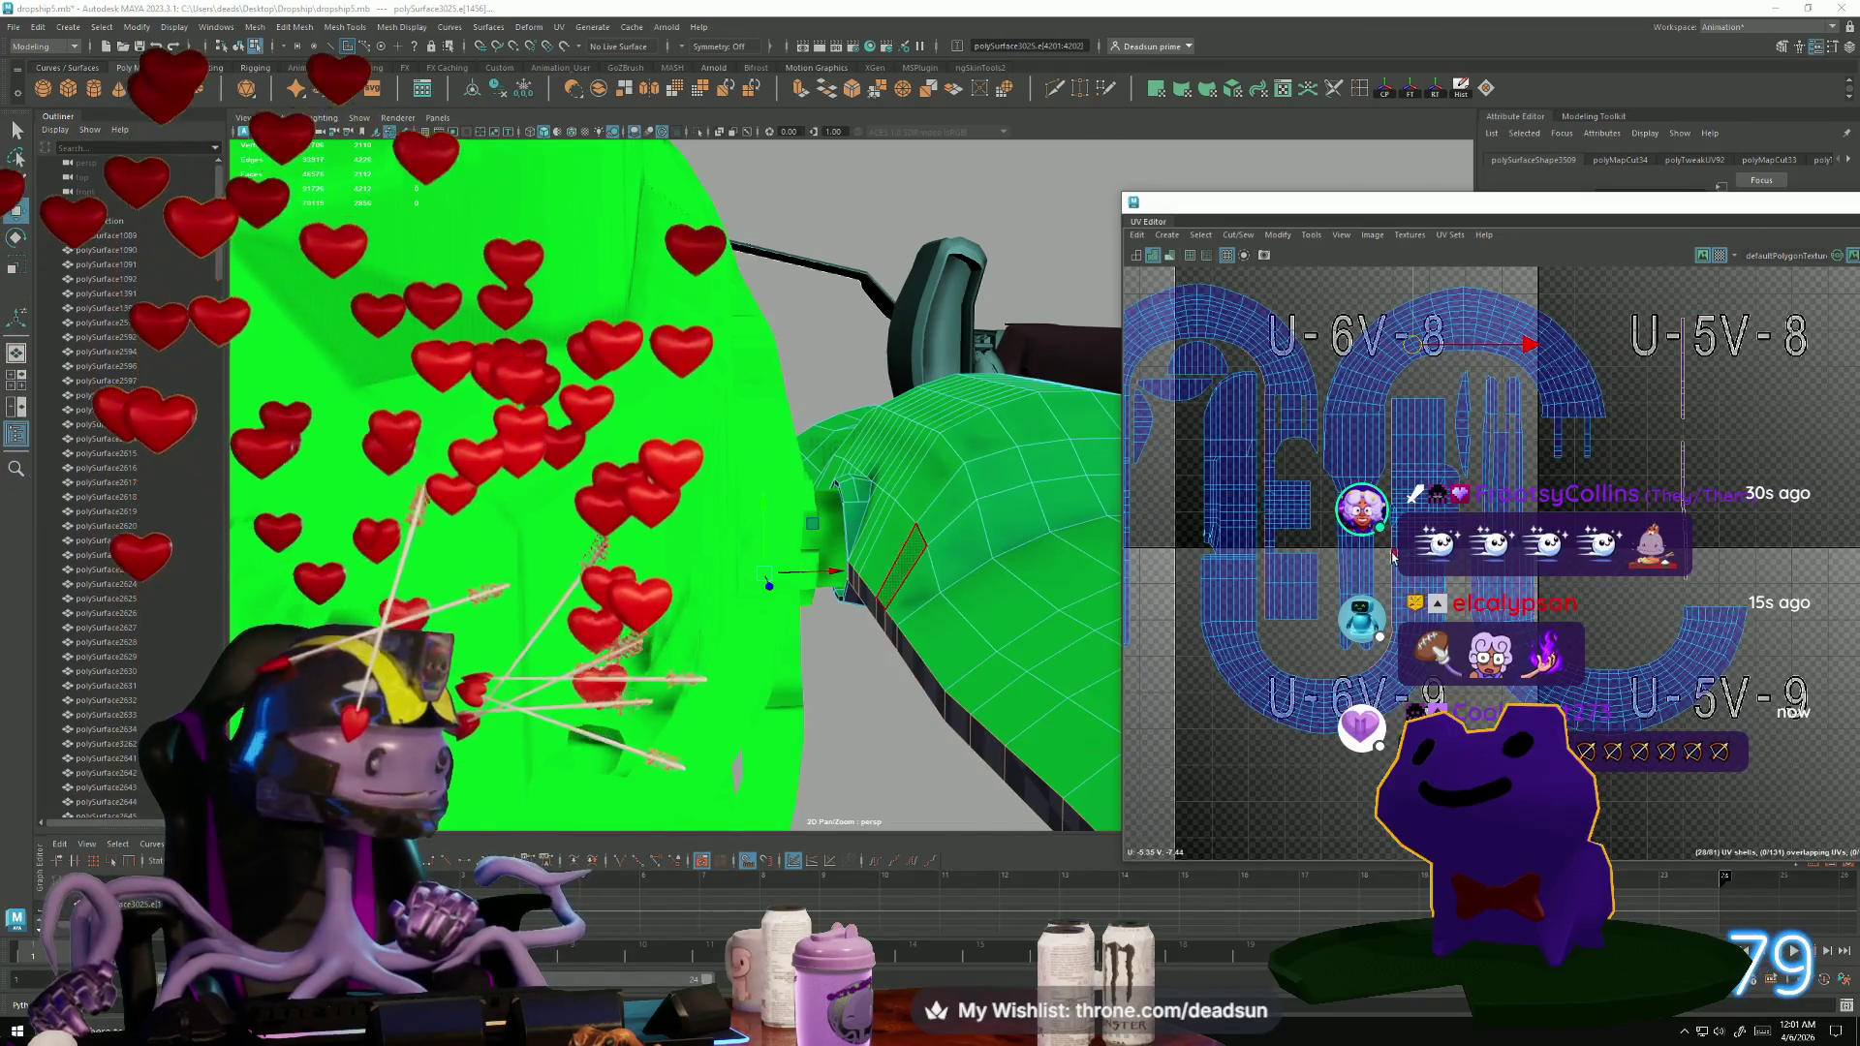
pyautogui.scroll(-3, 1495, 603)
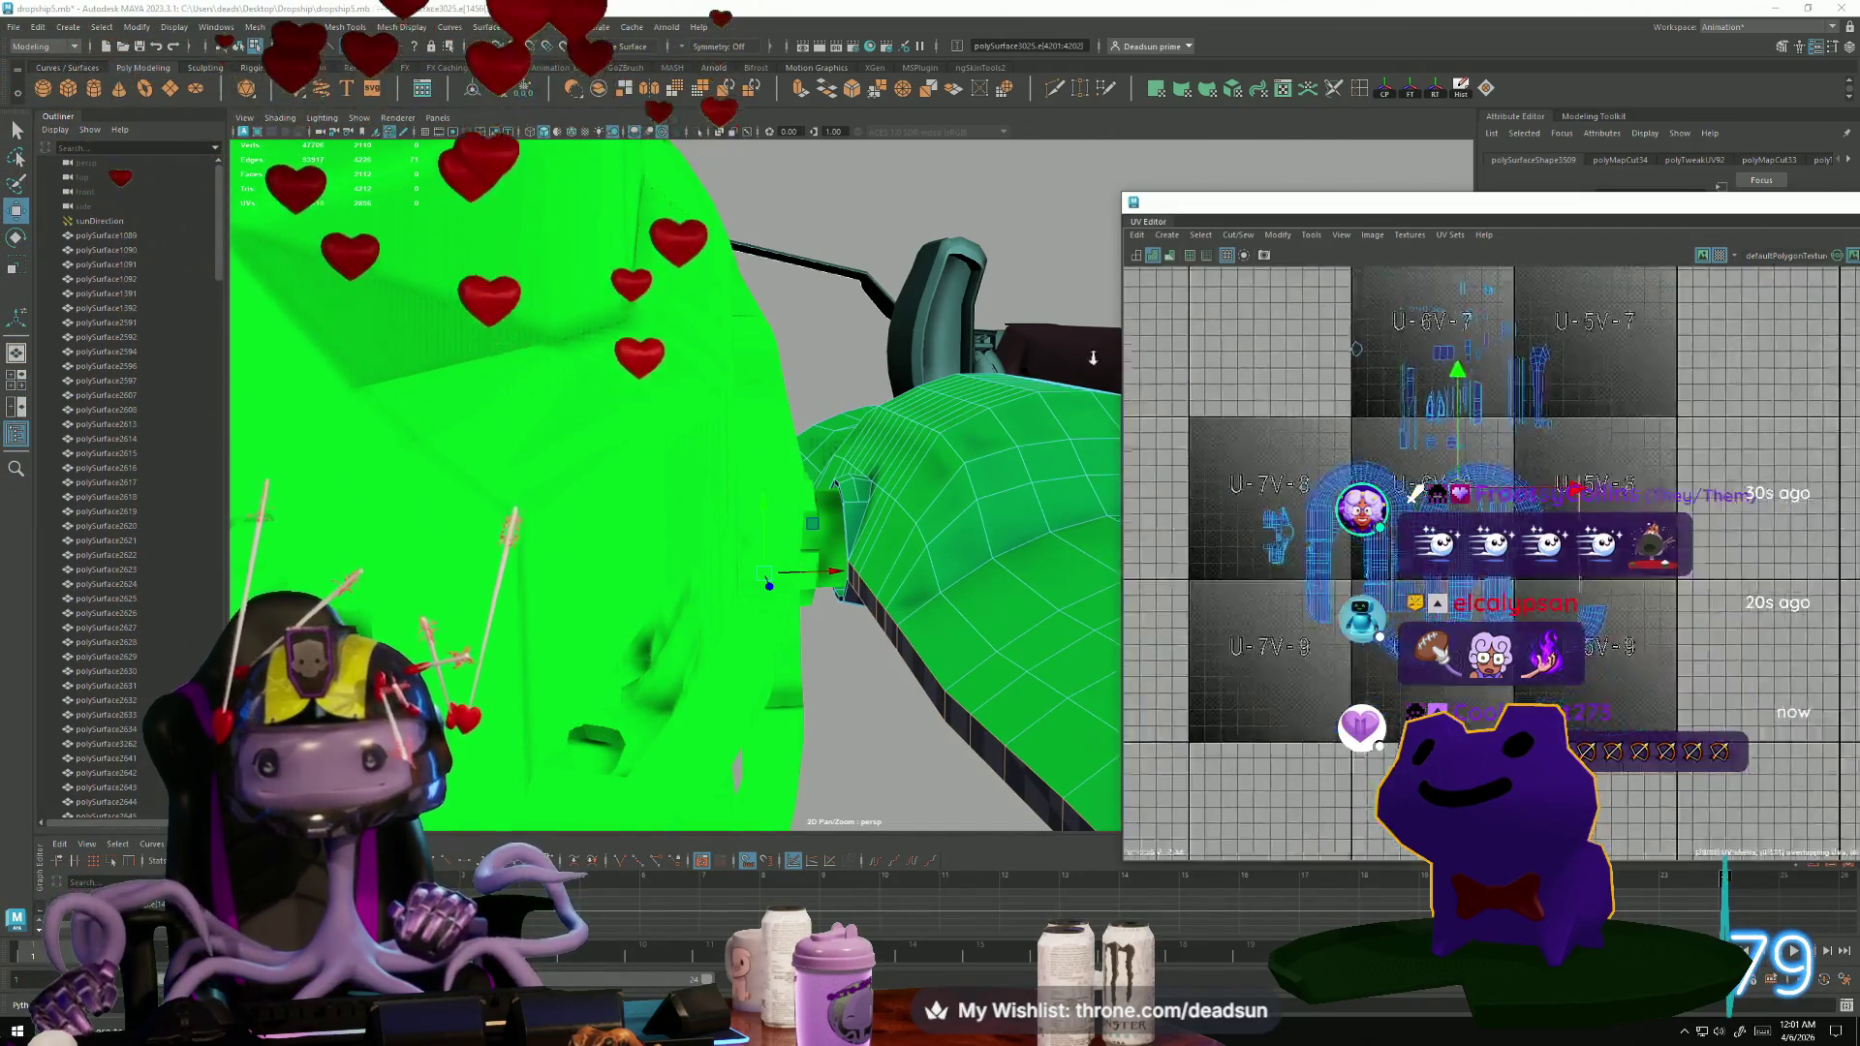
pyautogui.scroll(4, 1462, 438)
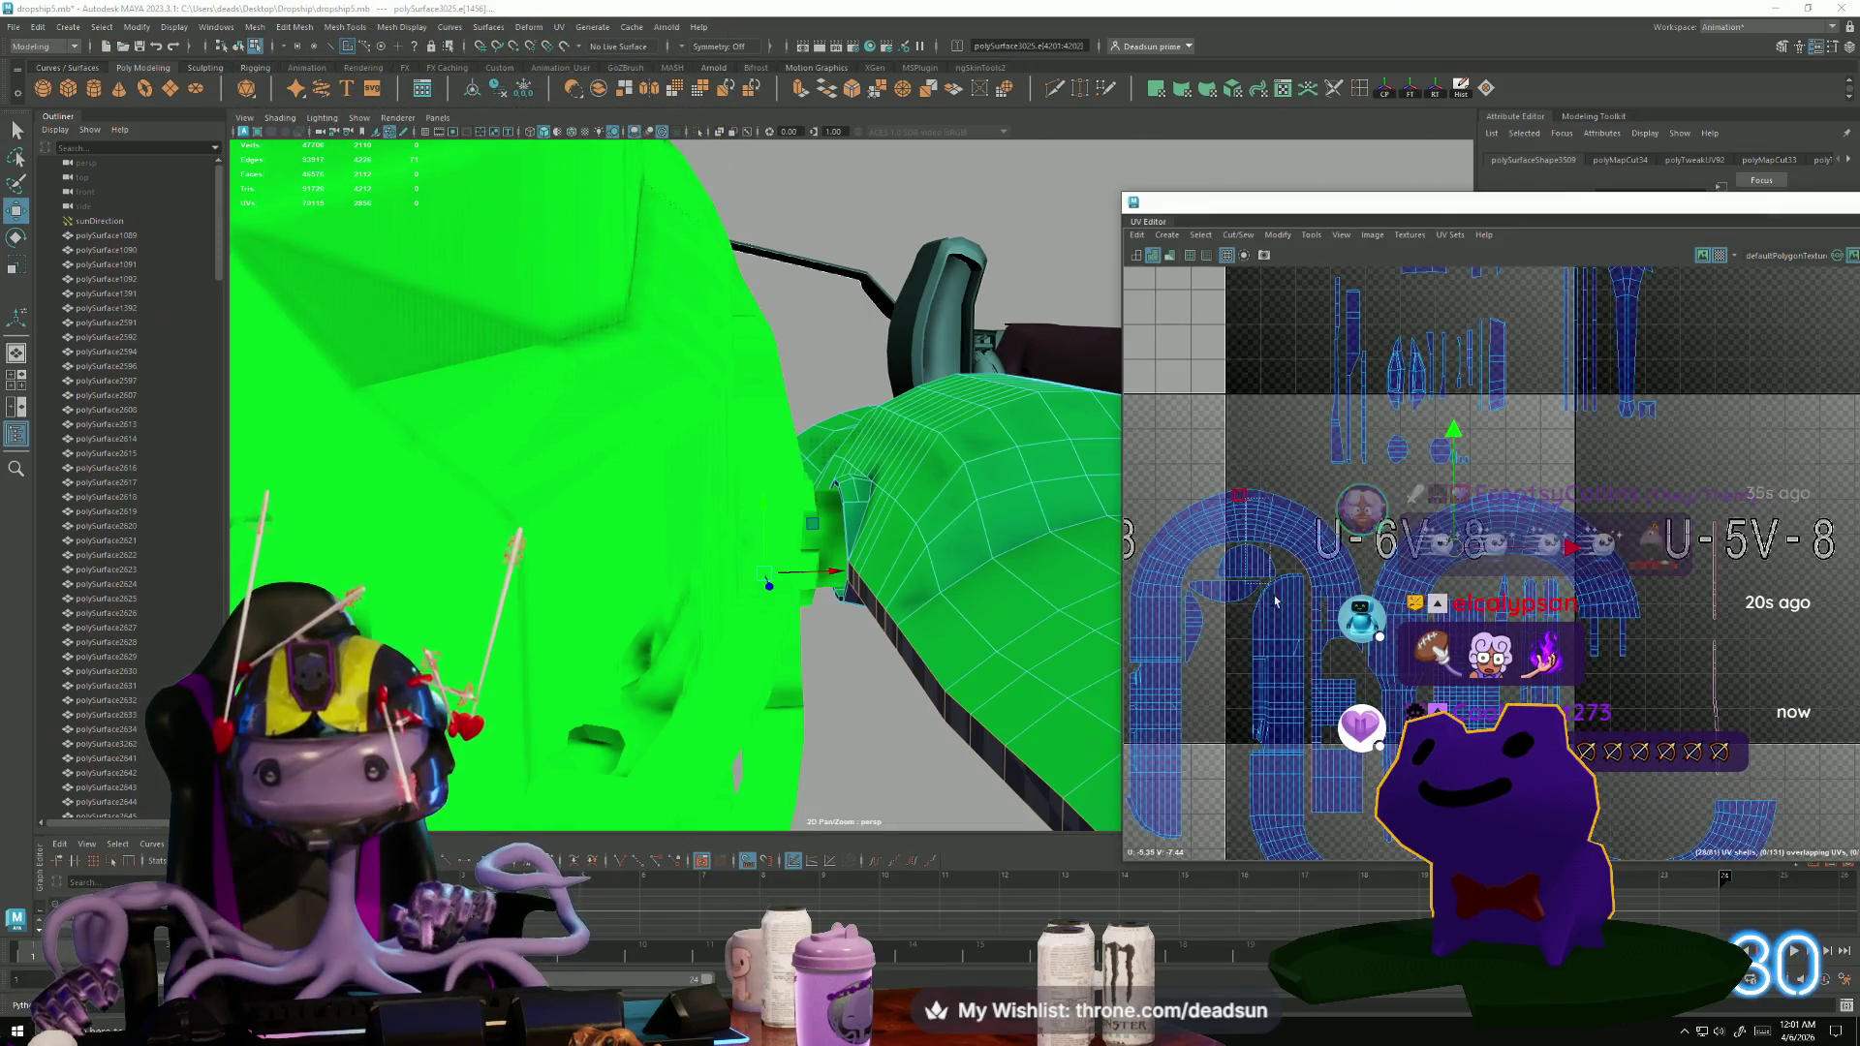
pyautogui.keyDown('alt'); pyautogui.moveTo(1275, 601); pyautogui.dragTo(1261, 490, button='middle'); pyautogui.keyUp('alt')
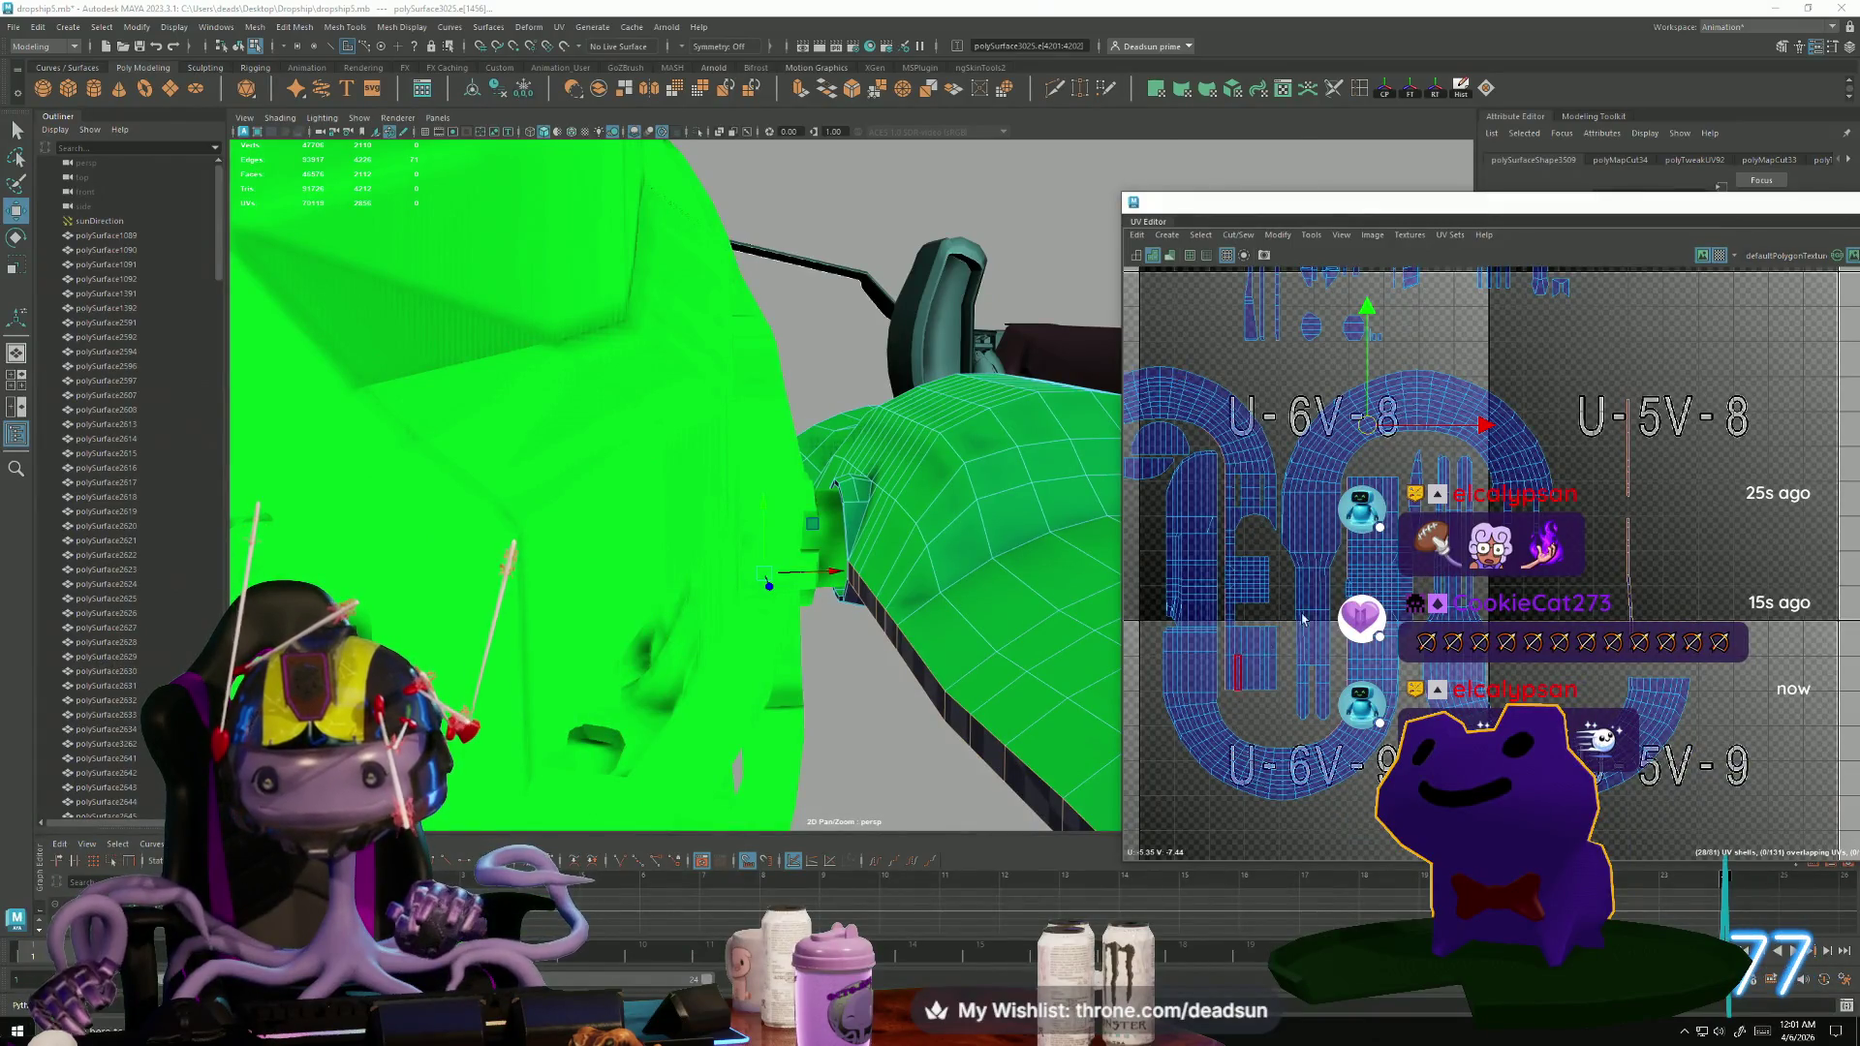
pyautogui.scroll(1, 1304, 618)
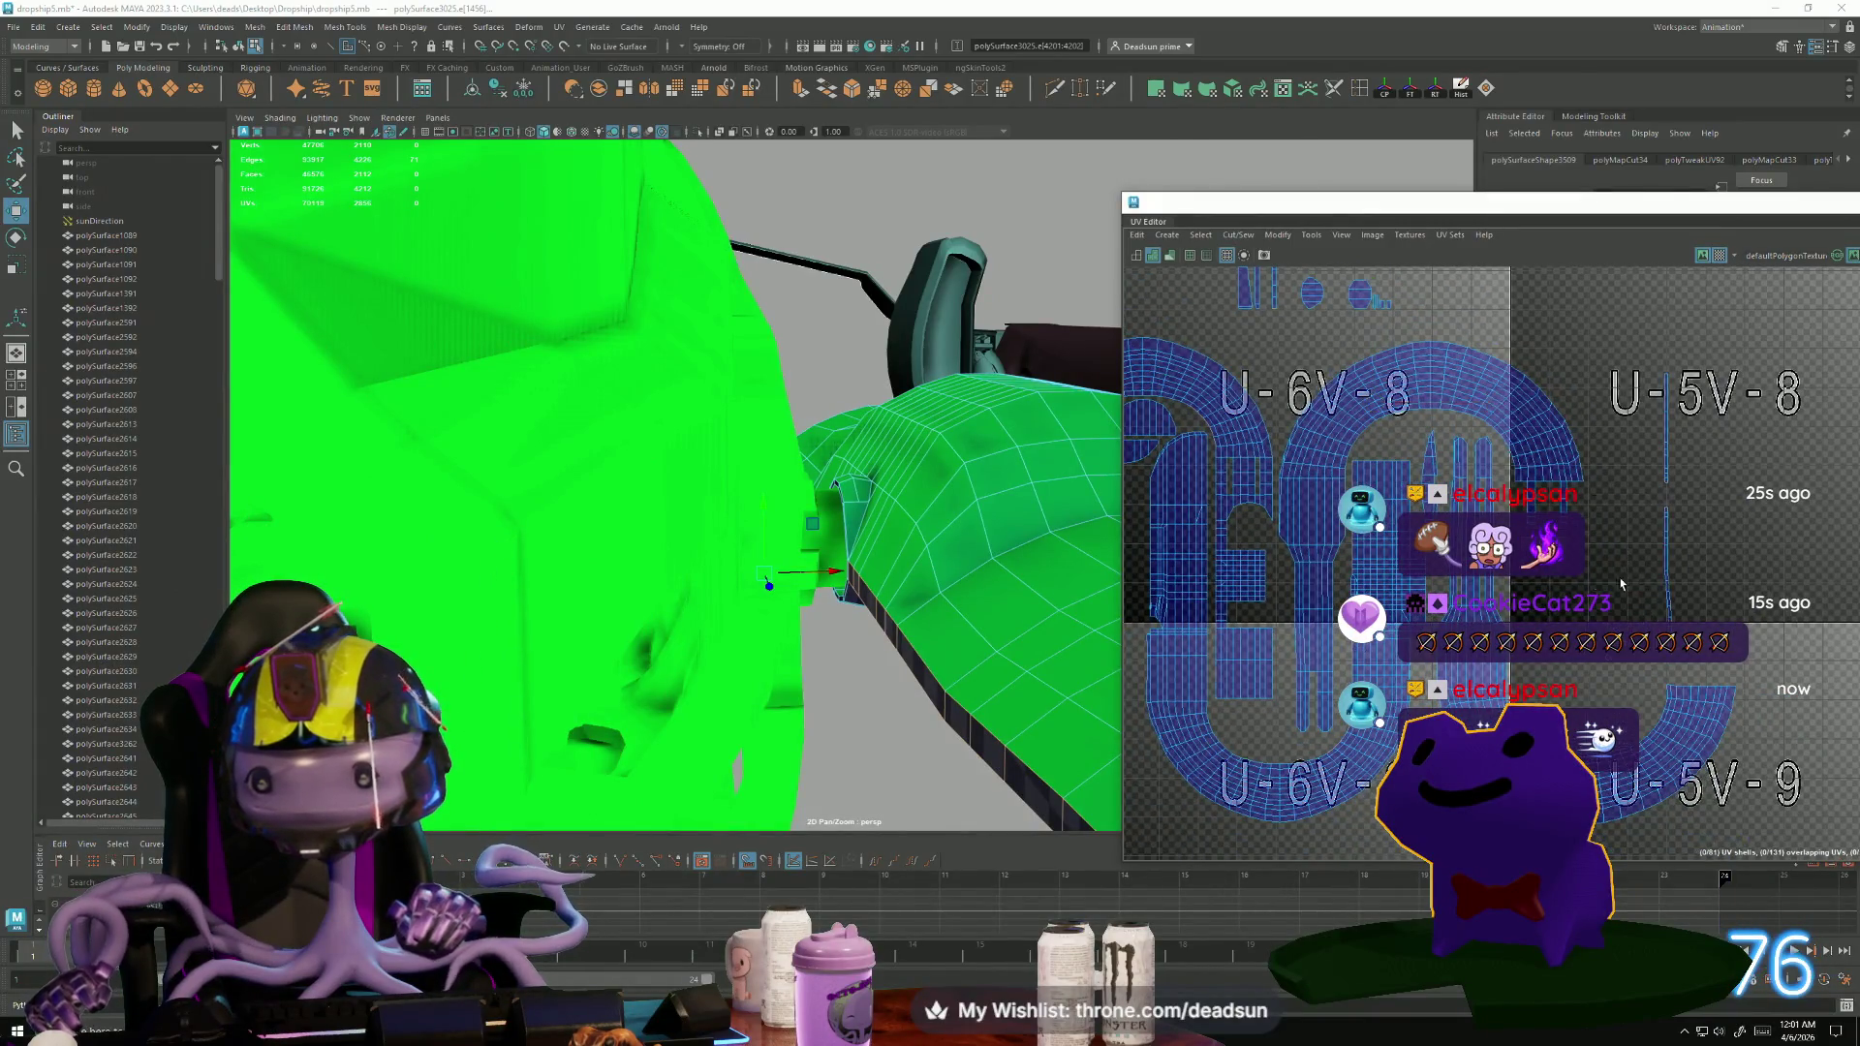
pyautogui.moveTo(1636, 457); pyautogui.dragTo(1666, 376, button='right')
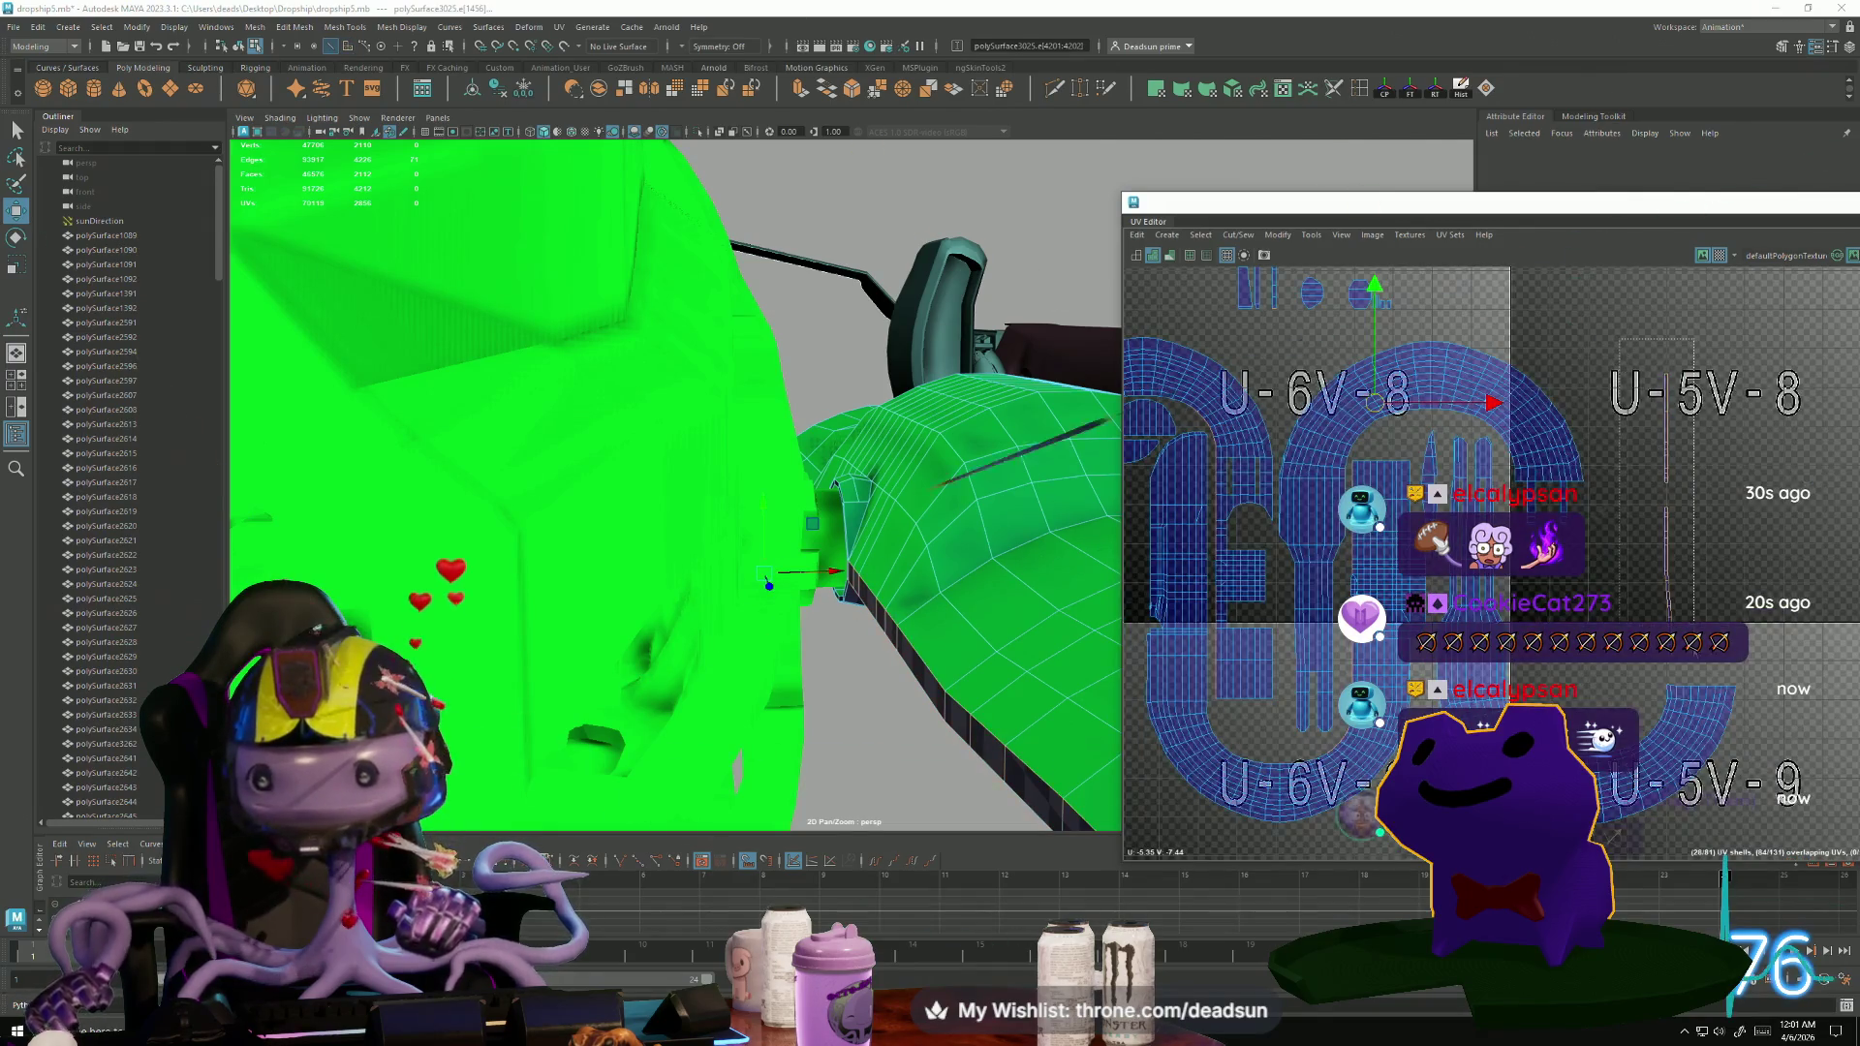
pyautogui.keyDown('ctrl'); pyautogui.click(1264, 708); pyautogui.keyUp('ctrl')
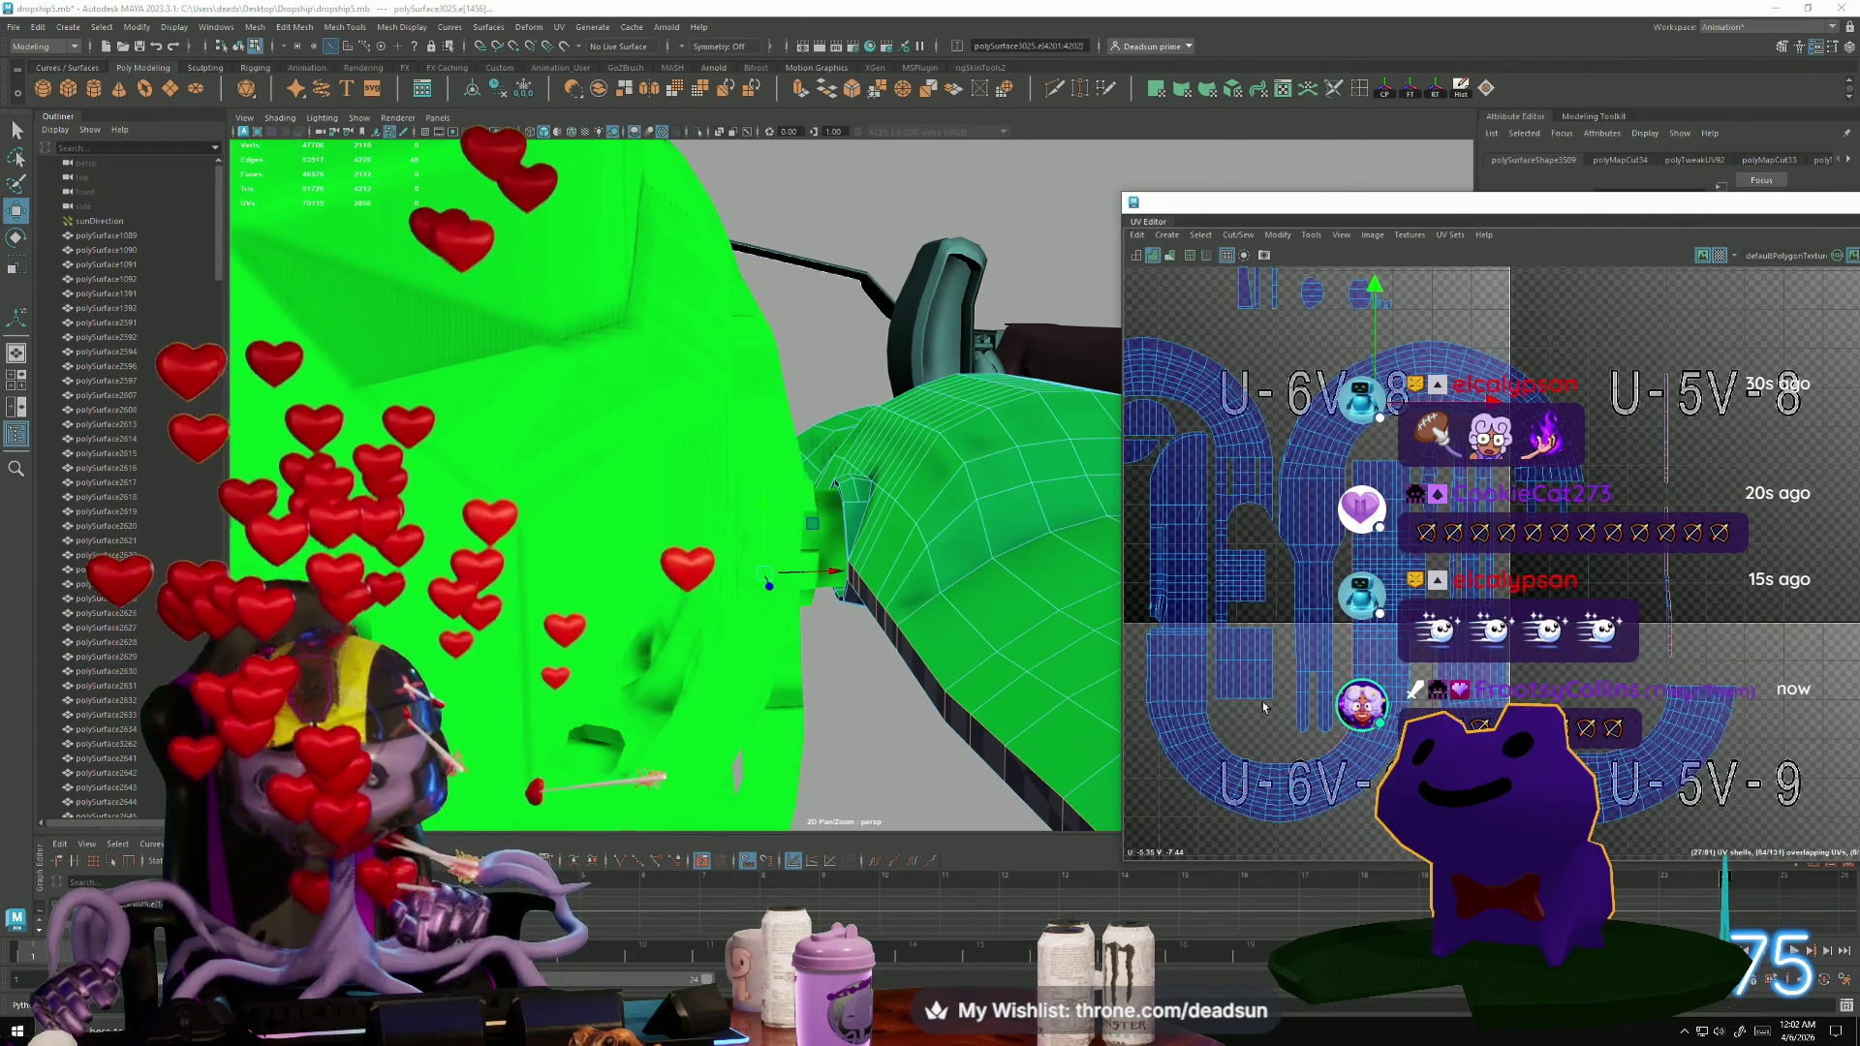
pyautogui.scroll(5, 1263, 709)
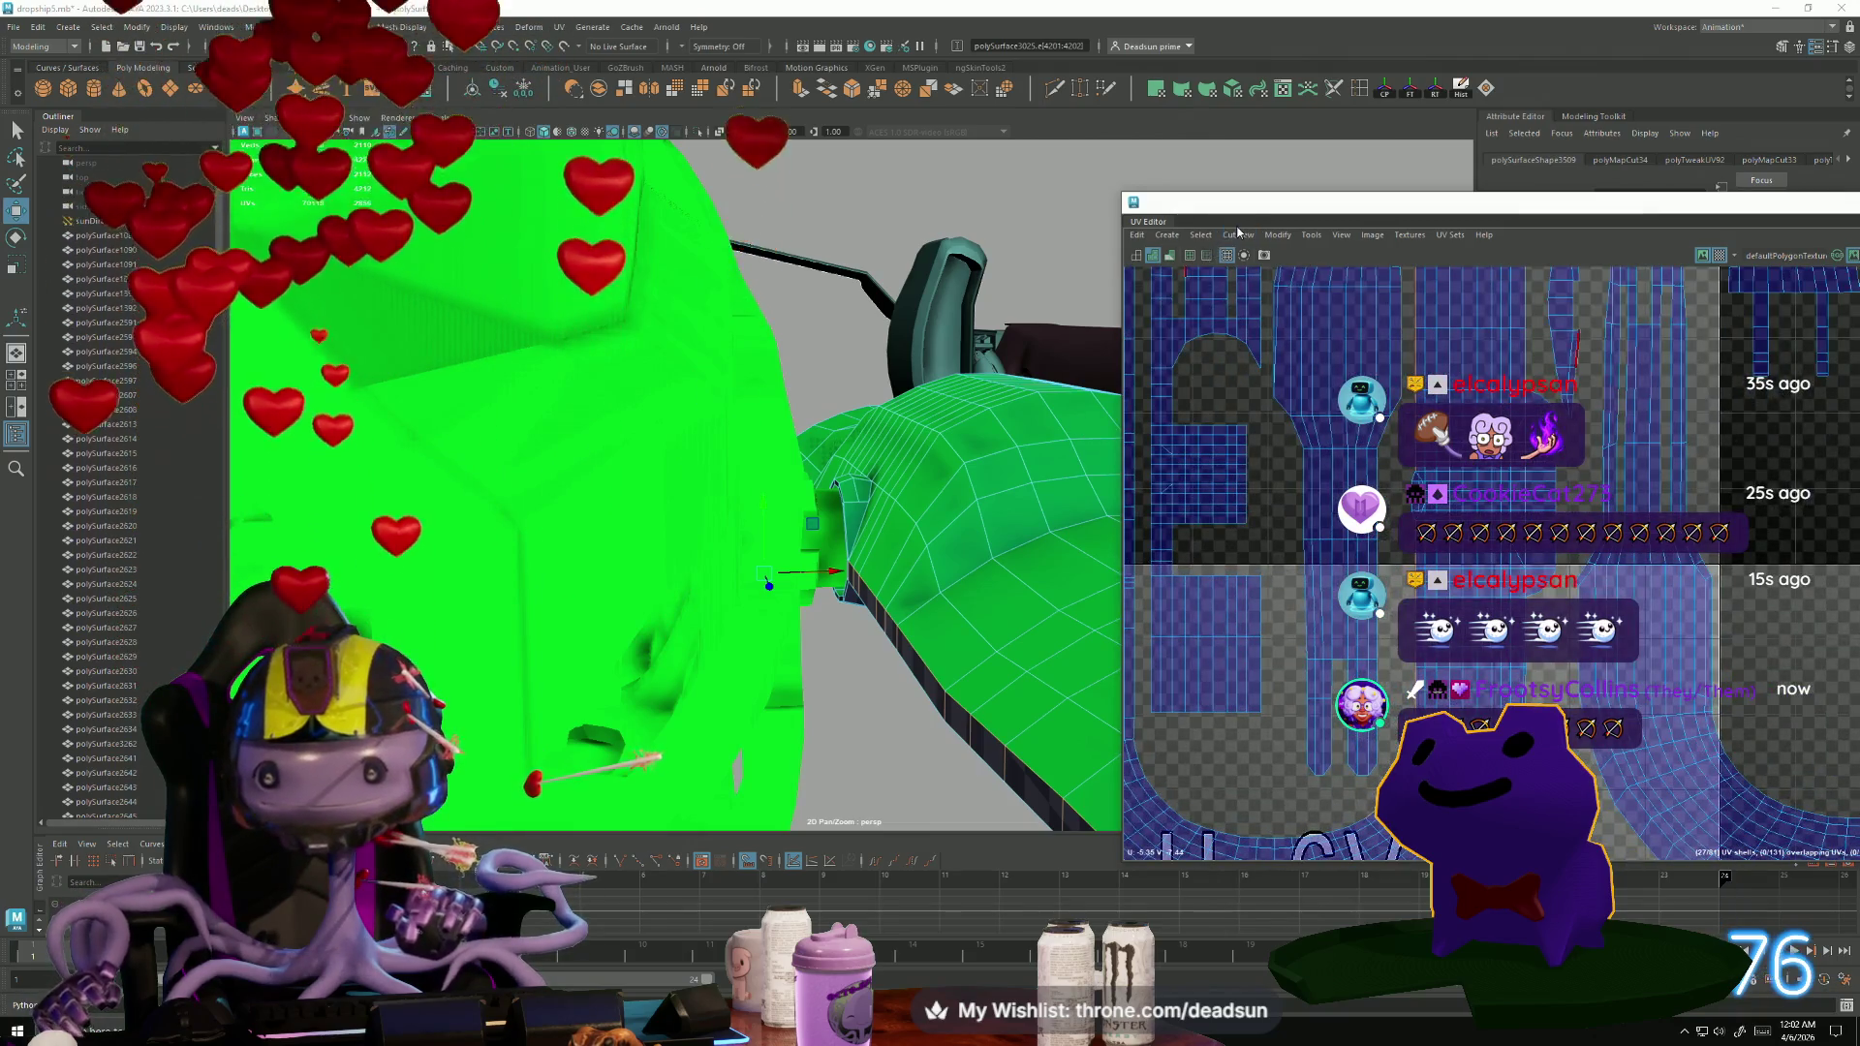
pyautogui.click(1238, 234)
pyautogui.click(1257, 376)
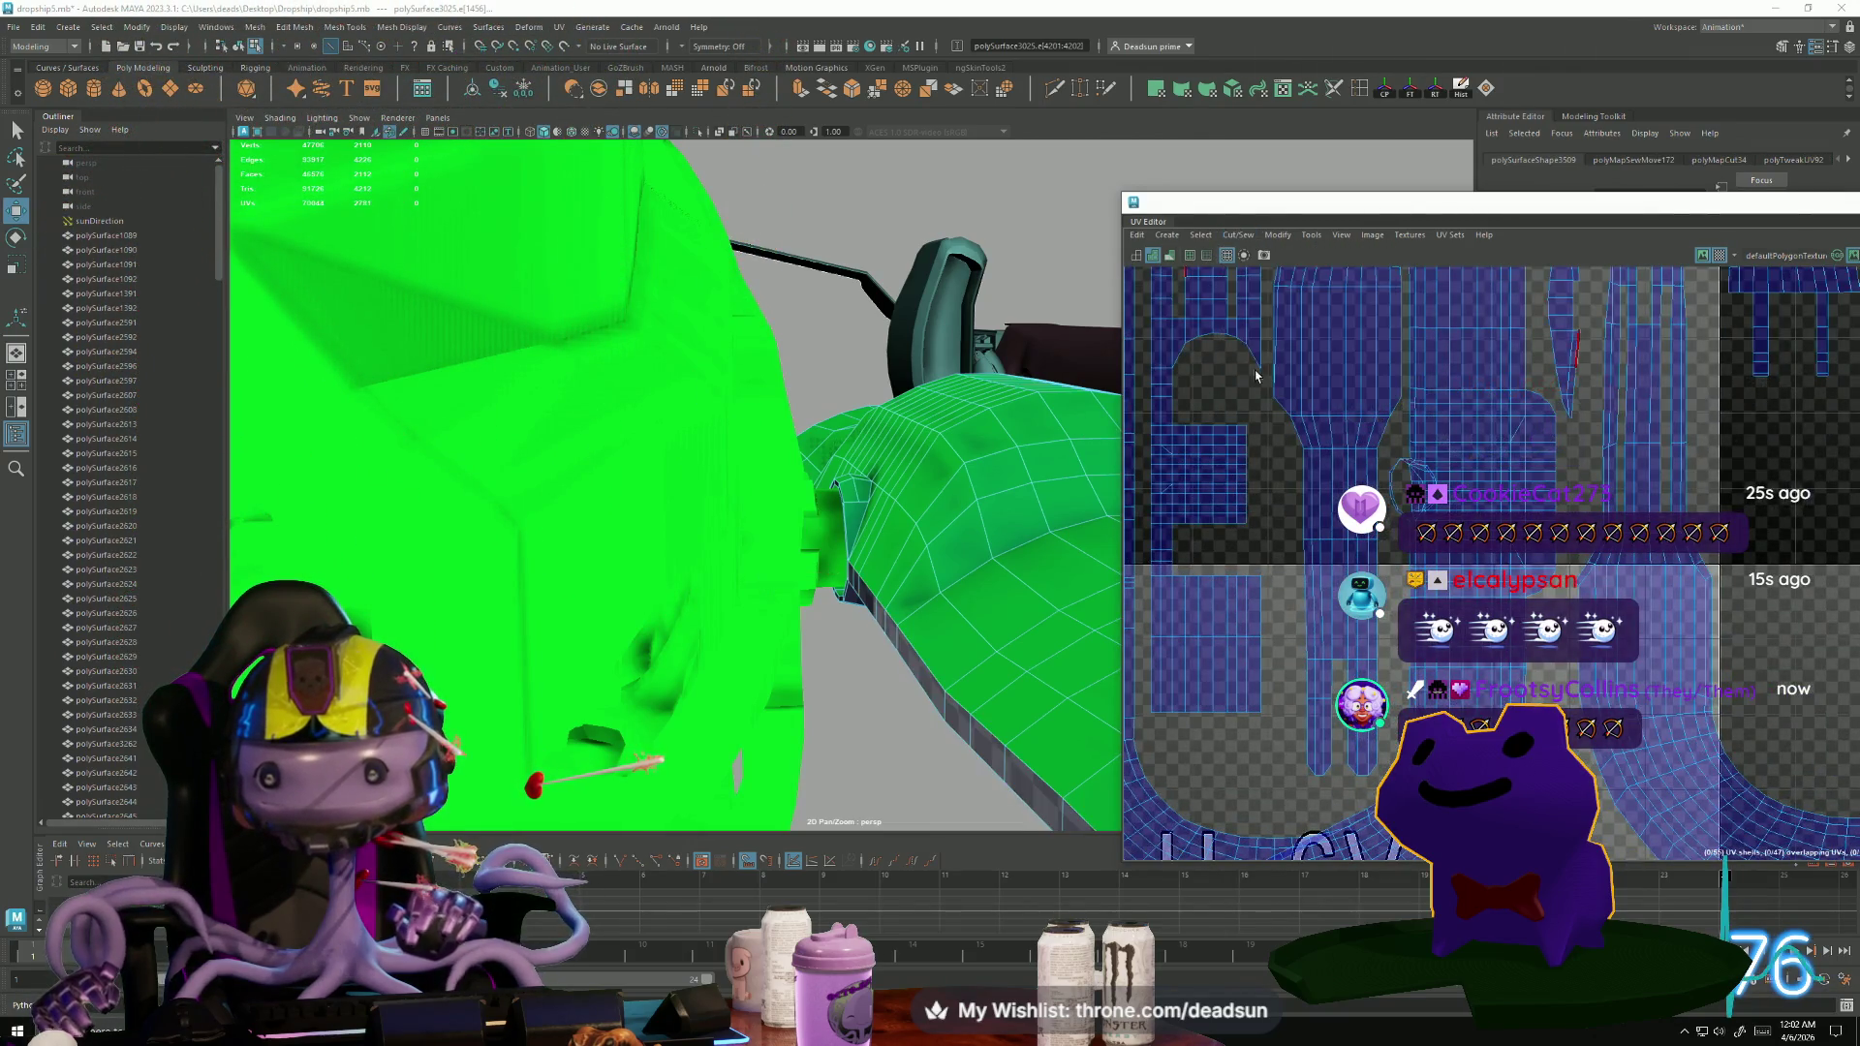
pyautogui.hotkey('ctrl', 'z')
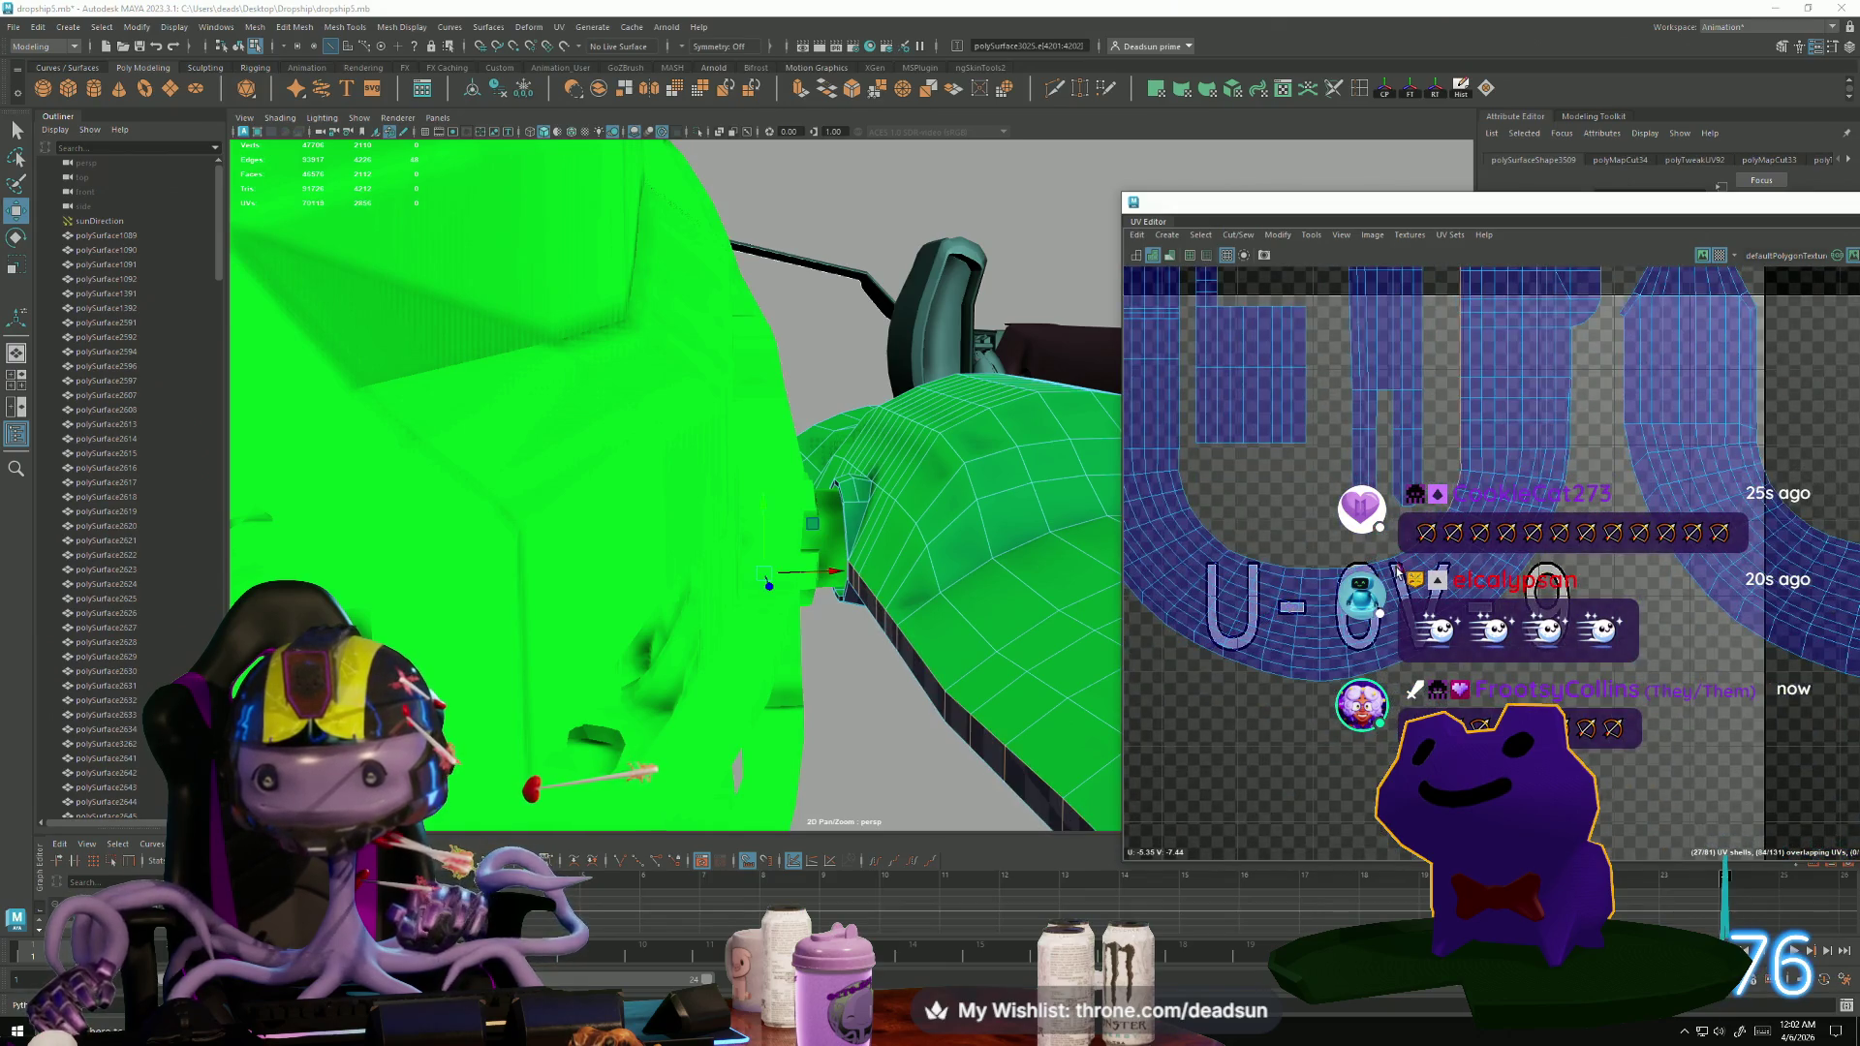
# Drop stray edges from the UV edge selection and frame the shells near tile U-5V-8.
pyautogui.scroll(-4, 1358, 643)
pyautogui.scroll(3, 1357, 642)
pyautogui.scroll(-2, 1358, 642)
pyautogui.scroll(6, 1358, 642)
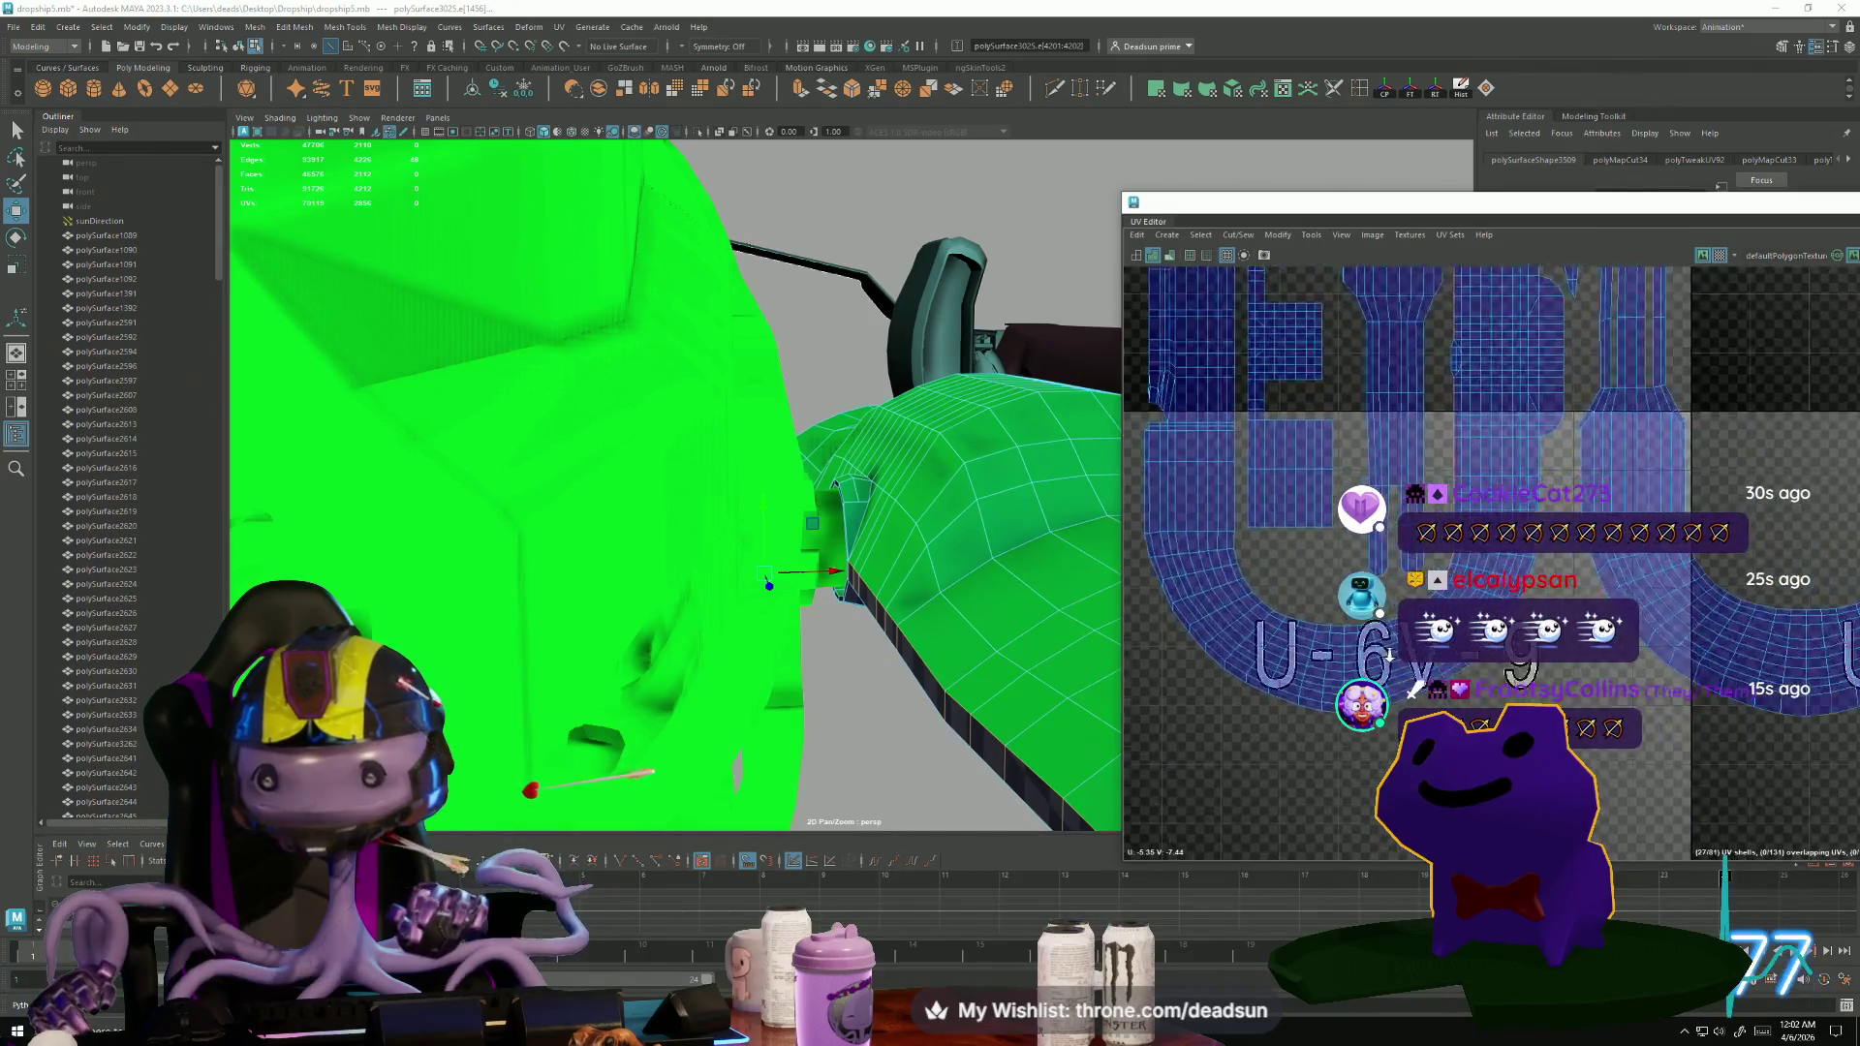
pyautogui.scroll(1, 1527, 692)
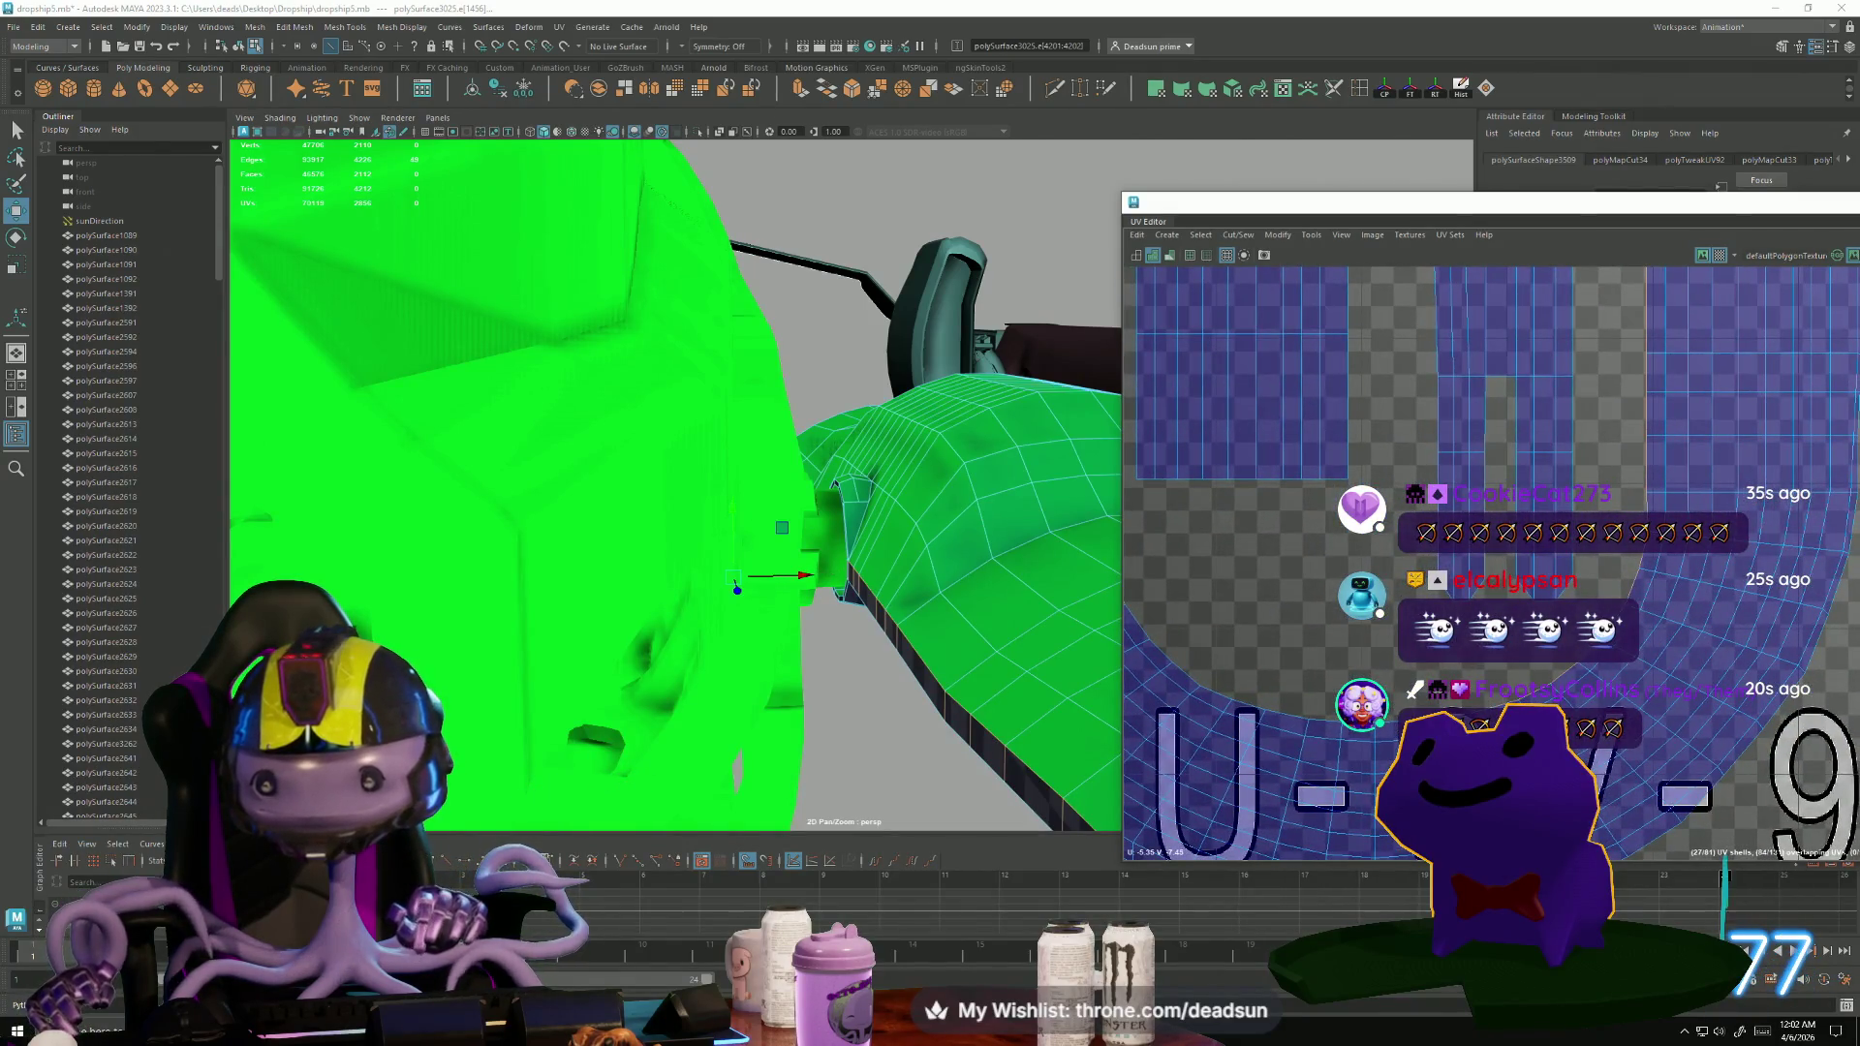
pyautogui.scroll(4, 1527, 692)
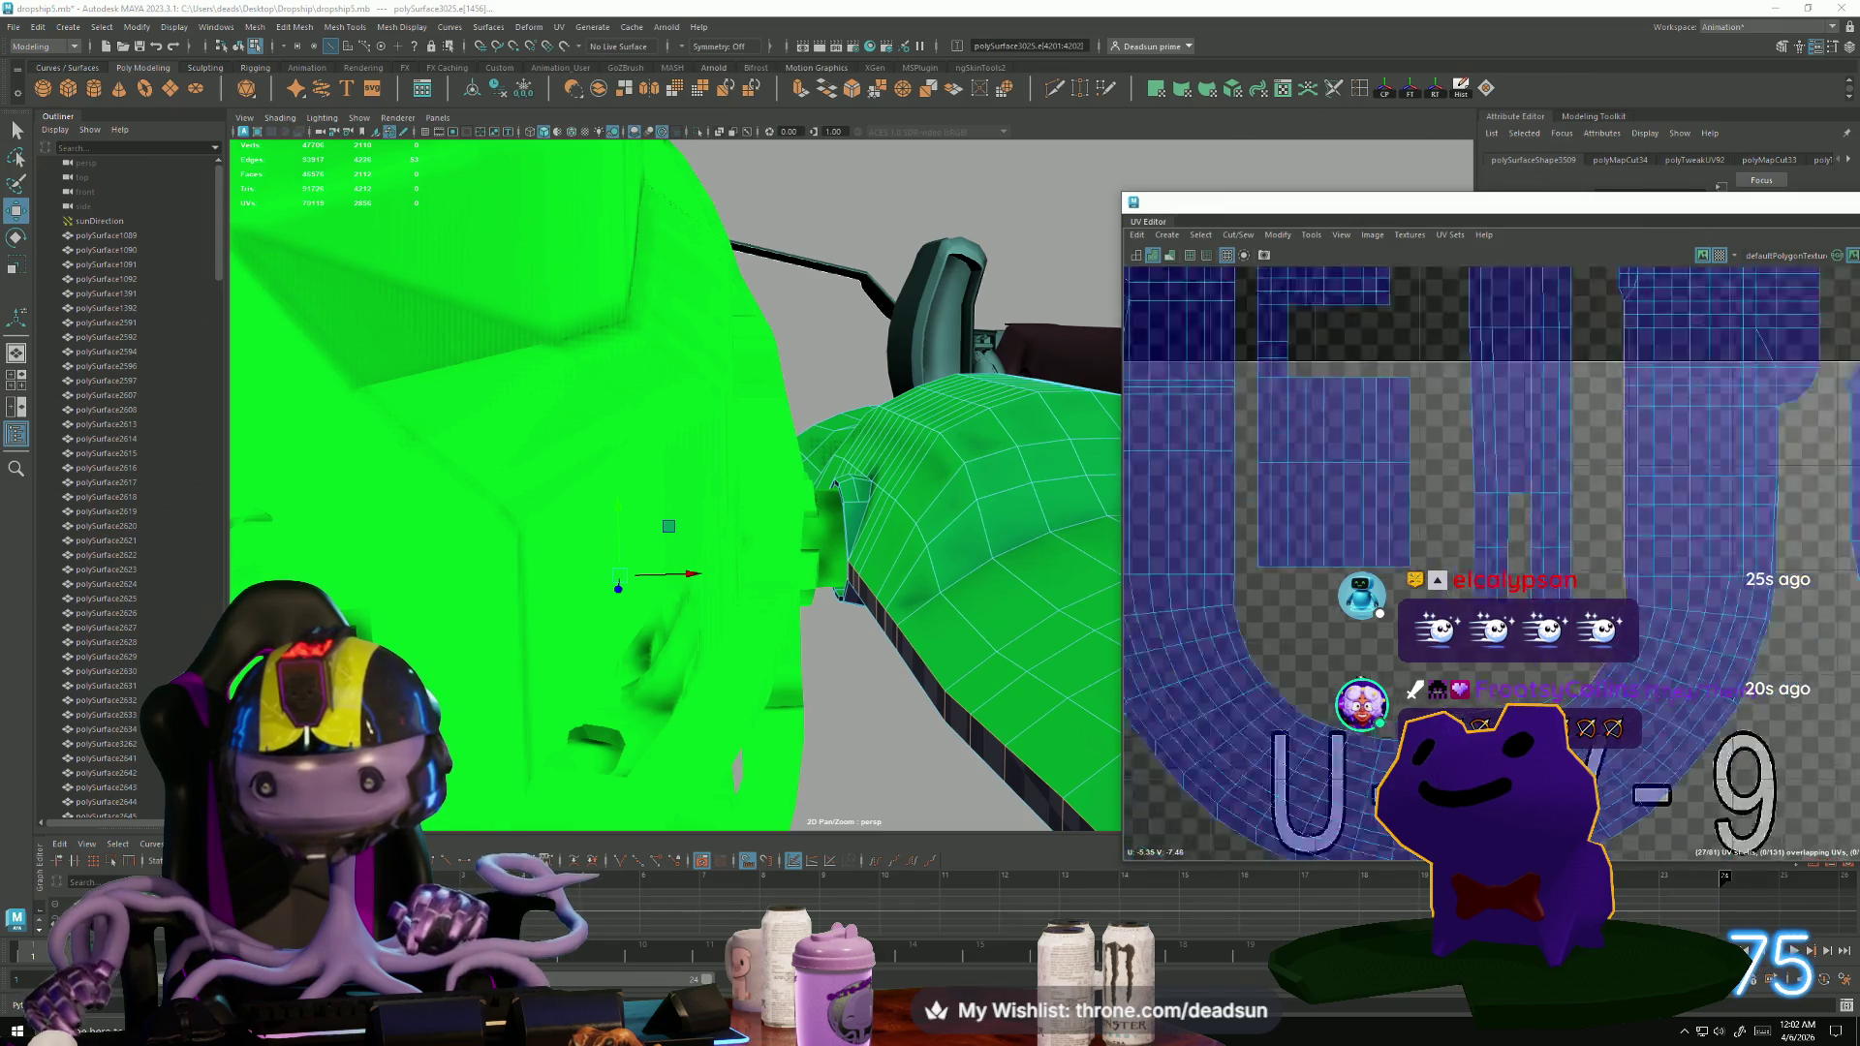
pyautogui.scroll(3, 1393, 601)
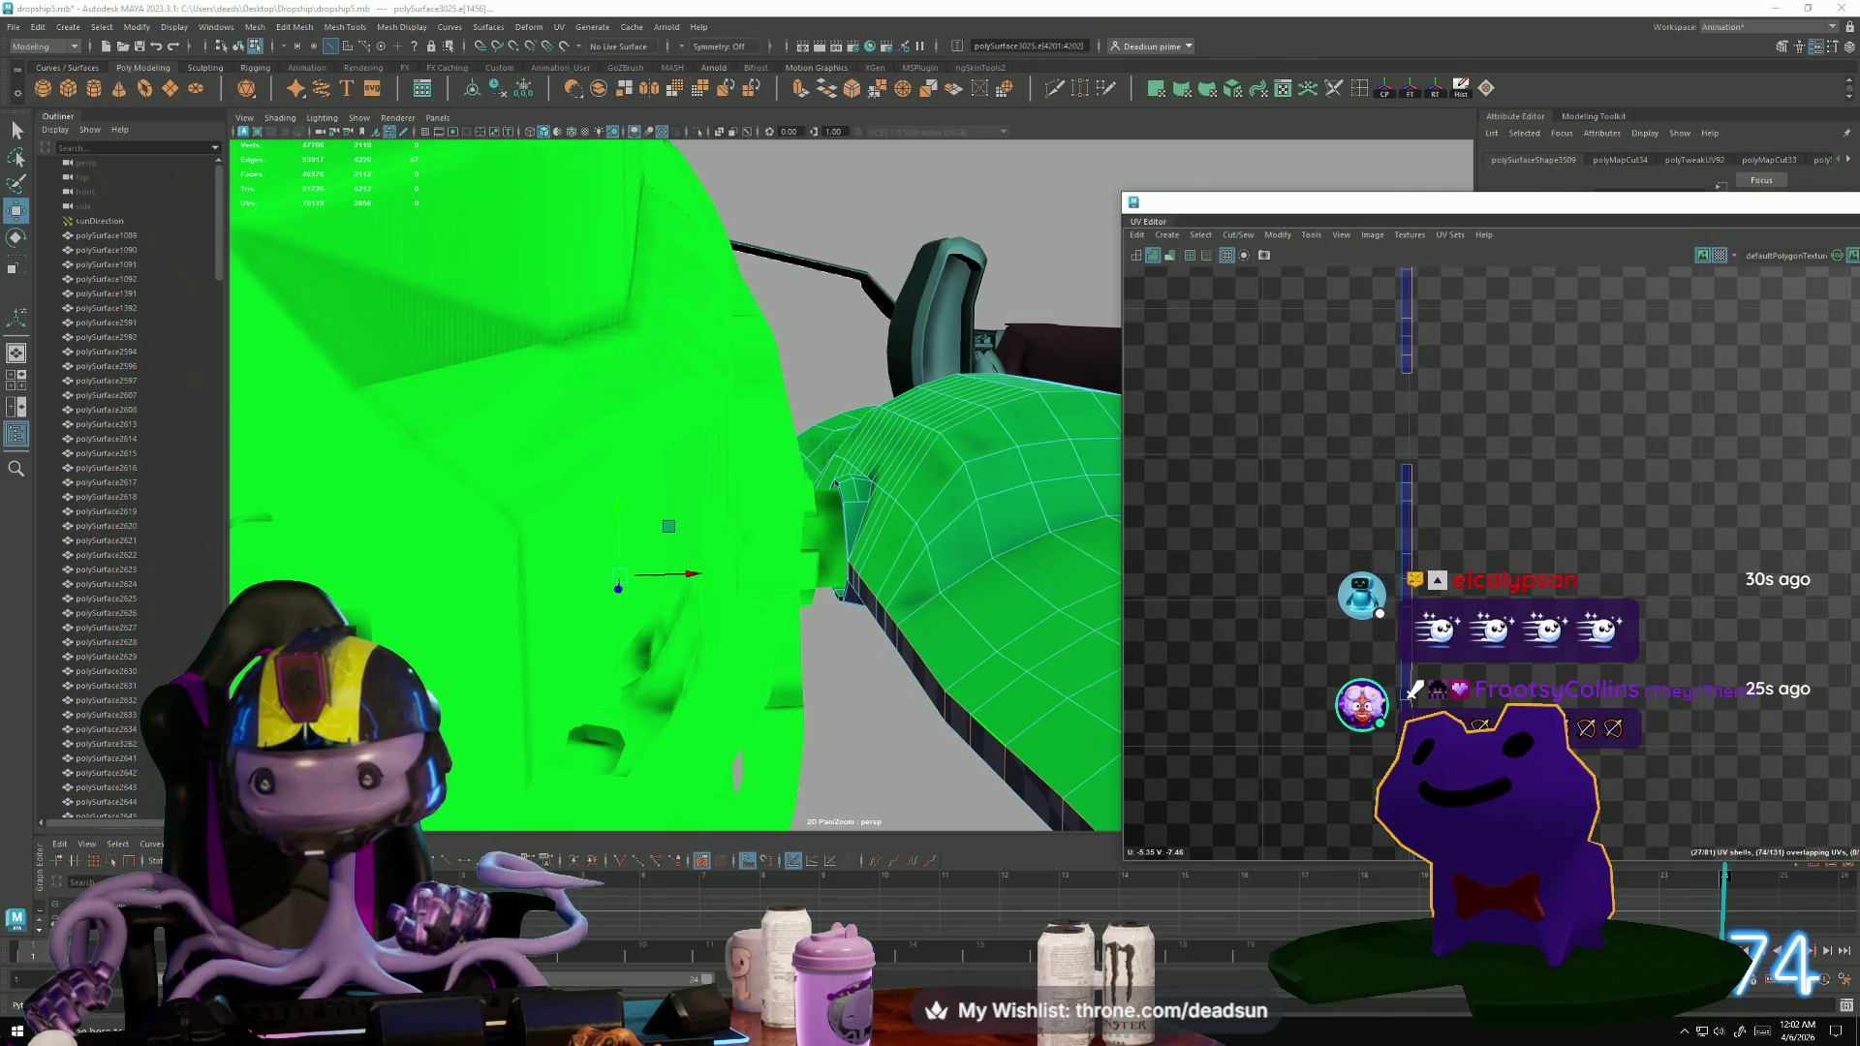
pyautogui.scroll(2, 1300, 324)
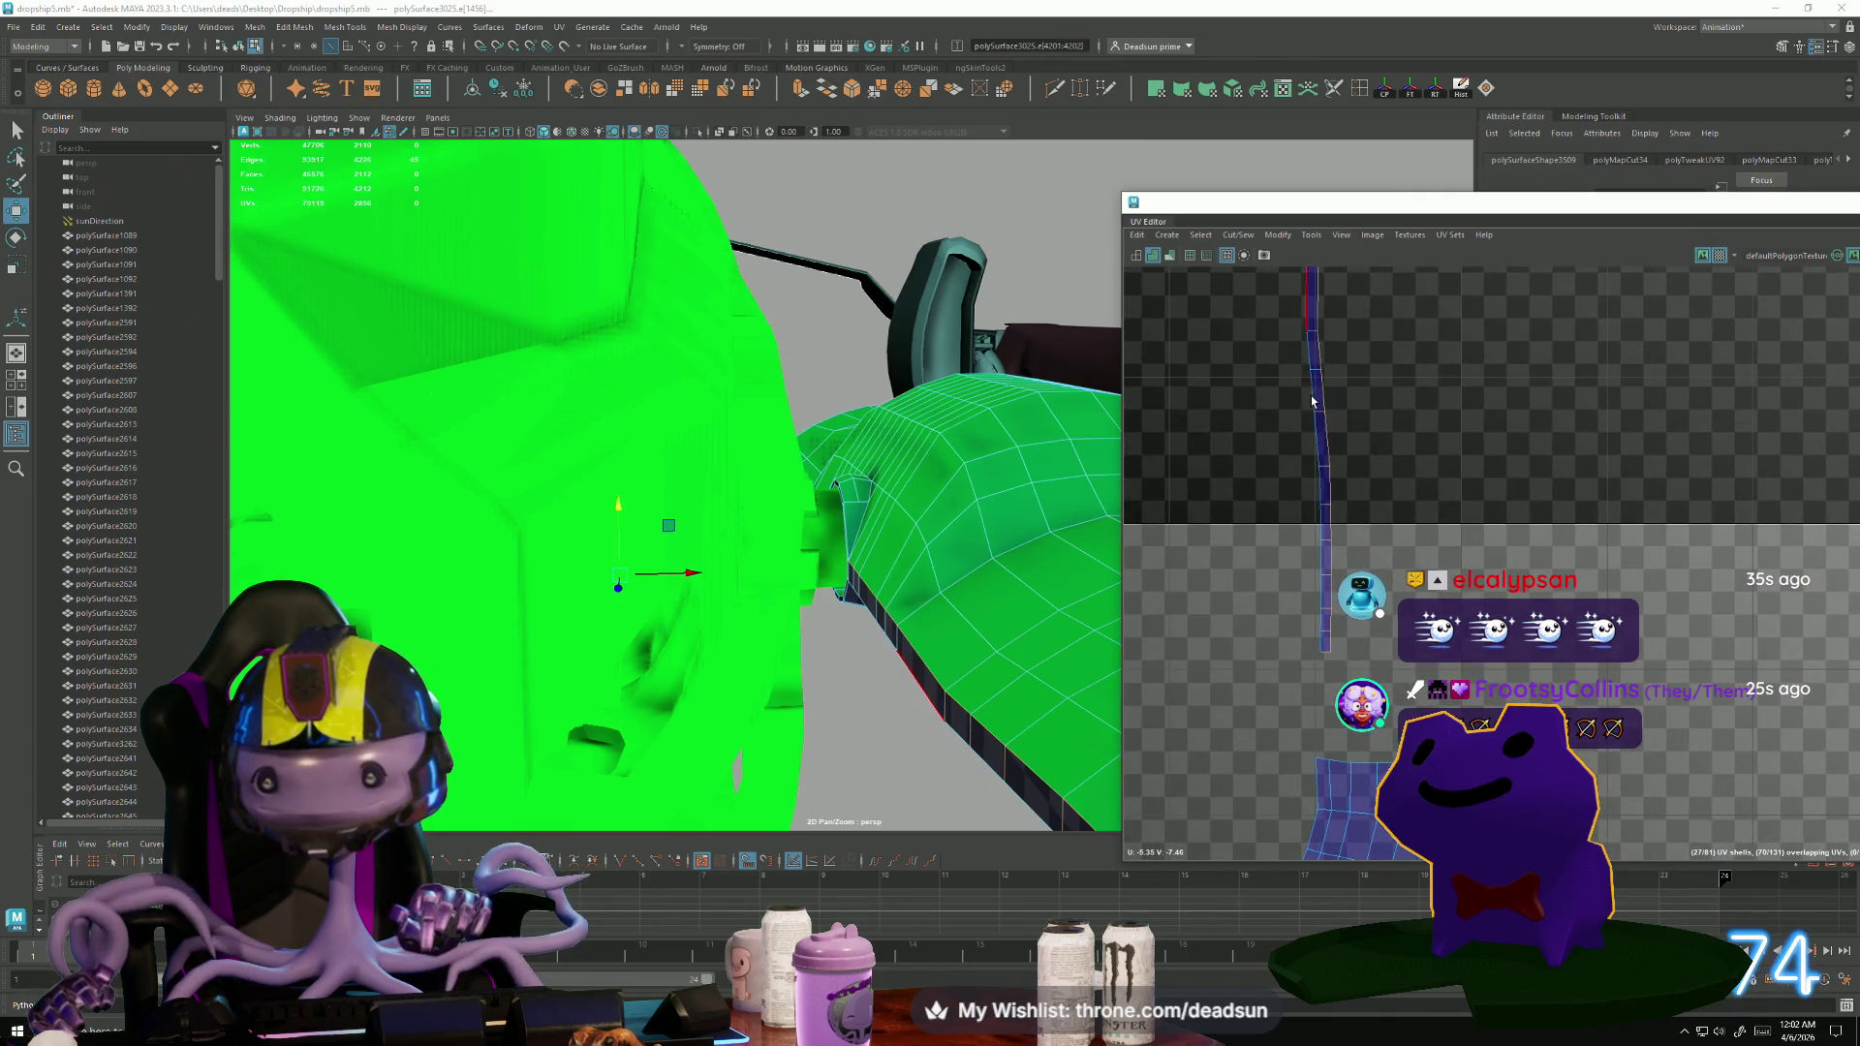
pyautogui.keyDown('ctrl'); pyautogui.moveTo(1323, 475); pyautogui.dragTo(1318, 468); pyautogui.keyUp('ctrl')
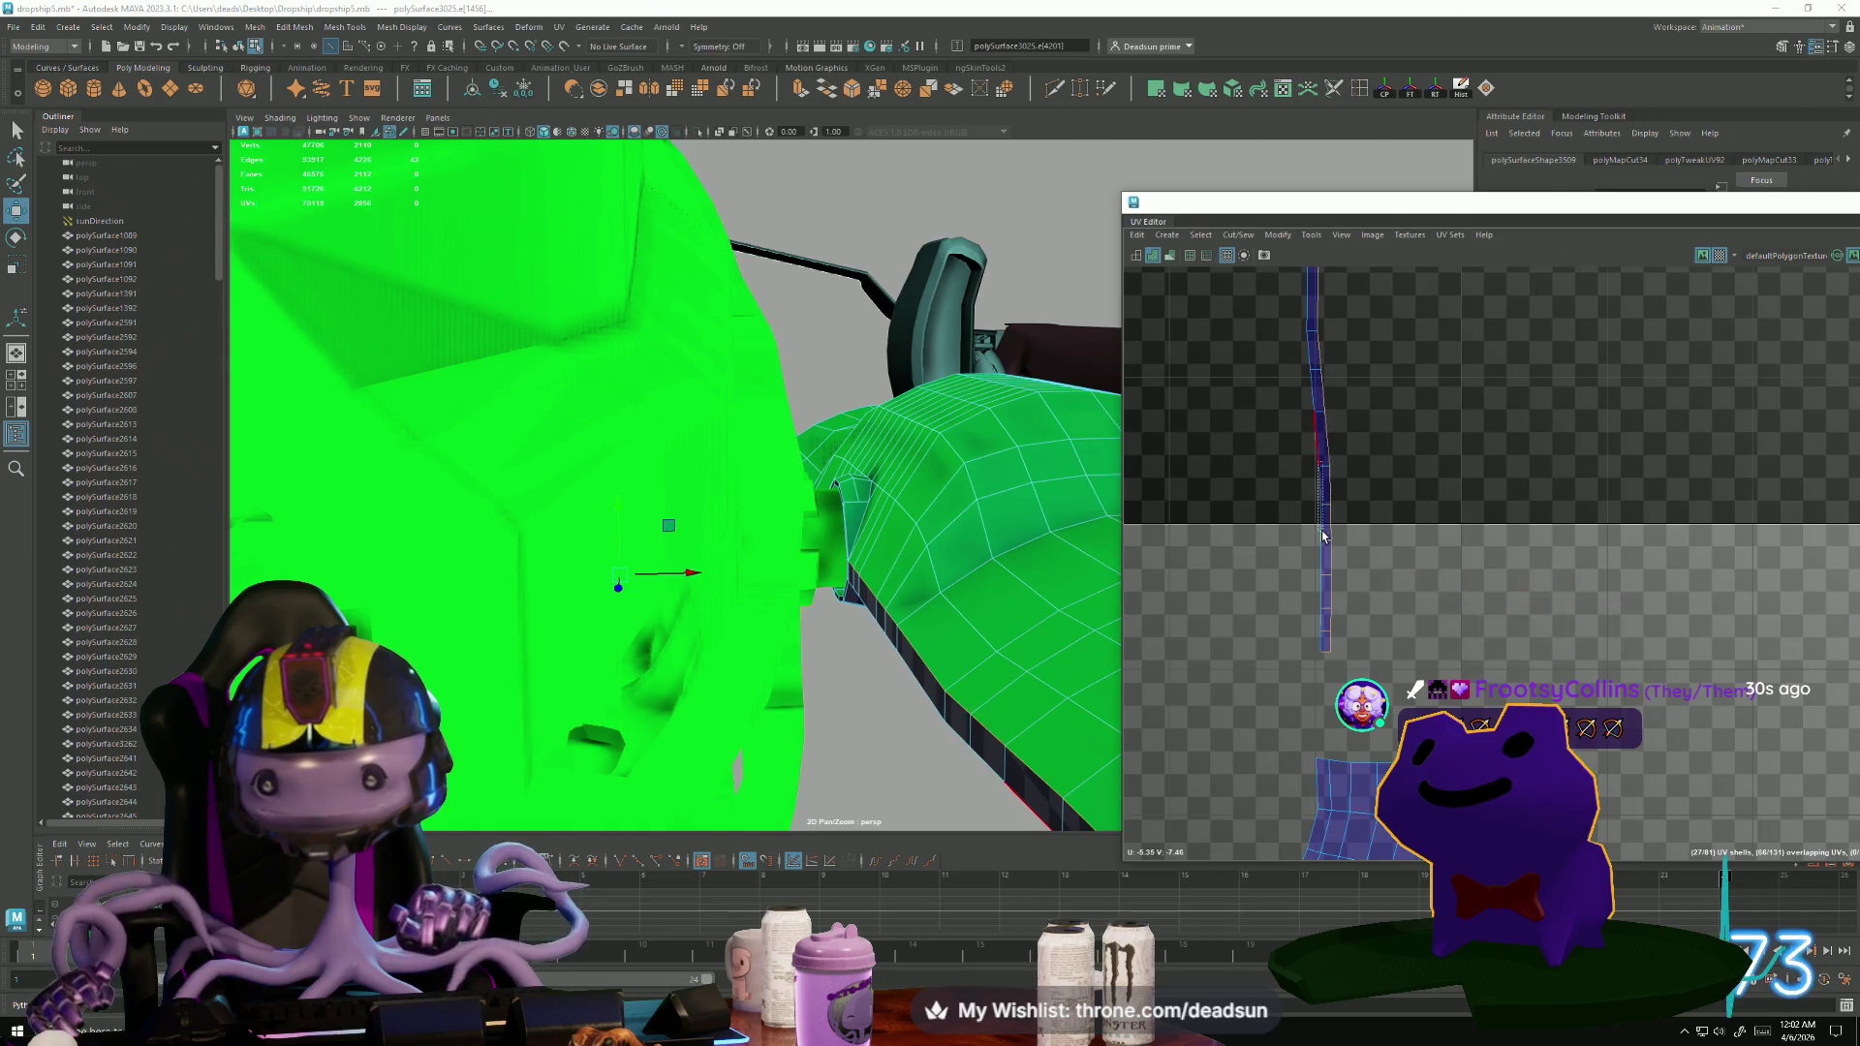
pyautogui.keyDown('ctrl'); pyautogui.click(1324, 627); pyautogui.keyUp('ctrl')
pyautogui.scroll(5, 1323, 630)
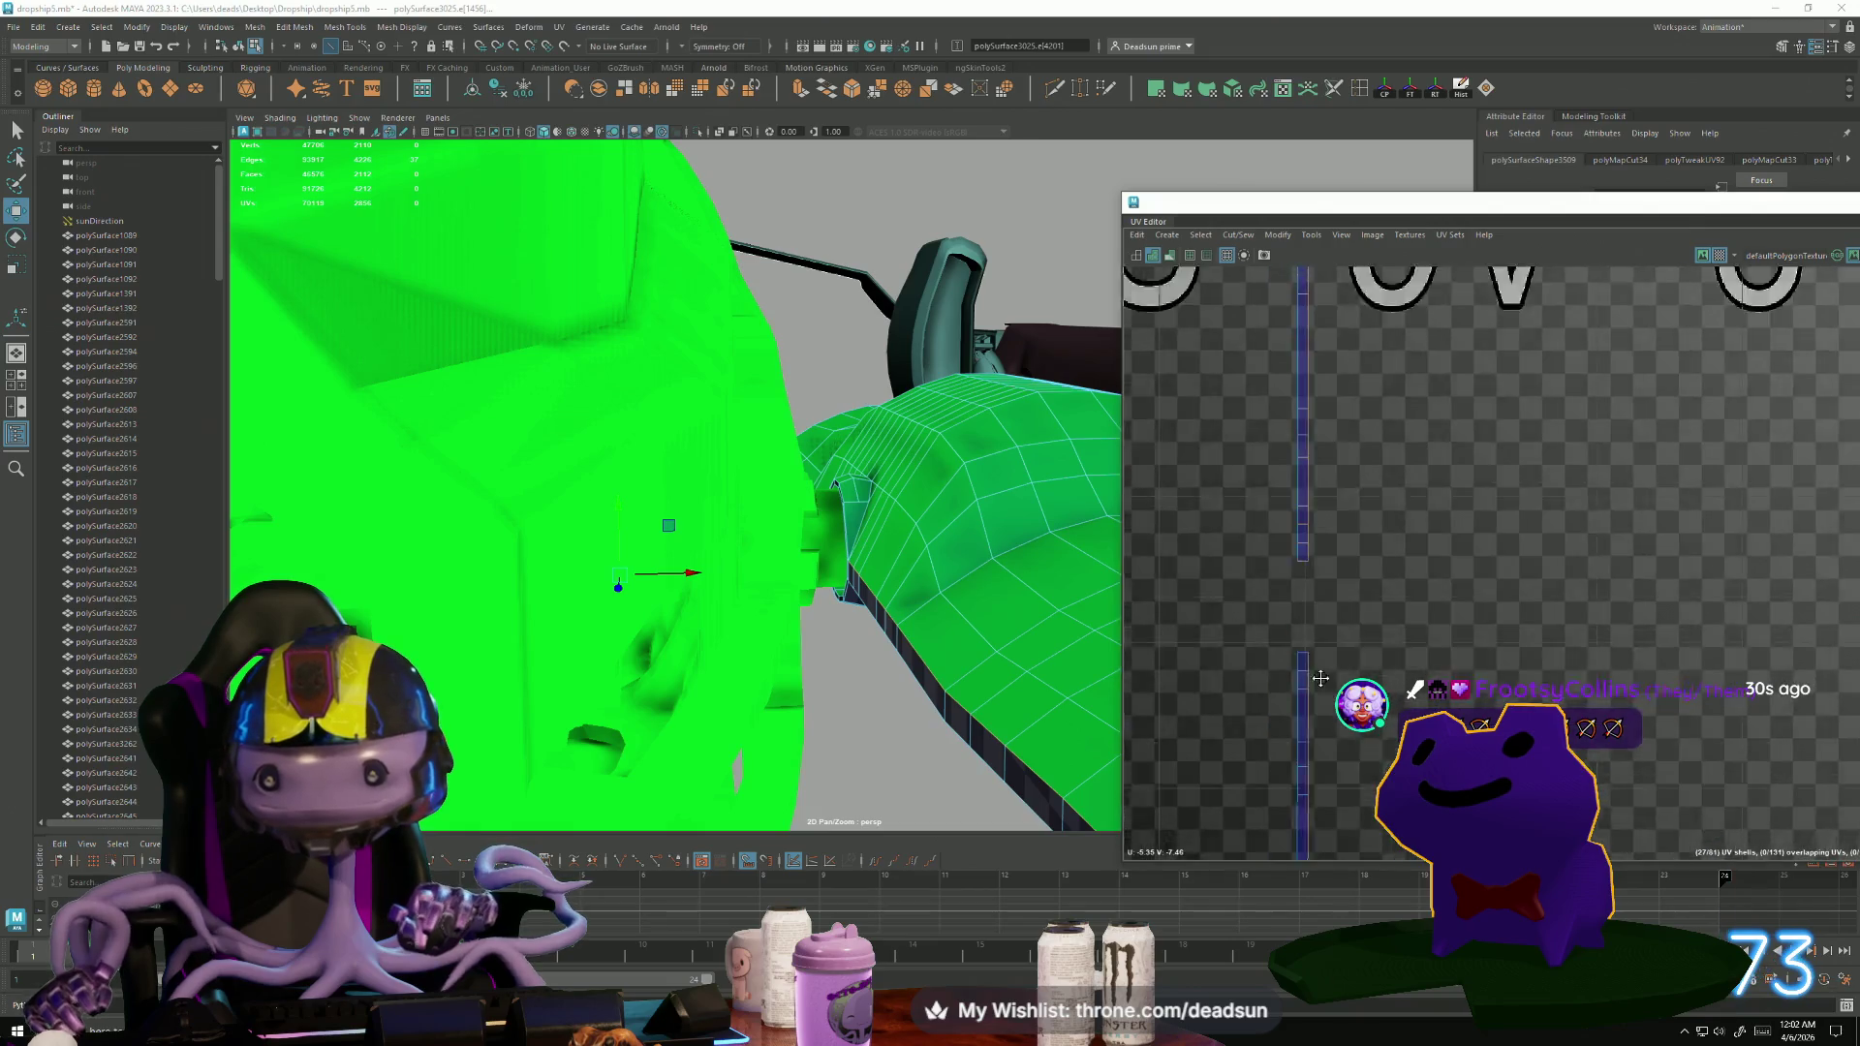
pyautogui.keyDown('alt'); pyautogui.moveTo(1310, 689); pyautogui.dragTo(1276, 1042, button='middle'); pyautogui.keyUp('alt')
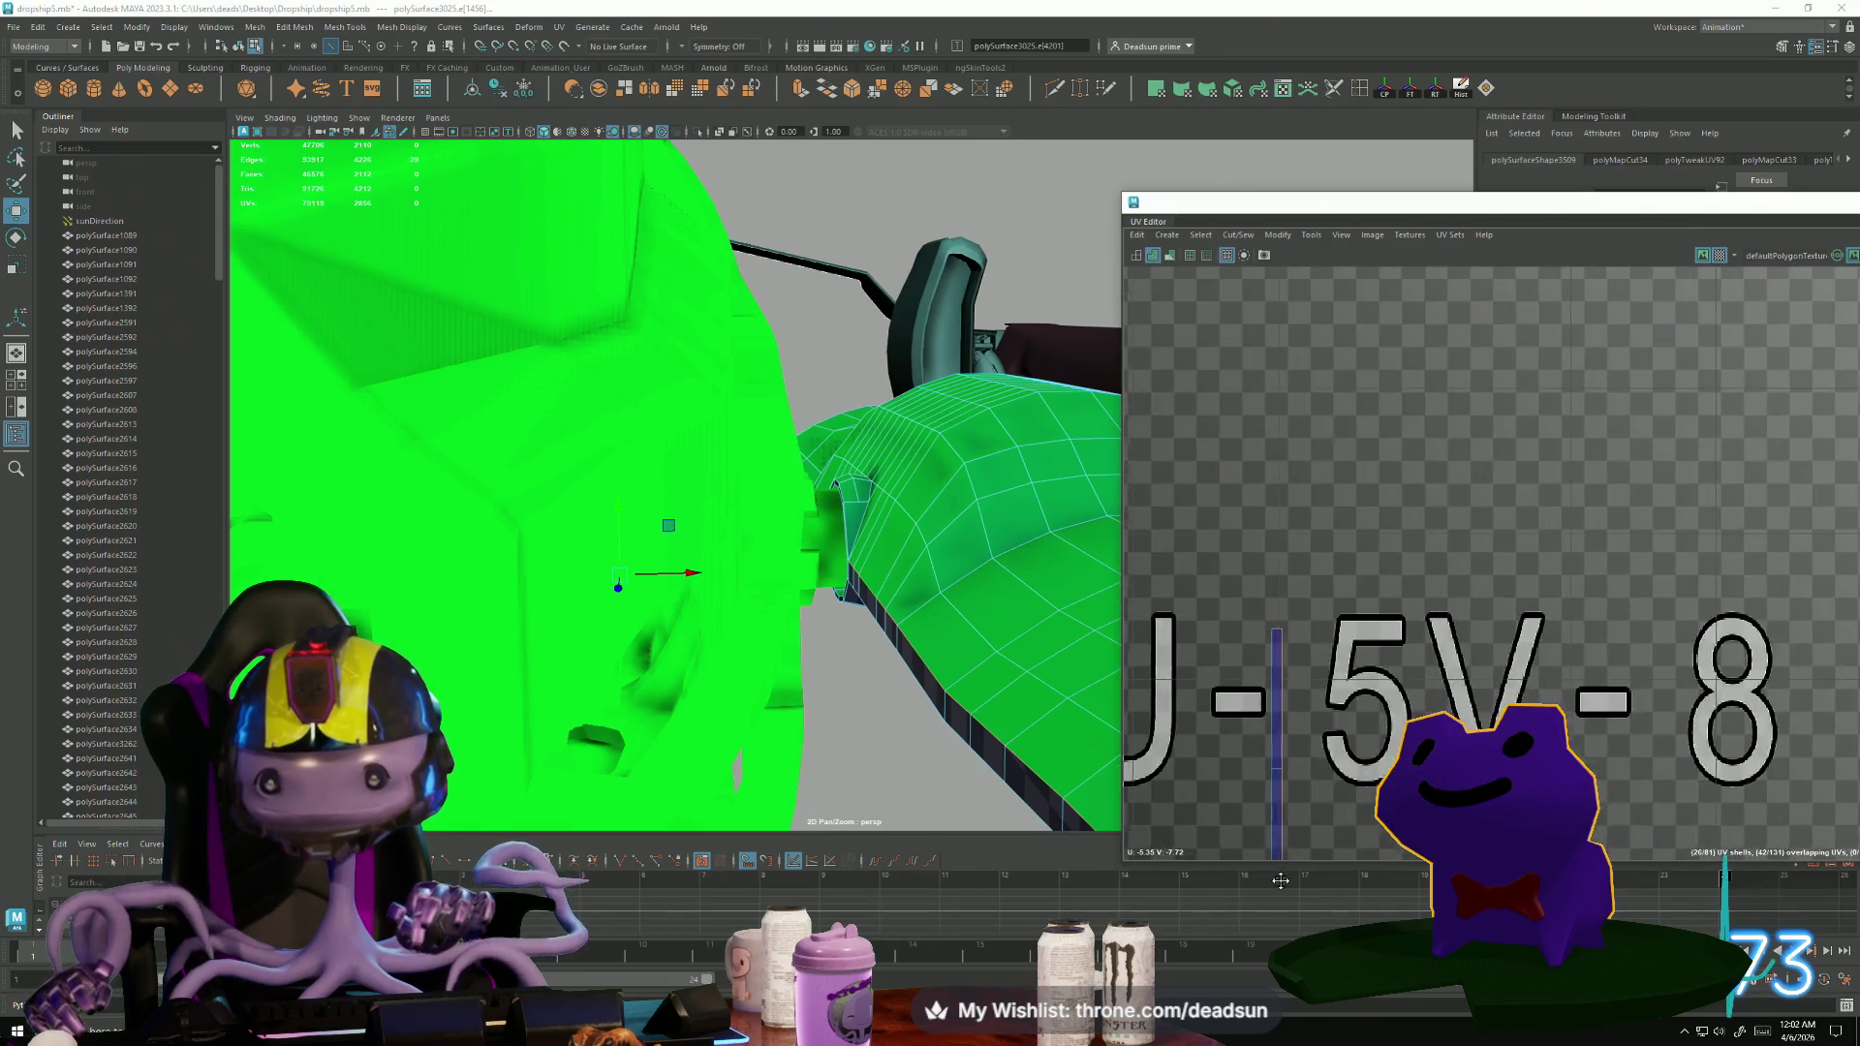
pyautogui.scroll(-8, 1276, 671)
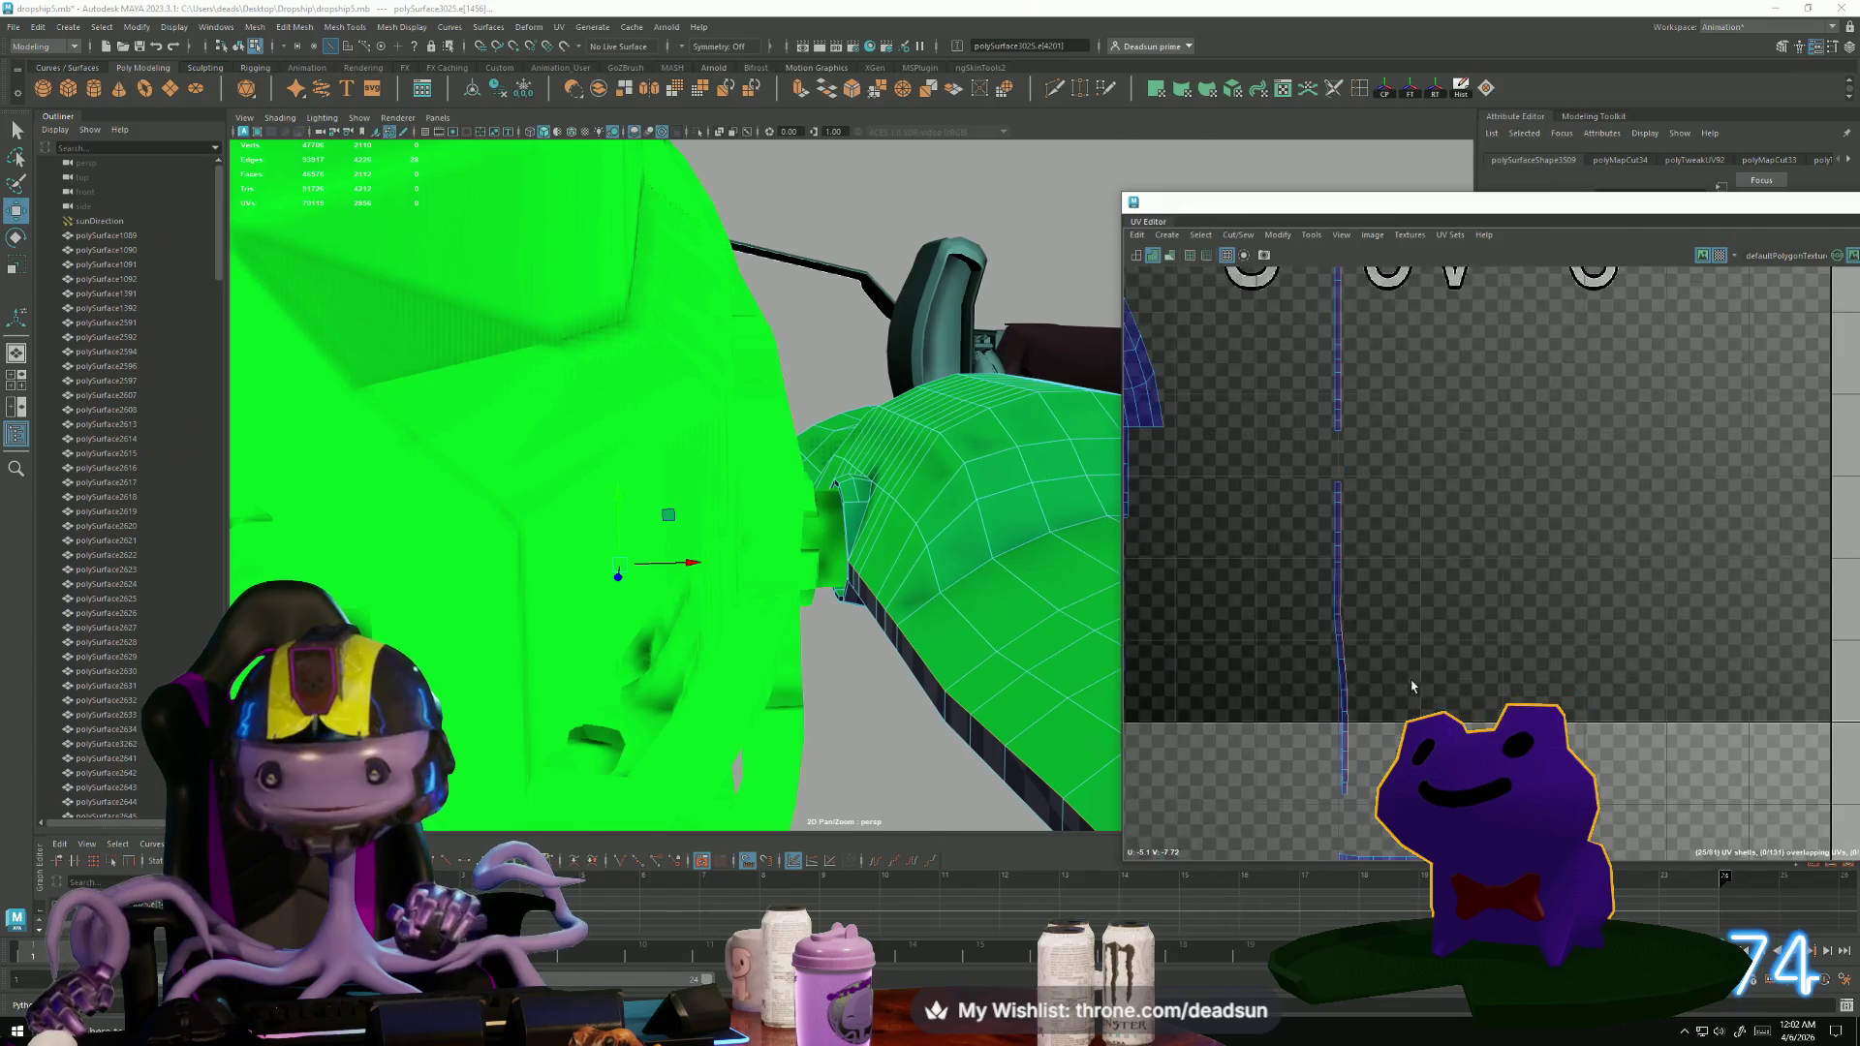
pyautogui.keyDown('alt'); pyautogui.moveTo(1277, 580); pyautogui.dragTo(1325, 342, button='middle'); pyautogui.keyUp('alt')
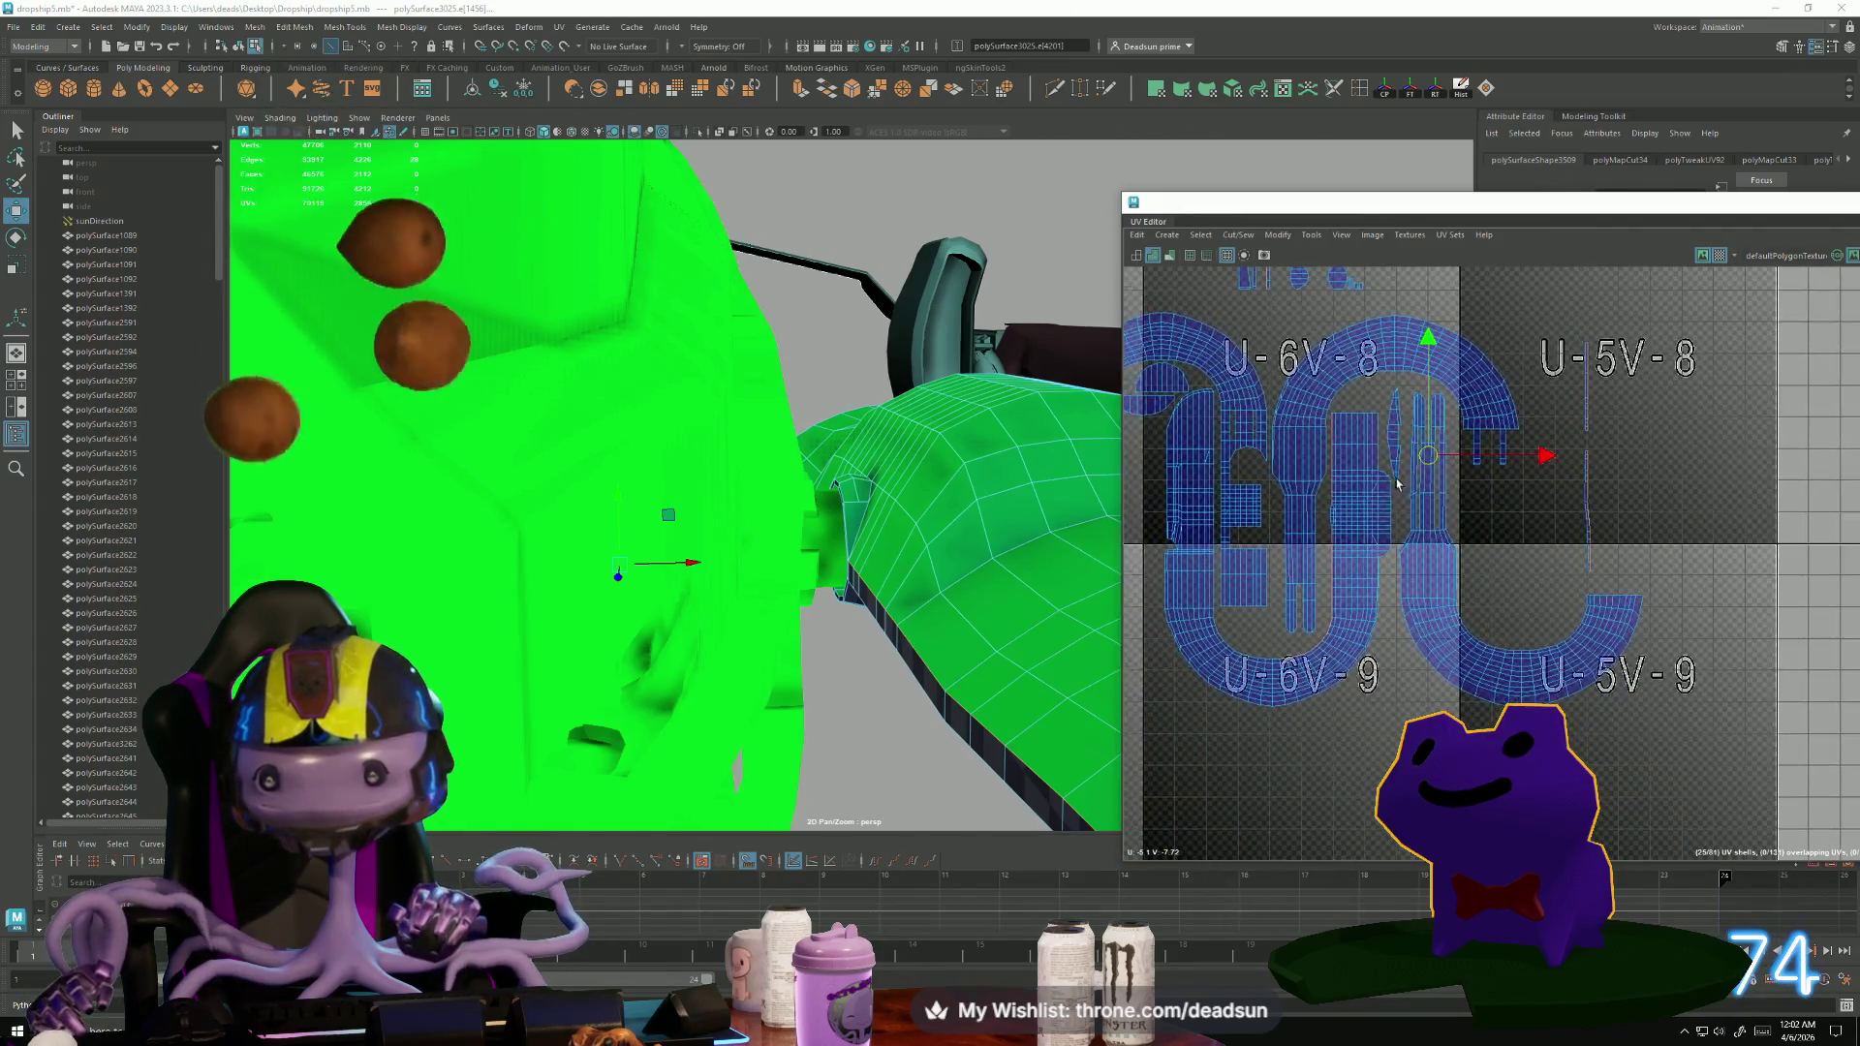
# Move and Sew the selected edges, then check the result in tile U-6V-9.
pyautogui.click(1202, 235)
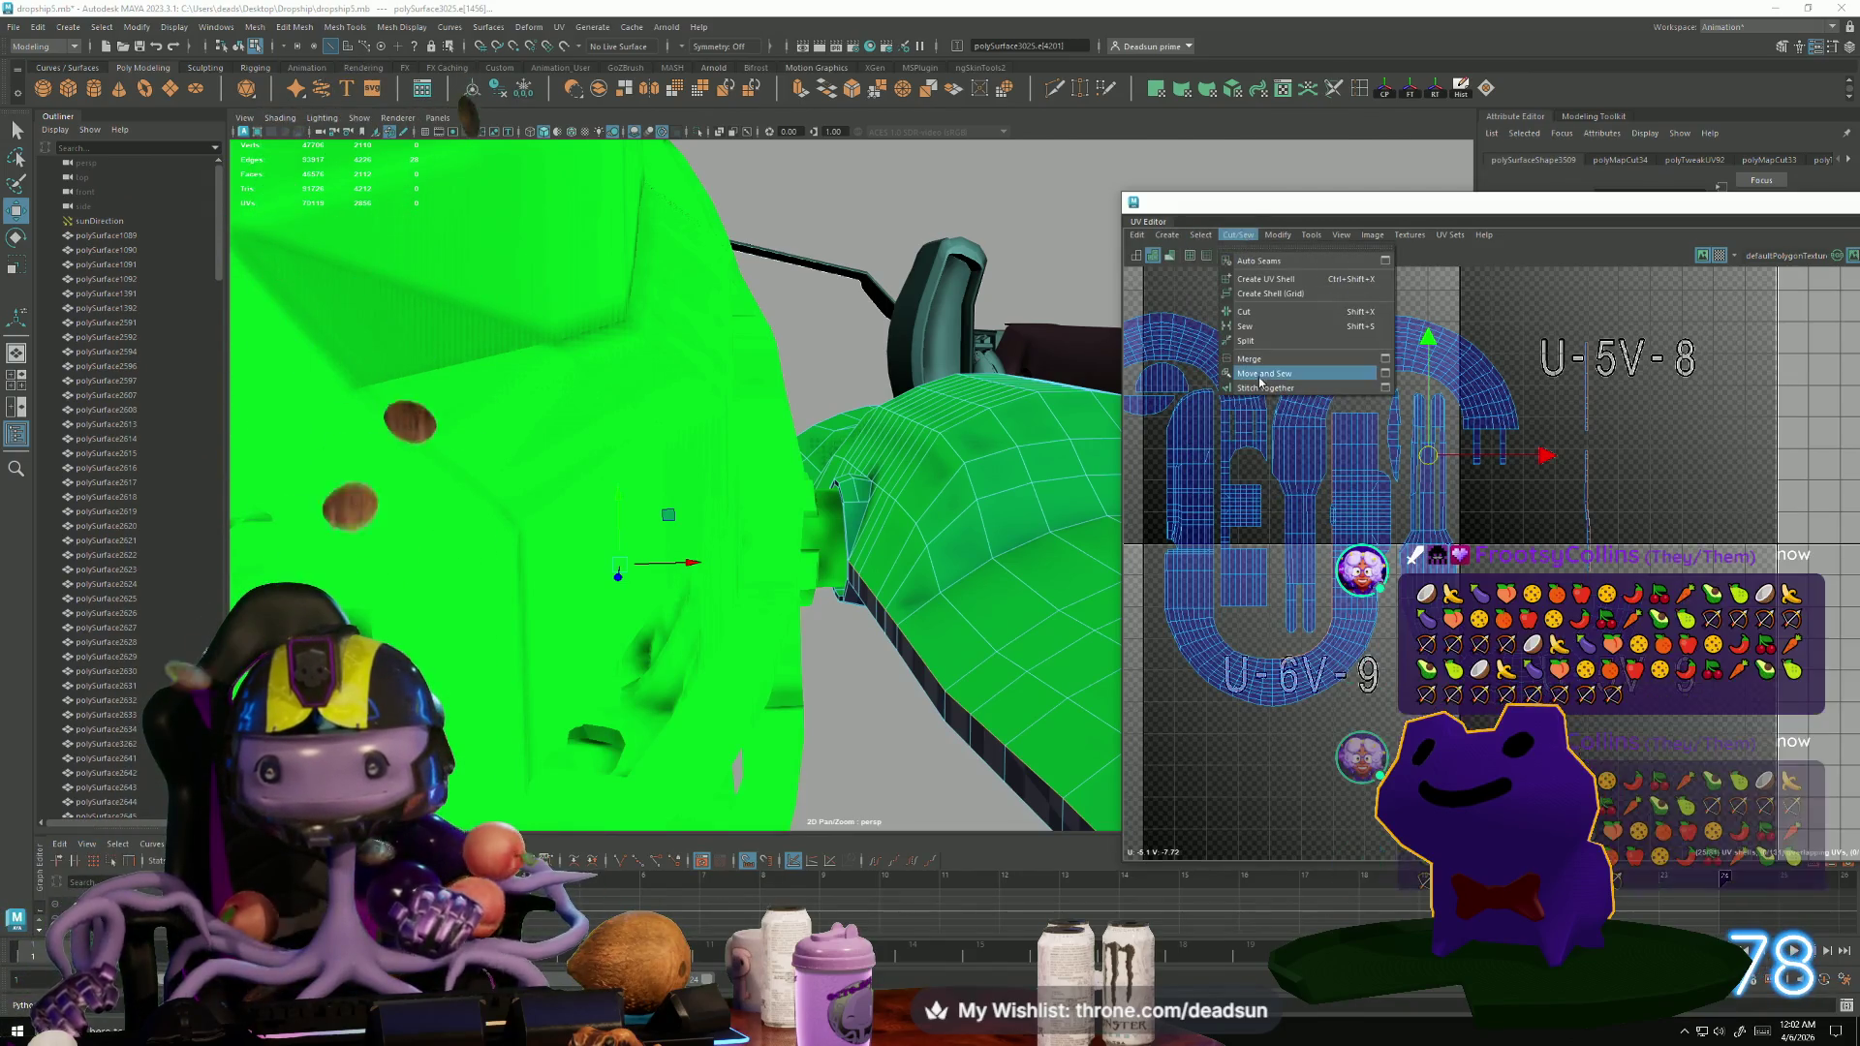
pyautogui.click(1318, 665)
pyautogui.scroll(5, 1299, 665)
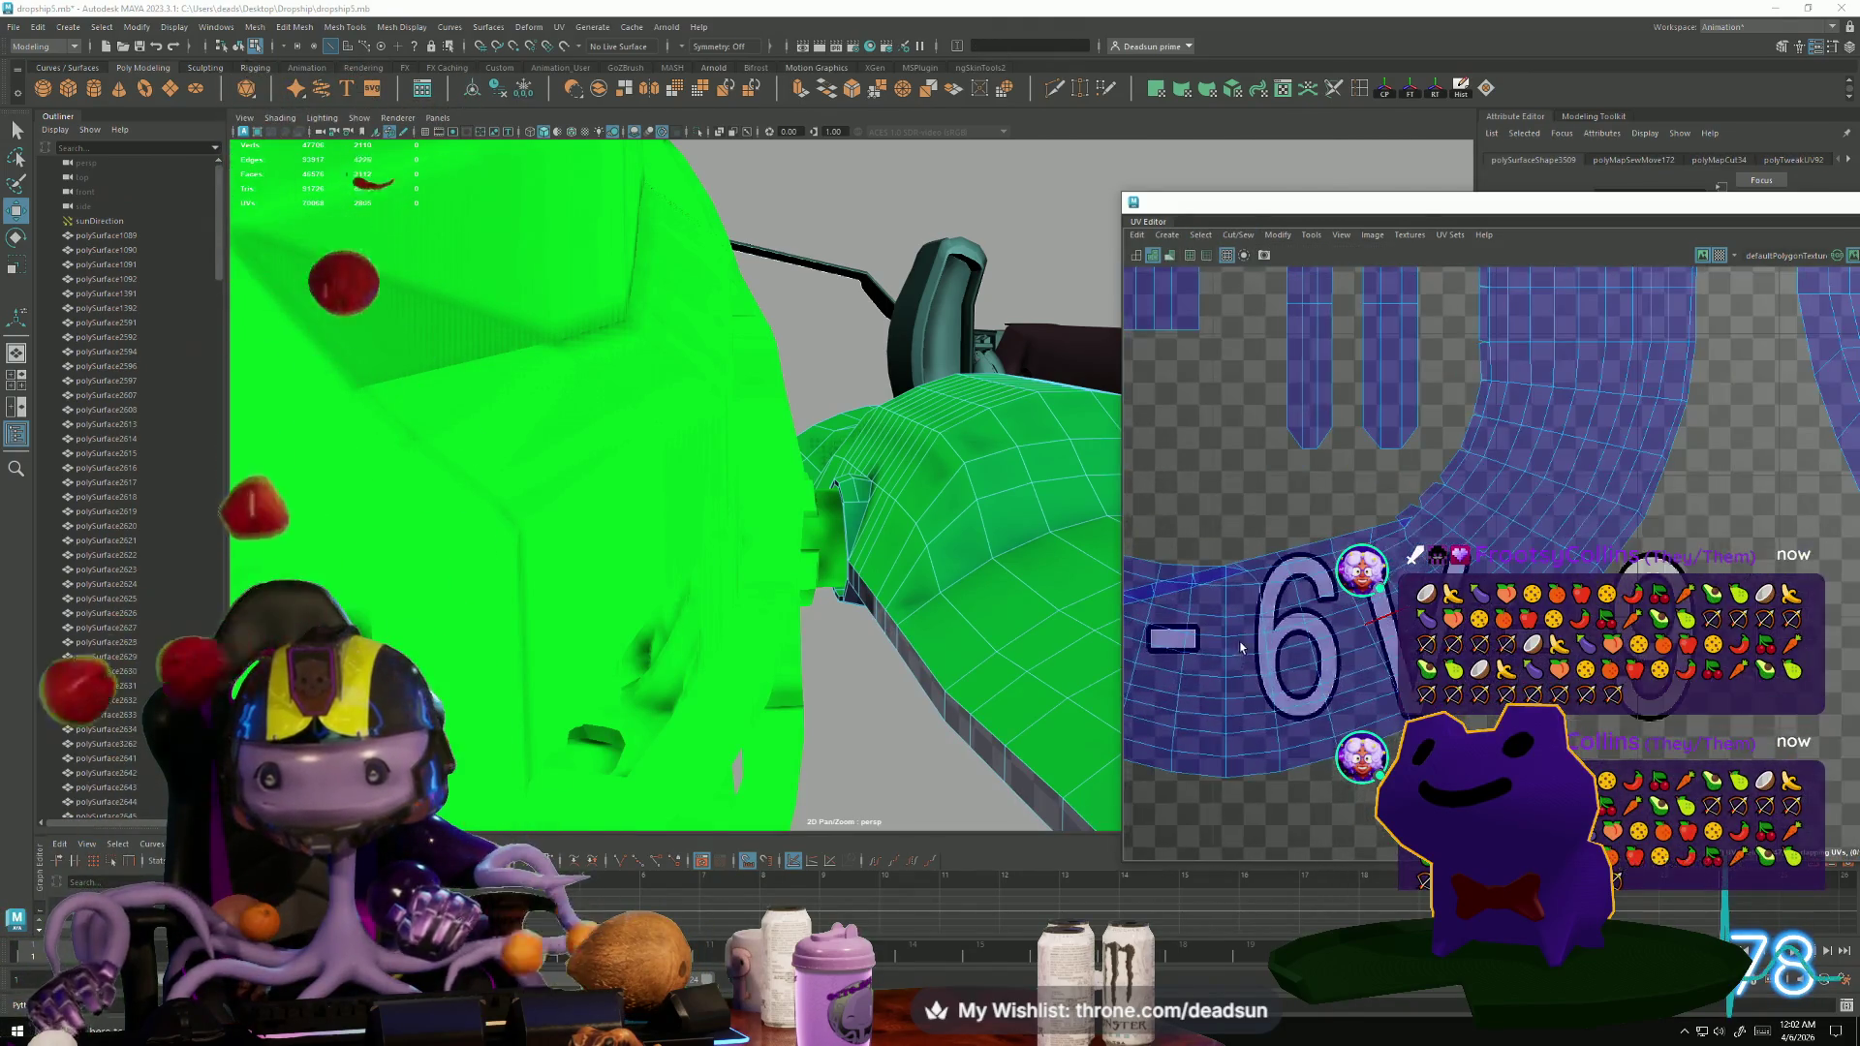
pyautogui.scroll(-6, 1362, 610)
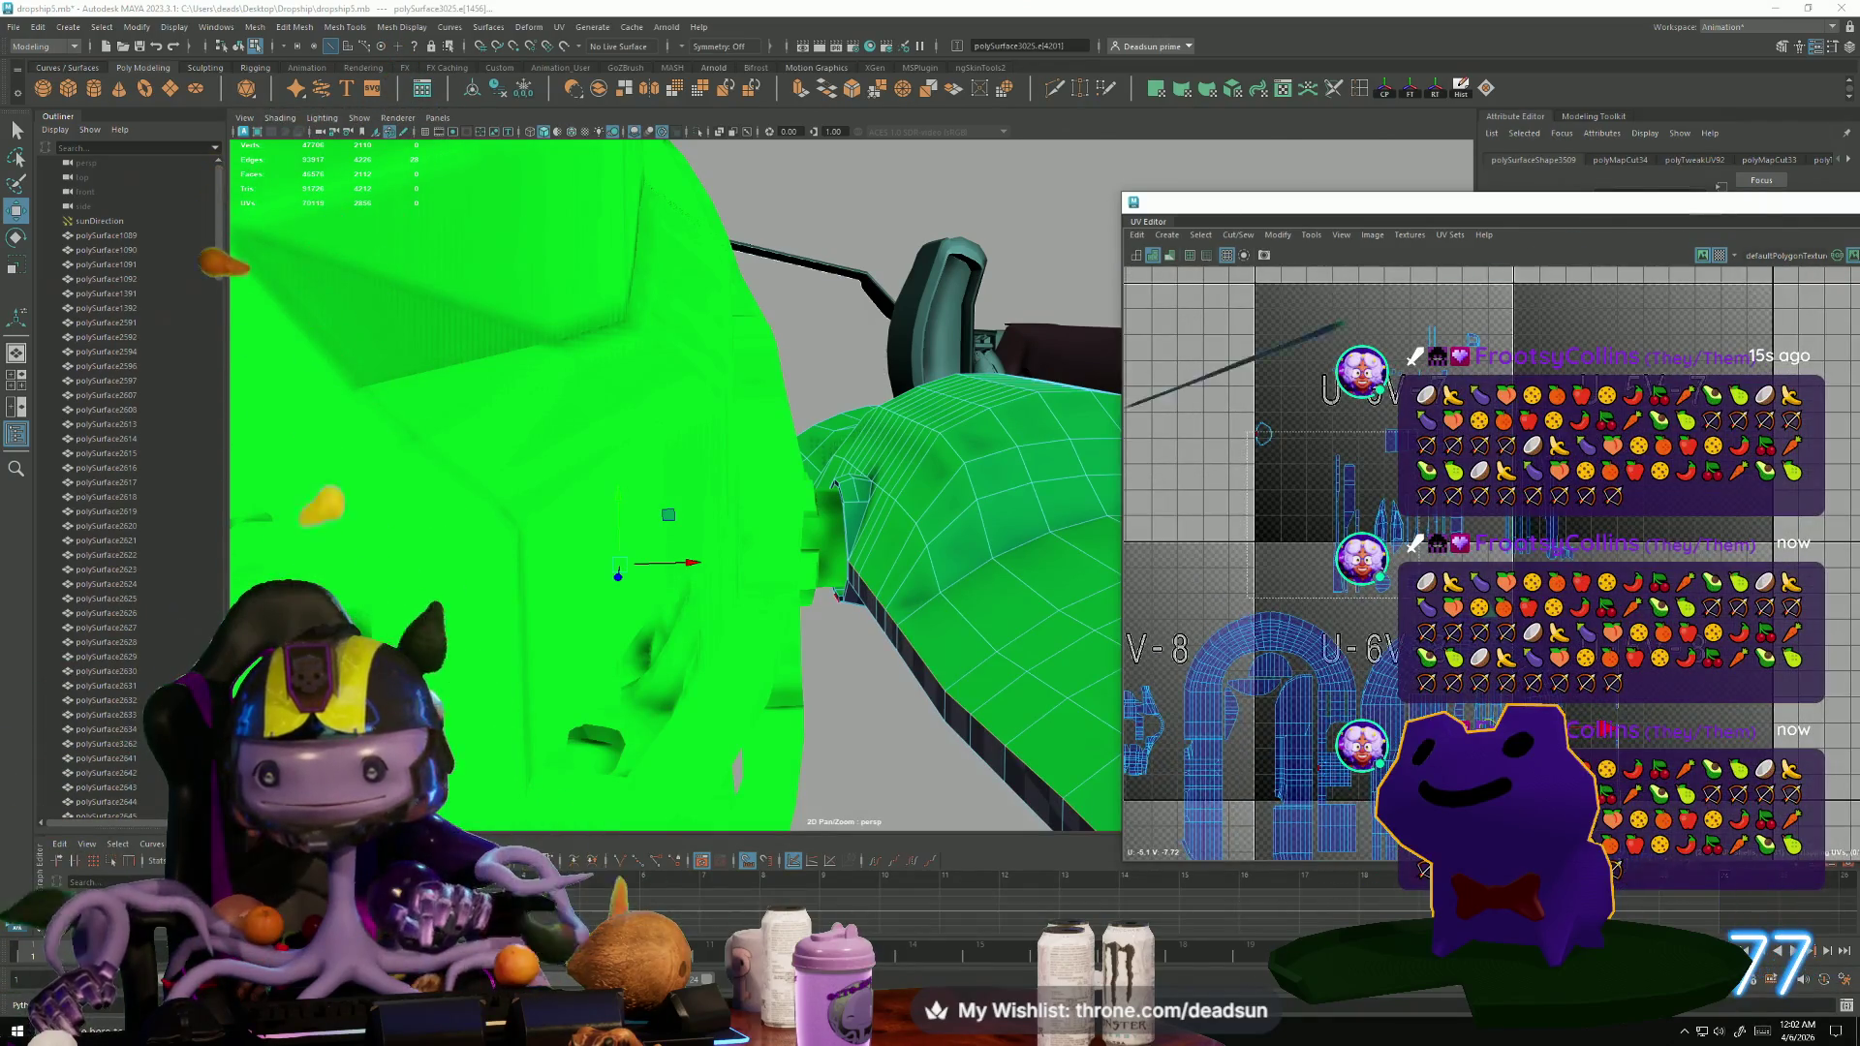
pyautogui.keyDown('alt'); pyautogui.moveTo(1299, 771); pyautogui.dragTo(1242, 431, button='middle'); pyautogui.keyUp('alt')
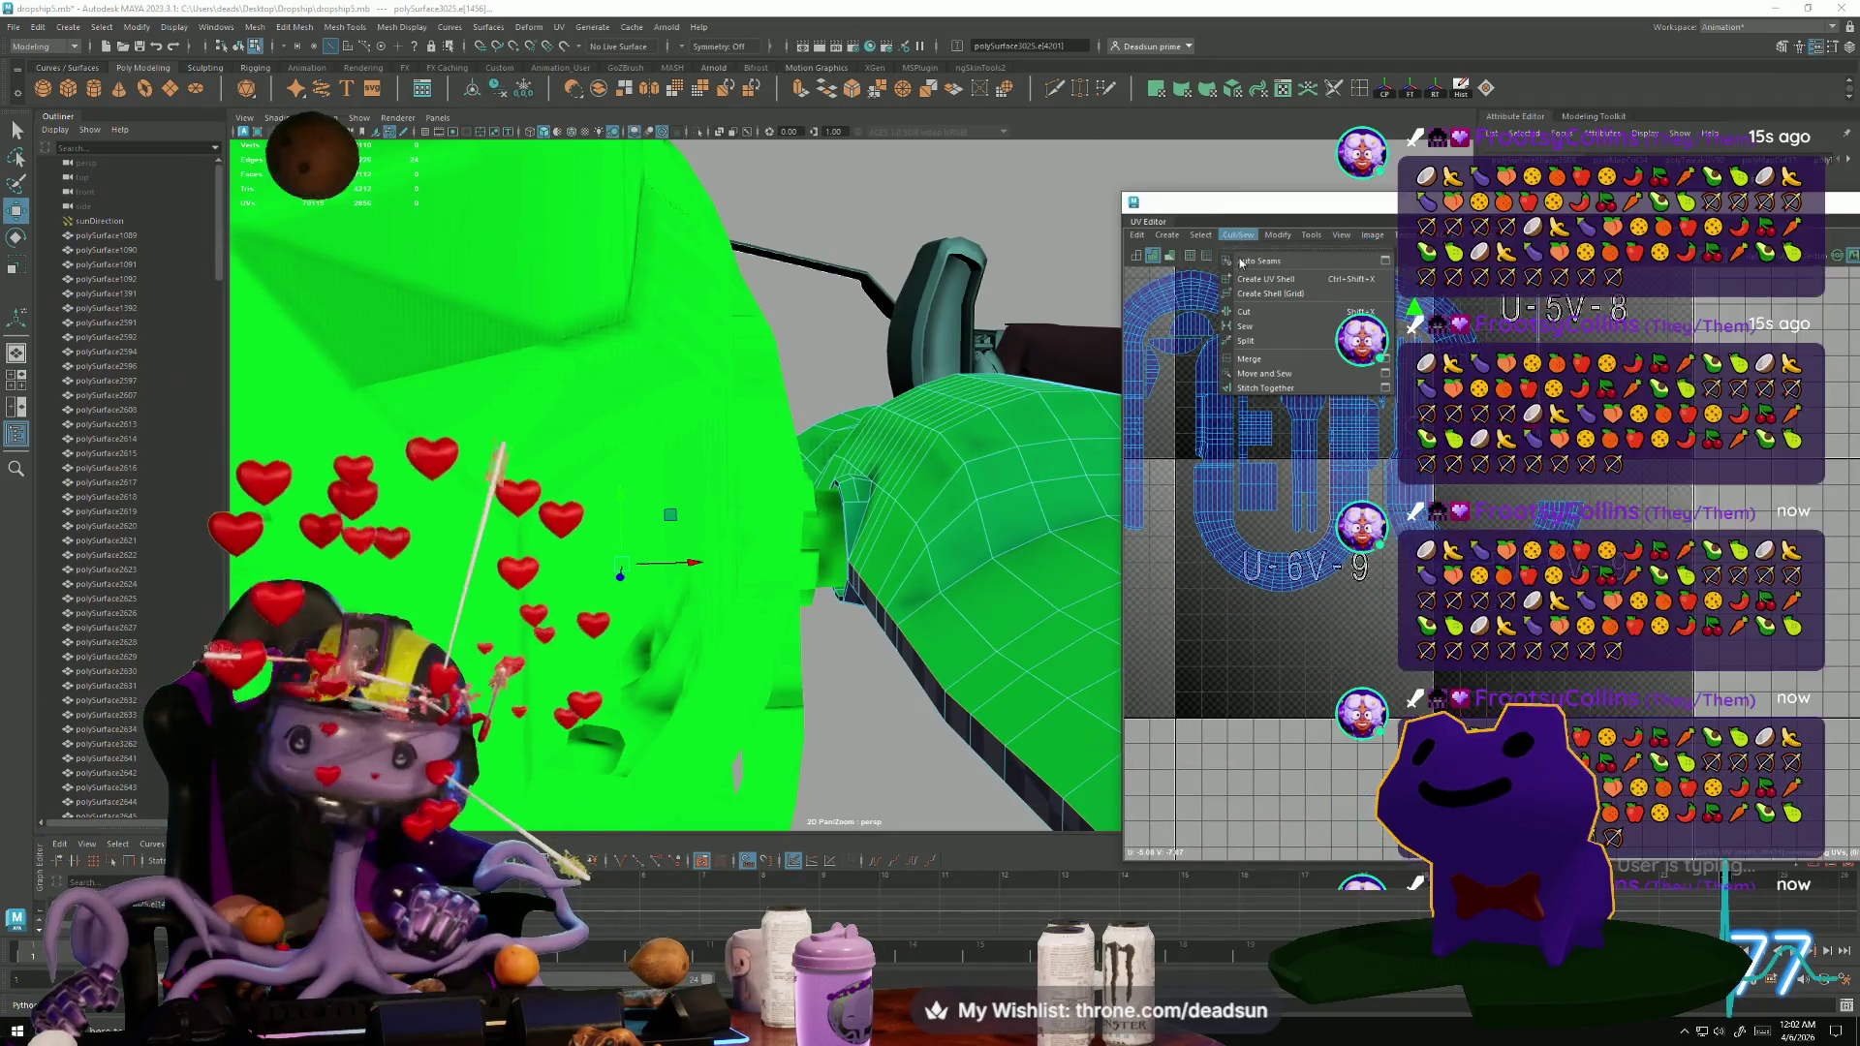
pyautogui.scroll(2, 1352, 601)
pyautogui.scroll(2, 1351, 601)
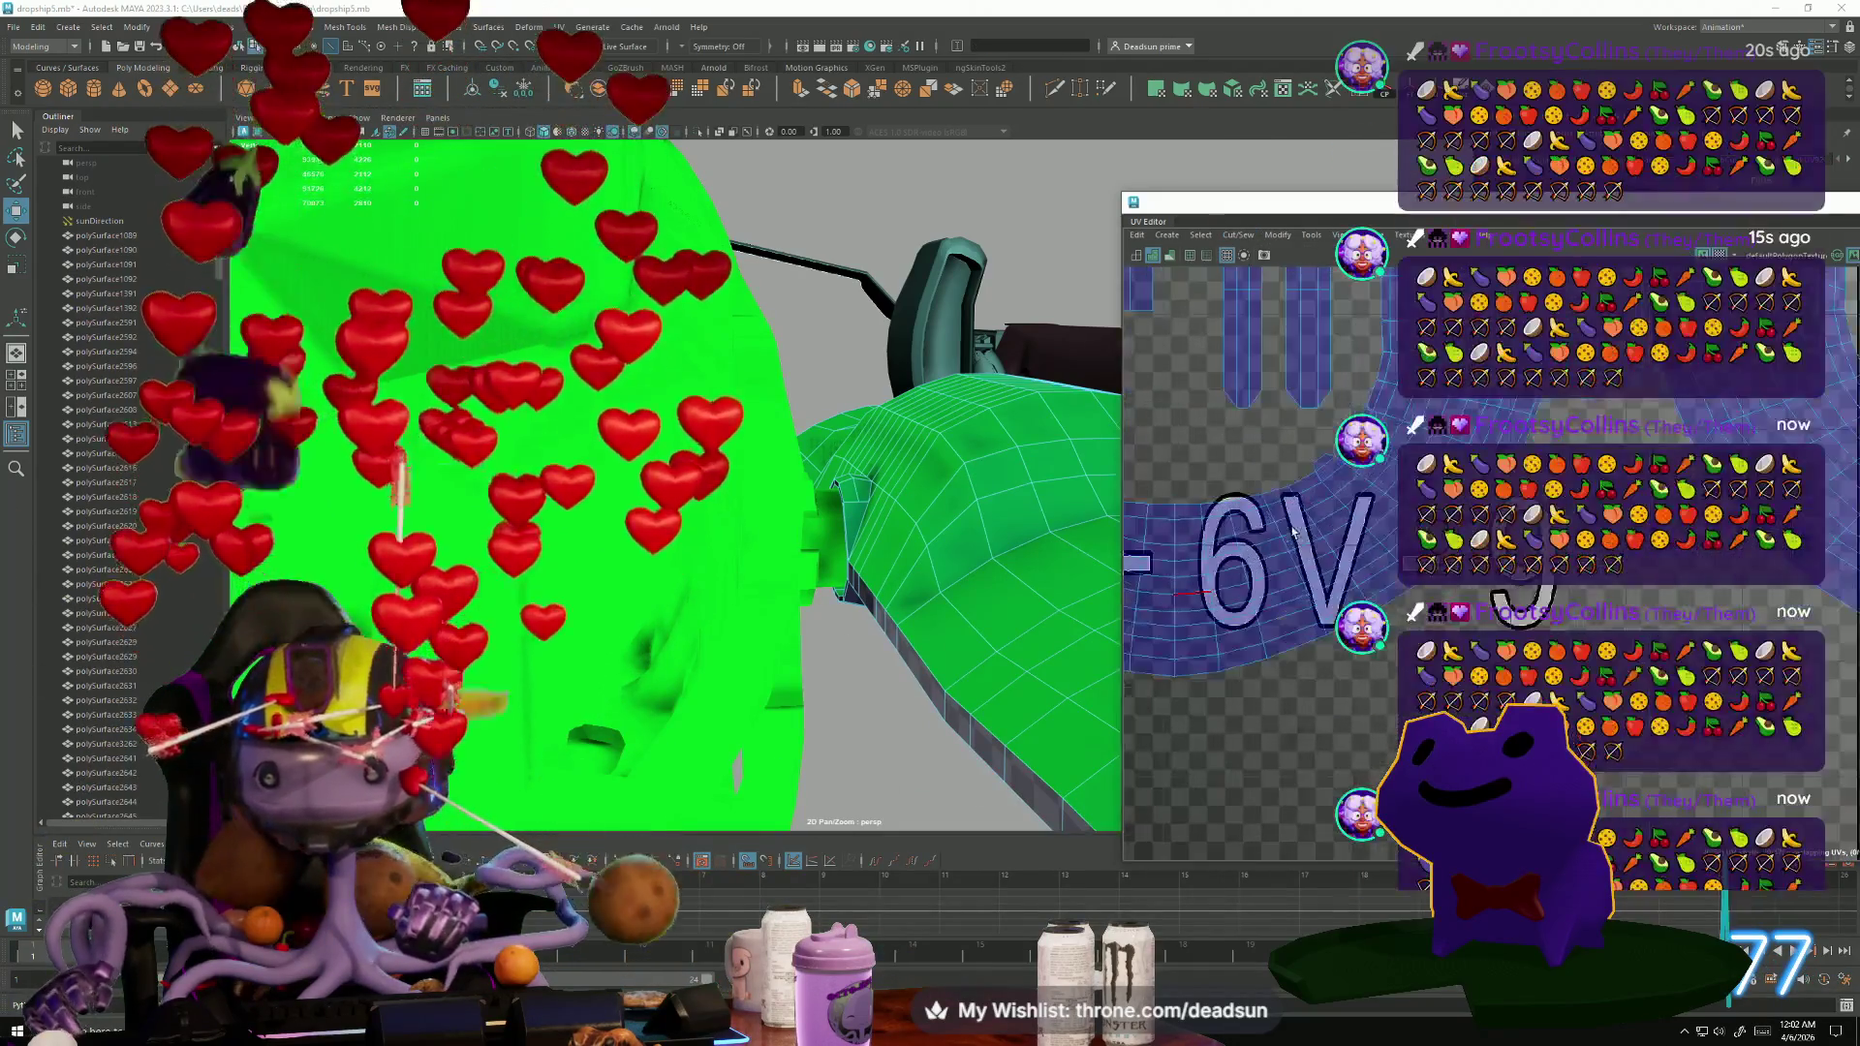
pyautogui.scroll(-2, 1354, 678)
pyautogui.scroll(-2, 1354, 729)
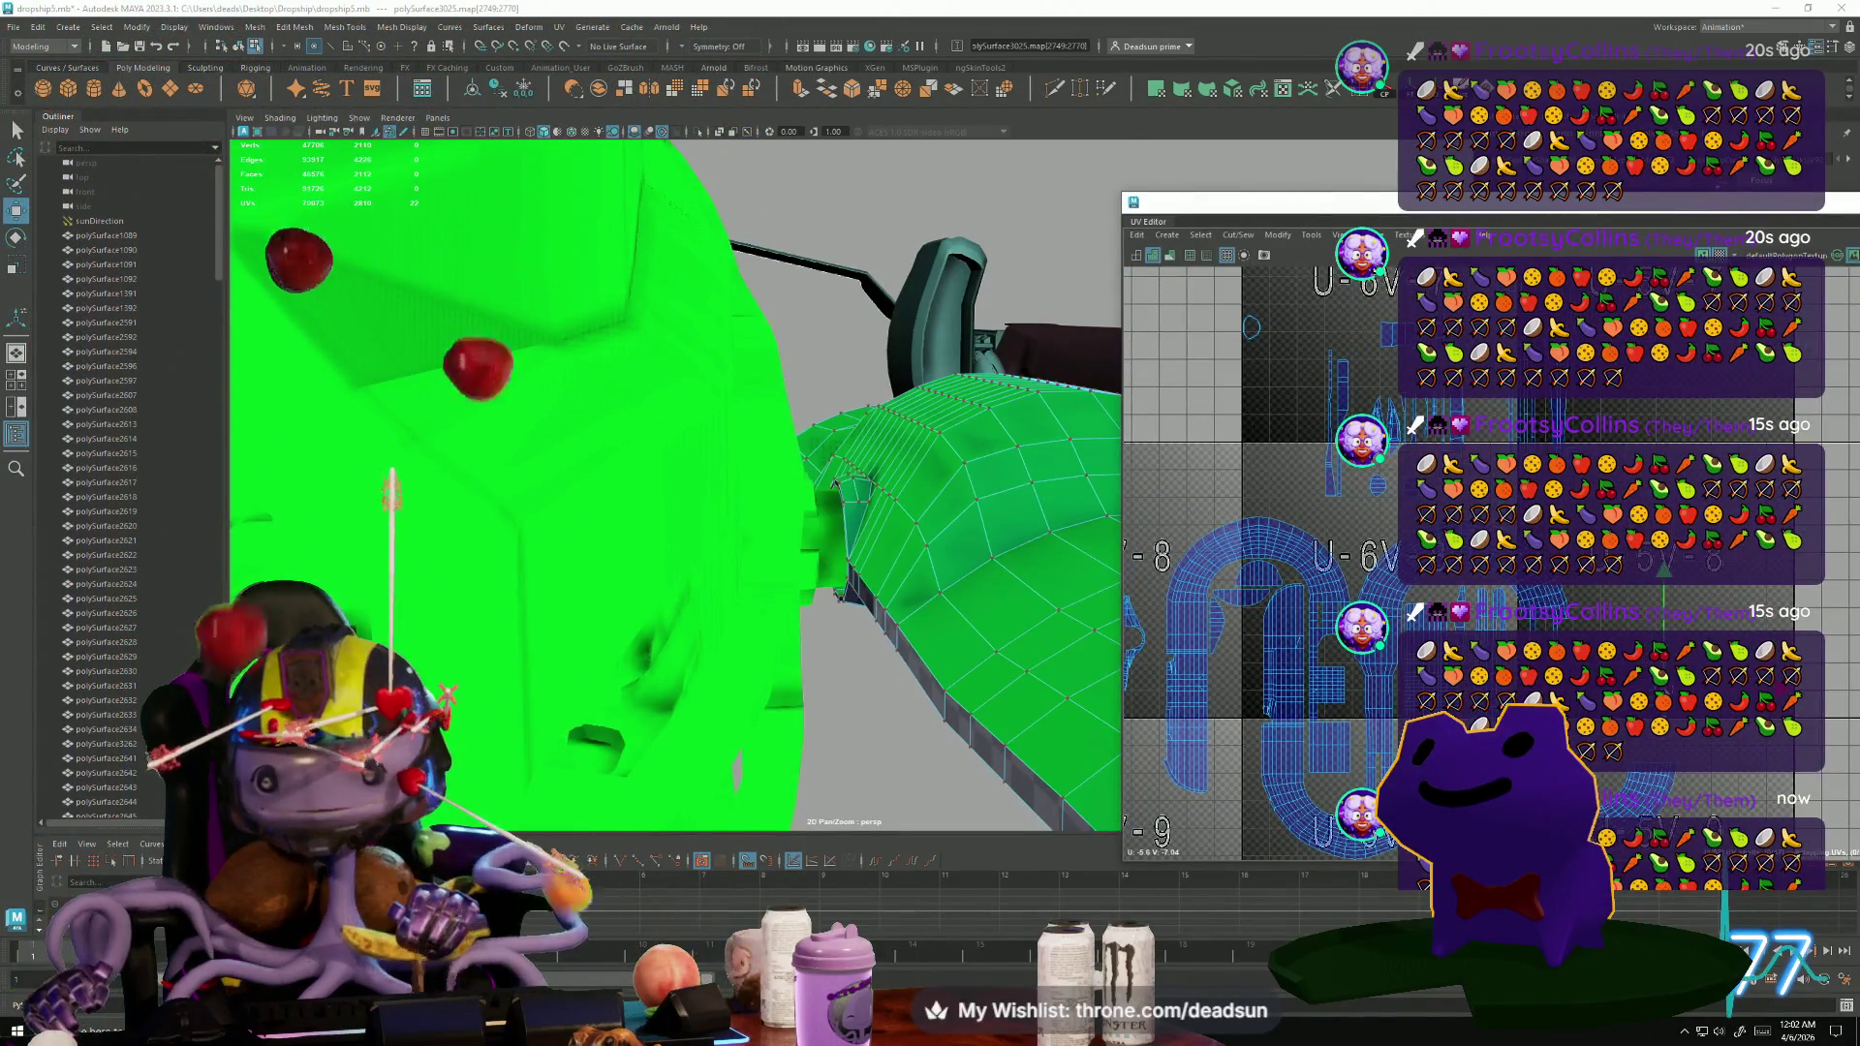
pyautogui.scroll(5, 1438, 601)
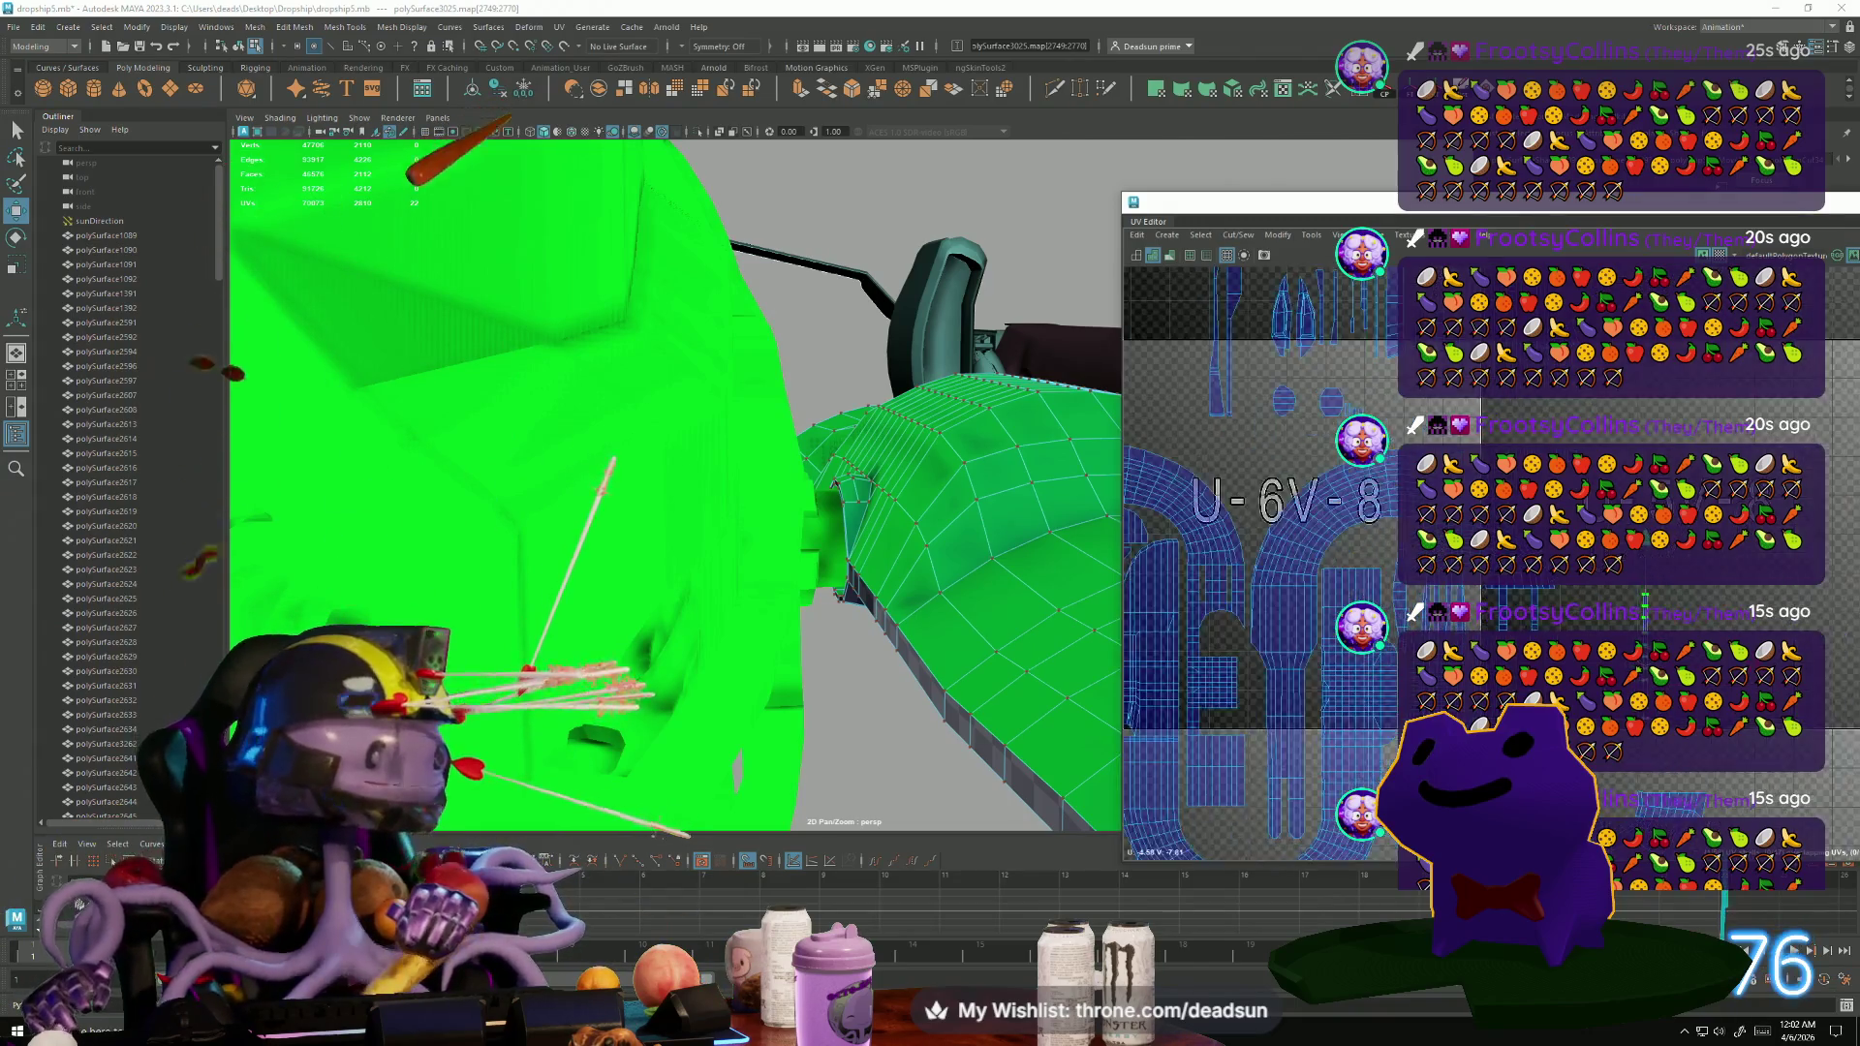
pyautogui.scroll(3, 1438, 601)
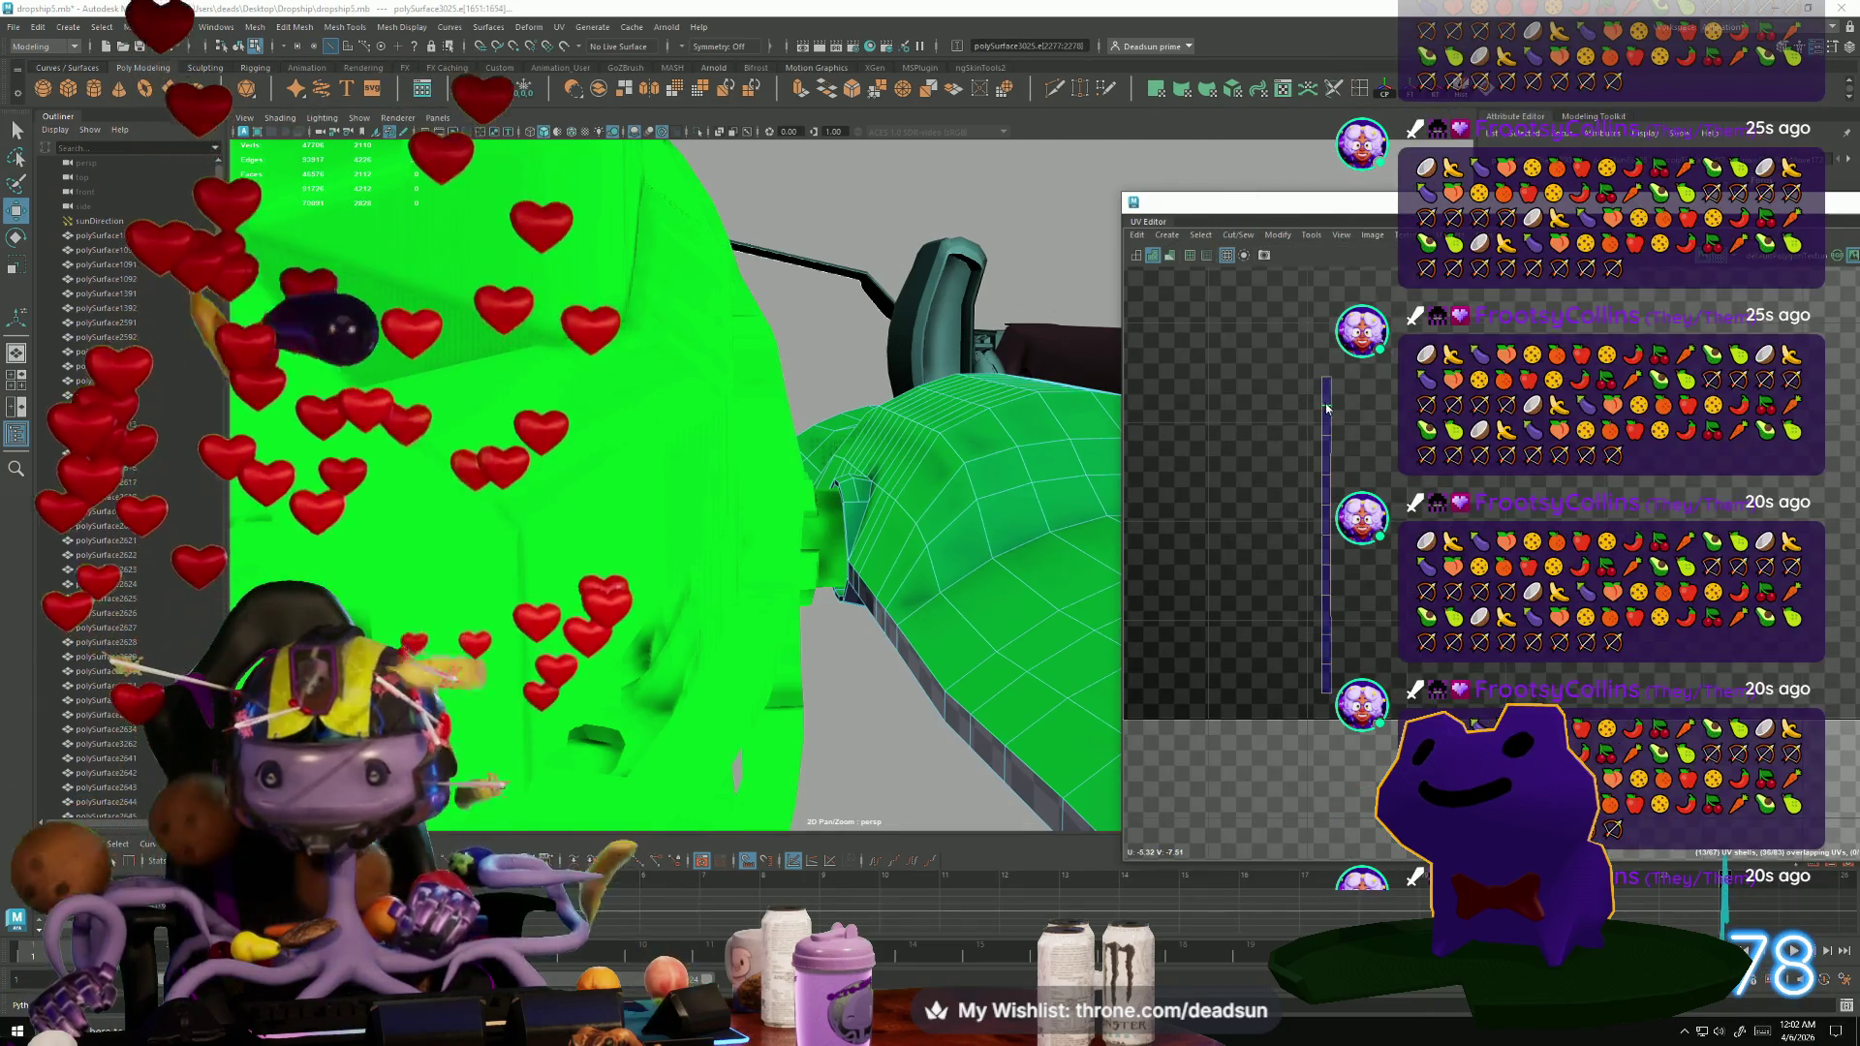
# Select the edges along the length of the thin vertical shell.
pyautogui.moveTo(1327, 408); pyautogui.dragTo(1323, 563)
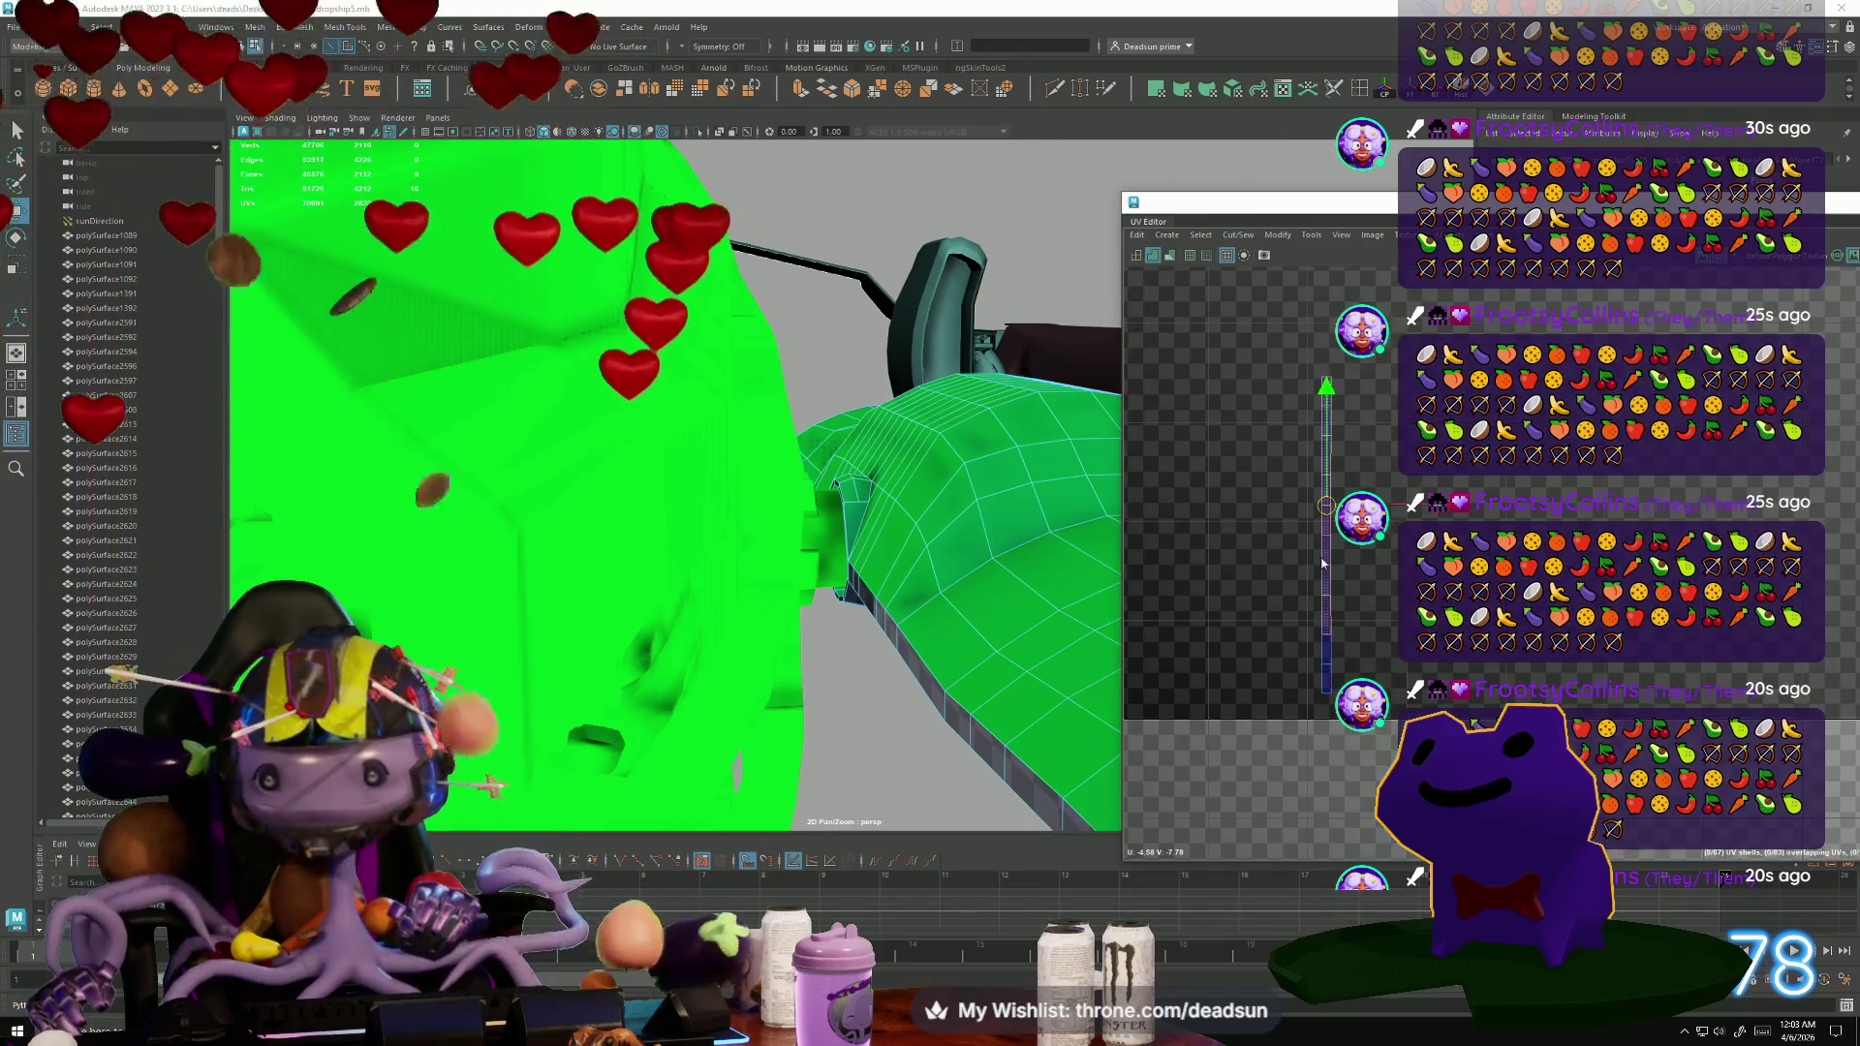
pyautogui.click(1440, 334)
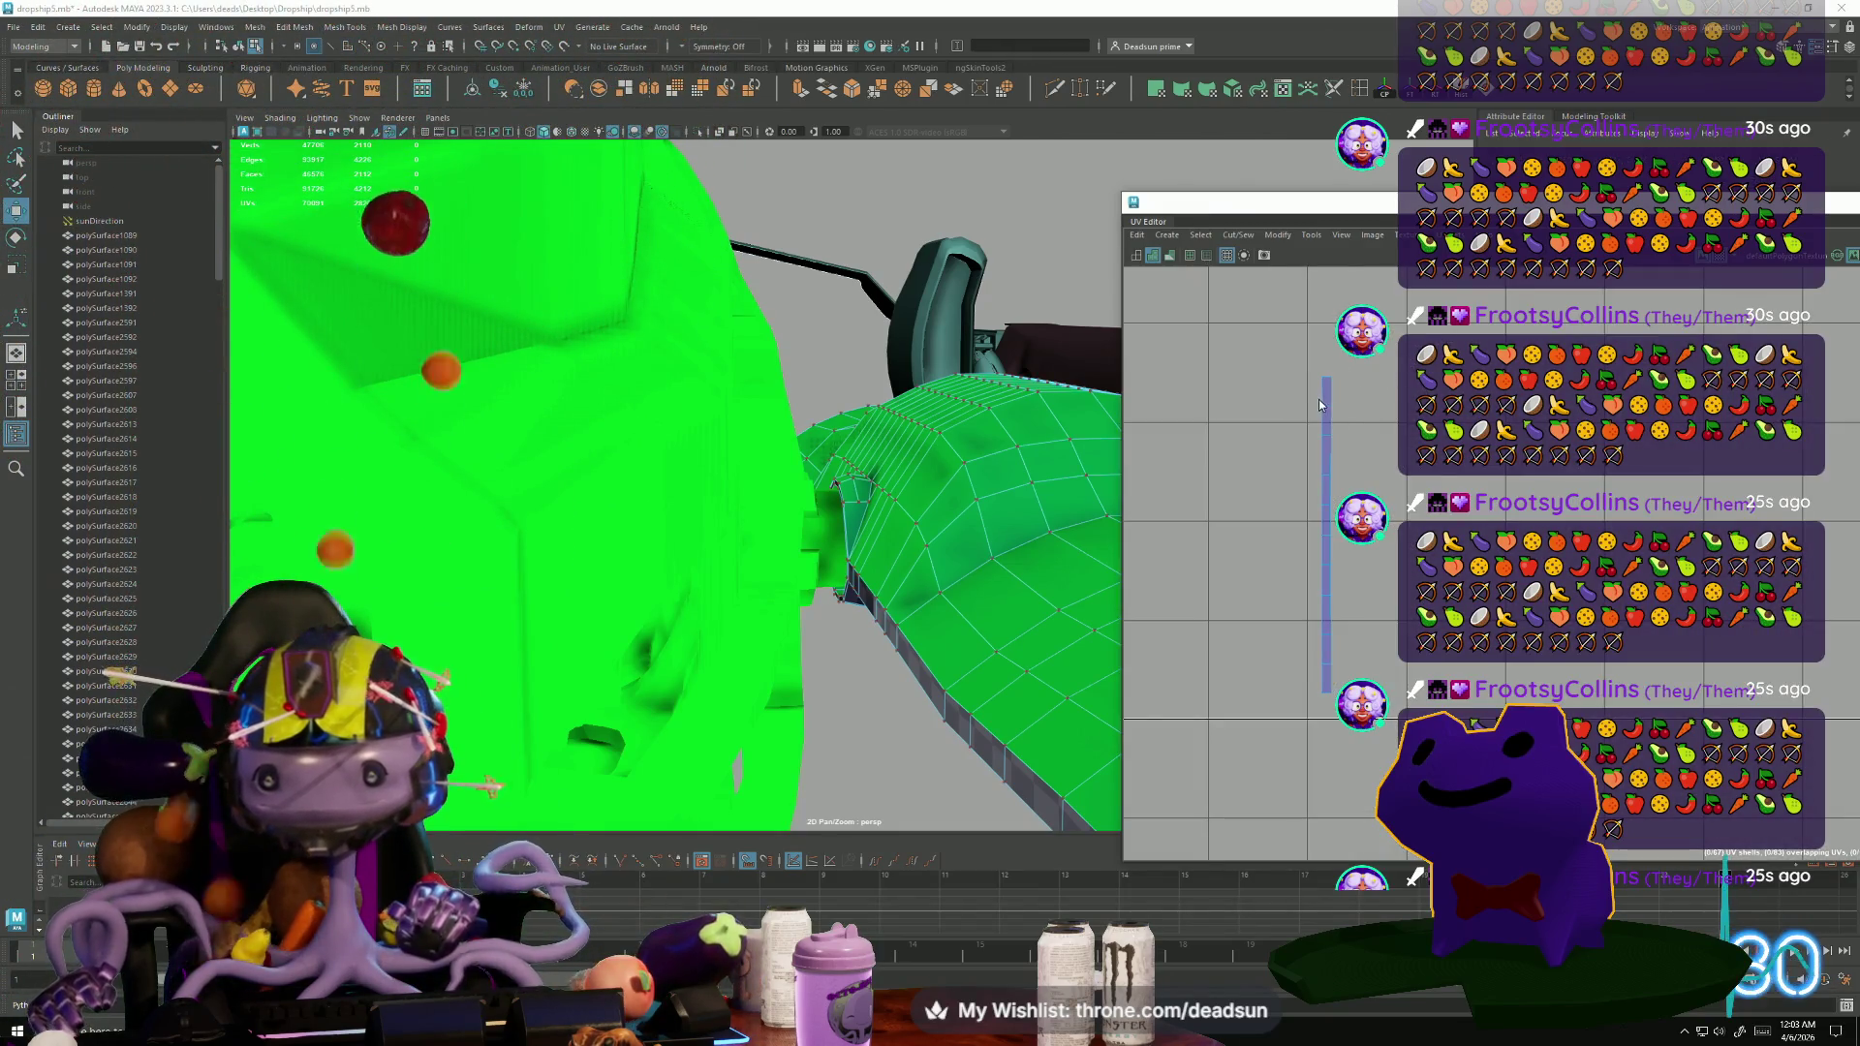
pyautogui.click(1323, 405)
pyautogui.moveTo(1268, 330)
pyautogui.mouseDown()
pyautogui.moveTo(1306, 744)
pyautogui.moveTo(1326, 764)
pyautogui.mouseUp()
pyautogui.scroll(-6, 1326, 762)
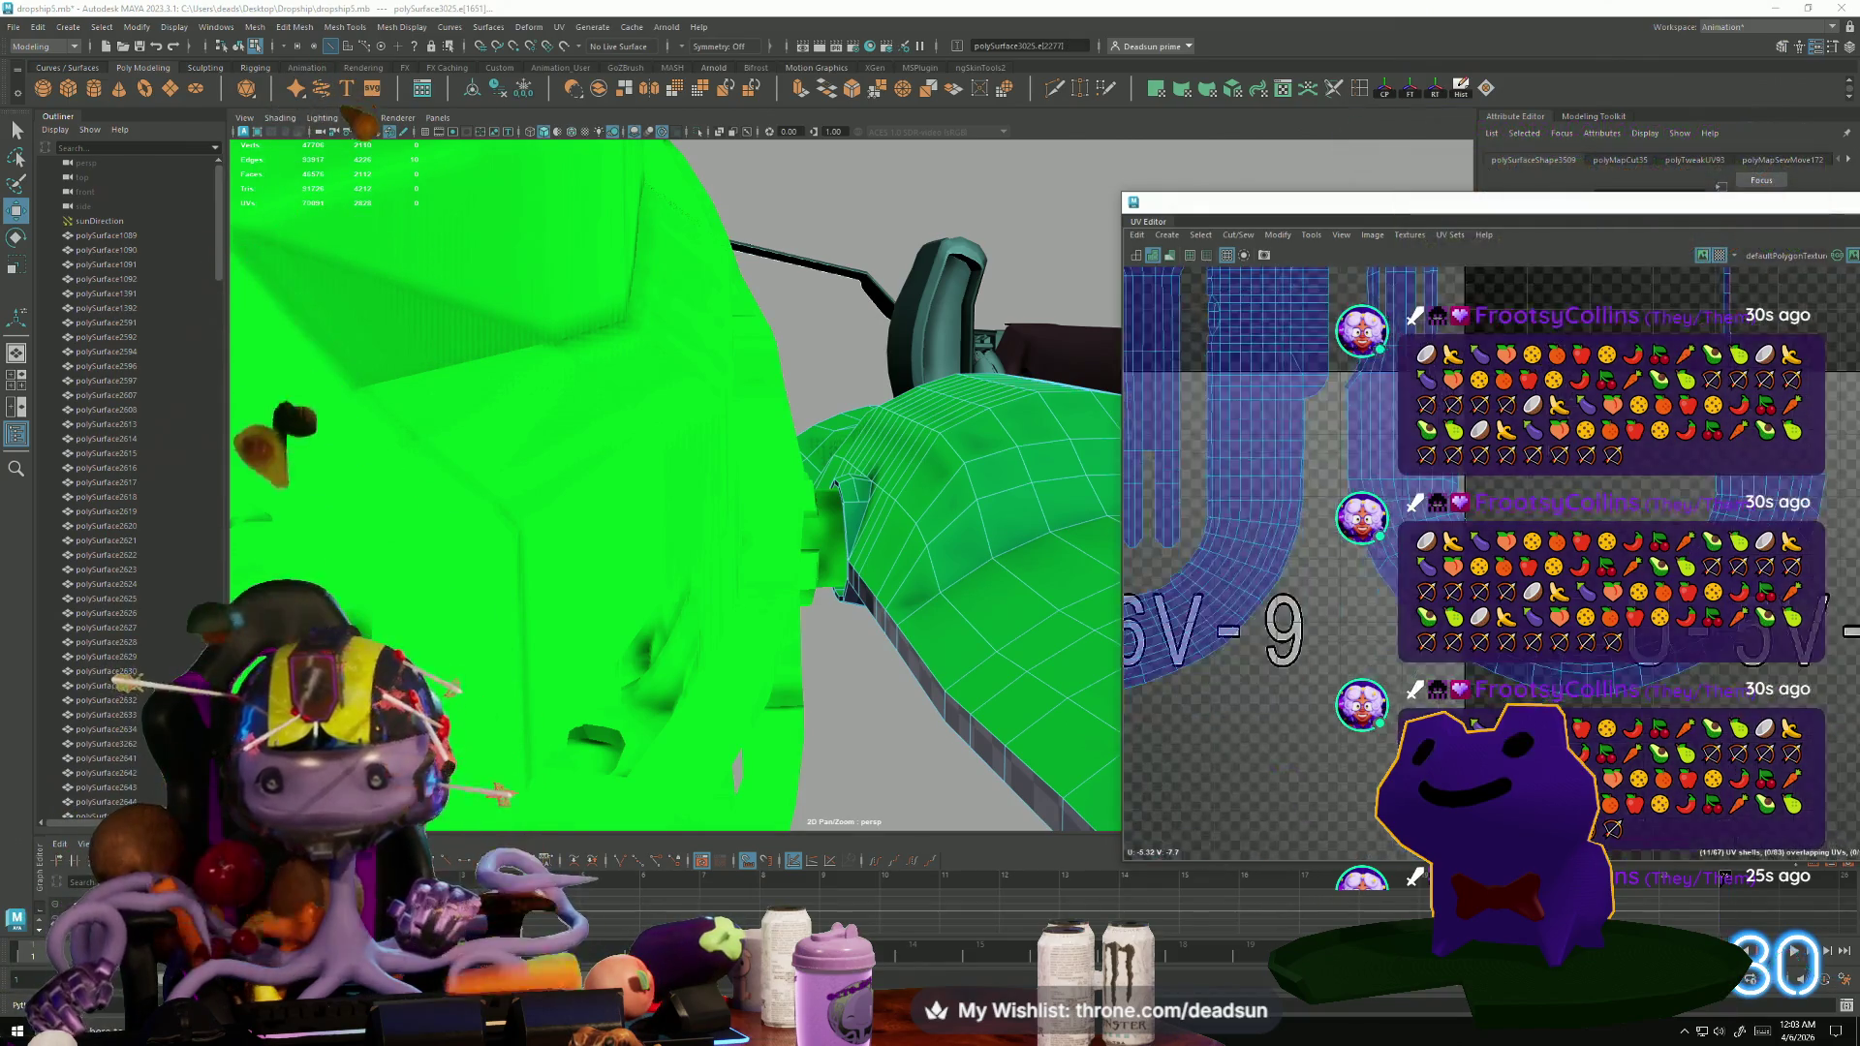
pyautogui.keyDown('alt'); pyautogui.moveTo(1453, 484); pyautogui.dragTo(1560, 572, button='middle'); pyautogui.keyUp('alt')
pyautogui.scroll(5, 1337, 572)
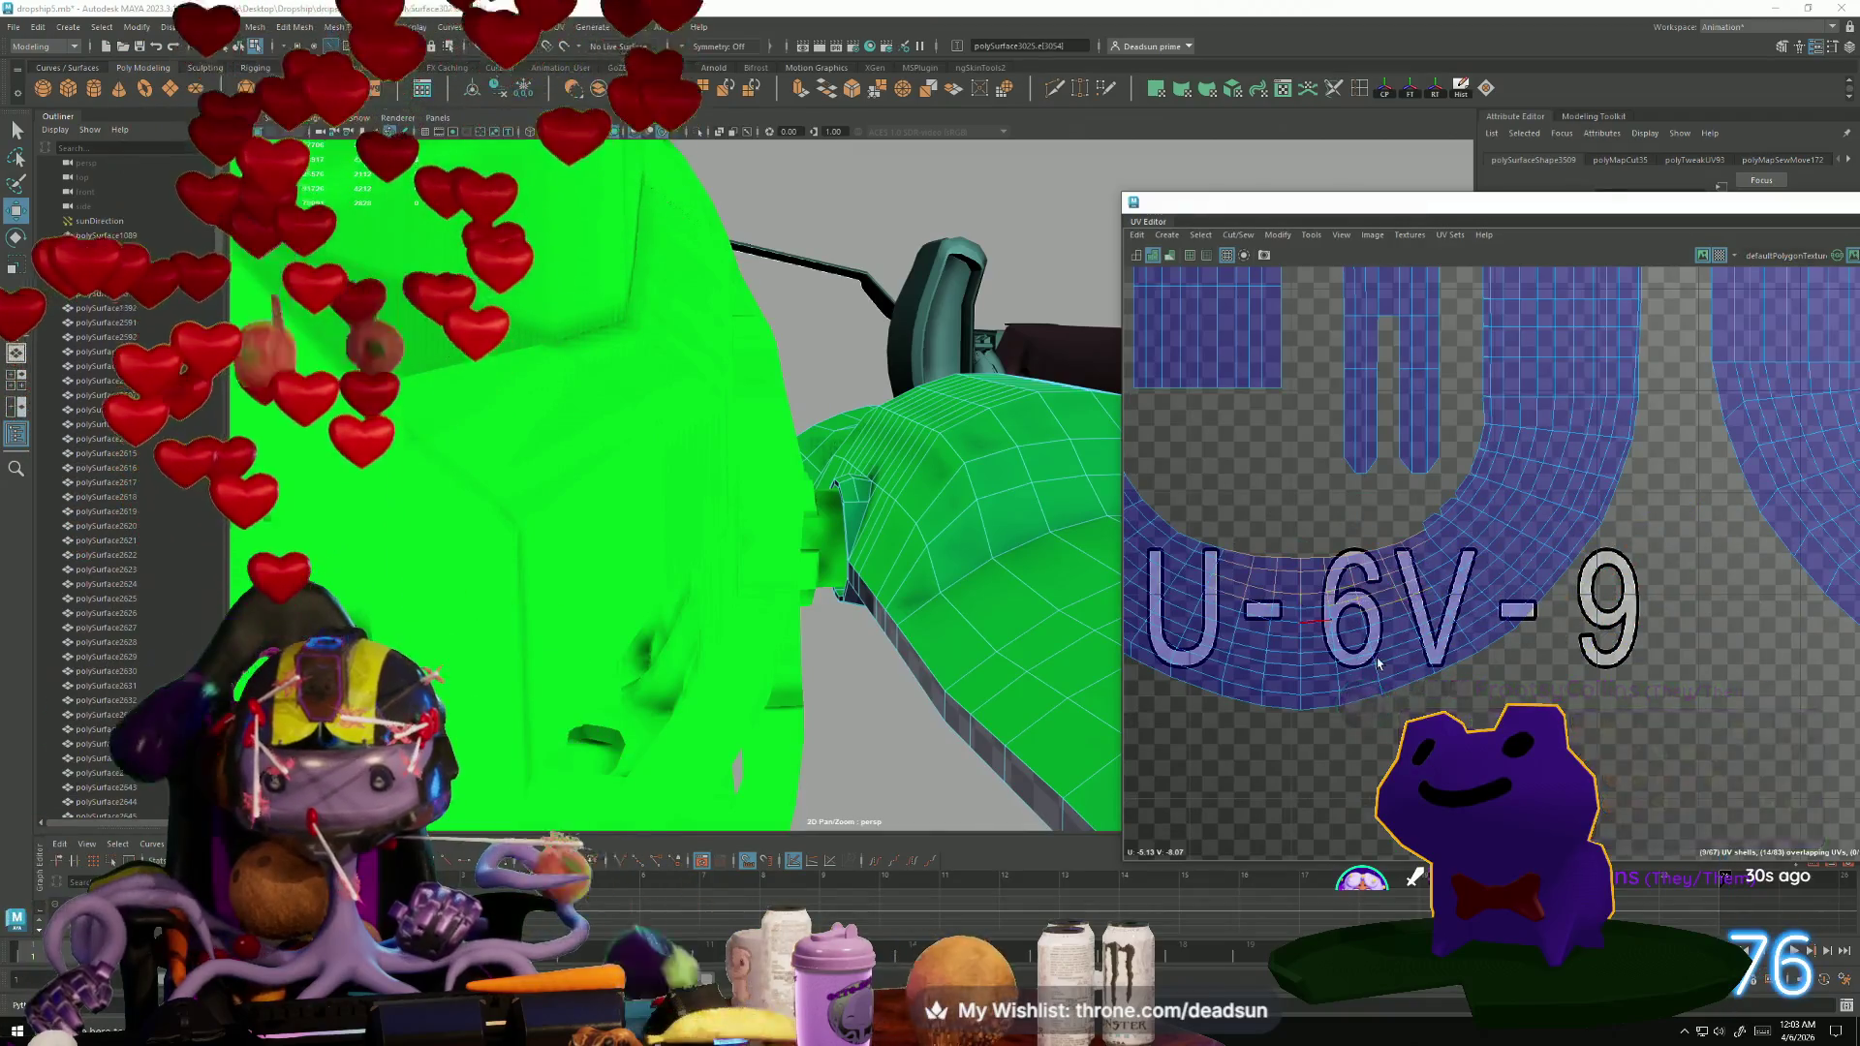
pyautogui.scroll(-4, 1362, 593)
pyautogui.keyDown('alt'); pyautogui.moveTo(1613, 447); pyautogui.dragTo(1637, 440, button='middle'); pyautogui.keyUp('alt')
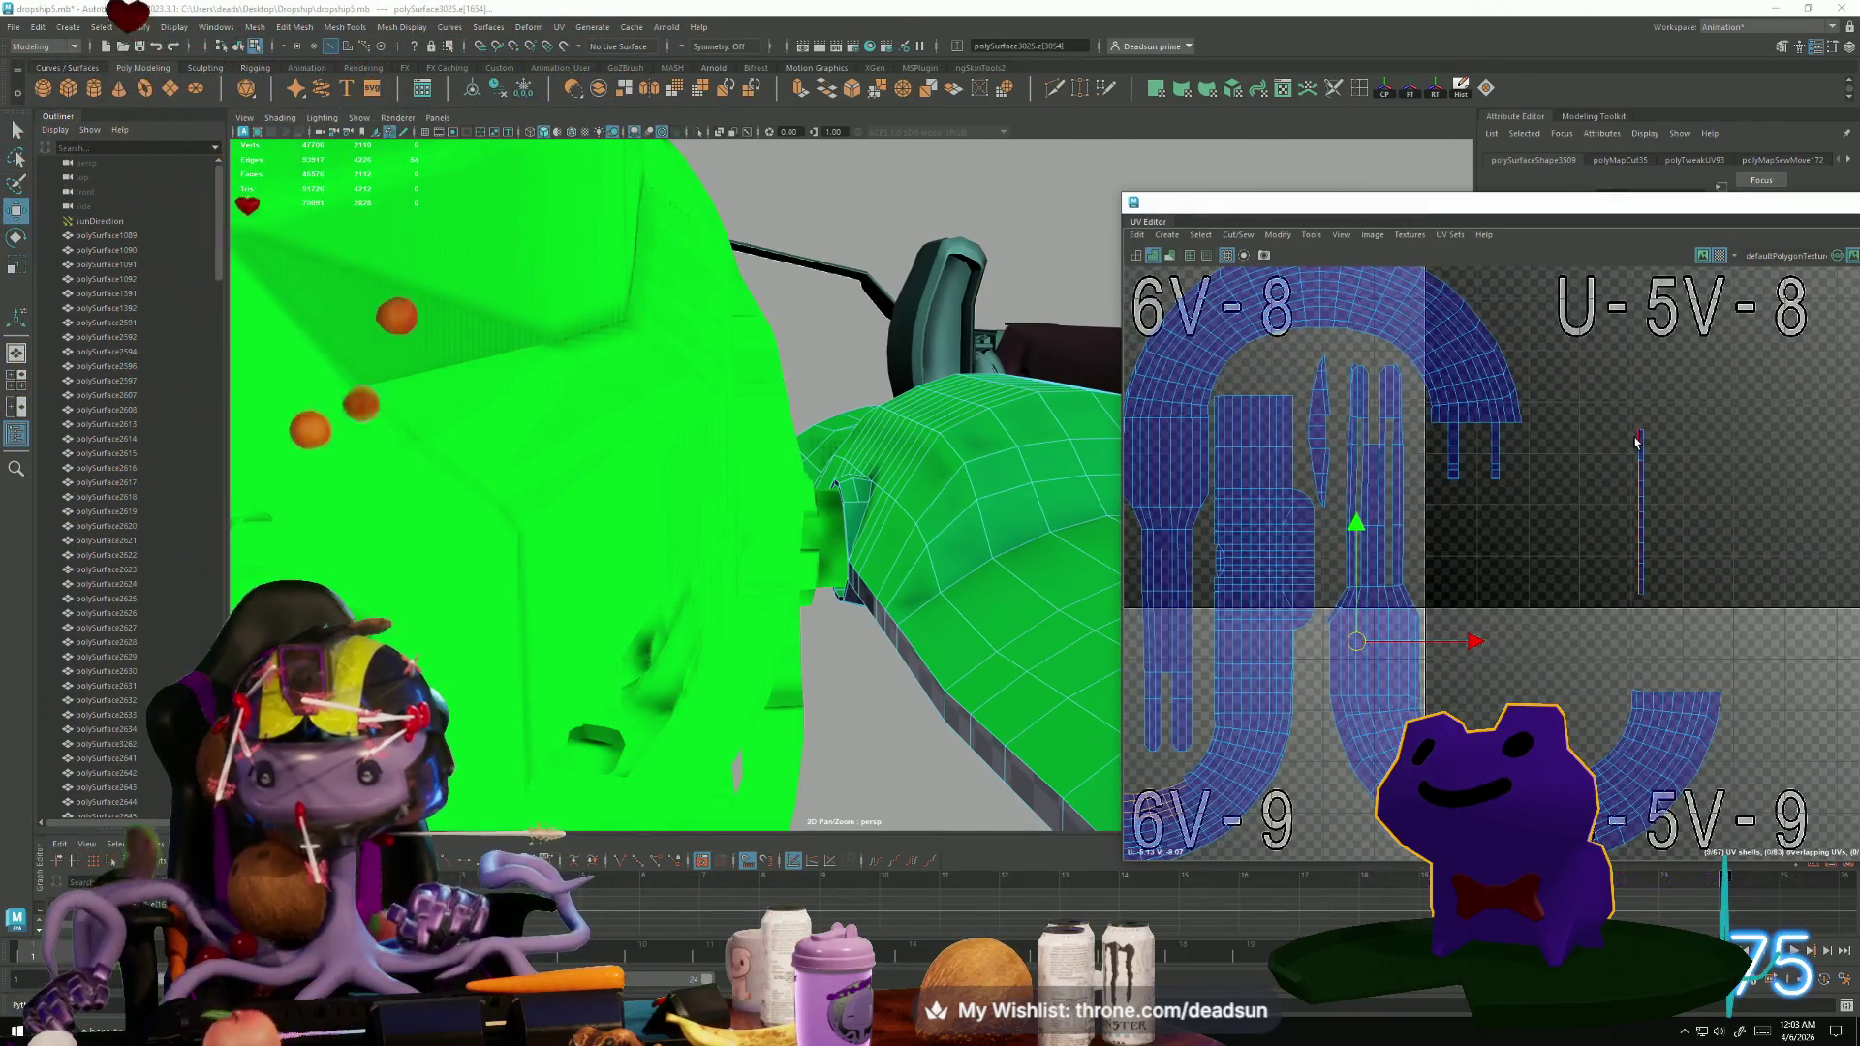
# Sew the selected edges so their shells join.
pyautogui.click(1226, 235)
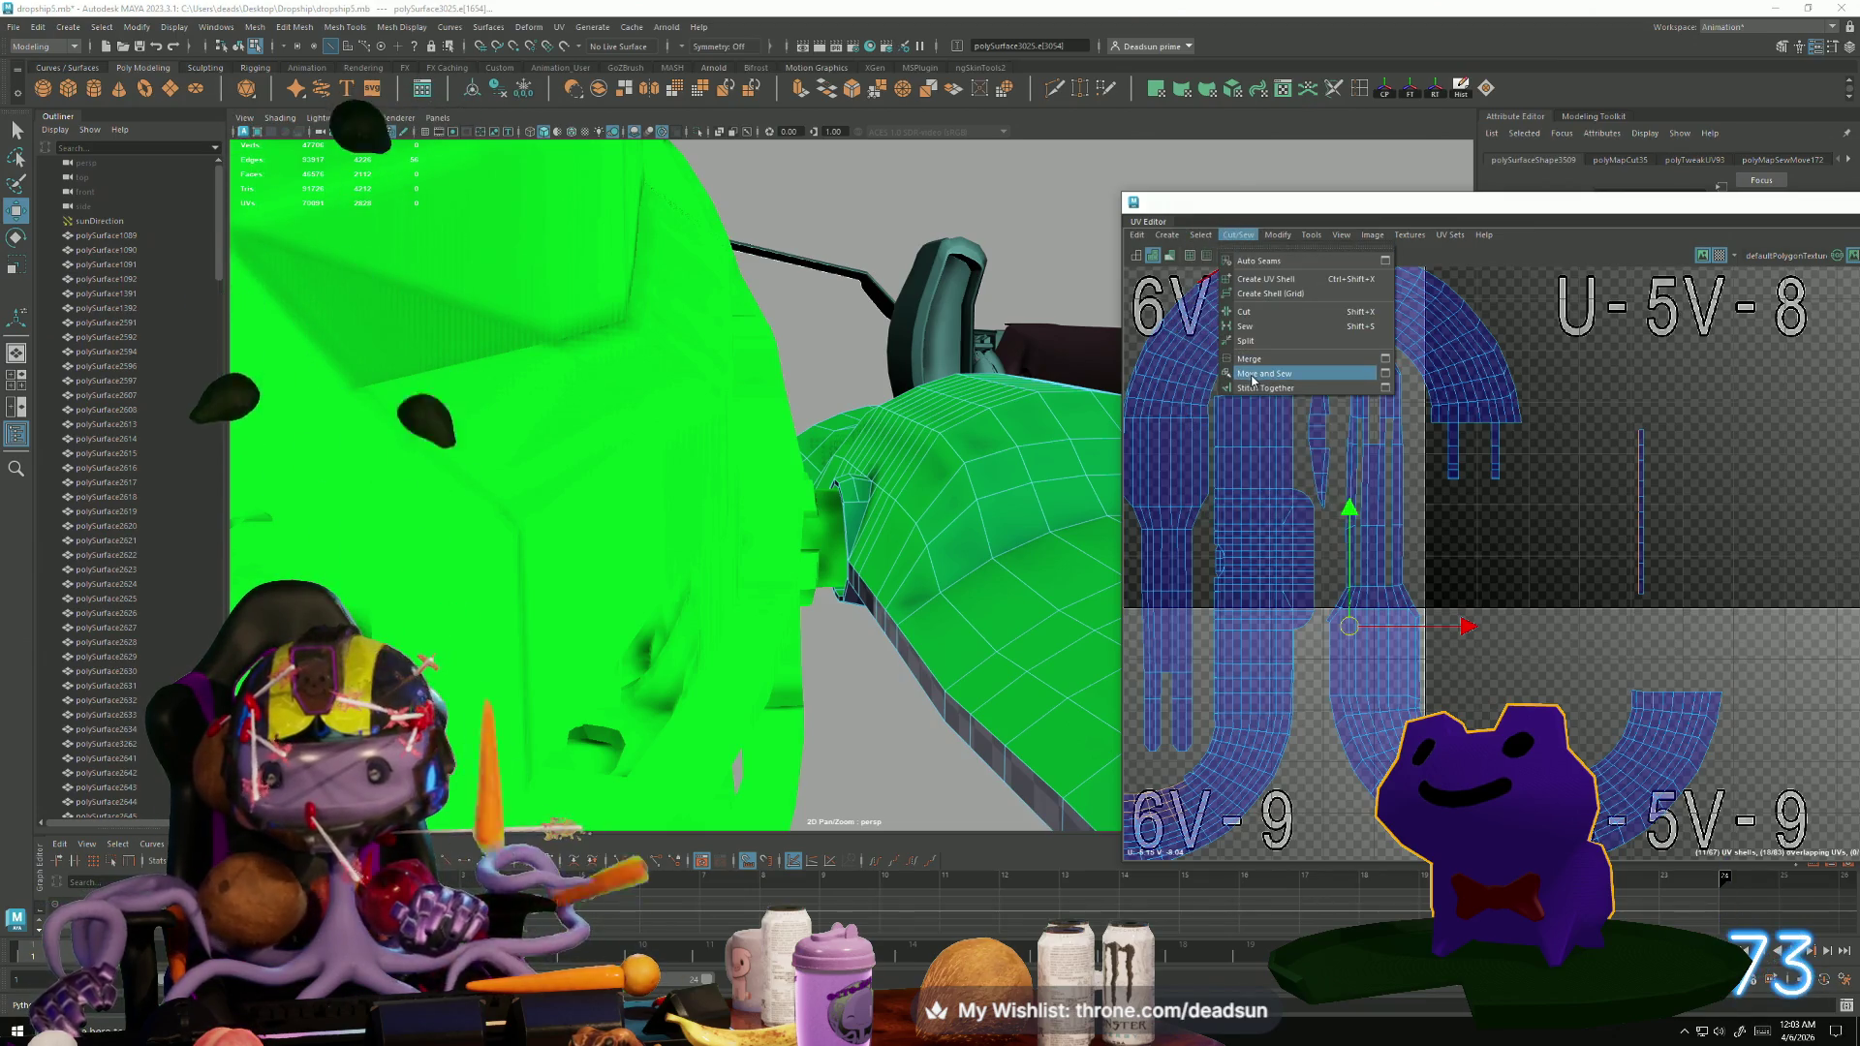
pyautogui.click(1252, 374)
pyautogui.scroll(5, 1371, 518)
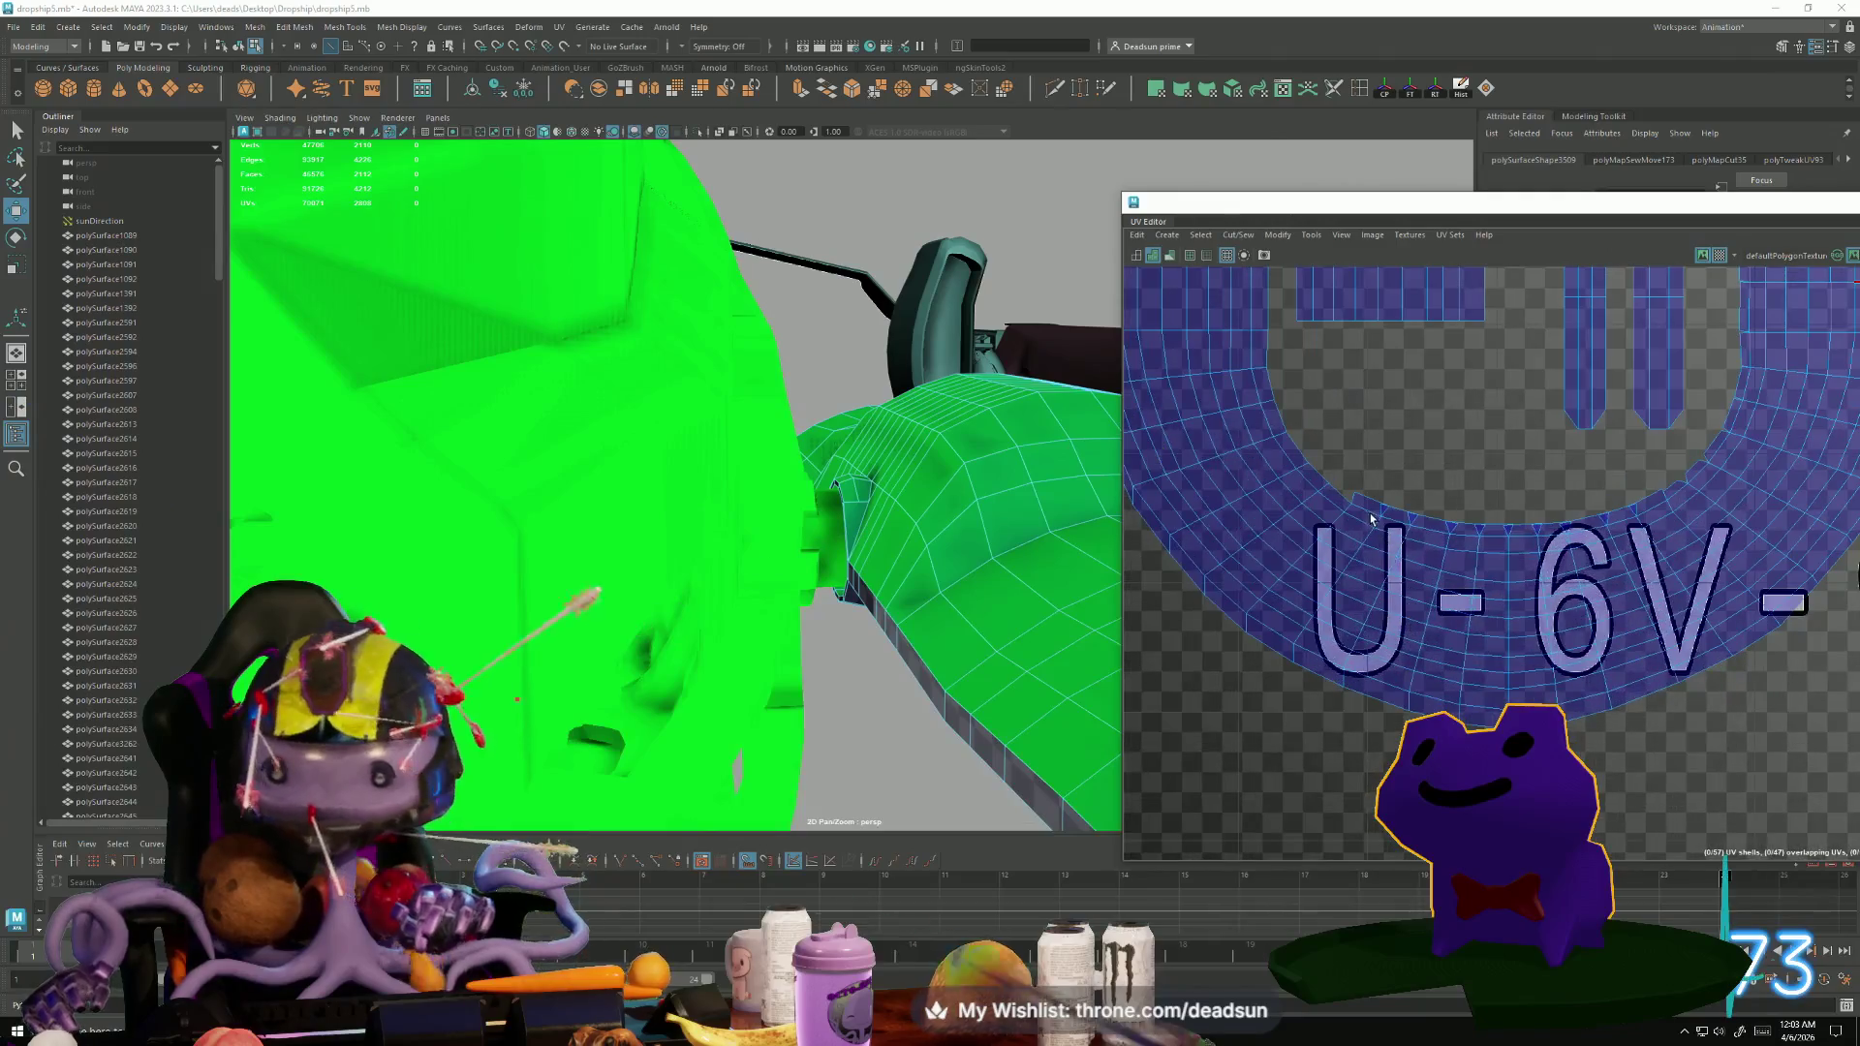
pyautogui.scroll(-8, 1353, 501)
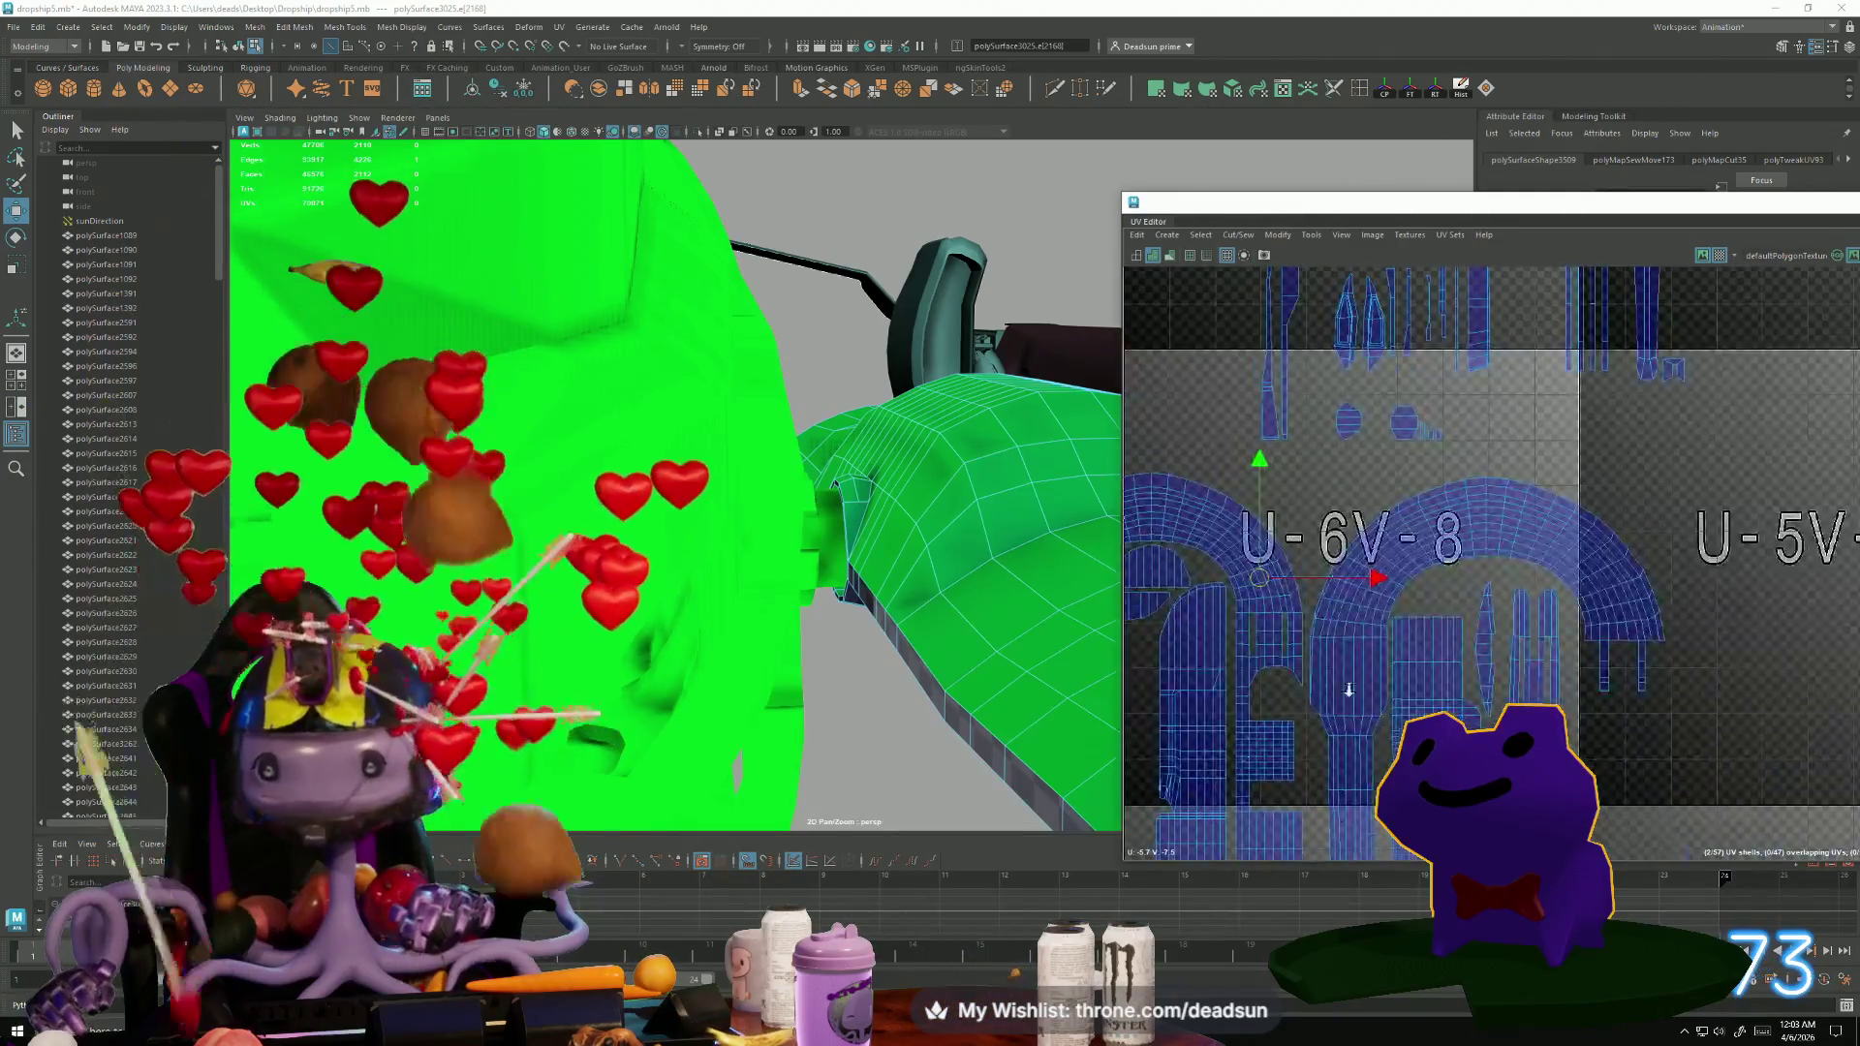
pyautogui.scroll(8, 1379, 537)
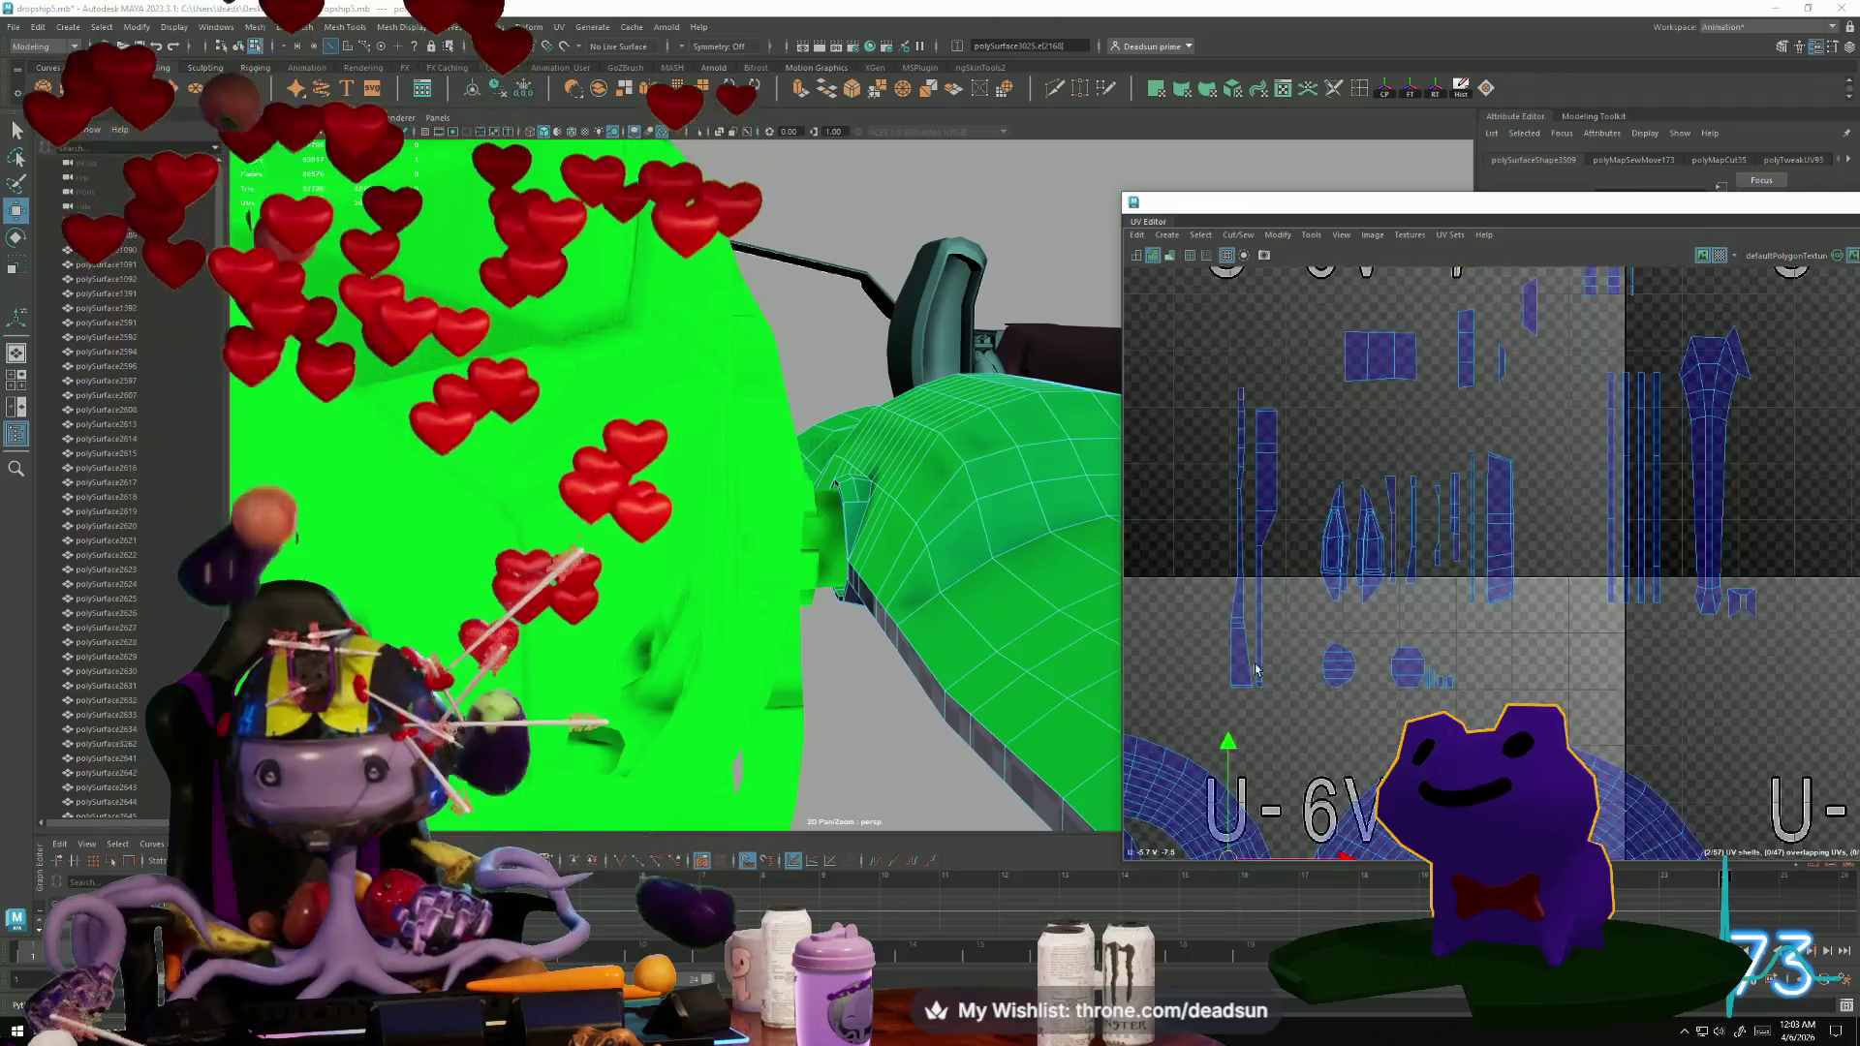
pyautogui.keyDown('alt'); pyautogui.moveTo(1243, 614); pyautogui.dragTo(1259, 521, button='middle'); pyautogui.keyUp('alt')
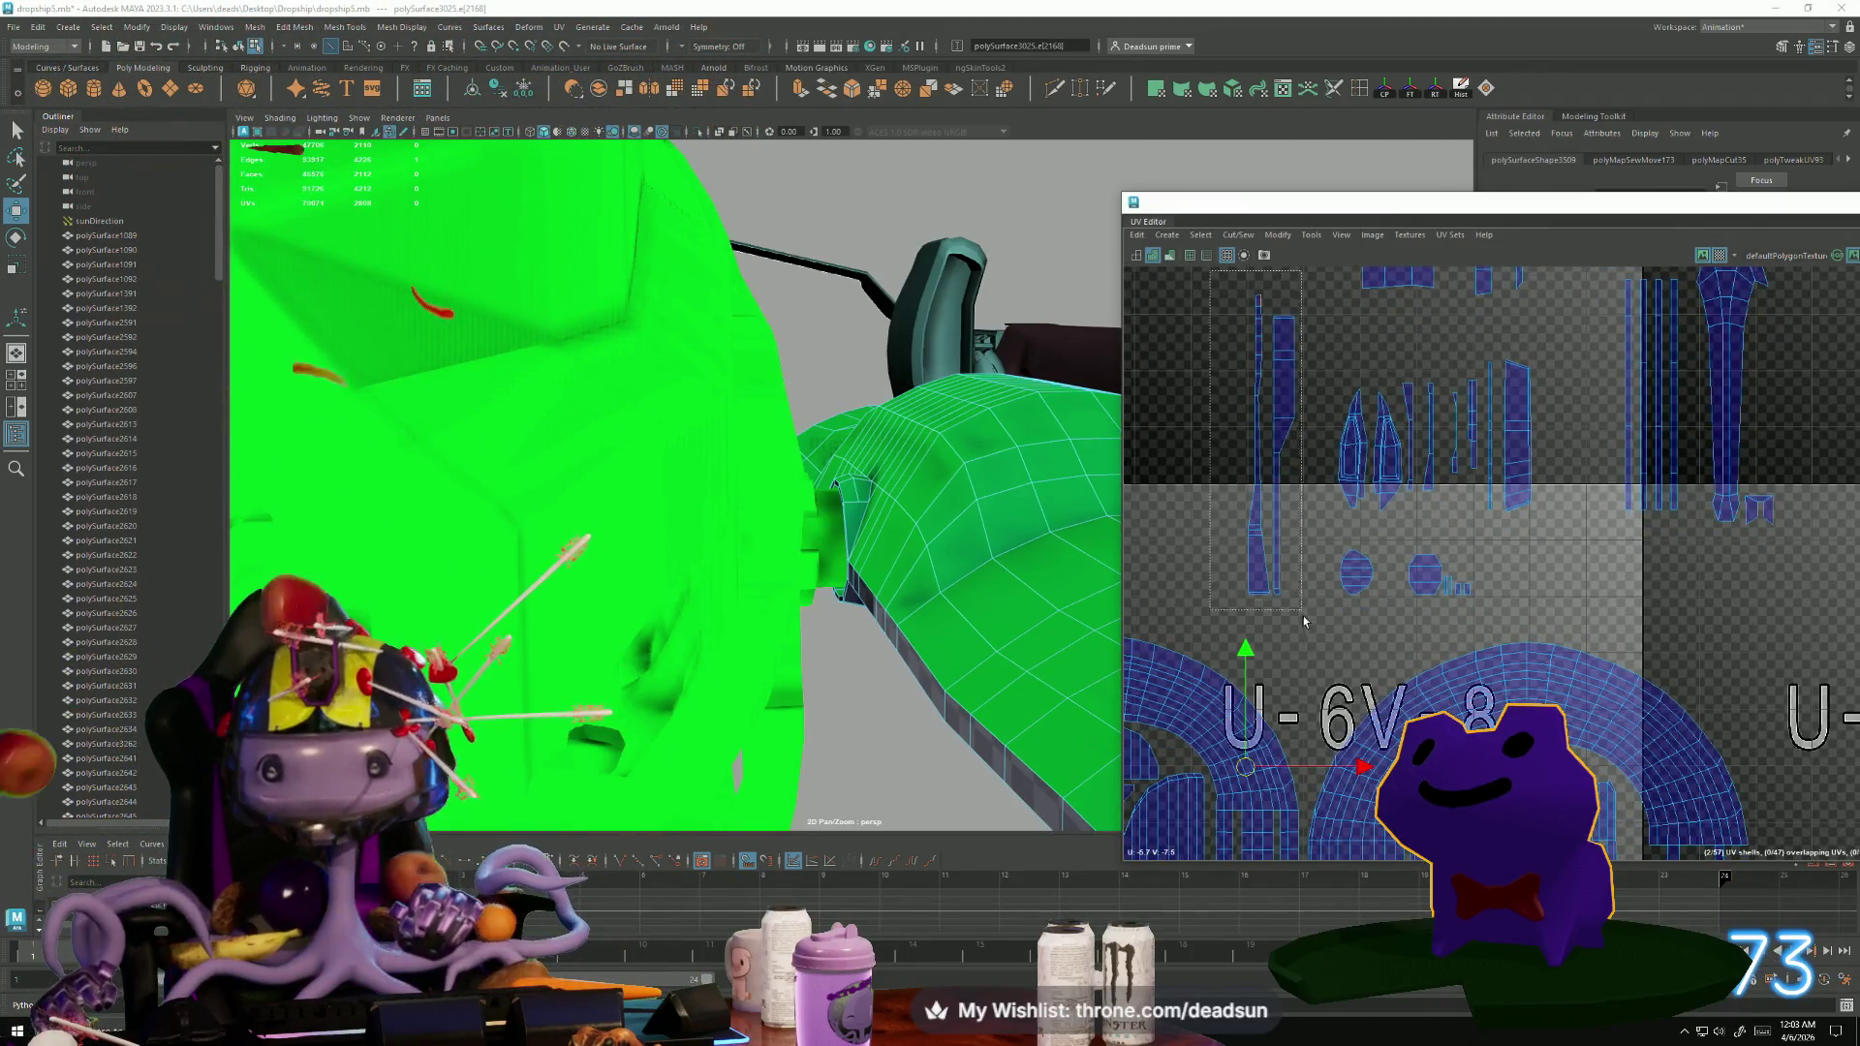
# Sew the next set of chosen UV edges on the small shells in tile U-6V-8.
pyautogui.click(1235, 238)
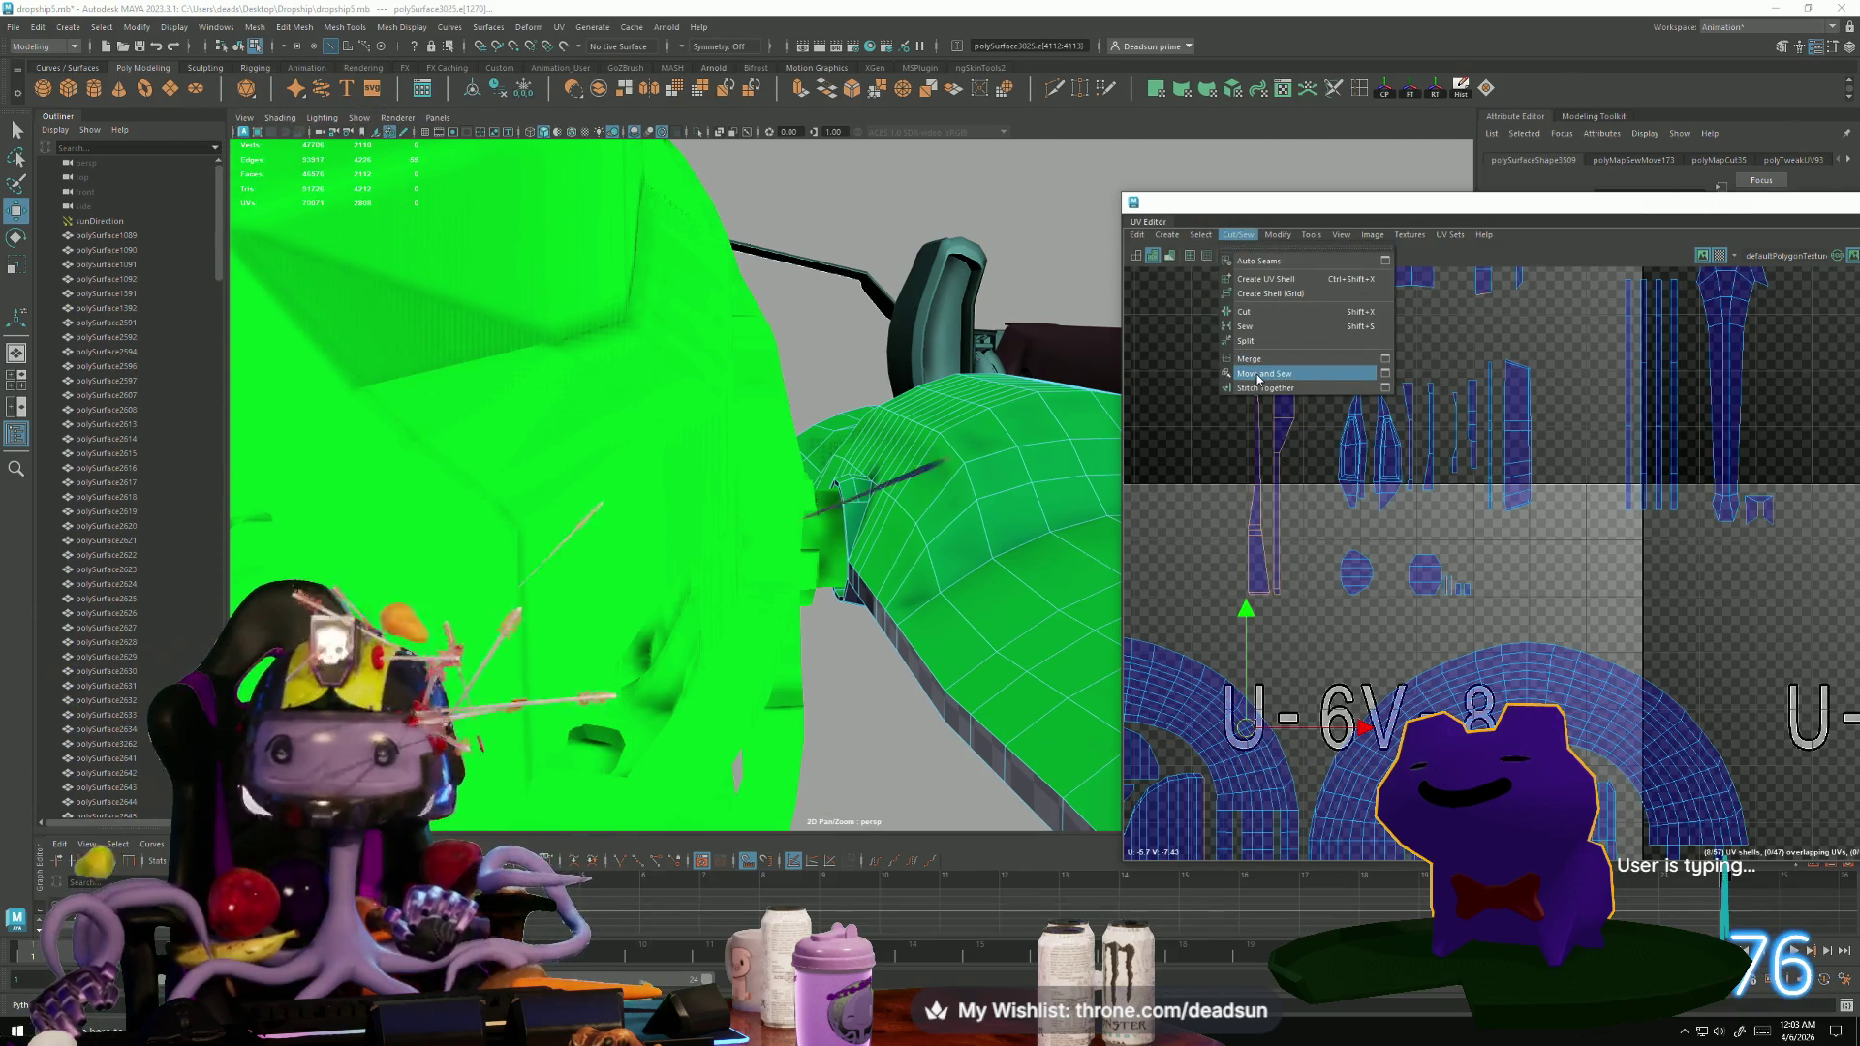
pyautogui.click(1263, 327)
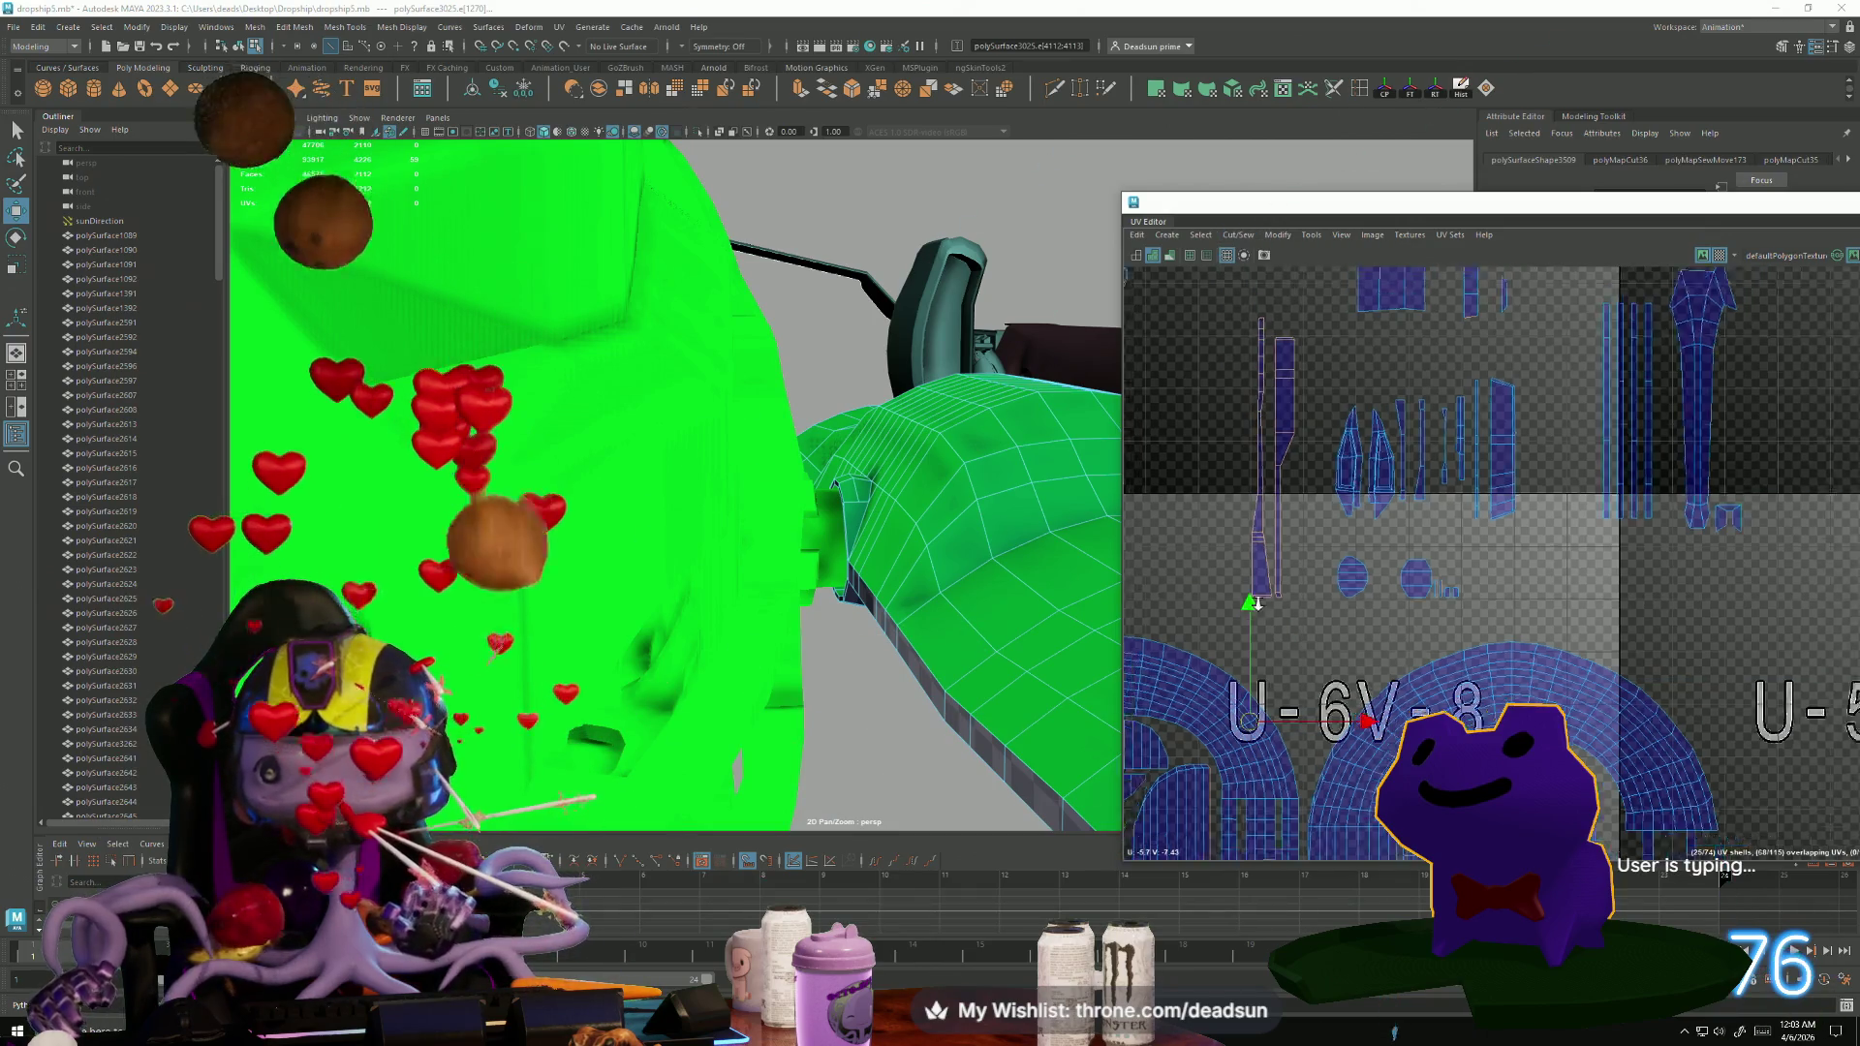
pyautogui.scroll(-2, 1263, 541)
pyautogui.keyDown('alt'); pyautogui.moveTo(1263, 540); pyautogui.dragTo(1278, 541, button='middle'); pyautogui.keyUp('alt')
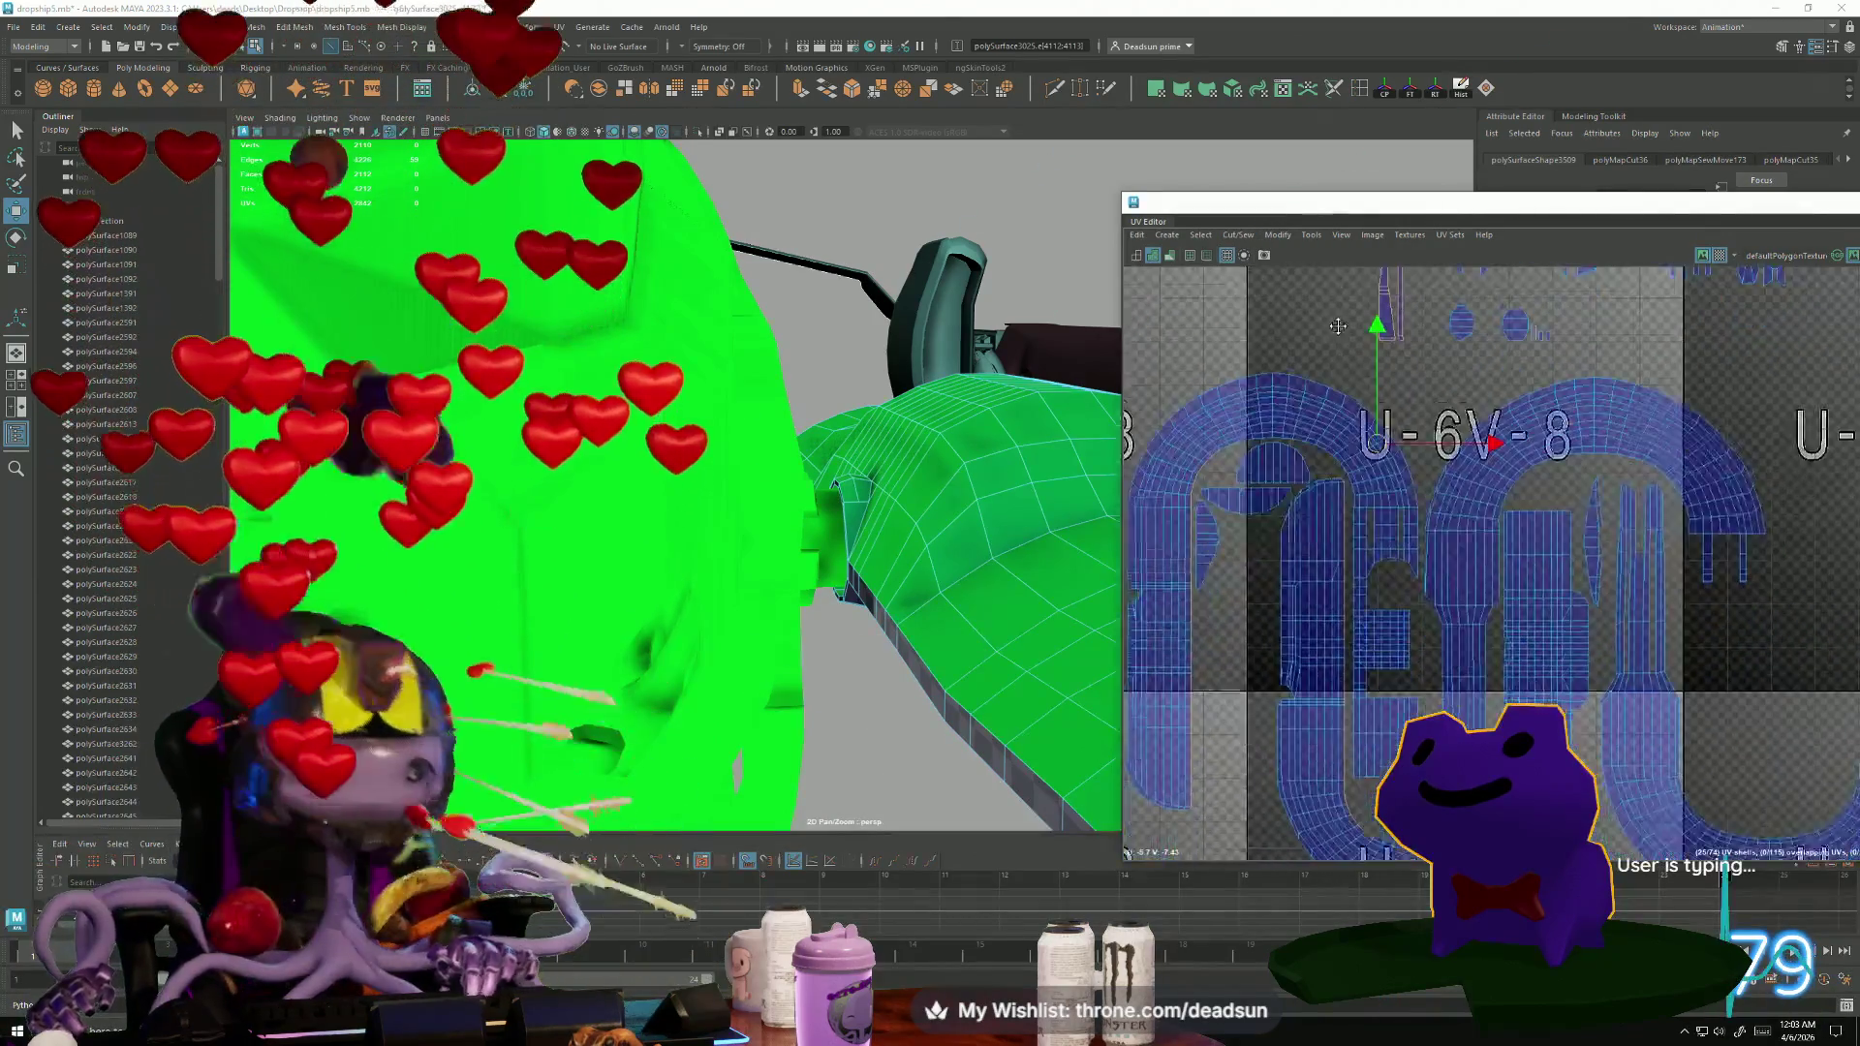
pyautogui.keyDown('alt'); pyautogui.moveTo(1168, 419); pyautogui.dragTo(1156, 333, button='middle'); pyautogui.keyUp('alt')
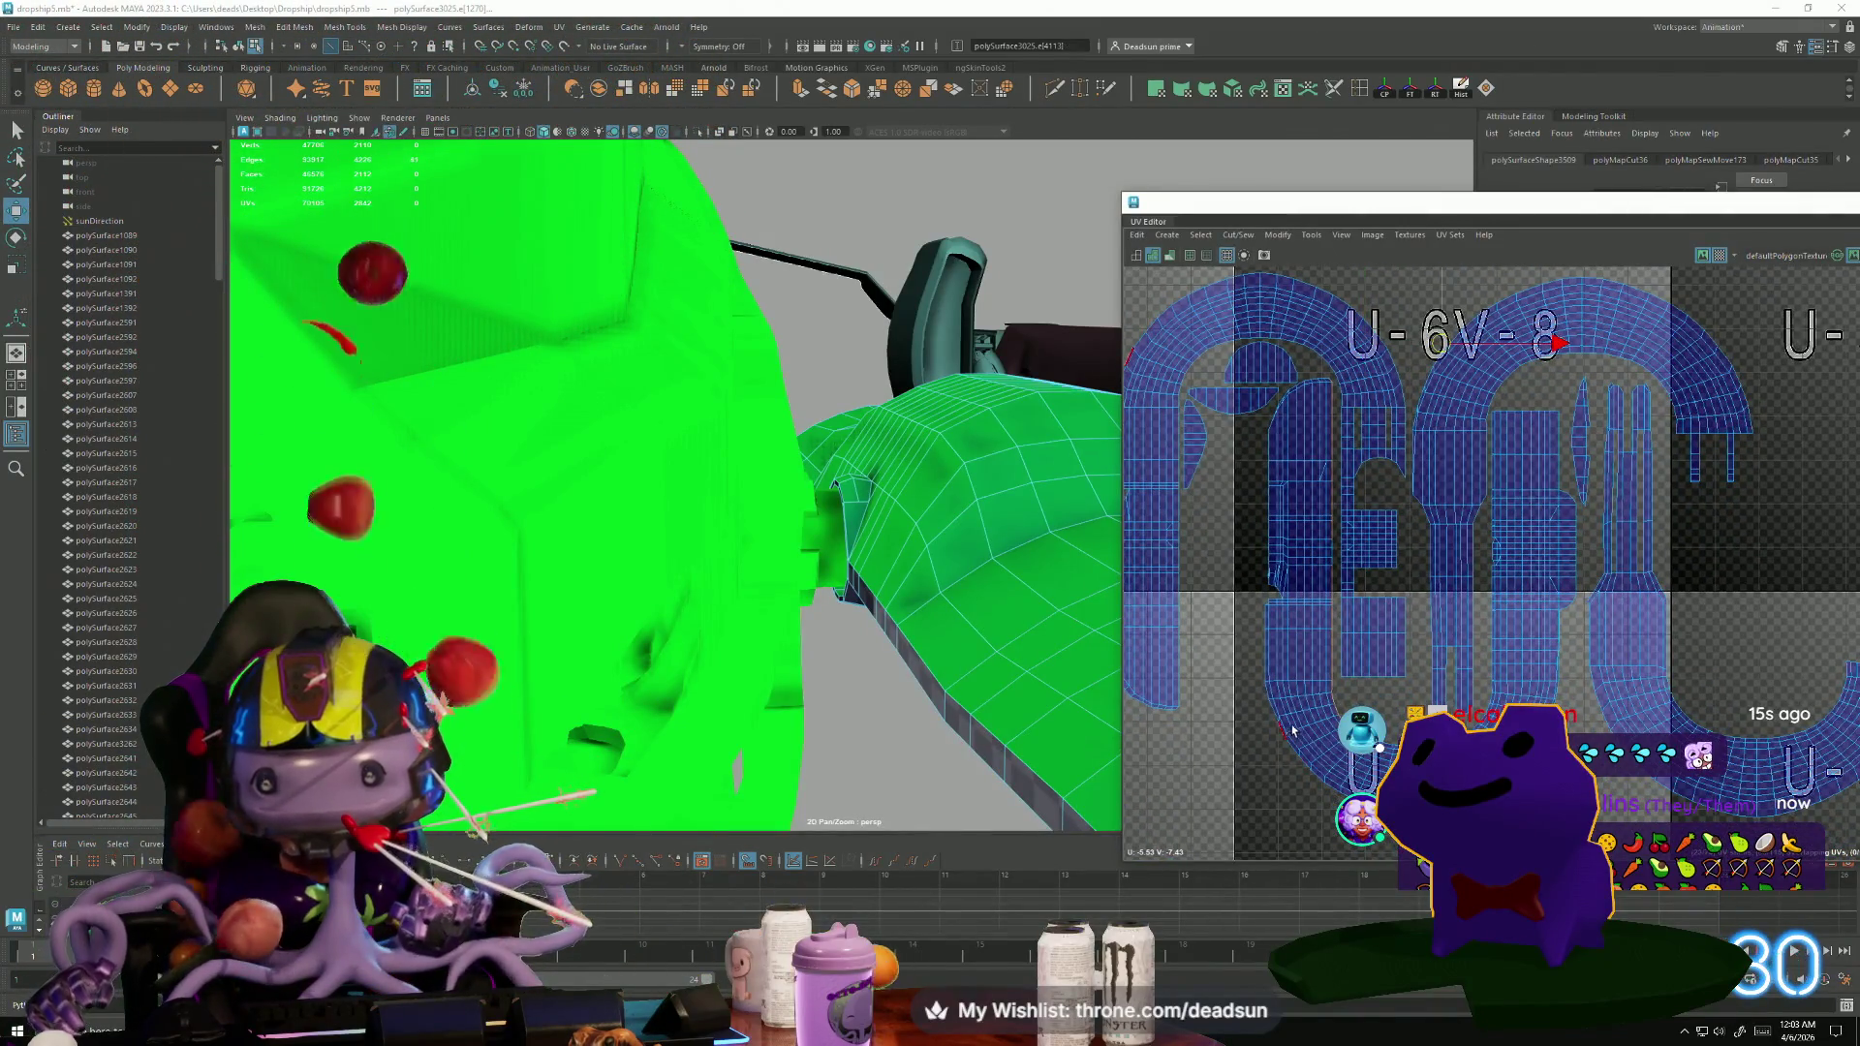
# Select the edge running down the shell seam and Move and Sew it.
pyautogui.scroll(-2, 1291, 732)
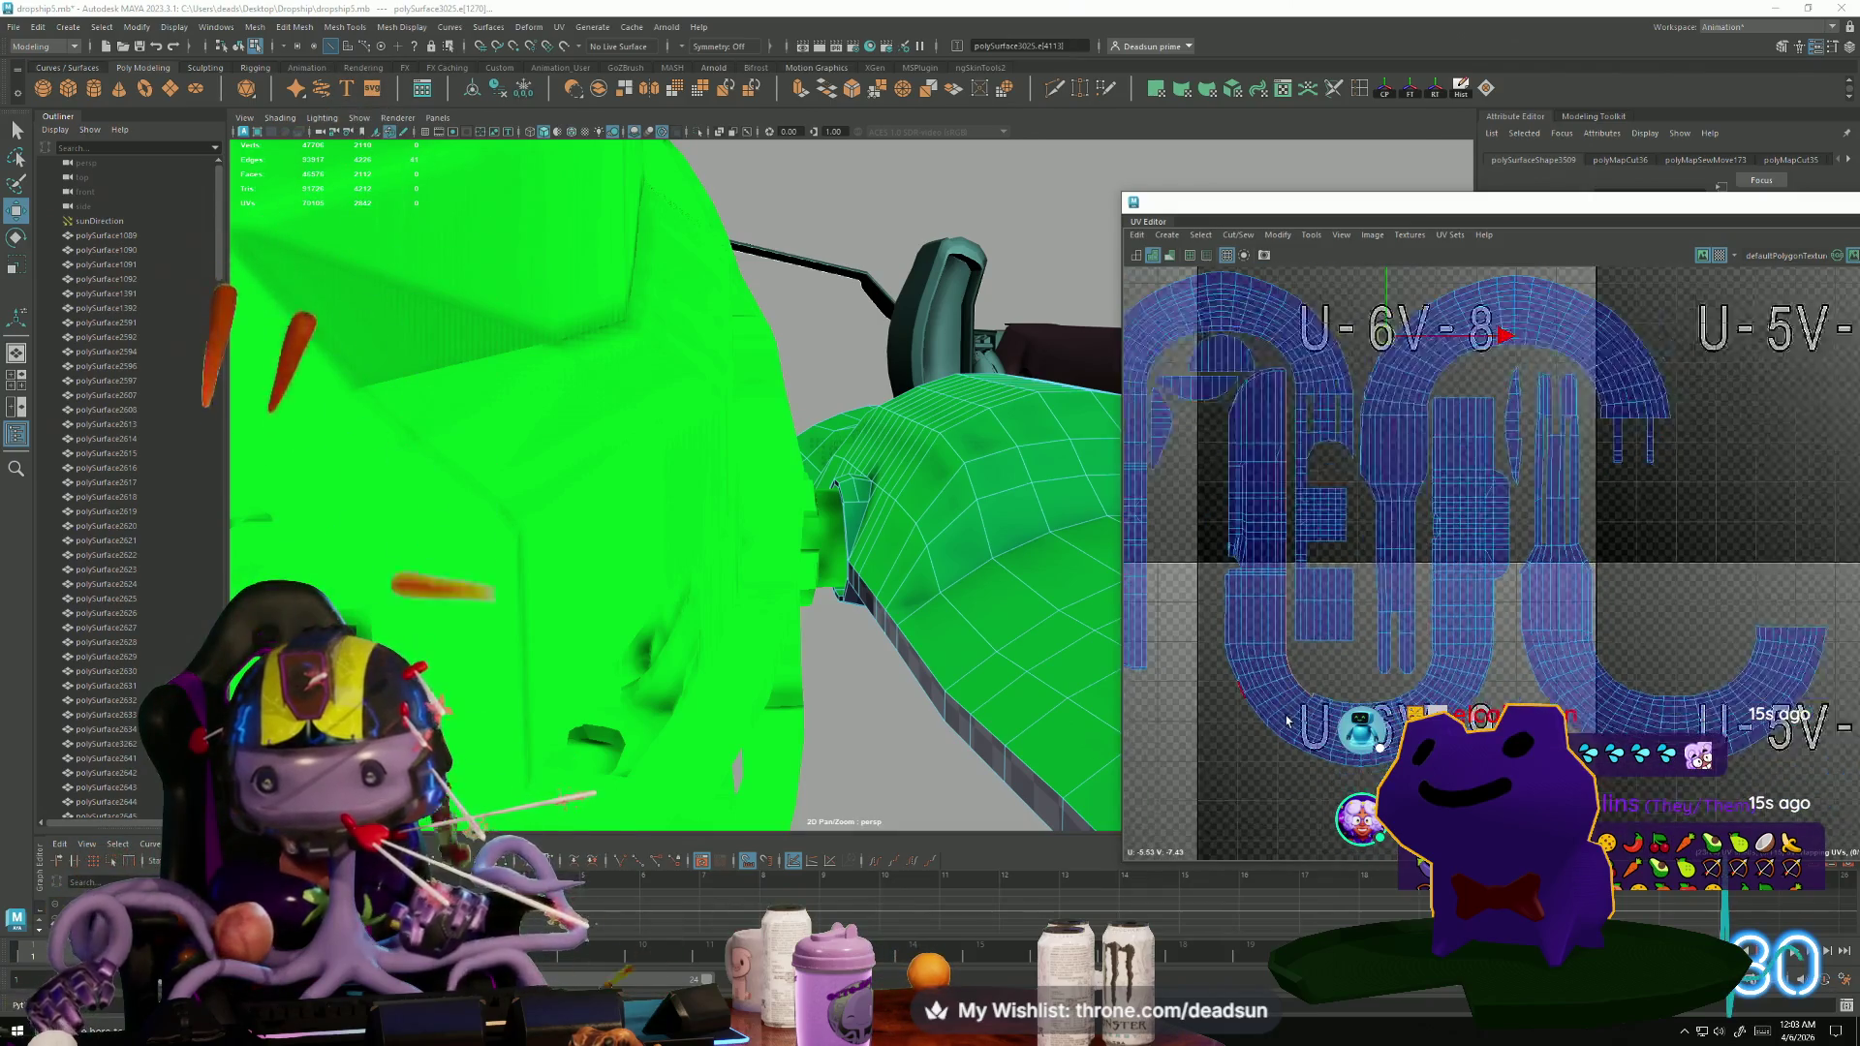
pyautogui.scroll(2, 1288, 721)
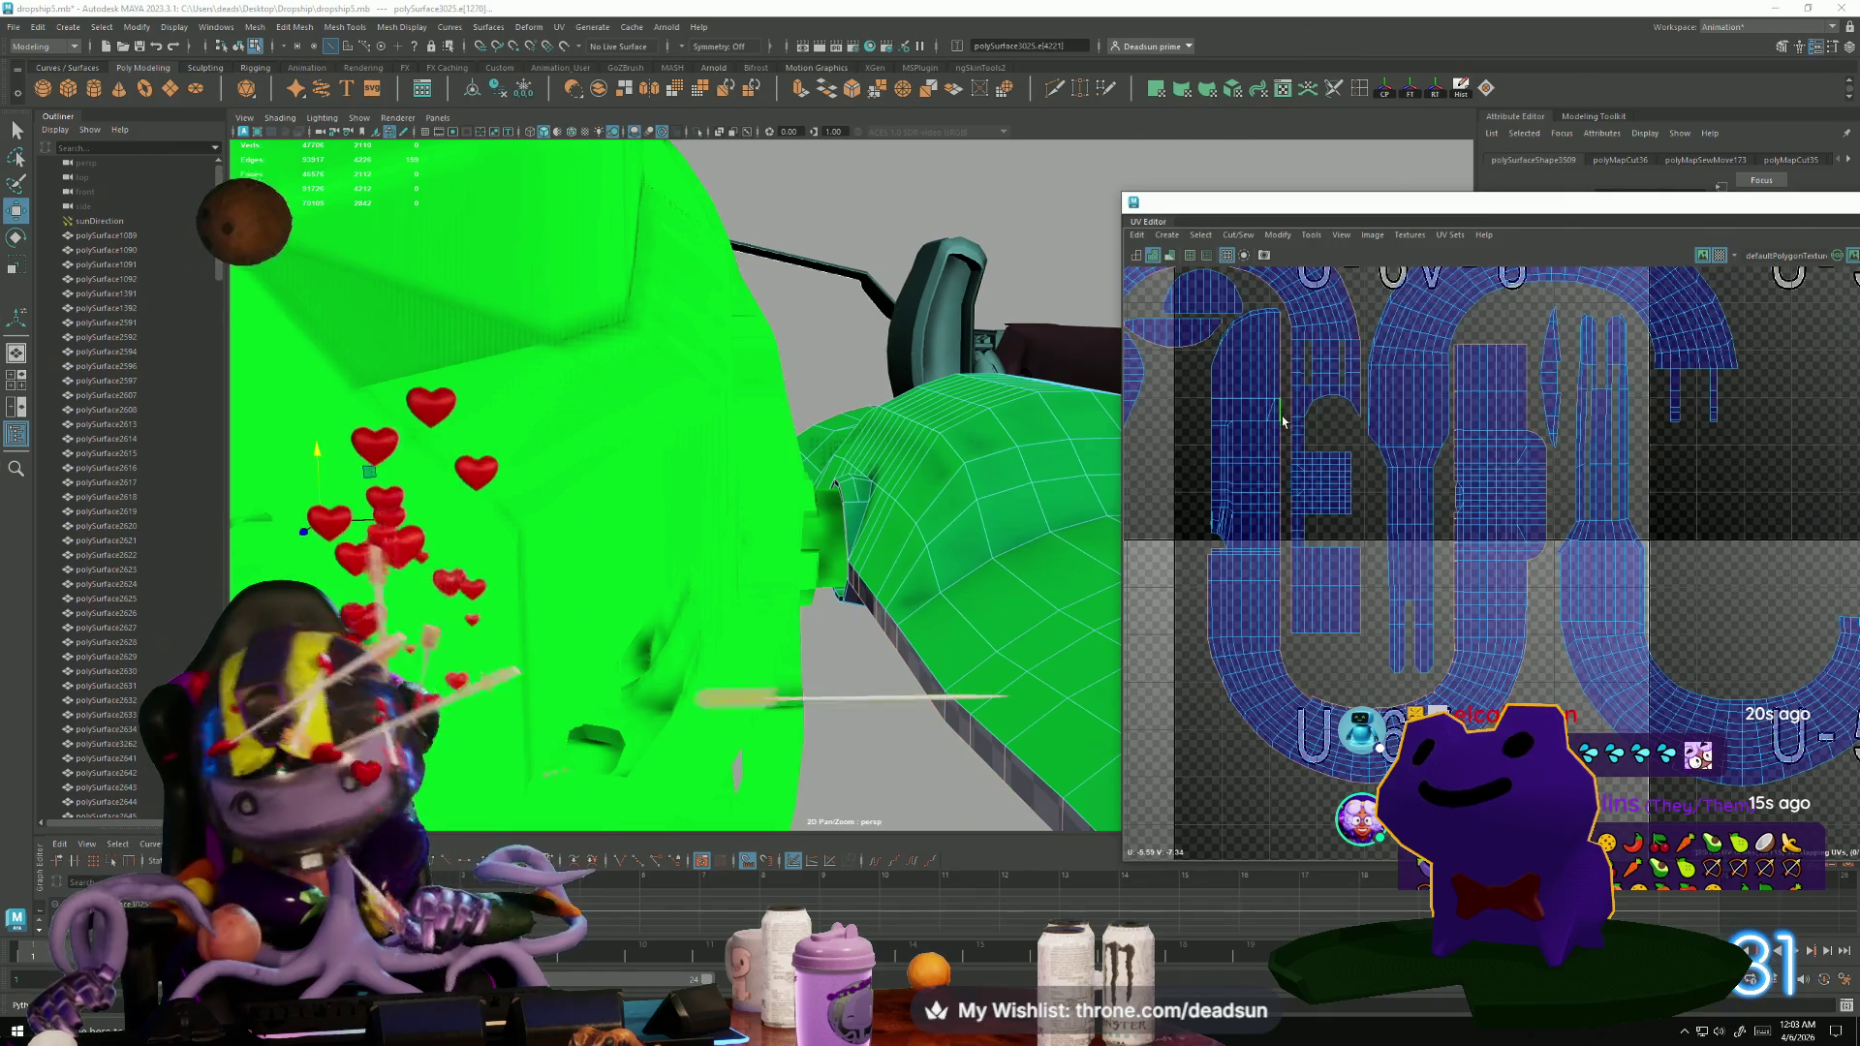
pyautogui.scroll(-2, 1288, 426)
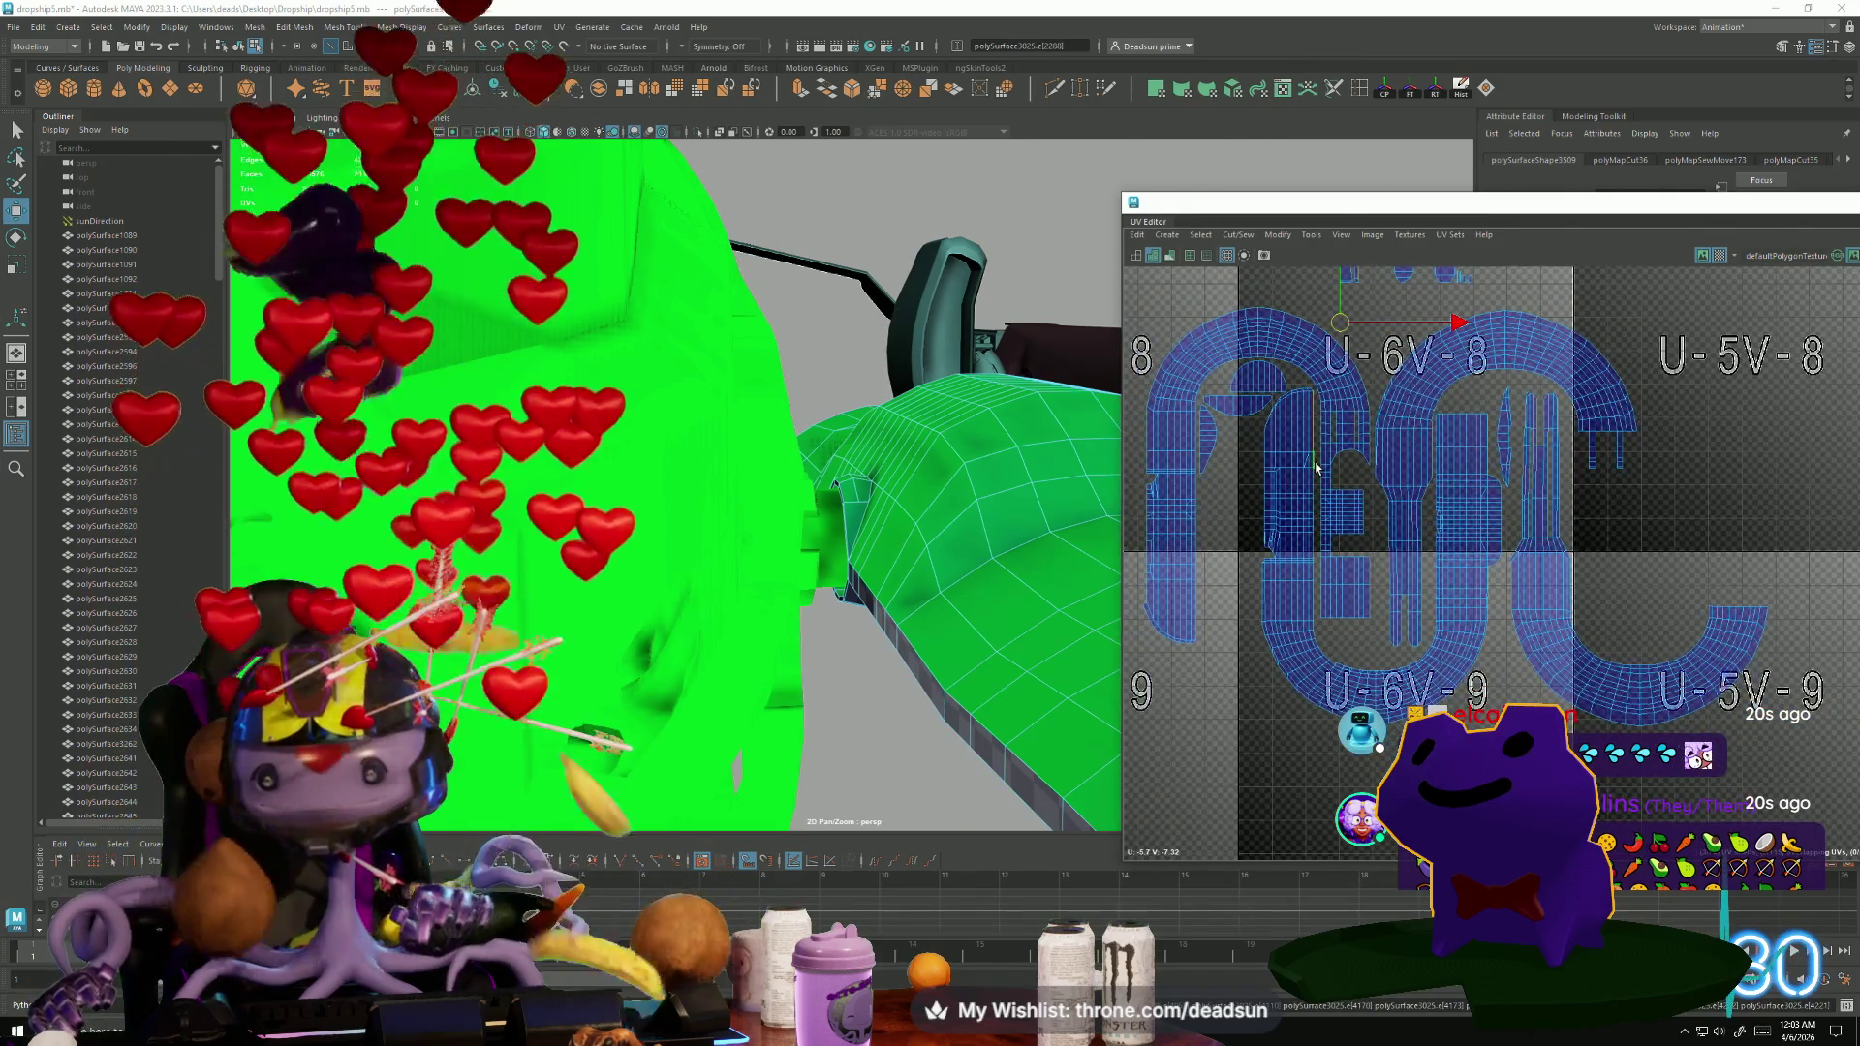
pyautogui.scroll(3, 1315, 468)
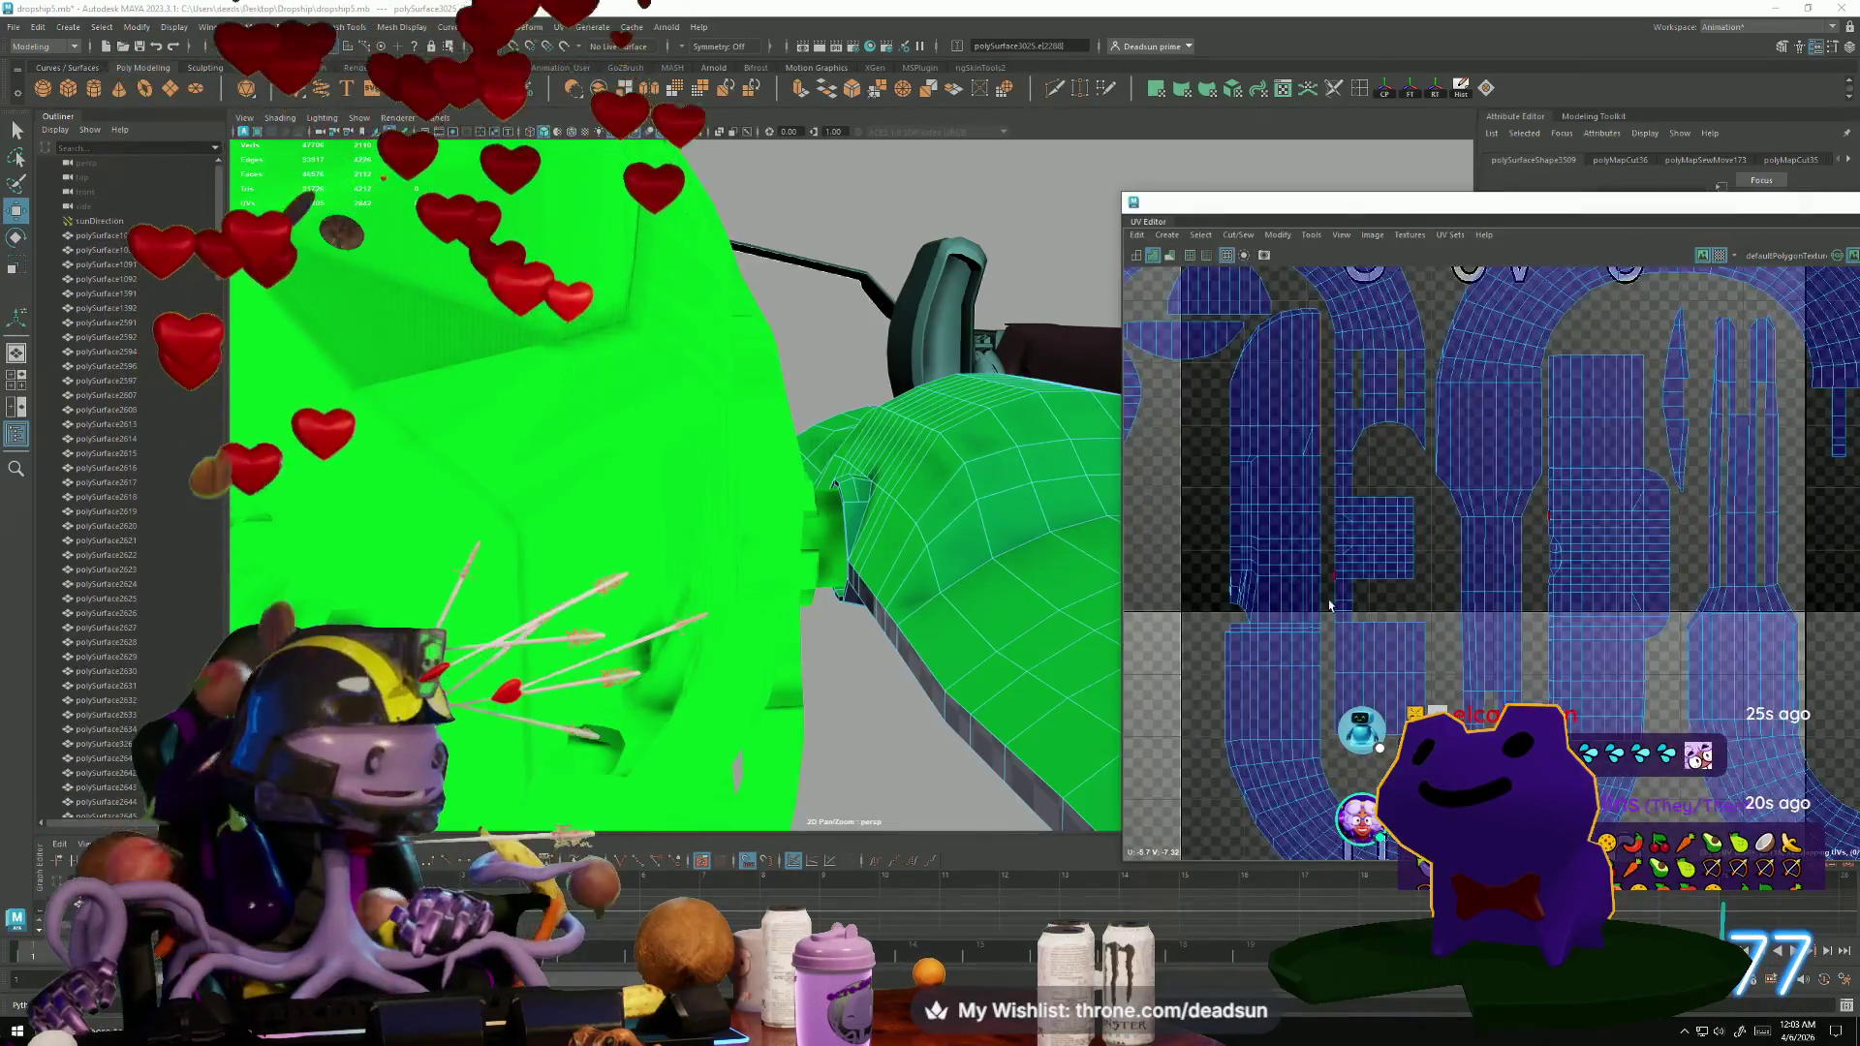
pyautogui.scroll(2, 1328, 533)
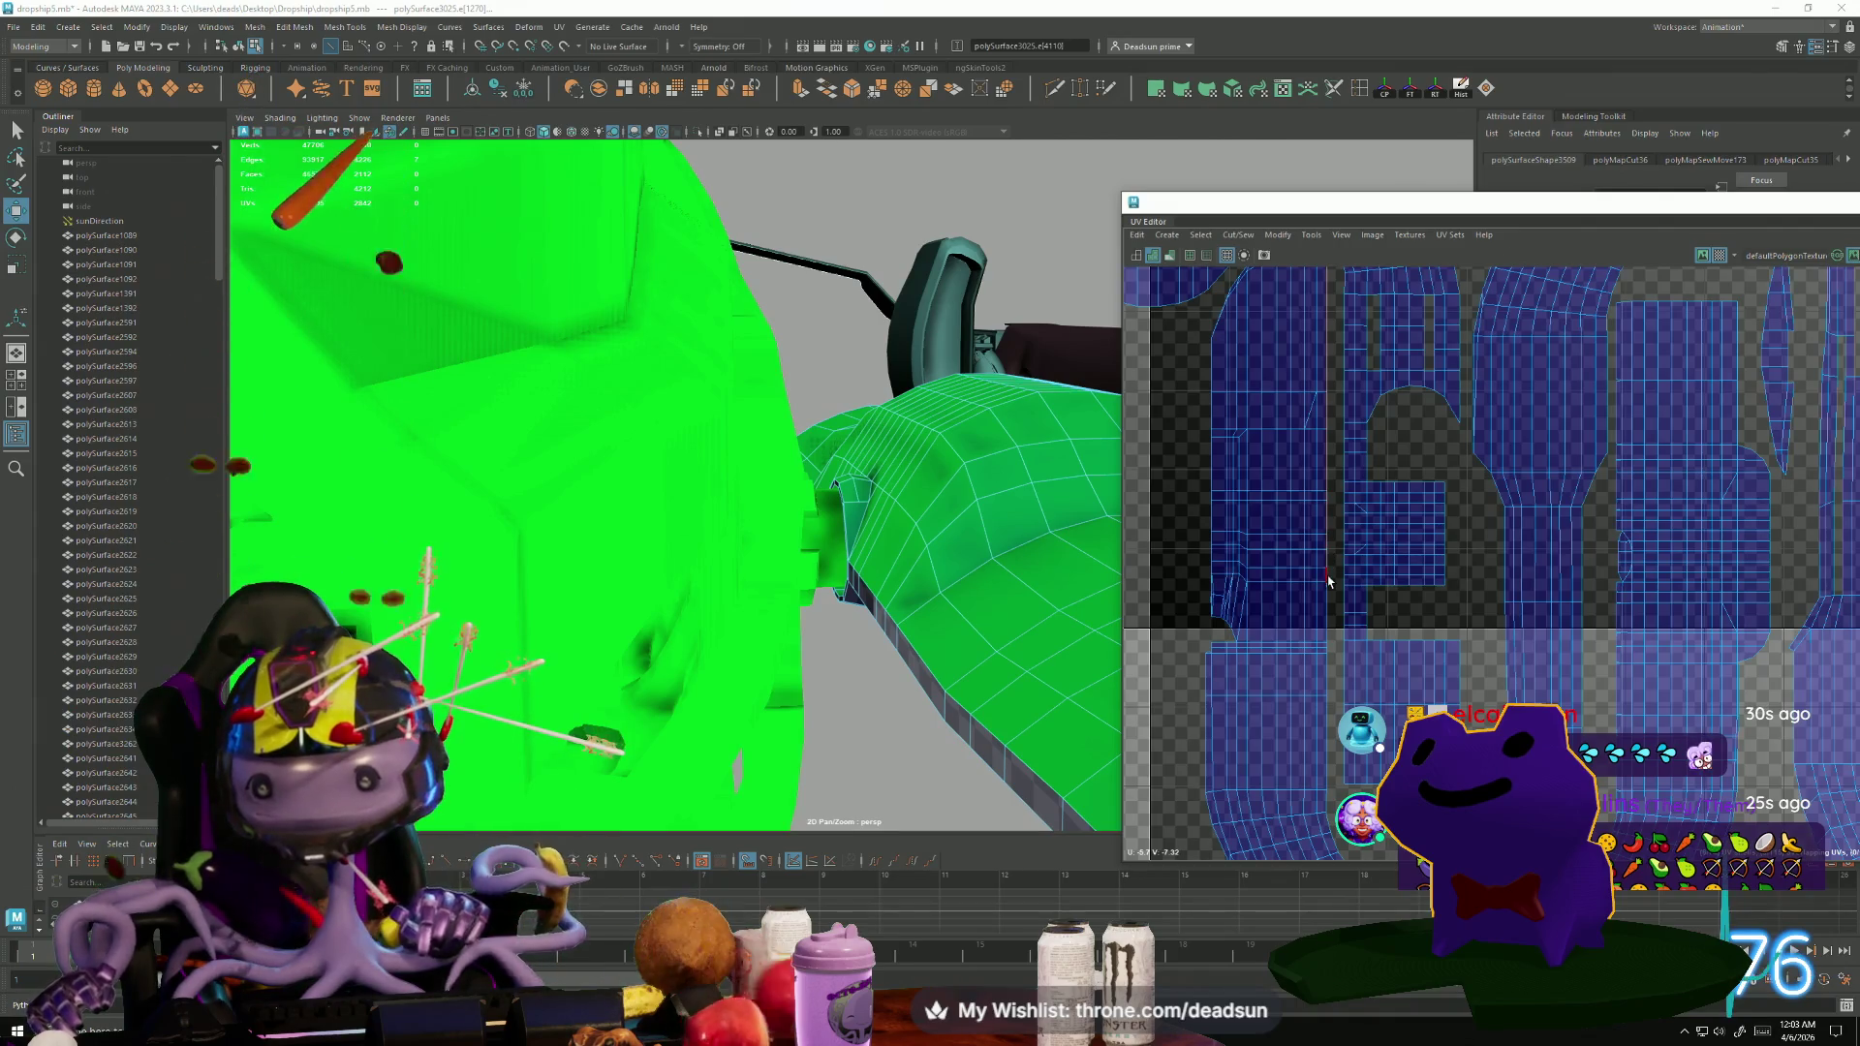
pyautogui.moveTo(1328, 582); pyautogui.dragTo(1331, 626)
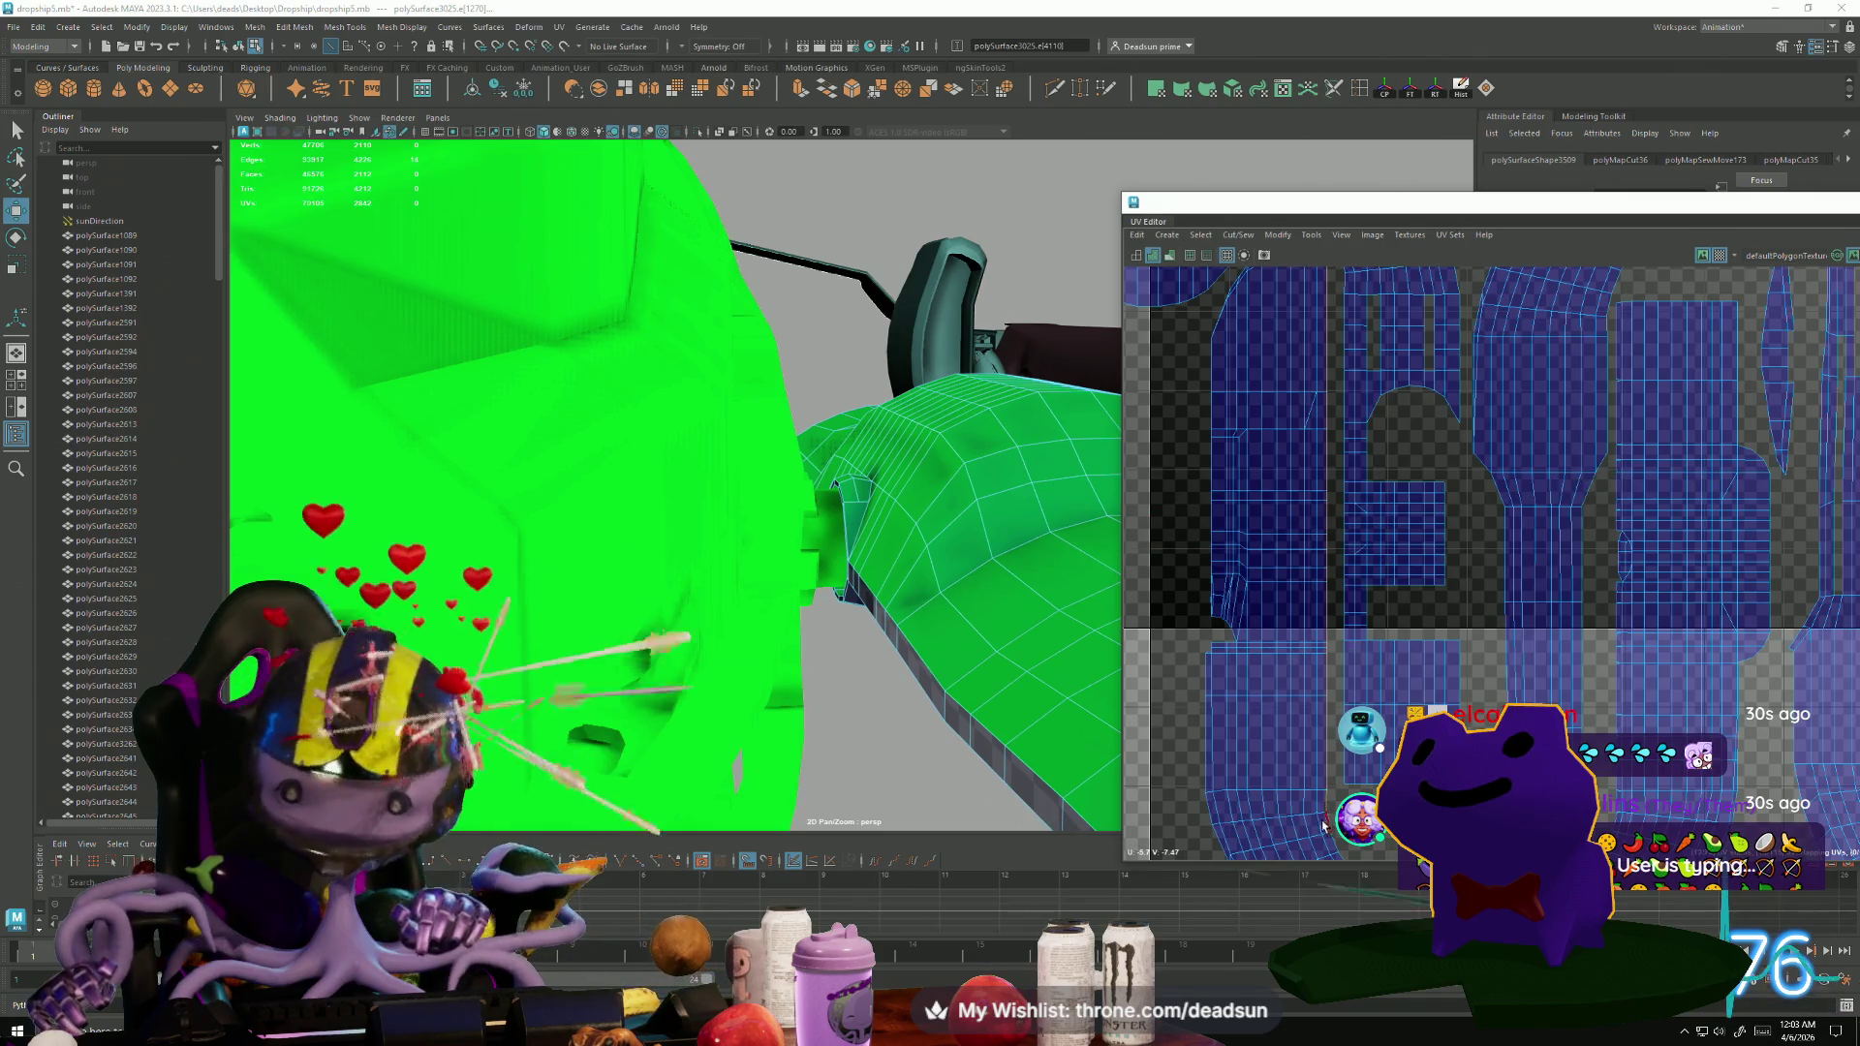
pyautogui.scroll(-4, 1323, 824)
pyautogui.scroll(3, 1263, 593)
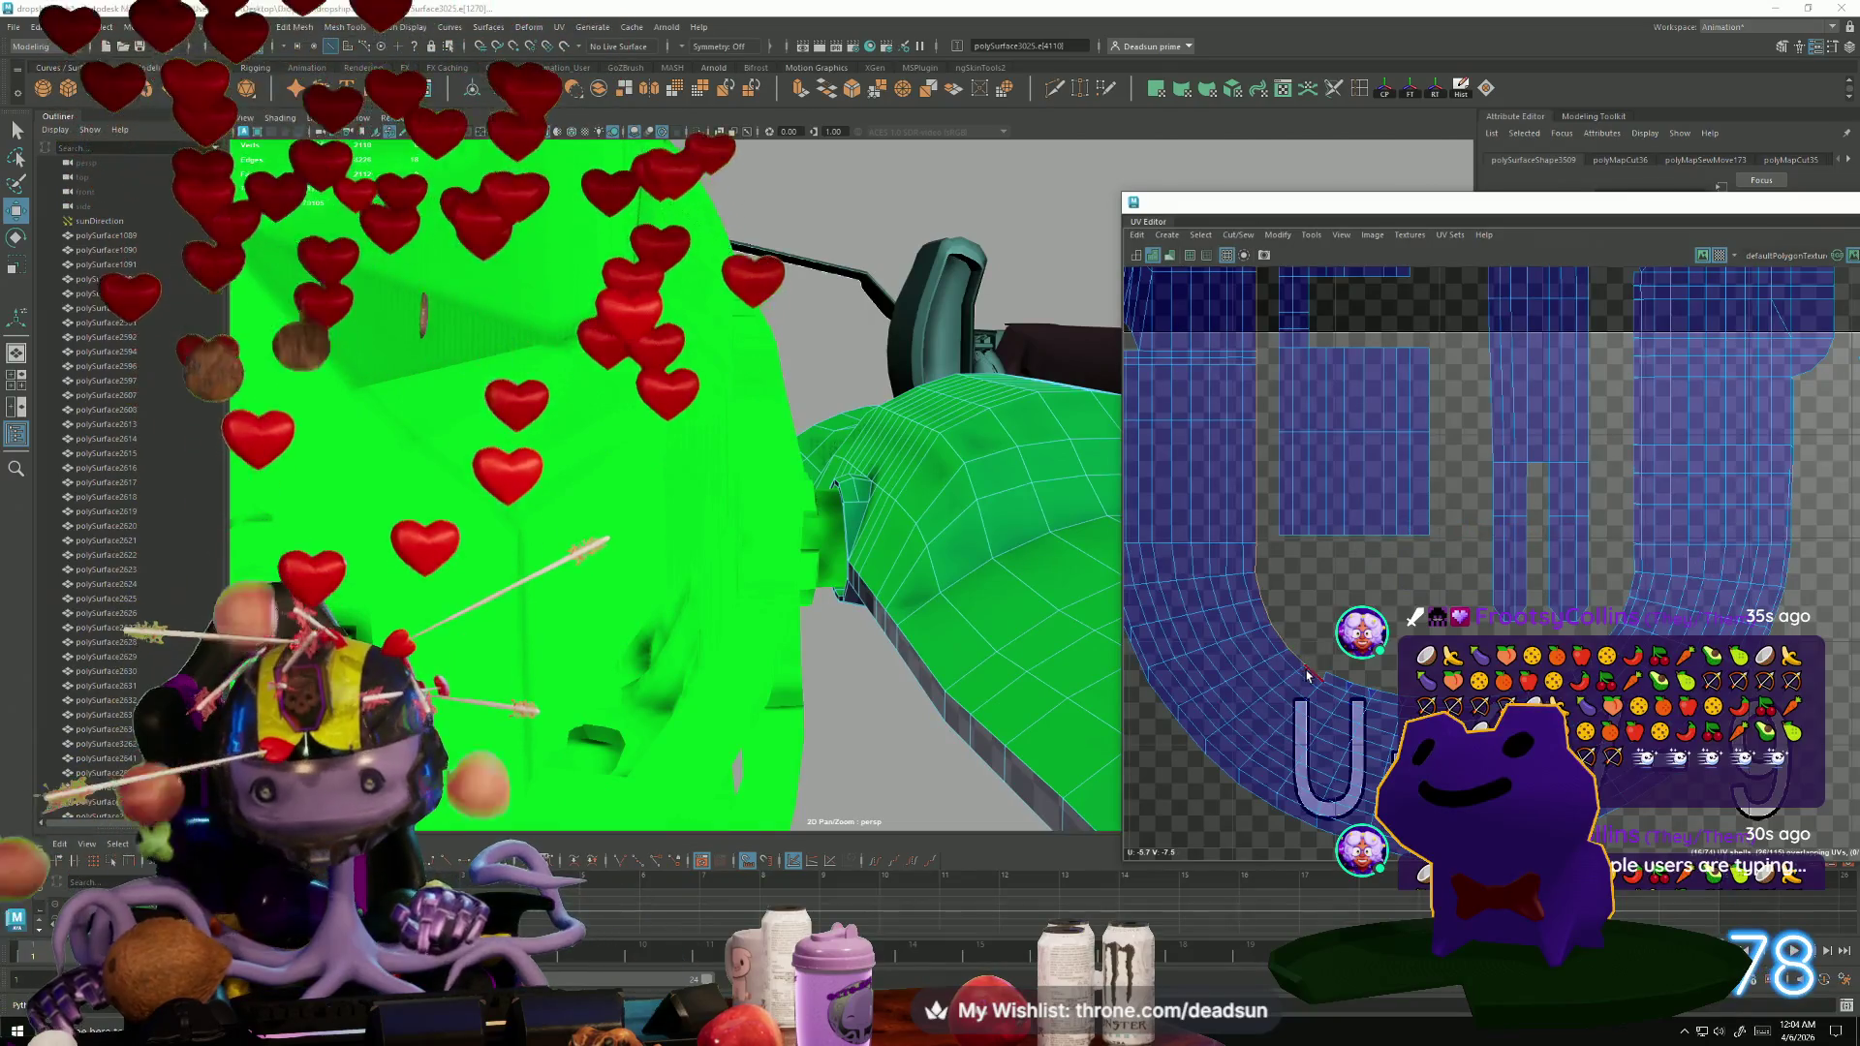
pyautogui.click(1238, 234)
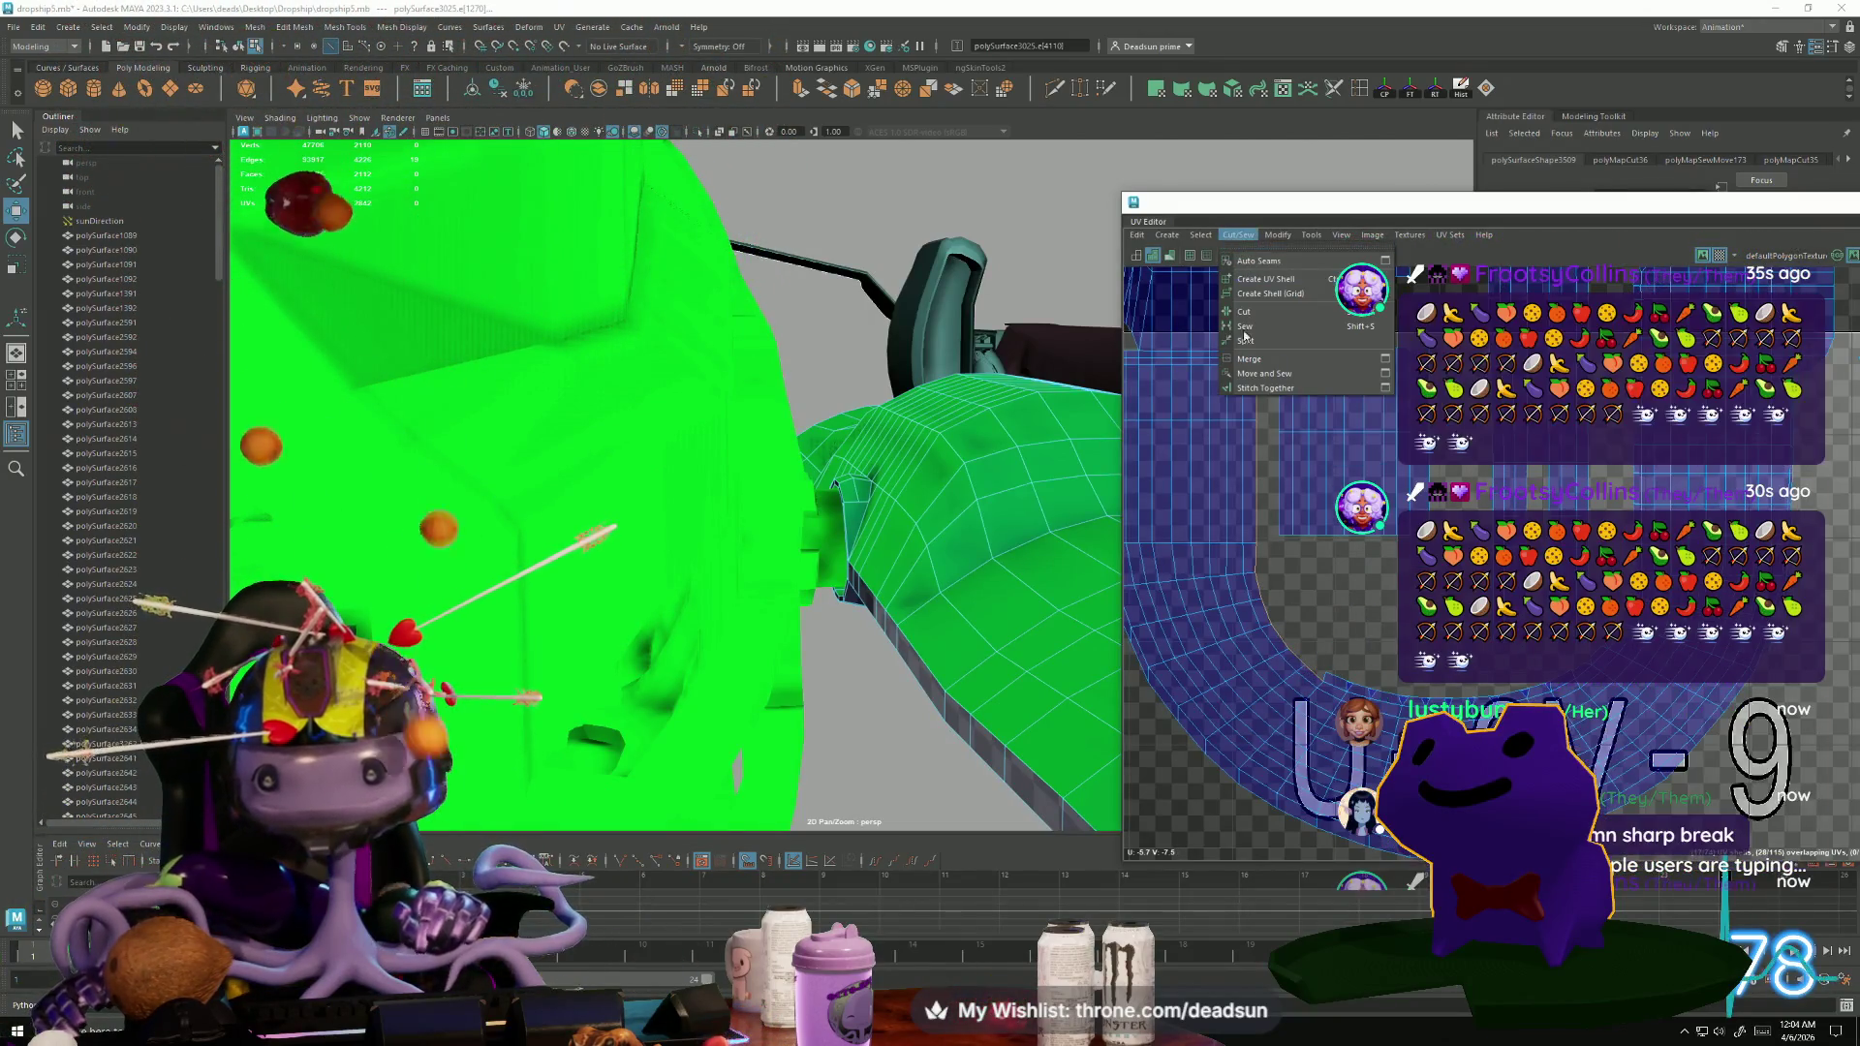
pyautogui.click(1259, 374)
pyautogui.scroll(5, 1269, 578)
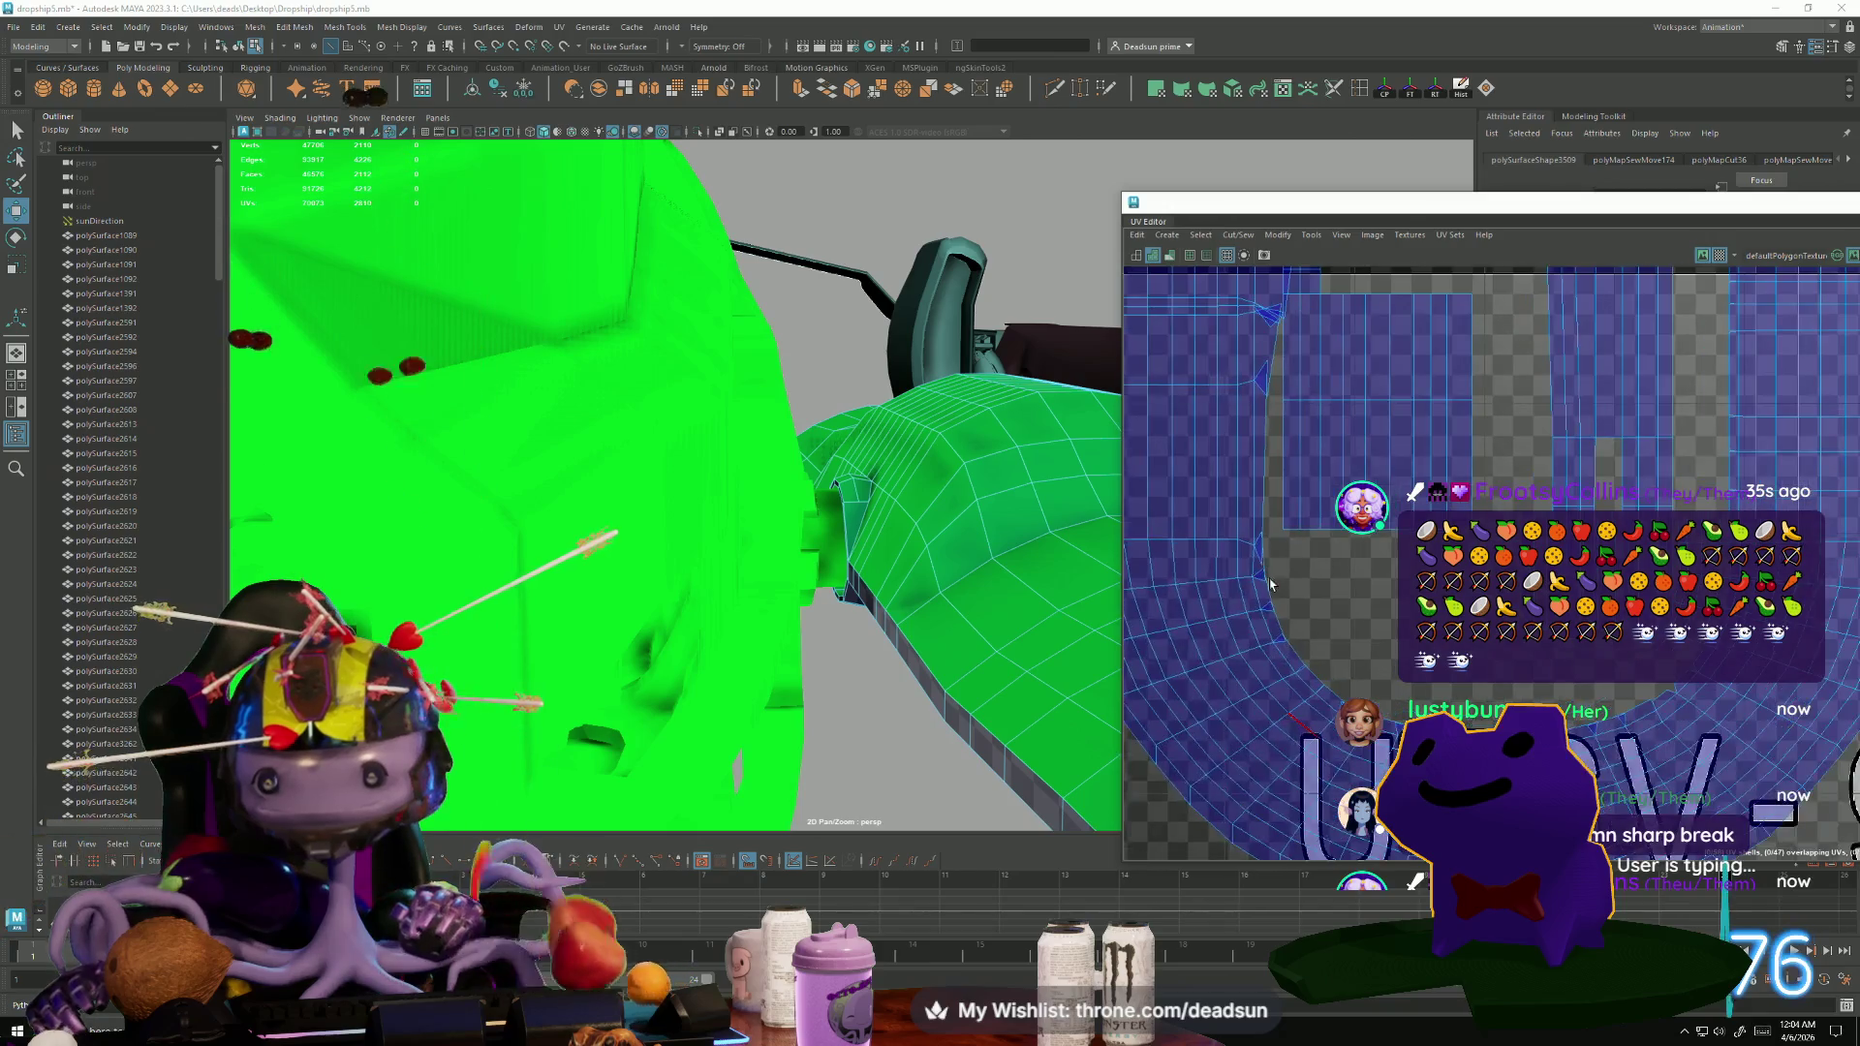
pyautogui.scroll(-5, 1255, 626)
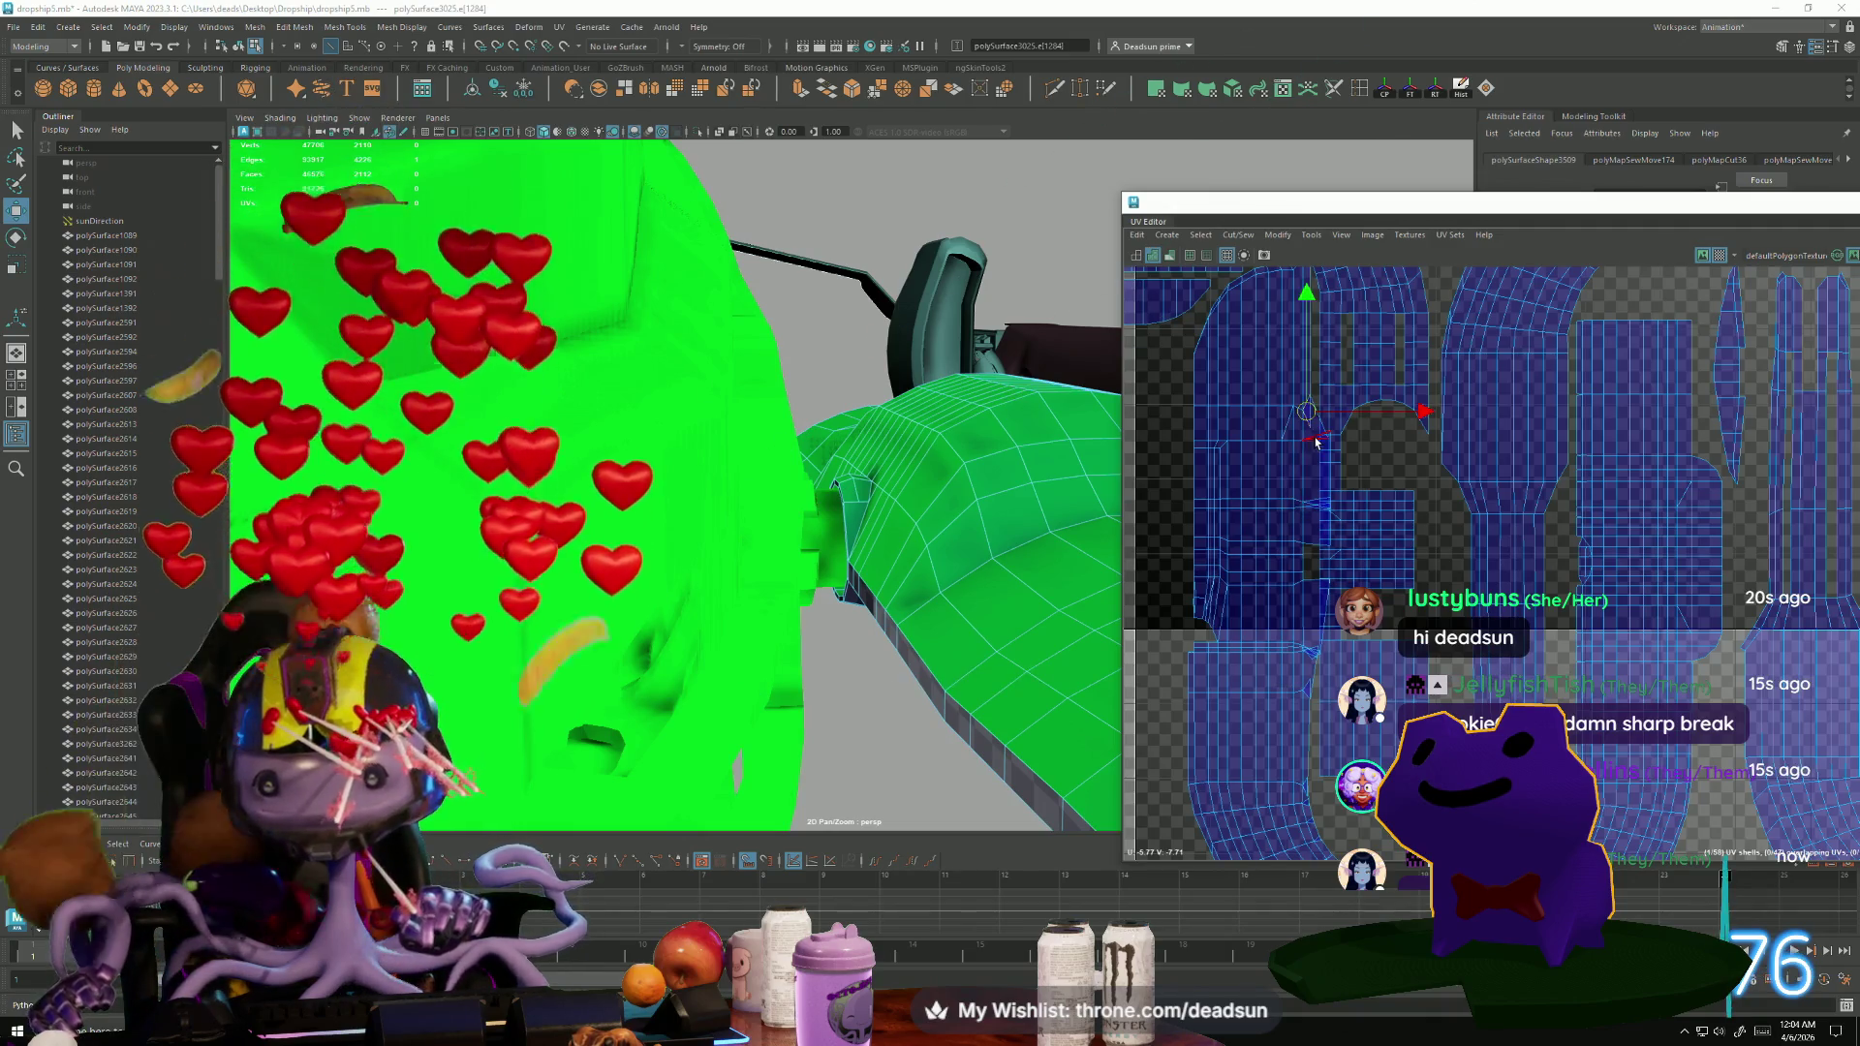
# Pick two border edges, frame them, and Move and Sew them together.
pyautogui.click(1309, 494)
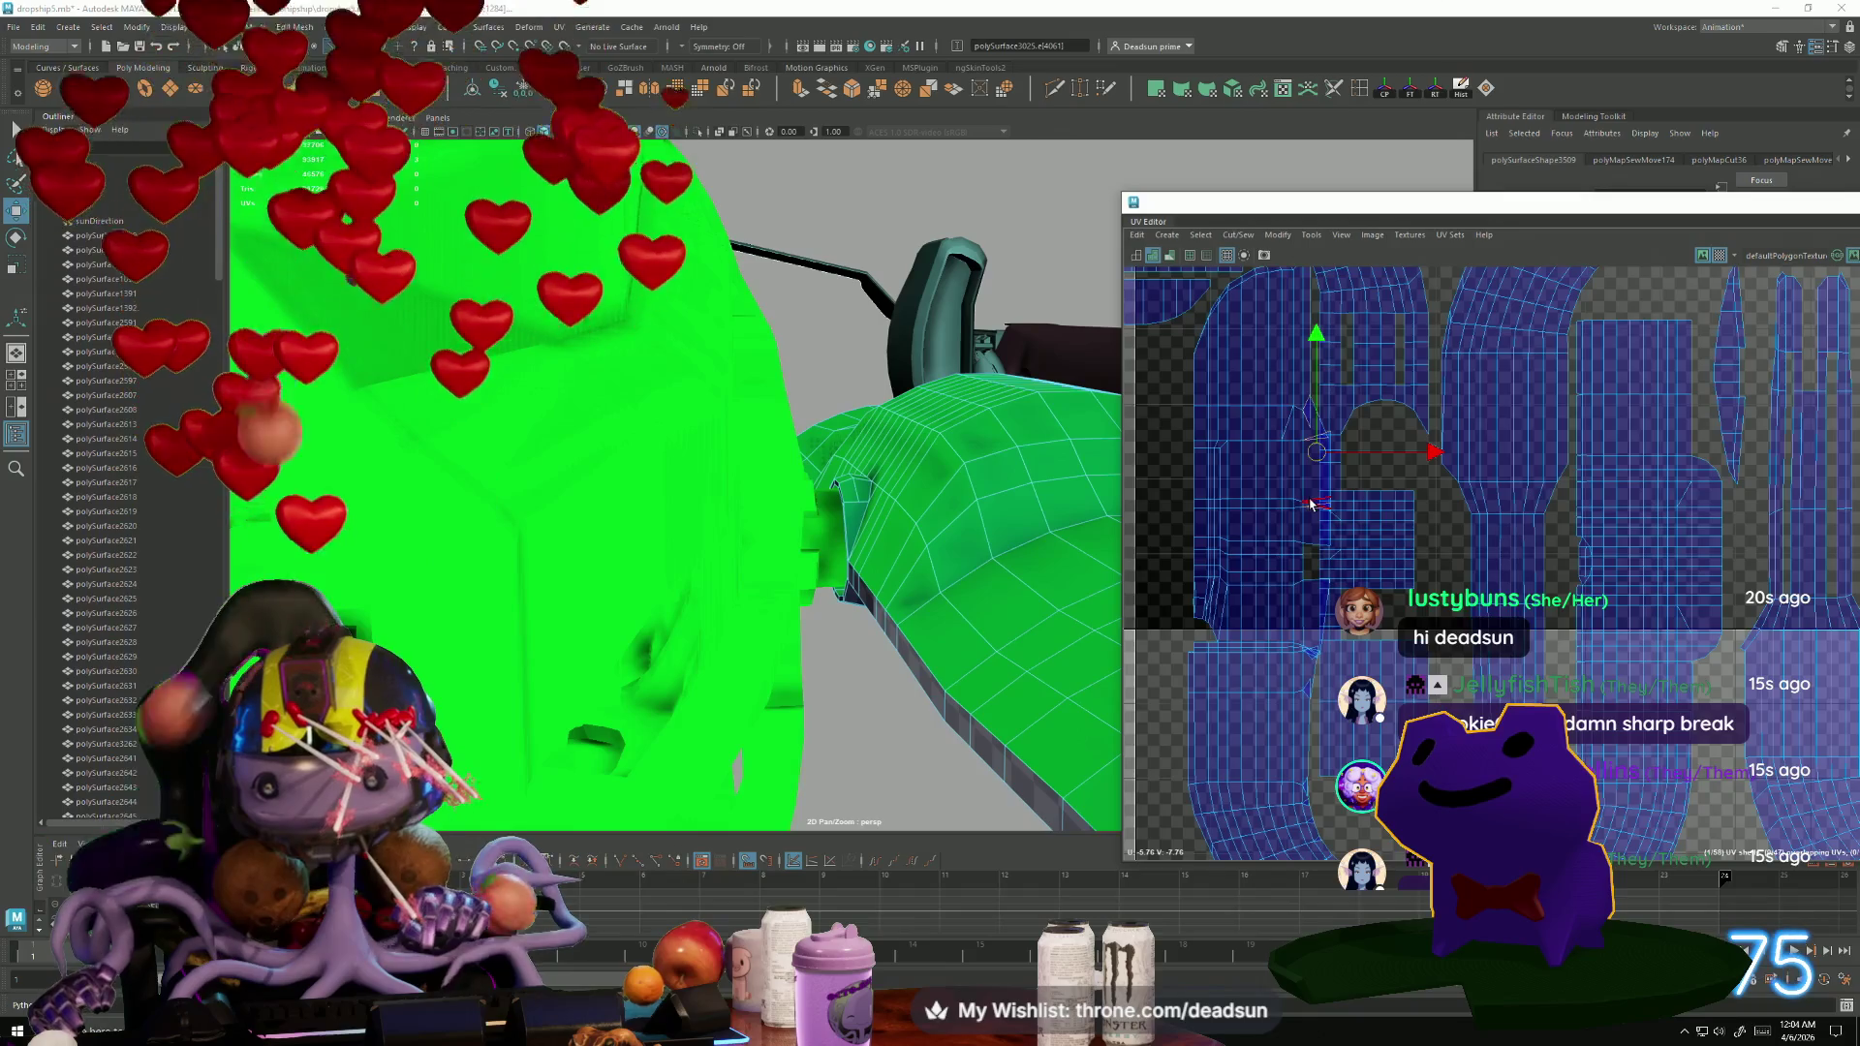
pyautogui.click(1303, 649)
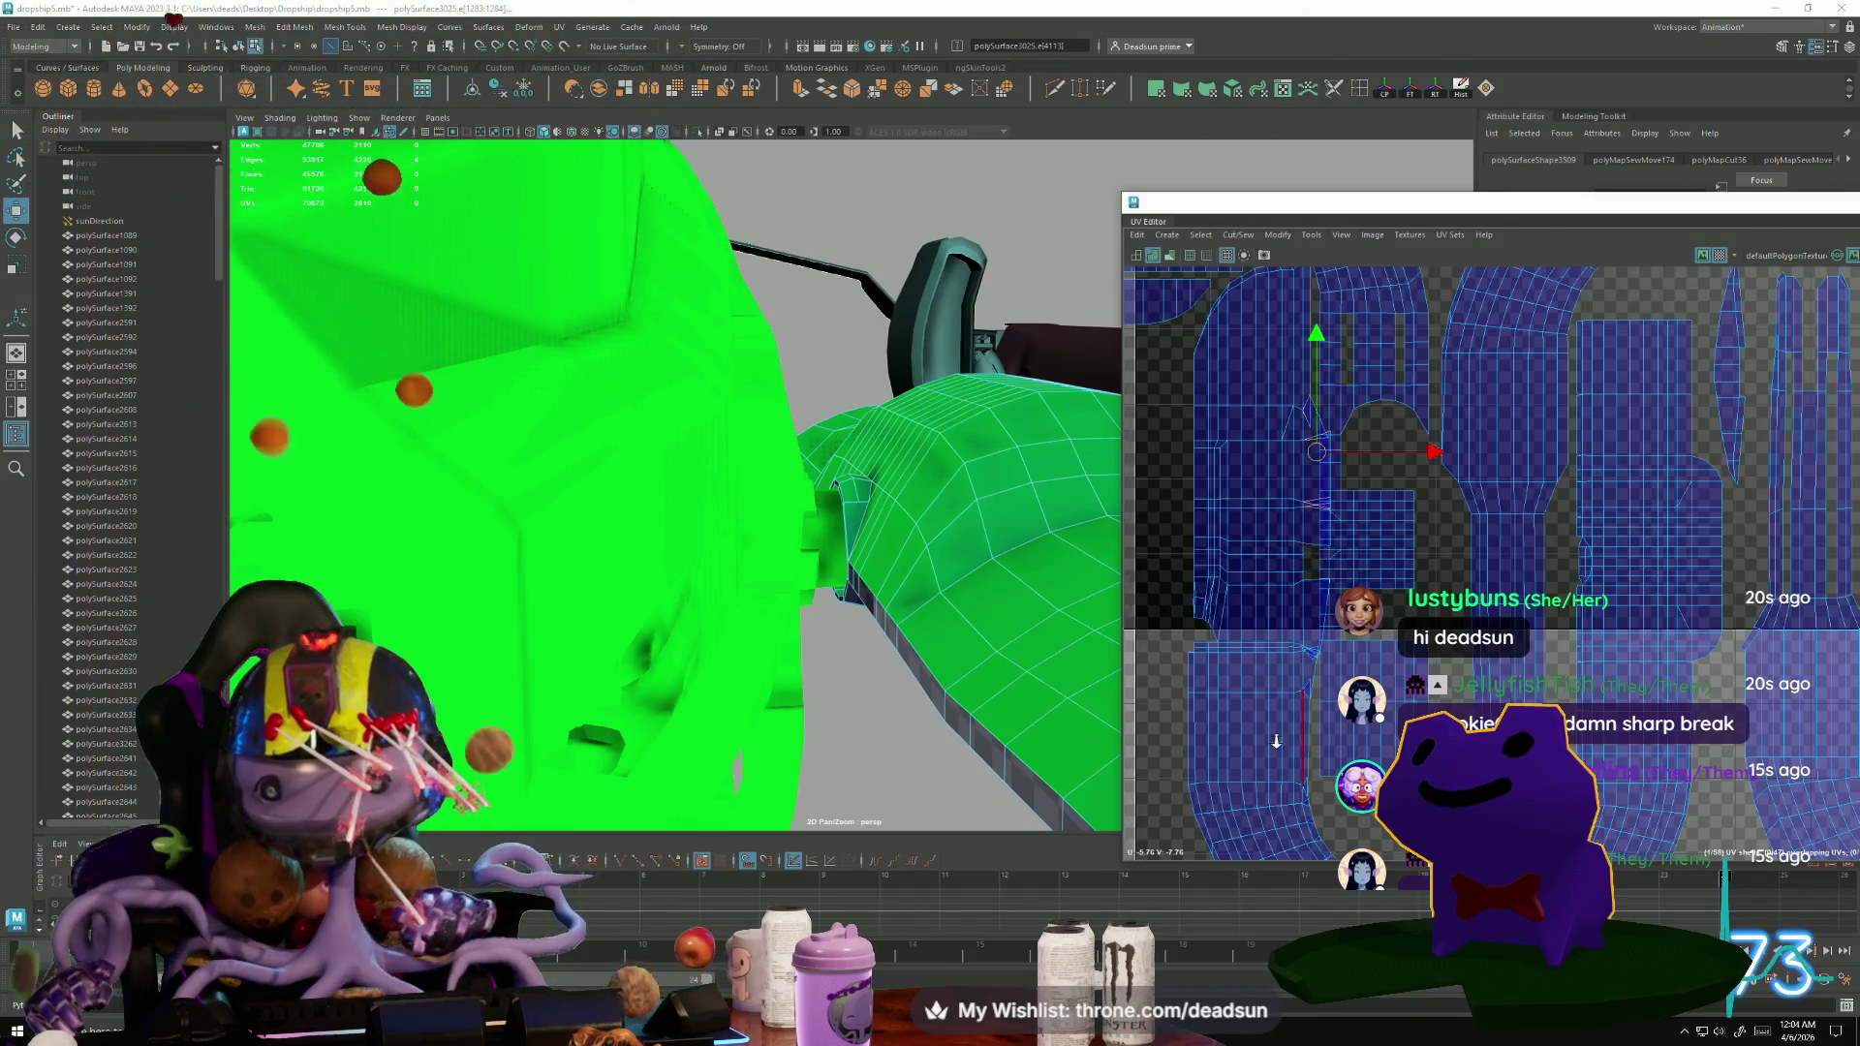
pyautogui.scroll(3, 1253, 547)
pyautogui.scroll(-3, 1260, 542)
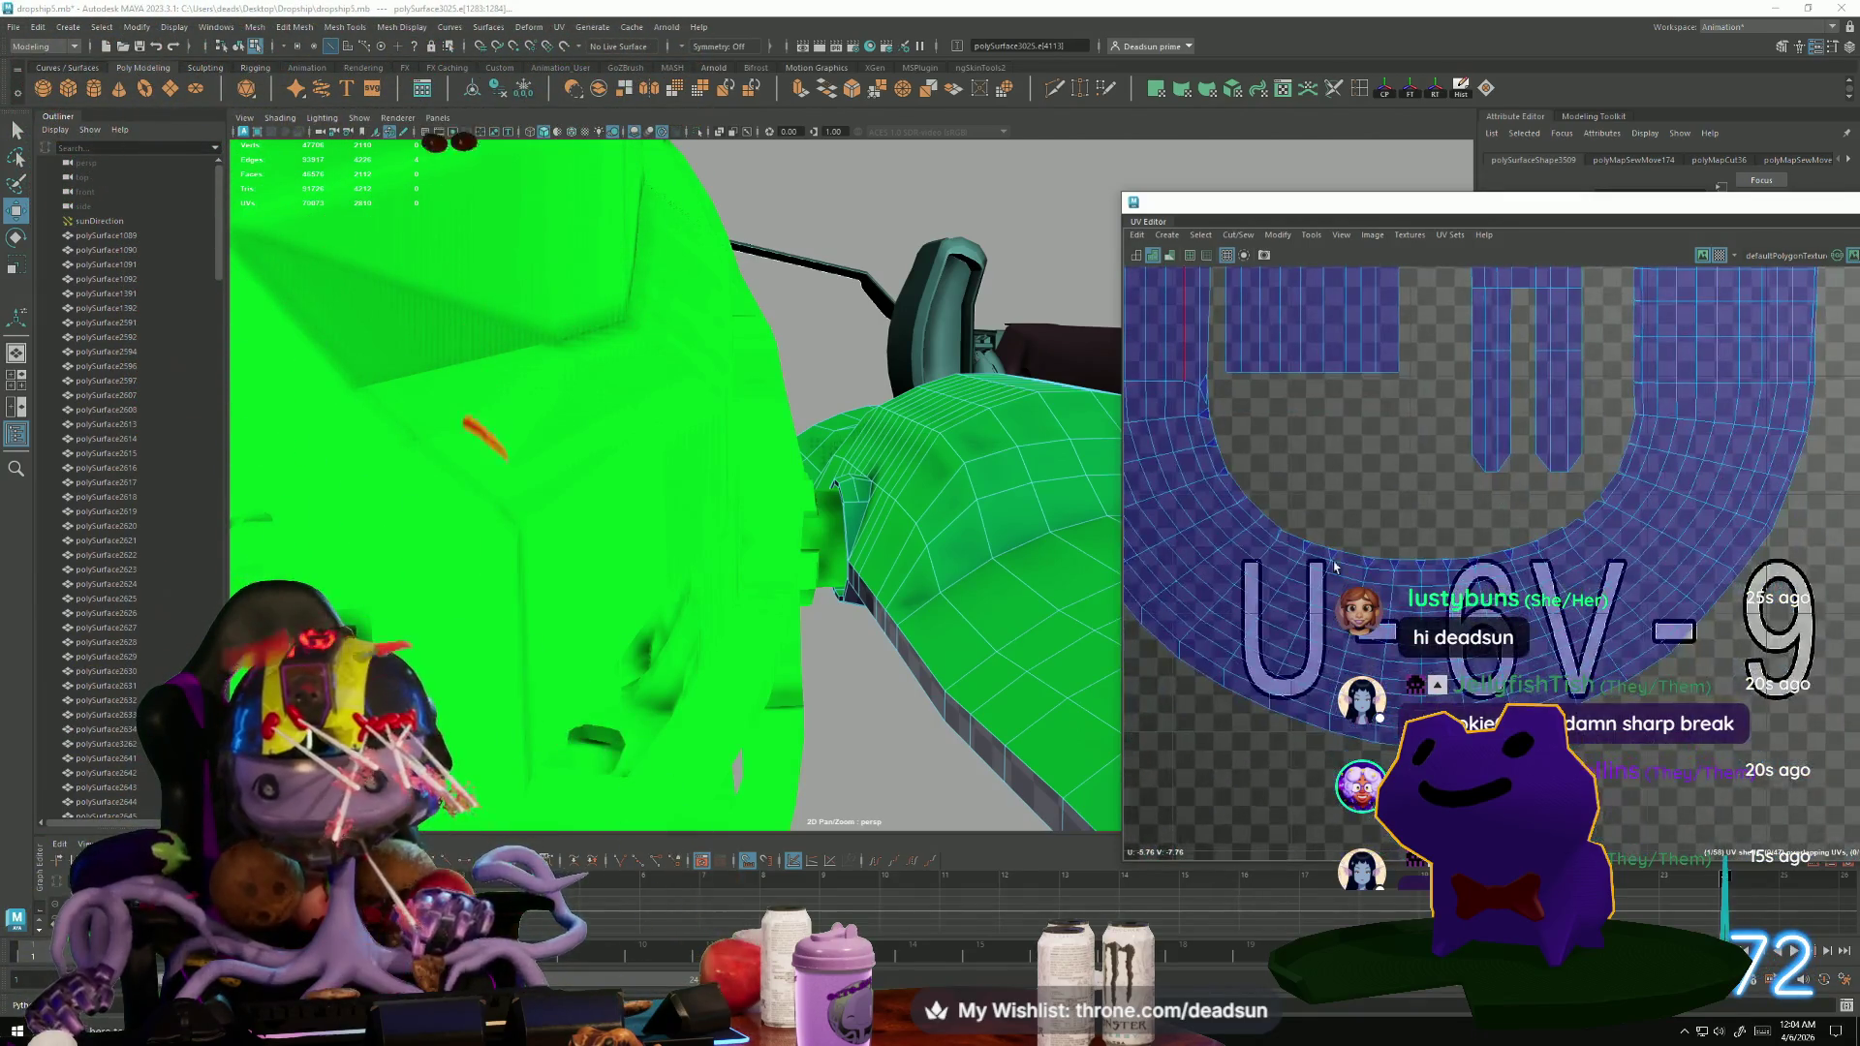
pyautogui.press('f')
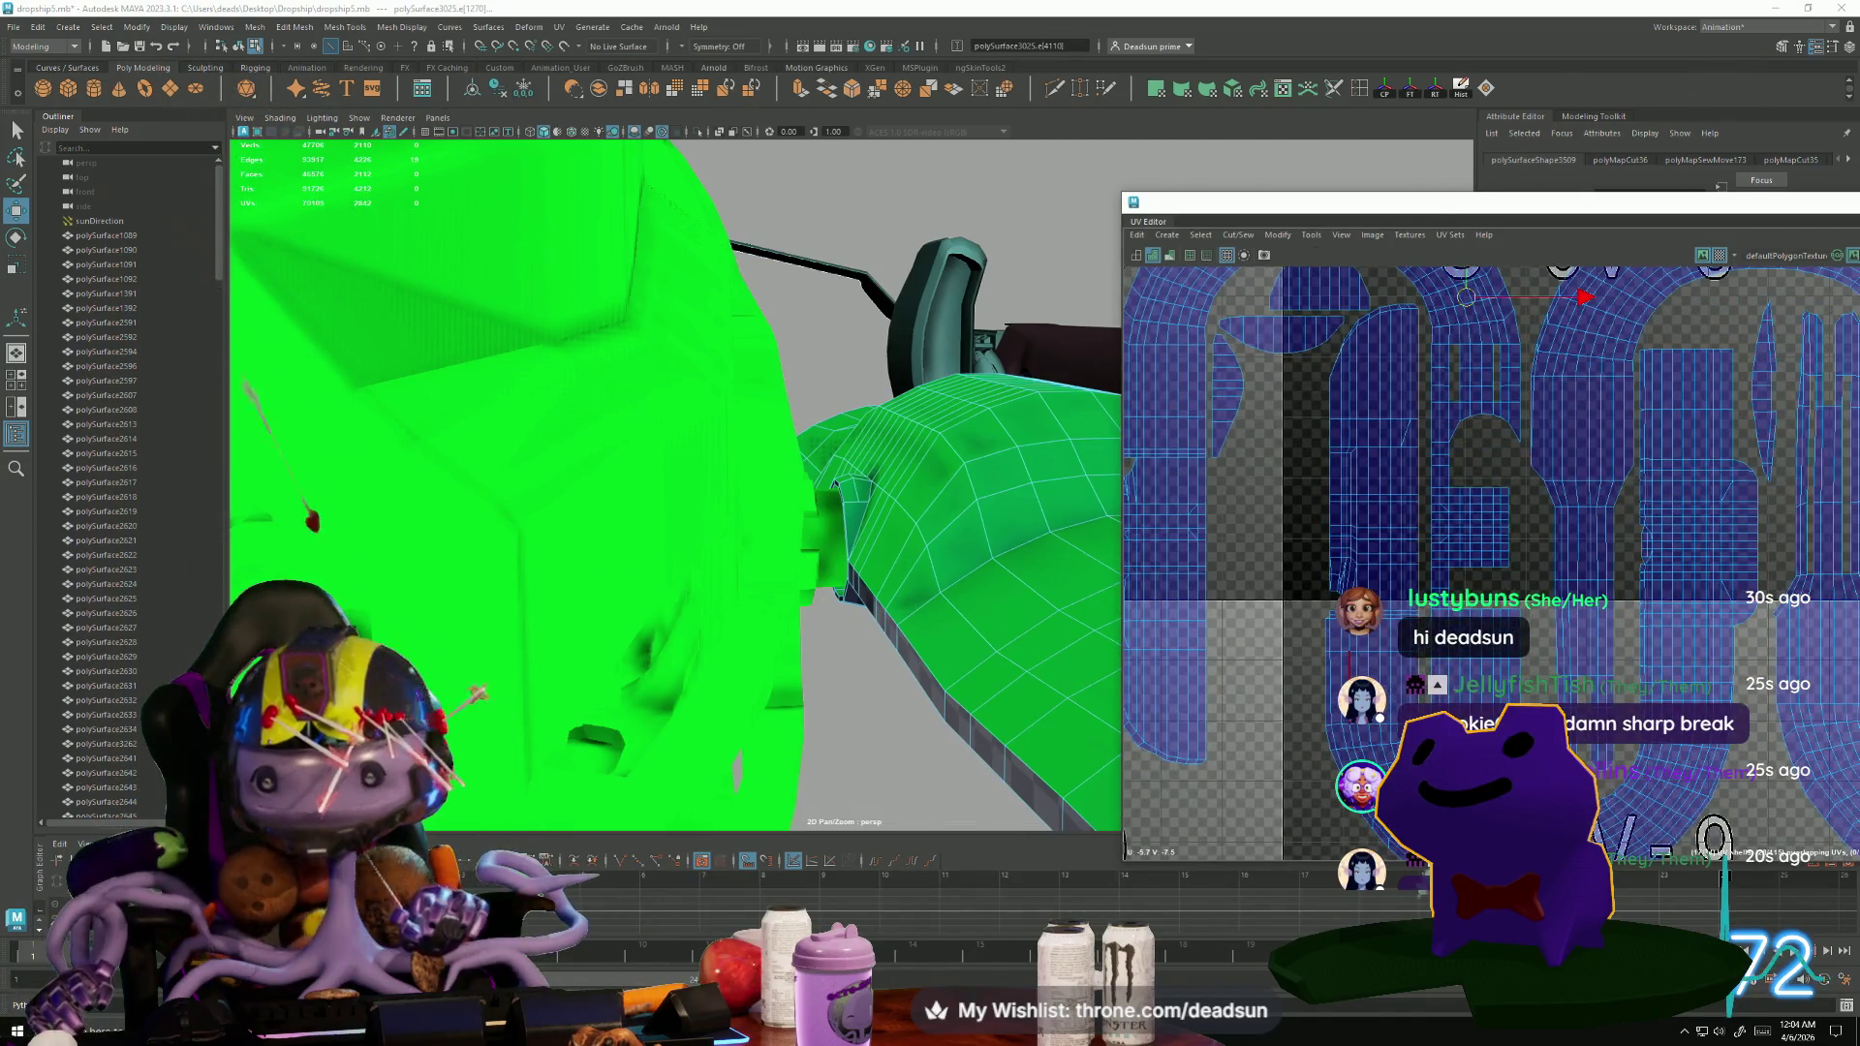
pyautogui.scroll(-2, 1391, 748)
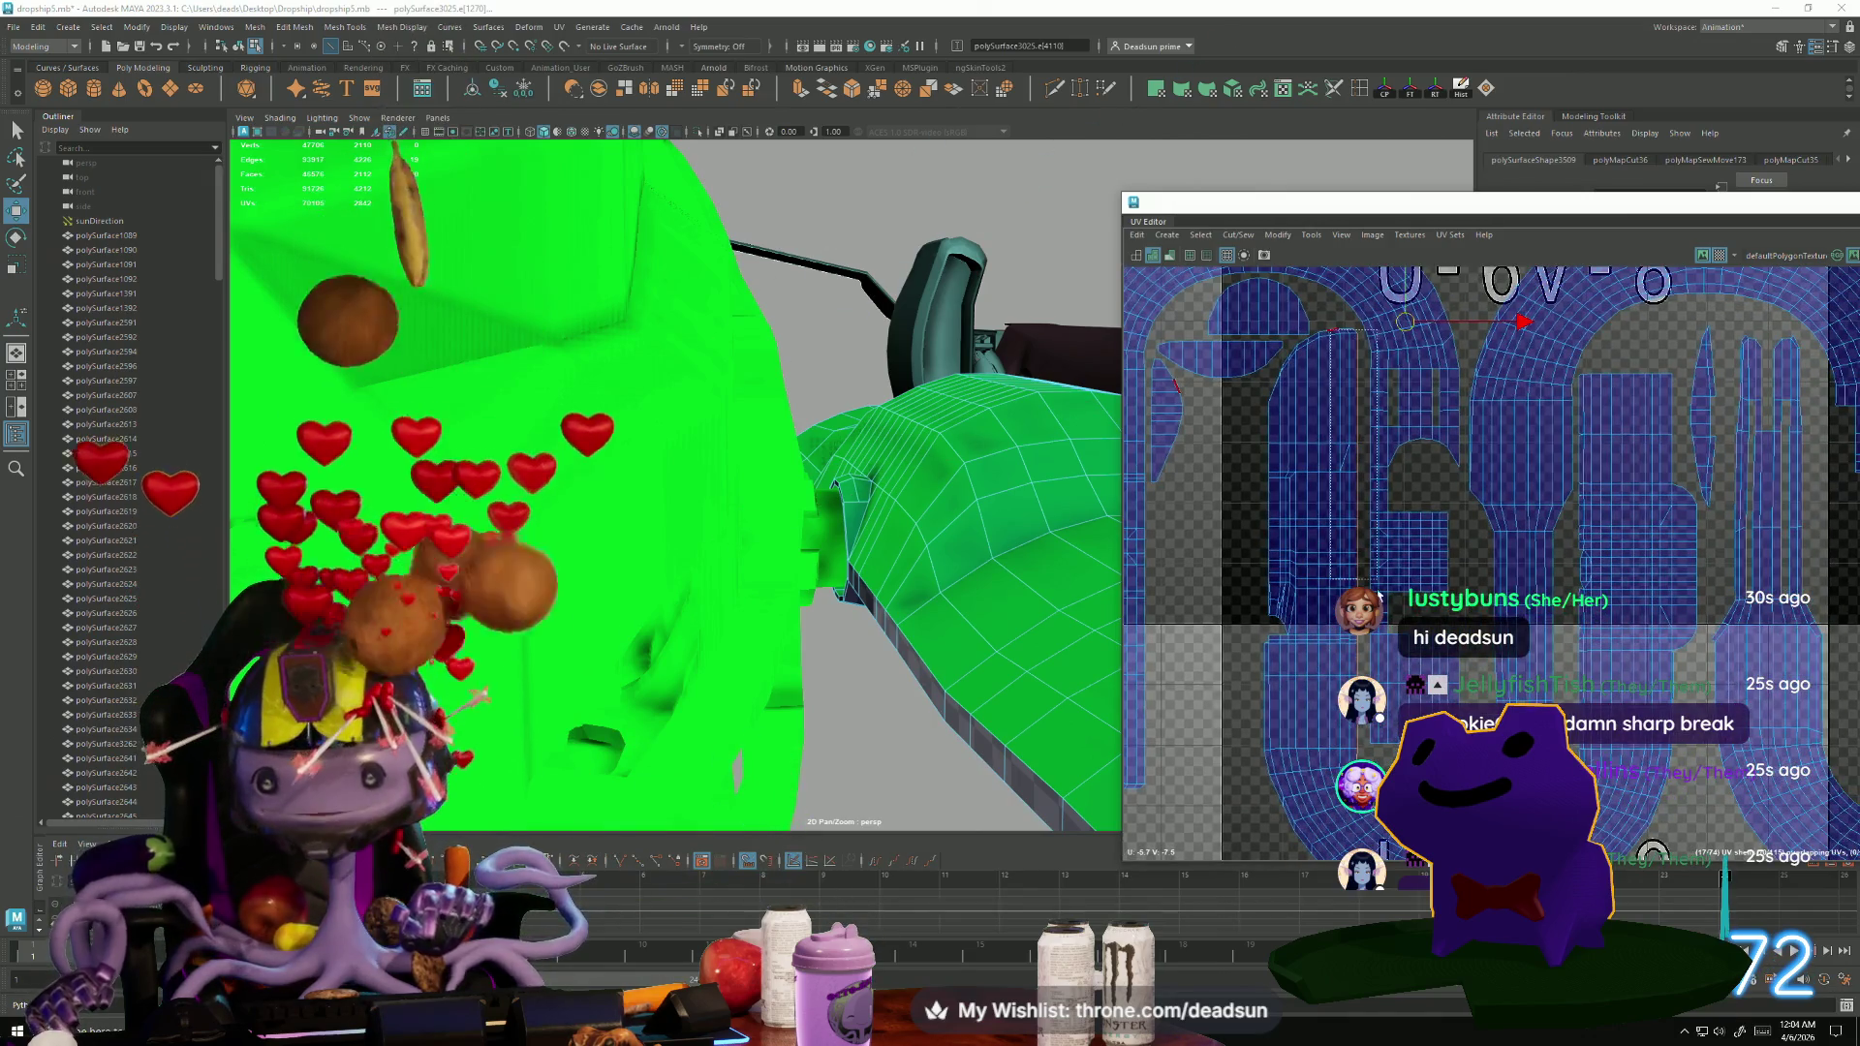
pyautogui.scroll(5, 1279, 534)
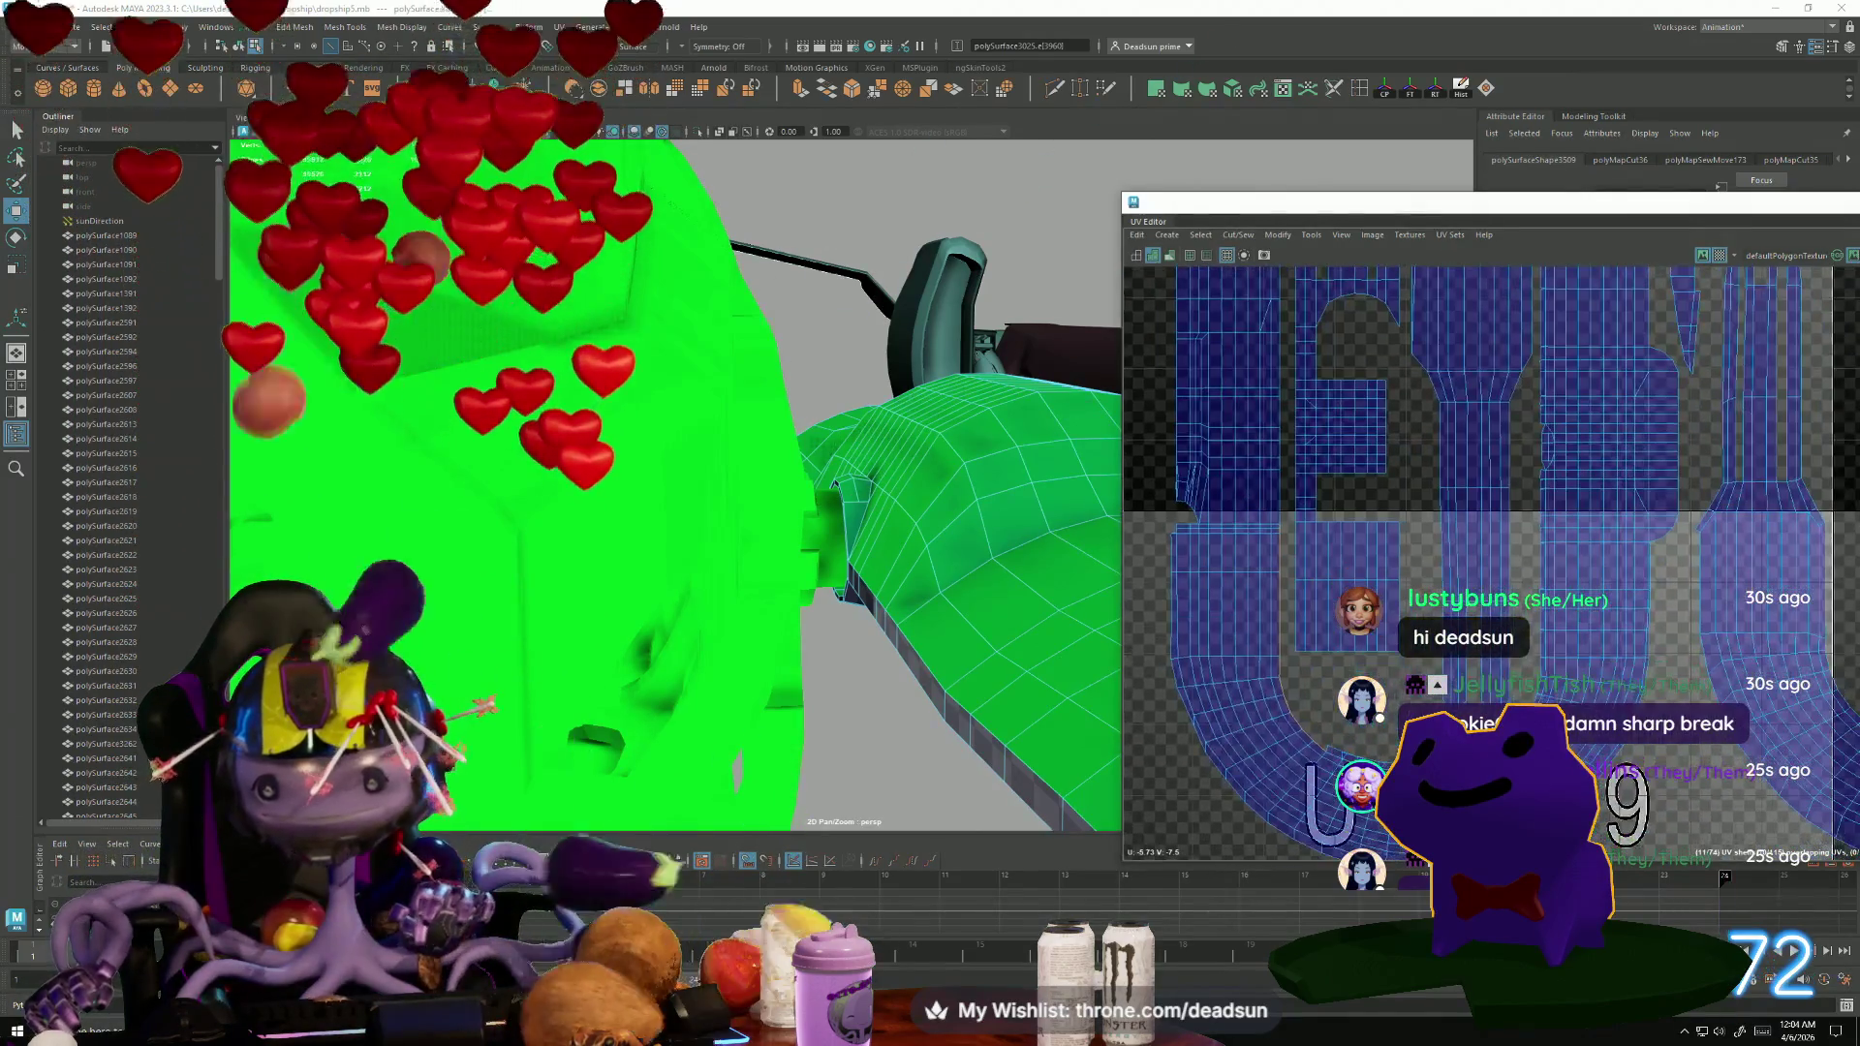
pyautogui.click(1238, 234)
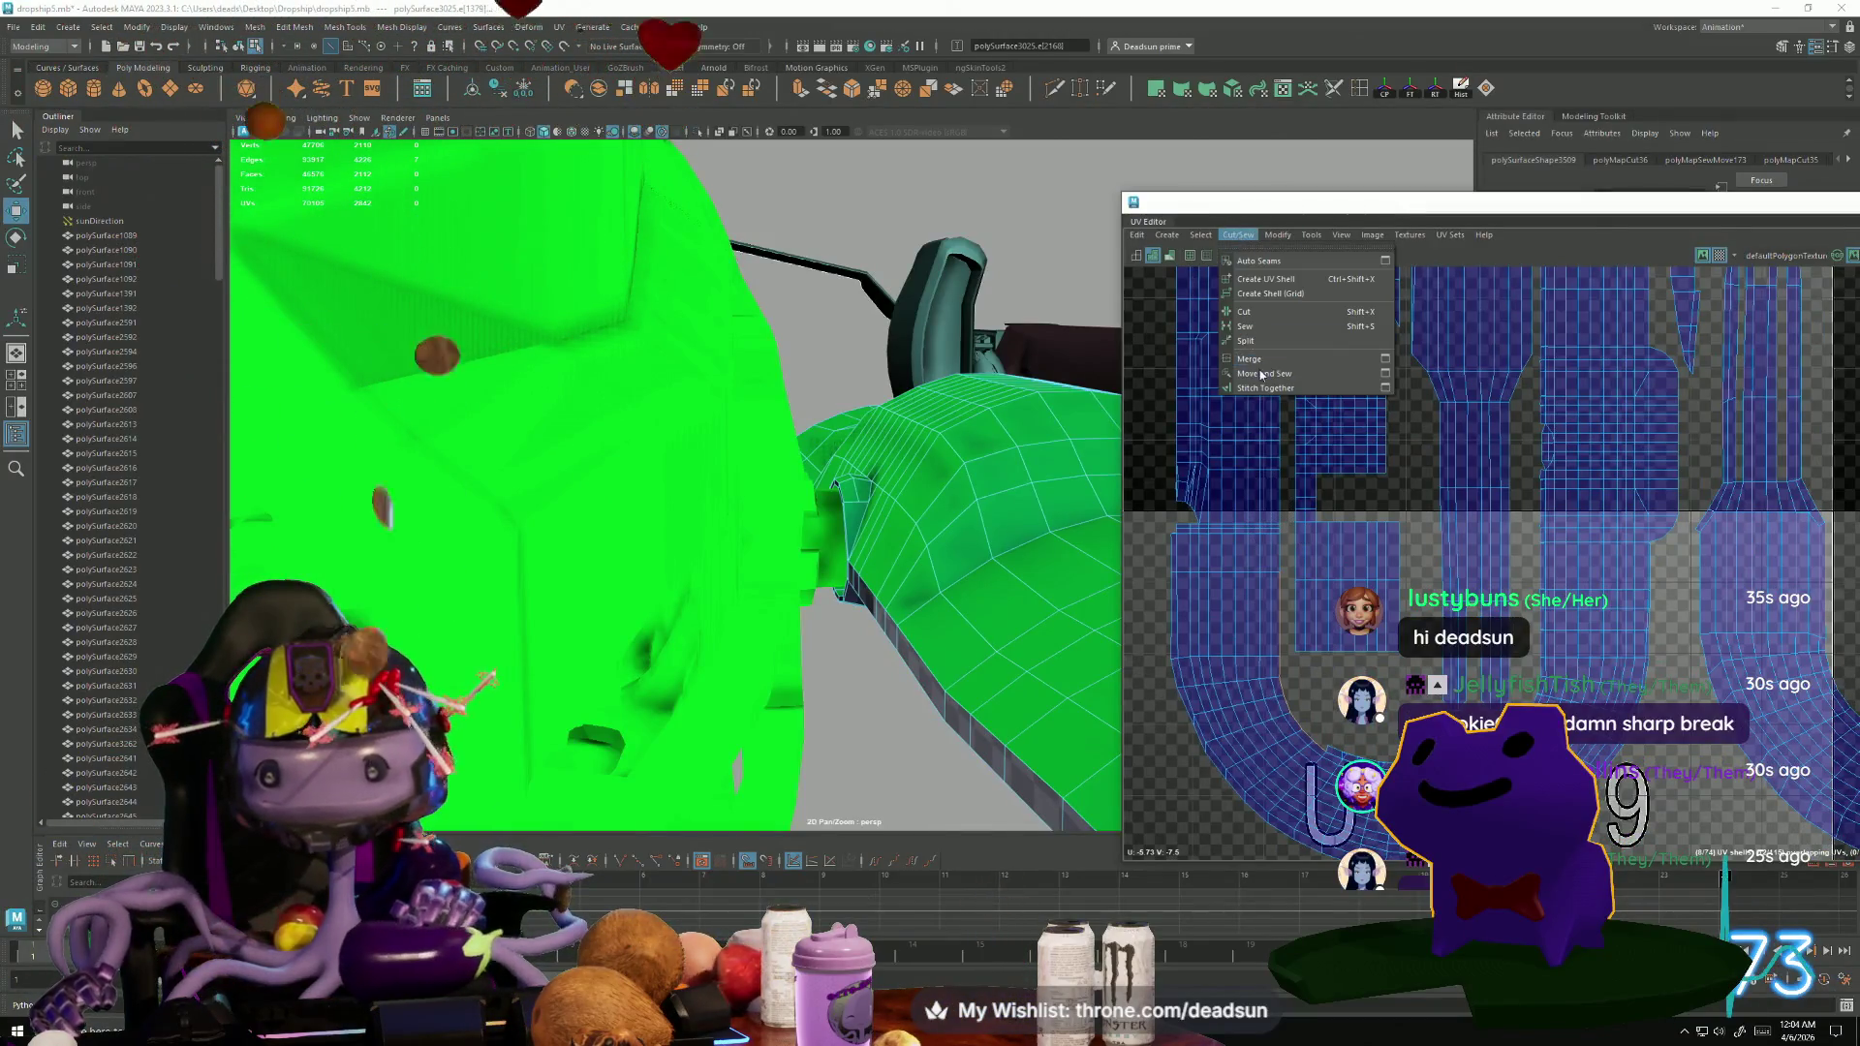
pyautogui.click(1279, 375)
pyautogui.scroll(5, 1292, 608)
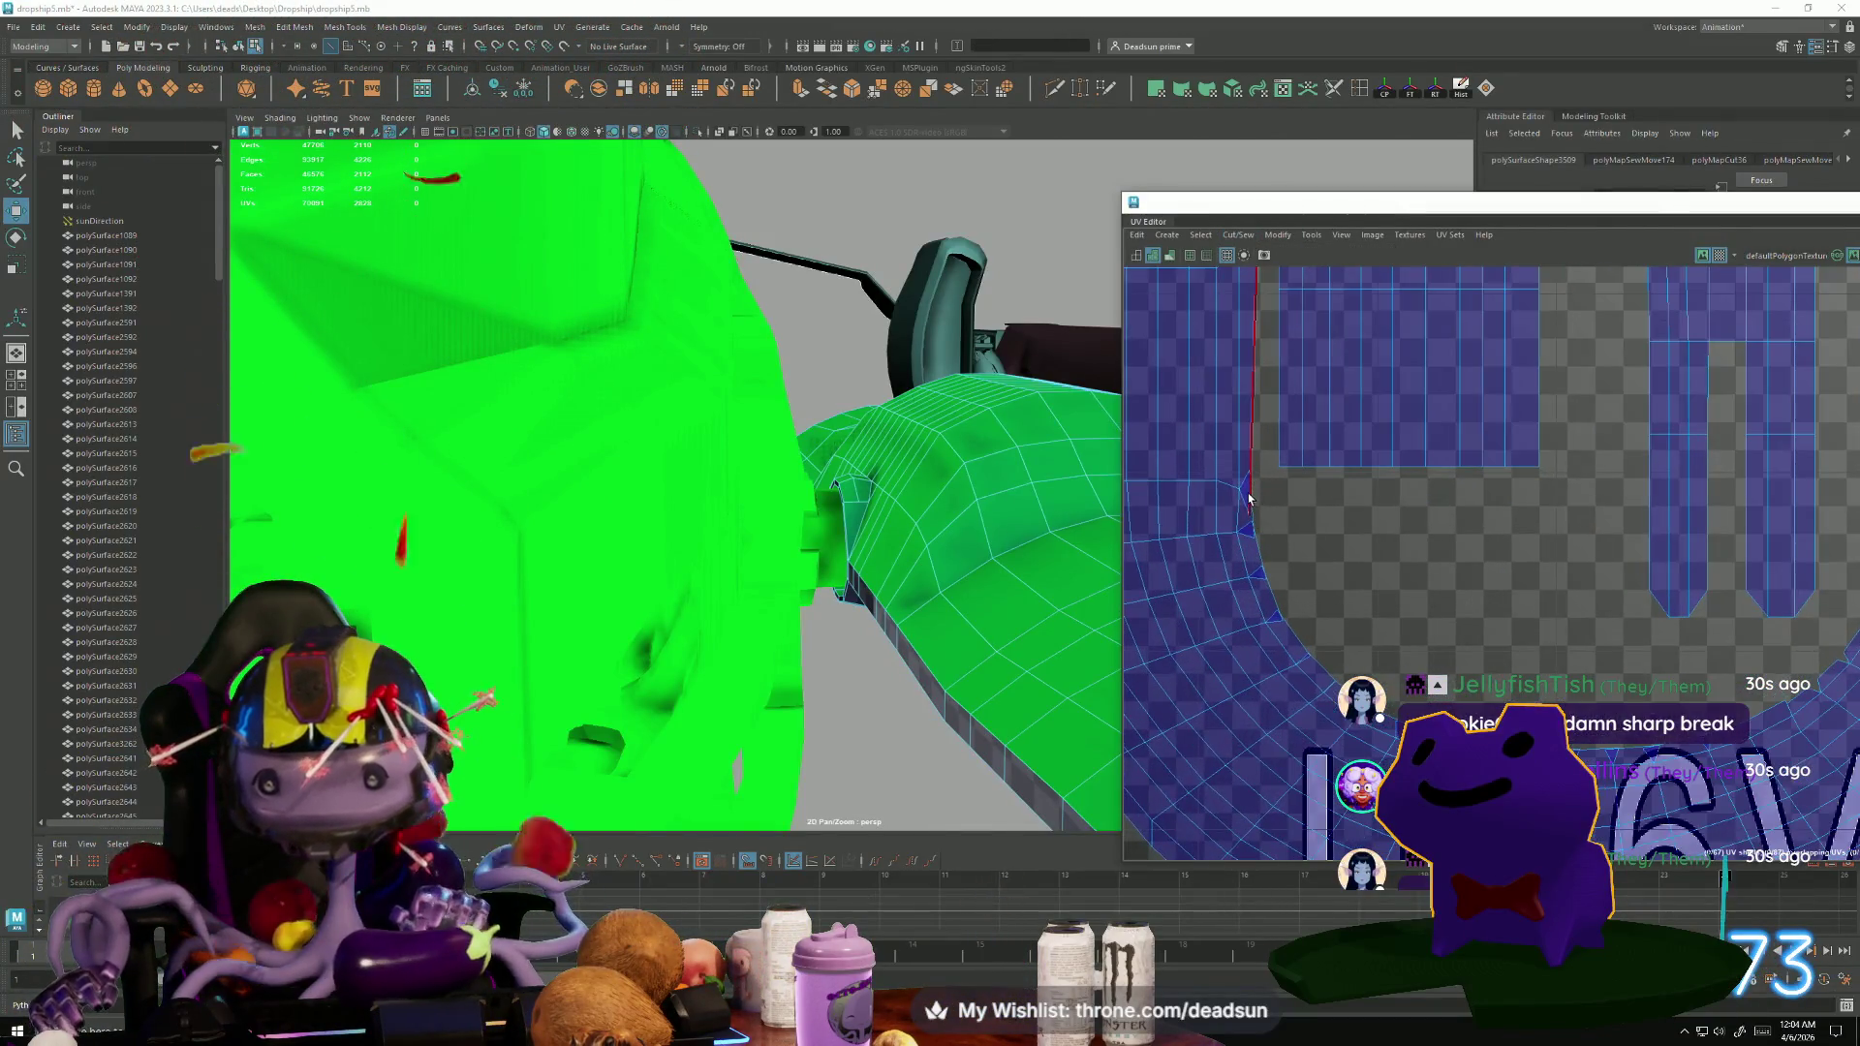
# Select the remaining seam edges along the big U shell's border and Move and Sew them.
pyautogui.click(1302, 663)
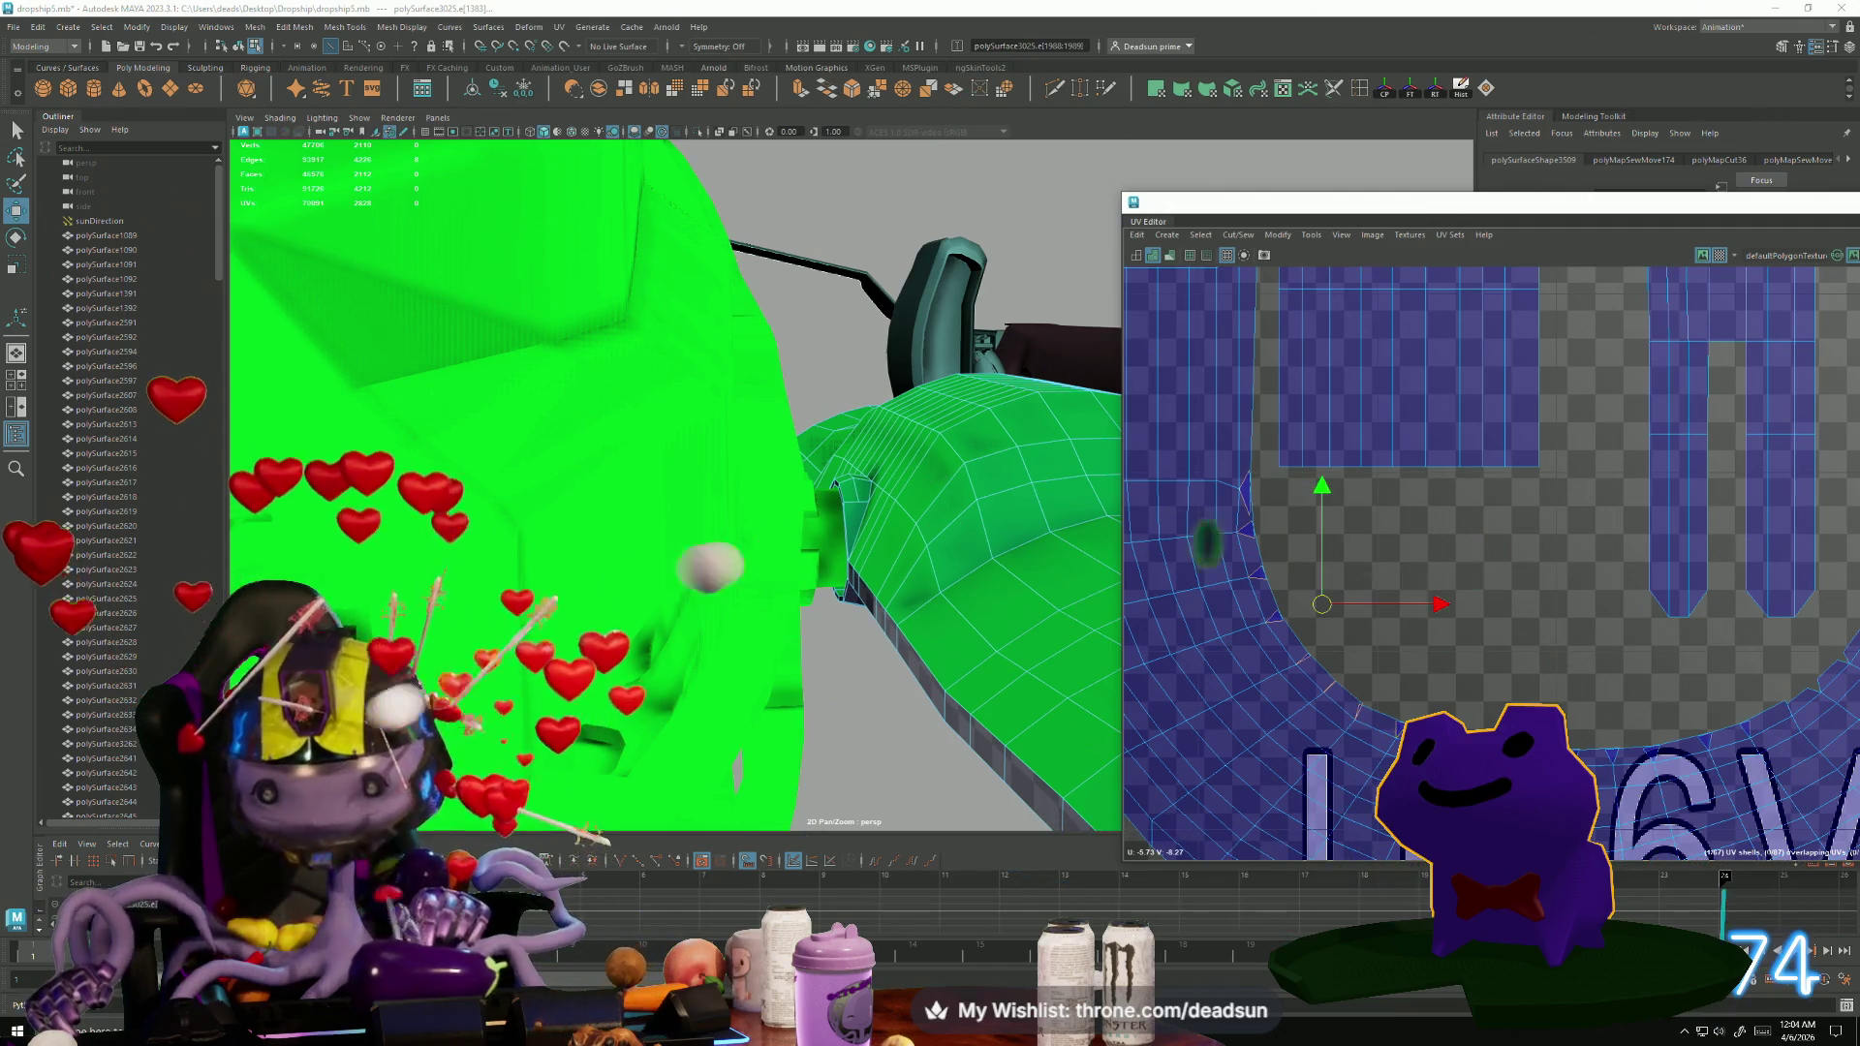
pyautogui.keyDown('alt'); pyautogui.moveTo(1358, 715); pyautogui.dragTo(1153, 600, button='middle'); pyautogui.keyUp('alt')
pyautogui.click(1224, 671)
pyautogui.scroll(1, 1224, 671)
pyautogui.keyDown('alt'); pyautogui.moveTo(1230, 672); pyautogui.dragTo(1212, 620, button='middle'); pyautogui.keyUp('alt')
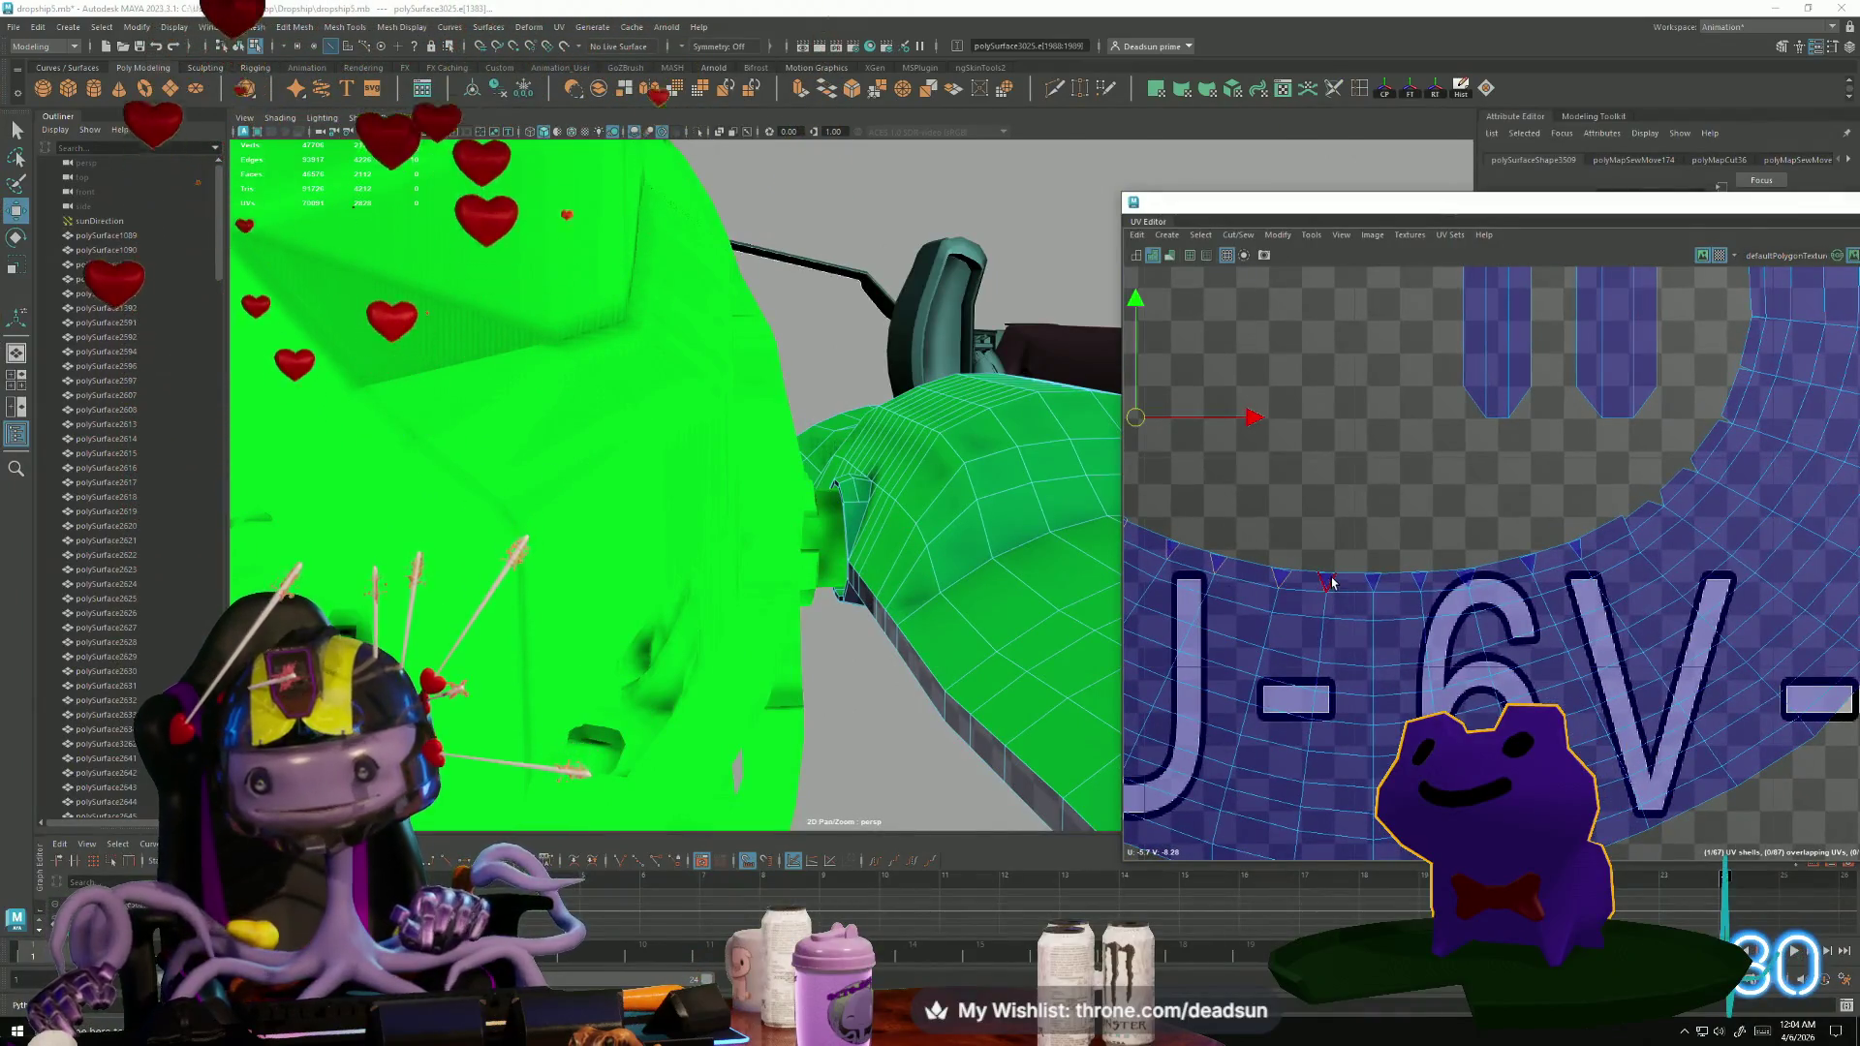
pyautogui.click(1387, 577)
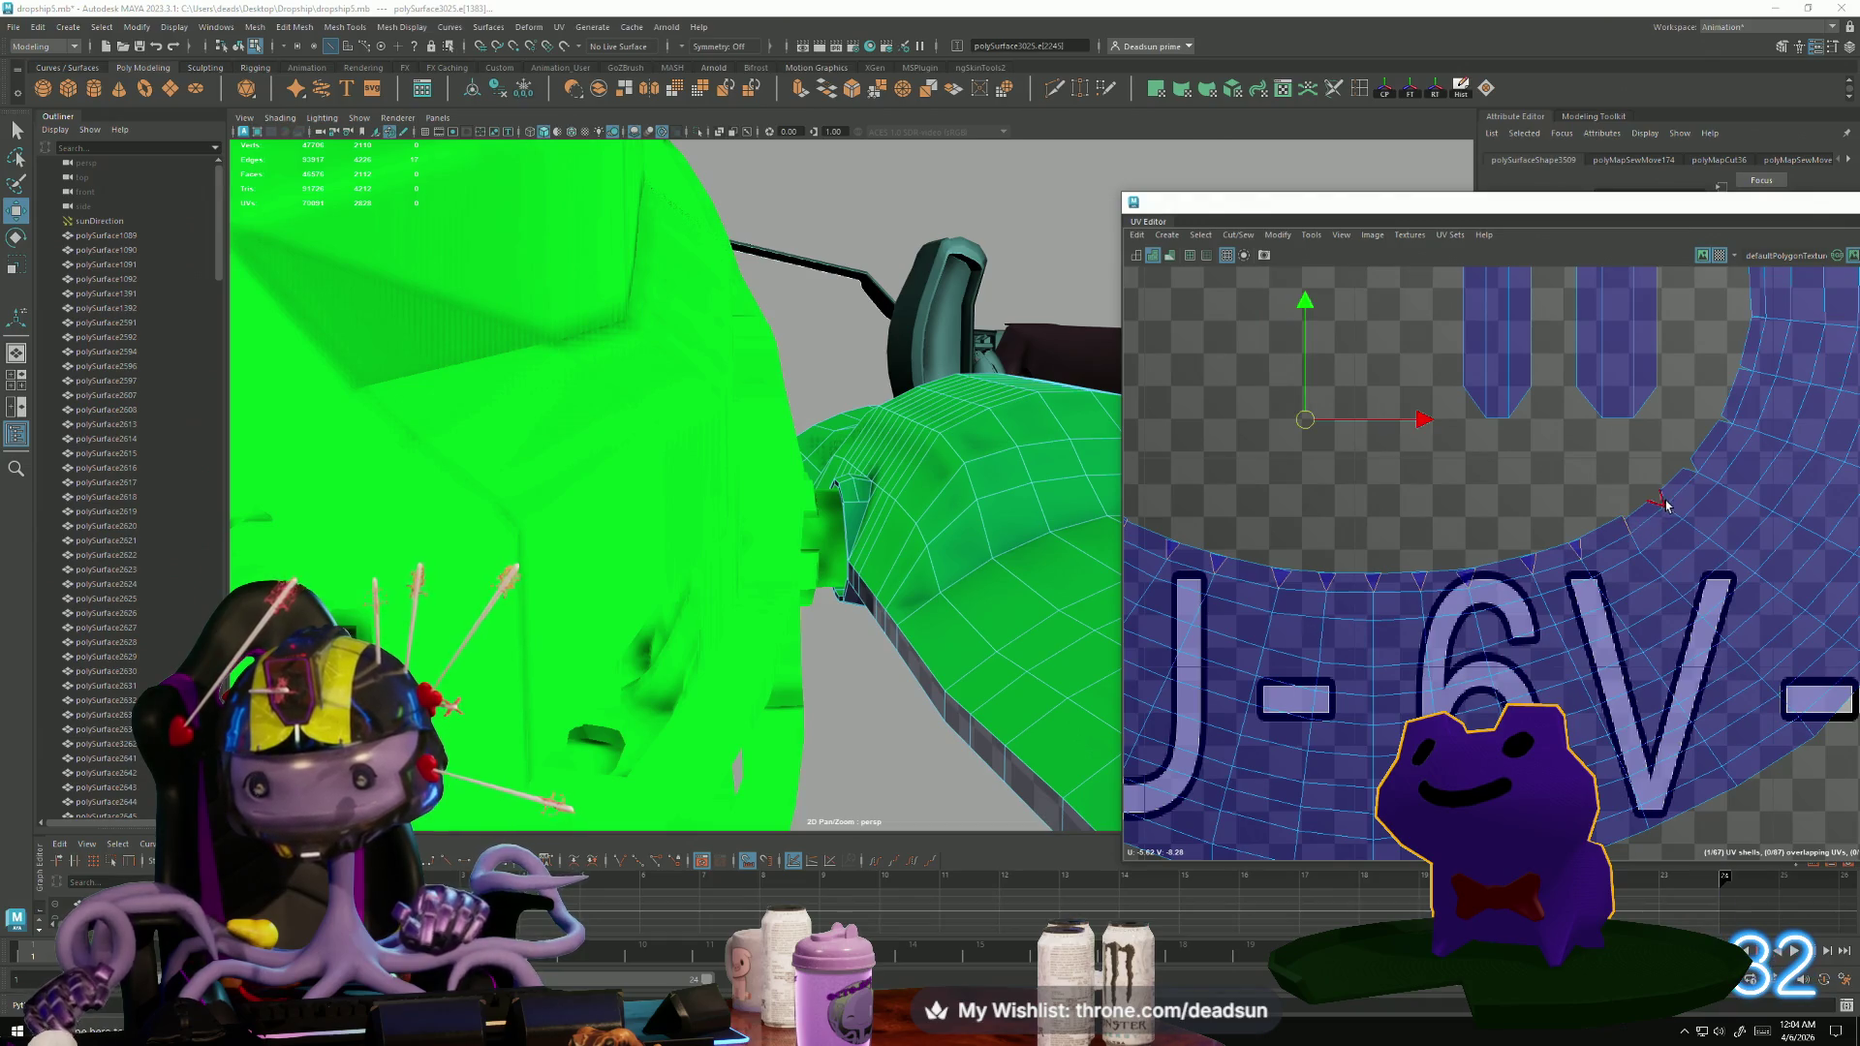
pyautogui.moveTo(1697, 468)
pyautogui.keyDown('alt'); pyautogui.mouseDown(button='middle')
pyautogui.moveTo(1387, 712)
pyautogui.moveTo(1367, 823)
pyautogui.mouseUp(button='middle'); pyautogui.keyUp('alt')
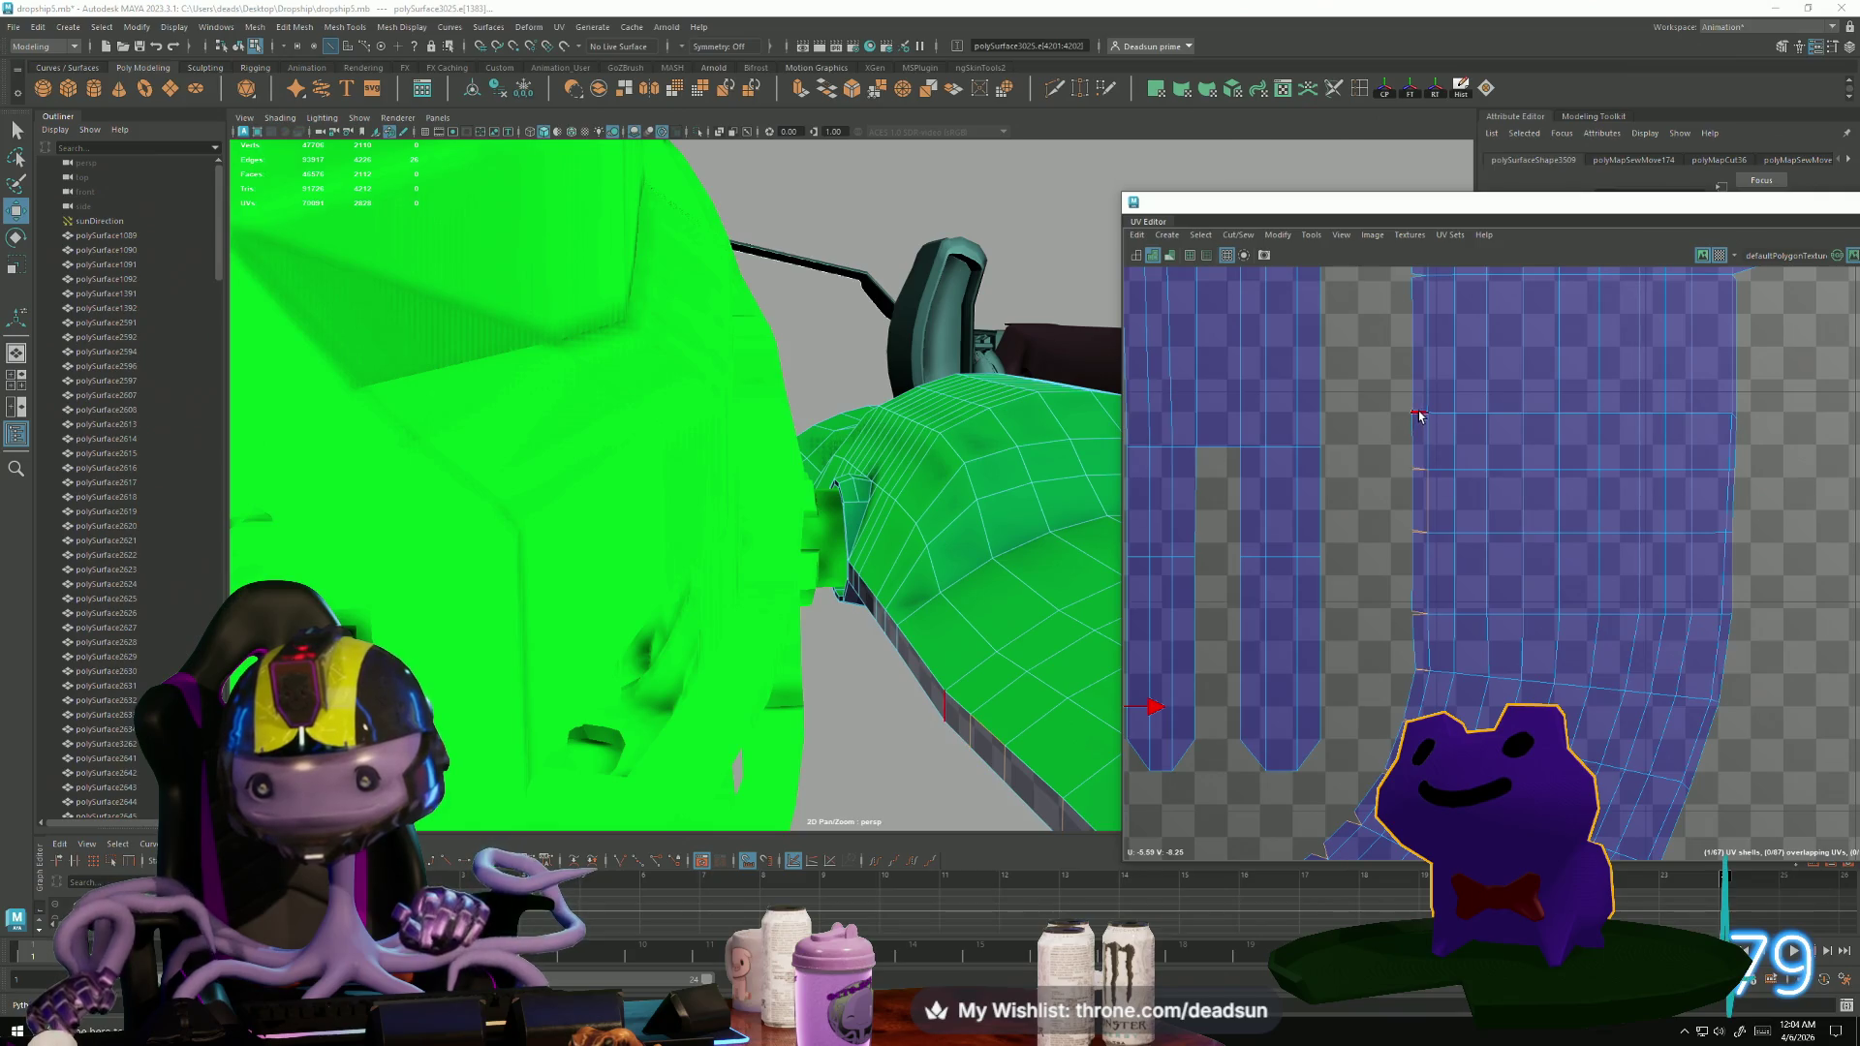
pyautogui.scroll(3, 1420, 417)
pyautogui.keyDown('shift'); pyautogui.click(1463, 504); pyautogui.keyUp('shift')
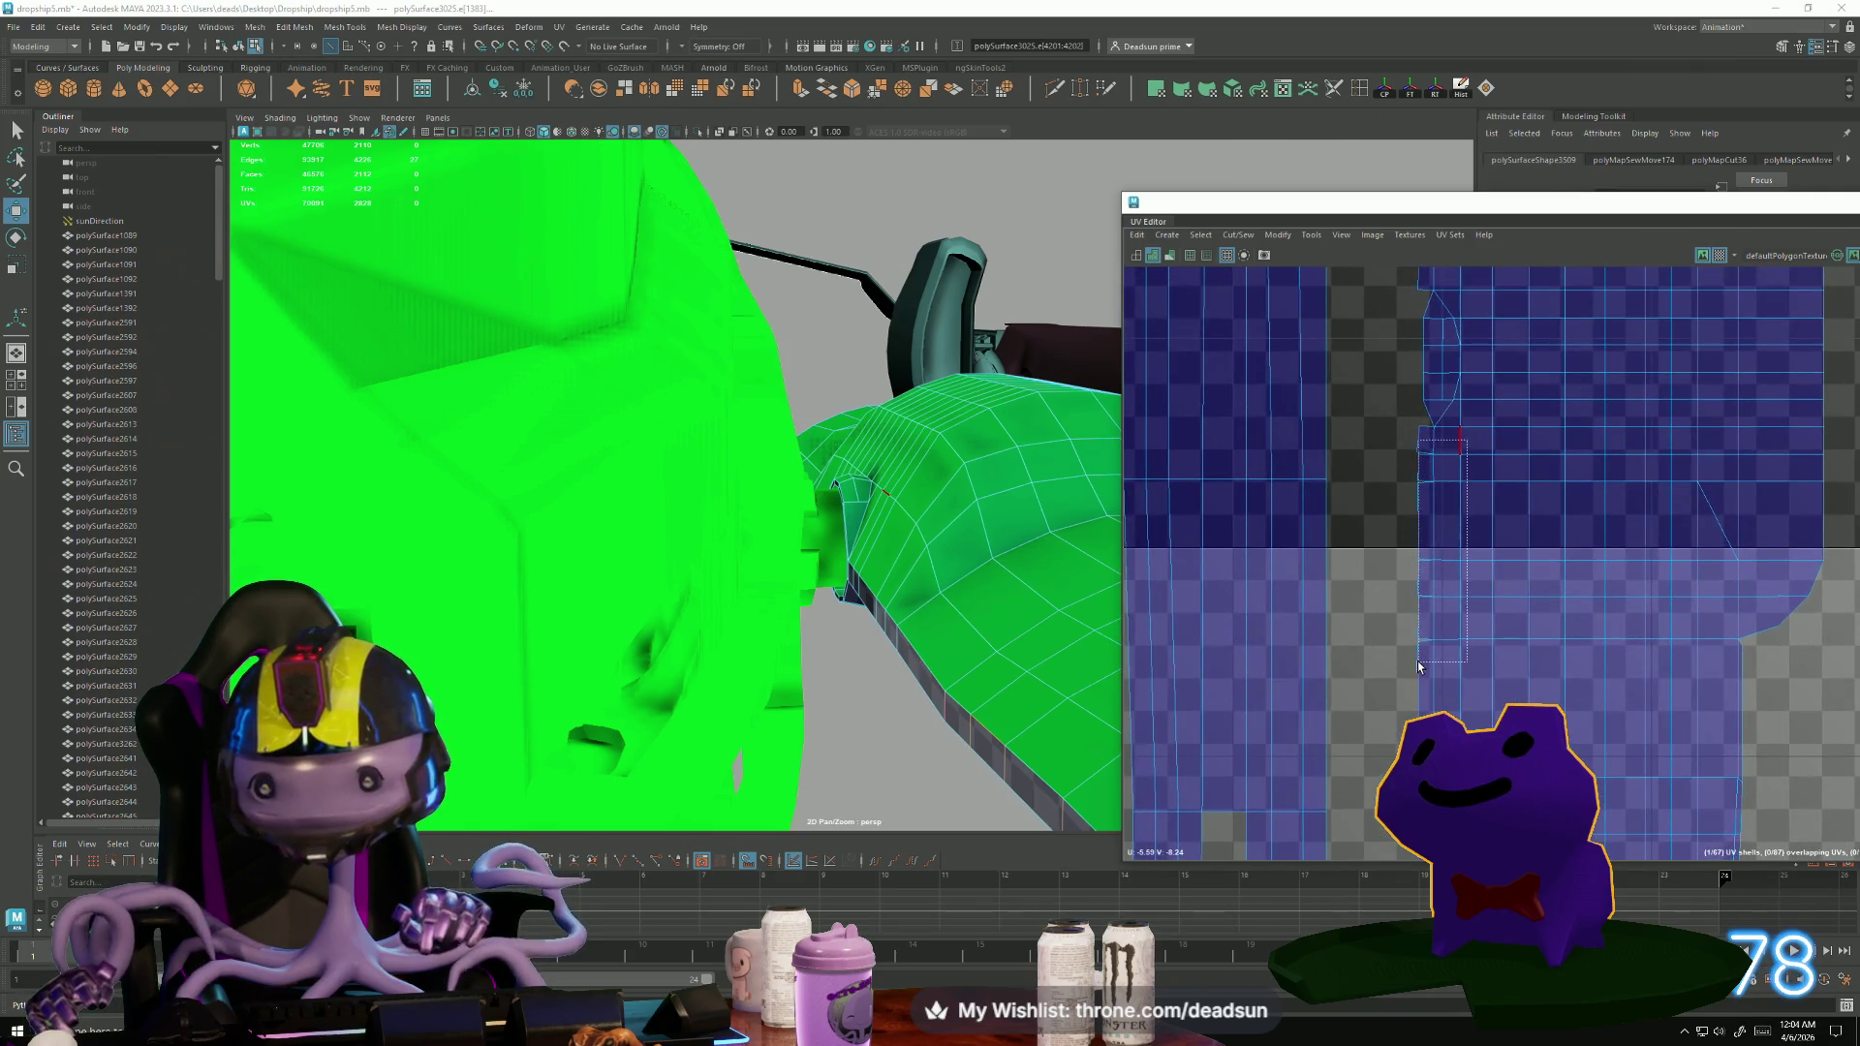
pyautogui.keyDown('shift'); pyautogui.moveTo(1423, 667); pyautogui.dragTo(1416, 664); pyautogui.keyUp('shift')
pyautogui.scroll(2, 1454, 620)
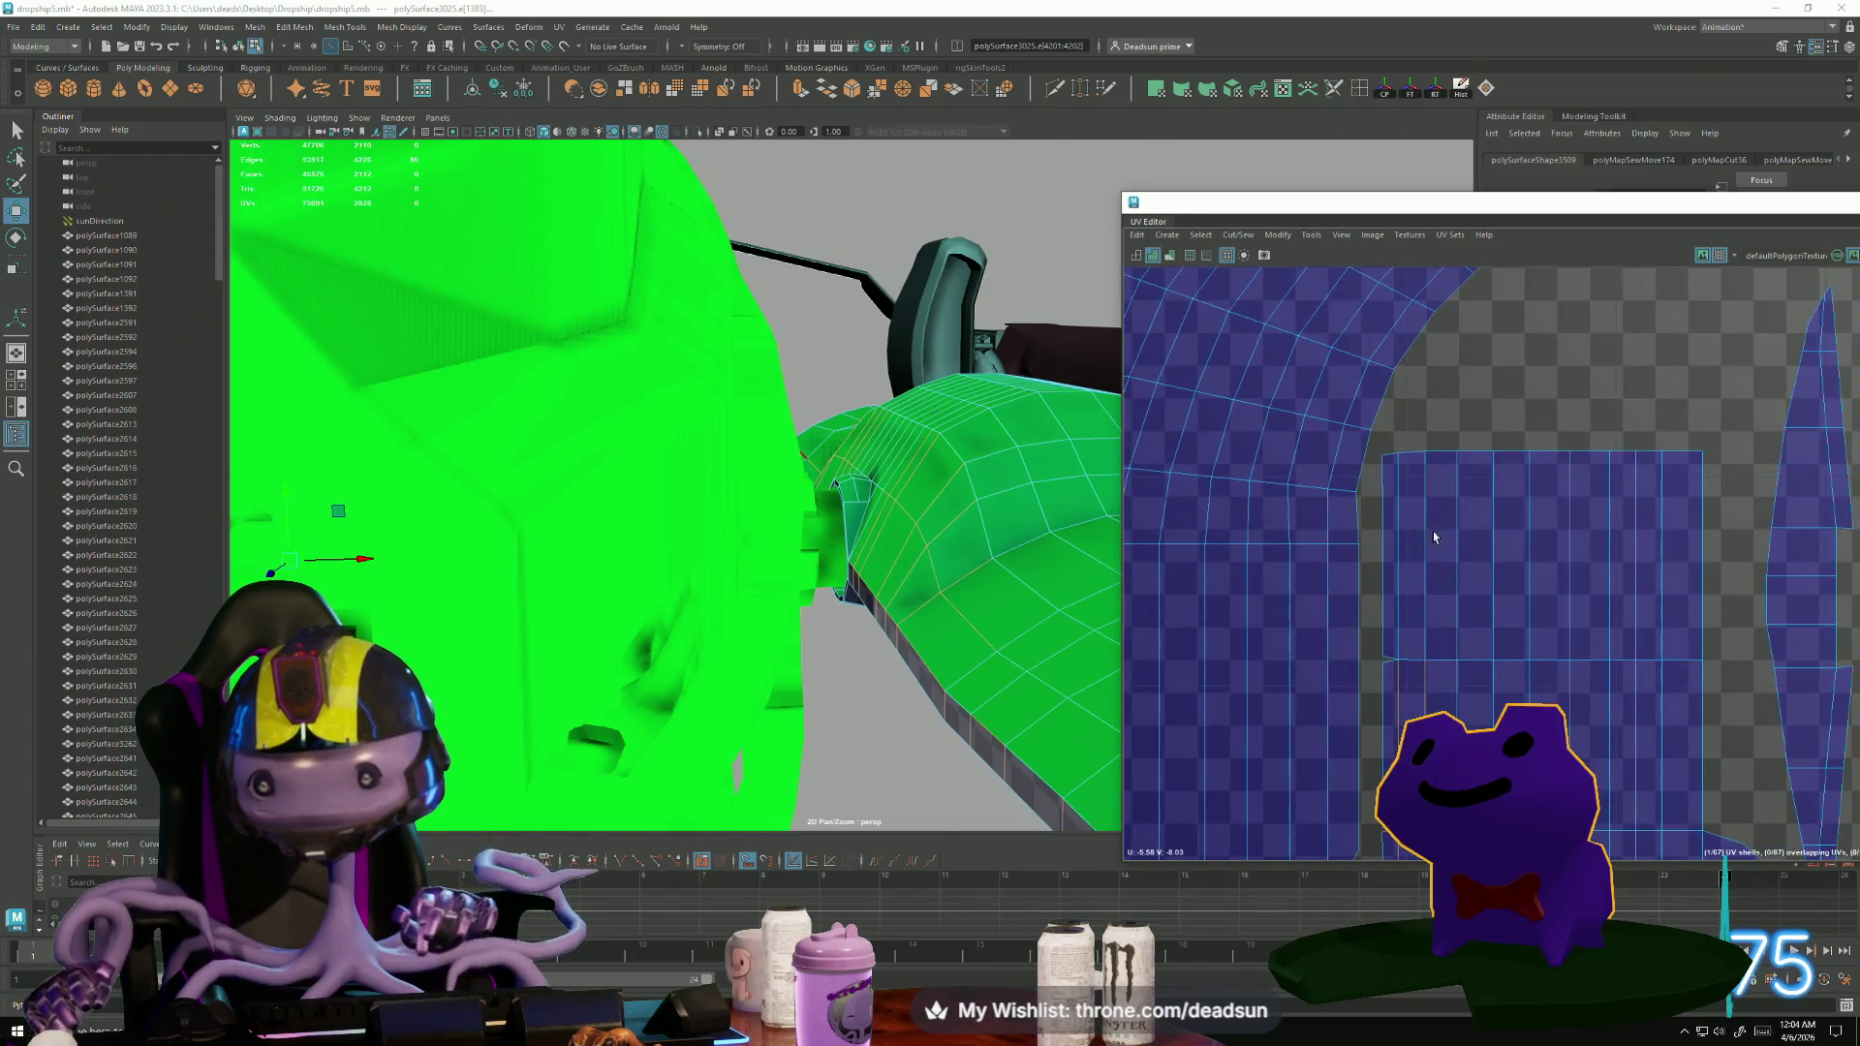
pyautogui.click(1230, 237)
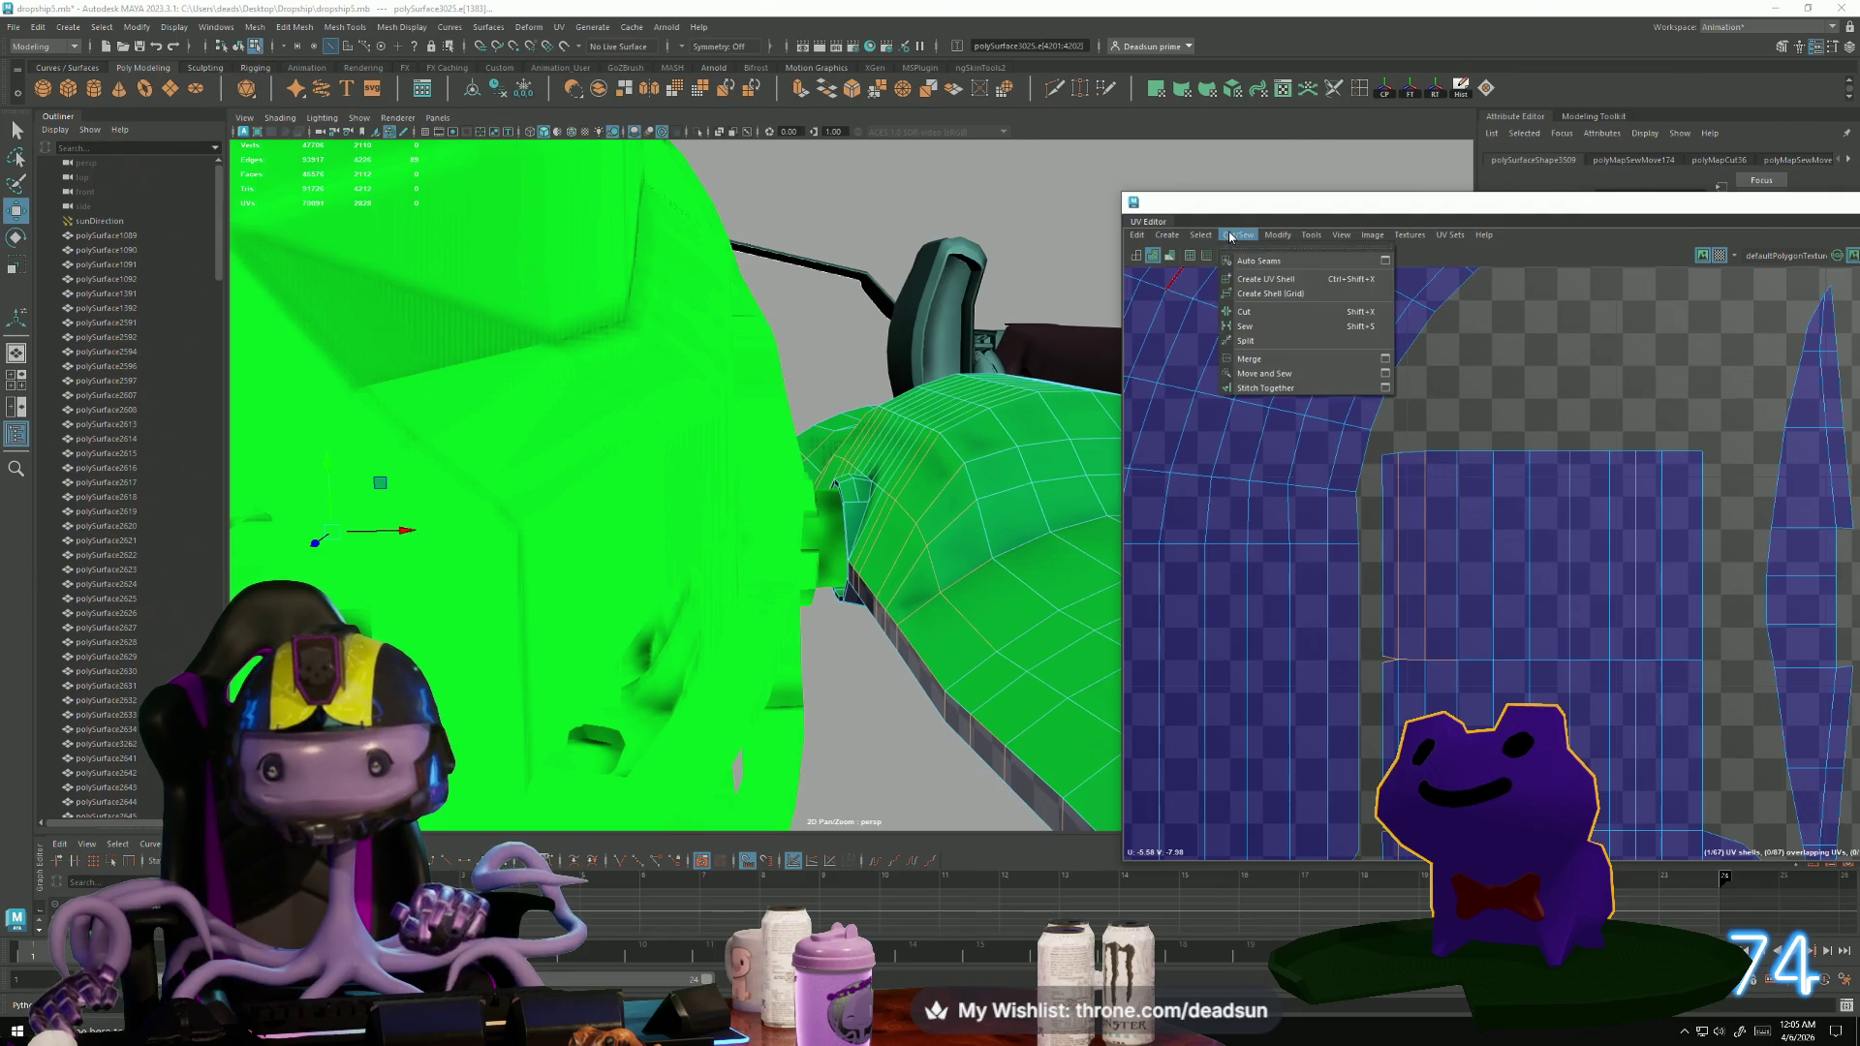
pyautogui.click(1263, 374)
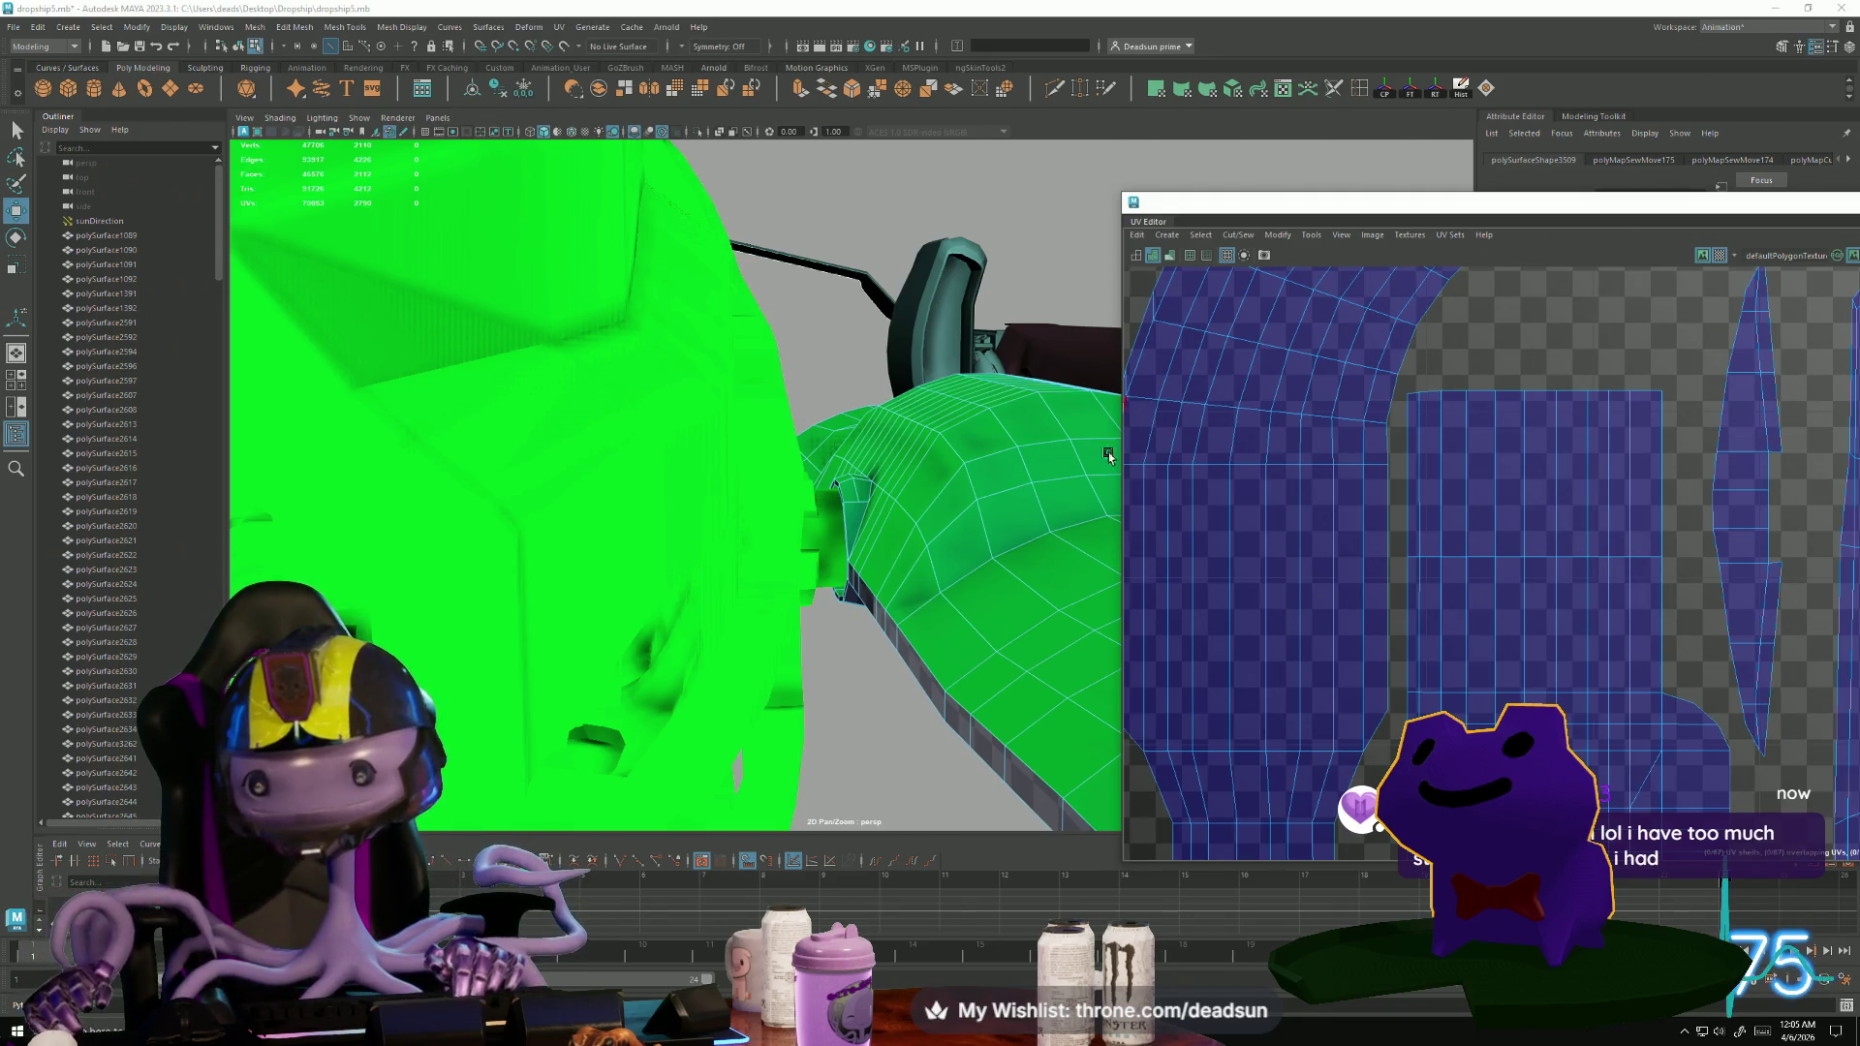
# Select a single stray UV on the shell edge and nudge it into line.
pyautogui.keyDown('alt'); pyautogui.moveTo(1564, 710); pyautogui.dragTo(1336, 681, button='middle'); pyautogui.keyUp('alt')
pyautogui.scroll(5, 1336, 682)
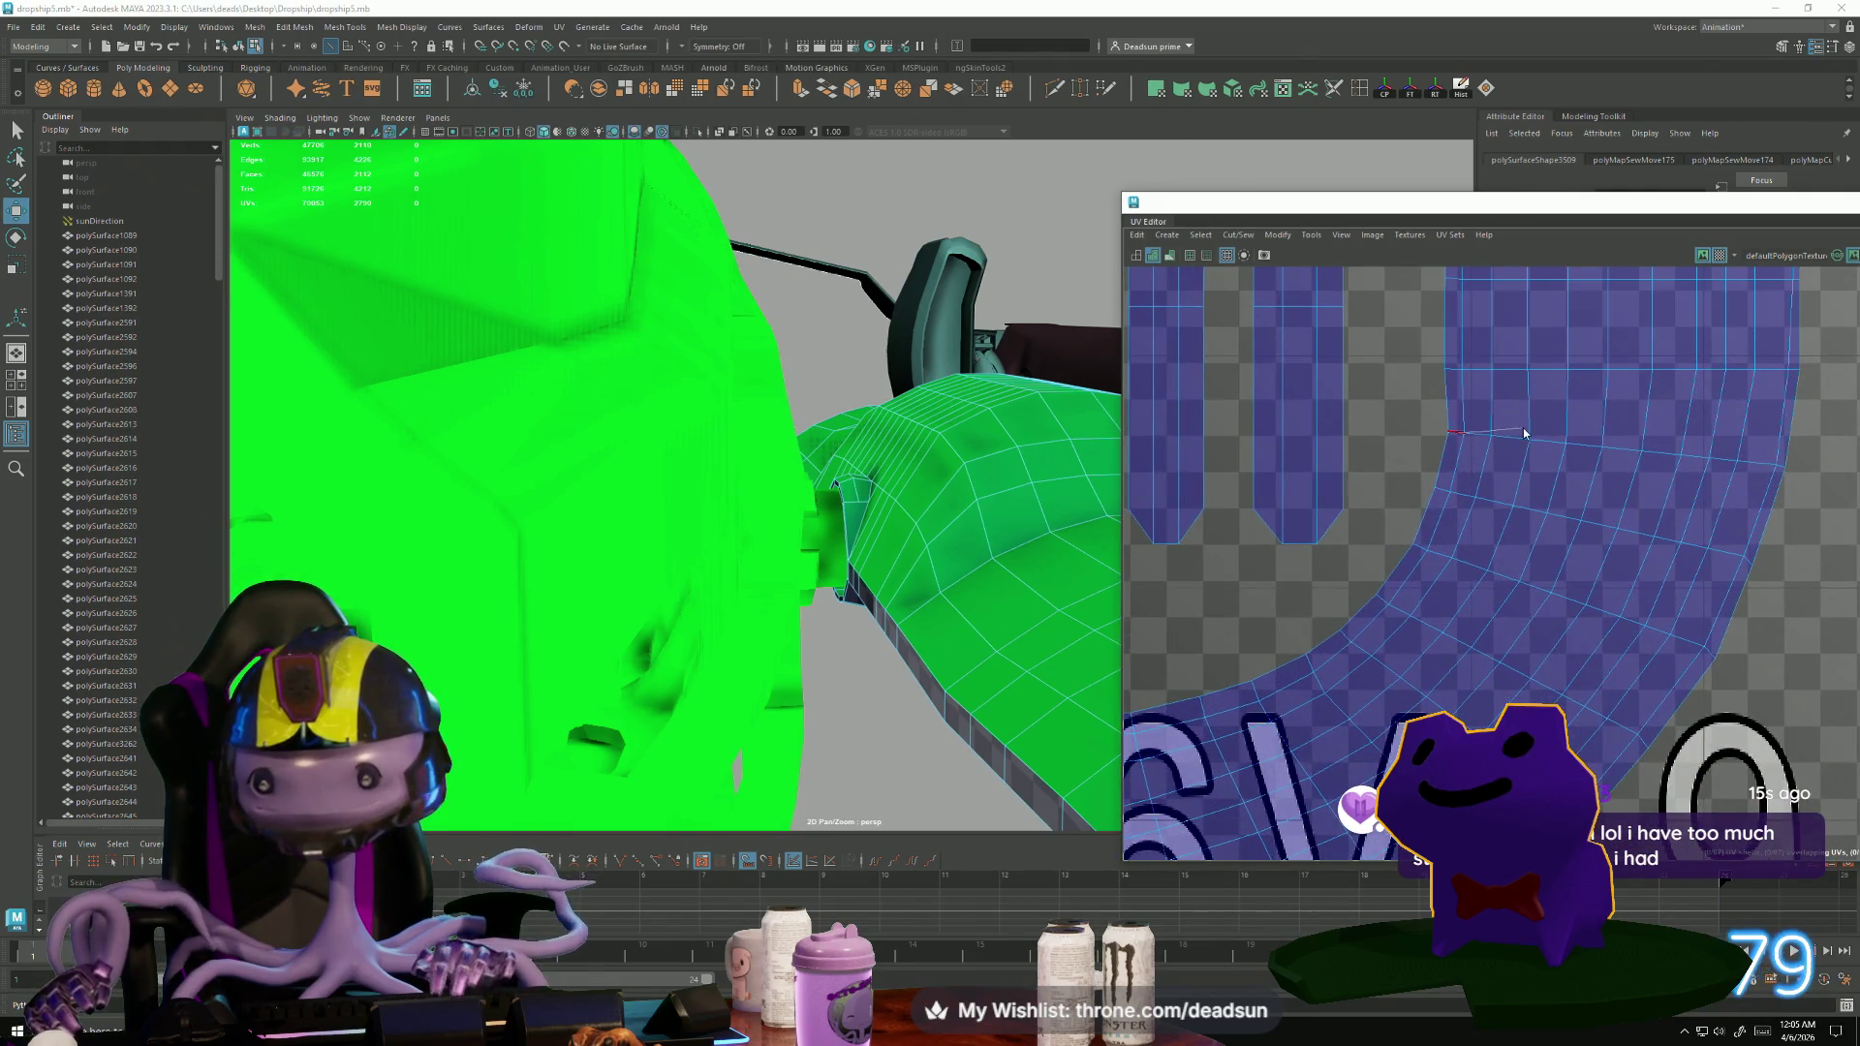
pyautogui.moveTo(1455, 445); pyautogui.dragTo(1457, 446)
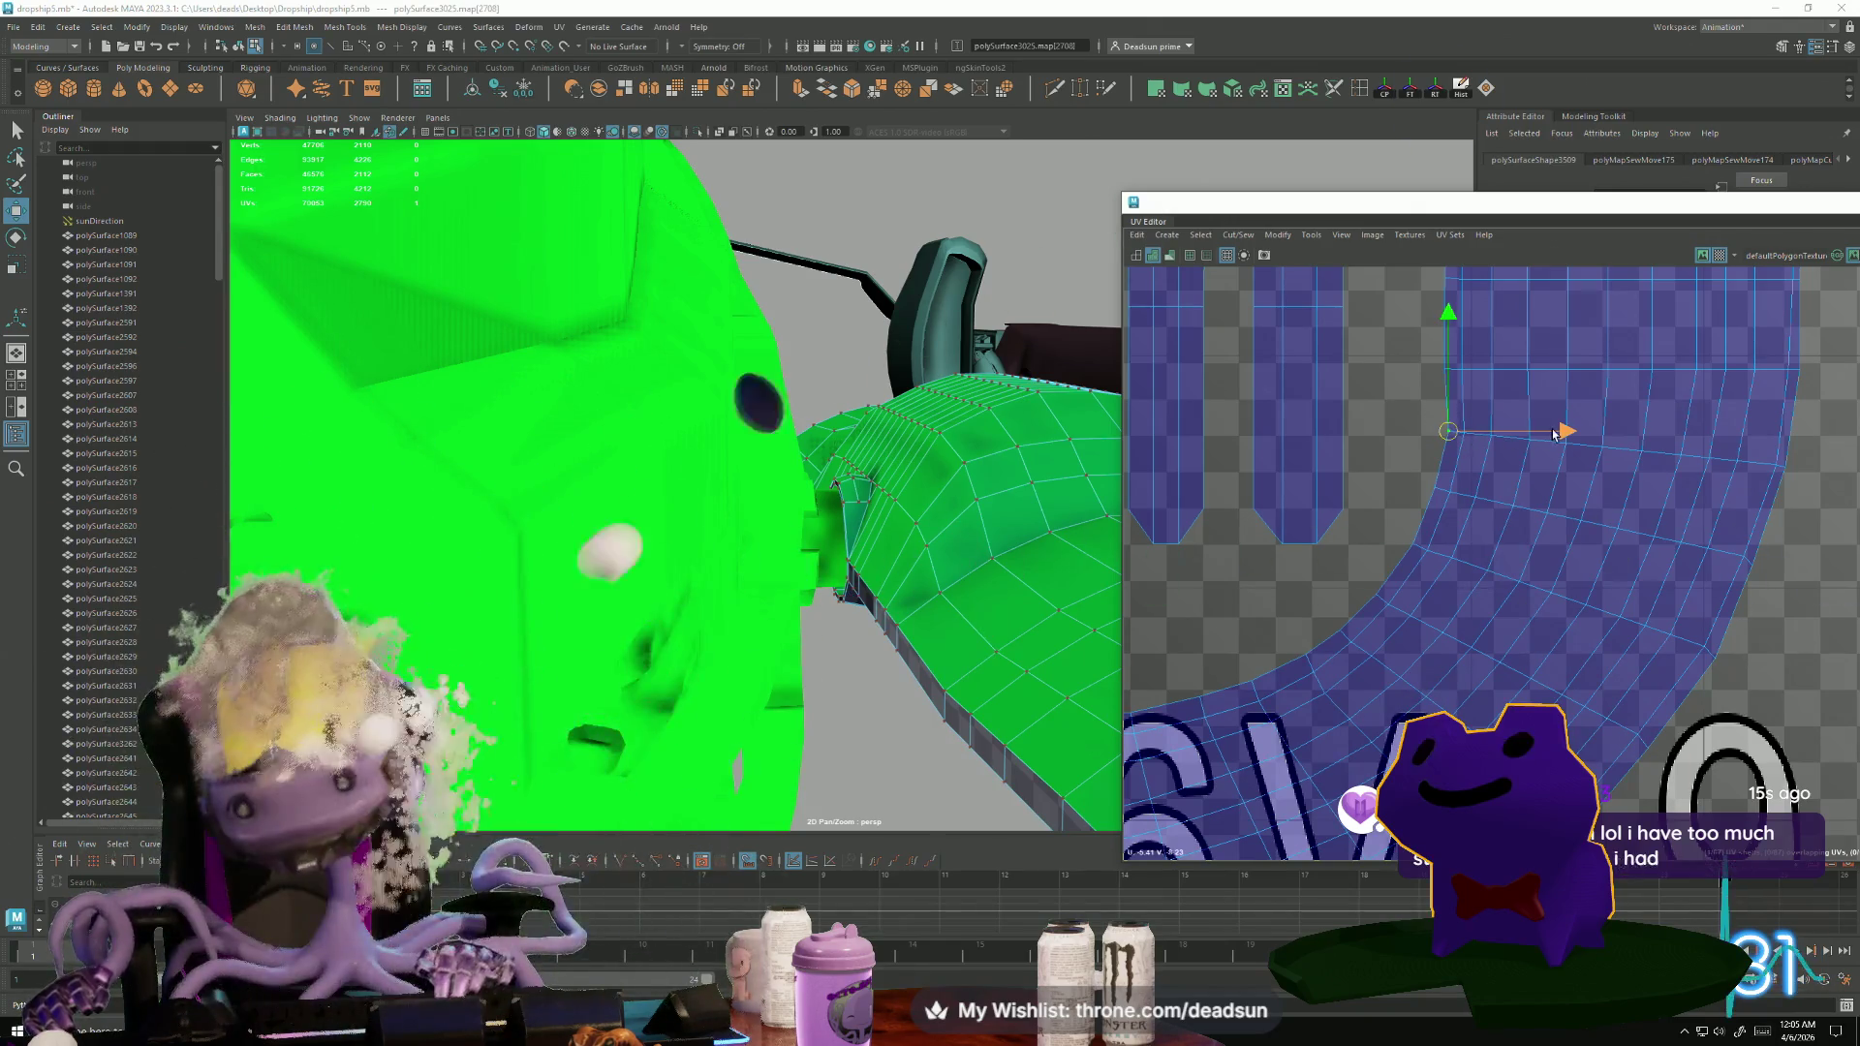
pyautogui.click(1557, 438)
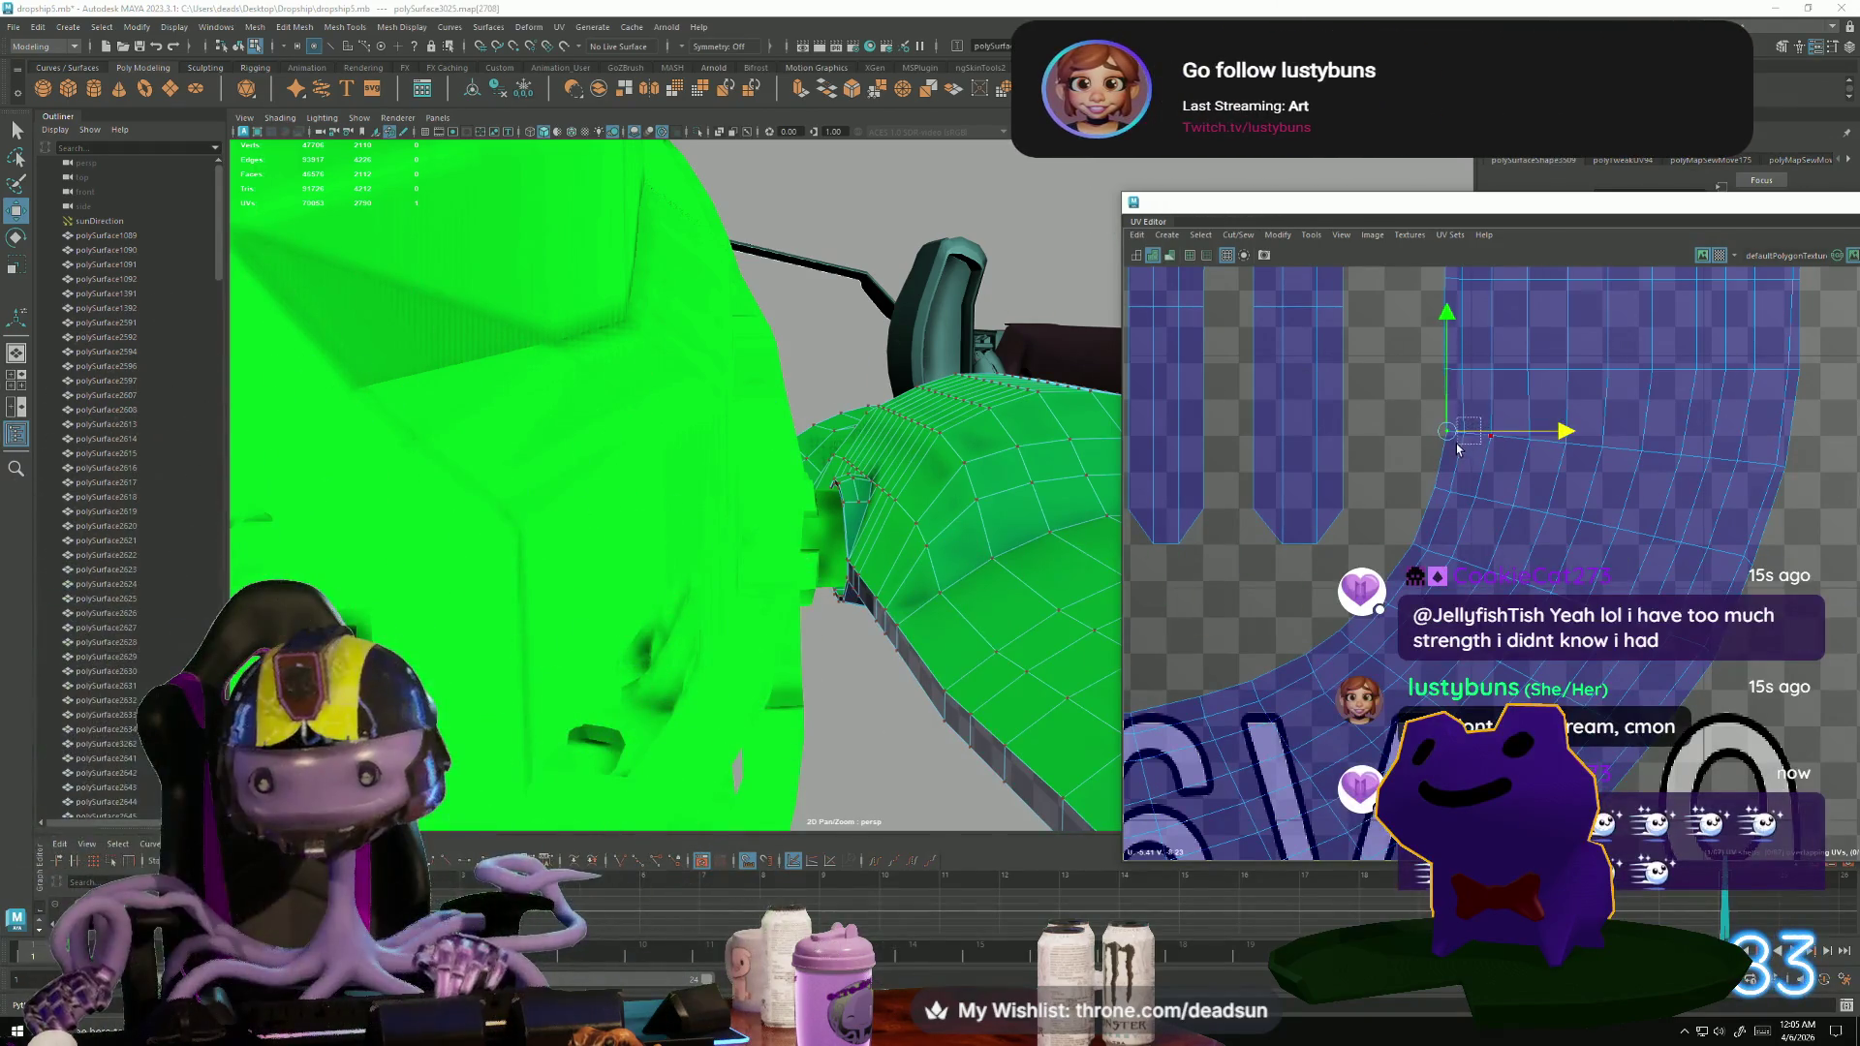
# Pan and zoom the UV view over the shell border and tumble the 3D view to the hull underside.
pyautogui.moveTo(1561, 445)
pyautogui.keyDown('alt'); pyautogui.mouseDown(button='middle')
pyautogui.moveTo(1697, 419)
pyautogui.moveTo(1744, 367)
pyautogui.mouseUp(button='middle'); pyautogui.keyUp('alt')
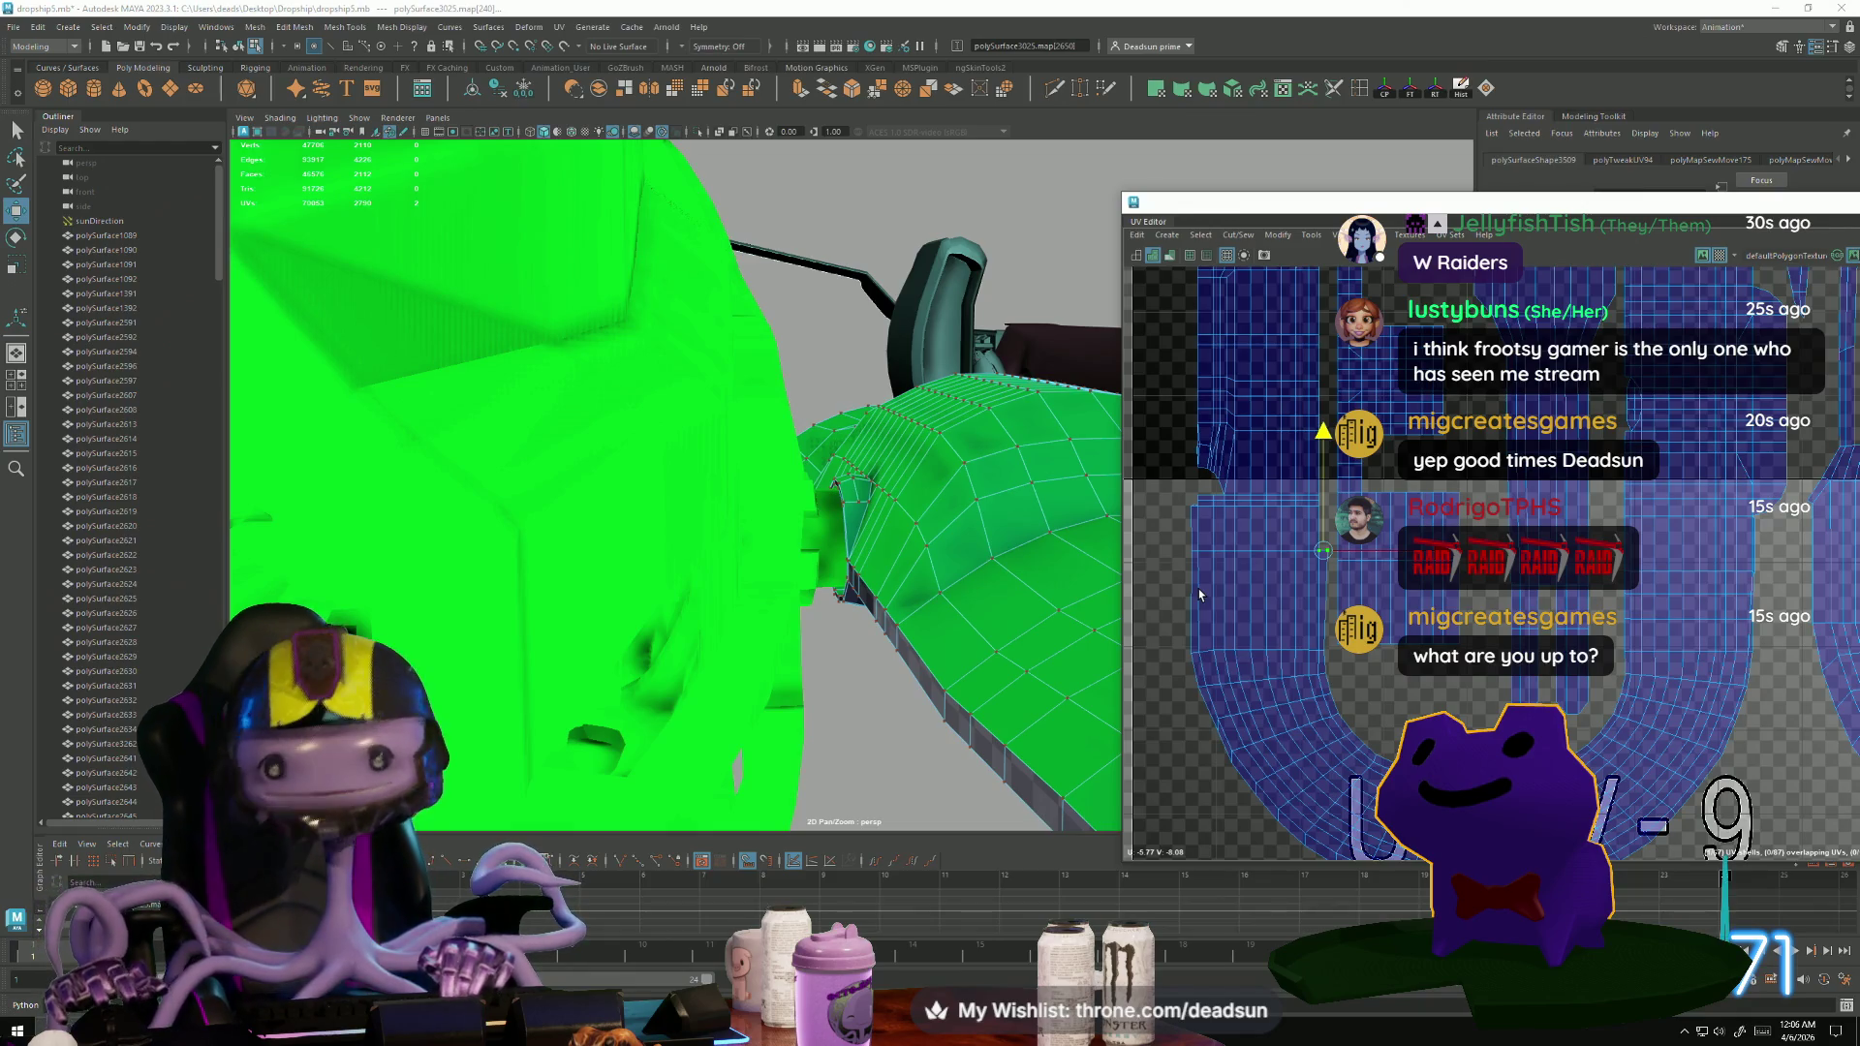
pyautogui.scroll(5, 1343, 717)
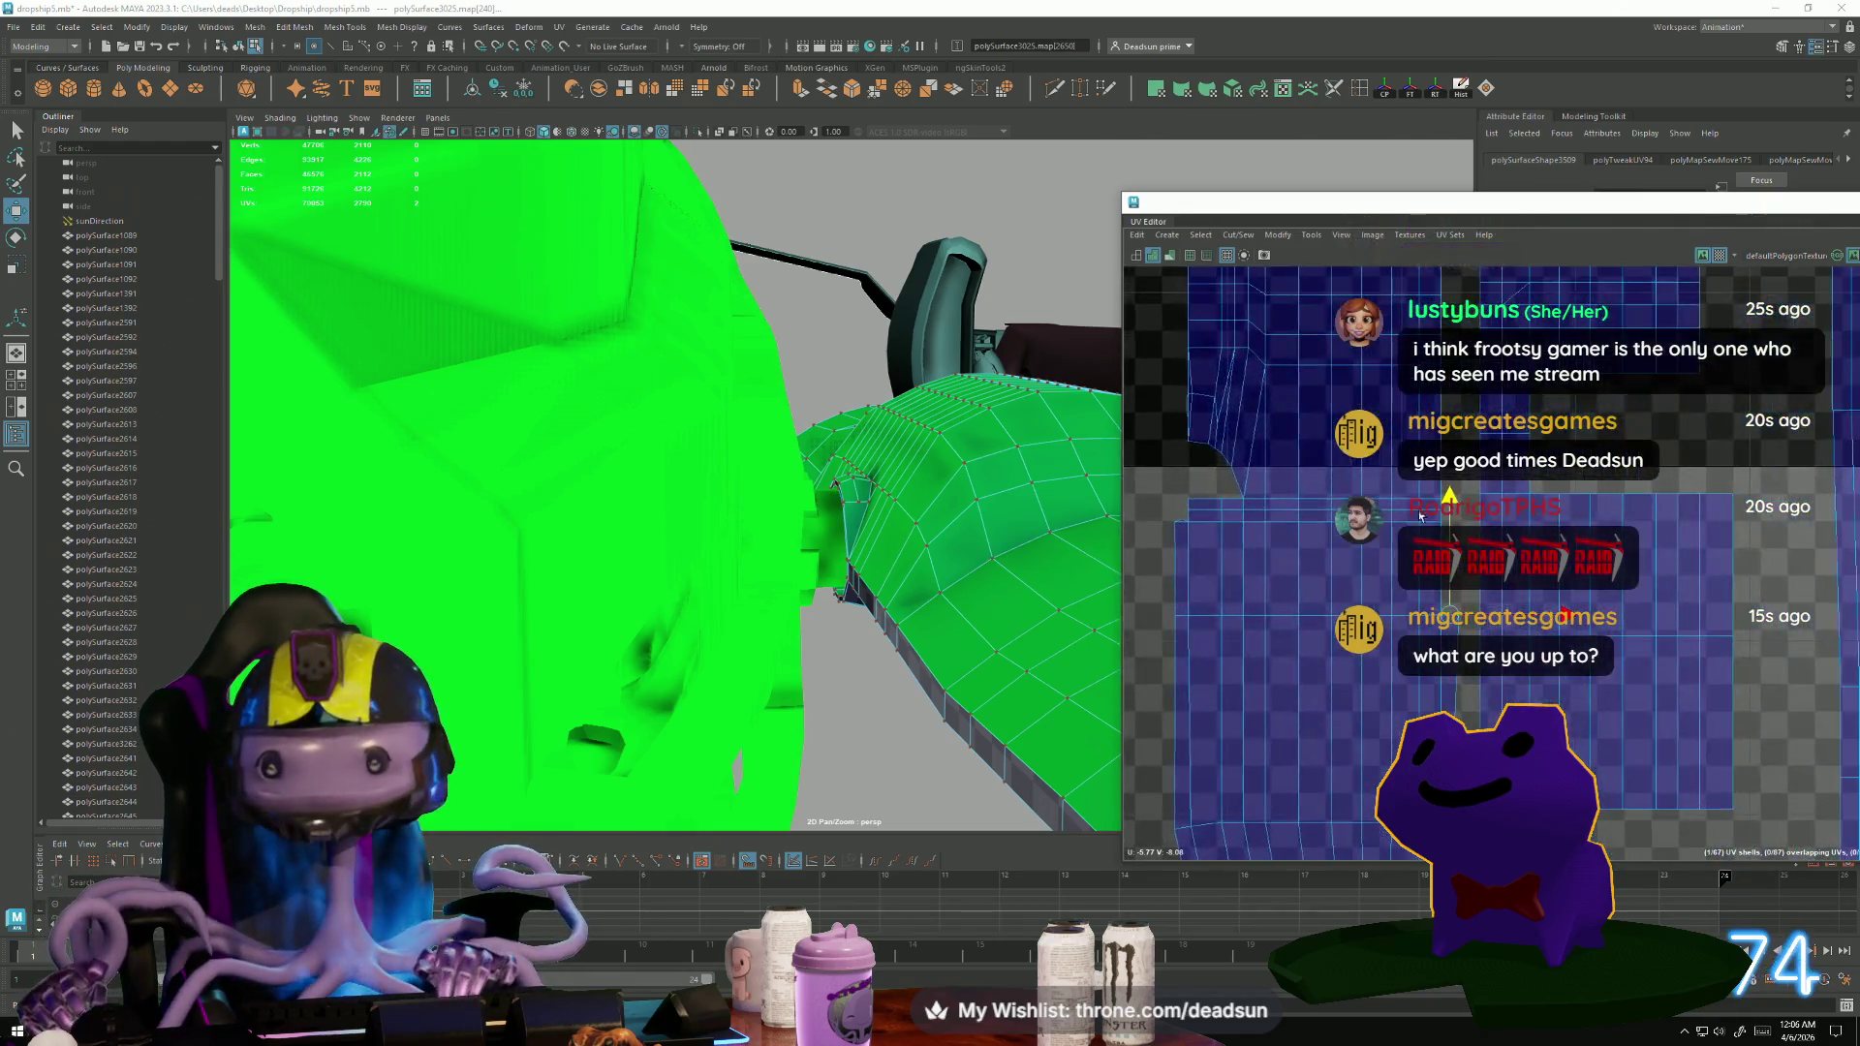
pyautogui.moveTo(1010, 596)
pyautogui.keyDown('alt'); pyautogui.mouseDown()
pyautogui.moveTo(913, 562)
pyautogui.moveTo(698, 562)
pyautogui.moveTo(1063, 519)
pyautogui.mouseUp(); pyautogui.keyUp('alt')
pyautogui.keyDown('alt'); pyautogui.moveTo(1327, 521); pyautogui.dragTo(1310, 595, button='middle'); pyautogui.keyUp('alt')
pyautogui.scroll(5, 1308, 581)
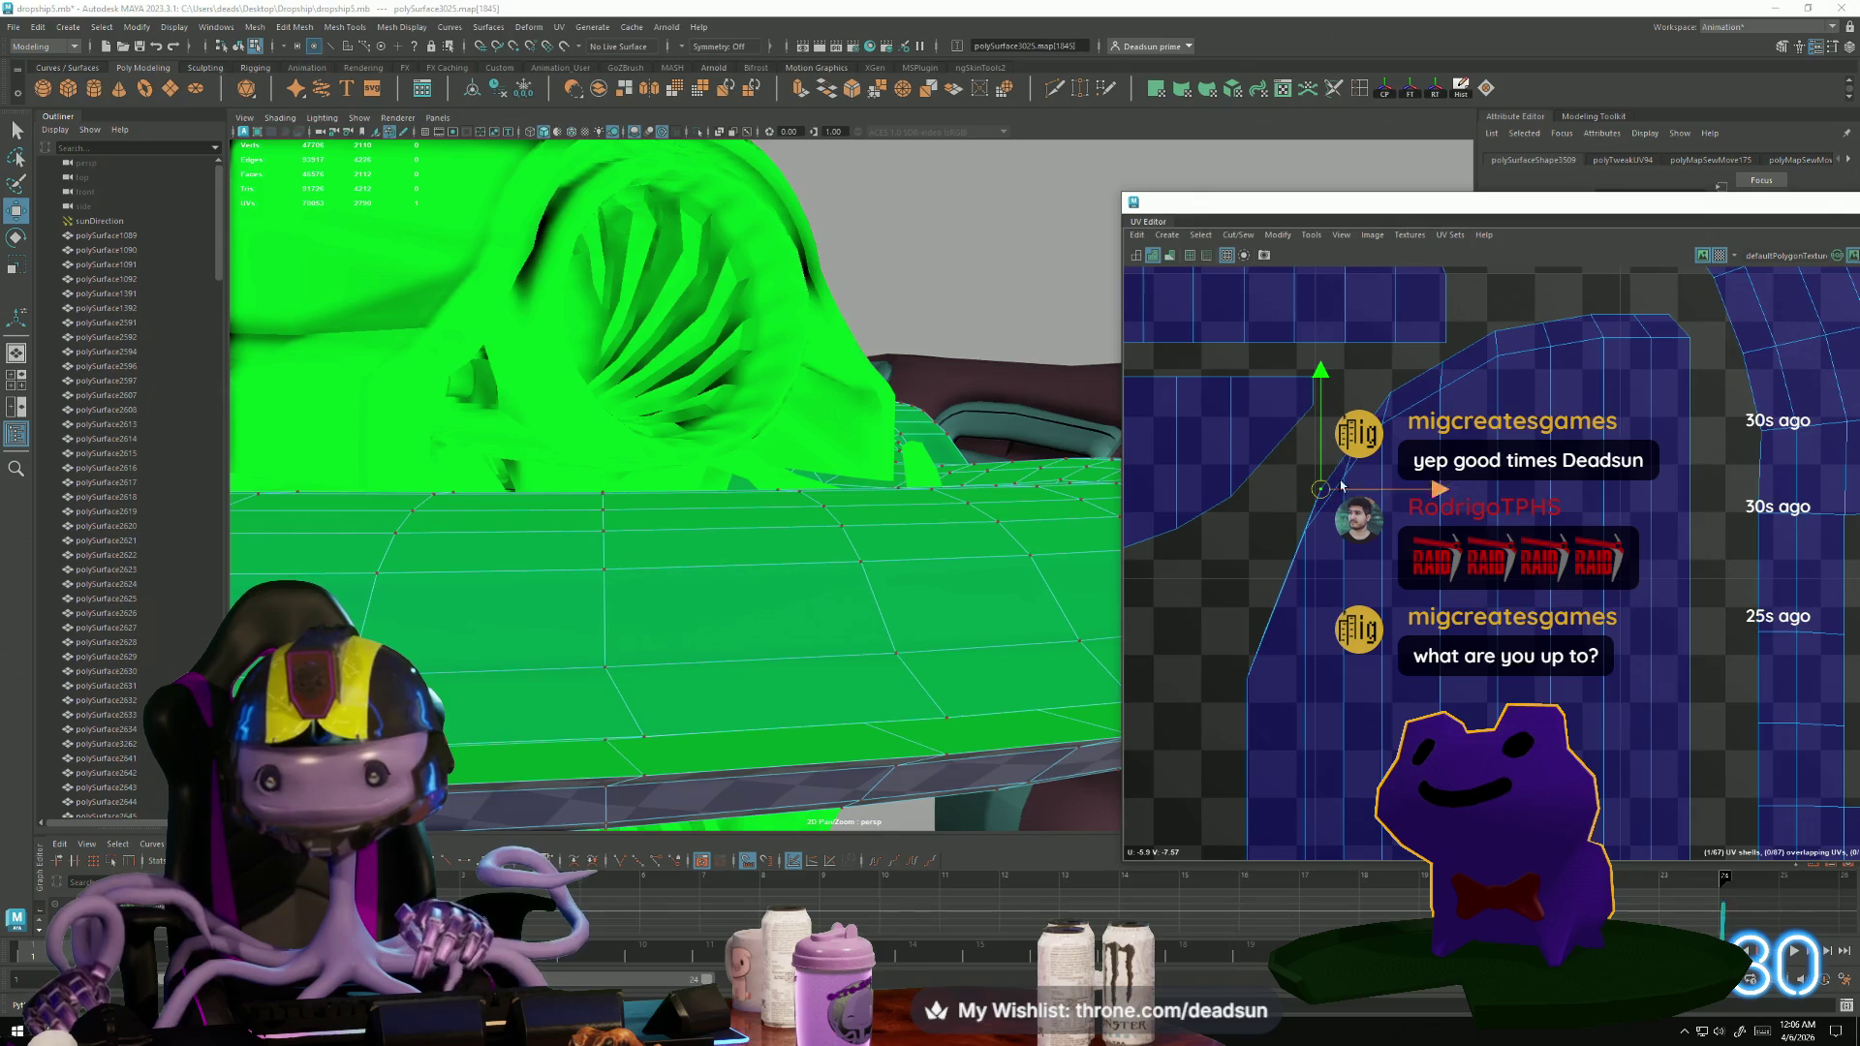
# Select UVs along the border and move the corner UV to reshape the shell edge.
pyautogui.keyDown('shift'); pyautogui.click(1303, 481); pyautogui.keyUp('shift')
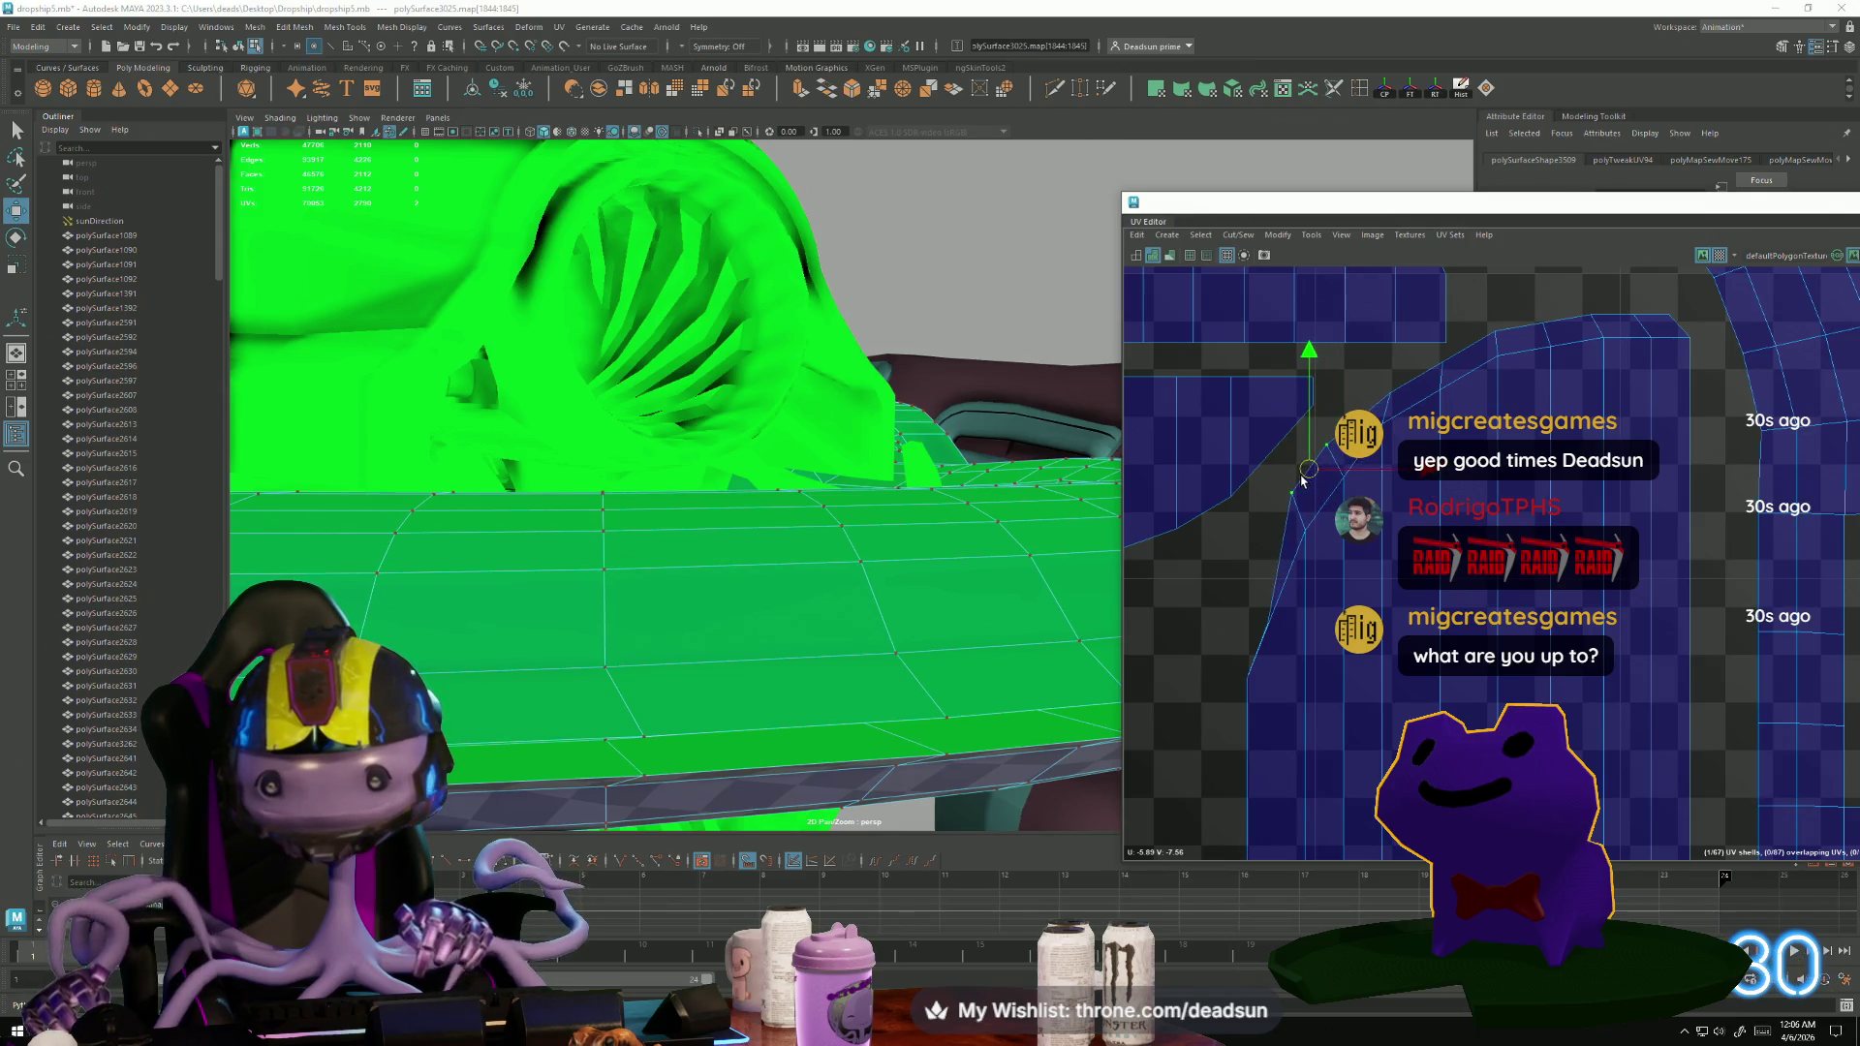
pyautogui.click(1216, 647)
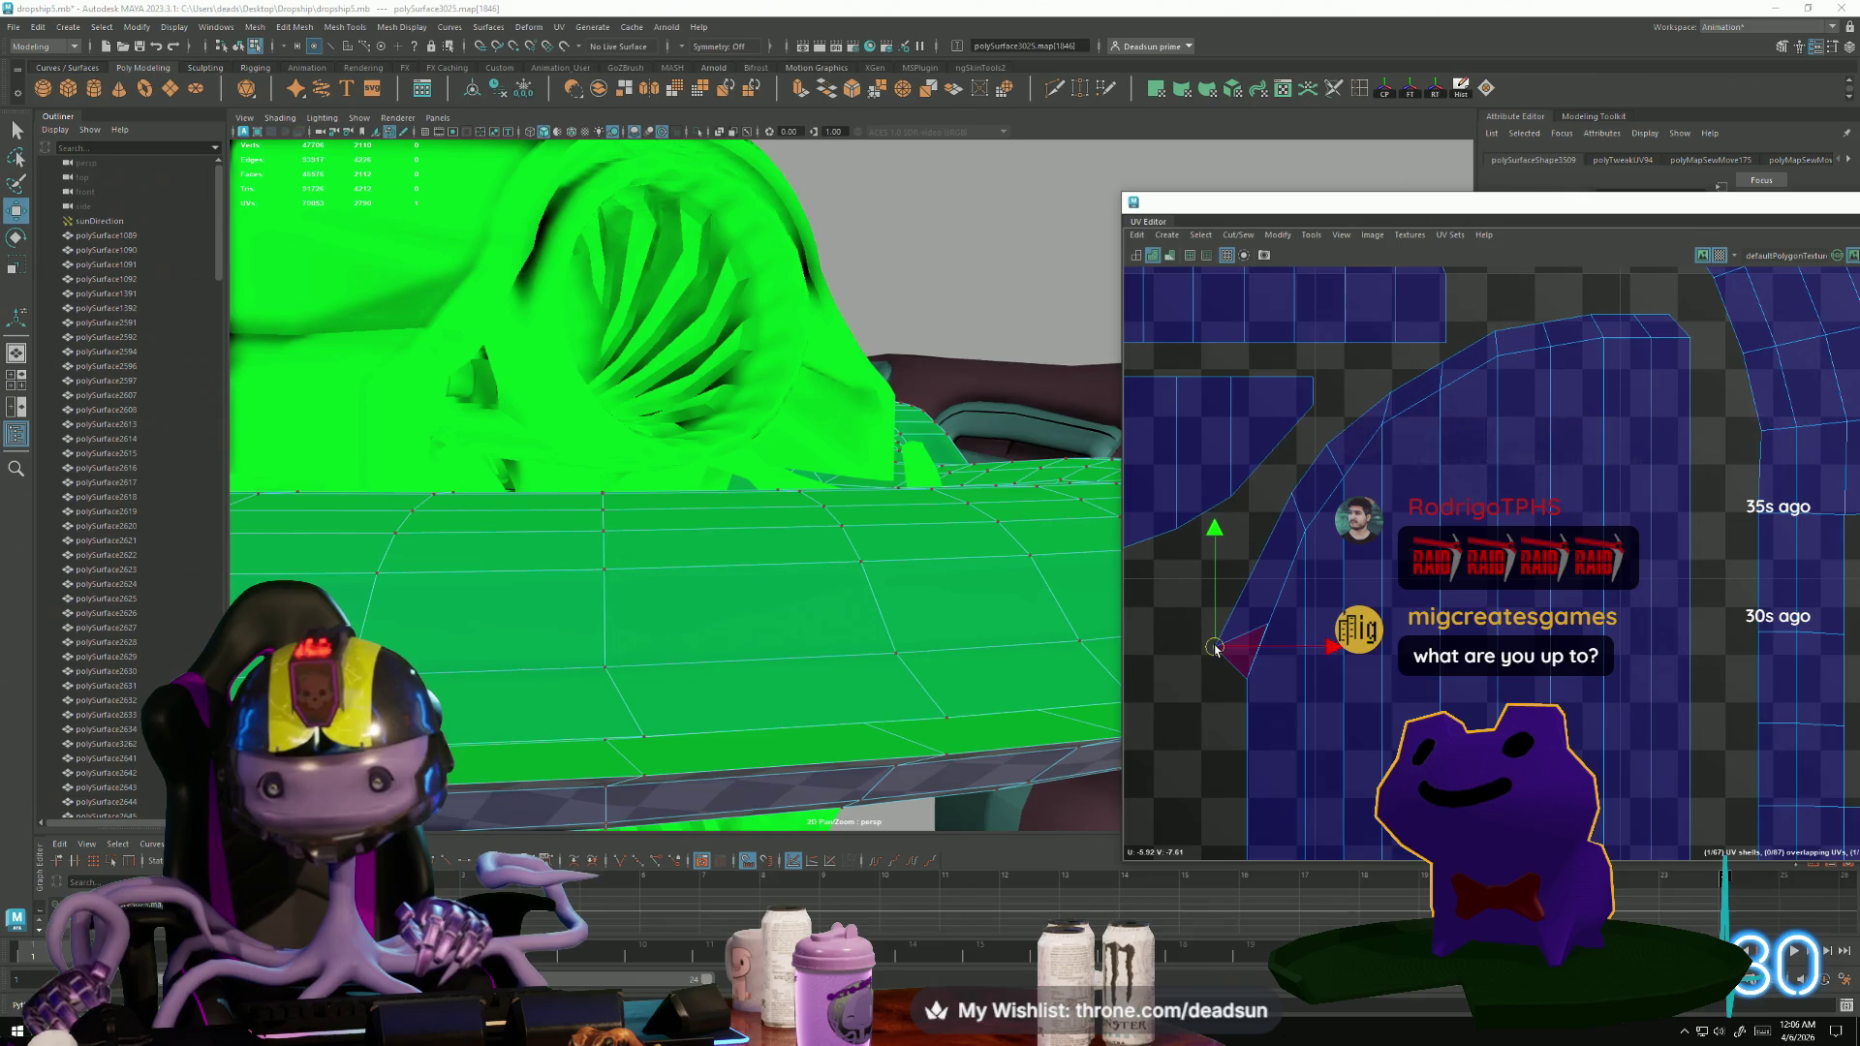
pyautogui.click(1201, 685)
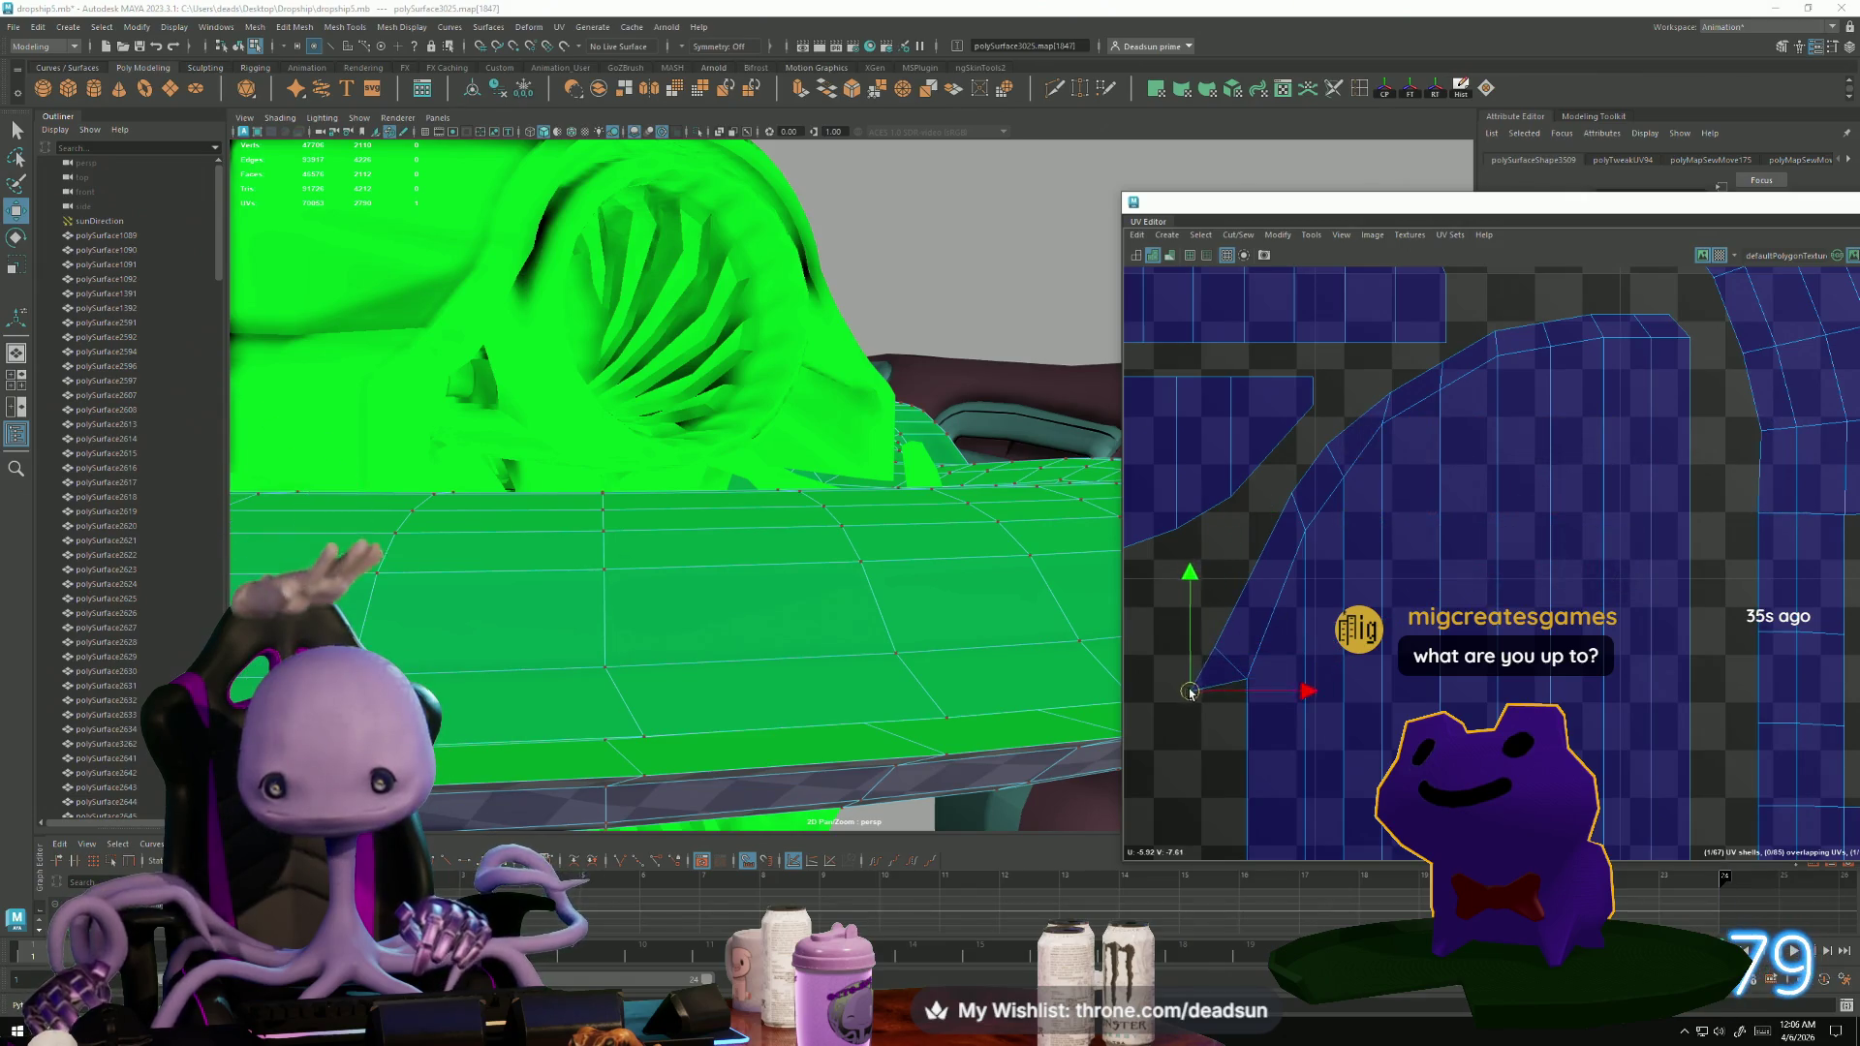
pyautogui.moveTo(1370, 519)
pyautogui.keyDown('alt'); pyautogui.mouseDown(button='middle')
pyautogui.moveTo(1337, 561)
pyautogui.moveTo(1330, 511)
pyautogui.mouseUp(button='middle'); pyautogui.keyUp('alt')
pyautogui.moveTo(1330, 512); pyautogui.dragTo(1376, 481)
# Box-select UVs along the shell's lower edge and move them down and right.
pyautogui.scroll(-4, 1383, 507)
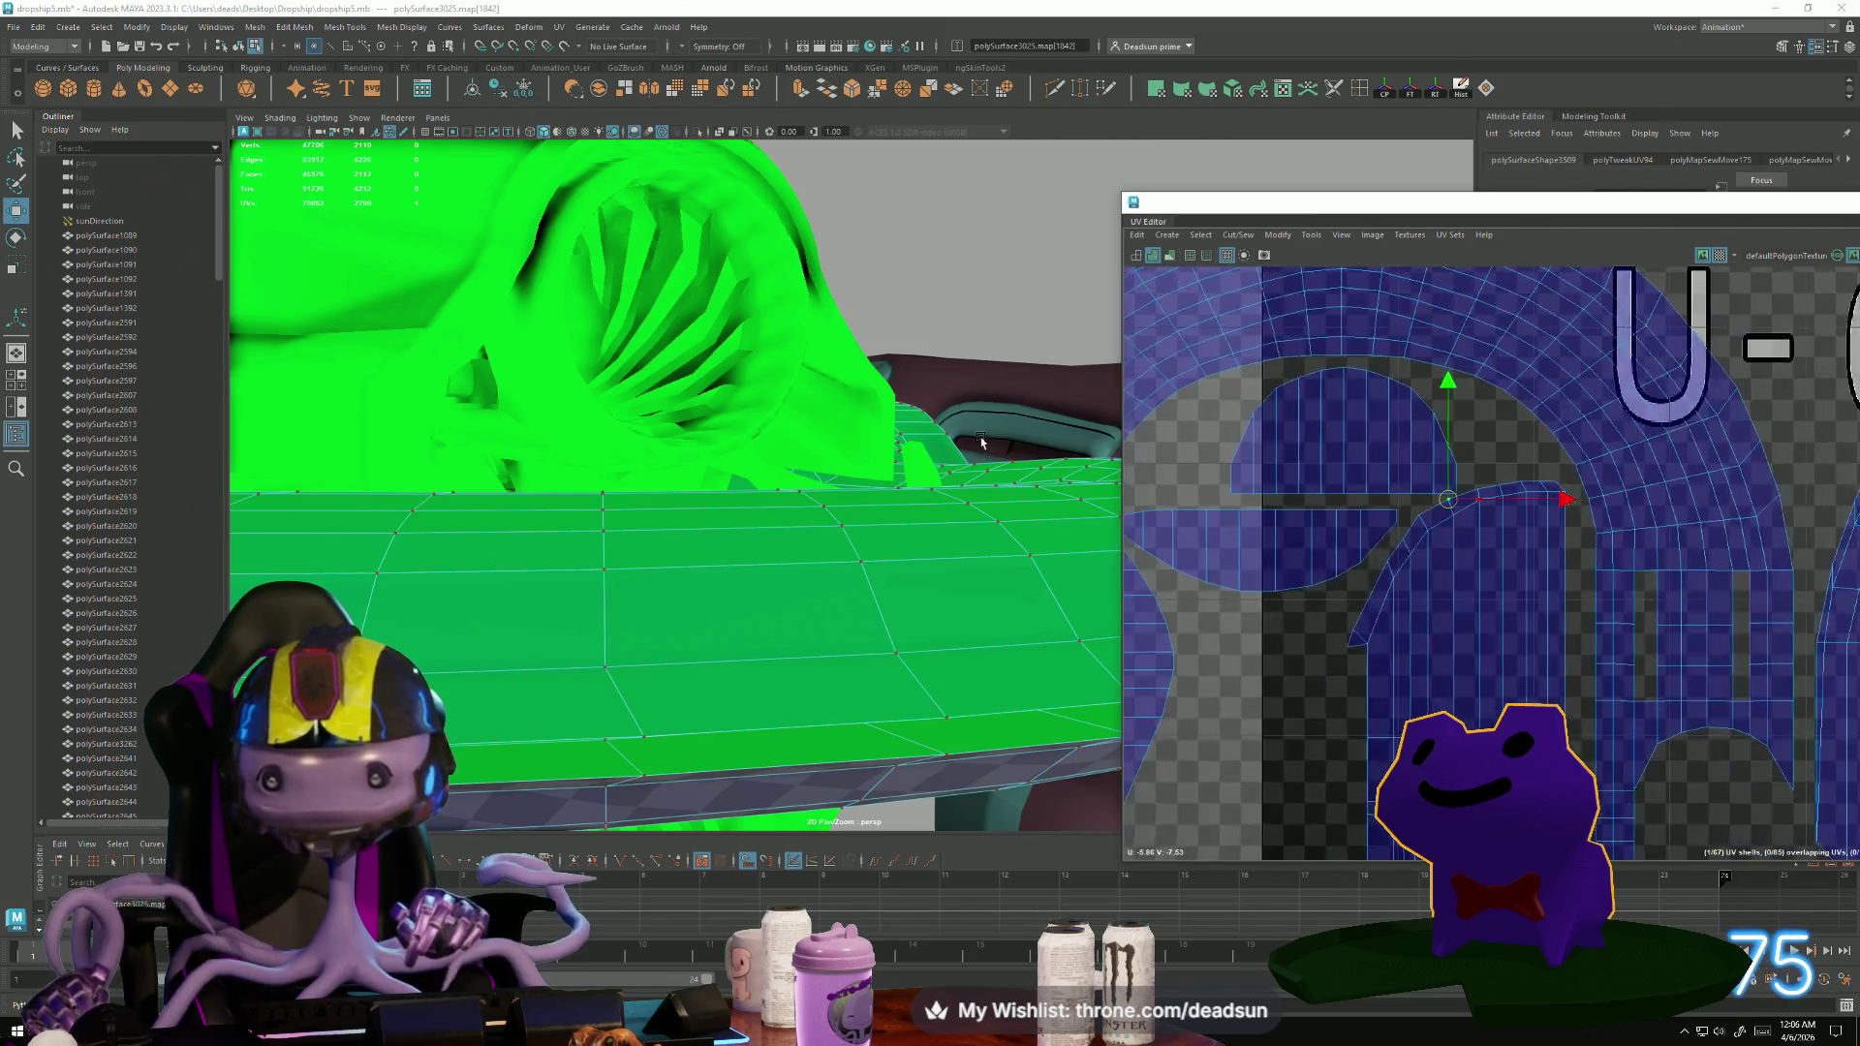
pyautogui.scroll(8, 1143, 578)
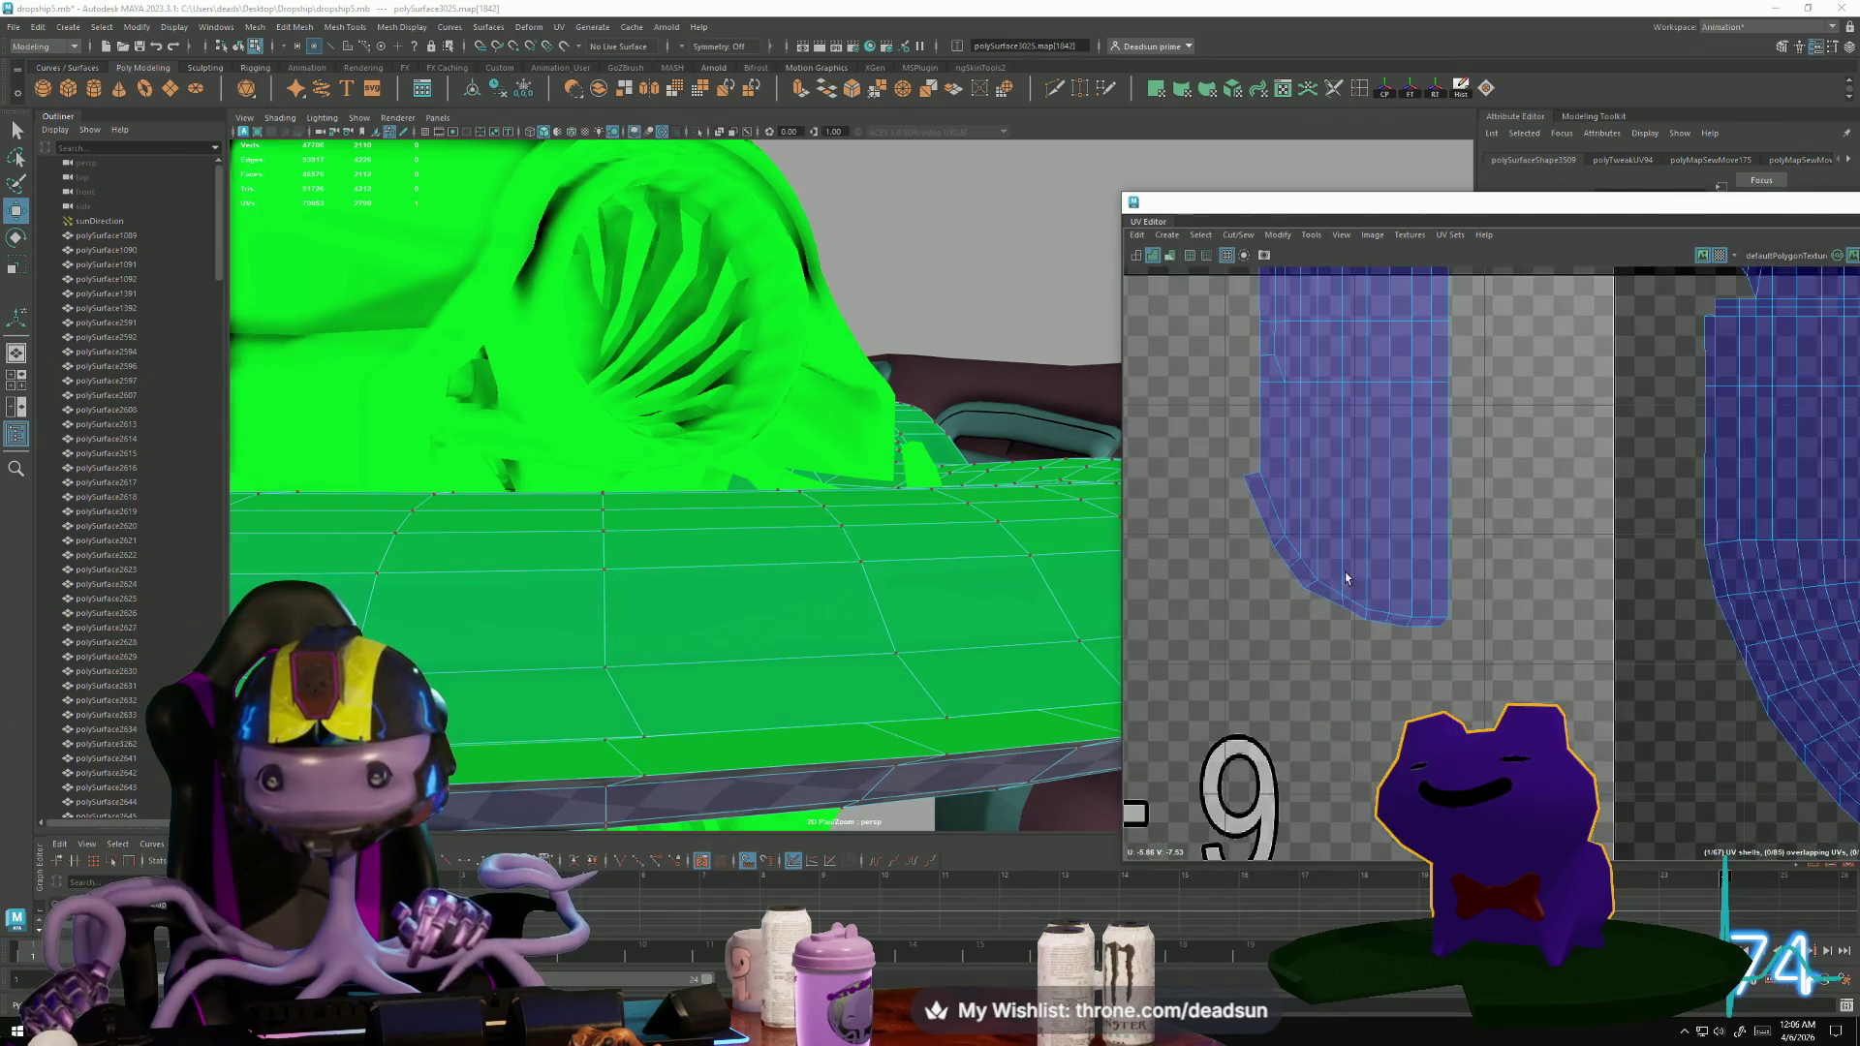
pyautogui.scroll(2, 1345, 571)
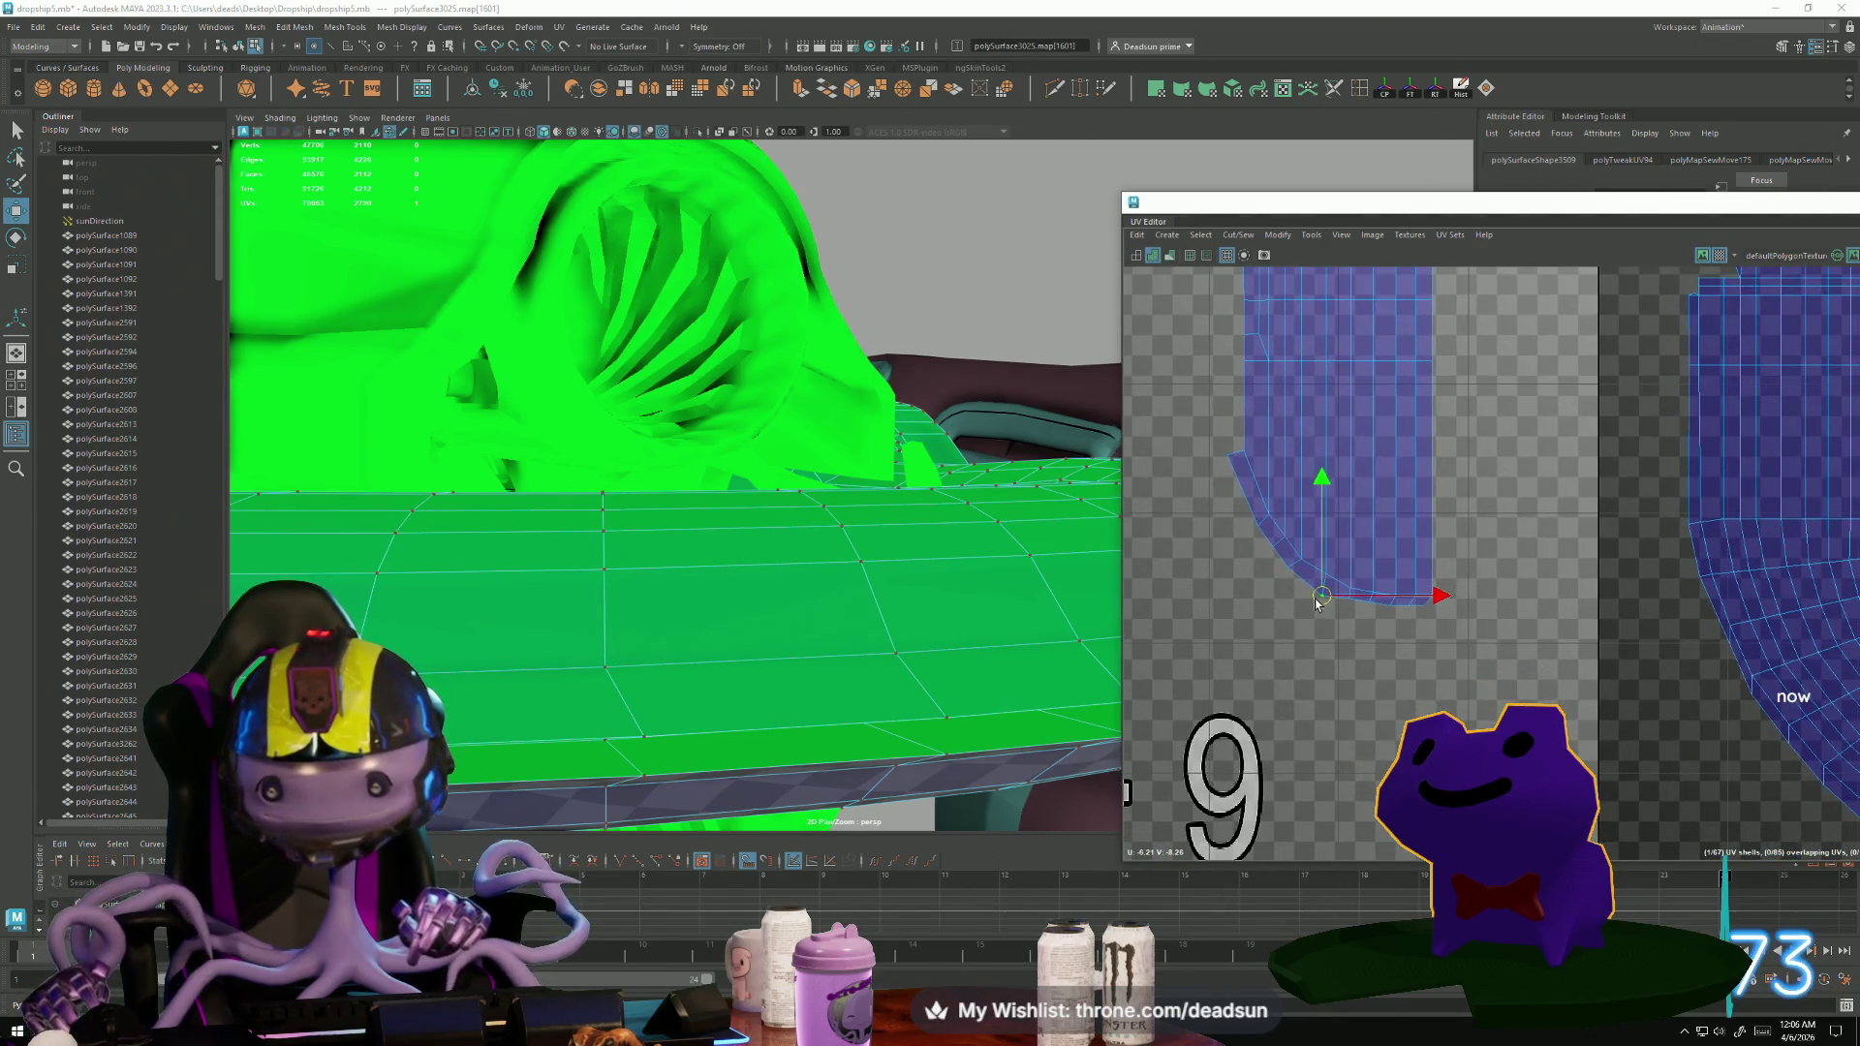
pyautogui.scroll(3, 1356, 640)
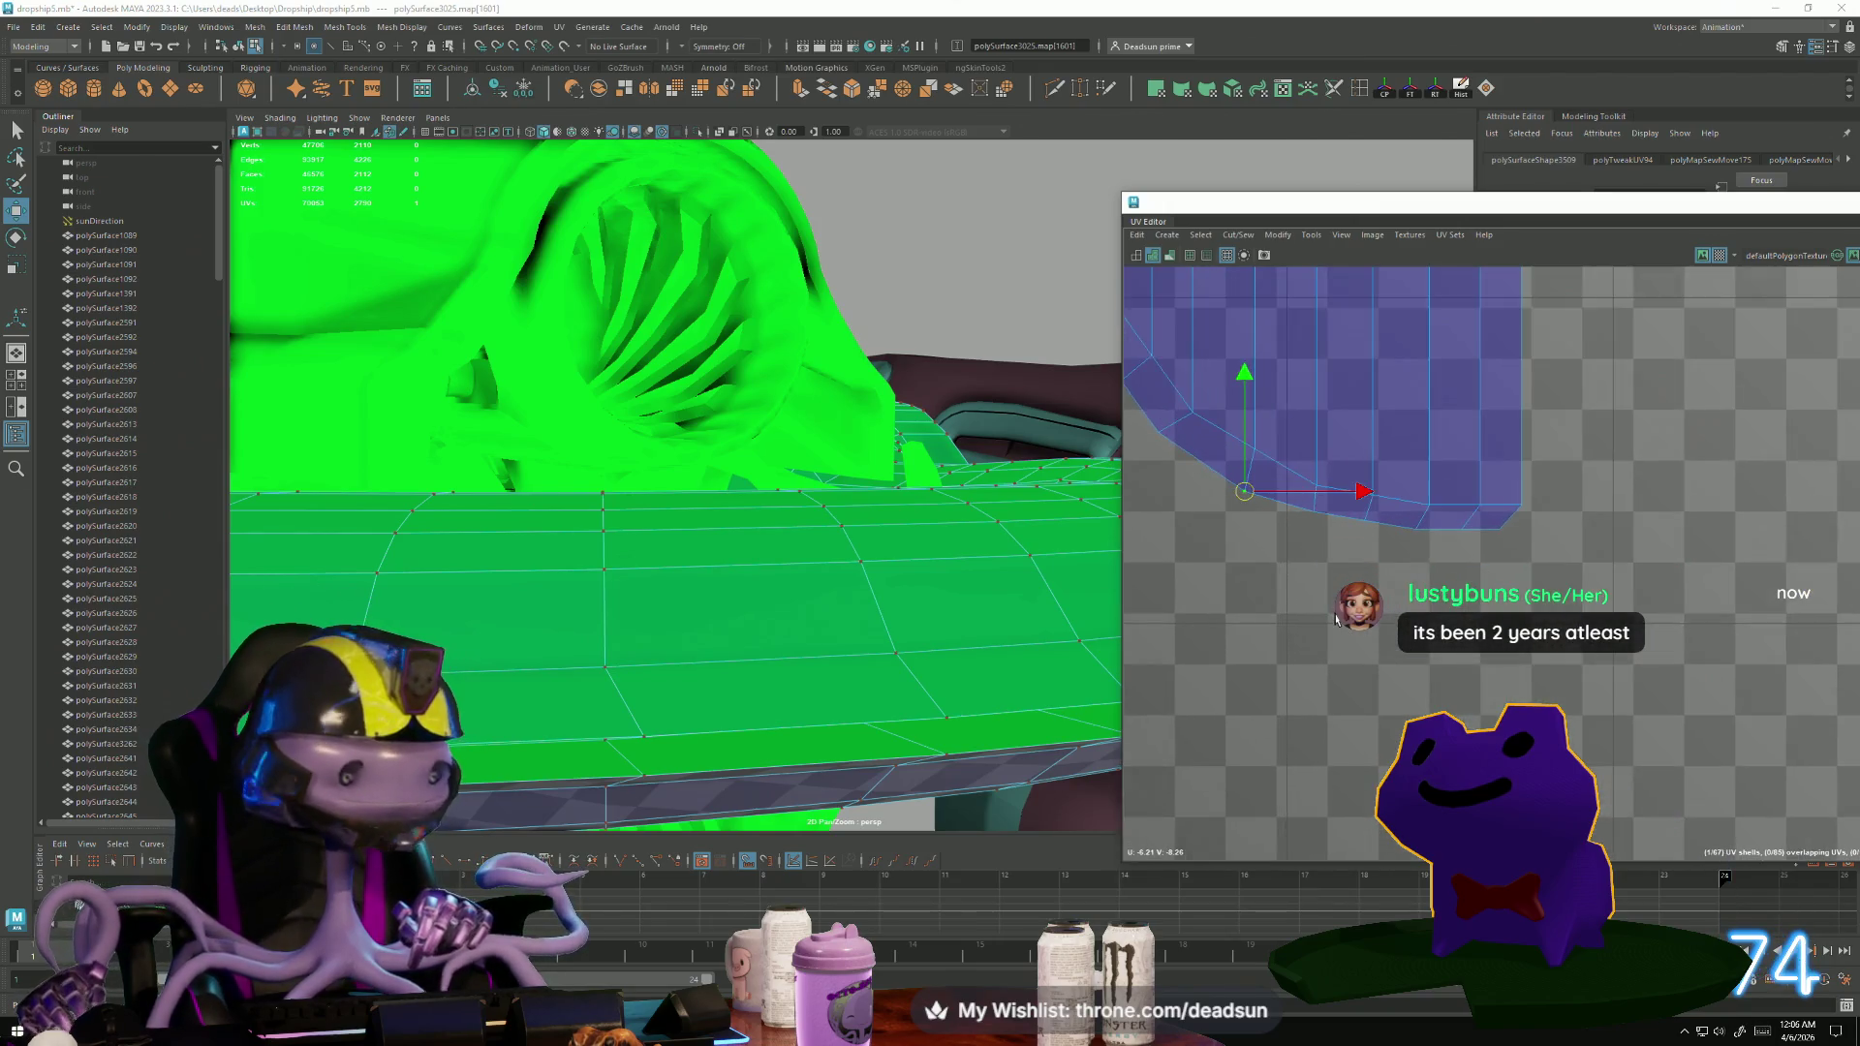
pyautogui.scroll(2, 1335, 618)
pyautogui.moveTo(1317, 397)
pyautogui.keyDown('alt'); pyautogui.mouseDown(button='middle')
pyautogui.moveTo(1271, 542)
pyautogui.moveTo(1238, 518)
pyautogui.mouseUp(button='middle'); pyautogui.keyUp('alt')
pyautogui.moveTo(1196, 436); pyautogui.dragTo(1571, 572)
pyautogui.keyDown('ctrl'); pyautogui.moveTo(1638, 490); pyautogui.dragTo(1638, 489); pyautogui.keyUp('ctrl')
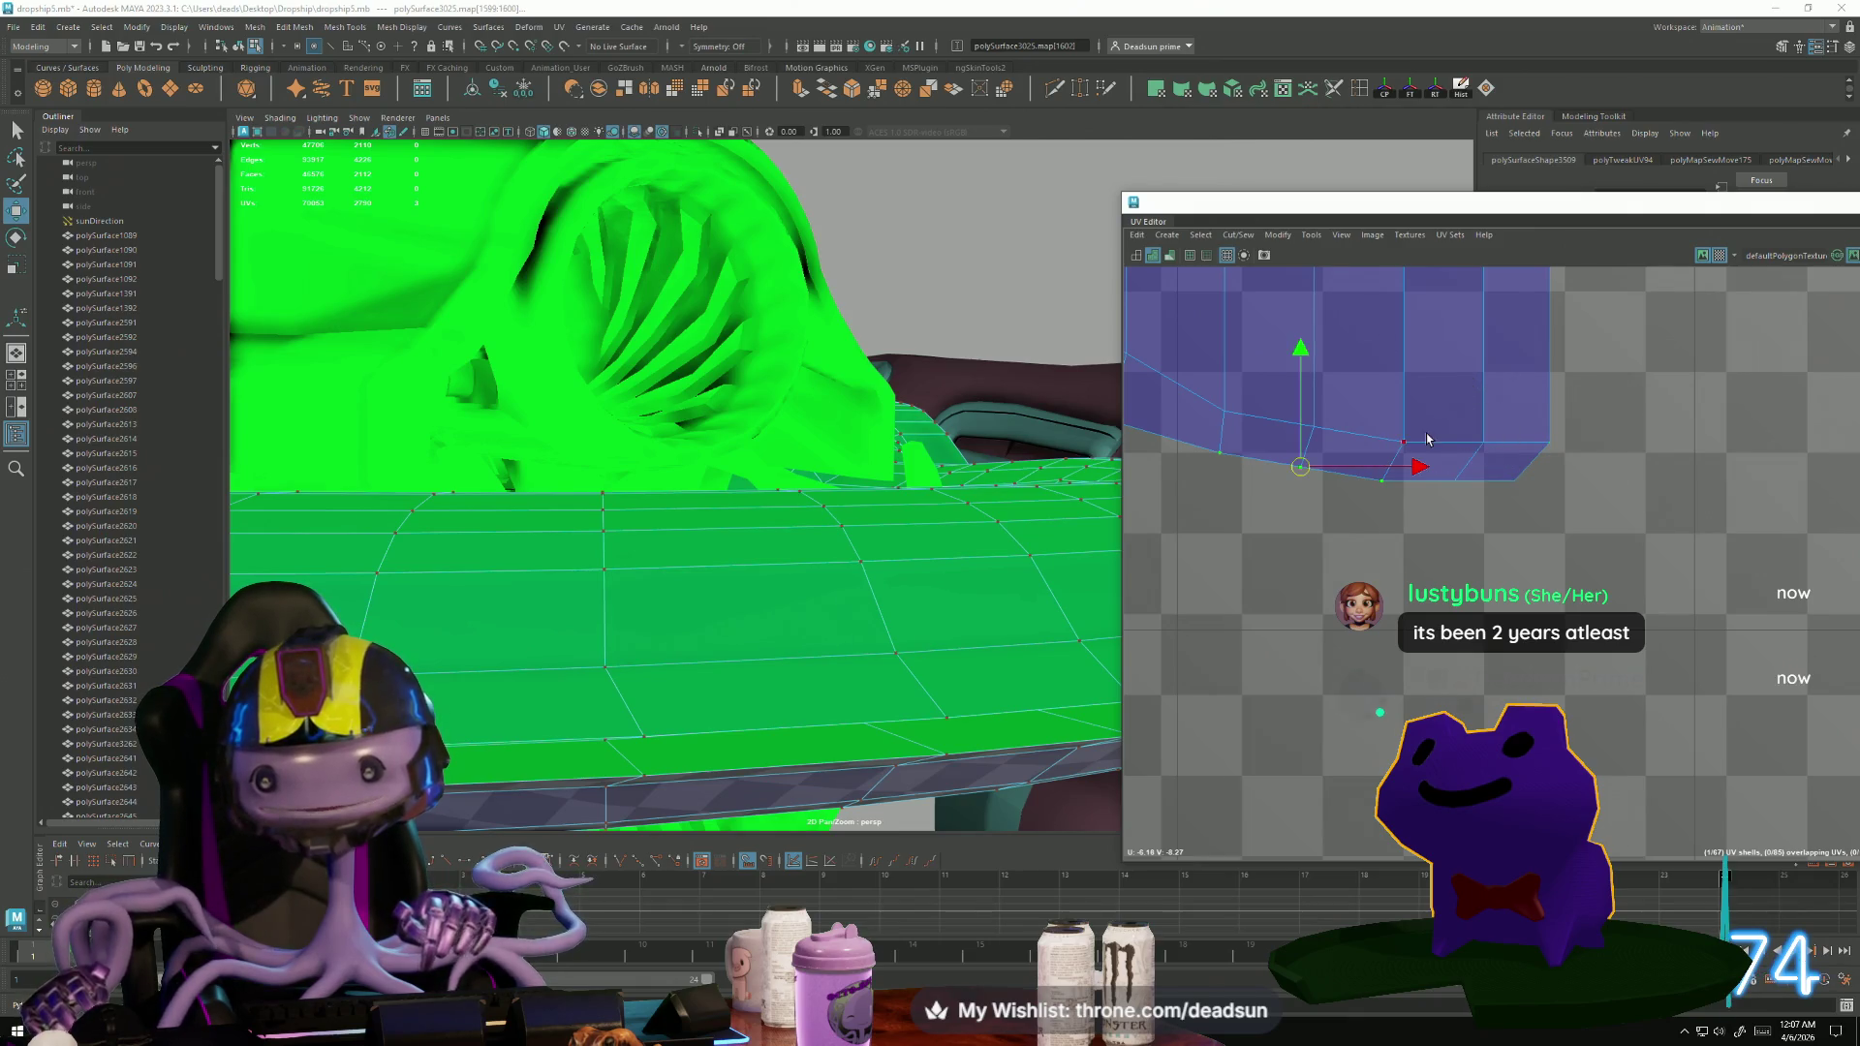
pyautogui.moveTo(1453, 467); pyautogui.dragTo(1482, 467)
pyautogui.moveTo(1366, 349); pyautogui.dragTo(1366, 386)
# Select the shell's corner UV and the next UVs down along the border.
pyautogui.click(1526, 520)
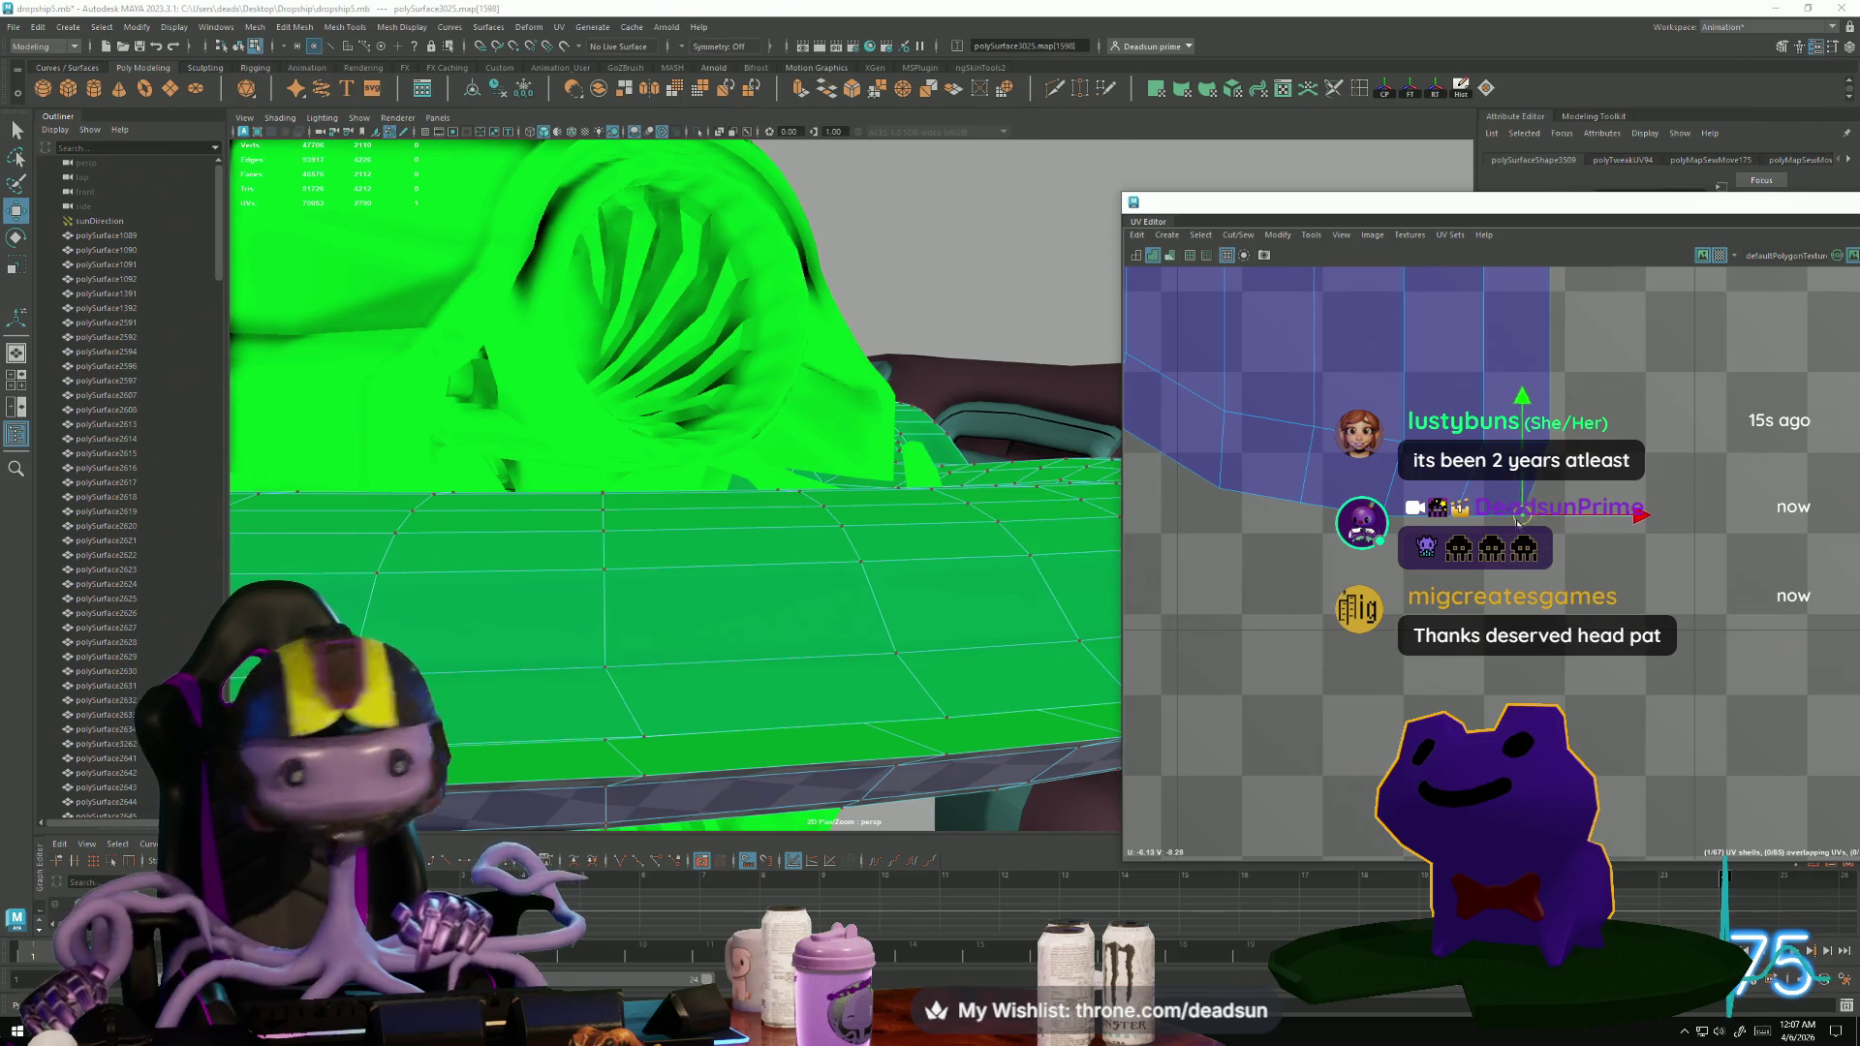
pyautogui.scroll(-5, 1404, 678)
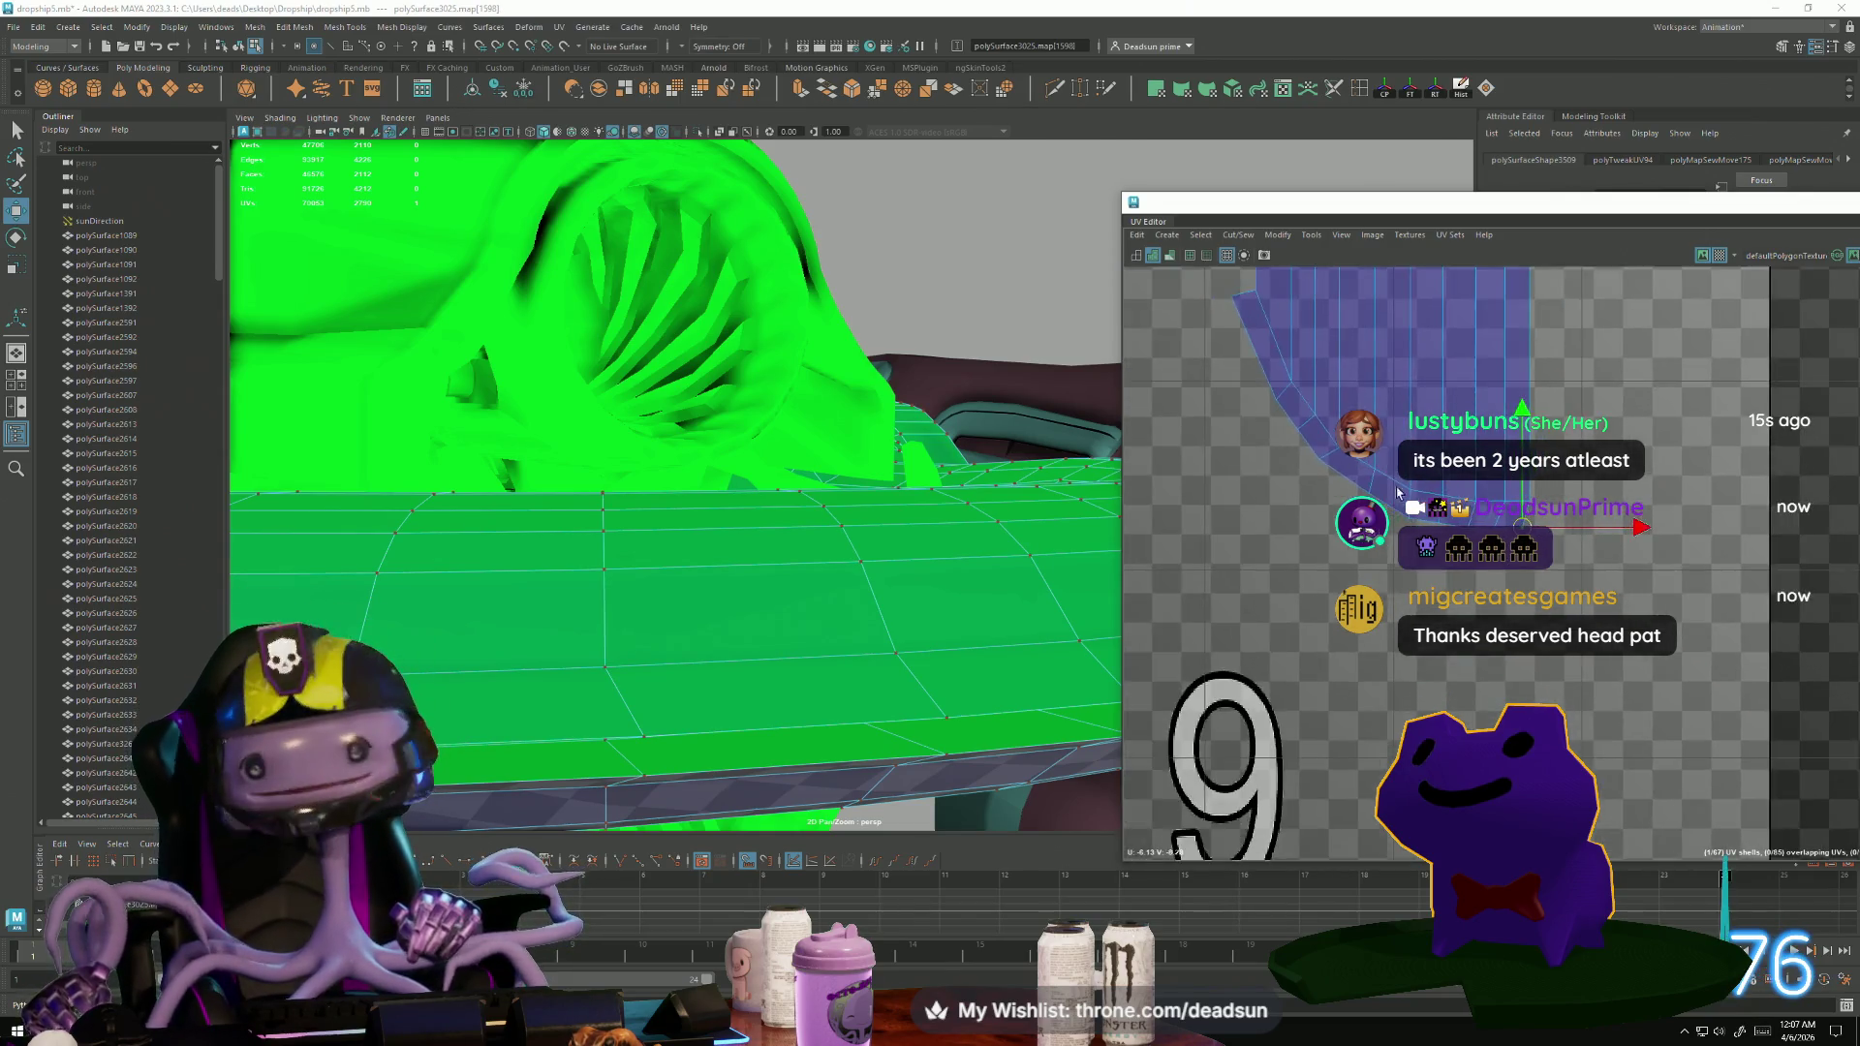
pyautogui.moveTo(1403, 678)
pyautogui.keyDown('alt'); pyautogui.mouseDown(button='middle')
pyautogui.moveTo(1194, 722)
pyautogui.moveTo(1247, 507)
pyautogui.mouseUp(button='middle'); pyautogui.keyUp('alt')
pyautogui.keyDown('alt'); pyautogui.moveTo(1247, 506); pyautogui.dragTo(1327, 567, button='right'); pyautogui.keyUp('alt')
pyautogui.moveTo(1266, 461)
pyautogui.mouseDown()
pyautogui.moveTo(1361, 500)
pyautogui.moveTo(1338, 483)
pyautogui.mouseUp()
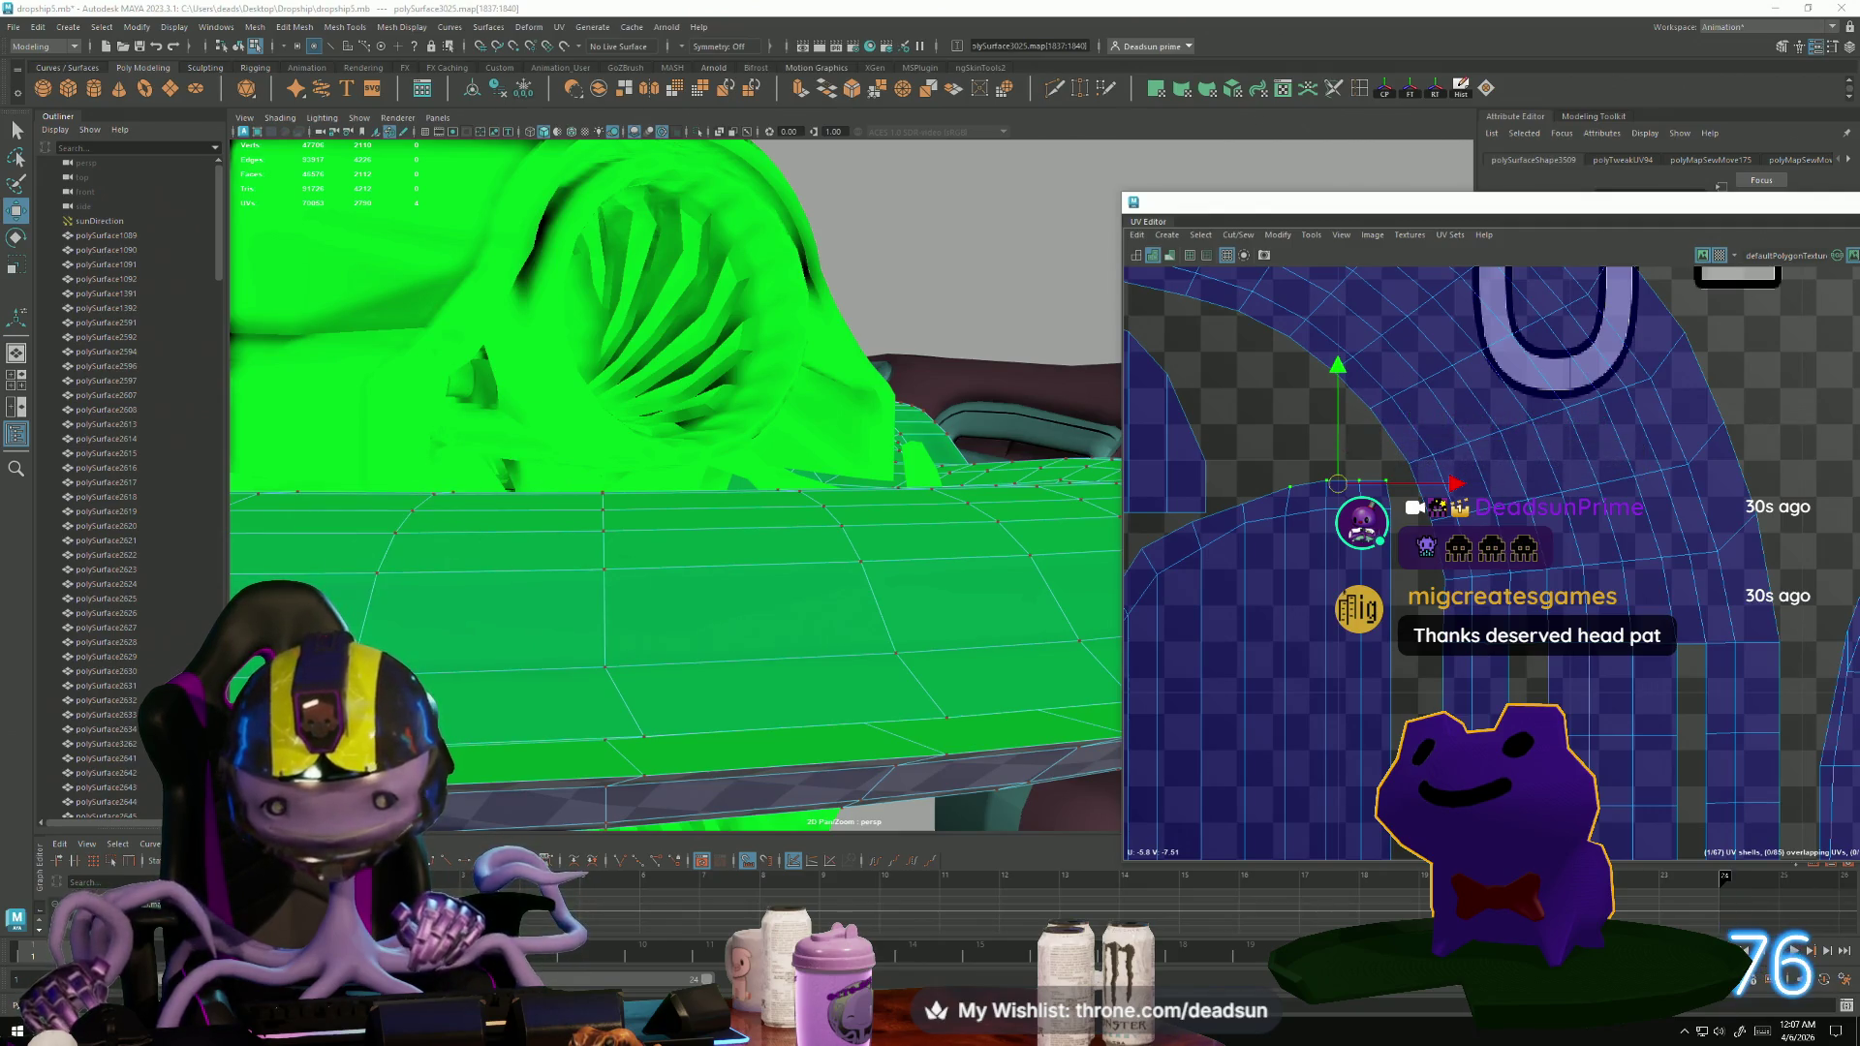
pyautogui.moveTo(1230, 486); pyautogui.dragTo(1252, 521)
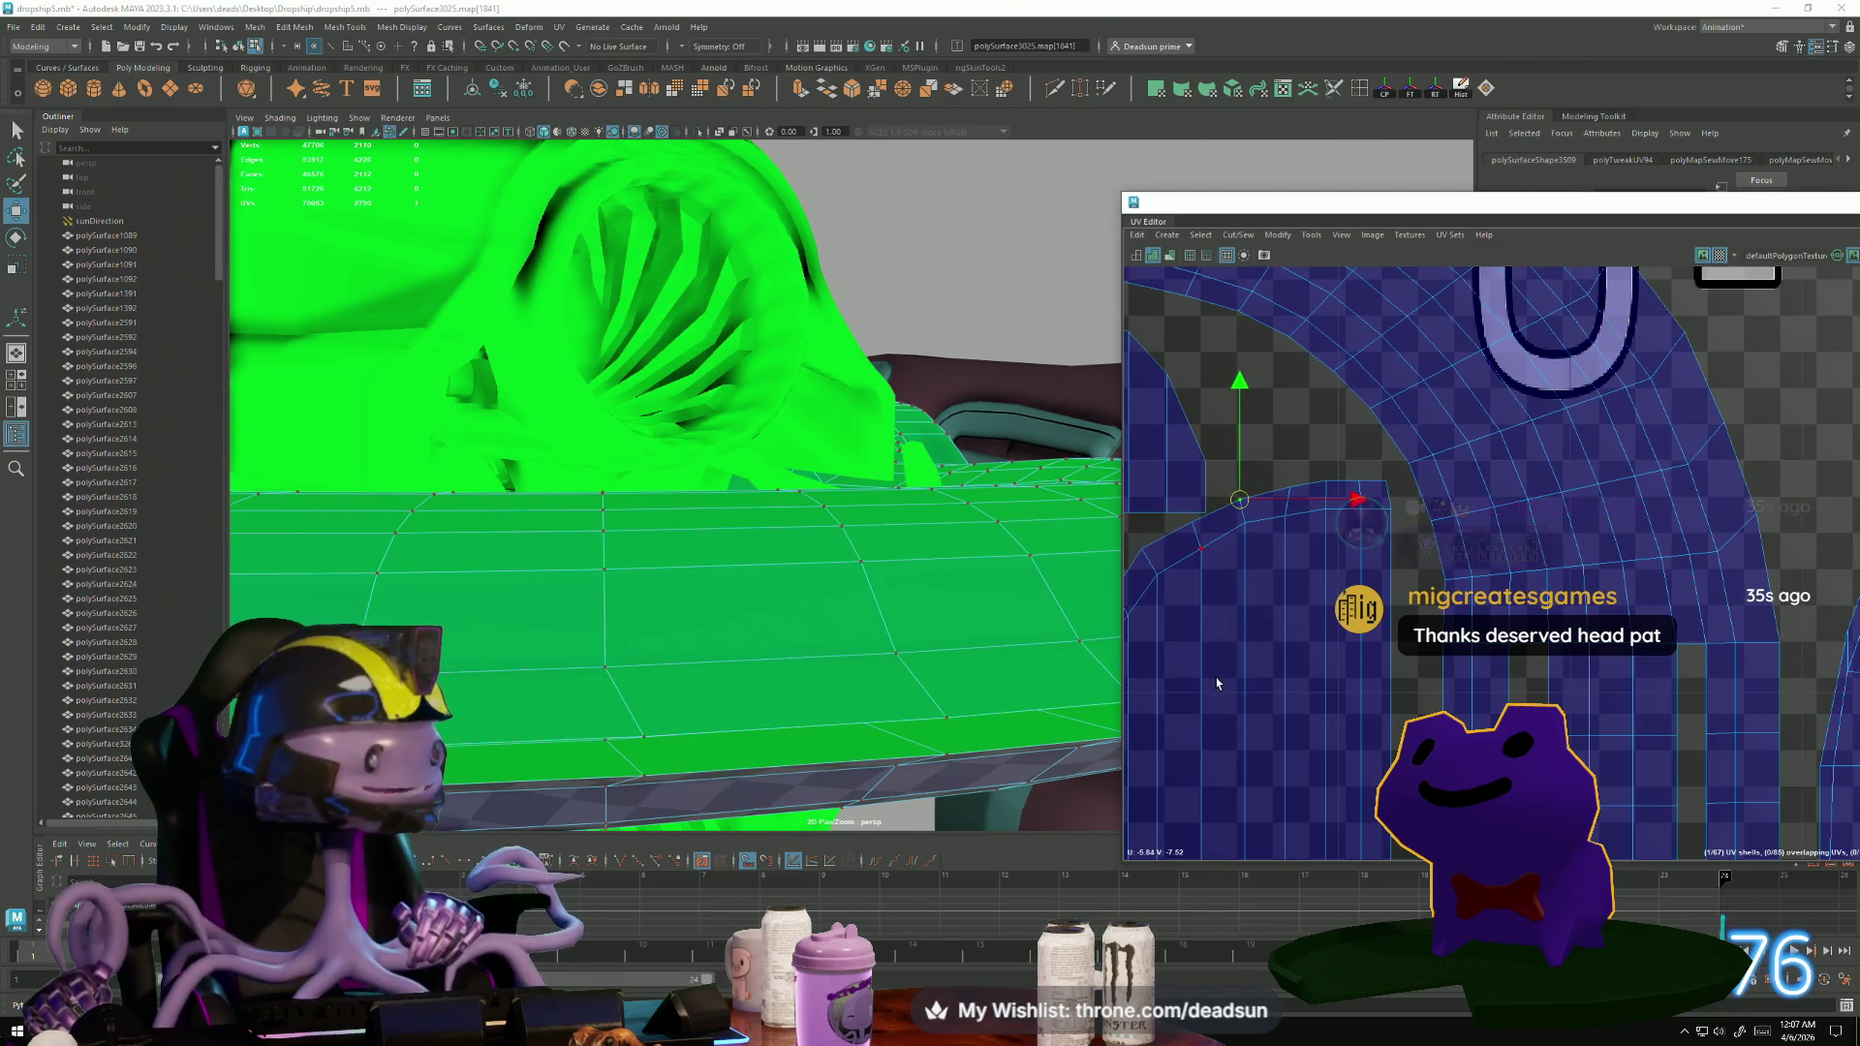
pyautogui.moveTo(1188, 535)
pyautogui.mouseDown()
pyautogui.moveTo(1203, 565)
pyautogui.moveTo(1198, 549)
pyautogui.moveTo(1284, 528)
pyautogui.moveTo(1273, 498)
pyautogui.mouseUp()
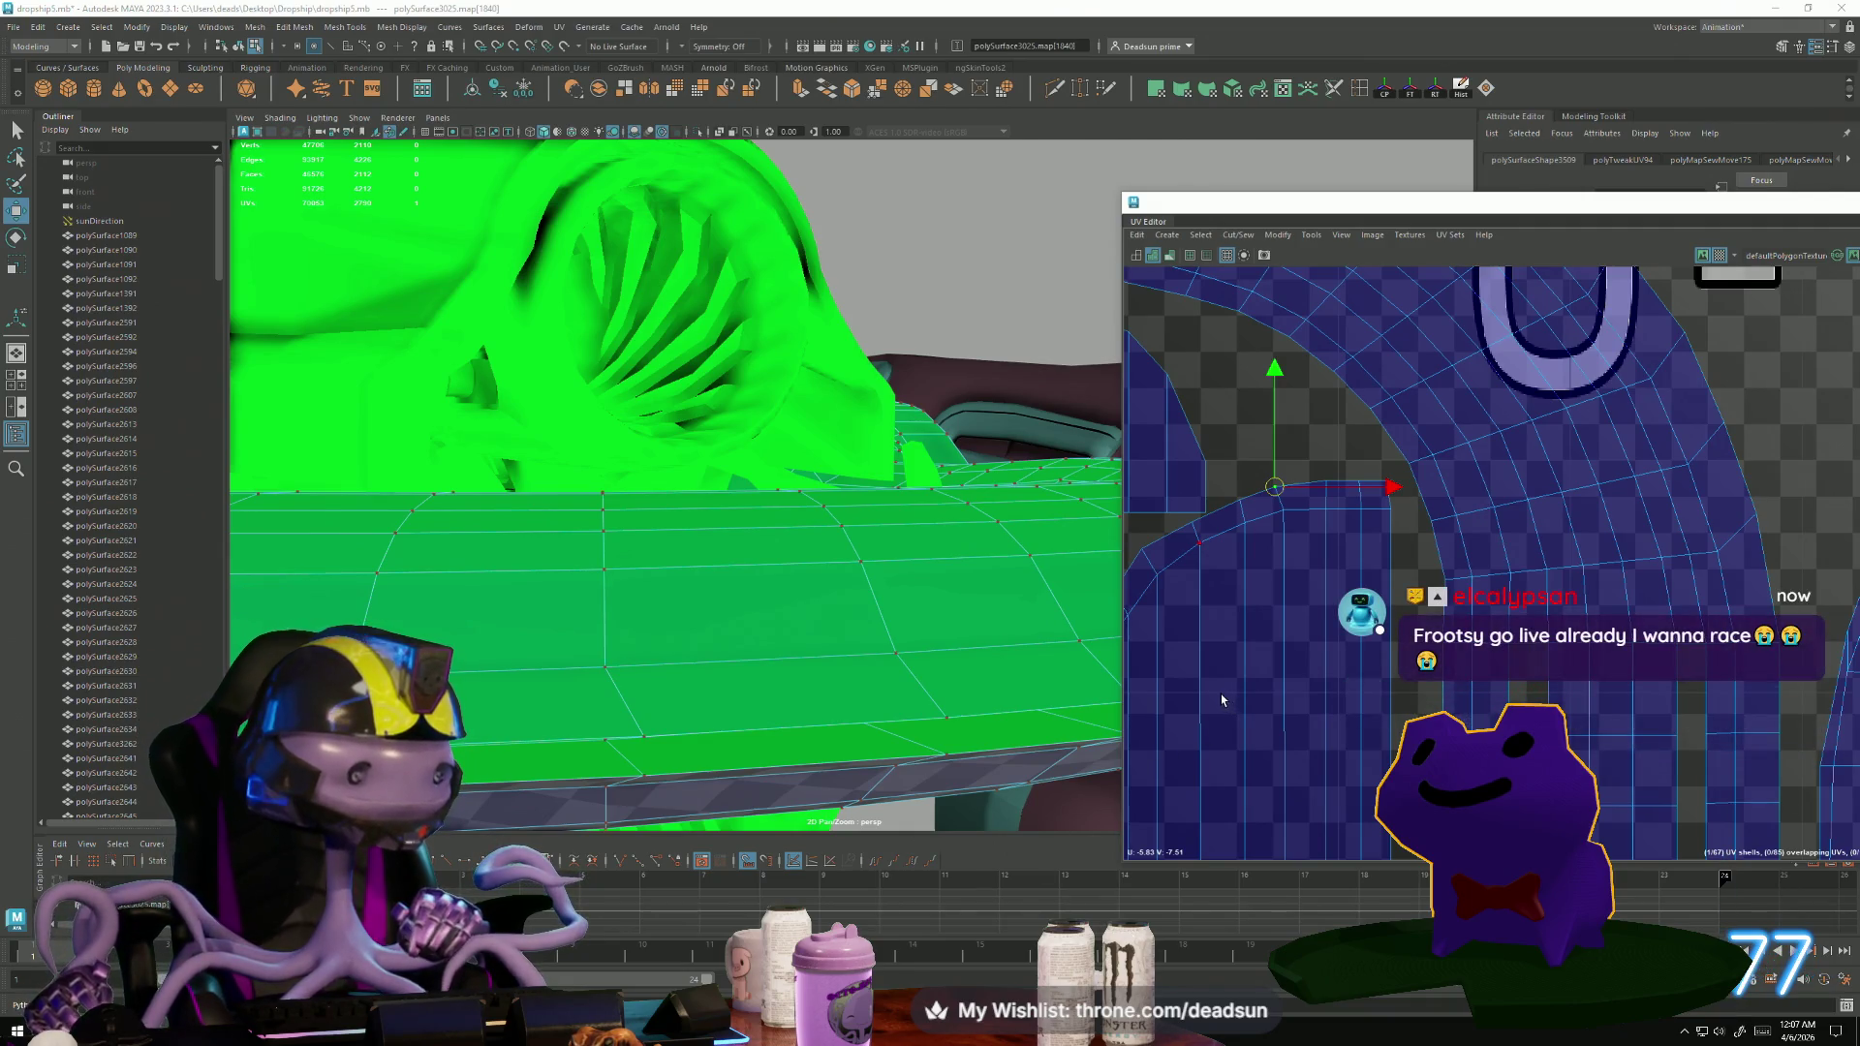
pyautogui.scroll(-5, 1283, 695)
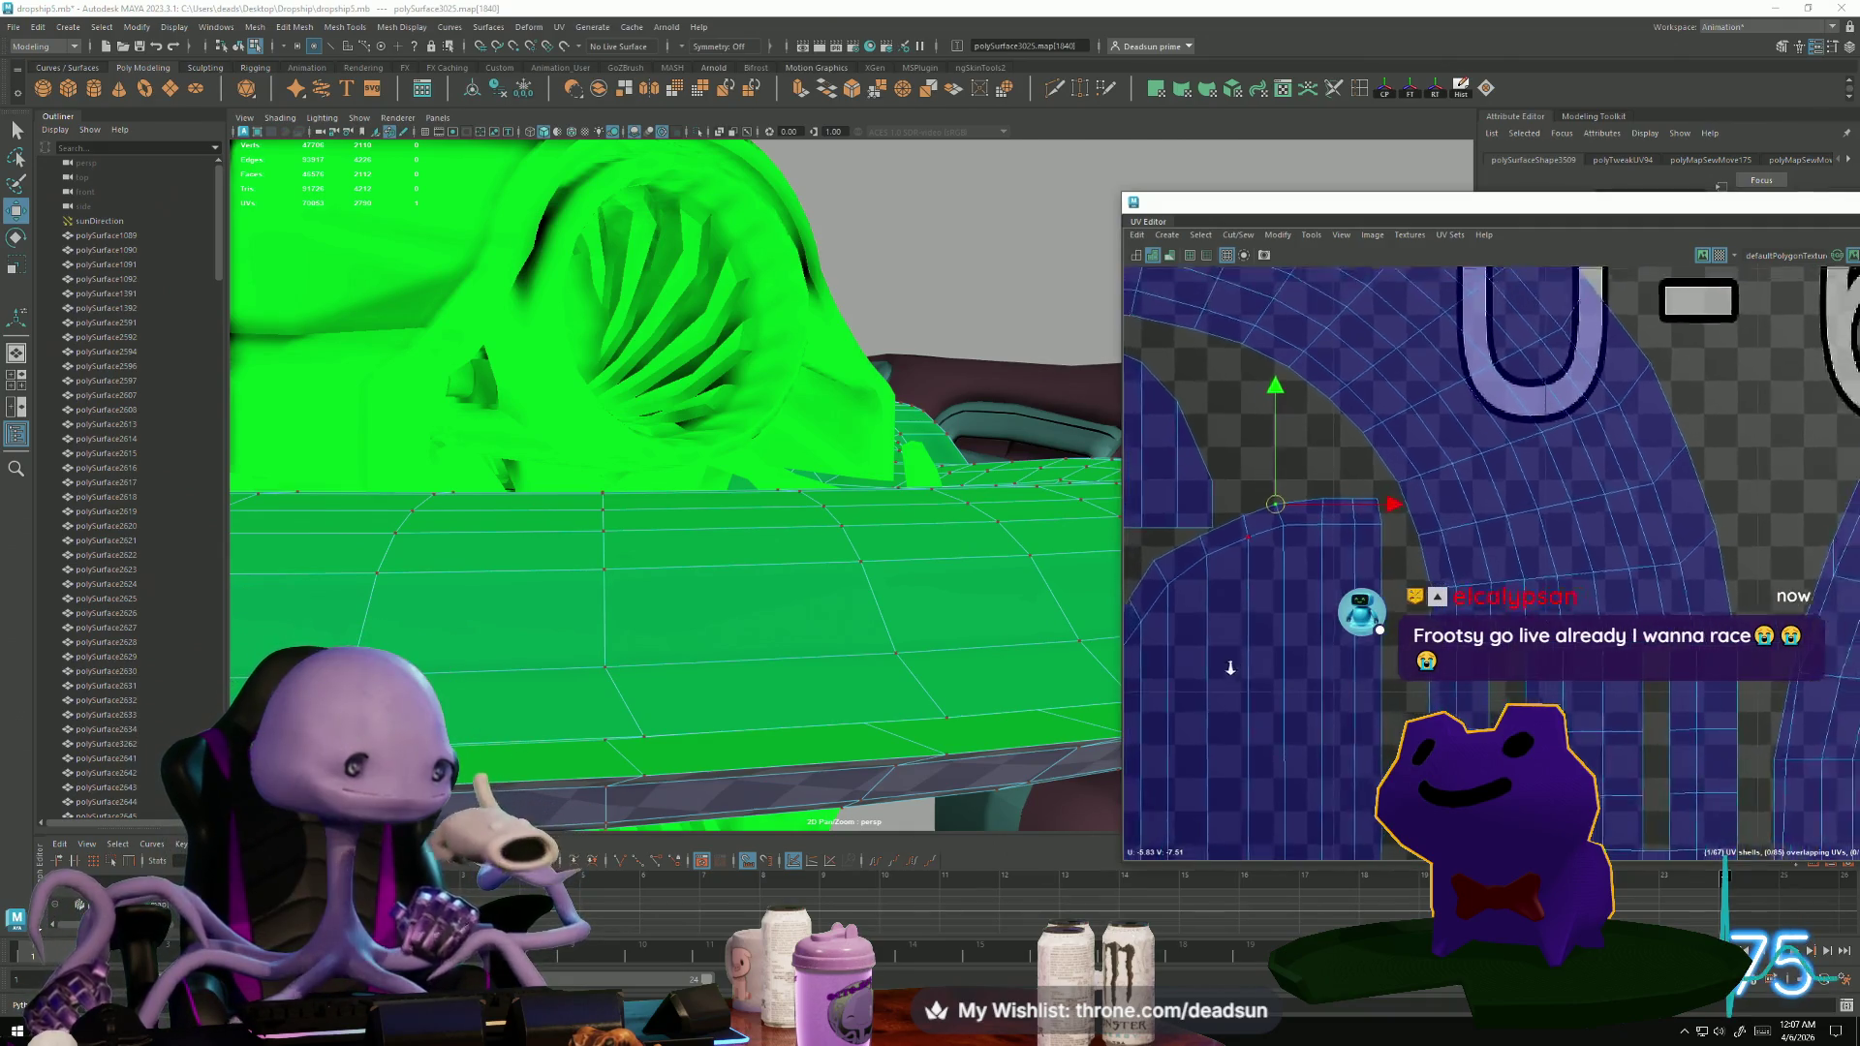
# Zoom in on the top of the curved shell and nudge the selected border UVs into line.
pyautogui.moveTo(1163, 658)
pyautogui.keyDown('alt'); pyautogui.mouseDown(button='middle')
pyautogui.moveTo(1420, 691)
pyautogui.moveTo(1699, 657)
pyautogui.moveTo(1800, 666)
pyautogui.mouseUp(button='middle'); pyautogui.keyUp('alt')
pyautogui.scroll(5, 1800, 667)
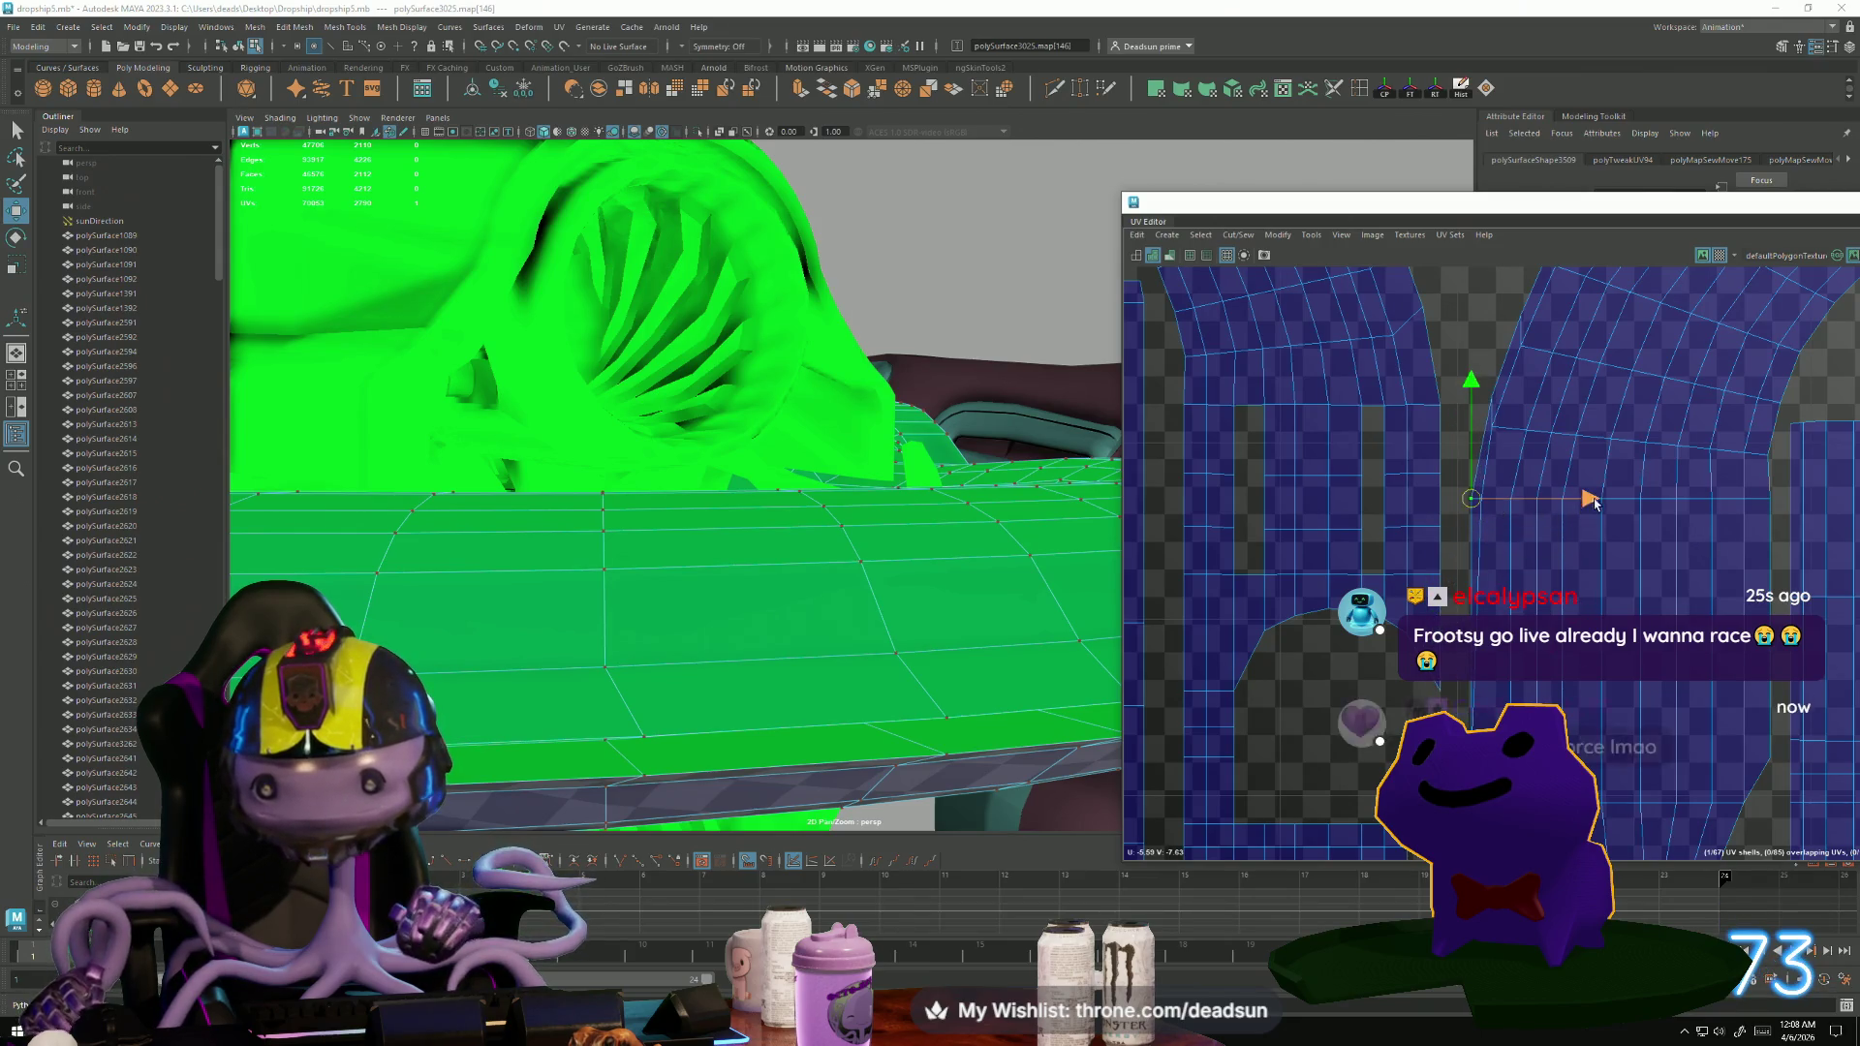
pyautogui.scroll(2, 1463, 454)
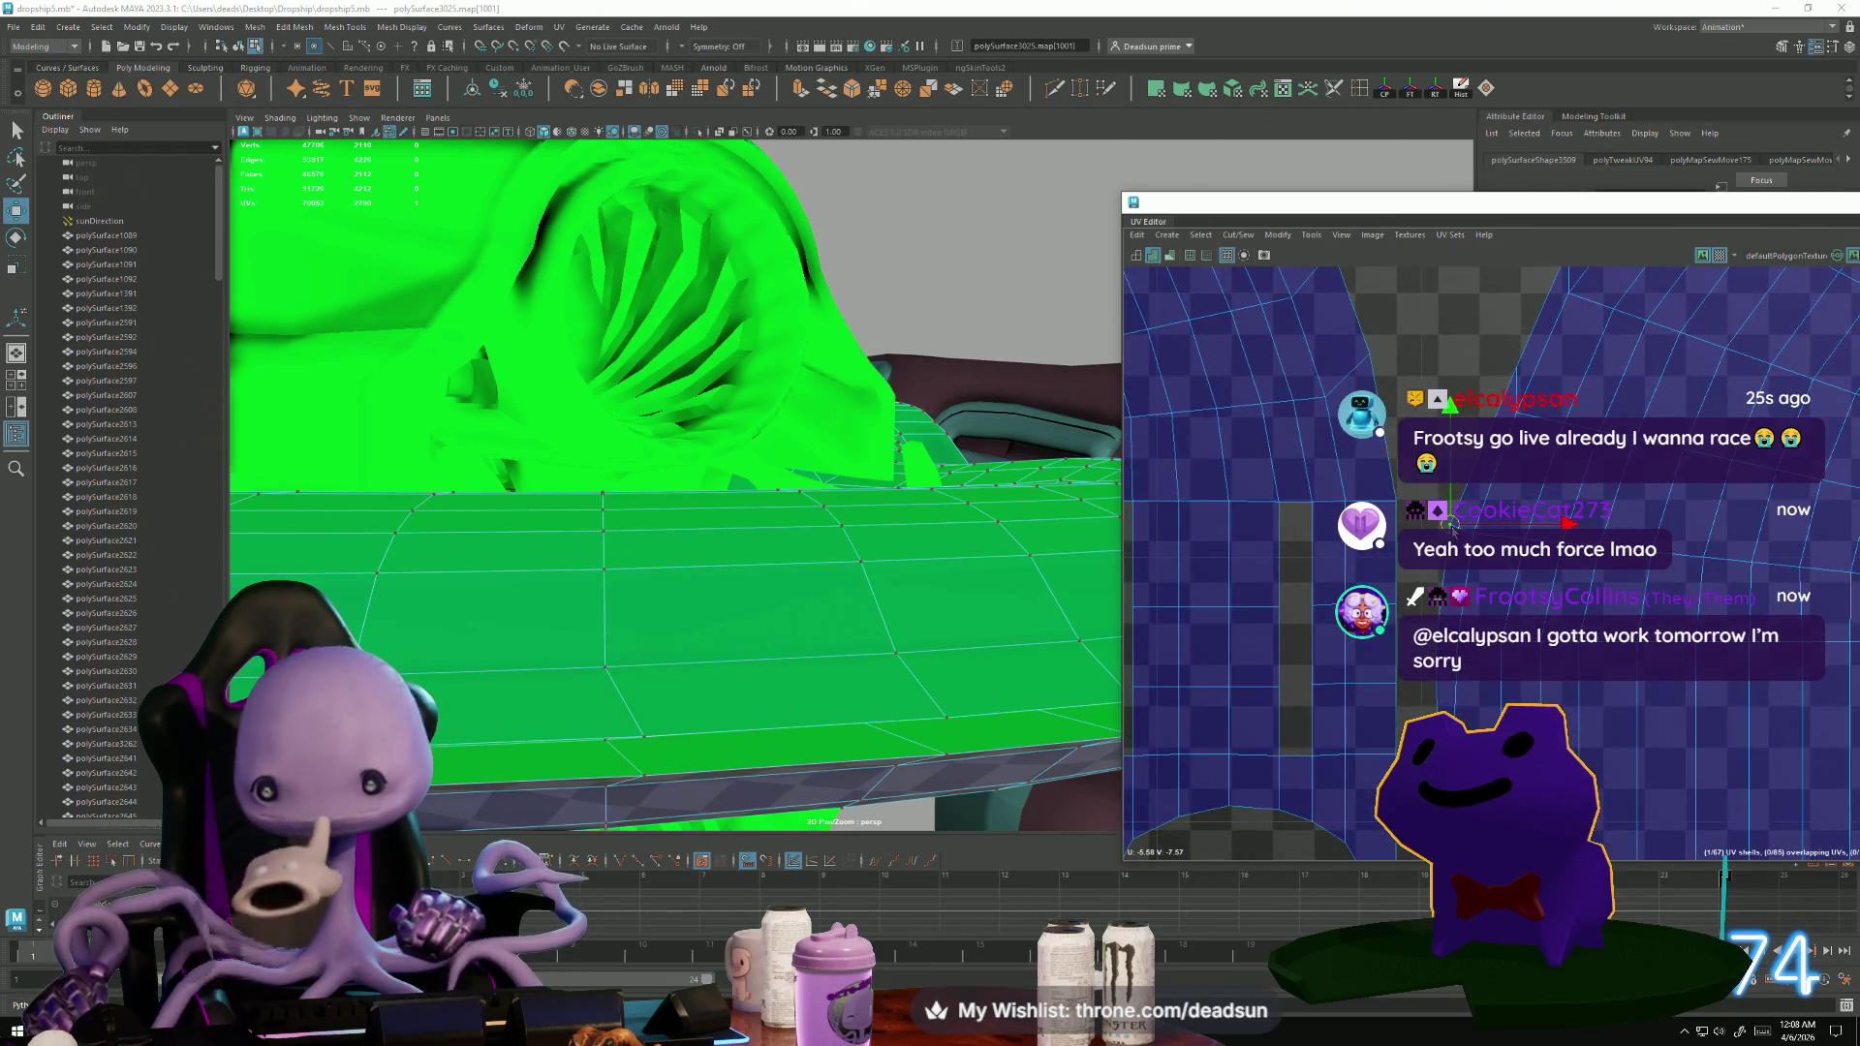
pyautogui.scroll(3, 1483, 462)
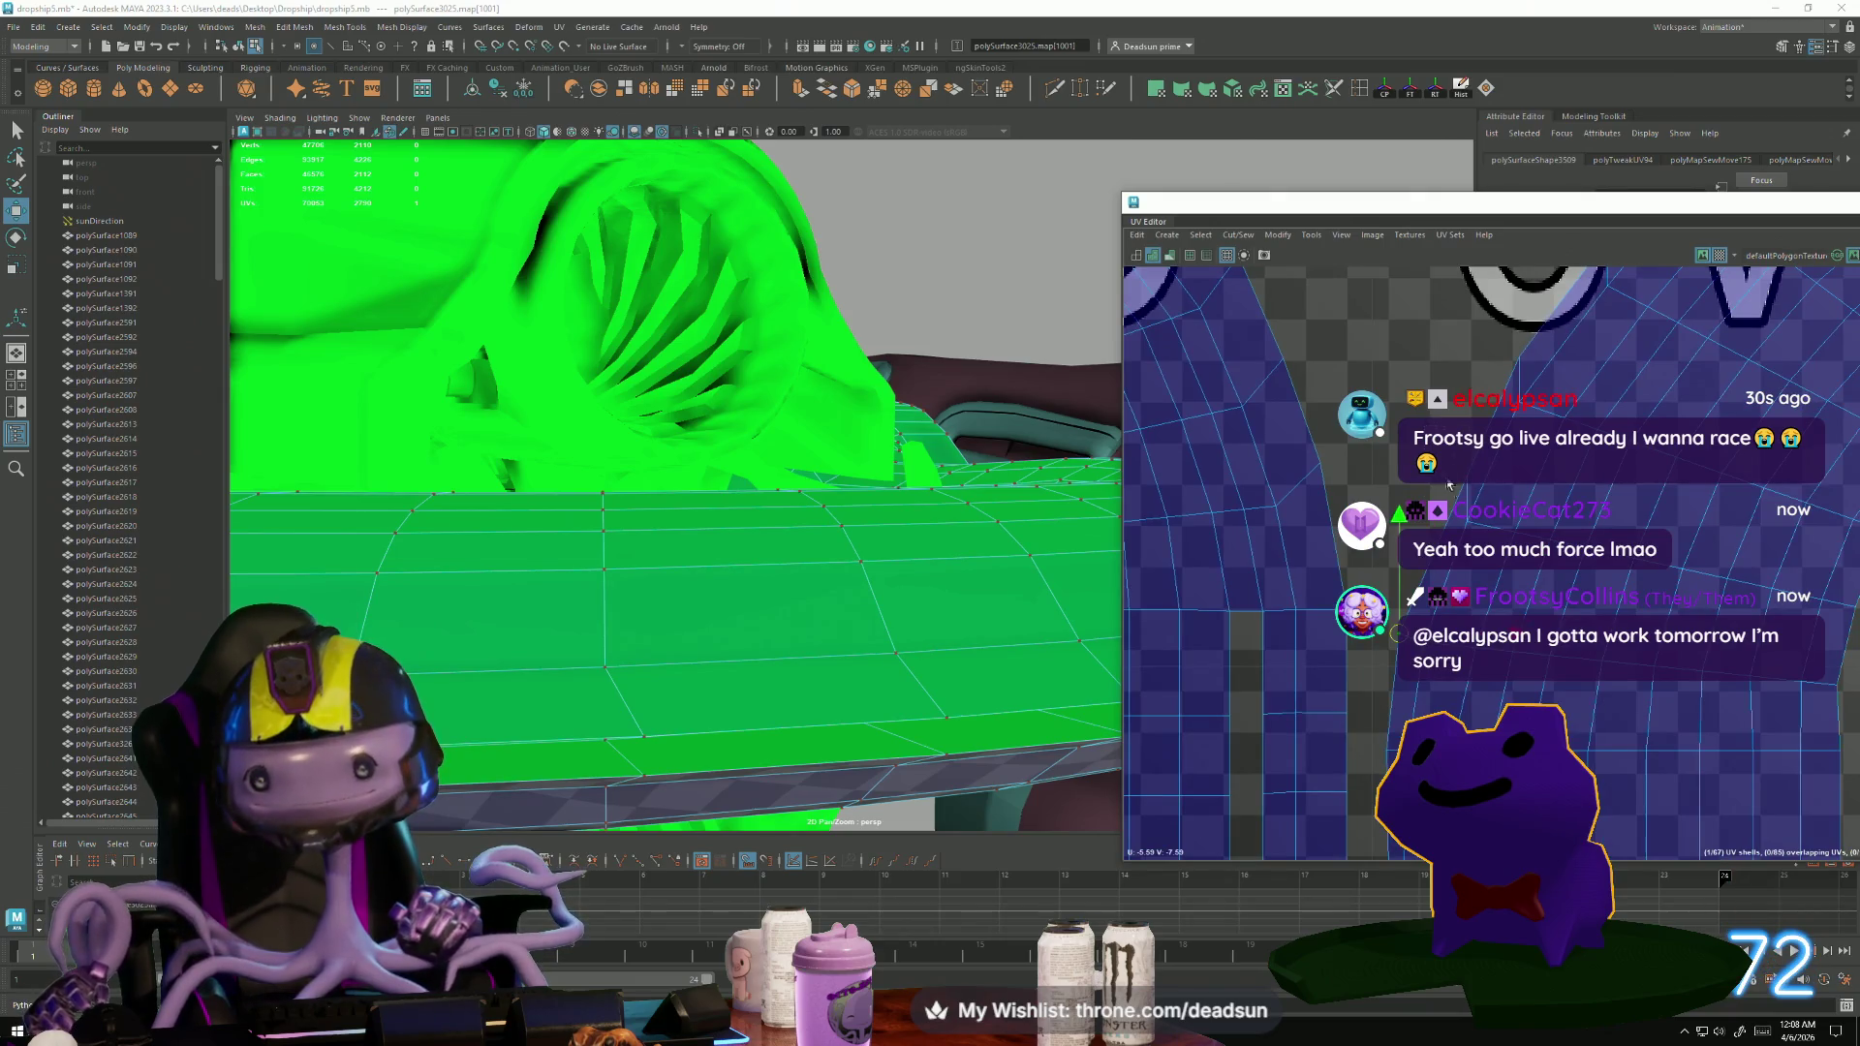
pyautogui.moveTo(1467, 477); pyautogui.dragTo(1451, 493)
pyautogui.keyDown('alt'); pyautogui.moveTo(1446, 494); pyautogui.dragTo(1418, 529, button='middle'); pyautogui.keyUp('alt')
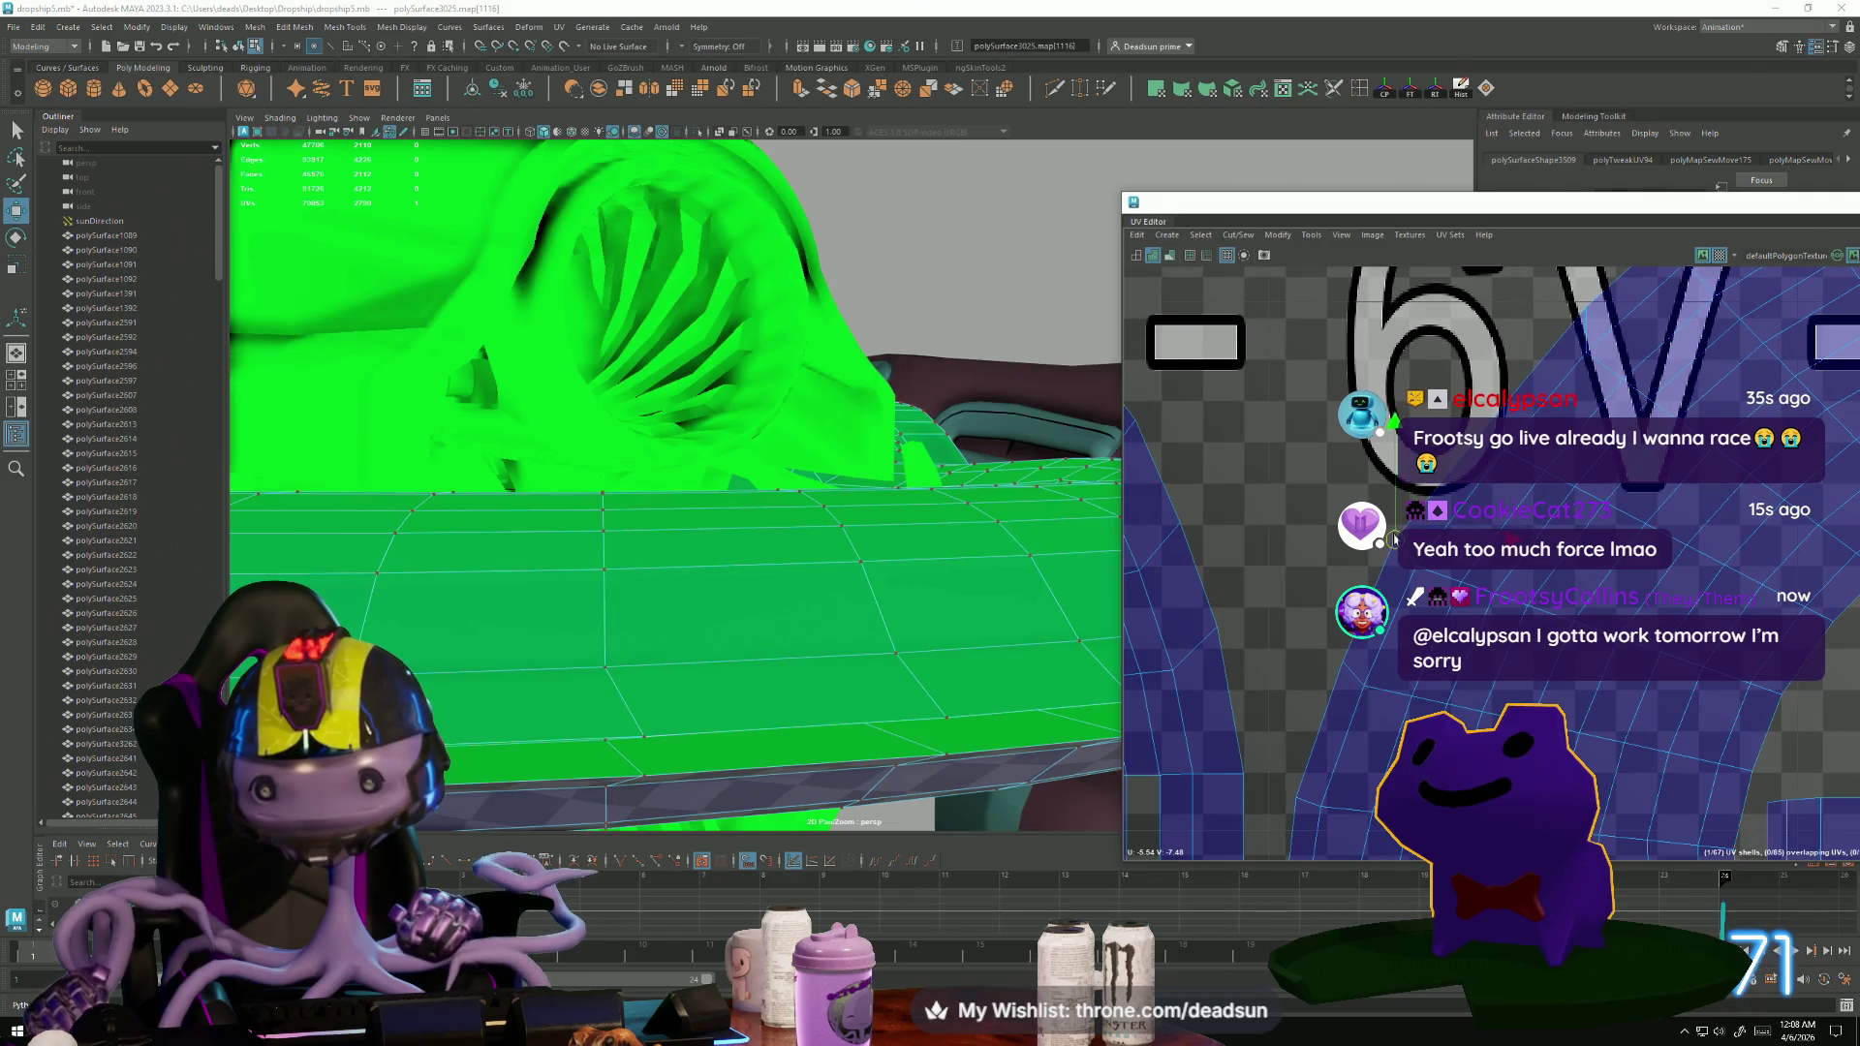
pyautogui.keyDown('alt'); pyautogui.moveTo(1484, 379); pyautogui.dragTo(1315, 592, button='middle'); pyautogui.keyUp('alt')
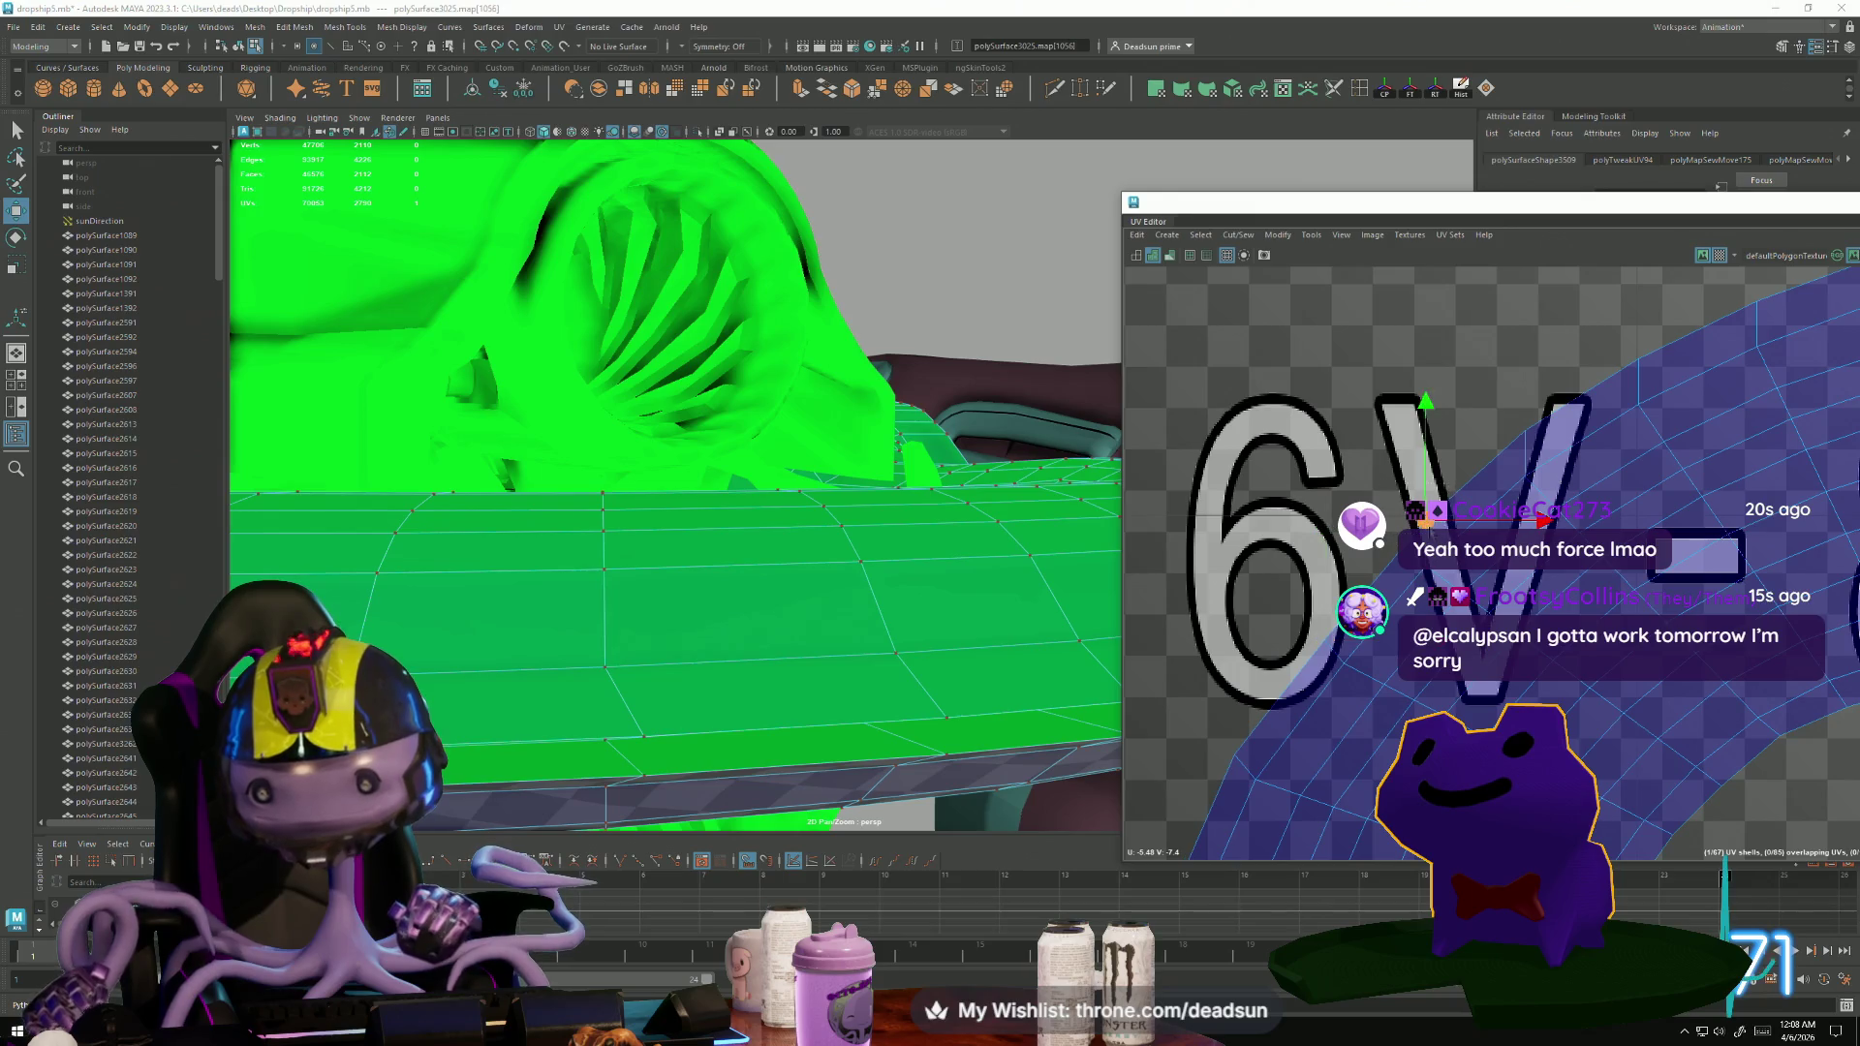
pyautogui.moveTo(1396, 535); pyautogui.dragTo(1407, 548)
# Adjust the successive border UVs along the shell's upper edge, working leftward, then zoom back out.
pyautogui.click(1539, 438)
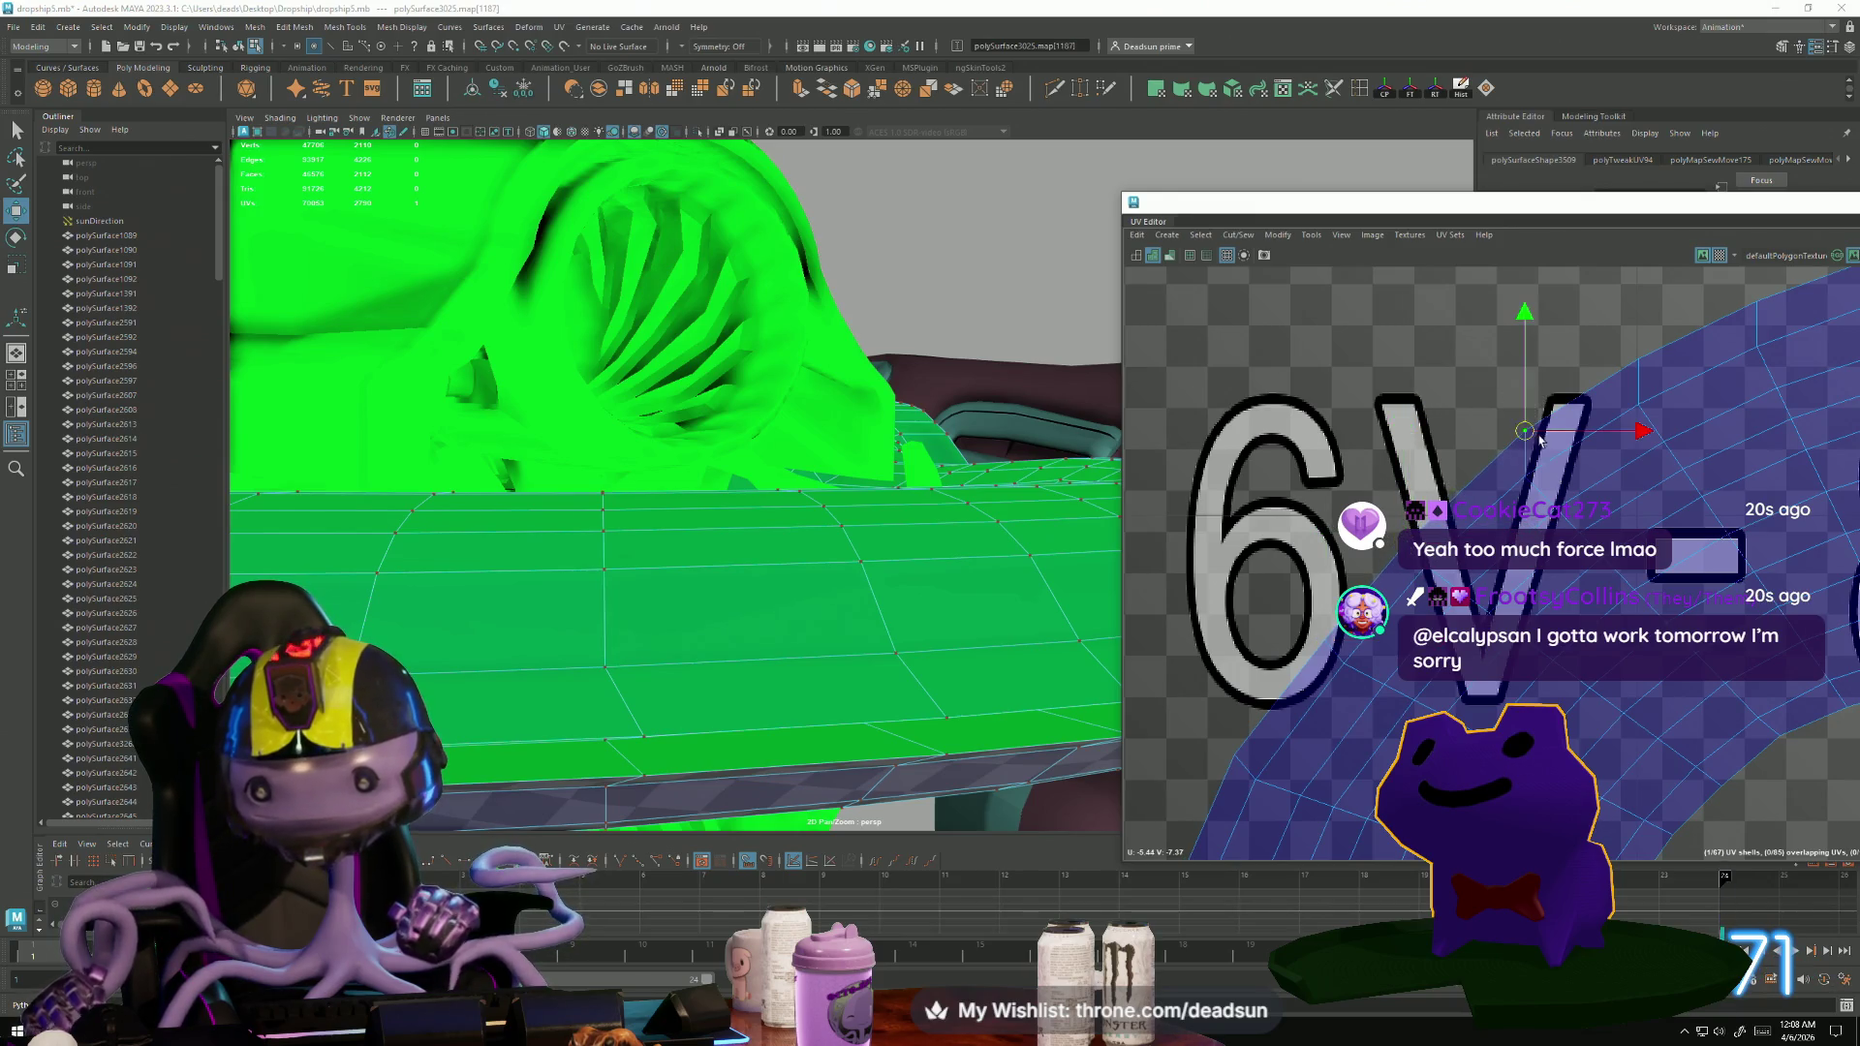
pyautogui.keyDown('alt'); pyautogui.moveTo(1509, 453); pyautogui.dragTo(1281, 583, button='middle'); pyautogui.keyUp('alt')
pyautogui.click(1409, 486)
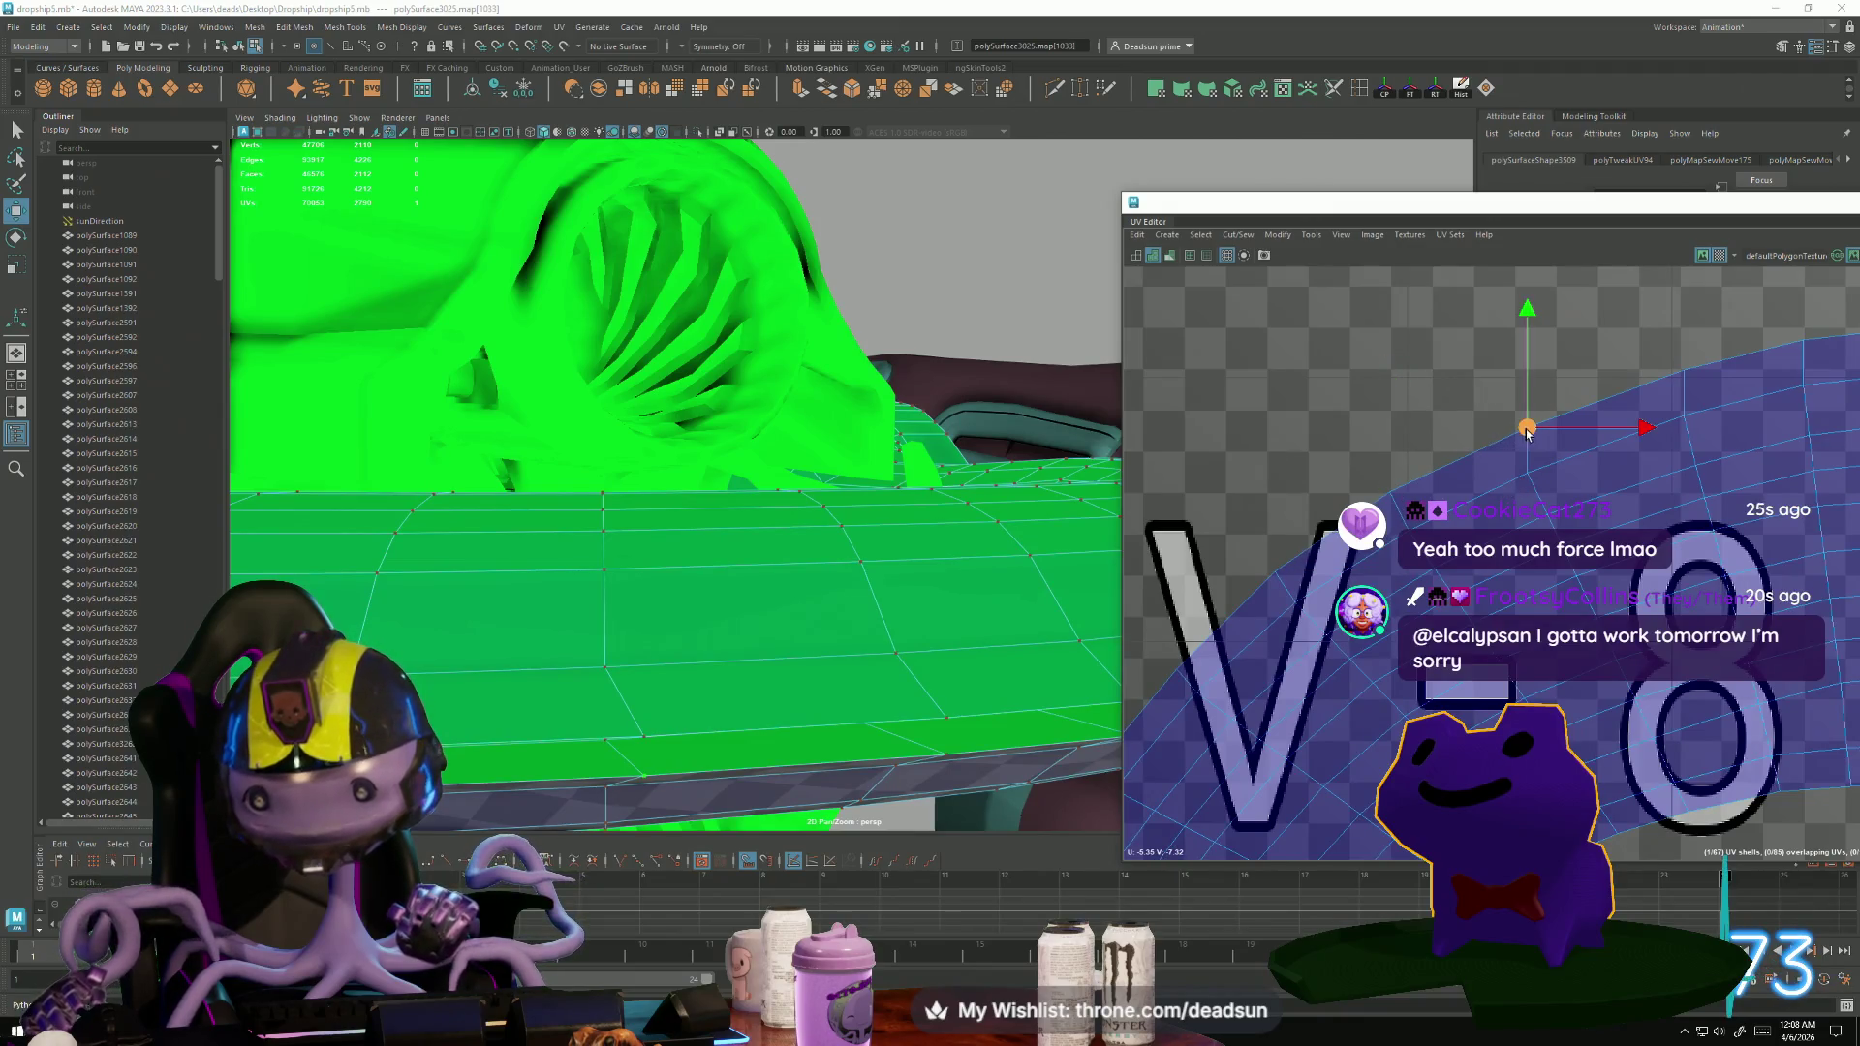
pyautogui.keyDown('alt'); pyautogui.moveTo(1527, 433); pyautogui.dragTo(1259, 534, button='middle'); pyautogui.keyUp('alt')
pyautogui.click(1428, 462)
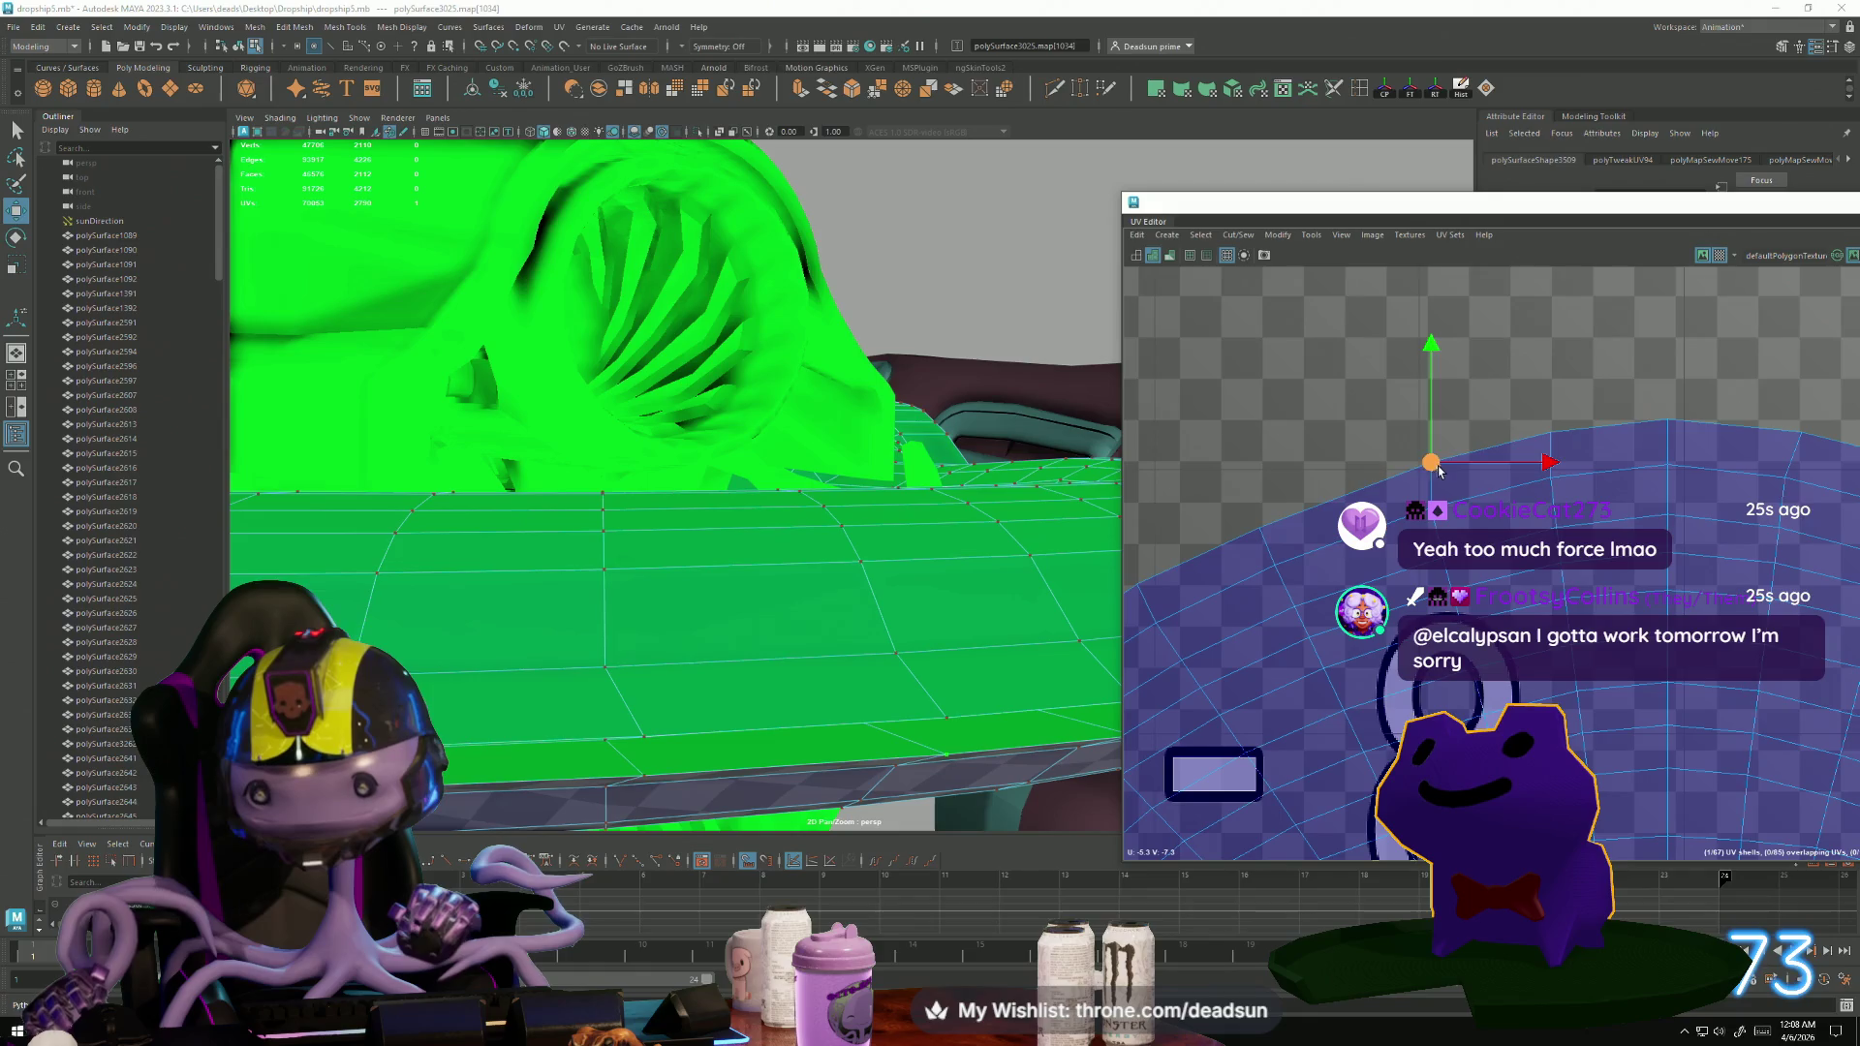
pyautogui.moveTo(1468, 578)
pyautogui.keyDown('alt'); pyautogui.mouseDown(button='middle')
pyautogui.moveTo(1256, 563)
pyautogui.moveTo(1289, 484)
pyautogui.moveTo(1376, 620)
pyautogui.moveTo(1472, 681)
pyautogui.moveTo(1233, 543)
pyautogui.moveTo(1229, 563)
pyautogui.mouseUp(button='middle'); pyautogui.keyUp('alt')
pyautogui.scroll(-5, 1256, 563)
pyautogui.scroll(-3, 1473, 679)
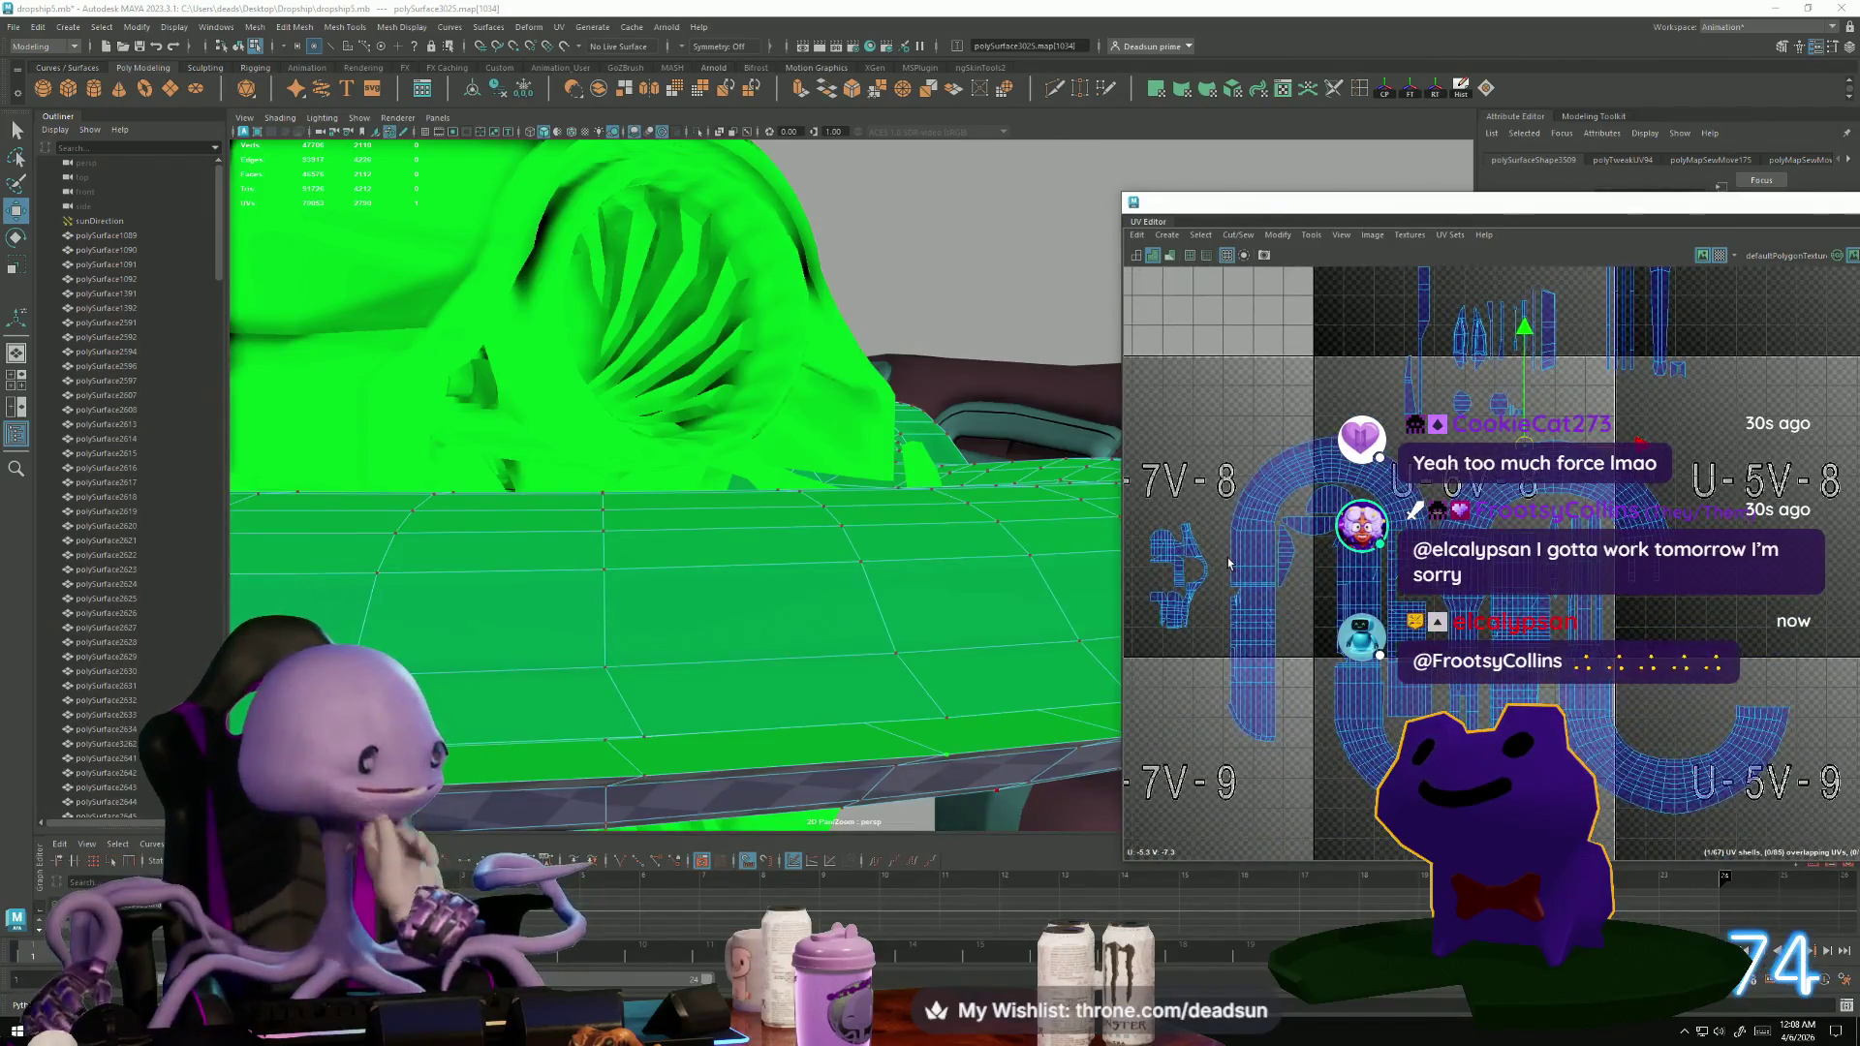
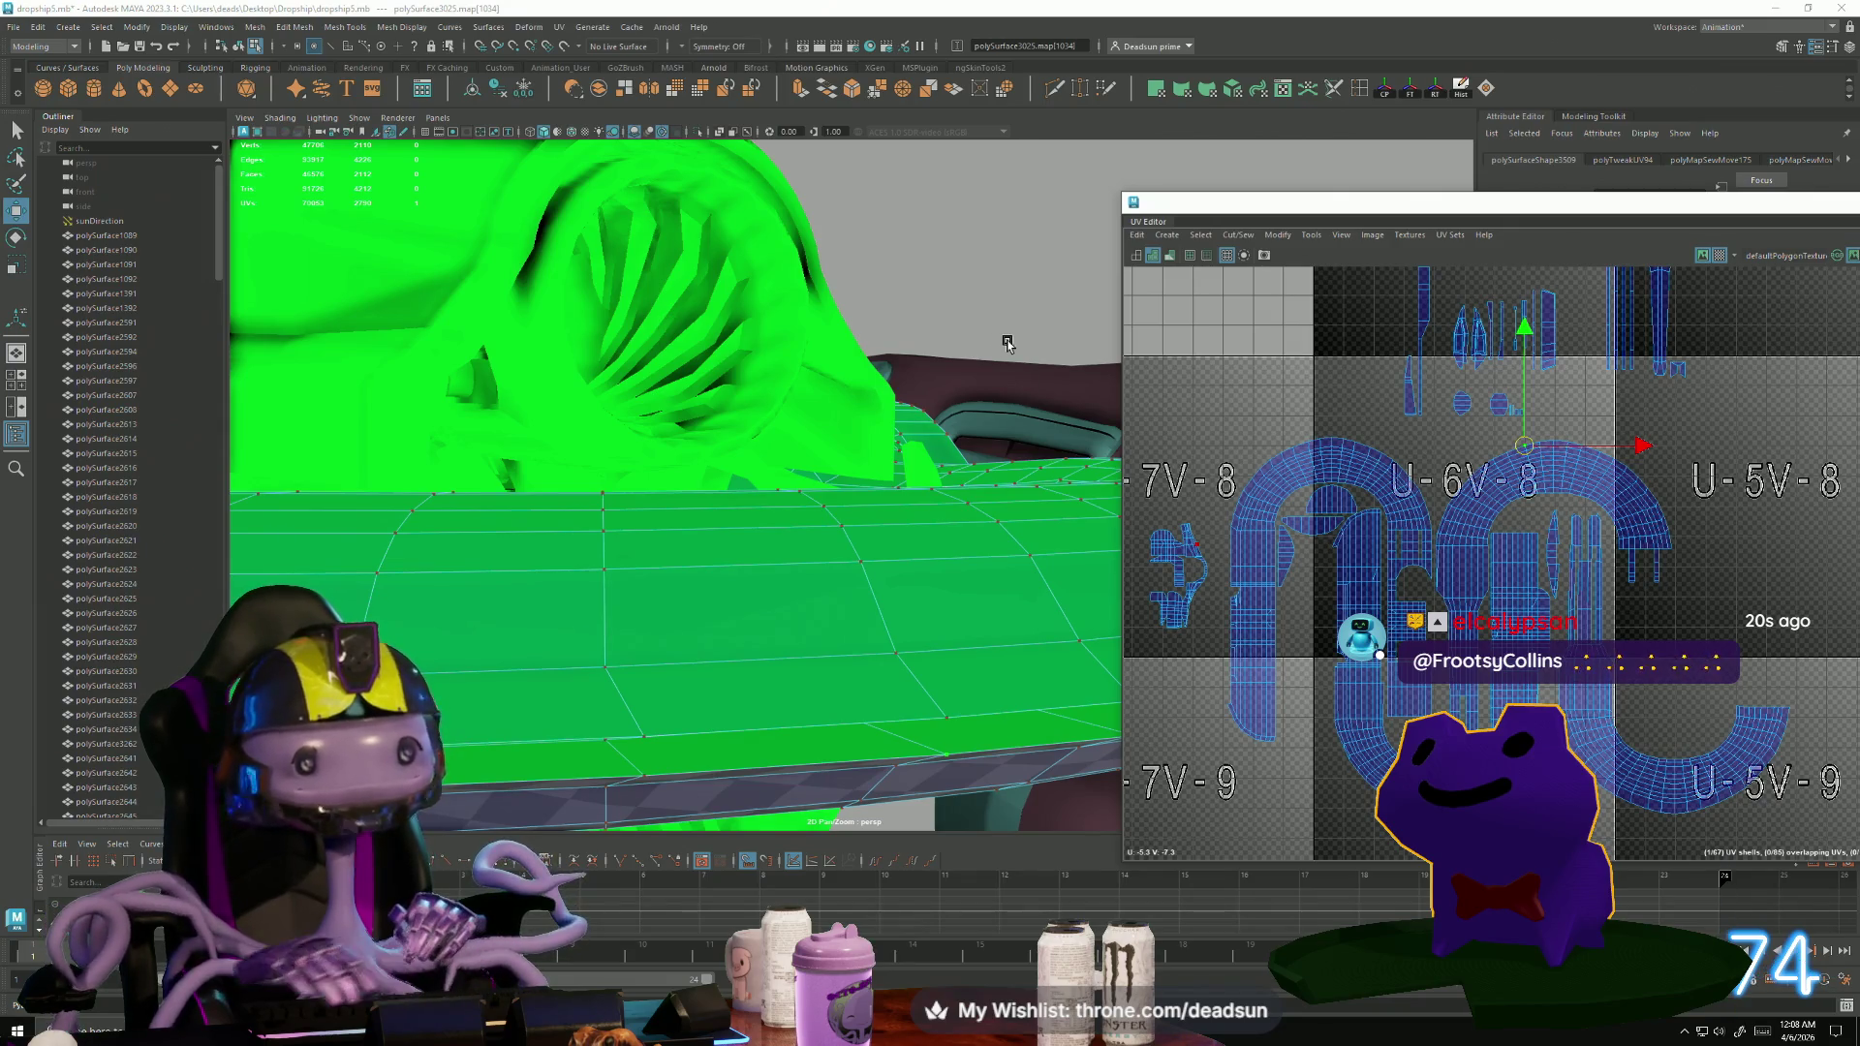
# Shift the half-disc UV shell slightly to the left.
pyautogui.scroll(6, 1353, 570)
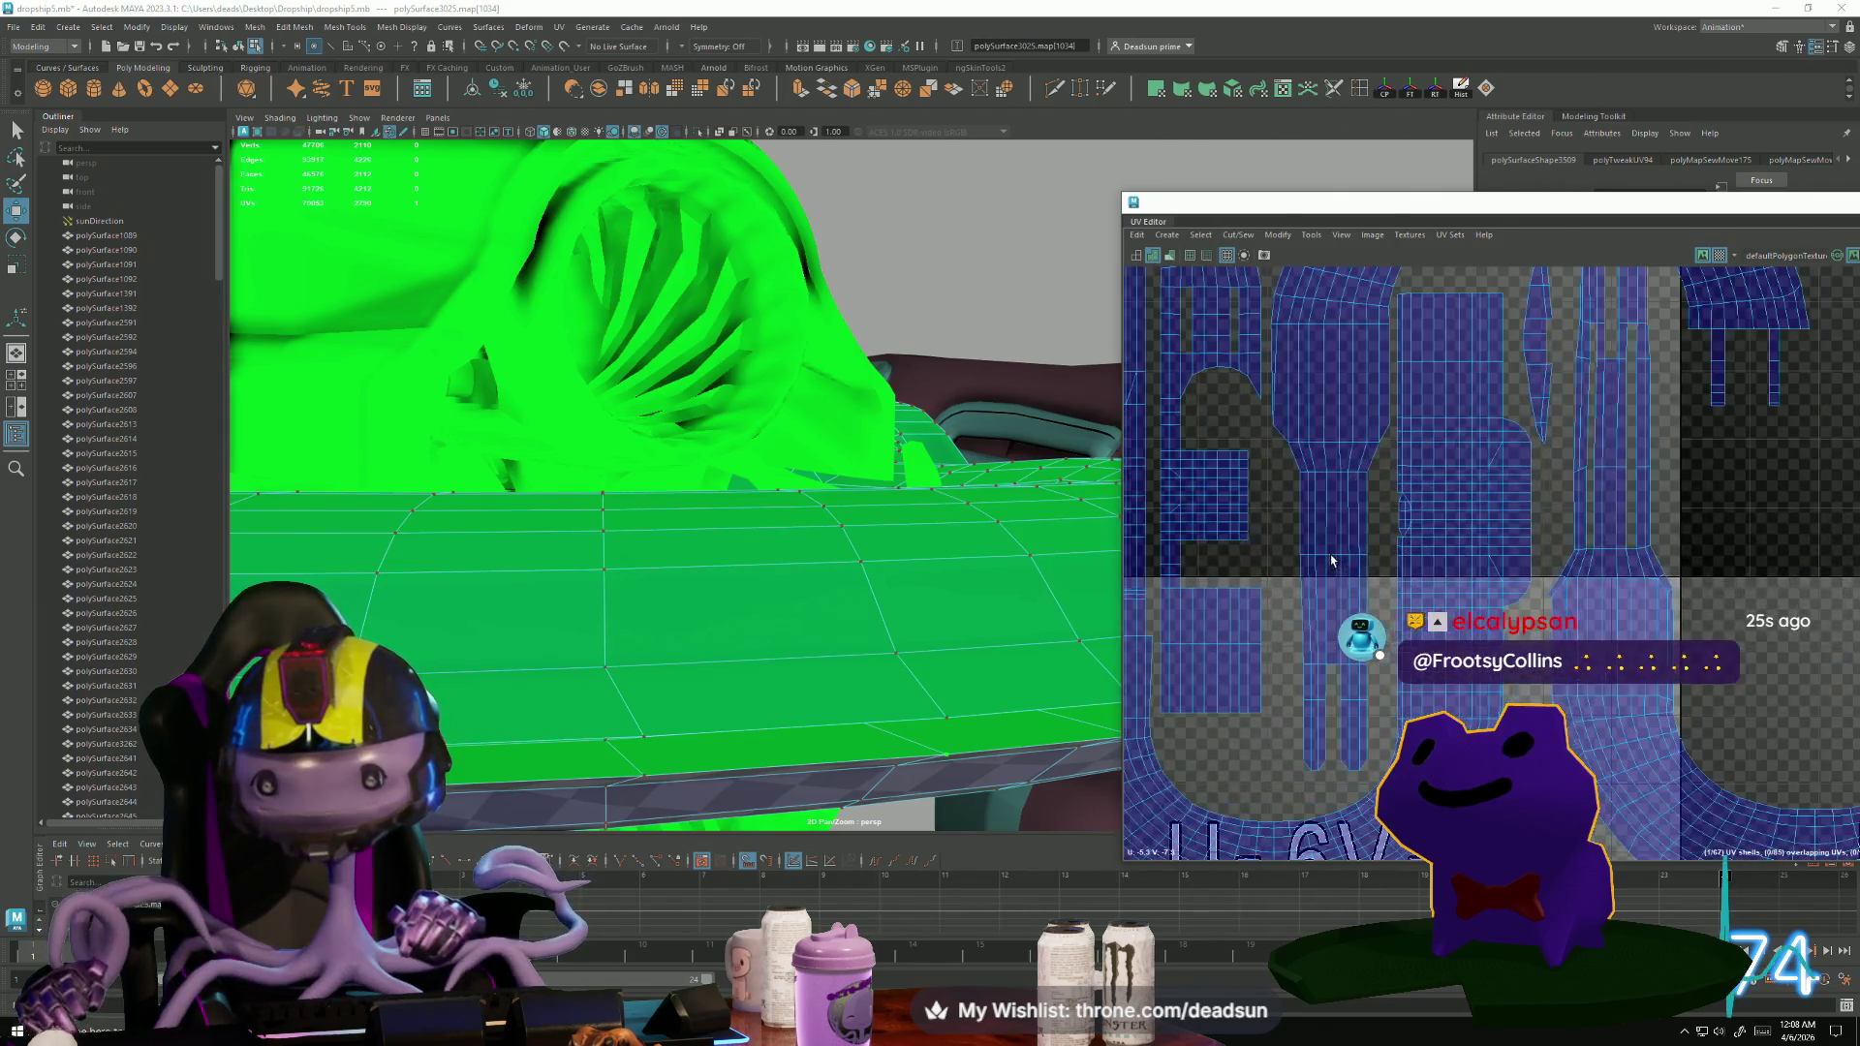
pyautogui.scroll(8, 1388, 523)
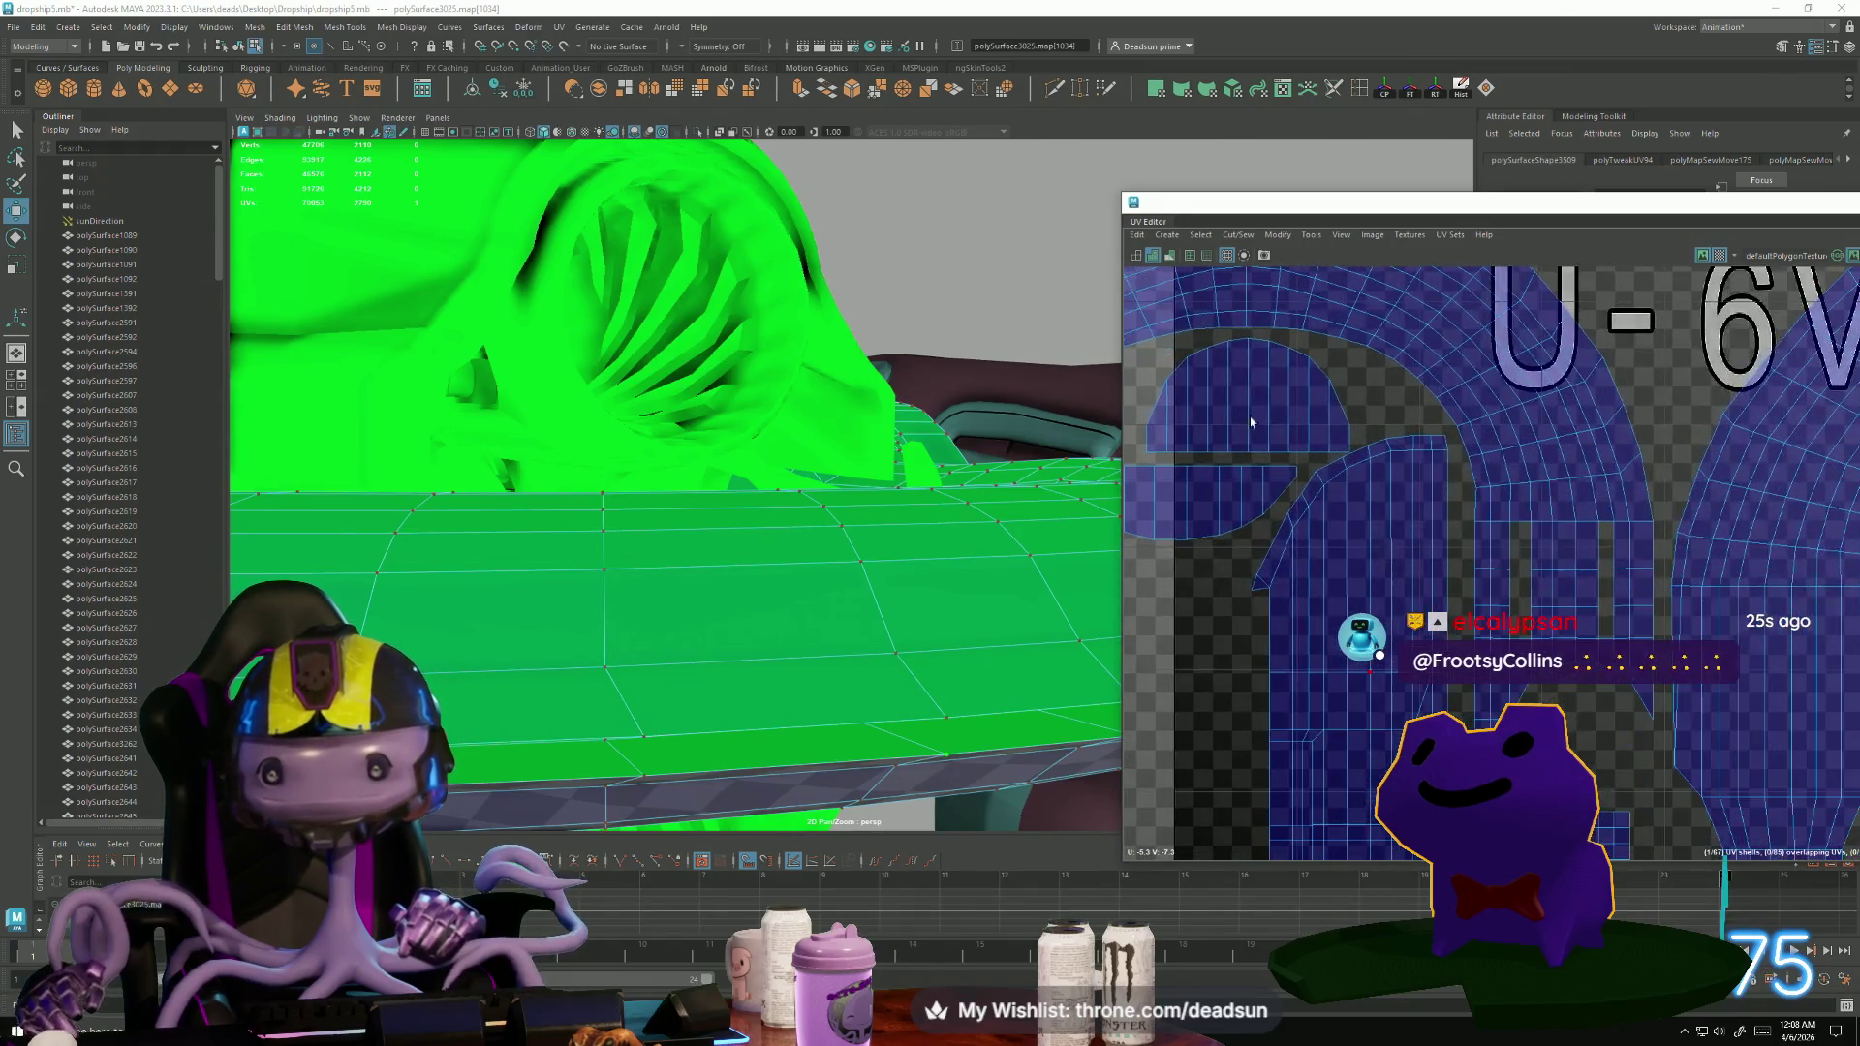
pyautogui.moveTo(1262, 391); pyautogui.dragTo(1235, 405)
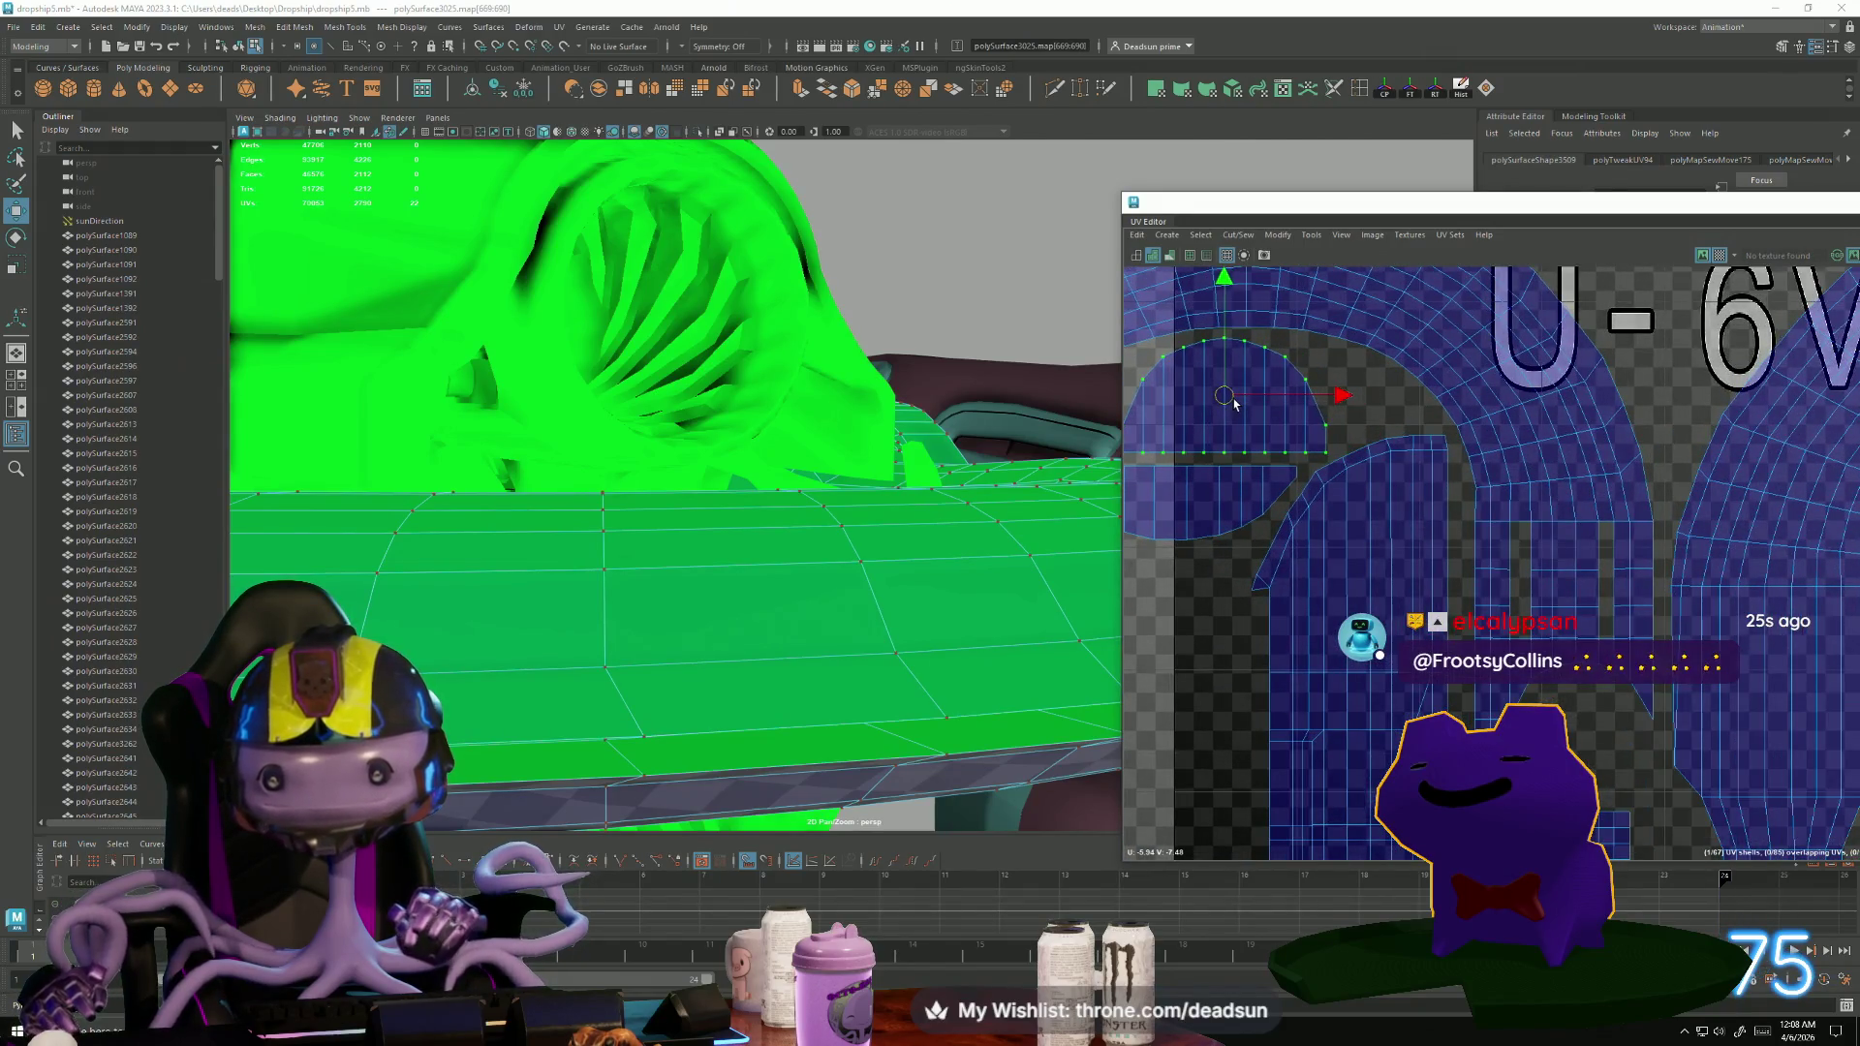
pyautogui.scroll(-3, 1587, 546)
pyautogui.scroll(4, 1437, 493)
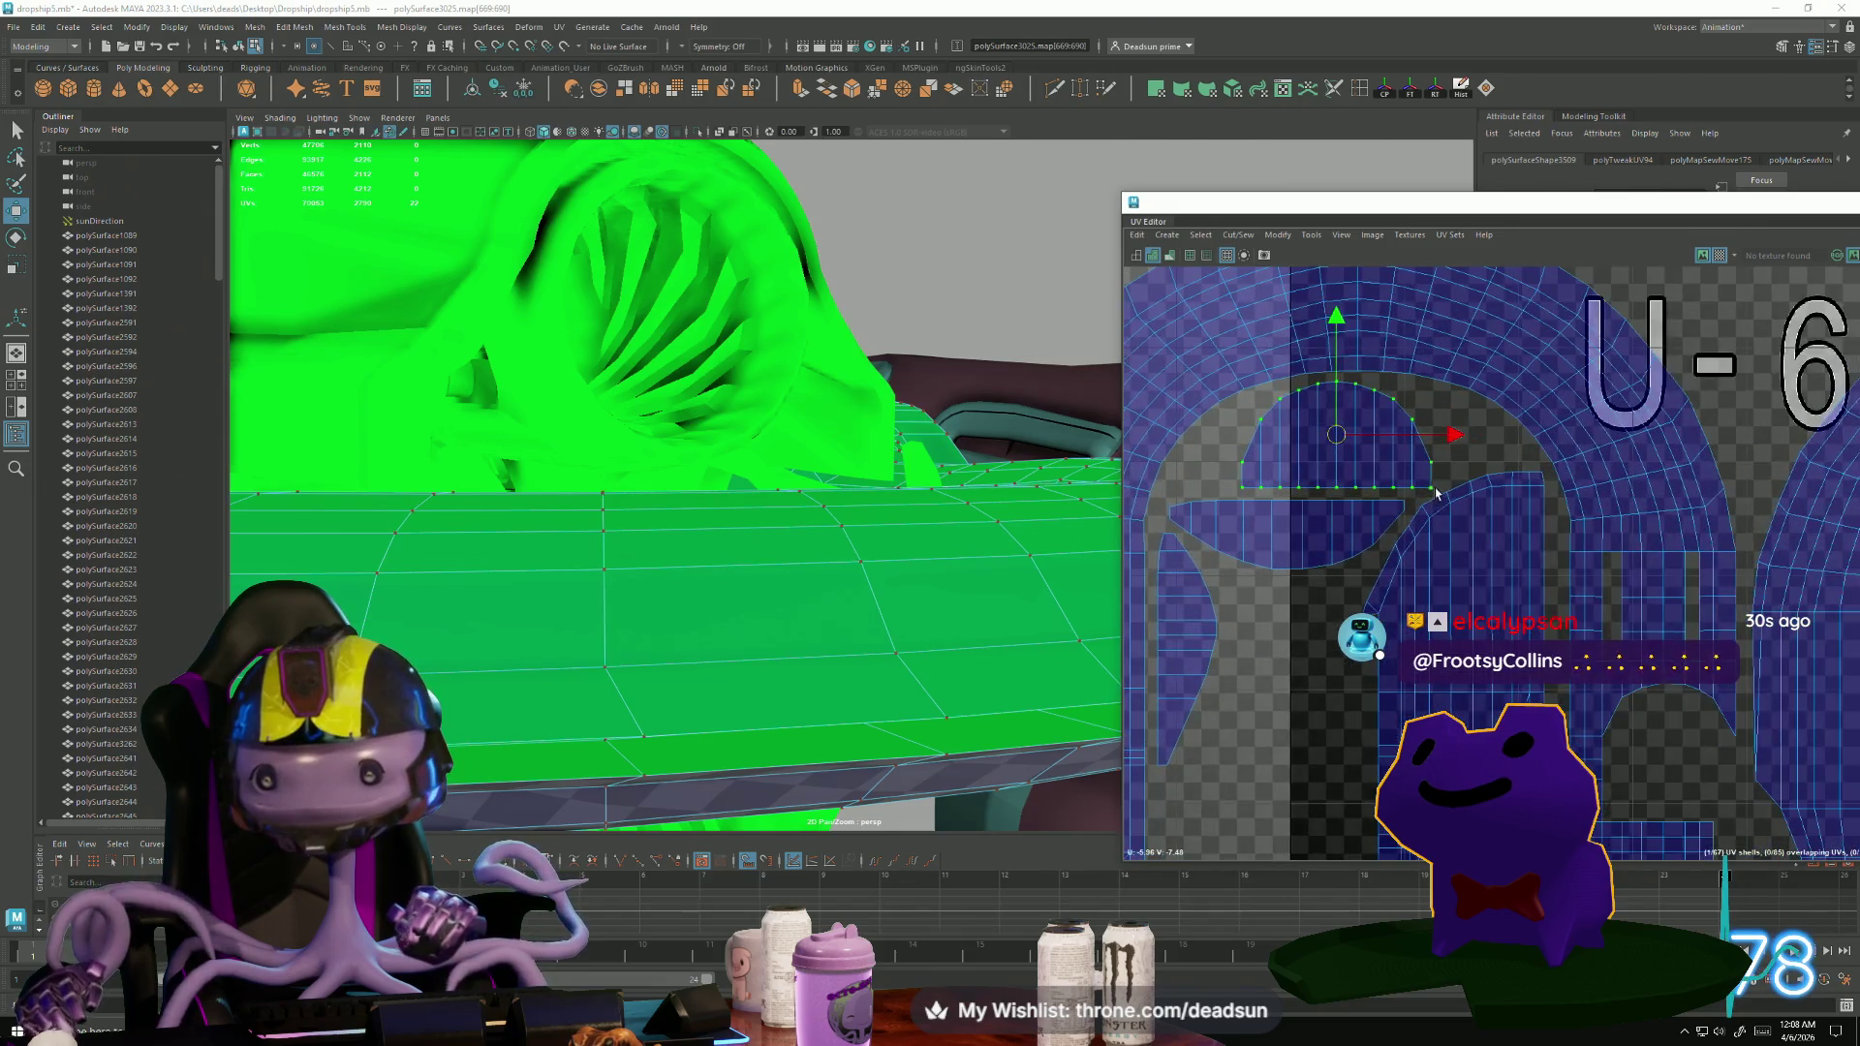
# Nudge individual border UVs of the half-disc shell into place.
pyautogui.click(1444, 493)
pyautogui.scroll(3, 1459, 513)
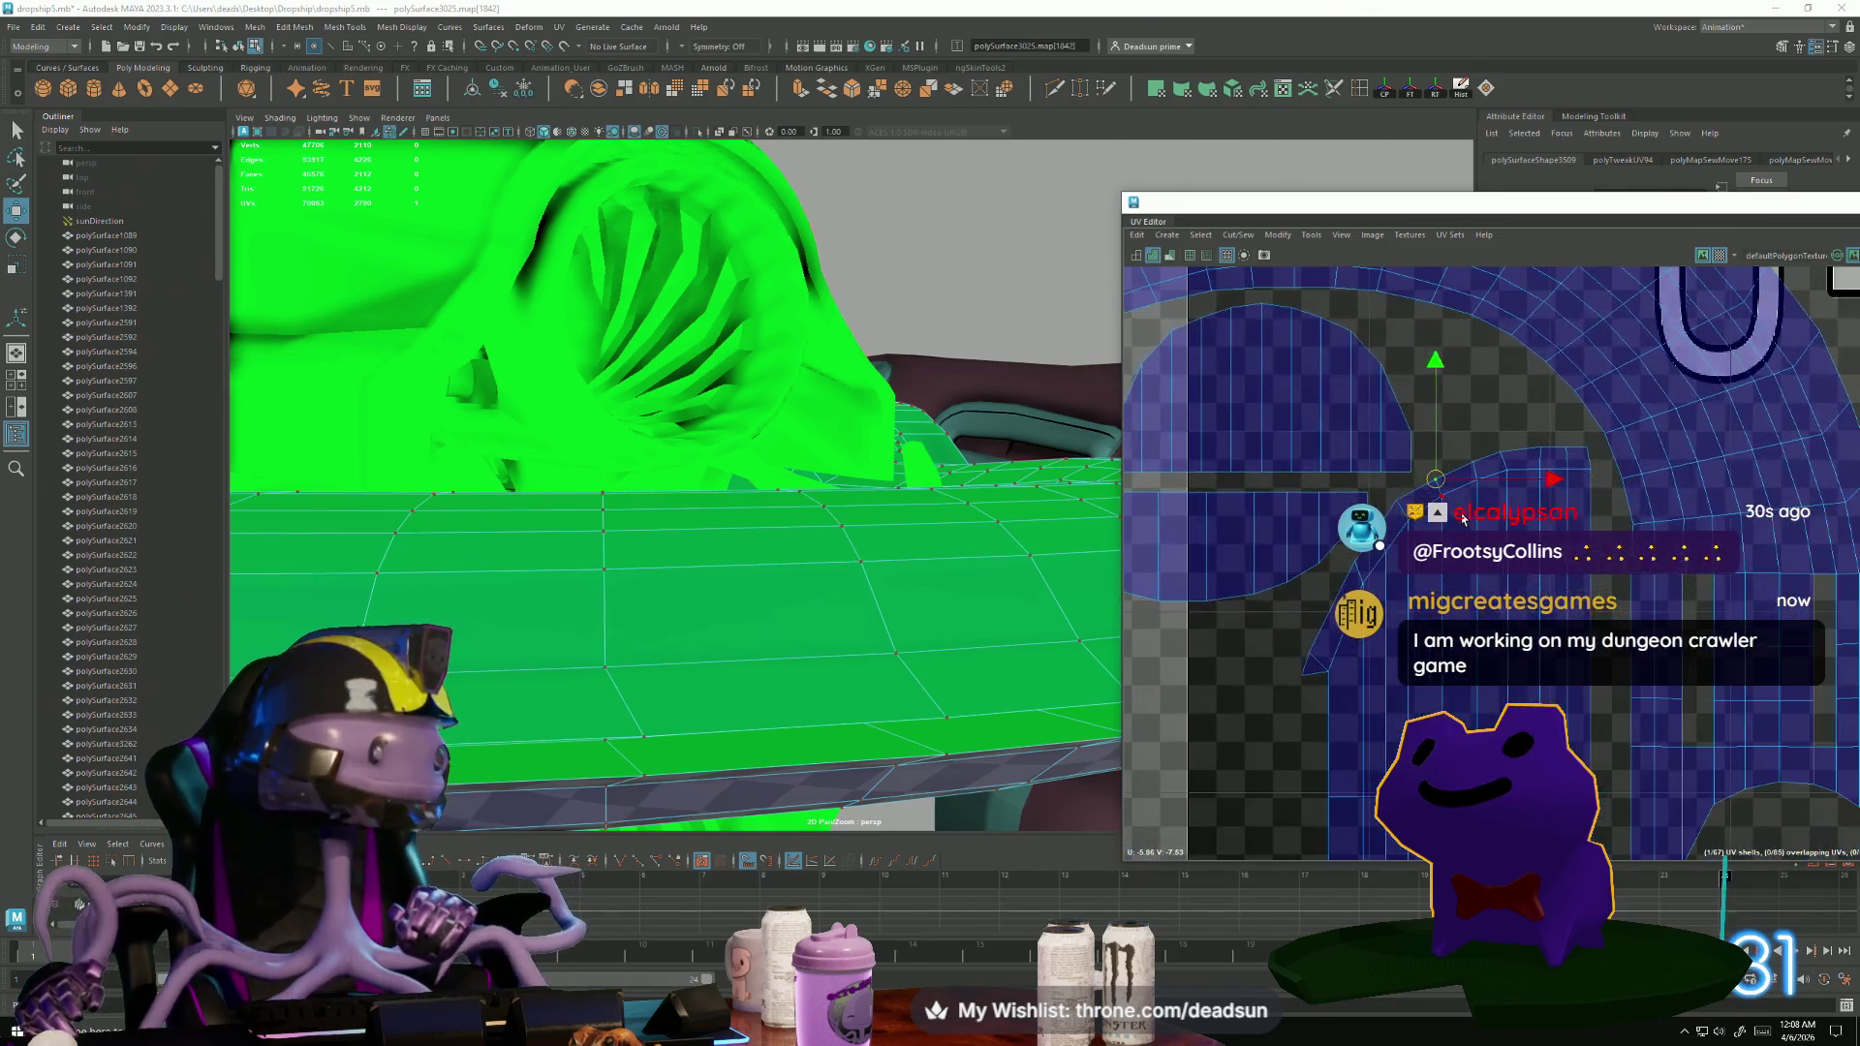
pyautogui.keyDown('alt'); pyautogui.moveTo(1463, 520); pyautogui.dragTo(1395, 538, button='middle'); pyautogui.keyUp('alt')
pyautogui.moveTo(1360, 498); pyautogui.dragTo(1358, 495)
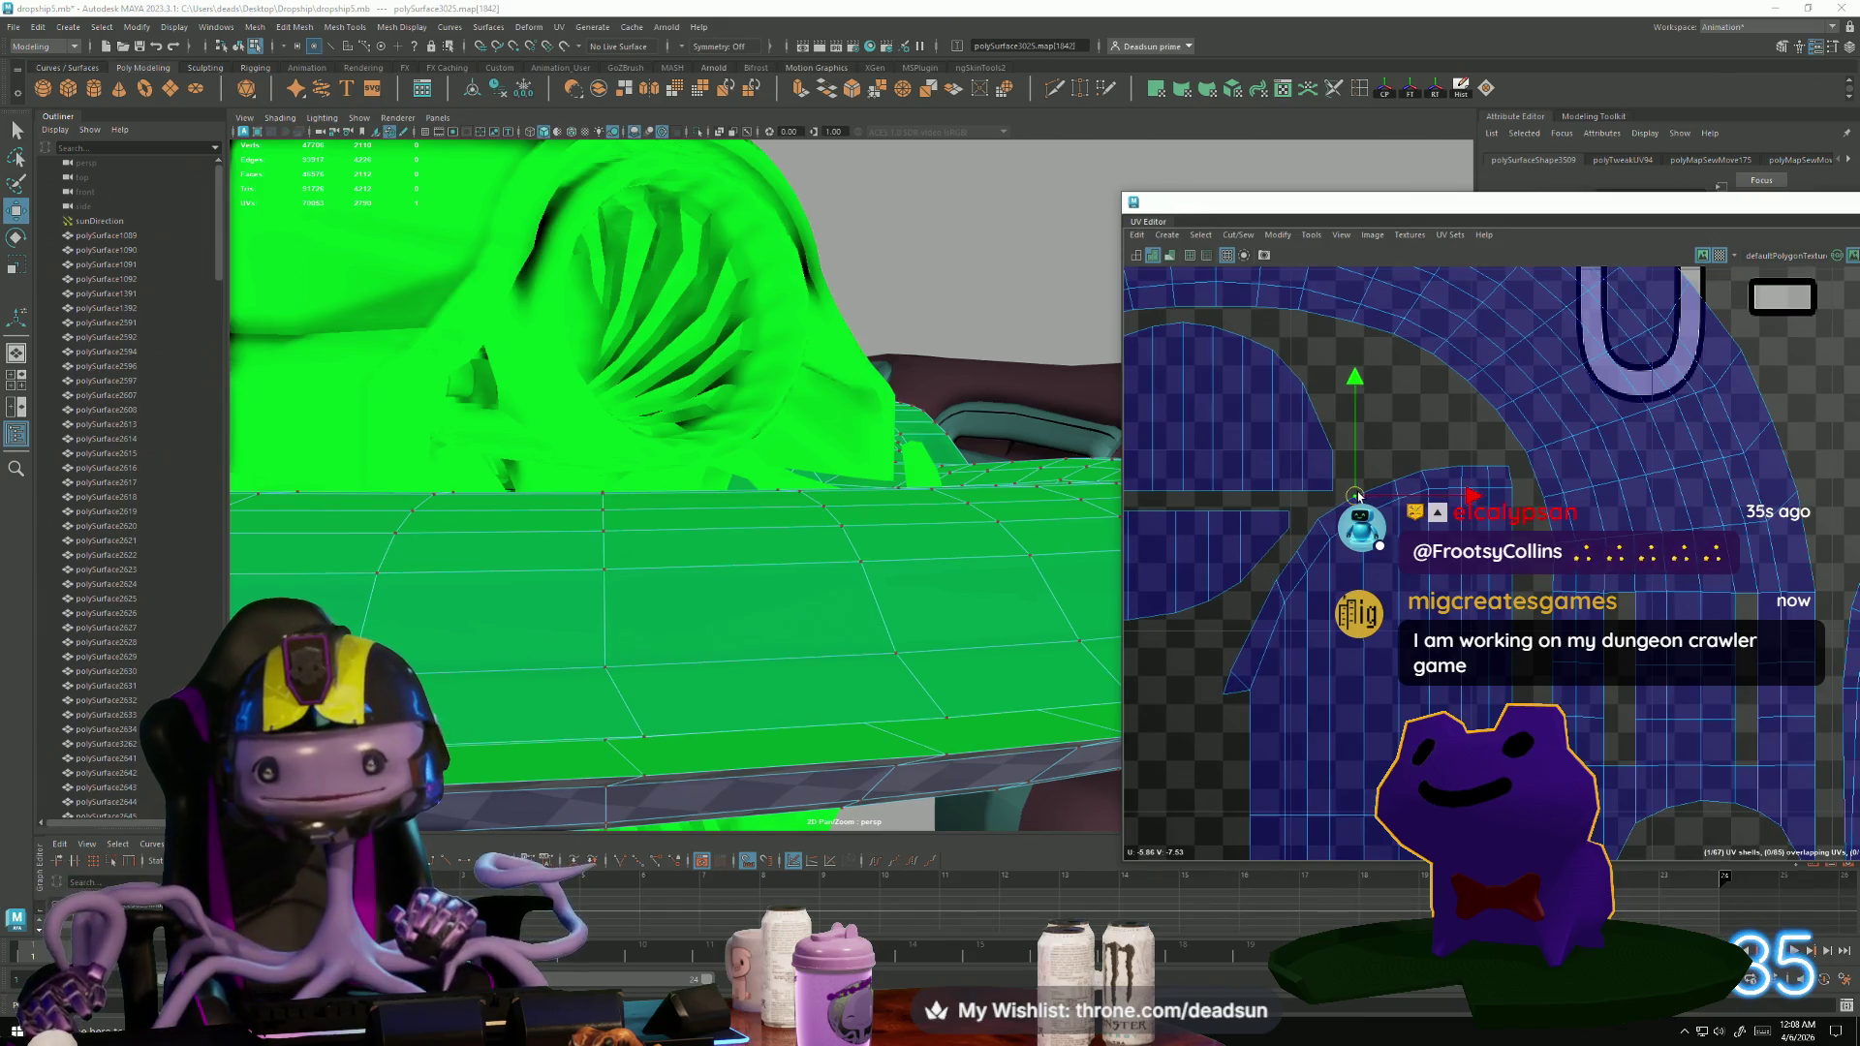
pyautogui.click(1394, 483)
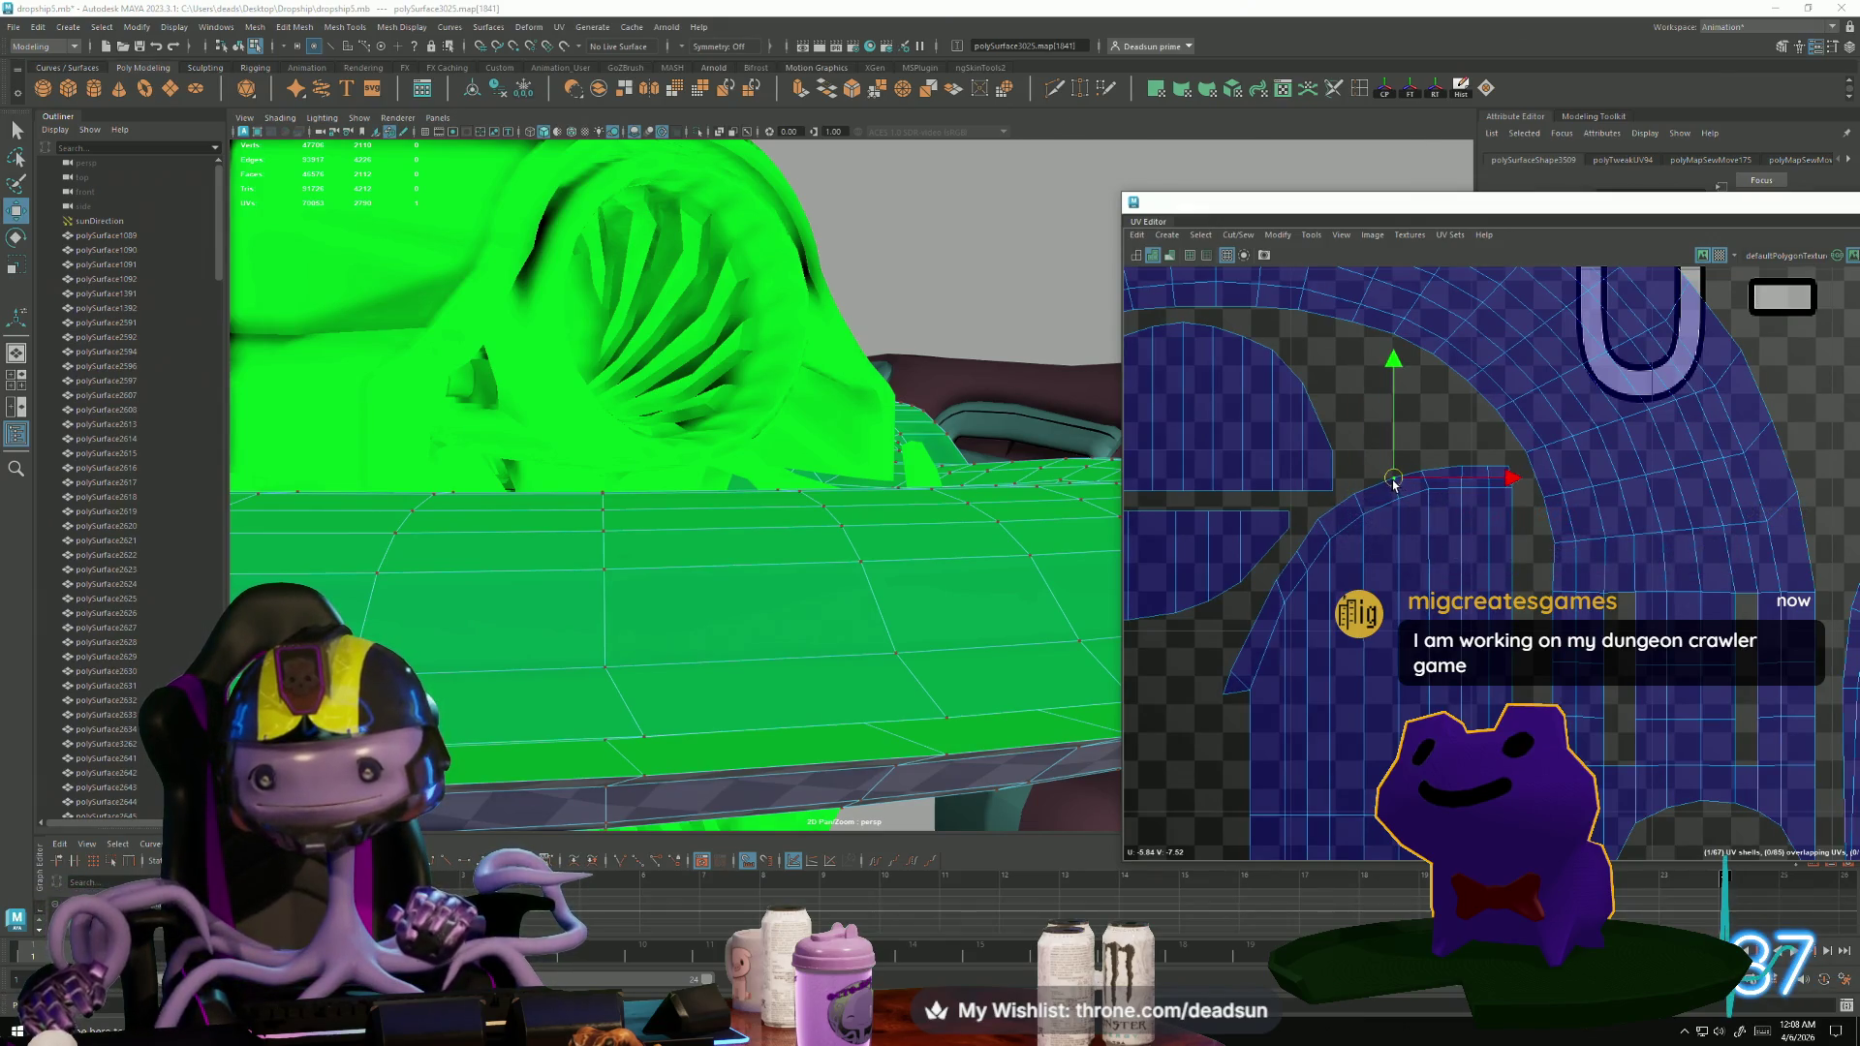
pyautogui.click(1422, 472)
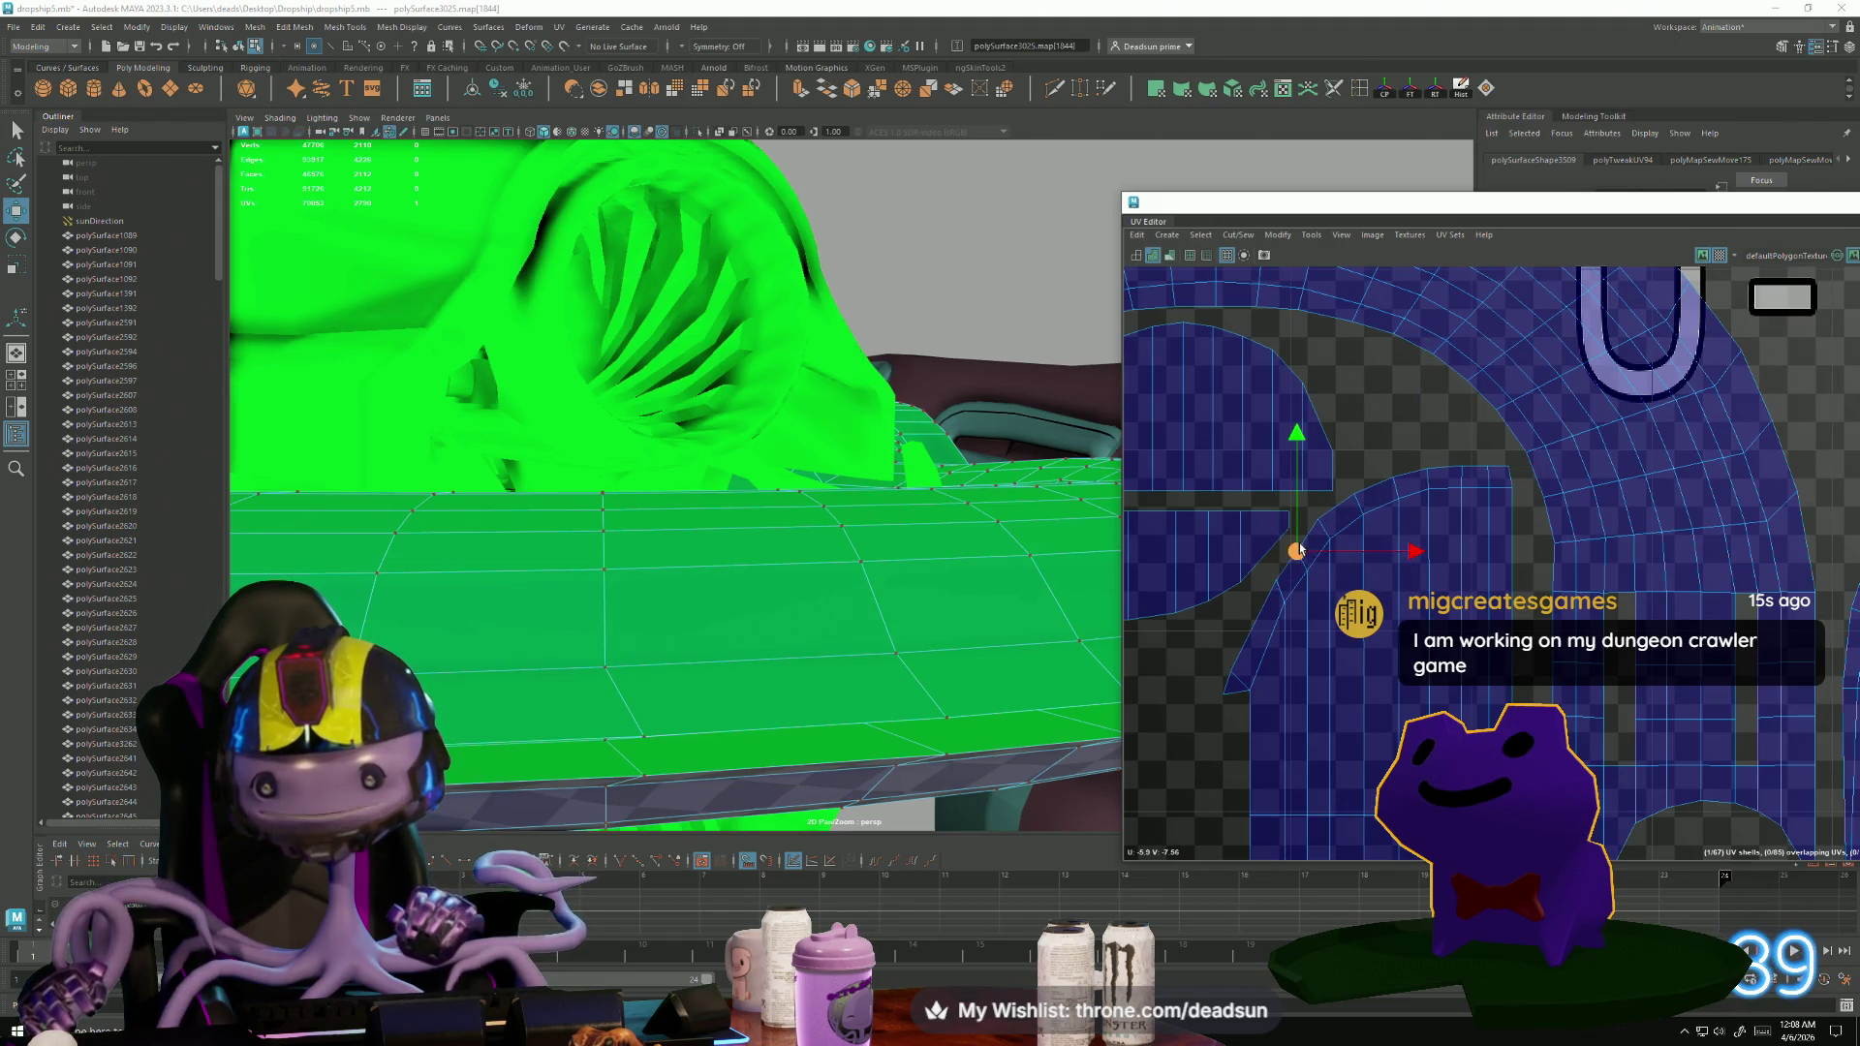
pyautogui.click(1277, 582)
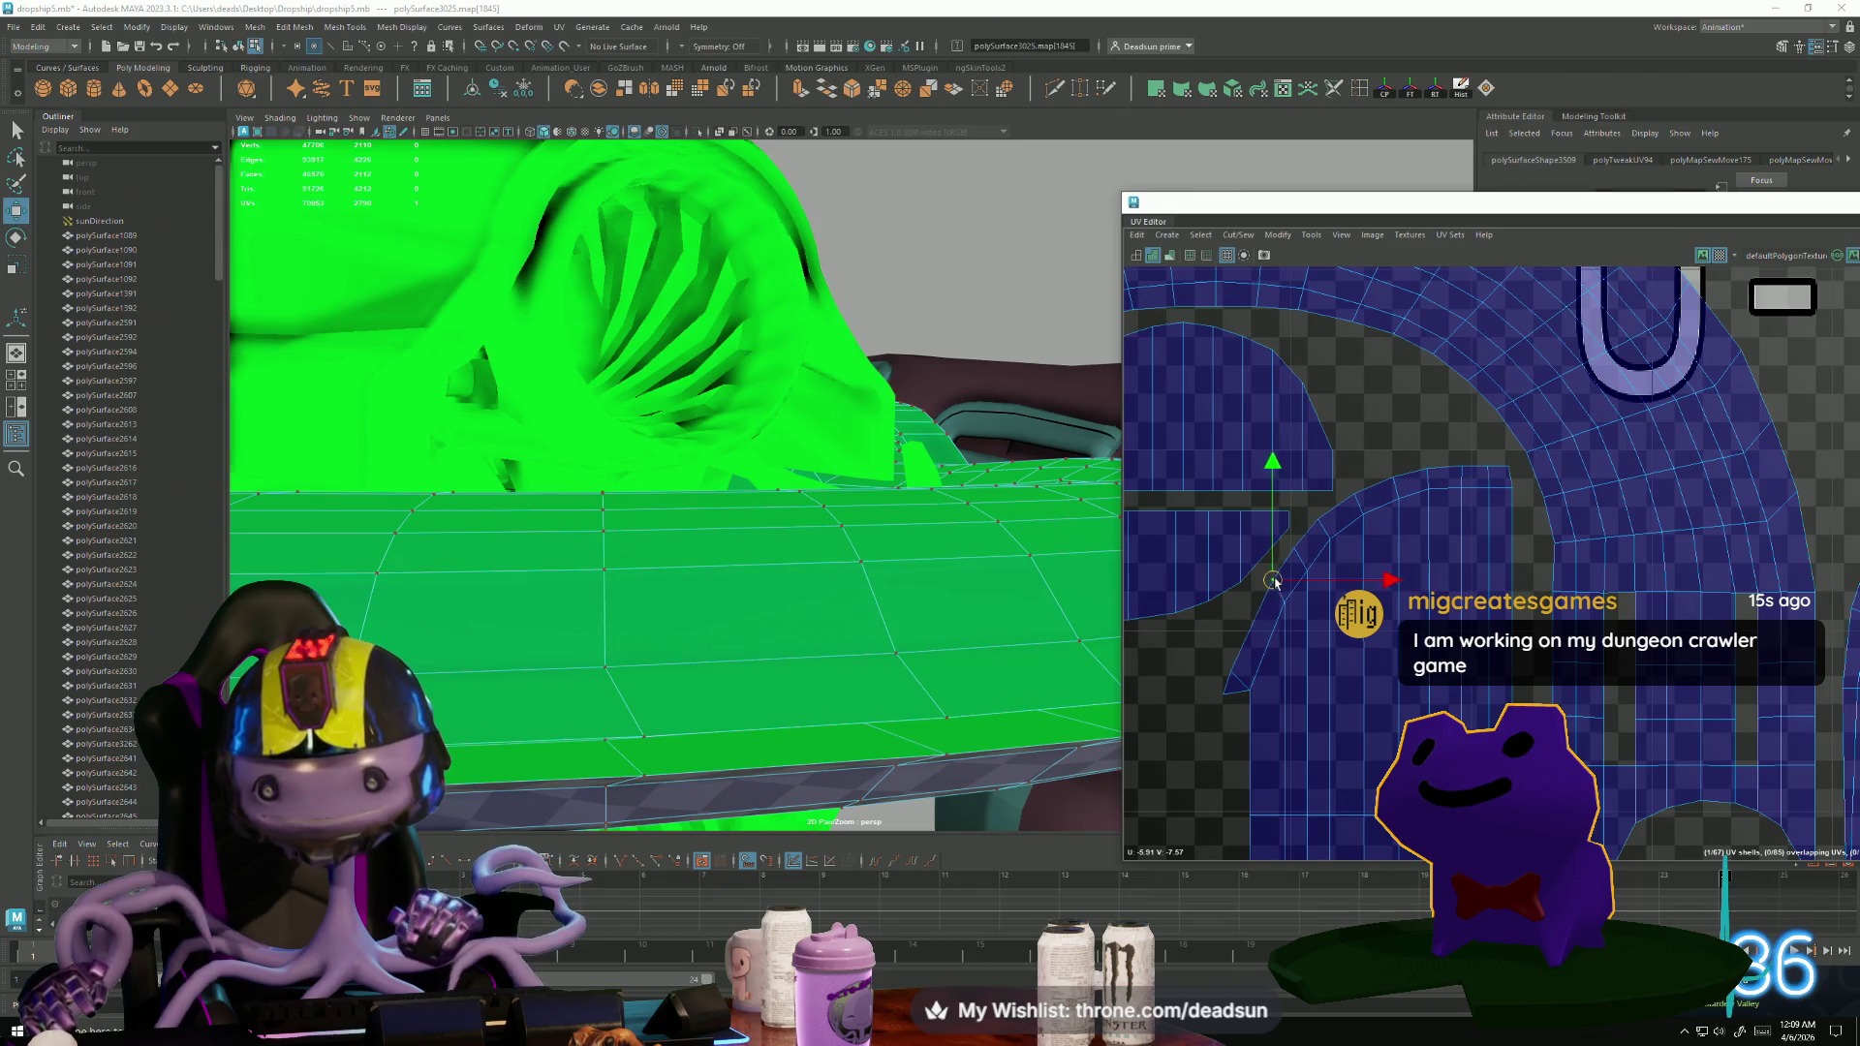
pyautogui.scroll(-5, 1332, 605)
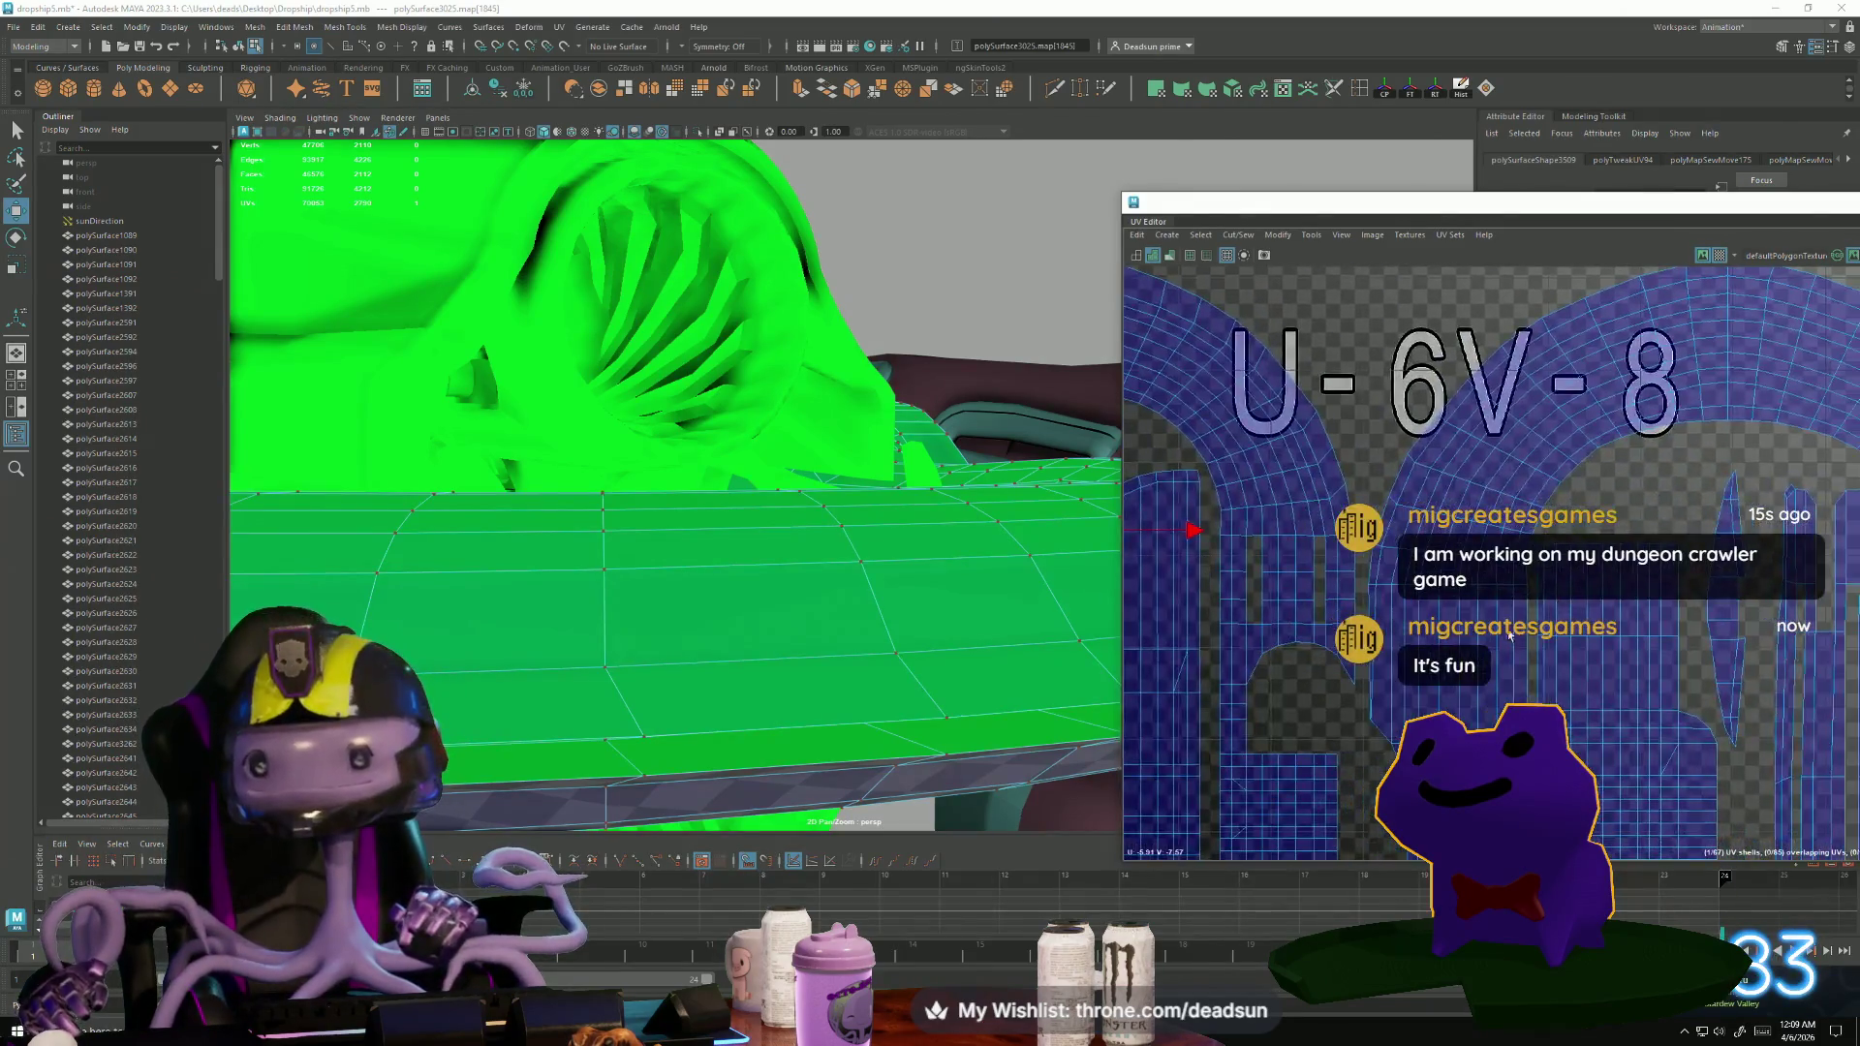
pyautogui.scroll(-4, 1332, 604)
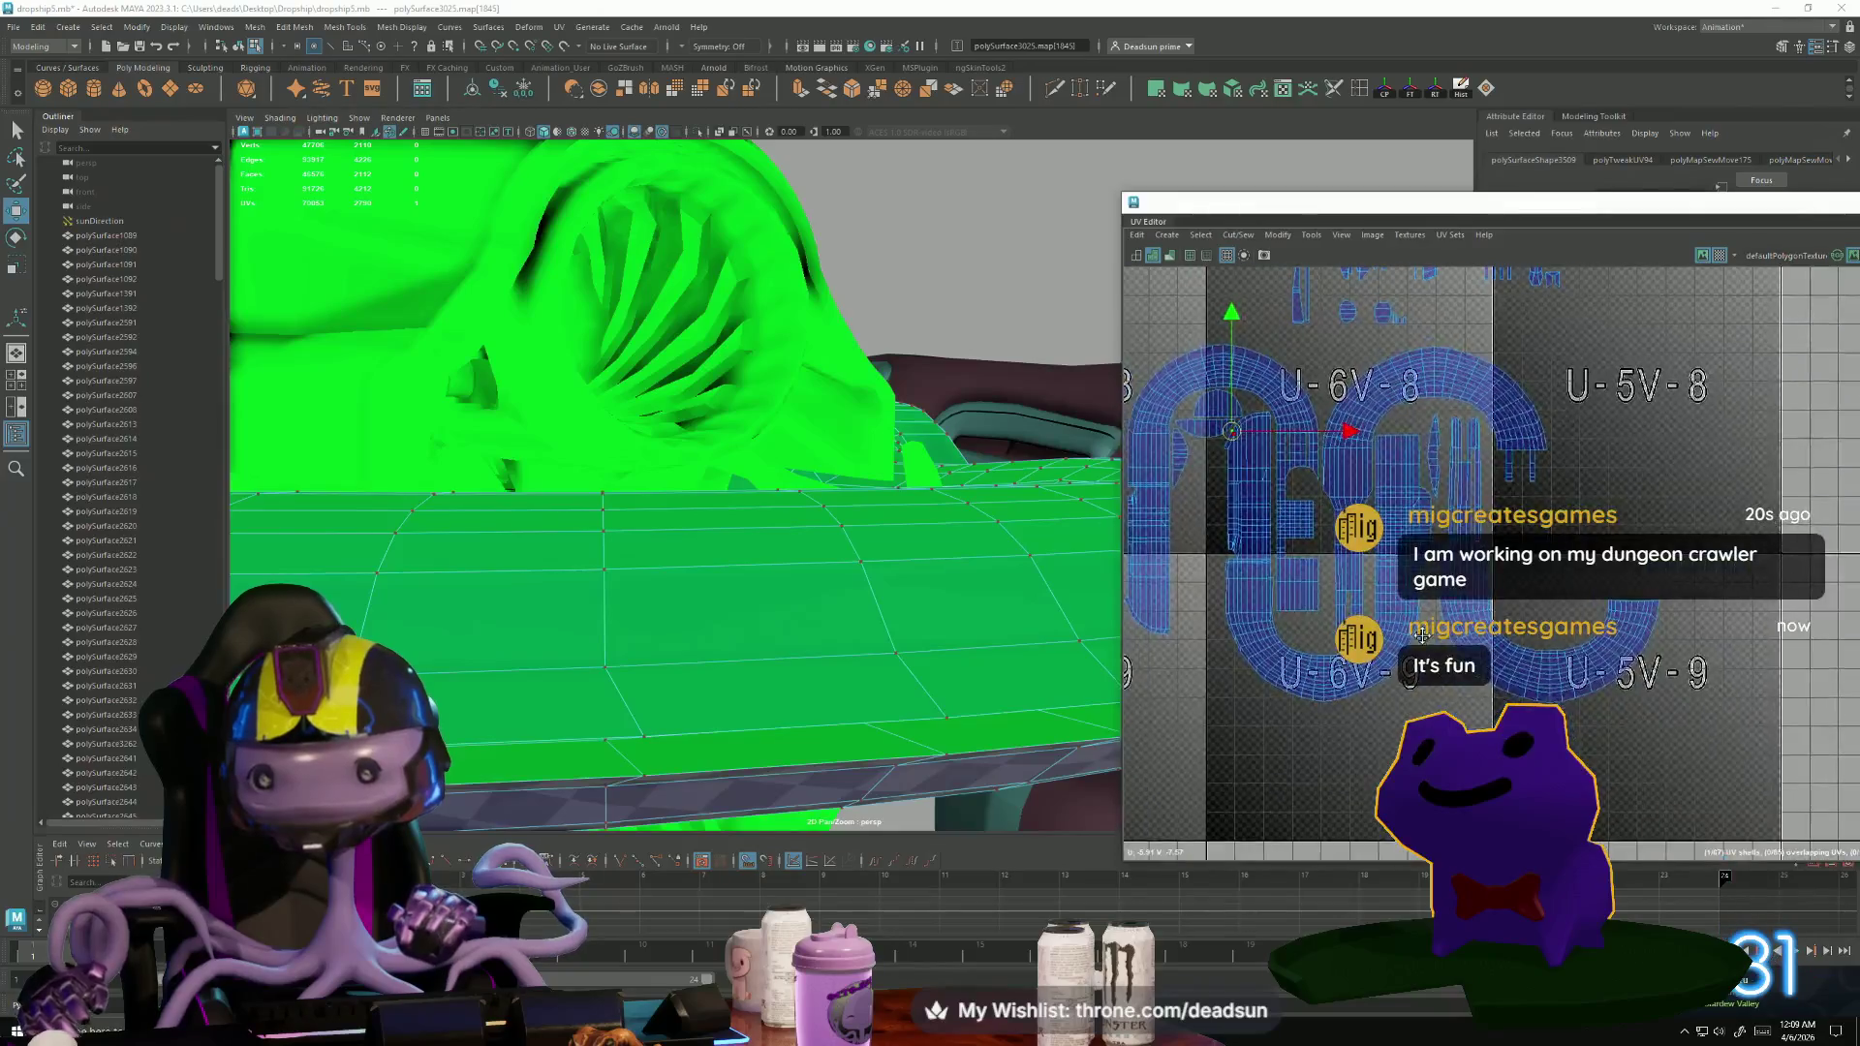
pyautogui.scroll(5, 1323, 550)
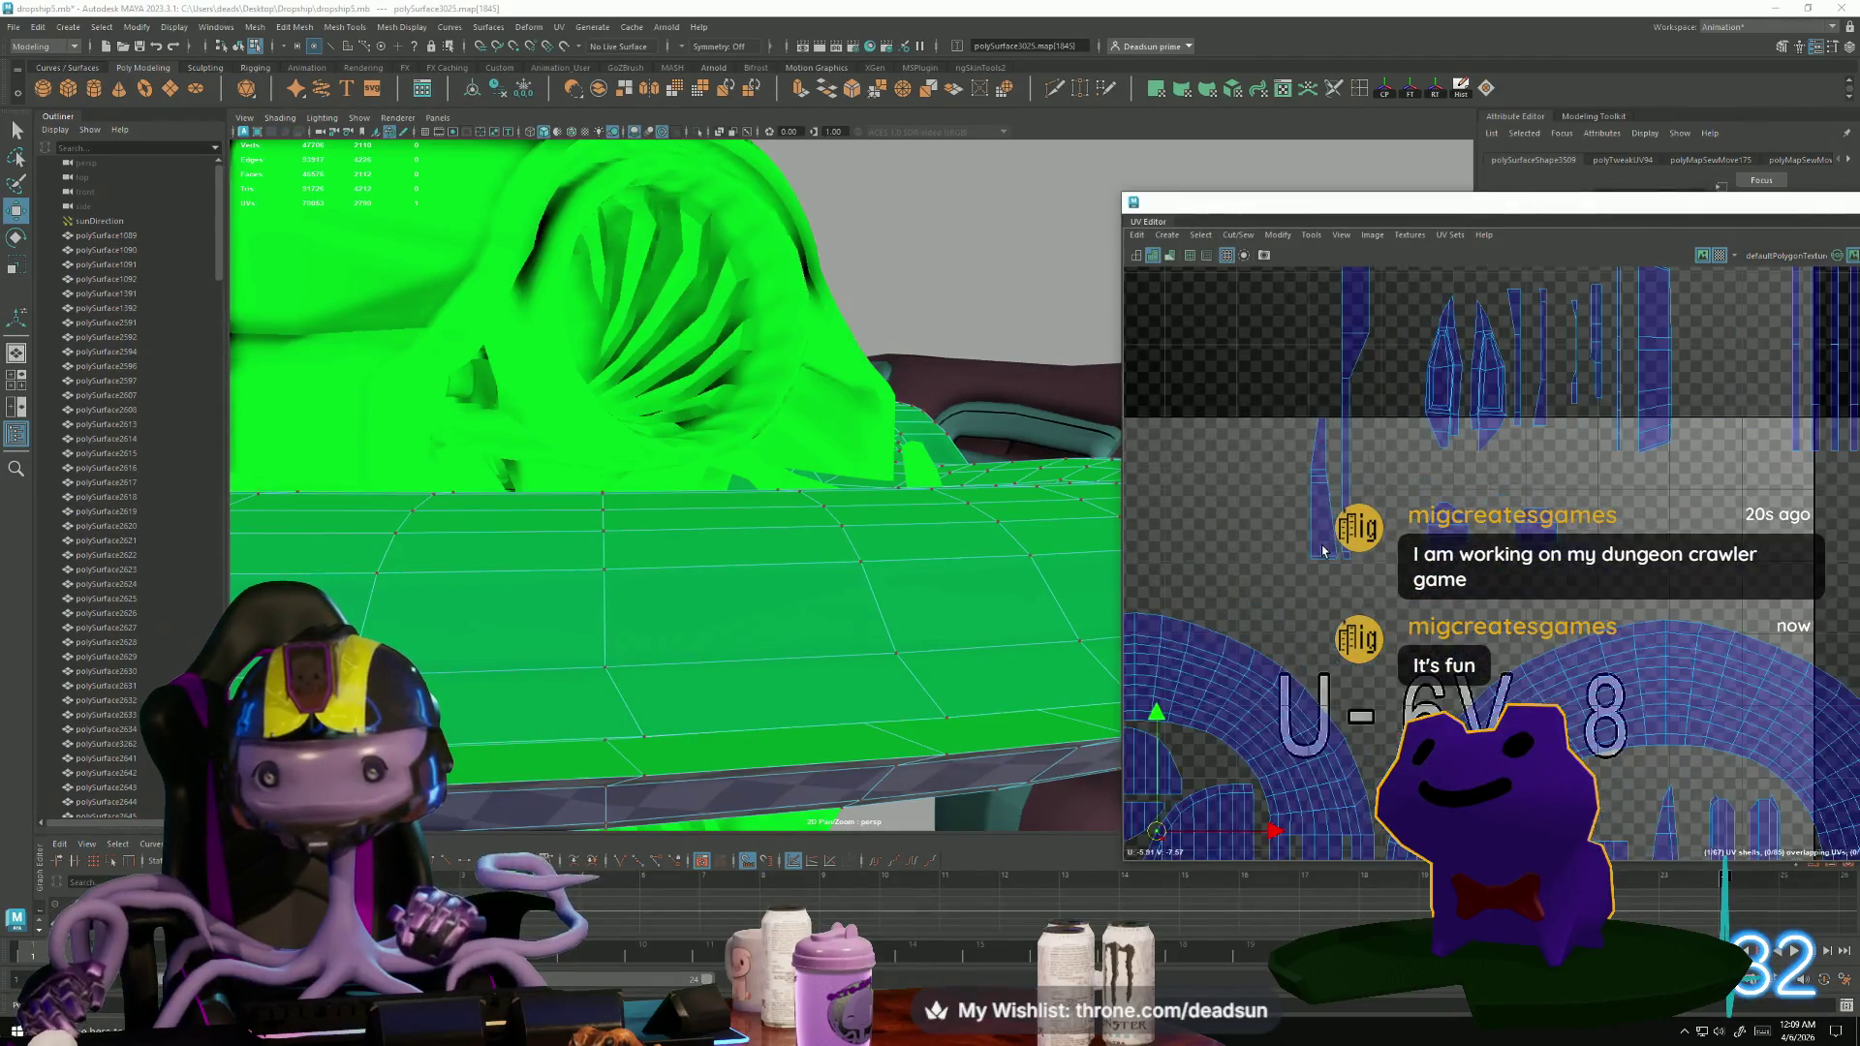
# Switch to edge selection and pick the seam edge to be sewn.
pyautogui.moveTo(1321, 496); pyautogui.dragTo(1331, 454, button='right')
pyautogui.click(1343, 454)
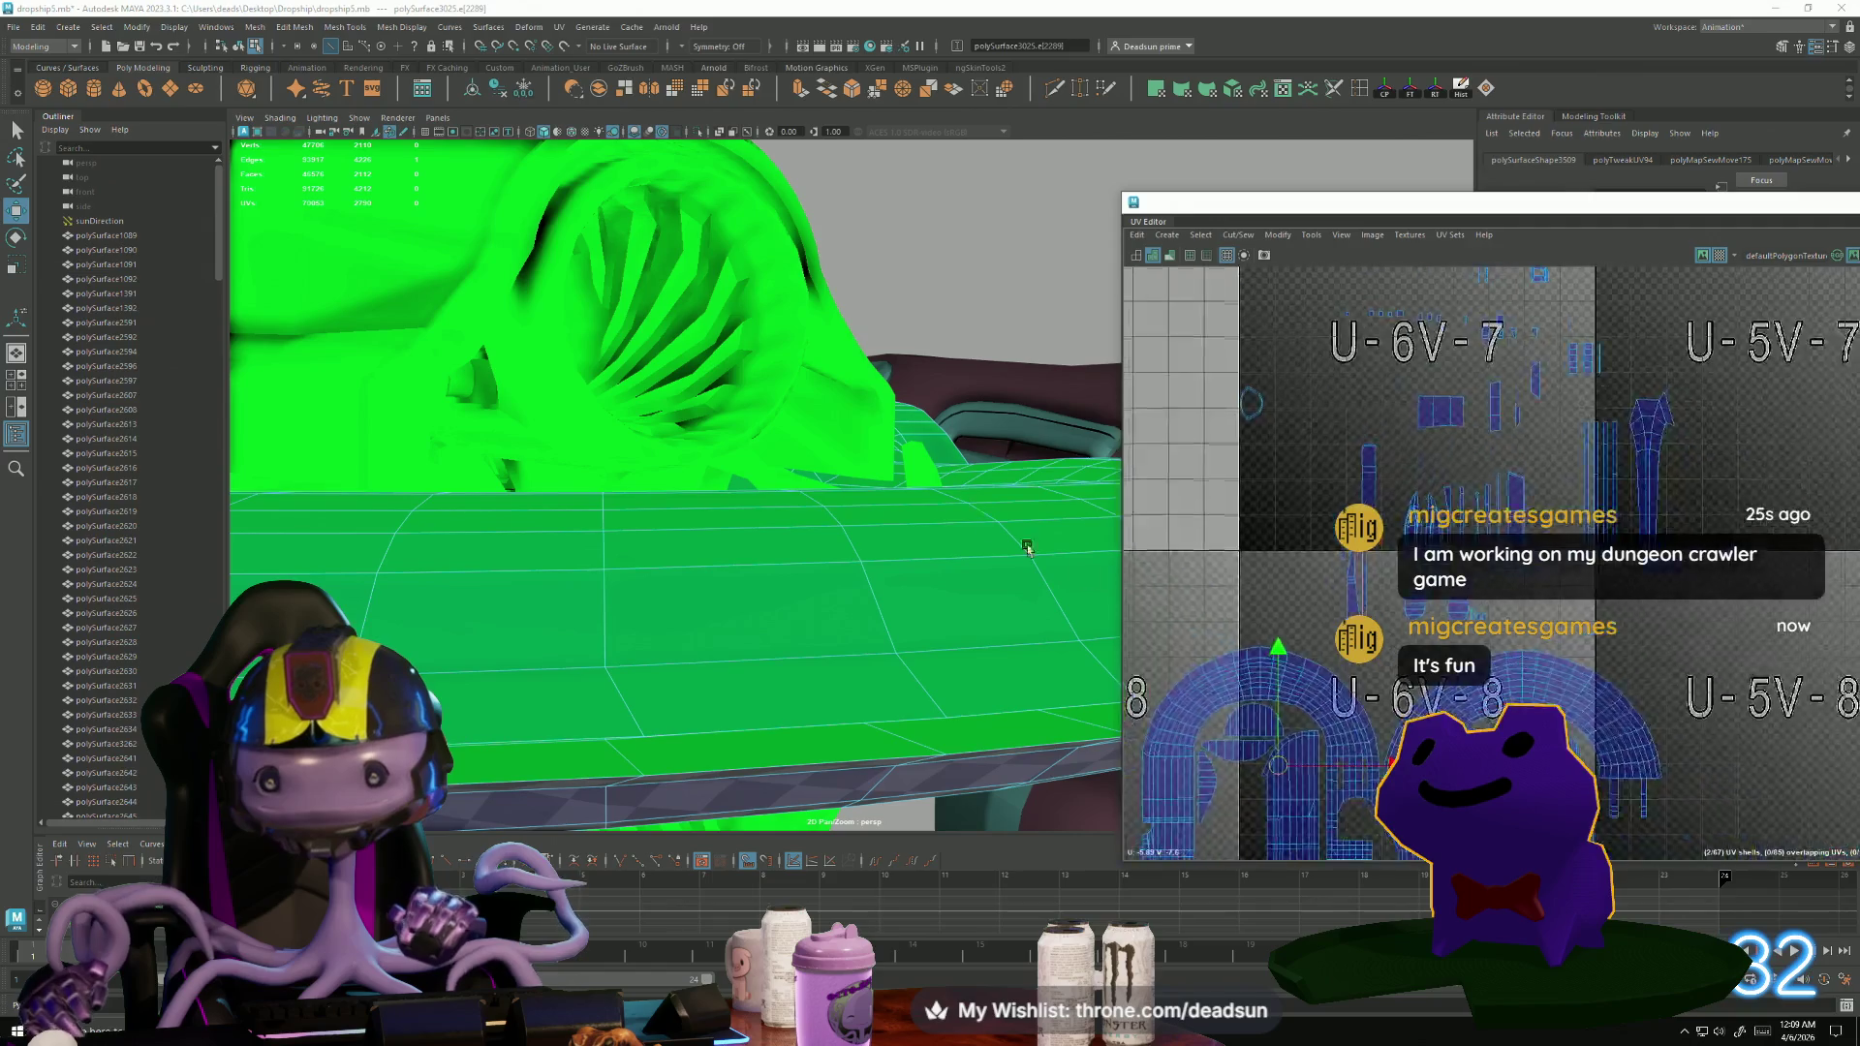
pyautogui.scroll(5, 1246, 445)
pyautogui.scroll(3, 1236, 651)
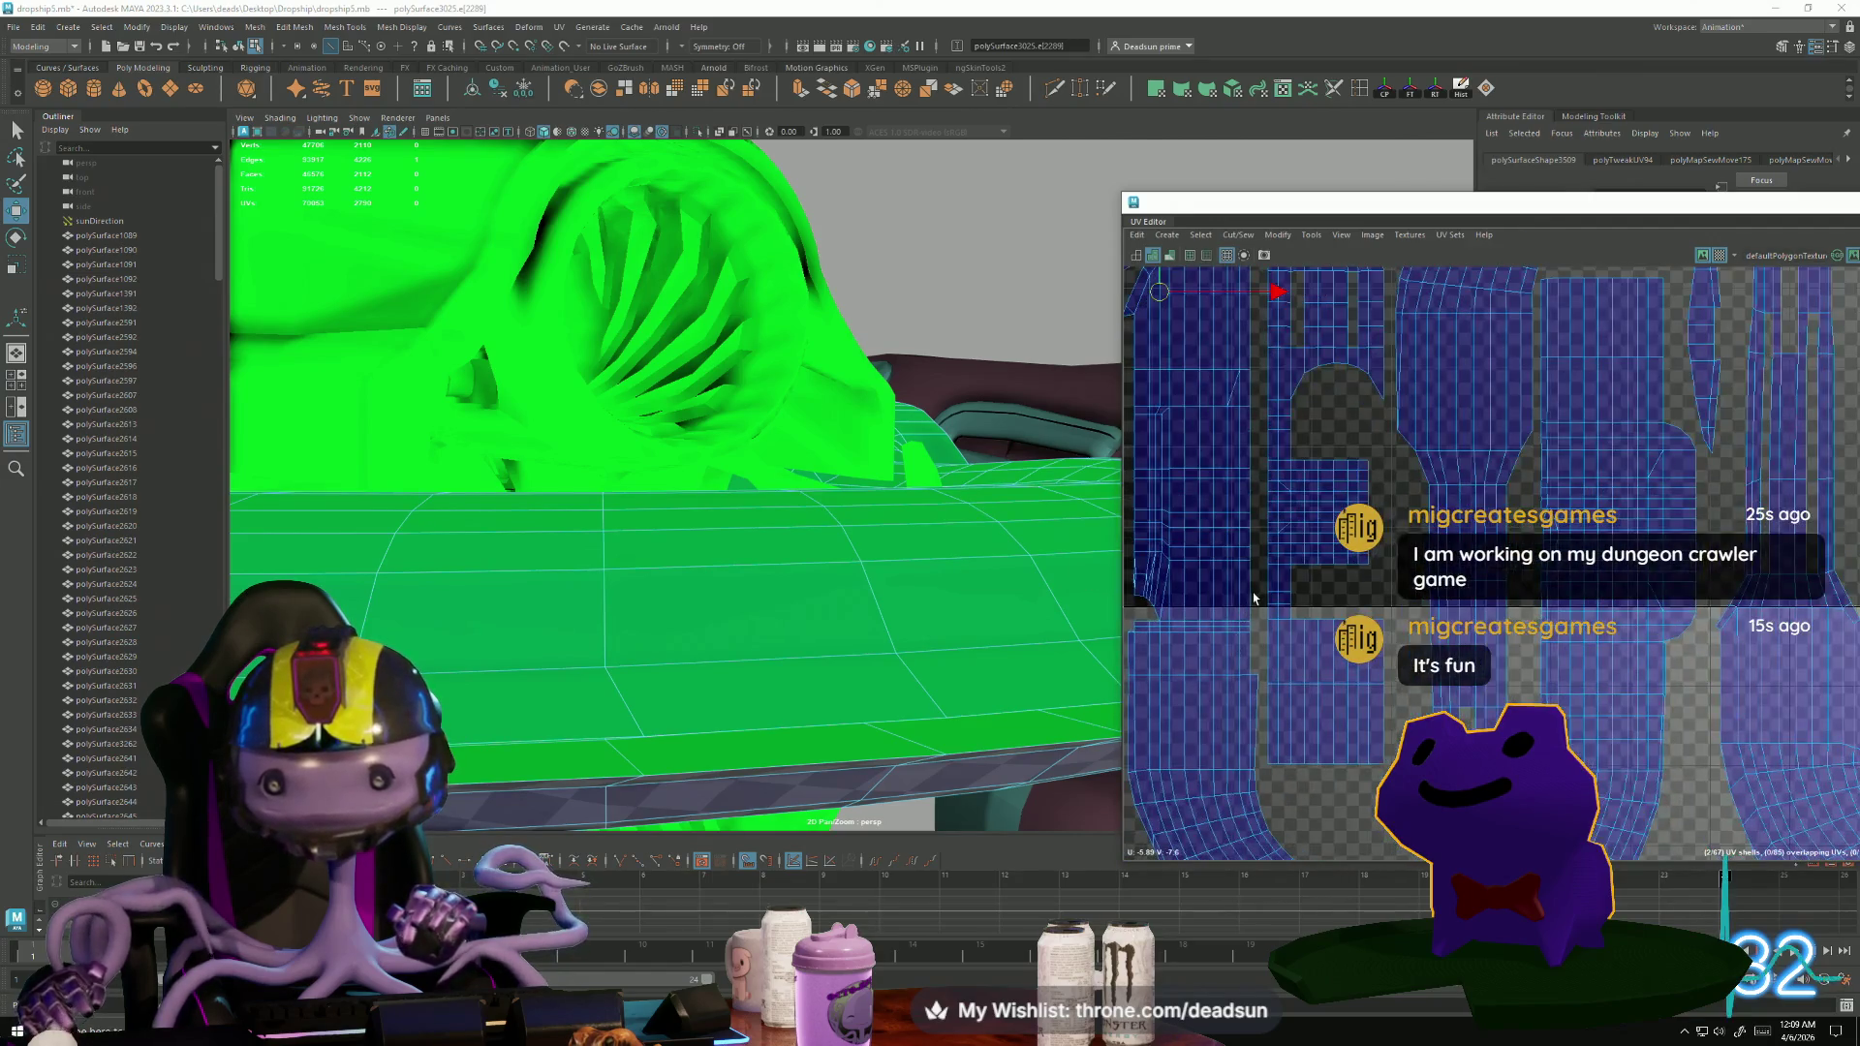
pyautogui.click(1240, 649)
pyautogui.scroll(4, 1303, 644)
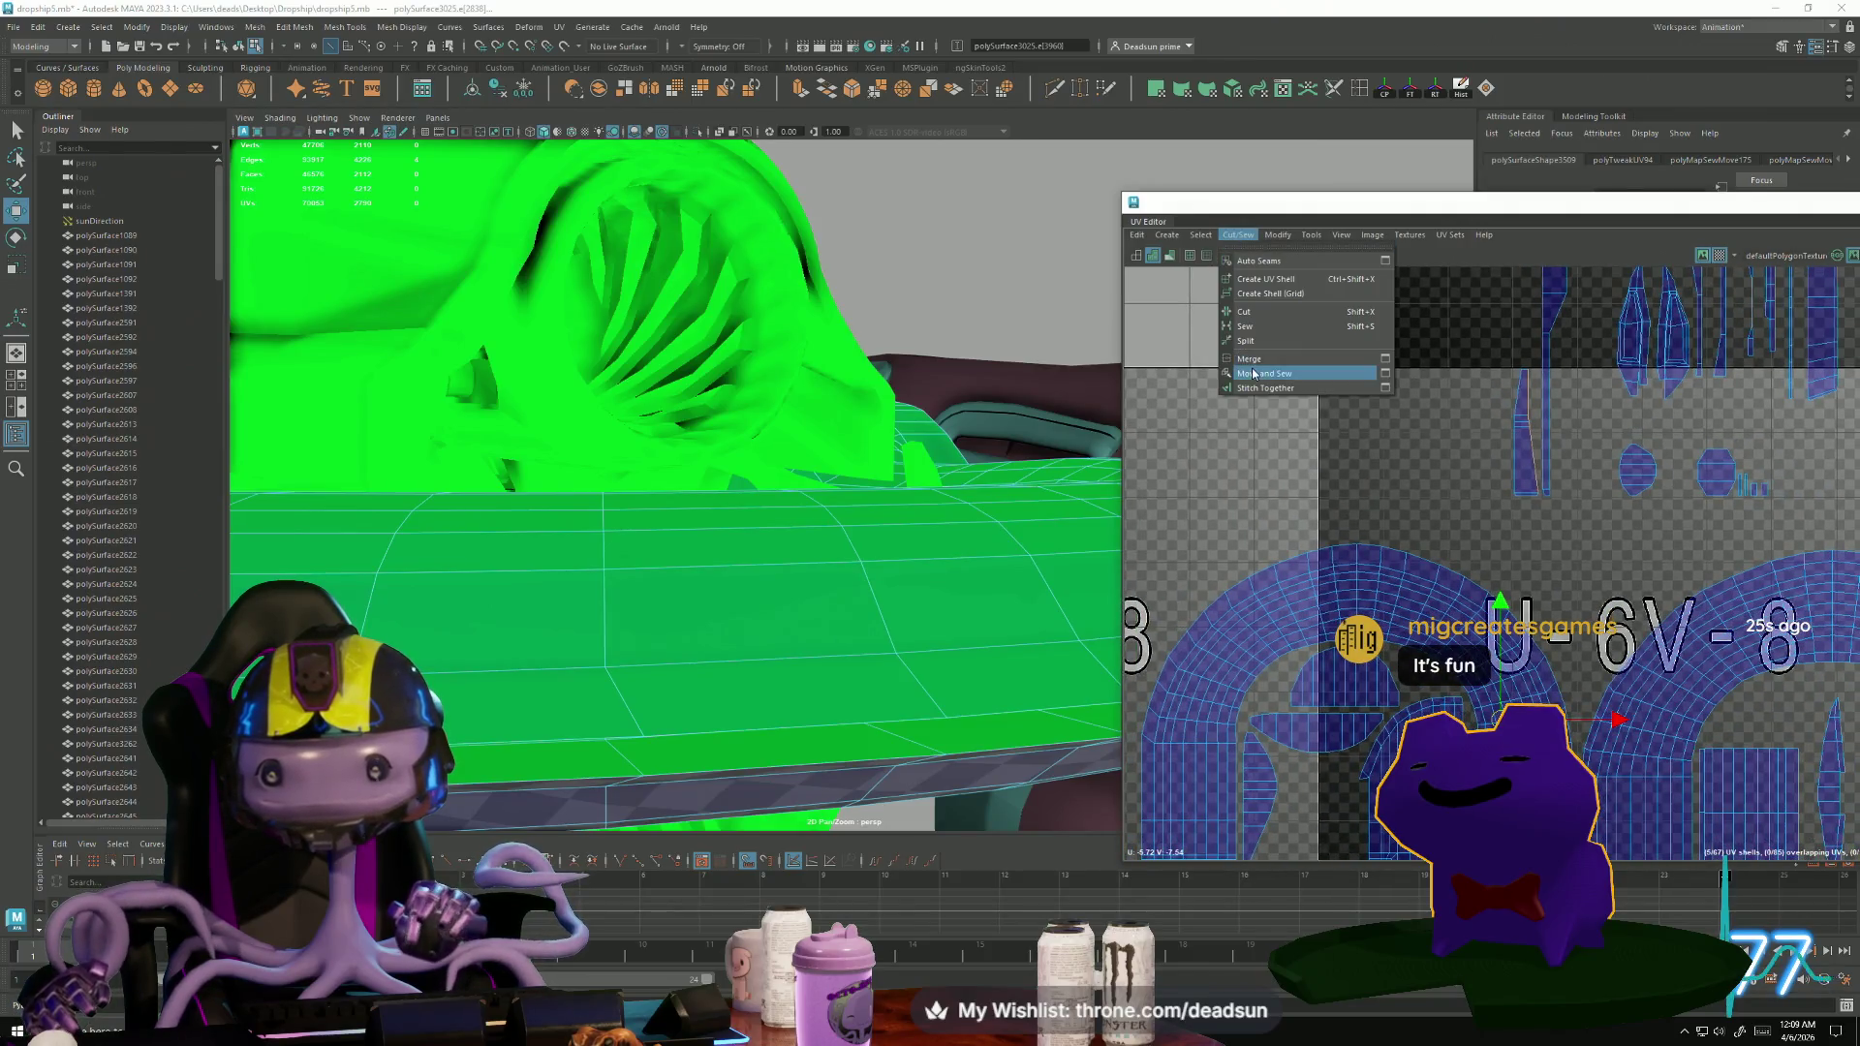
# Move and Sew the split edges along the U-6V-8 strip seam one by one.
pyautogui.keyDown('alt'); pyautogui.moveTo(1438, 687); pyautogui.dragTo(1235, 352, button='middle'); pyautogui.keyUp('alt')
pyautogui.scroll(6, 1304, 534)
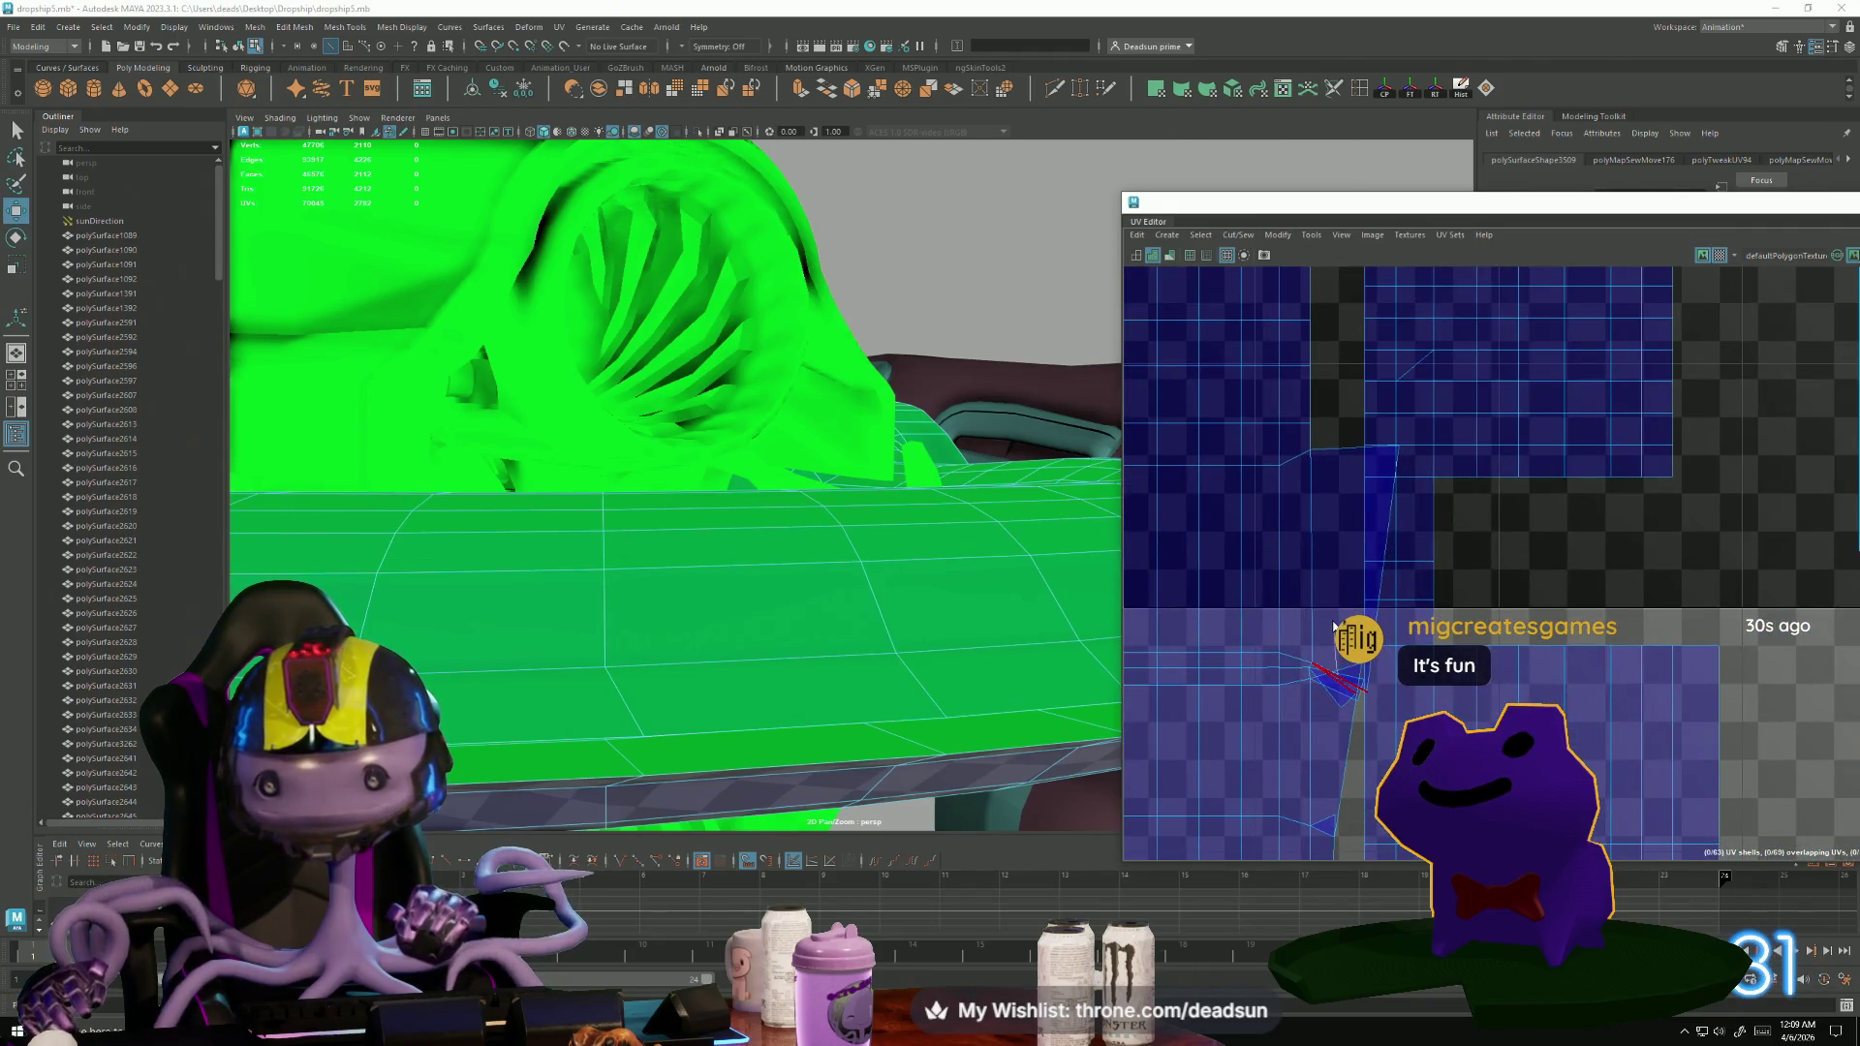
pyautogui.rightClick(1339, 675)
pyautogui.click(1335, 630)
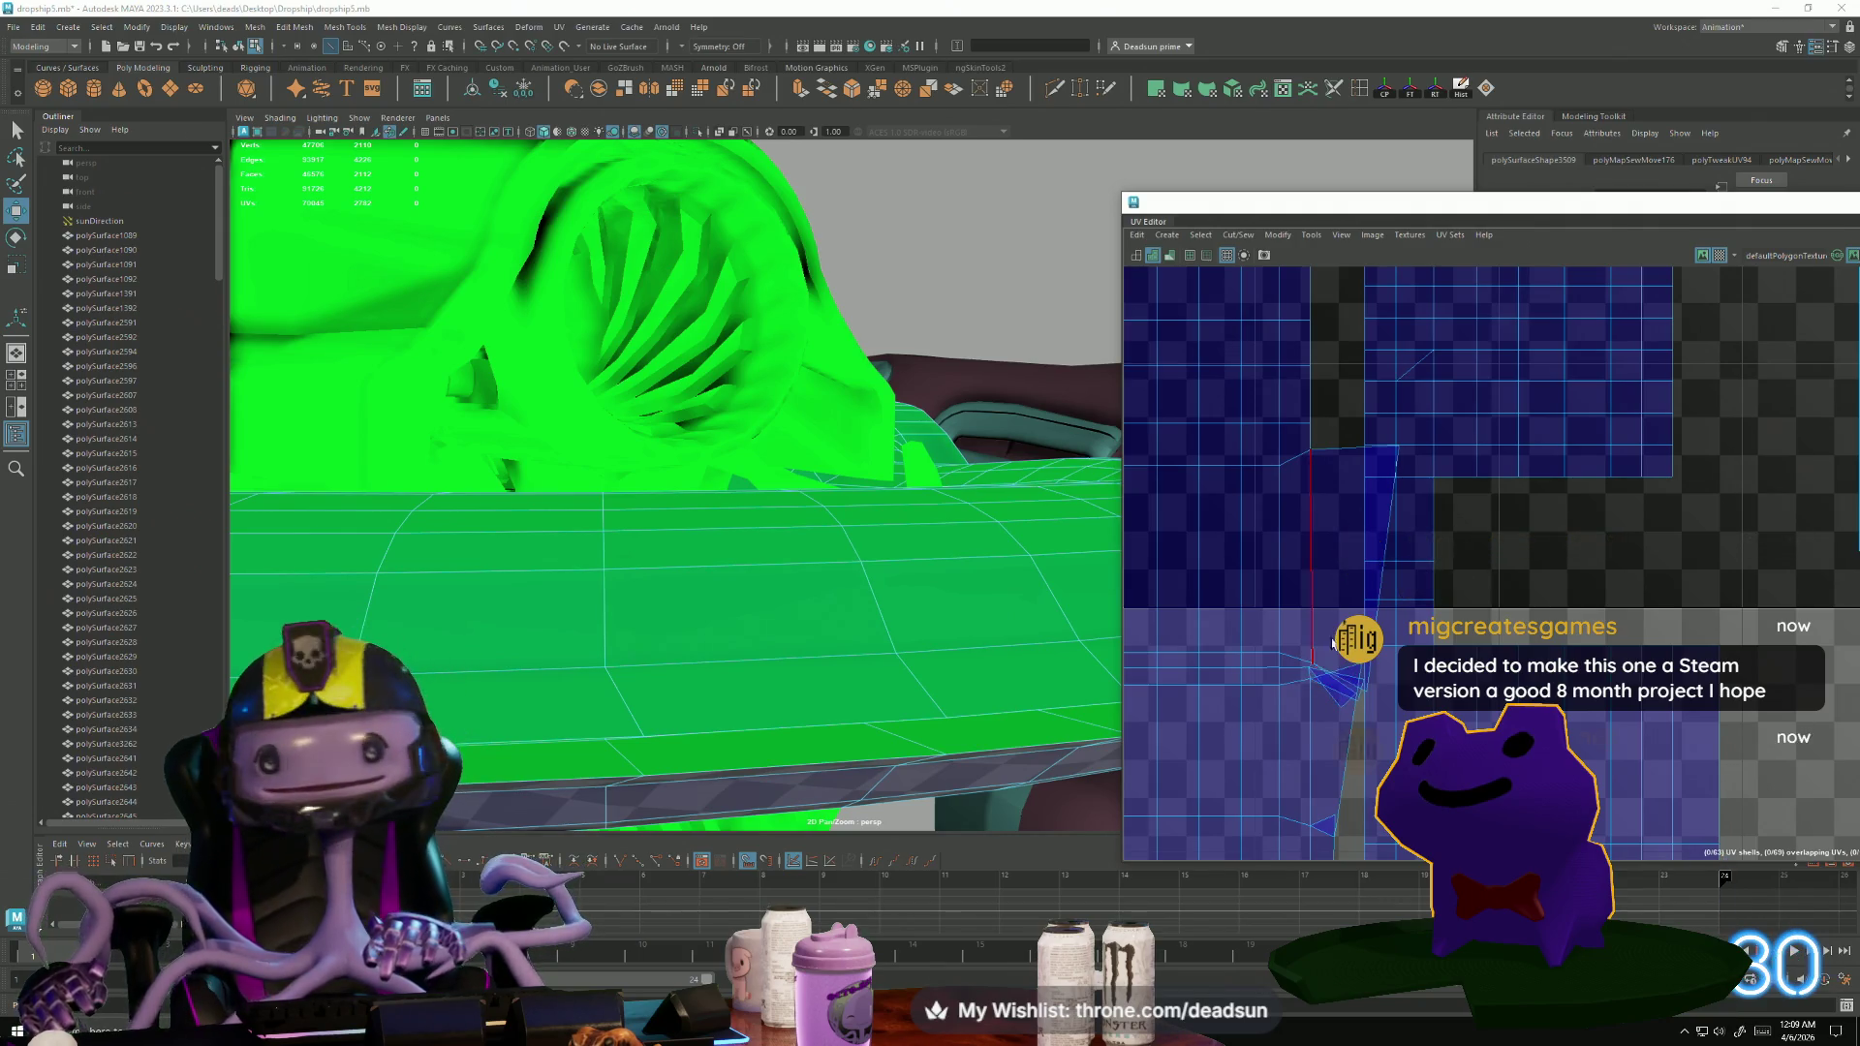
pyautogui.click(1329, 707)
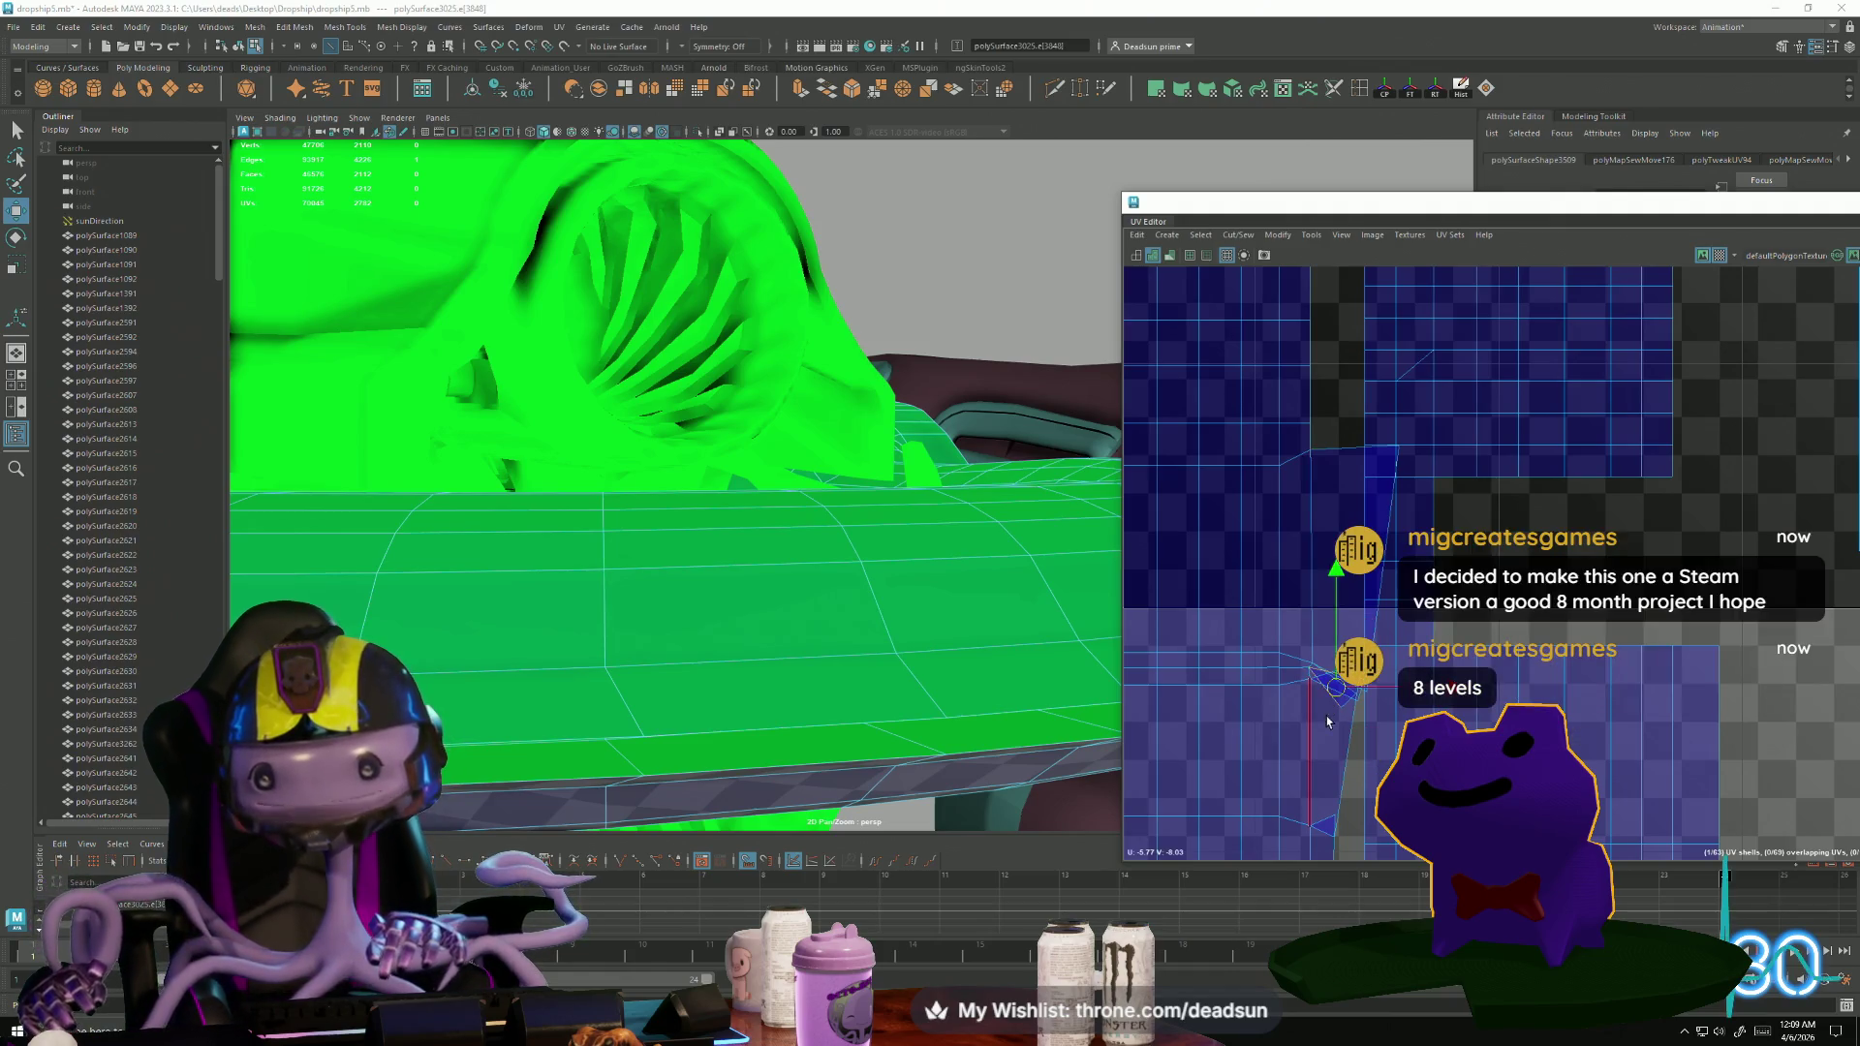
pyautogui.click(1237, 236)
pyautogui.click(1269, 358)
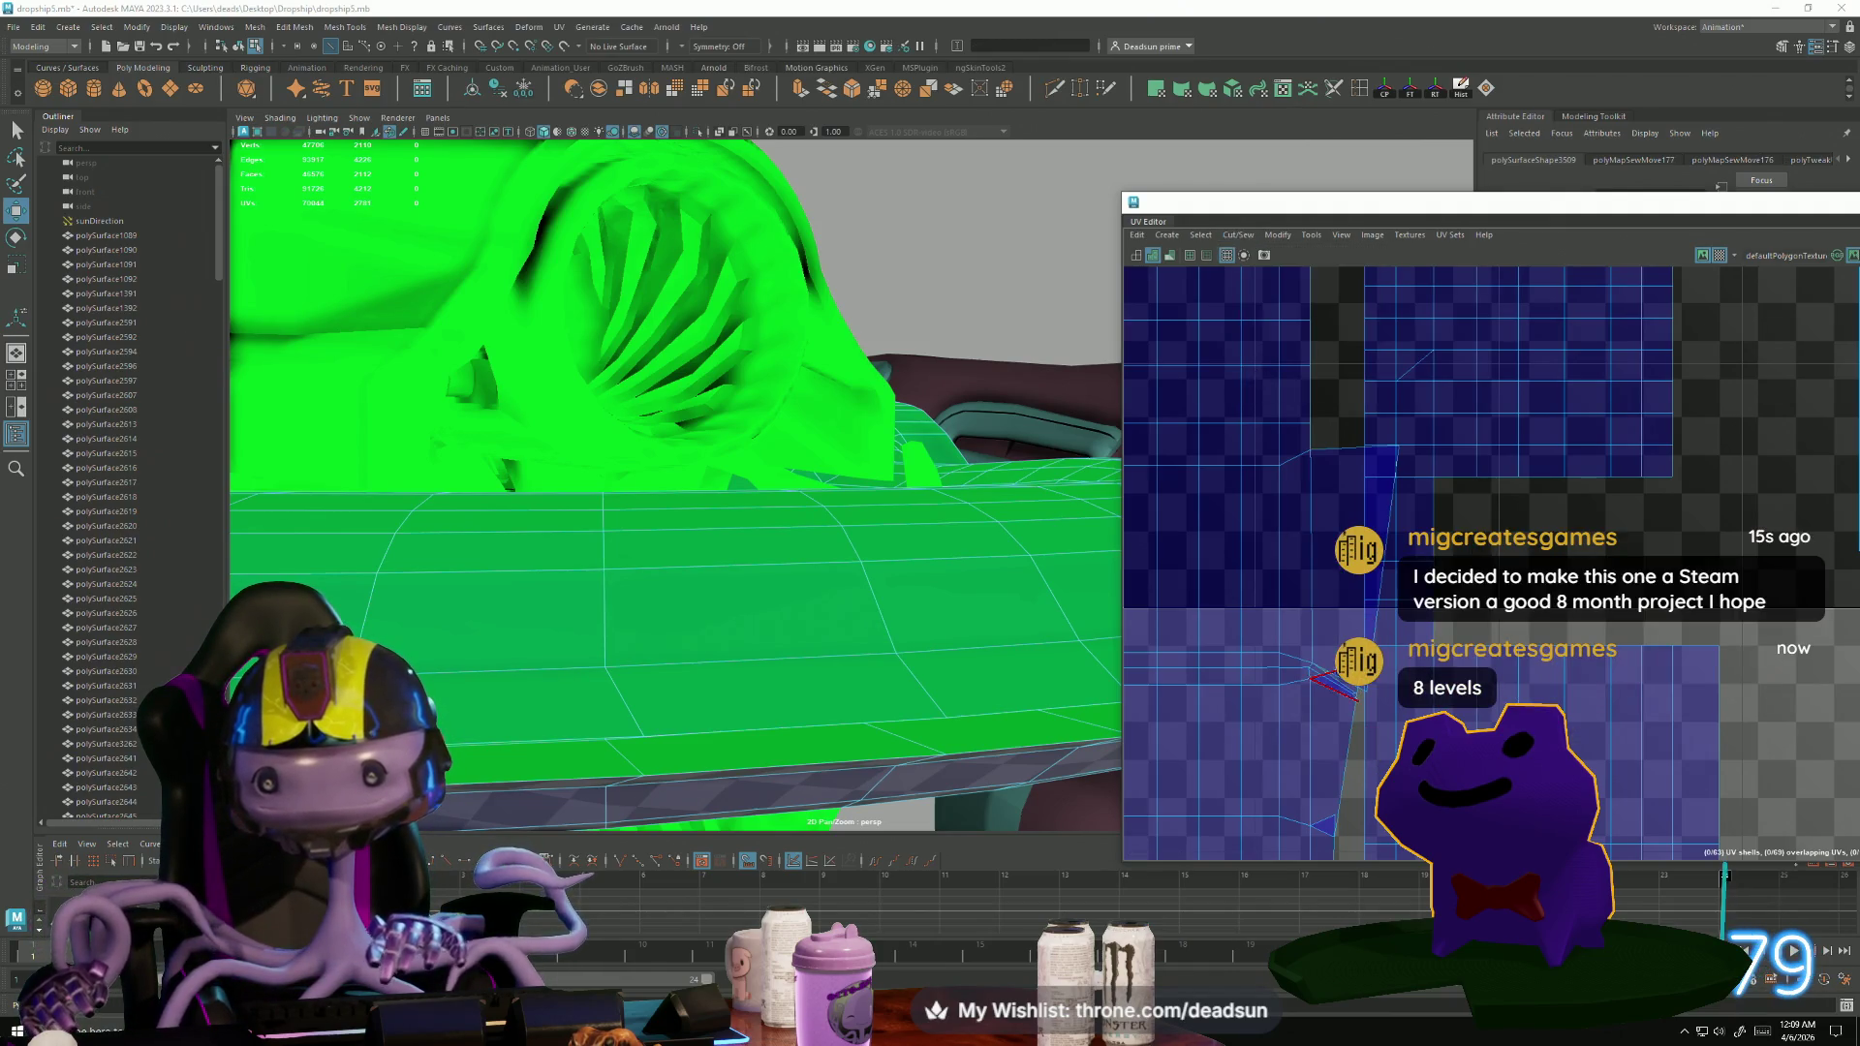
pyautogui.click(1339, 678)
pyautogui.click(1340, 694)
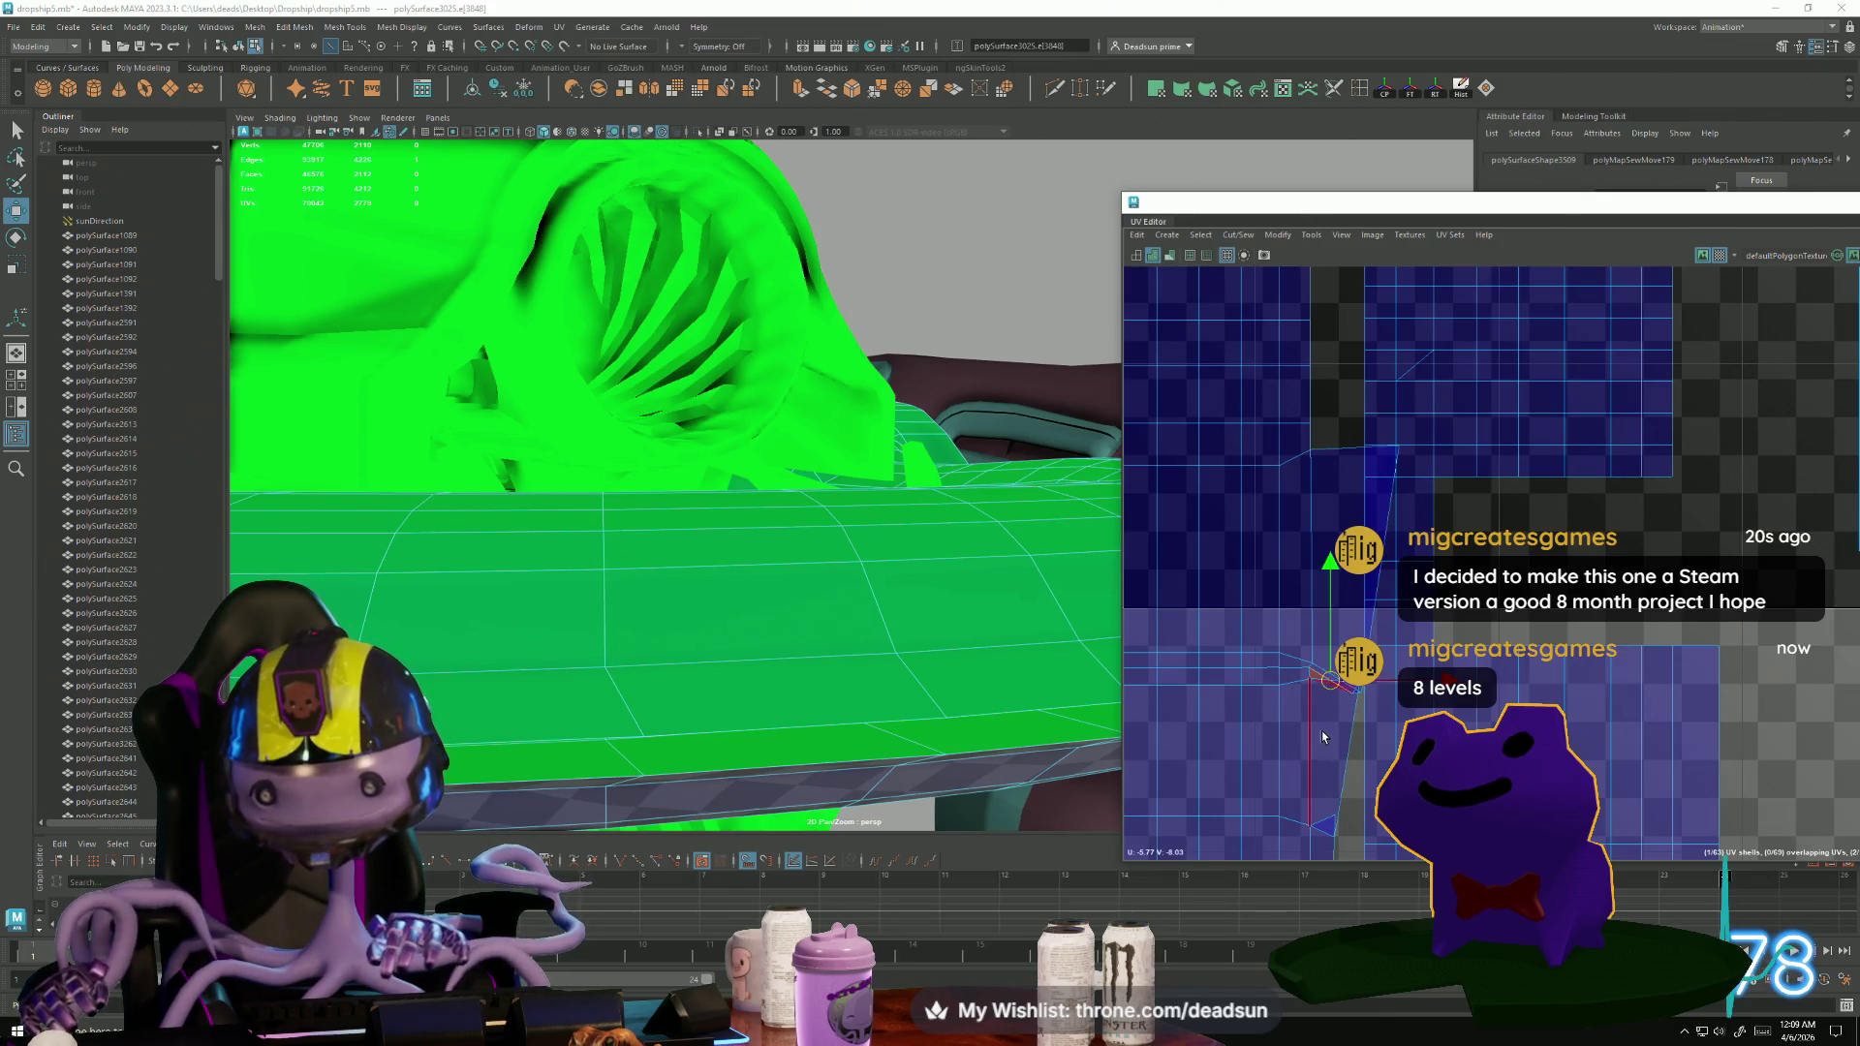
pyautogui.click(1355, 696)
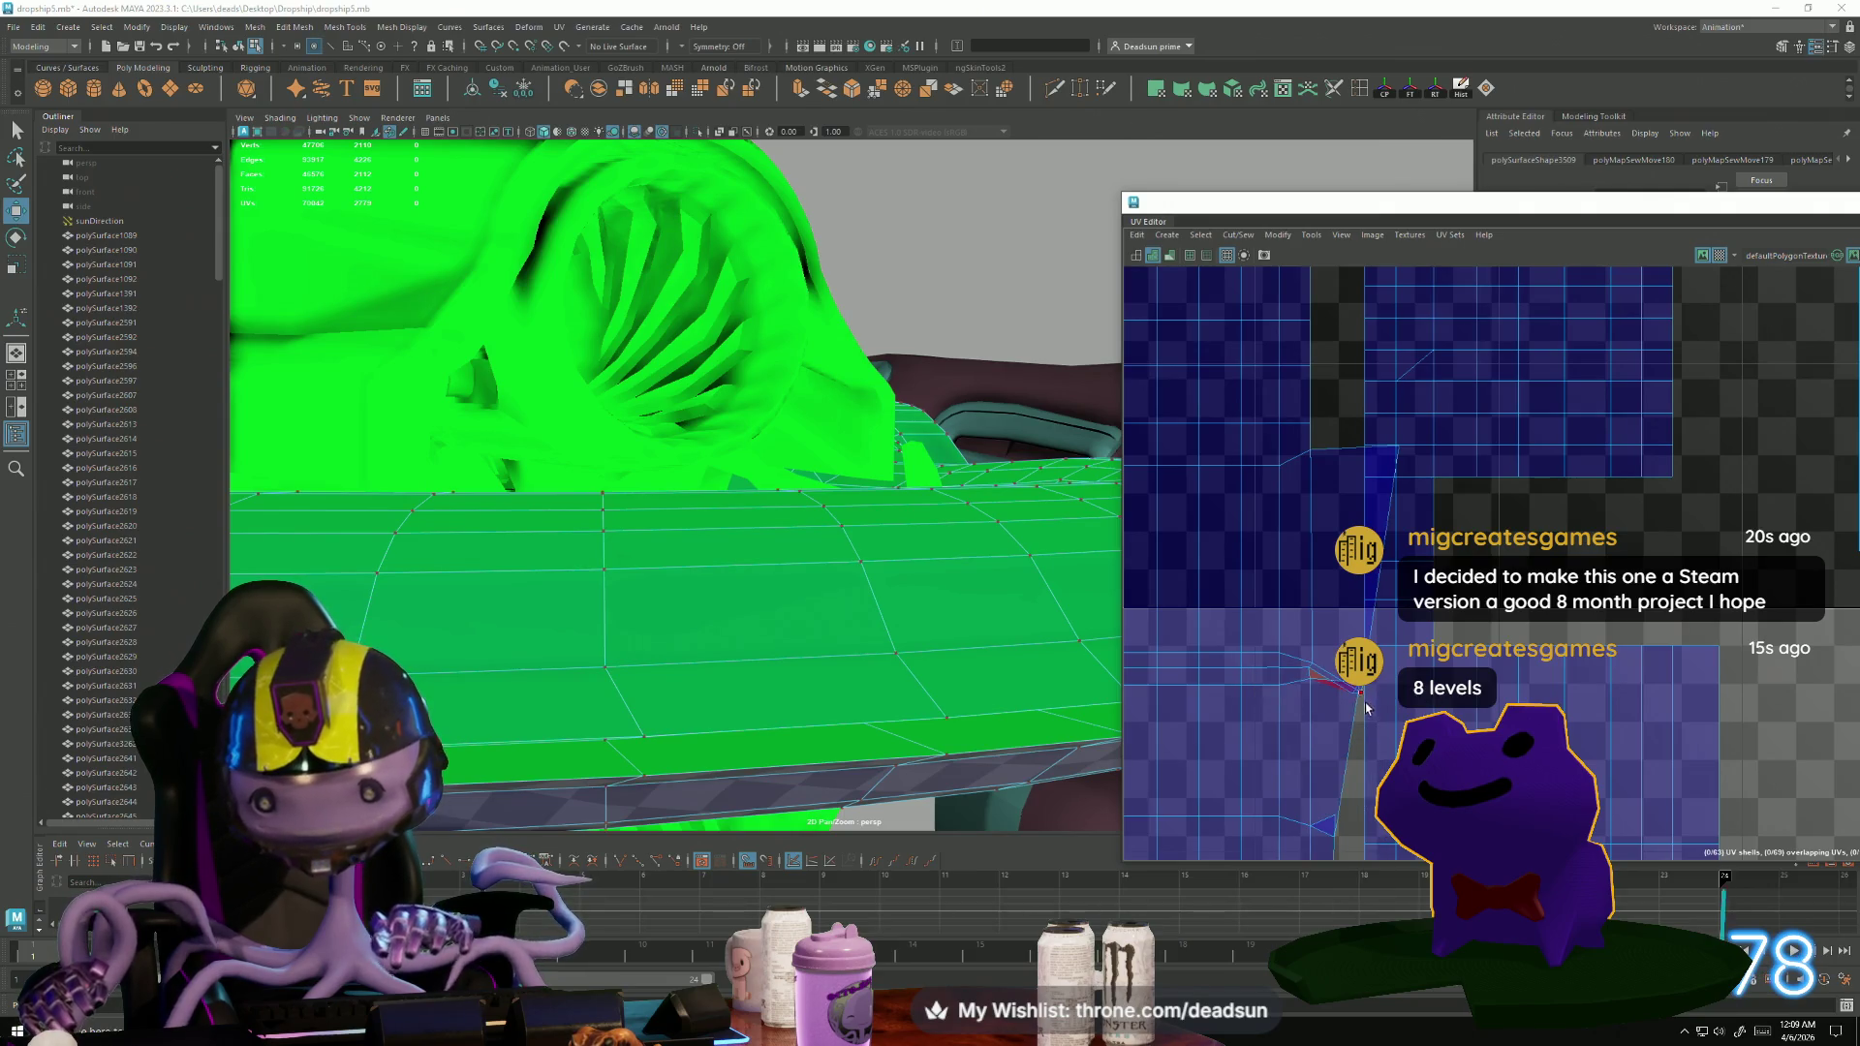
# Sew the remaining seam edge at the seam point closed, then select the seam-corner UV.
pyautogui.scroll(2, 1346, 683)
pyautogui.moveTo(1295, 644); pyautogui.dragTo(1285, 552, button='right')
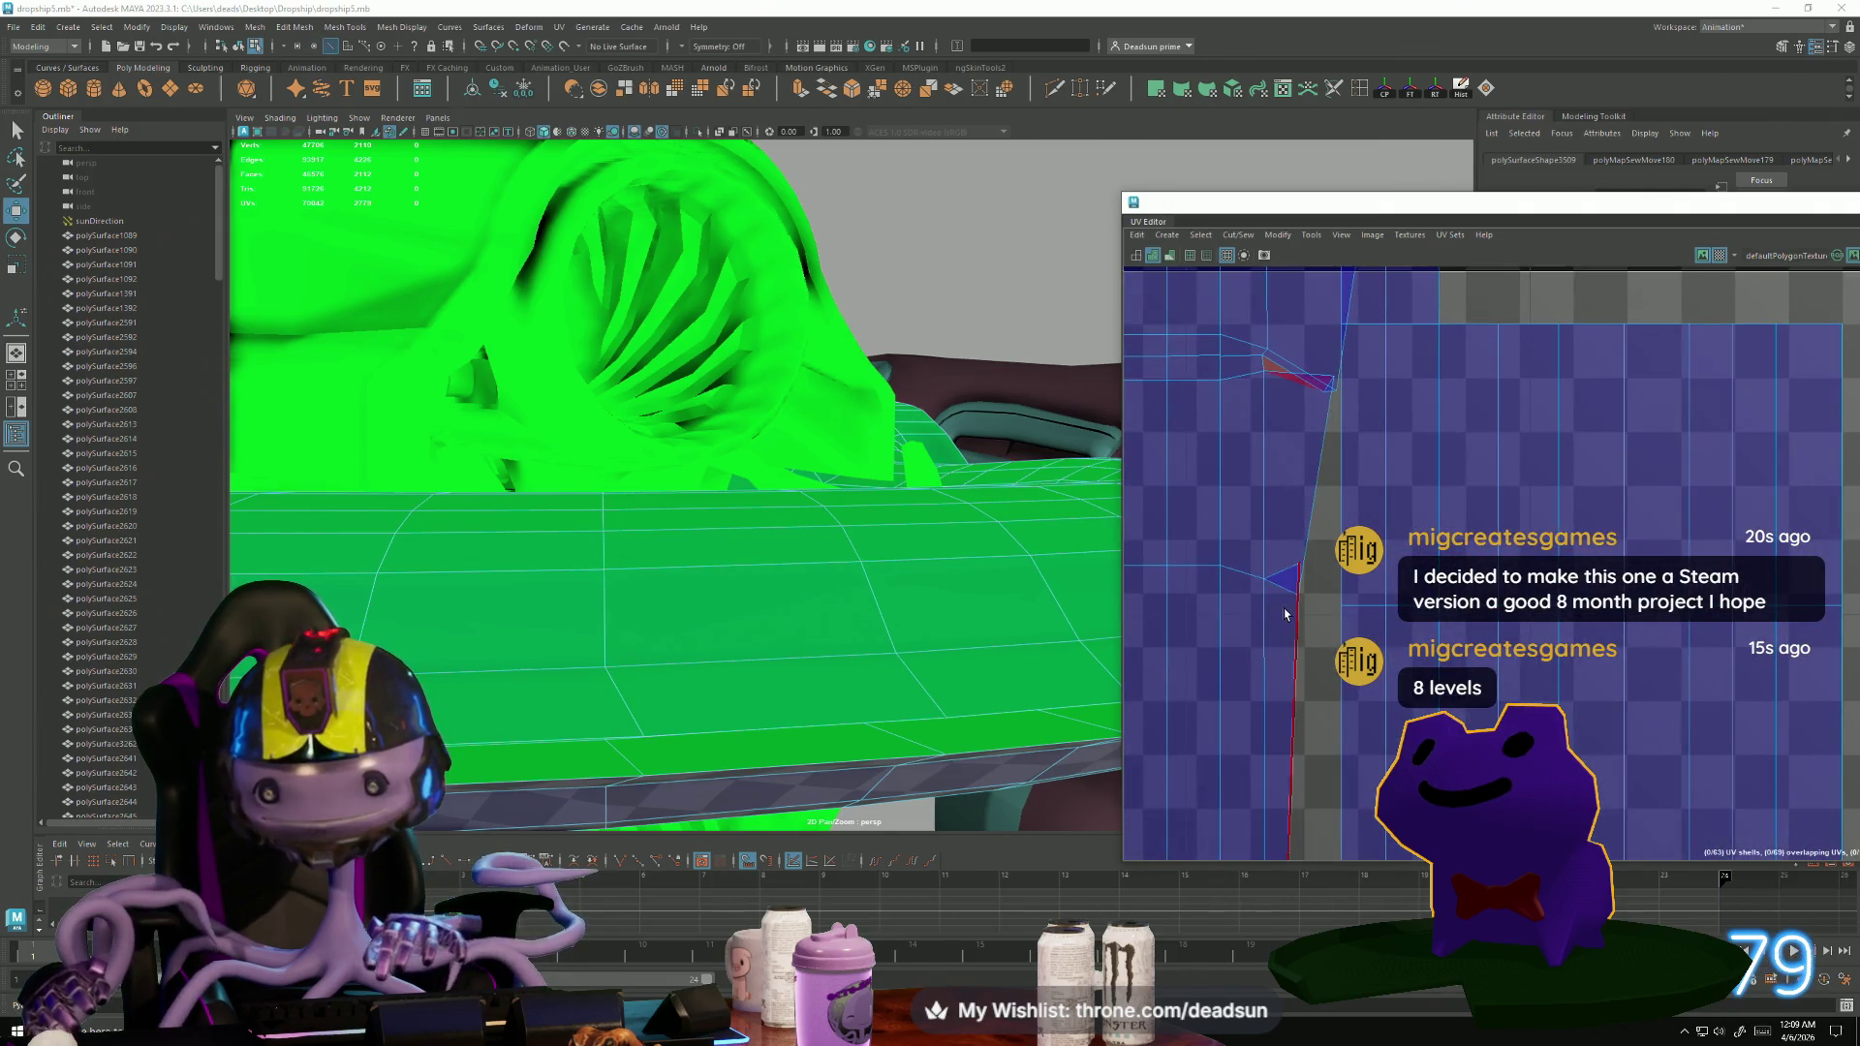
pyautogui.click(1276, 234)
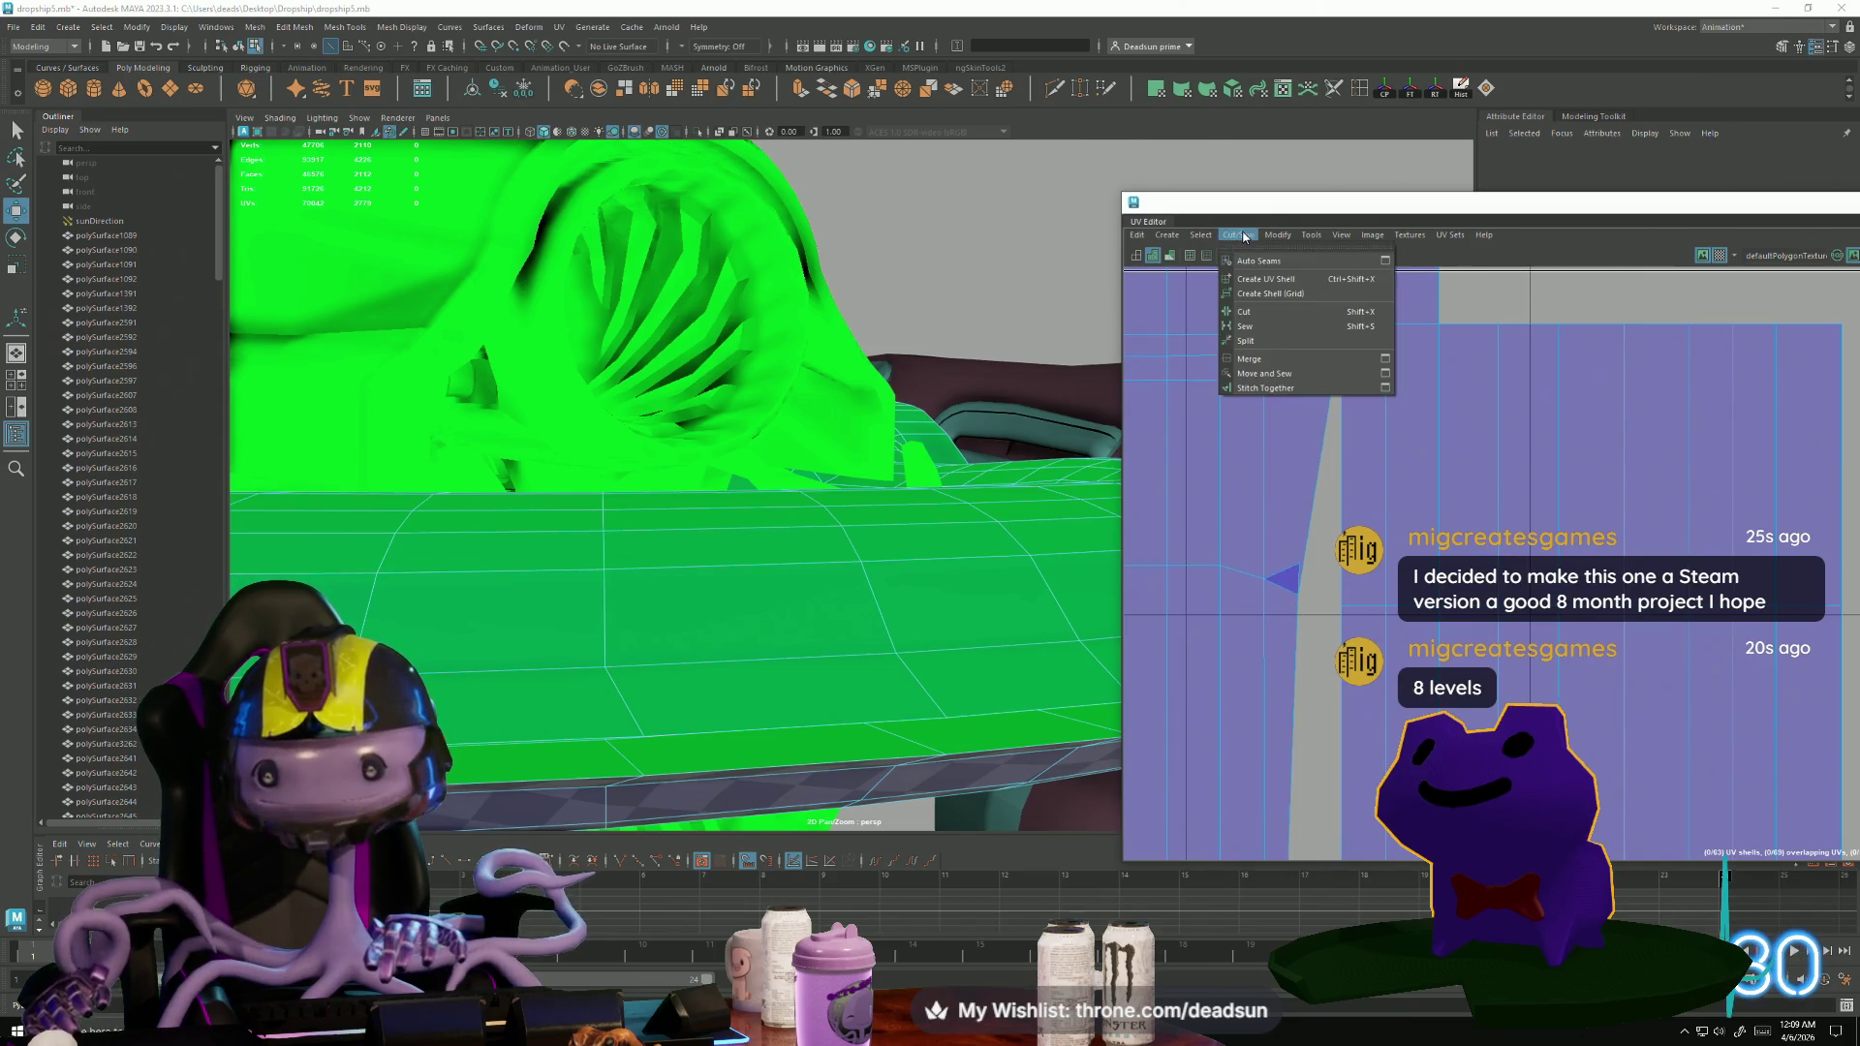
pyautogui.click(1260, 570)
pyautogui.click(1284, 575)
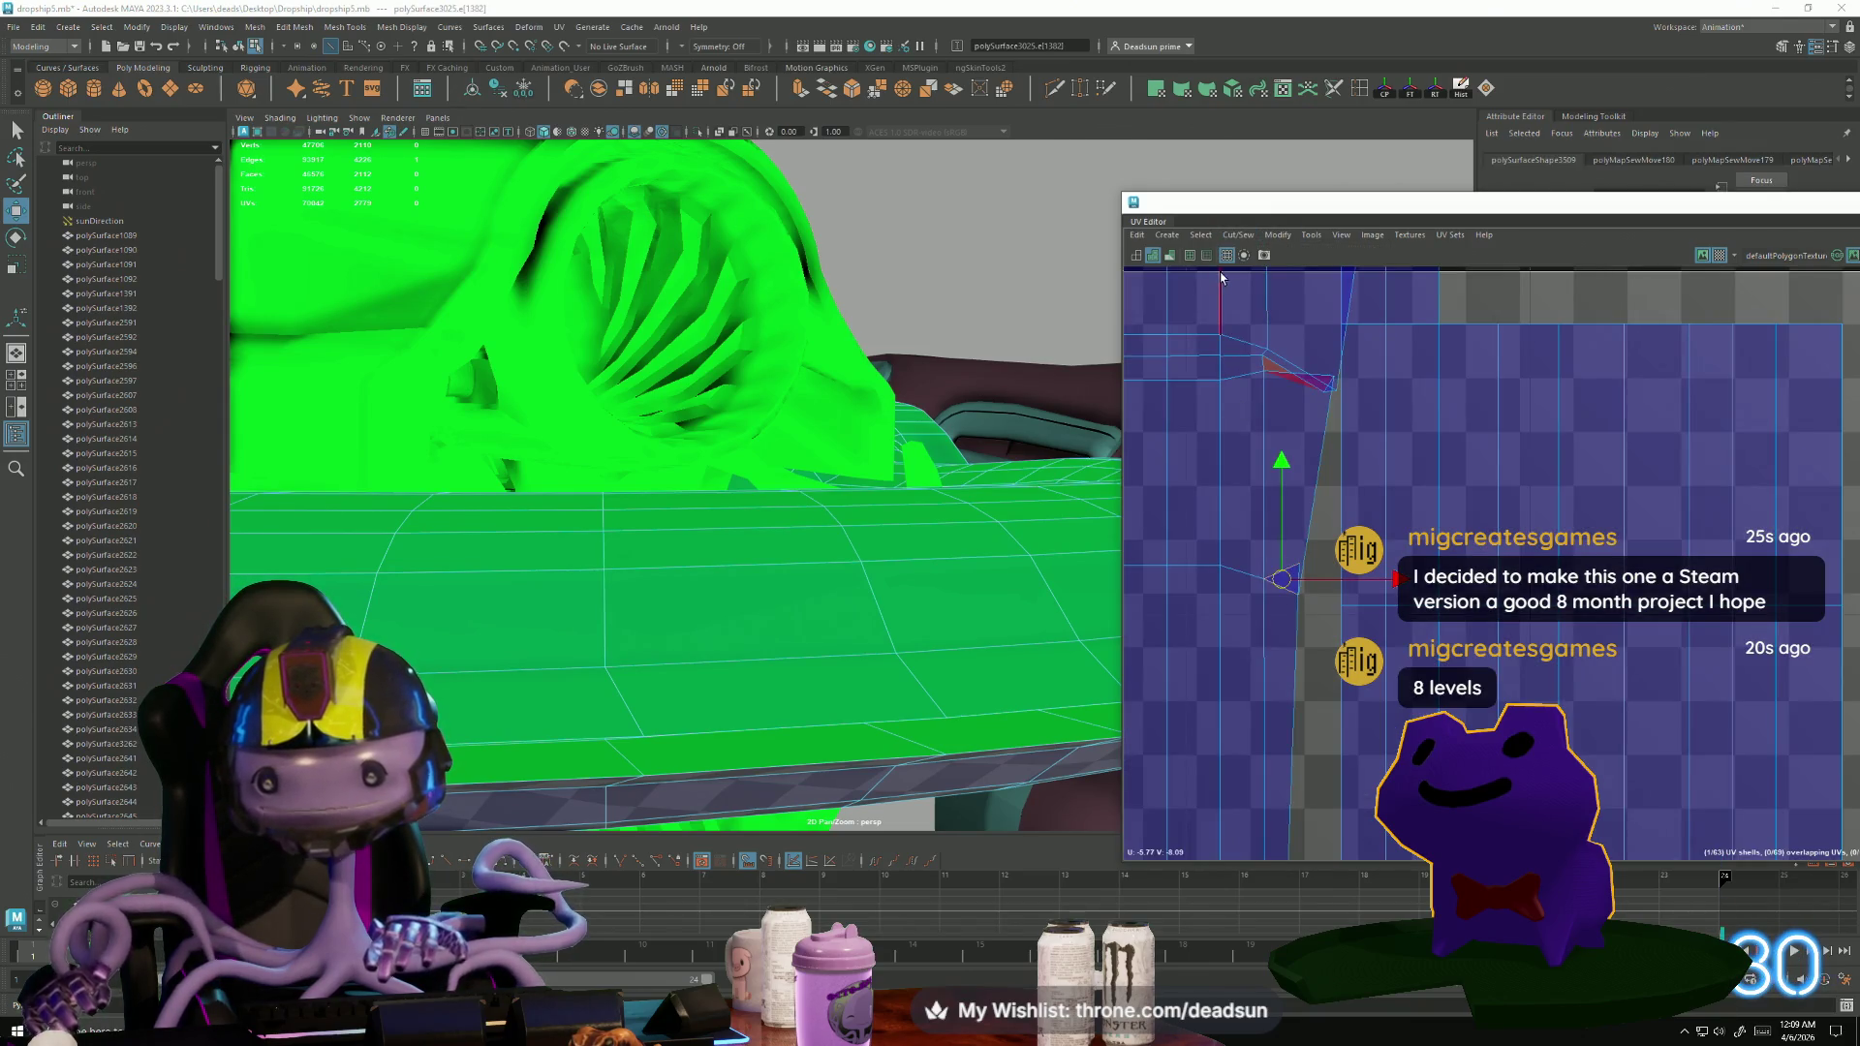
pyautogui.click(1247, 234)
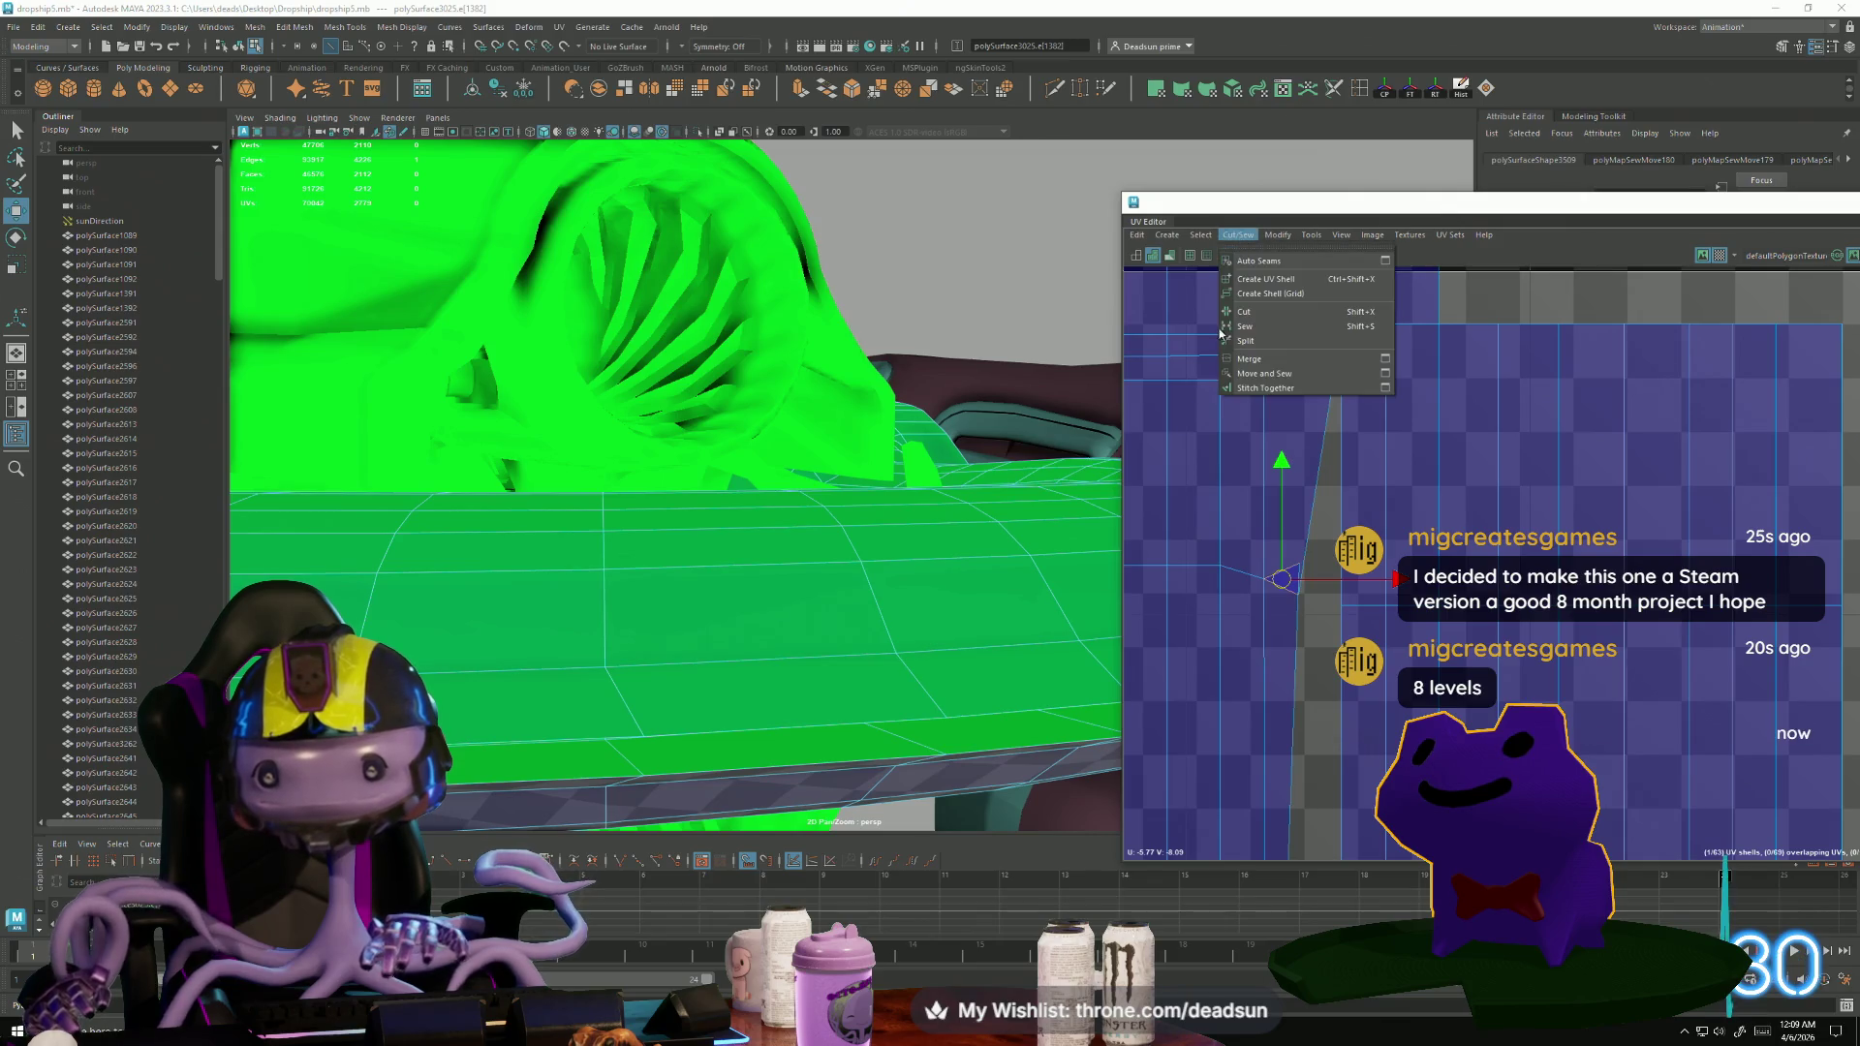
pyautogui.click(1279, 383)
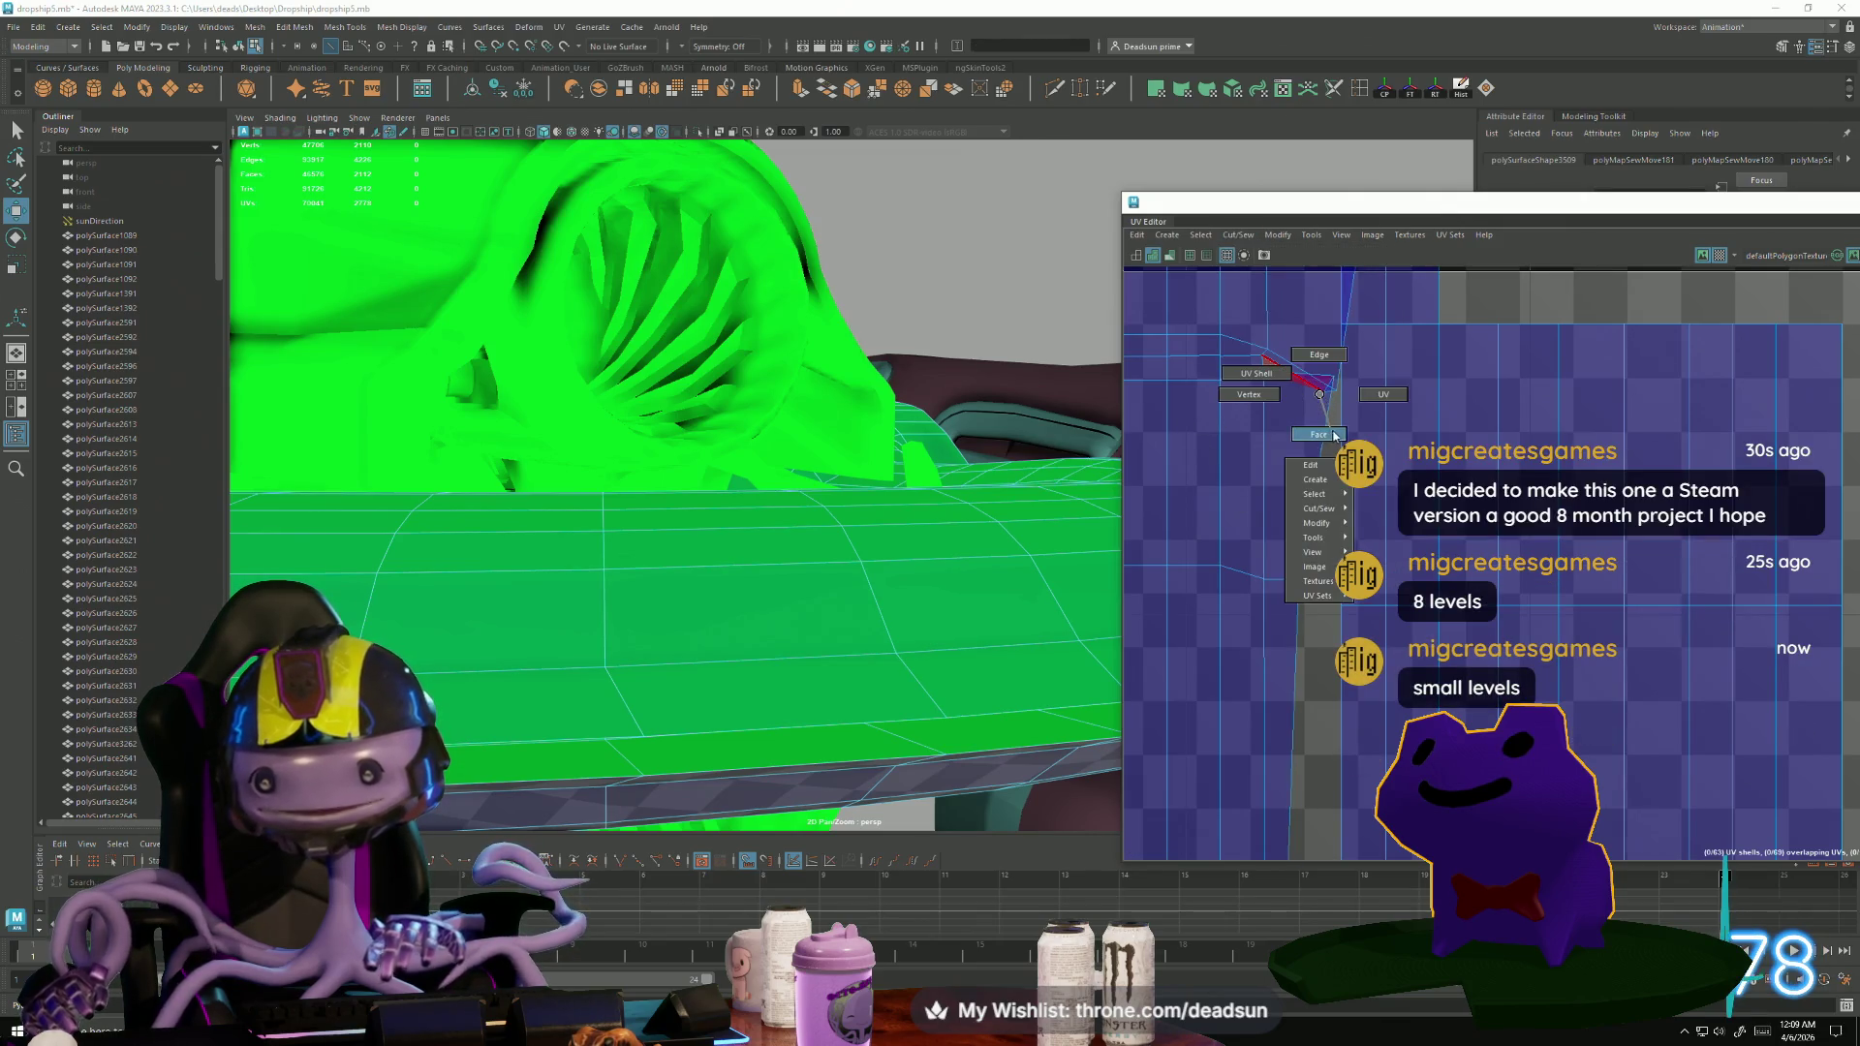
pyautogui.keyDown('alt'); pyautogui.moveTo(1342, 380); pyautogui.dragTo(1235, 530, button='middle'); pyautogui.keyUp('alt')
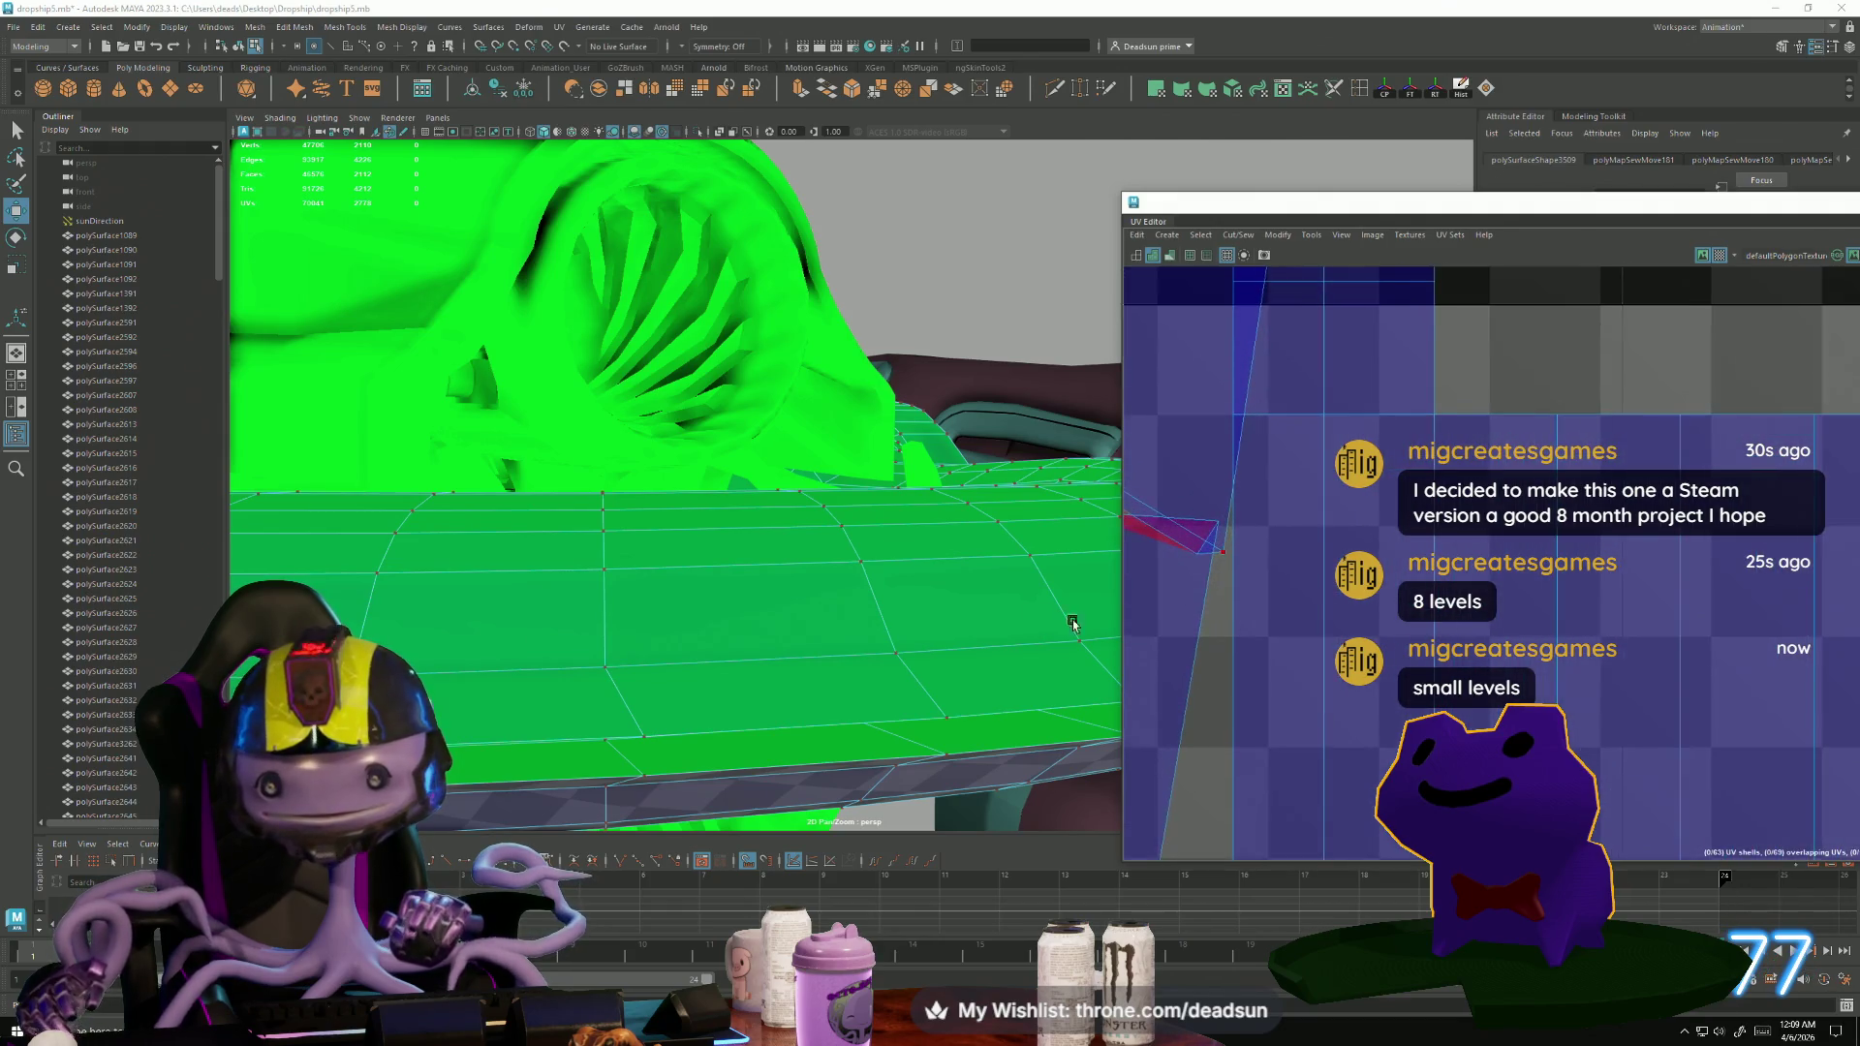
pyautogui.keyDown('alt'); pyautogui.moveTo(1072, 614); pyautogui.dragTo(1162, 620); pyautogui.keyUp('alt')
pyautogui.scroll(2, 1400, 642)
pyautogui.click(1405, 576)
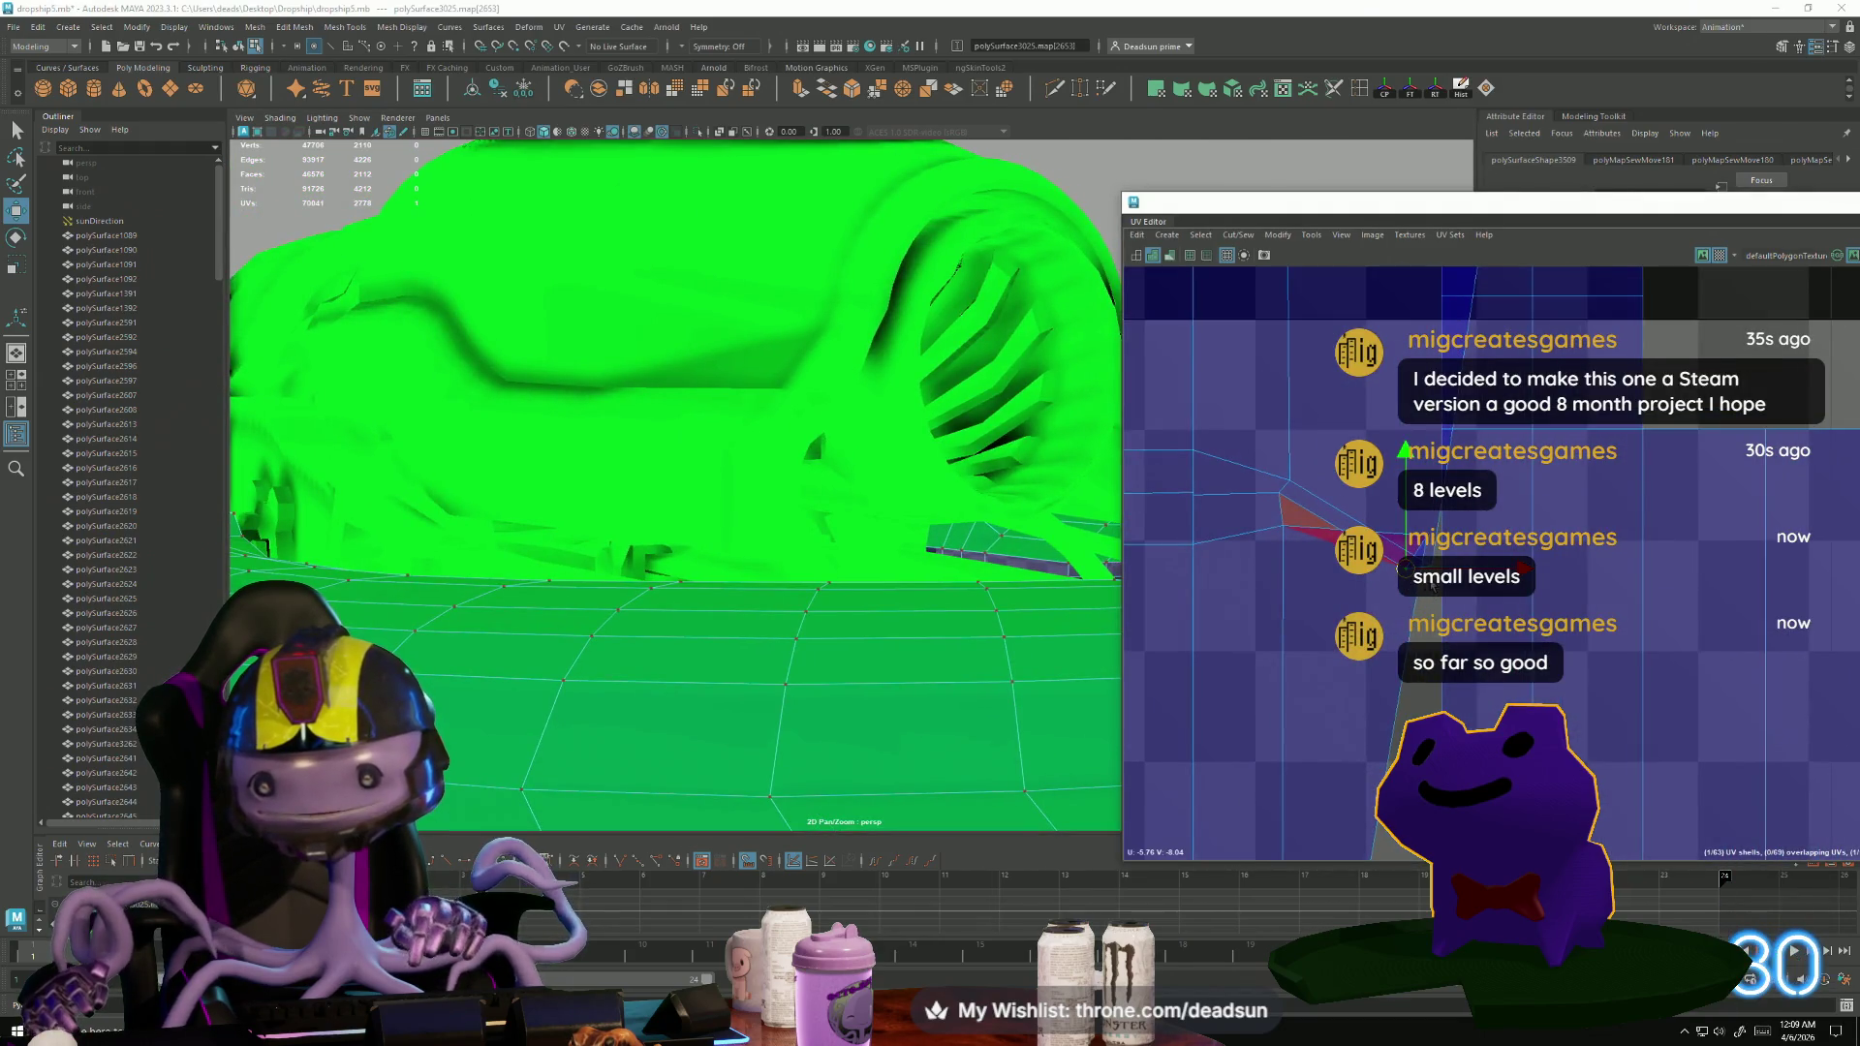
# Move the stray border UVs up and left to straighten them along the seam.
pyautogui.moveTo(1418, 568); pyautogui.dragTo(1439, 494)
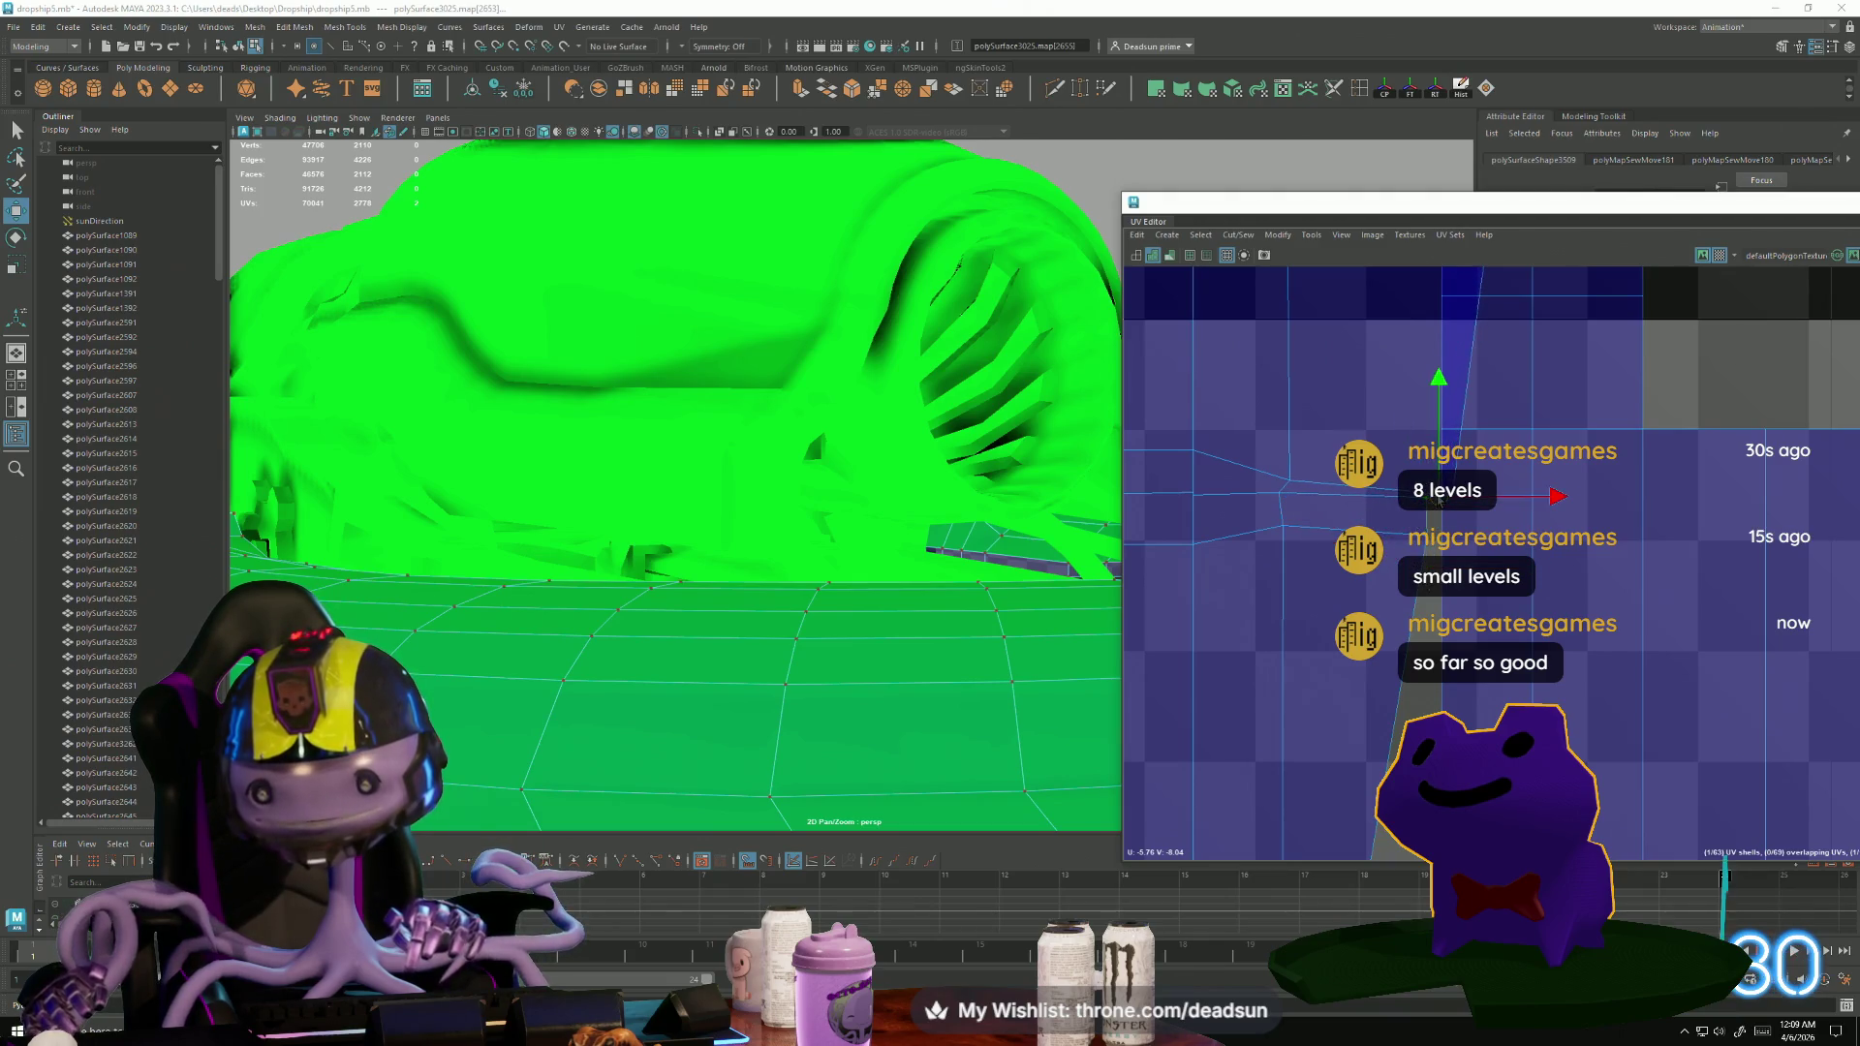
pyautogui.click(1195, 494)
pyautogui.moveTo(1197, 497)
pyautogui.mouseDown()
pyautogui.moveTo(1169, 502)
pyautogui.moveTo(1179, 483)
pyautogui.mouseUp()
pyautogui.click(1194, 496)
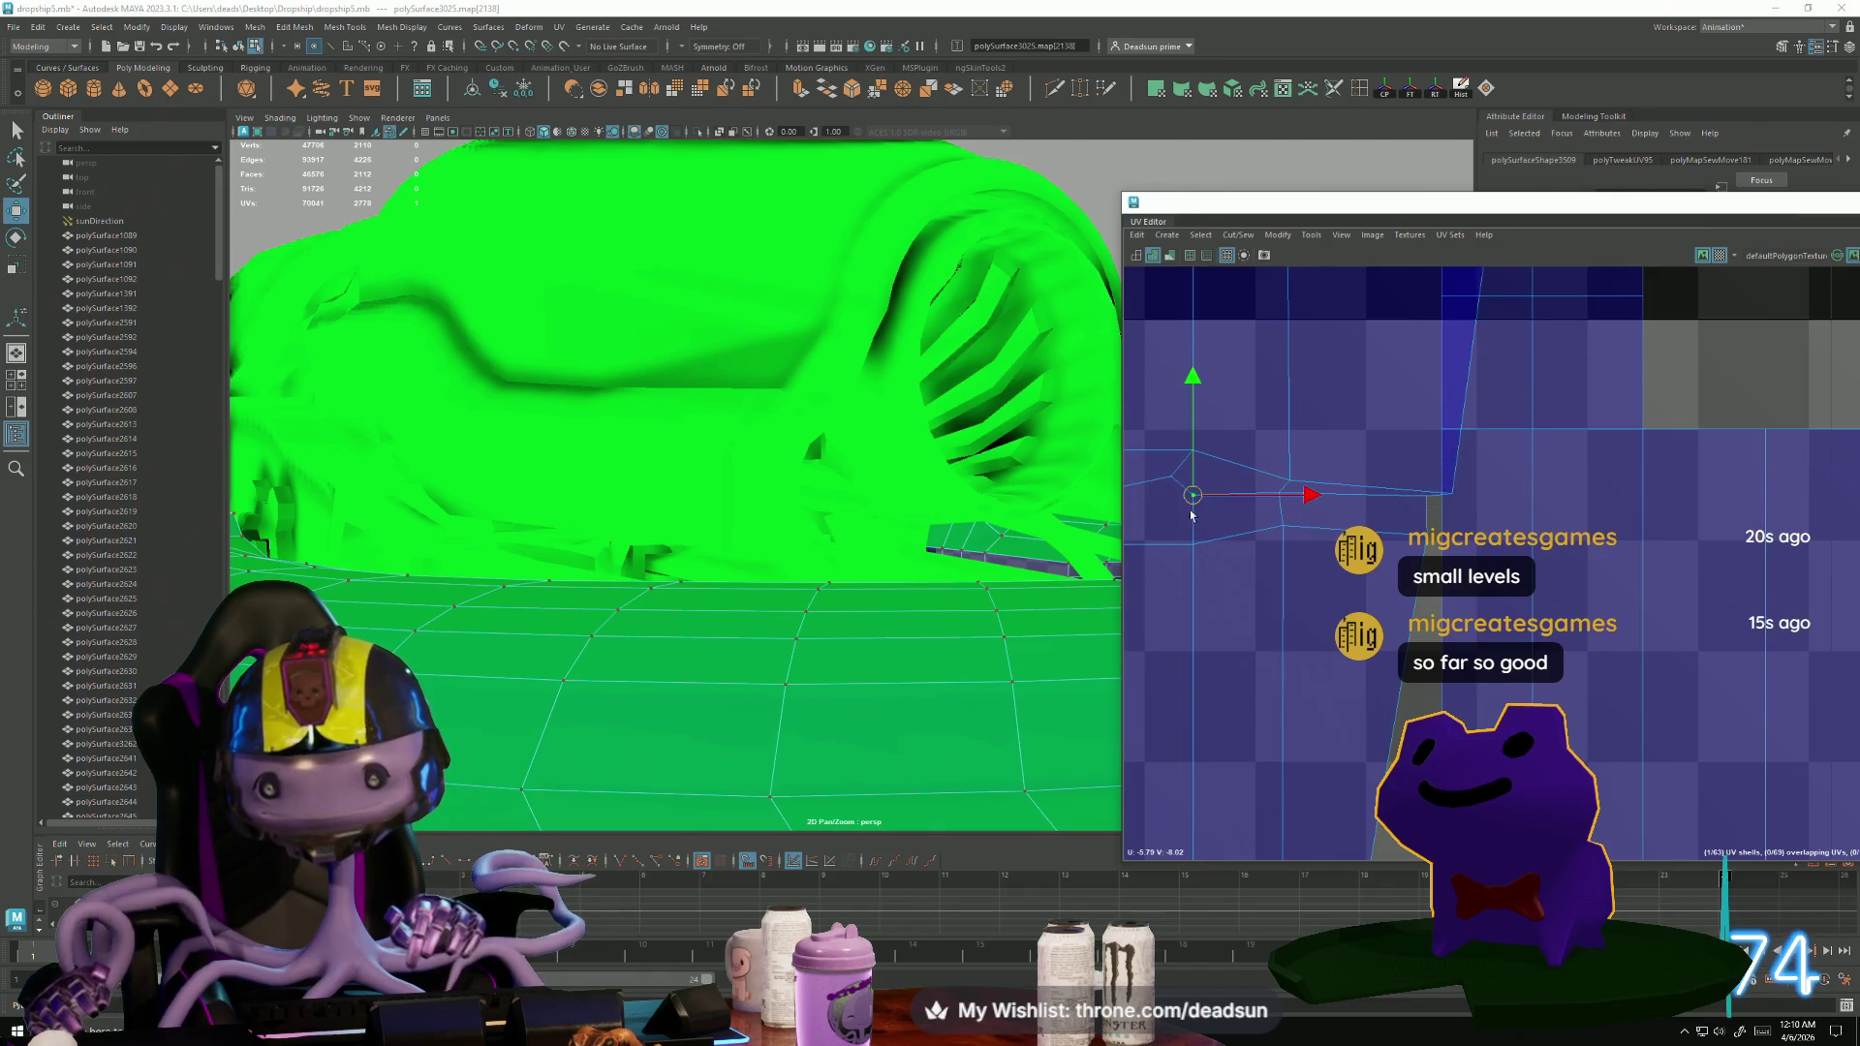
pyautogui.click(1288, 482)
pyautogui.moveTo(1288, 482); pyautogui.dragTo(1274, 449)
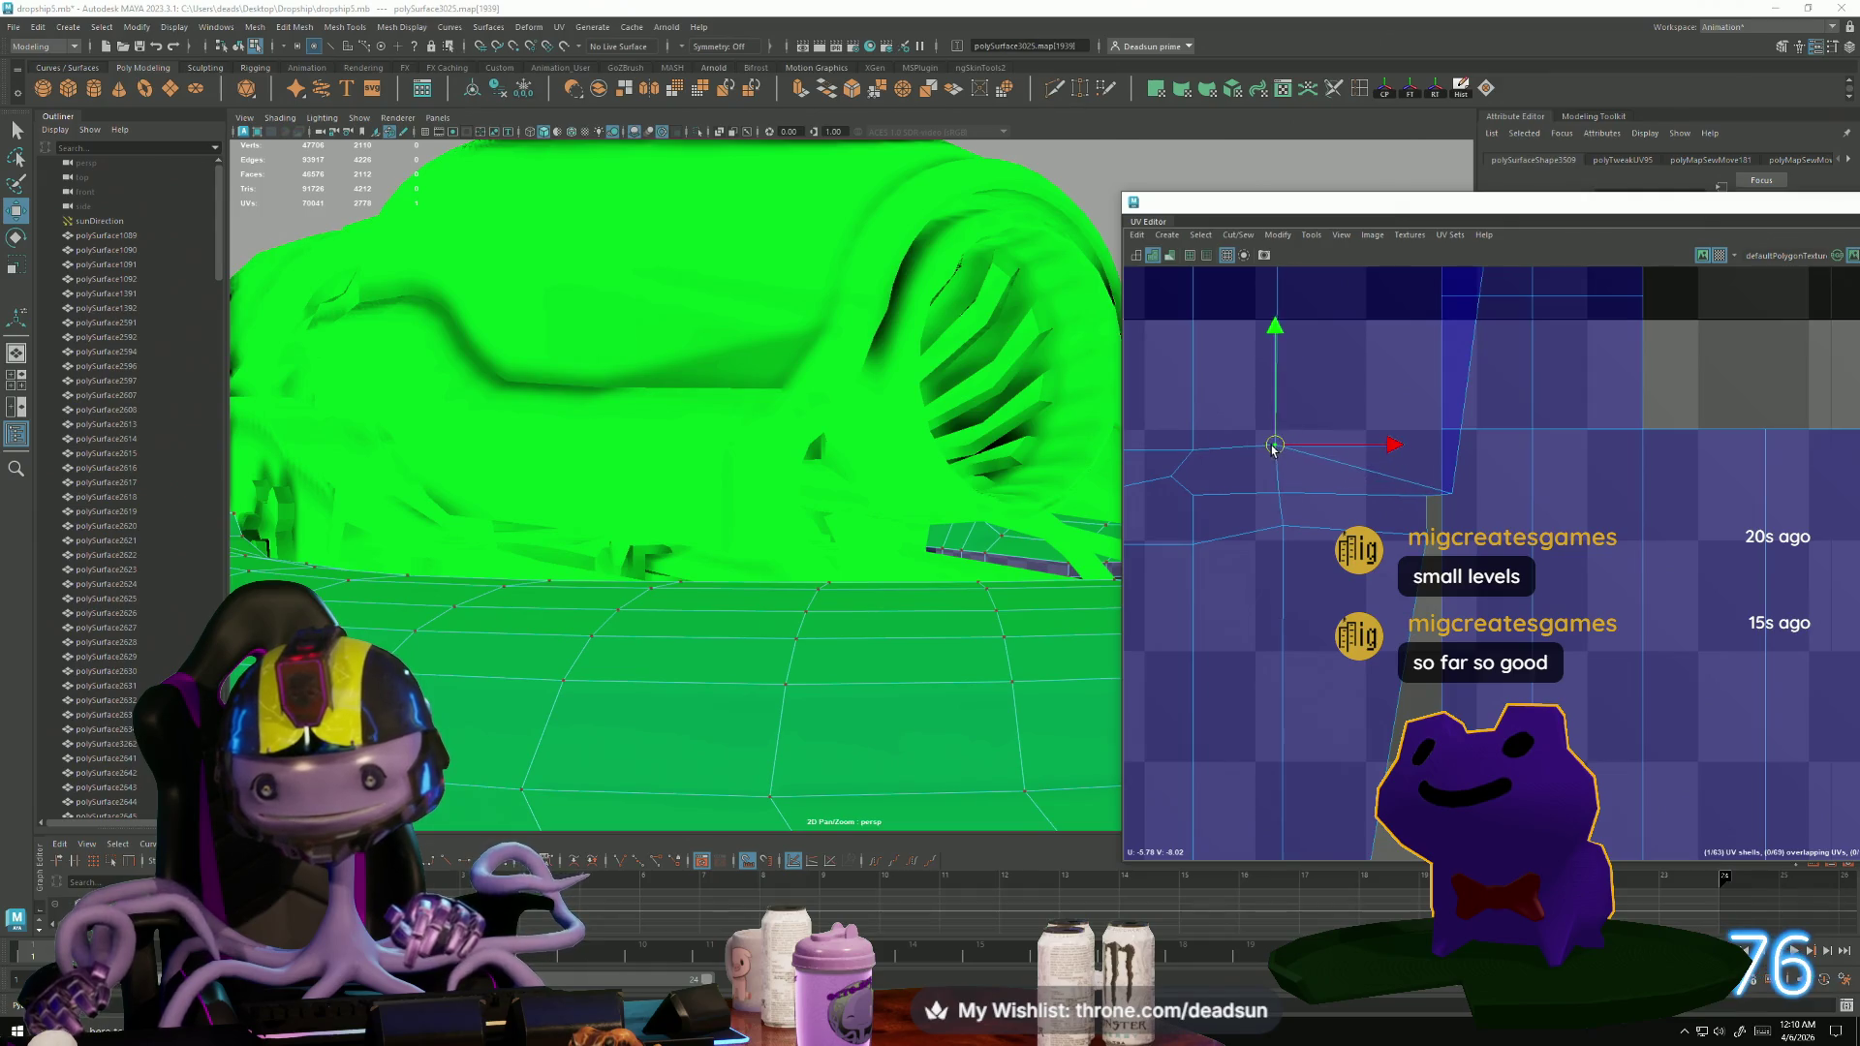
pyautogui.click(1453, 496)
pyautogui.moveTo(1454, 497); pyautogui.dragTo(1420, 447)
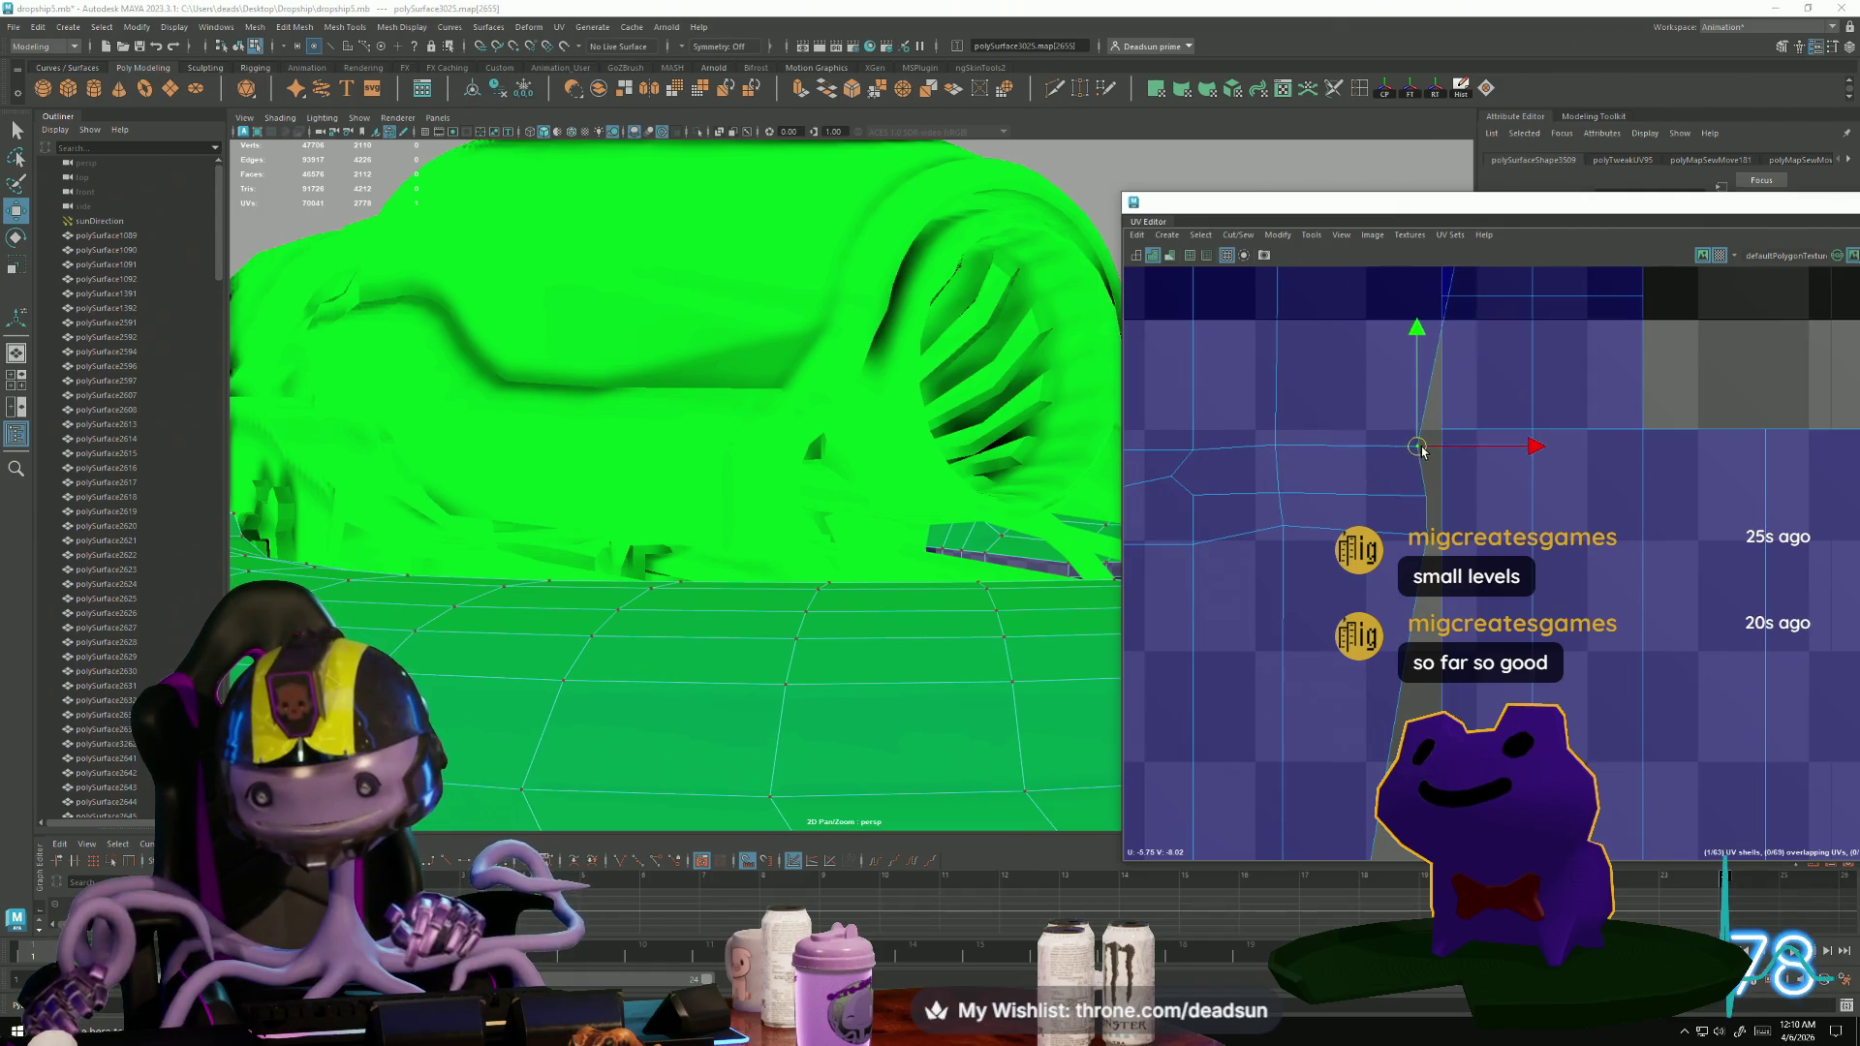
pyautogui.scroll(-5, 1430, 553)
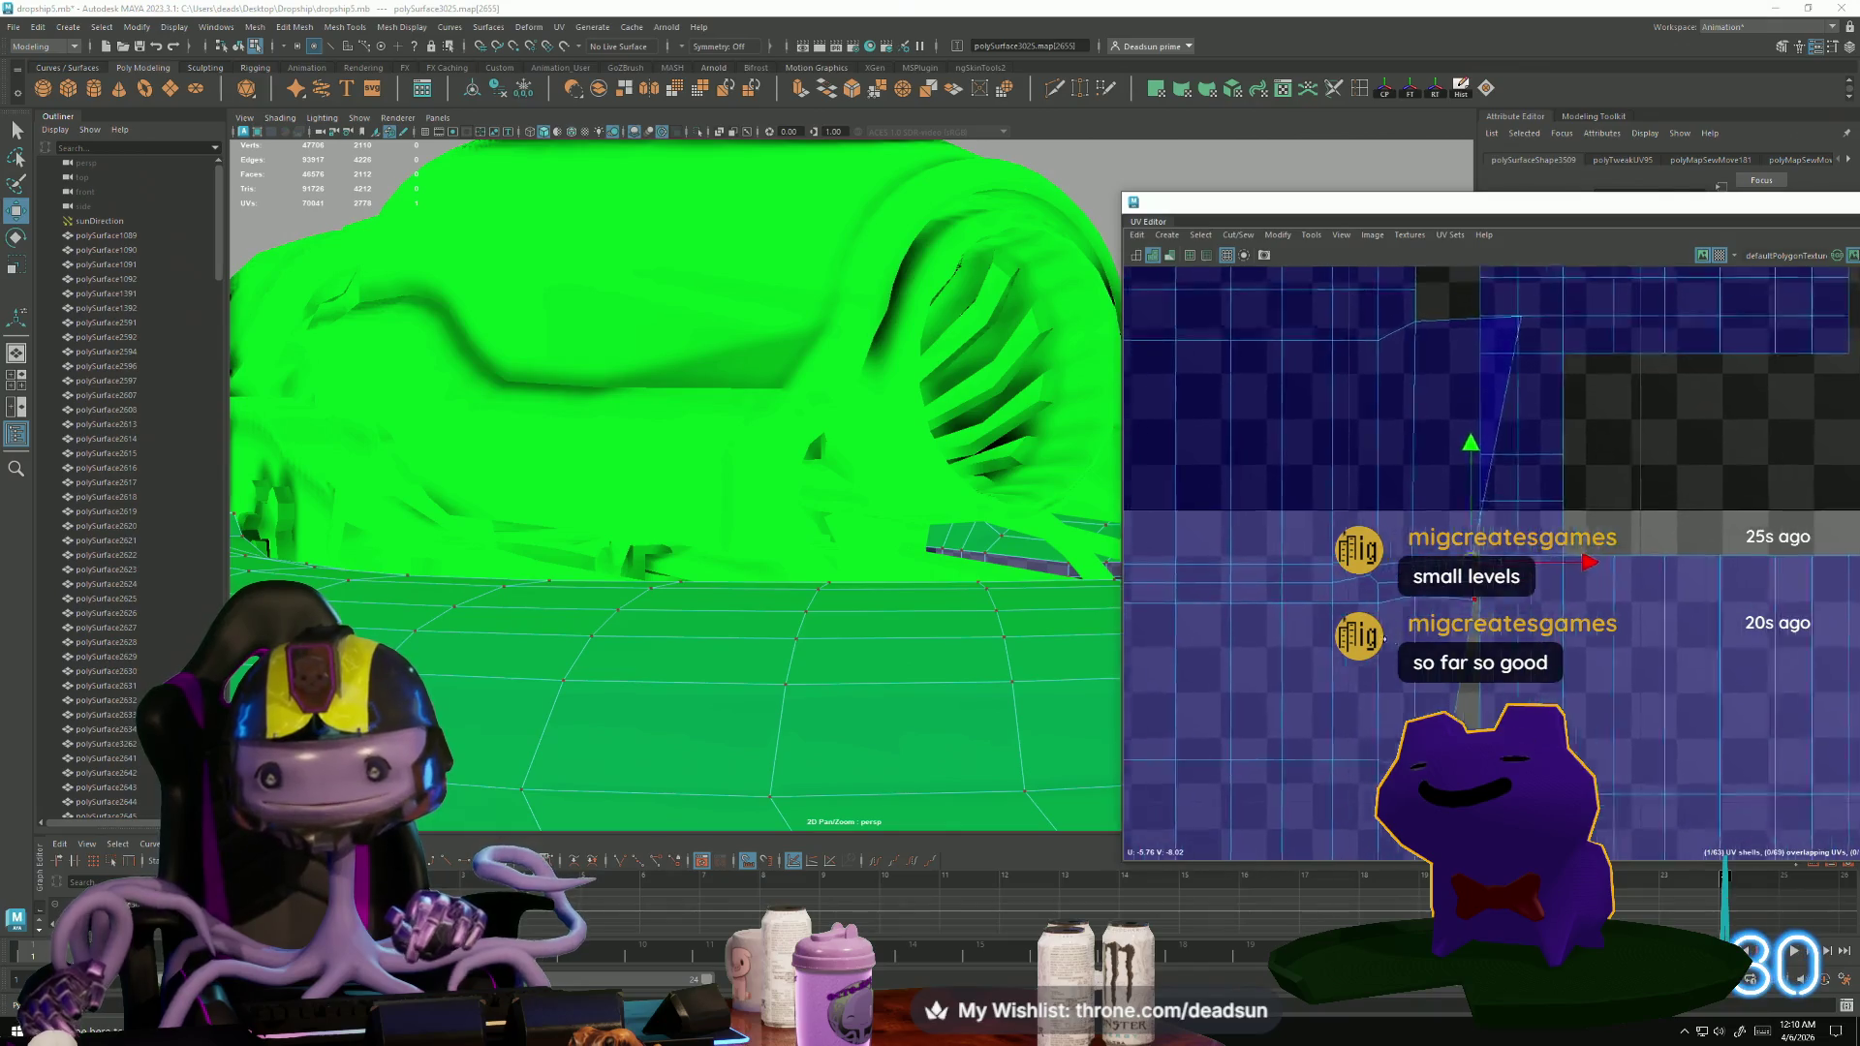
pyautogui.scroll(3, 1315, 637)
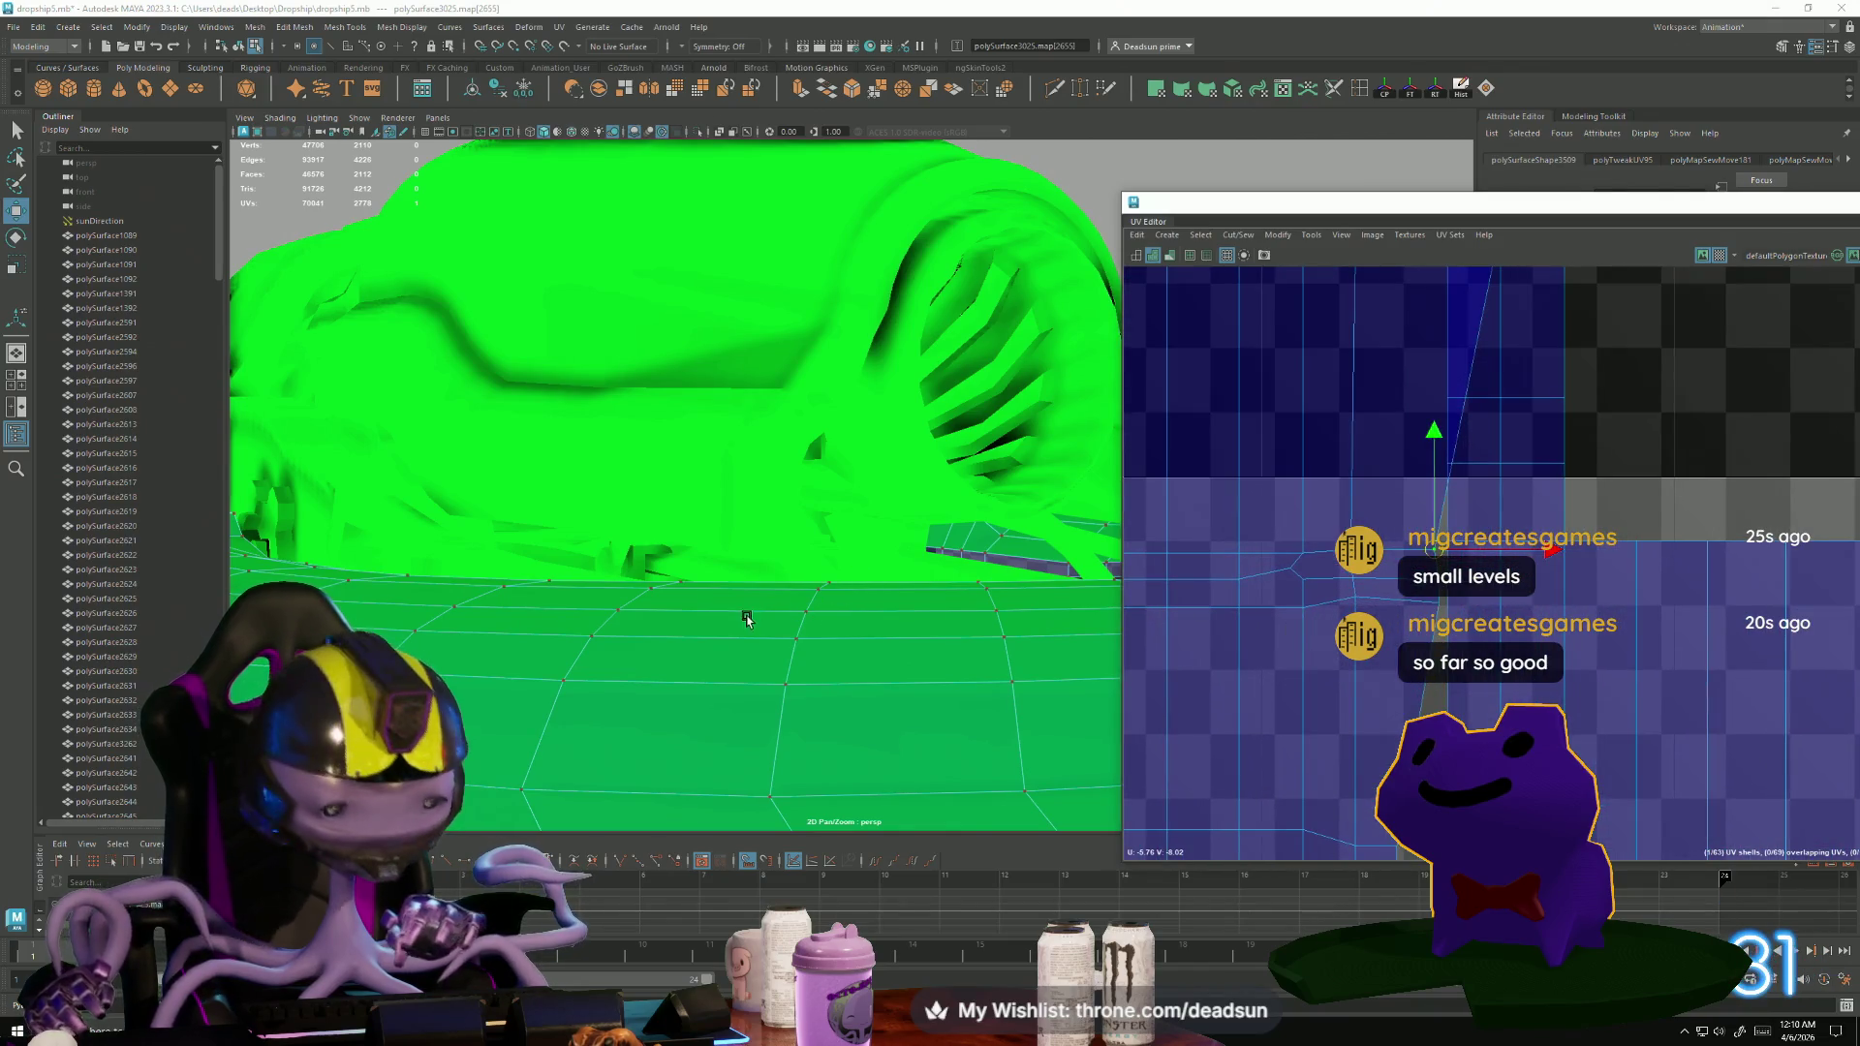
# Slide the stray hull vertex along X toward its neighbour and merge the two vertices.
pyautogui.moveTo(1293, 576); pyautogui.dragTo(1306, 582)
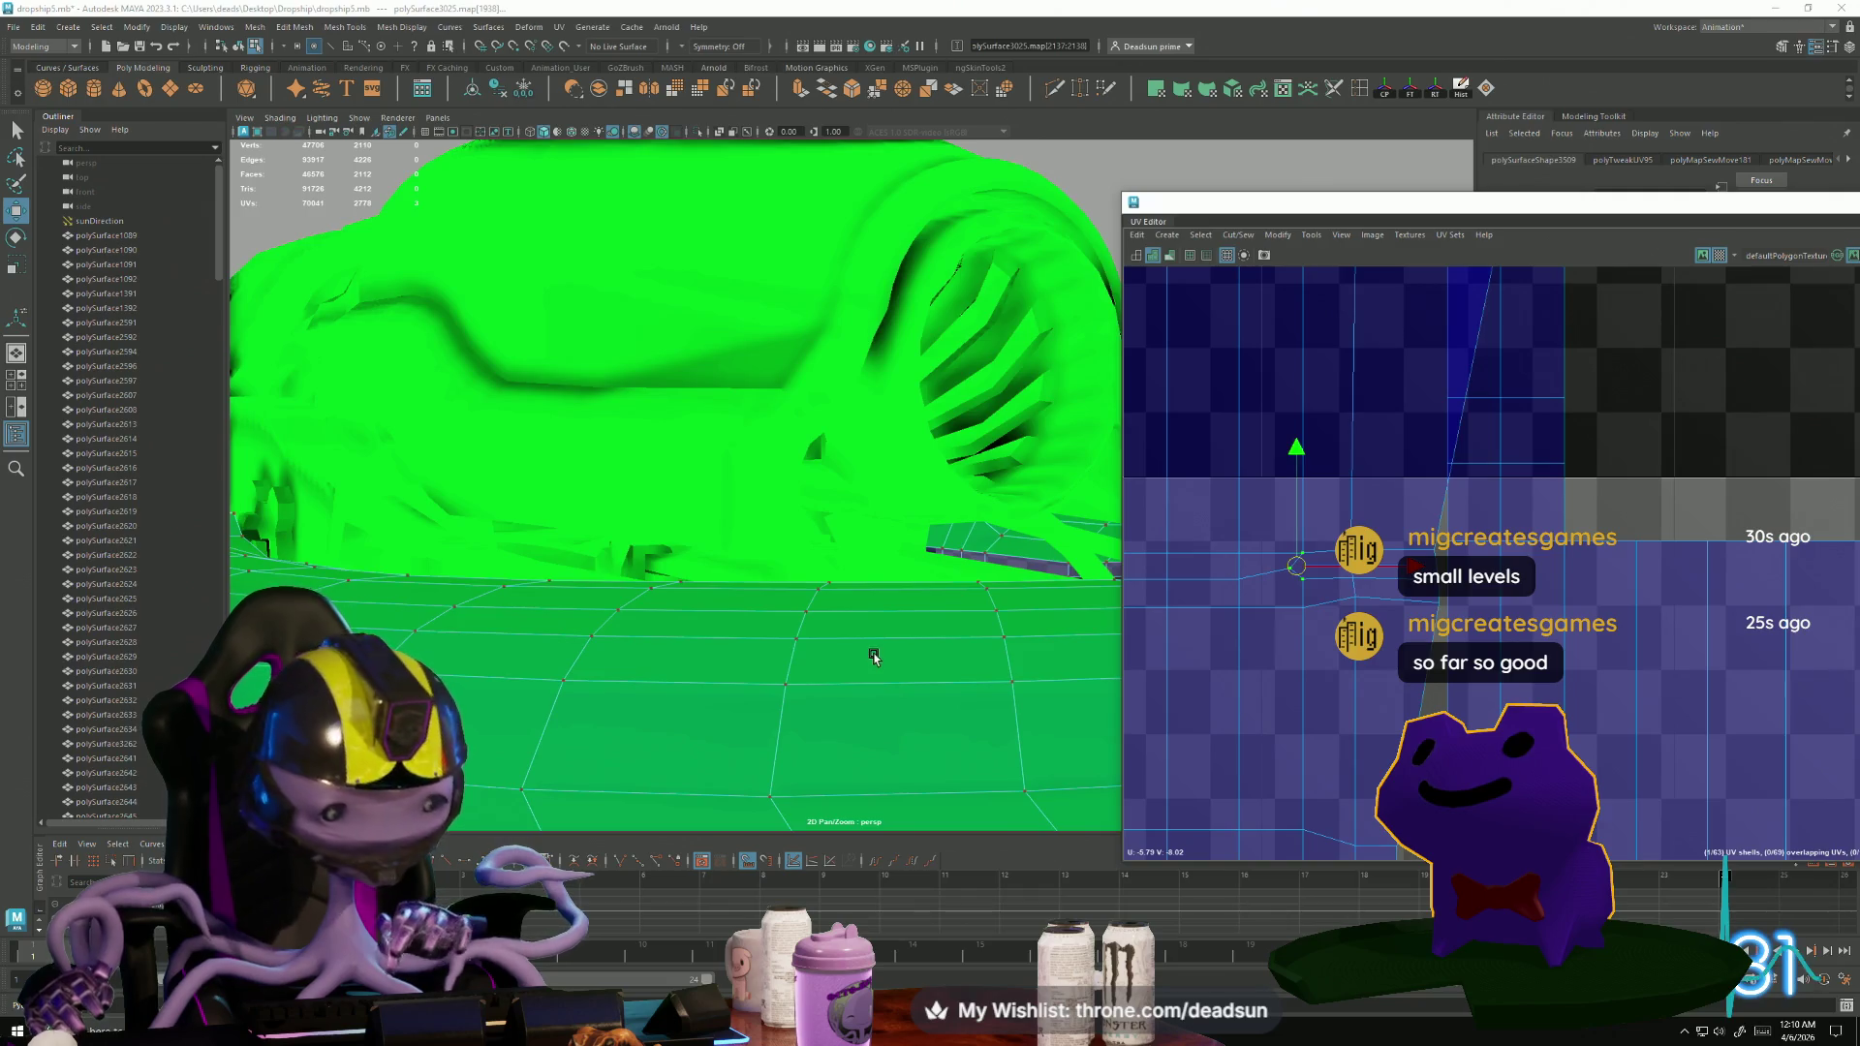
pyautogui.press('f')
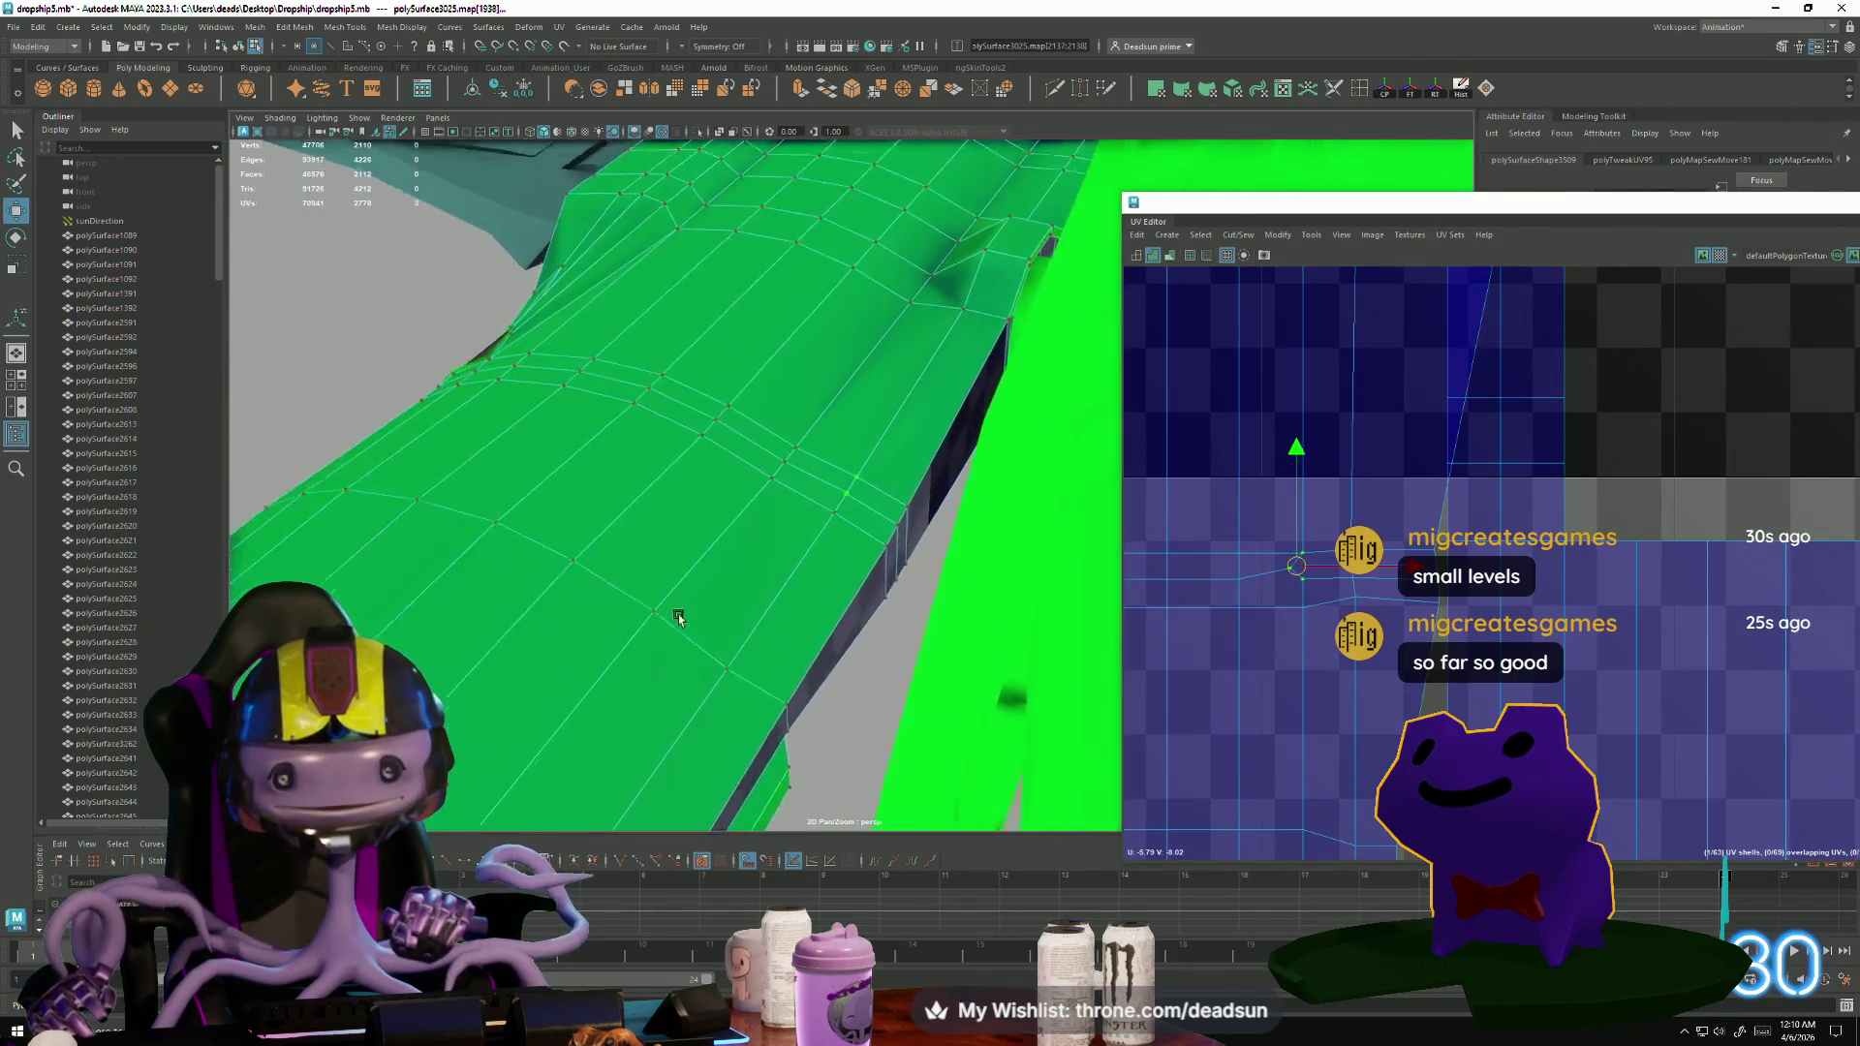
pyautogui.moveTo(827, 685)
pyautogui.keyDown('alt'); pyautogui.mouseDown()
pyautogui.moveTo(777, 656)
pyautogui.moveTo(704, 679)
pyautogui.moveTo(721, 707)
pyautogui.mouseUp(); pyautogui.keyUp('alt')
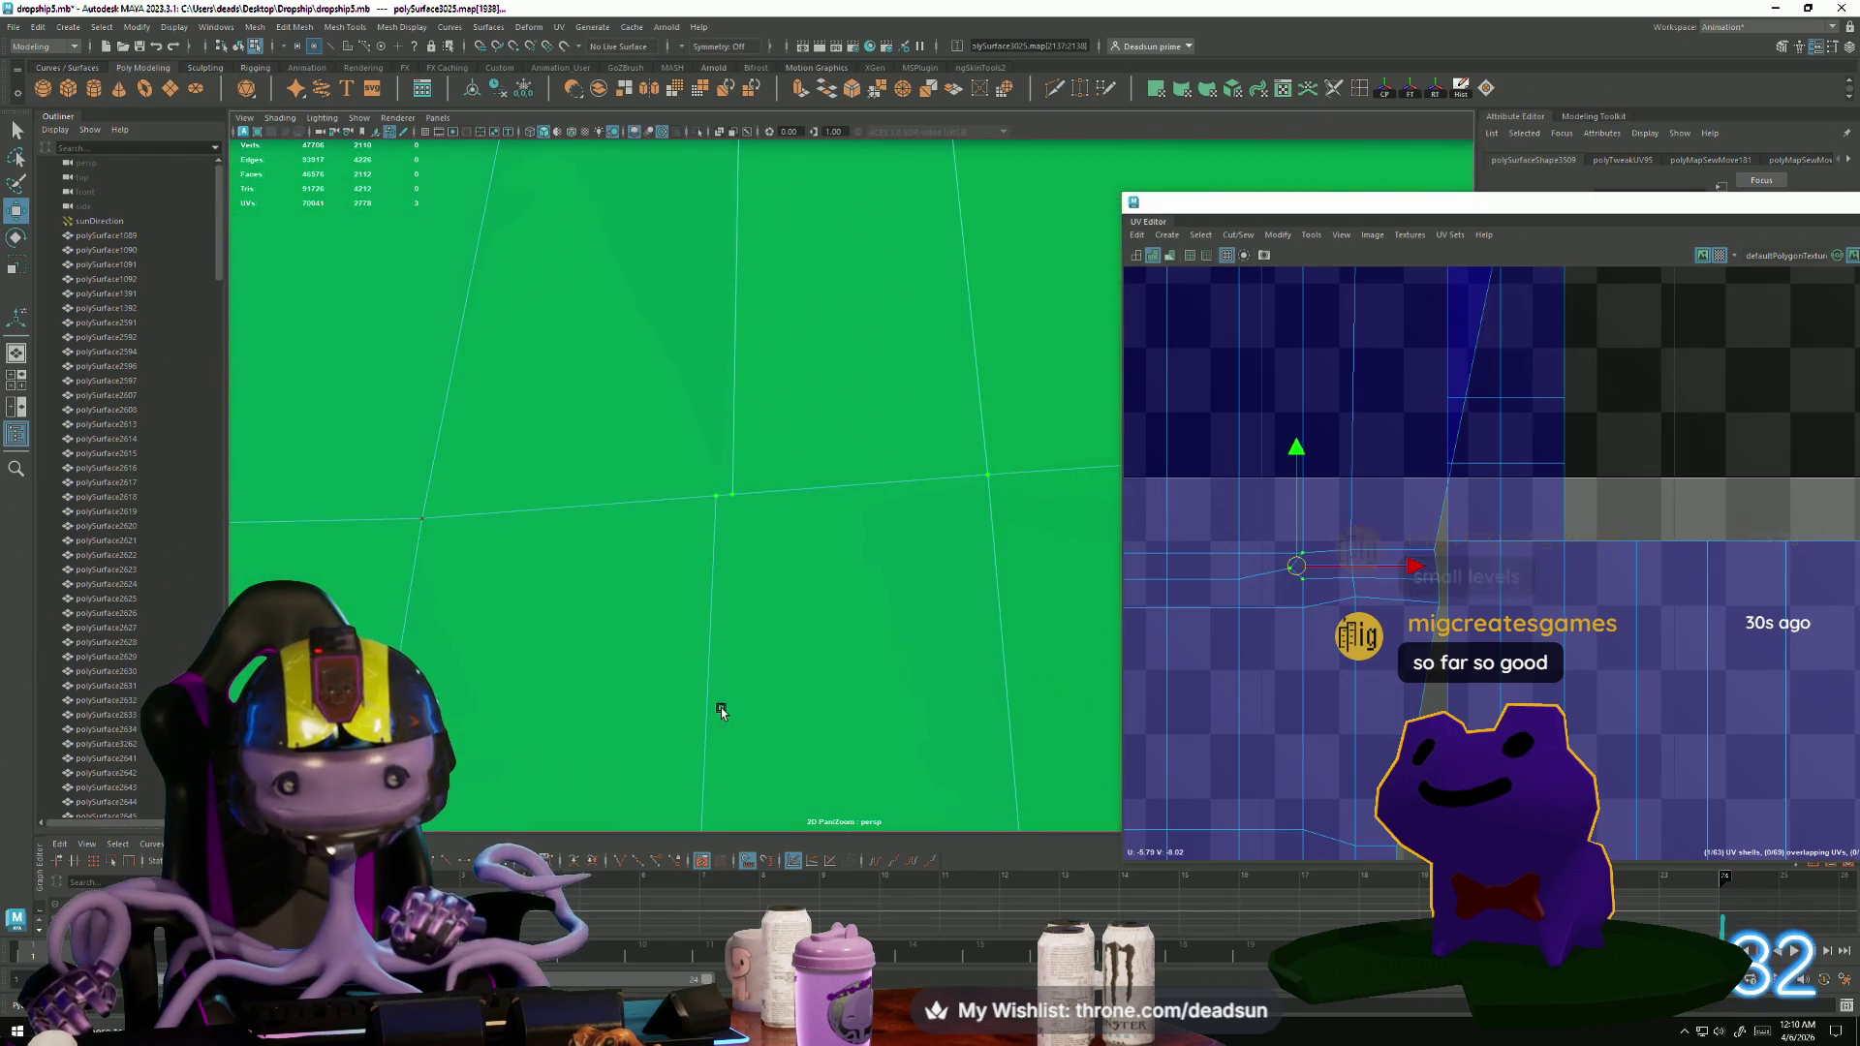
pyautogui.click(724, 503)
pyautogui.keyDown('shift'); pyautogui.click(736, 494); pyautogui.keyUp('shift')
pyautogui.moveTo(722, 524); pyautogui.dragTo(735, 490, button='right')
pyautogui.click(732, 495)
pyautogui.moveTo(684, 501)
pyautogui.keyDown('alt'); pyautogui.mouseDown()
pyautogui.moveTo(714, 532)
pyautogui.moveTo(665, 539)
pyautogui.moveTo(504, 431)
pyautogui.mouseUp(); pyautogui.keyUp('alt')
pyautogui.click(502, 457)
pyautogui.moveTo(564, 522); pyautogui.dragTo(549, 490)
pyautogui.press('f')
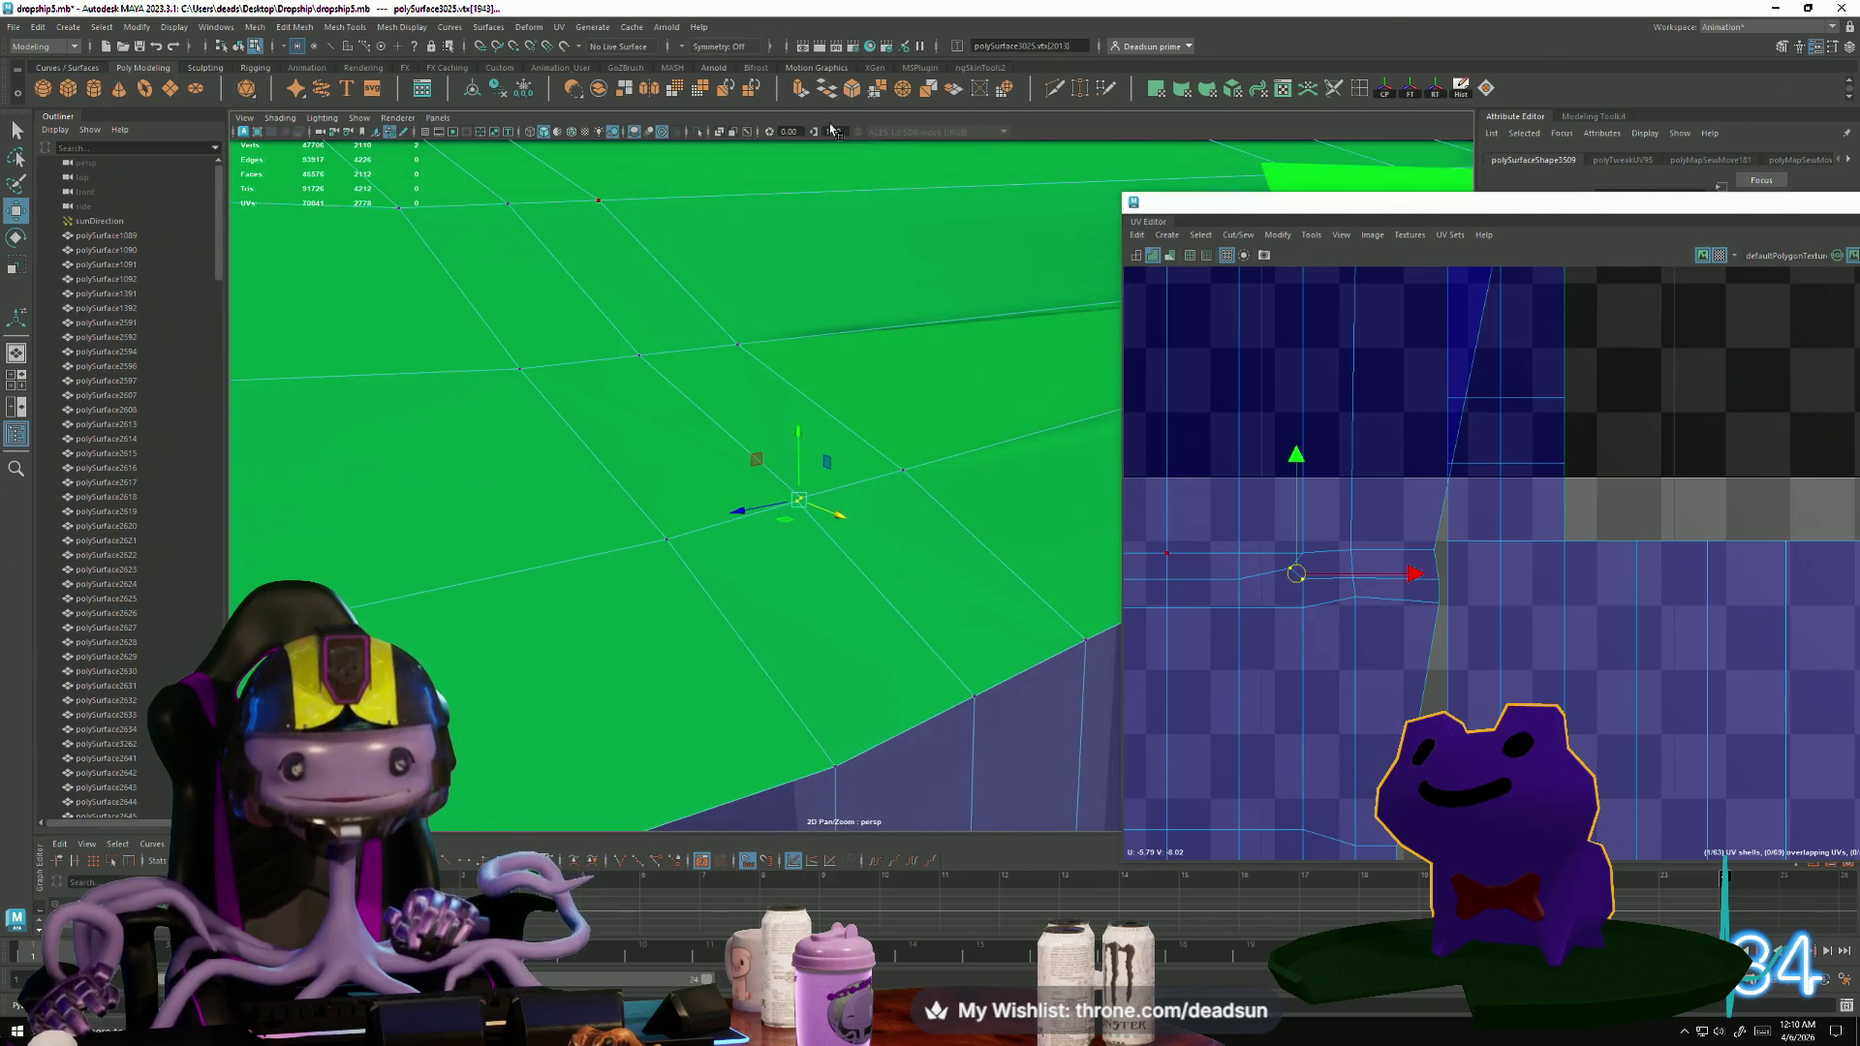
pyautogui.click(875, 90)
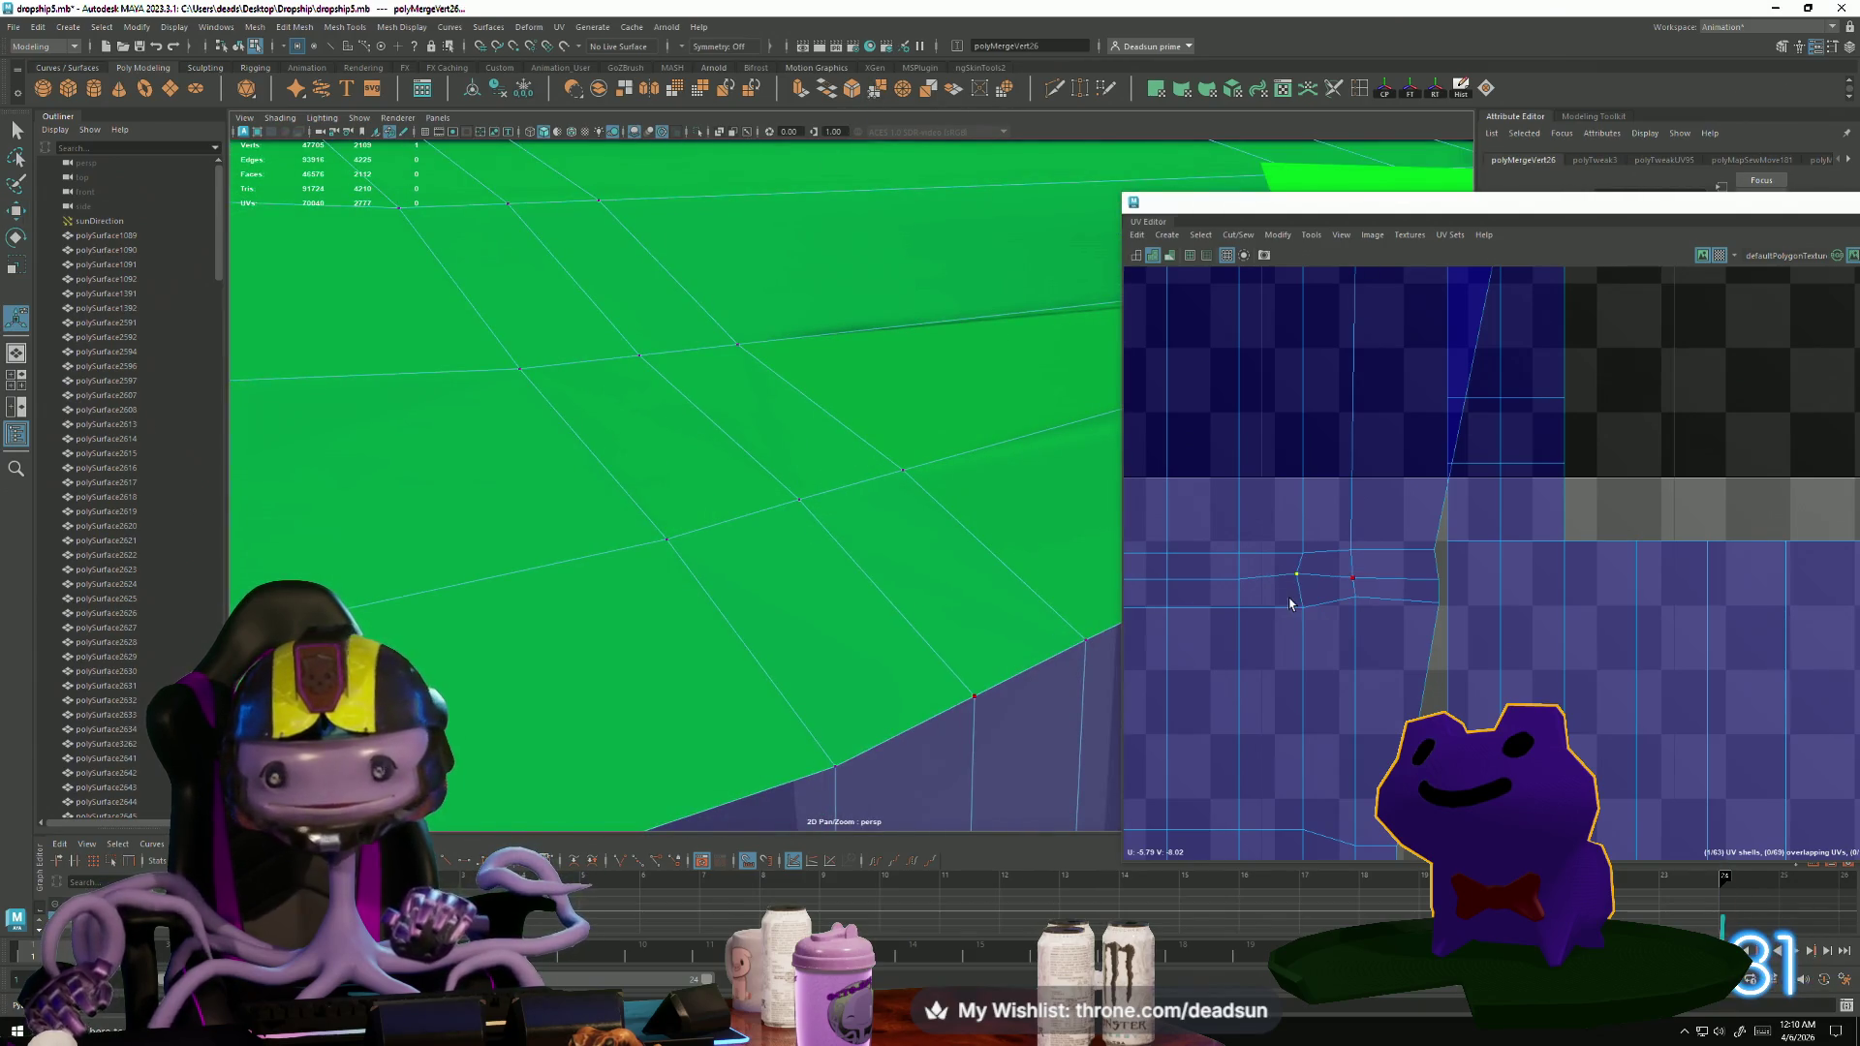
# Nudge the seam UV points slightly down and right into line.
pyautogui.scroll(2, 1289, 603)
pyautogui.click(1300, 565)
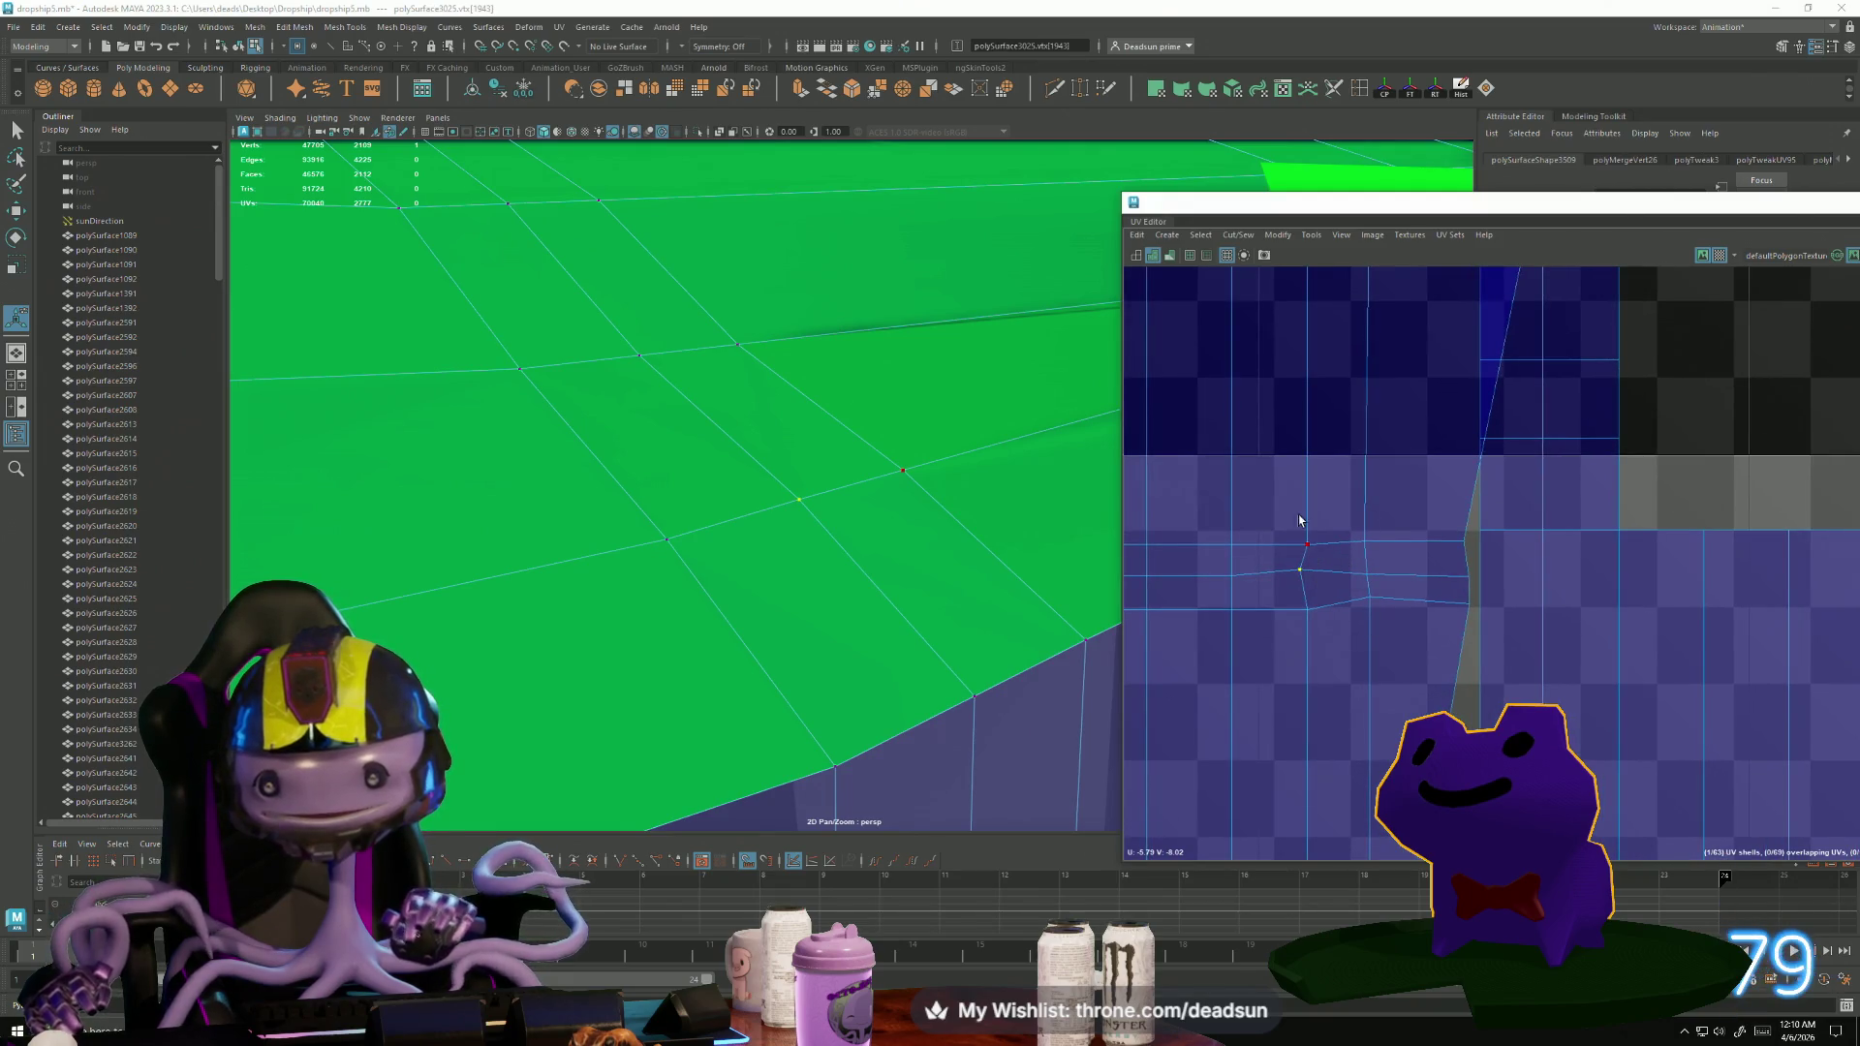
pyautogui.press('w')
pyautogui.moveTo(1300, 469); pyautogui.dragTo(1302, 476)
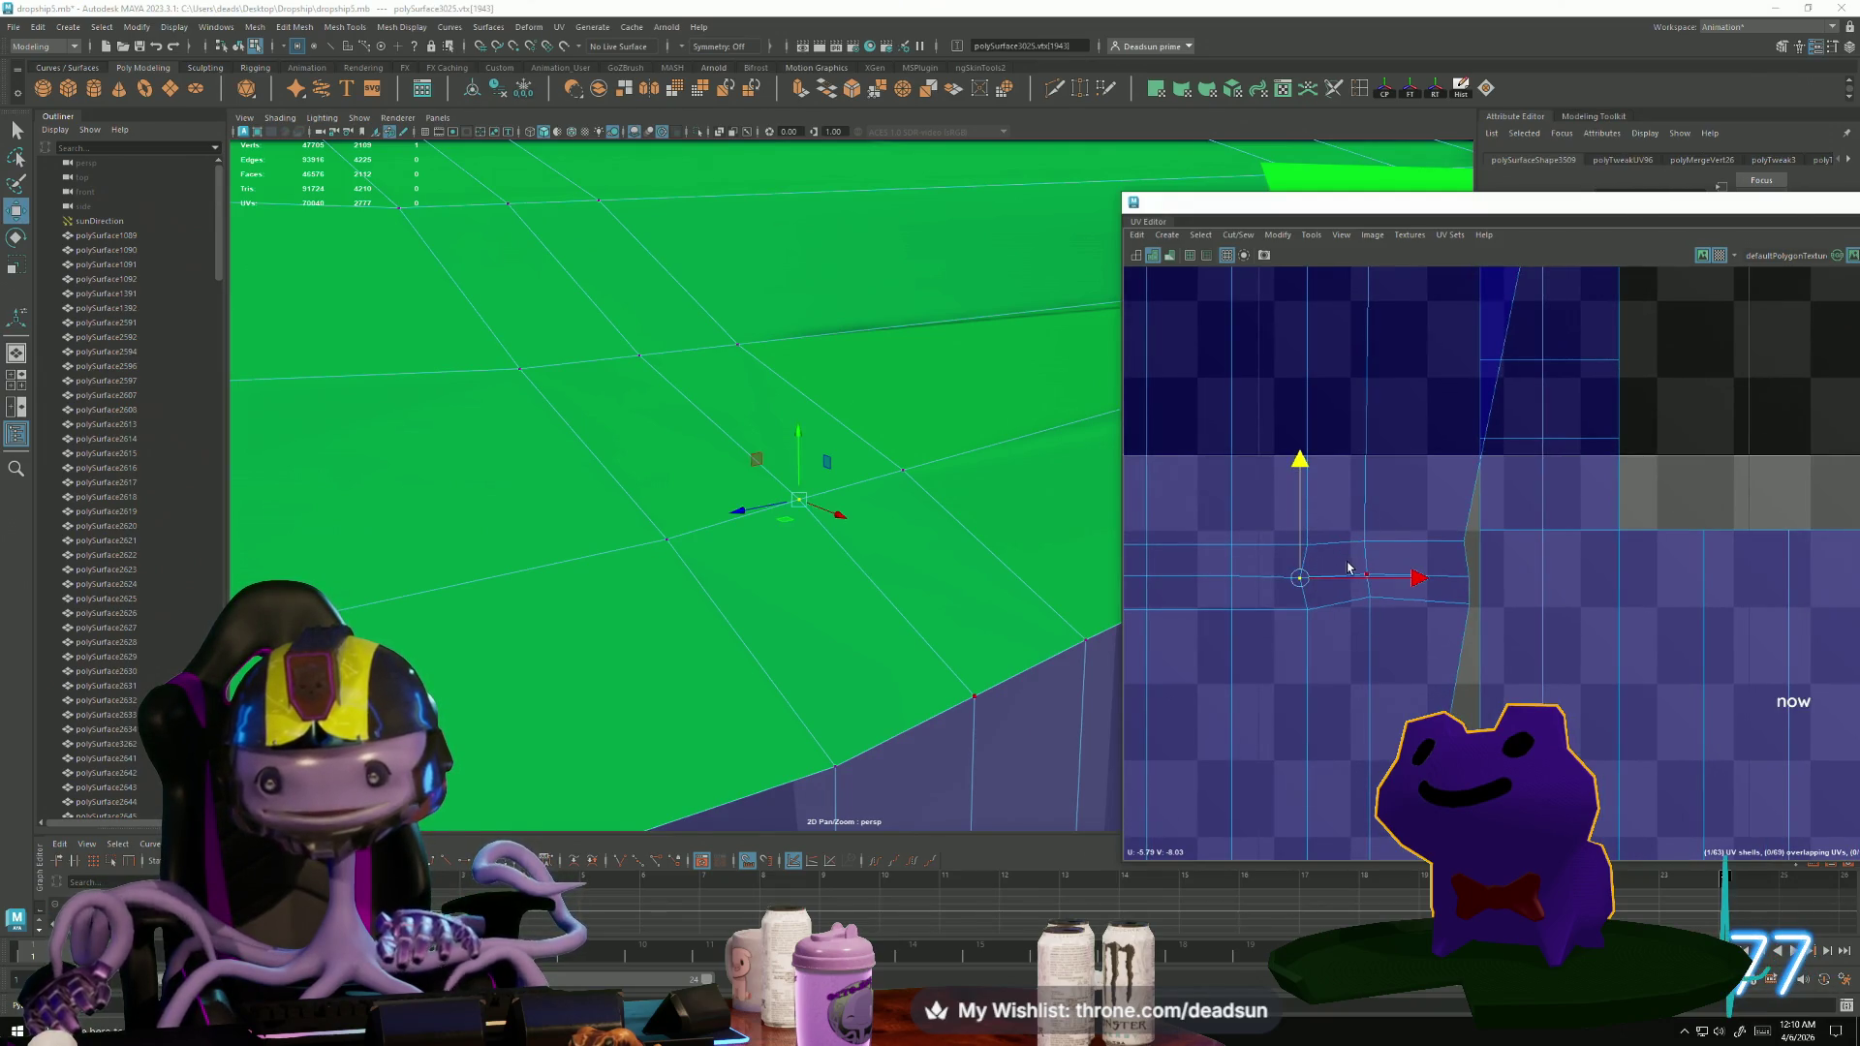
pyautogui.moveTo(1408, 580); pyautogui.dragTo(1415, 581)
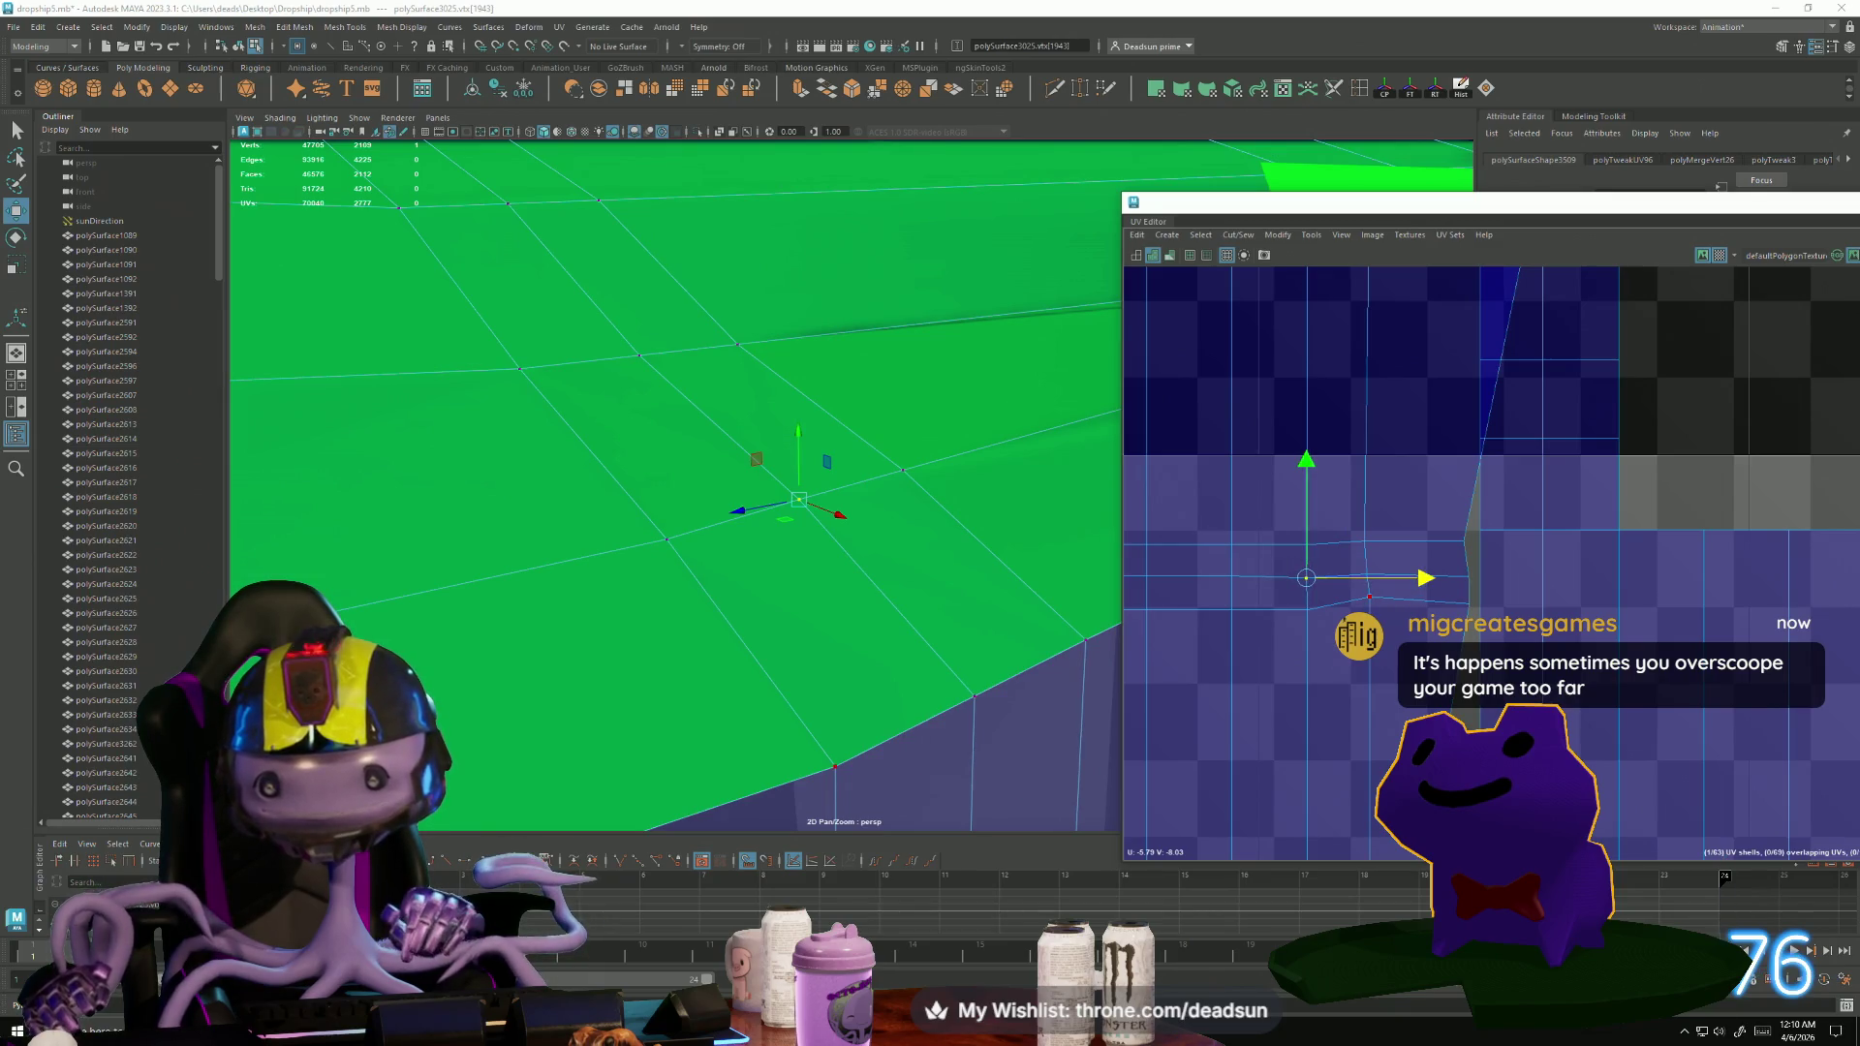
pyautogui.keyDown('alt'); pyautogui.moveTo(1383, 612); pyautogui.dragTo(1259, 545, button='middle'); pyautogui.keyUp('alt')
pyautogui.click(1258, 540)
pyautogui.click(1378, 468)
pyautogui.moveTo(1380, 480)
pyautogui.keyDown('alt'); pyautogui.mouseDown(button='middle')
pyautogui.moveTo(1084, 503)
pyautogui.moveTo(1319, 616)
pyautogui.mouseUp(button='middle'); pyautogui.keyUp('alt')
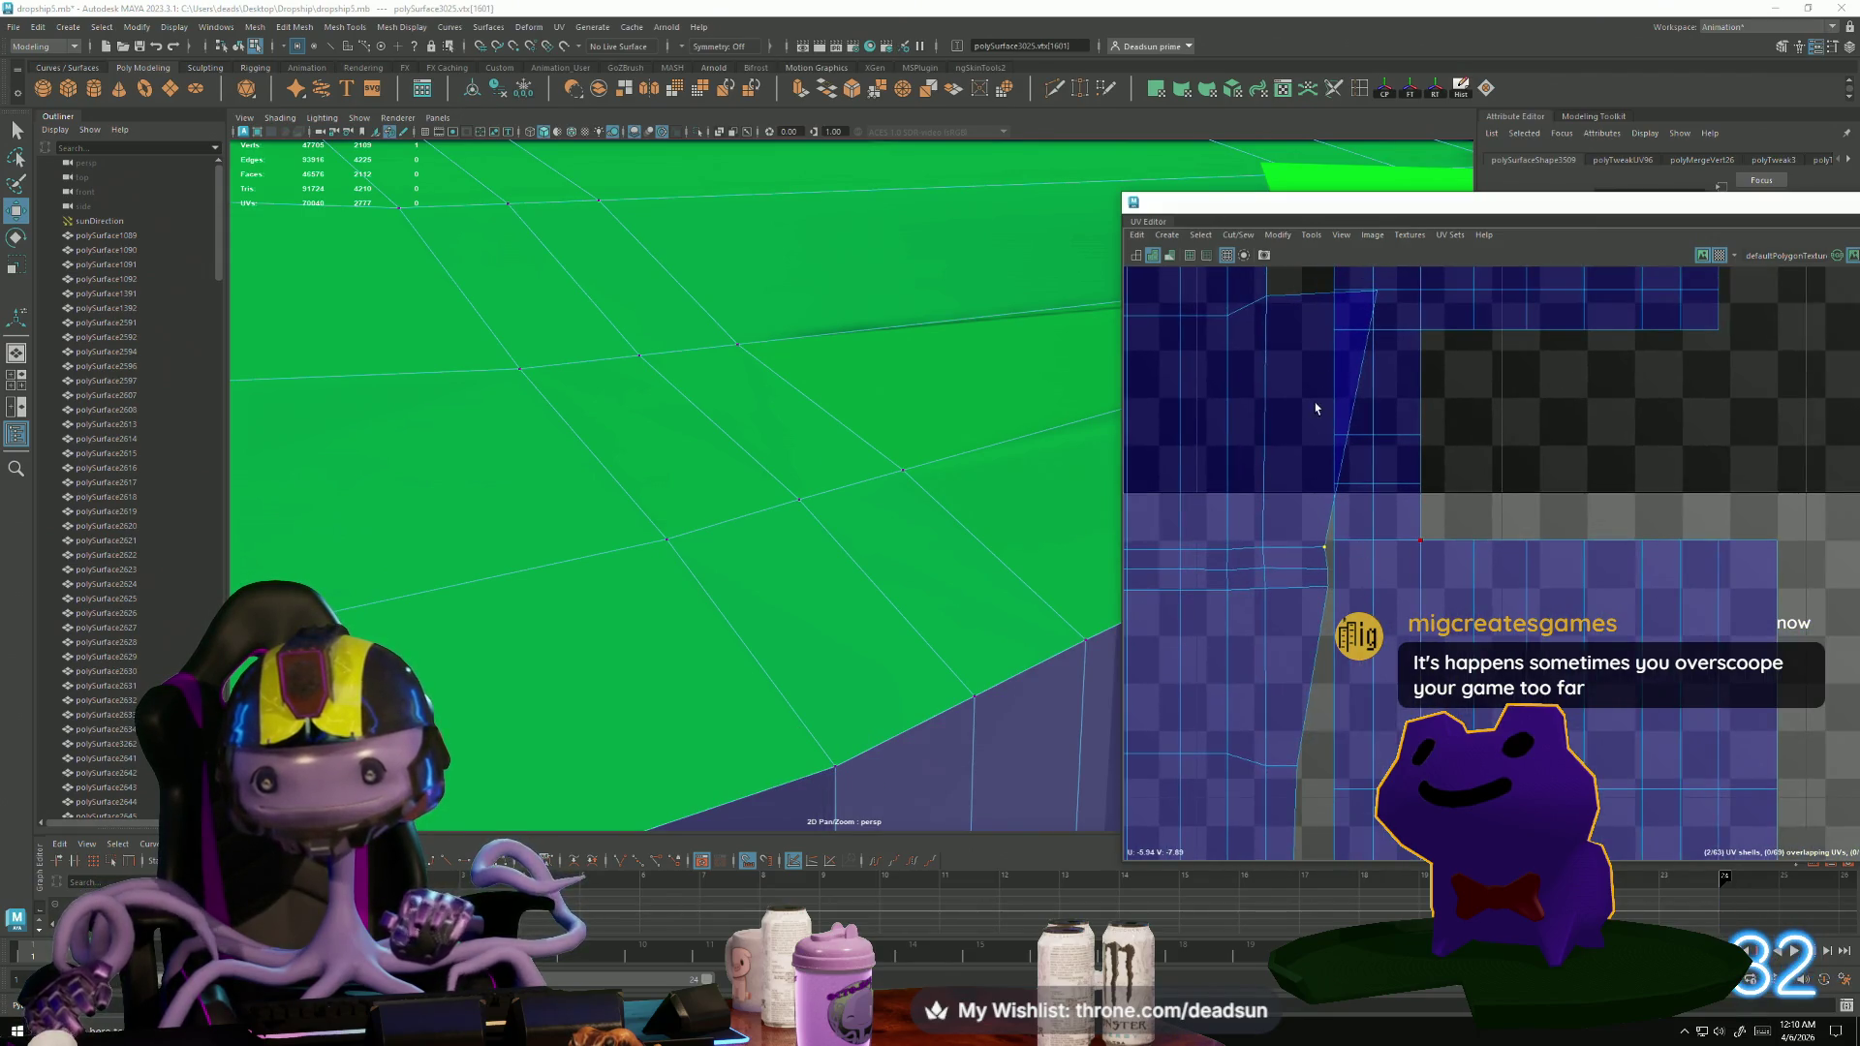
# Snap a UV left onto the vertical seam edge and select the next set of vertices.
pyautogui.keyDown('alt'); pyautogui.moveTo(1316, 408); pyautogui.dragTo(1388, 484, button='middle'); pyautogui.keyUp('alt')
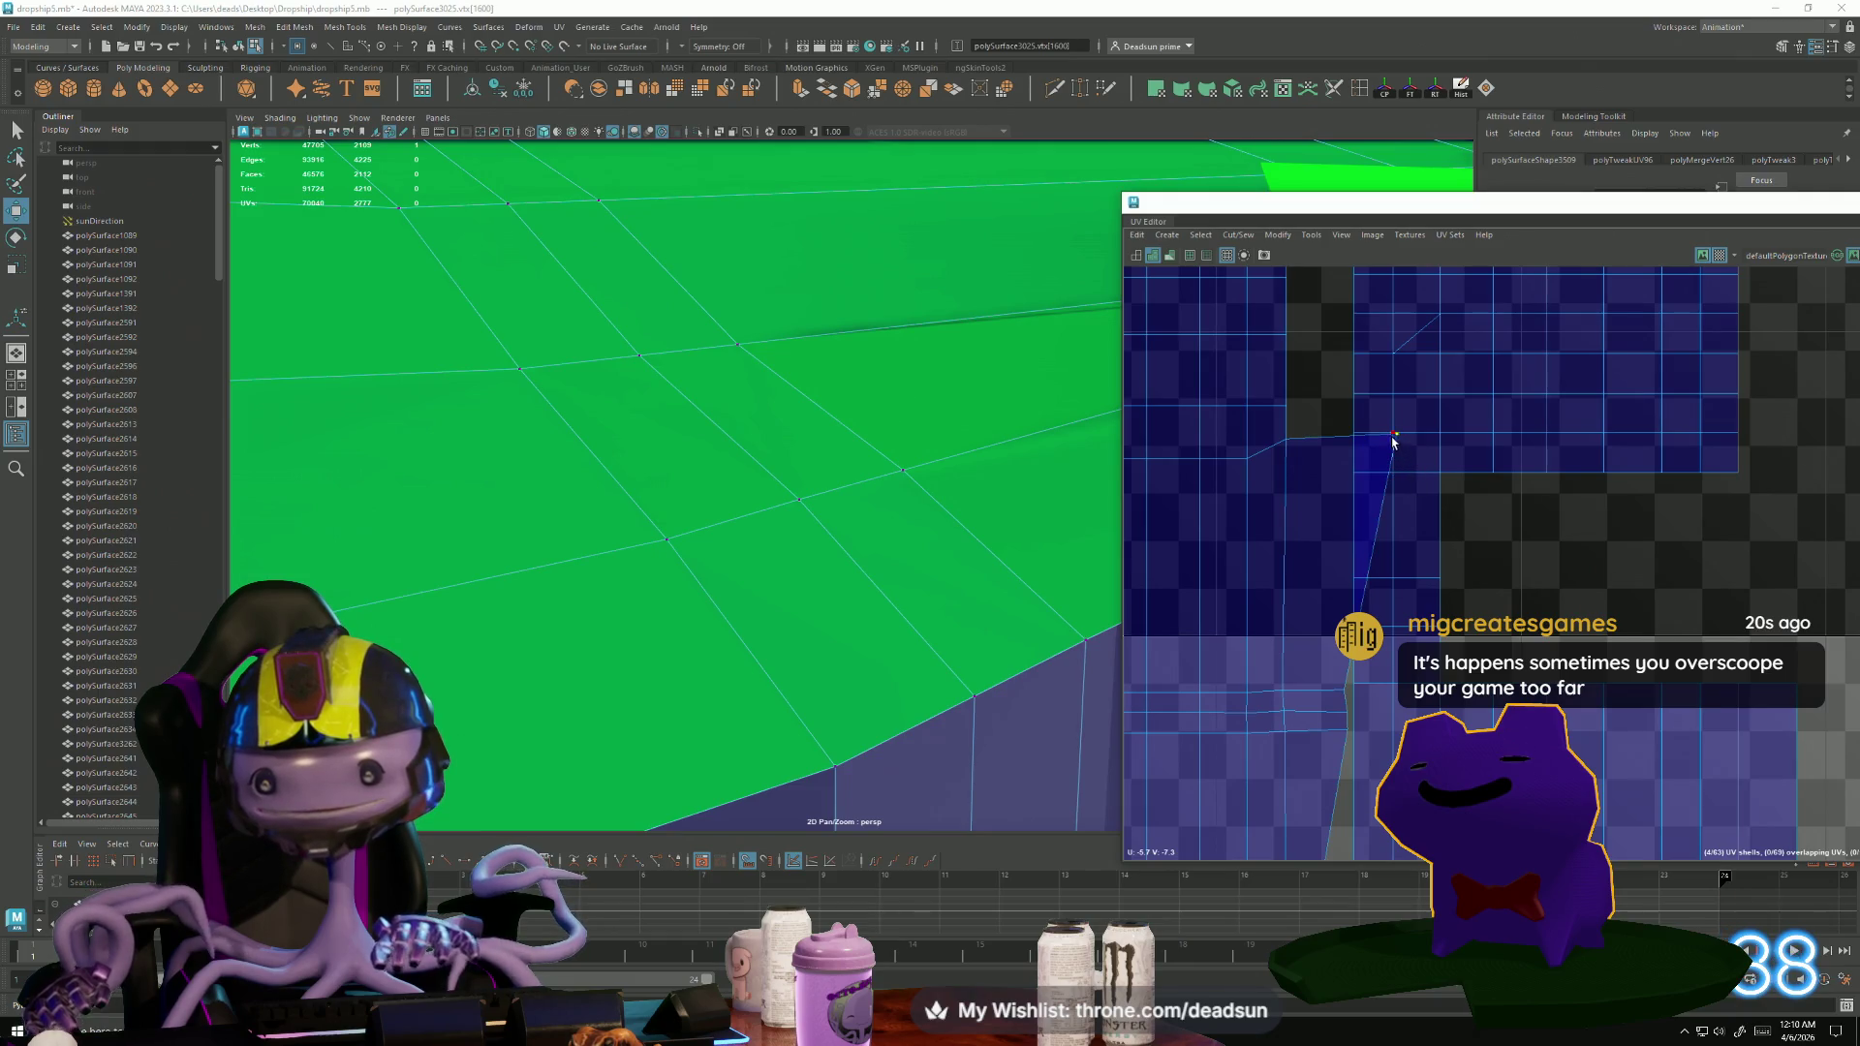
pyautogui.hotkey('ctrl', 'F12')
pyautogui.moveTo(1395, 434); pyautogui.dragTo(1320, 458)
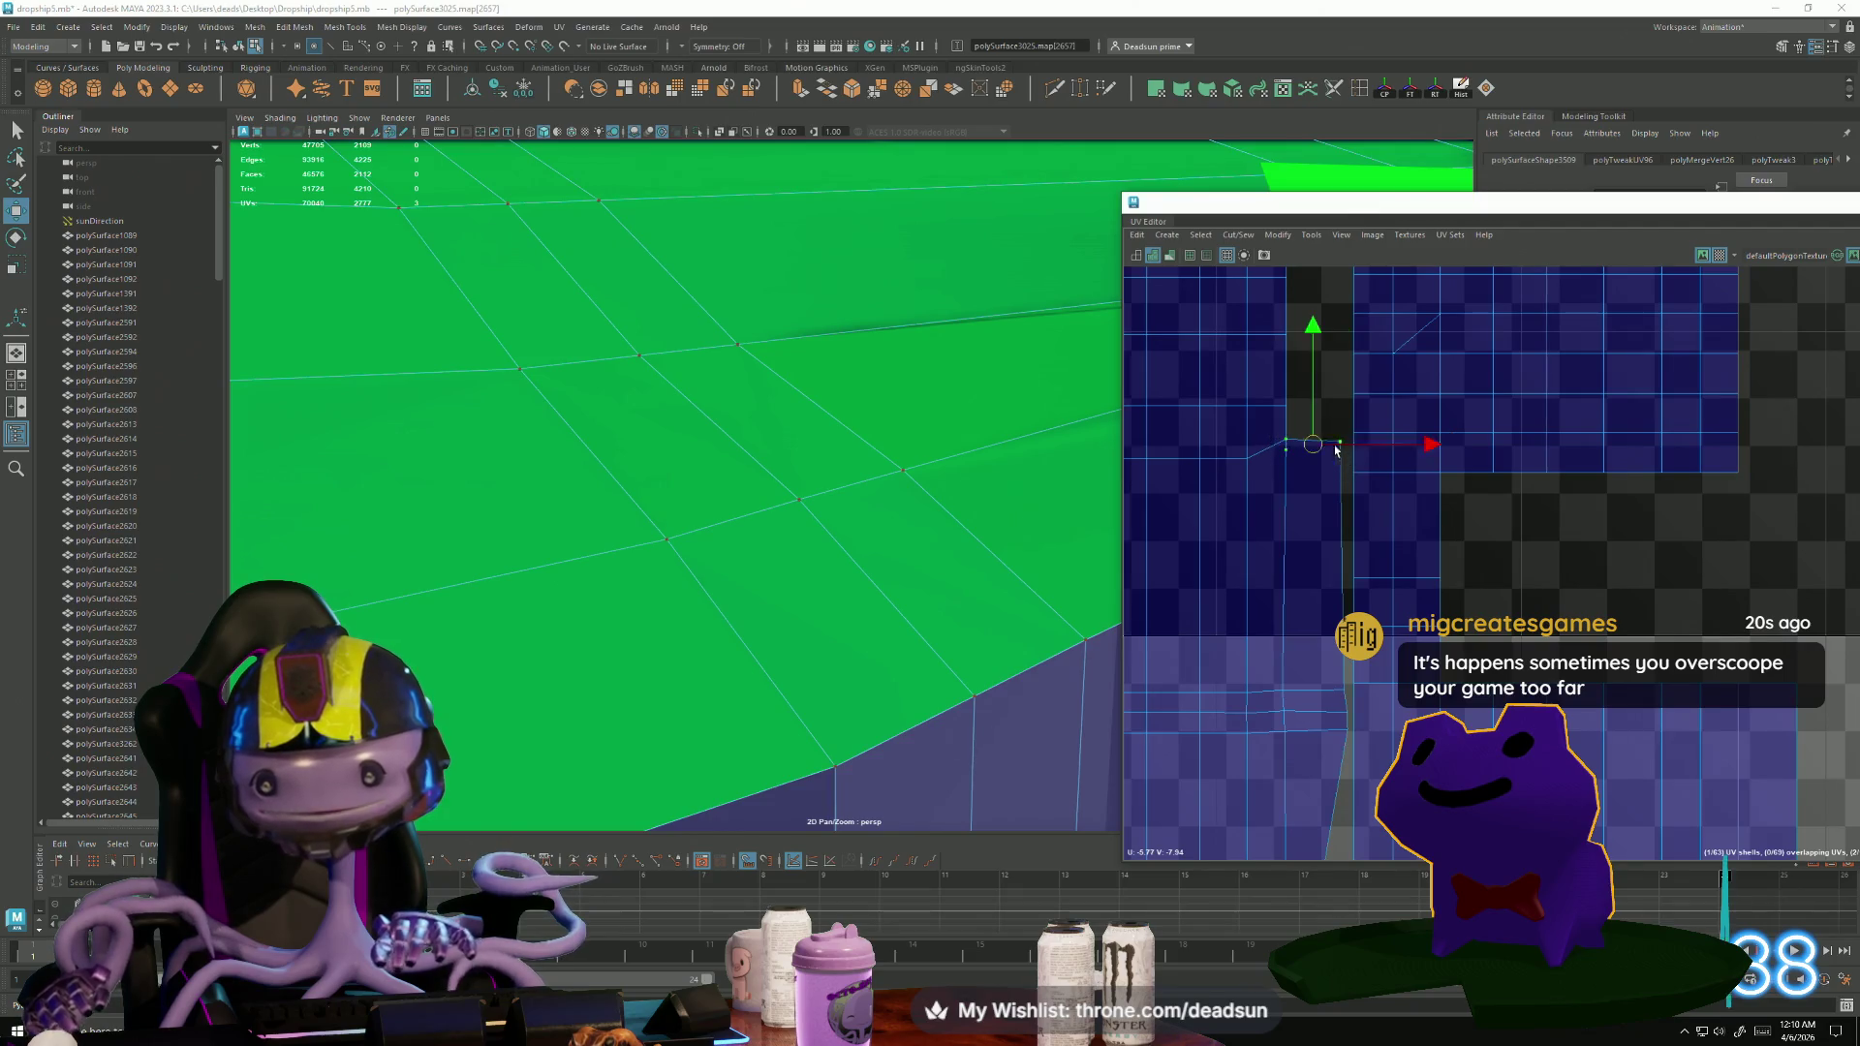
pyautogui.moveTo(1176, 429); pyautogui.dragTo(1288, 494)
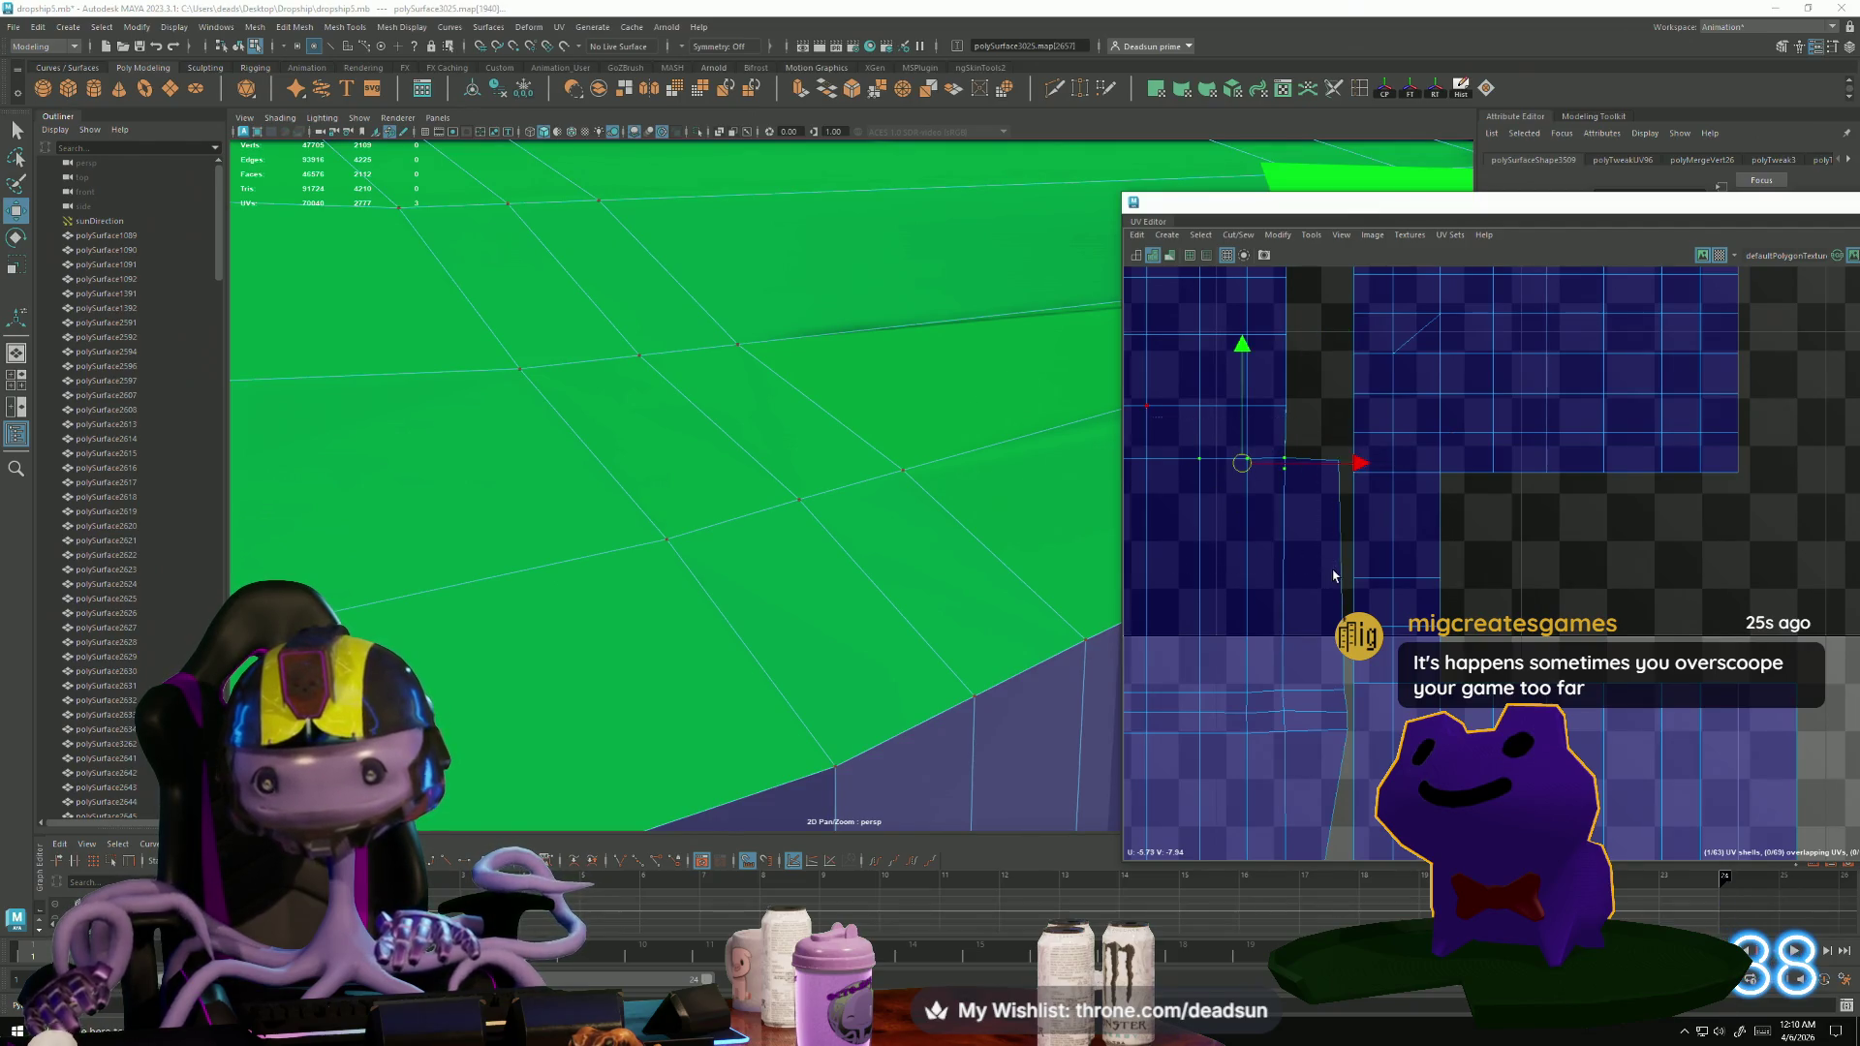
pyautogui.moveTo(1249, 475); pyautogui.dragTo(1152, 466, button='right')
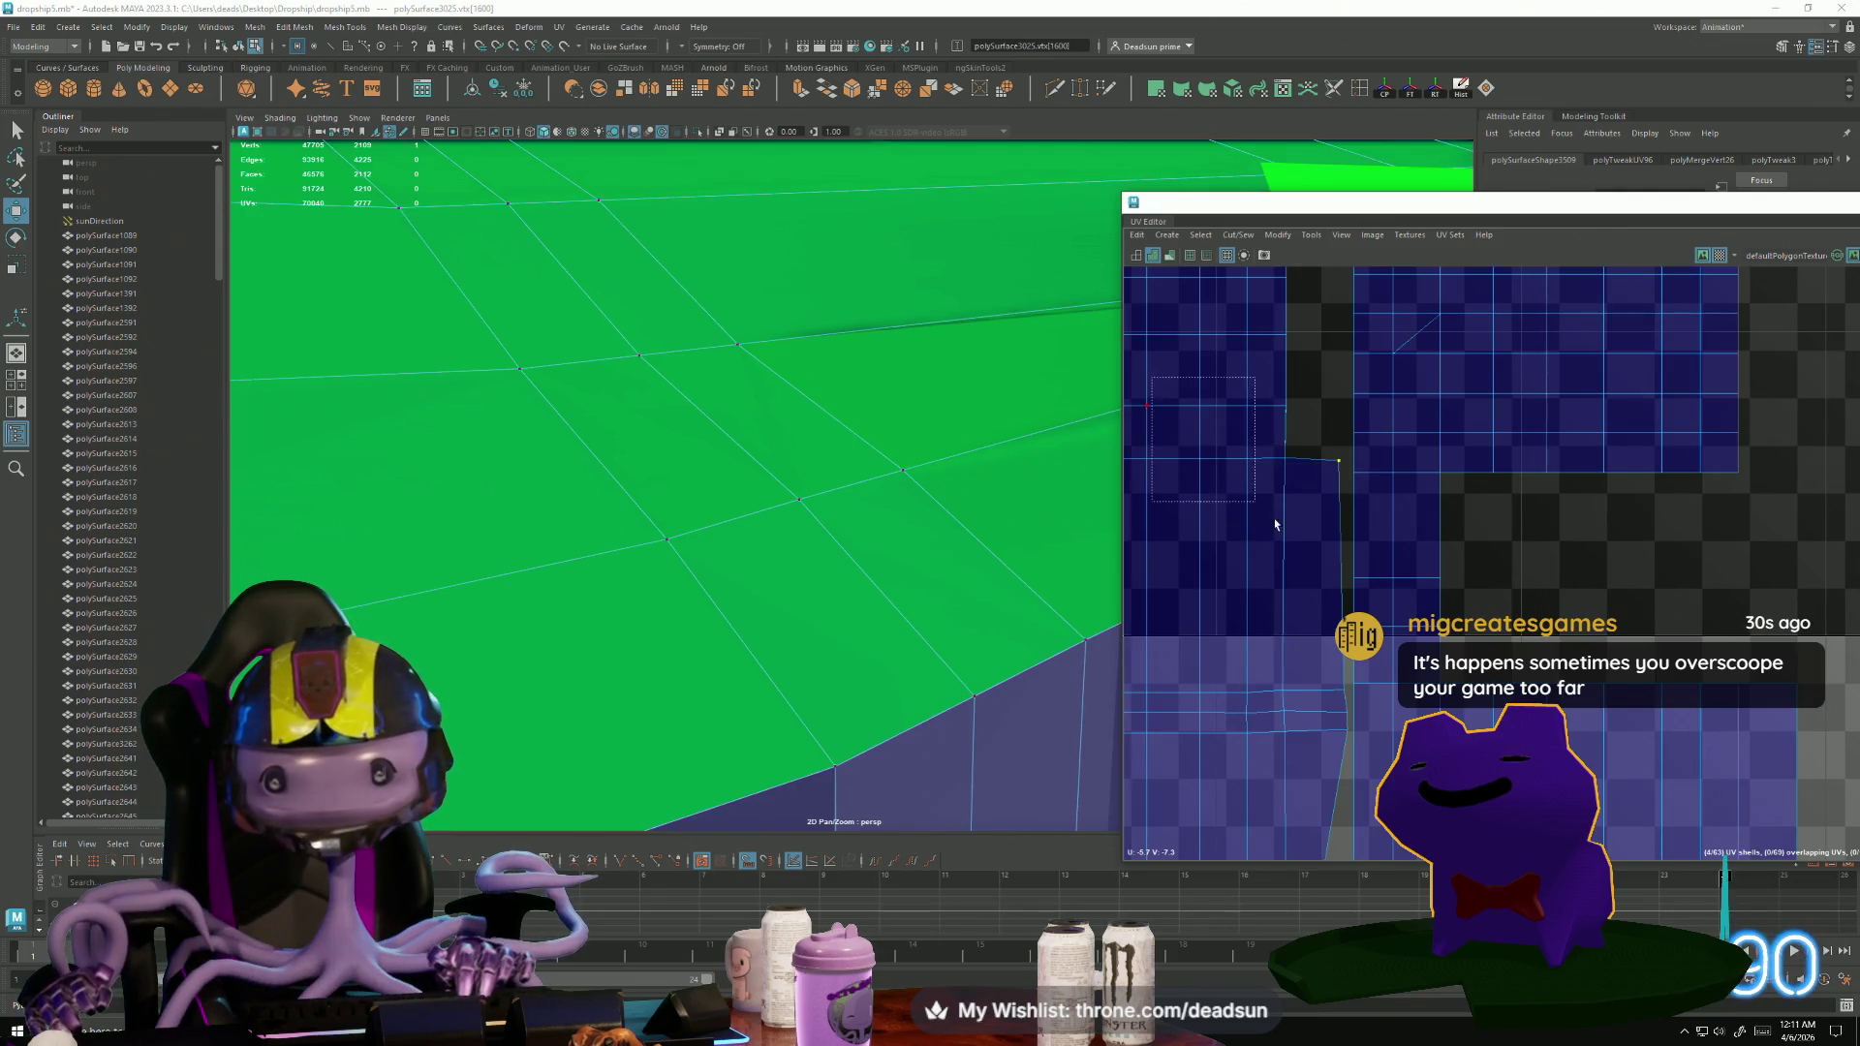
pyautogui.moveTo(607, 555)
pyautogui.keyDown('alt'); pyautogui.mouseDown()
pyautogui.moveTo(764, 514)
pyautogui.moveTo(846, 573)
pyautogui.moveTo(799, 587)
pyautogui.moveTo(956, 594)
pyautogui.moveTo(959, 482)
pyautogui.moveTo(905, 527)
pyautogui.moveTo(938, 546)
pyautogui.moveTo(843, 581)
pyautogui.moveTo(781, 643)
pyautogui.moveTo(684, 638)
pyautogui.mouseUp(); pyautogui.keyUp('alt')
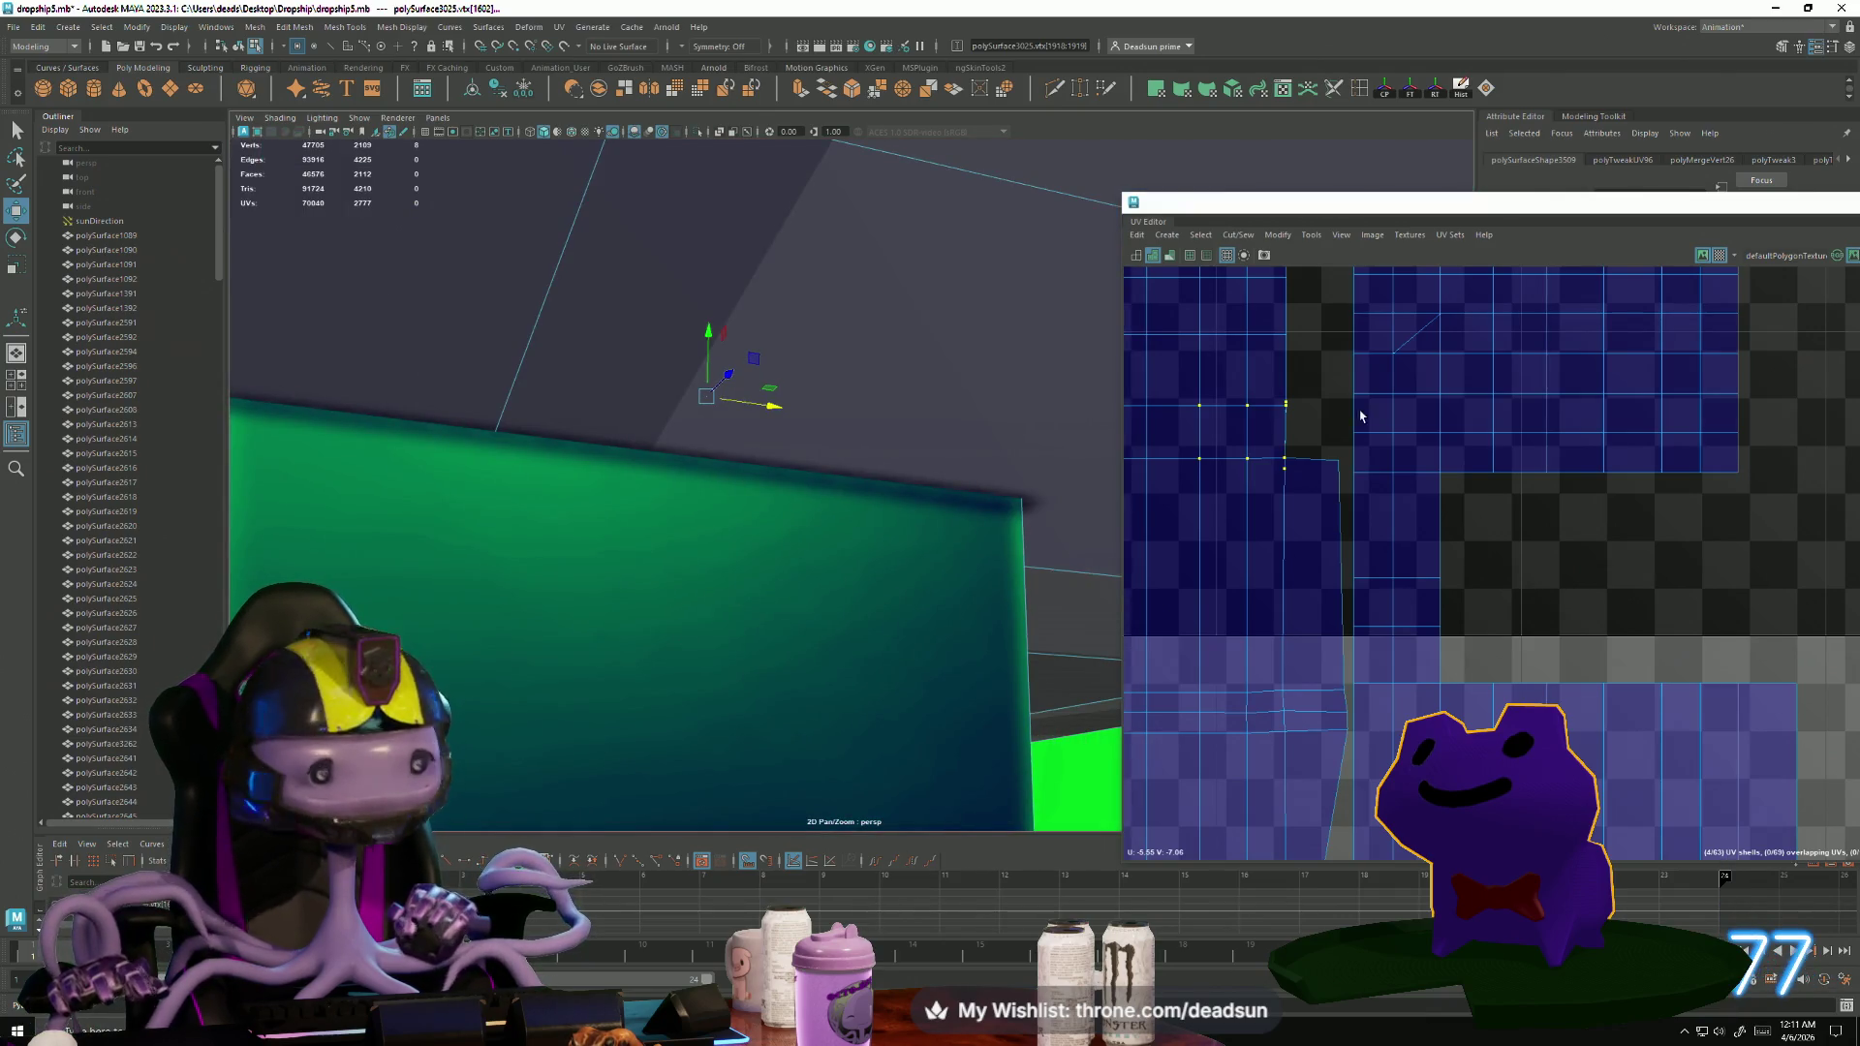
# Delete the selected leftover stray vertices from the hull.
pyautogui.press('f')
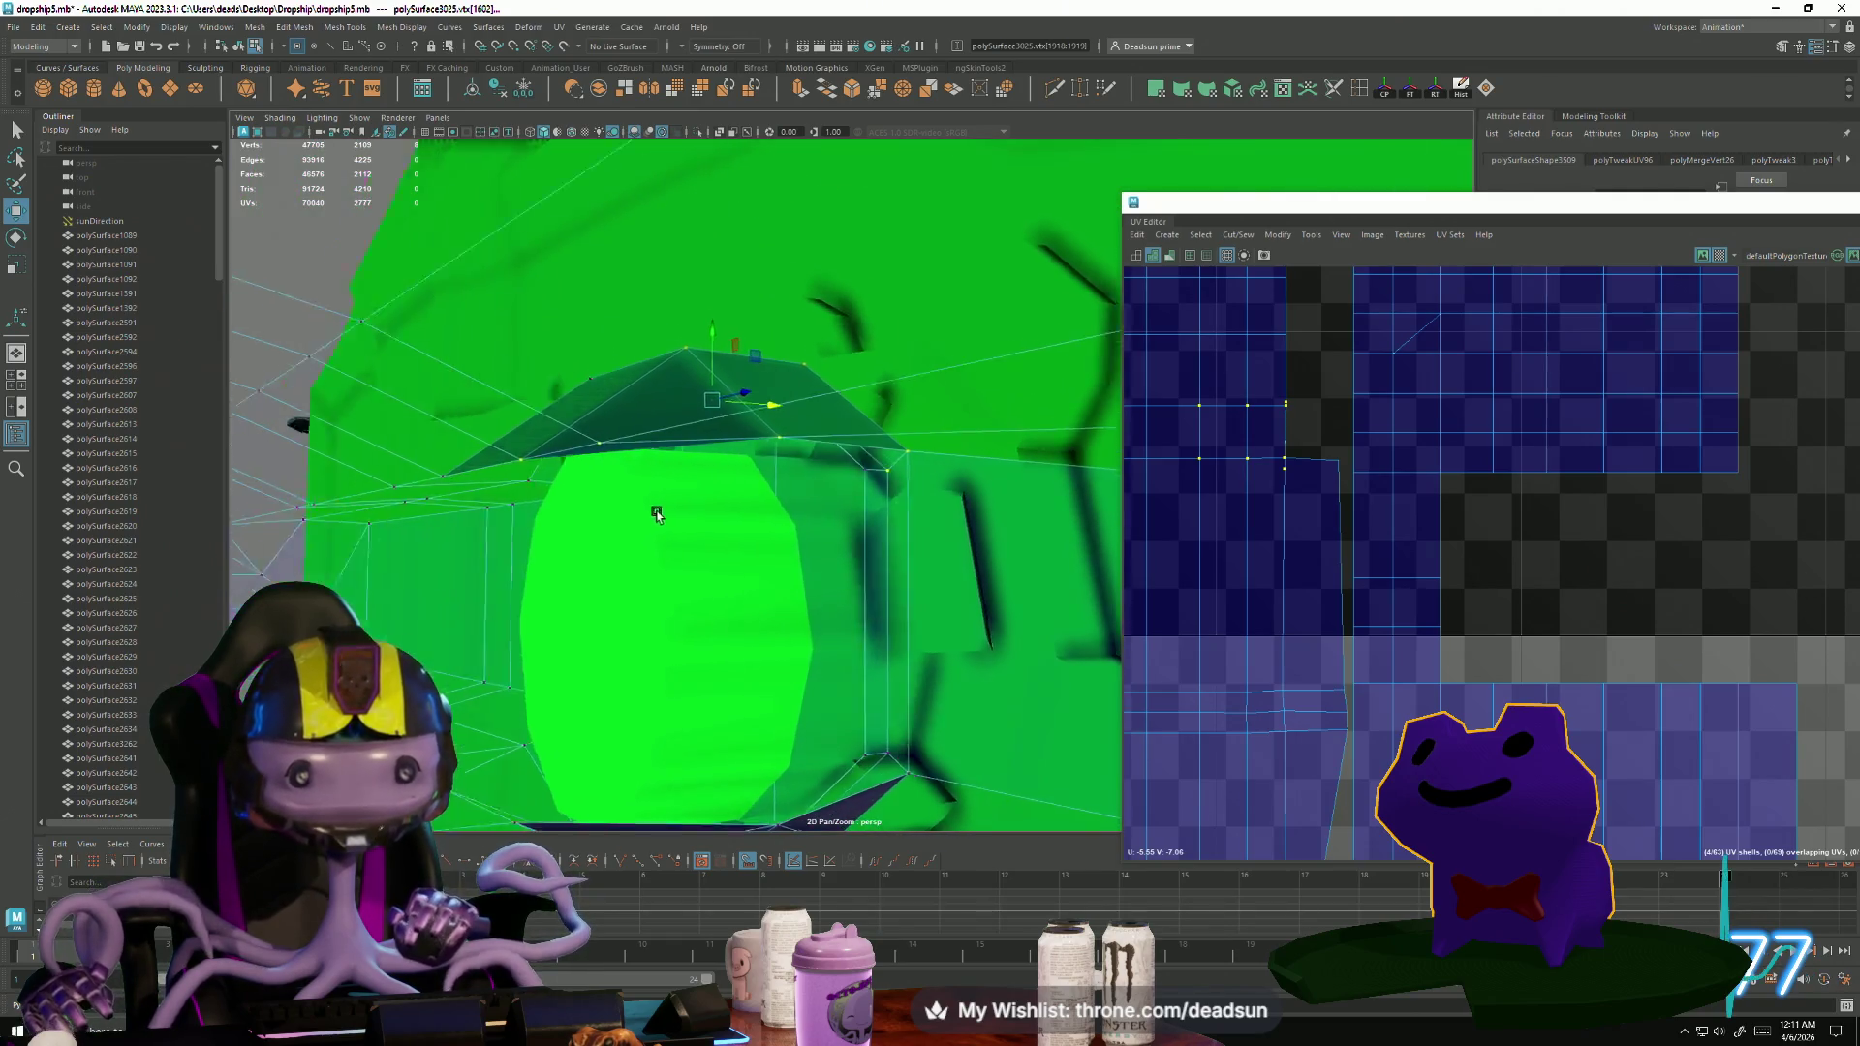
pyautogui.press('Delete')
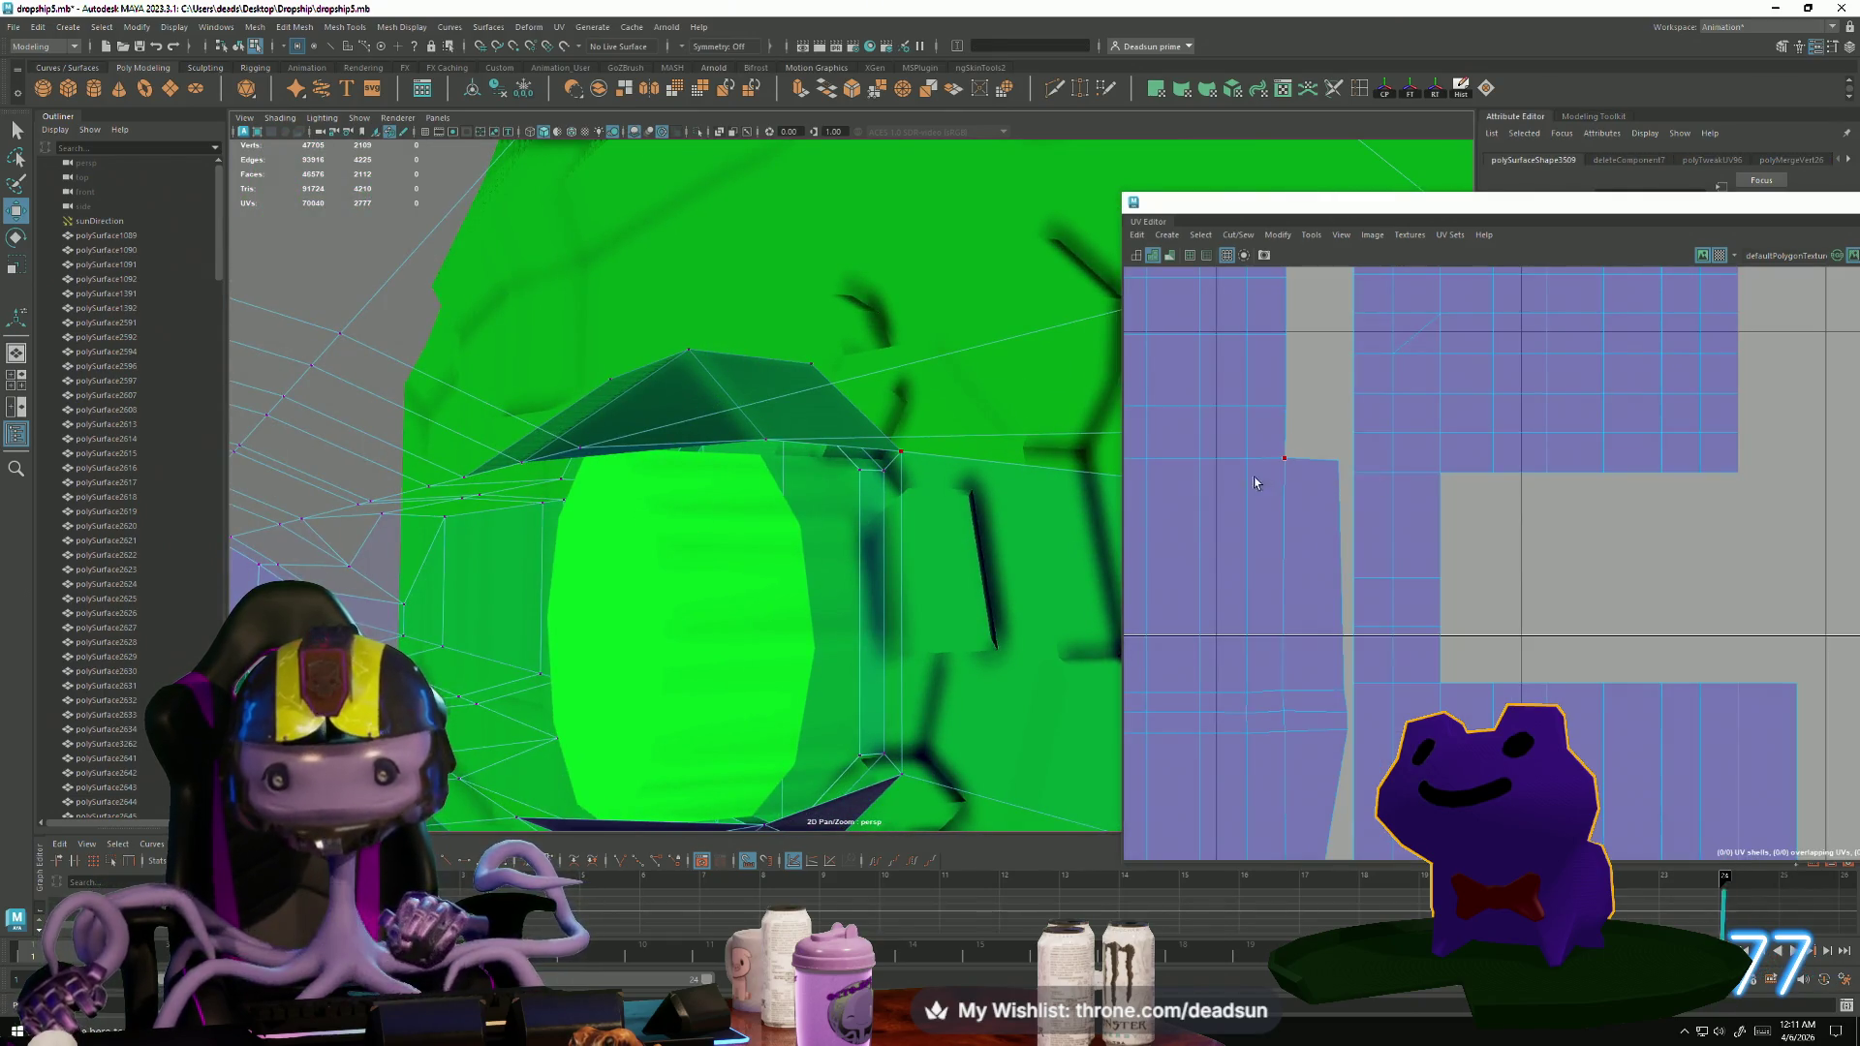
pyautogui.press('f')
pyautogui.moveTo(660, 550)
pyautogui.keyDown('alt'); pyautogui.mouseDown()
pyautogui.moveTo(755, 578)
pyautogui.moveTo(643, 552)
pyautogui.mouseUp(); pyautogui.keyUp('alt')
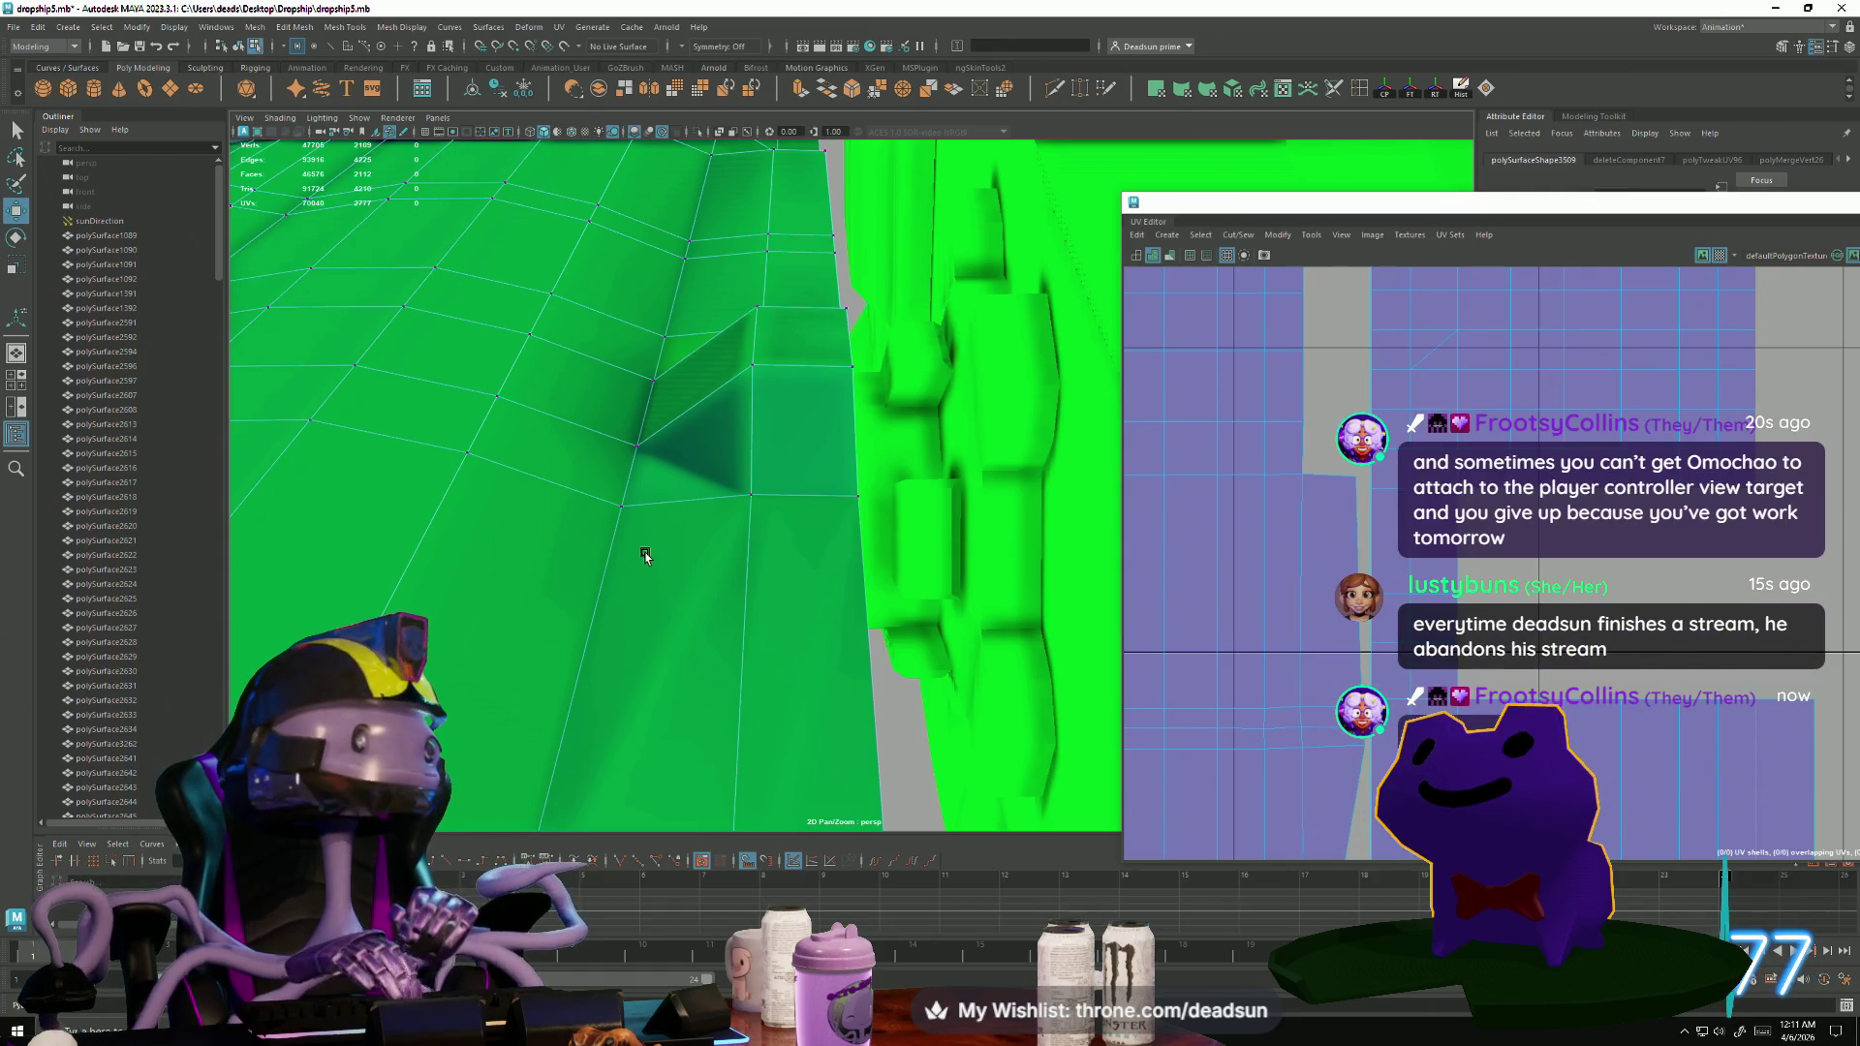
pyautogui.moveTo(670, 649)
pyautogui.keyDown('alt'); pyautogui.mouseDown()
pyautogui.moveTo(502, 627)
pyautogui.moveTo(737, 686)
pyautogui.moveTo(657, 605)
pyautogui.moveTo(635, 630)
pyautogui.moveTo(664, 599)
pyautogui.moveTo(833, 569)
pyautogui.moveTo(794, 562)
pyautogui.moveTo(648, 745)
pyautogui.moveTo(649, 586)
pyautogui.moveTo(727, 569)
pyautogui.mouseUp(); pyautogui.keyUp('alt')
# Switch to UV Shell selection and move one strip shell down into the lower tile.
pyautogui.keyDown('alt'); pyautogui.moveTo(1608, 403); pyautogui.dragTo(1315, 453, button='middle'); pyautogui.keyUp('alt')
pyautogui.scroll(-3, 1315, 453)
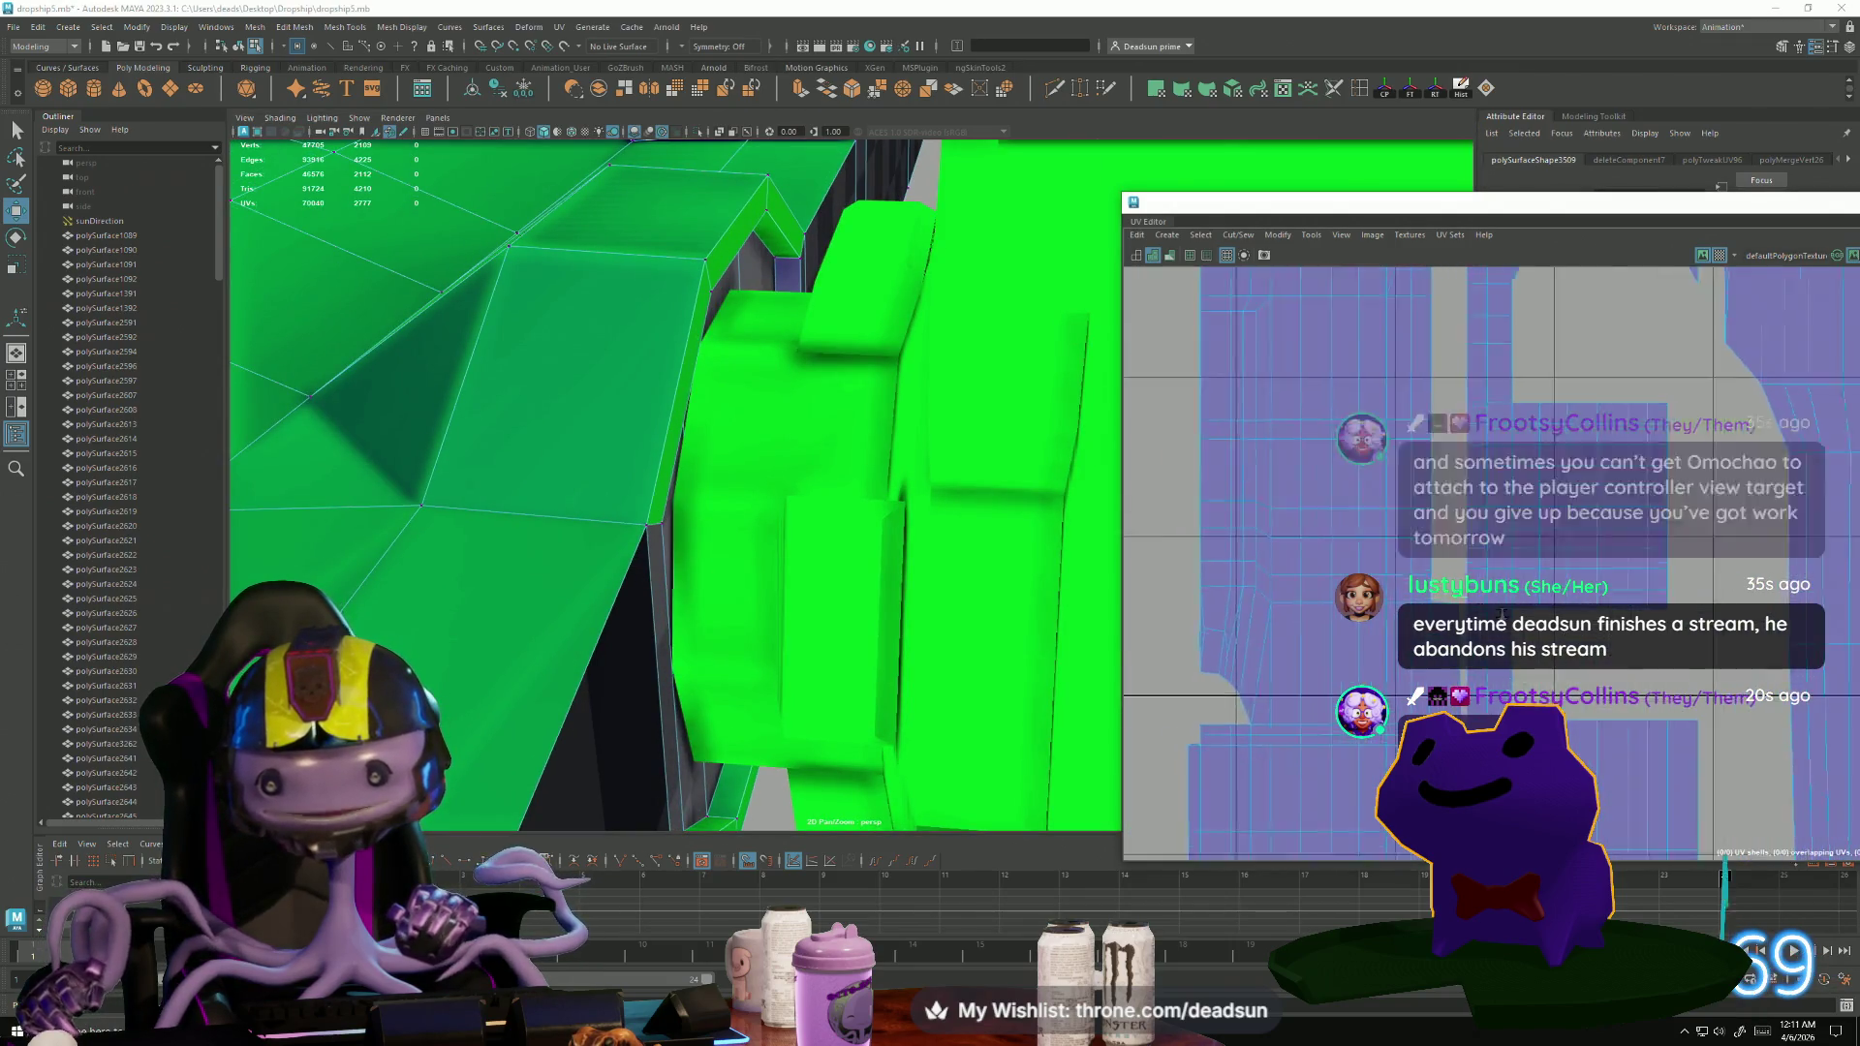
pyautogui.scroll(-3, 1282, 555)
pyautogui.moveTo(1282, 555); pyautogui.dragTo(1231, 533, button='right')
pyautogui.click(1214, 553)
pyautogui.moveTo(1335, 553)
pyautogui.mouseDown()
pyautogui.moveTo(1327, 775)
pyautogui.moveTo(1322, 805)
pyautogui.moveTo(1335, 674)
pyautogui.moveTo(1303, 825)
pyautogui.moveTo(1253, 722)
pyautogui.mouseUp()
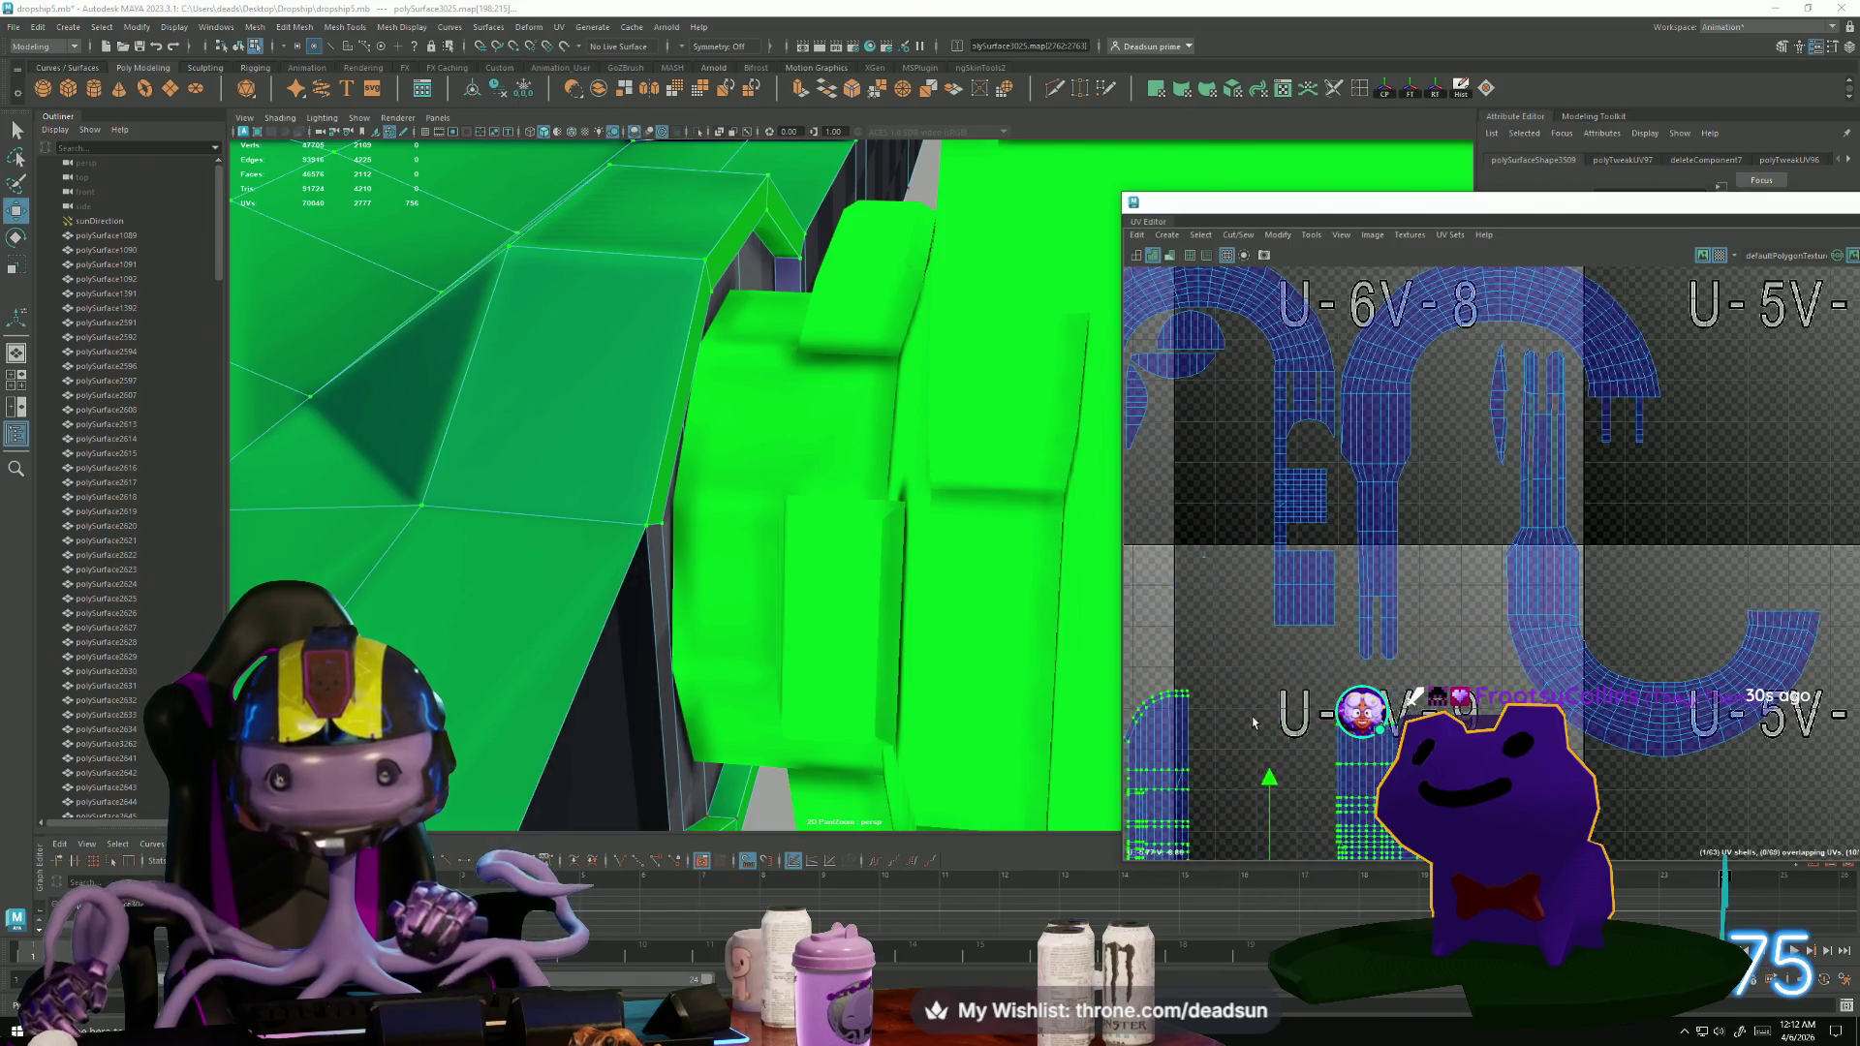
# Select the small four-UV shell and move it downward.
pyautogui.scroll(-2, 1234, 656)
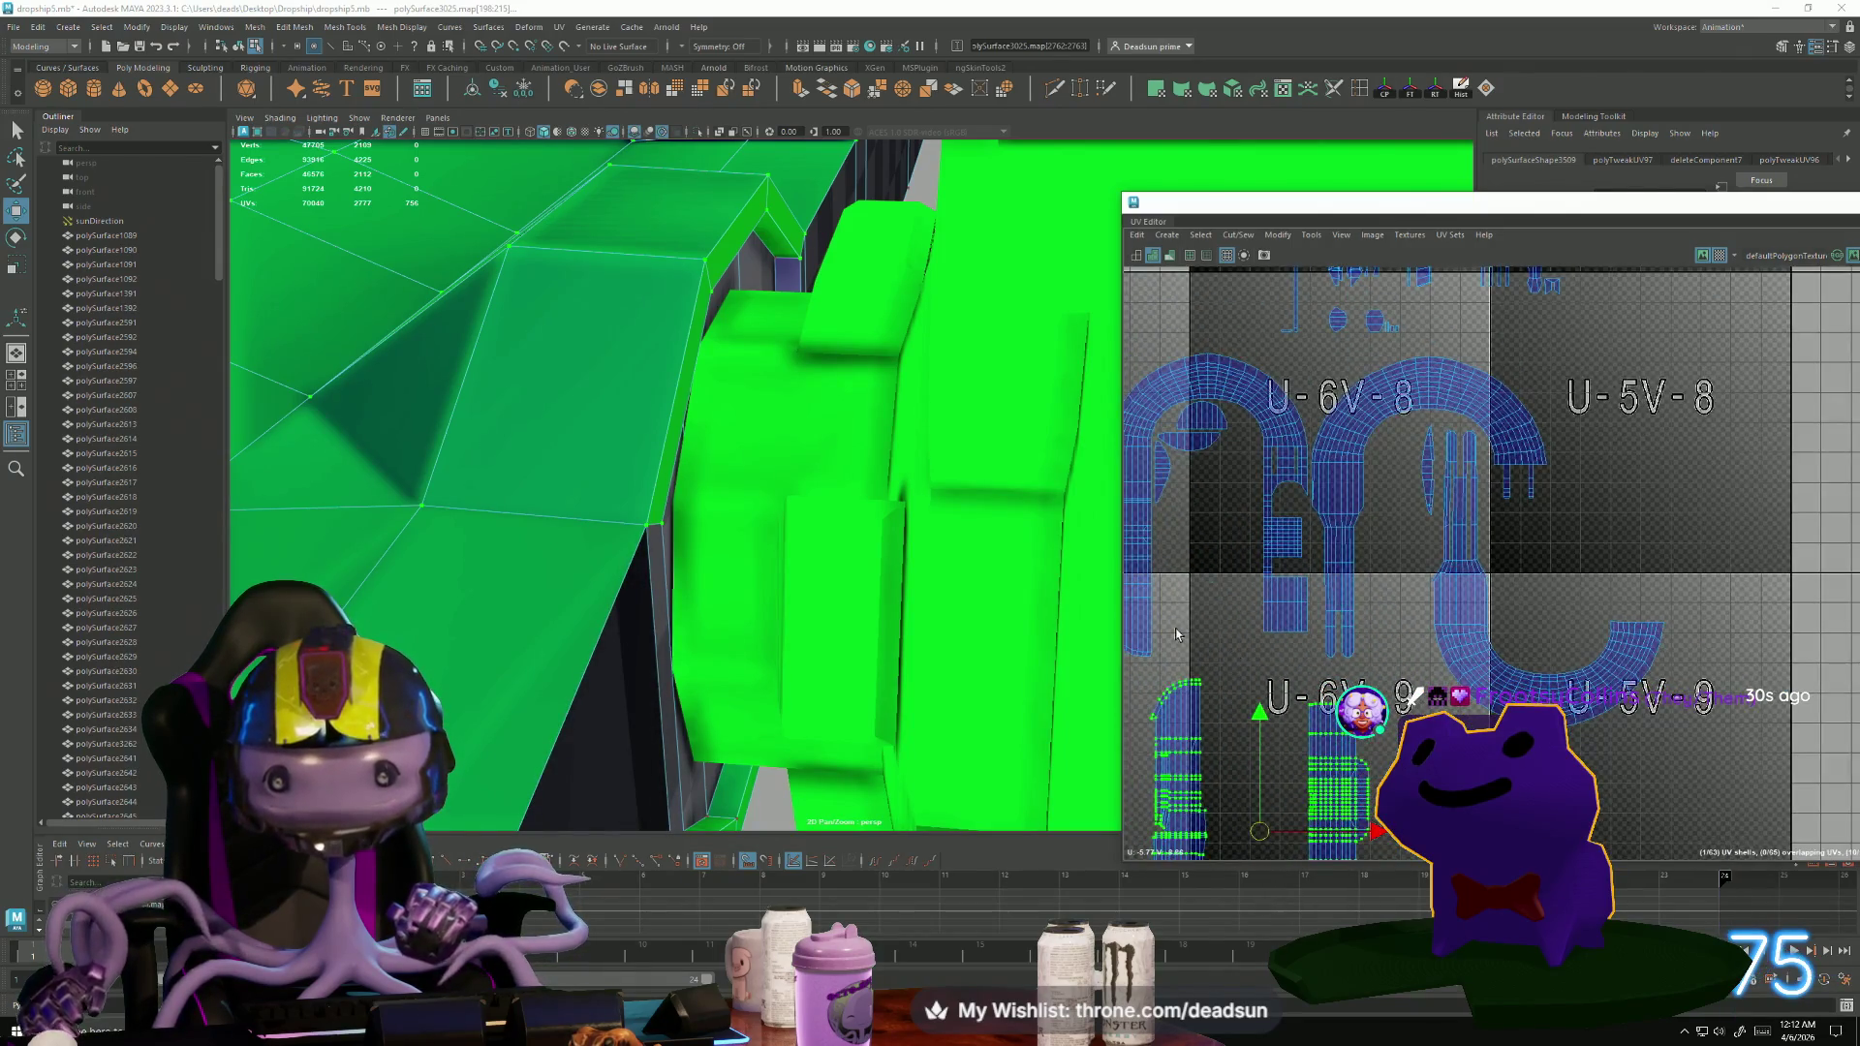
pyautogui.click(1176, 635)
pyautogui.scroll(3, 1287, 523)
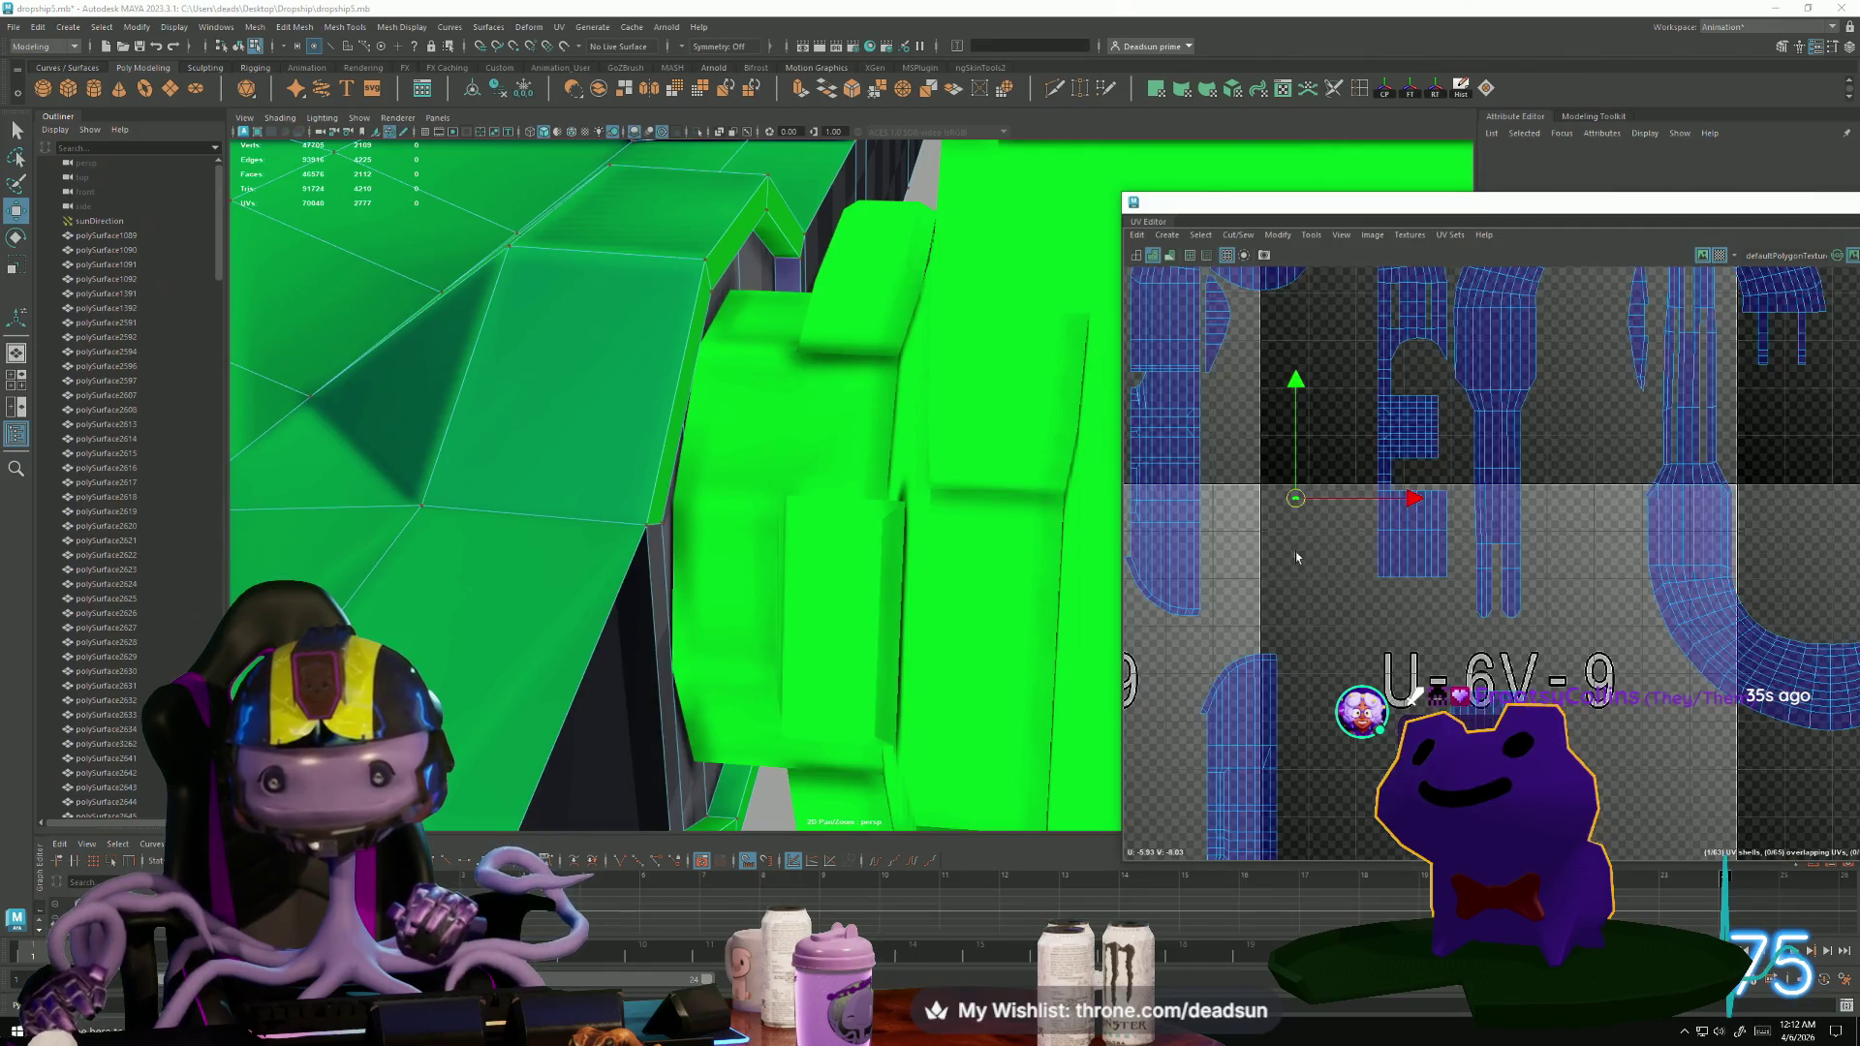
pyautogui.click(1296, 557)
pyautogui.moveTo(1297, 557); pyautogui.dragTo(1302, 836)
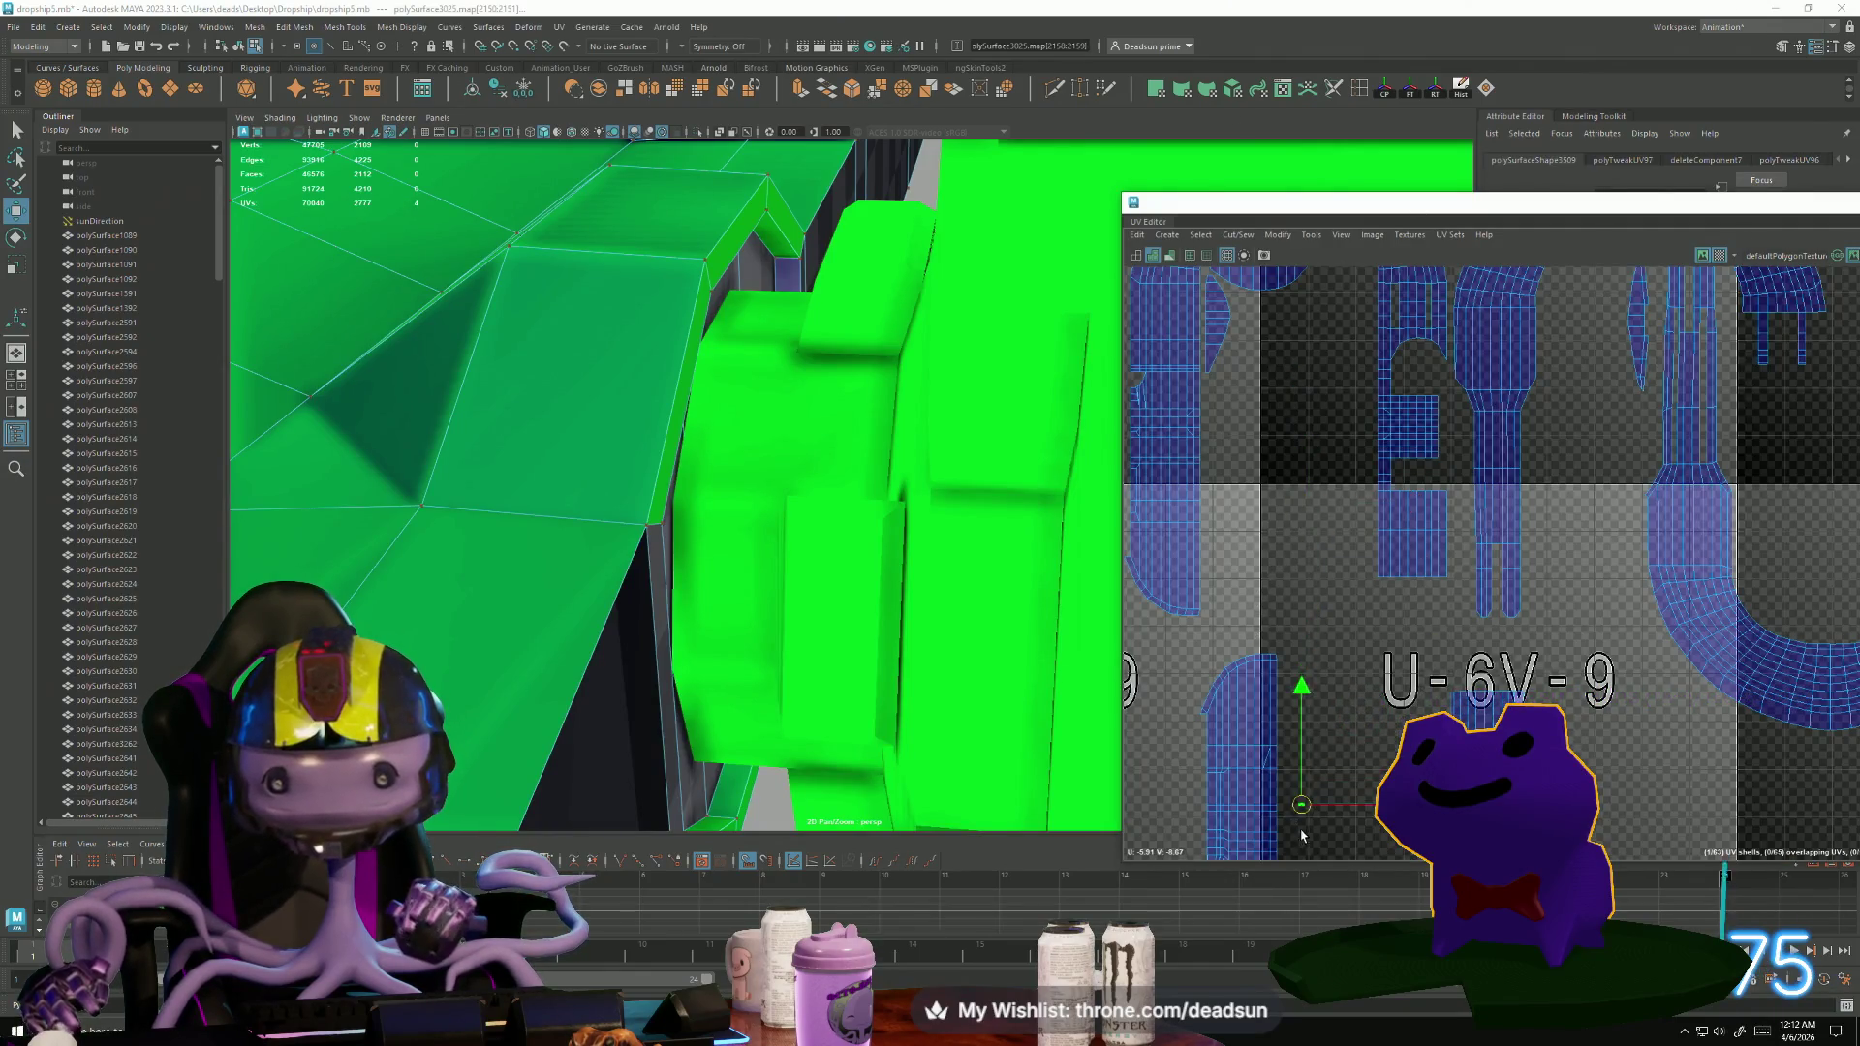
pyautogui.keyDown('alt'); pyautogui.moveTo(1302, 835); pyautogui.dragTo(1304, 455, button='middle'); pyautogui.keyUp('alt')
pyautogui.scroll(1, 1304, 455)
pyautogui.scroll(3, 1306, 458)
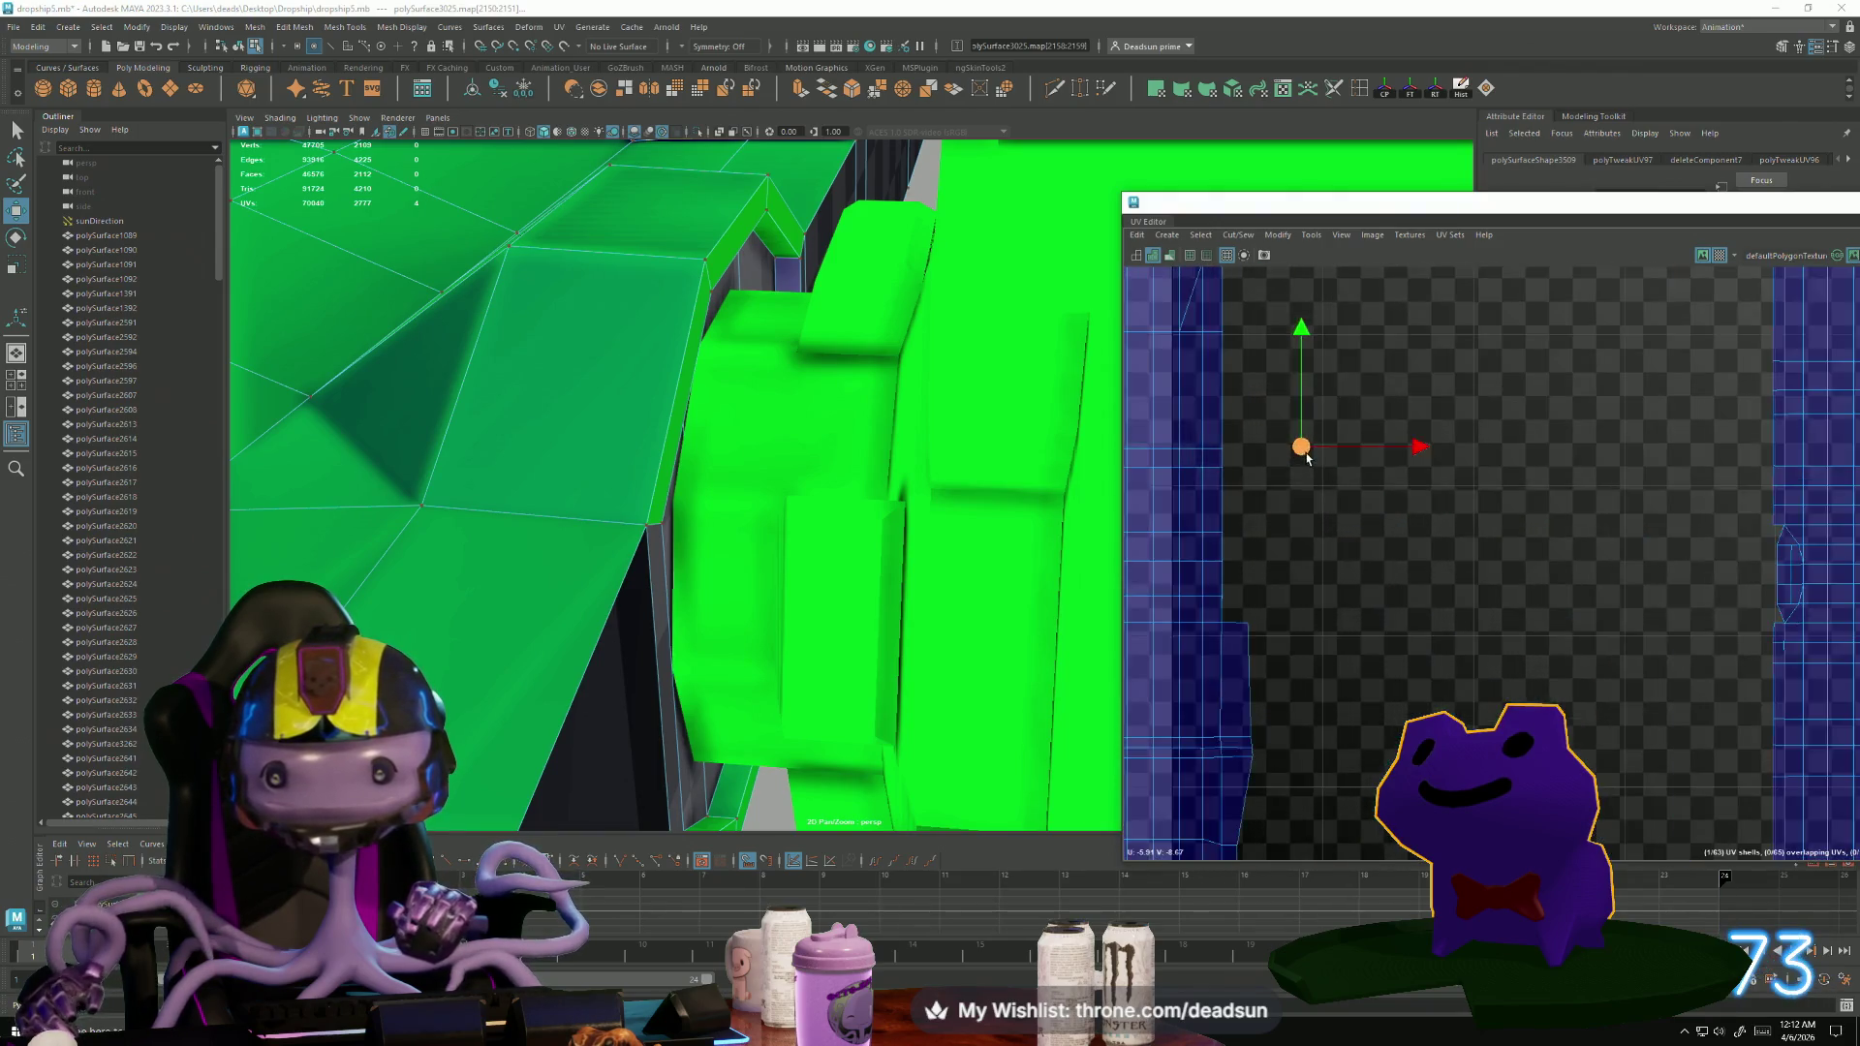
pyautogui.scroll(5, 1306, 458)
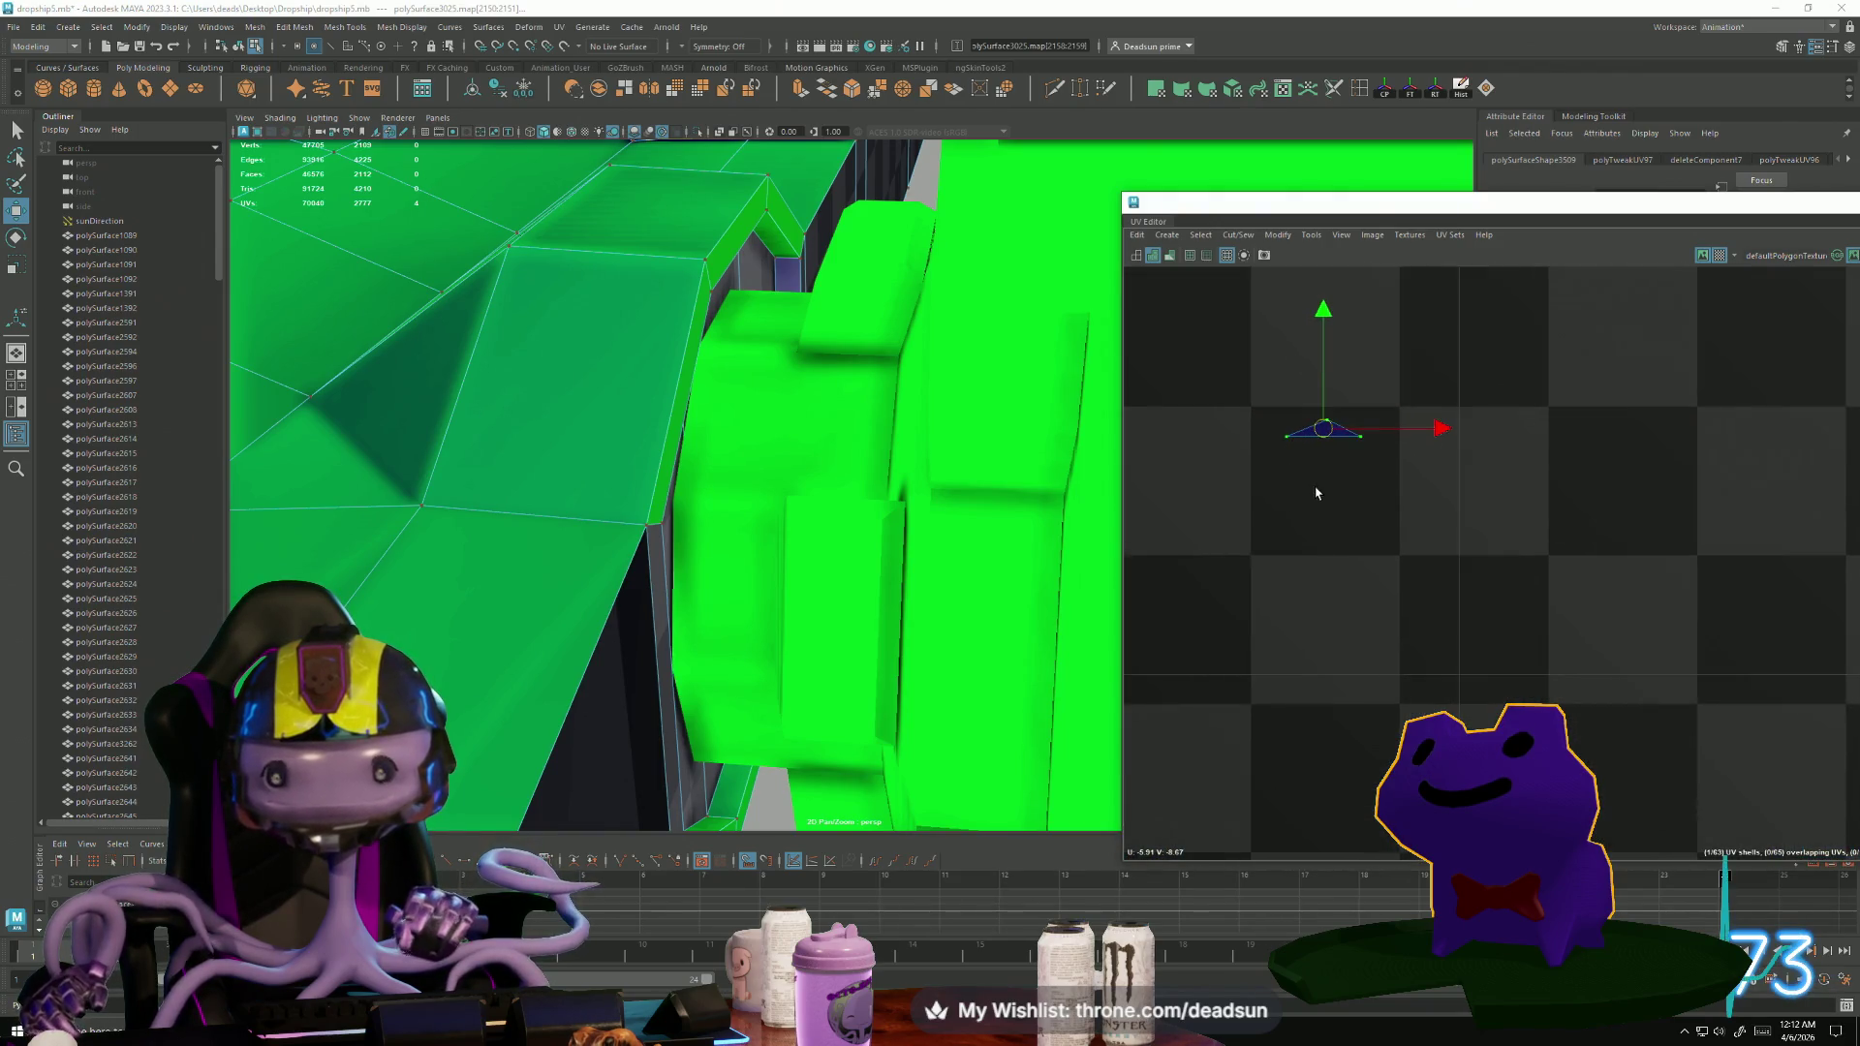
# Reshape the triangular shell into a trapezoid by shifting its top UV and raising the top pair.
pyautogui.moveTo(1320, 428); pyautogui.dragTo(1316, 475, button='right')
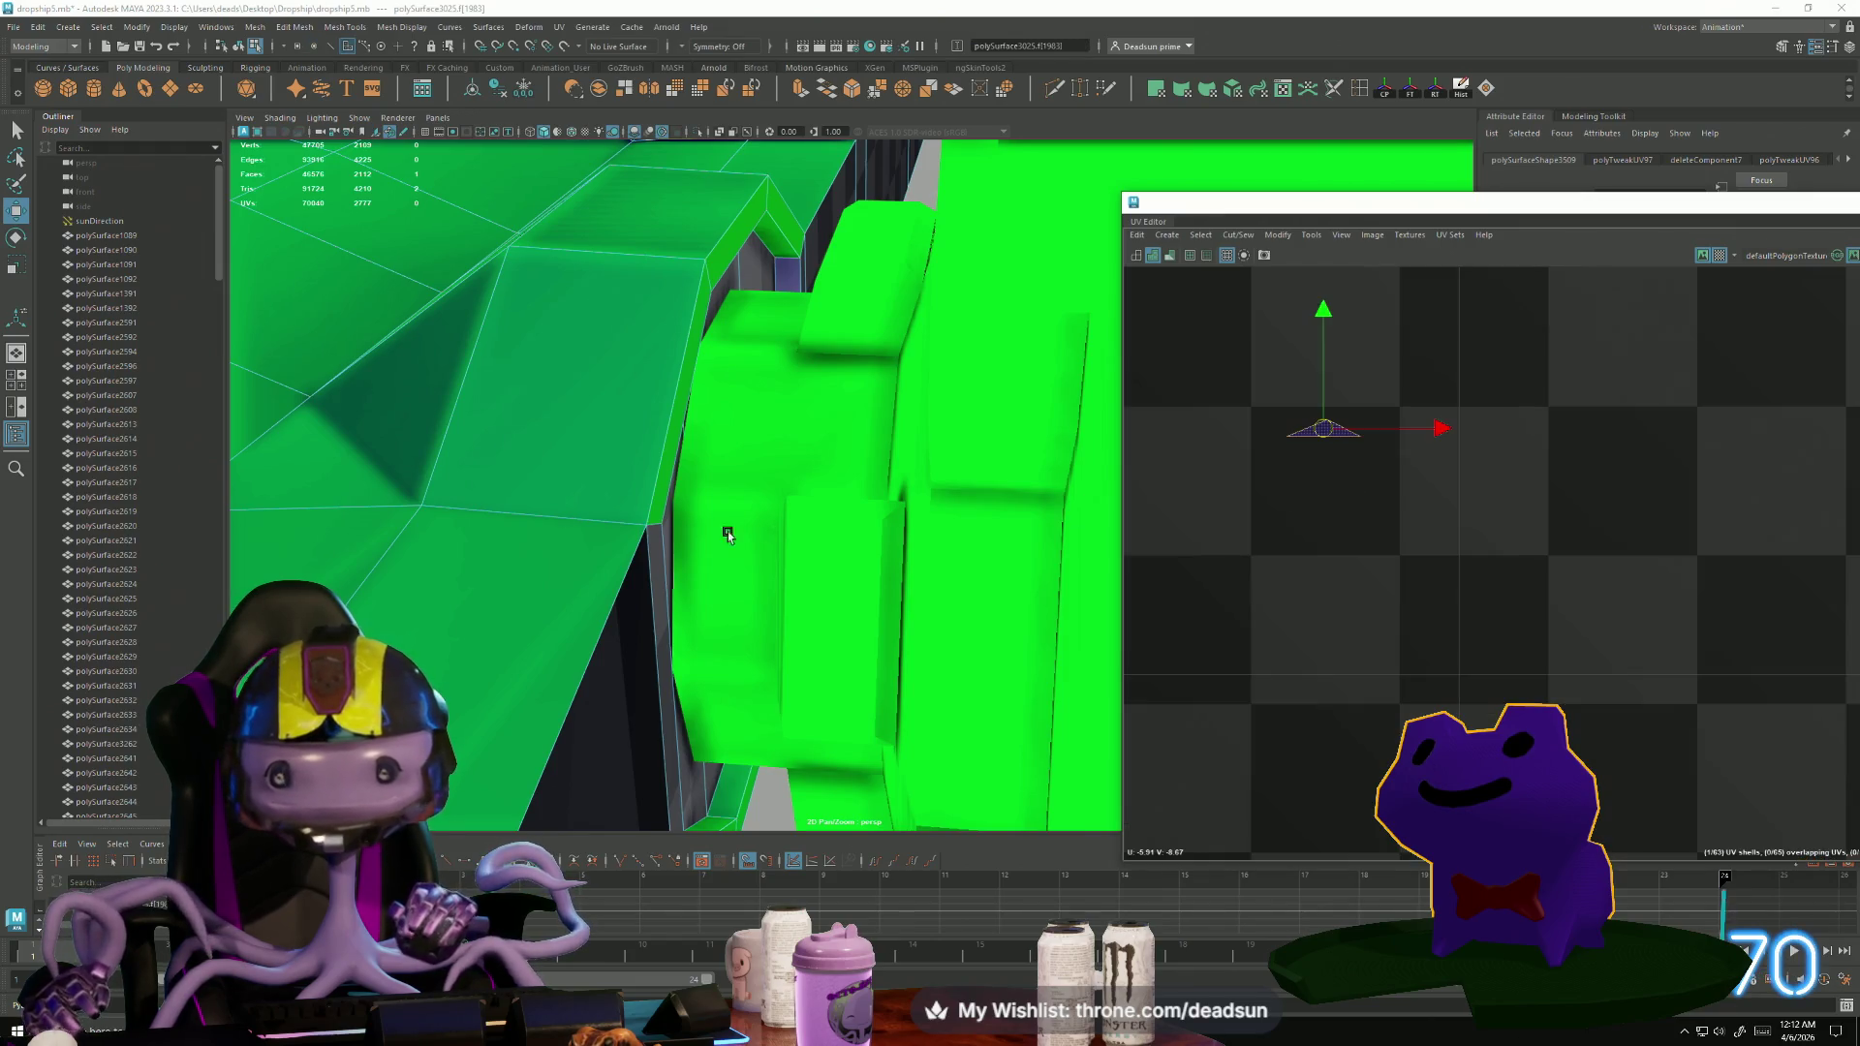
pyautogui.press('f')
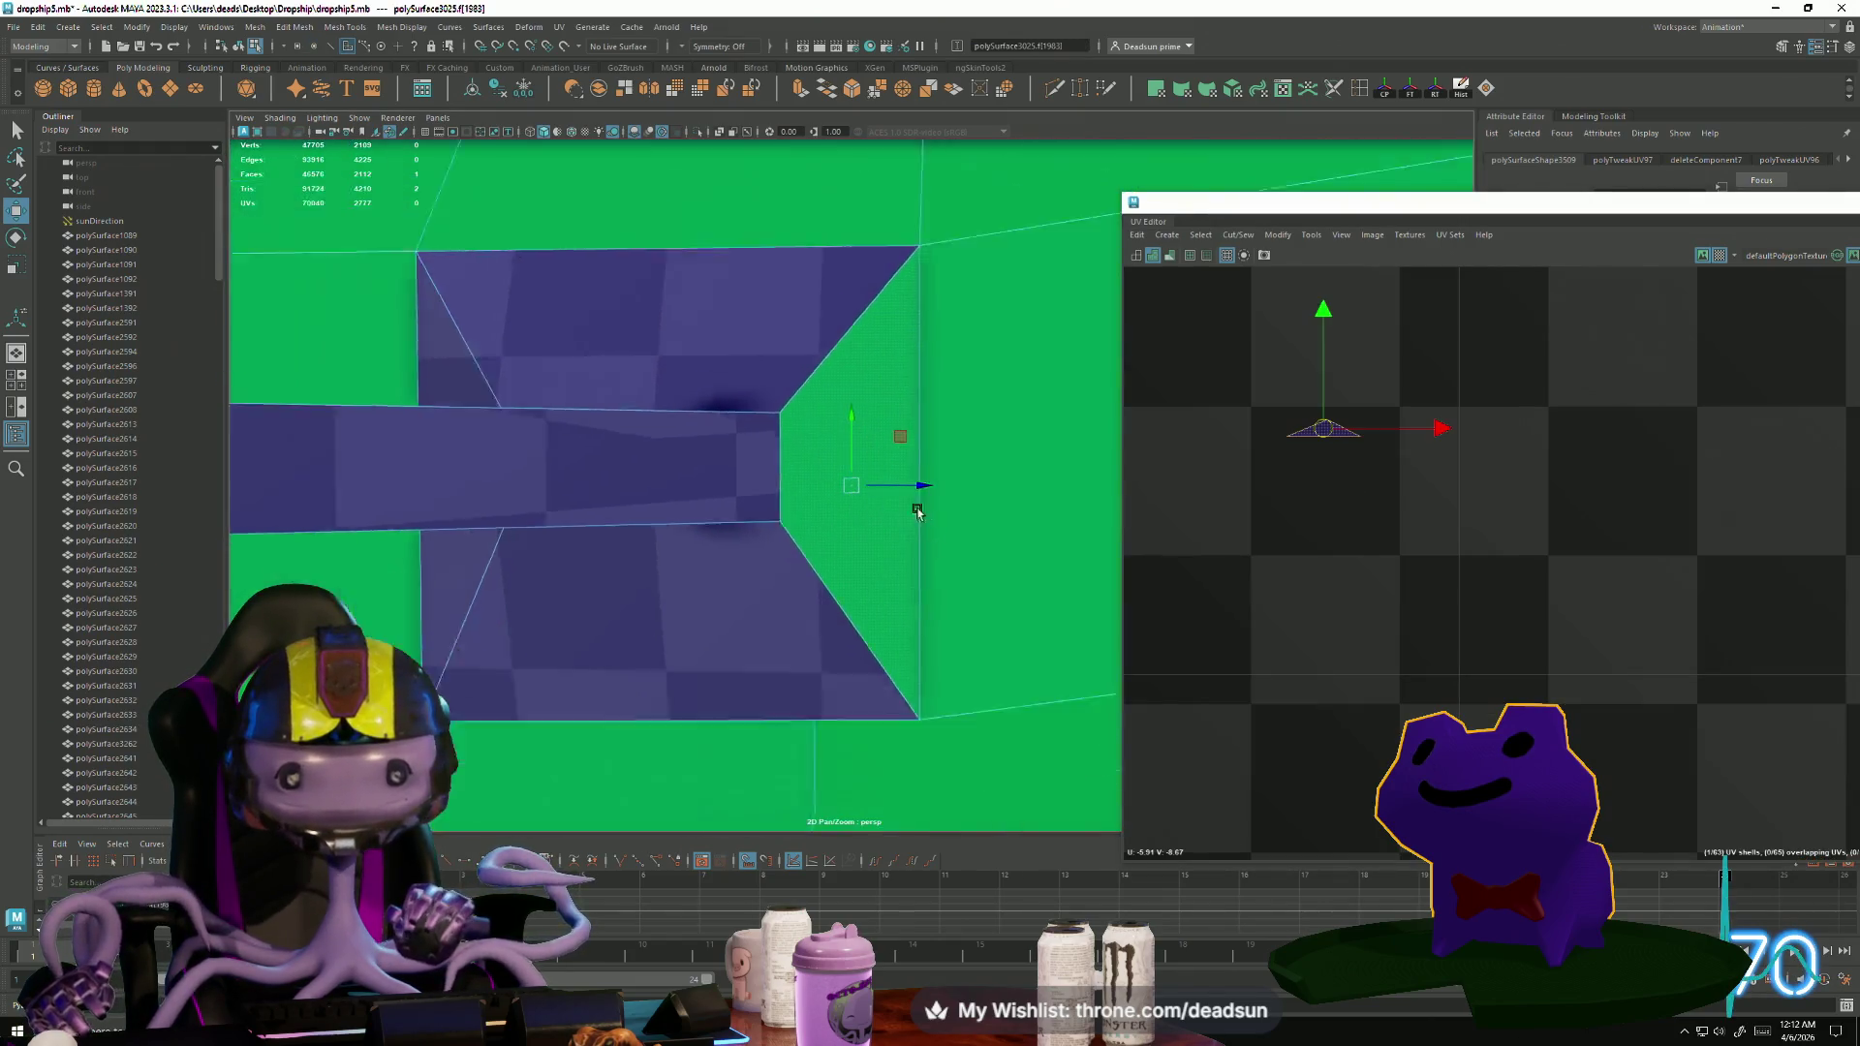
pyautogui.scroll(-3, 1381, 589)
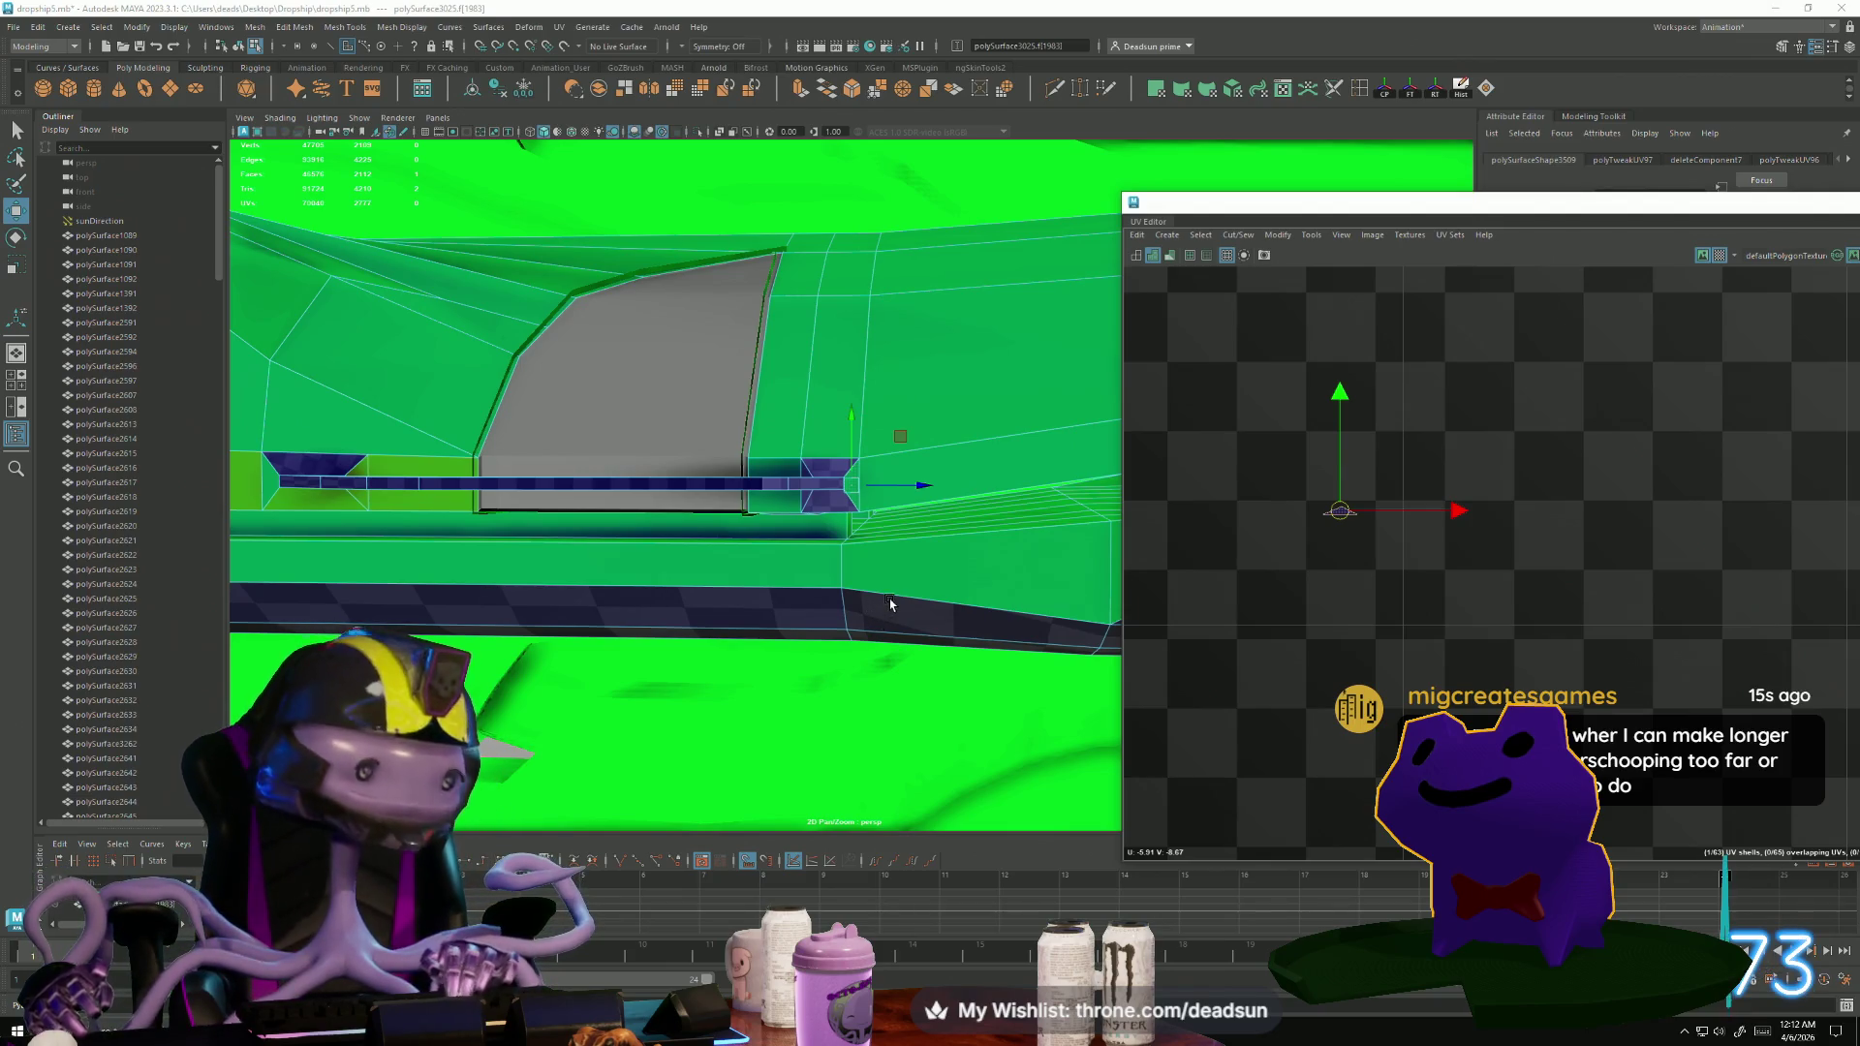
pyautogui.scroll(5, 1342, 495)
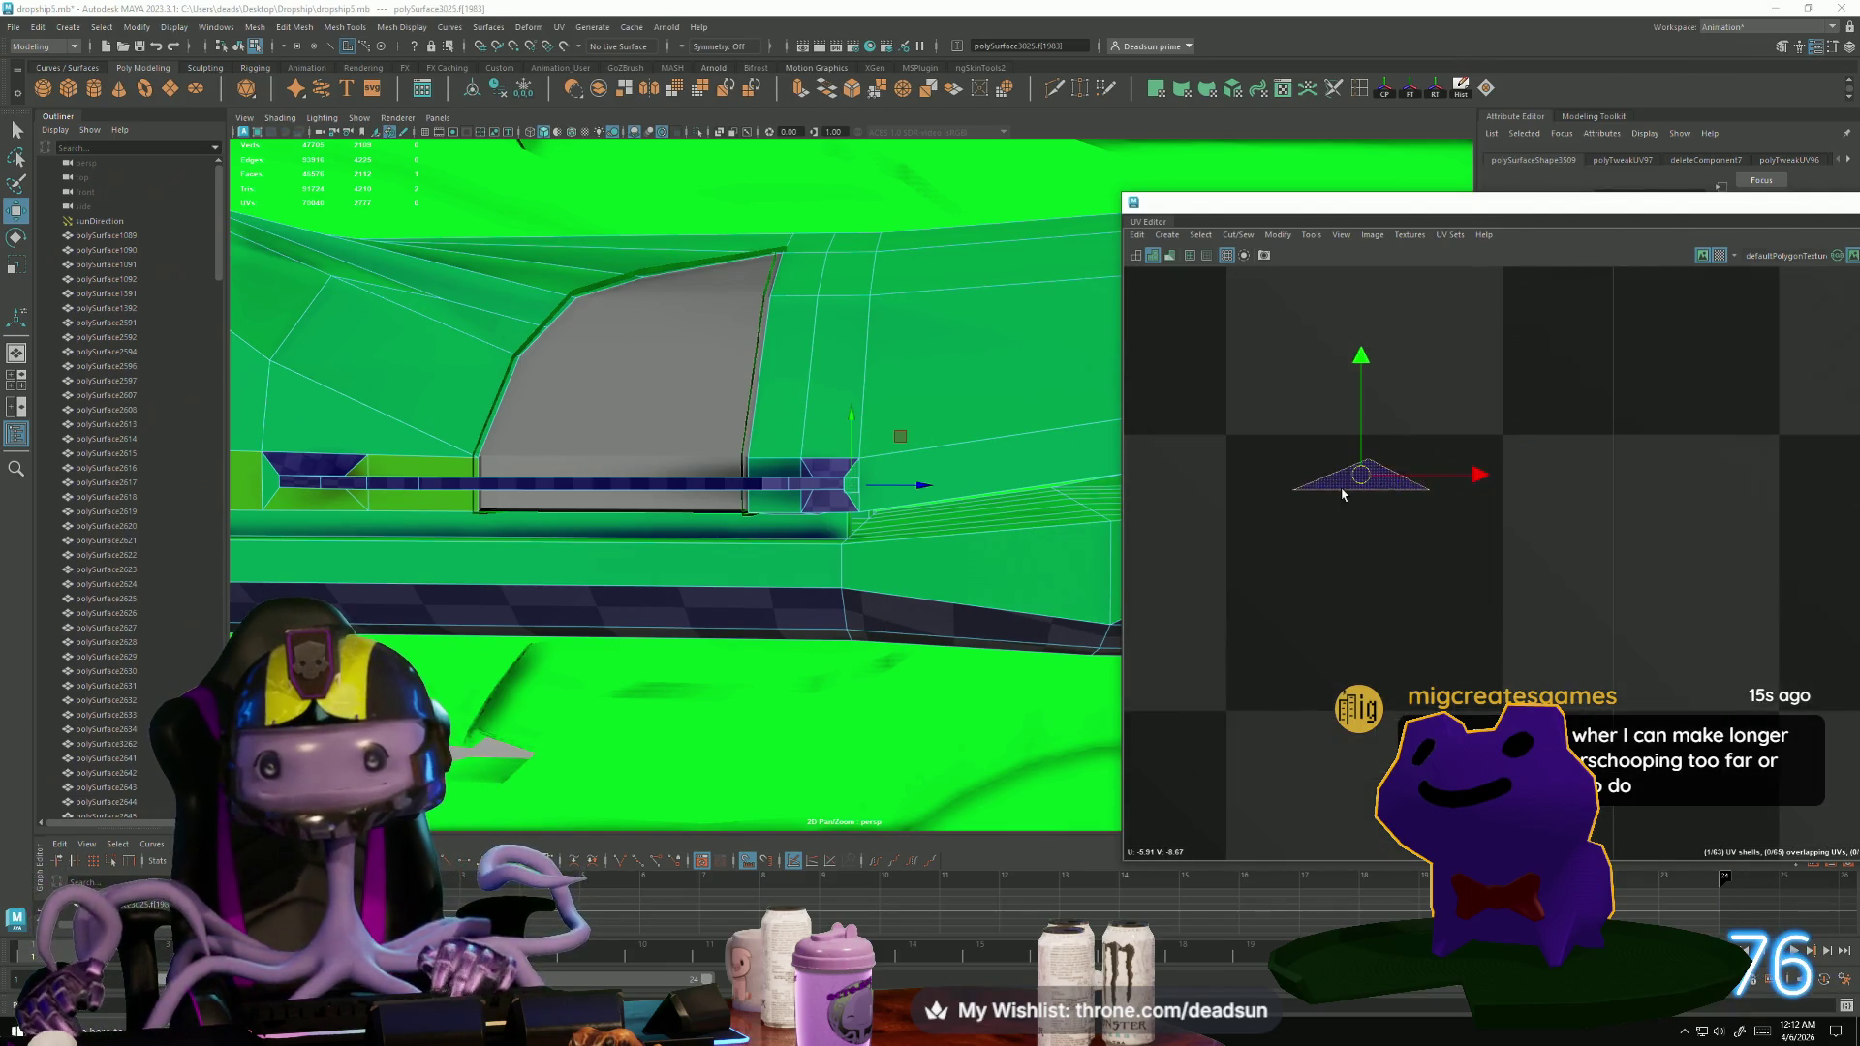
pyautogui.keyDown('alt'); pyautogui.moveTo(991, 562); pyautogui.dragTo(905, 652); pyautogui.keyUp('alt')
pyautogui.scroll(3, 996, 642)
pyautogui.scroll(1, 1405, 499)
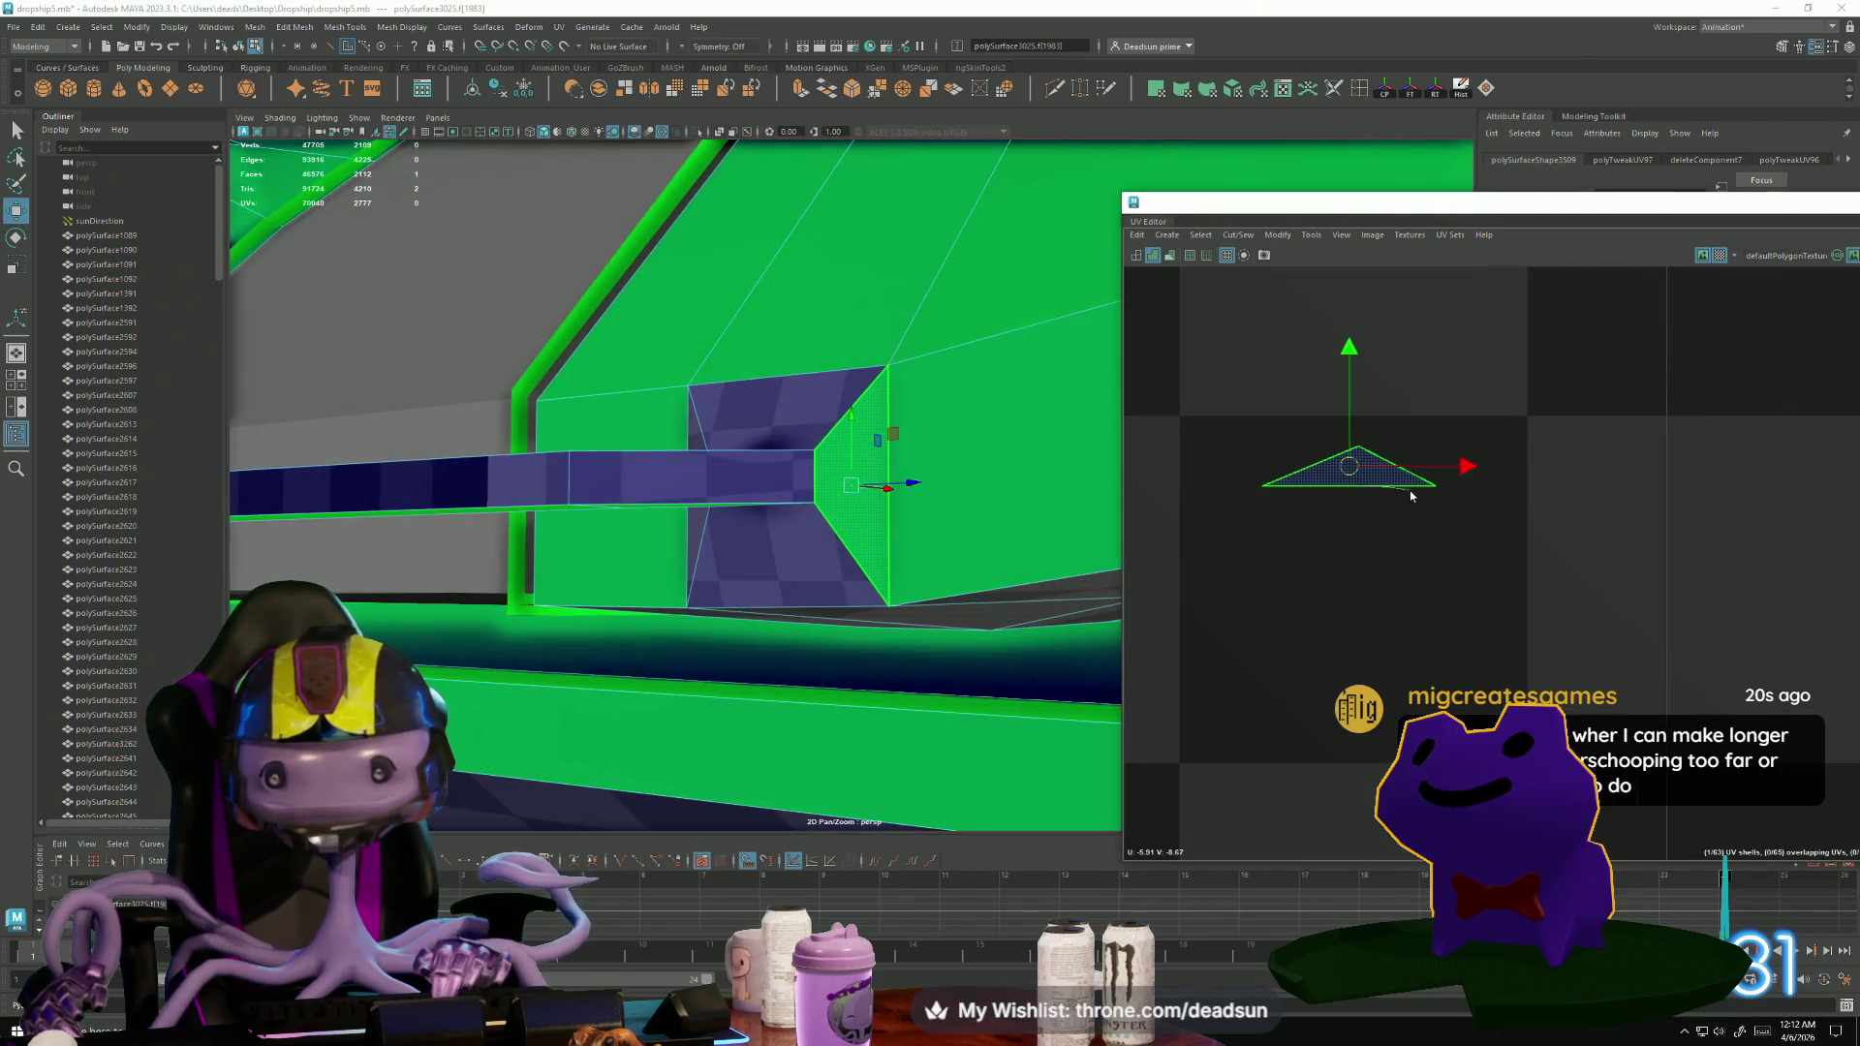
pyautogui.hotkey('ctrl', 'F12')
pyautogui.click(1346, 442)
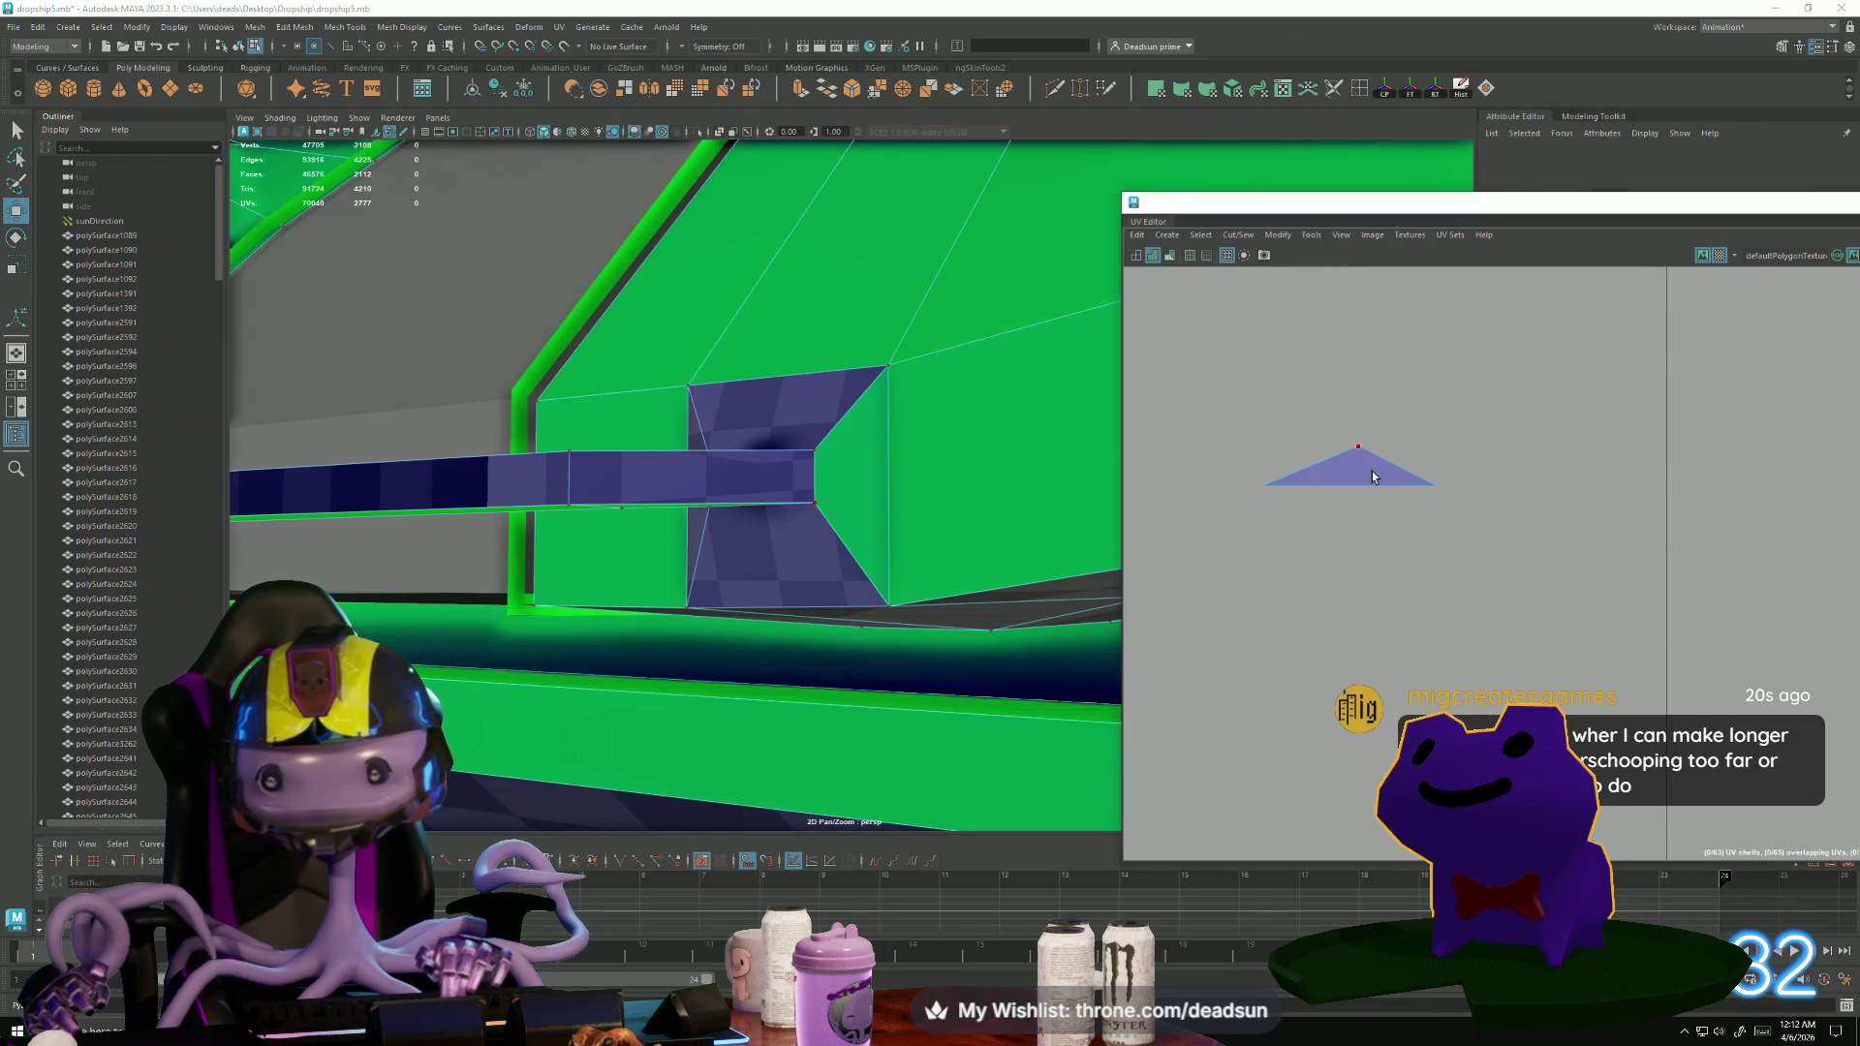
pyautogui.click(1361, 450)
pyautogui.moveTo(1362, 452)
pyautogui.mouseDown()
pyautogui.moveTo(1257, 453)
pyautogui.moveTo(1428, 466)
pyautogui.mouseUp()
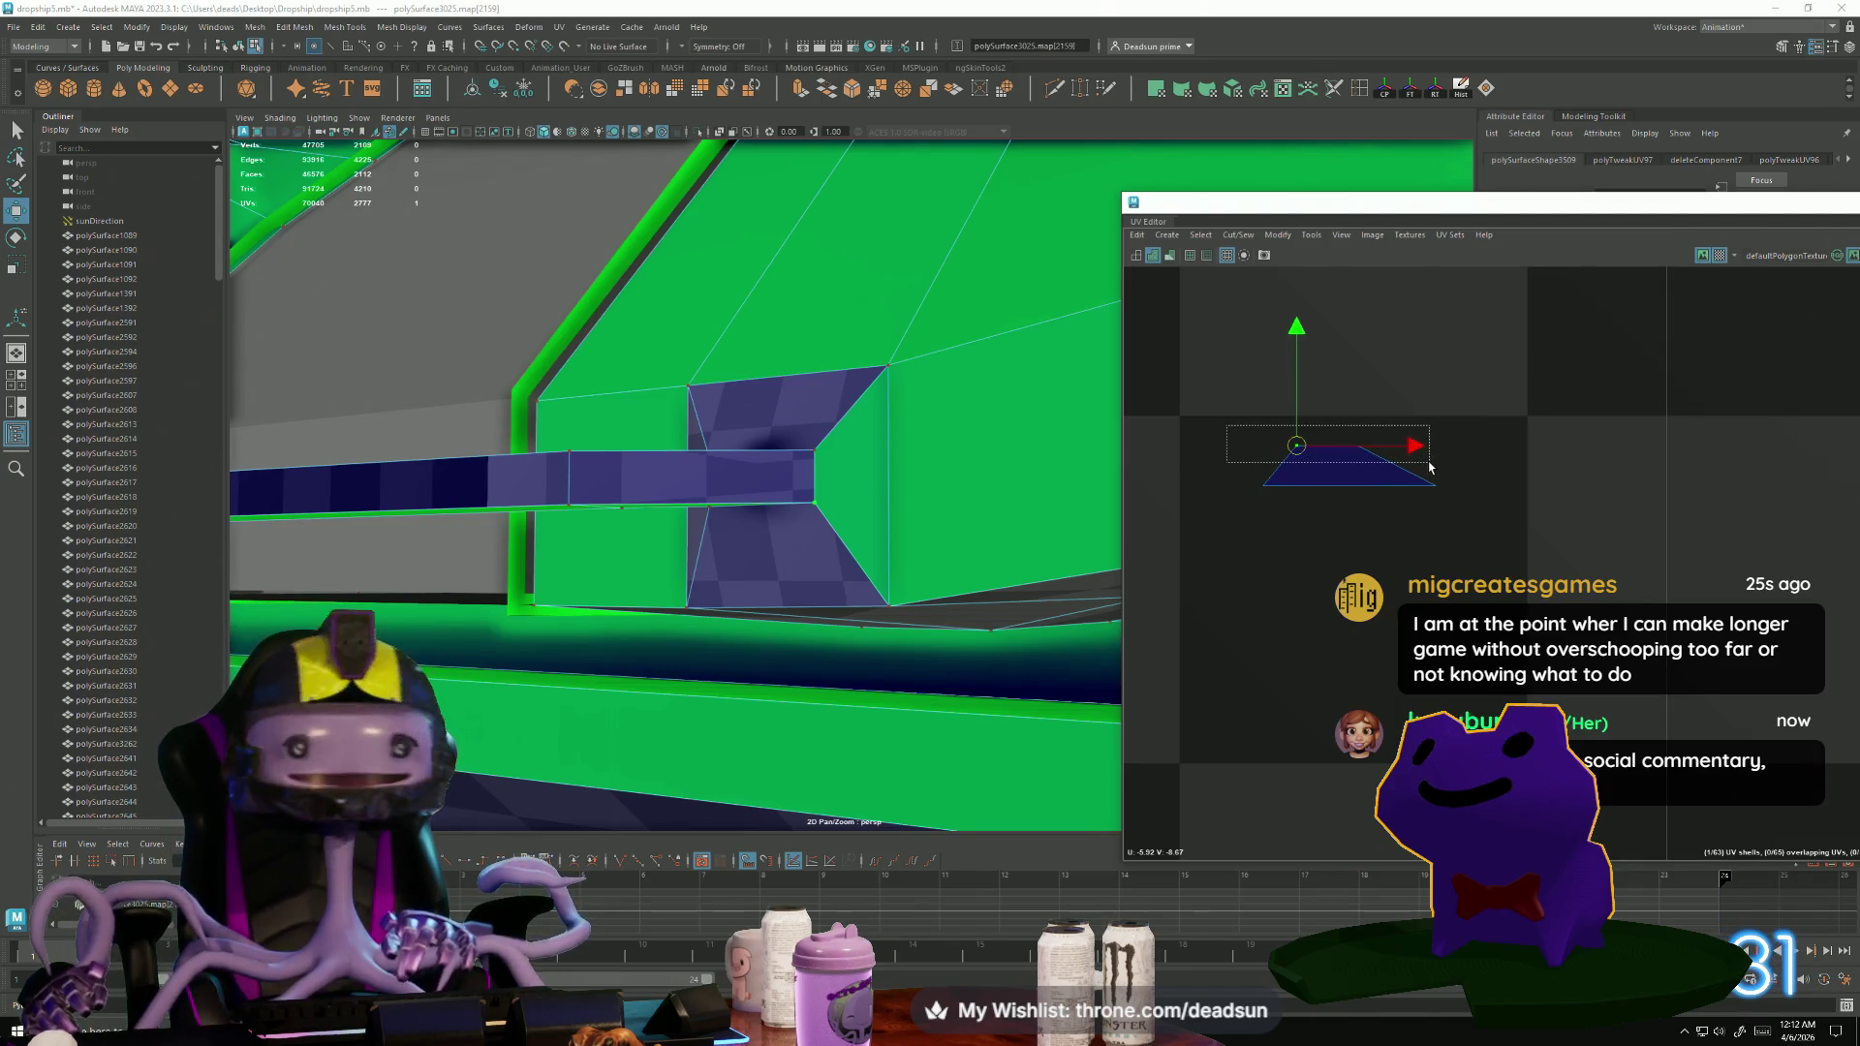
pyautogui.moveTo(1329, 451); pyautogui.dragTo(1348, 427)
# Switch to edge selection, open Cut/Sew, and pick the next seam edge on the hull.
pyautogui.hotkey('ctrl', 'F10')
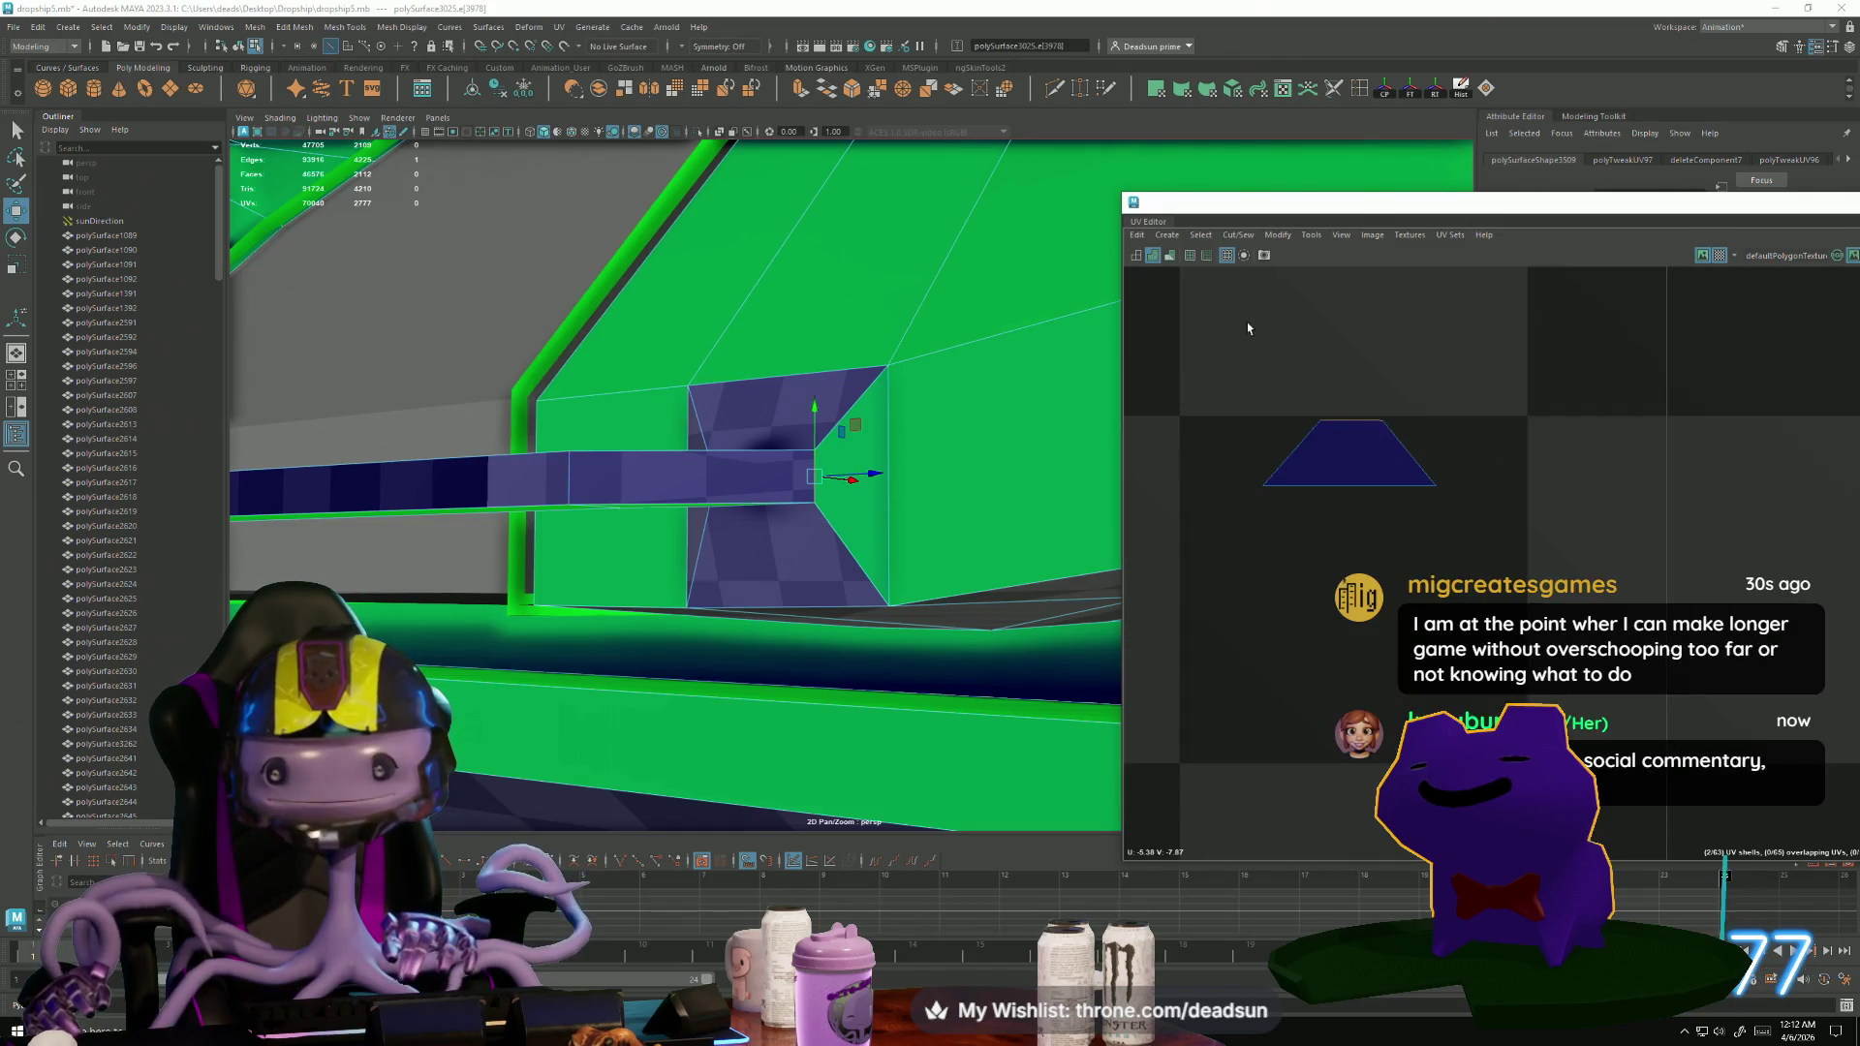
pyautogui.click(1237, 235)
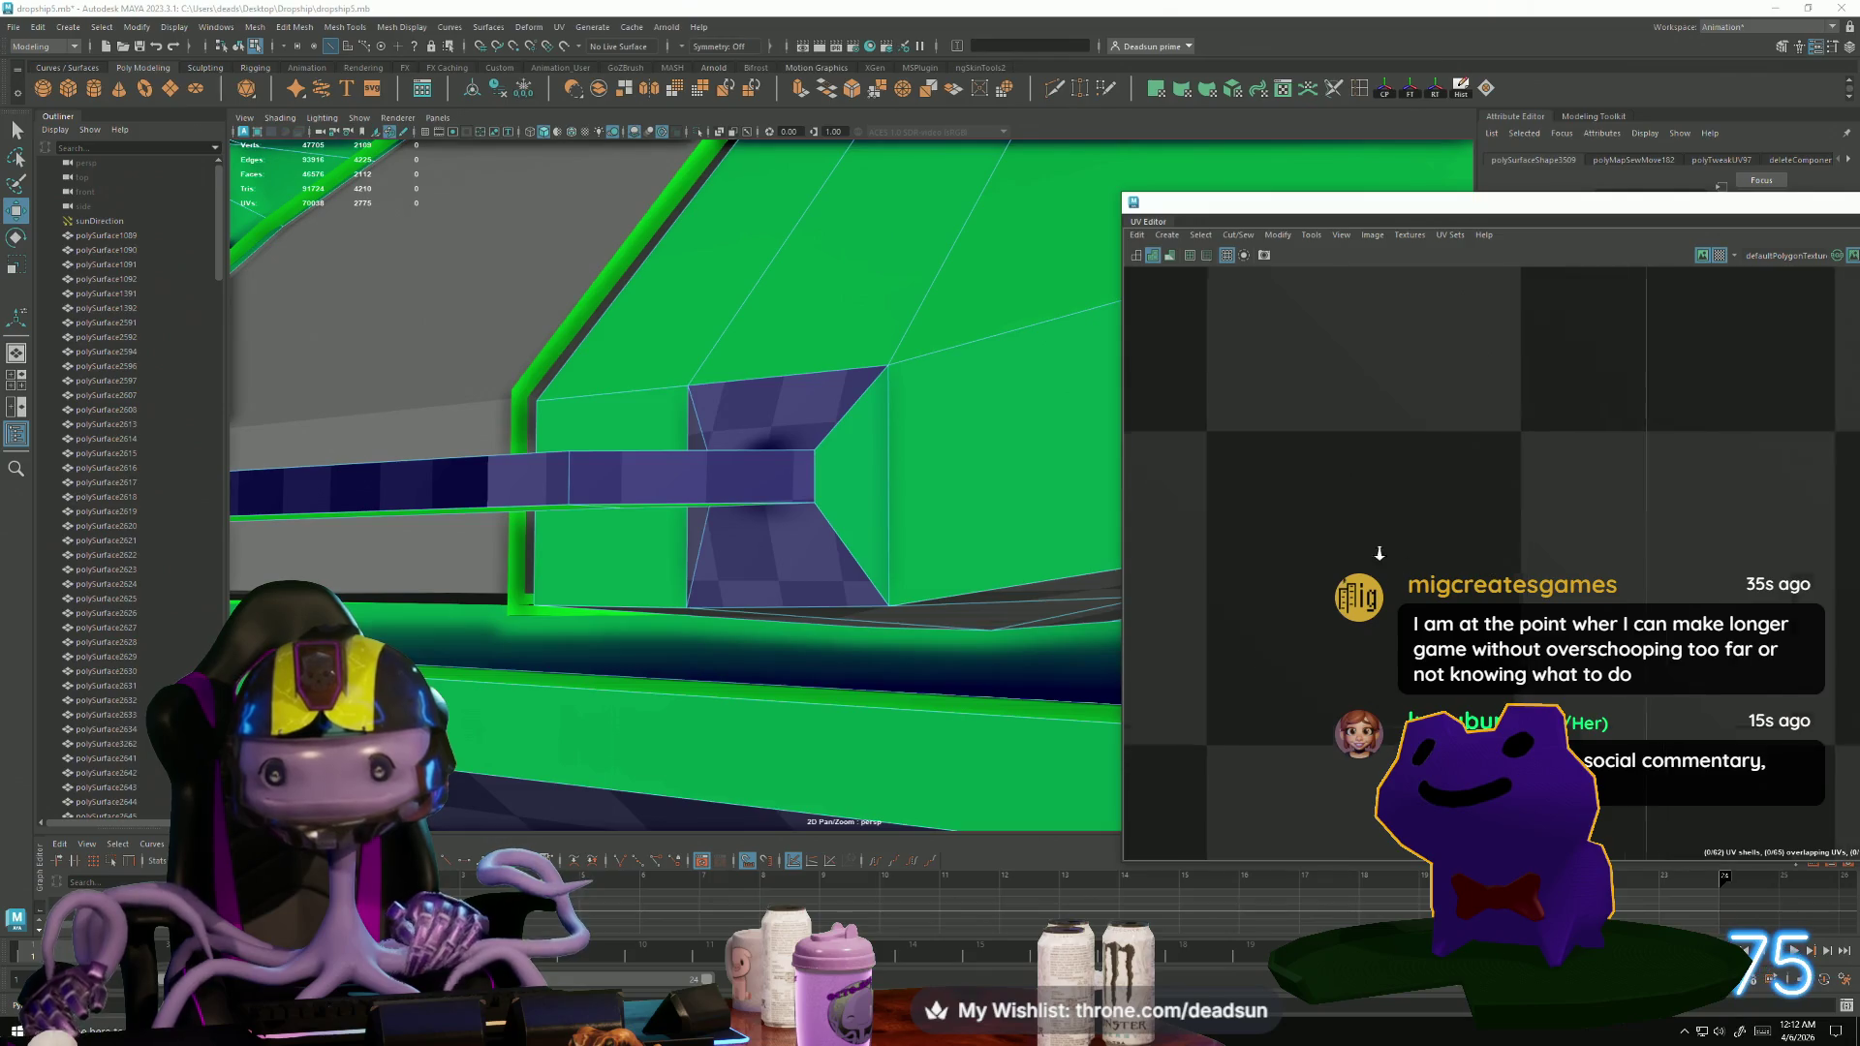
pyautogui.scroll(-3, 1038, 560)
pyautogui.click(832, 485)
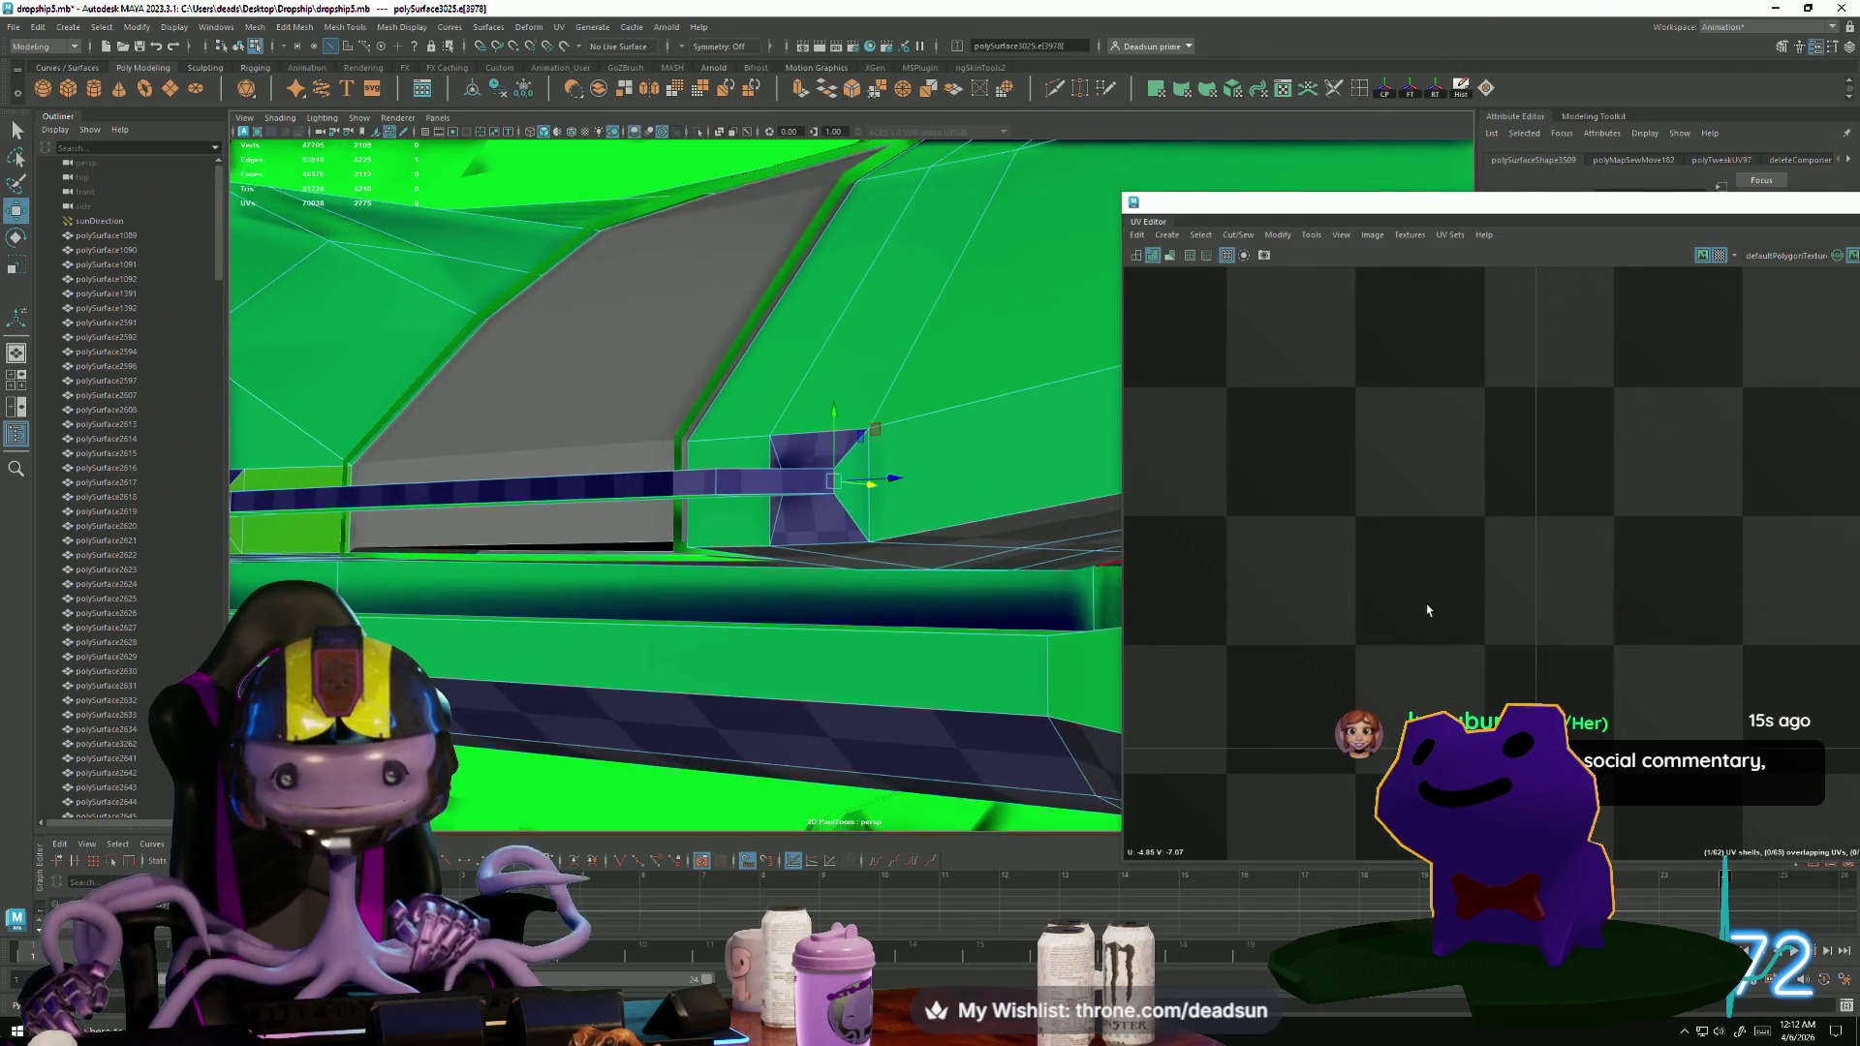
pyautogui.scroll(-10, 1457, 591)
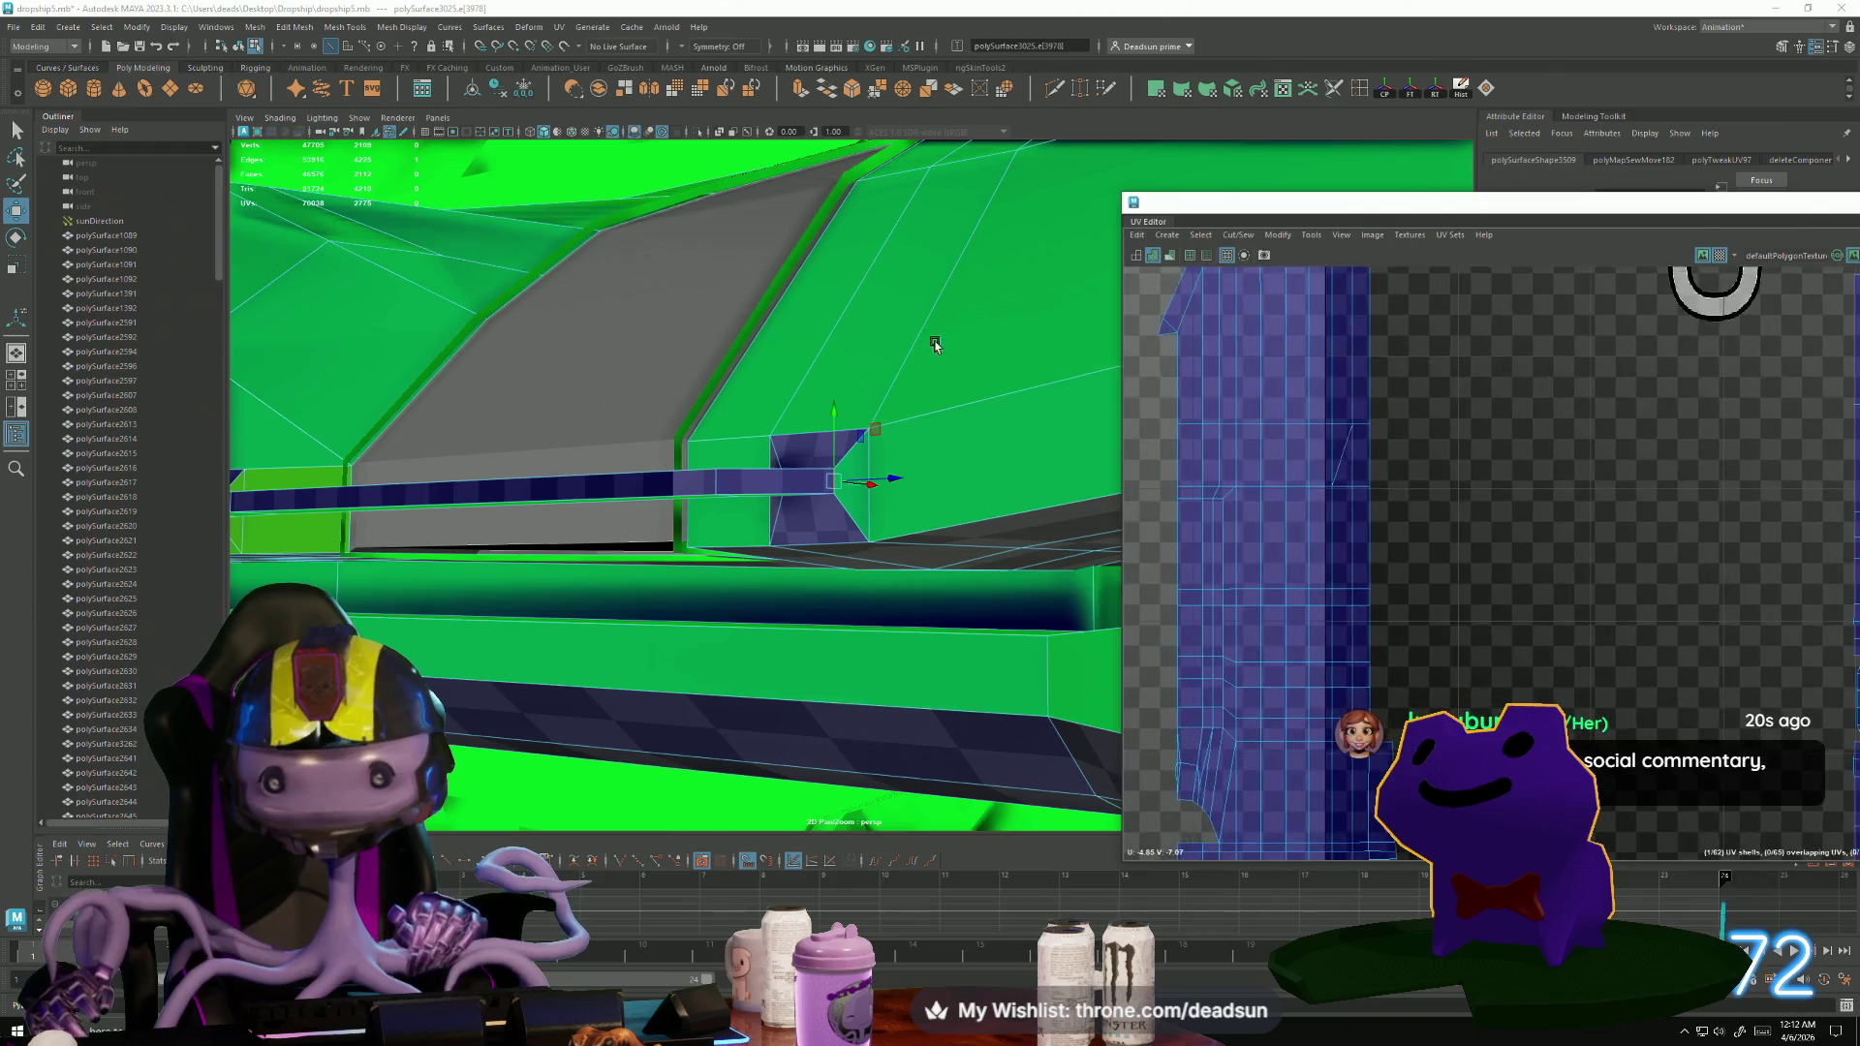
# Rotate and scale the tapered shell's two bottom UVs flat, then pull them down to lengthen it.
pyautogui.keyDown('alt'); pyautogui.moveTo(1345, 704); pyautogui.dragTo(1432, 538, button='middle'); pyautogui.keyUp('alt')
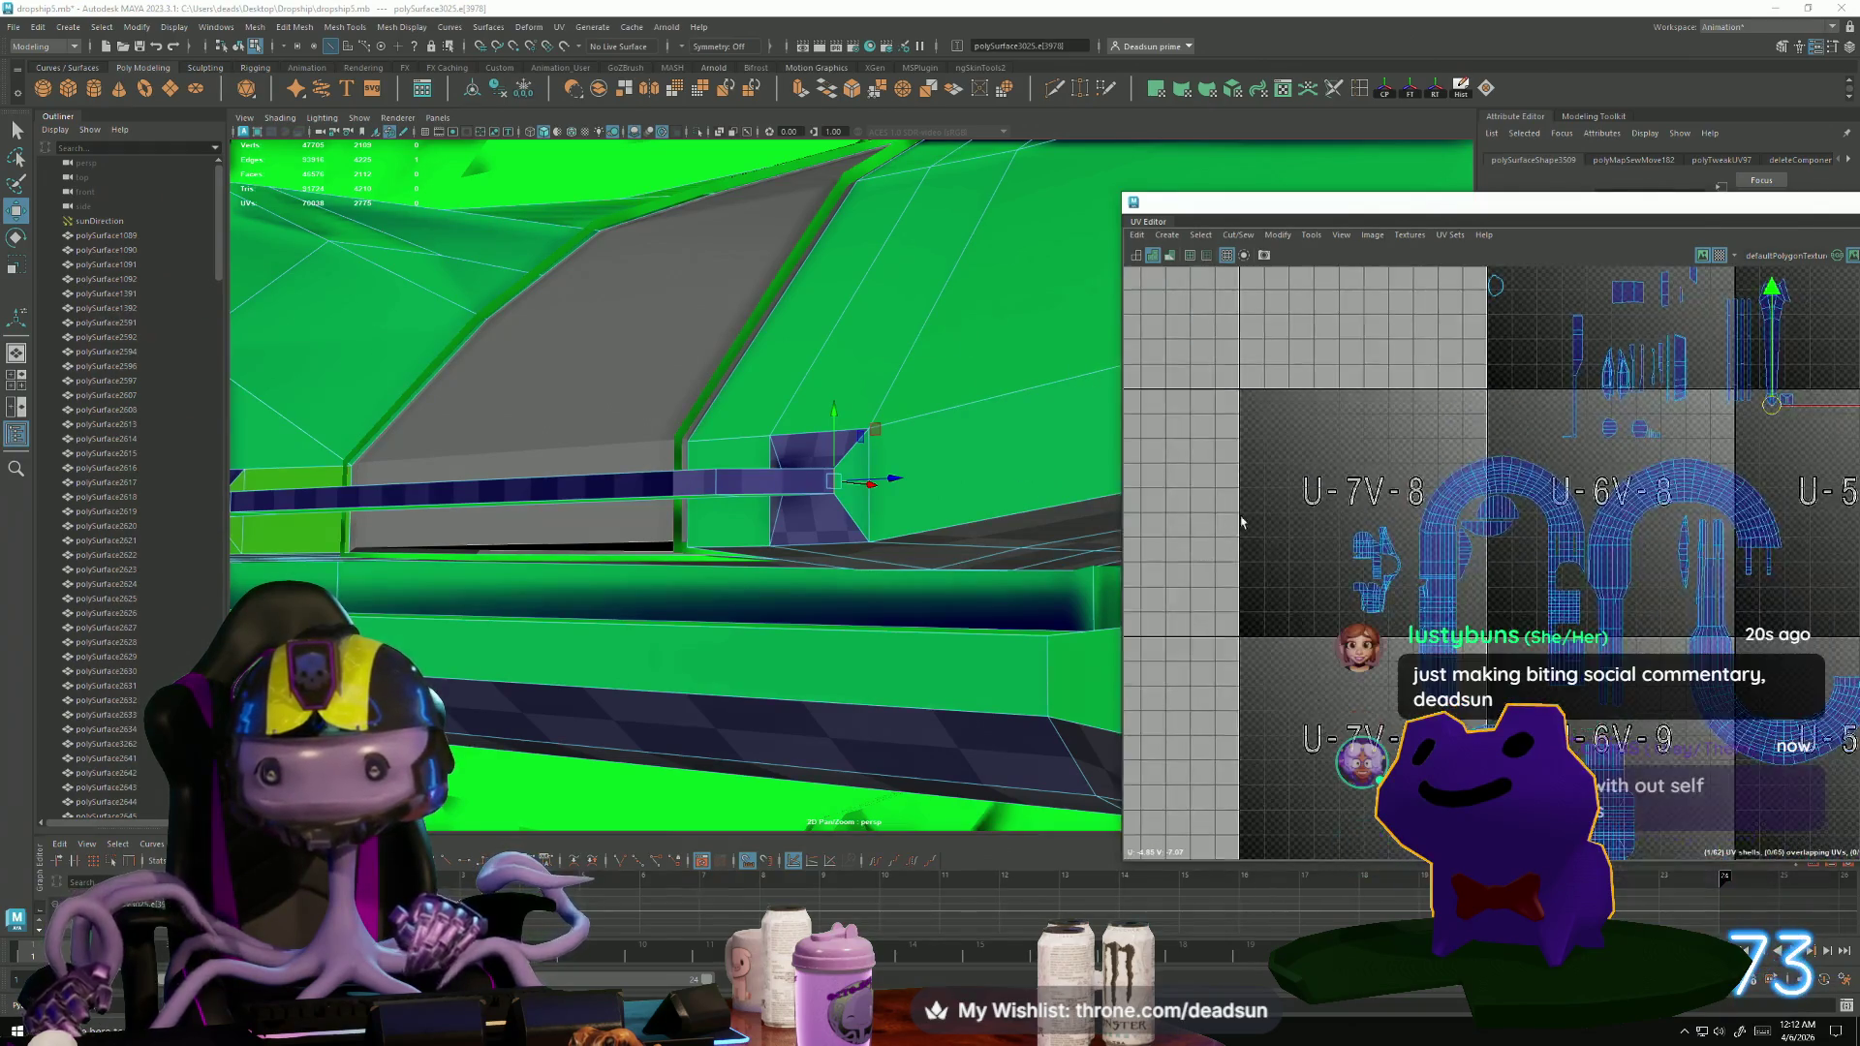
pyautogui.scroll(8, 1432, 539)
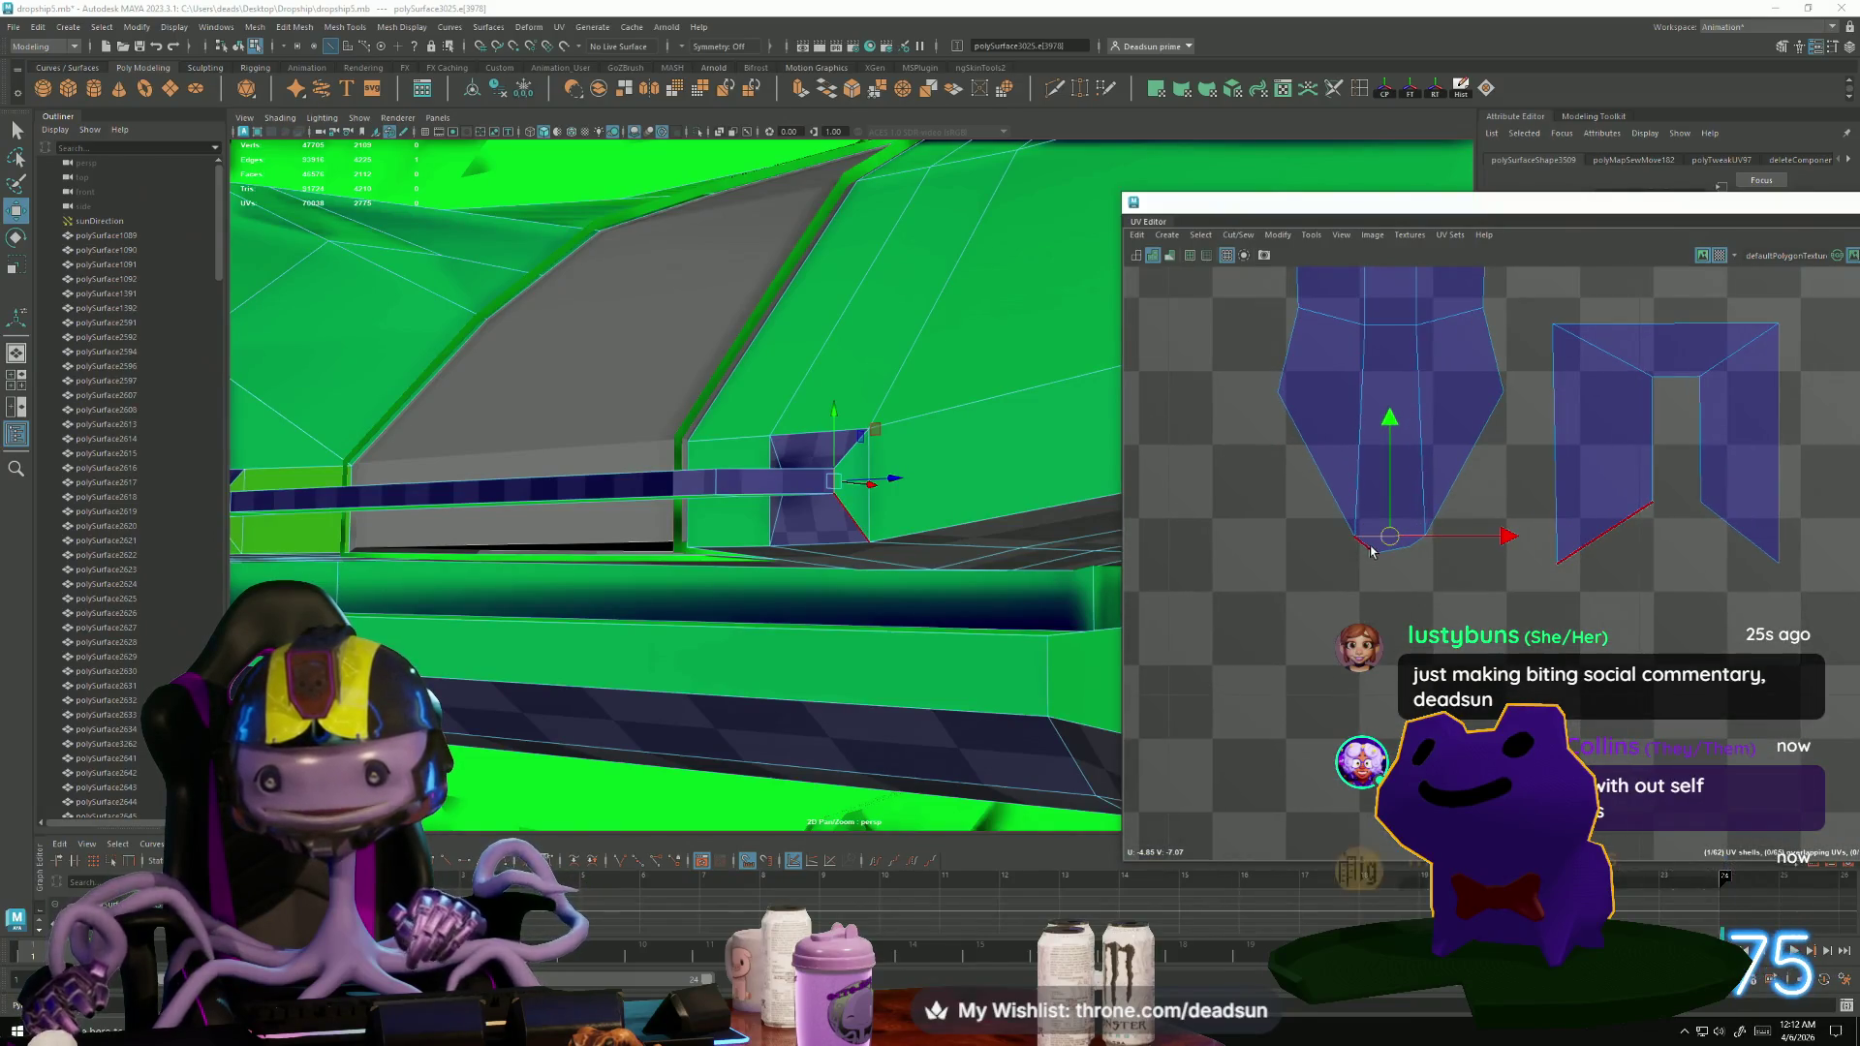
pyautogui.click(1421, 552)
pyautogui.click(1407, 550)
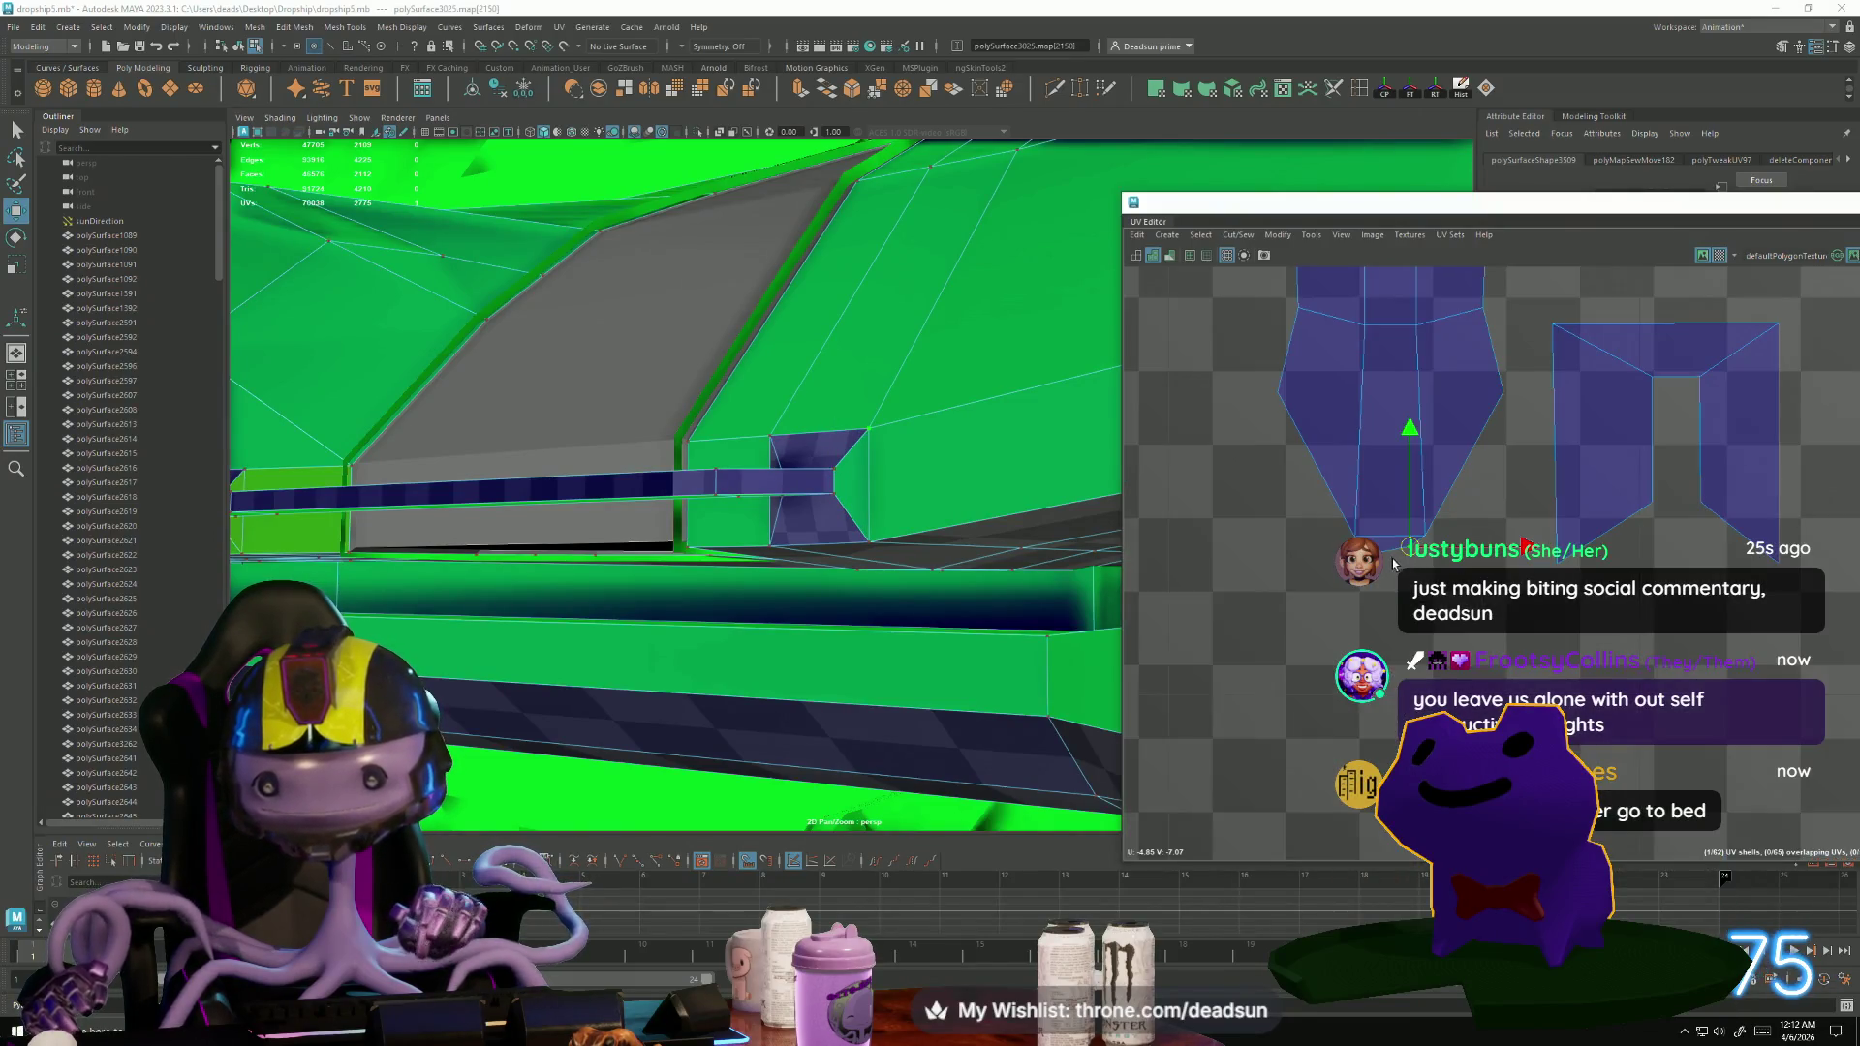
pyautogui.press('e')
pyautogui.click(1408, 560)
pyautogui.moveTo(1416, 559)
pyautogui.mouseDown()
pyautogui.moveTo(1378, 538)
pyautogui.moveTo(1616, 548)
pyautogui.mouseUp()
pyautogui.press('r')
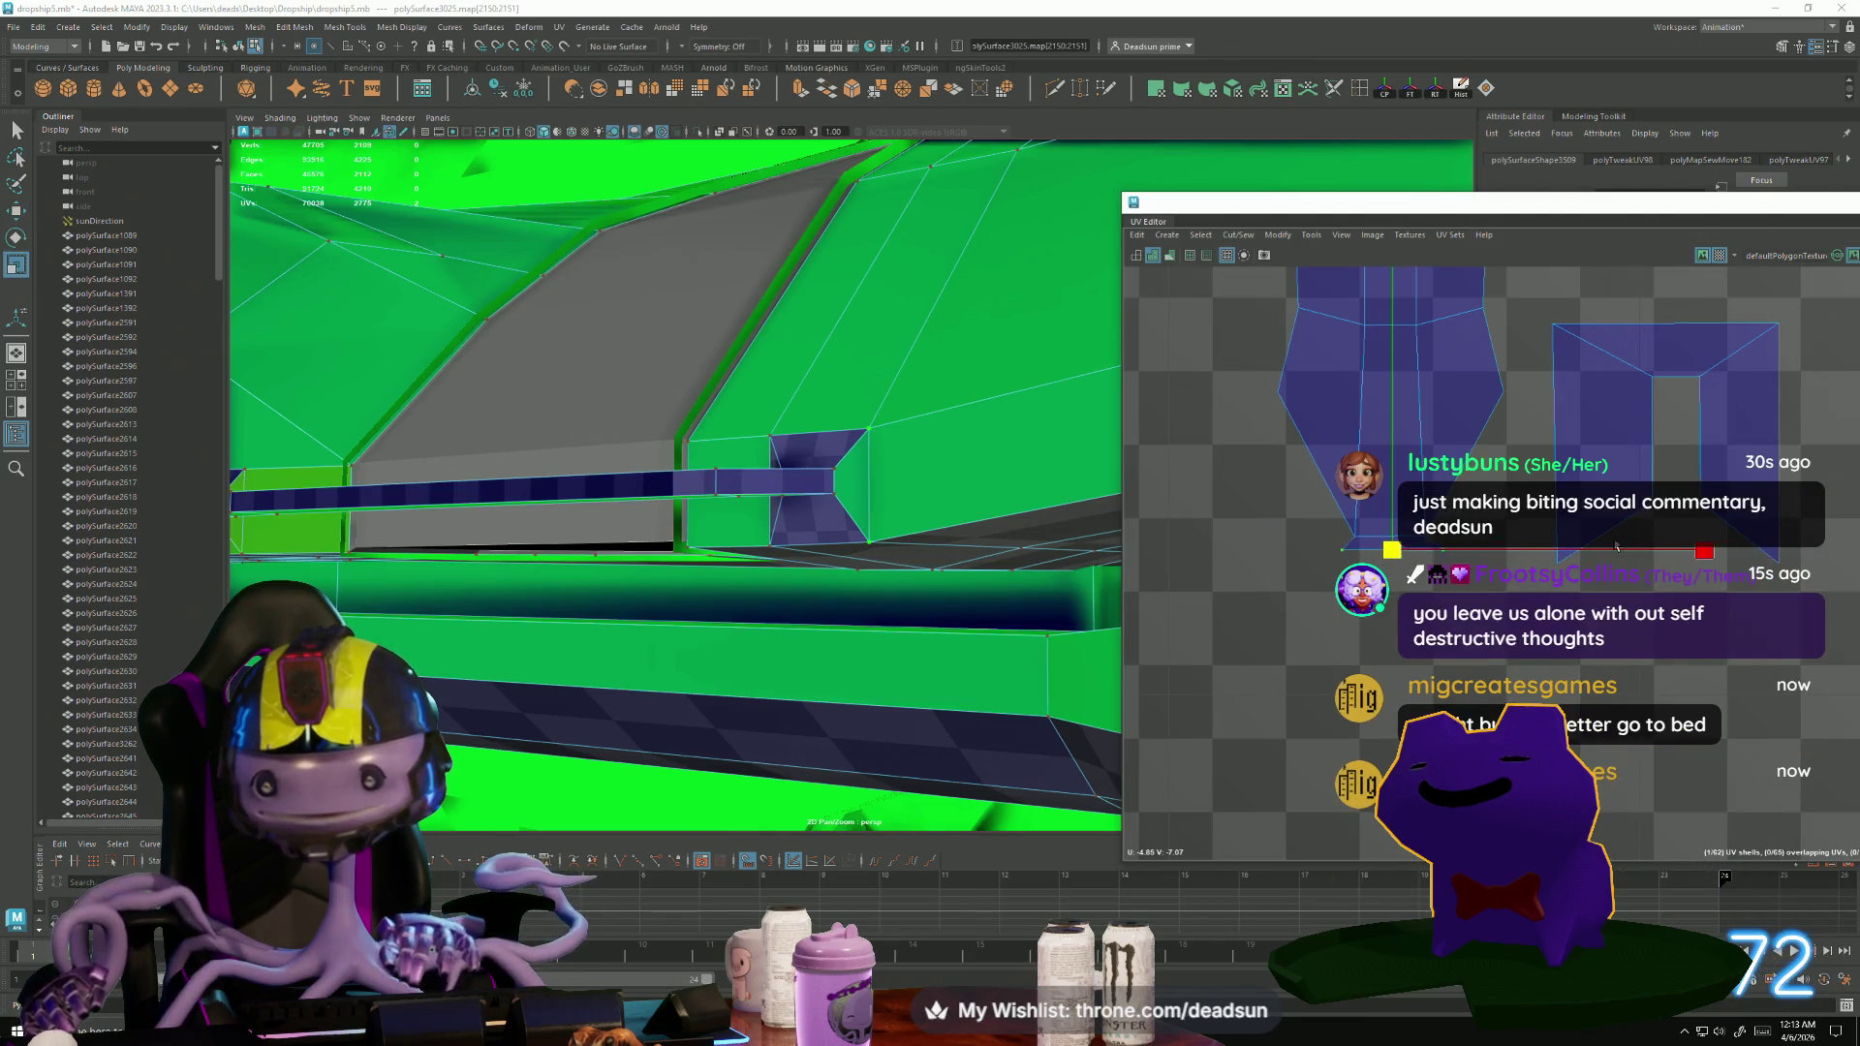
pyautogui.press('w')
pyautogui.moveTo(1392, 436); pyautogui.dragTo(1396, 562)
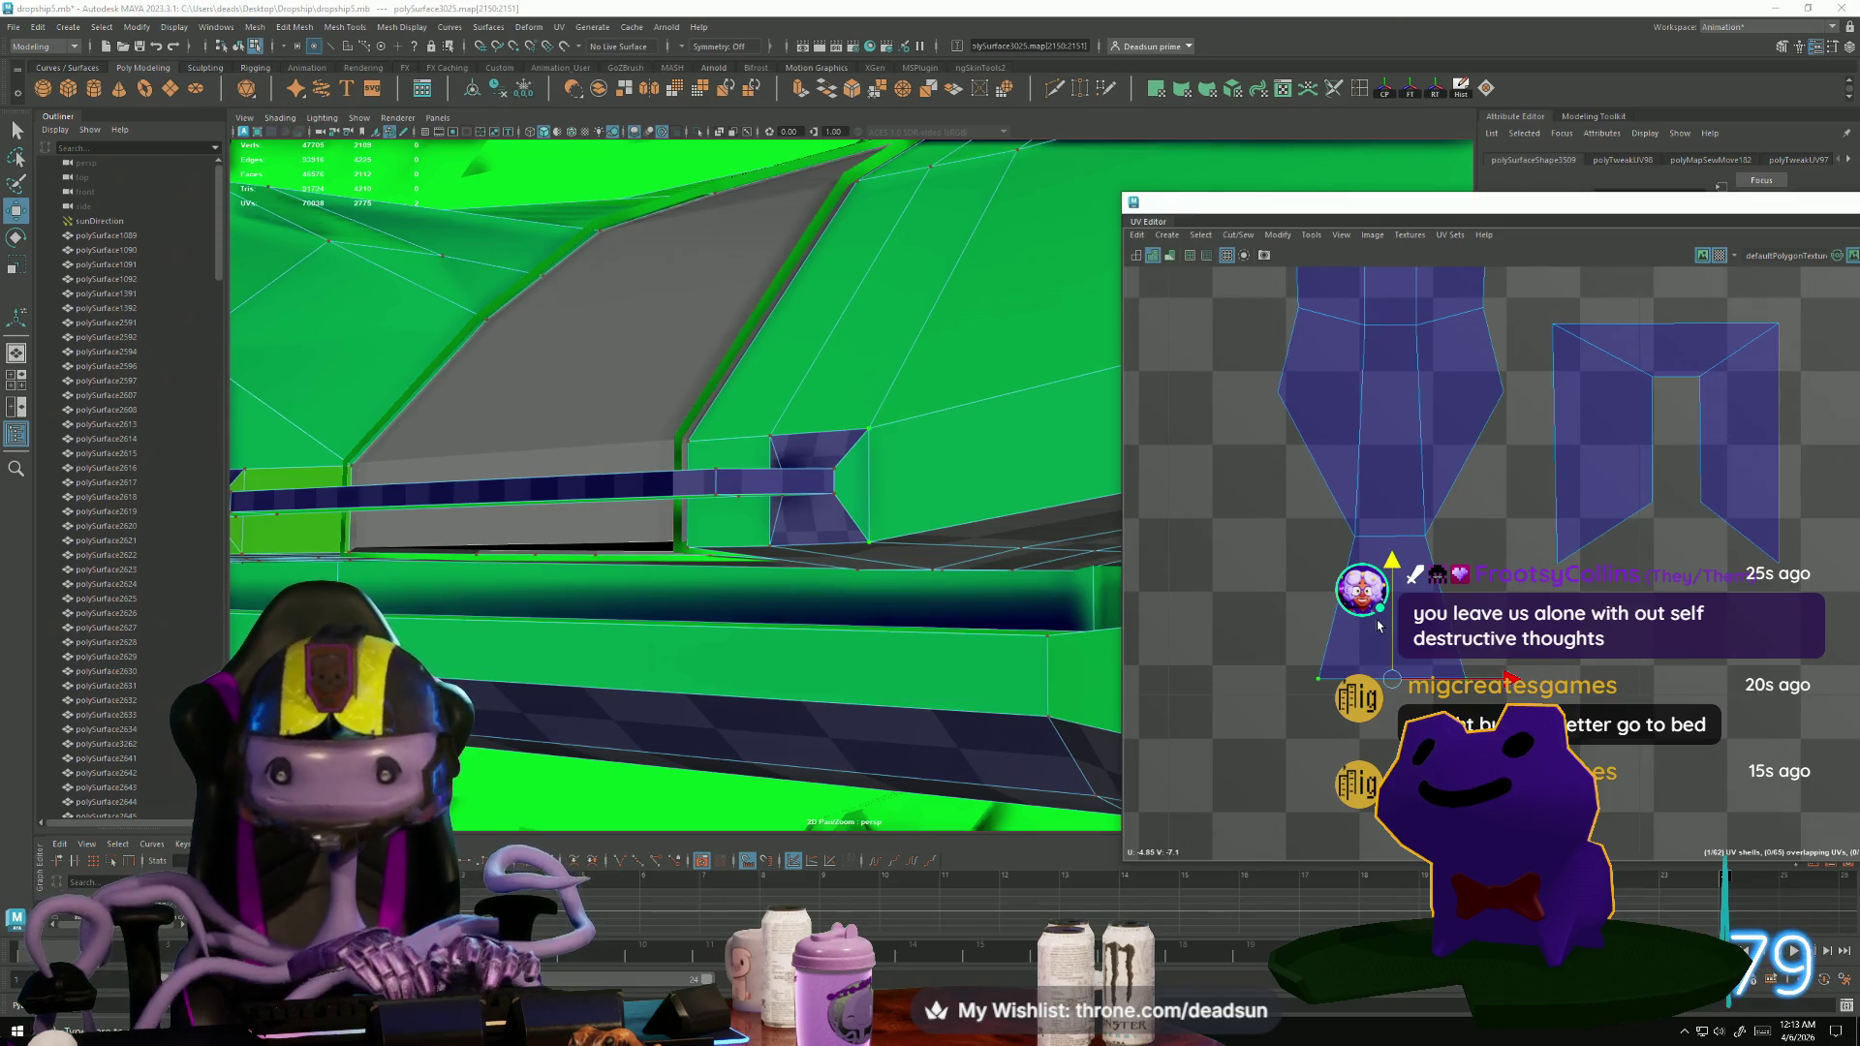
pyautogui.moveTo(872, 601)
pyautogui.keyDown('alt'); pyautogui.mouseDown()
pyautogui.moveTo(631, 601)
pyautogui.moveTo(636, 569)
pyautogui.moveTo(765, 557)
pyautogui.moveTo(837, 597)
pyautogui.moveTo(631, 631)
pyautogui.moveTo(569, 614)
pyautogui.moveTo(952, 797)
pyautogui.moveTo(835, 664)
pyautogui.moveTo(717, 668)
pyautogui.moveTo(737, 636)
pyautogui.mouseUp(); pyautogui.keyUp('alt')
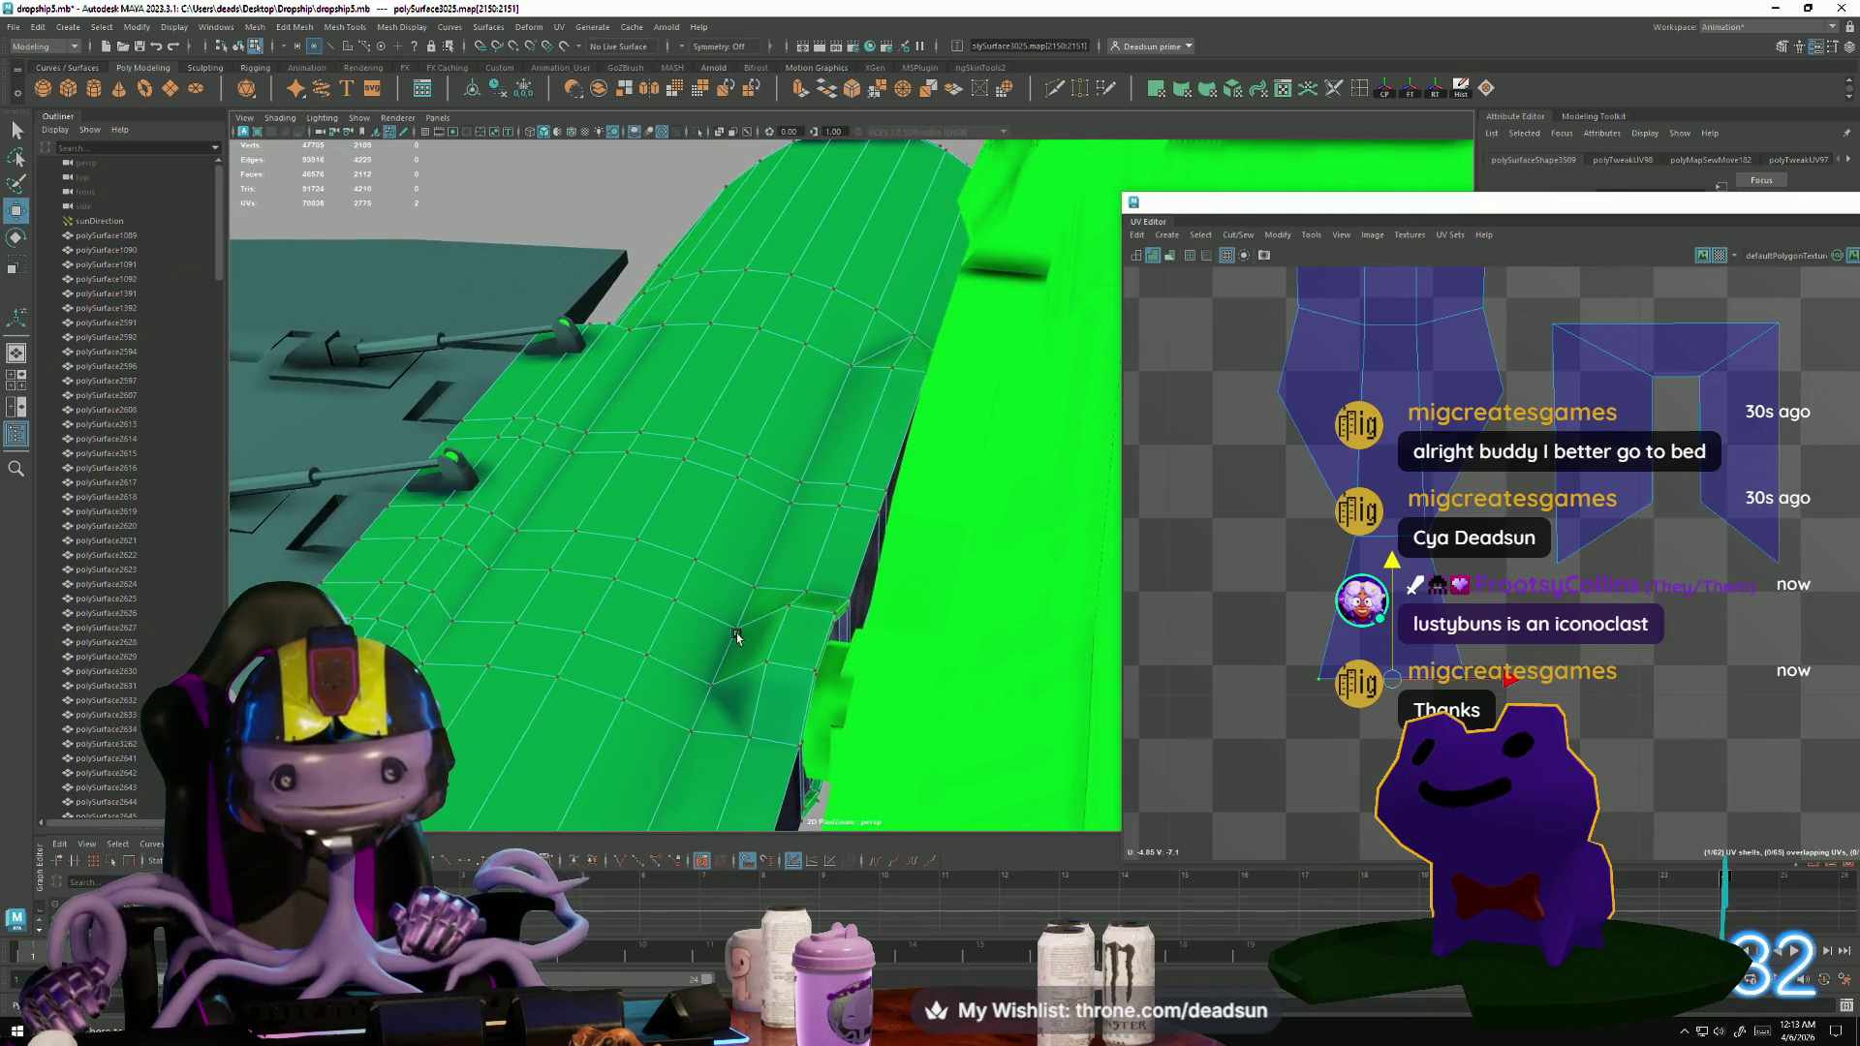
# Switch to edge selection, pick a hull edge, and frame the U-6 V-8/V-9 strip shells.
pyautogui.scroll(5, 736, 636)
pyautogui.keyDown('alt'); pyautogui.moveTo(760, 511); pyautogui.dragTo(860, 532); pyautogui.keyUp('alt')
pyautogui.press('F10')
pyautogui.click(872, 560)
pyautogui.scroll(5, 1753, 519)
pyautogui.moveTo(1754, 520)
pyautogui.keyDown('alt'); pyautogui.mouseDown(button='middle')
pyautogui.moveTo(1656, 441)
pyautogui.moveTo(1457, 445)
pyautogui.moveTo(1322, 610)
pyautogui.mouseUp(button='middle'); pyautogui.keyUp('alt')
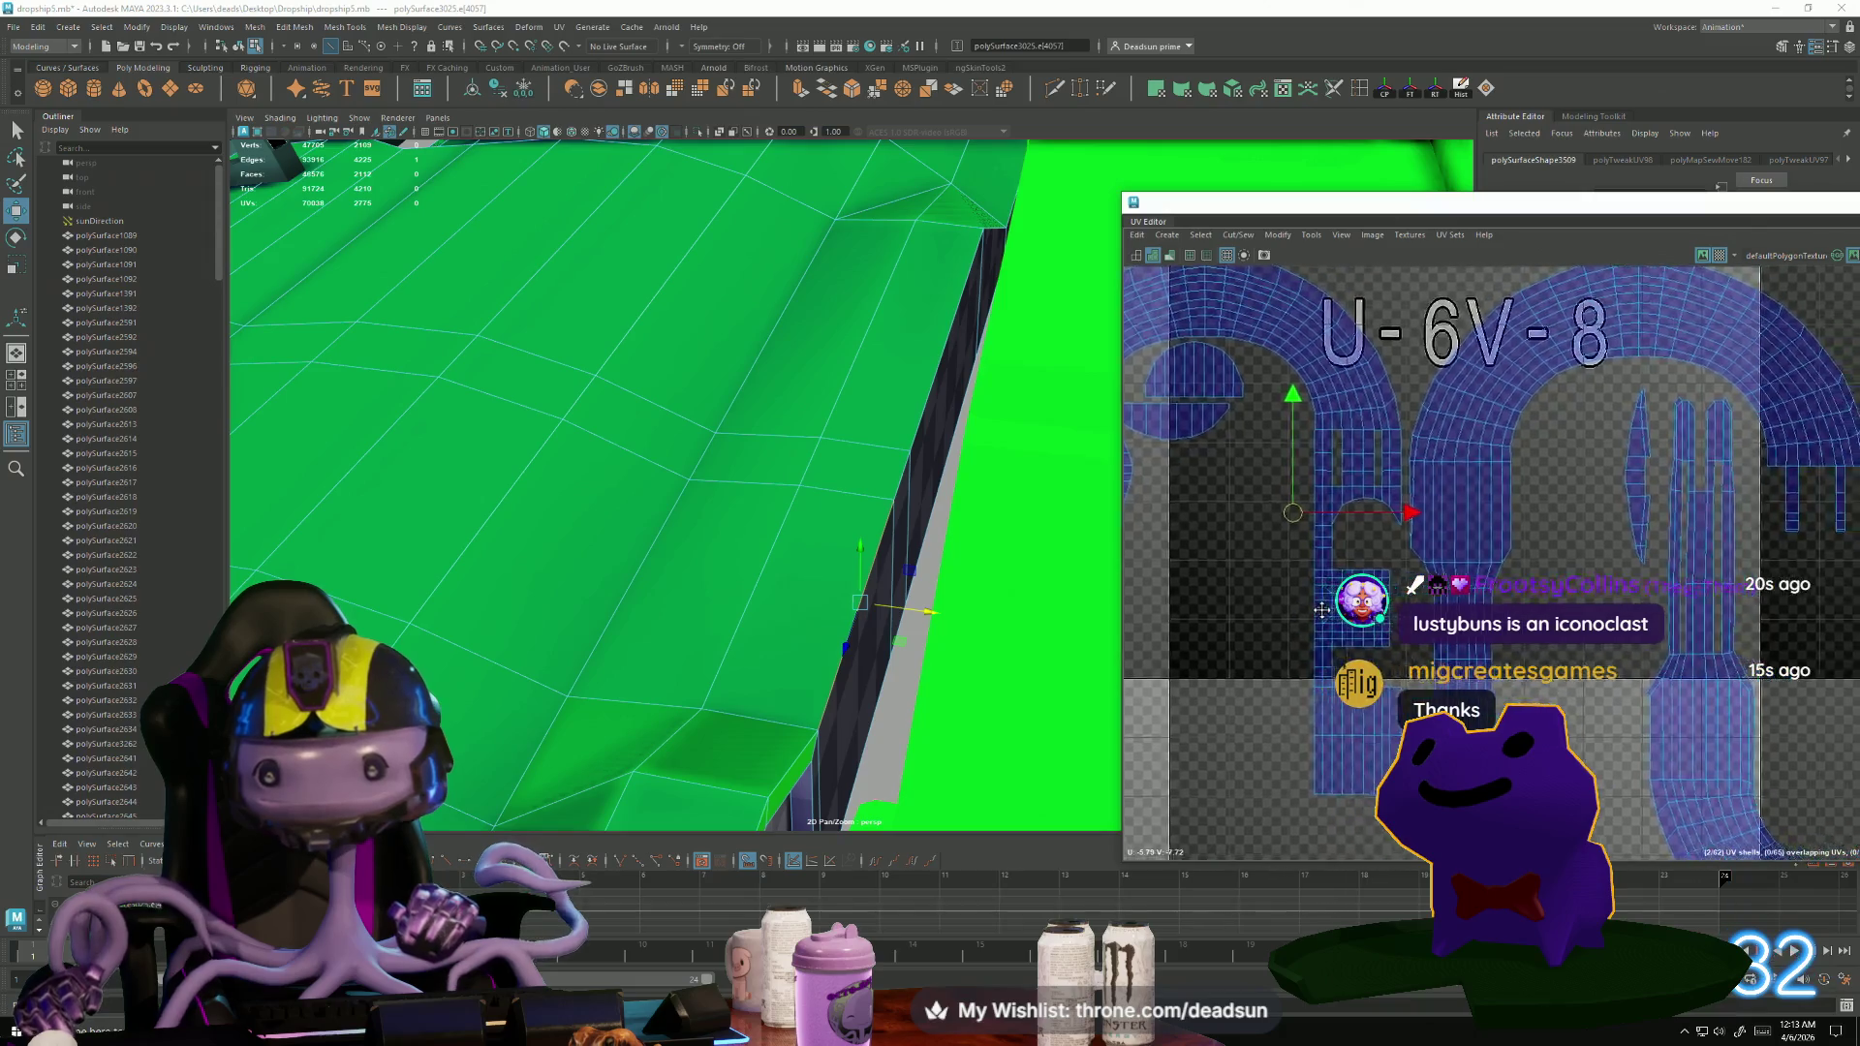
pyautogui.scroll(-4, 1321, 610)
pyautogui.keyDown('alt'); pyautogui.moveTo(1092, 519); pyautogui.dragTo(1424, 528, button='middle'); pyautogui.keyUp('alt')
pyautogui.scroll(4, 1302, 543)
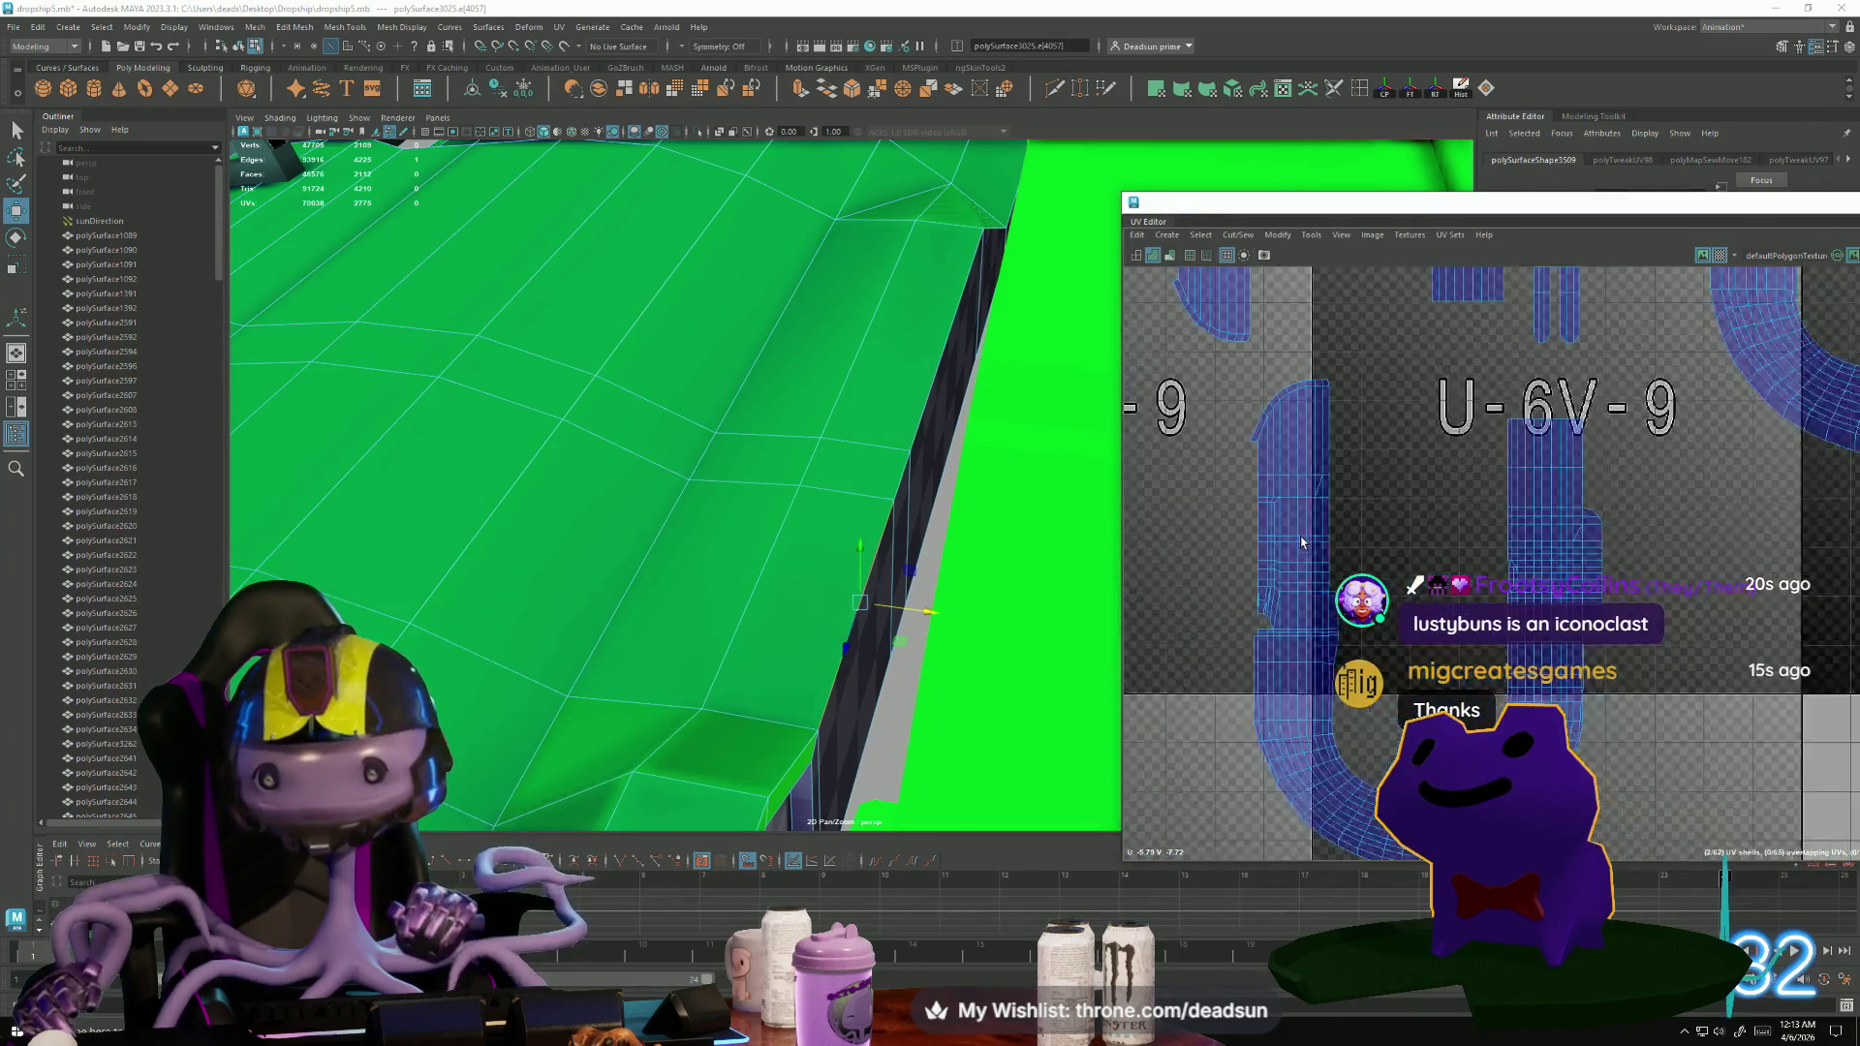
pyautogui.scroll(3, 1302, 543)
# Select the seam edges between the strip shells and Move and Sew them together.
pyautogui.moveTo(1328, 506); pyautogui.dragTo(1318, 613)
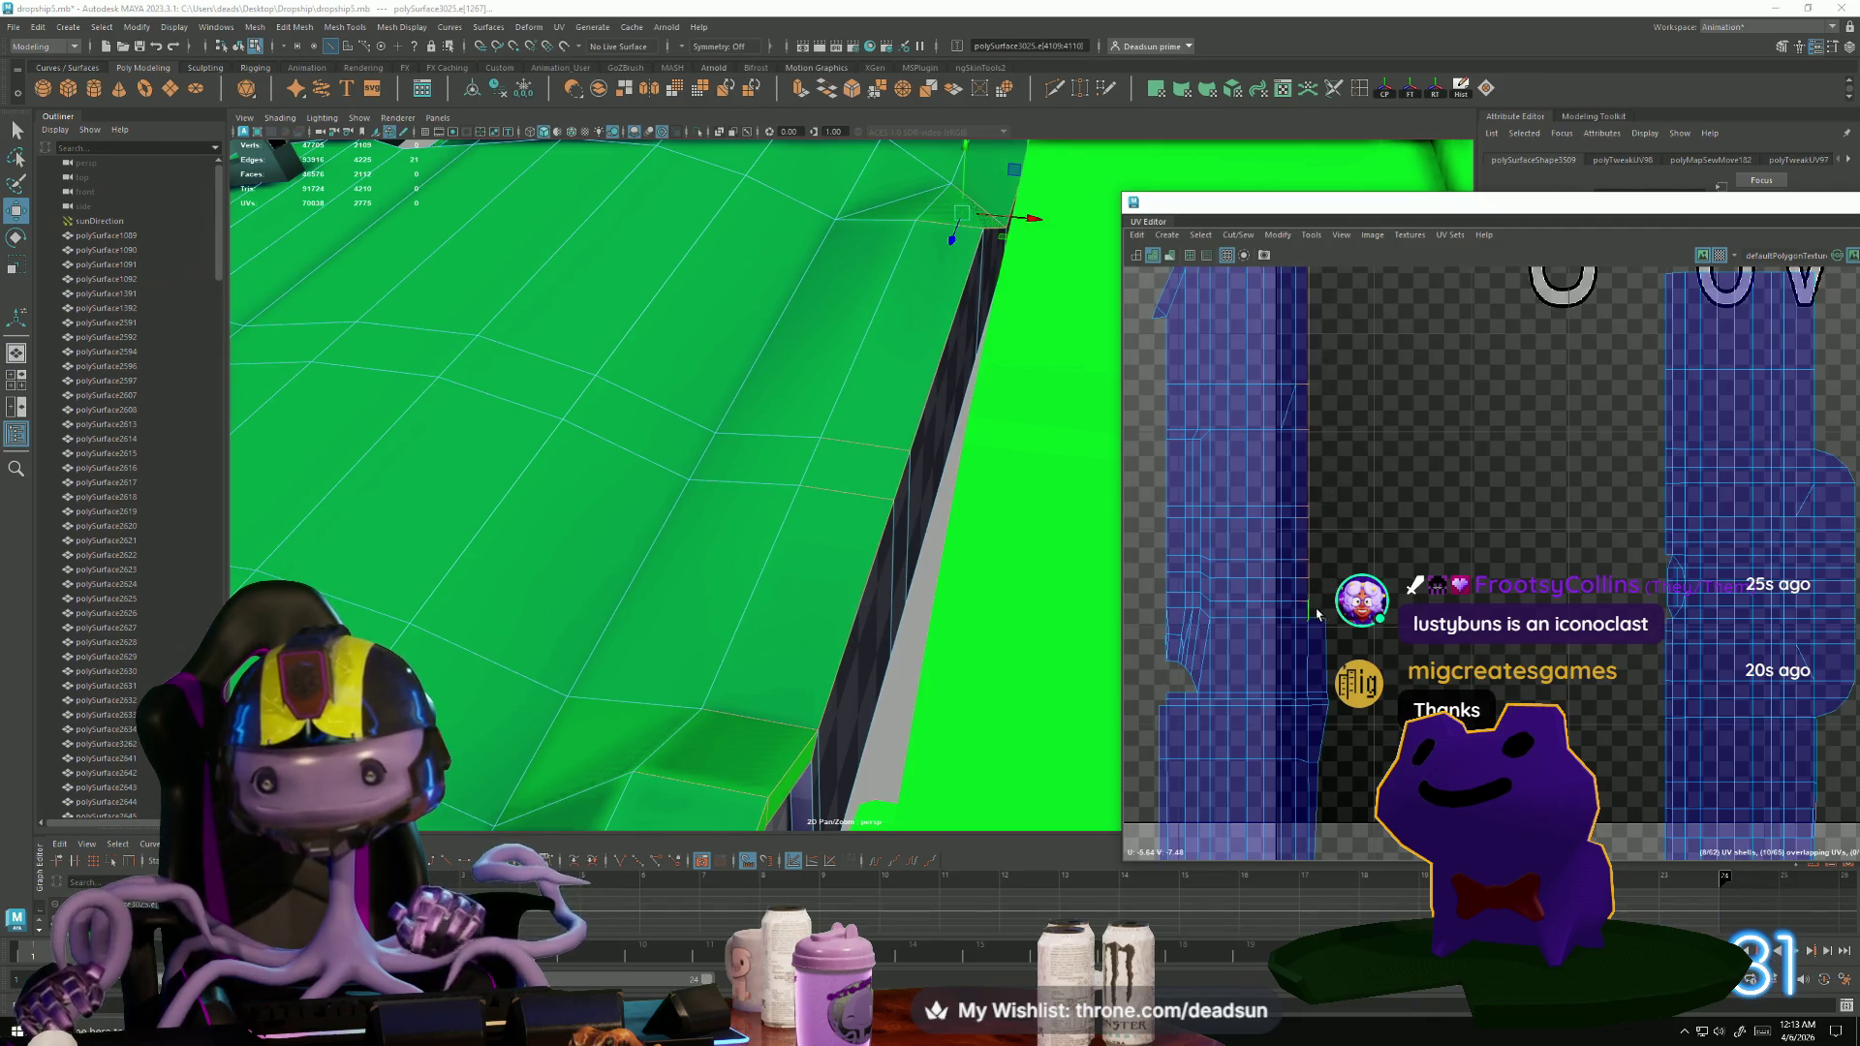
pyautogui.scroll(-3, 1318, 613)
pyautogui.scroll(5, 847, 623)
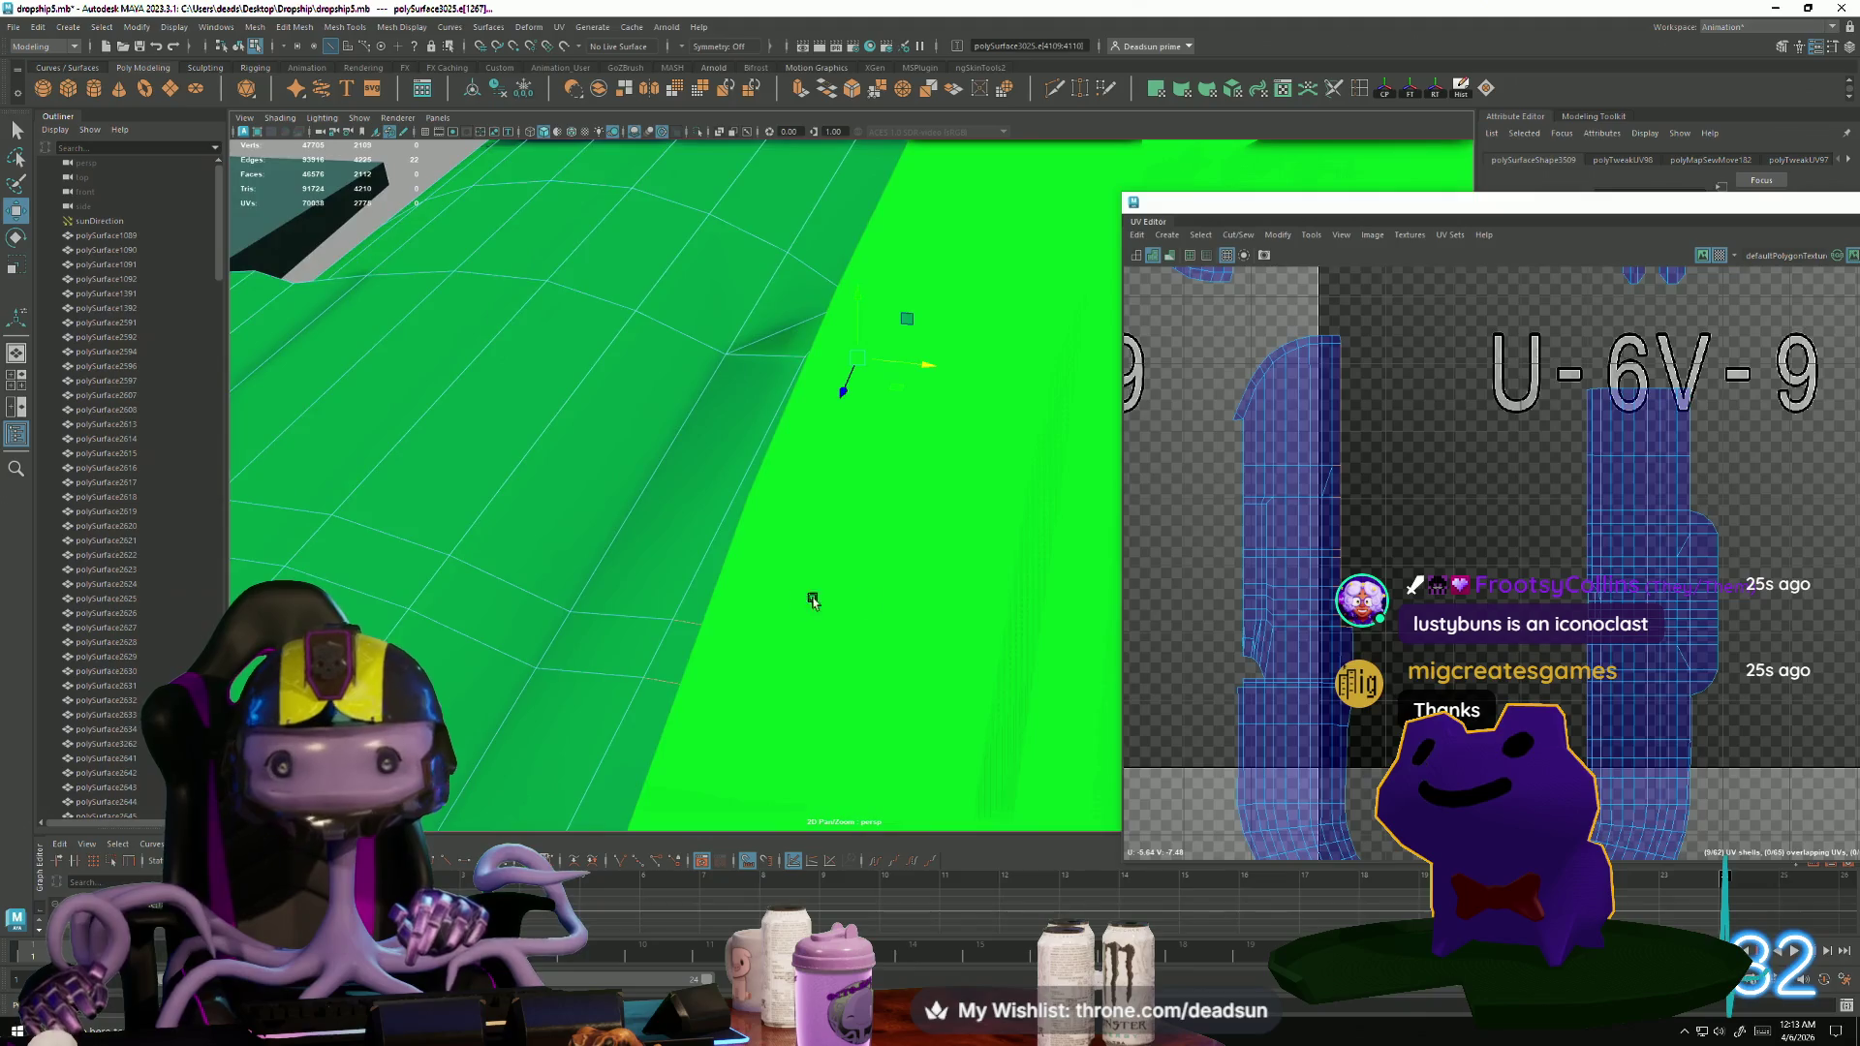
pyautogui.scroll(-5, 847, 623)
pyautogui.moveTo(823, 654)
pyautogui.keyDown('alt'); pyautogui.mouseDown()
pyautogui.moveTo(752, 742)
pyautogui.moveTo(597, 647)
pyautogui.mouseUp(); pyautogui.keyUp('alt')
pyautogui.click(1238, 234)
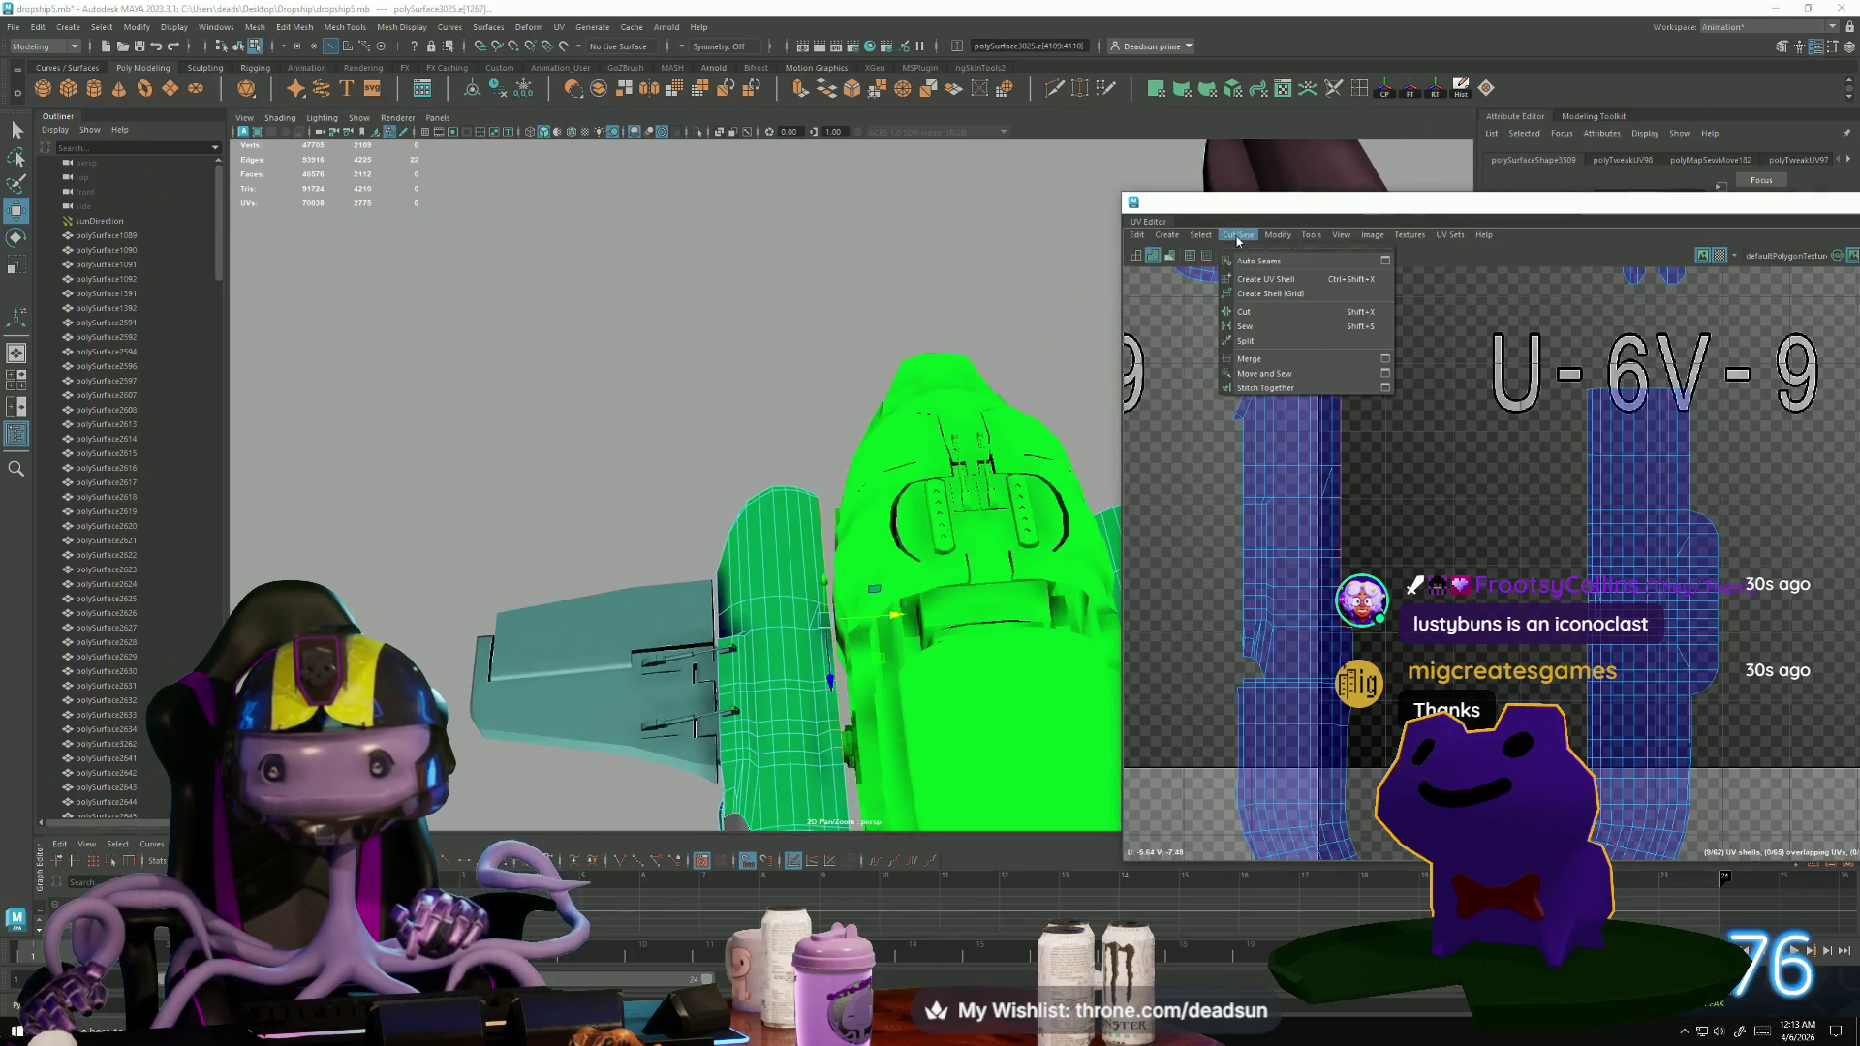
pyautogui.click(1279, 378)
# Sew the remaining boundary and seam edges one by one with the G hotkey.
pyautogui.scroll(4, 1279, 417)
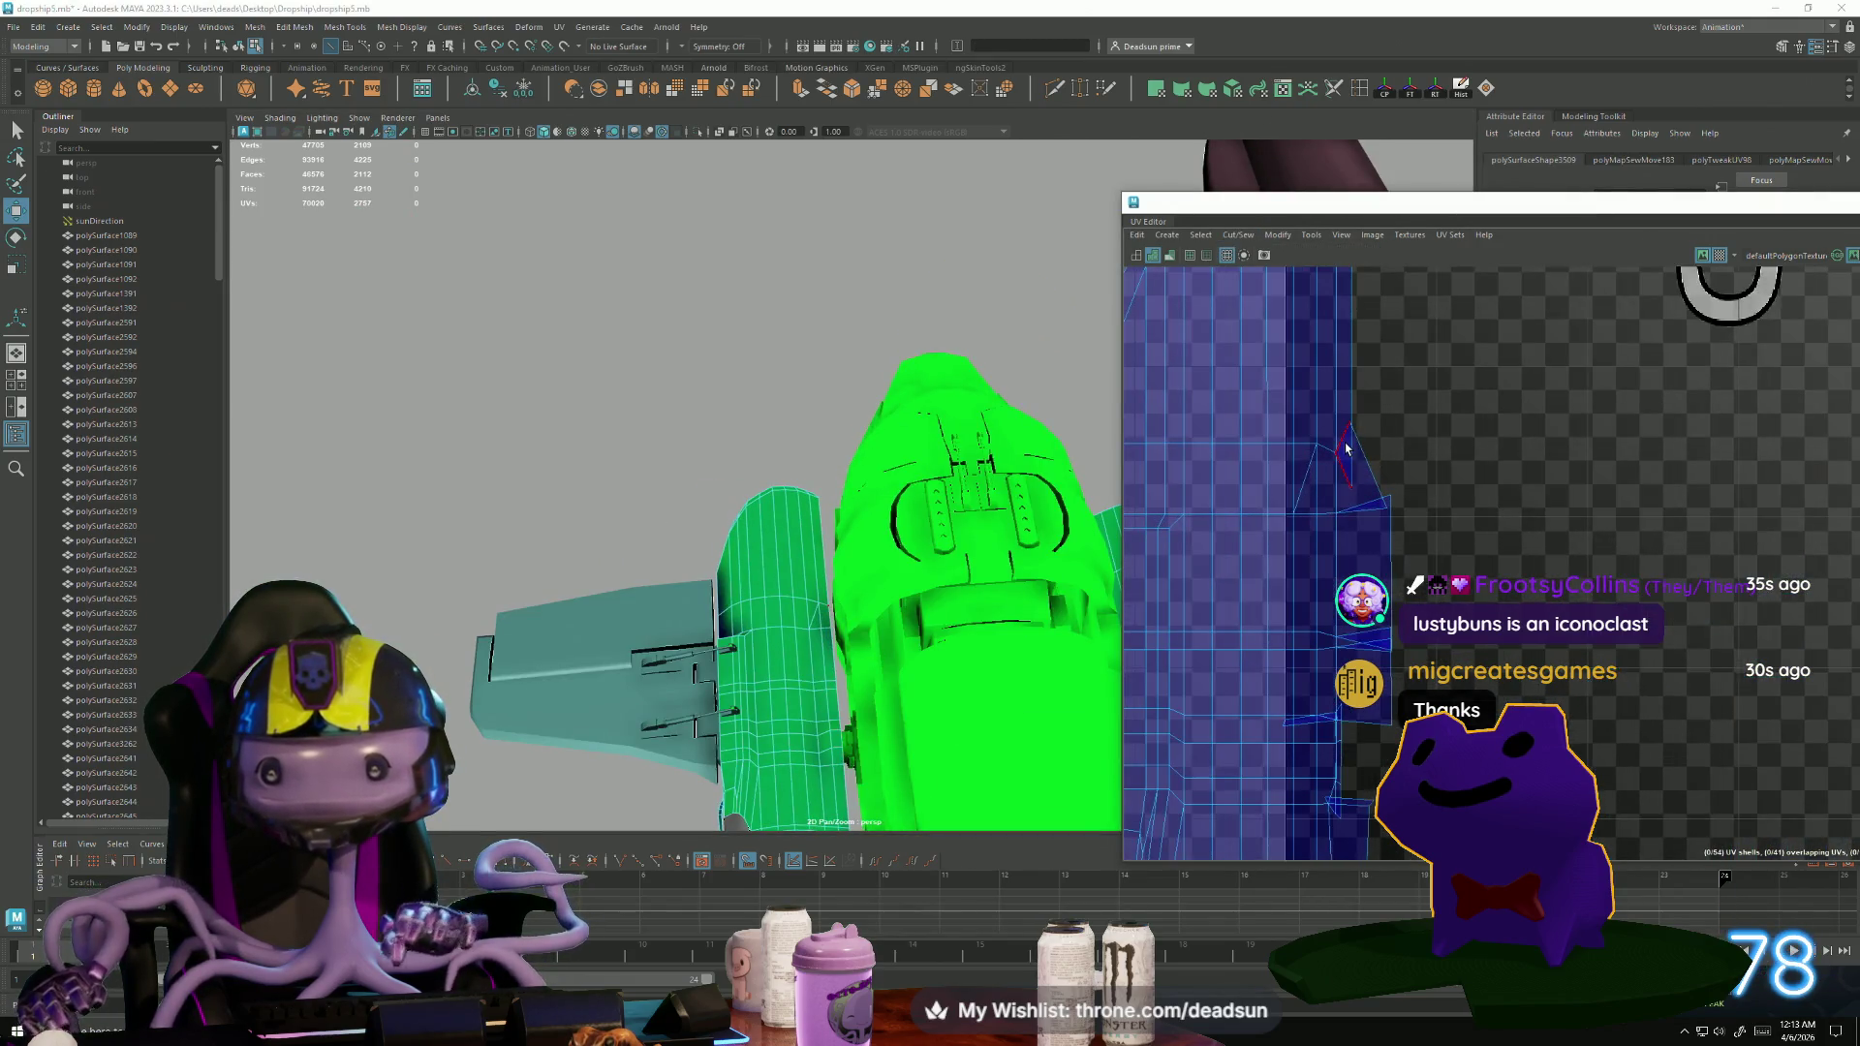
pyautogui.press('g')
pyautogui.click(1363, 508)
pyautogui.press('g')
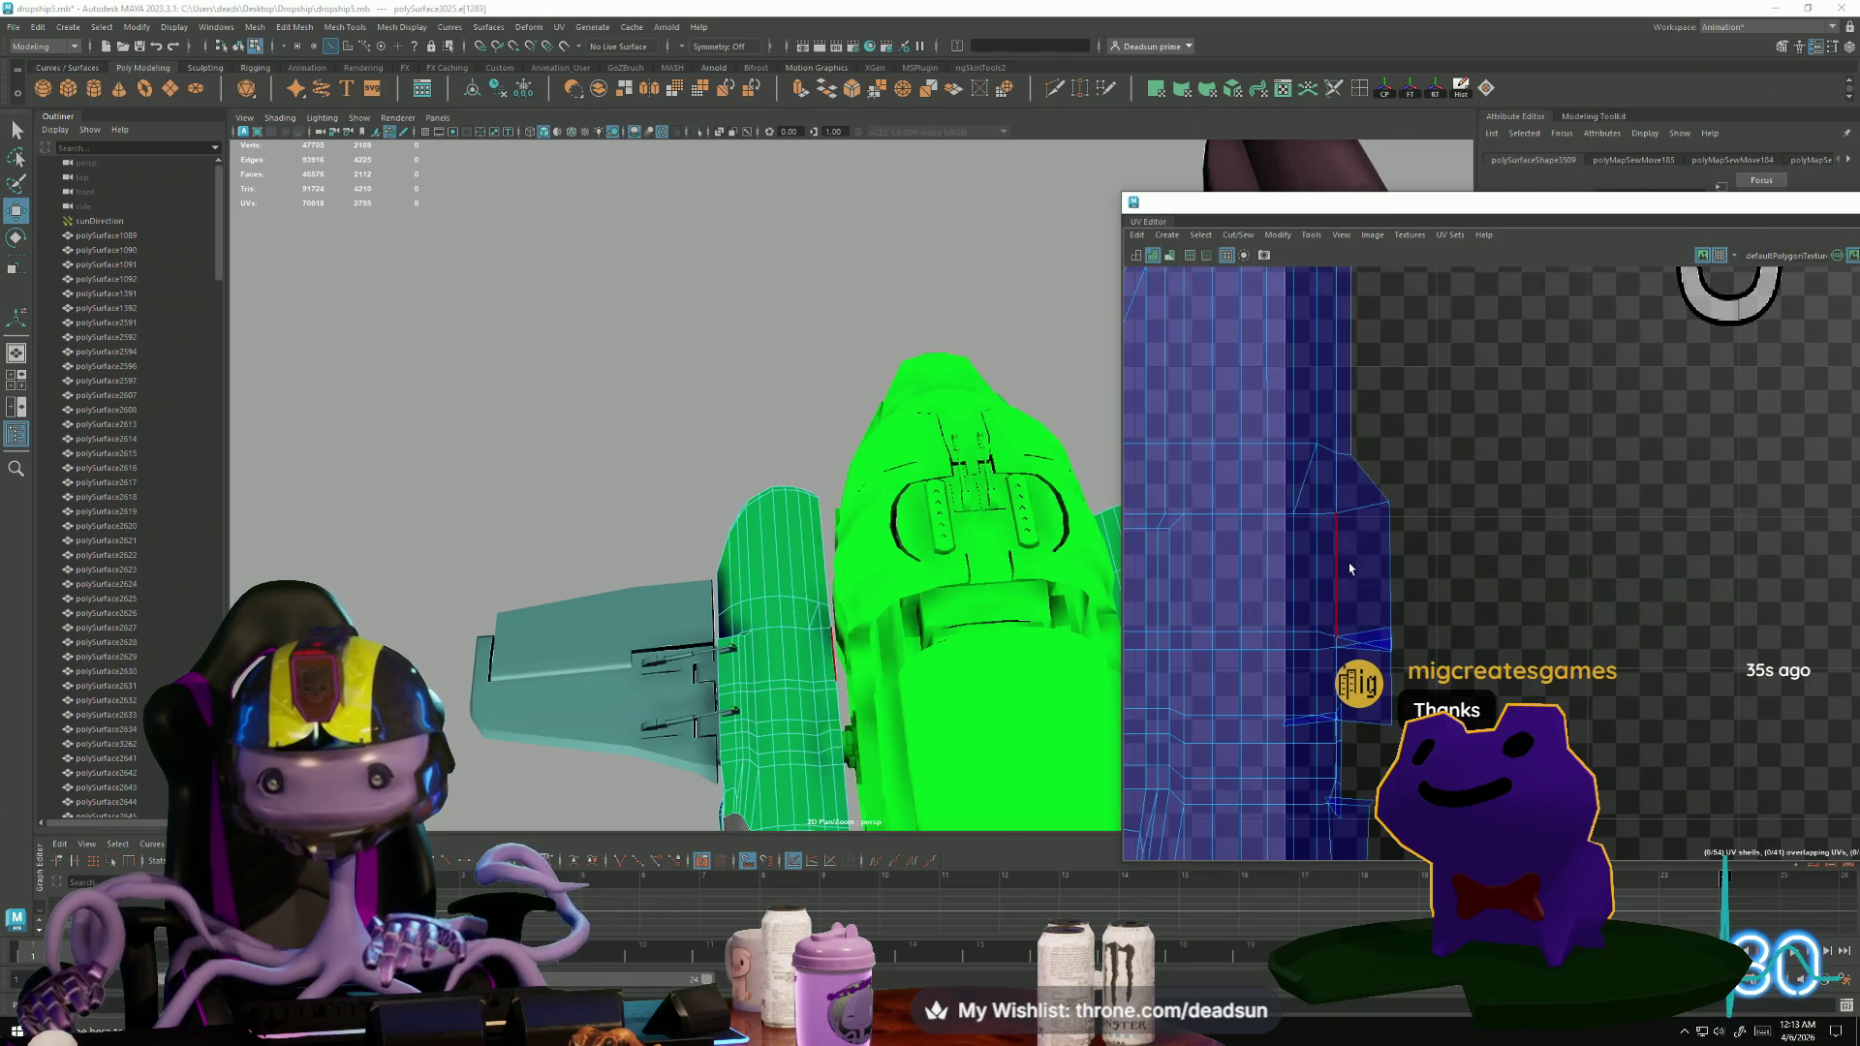
pyautogui.click(1361, 642)
pyautogui.press('g')
pyautogui.click(1322, 730)
pyautogui.press('g')
pyautogui.moveTo(1366, 754)
pyautogui.keyDown('alt'); pyautogui.mouseDown(button='middle')
pyautogui.moveTo(1341, 474)
pyautogui.moveTo(1663, 764)
pyautogui.moveTo(1414, 581)
pyautogui.moveTo(1432, 520)
pyautogui.moveTo(1391, 534)
pyautogui.mouseUp(button='middle'); pyautogui.keyUp('alt')
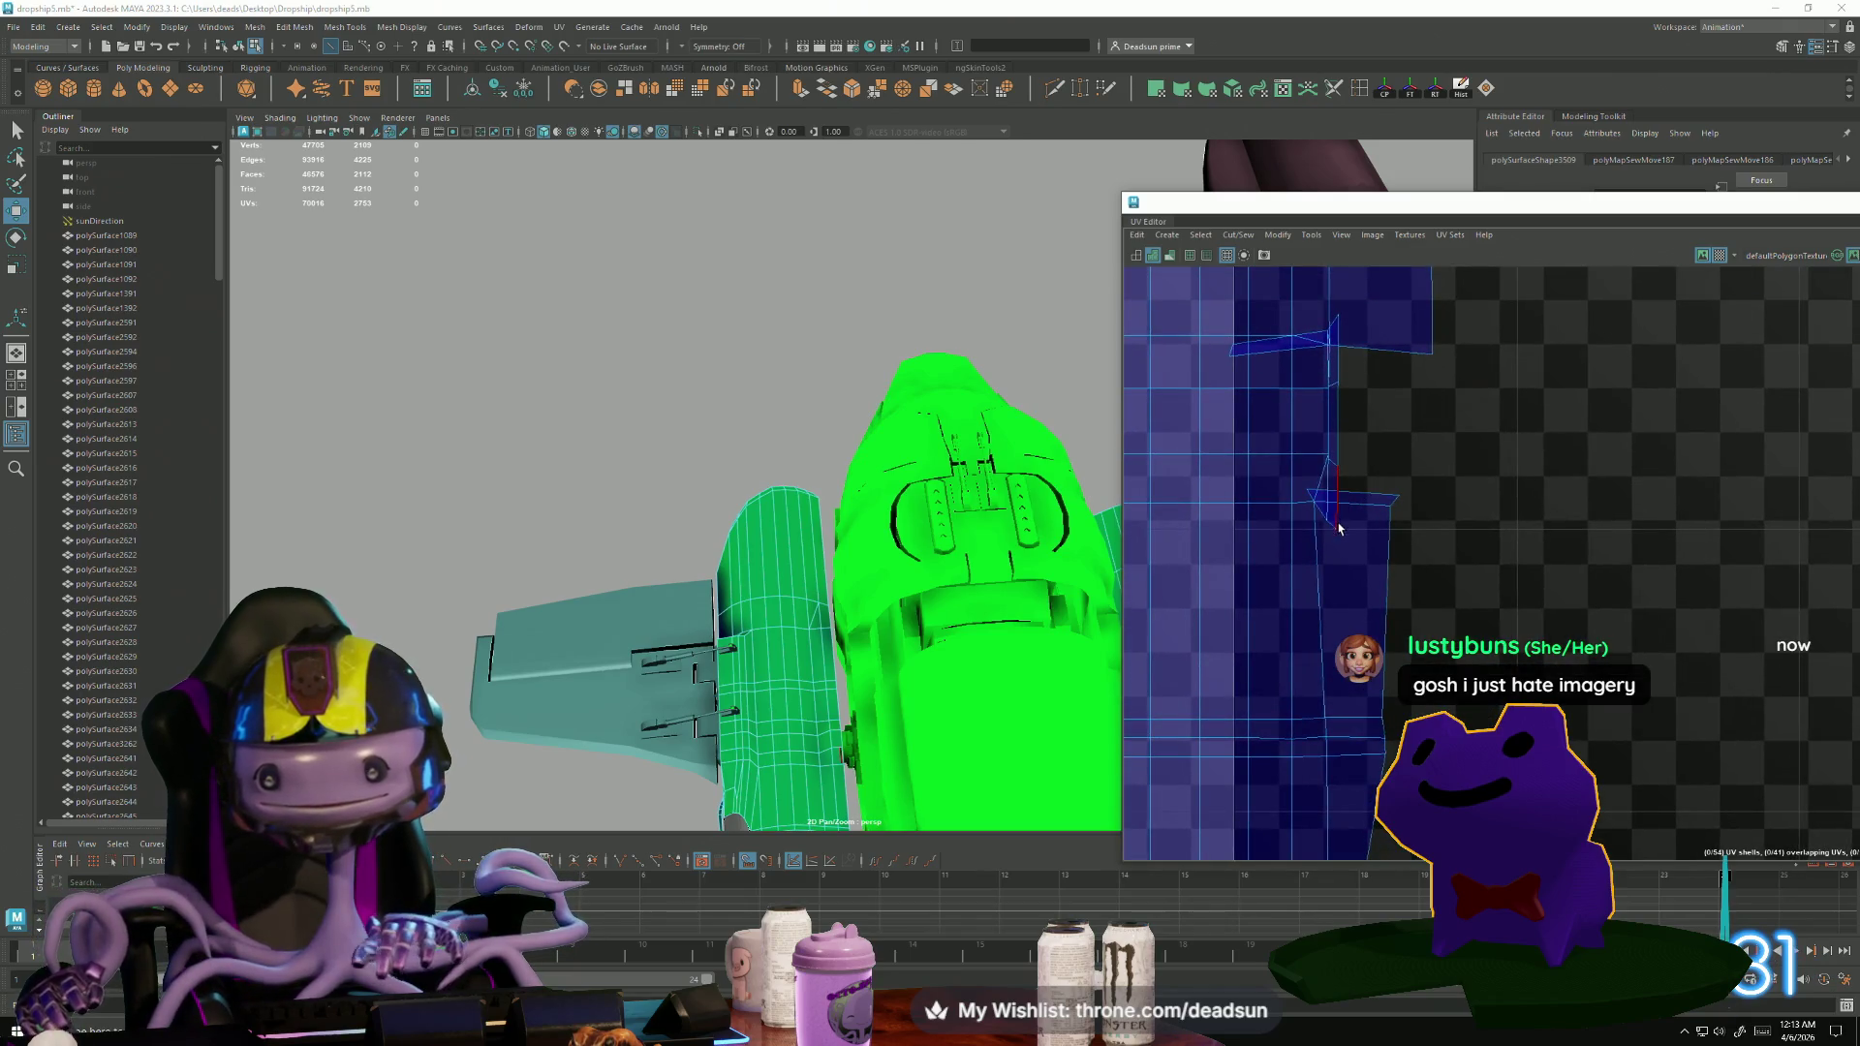
pyautogui.scroll(2, 1518, 672)
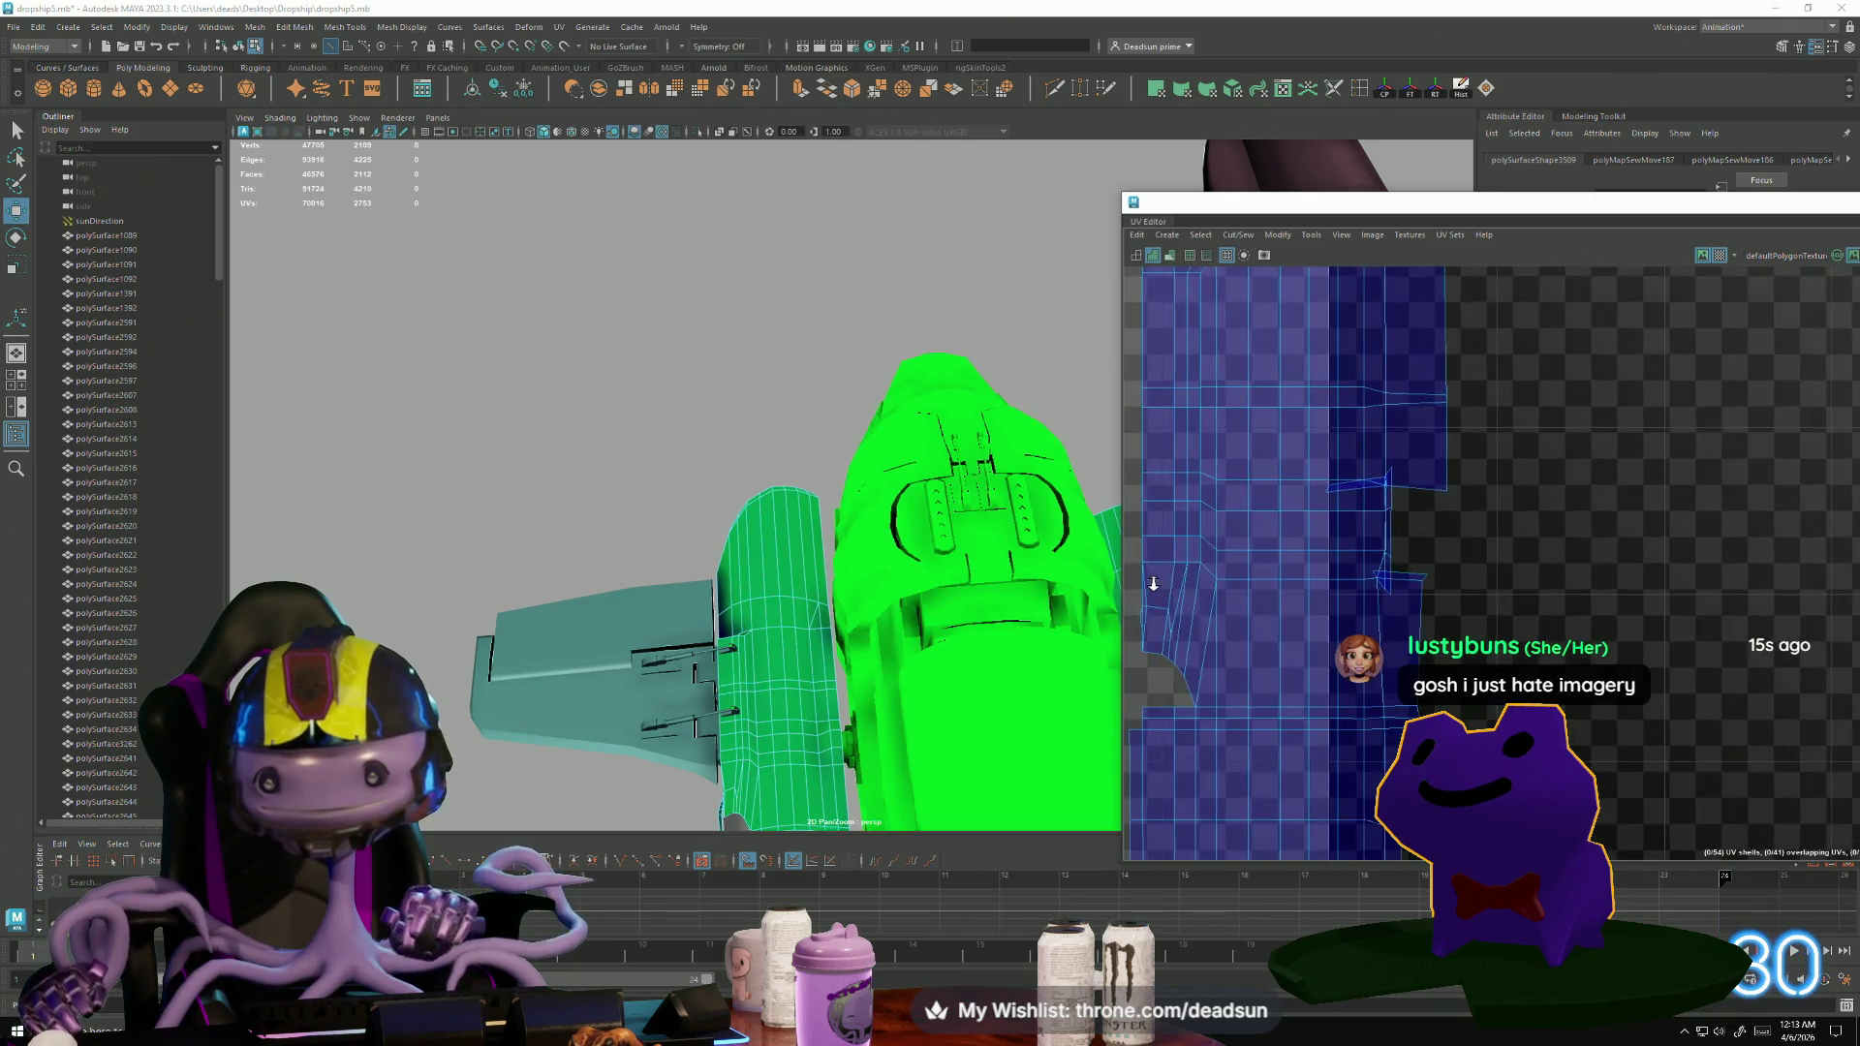
# Select the UVs at the strip's folded corner and scale and move them into place.
pyautogui.click(1360, 597)
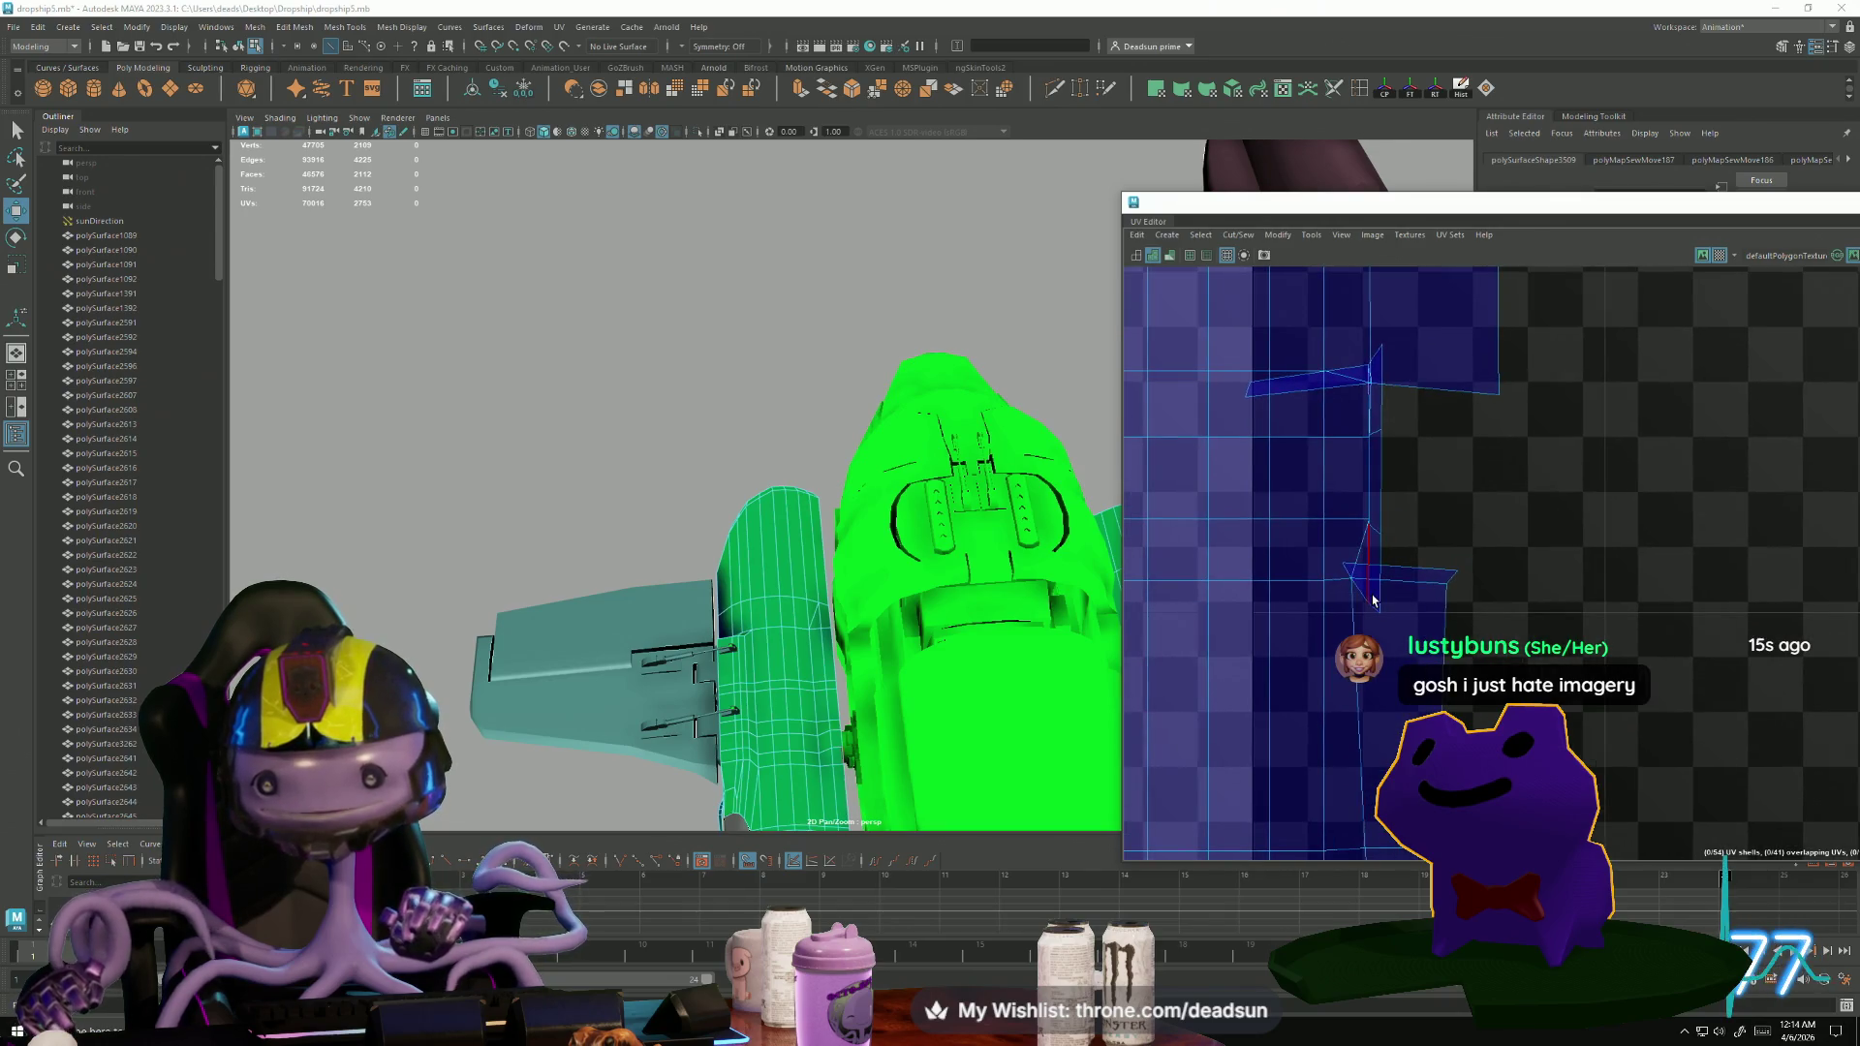
pyautogui.keyDown('alt'); pyautogui.moveTo(1374, 605); pyautogui.dragTo(1259, 421, button='middle'); pyautogui.keyUp('alt')
pyautogui.moveTo(1410, 567); pyautogui.dragTo(1422, 558)
pyautogui.press('F12')
pyautogui.press('r')
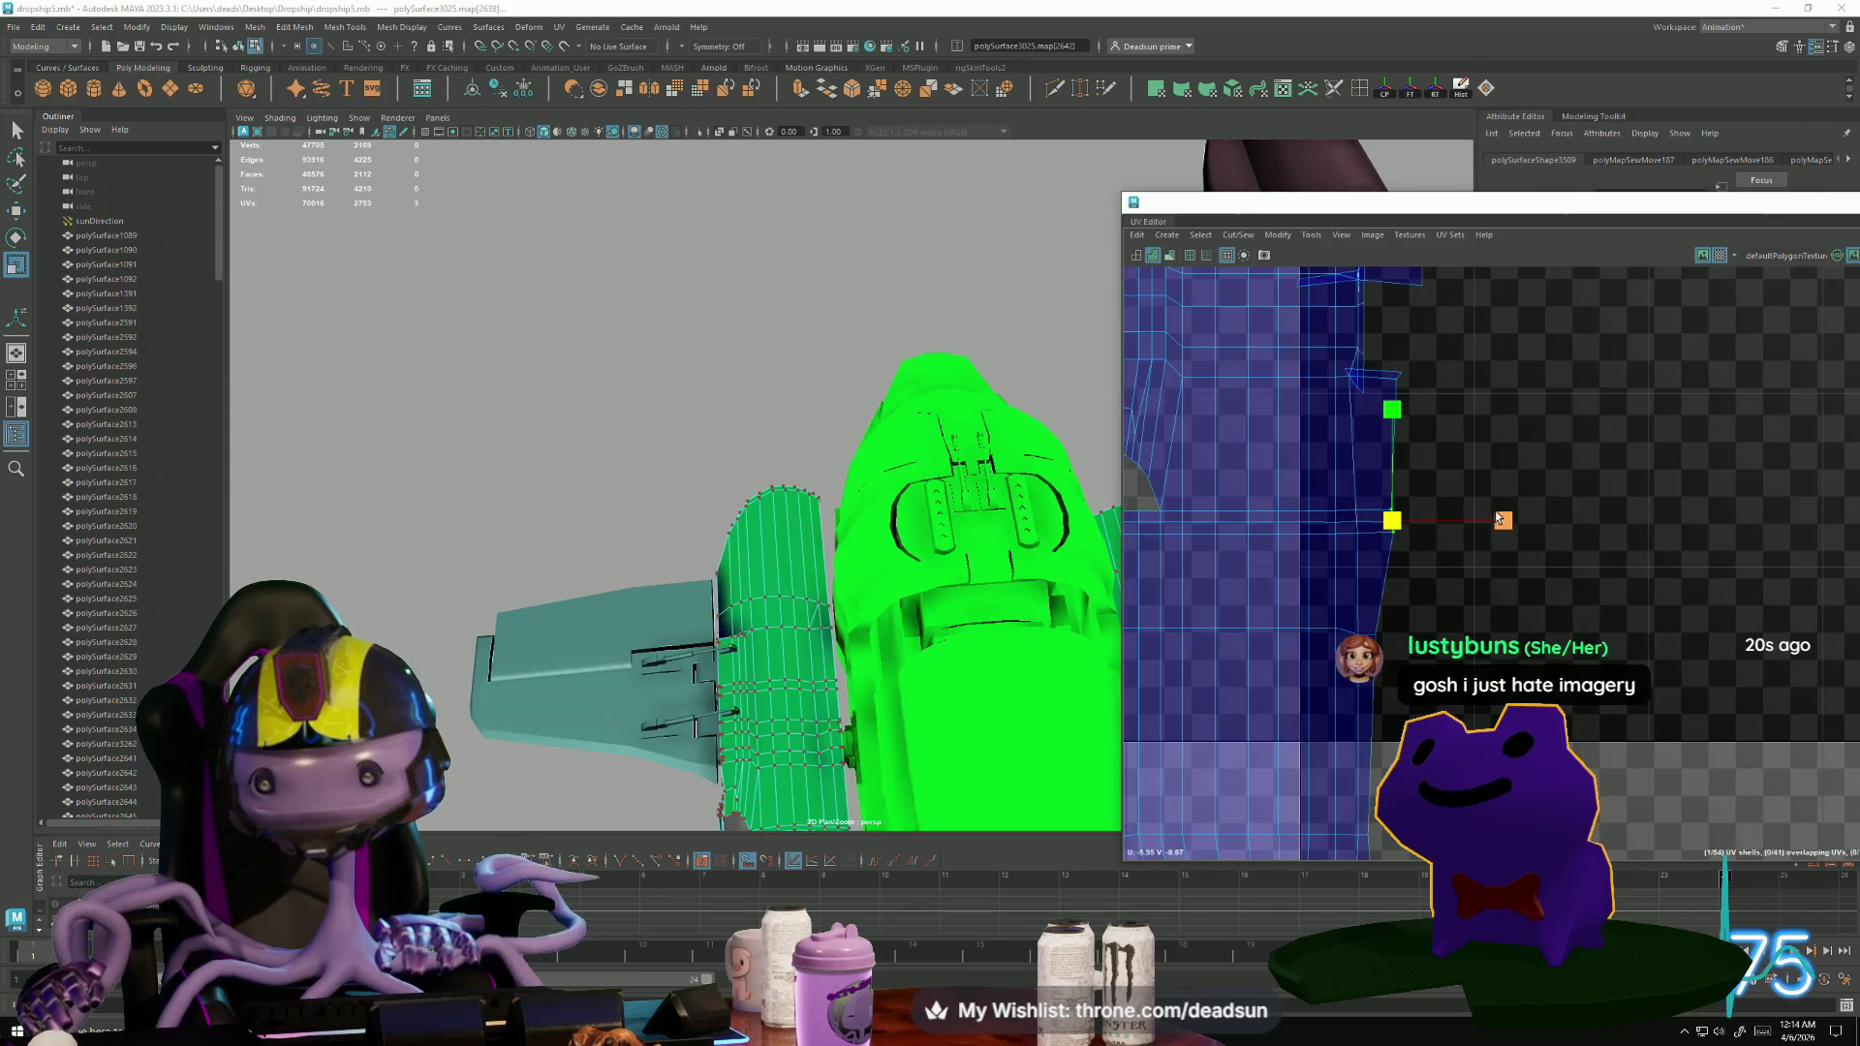
pyautogui.press('w')
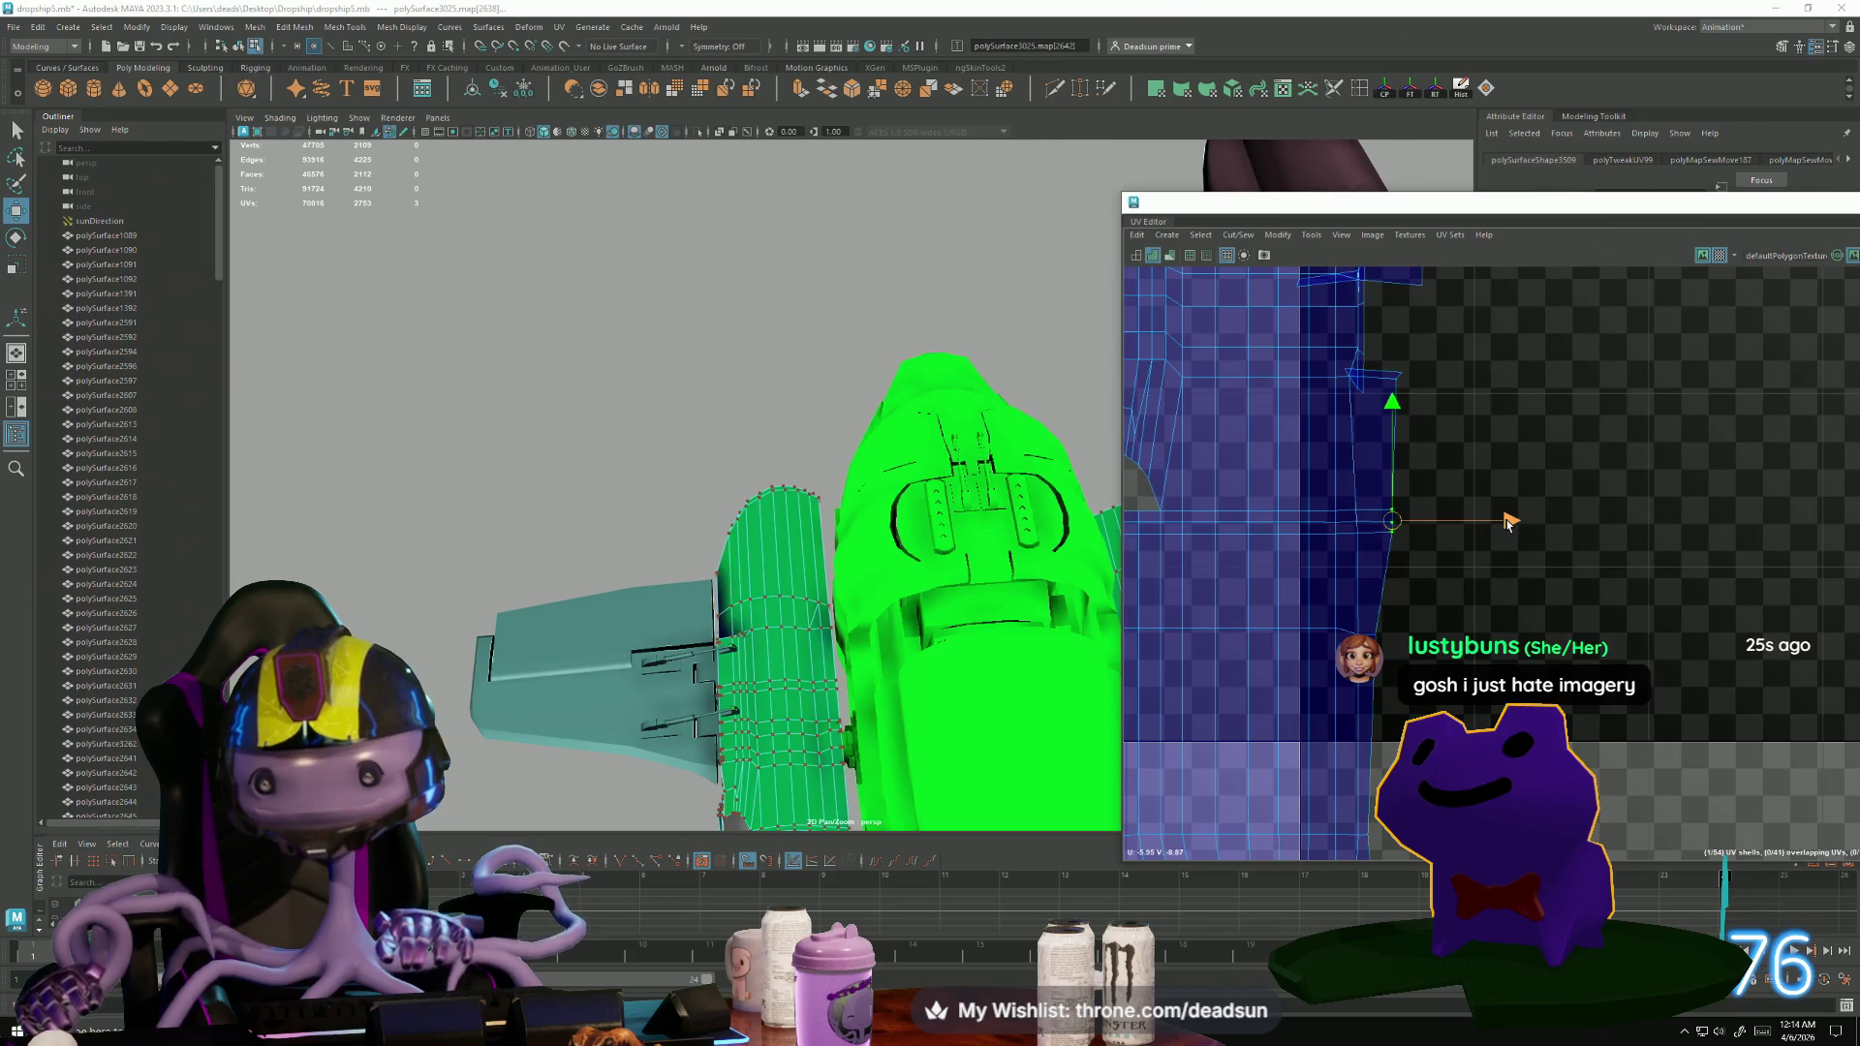
pyautogui.moveTo(1345, 615); pyautogui.dragTo(1369, 630)
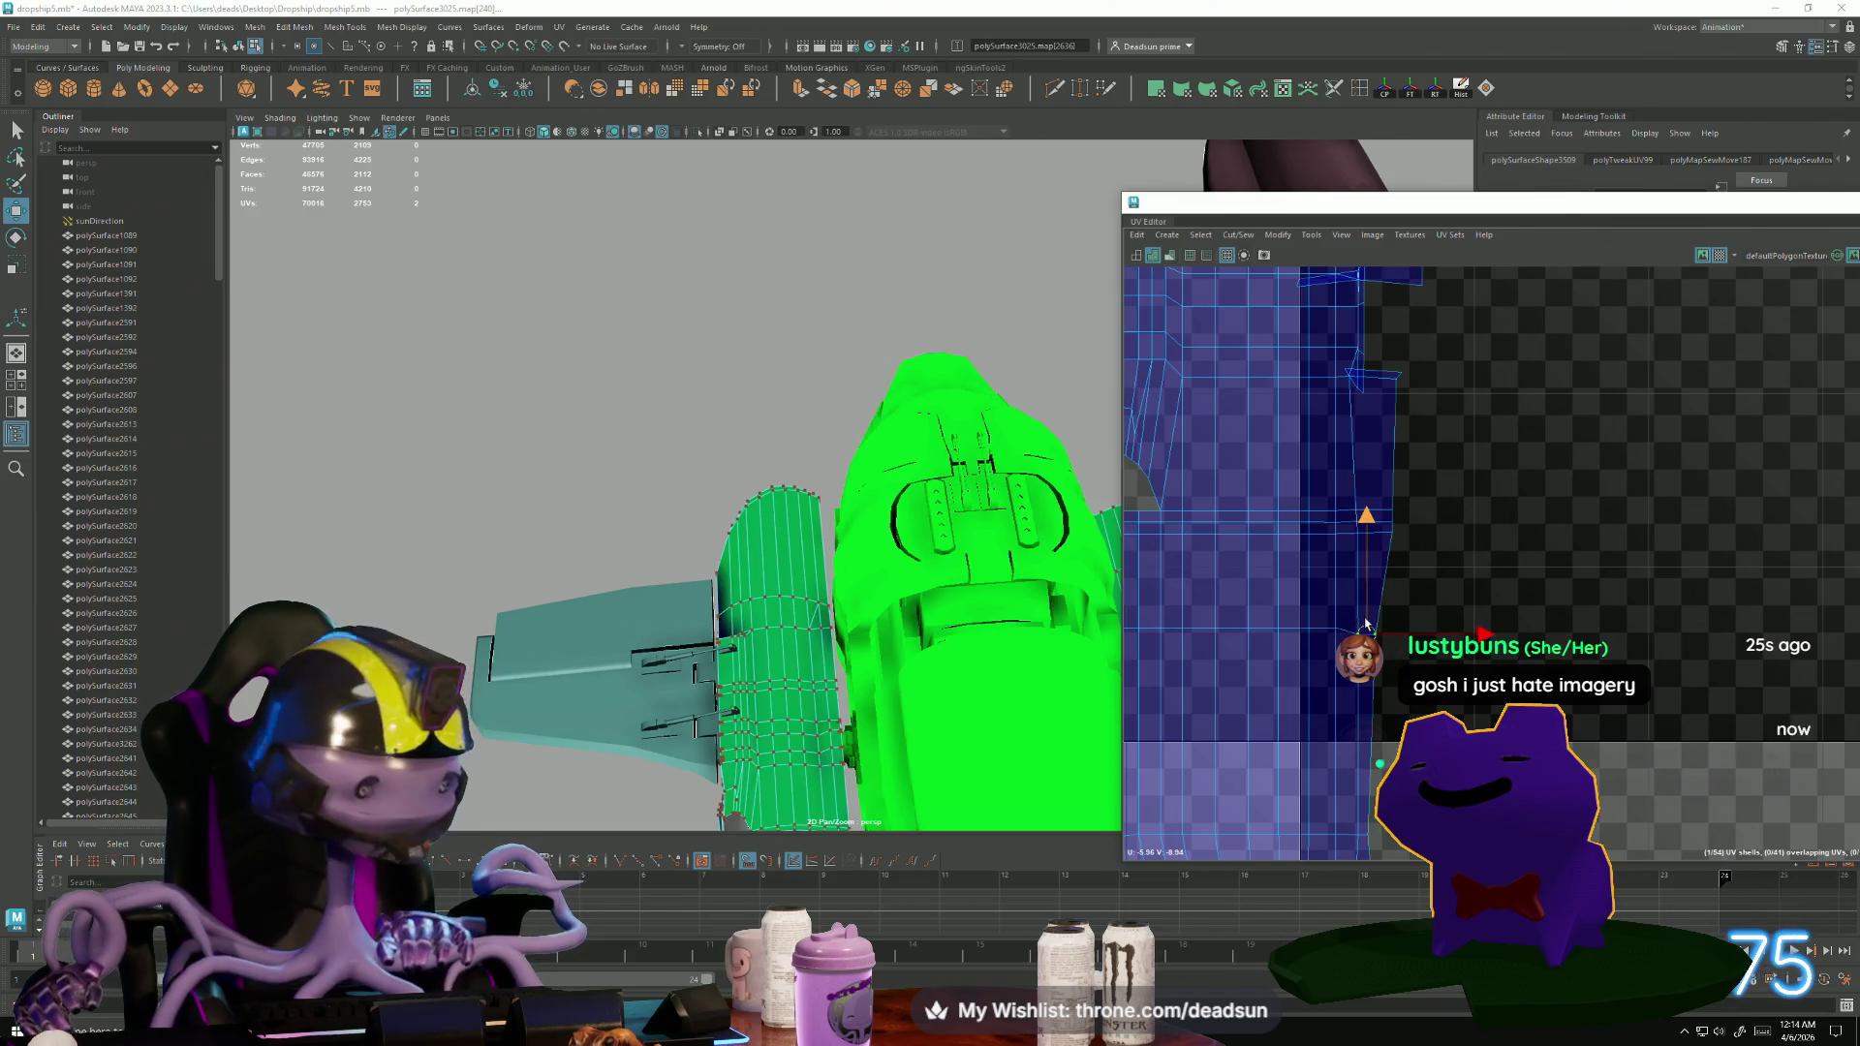
pyautogui.scroll(3, 1367, 623)
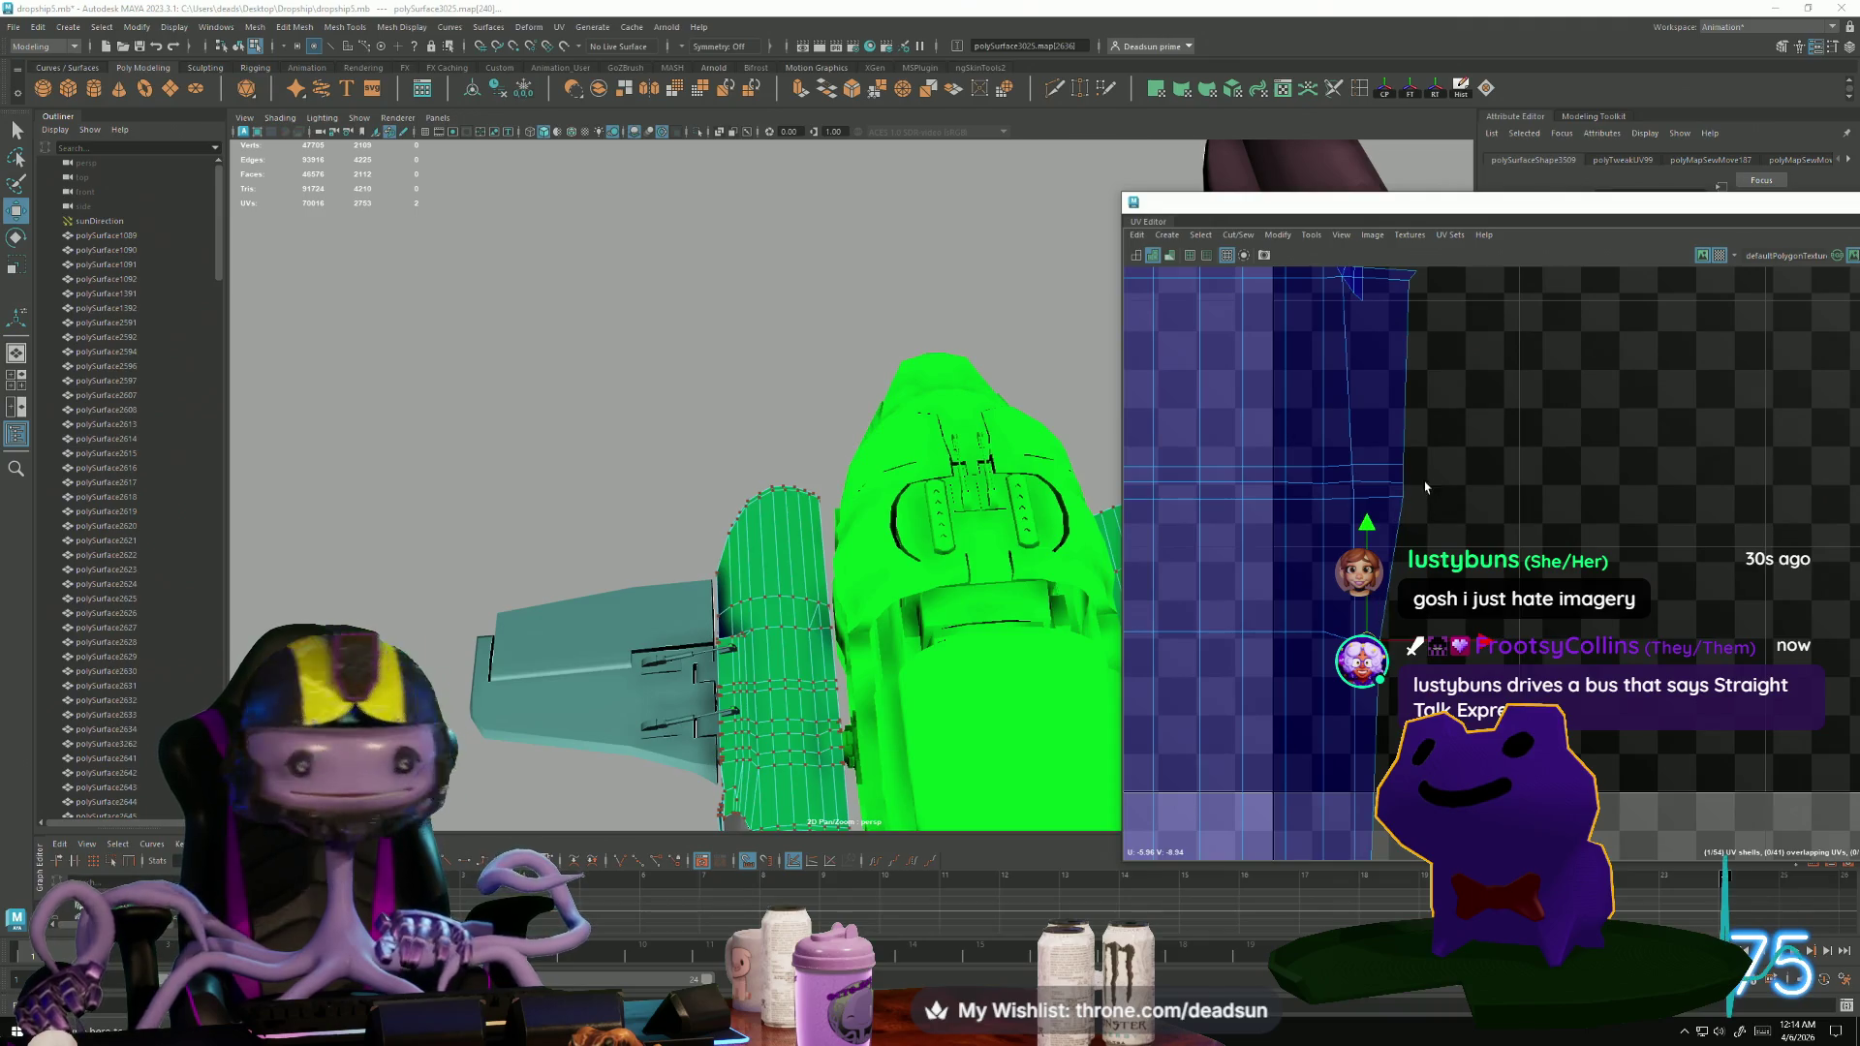
pyautogui.scroll(3, 1384, 496)
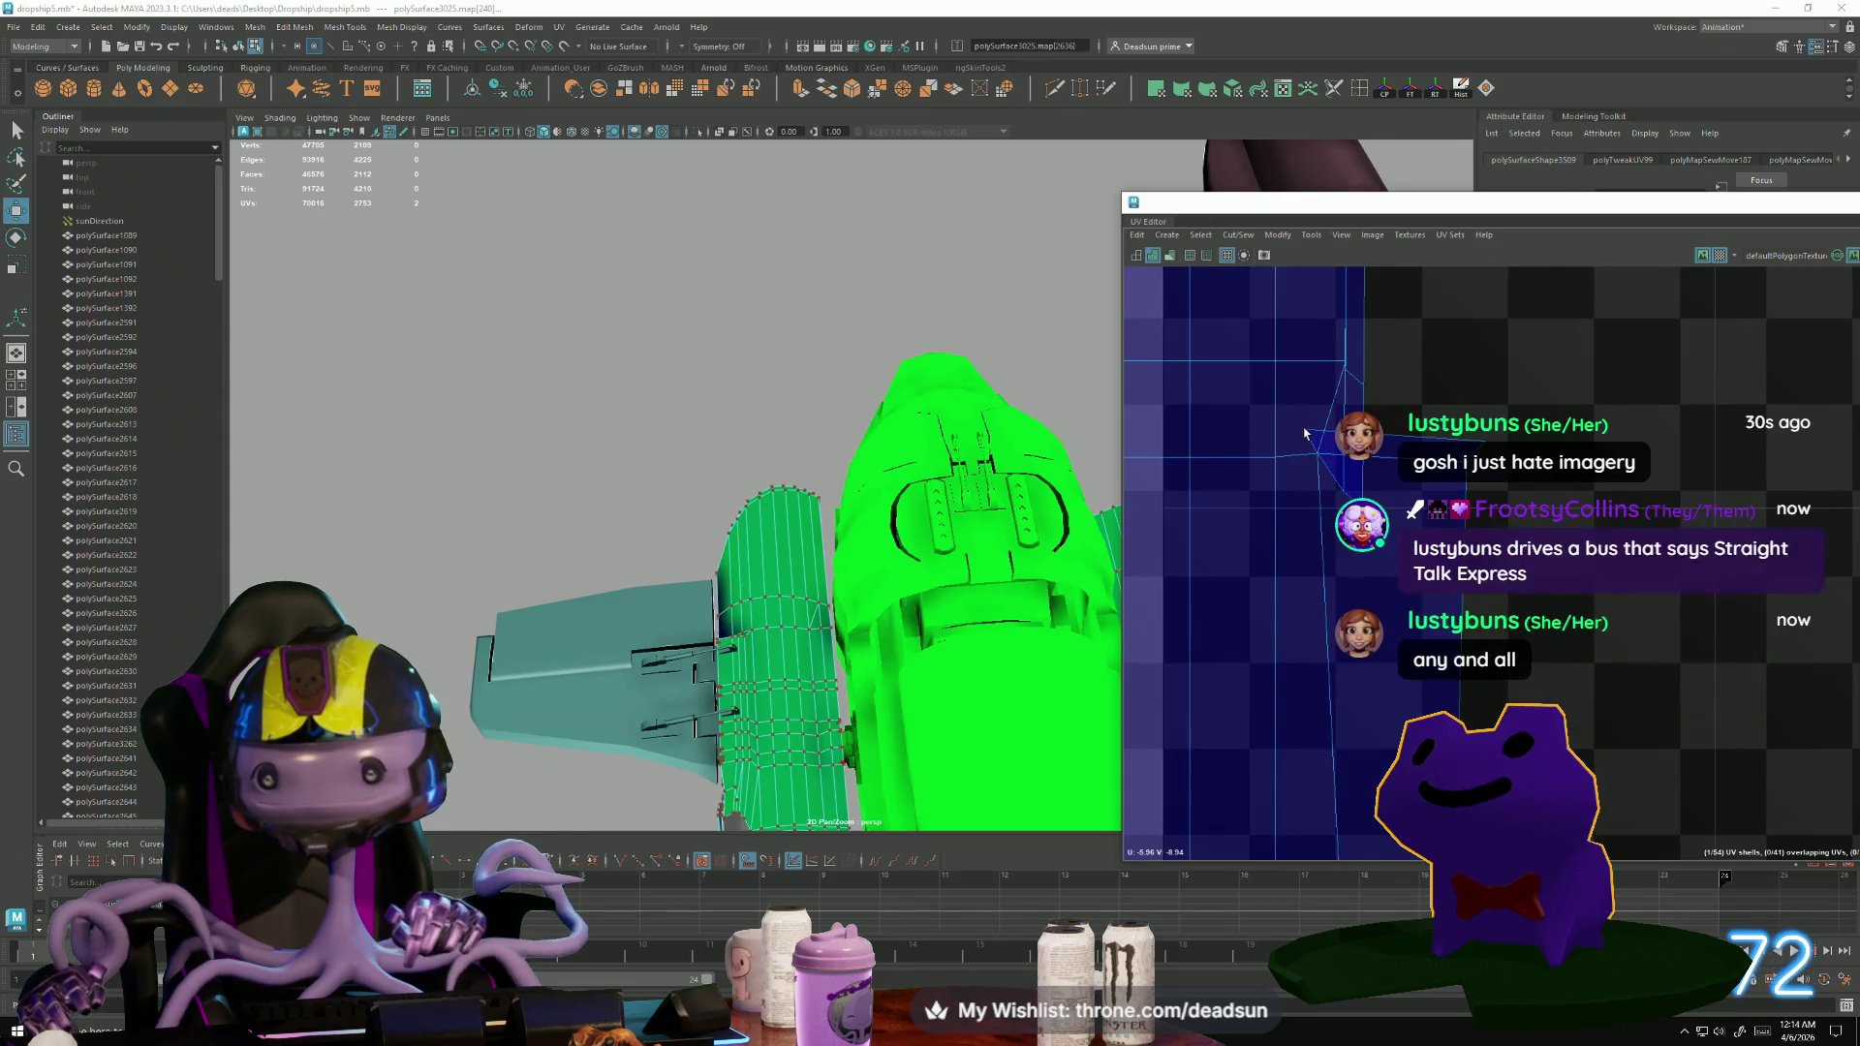
pyautogui.moveTo(1343, 489)
pyautogui.mouseDown()
pyautogui.moveTo(1322, 457)
pyautogui.moveTo(1385, 417)
pyautogui.moveTo(1347, 451)
pyautogui.moveTo(1403, 479)
pyautogui.moveTo(1361, 405)
pyautogui.mouseUp()
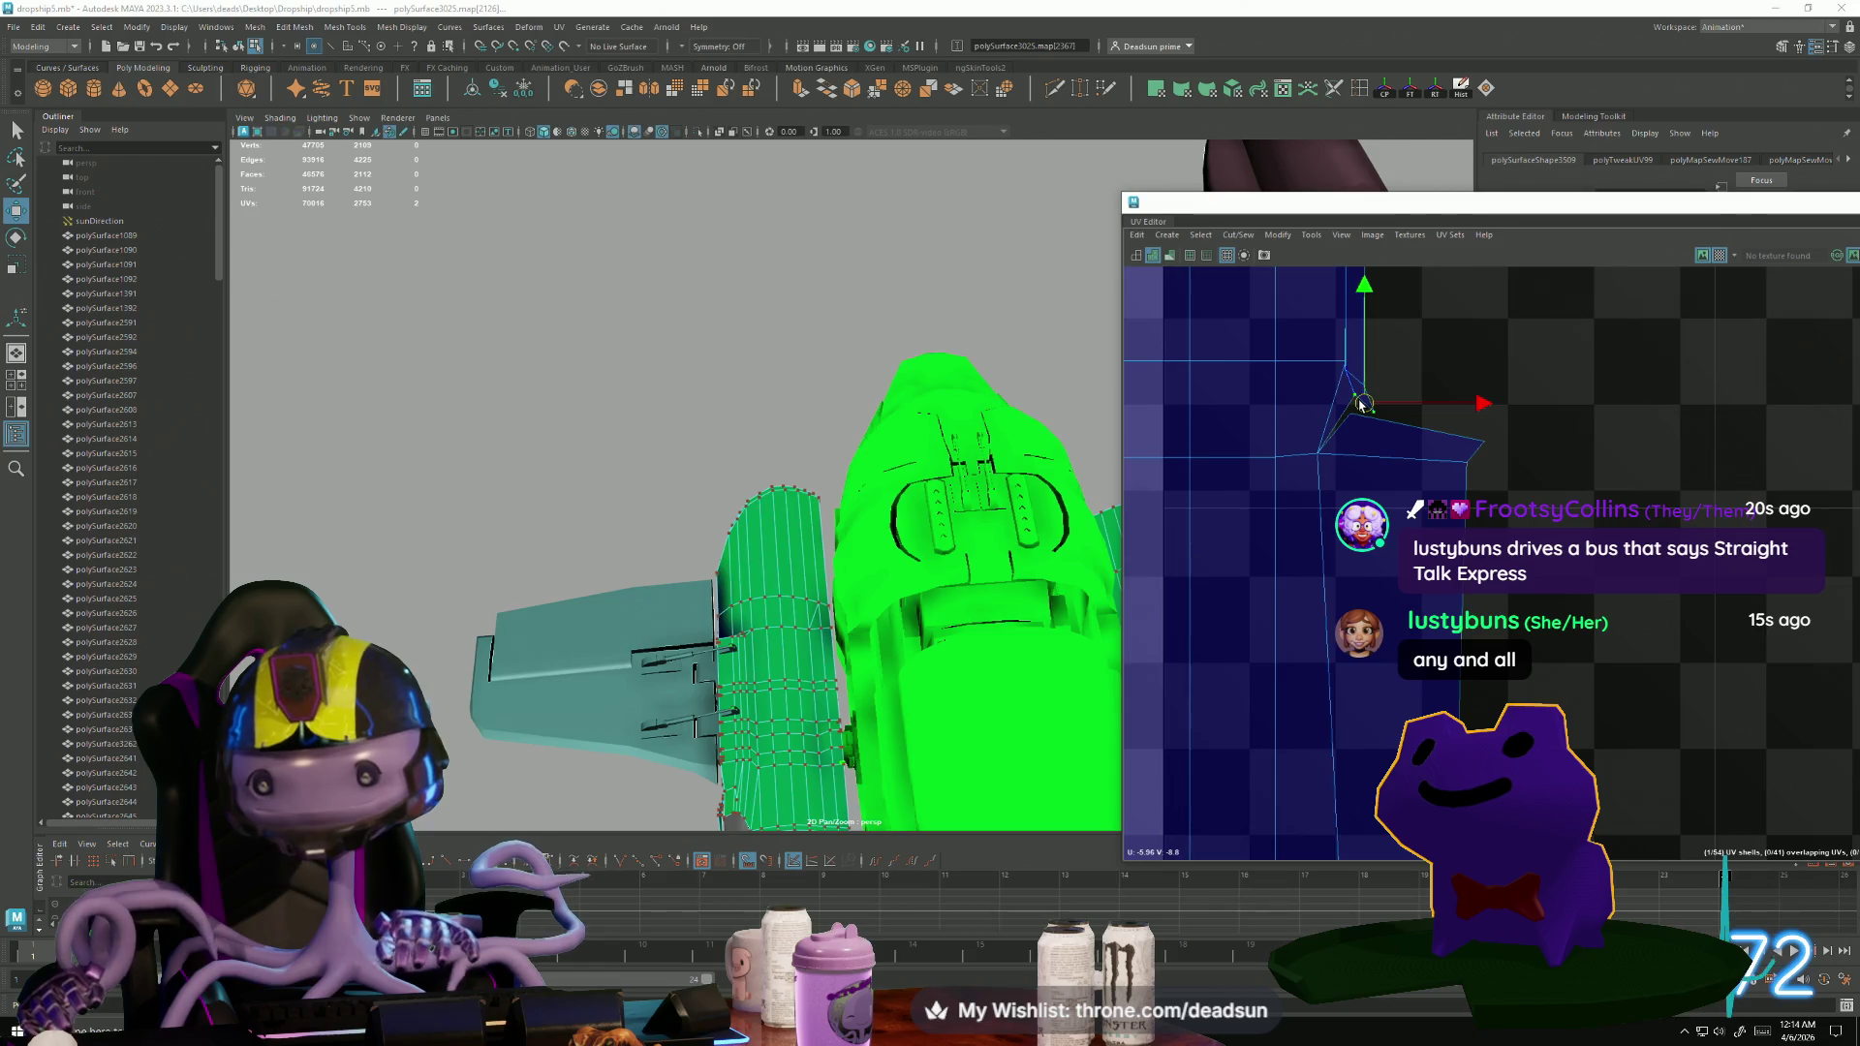
# Select the seam edge at the folded corner for sewing from the Cut/Sew menu.
pyautogui.press('F10')
pyautogui.click(1337, 424)
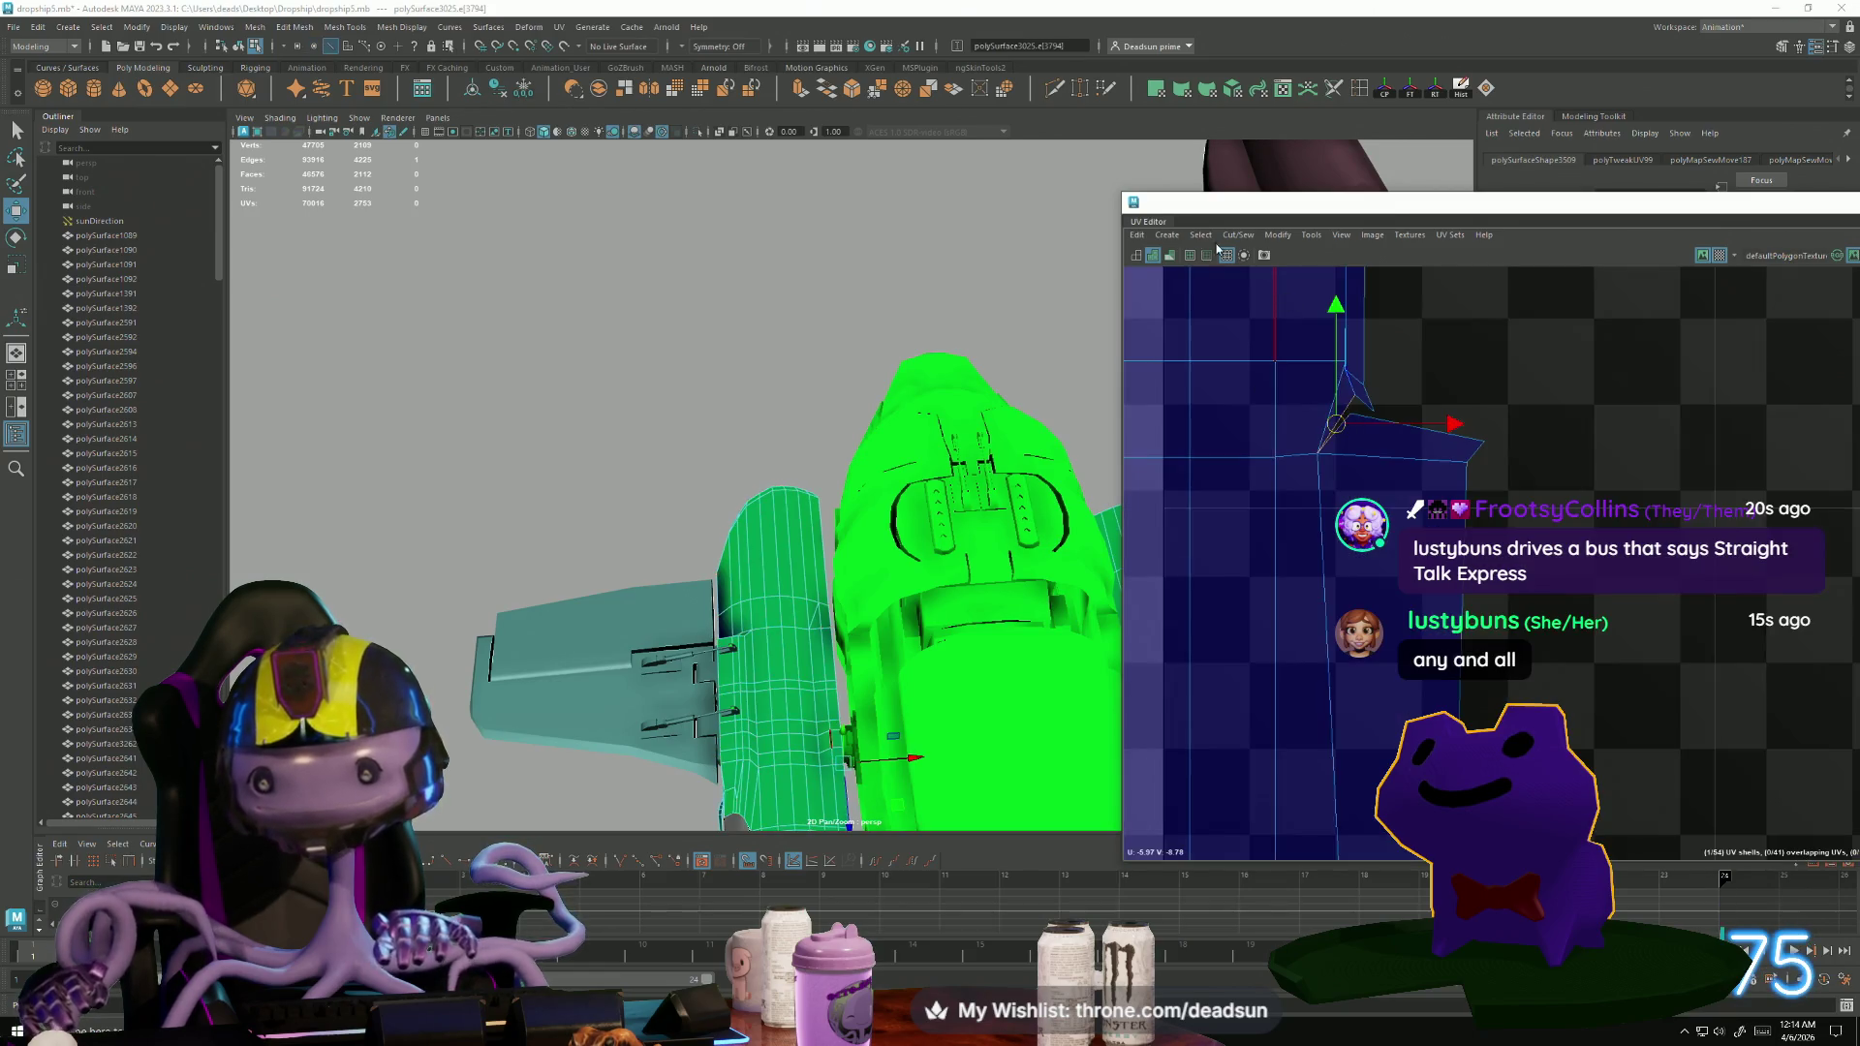
pyautogui.click(1202, 235)
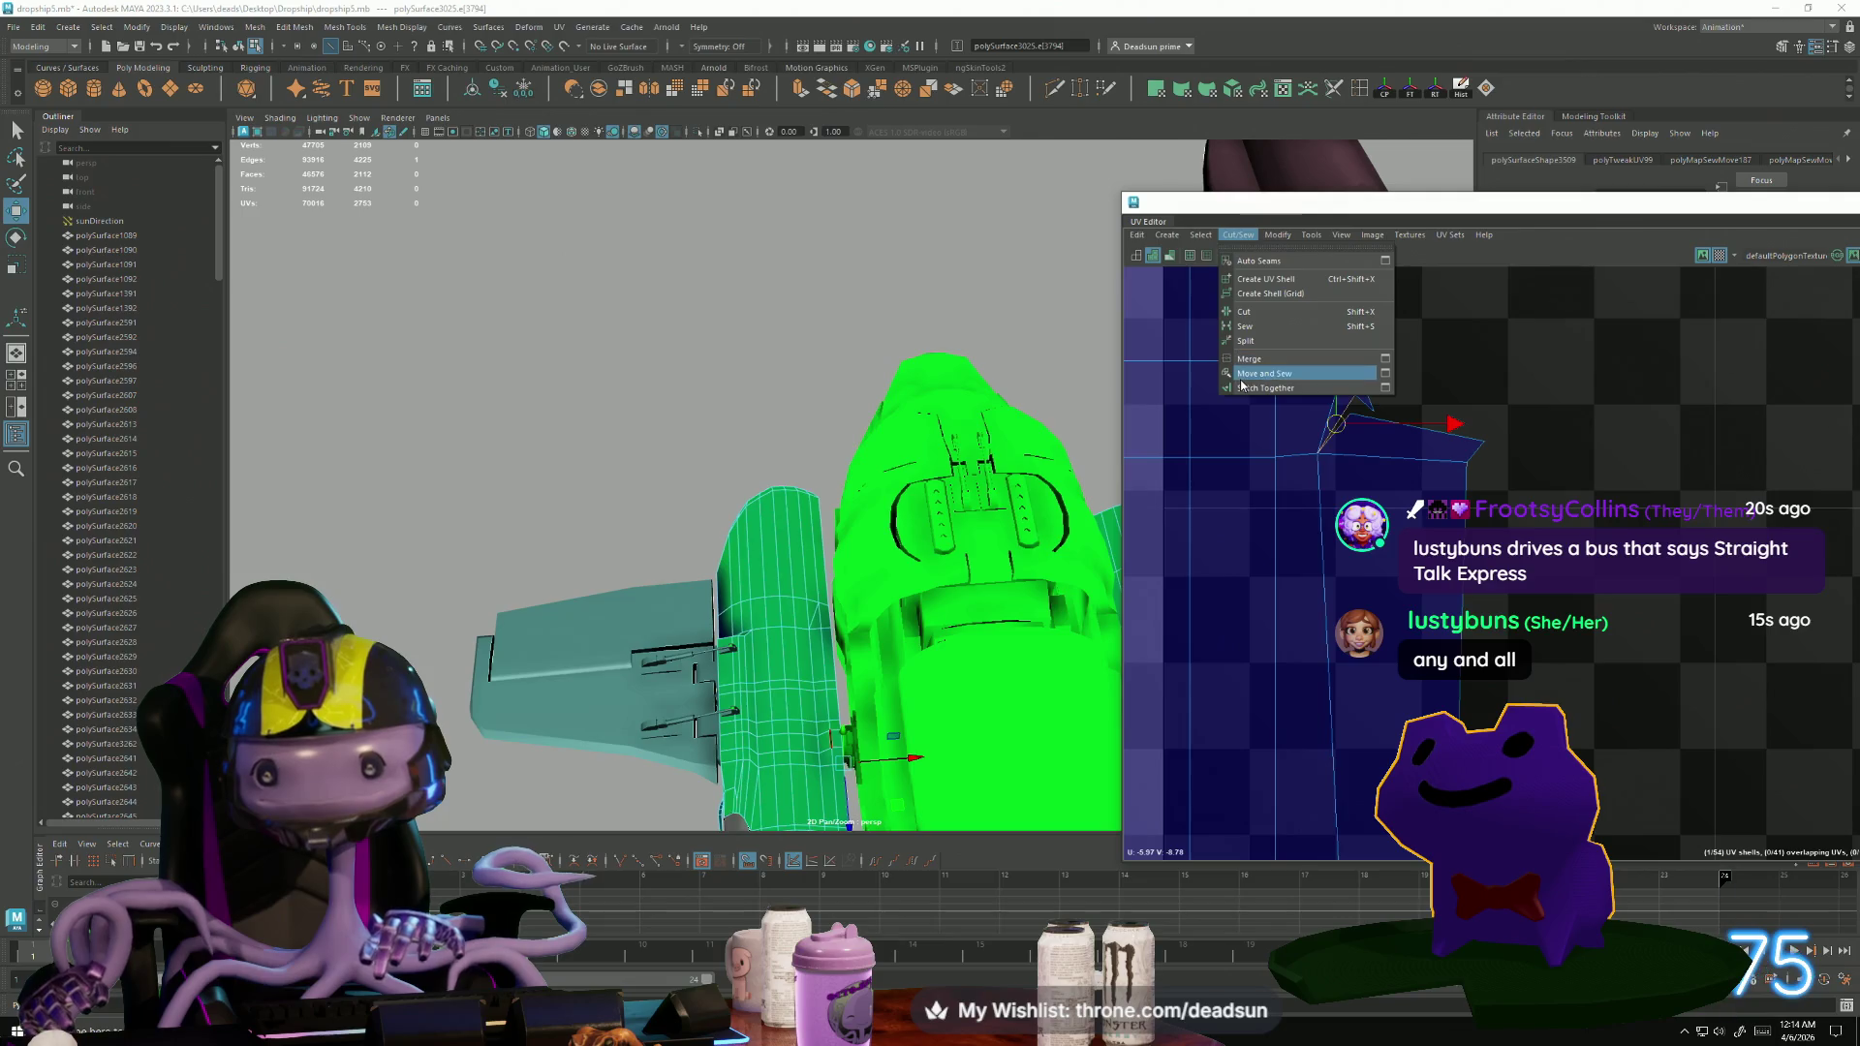
# Sew the corner seam edge and return to UV selection via the marking menu.
pyautogui.click(1260, 378)
pyautogui.scroll(2, 1362, 423)
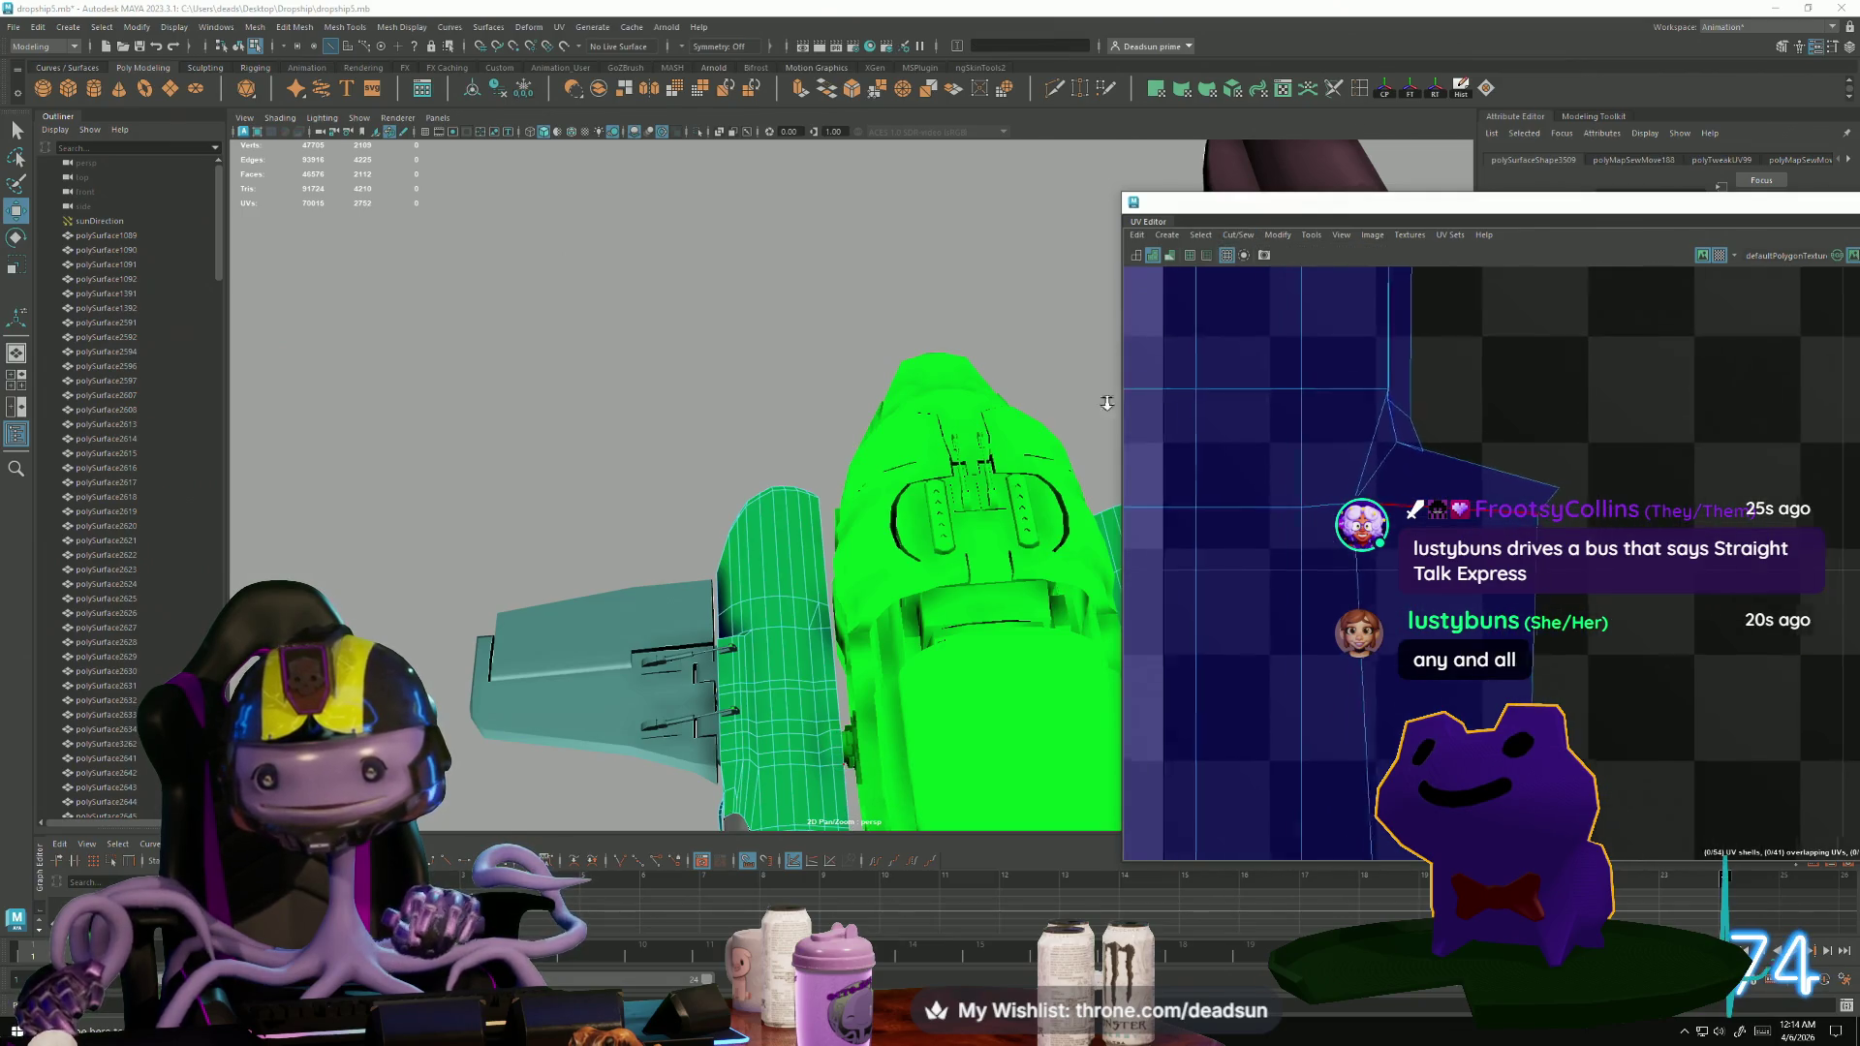
pyautogui.keyDown('alt'); pyautogui.moveTo(1404, 465); pyautogui.dragTo(1181, 625, button='middle'); pyautogui.keyUp('alt')
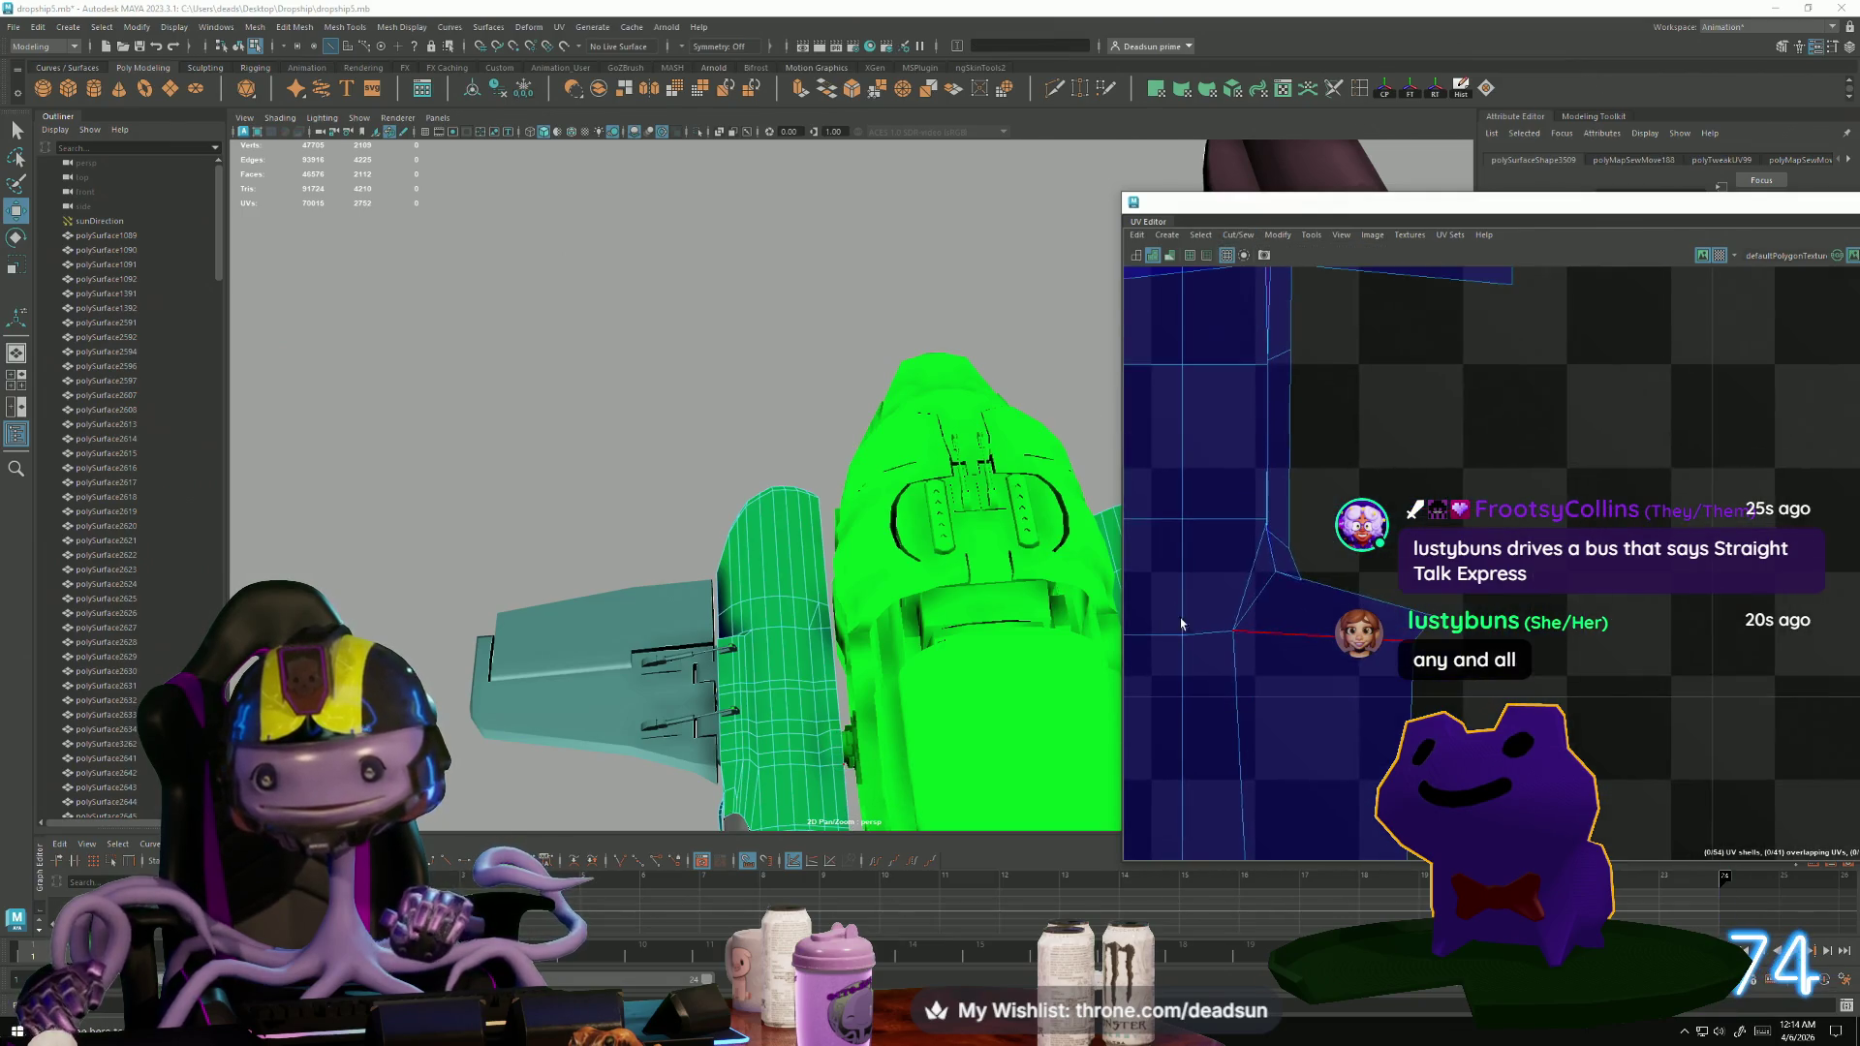
pyautogui.rightClick(1281, 551)
pyautogui.click(1291, 506)
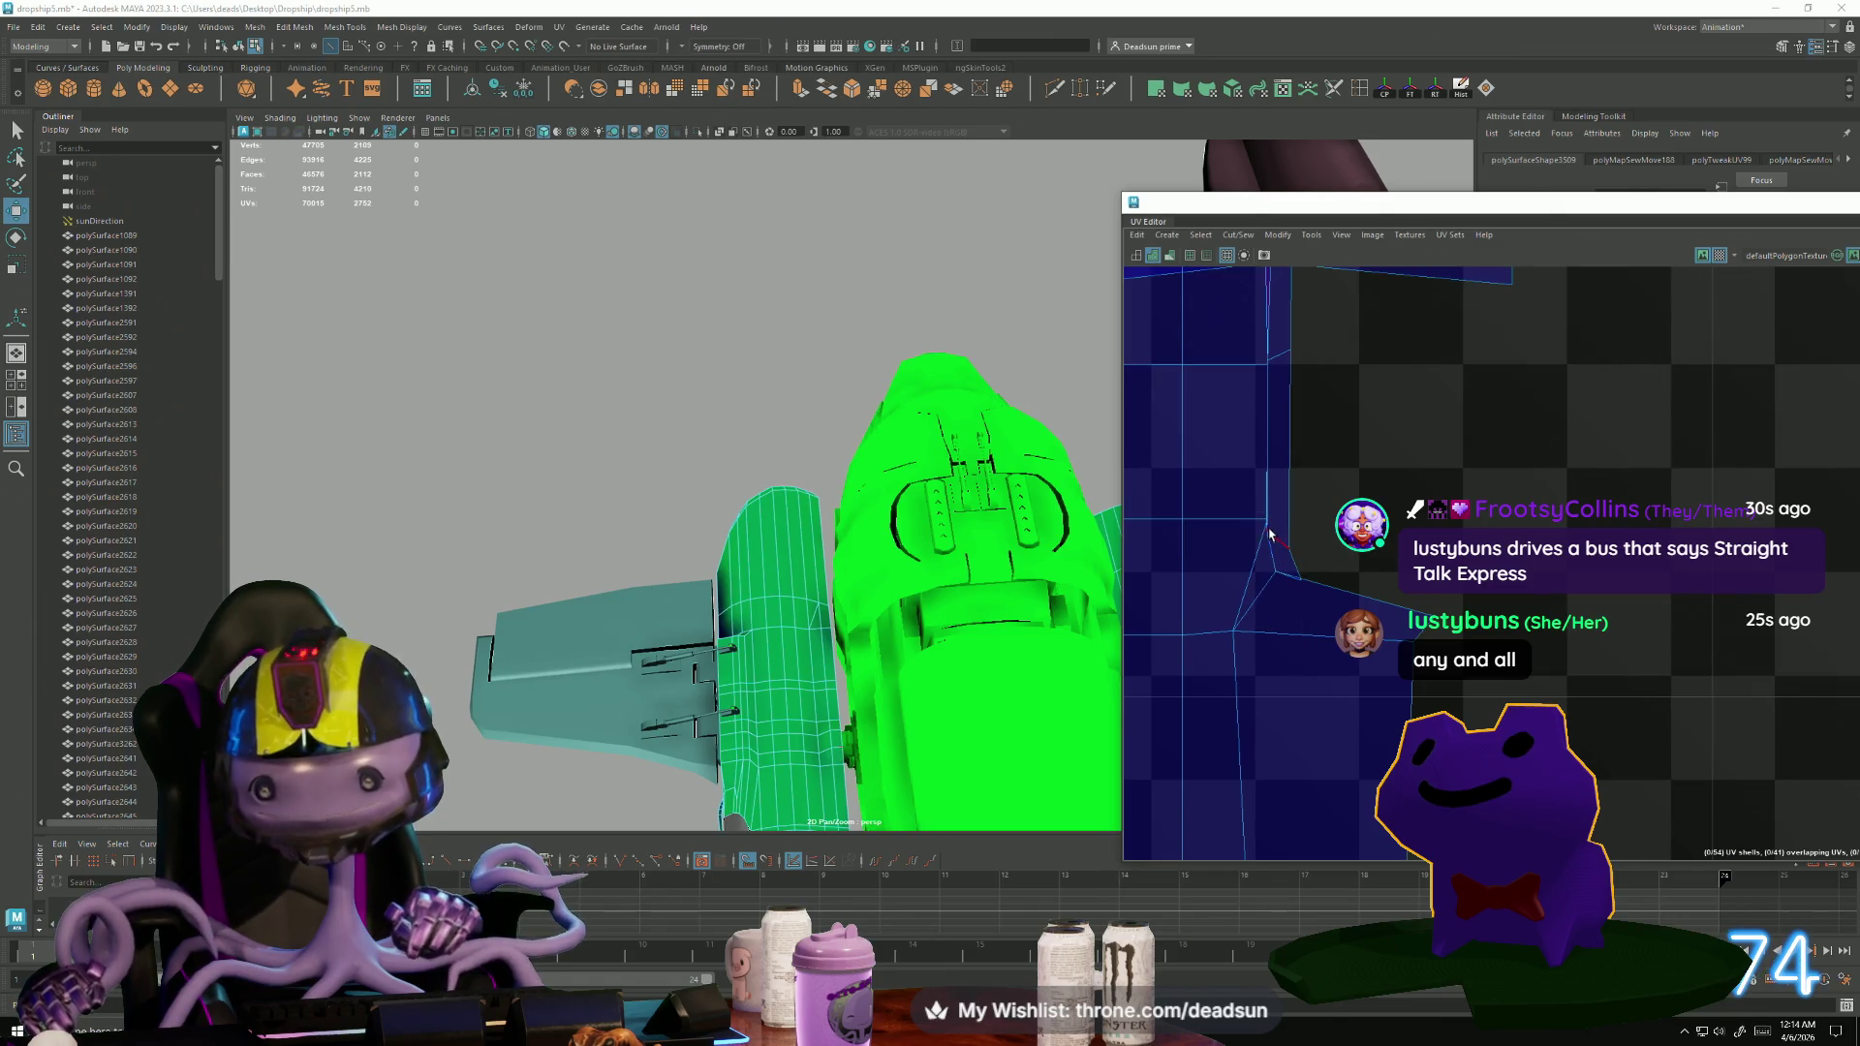
pyautogui.rightClick(1291, 545)
pyautogui.click(1255, 536)
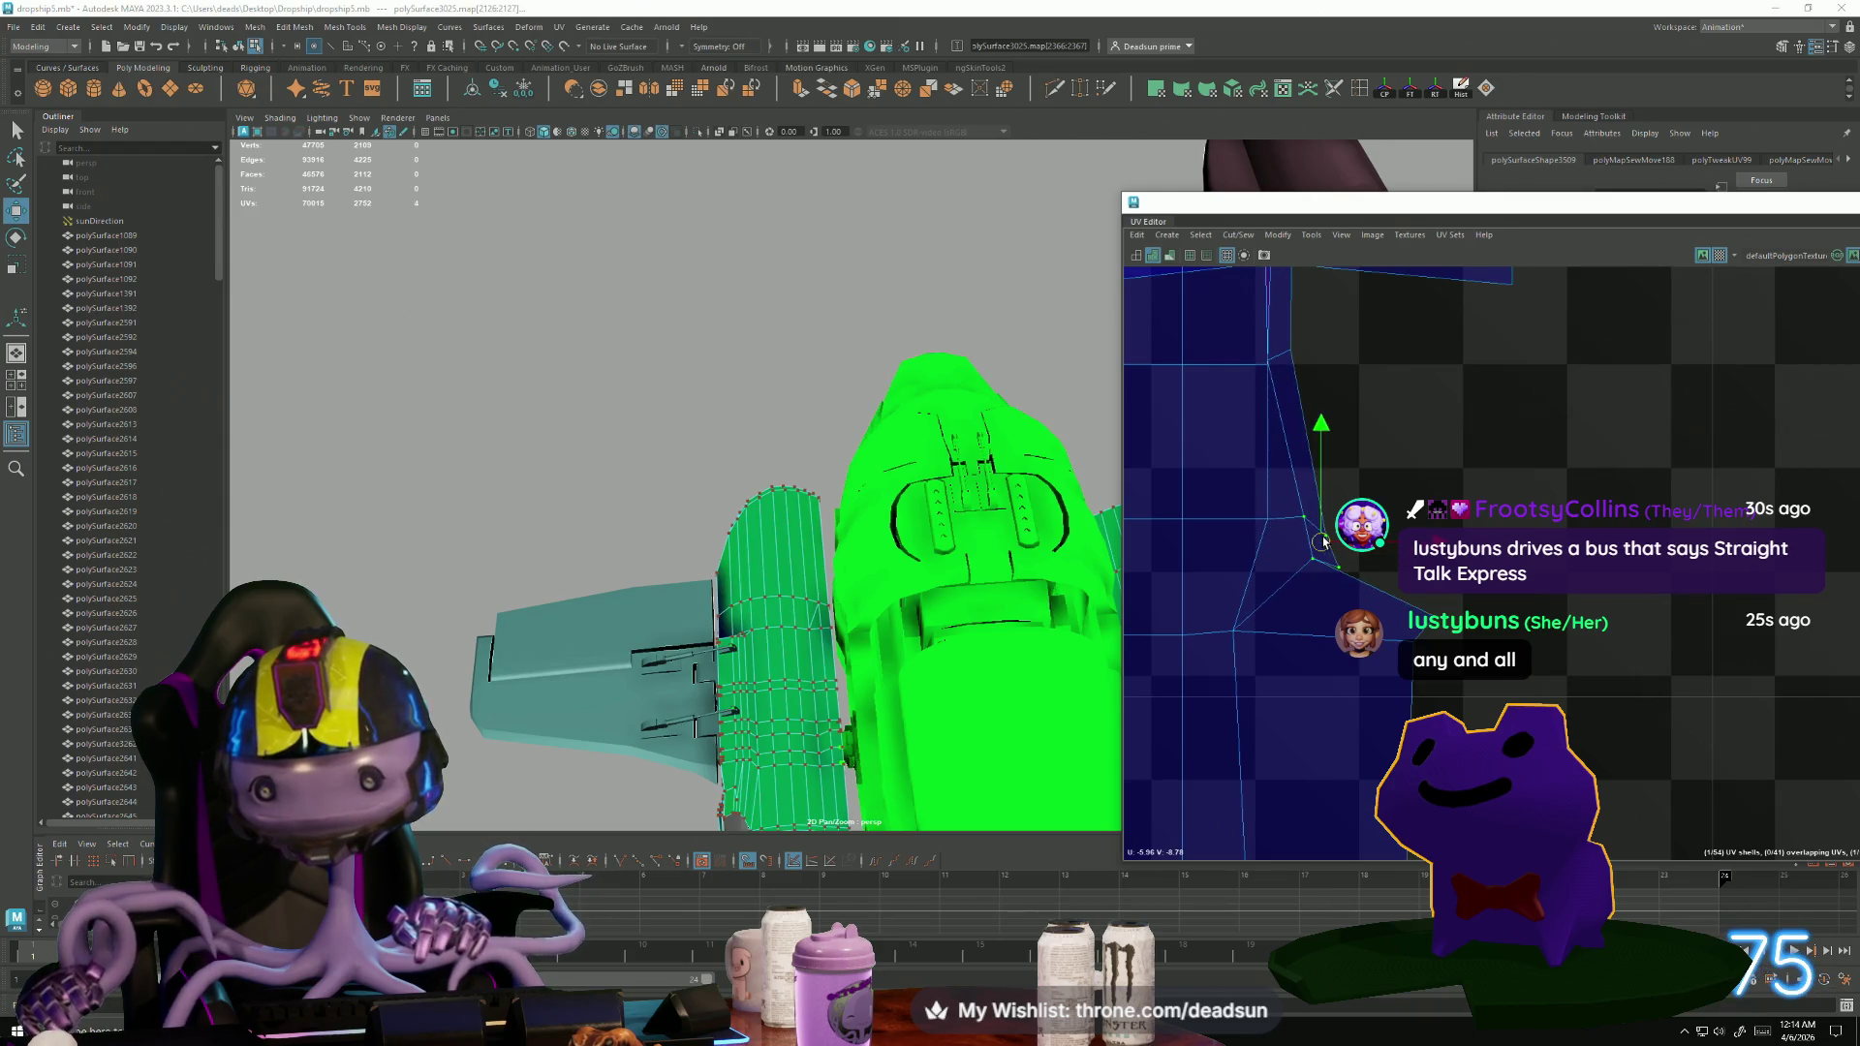
# Move the spike-tip and corner UVs to remove the flipped face.
pyautogui.moveTo(1273, 575)
pyautogui.mouseDown()
pyautogui.moveTo(1293, 576)
pyautogui.moveTo(1272, 519)
pyautogui.moveTo(1302, 523)
pyautogui.mouseUp()
pyautogui.click(1276, 523)
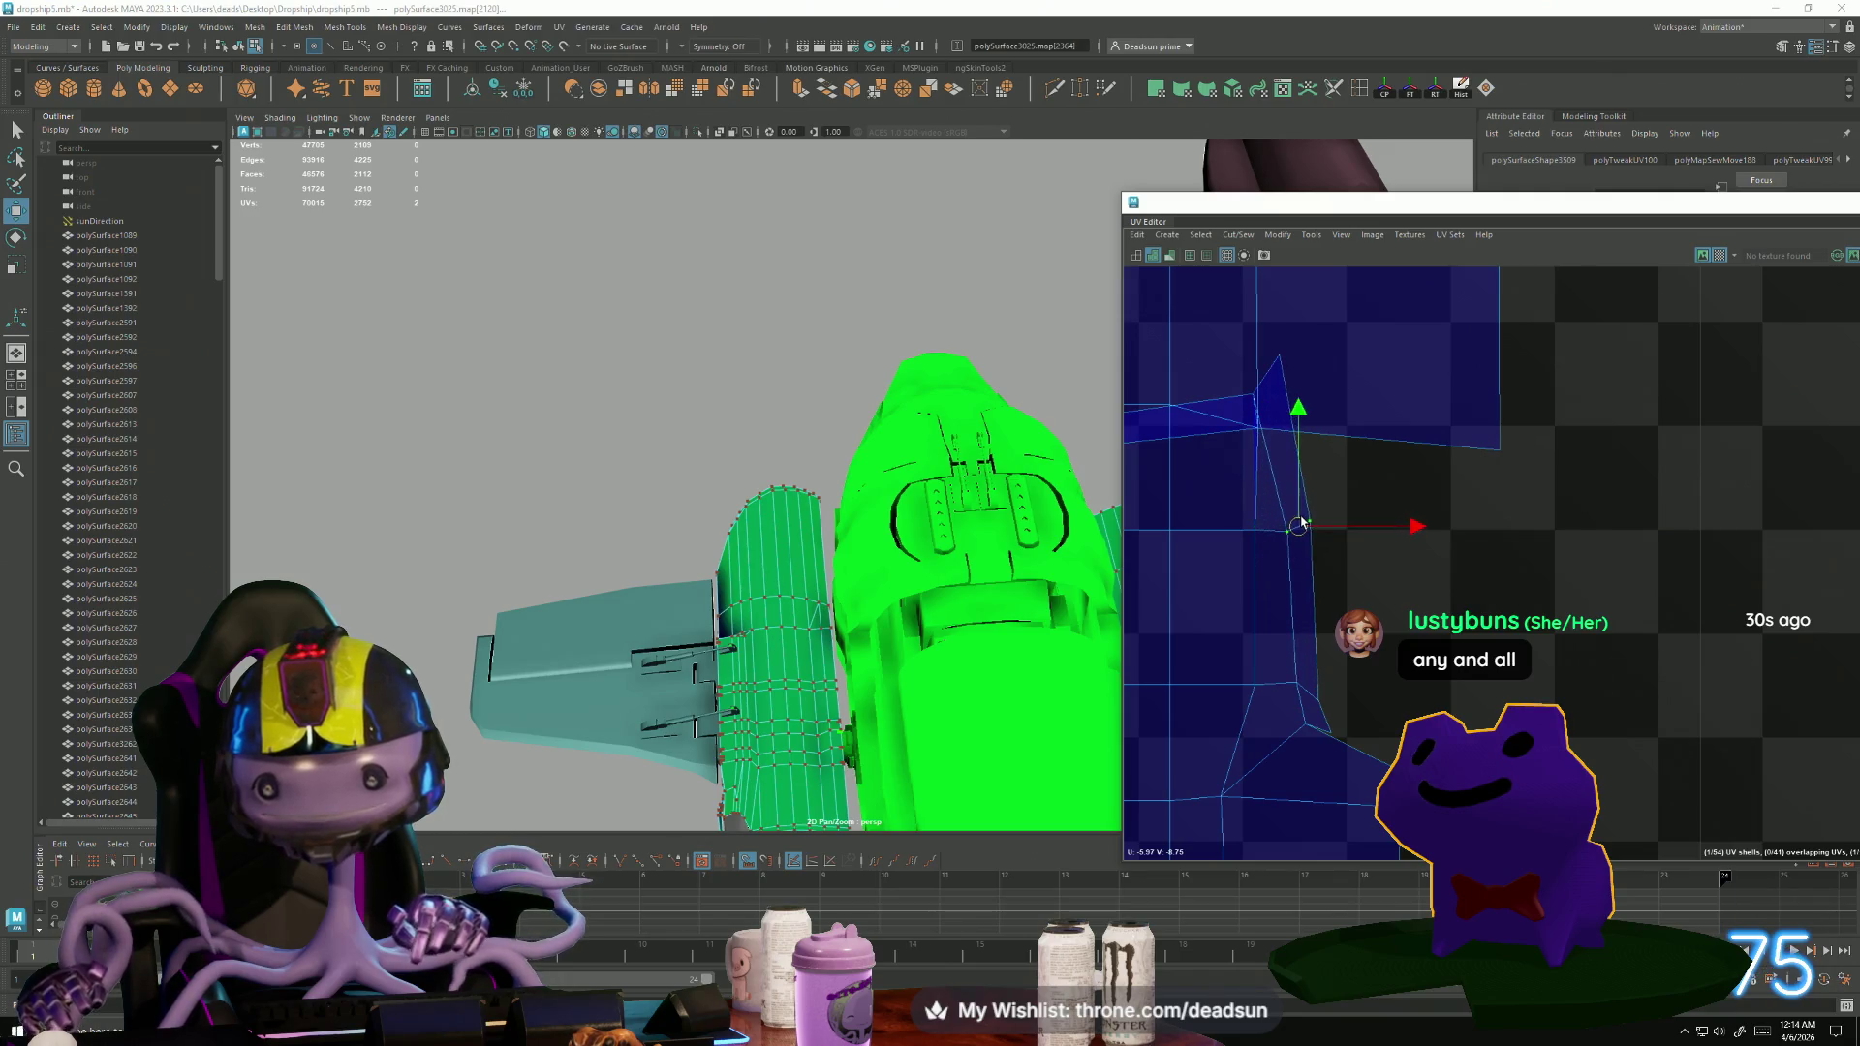
pyautogui.click(1251, 396)
pyautogui.click(1280, 357)
pyautogui.moveTo(1280, 357)
pyautogui.mouseDown()
pyautogui.moveTo(1337, 418)
pyautogui.moveTo(1318, 442)
pyautogui.moveTo(1340, 499)
pyautogui.moveTo(1344, 478)
pyautogui.mouseUp()
pyautogui.click(1333, 414)
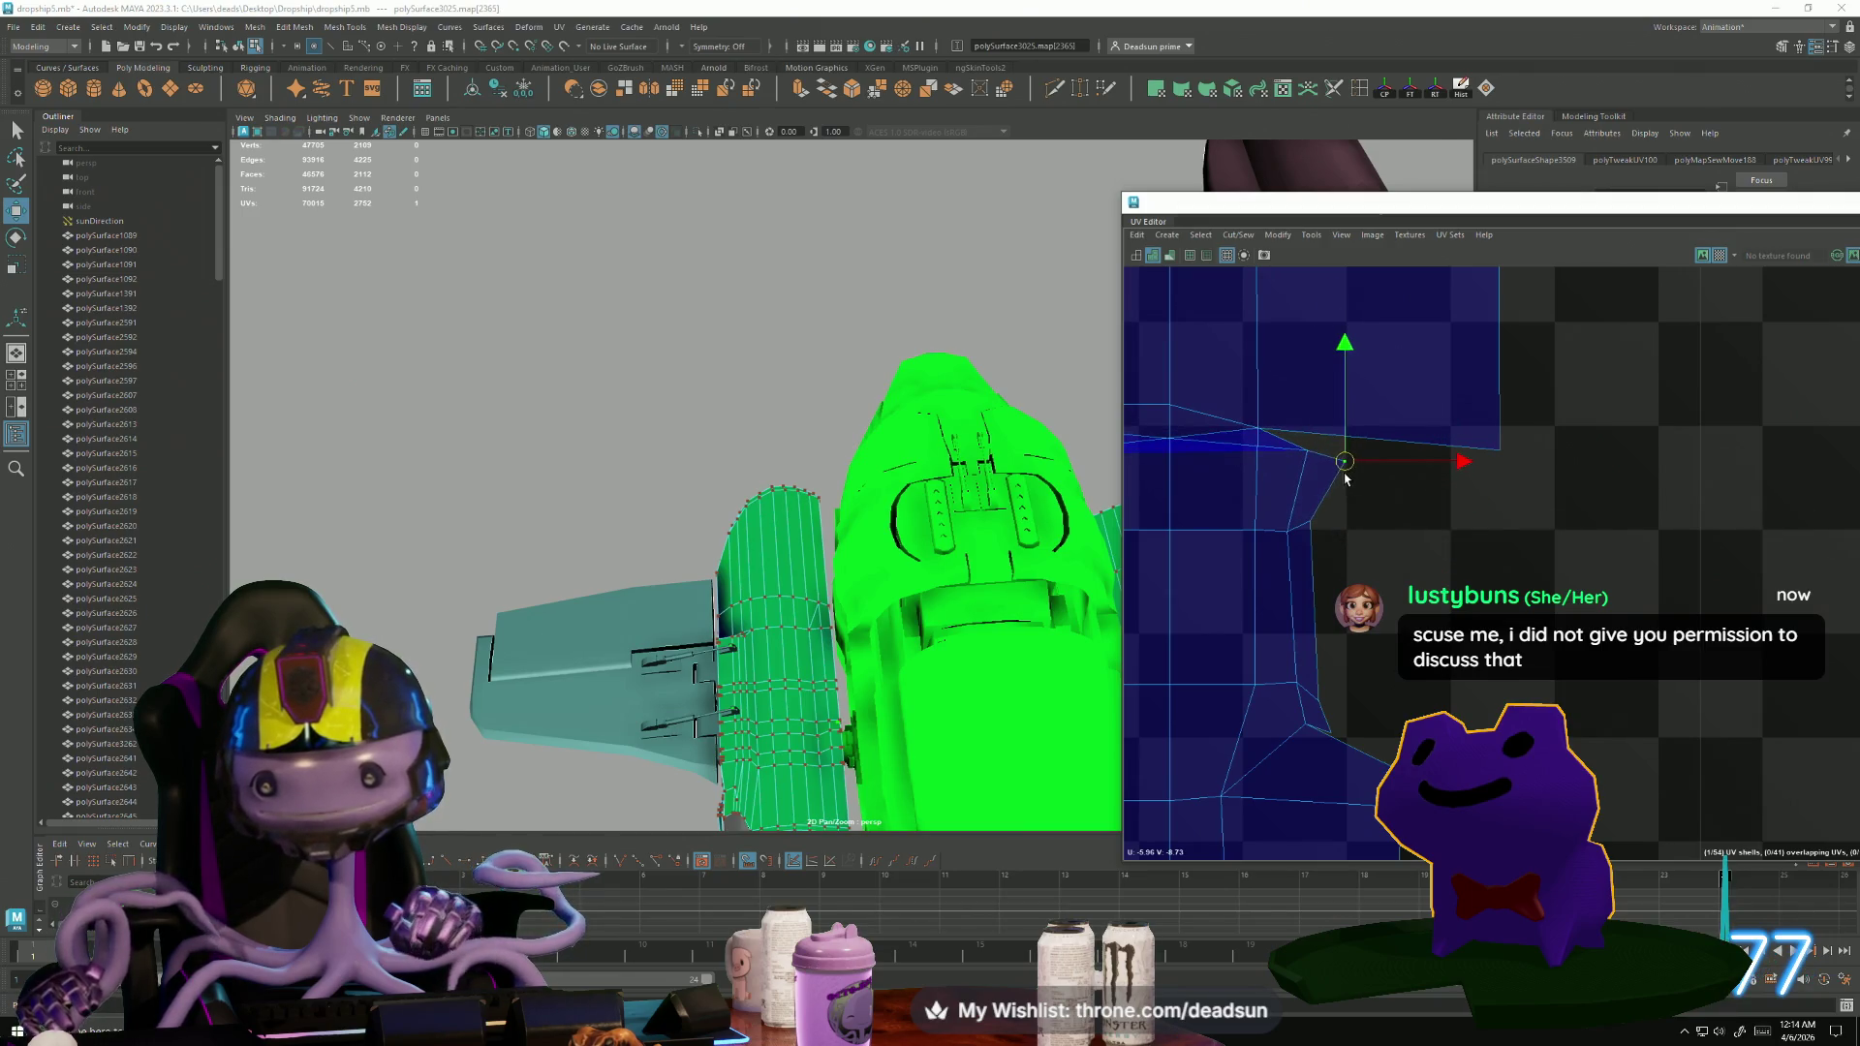
pyautogui.keyDown('alt'); pyautogui.moveTo(1345, 479); pyautogui.dragTo(1163, 540, button='middle'); pyautogui.keyUp('alt')
pyautogui.scroll(-2, 1163, 539)
pyautogui.moveTo(1326, 543)
pyautogui.mouseDown()
pyautogui.moveTo(1370, 591)
pyautogui.moveTo(1686, 582)
pyautogui.moveTo(1718, 493)
pyautogui.moveTo(1490, 508)
pyautogui.mouseUp()
pyautogui.scroll(2, 1713, 612)
pyautogui.scroll(2, 1713, 612)
pyautogui.click(1638, 560)
# Adjust the UVs around the notch and upper corner so the edge runs straight.
pyautogui.click(1651, 524)
pyautogui.moveTo(1434, 455); pyautogui.dragTo(1412, 499, button='right')
pyautogui.click(1411, 499)
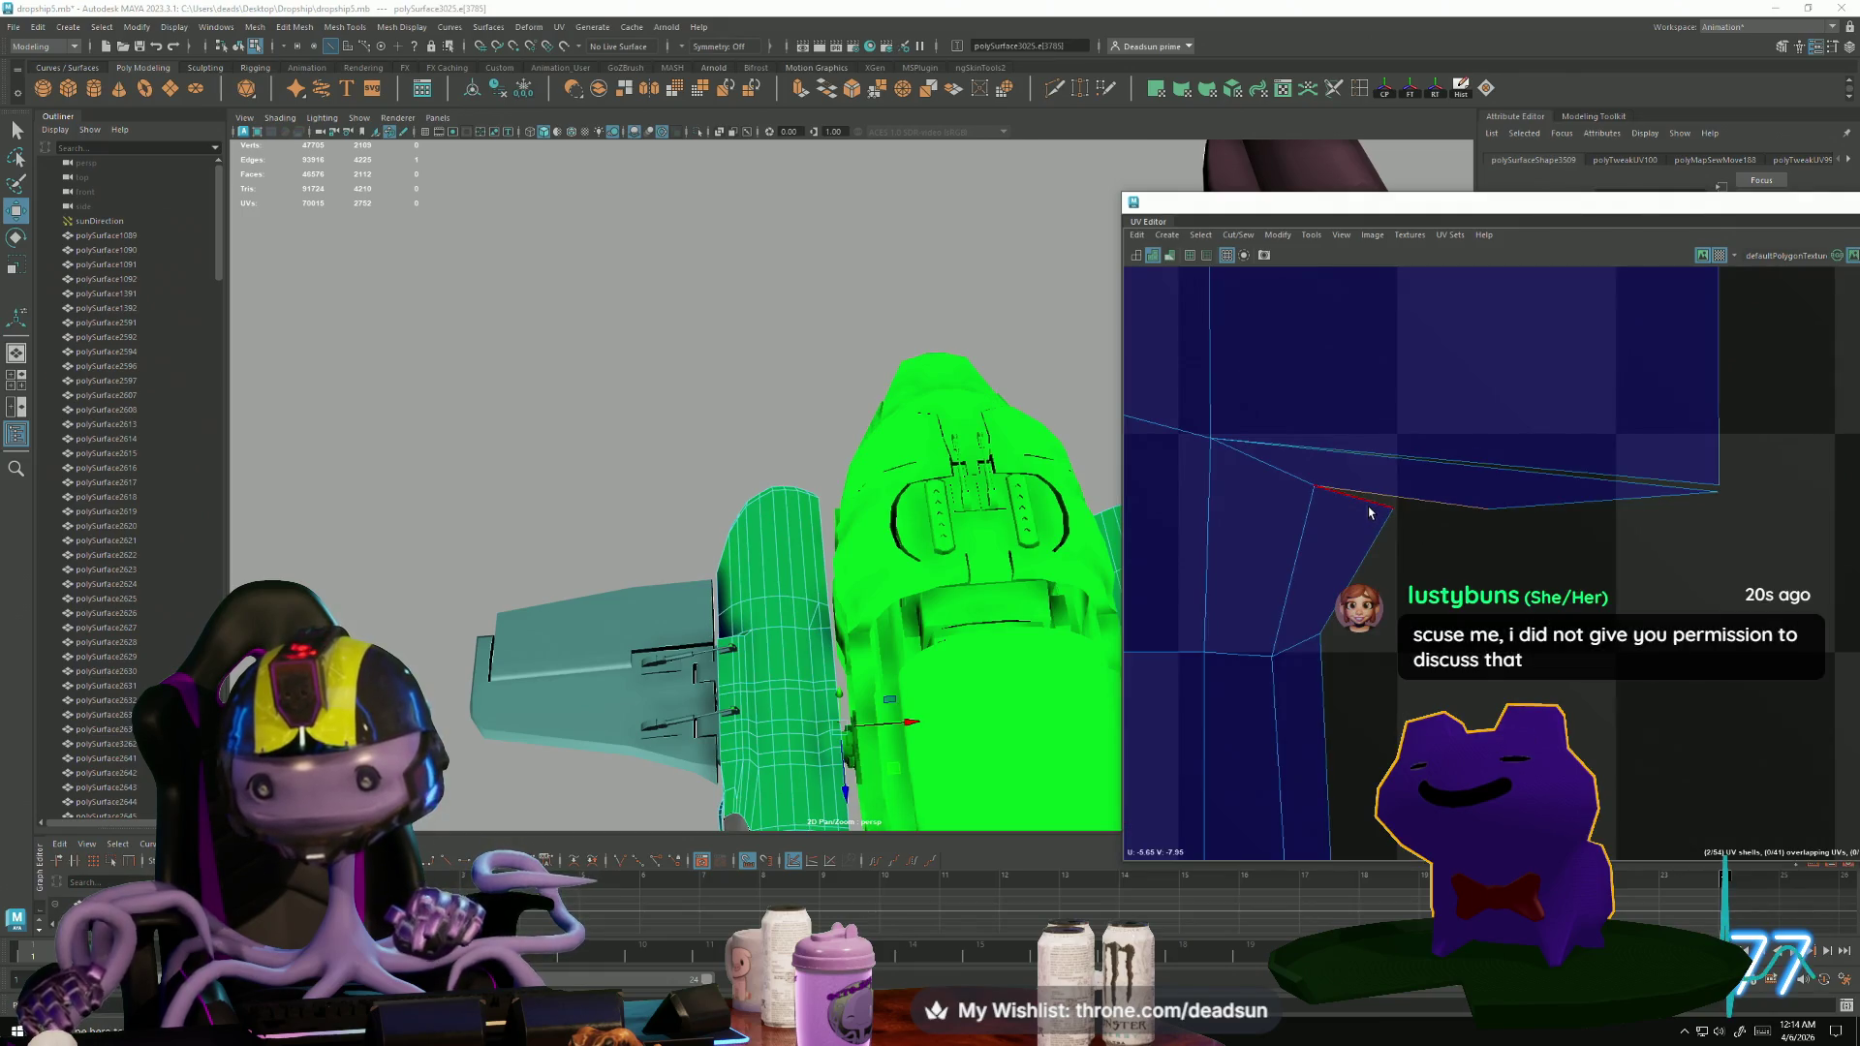
pyautogui.scroll(-3, 1370, 729)
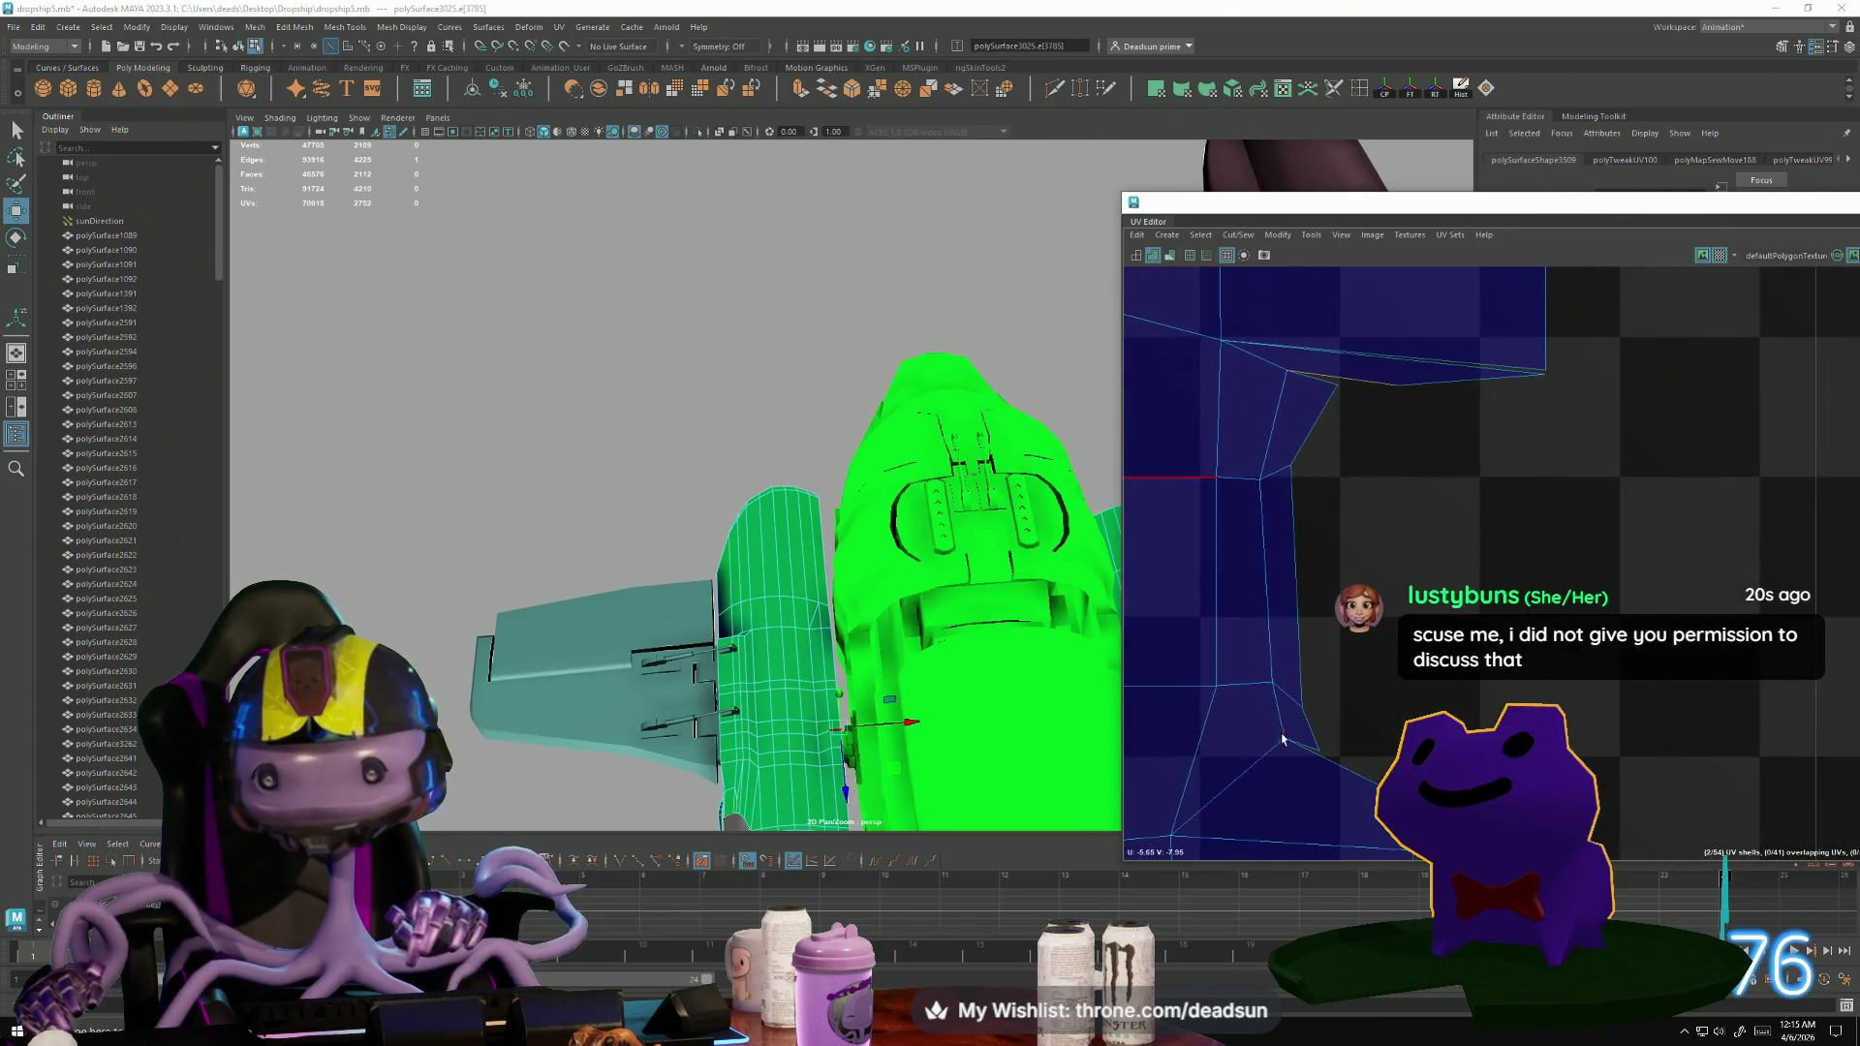
pyautogui.moveTo(1300, 746); pyautogui.dragTo(1307, 814, button='right')
pyautogui.click(1320, 749)
pyautogui.moveTo(1320, 746); pyautogui.dragTo(1312, 724)
pyautogui.click(1329, 388)
pyautogui.moveTo(1330, 388)
pyautogui.mouseDown()
pyautogui.moveTo(1310, 389)
pyautogui.moveTo(1539, 396)
pyautogui.mouseUp()
pyautogui.click(1395, 382)
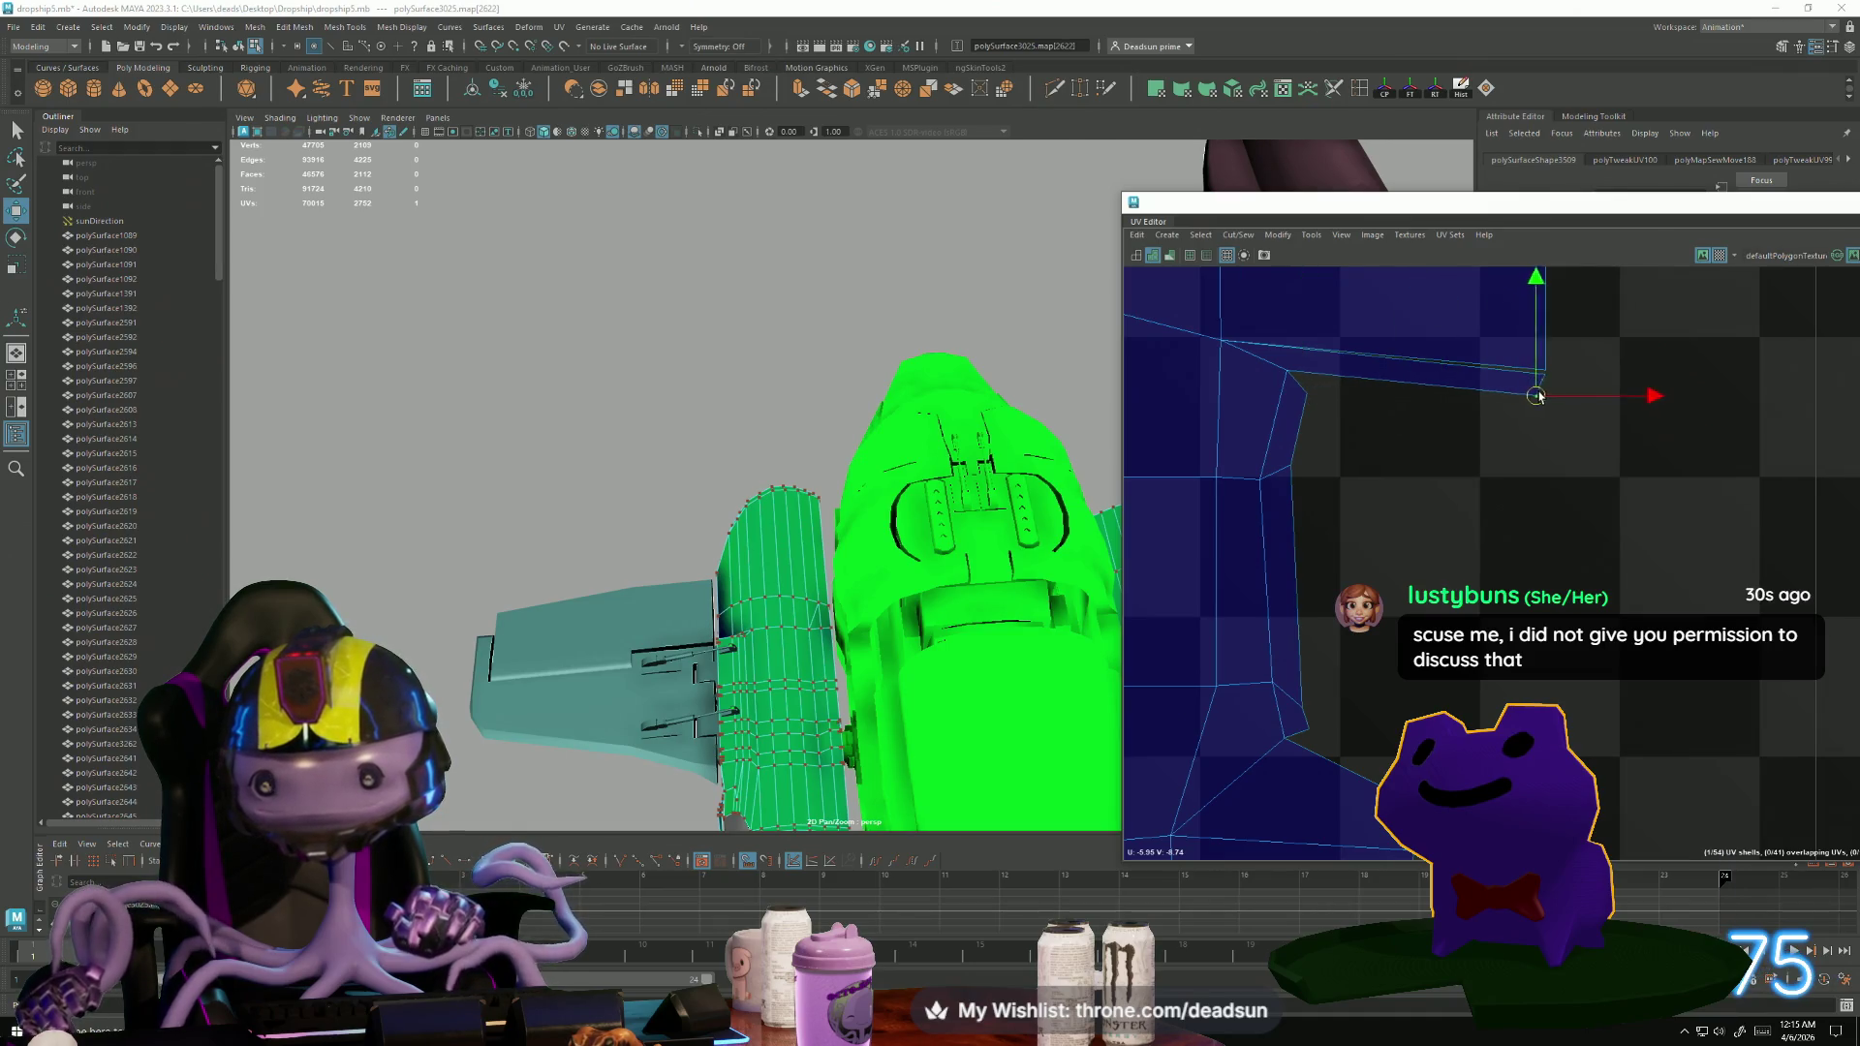
pyautogui.scroll(-6, 1415, 678)
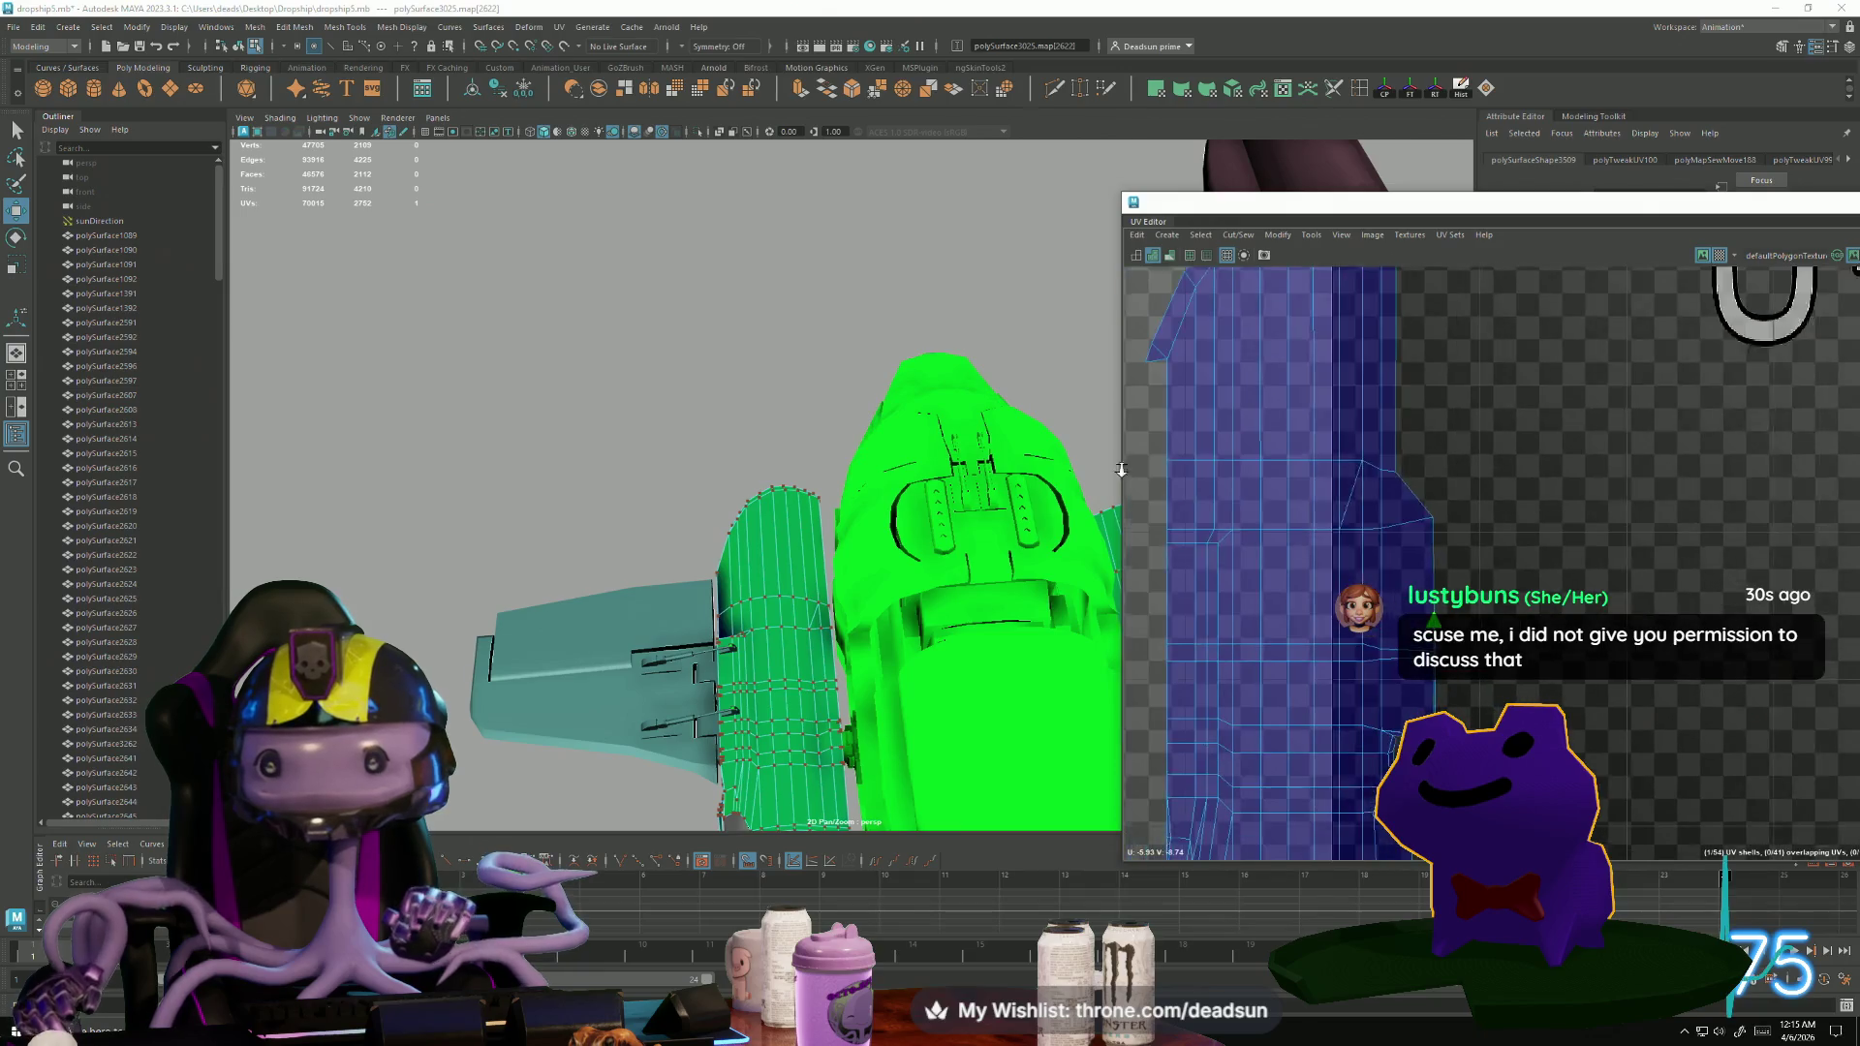
# Move the corner UVs into line to flatten the strip's top edge.
pyautogui.scroll(-1, 1433, 524)
pyautogui.moveTo(1558, 666); pyautogui.dragTo(1560, 799, button='middle')
pyautogui.moveTo(1555, 631); pyautogui.dragTo(1529, 627, button='middle')
pyautogui.scroll(2, 1524, 626)
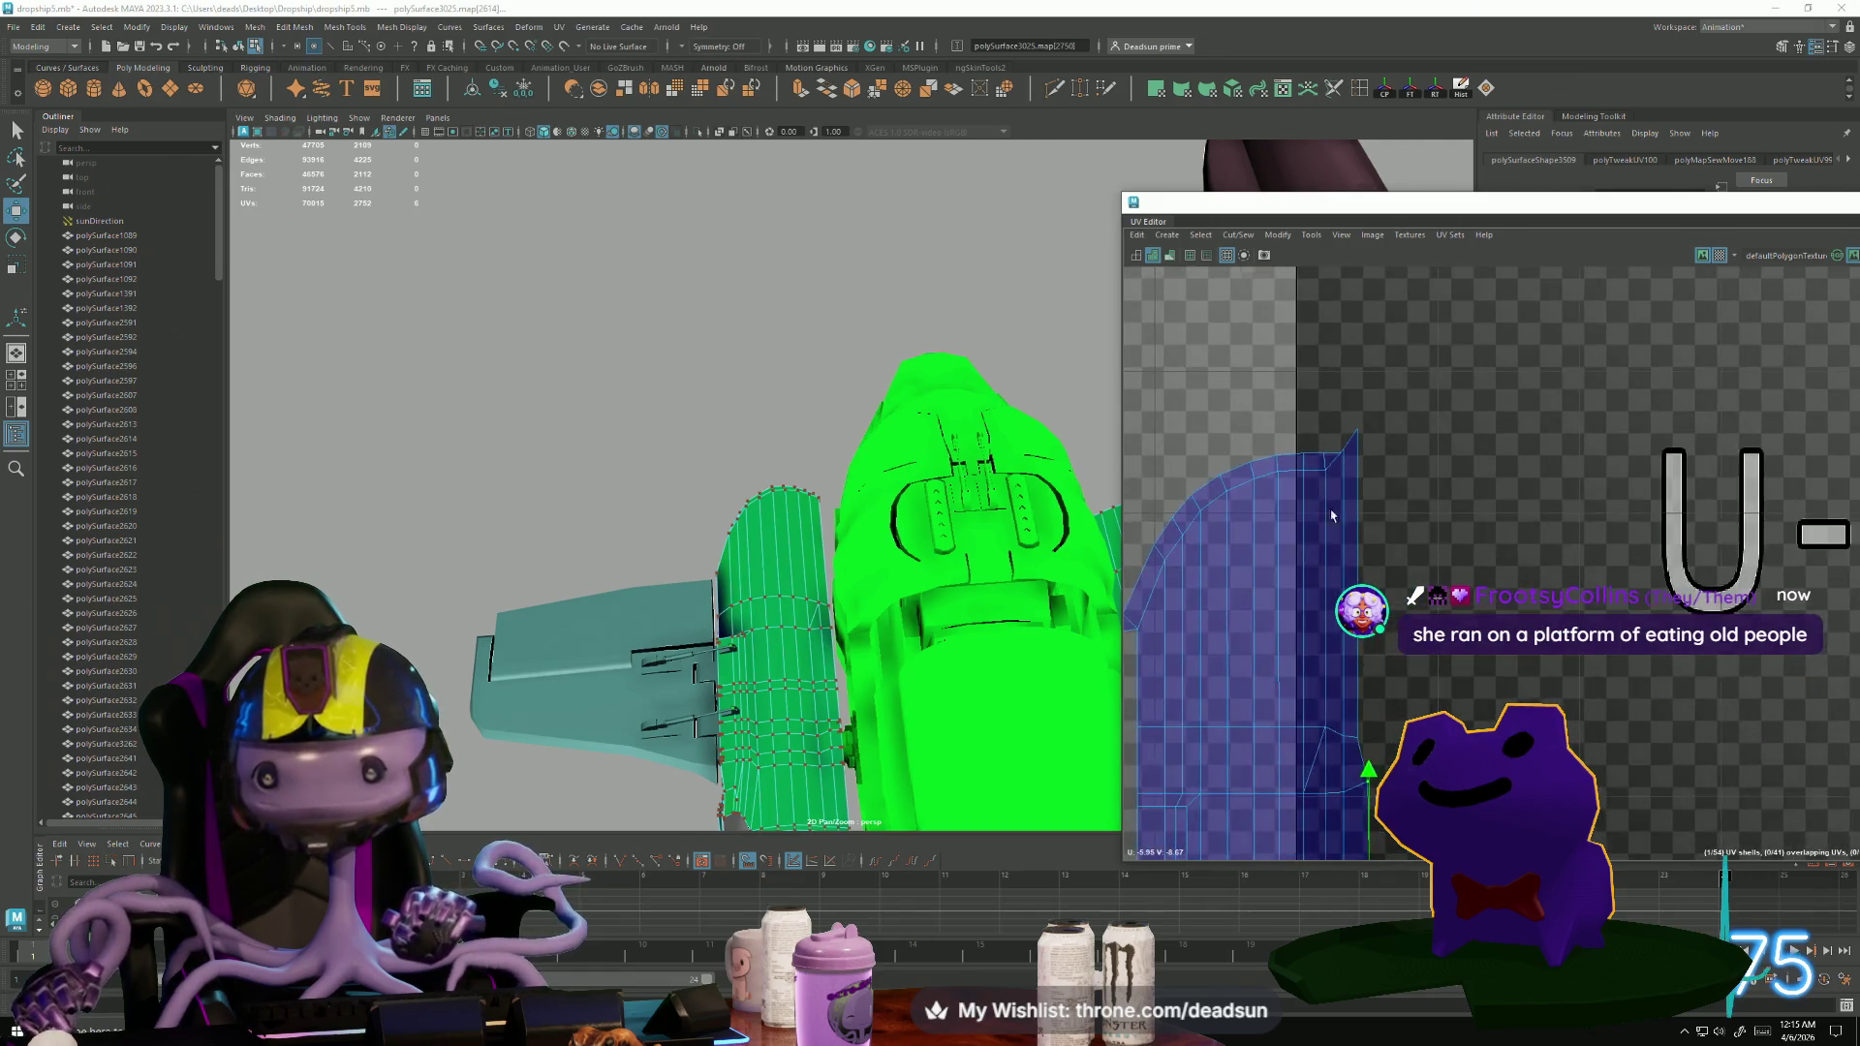
pyautogui.scroll(2, 1361, 378)
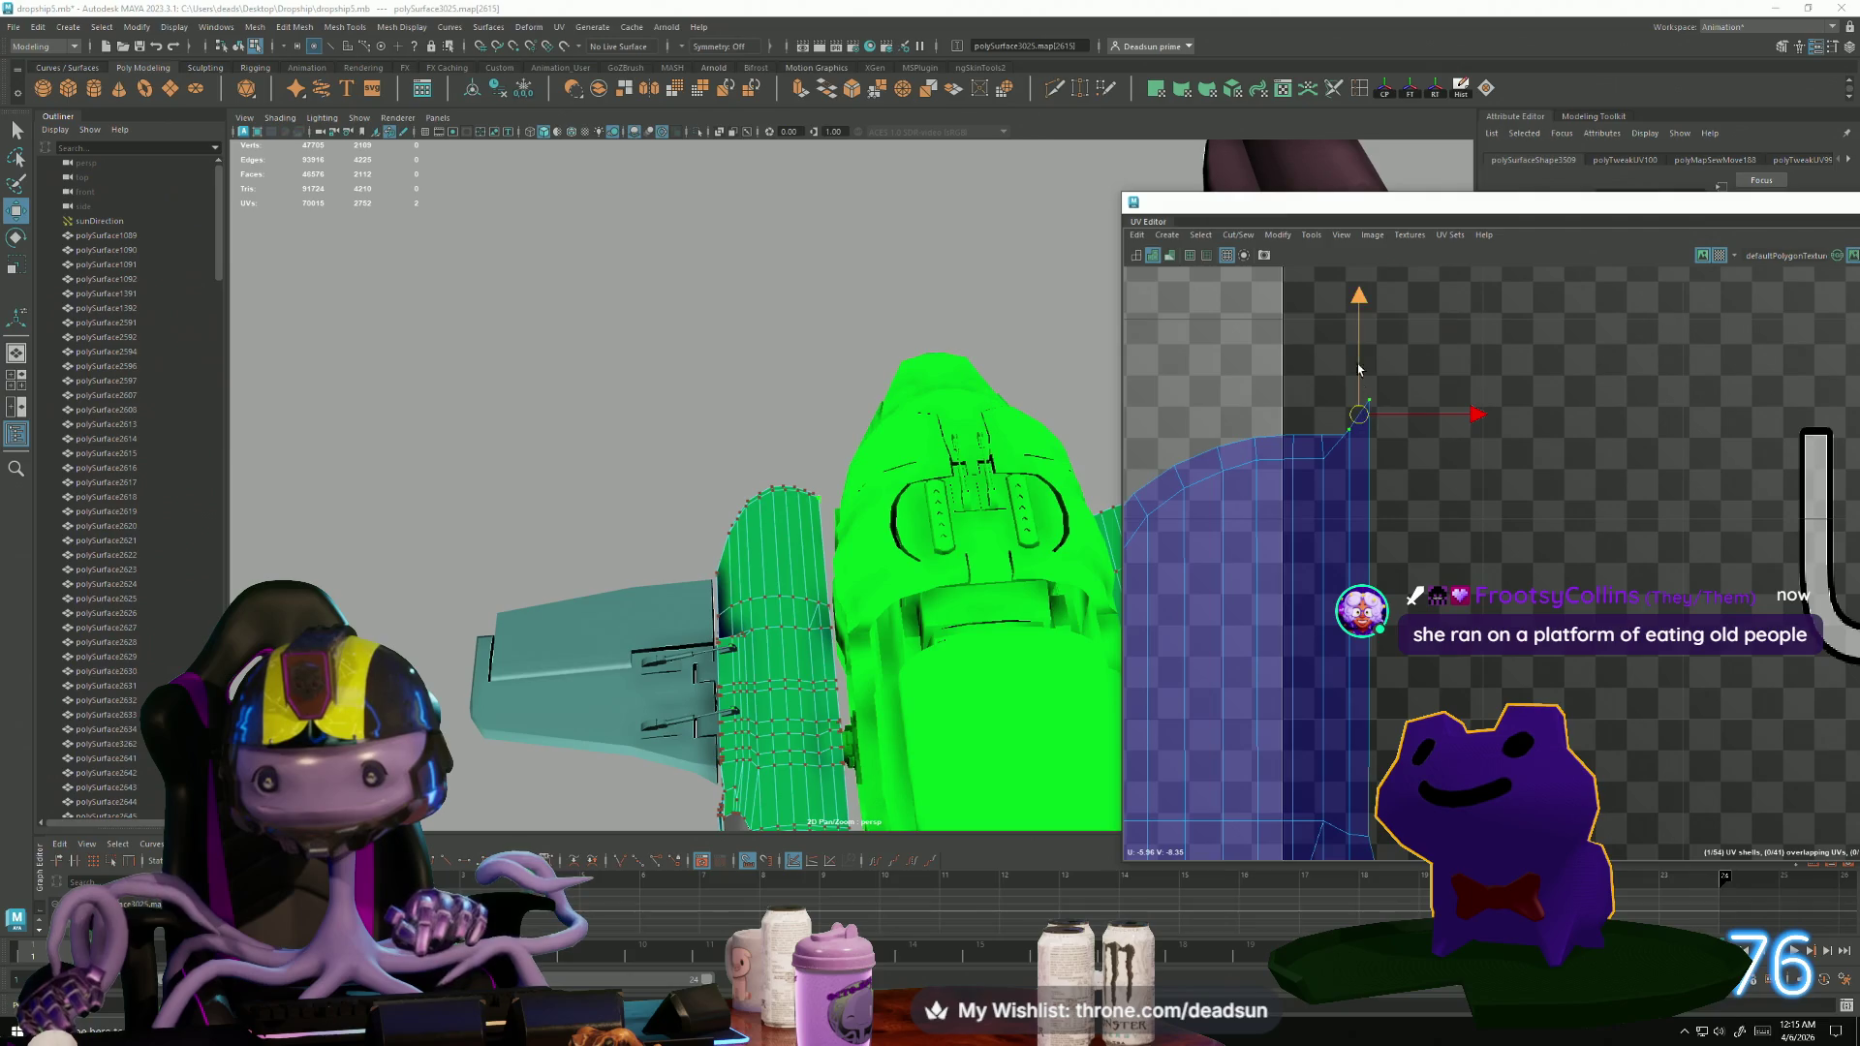
pyautogui.moveTo(1373, 325); pyautogui.dragTo(1375, 327, button='middle')
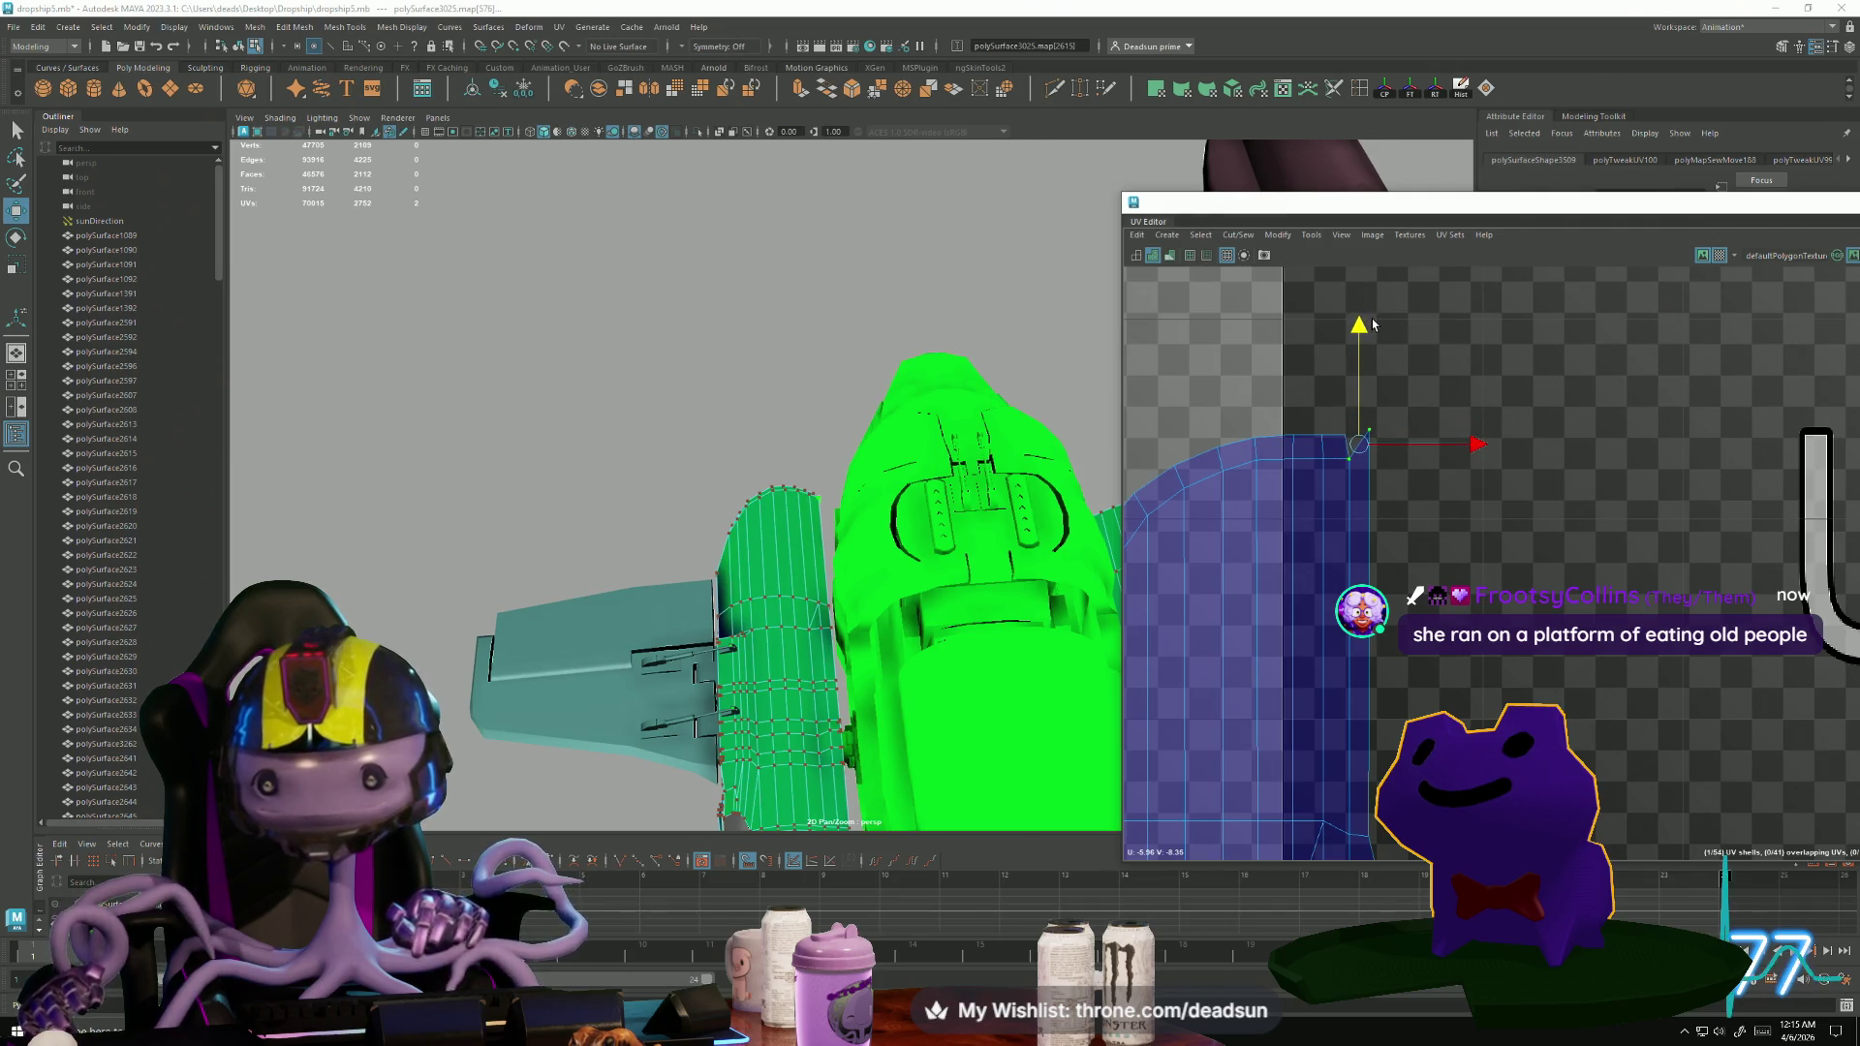
pyautogui.scroll(3, 1355, 550)
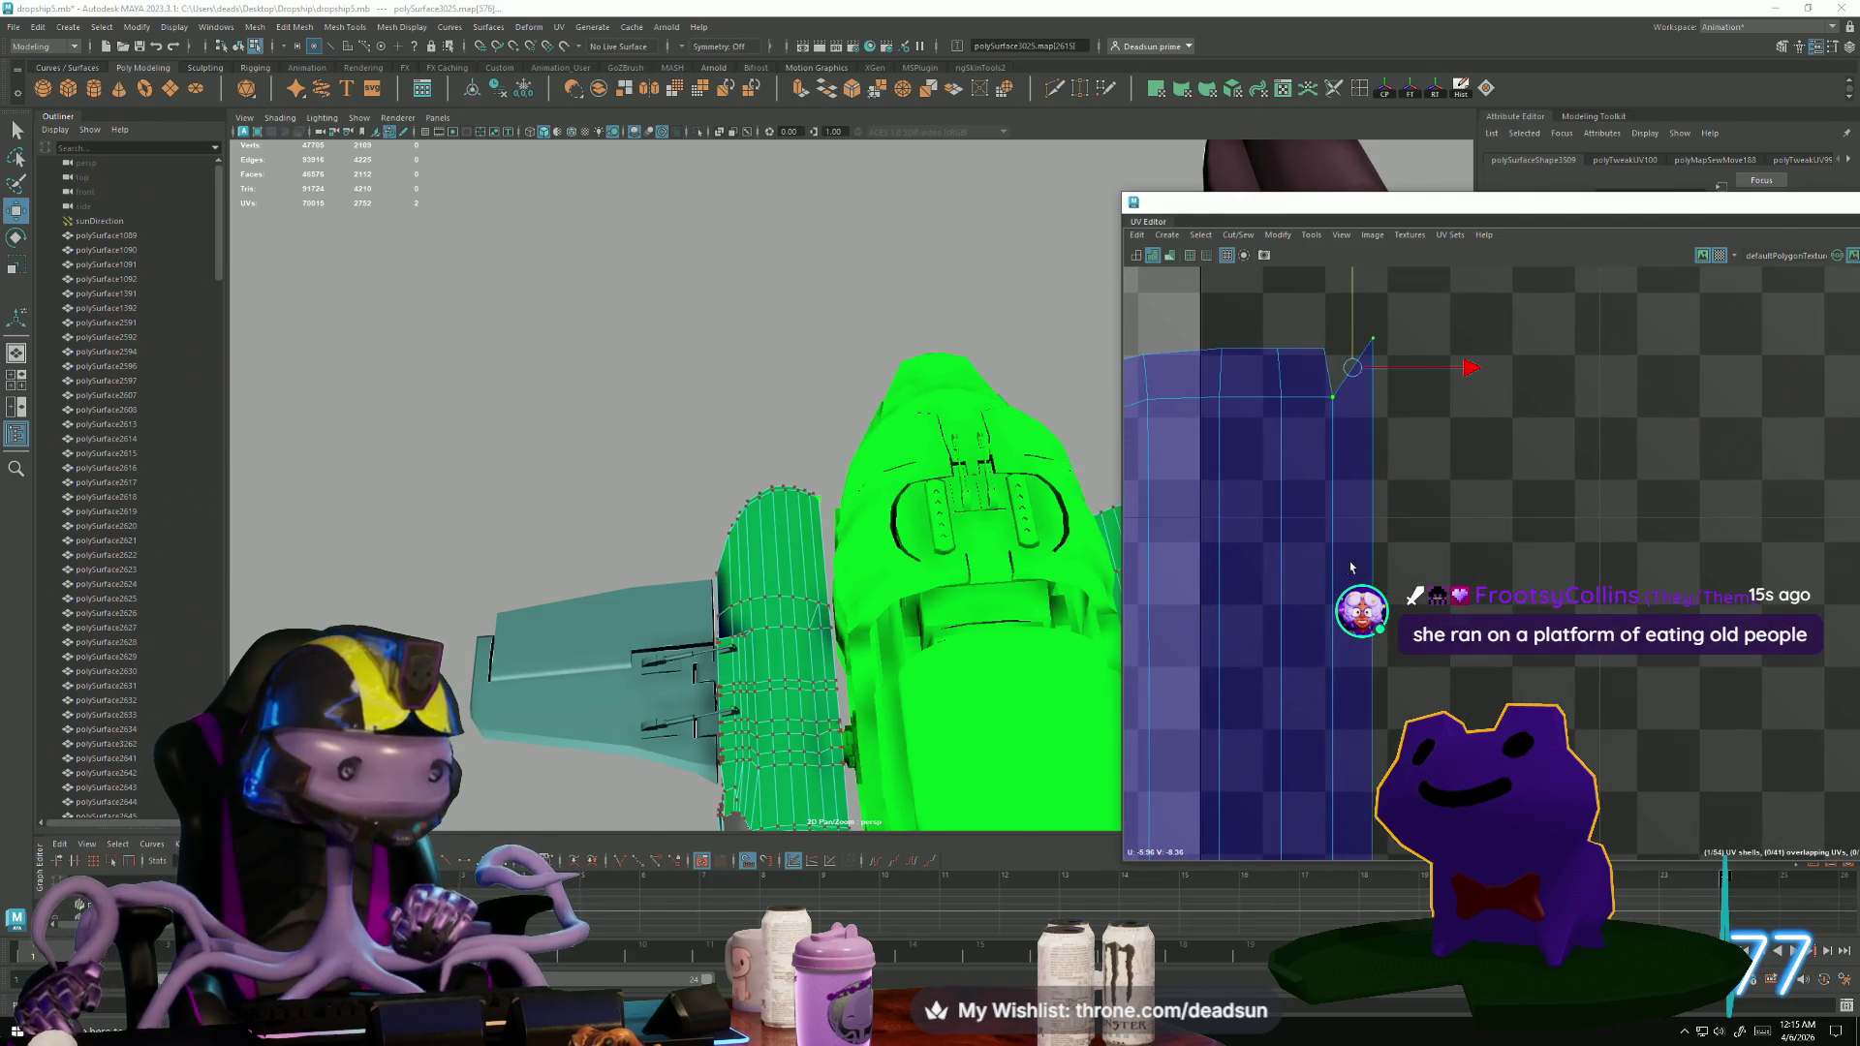
pyautogui.keyDown('alt'); pyautogui.moveTo(1352, 566); pyautogui.dragTo(1389, 599, button='middle'); pyautogui.keyUp('alt')
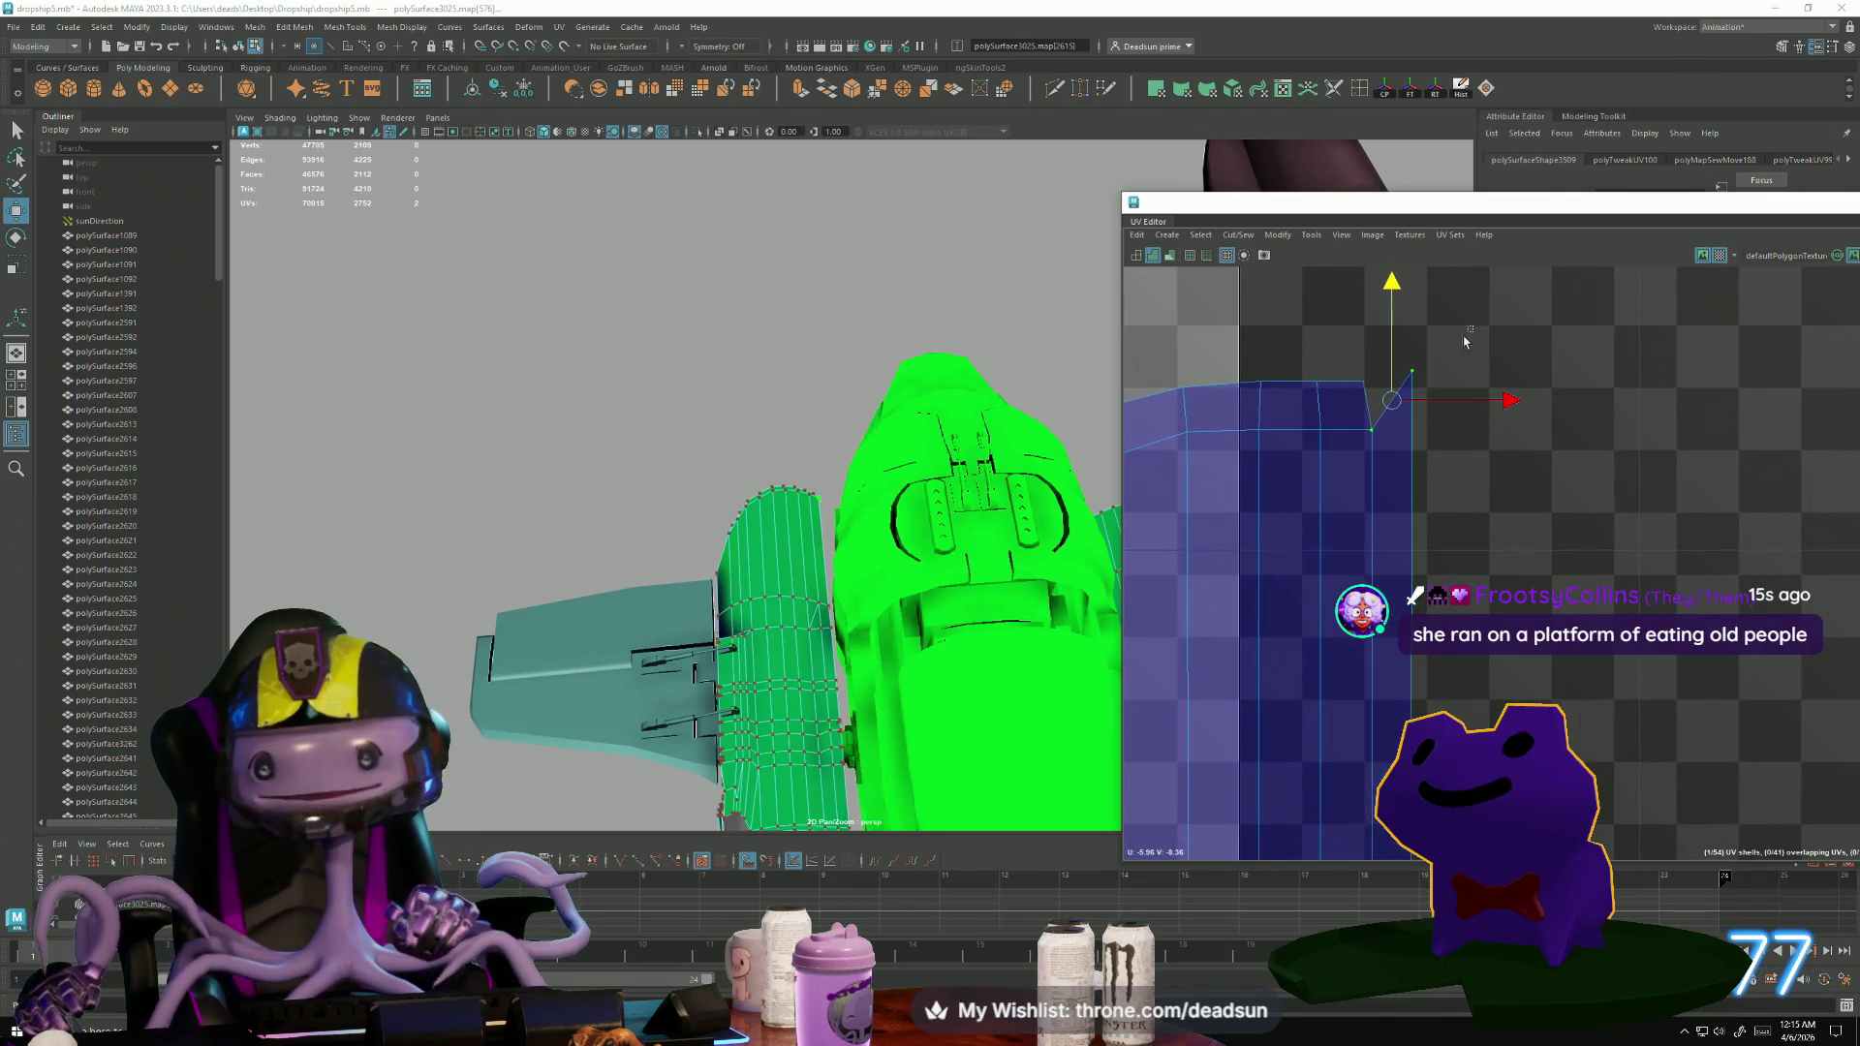
pyautogui.moveTo(1413, 341); pyautogui.dragTo(1311, 640, button='middle')
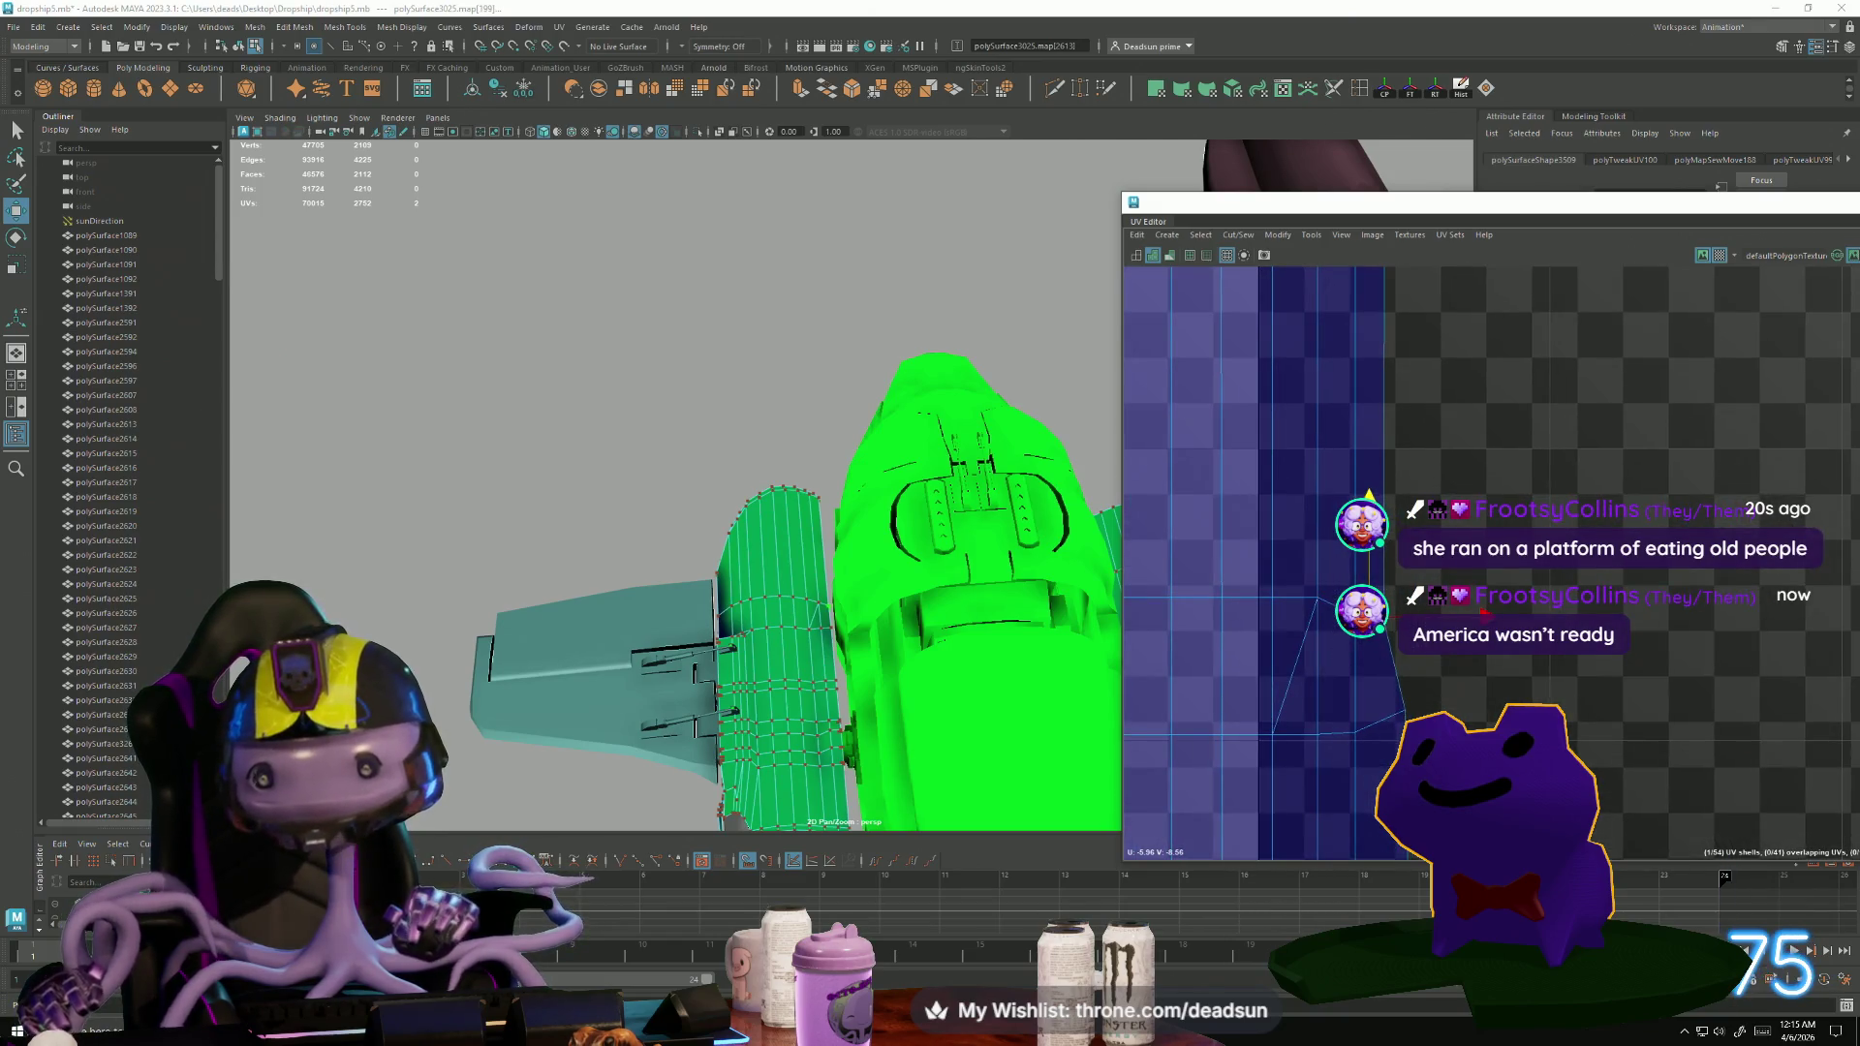
# Select the row of UVs across the strip at the shell's edge.
pyautogui.press('r')
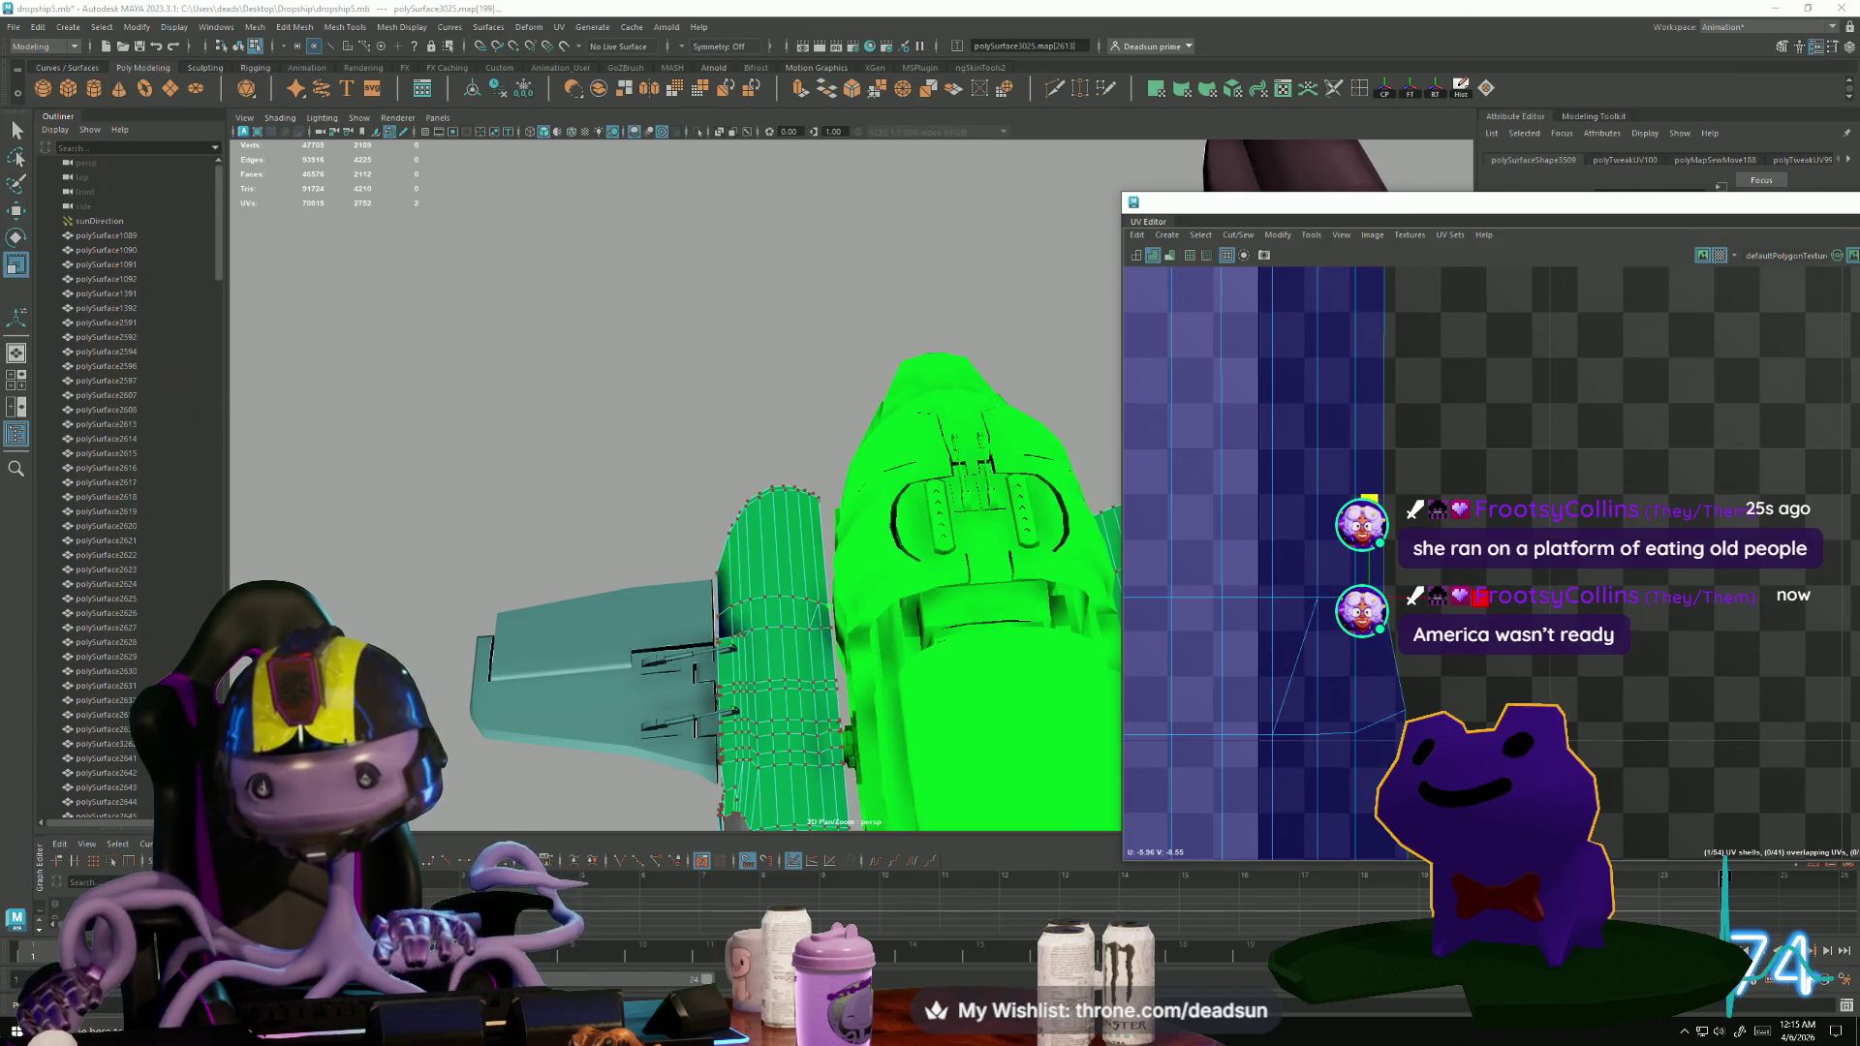
pyautogui.moveTo(1331, 688); pyautogui.dragTo(1420, 775)
pyautogui.press('w')
pyautogui.keyDown('alt'); pyautogui.moveTo(1379, 734); pyautogui.dragTo(1299, 291, button='middle'); pyautogui.keyUp('alt')
pyautogui.scroll(2, 1200, 532)
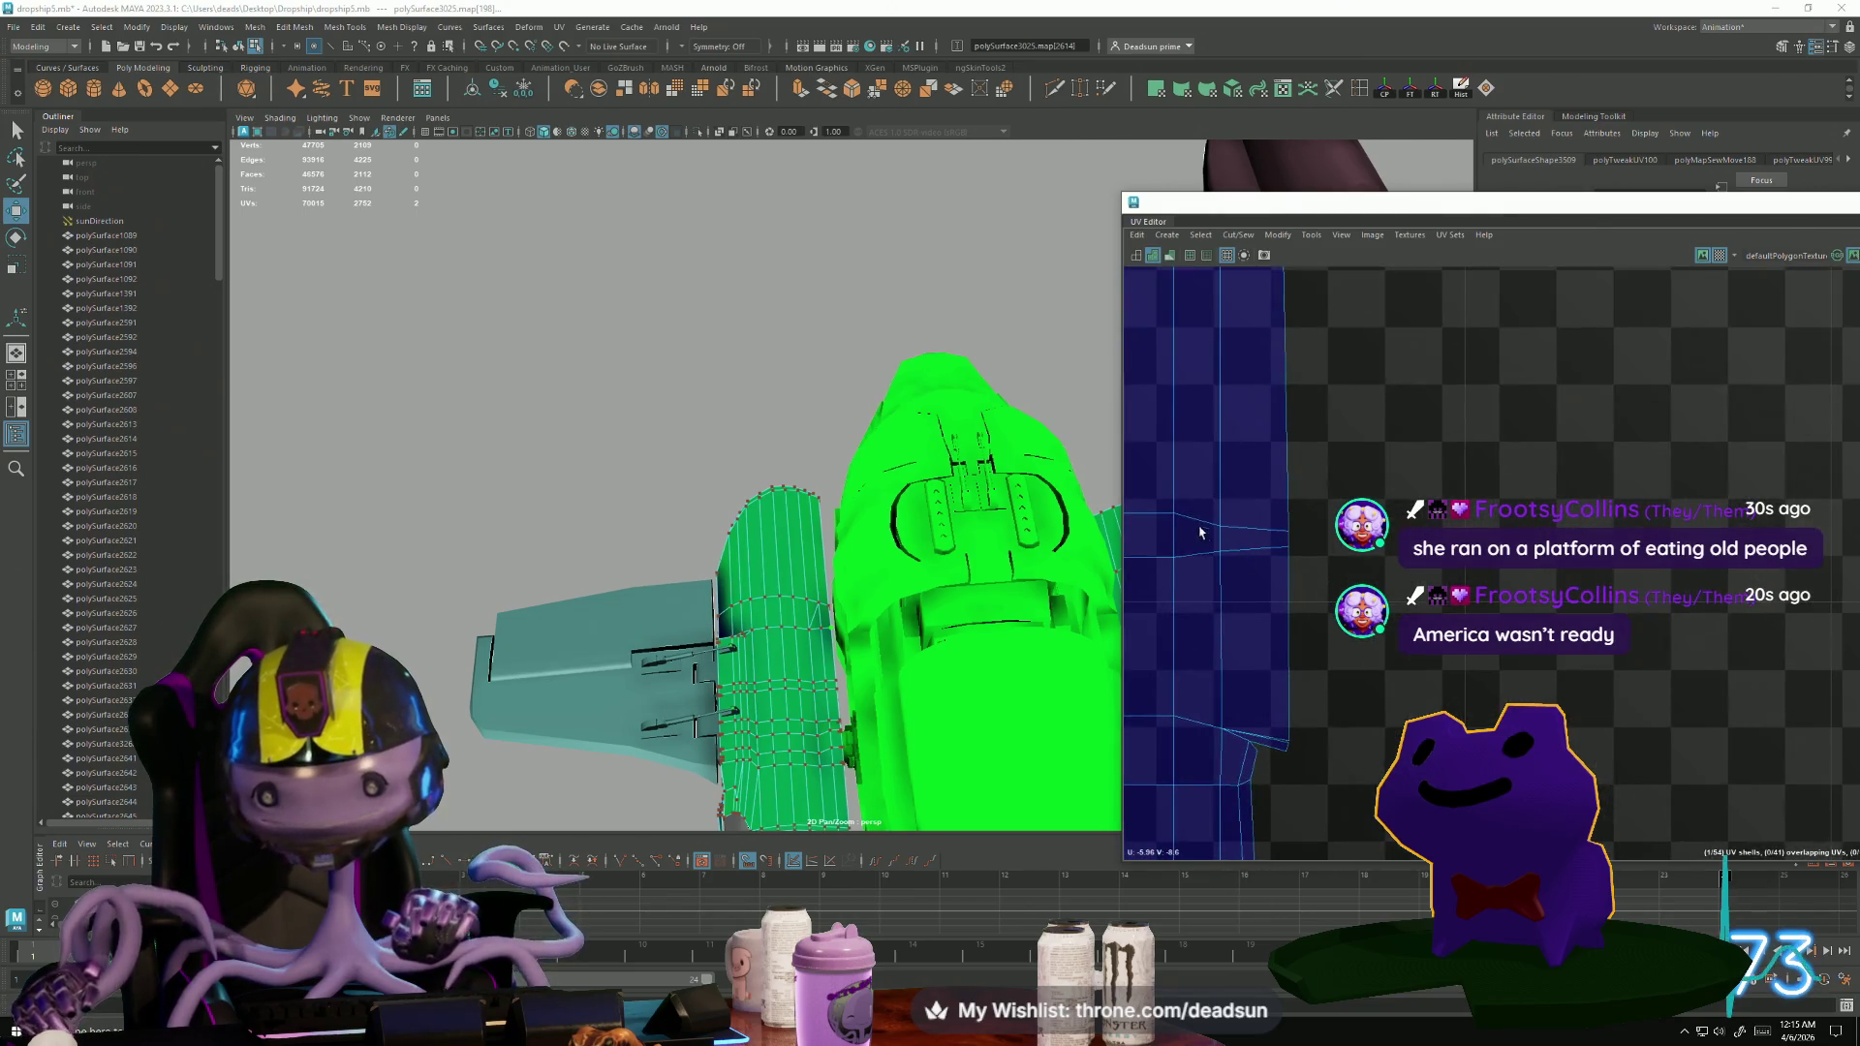
pyautogui.moveTo(1330, 545); pyautogui.dragTo(1330, 543)
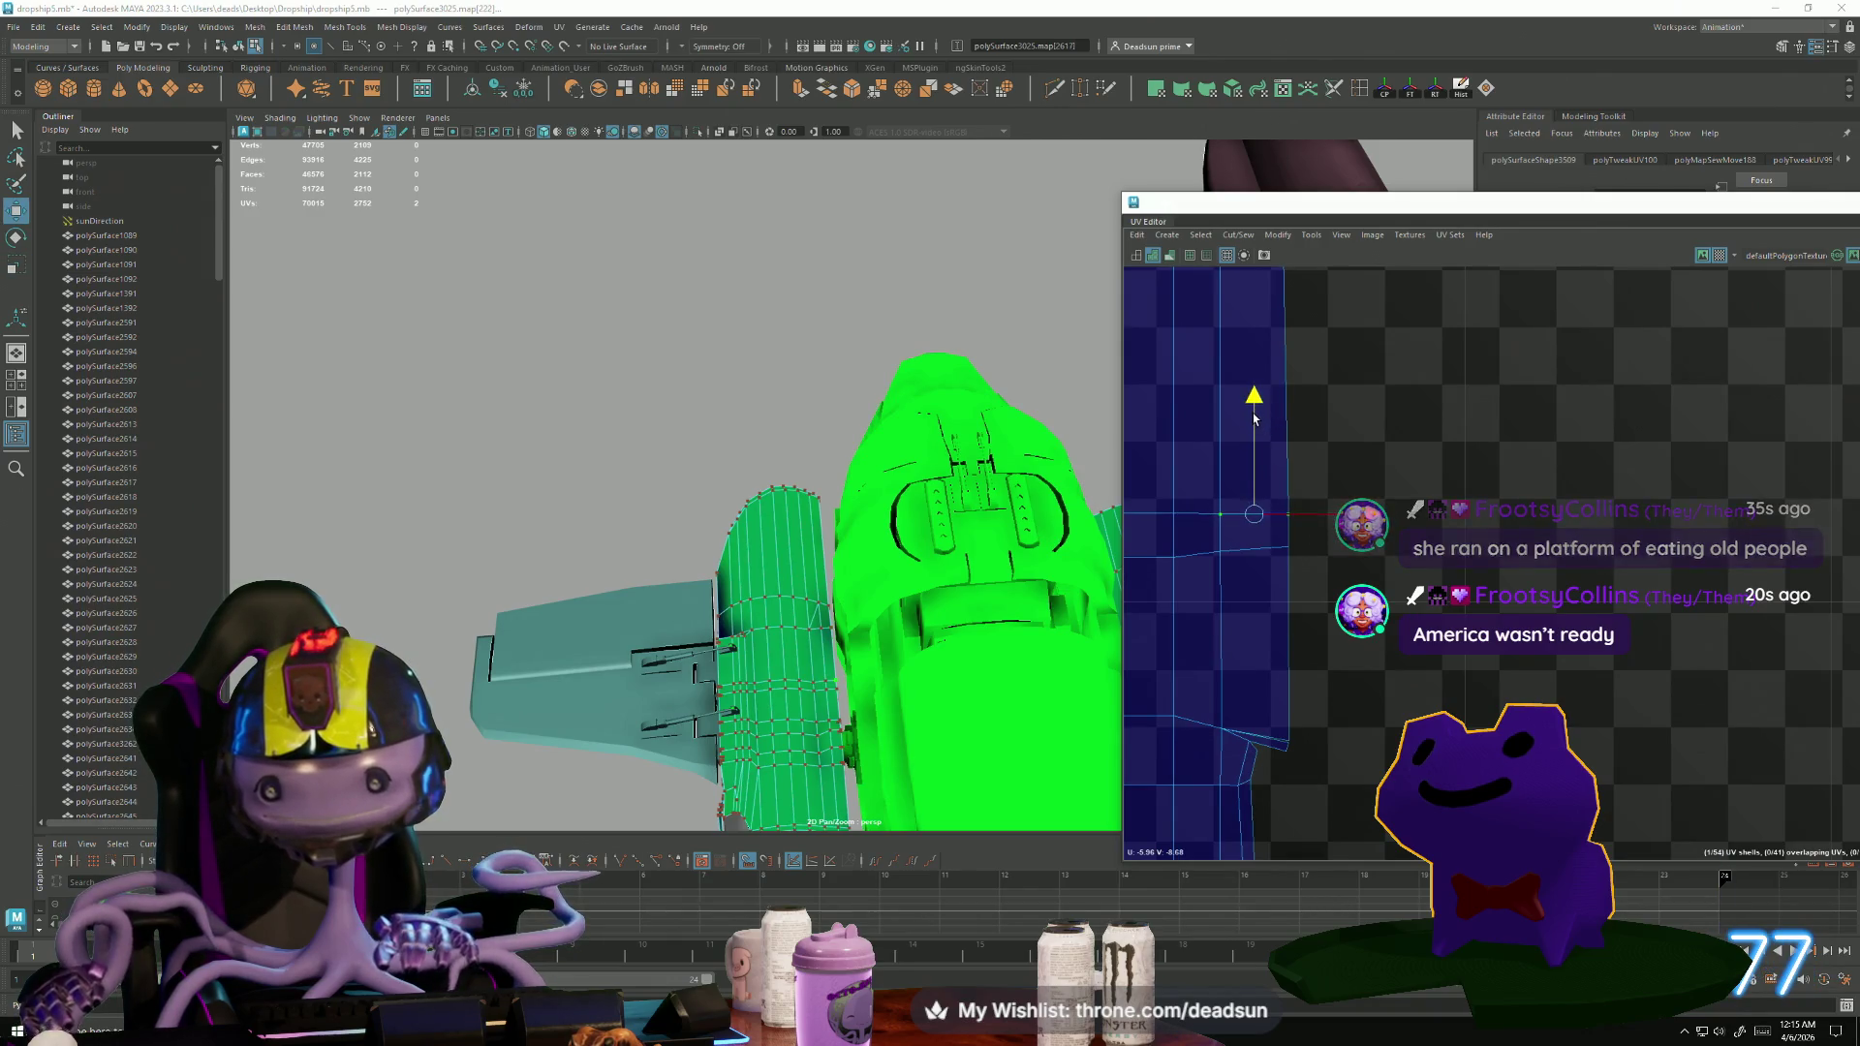
pyautogui.moveTo(1328, 586); pyautogui.dragTo(1328, 585)
pyautogui.press('r')
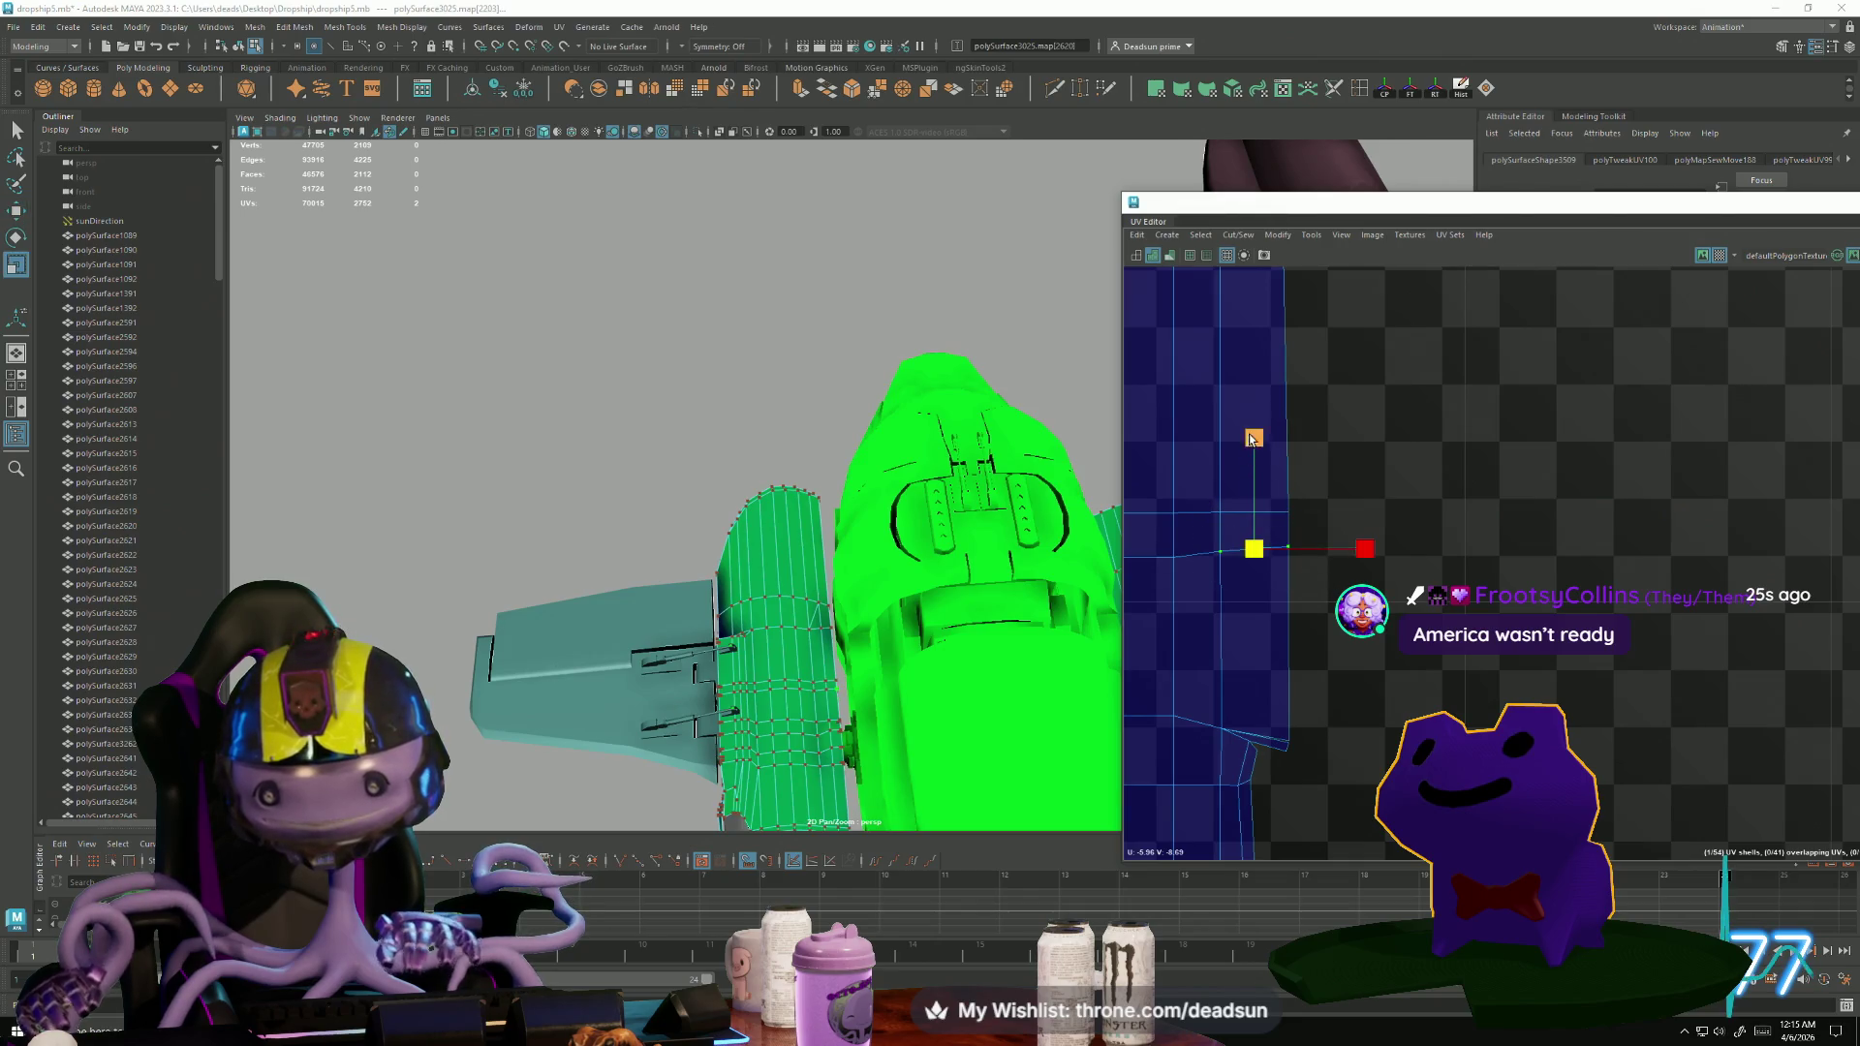
pyautogui.press('w')
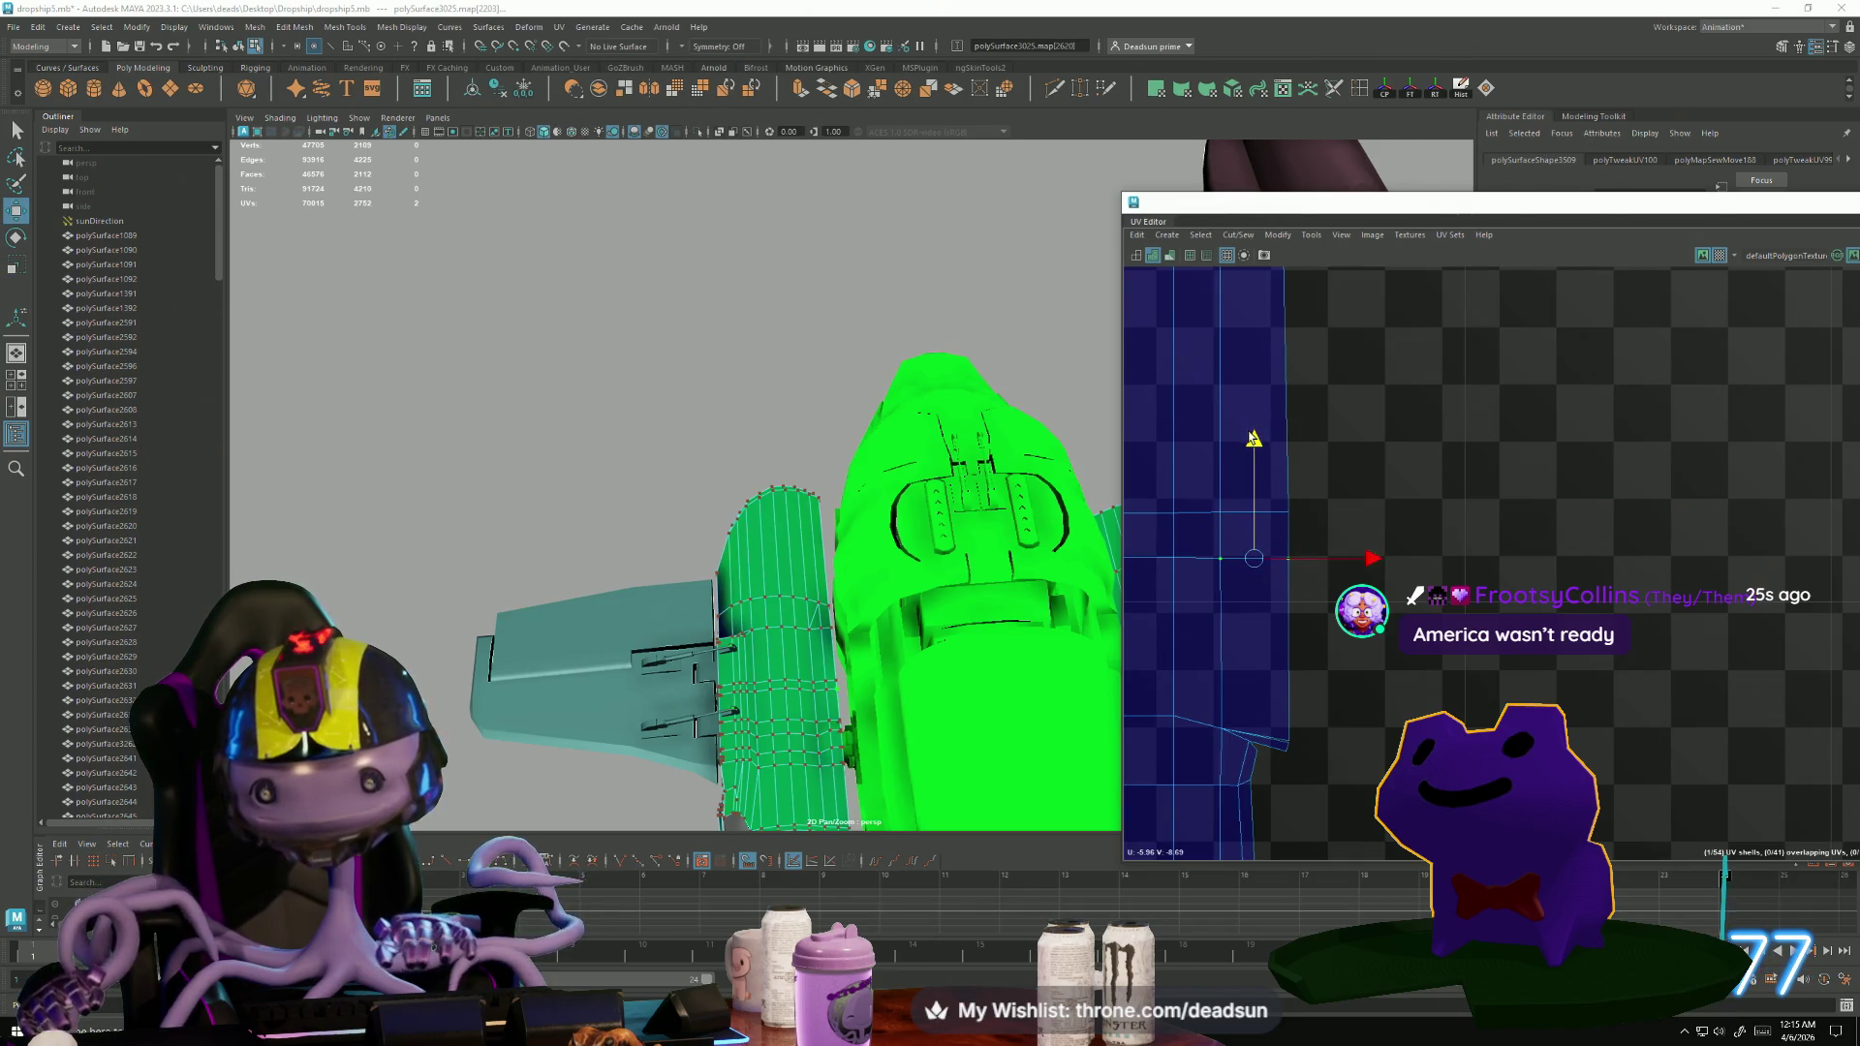
# Select three bottom-edge UVs and raise them into line with the strip.
pyautogui.click(1209, 720)
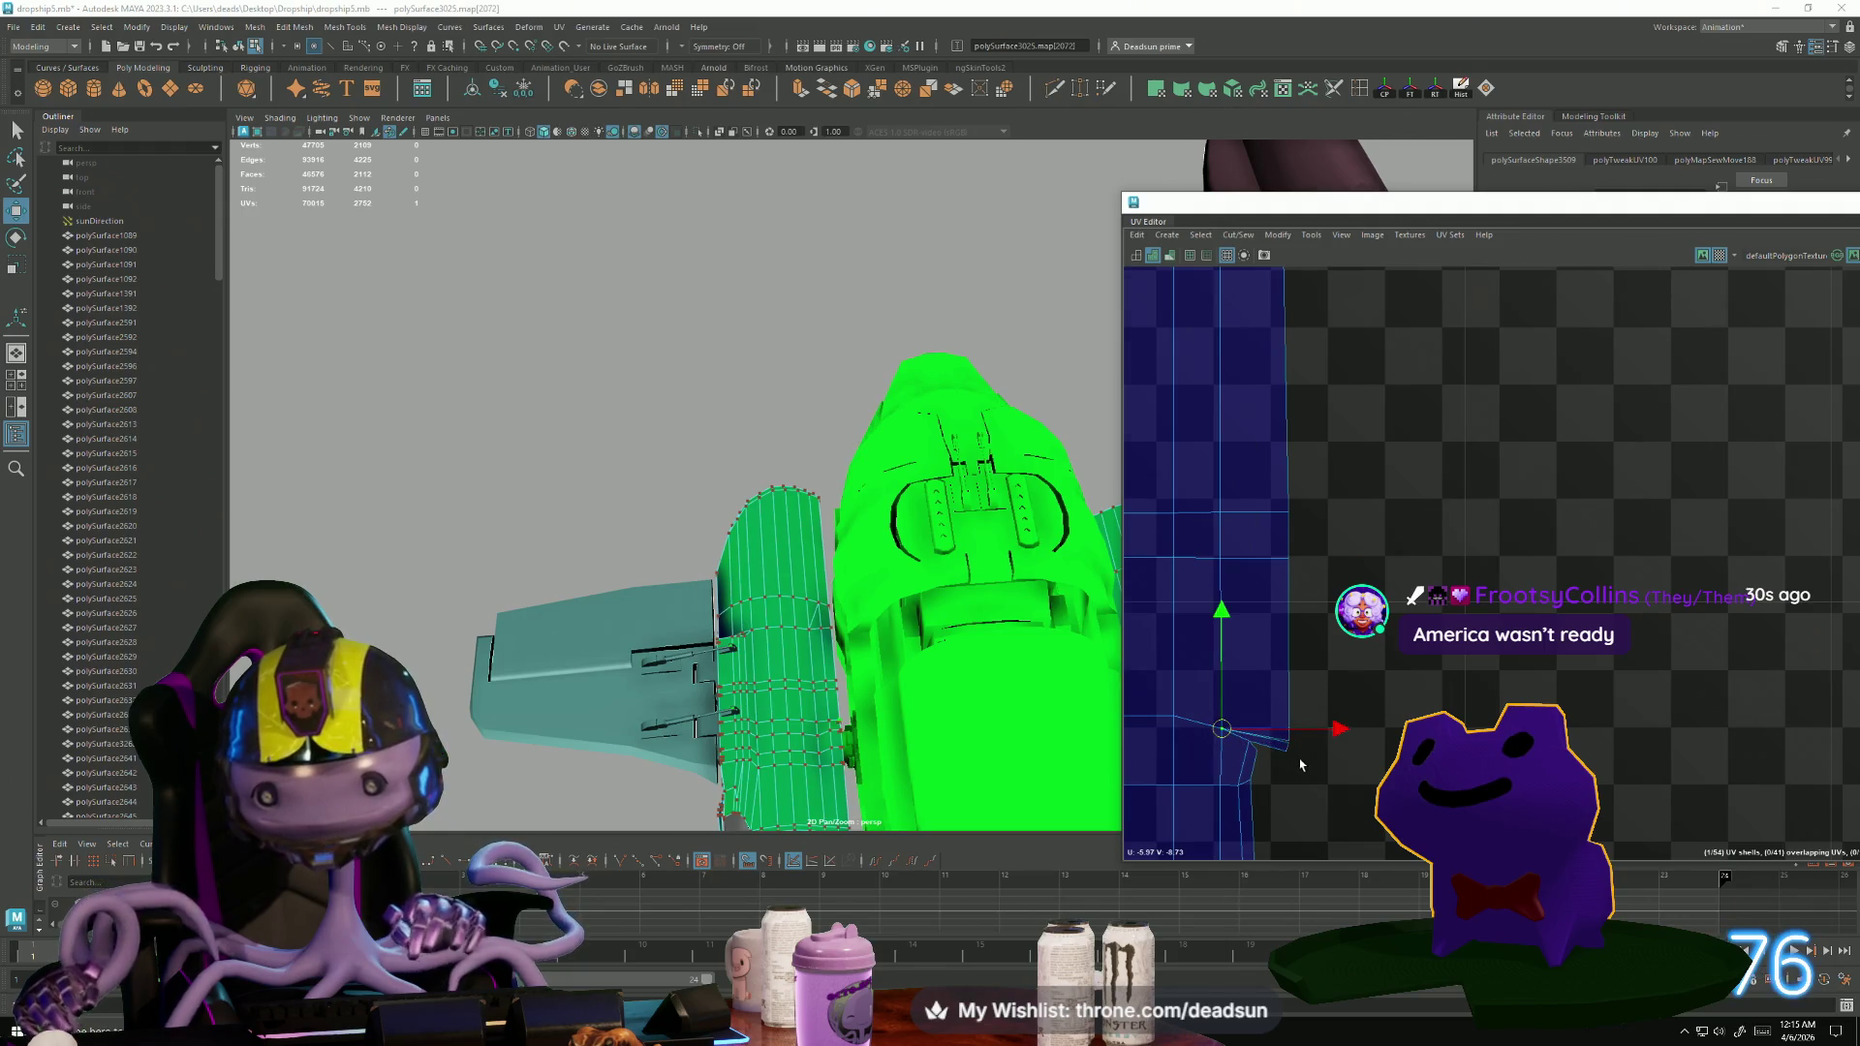
pyautogui.scroll(3, 1300, 765)
pyautogui.moveTo(1280, 726); pyautogui.dragTo(1136, 701)
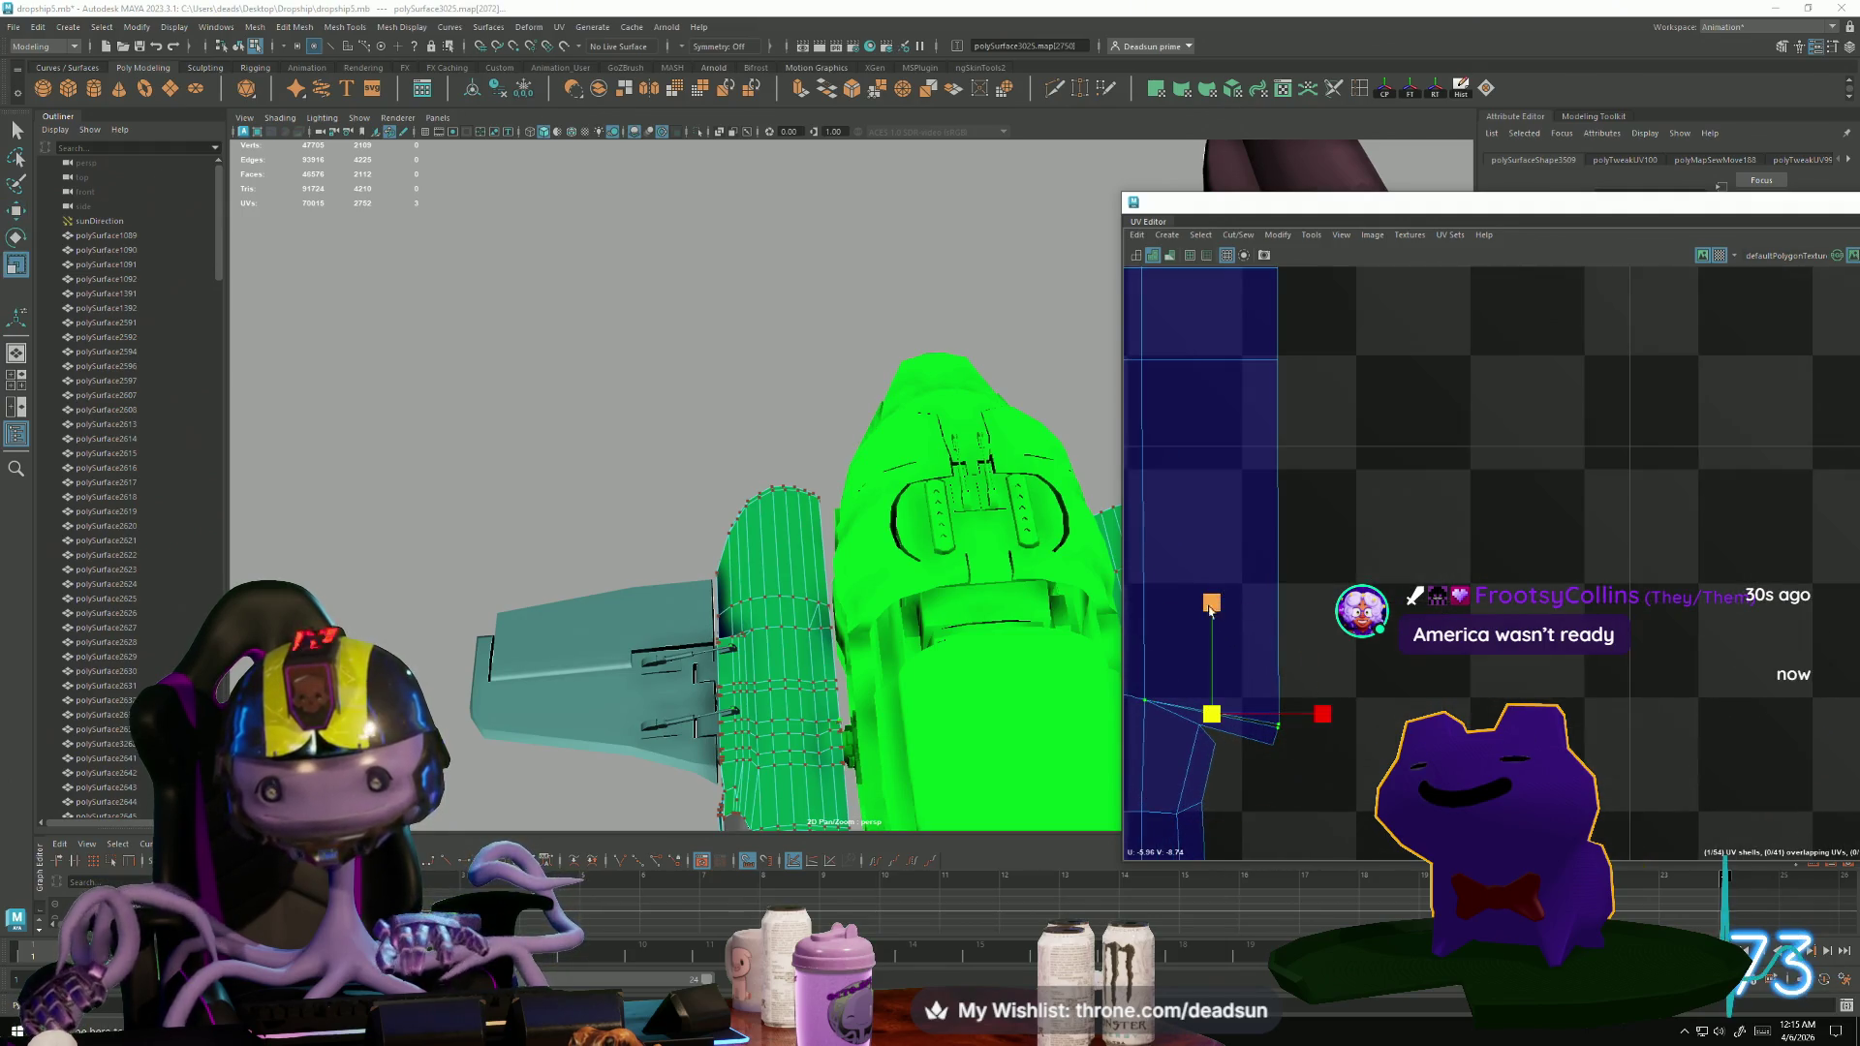
pyautogui.keyDown('alt'); pyautogui.moveTo(1195, 780); pyautogui.dragTo(1453, 787, button='middle'); pyautogui.keyUp('alt')
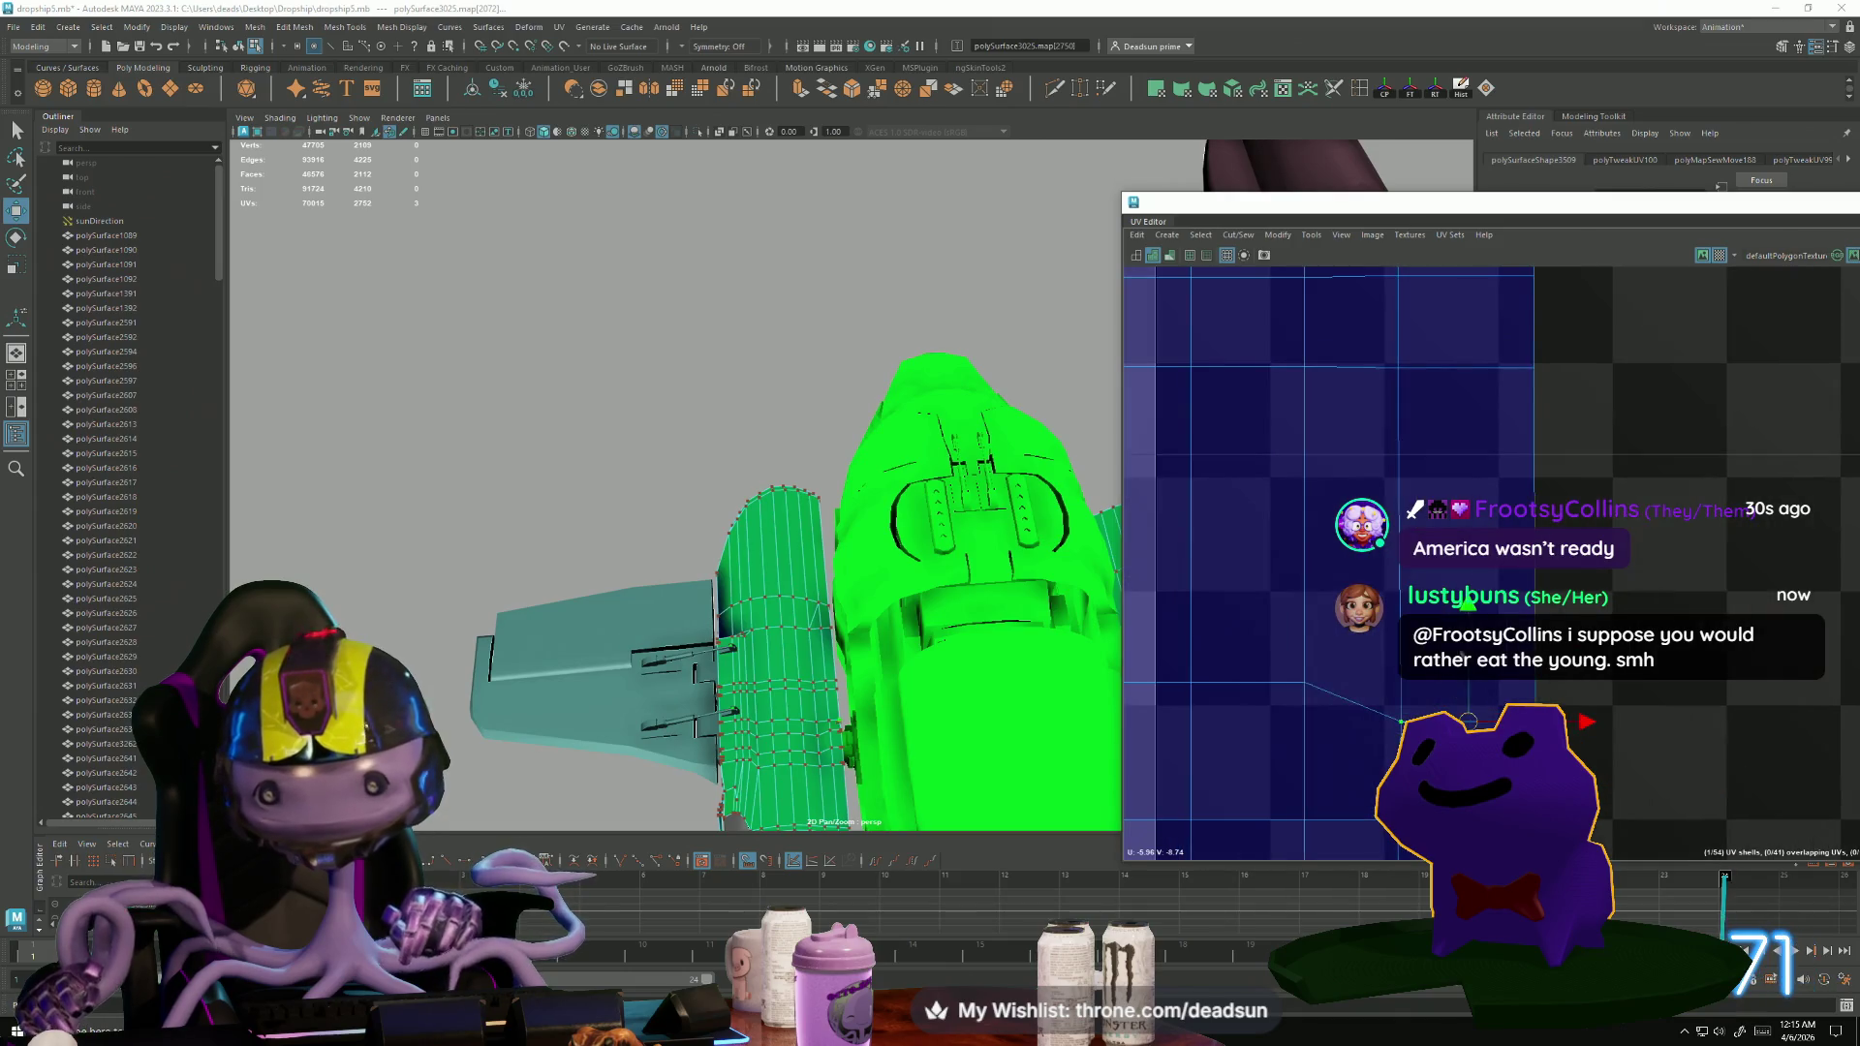
pyautogui.moveTo(1466, 606); pyautogui.dragTo(1470, 573, button='middle')
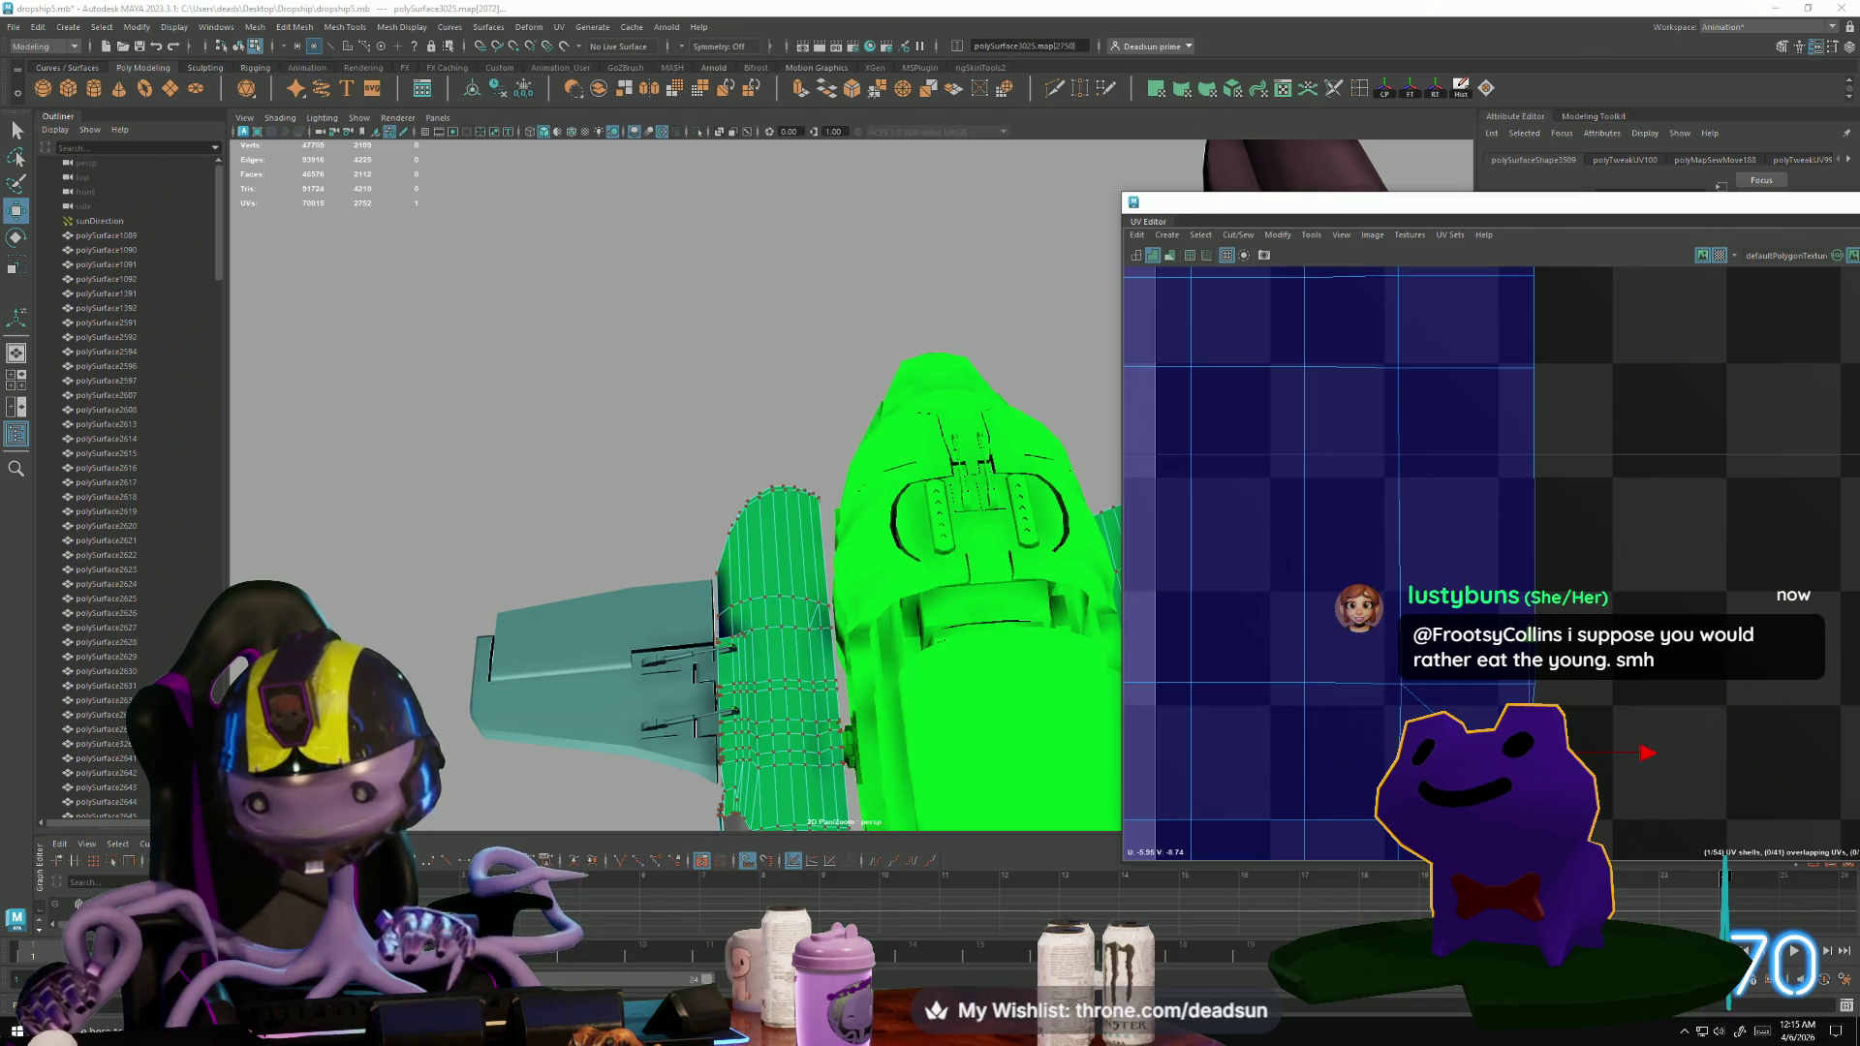
pyautogui.moveTo(1536, 634); pyautogui.dragTo(1536, 586)
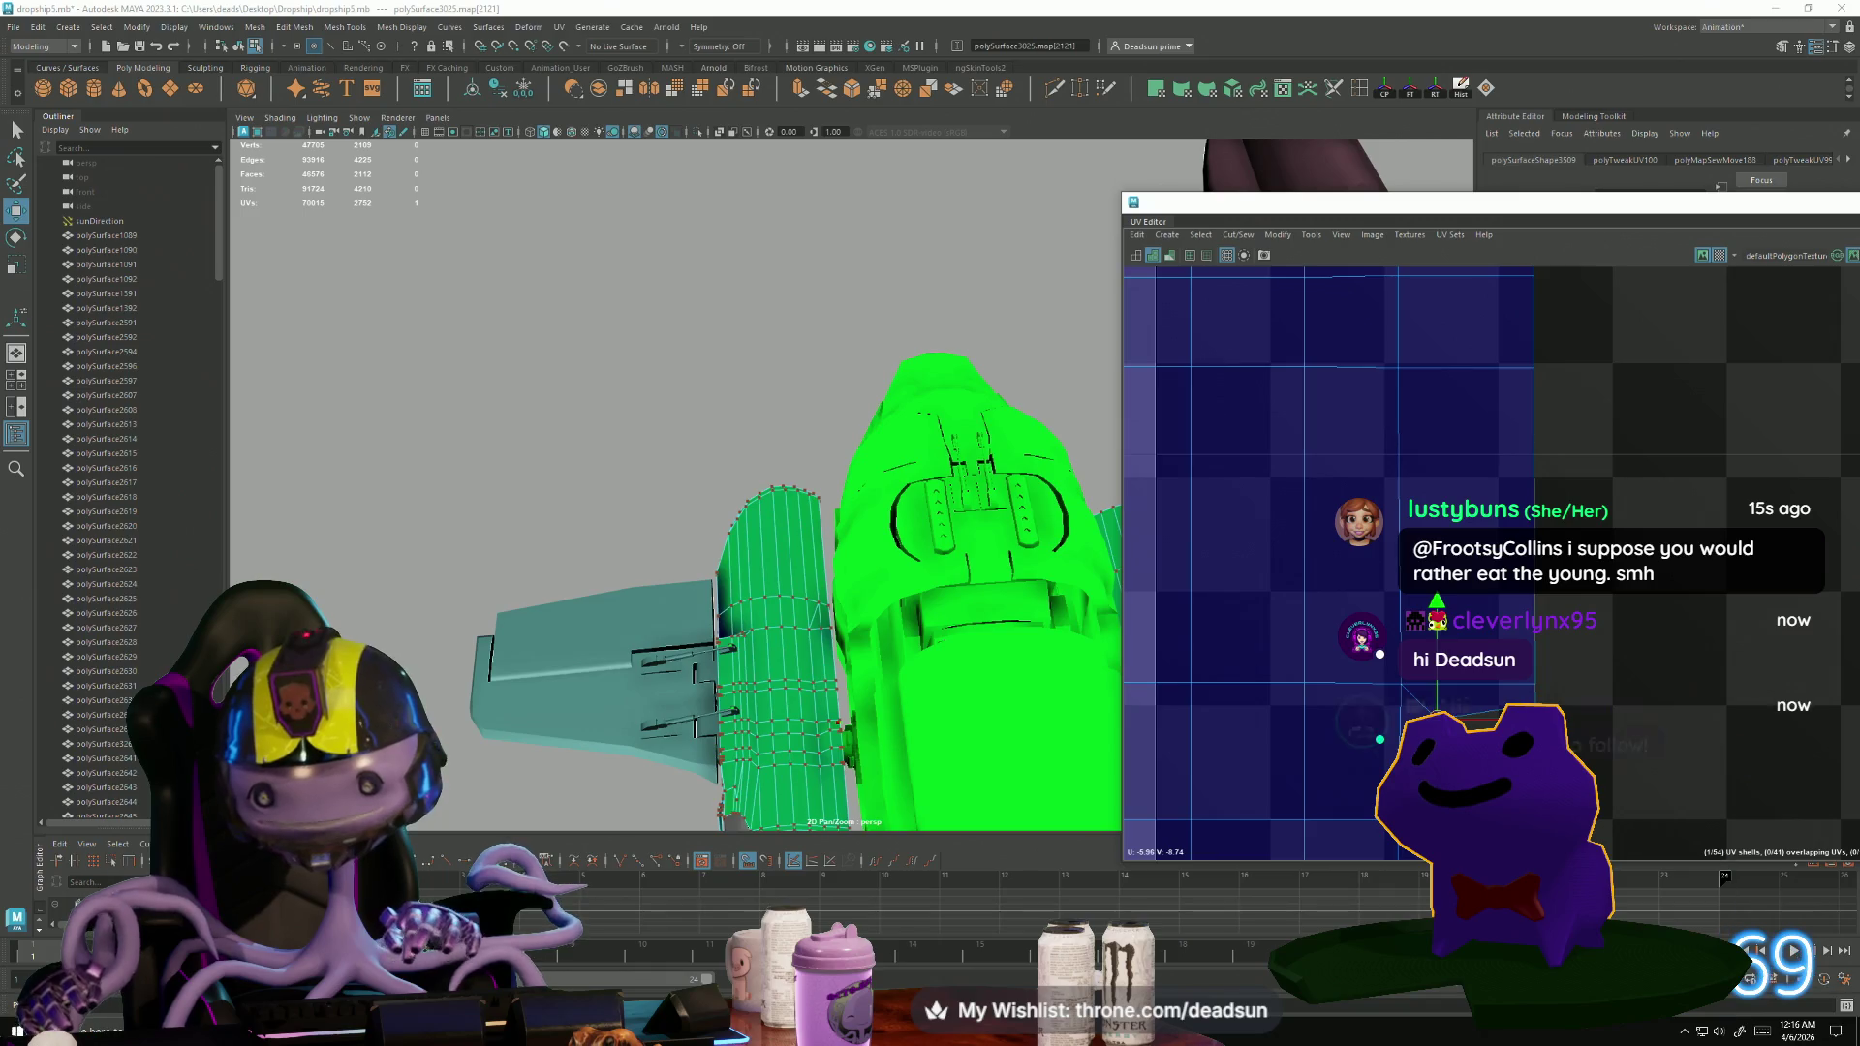
pyautogui.click(1470, 722)
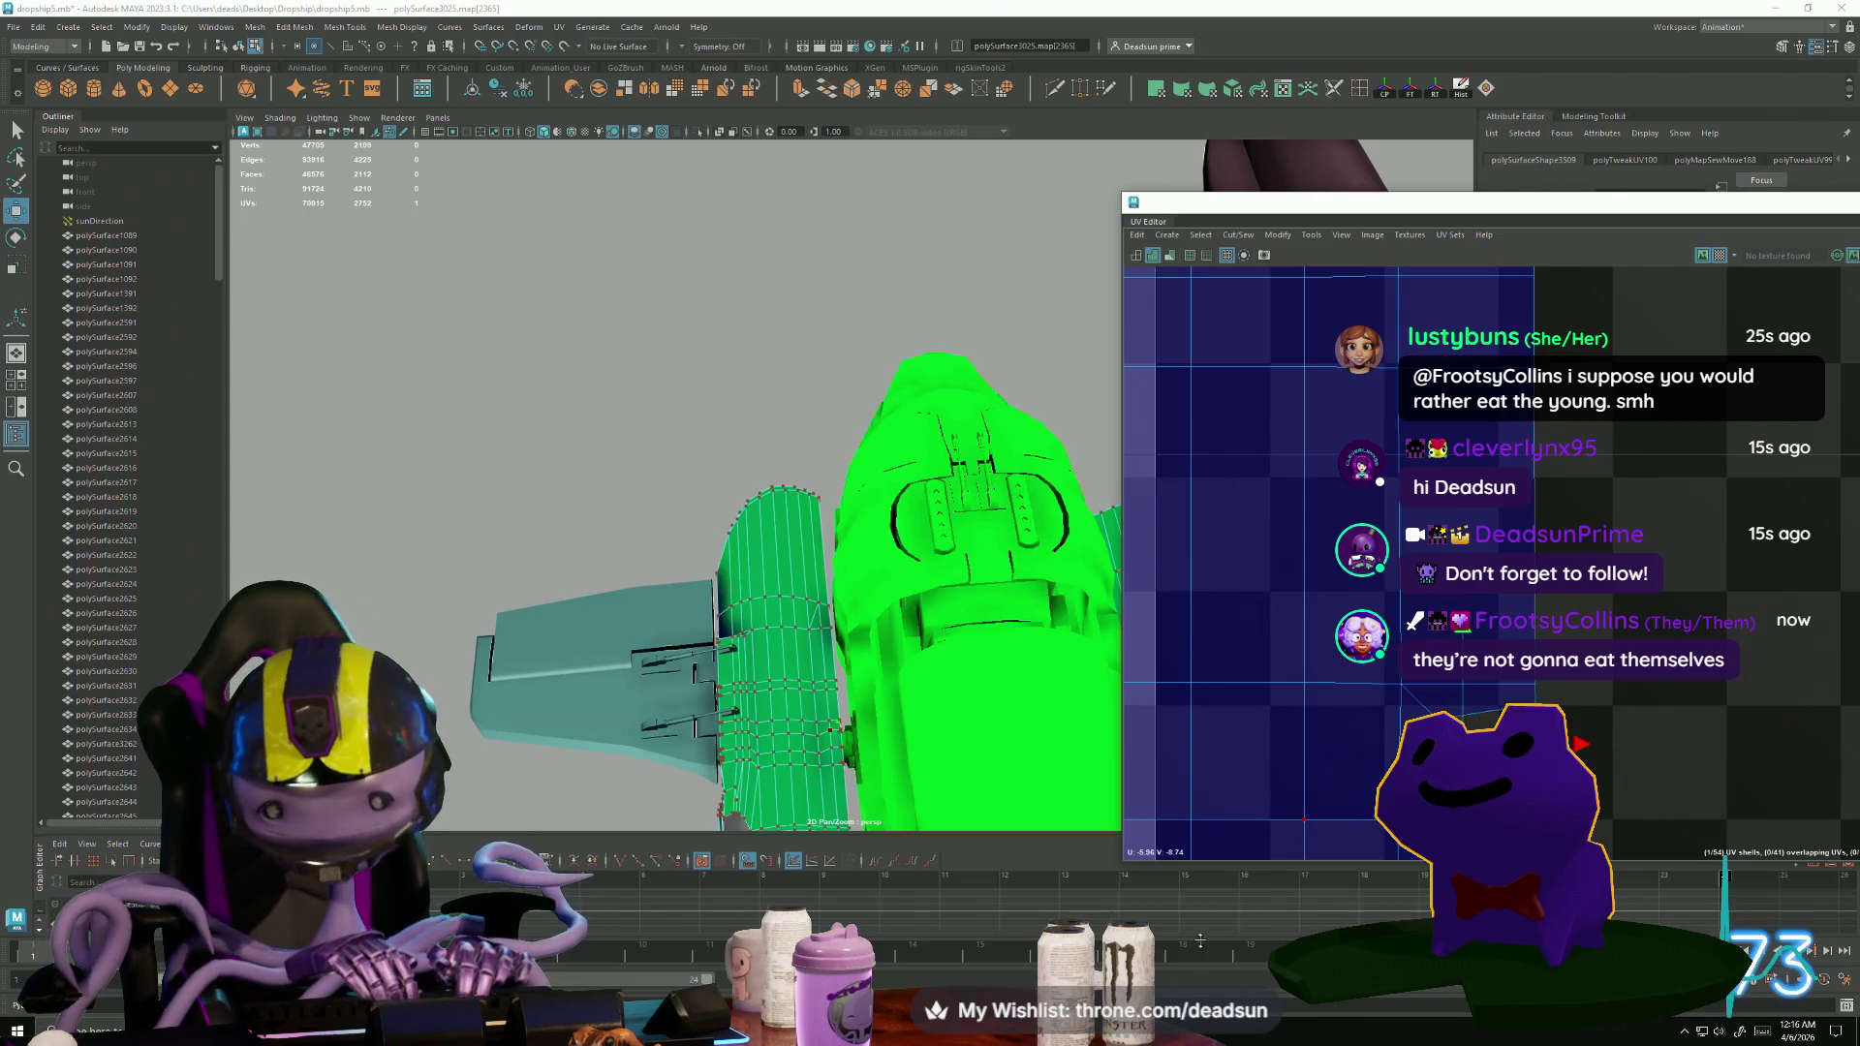
pyautogui.scroll(-5, 1411, 678)
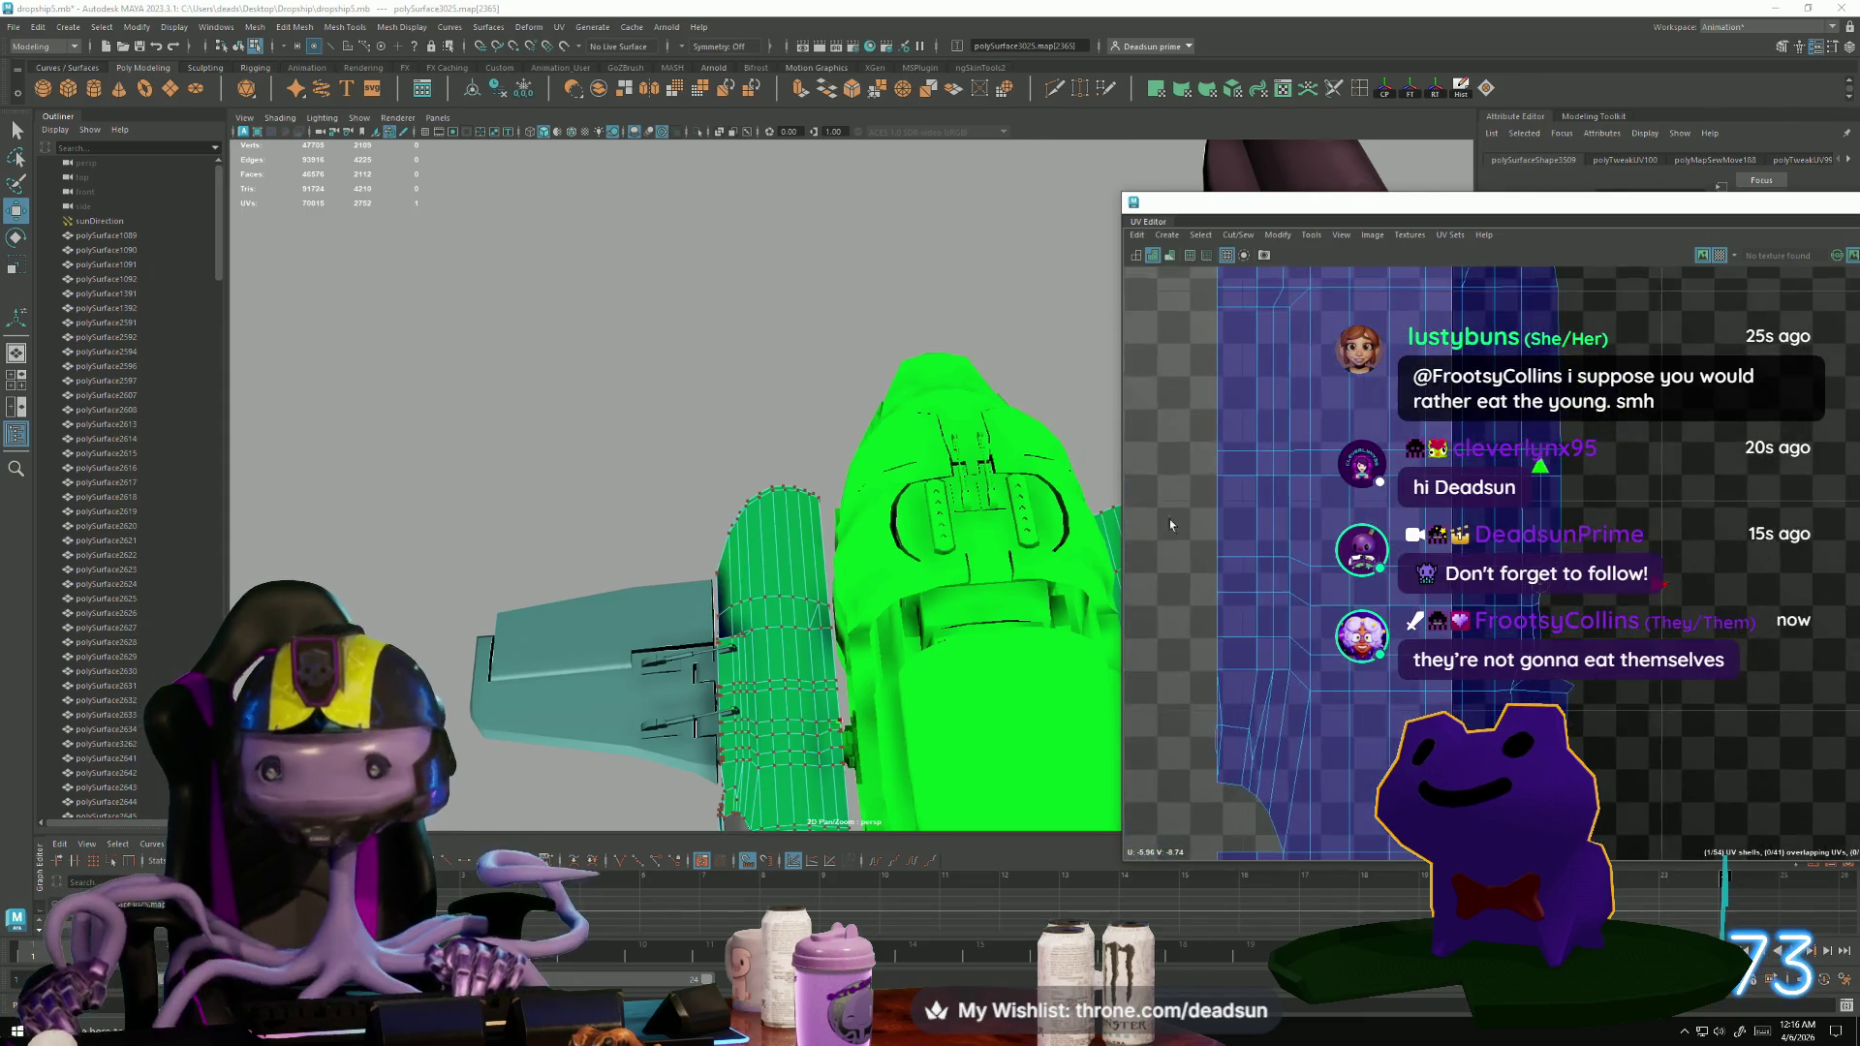
# Pull the UVs at the shell's left point outward to untangle the red overlap.
pyautogui.scroll(5, 1411, 677)
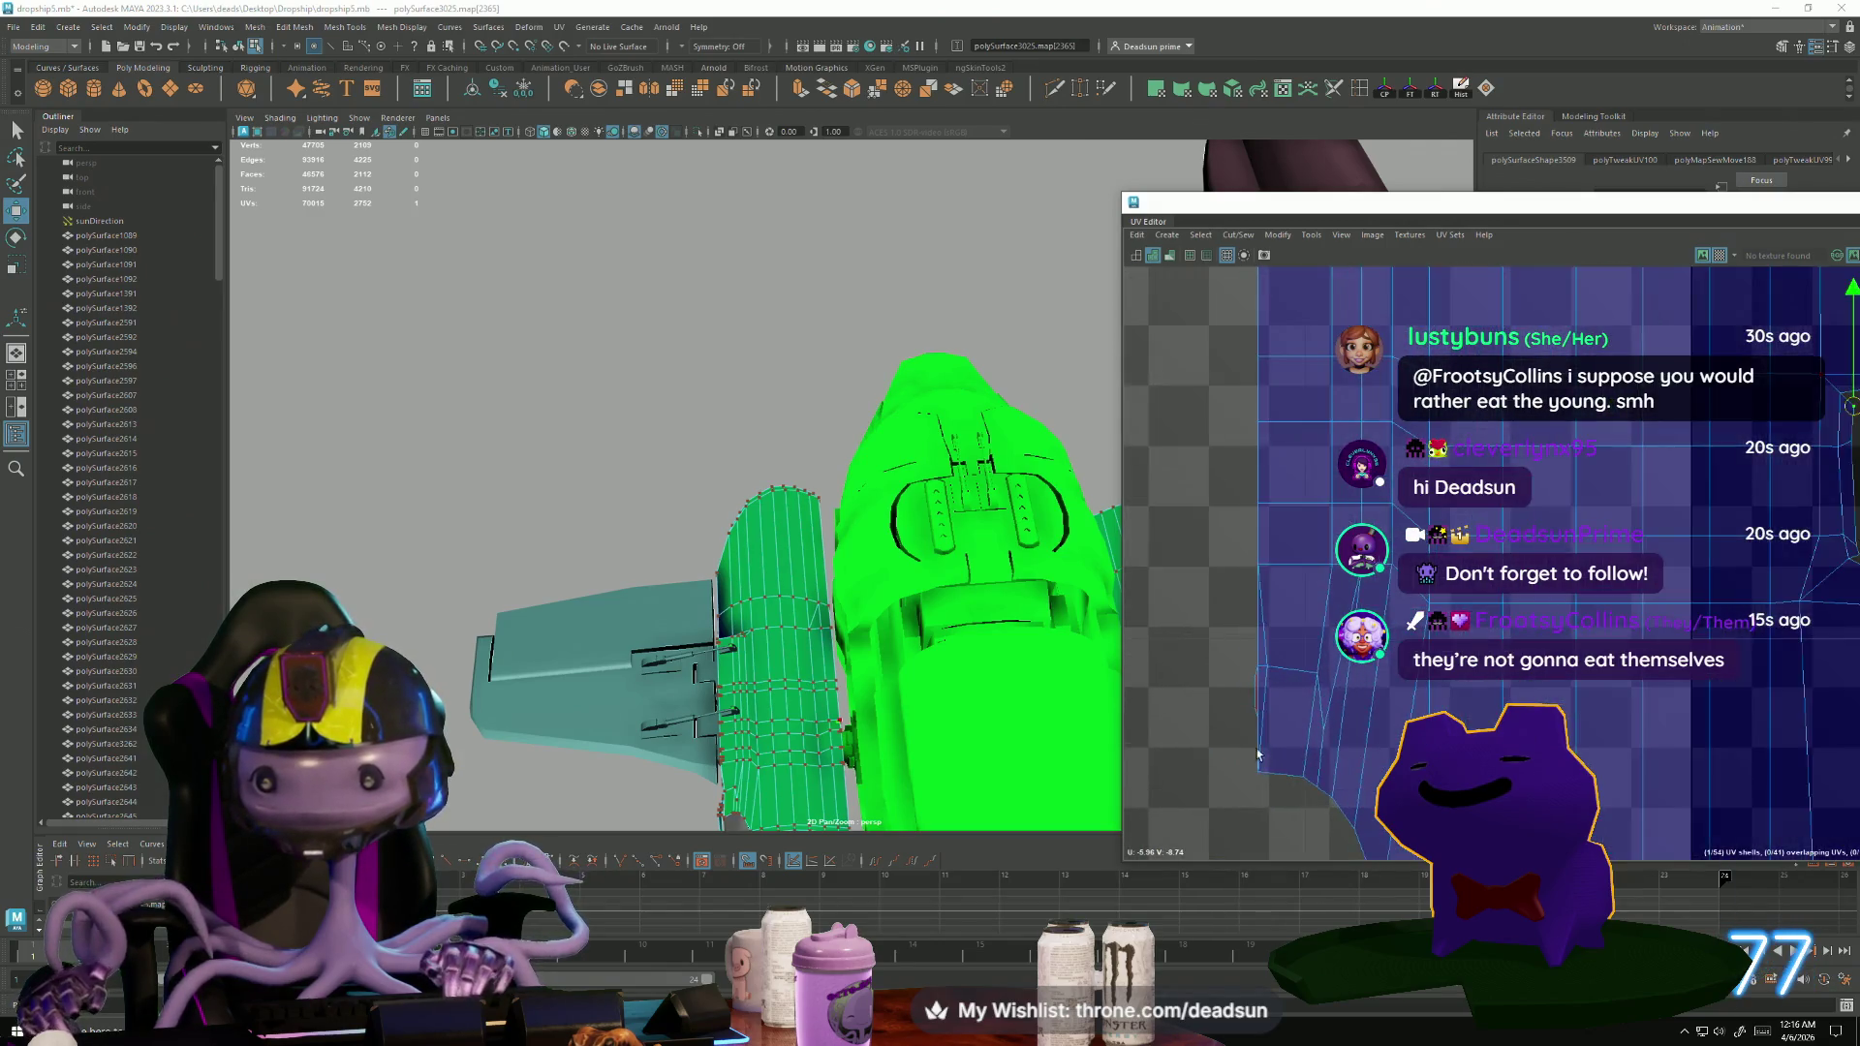
pyautogui.moveTo(1249, 666); pyautogui.dragTo(1249, 629, button='right')
pyautogui.click(1251, 655)
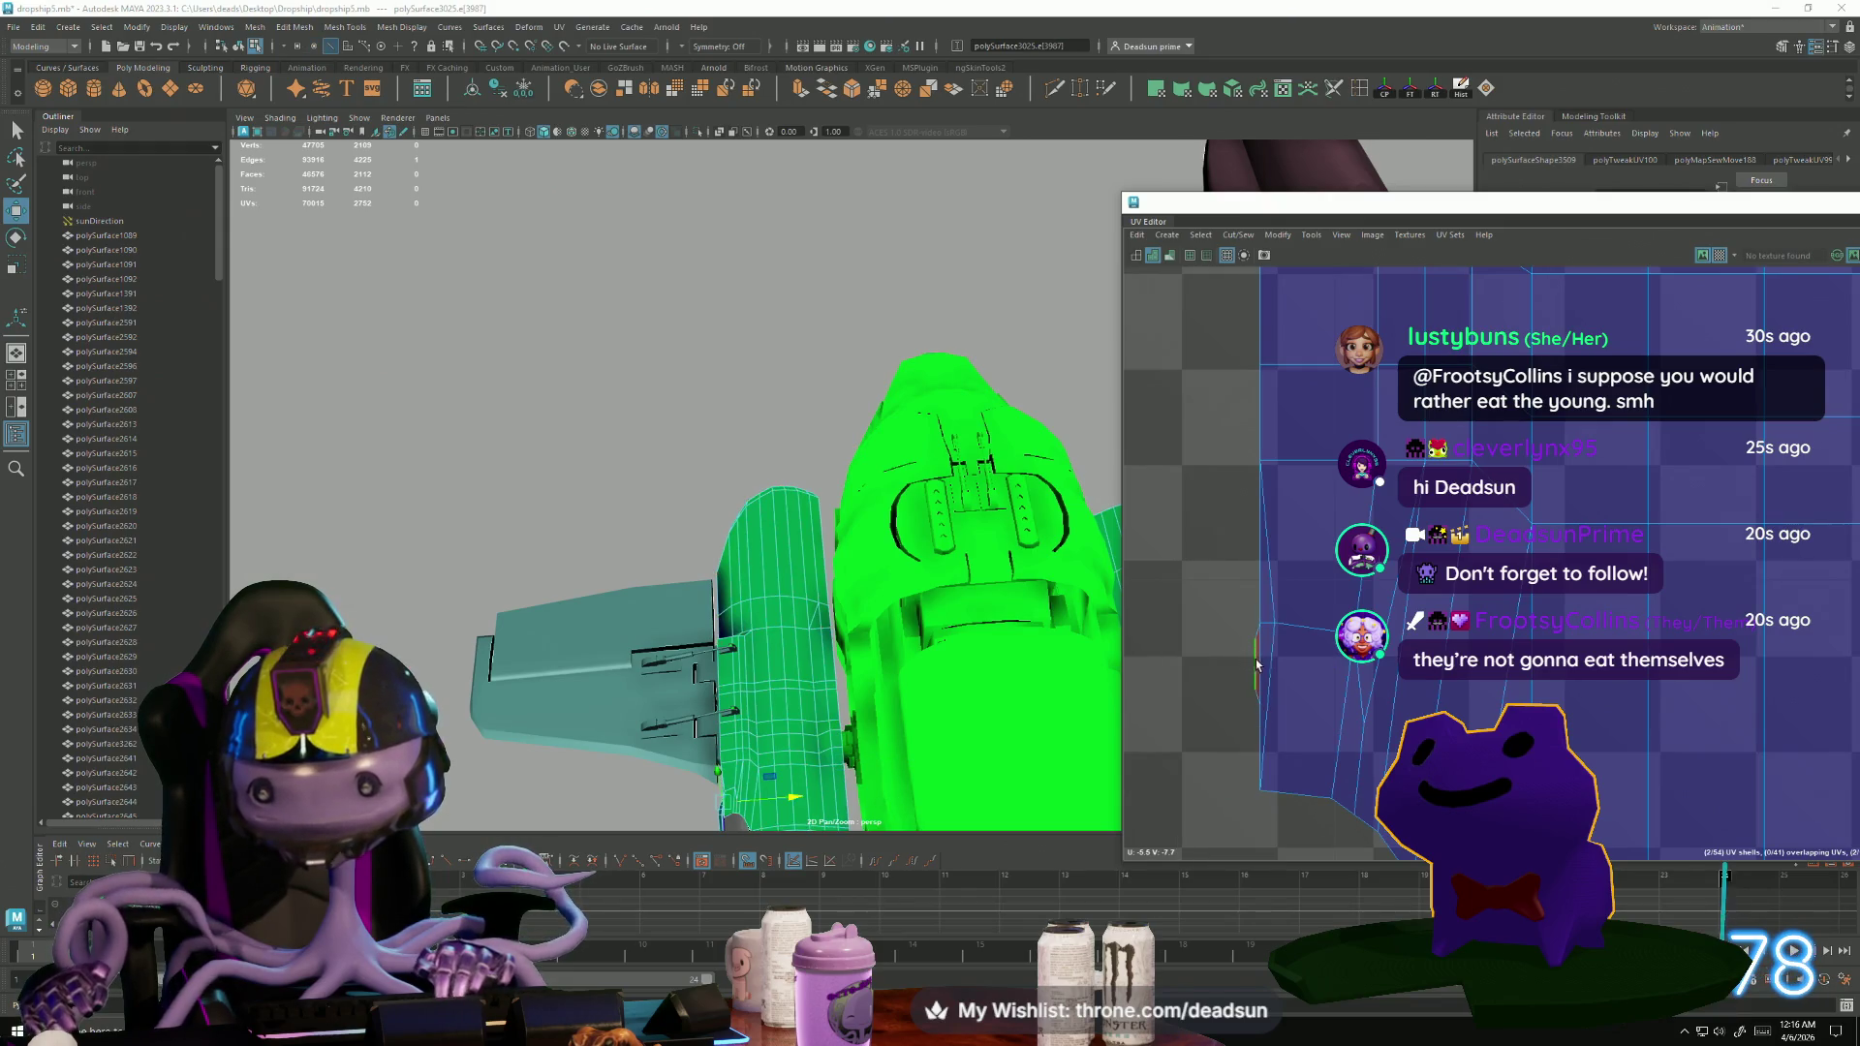
pyautogui.moveTo(1260, 632); pyautogui.dragTo(1298, 632, button='right')
pyautogui.click(1198, 631)
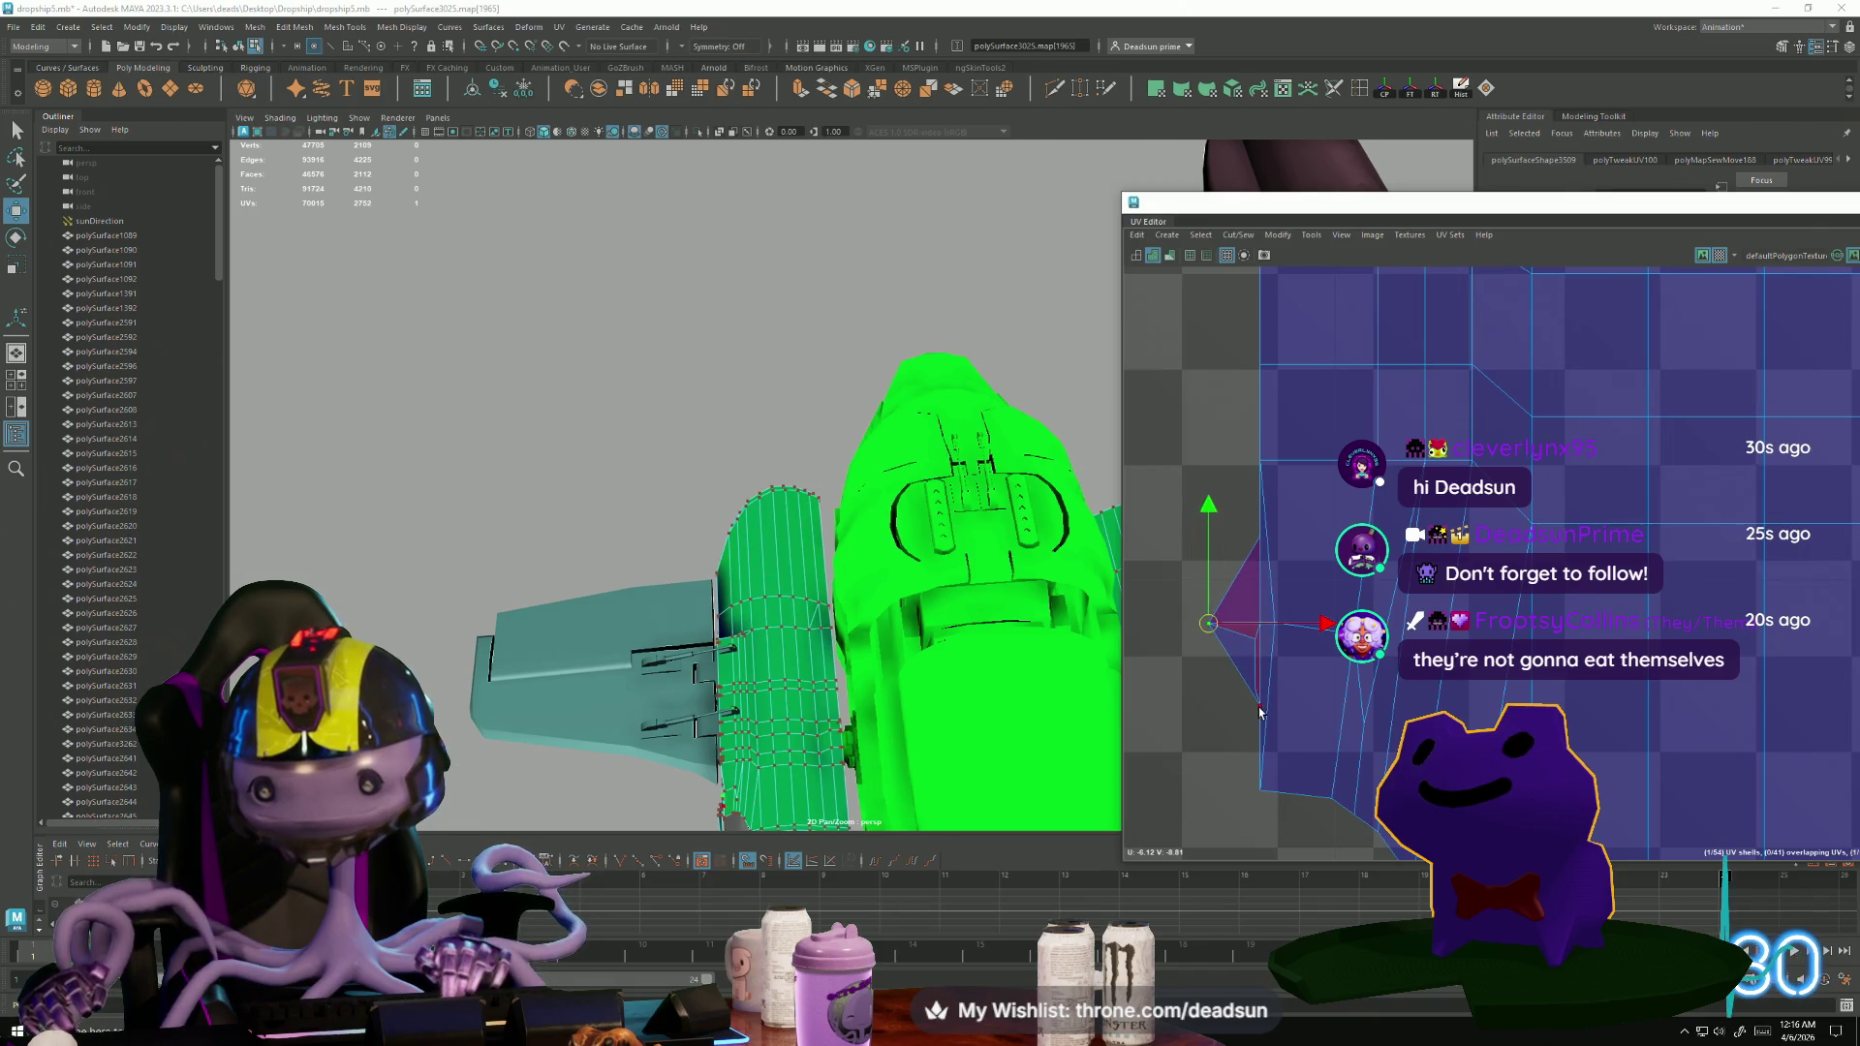
pyautogui.moveTo(1263, 708)
pyautogui.mouseDown()
pyautogui.moveTo(1210, 717)
pyautogui.moveTo(1200, 690)
pyautogui.mouseUp()
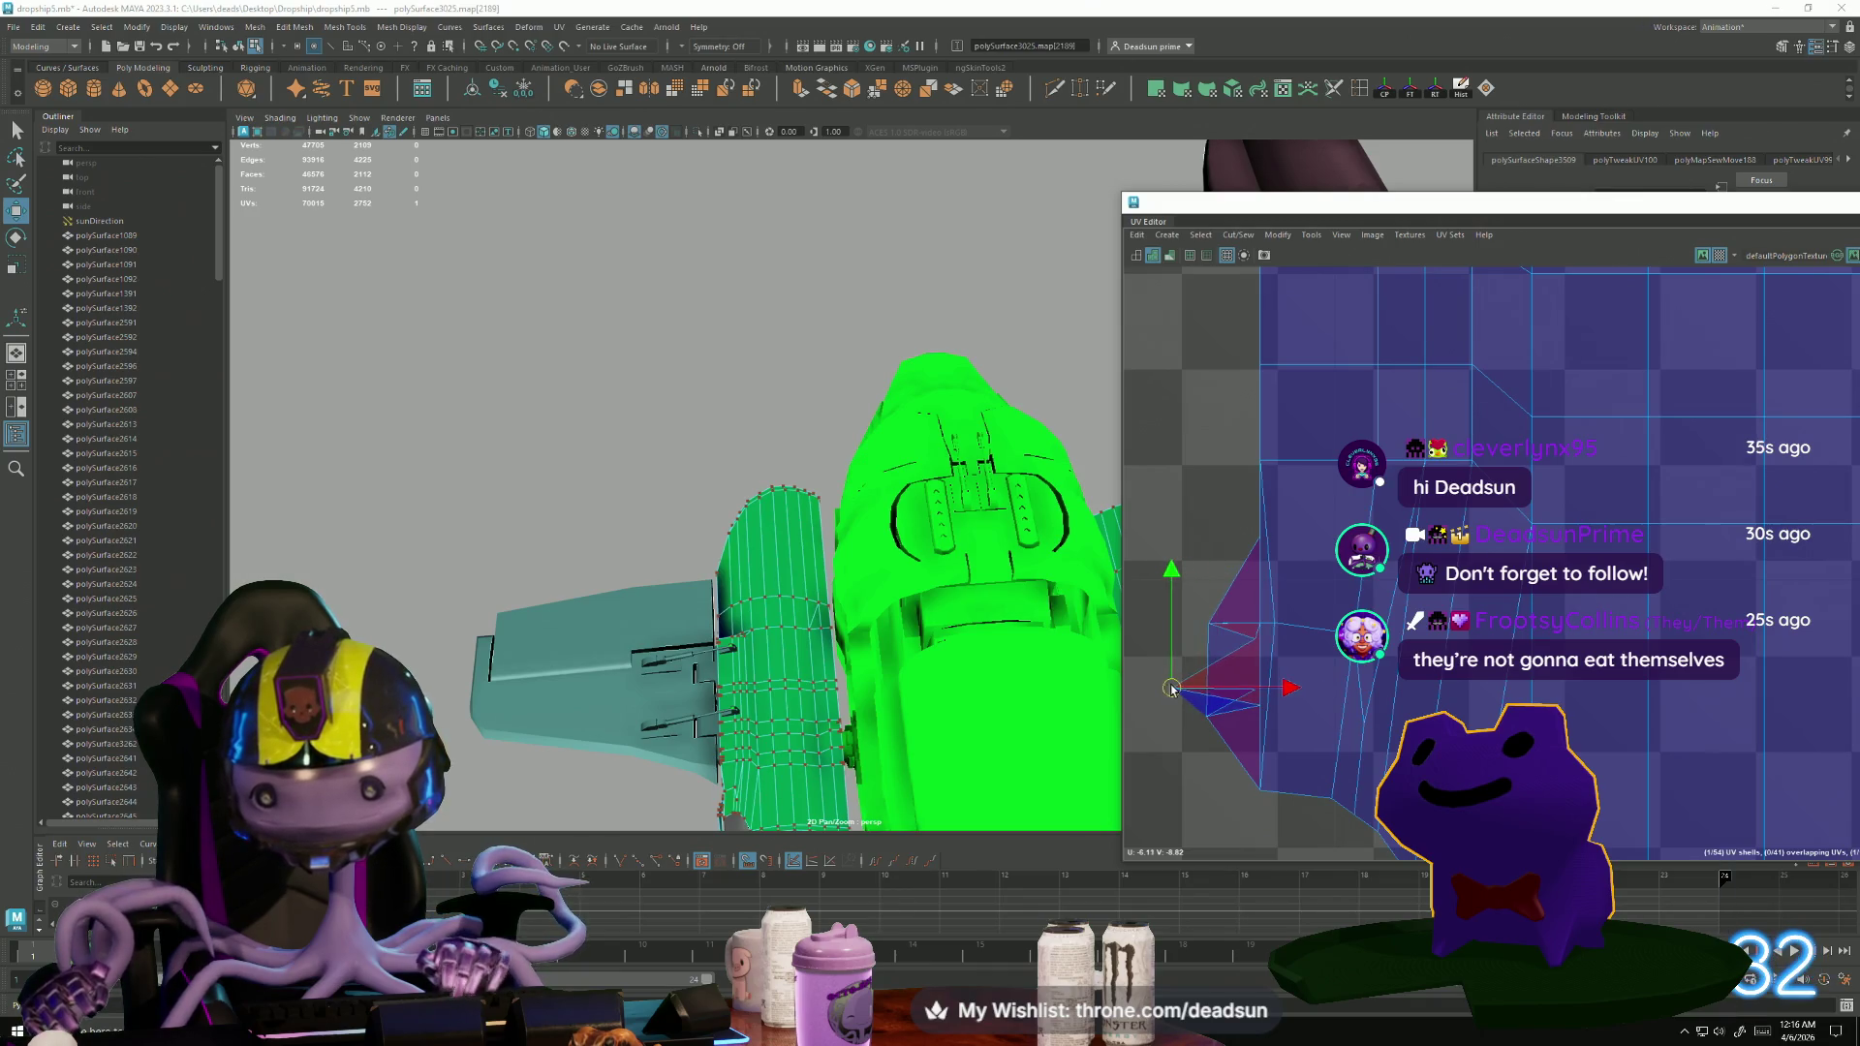
pyautogui.moveTo(1250, 706); pyautogui.dragTo(1156, 721)
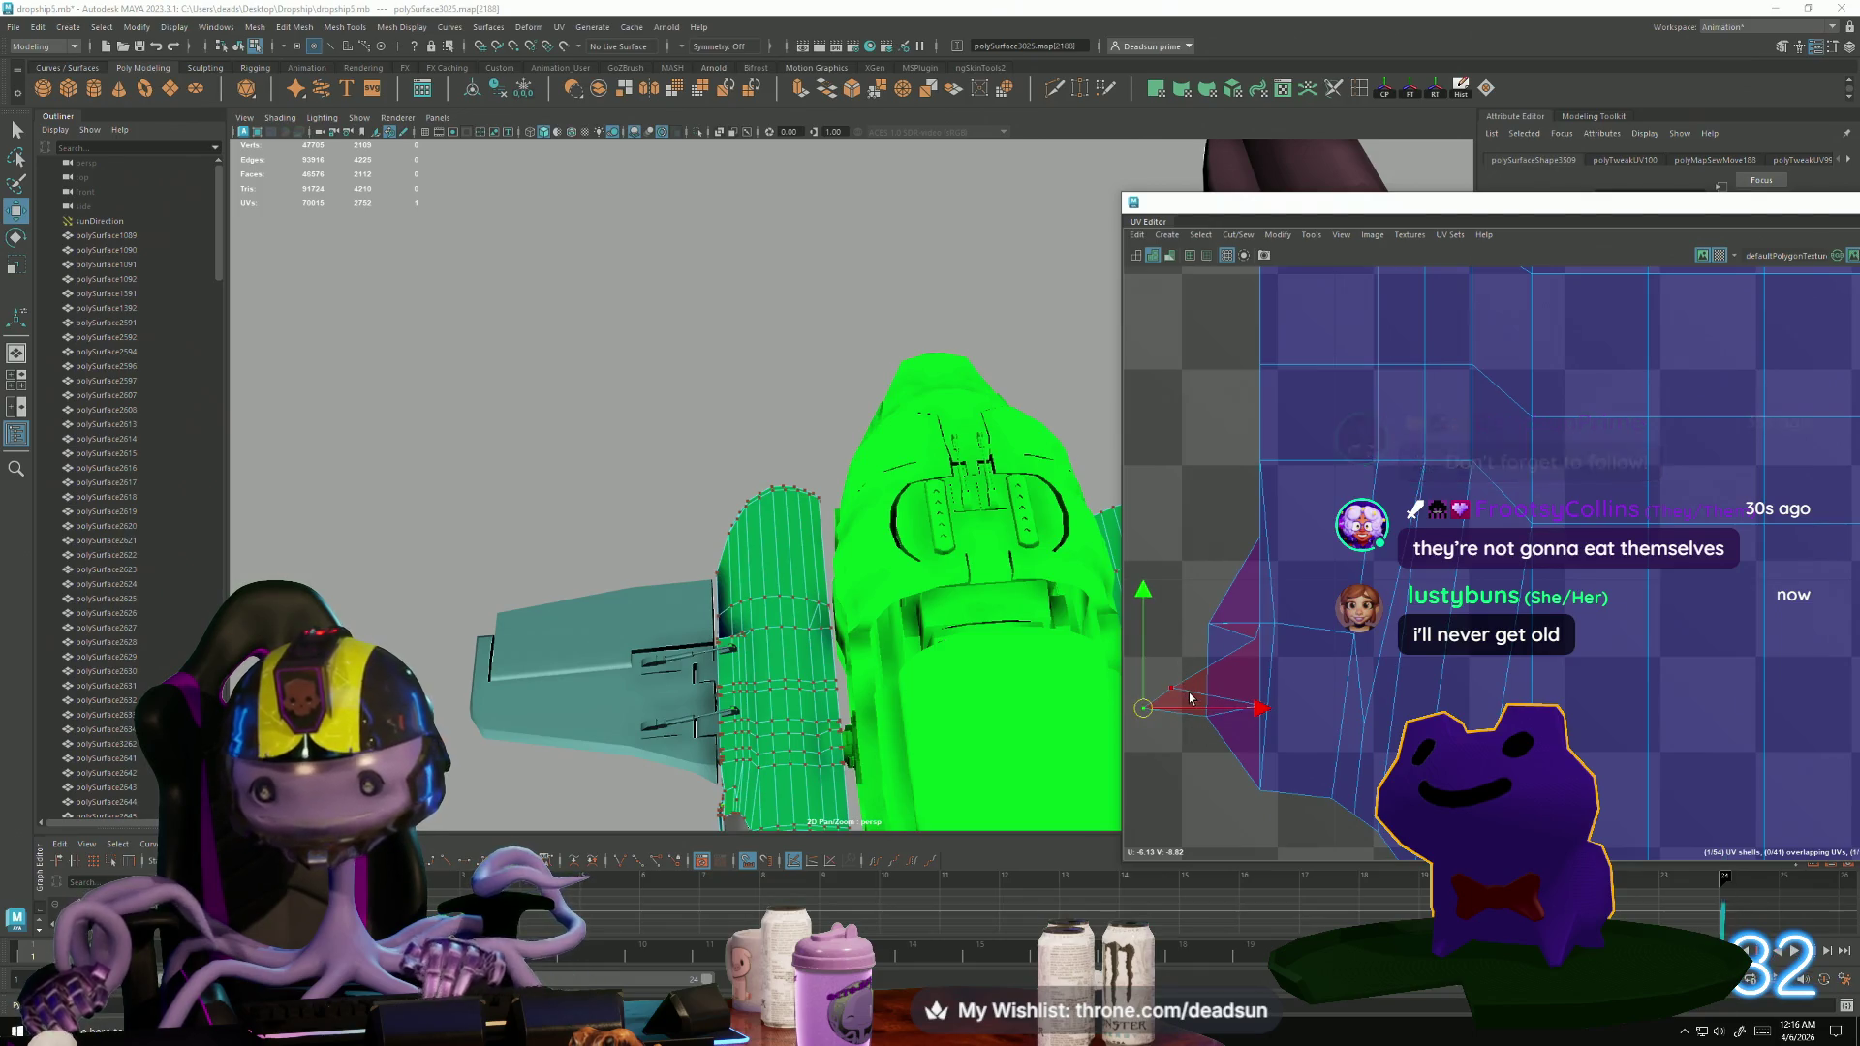
pyautogui.moveTo(1255, 644); pyautogui.dragTo(1158, 621)
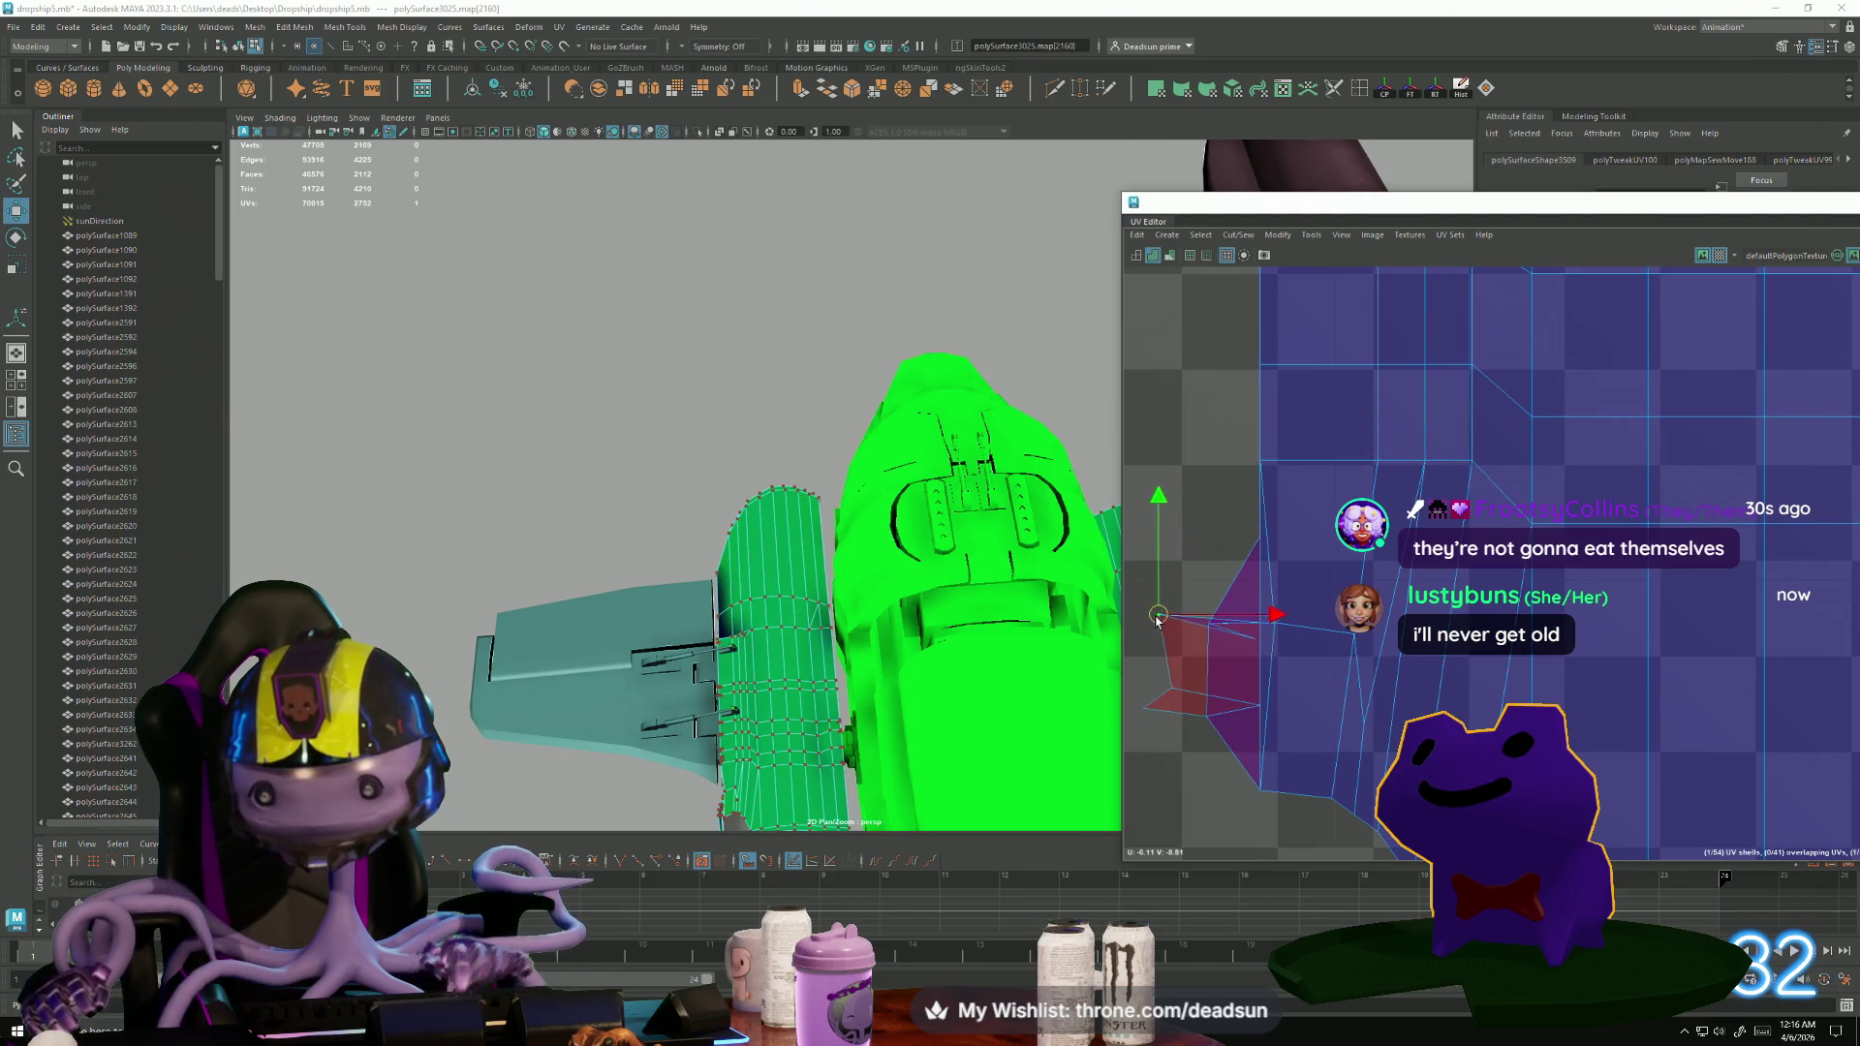
pyautogui.click(1250, 656)
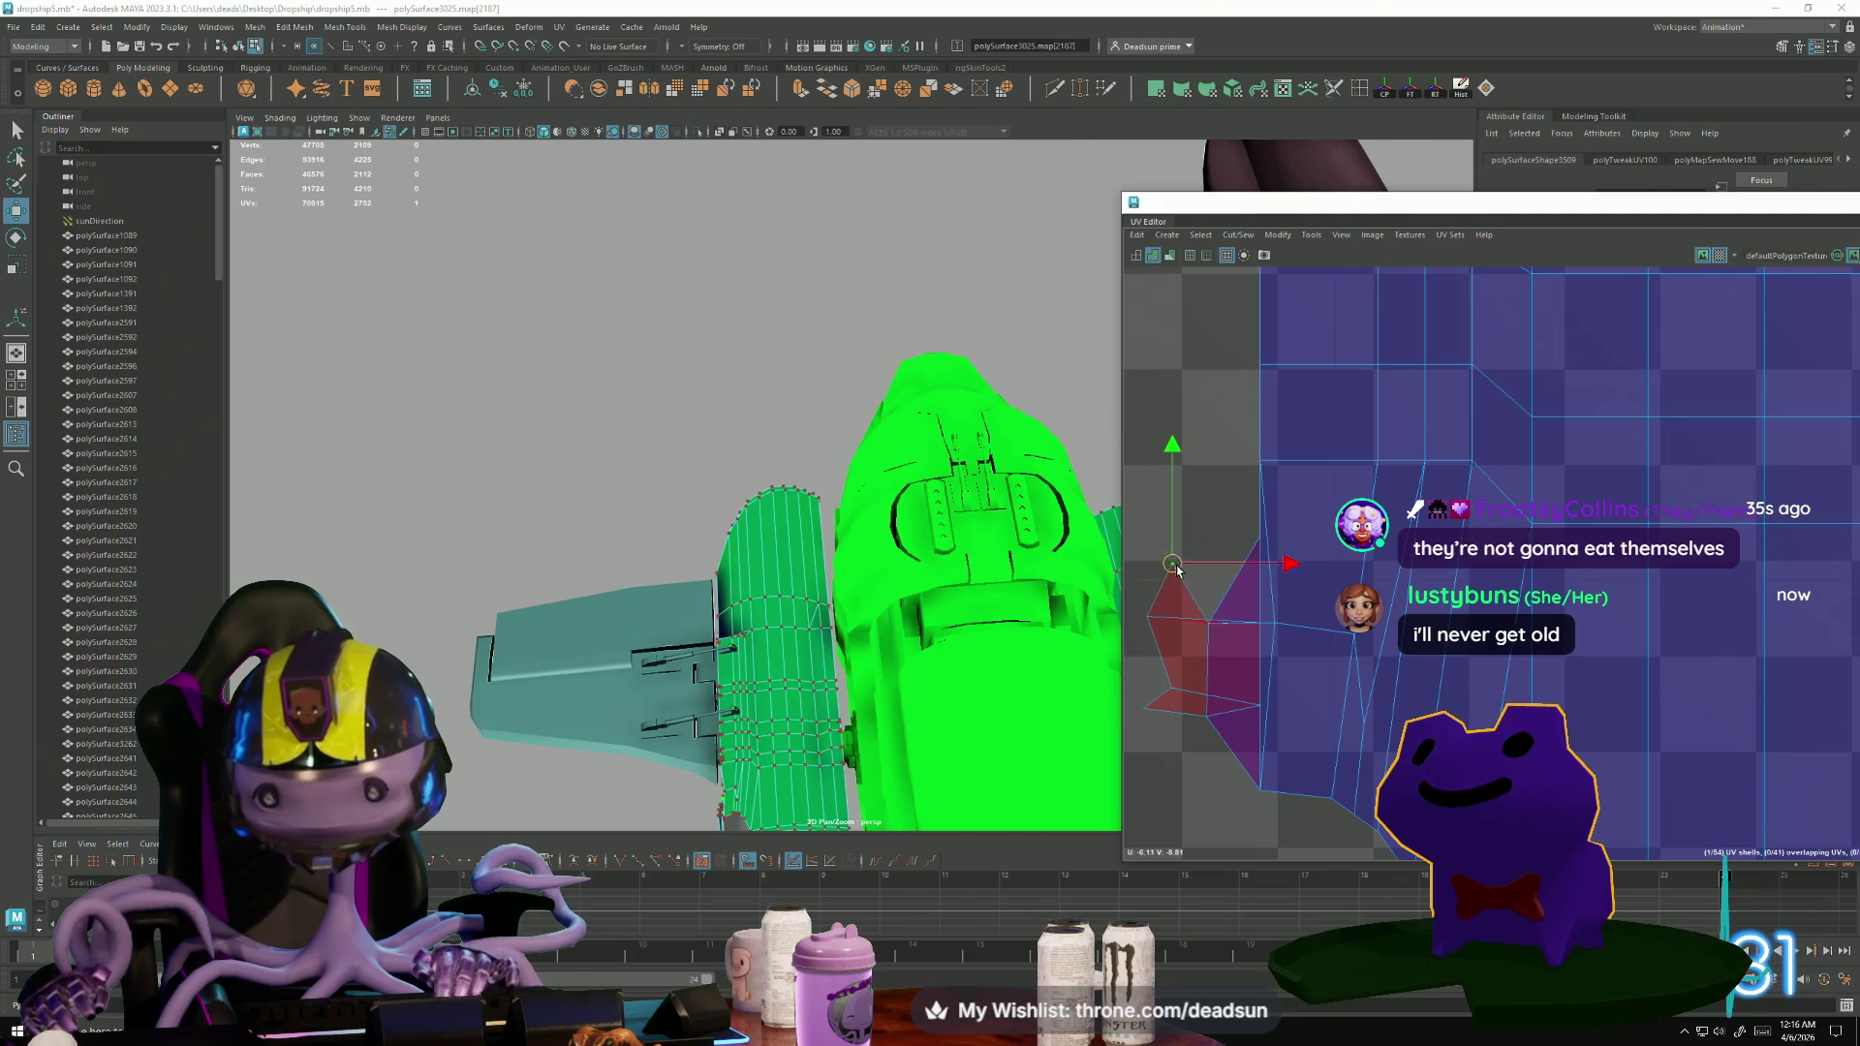
pyautogui.moveTo(1219, 628); pyautogui.dragTo(1234, 581)
pyautogui.moveTo(1257, 646); pyautogui.dragTo(1126, 539)
# Flatten the lower fold and reshape the shell's corner UVs up and left.
pyautogui.click(1259, 707)
pyautogui.moveTo(1260, 706); pyautogui.dragTo(1115, 781)
pyautogui.moveTo(1149, 716); pyautogui.dragTo(1206, 682)
pyautogui.keyDown('alt'); pyautogui.moveTo(1177, 707); pyautogui.dragTo(1256, 756, button='middle'); pyautogui.keyUp('alt')
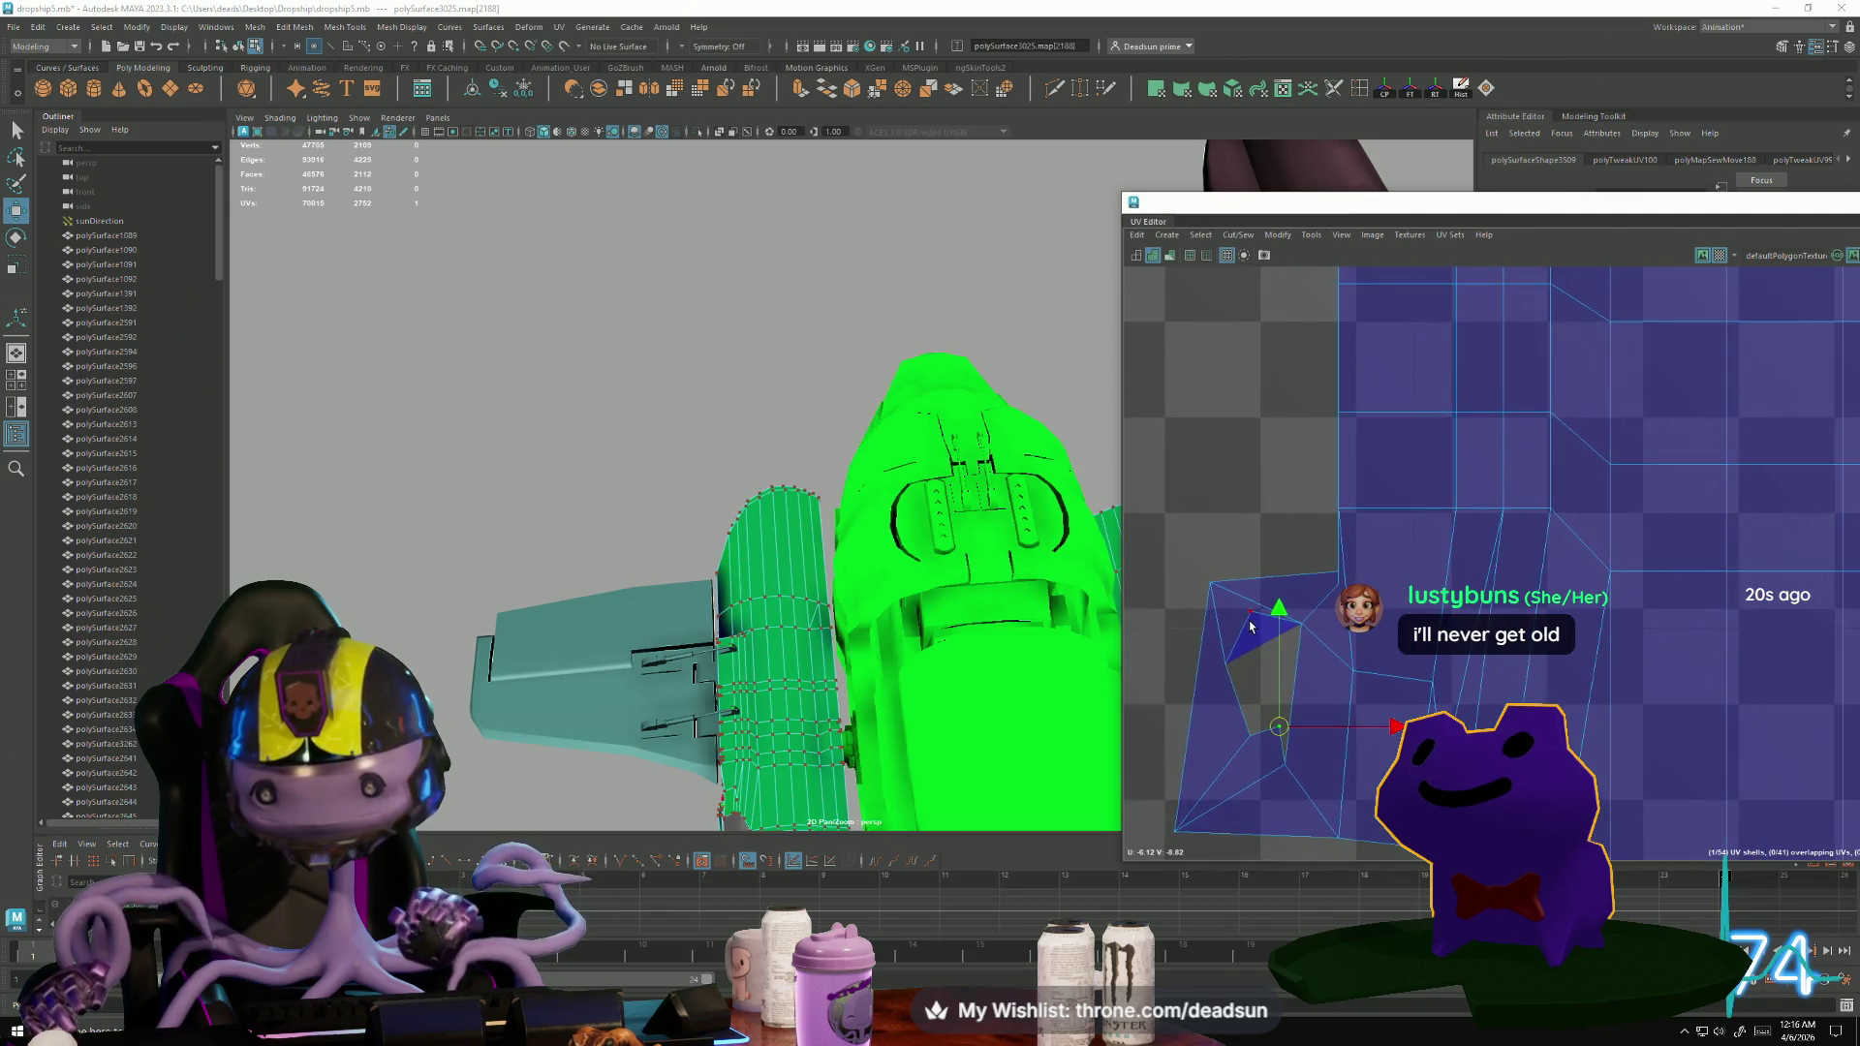
pyautogui.keyDown('alt'); pyautogui.moveTo(1275, 700); pyautogui.dragTo(1257, 729, button='right'); pyautogui.keyUp('alt')
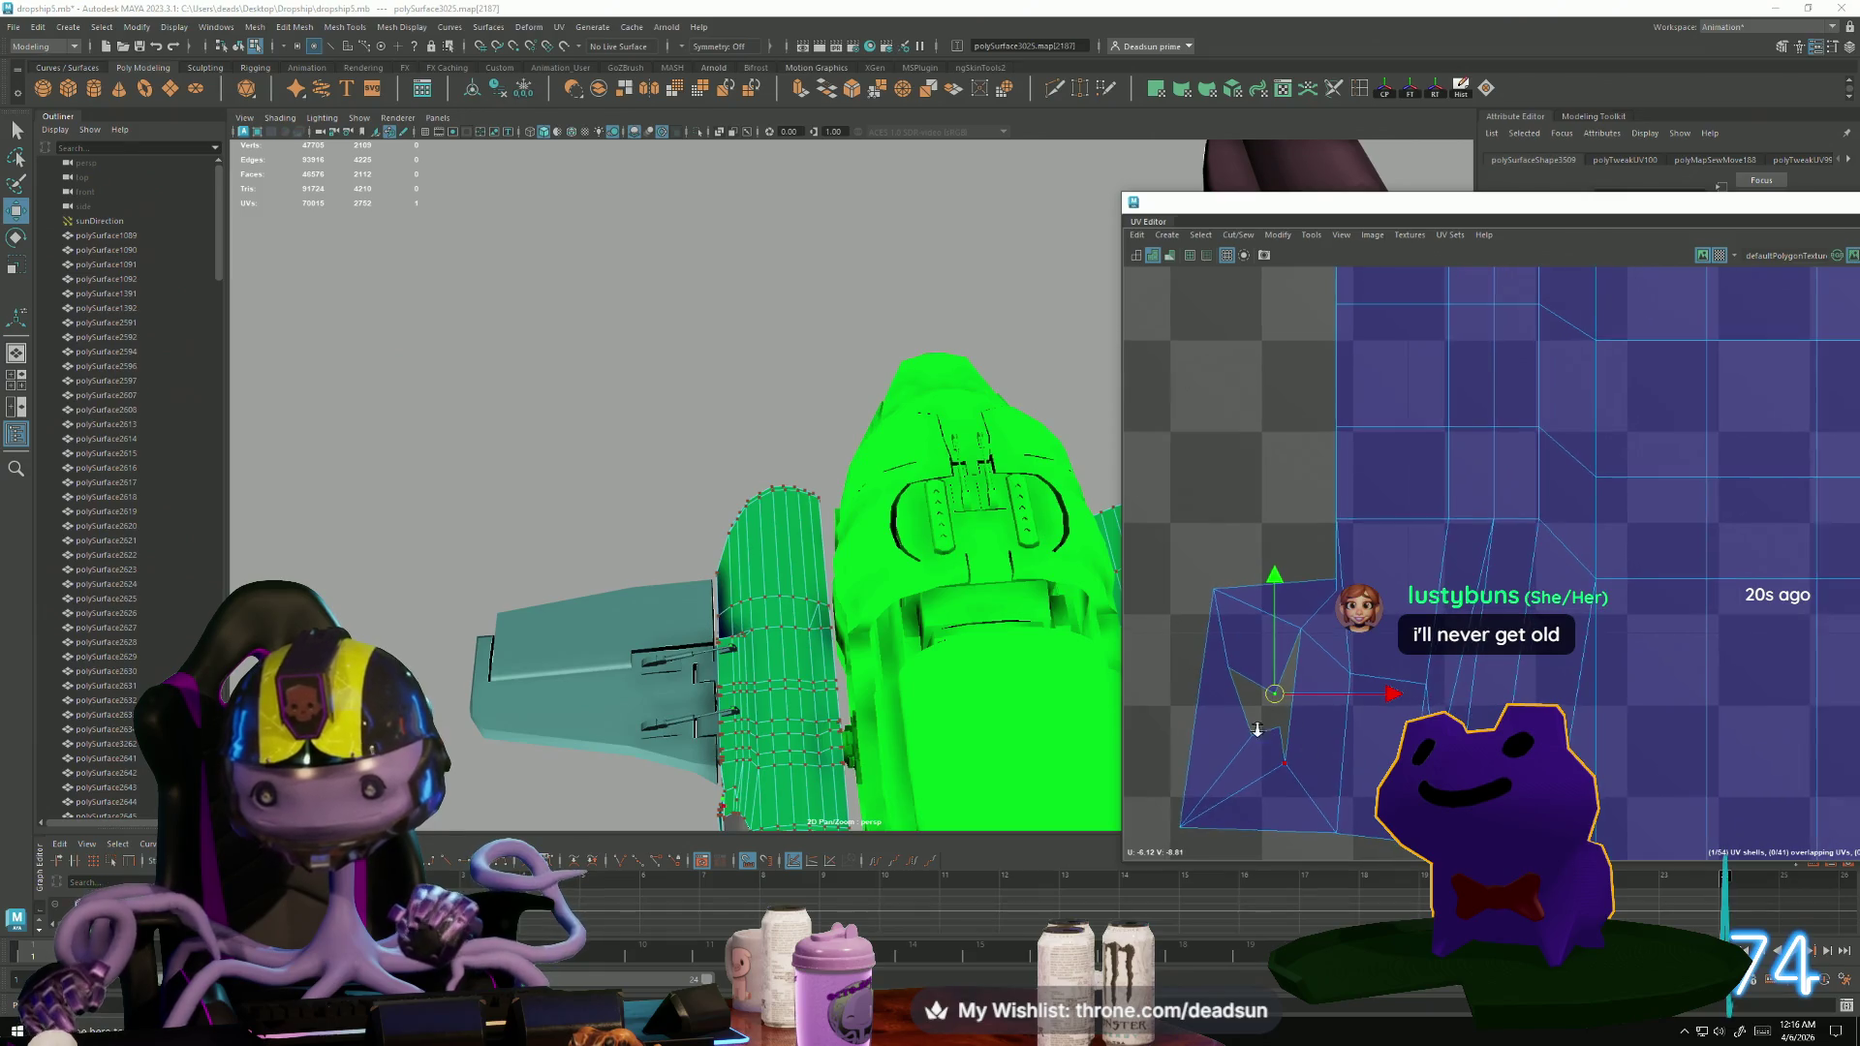
pyautogui.click(1333, 589)
pyautogui.moveTo(1334, 589)
pyautogui.mouseDown()
pyautogui.moveTo(1314, 559)
pyautogui.moveTo(1340, 584)
pyautogui.moveTo(1249, 536)
pyautogui.moveTo(1305, 530)
pyautogui.mouseUp()
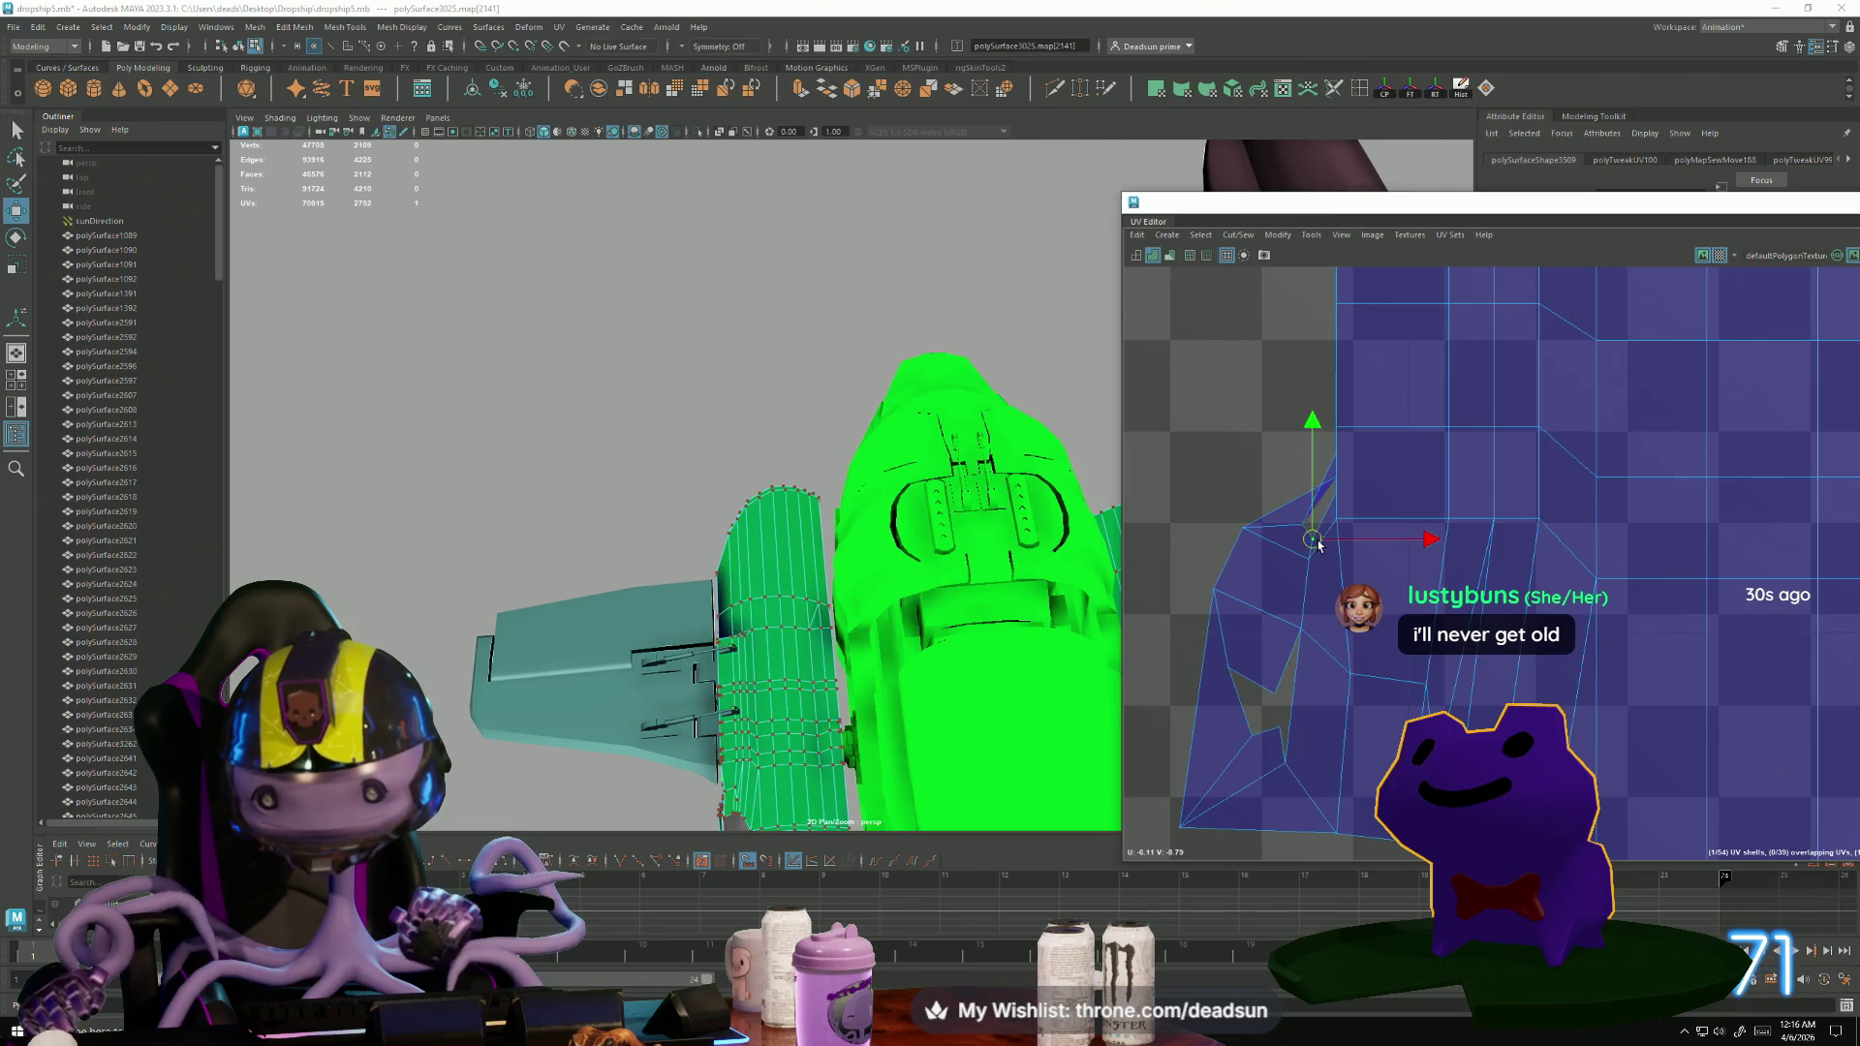
pyautogui.moveTo(1341, 484); pyautogui.dragTo(1278, 444)
pyautogui.keyDown('alt'); pyautogui.moveTo(1336, 420); pyautogui.dragTo(1347, 675, button='middle'); pyautogui.keyUp('alt')
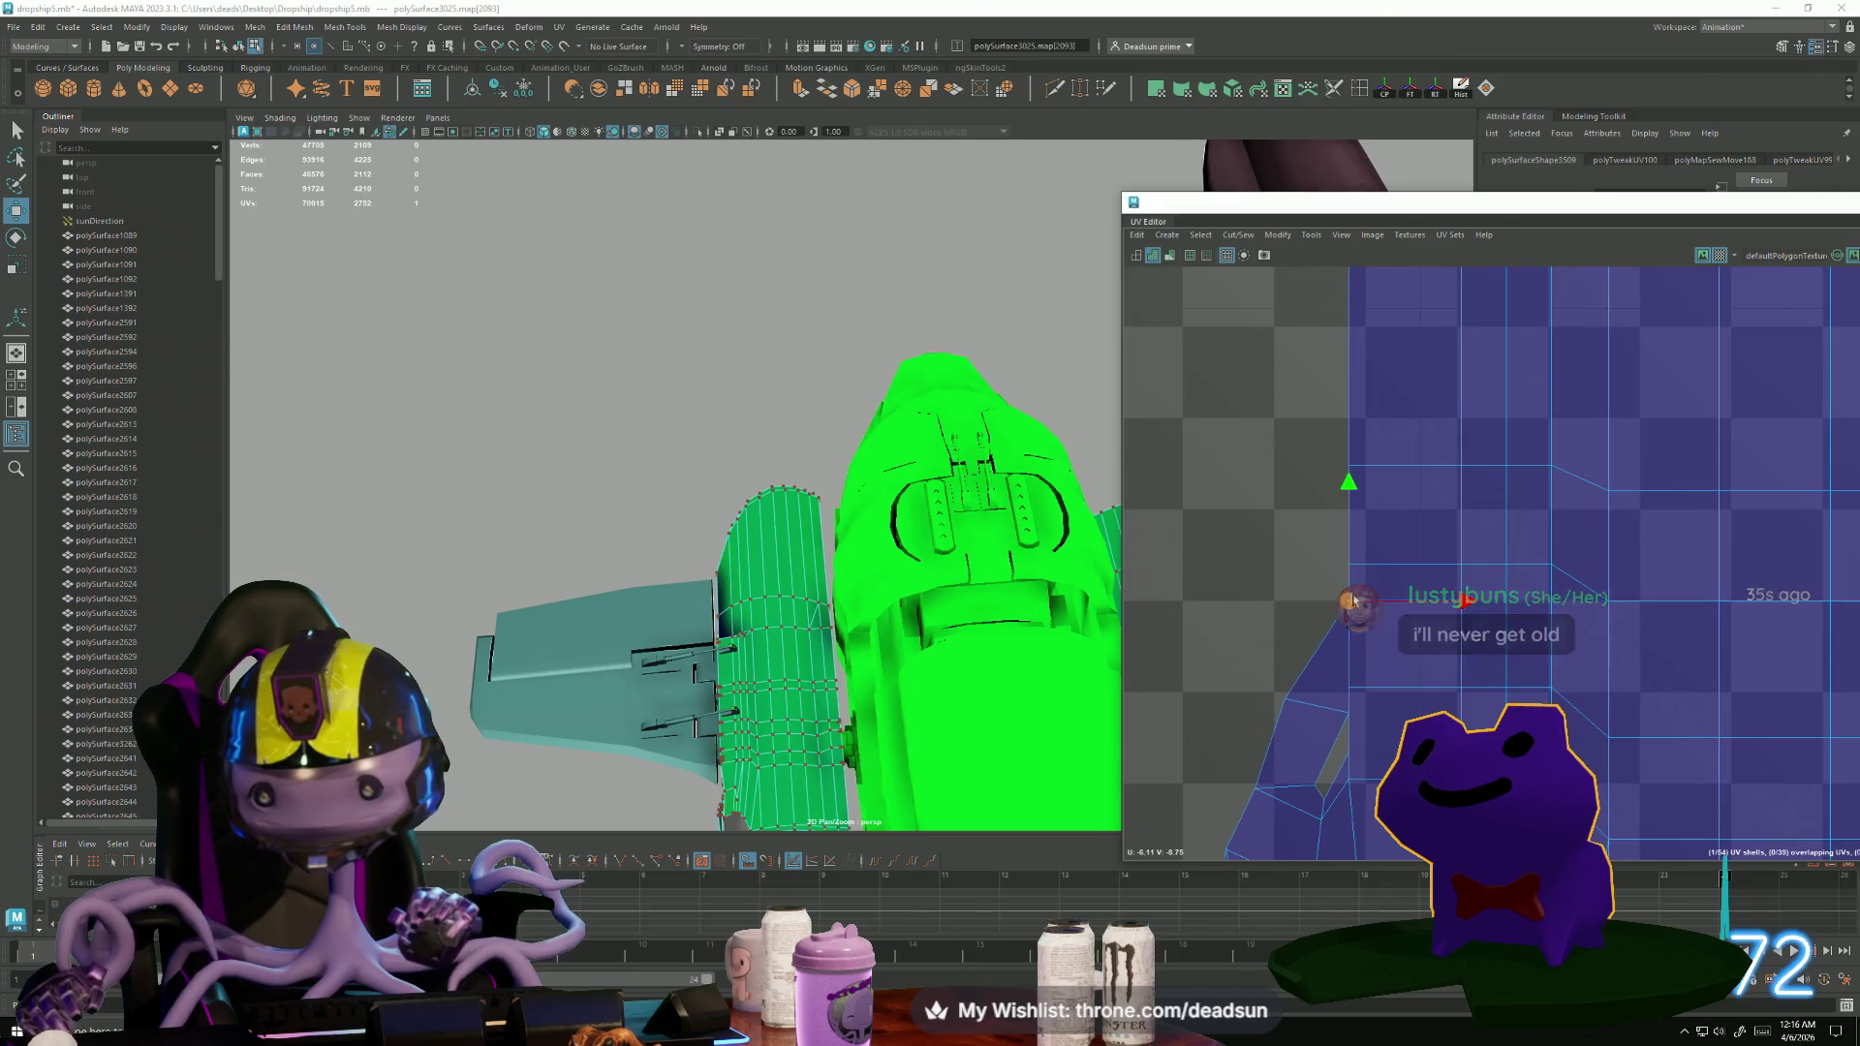
pyautogui.moveTo(1352, 594)
pyautogui.mouseDown()
pyautogui.moveTo(1294, 595)
pyautogui.moveTo(1310, 531)
pyautogui.moveTo(1278, 471)
pyautogui.mouseUp()
pyautogui.keyDown('alt'); pyautogui.moveTo(1337, 252); pyautogui.dragTo(1384, 520, button='middle'); pyautogui.keyUp('alt')
pyautogui.moveTo(1384, 520)
pyautogui.mouseDown()
pyautogui.moveTo(1283, 521)
pyautogui.moveTo(1279, 459)
pyautogui.moveTo(1283, 486)
pyautogui.mouseUp()
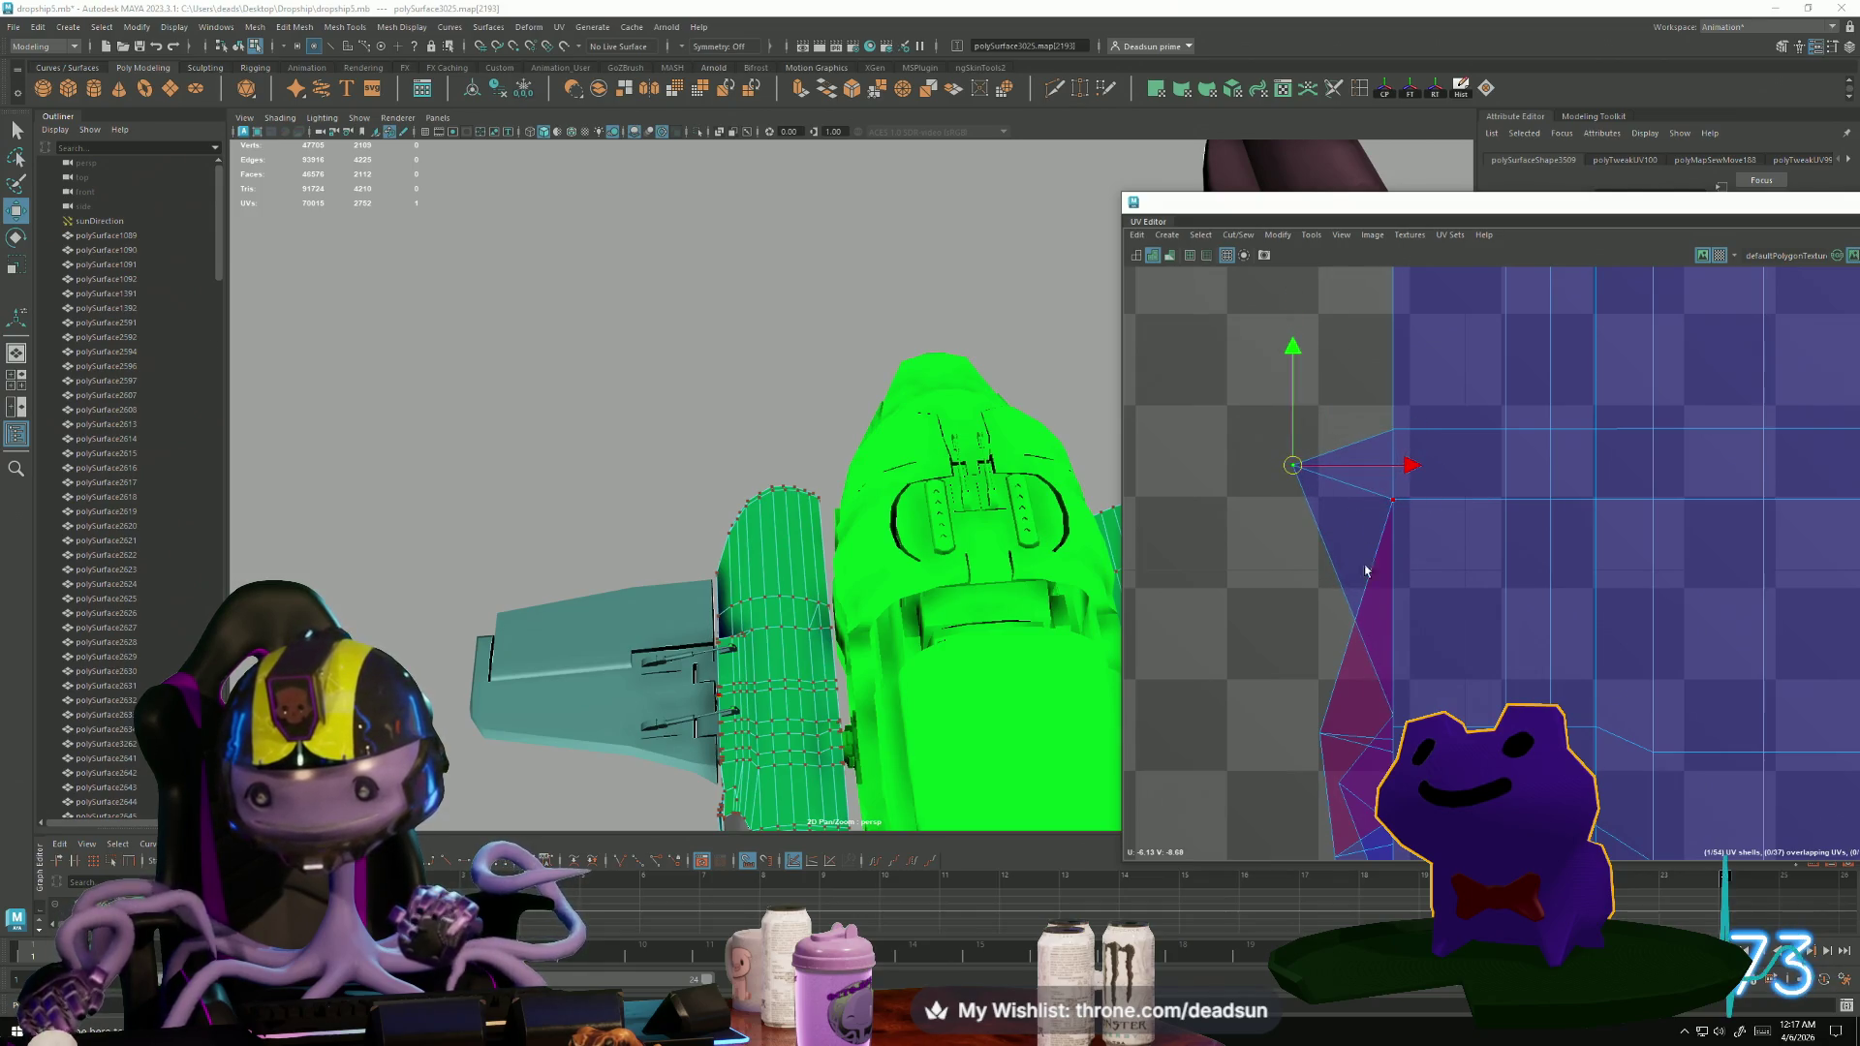
# Straighten the remaining left-edge UVs and select a group of edge UVs.
pyautogui.keyDown('alt'); pyautogui.moveTo(1365, 571); pyautogui.dragTo(1290, 443, button='middle'); pyautogui.keyUp('alt')
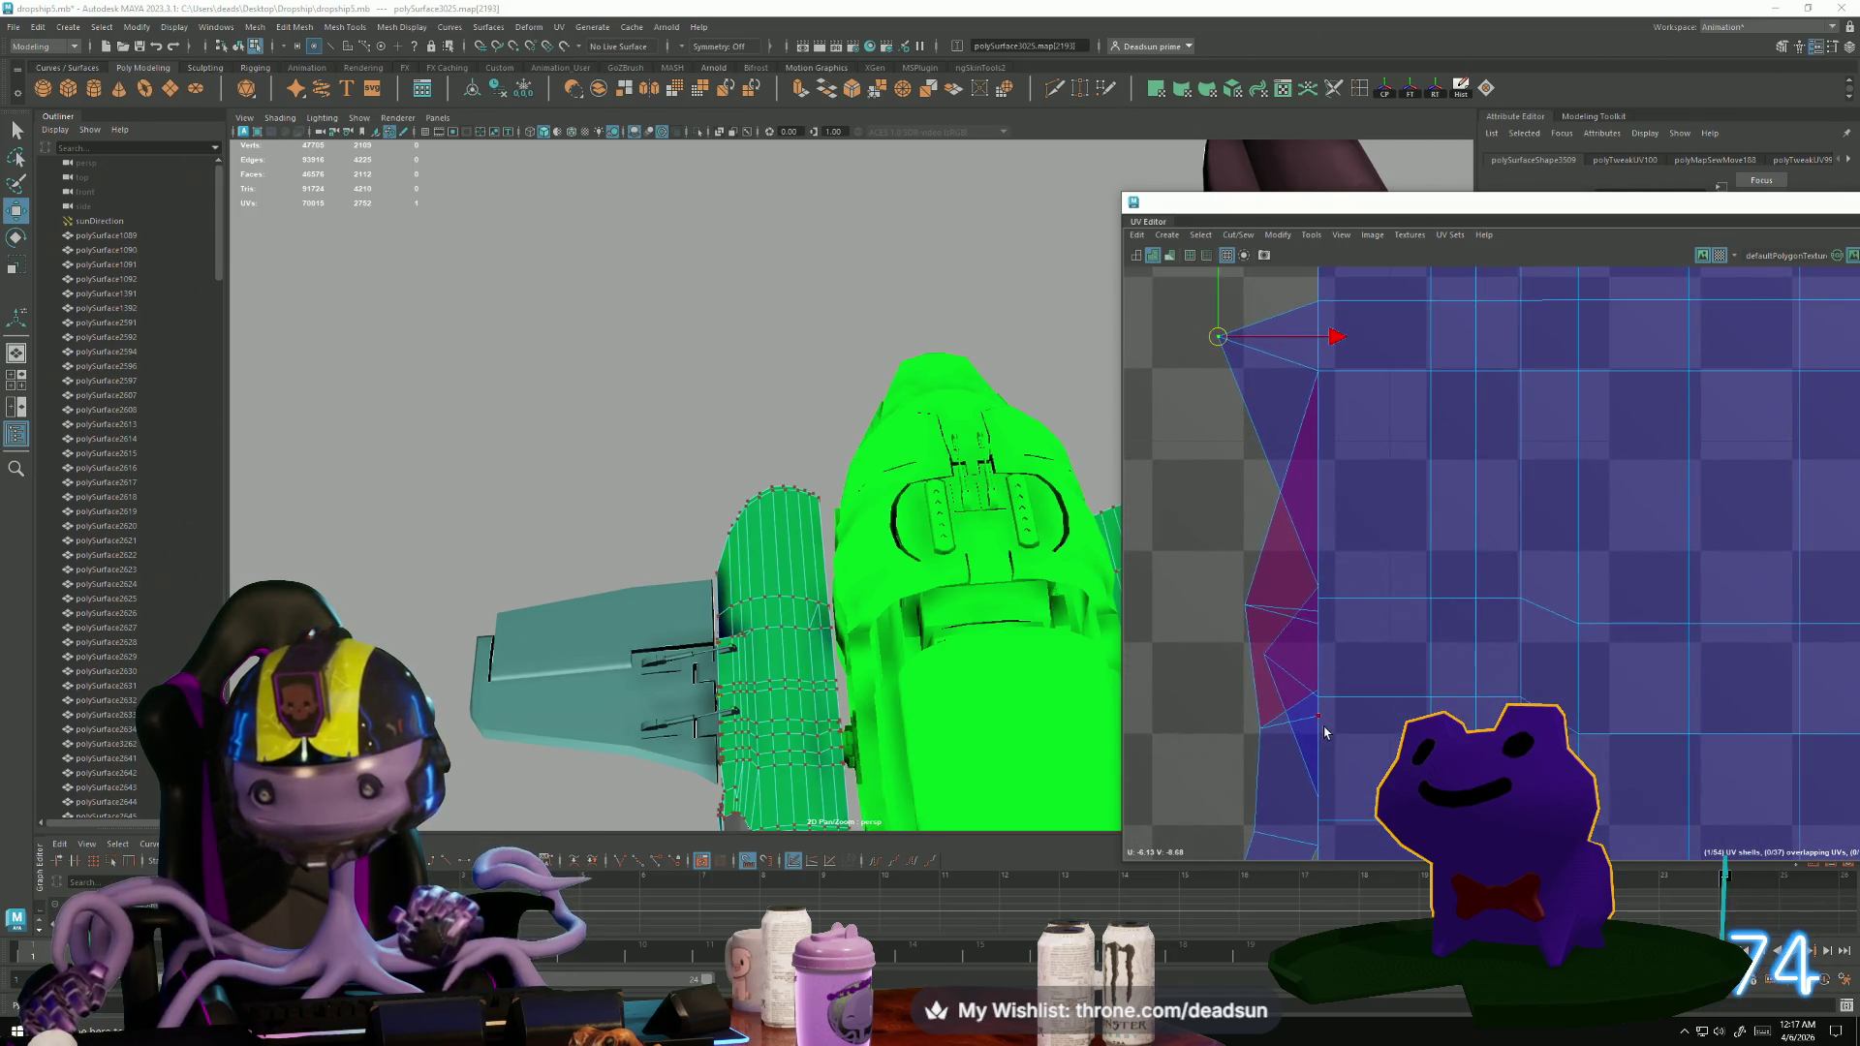
pyautogui.moveTo(1319, 716)
pyautogui.mouseDown()
pyautogui.moveTo(1208, 730)
pyautogui.moveTo(1287, 752)
pyautogui.mouseUp()
pyautogui.moveTo(1288, 752)
pyautogui.keyDown('alt'); pyautogui.mouseDown(button='middle')
pyautogui.moveTo(1270, 718)
pyautogui.moveTo(1296, 590)
pyautogui.mouseUp(button='middle'); pyautogui.keyUp('alt')
pyautogui.moveTo(1315, 684); pyautogui.dragTo(1310, 666)
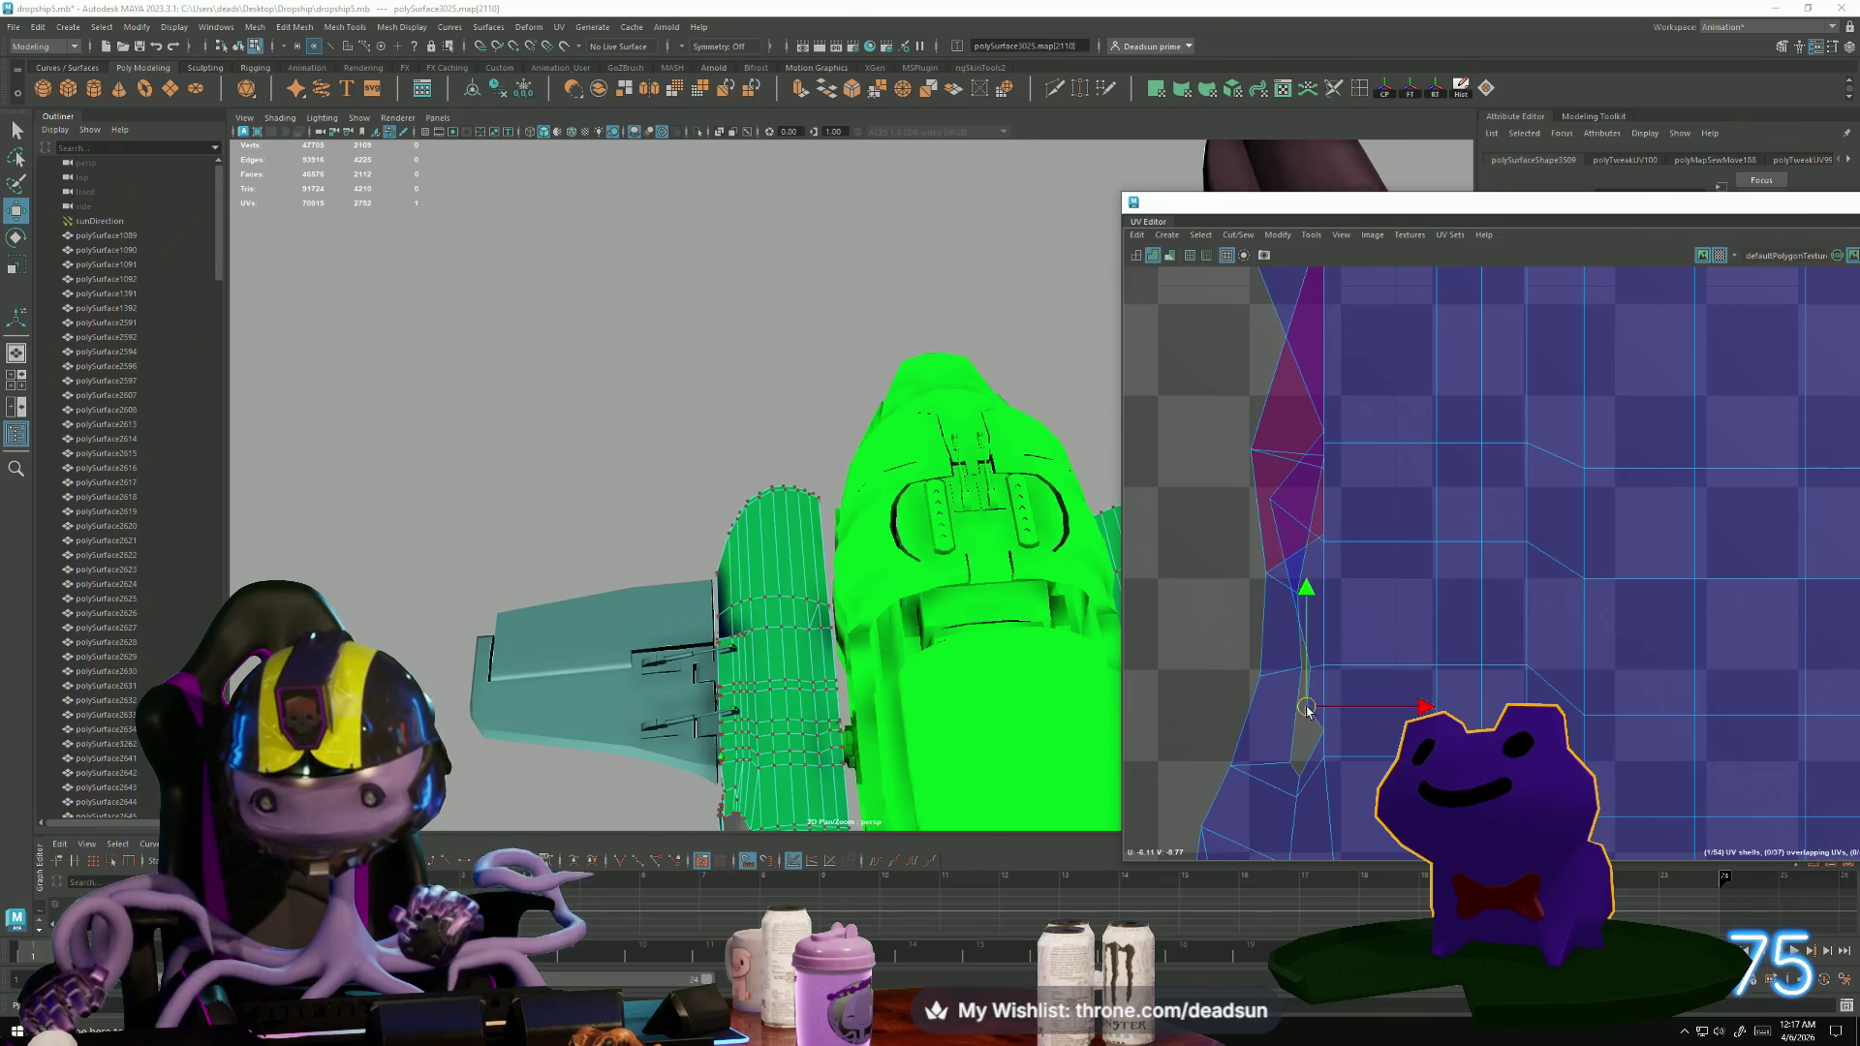
pyautogui.click(1325, 732)
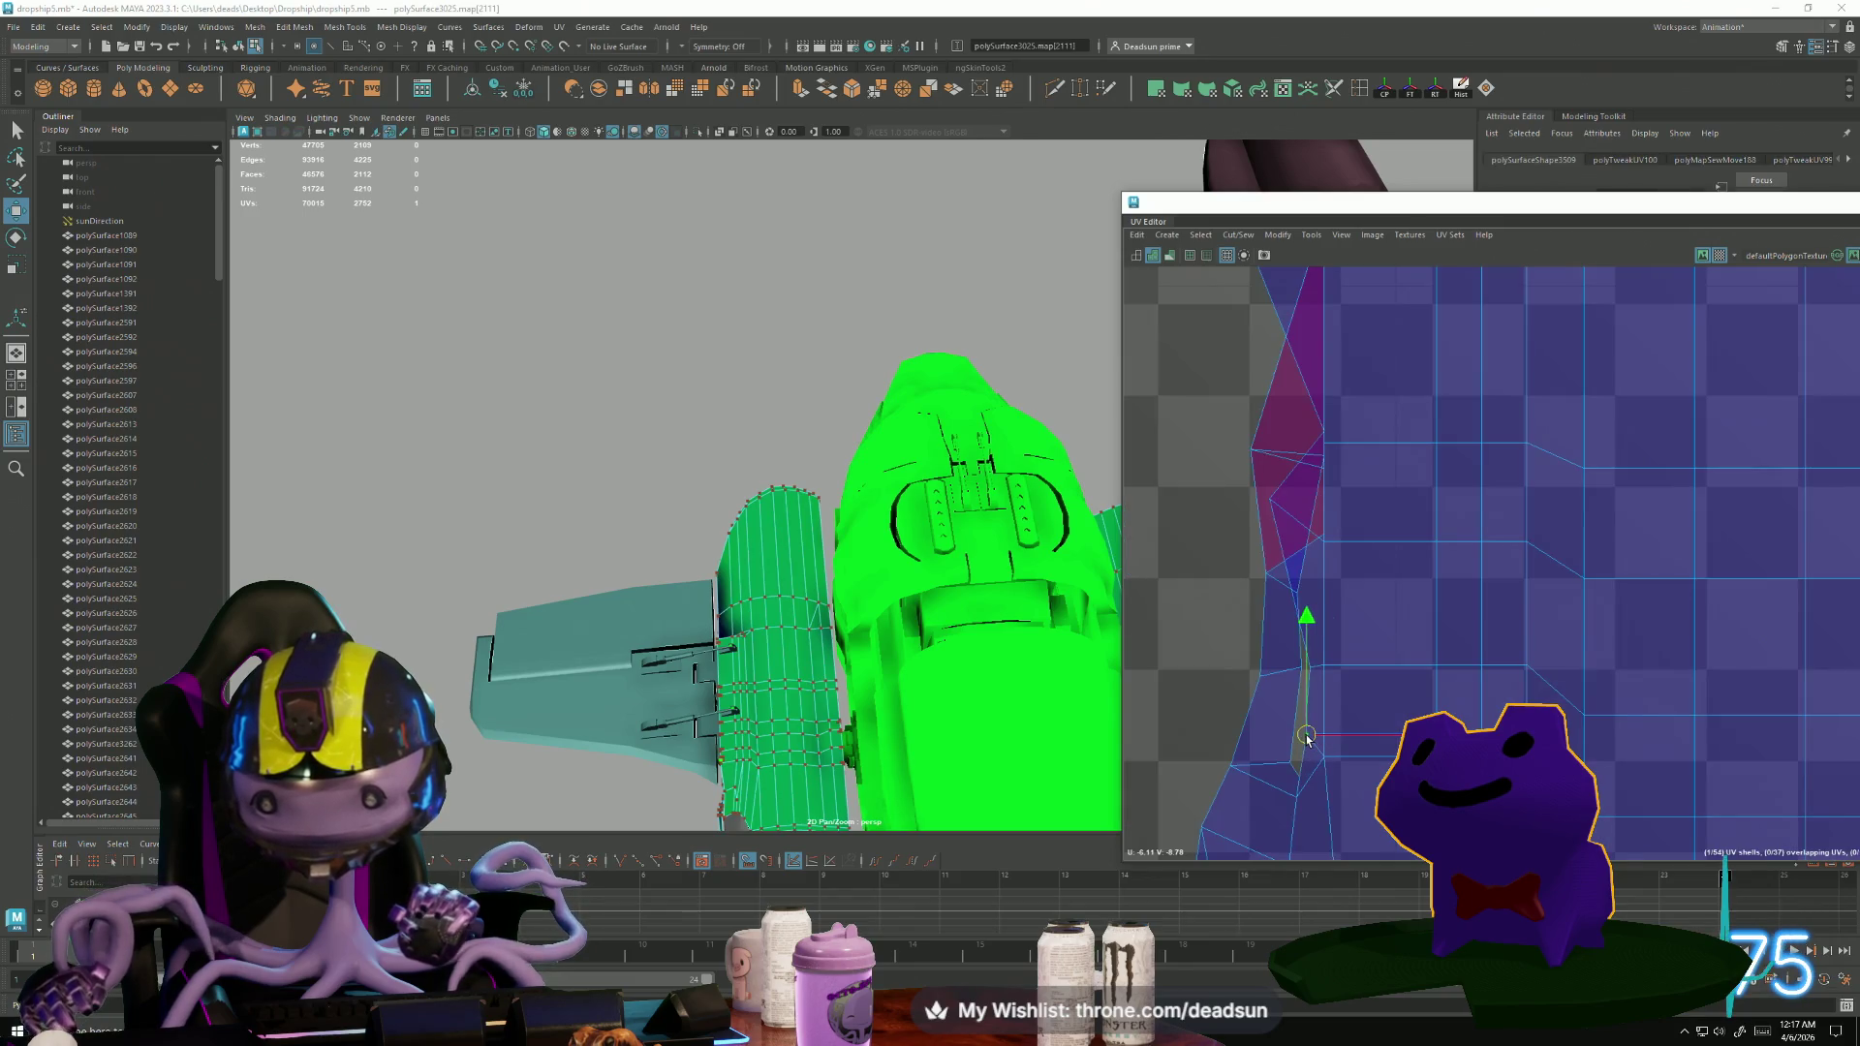
pyautogui.keyDown('alt'); pyautogui.moveTo(1290, 787); pyautogui.dragTo(1326, 708, button='middle'); pyautogui.keyUp('alt')
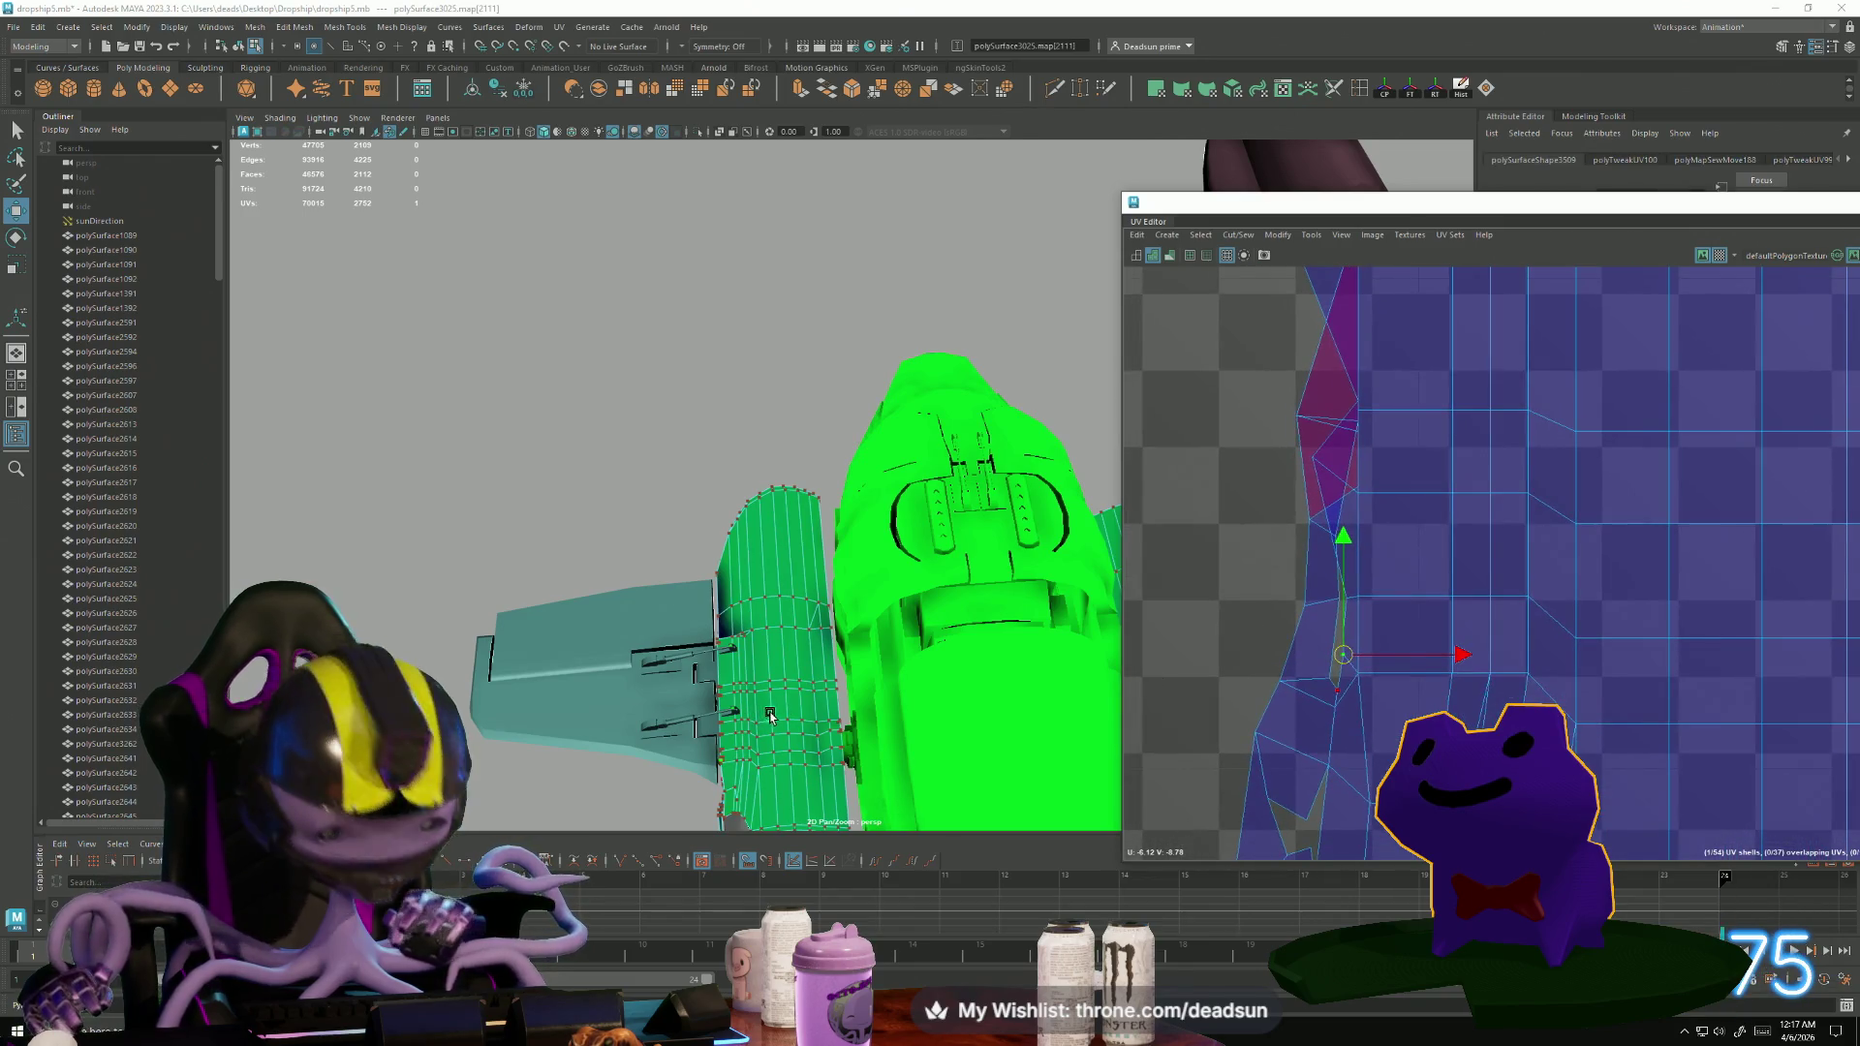
pyautogui.scroll(5, 771, 714)
pyautogui.moveTo(775, 717)
pyautogui.keyDown('alt'); pyautogui.mouseDown()
pyautogui.moveTo(823, 746)
pyautogui.moveTo(830, 665)
pyautogui.moveTo(1017, 666)
pyautogui.mouseUp(); pyautogui.keyUp('alt')
pyautogui.keyDown('alt'); pyautogui.moveTo(1192, 664); pyautogui.dragTo(1270, 602, button='right'); pyautogui.keyUp('alt')
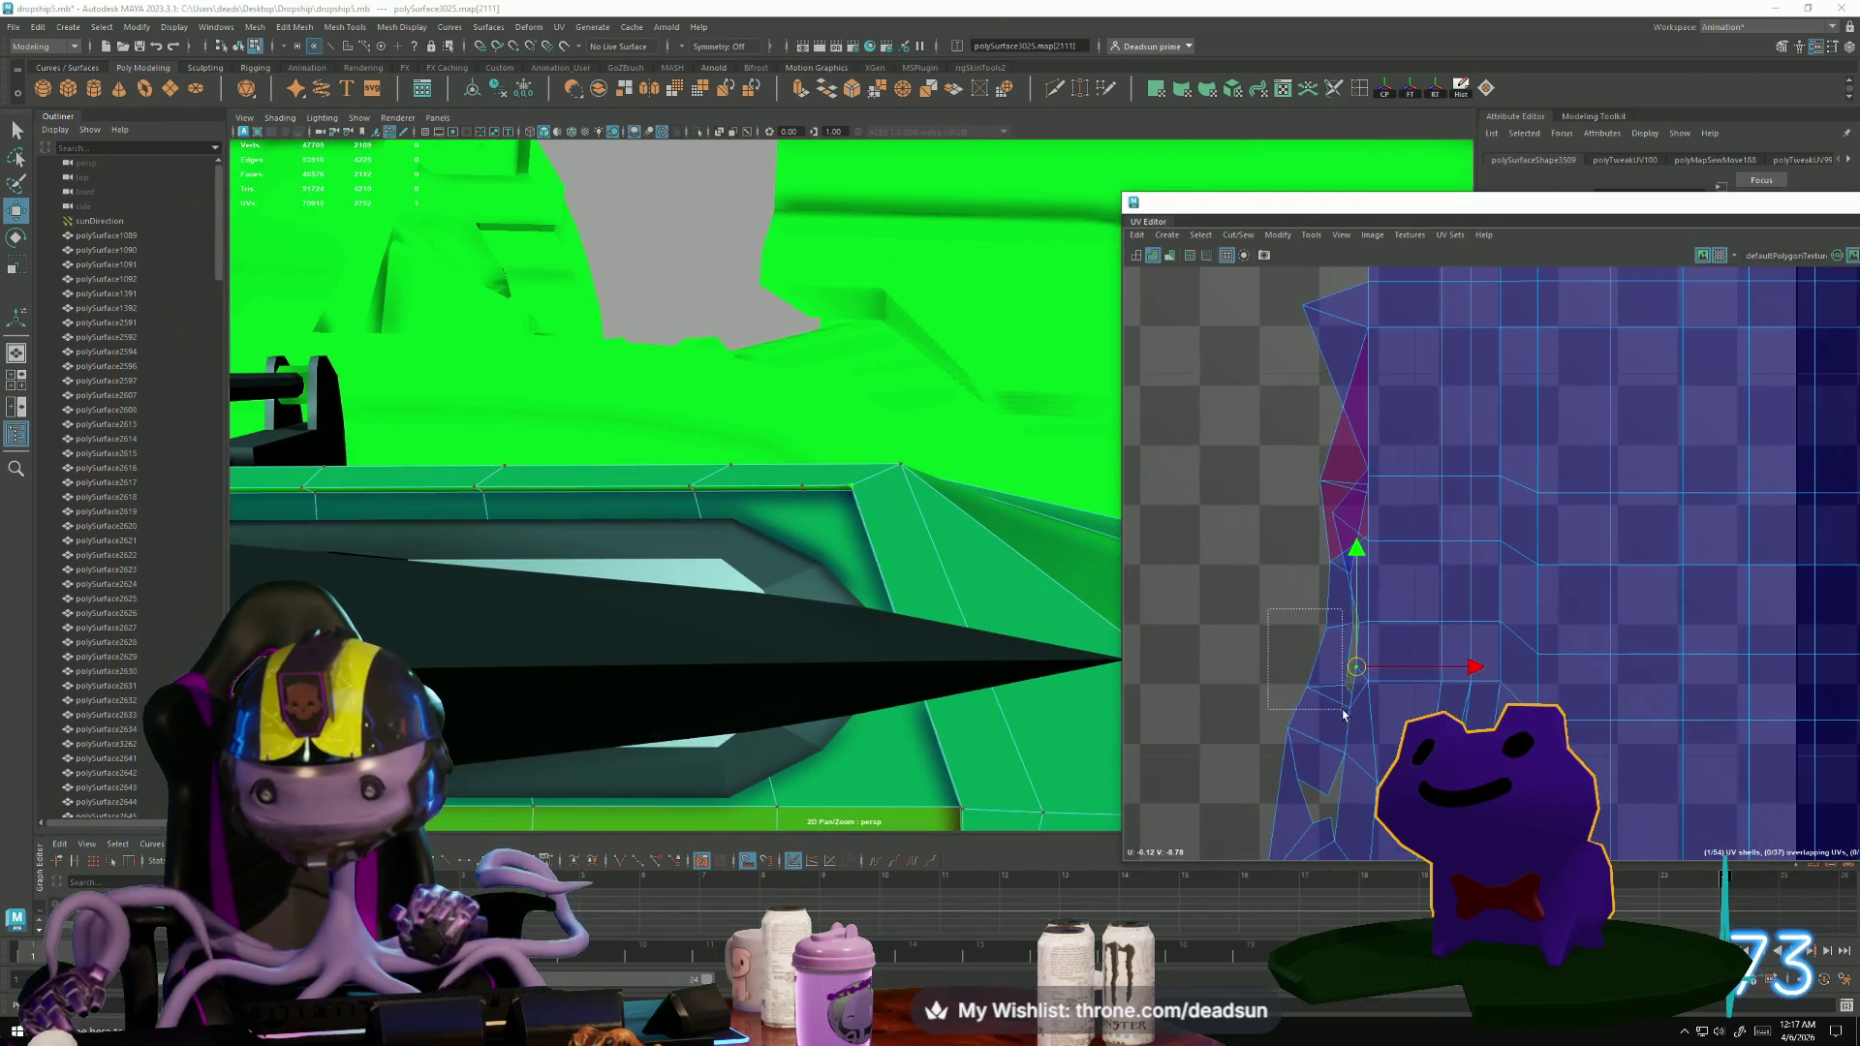
# Shift the selected edge UVs up-left, select another group, and orbit along the hull.
pyautogui.moveTo(1355, 714)
pyautogui.mouseDown()
pyautogui.moveTo(1299, 672)
pyautogui.moveTo(1306, 649)
pyautogui.mouseUp()
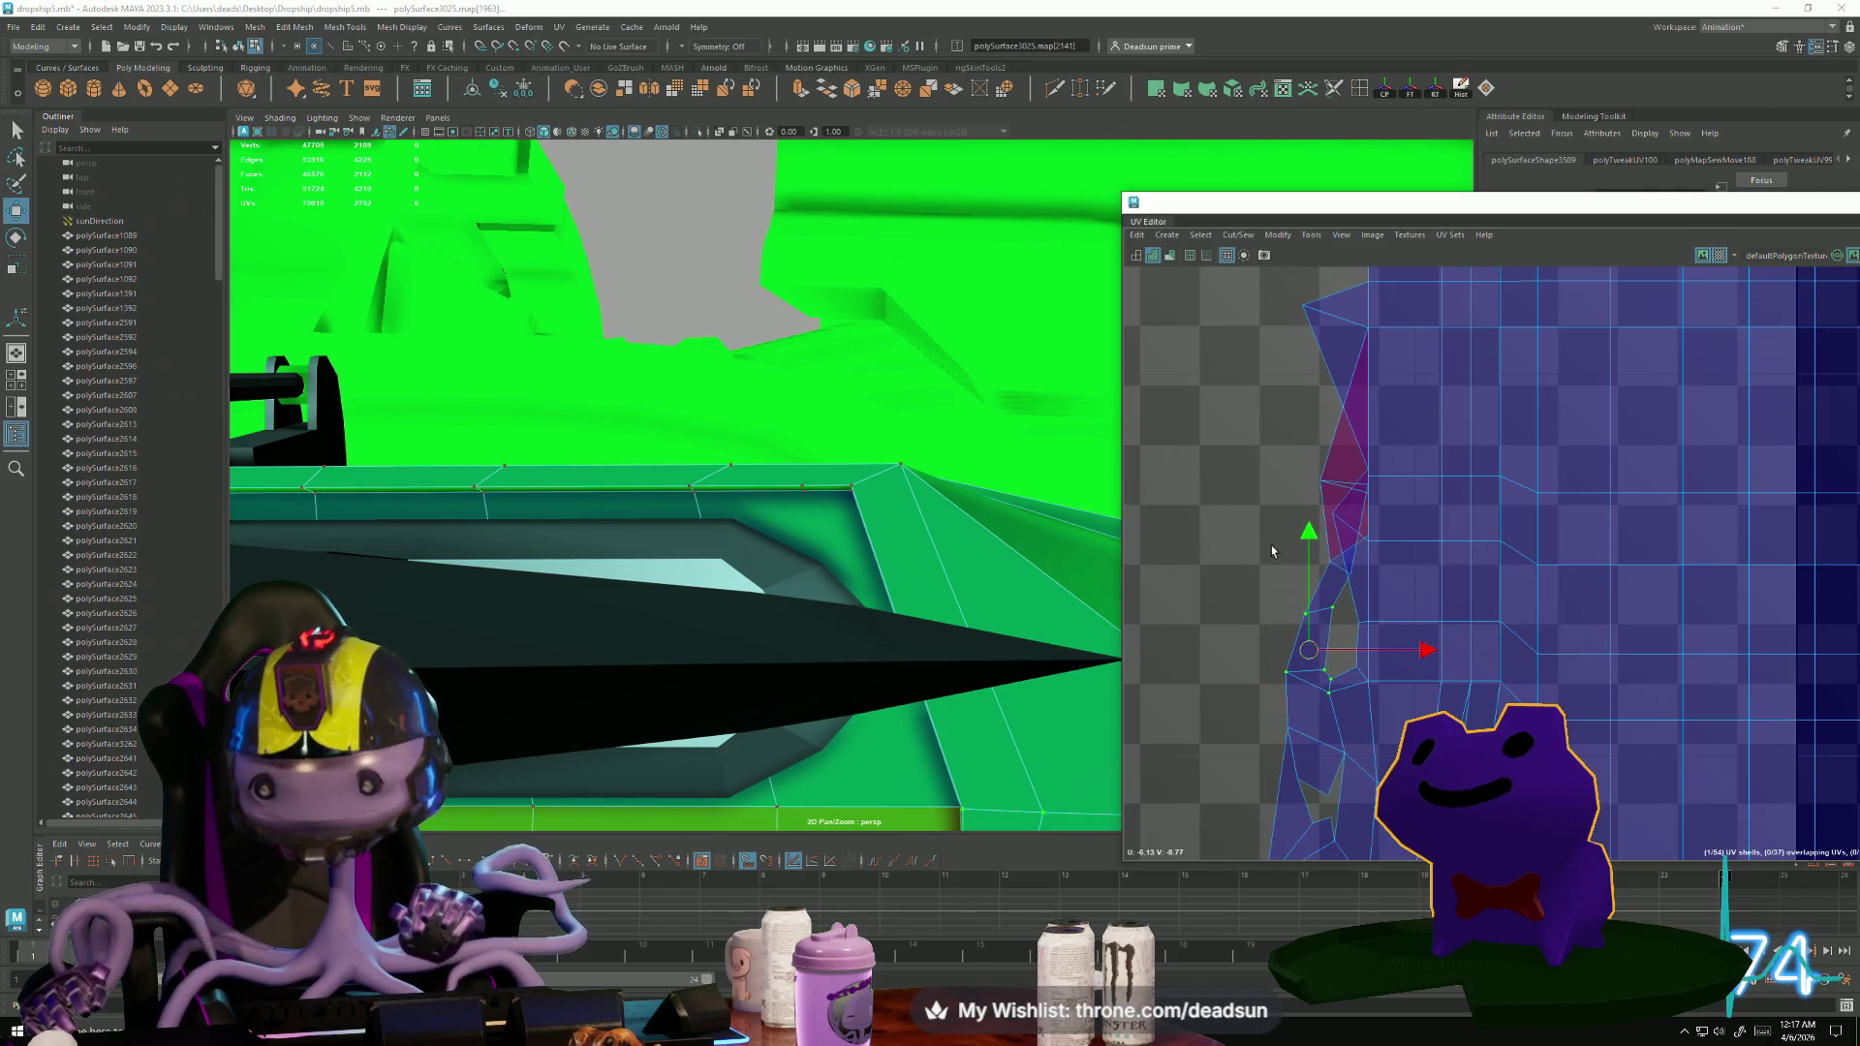
pyautogui.moveTo(1360, 590); pyautogui.dragTo(1286, 546)
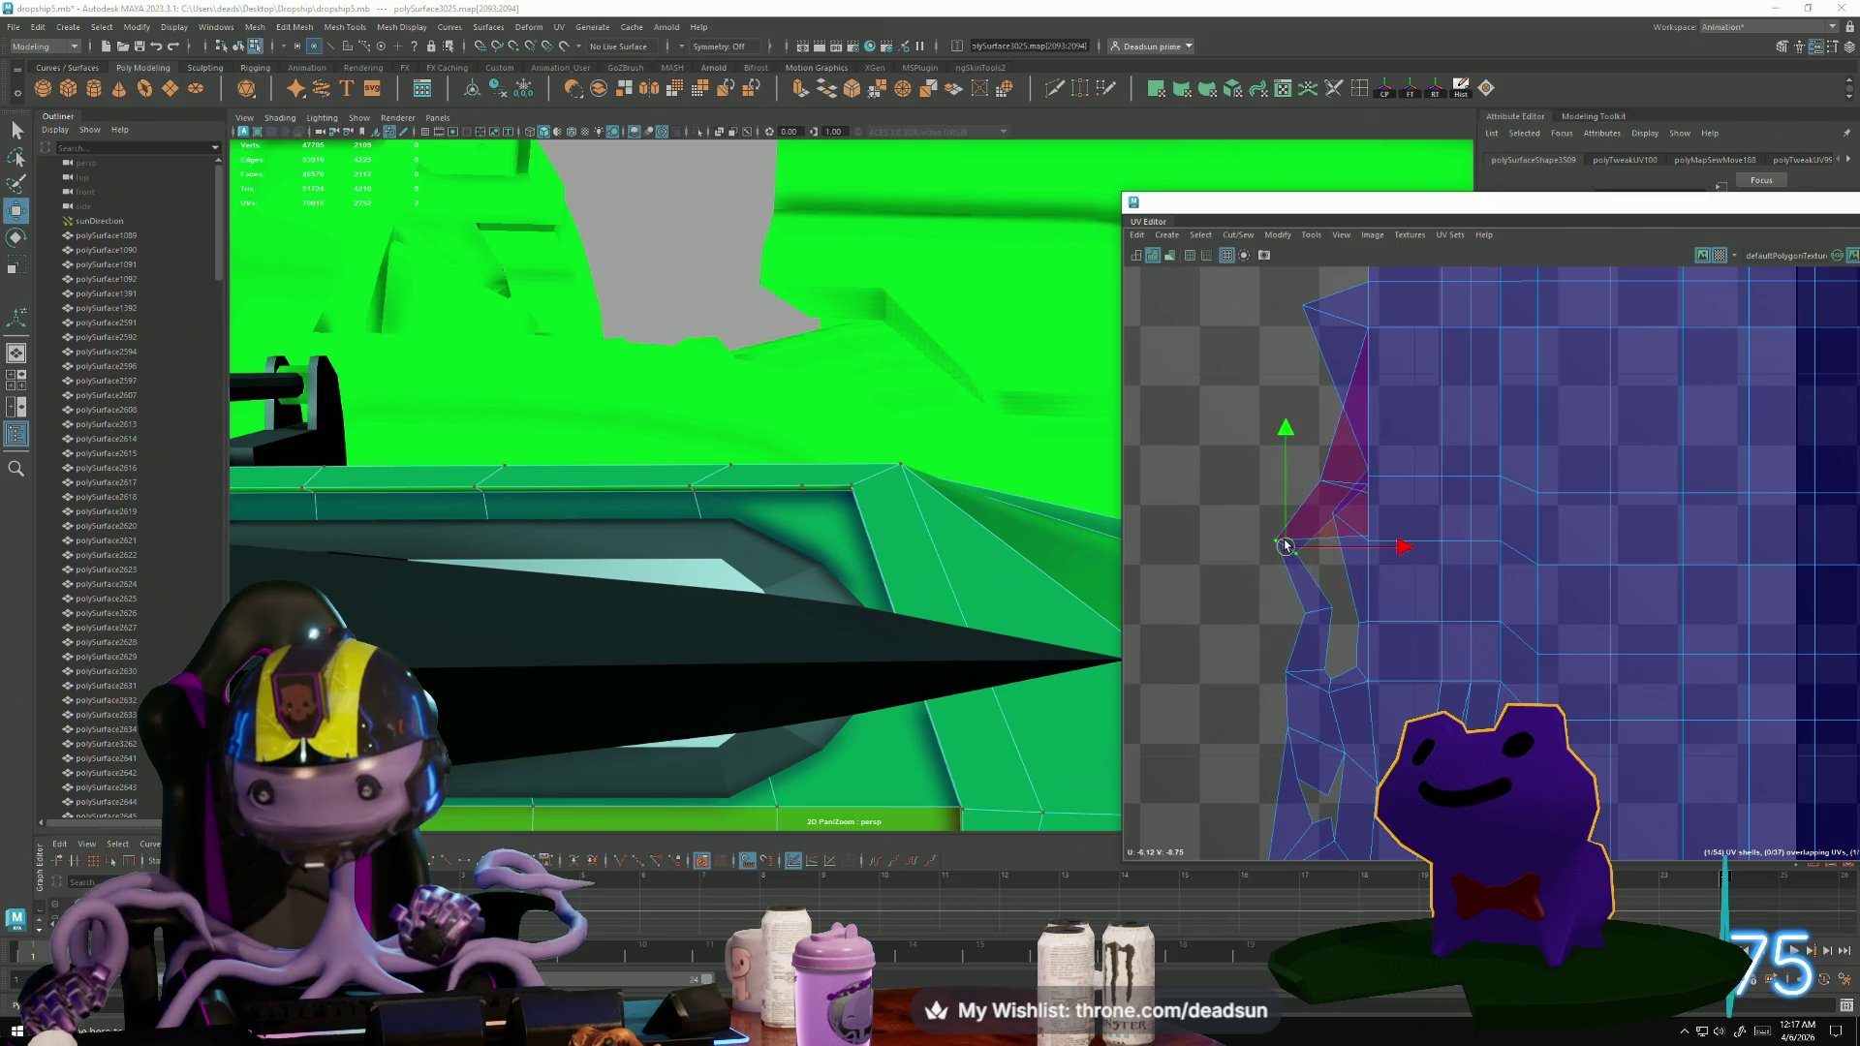
pyautogui.scroll(-5, 1296, 544)
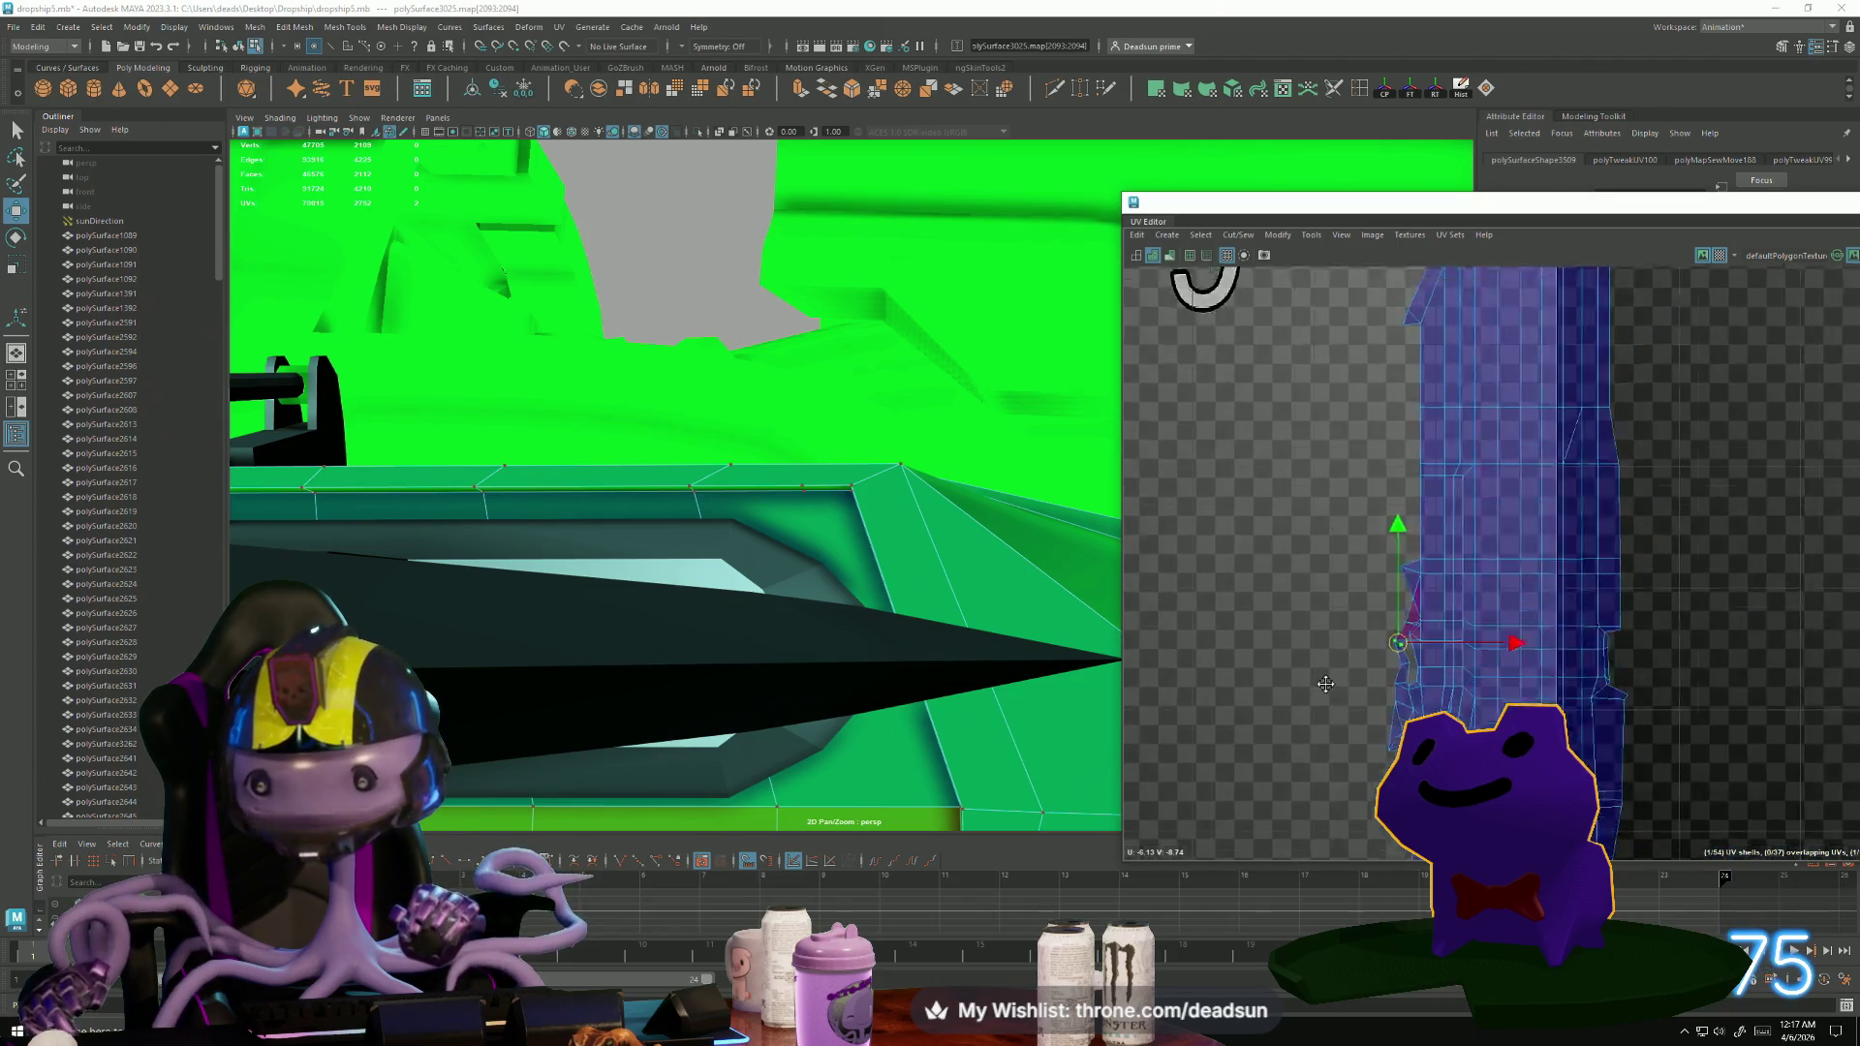
pyautogui.scroll(-1, 800, 710)
pyautogui.moveTo(800, 711)
pyautogui.keyDown('alt'); pyautogui.mouseDown()
pyautogui.moveTo(879, 724)
pyautogui.moveTo(857, 732)
pyautogui.moveTo(859, 700)
pyautogui.moveTo(808, 692)
pyautogui.mouseUp(); pyautogui.keyUp('alt')
pyautogui.moveTo(808, 691); pyautogui.dragTo(798, 675, button='right')
# Select the first four faces along the recessed hull strip.
pyautogui.click(795, 677)
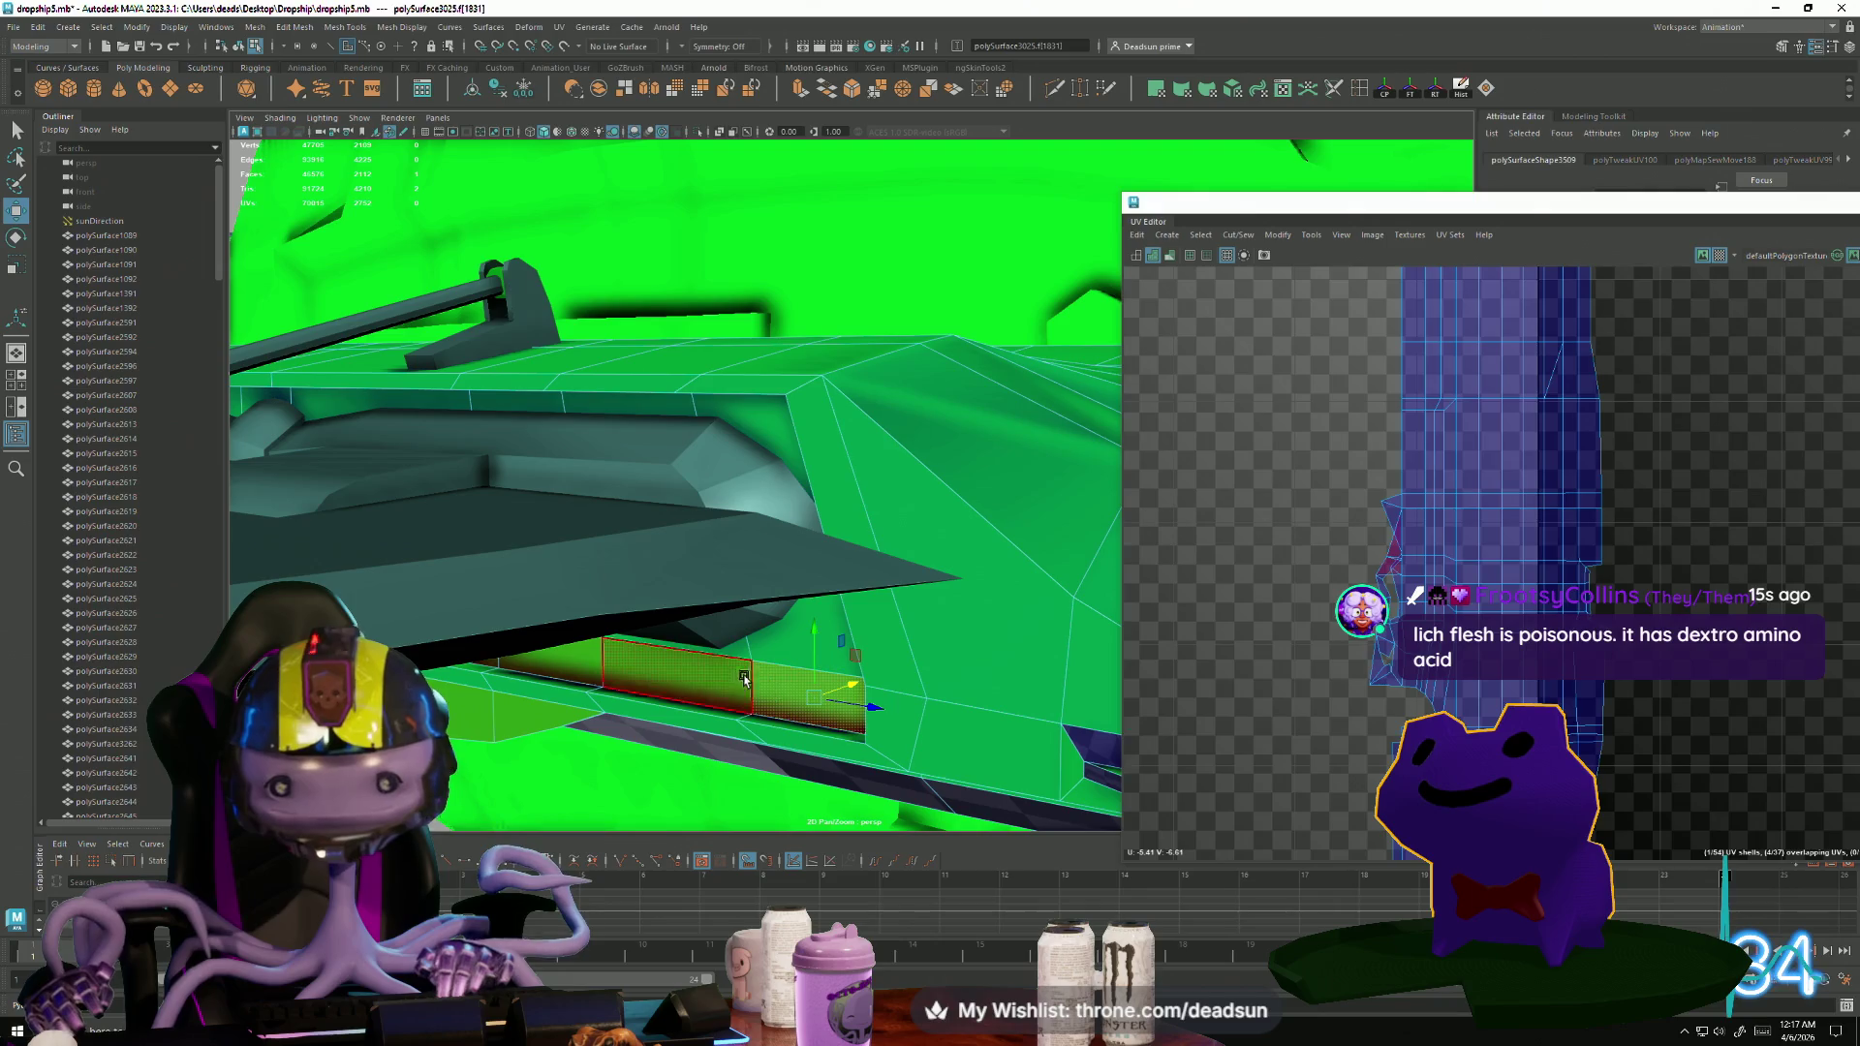
pyautogui.keyDown('shift'); pyautogui.click(724, 645); pyautogui.keyUp('shift')
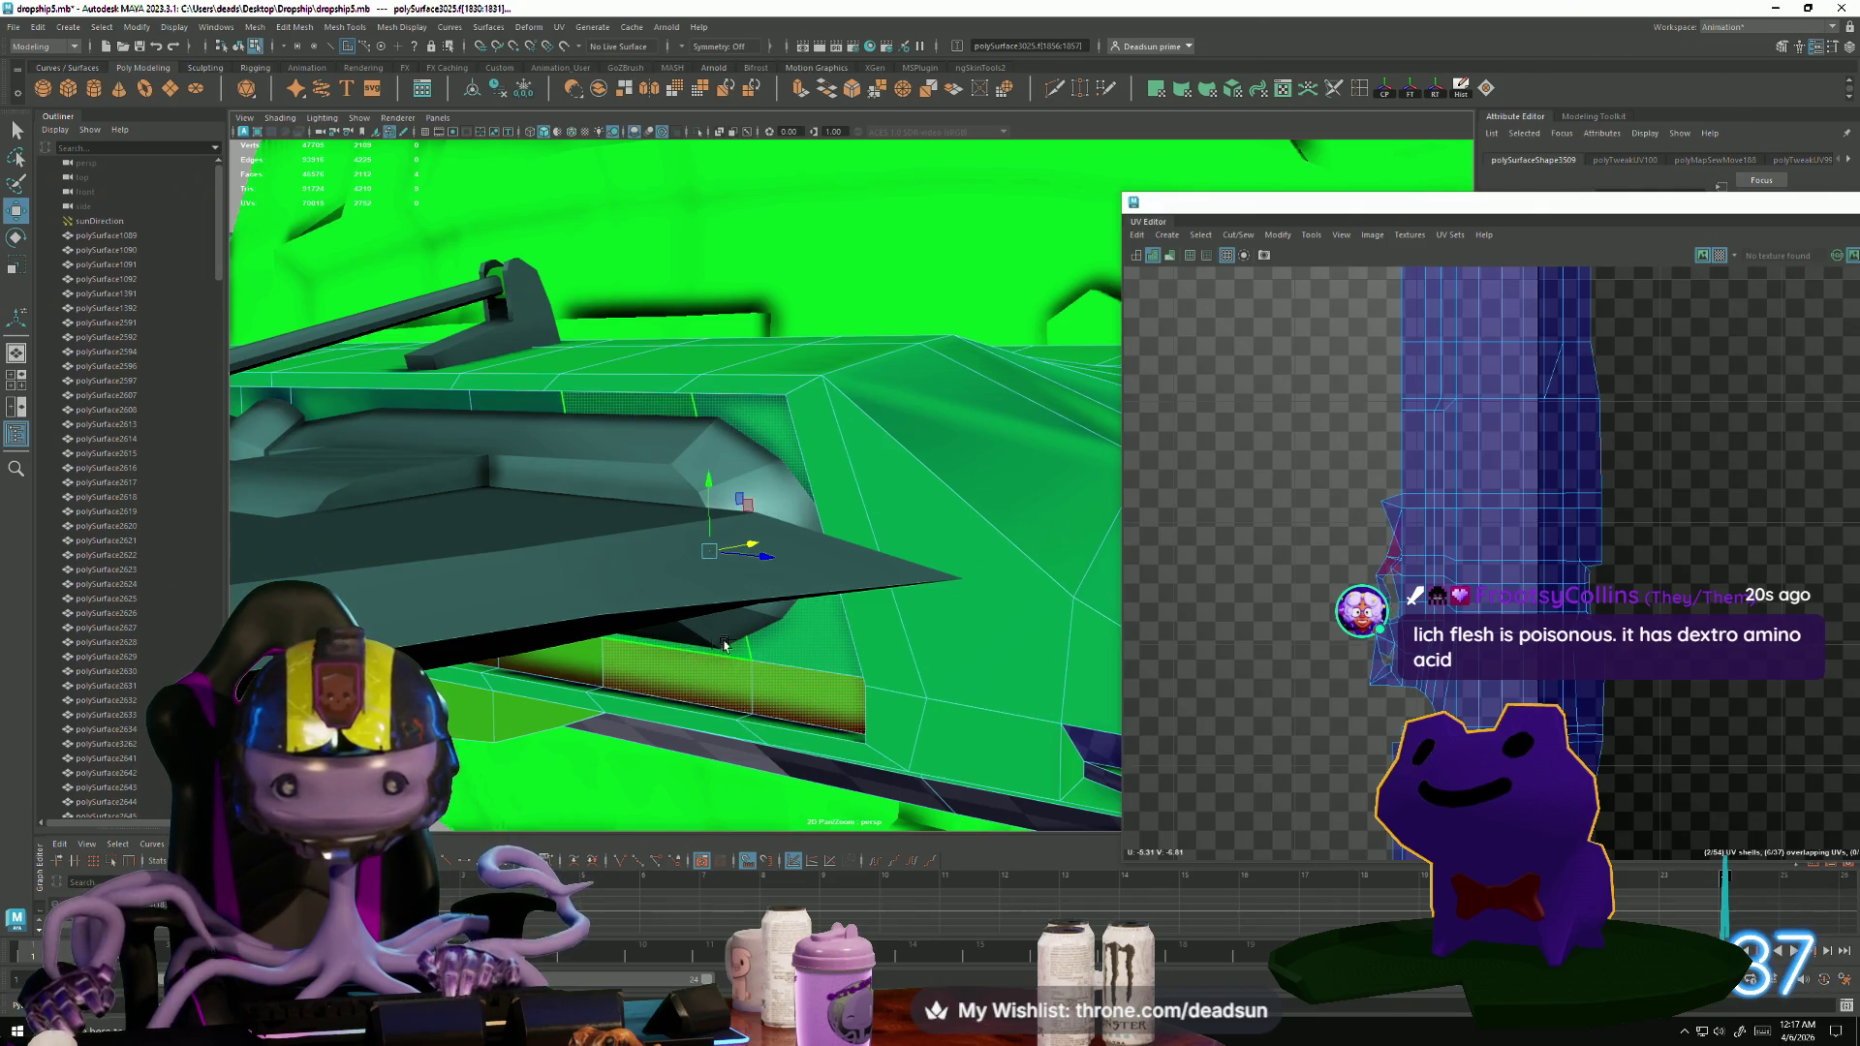
pyautogui.keyDown('alt'); pyautogui.moveTo(553, 651); pyautogui.dragTo(938, 621); pyautogui.keyUp('alt')
pyautogui.click(911, 593)
pyautogui.keyDown('shift'); pyautogui.click(536, 596); pyautogui.keyUp('shift')
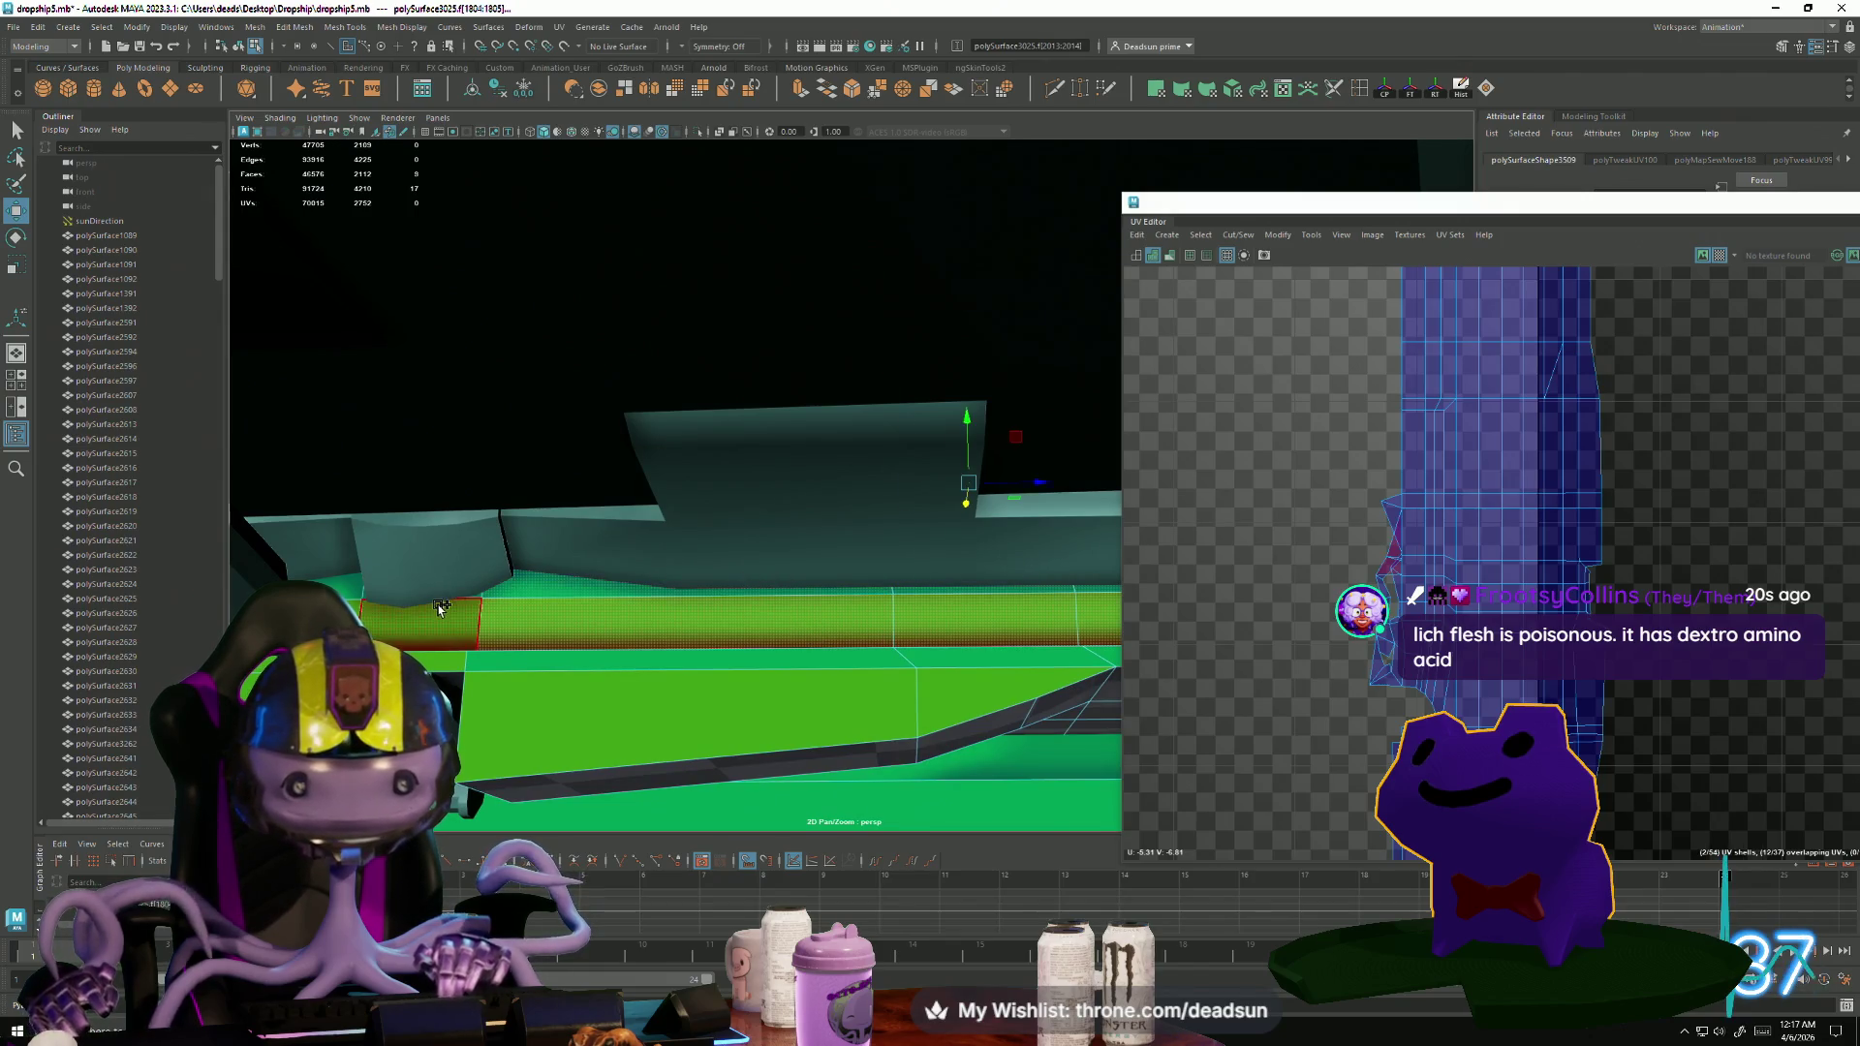
pyautogui.keyDown('alt'); pyautogui.moveTo(678, 736); pyautogui.dragTo(764, 806); pyautogui.keyUp('alt')
pyautogui.moveTo(643, 725)
pyautogui.keyDown('alt'); pyautogui.mouseDown()
pyautogui.moveTo(830, 747)
pyautogui.moveTo(760, 756)
pyautogui.moveTo(1272, 681)
pyautogui.mouseUp(); pyautogui.keyUp('alt')
pyautogui.scroll(-5, 1272, 681)
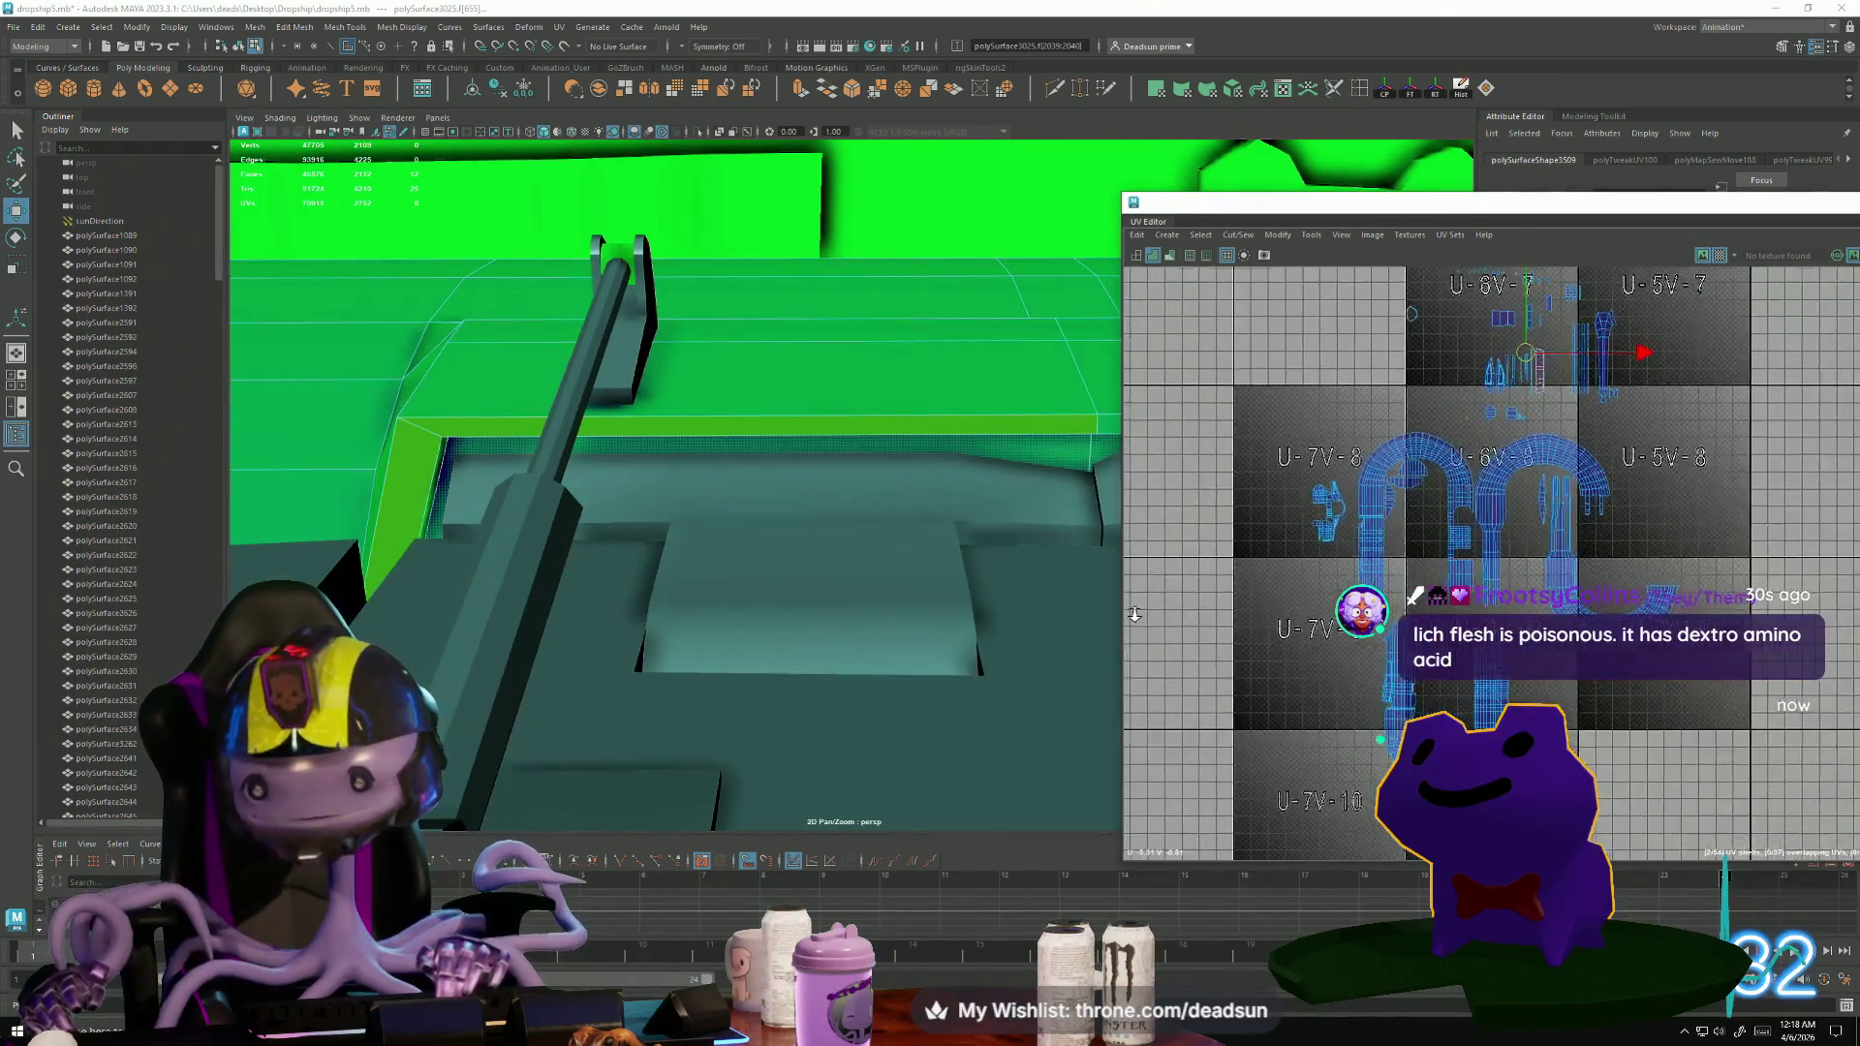
pyautogui.scroll(5, 1286, 439)
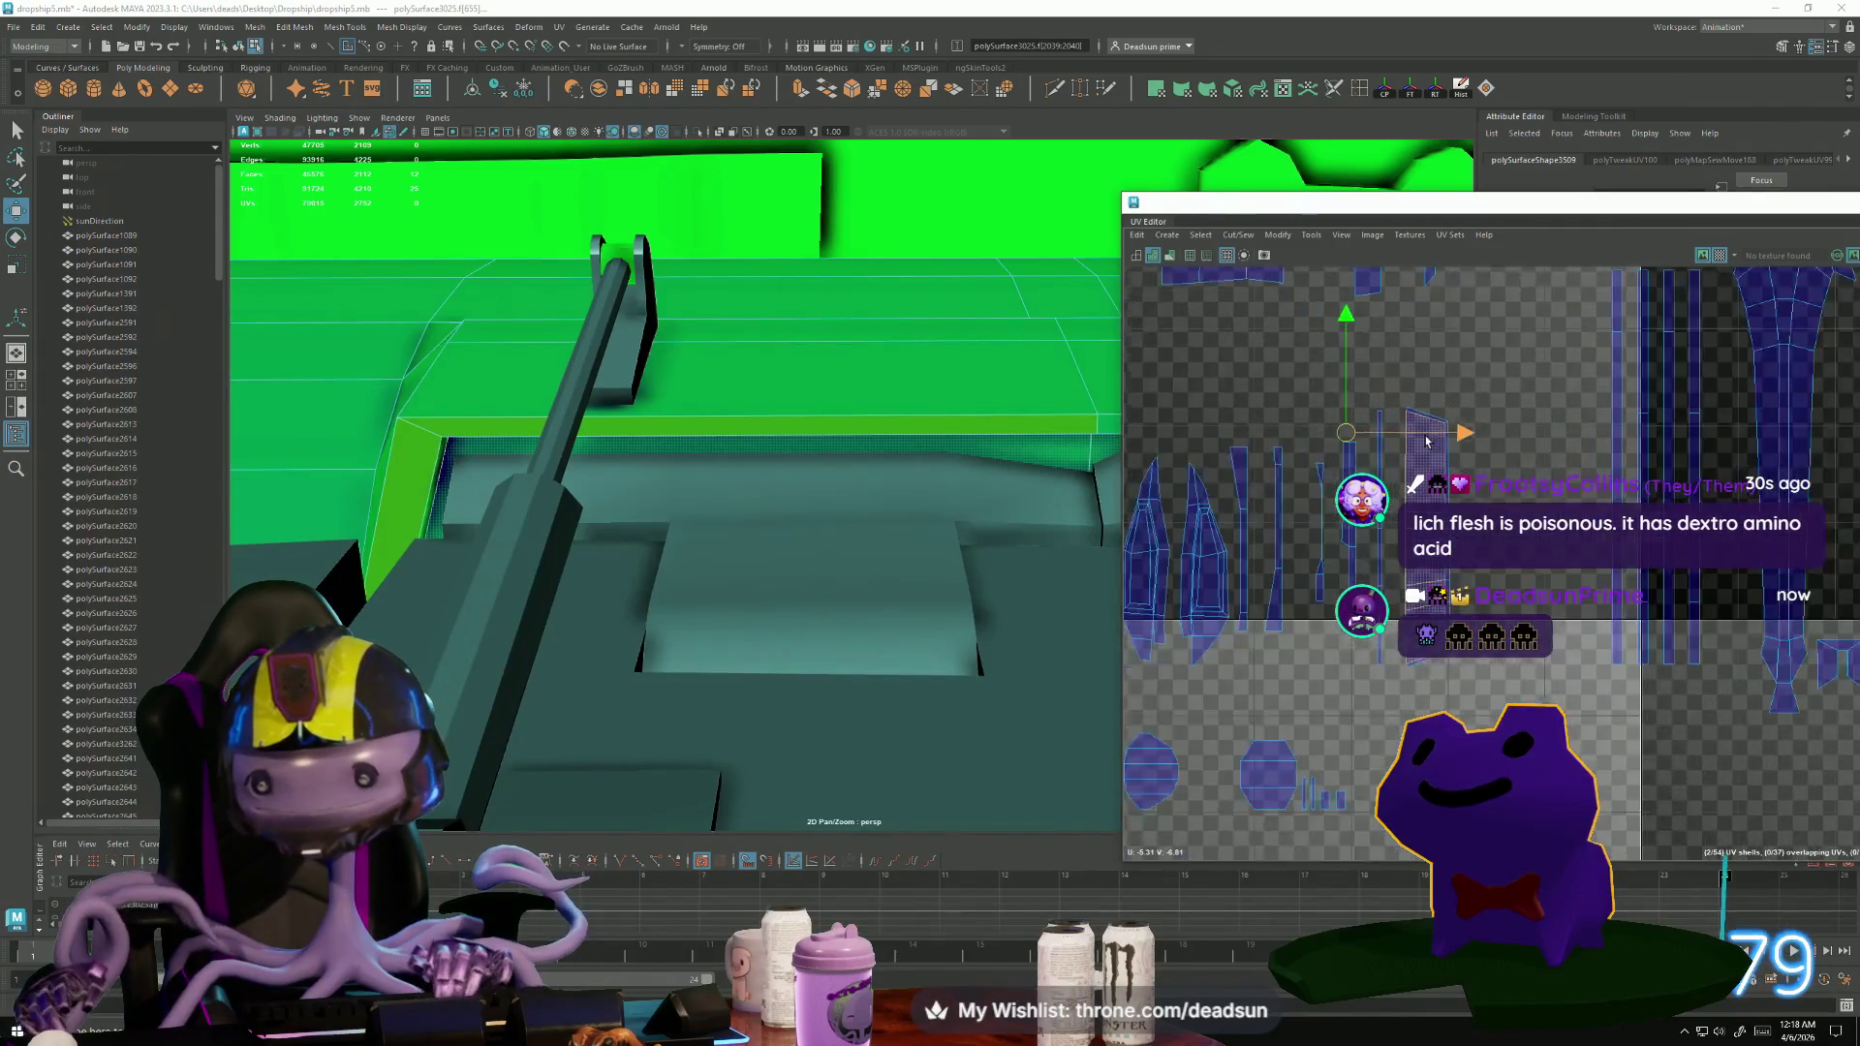
pyautogui.scroll(4, 1152, 621)
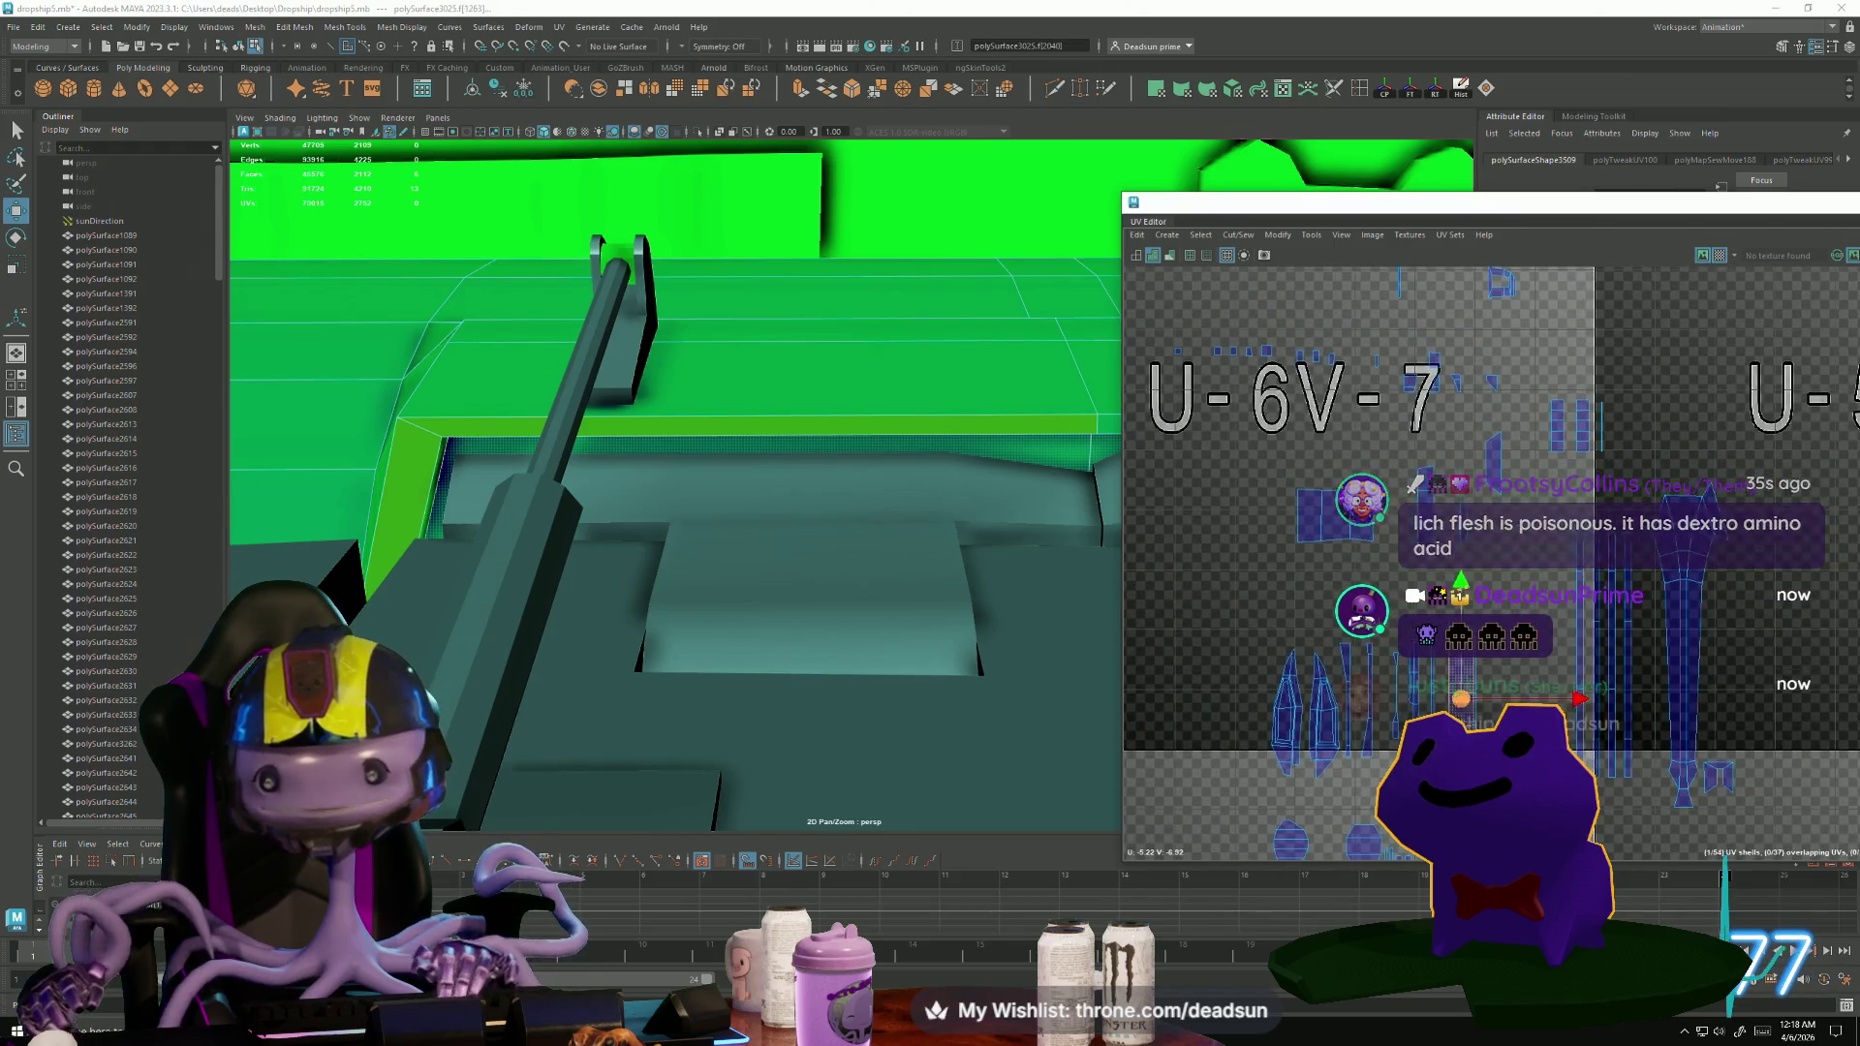
pyautogui.scroll(-3, 1152, 621)
pyautogui.moveTo(823, 709)
pyautogui.keyDown('alt'); pyautogui.mouseDown()
pyautogui.moveTo(805, 740)
pyautogui.moveTo(926, 615)
pyautogui.moveTo(664, 673)
pyautogui.moveTo(780, 628)
pyautogui.moveTo(394, 607)
pyautogui.mouseUp(); pyautogui.keyUp('alt')
# Add the remaining strip faces, seen from below the hull, to the selection.
pyautogui.keyDown('shift'); pyautogui.click(852, 585); pyautogui.keyUp('shift')
pyautogui.keyDown('shift'); pyautogui.click(834, 578); pyautogui.keyUp('shift')
pyautogui.moveTo(834, 577)
pyautogui.keyDown('alt'); pyautogui.mouseDown()
pyautogui.moveTo(880, 652)
pyautogui.moveTo(579, 678)
pyautogui.mouseUp(); pyautogui.keyUp('alt')
pyautogui.keyDown('shift'); pyautogui.click(972, 601); pyautogui.keyUp('shift')
pyautogui.keyDown('shift'); pyautogui.click(1014, 620); pyautogui.keyUp('shift')
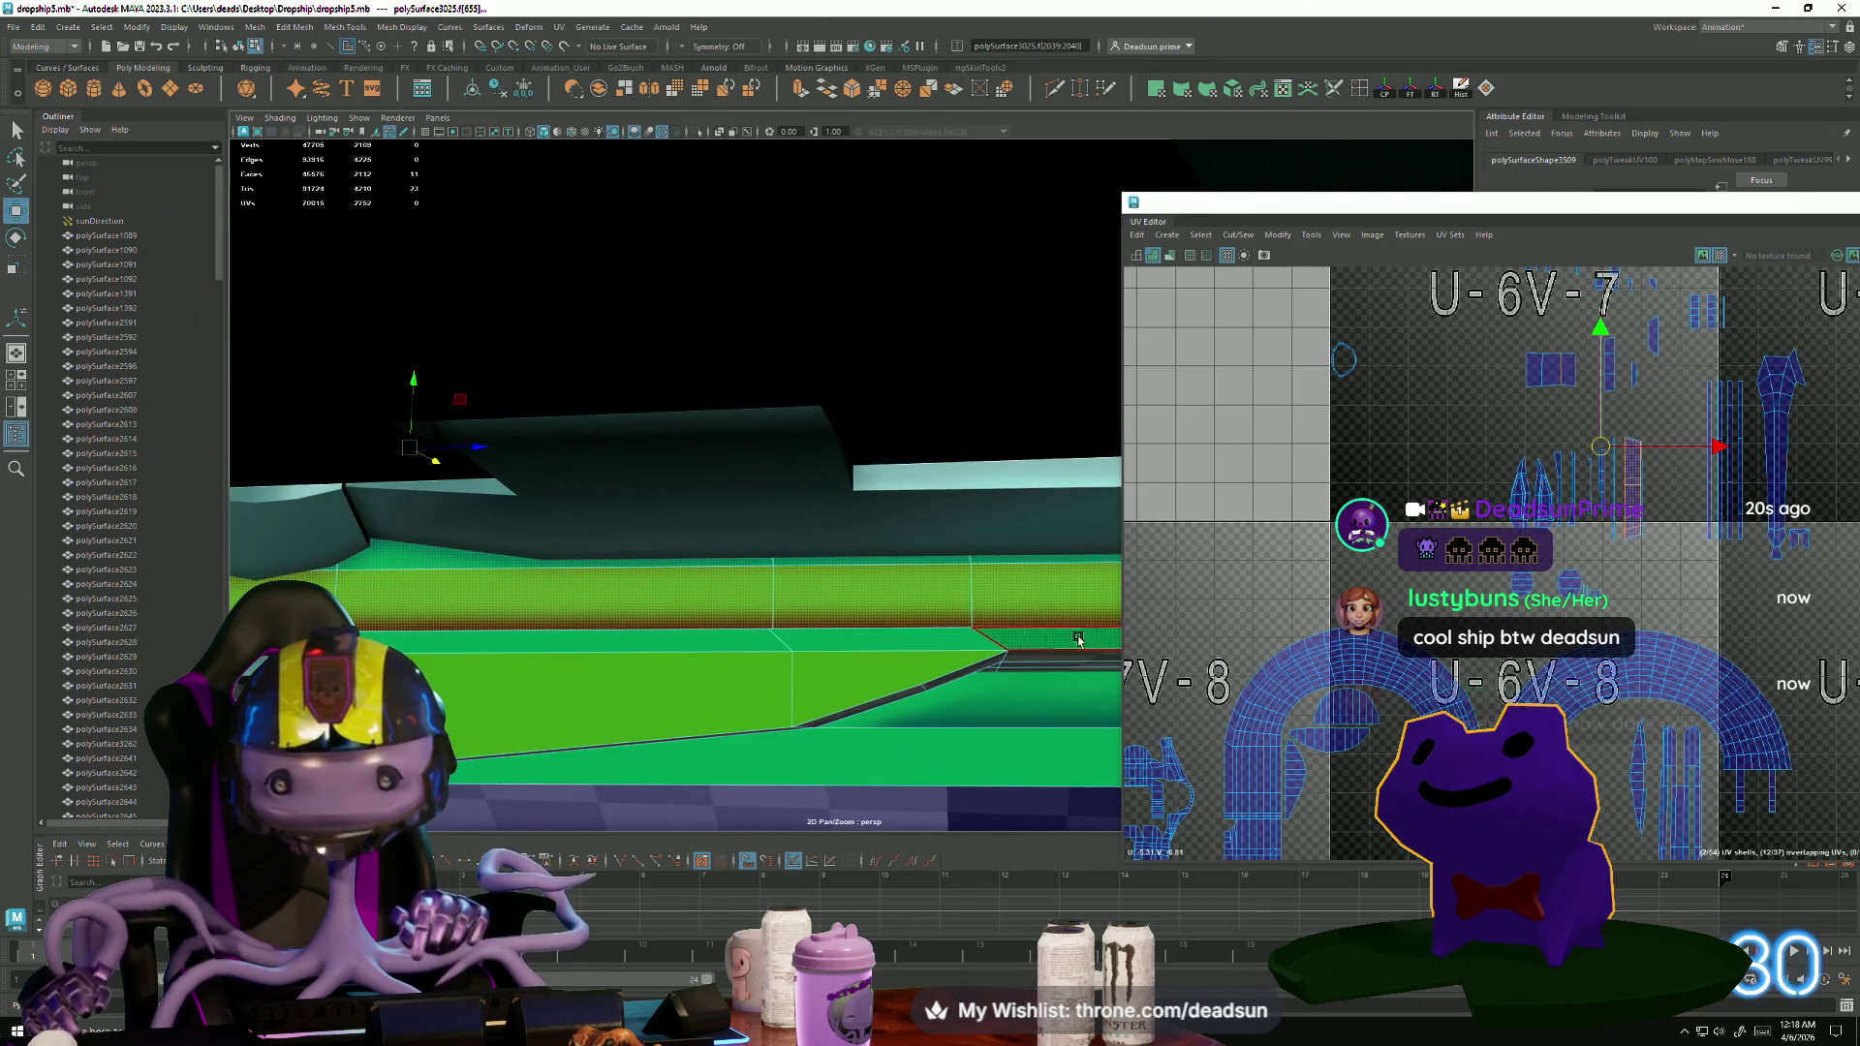
pyautogui.keyDown('alt'); pyautogui.moveTo(1014, 652); pyautogui.dragTo(949, 659); pyautogui.keyUp('alt')
pyautogui.keyDown('shift'); pyautogui.click(948, 658); pyautogui.keyUp('shift')
pyautogui.scroll(-5, 1189, 475)
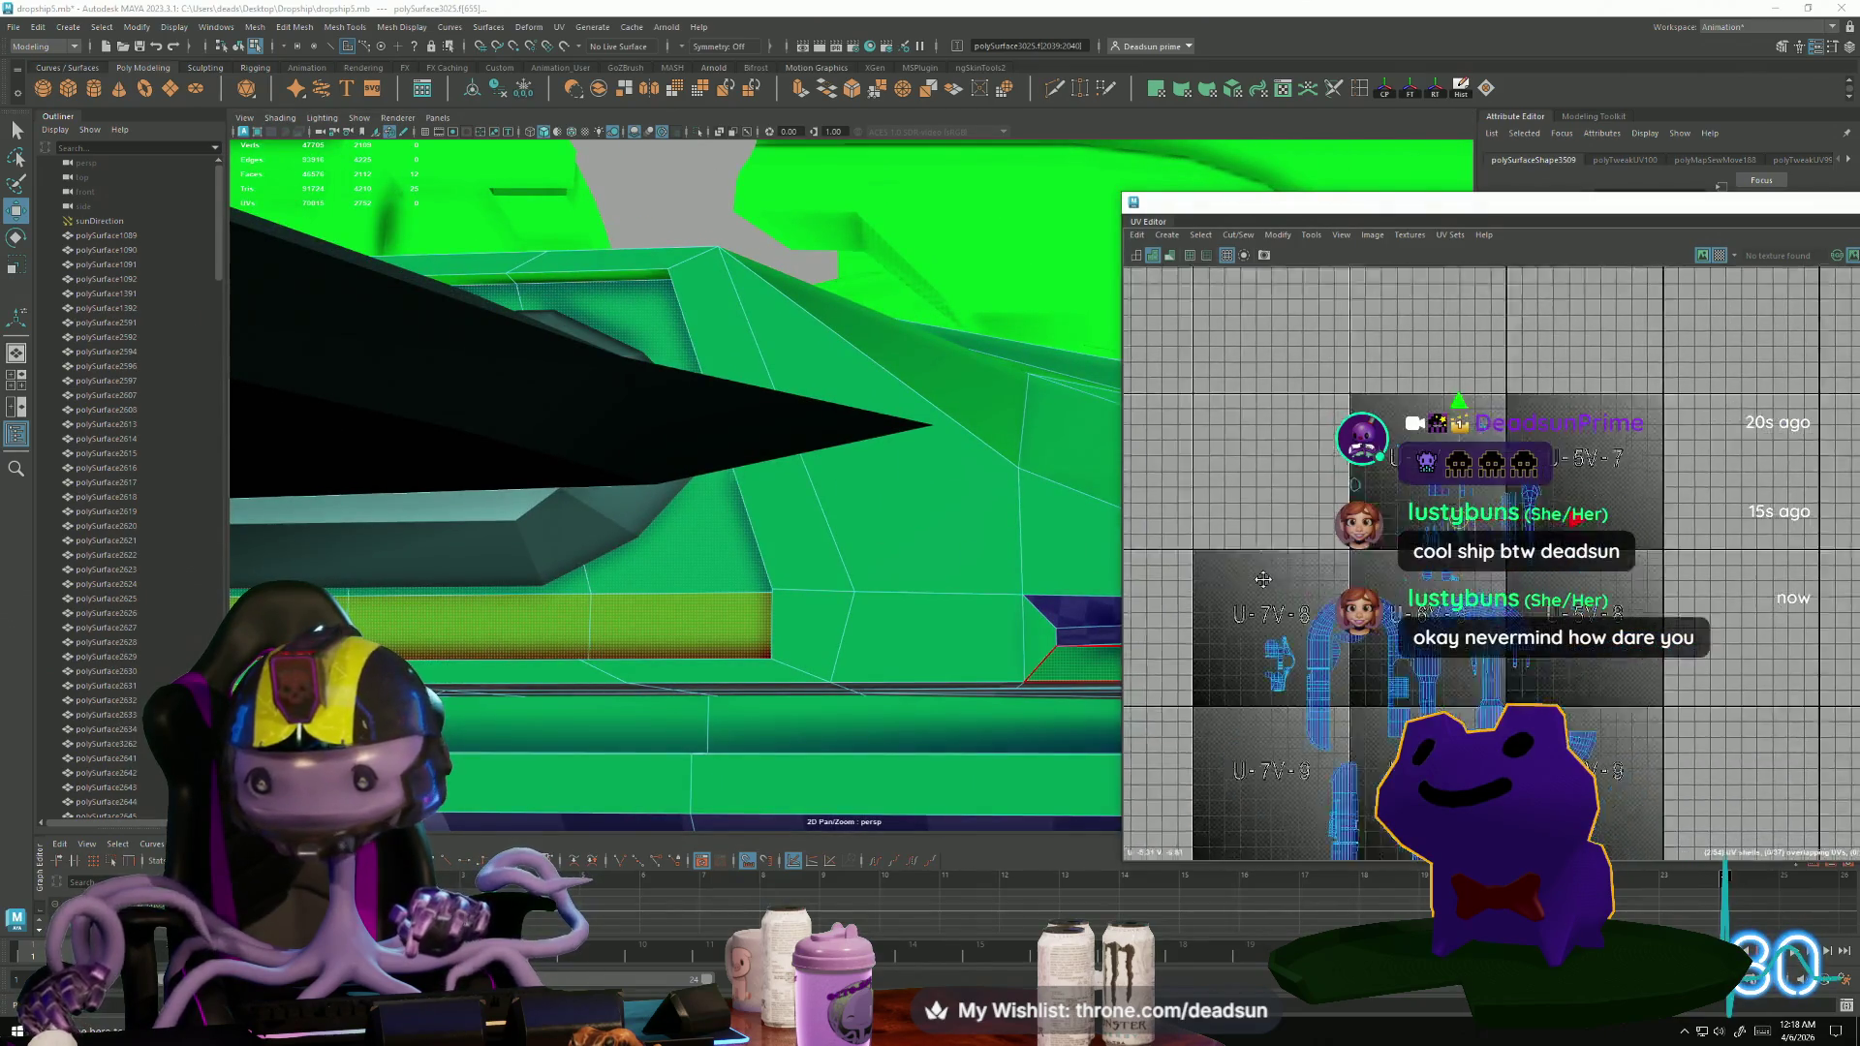
pyautogui.scroll(4, 1379, 629)
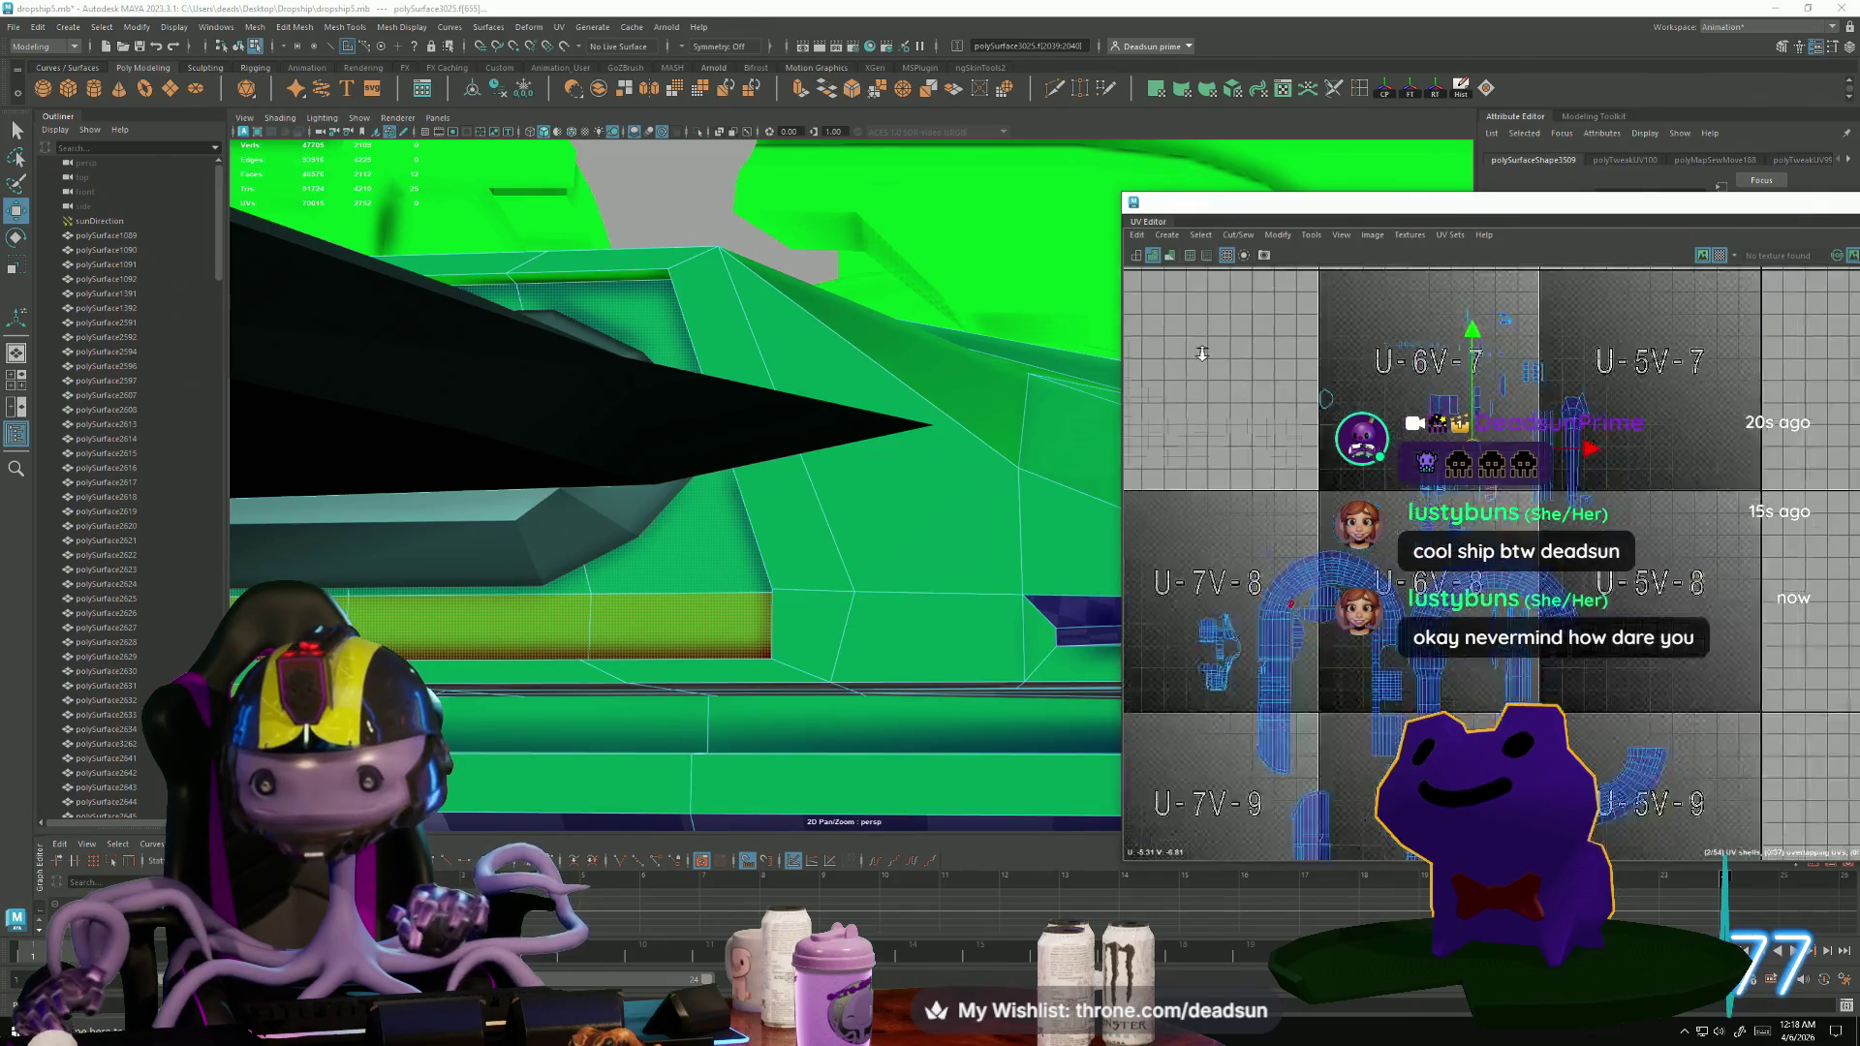
# Move and Sew the strip's UVs into one shell, reposition it, and convert the selection to faces.
pyautogui.click(1239, 234)
pyautogui.click(1250, 374)
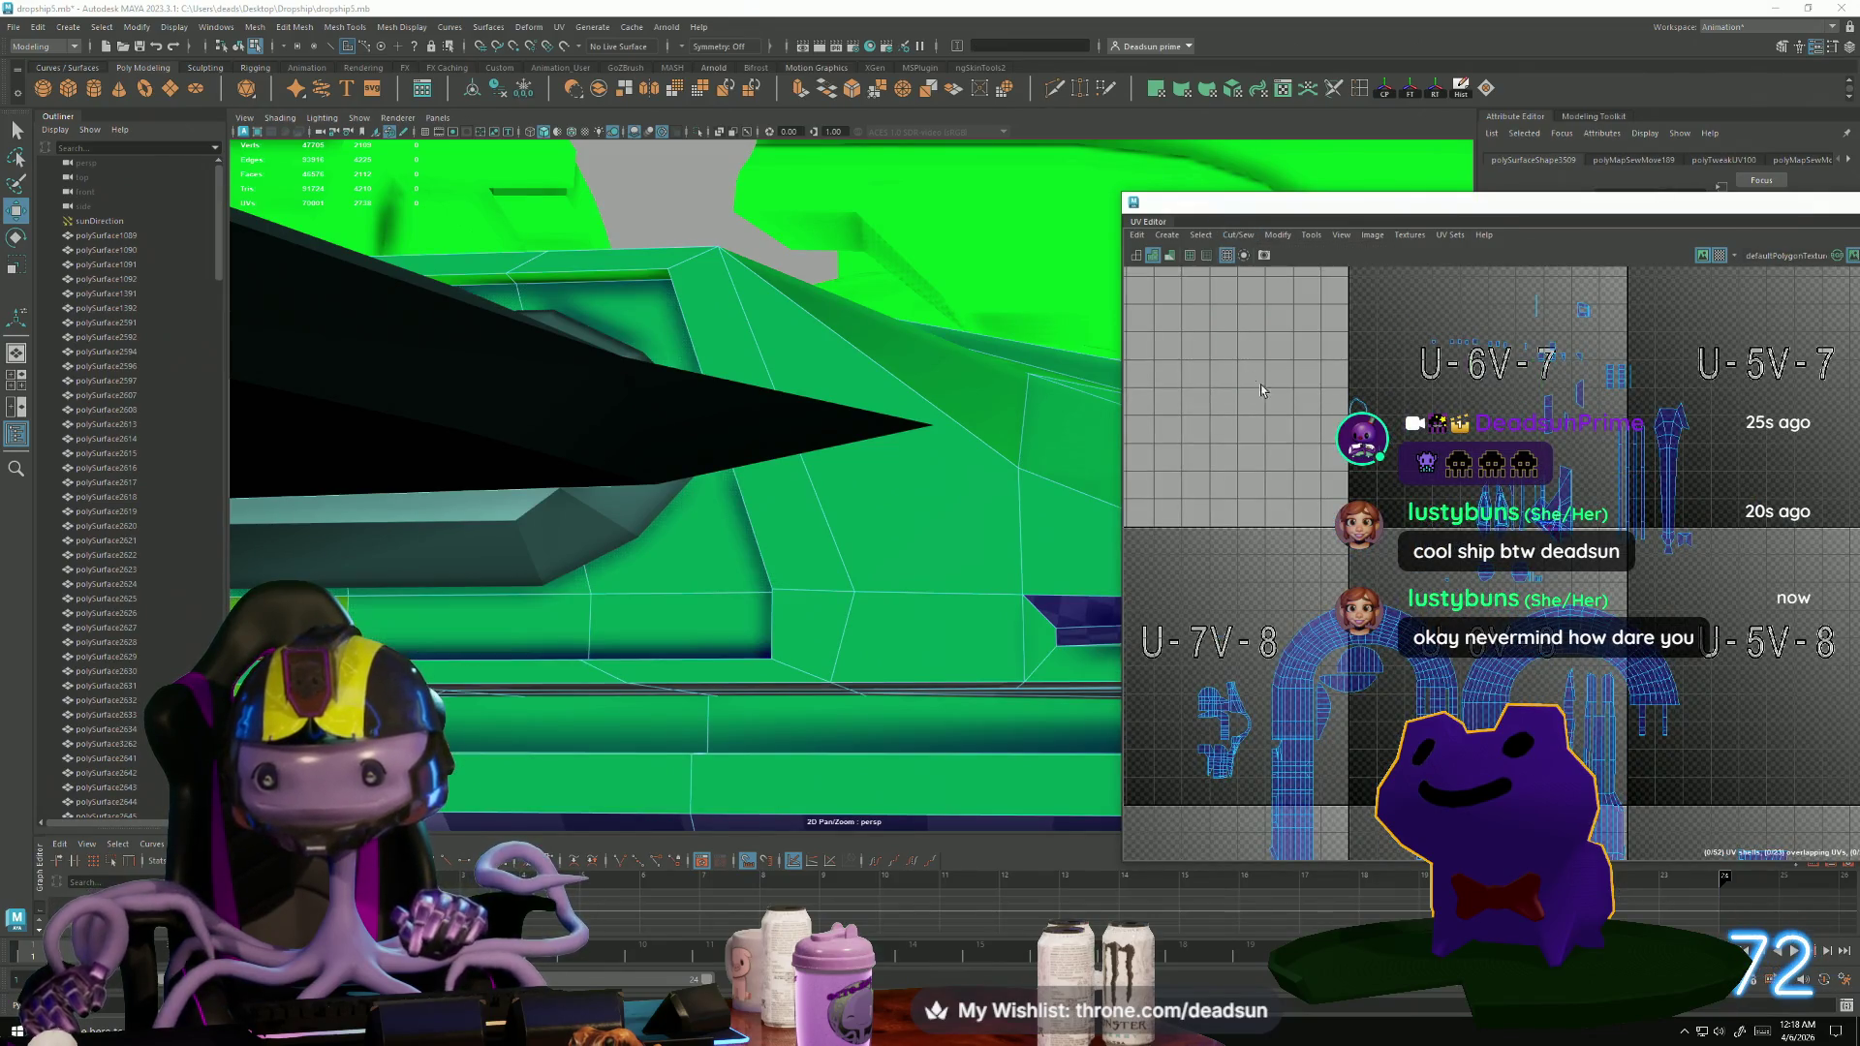
pyautogui.scroll(2, 1550, 504)
pyautogui.click(1569, 515)
pyautogui.moveTo(1570, 515); pyautogui.dragTo(1235, 552)
pyautogui.moveTo(1235, 552)
pyautogui.keyDown('alt'); pyautogui.mouseDown(button='middle')
pyautogui.moveTo(1269, 555)
pyautogui.moveTo(1308, 491)
pyautogui.mouseUp(button='middle'); pyautogui.keyUp('alt')
pyautogui.scroll(2, 1269, 554)
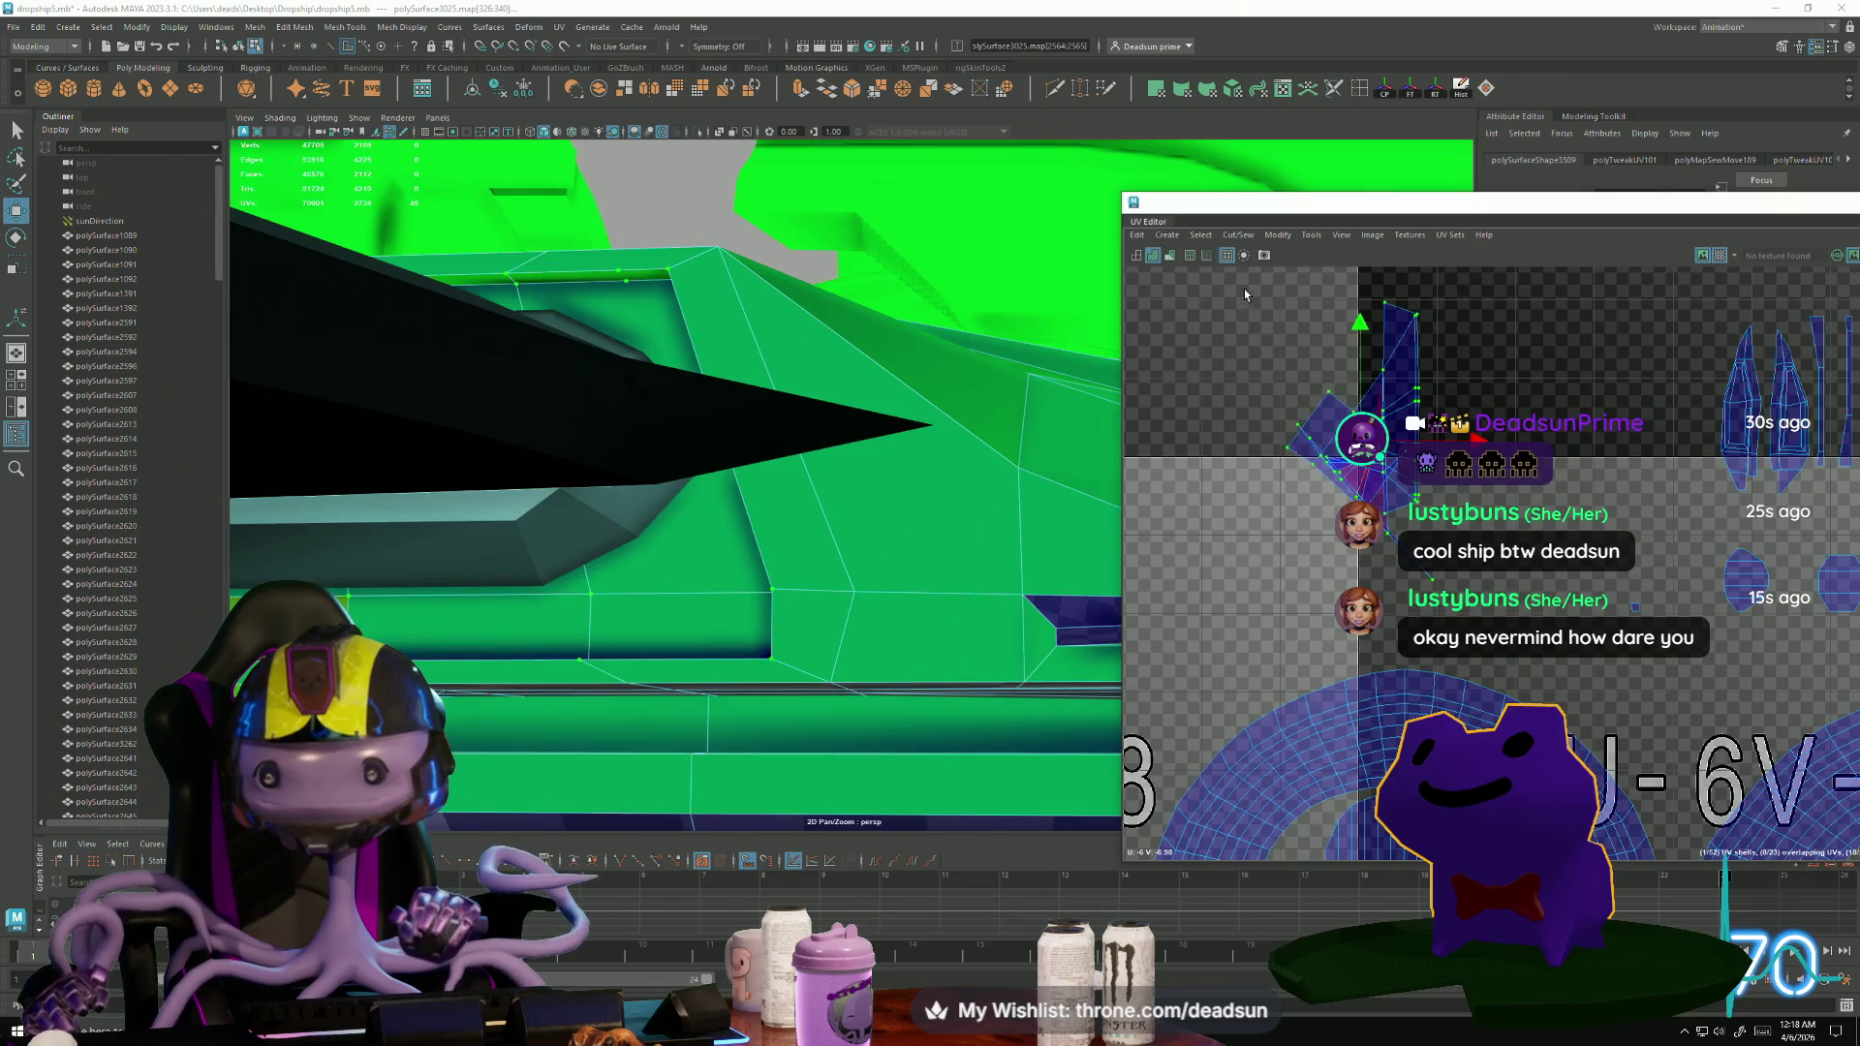
pyautogui.hotkey('ctrl', 'F11')
# Apply a planar projection to the selected strip faces.
pyautogui.click(1225, 238)
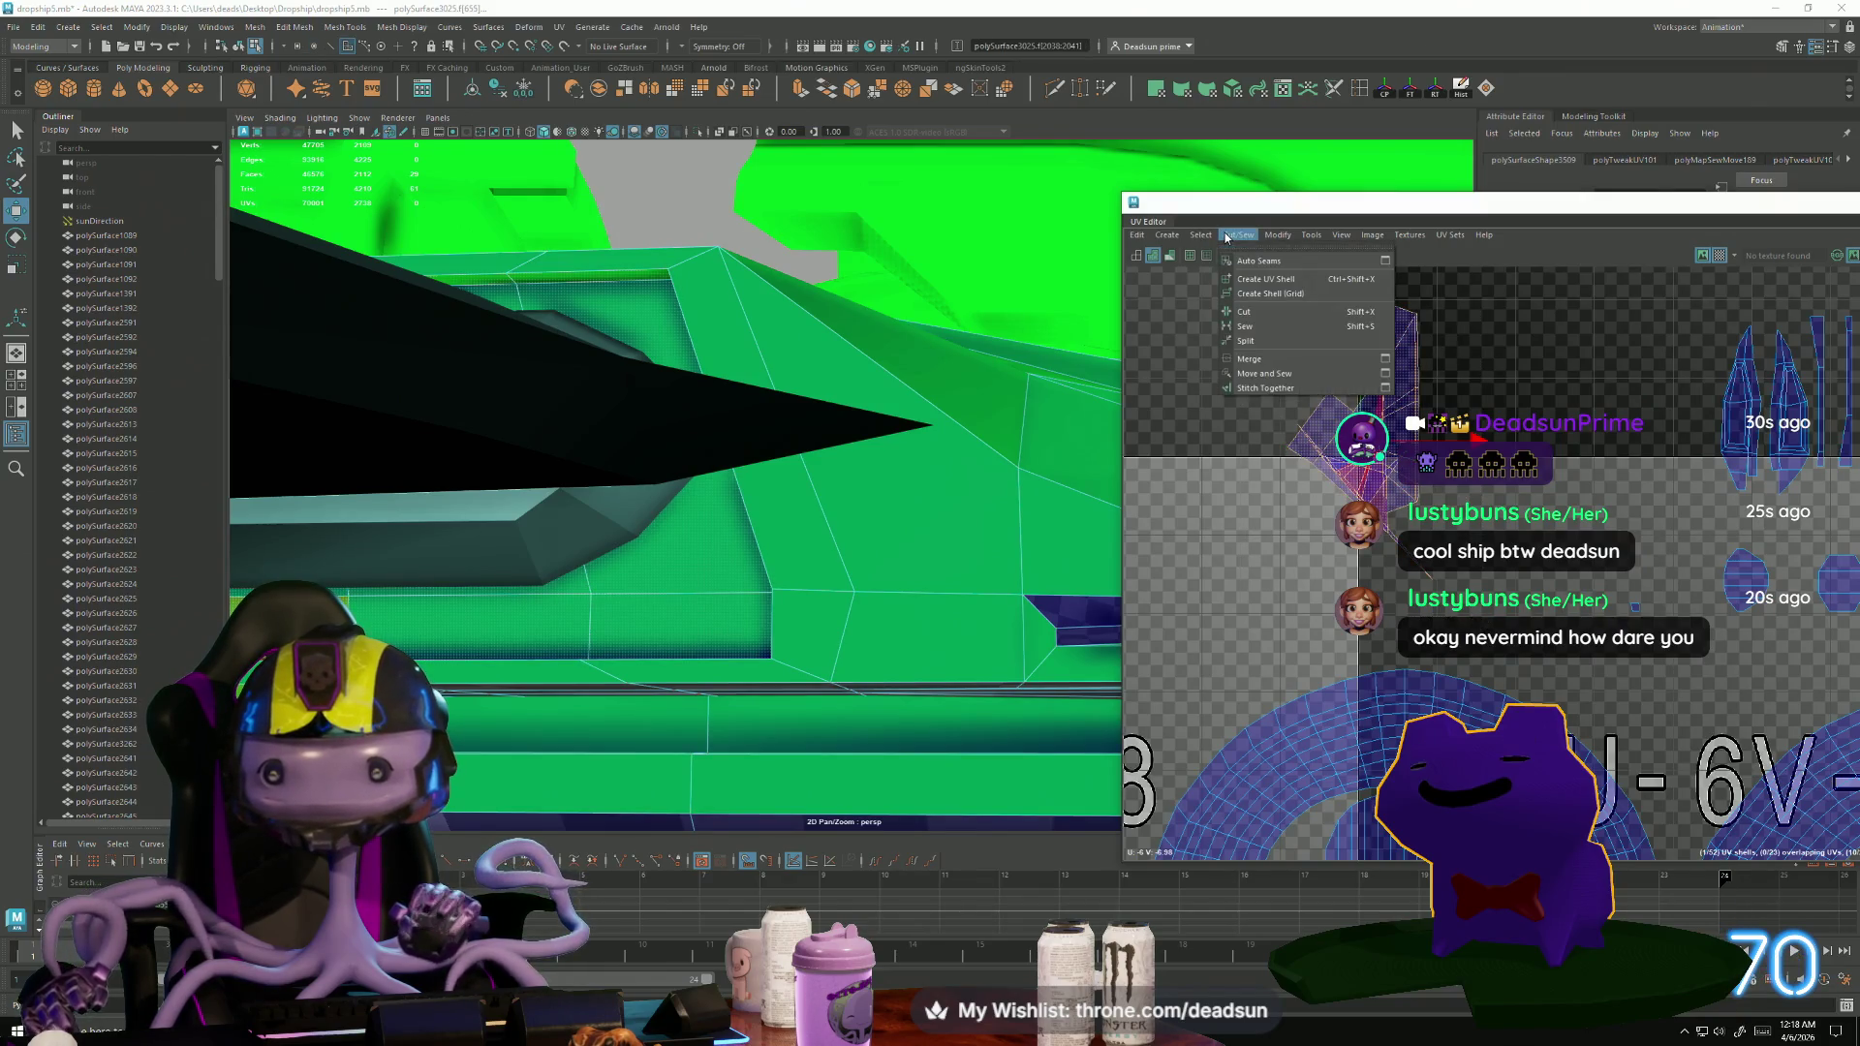
pyautogui.moveTo(1177, 242)
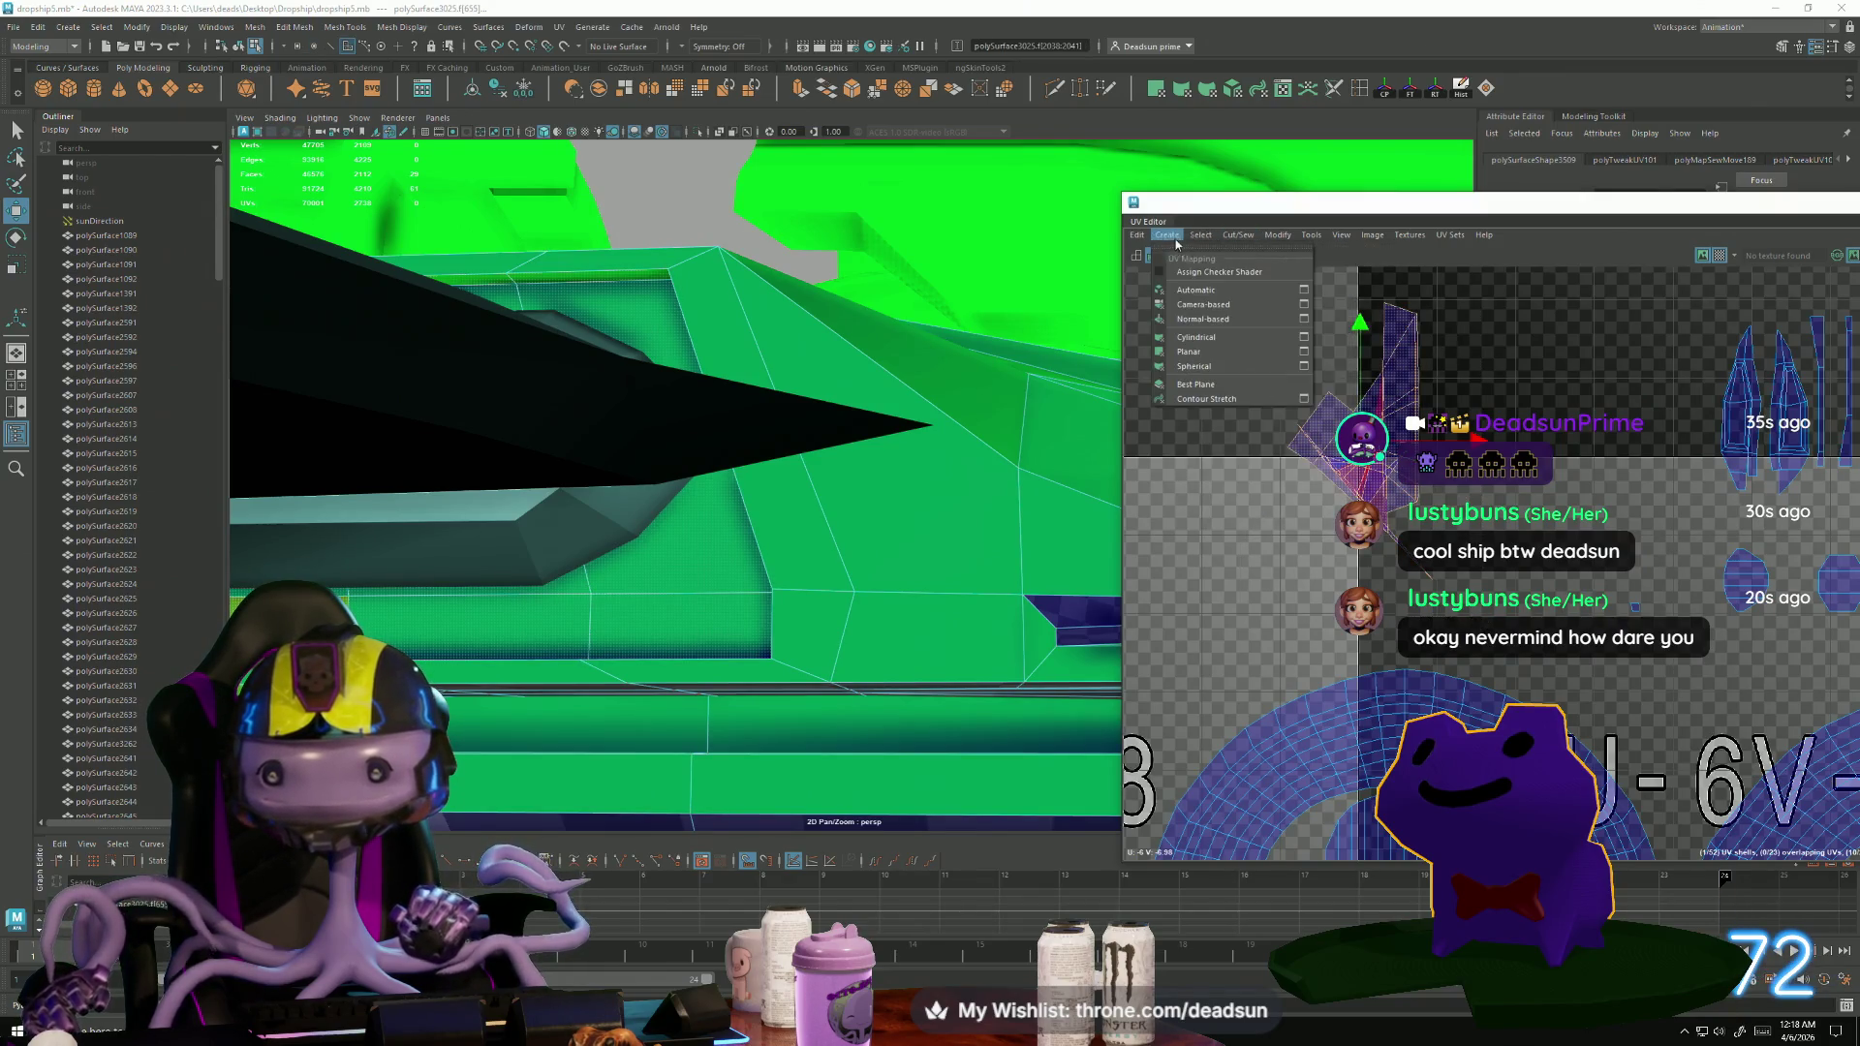
pyautogui.click(1259, 352)
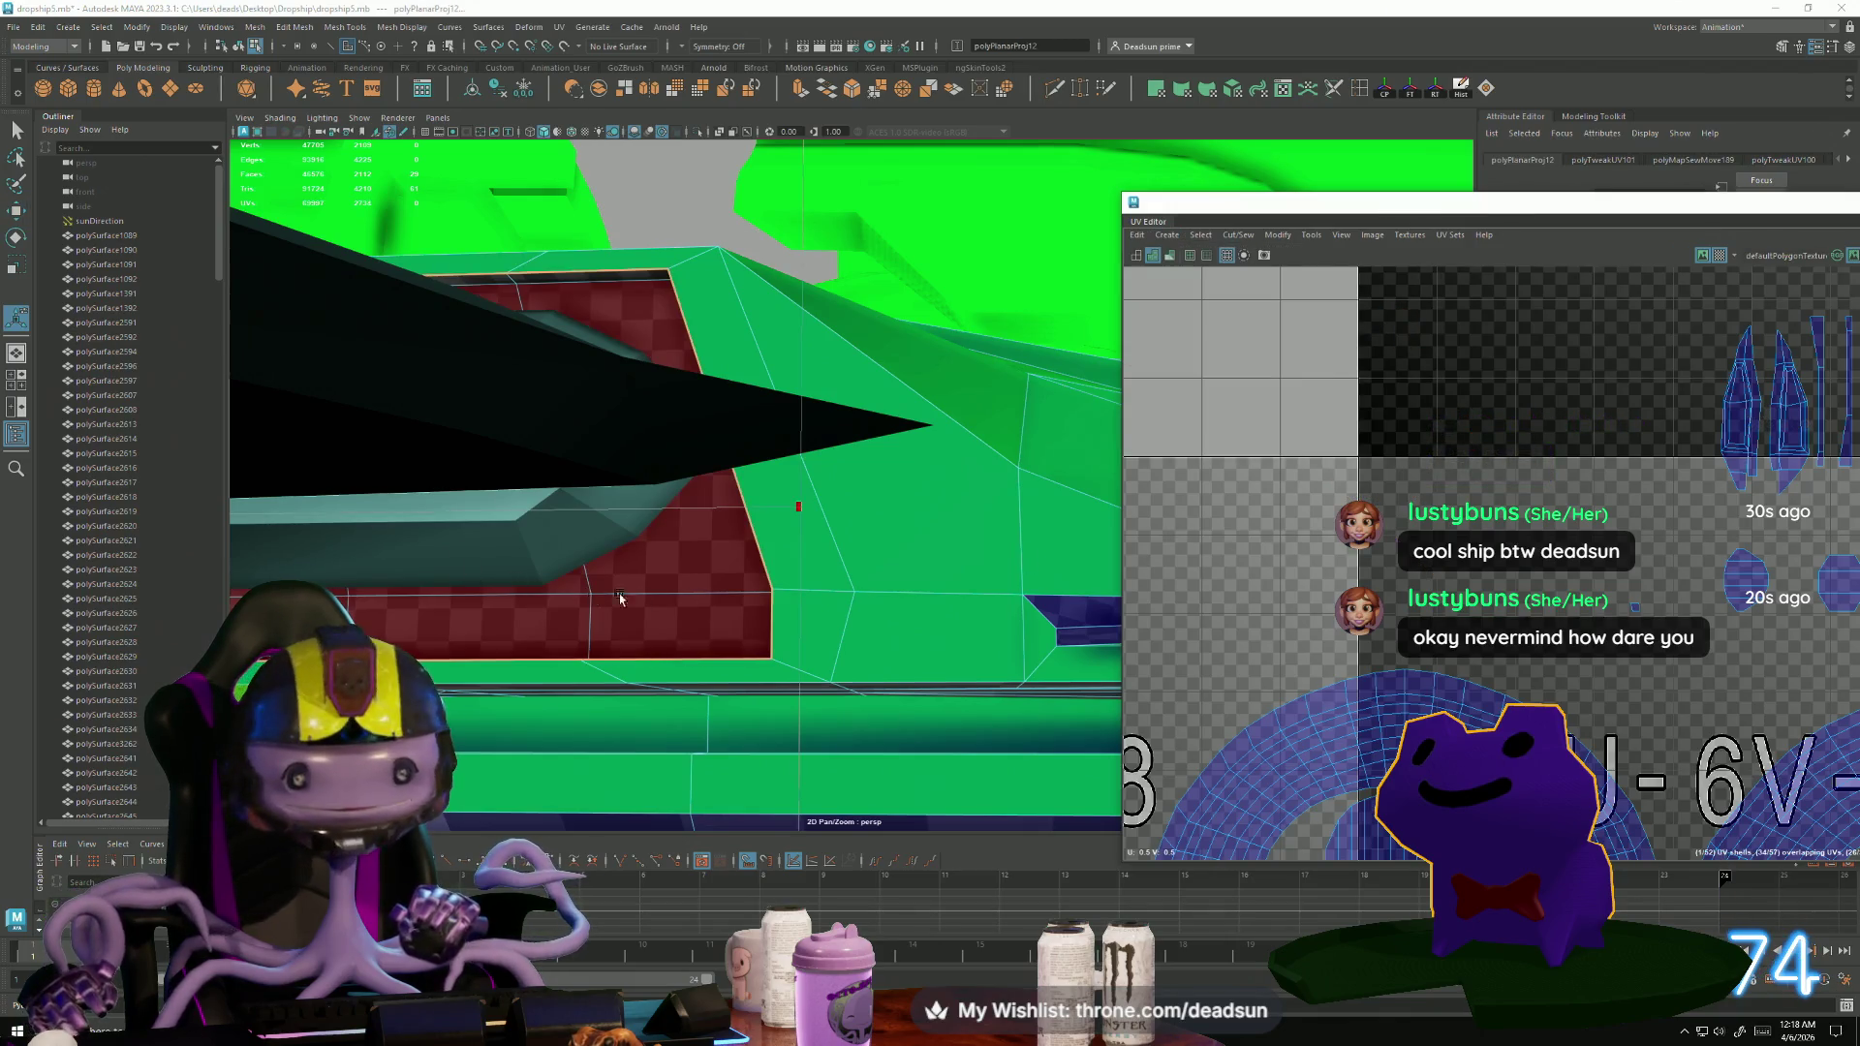
pyautogui.scroll(-3, 1371, 636)
pyautogui.scroll(-1, 829, 662)
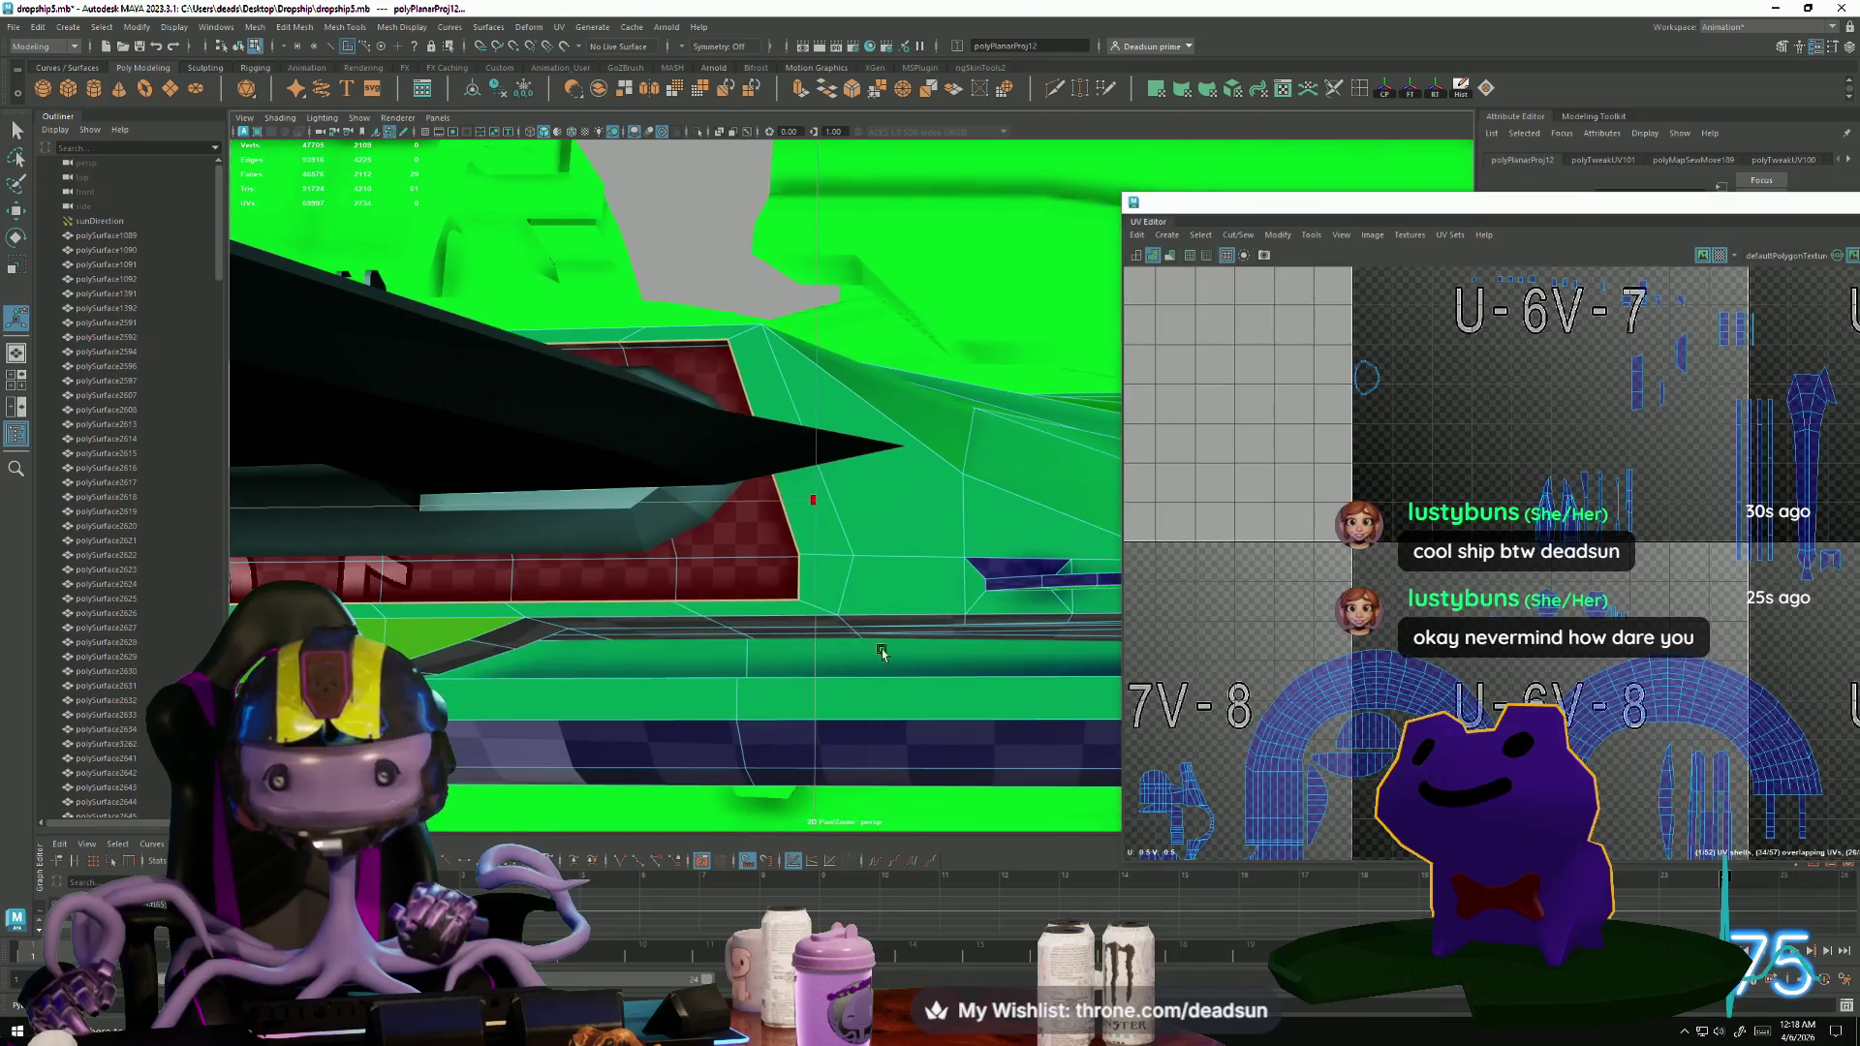
pyautogui.keyDown('alt'); pyautogui.moveTo(1274, 528); pyautogui.dragTo(1274, 431, button='middle'); pyautogui.keyUp('alt')
pyautogui.scroll(-10, 1274, 431)
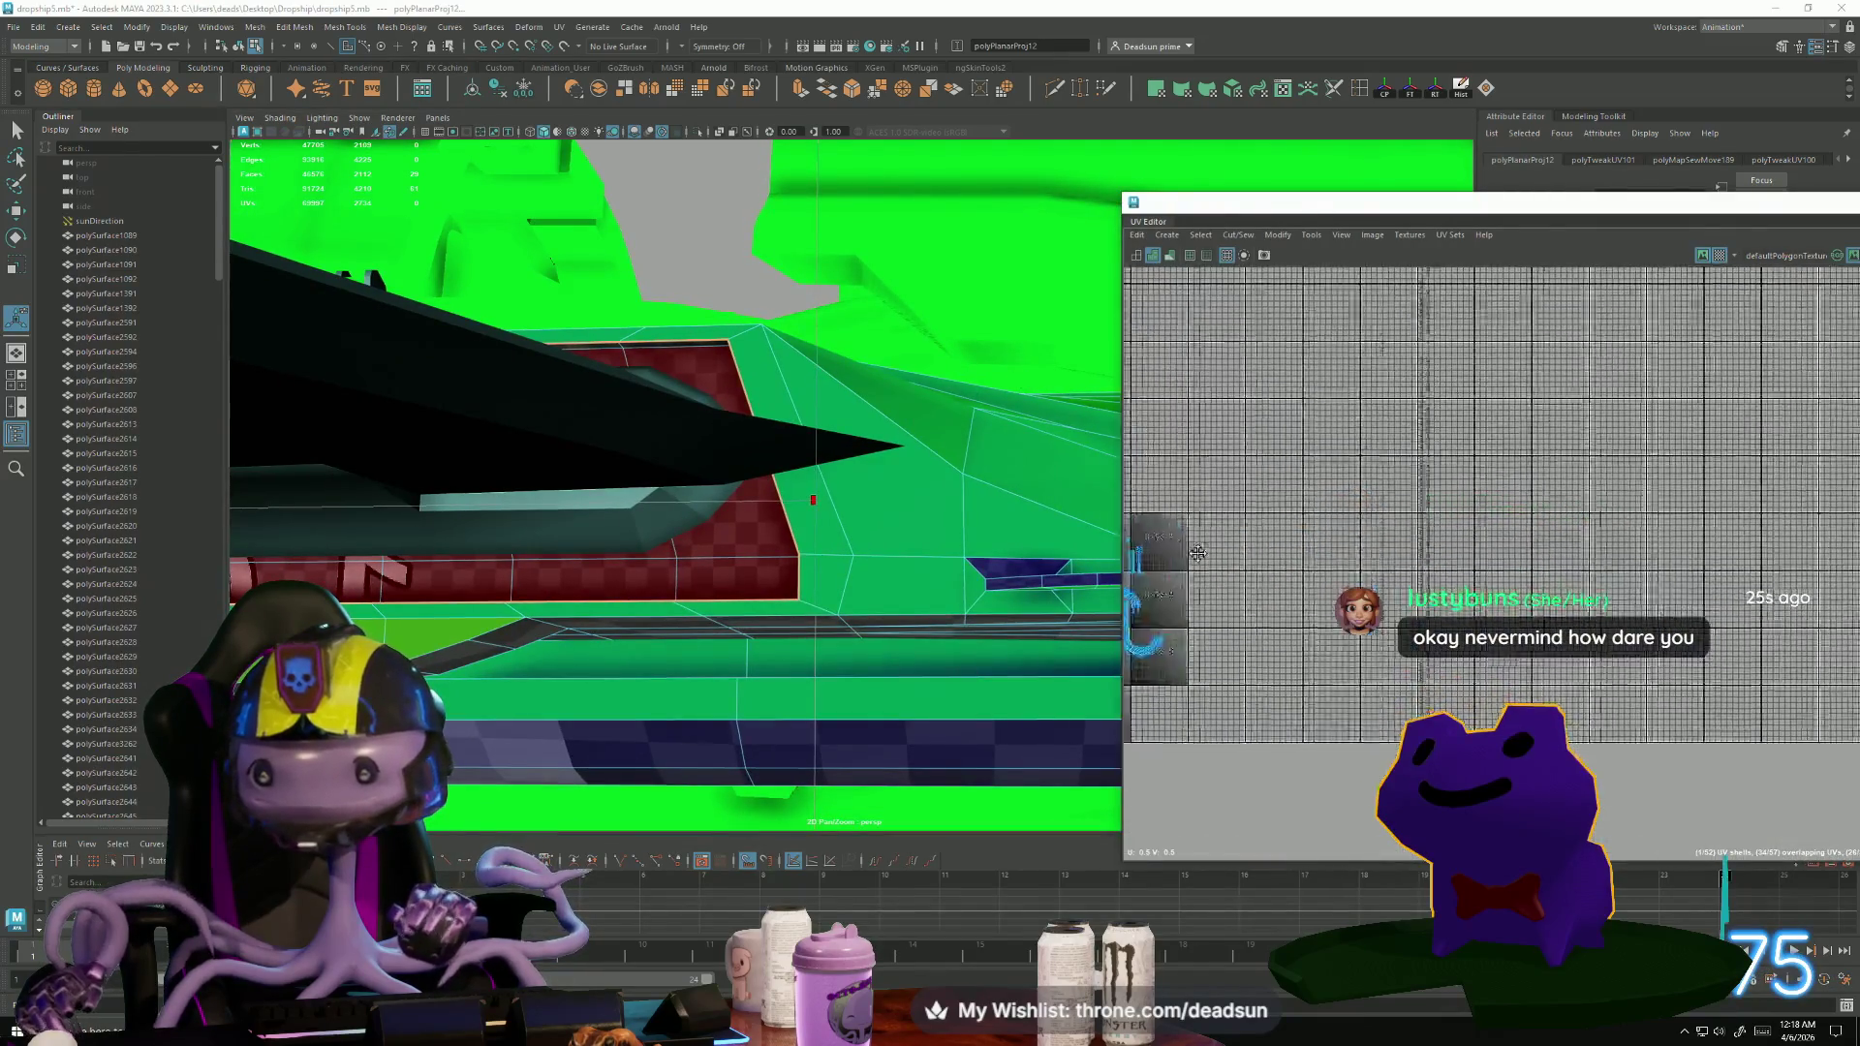
# Move the new strip shell onto the U-7V-7/U-7V-8 border and scale it thinner.
pyautogui.press('w')
pyautogui.moveTo(1432, 438)
pyautogui.mouseDown()
pyautogui.moveTo(1255, 619)
pyautogui.moveTo(1270, 634)
pyautogui.mouseUp()
pyautogui.scroll(10, 1270, 634)
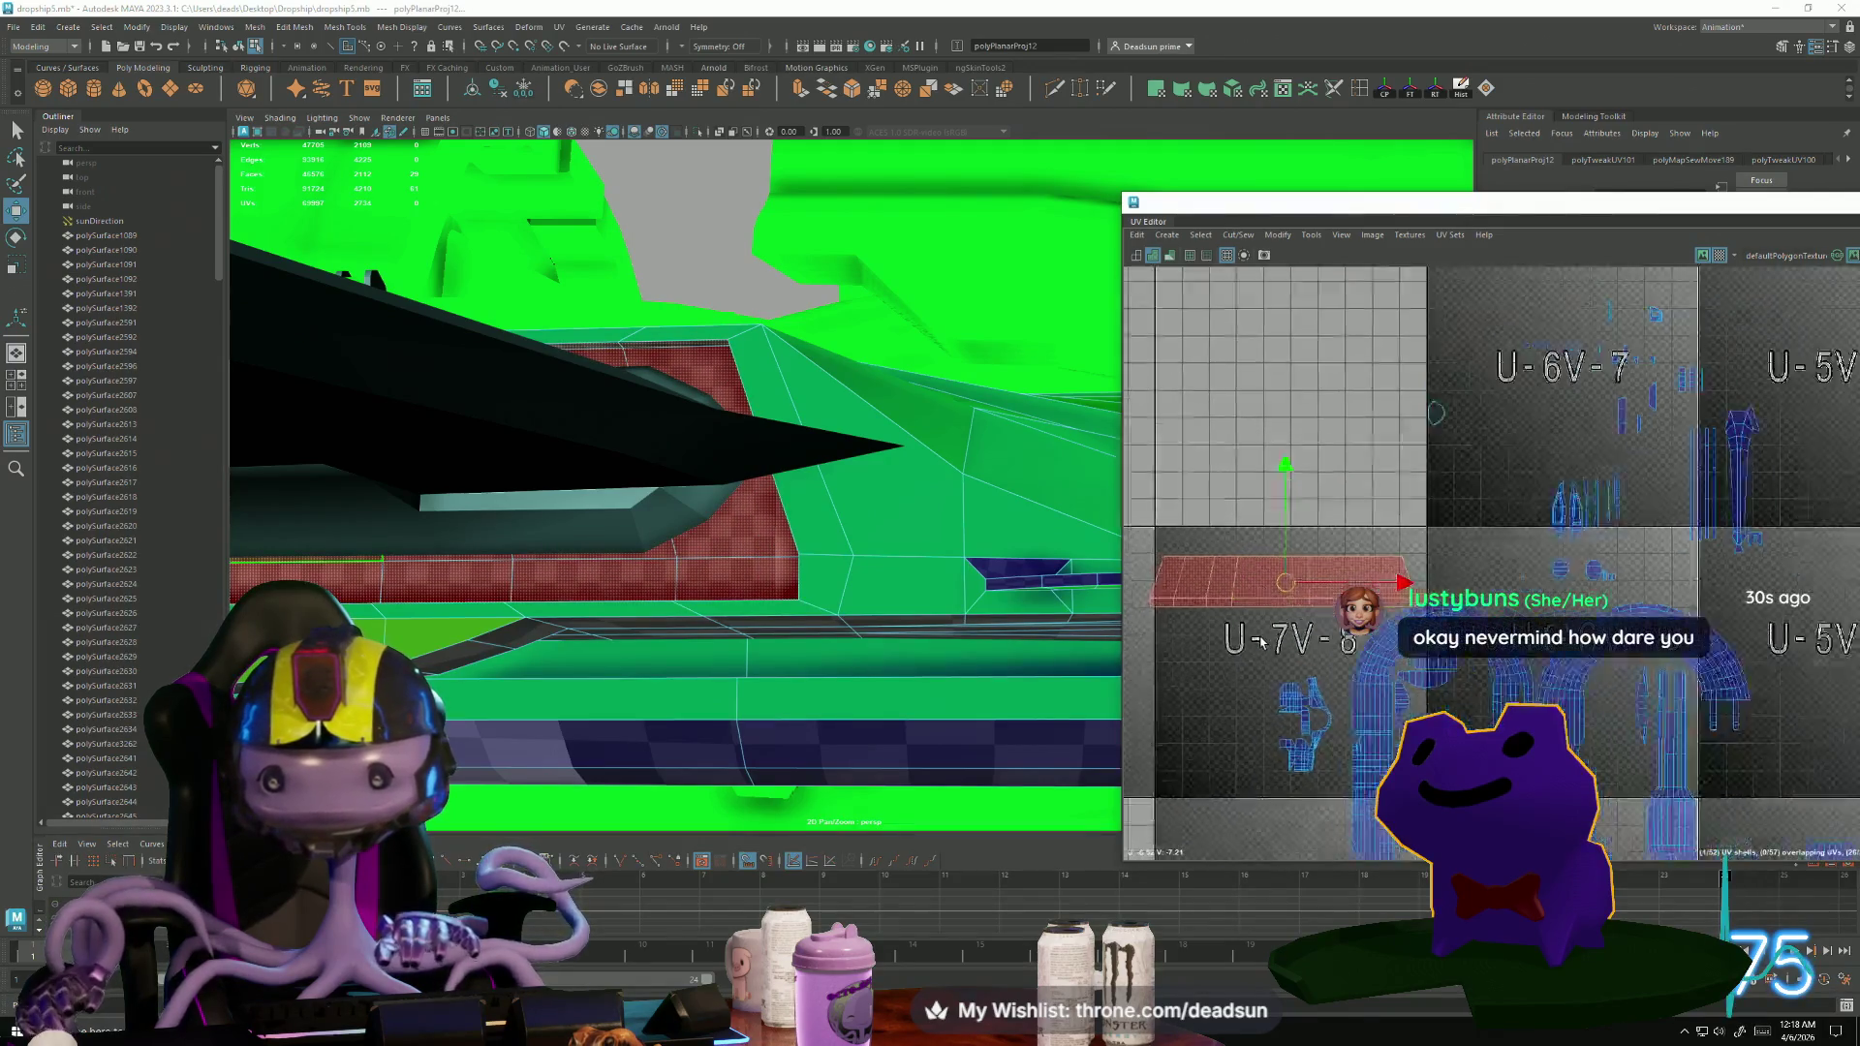
pyautogui.moveTo(1294, 569); pyautogui.dragTo(1320, 516)
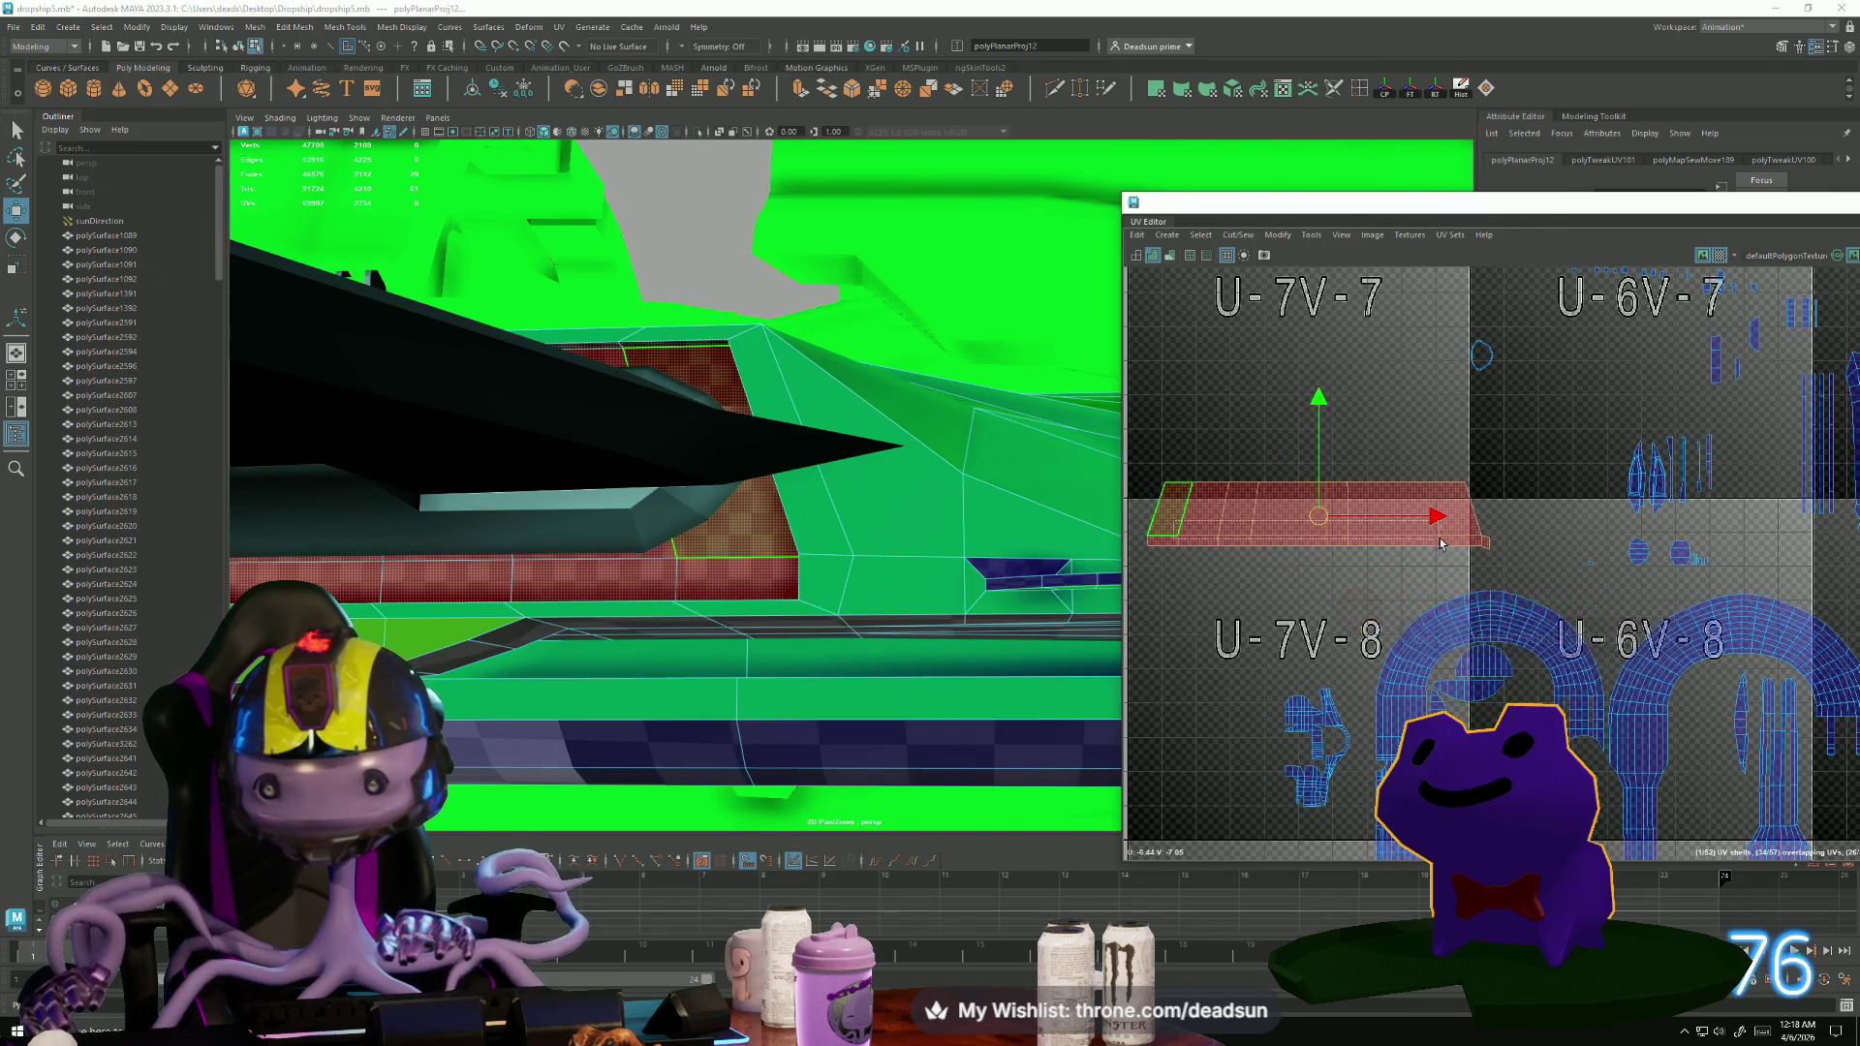
pyautogui.press('r')
pyautogui.moveTo(1319, 522); pyautogui.dragTo(1310, 519)
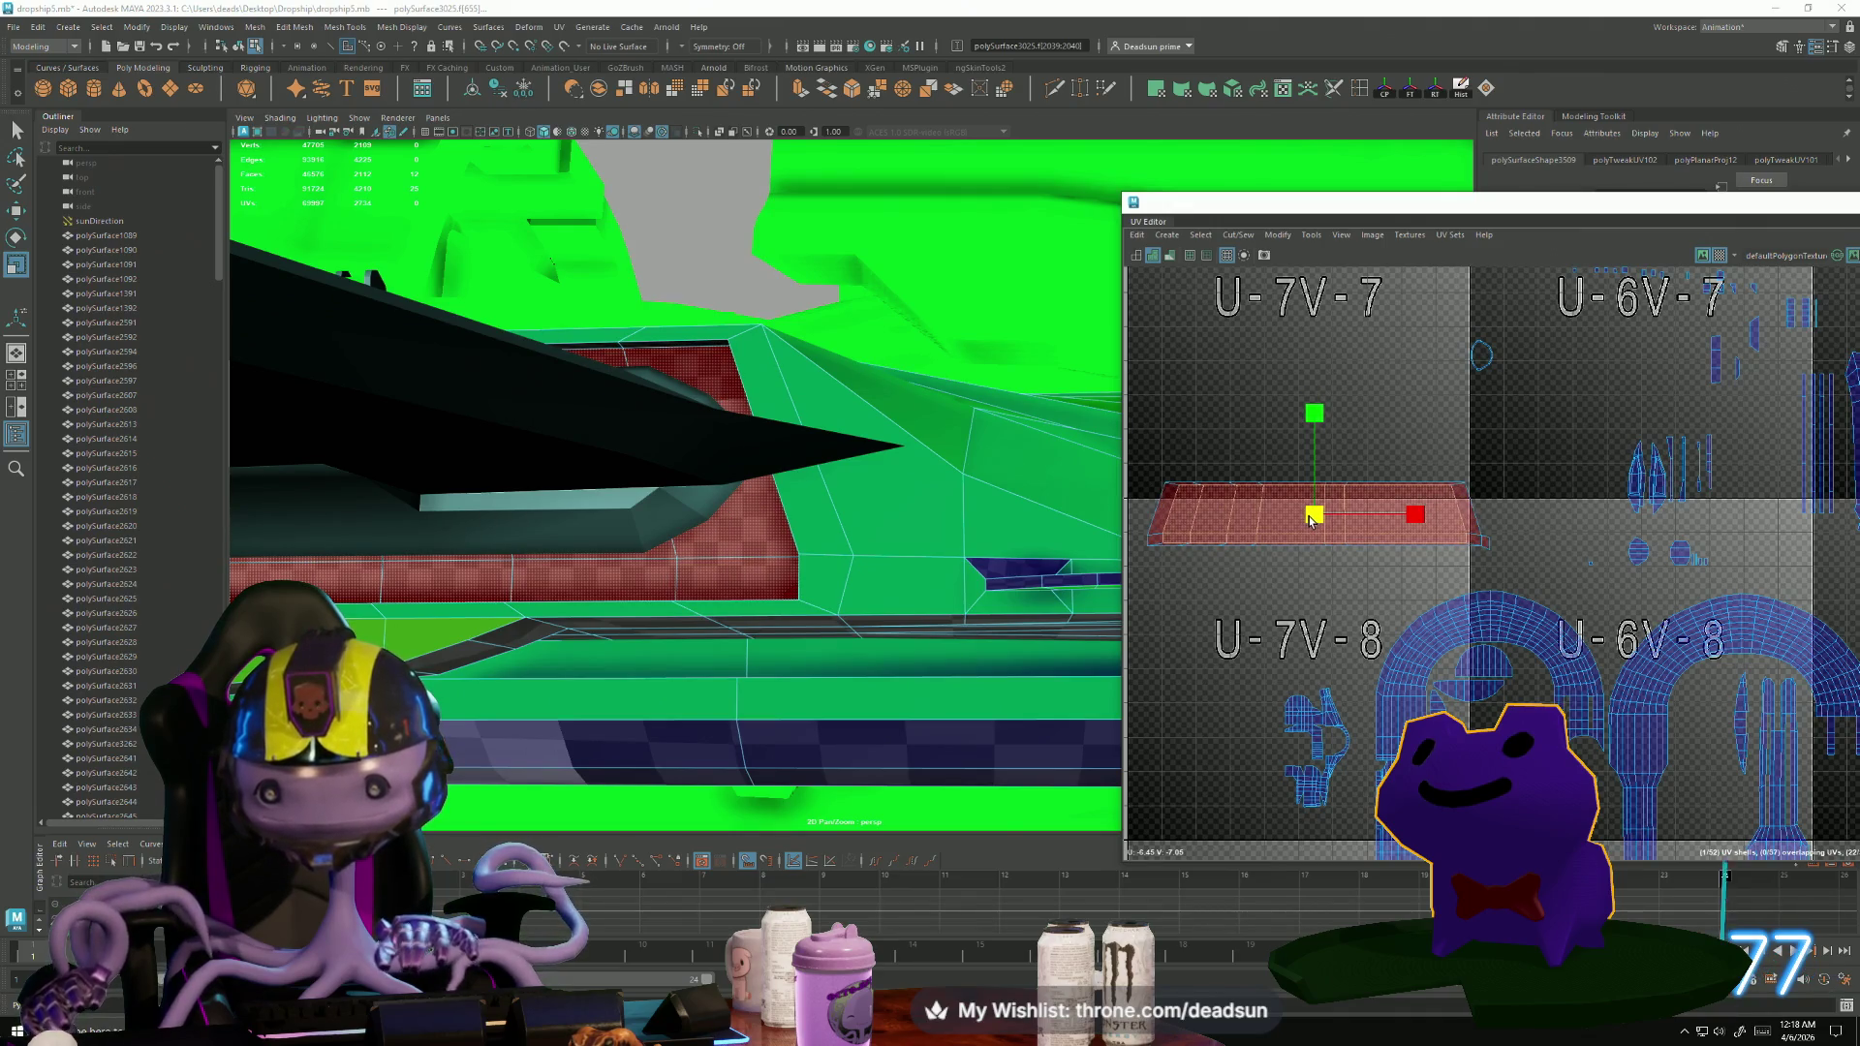
pyautogui.moveTo(1305, 414); pyautogui.dragTo(1306, 443)
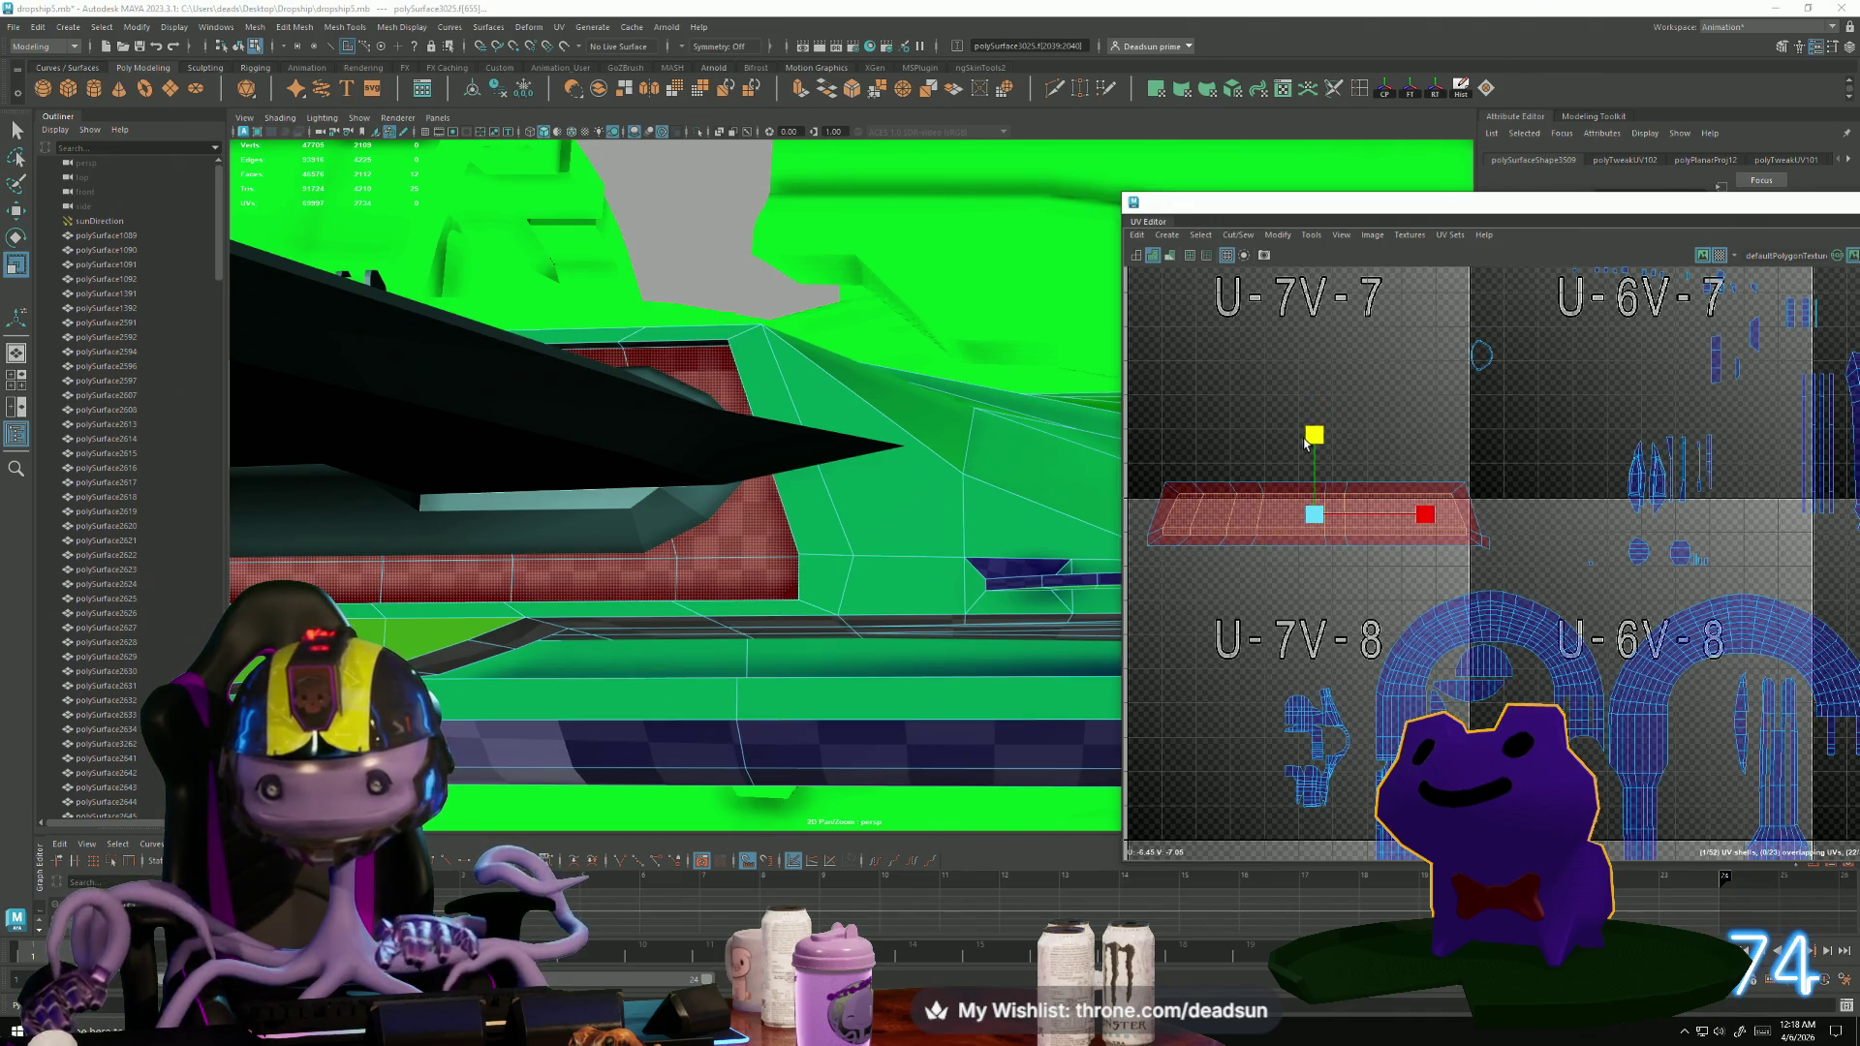
# Flip the strip shell's UVs so it no longer shows red.
pyautogui.moveTo(1233, 508); pyautogui.dragTo(1241, 489, button='right')
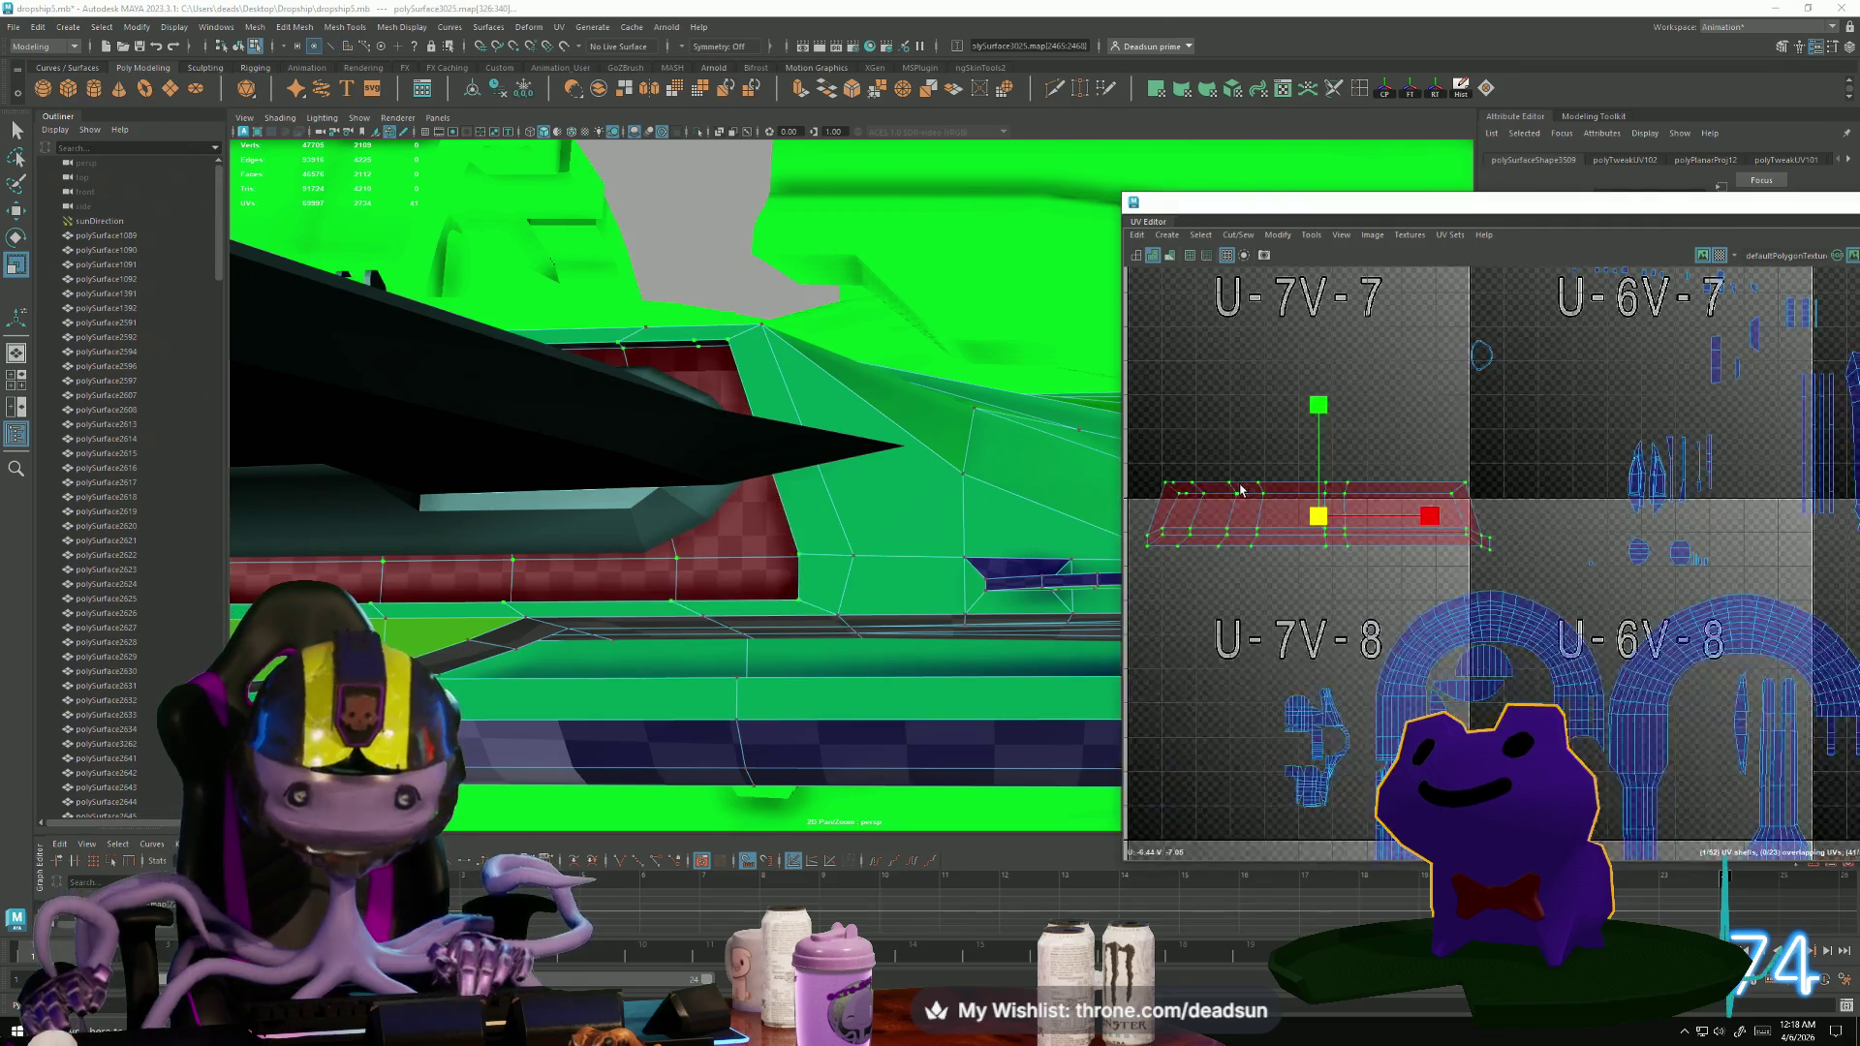
pyautogui.click(1273, 235)
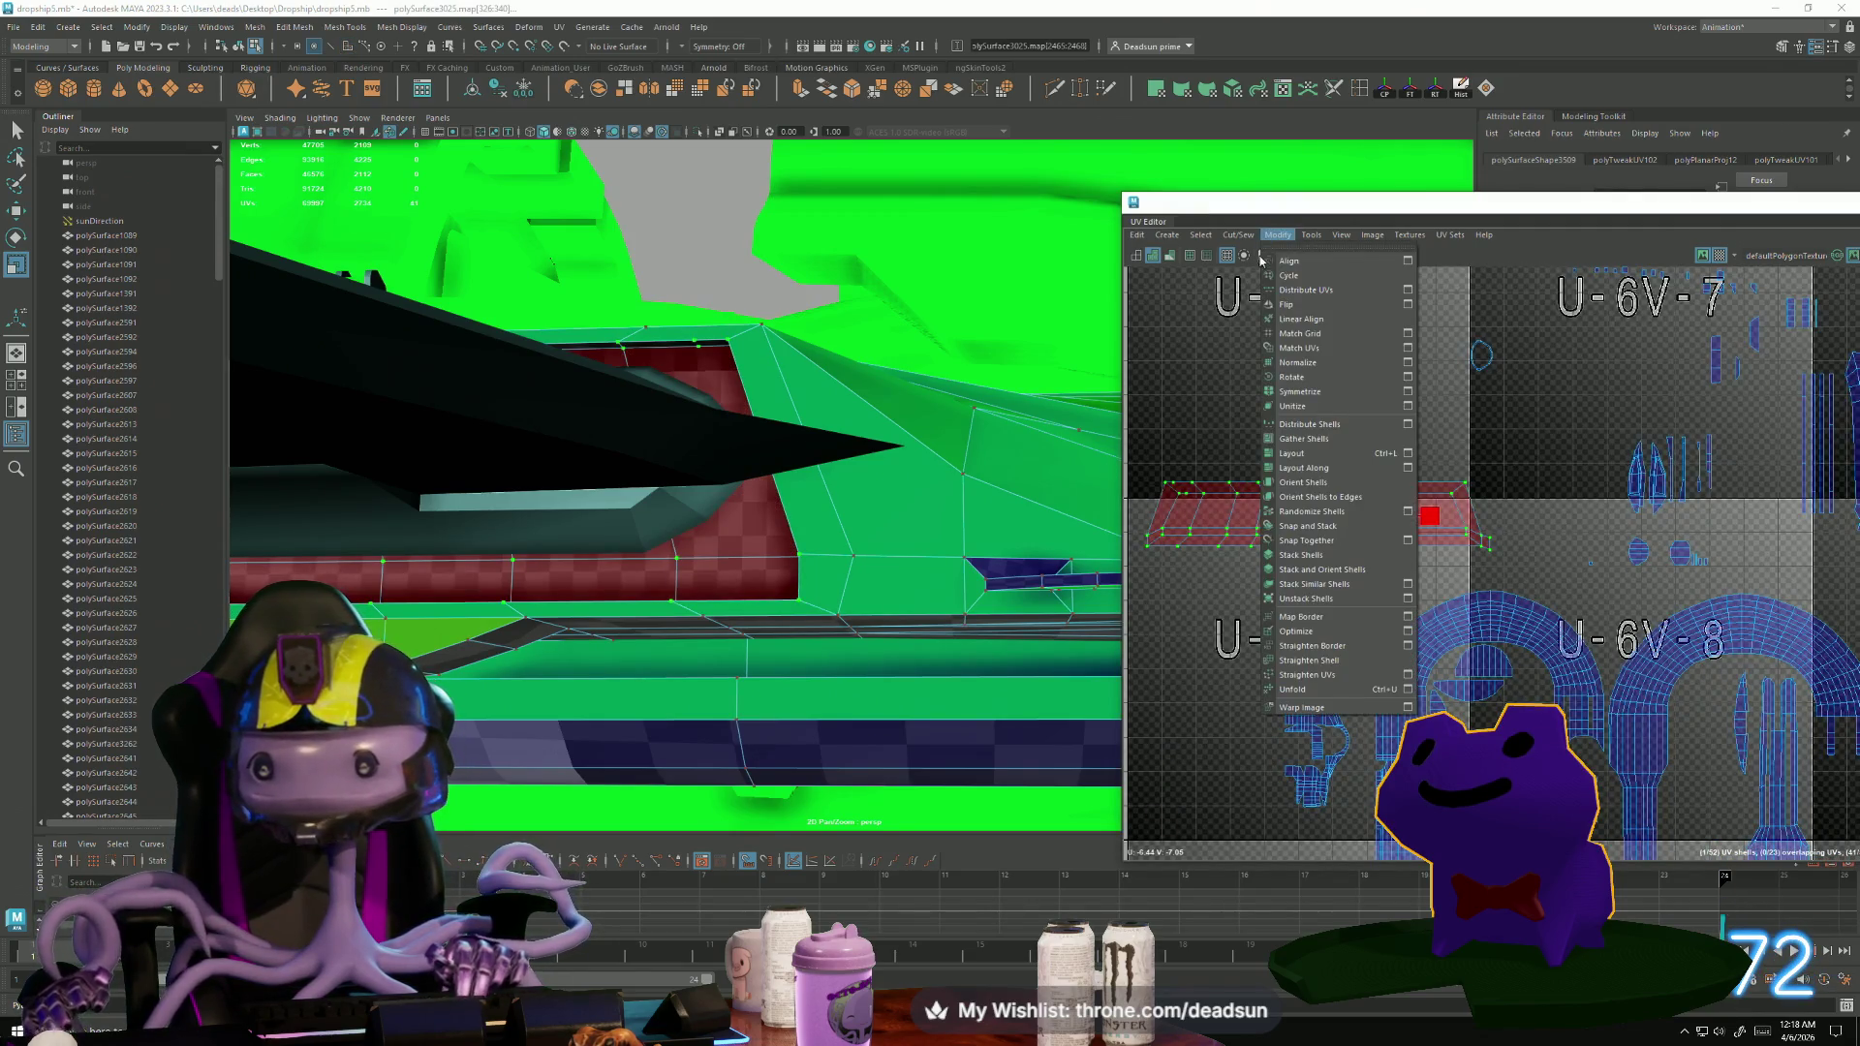
pyautogui.click(1285, 304)
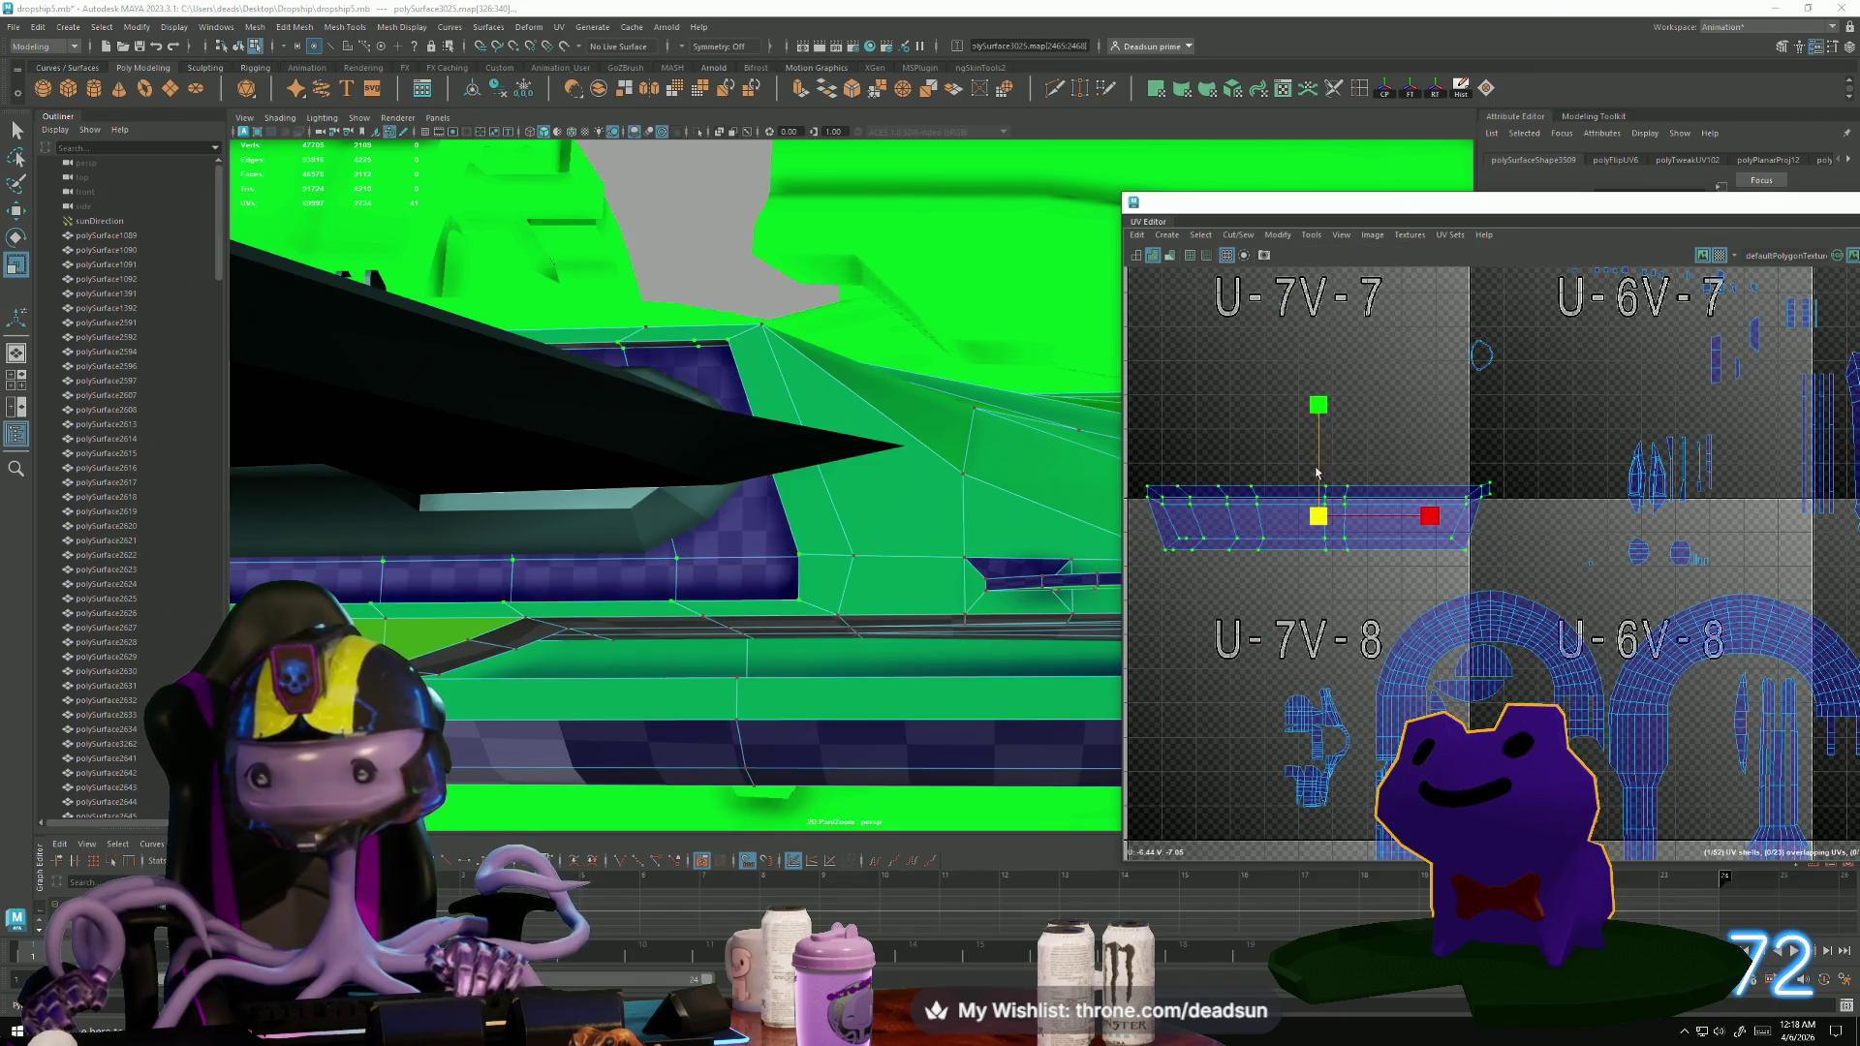
pyautogui.scroll(5, 1317, 471)
pyautogui.moveTo(866, 620)
pyautogui.keyDown('alt'); pyautogui.mouseDown()
pyautogui.moveTo(1001, 630)
pyautogui.moveTo(876, 640)
pyautogui.moveTo(1071, 644)
pyautogui.moveTo(614, 598)
pyautogui.moveTo(543, 623)
pyautogui.moveTo(547, 640)
pyautogui.moveTo(601, 605)
pyautogui.mouseUp(); pyautogui.keyUp('alt')
pyautogui.scroll(-2, 1311, 704)
pyautogui.keyDown('alt'); pyautogui.moveTo(1232, 707); pyautogui.dragTo(1217, 417, button='middle'); pyautogui.keyUp('alt')
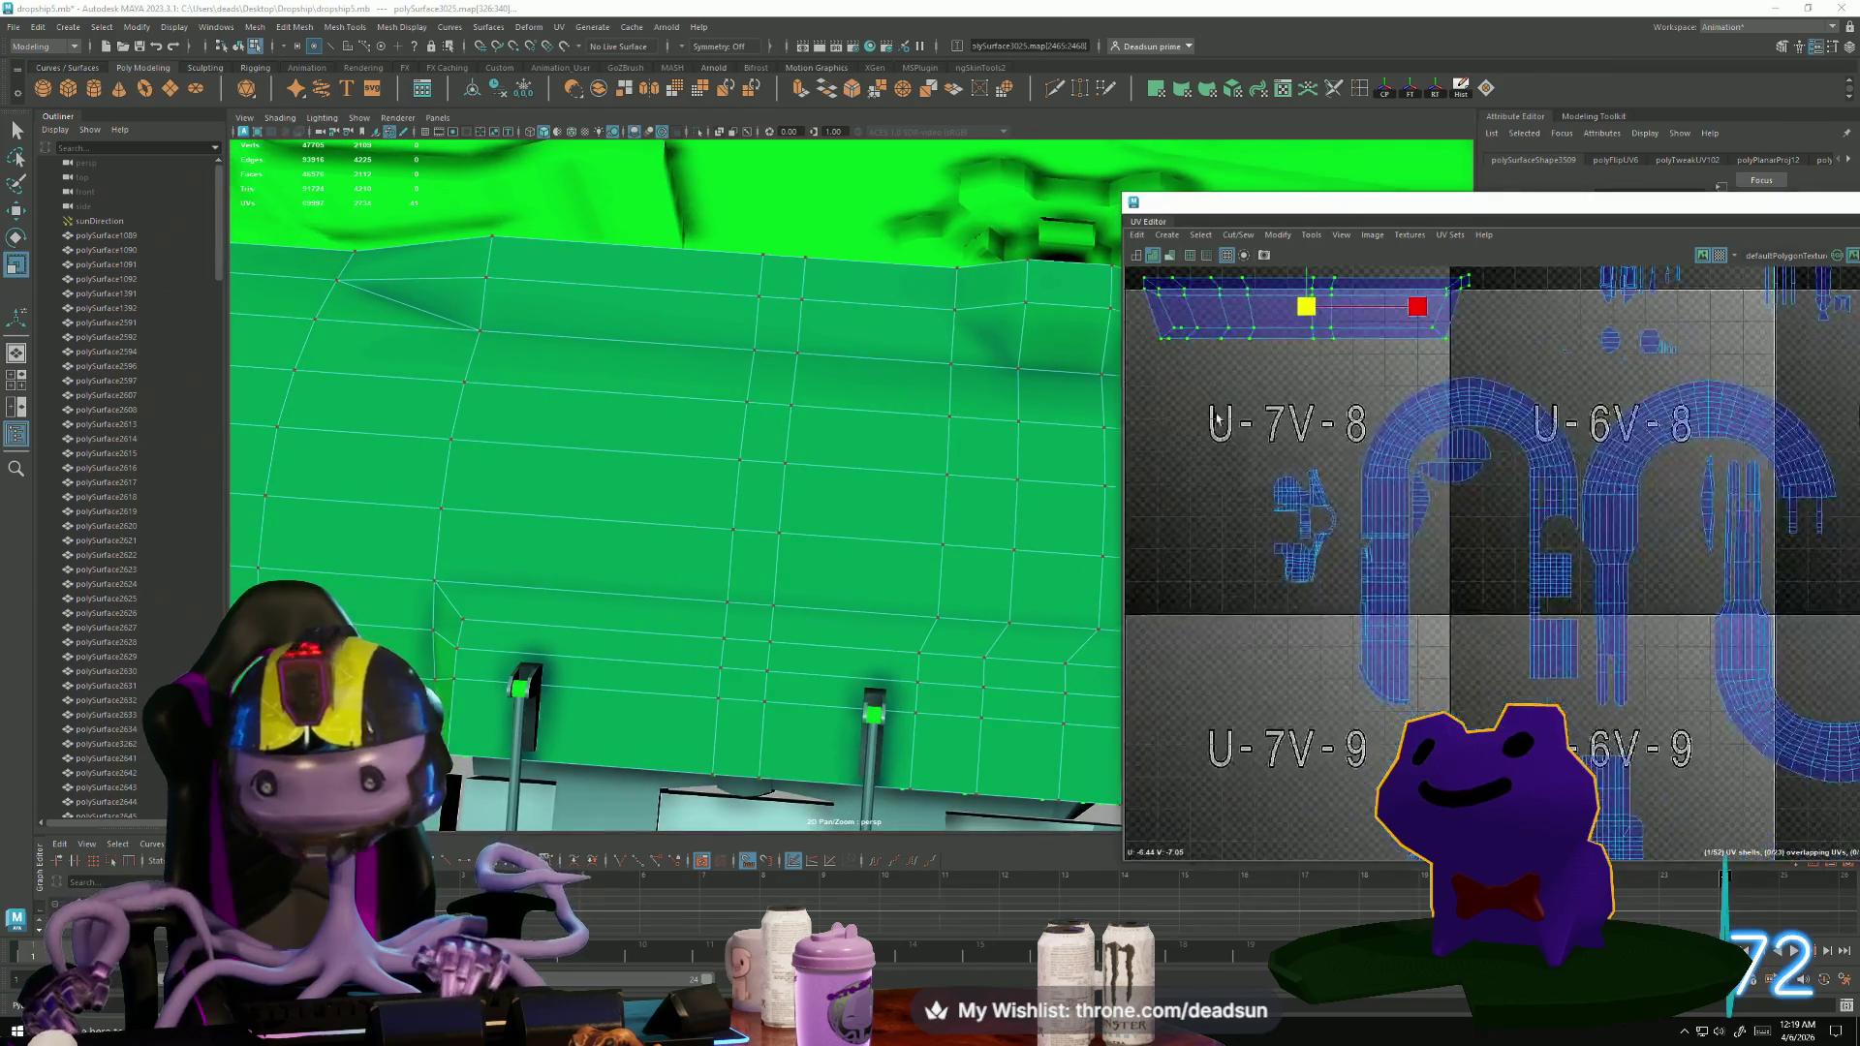
pyautogui.scroll(8, 1345, 601)
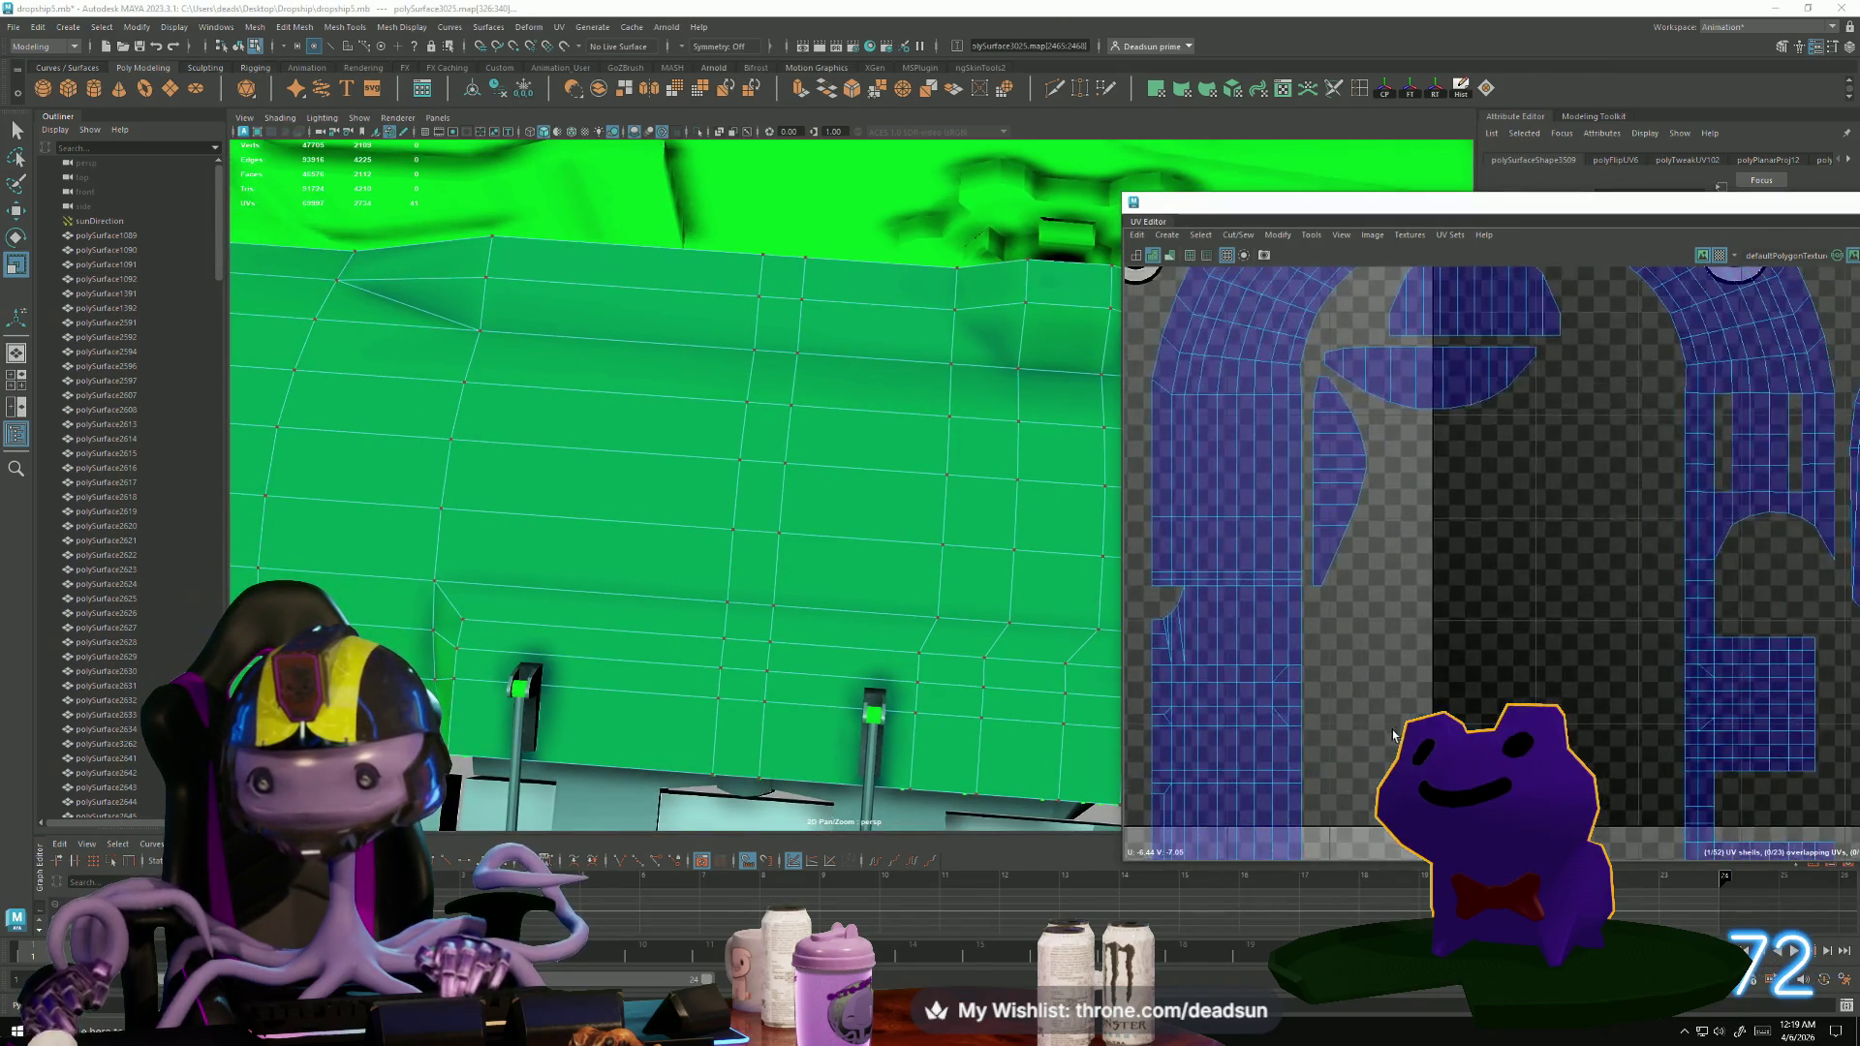
pyautogui.scroll(-5, 1393, 737)
pyautogui.moveTo(1393, 737)
pyautogui.keyDown('alt'); pyautogui.mouseDown(button='middle')
pyautogui.moveTo(1275, 462)
pyautogui.moveTo(1200, 485)
pyautogui.mouseUp(button='middle'); pyautogui.keyUp('alt')
pyautogui.scroll(5, 1258, 531)
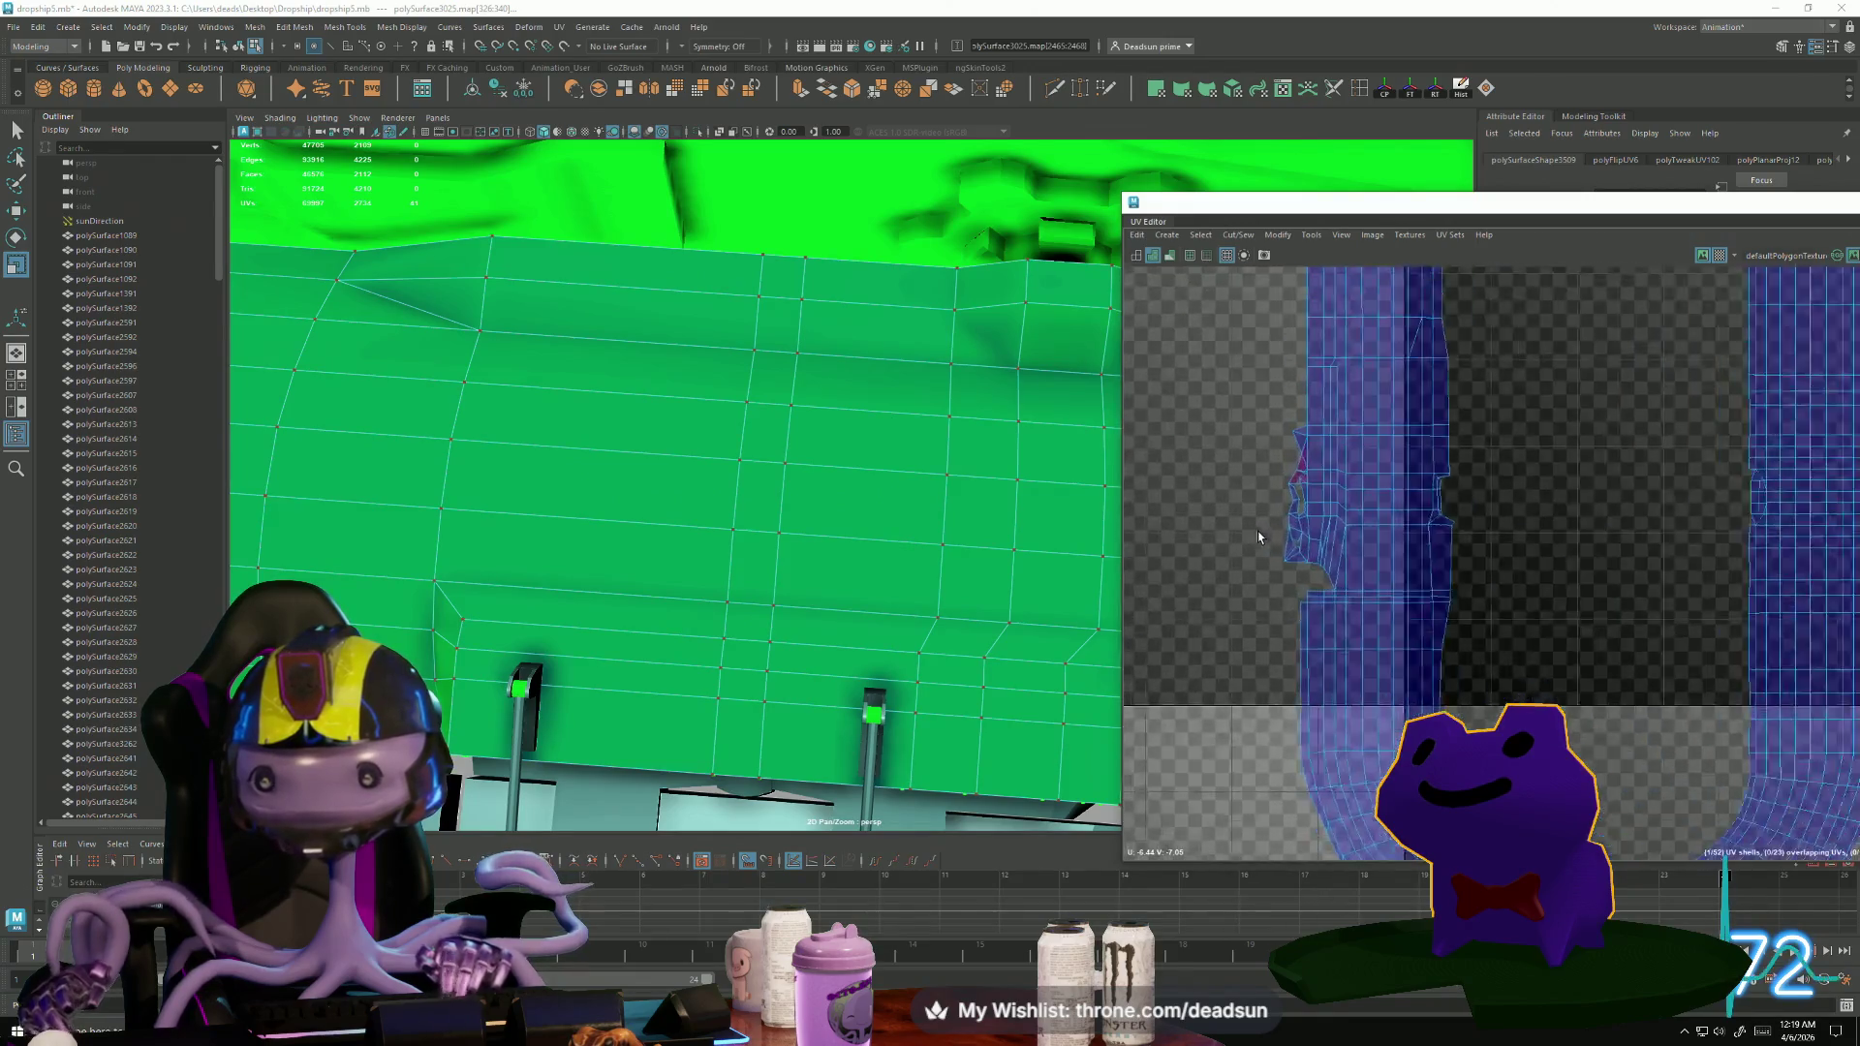
pyautogui.scroll(3, 1257, 535)
# Select faces of the large hull shell and its edge in face mode.
pyautogui.press('F11')
pyautogui.click(1324, 502)
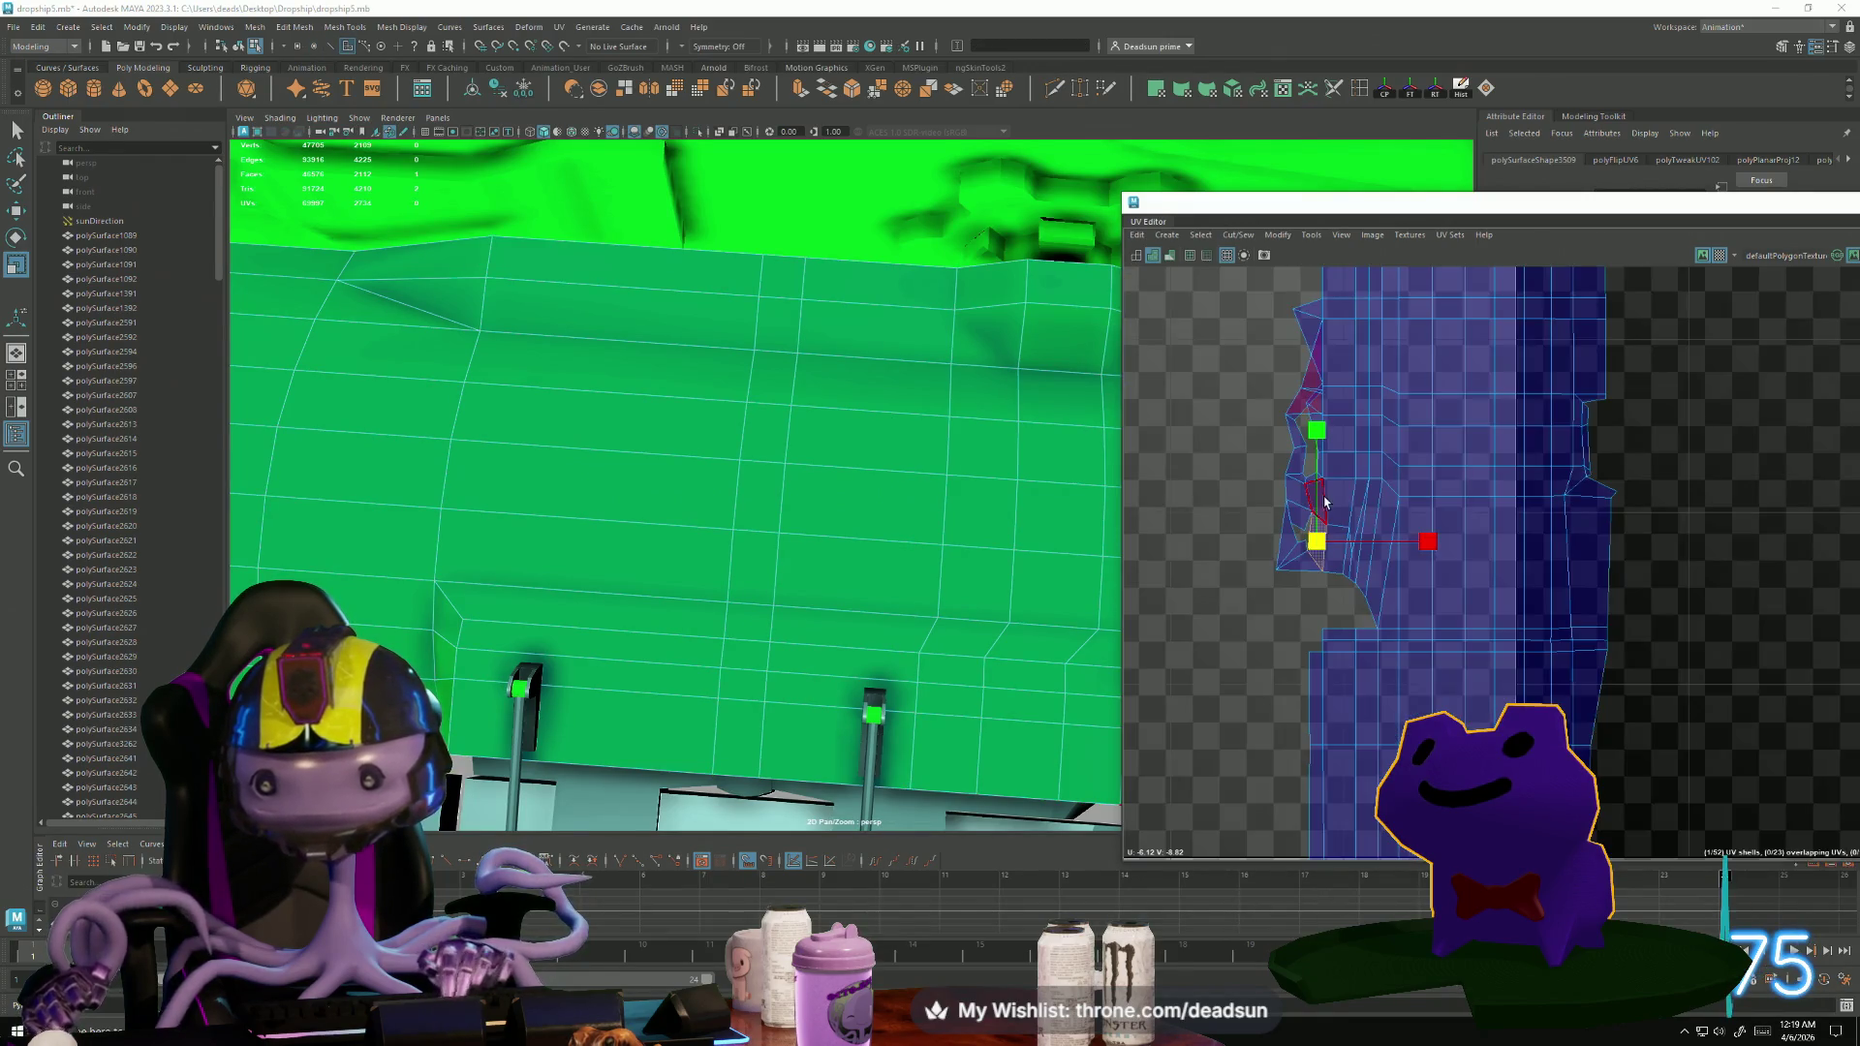
pyautogui.doubleClick(1324, 500)
pyautogui.moveTo(976, 655)
pyautogui.keyDown('alt'); pyautogui.mouseDown()
pyautogui.moveTo(1056, 581)
pyautogui.moveTo(830, 615)
pyautogui.moveTo(830, 656)
pyautogui.mouseUp(); pyautogui.keyUp('alt')
pyautogui.click(1328, 560)
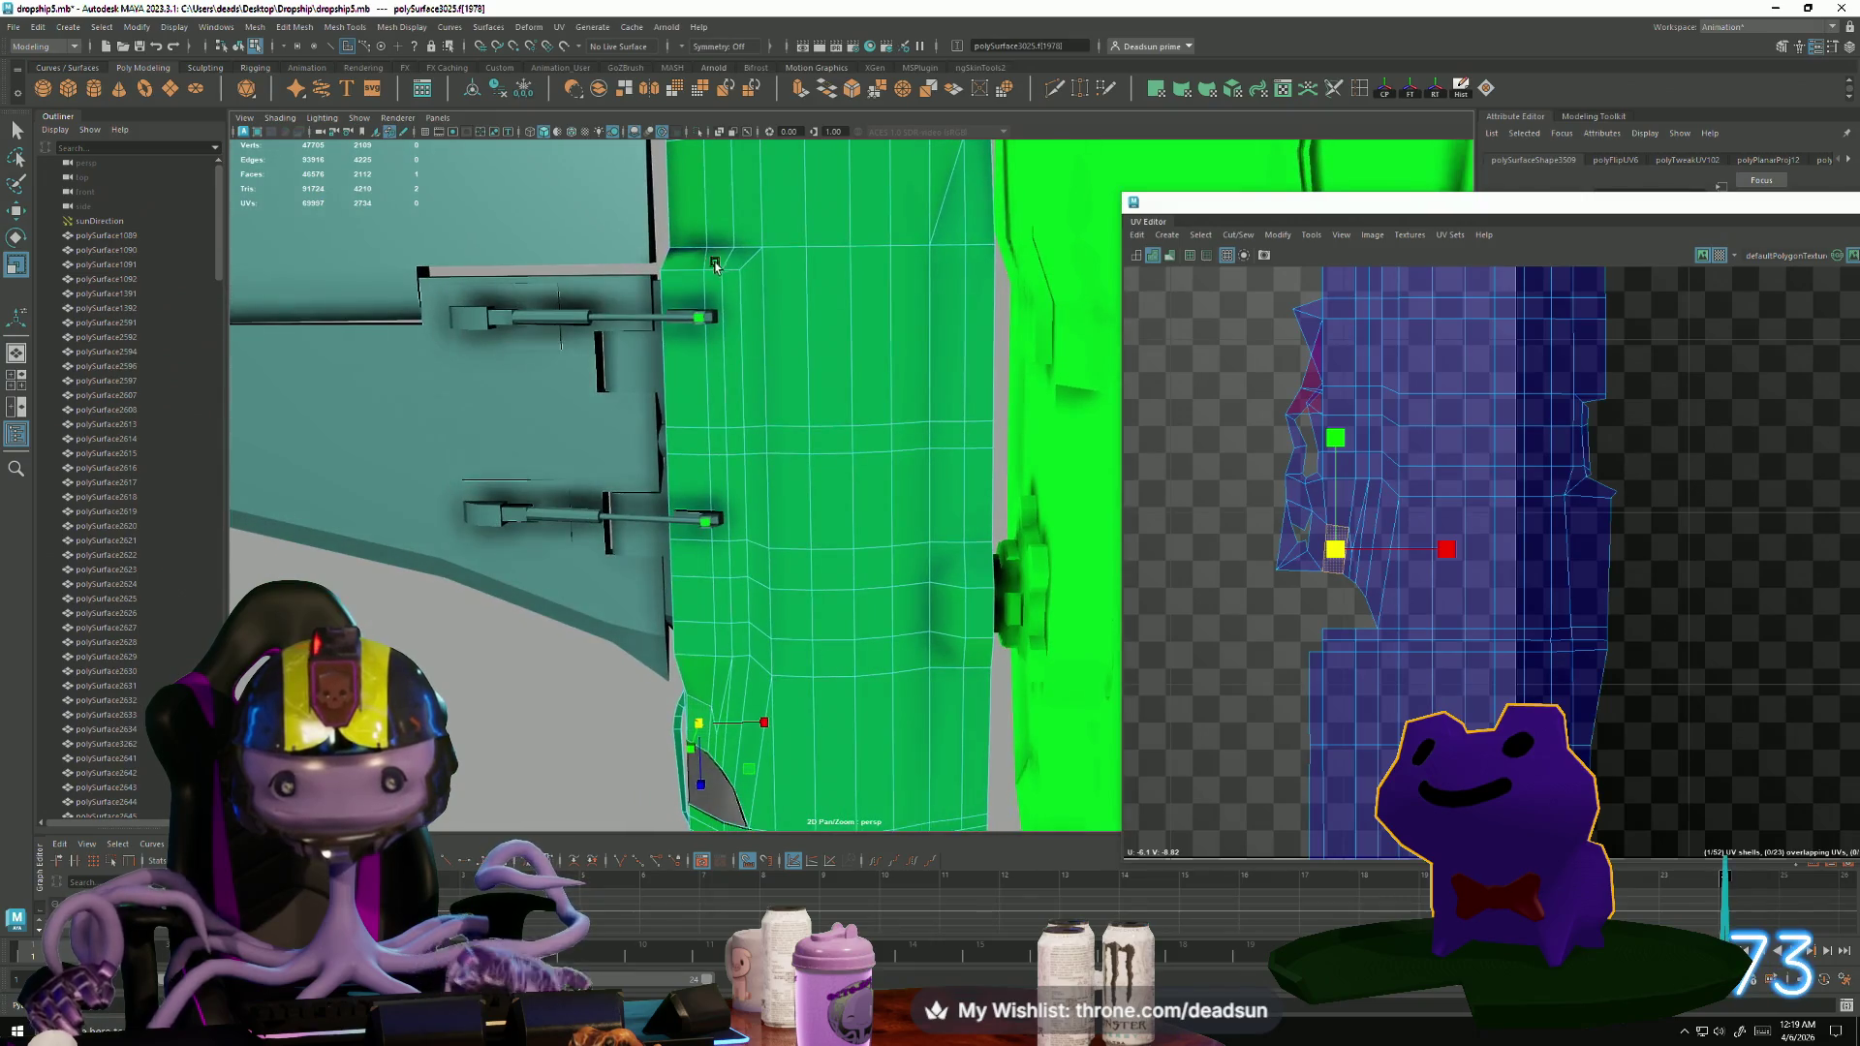
pyautogui.keyDown('alt'); pyautogui.moveTo(690, 272); pyautogui.dragTo(950, 551, button='middle'); pyautogui.keyUp('alt')
pyautogui.click(878, 474)
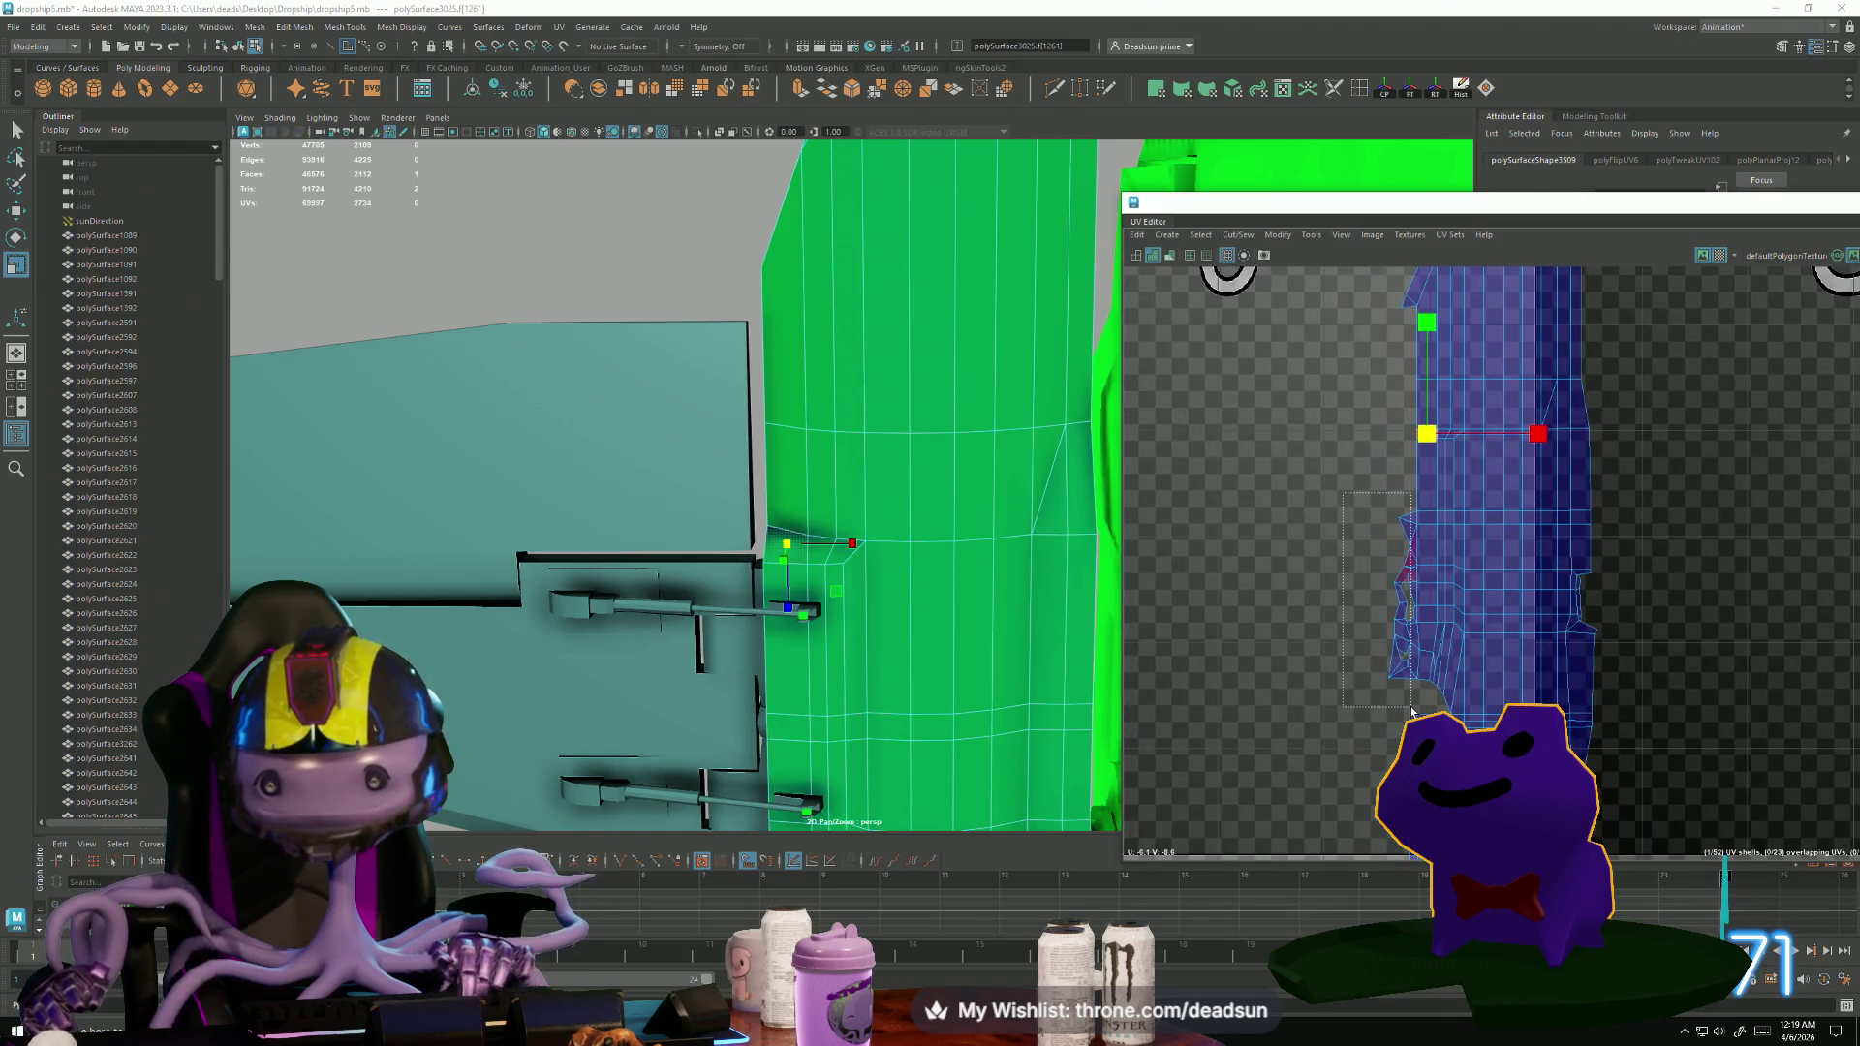
pyautogui.moveTo(1416, 711); pyautogui.dragTo(1417, 710)
# Add the rest of the hull strip faces to the selection, dropping a stray one.
pyautogui.moveTo(981, 609)
pyautogui.keyDown('alt'); pyautogui.mouseDown()
pyautogui.moveTo(697, 585)
pyautogui.moveTo(652, 610)
pyautogui.moveTo(717, 581)
pyautogui.moveTo(771, 589)
pyautogui.moveTo(691, 479)
pyautogui.mouseUp(); pyautogui.keyUp('alt')
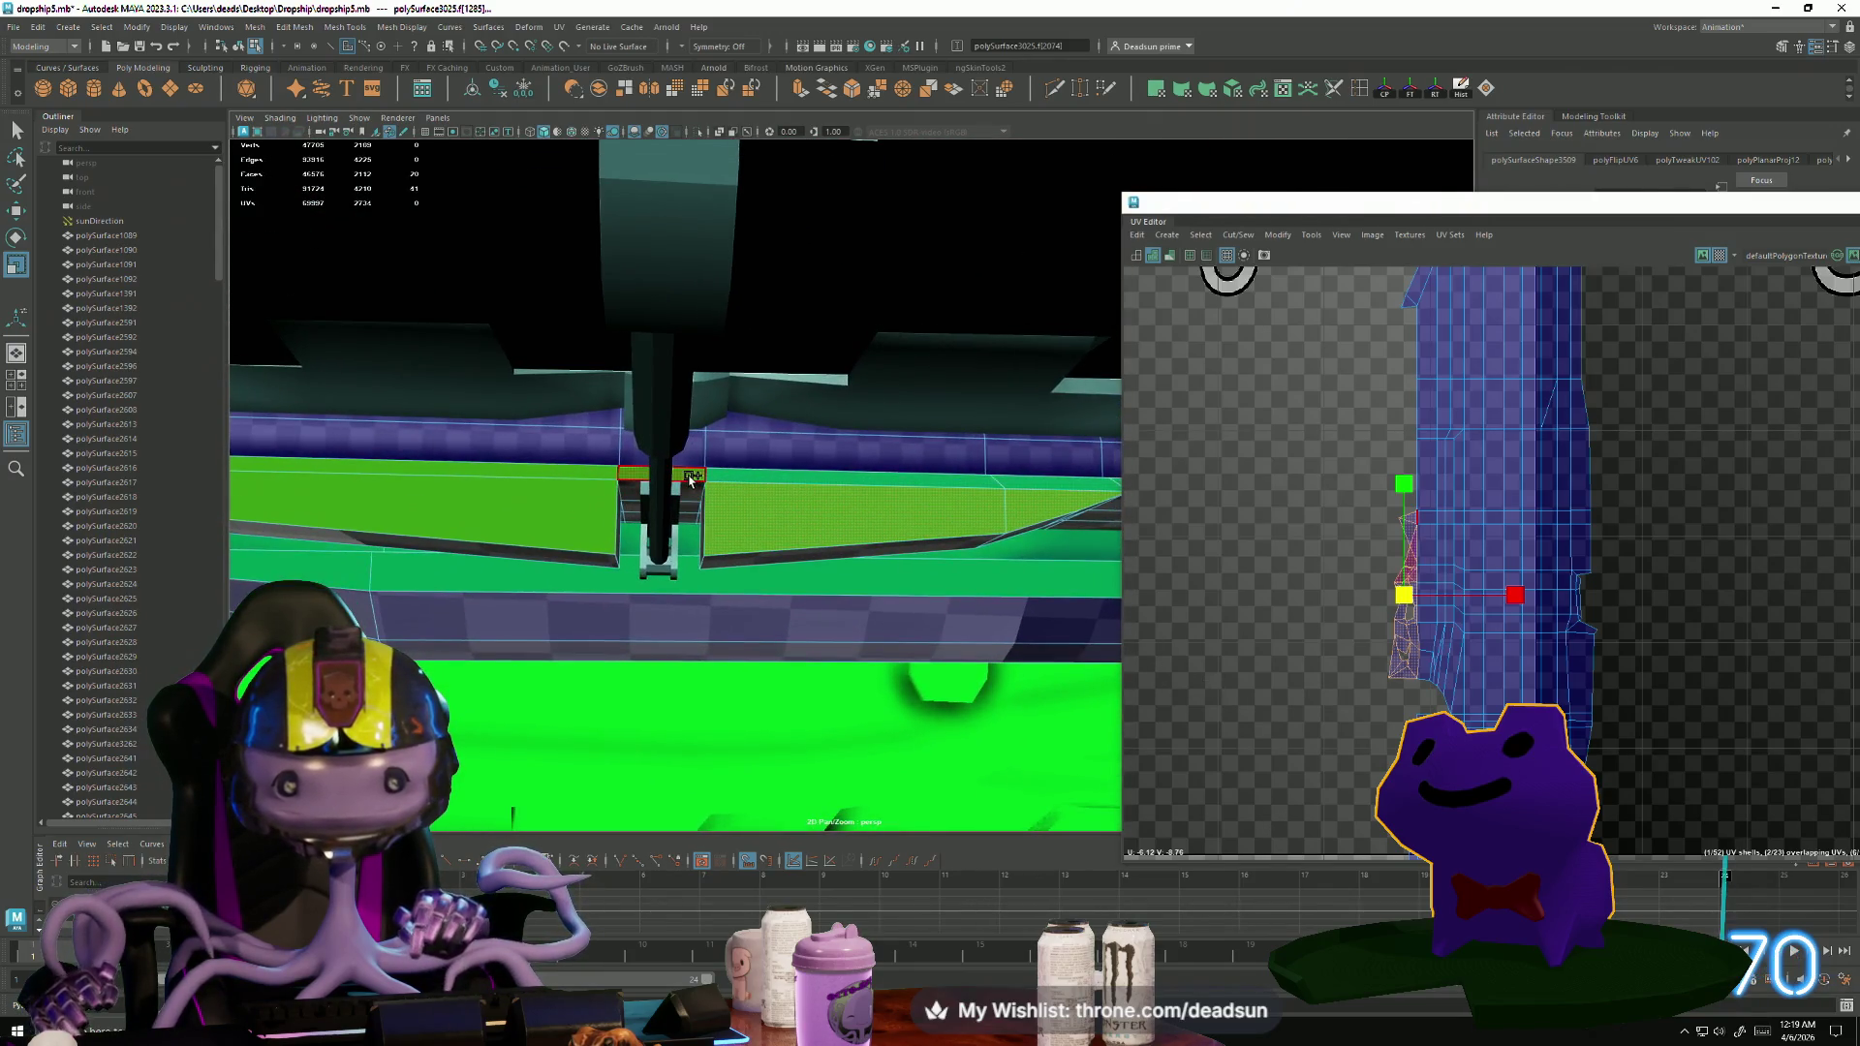
pyautogui.keyDown('shift'); pyautogui.click(579, 506); pyautogui.keyUp('shift')
pyautogui.moveTo(579, 506)
pyautogui.keyDown('alt'); pyautogui.mouseDown()
pyautogui.moveTo(749, 596)
pyautogui.moveTo(693, 538)
pyautogui.mouseUp(); pyautogui.keyUp('alt')
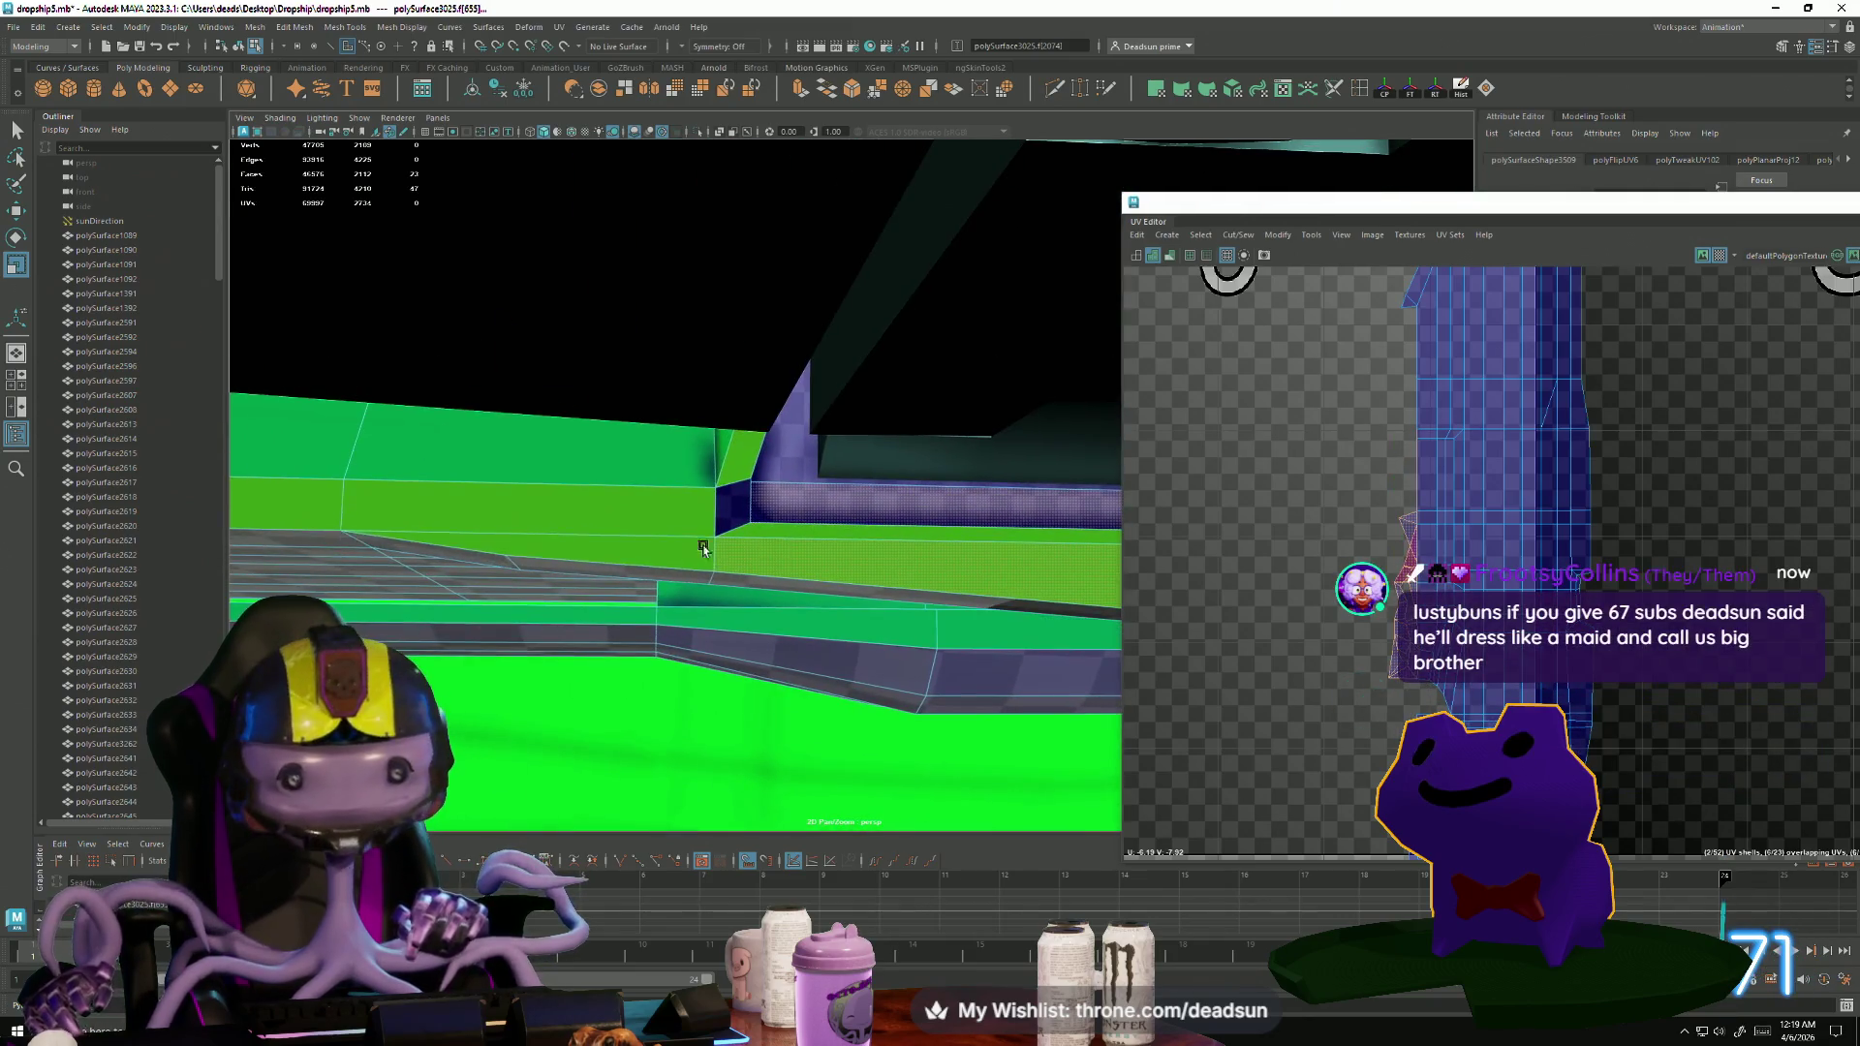
pyautogui.keyDown('shift'); pyautogui.click(685, 515); pyautogui.keyUp('shift')
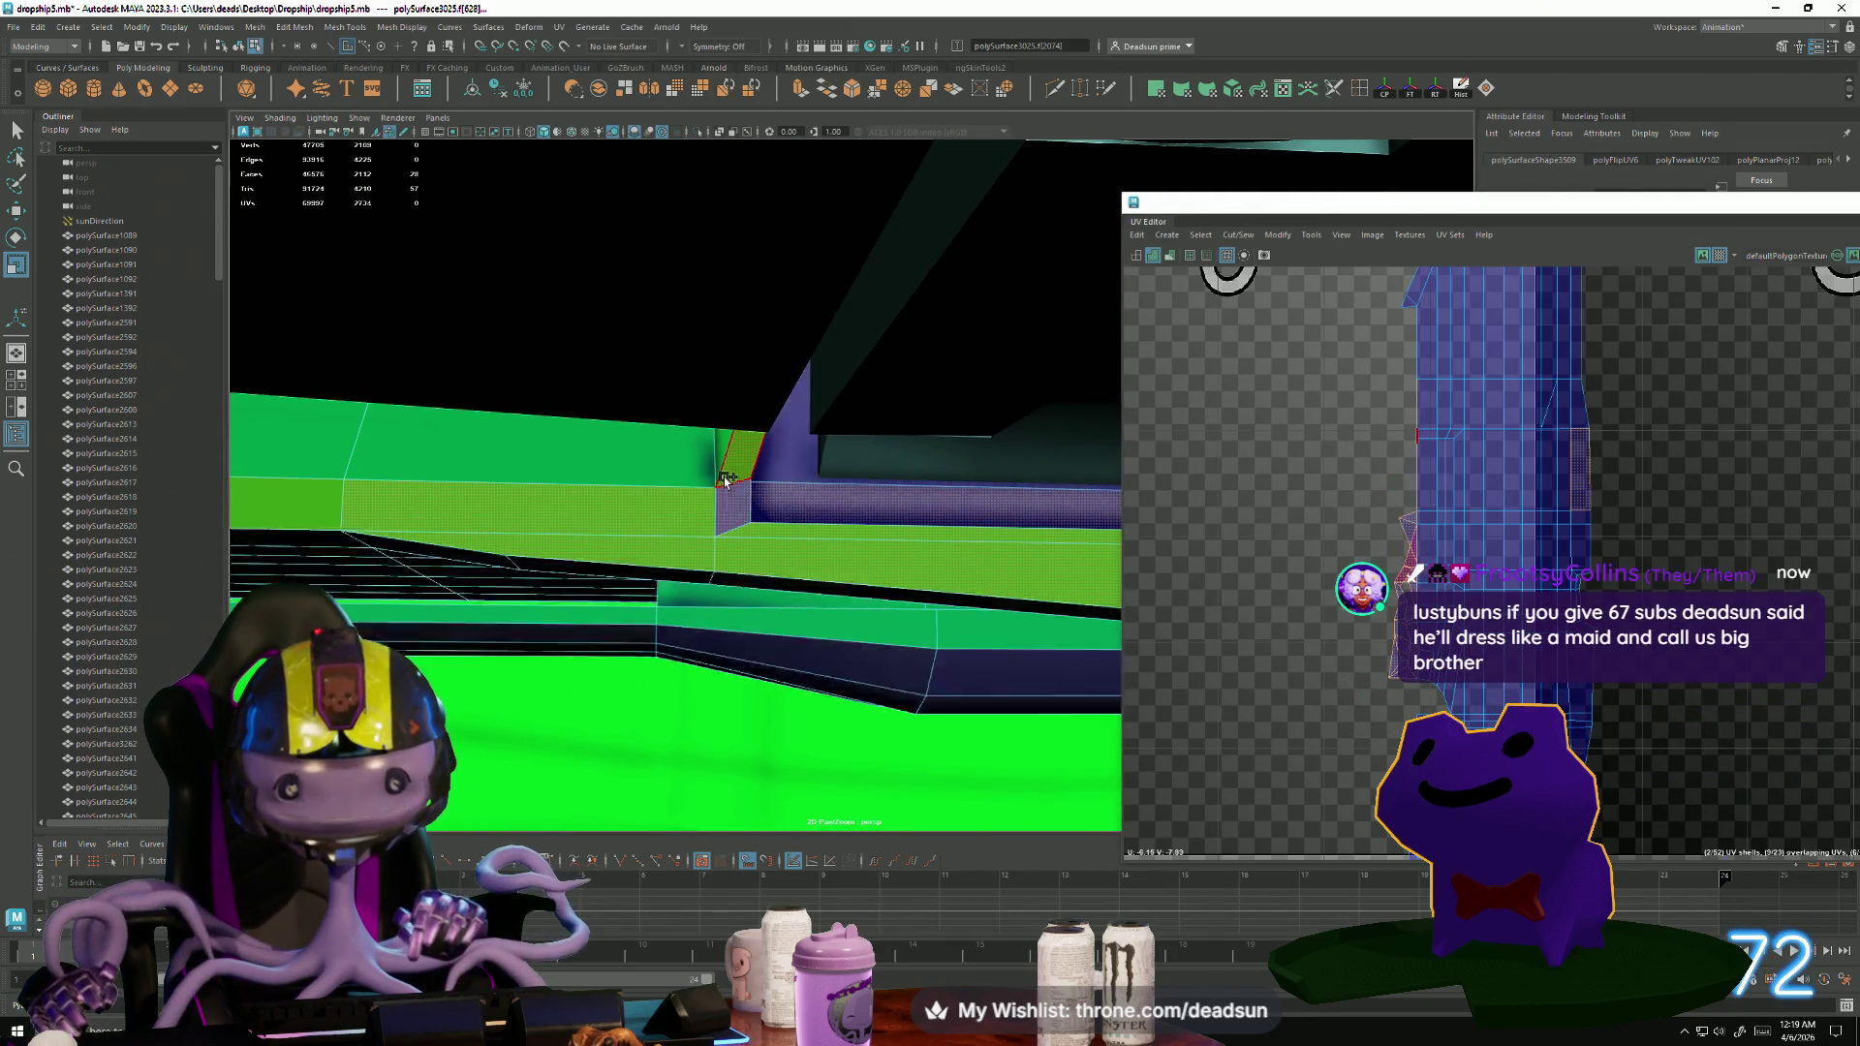
pyautogui.keyDown('shift'); pyautogui.click(304, 503); pyautogui.keyUp('shift')
pyautogui.moveTo(304, 504)
pyautogui.keyDown('alt'); pyautogui.mouseDown()
pyautogui.moveTo(546, 742)
pyautogui.moveTo(571, 736)
pyautogui.moveTo(634, 634)
pyautogui.moveTo(882, 545)
pyautogui.moveTo(444, 524)
pyautogui.moveTo(893, 425)
pyautogui.moveTo(783, 740)
pyautogui.moveTo(717, 814)
pyautogui.mouseUp(); pyautogui.keyUp('alt')
pyautogui.keyDown('shift'); pyautogui.click(581, 741); pyautogui.keyUp('shift')
pyautogui.keyDown('shift'); pyautogui.click(882, 544); pyautogui.keyUp('shift')
pyautogui.keyDown('shift'); pyautogui.click(893, 425); pyautogui.keyUp('shift')
pyautogui.hotkey('ctrl', 'z')
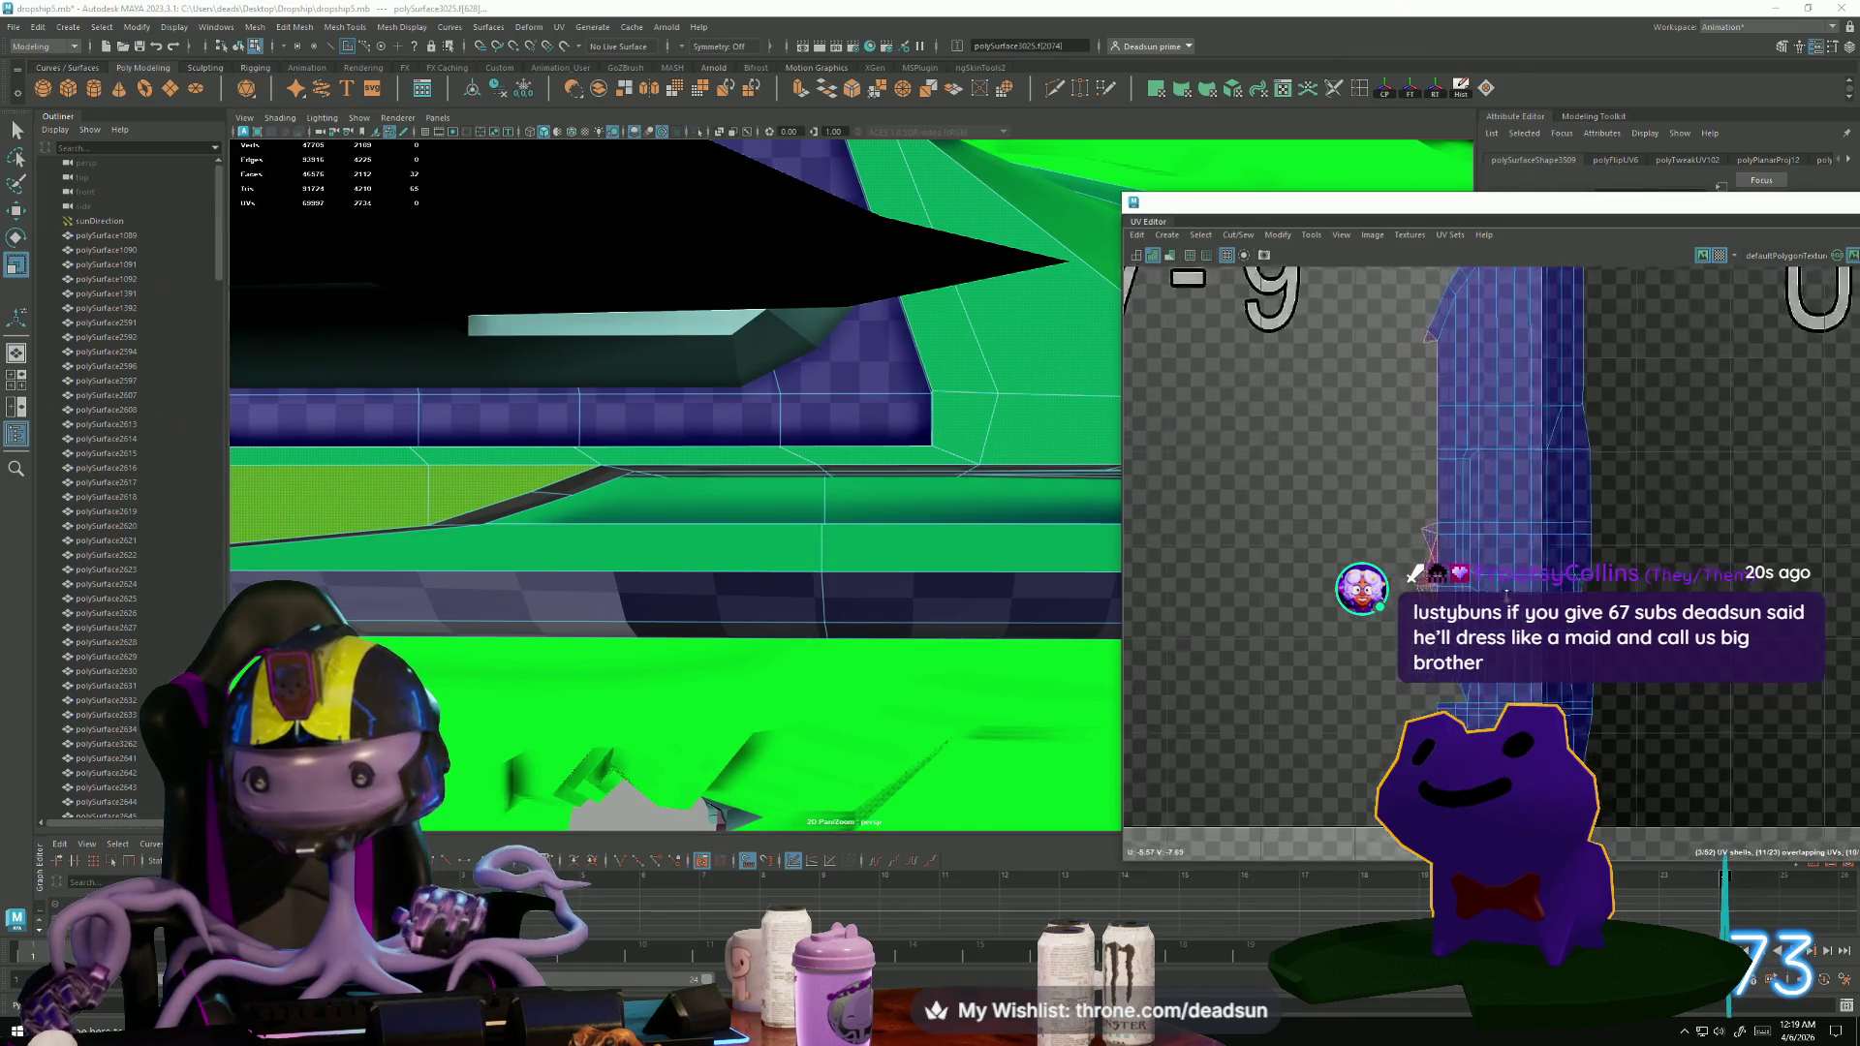
pyautogui.click(1235, 245)
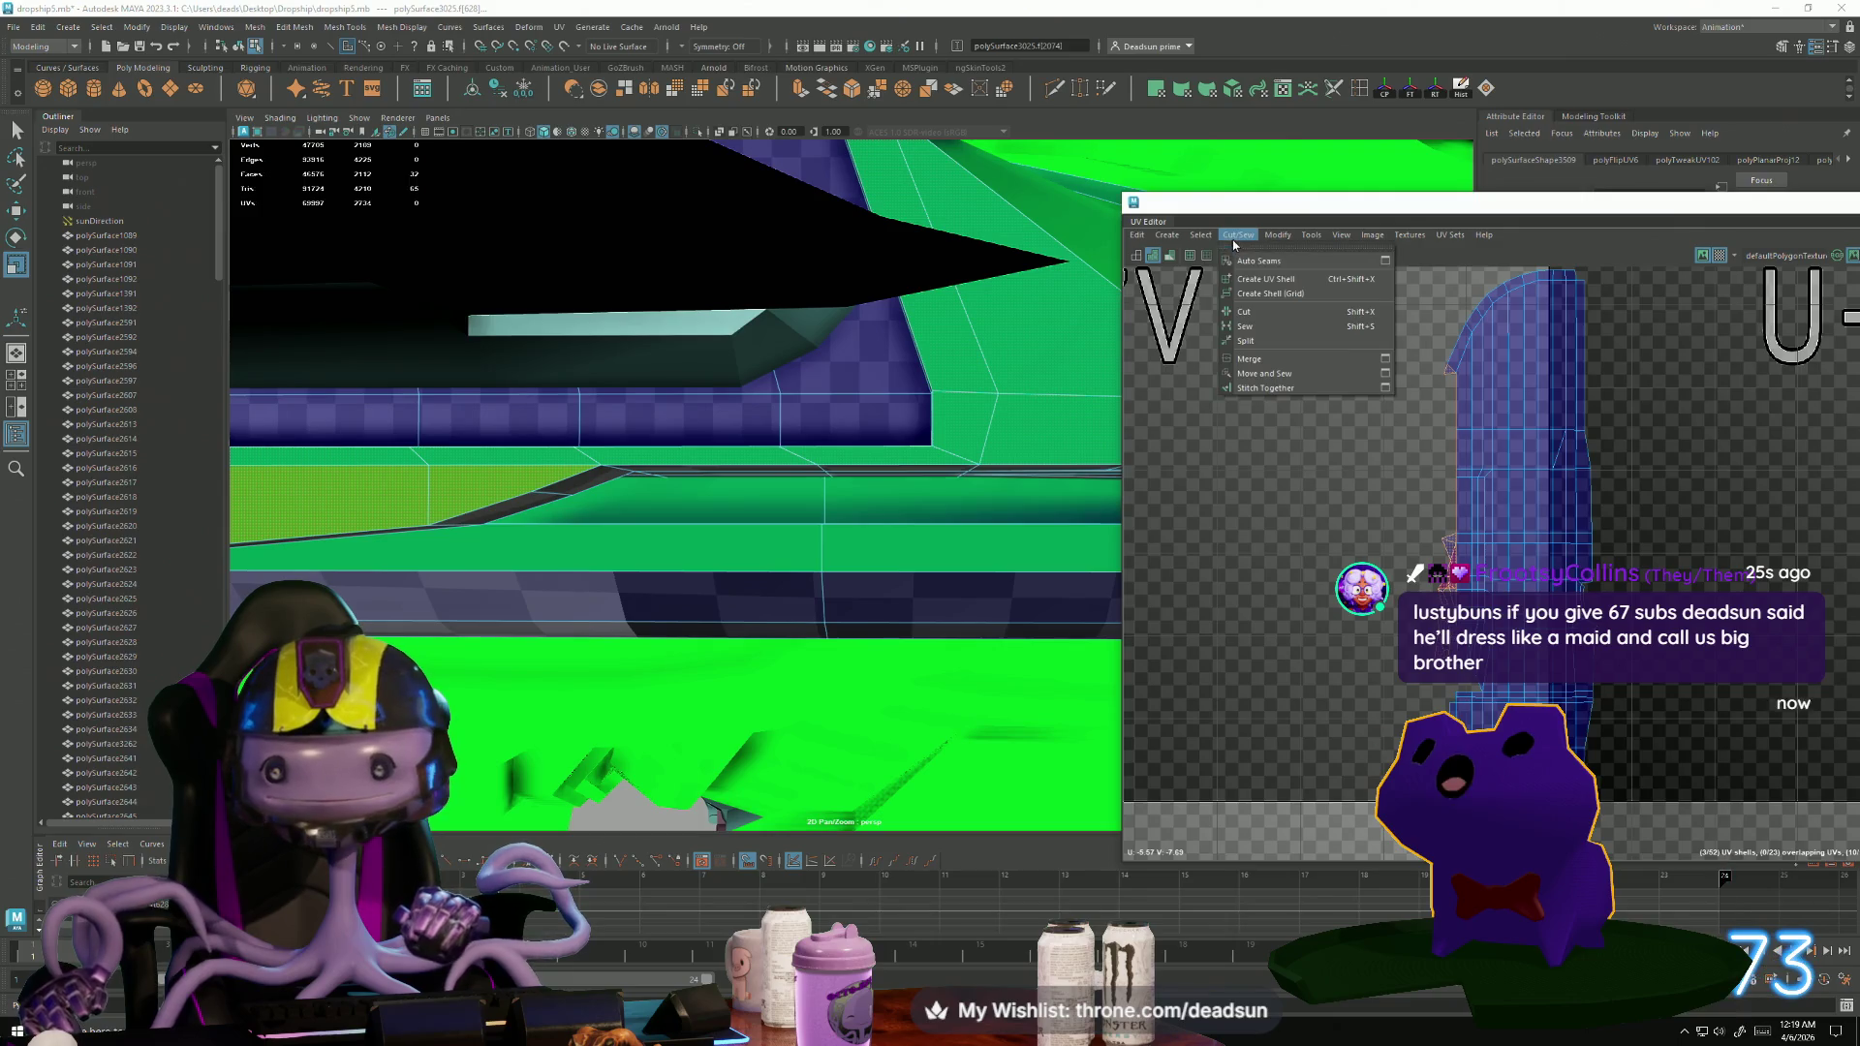
# Undo the Move and Sew and rotate the small strip shell about 90° upright.
pyautogui.click(1298, 380)
pyautogui.hotkey('ctrl', 'z')
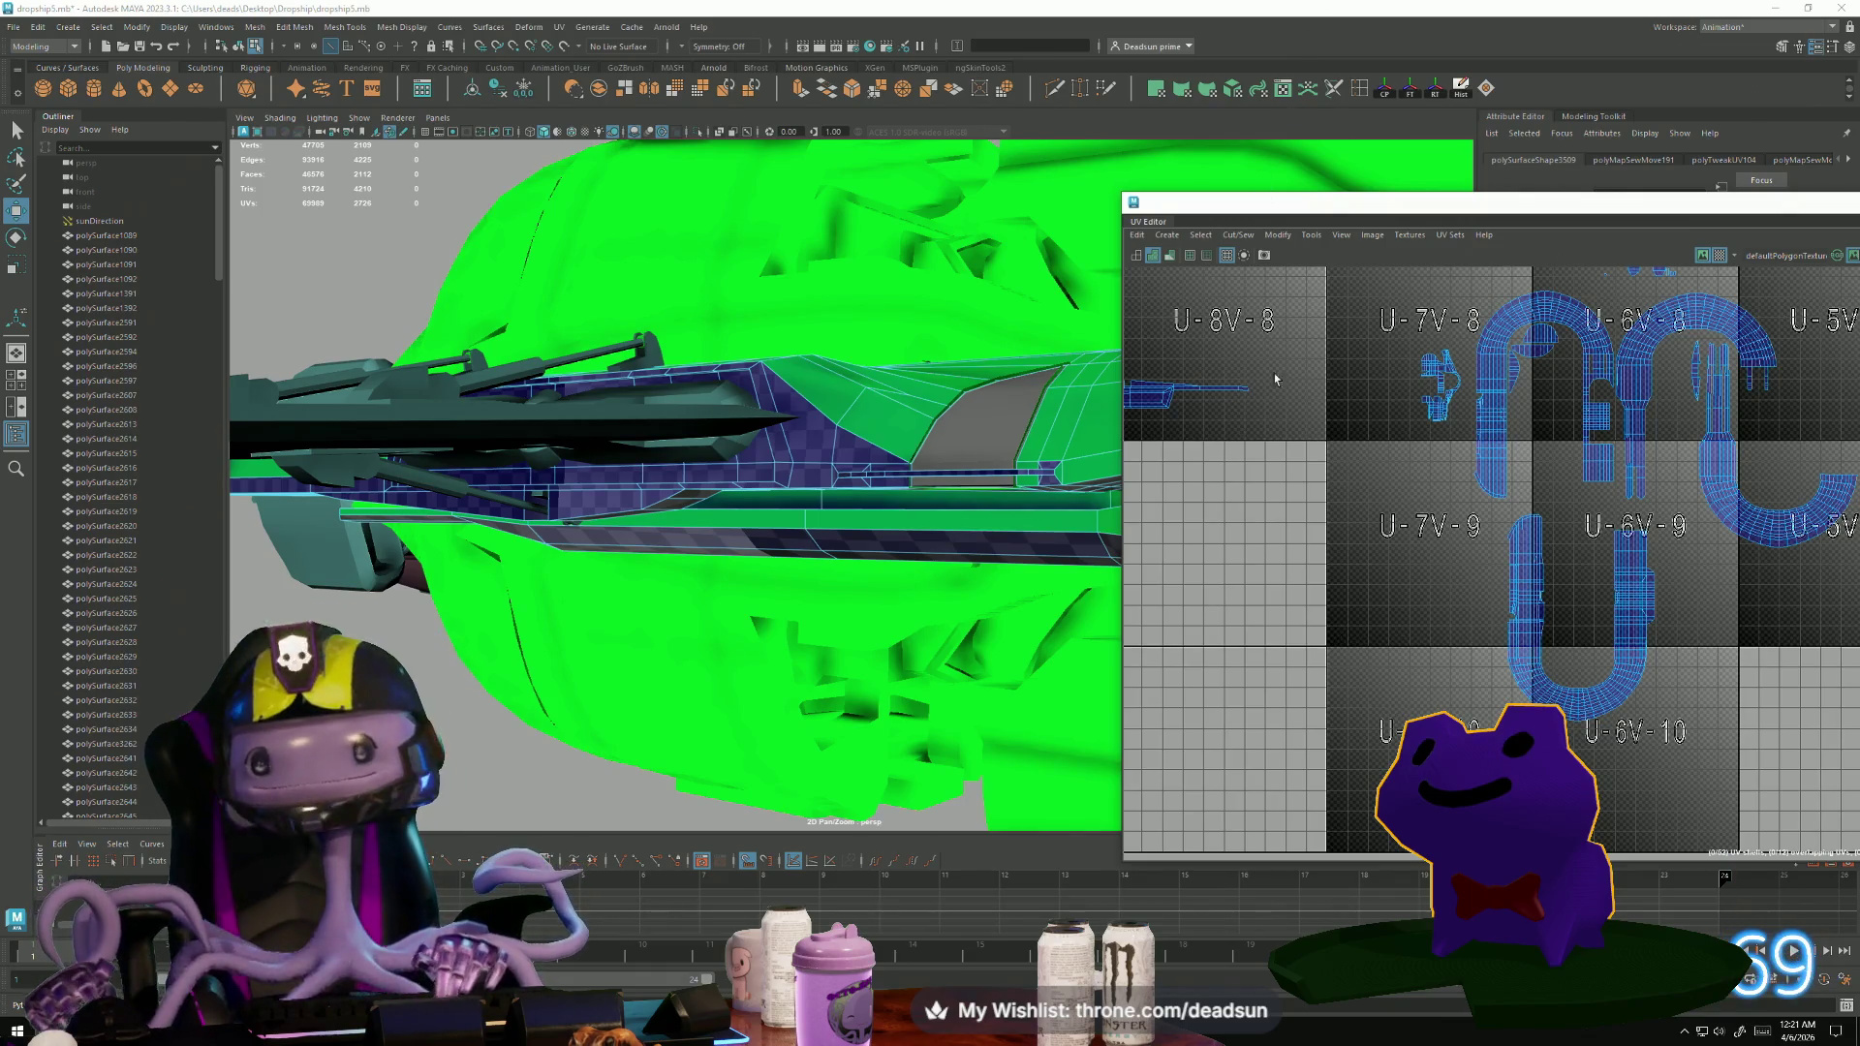
pyautogui.scroll(-2, 1414, 532)
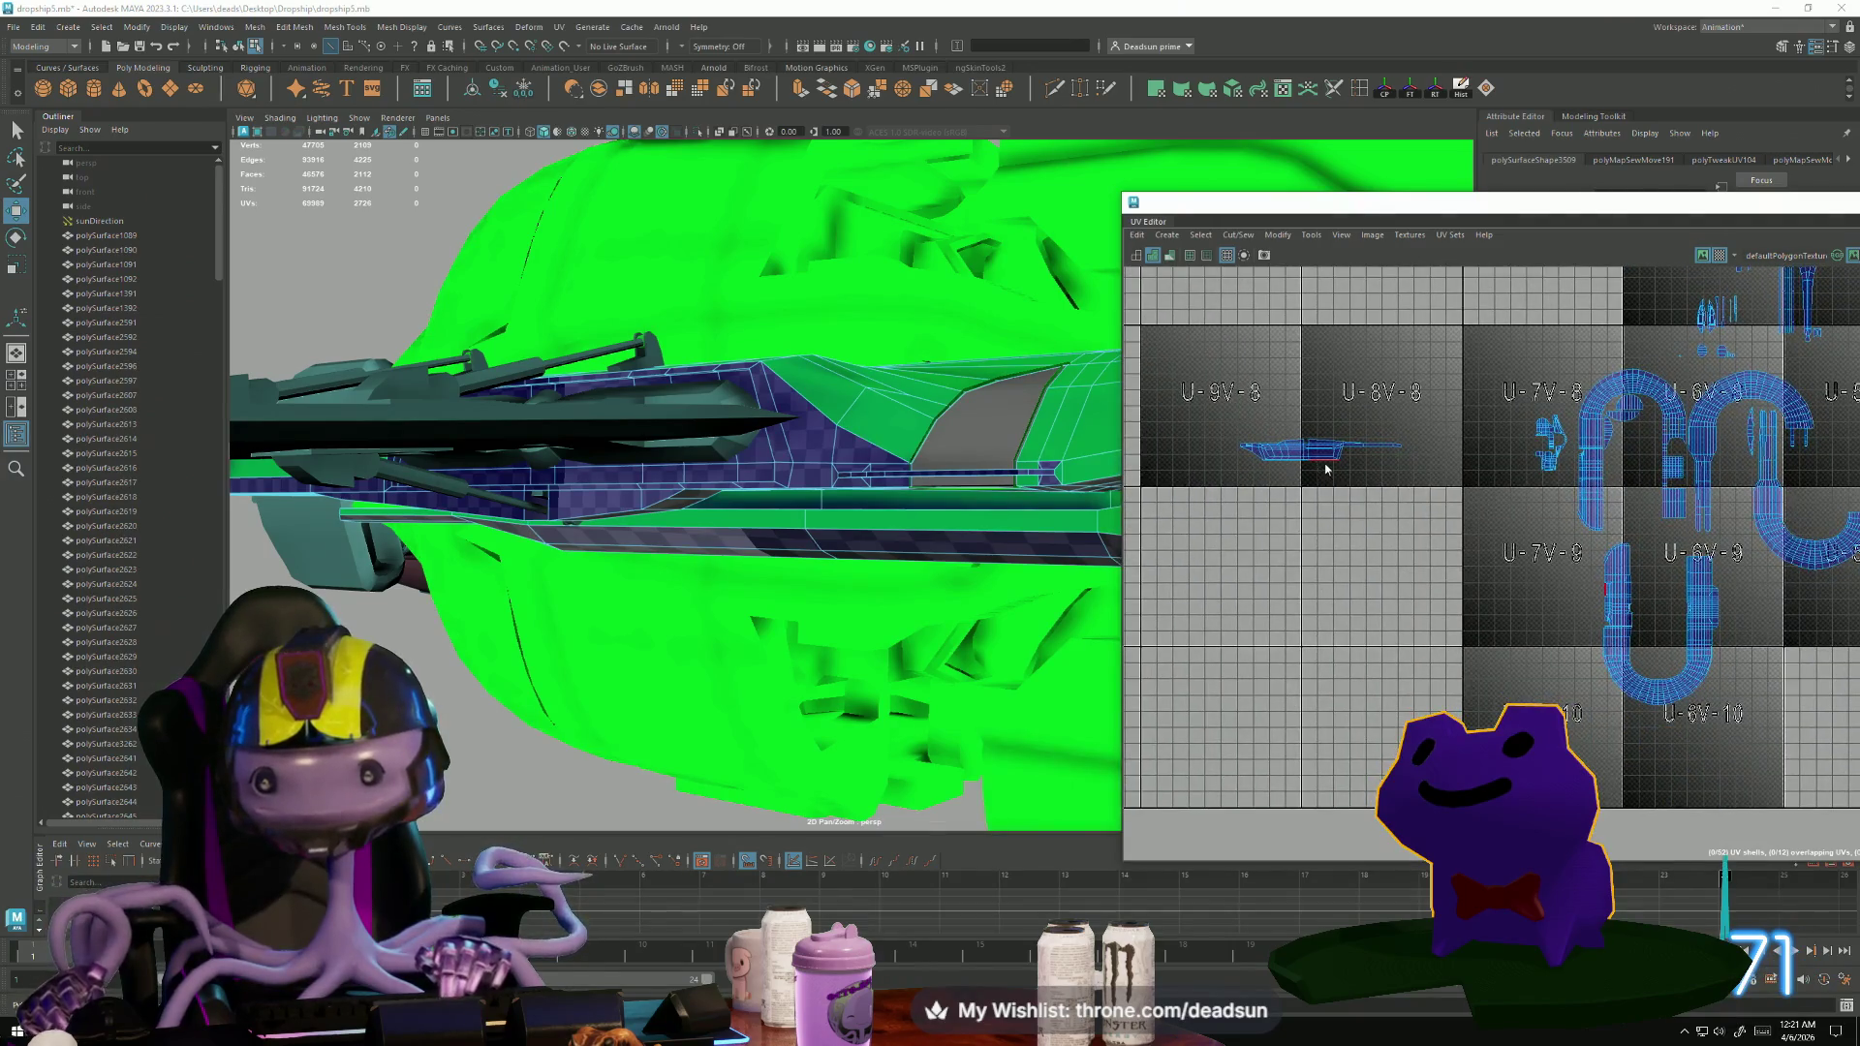
pyautogui.moveTo(1231, 454); pyautogui.dragTo(1413, 515)
pyautogui.press('e')
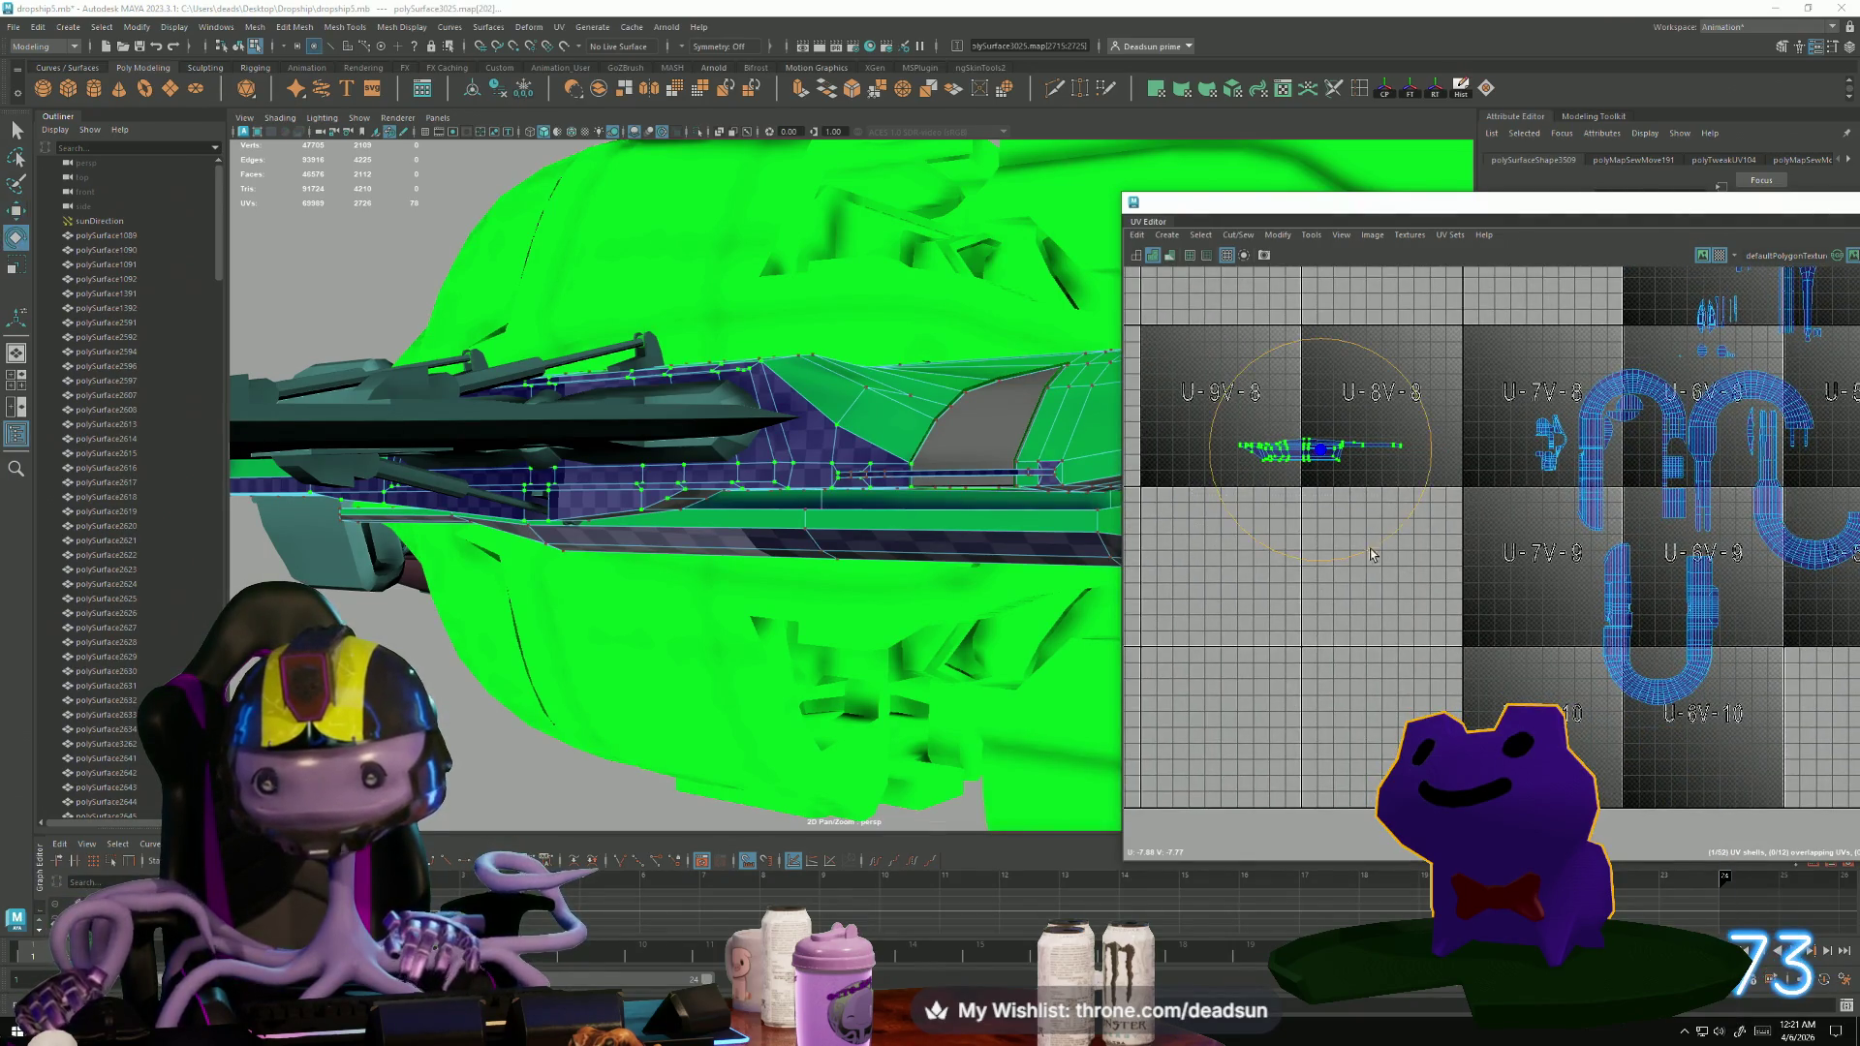
pyautogui.moveTo(1363, 549); pyautogui.dragTo(1136, 554)
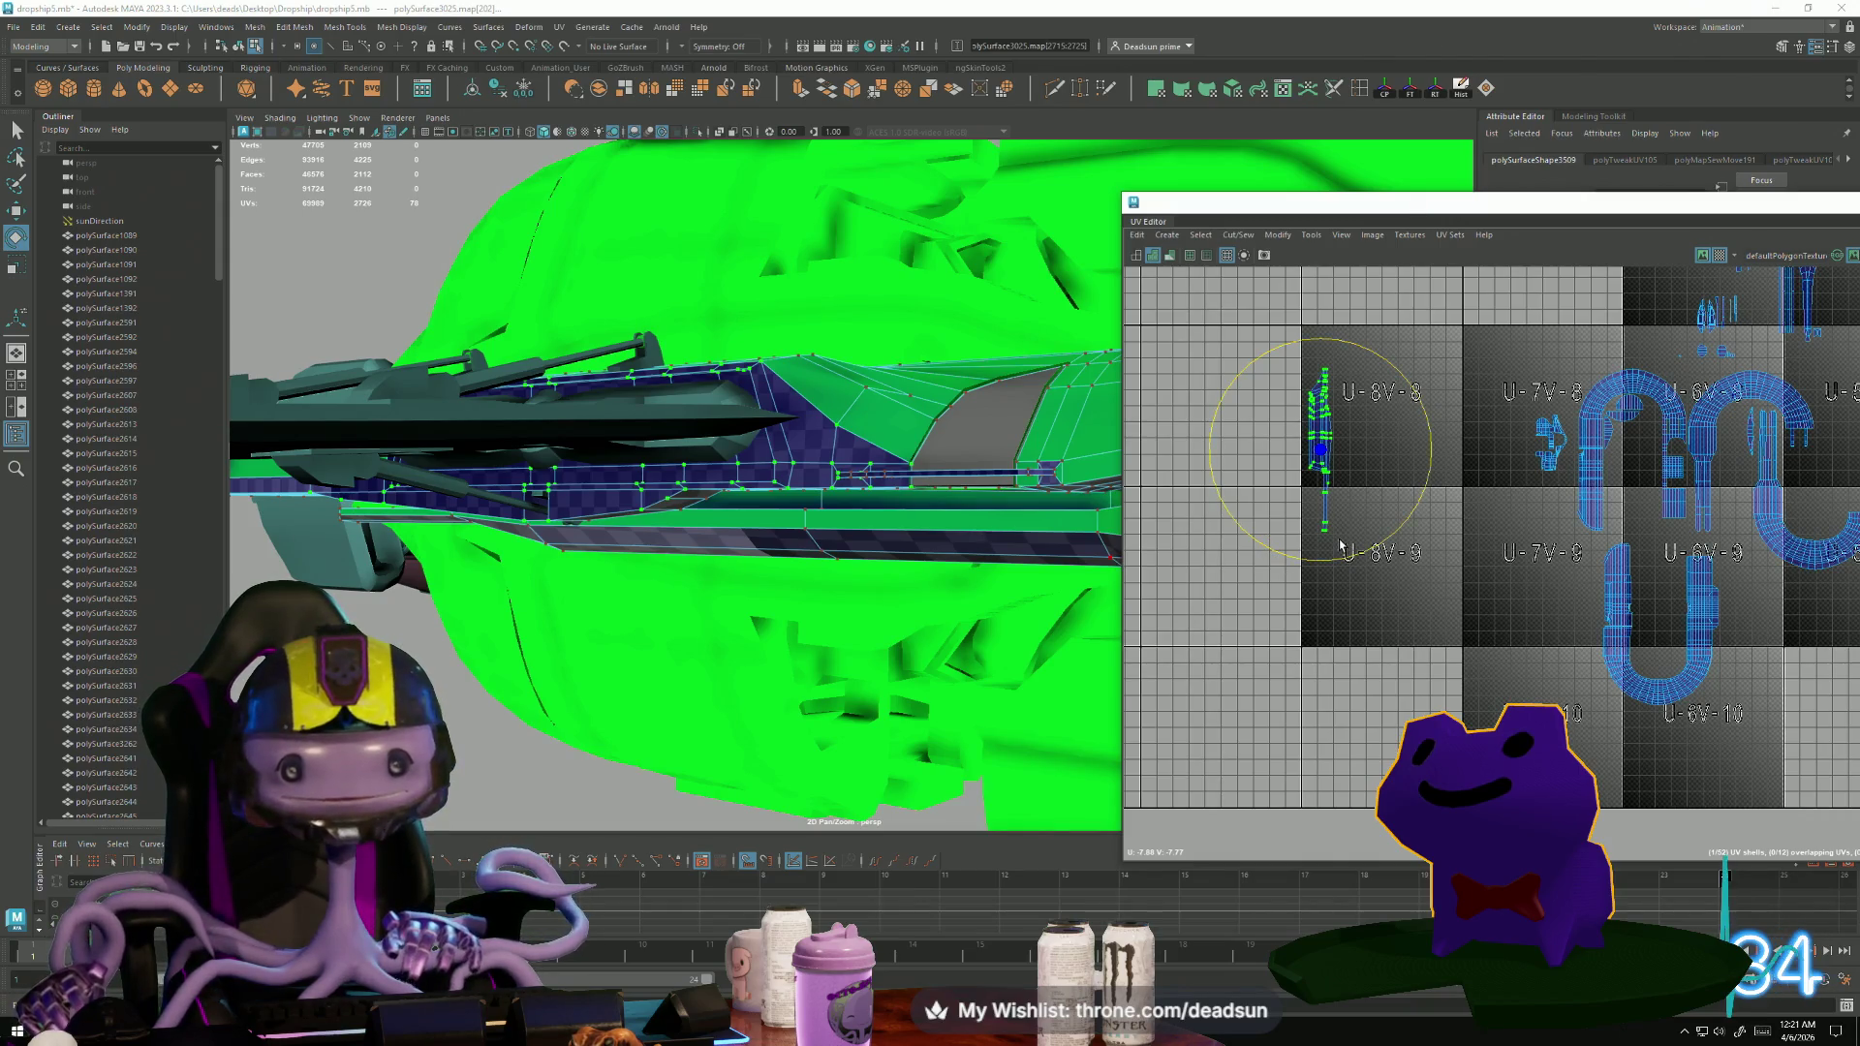
# Box-select the border edges of the upright strip shell.
pyautogui.keyDown('alt'); pyautogui.moveTo(764, 540); pyautogui.dragTo(659, 630); pyautogui.keyUp('alt')
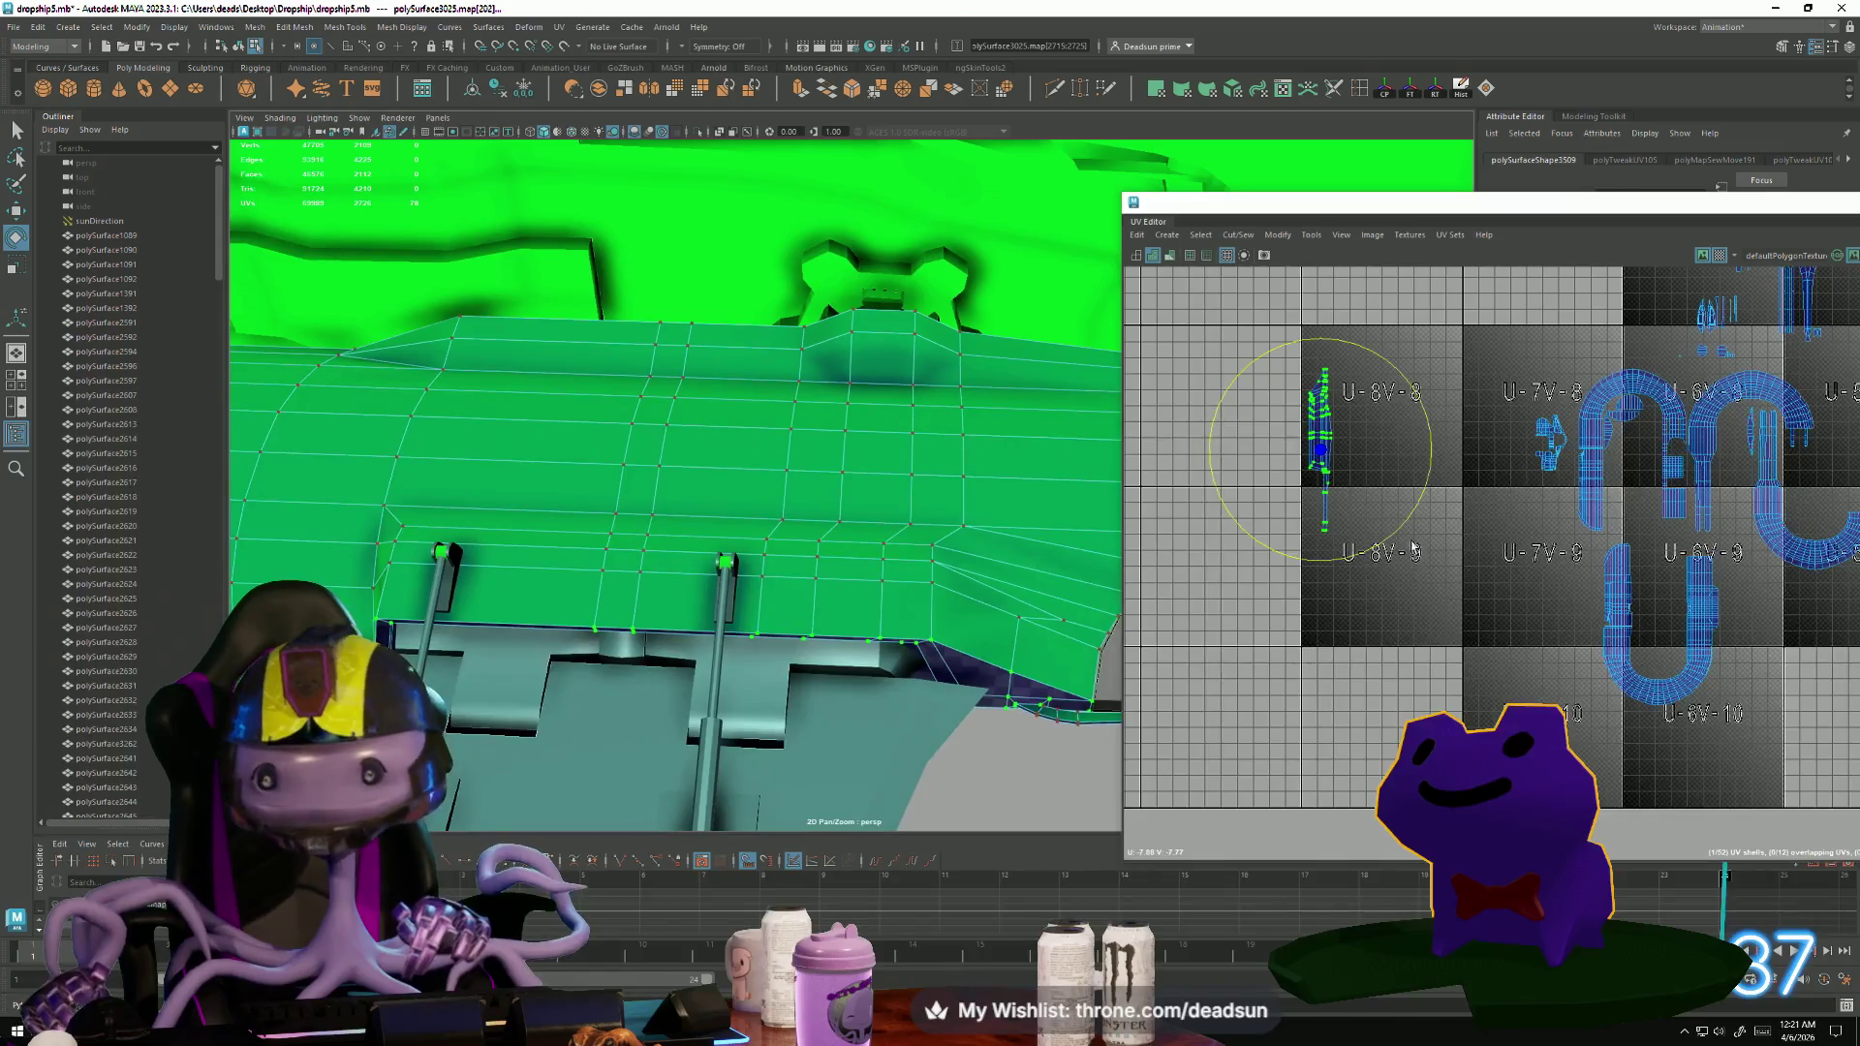
pyautogui.scroll(3, 1571, 621)
pyautogui.scroll(5, 1571, 621)
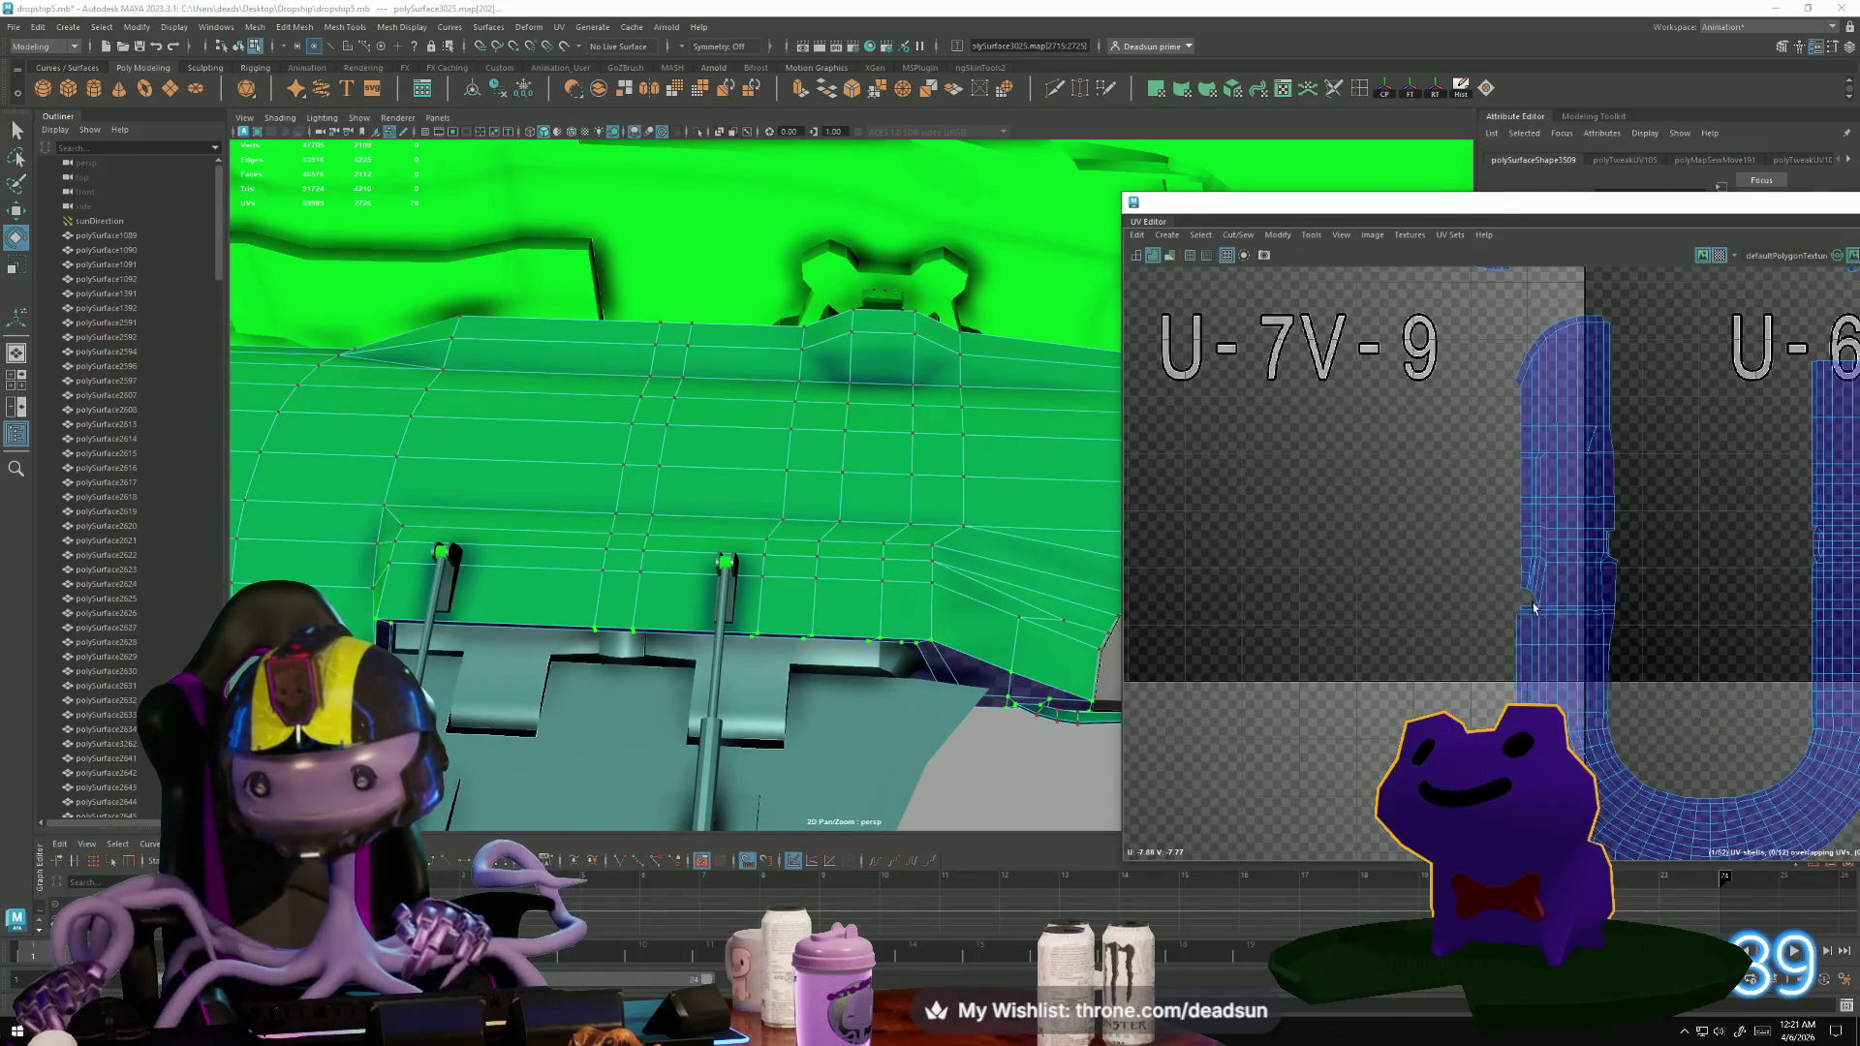
pyautogui.moveTo(1506, 475); pyautogui.dragTo(1510, 458, button='right')
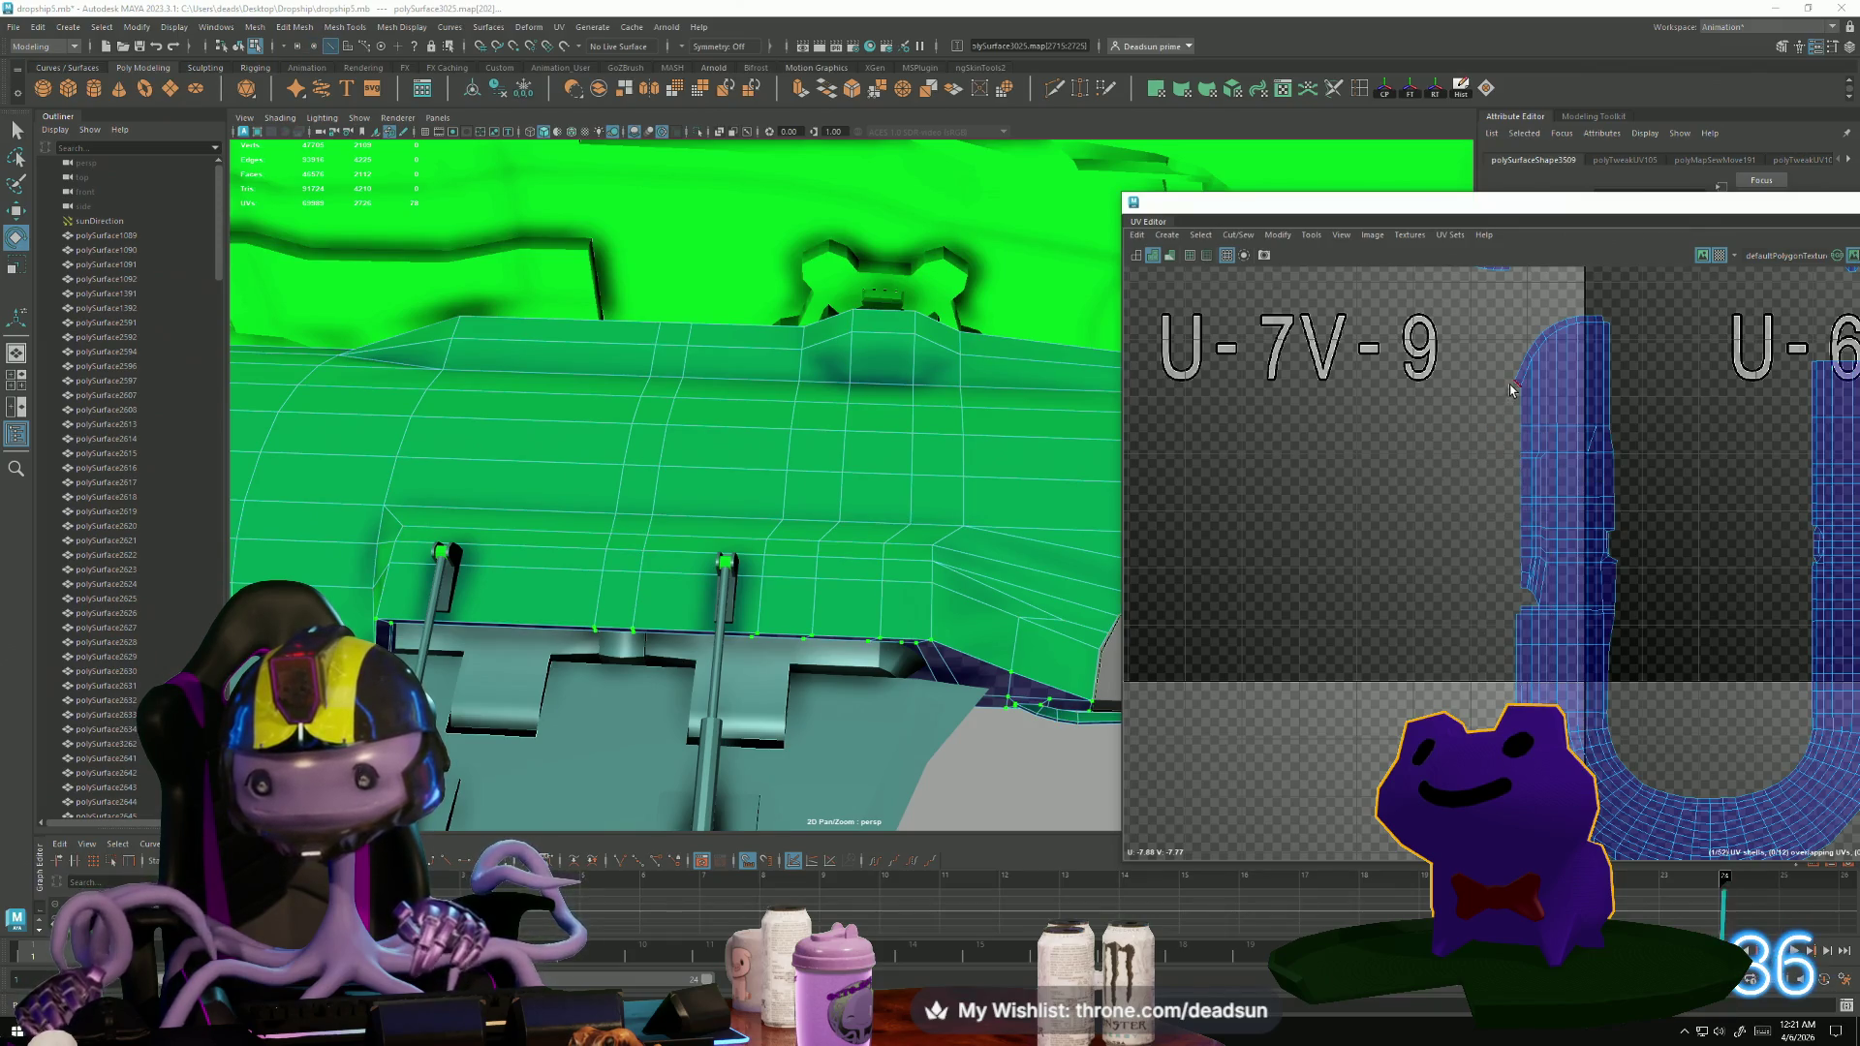
pyautogui.moveTo(1531, 579); pyautogui.dragTo(1529, 585)
pyautogui.moveTo(1038, 603)
pyautogui.keyDown('alt'); pyautogui.mouseDown()
pyautogui.moveTo(830, 573)
pyautogui.moveTo(853, 567)
pyautogui.mouseUp(); pyautogui.keyUp('alt')
pyautogui.moveTo(1478, 373); pyautogui.dragTo(1556, 455)
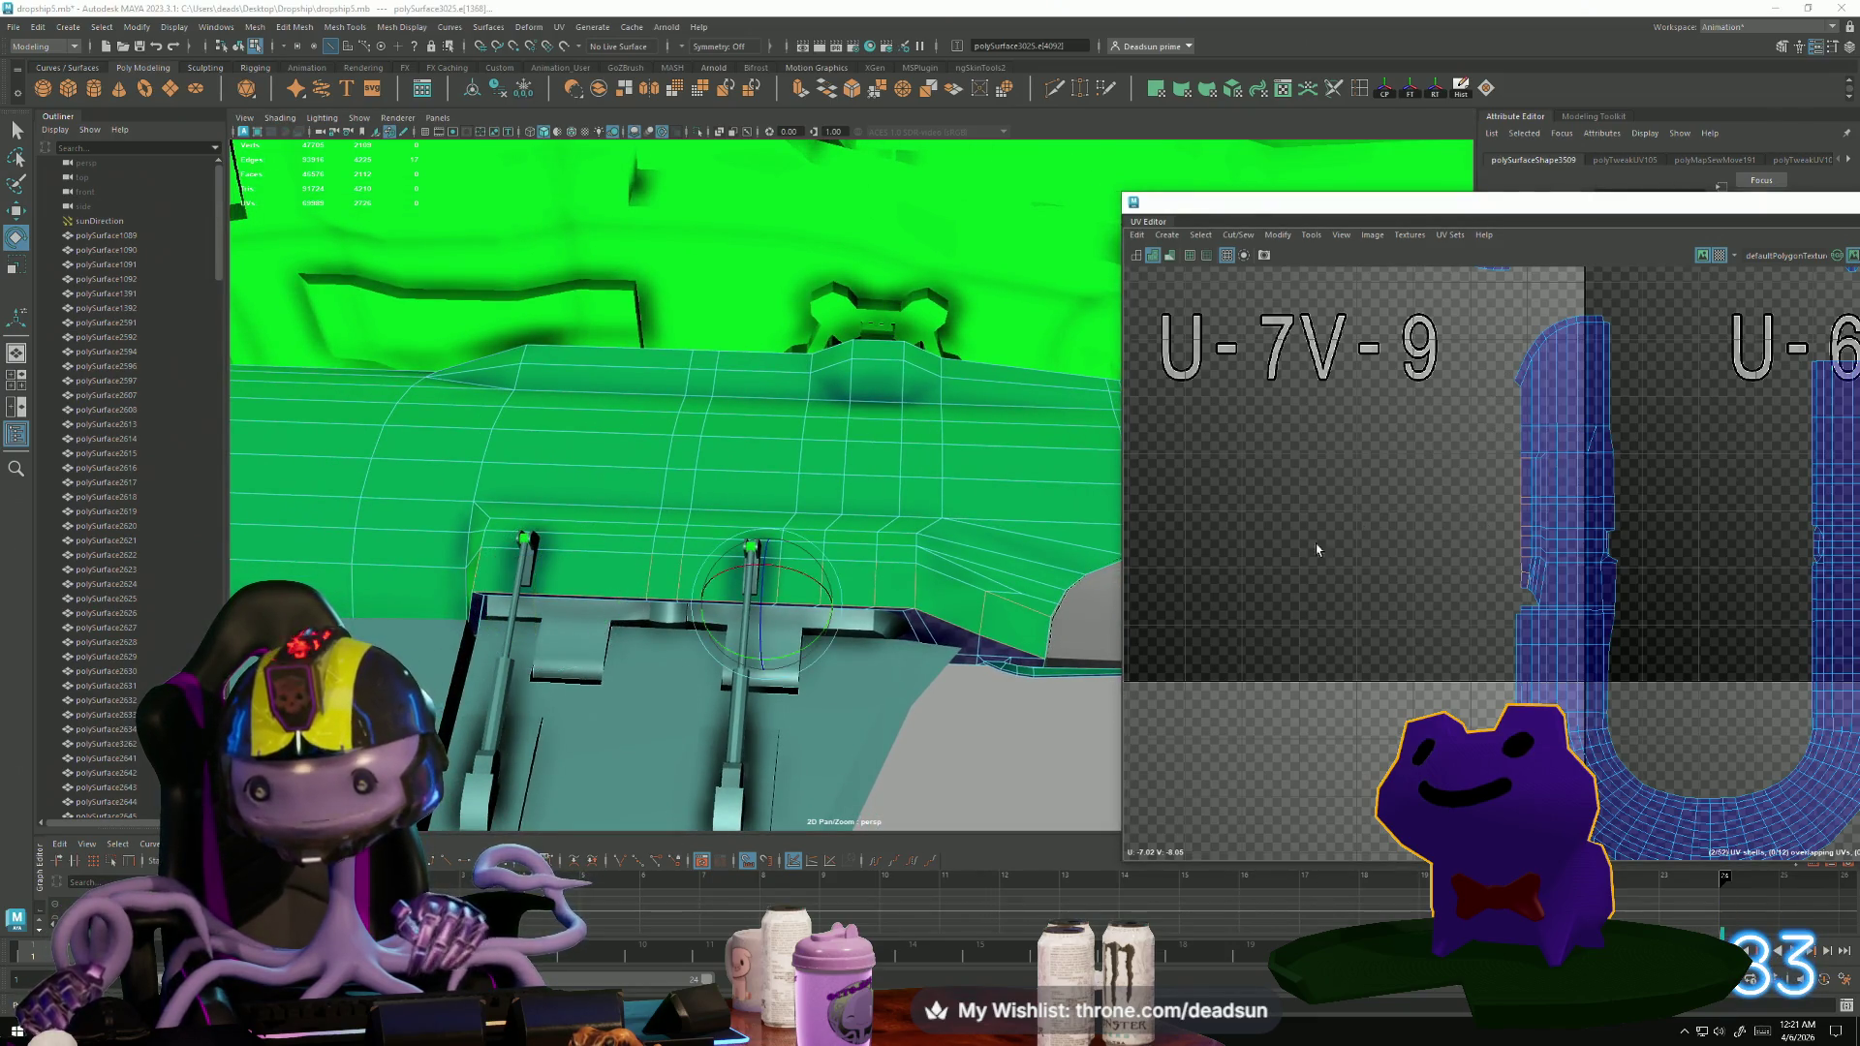
pyautogui.scroll(5, 1428, 544)
pyautogui.keyDown('ctrl'); pyautogui.click(1499, 595); pyautogui.keyUp('ctrl')
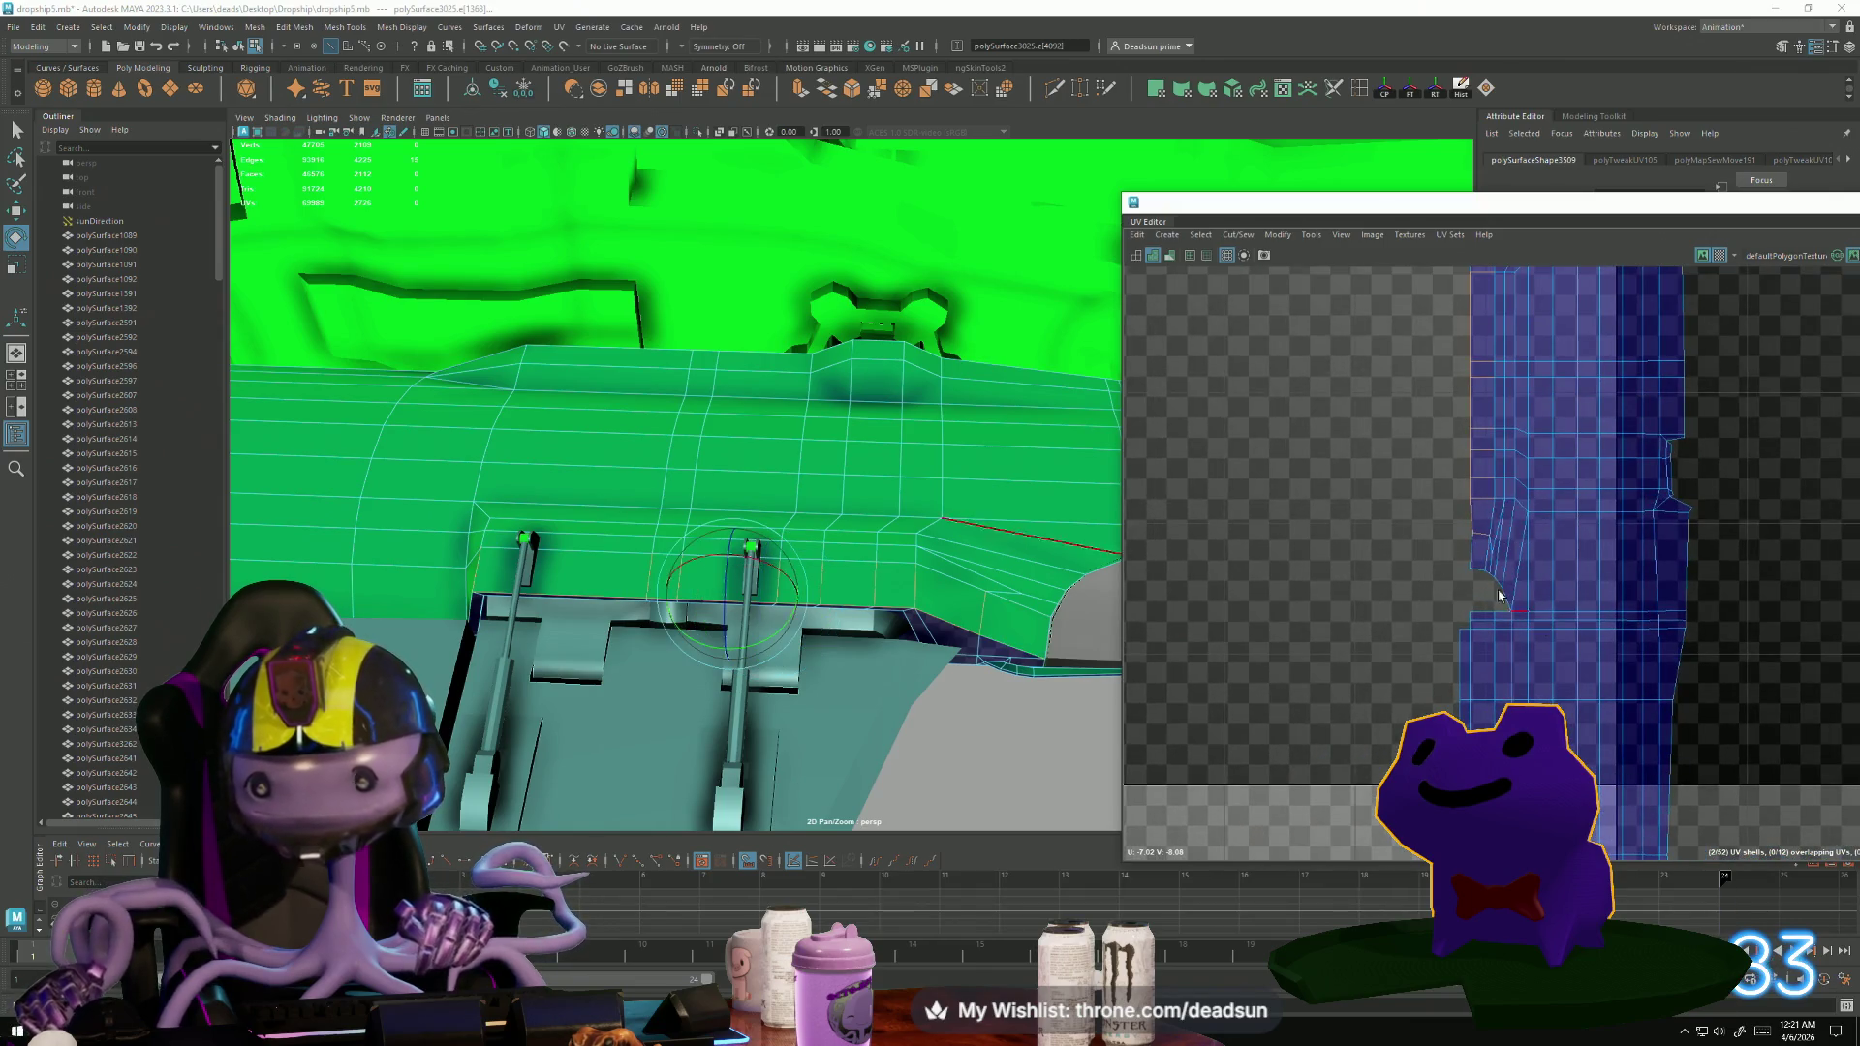
# Sew the selected UV edges, undo it, and reselect the shell in tile U-8V-8.
pyautogui.click(1236, 235)
pyautogui.click(1245, 376)
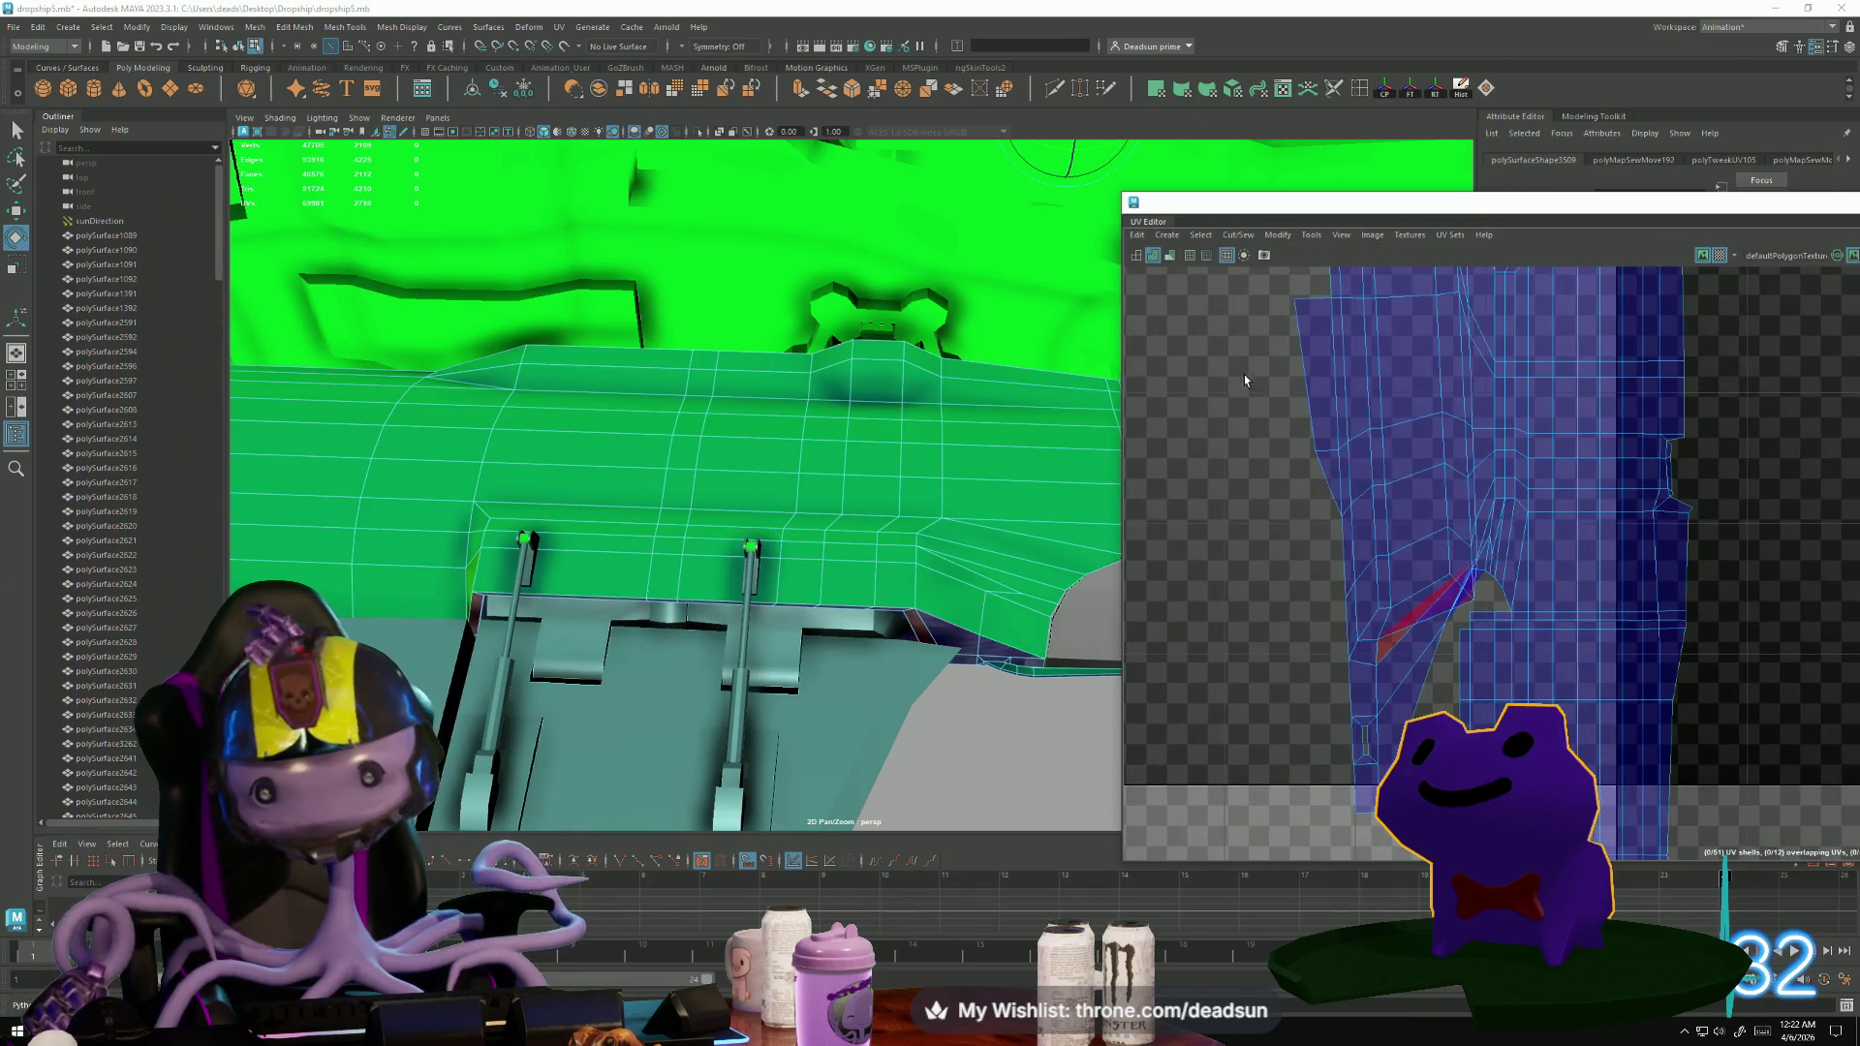
pyautogui.scroll(-3, 1371, 614)
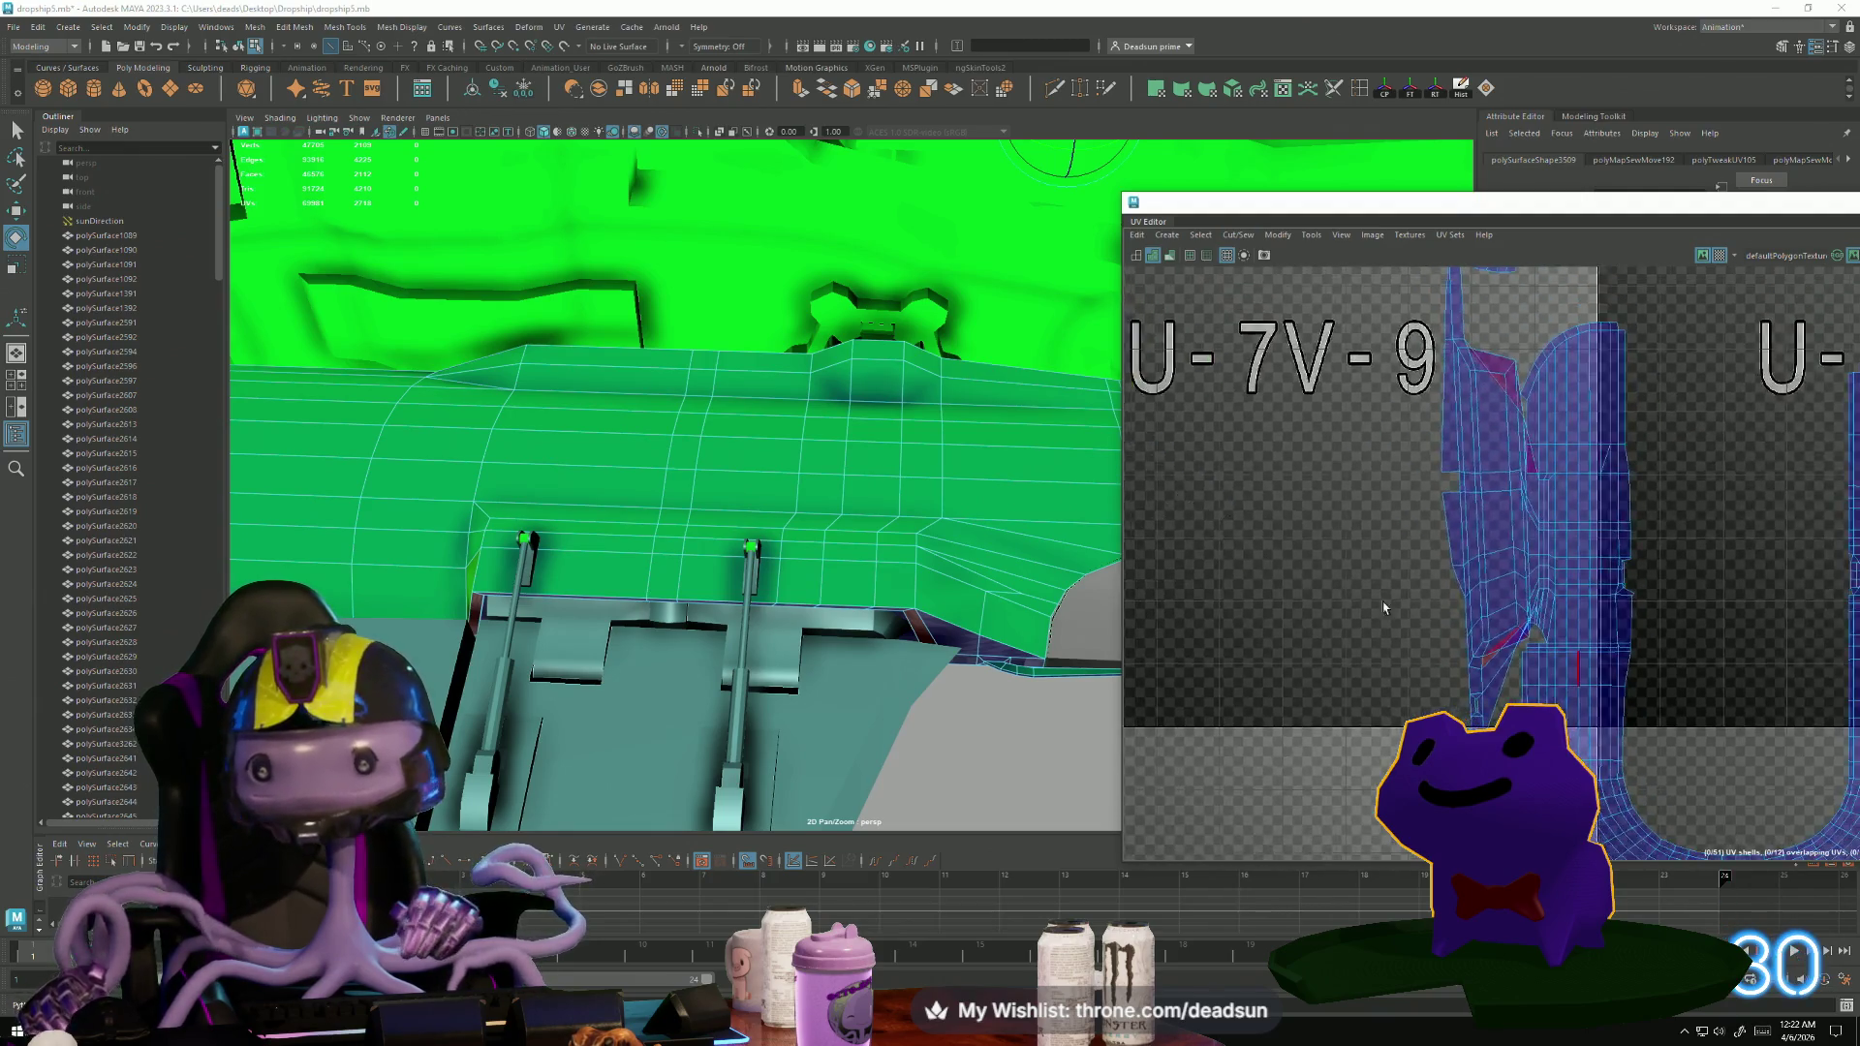
pyautogui.hotkey('ctrl', 'z')
pyautogui.scroll(-5, 1374, 448)
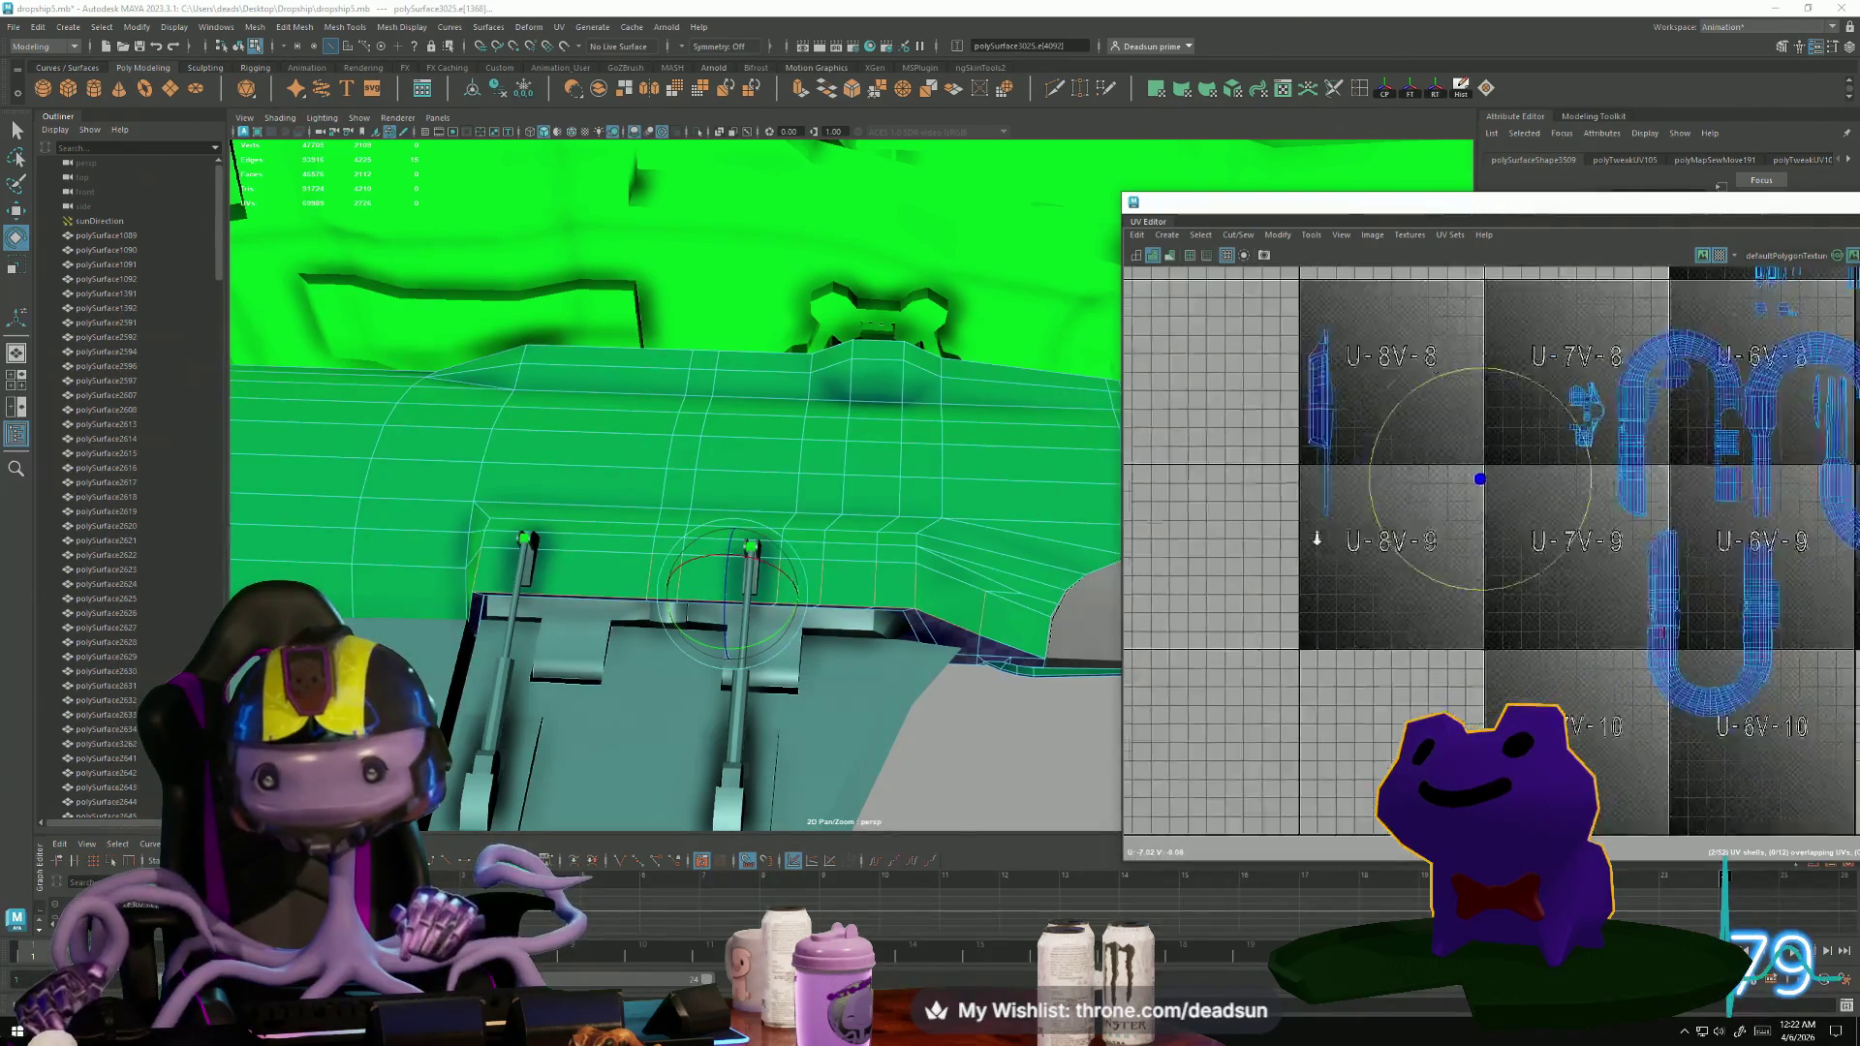
pyautogui.click(1359, 455)
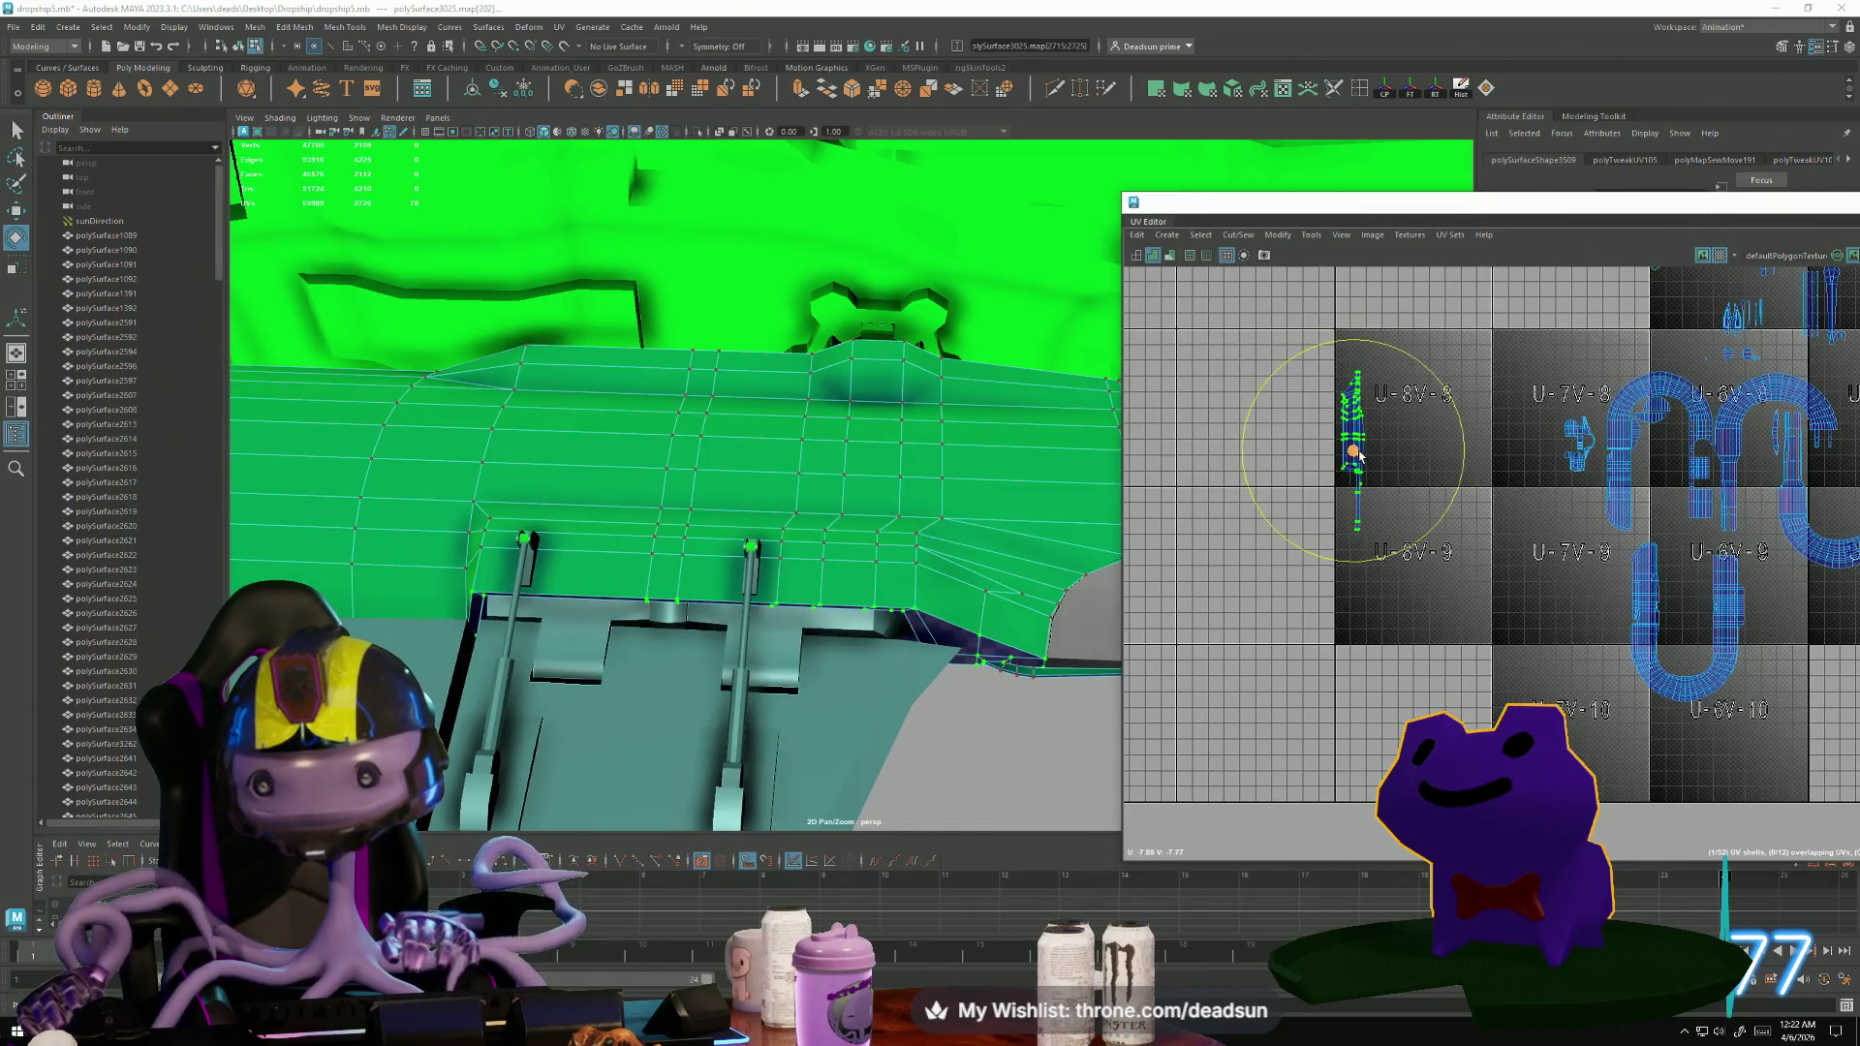
# Straighten the shell to near vertical, move it into tile U-7V-9 and shrink it.
pyautogui.moveTo(1415, 550)
pyautogui.mouseDown()
pyautogui.moveTo(1448, 509)
pyautogui.moveTo(1375, 560)
pyautogui.moveTo(1317, 538)
pyautogui.mouseUp()
pyautogui.press('w')
pyautogui.moveTo(1354, 456); pyautogui.dragTo(1592, 596)
pyautogui.scroll(3, 1614, 620)
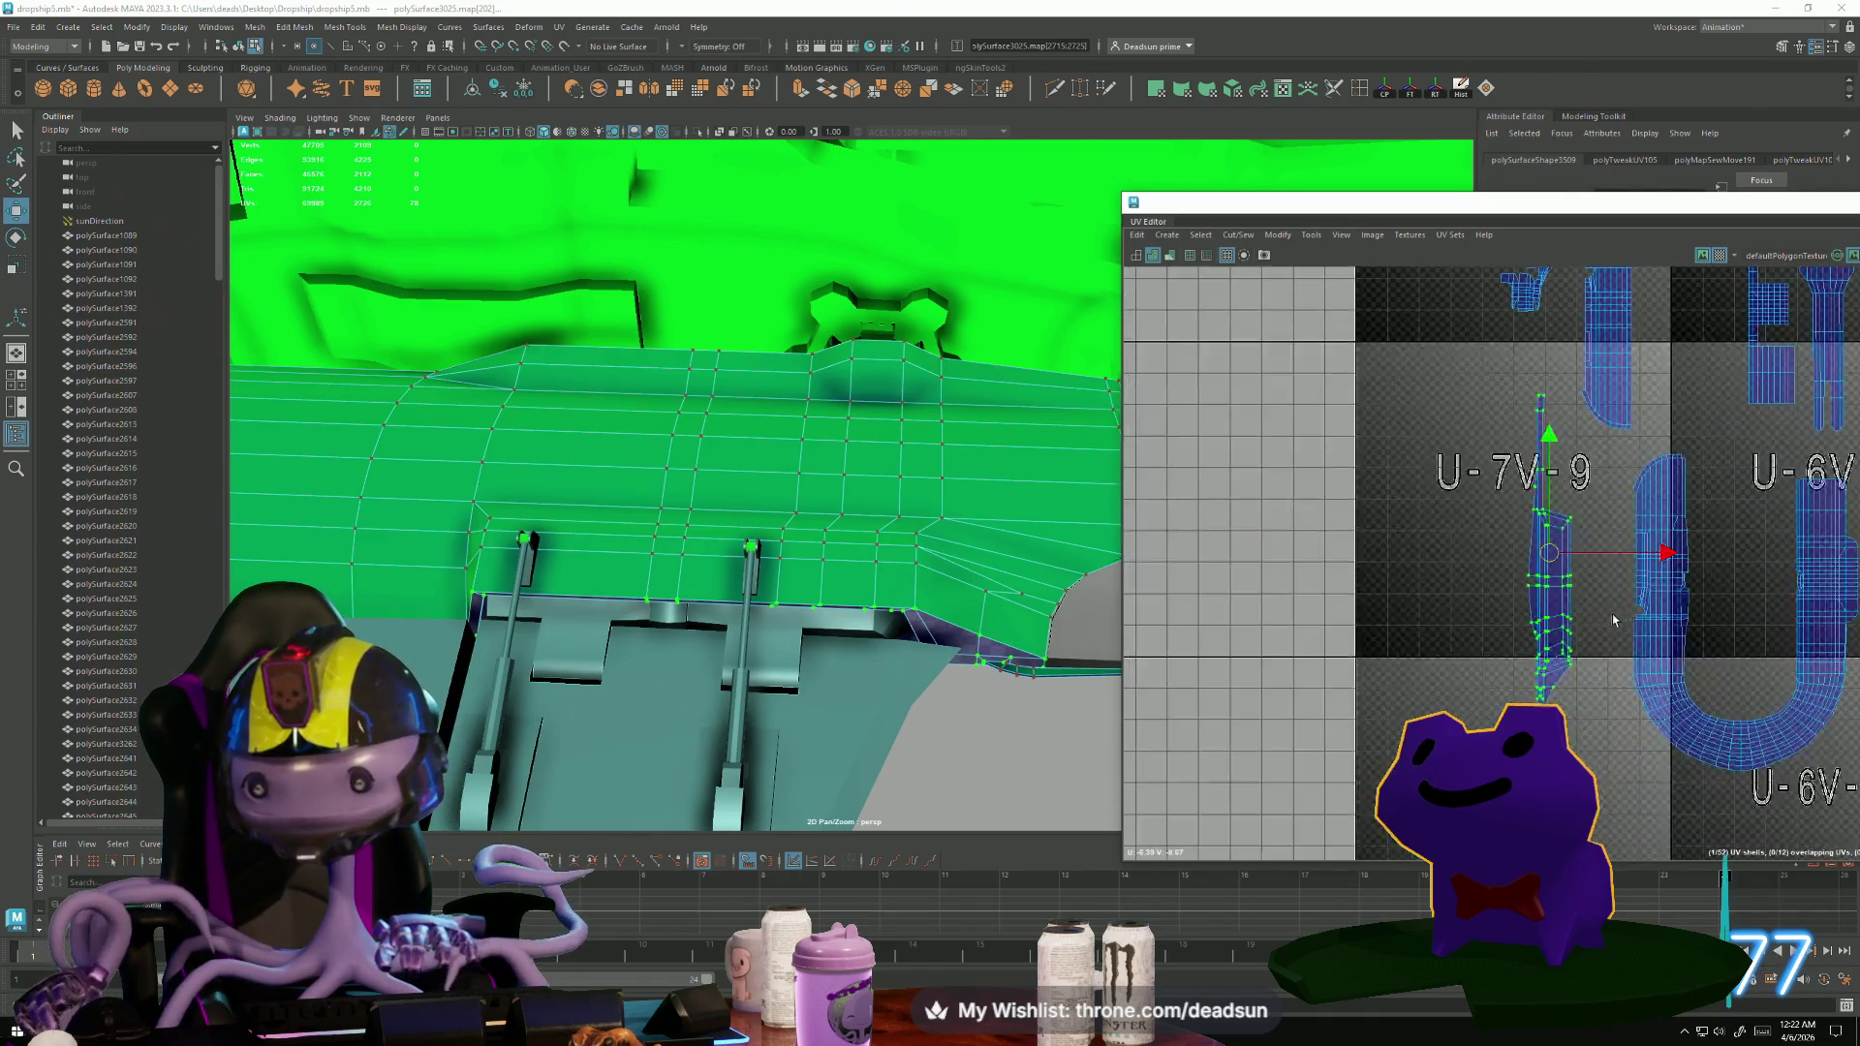
pyautogui.scroll(2, 1604, 615)
pyautogui.press('r')
pyautogui.moveTo(1527, 522)
pyautogui.mouseDown()
pyautogui.moveTo(1497, 528)
pyautogui.moveTo(1609, 535)
pyautogui.mouseUp()
# Position the shell up beside the hull shell, fine-tuning its placement and size.
pyautogui.press('w')
pyautogui.moveTo(1647, 581)
pyautogui.keyDown('alt'); pyautogui.mouseDown(button='middle')
pyautogui.moveTo(1447, 599)
pyautogui.moveTo(1282, 574)
pyautogui.mouseUp(button='middle'); pyautogui.keyUp('alt')
pyautogui.scroll(2, 1448, 599)
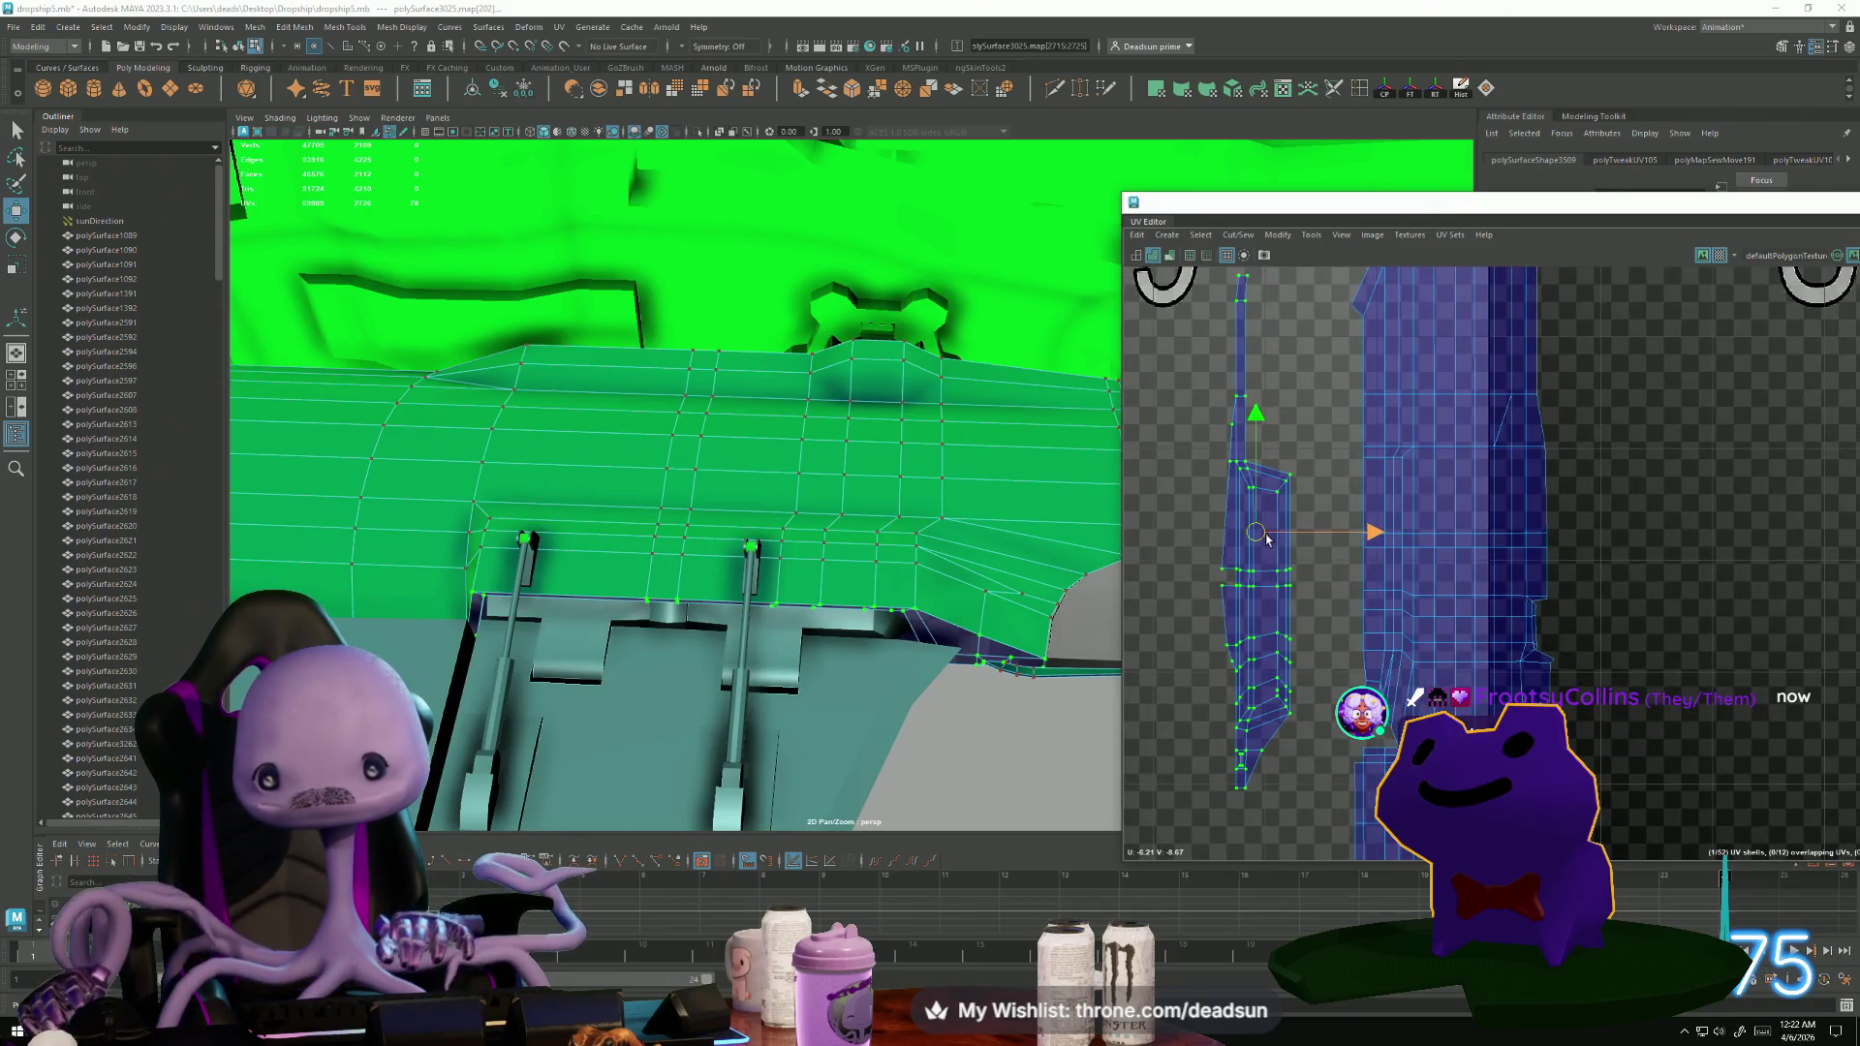
pyautogui.moveTo(1264, 541)
pyautogui.mouseDown()
pyautogui.moveTo(1336, 515)
pyautogui.moveTo(1333, 533)
pyautogui.moveTo(1312, 518)
pyautogui.moveTo(1328, 492)
pyautogui.mouseUp()
pyautogui.scroll(2, 1332, 536)
pyautogui.press('w')
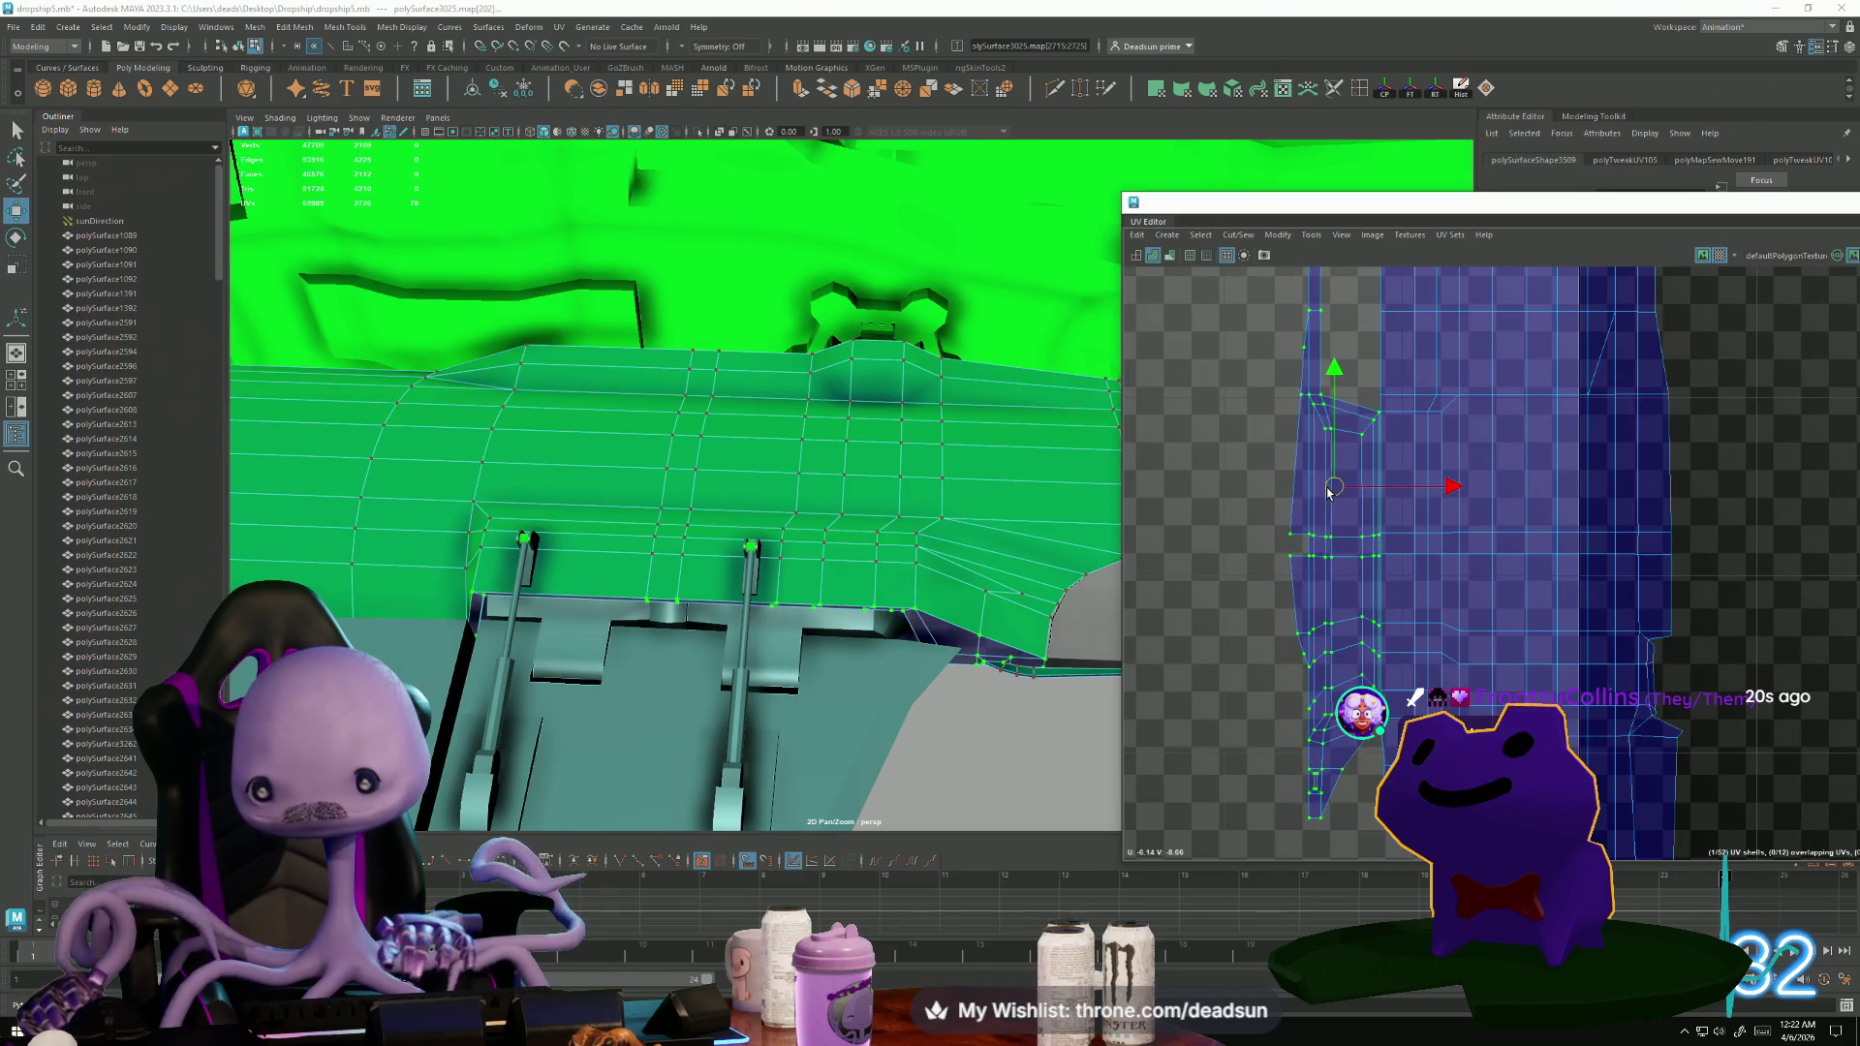
pyautogui.press('r')
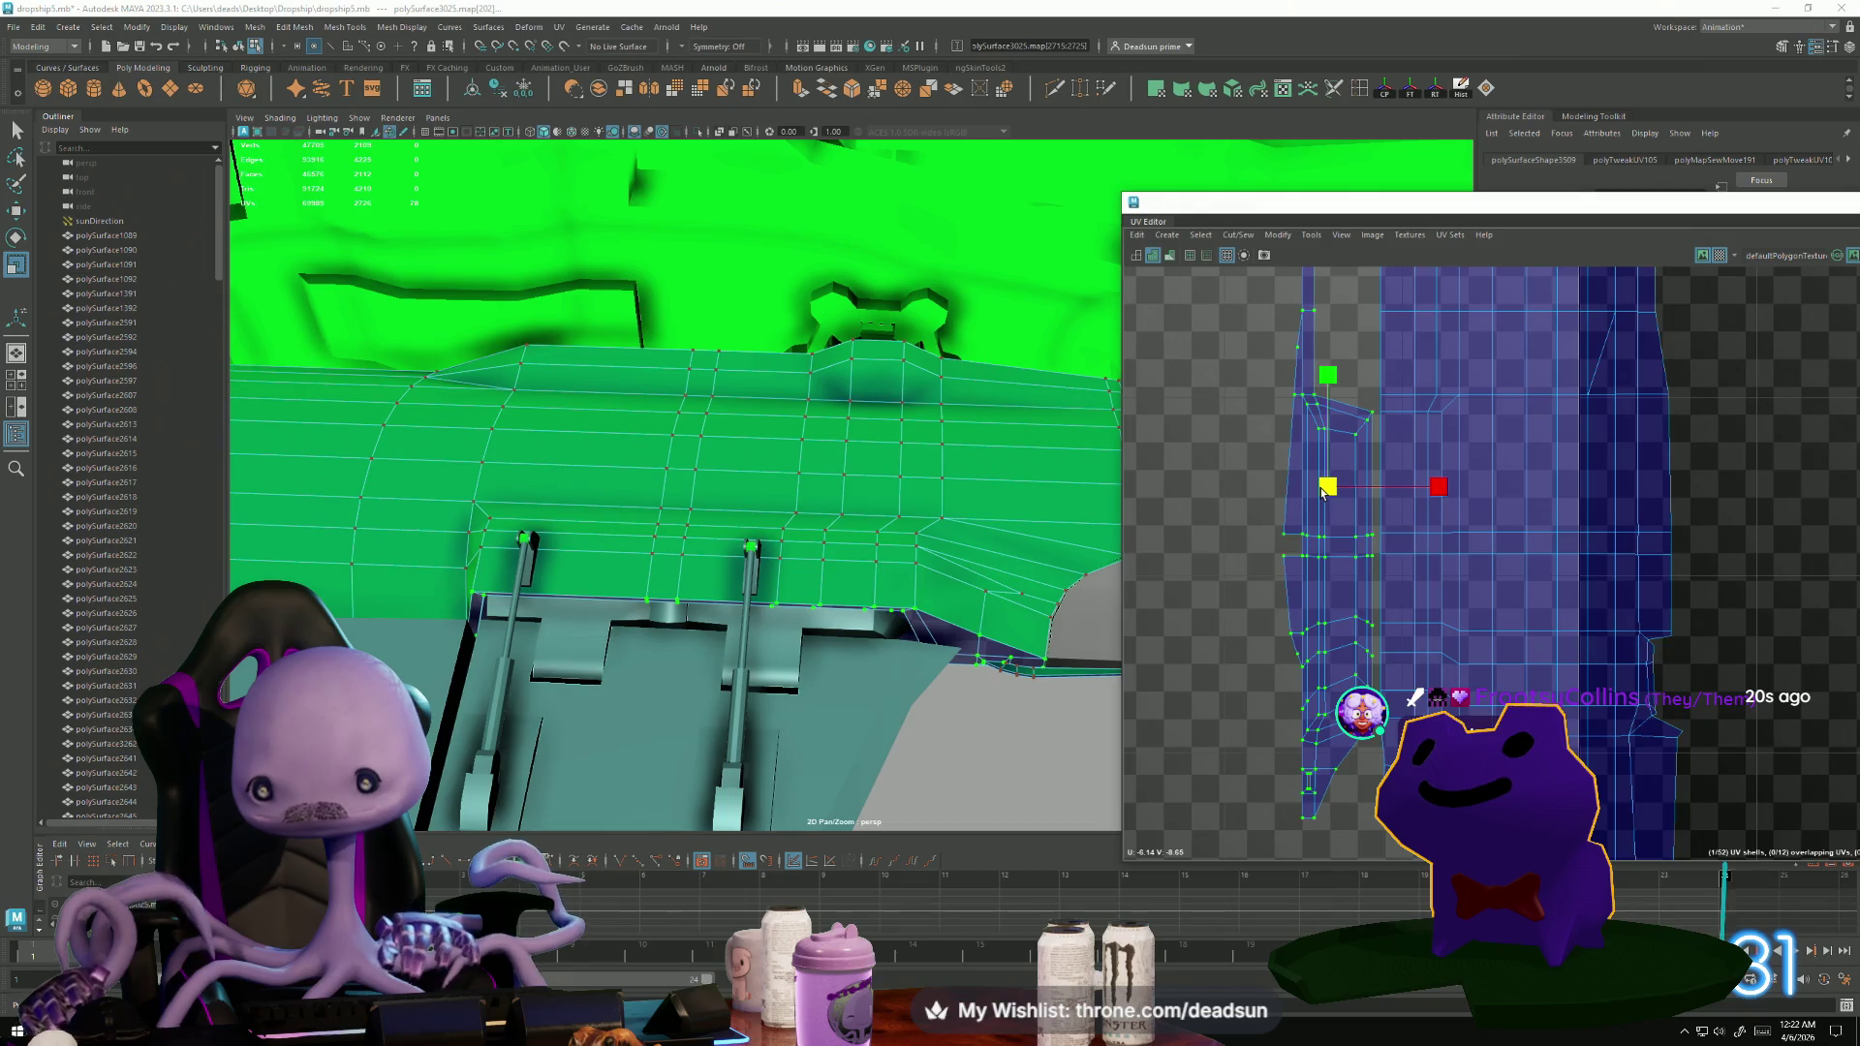
pyautogui.press('w')
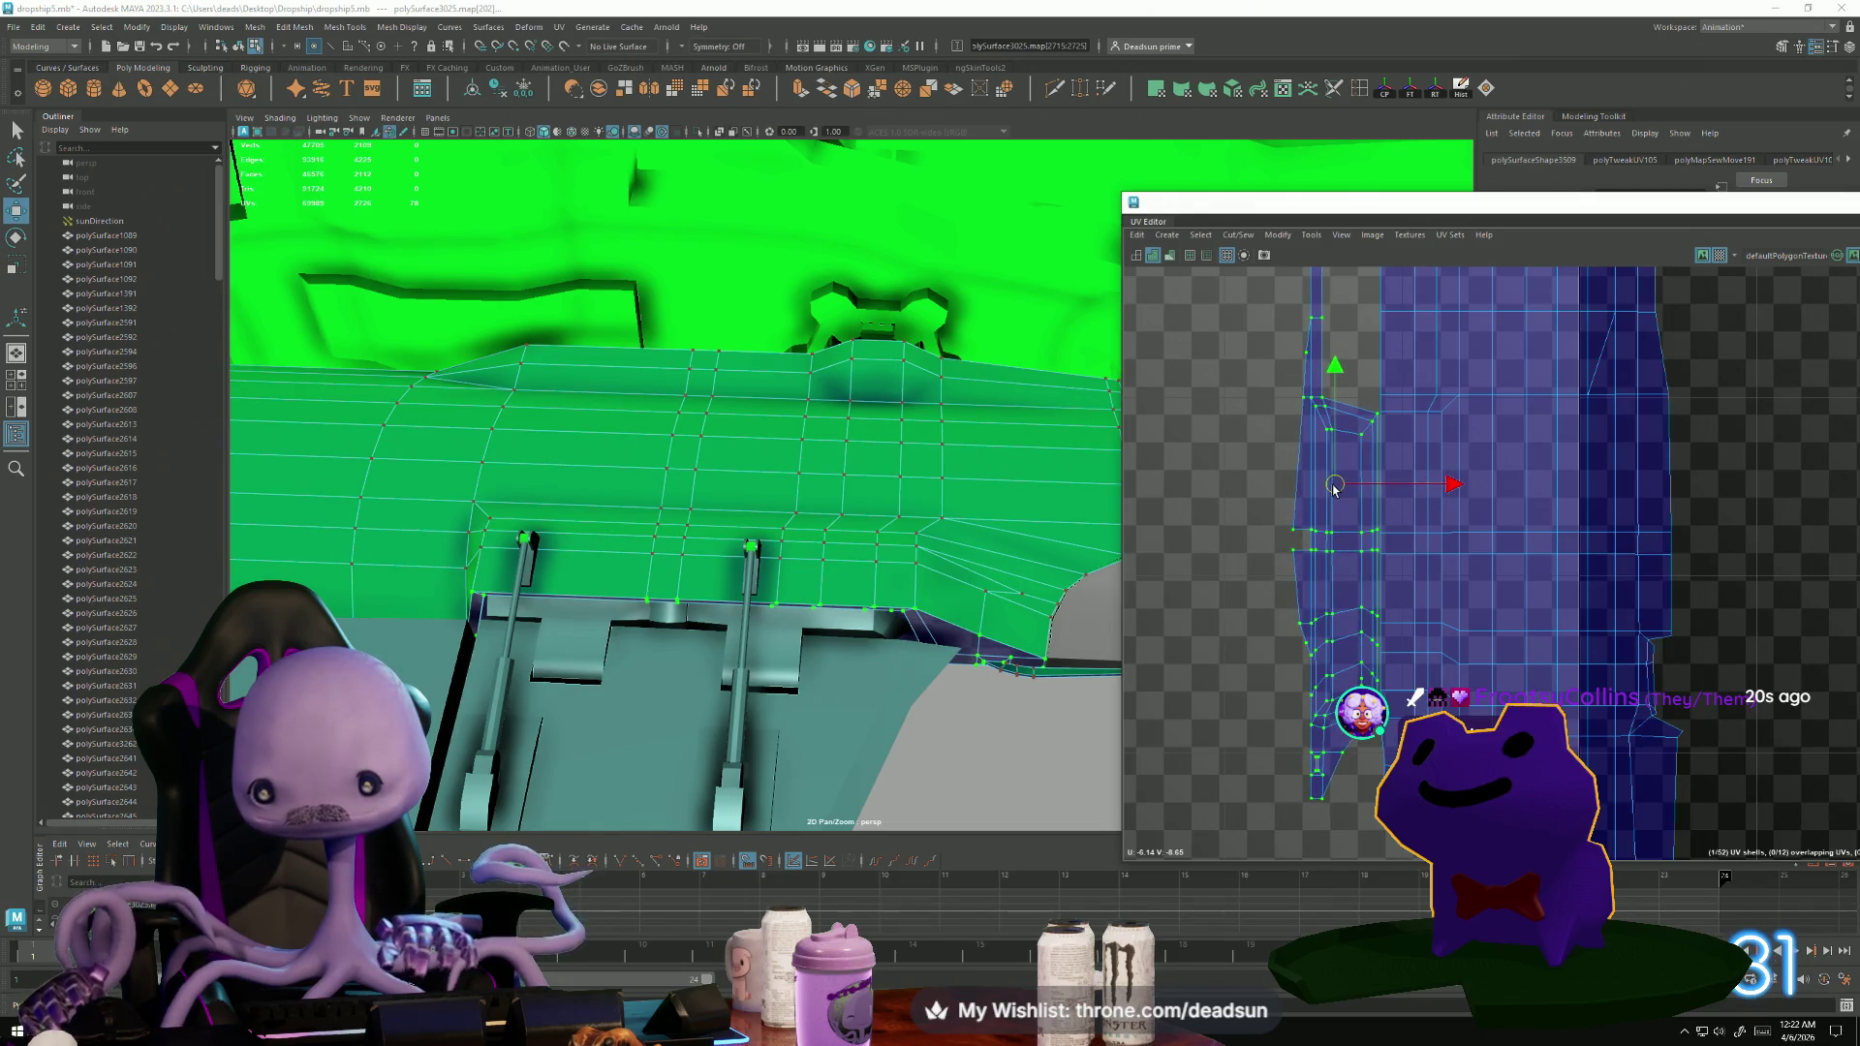
pyautogui.moveTo(1333, 496); pyautogui.dragTo(1325, 495)
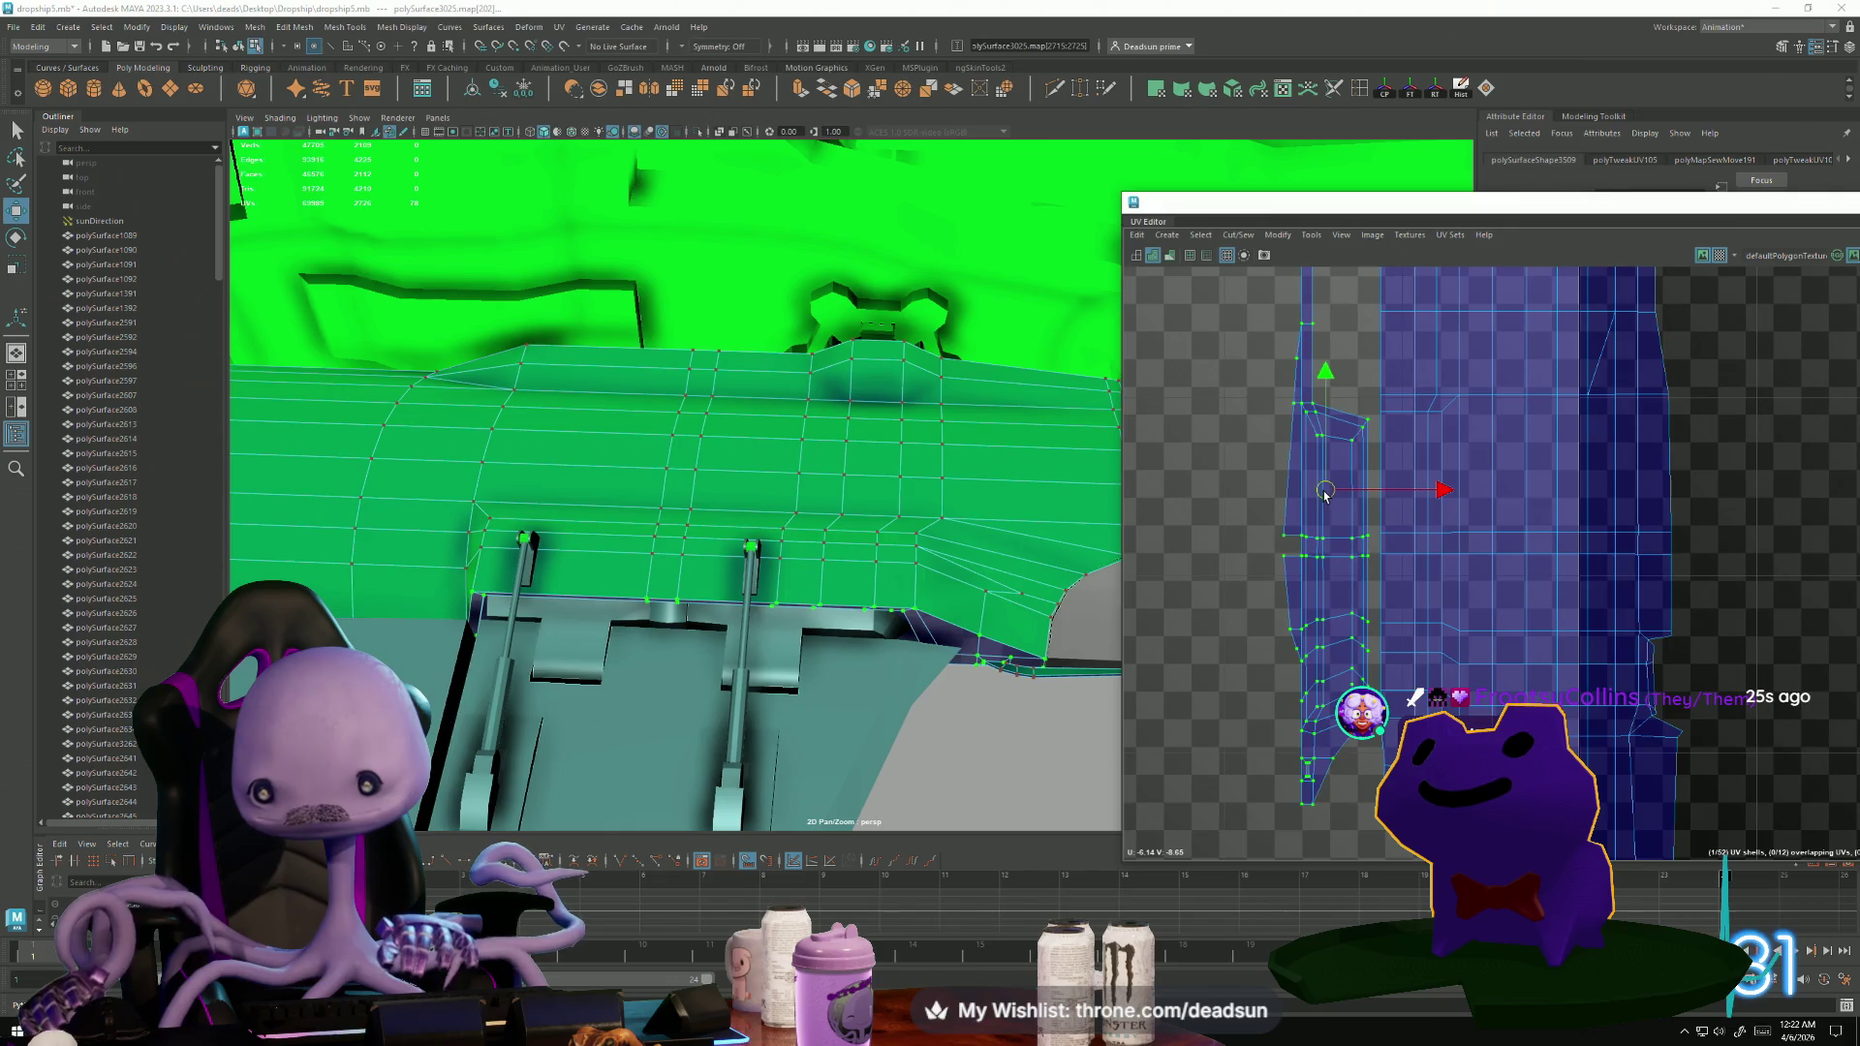
pyautogui.press('r')
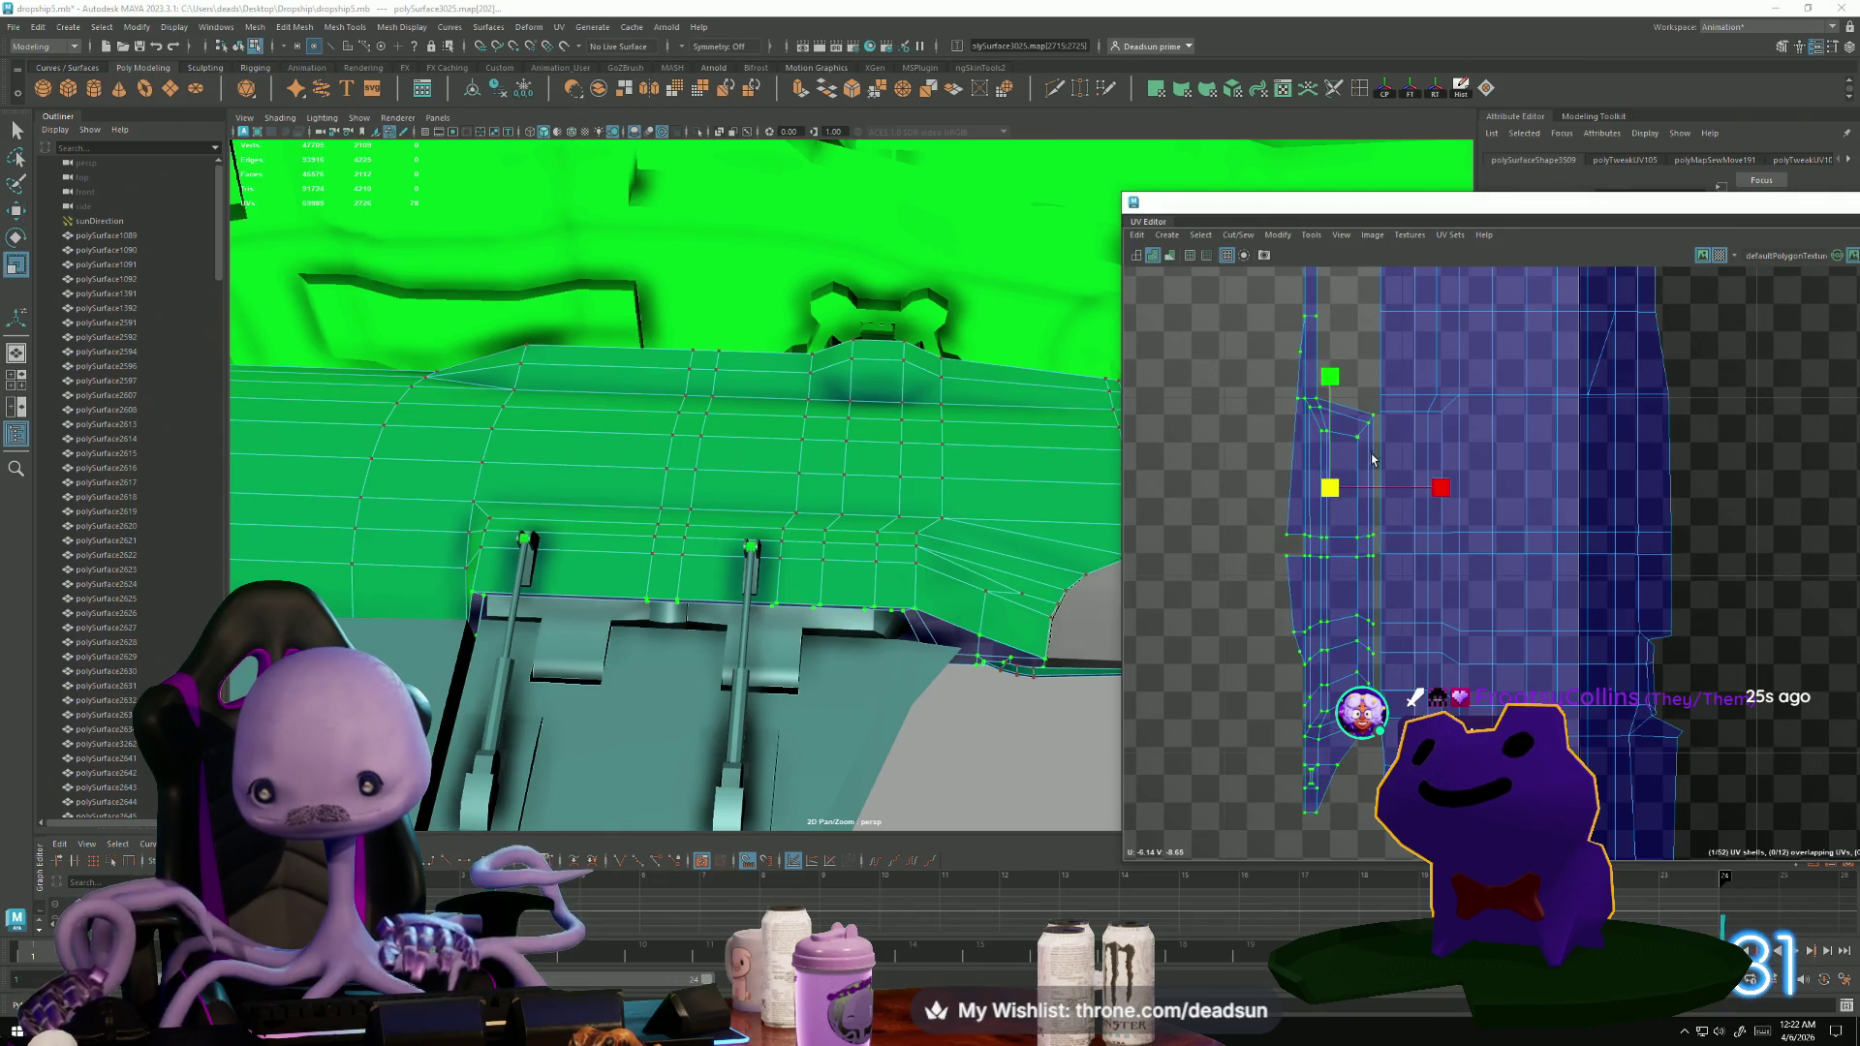
# Select the left strip's seam edges and Move and Sew it onto the neighbouring hull shell.
pyautogui.click(1371, 439)
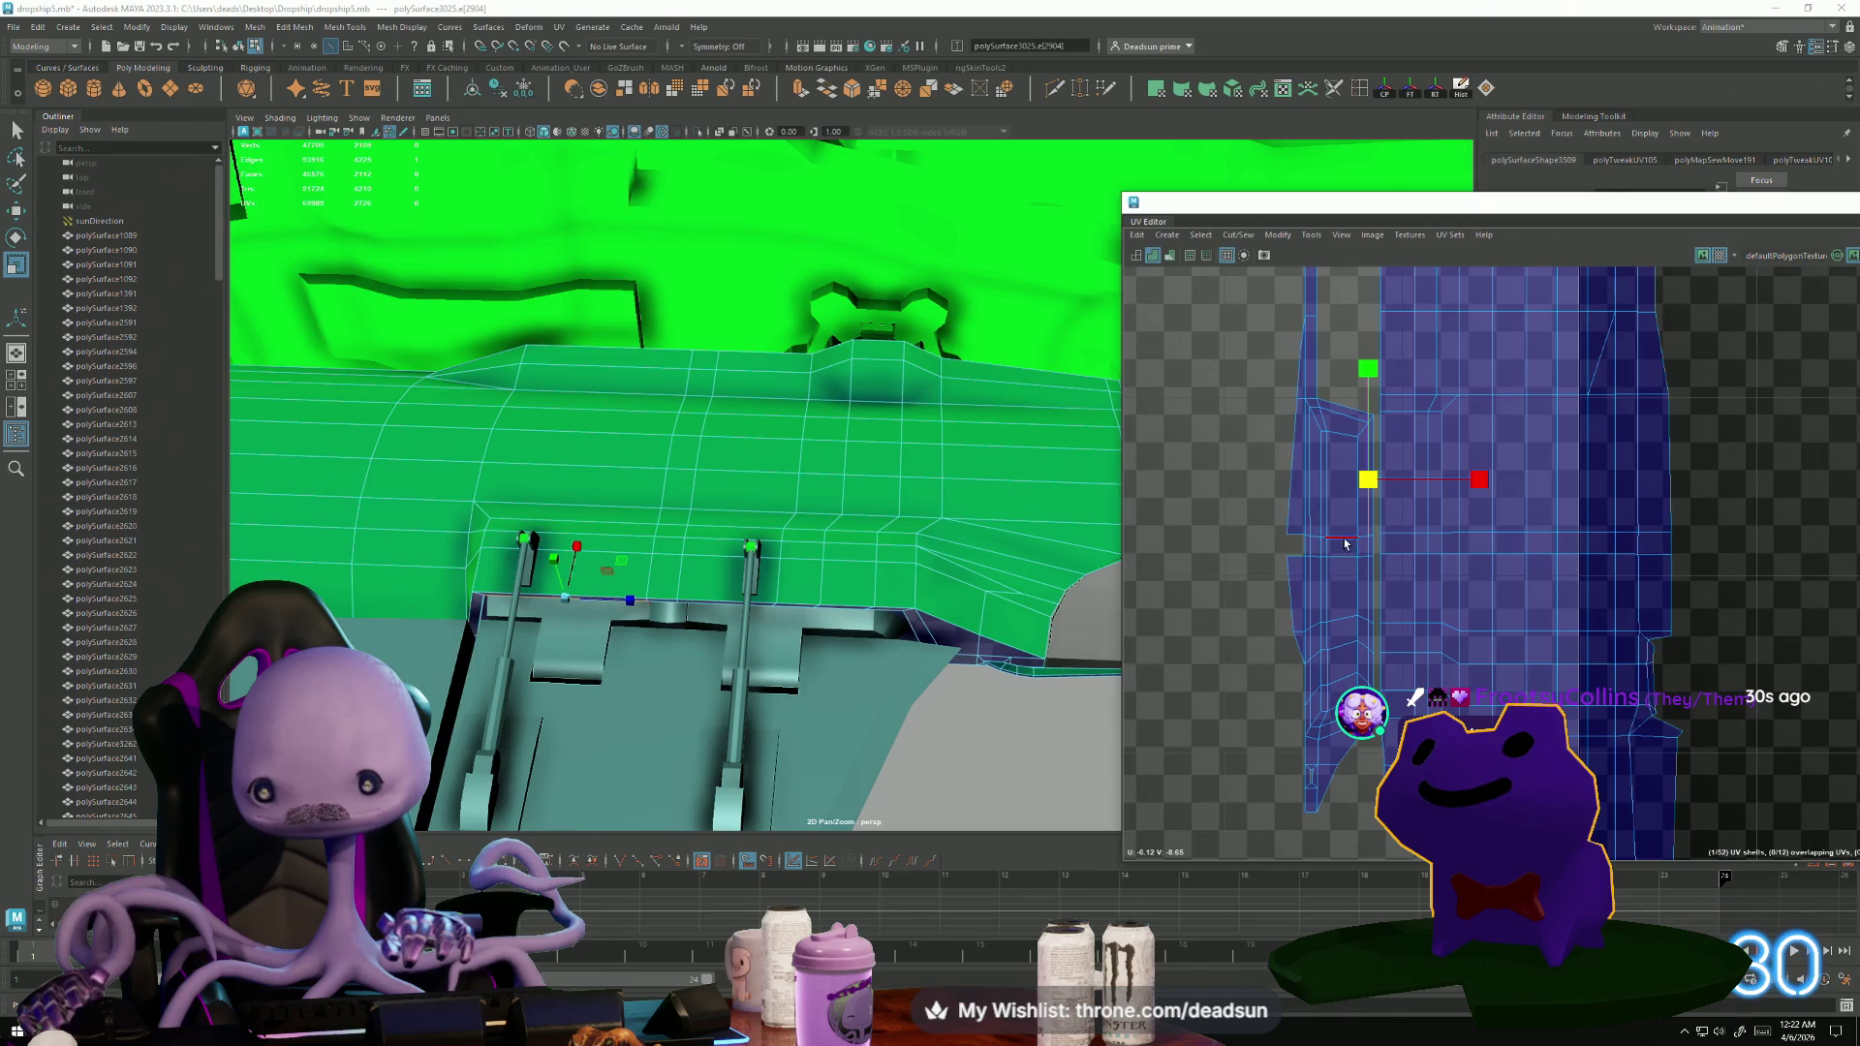
pyautogui.moveTo(1395, 711)
pyautogui.mouseDown()
pyautogui.moveTo(1348, 459)
pyautogui.moveTo(1274, 403)
pyautogui.mouseUp()
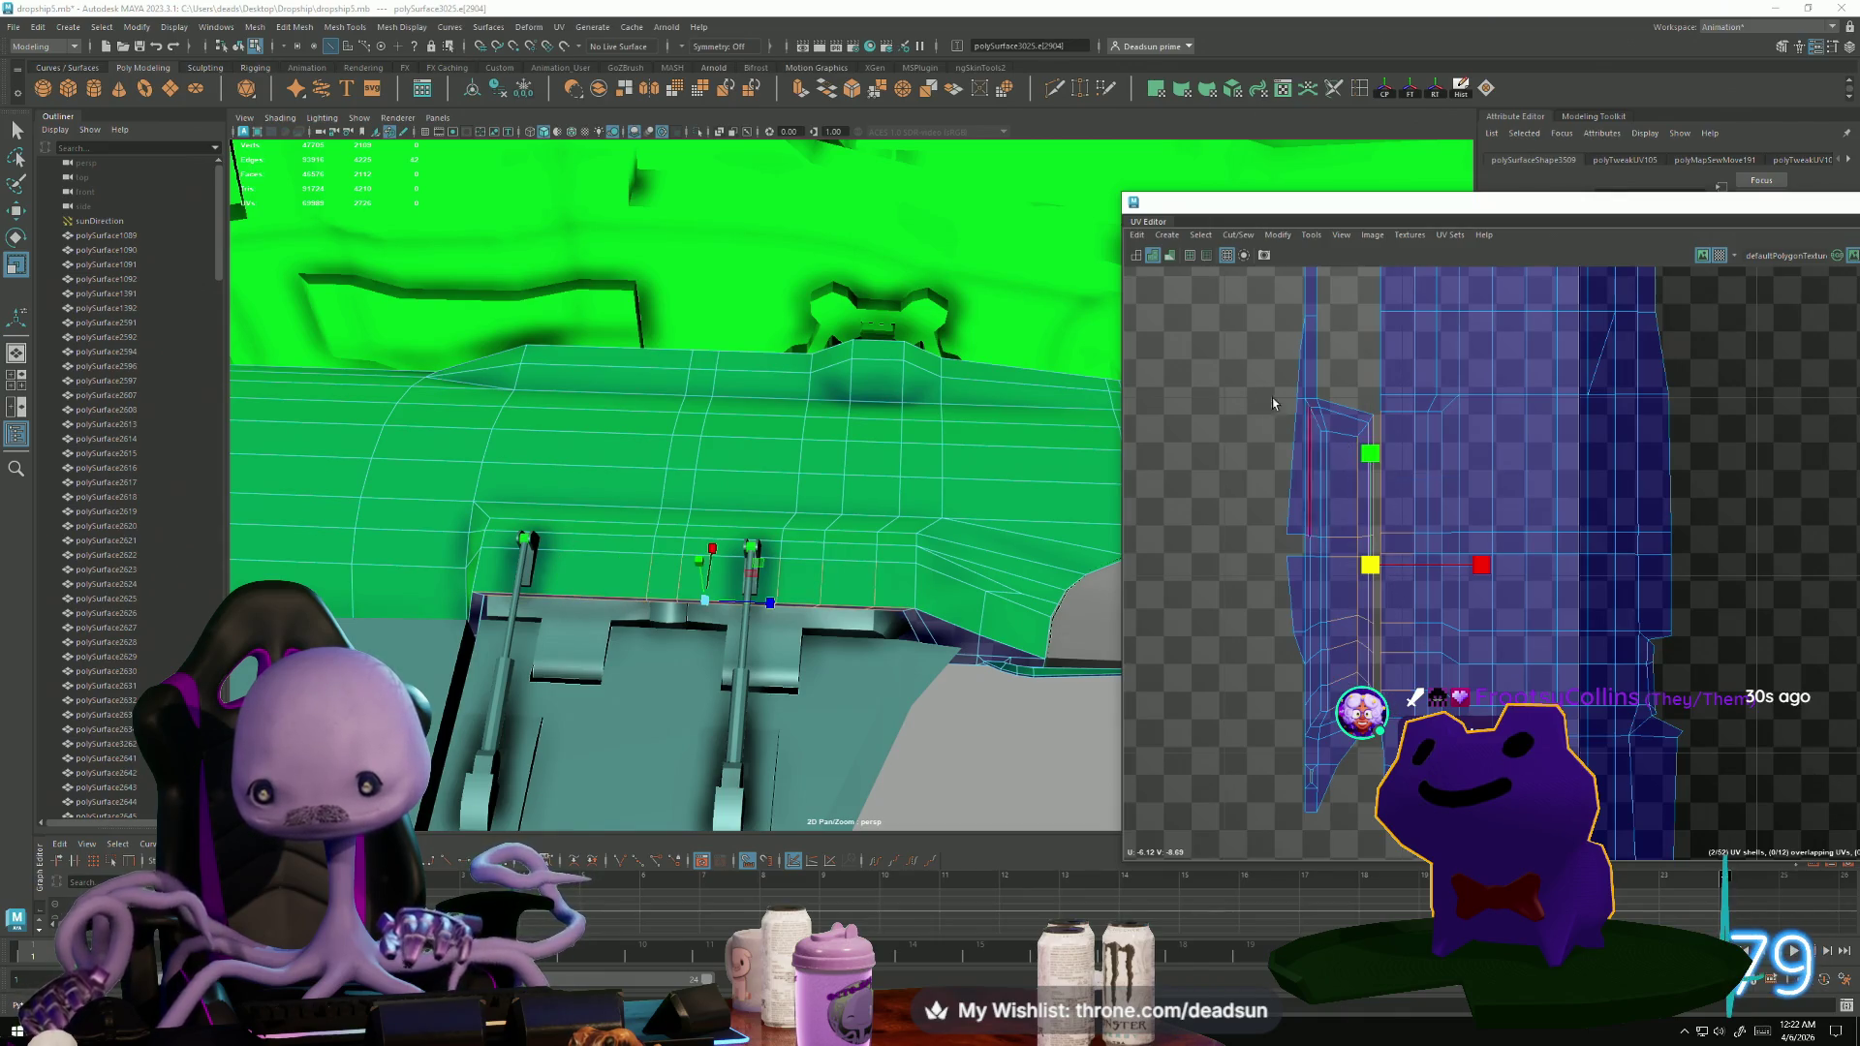
pyautogui.click(1213, 256)
pyautogui.click(1289, 379)
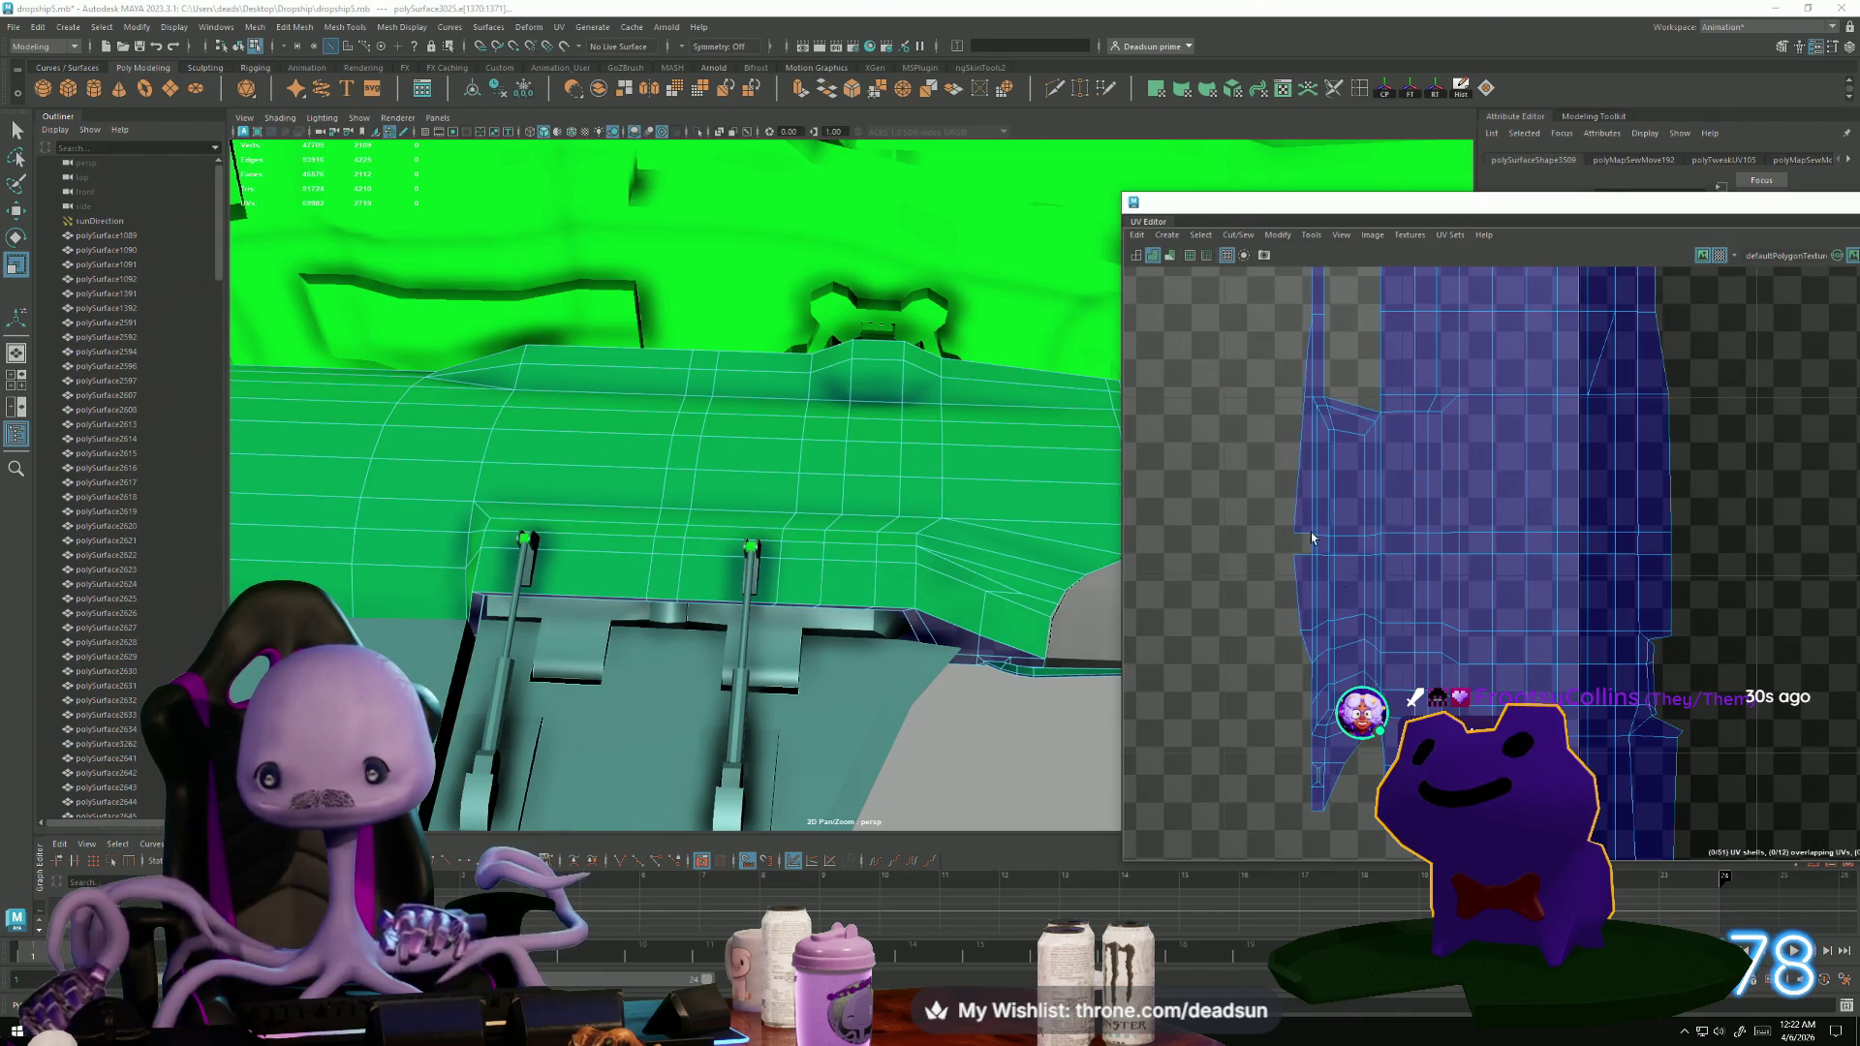
pyautogui.scroll(-2, 1259, 598)
pyautogui.scroll(2, 1259, 598)
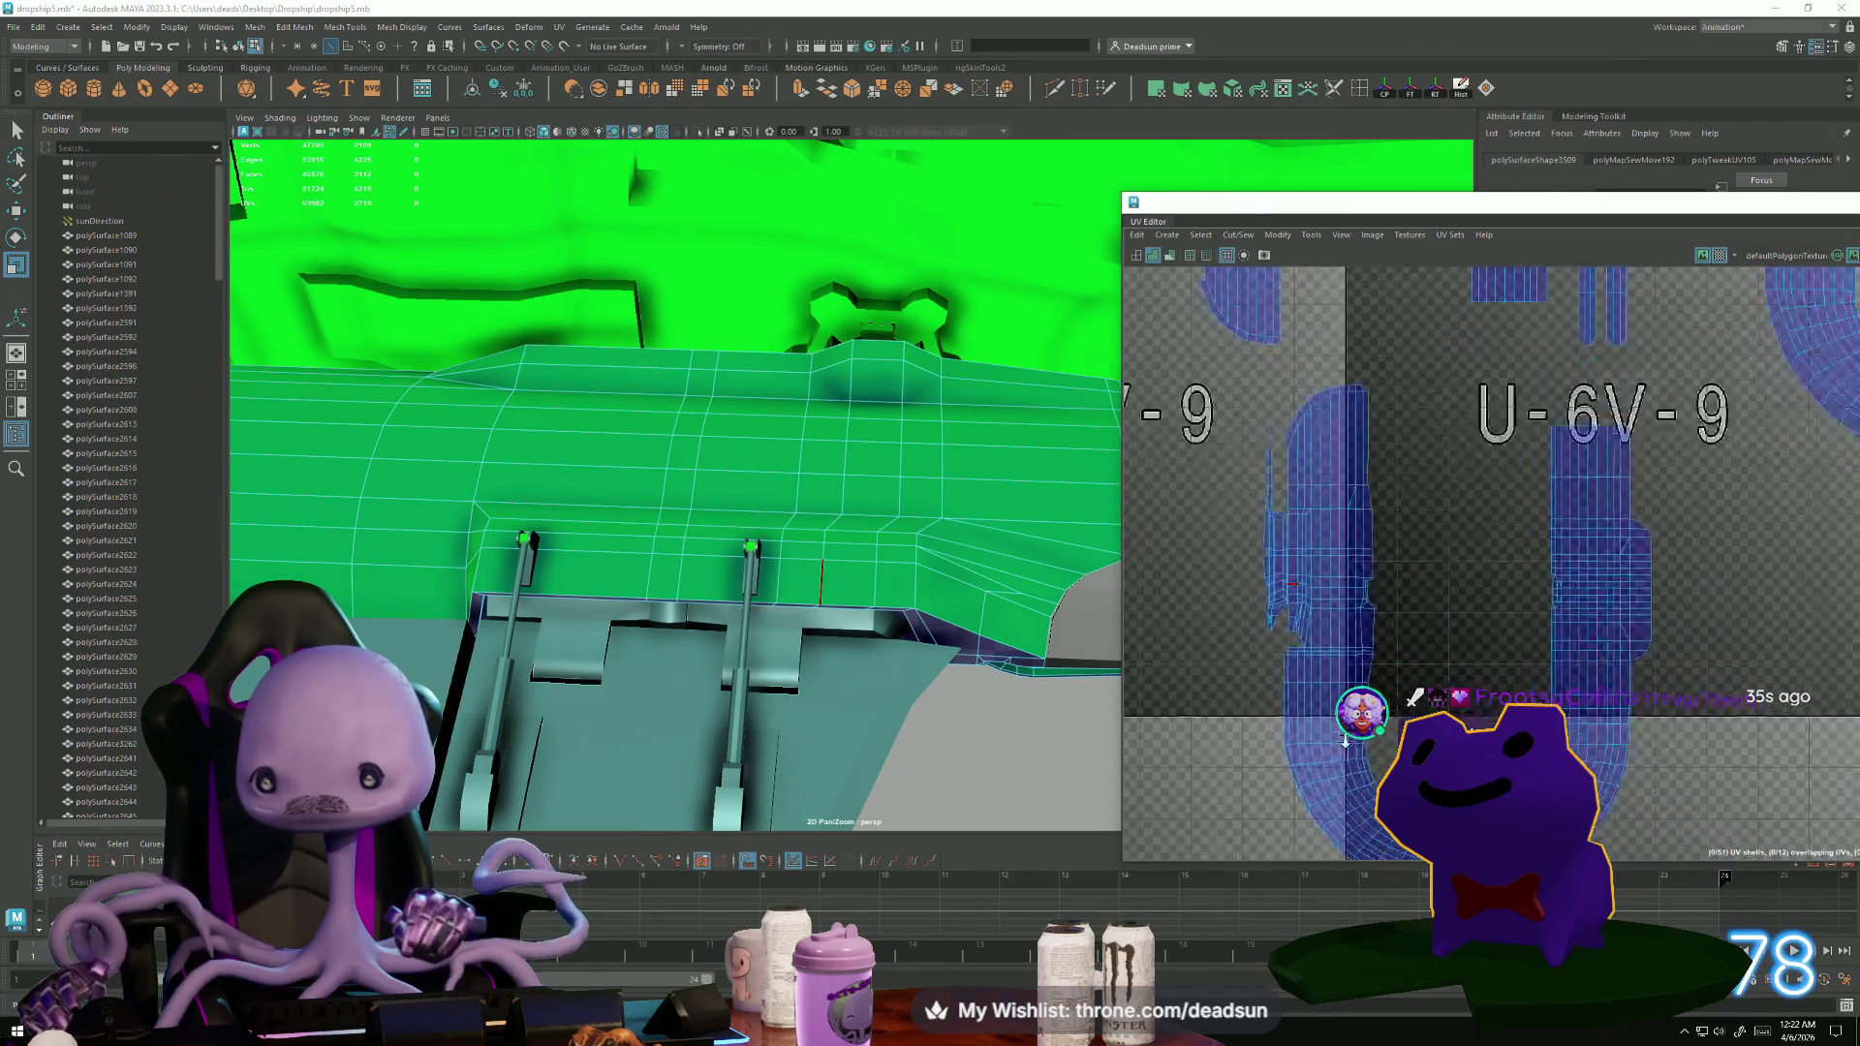
pyautogui.scroll(3, 1259, 598)
pyautogui.scroll(-2, 1259, 598)
pyautogui.scroll(3, 1388, 582)
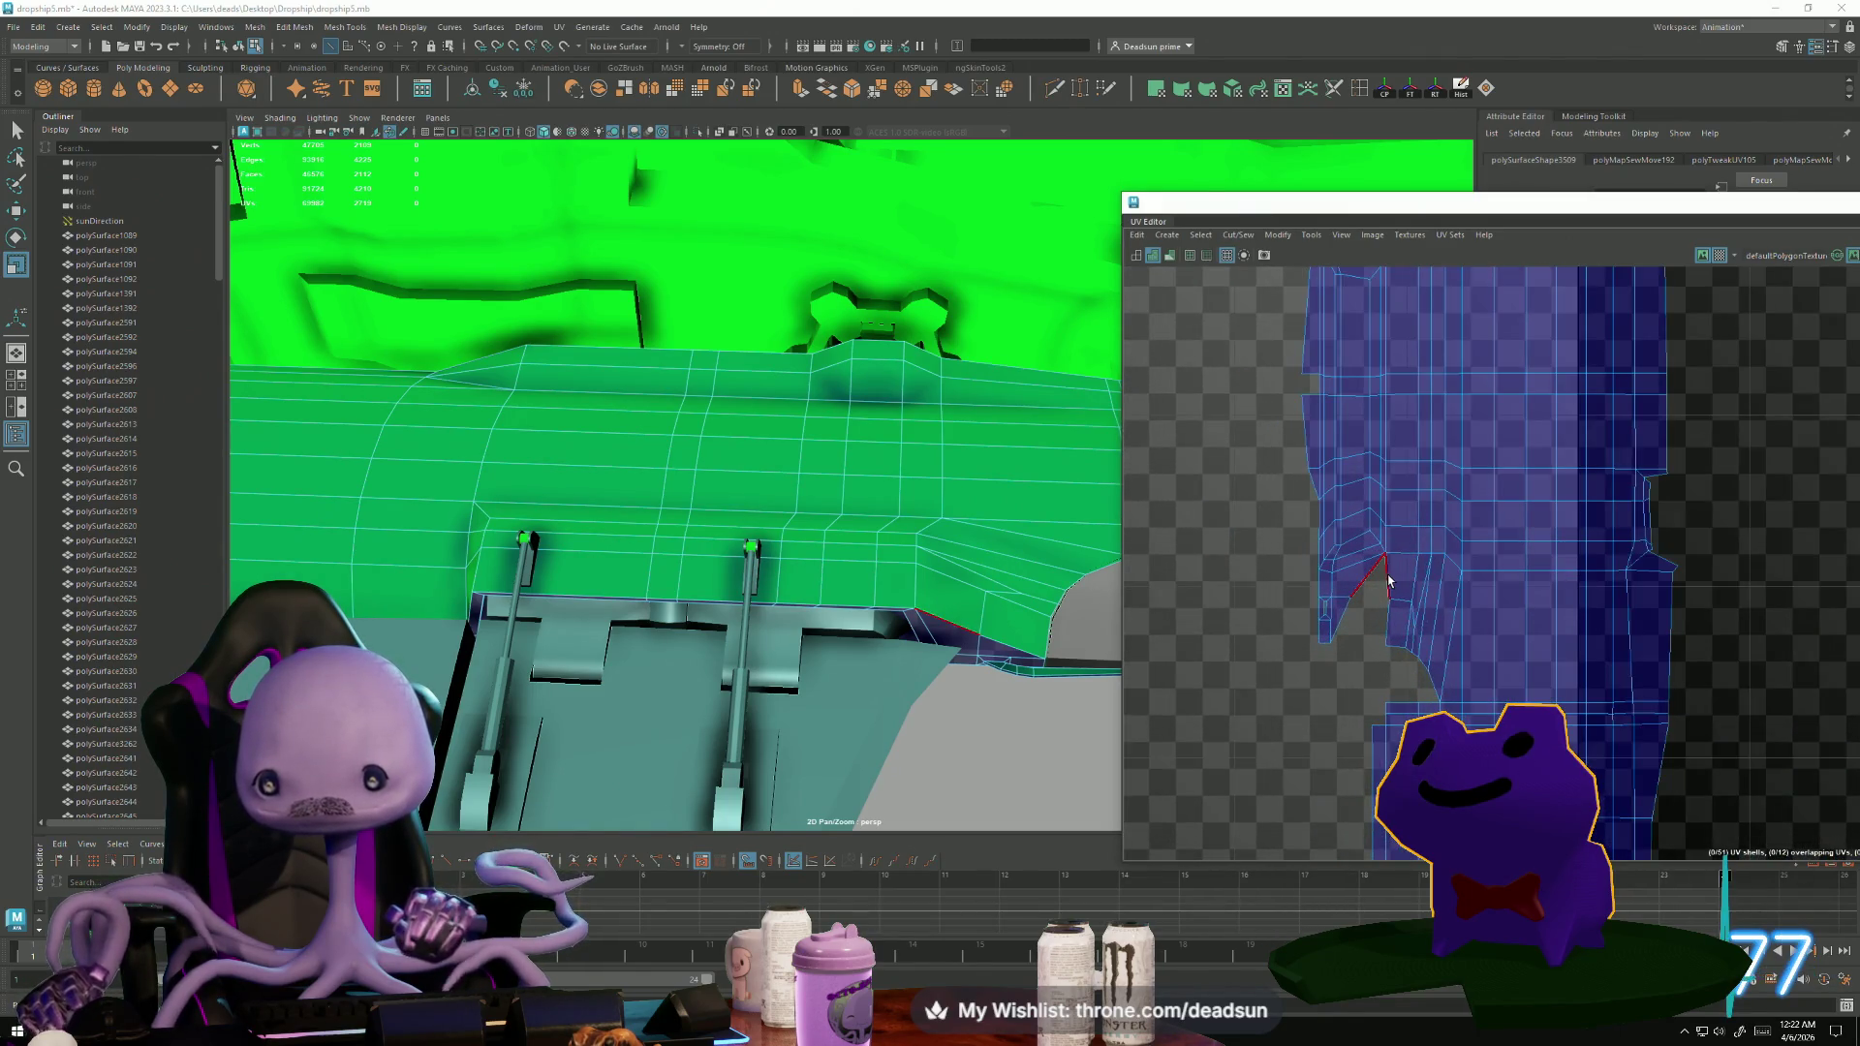
pyautogui.scroll(2, 1388, 581)
pyautogui.scroll(1, 1341, 614)
# Select the open seam edge at the notch and orbit the ship to a side view.
pyautogui.click(1327, 677)
pyautogui.scroll(-3, 994, 672)
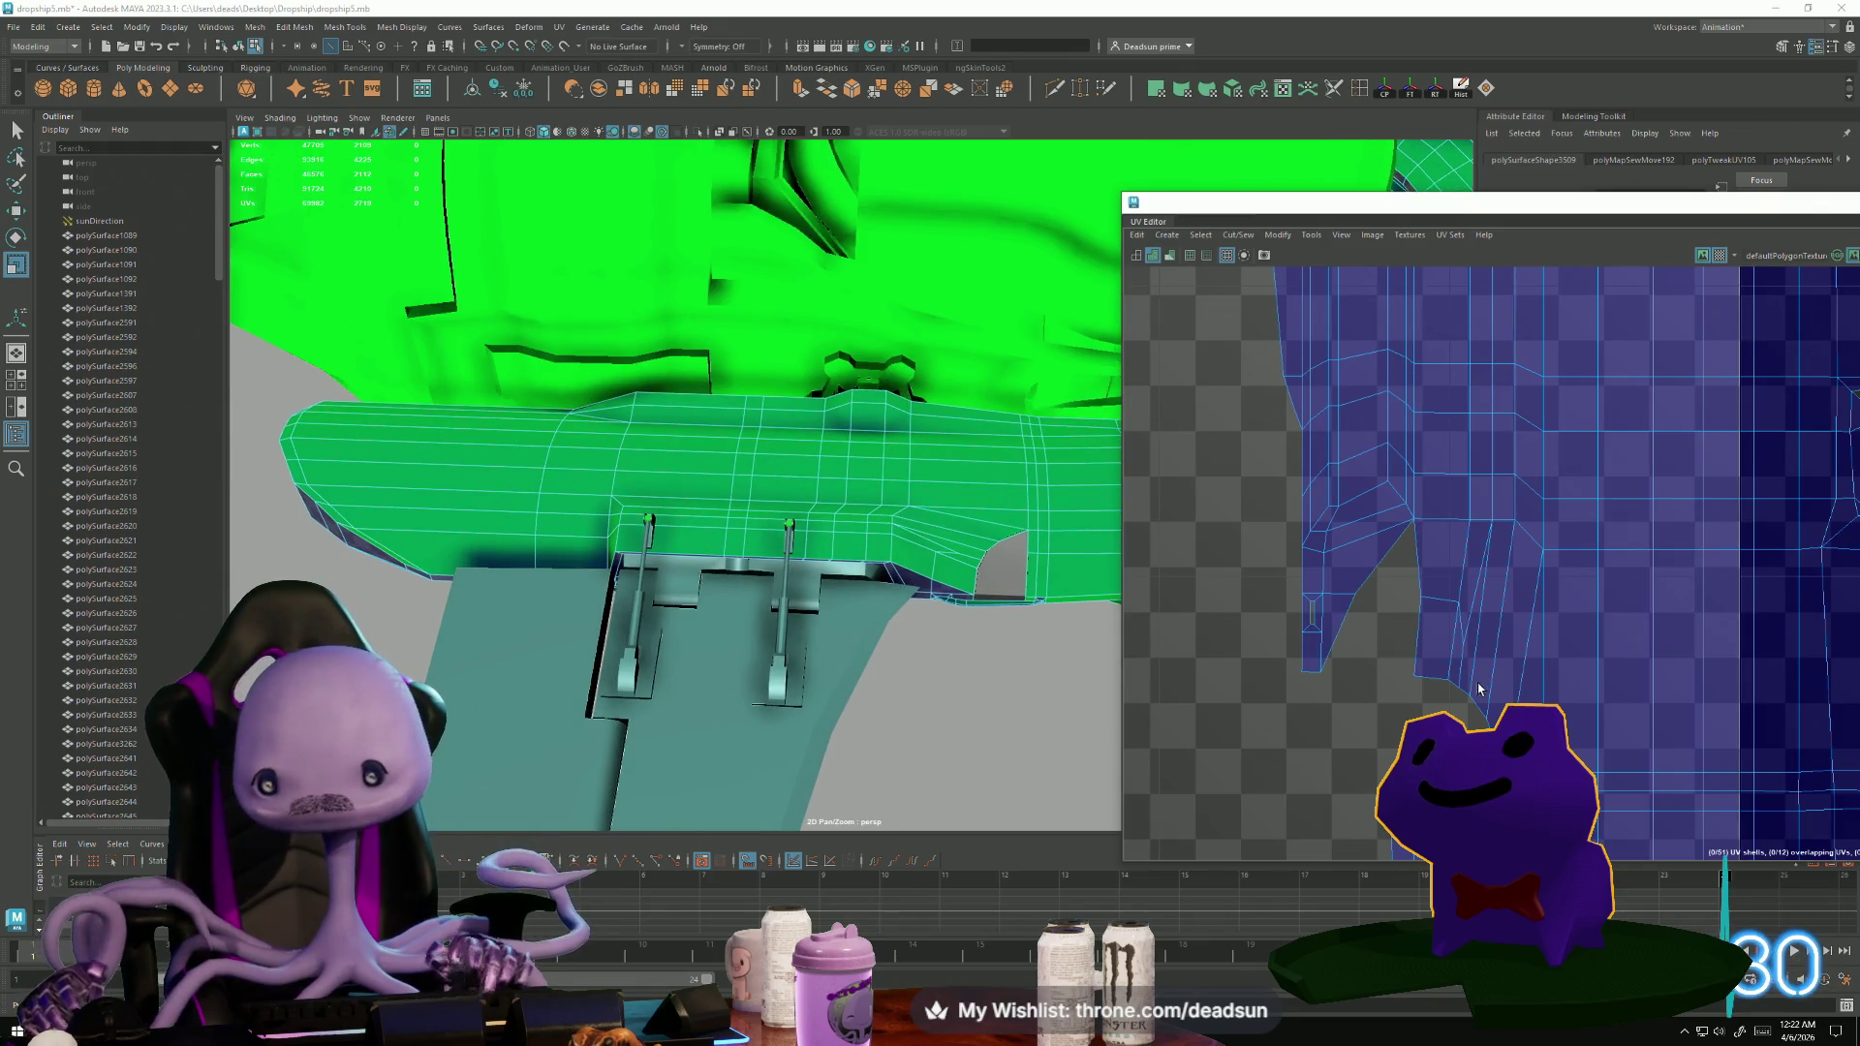
pyautogui.scroll(-4, 1479, 689)
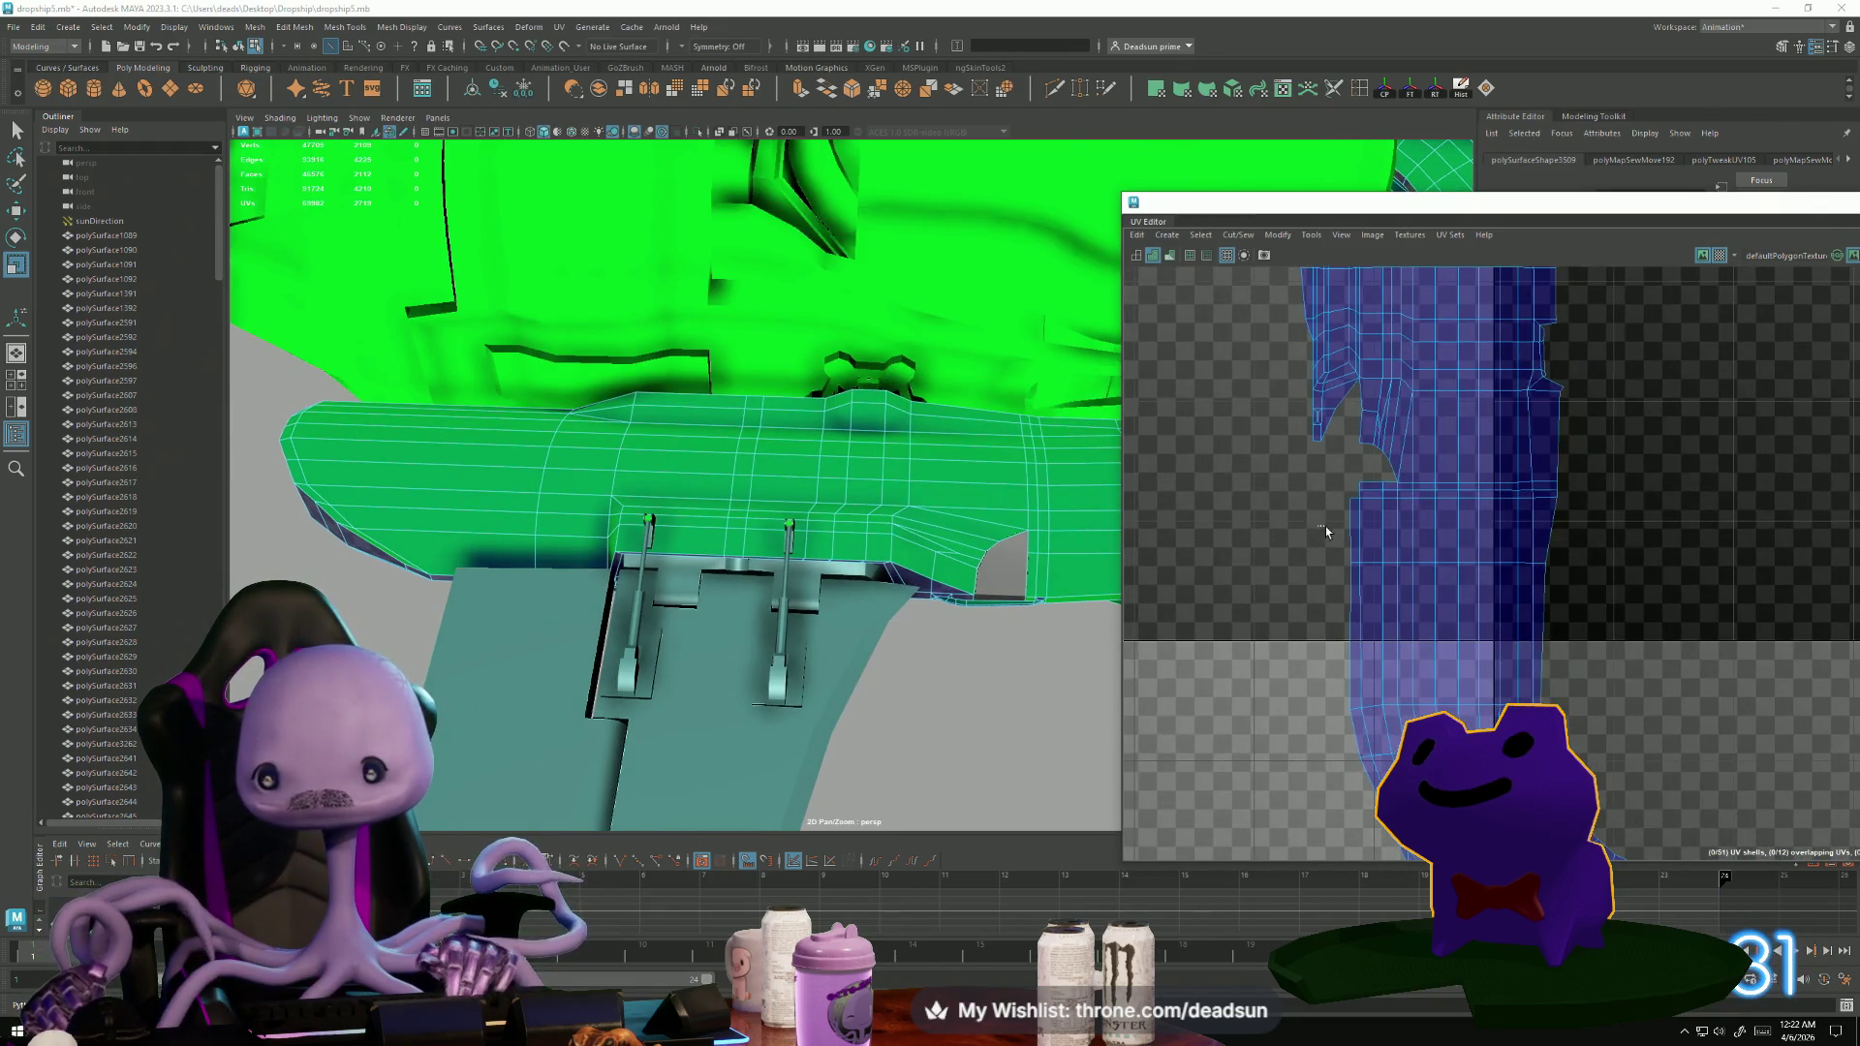
pyautogui.moveTo(1085, 543)
pyautogui.keyDown('alt'); pyautogui.mouseDown()
pyautogui.moveTo(995, 636)
pyautogui.moveTo(911, 666)
pyautogui.moveTo(915, 684)
pyautogui.mouseUp(); pyautogui.keyUp('alt')
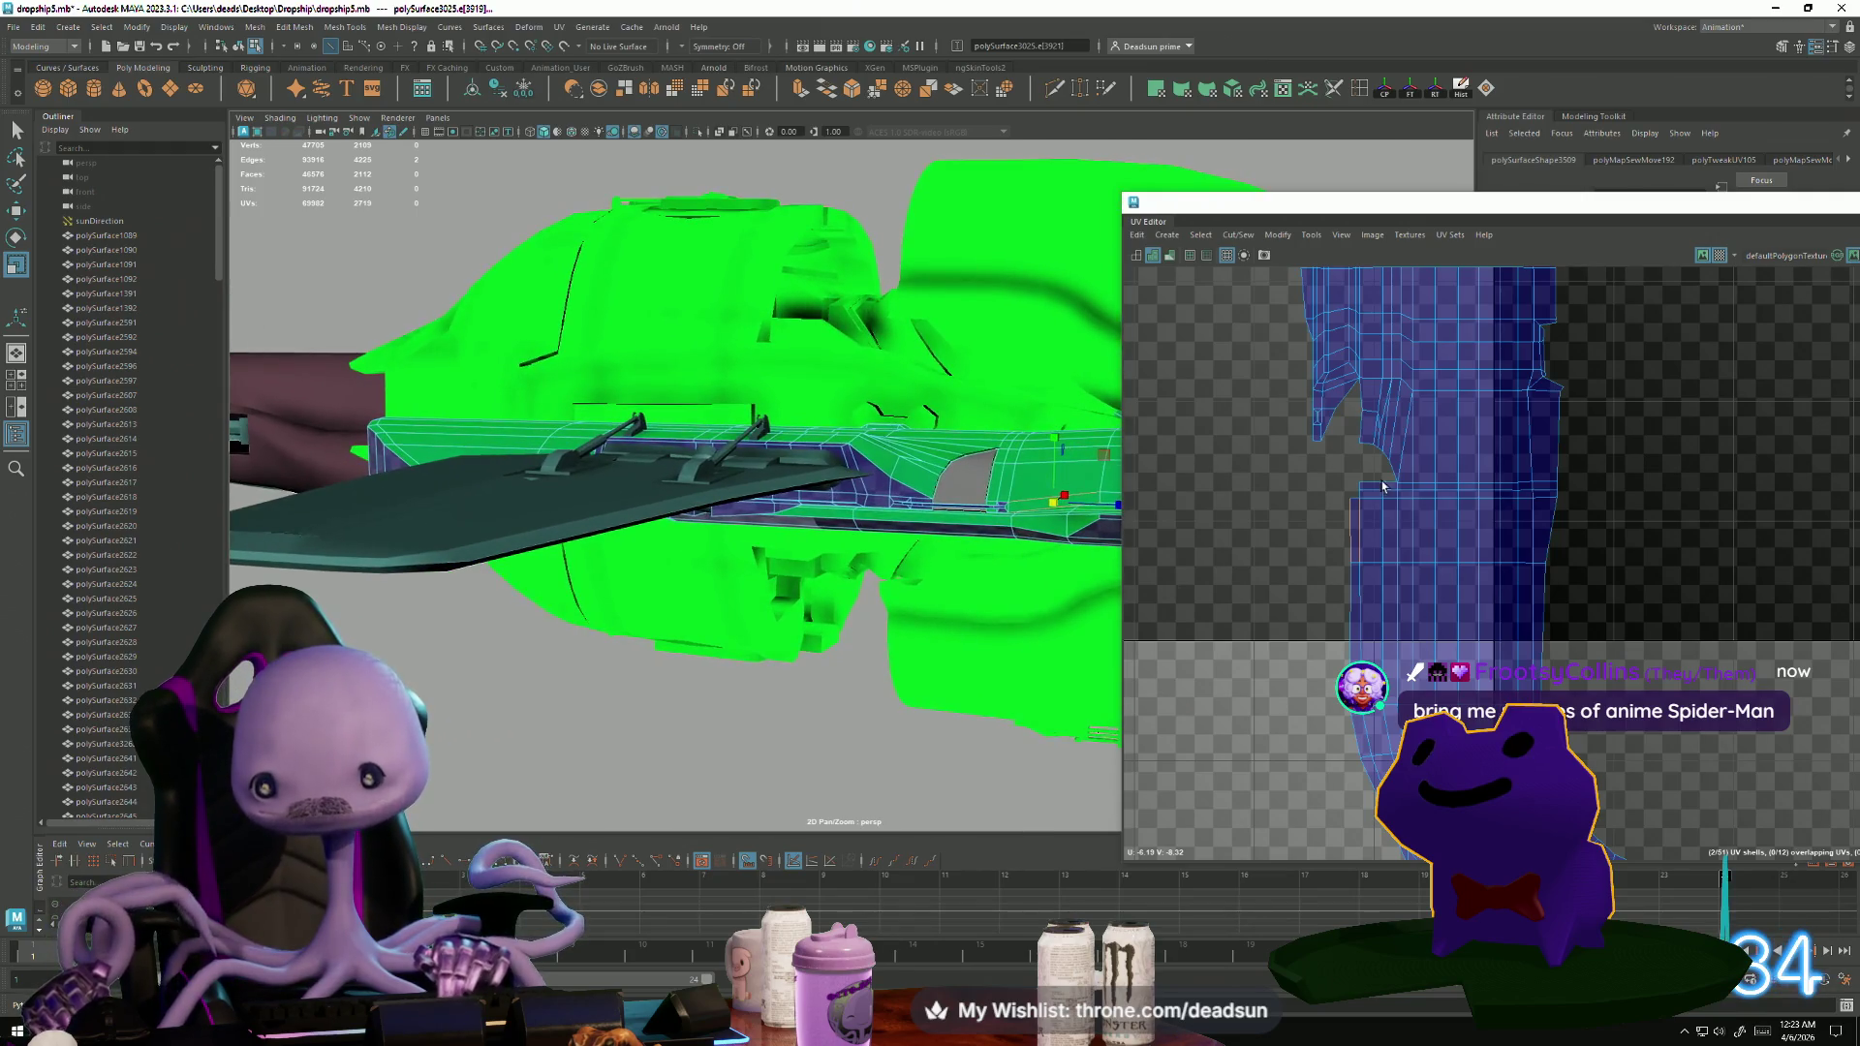
# Use Move and Sew to join the open seam edge onto the hull strip shell.
pyautogui.scroll(3, 1403, 498)
pyautogui.scroll(2, 1346, 579)
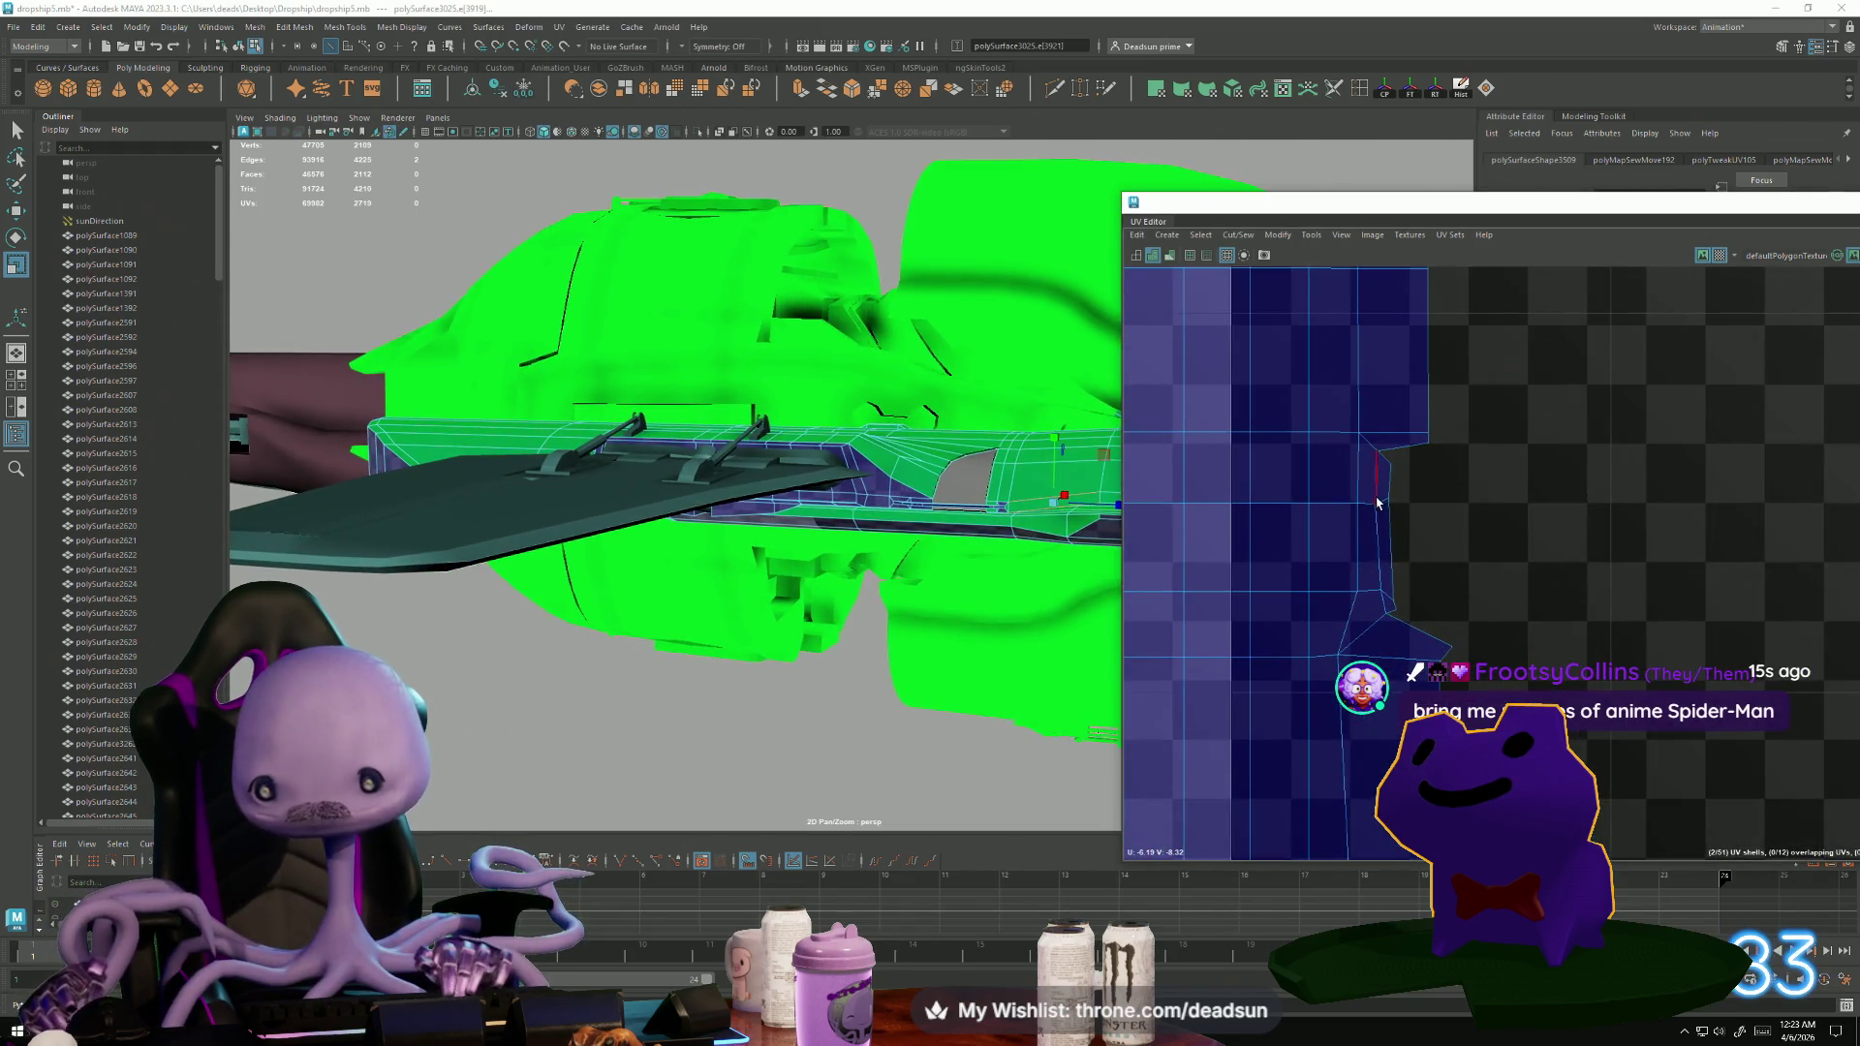
pyautogui.click(1391, 463)
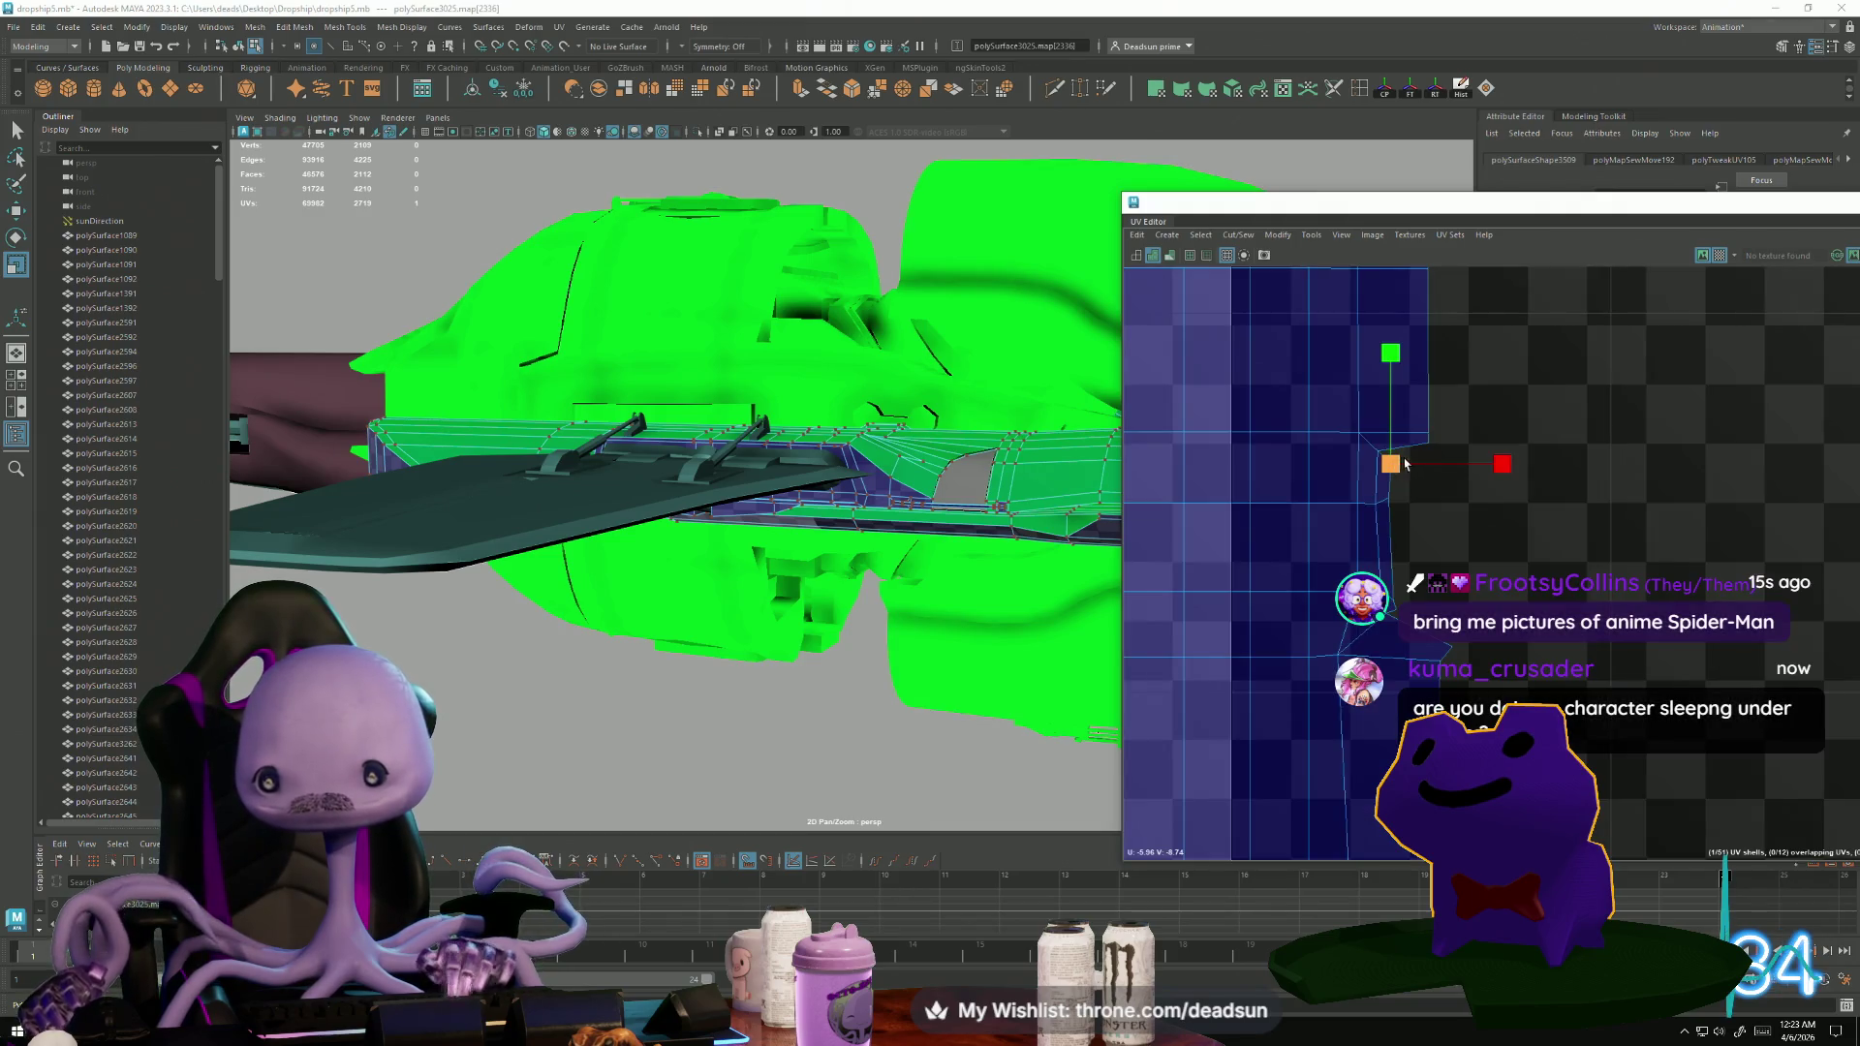
pyautogui.scroll(-5, 1244, 455)
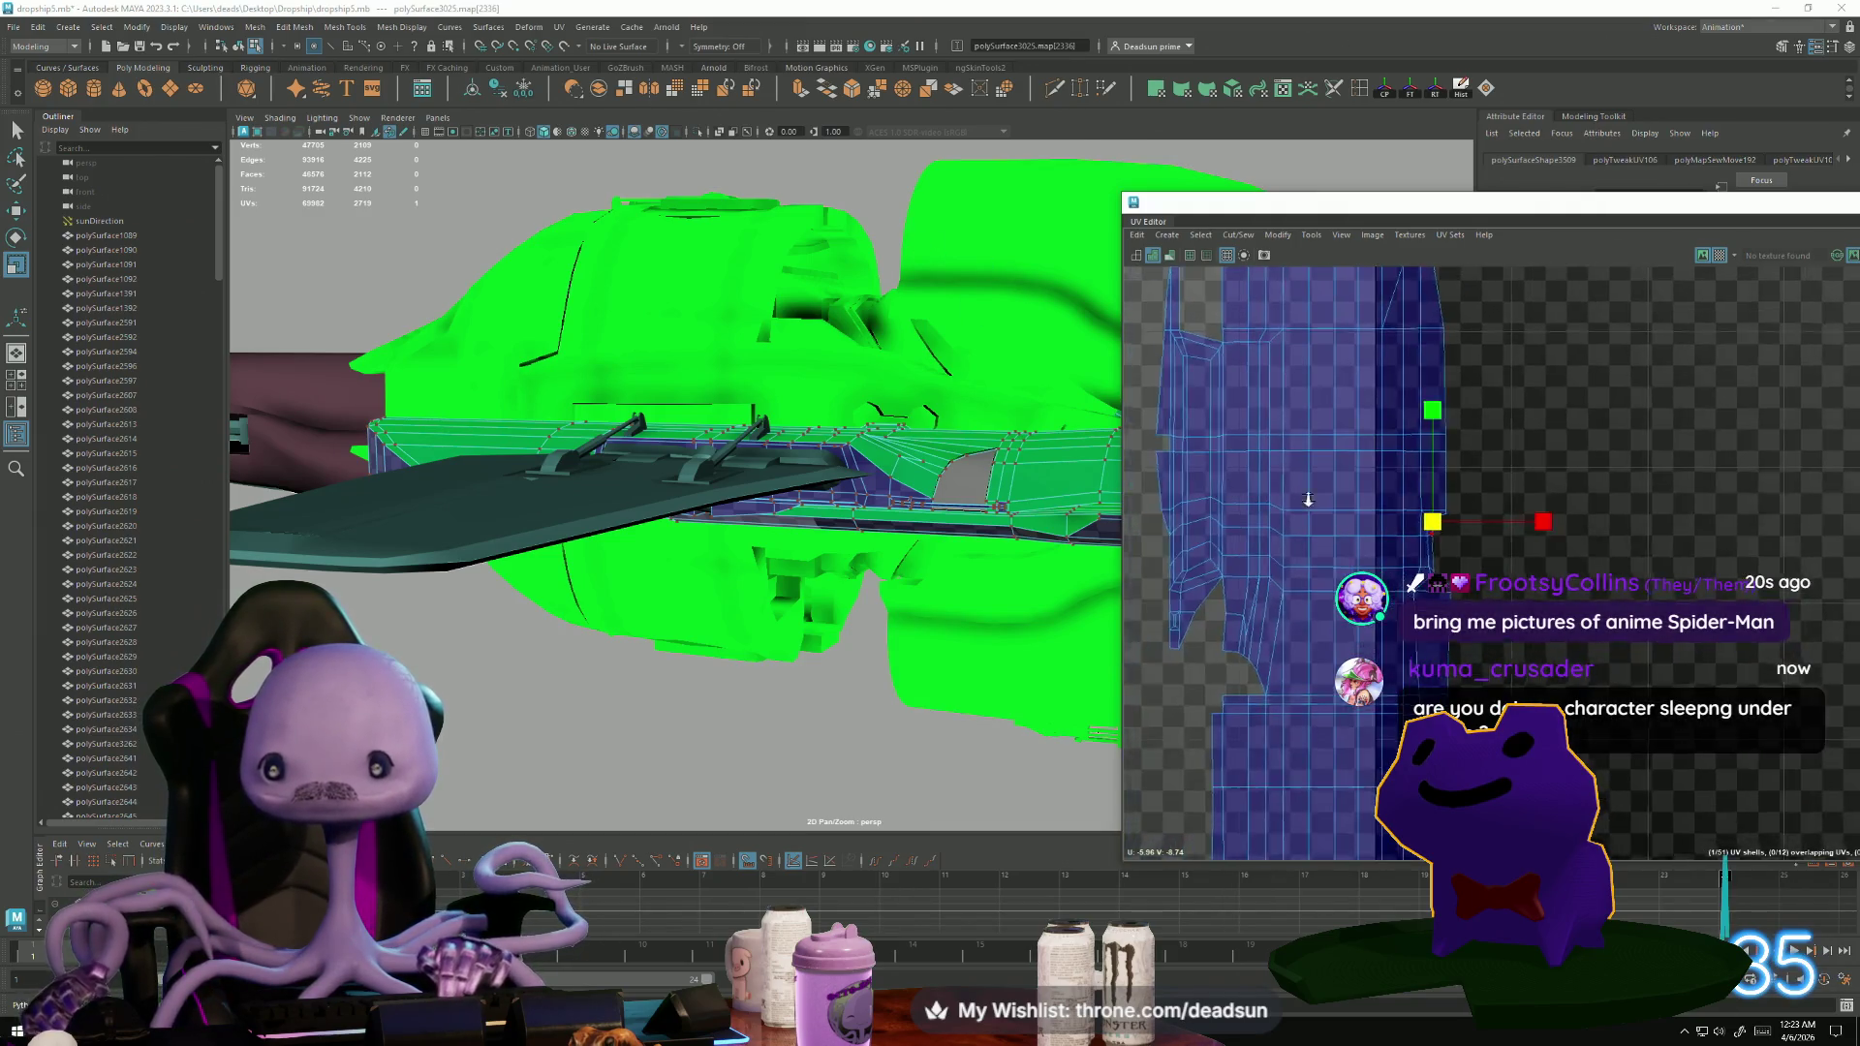
pyautogui.scroll(-3, 1244, 455)
pyautogui.scroll(5, 1259, 589)
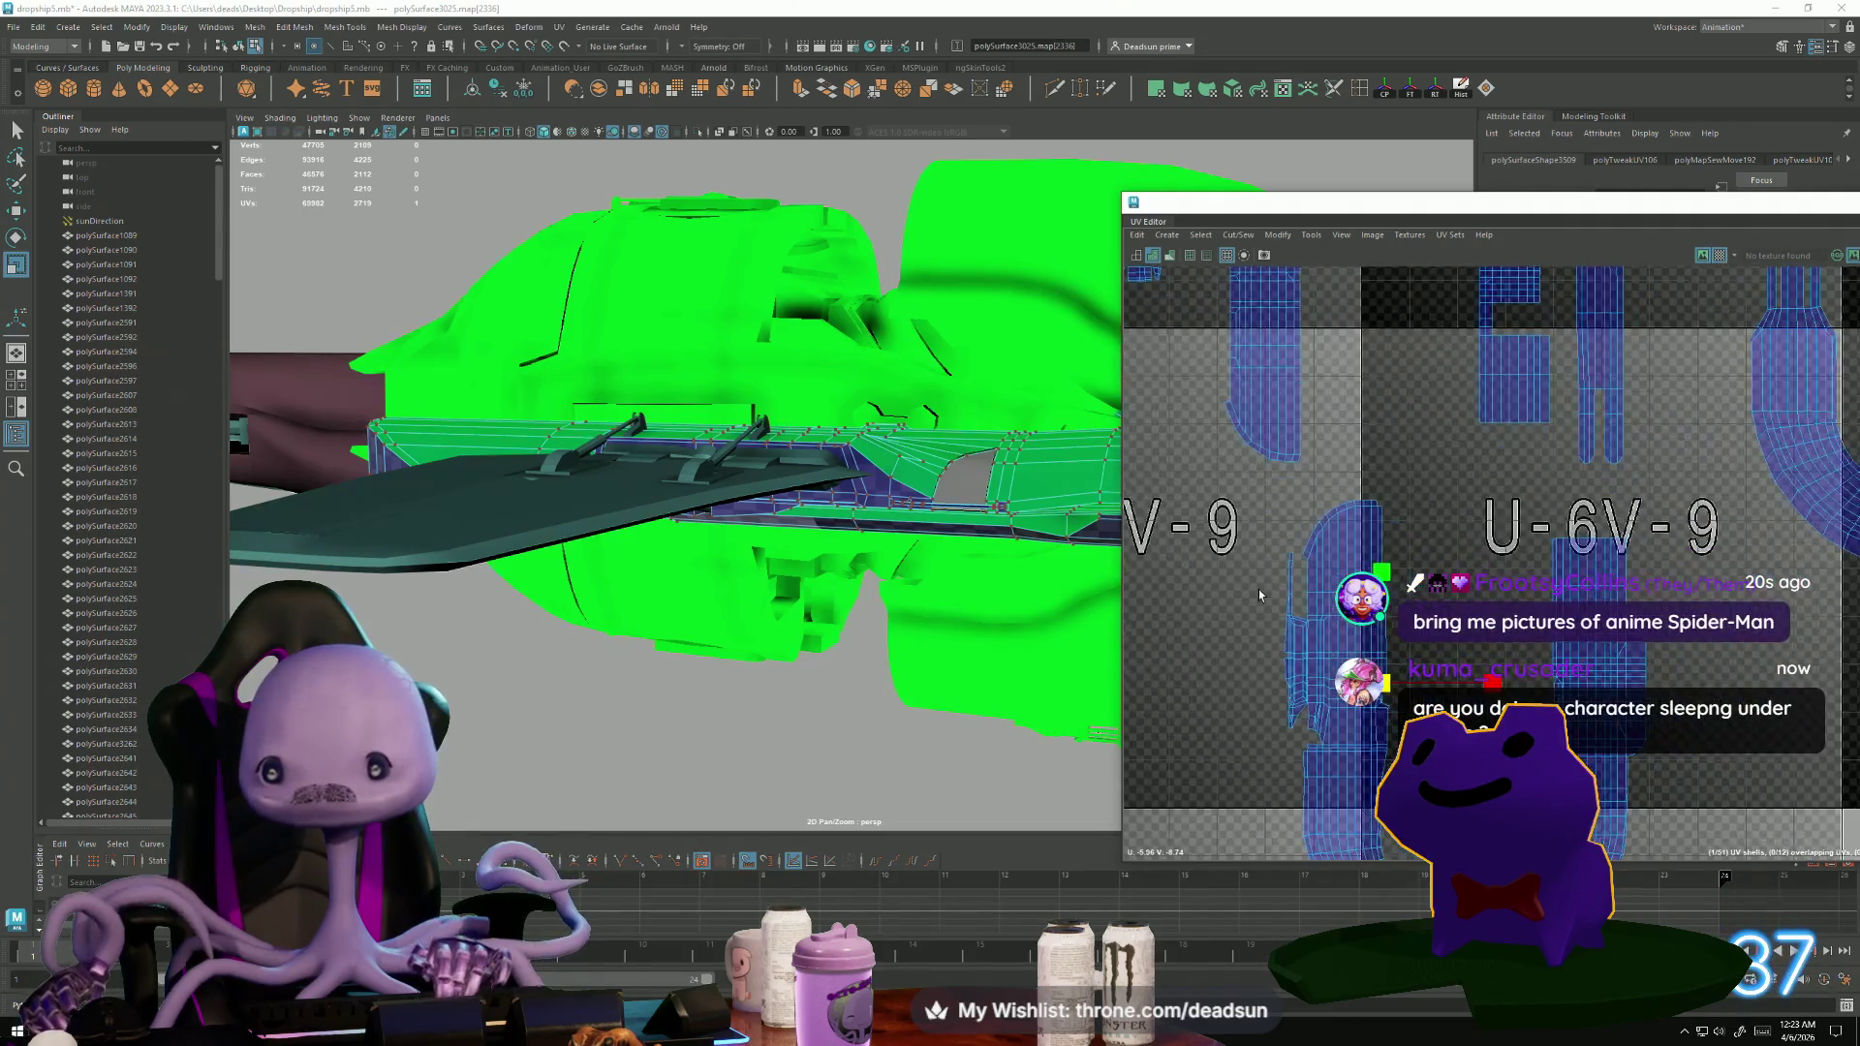
pyautogui.scroll(2, 1297, 639)
pyautogui.click(1222, 474)
pyautogui.click(1239, 234)
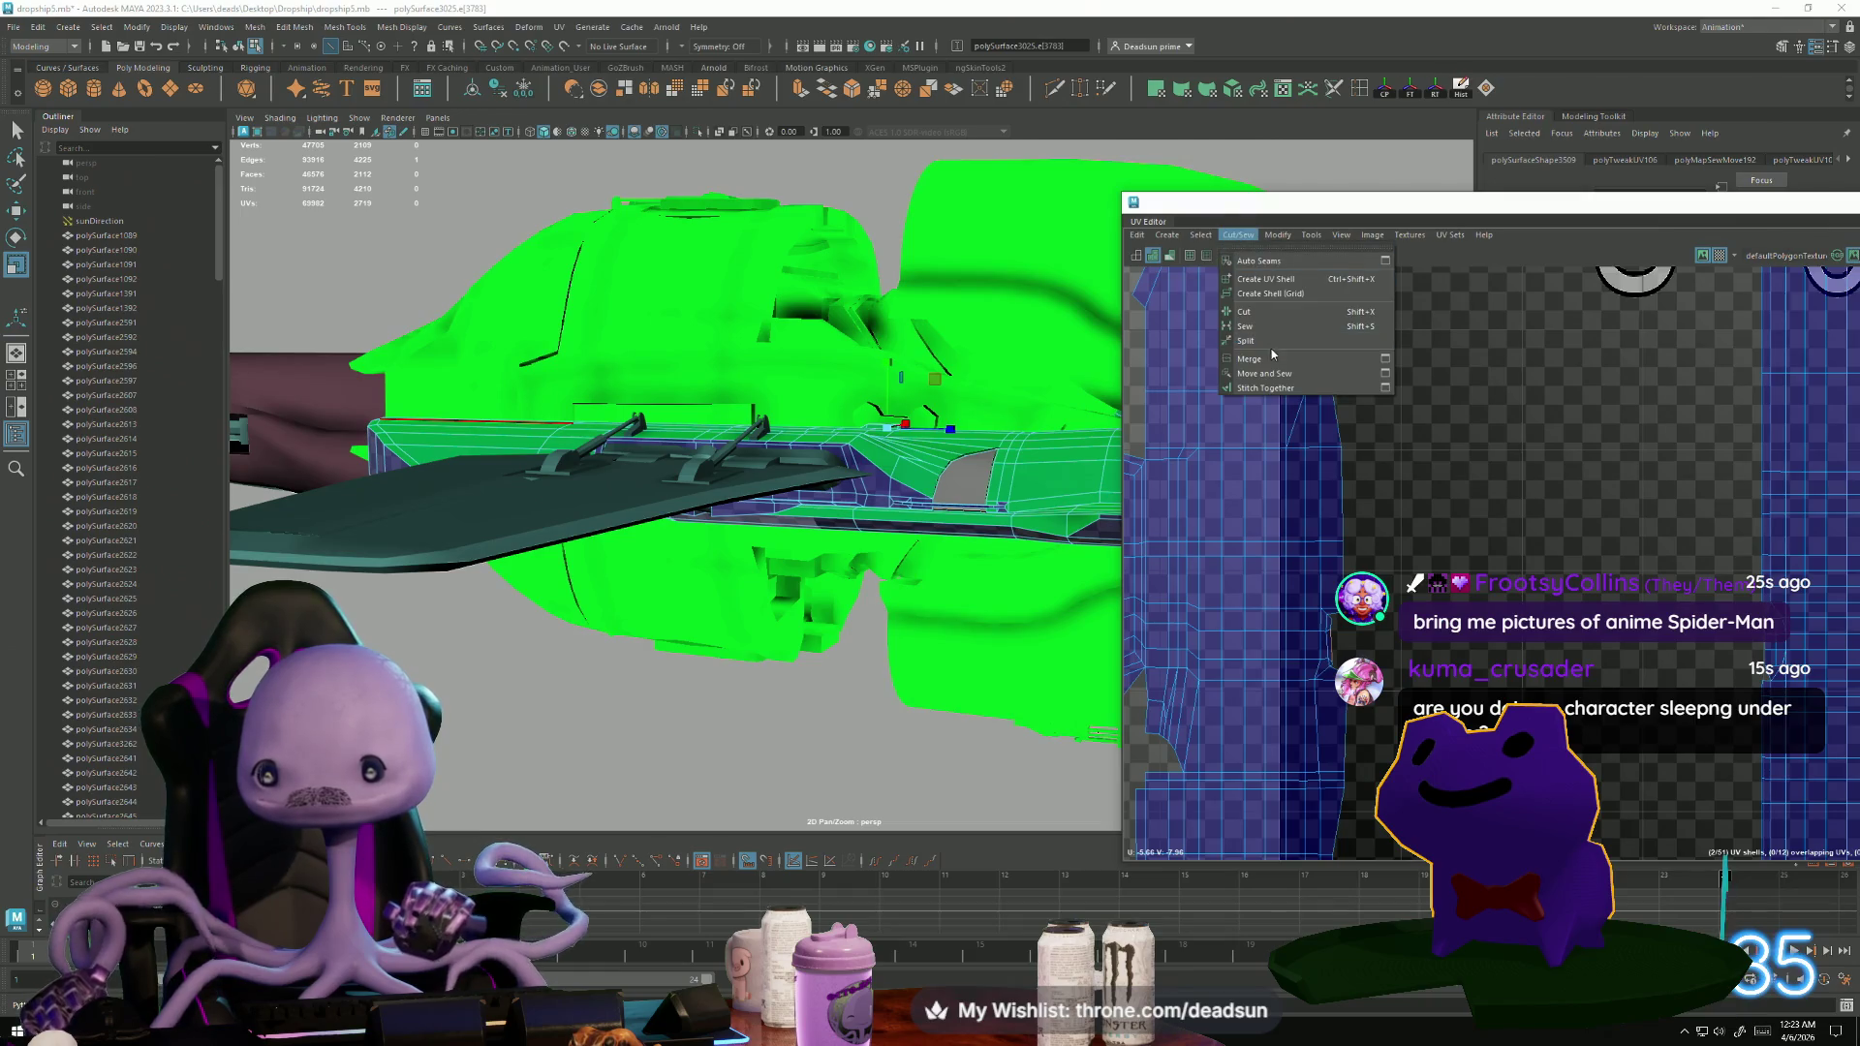
pyautogui.click(1267, 373)
# Shift the small end patch's faces down-left toward the seam.
pyautogui.scroll(3, 1323, 620)
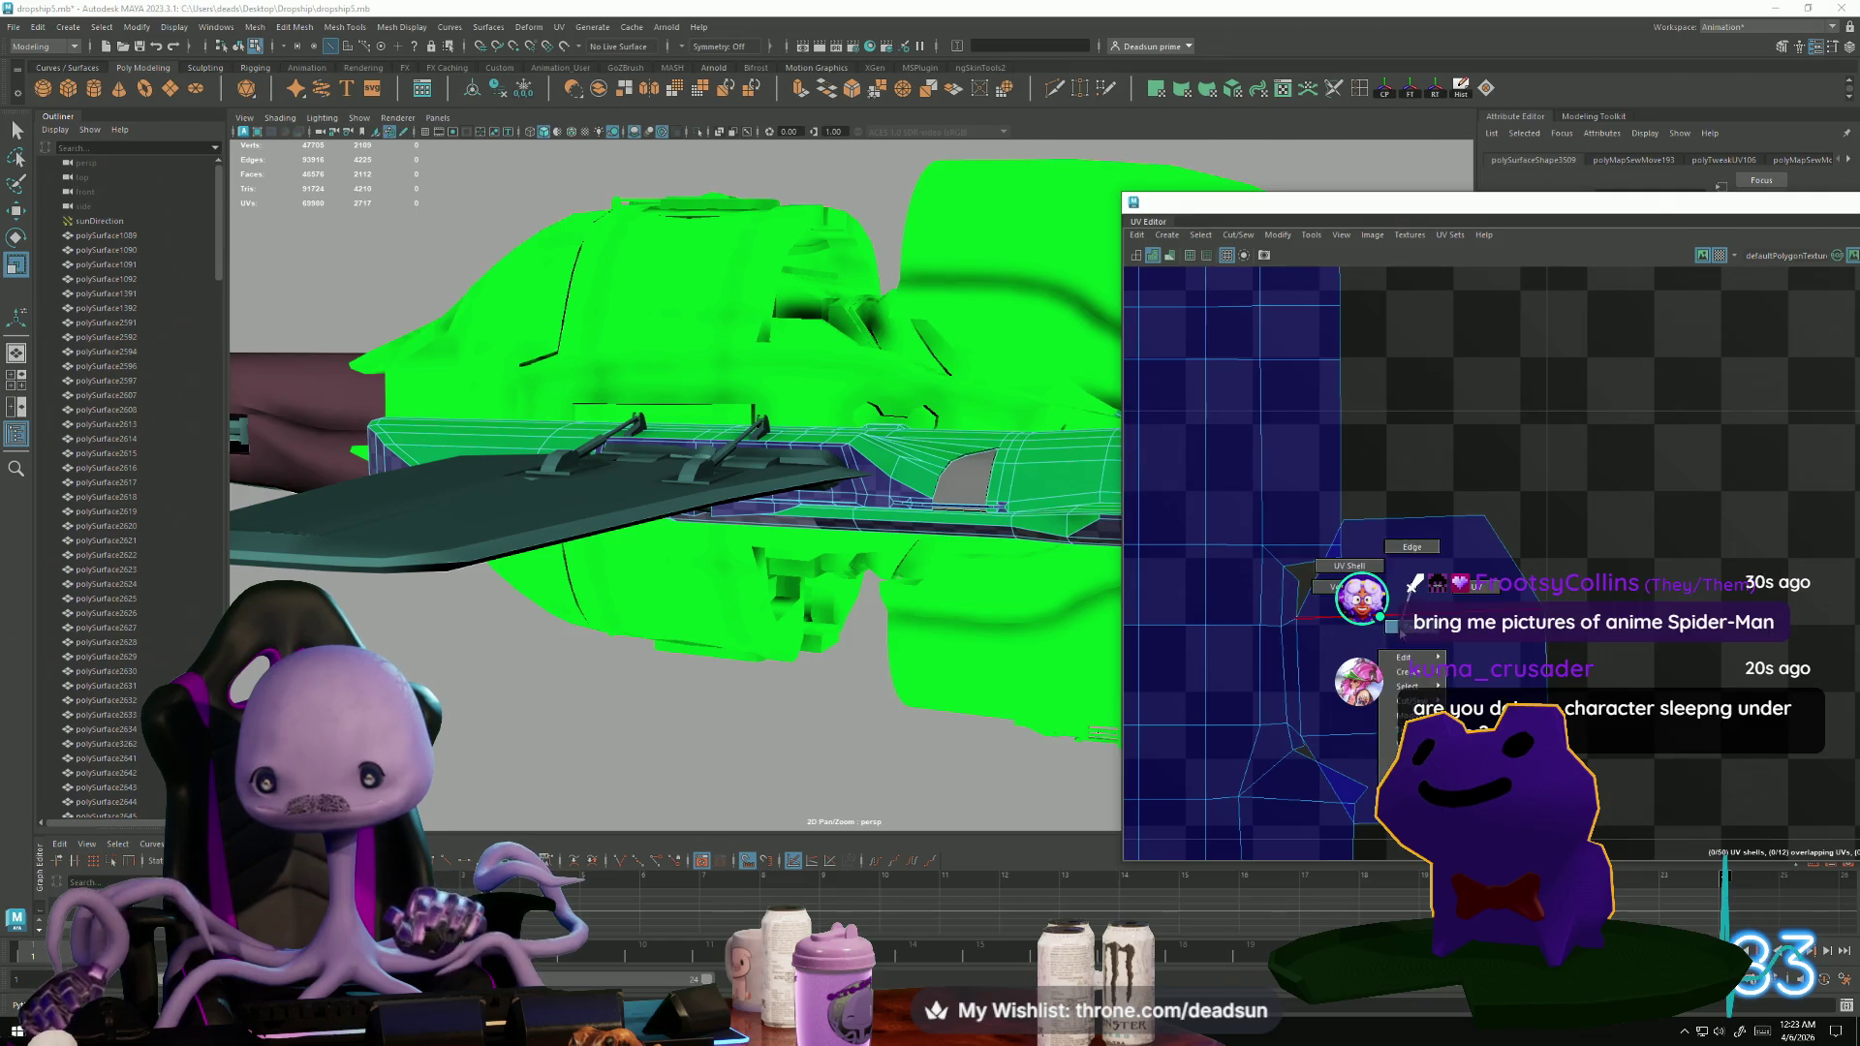
pyautogui.click(1415, 601)
pyautogui.keyDown('shift'); pyautogui.click(1414, 681); pyautogui.keyUp('shift')
pyautogui.moveTo(1413, 681); pyautogui.dragTo(1288, 748)
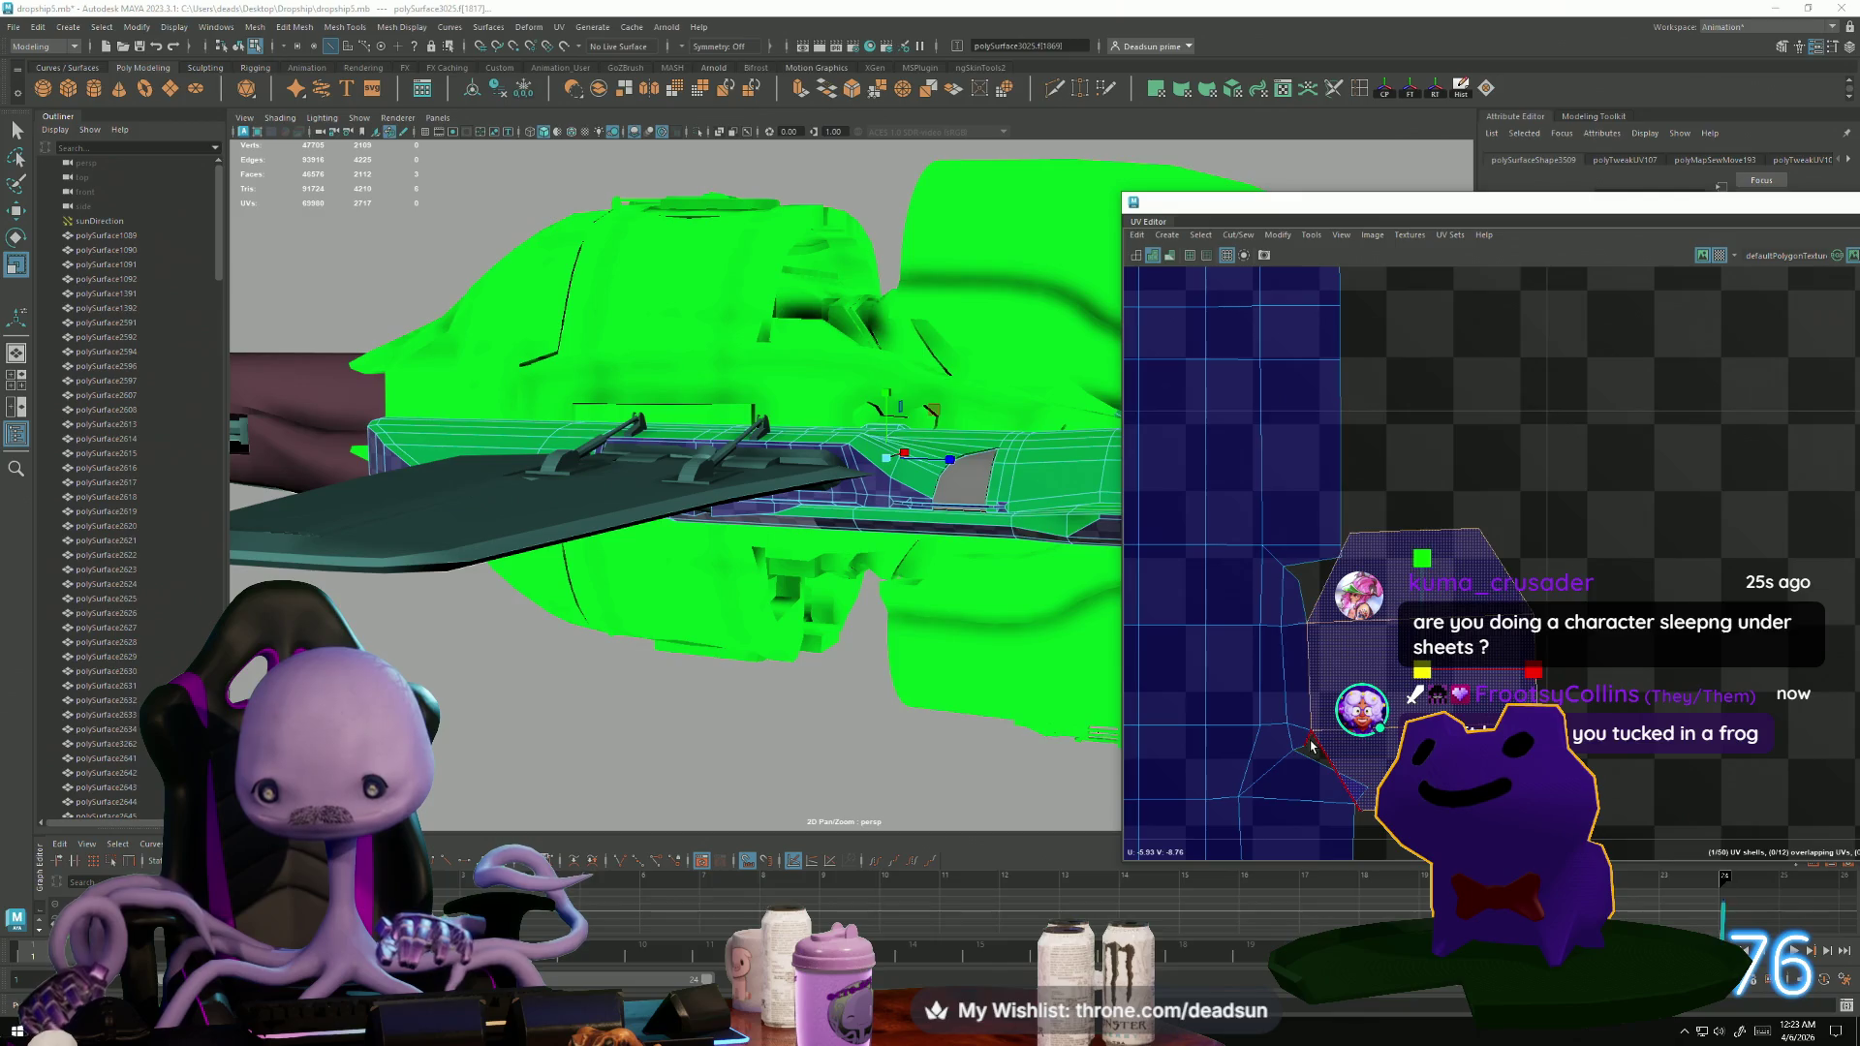
pyautogui.press('F10')
pyautogui.click(1333, 799)
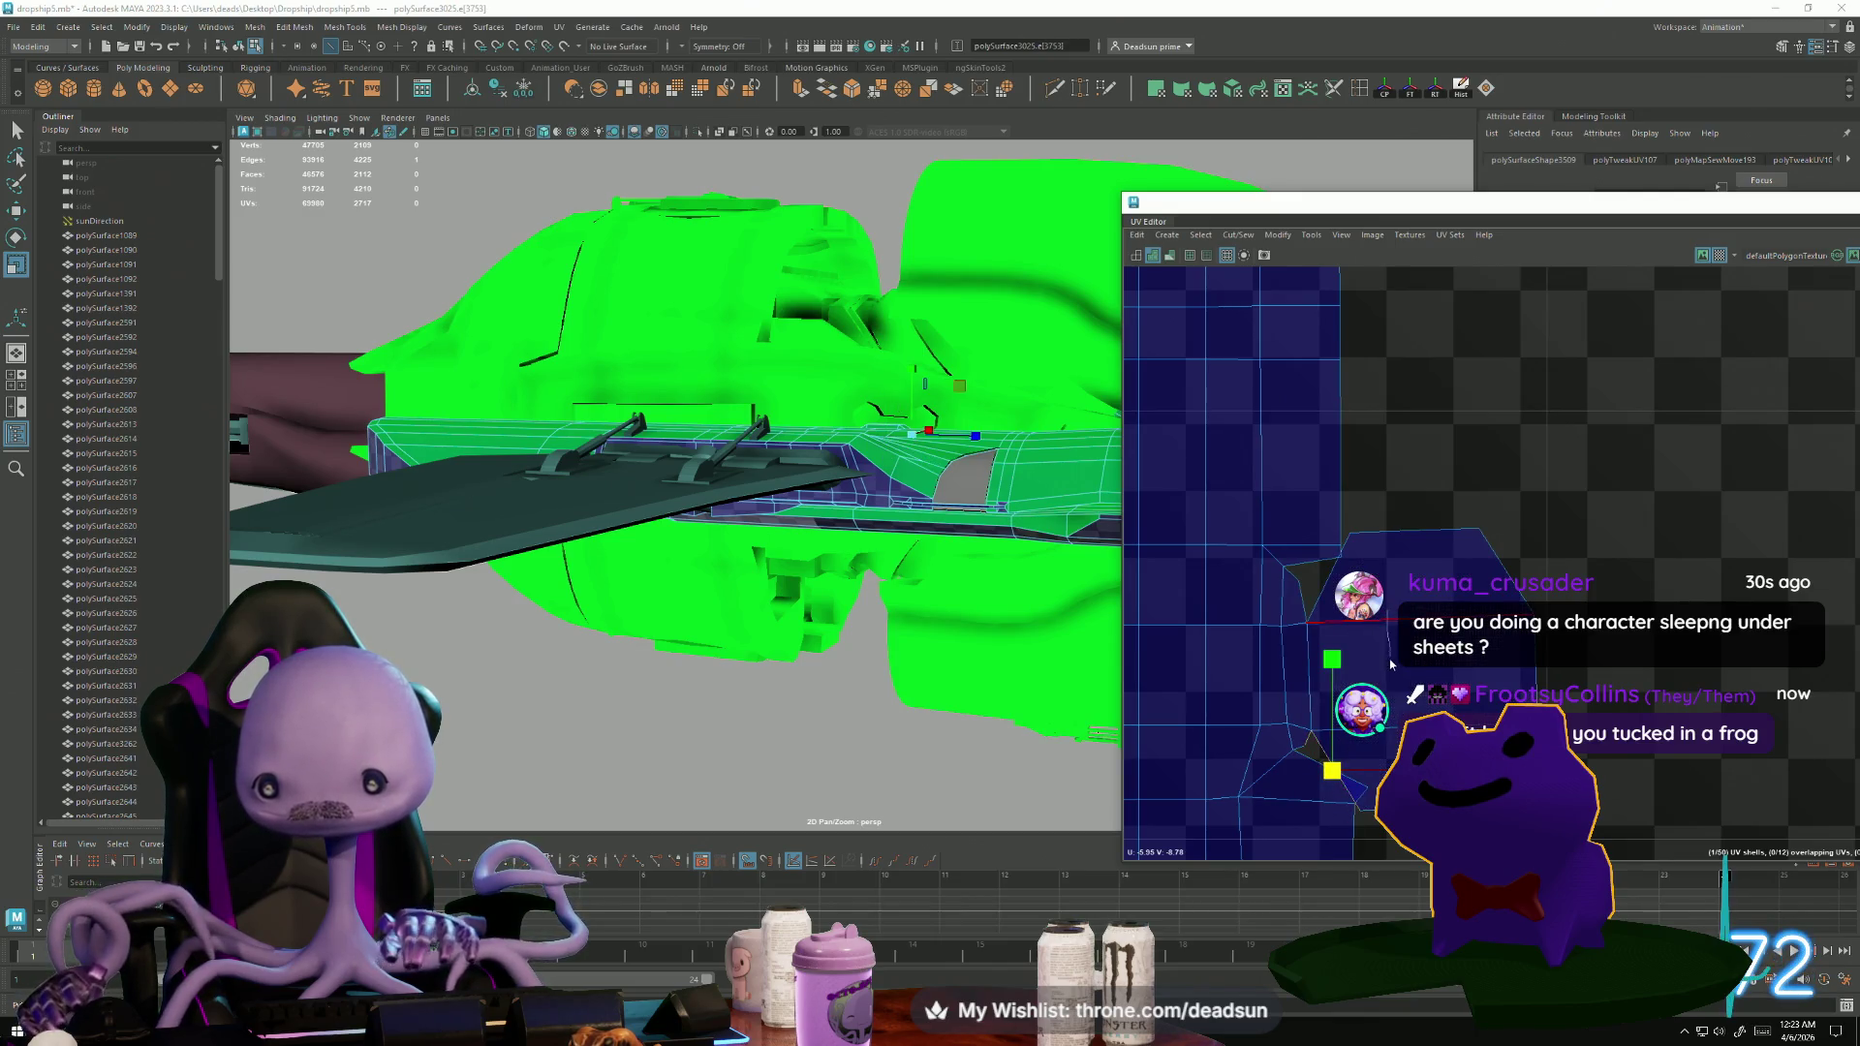
pyautogui.hotkey('ctrl', 'F11')
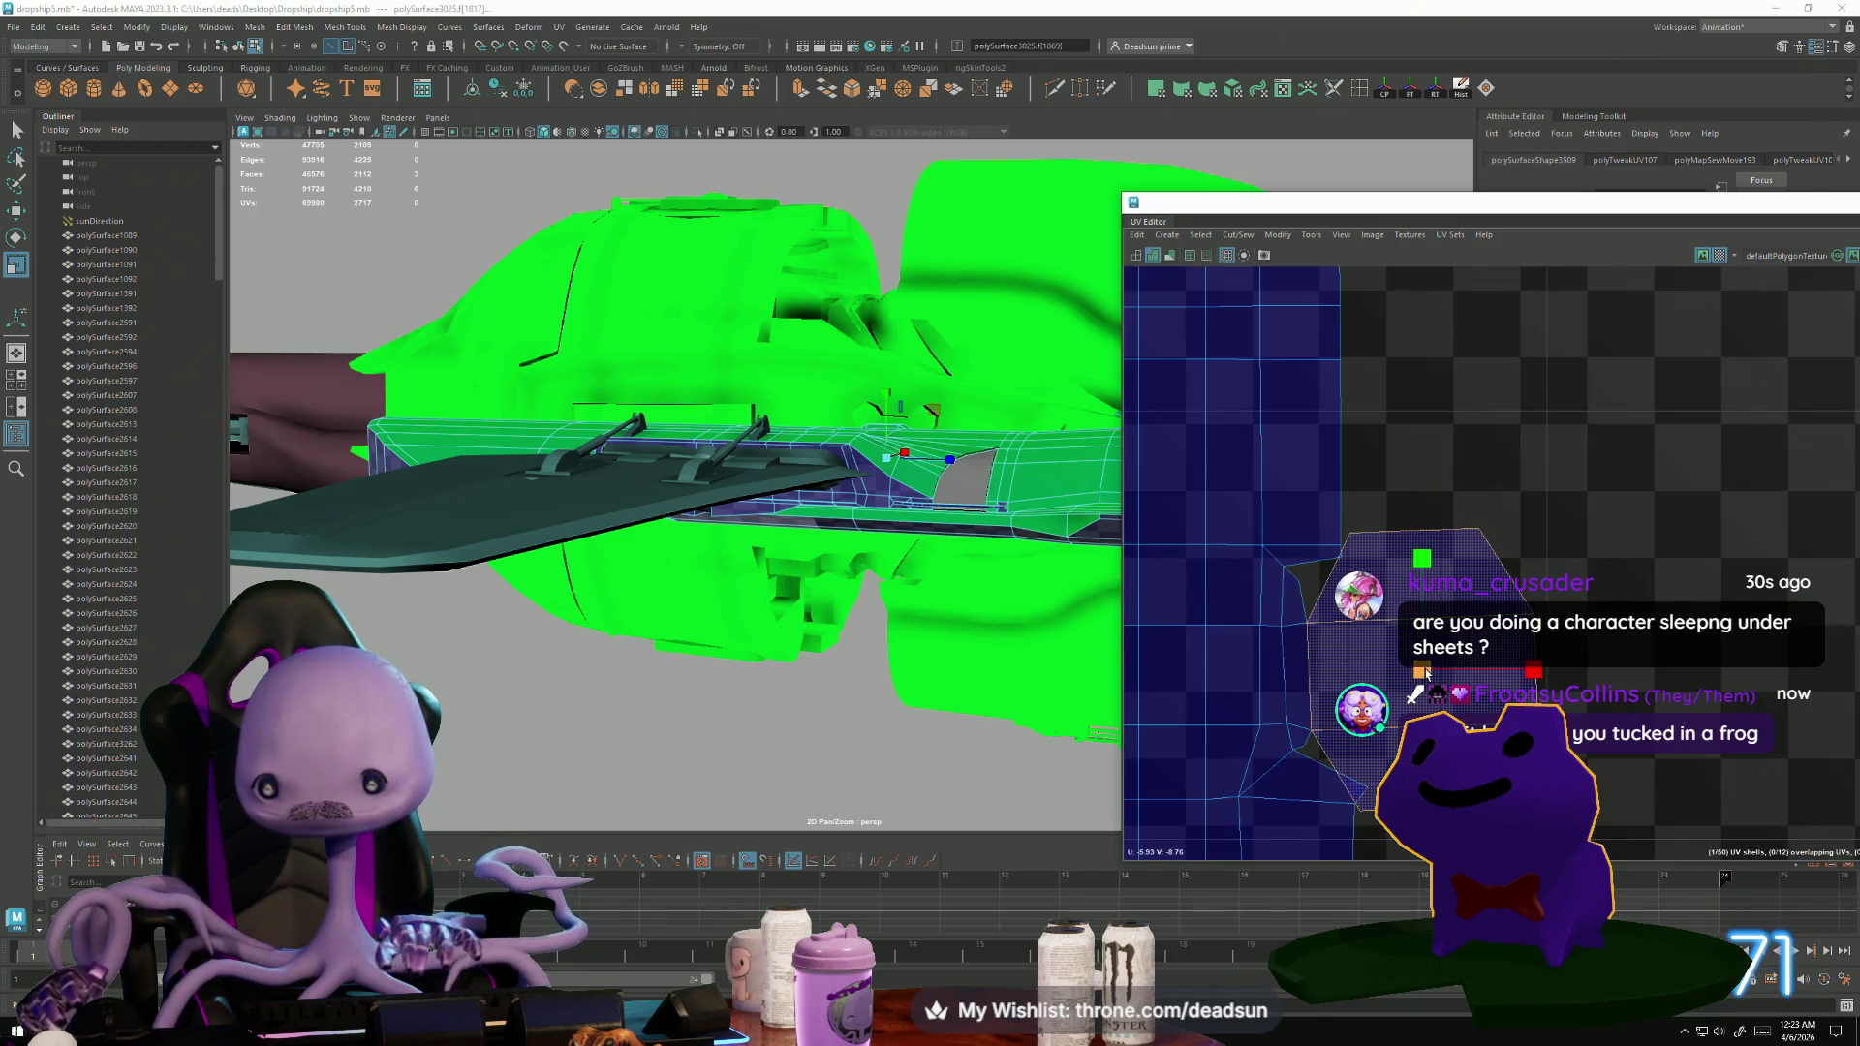
pyautogui.press('w')
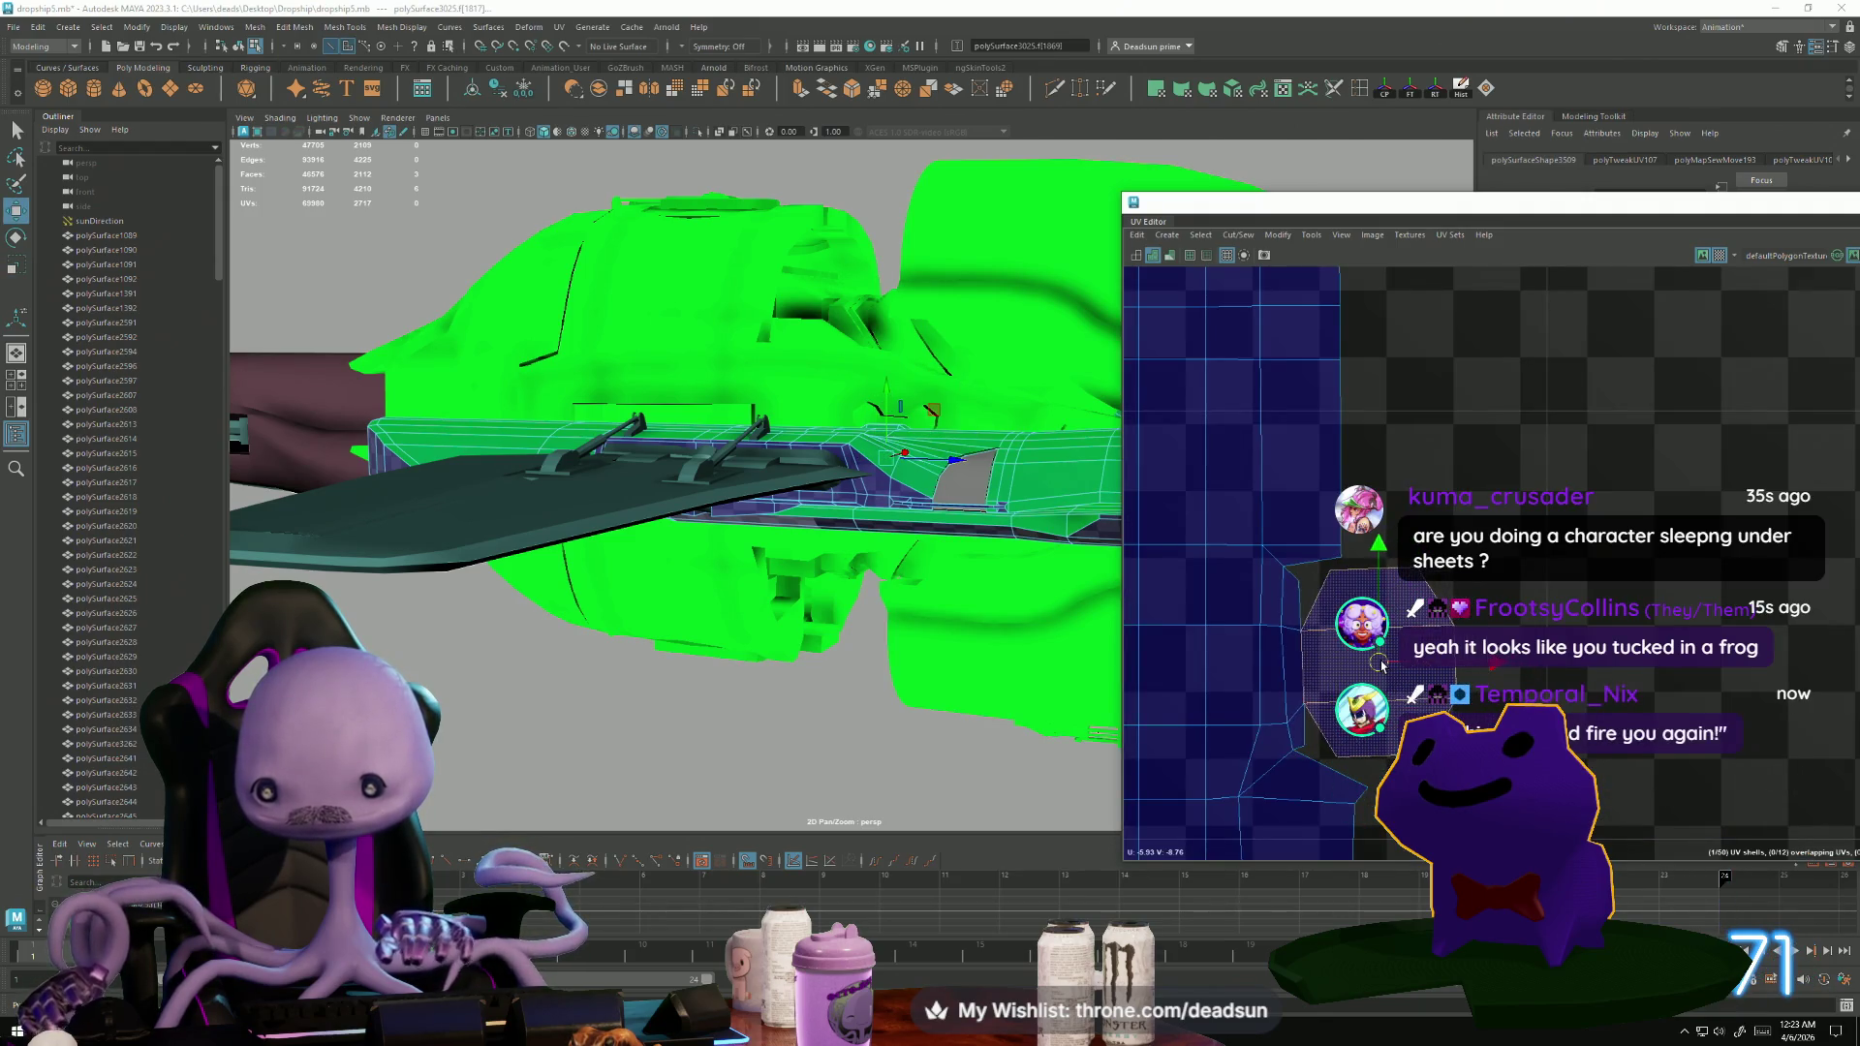
pyautogui.moveTo(1382, 665); pyautogui.dragTo(1378, 666)
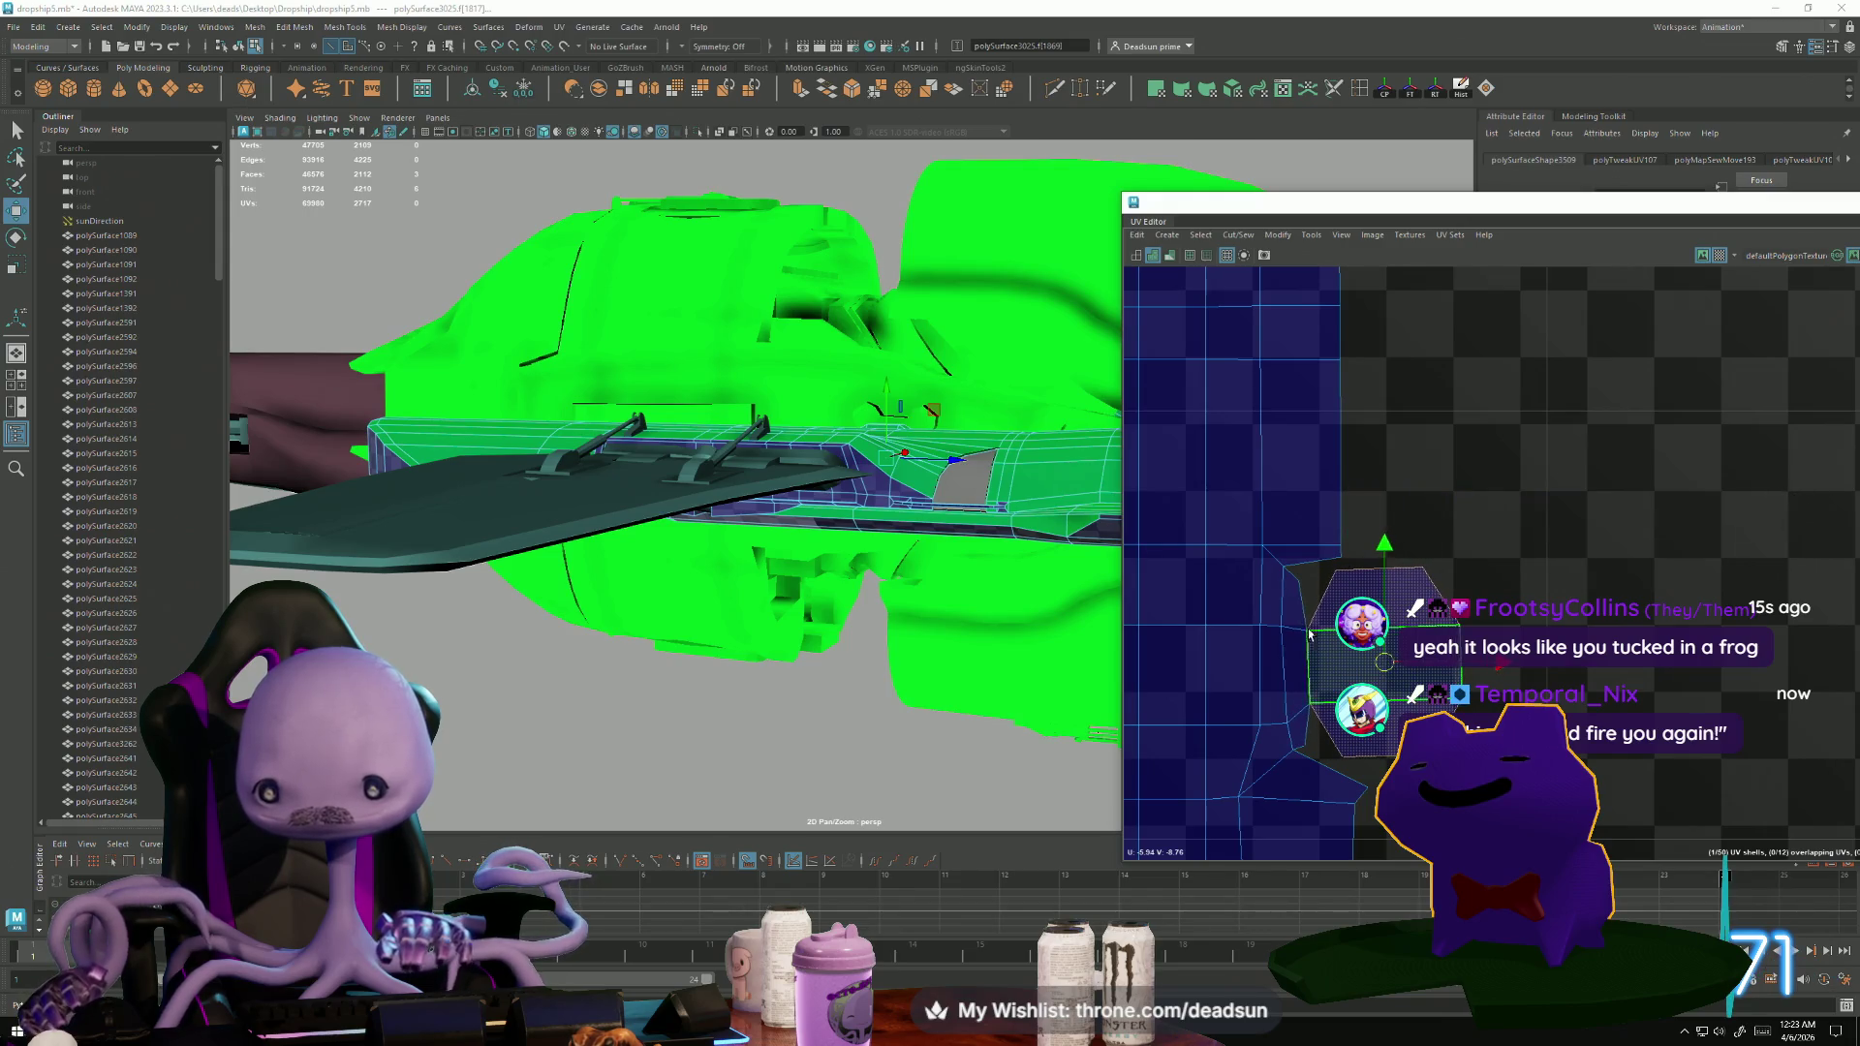
# Snap the patch's edge UVs onto the hull strip's corner to join them.
pyautogui.press('F12')
pyautogui.click(1299, 581)
pyautogui.moveTo(1300, 581); pyautogui.dragTo(1312, 621)
pyautogui.click(1335, 757)
pyautogui.keyDown('shift'); pyautogui.moveTo(1319, 700); pyautogui.dragTo(1333, 747, button='right'); pyautogui.keyUp('shift')
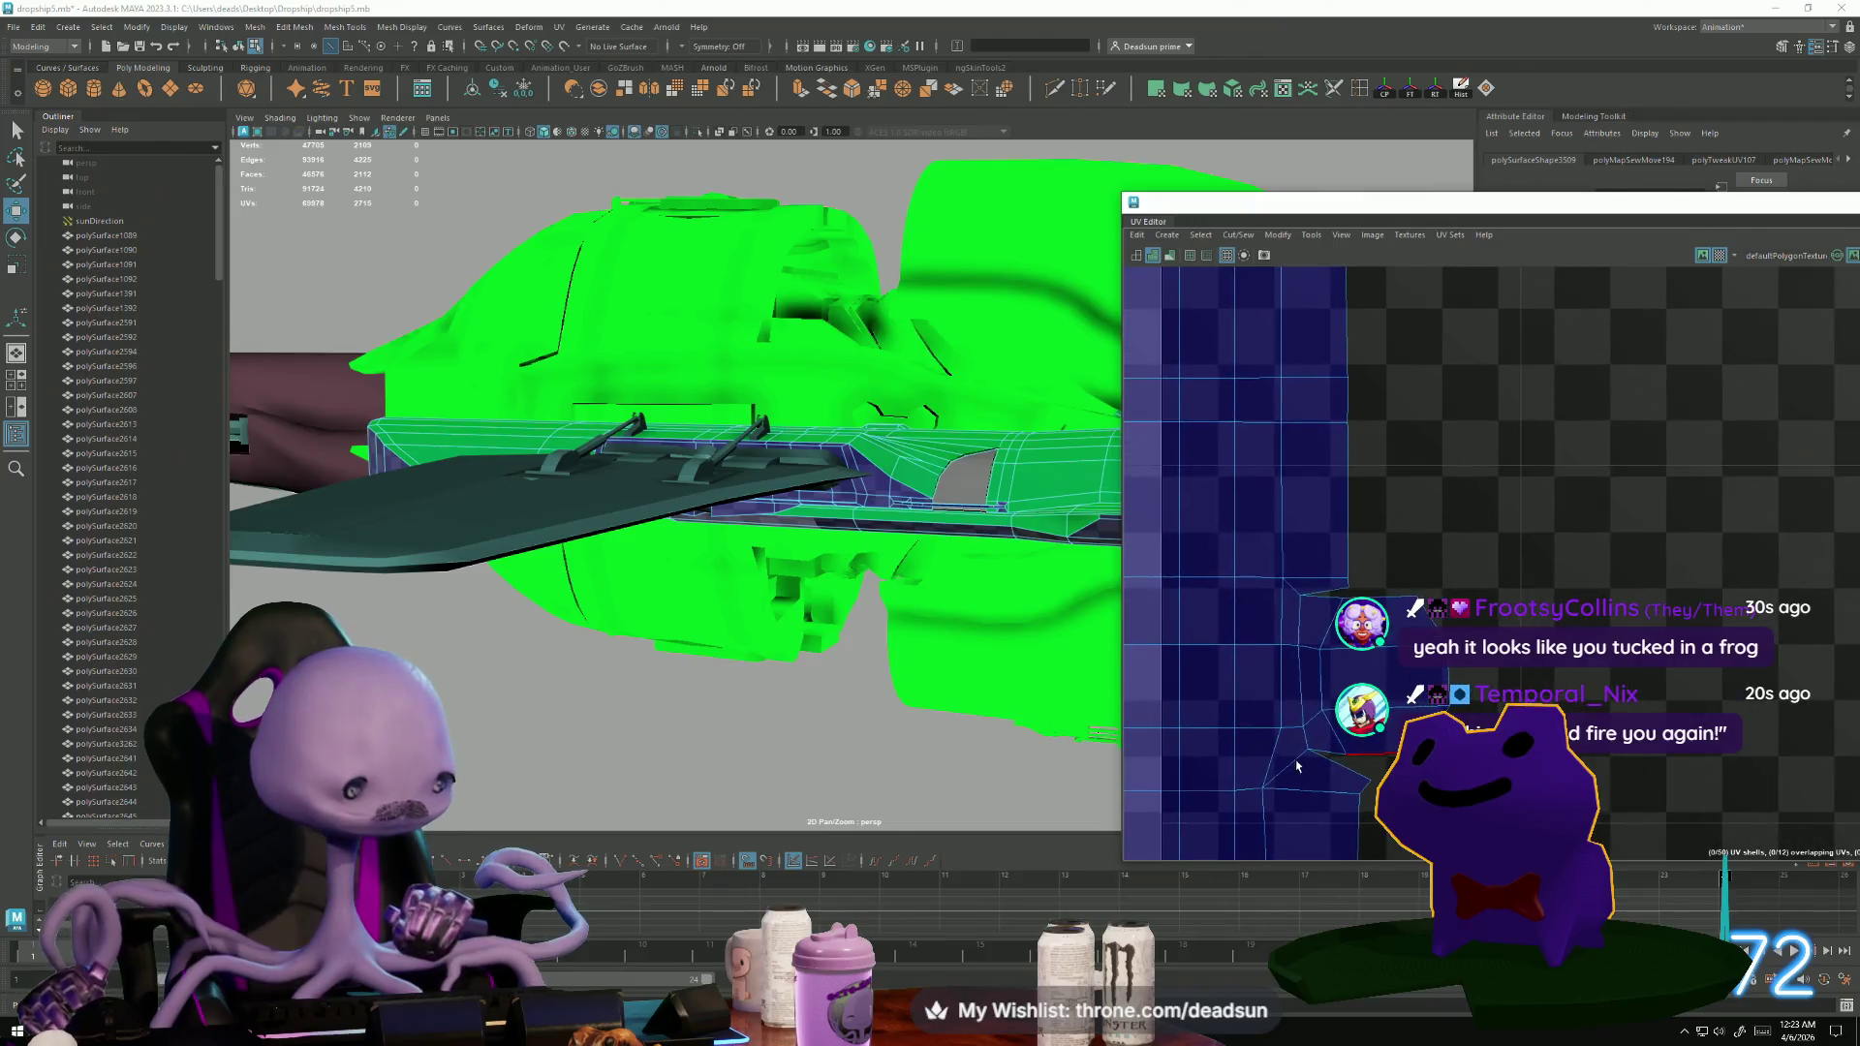
# Select the end patch's UVs and scale the shell down beside the strip.
pyautogui.scroll(-10, 1334, 747)
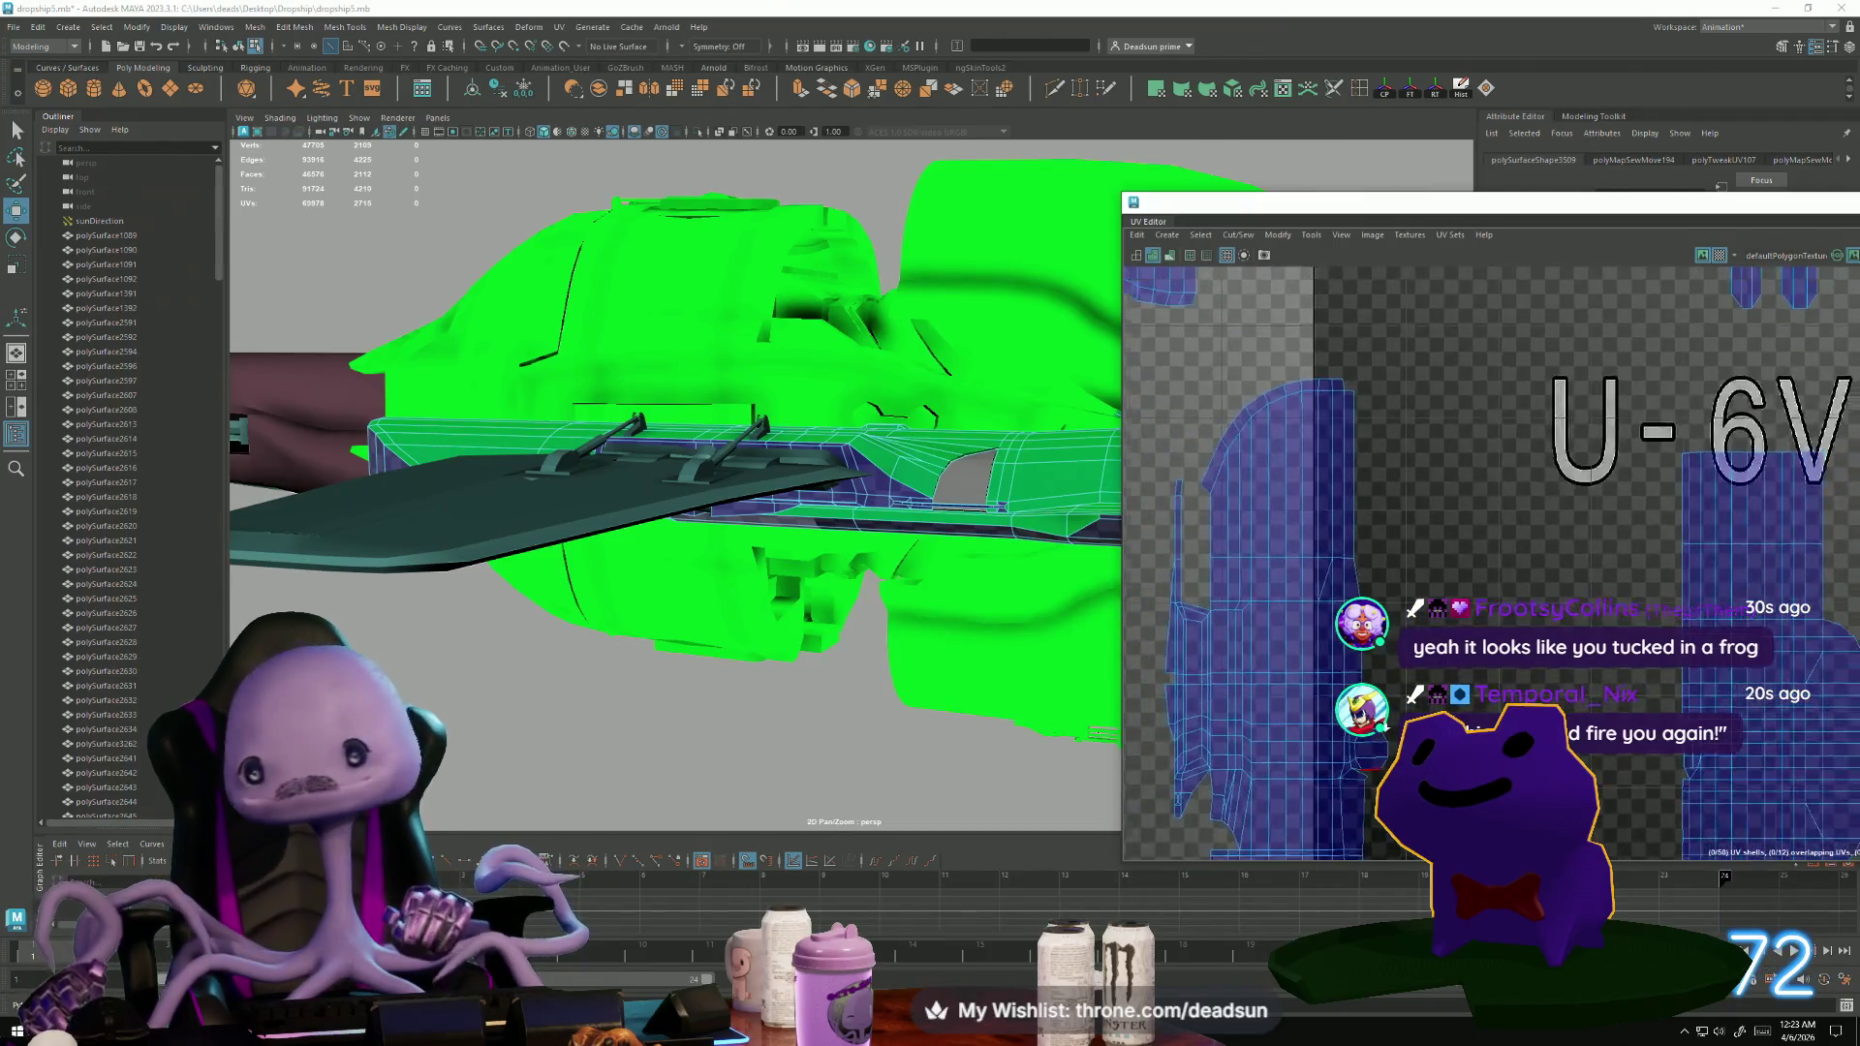
pyautogui.scroll(10, 1320, 570)
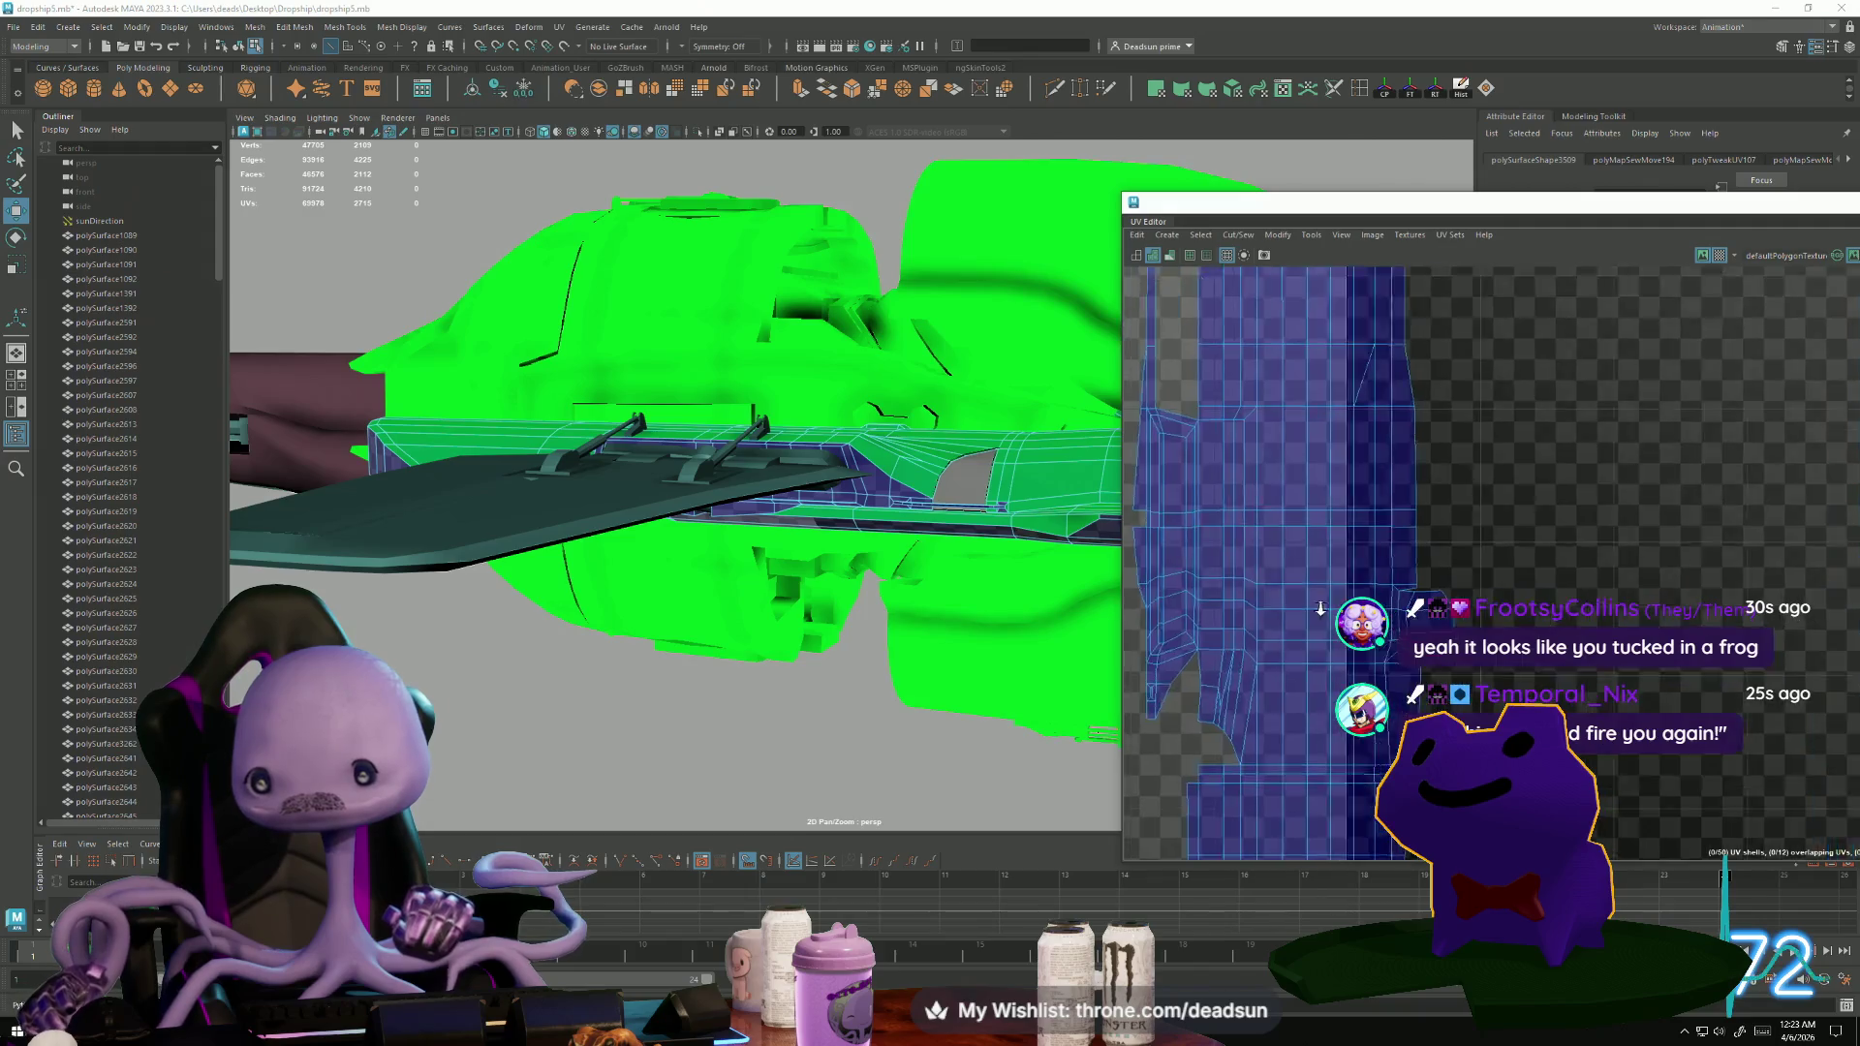
pyautogui.click(1302, 571)
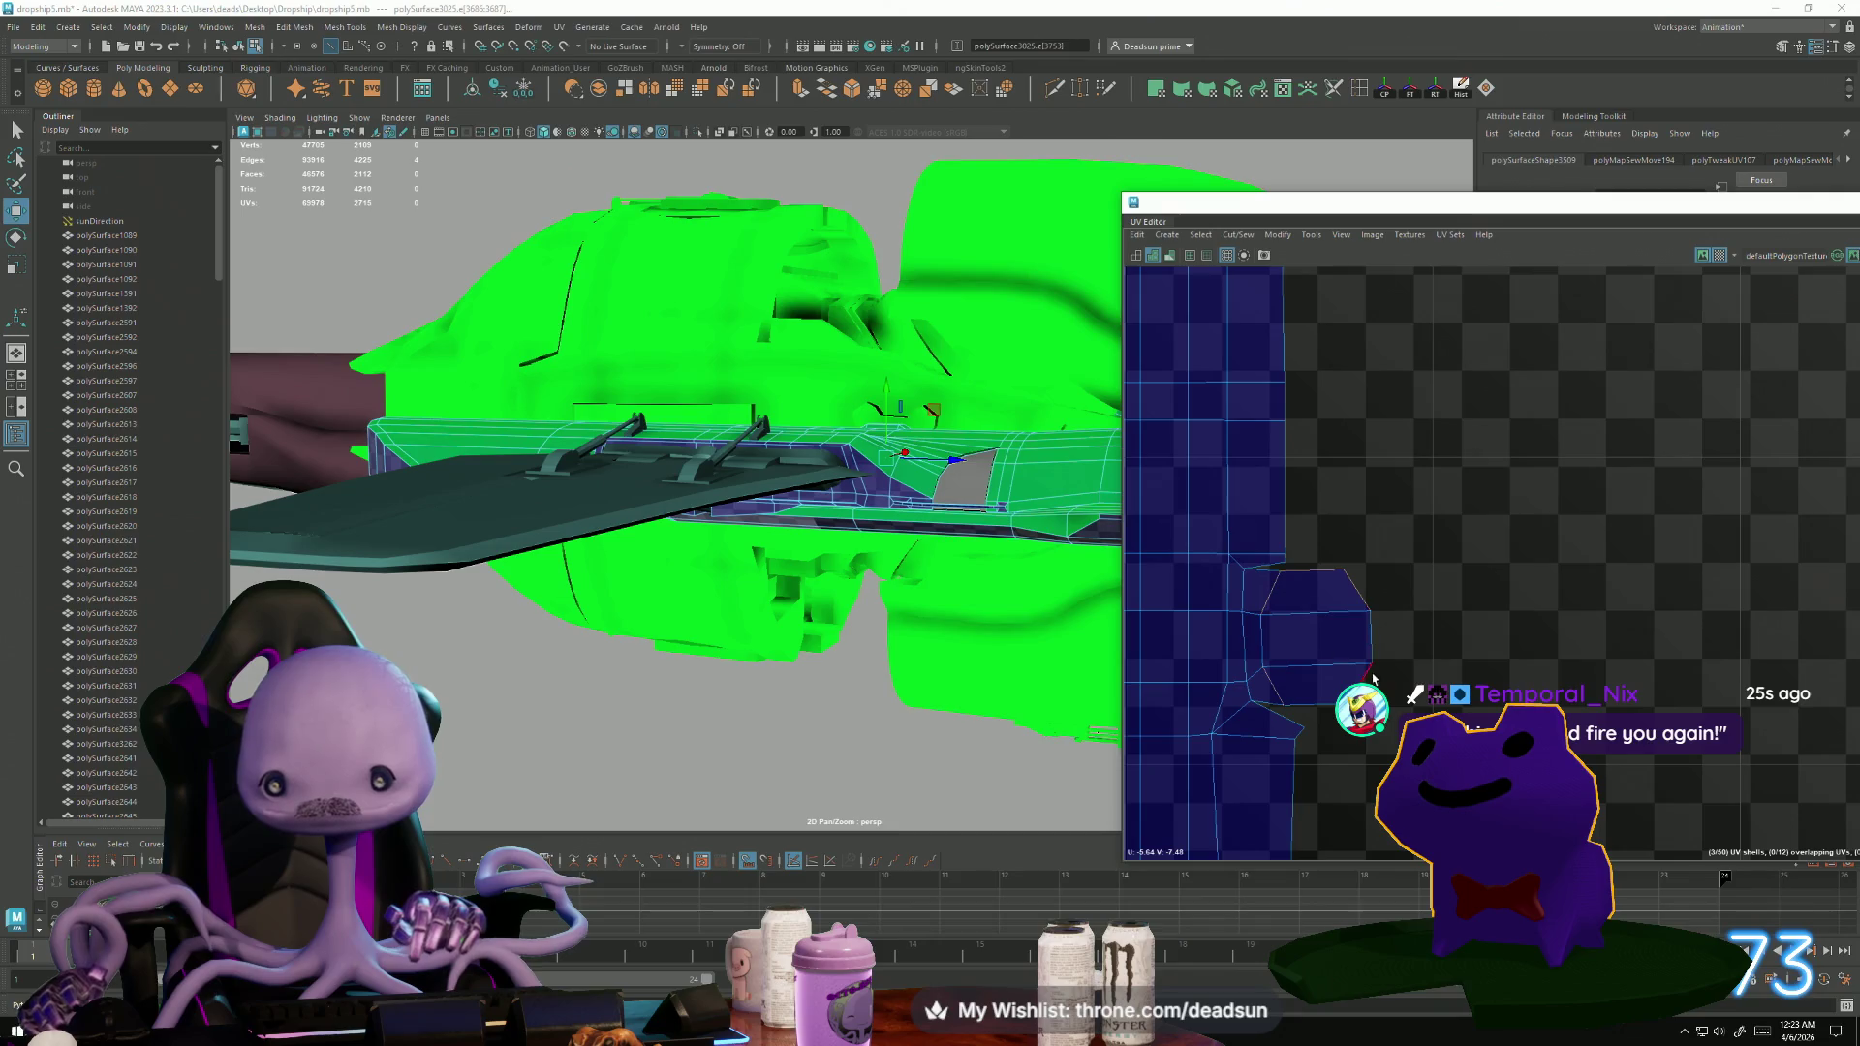
pyautogui.keyDown('shift'); pyautogui.click(1376, 636); pyautogui.keyUp('shift')
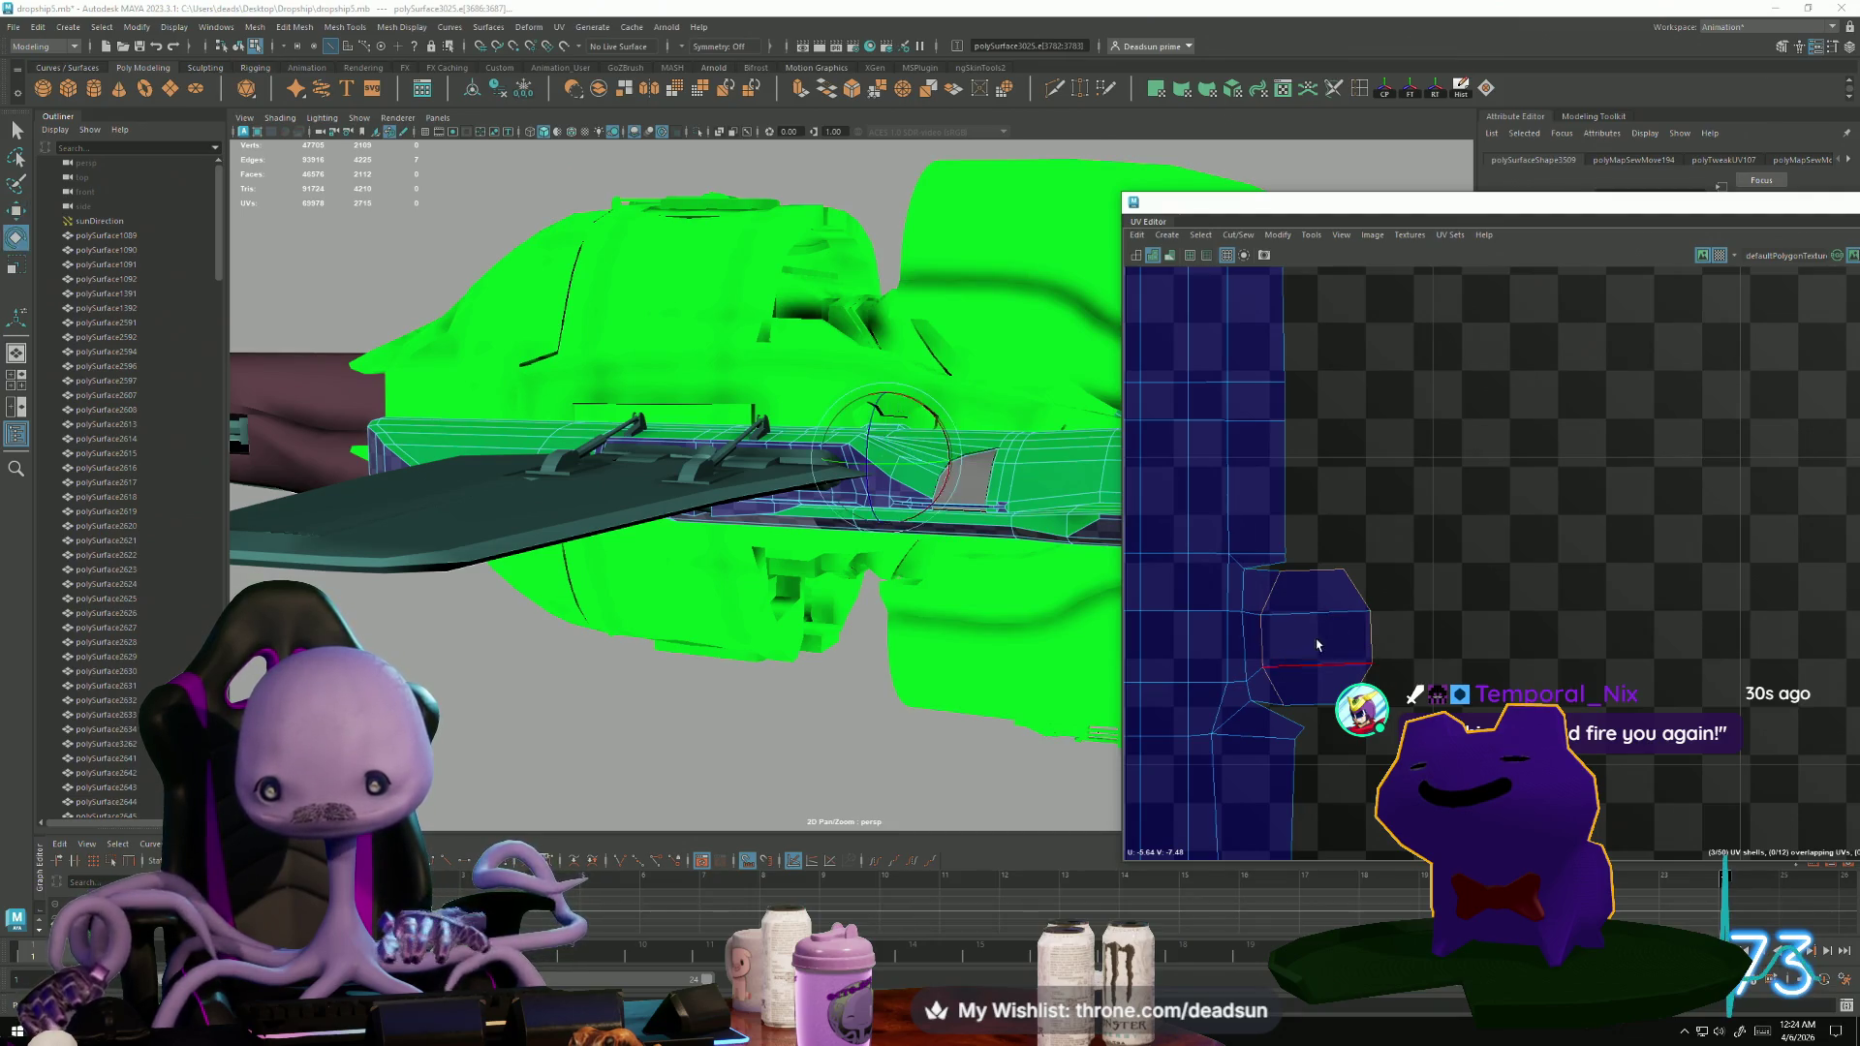
pyautogui.moveTo(1284, 635); pyautogui.dragTo(1347, 636, button='right')
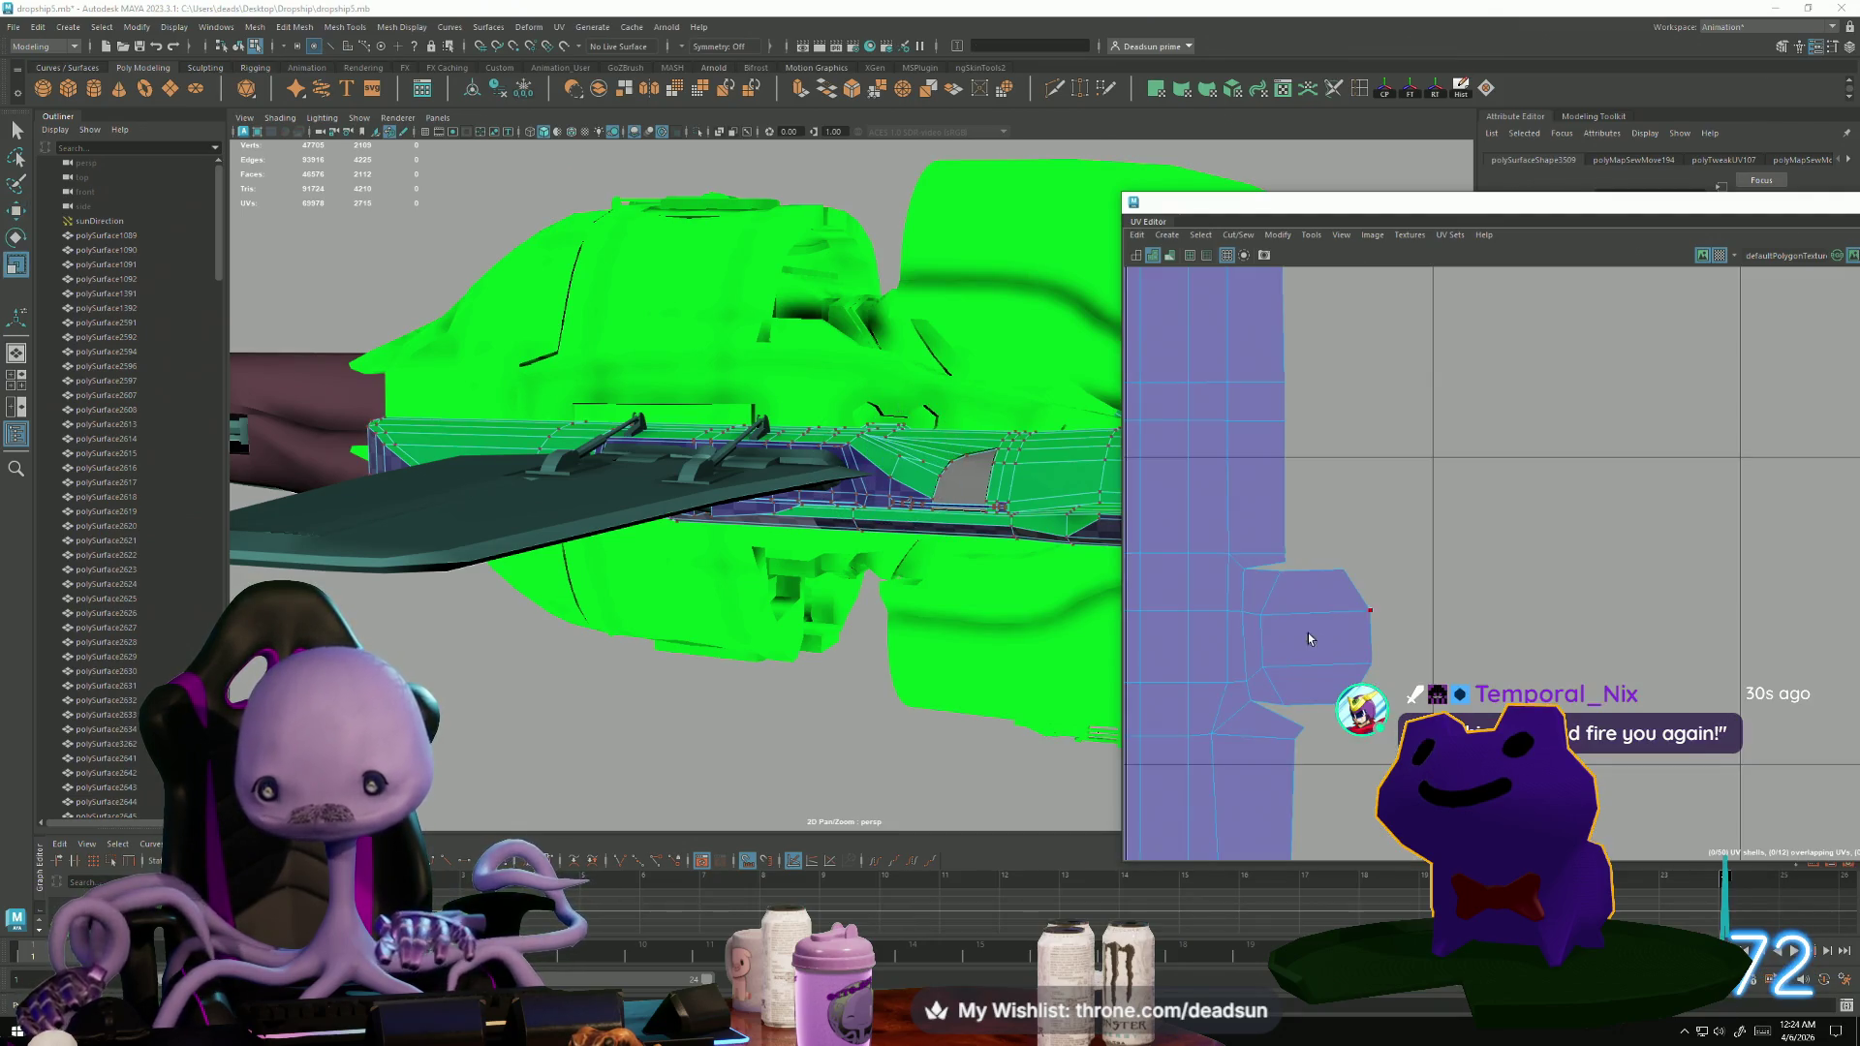
pyautogui.moveTo(1380, 630); pyautogui.dragTo(1378, 631)
pyautogui.moveTo(1255, 683)
pyautogui.keyDown('shift'); pyautogui.mouseDown()
pyautogui.moveTo(1369, 661)
pyautogui.moveTo(1277, 622)
pyautogui.mouseUp(); pyautogui.keyUp('shift')
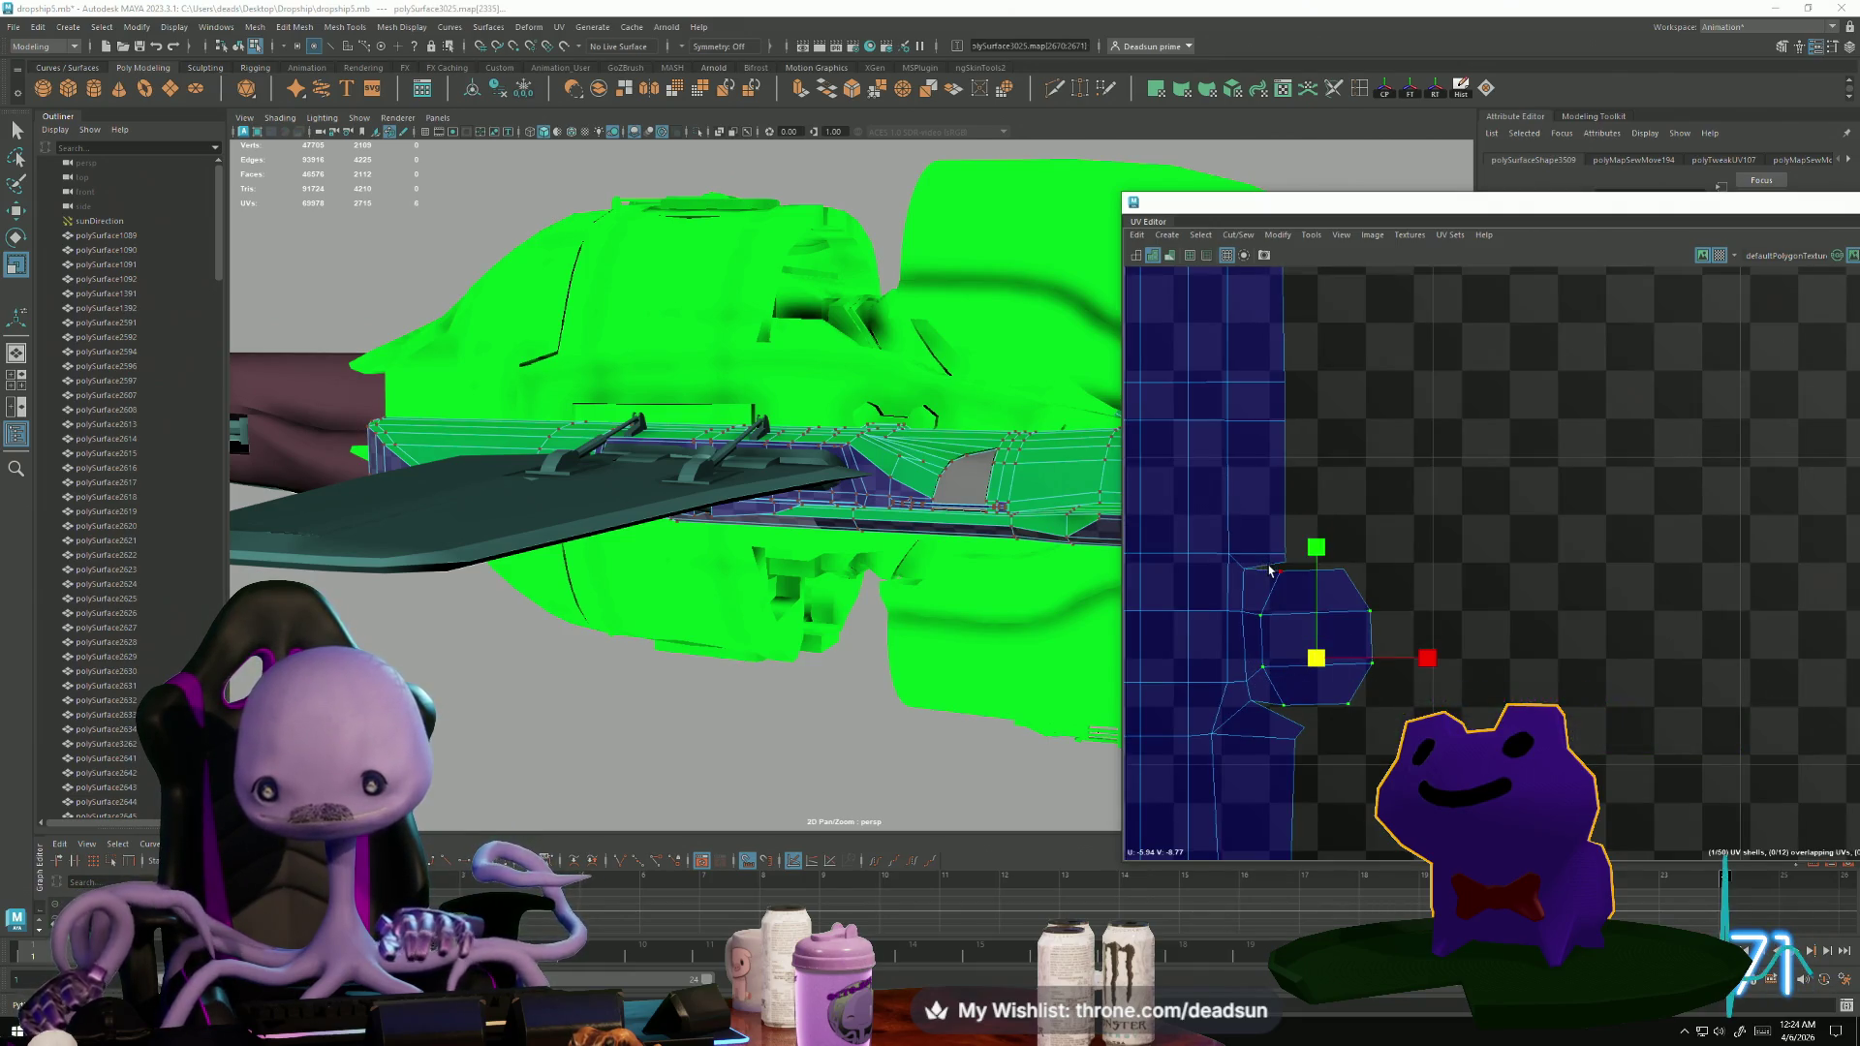
pyautogui.keyDown('shift'); pyautogui.moveTo(1386, 593); pyautogui.dragTo(1310, 638); pyautogui.keyUp('shift')
pyautogui.press('w')
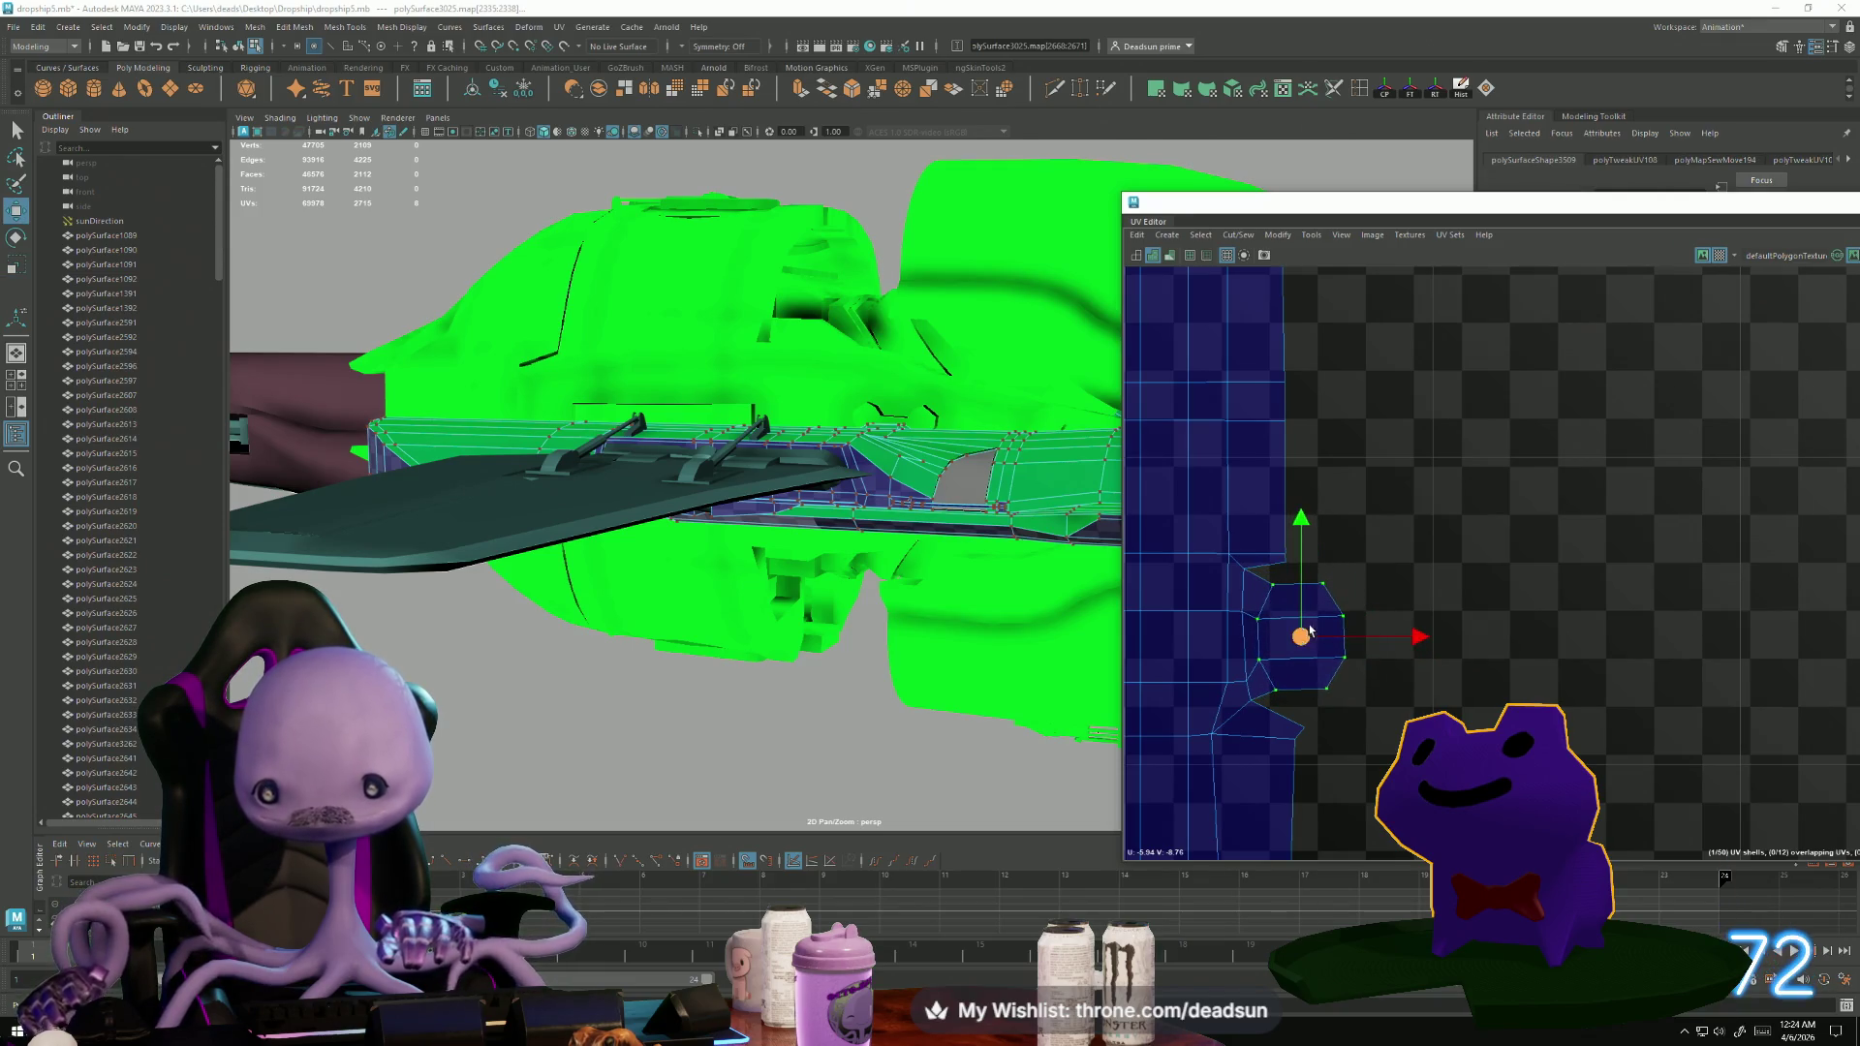
pyautogui.moveTo(1124, 649)
pyautogui.keyDown('alt'); pyautogui.mouseDown()
pyautogui.moveTo(818, 698)
pyautogui.moveTo(814, 585)
pyautogui.moveTo(658, 644)
pyautogui.moveTo(398, 224)
pyautogui.mouseUp(); pyautogui.keyUp('alt')
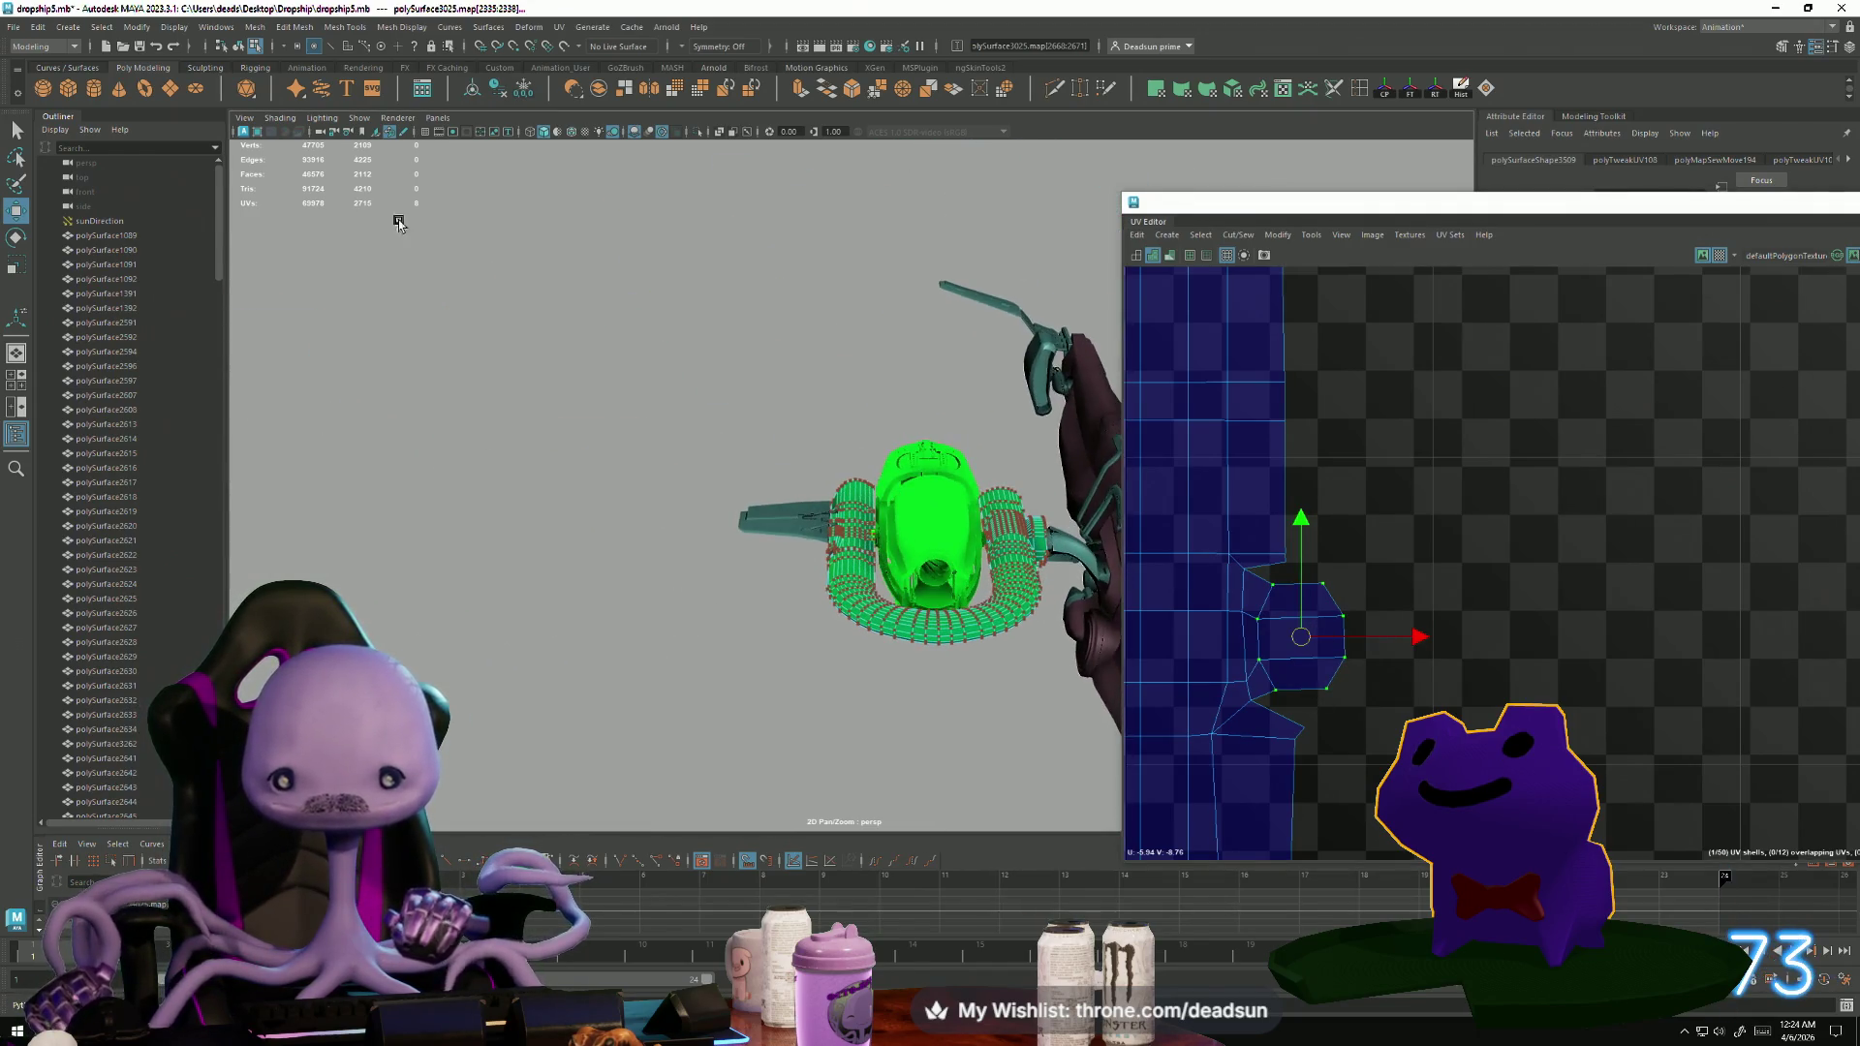
# On a cockpit close-up, Move and Sew the first open seam edge.
pyautogui.click(72, 36)
pyautogui.click(644, 485)
pyautogui.moveTo(643, 485)
pyautogui.keyDown('alt'); pyautogui.mouseDown()
pyautogui.moveTo(697, 512)
pyautogui.moveTo(470, 528)
pyautogui.mouseUp(); pyautogui.keyUp('alt')
pyautogui.scroll(5, 880, 534)
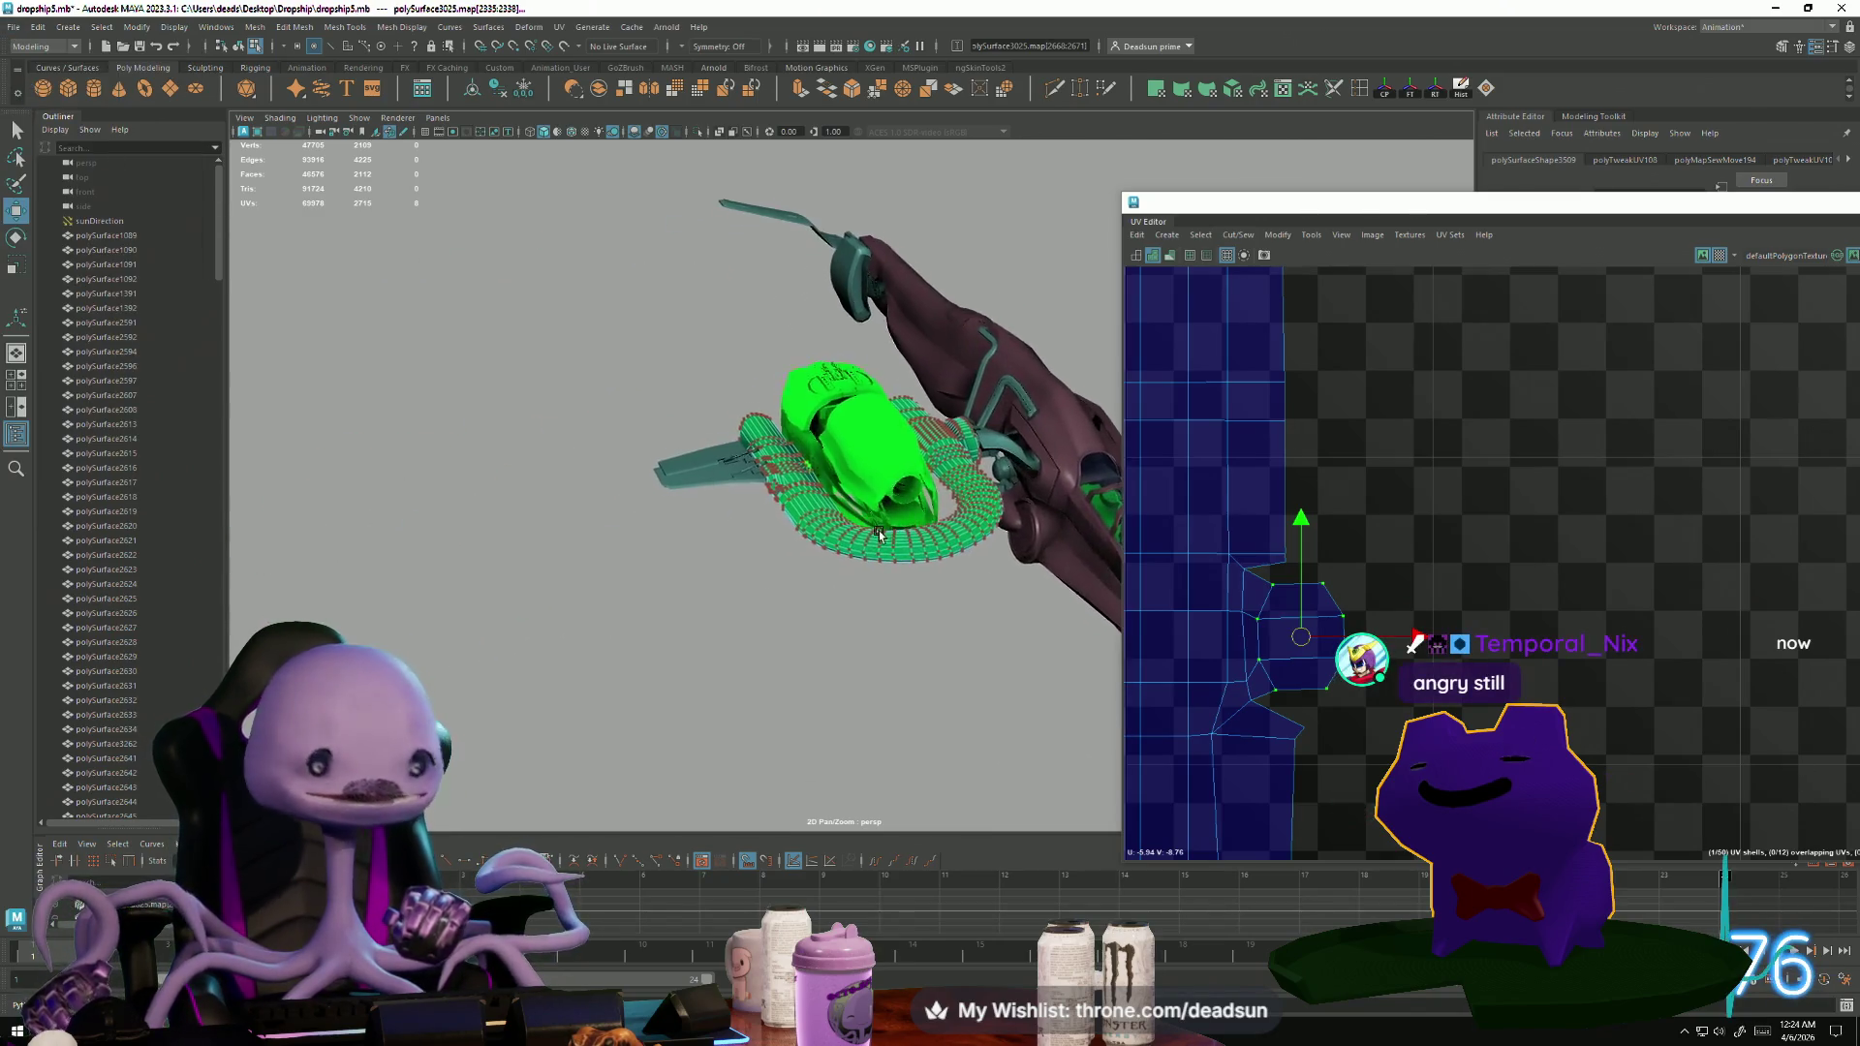
pyautogui.scroll(5, 880, 534)
pyautogui.moveTo(619, 493)
pyautogui.keyDown('alt'); pyautogui.mouseDown()
pyautogui.moveTo(428, 306)
pyautogui.moveTo(532, 656)
pyautogui.moveTo(608, 716)
pyautogui.moveTo(594, 686)
pyautogui.moveTo(689, 652)
pyautogui.moveTo(623, 672)
pyautogui.moveTo(646, 678)
pyautogui.moveTo(717, 416)
pyautogui.mouseUp(); pyautogui.keyUp('alt')
pyautogui.moveTo(717, 417); pyautogui.dragTo(722, 383, button='right')
pyautogui.click(747, 497)
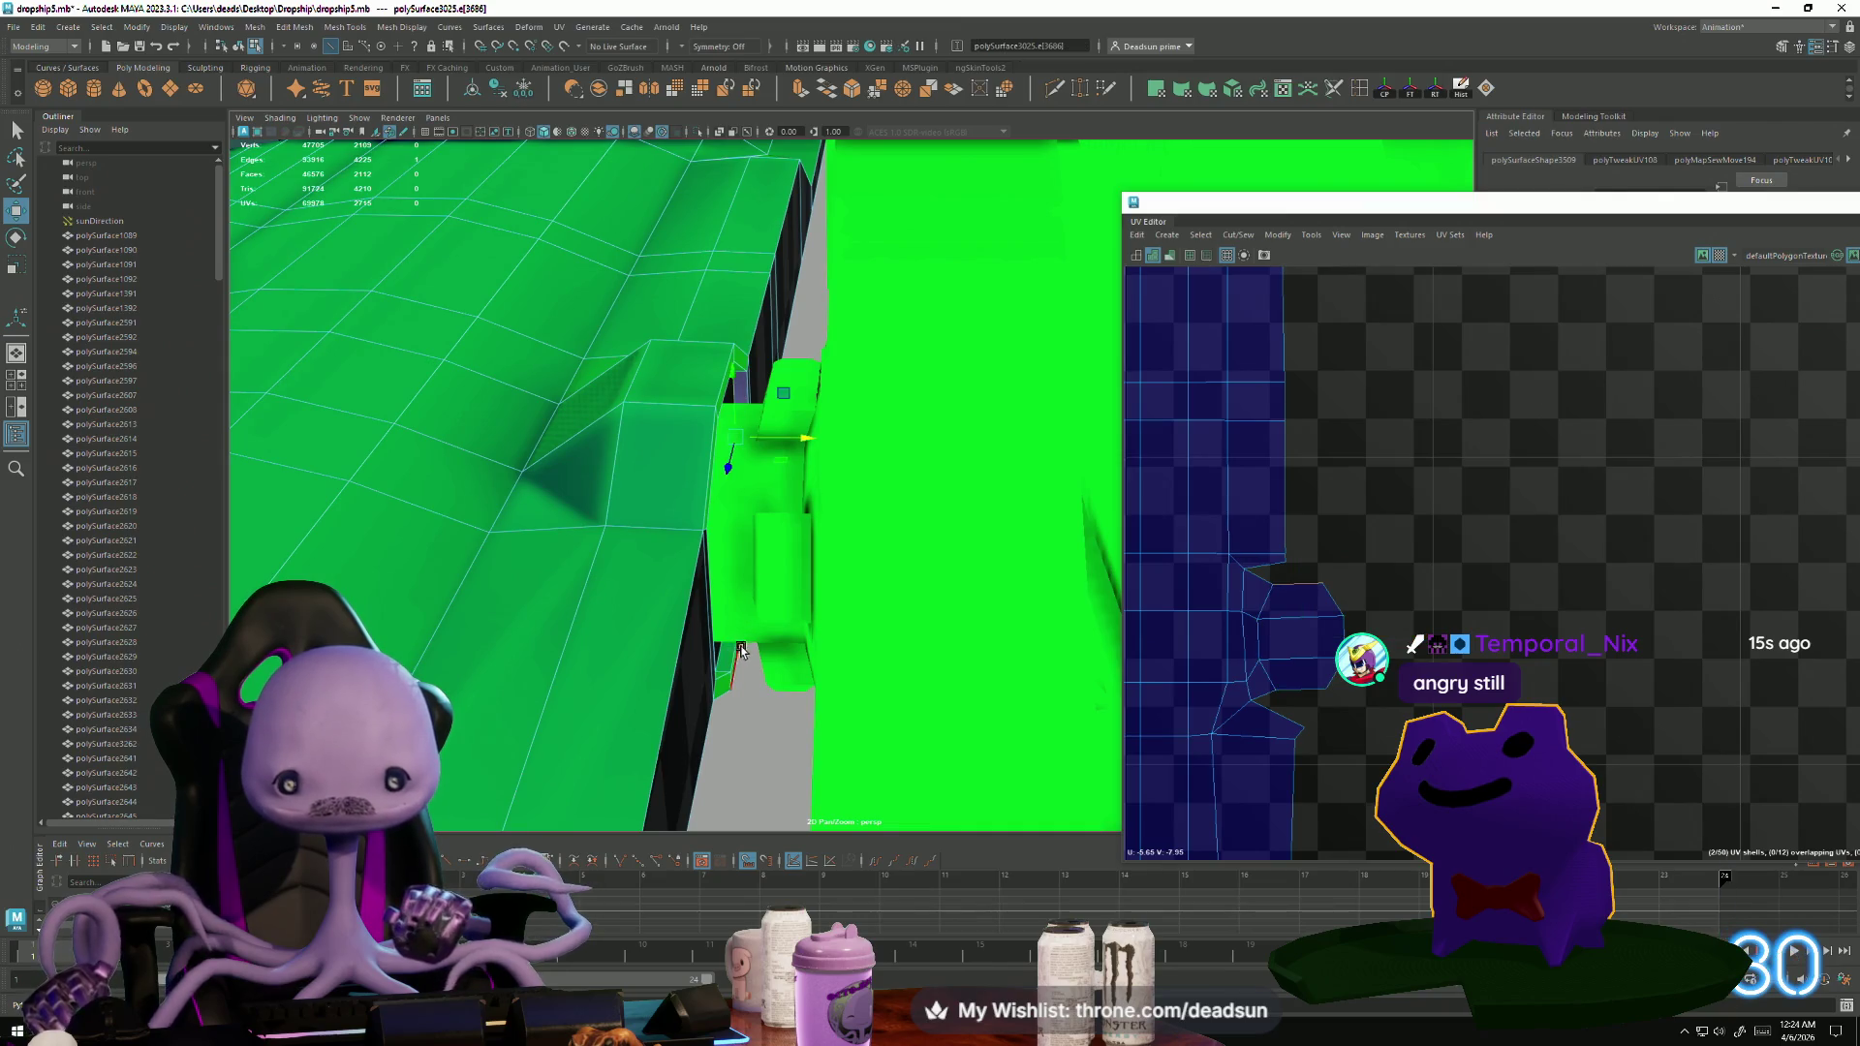
pyautogui.click(1238, 235)
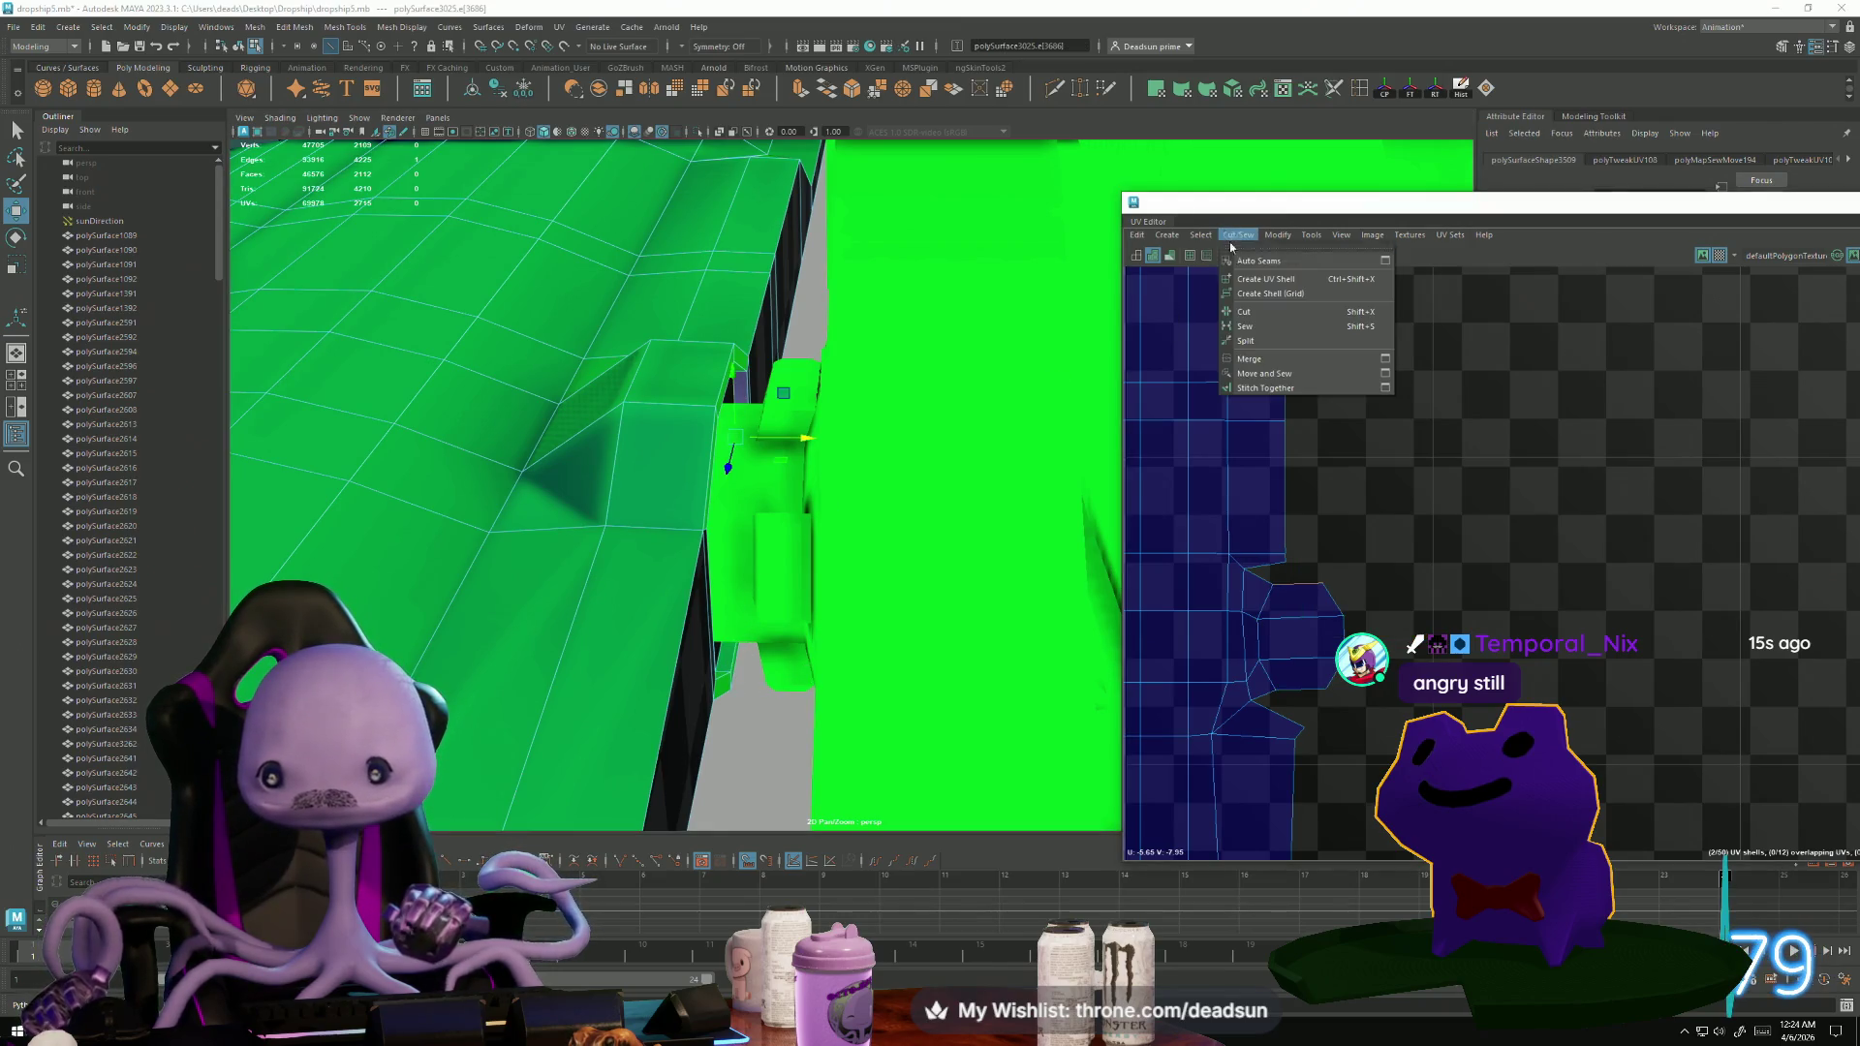
pyautogui.click(1241, 371)
# Sew the remaining loose edges and right-side piece into a single cockpit shell.
pyautogui.click(1265, 727)
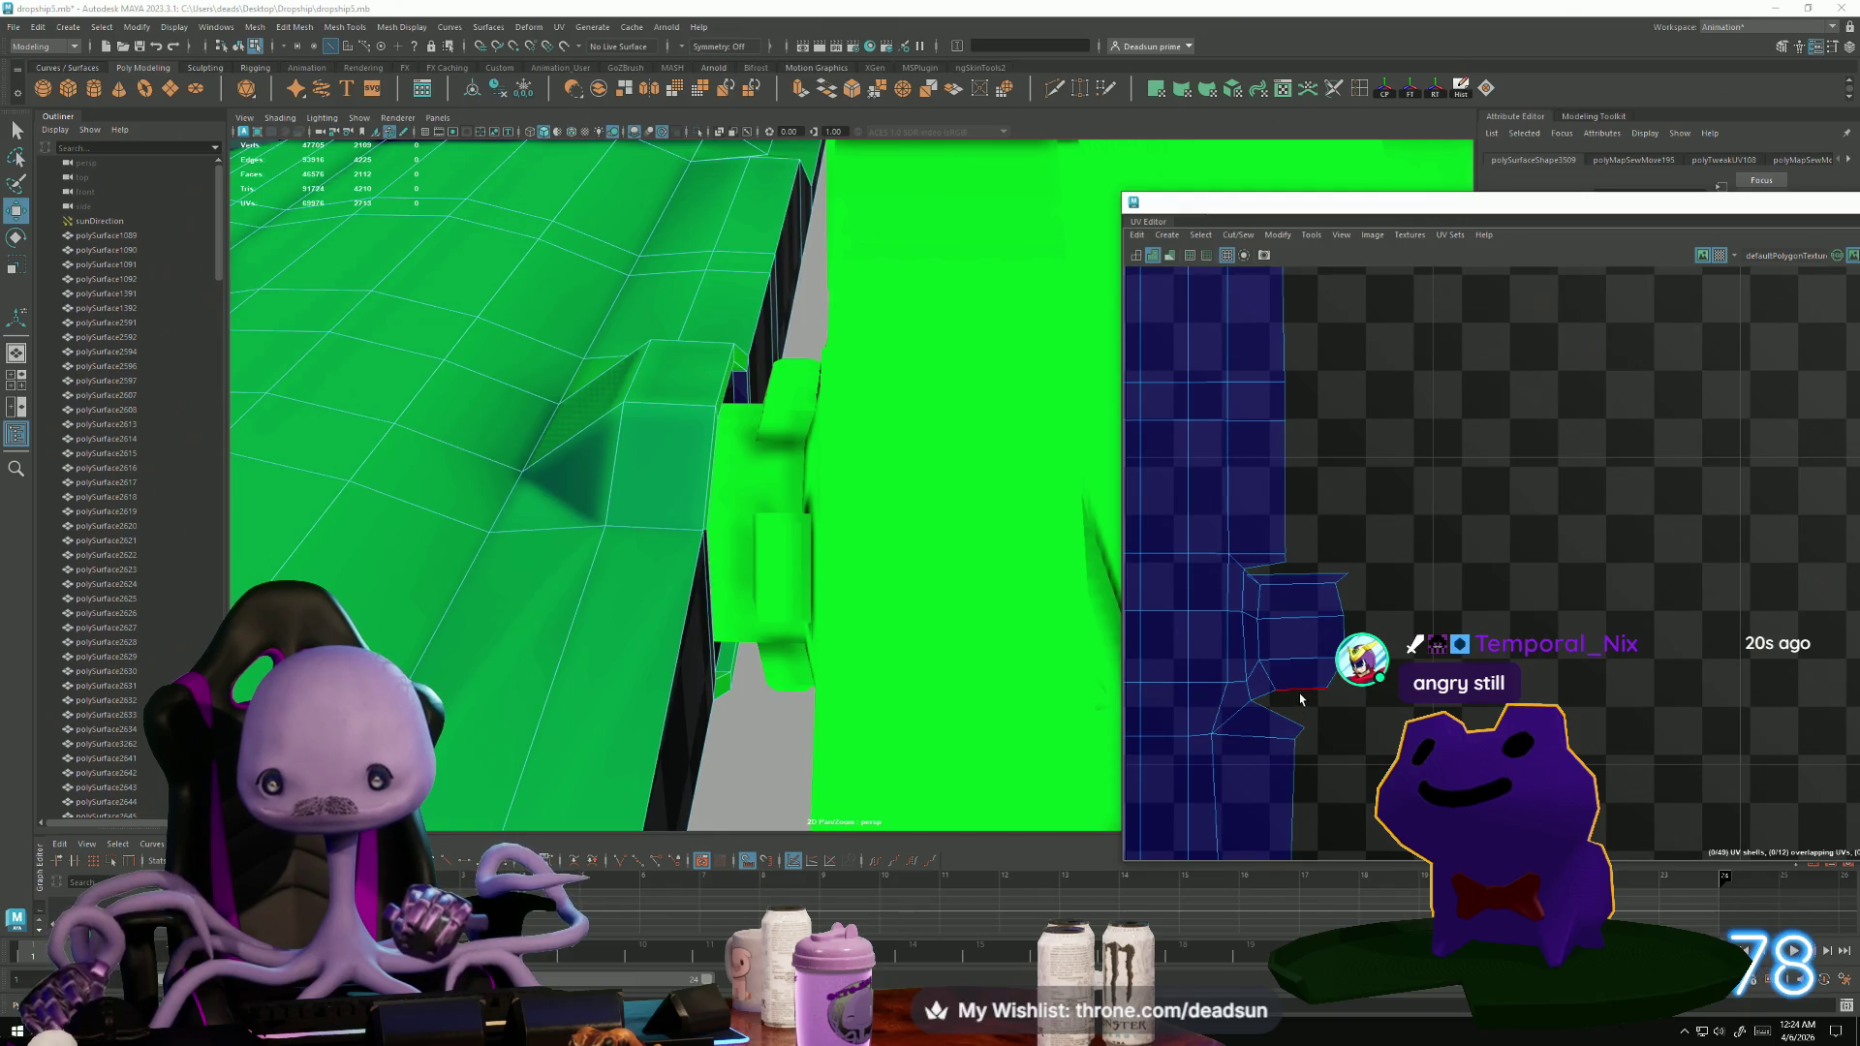
pyautogui.keyDown('shift'); pyautogui.moveTo(1301, 698); pyautogui.dragTo(1283, 747, button='right'); pyautogui.keyUp('shift')
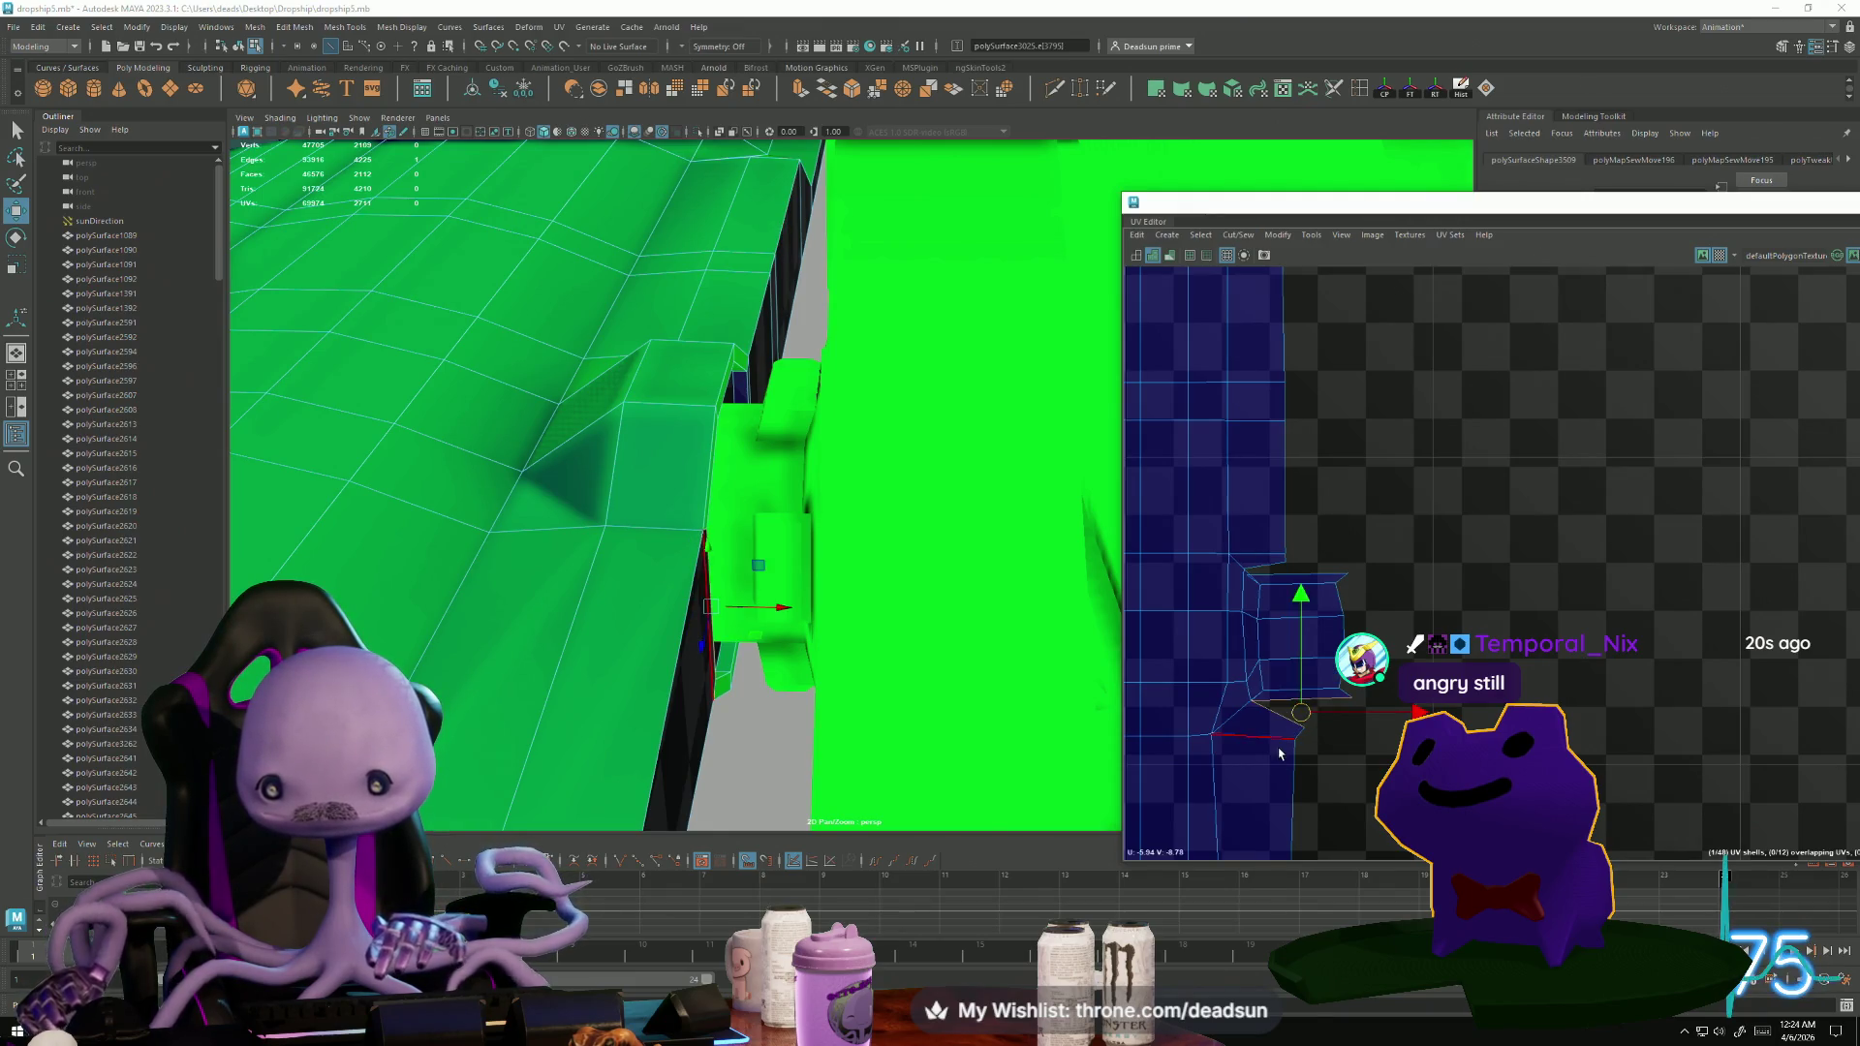
pyautogui.keyDown('shift'); pyautogui.moveTo(1303, 579); pyautogui.dragTo(1298, 654, button='right'); pyautogui.keyUp('shift')
pyautogui.keyDown('shift'); pyautogui.moveTo(1241, 571); pyautogui.dragTo(1307, 560, button='right'); pyautogui.keyUp('shift')
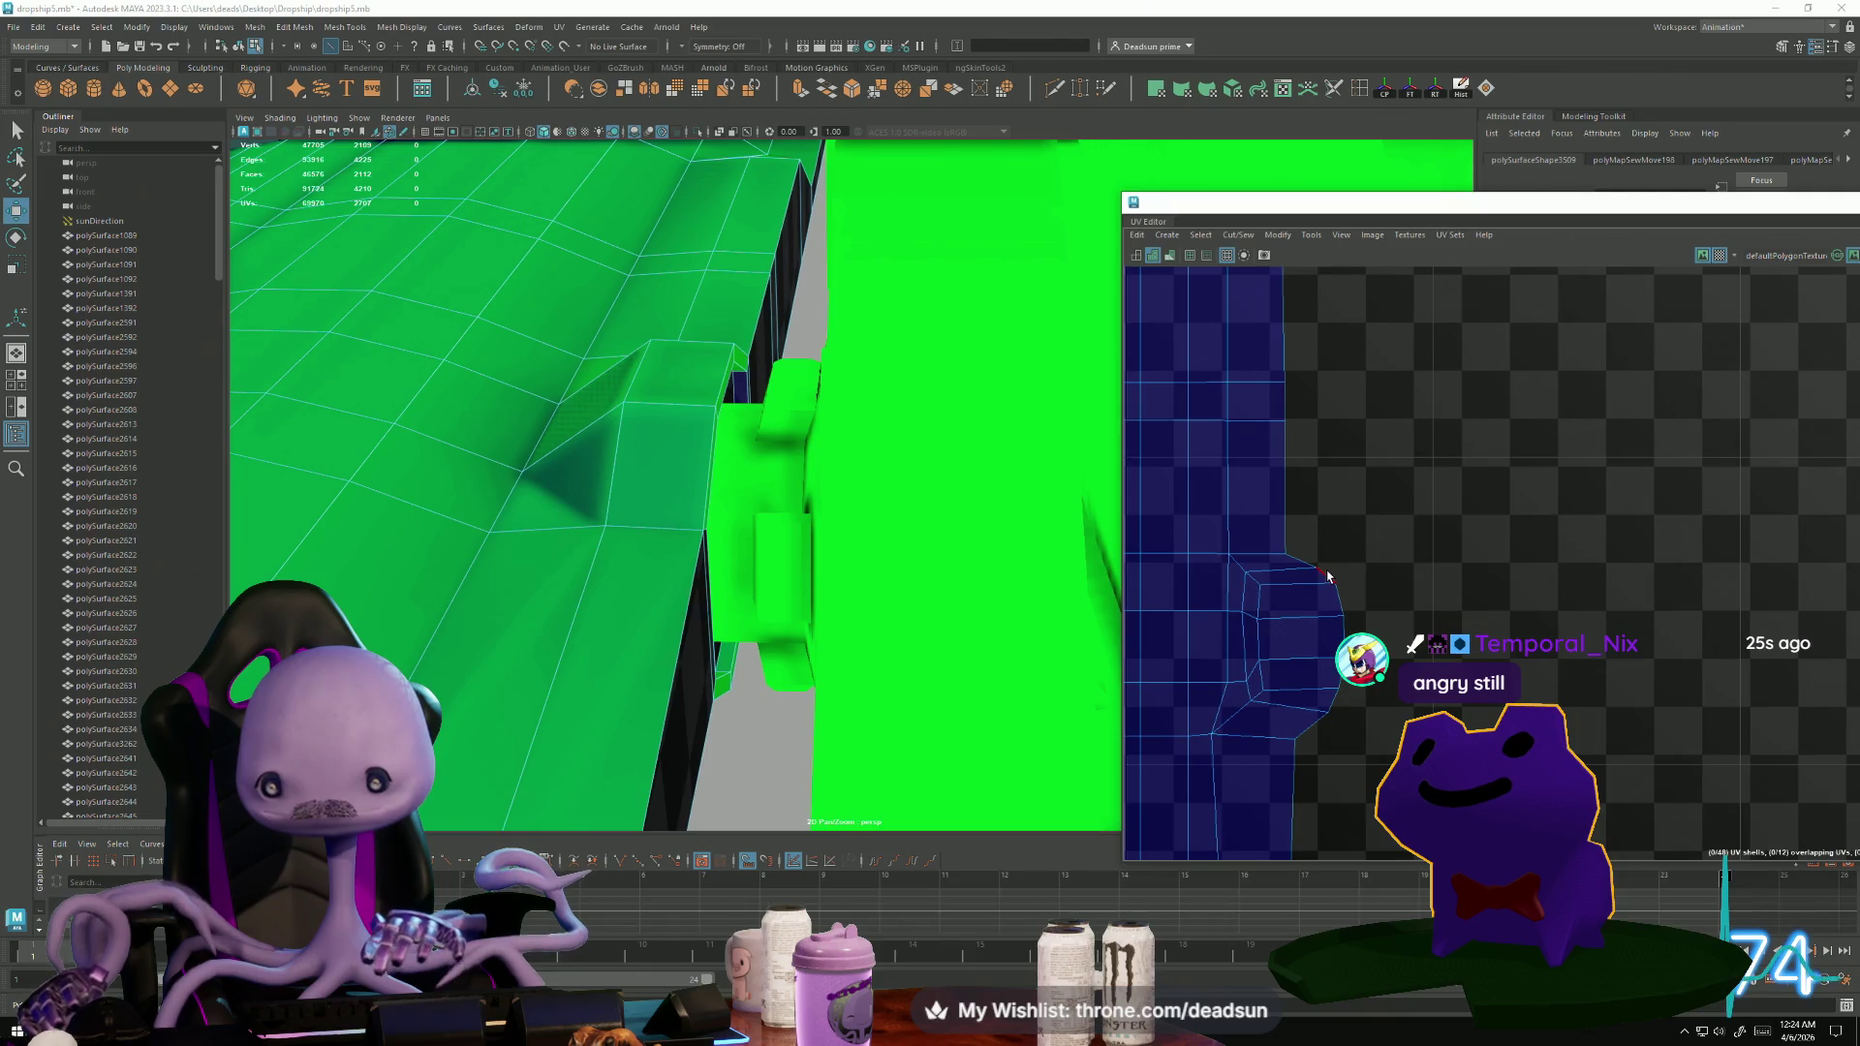
pyautogui.click(1328, 575)
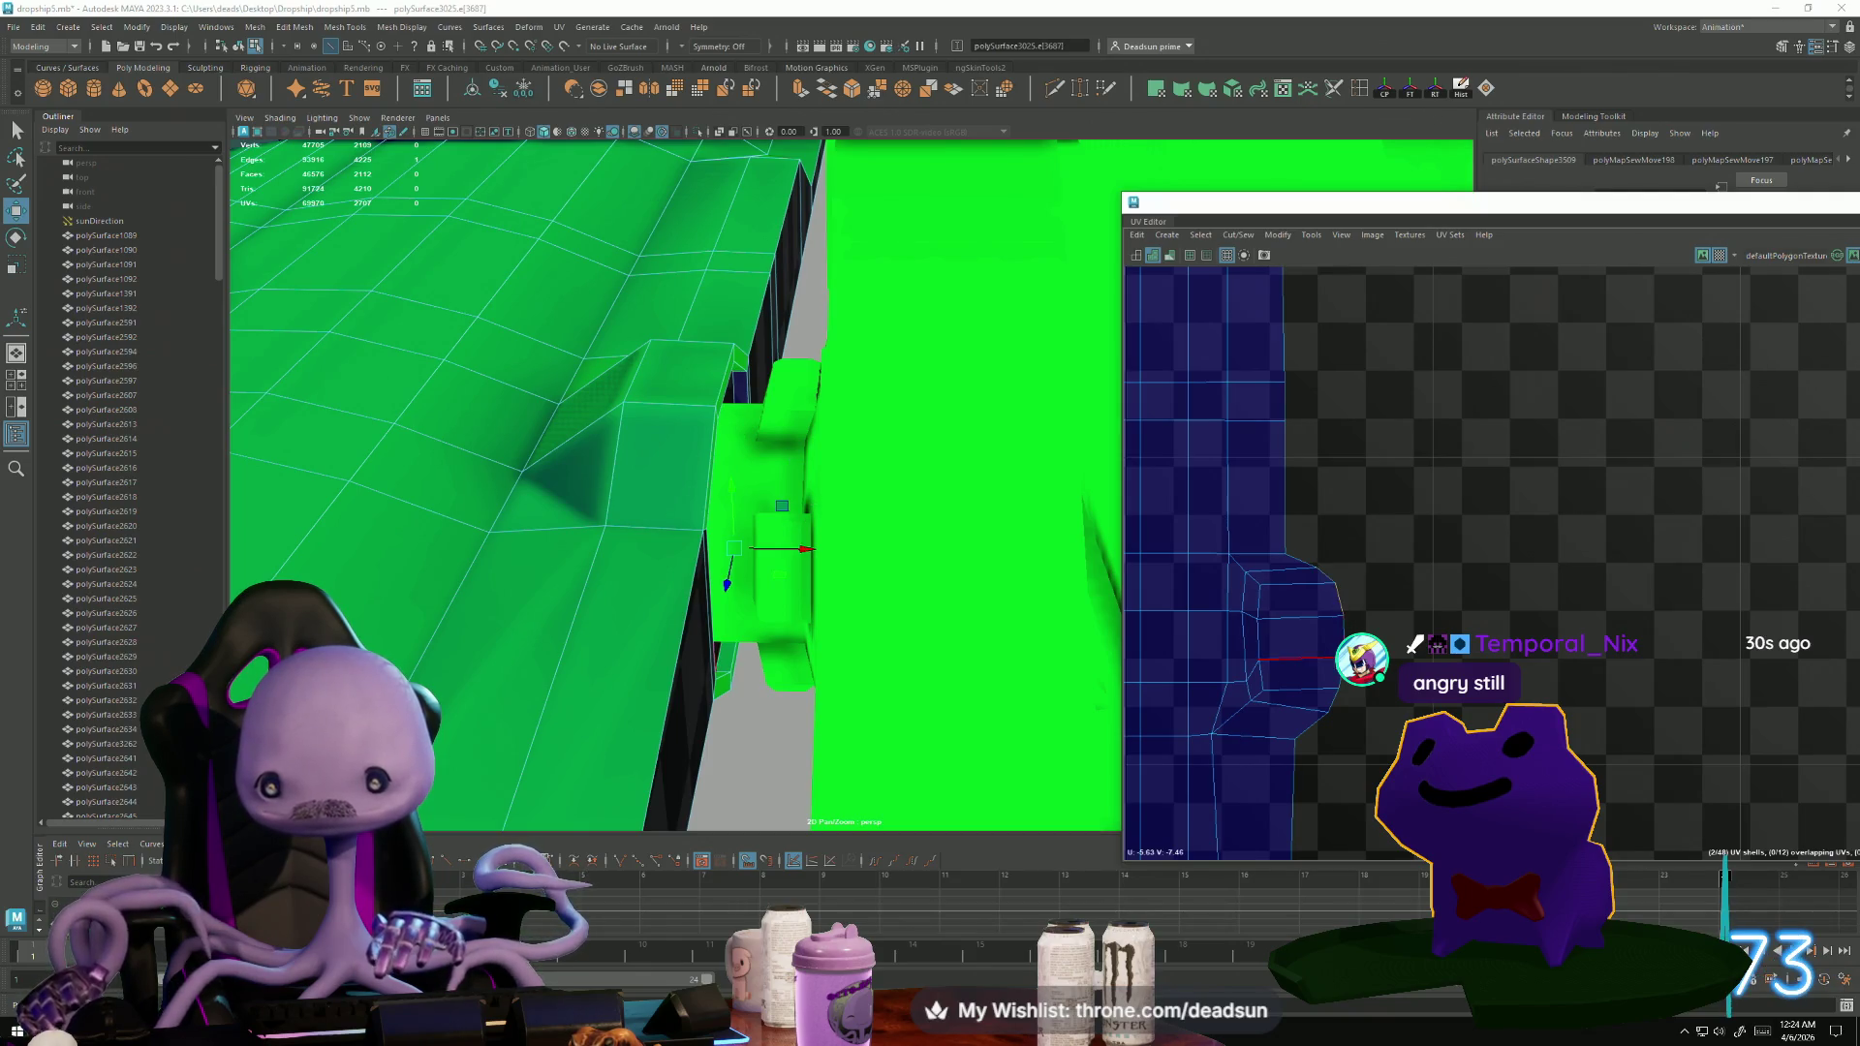
pyautogui.click(1238, 235)
pyautogui.click(1276, 381)
pyautogui.moveTo(1276, 380)
pyautogui.keyDown('shift'); pyautogui.mouseDown(button='right')
pyautogui.moveTo(1341, 734)
pyautogui.moveTo(1315, 769)
pyautogui.mouseUp(button='right'); pyautogui.keyUp('shift')
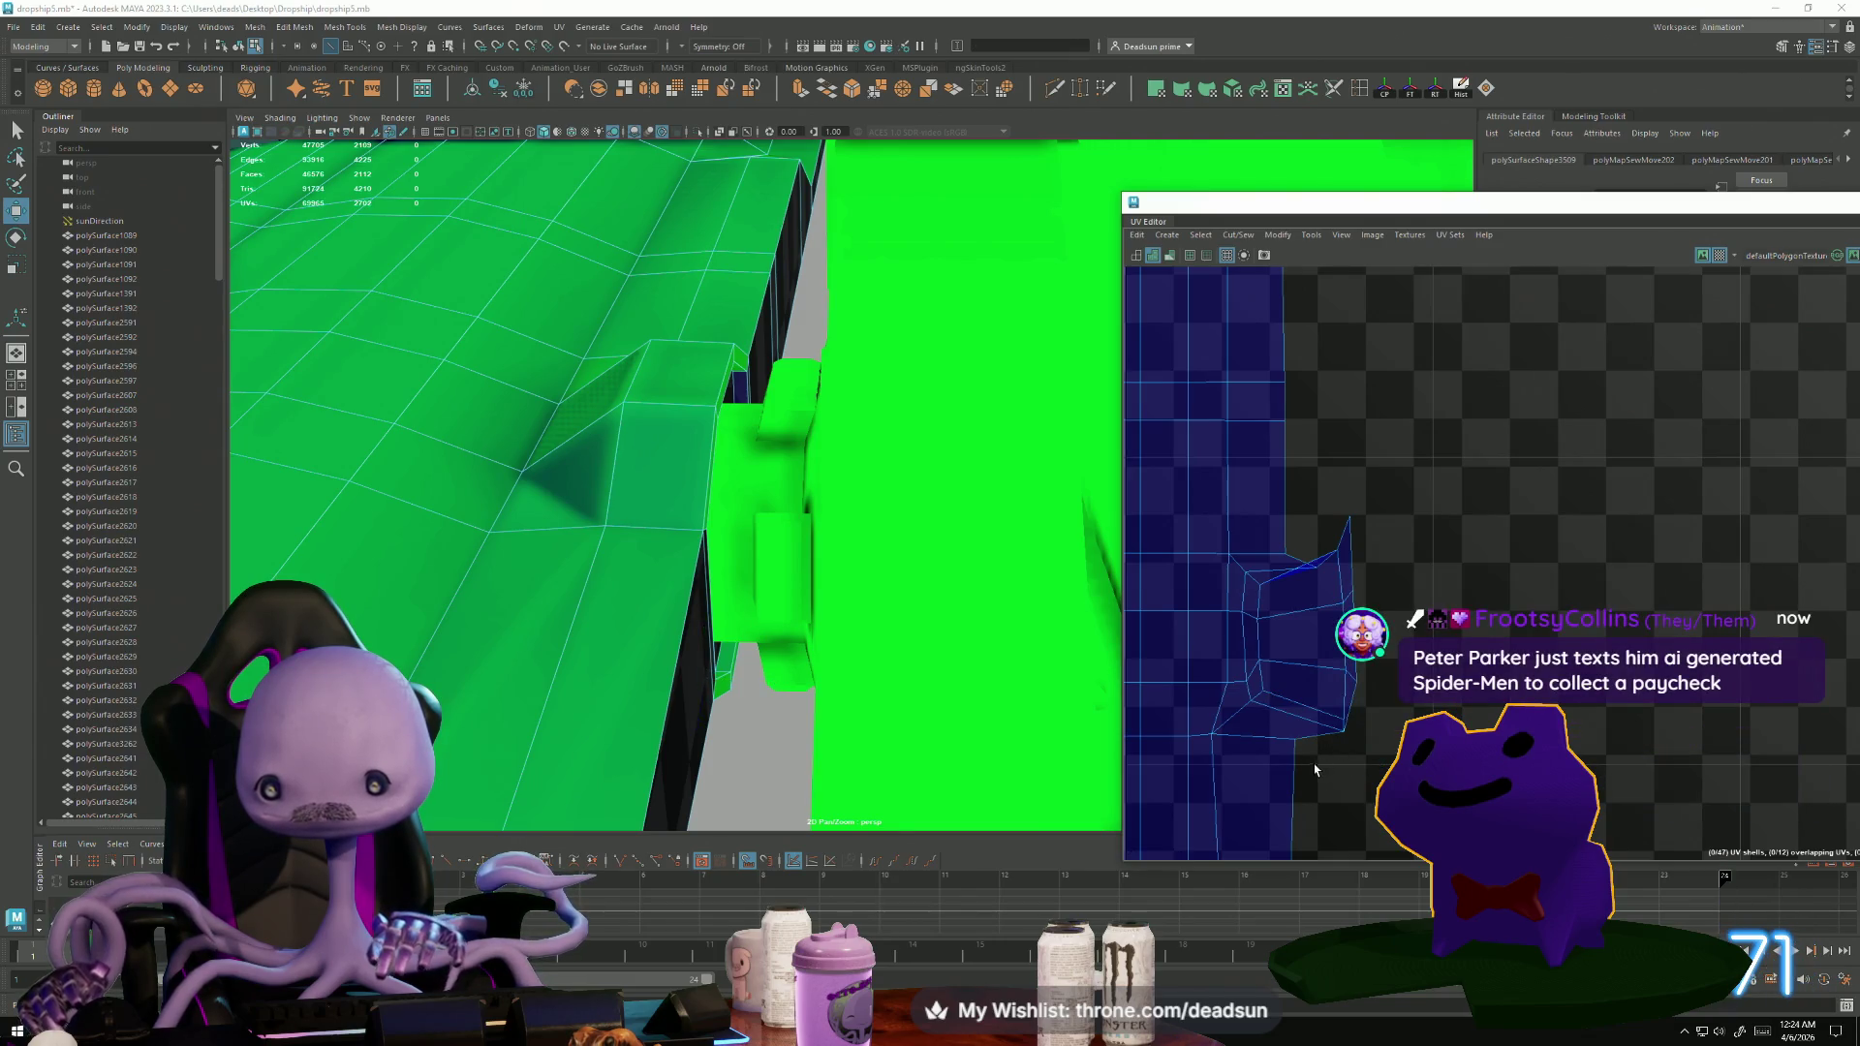
pyautogui.click(1342, 538)
pyautogui.moveTo(1338, 549)
pyautogui.keyDown('shift'); pyautogui.mouseDown(button='right')
pyautogui.moveTo(1334, 581)
pyautogui.moveTo(1308, 530)
pyautogui.mouseUp(button='right'); pyautogui.keyUp('shift')
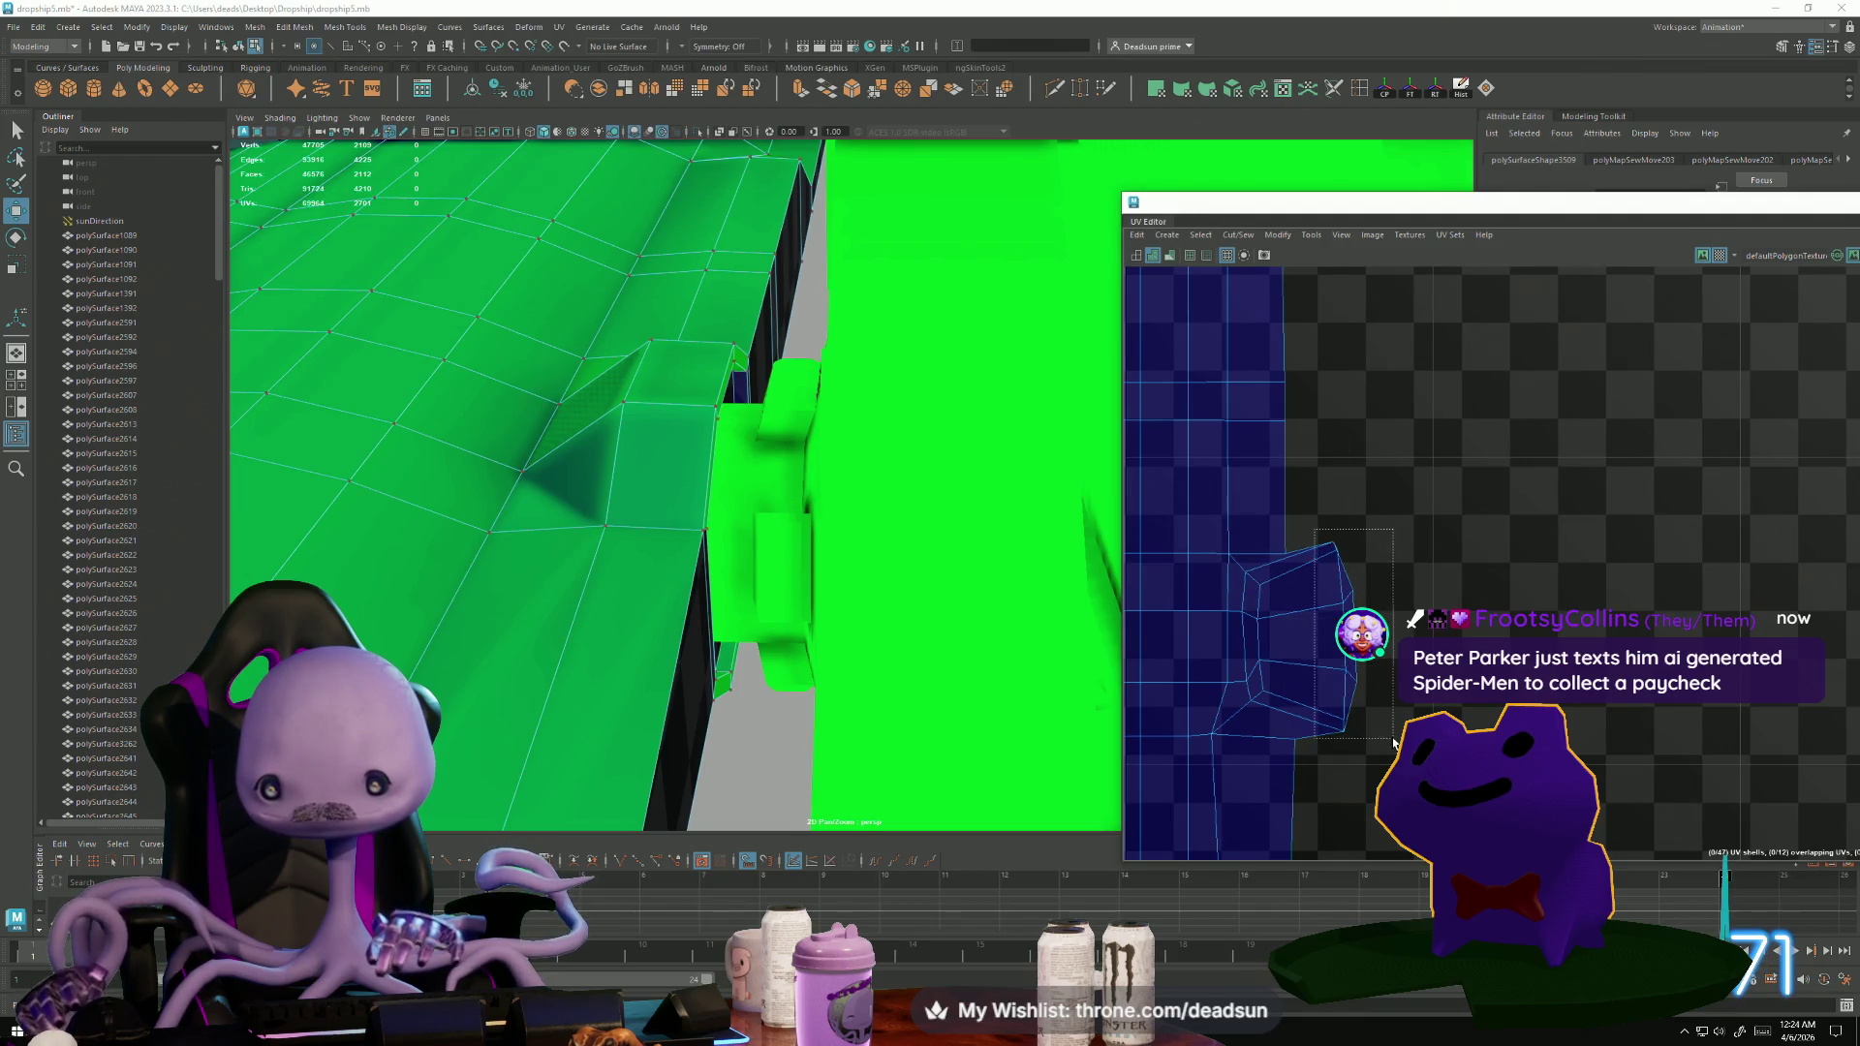
# Squash the right-edge UVs and pull the corner UVs to straighten the shell's right border.
pyautogui.moveTo(1390, 749); pyautogui.dragTo(1388, 747)
pyautogui.moveTo(1350, 562); pyautogui.dragTo(1350, 596)
pyautogui.press('e')
pyautogui.scroll(2, 1334, 579)
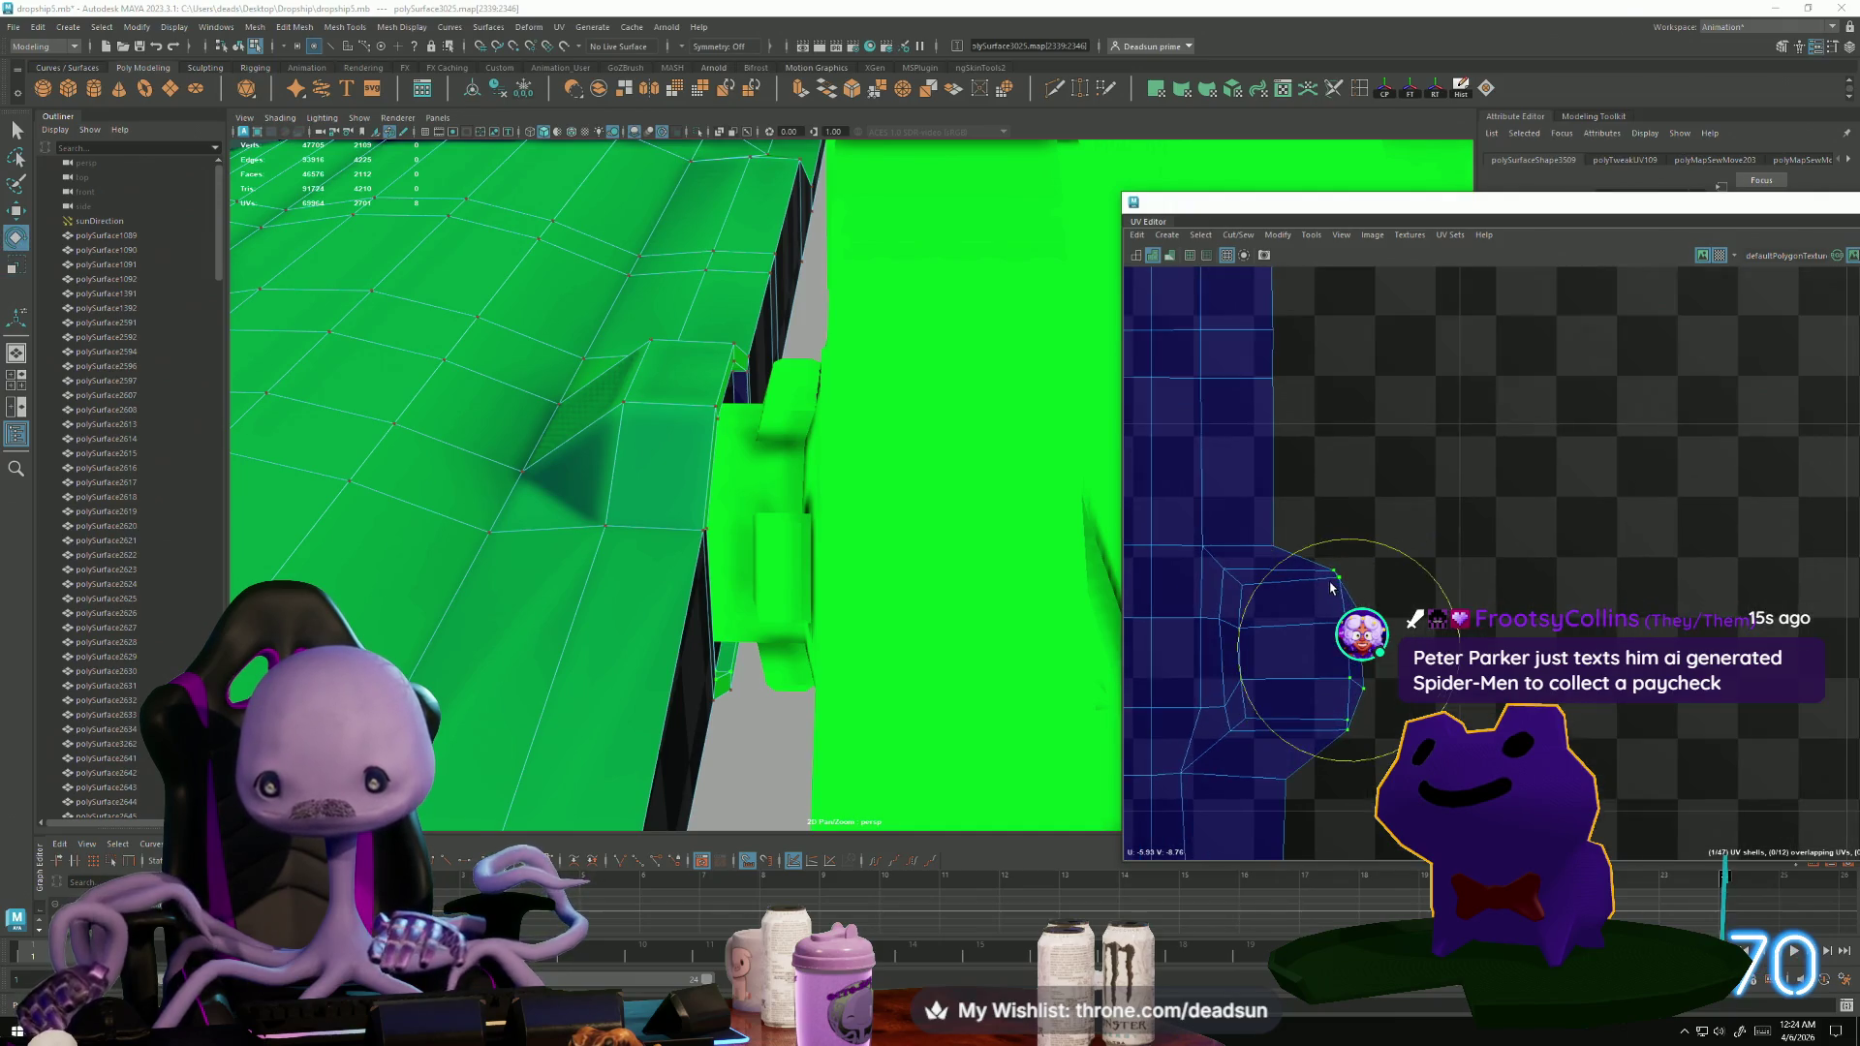
pyautogui.click(1334, 571)
pyautogui.press('w')
pyautogui.moveTo(1330, 568)
pyautogui.mouseDown()
pyautogui.moveTo(1298, 567)
pyautogui.moveTo(1358, 545)
pyautogui.moveTo(1299, 612)
pyautogui.mouseUp()
pyautogui.moveTo(1355, 747)
pyautogui.mouseDown()
pyautogui.moveTo(1308, 717)
pyautogui.moveTo(1315, 770)
pyautogui.moveTo(1228, 790)
pyautogui.moveTo(1207, 735)
pyautogui.mouseUp()
pyautogui.moveTo(1340, 751); pyautogui.dragTo(1340, 749)
pyautogui.press('e')
pyautogui.moveTo(1327, 664)
pyautogui.keyDown('shift'); pyautogui.mouseDown()
pyautogui.moveTo(1378, 678)
pyautogui.moveTo(1366, 697)
pyautogui.moveTo(1292, 676)
pyautogui.mouseUp(); pyautogui.keyUp('shift')
# Pull the shell's upper and lower corner UVs into a neater outline.
pyautogui.press('w')
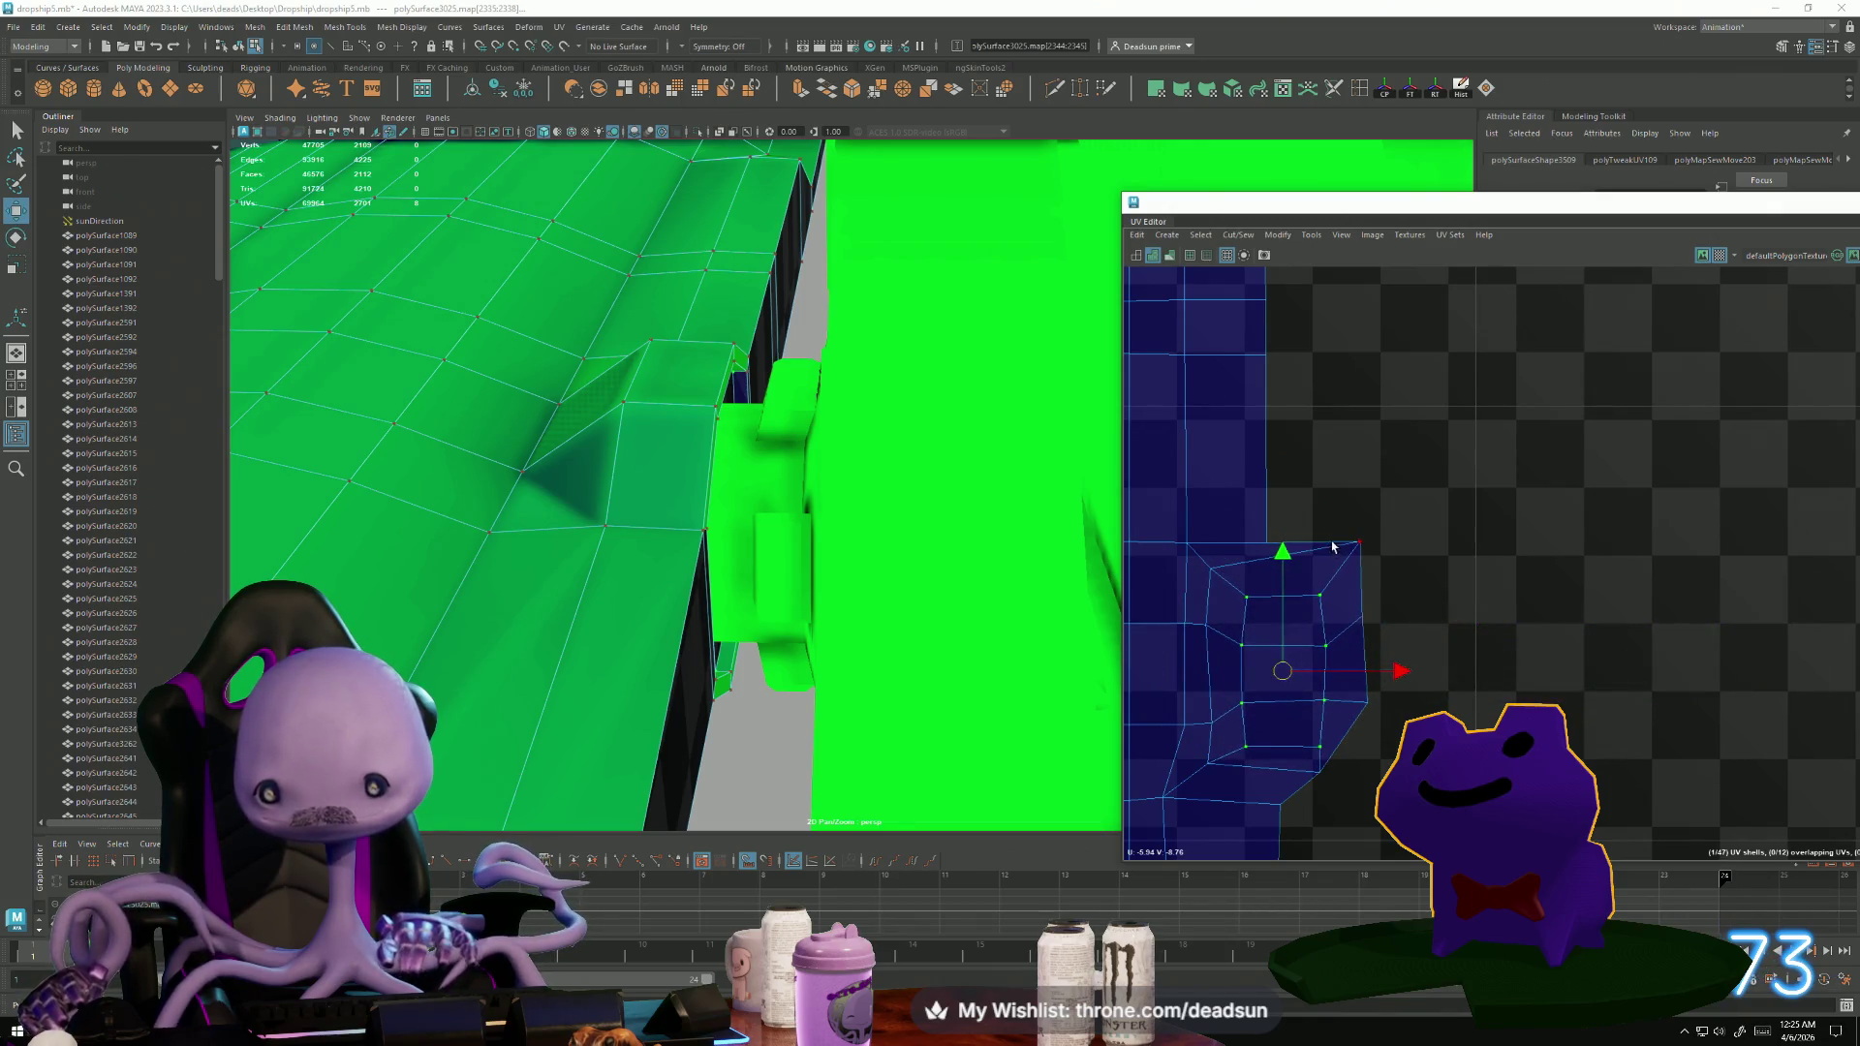
pyautogui.moveTo(1369, 562); pyautogui.dragTo(1369, 562)
pyautogui.moveTo(1360, 546); pyautogui.dragTo(1362, 643)
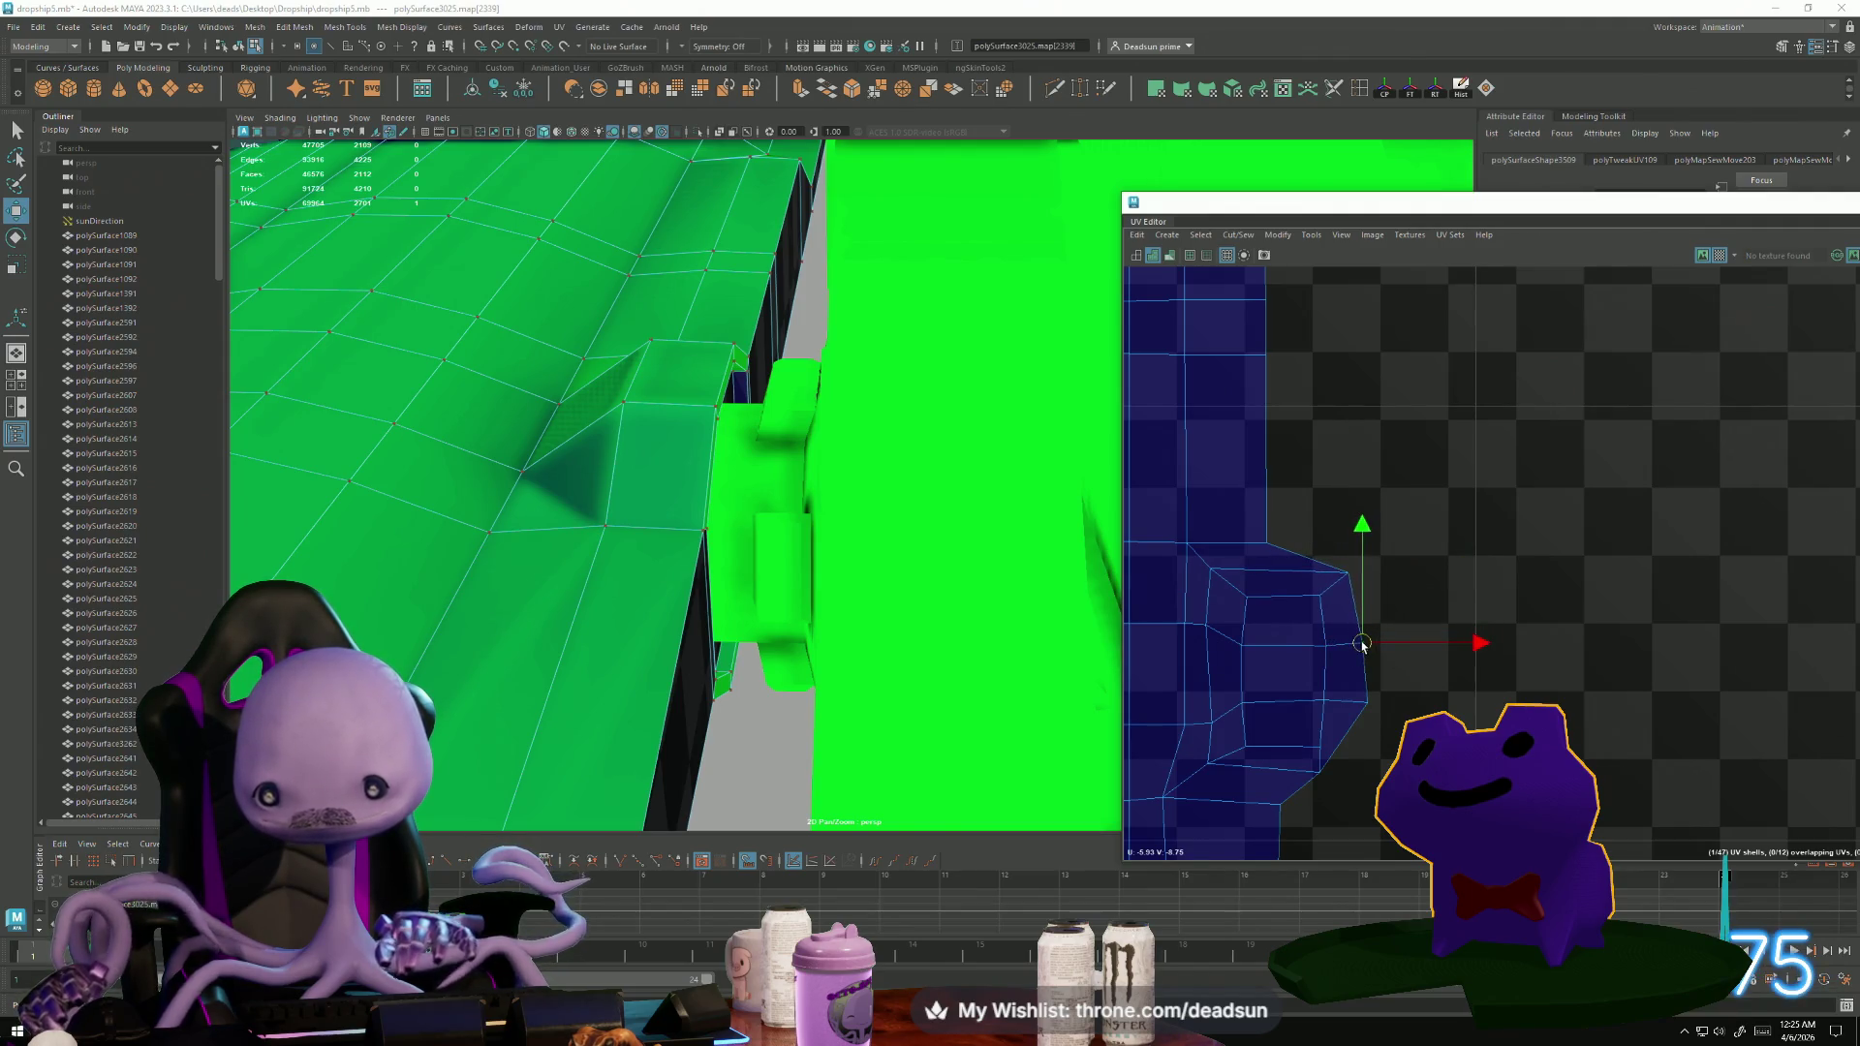
pyautogui.moveTo(1382, 721); pyautogui.dragTo(1381, 721)
pyautogui.click(1317, 773)
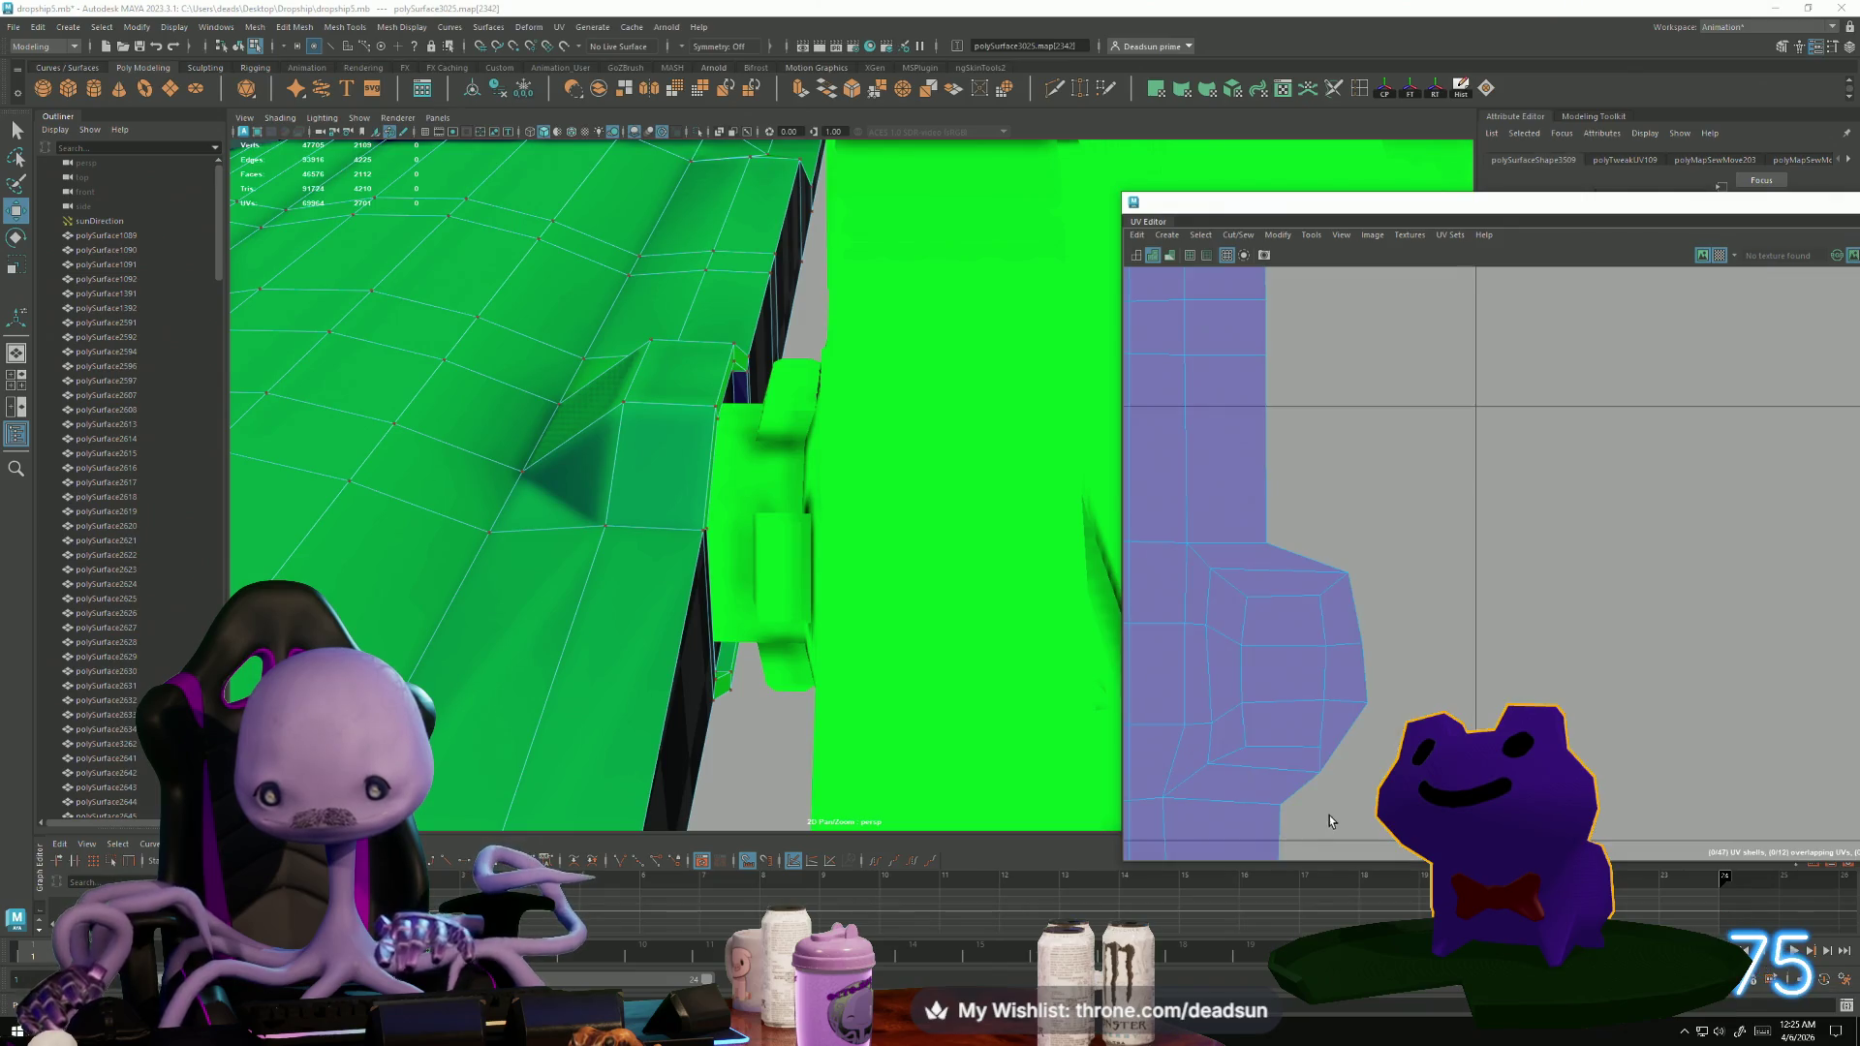
pyautogui.moveTo(1318, 773); pyautogui.dragTo(1350, 786)
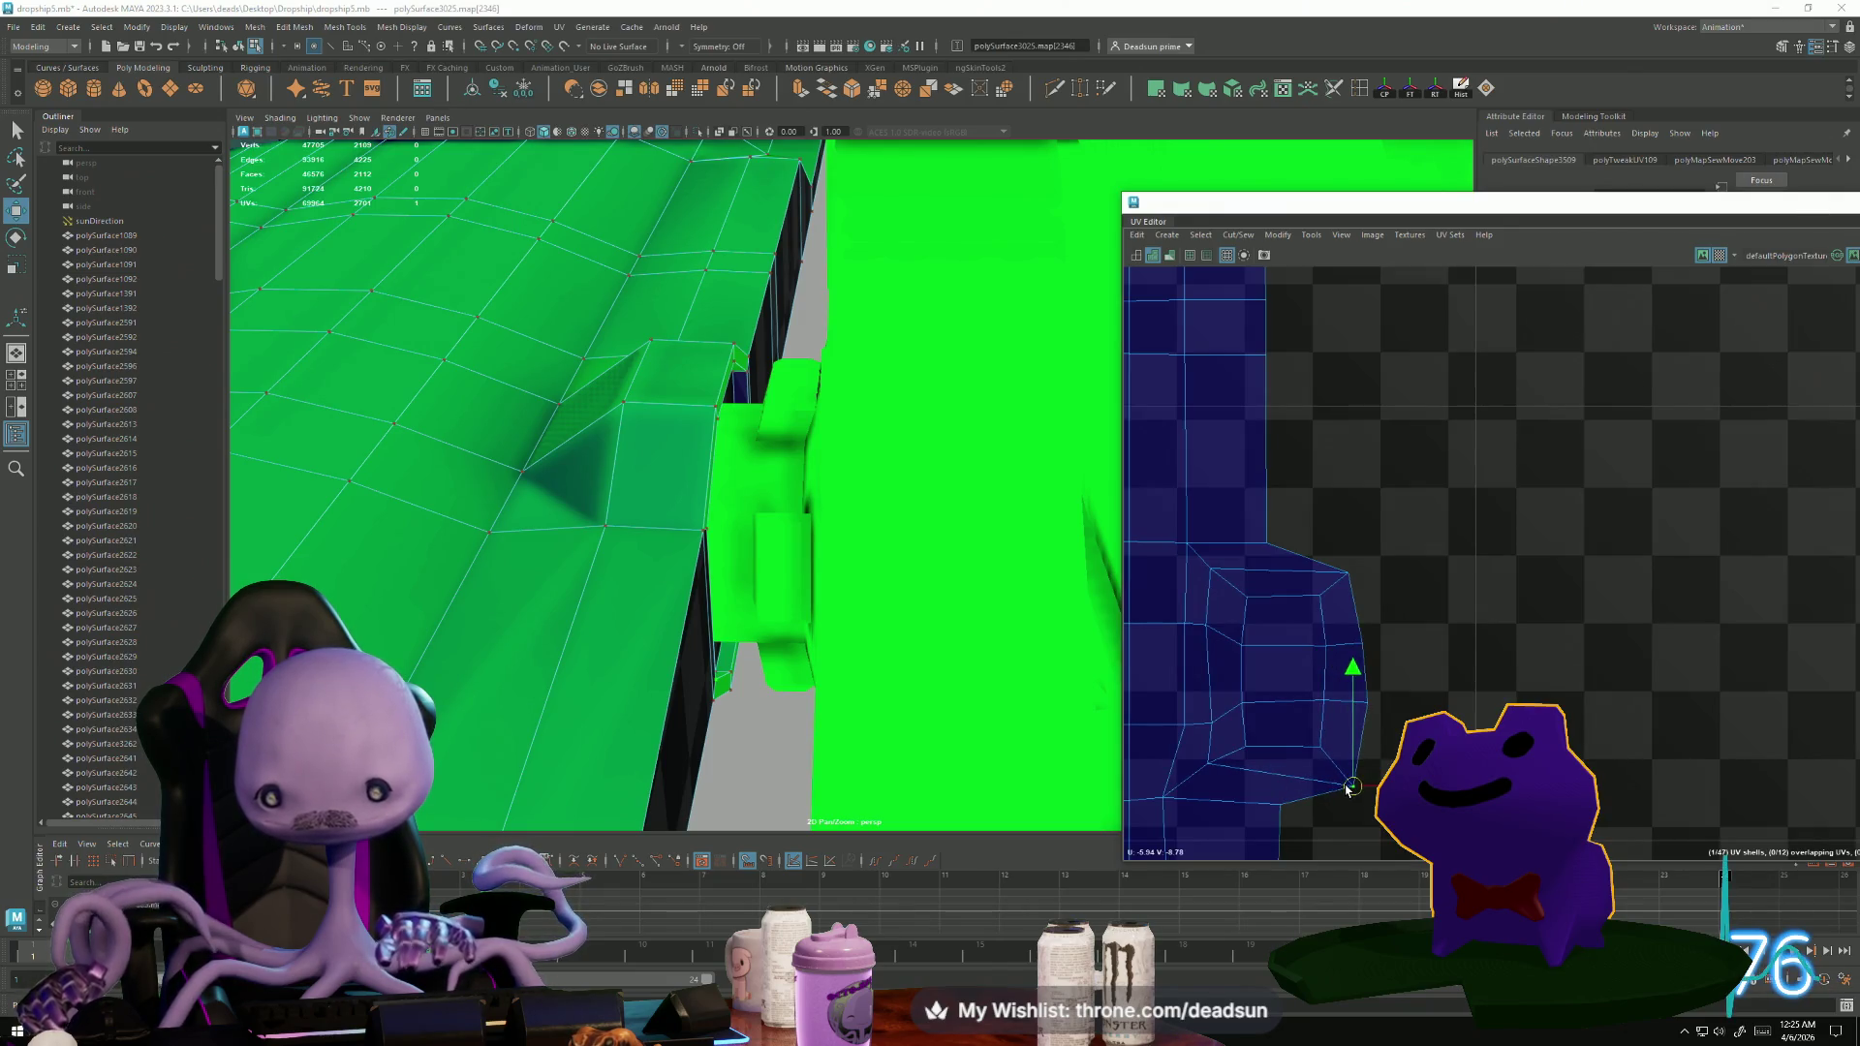
pyautogui.scroll(-2, 1298, 802)
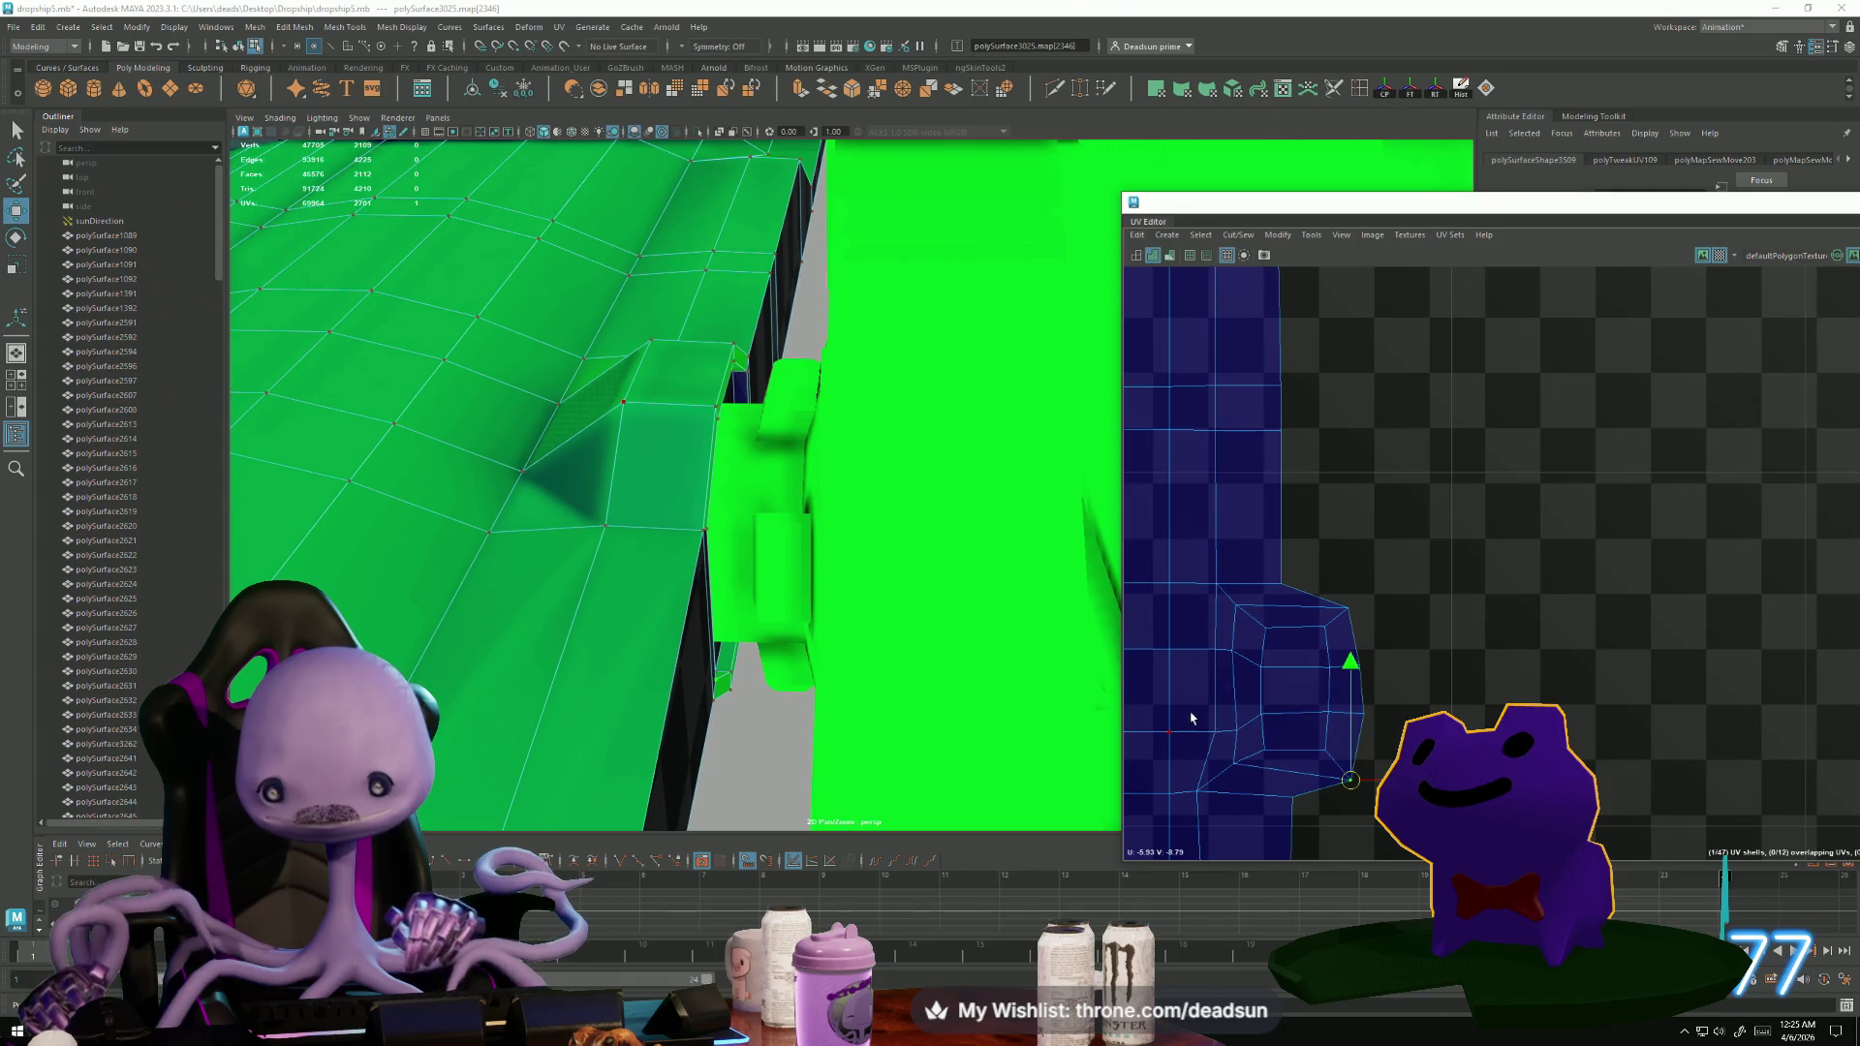
pyautogui.moveTo(1249, 747); pyautogui.dragTo(1249, 747)
pyautogui.click(1236, 774)
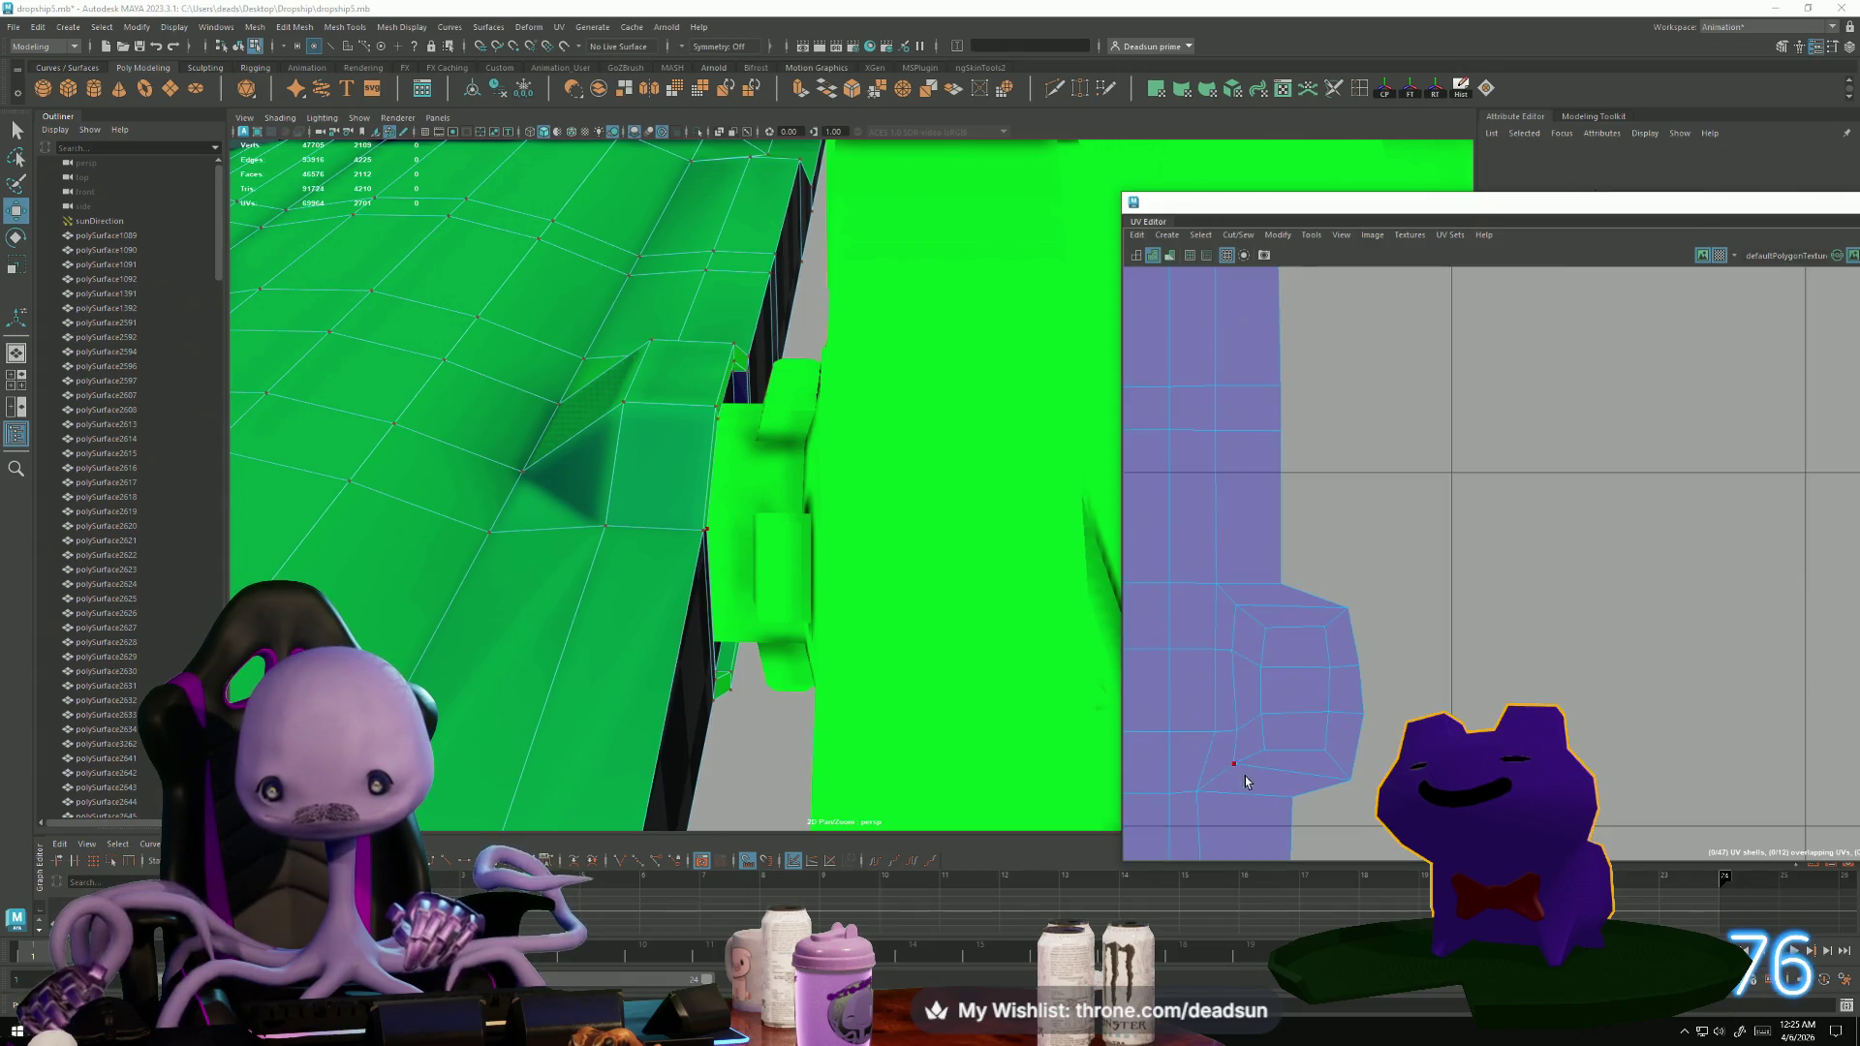
pyautogui.click(1244, 779)
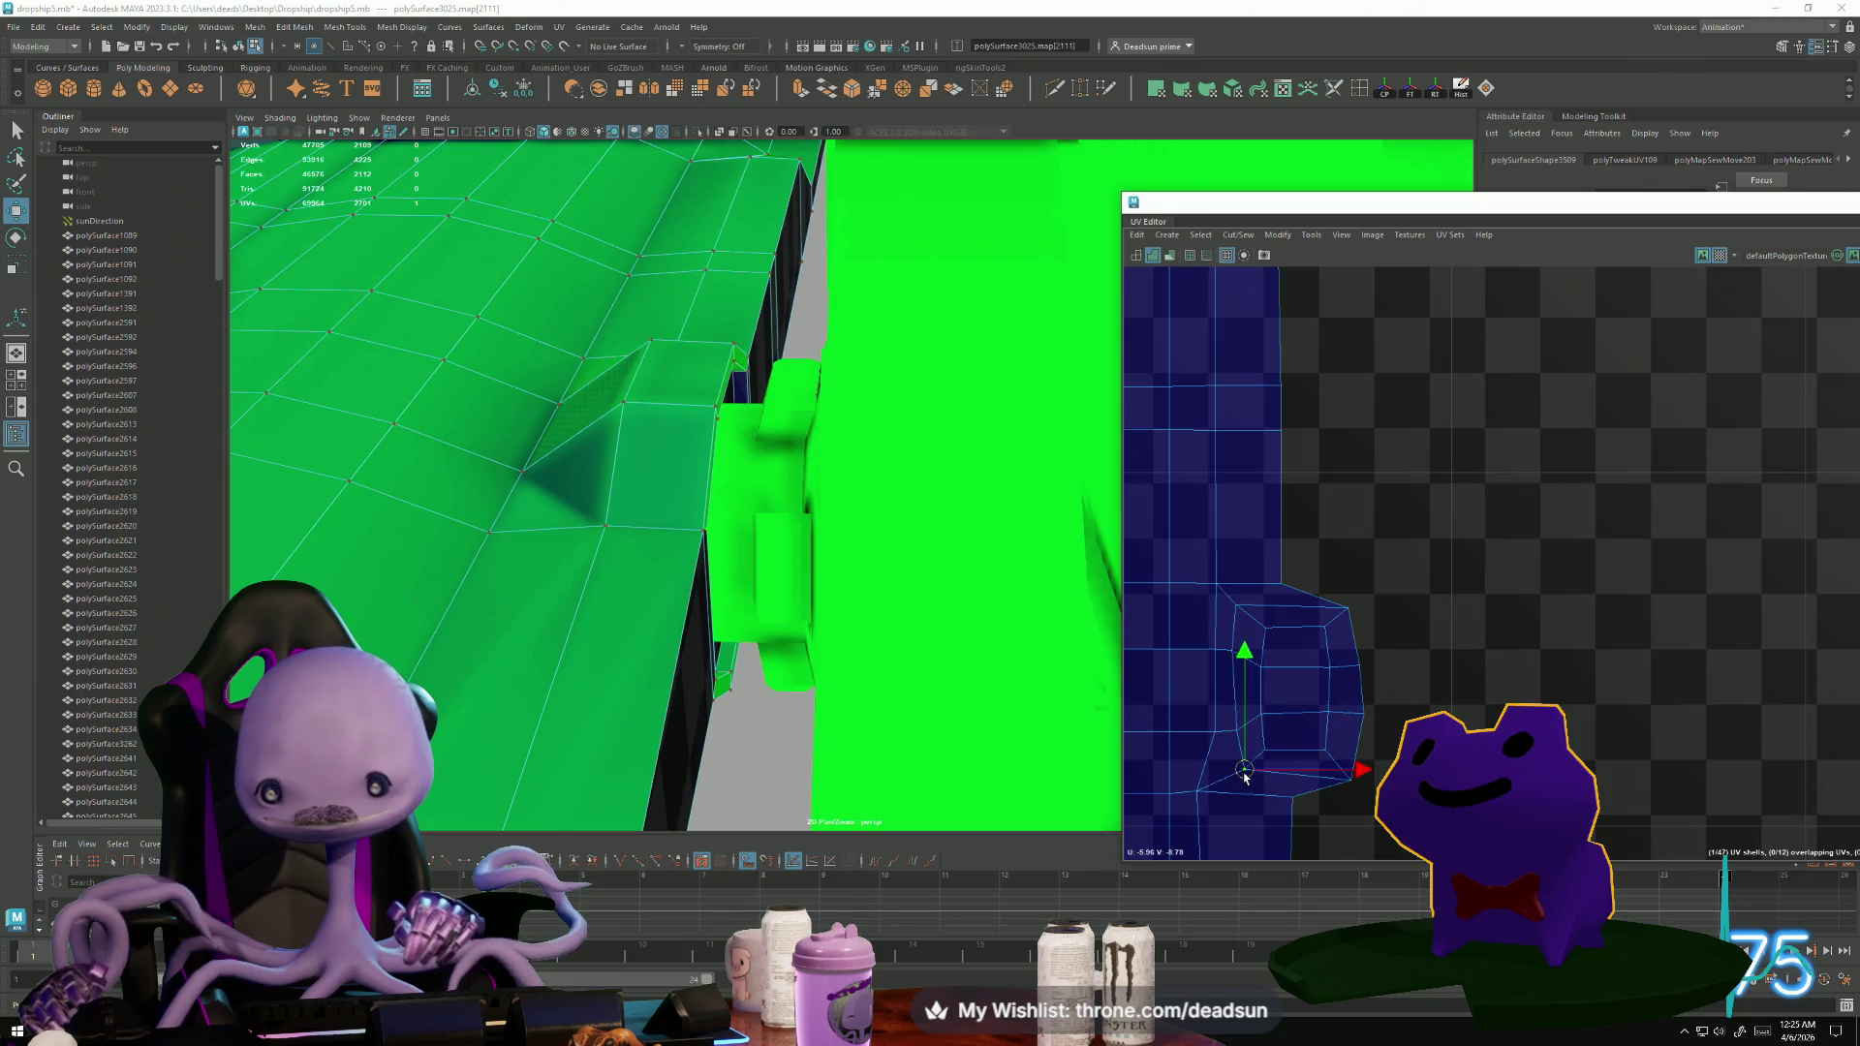
# Shift the four top UVs left and down, then select the right-corner UVs.
pyautogui.scroll(2, 1260, 736)
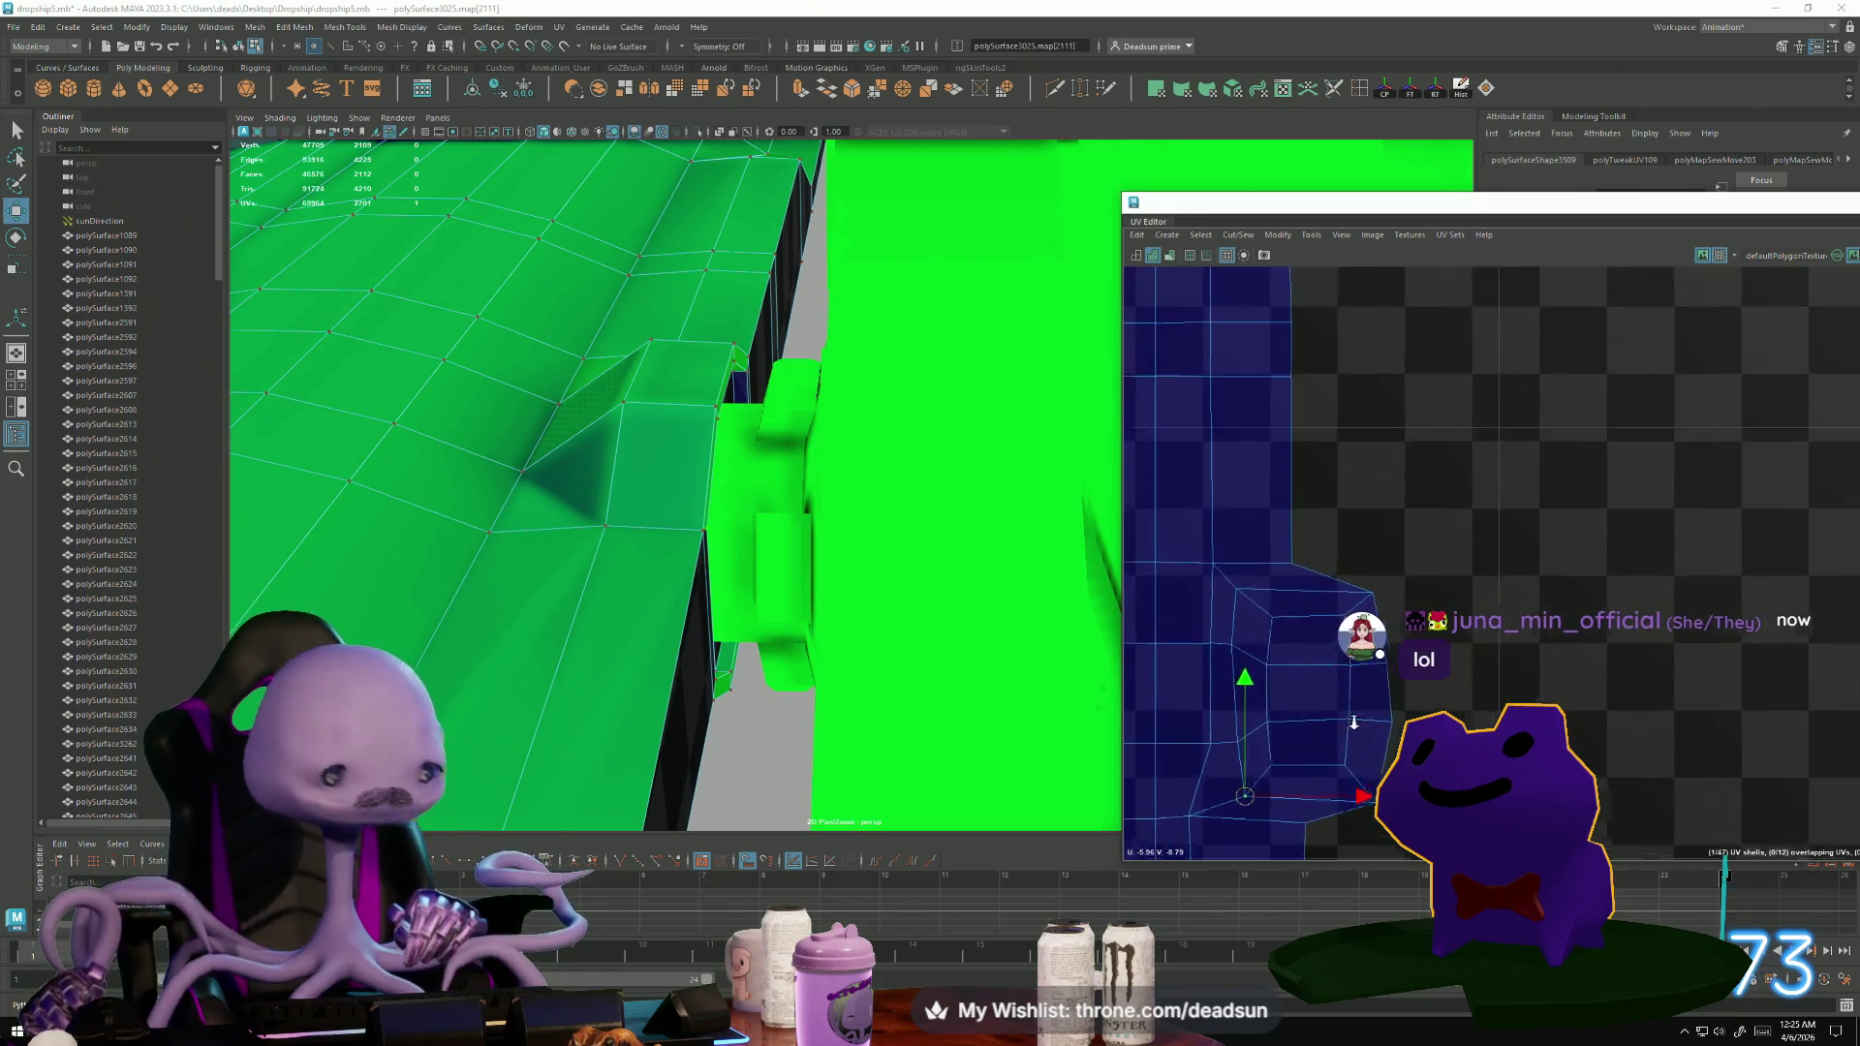
pyautogui.keyDown('alt'); pyautogui.moveTo(1273, 723); pyautogui.dragTo(1301, 737, button='middle'); pyautogui.keyUp('alt')
pyautogui.moveTo(1302, 737)
pyautogui.keyDown('alt'); pyautogui.mouseDown(button='right')
pyautogui.moveTo(1511, 733)
pyautogui.moveTo(1294, 586)
pyautogui.mouseUp(button='right'); pyautogui.keyUp('alt')
pyautogui.moveTo(1358, 680); pyautogui.dragTo(1357, 677)
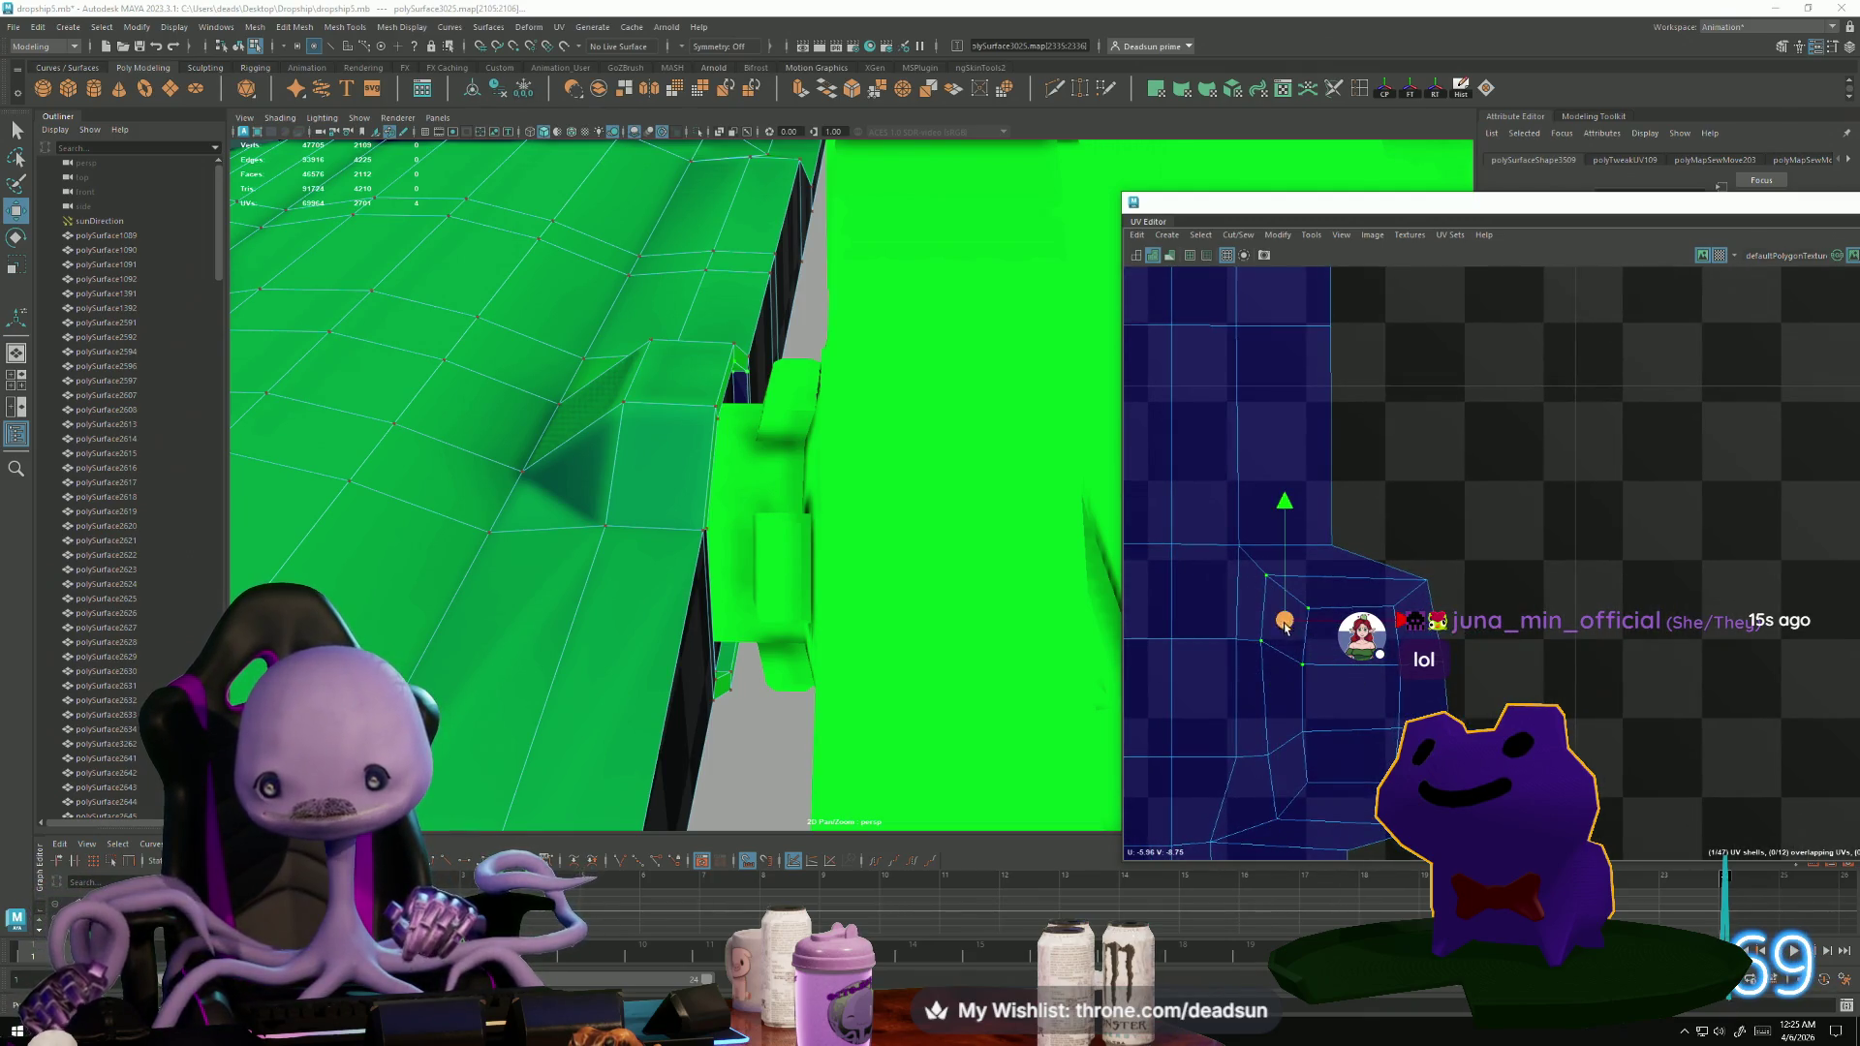
pyautogui.moveTo(1287, 625); pyautogui.dragTo(1282, 628)
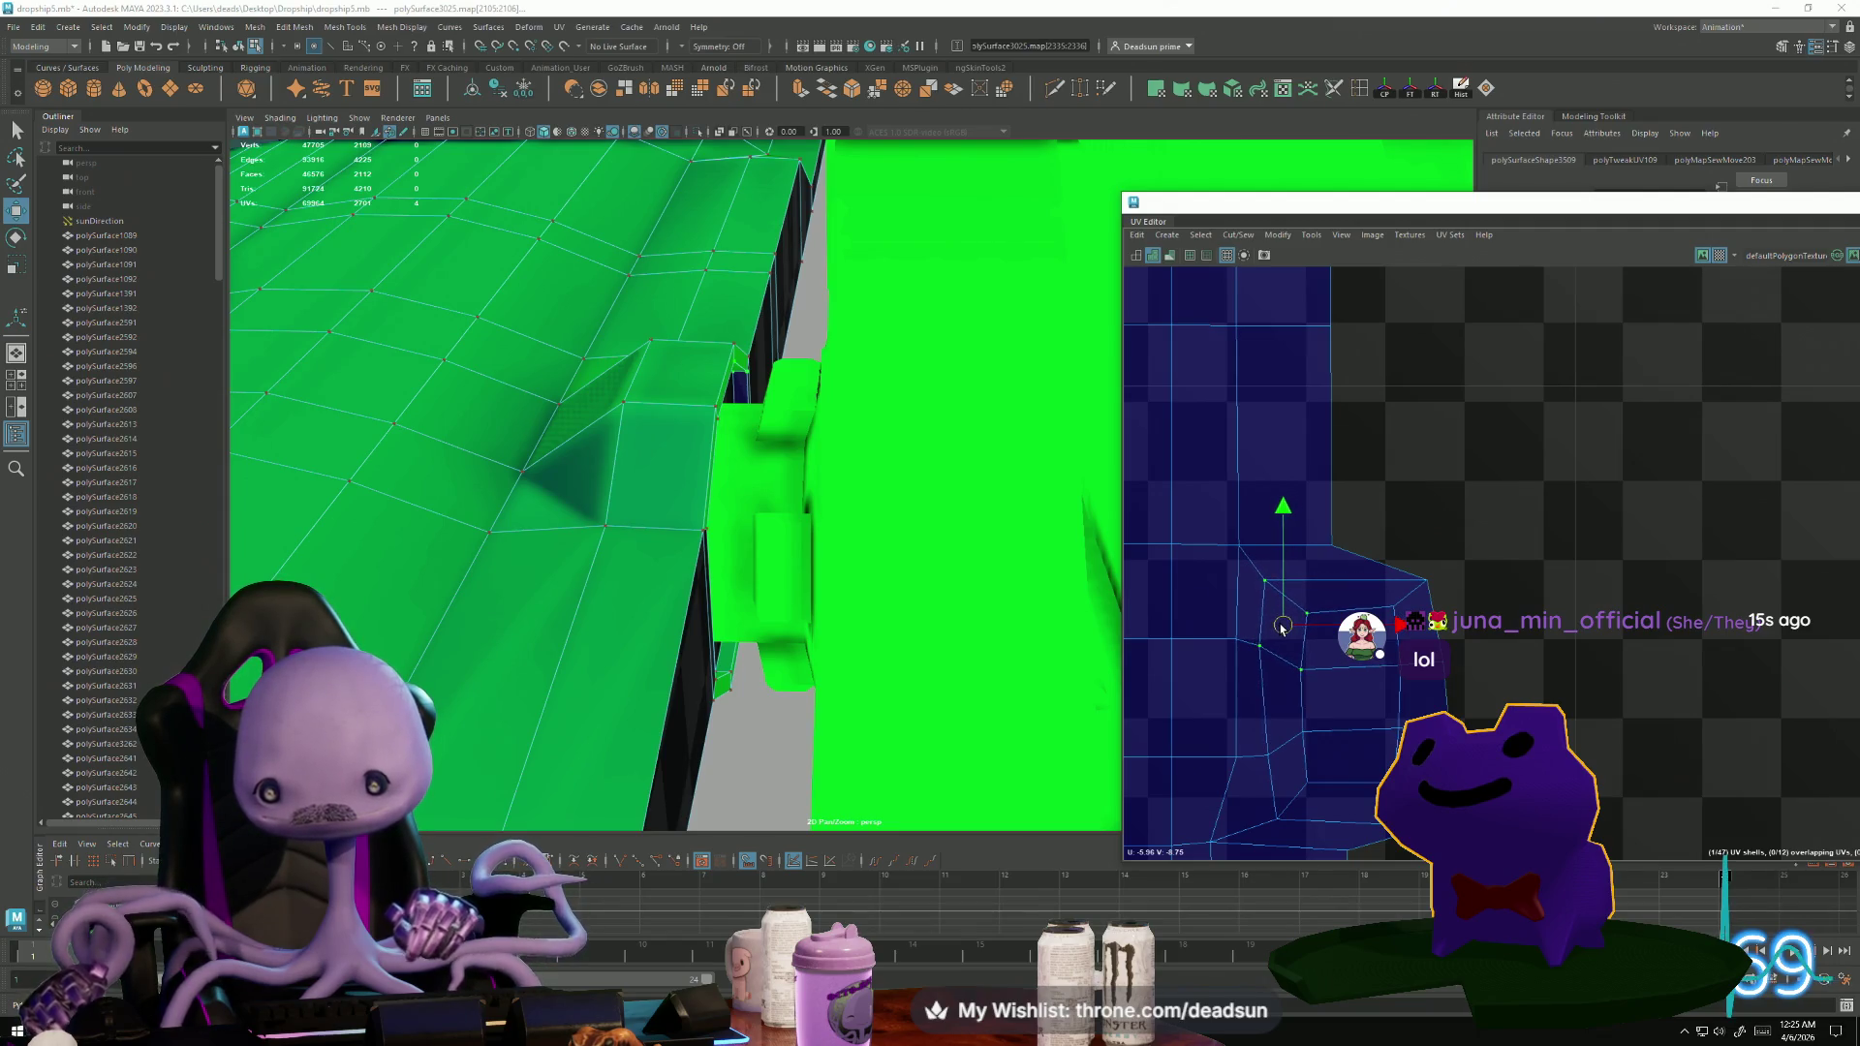
pyautogui.click(1400, 729)
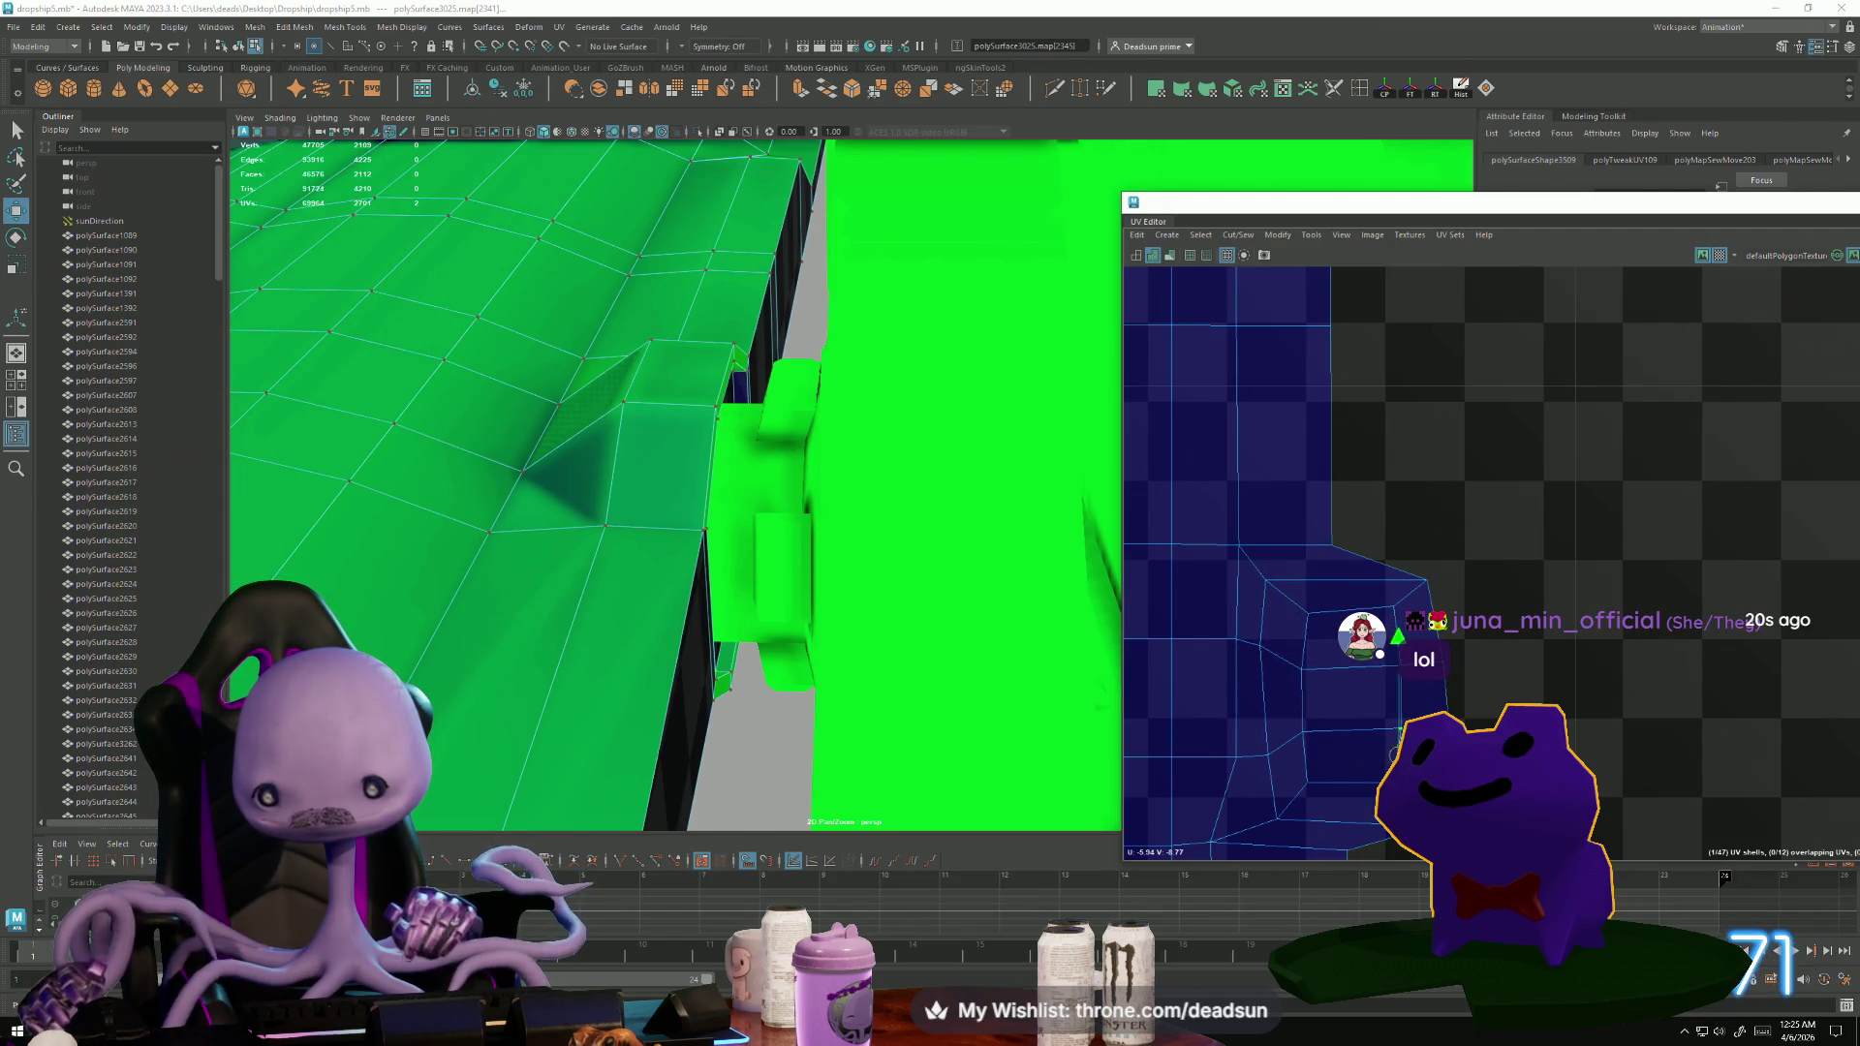
# Return to Object Mode and select the green cockpit-and-ring piece to review its full UV layout.
pyautogui.press('f')
pyautogui.press('f')
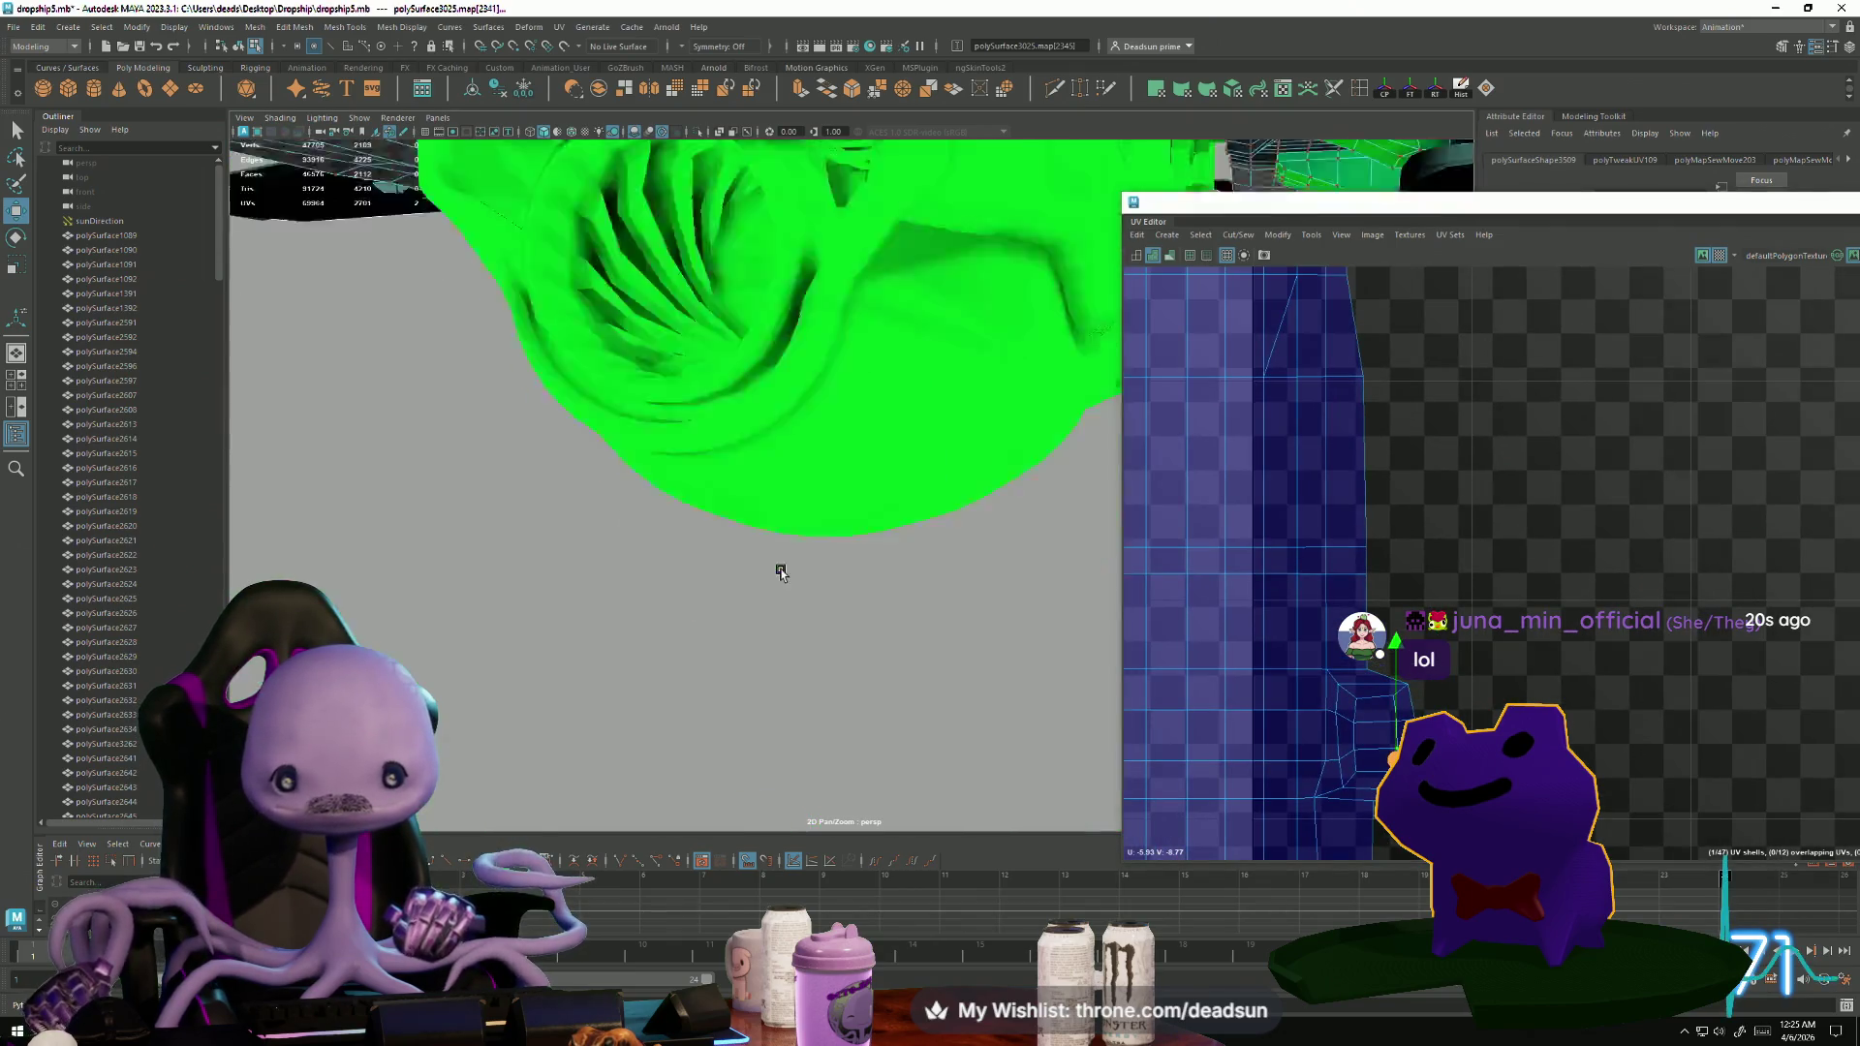
pyautogui.moveTo(773, 562)
pyautogui.keyDown('alt'); pyautogui.mouseDown()
pyautogui.moveTo(696, 583)
pyautogui.moveTo(901, 615)
pyautogui.moveTo(743, 597)
pyautogui.mouseUp(); pyautogui.keyUp('alt')
pyautogui.moveTo(743, 598); pyautogui.dragTo(698, 706, button='right')
pyautogui.moveTo(698, 706)
pyautogui.keyDown('alt'); pyautogui.mouseDown()
pyautogui.moveTo(693, 515)
pyautogui.moveTo(643, 677)
pyautogui.moveTo(598, 705)
pyautogui.moveTo(620, 679)
pyautogui.mouseUp(); pyautogui.keyUp('alt')
pyautogui.click(600, 417)
pyautogui.scroll(-3, 1299, 707)
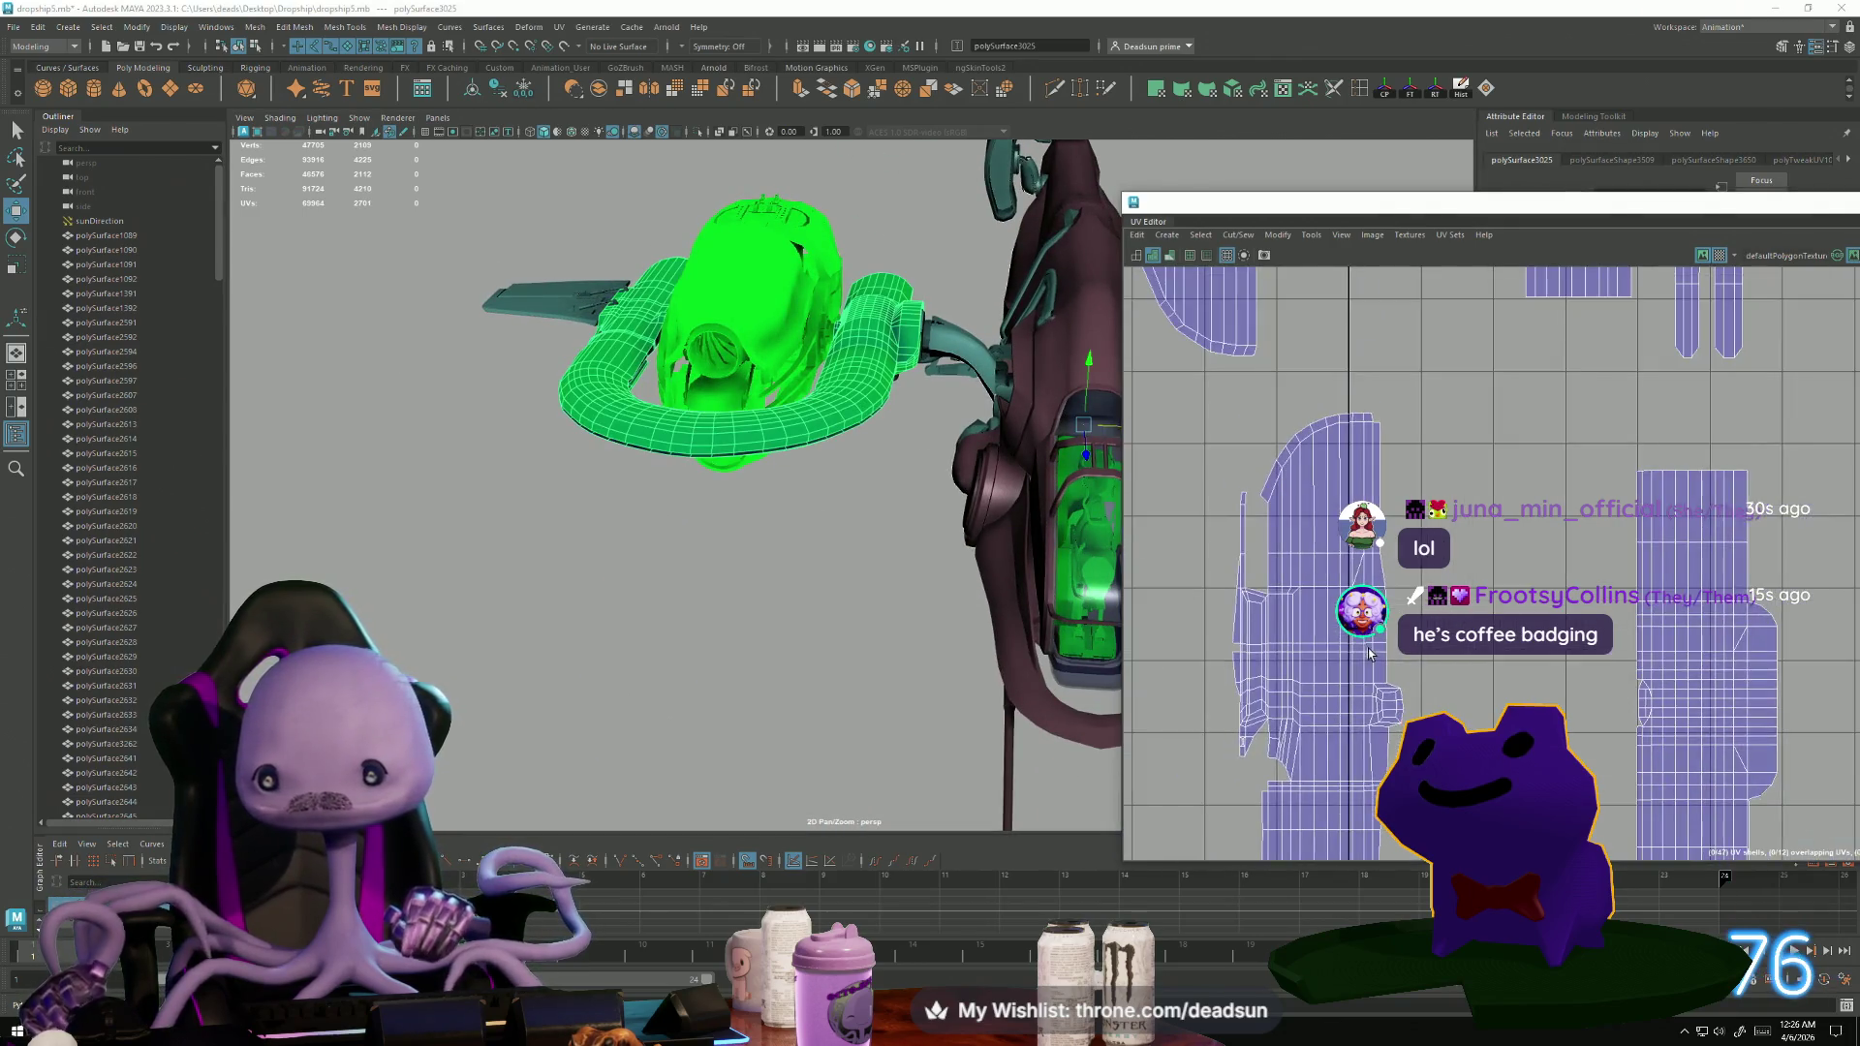
pyautogui.scroll(-5, 1298, 706)
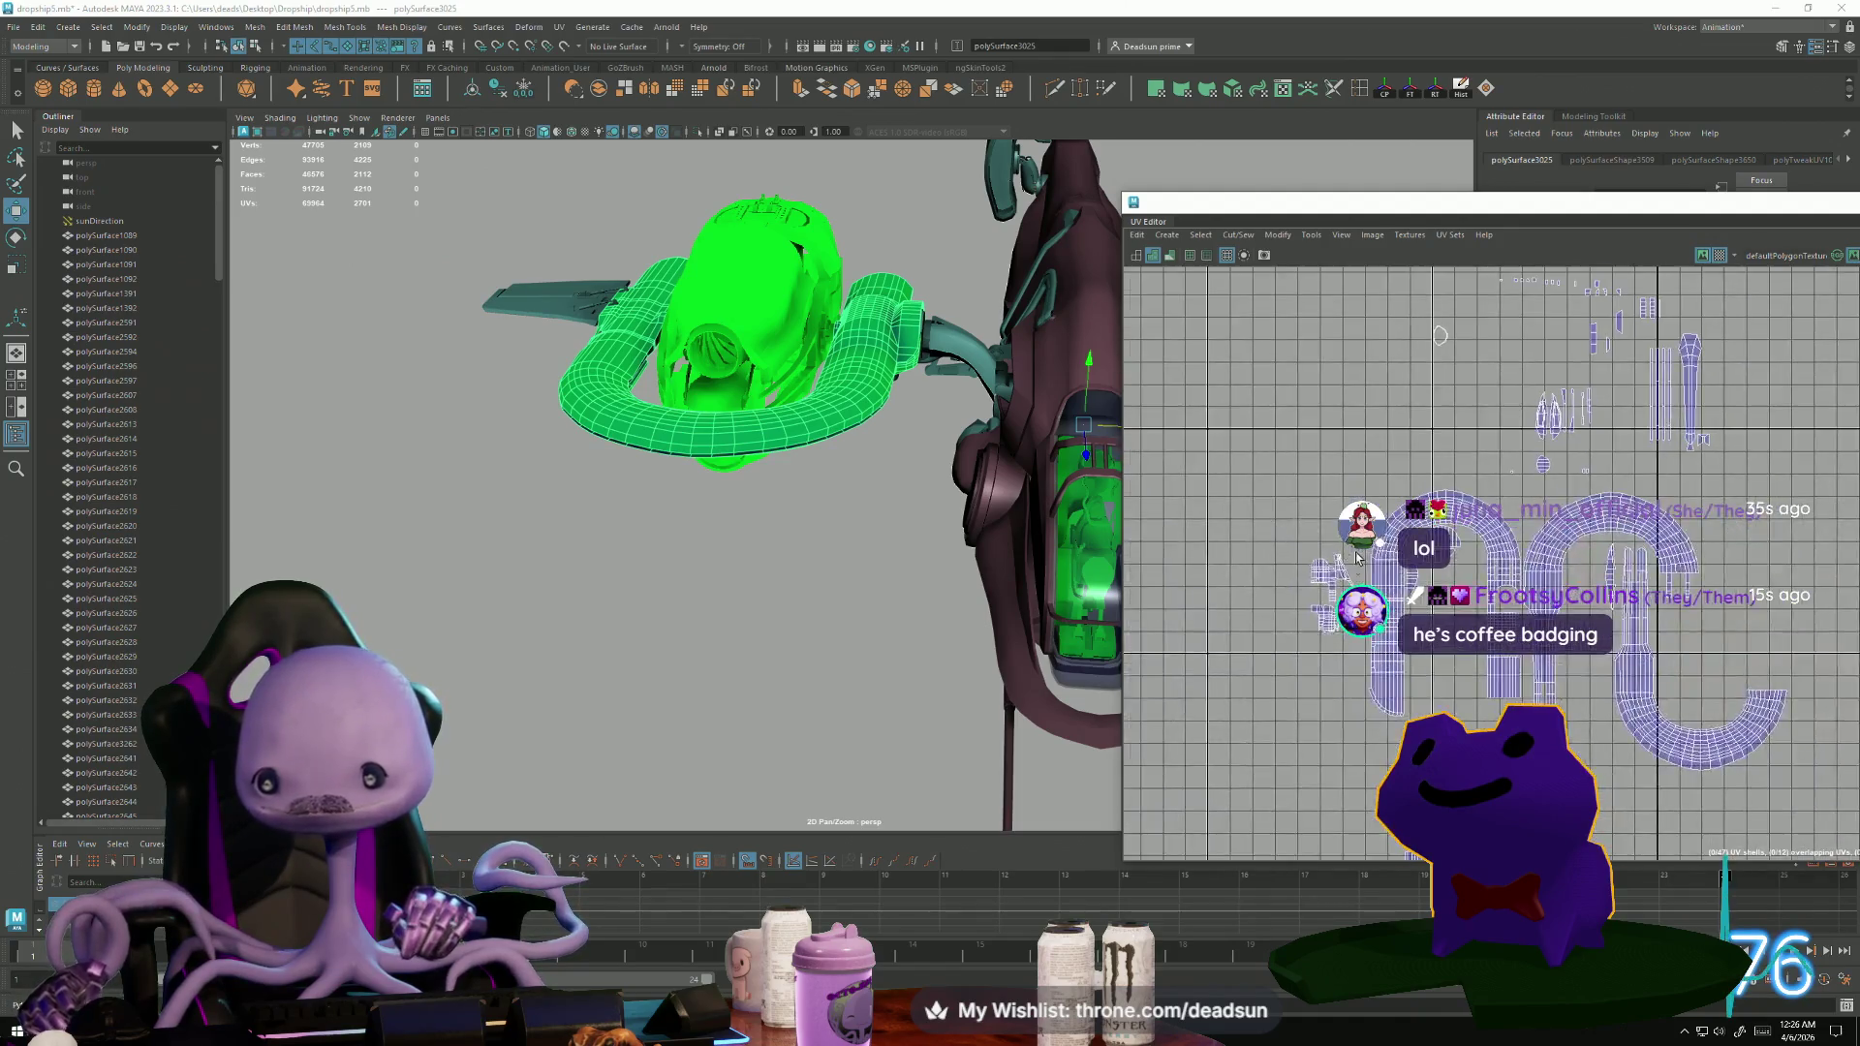
pyautogui.scroll(5, 1355, 686)
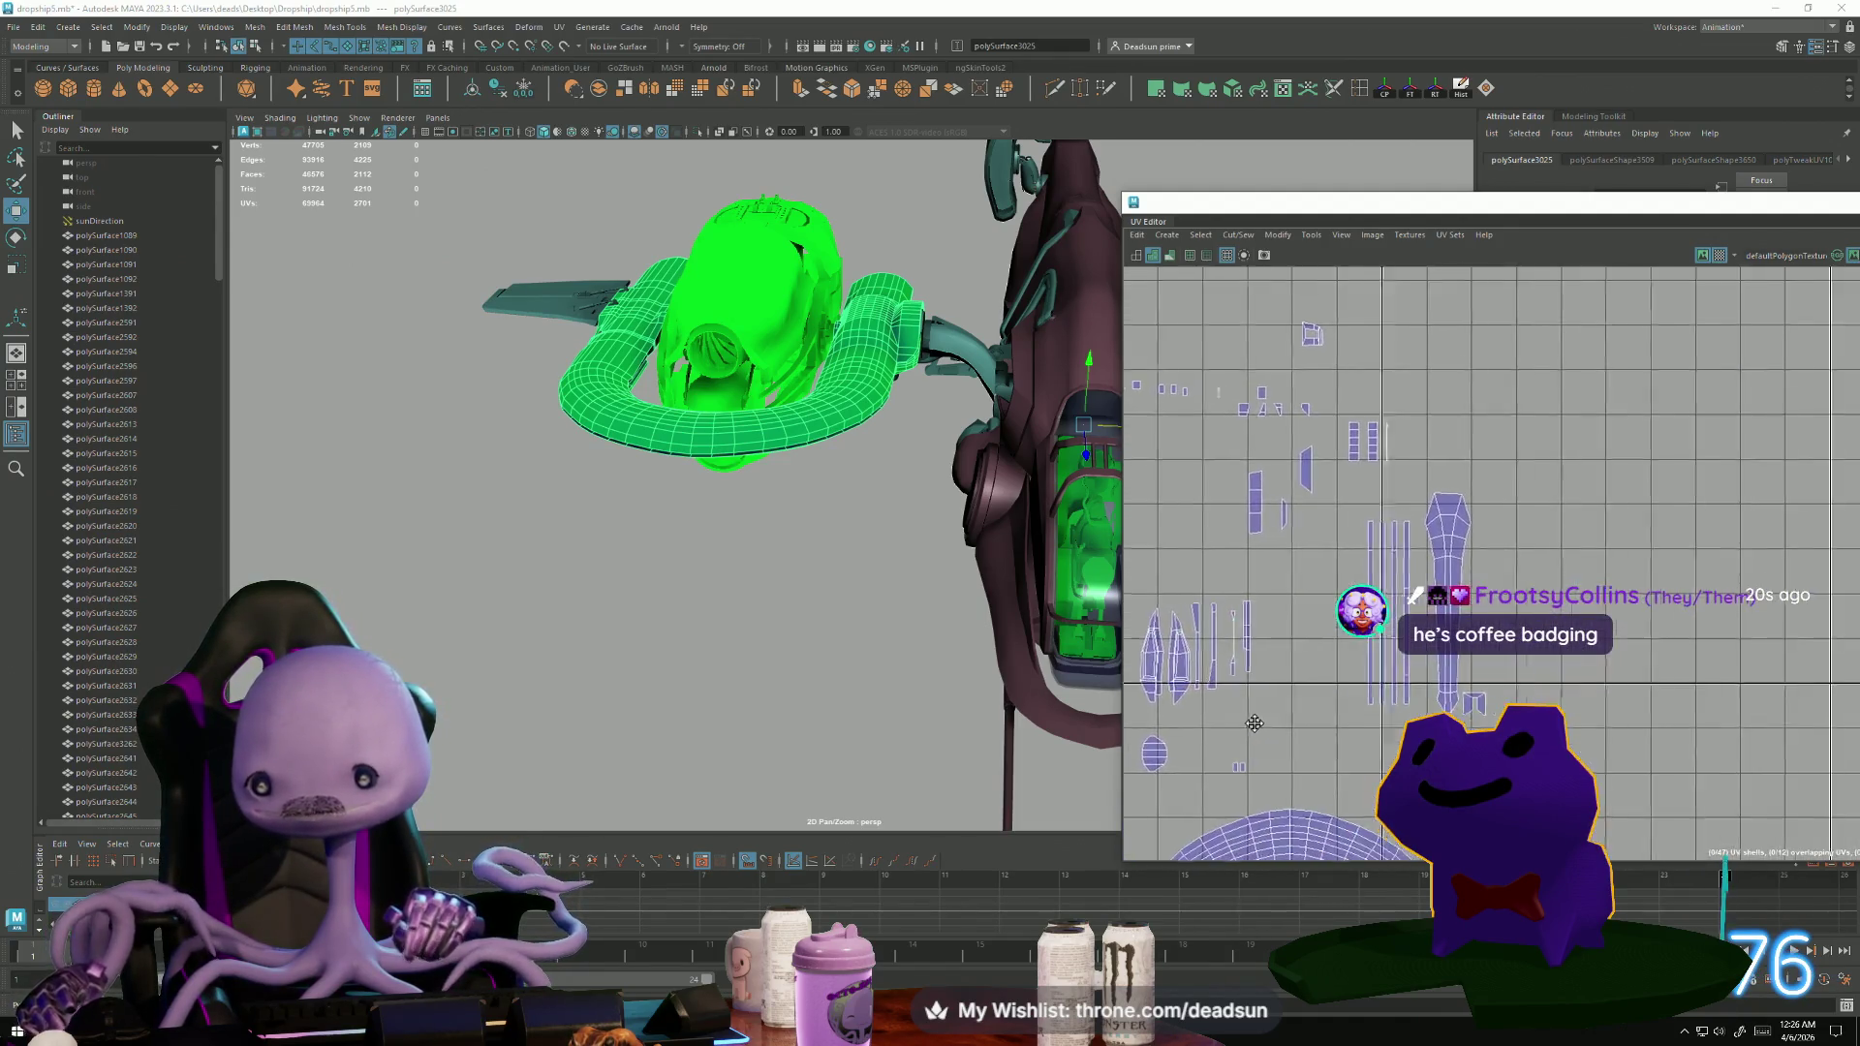
pyautogui.scroll(3, 1372, 658)
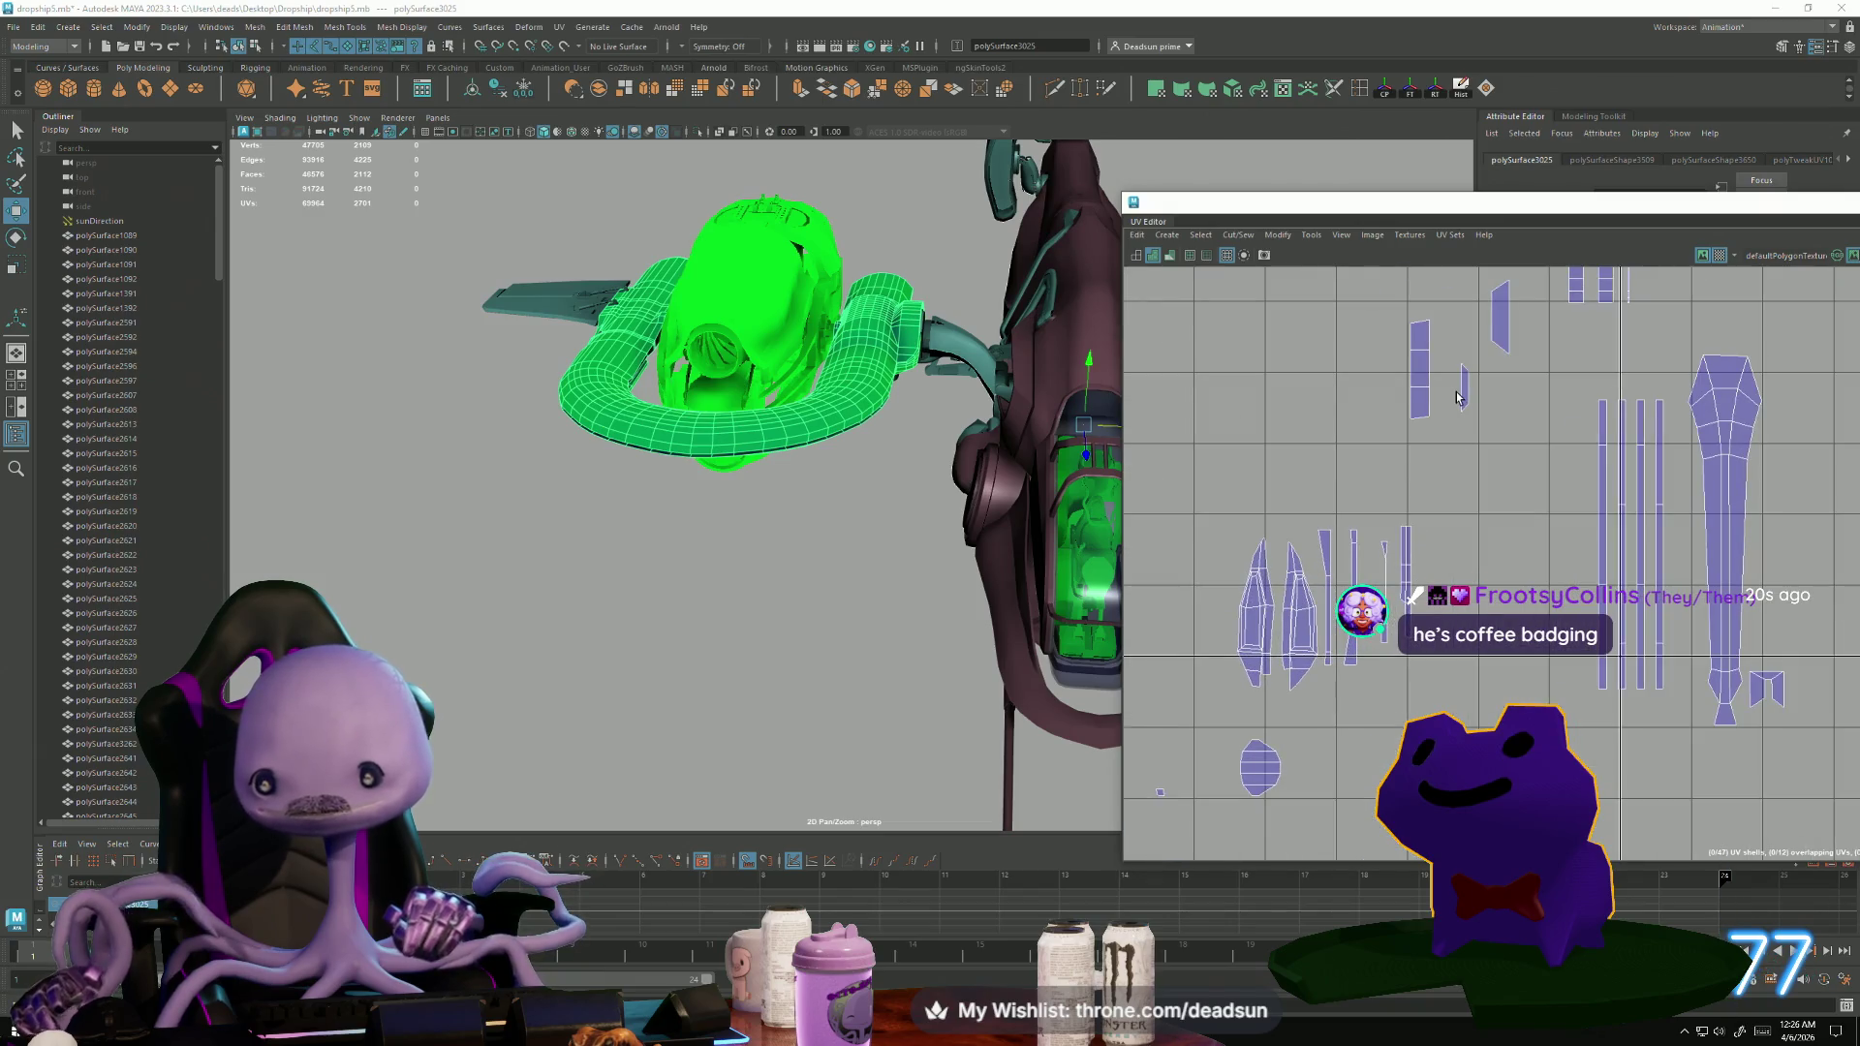
pyautogui.scroll(-3, 1414, 349)
pyautogui.moveTo(776, 392)
pyautogui.keyDown('alt'); pyautogui.mouseDown()
pyautogui.moveTo(717, 398)
pyautogui.moveTo(775, 378)
pyautogui.moveTo(751, 371)
pyautogui.moveTo(644, 403)
pyautogui.moveTo(749, 414)
pyautogui.moveTo(738, 438)
pyautogui.moveTo(673, 443)
pyautogui.mouseUp(); pyautogui.keyUp('alt')
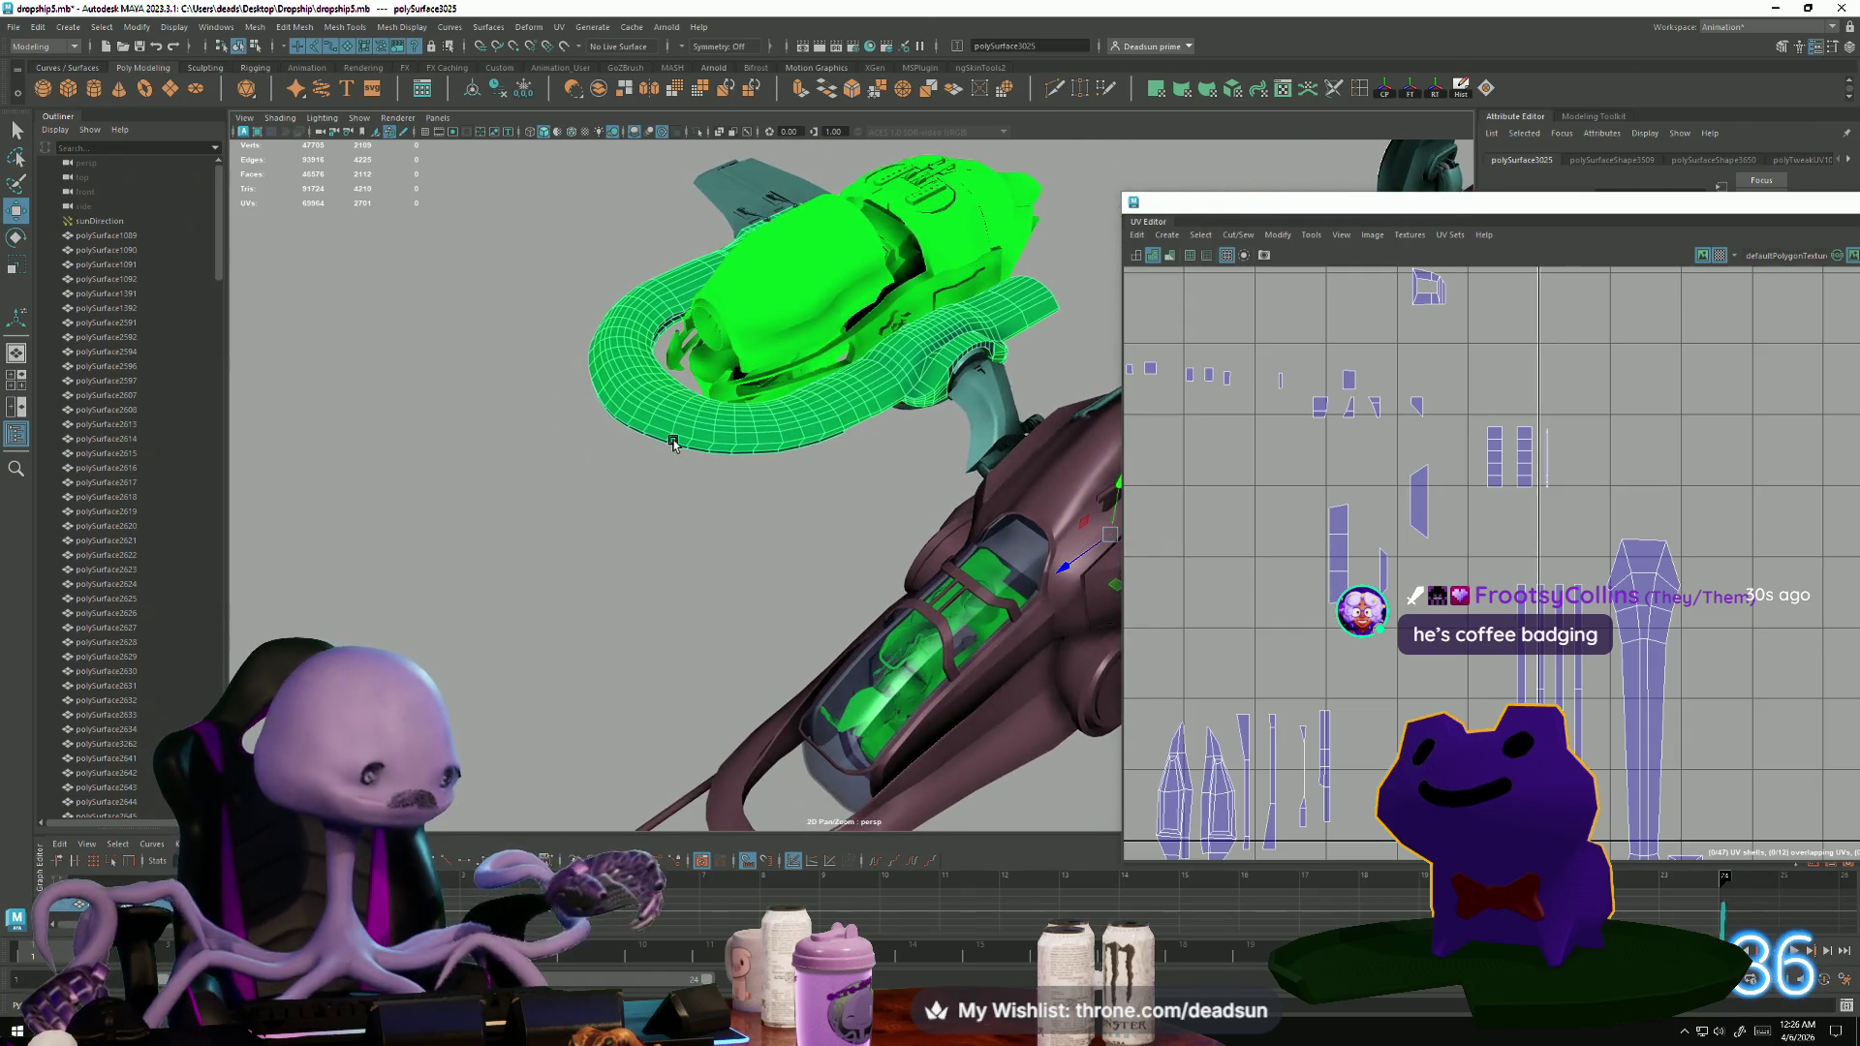
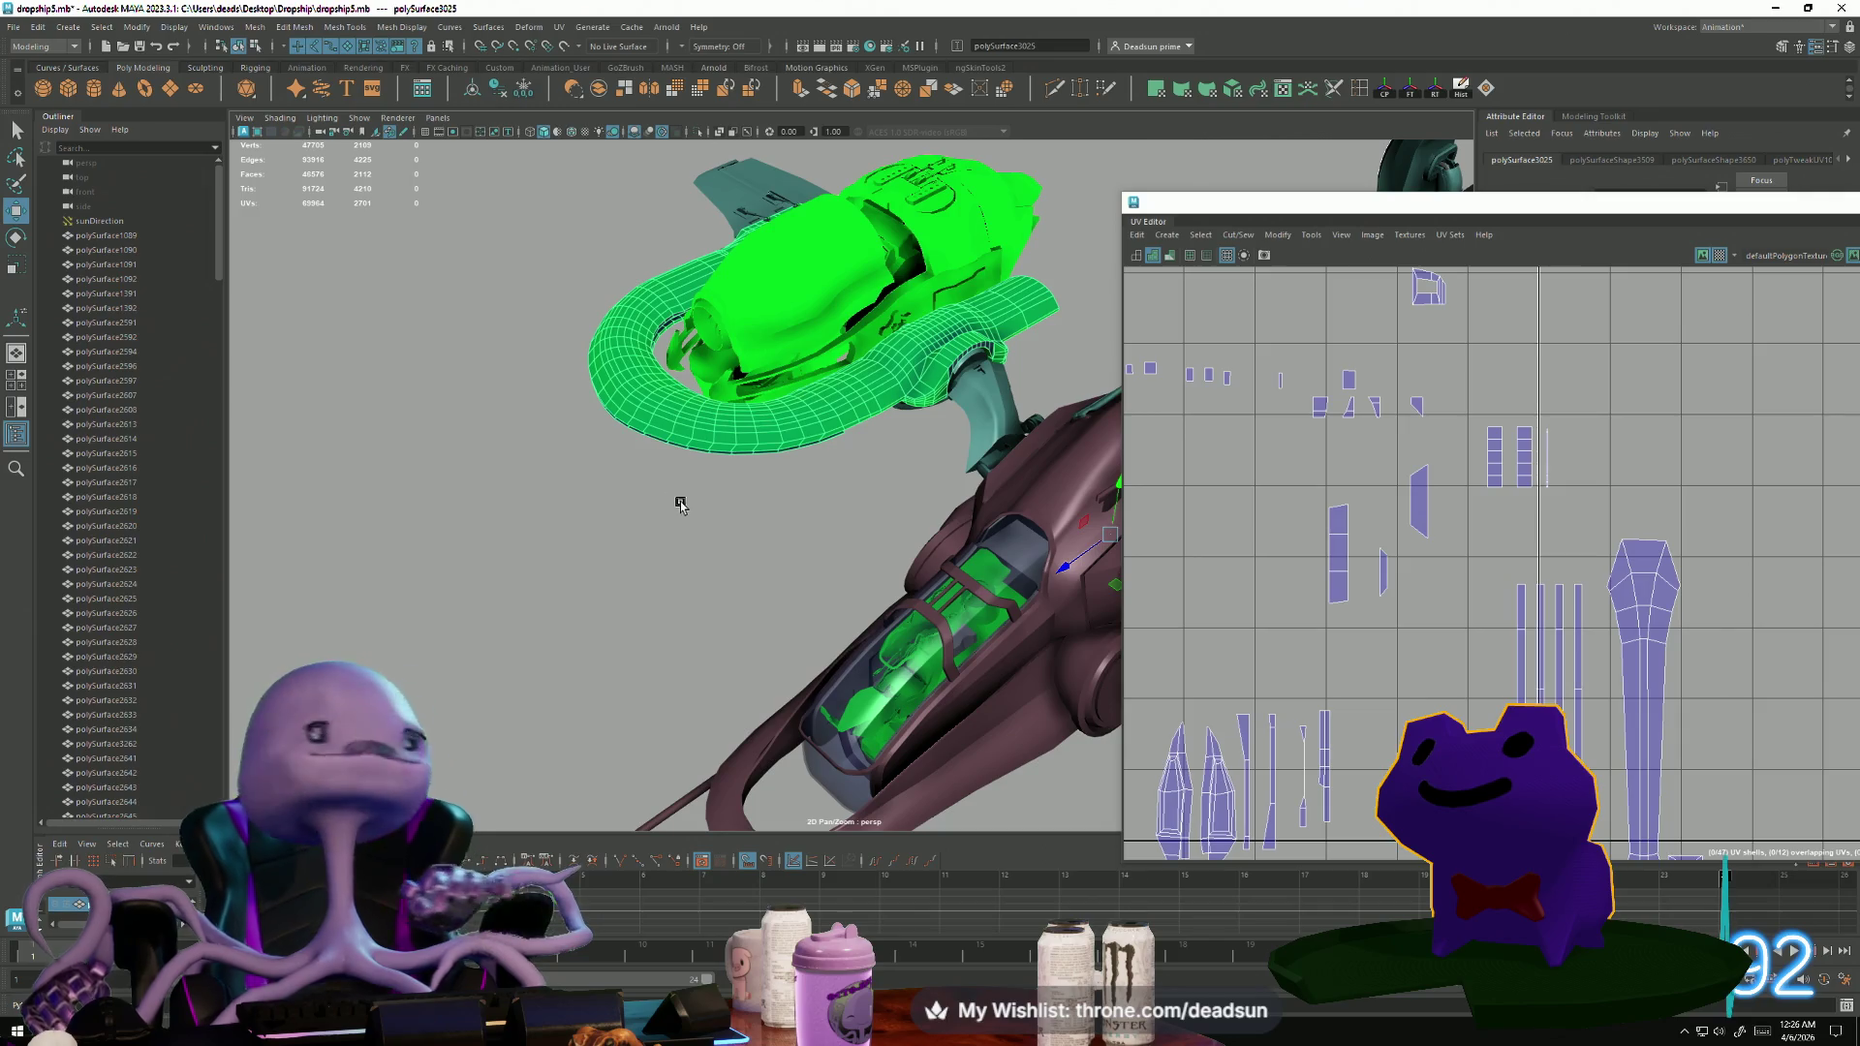
# Sew the selected edges so the small shell joins its larger neighbour.
pyautogui.scroll(-2, 1347, 523)
pyautogui.keyDown('alt'); pyautogui.moveTo(1347, 523); pyautogui.dragTo(1372, 447, button='middle'); pyautogui.keyUp('alt')
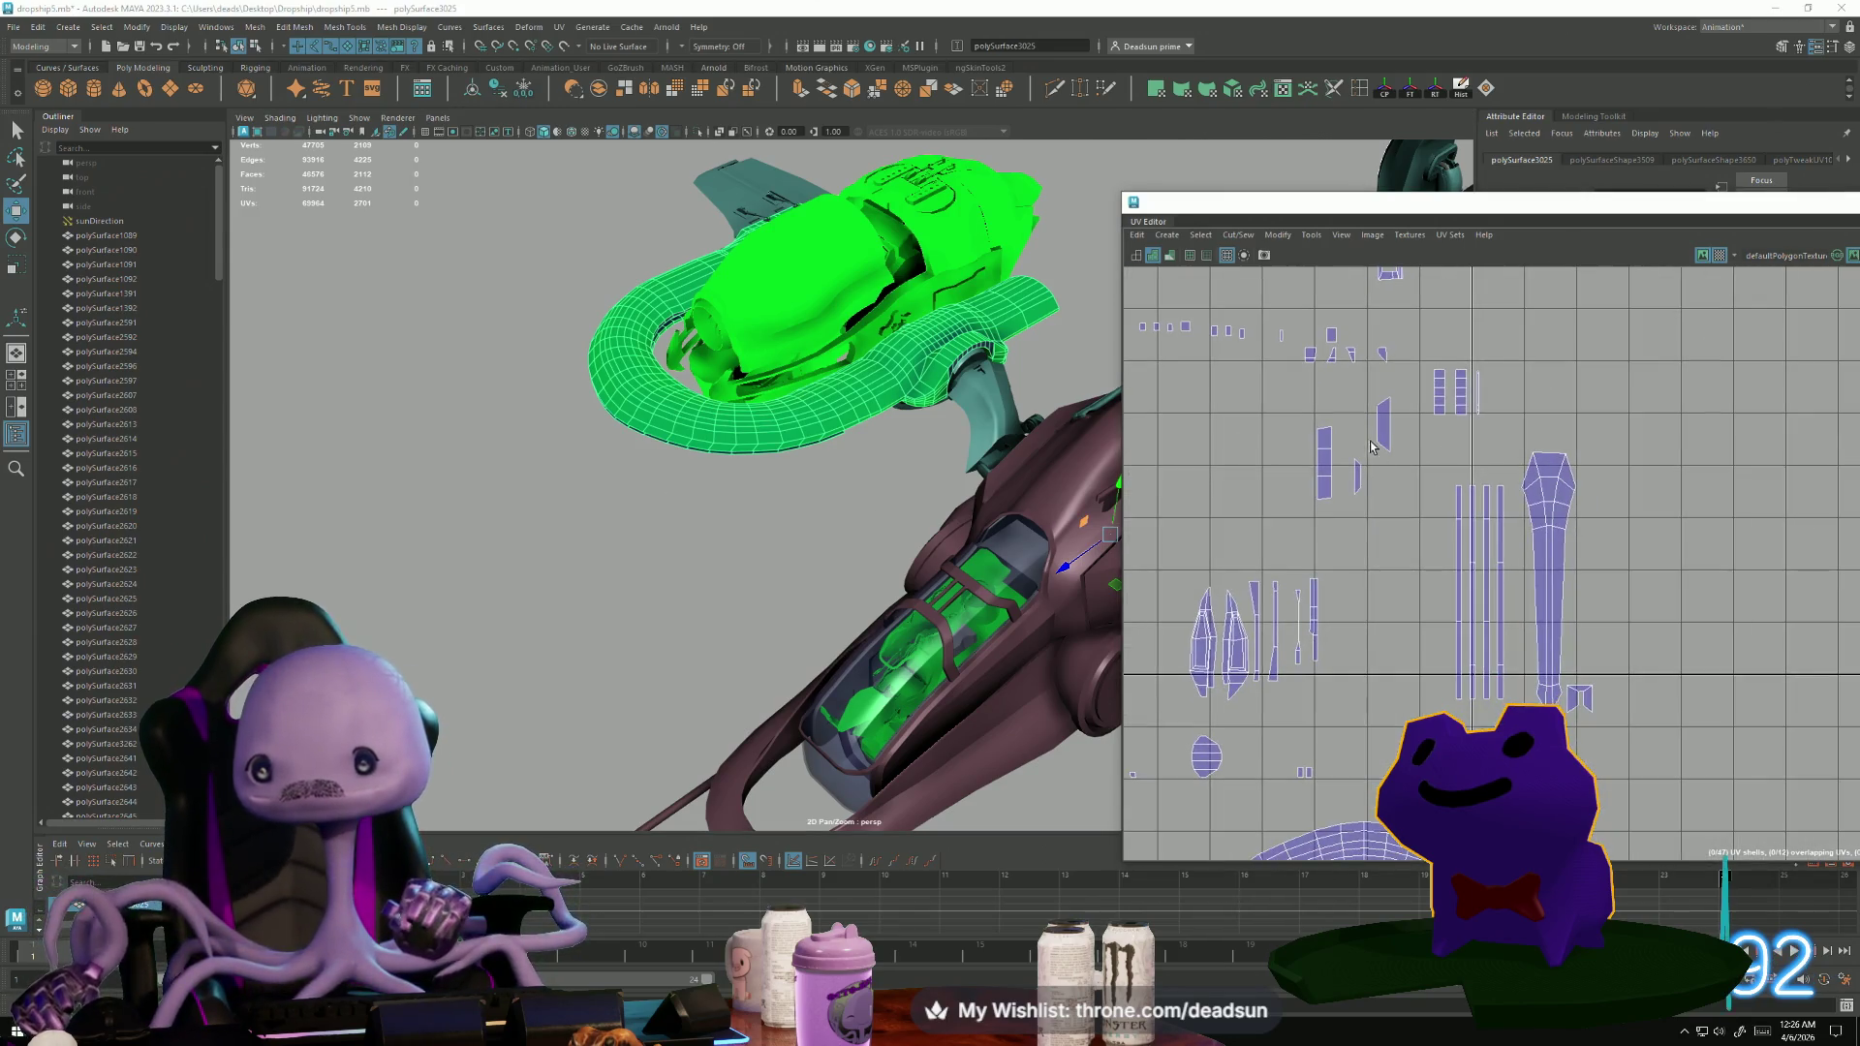
pyautogui.keyDown('shift'); pyautogui.moveTo(1389, 433); pyautogui.dragTo(1362, 528, button='right'); pyautogui.keyUp('shift')
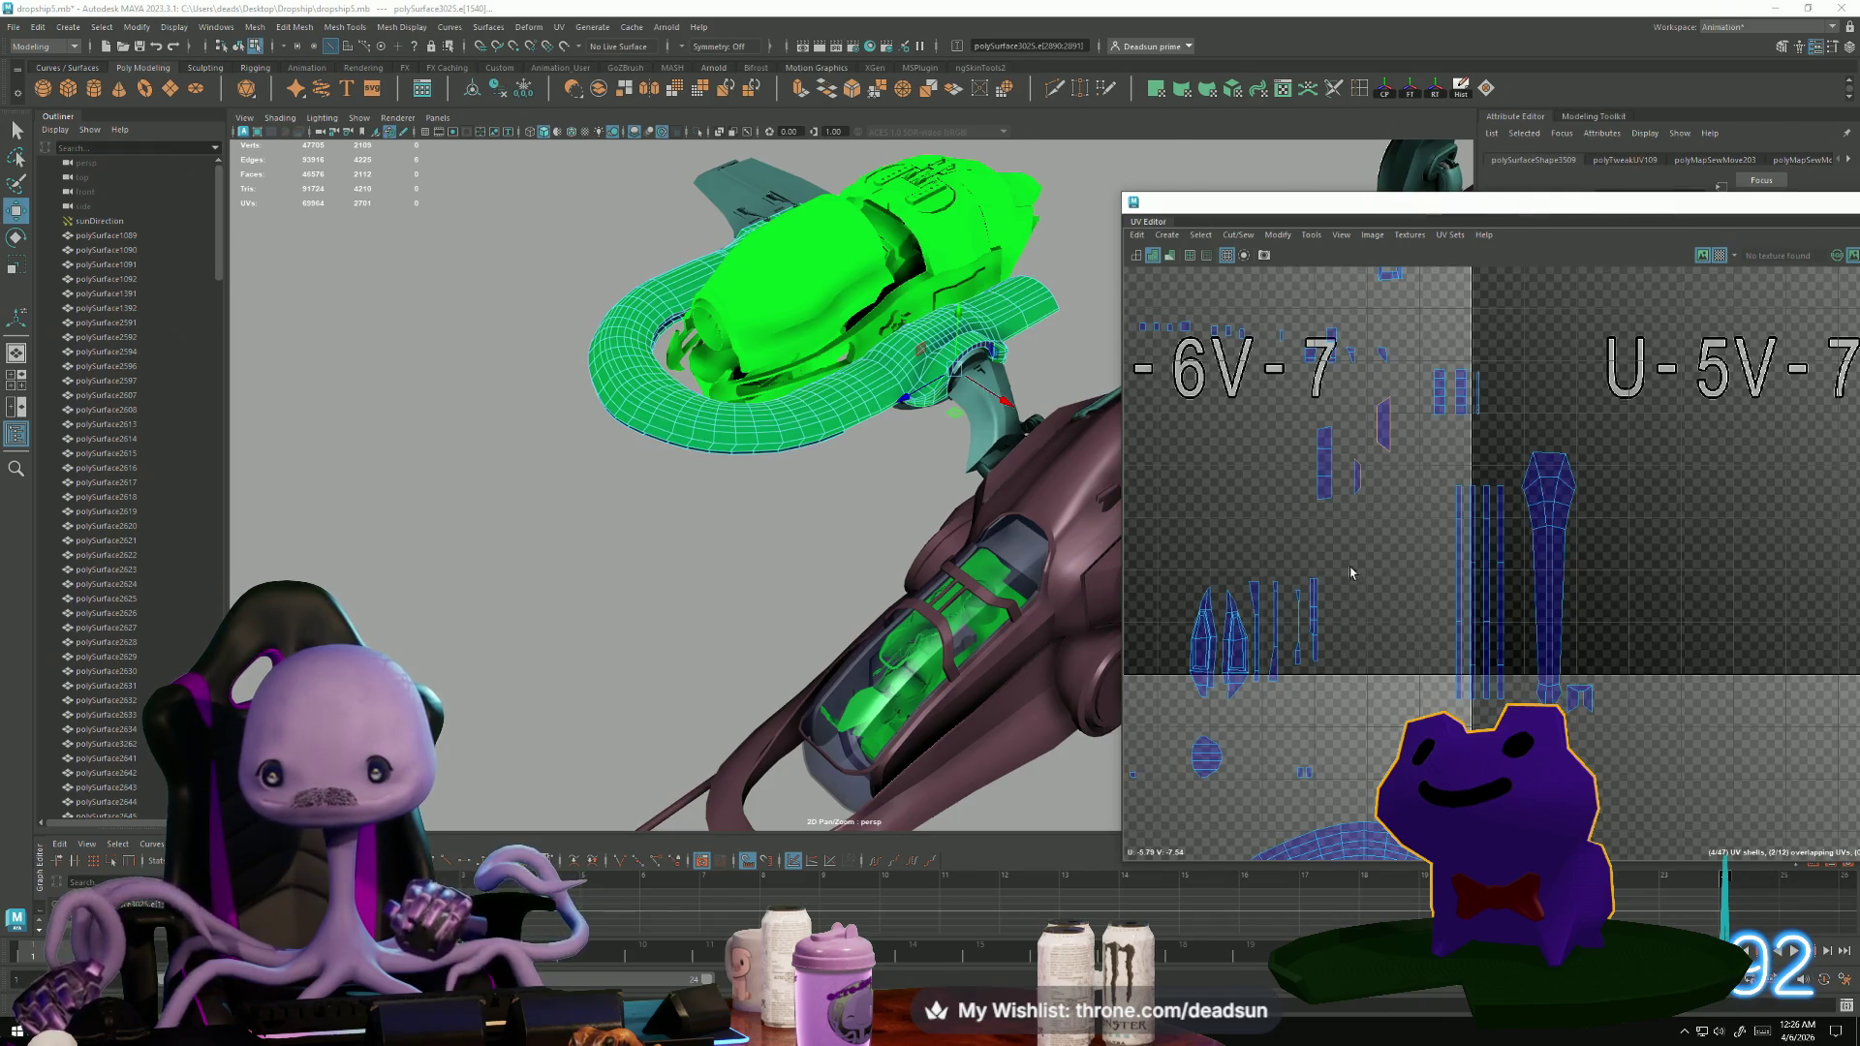
pyautogui.scroll(2, 1365, 513)
# Select the edge on the green part's left side and frame the UV view on it.
pyautogui.click(1335, 645)
pyautogui.hotkey('ctrl', 'z')
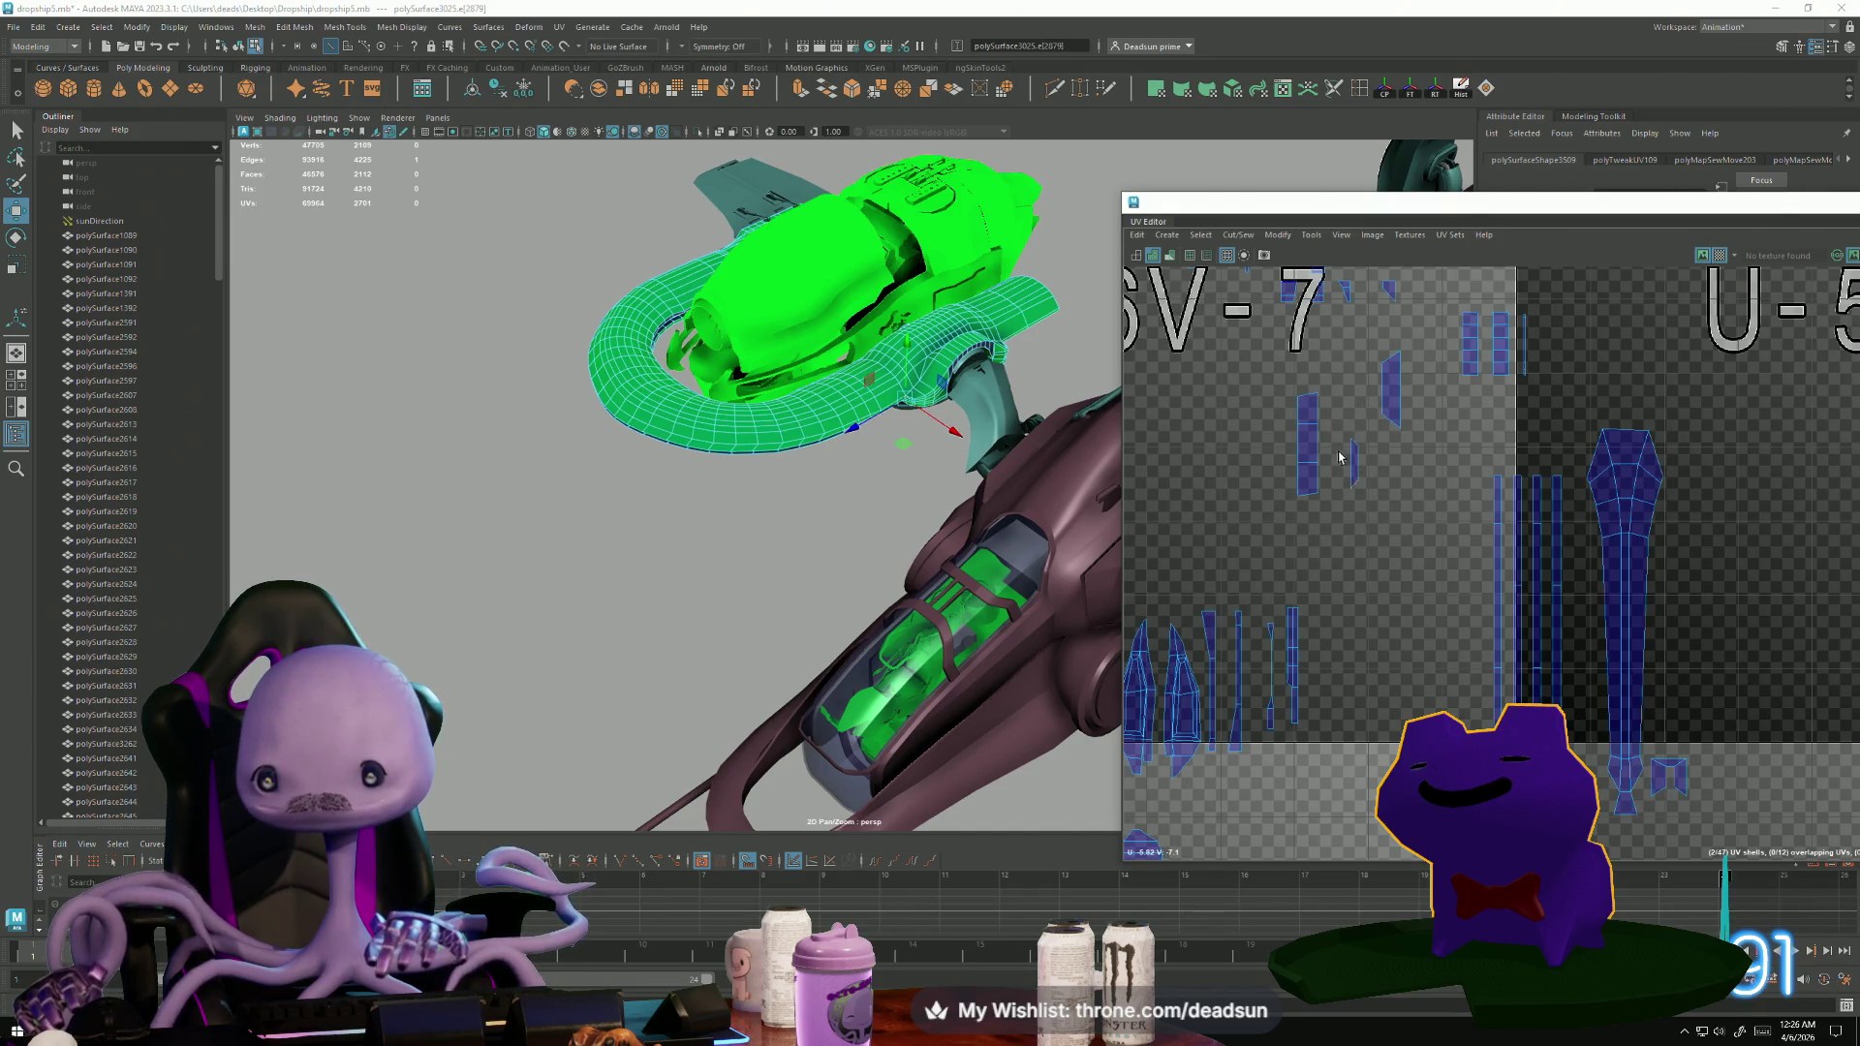
pyautogui.click(1345, 548)
pyautogui.click(1398, 457)
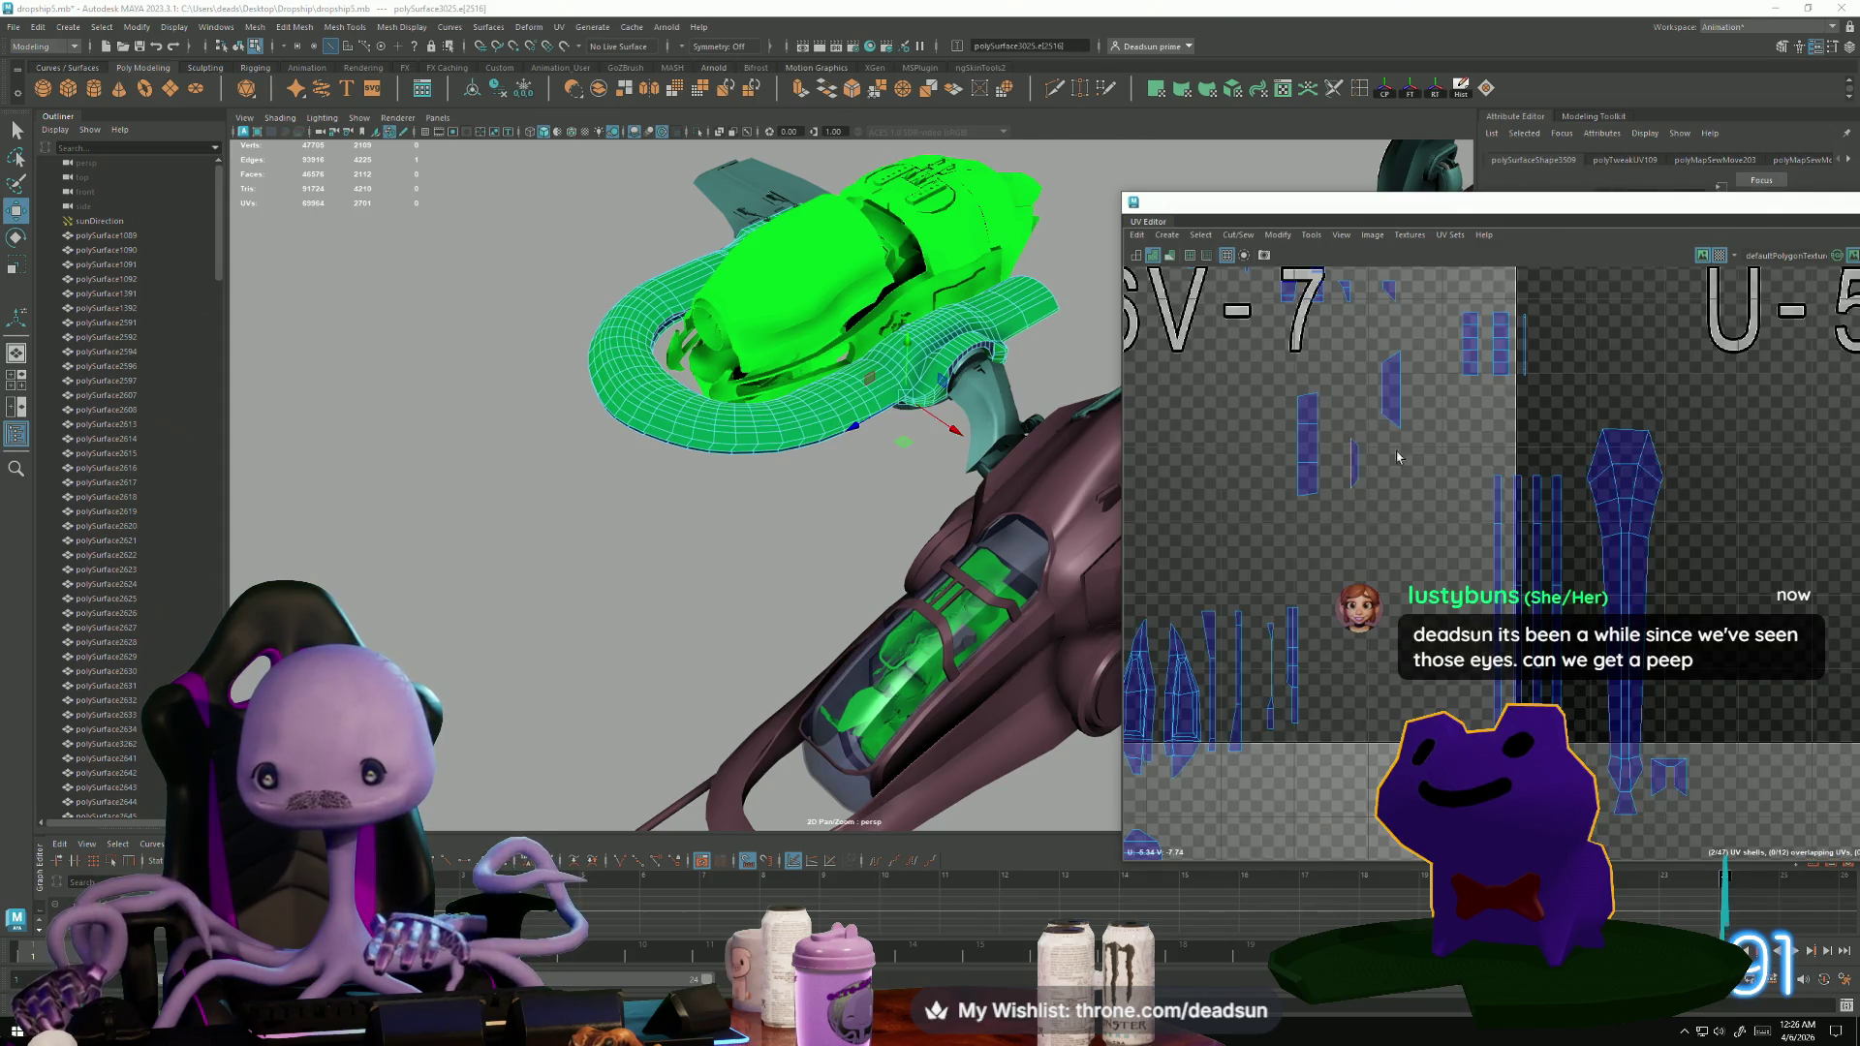
pyautogui.click(1378, 361)
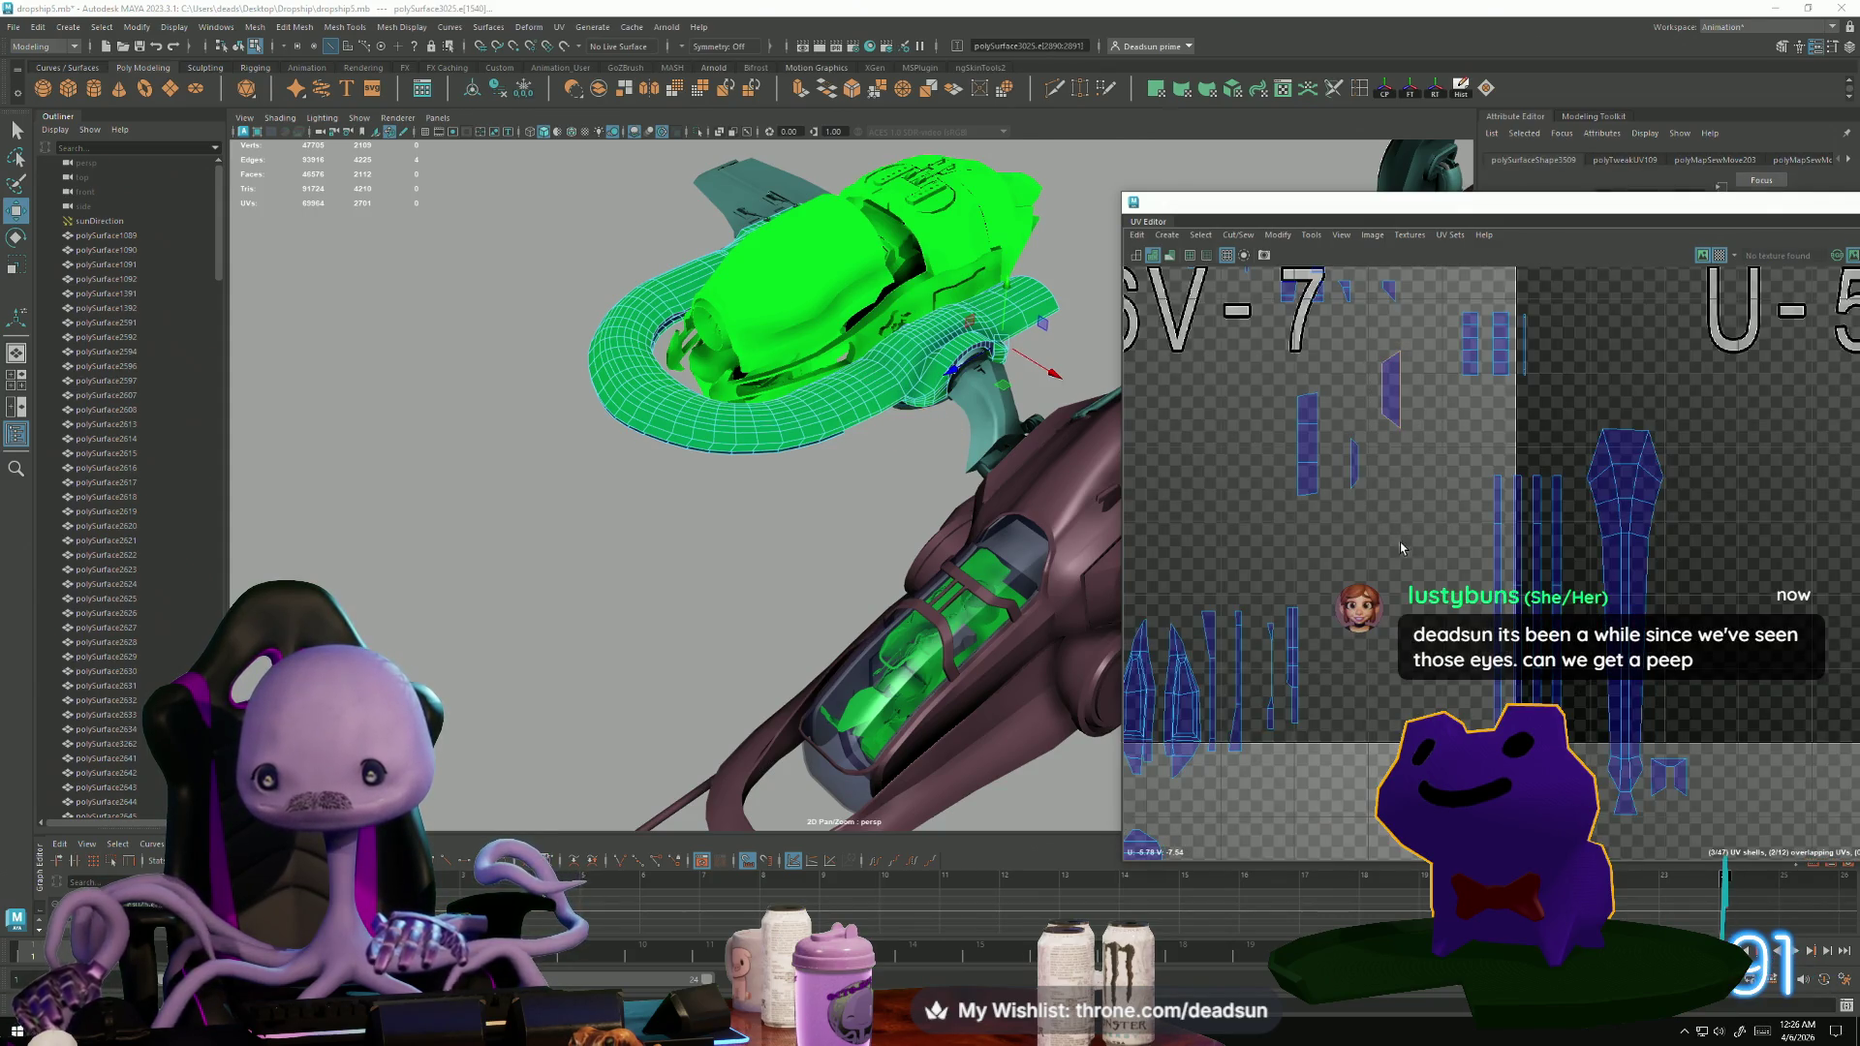
pyautogui.press('f')
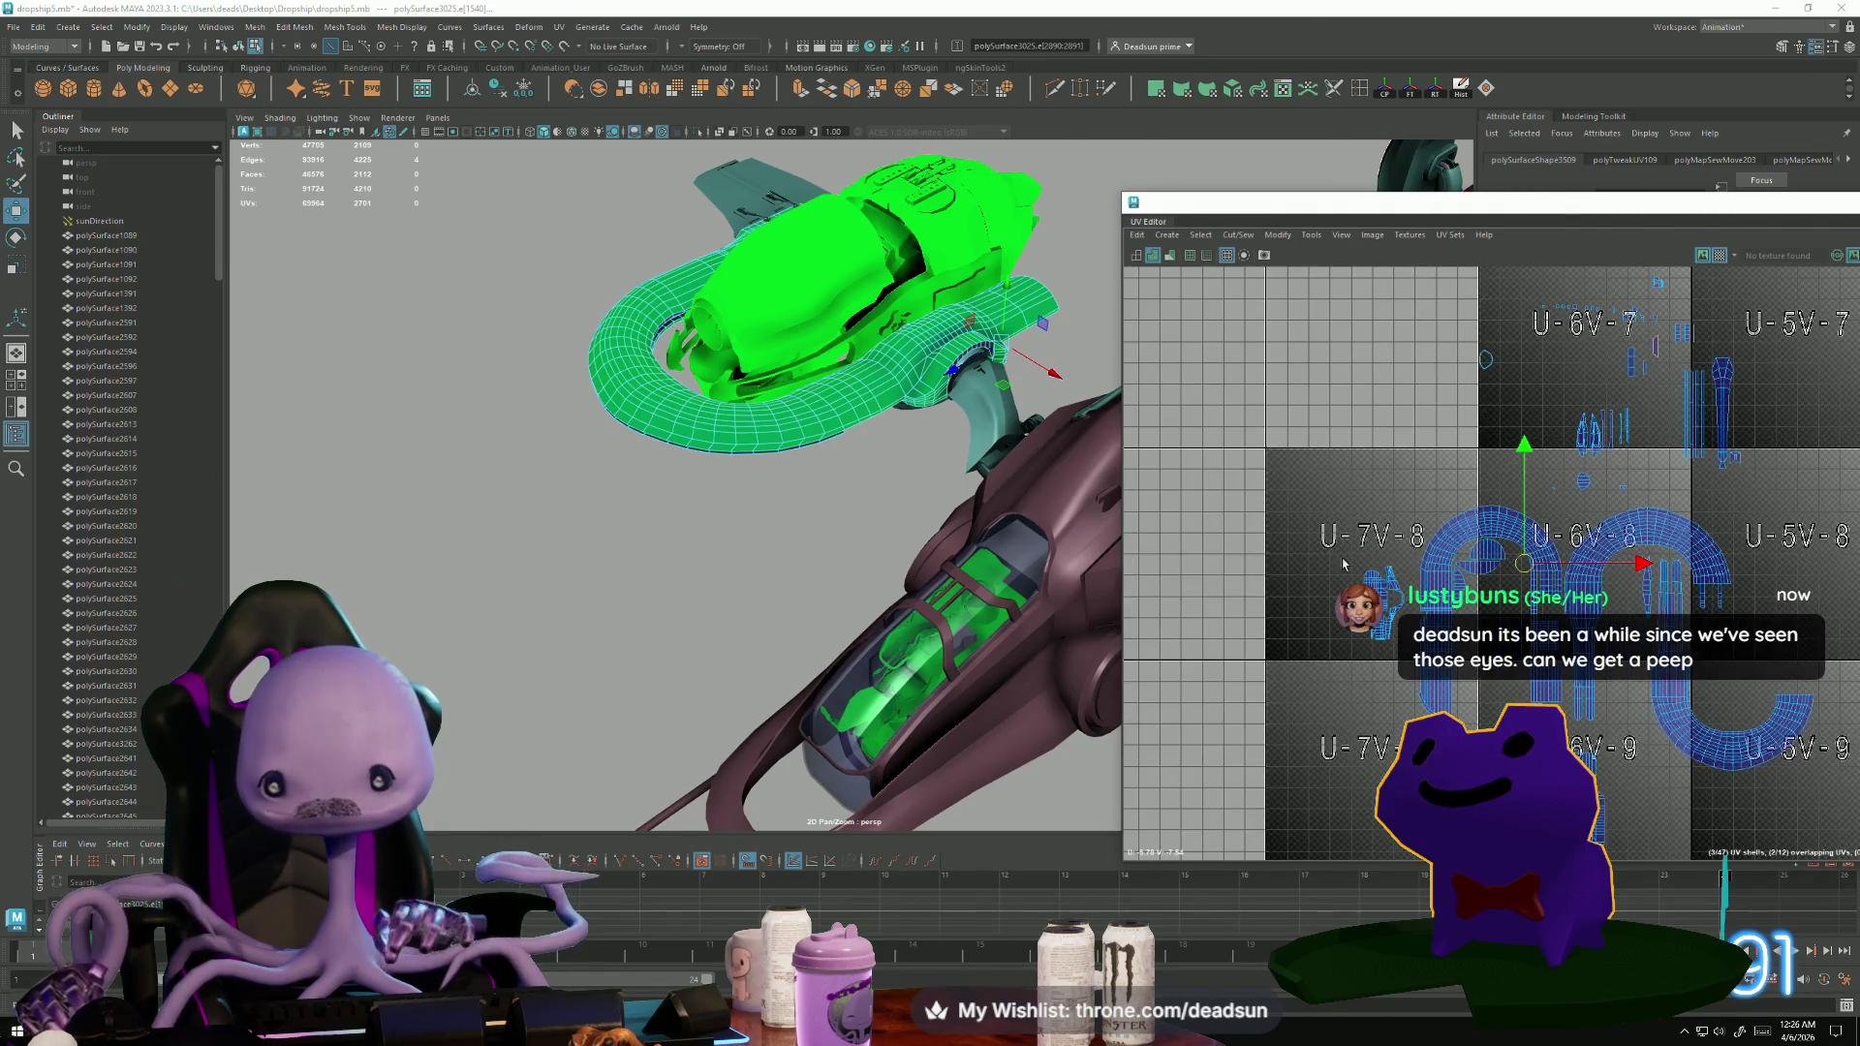
# Zoom in and out to inspect the sewn seam, then frame the 3D view on the edge.
pyautogui.scroll(6, 1504, 576)
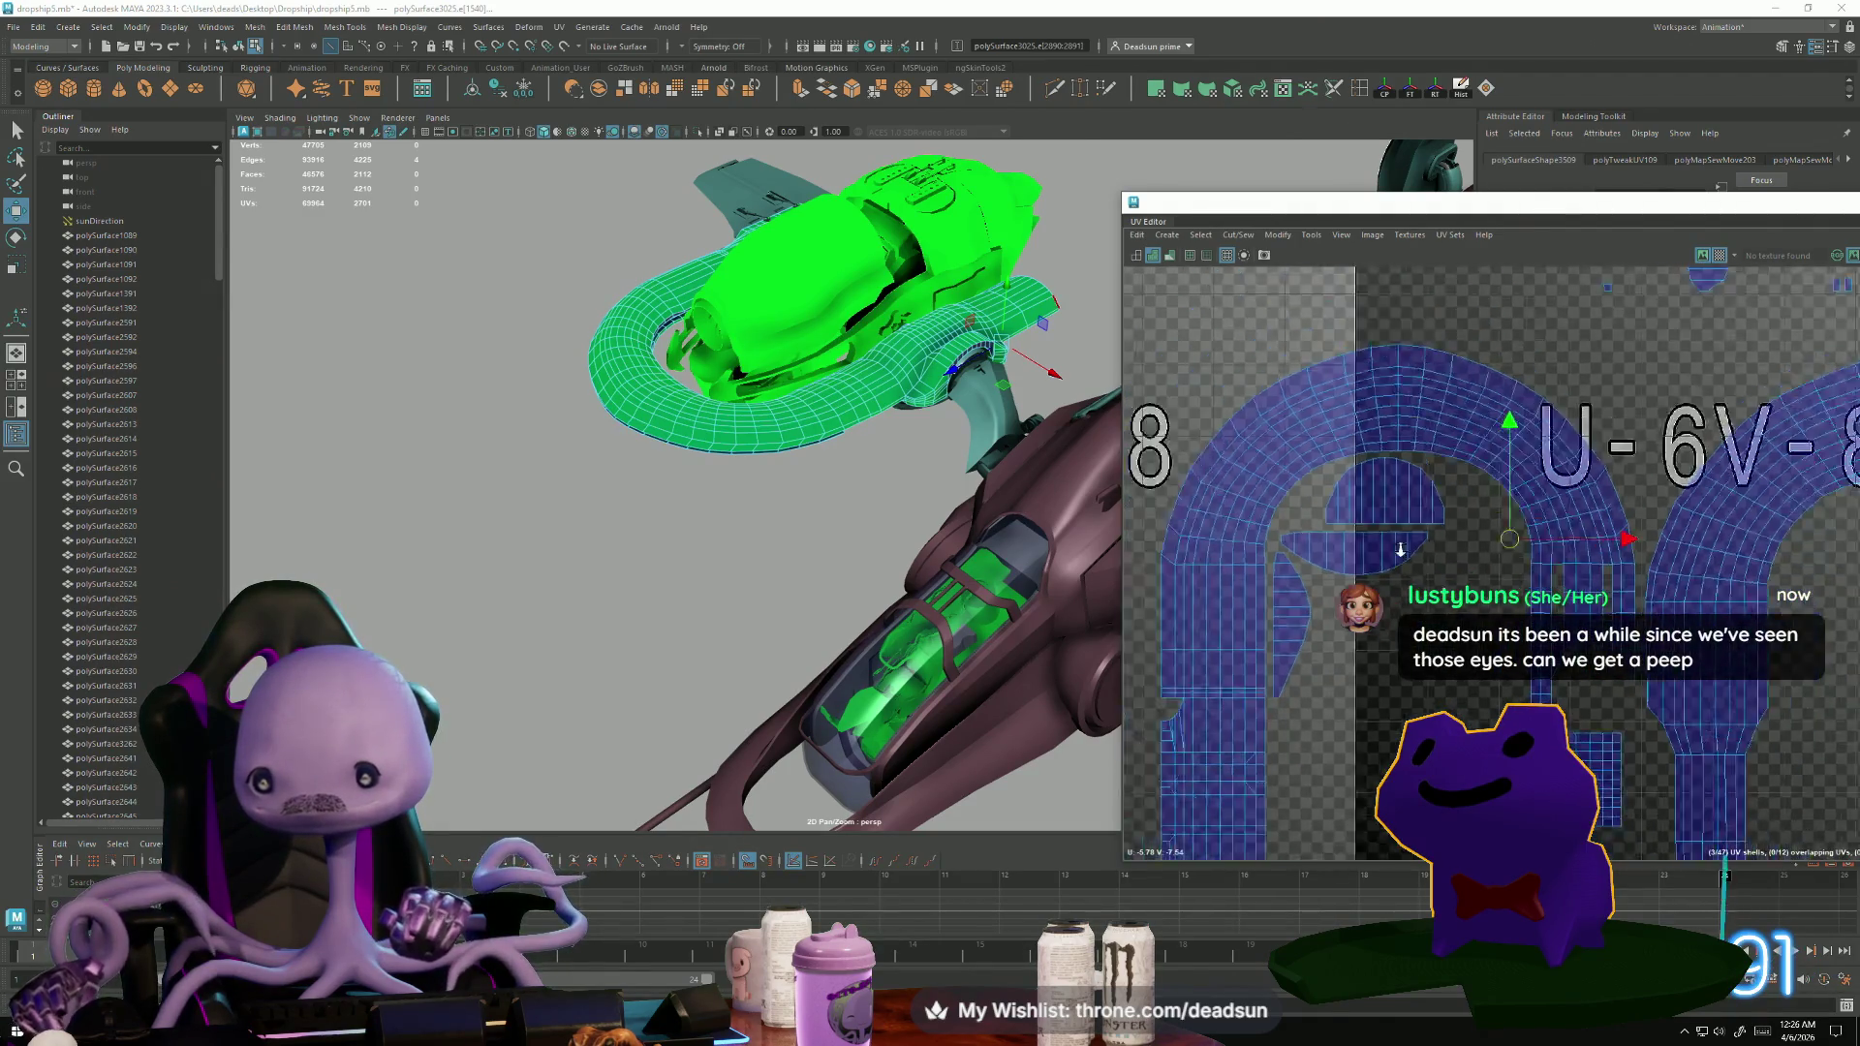
pyautogui.scroll(-2, 1376, 465)
pyautogui.scroll(4, 1348, 533)
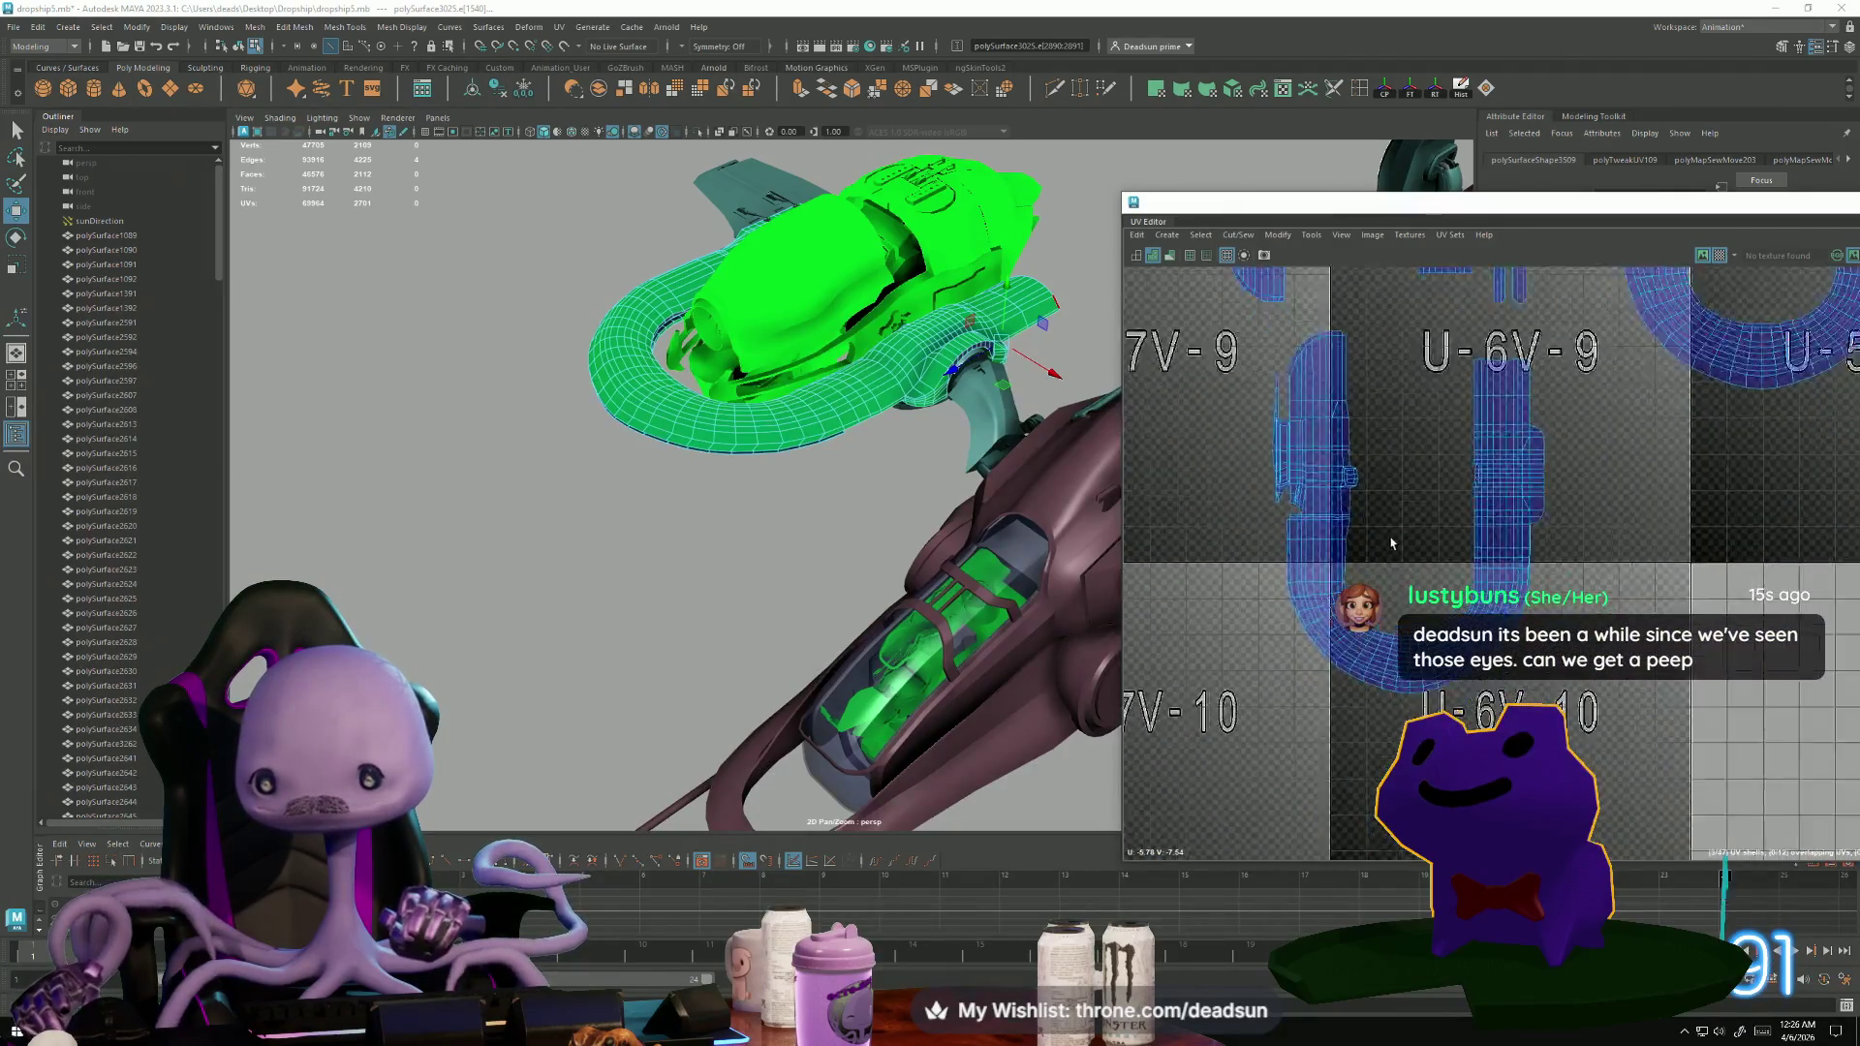
pyautogui.scroll(-2, 1348, 533)
pyautogui.scroll(3, 1167, 796)
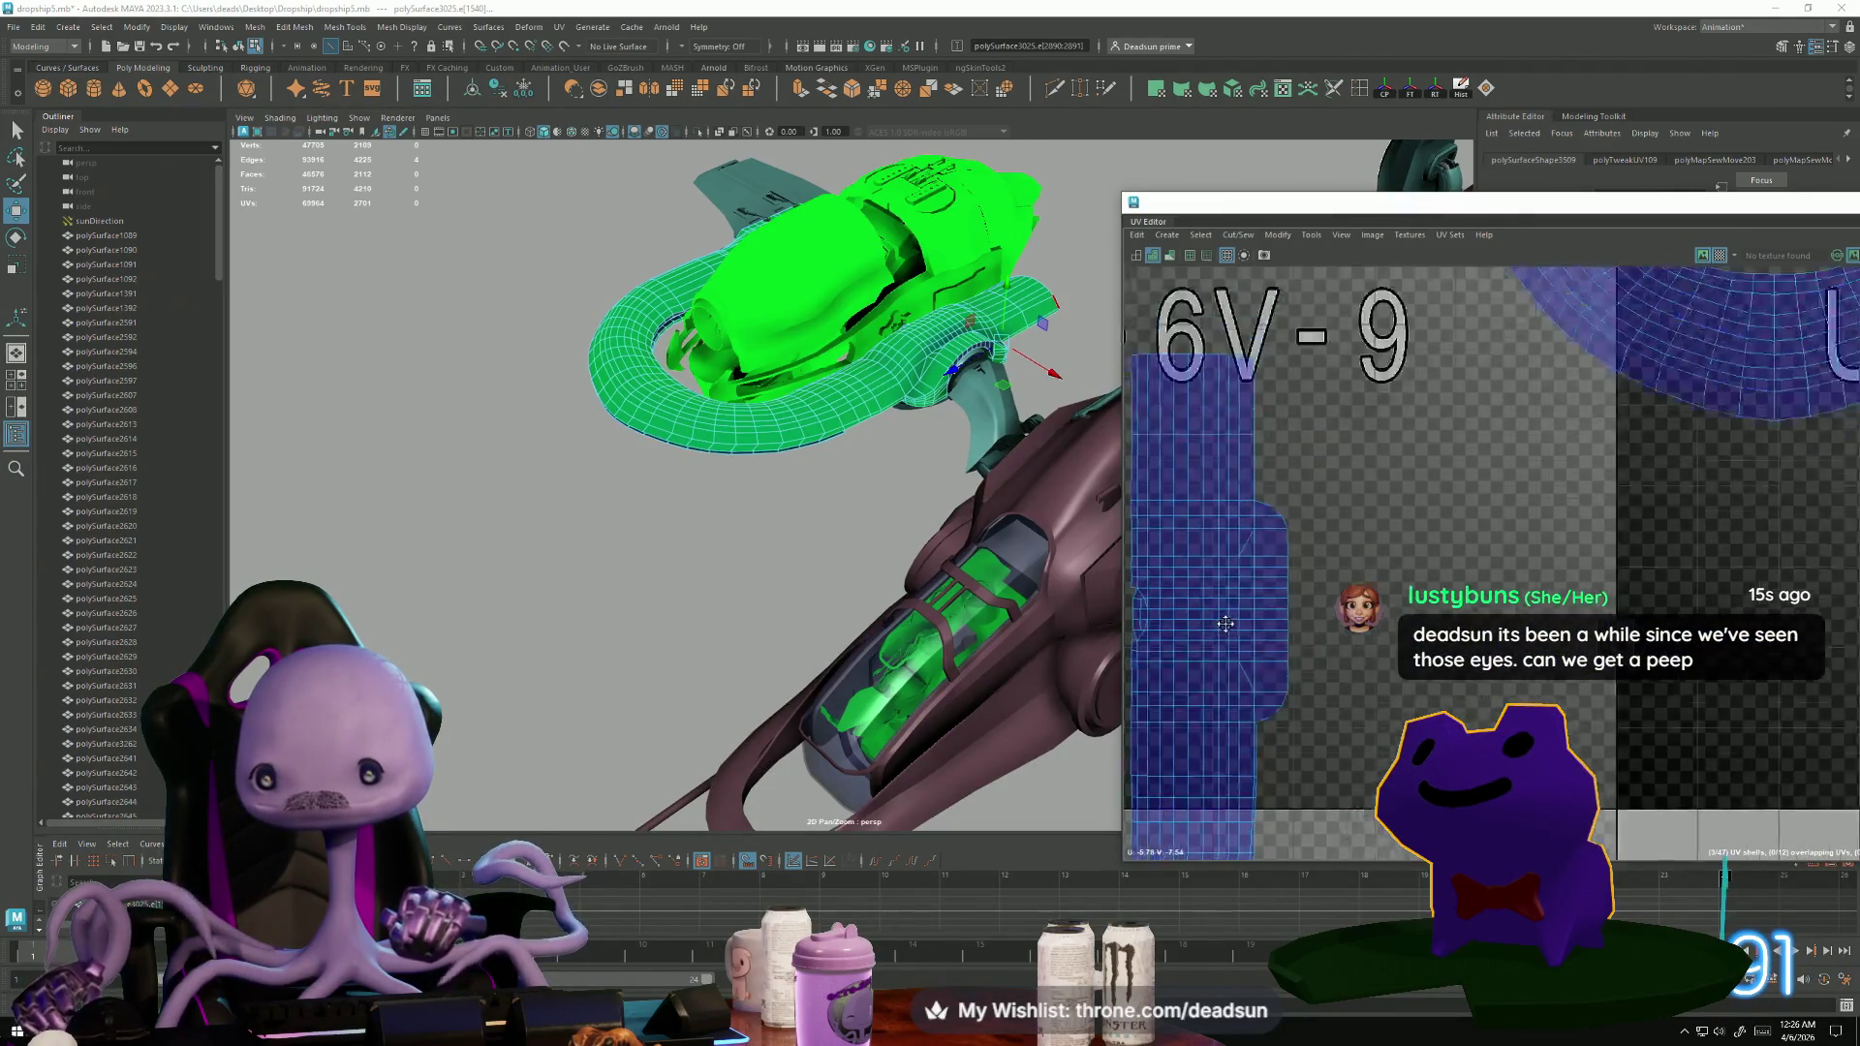
pyautogui.scroll(-3, 1167, 796)
pyautogui.scroll(3, 1420, 609)
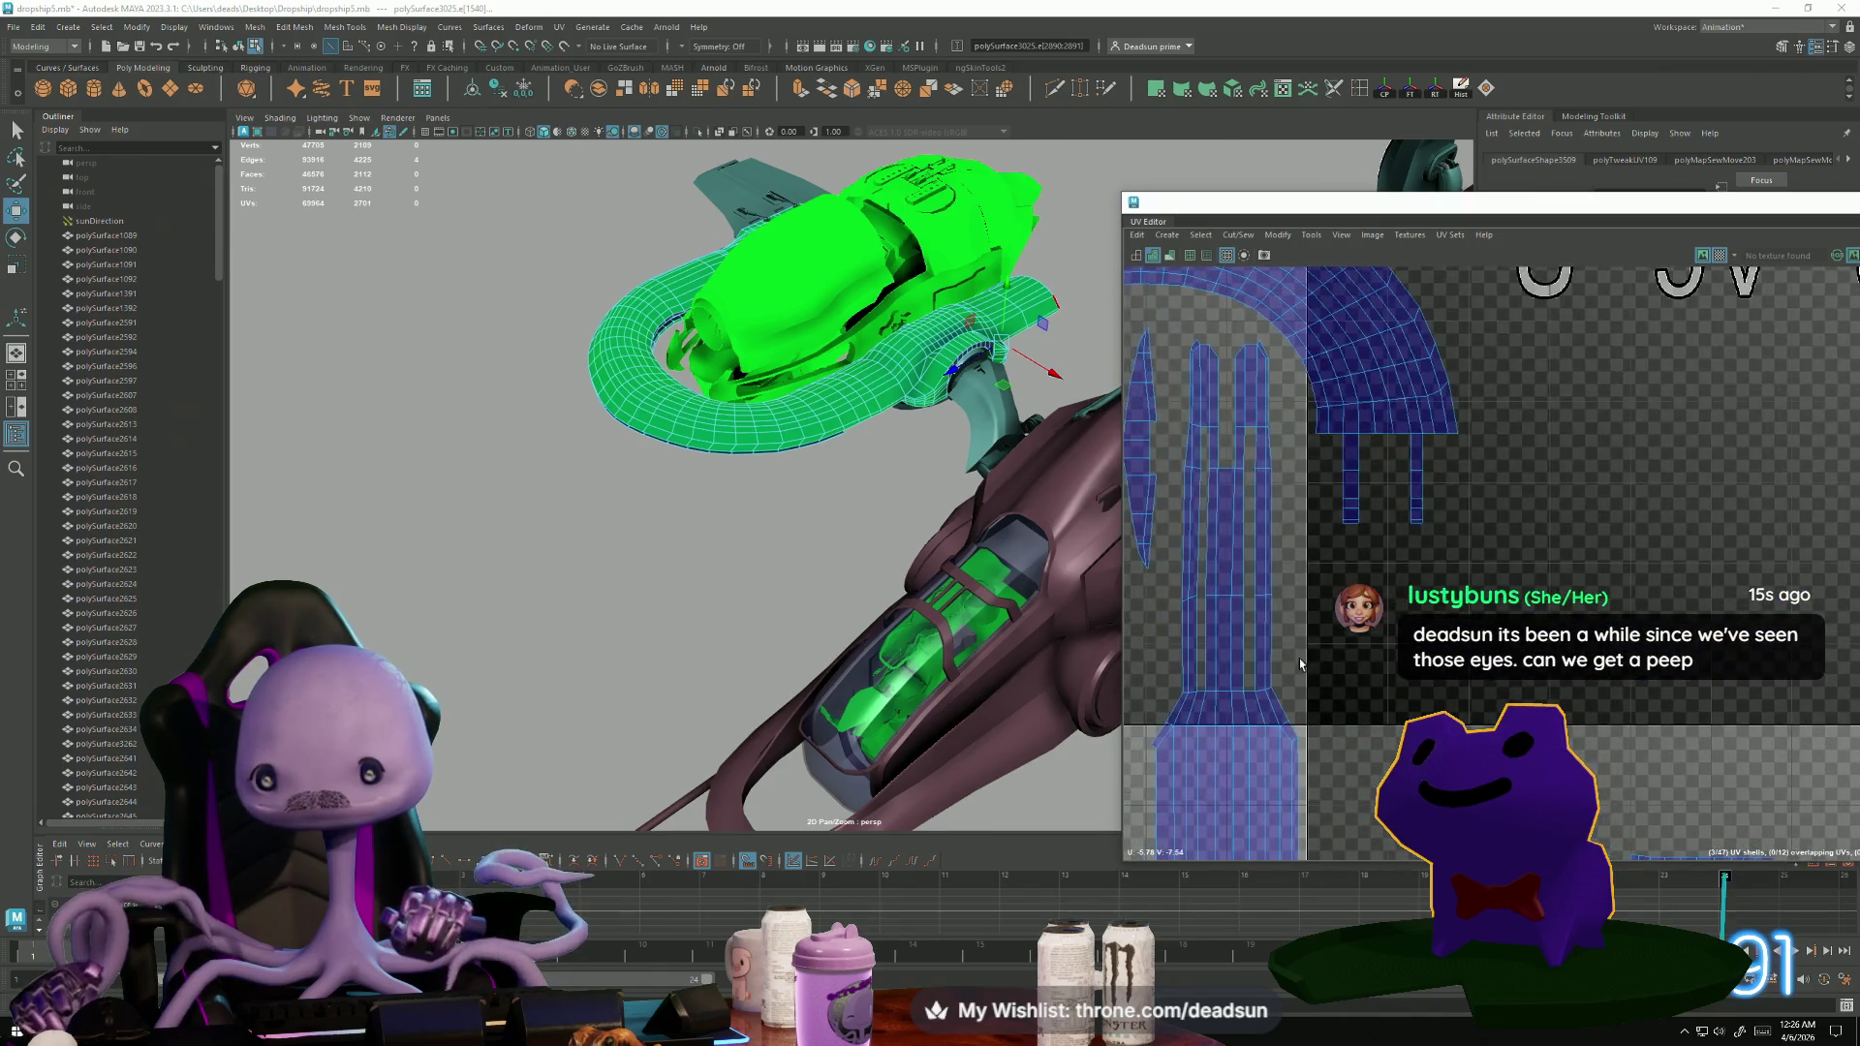
pyautogui.scroll(-2, 1419, 608)
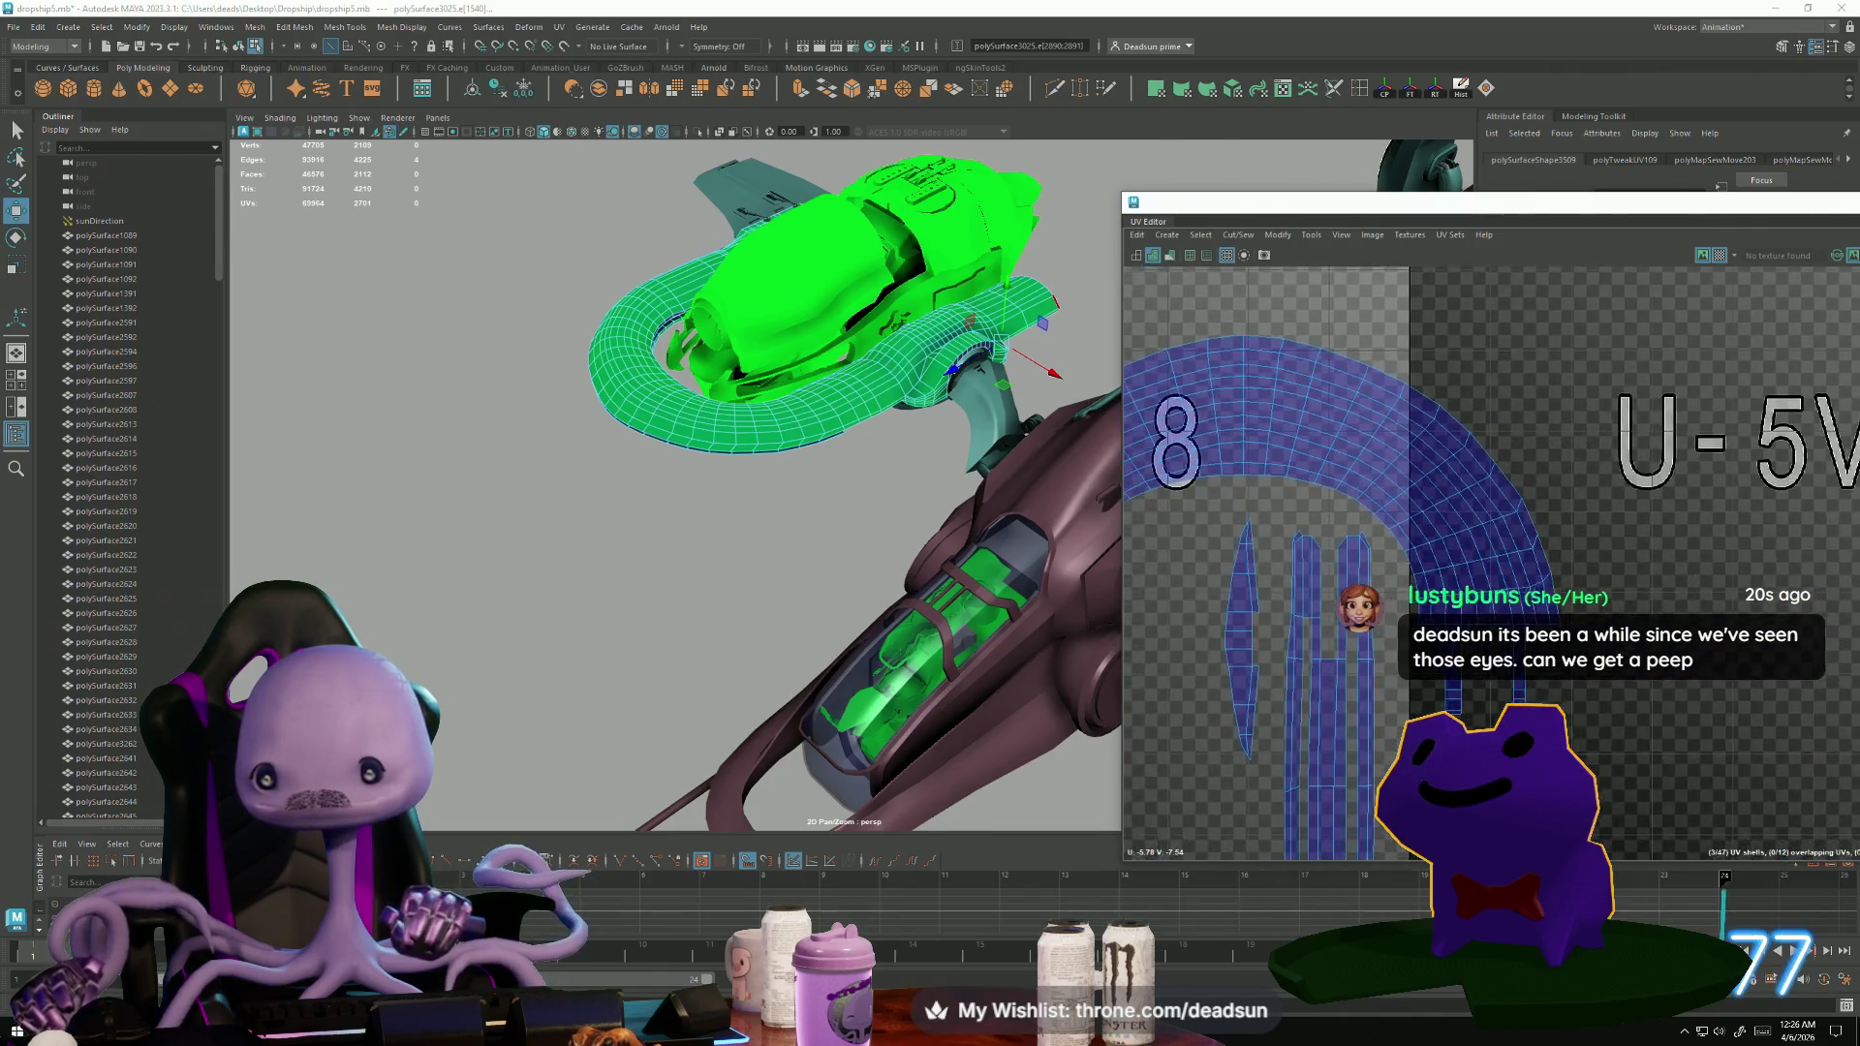
pyautogui.scroll(-2, 1682, 714)
pyautogui.scroll(-2, 1682, 714)
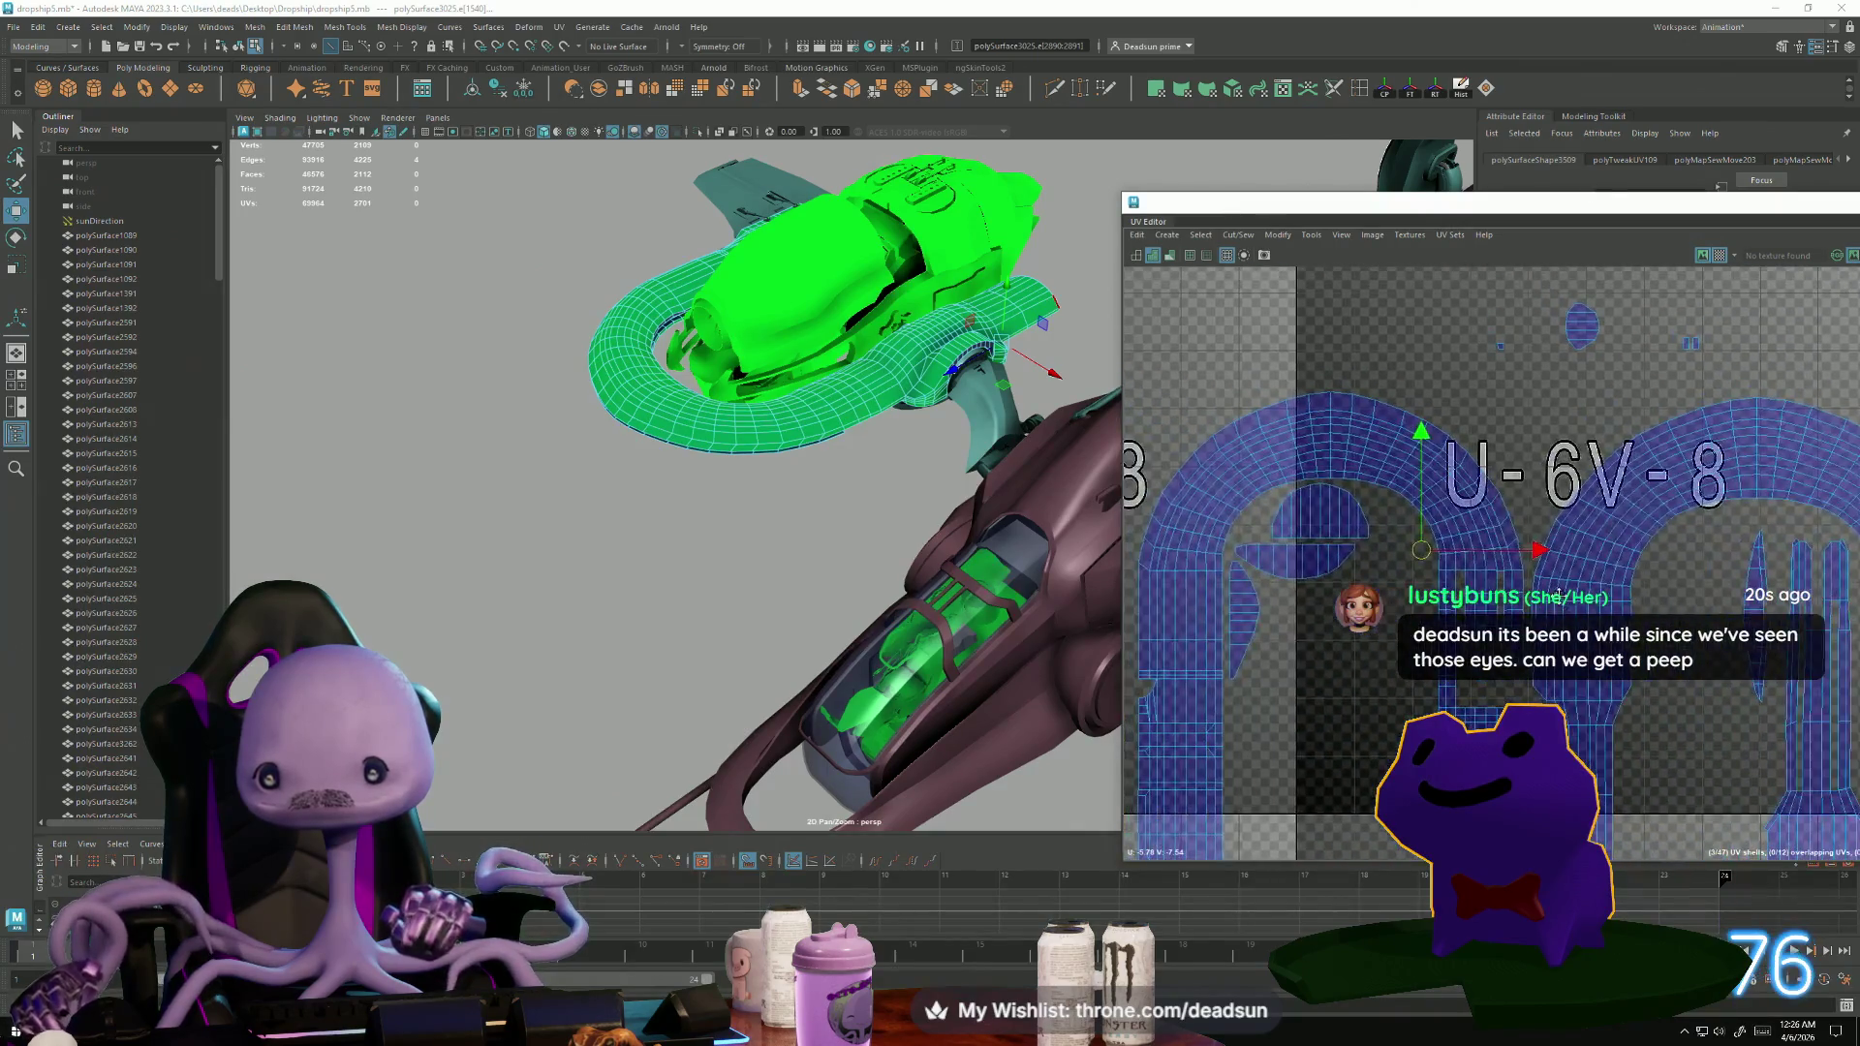
pyautogui.scroll(3, 1585, 410)
pyautogui.scroll(-2, 1398, 621)
pyautogui.scroll(5, 1329, 634)
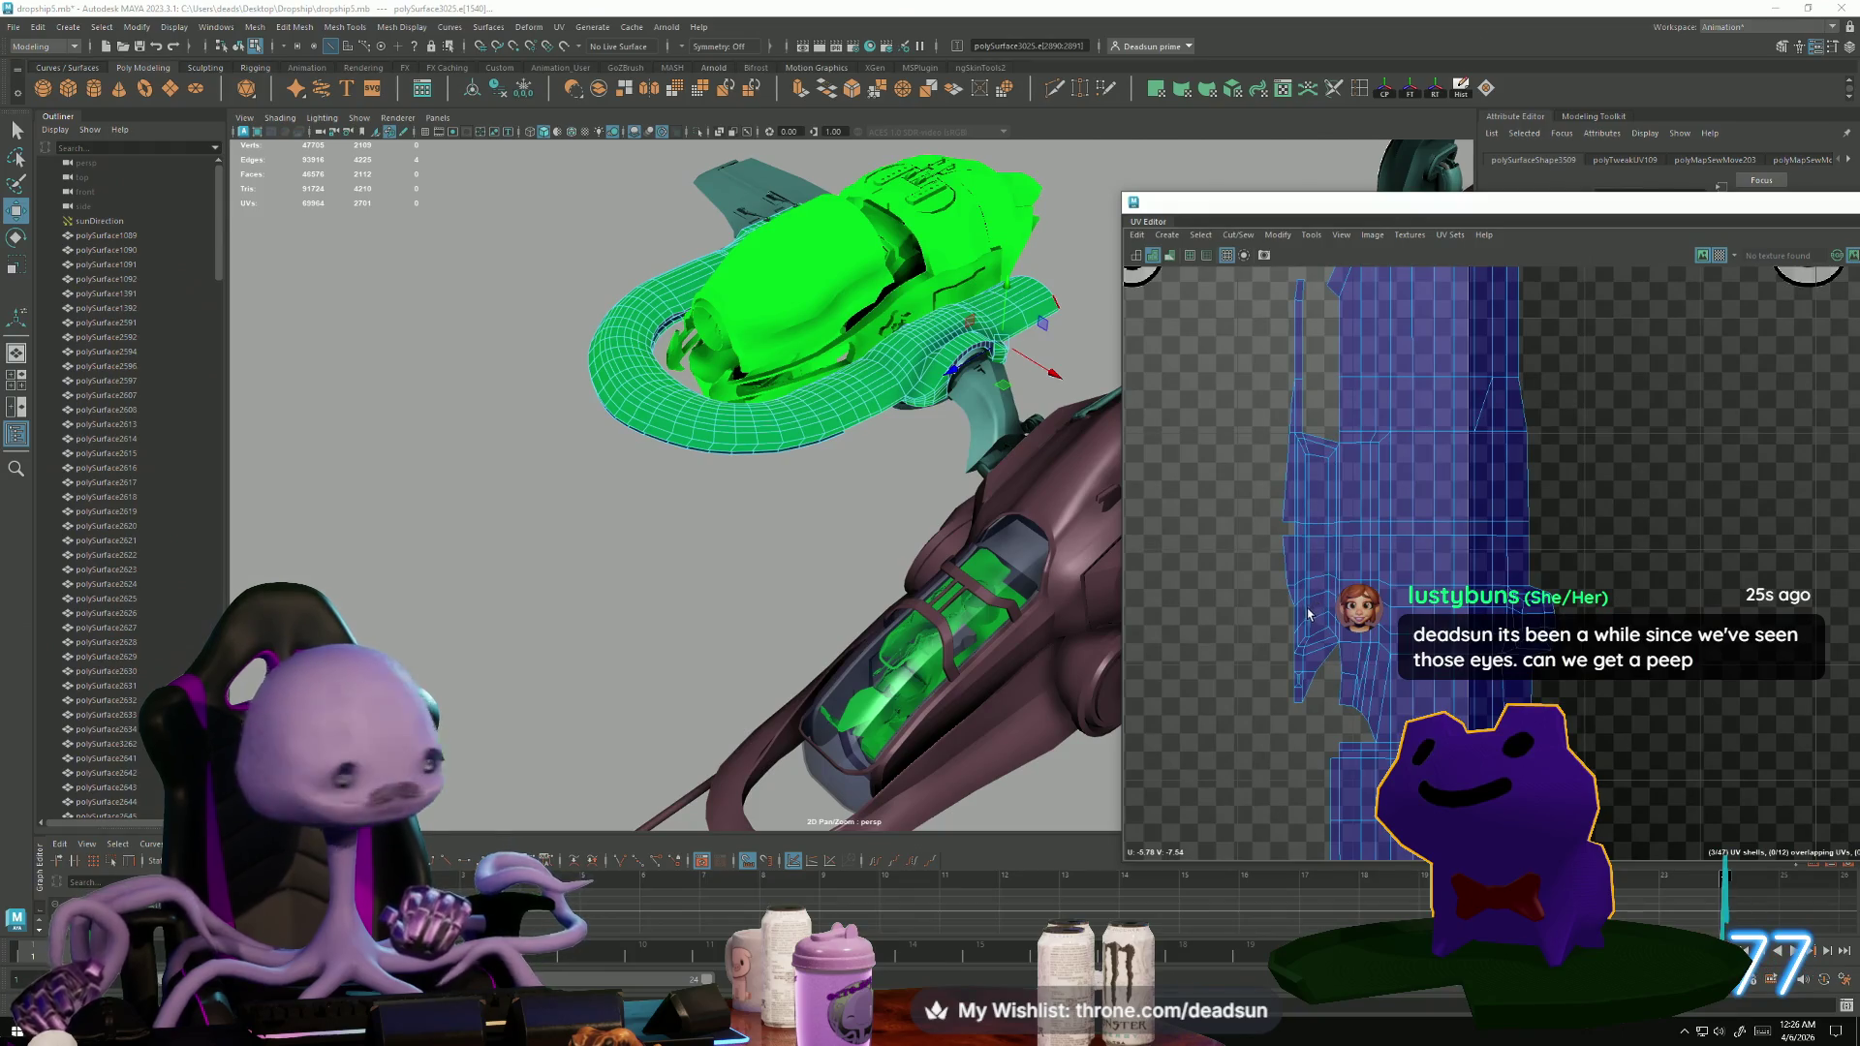
pyautogui.scroll(-2, 1303, 608)
pyautogui.scroll(2, 1293, 603)
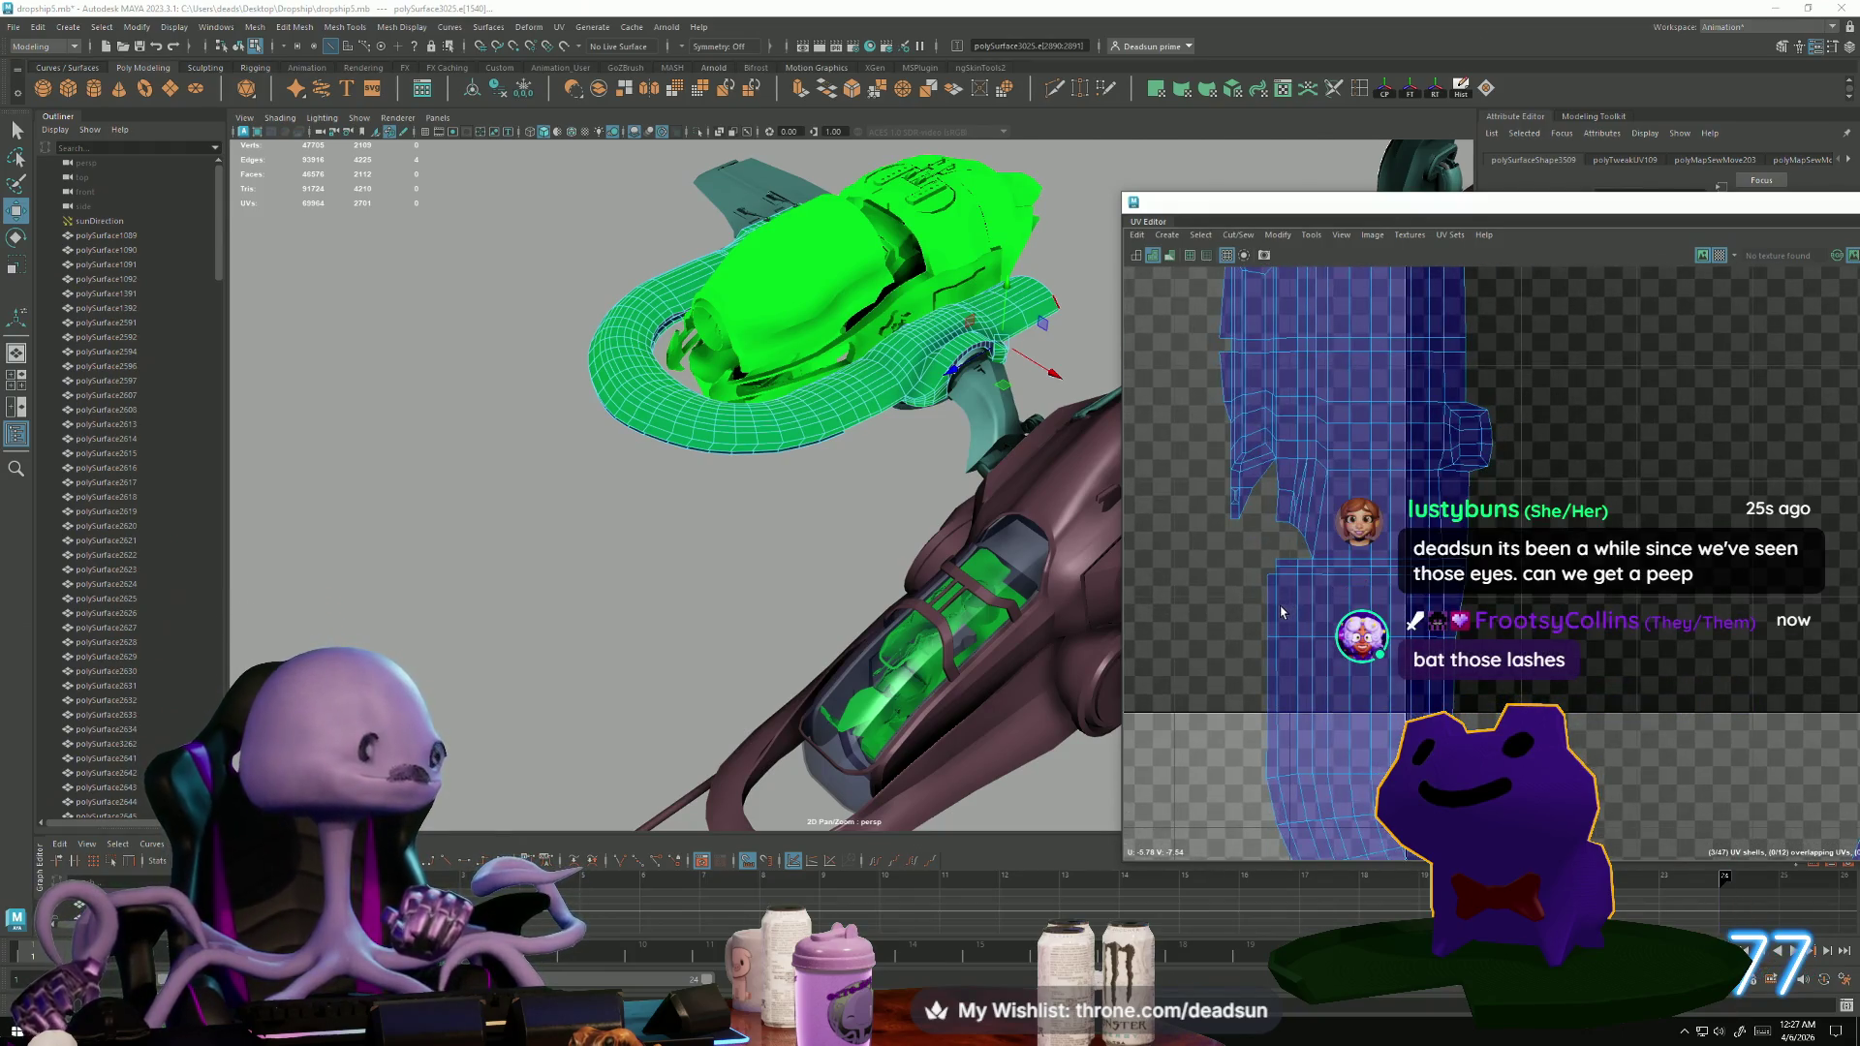
pyautogui.scroll(-2, 1271, 616)
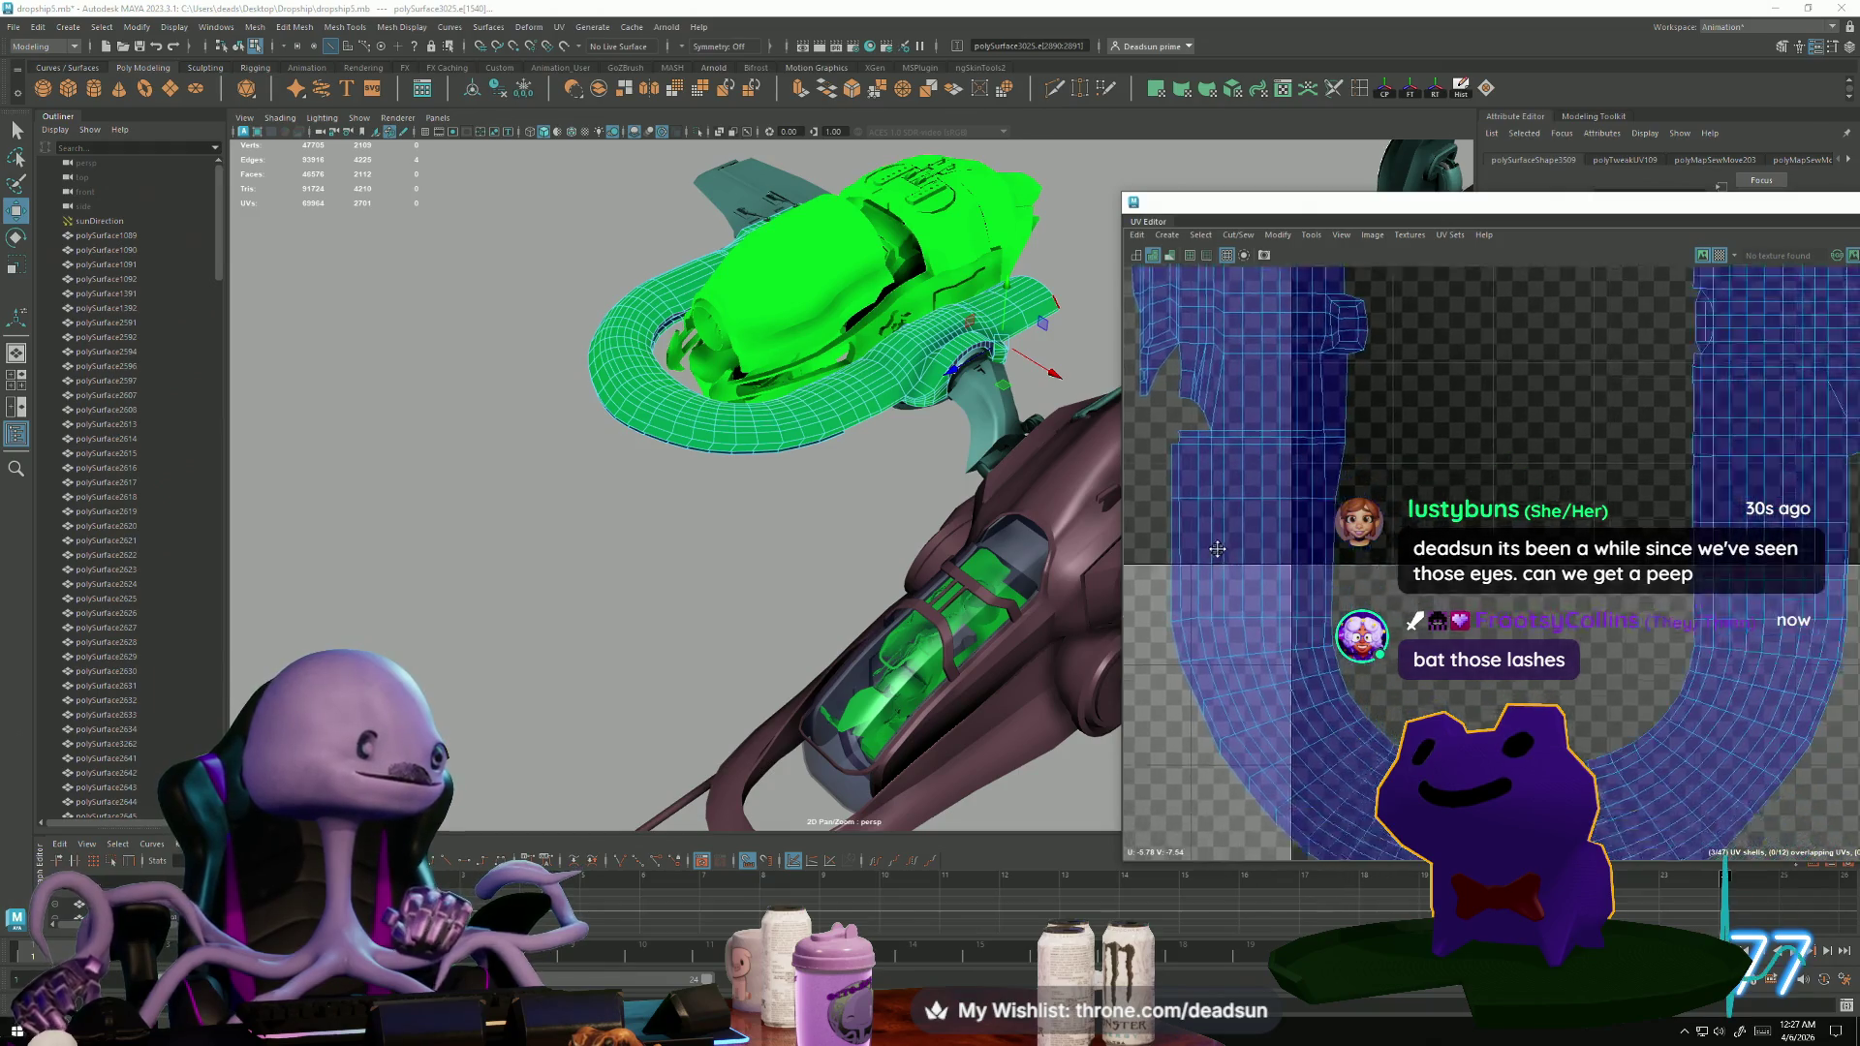
pyautogui.scroll(3, 1220, 492)
pyautogui.scroll(-2, 1221, 492)
pyautogui.scroll(3, 1267, 658)
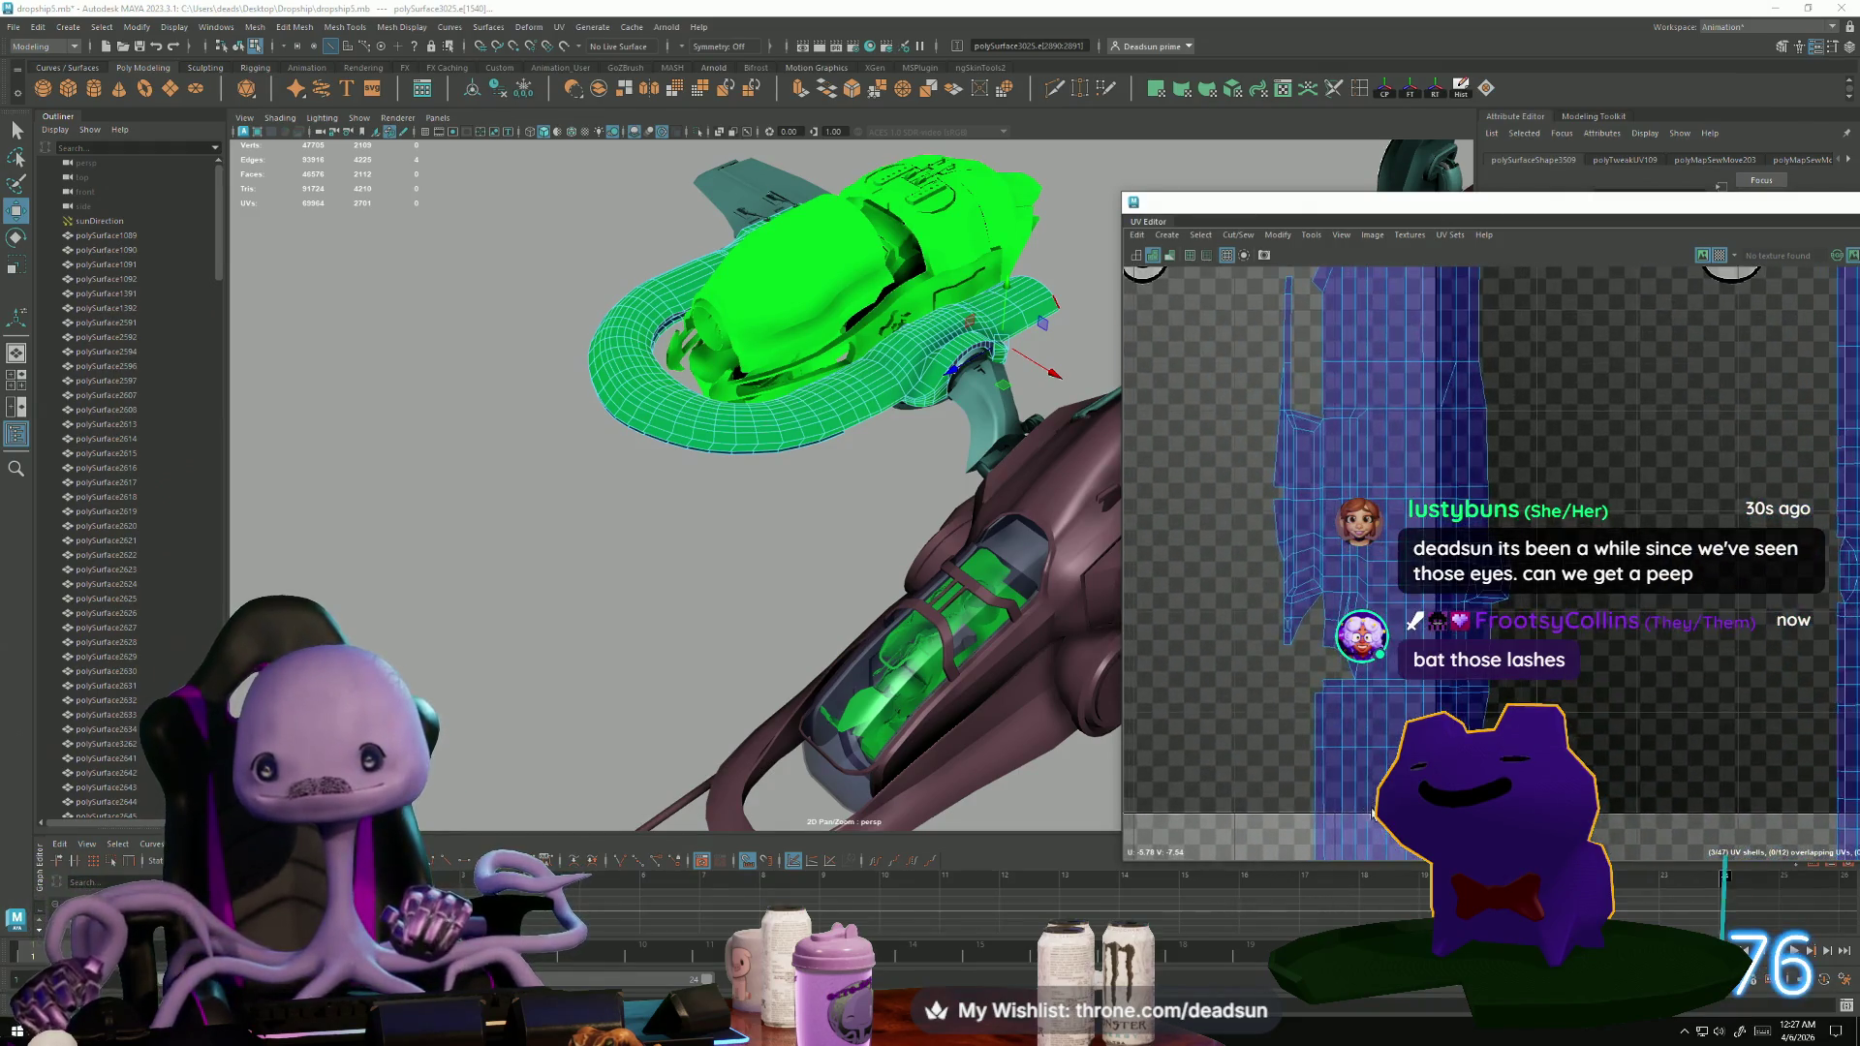
pyautogui.scroll(-2, 1266, 658)
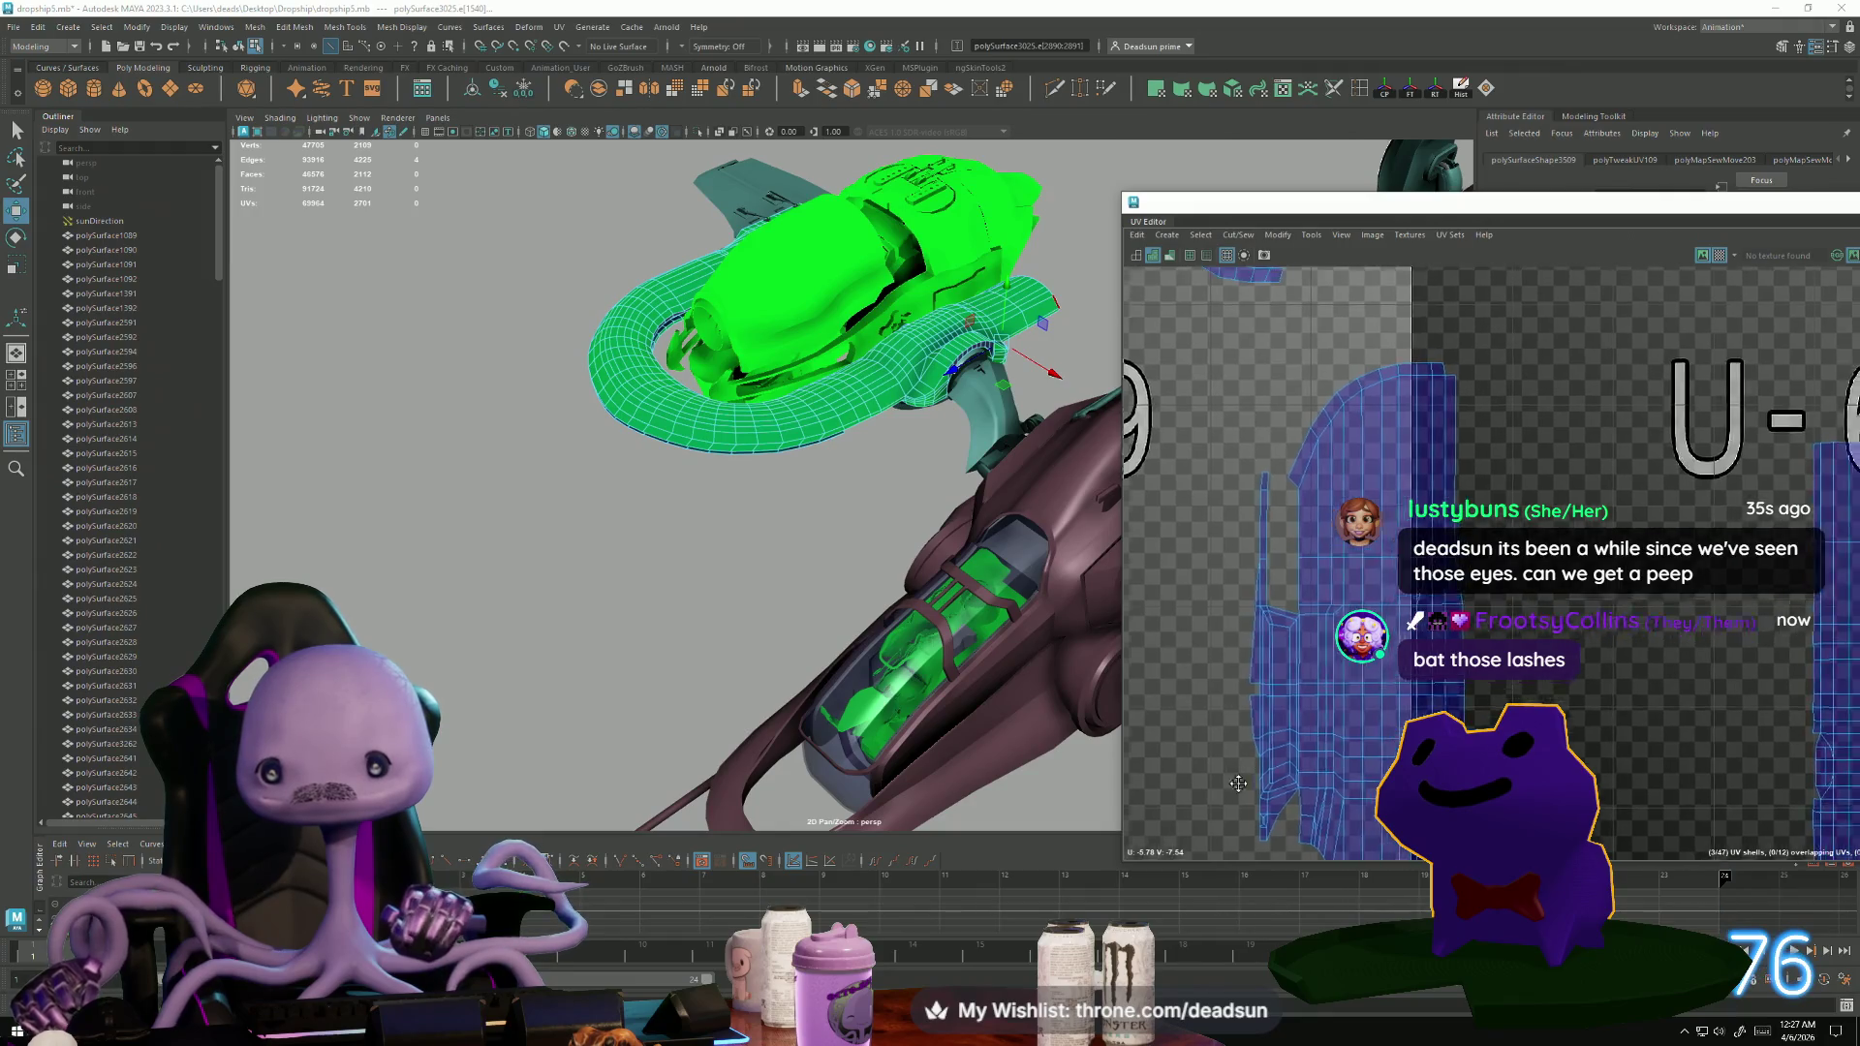
pyautogui.scroll(2, 1345, 708)
pyautogui.scroll(-1, 1345, 707)
pyautogui.press('f')
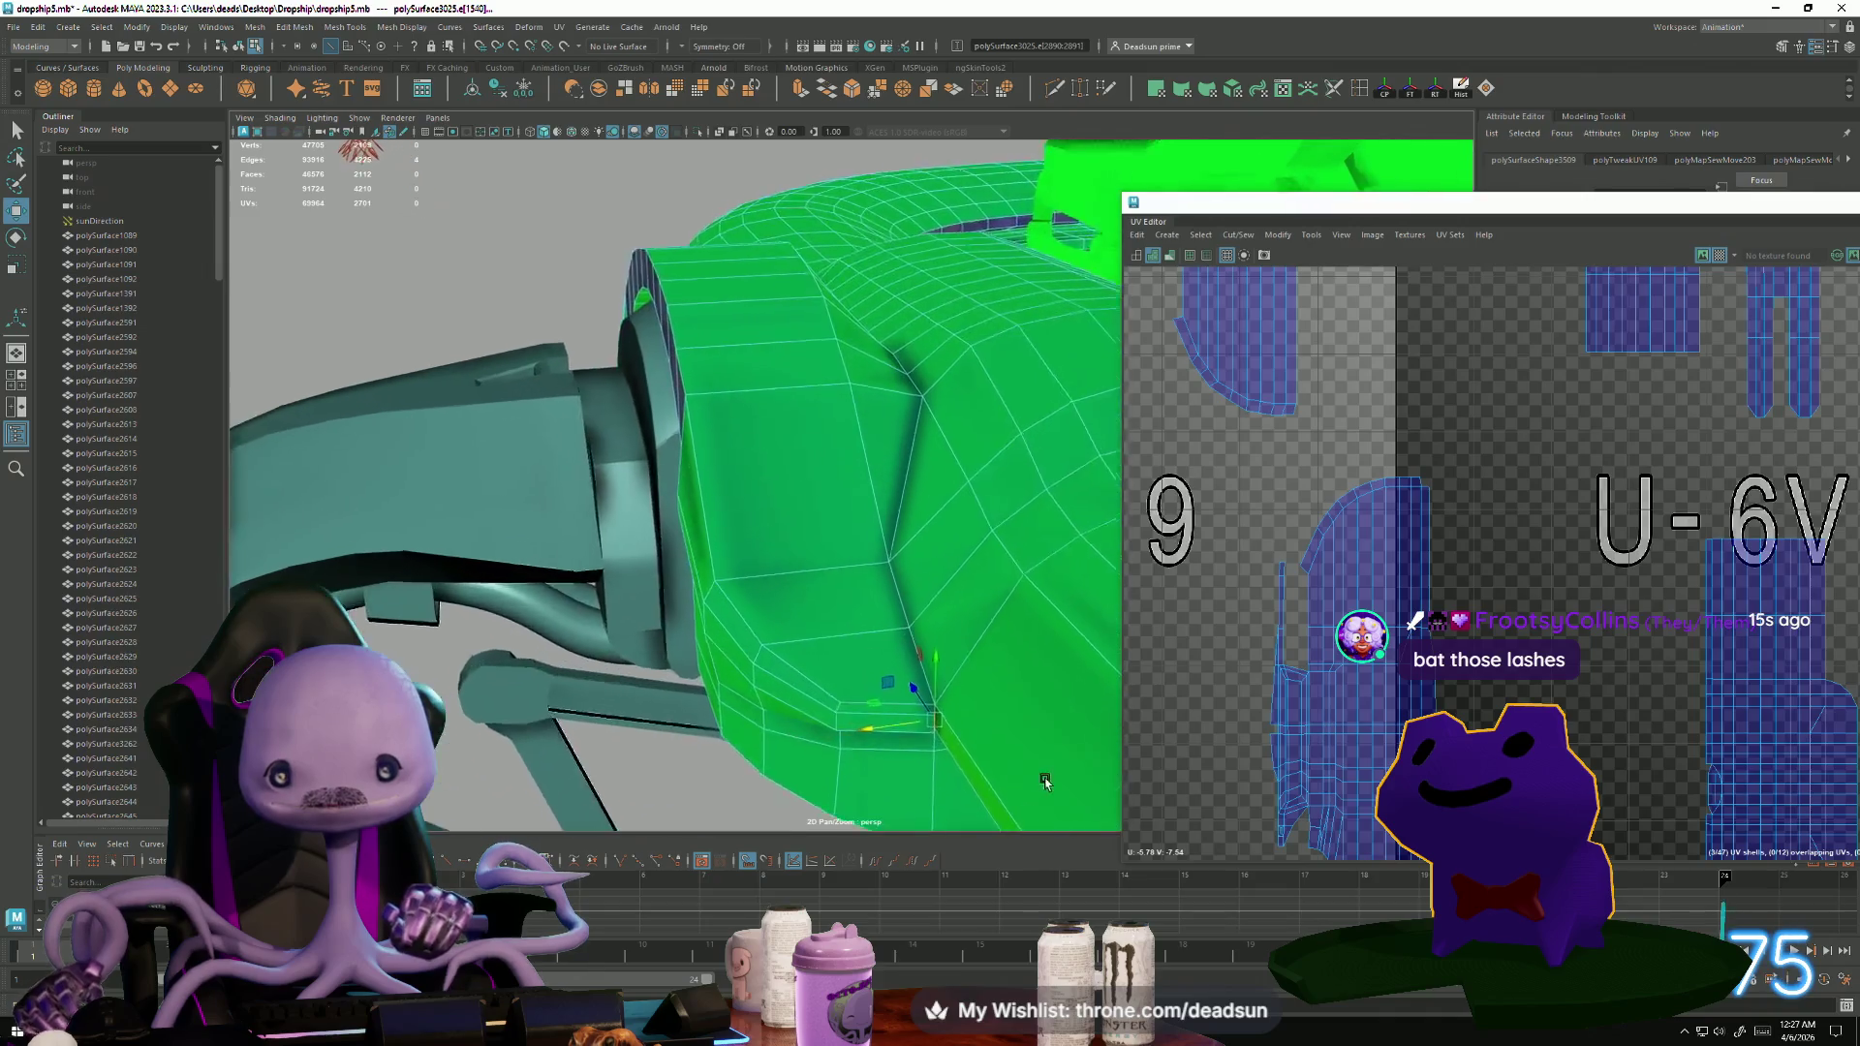
# Move and Sew a seam edge on the green part's underside onto the curved shell.
pyautogui.moveTo(977, 695)
pyautogui.keyDown('alt'); pyautogui.mouseDown()
pyautogui.moveTo(934, 589)
pyautogui.moveTo(614, 582)
pyautogui.moveTo(652, 689)
pyautogui.mouseUp(); pyautogui.keyUp('alt')
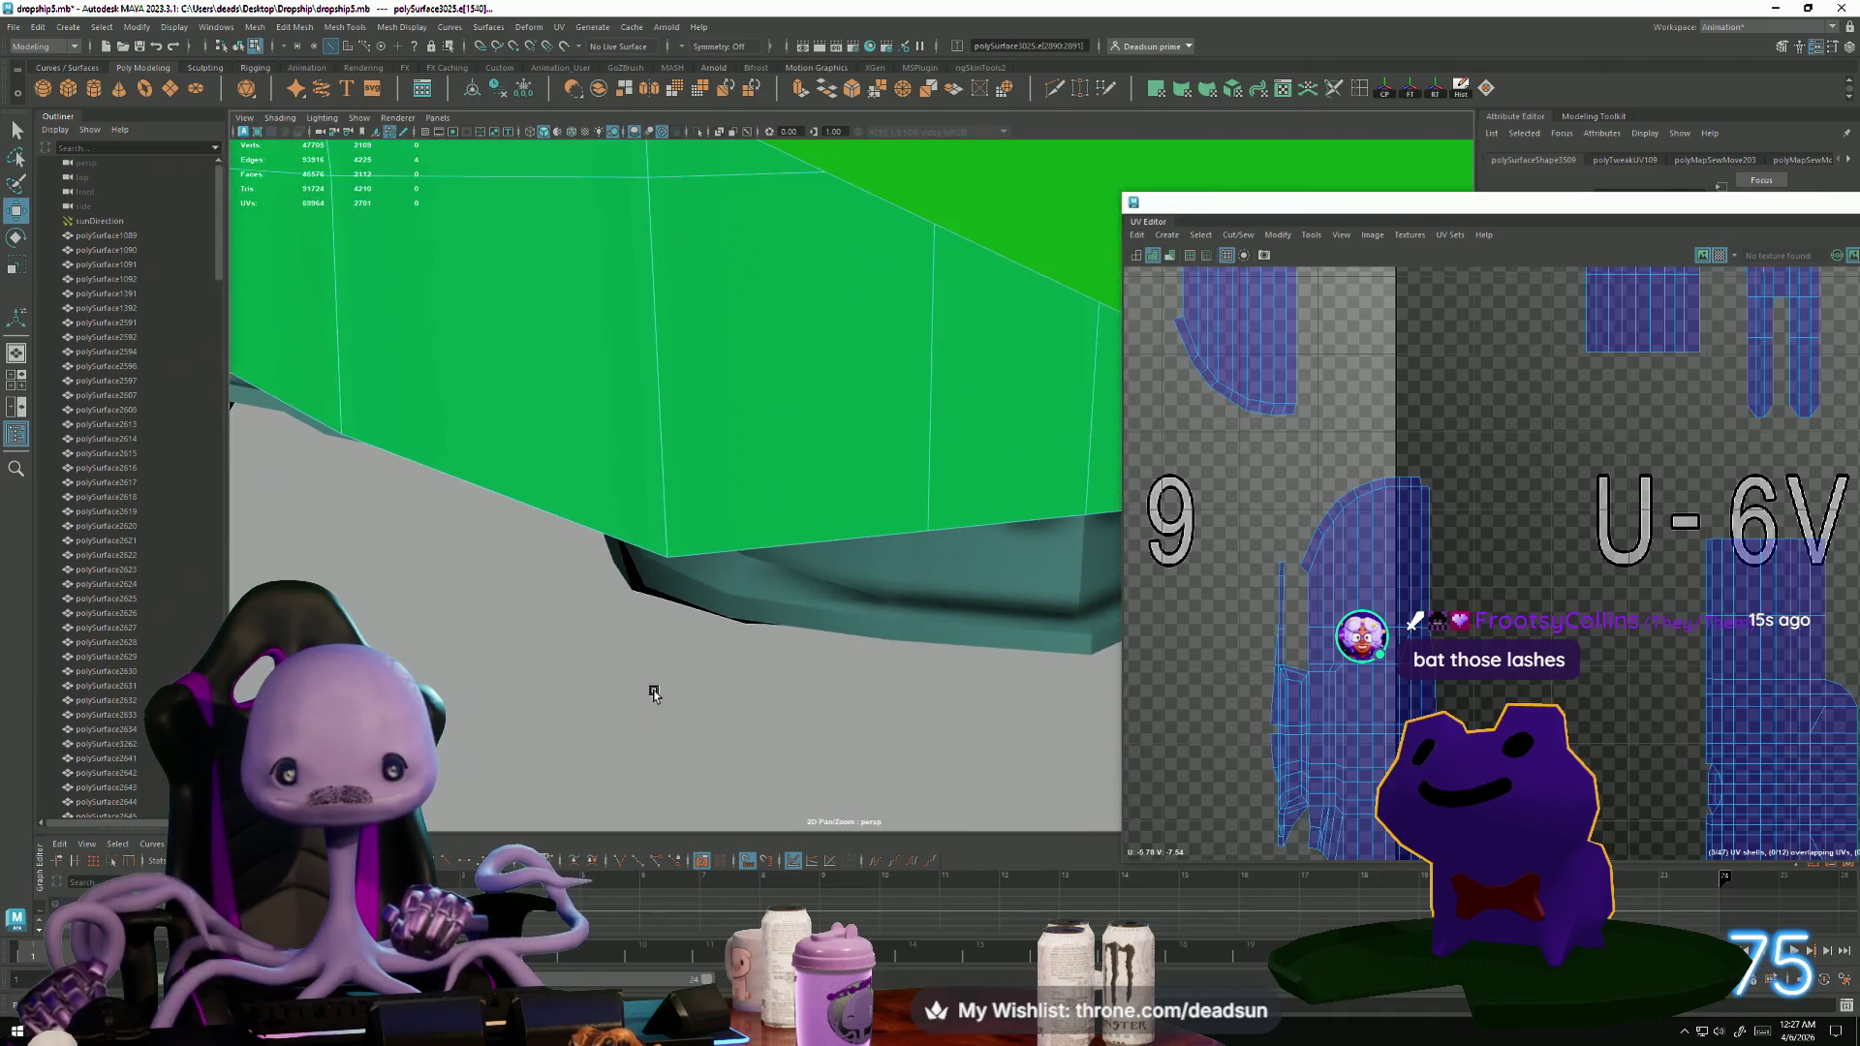
pyautogui.click(600, 572)
pyautogui.scroll(5, 589, 585)
pyautogui.moveTo(593, 449); pyautogui.dragTo(590, 407, button='right')
pyautogui.click(587, 418)
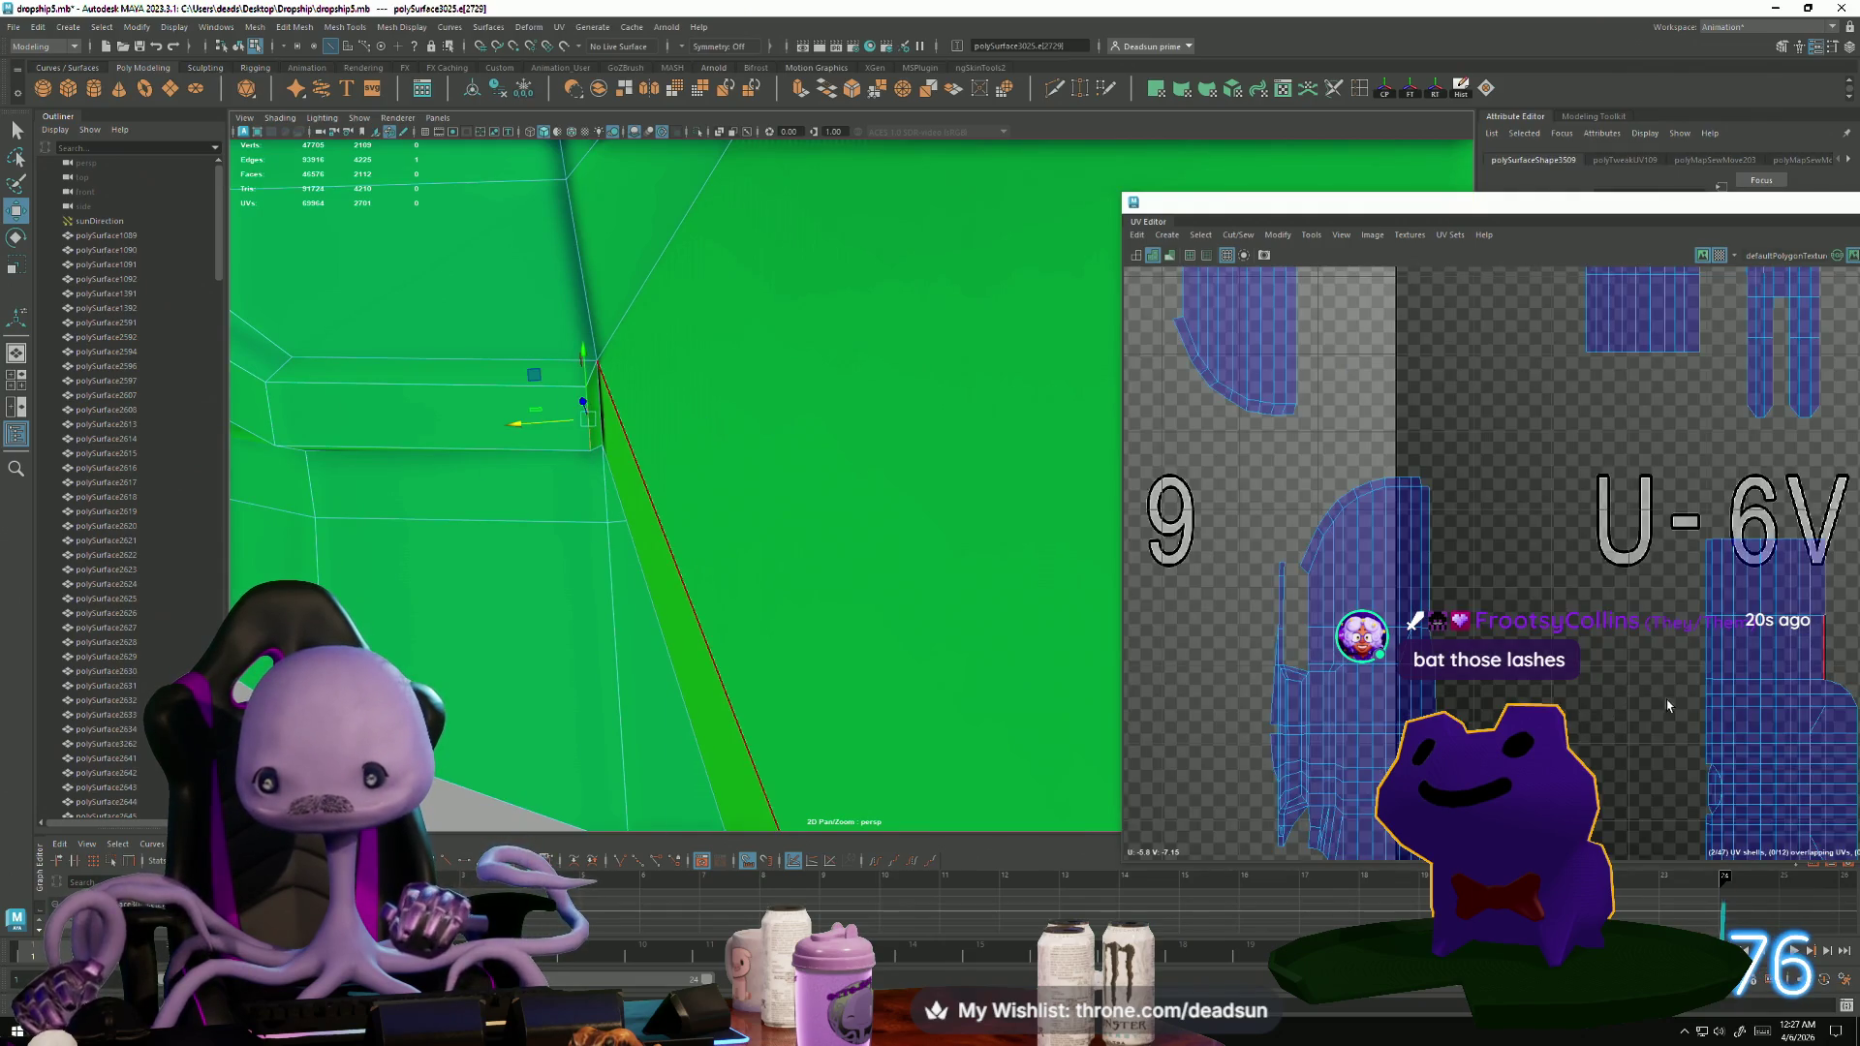
pyautogui.scroll(-2, 1667, 706)
pyautogui.scroll(4, 1461, 535)
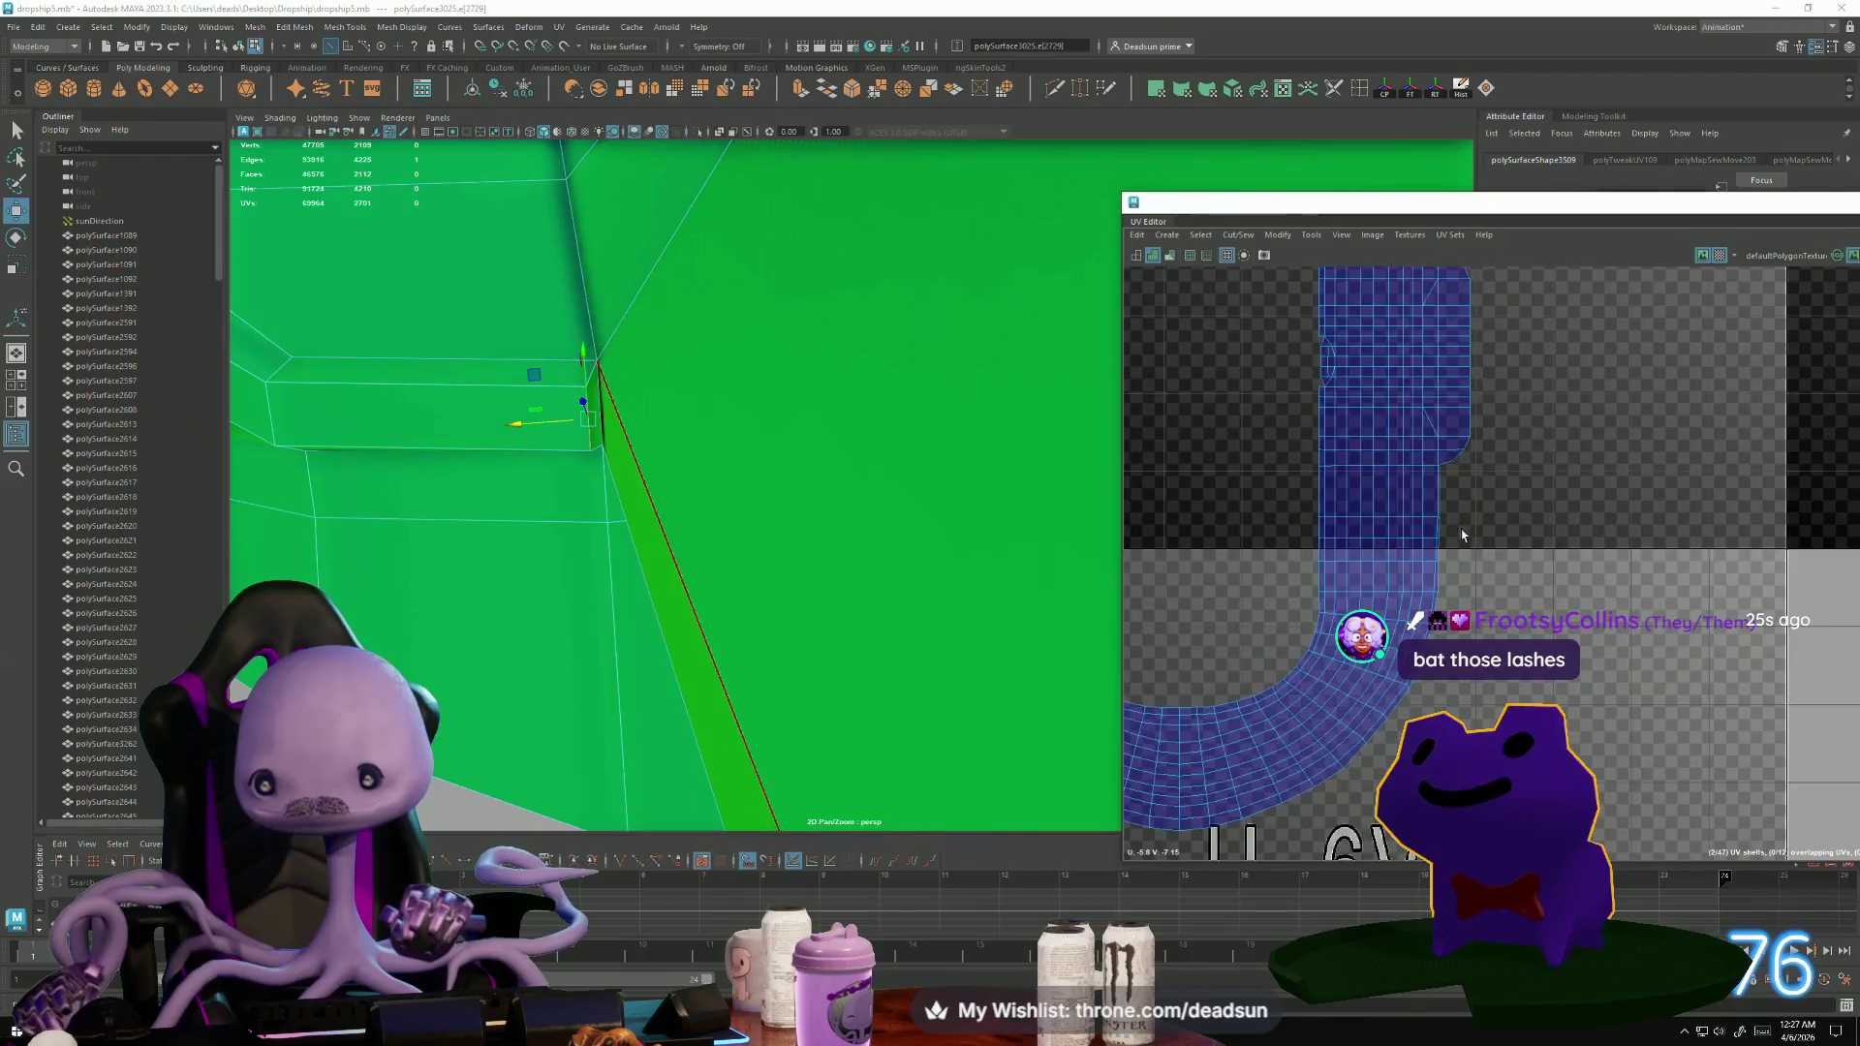
pyautogui.scroll(2, 1443, 523)
pyautogui.click(1246, 239)
pyautogui.click(1260, 373)
# Select a UV on the shell and inspect the U-6 V-8 tile area and ring-shaped opening.
pyautogui.press('F9')
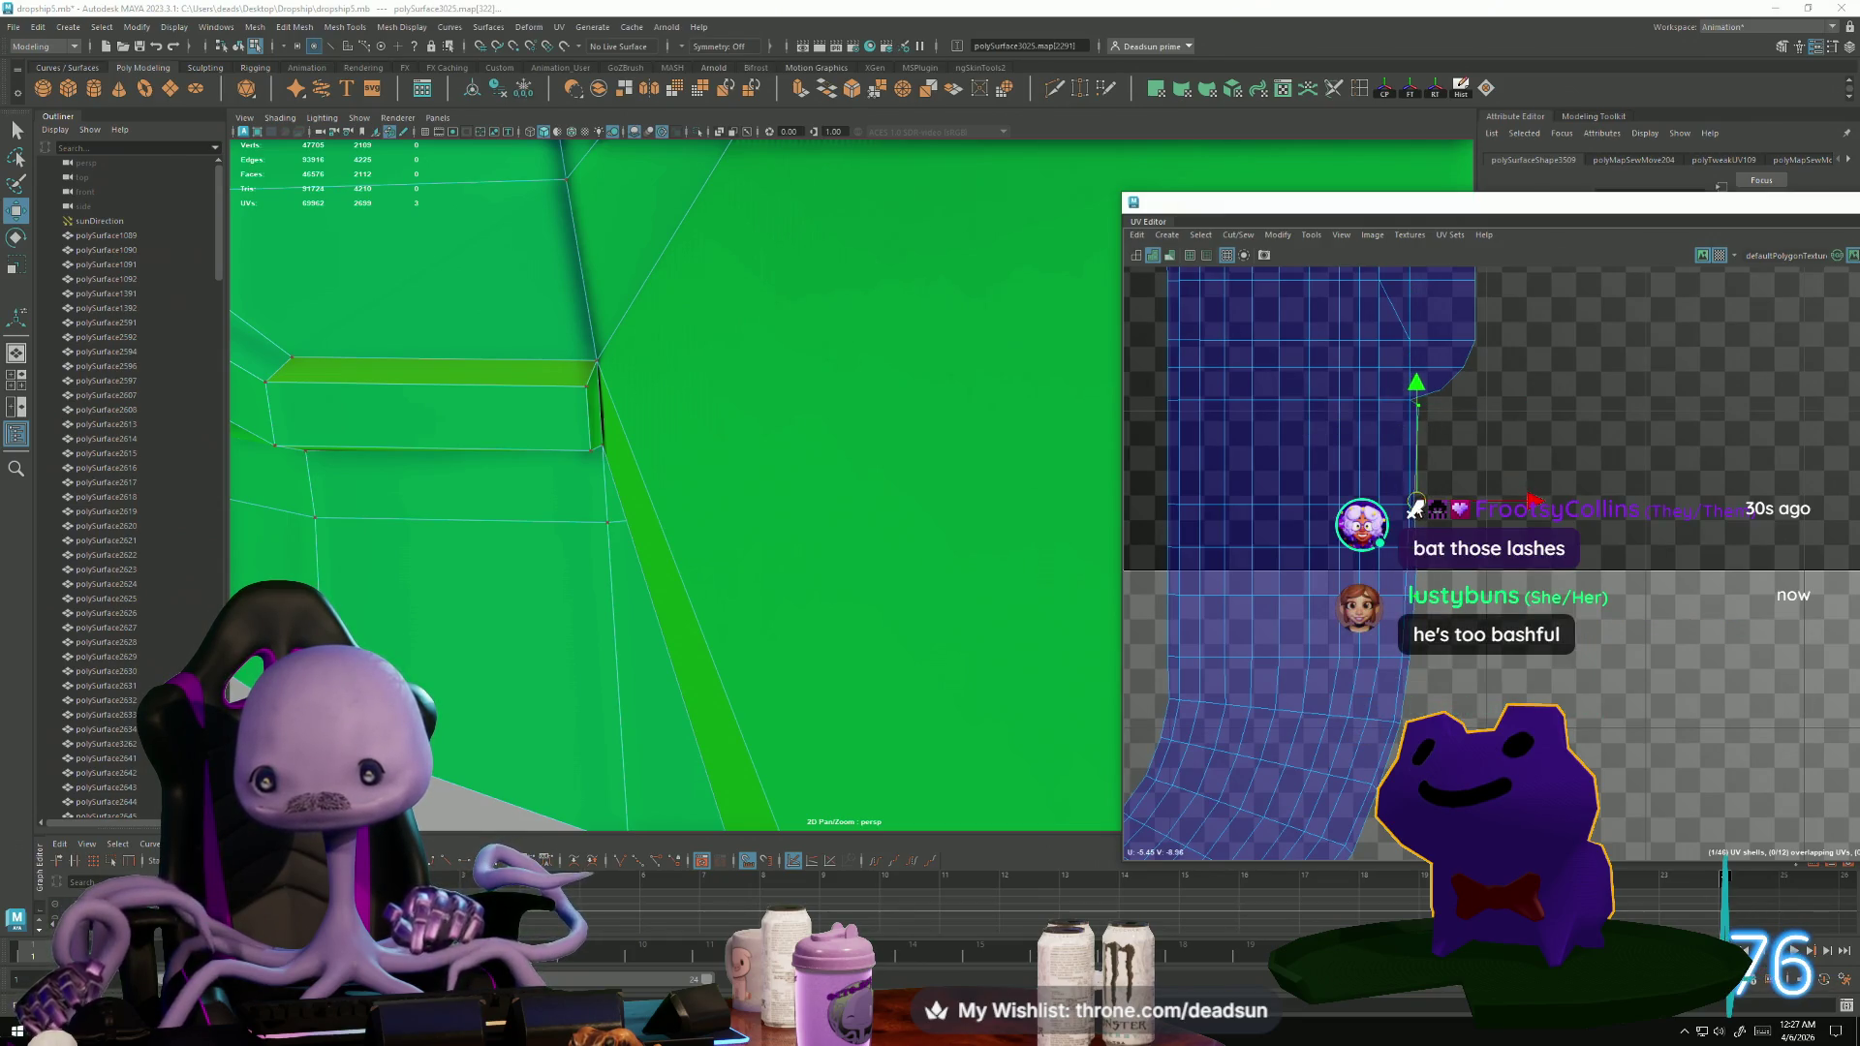
pyautogui.click(1413, 508)
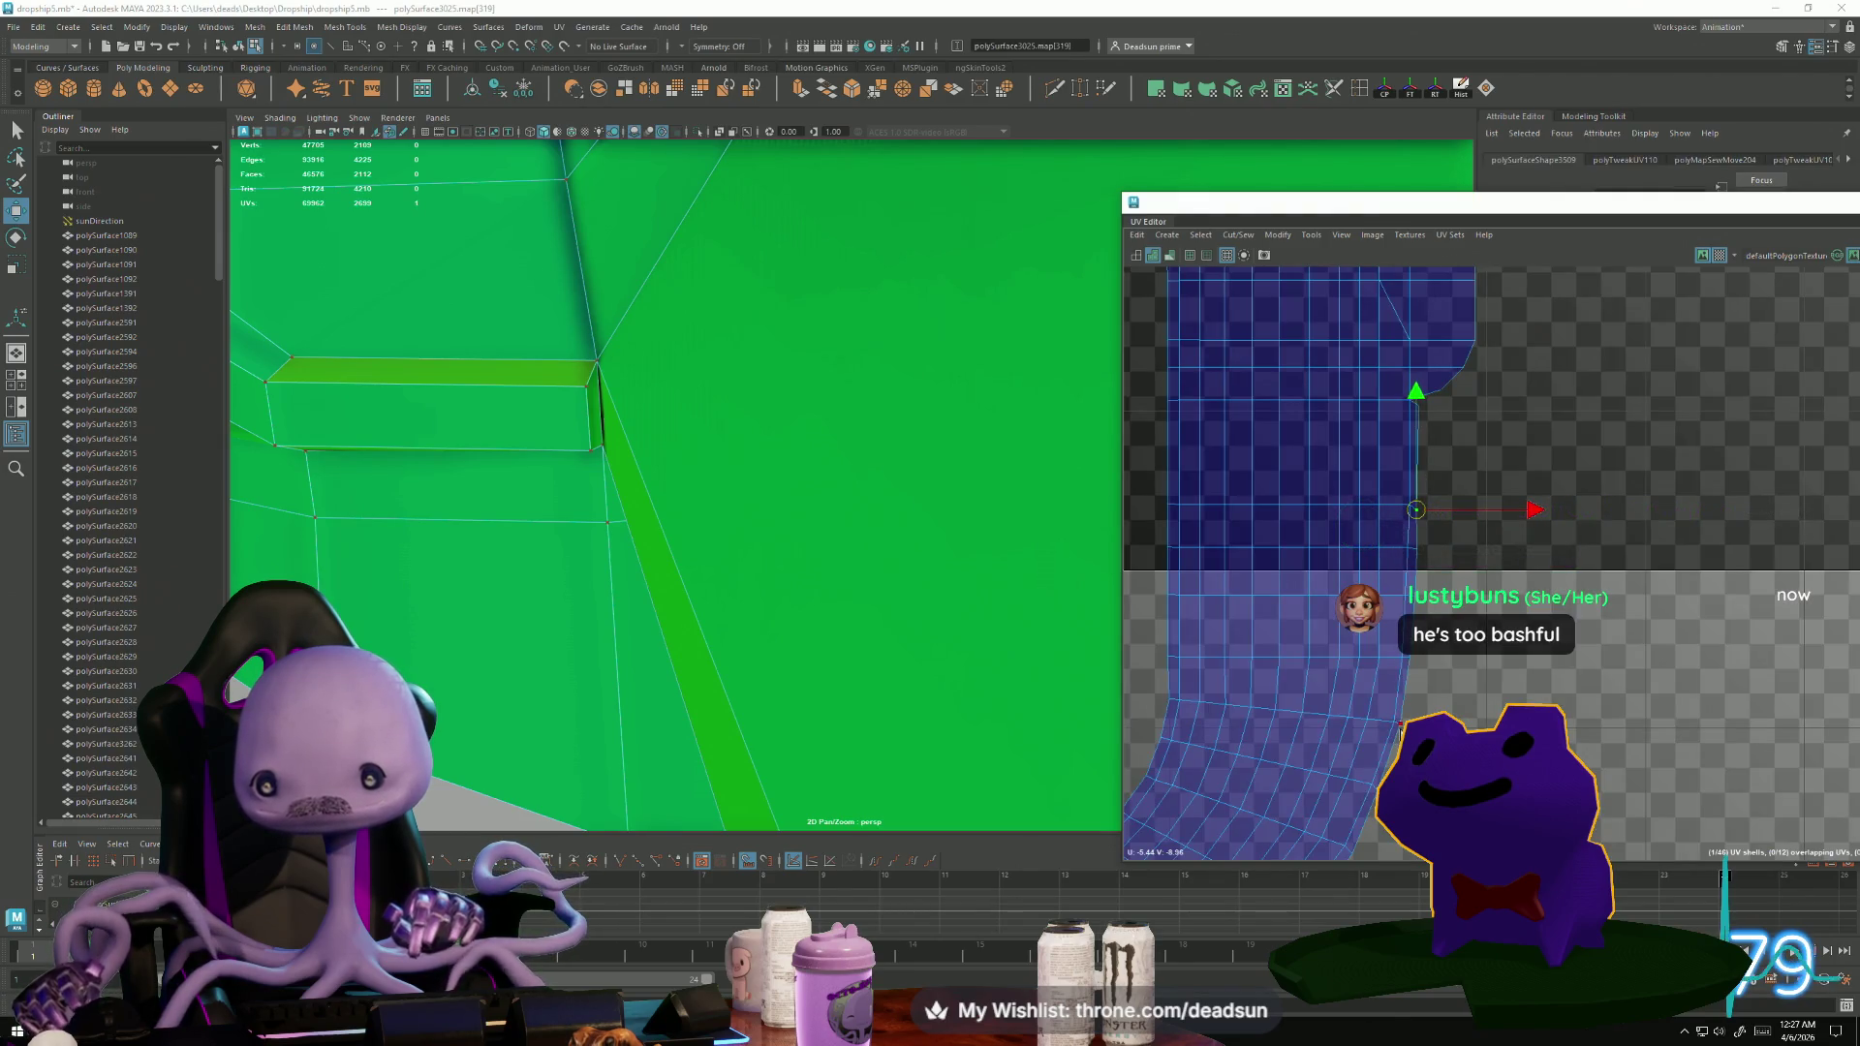
pyautogui.moveTo(1378, 830)
pyautogui.keyDown('alt'); pyautogui.mouseDown(button='middle')
pyautogui.moveTo(1446, 578)
pyautogui.moveTo(1374, 710)
pyautogui.mouseUp(button='middle'); pyautogui.keyUp('alt')
pyautogui.scroll(-5, 1453, 579)
pyautogui.scroll(-3, 1374, 710)
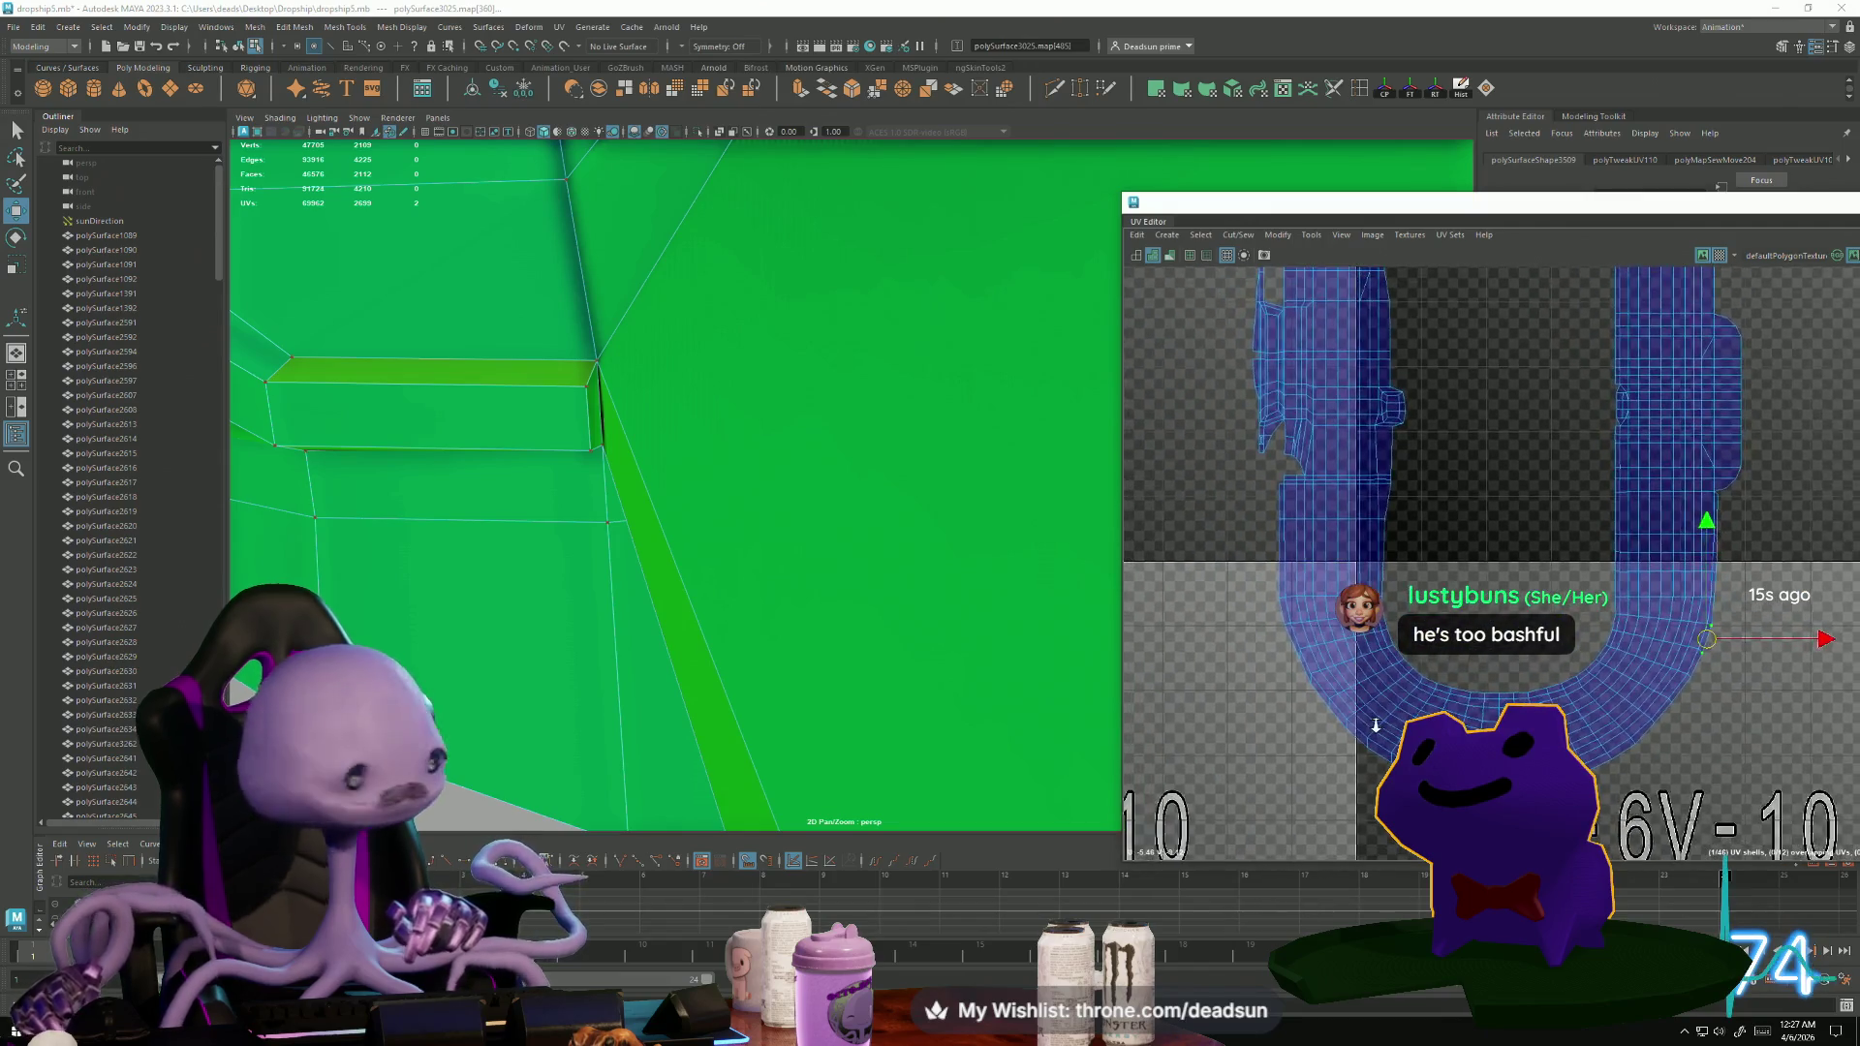
pyautogui.scroll(1, 1304, 628)
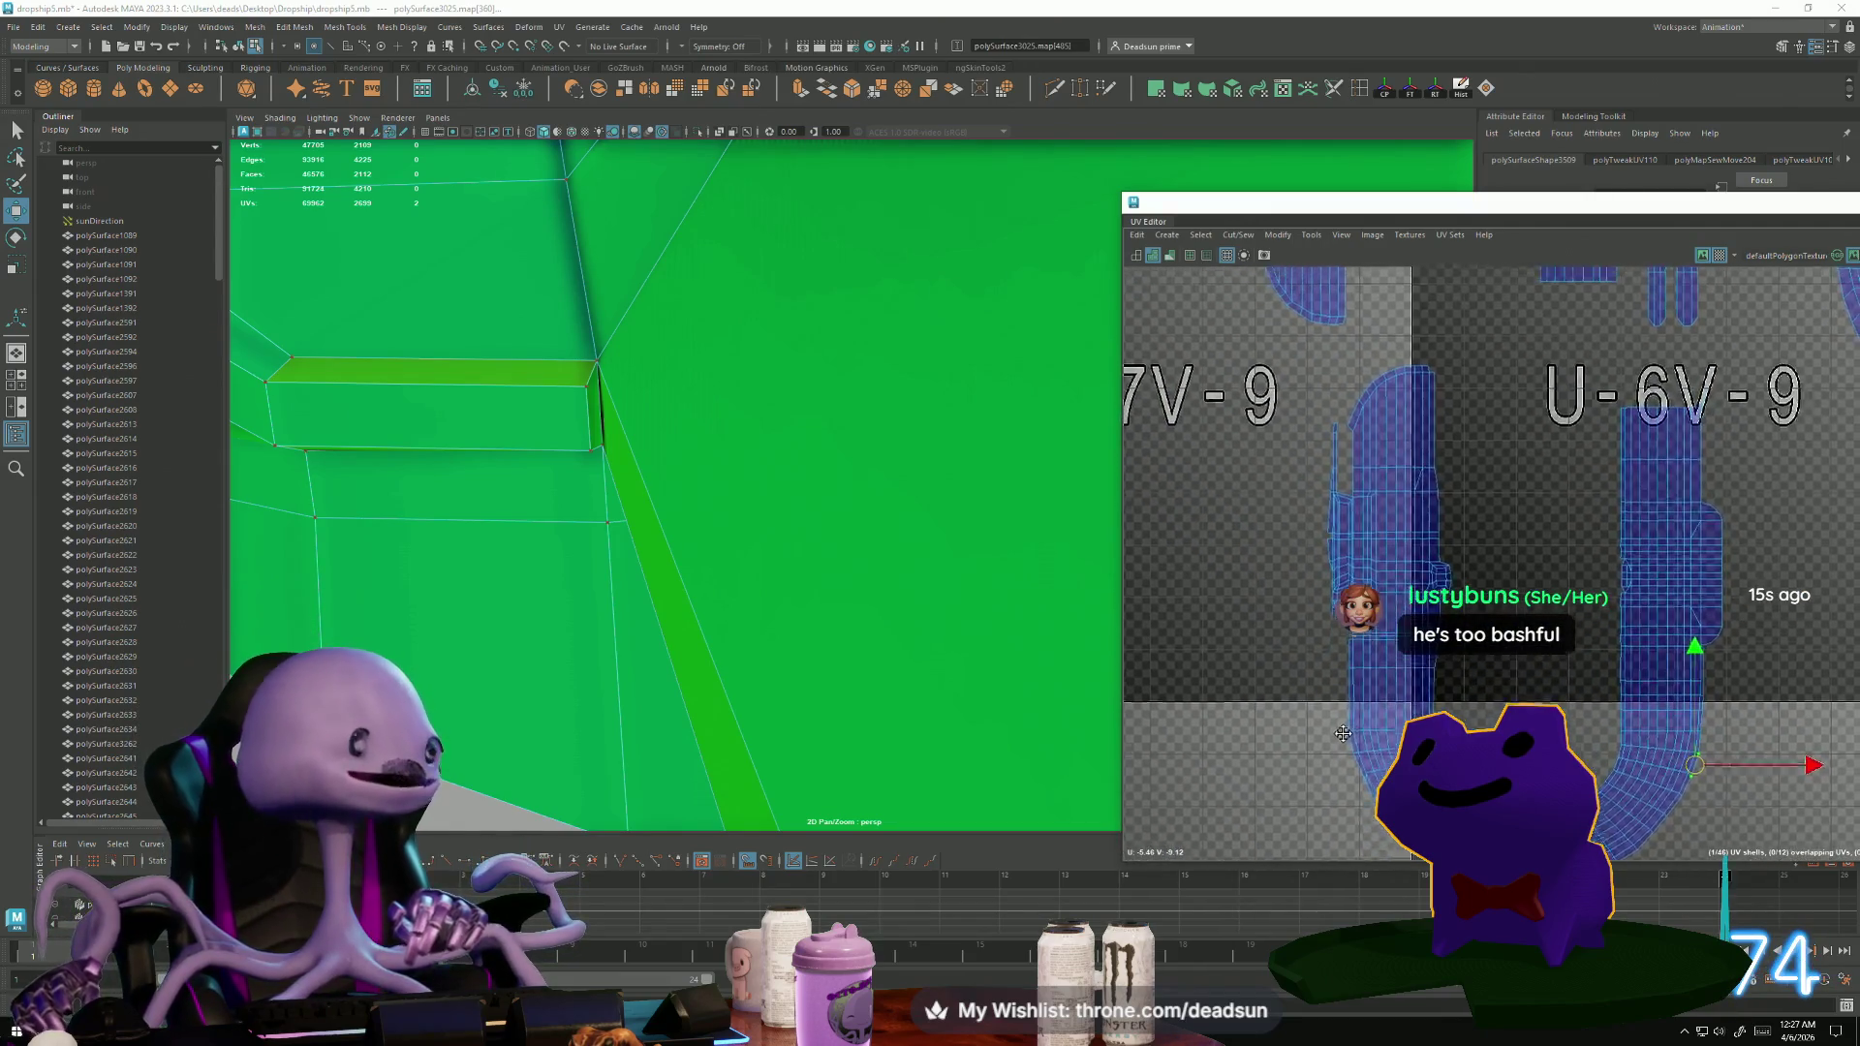
pyautogui.keyDown('alt'); pyautogui.moveTo(1304, 628); pyautogui.dragTo(1320, 580, button='middle'); pyautogui.keyUp('alt')
pyautogui.scroll(-3, 1372, 711)
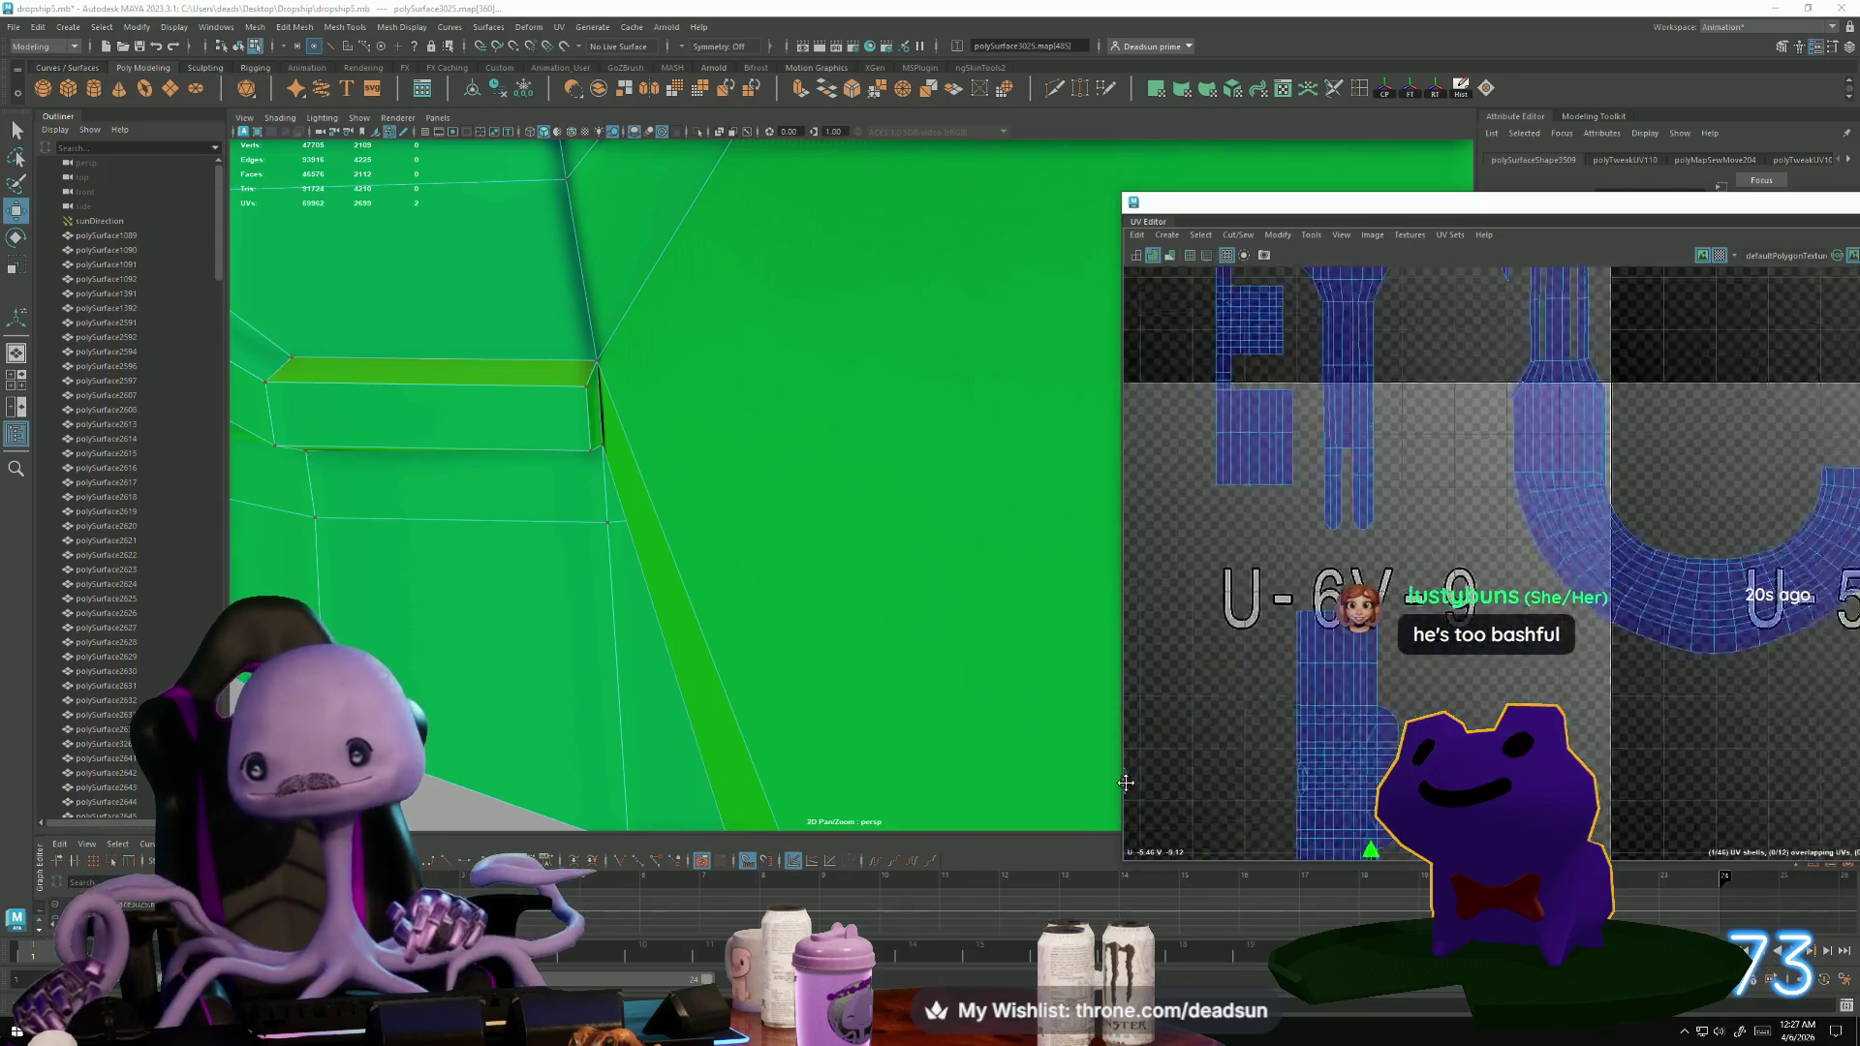
pyautogui.scroll(3, 1266, 699)
pyautogui.scroll(-3, 1267, 702)
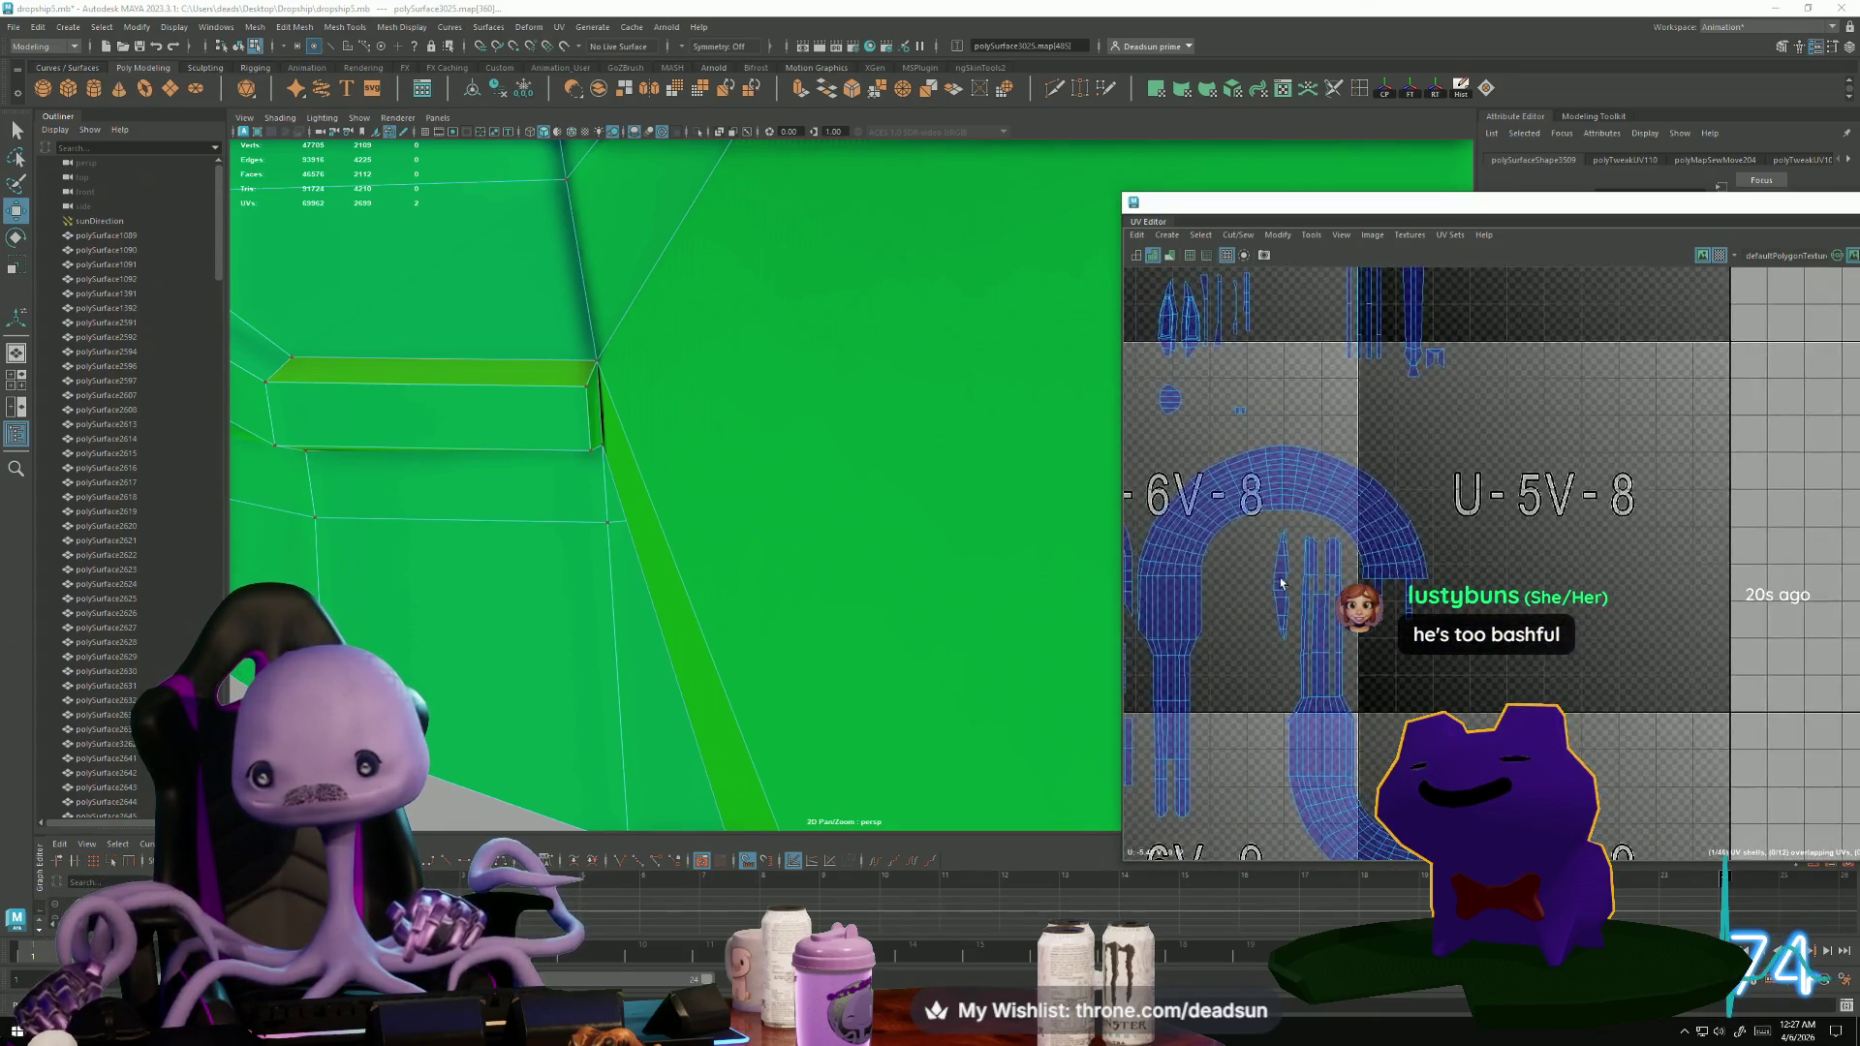
pyautogui.scroll(3, 1437, 577)
pyautogui.keyDown('alt'); pyautogui.moveTo(1437, 576); pyautogui.dragTo(1628, 509, button='middle'); pyautogui.keyUp('alt')
pyautogui.keyDown('alt'); pyautogui.moveTo(1262, 667); pyautogui.dragTo(1374, 583, button='middle'); pyautogui.keyUp('alt')
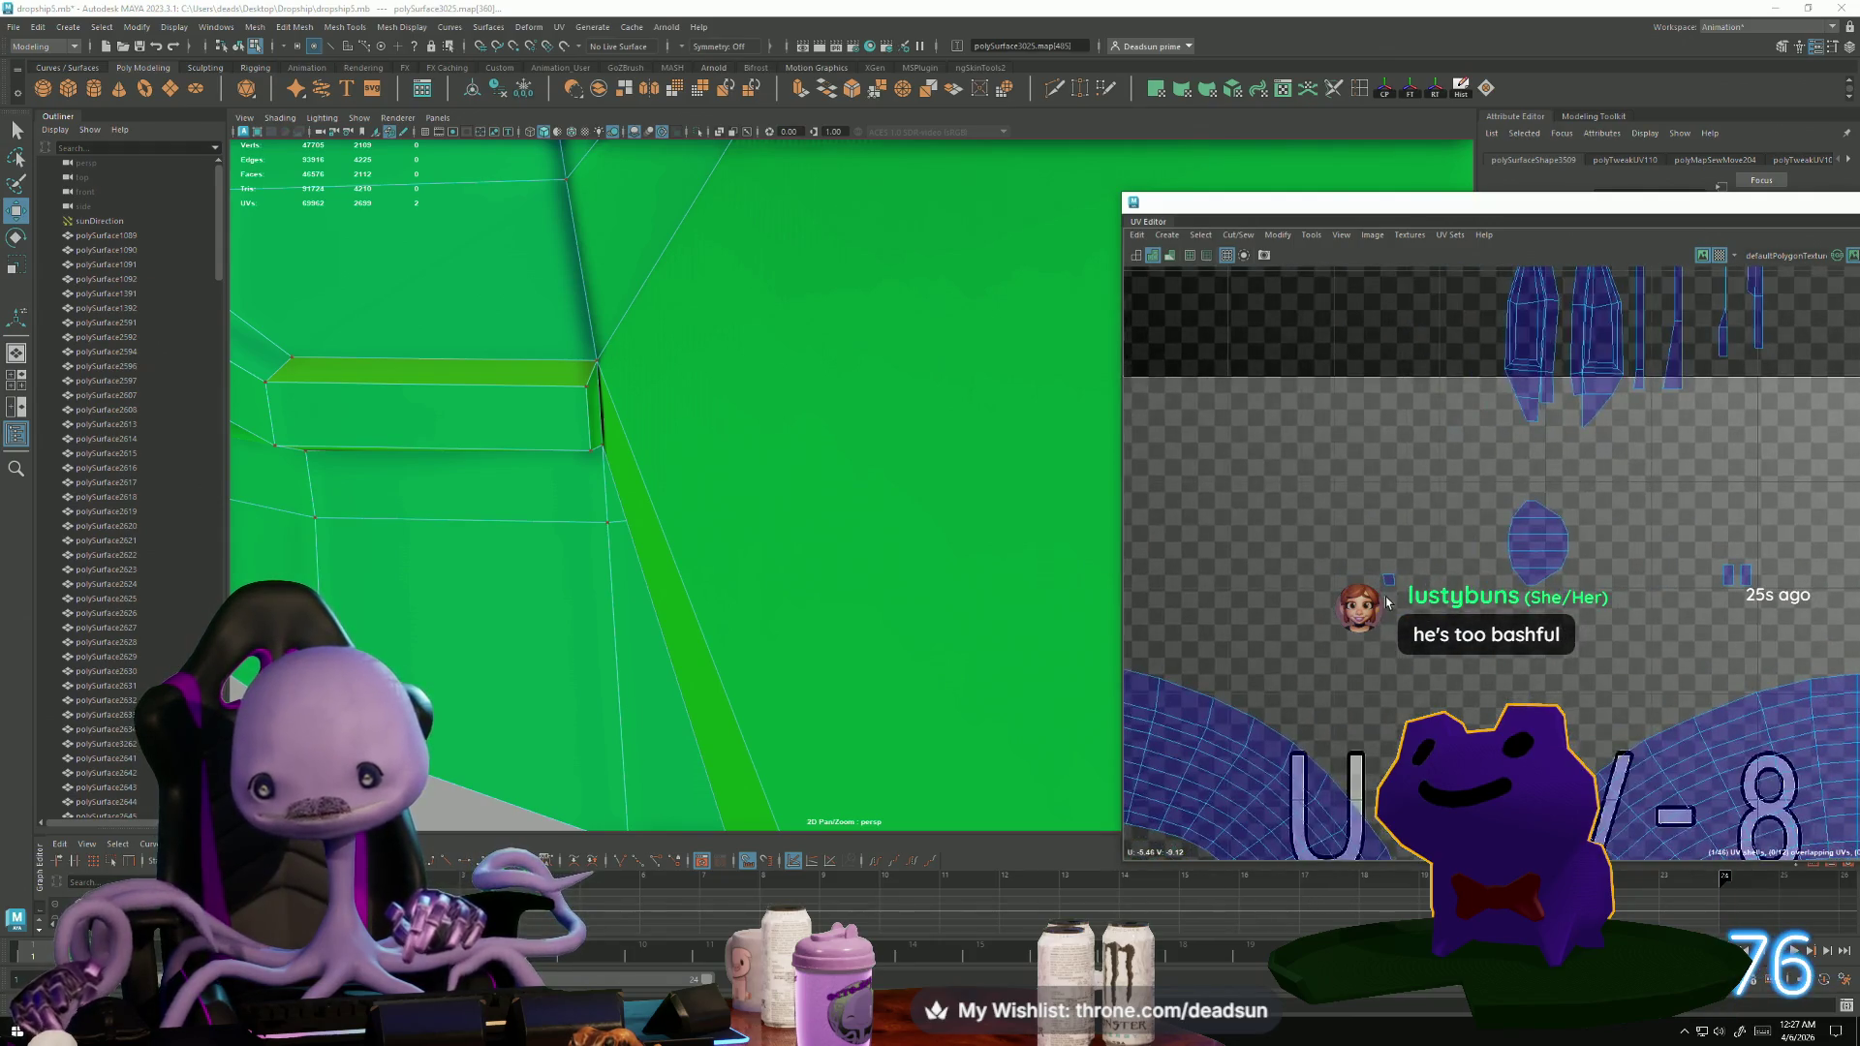
pyautogui.scroll(2, 1374, 582)
pyautogui.scroll(-5, 1551, 562)
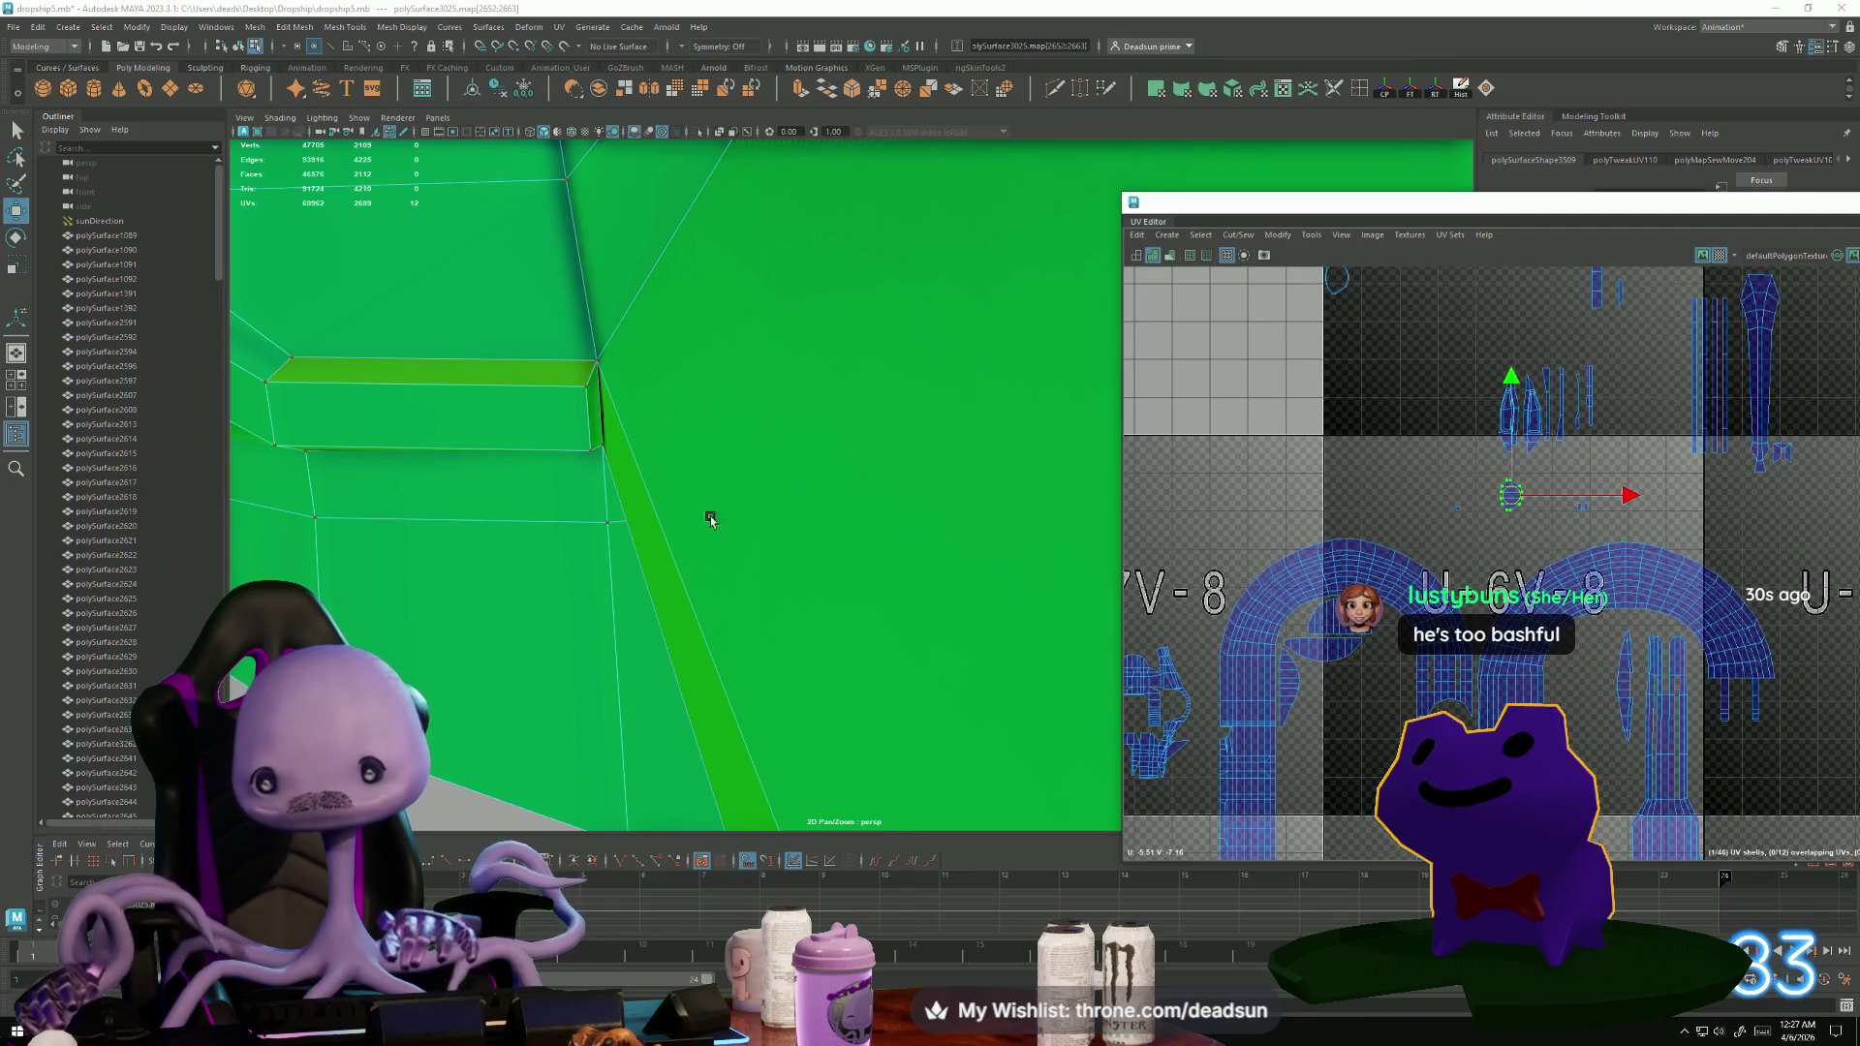
pyautogui.moveTo(676, 528)
pyautogui.keyDown('alt'); pyautogui.mouseDown()
pyautogui.moveTo(819, 546)
pyautogui.moveTo(656, 523)
pyautogui.moveTo(775, 515)
pyautogui.mouseUp(); pyautogui.keyUp('alt')
pyautogui.moveTo(1380, 797)
pyautogui.keyDown('alt'); pyautogui.mouseDown(button='middle')
pyautogui.moveTo(1327, 591)
pyautogui.moveTo(1335, 546)
pyautogui.mouseUp(button='middle'); pyautogui.keyUp('alt')
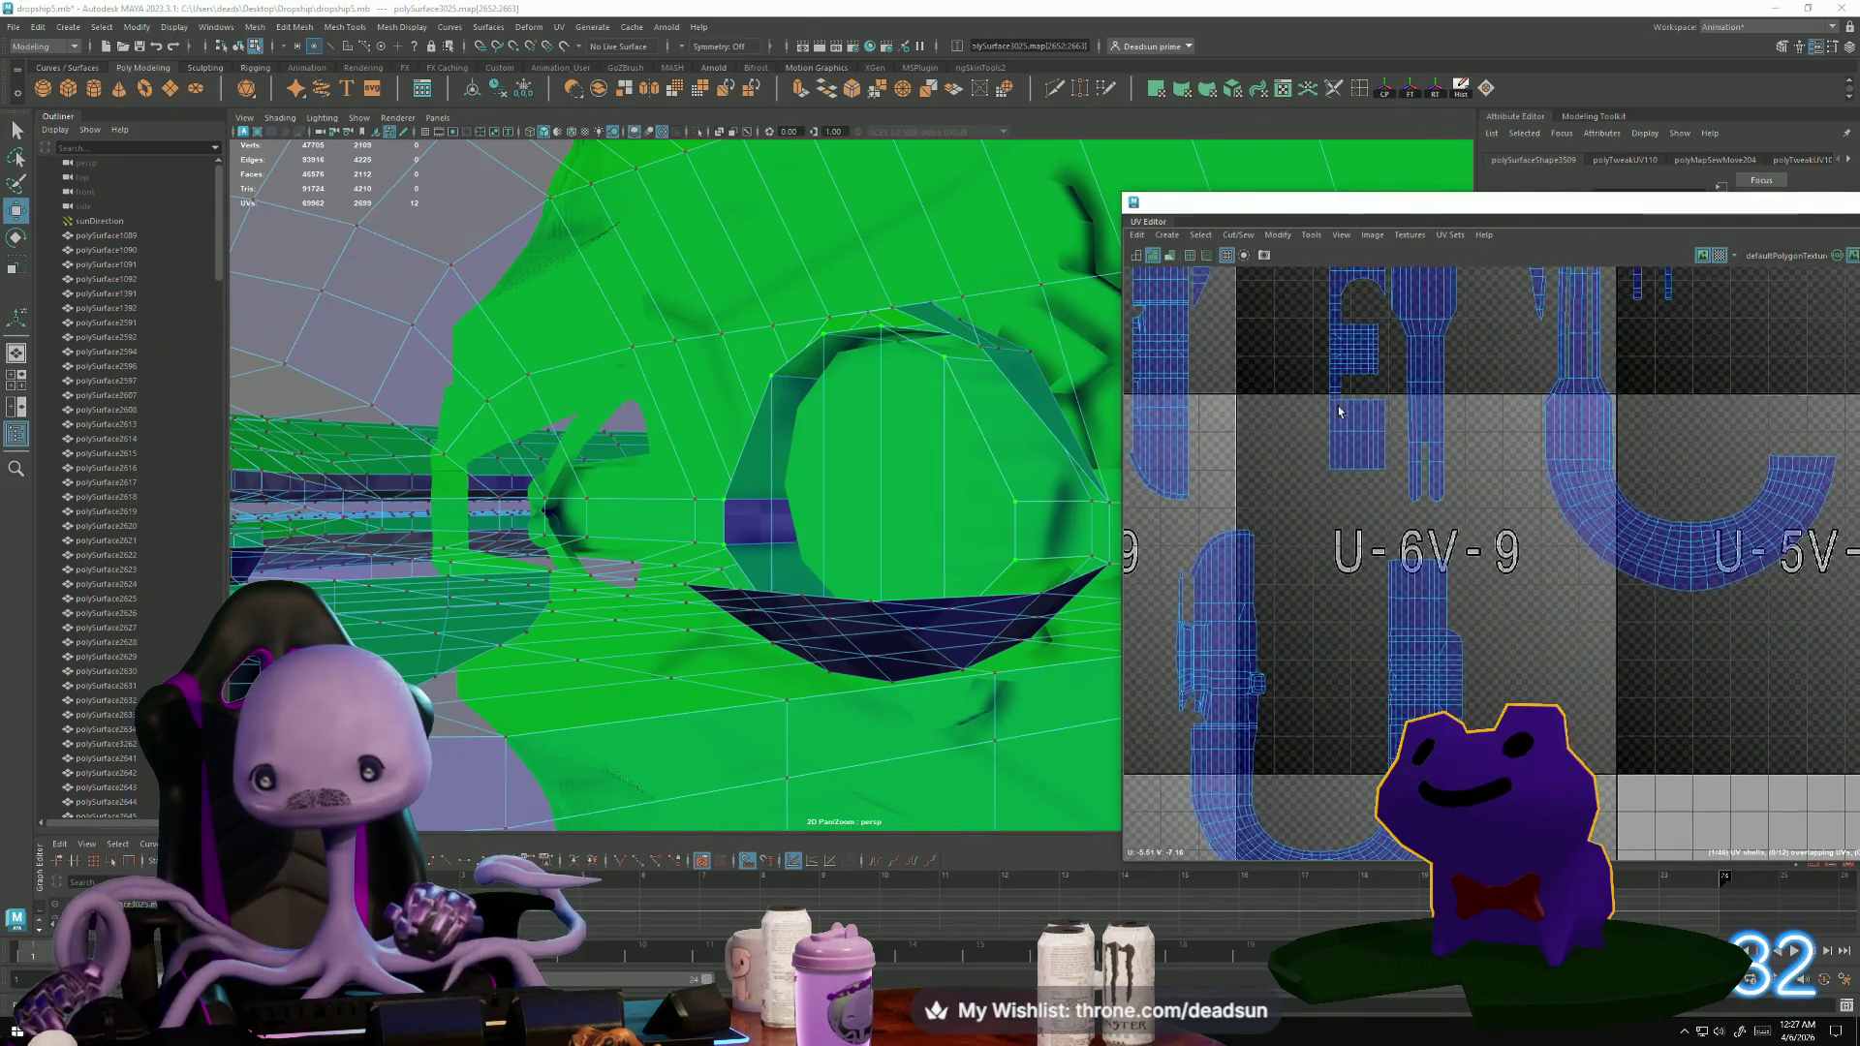
# Move, rotate and shrink the small round shell down beside the strip shell.
pyautogui.scroll(1, 1335, 546)
pyautogui.scroll(-3, 1335, 545)
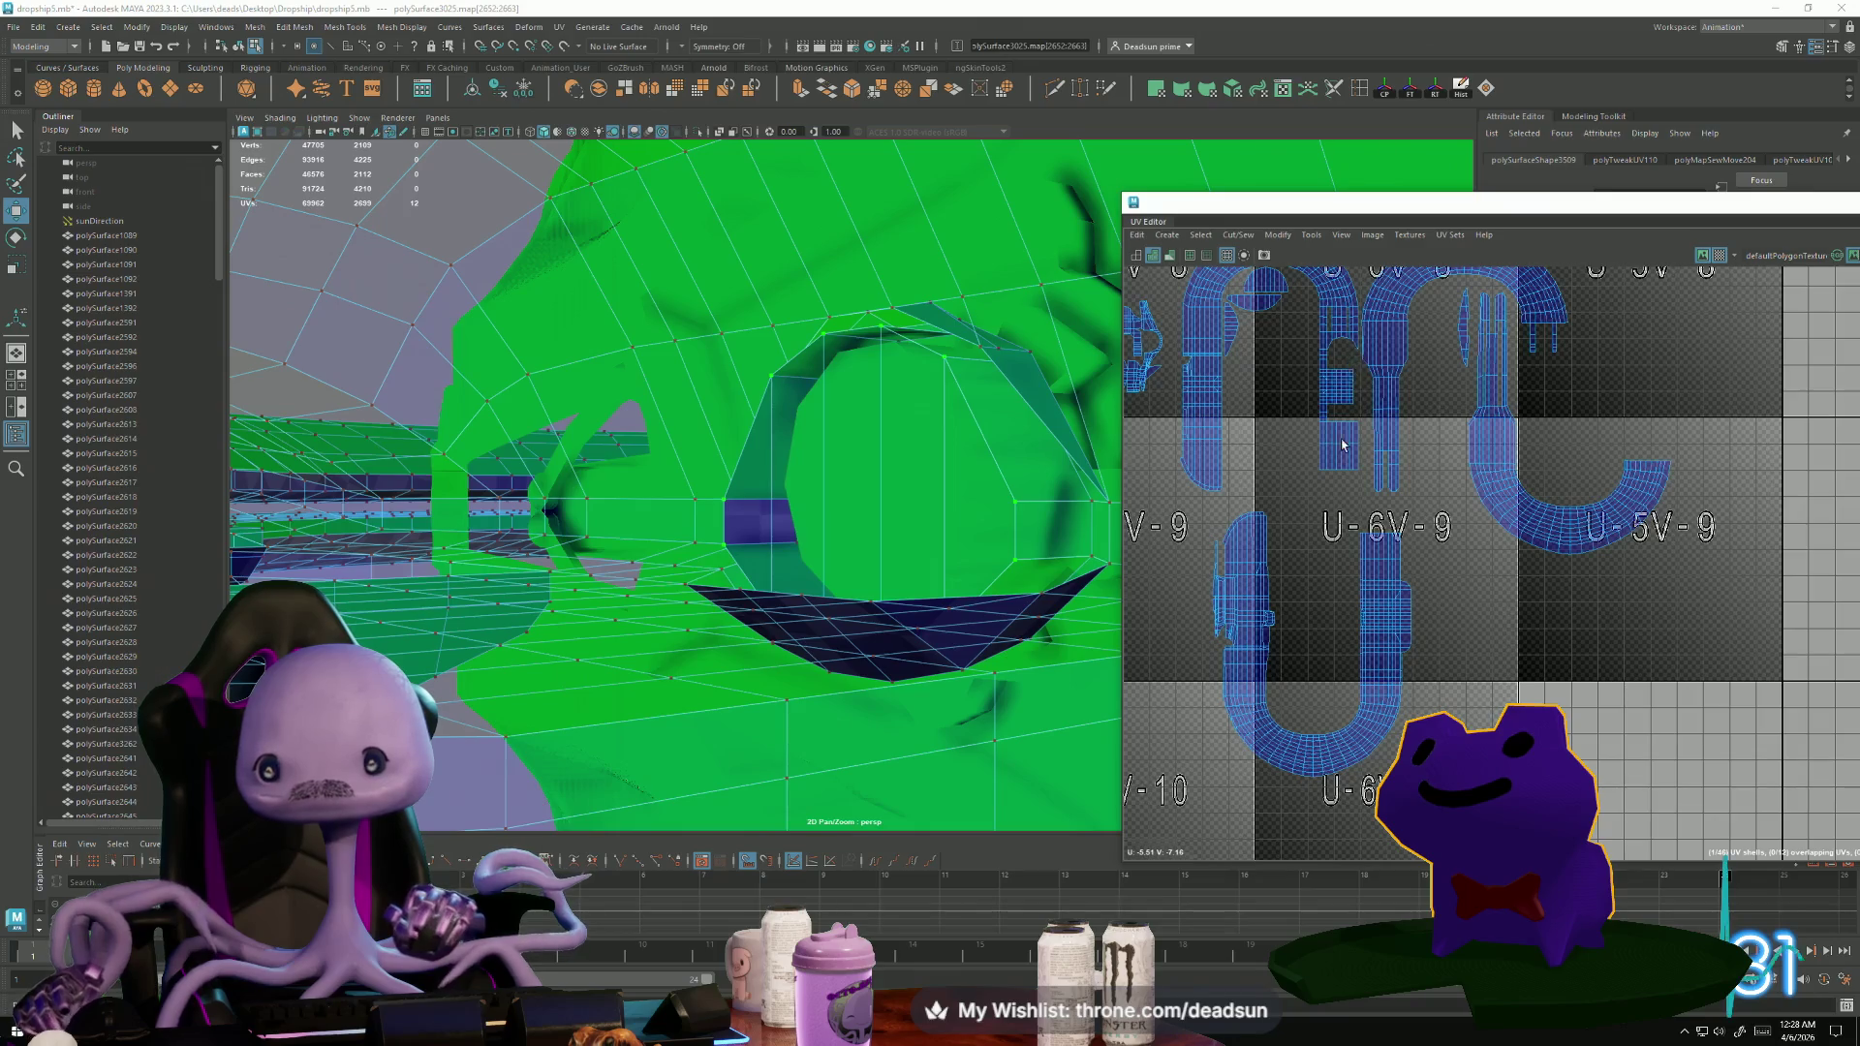
pyautogui.keyDown('alt'); pyautogui.moveTo(1343, 444); pyautogui.dragTo(1416, 533, button='middle'); pyautogui.keyUp('alt')
pyautogui.moveTo(1404, 393); pyautogui.dragTo(1361, 751)
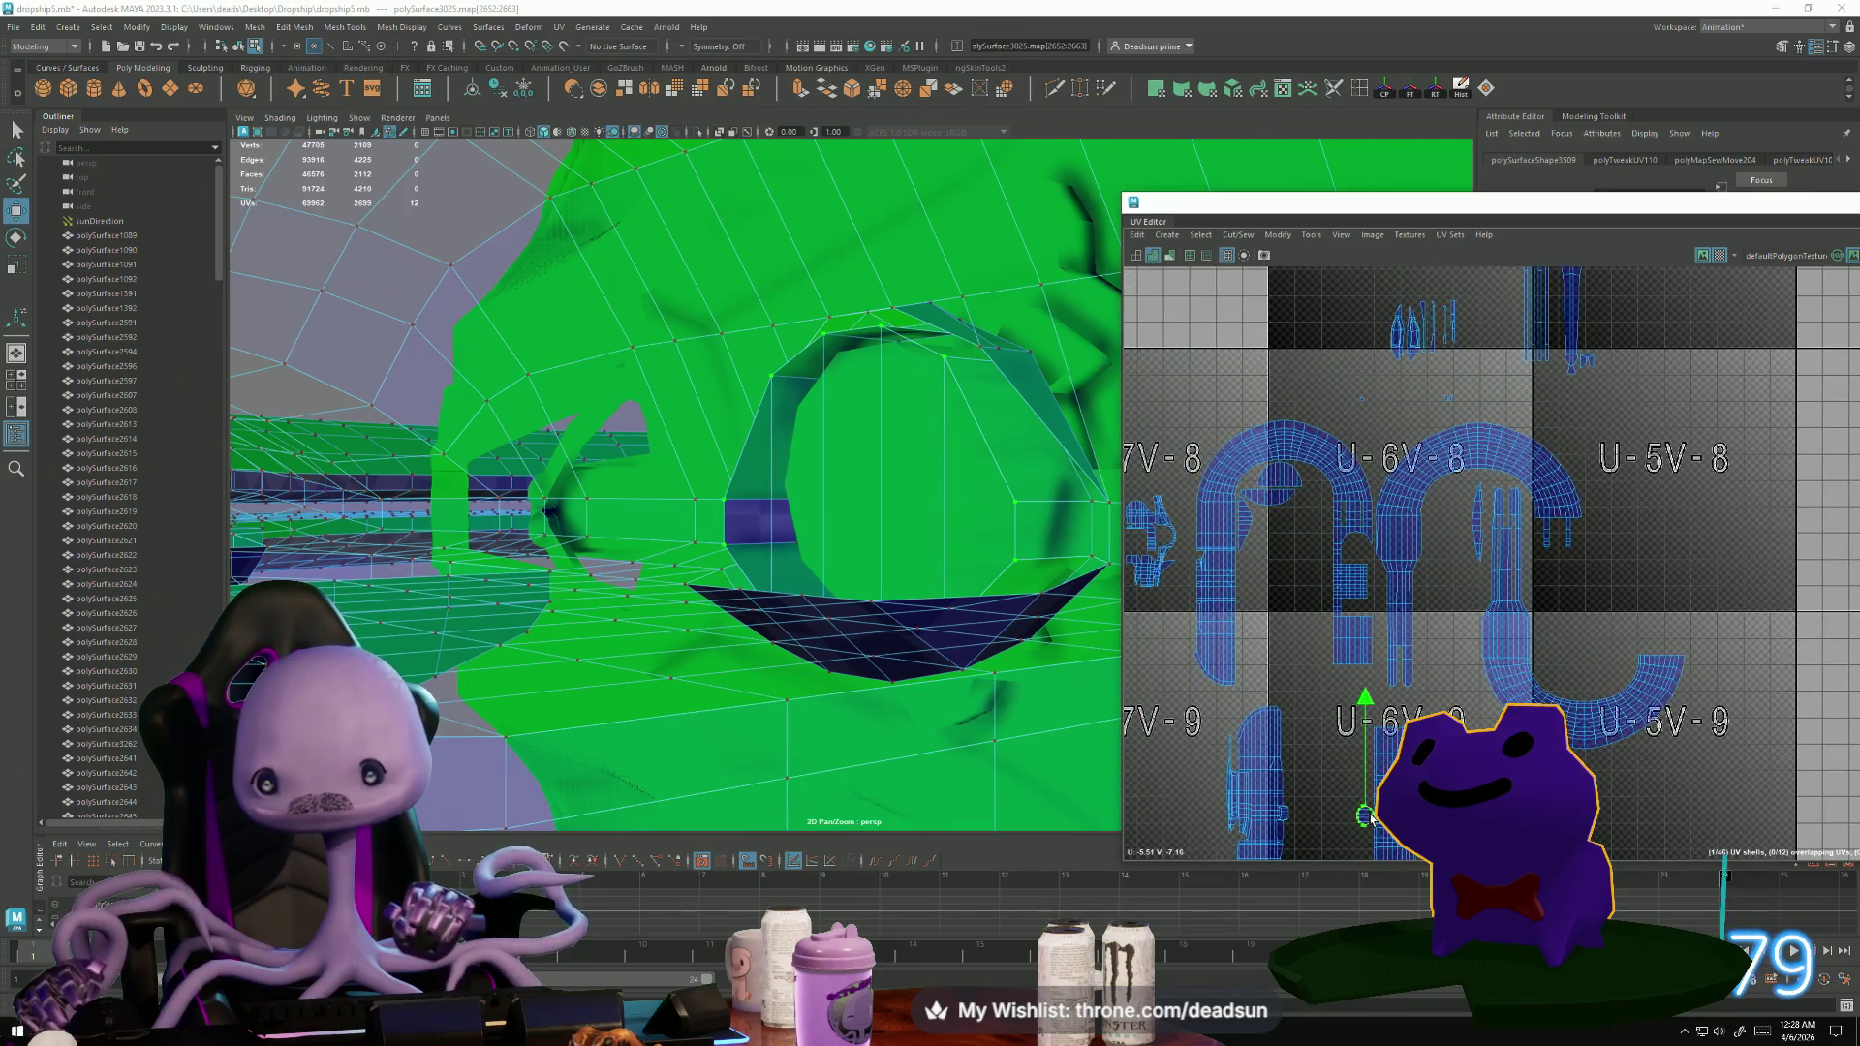
pyautogui.scroll(8, 1375, 737)
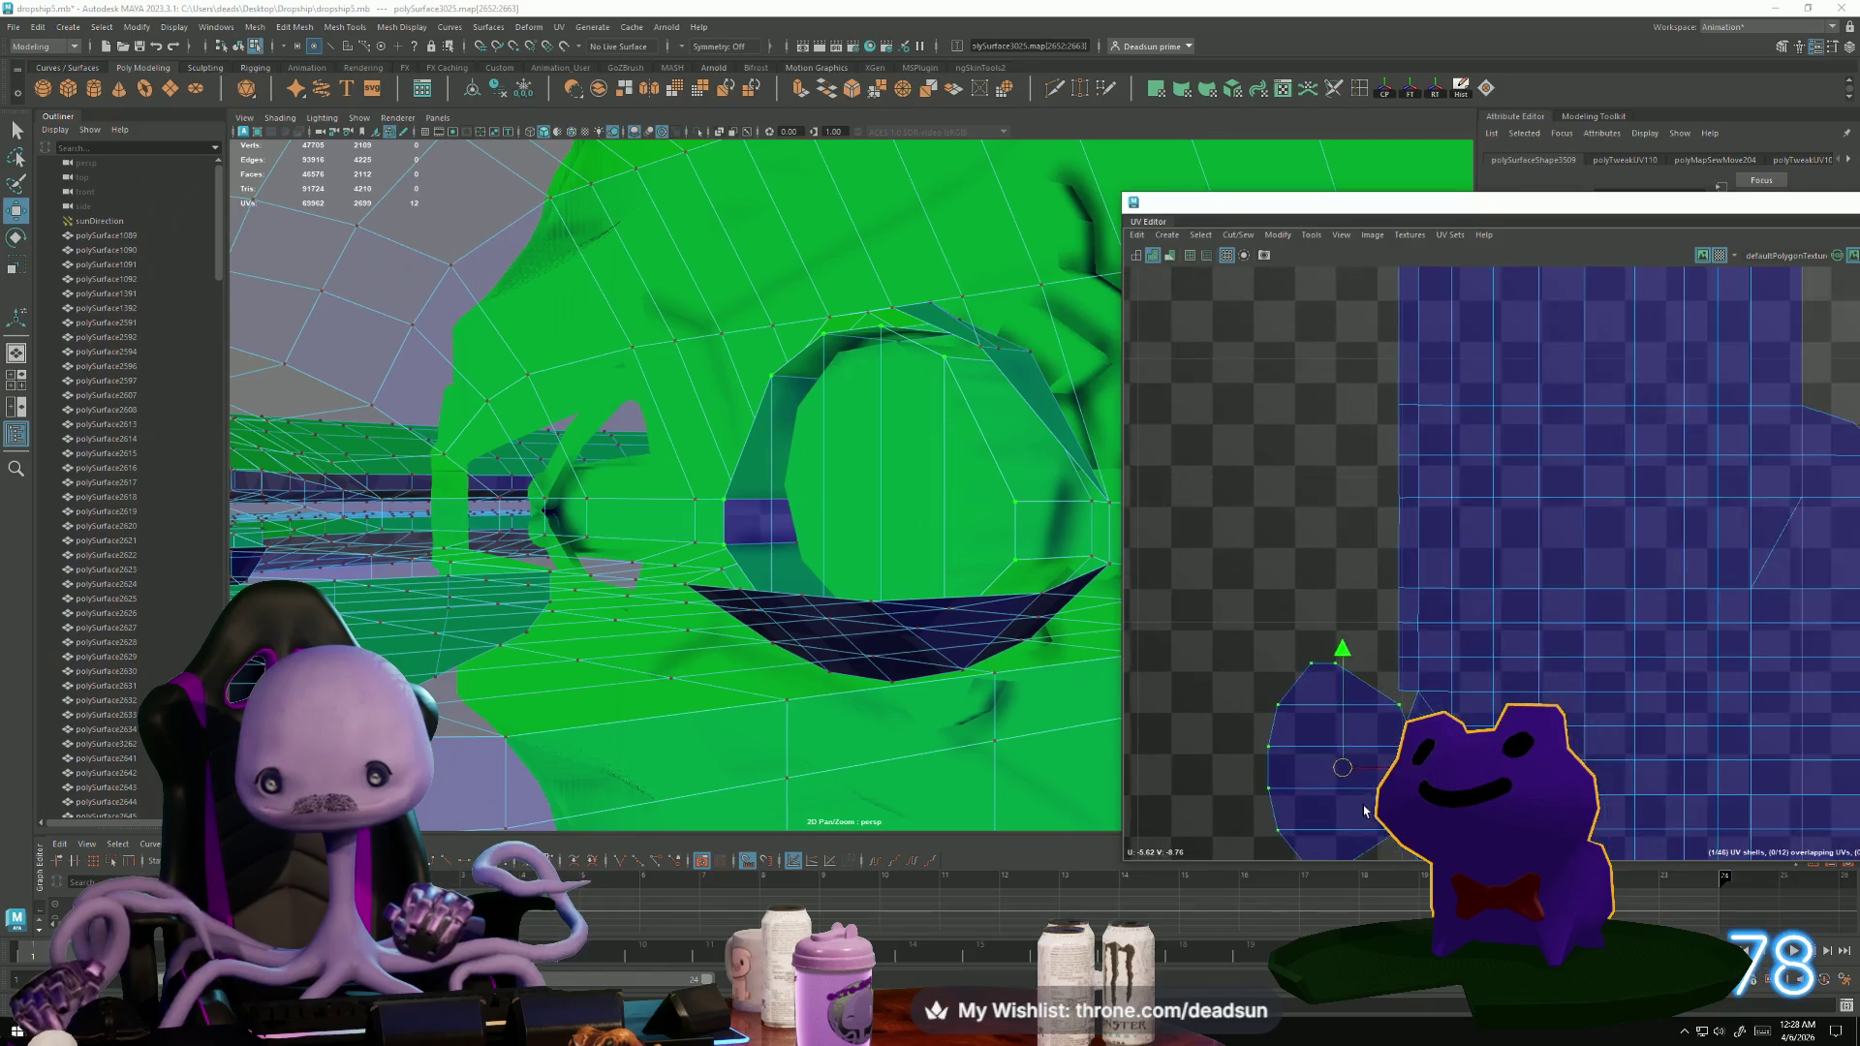
pyautogui.moveTo(1378, 731)
pyautogui.mouseDown(button='middle')
pyautogui.moveTo(1349, 773)
pyautogui.moveTo(1281, 781)
pyautogui.moveTo(1320, 708)
pyautogui.moveTo(1323, 640)
pyautogui.mouseUp(button='middle')
pyautogui.press('e')
pyautogui.press('r')
pyautogui.scroll(2, 1323, 639)
# Move and Sew the small shell's seam edge onto the neighbouring strip shell.
pyautogui.press('F10')
pyautogui.click(1354, 587)
pyautogui.click(1355, 591)
pyautogui.click(1238, 235)
pyautogui.click(1242, 375)
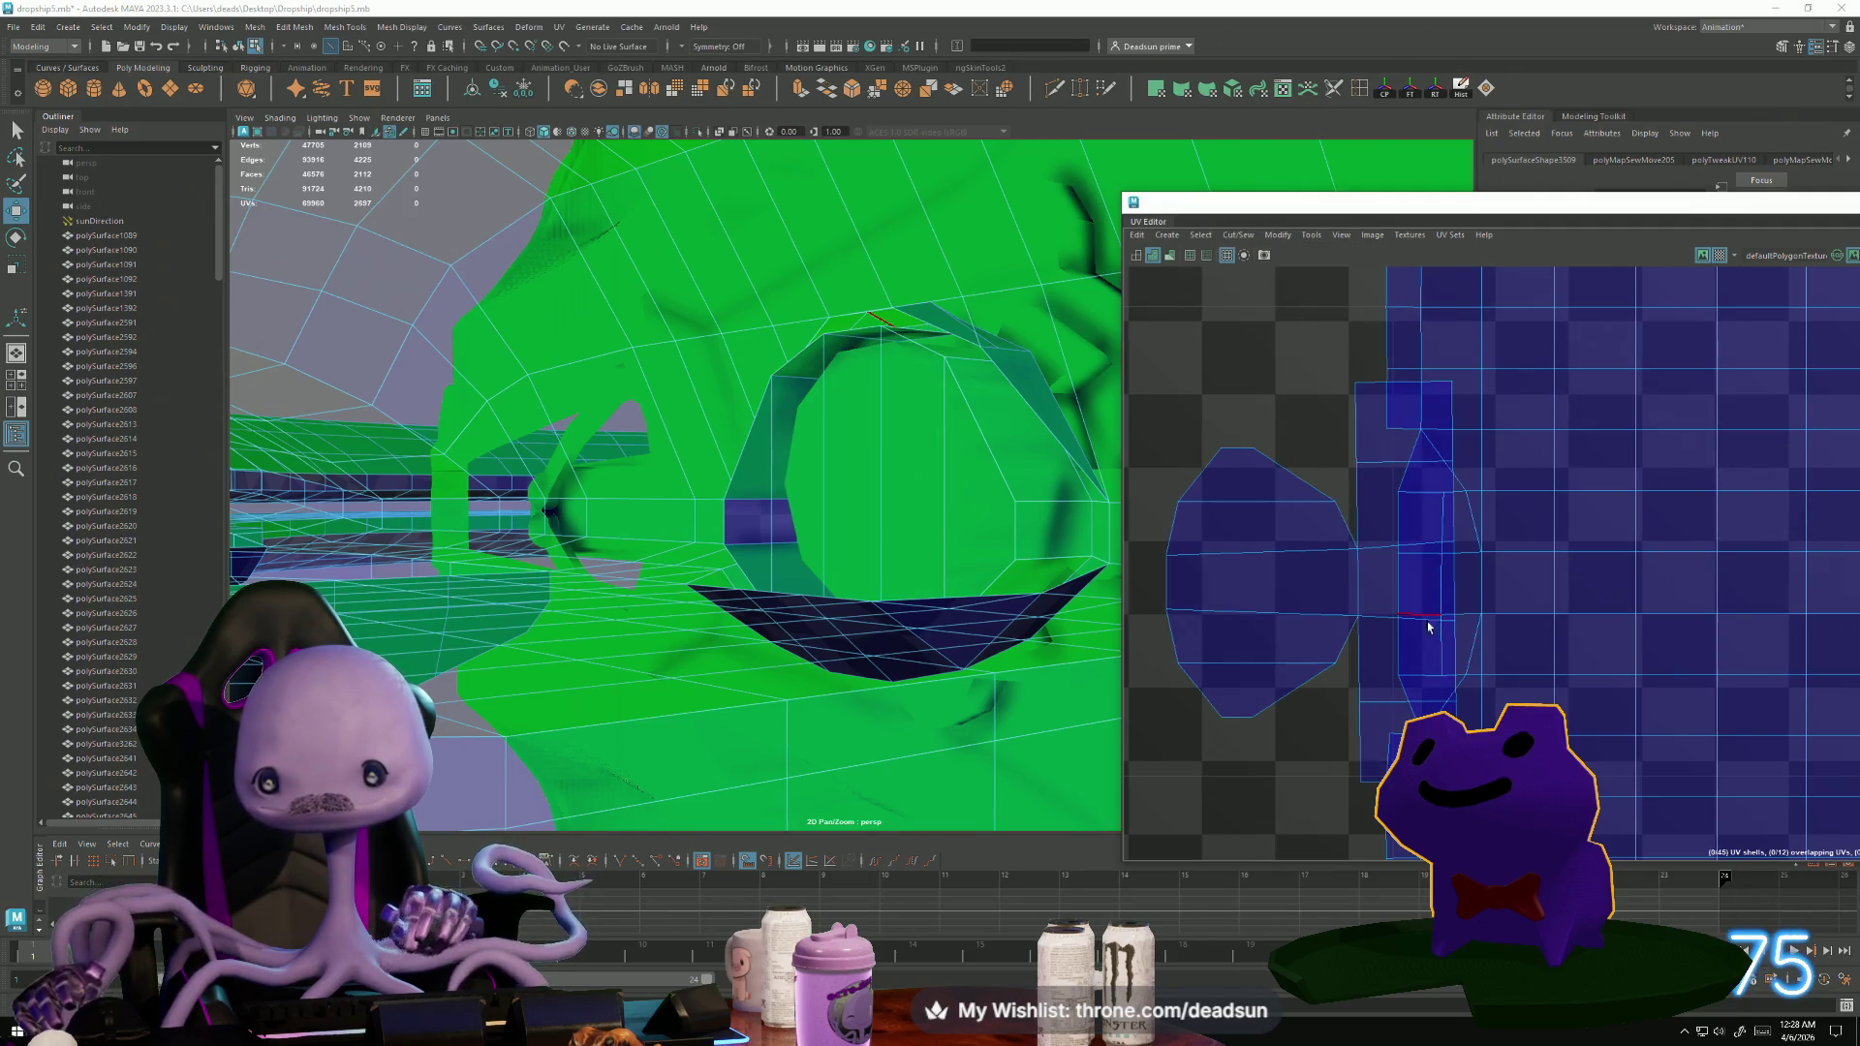
# Select a horizontal edge on the left shell.
pyautogui.scroll(-1, 1428, 628)
pyautogui.click(1343, 560)
pyautogui.click(1366, 504)
pyautogui.click(1366, 659)
pyautogui.click(1320, 524)
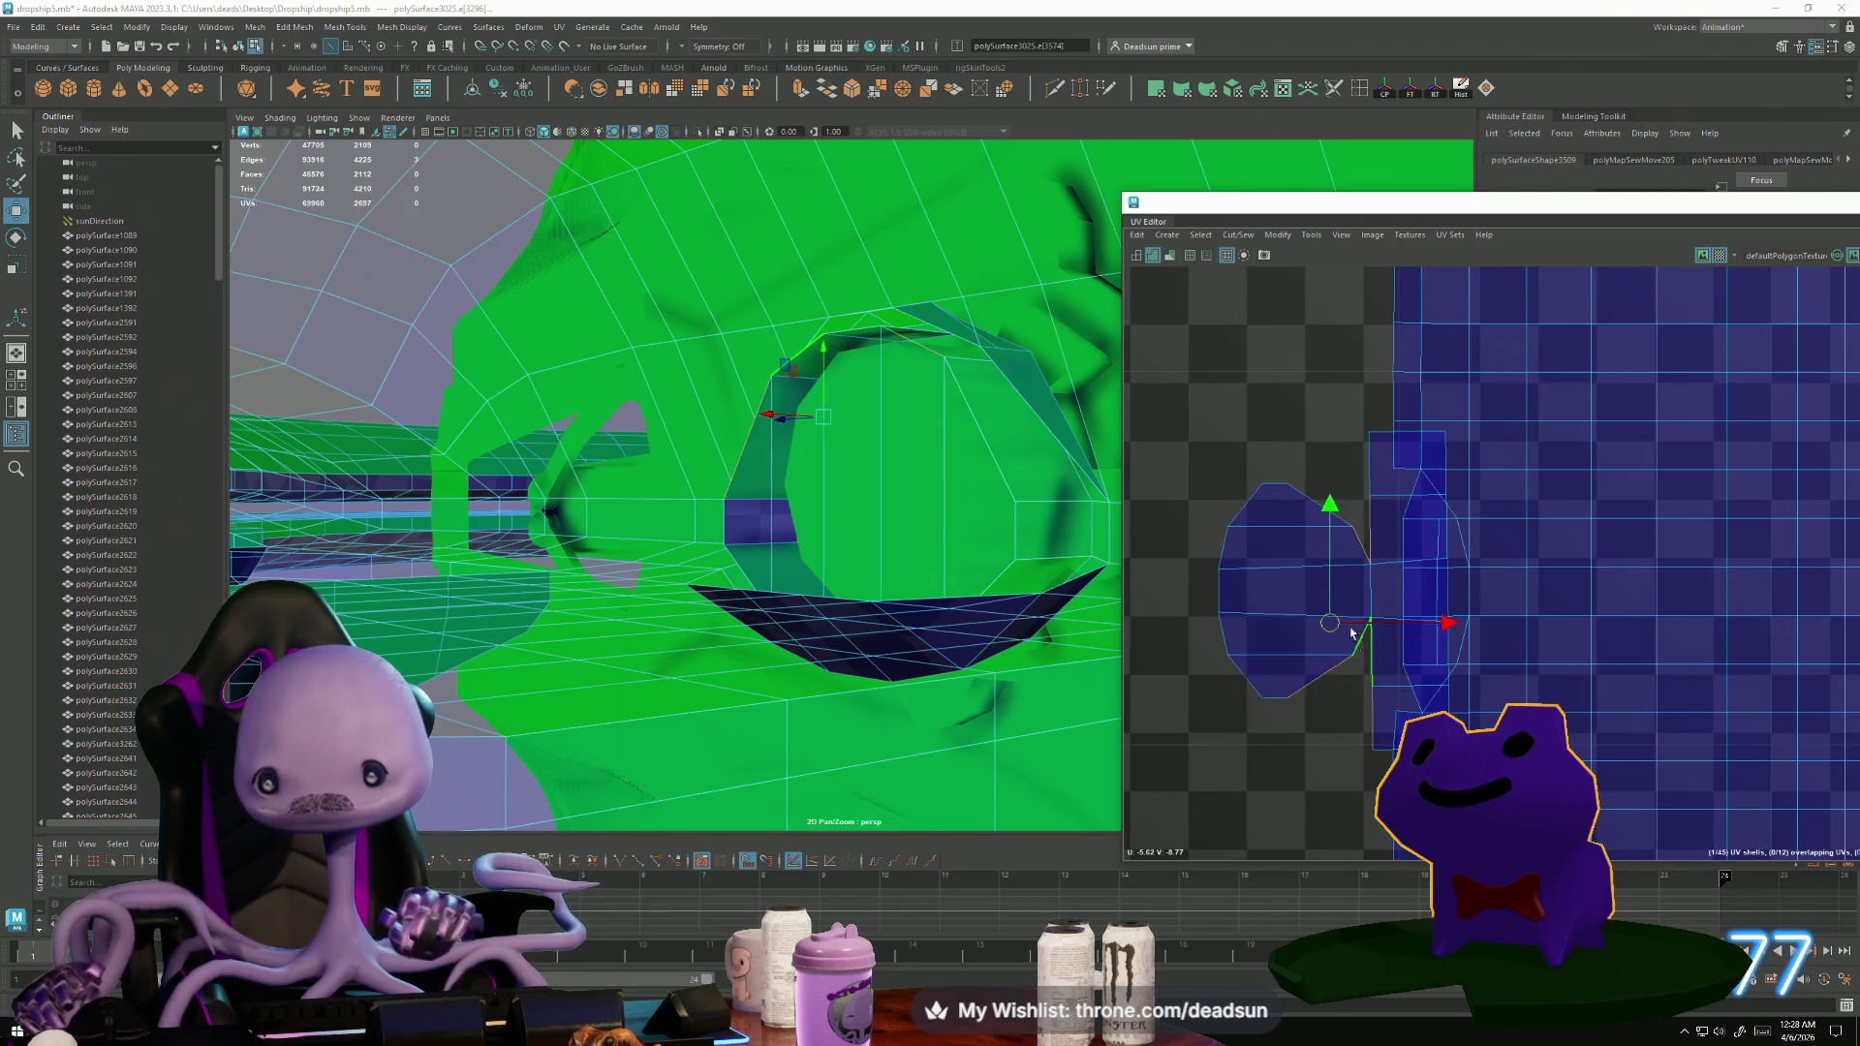
# Convert the edge selection to UVs, reposition the joined shells, and switch to UV selection.
pyautogui.moveTo(1353, 633); pyautogui.dragTo(1338, 601, button='right')
pyautogui.moveTo(1338, 601); pyautogui.dragTo(1257, 598)
pyautogui.moveTo(1367, 526); pyautogui.dragTo(1430, 526, button='right')
pyautogui.click(1347, 523)
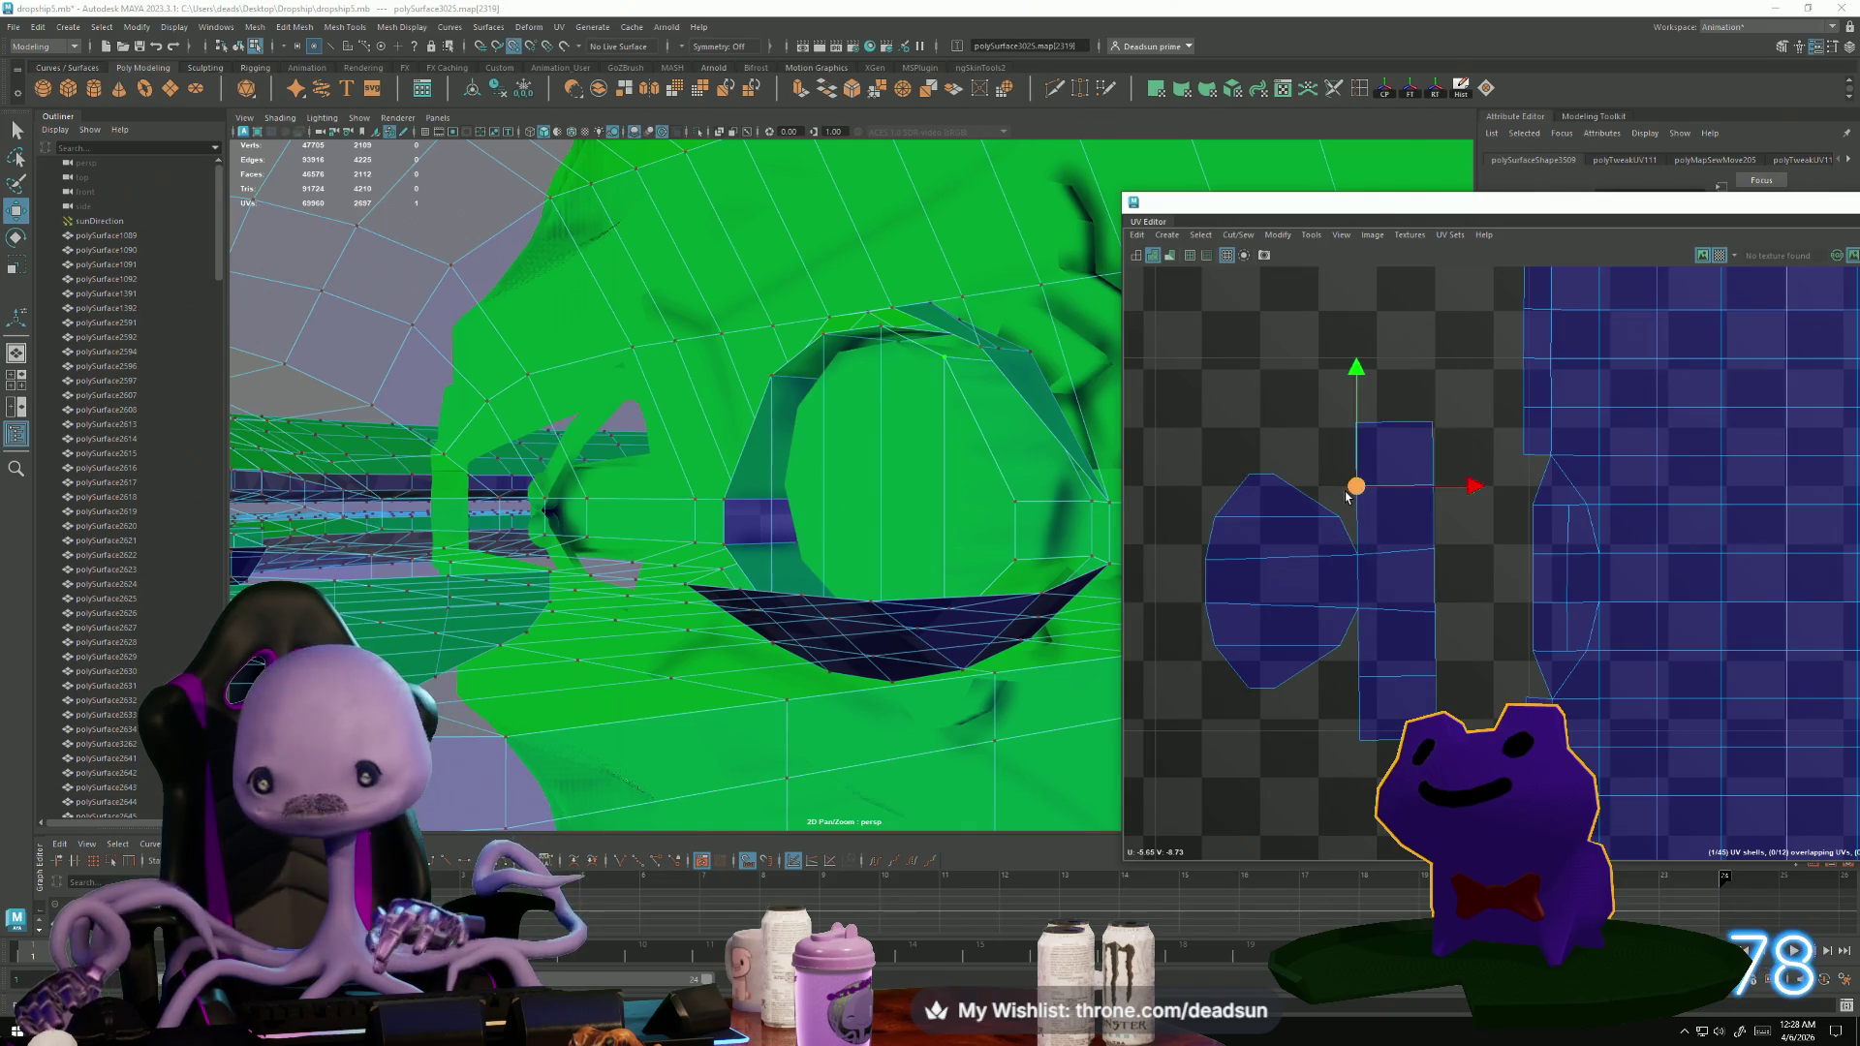
# Pull the shell's top, lower and right-side UVs inward into an even oval.
pyautogui.moveTo(1354, 499)
pyautogui.mouseDown()
pyautogui.moveTo(1334, 495)
pyautogui.moveTo(1350, 415)
pyautogui.moveTo(1285, 474)
pyautogui.mouseUp()
pyautogui.moveTo(1347, 658)
pyautogui.mouseDown()
pyautogui.moveTo(1362, 693)
pyautogui.moveTo(1343, 722)
pyautogui.moveTo(1395, 727)
pyautogui.mouseUp()
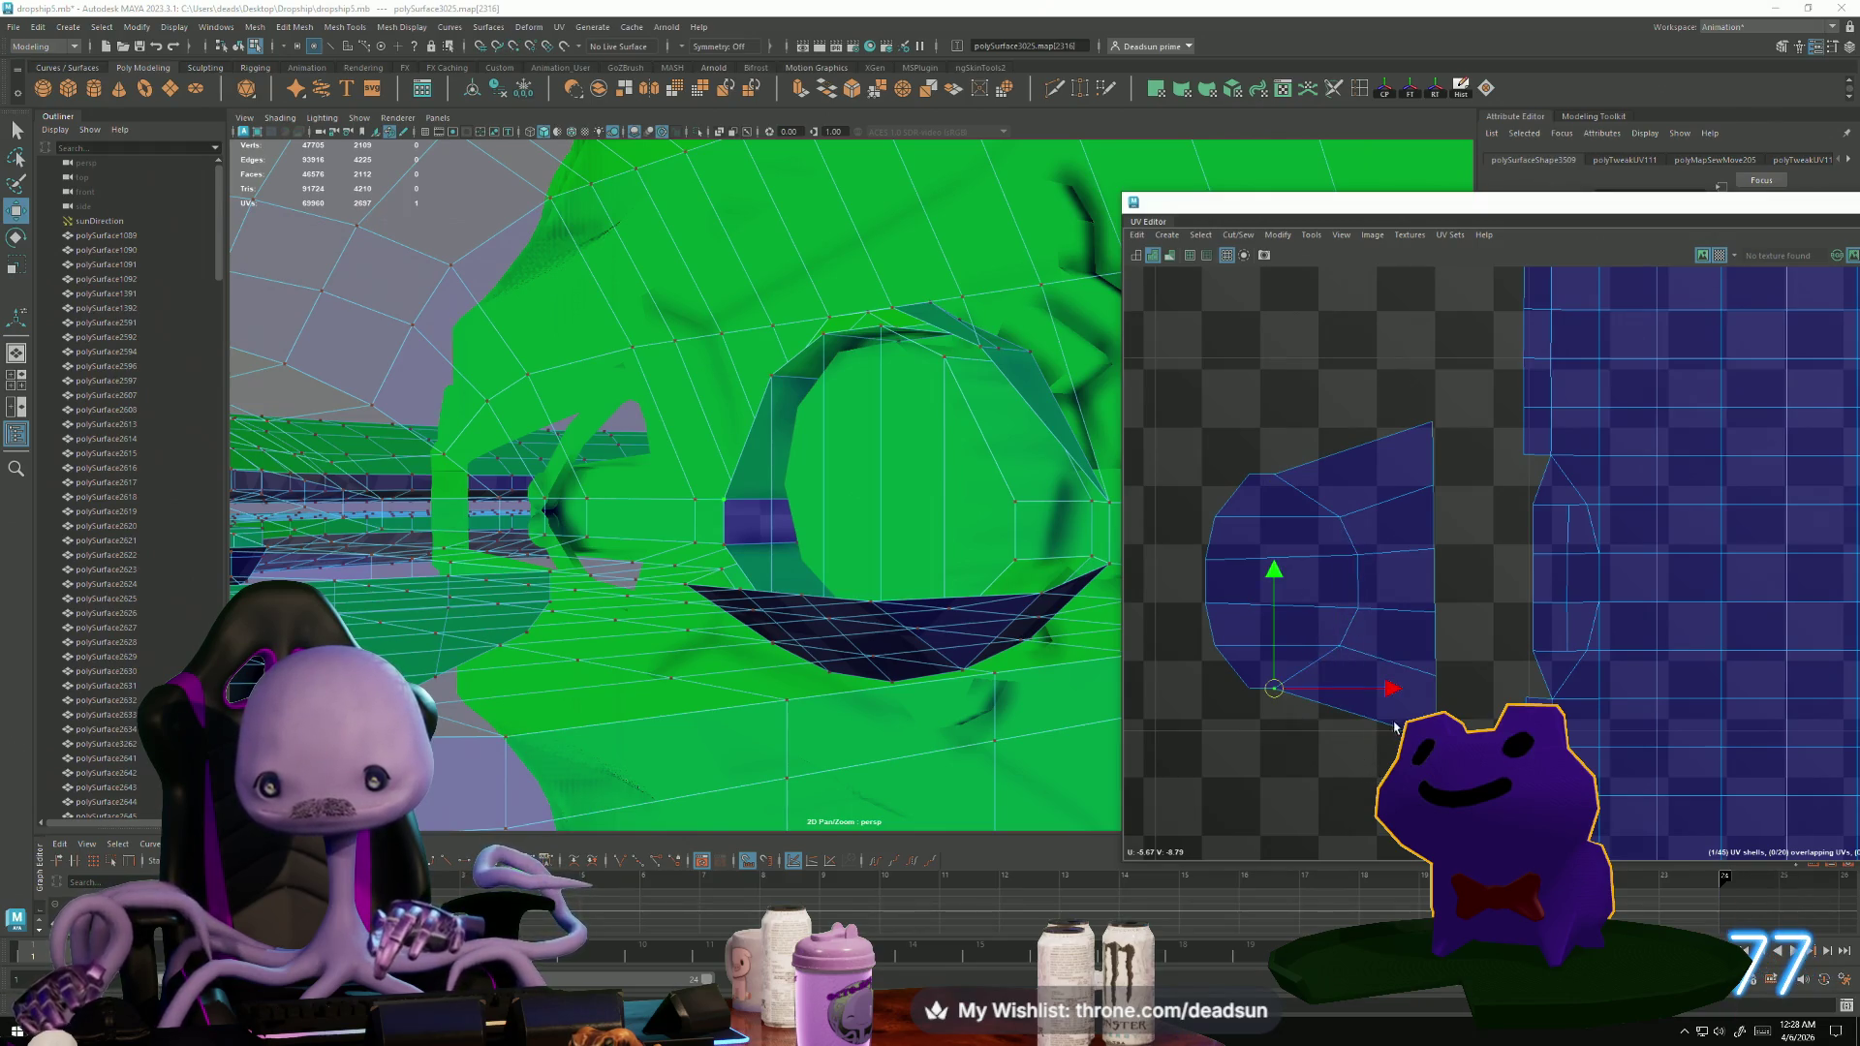
pyautogui.moveTo(1274, 690)
pyautogui.mouseDown()
pyautogui.moveTo(1372, 753)
pyautogui.moveTo(1297, 726)
pyautogui.mouseUp()
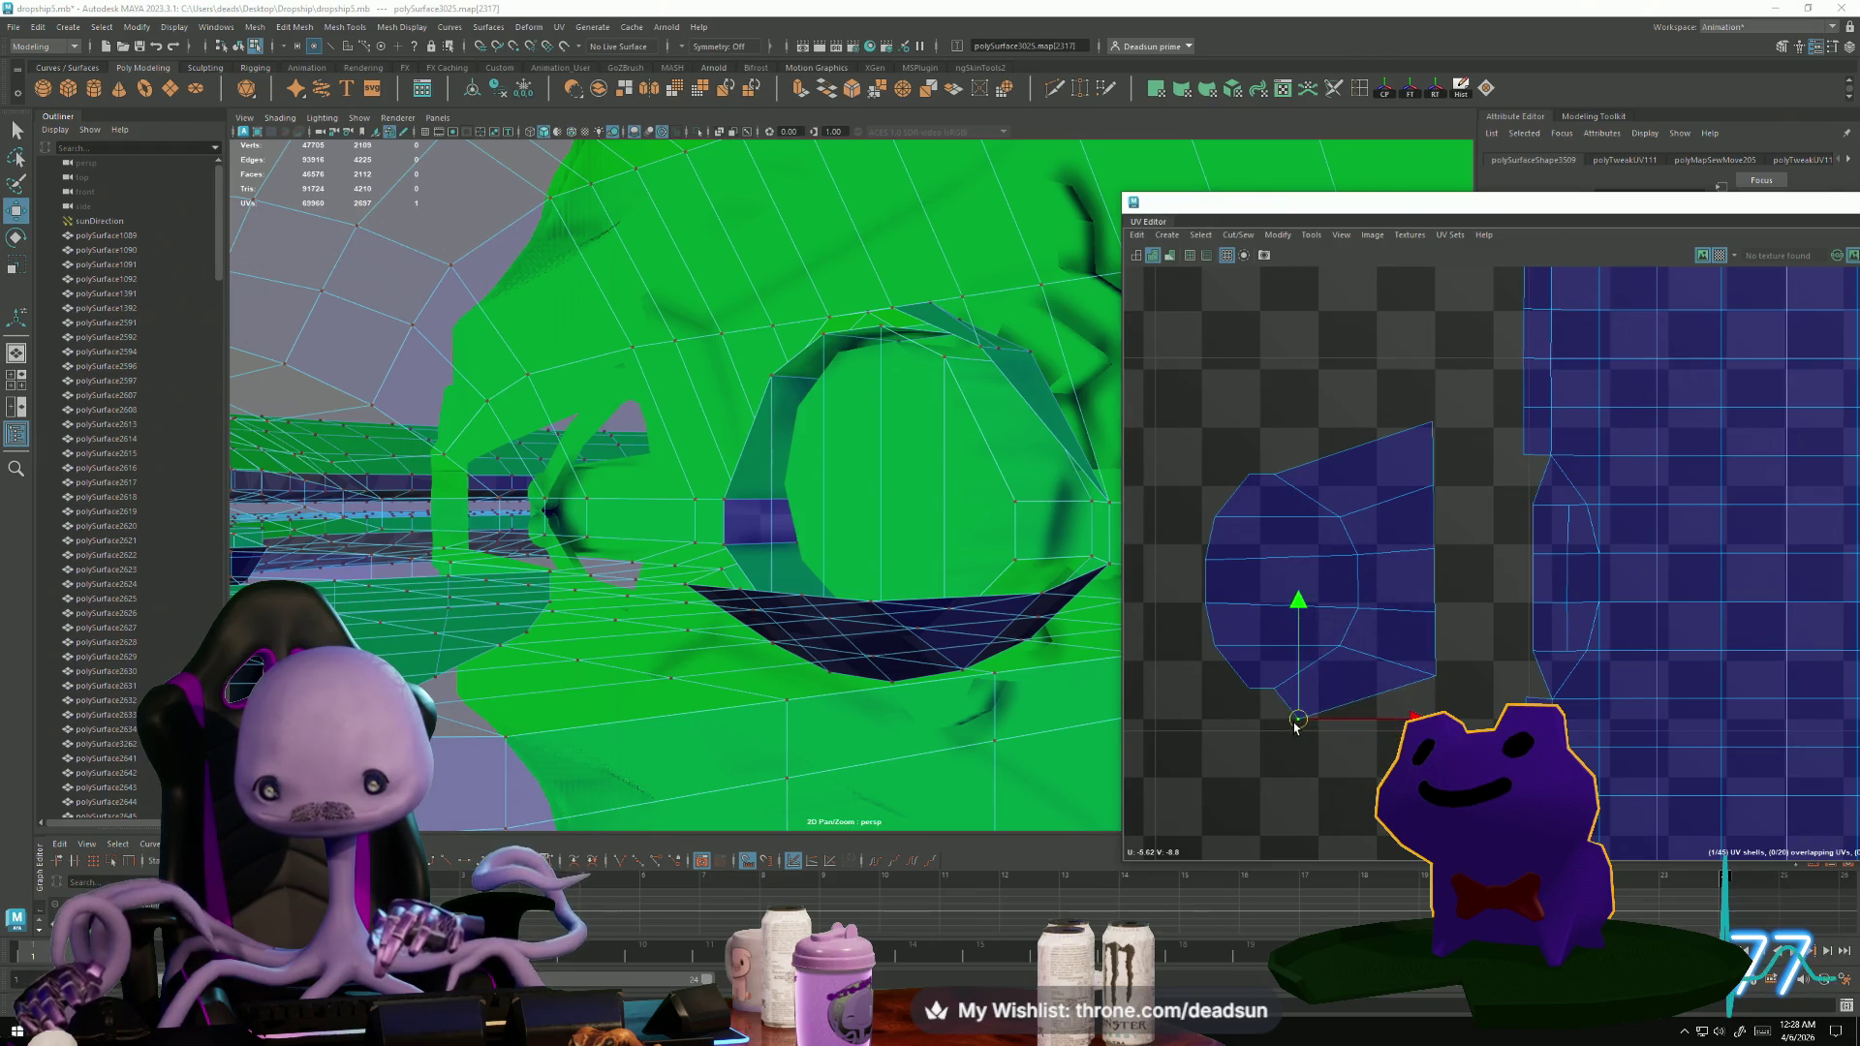
pyautogui.click(1434, 676)
pyautogui.moveTo(1434, 675)
pyautogui.mouseDown()
pyautogui.moveTo(1370, 651)
pyautogui.moveTo(1450, 636)
pyautogui.mouseUp()
pyautogui.moveTo(1434, 606); pyautogui.dragTo(1391, 612)
pyautogui.moveTo(1417, 528)
pyautogui.mouseDown()
pyautogui.moveTo(1466, 588)
pyautogui.moveTo(1390, 562)
pyautogui.mouseUp()
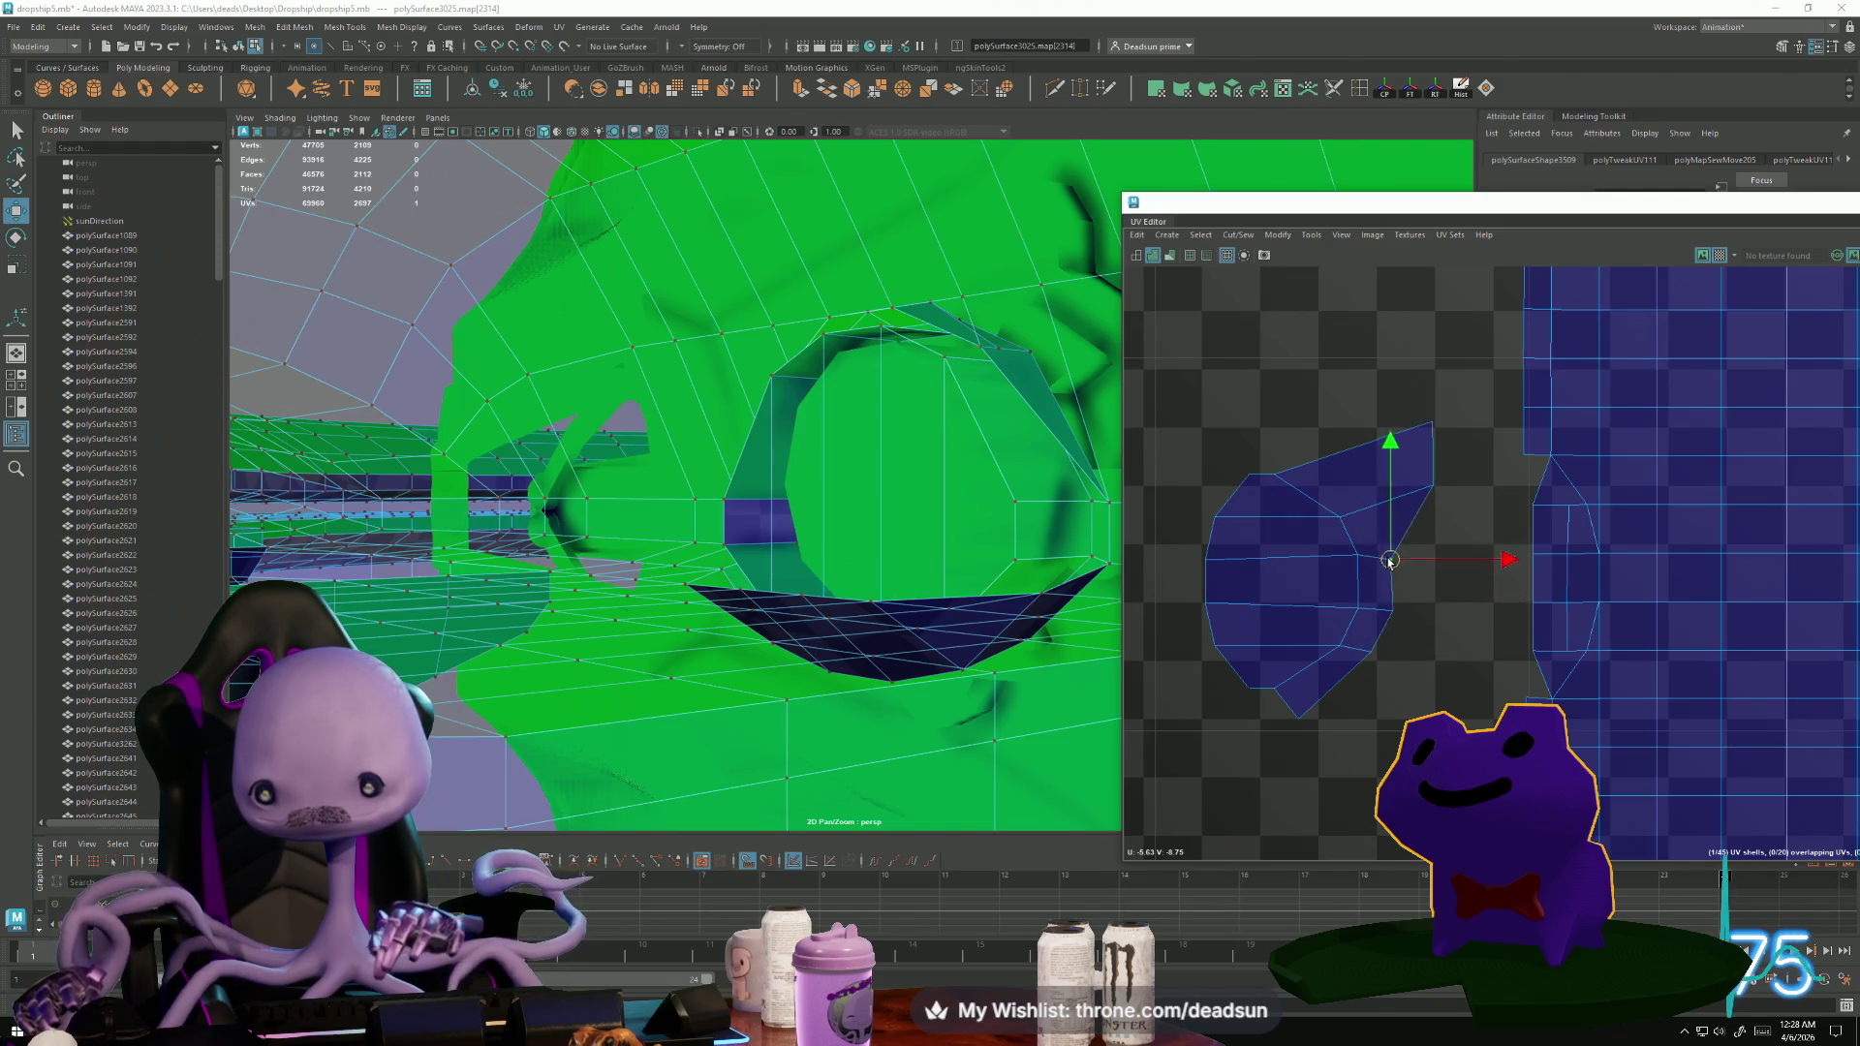
pyautogui.moveTo(1434, 491); pyautogui.dragTo(1368, 516)
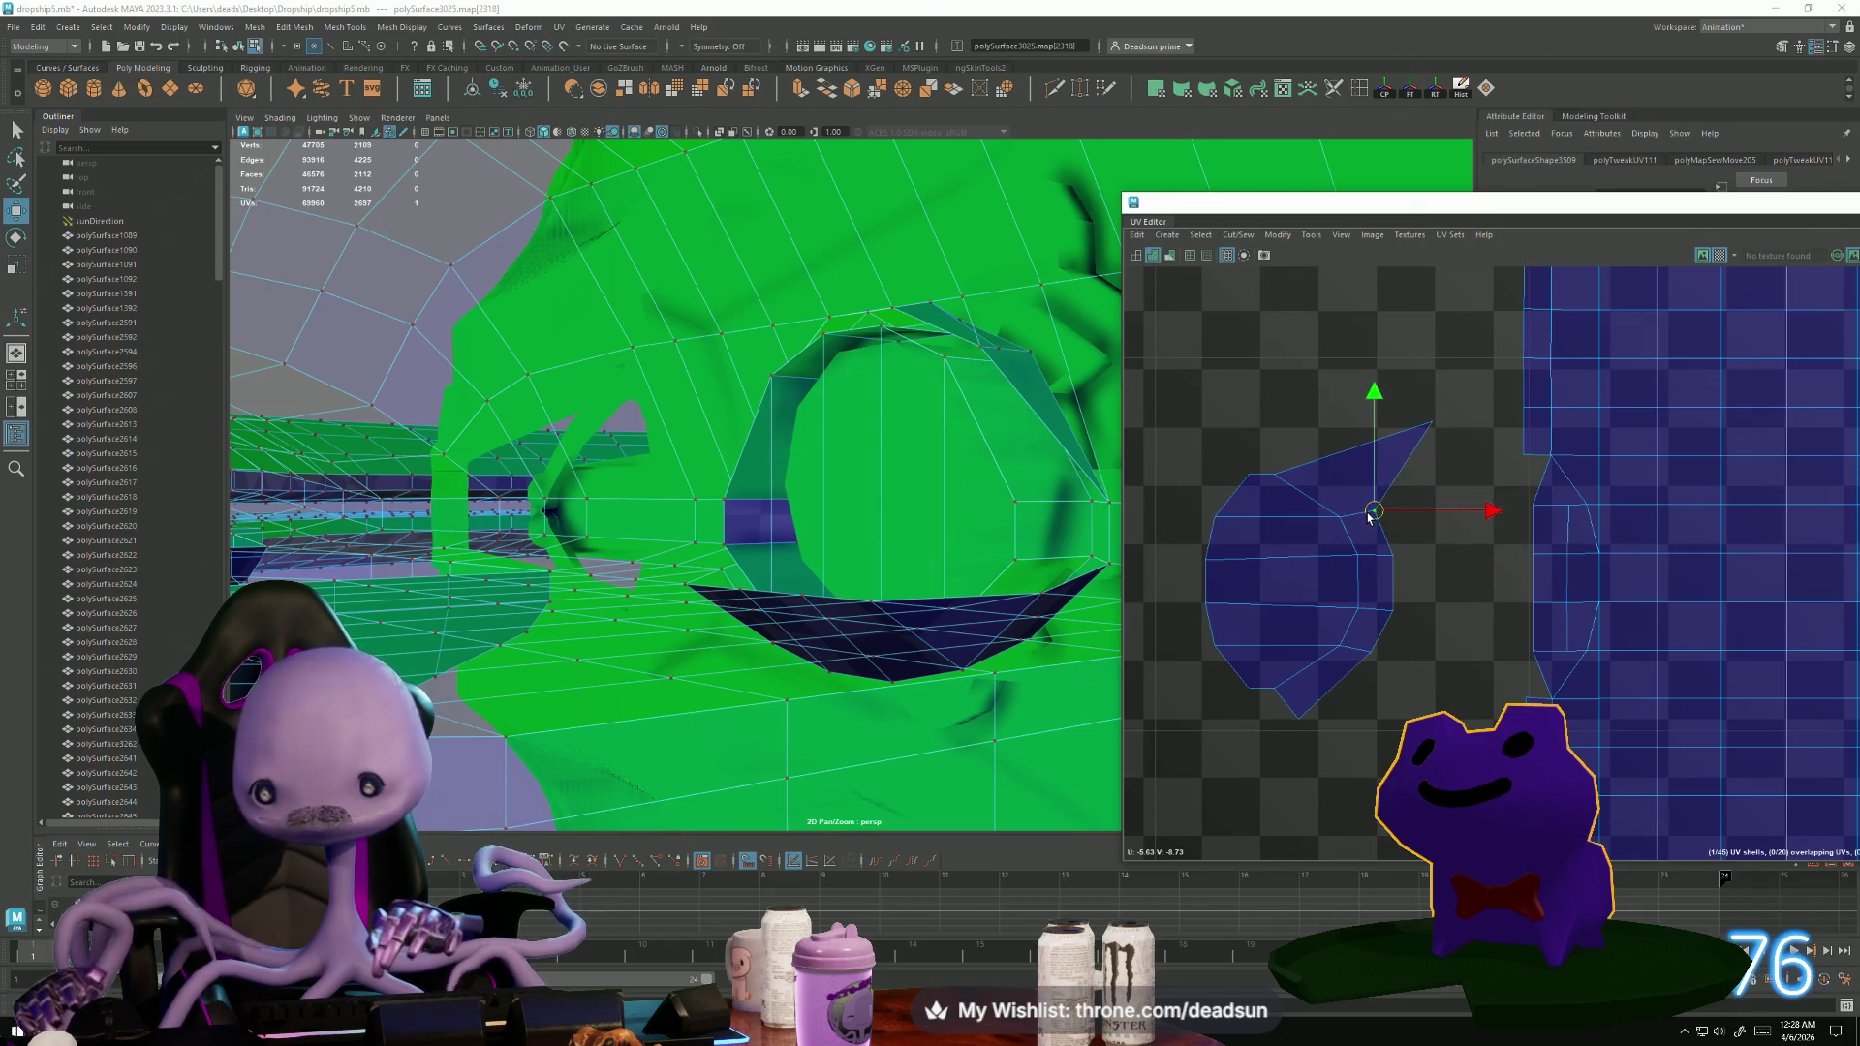
pyautogui.moveTo(1401, 416)
pyautogui.mouseDown()
pyautogui.moveTo(1444, 445)
pyautogui.moveTo(1299, 457)
pyautogui.mouseUp()
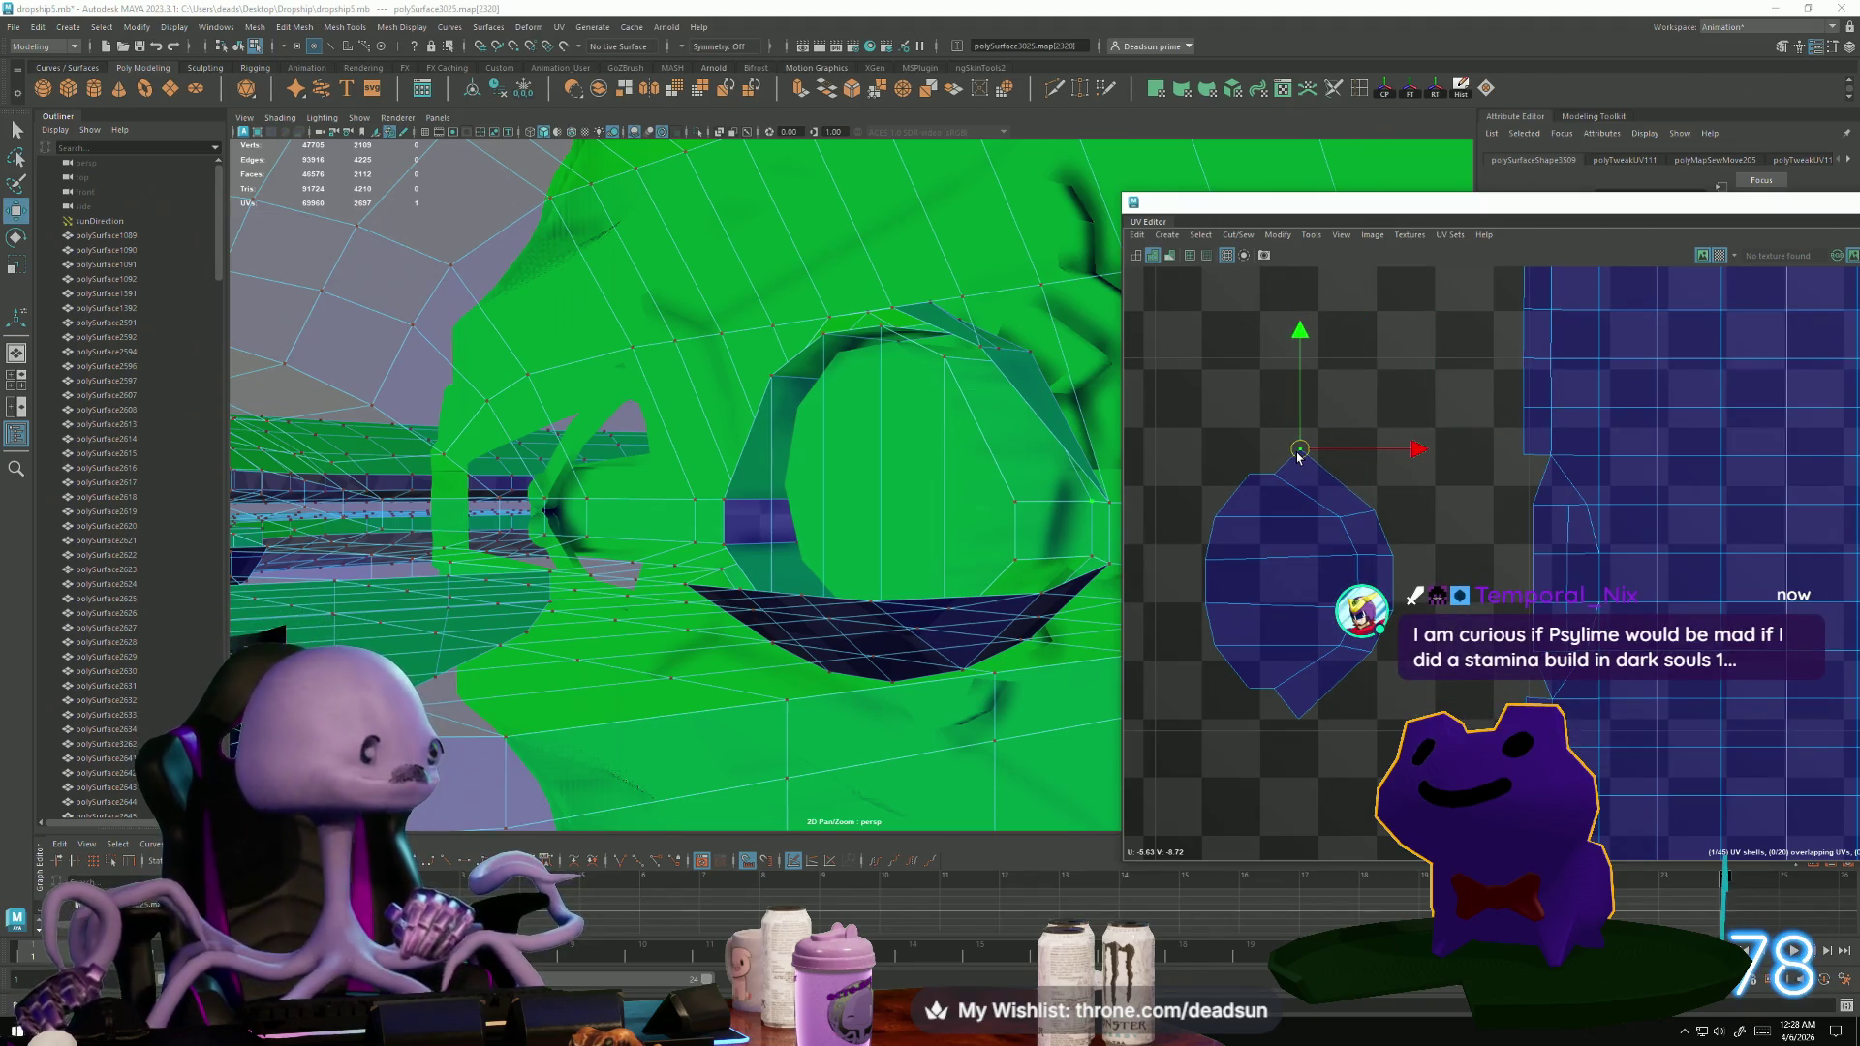
# Scale the two UVs on the shell's left edge apart vertically.
pyautogui.scroll(2, 1310, 520)
pyautogui.scroll(-3, 1279, 562)
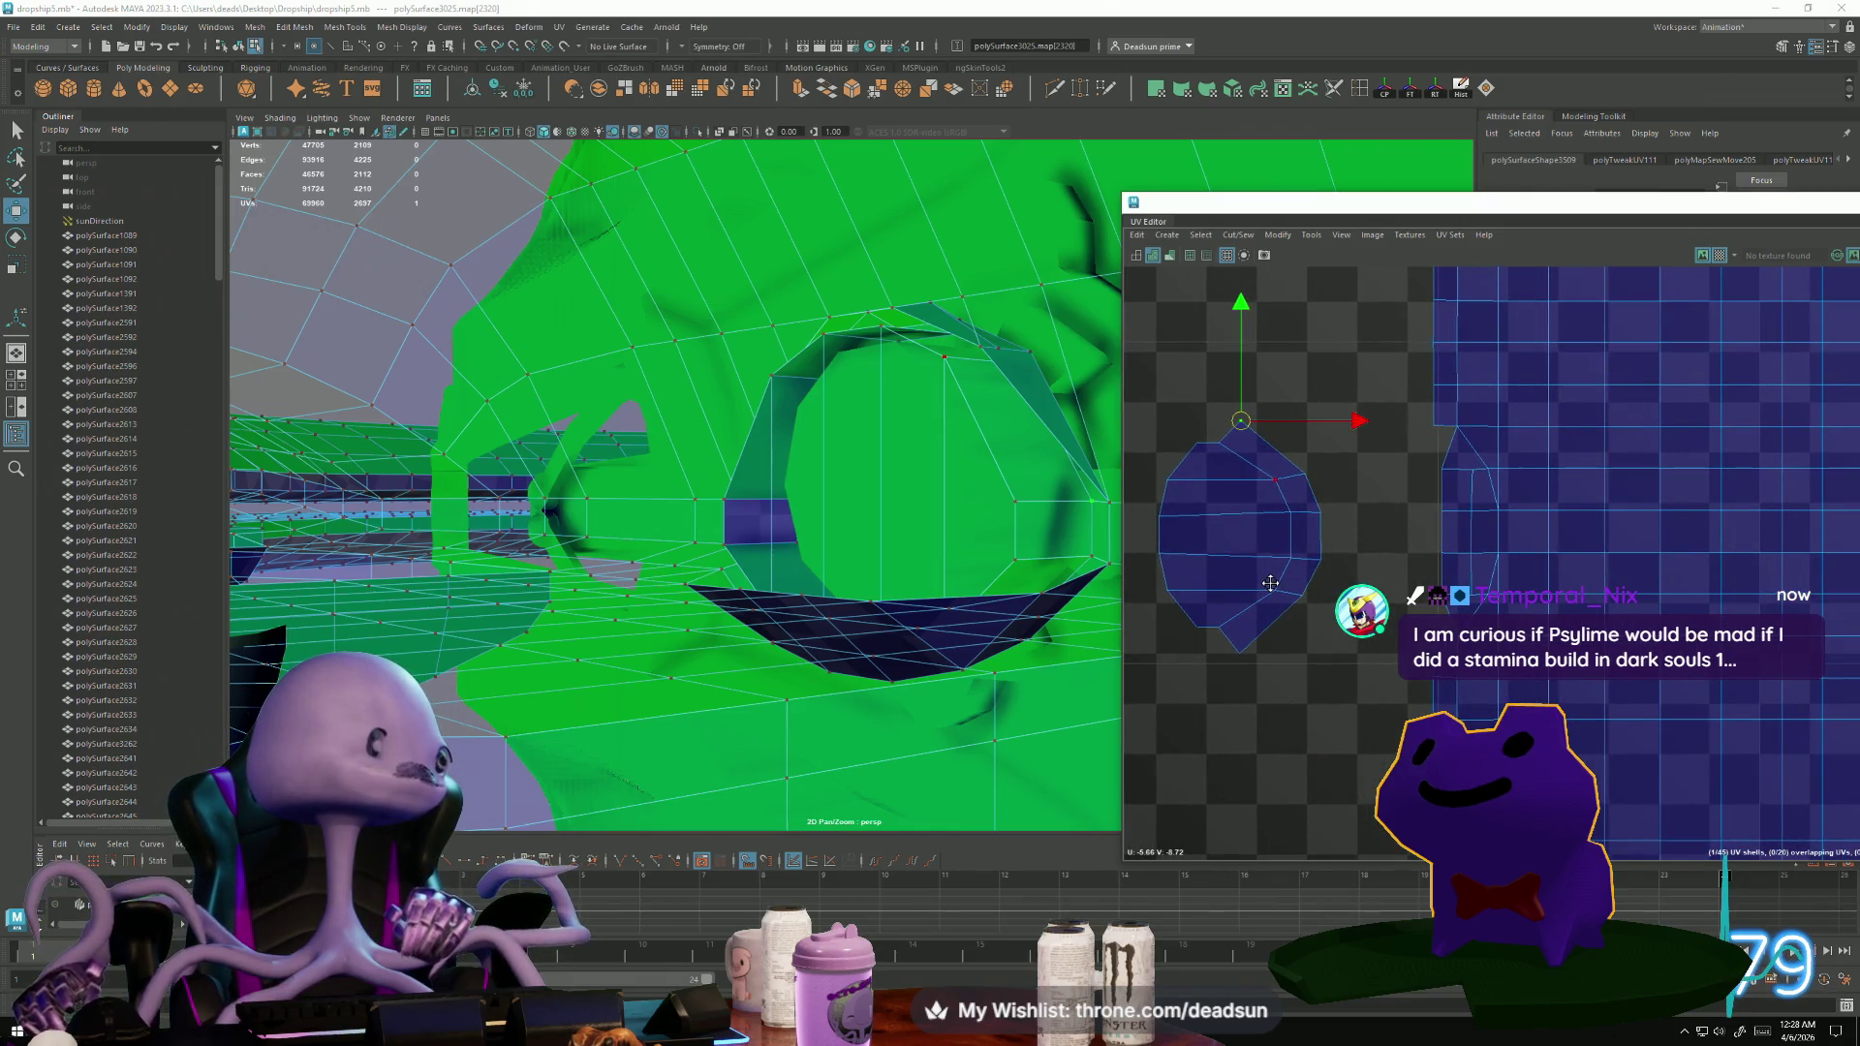
pyautogui.keyDown('alt'); pyautogui.moveTo(1270, 584); pyautogui.dragTo(1273, 568, button='middle'); pyautogui.keyUp('alt')
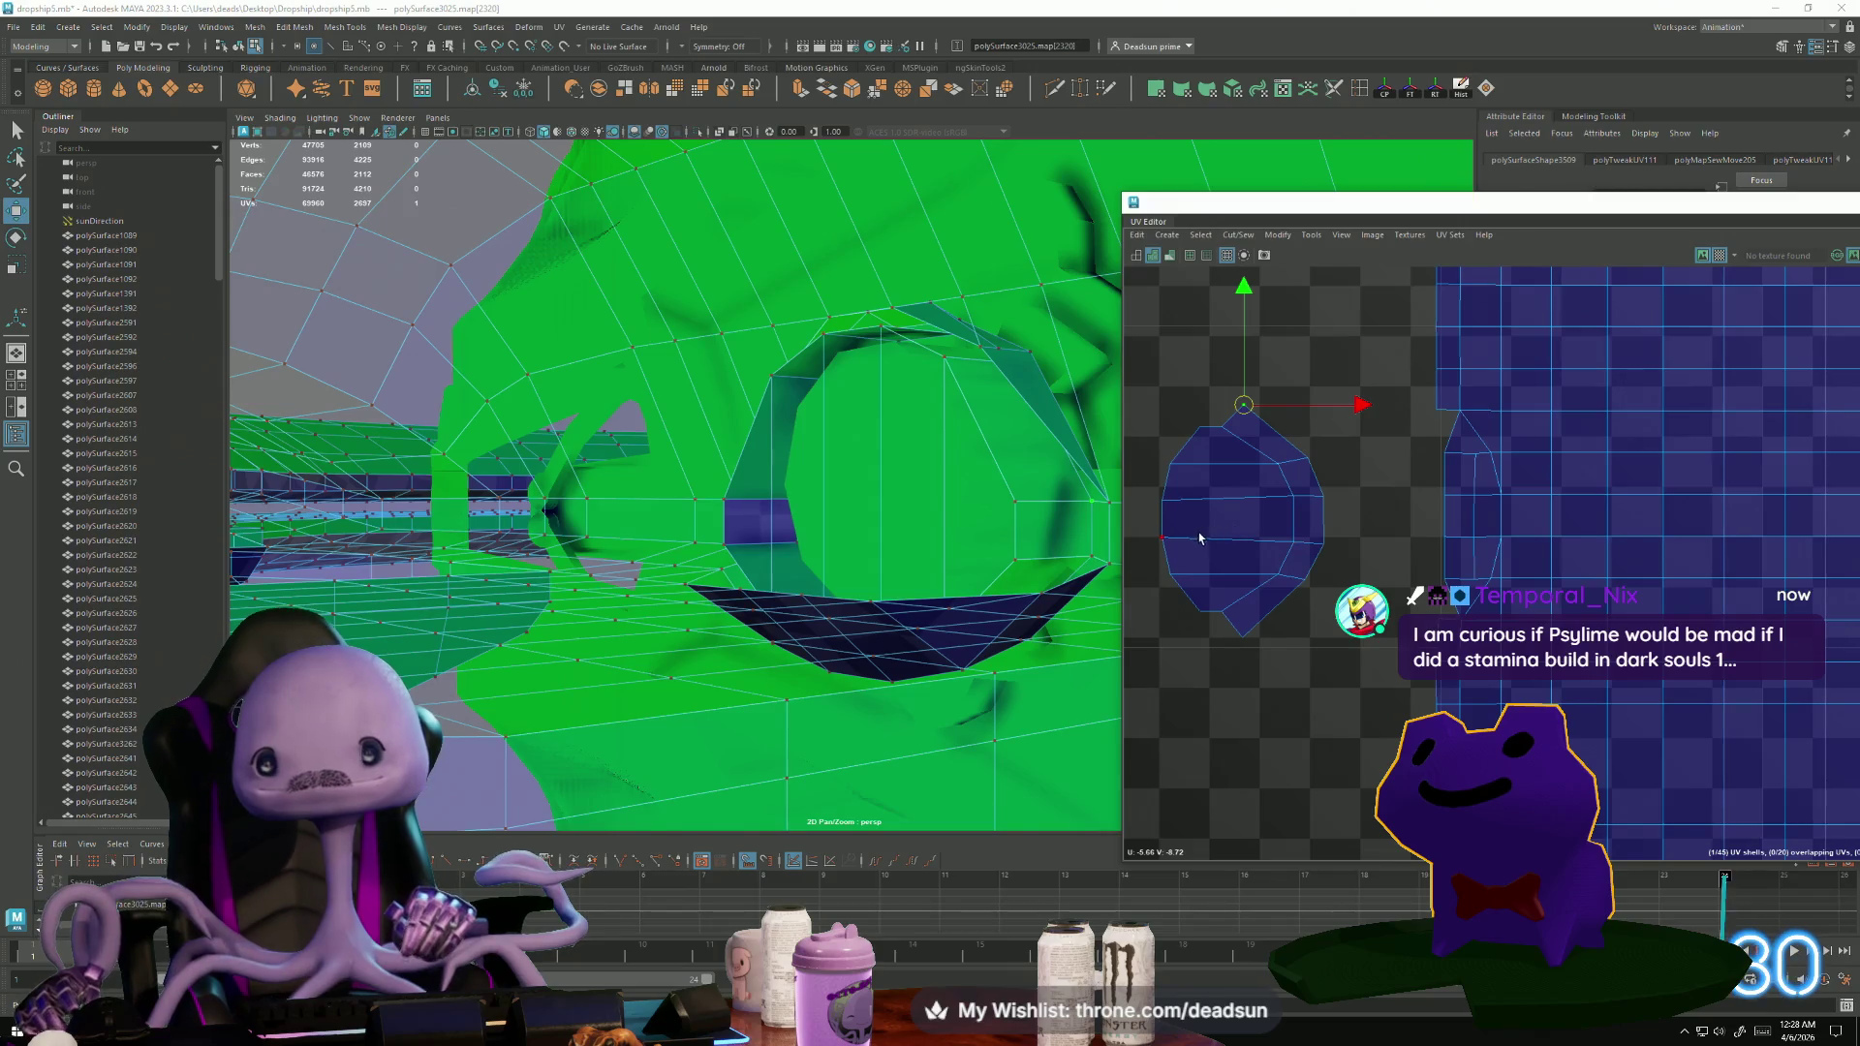
pyautogui.moveTo(1163, 502); pyautogui.dragTo(1153, 535)
pyautogui.press('r')
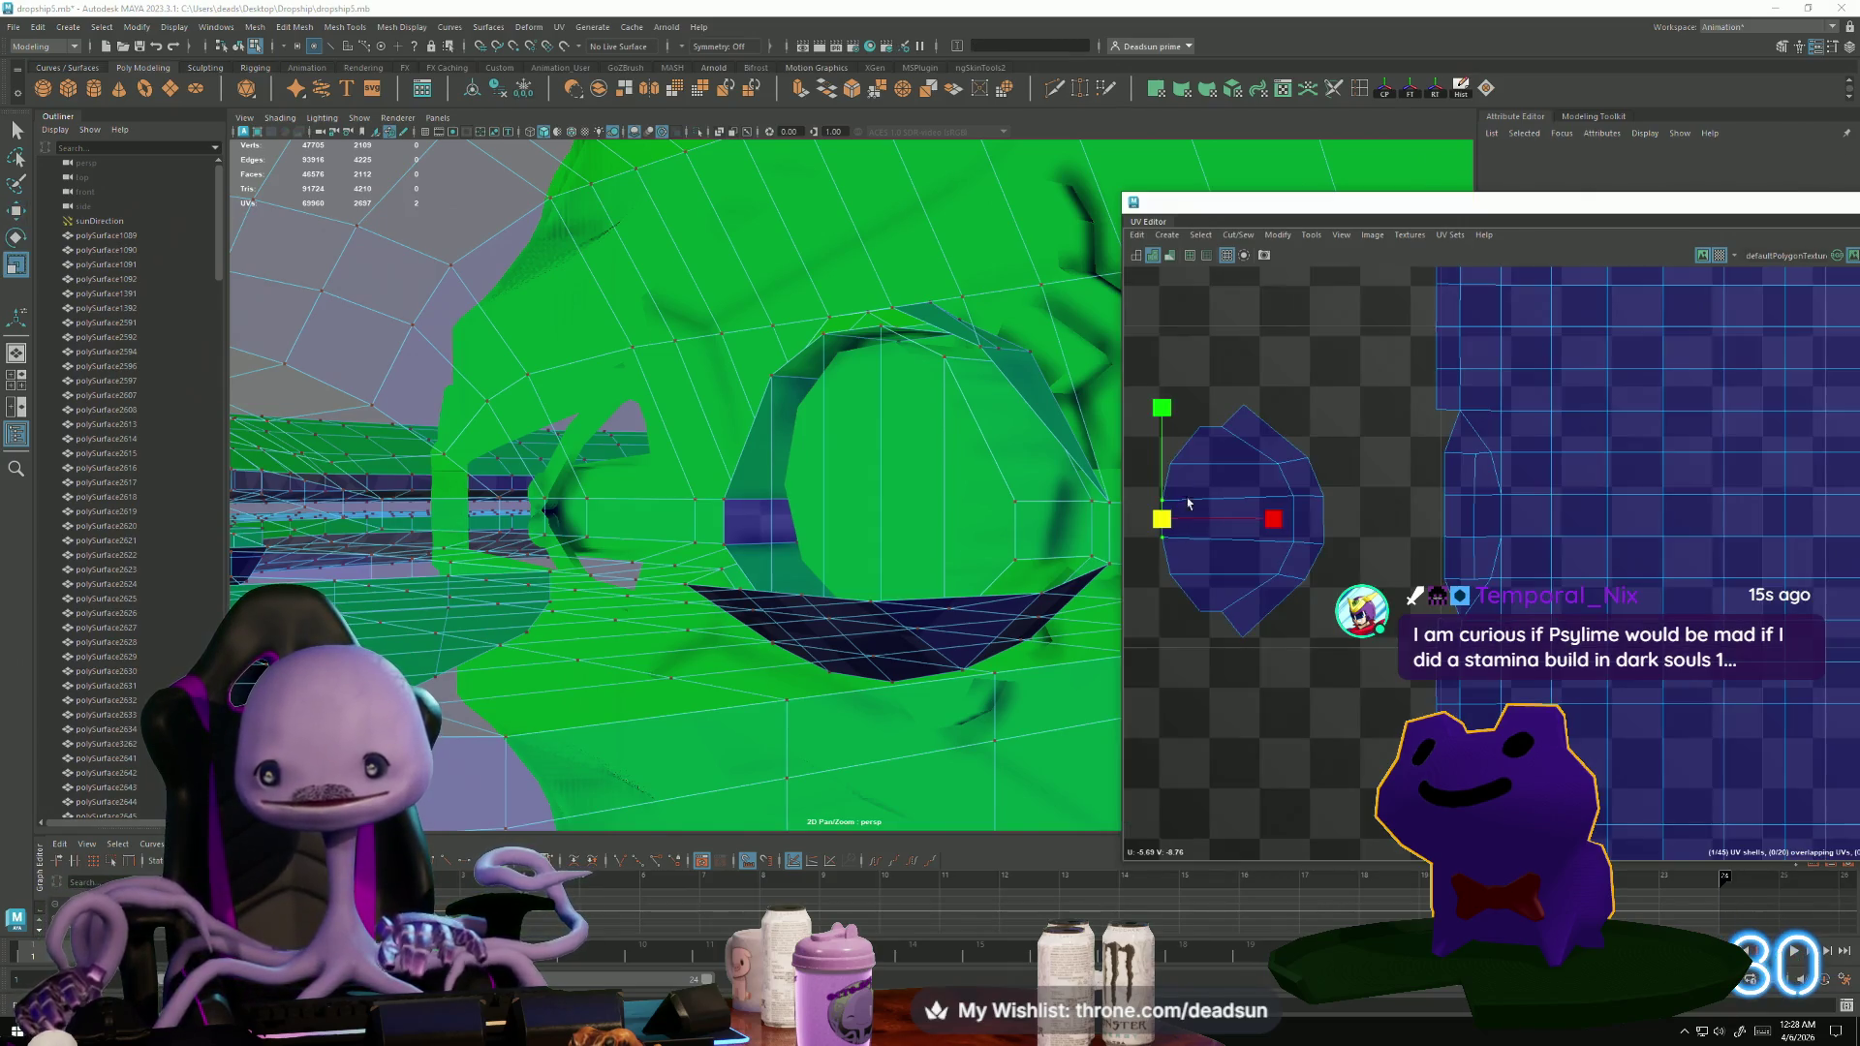
pyautogui.moveTo(1170, 417); pyautogui.dragTo(1170, 392)
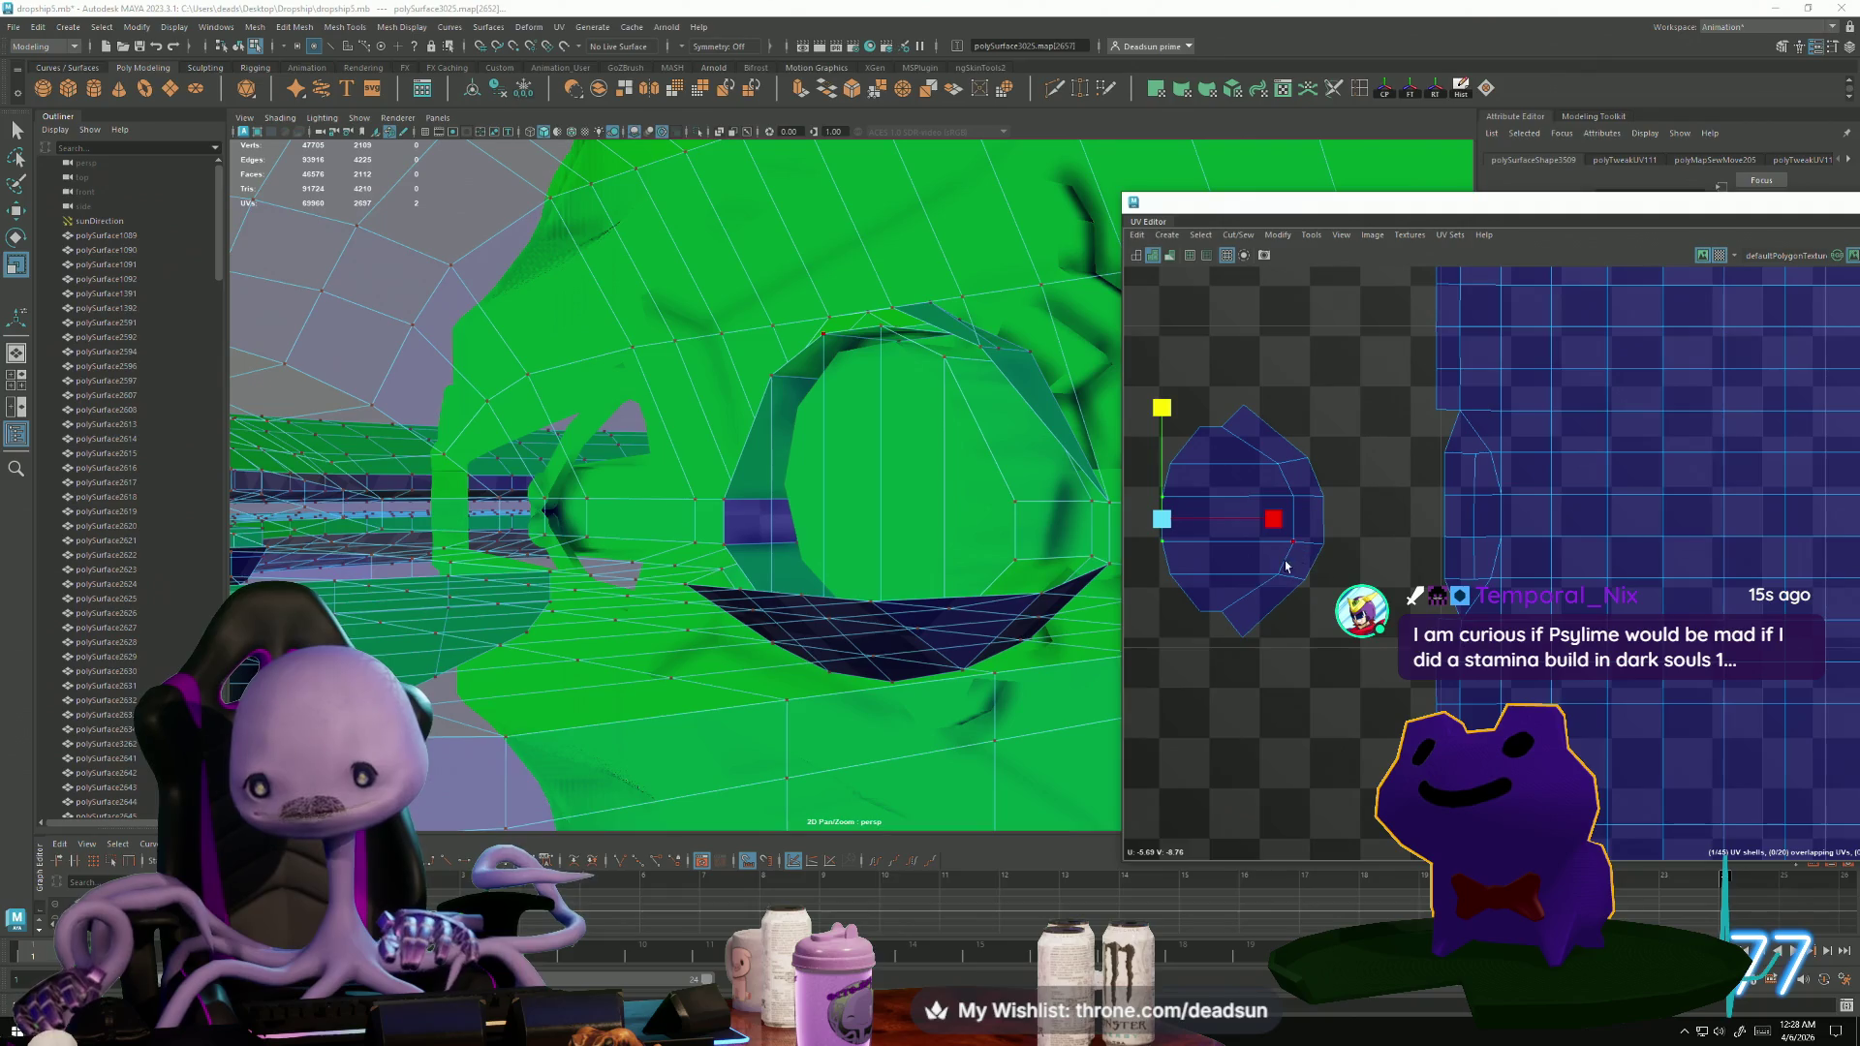
# Convert the two left UVs to their shared edge and frame it in both views.
pyautogui.hotkey('ctrl', 'F10')
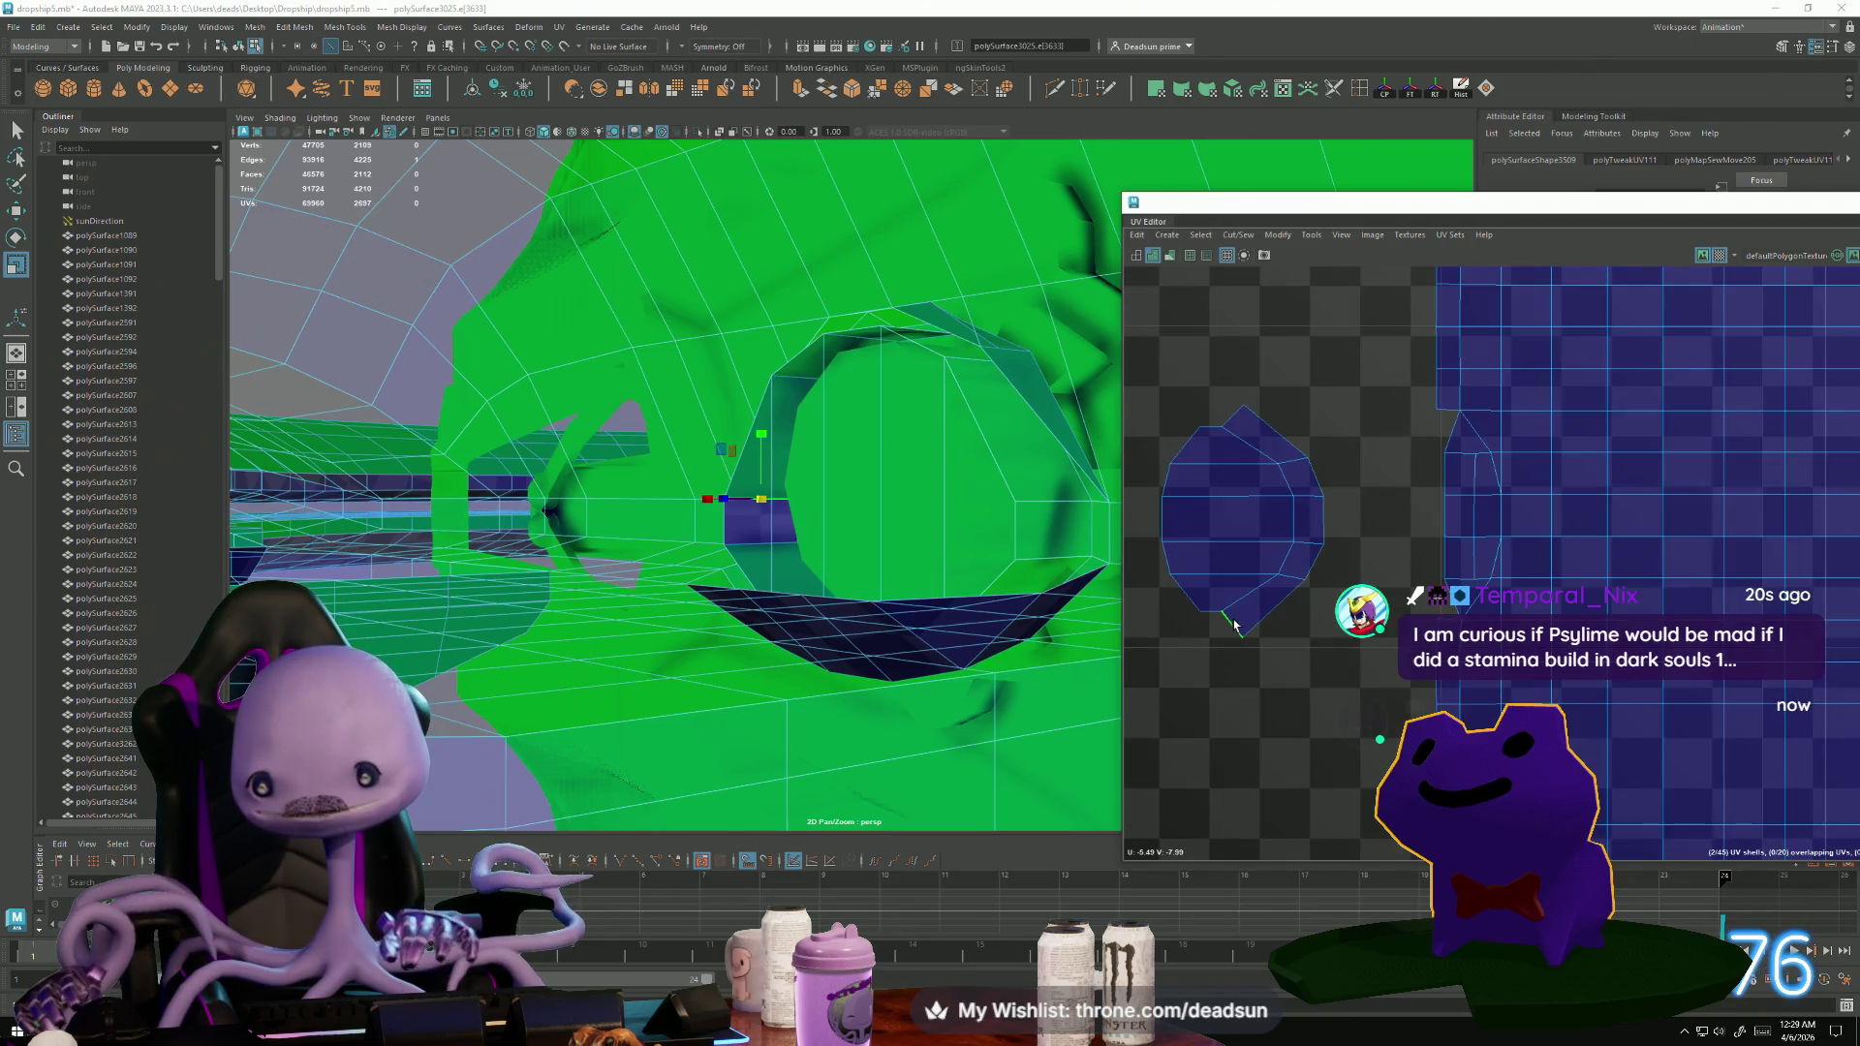
pyautogui.press('f')
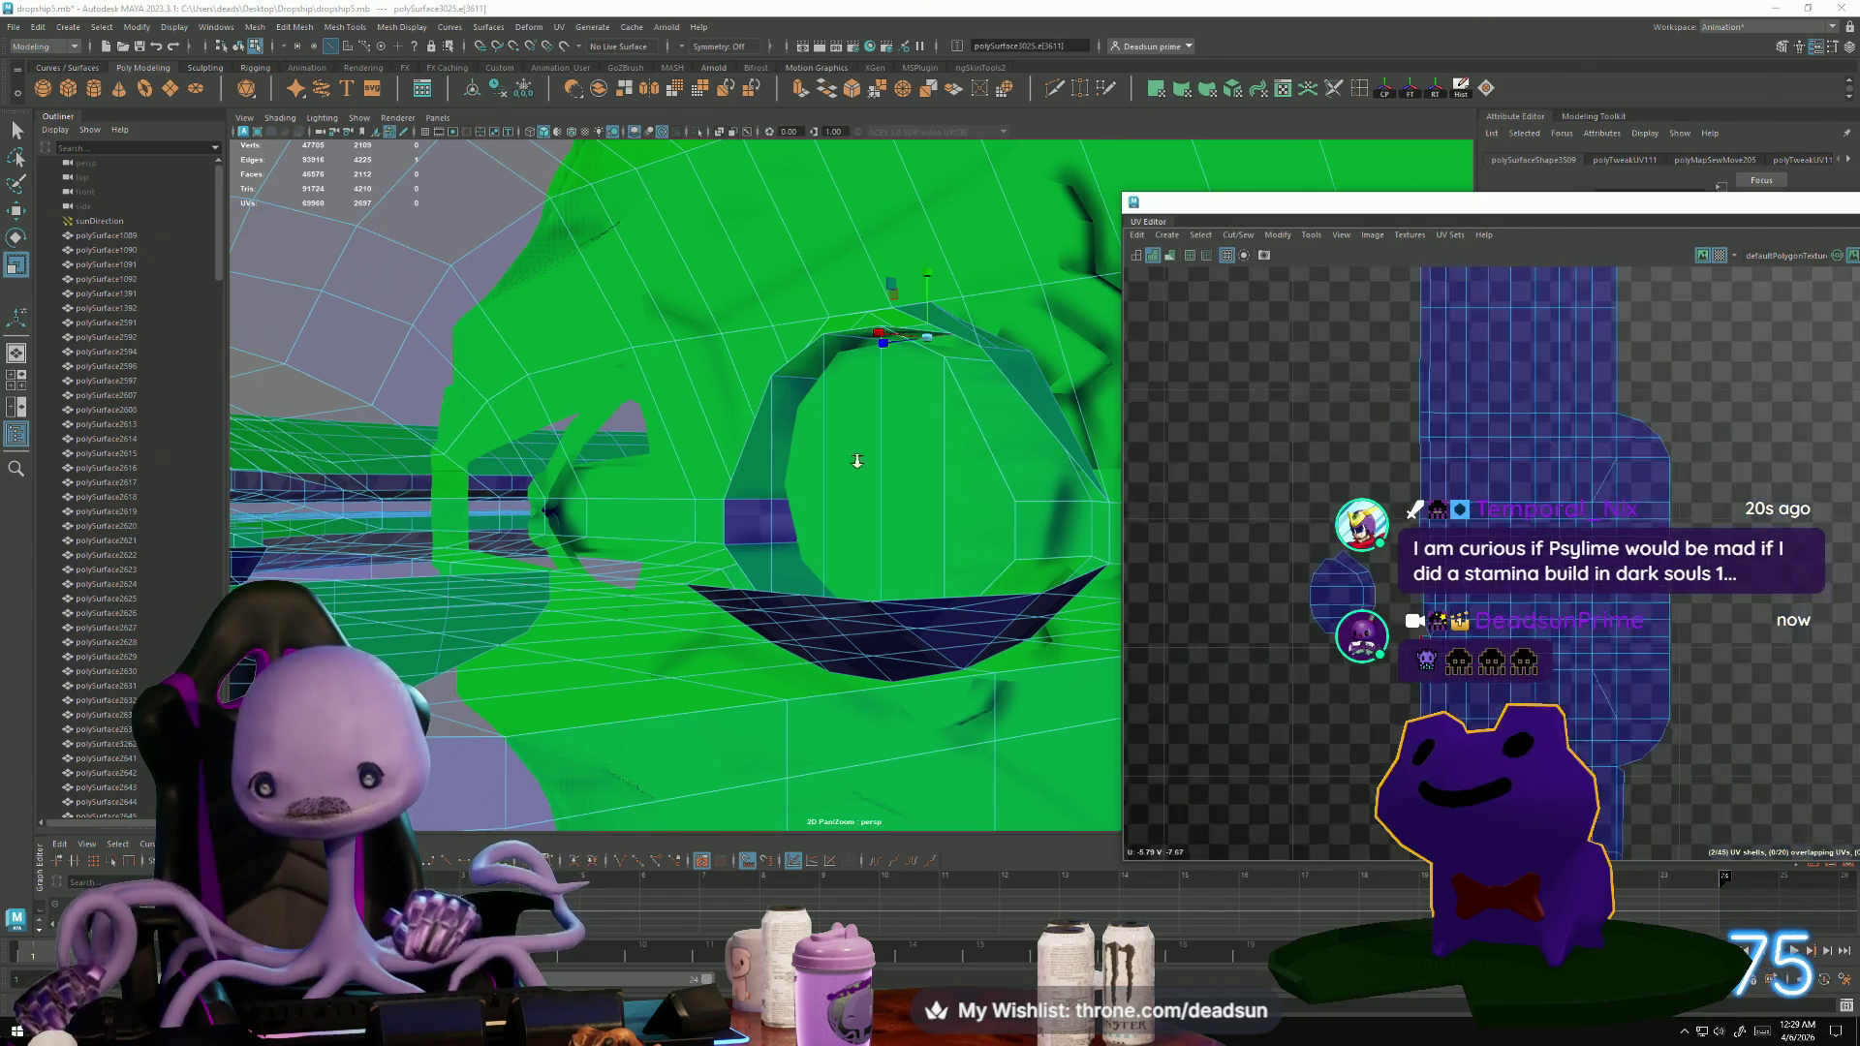
pyautogui.press('f')
pyautogui.moveTo(1004, 497)
pyautogui.keyDown('alt'); pyautogui.mouseDown()
pyautogui.moveTo(917, 519)
pyautogui.moveTo(876, 598)
pyautogui.moveTo(895, 623)
pyautogui.moveTo(839, 643)
pyautogui.moveTo(860, 652)
pyautogui.moveTo(800, 625)
pyautogui.moveTo(823, 611)
pyautogui.moveTo(962, 648)
pyautogui.moveTo(946, 640)
pyautogui.moveTo(1017, 637)
pyautogui.mouseUp(); pyautogui.keyUp('alt')
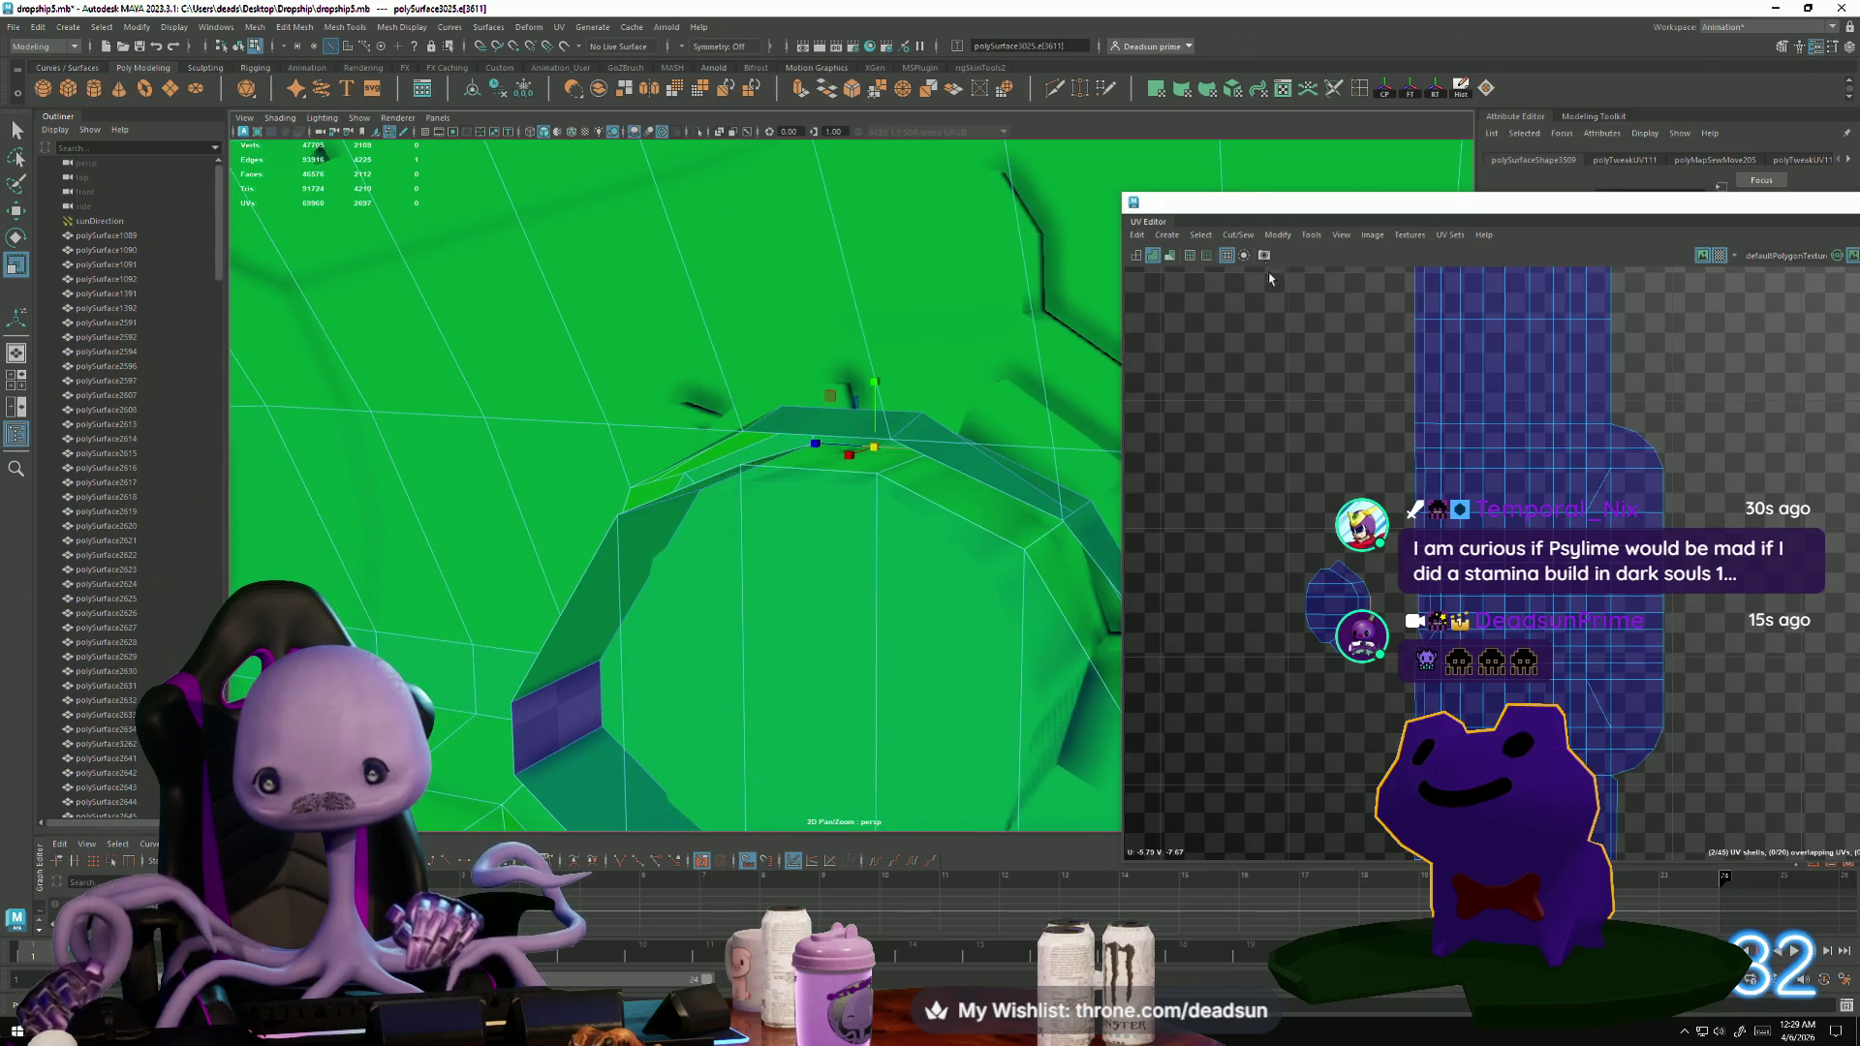
pyautogui.click(1236, 233)
# Sew the oval shell's remaining selected seam edge.
pyautogui.click(1261, 374)
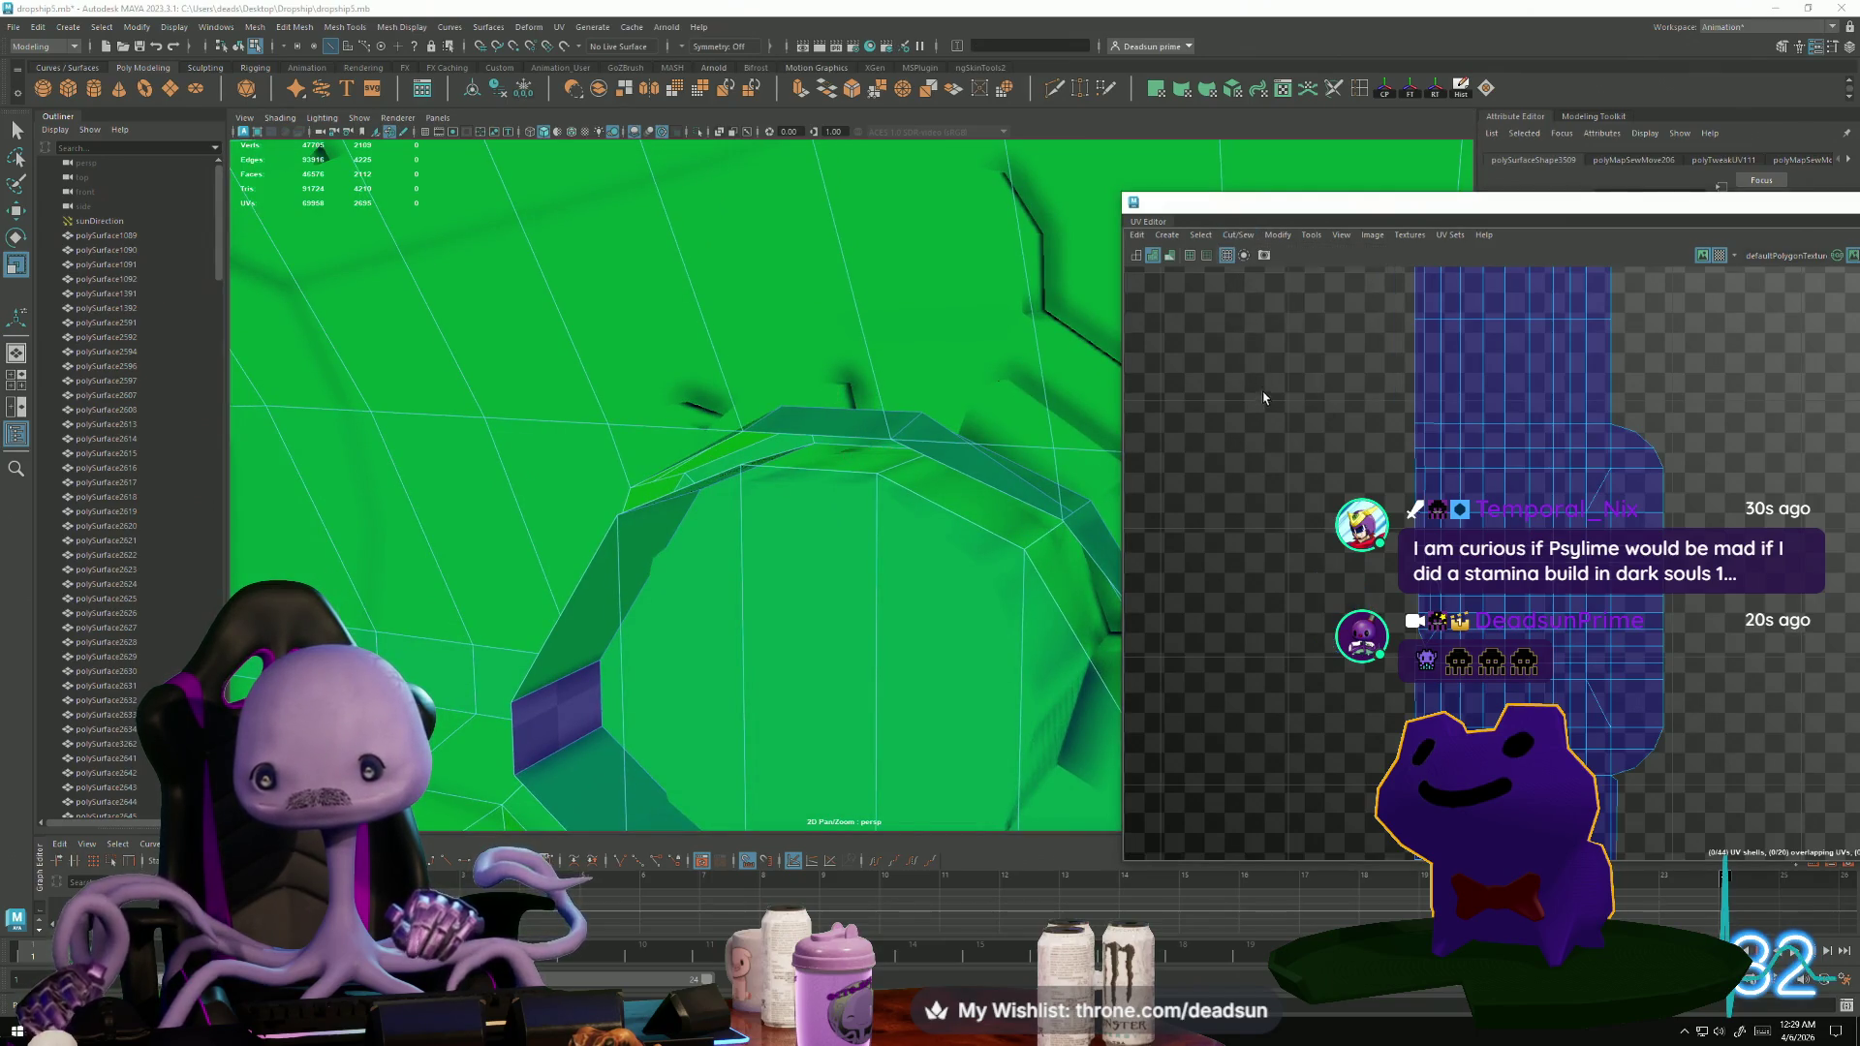
pyautogui.scroll(-5, 1456, 634)
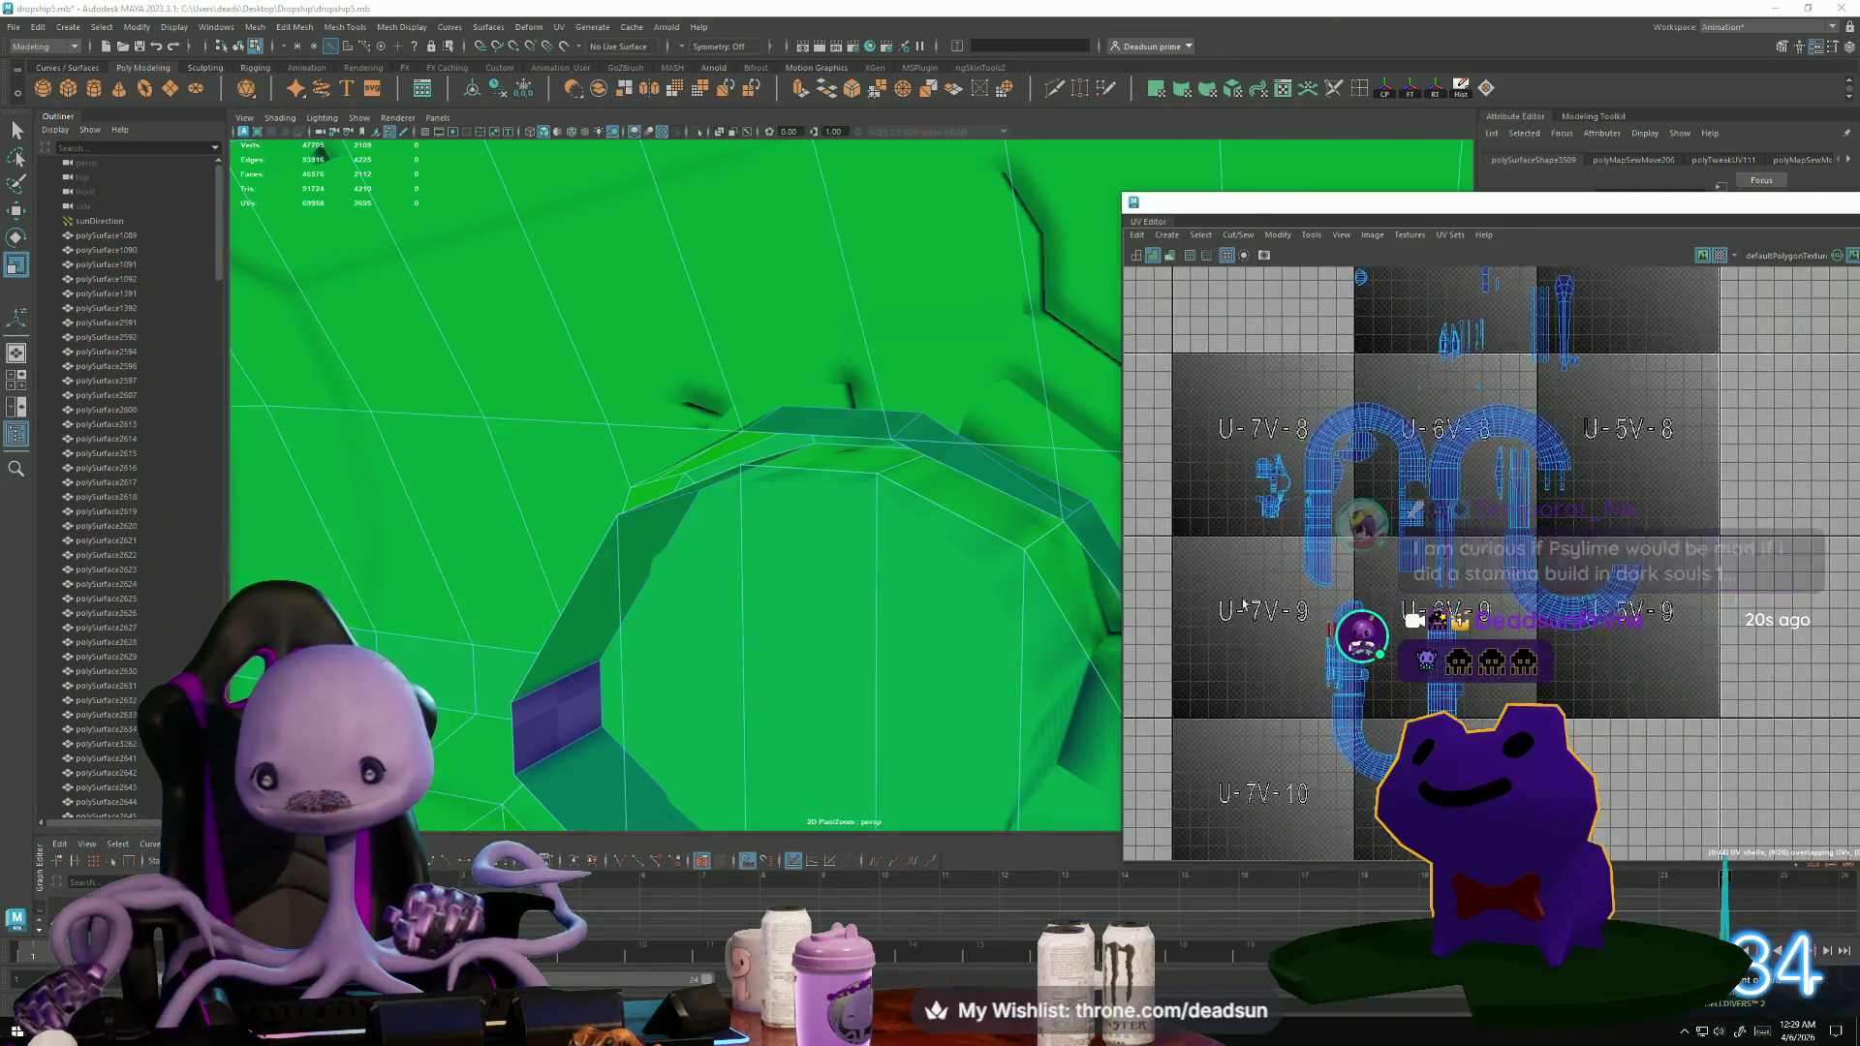
pyautogui.scroll(-2, 1289, 559)
# Sew the top edge of the small cap shell in tile U-6V-7.
pyautogui.click(1346, 562)
pyautogui.keyDown('alt'); pyautogui.moveTo(1342, 565); pyautogui.dragTo(1299, 707, button='middle'); pyautogui.keyUp('alt')
pyautogui.keyDown('shift'); pyautogui.moveTo(1306, 555); pyautogui.dragTo(1291, 476, button='right'); pyautogui.keyUp('shift')
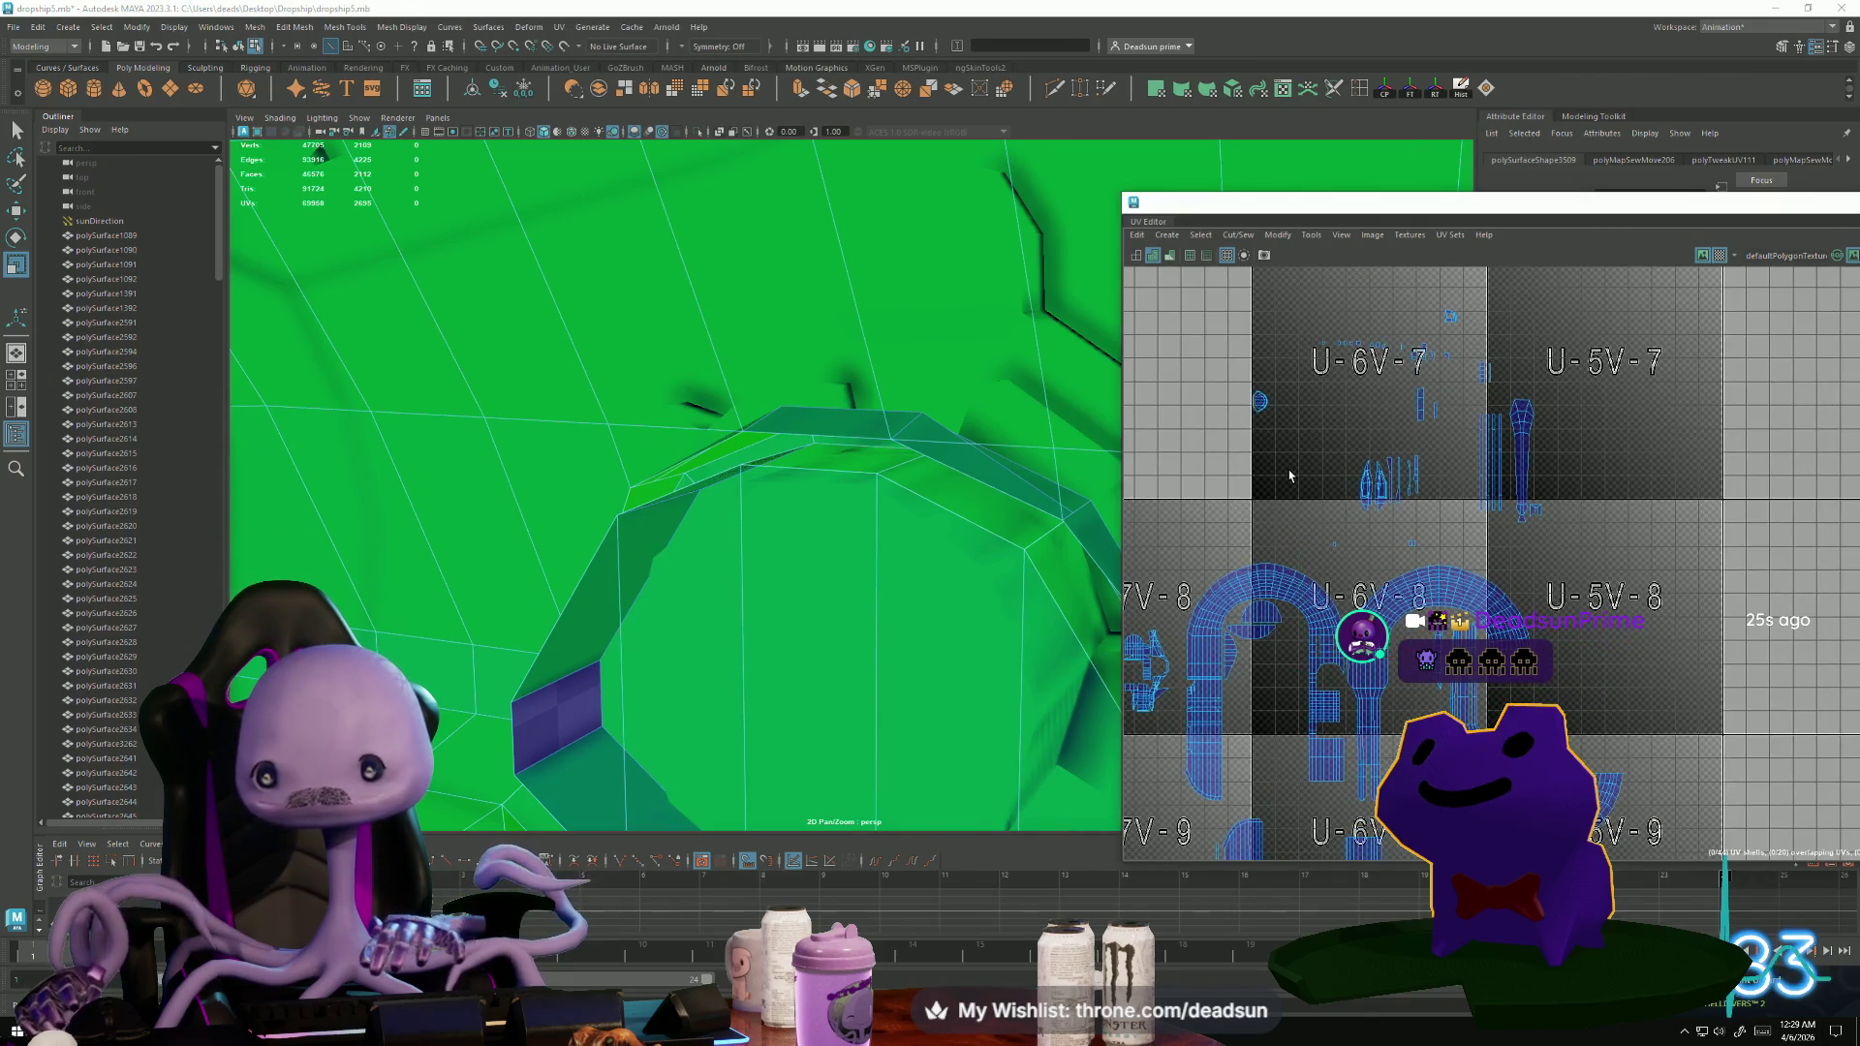
pyautogui.scroll(10, 1259, 402)
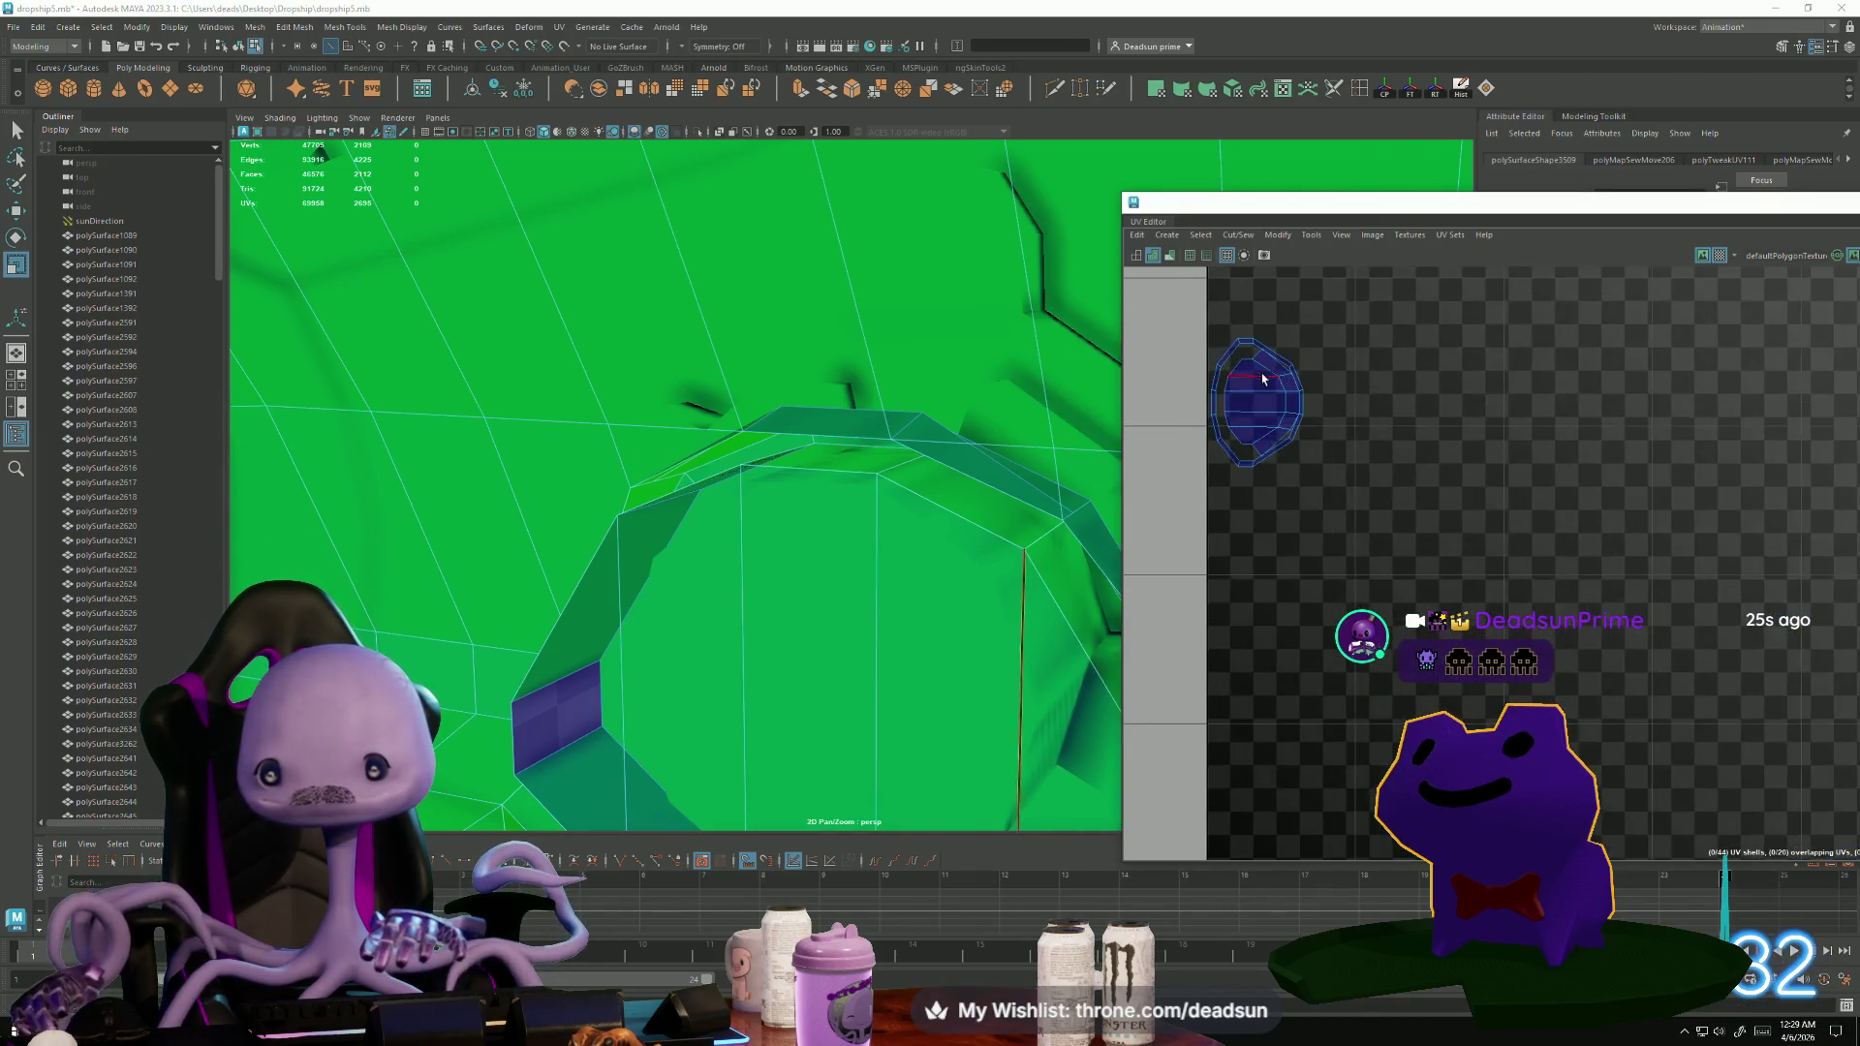
pyautogui.click(1298, 345)
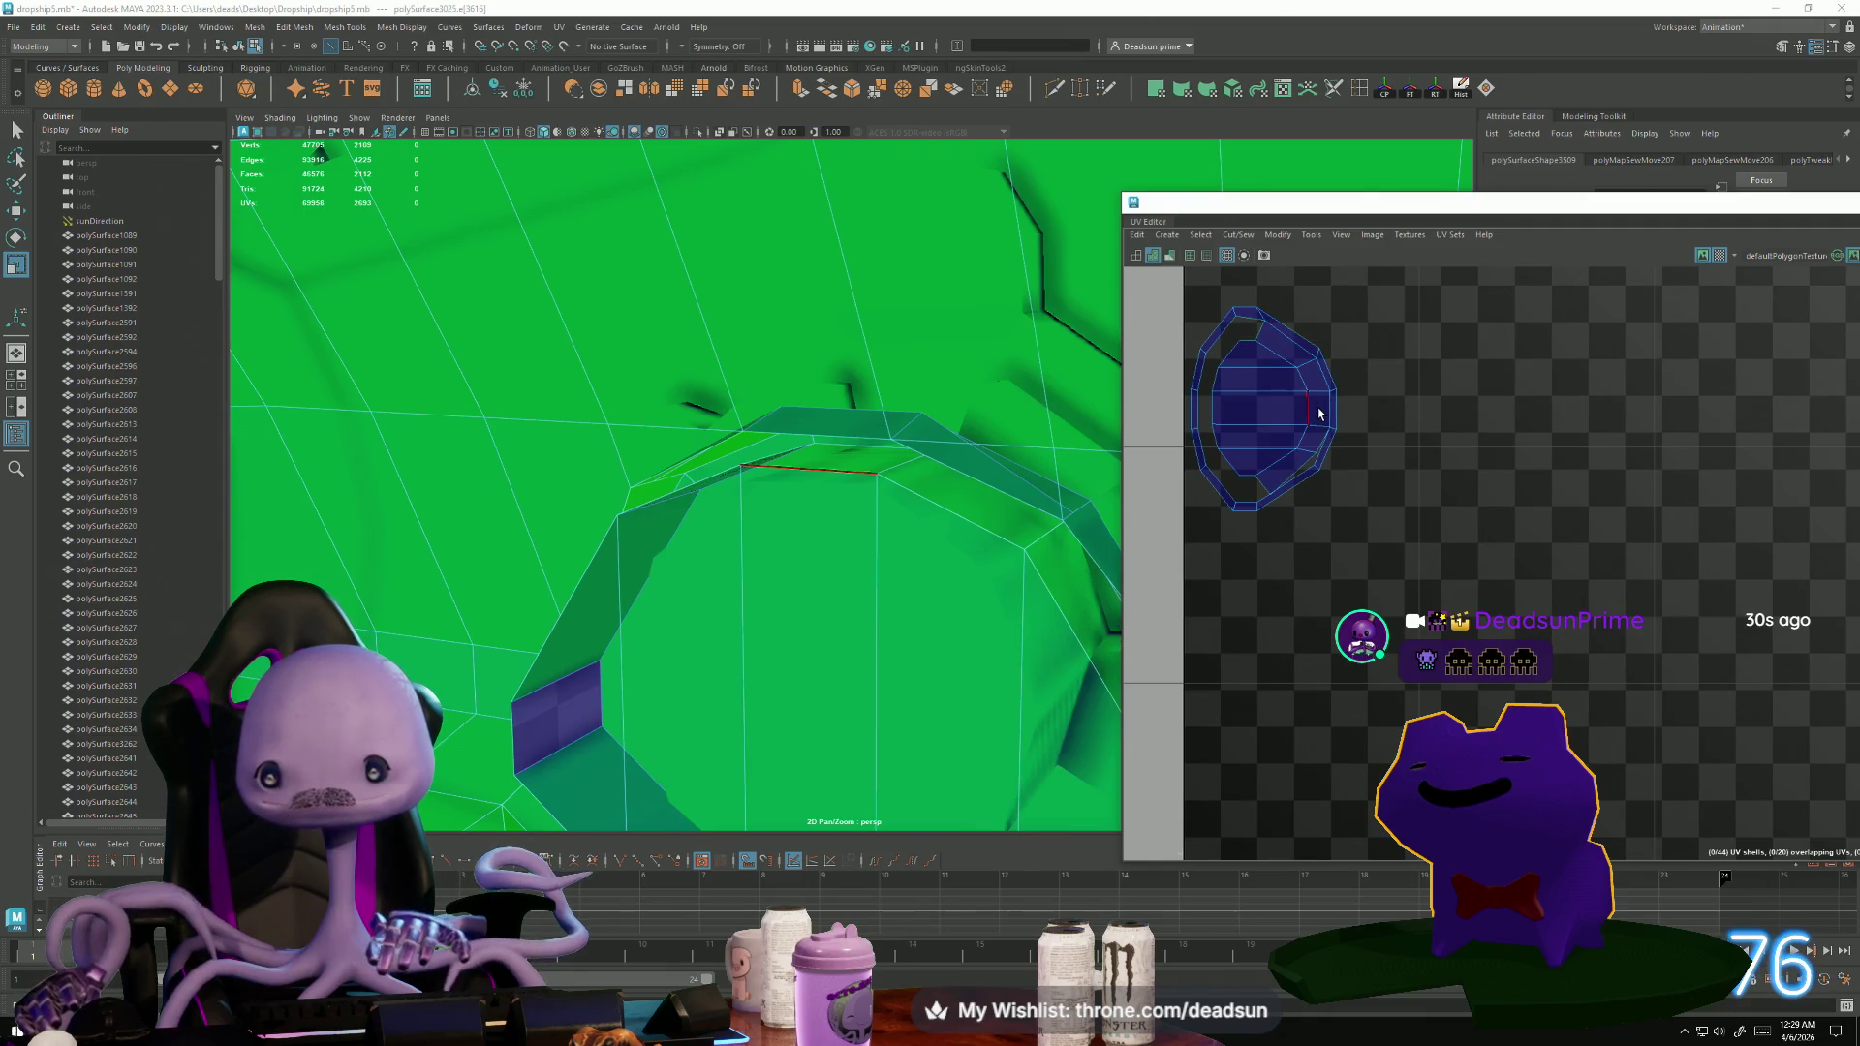
# Sew the cap shell's left, top and remaining edges to close its notches into one shell.
pyautogui.click(1325, 421)
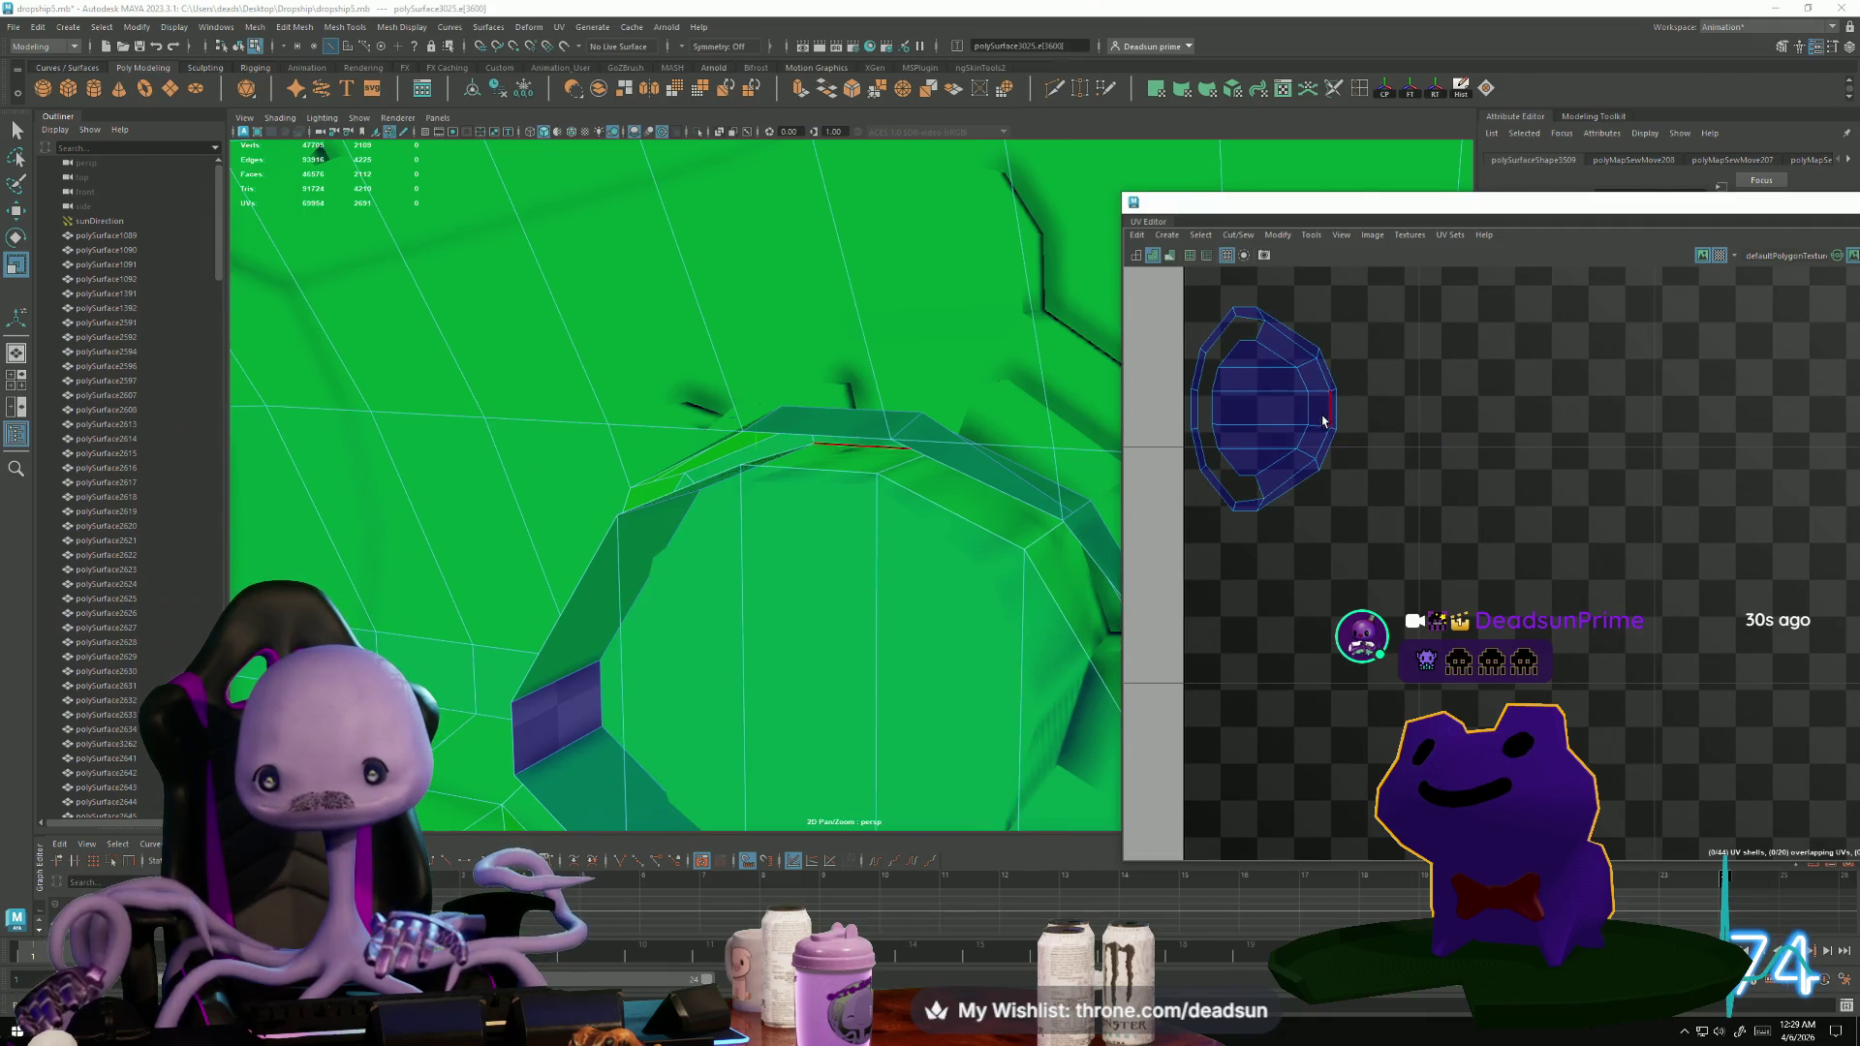
pyautogui.click(1328, 411)
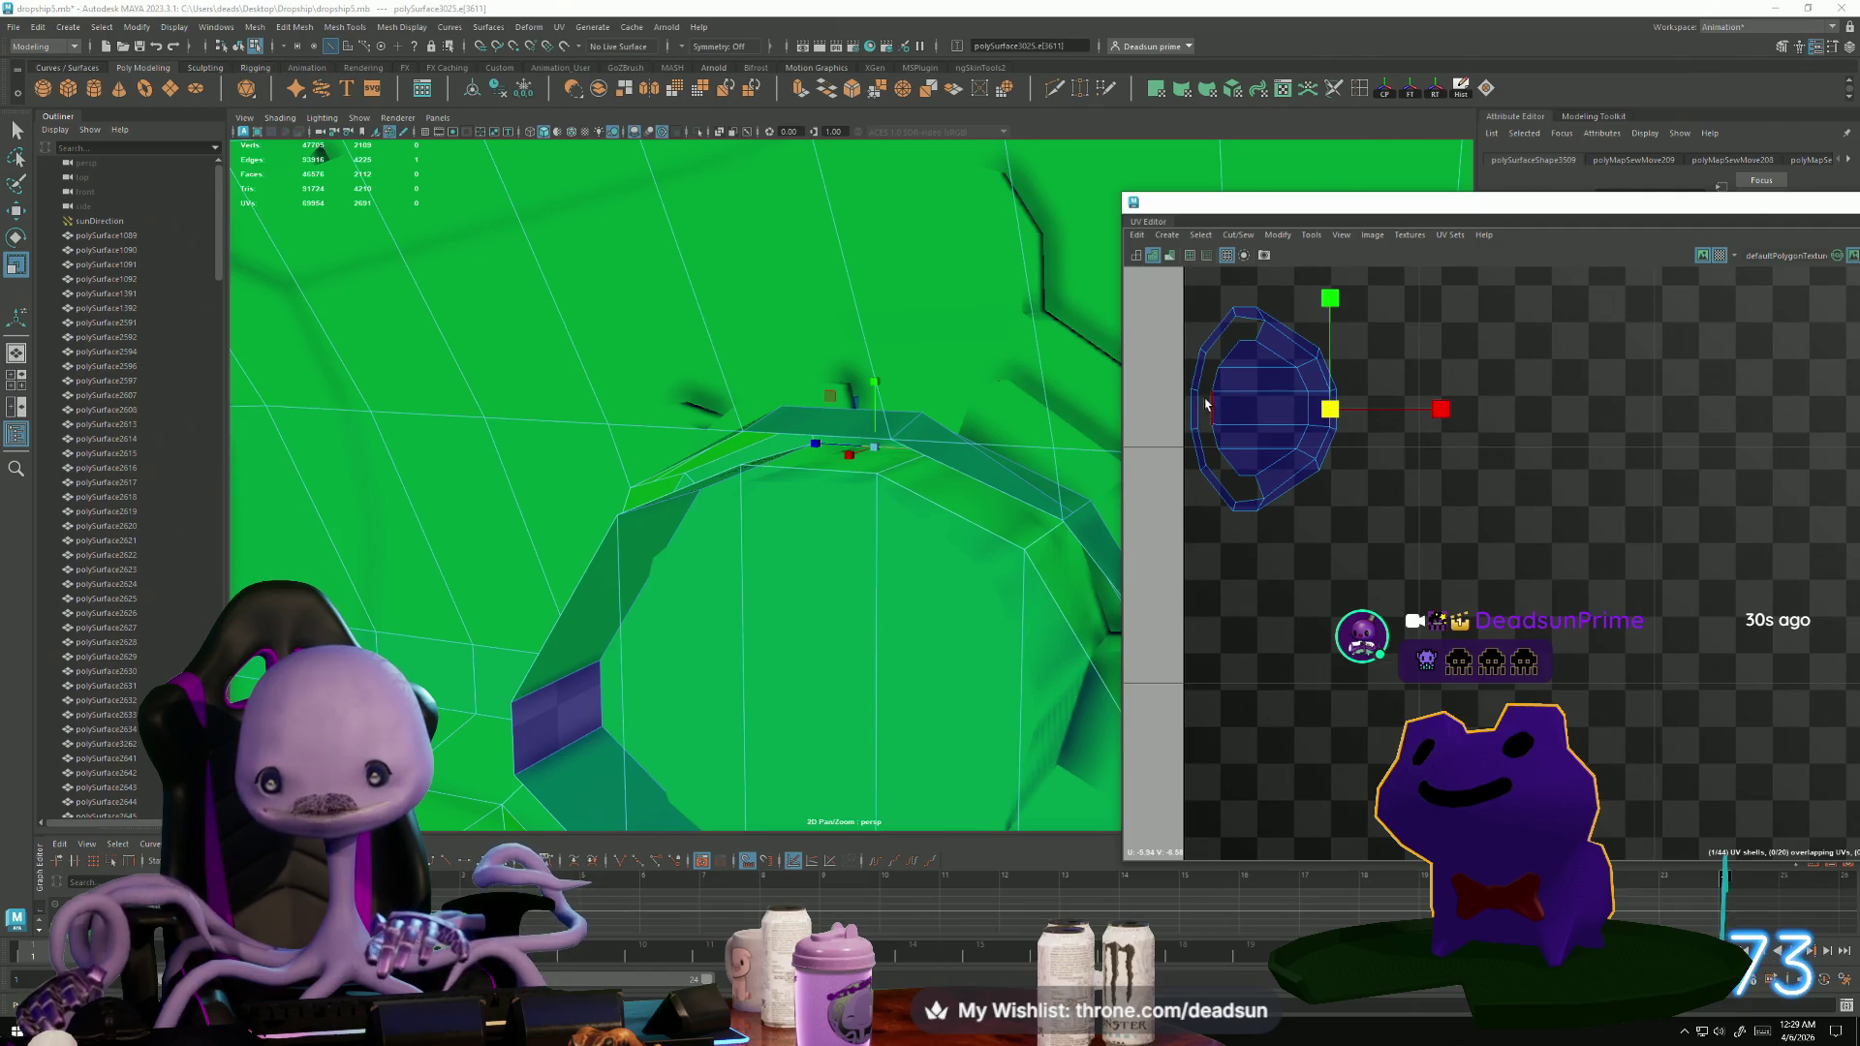
pyautogui.click(1223, 448)
pyautogui.moveTo(1215, 409)
pyautogui.keyDown('shift'); pyautogui.mouseDown(button='right')
pyautogui.moveTo(1202, 453)
pyautogui.moveTo(1230, 427)
pyautogui.mouseUp(button='right'); pyautogui.keyUp('shift')
pyautogui.keyDown('shift'); pyautogui.moveTo(1230, 332); pyautogui.dragTo(1237, 351, button='right'); pyautogui.keyUp('shift')
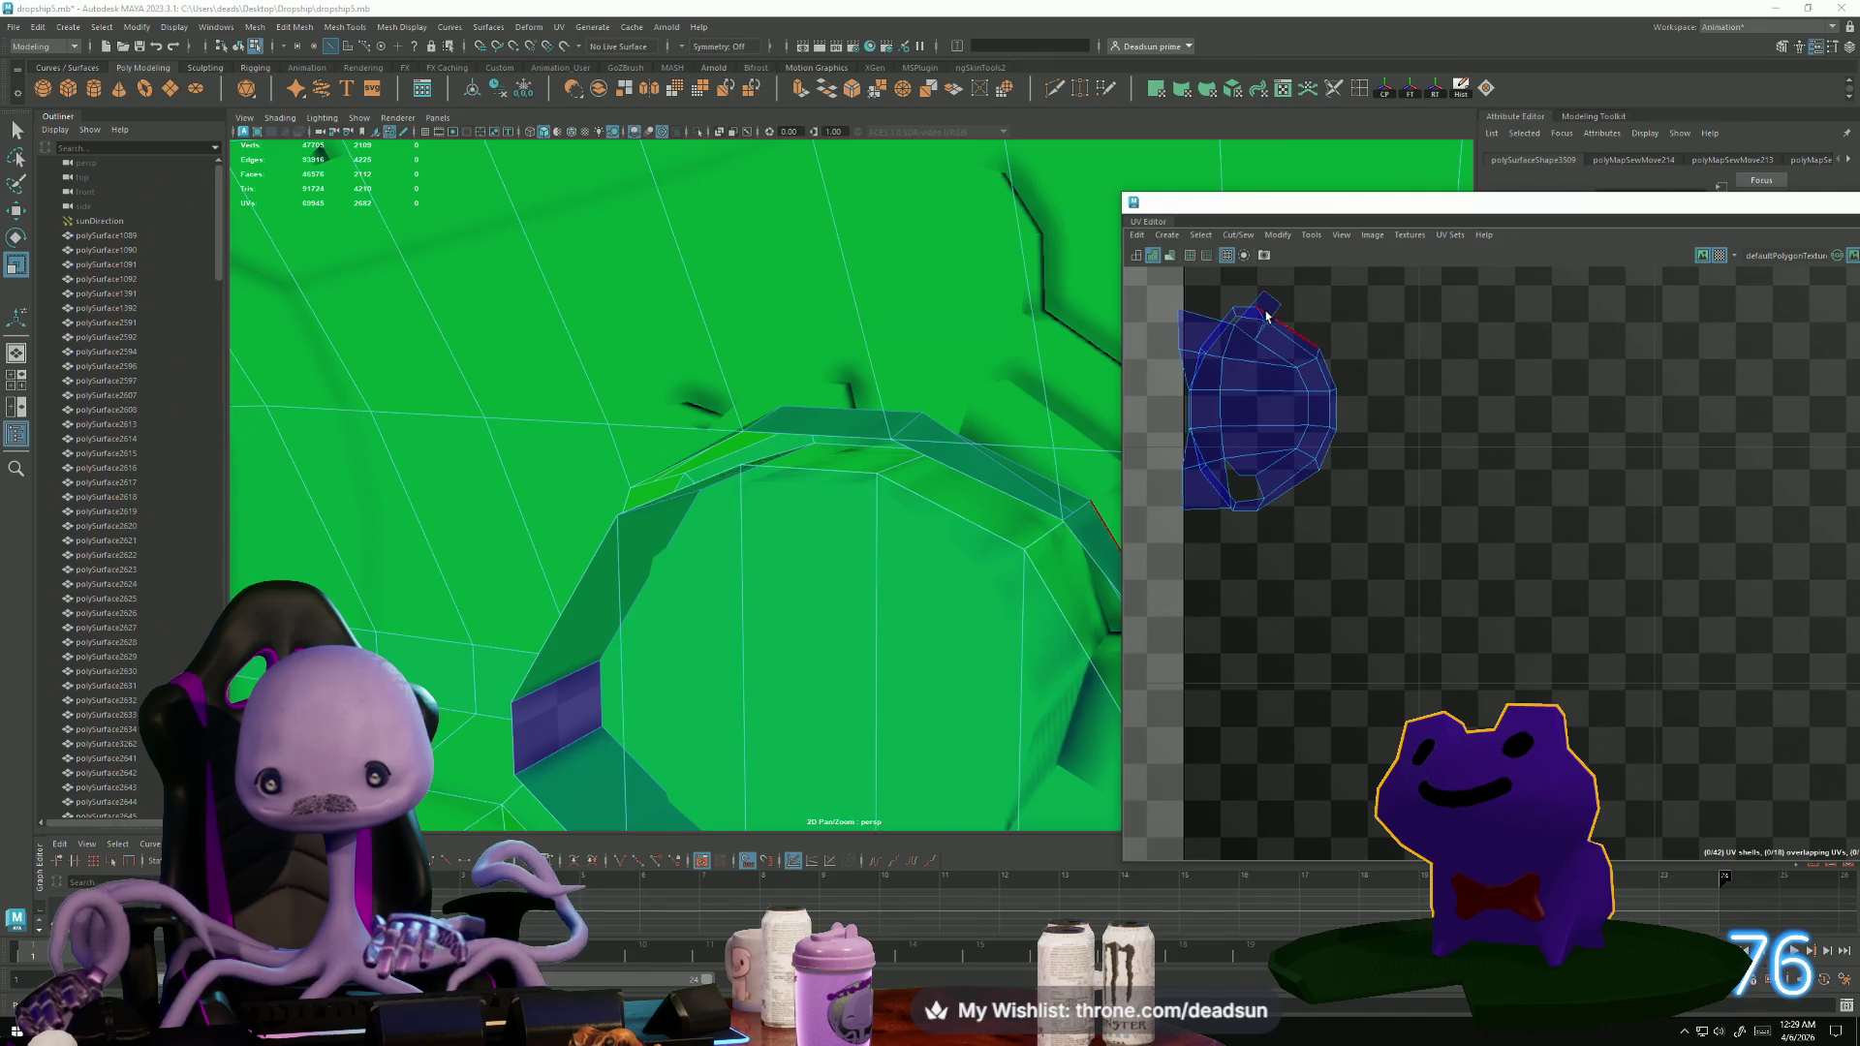
pyautogui.keyDown('shift'); pyautogui.moveTo(1241, 323); pyautogui.dragTo(1203, 393, button='right'); pyautogui.keyUp('shift')
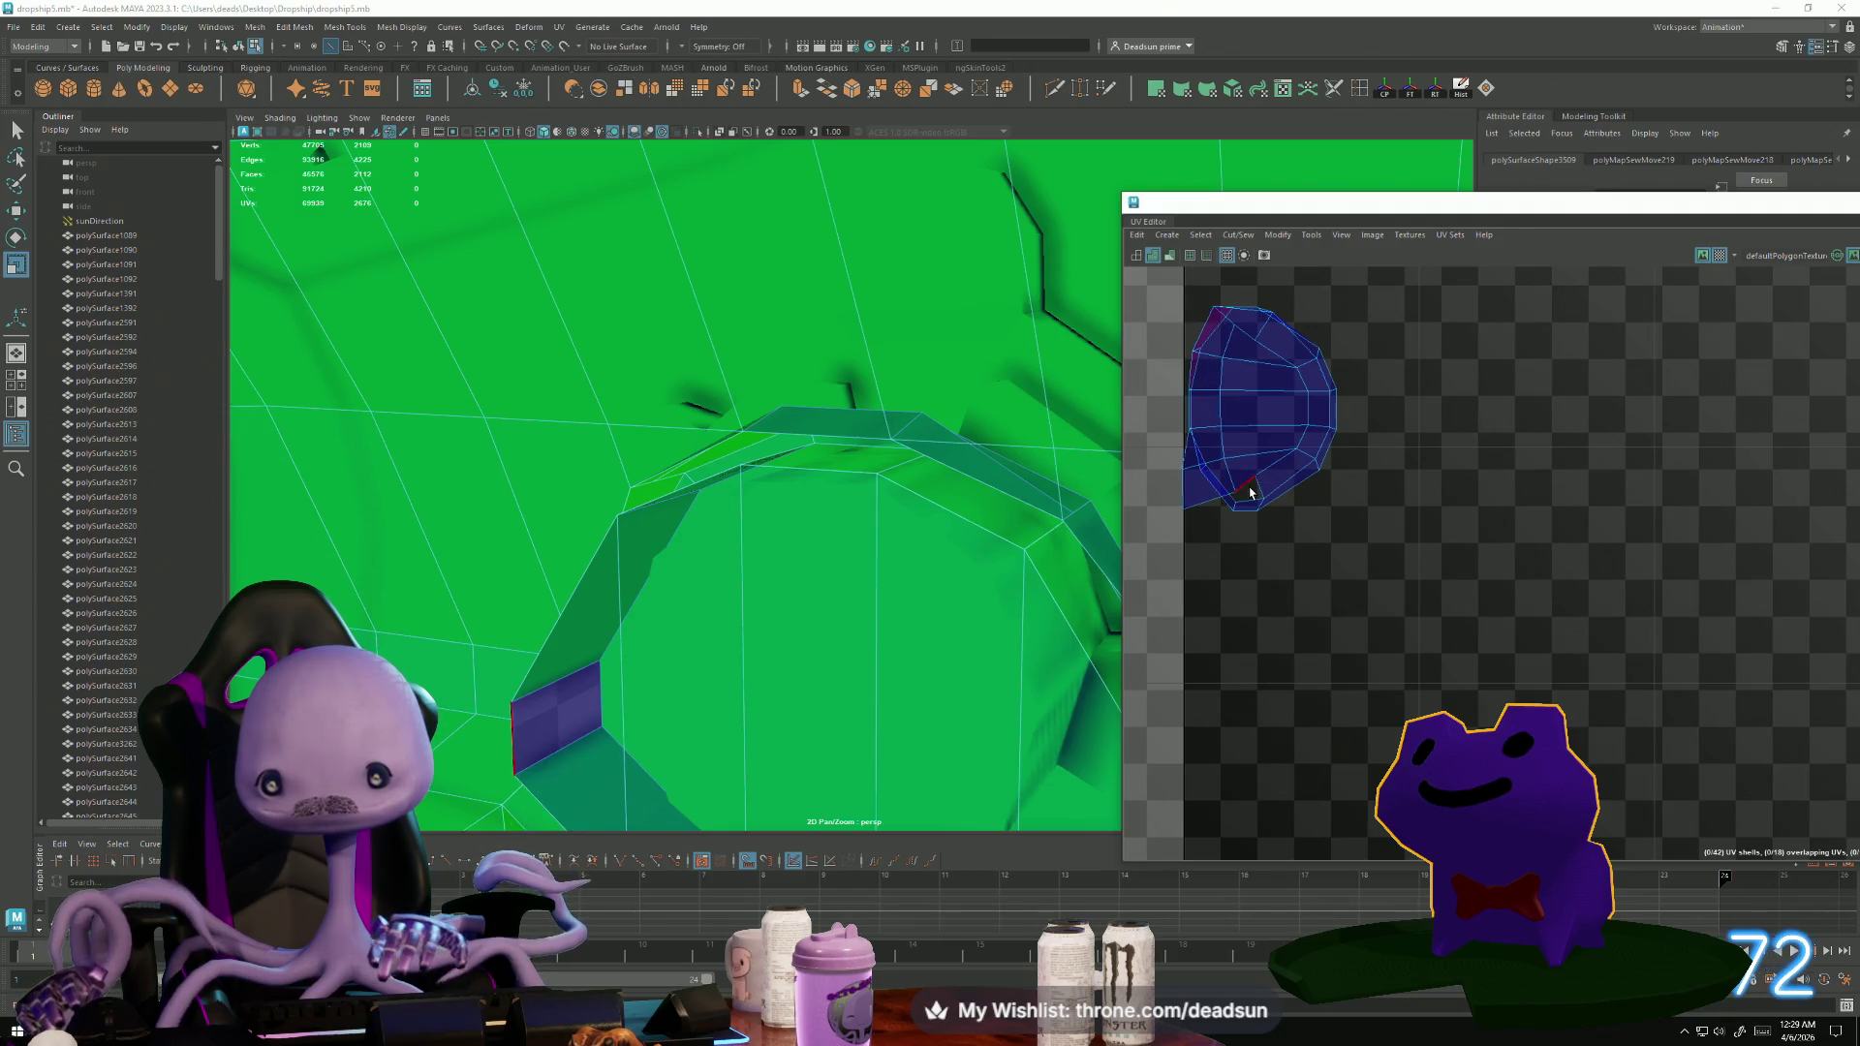
pyautogui.moveTo(1233, 520)
pyautogui.keyDown('shift'); pyautogui.mouseDown(button='right')
pyautogui.moveTo(1237, 490)
pyautogui.moveTo(1234, 514)
pyautogui.moveTo(1202, 473)
pyautogui.moveTo(1208, 540)
pyautogui.mouseUp(button='right'); pyautogui.keyUp('shift')
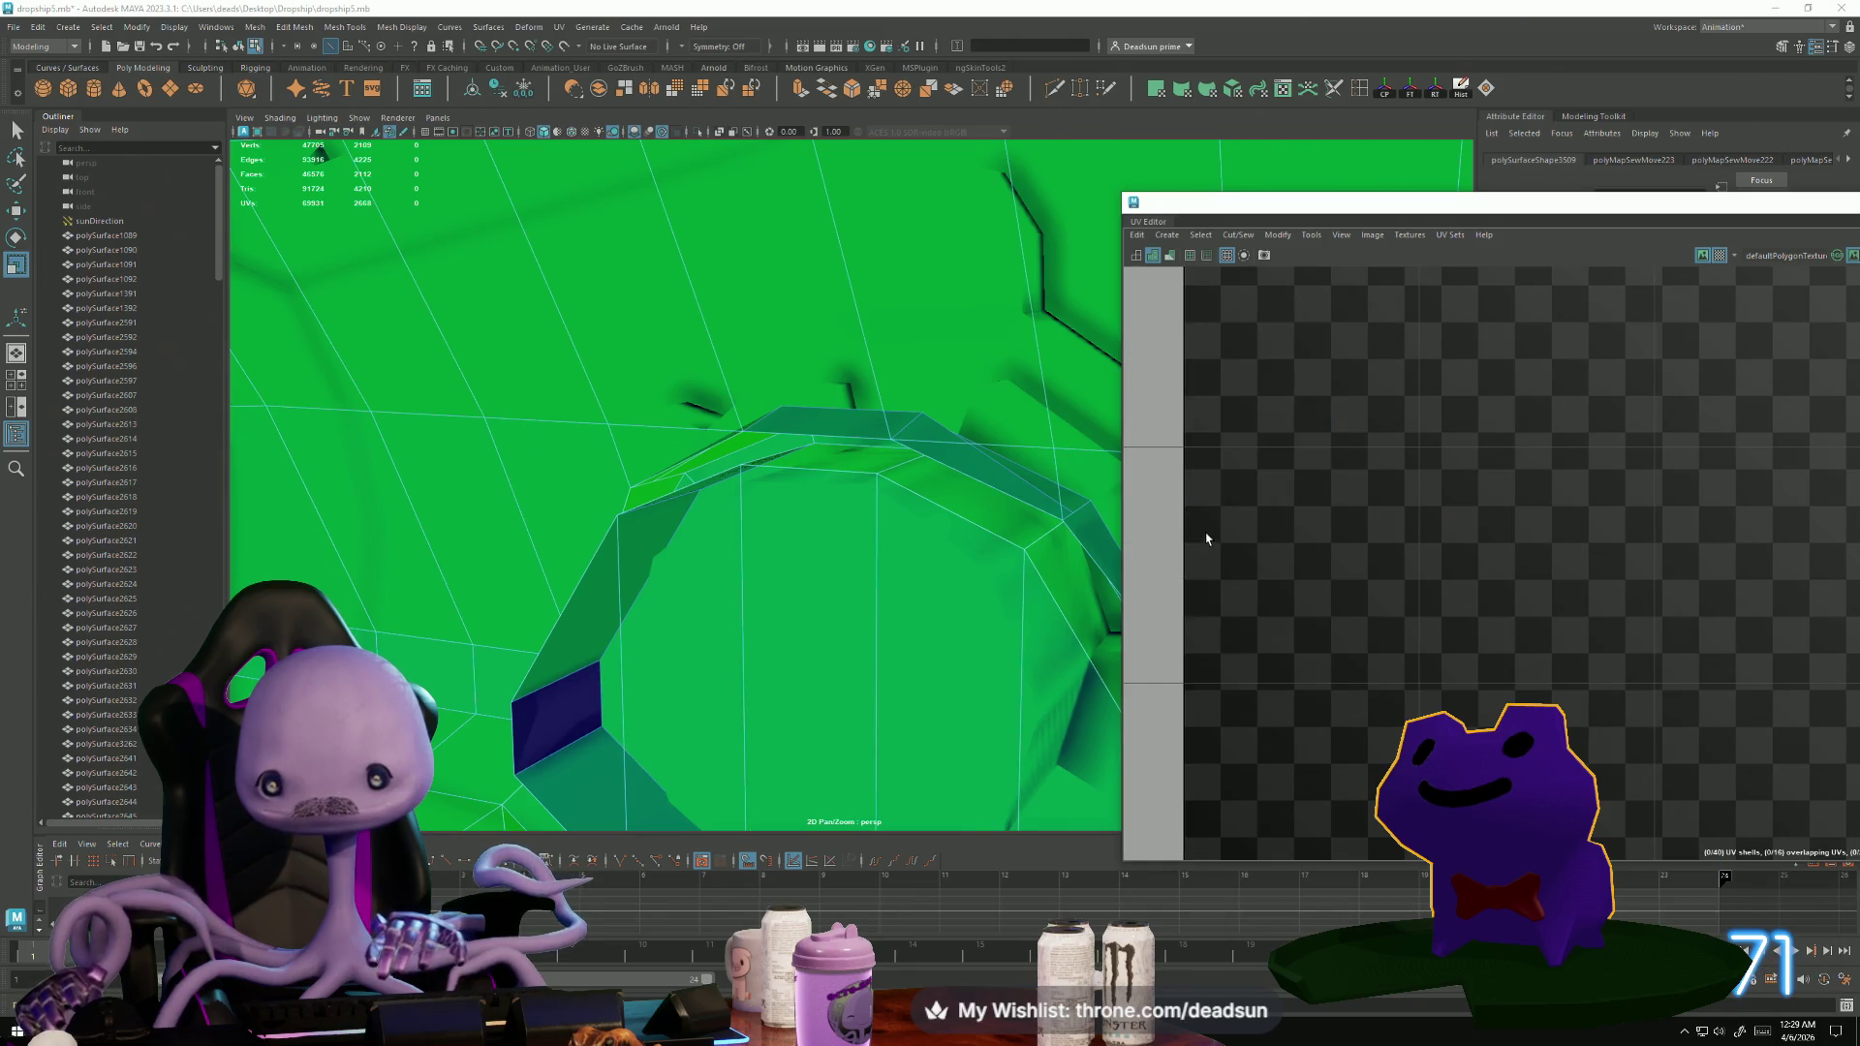
# Frame all UDIM tiles, zoom onto the small rounded shell and select its top-left corner UV.
pyautogui.press('f')
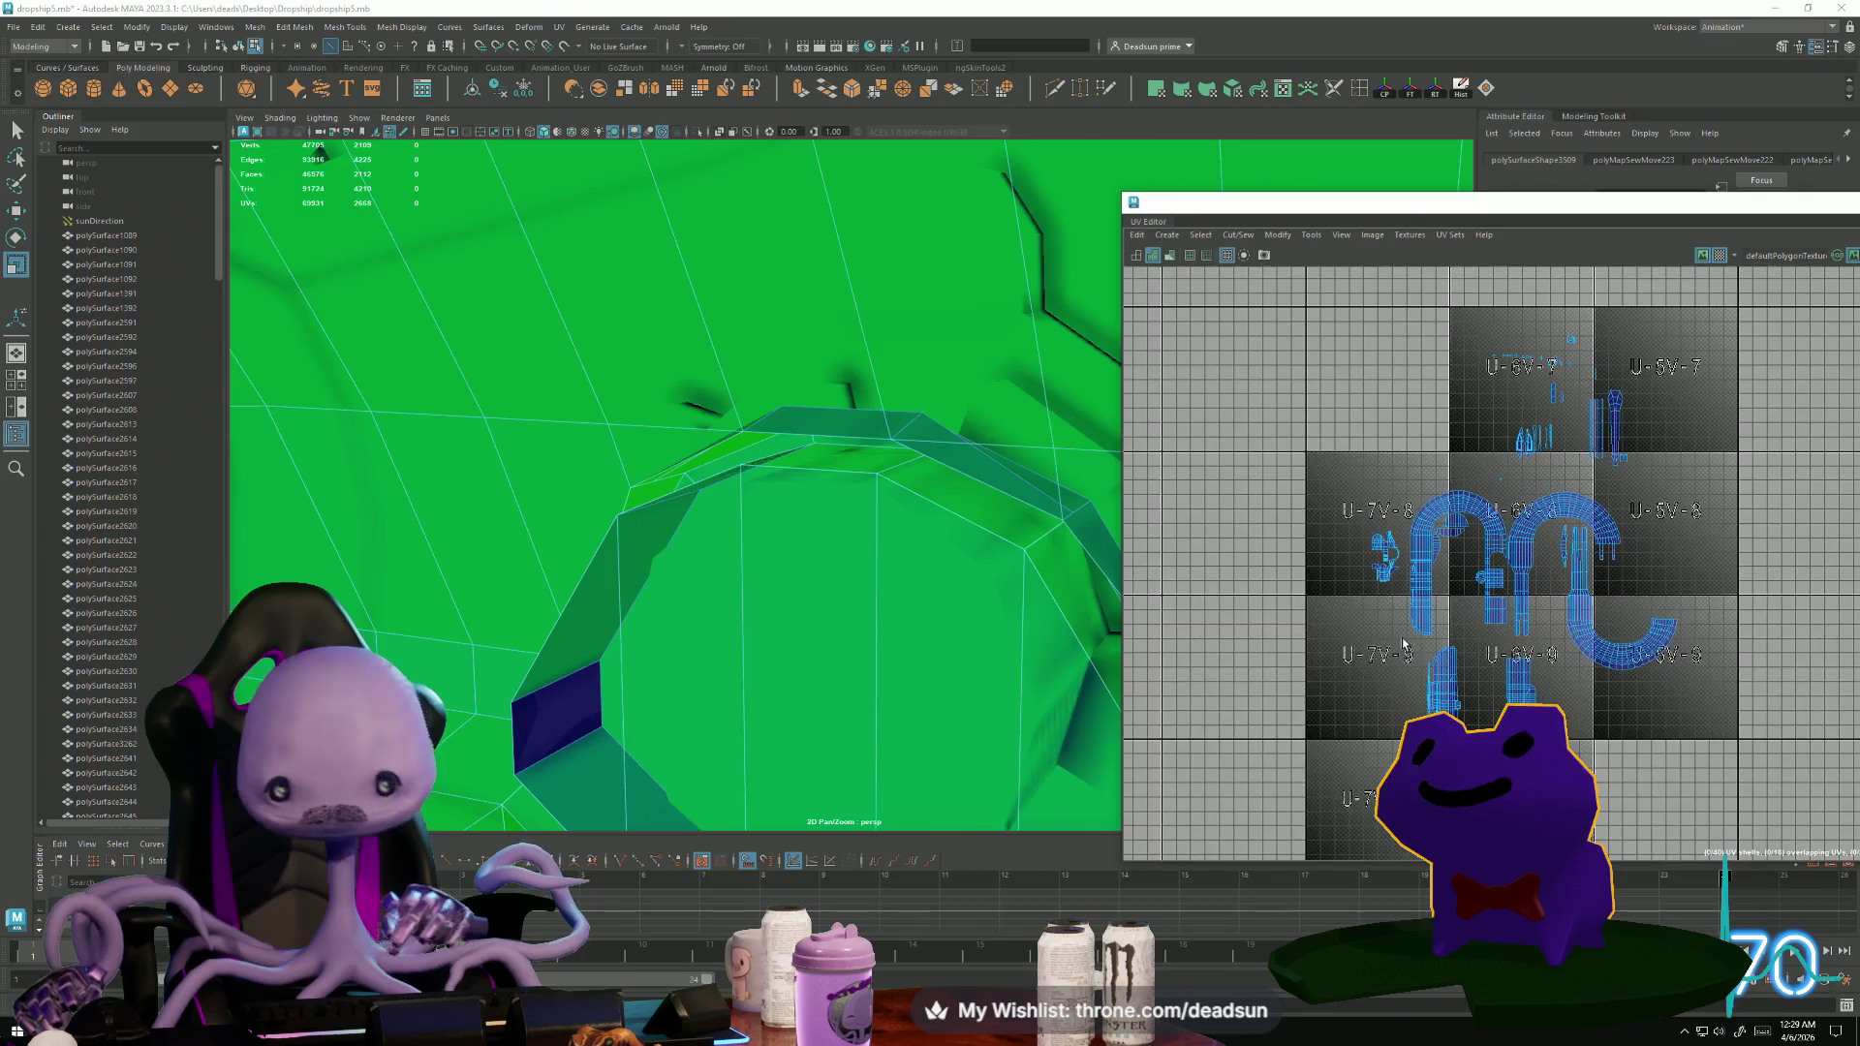
pyautogui.scroll(5, 1436, 681)
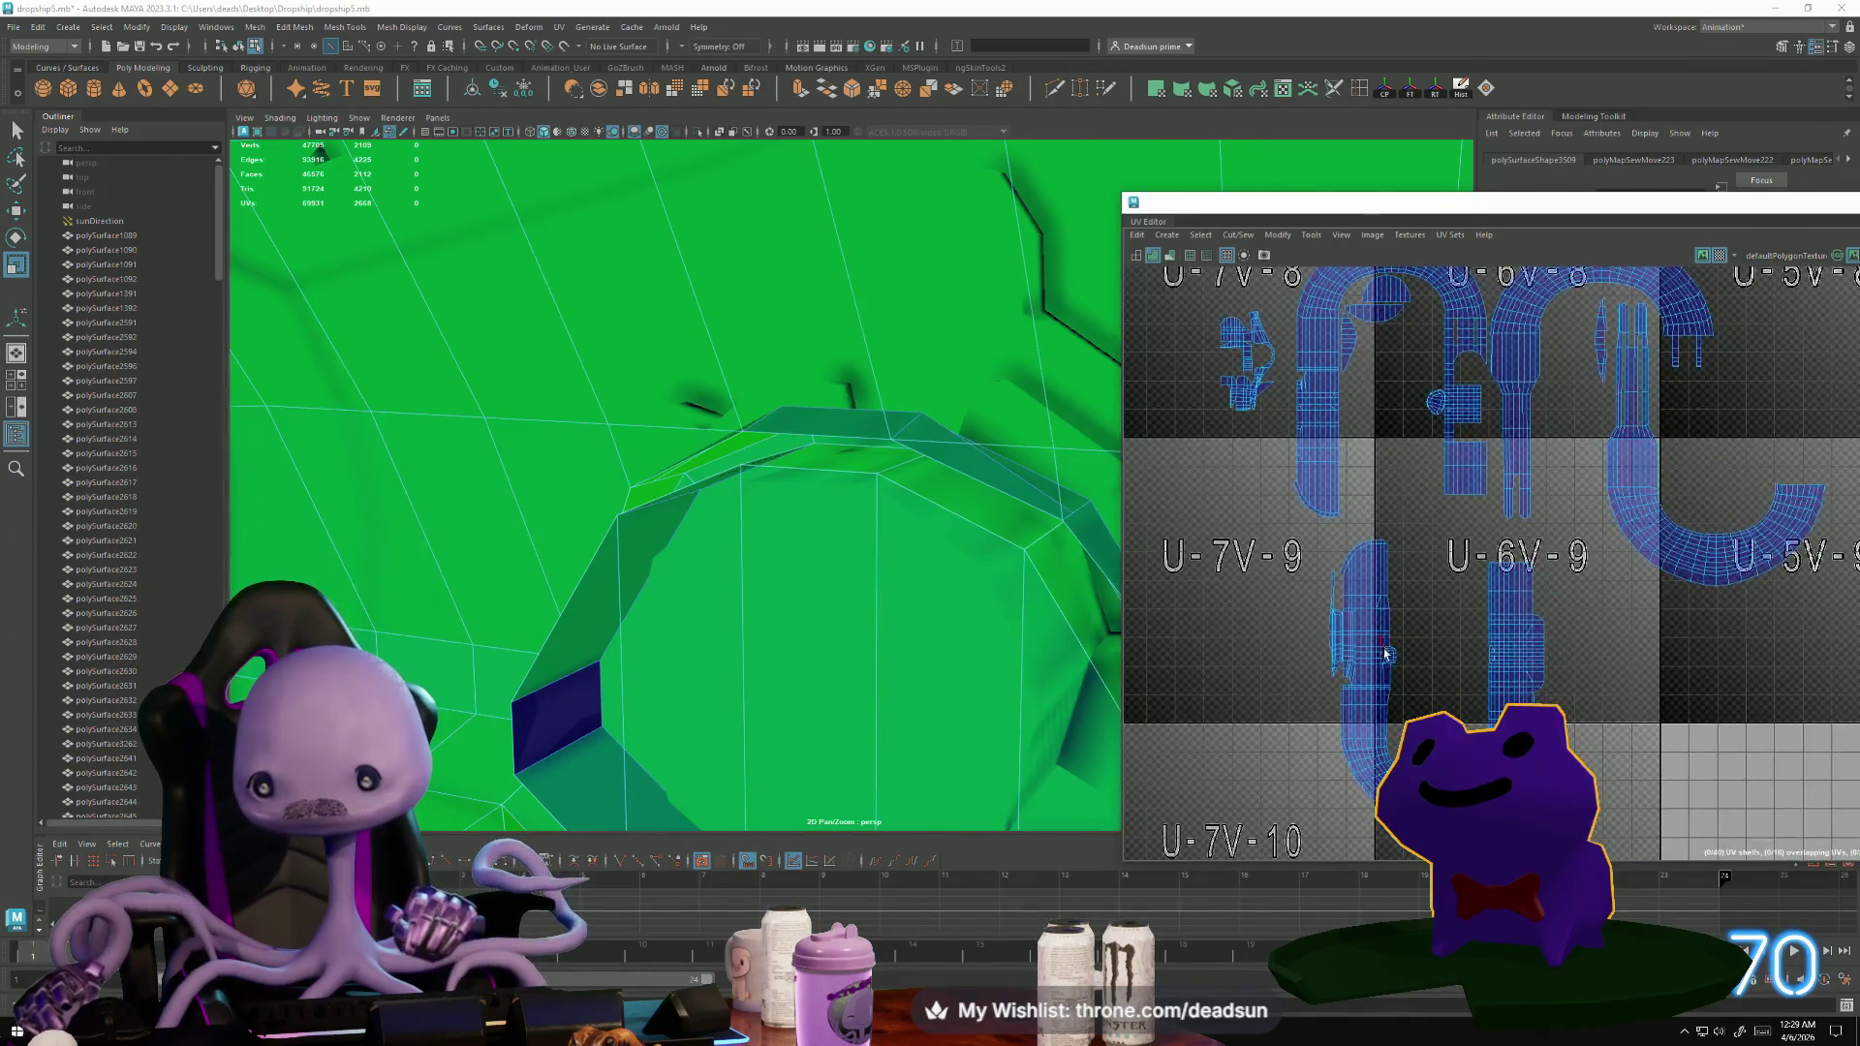
pyautogui.scroll(2, 1369, 699)
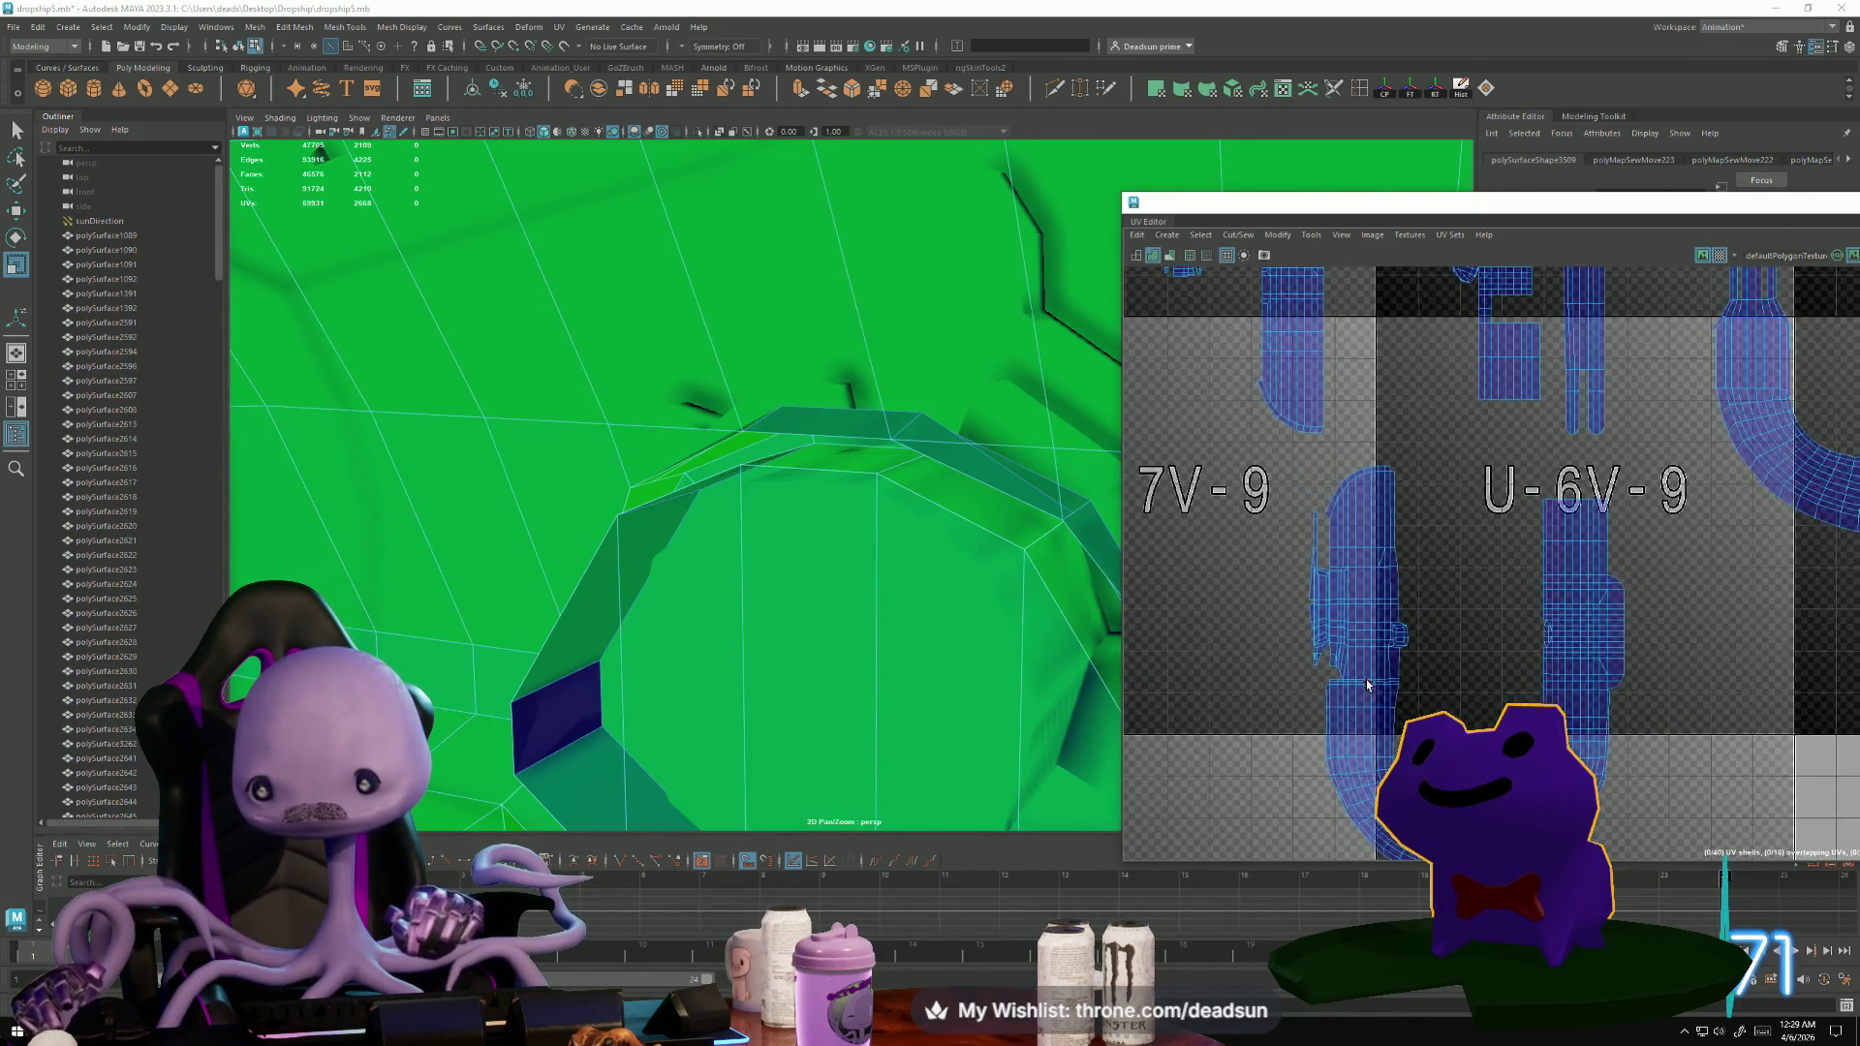
pyautogui.scroll(-2, 1391, 613)
pyautogui.scroll(1, 1391, 613)
pyautogui.scroll(-2, 1289, 620)
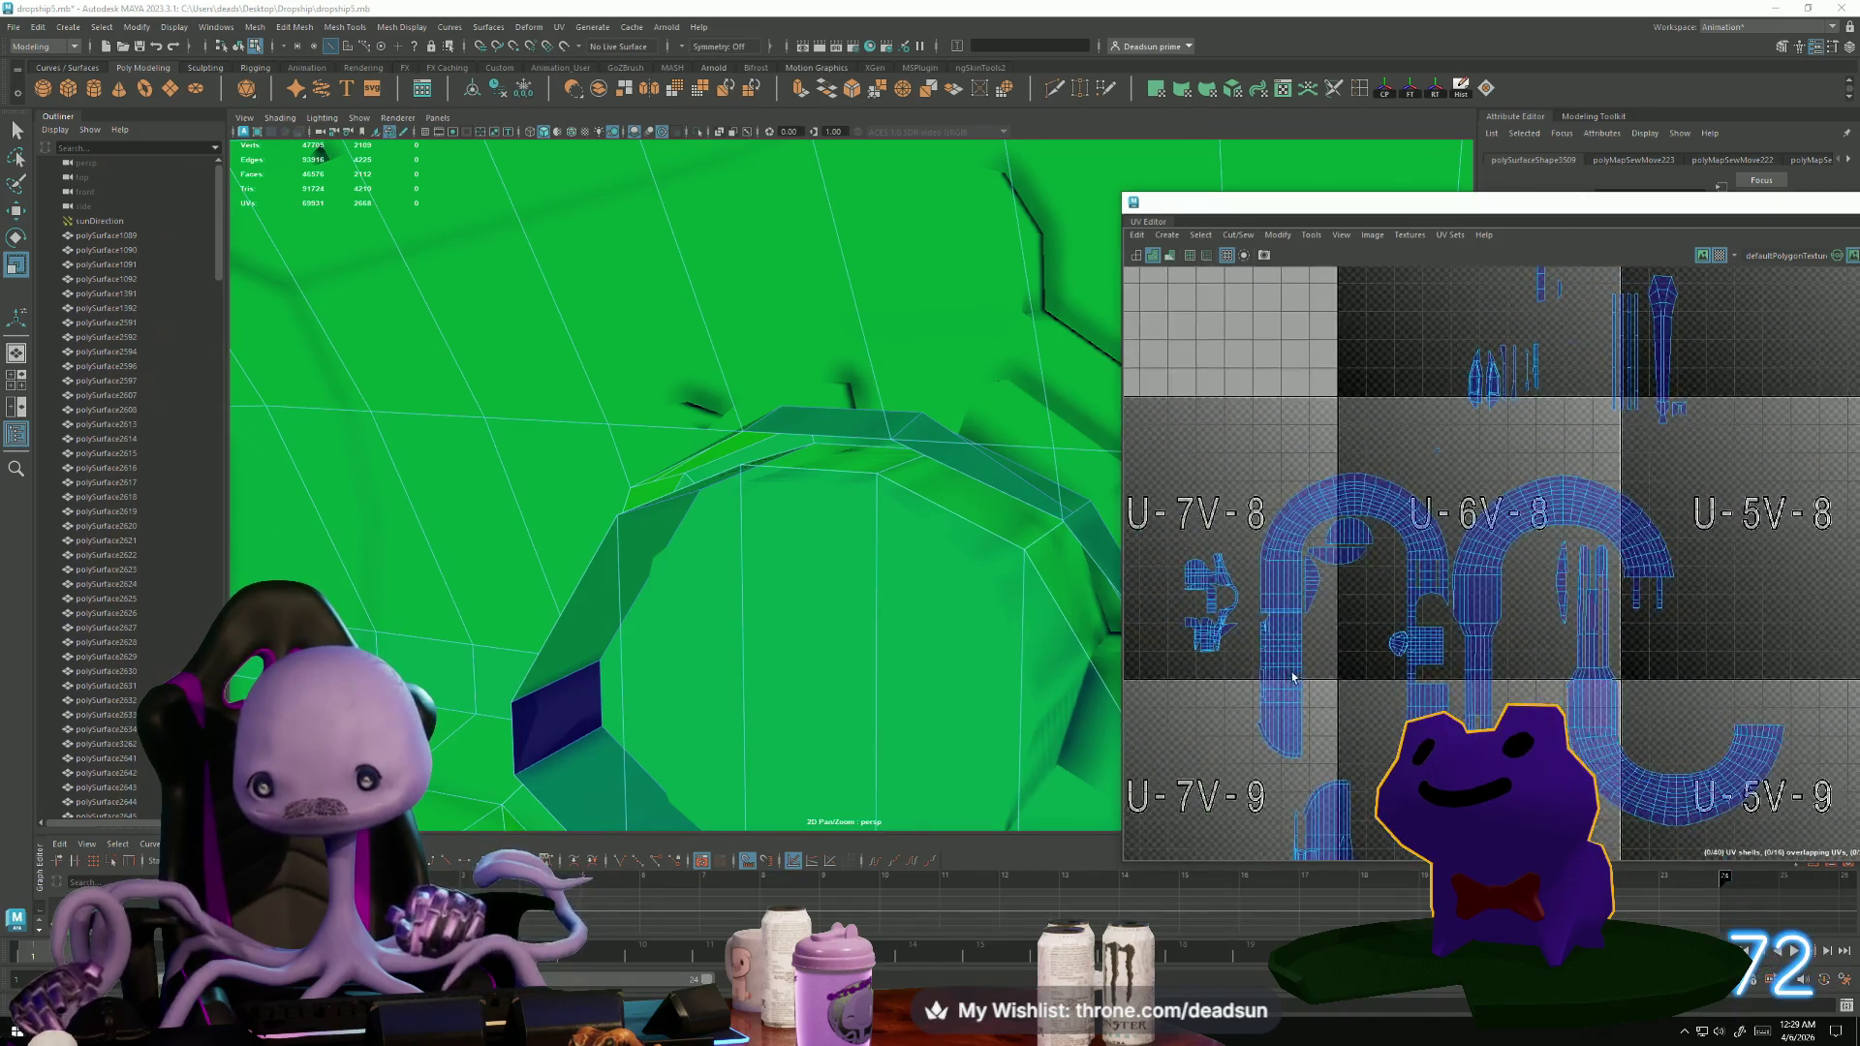
pyautogui.scroll(4, 1176, 630)
pyautogui.scroll(4, 1211, 634)
pyautogui.click(1252, 637)
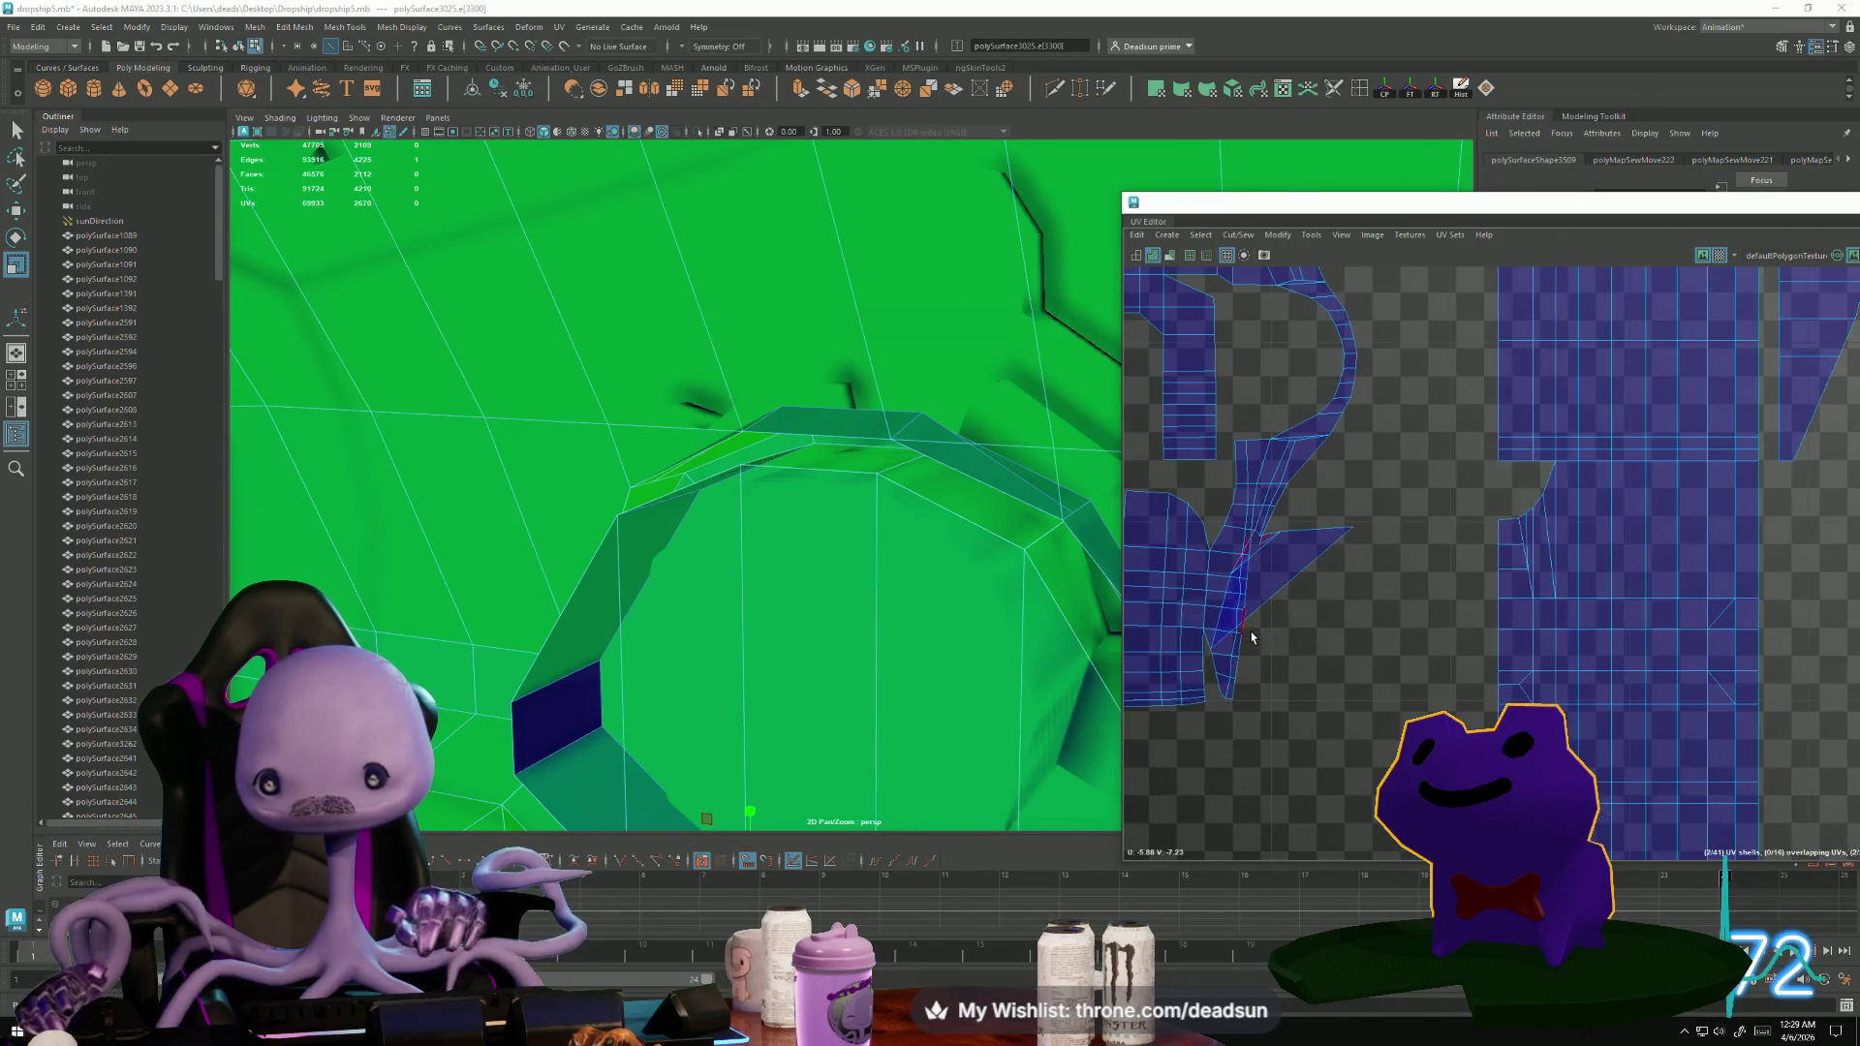
pyautogui.scroll(-10, 1255, 620)
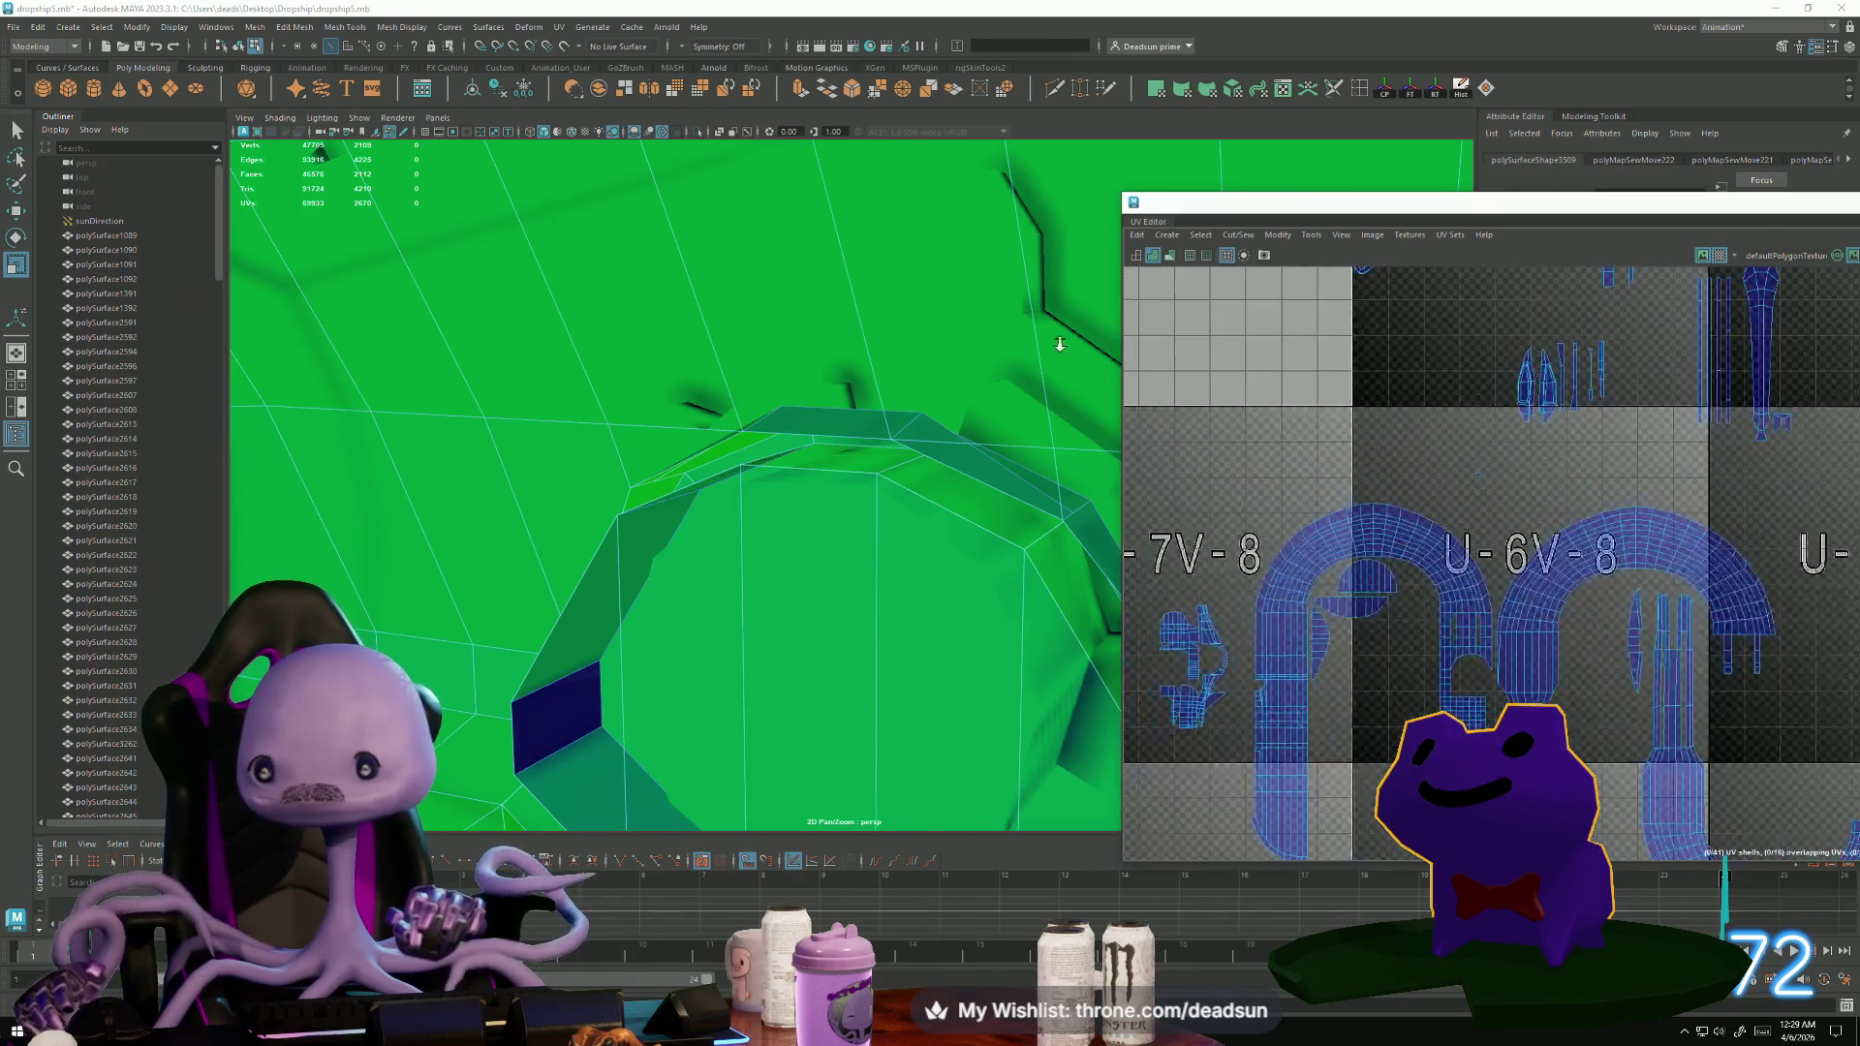
pyautogui.scroll(10, 1177, 463)
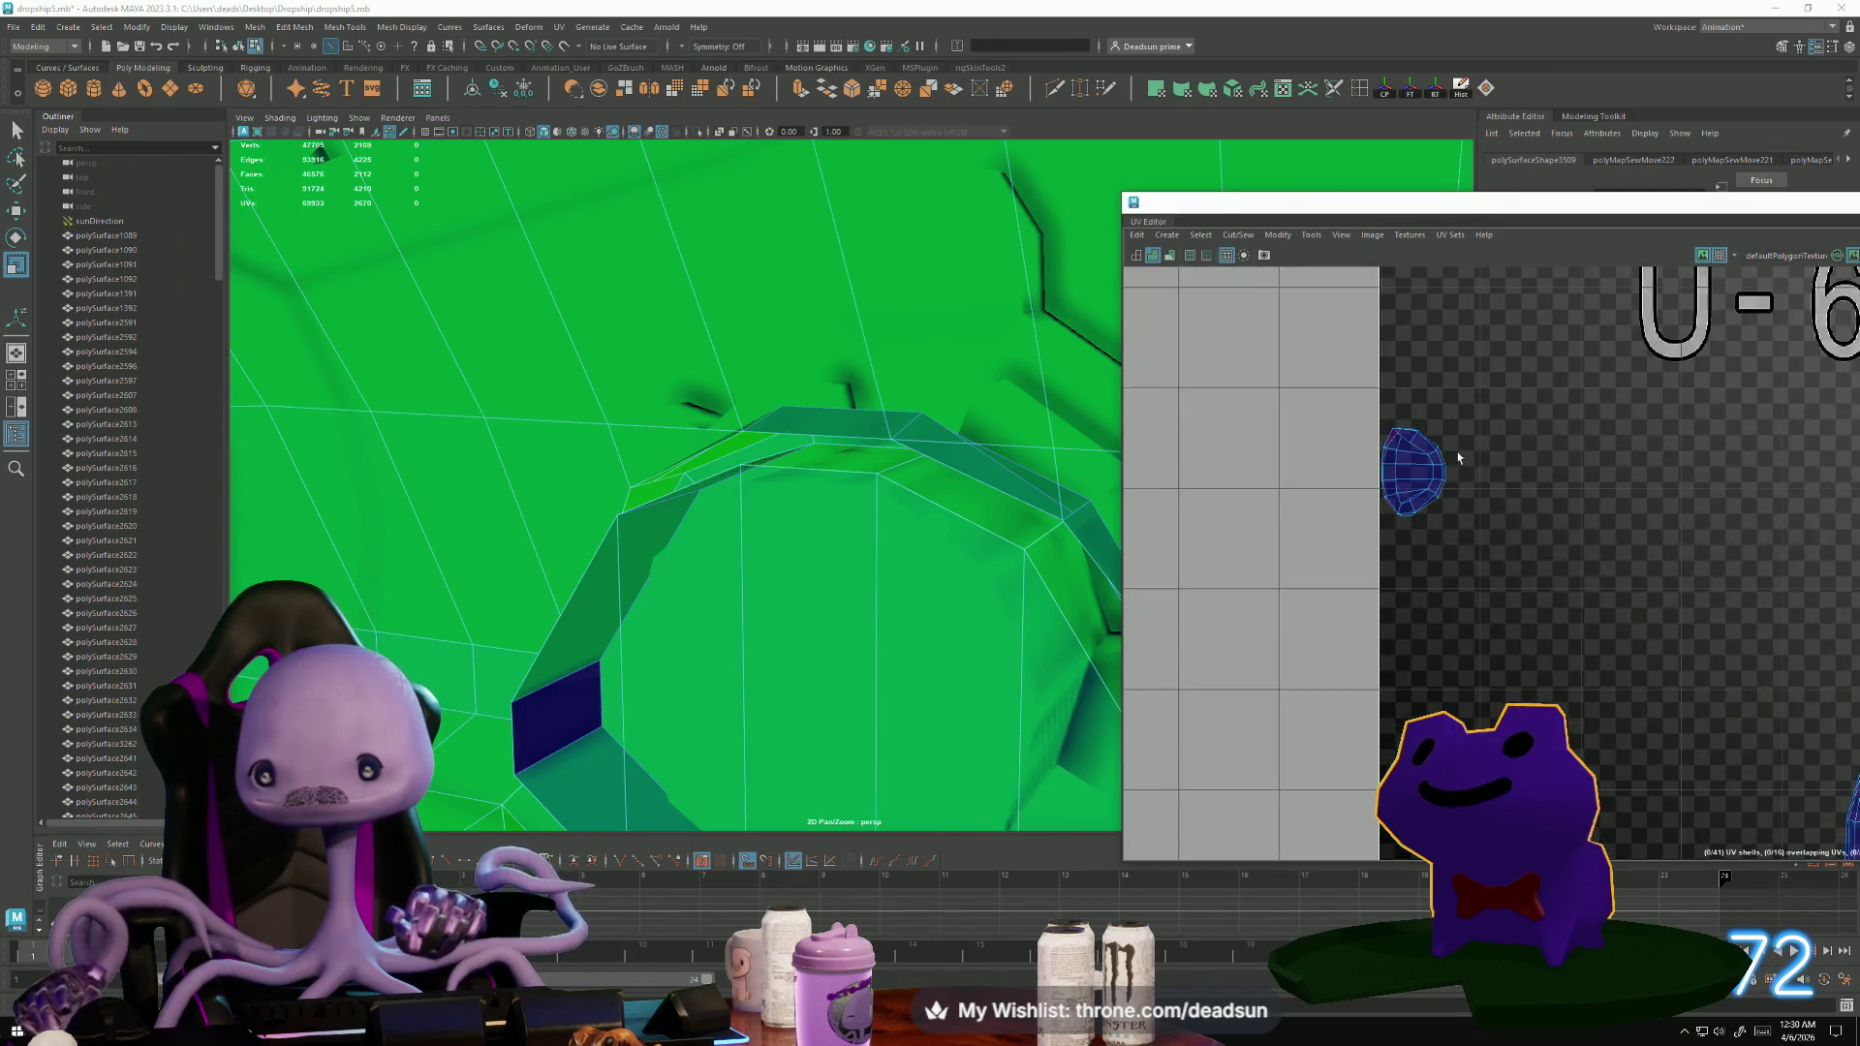
pyautogui.scroll(3, 1357, 416)
pyautogui.click(1317, 370)
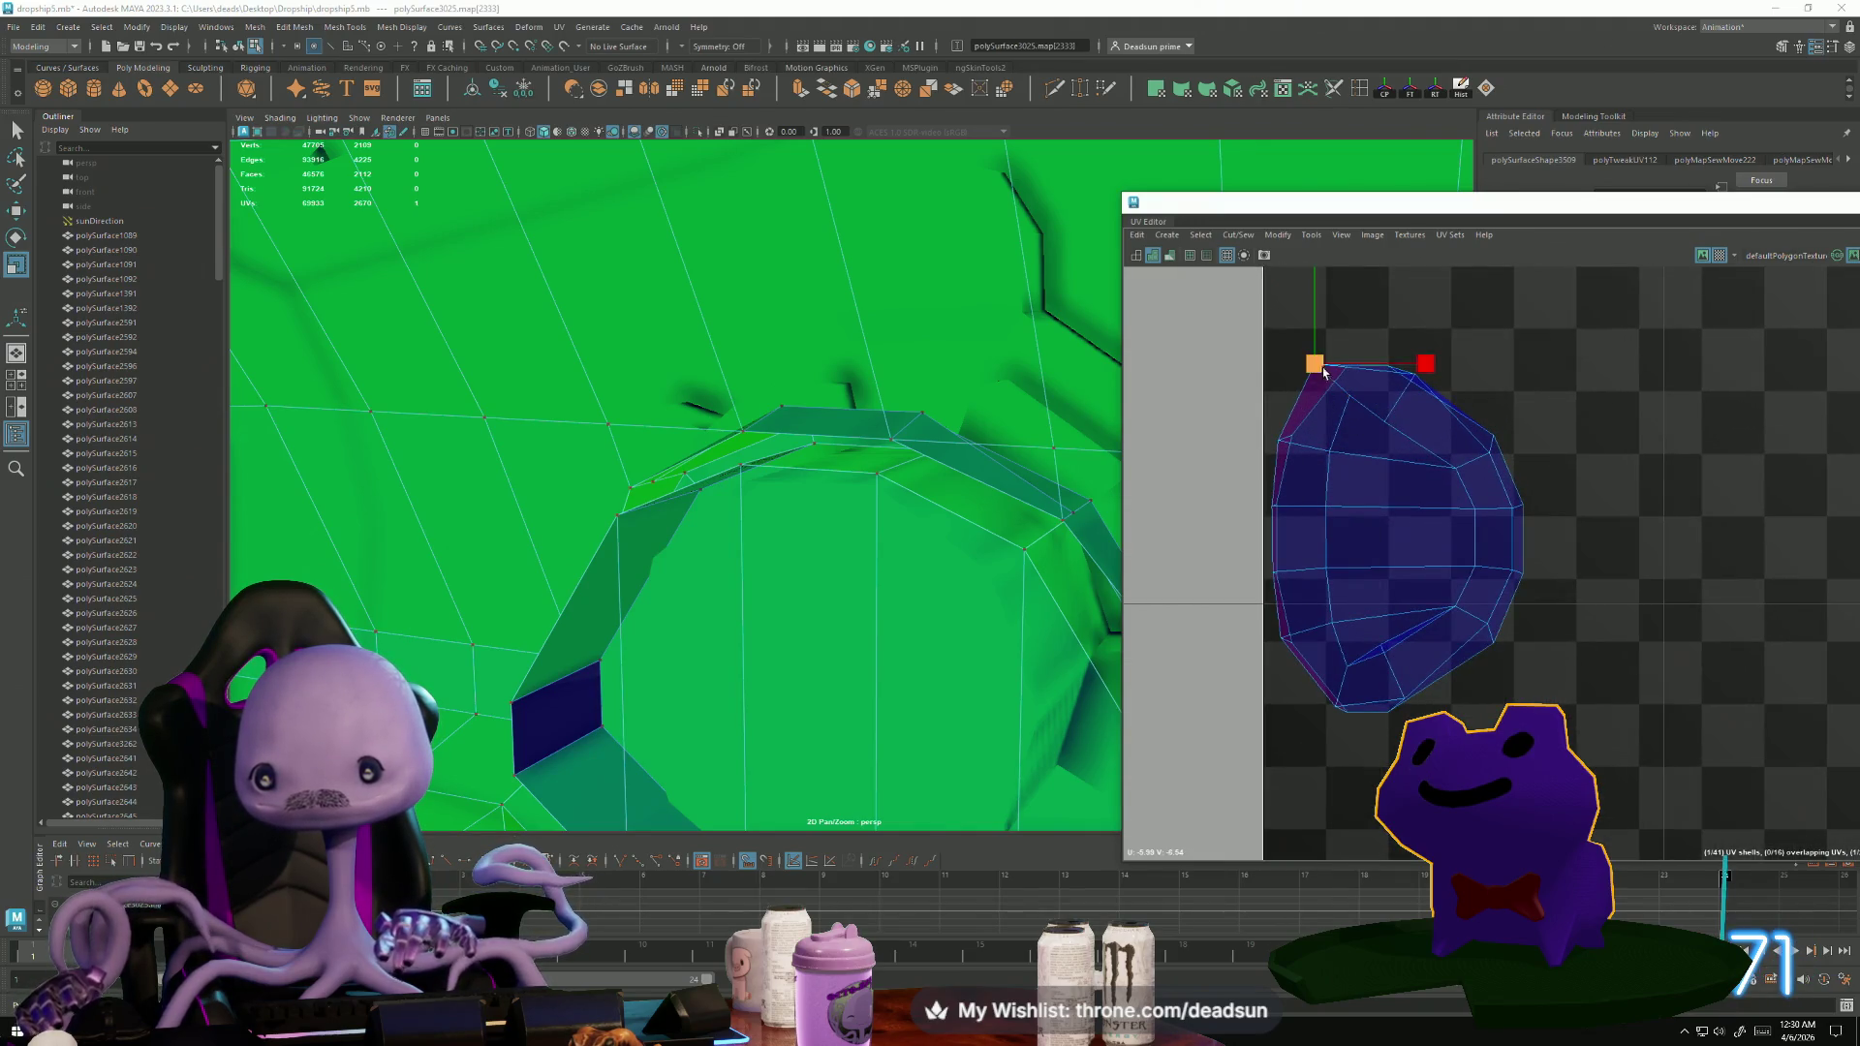
# Nudge the corner UV, then pull the shell's top-left UVs up and outward to the left.
pyautogui.press('w')
pyautogui.moveTo(1323, 371); pyautogui.dragTo(1334, 382)
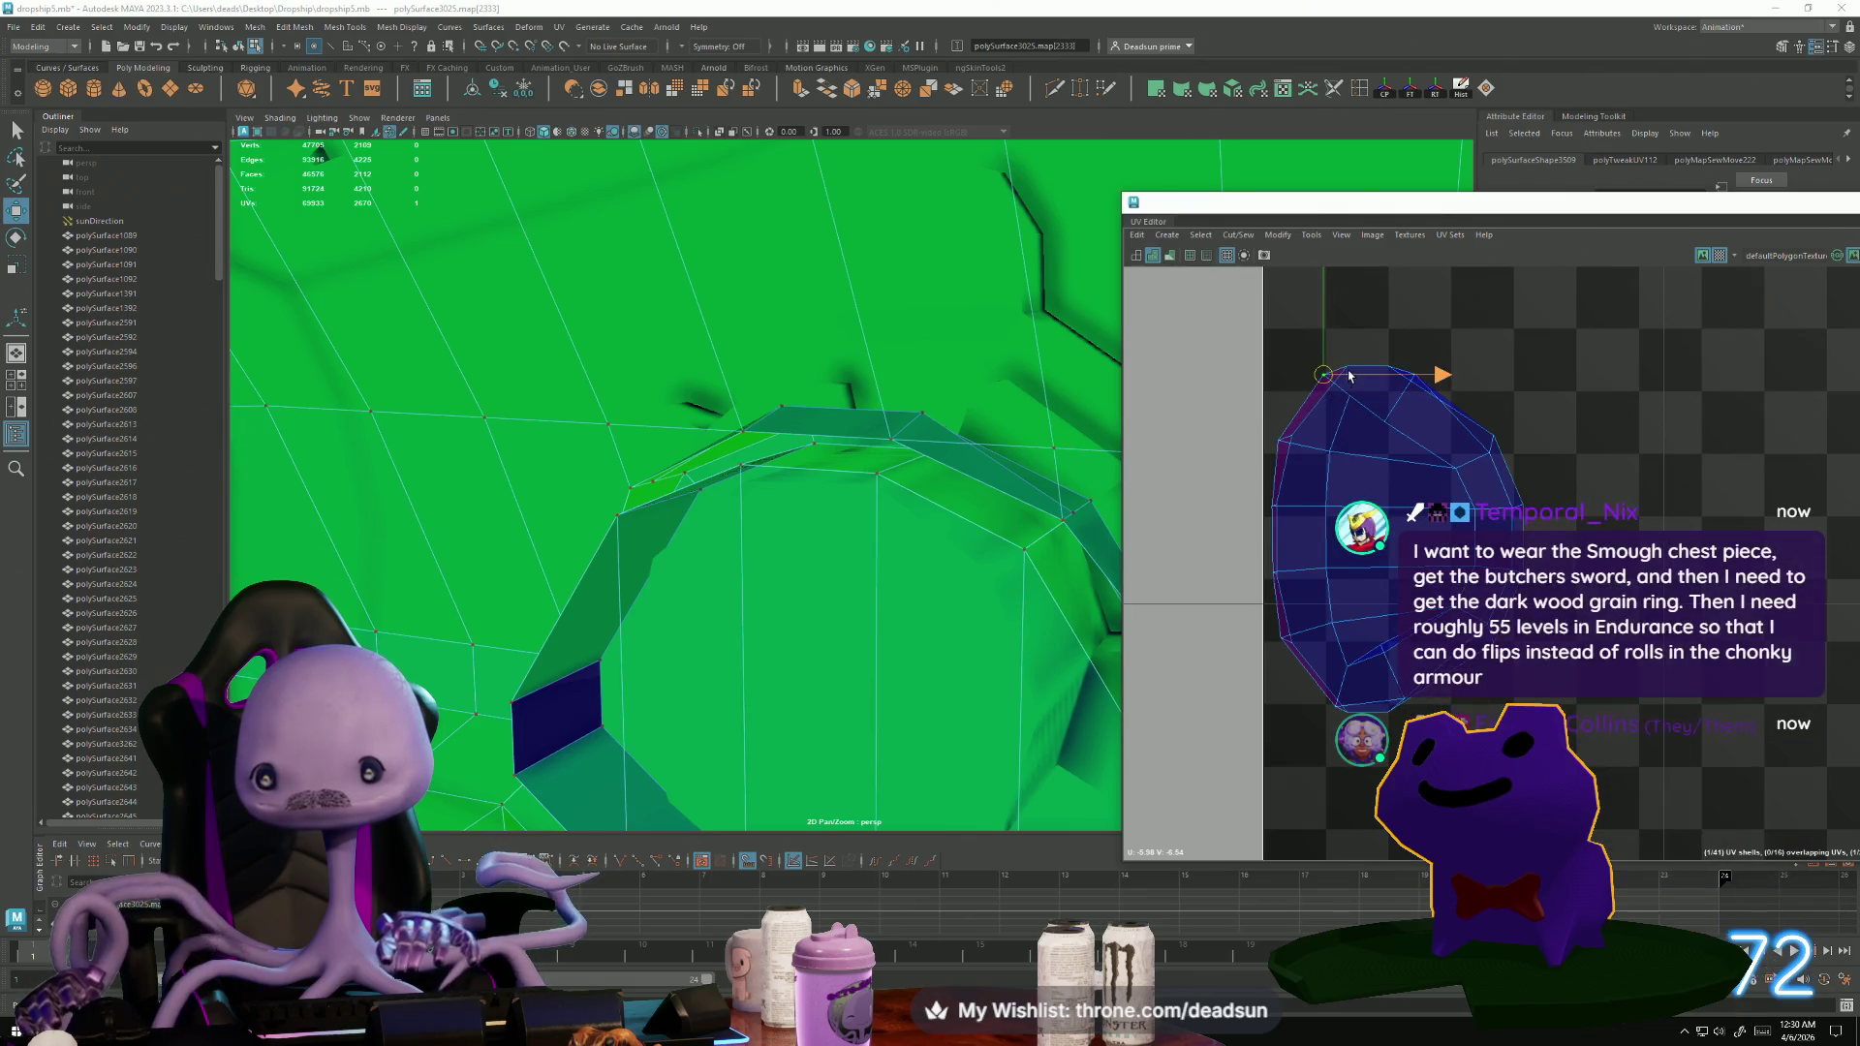
pyautogui.click(1345, 375)
pyautogui.click(1345, 370)
pyautogui.moveTo(1345, 370); pyautogui.dragTo(1297, 356)
pyautogui.moveTo(1303, 449); pyautogui.dragTo(1243, 434)
# Pull the lower left-edge UVs outward and ease the bottom-left UV up and right.
pyautogui.click(1279, 509)
pyautogui.moveTo(1279, 509); pyautogui.dragTo(1230, 512)
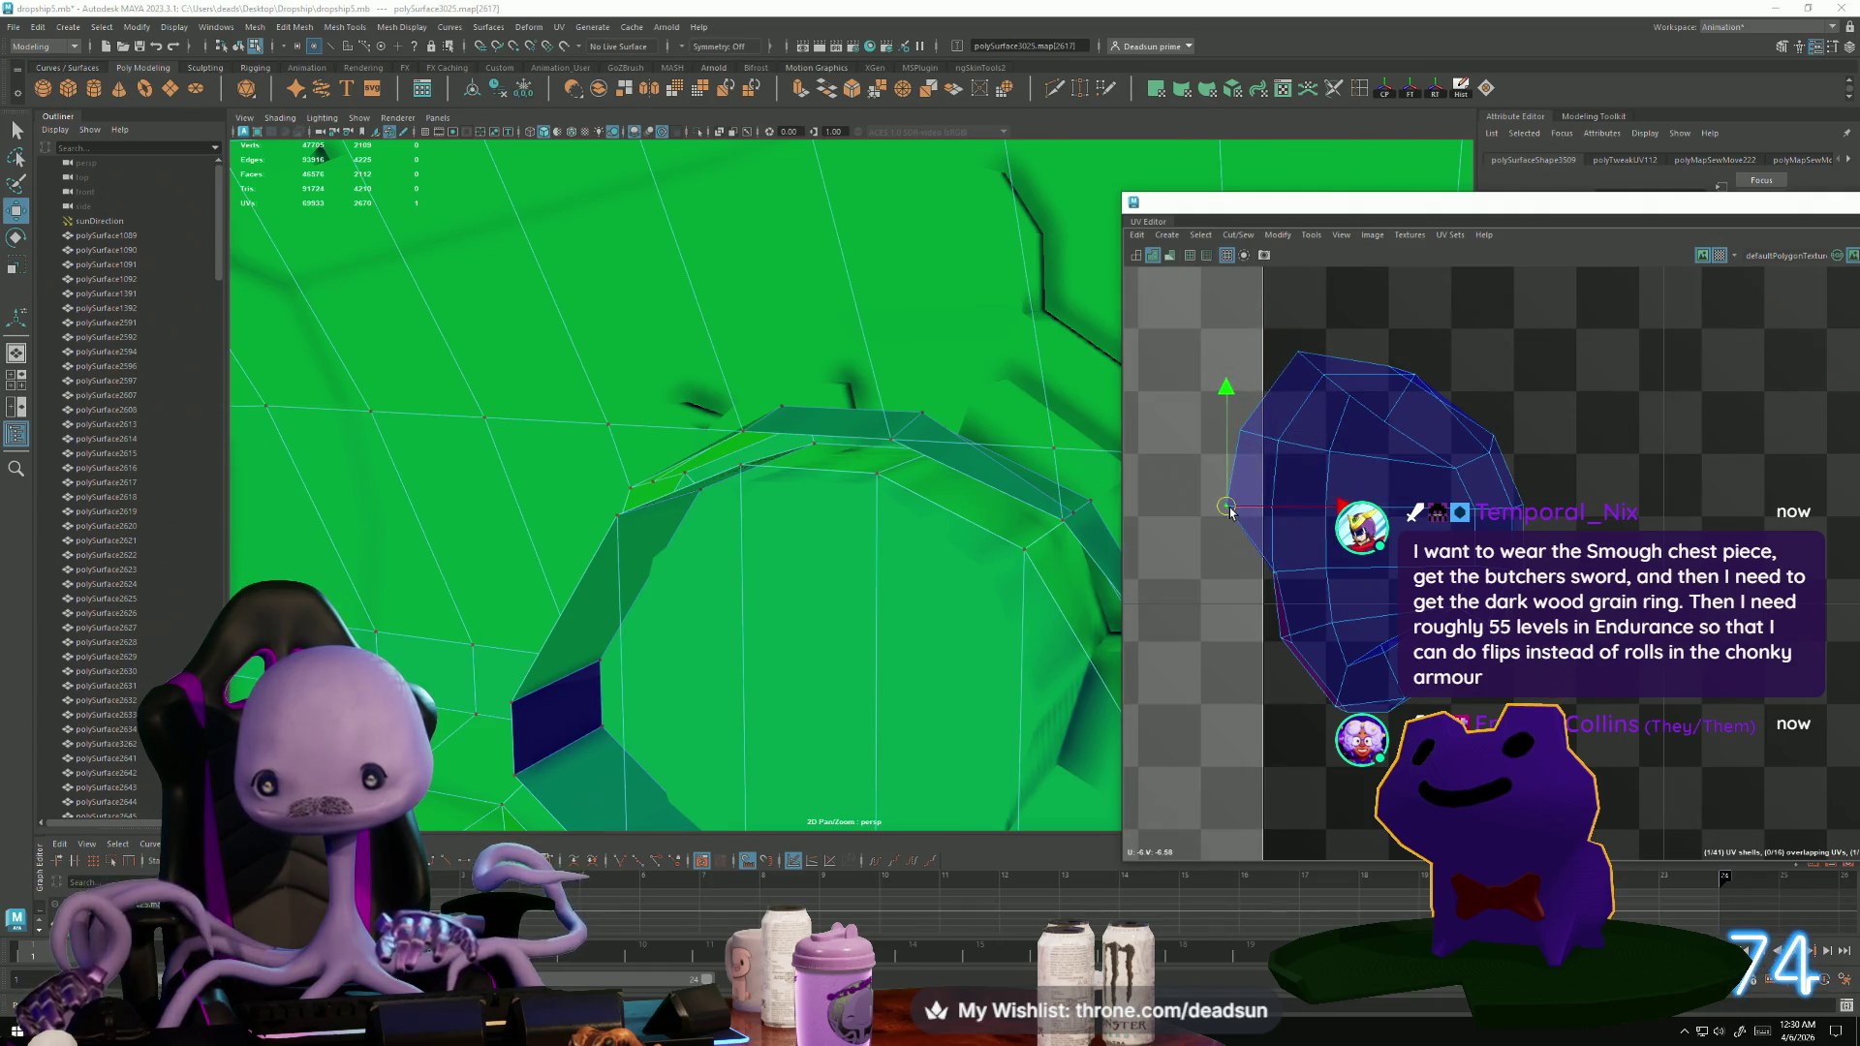
pyautogui.click(1279, 576)
pyautogui.moveTo(1278, 577); pyautogui.dragTo(1228, 577)
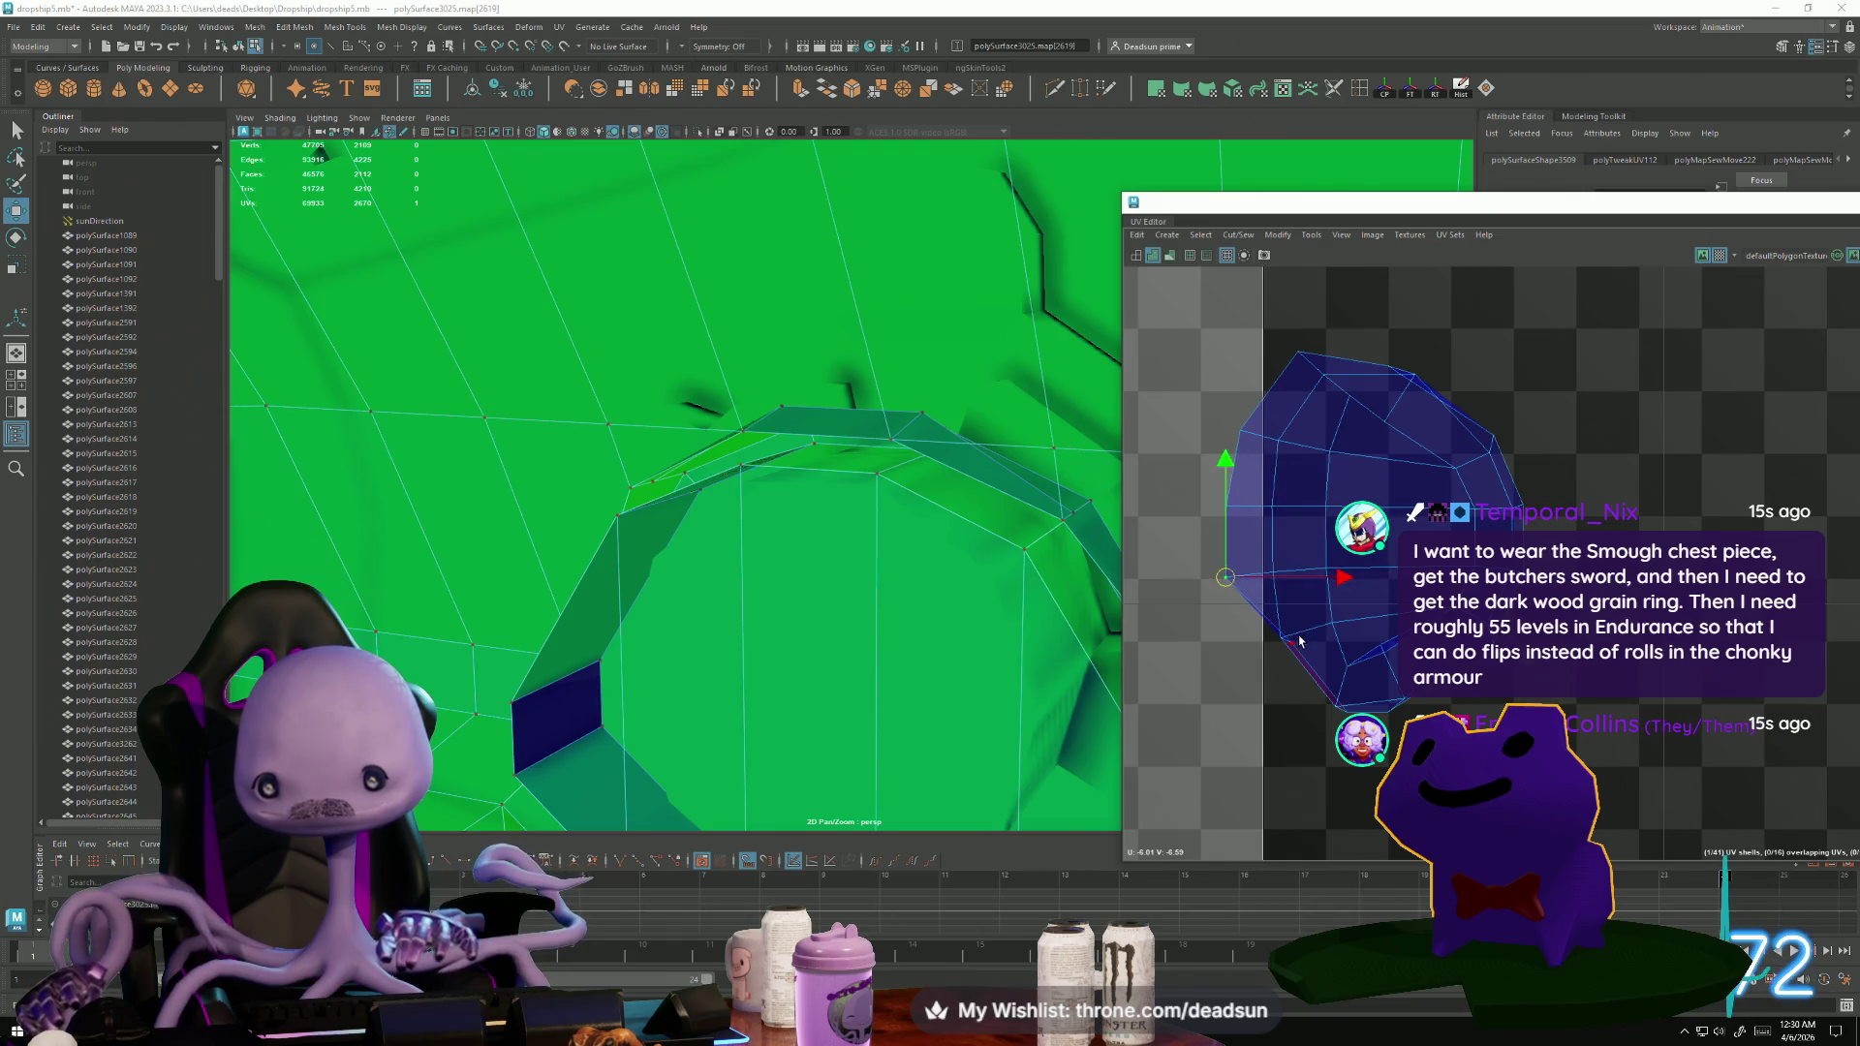
pyautogui.moveTo(1293, 647); pyautogui.dragTo(1245, 647)
pyautogui.click(1326, 722)
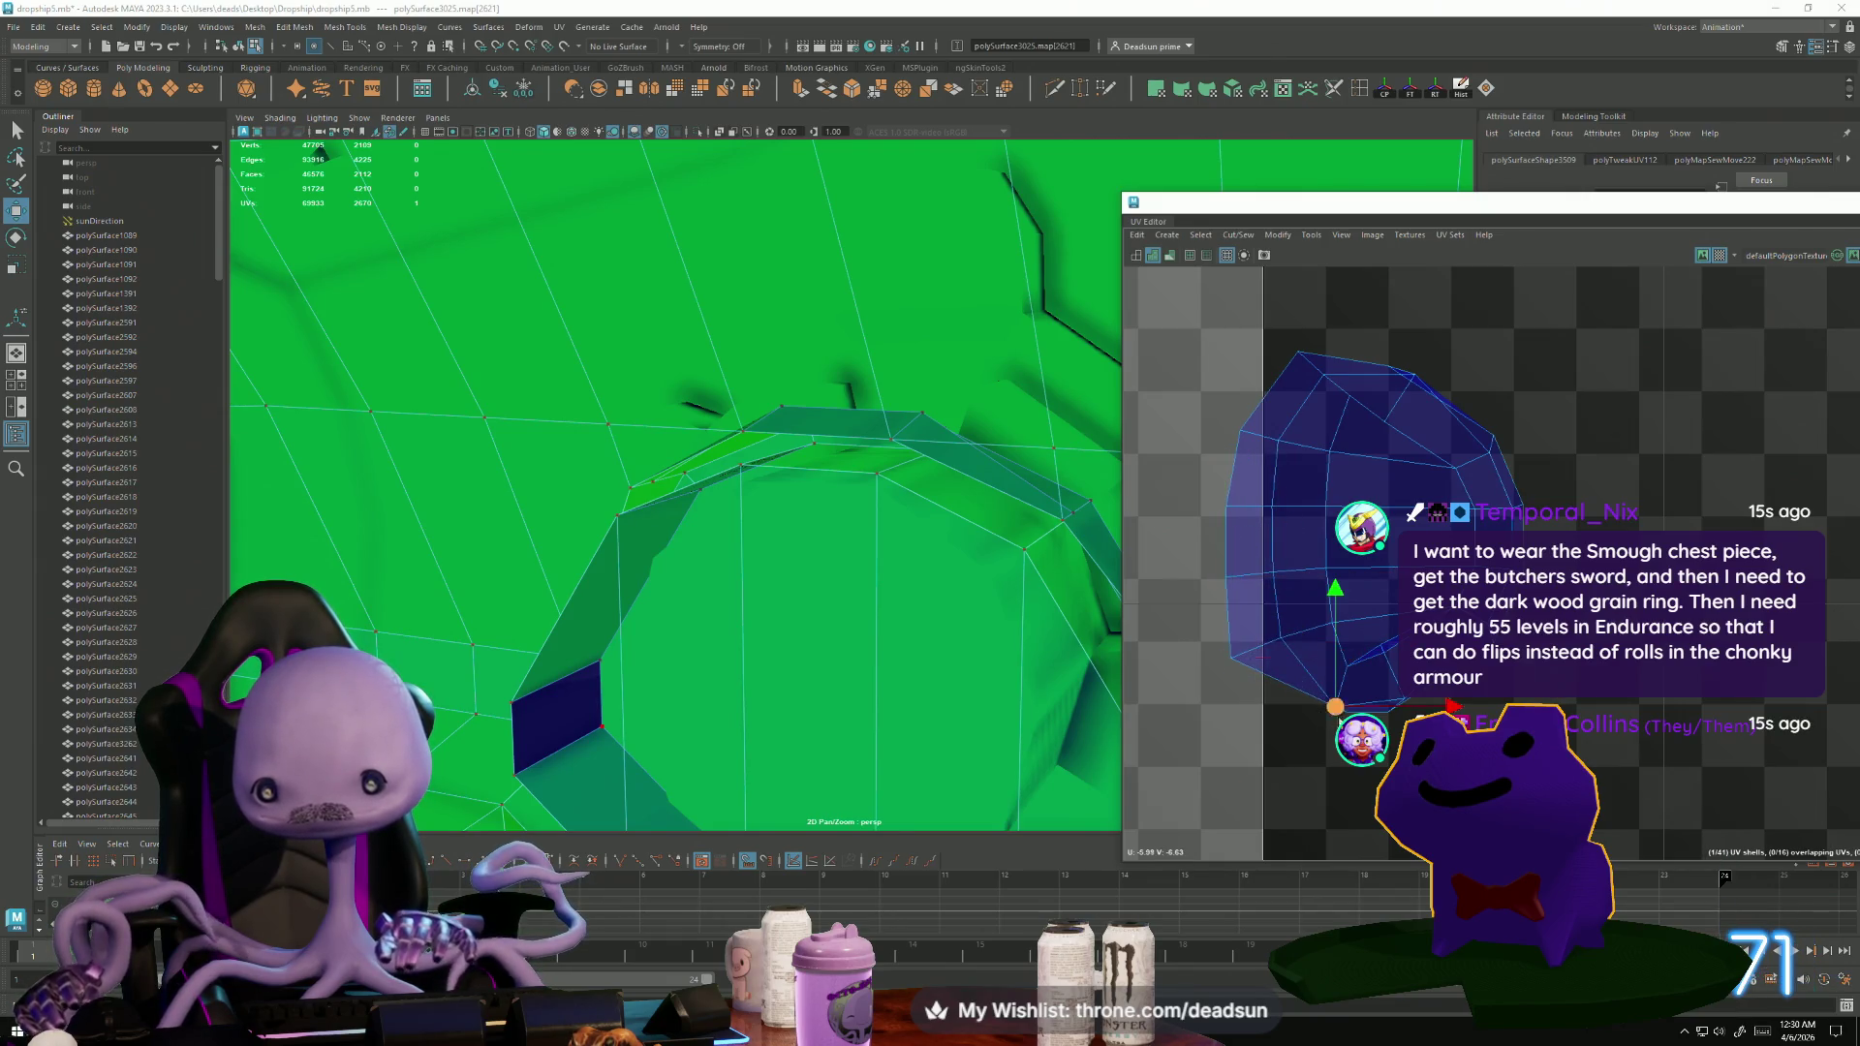
pyautogui.moveTo(1330, 744)
pyautogui.mouseDown()
pyautogui.moveTo(1344, 713)
pyautogui.moveTo(1319, 745)
pyautogui.mouseUp()
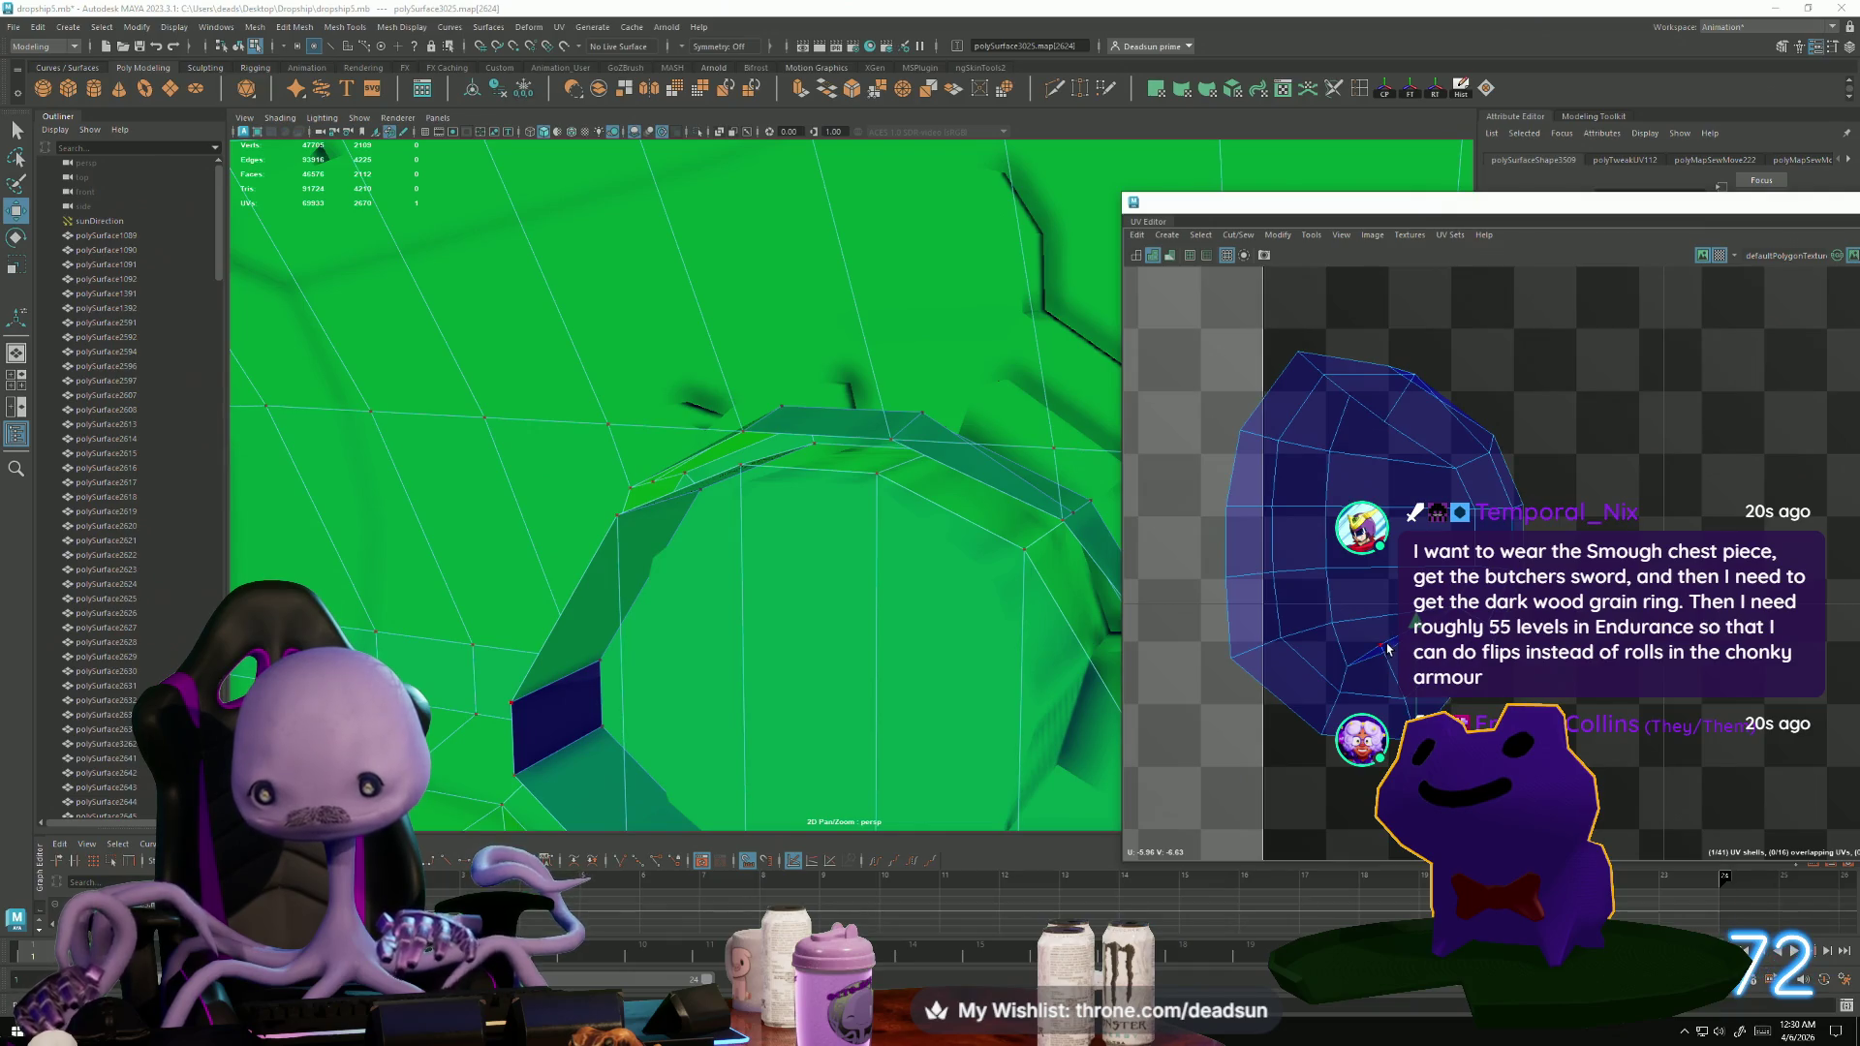
# Select the two seam edges on the shell's left side and Move and Sew them together.
pyautogui.press('capslock')
pyautogui.press('F10')
pyautogui.click(1360, 663)
pyautogui.keyDown('shift'); pyautogui.click(1366, 659); pyautogui.keyUp('shift')
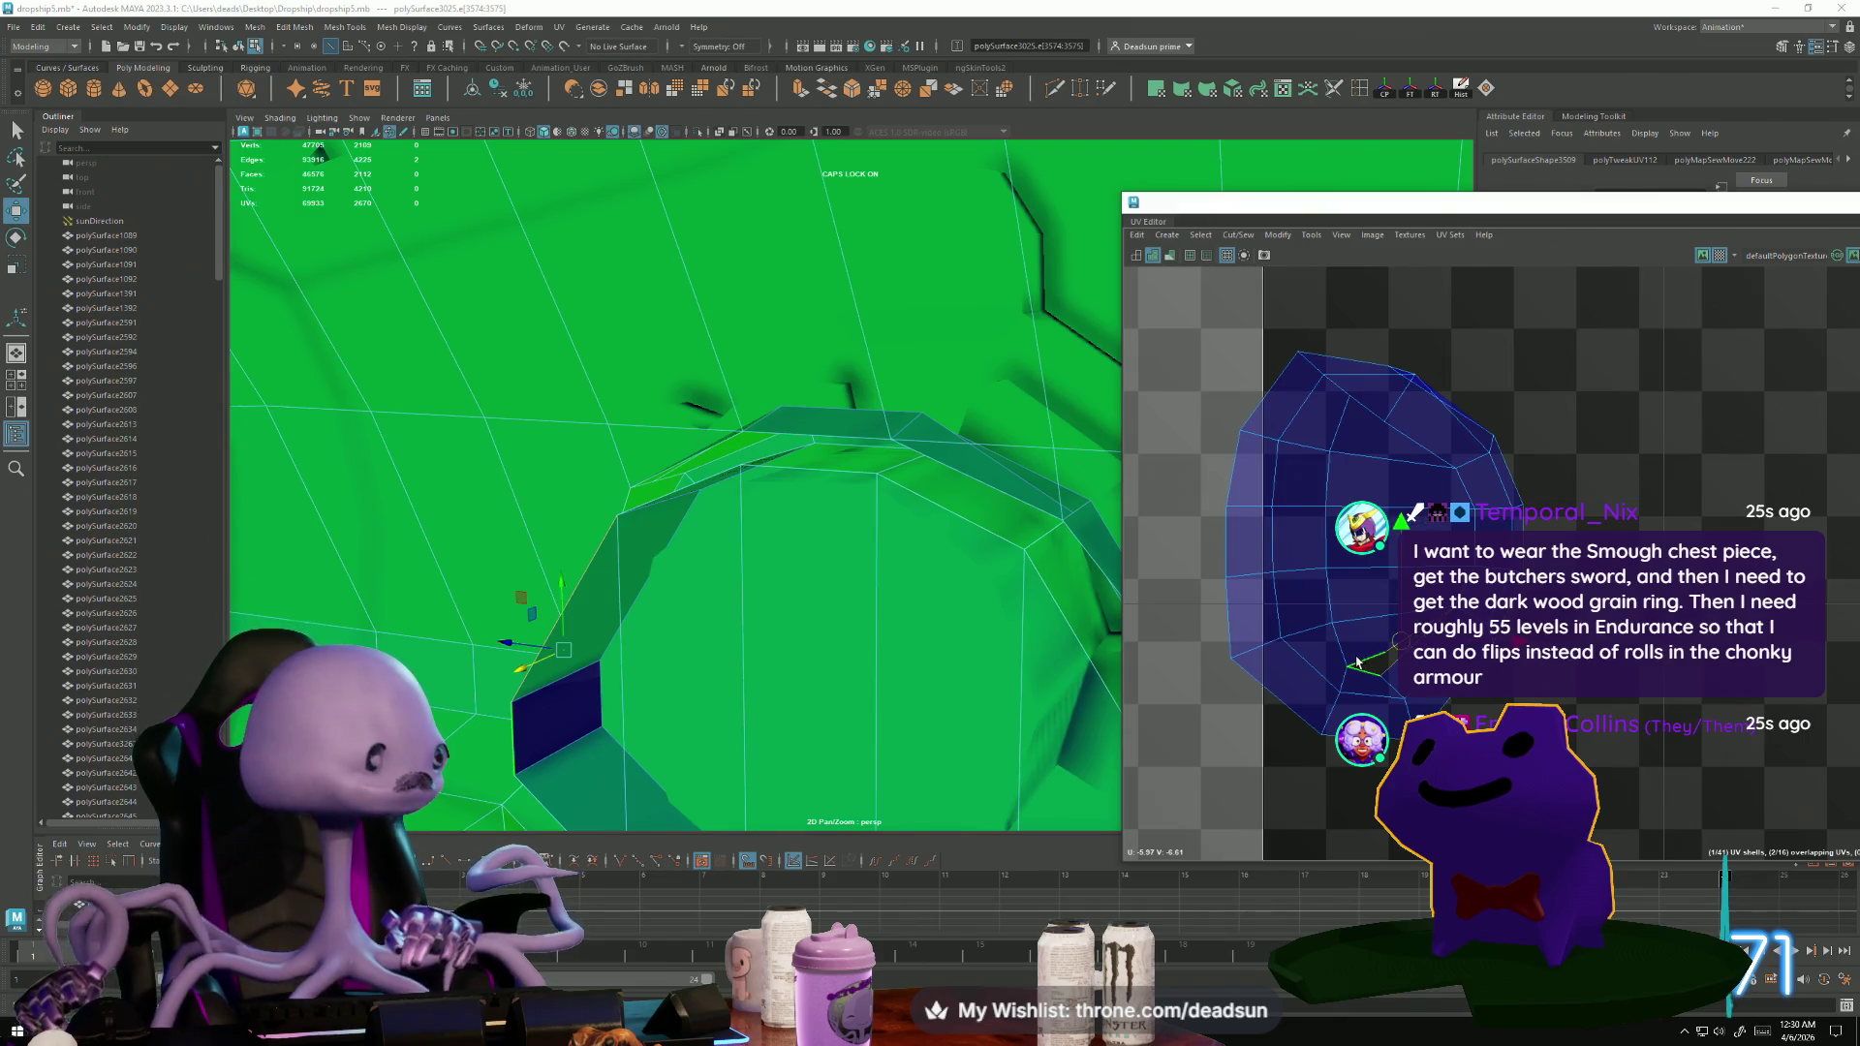
pyautogui.click(1238, 235)
pyautogui.click(1288, 376)
# Pull the top UV up and to the right, then select every UV in the shell.
pyautogui.click(1433, 404)
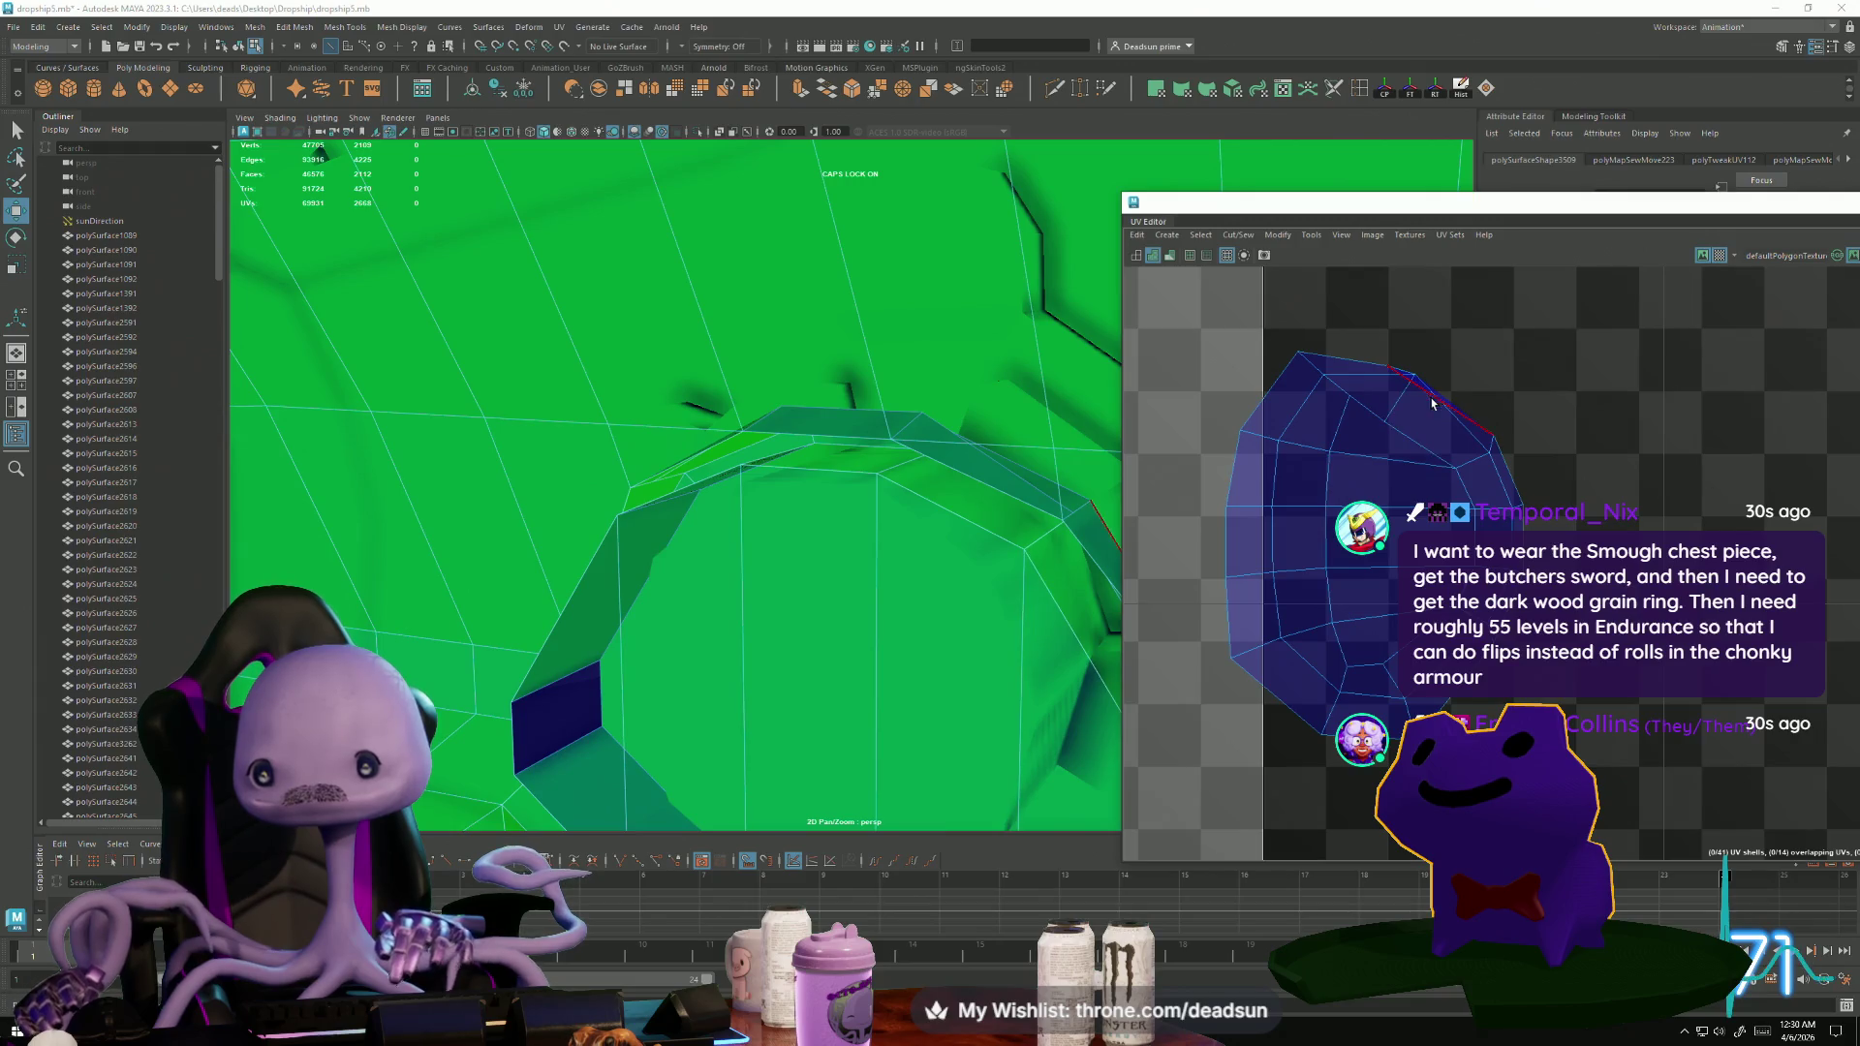
pyautogui.moveTo(1435, 402); pyautogui.dragTo(1382, 392, button='right')
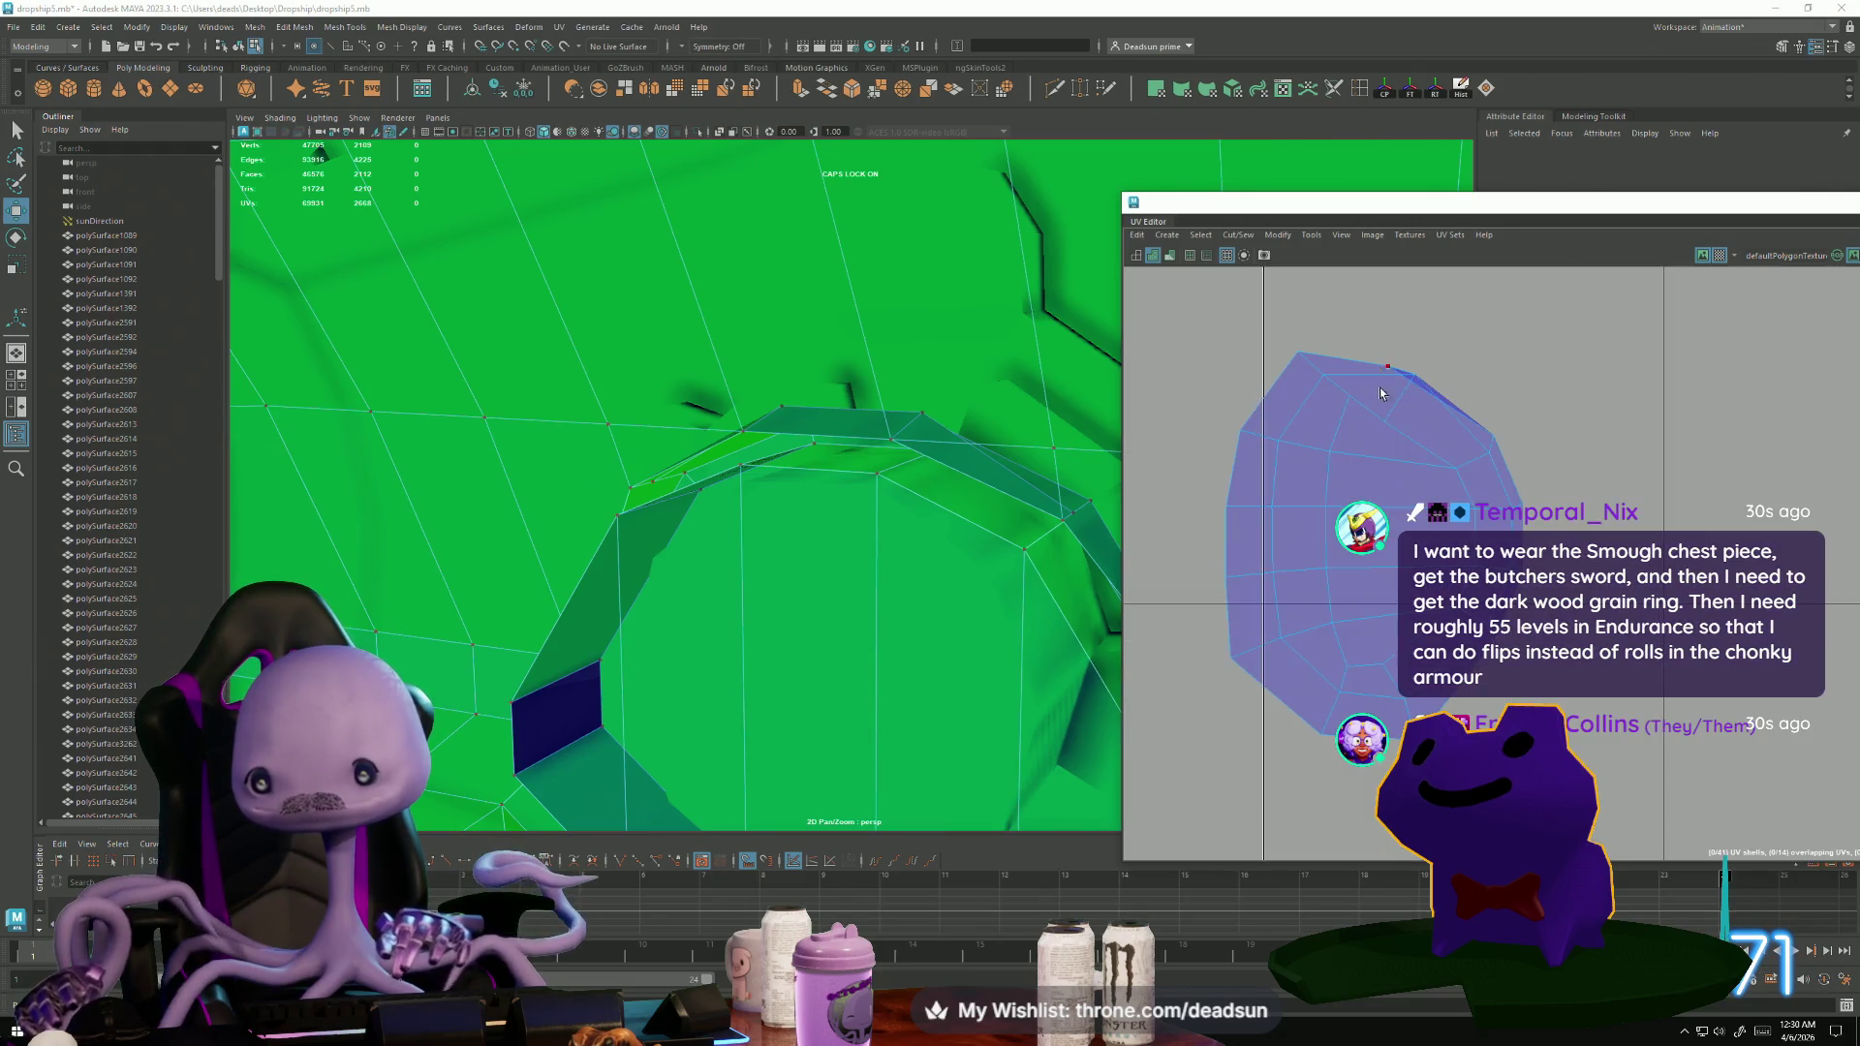
pyautogui.moveTo(1392, 371); pyautogui.dragTo(1425, 343)
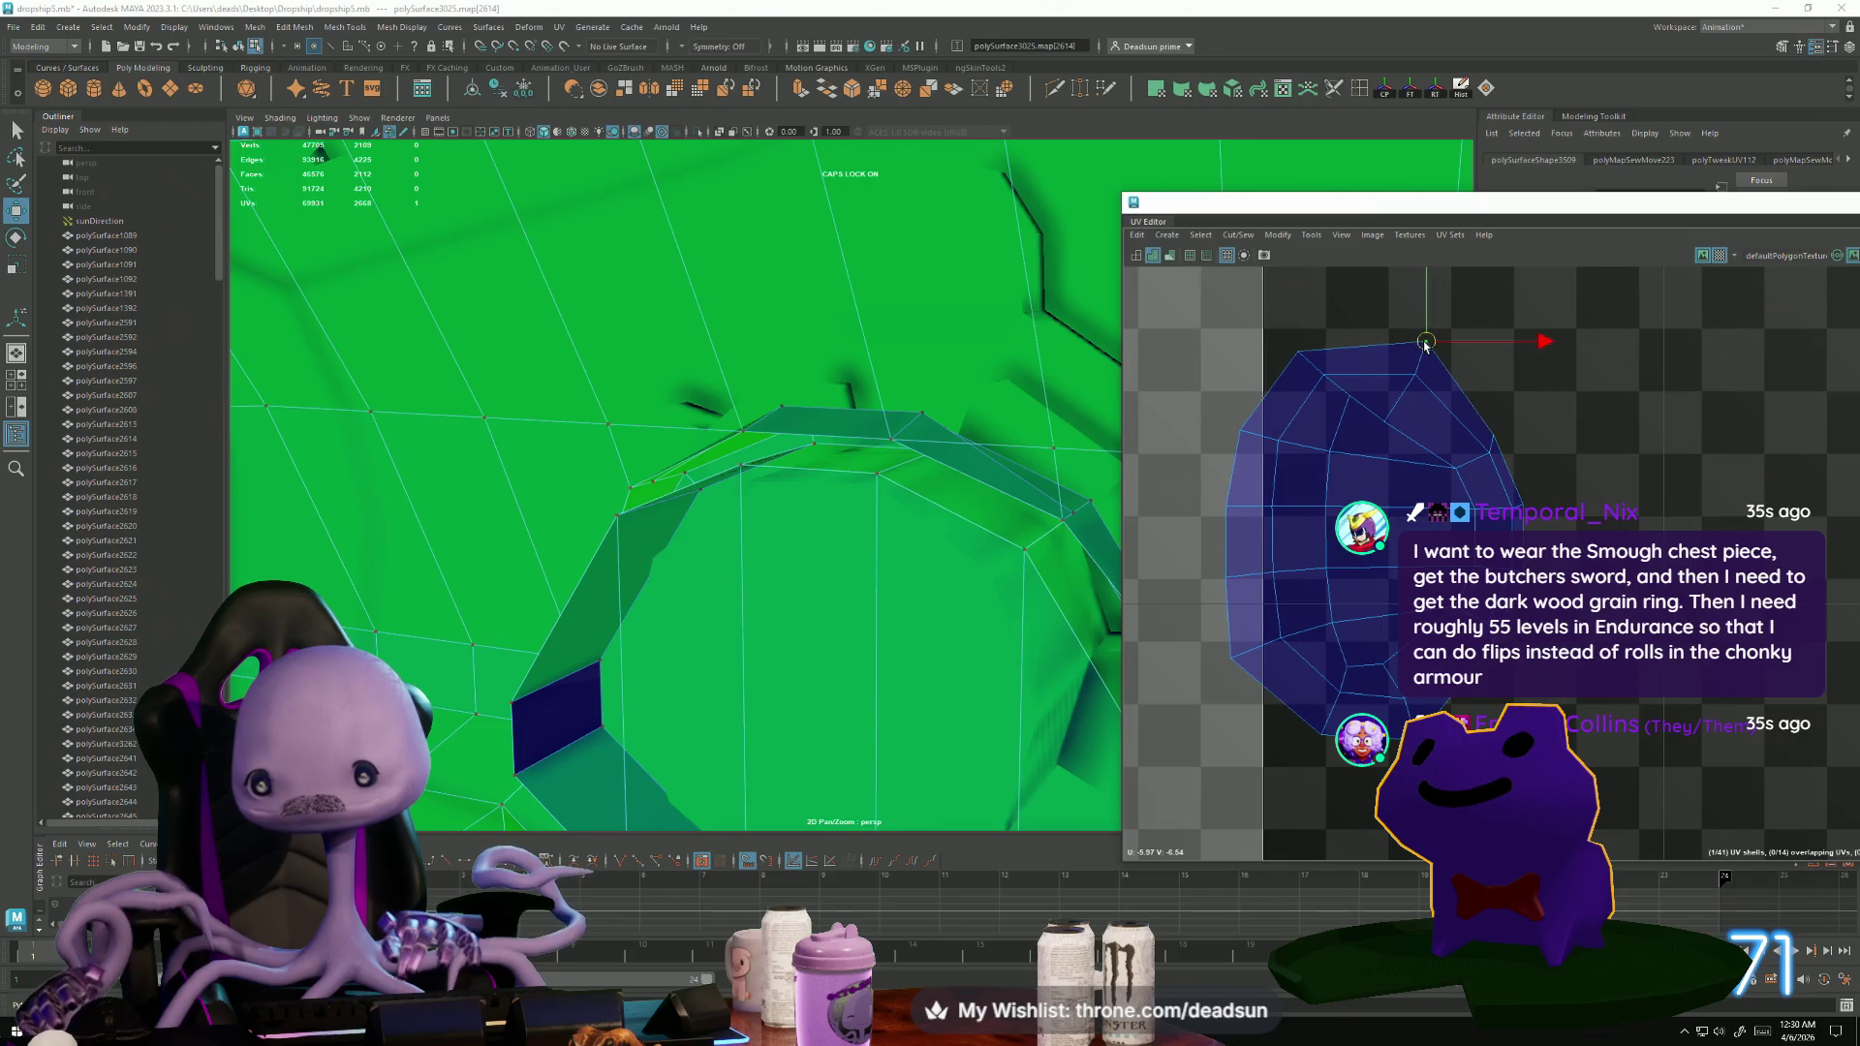
pyautogui.click(1400, 407)
pyautogui.moveTo(1395, 434); pyautogui.dragTo(1395, 504, button='right')
pyautogui.moveTo(1201, 320)
pyautogui.mouseDown()
pyautogui.moveTo(1511, 704)
pyautogui.moveTo(1556, 704)
pyautogui.mouseUp()
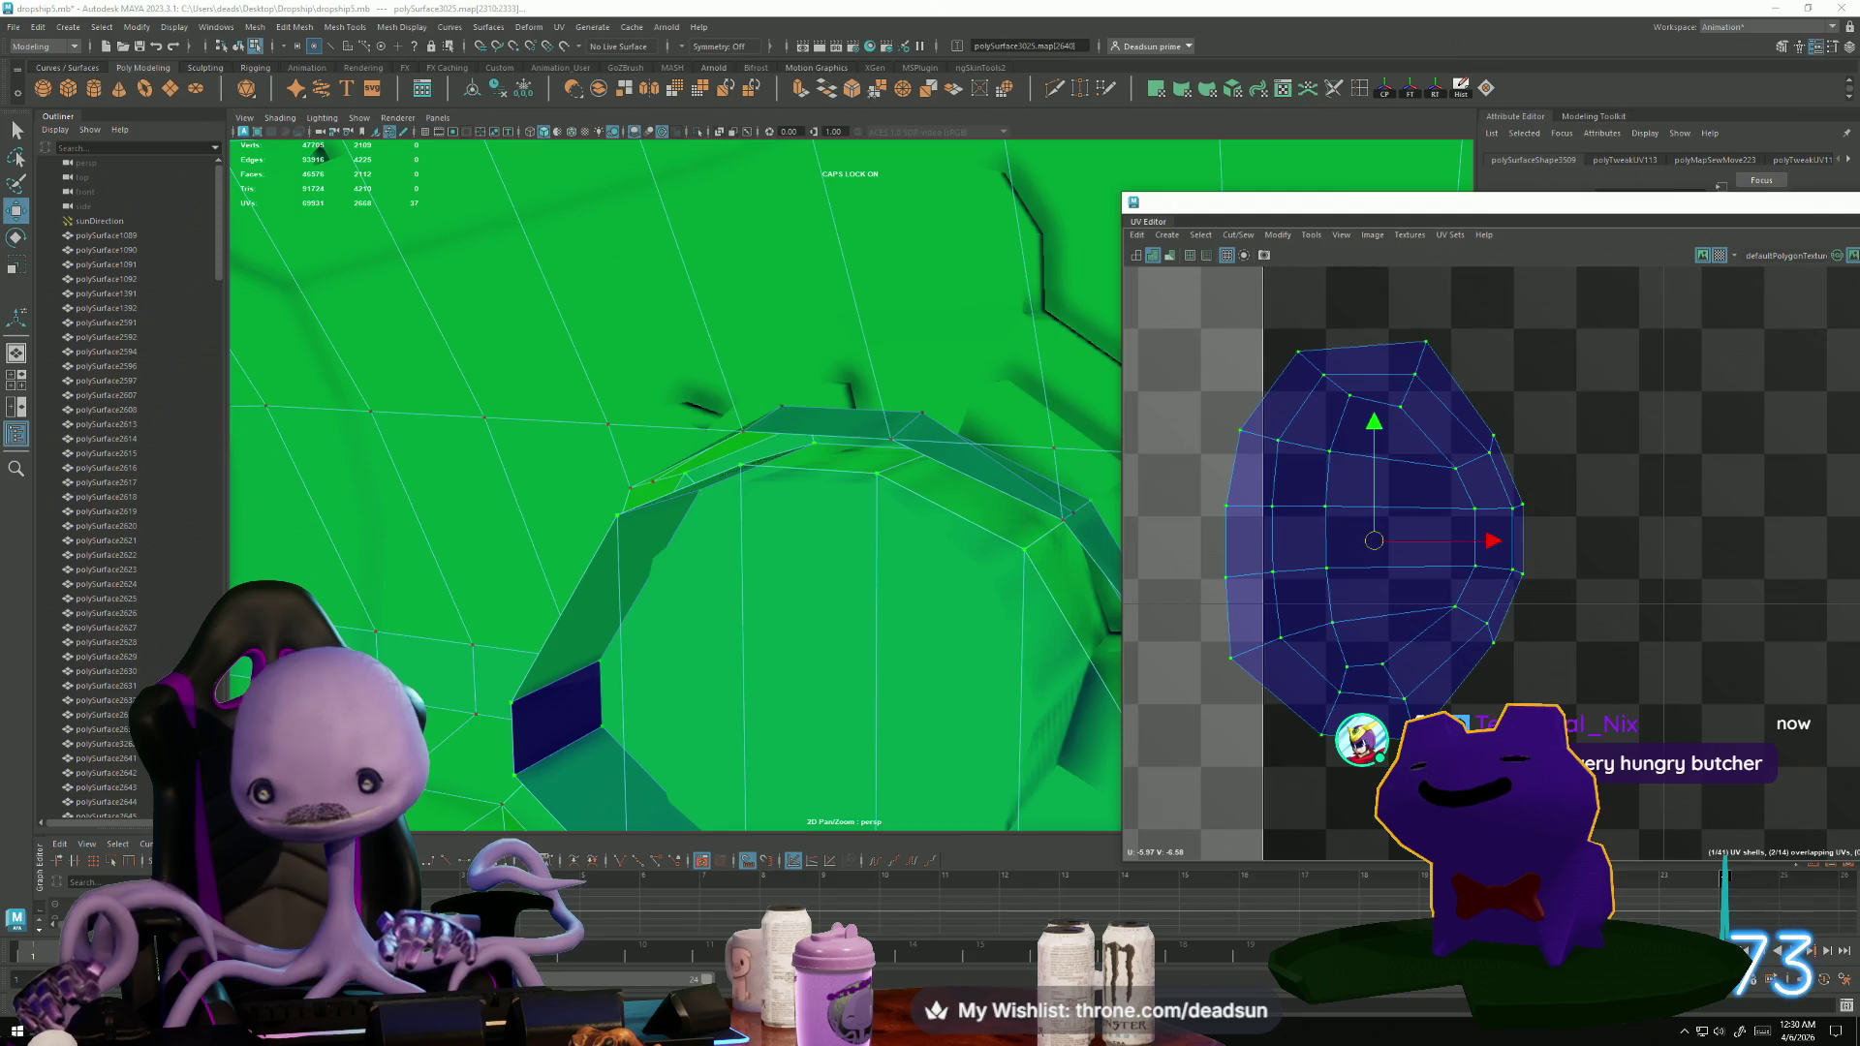
pyautogui.click(1265, 238)
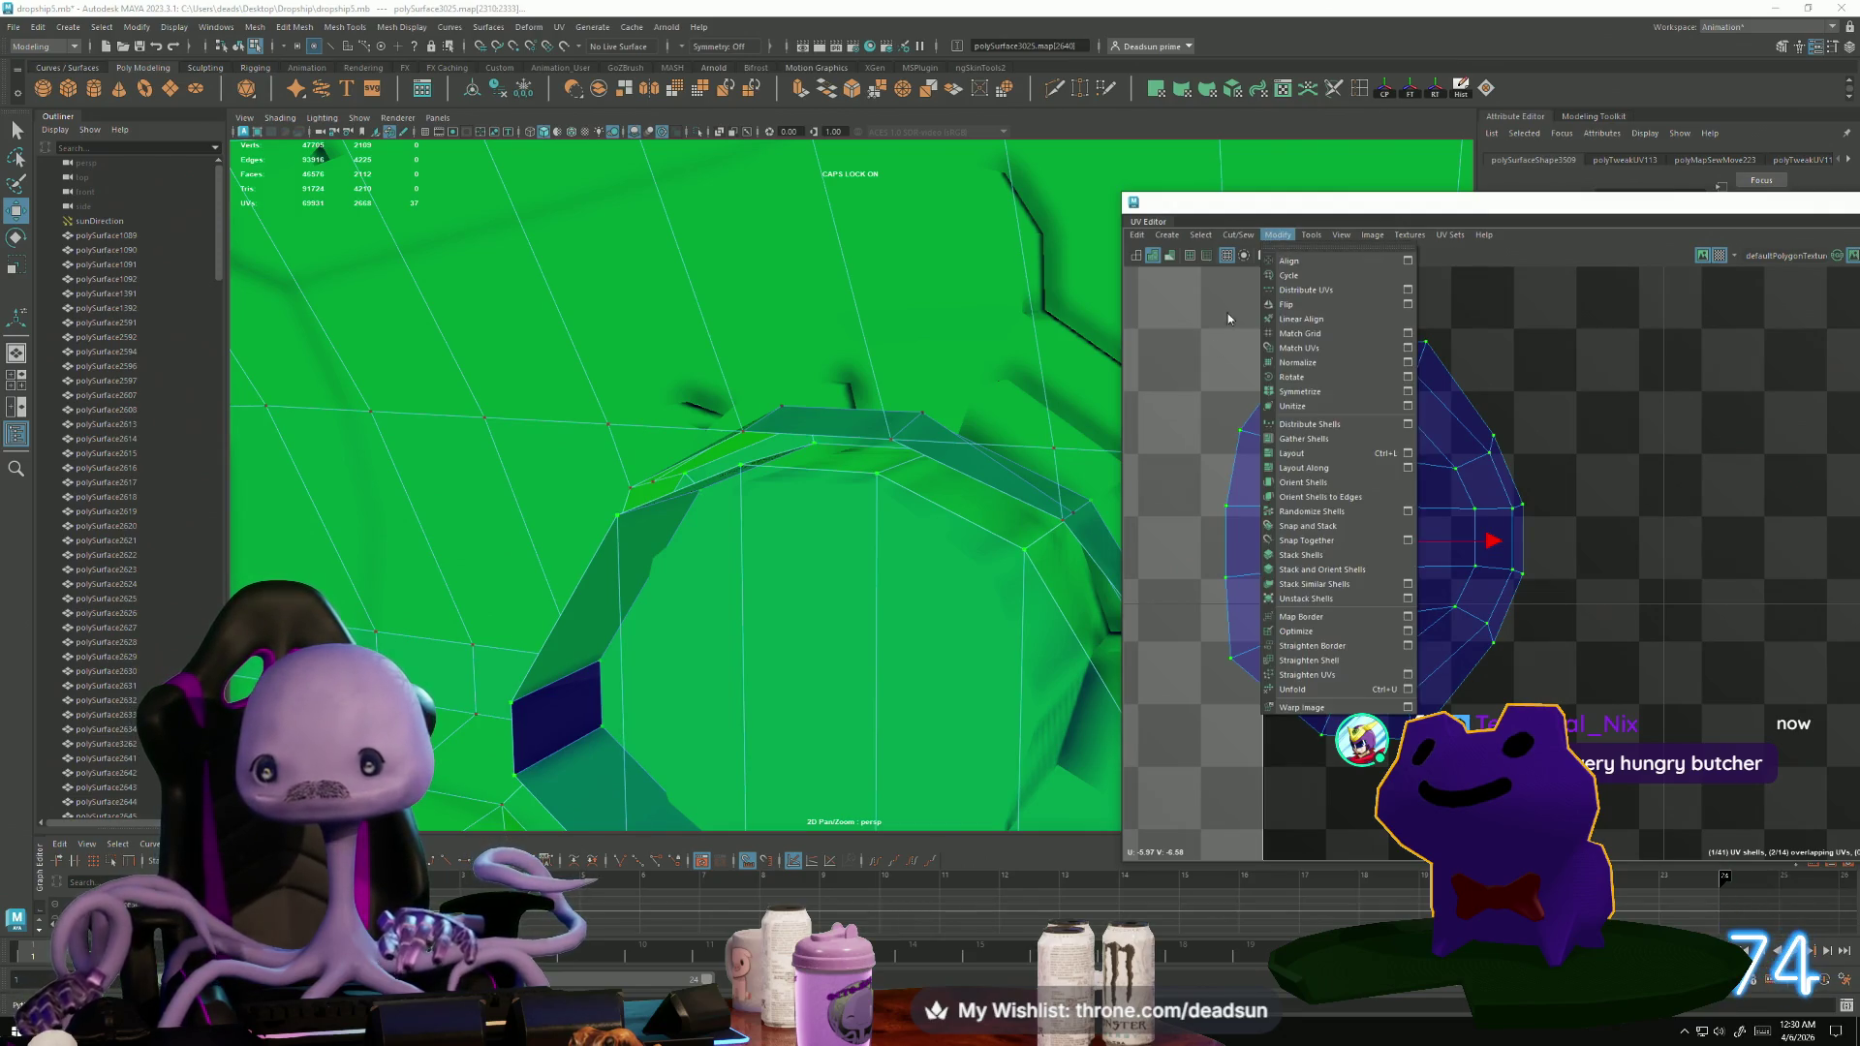
# Unfold the shell and shift three of its UVs up and right to reshape it.
pyautogui.click(1276, 689)
pyautogui.scroll(-3, 1402, 542)
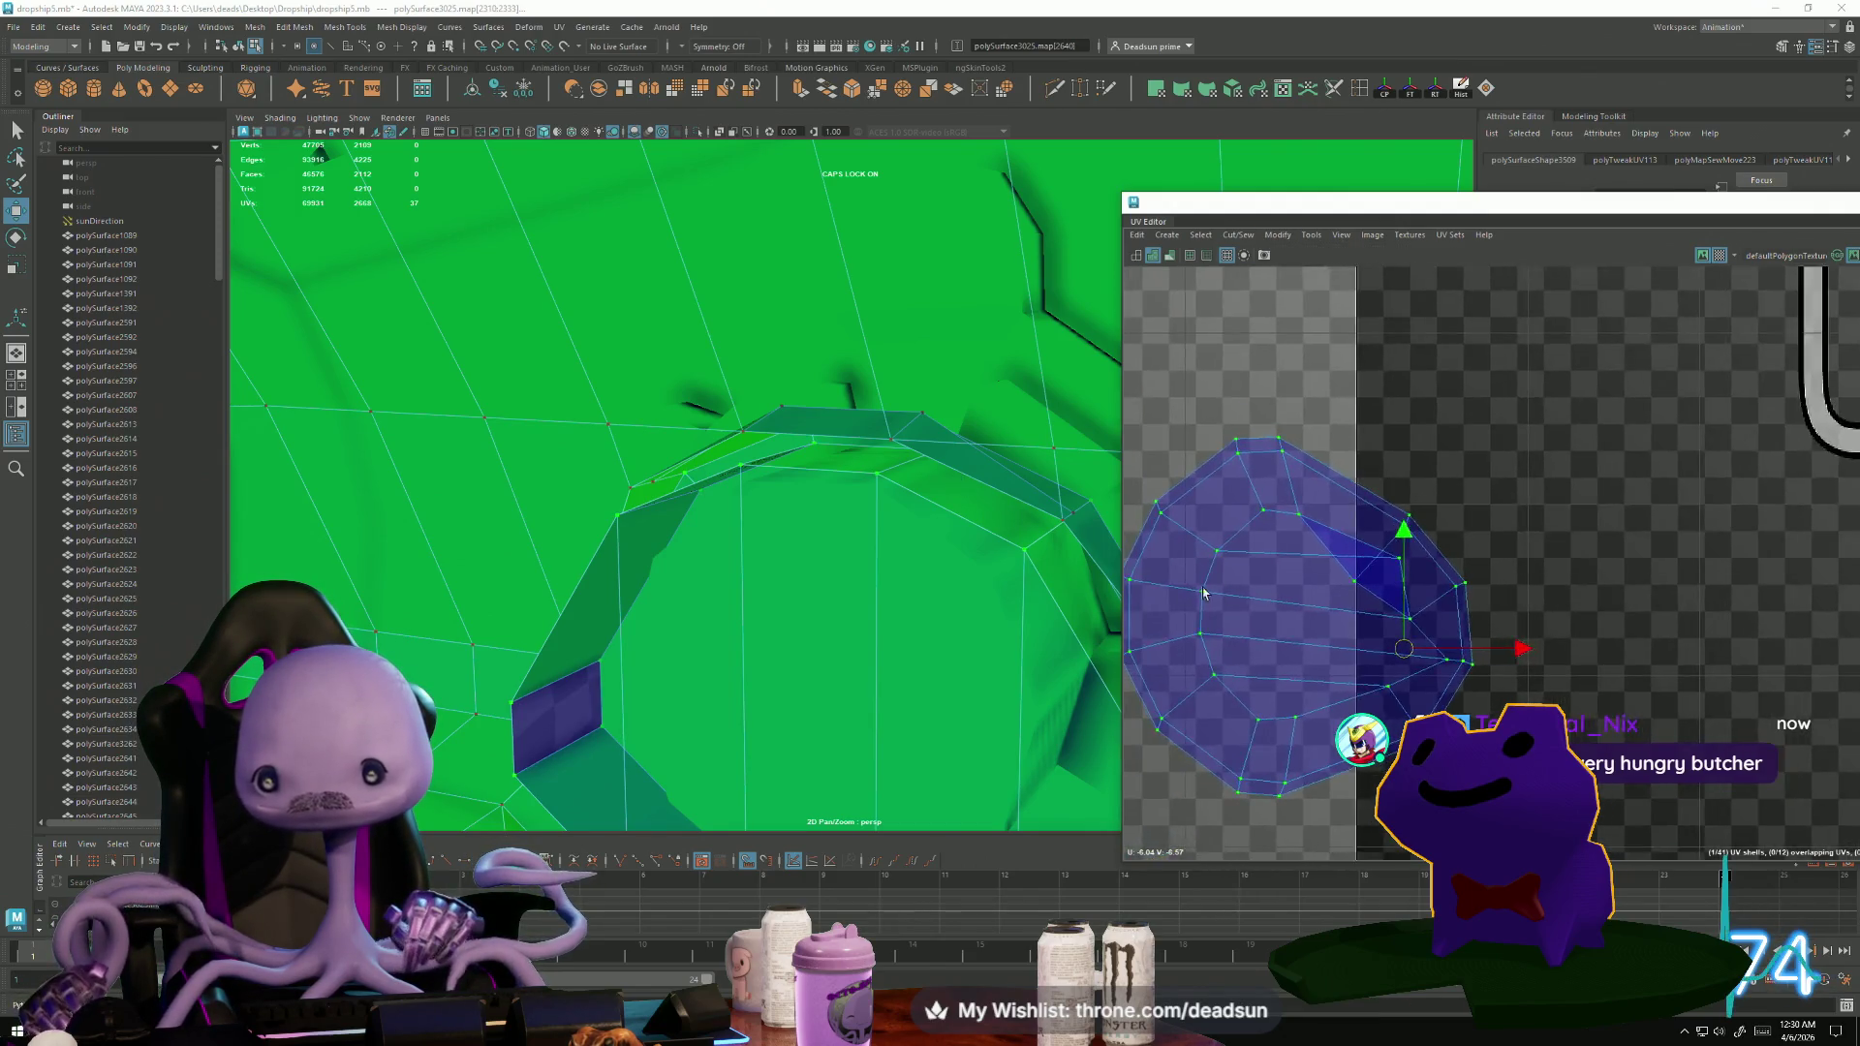
pyautogui.click(1425, 554)
pyautogui.keyDown('shift'); pyautogui.moveTo(1468, 450); pyautogui.dragTo(1501, 591); pyautogui.keyUp('shift')
pyautogui.moveTo(1466, 514); pyautogui.dragTo(1527, 455)
# Select the edge inside the shell's notch and Move and Sew it closed.
pyautogui.moveTo(1527, 455); pyautogui.dragTo(1521, 416, button='right')
pyautogui.click(1436, 522)
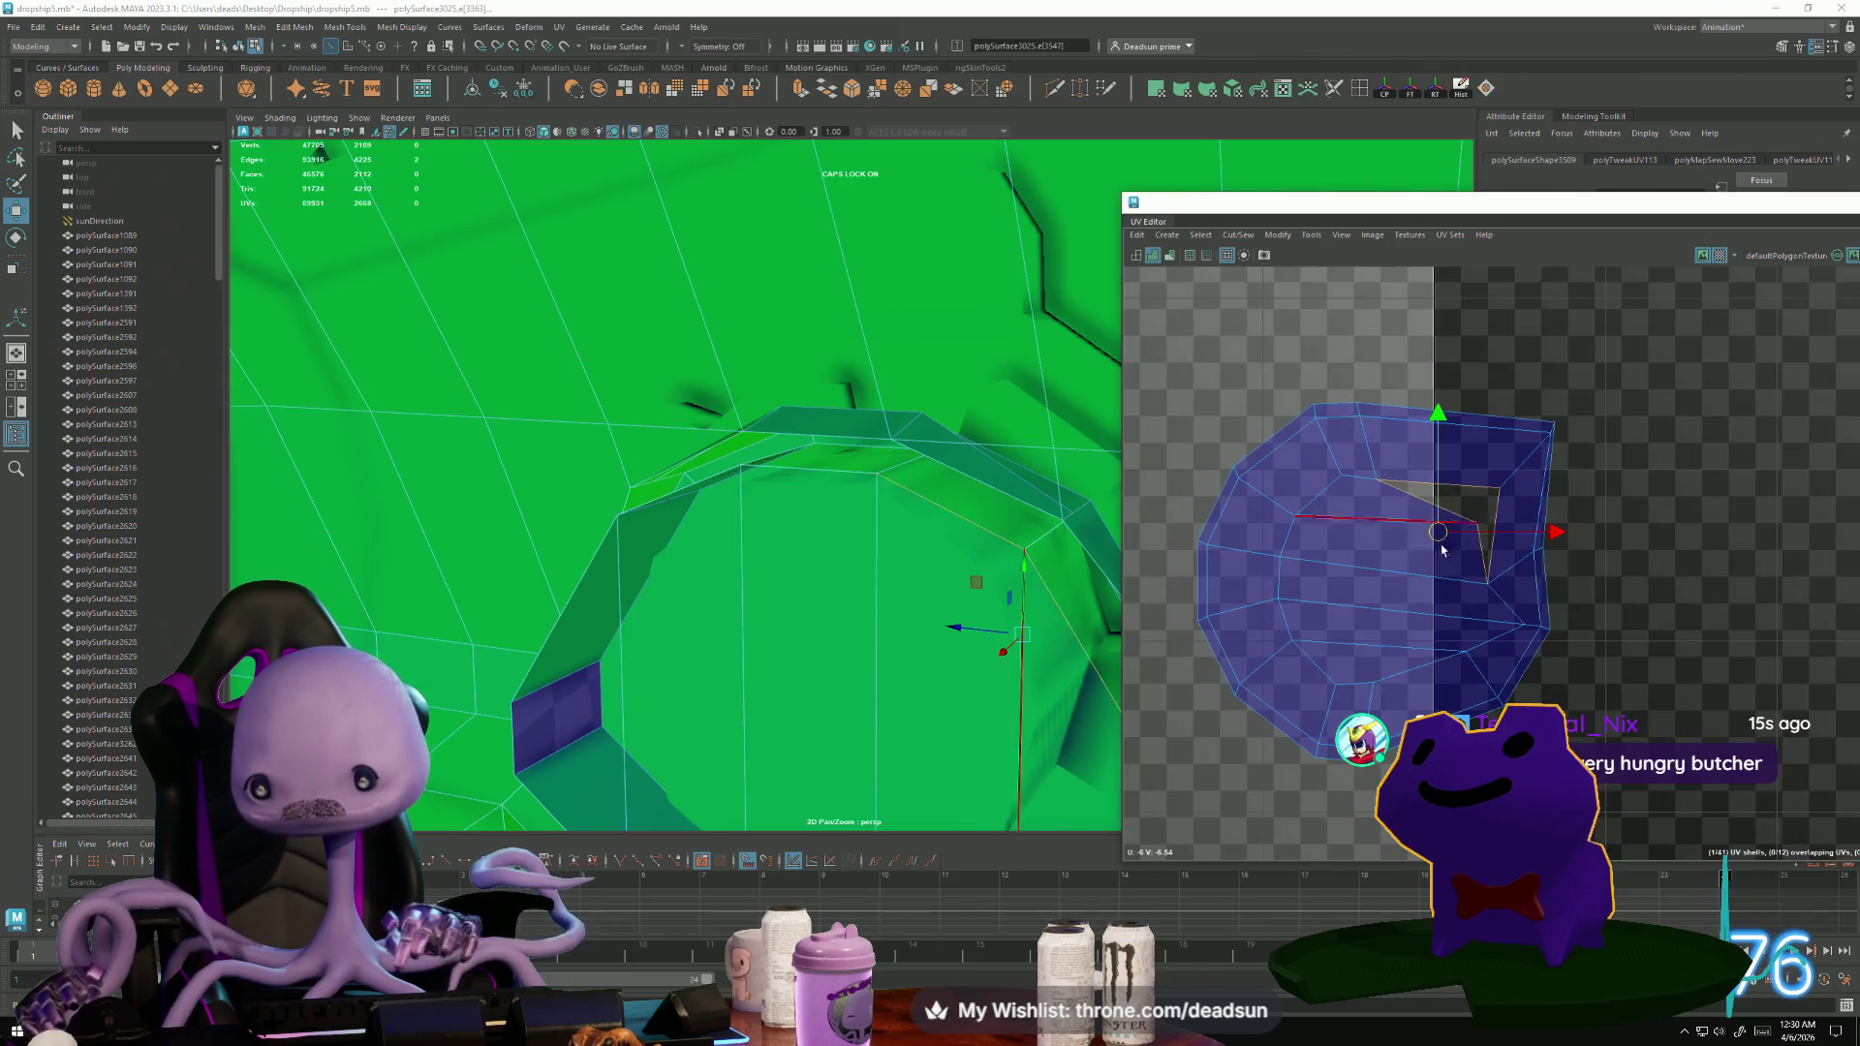
pyautogui.click(1238, 235)
pyautogui.click(1260, 374)
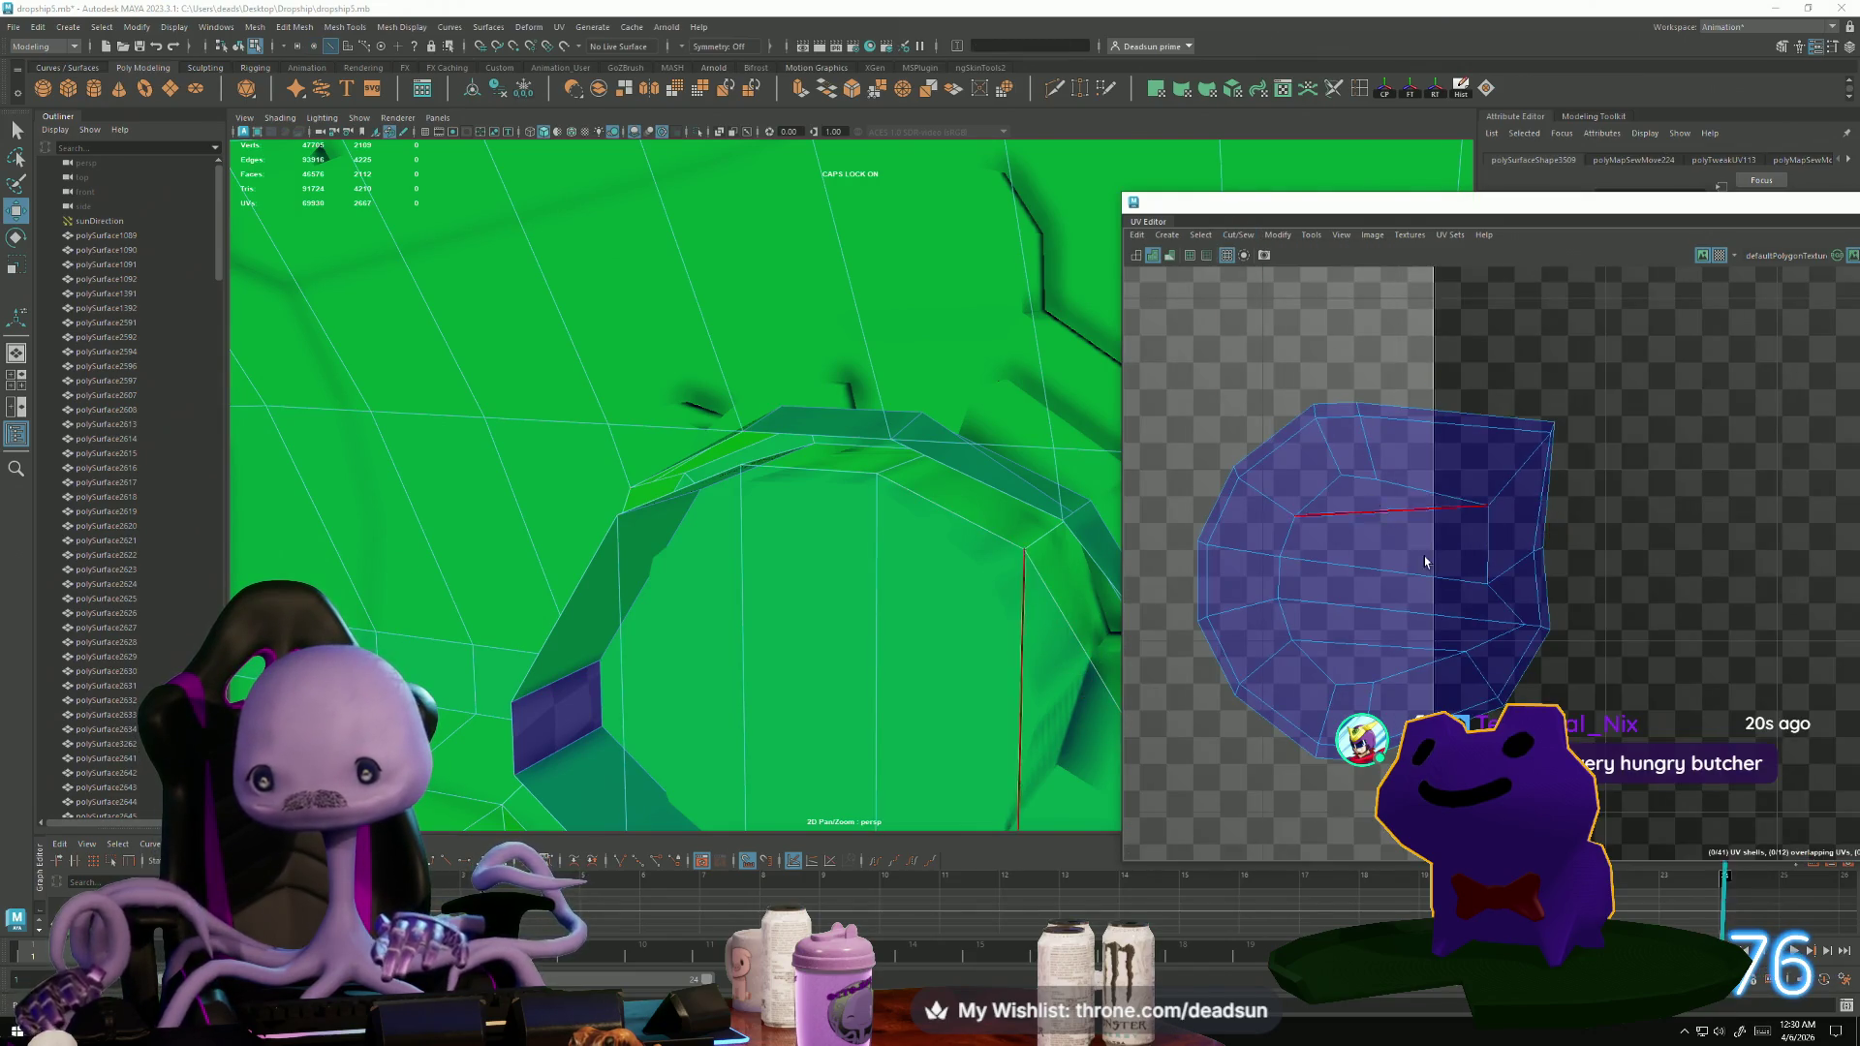
pyautogui.moveTo(1521, 593); pyautogui.dragTo(1482, 576, button='right')
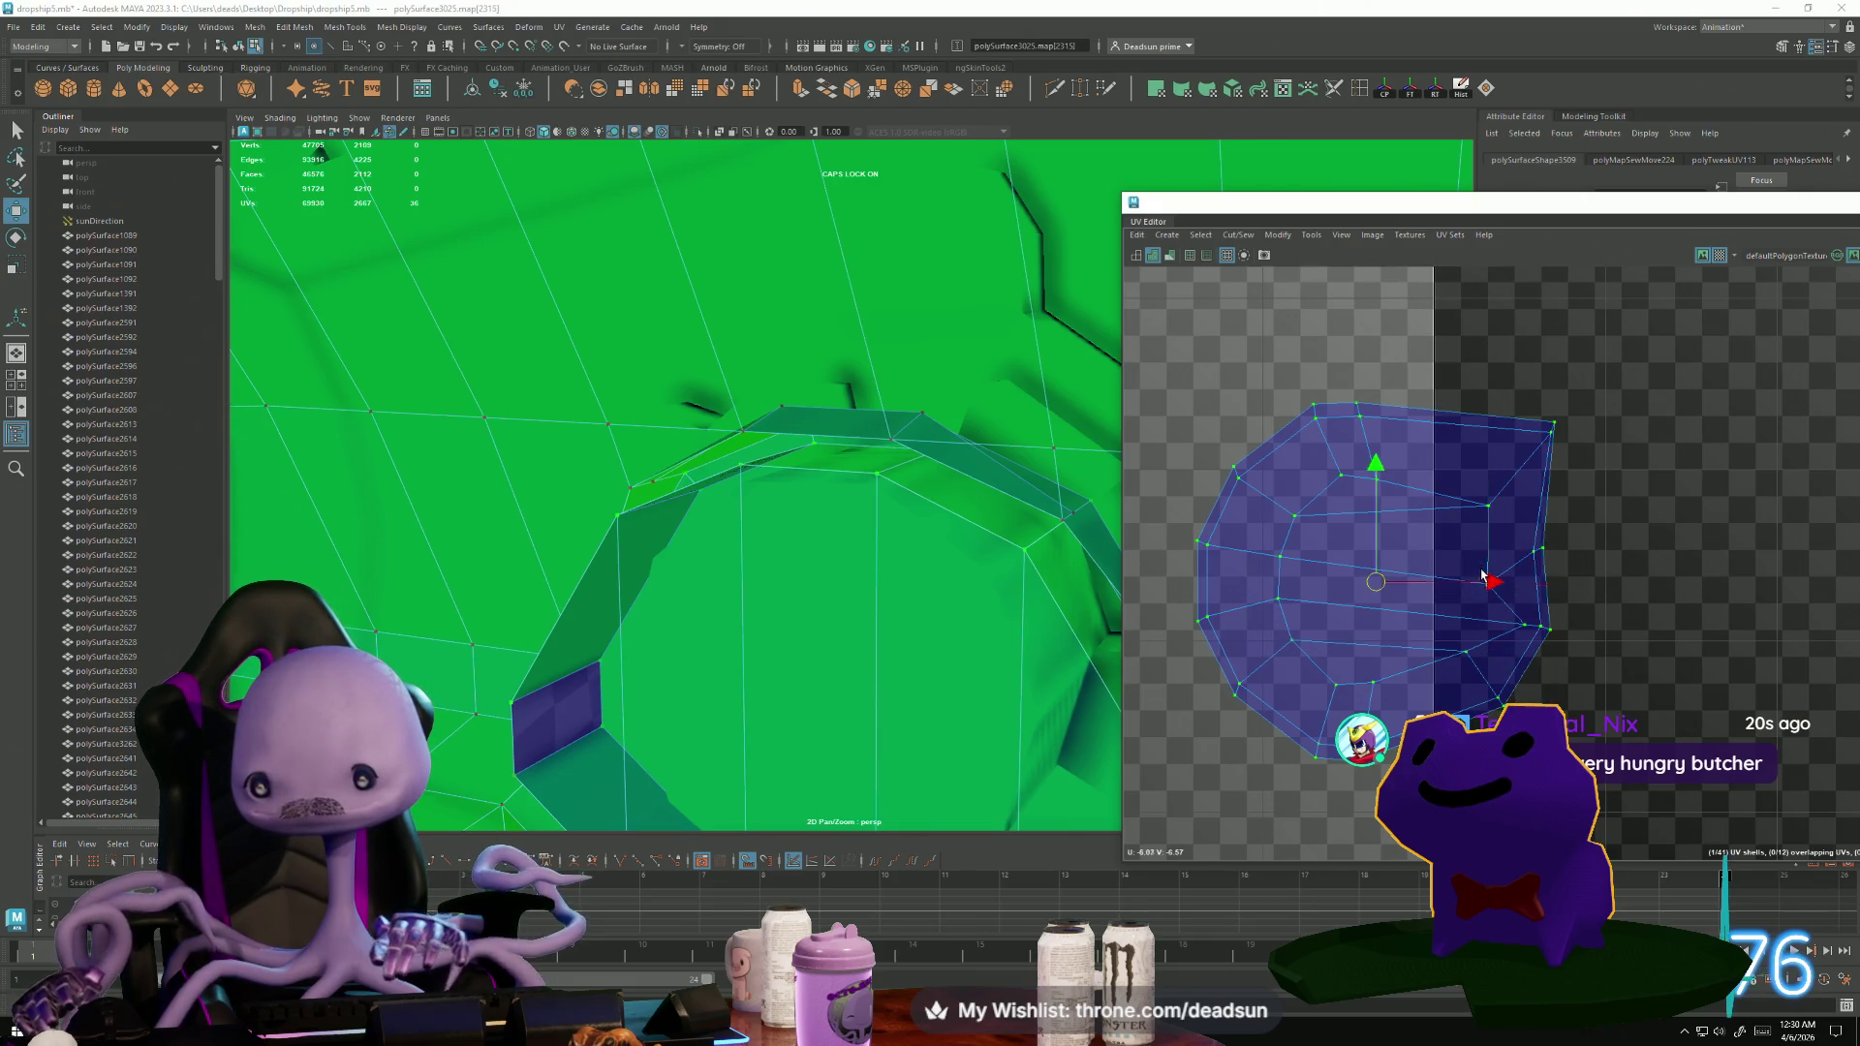
# Unfold the shell again to relax it, then orbit the 3D view to inspect the ring.
pyautogui.click(1238, 235)
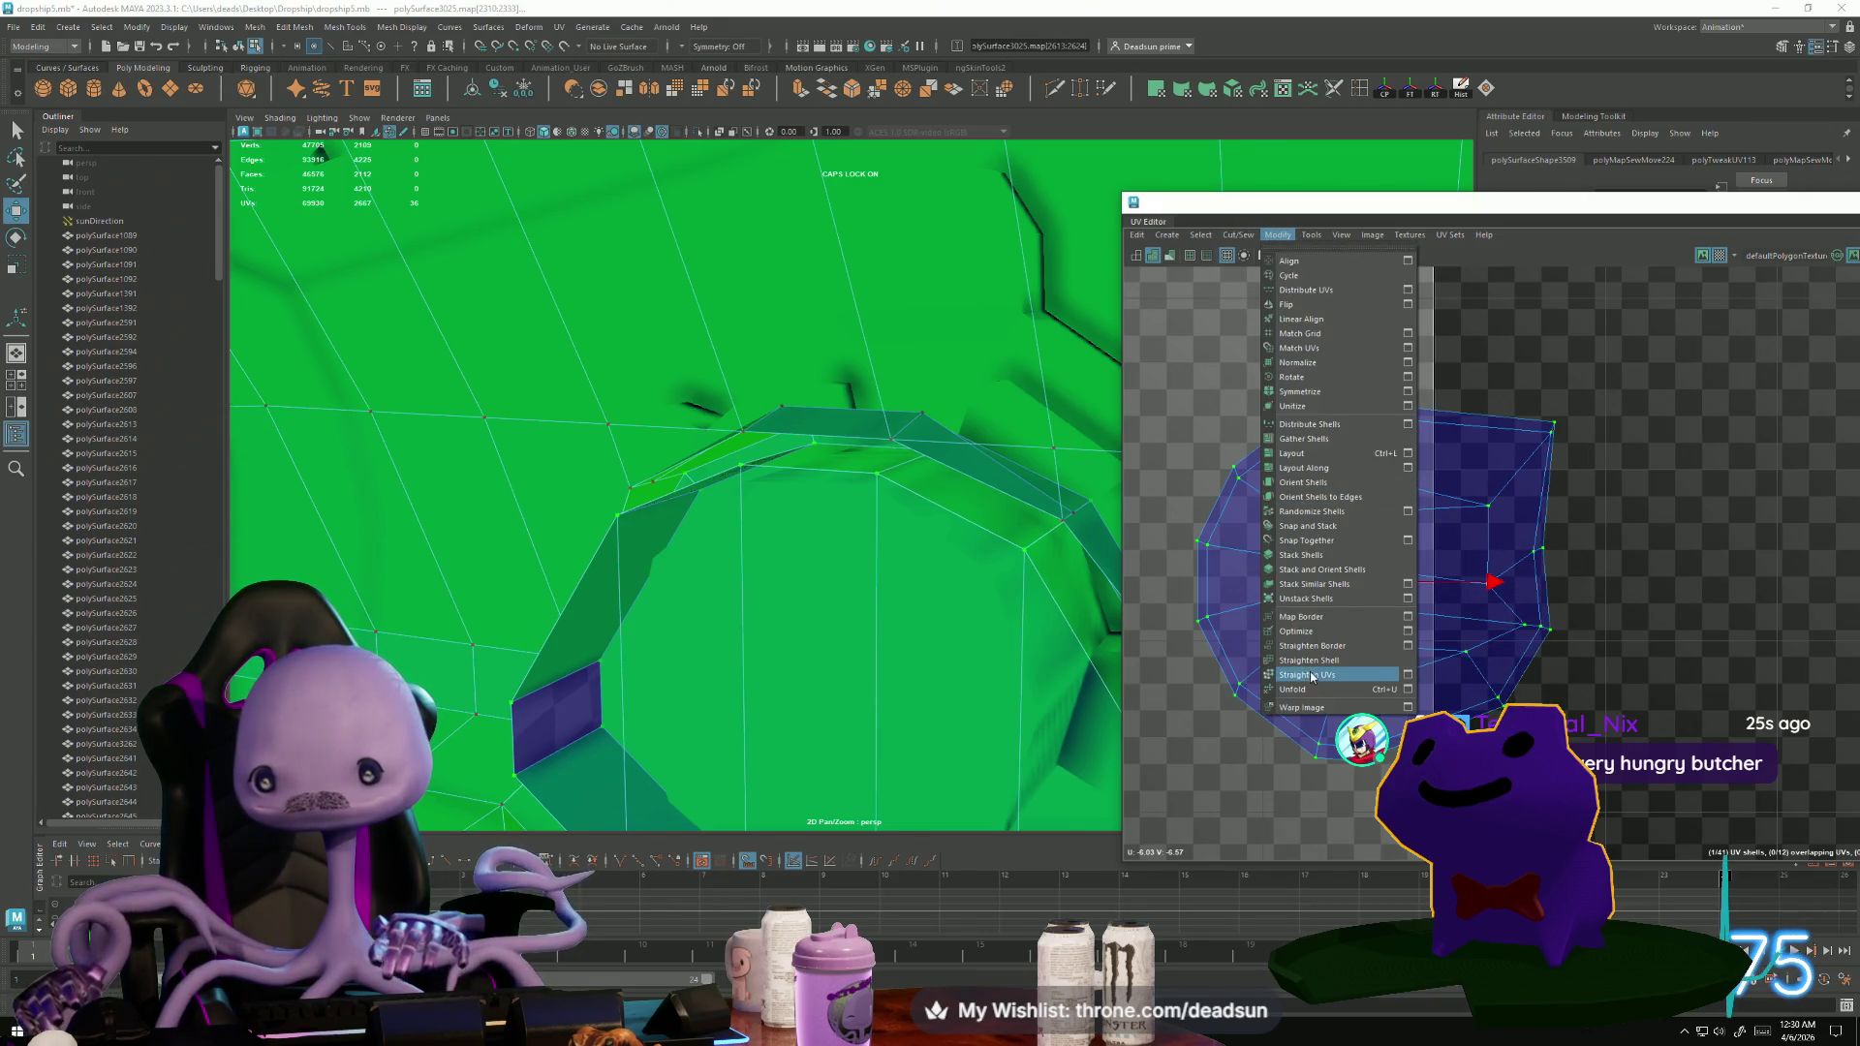
pyautogui.click(1309, 695)
pyautogui.moveTo(1490, 581); pyautogui.dragTo(1489, 626)
pyautogui.click(1513, 626)
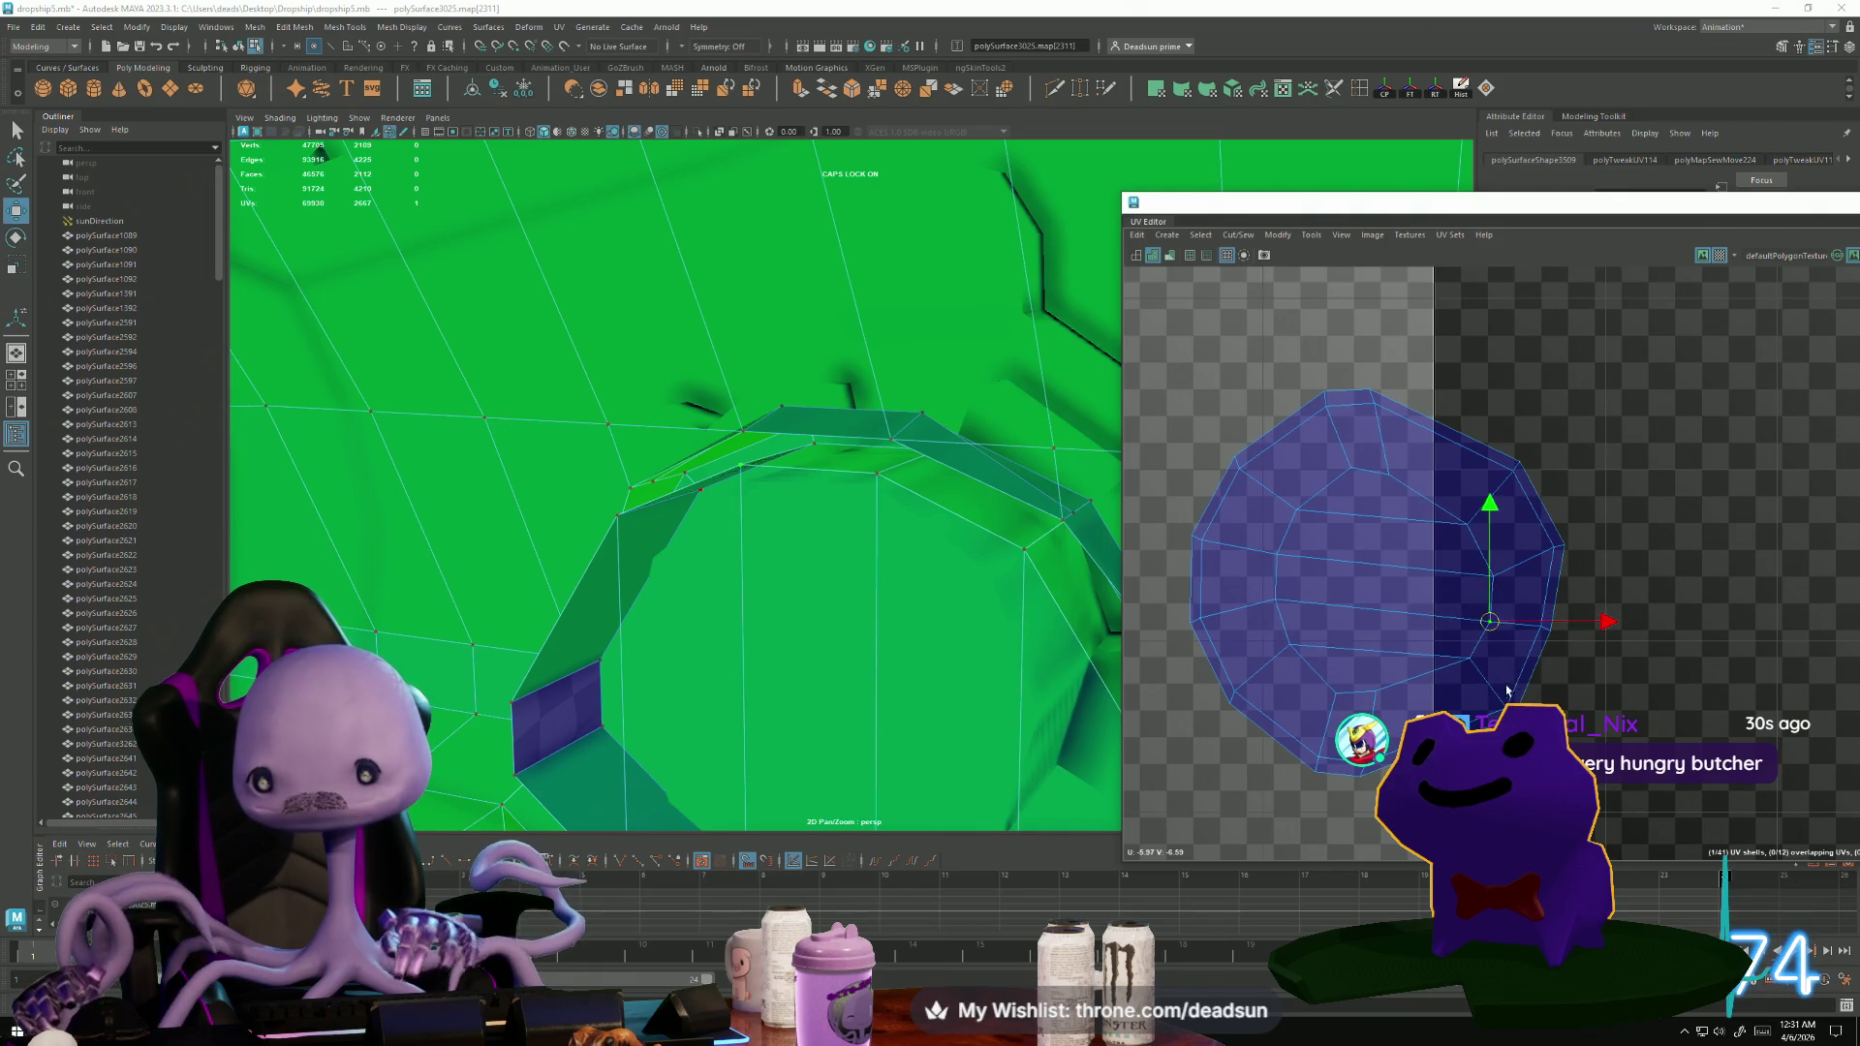
pyautogui.keyDown('alt'); pyautogui.moveTo(940, 632); pyautogui.dragTo(698, 588); pyautogui.keyUp('alt')
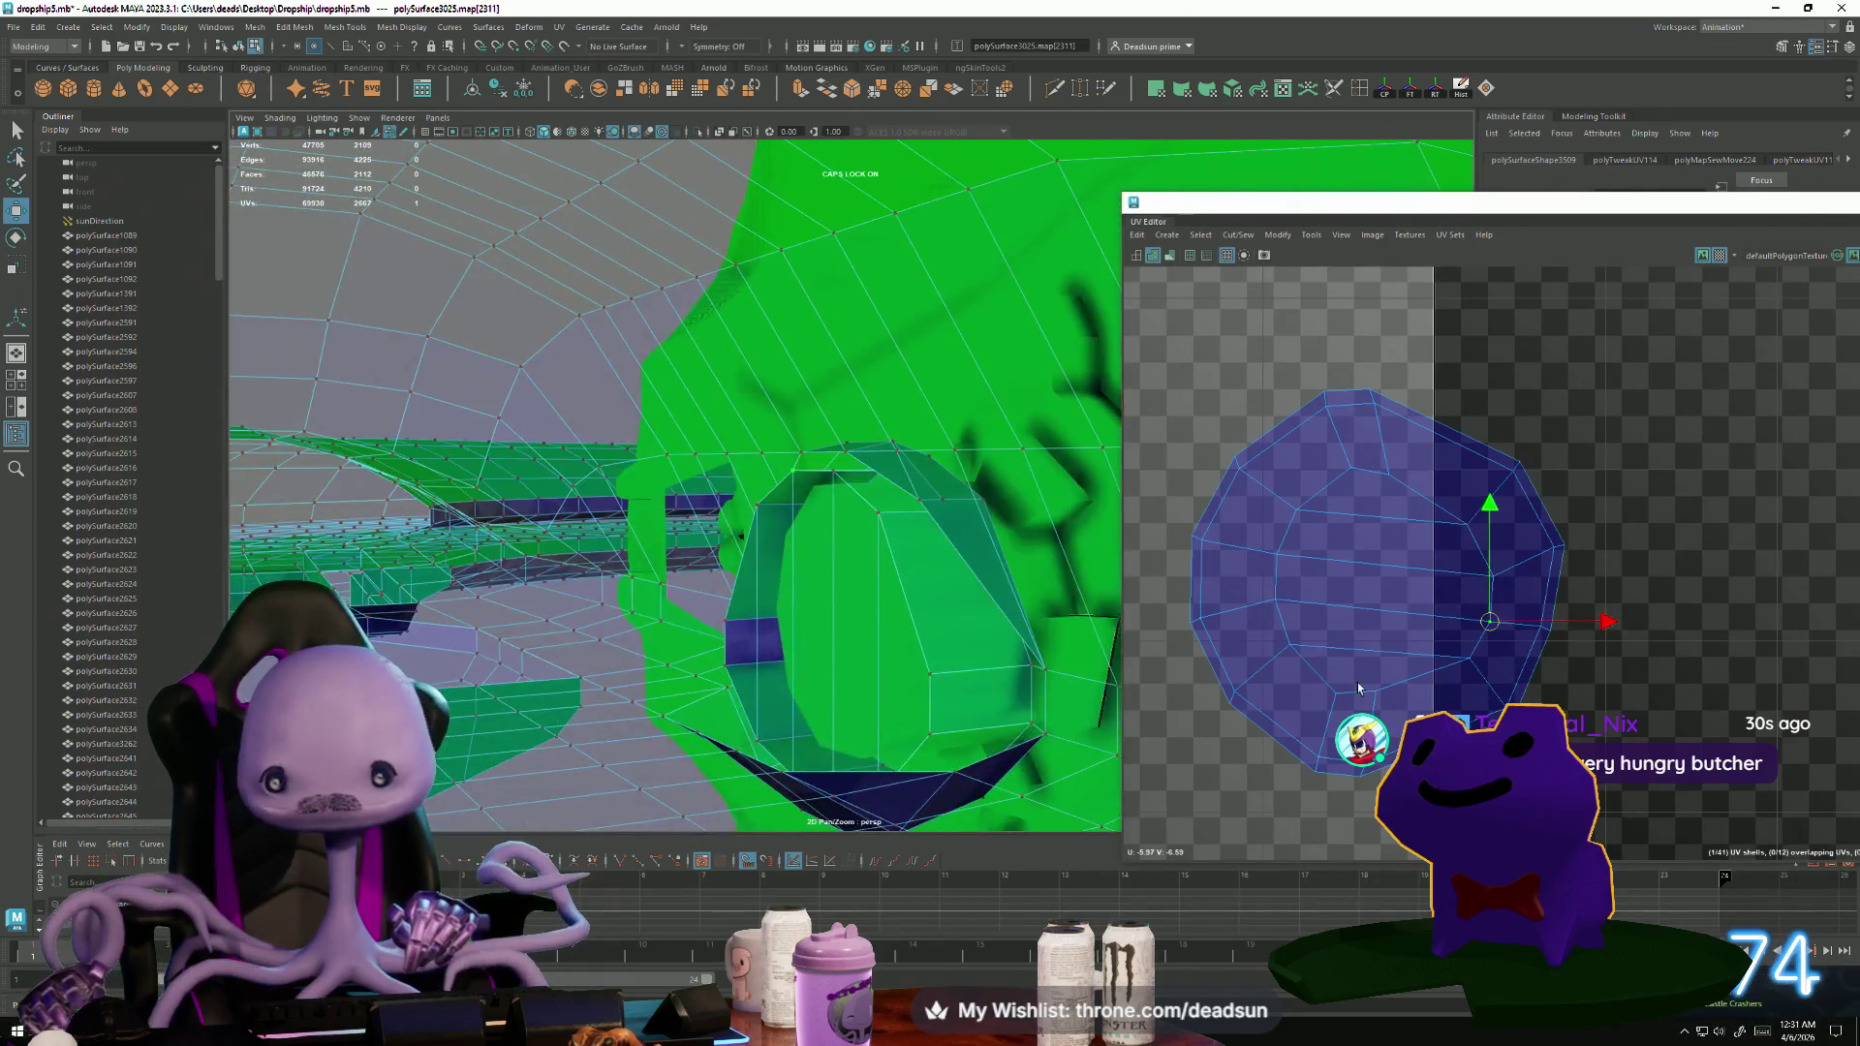
# Recentre on the cap shell and shift its centre column of UVs slightly right.
pyautogui.scroll(-3, 1301, 662)
pyautogui.keyDown('alt'); pyautogui.moveTo(1302, 662); pyautogui.dragTo(1337, 558, button='middle'); pyautogui.keyUp('alt')
pyautogui.click(1383, 506)
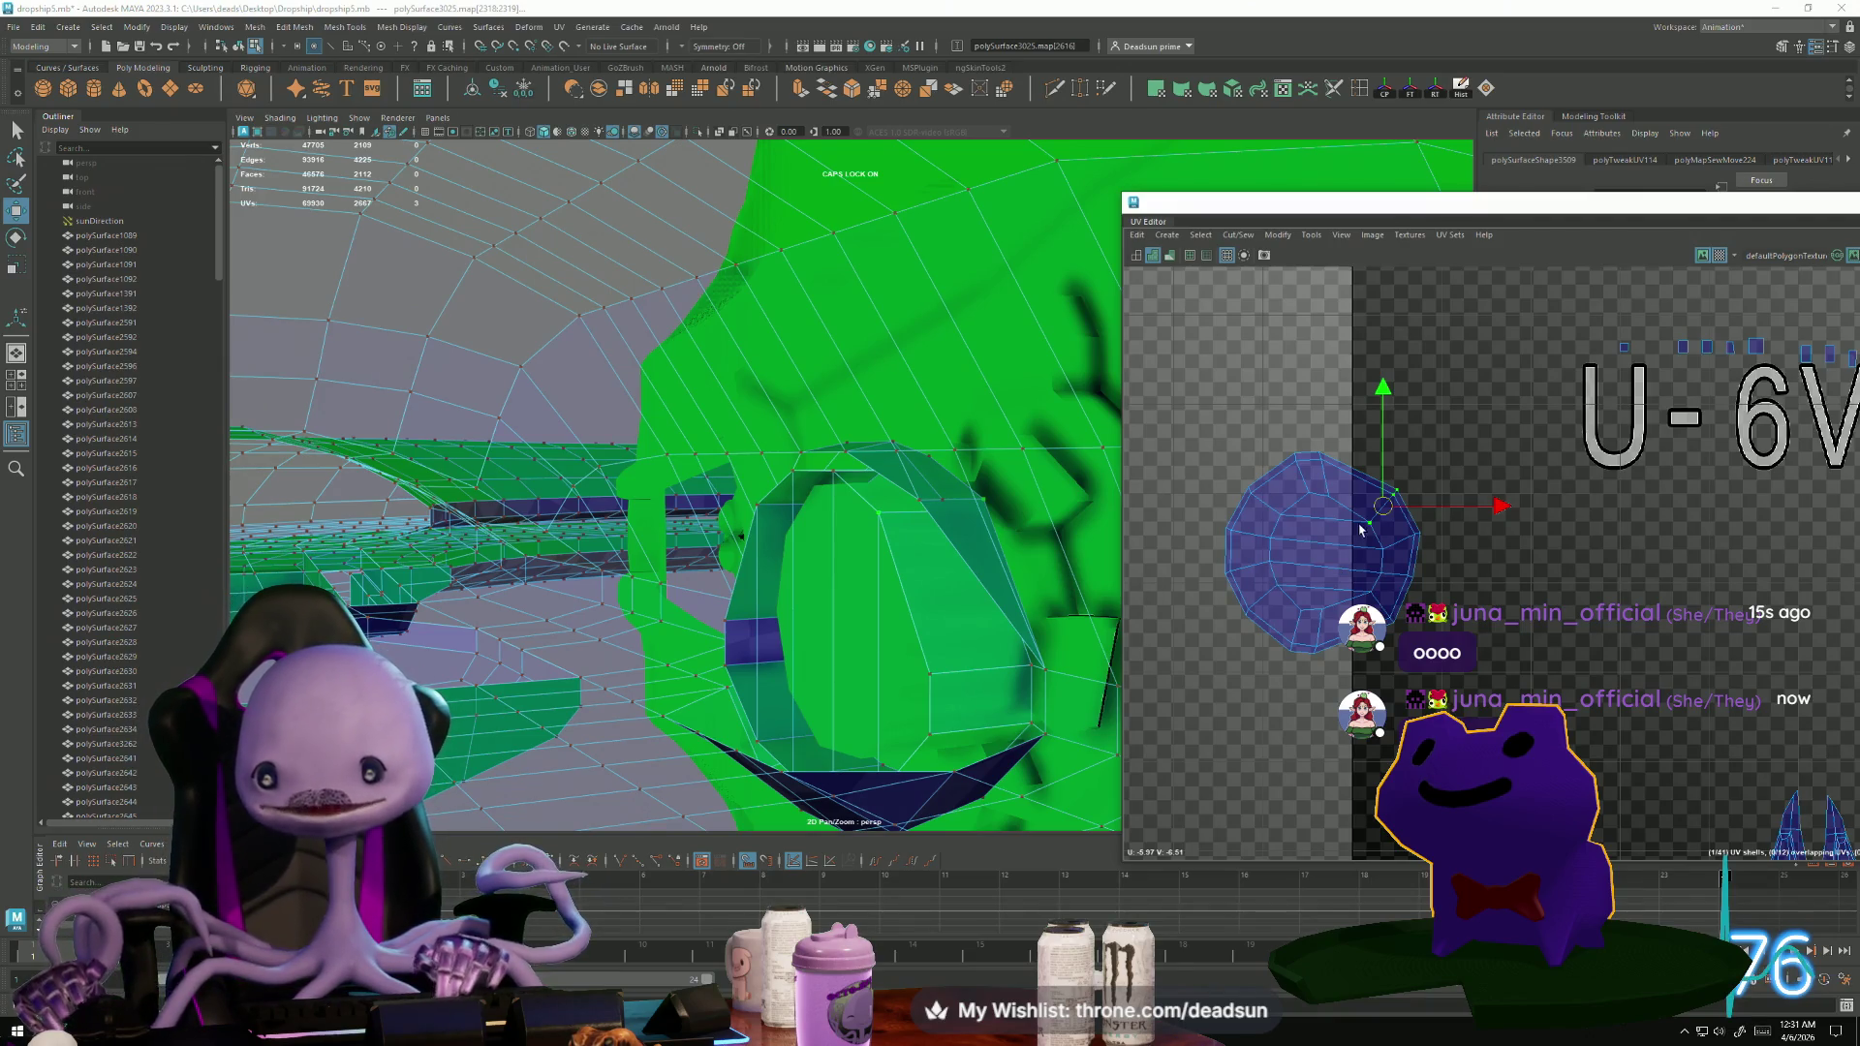
pyautogui.scroll(3, 1359, 530)
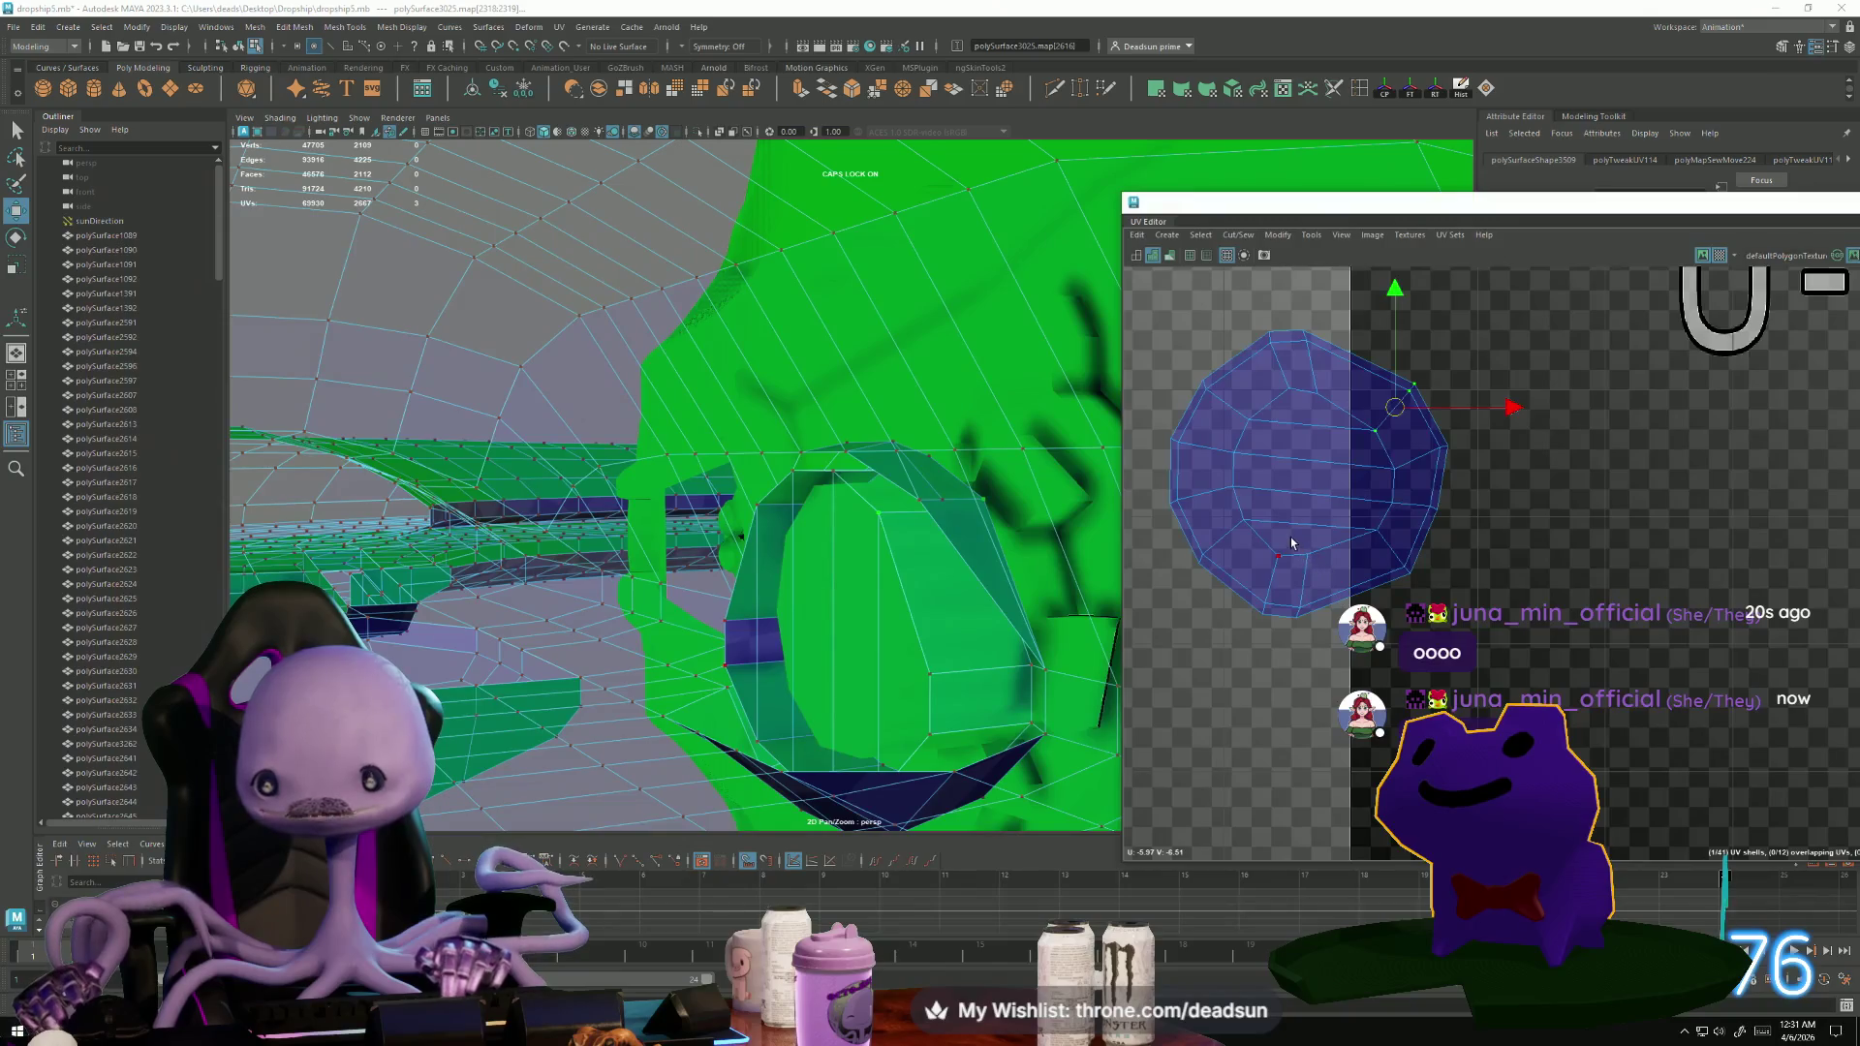
pyautogui.moveTo(1323, 684); pyautogui.dragTo(1324, 685)
pyautogui.moveTo(1340, 414); pyautogui.dragTo(1353, 414)
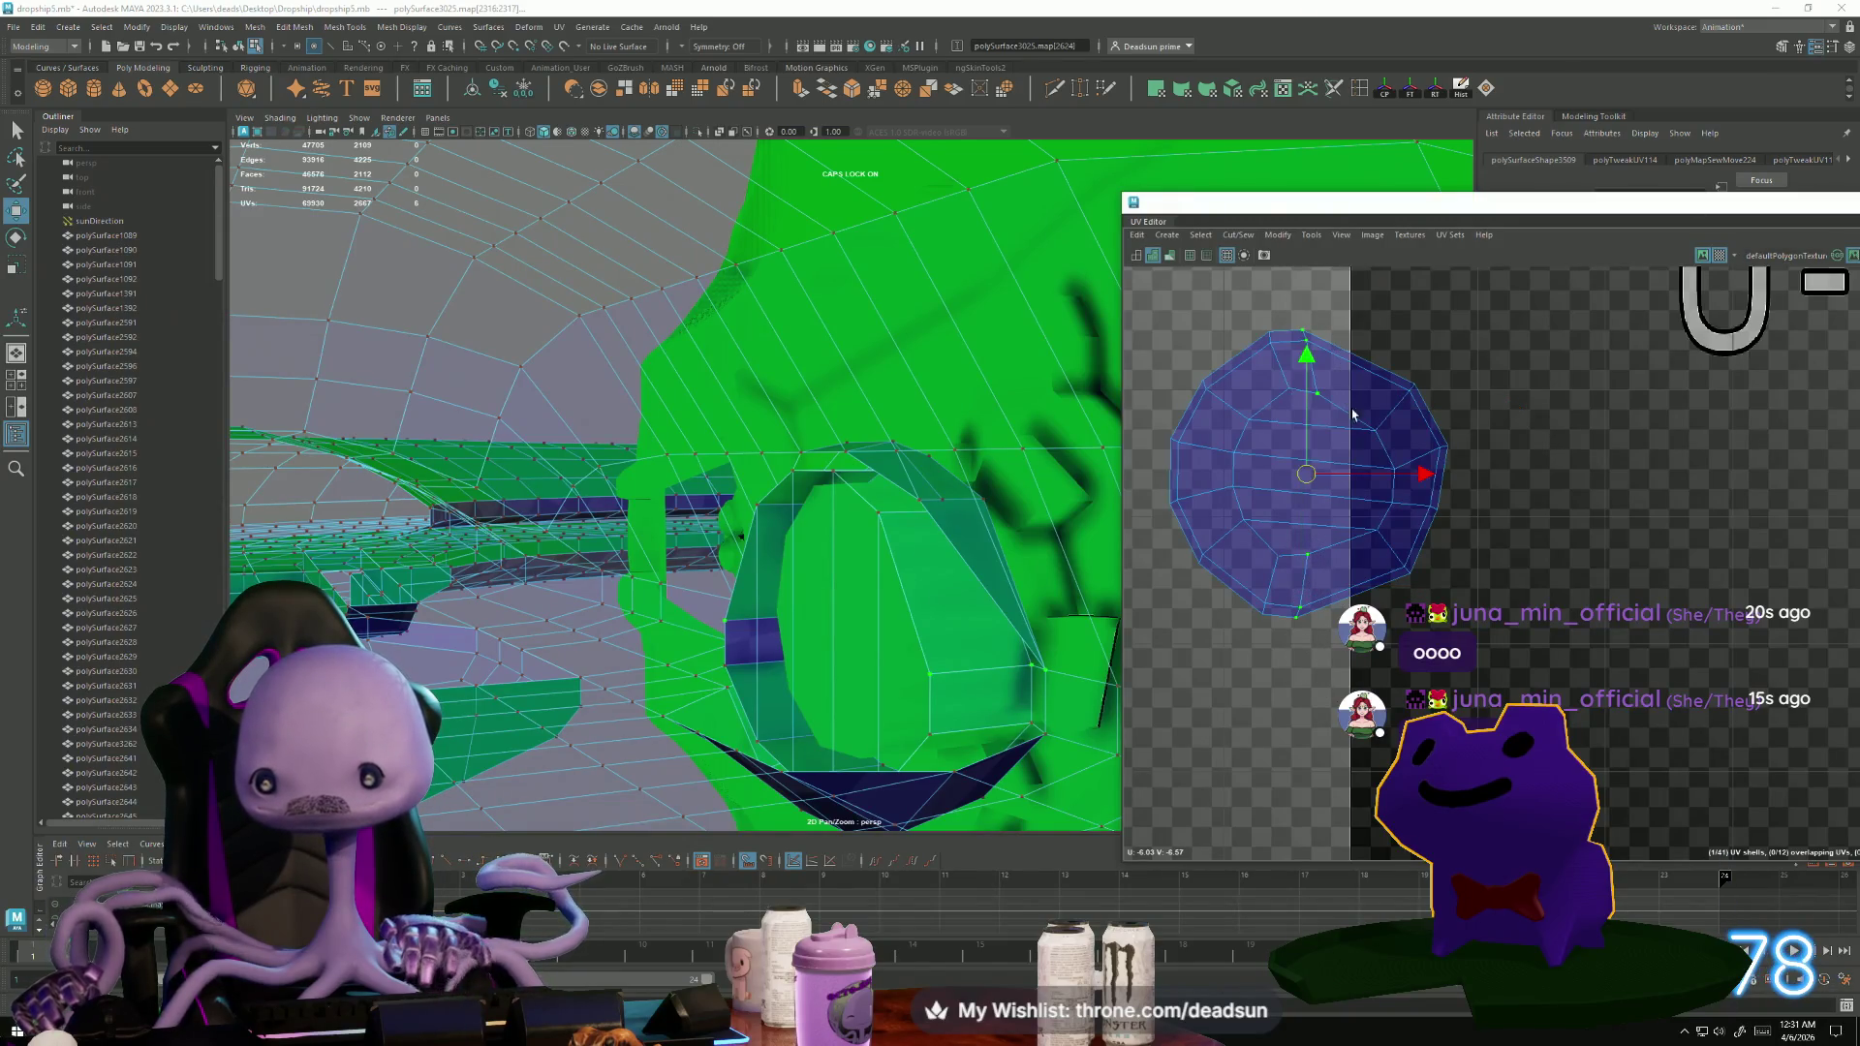
pyautogui.press('r')
pyautogui.press('w')
pyautogui.moveTo(1309, 474); pyautogui.dragTo(1321, 475)
# Scale the lower-right UVs and adjust the top-edge UVs with move and rotate.
pyautogui.moveTo(1372, 556); pyautogui.dragTo(1386, 574)
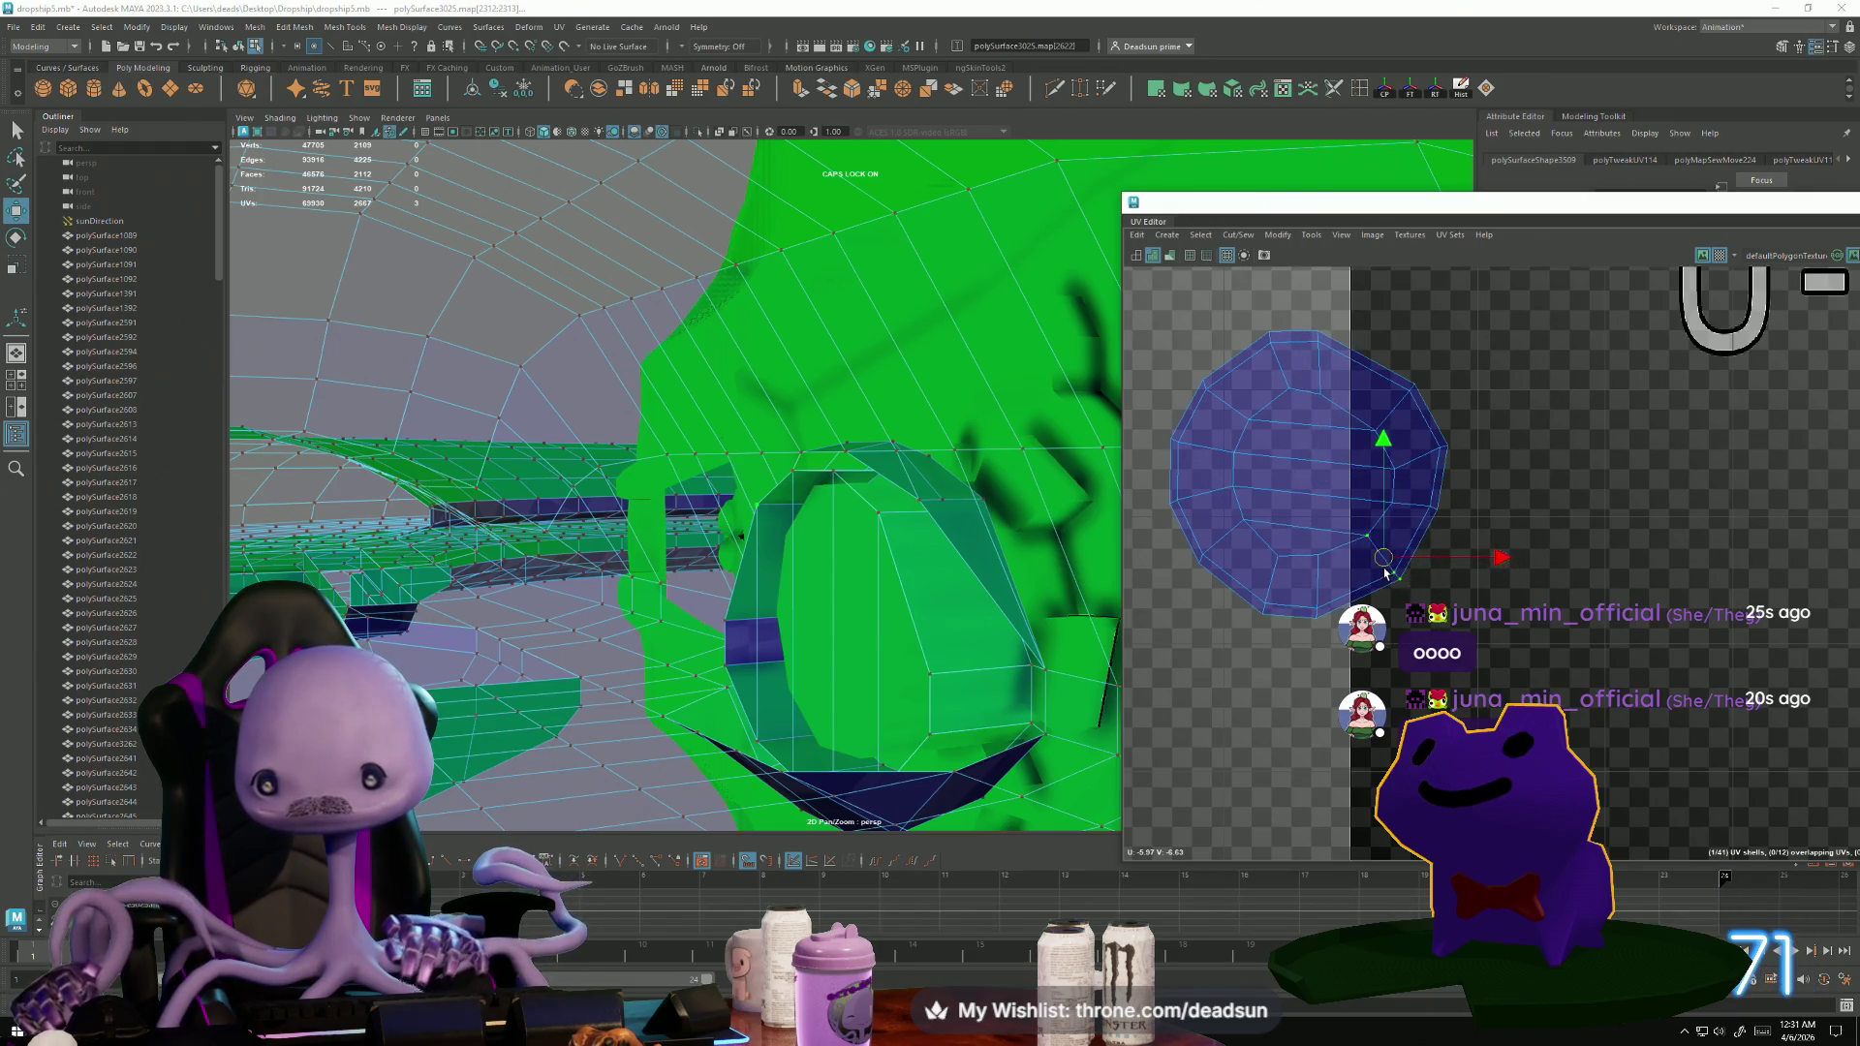
pyautogui.press('r')
pyautogui.moveTo(1340, 423)
pyautogui.mouseDown()
pyautogui.moveTo(1337, 370)
pyautogui.moveTo(1307, 411)
pyautogui.mouseUp()
pyautogui.press('w')
pyautogui.press('e')
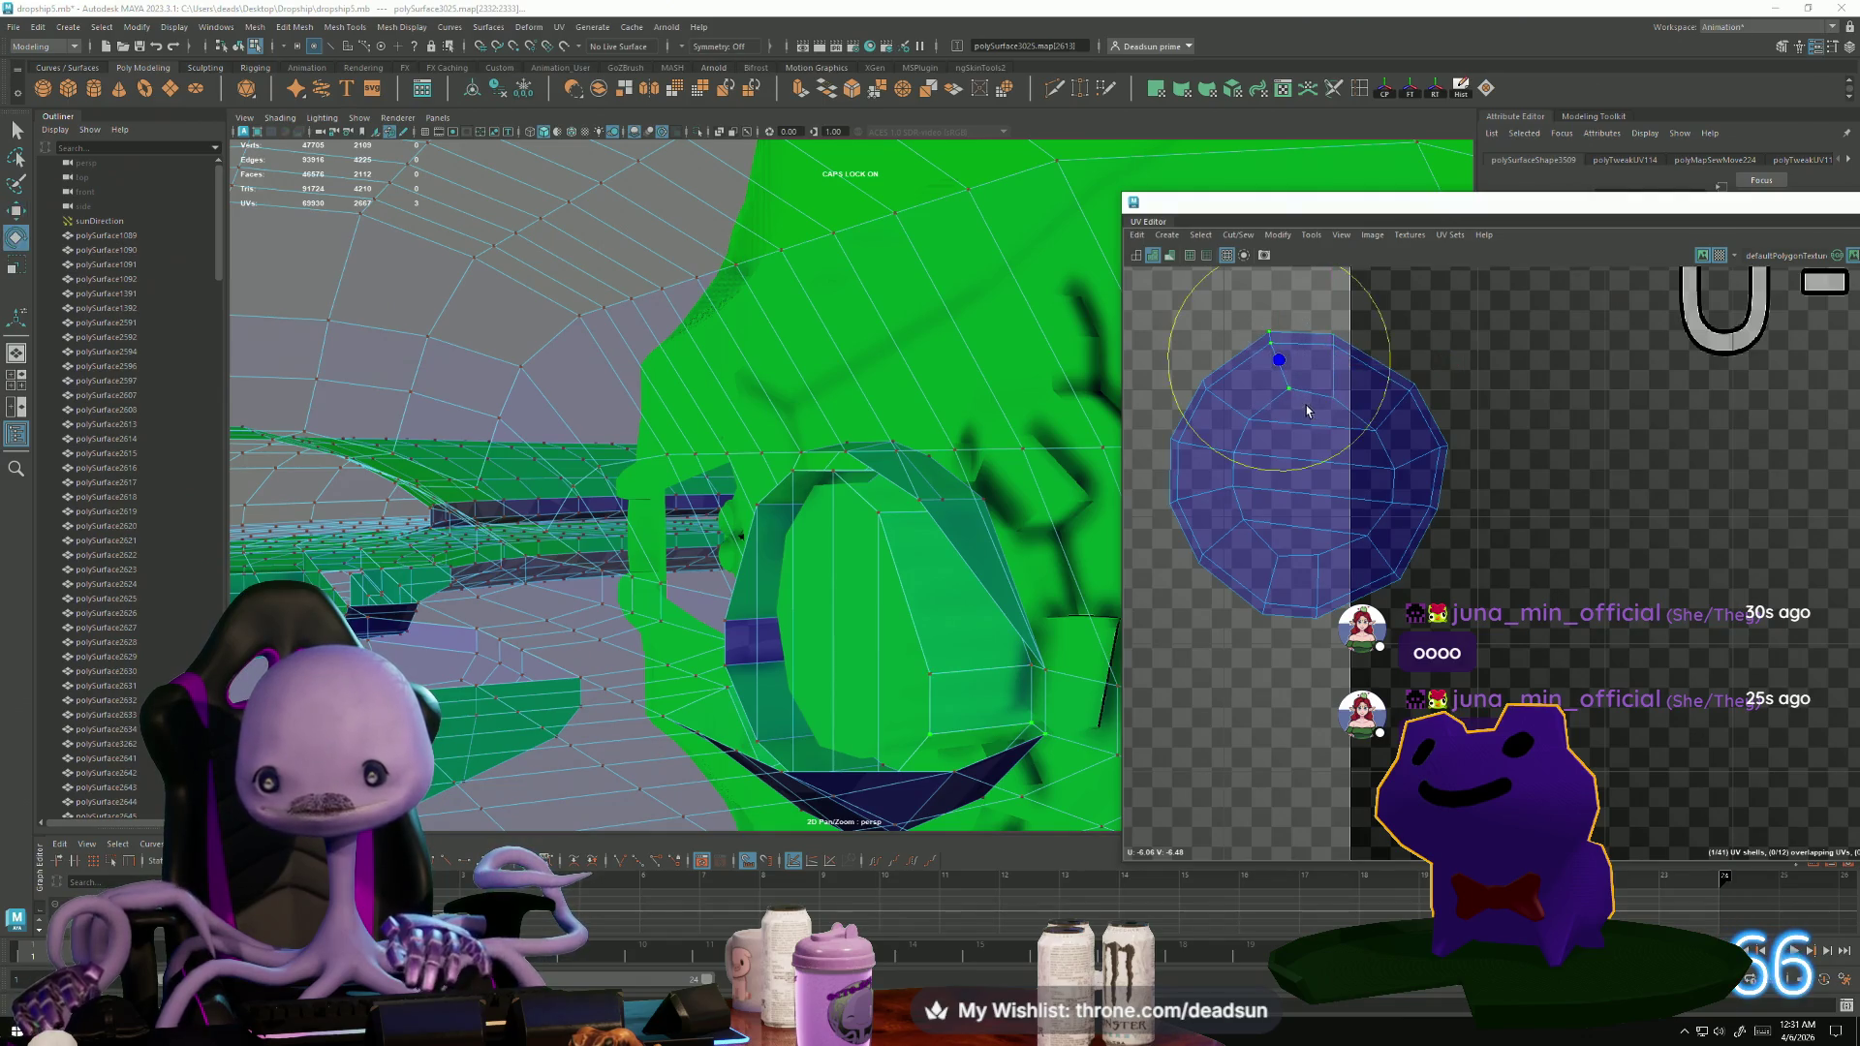
# Zoom out, pan up to the V-8 tile row, and zoom in on the spiky shell.
pyautogui.scroll(-5, 1314, 471)
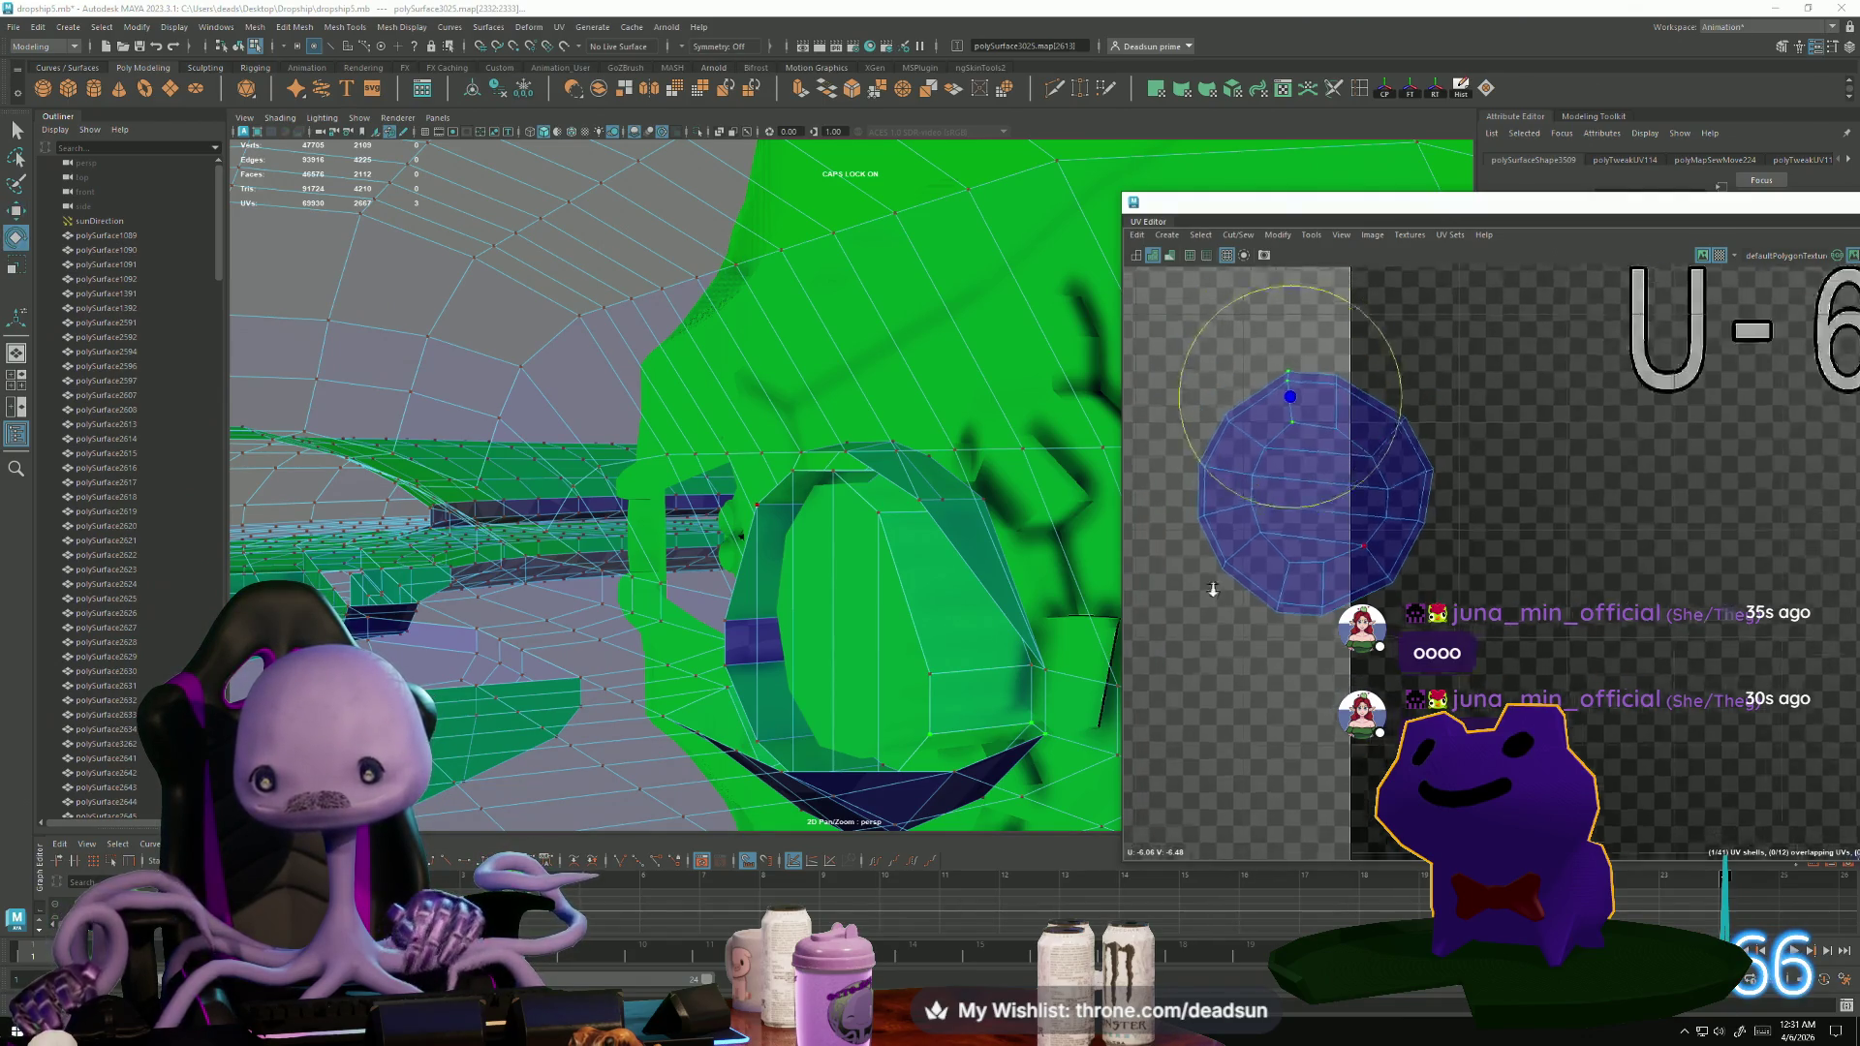
pyautogui.scroll(-2, 1283, 678)
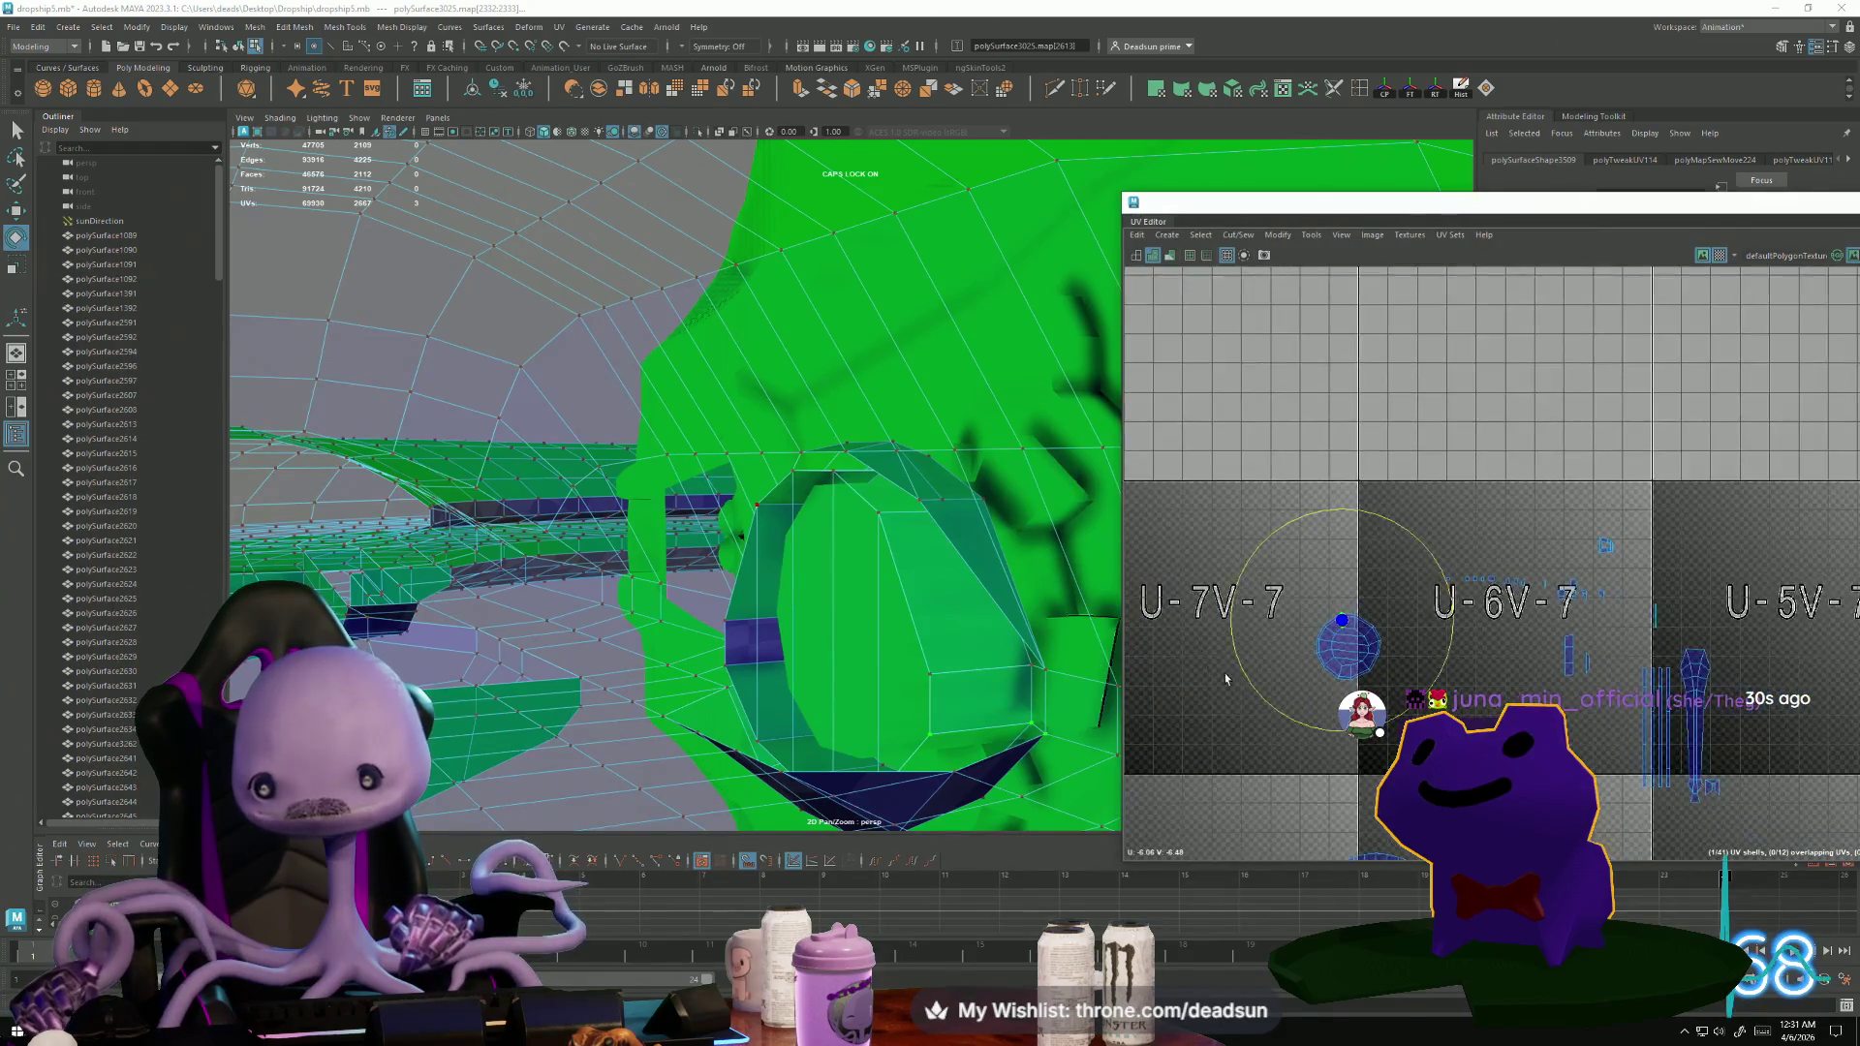
pyautogui.keyDown('alt'); pyautogui.moveTo(1283, 678); pyautogui.dragTo(1283, 516, button='middle'); pyautogui.keyUp('alt')
pyautogui.scroll(-2, 1359, 794)
pyautogui.scroll(10, 1223, 617)
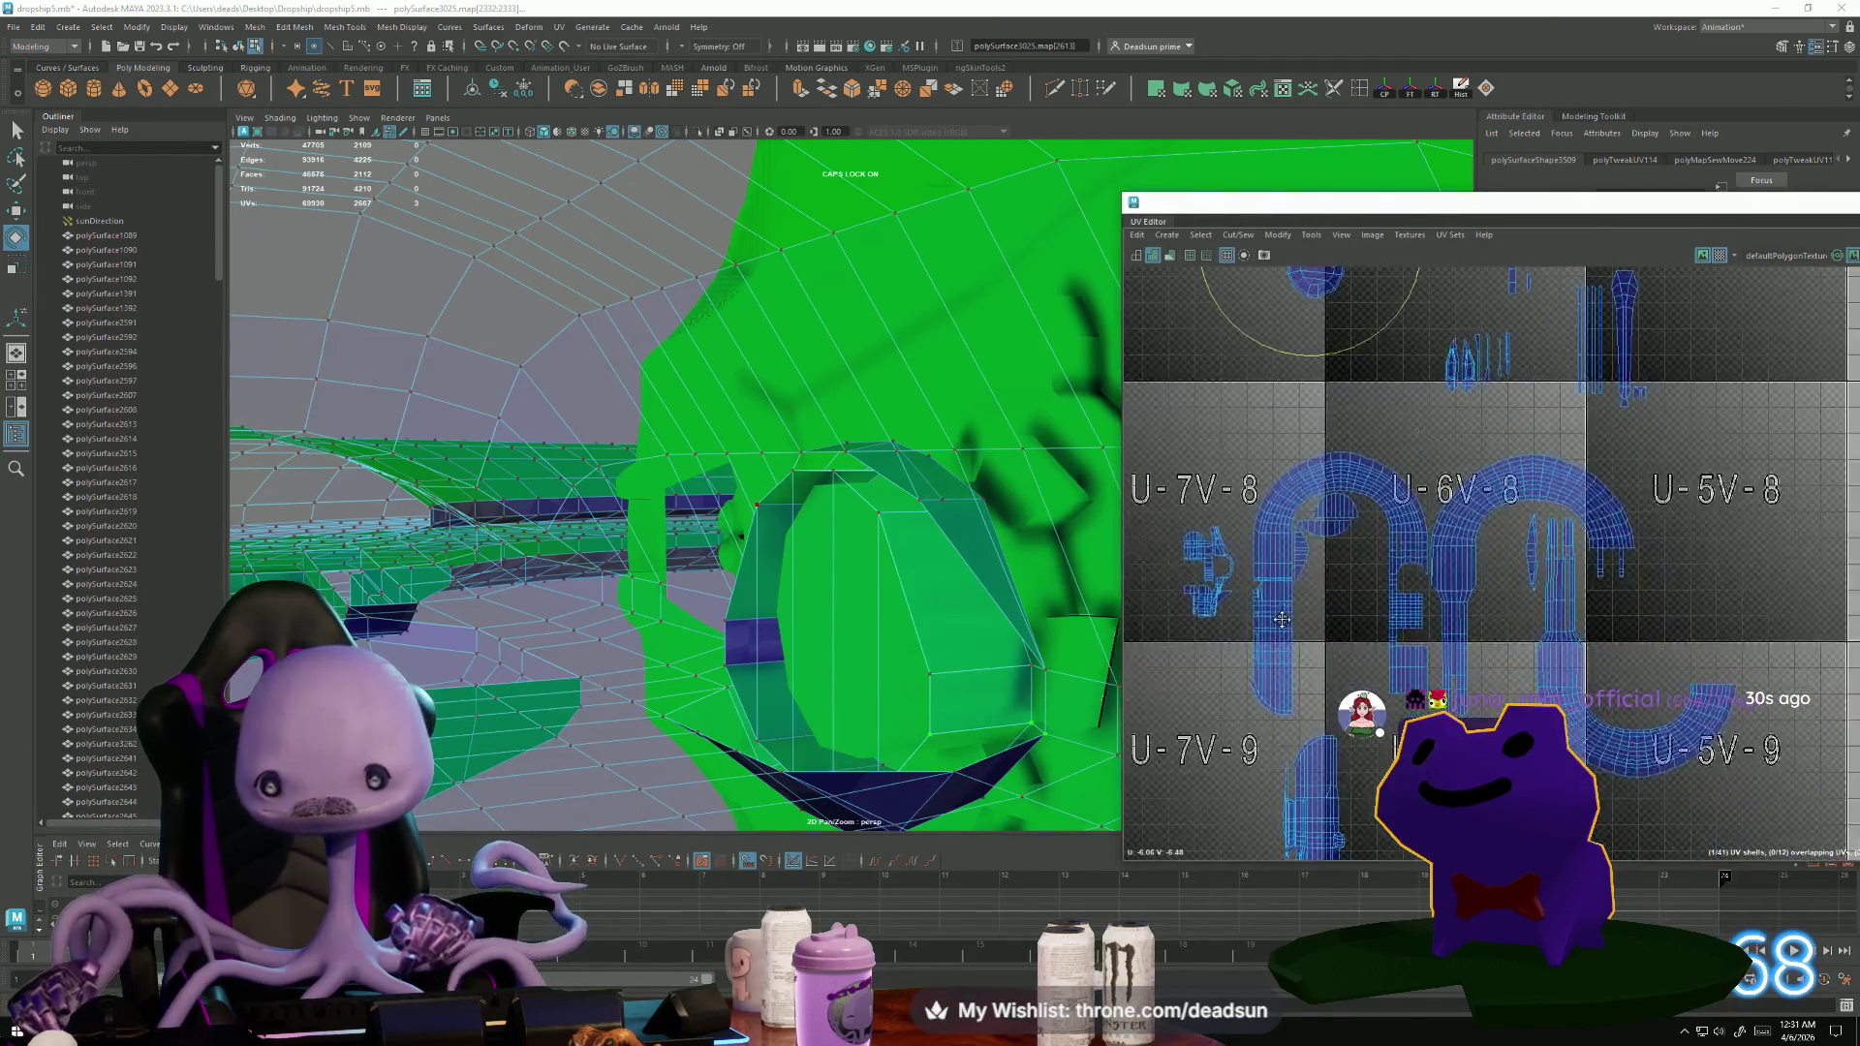
pyautogui.scroll(3, 1221, 617)
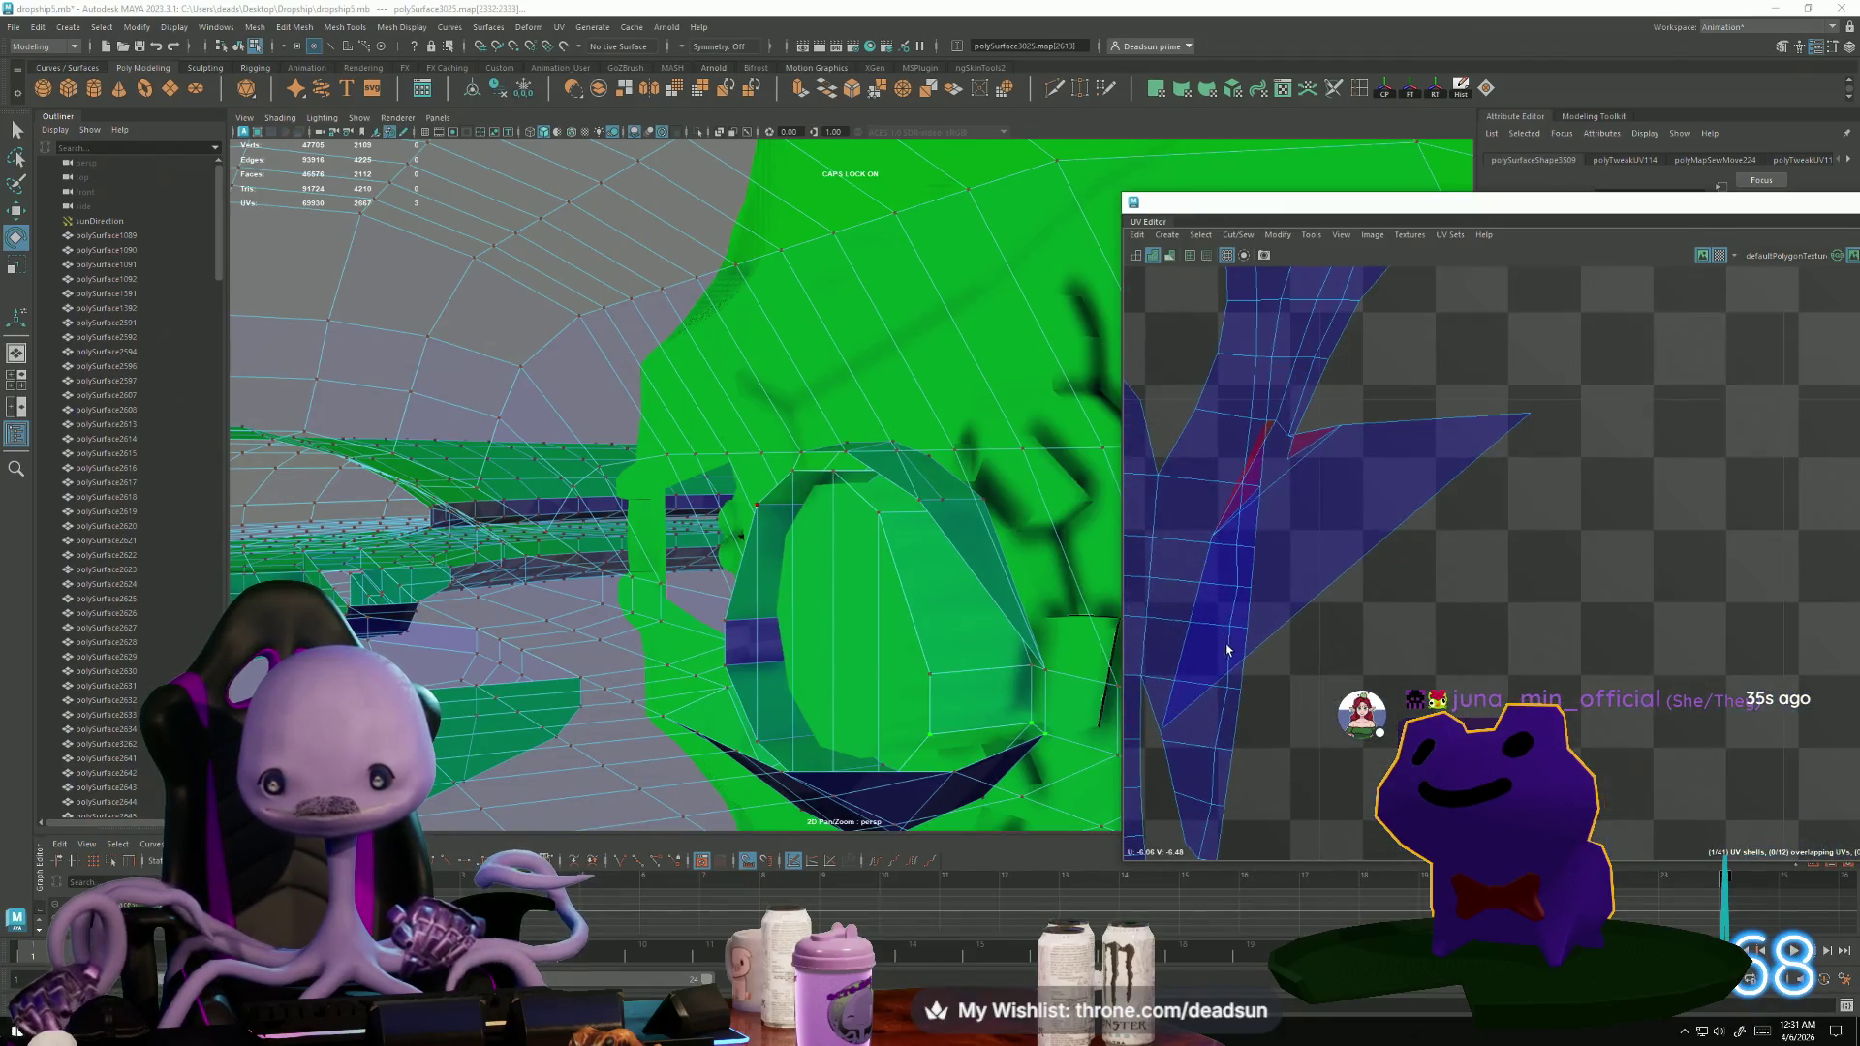
# Switch to UV mode and pull the spike-tip UV and a lower stray UV into the shell.
pyautogui.moveTo(1208, 538)
pyautogui.mouseDown(button='right')
pyautogui.moveTo(1230, 538)
pyautogui.moveTo(1258, 437)
pyautogui.mouseUp(button='right')
pyautogui.click(1279, 485)
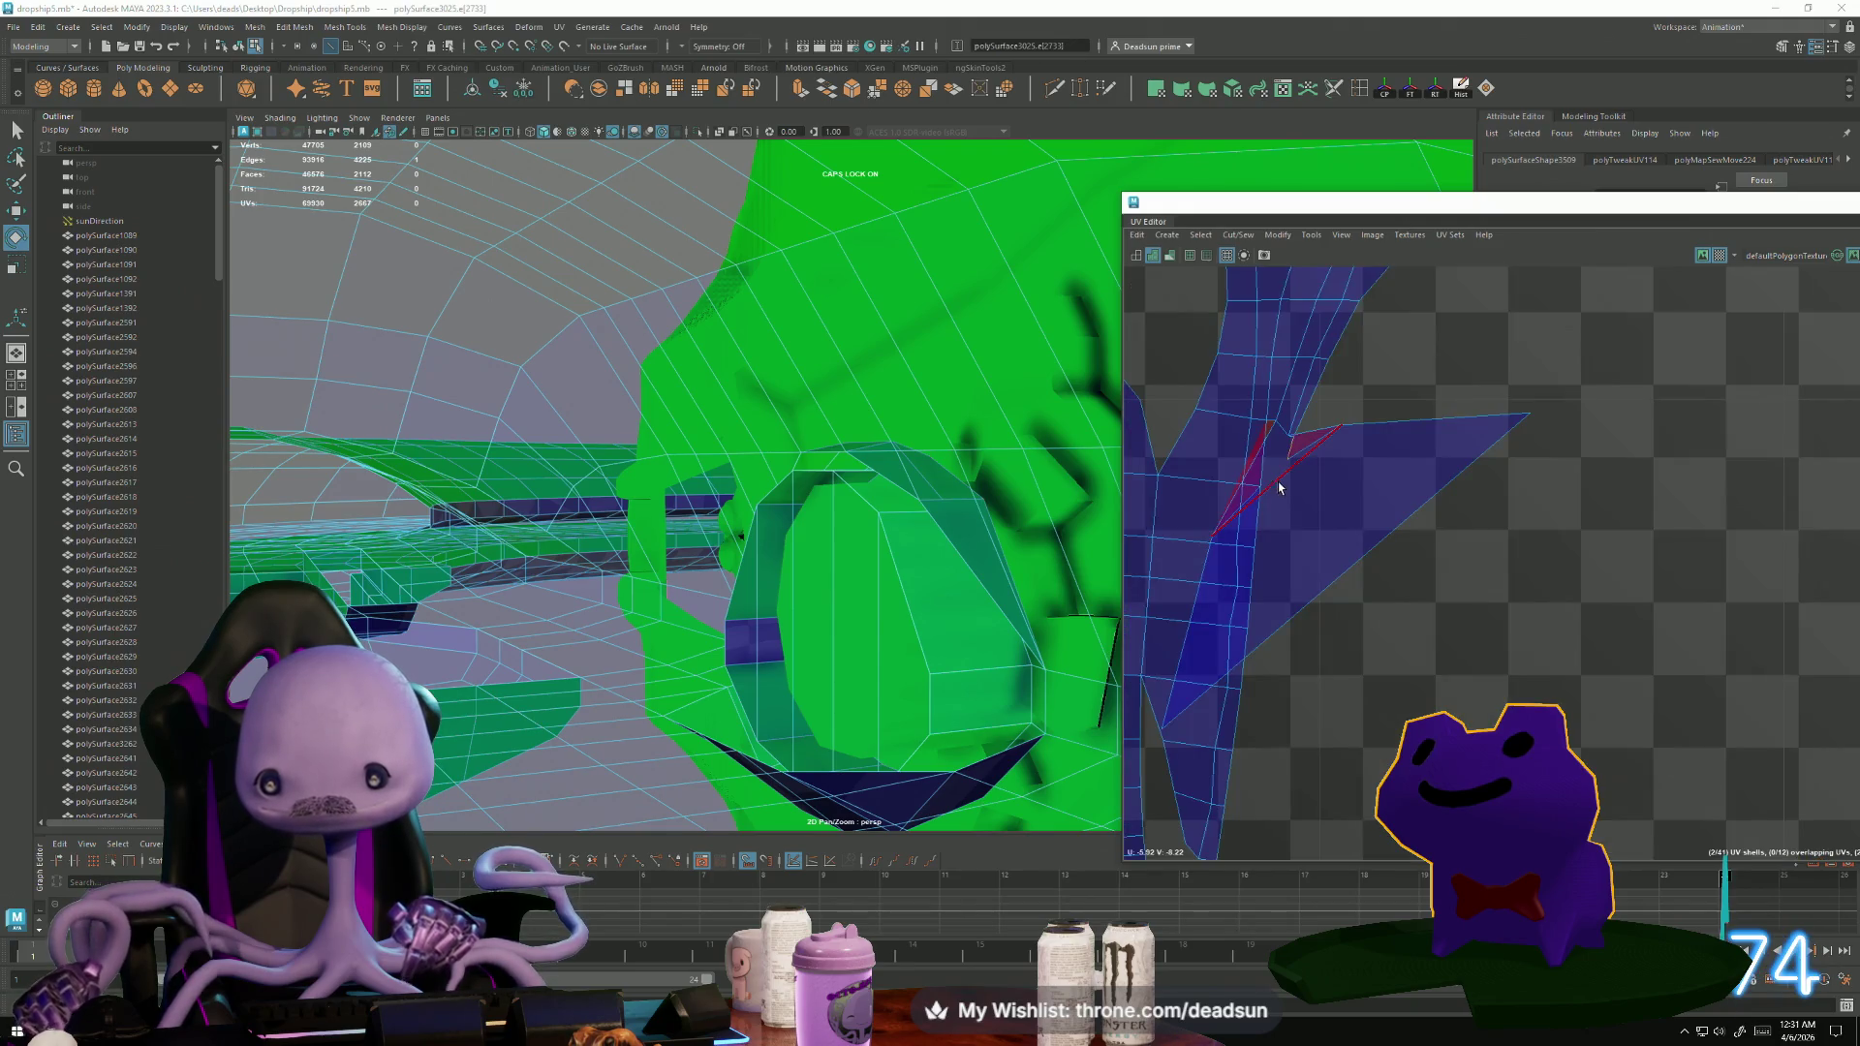
pyautogui.click(1212, 532)
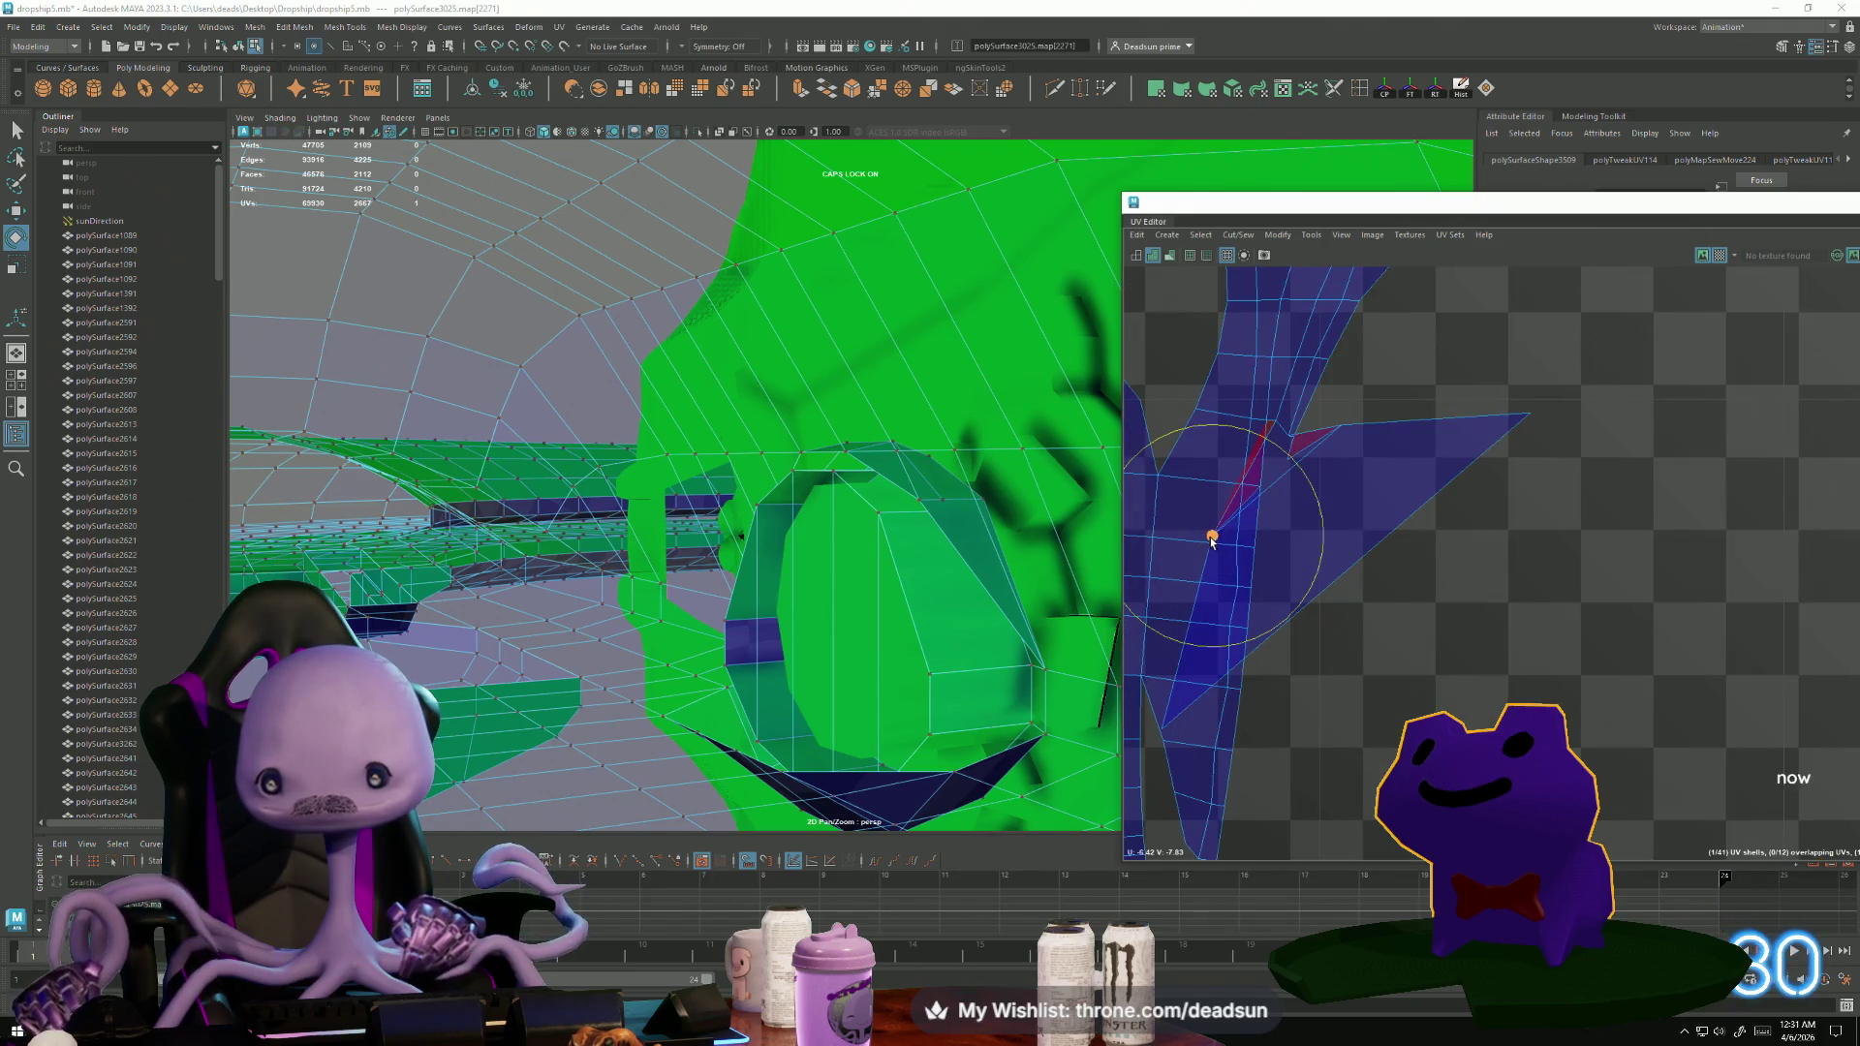
pyautogui.press('w')
pyautogui.moveTo(1226, 535); pyautogui.dragTo(1279, 486)
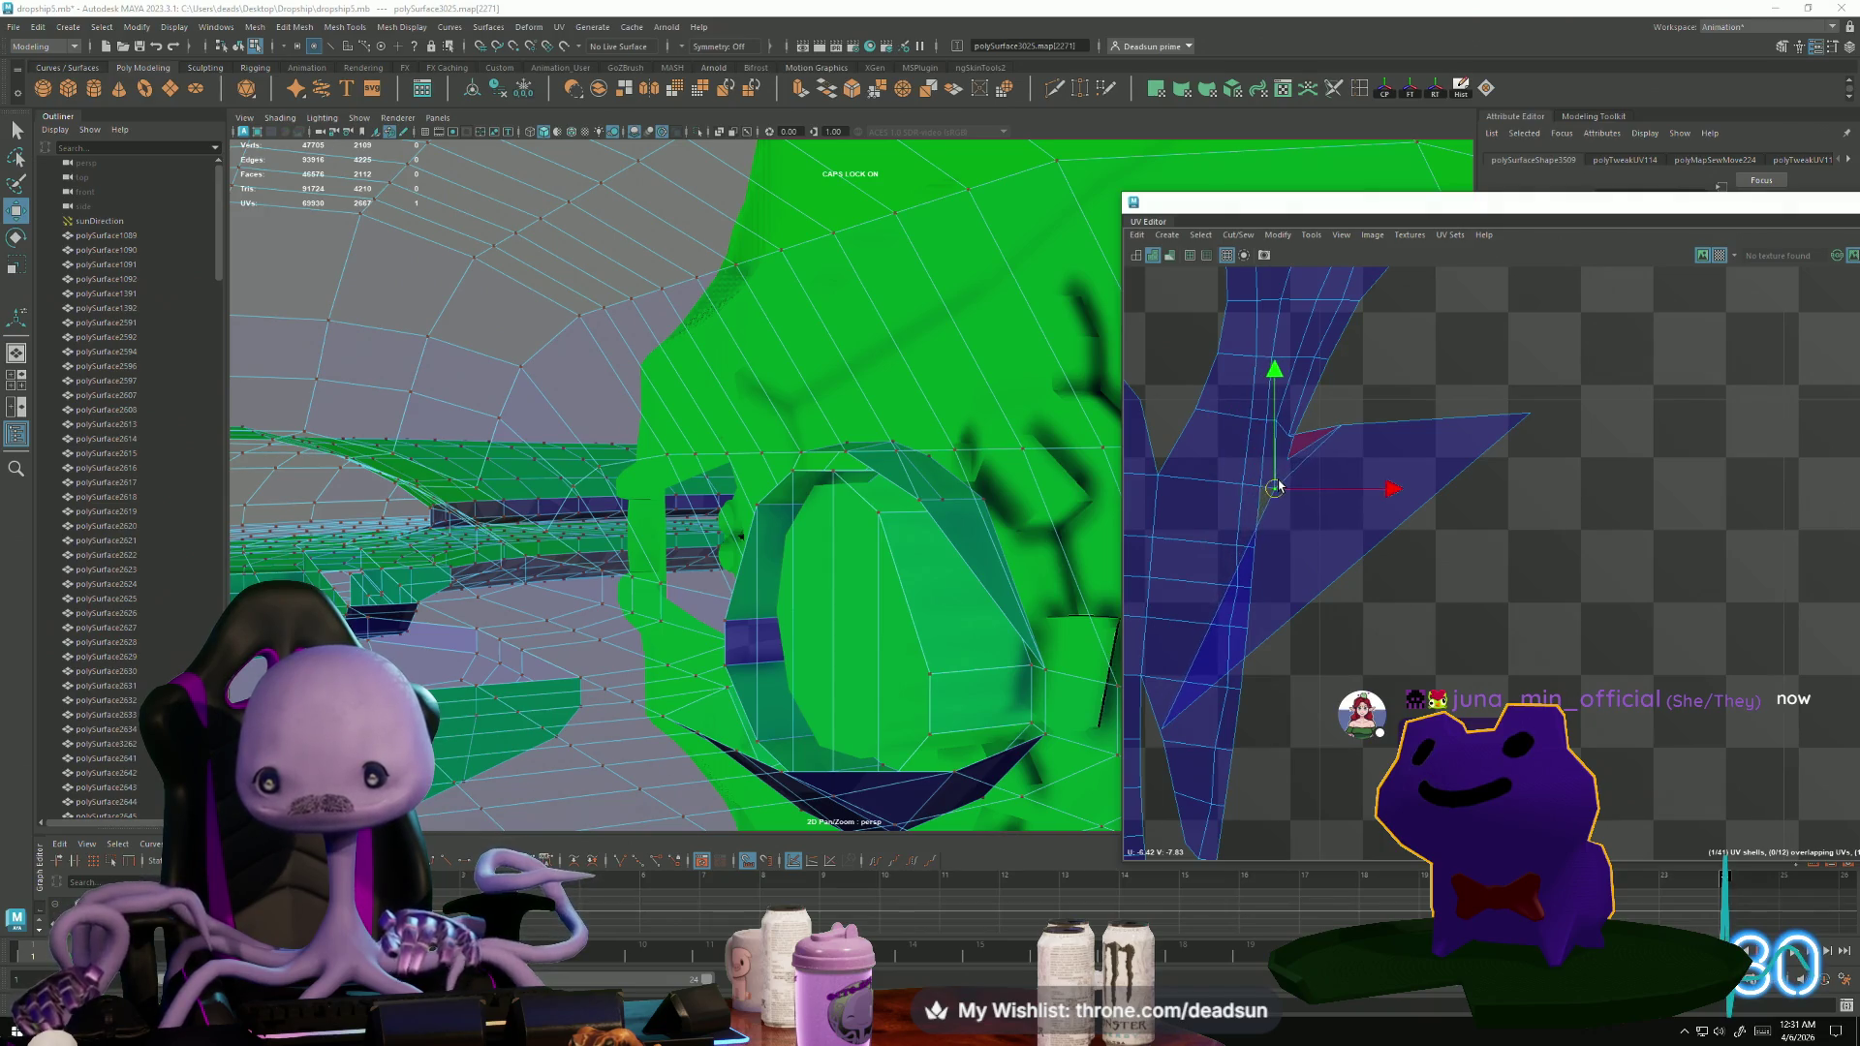
pyautogui.click(1165, 731)
pyautogui.moveTo(1165, 736)
pyautogui.mouseDown()
pyautogui.moveTo(1279, 642)
pyautogui.moveTo(1273, 556)
pyautogui.mouseUp()
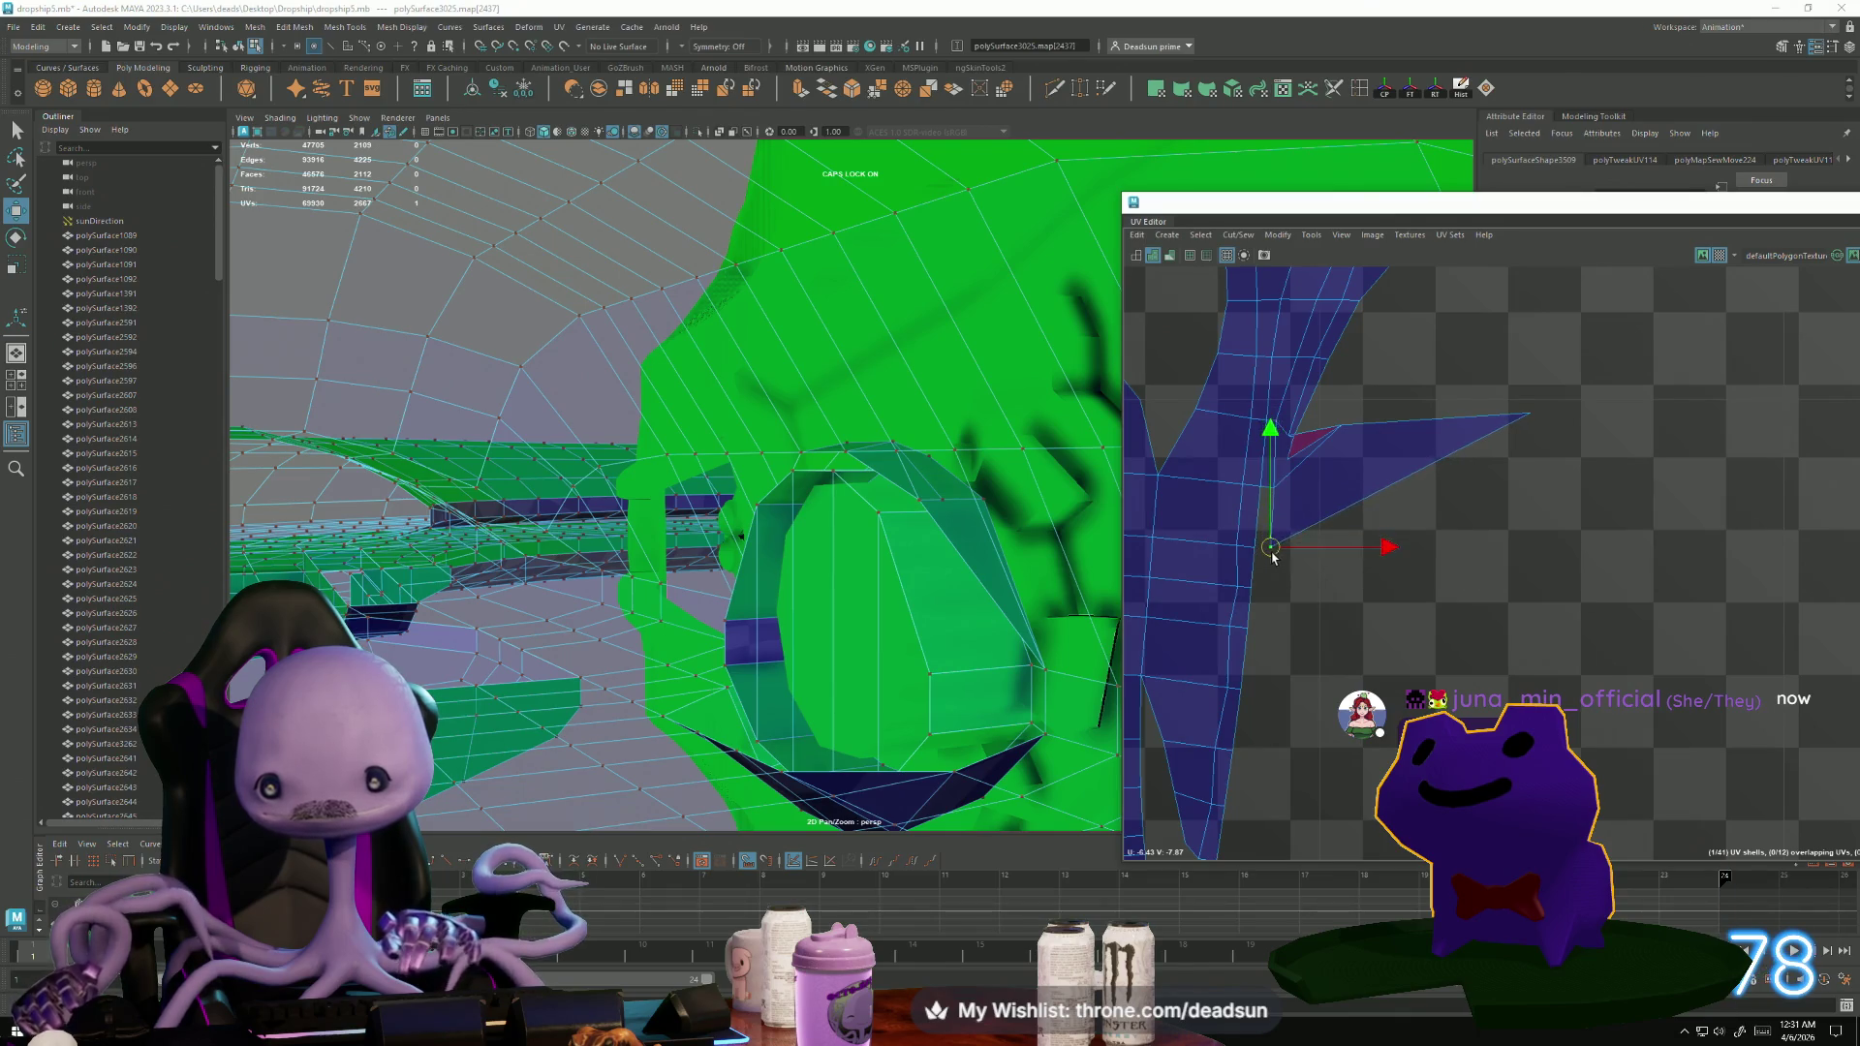
# Pull the next spike UVs and the far spike tip back into the shell's edge.
pyautogui.click(1299, 471)
pyautogui.moveTo(1290, 460)
pyautogui.mouseDown()
pyautogui.moveTo(1338, 433)
pyautogui.moveTo(1287, 487)
pyautogui.mouseUp()
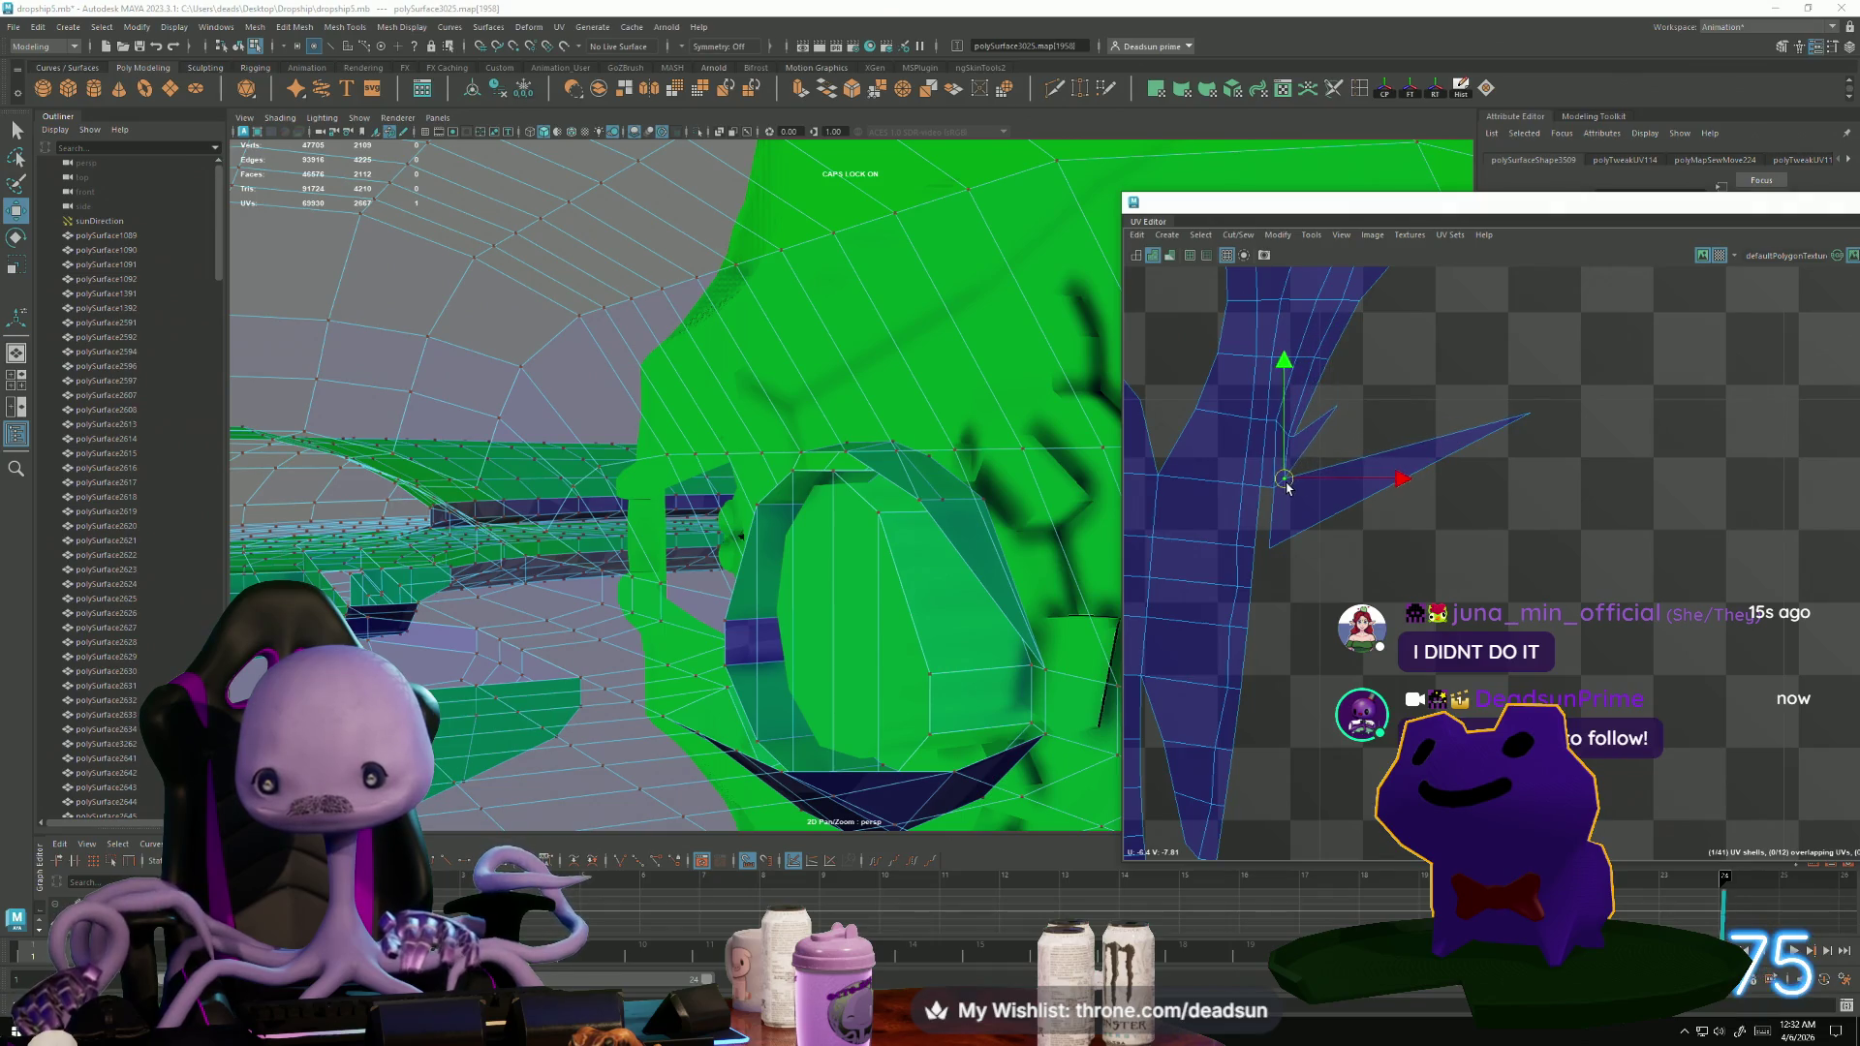
pyautogui.moveTo(1340, 418); pyautogui.dragTo(1308, 463)
pyautogui.click(1304, 467)
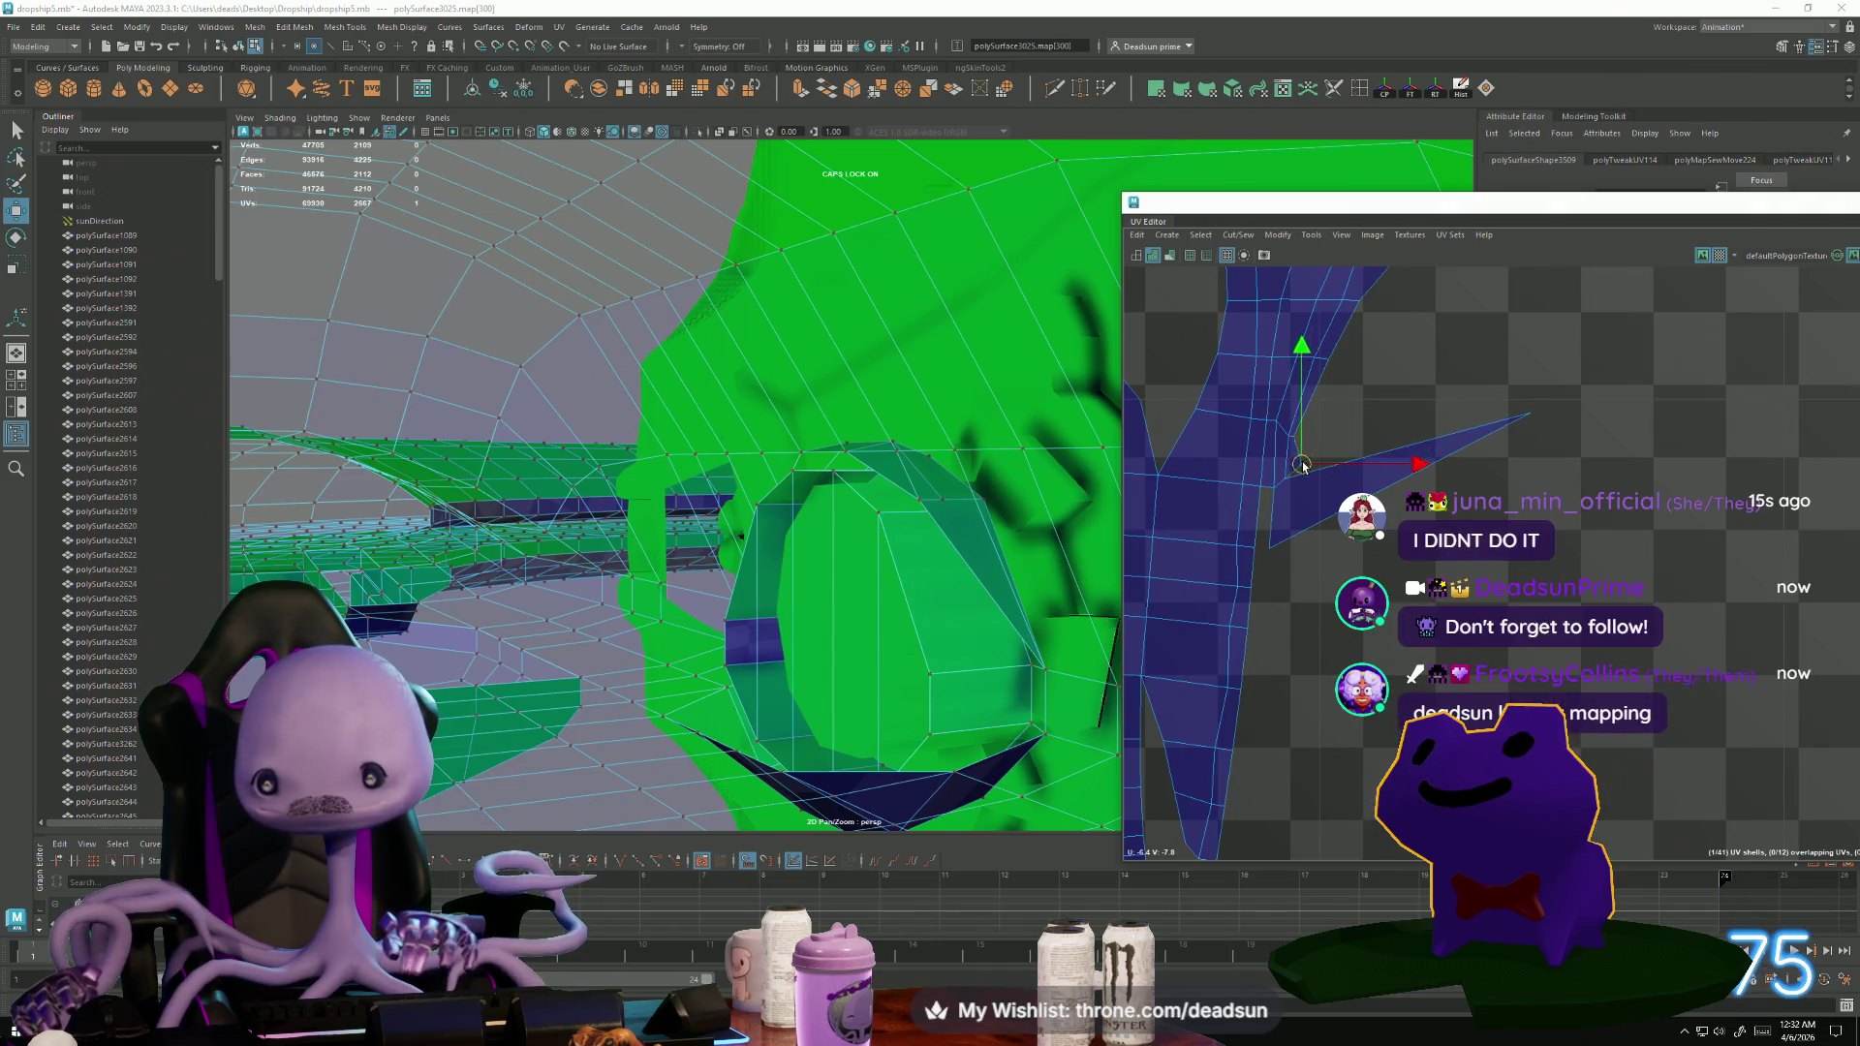
pyautogui.click(1518, 422)
pyautogui.moveTo(1520, 418); pyautogui.dragTo(1283, 548)
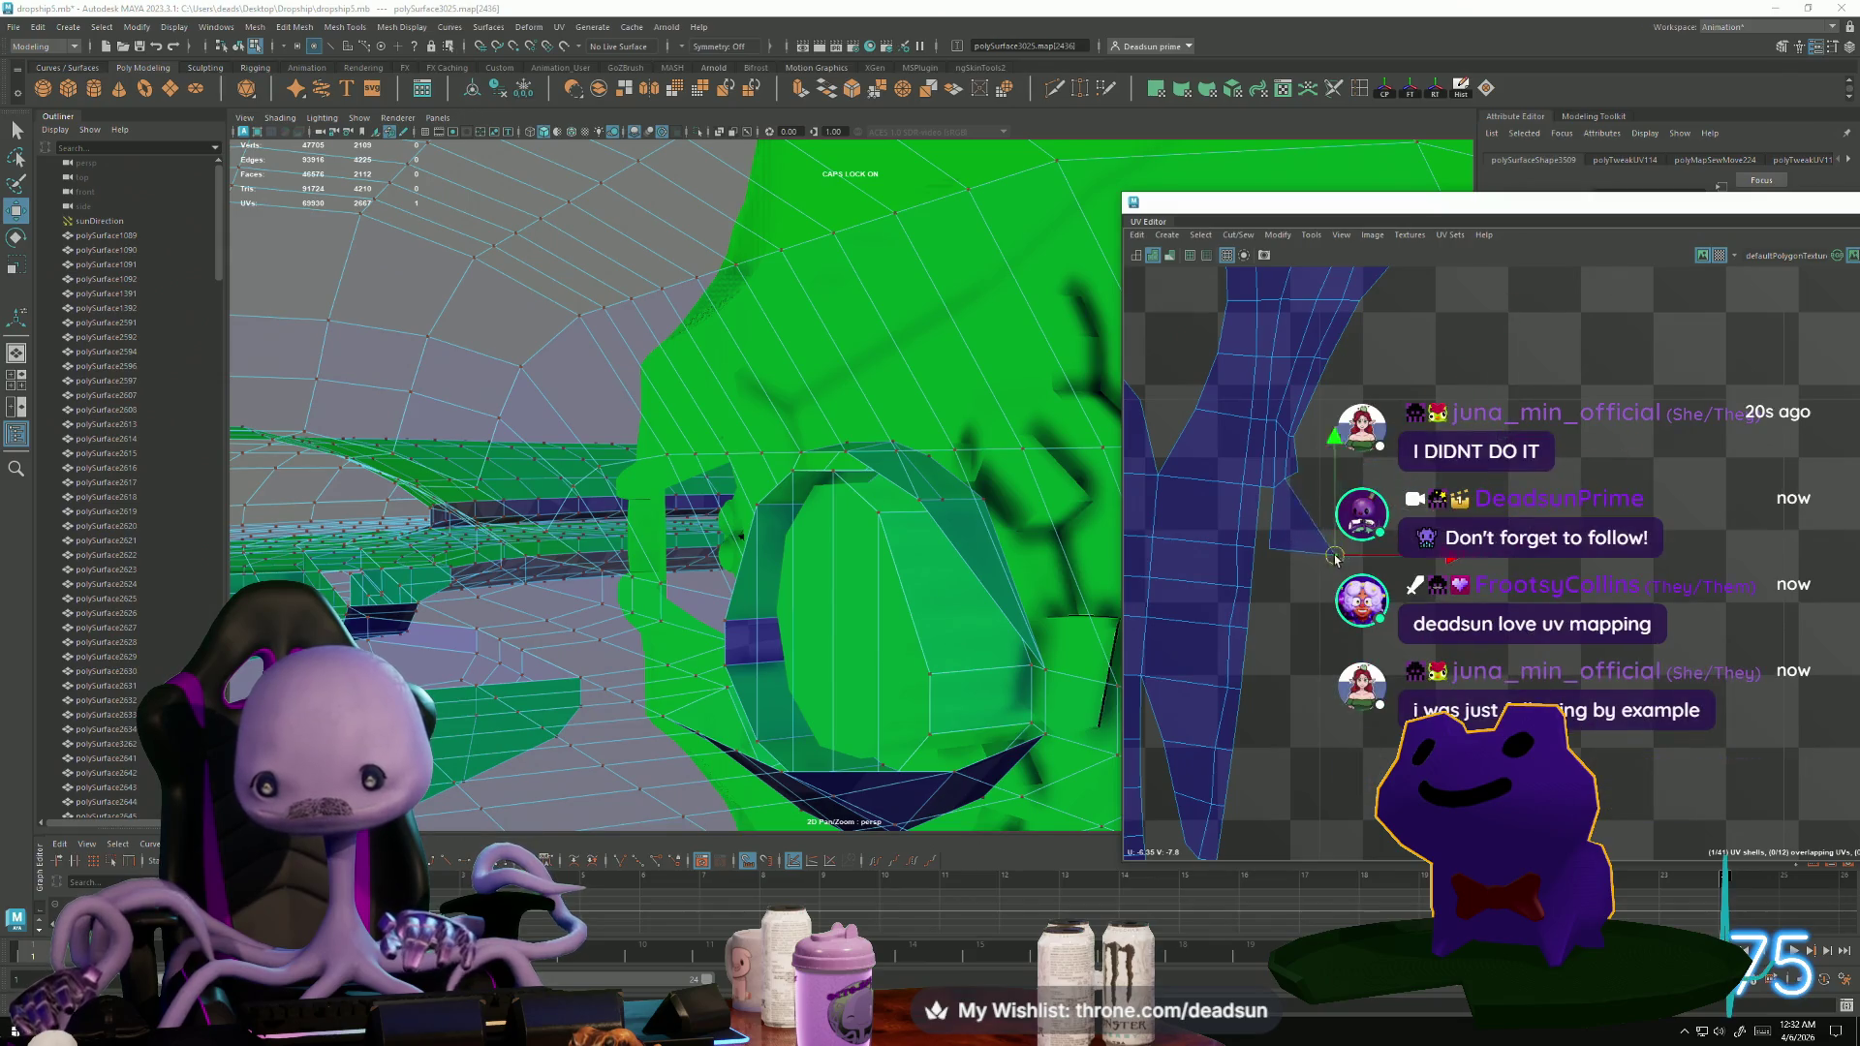
pyautogui.click(1293, 483)
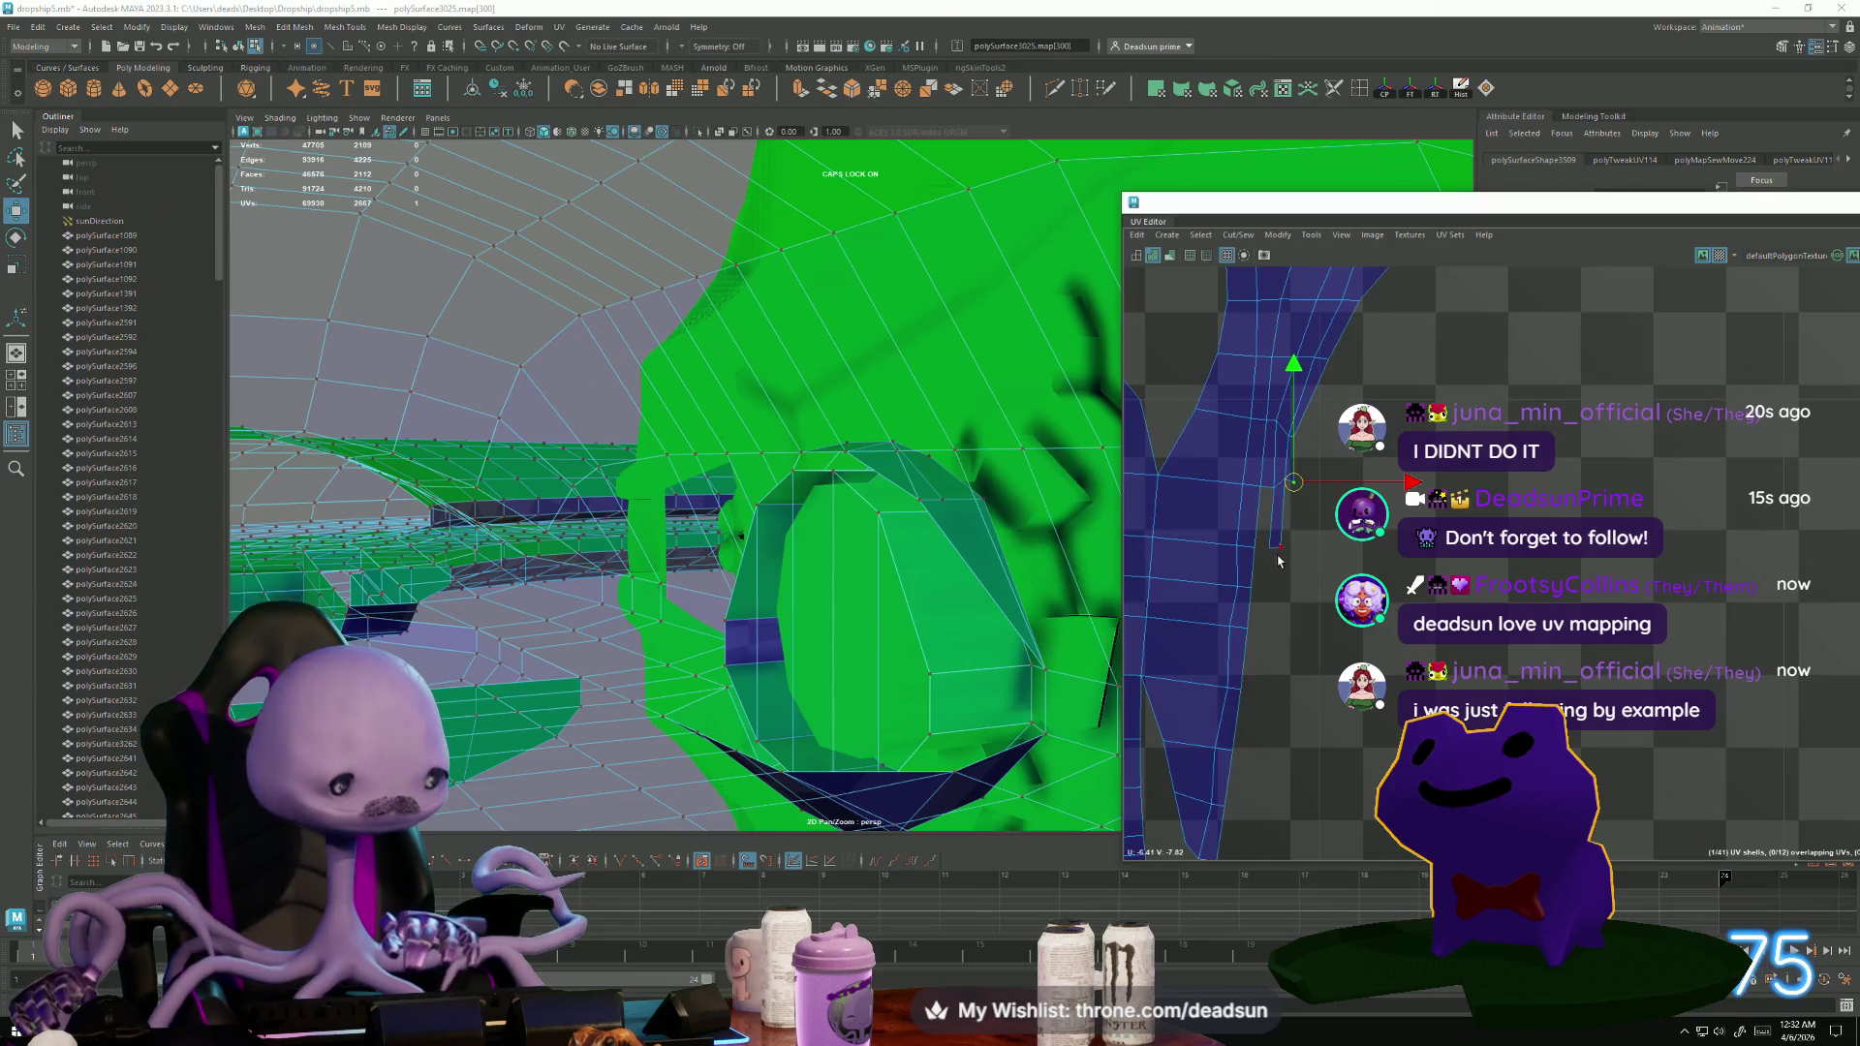
# Nudge and select UVs further down the border to straighten the shell's lower edge.
pyautogui.scroll(1, 1282, 556)
pyautogui.scroll(2, 1282, 556)
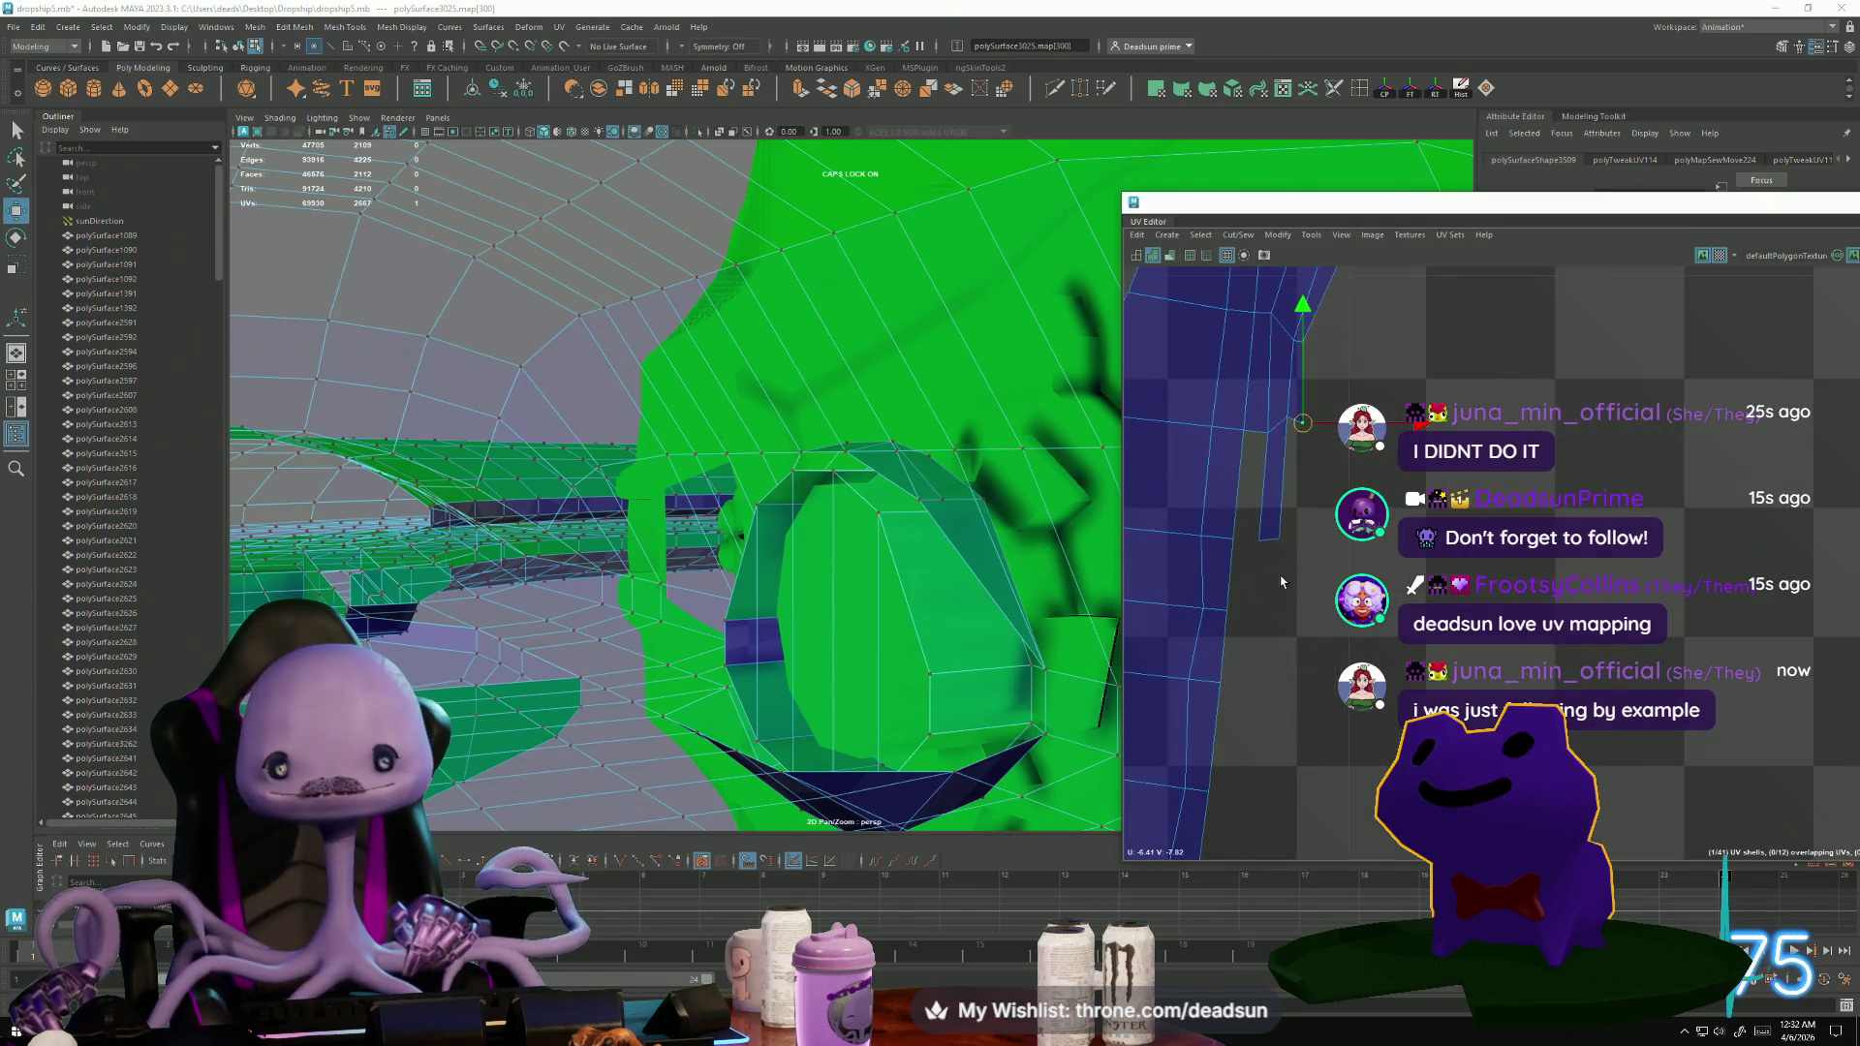
pyautogui.click(1204, 611)
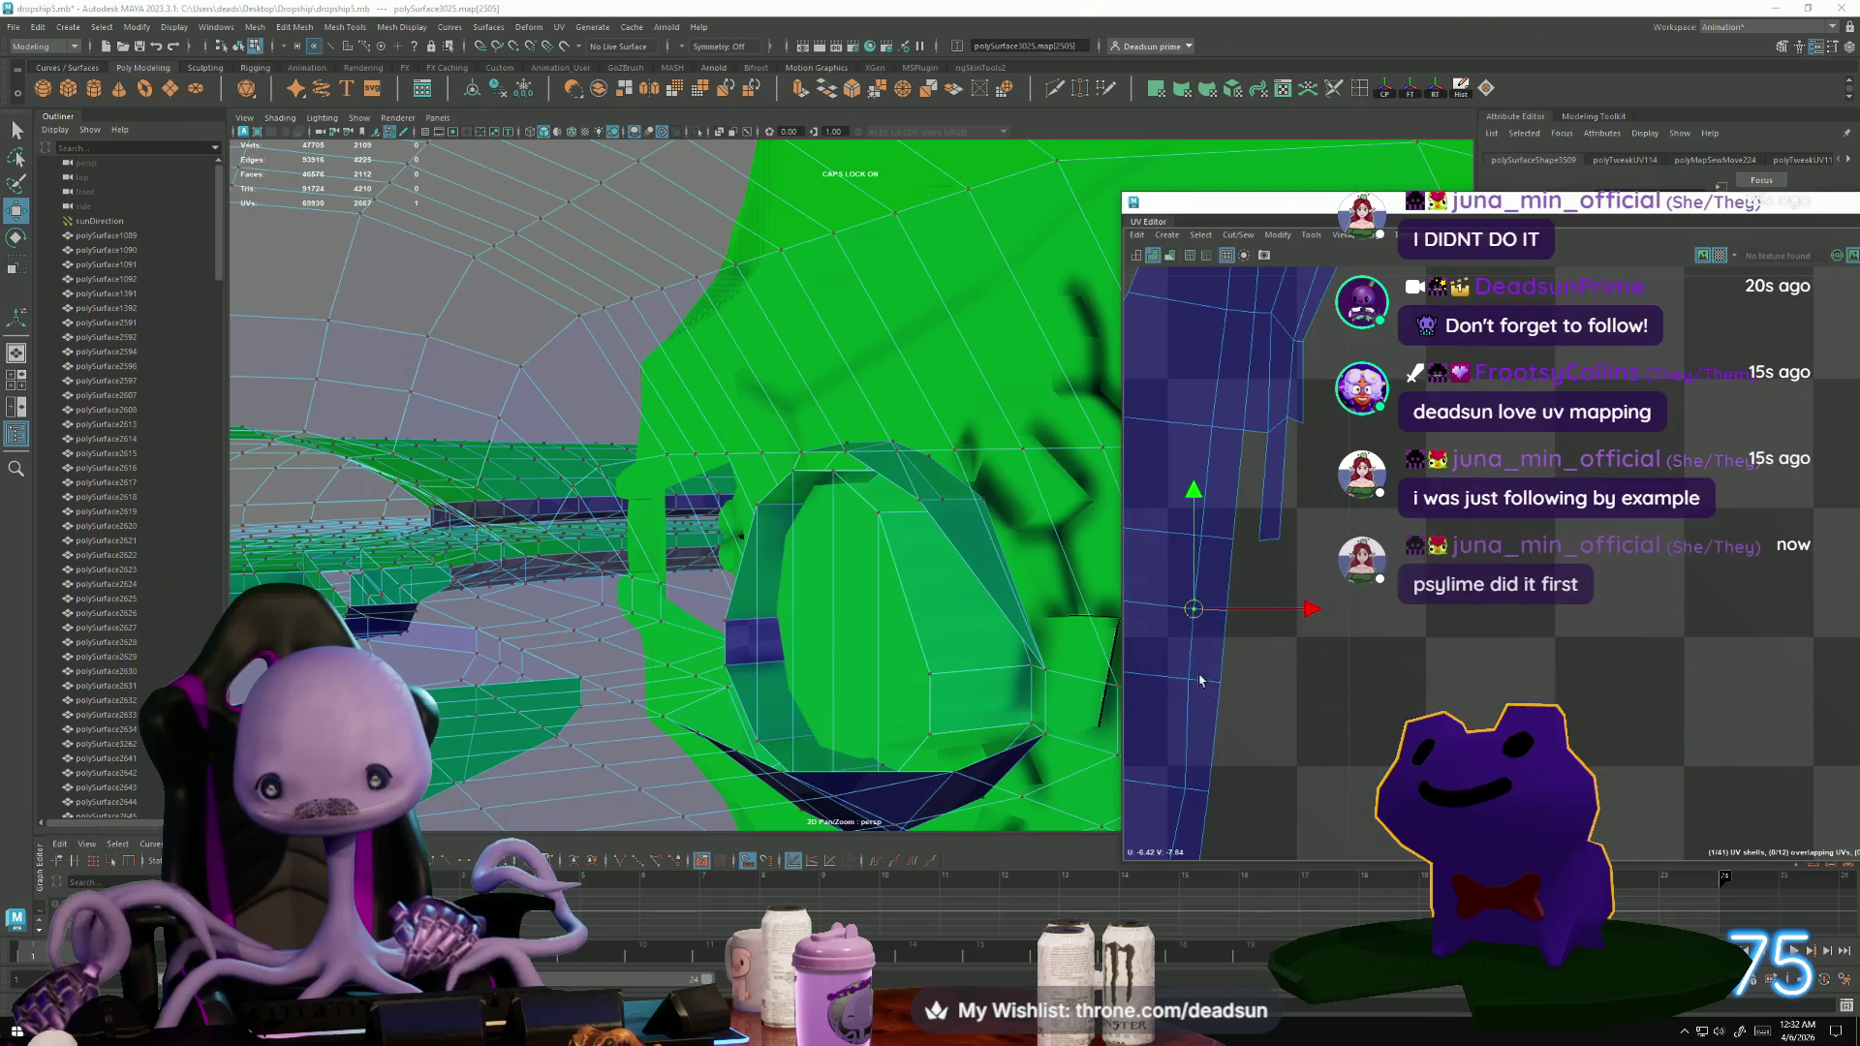
pyautogui.scroll(3, 1355, 710)
pyautogui.moveTo(1355, 710); pyautogui.dragTo(1350, 712)
pyautogui.scroll(-2, 1296, 652)
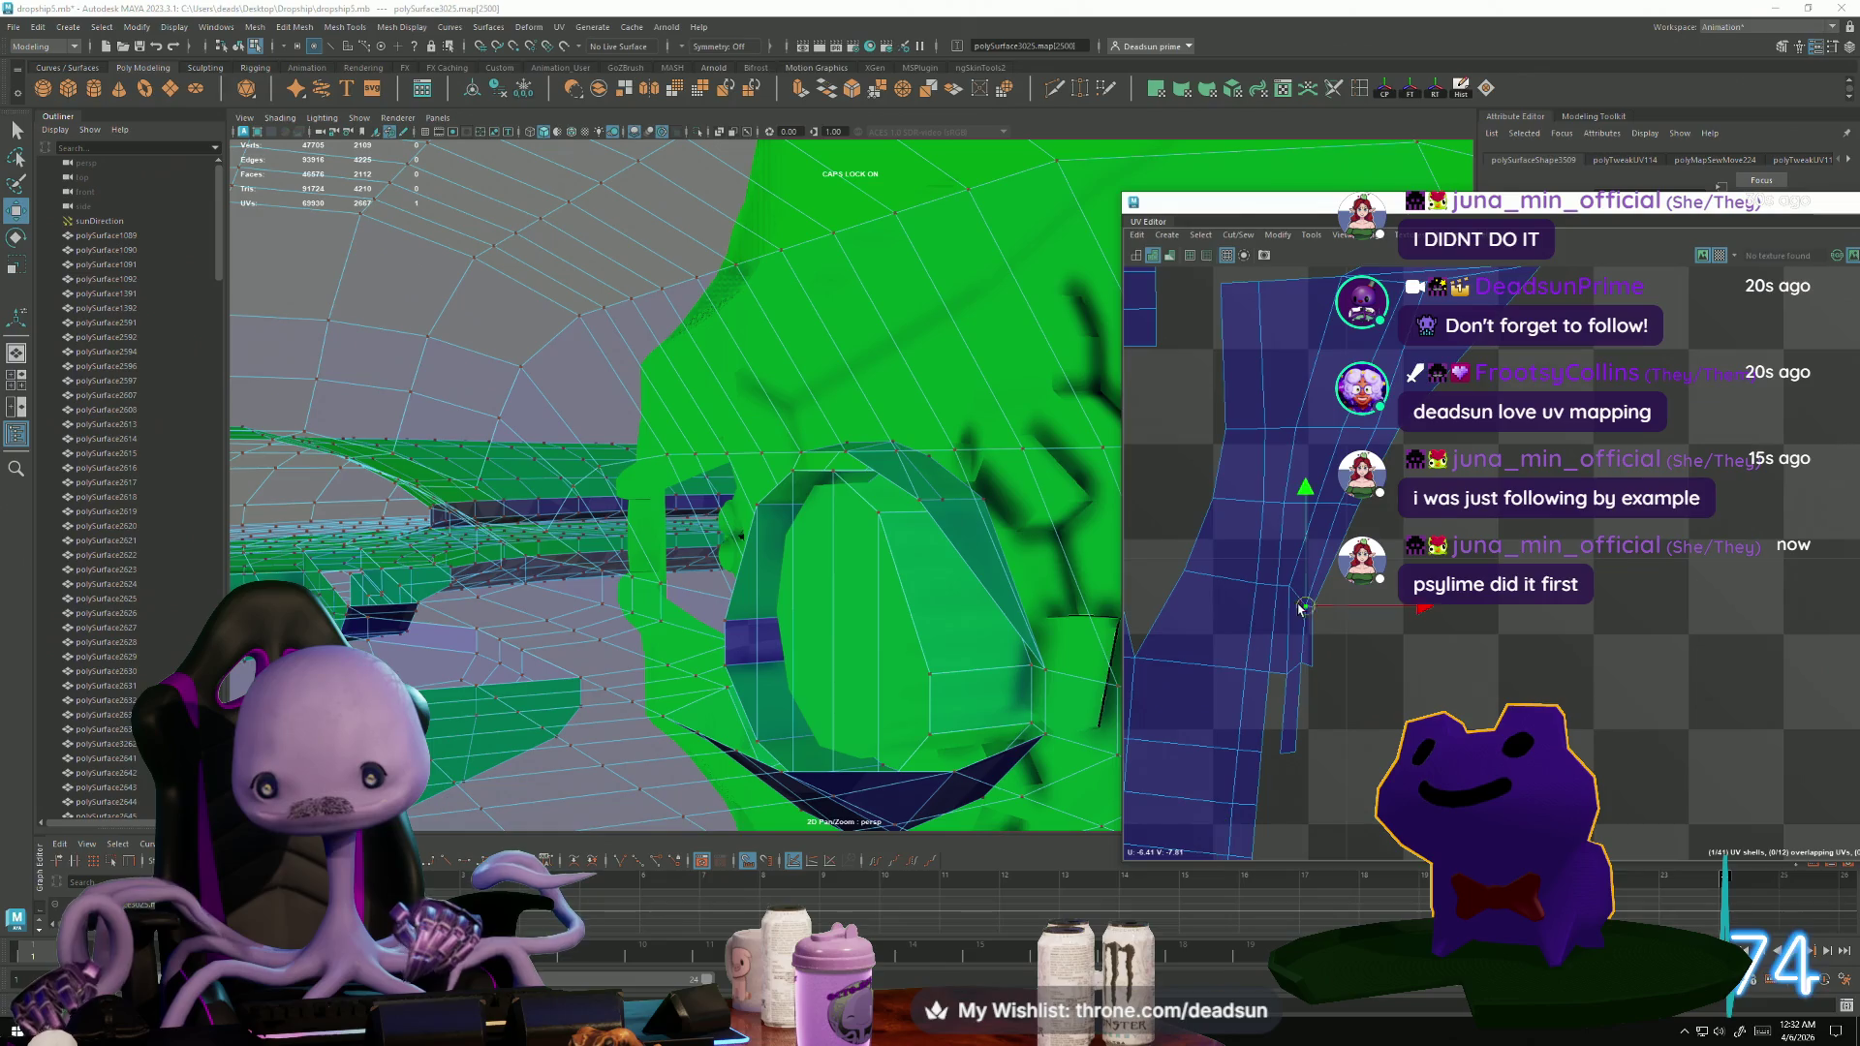
pyautogui.click(1307, 600)
pyautogui.moveTo(1309, 618); pyautogui.dragTo(1310, 616)
pyautogui.click(1313, 608)
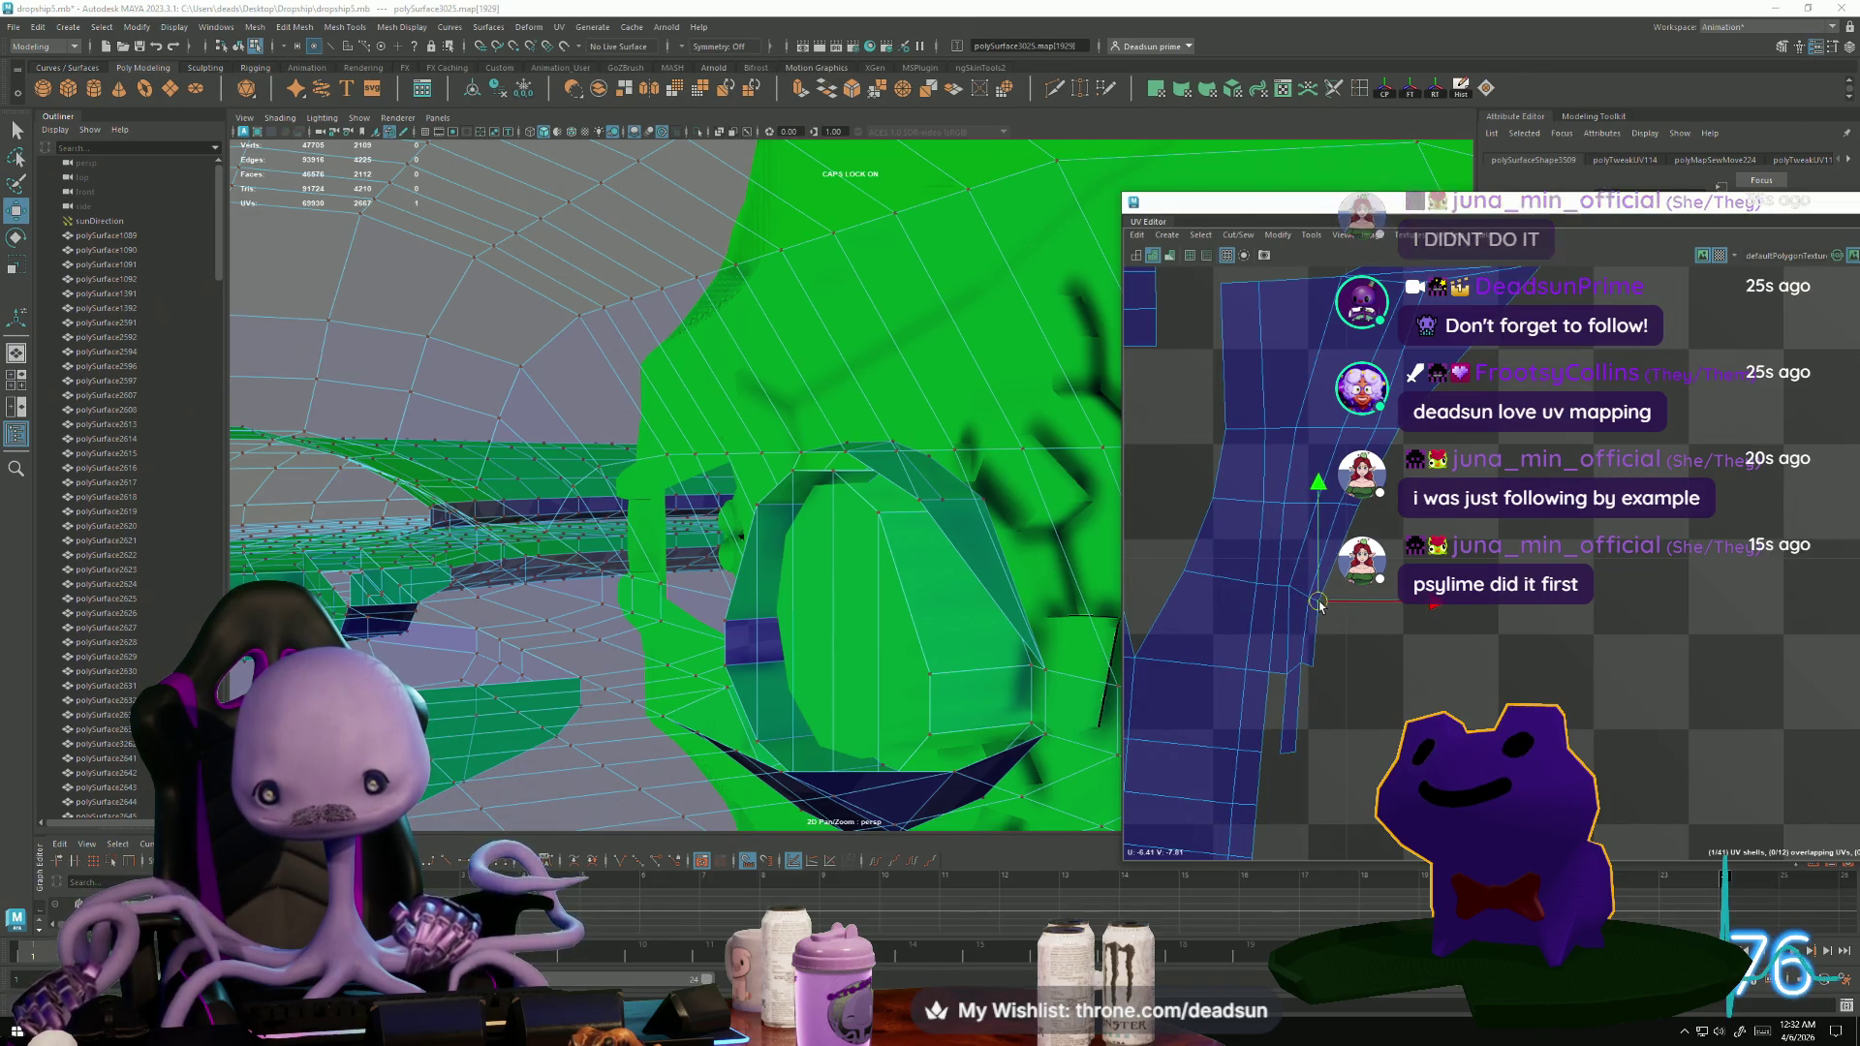
pyautogui.click(1303, 667)
pyautogui.moveTo(1291, 655); pyautogui.dragTo(1302, 669)
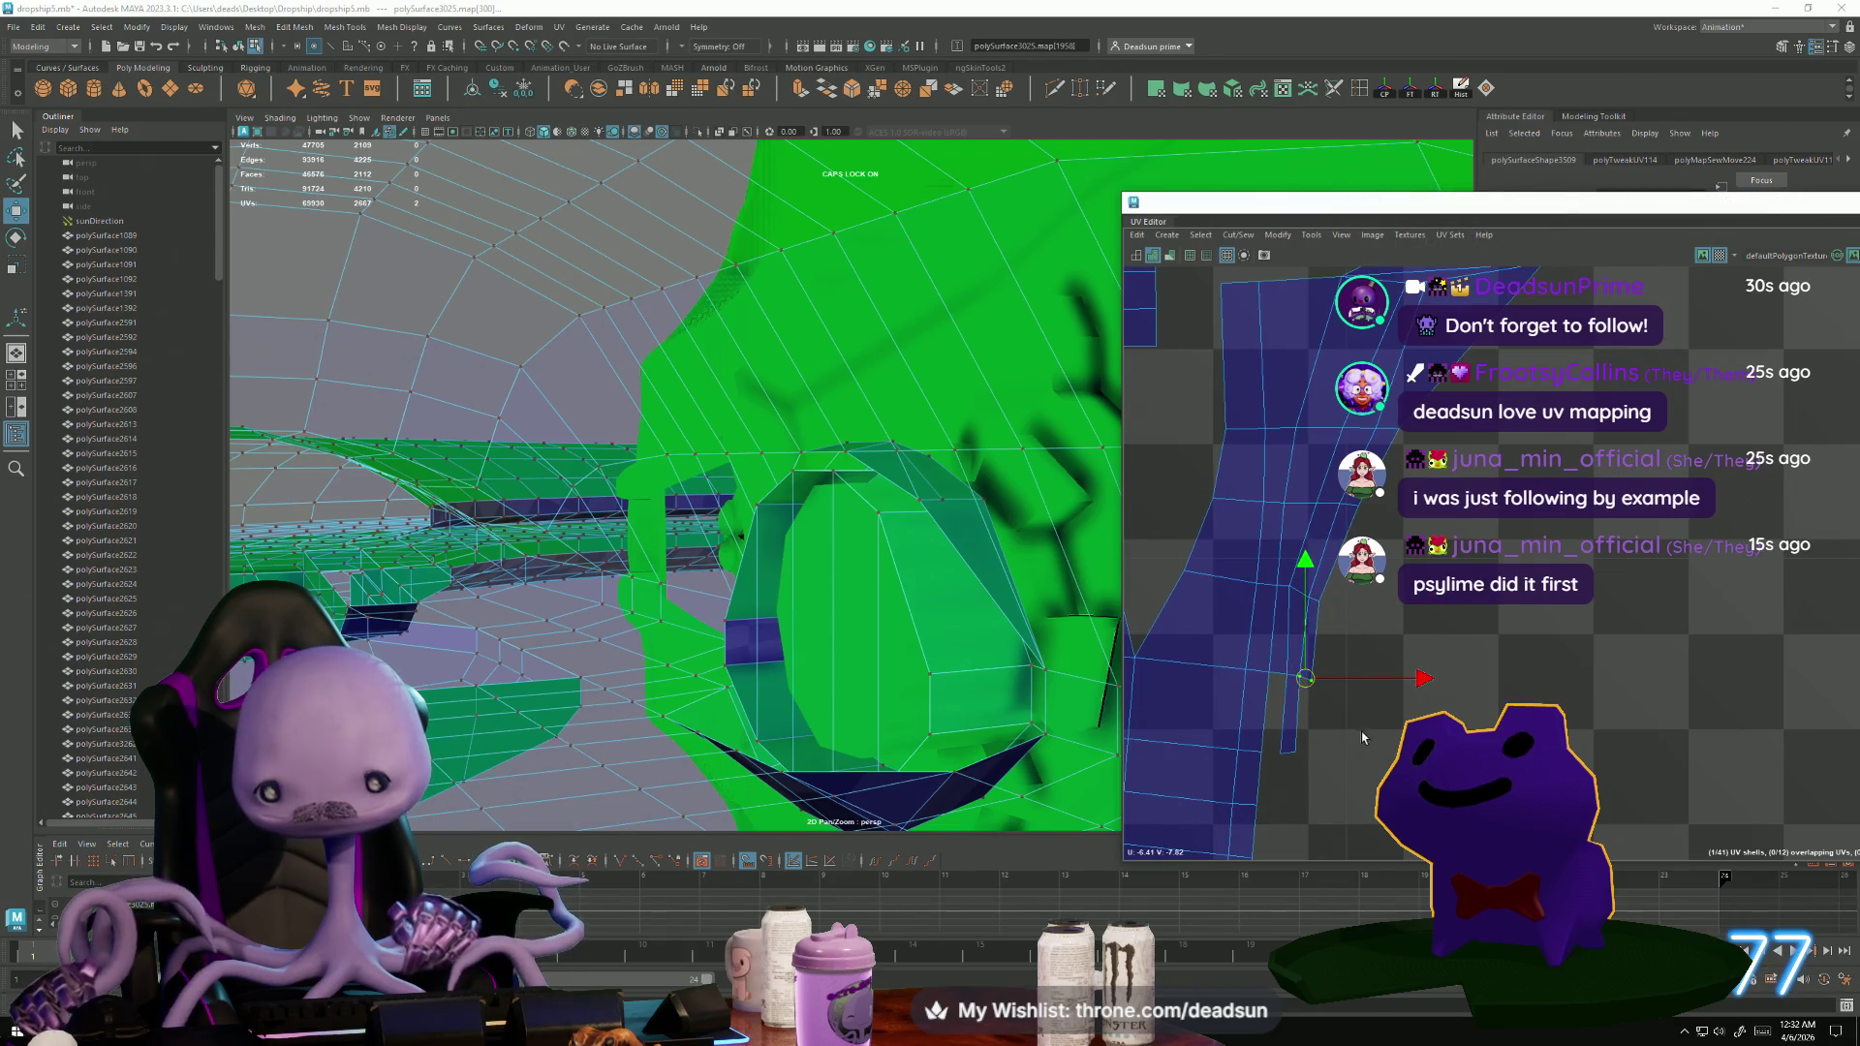
pyautogui.scroll(-3, 1357, 728)
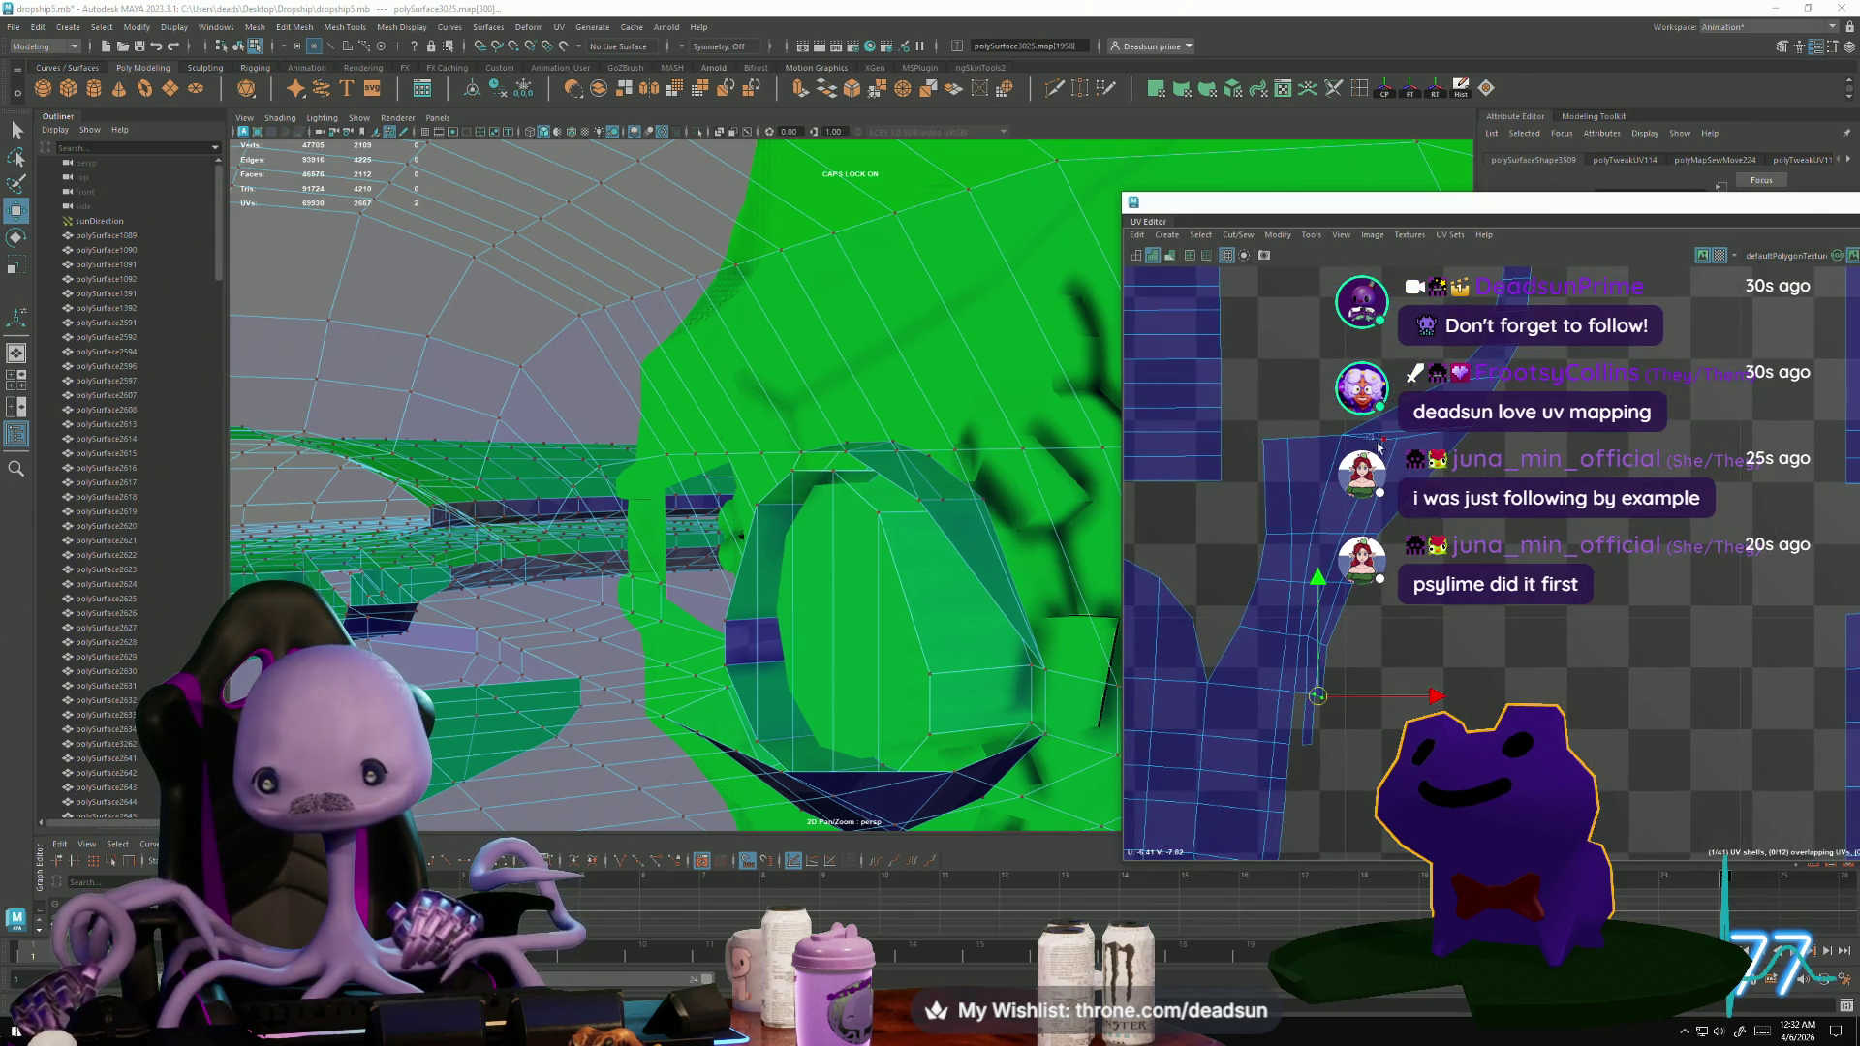
pyautogui.scroll(2, 1181, 575)
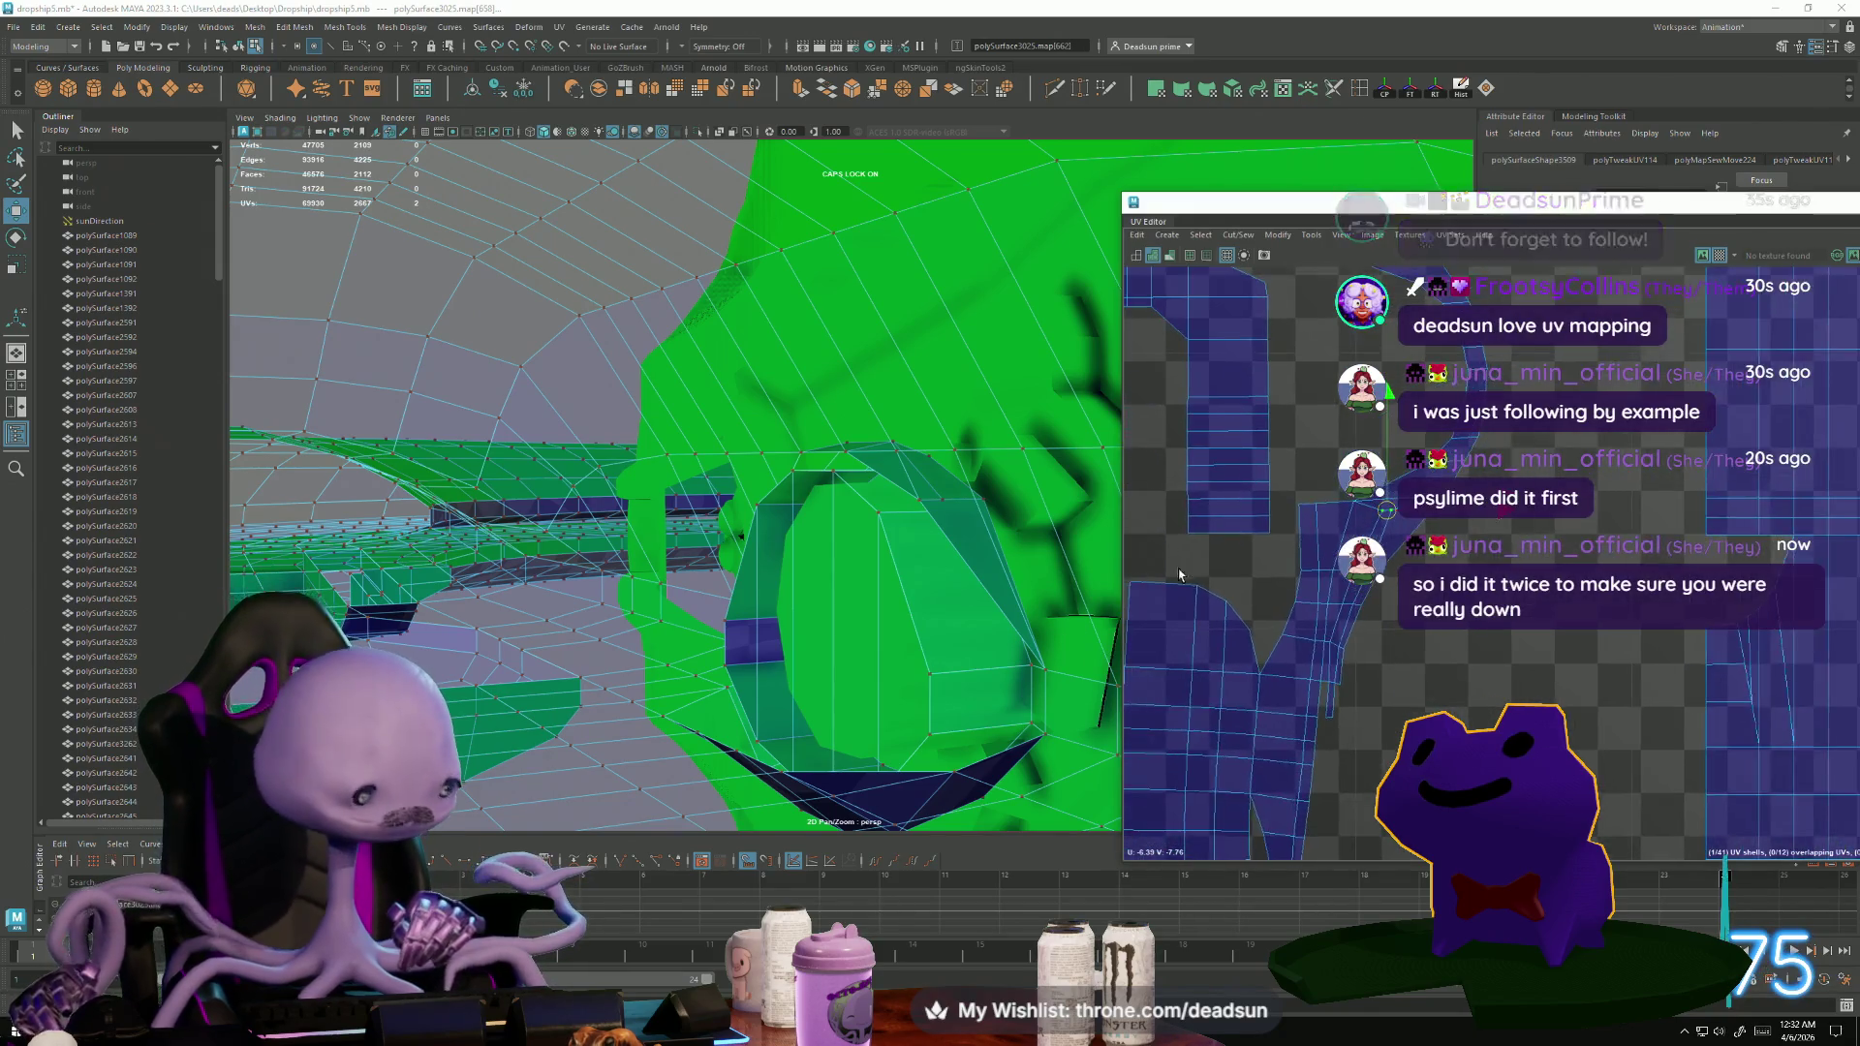
# Select the bent strip shell and nudge it slightly up and to the left.
pyautogui.scroll(-1, 1357, 721)
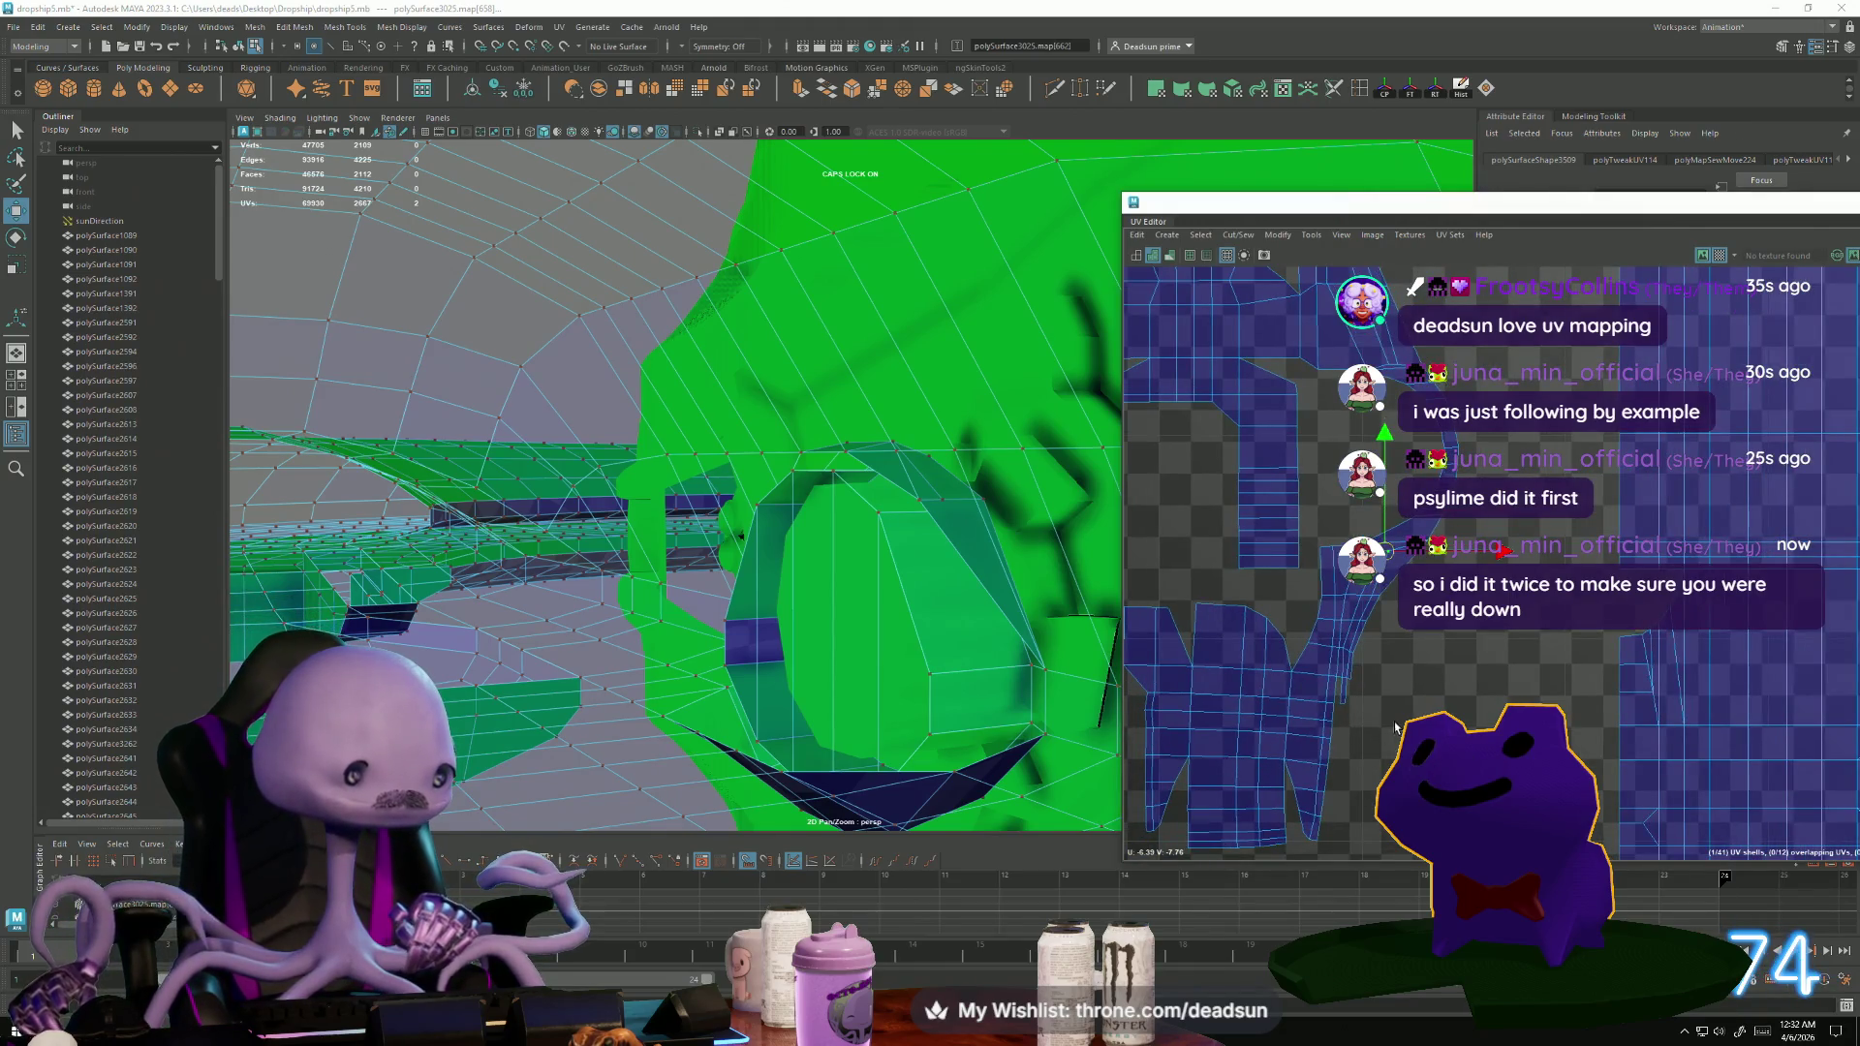
pyautogui.scroll(2, 1357, 707)
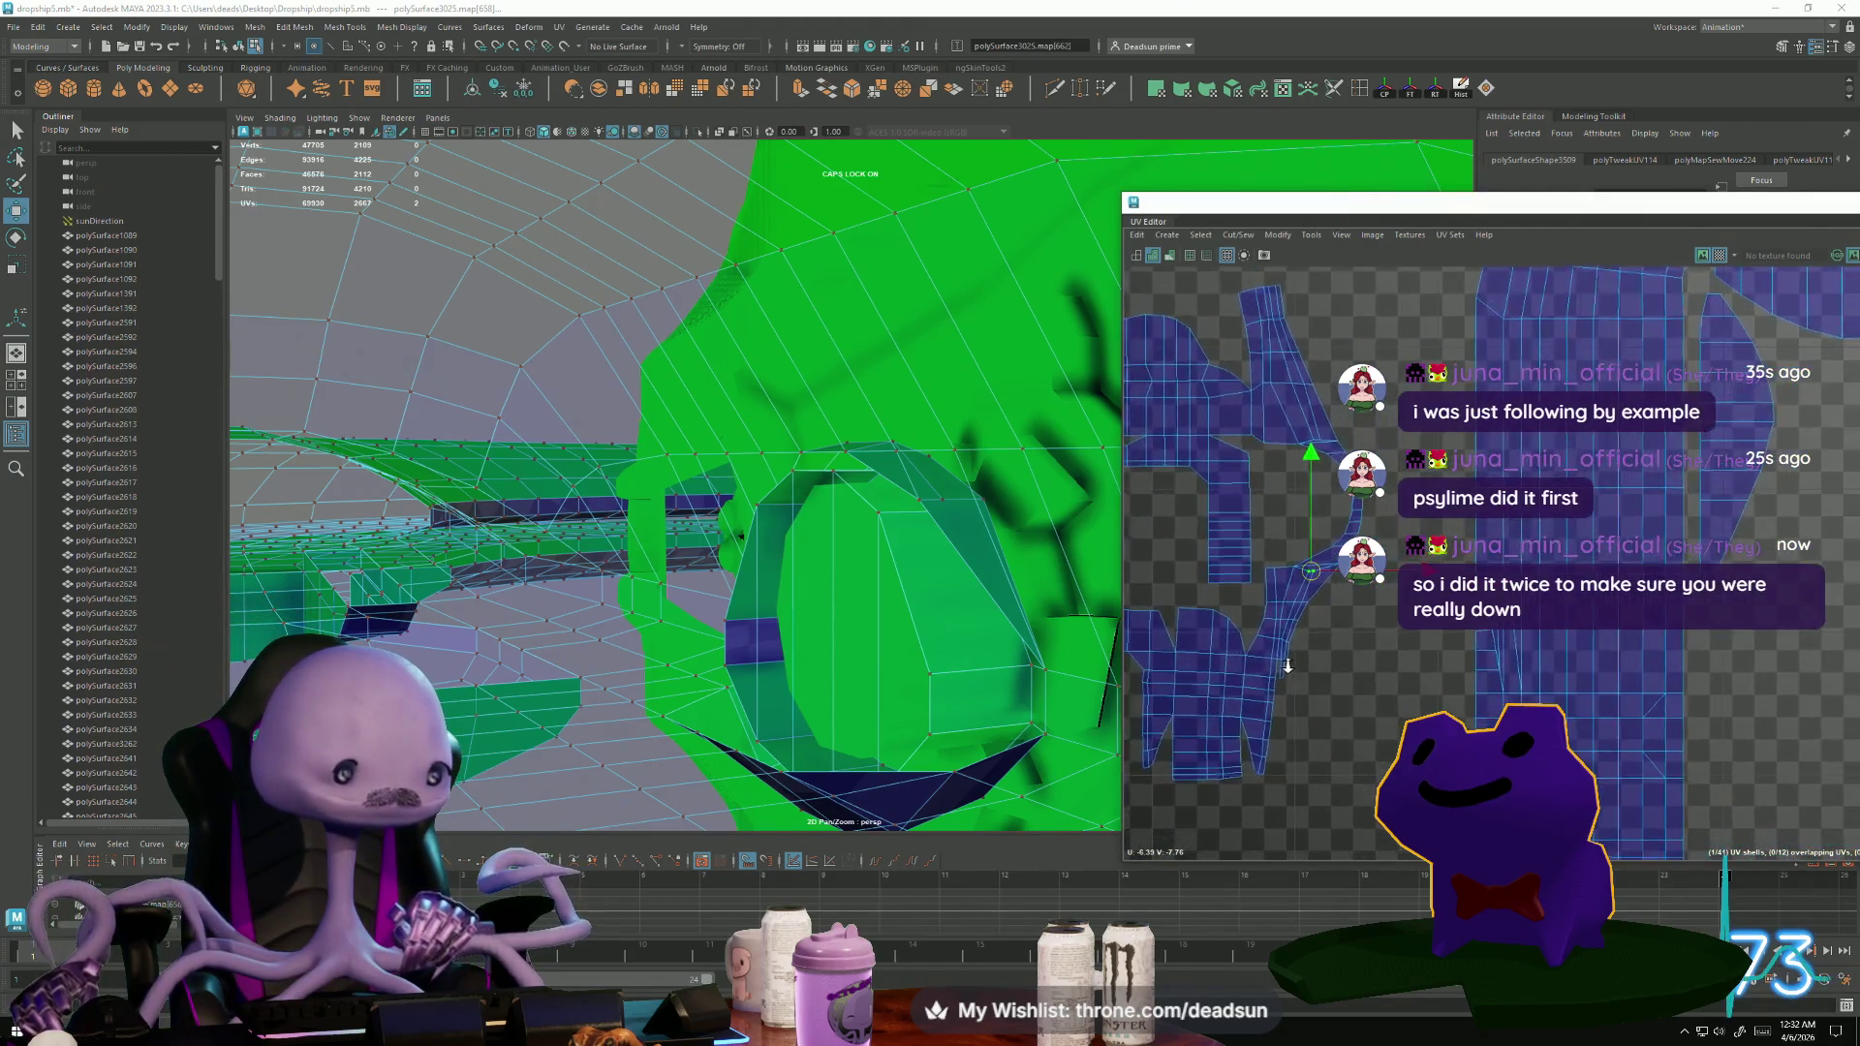
pyautogui.scroll(3, 1269, 657)
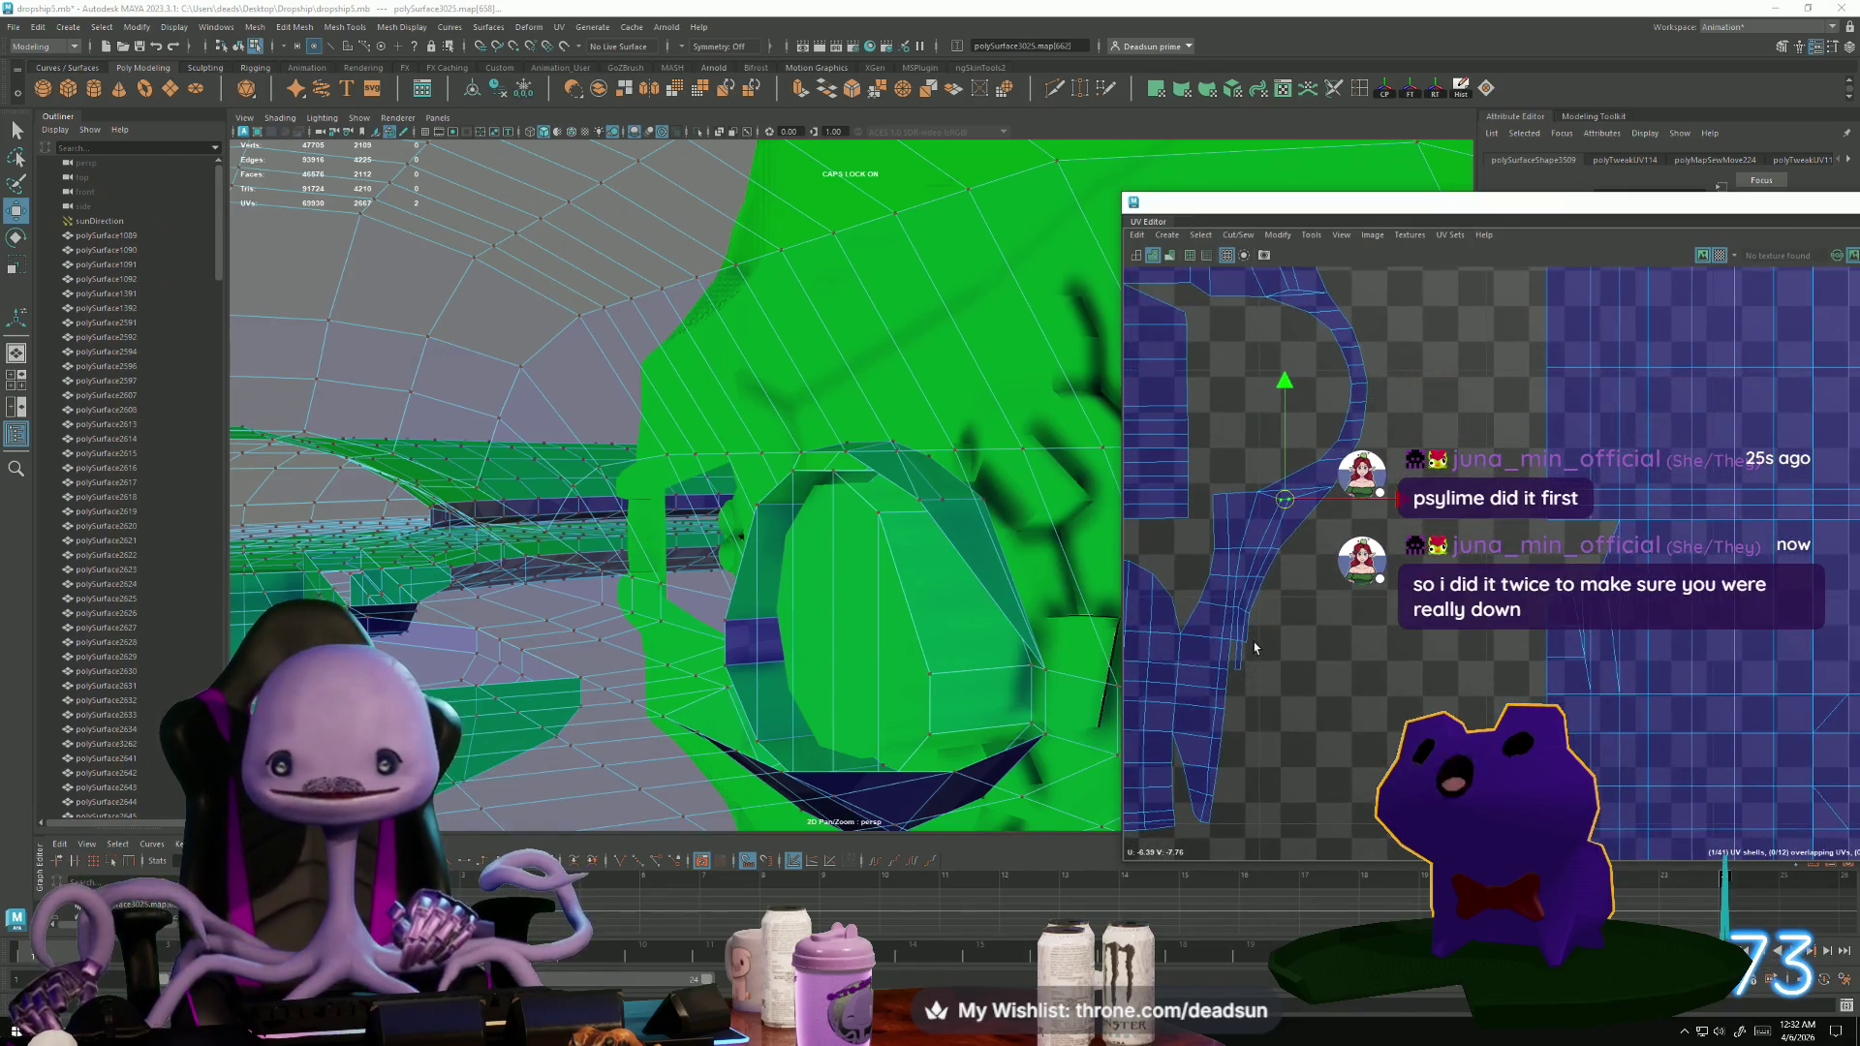
pyautogui.scroll(4, 1255, 647)
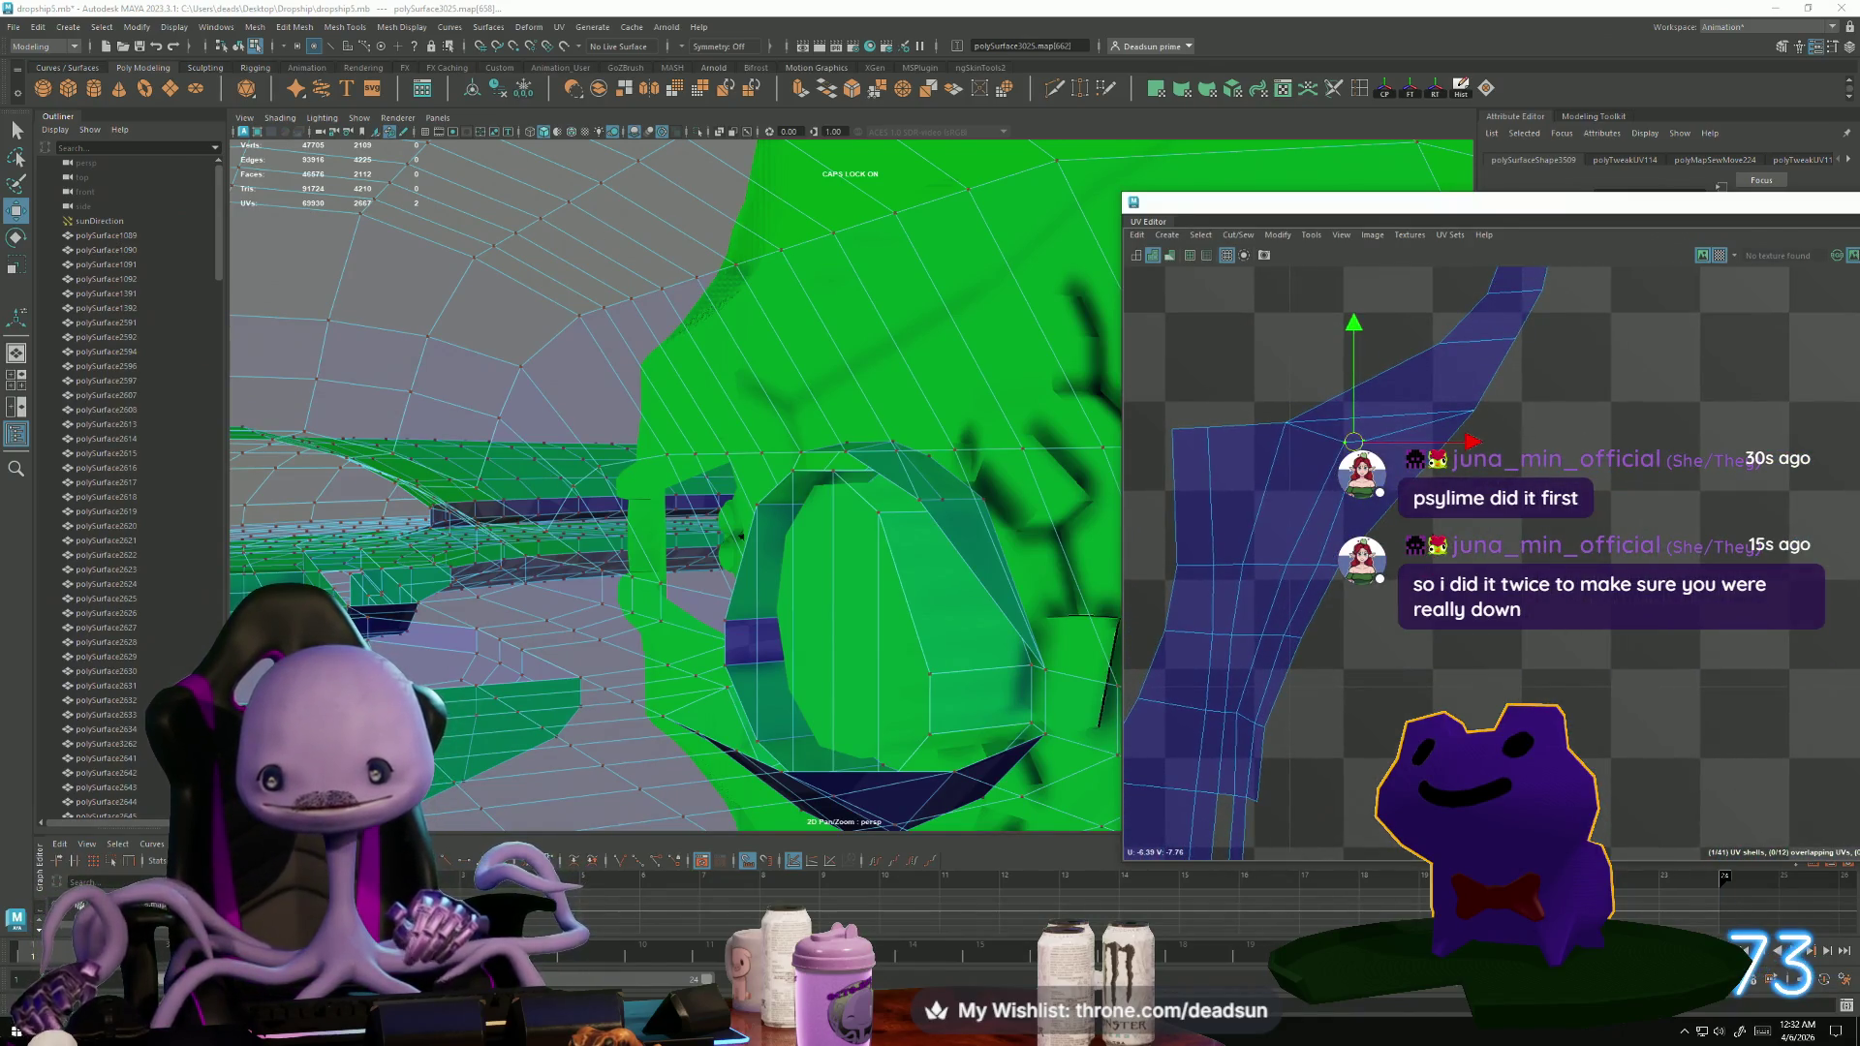
pyautogui.click(1347, 430)
pyautogui.click(1354, 443)
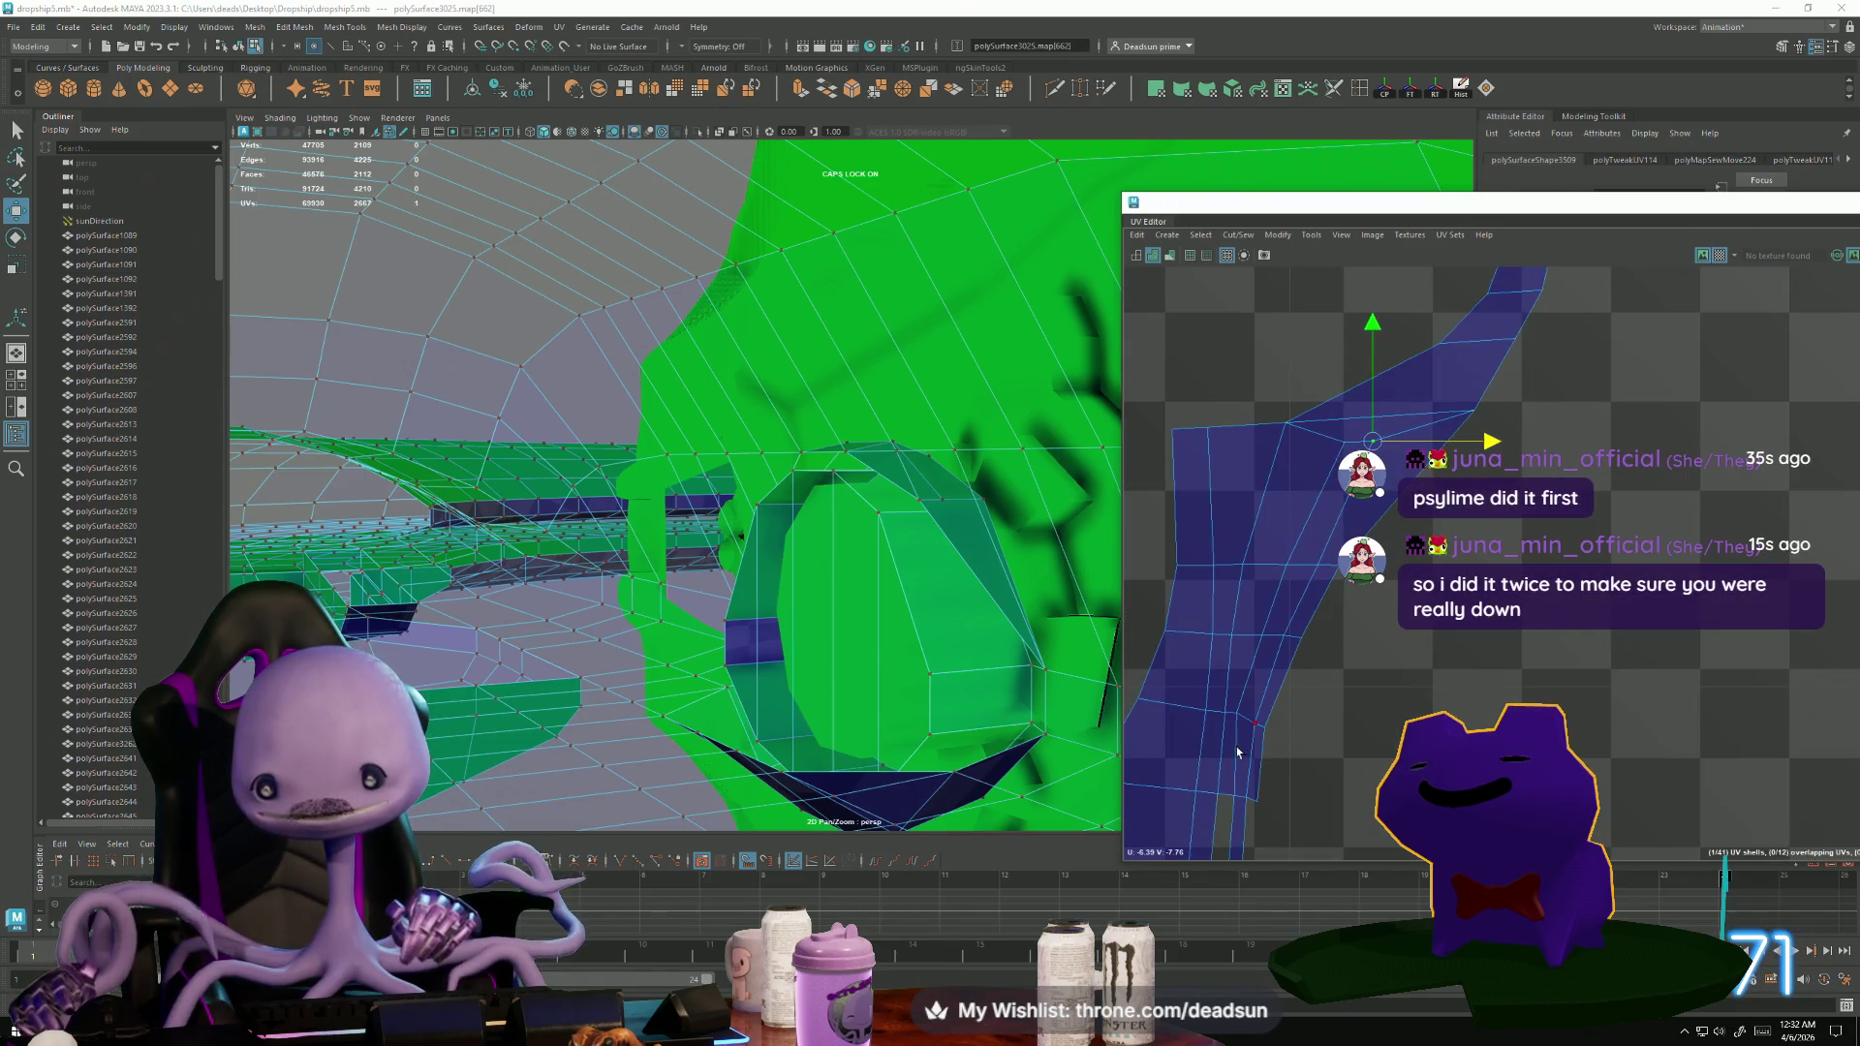
pyautogui.moveTo(1257, 728); pyautogui.dragTo(1255, 723)
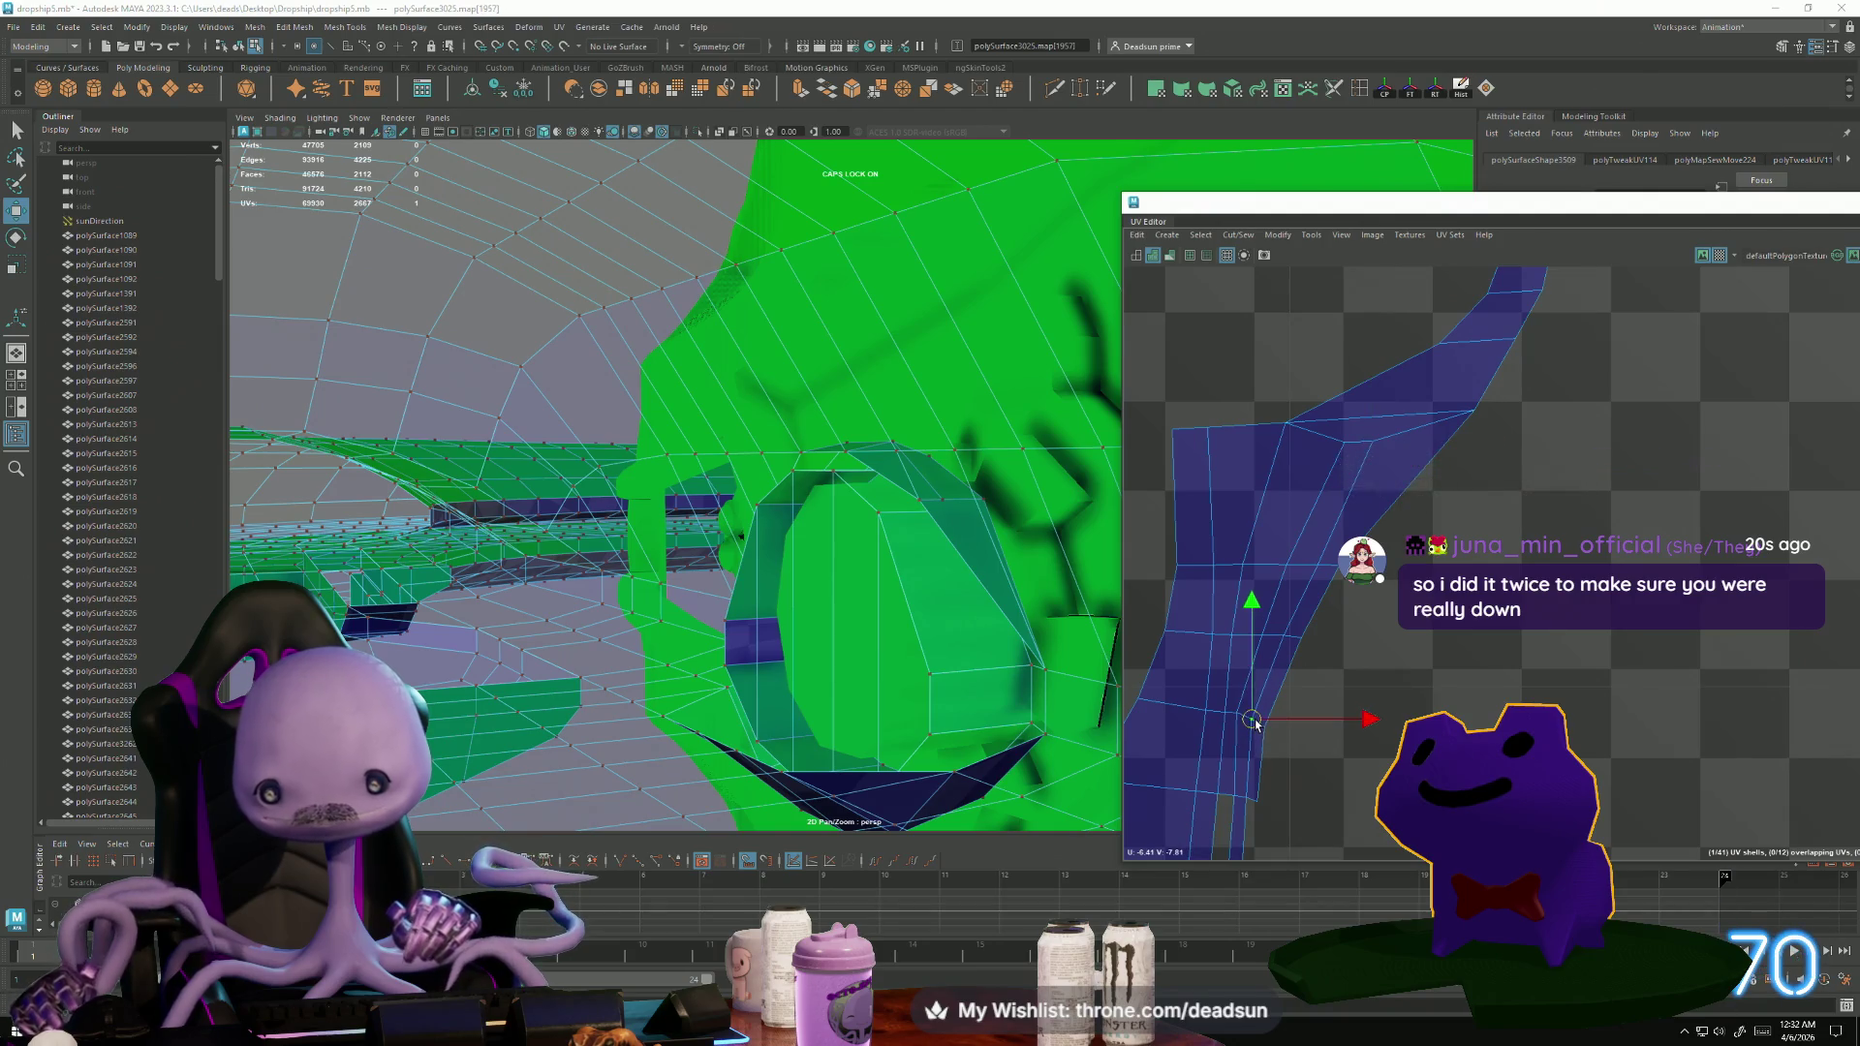
# Select a single UV on the shell's edge, then zoom back out to the UDIM tiles.
pyautogui.click(1287, 782)
pyautogui.click(1243, 727)
pyautogui.keyDown('alt'); pyautogui.moveTo(1243, 722); pyautogui.dragTo(1073, 571, button='right'); pyautogui.keyUp('alt')
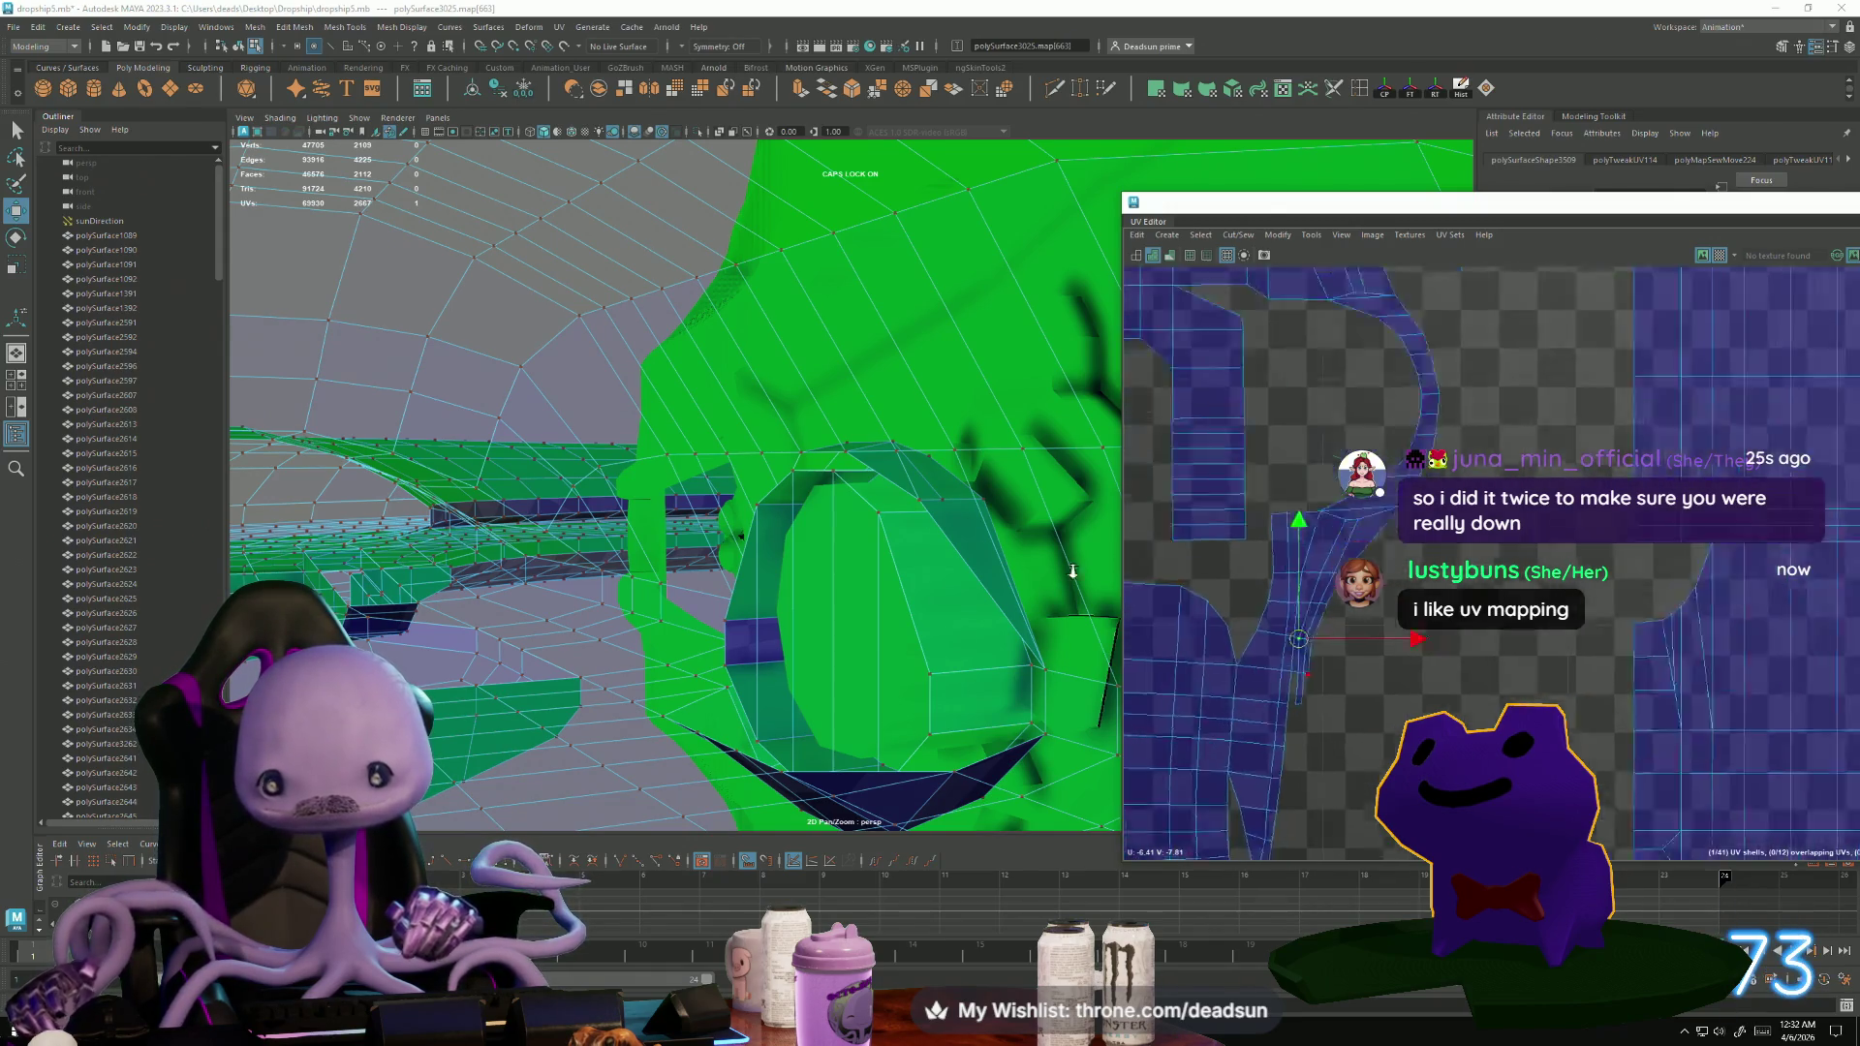
pyautogui.scroll(-5, 1327, 608)
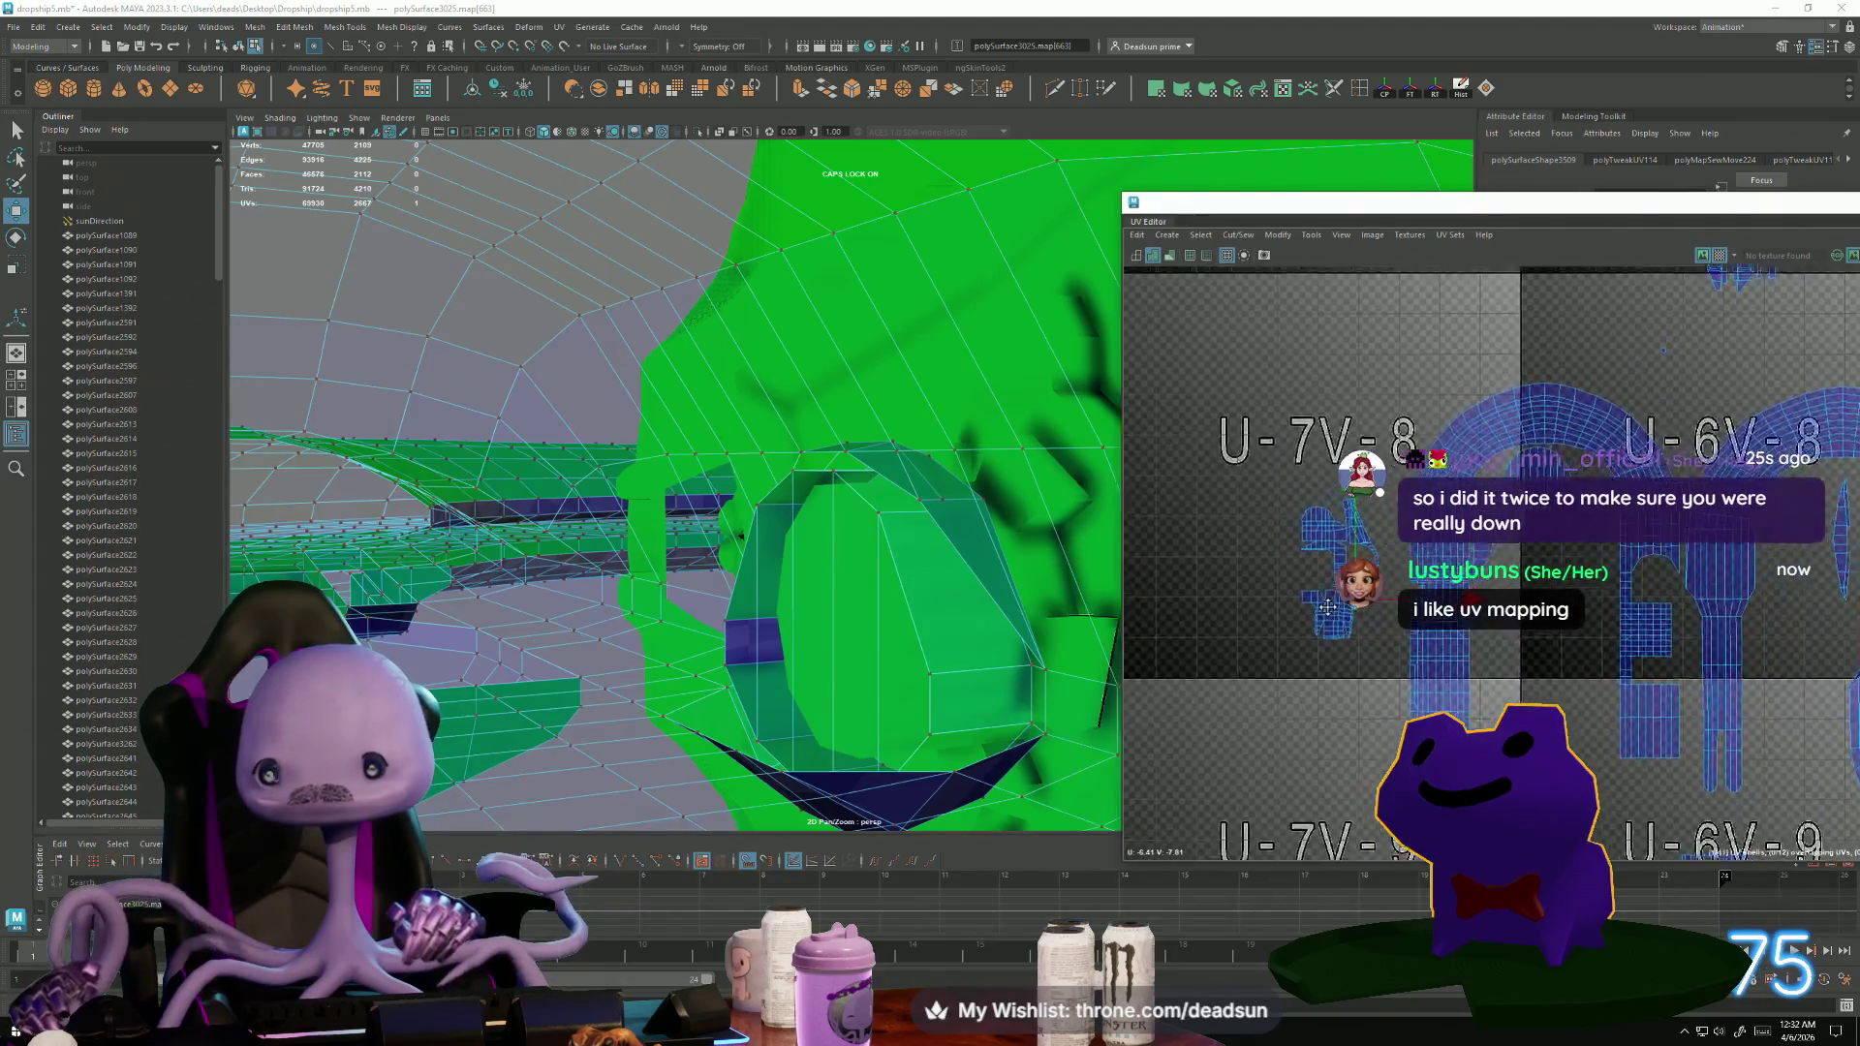
pyautogui.scroll(-5, 1327, 607)
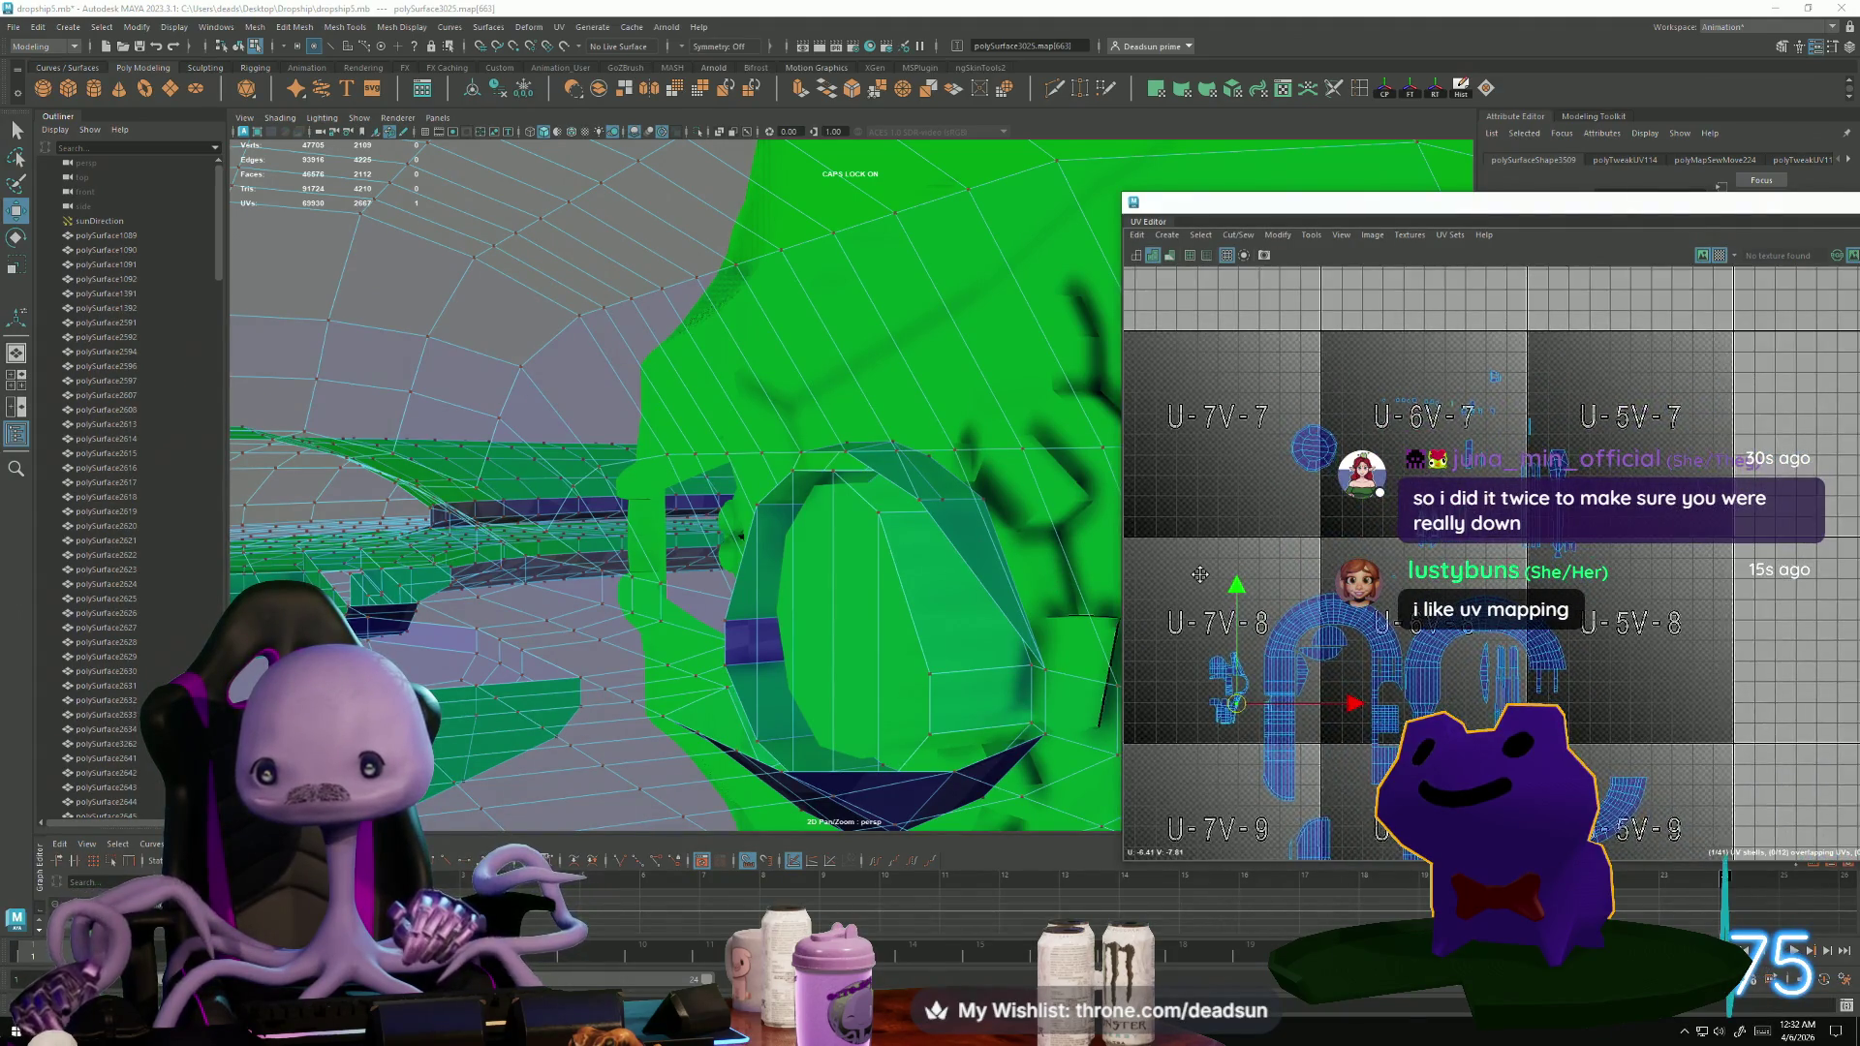
pyautogui.scroll(8, 1421, 683)
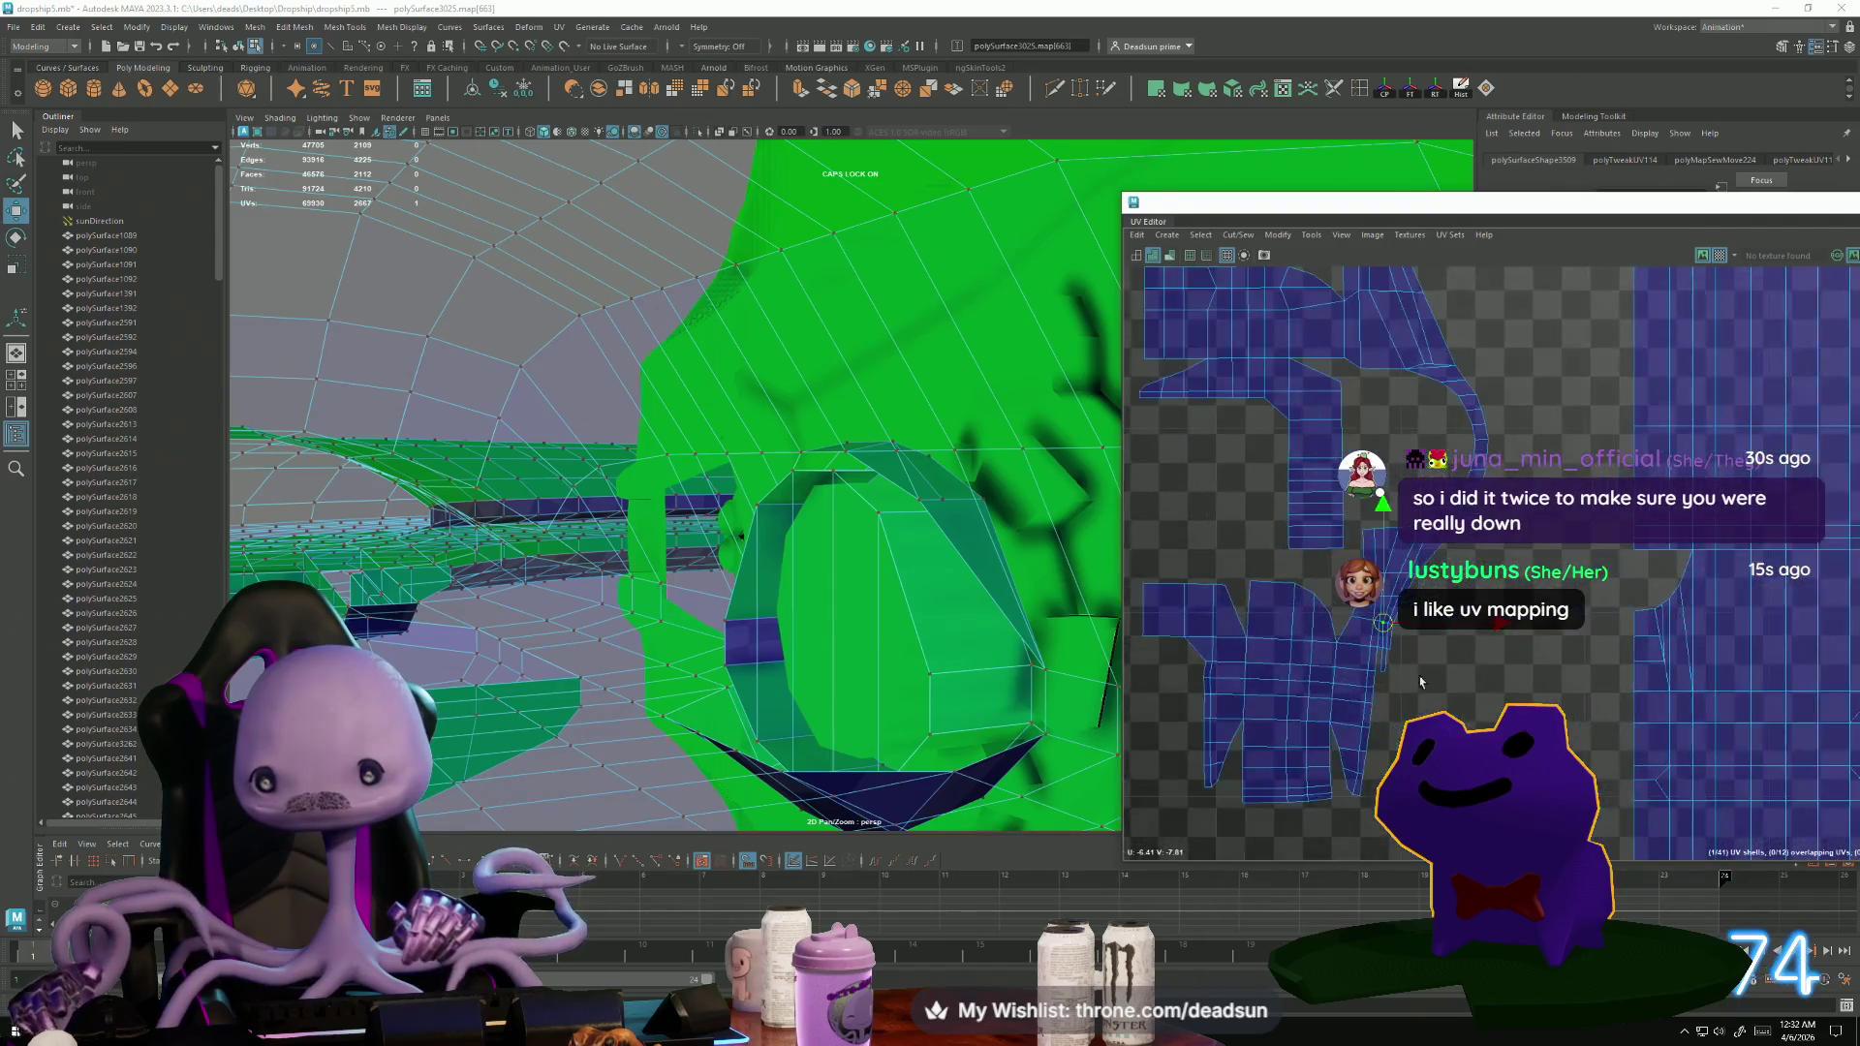
pyautogui.scroll(3, 1421, 682)
pyautogui.press('F10')
pyautogui.click(1382, 597)
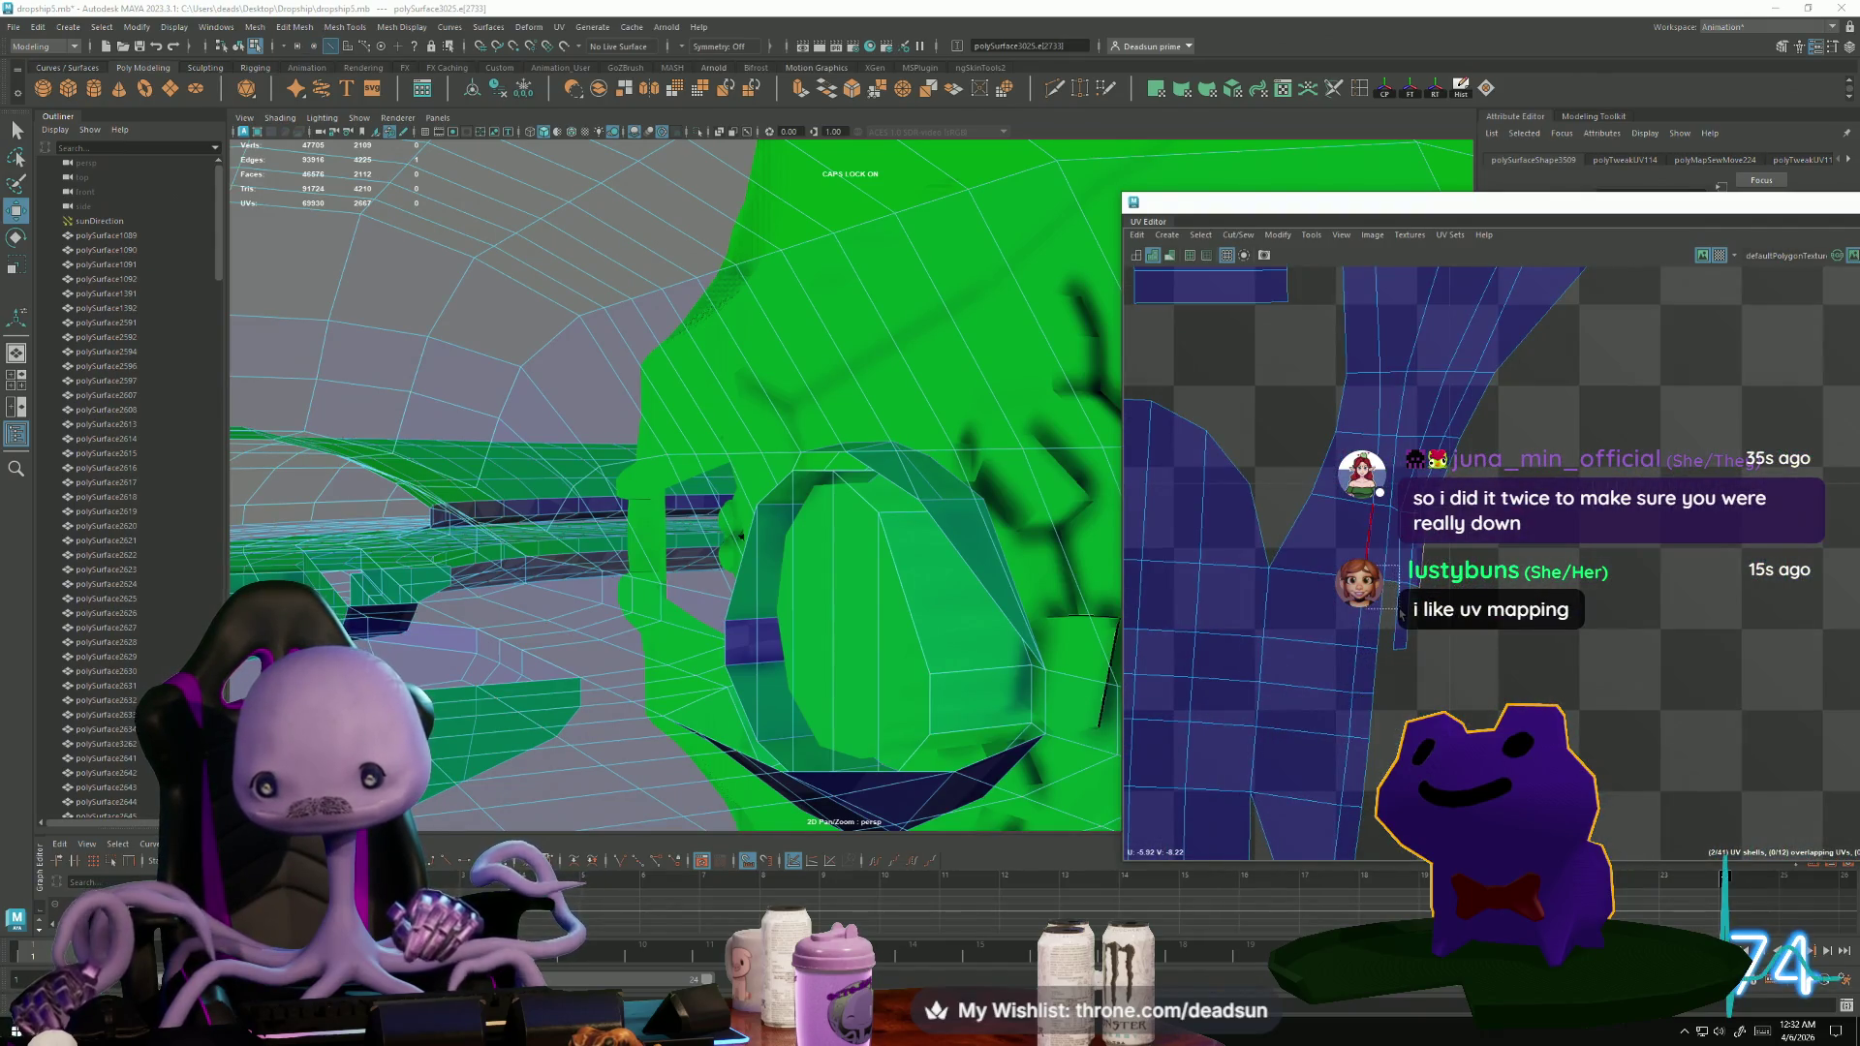
pyautogui.scroll(-10, 1147, 590)
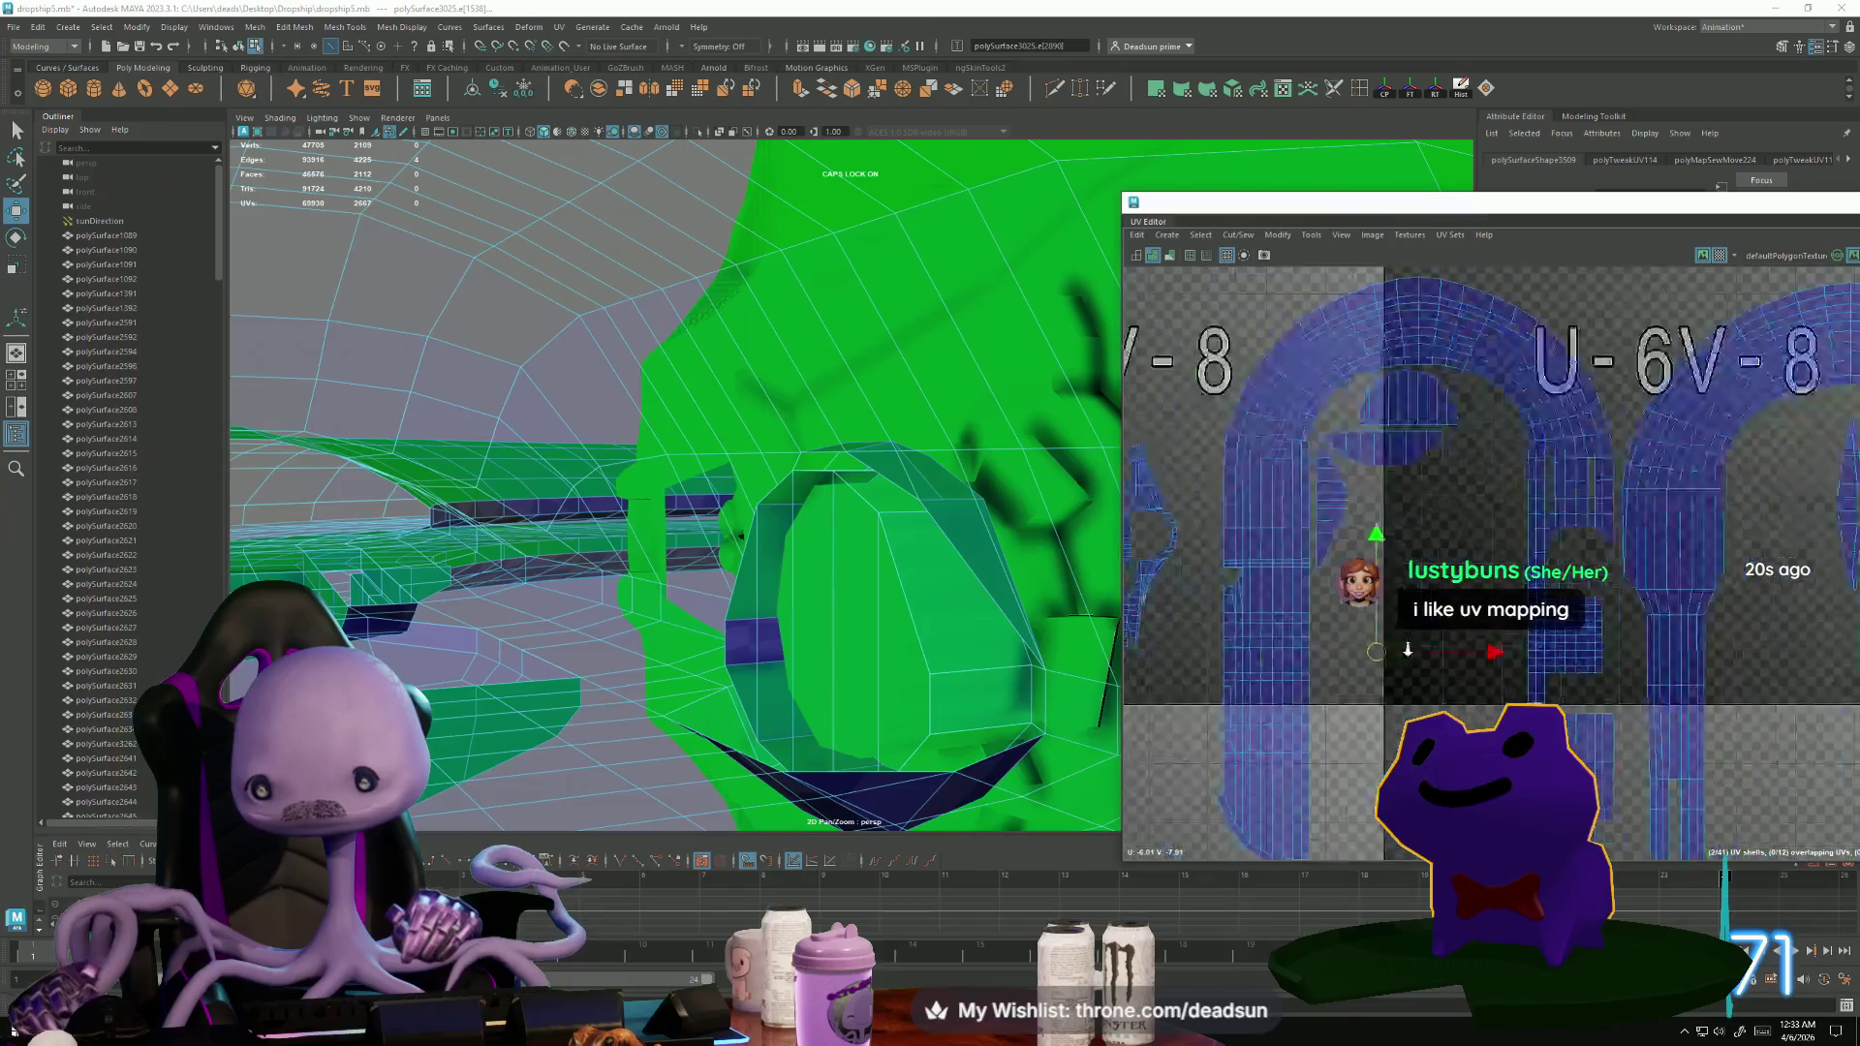
pyautogui.scroll(5, 1147, 590)
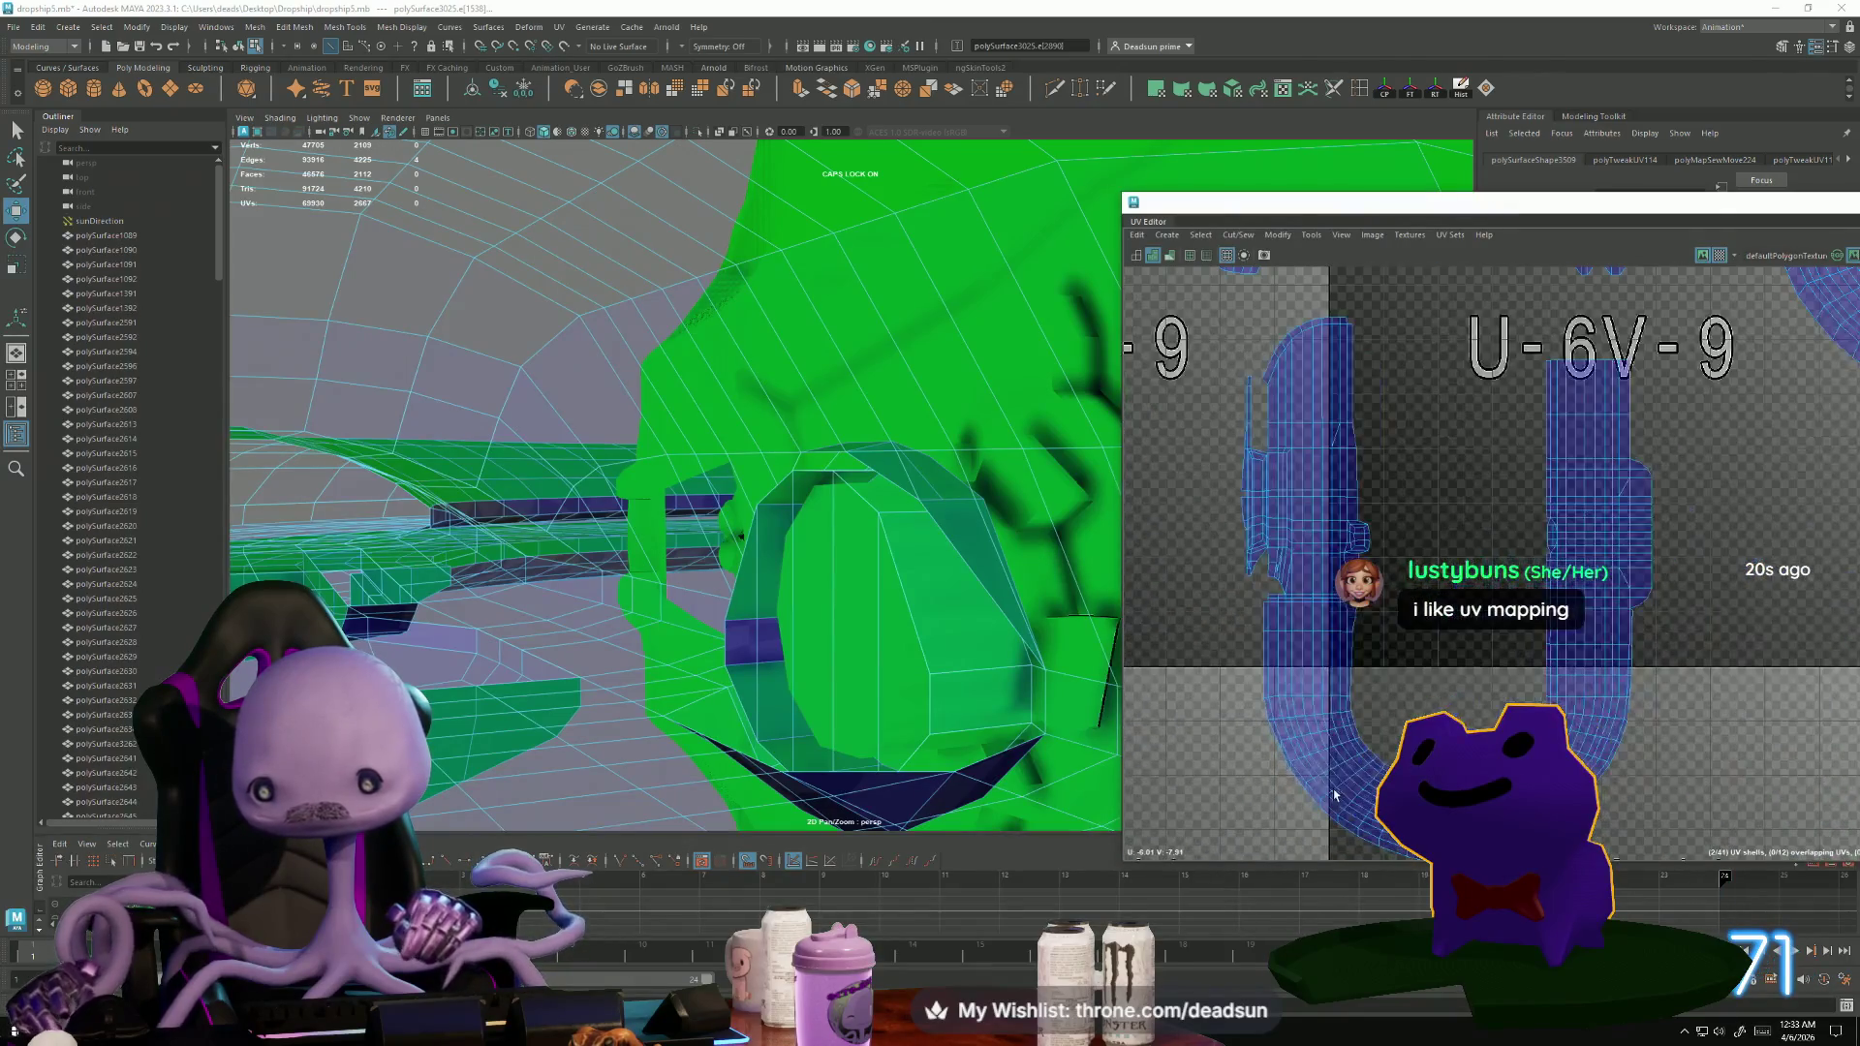
pyautogui.moveTo(1238, 640)
pyautogui.keyDown('alt'); pyautogui.mouseDown(button='middle')
pyautogui.moveTo(1264, 692)
pyautogui.moveTo(1153, 668)
pyautogui.moveTo(1149, 819)
pyautogui.moveTo(1655, 688)
pyautogui.moveTo(1194, 323)
pyautogui.mouseUp(button='middle'); pyautogui.keyUp('alt')
pyautogui.scroll(-2, 1601, 659)
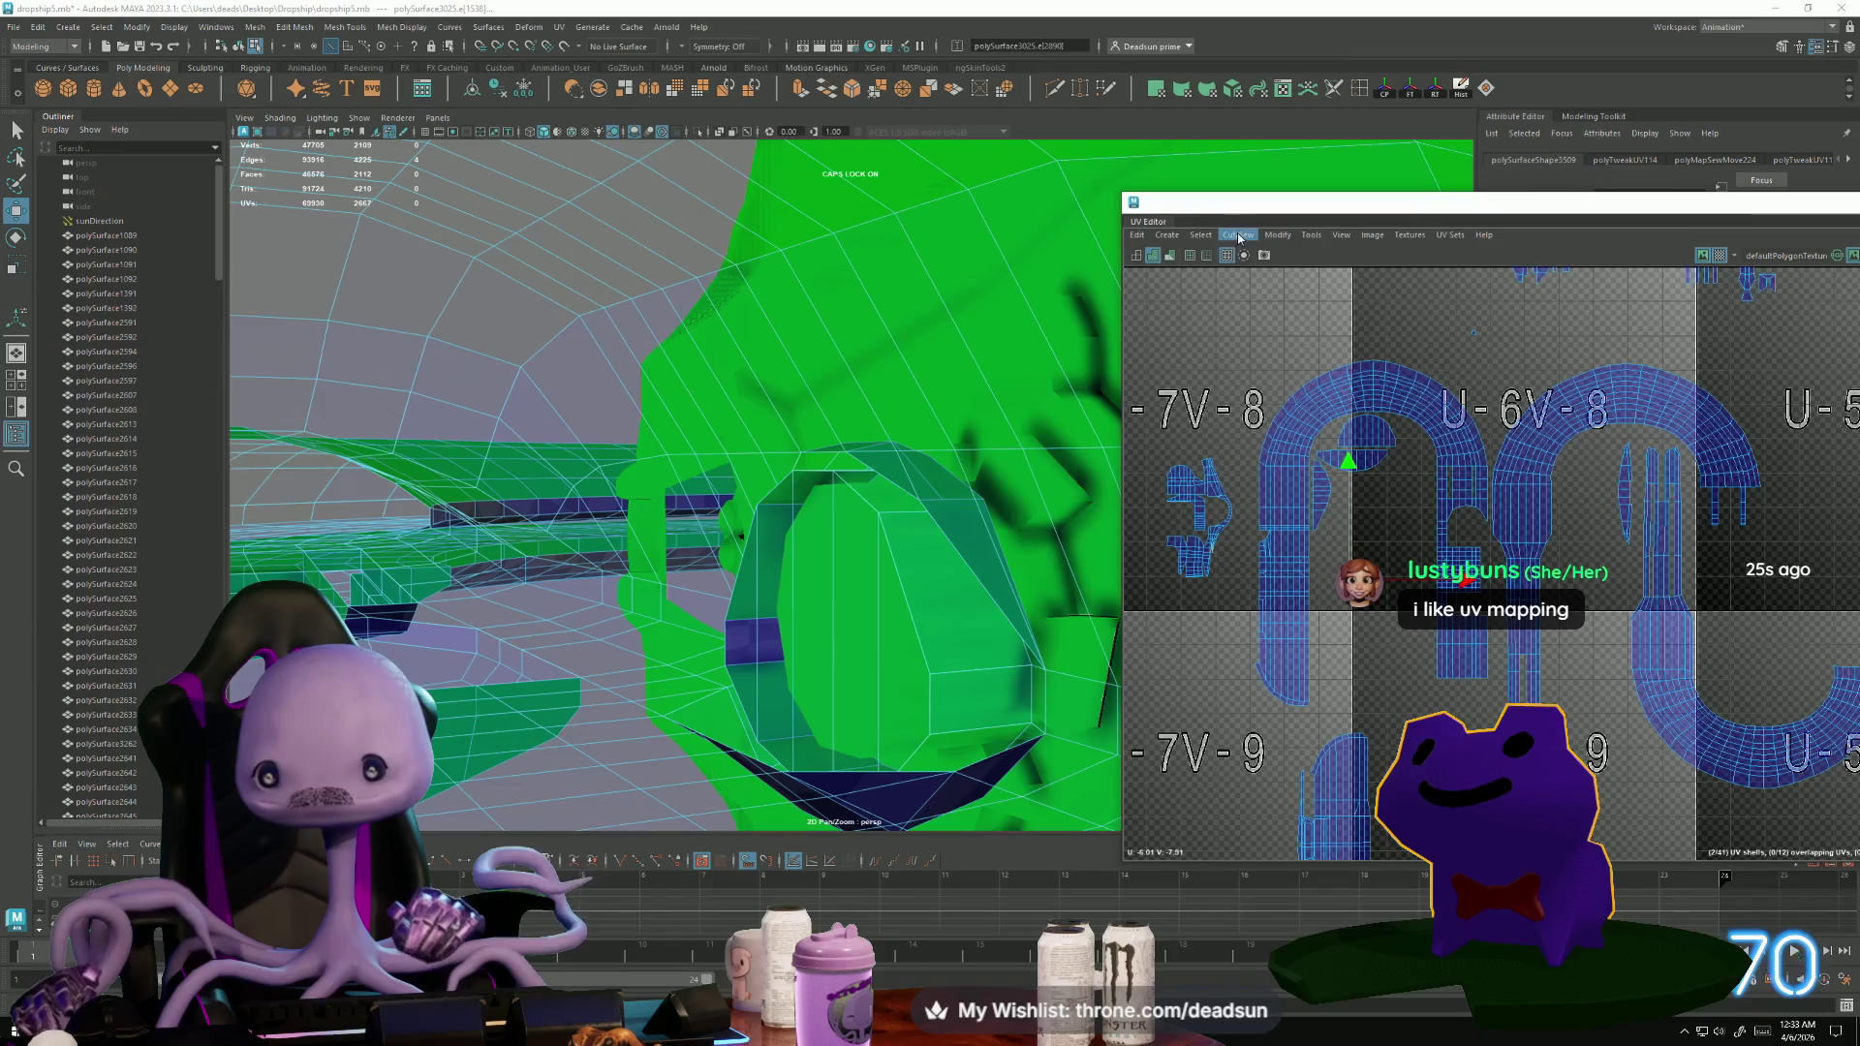
pyautogui.click(1258, 376)
pyautogui.scroll(3, 1518, 656)
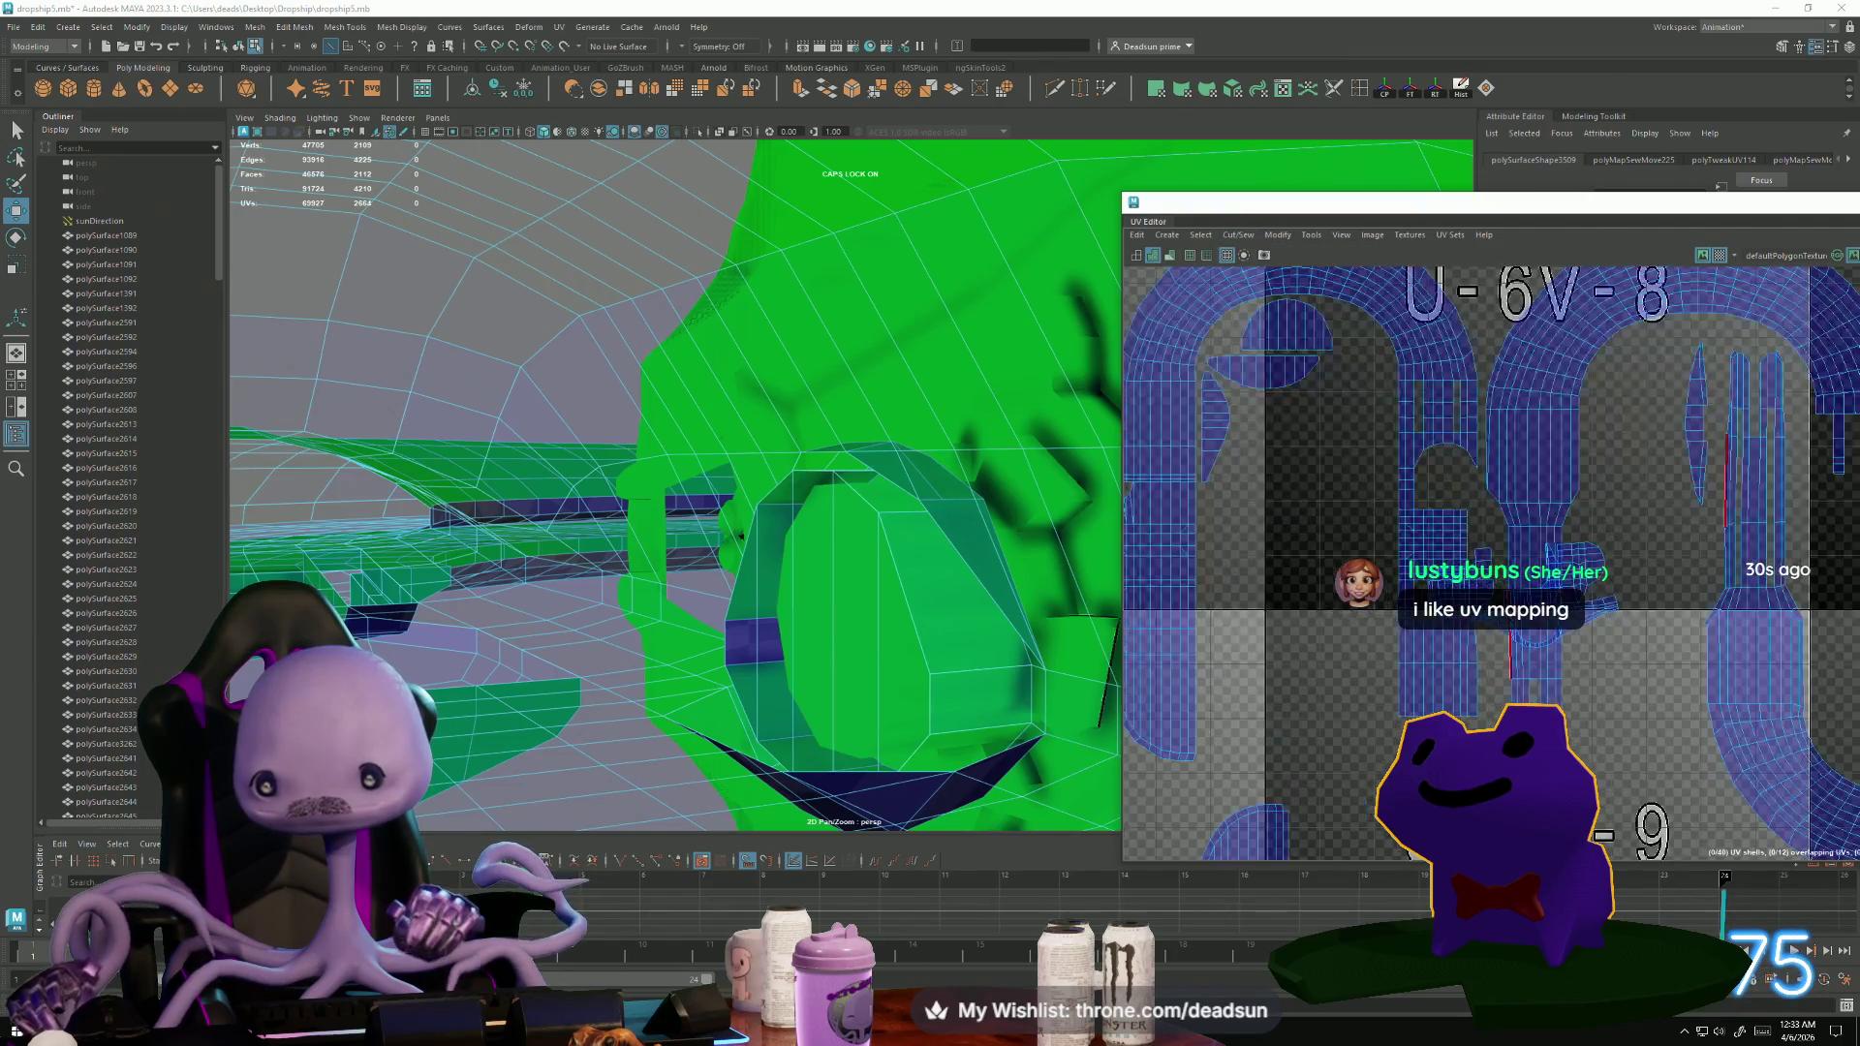
pyautogui.hotkey('ctrl', 'z')
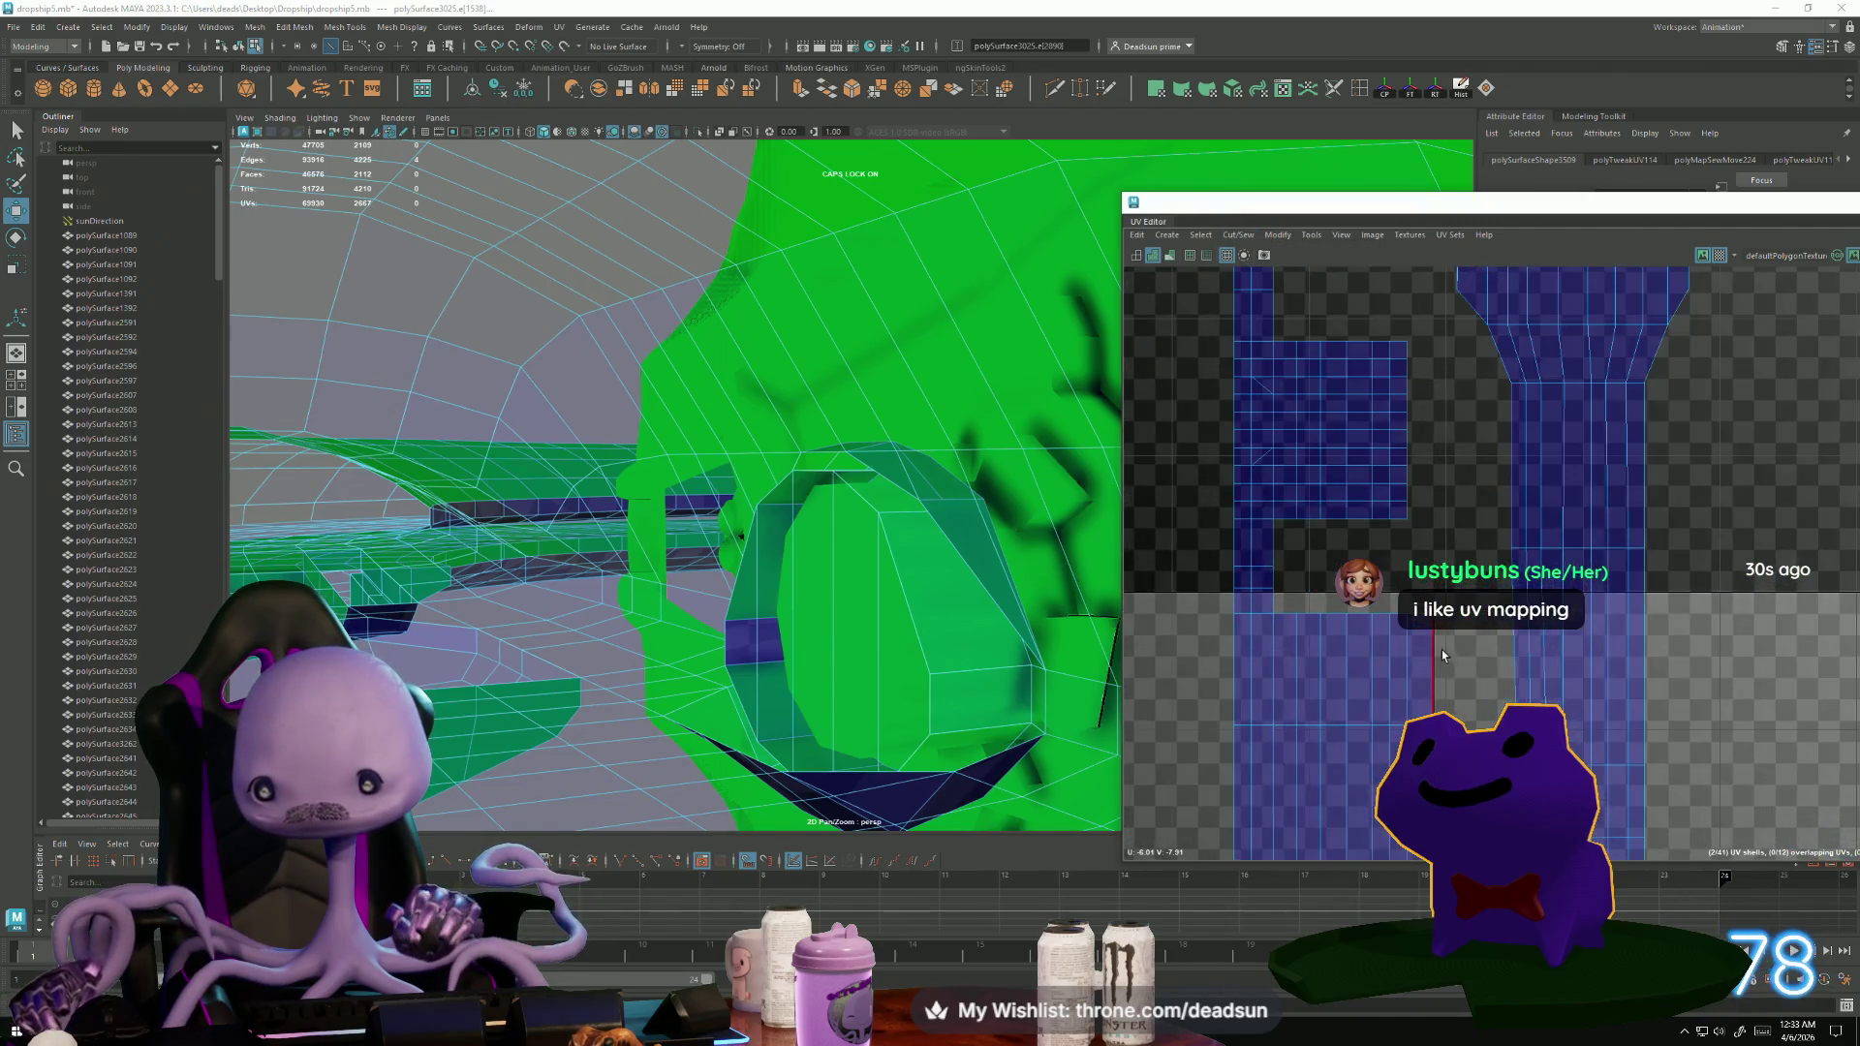
pyautogui.keyDown('alt'); pyautogui.moveTo(1391, 679); pyautogui.dragTo(1634, 678, button='middle'); pyautogui.keyUp('alt')
pyautogui.scroll(4, 1346, 586)
pyautogui.scroll(2, 1346, 586)
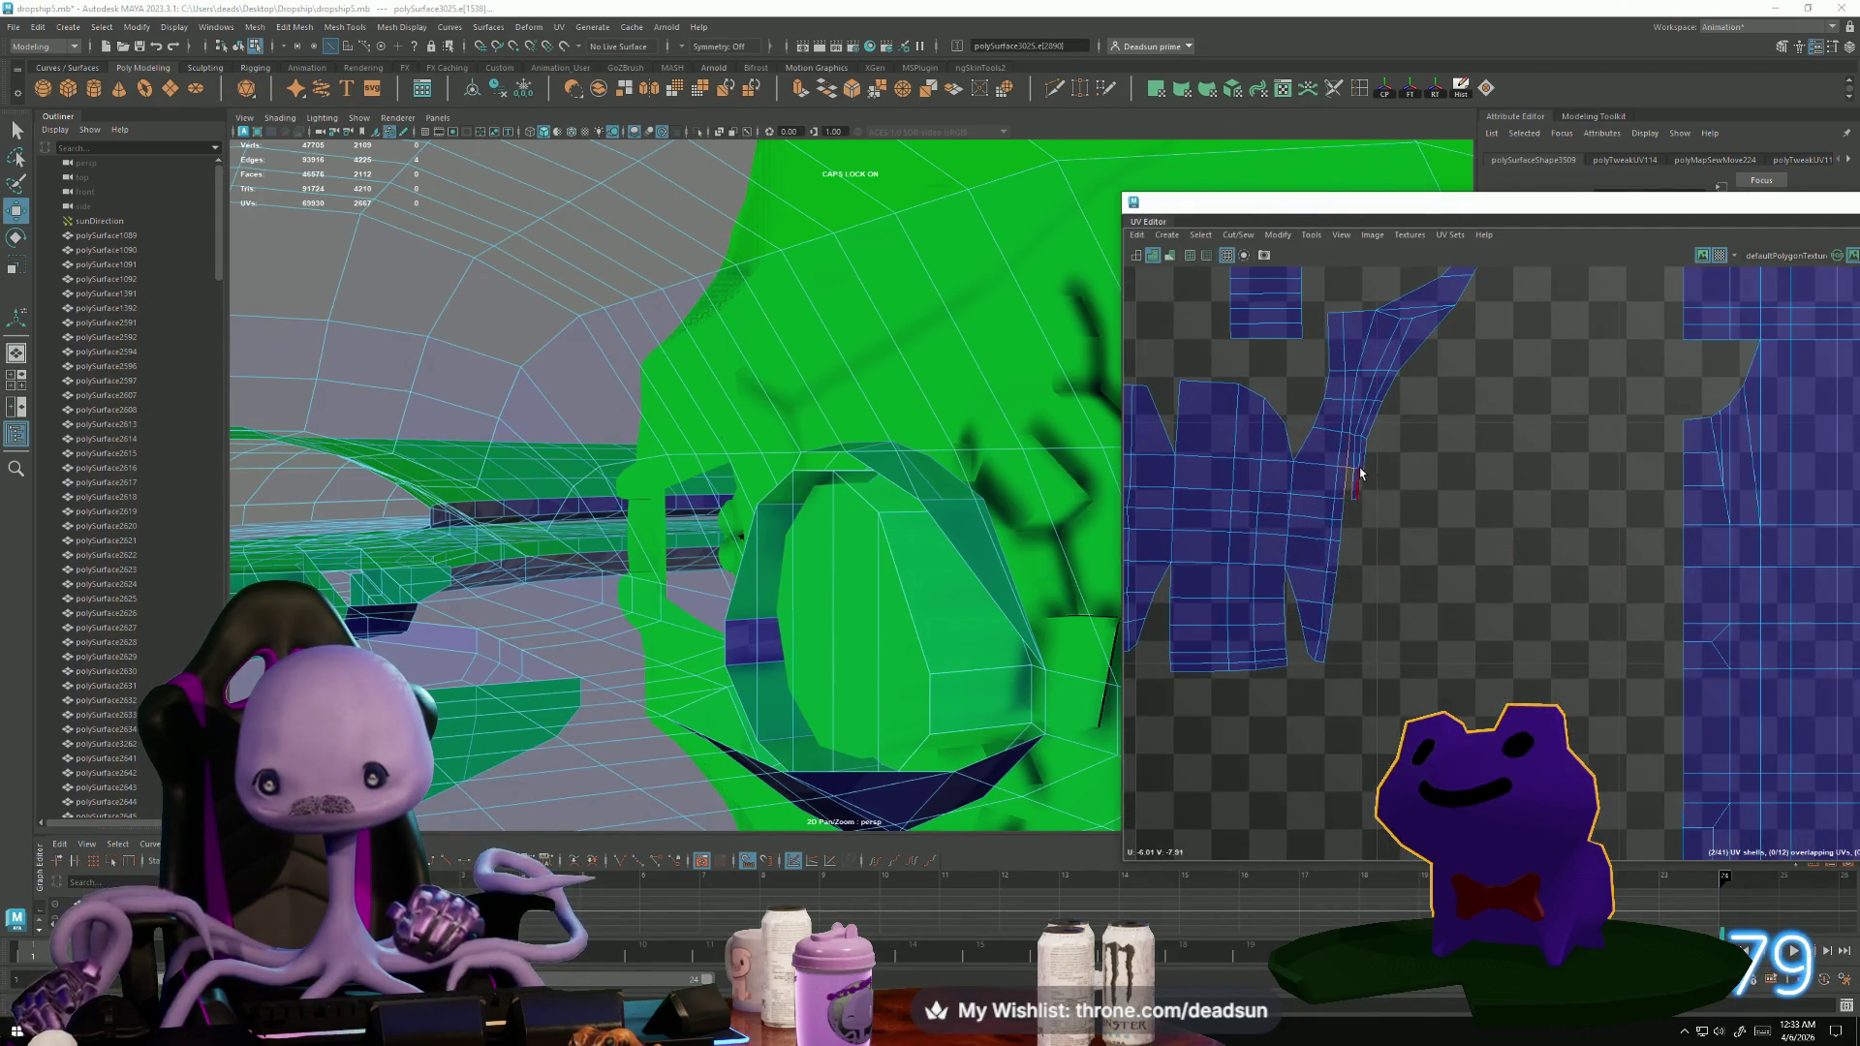
# Move and Sew the selected small shells together again.
pyautogui.scroll(-6, 1609, 672)
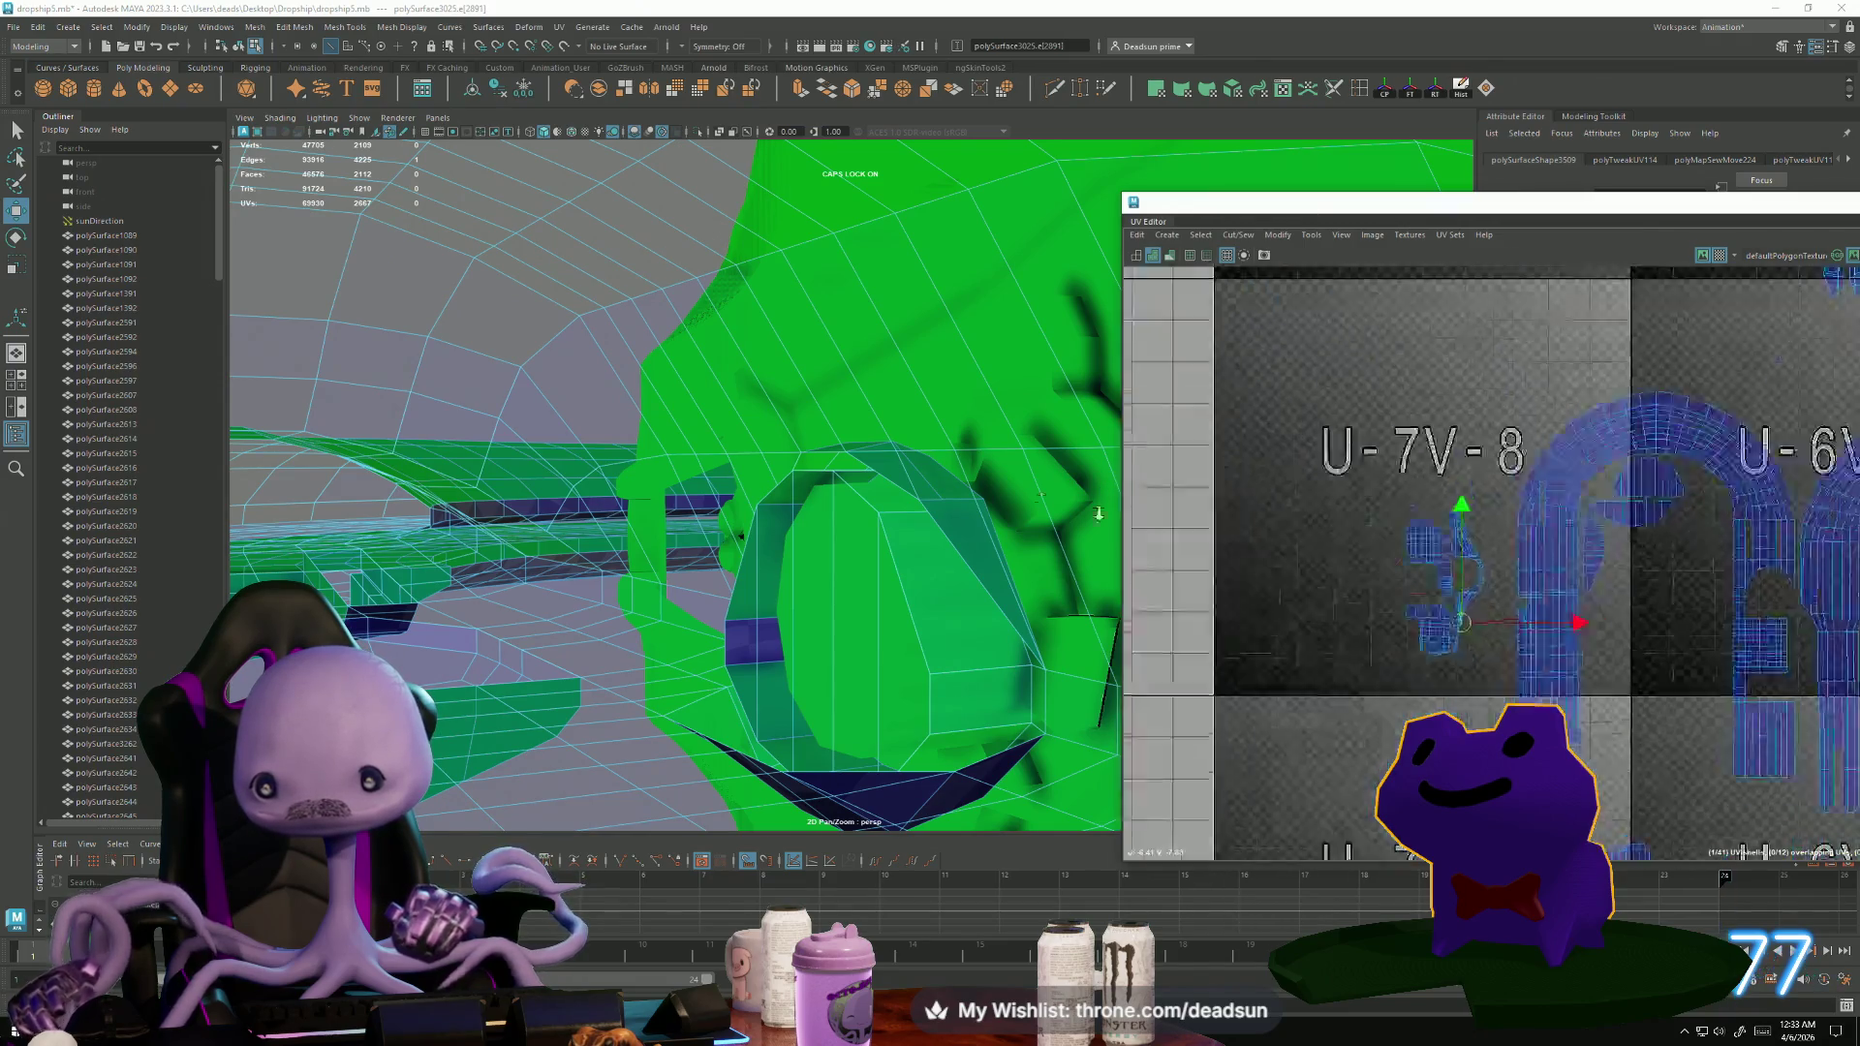
pyautogui.keyDown('alt'); pyautogui.moveTo(1300, 673); pyautogui.dragTo(1343, 666, button='middle'); pyautogui.keyUp('alt')
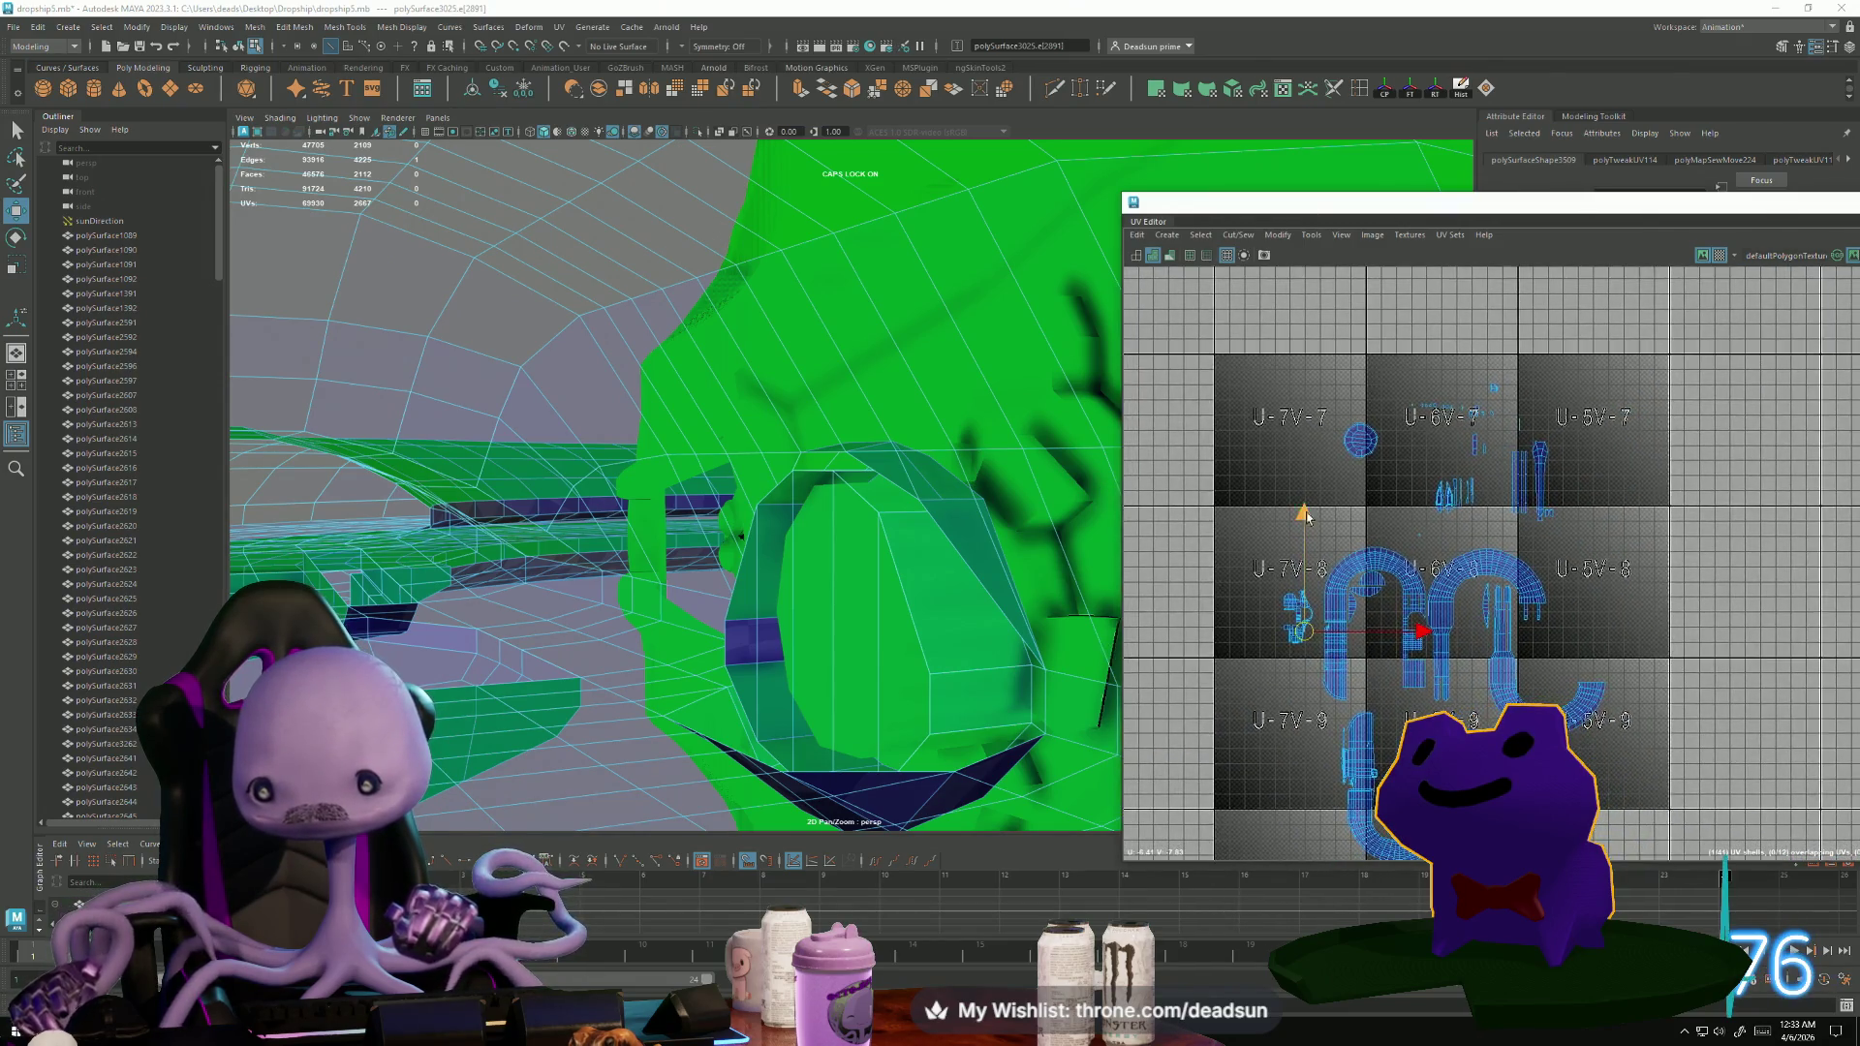
pyautogui.click(1238, 234)
pyautogui.click(1279, 376)
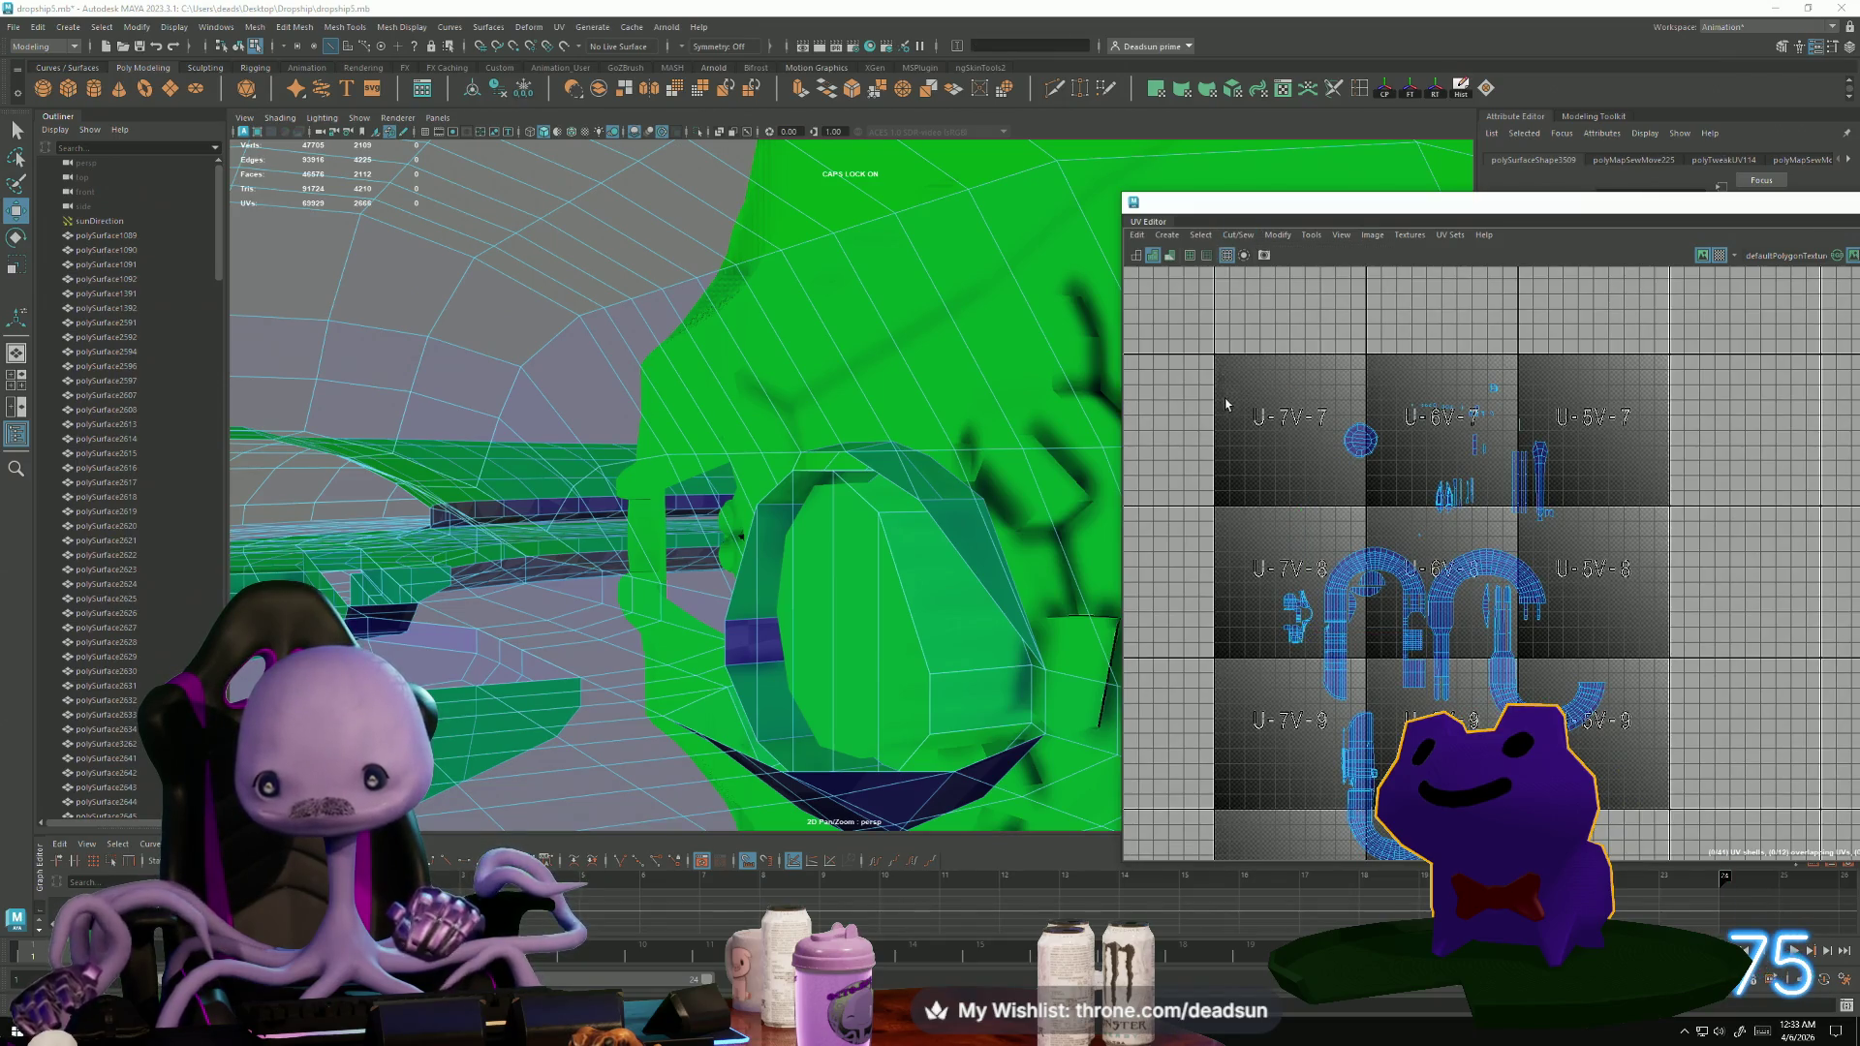
# Select the shell's tip edge, switch to UV mode, and move the tip UV up and right.
pyautogui.scroll(2, 1300, 618)
pyautogui.scroll(8, 1300, 617)
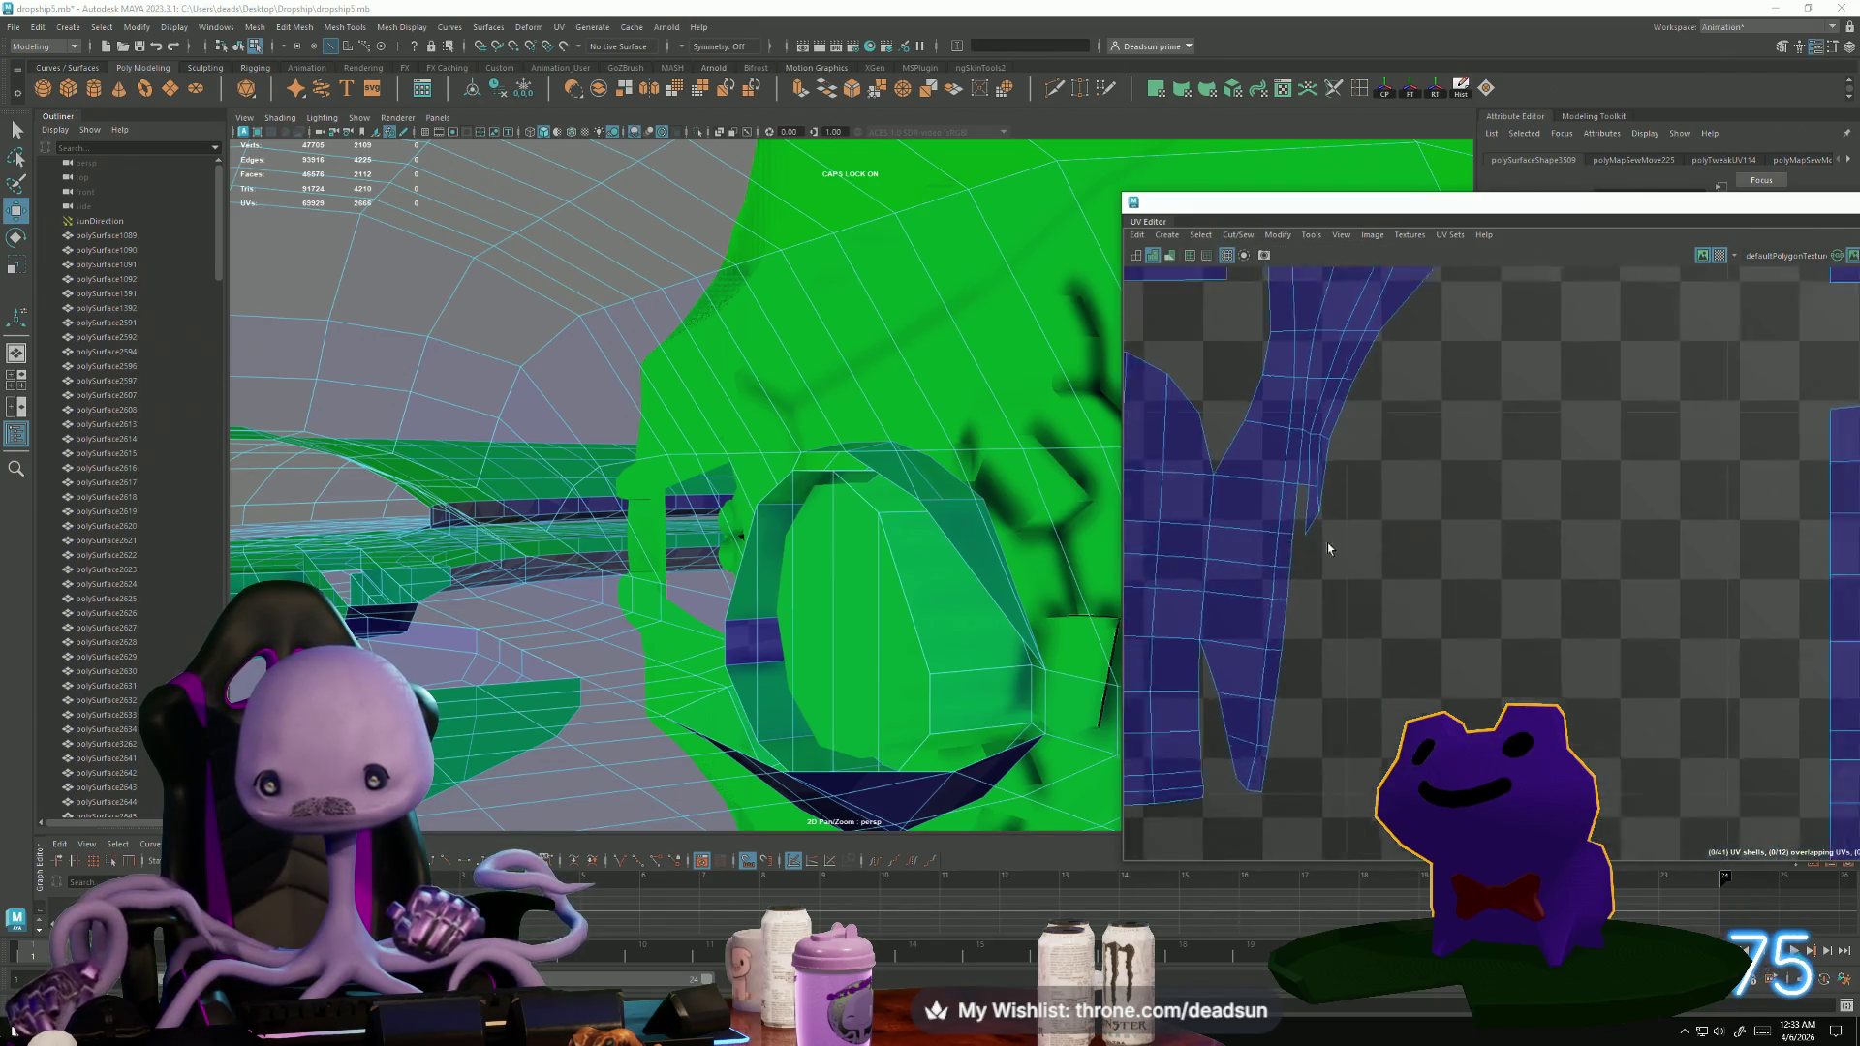
pyautogui.click(1310, 523)
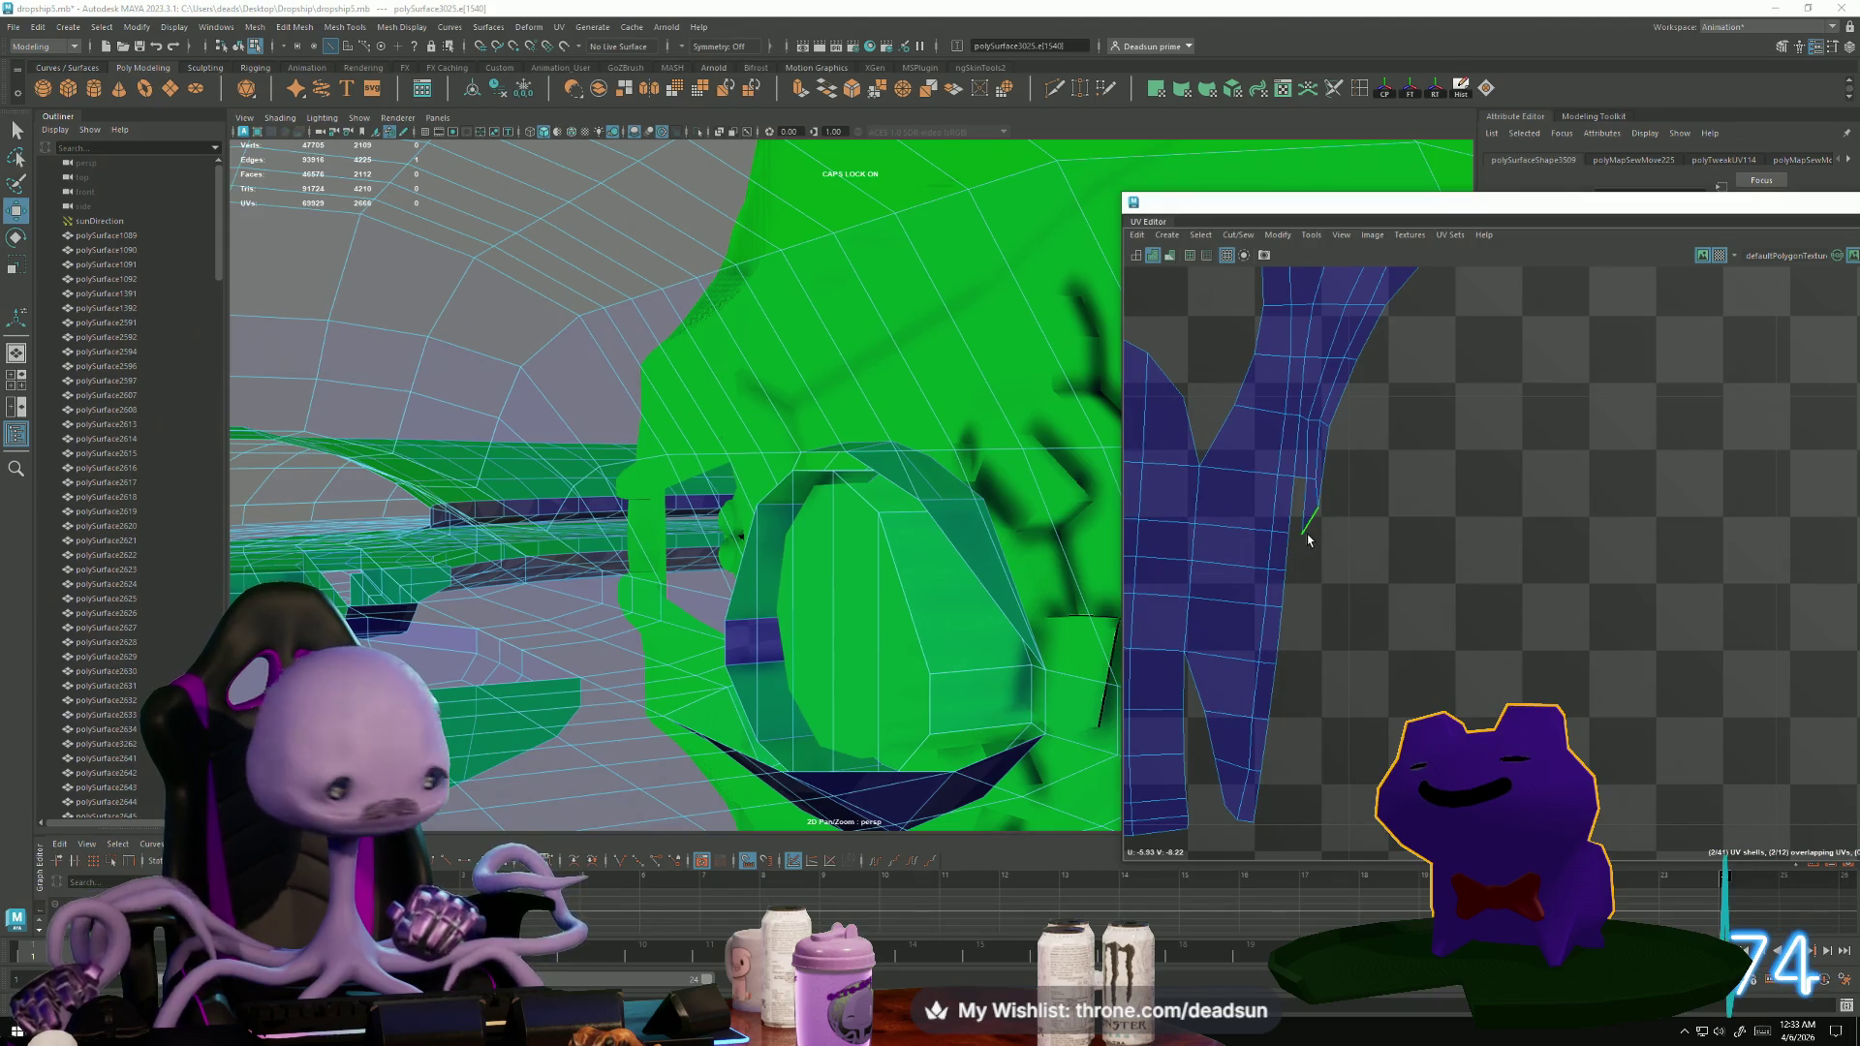
pyautogui.rightClick(1307, 534)
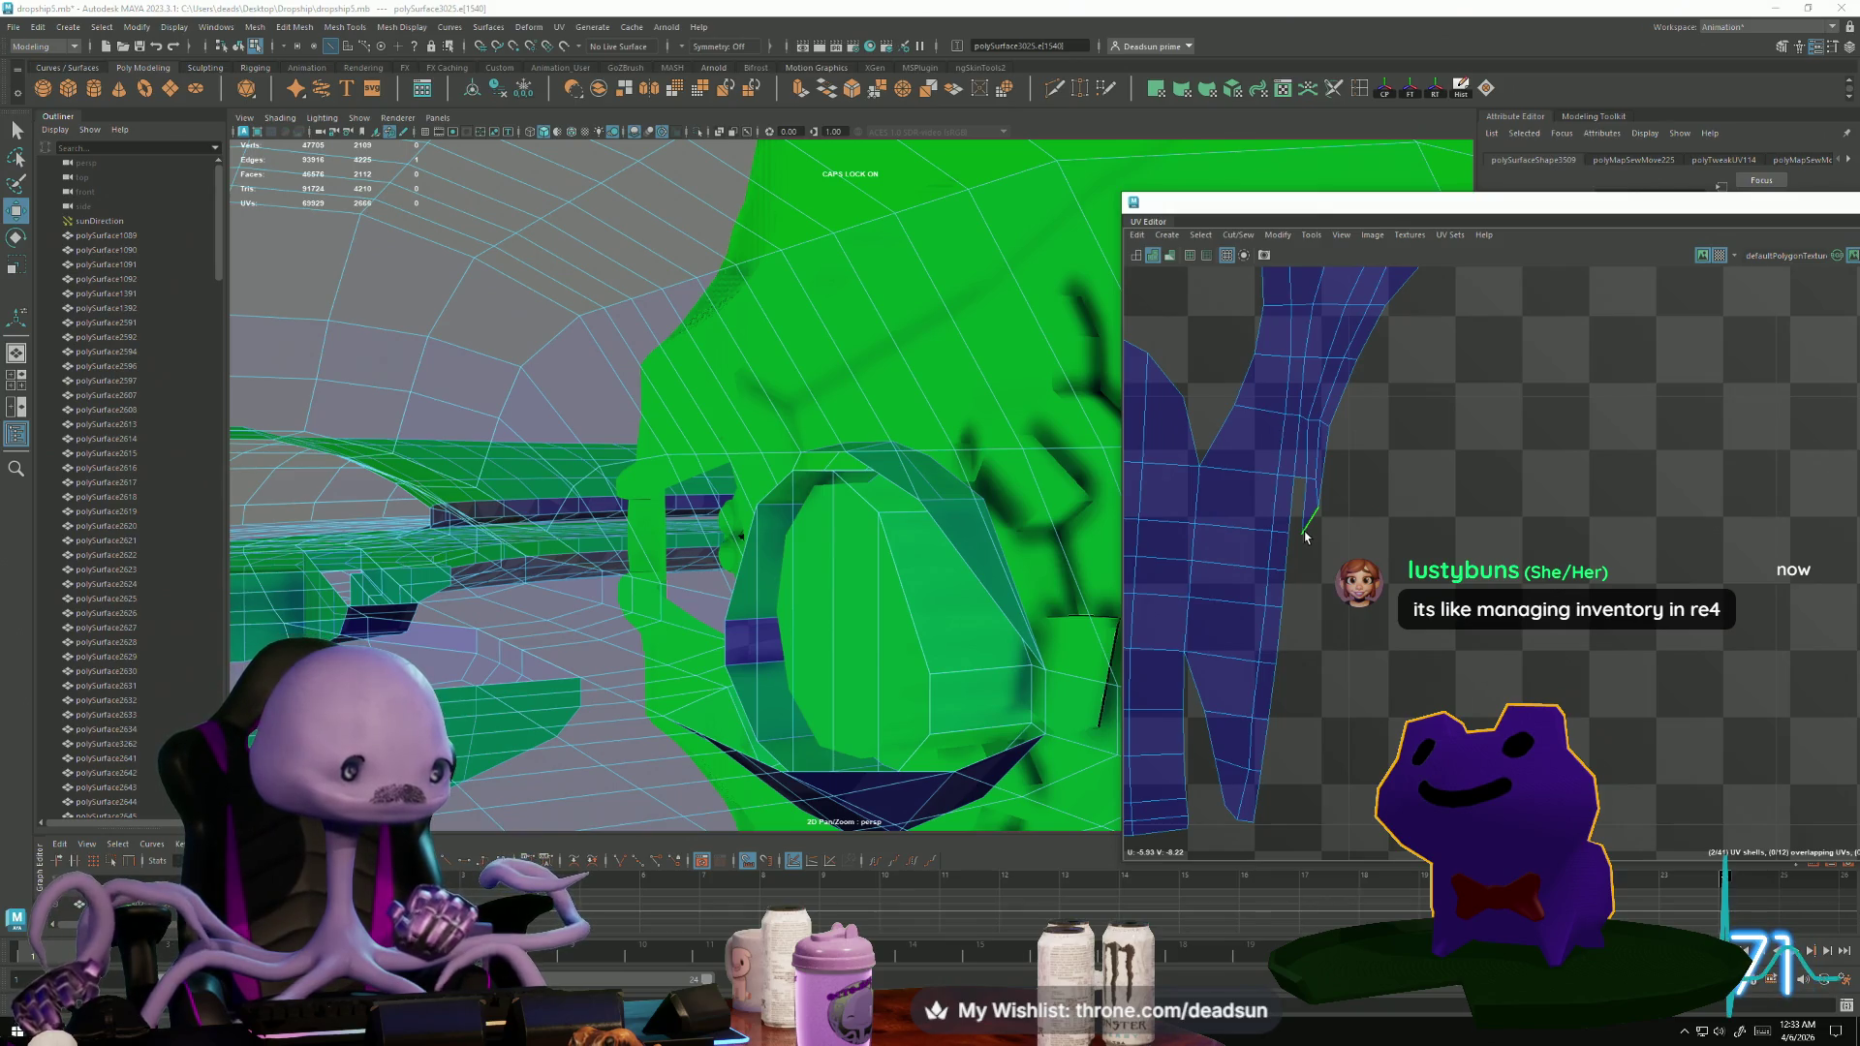
pyautogui.click(1302, 500)
pyautogui.moveTo(1301, 500); pyautogui.dragTo(1334, 482)
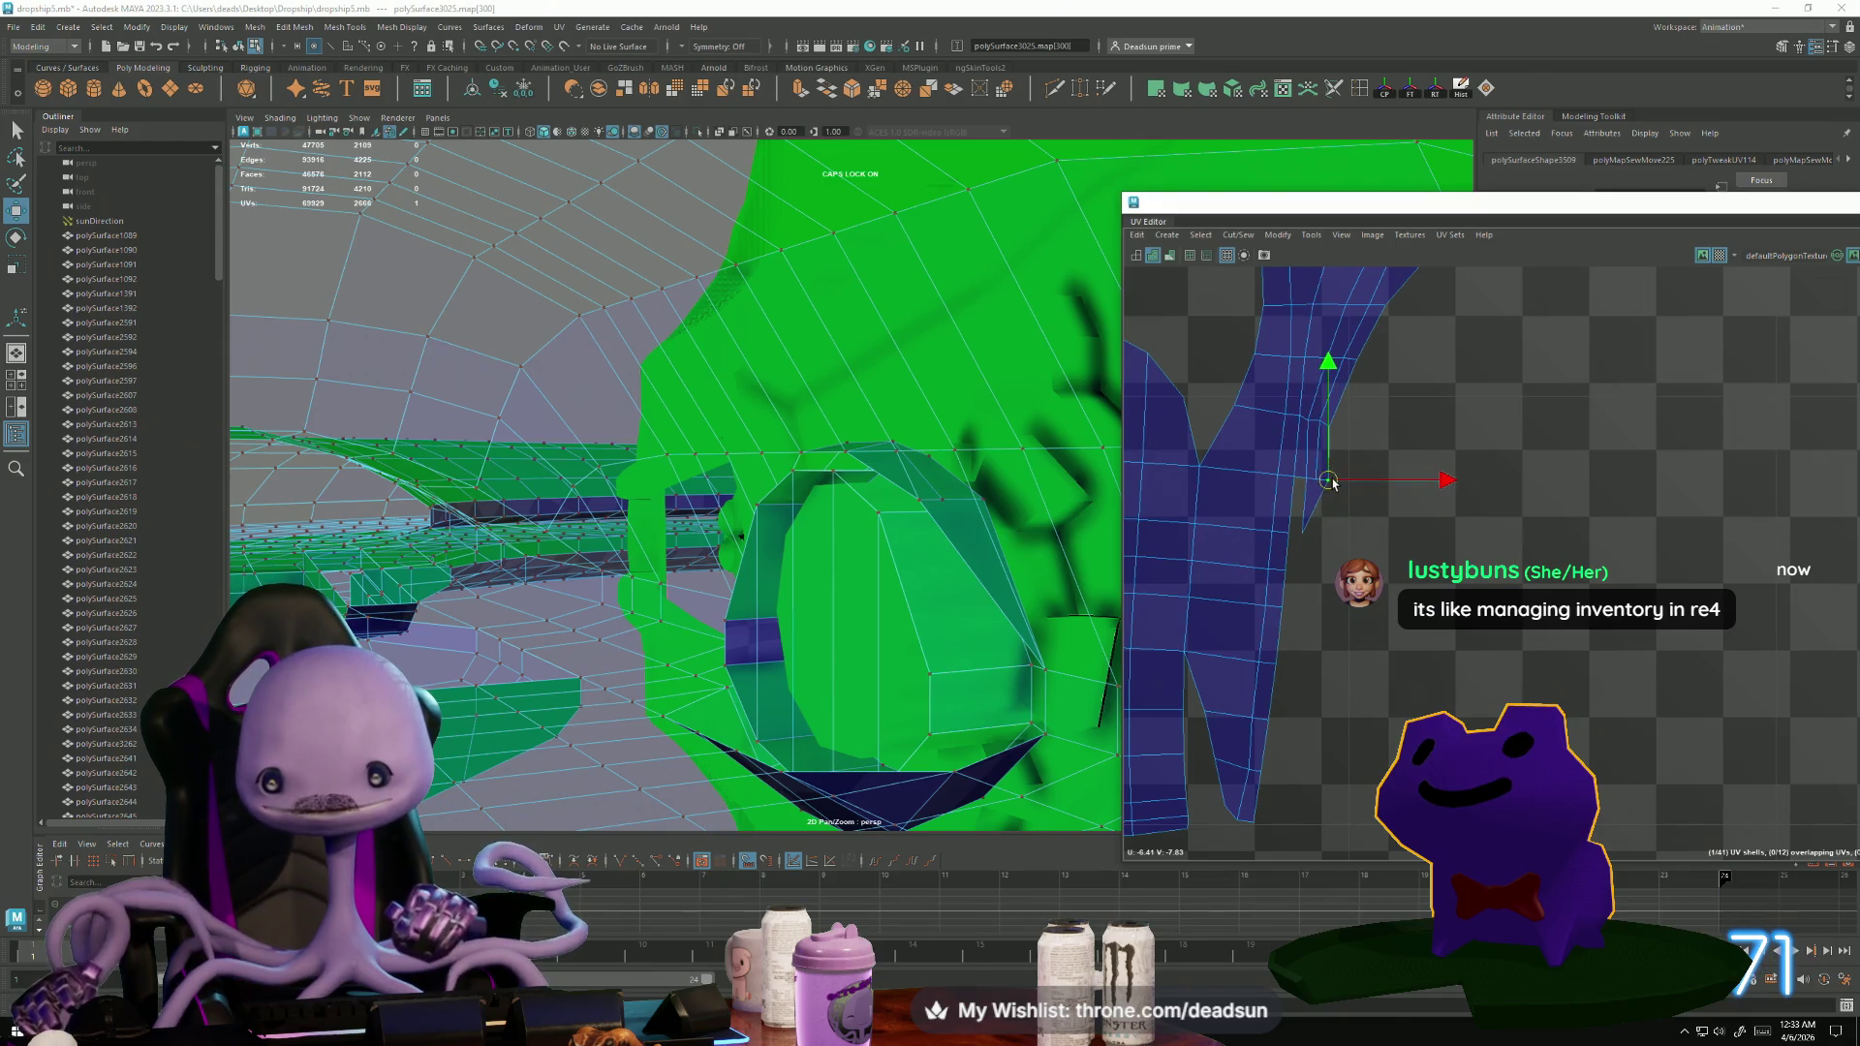
pyautogui.click(1314, 510)
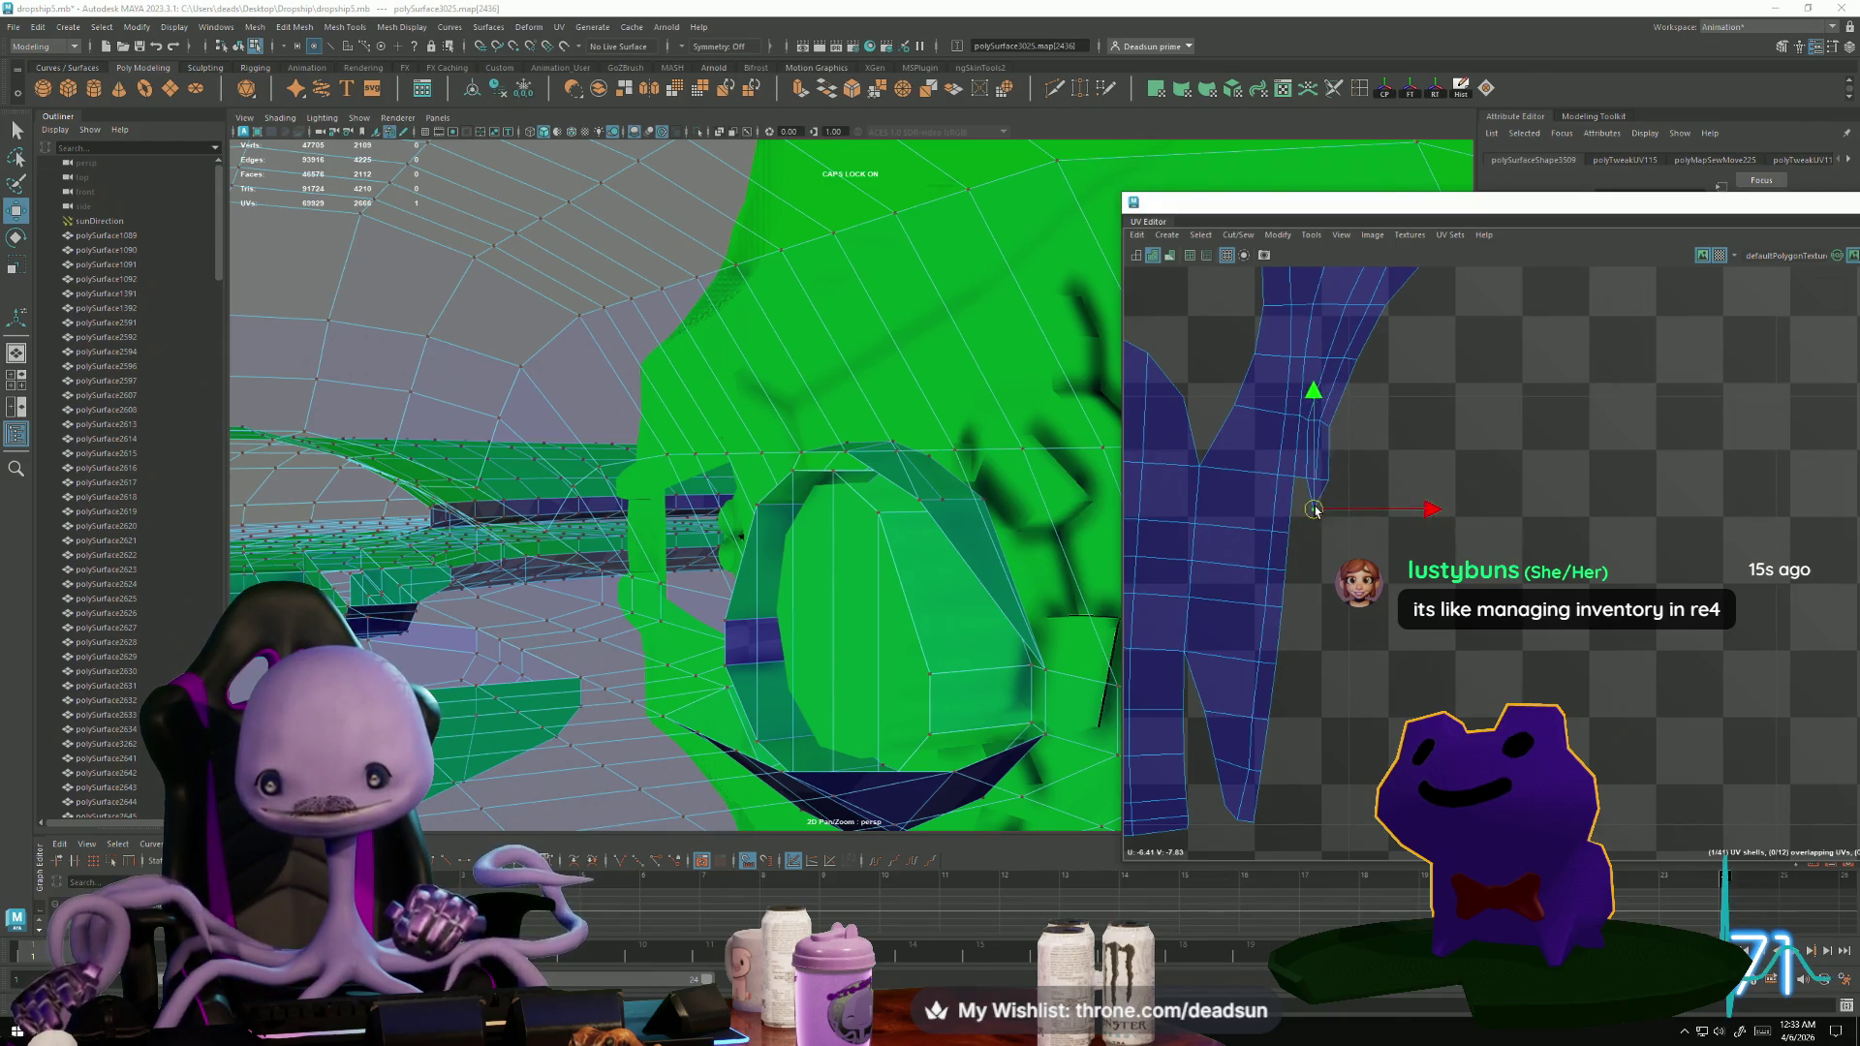
# Briefly check the browser wishlist page, then return to the Maya scene.
pyautogui.scroll(-5, 1294, 602)
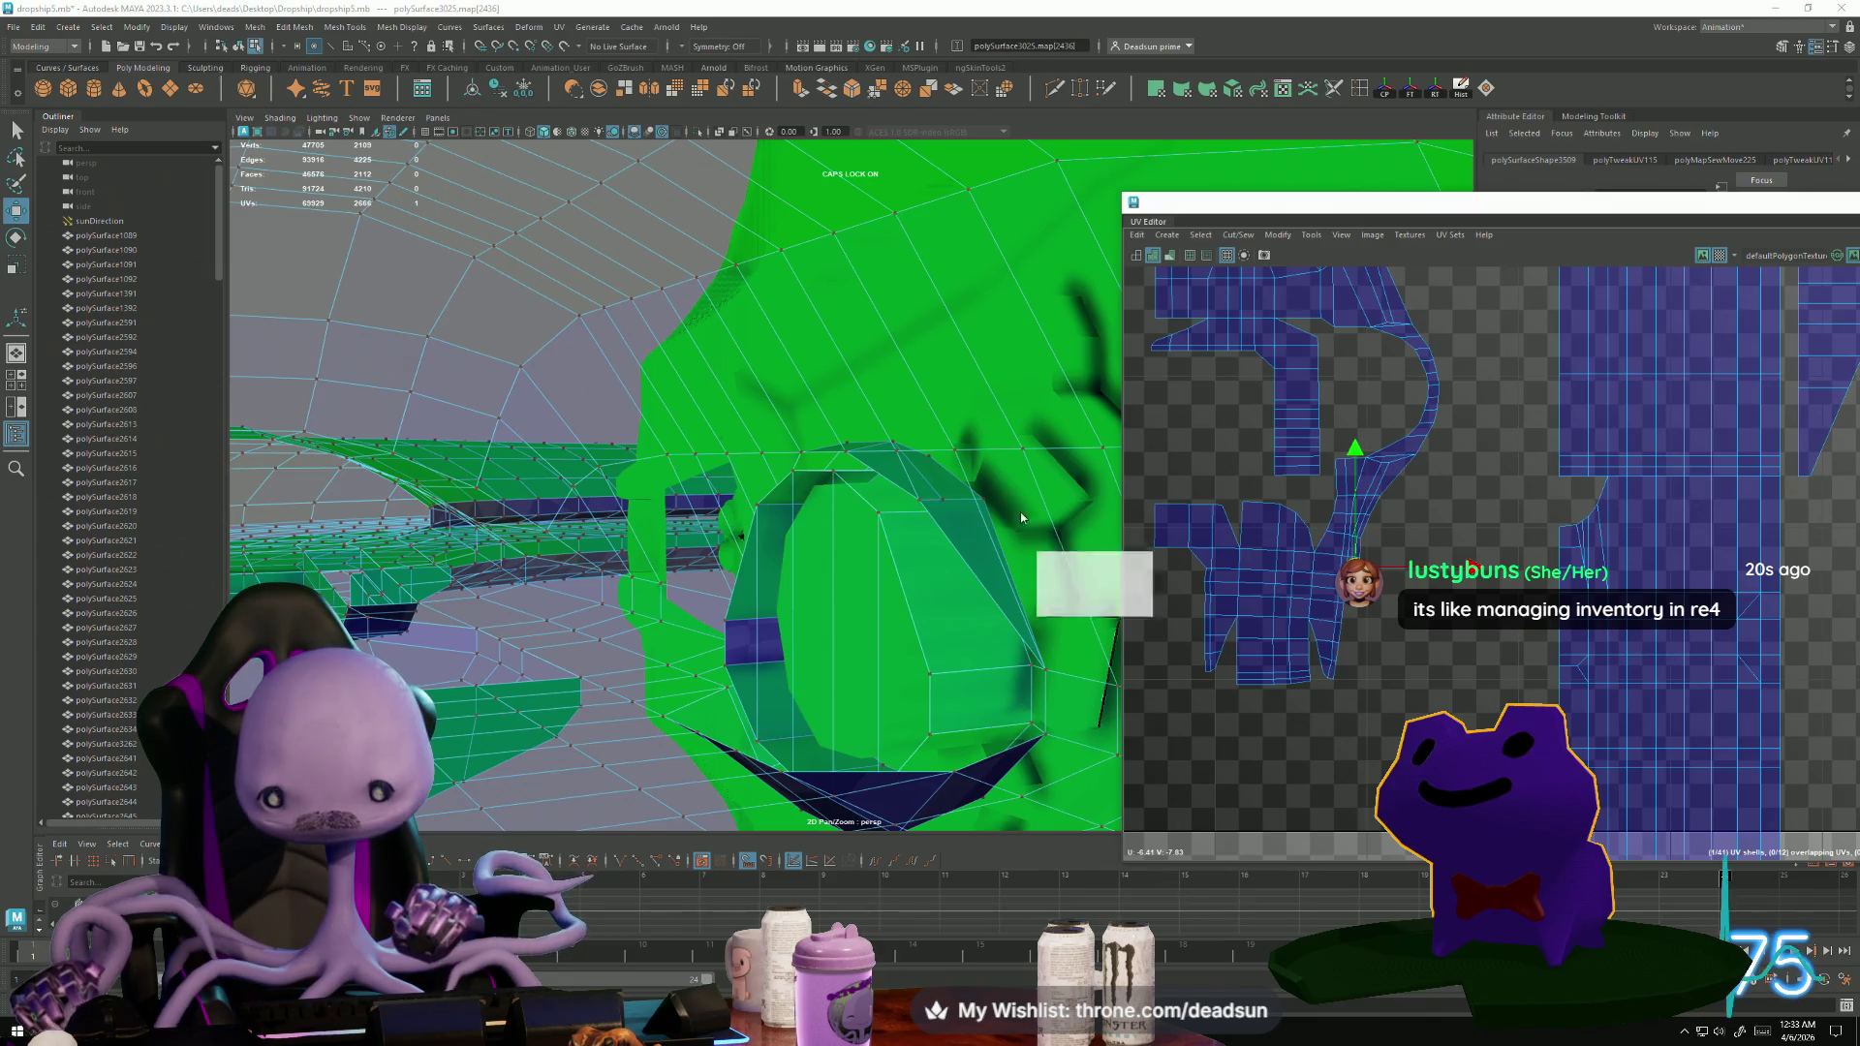
pyautogui.hotkey('alt', 'Tab')
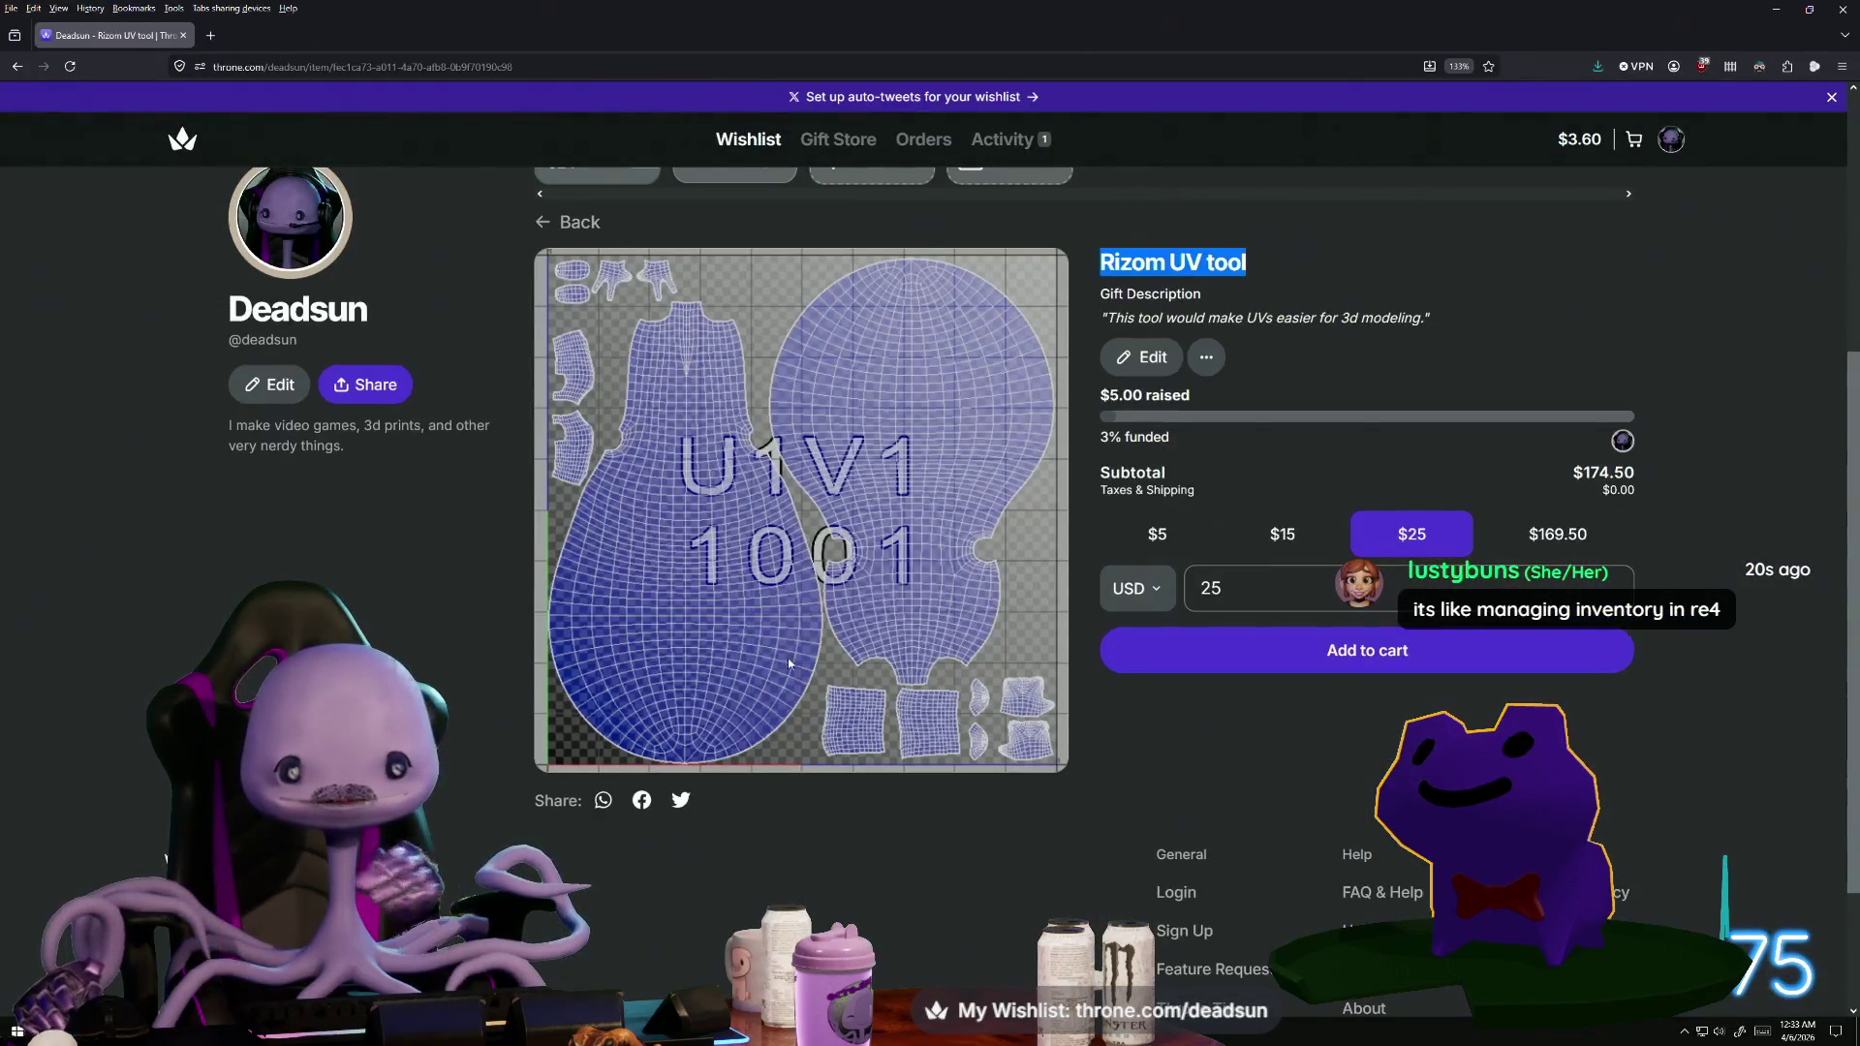
pyautogui.scroll(3, 642, 665)
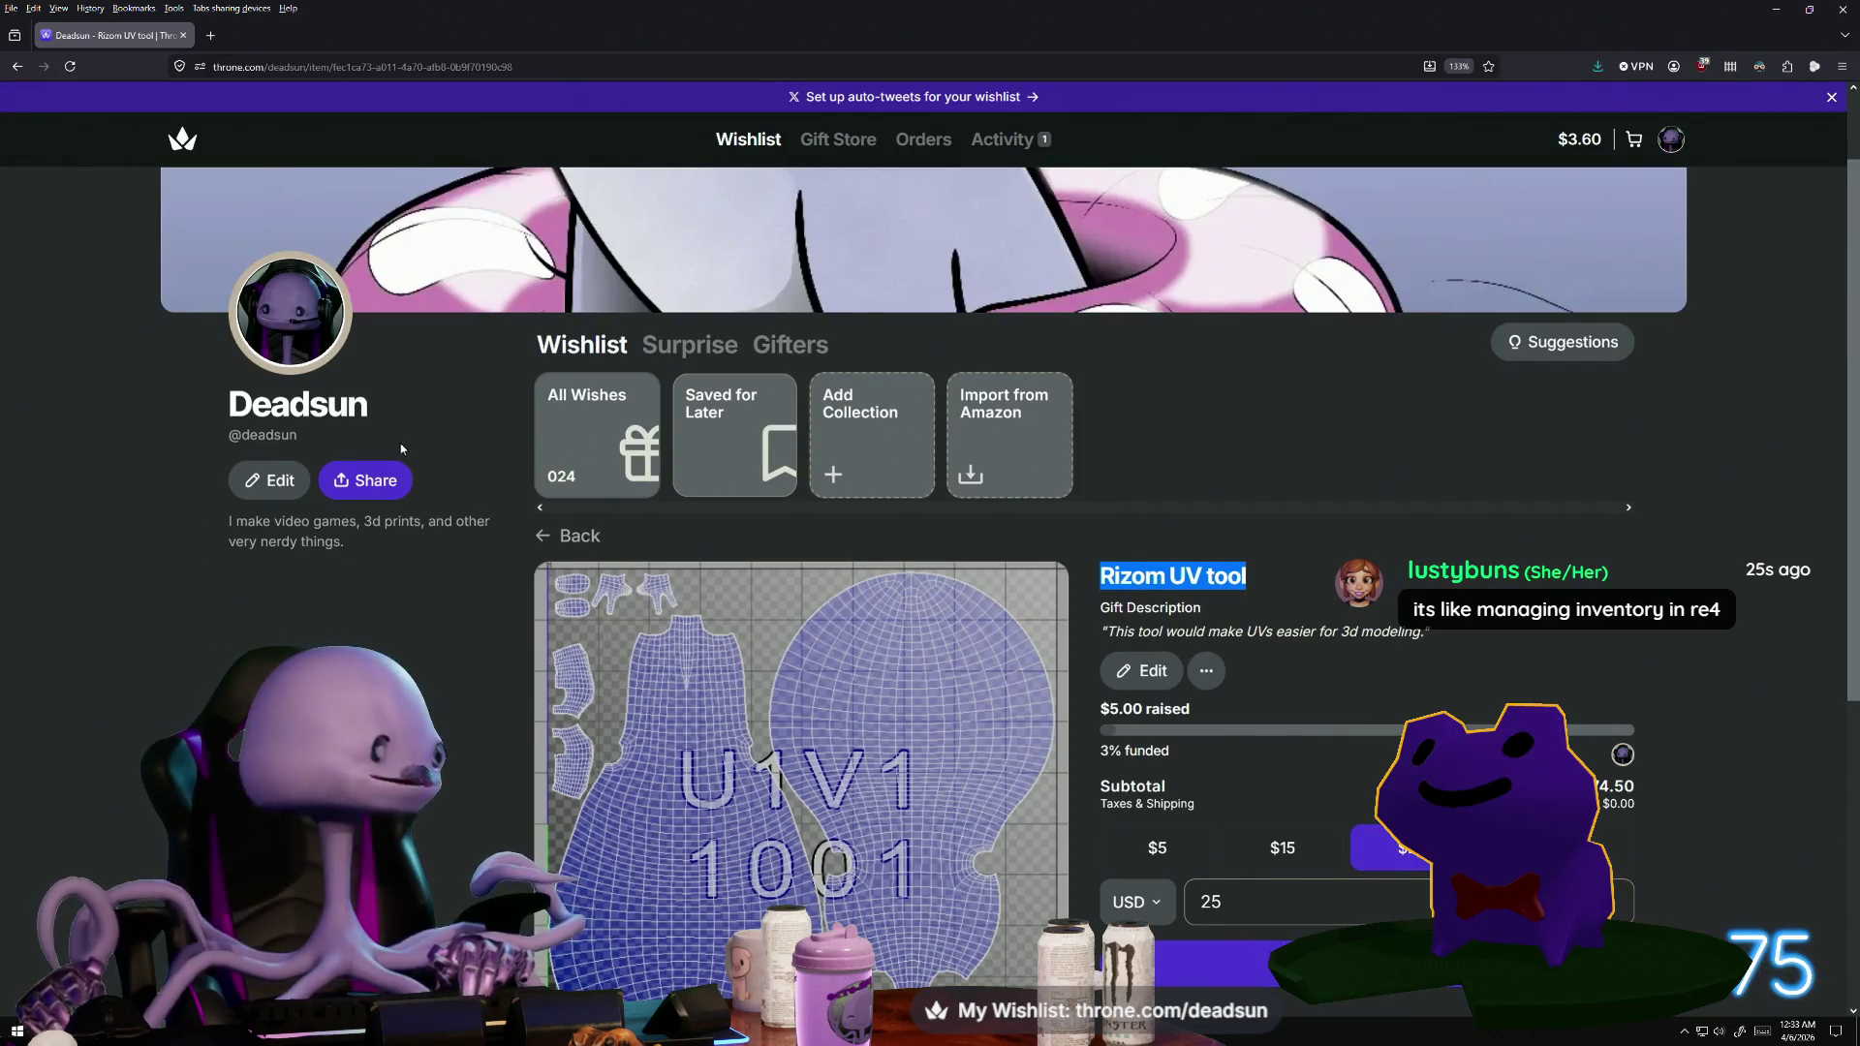
pyautogui.hotkey('alt', 'Tab')
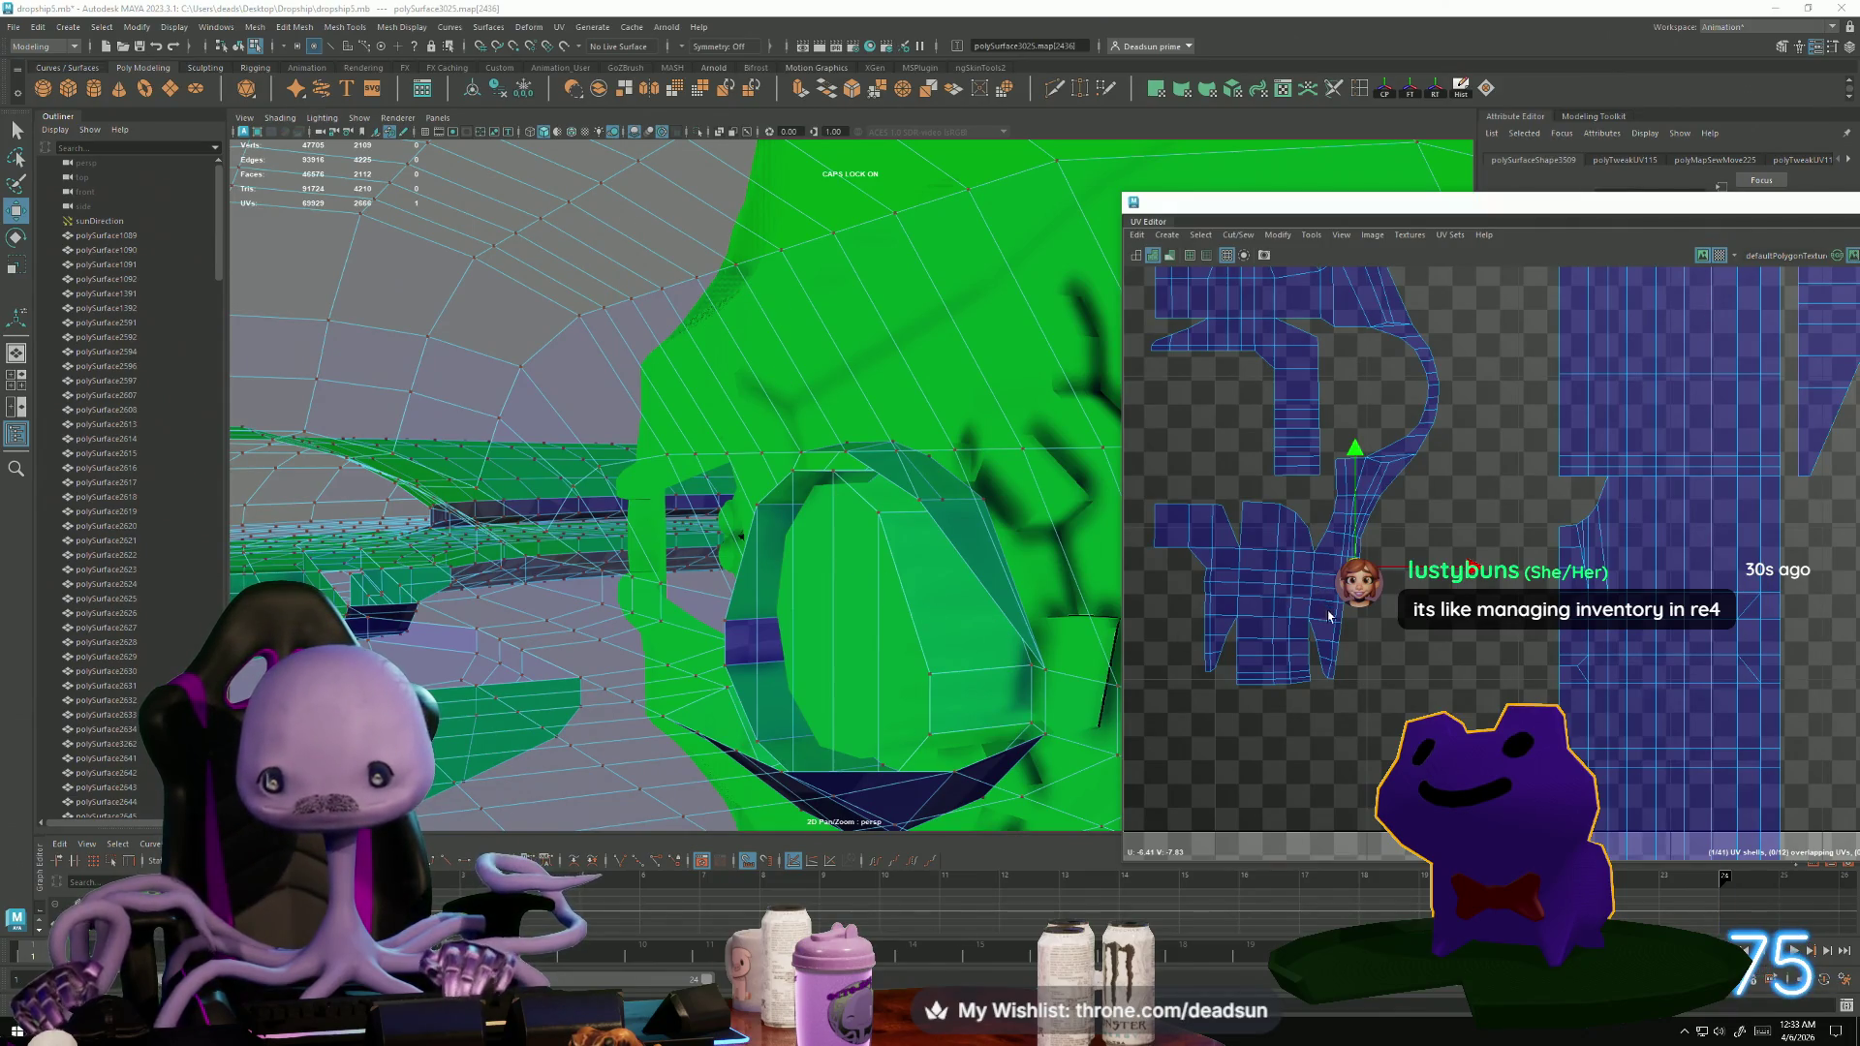
# In edge mode, frame tiles U-7 to U-5, V-8 to V-9, and Move and Sew the first small shell.
pyautogui.scroll(8, 1329, 616)
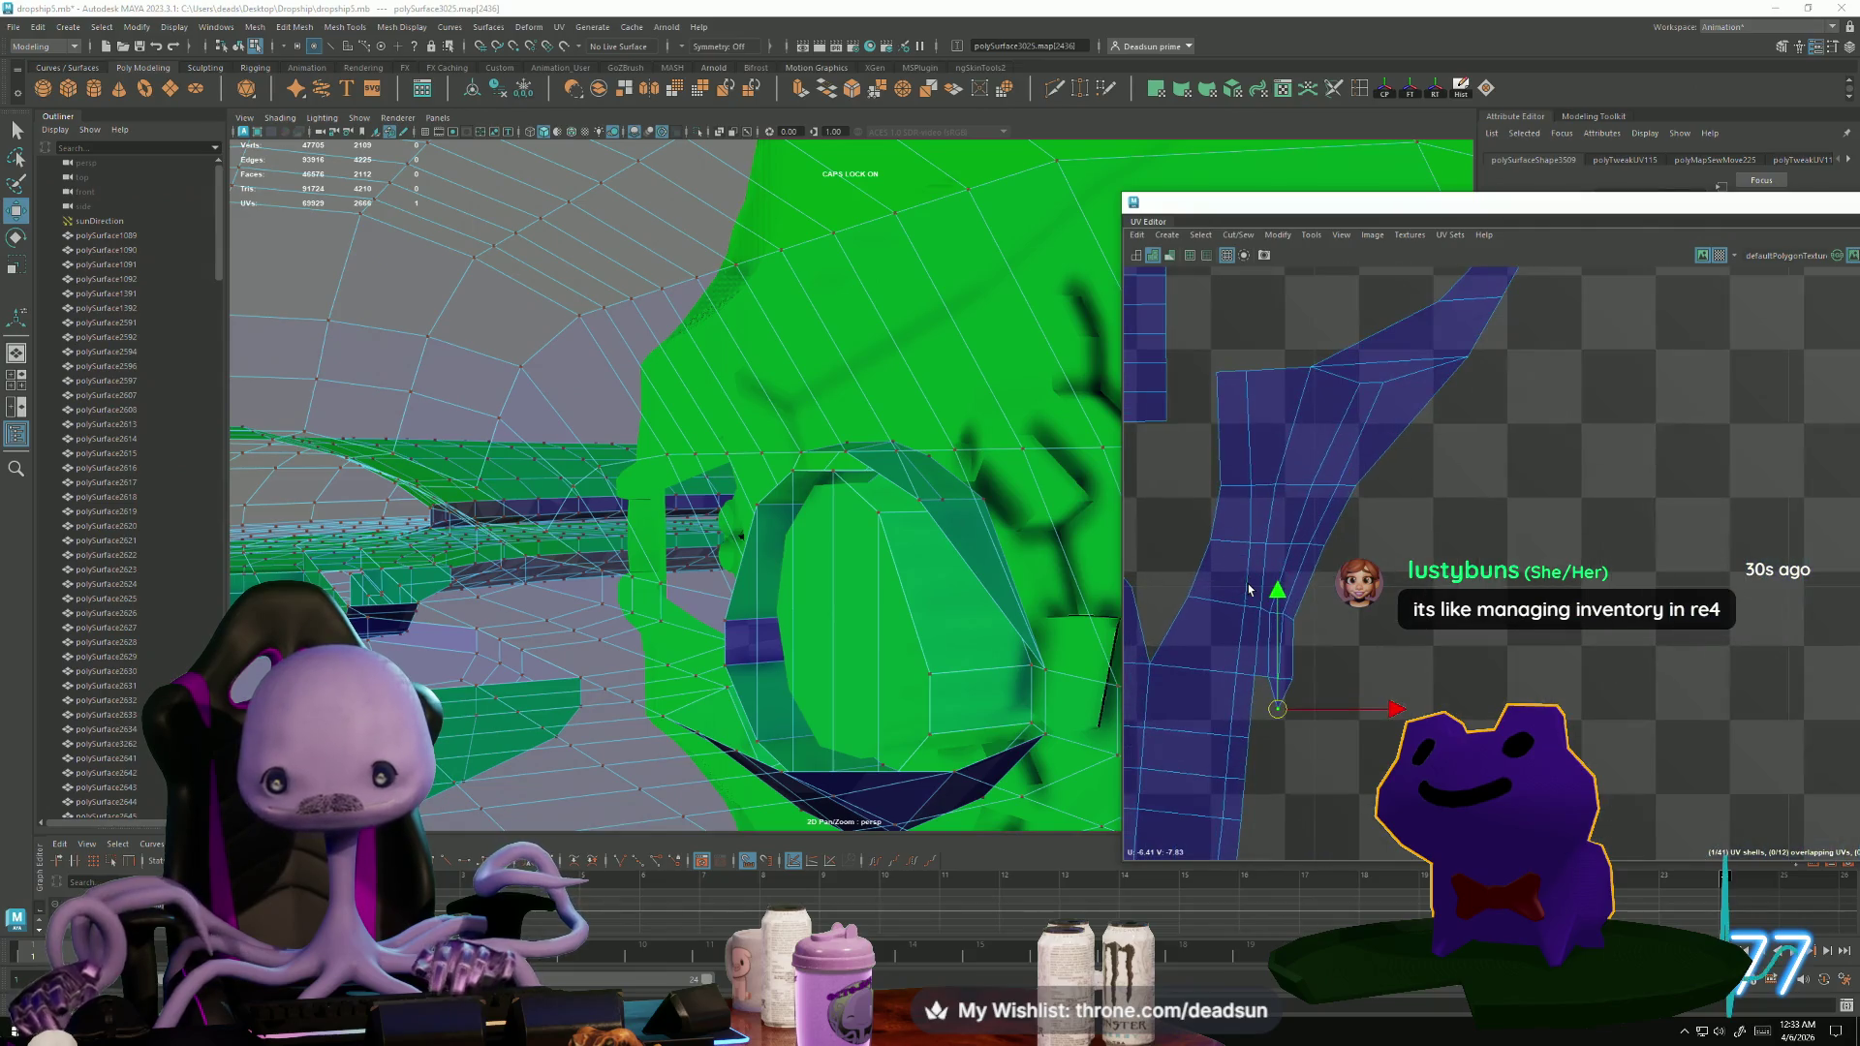
pyautogui.scroll(-8, 1377, 560)
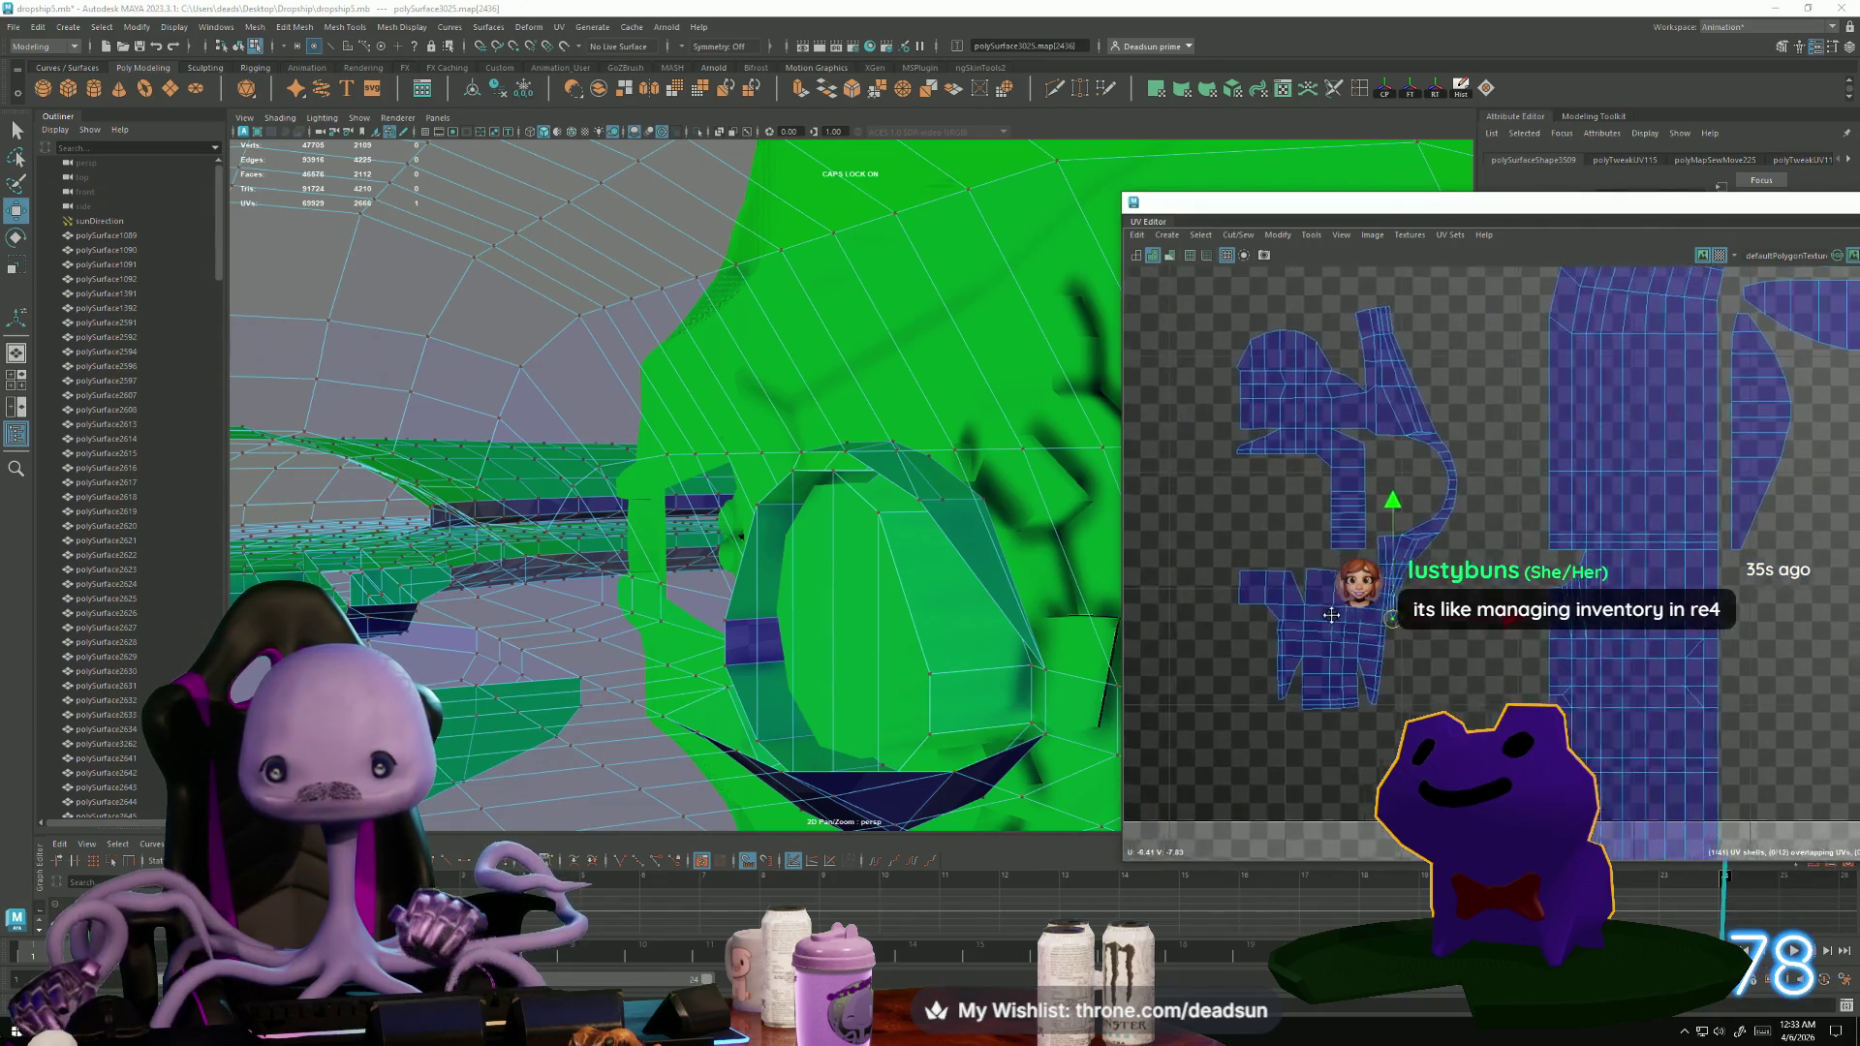
pyautogui.scroll(-6, 1292, 668)
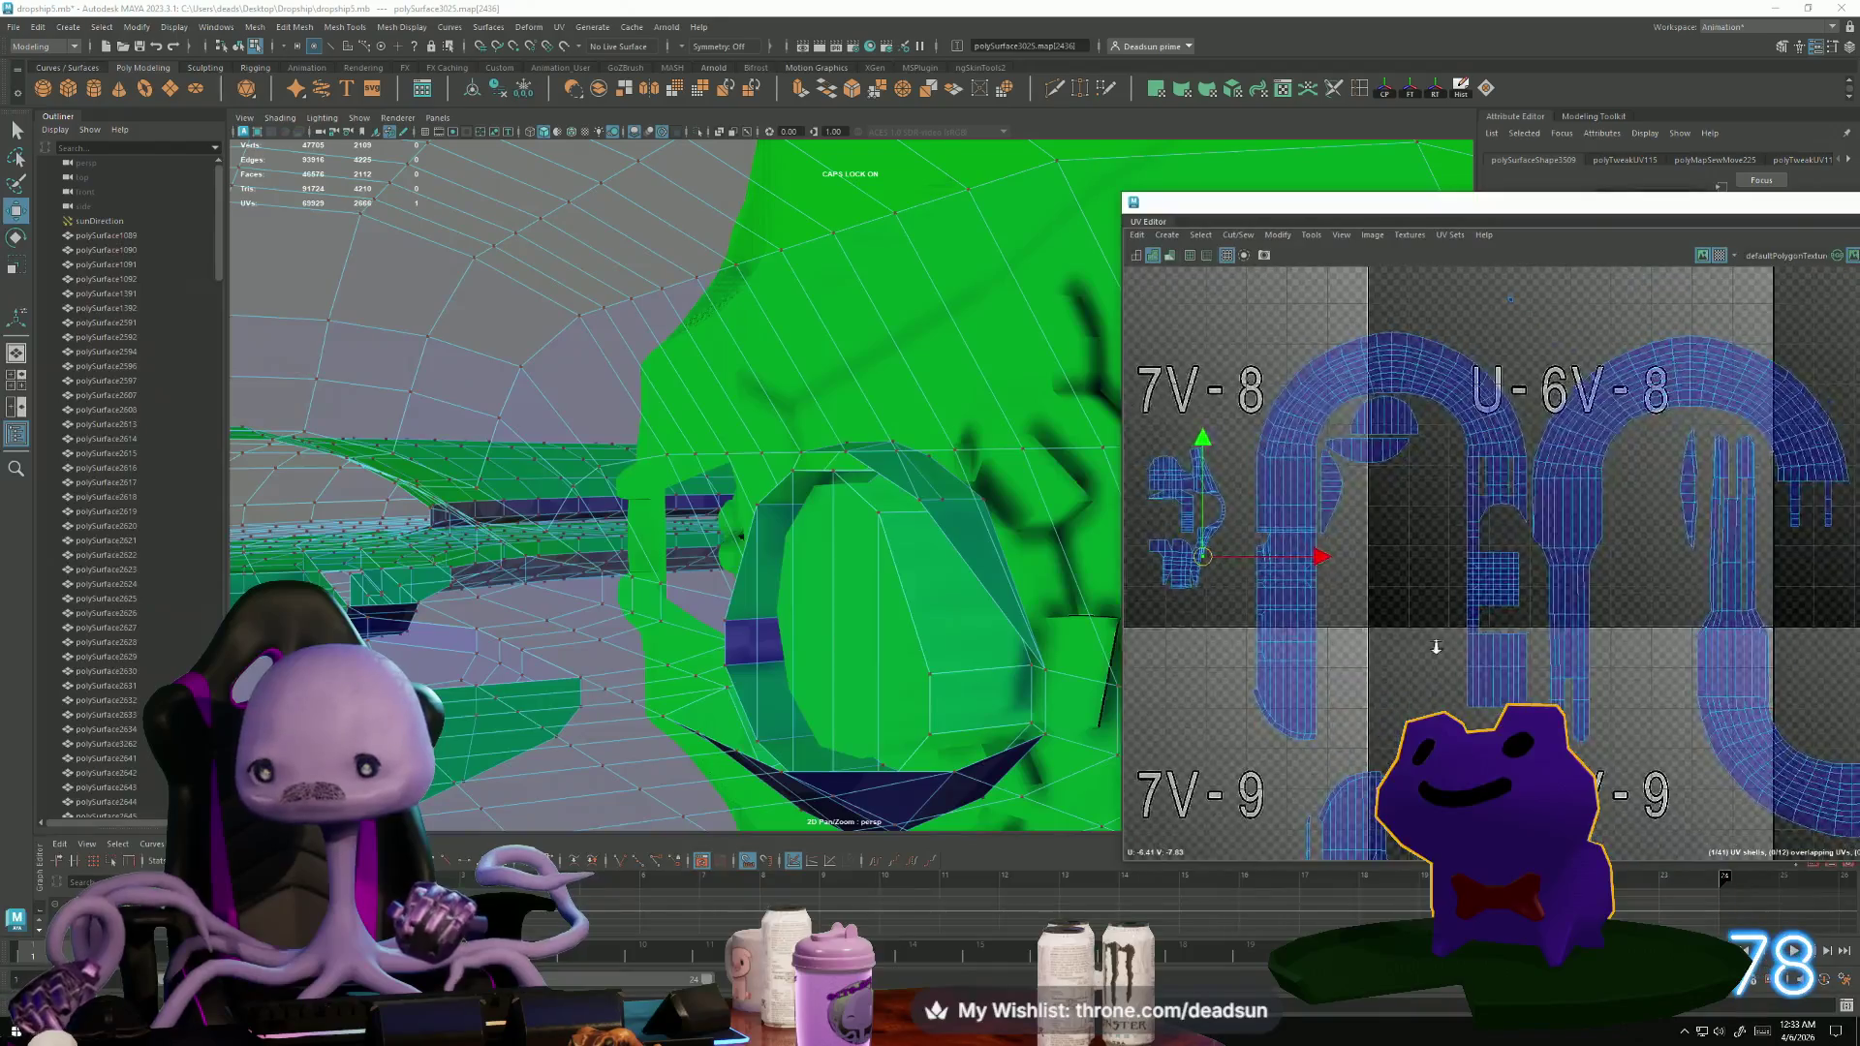
pyautogui.scroll(8, 1364, 579)
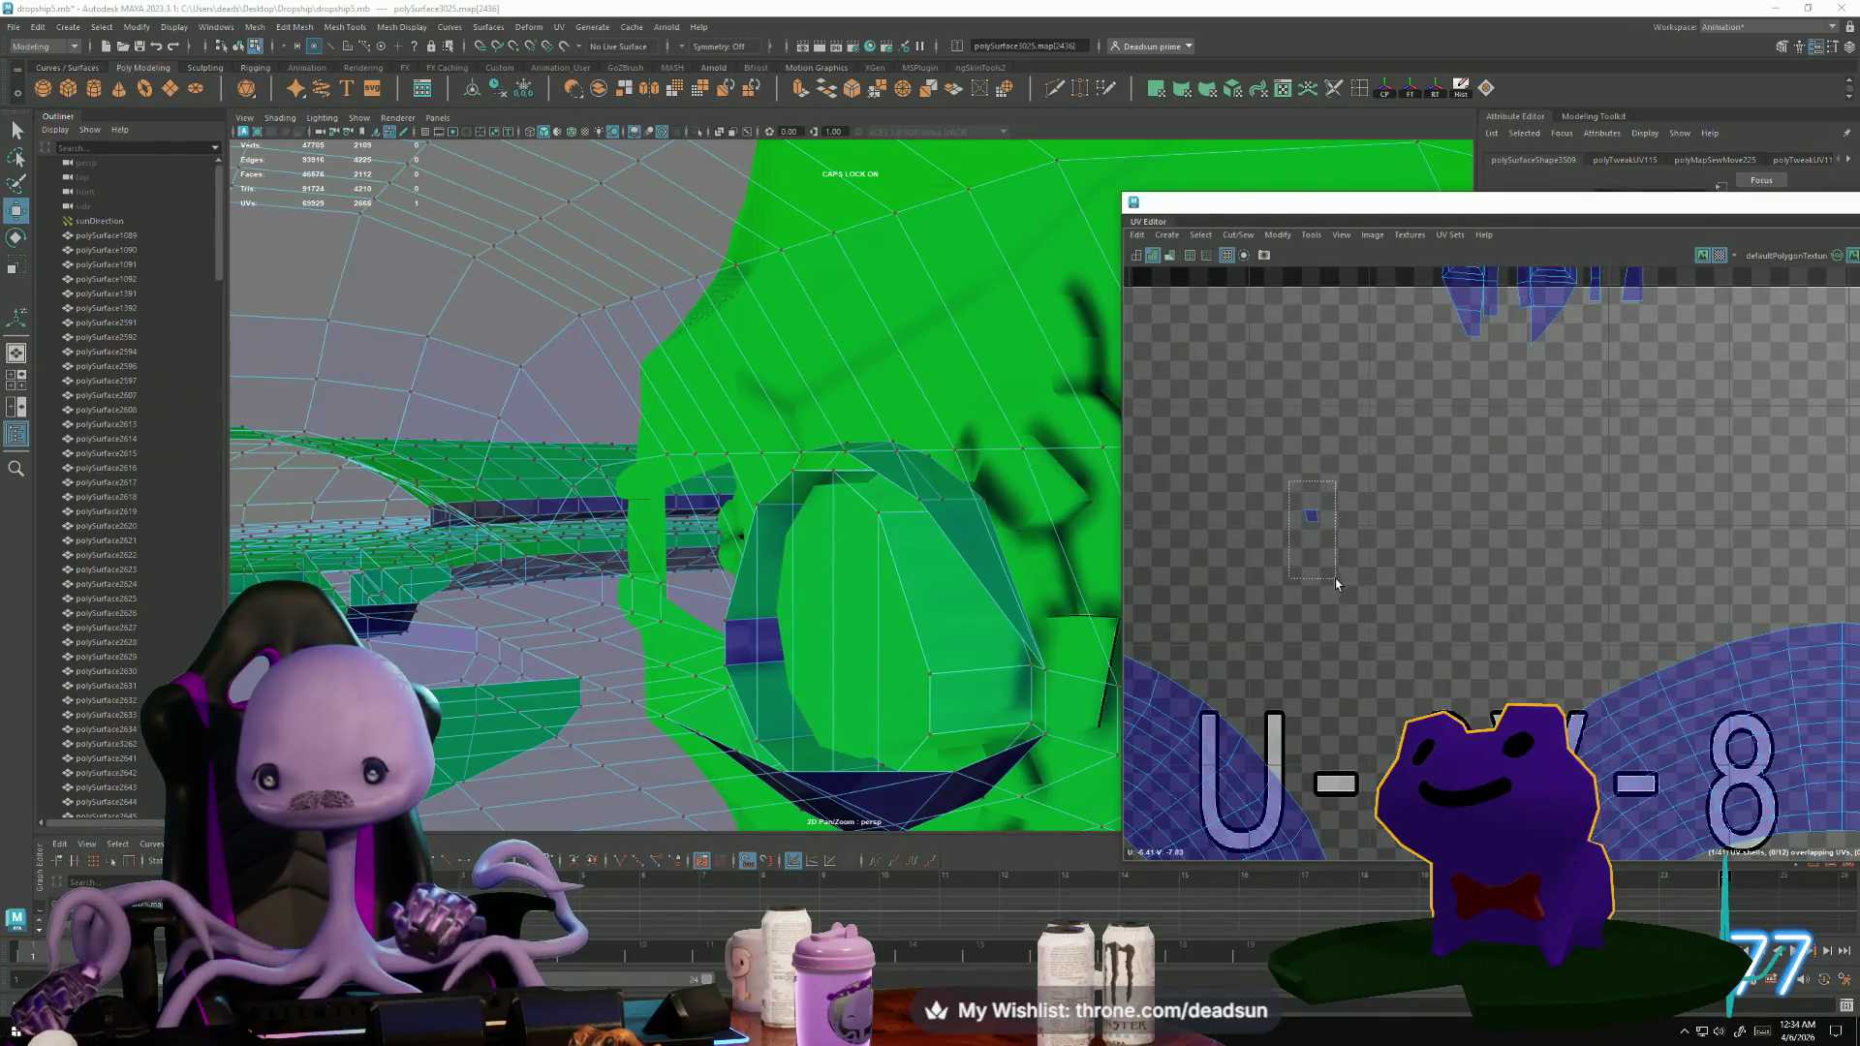
pyautogui.moveTo(1320, 562); pyautogui.dragTo(1318, 484, button='right')
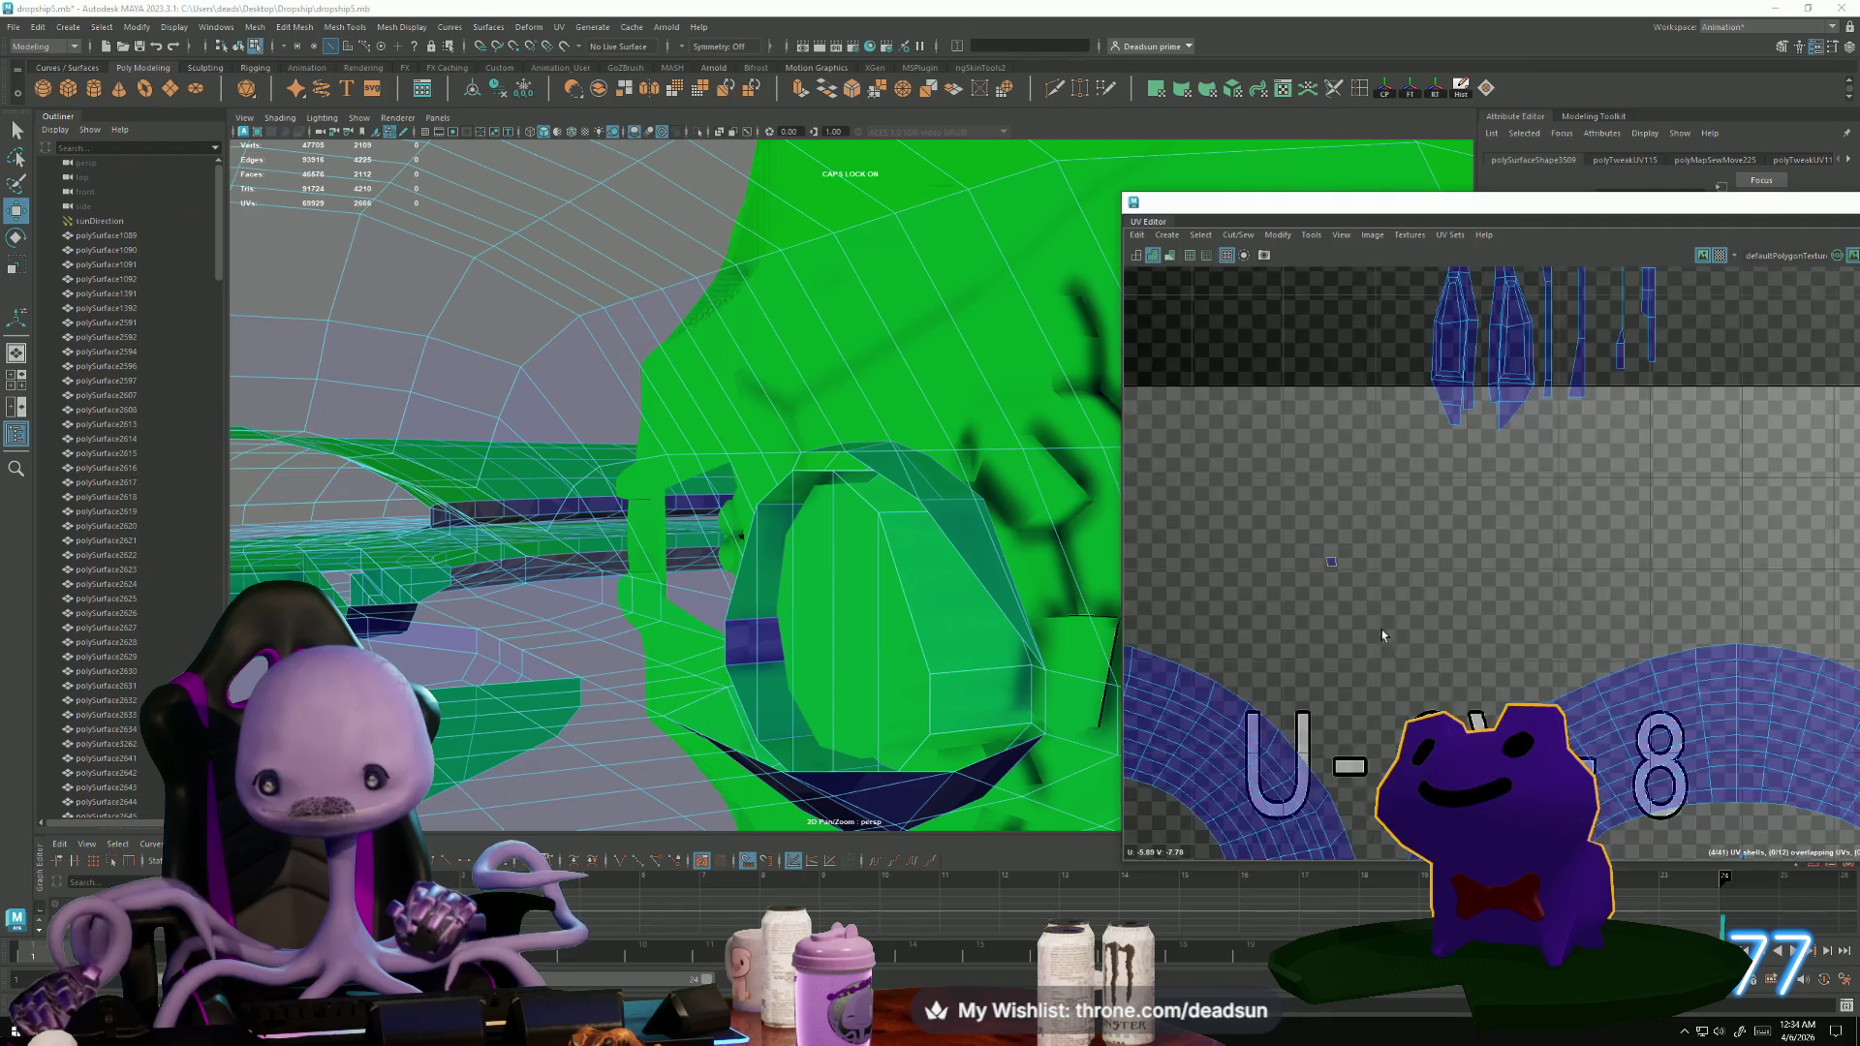
pyautogui.scroll(-4, 1330, 745)
pyautogui.scroll(3, 1330, 744)
pyautogui.scroll(-3, 1356, 601)
pyautogui.keyDown('alt'); pyautogui.moveTo(1356, 581); pyautogui.dragTo(1400, 488, button='middle'); pyautogui.keyUp('alt')
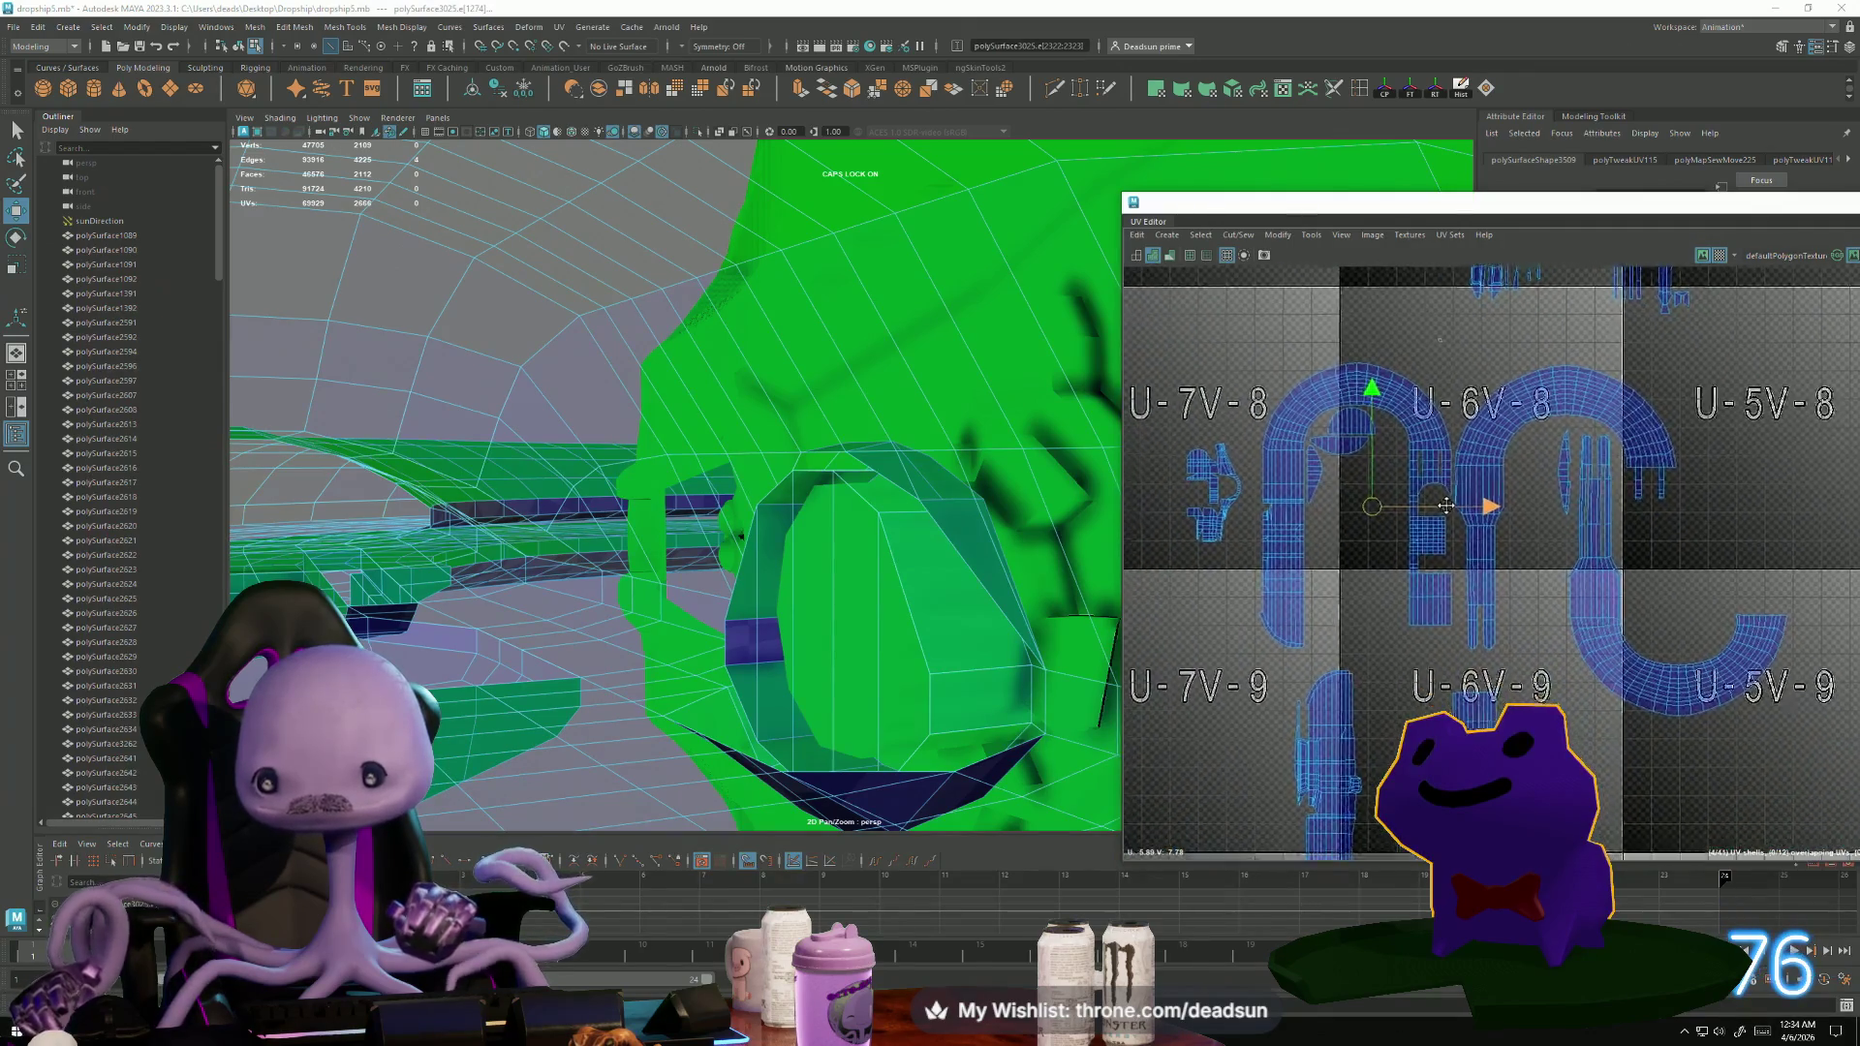
pyautogui.click(1236, 236)
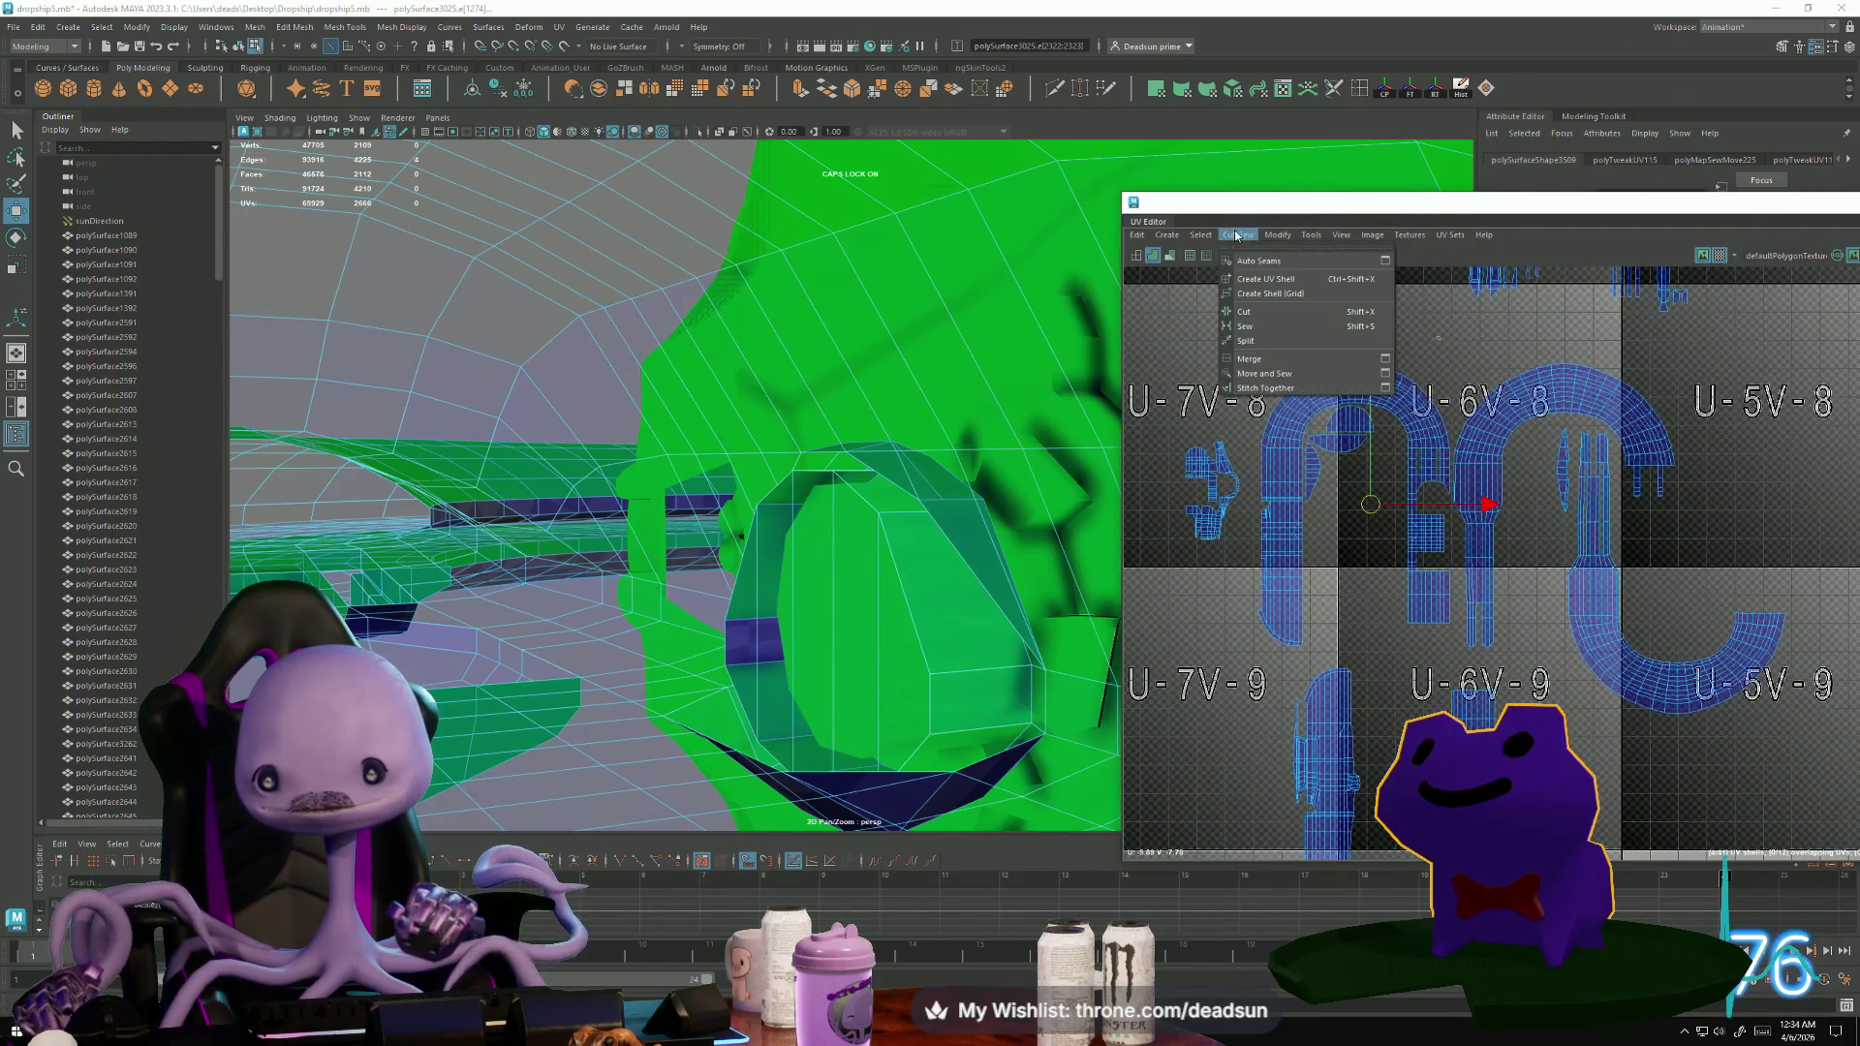
pyautogui.click(1258, 374)
# Select another small shell's shared edges and Move and Sew it onto the larger shell.
pyautogui.click(1329, 560)
pyautogui.scroll(5, 1303, 557)
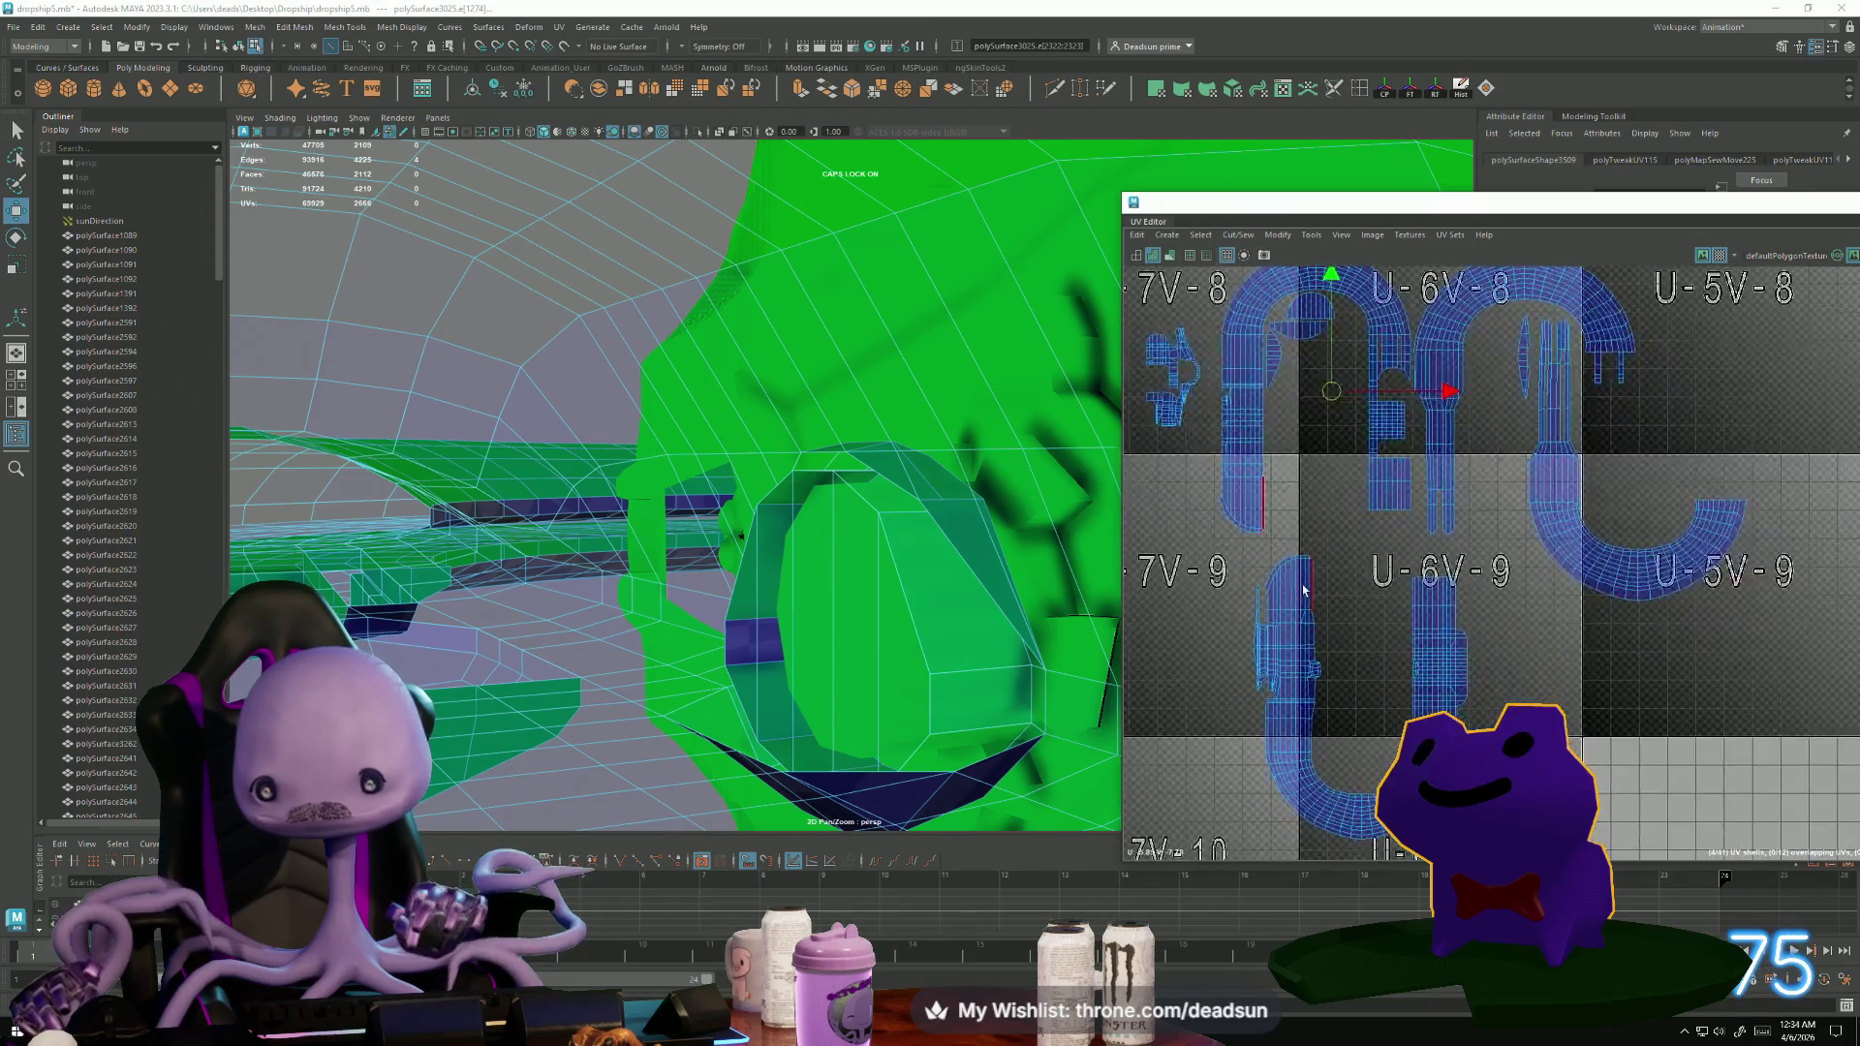
pyautogui.scroll(3, 1299, 541)
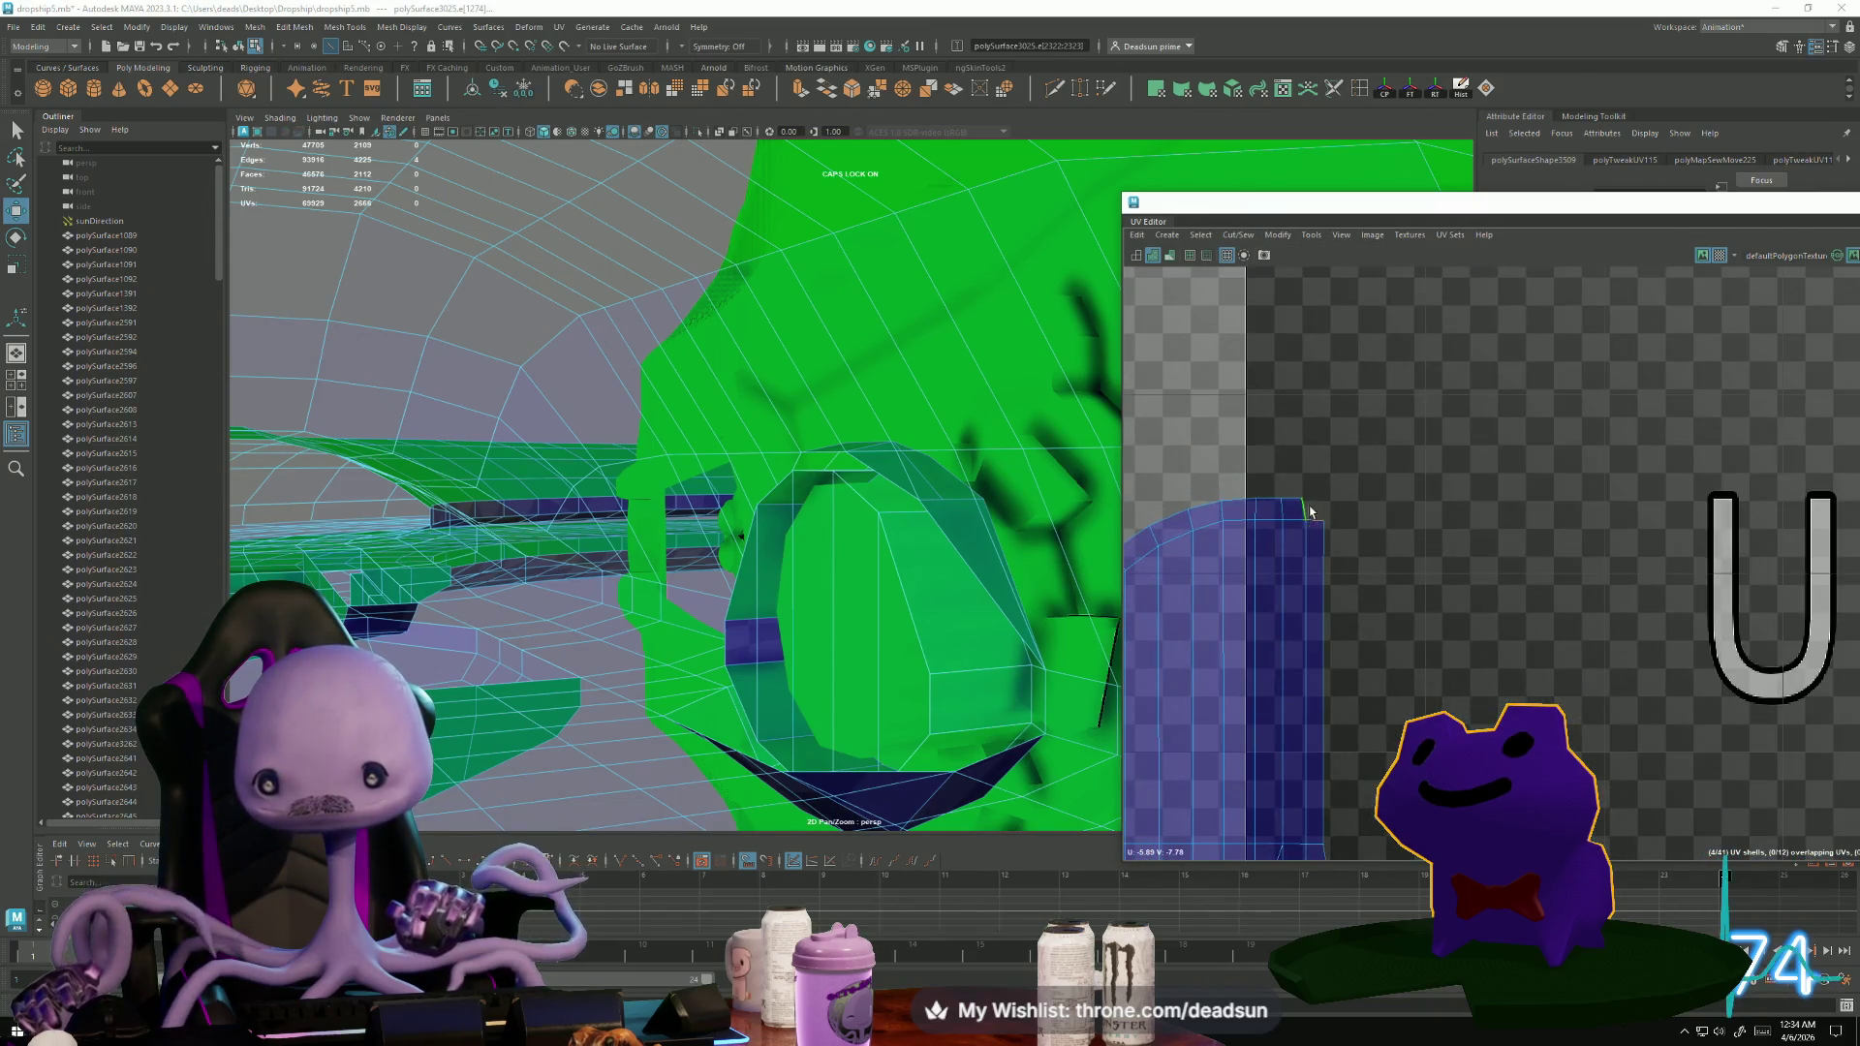
pyautogui.click(1236, 235)
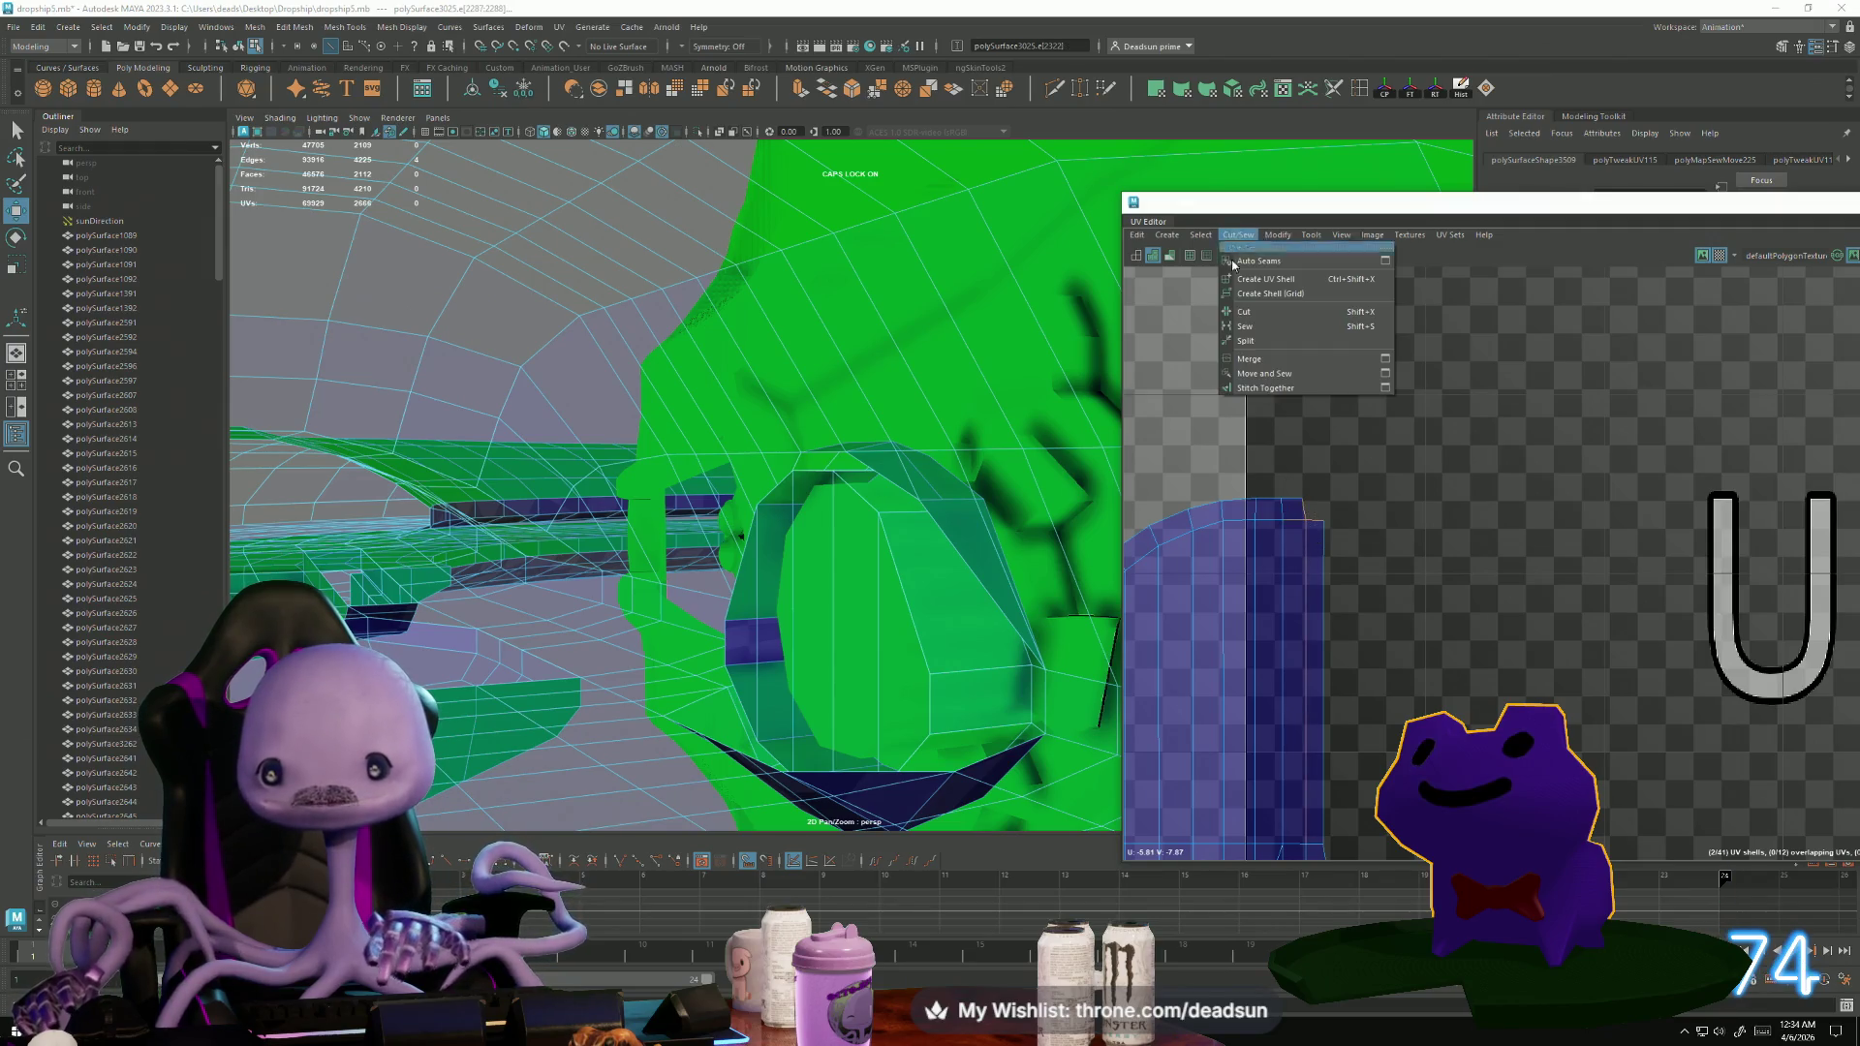
pyautogui.click(1254, 380)
pyautogui.scroll(-5, 1370, 681)
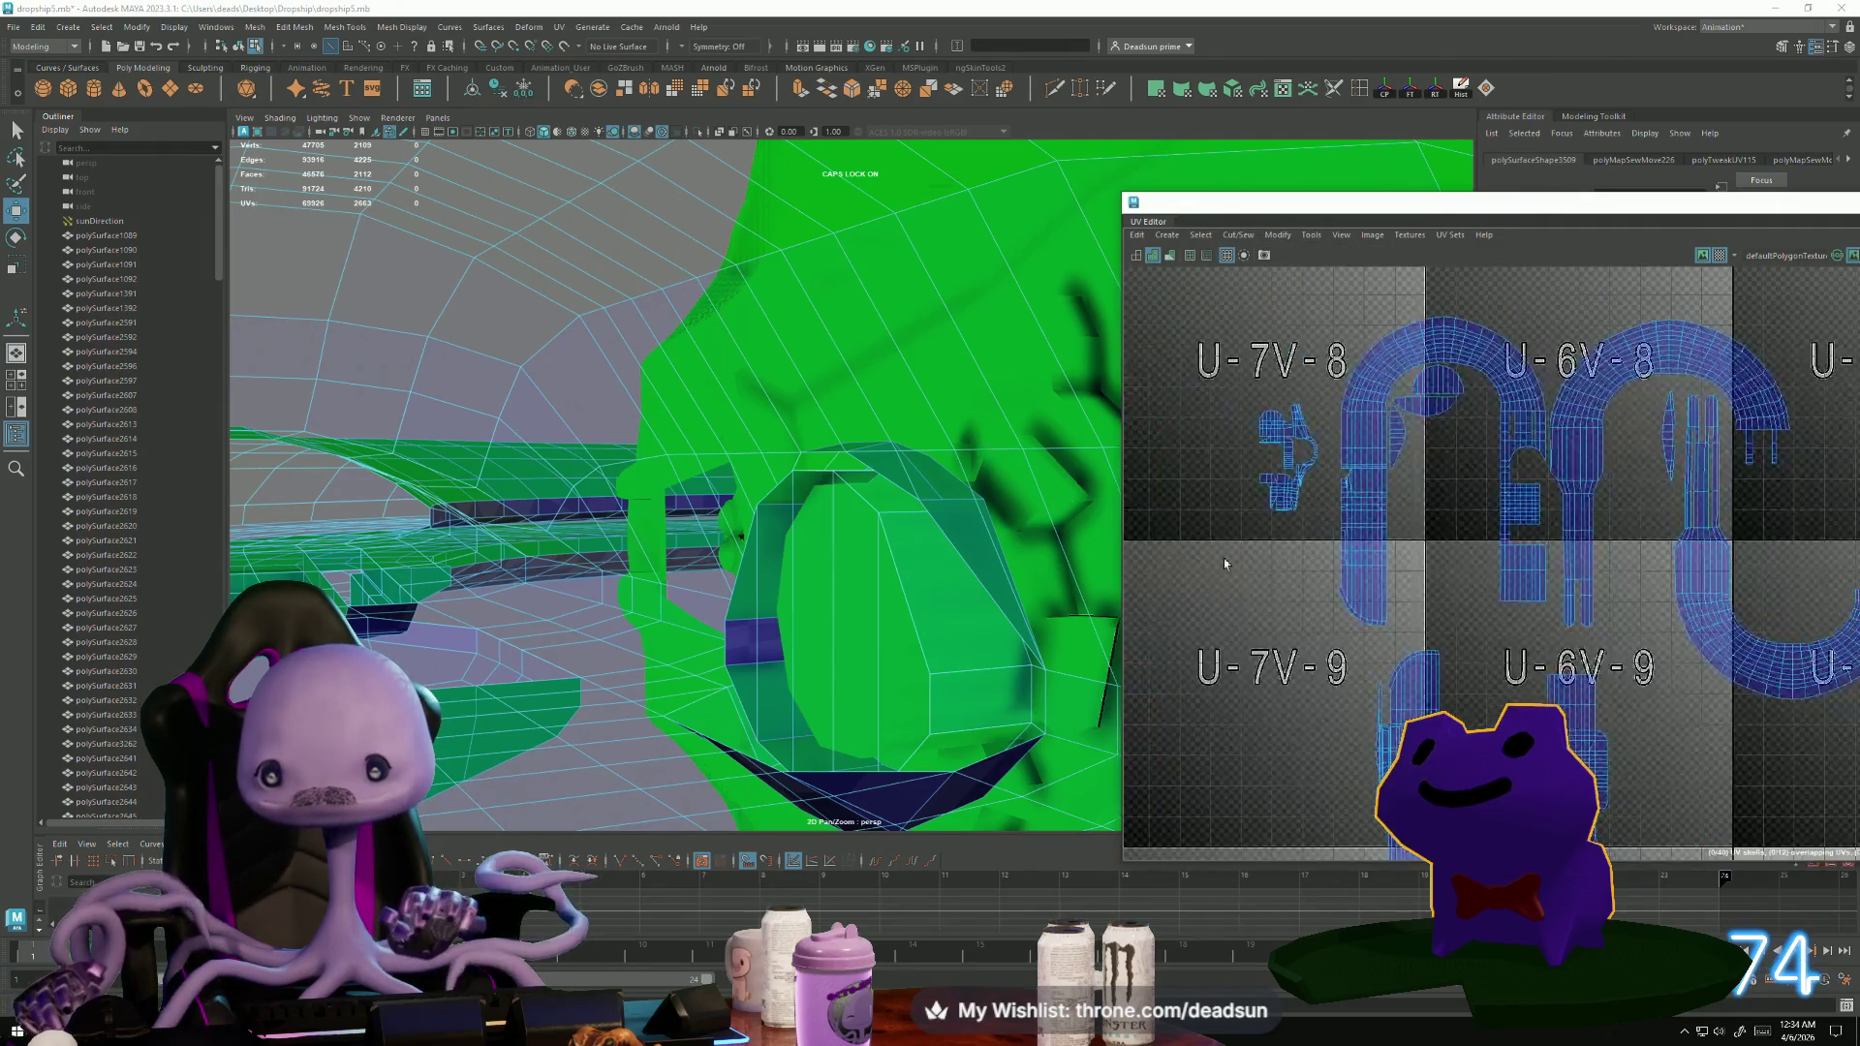
# Select border edges along the small half-round shell in the V-7 tile row.
pyautogui.keyDown('alt'); pyautogui.moveTo(1230, 616); pyautogui.dragTo(1300, 832, button='middle'); pyautogui.keyUp('alt')
pyautogui.scroll(6, 1322, 381)
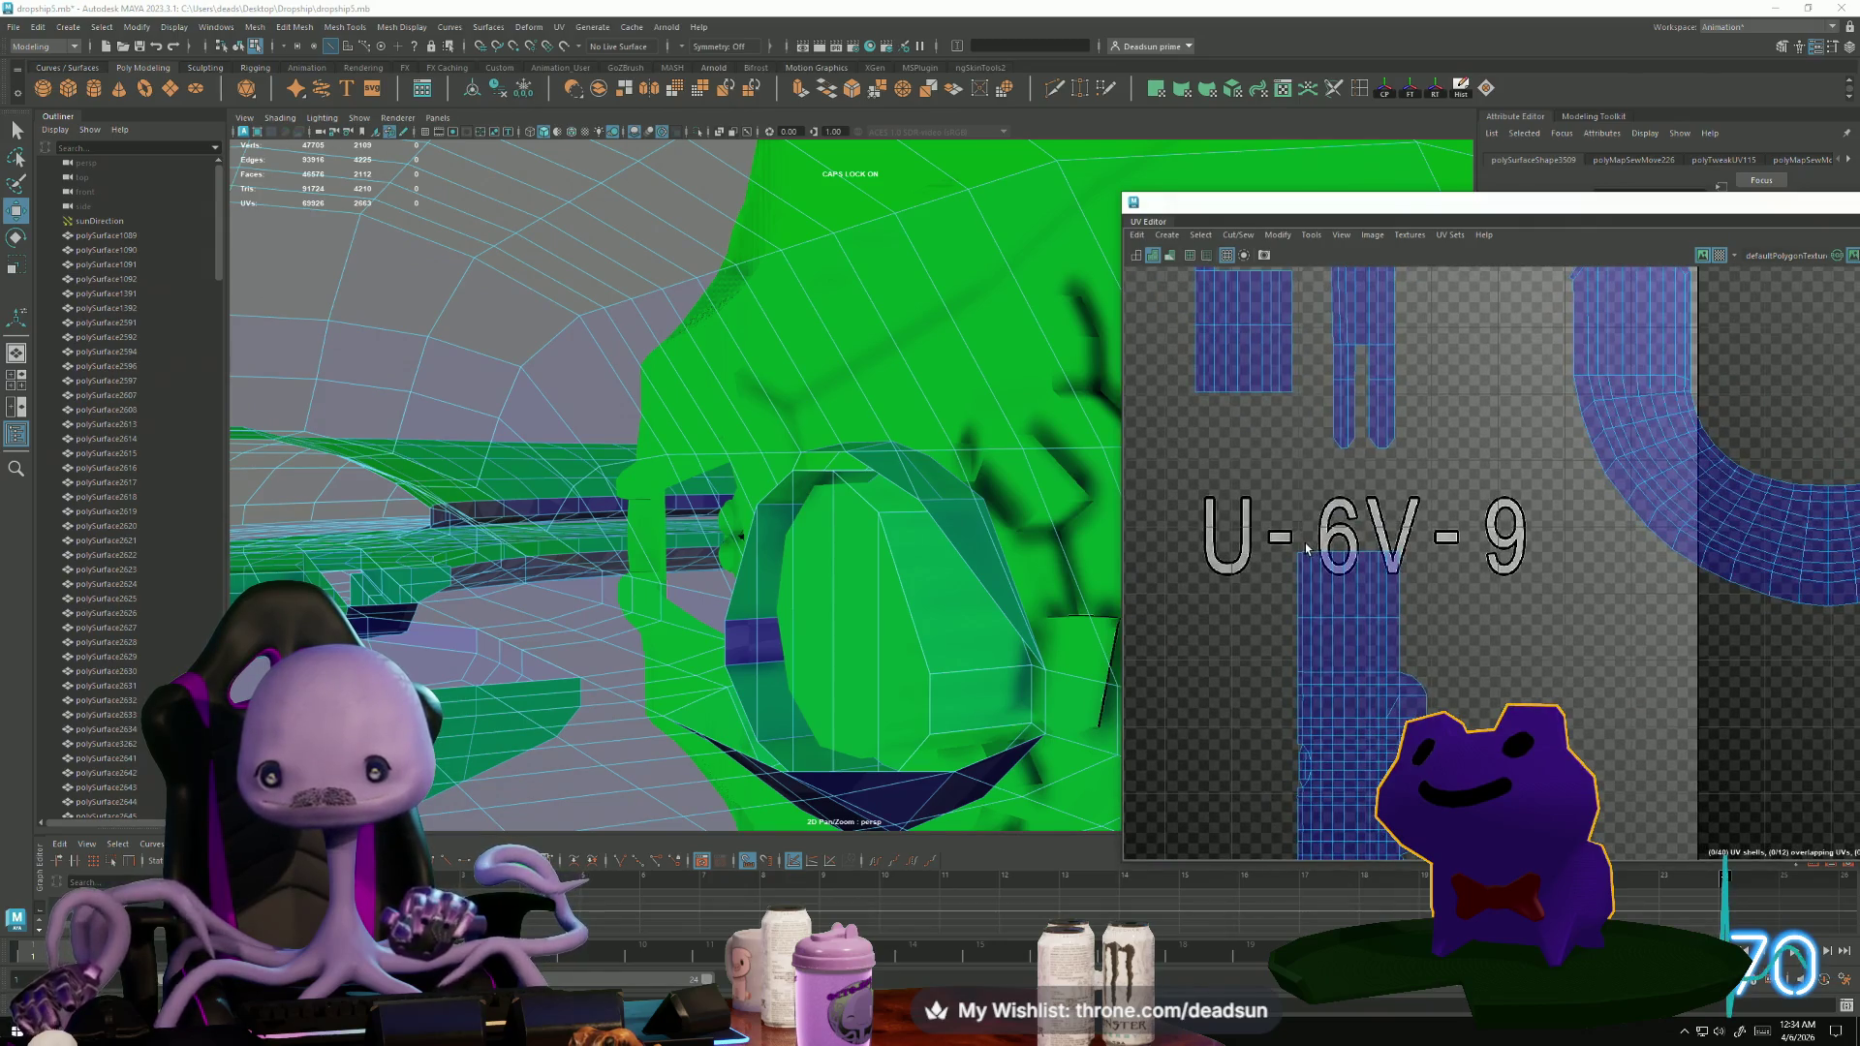
pyautogui.click(1395, 565)
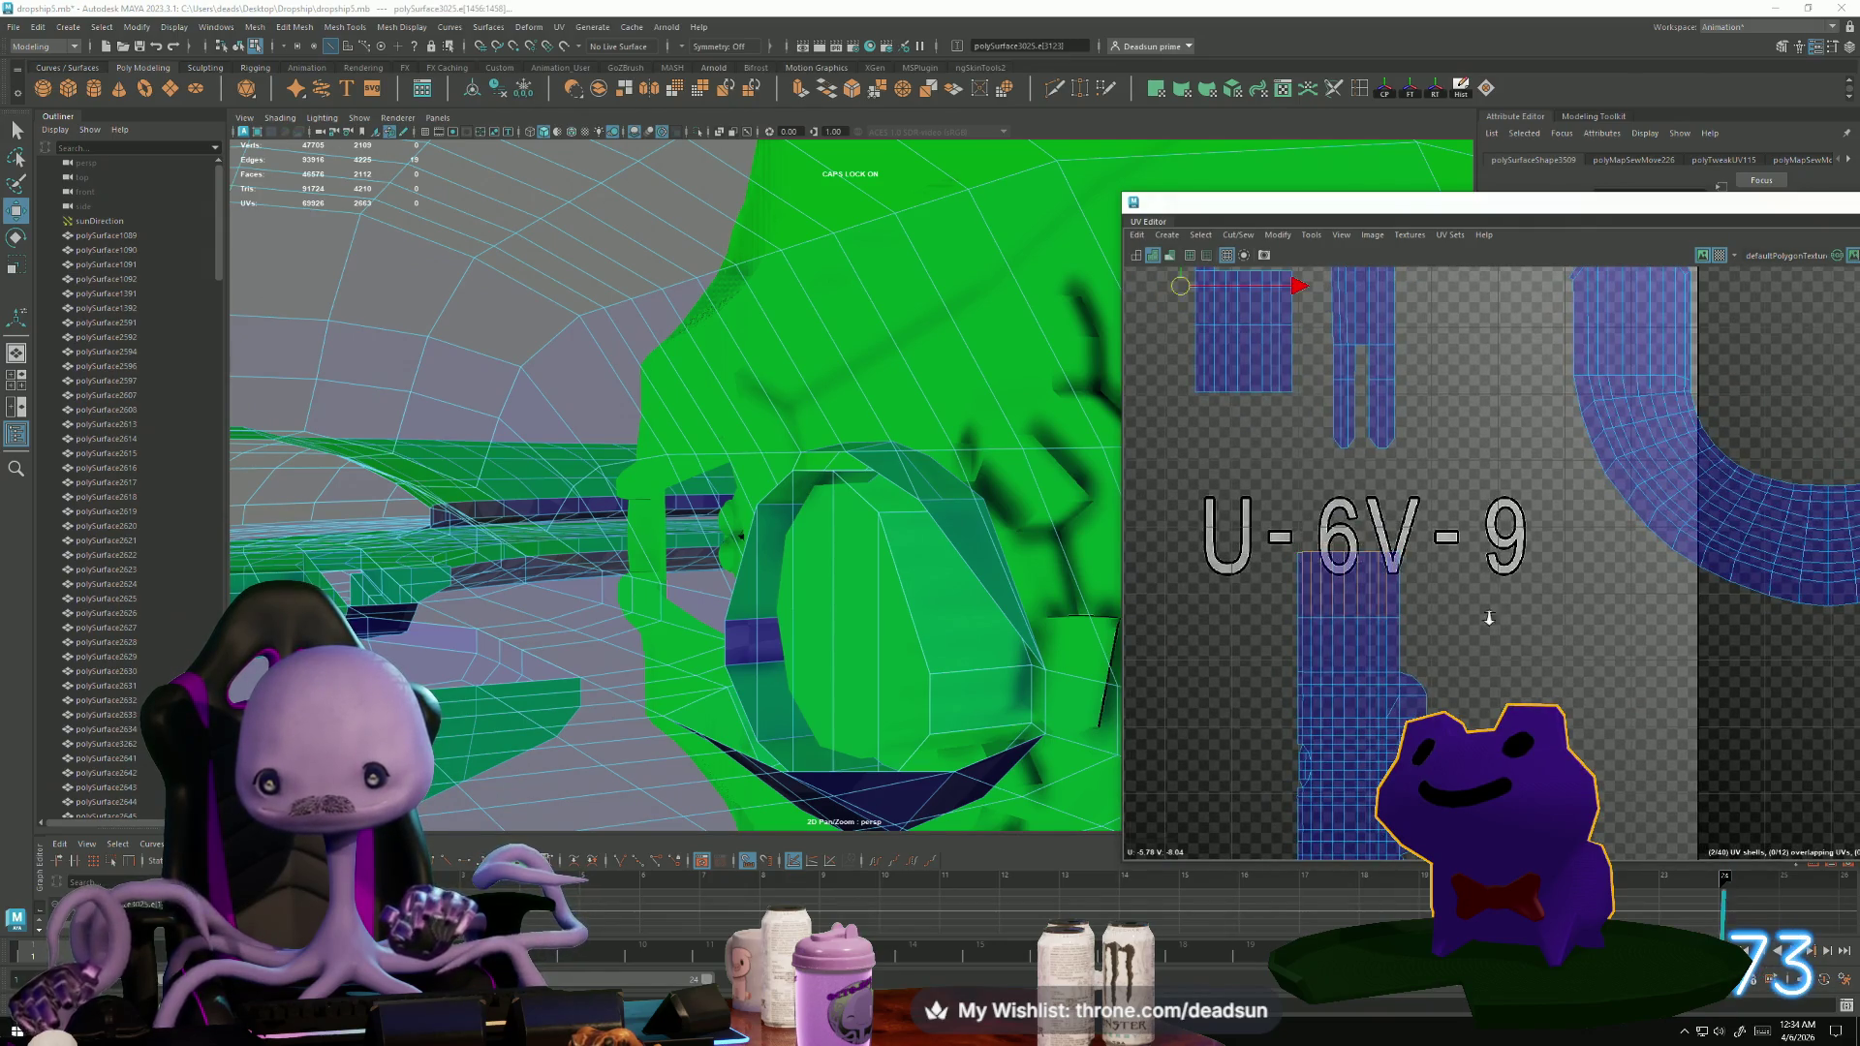
pyautogui.scroll(-5, 1473, 620)
pyautogui.scroll(3, 1318, 574)
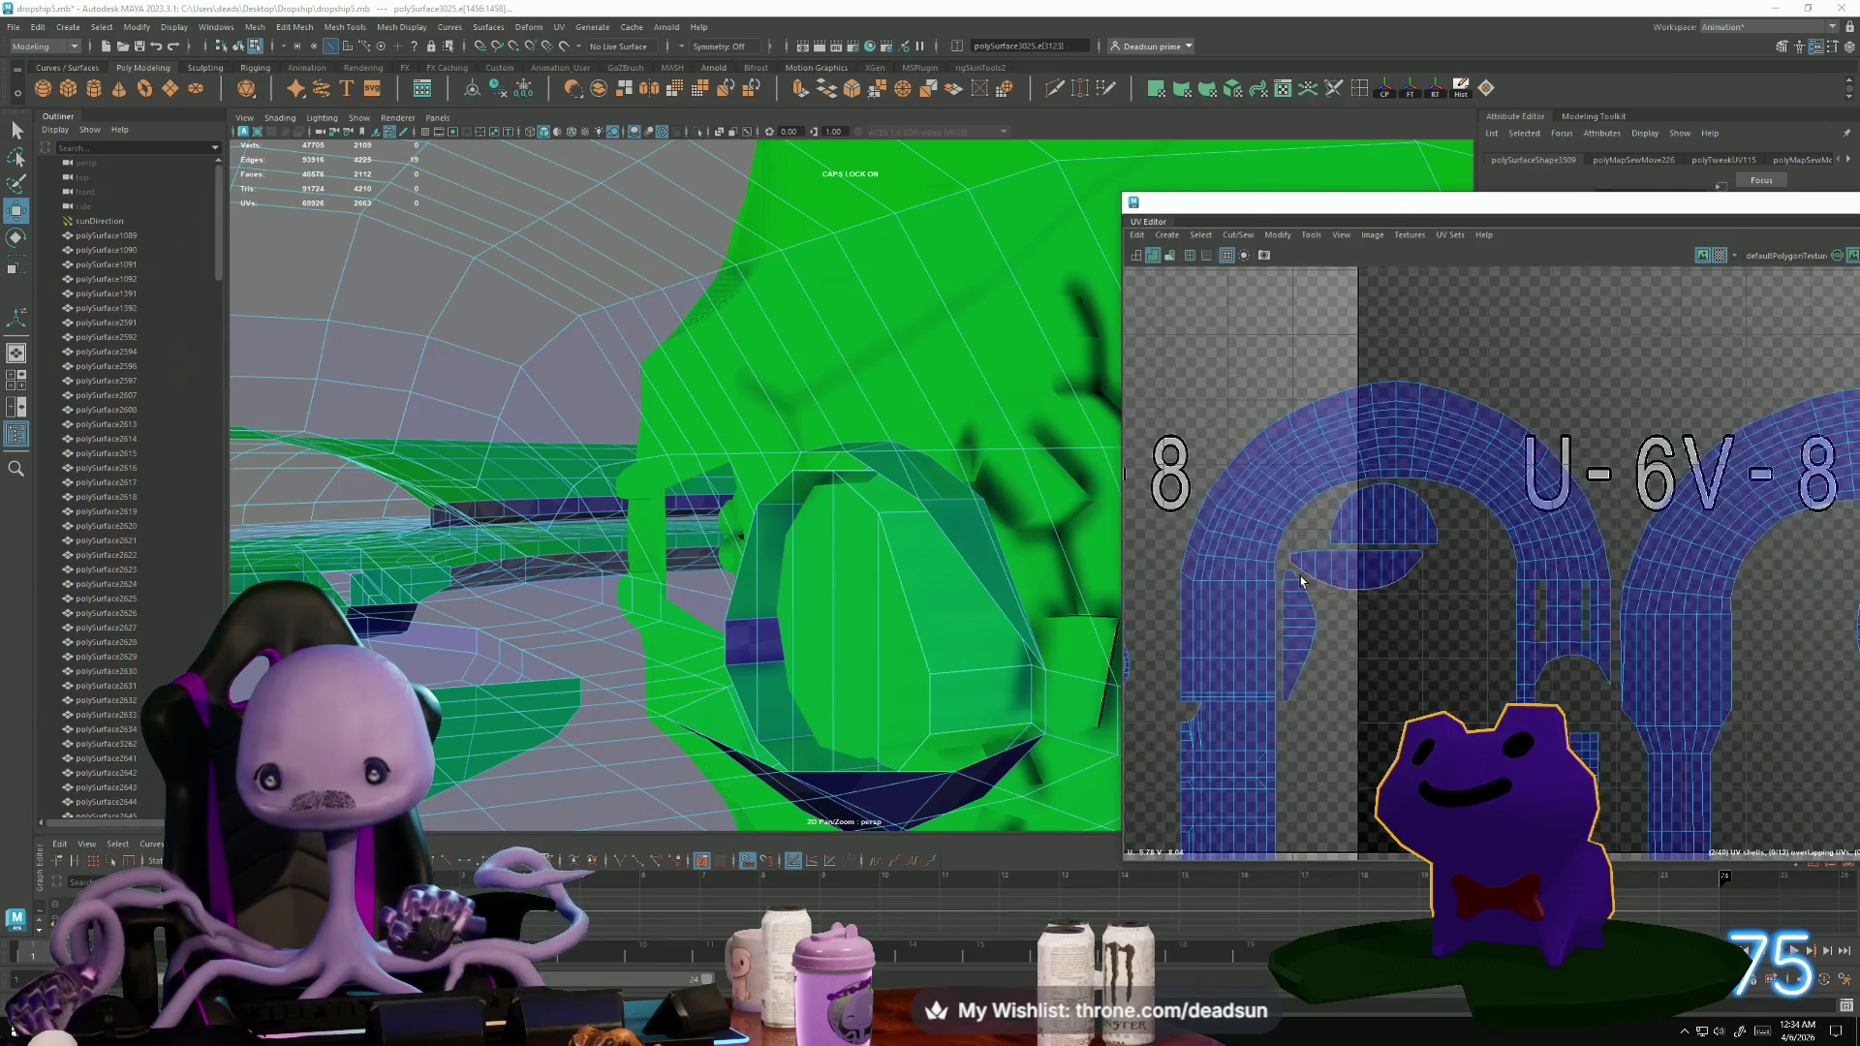
pyautogui.moveTo(1298, 558); pyautogui.dragTo(1364, 580)
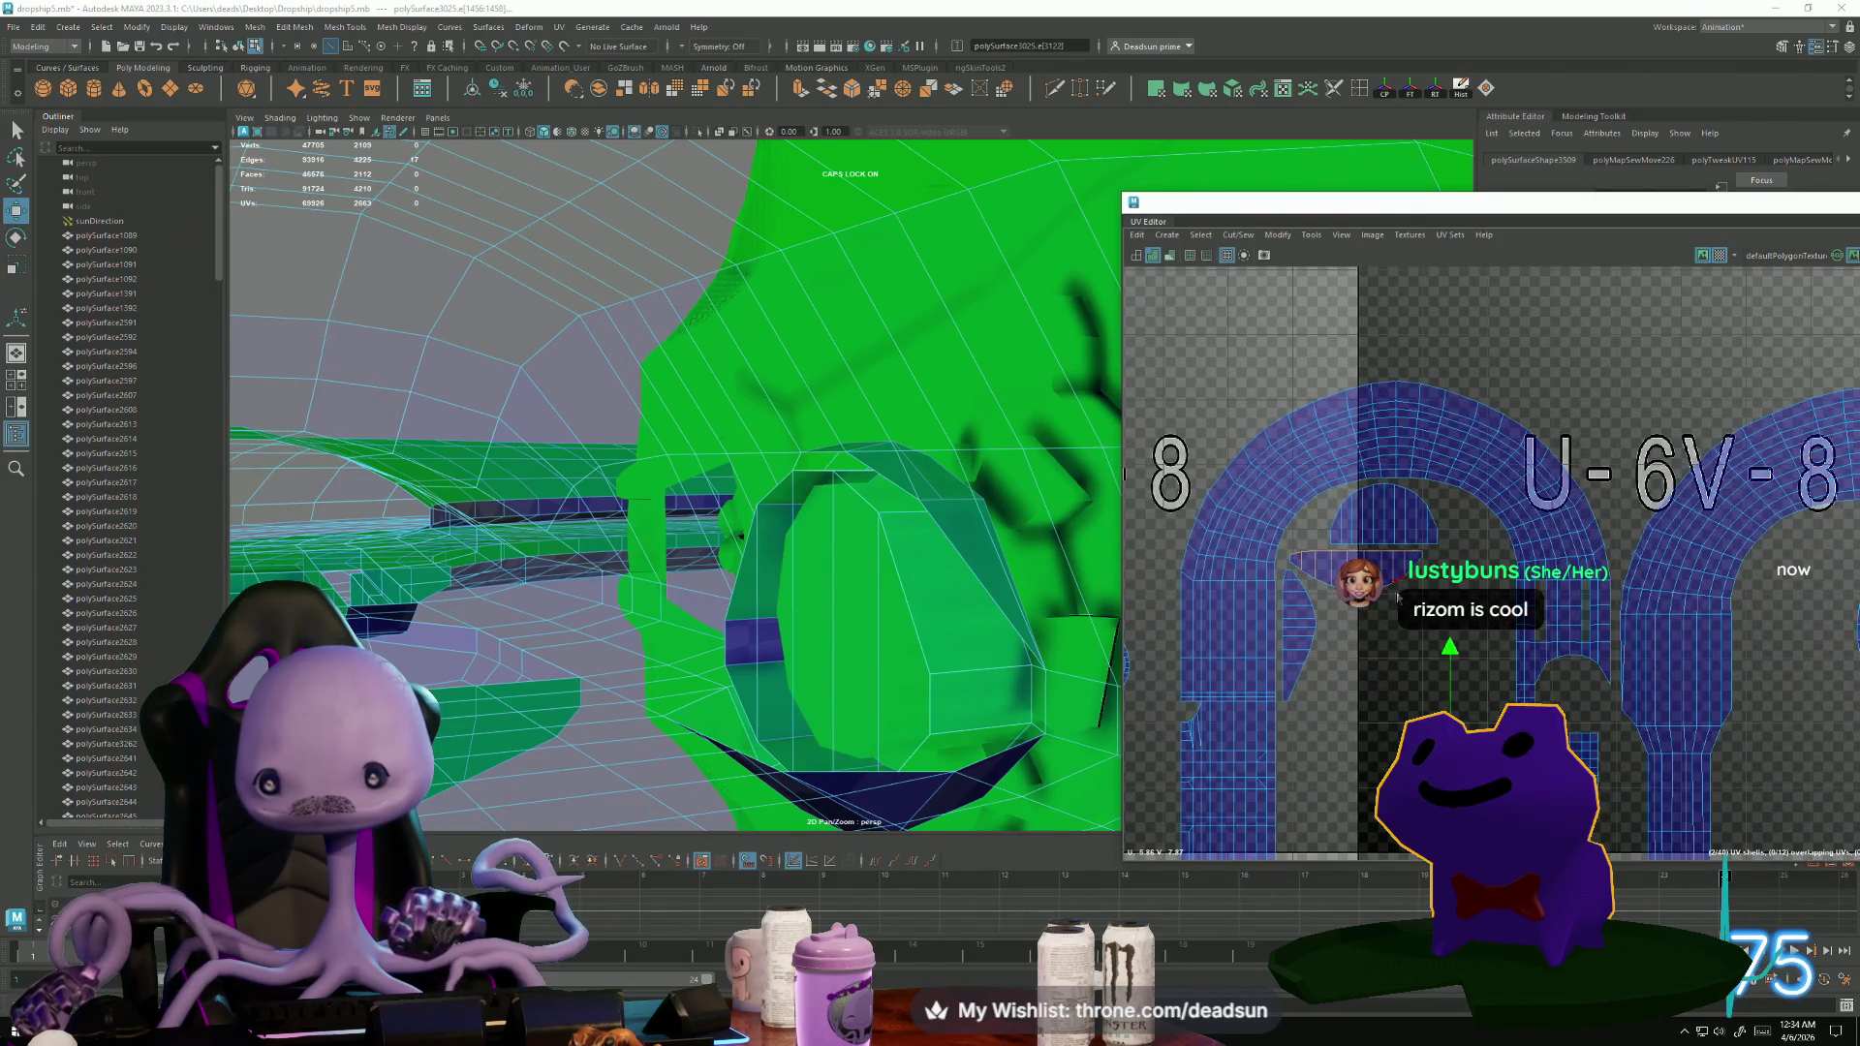
pyautogui.click(1398, 598)
pyautogui.scroll(-4, 1356, 533)
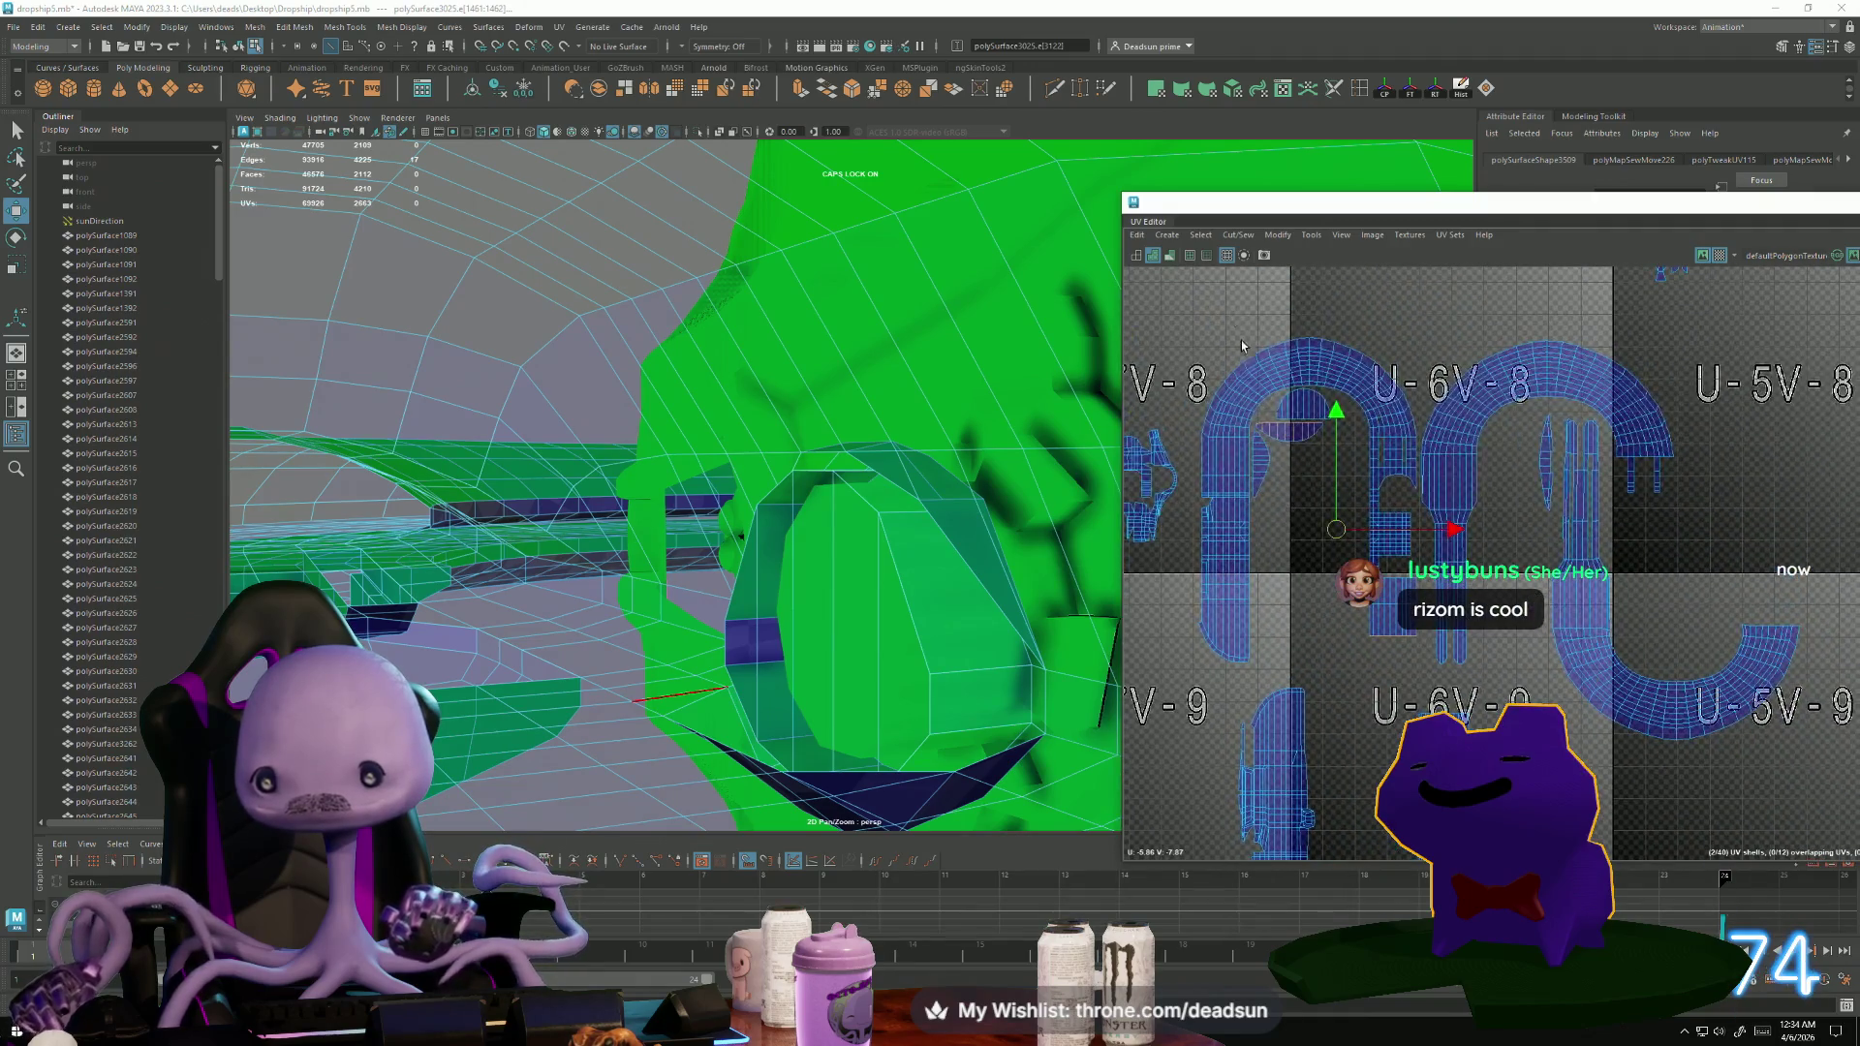
# Move and scale the small half-round shell snugly against the end of the larger strip shell.
pyautogui.moveTo(1242, 346)
pyautogui.mouseDown(button='right')
pyautogui.moveTo(1301, 449)
pyautogui.moveTo(1255, 412)
pyautogui.mouseUp(button='right')
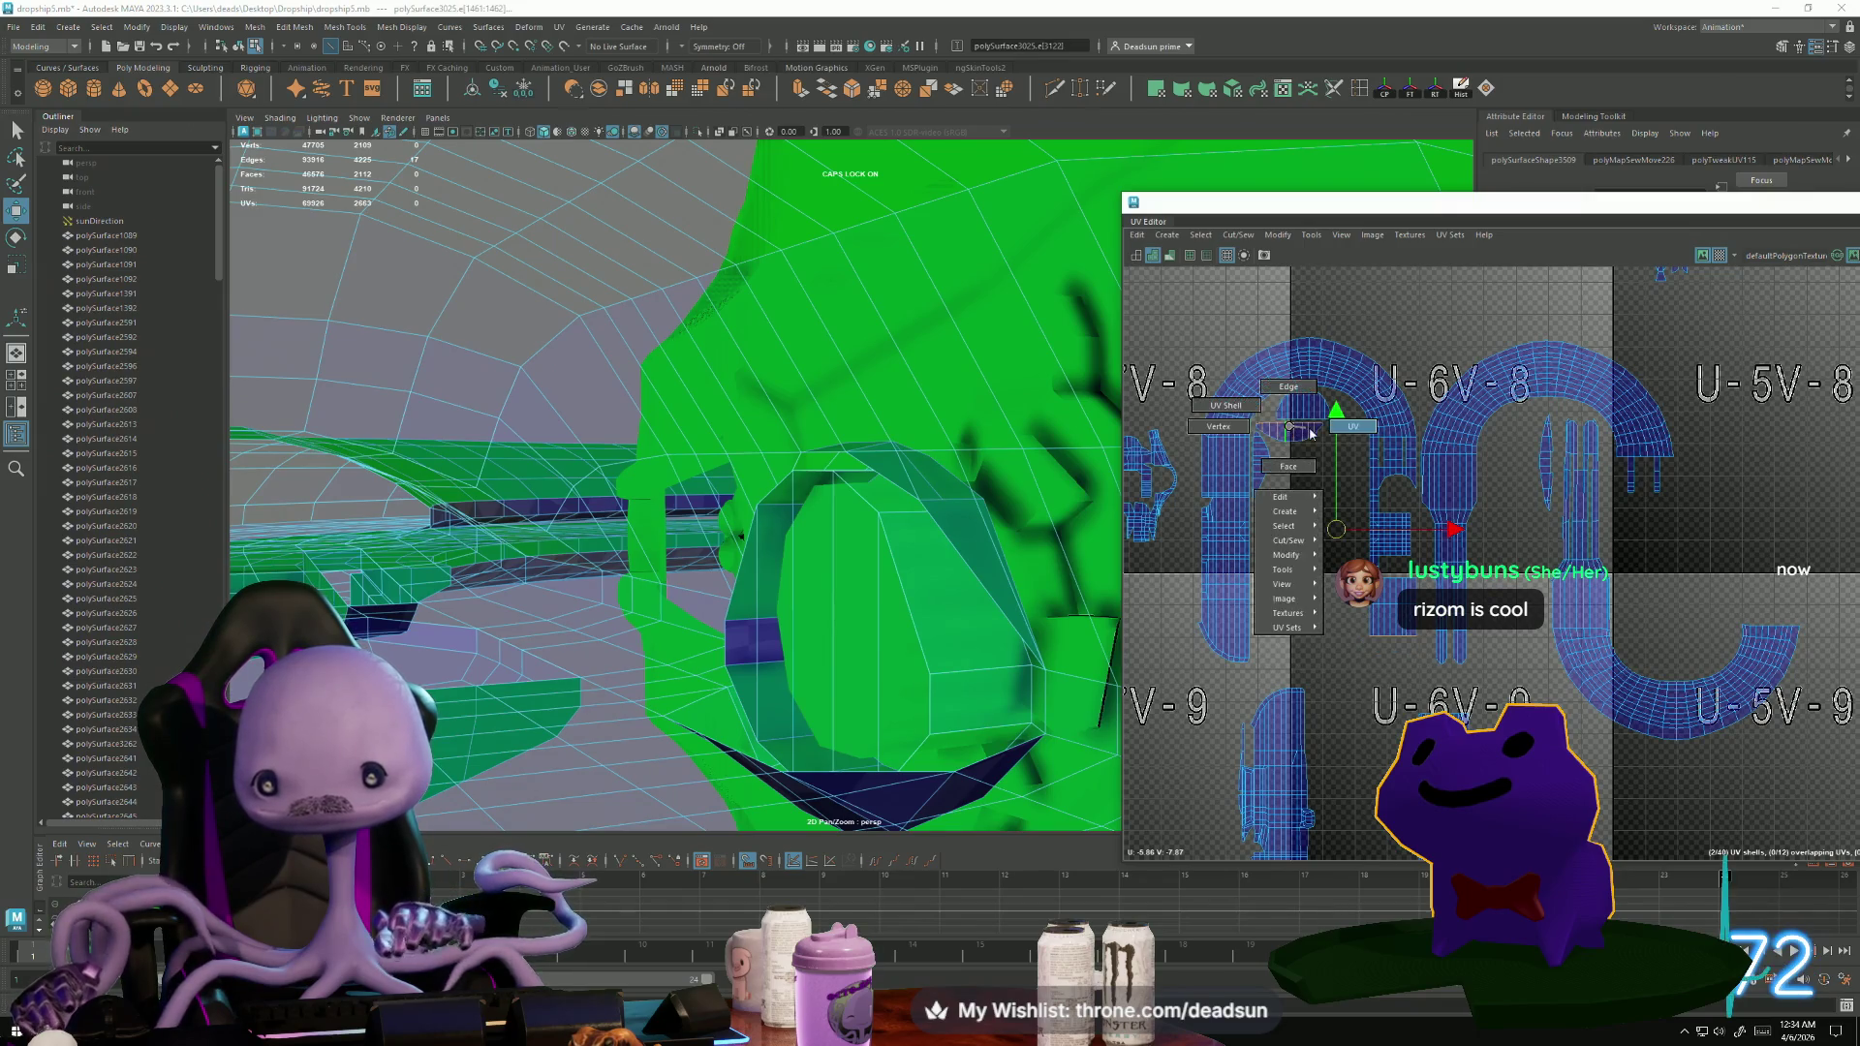
pyautogui.click(1291, 433)
pyautogui.moveTo(1291, 433); pyautogui.dragTo(1387, 649)
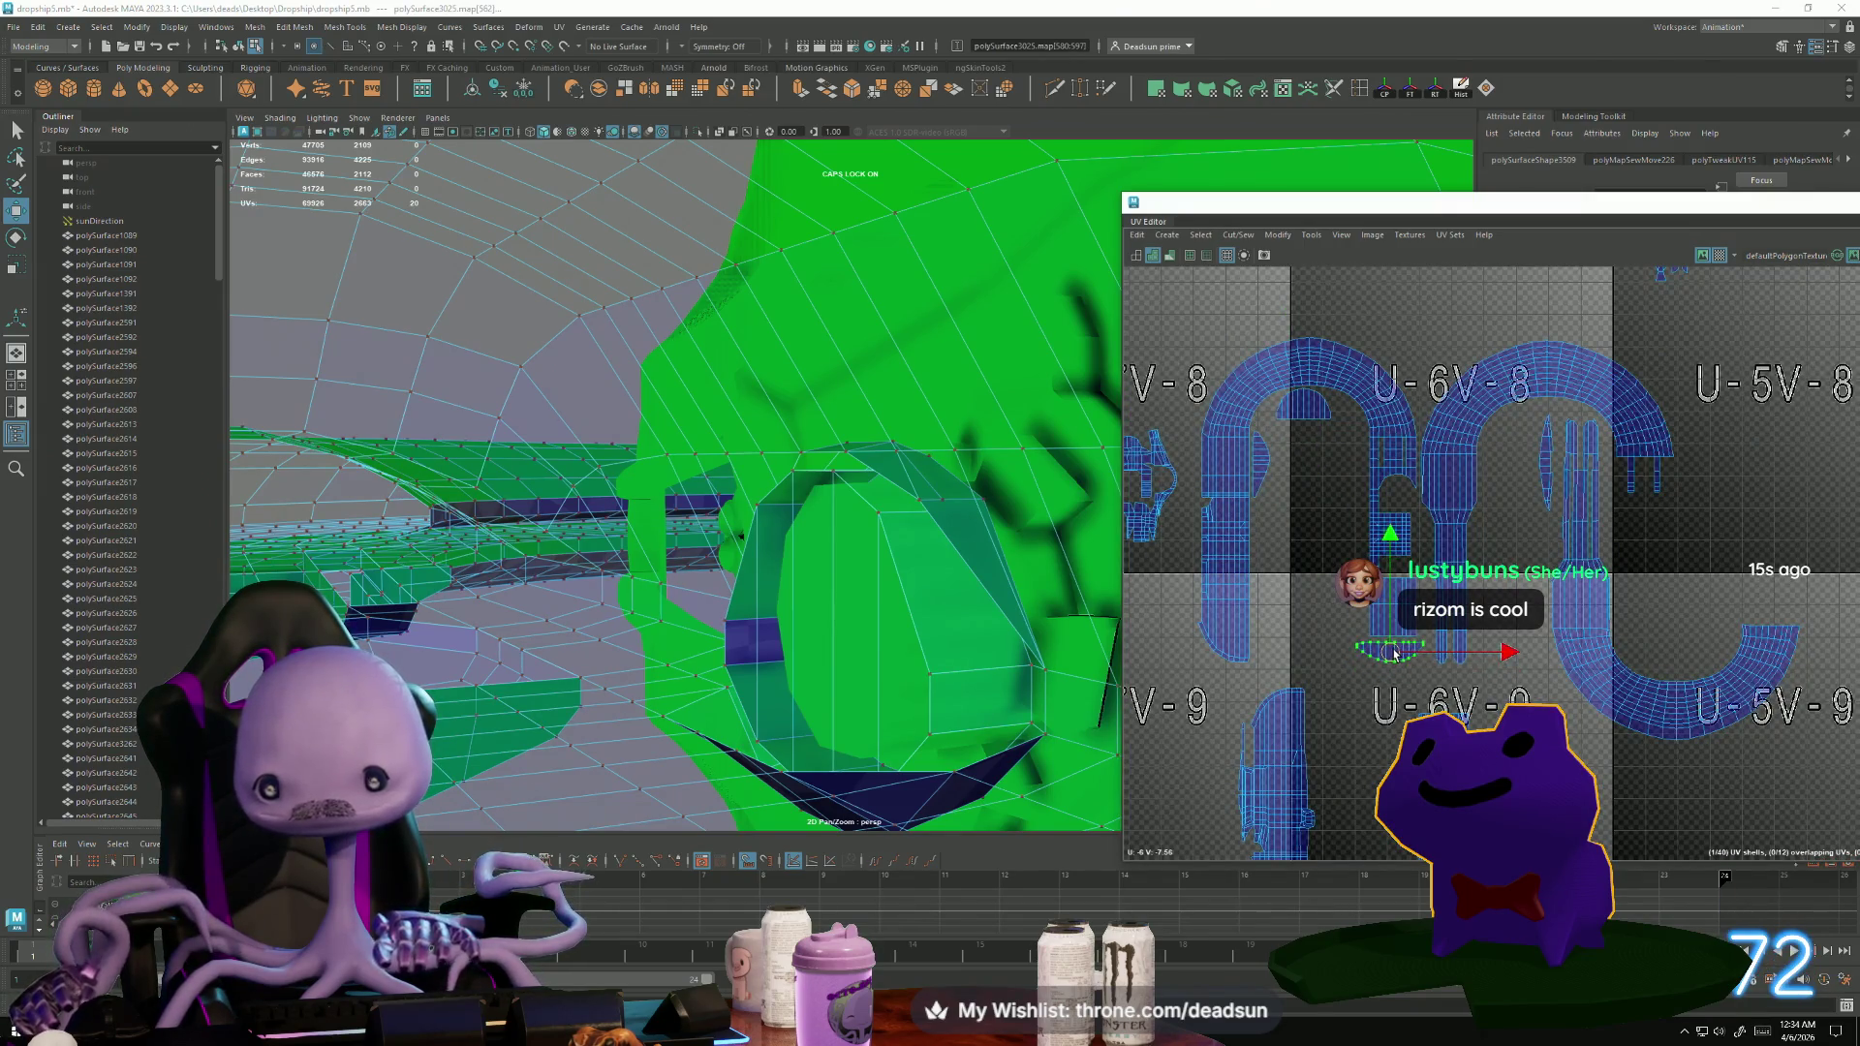
pyautogui.scroll(3, 1407, 657)
pyautogui.scroll(2, 1412, 660)
pyautogui.press('r')
pyautogui.press('w')
pyautogui.moveTo(1342, 631)
pyautogui.mouseDown()
pyautogui.moveTo(1348, 618)
pyautogui.moveTo(1275, 620)
pyautogui.mouseUp()
pyautogui.press('r')
pyautogui.press('w')
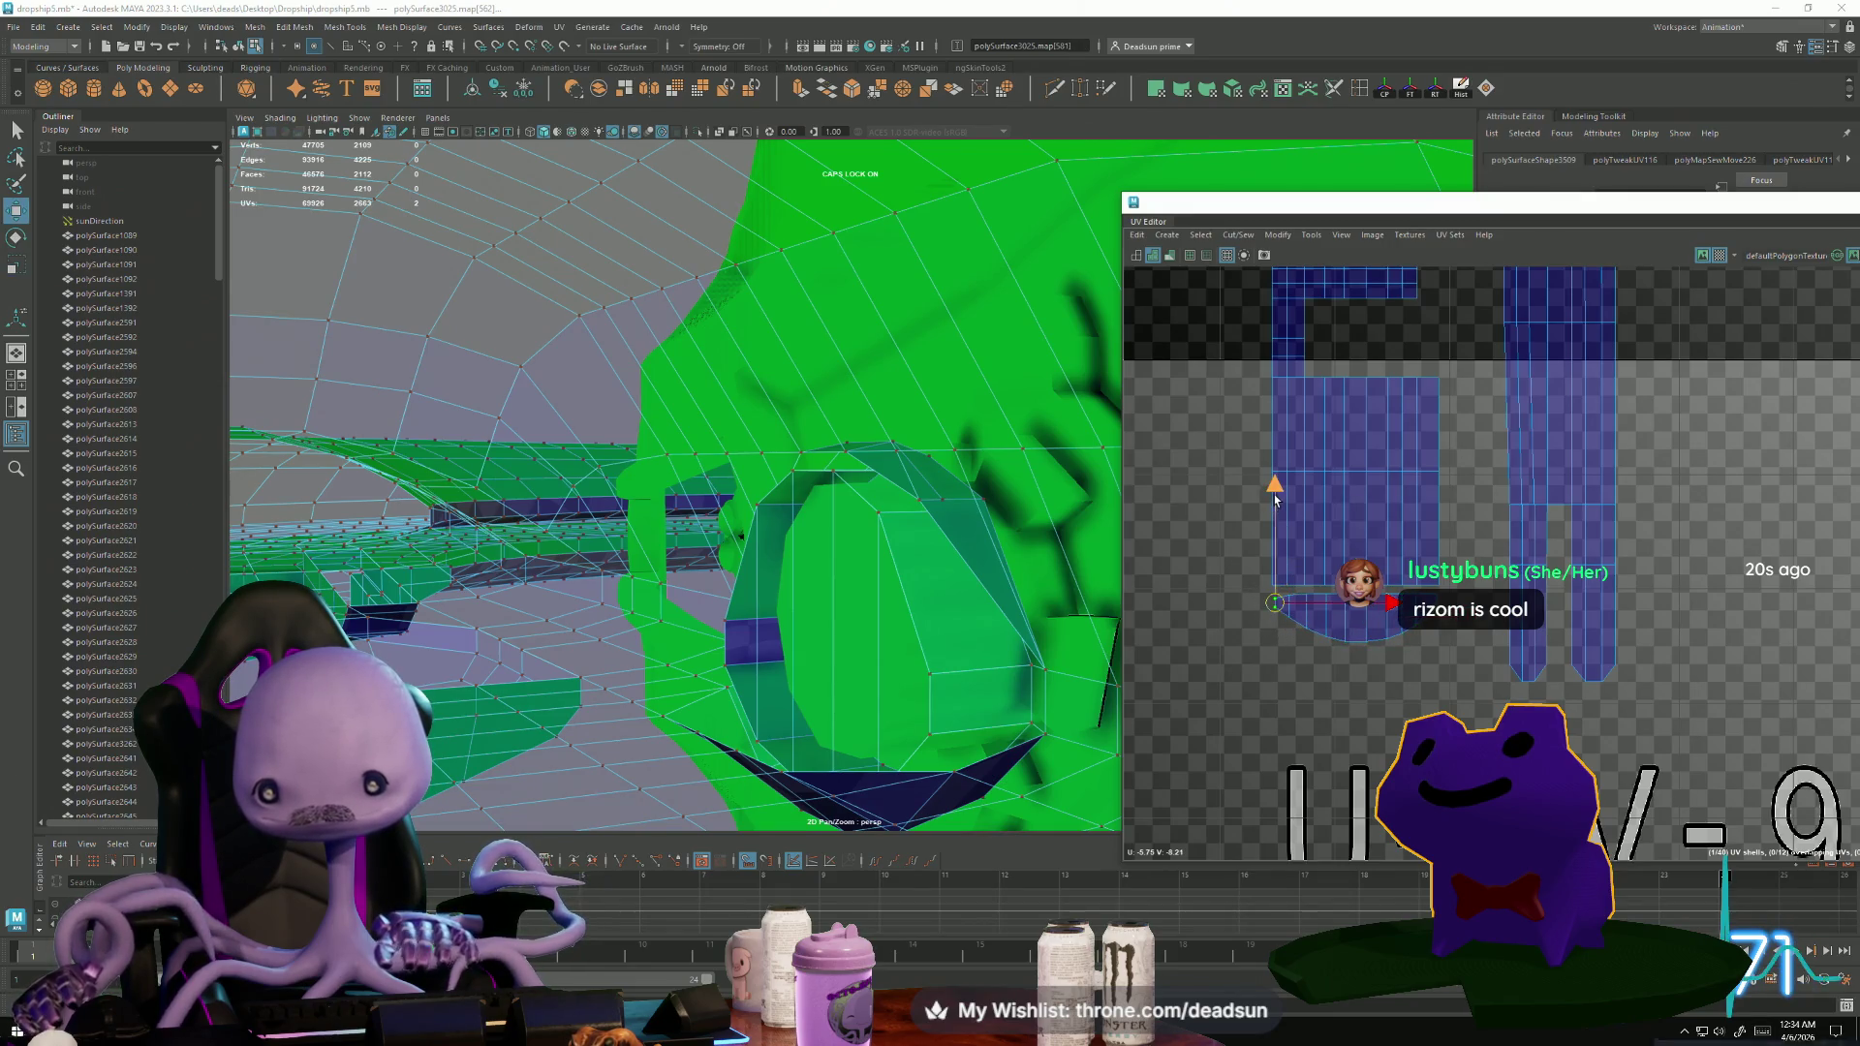
pyautogui.scroll(2, 1310, 604)
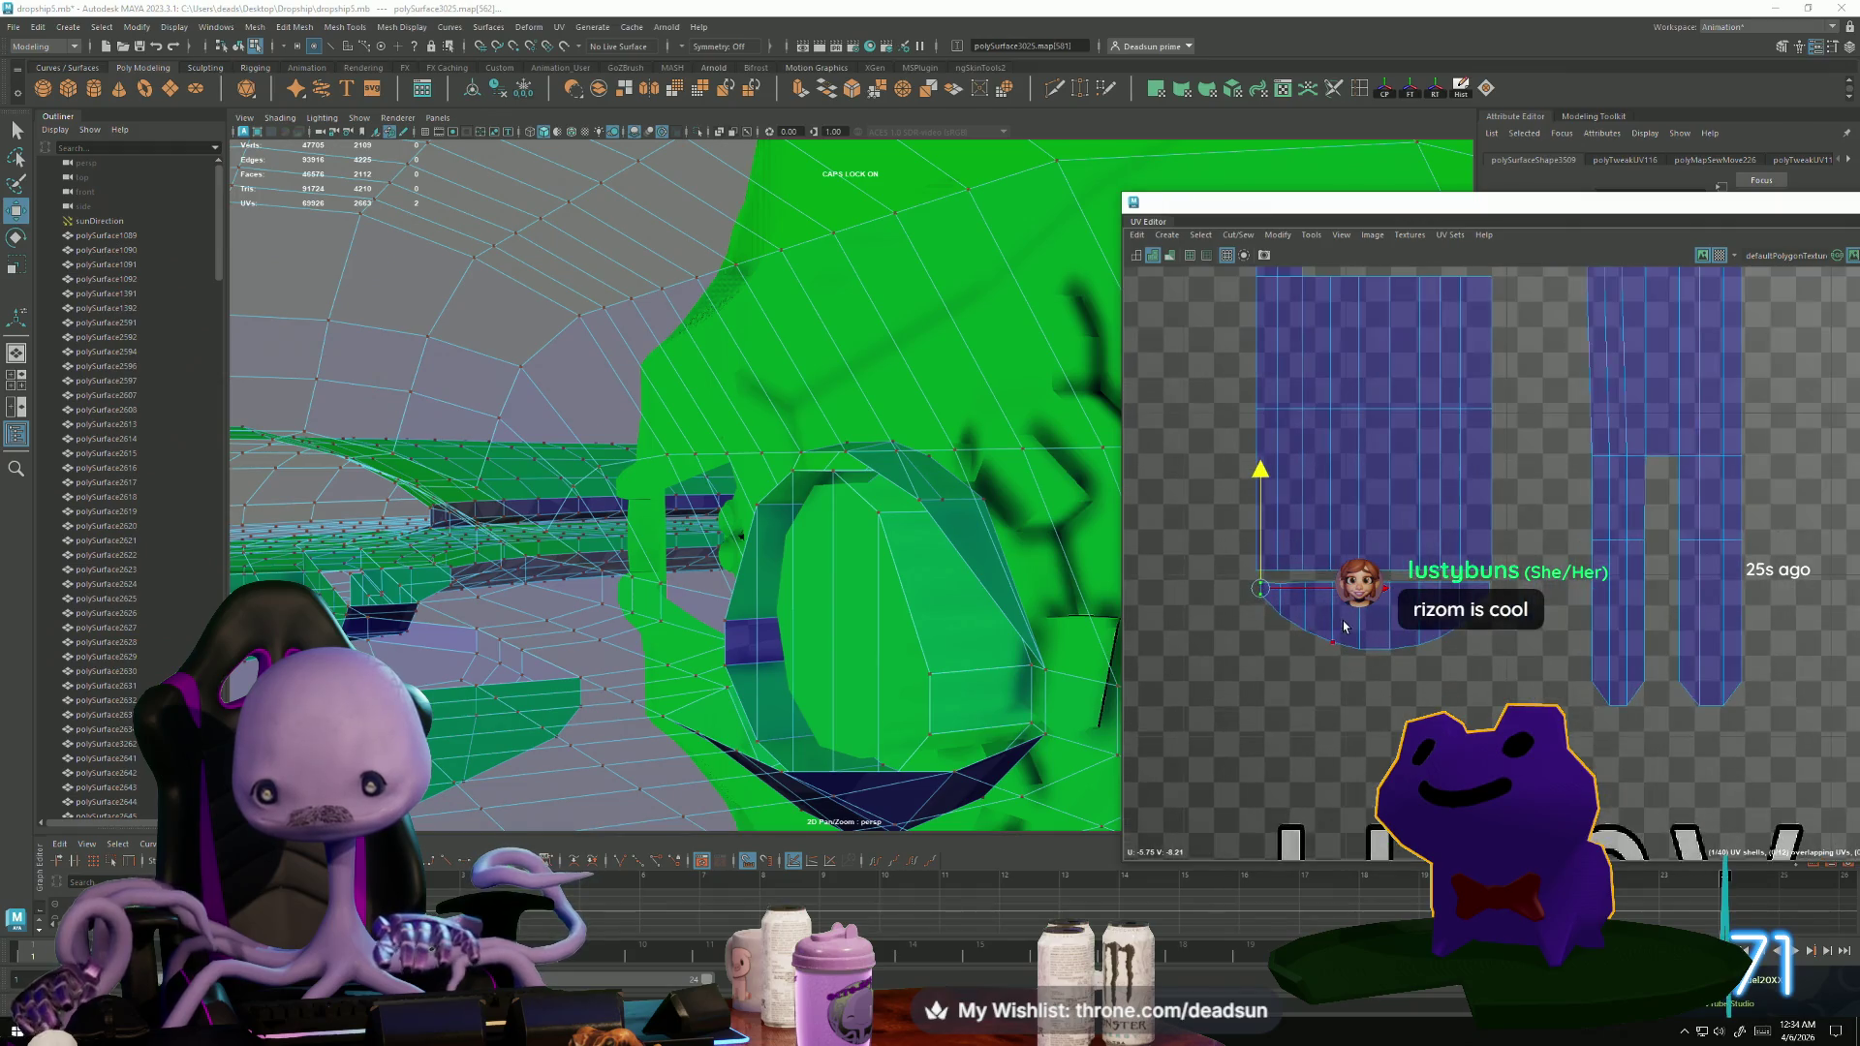
pyautogui.click(1315, 565)
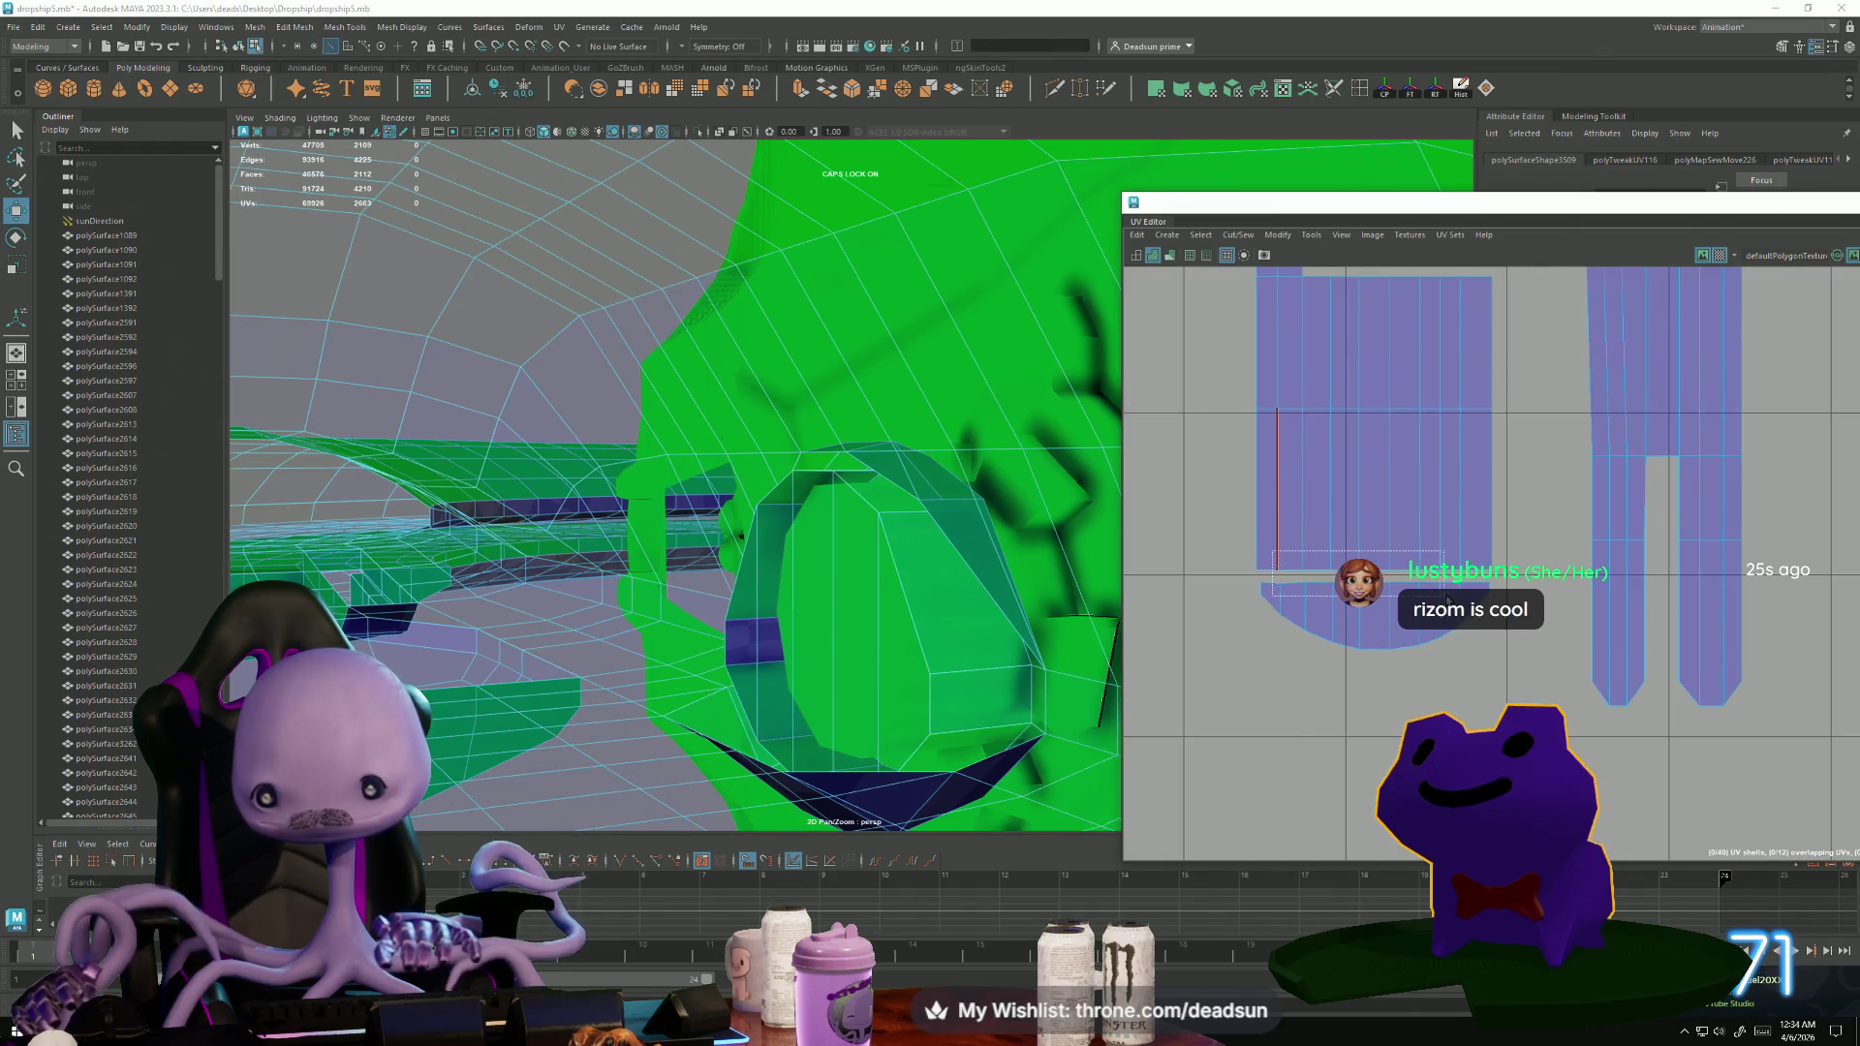
pyautogui.click(1201, 235)
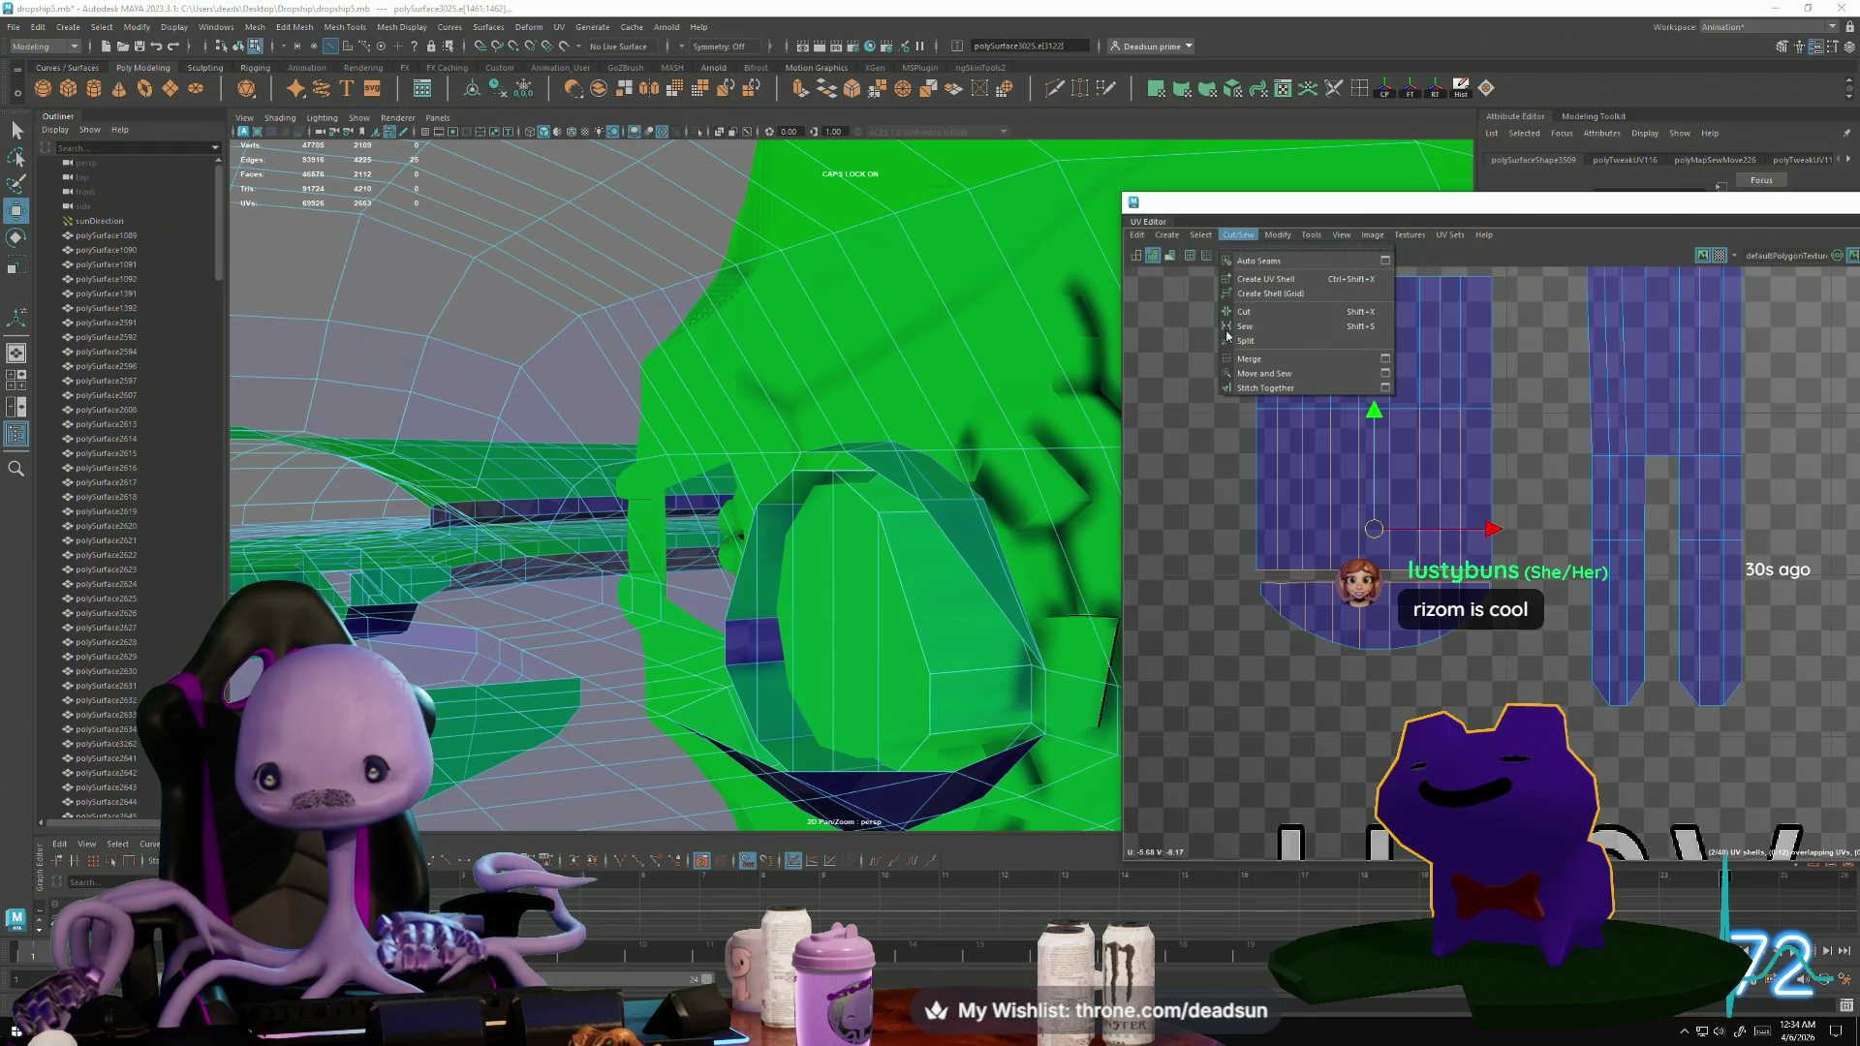
# Move and Sew the half-round shell onto the larger strip shell.
pyautogui.click(1276, 374)
pyautogui.scroll(-5, 1405, 485)
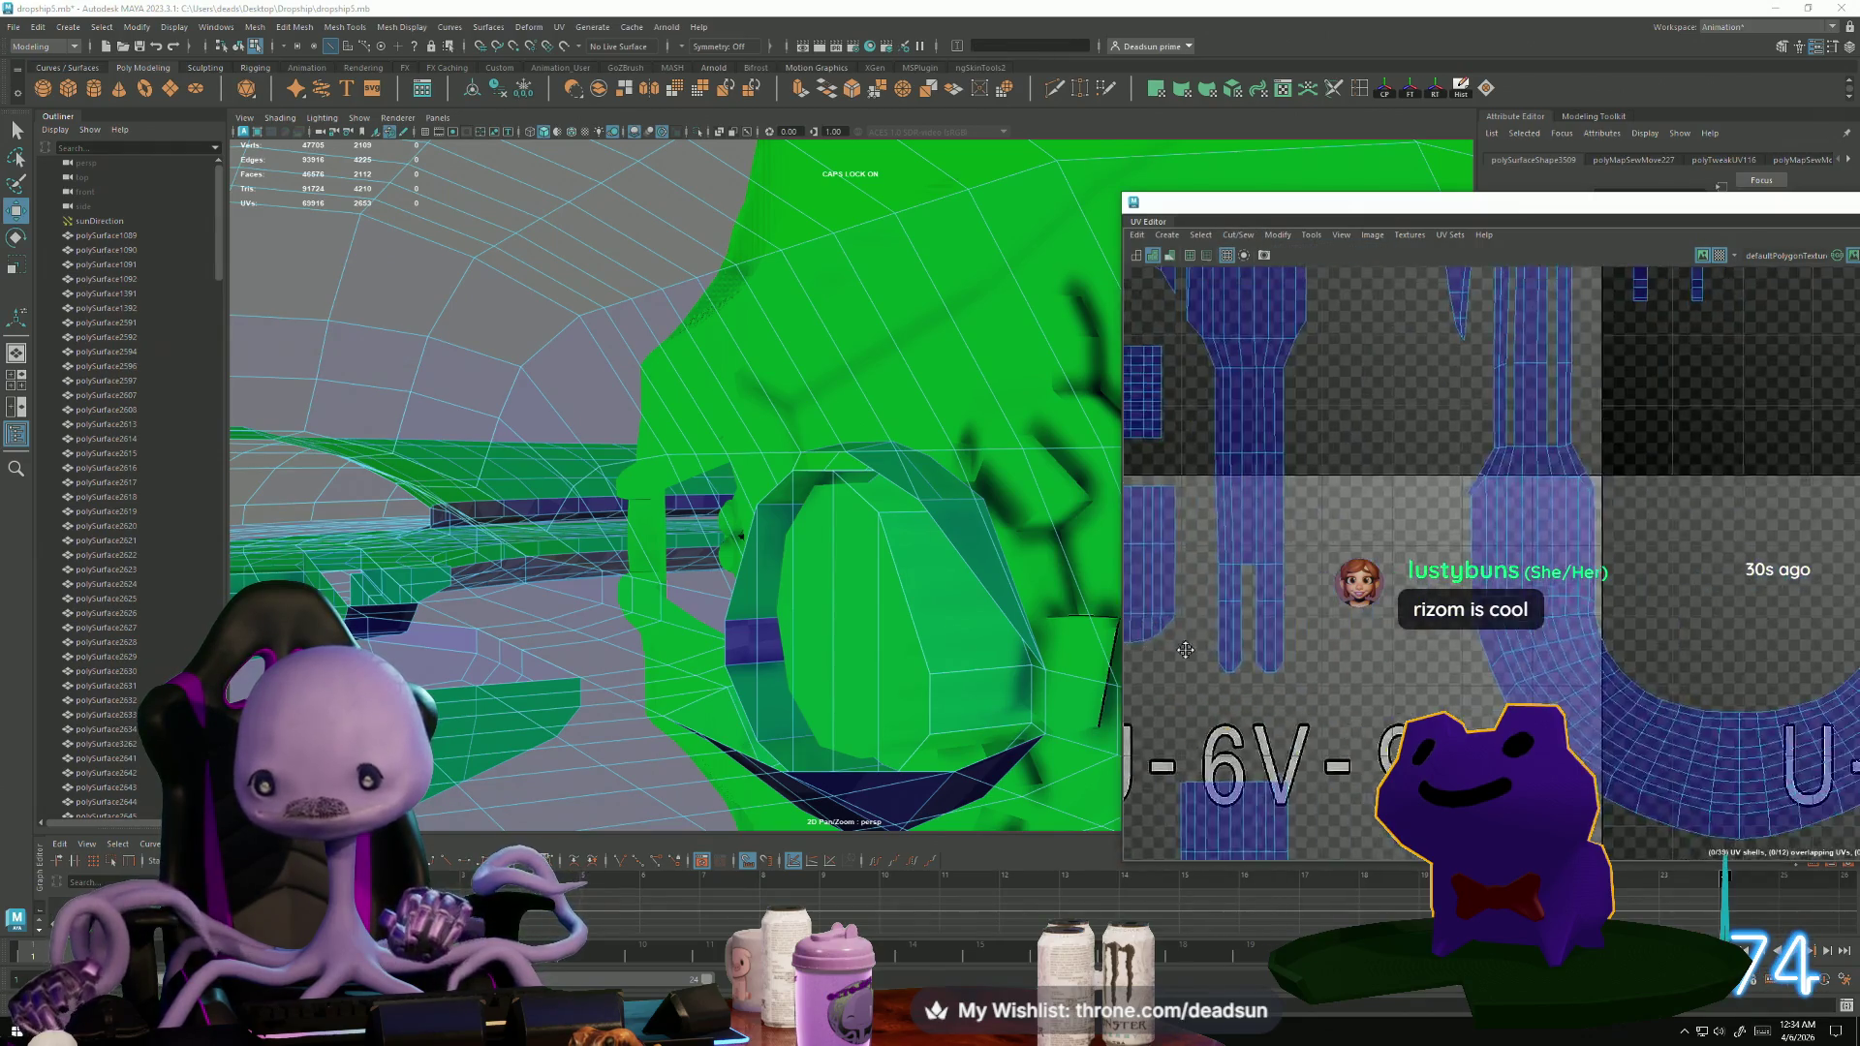
pyautogui.scroll(5, 1841, 698)
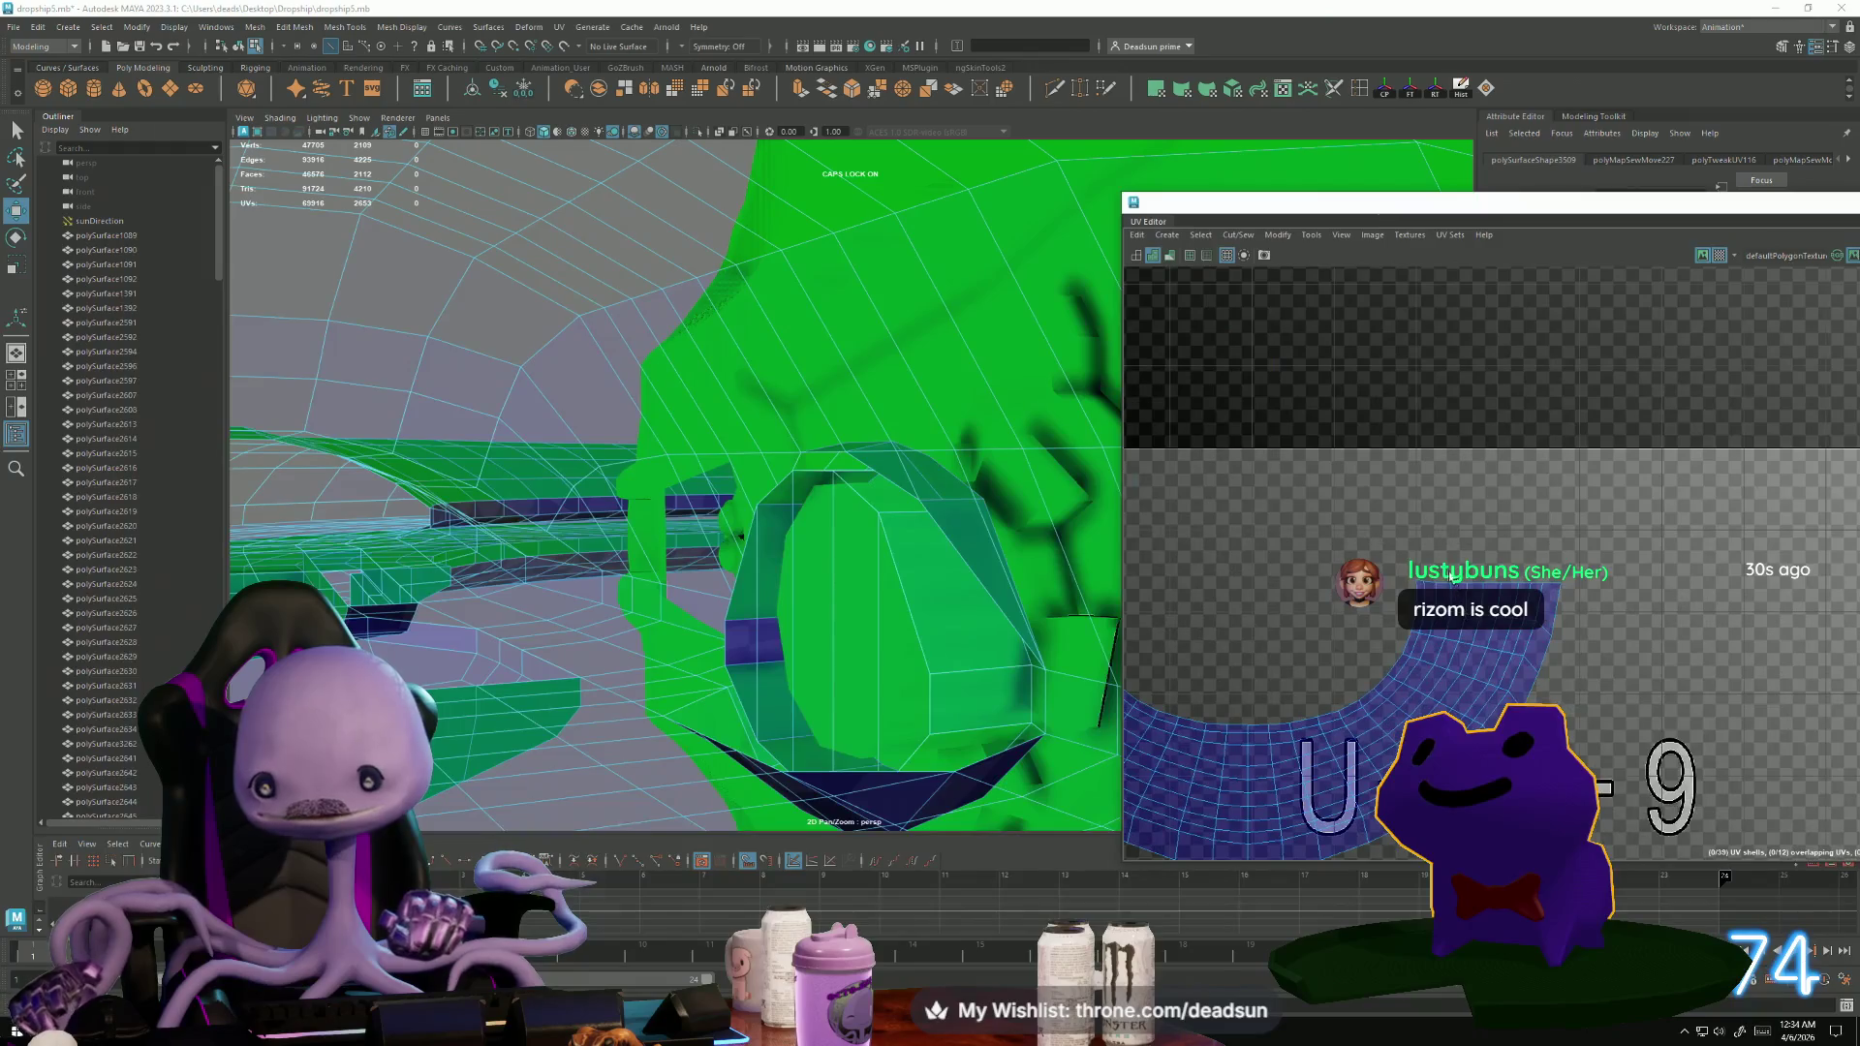
pyautogui.scroll(-3, 1196, 602)
pyautogui.scroll(3, 1196, 603)
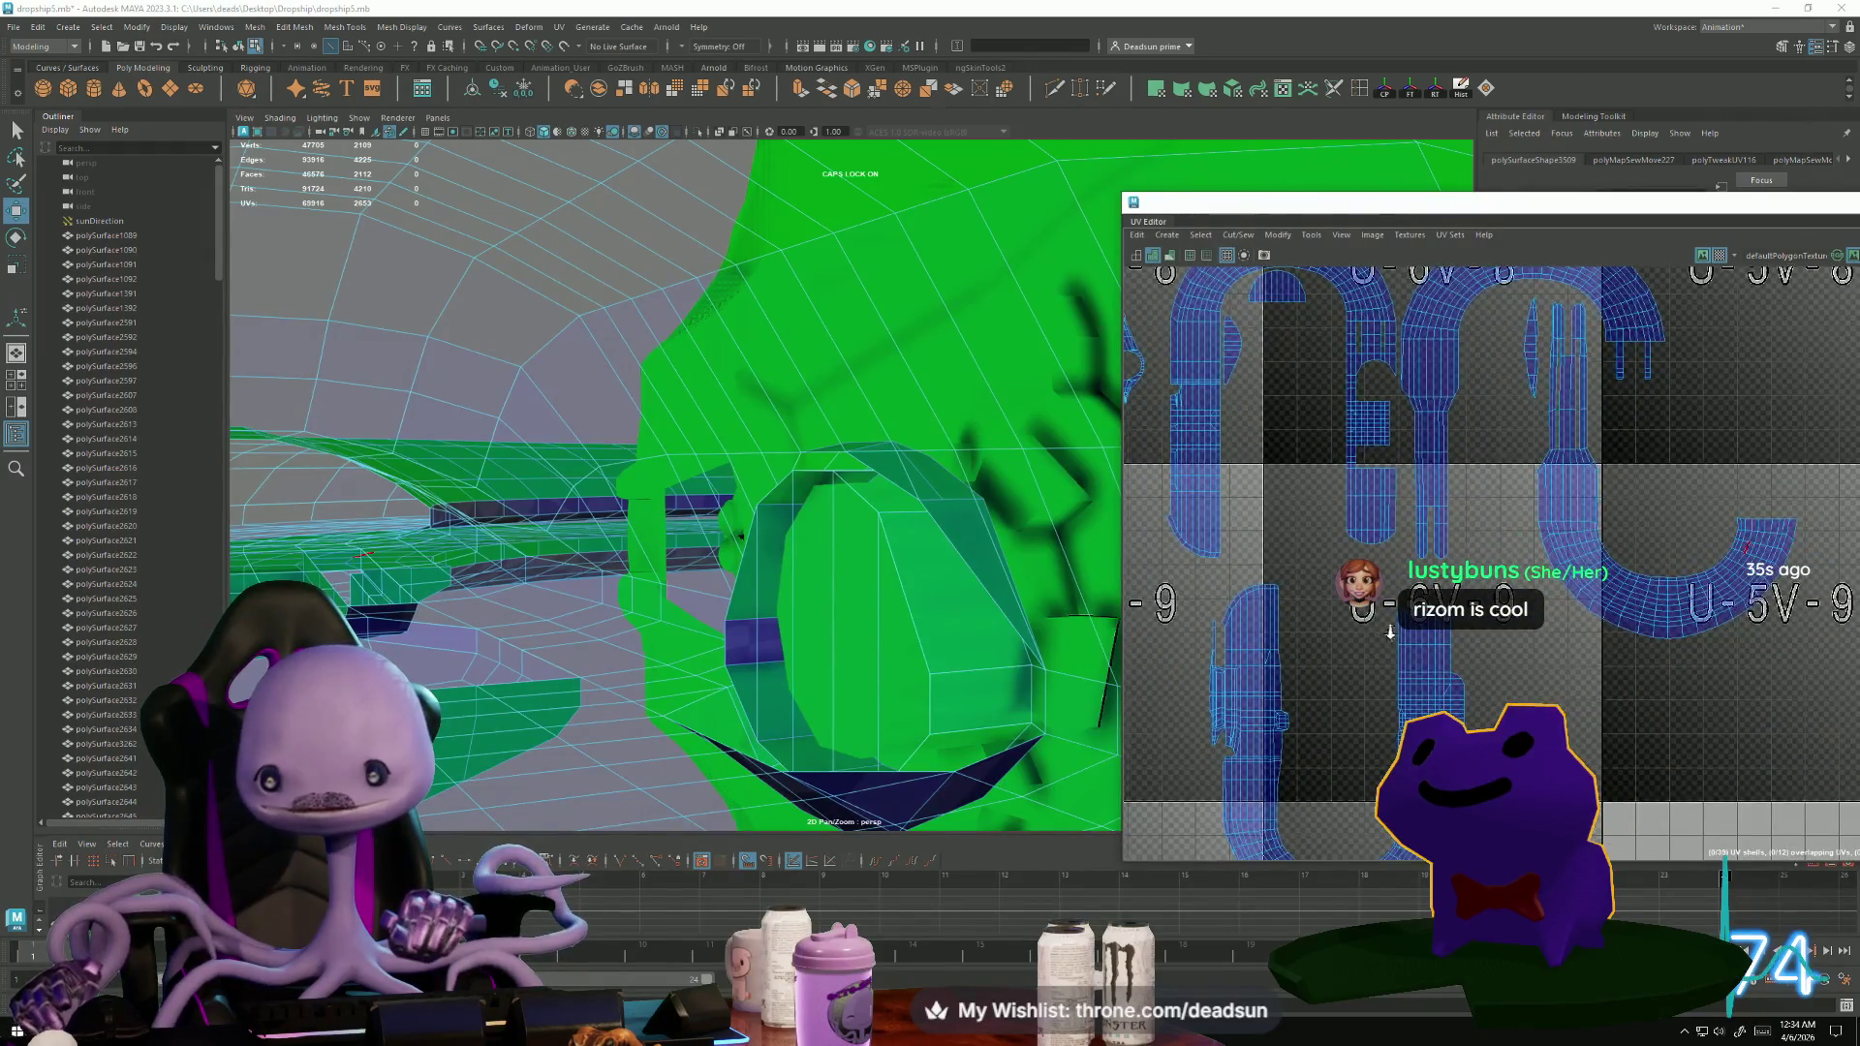
# Box-select the next small shell's seam edges in the U-6V-8 tile.
pyautogui.keyDown('alt'); pyautogui.moveTo(1195, 602); pyautogui.dragTo(1360, 659, button='middle'); pyautogui.keyUp('alt')
pyautogui.scroll(2, 1361, 659)
pyautogui.scroll(2, 1415, 610)
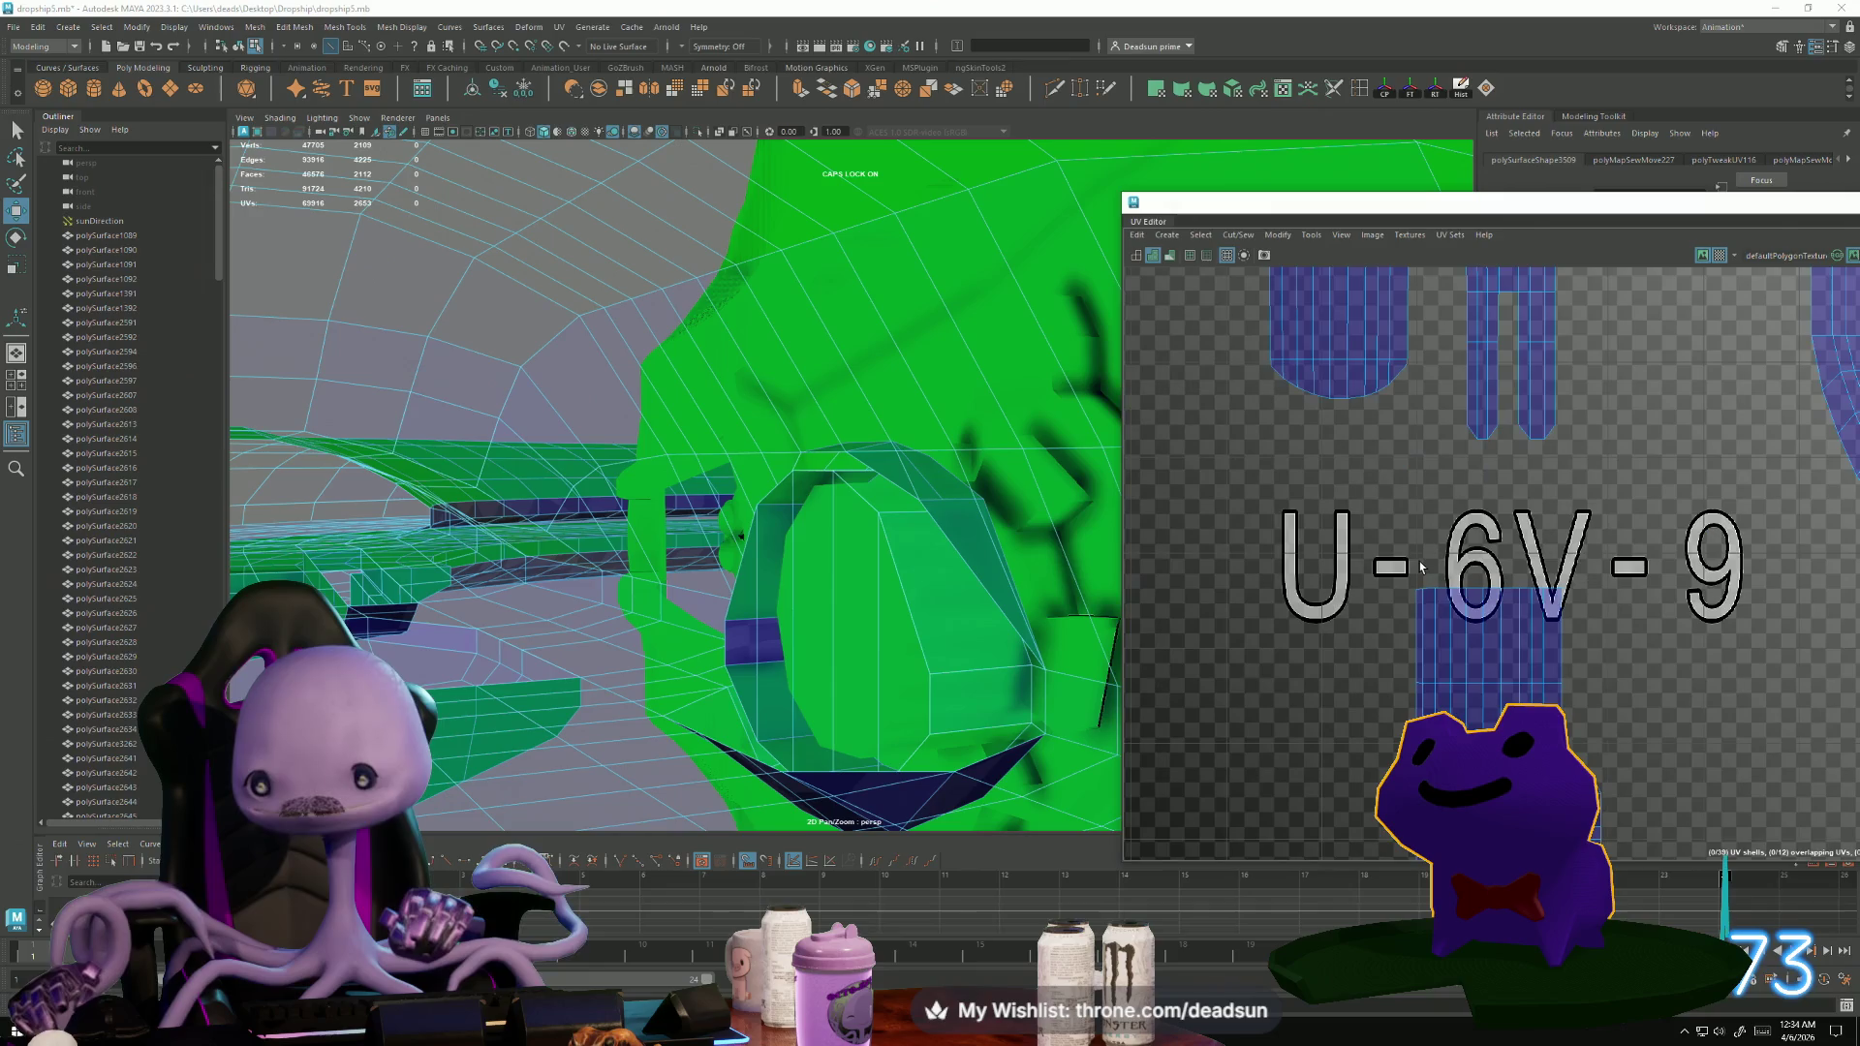
pyautogui.click(1421, 630)
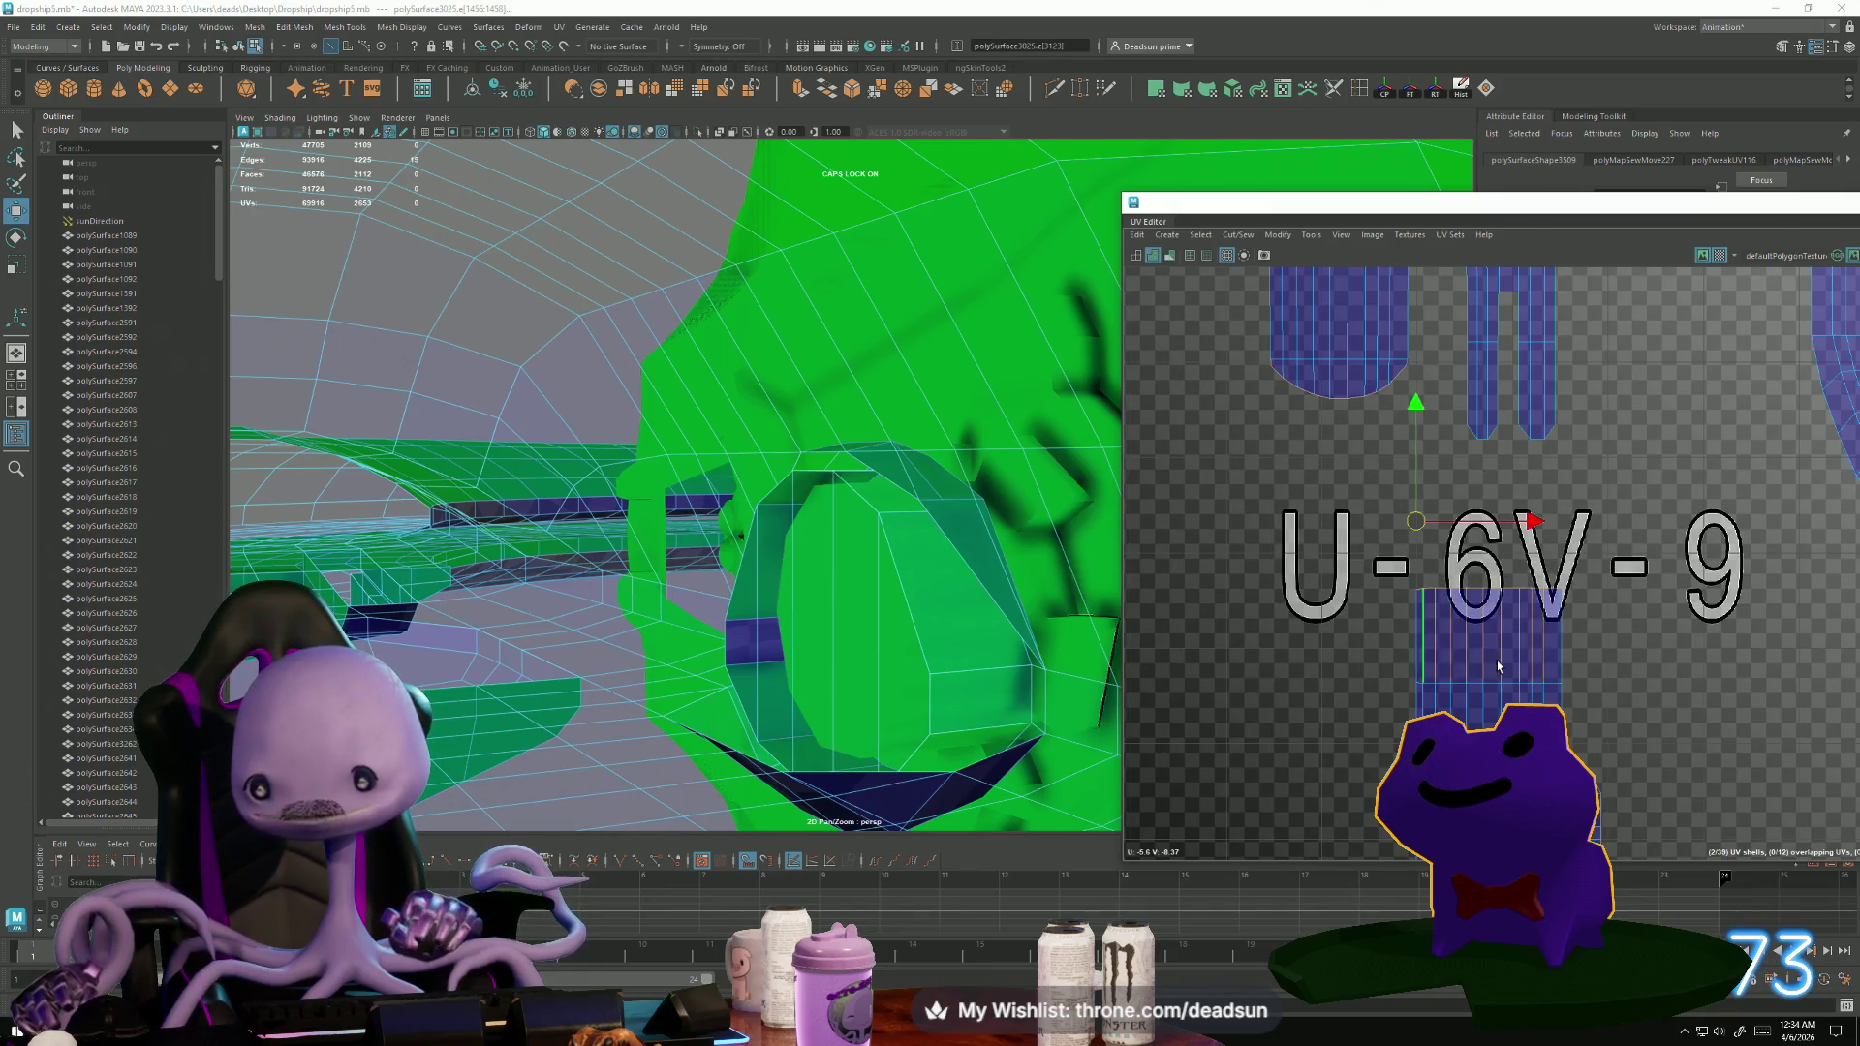
pyautogui.scroll(-4, 1473, 649)
pyautogui.keyDown('alt'); pyautogui.moveTo(1223, 556); pyautogui.dragTo(1318, 659, button='middle'); pyautogui.keyUp('alt')
pyautogui.scroll(-2, 1347, 688)
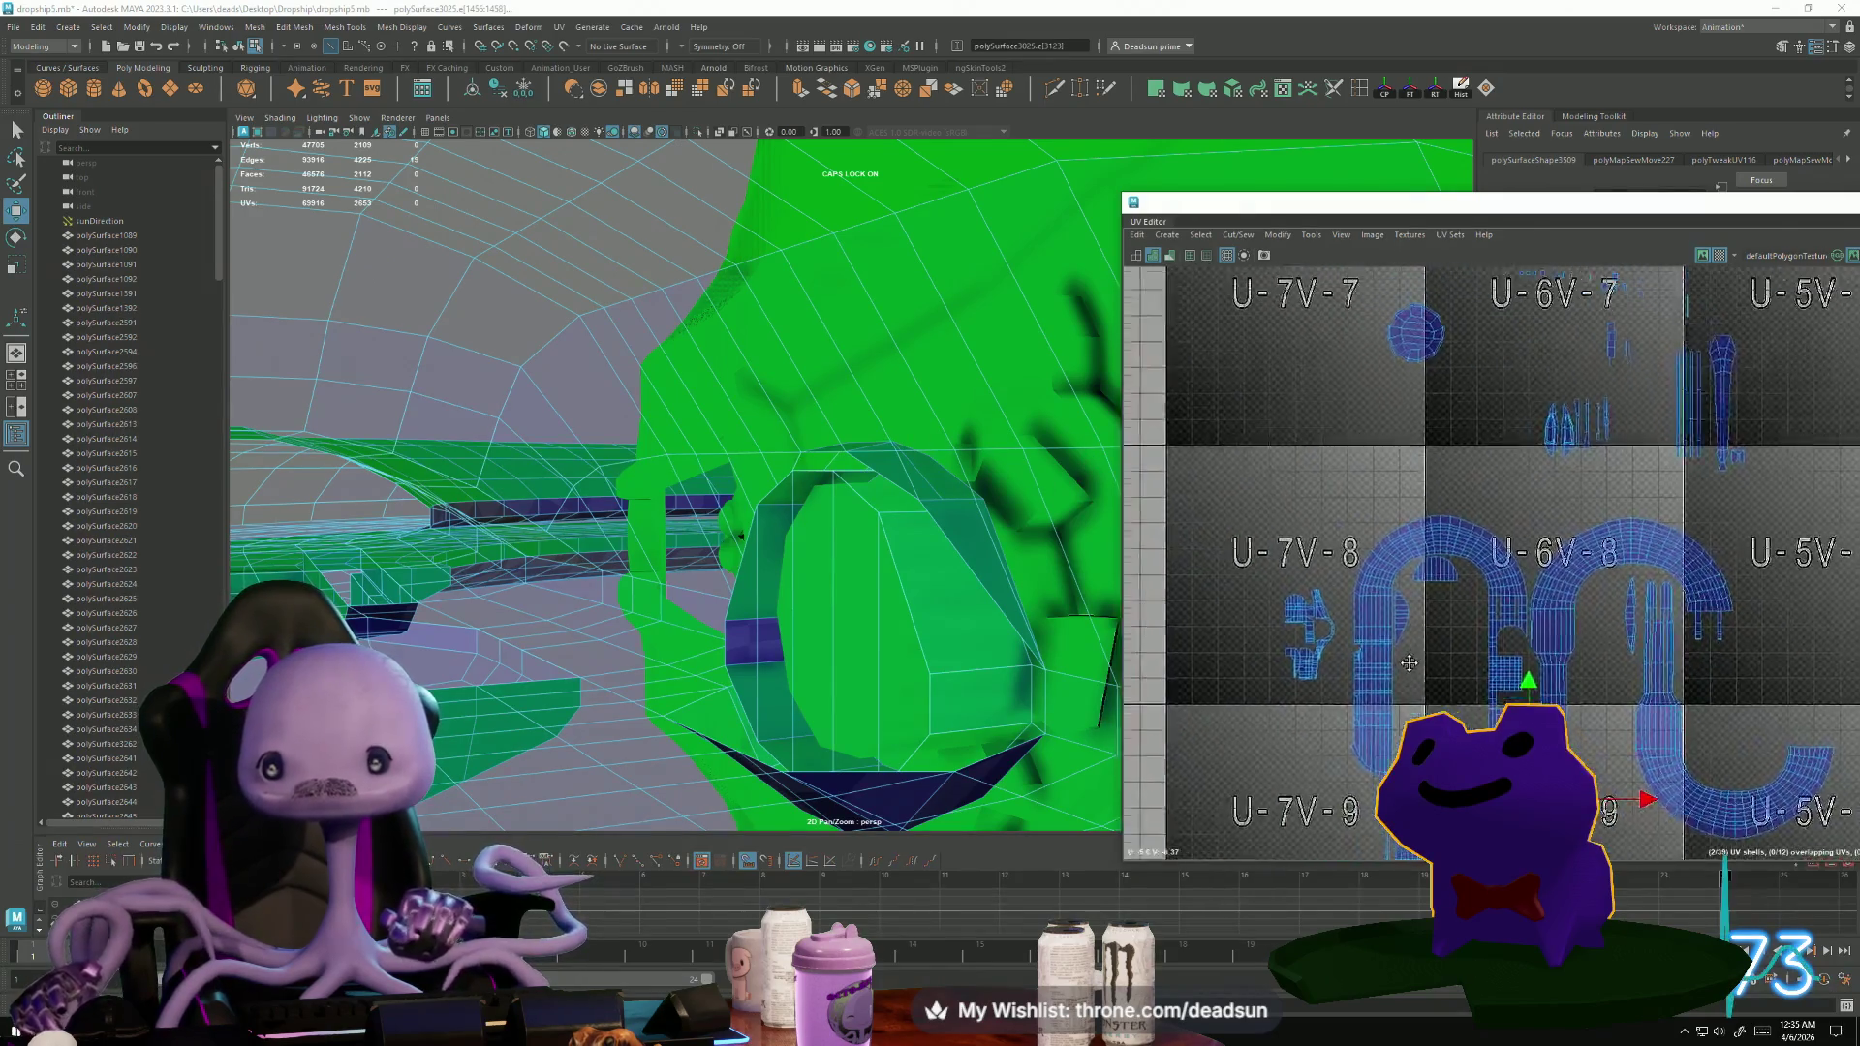
pyautogui.moveTo(1379, 722)
pyautogui.keyDown('alt'); pyautogui.mouseDown(button='middle')
pyautogui.moveTo(1284, 681)
pyautogui.moveTo(1234, 501)
pyautogui.moveTo(1282, 834)
pyautogui.moveTo(1284, 550)
pyautogui.mouseUp(button='middle'); pyautogui.keyUp('alt')
pyautogui.moveTo(1246, 387)
pyautogui.mouseDown()
pyautogui.moveTo(1301, 395)
pyautogui.moveTo(1280, 415)
pyautogui.moveTo(1285, 398)
pyautogui.mouseUp()
pyautogui.moveTo(1278, 533)
pyautogui.keyDown('alt'); pyautogui.mouseDown(button='middle')
pyautogui.moveTo(1421, 471)
pyautogui.moveTo(1385, 533)
pyautogui.mouseUp(button='middle'); pyautogui.keyUp('alt')
pyautogui.scroll(3, 1366, 571)
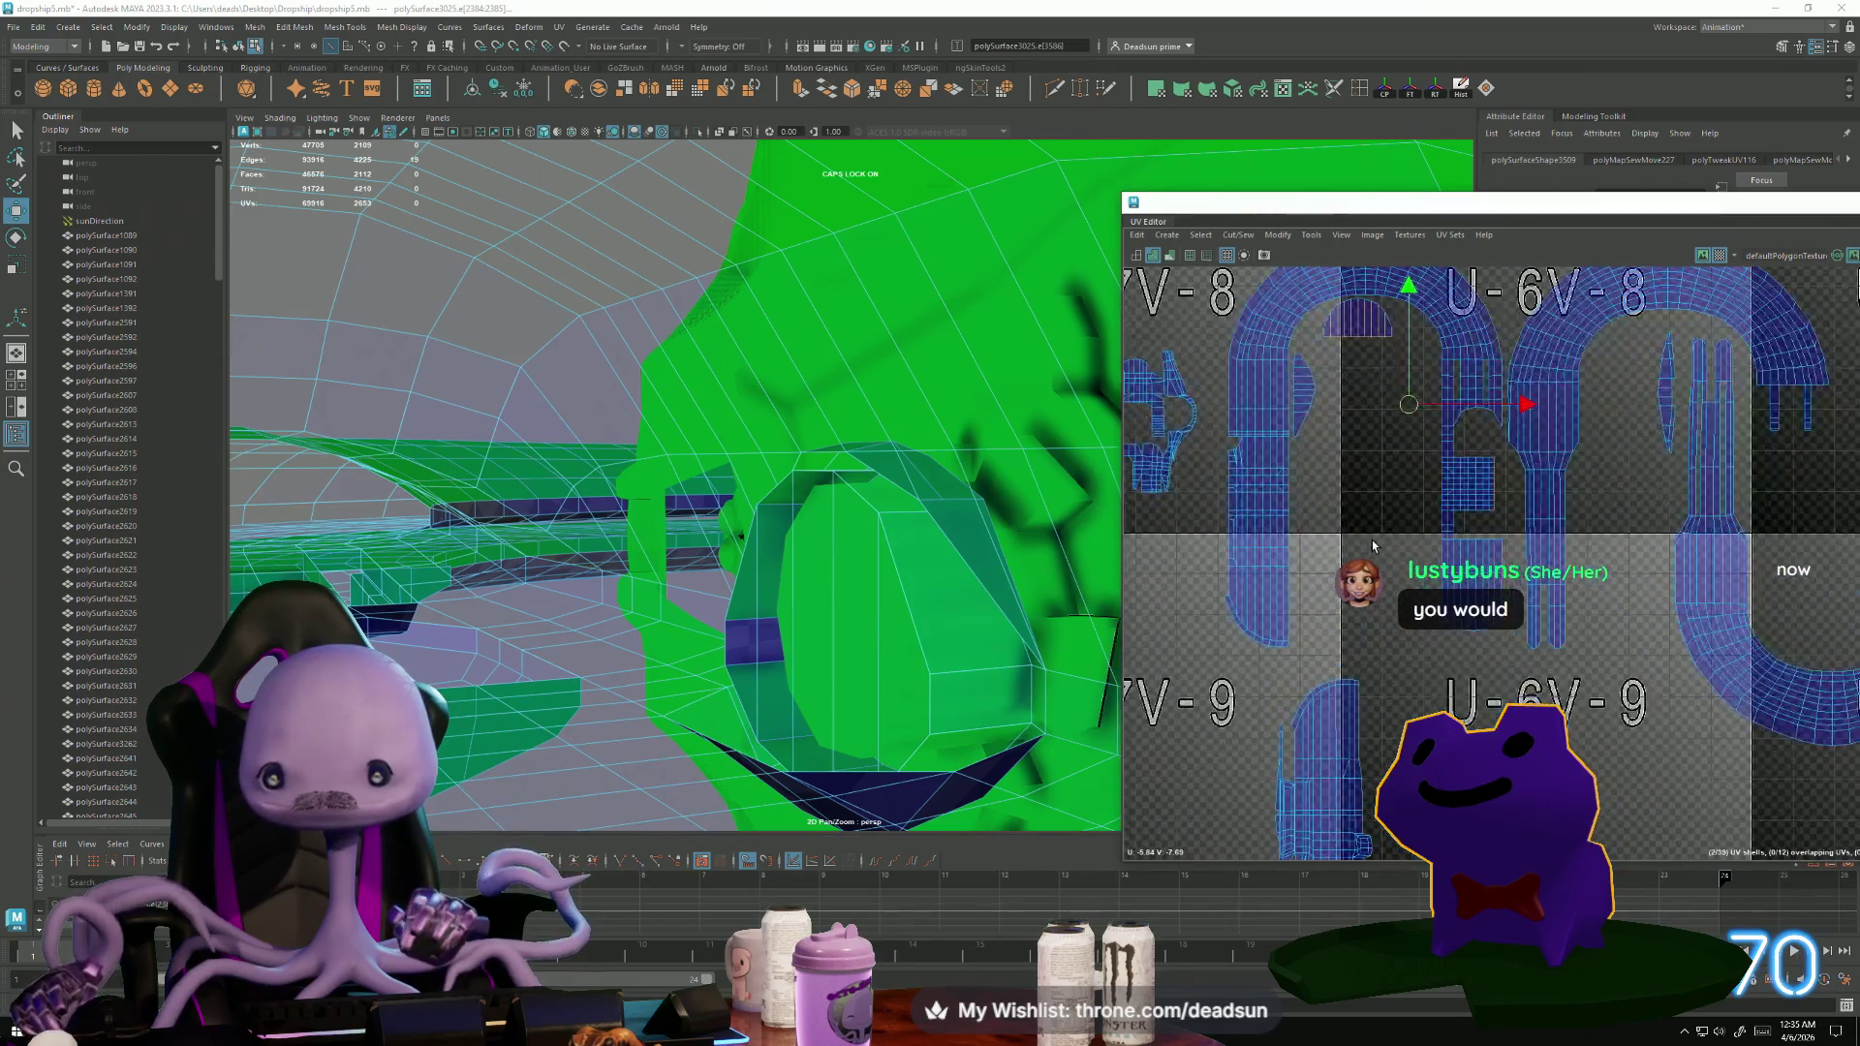
pyautogui.keyDown('alt'); pyautogui.moveTo(1345, 608); pyautogui.dragTo(1326, 648, button='middle'); pyautogui.keyUp('alt')
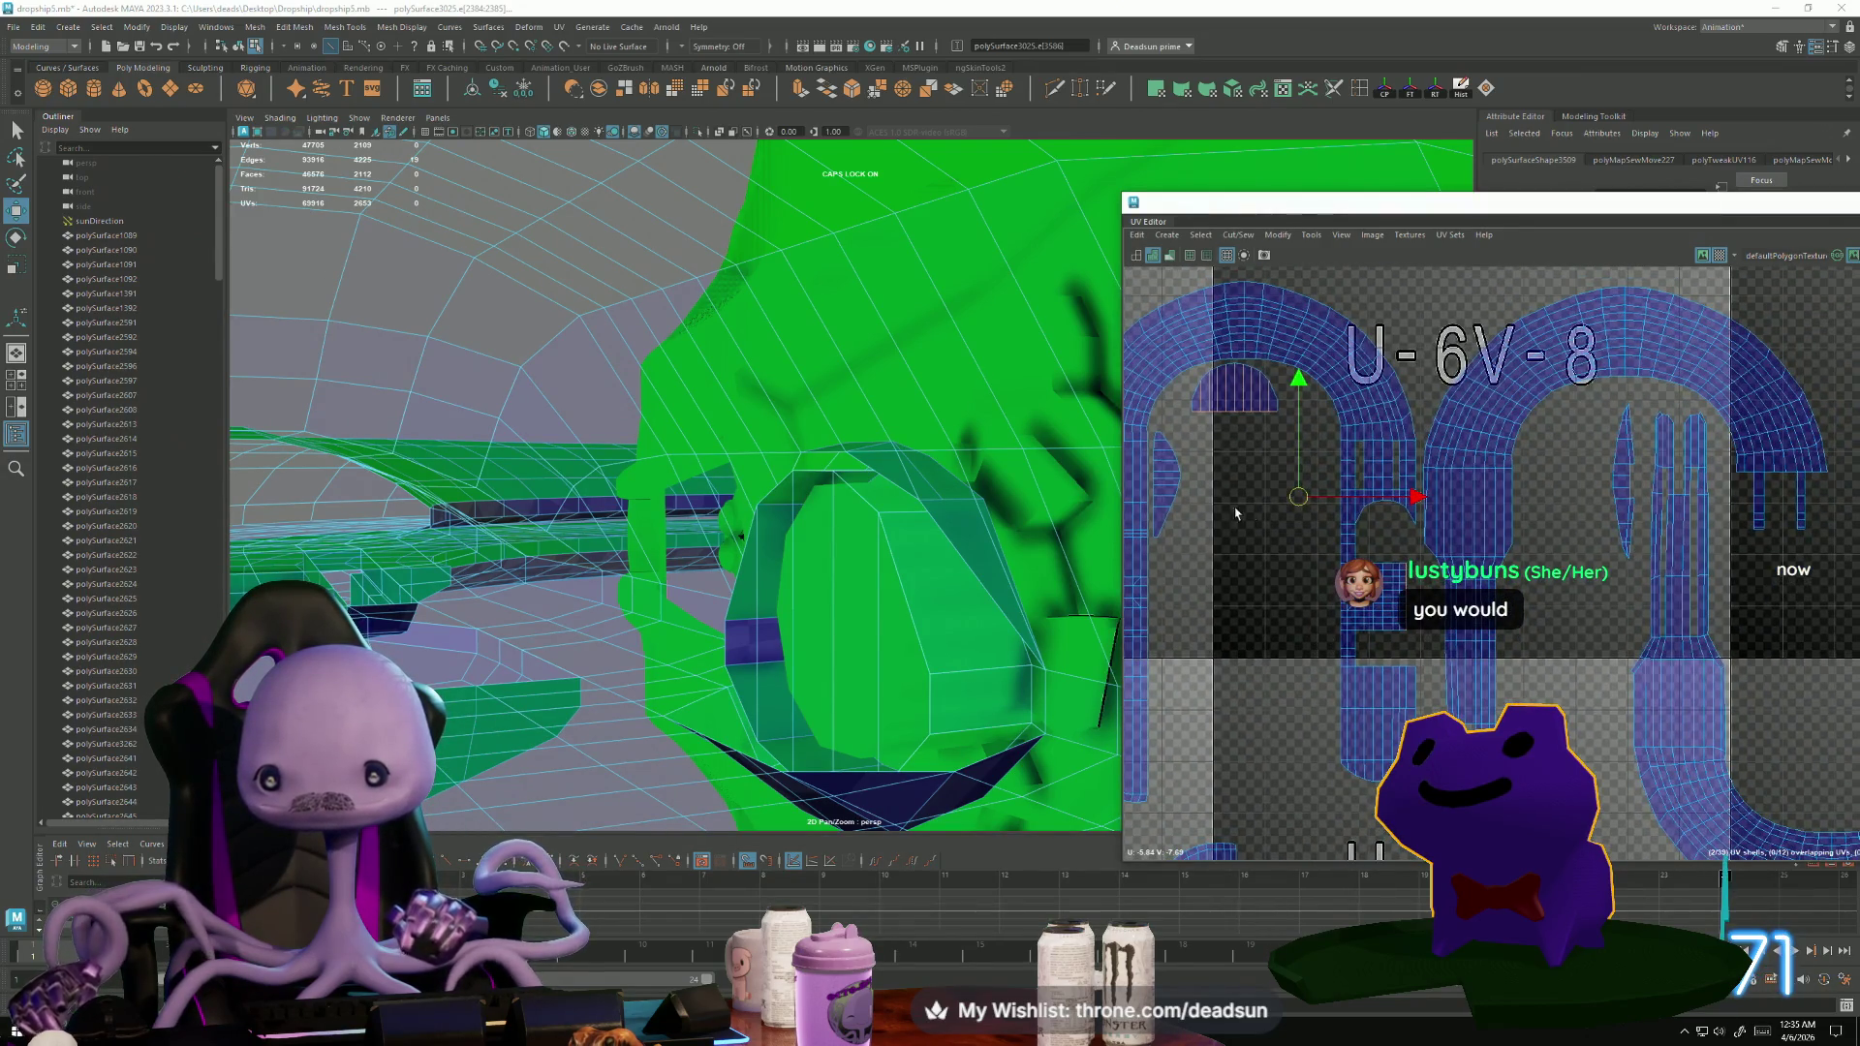
# Move and Sew the small piece onto the arch-shaped shell with Cut/Sew.
pyautogui.click(1238, 236)
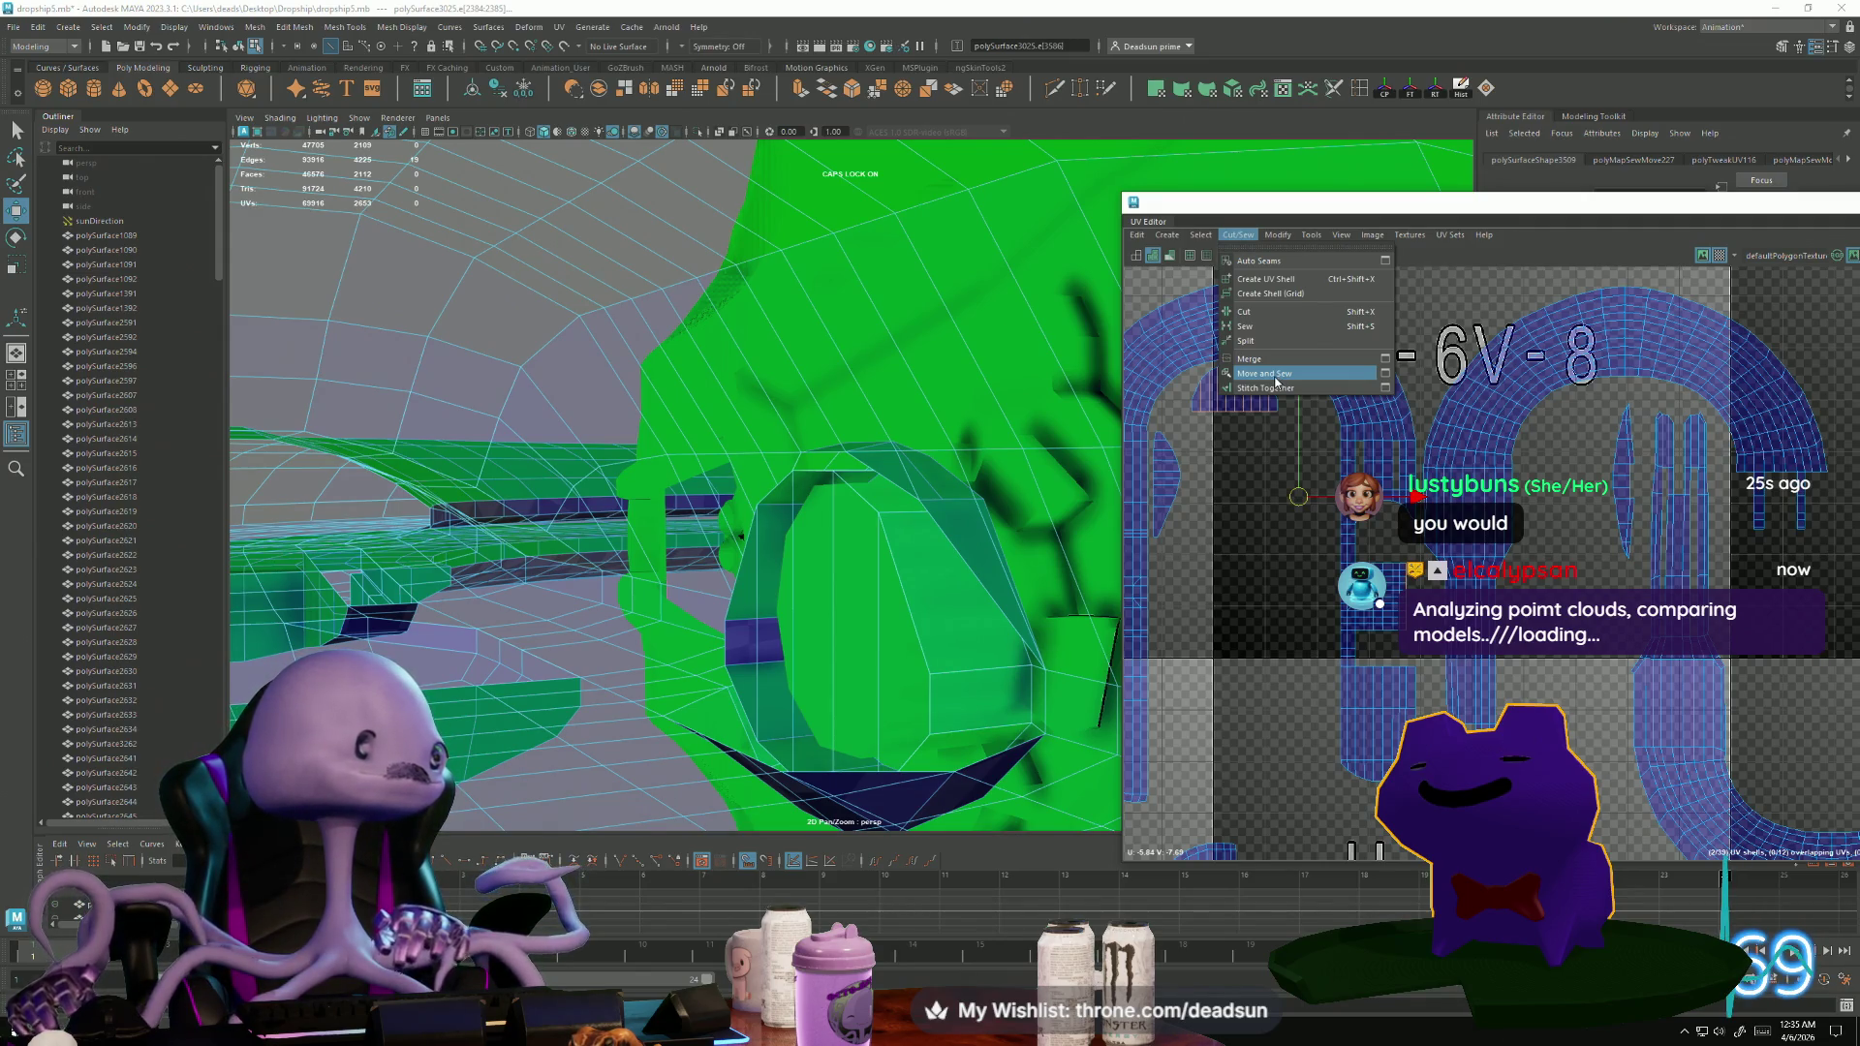
pyautogui.click(1275, 378)
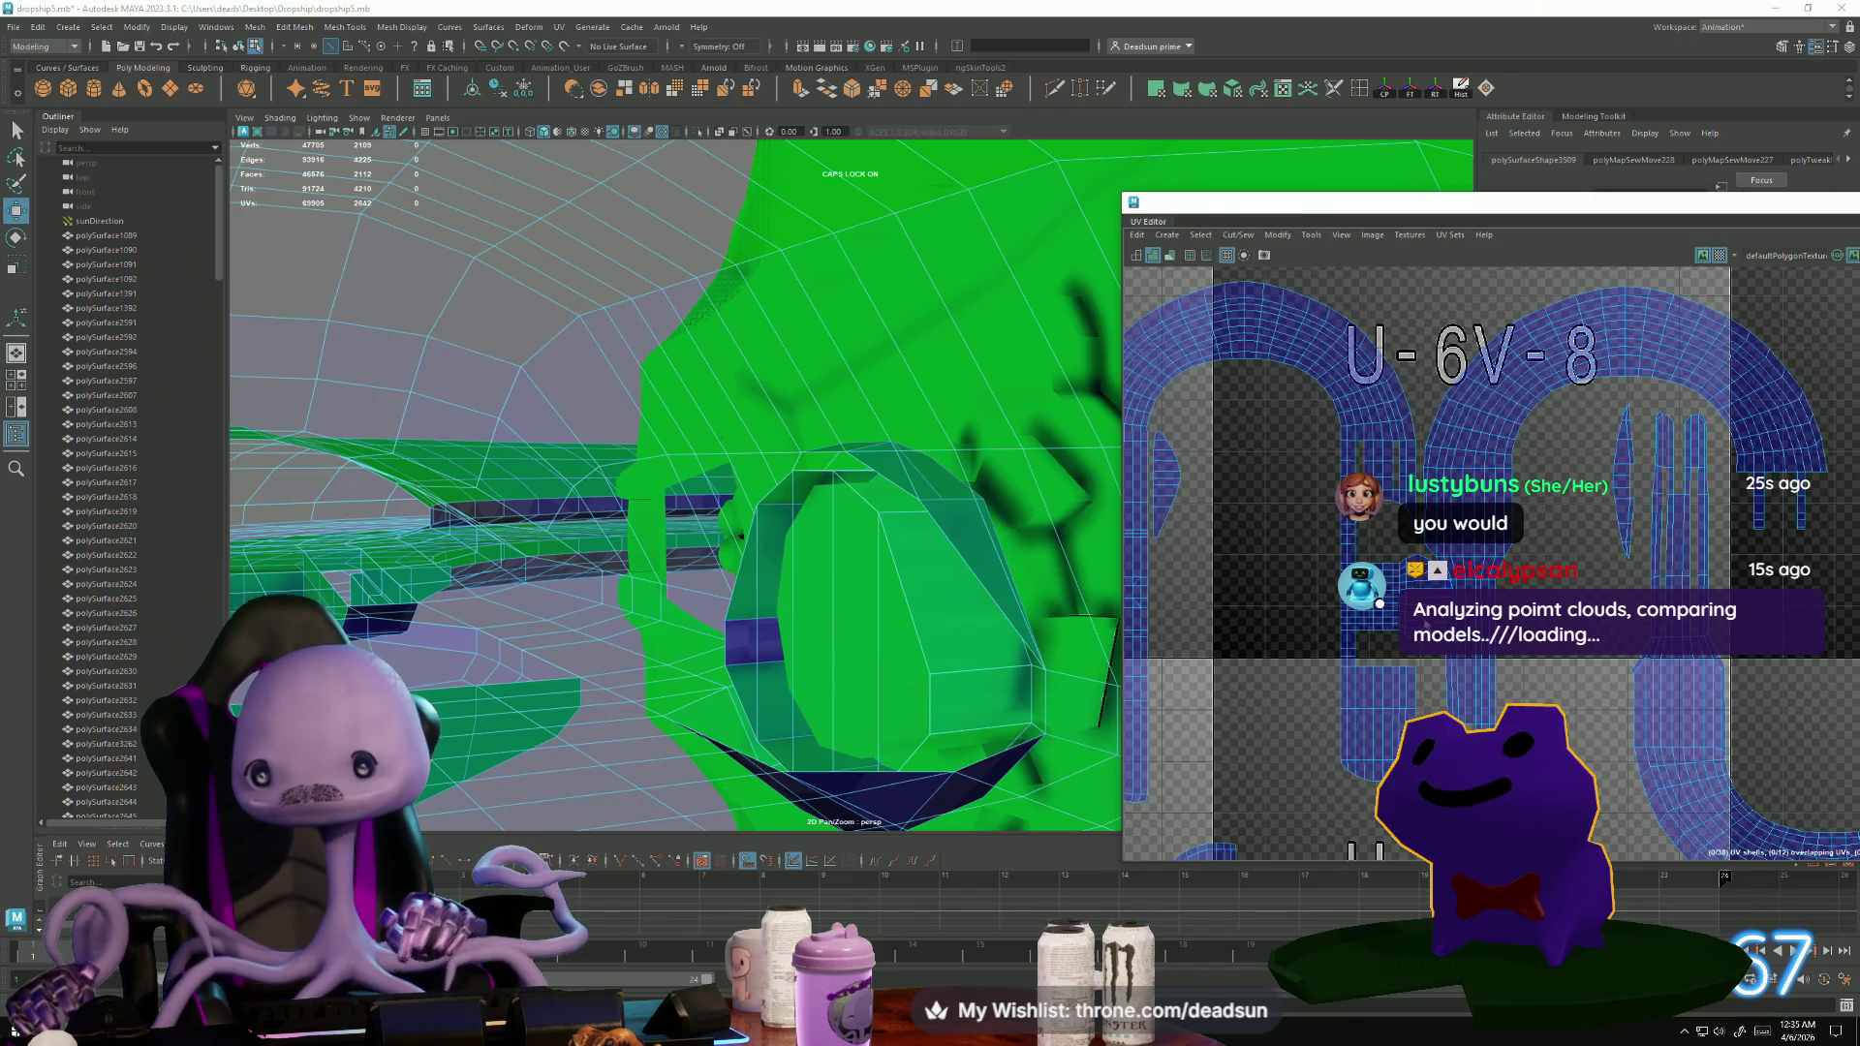
pyautogui.scroll(-3, 1279, 528)
pyautogui.scroll(4, 1279, 528)
# Switch to UV selection, select the combined arch shell and slide it left along X.
pyautogui.rightClick(1277, 524)
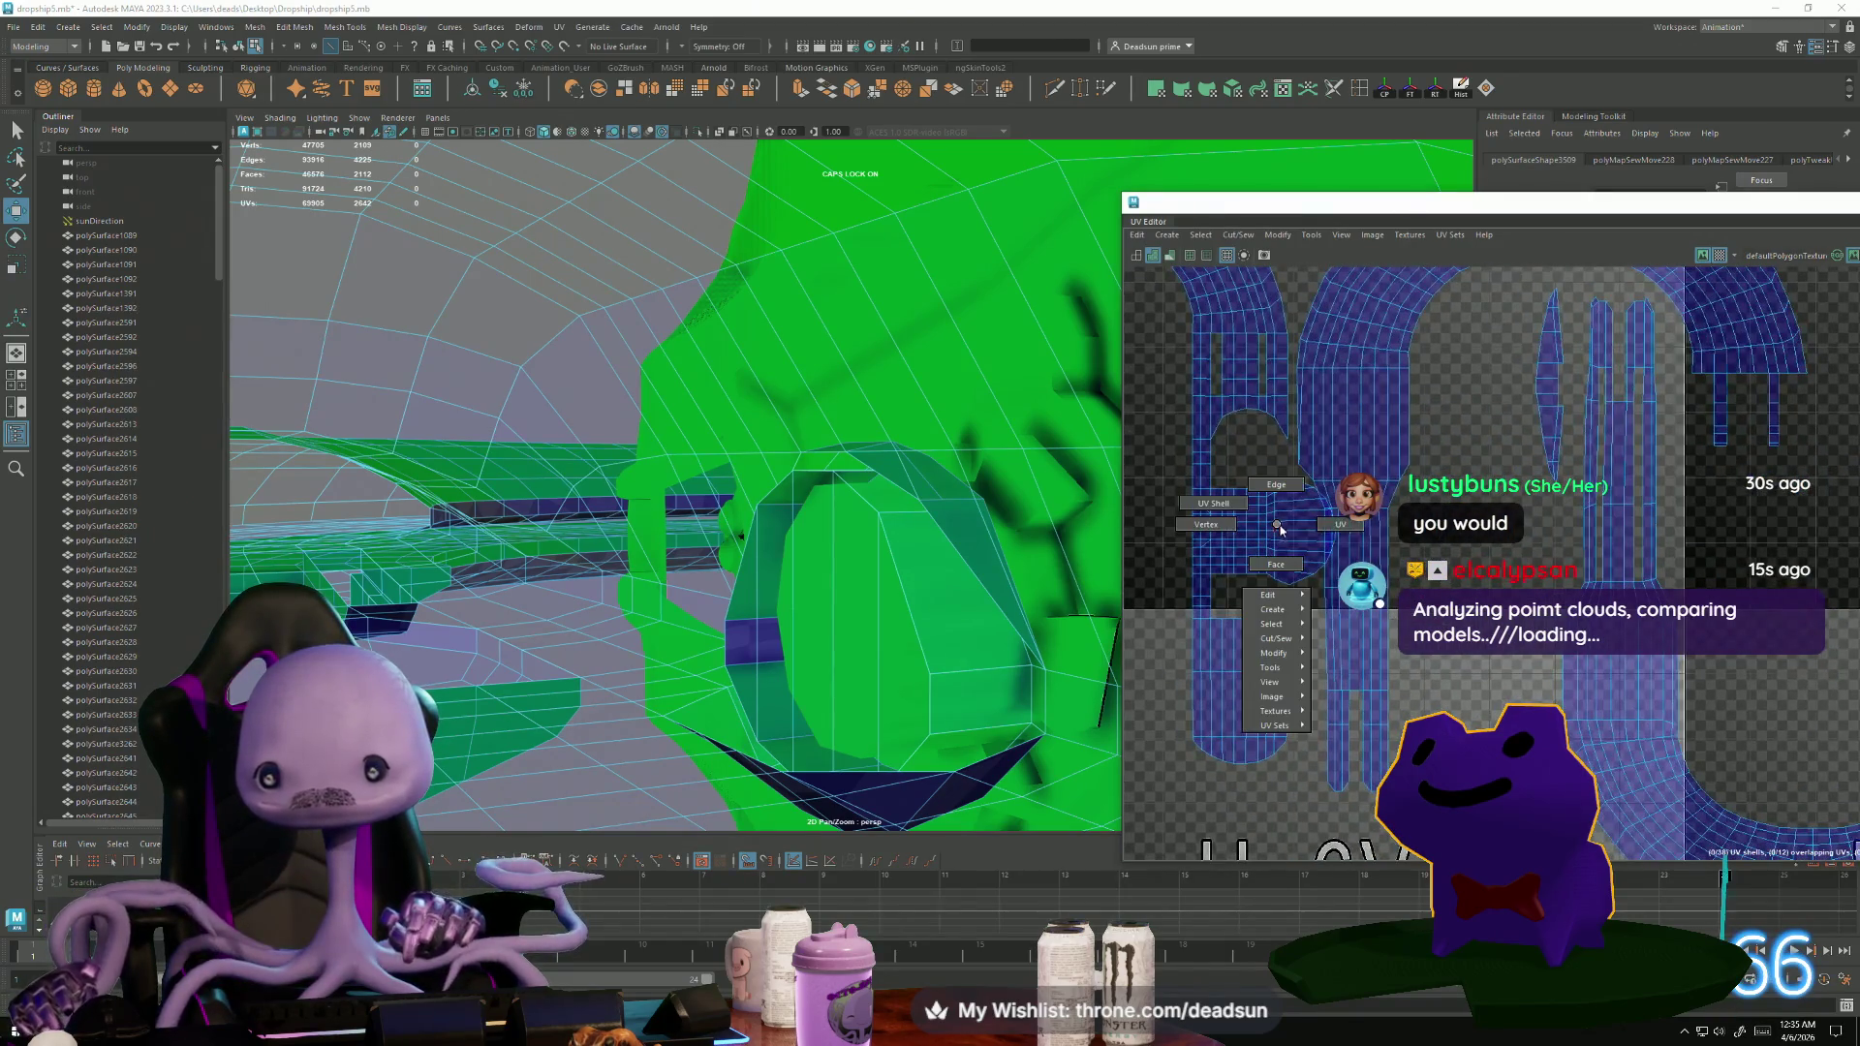
pyautogui.click(1340, 525)
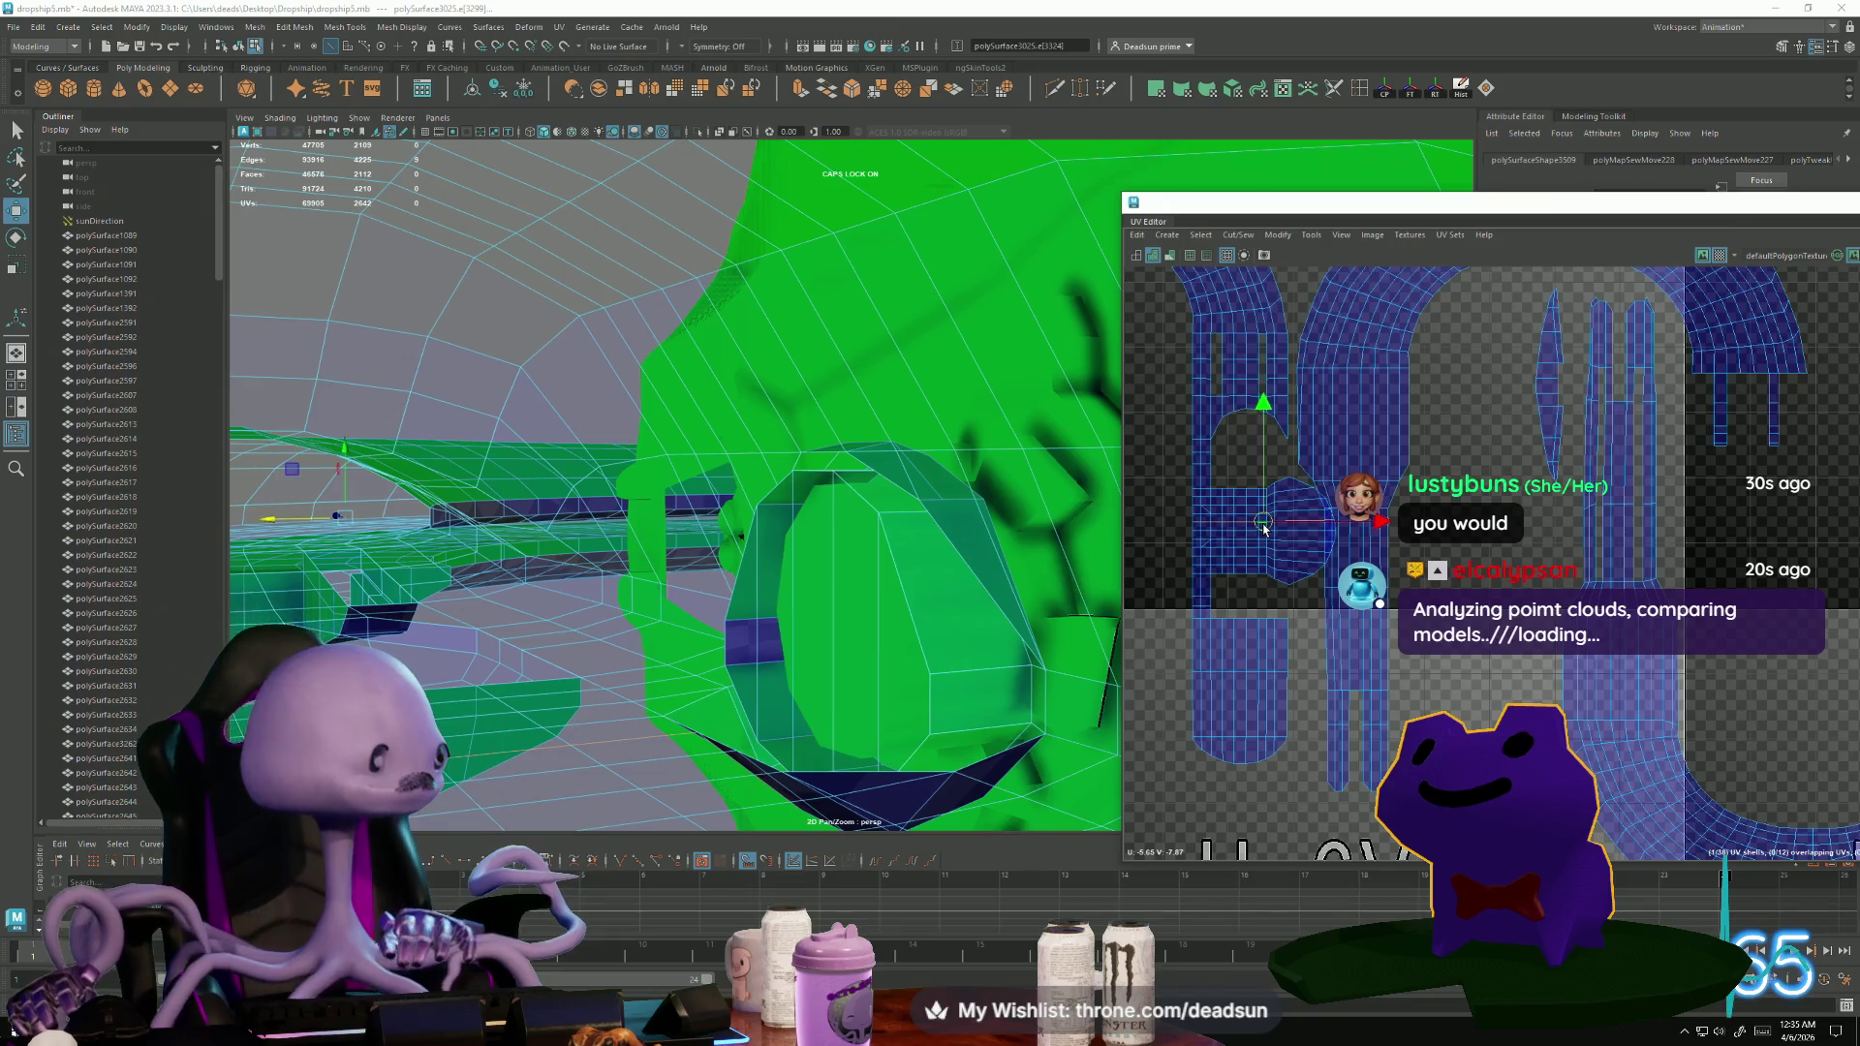
pyautogui.scroll(-1, 1162, 545)
pyautogui.keyDown('alt'); pyautogui.moveTo(1163, 546); pyautogui.dragTo(1381, 544, button='middle'); pyautogui.keyUp('alt')
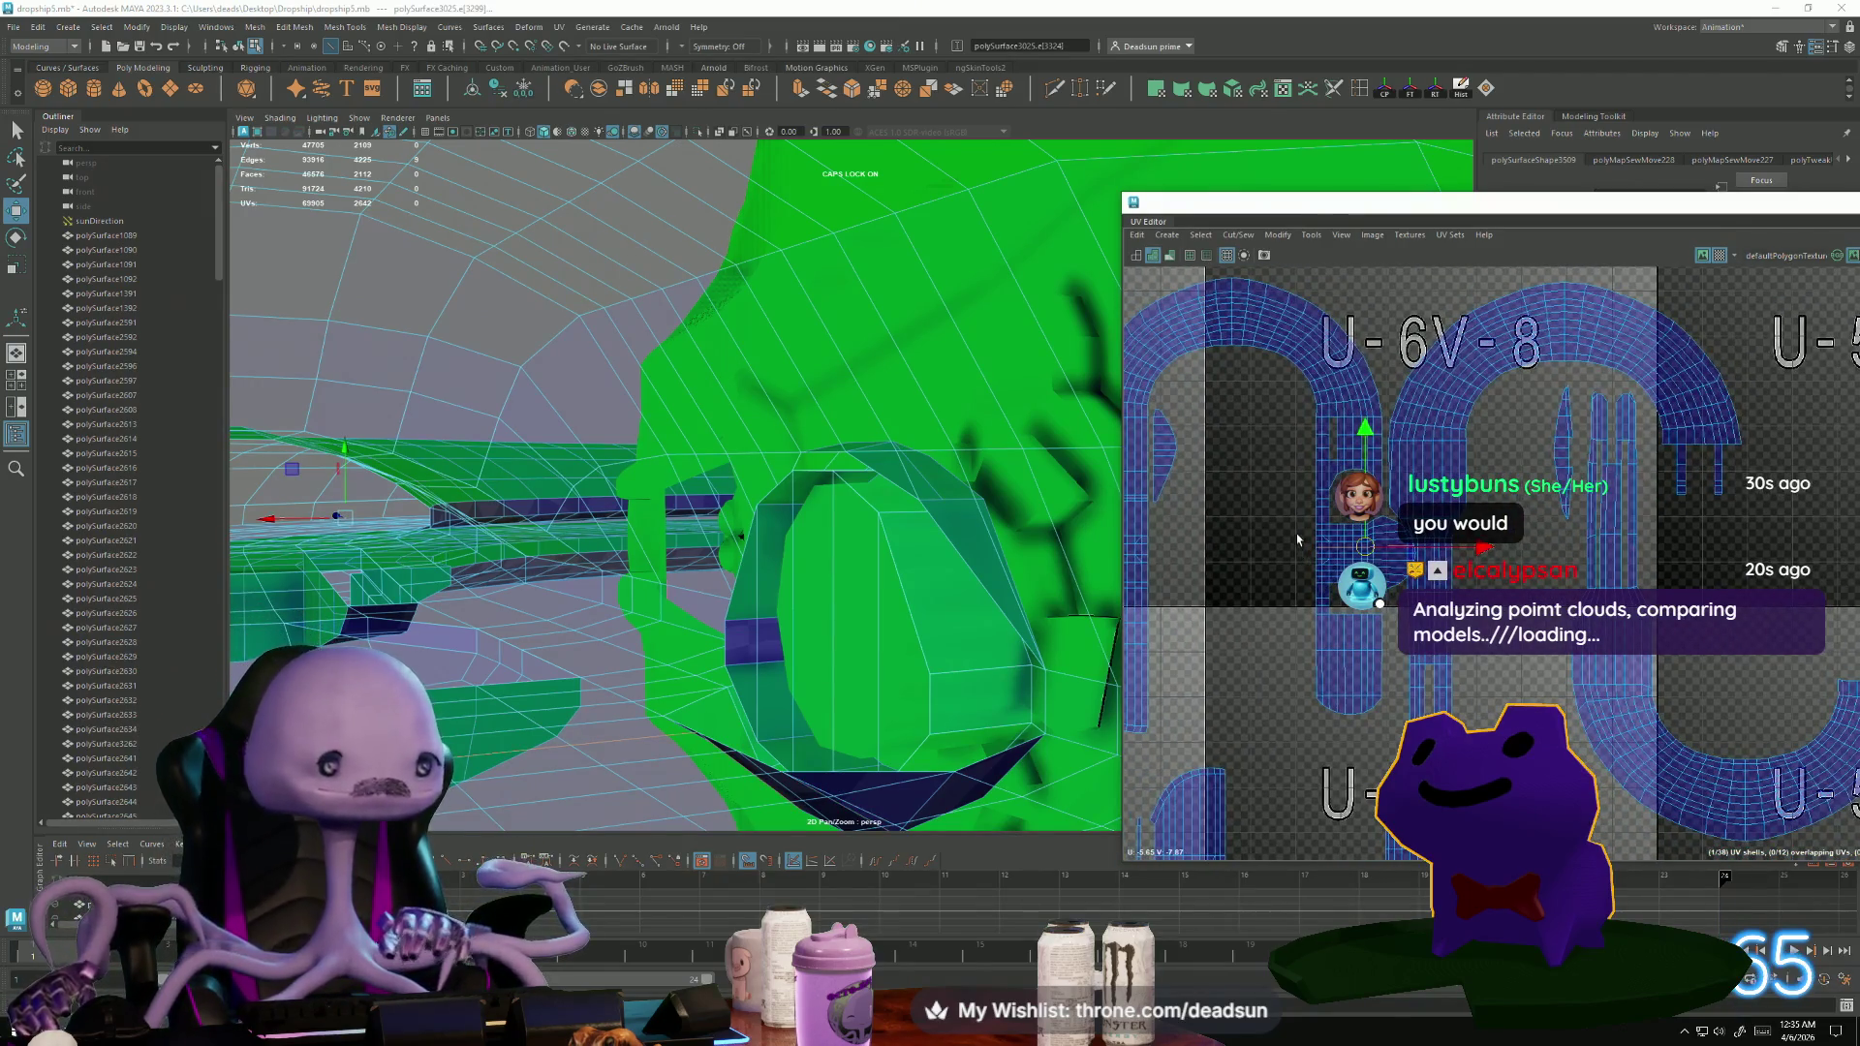
pyautogui.doubleClick(1346, 539)
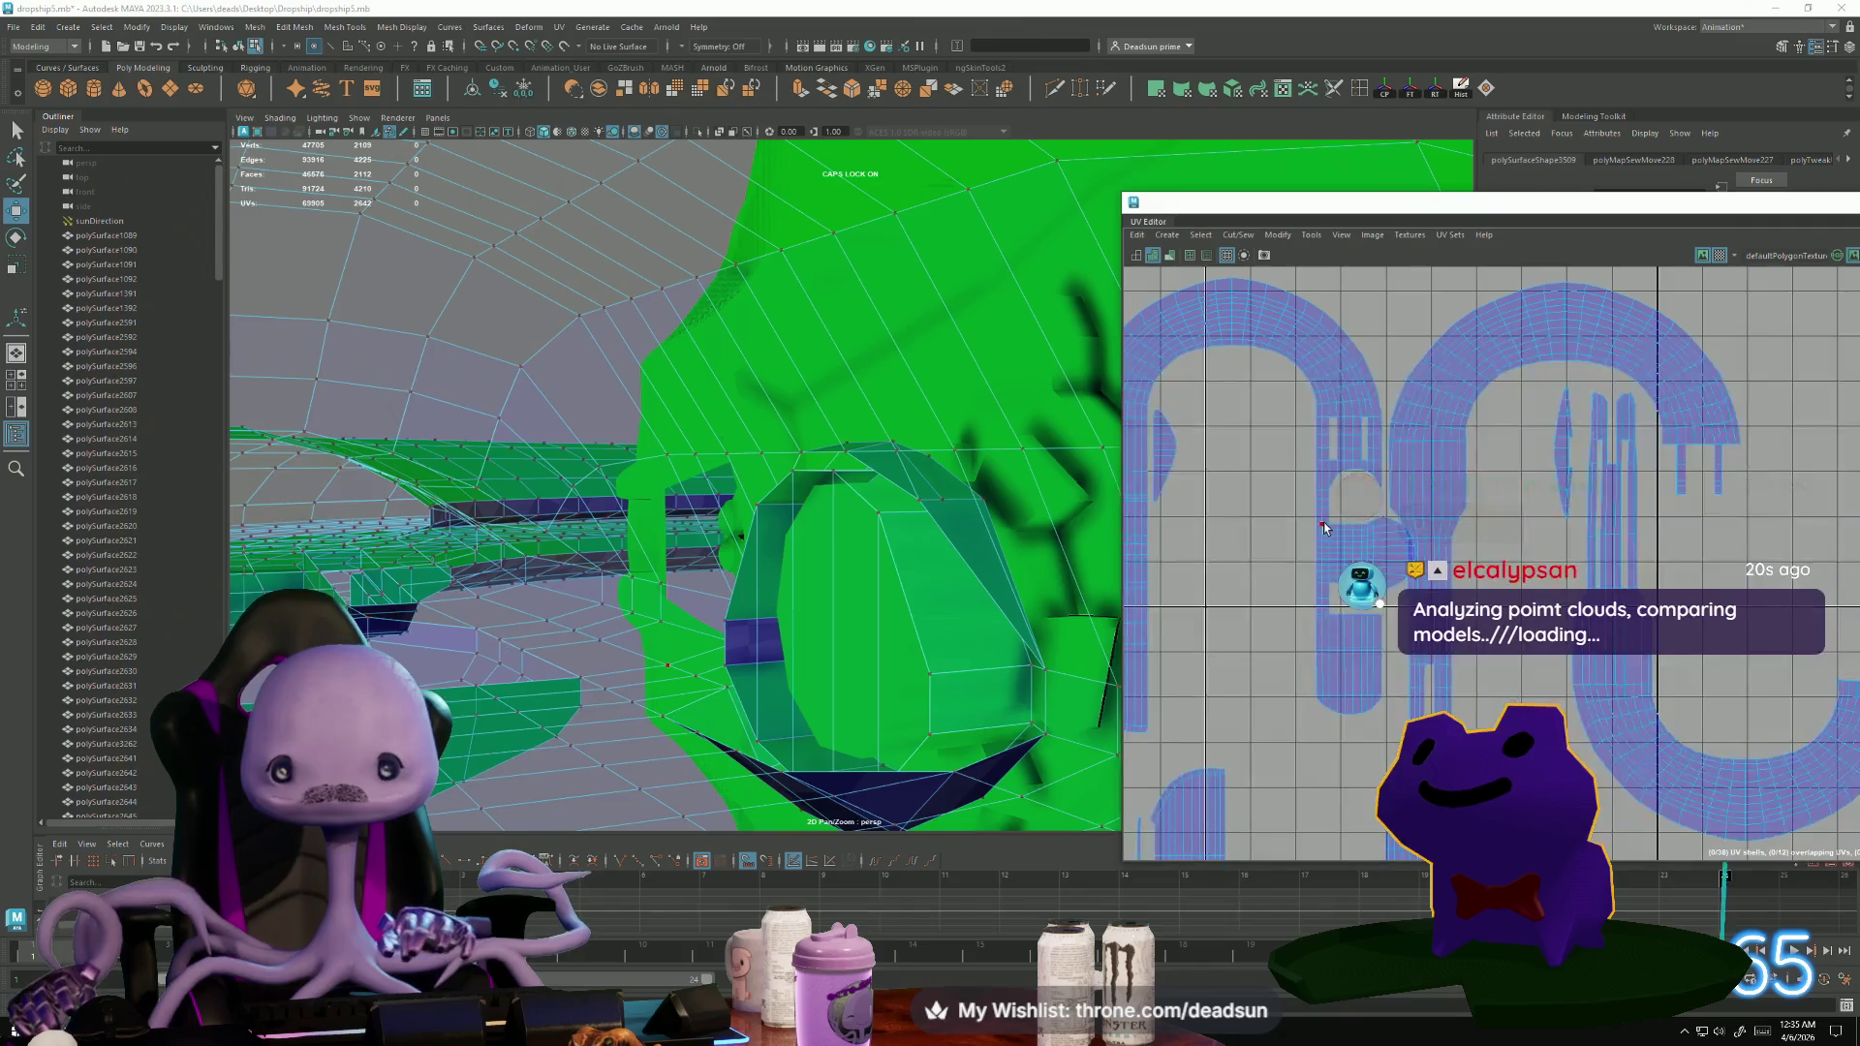
pyautogui.moveTo(1250, 504); pyautogui.dragTo(1293, 509)
pyautogui.moveTo(1369, 578); pyautogui.dragTo(1287, 579)
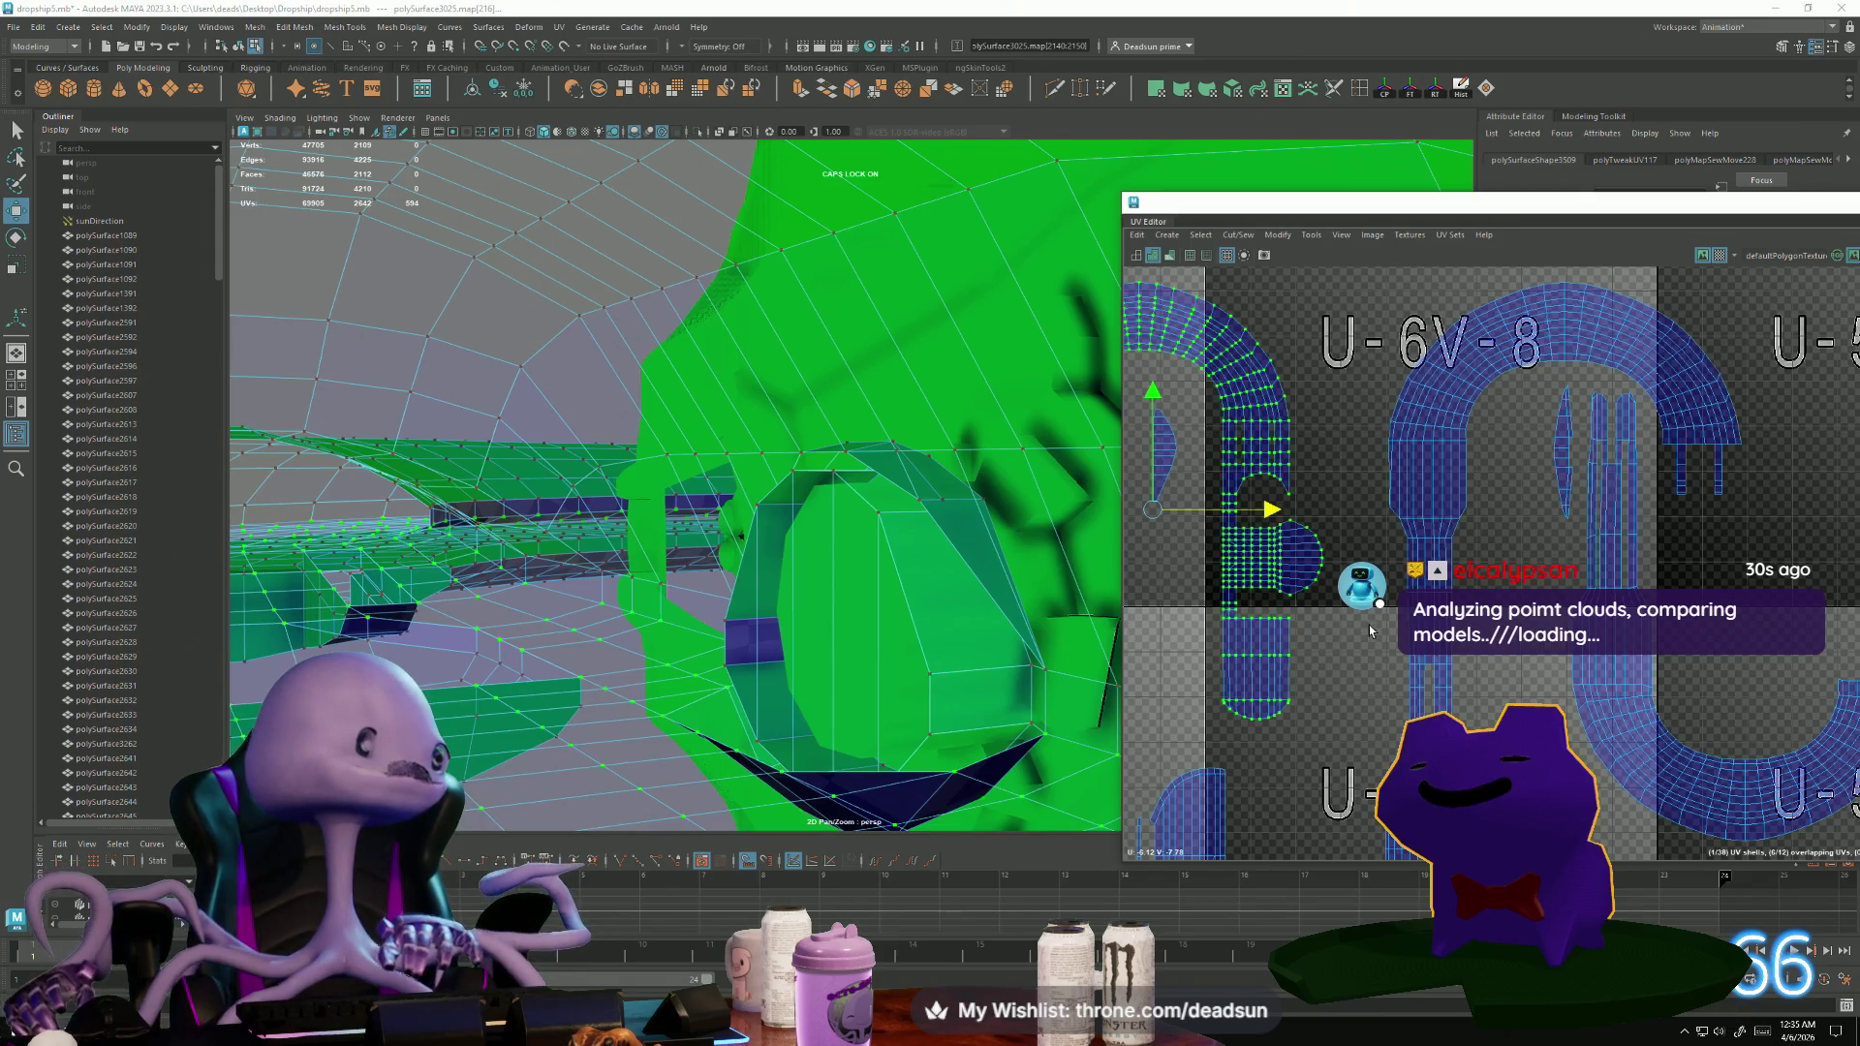
# Scale the round section's edge UVs inward along X to narrow it, then deselect.
pyautogui.scroll(3, 1304, 629)
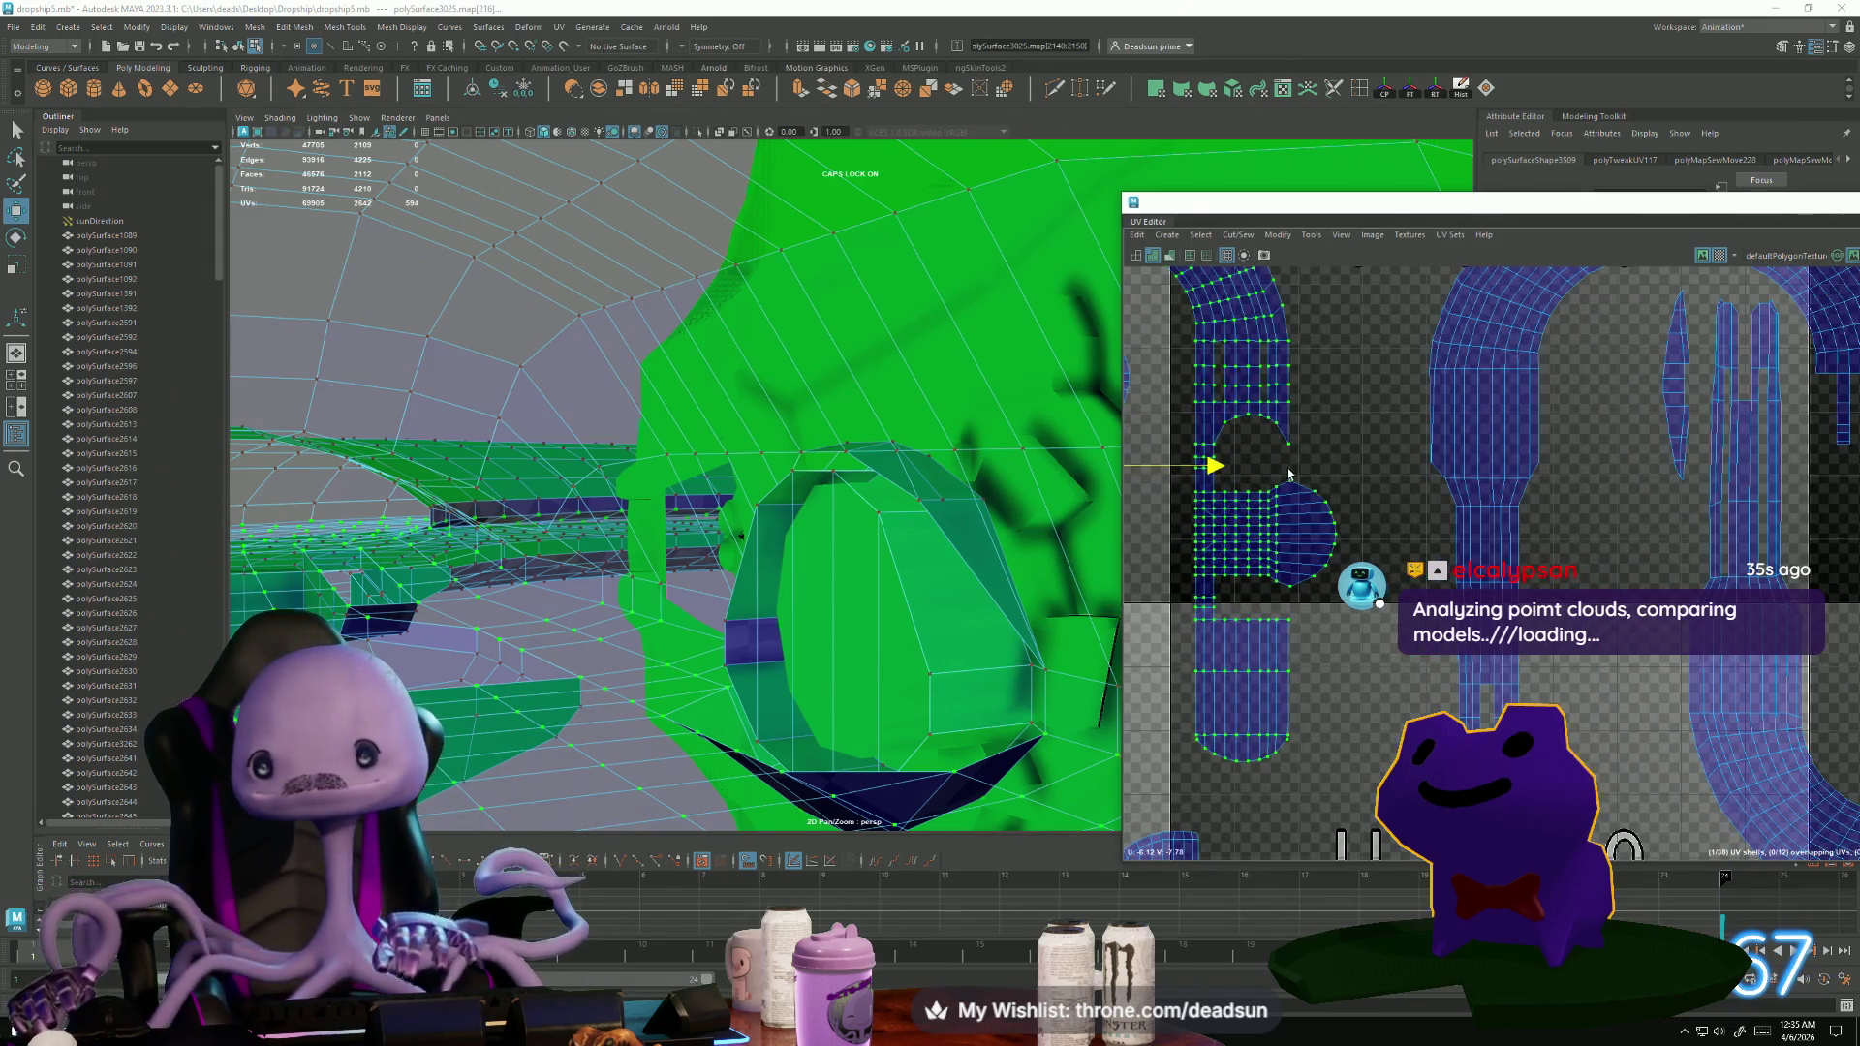
pyautogui.moveTo(1351, 470); pyautogui.dragTo(1284, 596)
pyautogui.press('r')
pyautogui.moveTo(1299, 540); pyautogui.dragTo(1289, 535, button='middle')
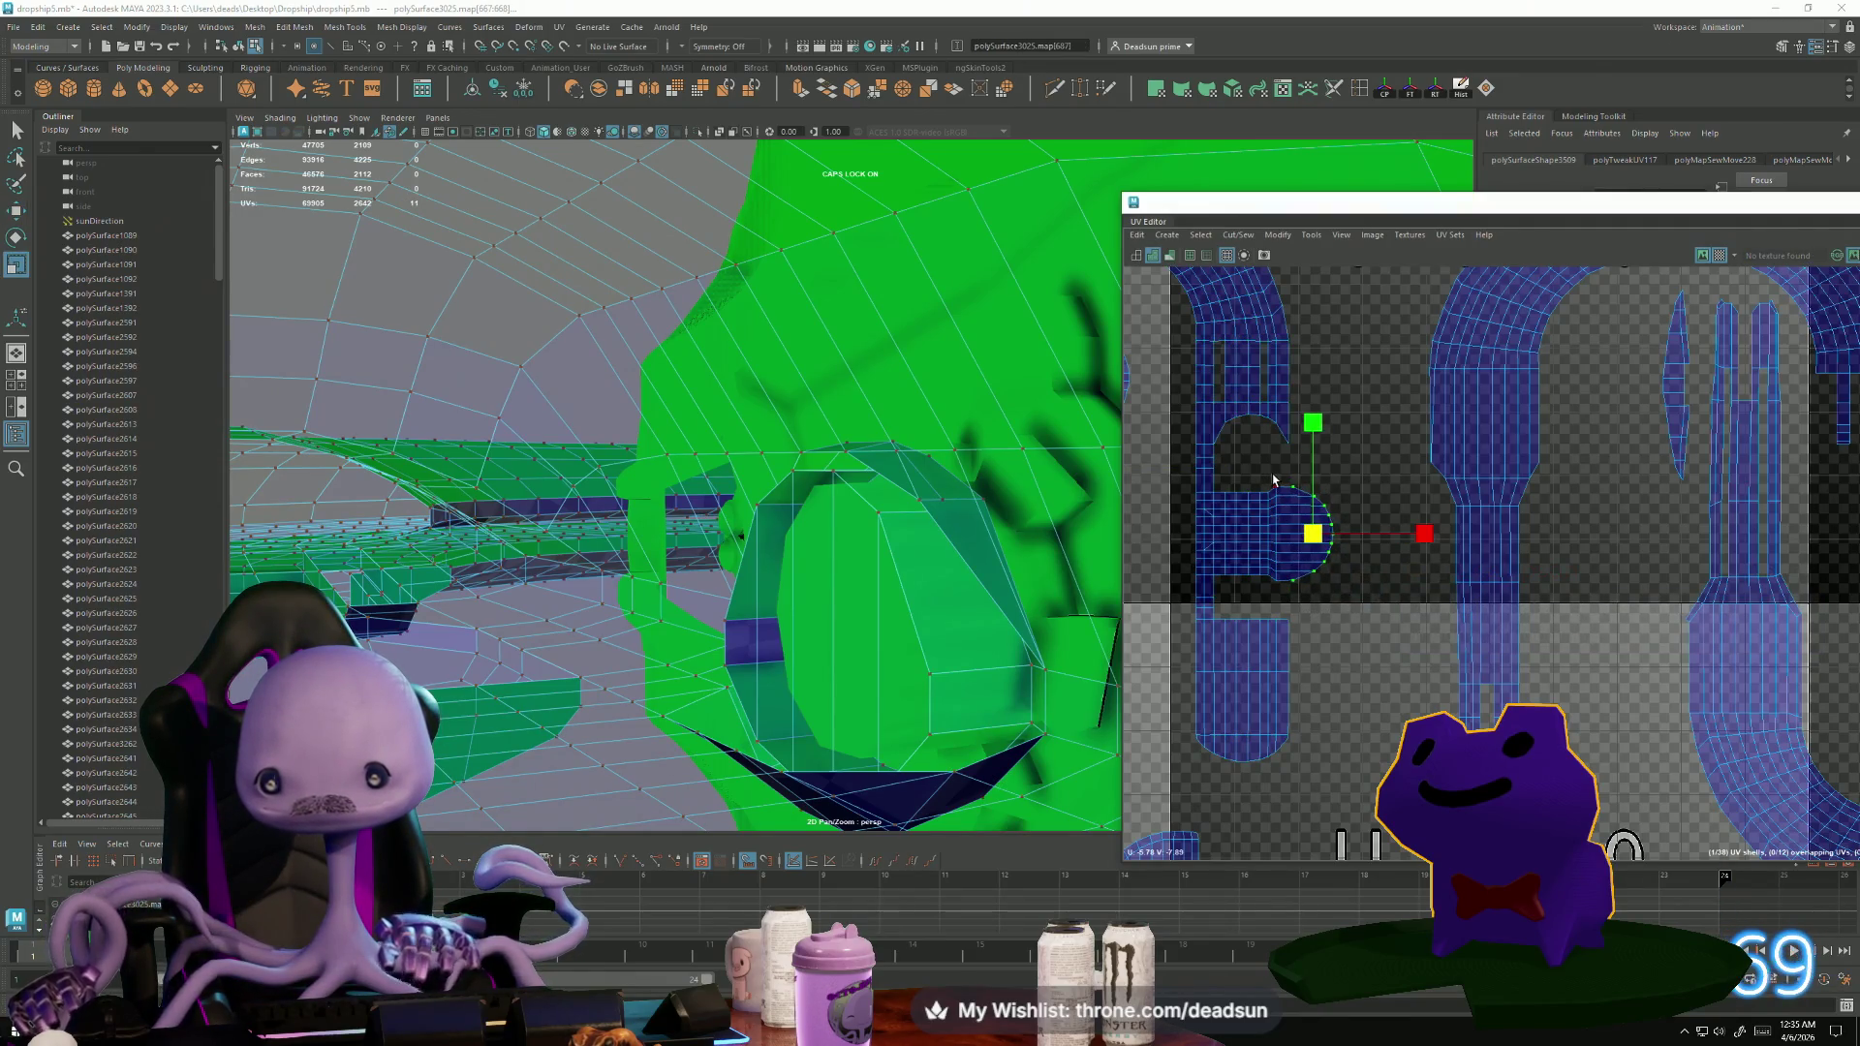
pyautogui.keyDown('shift'); pyautogui.moveTo(1271, 477); pyautogui.dragTo(1308, 569); pyautogui.keyUp('shift')
pyautogui.moveTo(1302, 538); pyautogui.dragTo(1288, 541, button='middle')
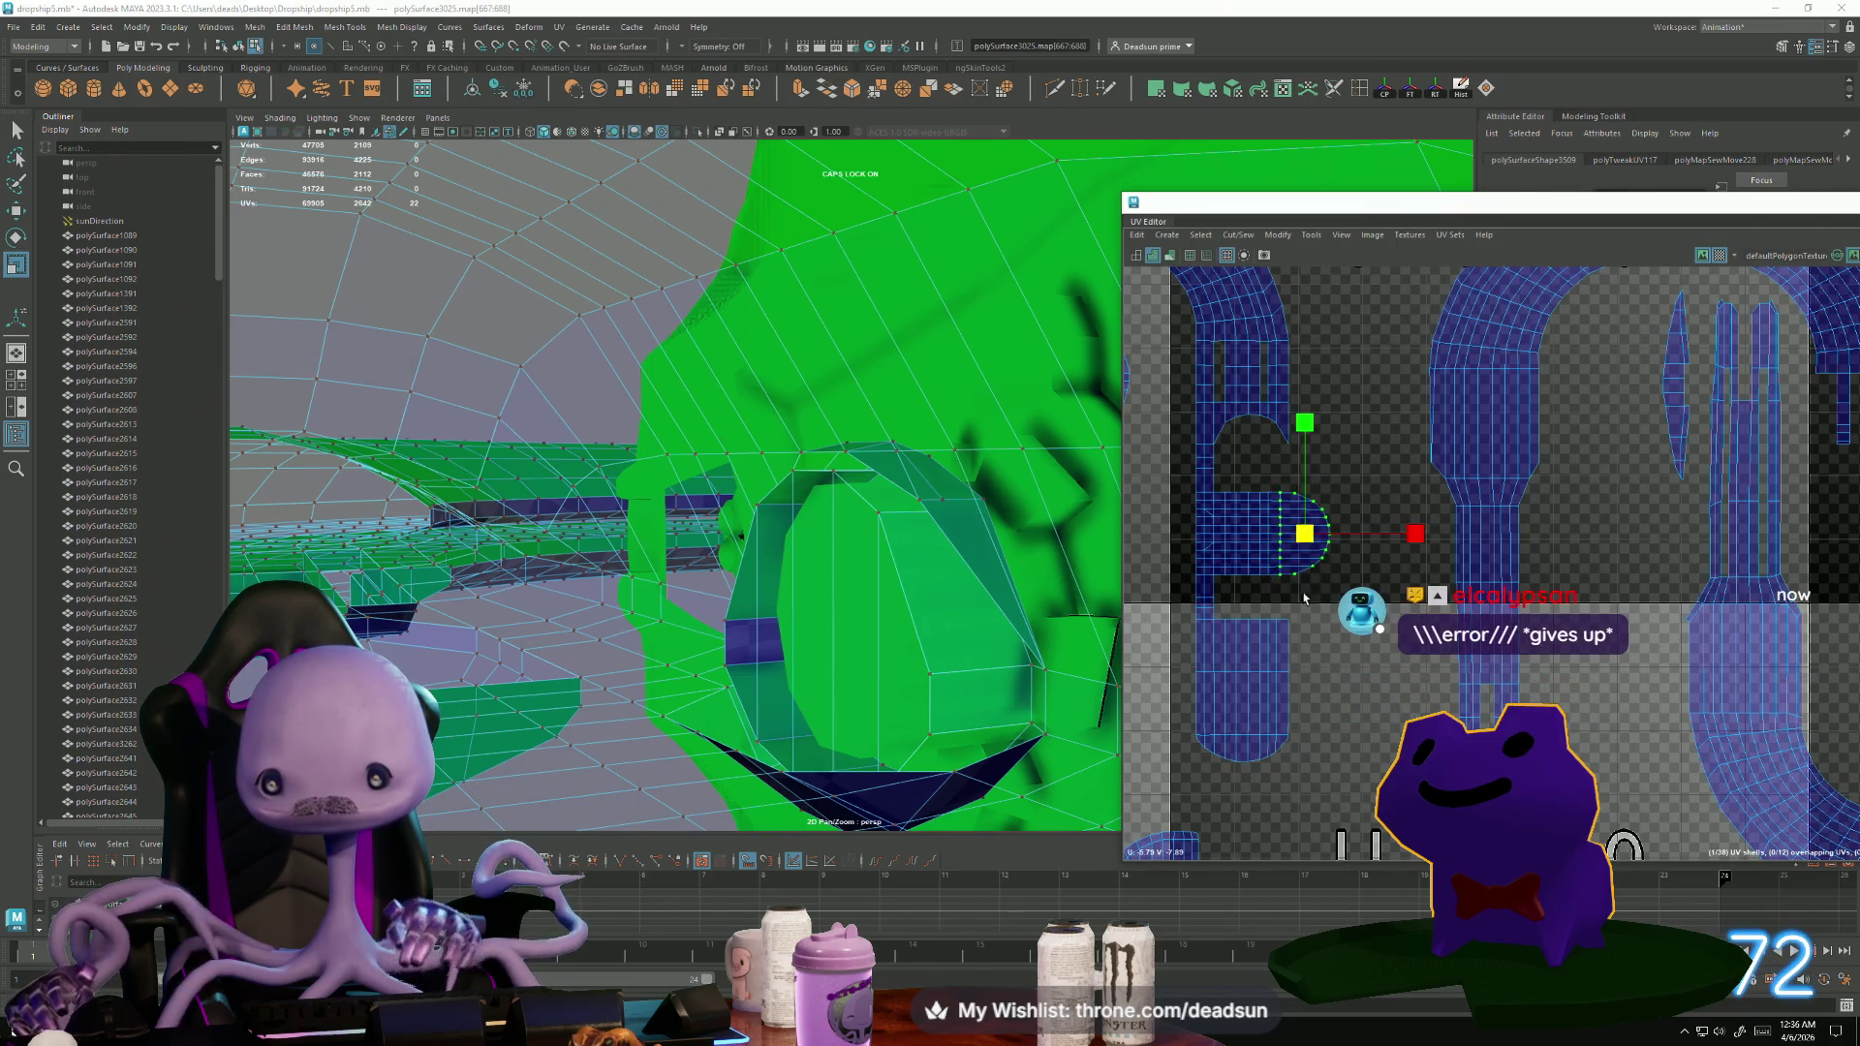
pyautogui.scroll(5, 1218, 588)
pyautogui.scroll(-5, 1400, 678)
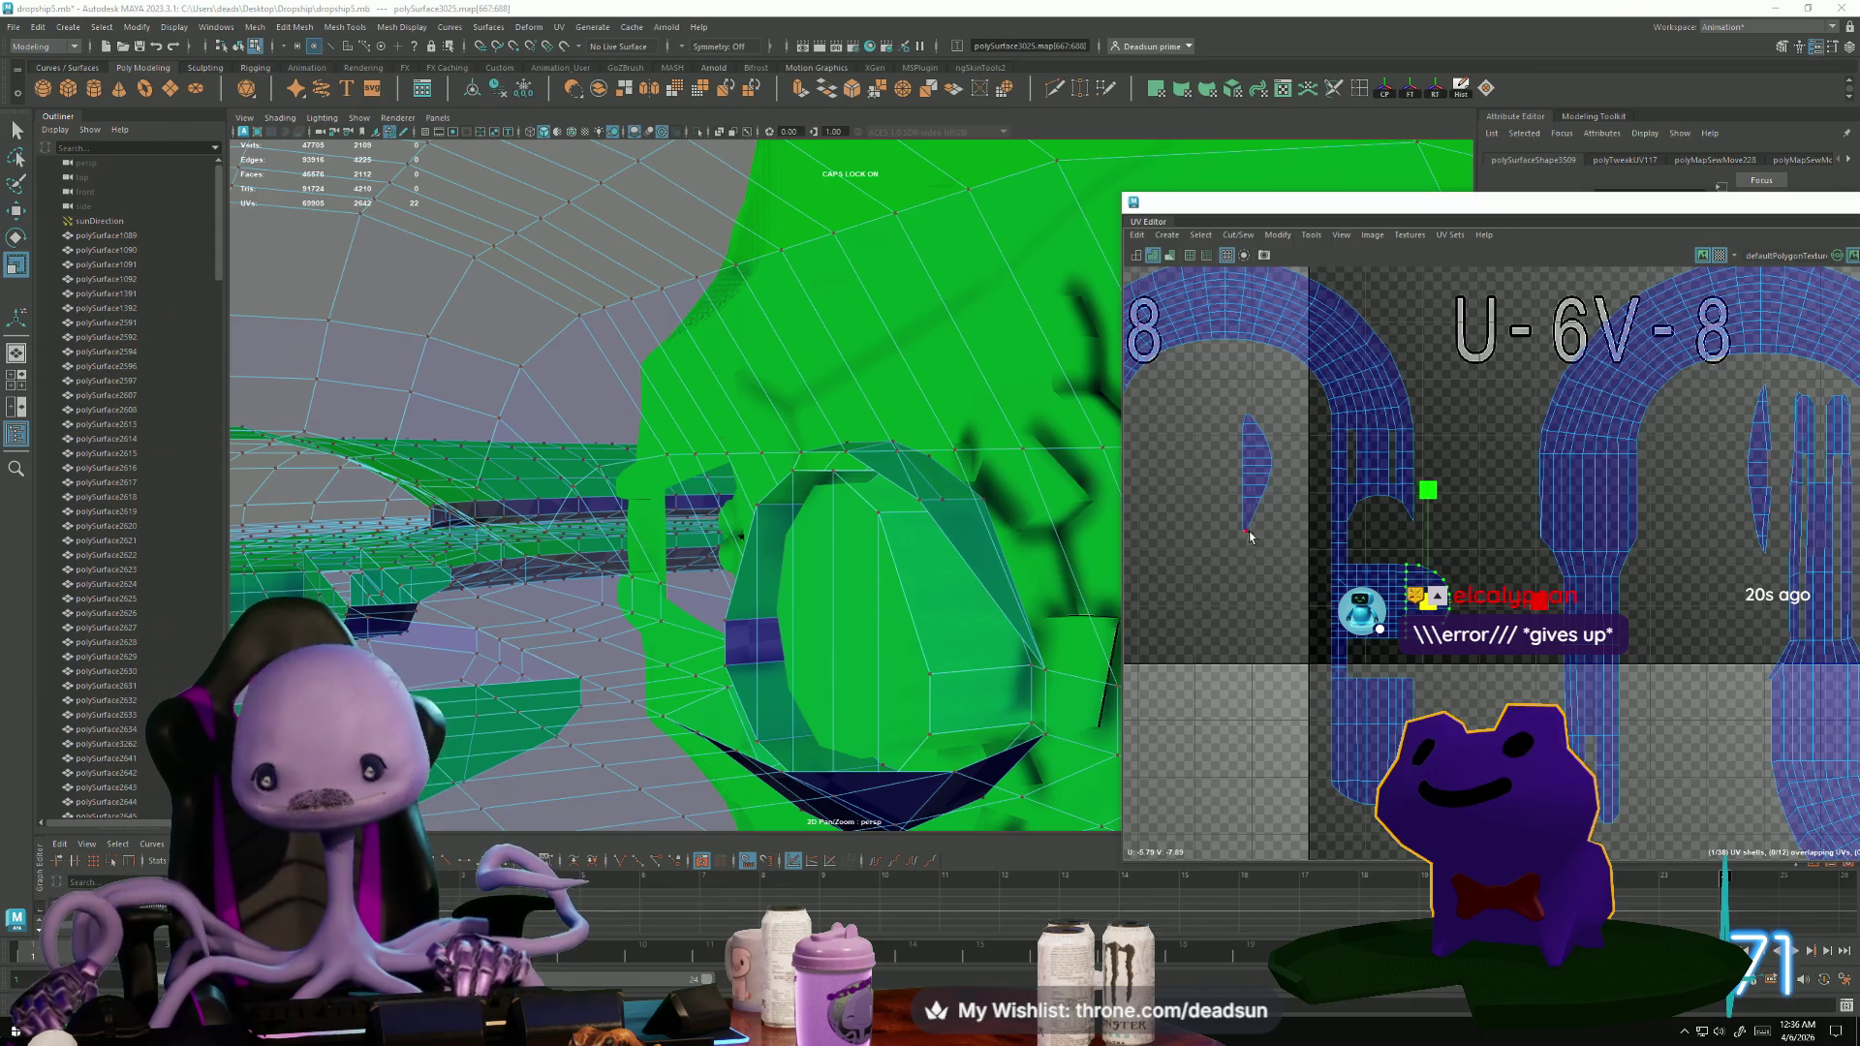
pyautogui.click(1237, 432)
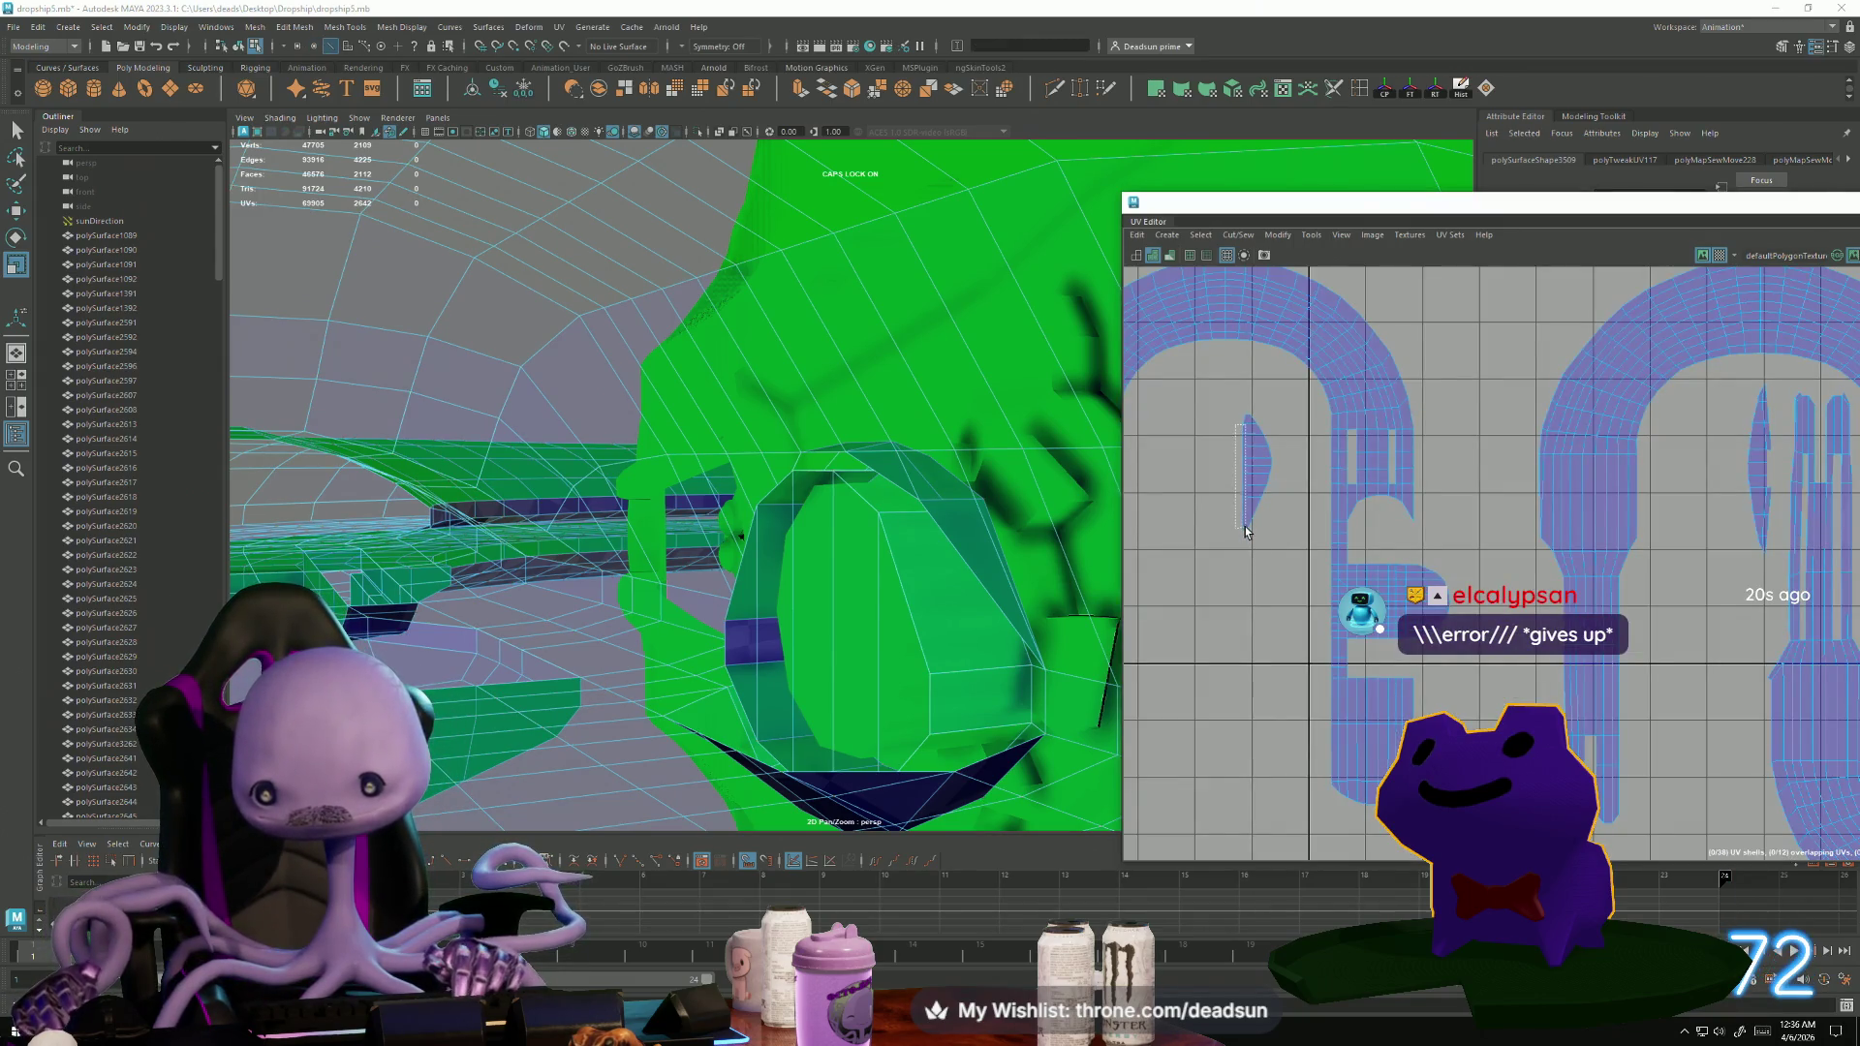